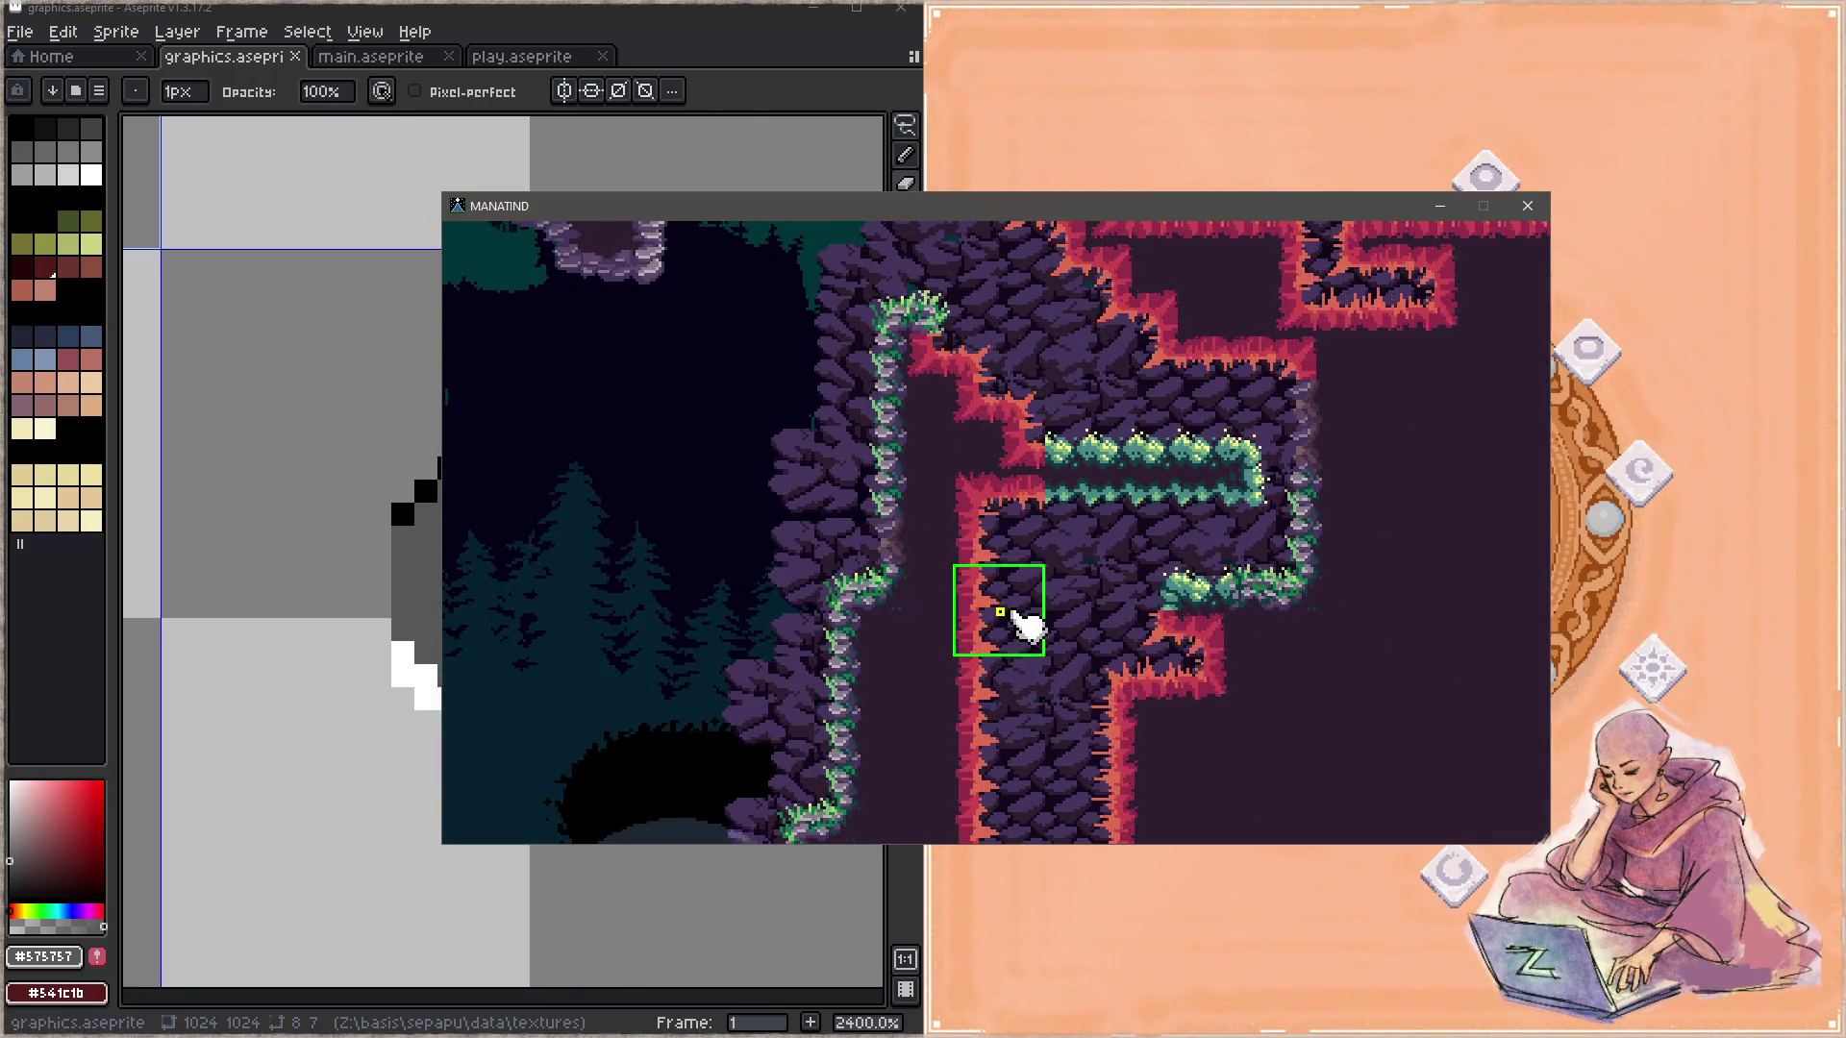
Step: Teleport the debug box through several MANATIND test rooms, then close the game window
{"action": "left_click", "coordinate": [999, 606]}
{"action": "mouse_move", "coordinate": [988, 601]}
{"action": "left_mouse_down"}
{"action": "mouse_move", "coordinate": [1029, 668]}
{"action": "mouse_move", "coordinate": [1082, 620]}
{"action": "mouse_move", "coordinate": [774, 556]}
{"action": "left_mouse_up"}
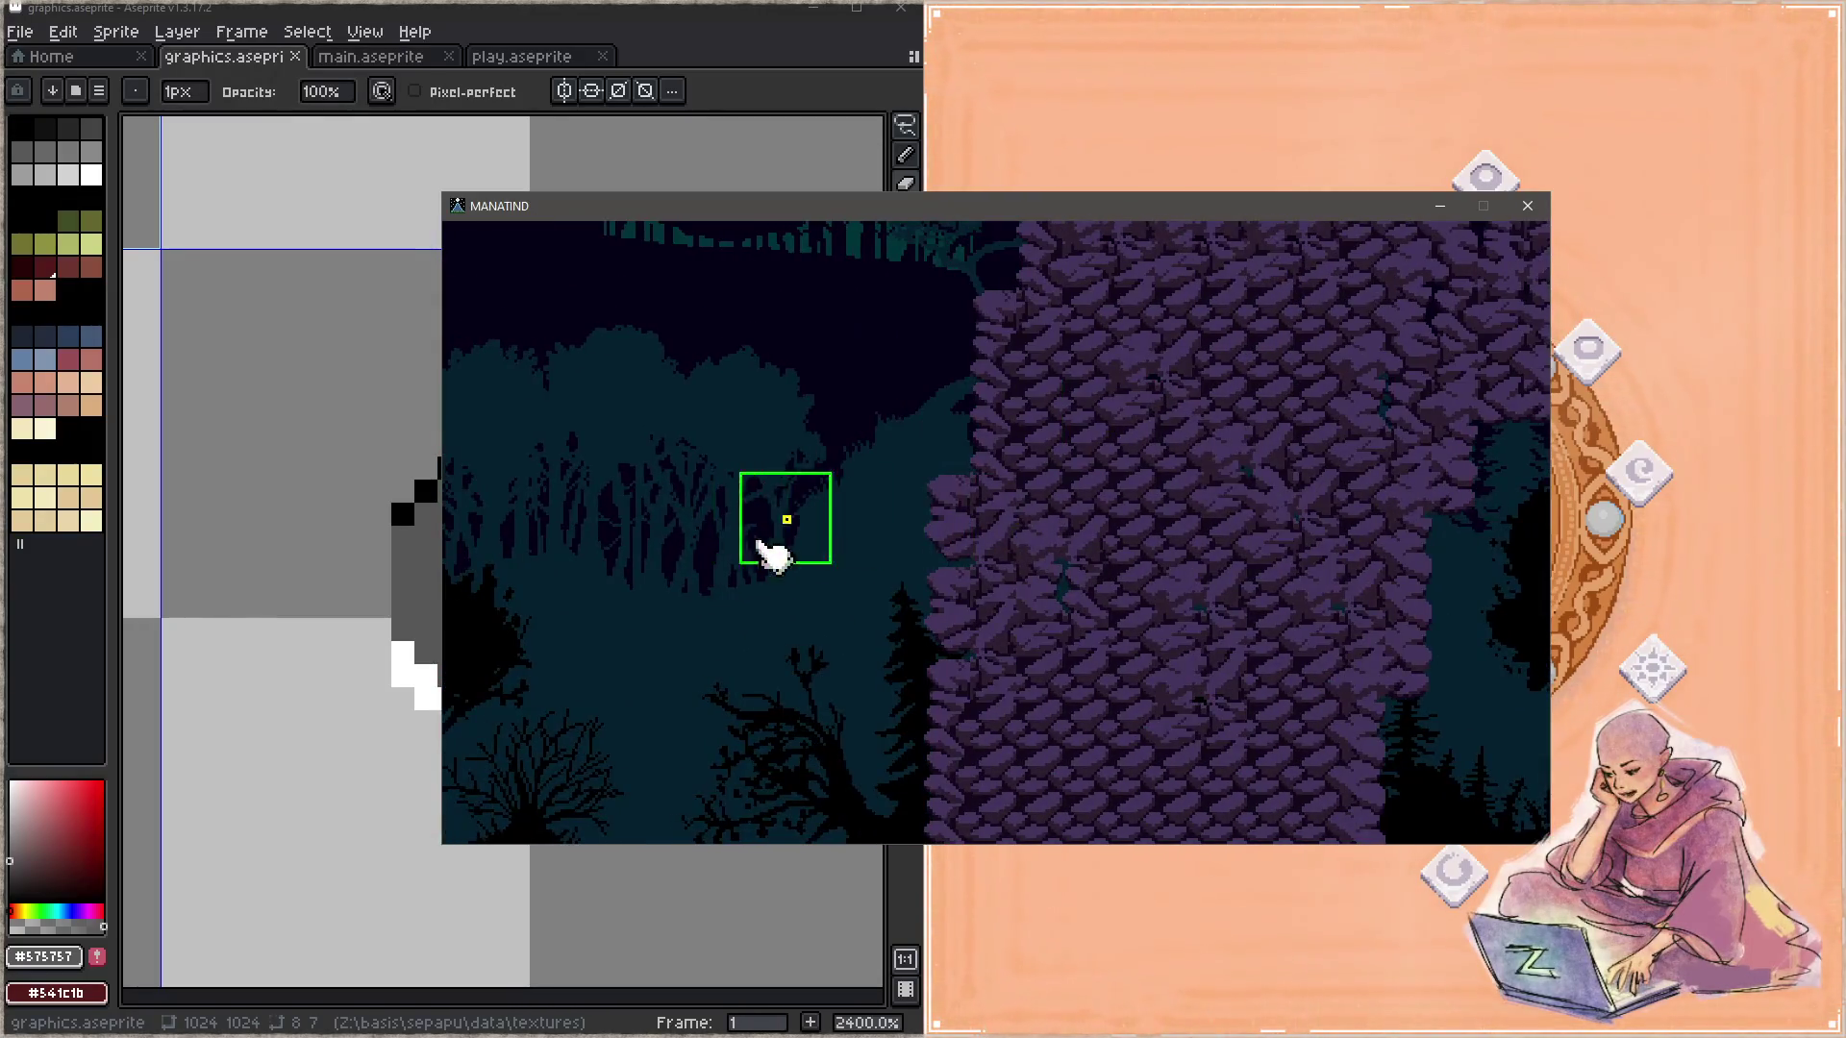
{"action": "mouse_move", "coordinate": [774, 556]}
{"action": "left_mouse_down"}
{"action": "mouse_move", "coordinate": [1152, 567]}
{"action": "mouse_move", "coordinate": [1127, 620]}
{"action": "left_mouse_up"}
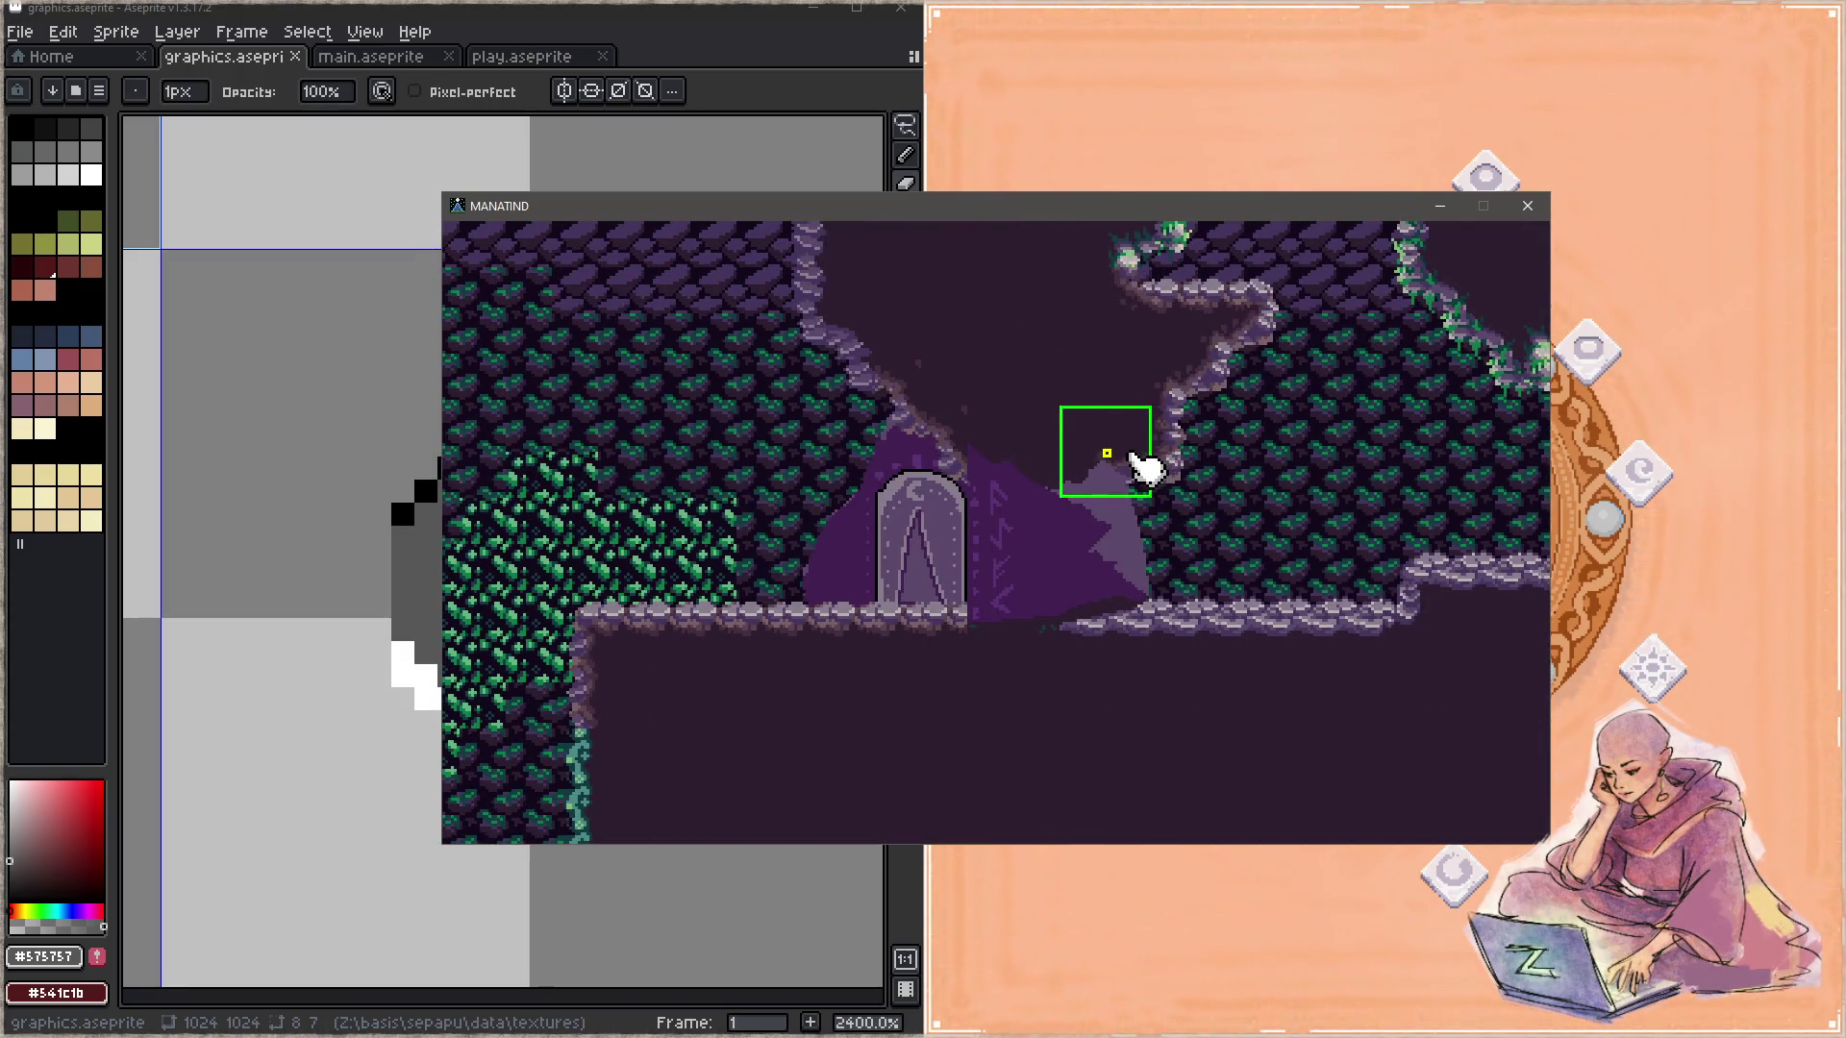
{"action": "left_click", "coordinate": [1527, 206]}
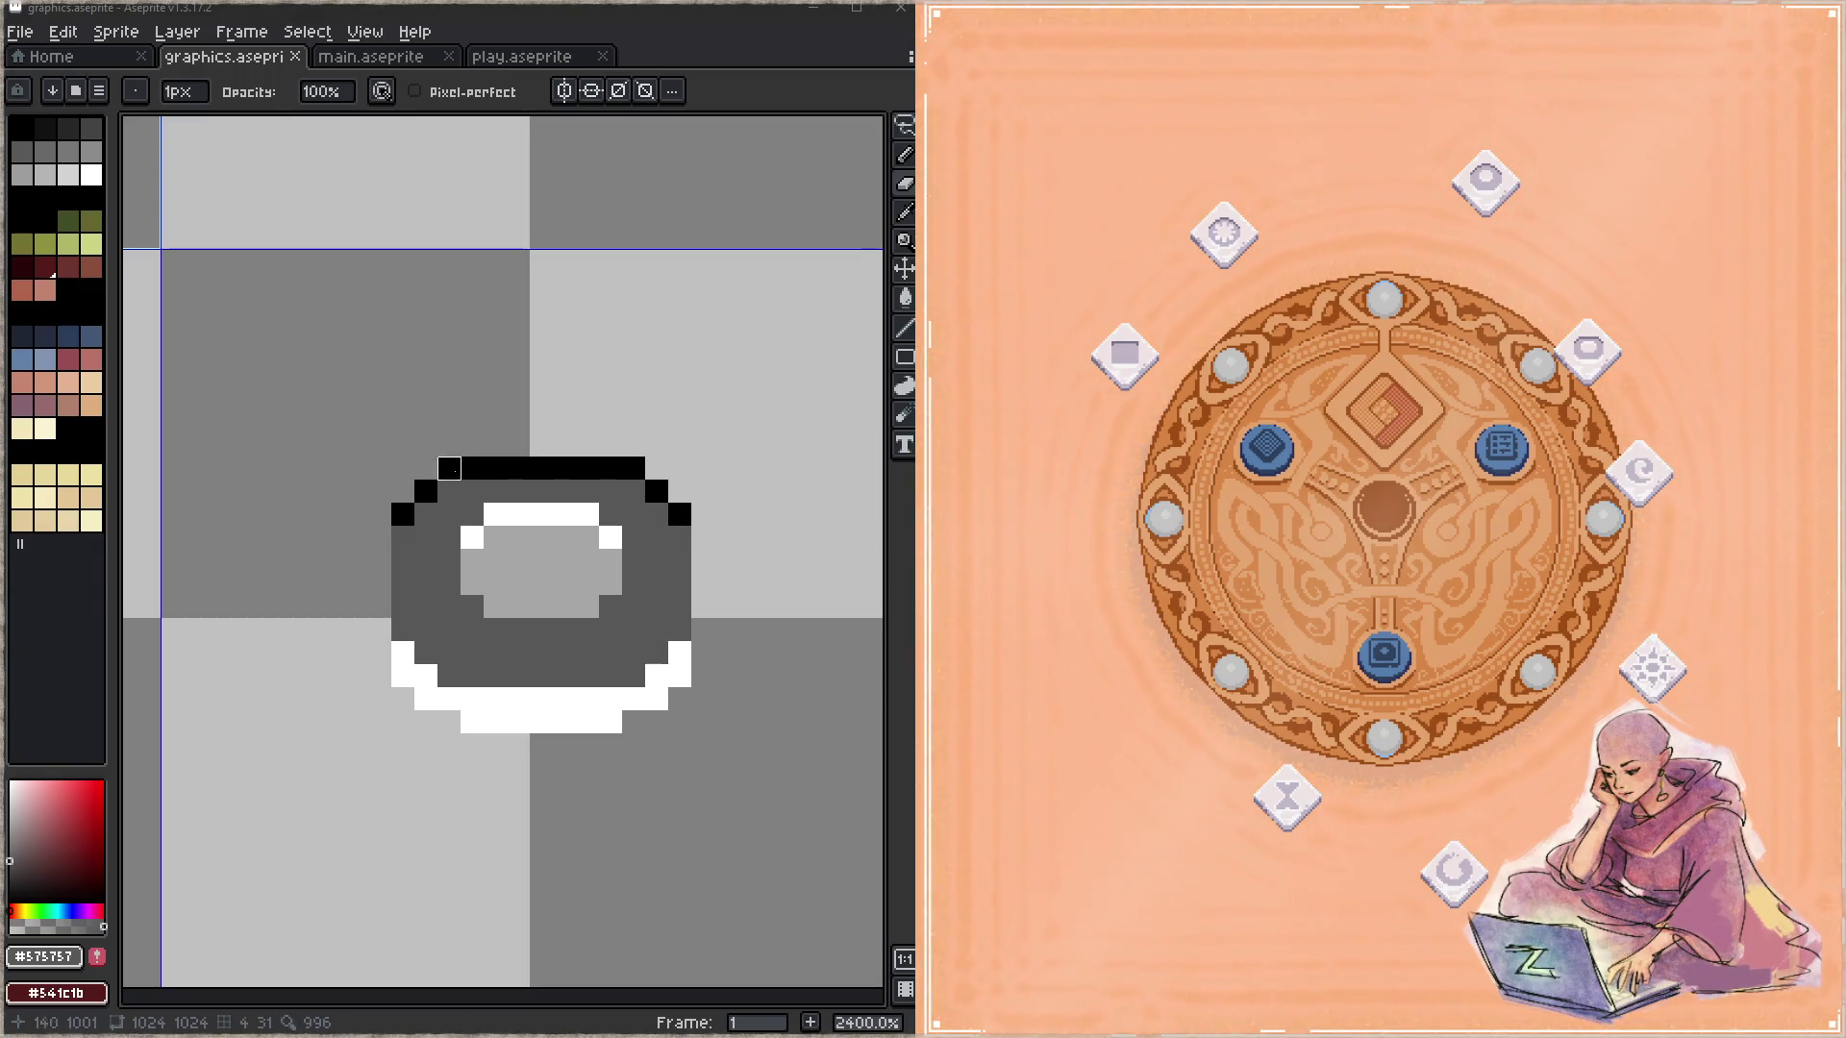
Step: Add black outline pixels at the ring rune's four corners and save
{"action": "key", "text": "Down"}
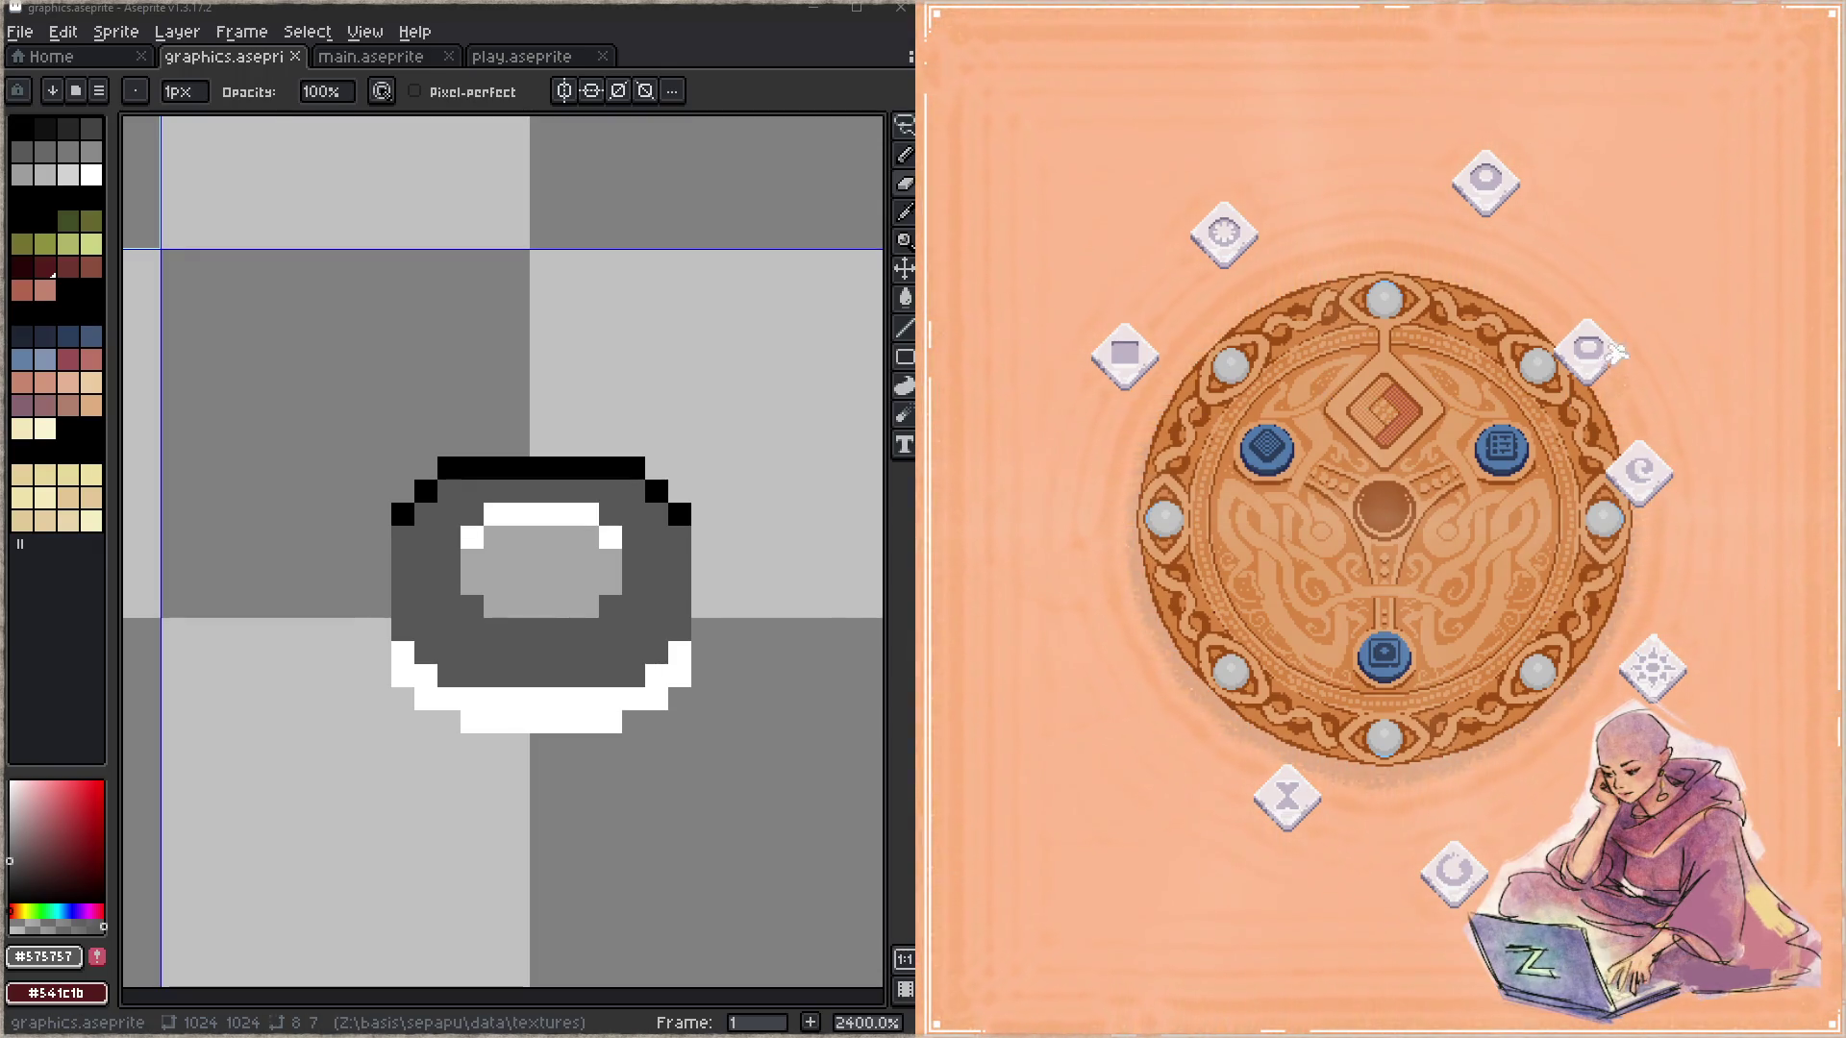
{"action": "left_click_drag", "start_coordinate": [690, 526], "coordinate": [700, 463]}
{"action": "left_click", "coordinate": [690, 451], "text": "alt"}
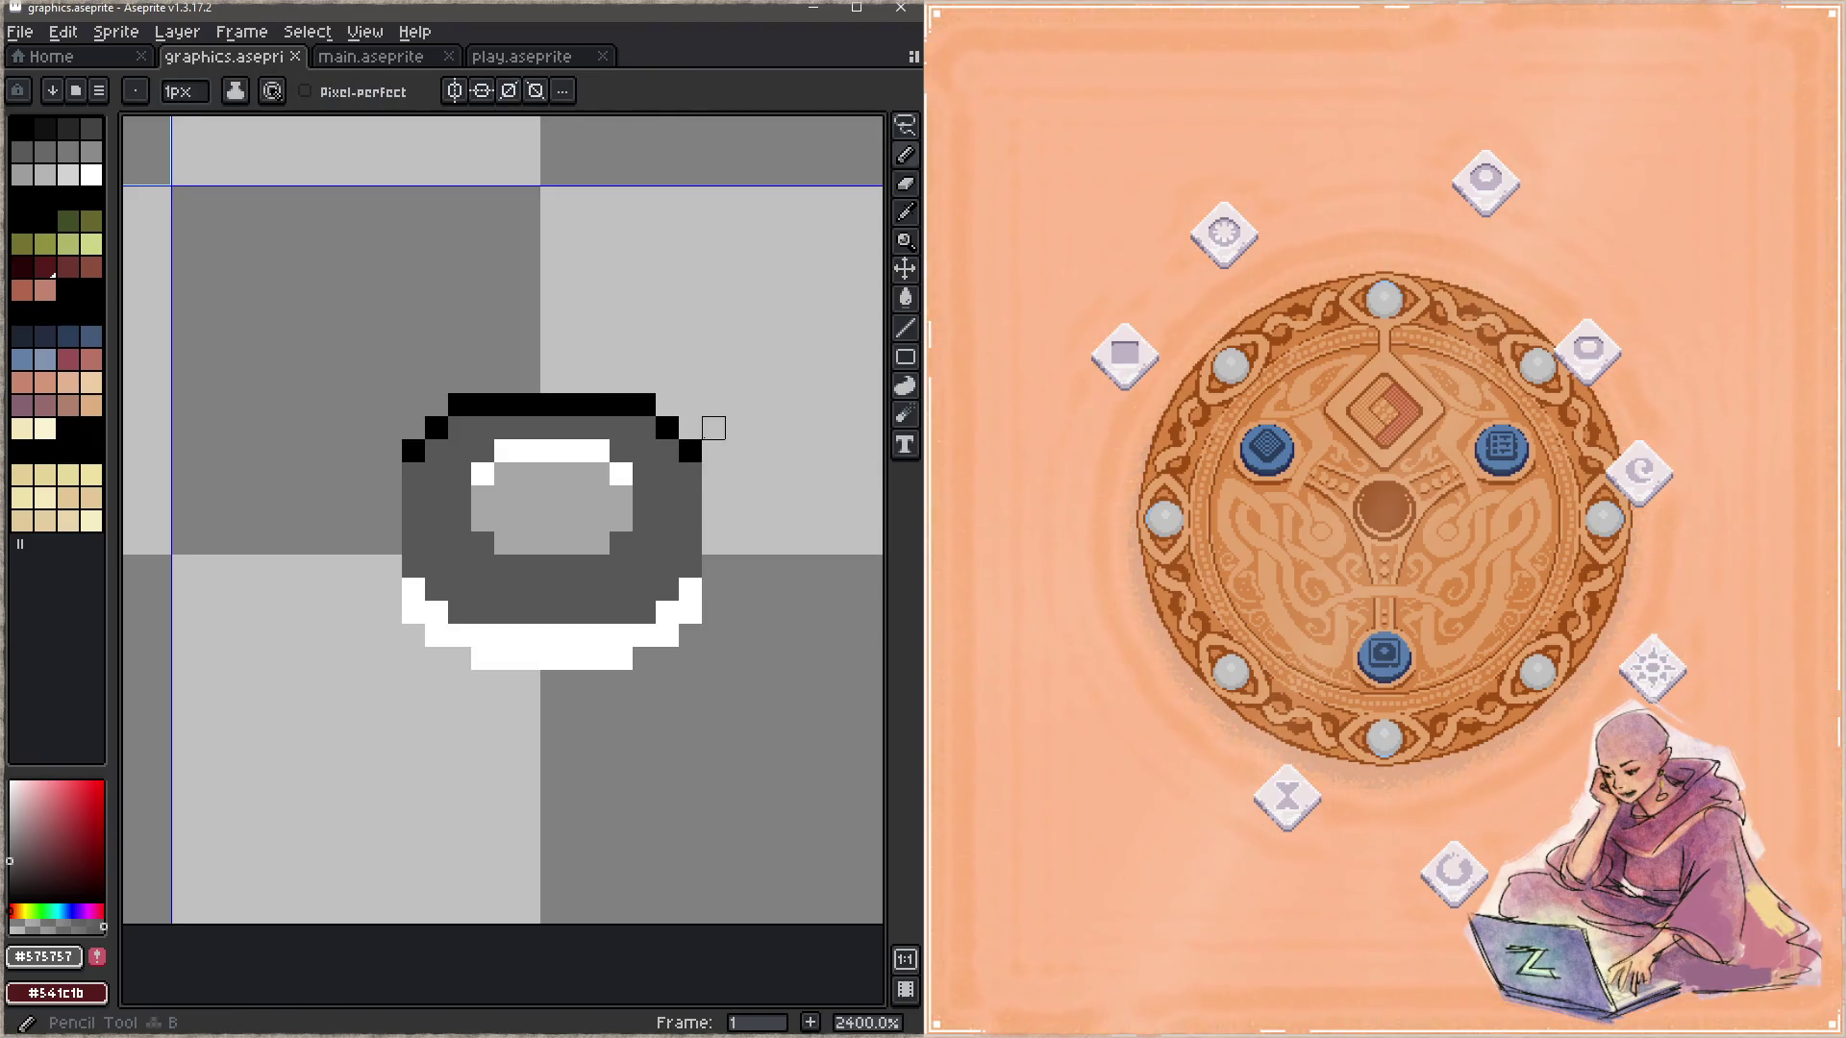
{"action": "left_click", "coordinate": [691, 427]}
{"action": "left_click", "coordinate": [667, 404]}
{"action": "left_click", "coordinate": [437, 405]}
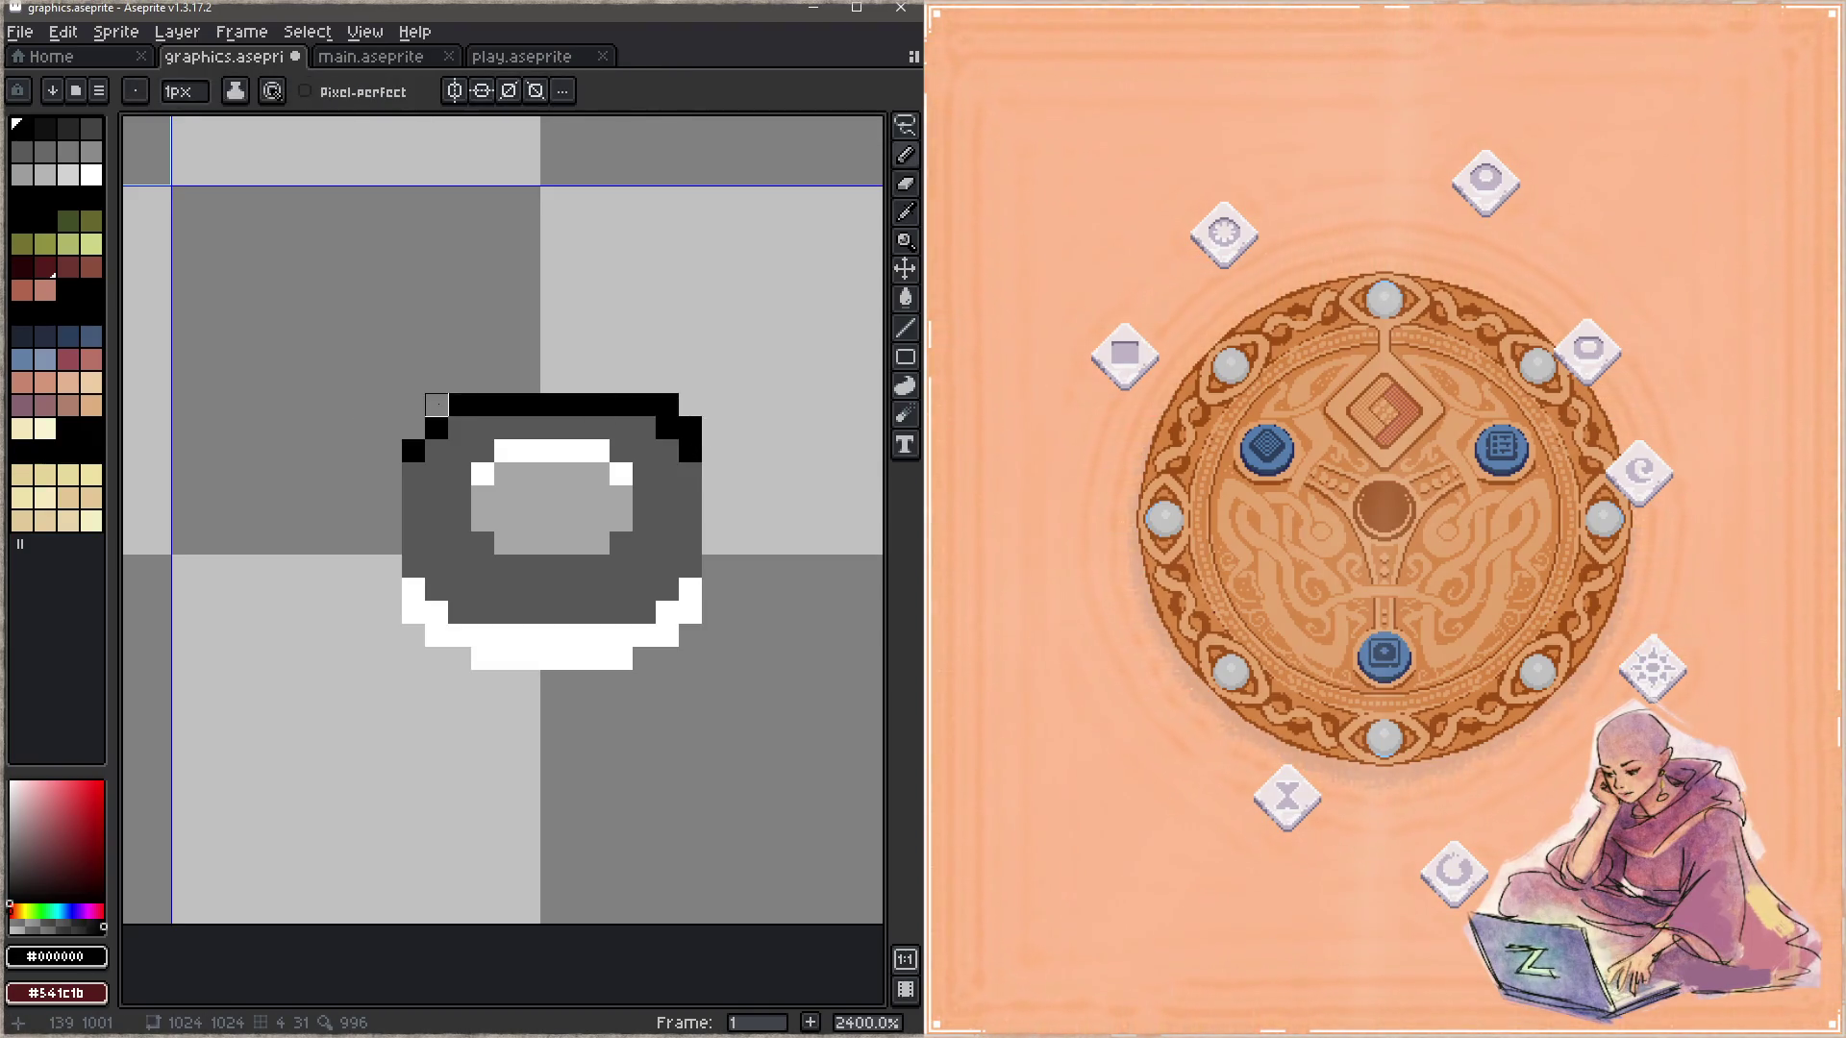
{"action": "left_click", "coordinate": [413, 428]}
{"action": "key", "text": "ctrl+s"}
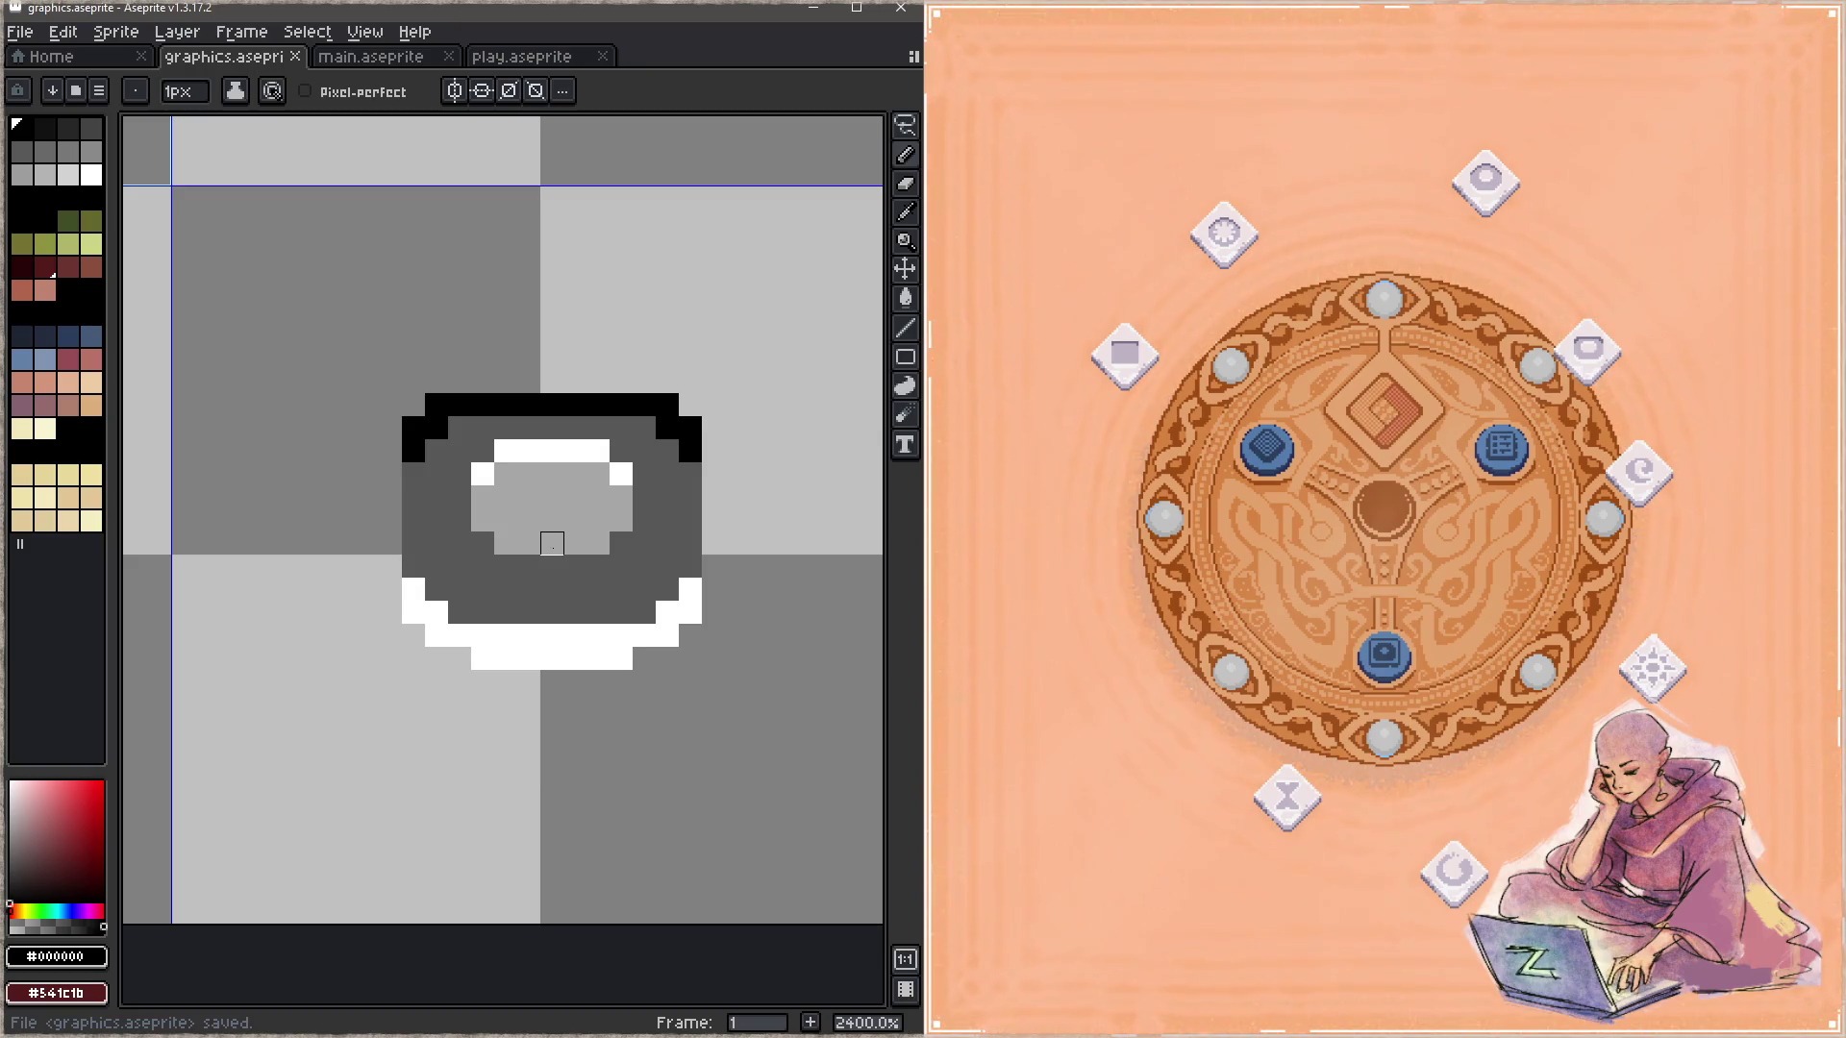
Step: Paint white highlight pixels along the ring's lower left, bottom and lower-right corner, then save
{"action": "key", "text": "alt"}
{"action": "left_click", "coordinate": [466, 618], "text": "alt"}
{"action": "left_click", "coordinate": [413, 634]}
{"action": "left_click", "coordinate": [436, 657]}
{"action": "left_click", "coordinate": [459, 657]}
{"action": "left_click", "coordinate": [644, 660]}
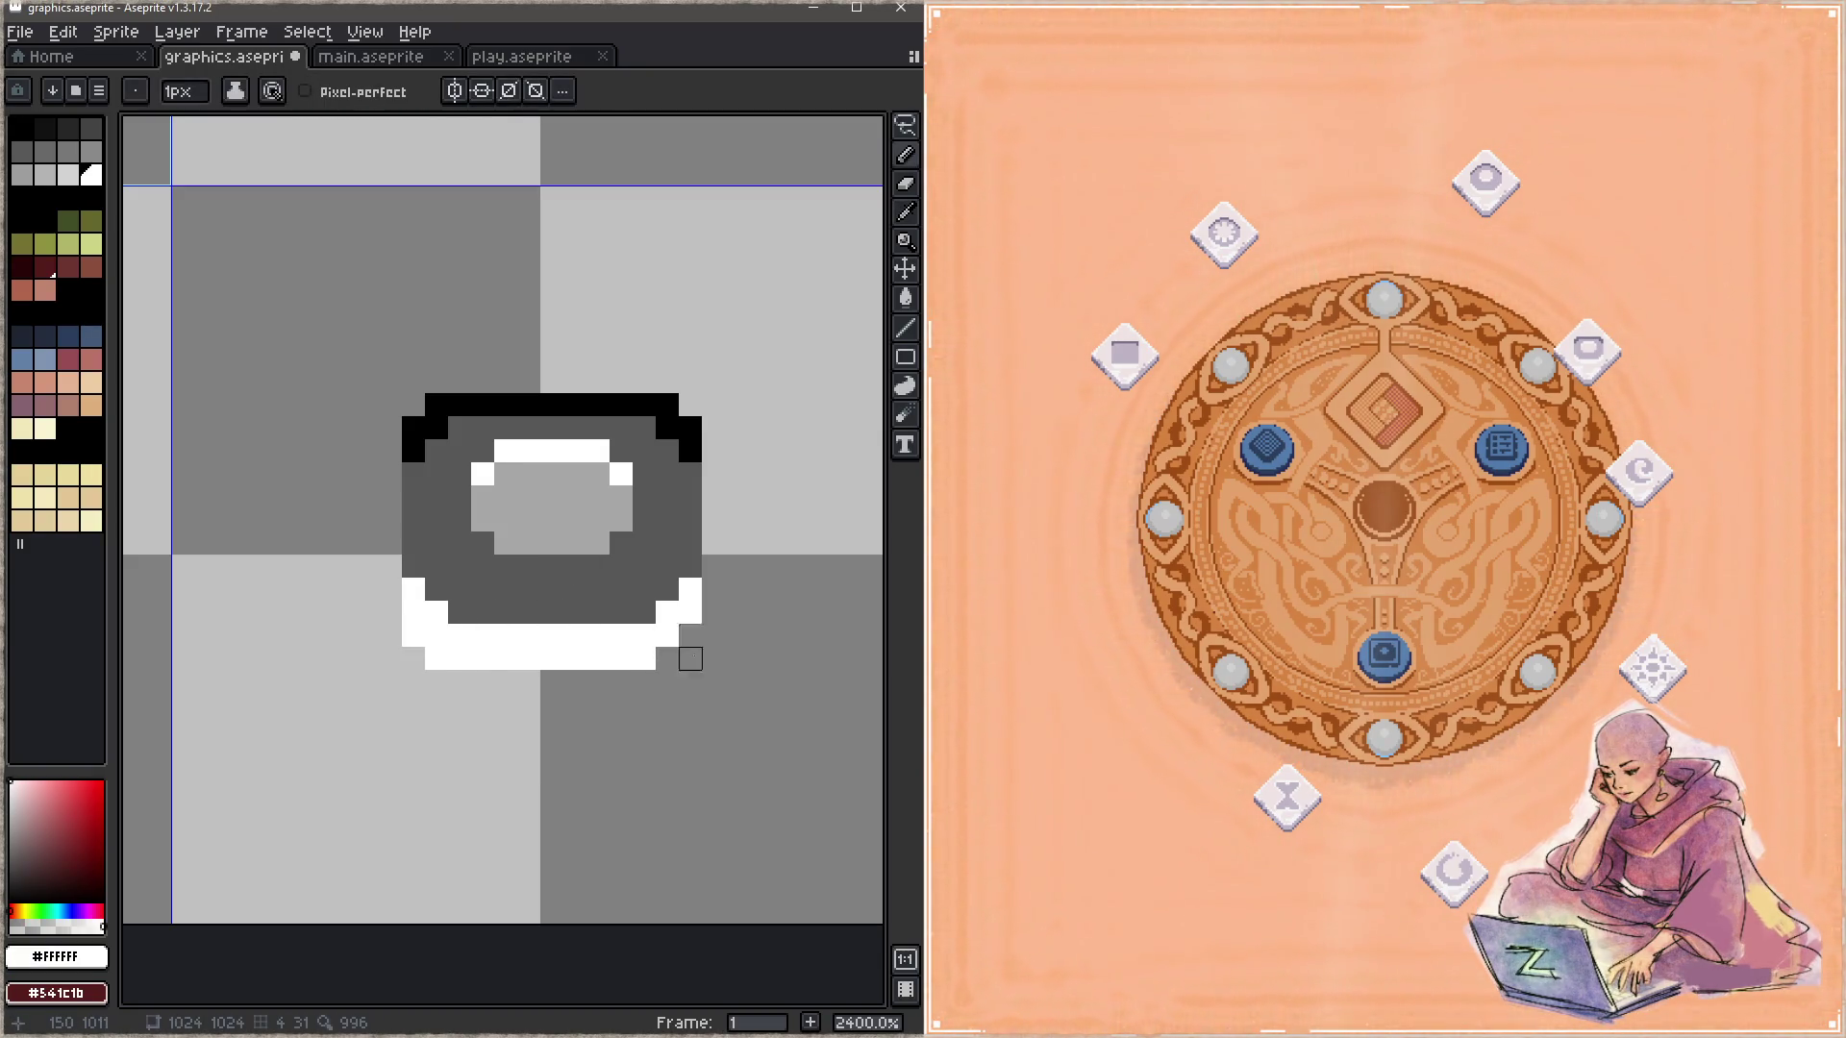
{"action": "left_click_drag", "start_coordinate": [690, 635], "coordinate": [667, 657]}
{"action": "key", "text": "ctrl+s"}
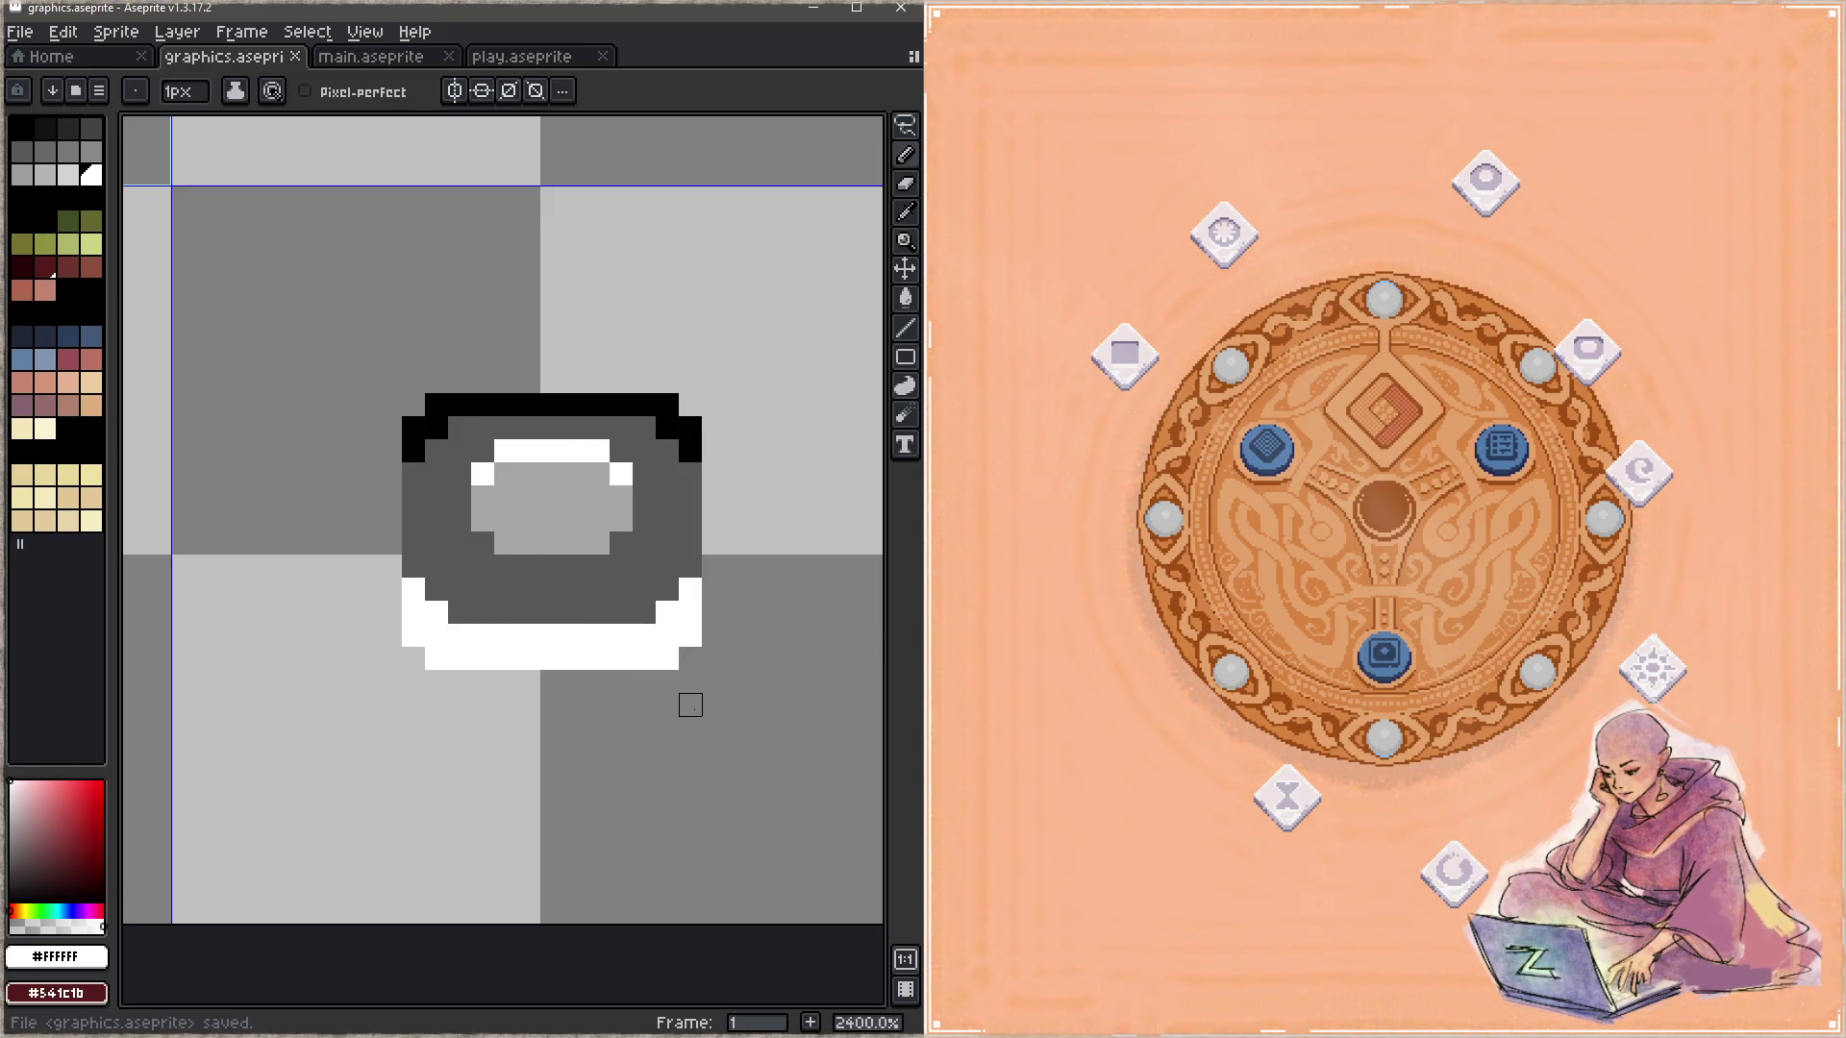
Step: Try light grey fills in the ring's lower inner corners, then undo them and return to the pencil
{"action": "left_click", "coordinate": [597, 486], "text": "alt"}
{"action": "left_click", "coordinate": [621, 543]}
{"action": "left_click", "coordinate": [483, 543]}
{"action": "left_click", "coordinate": [482, 474], "text": "alt"}
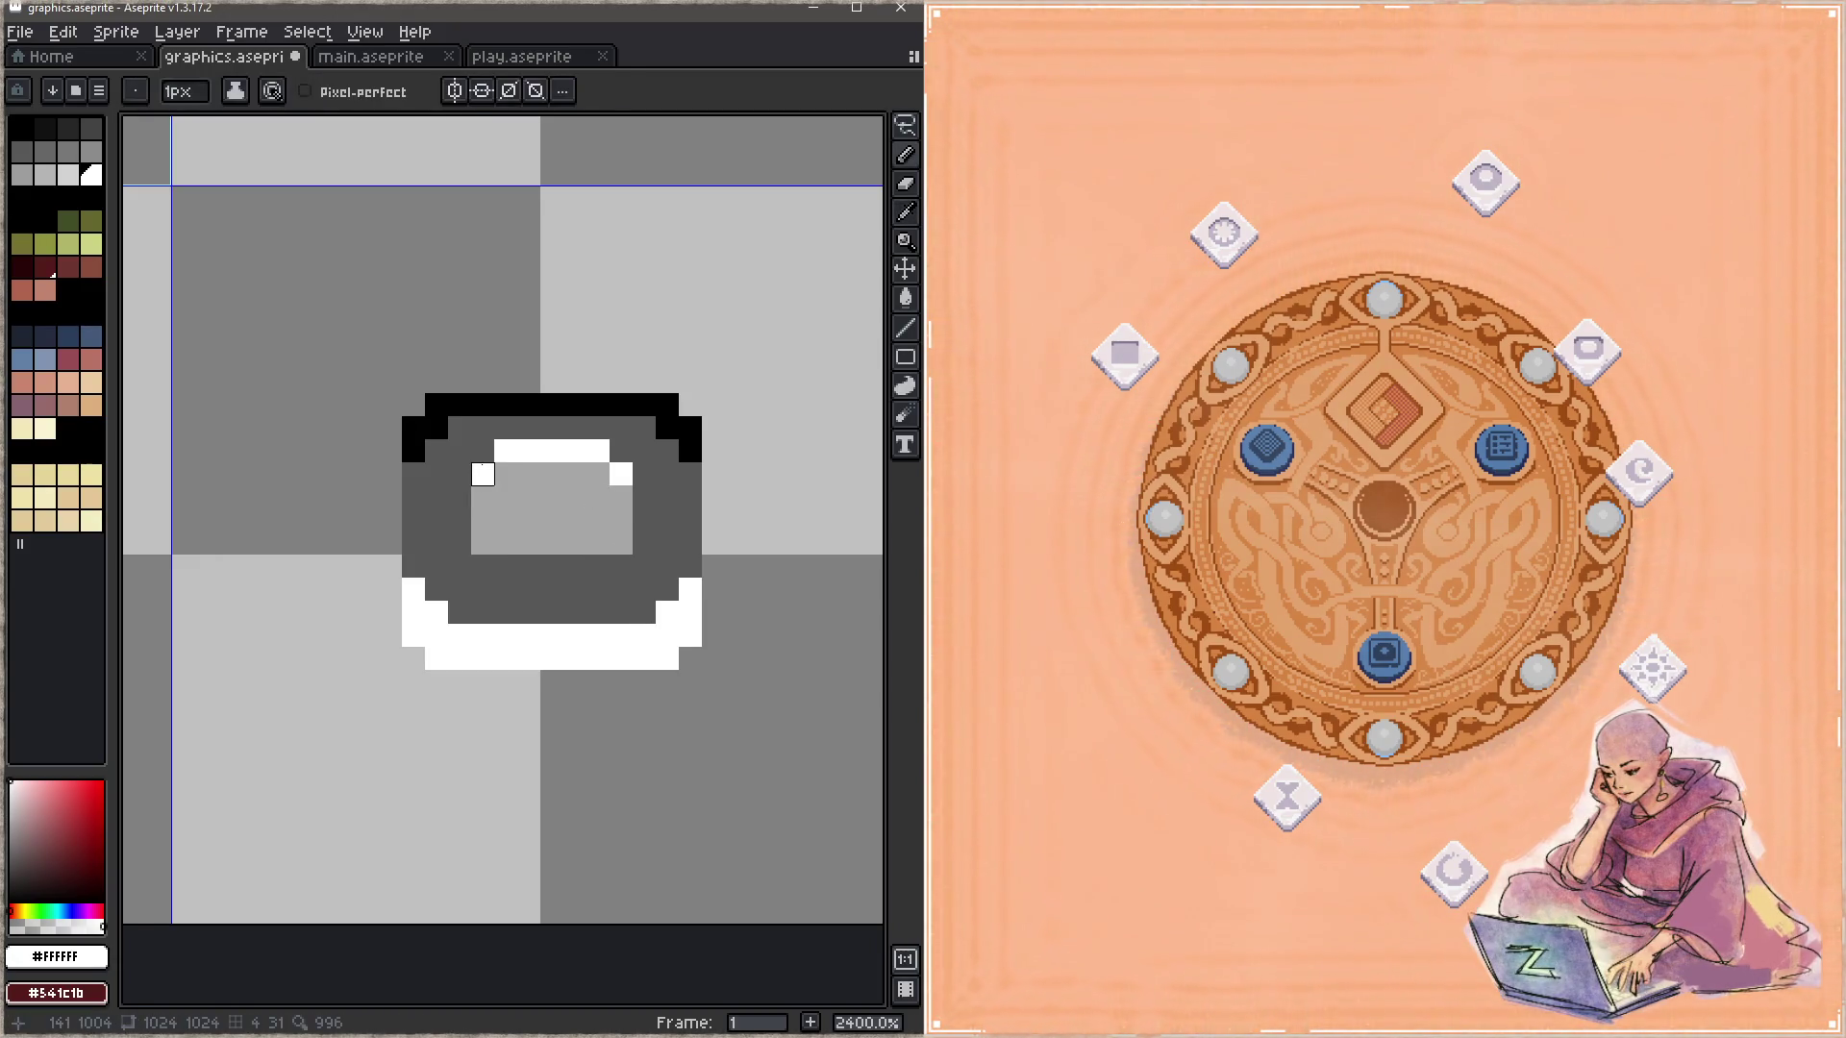
{"action": "key", "text": "e"}
{"action": "left_click", "coordinate": [482, 567], "text": "alt"}
{"action": "key", "text": "ctrl+z"}
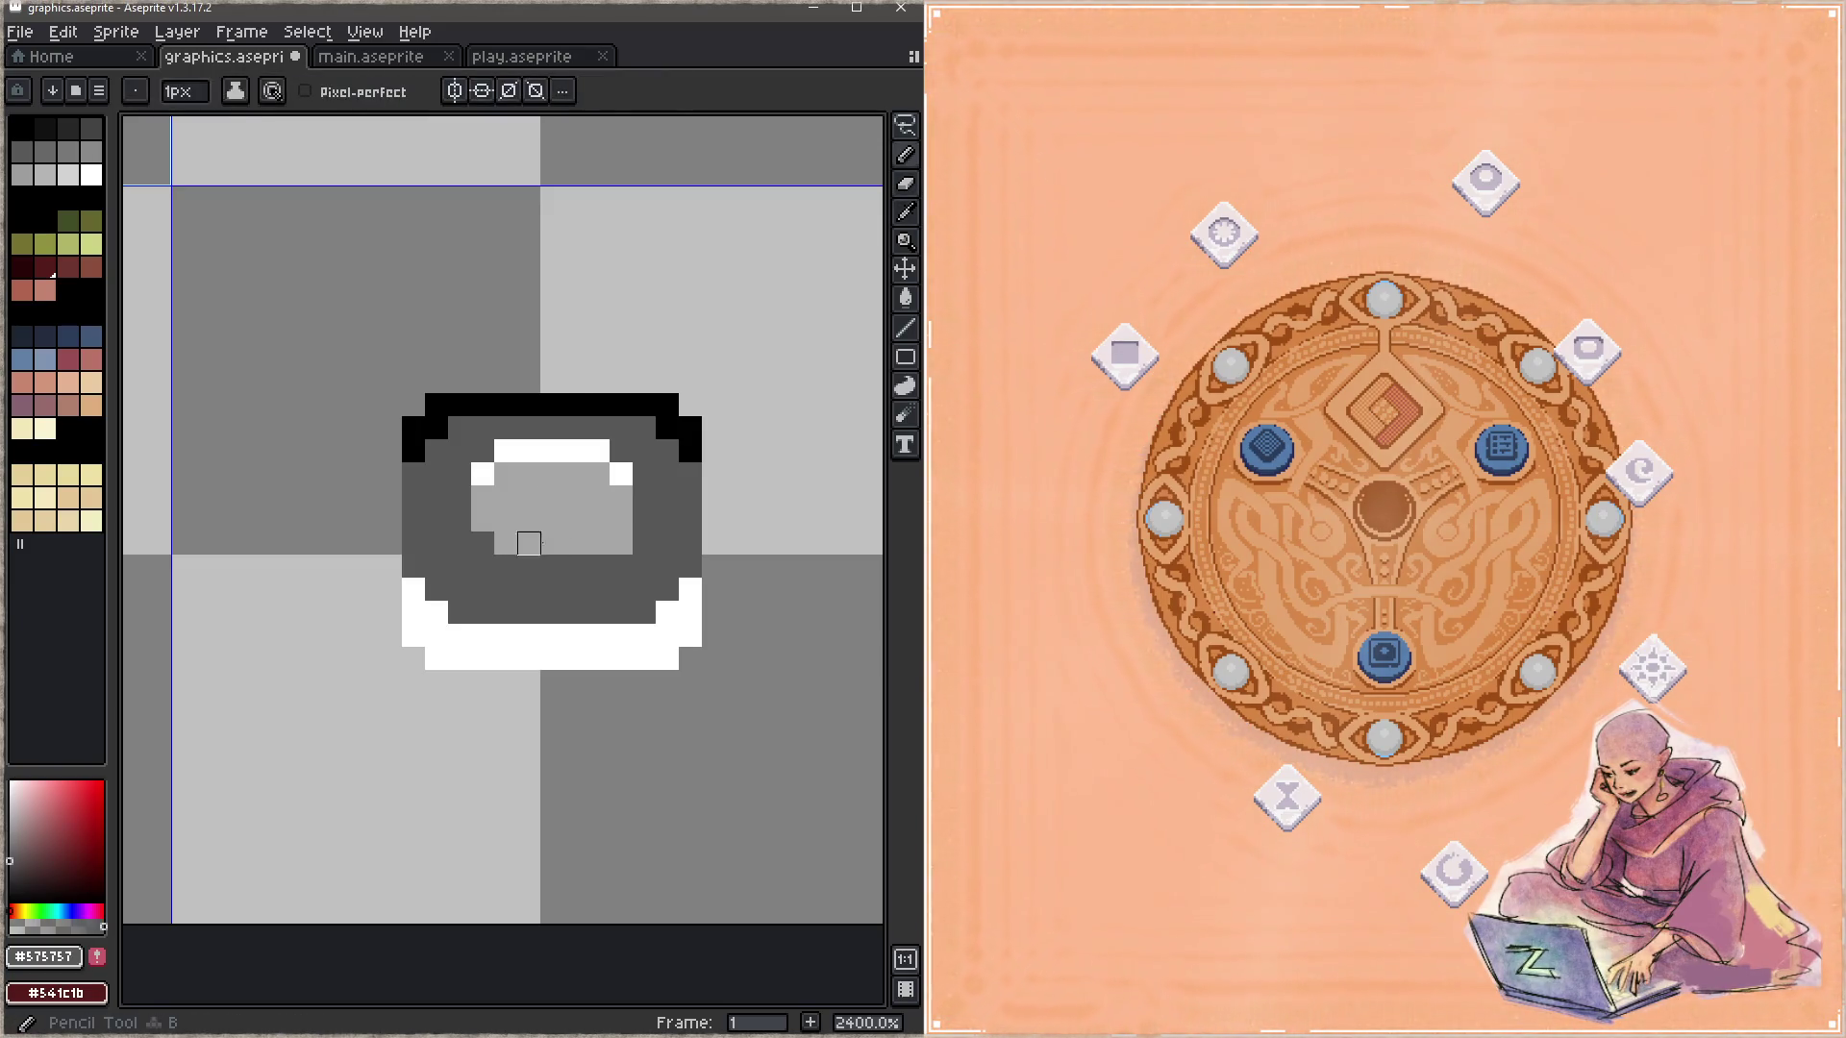
{"action": "key", "text": "ctrl+z"}
{"action": "key", "text": "z"}
{"action": "key", "text": "b"}
Step: In the game, move the right-side relic tile up beside the board's top tile
{"action": "left_click", "coordinate": [1662, 378]}
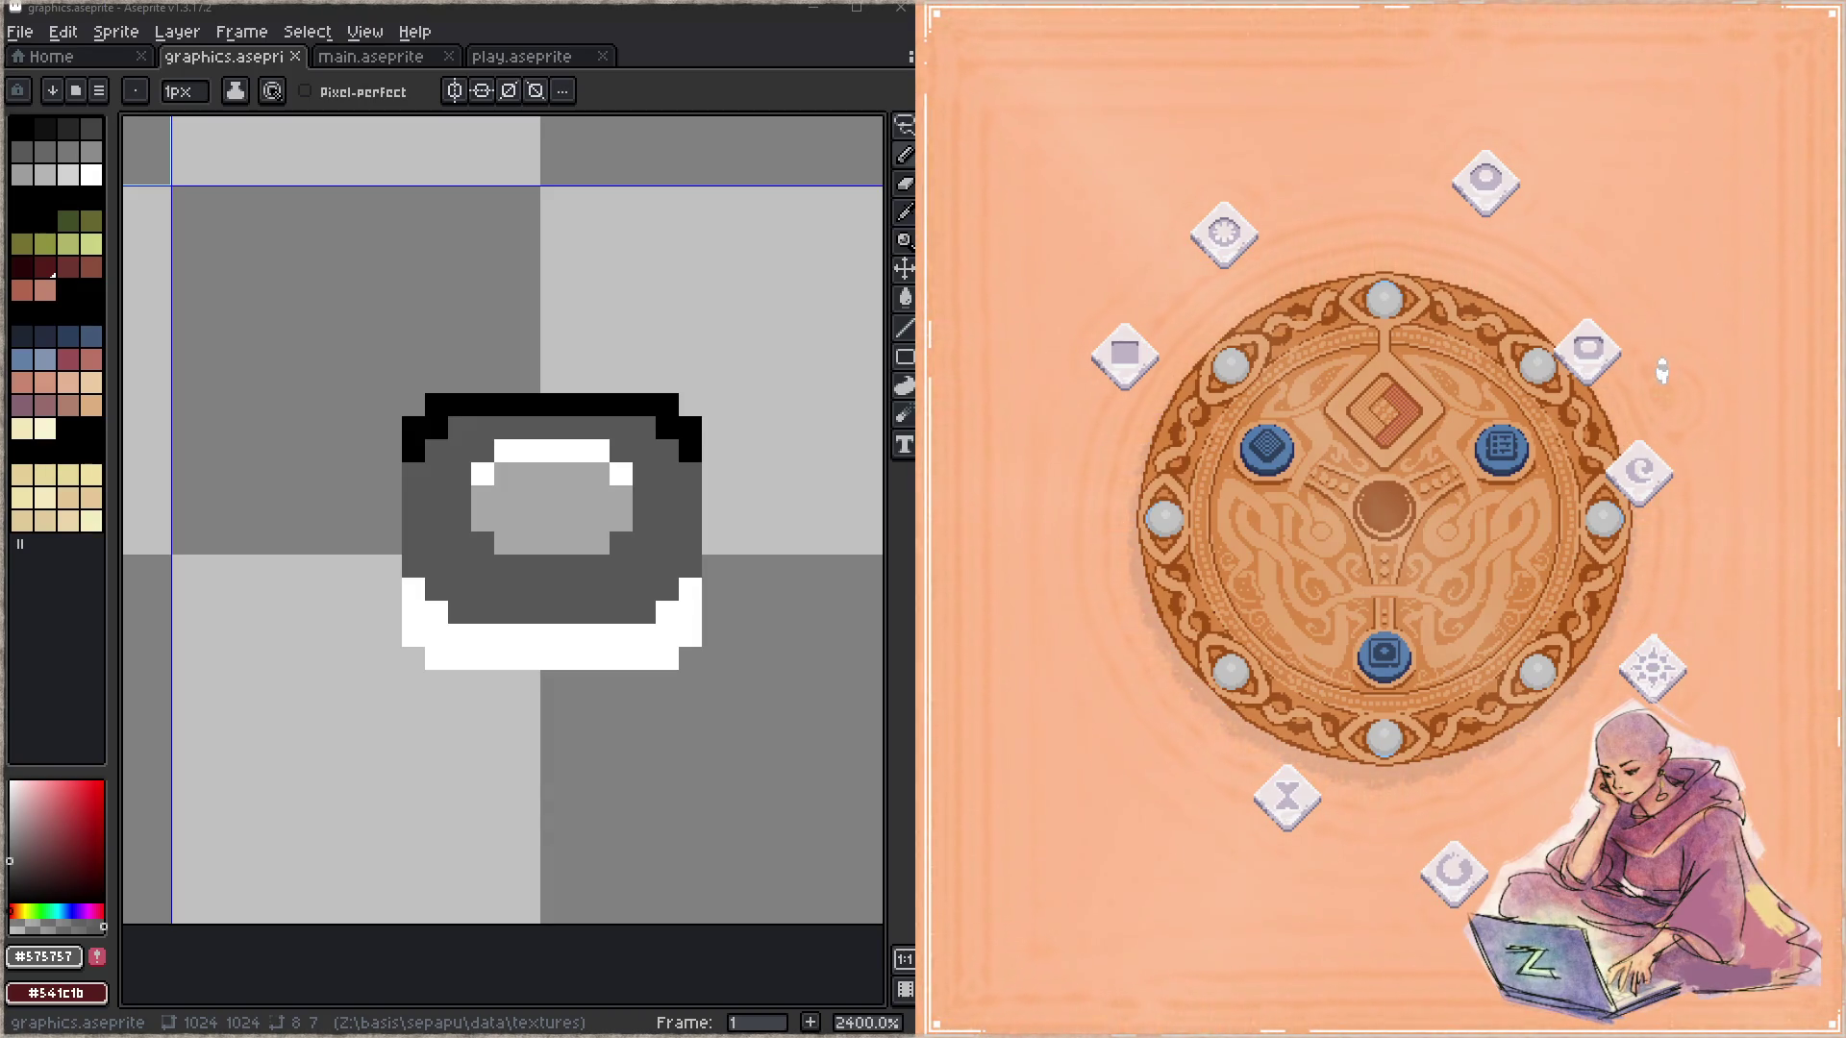
{"action": "mouse_move", "coordinate": [1589, 354]}
{"action": "left_mouse_down"}
{"action": "mouse_move", "coordinate": [1548, 209]}
{"action": "mouse_move", "coordinate": [1544, 271]}
{"action": "left_mouse_up"}
{"action": "left_click_drag", "start_coordinate": [1485, 185], "coordinate": [1453, 235]}
{"action": "key", "text": "i"}
Step: Recolour the ring's left and right side outline pixels dark grey and save
{"action": "key", "text": "b"}
{"action": "left_click", "coordinate": [617, 358]}
{"action": "left_click", "coordinate": [386, 358]}
{"action": "key", "text": "ctrl+s"}
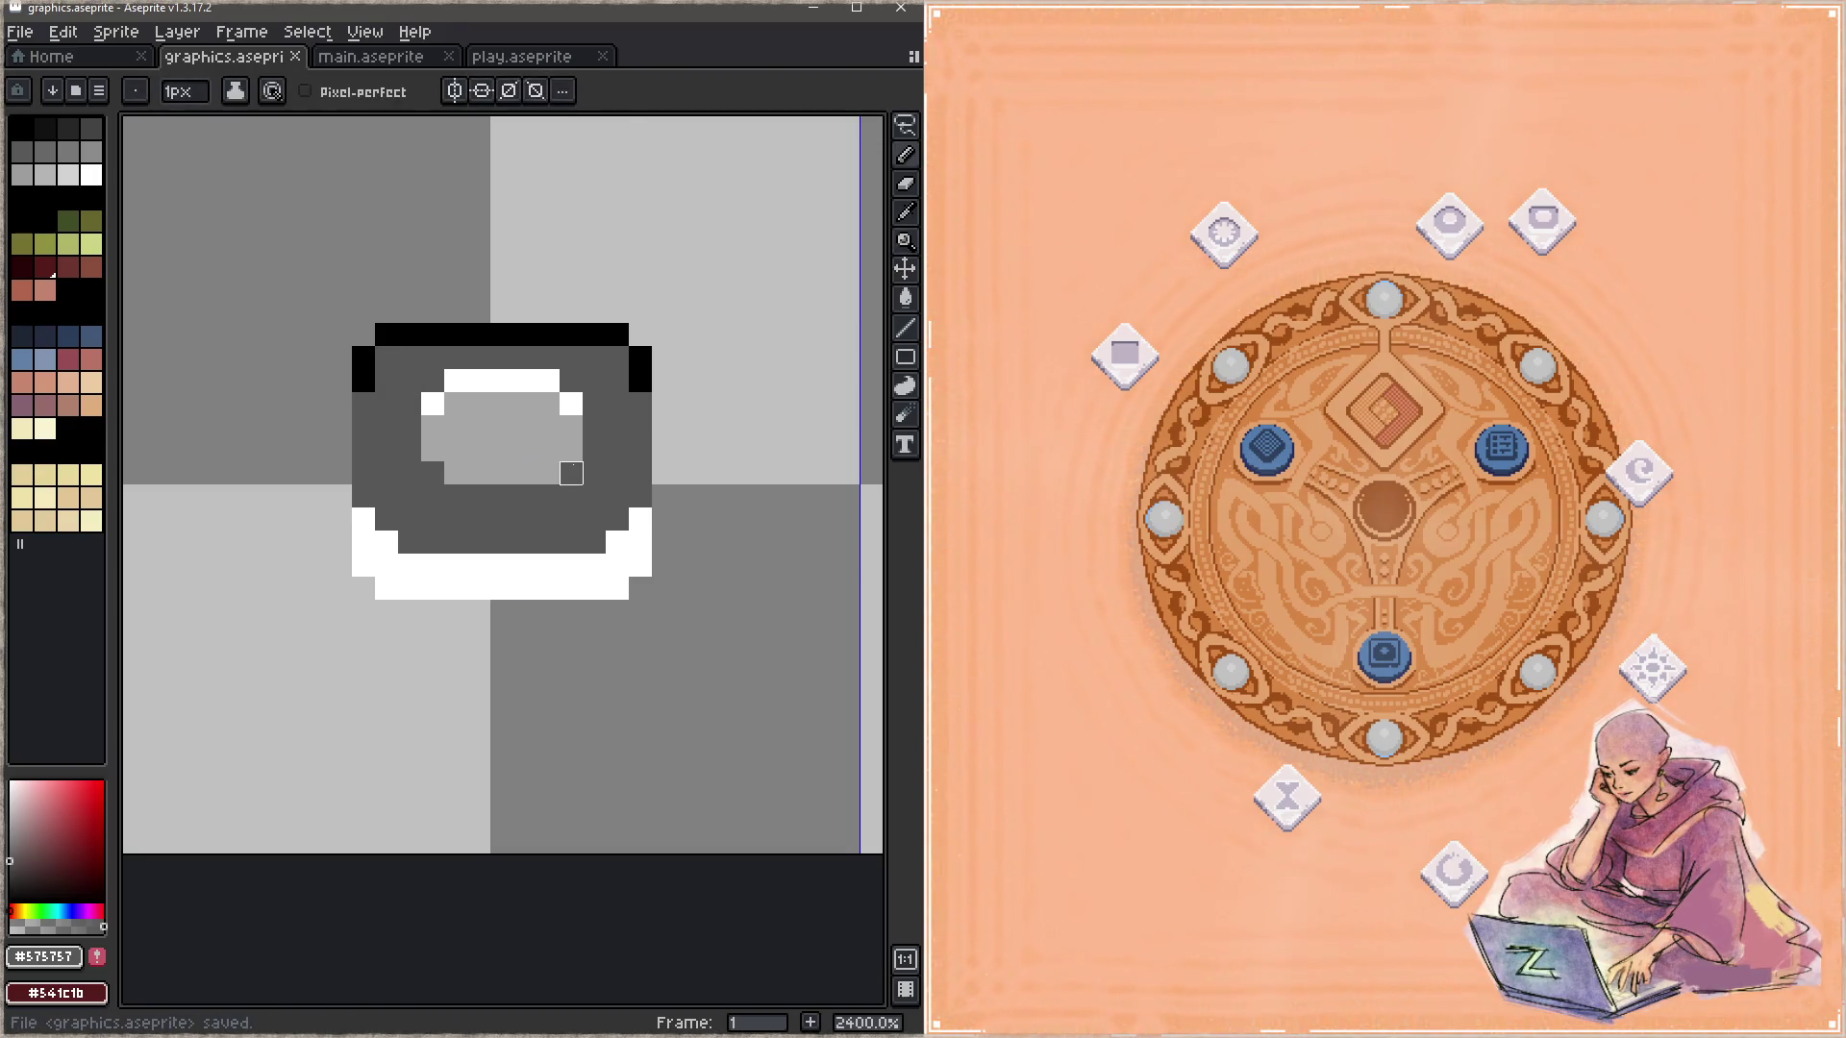
{"action": "left_click", "coordinate": [363, 381]}
{"action": "left_click", "coordinate": [640, 381]}
{"action": "key", "text": "ctrl+s"}
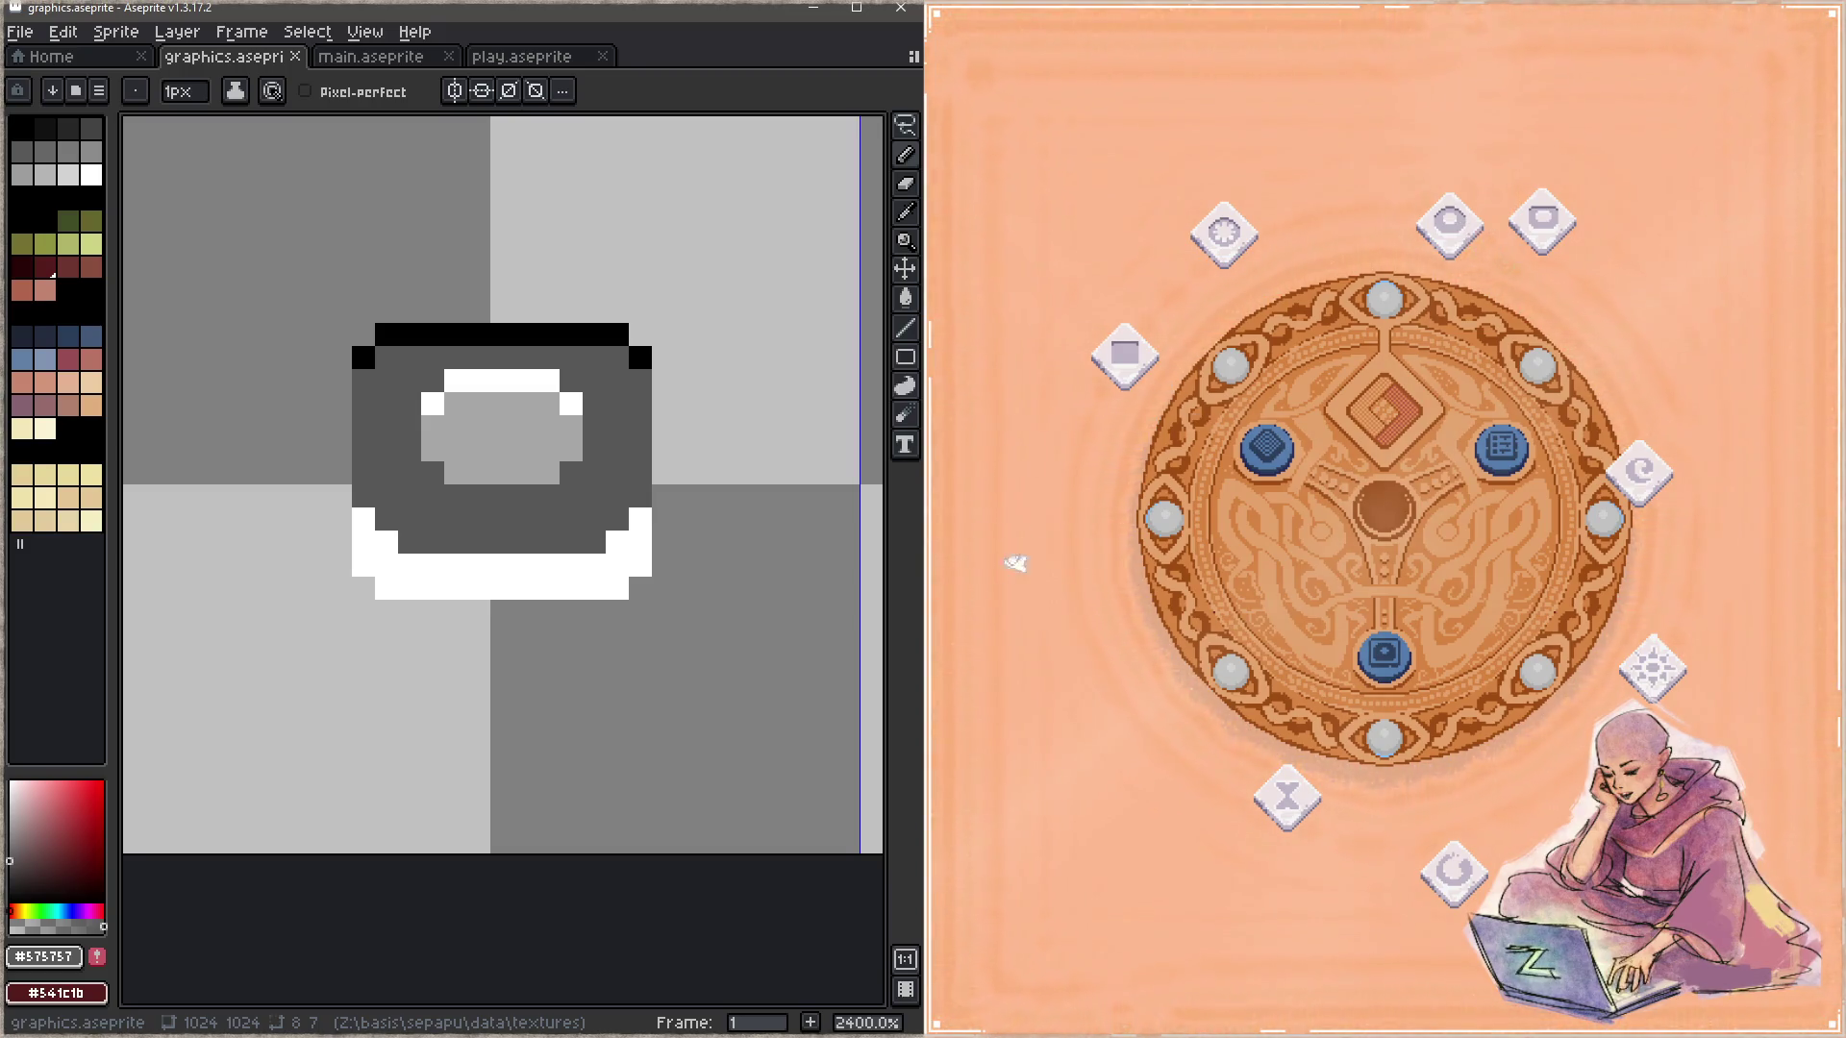
{"action": "left_click", "coordinate": [1097, 673]}
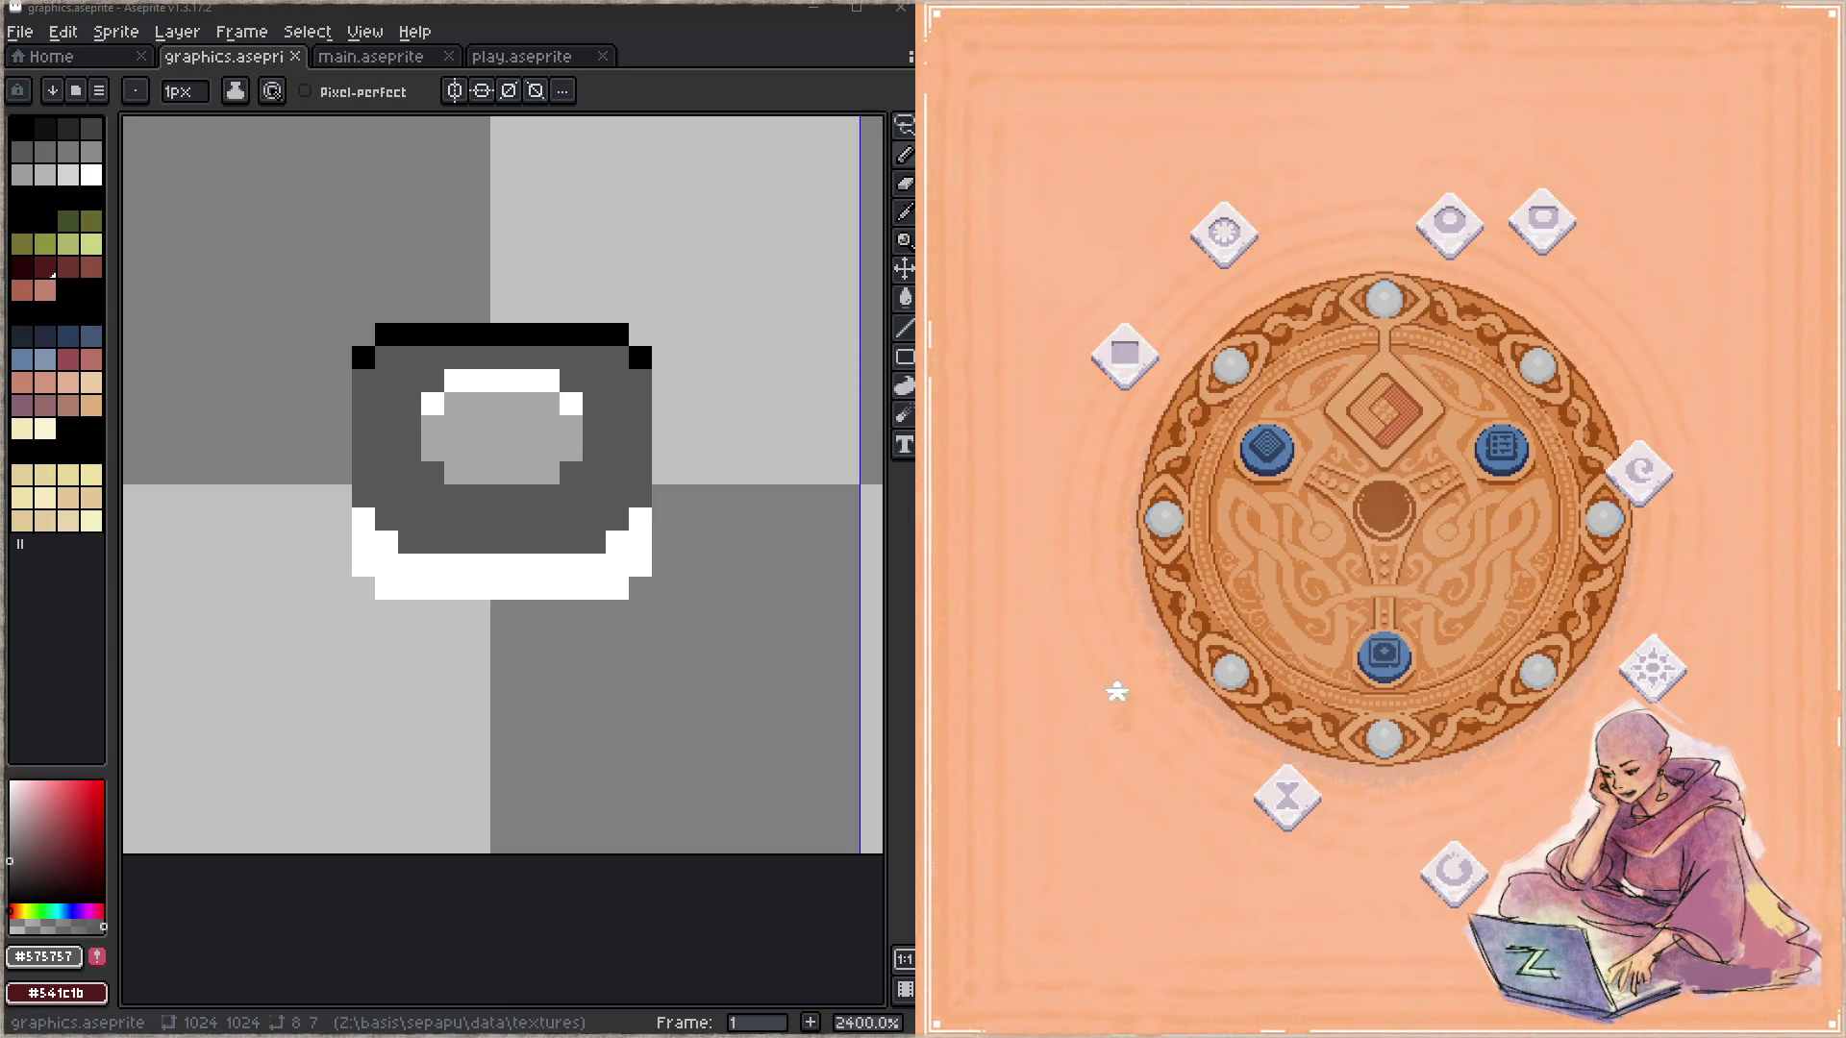
{"action": "key", "text": "Escape"}
Step: Rebuild the game in Focus with F5 until it compiles, then relaunch it
{"action": "left_click", "coordinate": [1121, 632]}
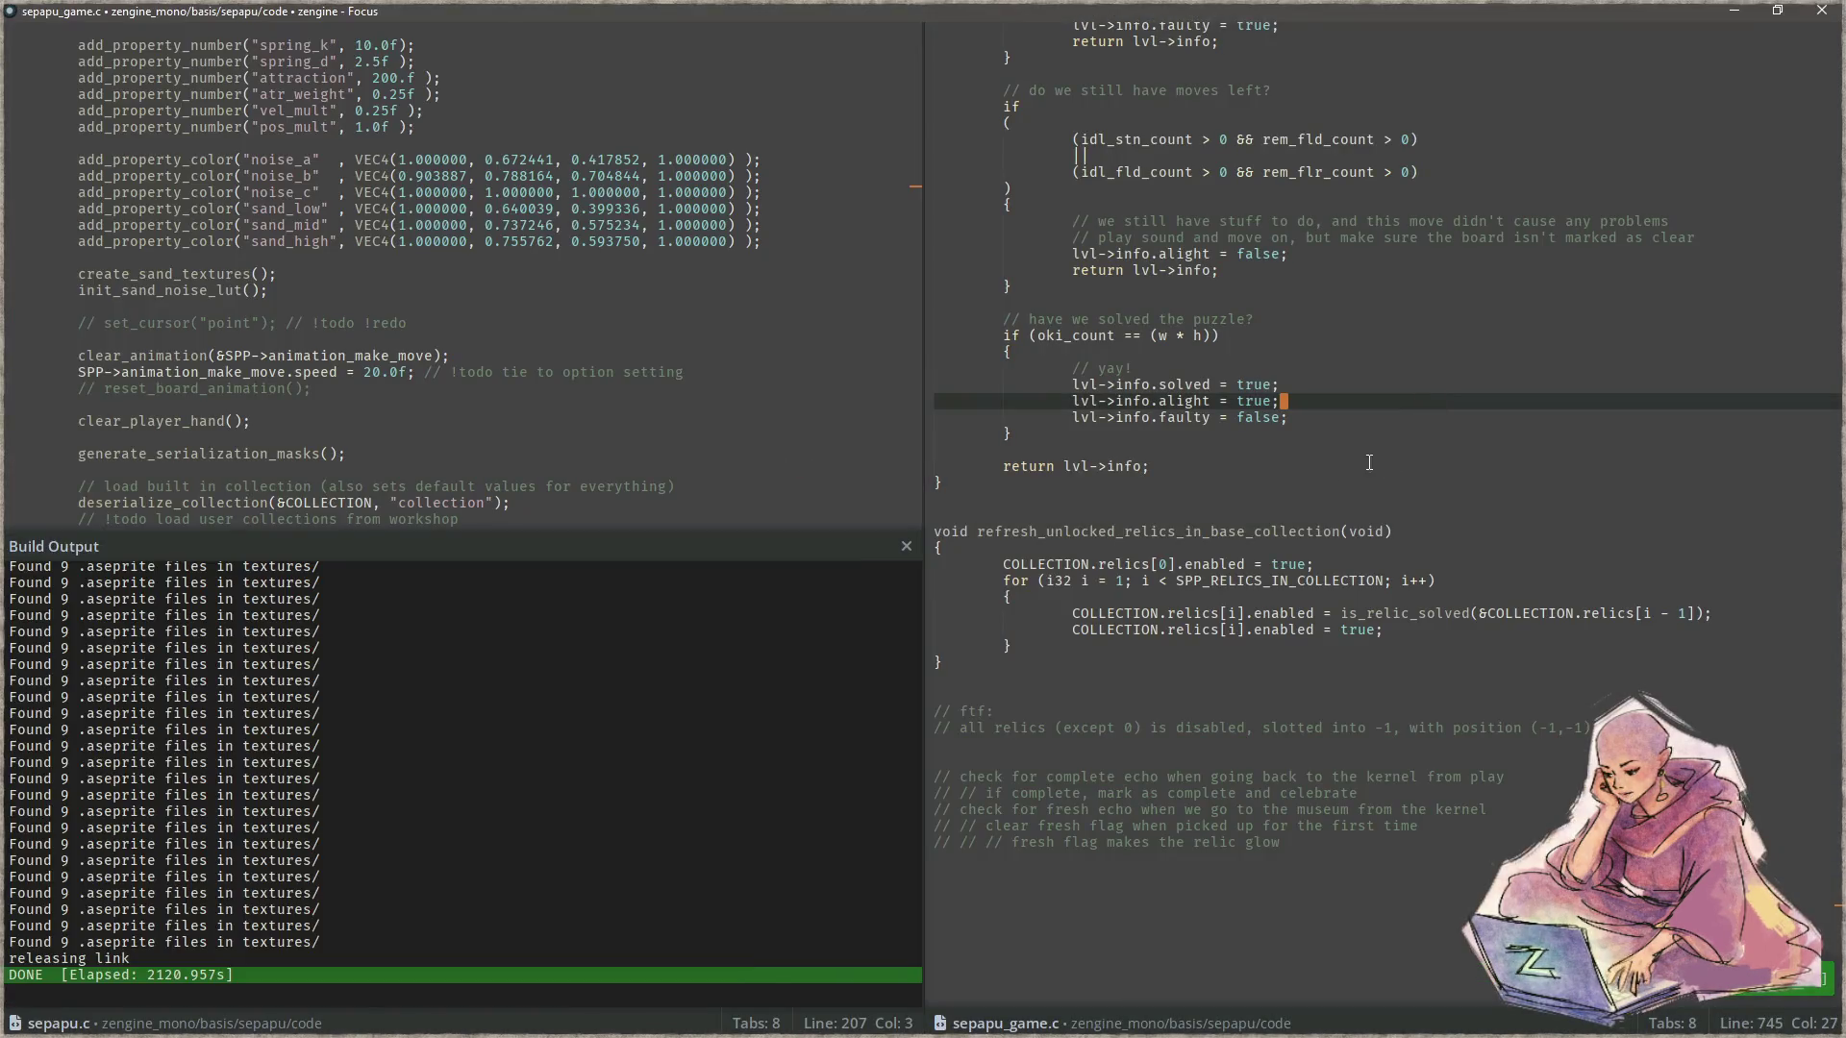
{"action": "key", "text": "F5"}
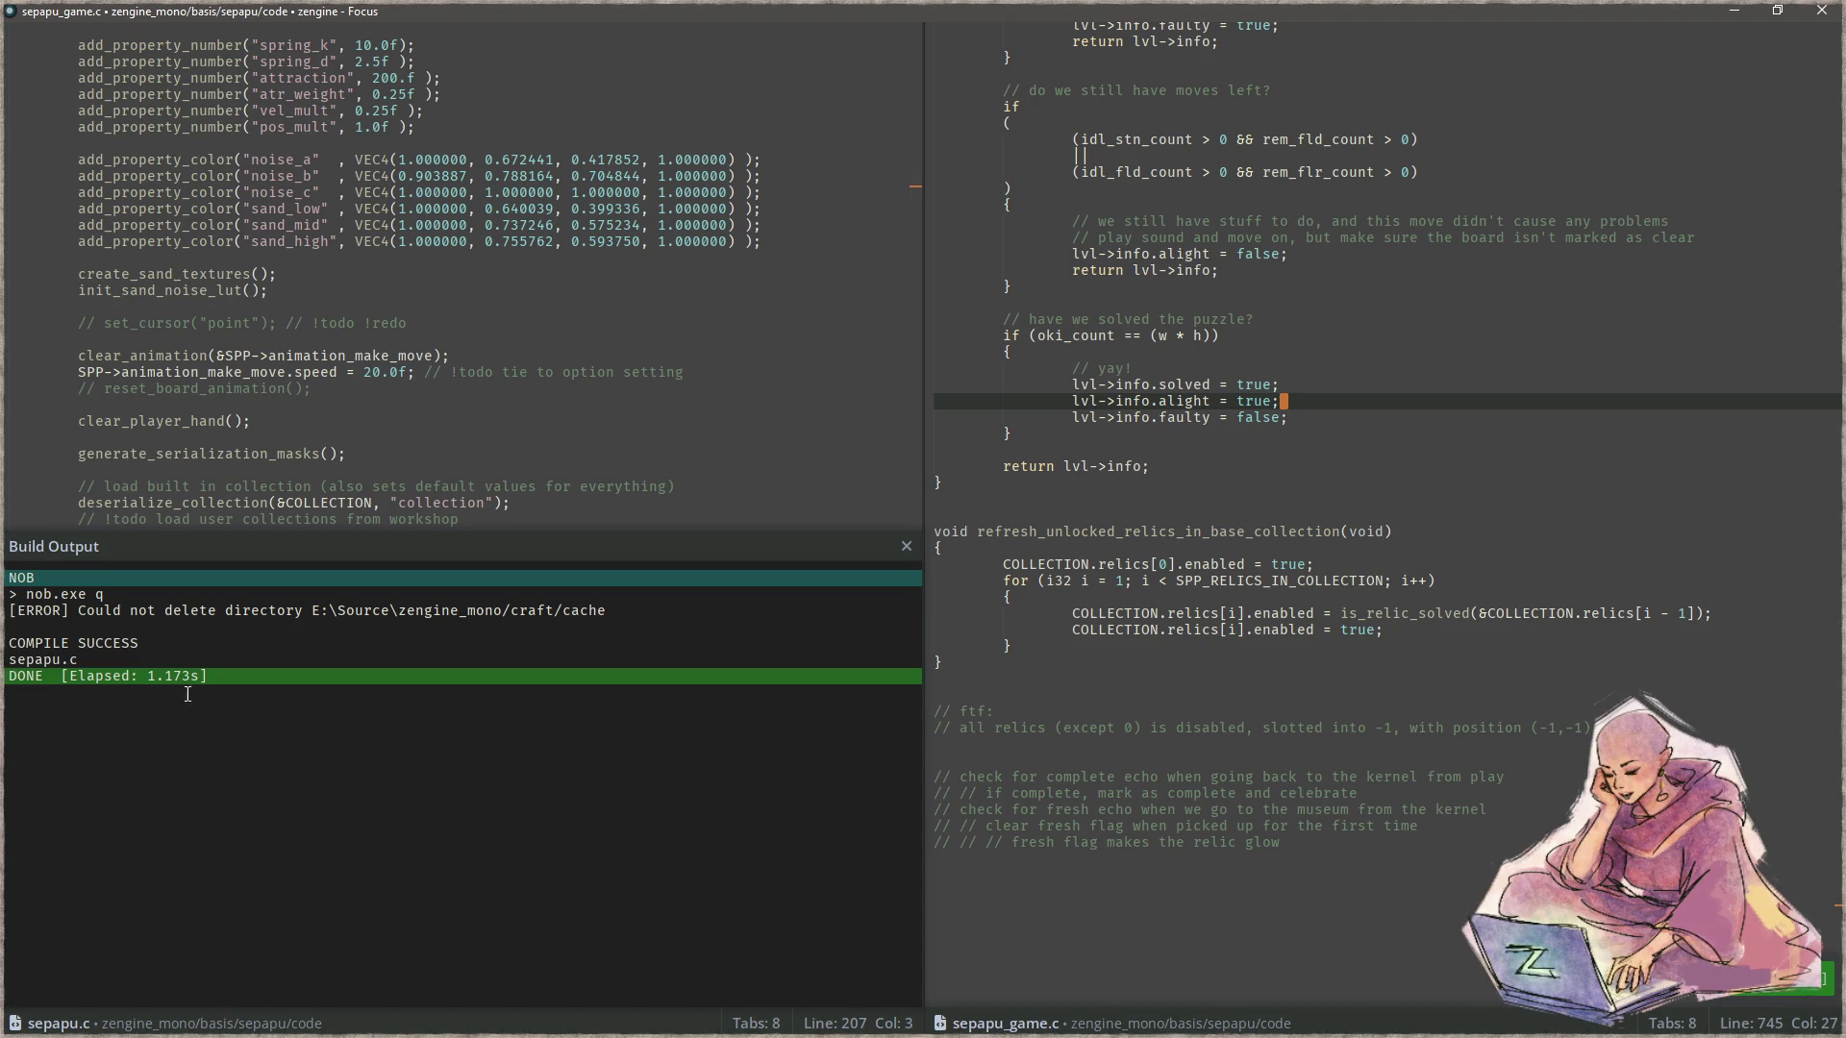
{"action": "key", "text": "F5"}
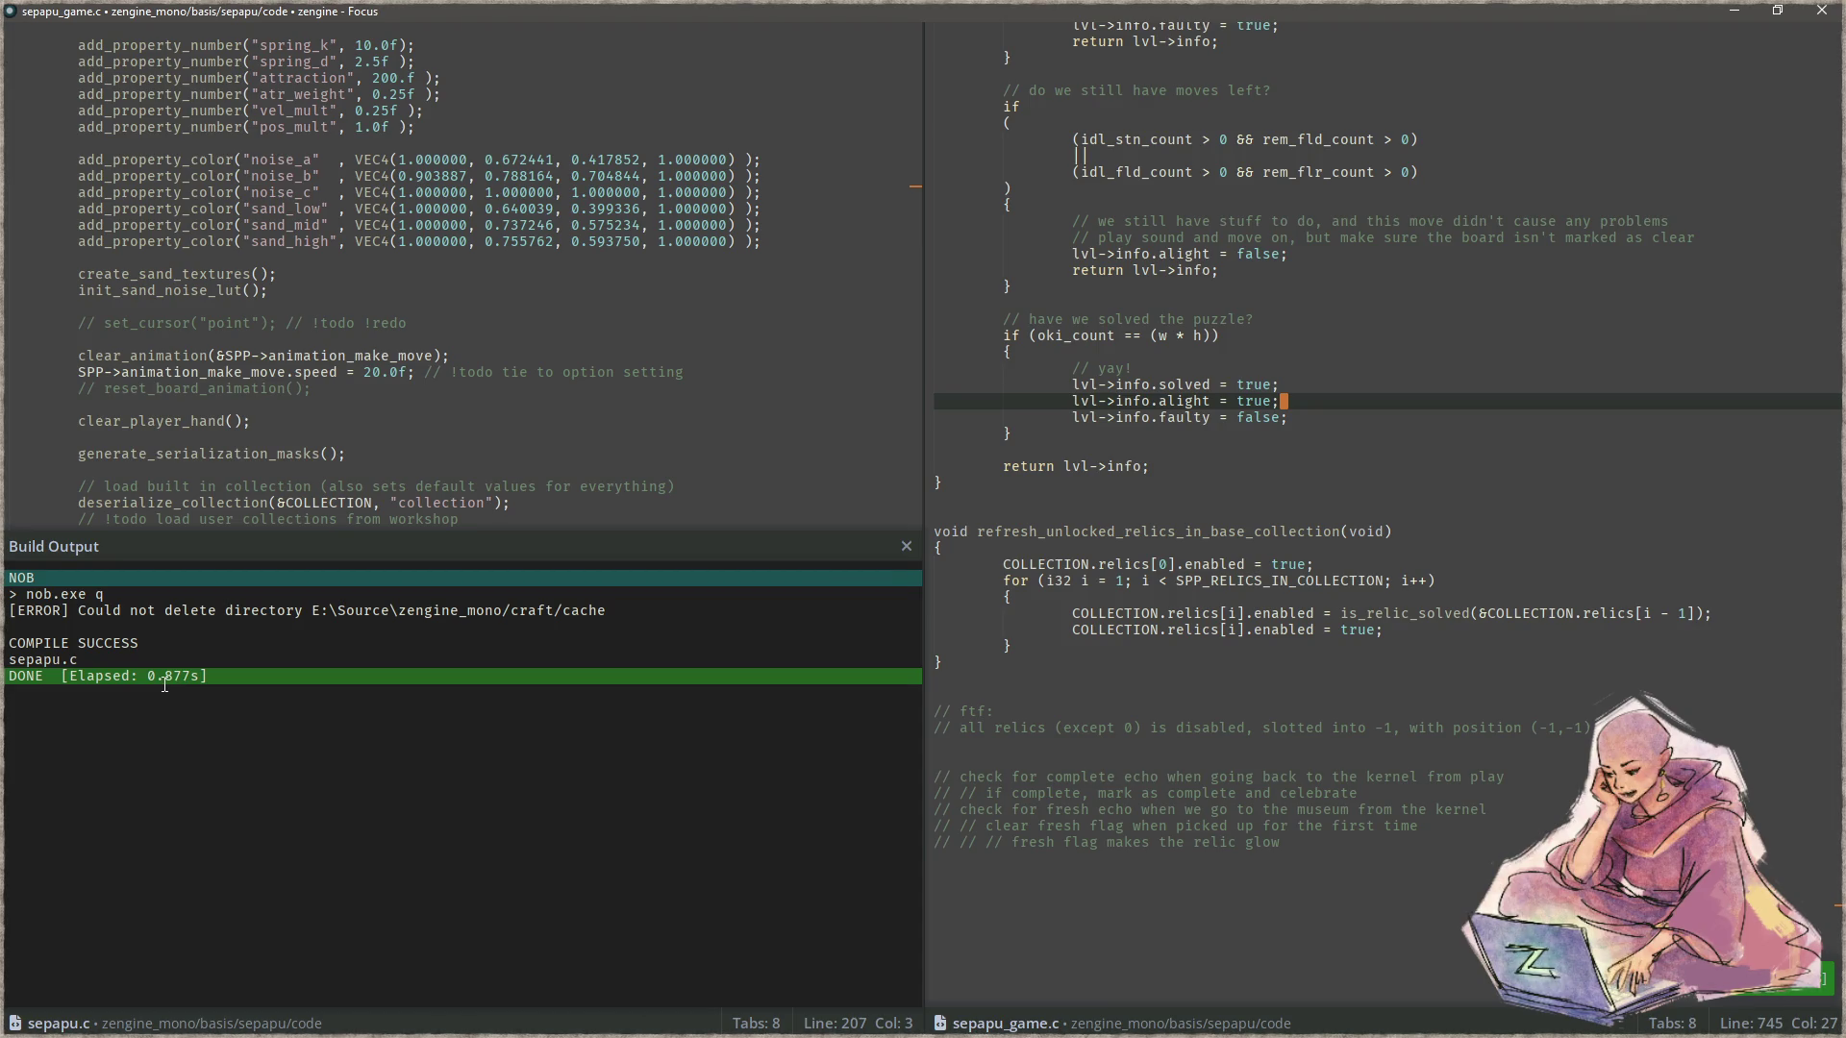
{"action": "left_click", "coordinate": [272, 677]}
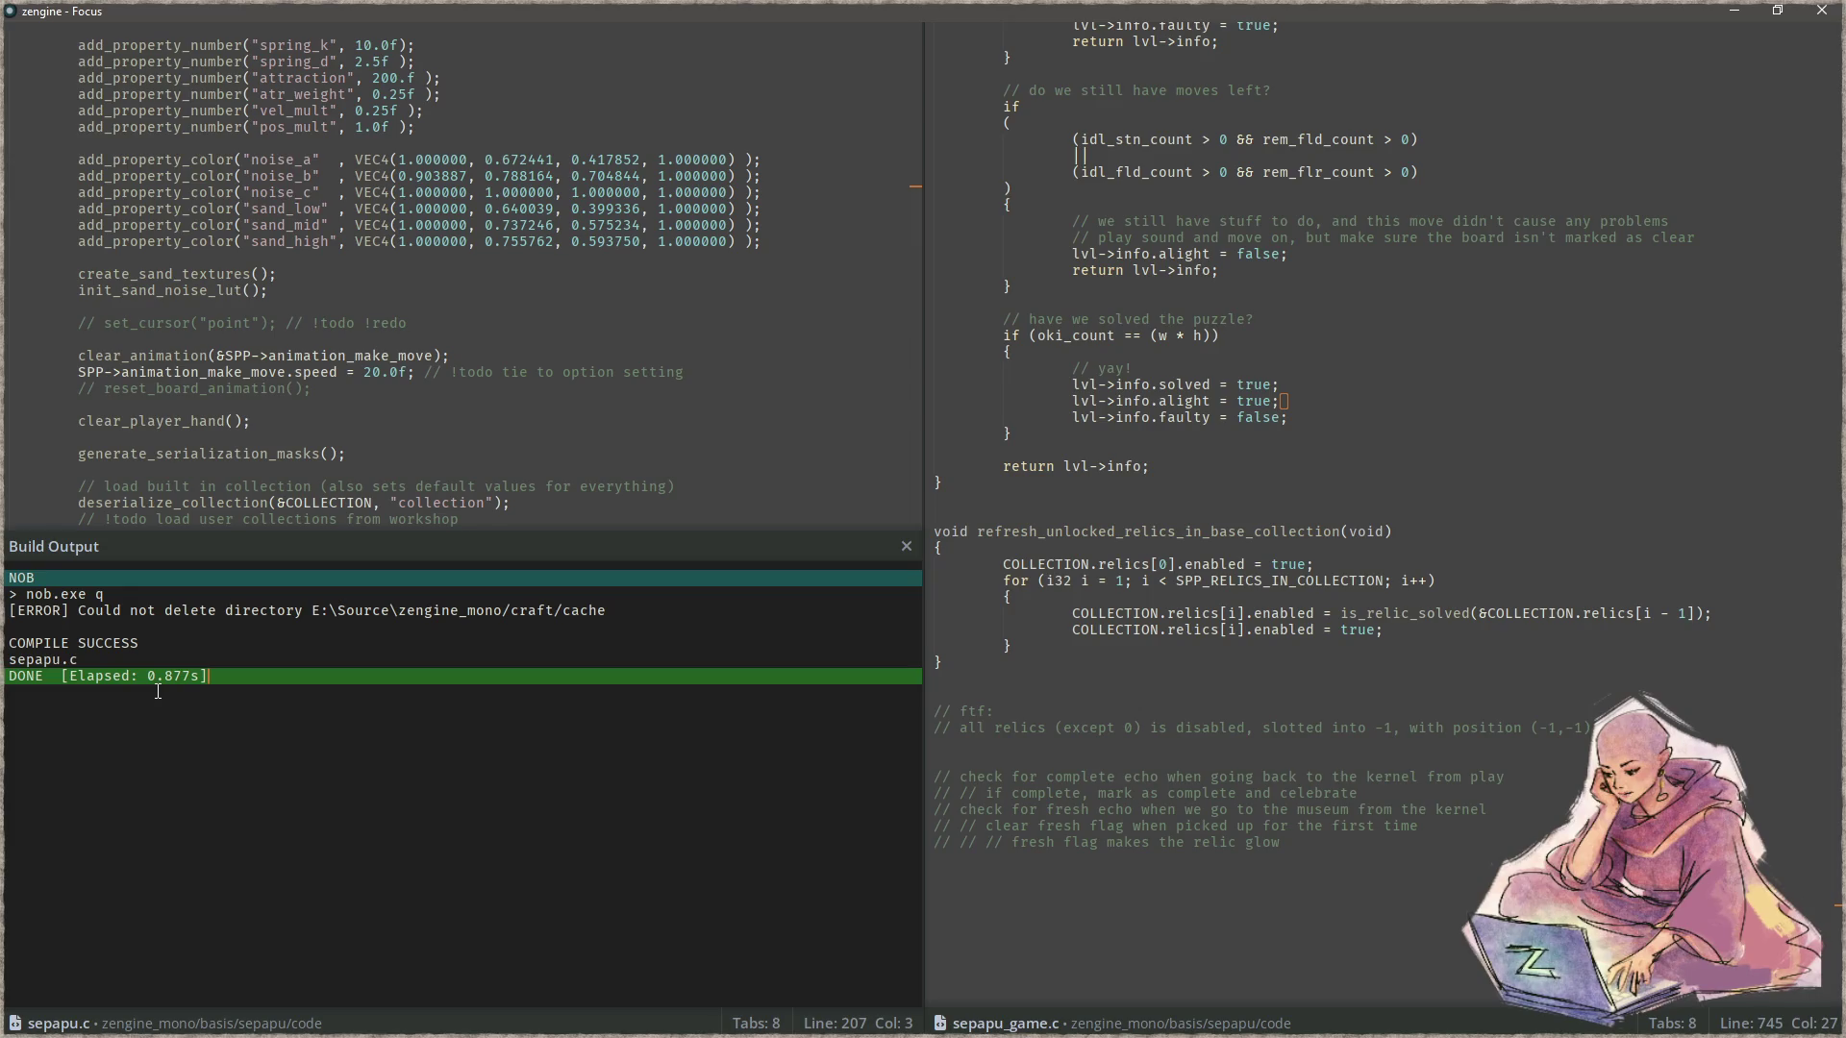
{"action": "left_click", "coordinate": [1217, 547]}
{"action": "key", "text": "F5"}
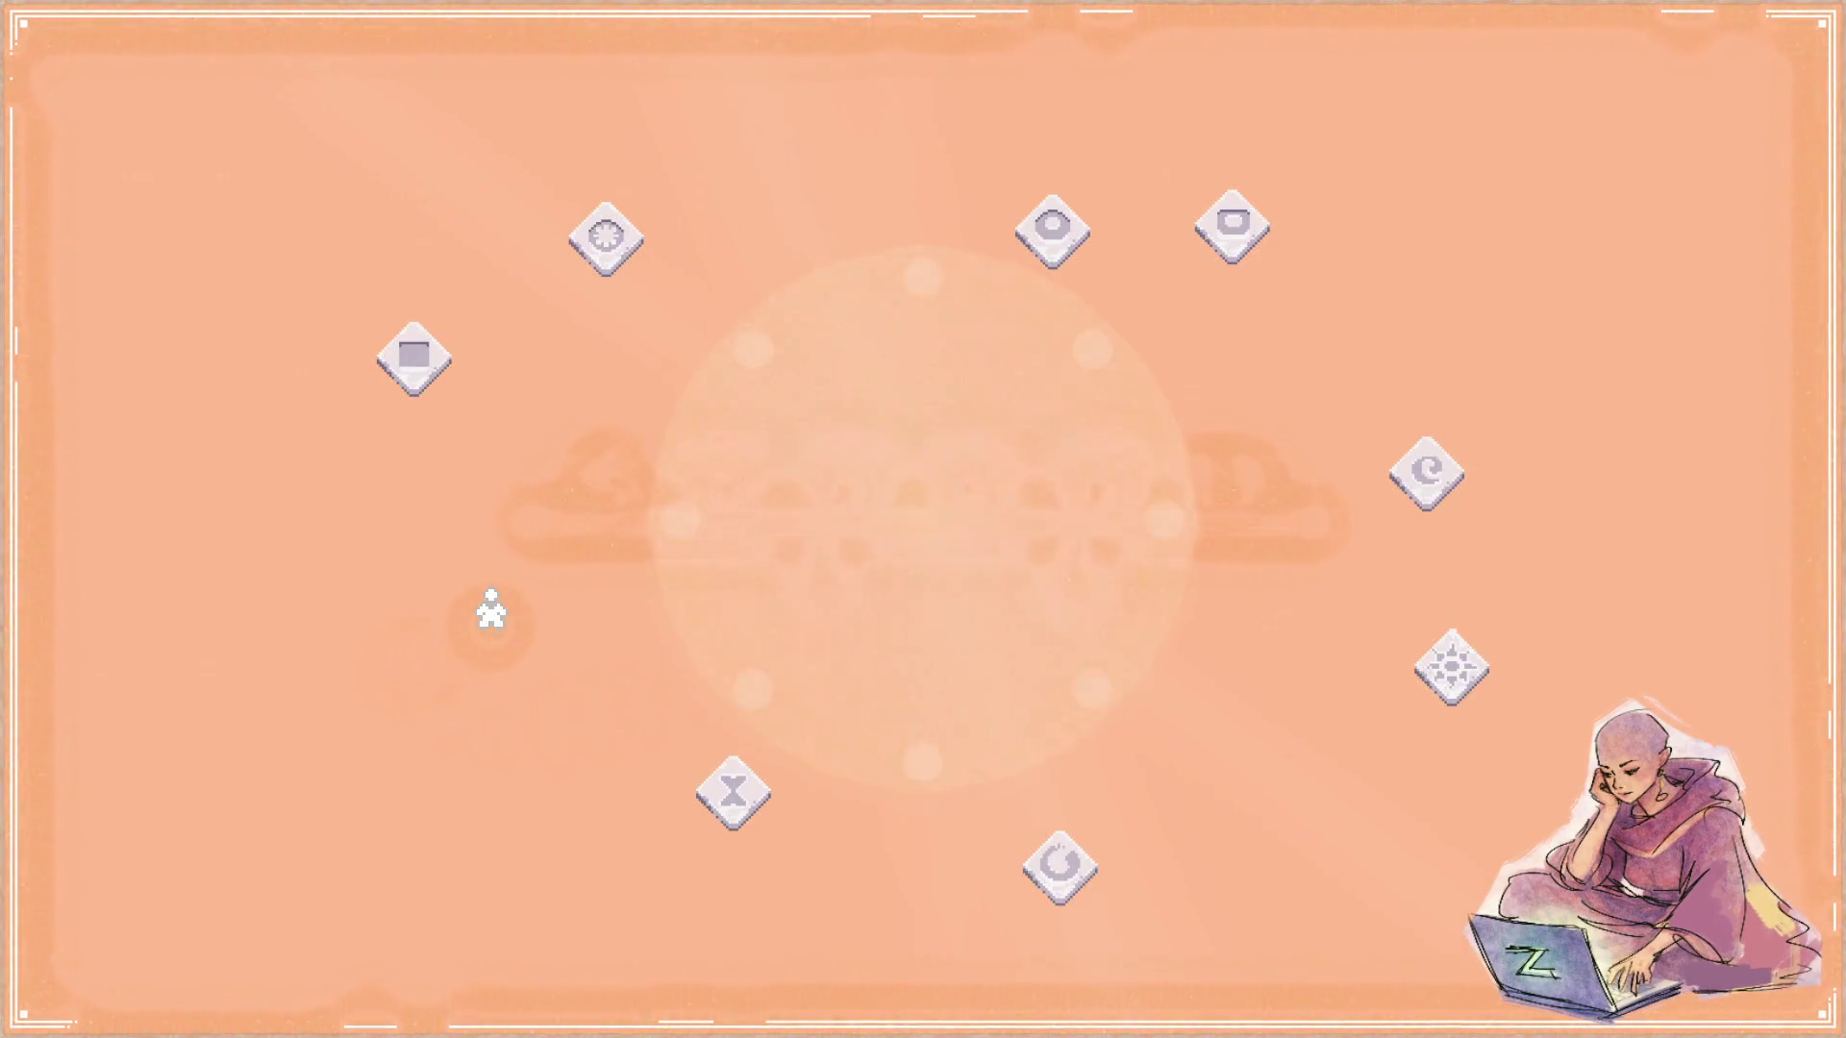
Step: Snap the Sepapu game to the right half and fill the left half with graphics.aseprite
{"action": "key", "text": "super+Right"}
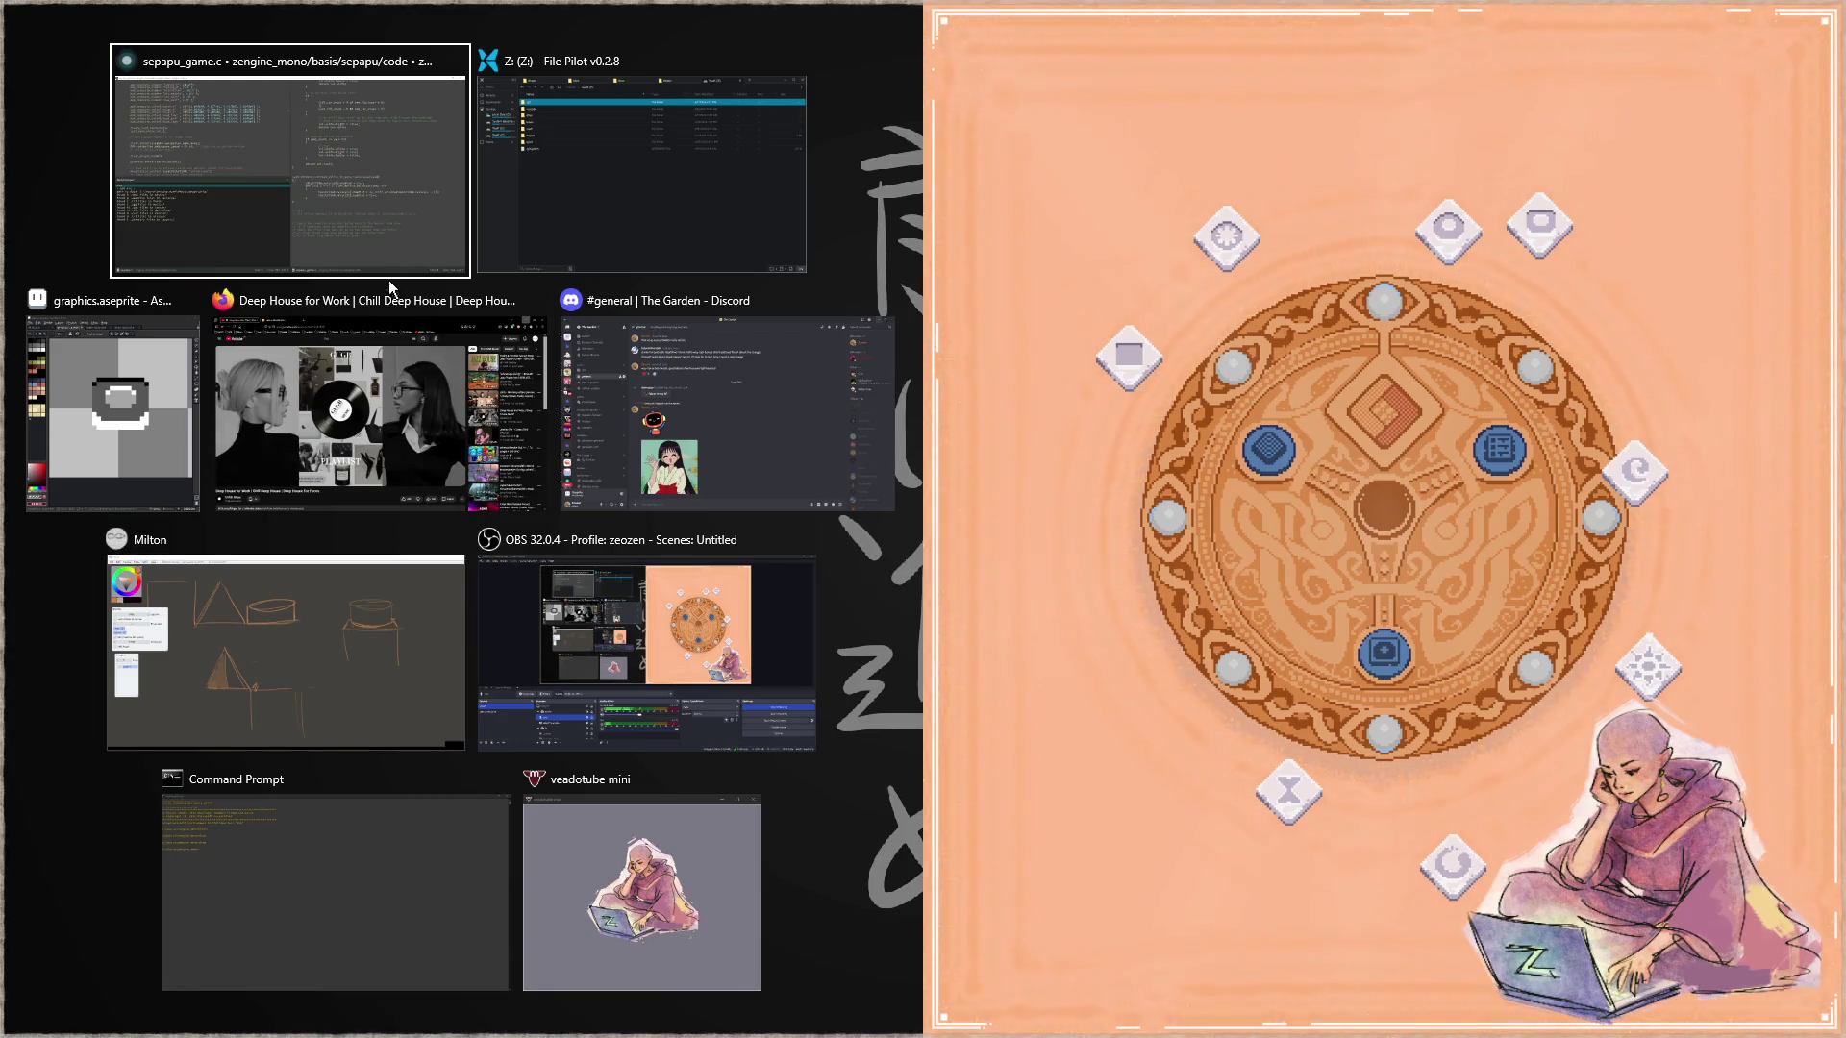
{"action": "left_click", "coordinate": [133, 408]}
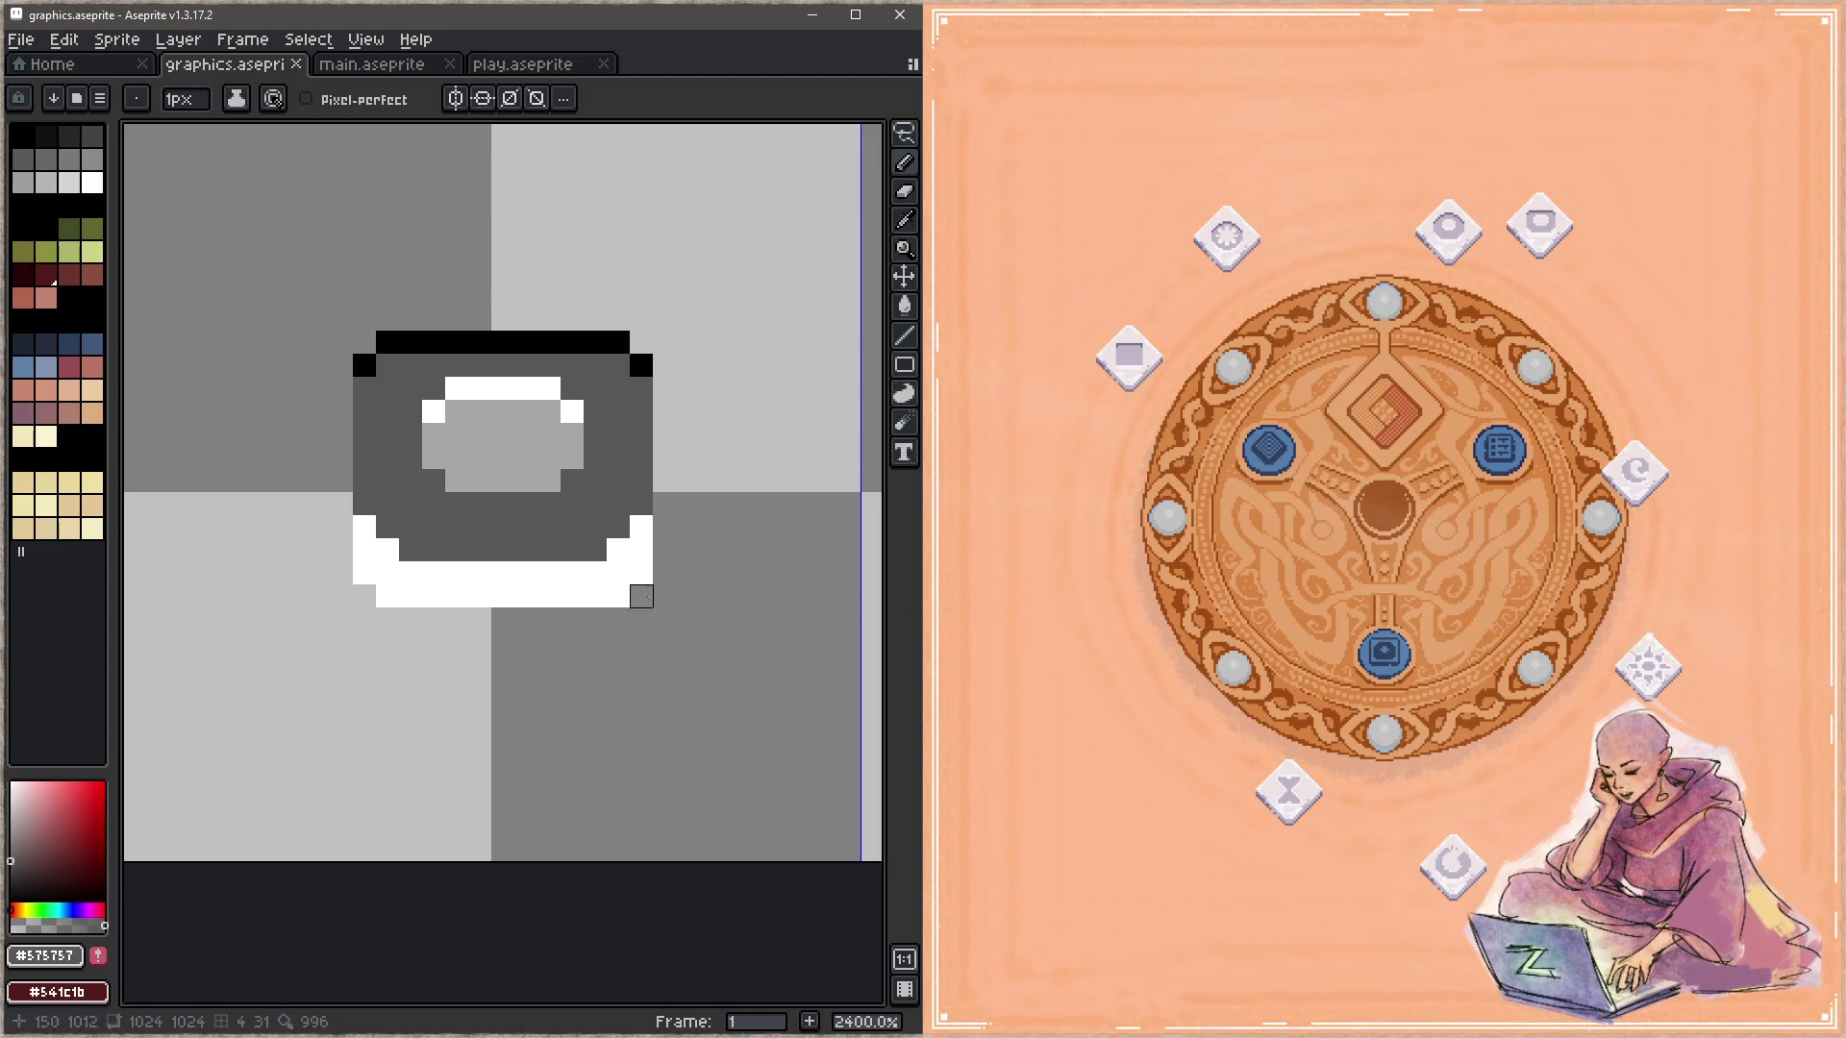
Step: Outline the crescent icon's top-left, top and right edges in black and save
{"action": "scroll", "coordinate": [612, 557], "scroll_direction": "down", "scroll_amount": 6}
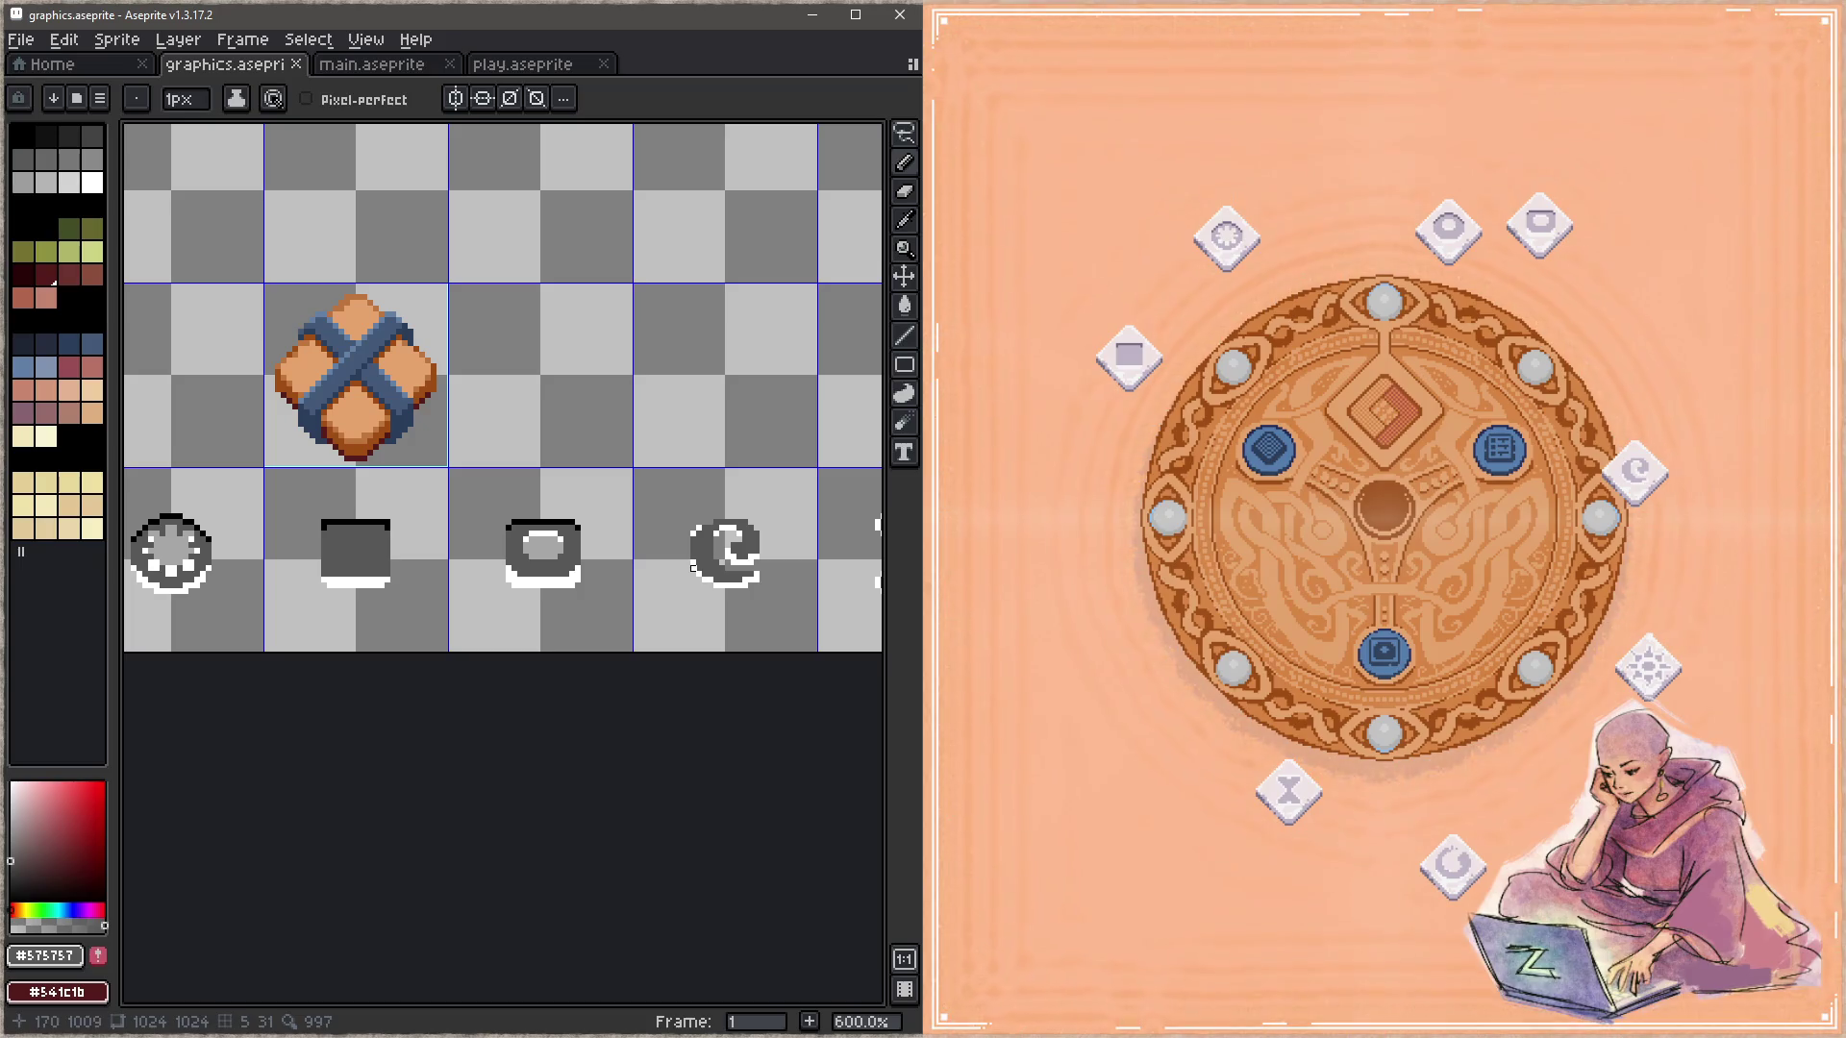
{"action": "scroll", "coordinate": [574, 546], "scroll_direction": "up", "scroll_amount": 2}
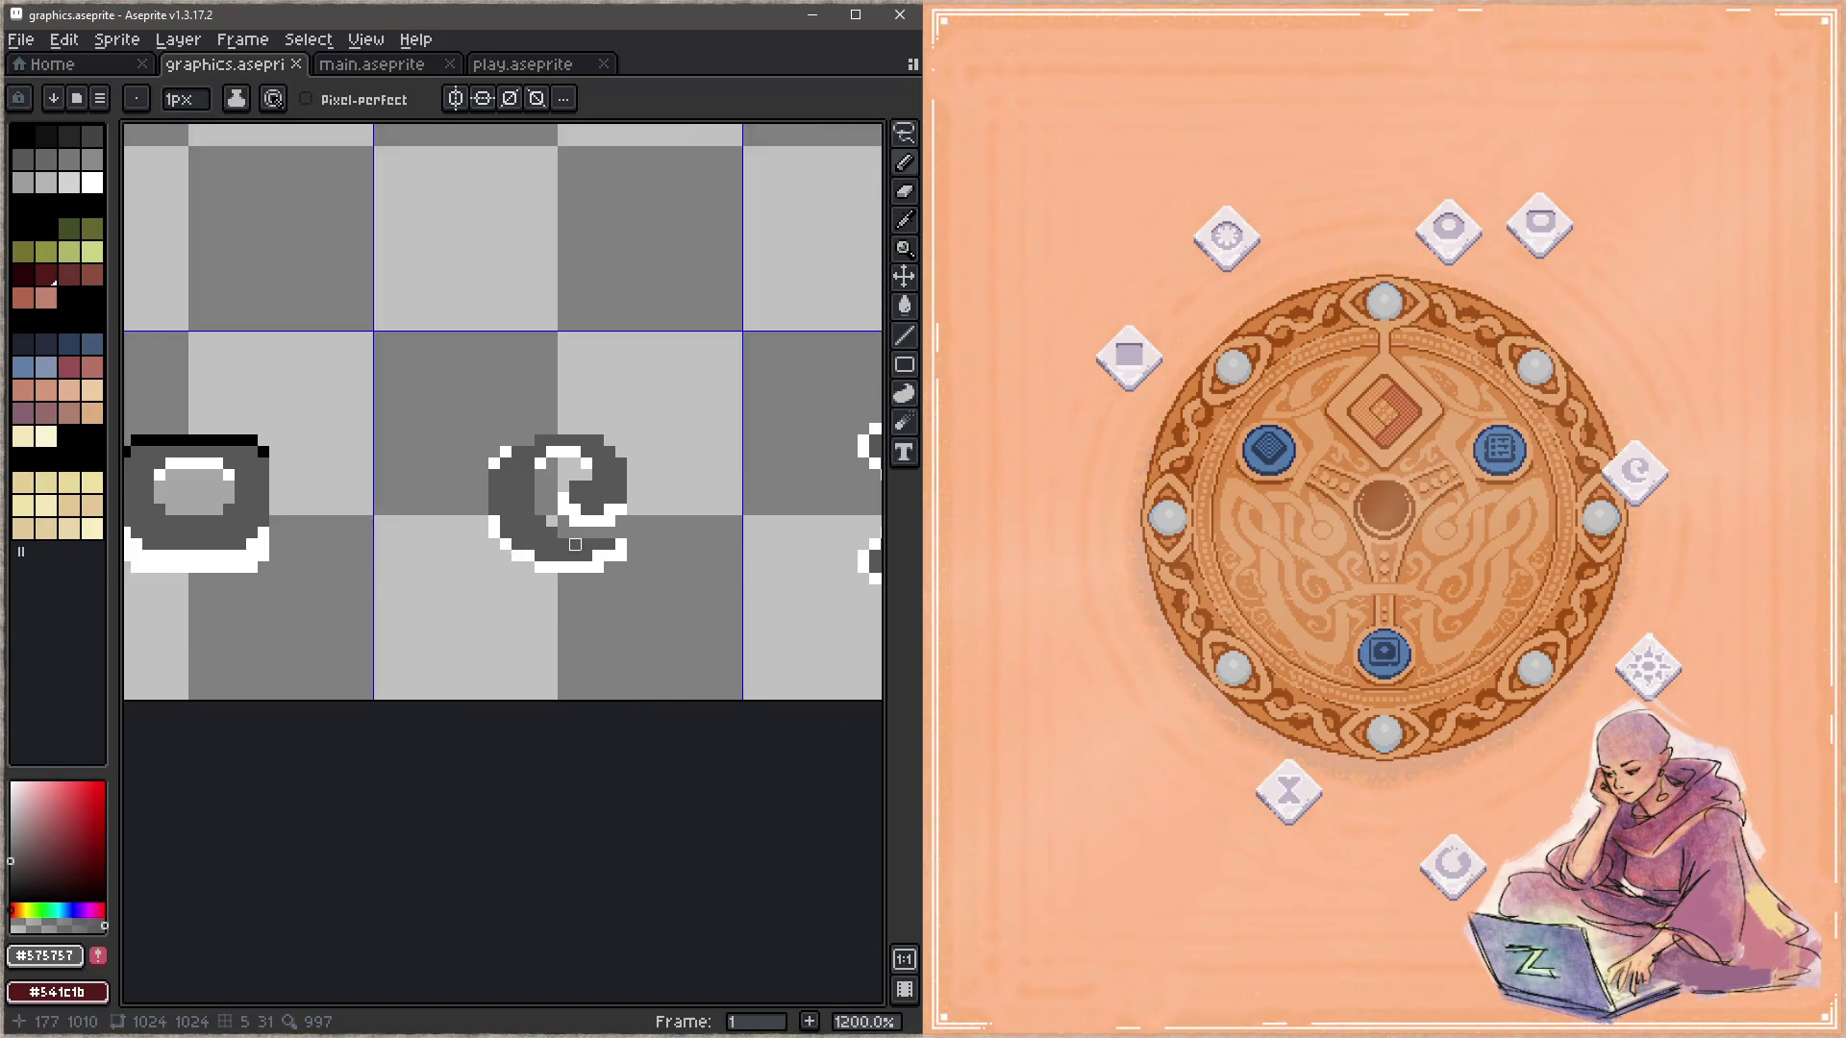
{"action": "scroll", "coordinate": [575, 545], "scroll_direction": "up", "scroll_amount": 1}
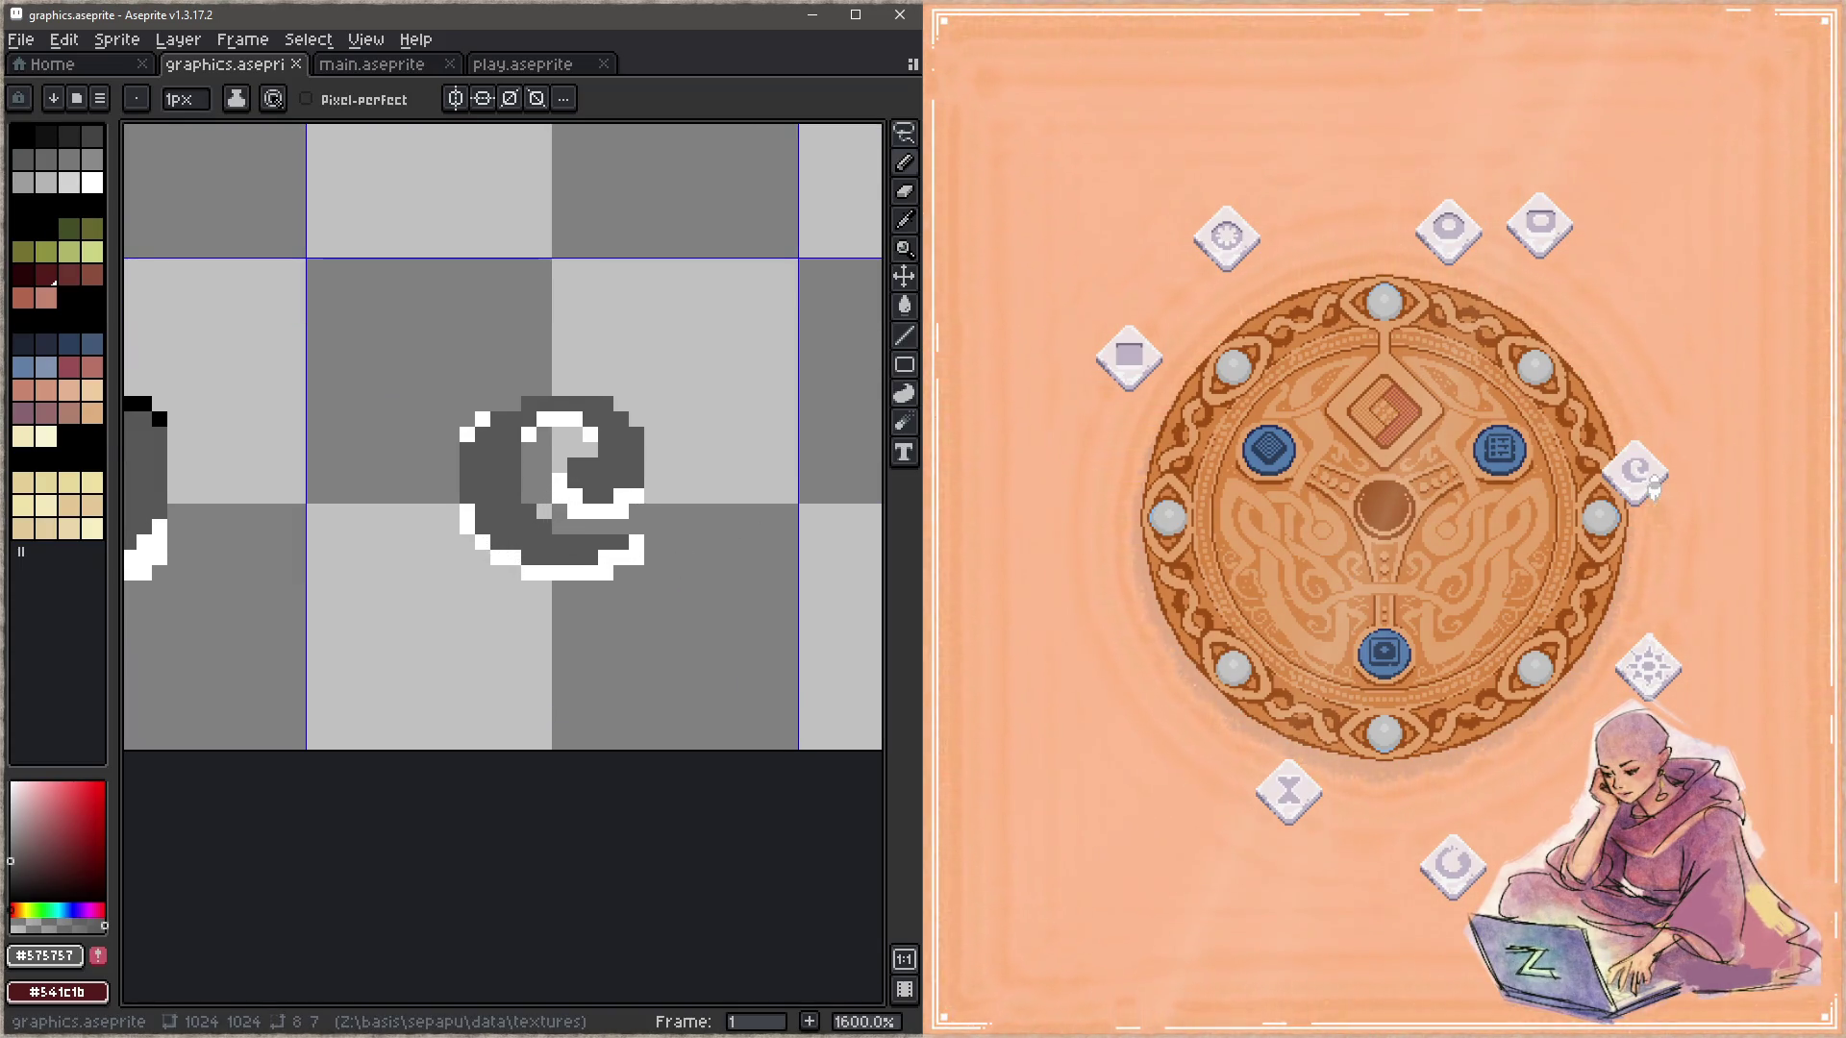
{"action": "left_click_drag", "start_coordinate": [289, 432], "coordinate": [433, 493]}
{"action": "key", "text": "i"}
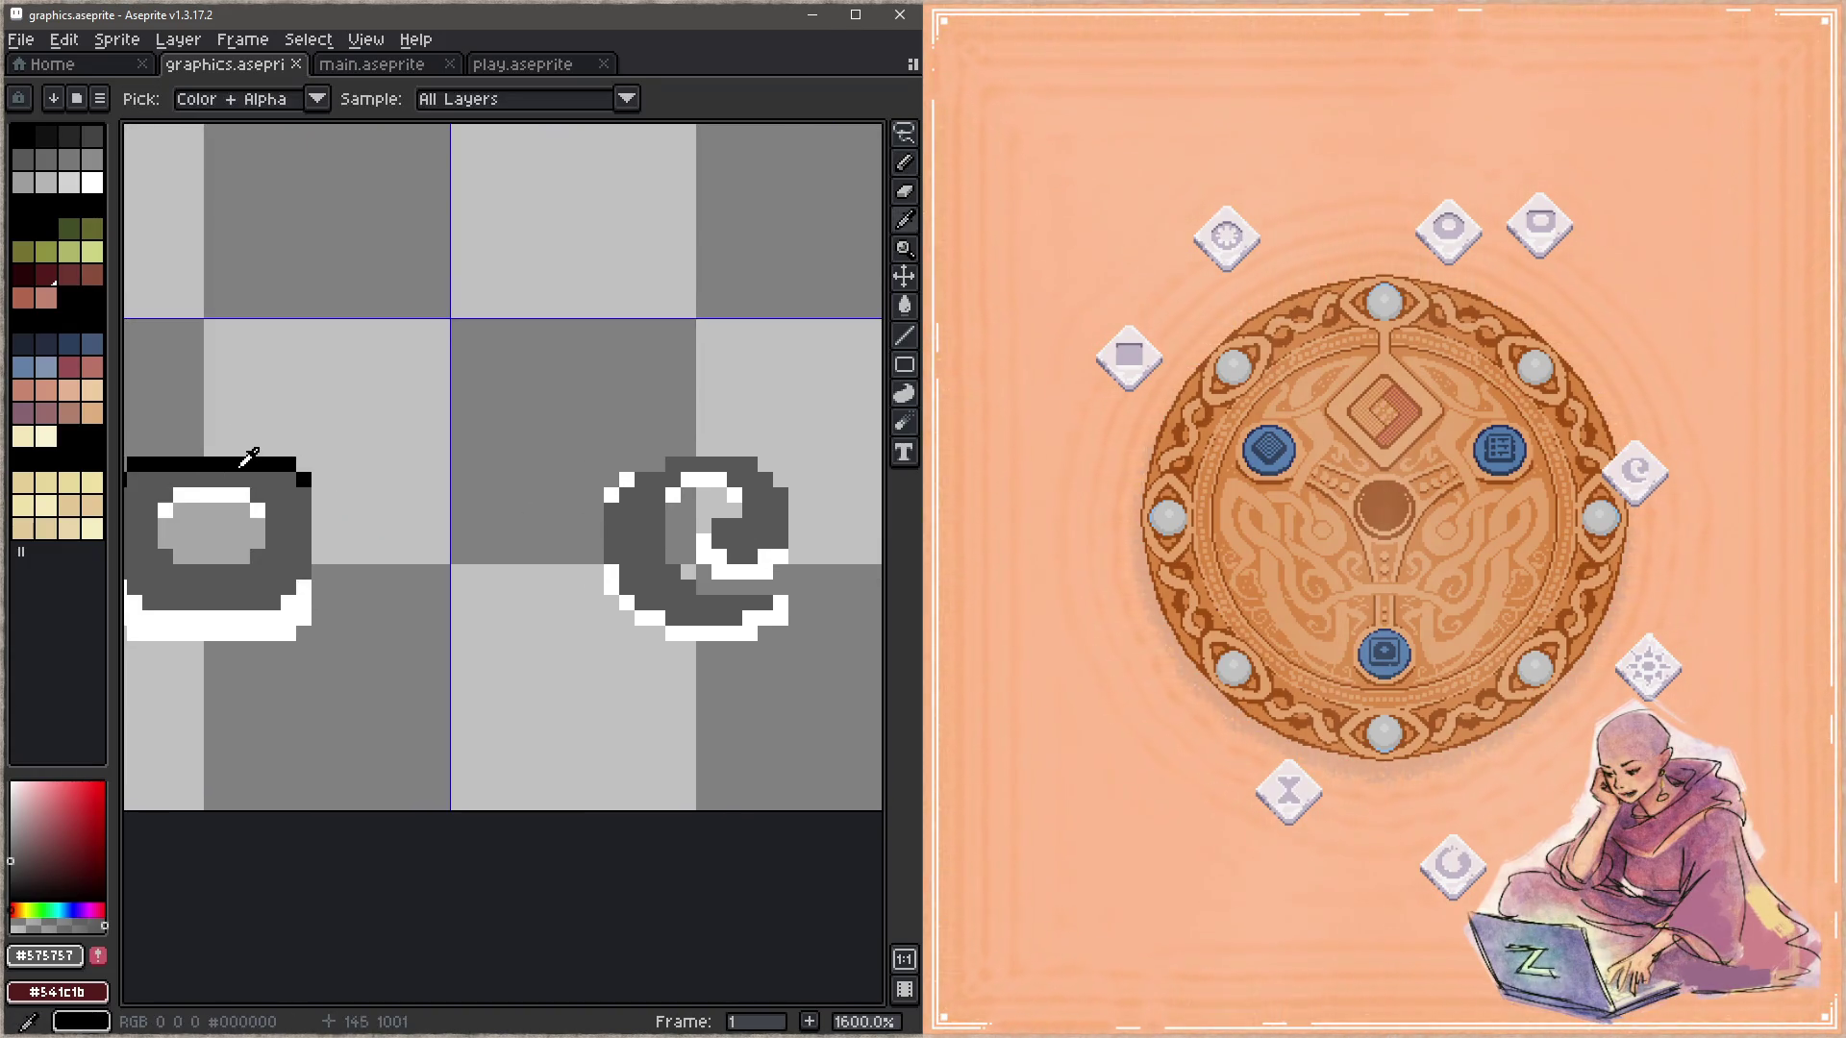
{"action": "left_click", "coordinate": [267, 462]}
{"action": "key", "text": "b"}
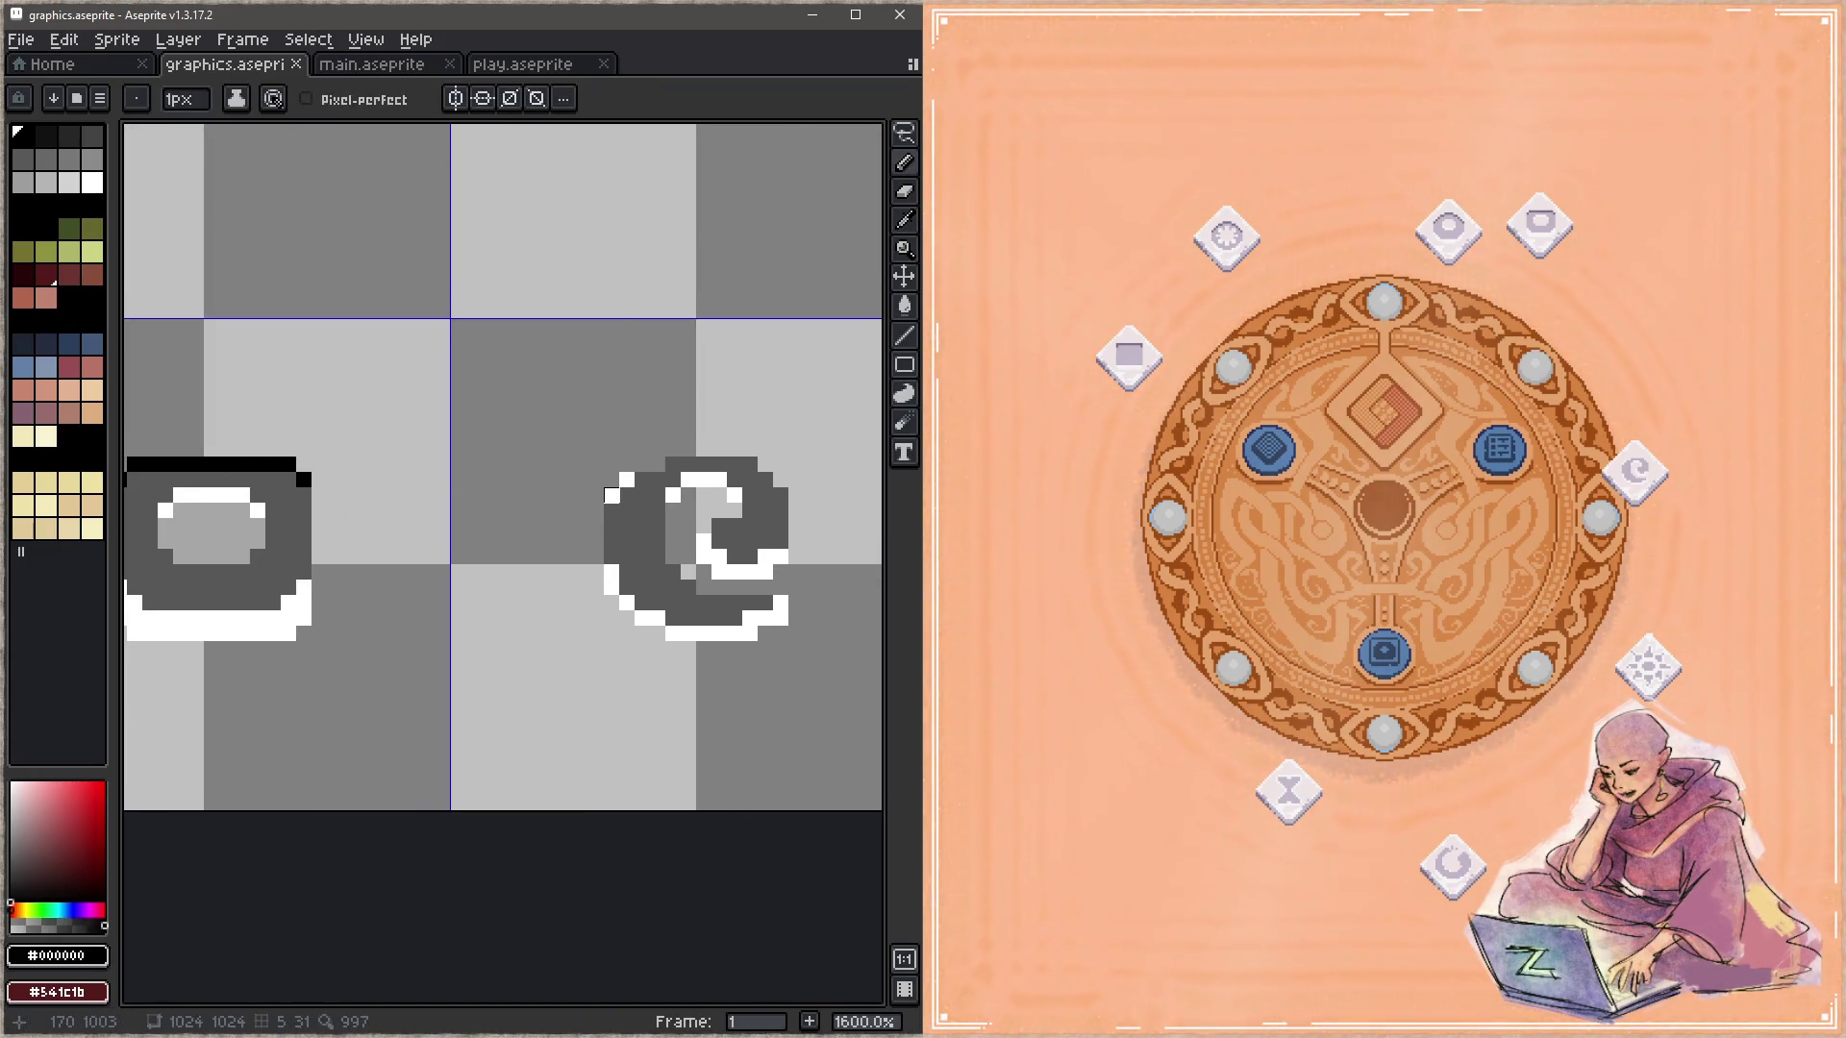
{"action": "left_click_drag", "start_coordinate": [611, 495], "coordinate": [626, 479]}
{"action": "left_click", "coordinate": [657, 464]}
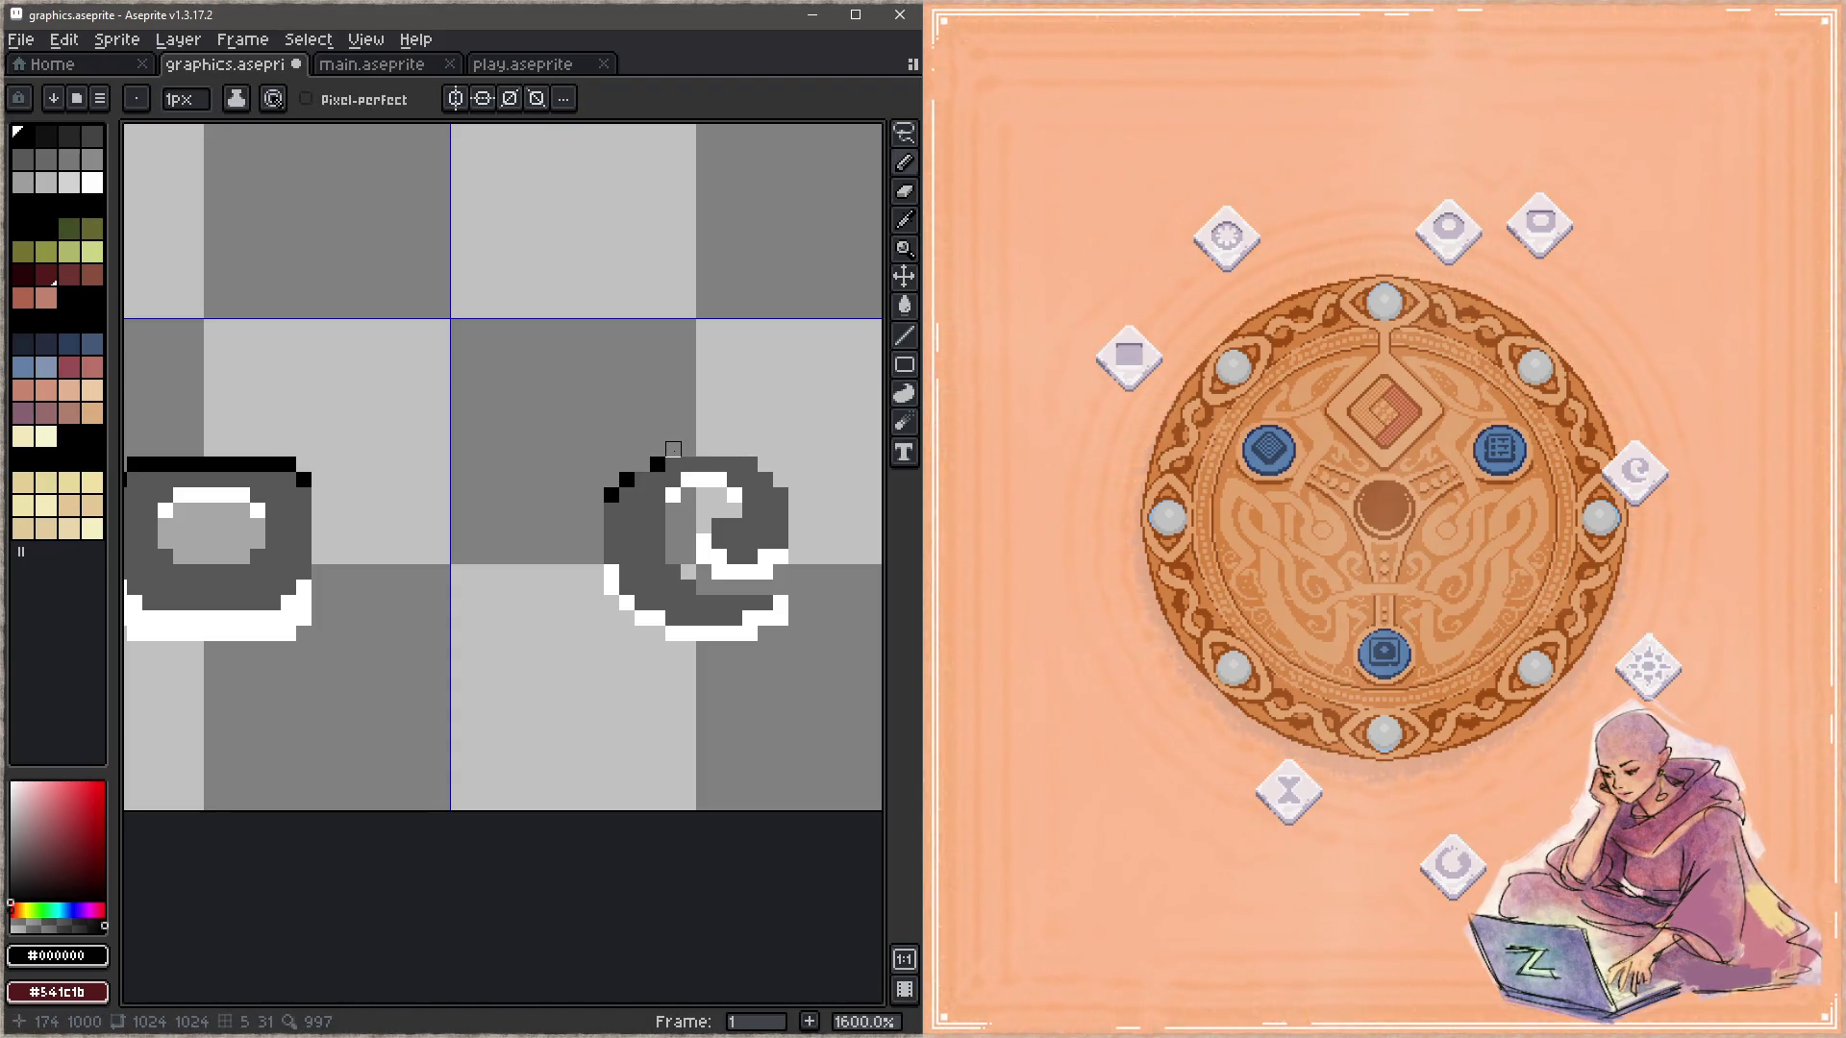
{"action": "mouse_move", "coordinate": [673, 450]}
{"action": "left_mouse_down"}
{"action": "mouse_move", "coordinate": [734, 450]}
{"action": "mouse_move", "coordinate": [780, 495]}
{"action": "left_mouse_up"}
{"action": "left_click_drag", "start_coordinate": [642, 465], "coordinate": [658, 449]}
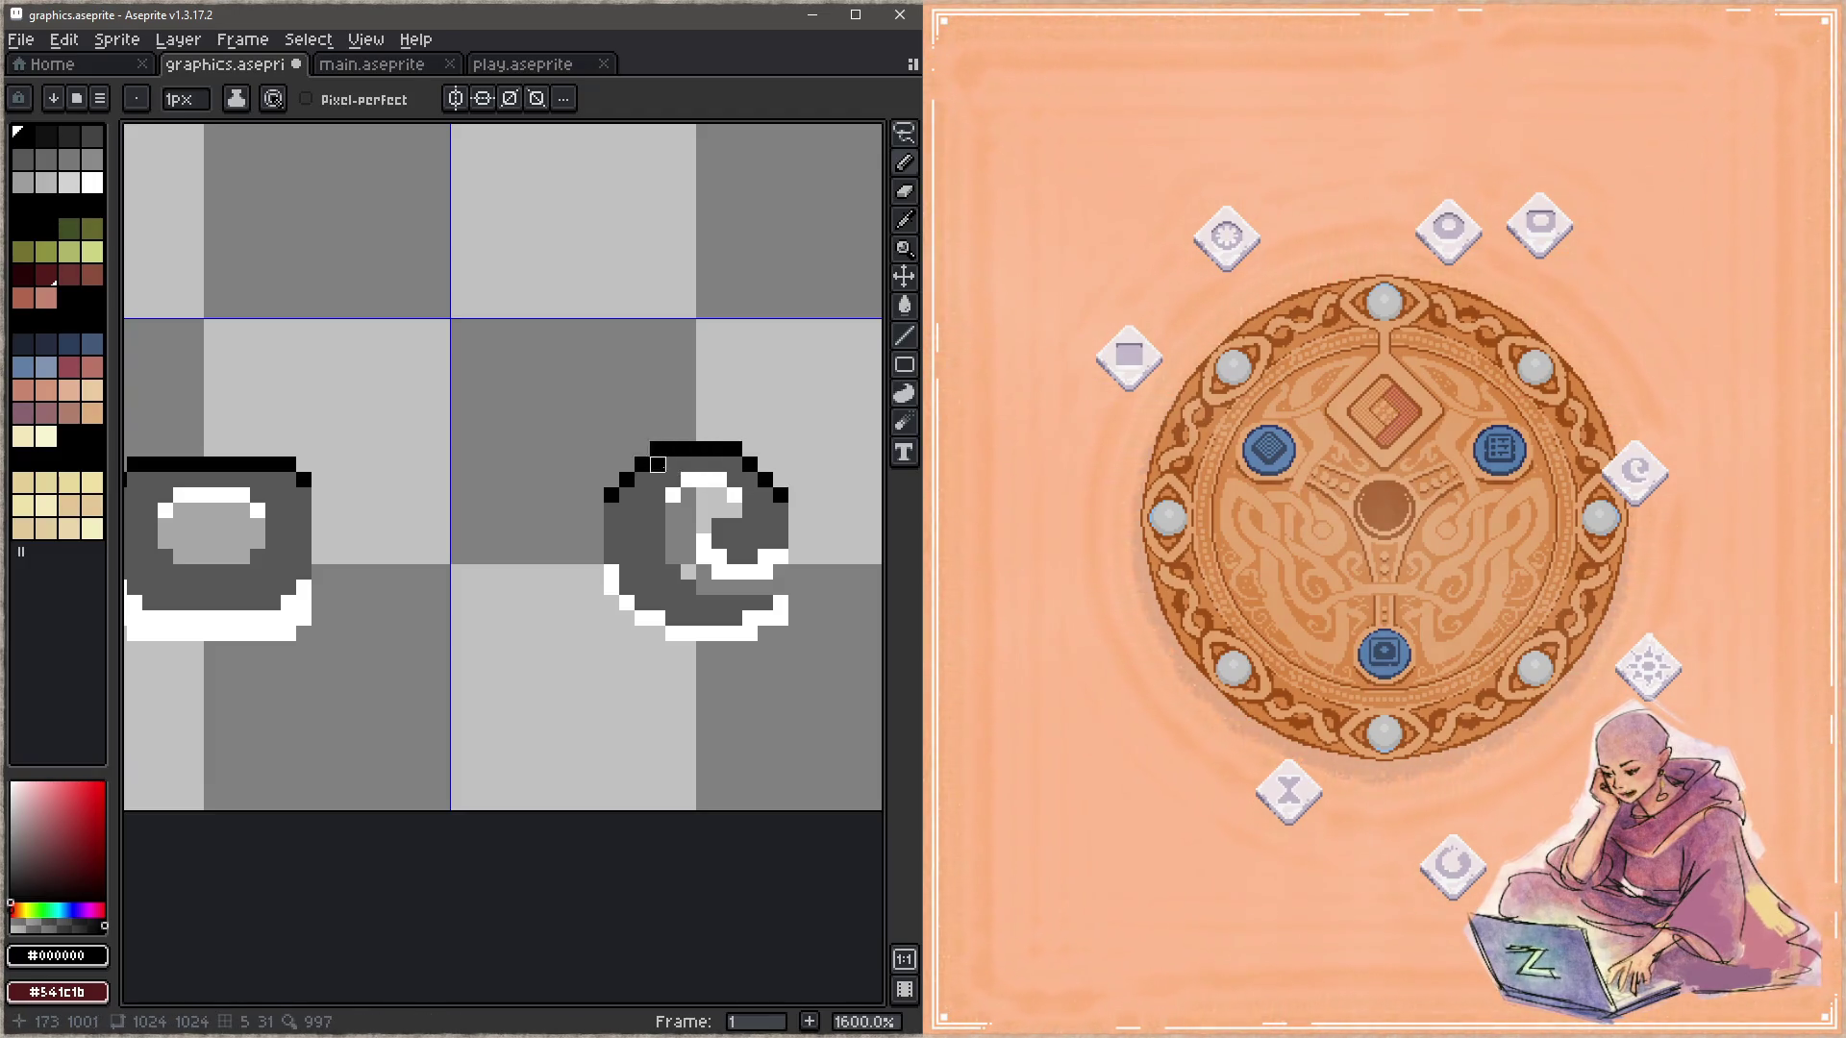
{"action": "left_click", "coordinate": [657, 464], "text": "alt"}
{"action": "key", "text": "ctrl+s"}
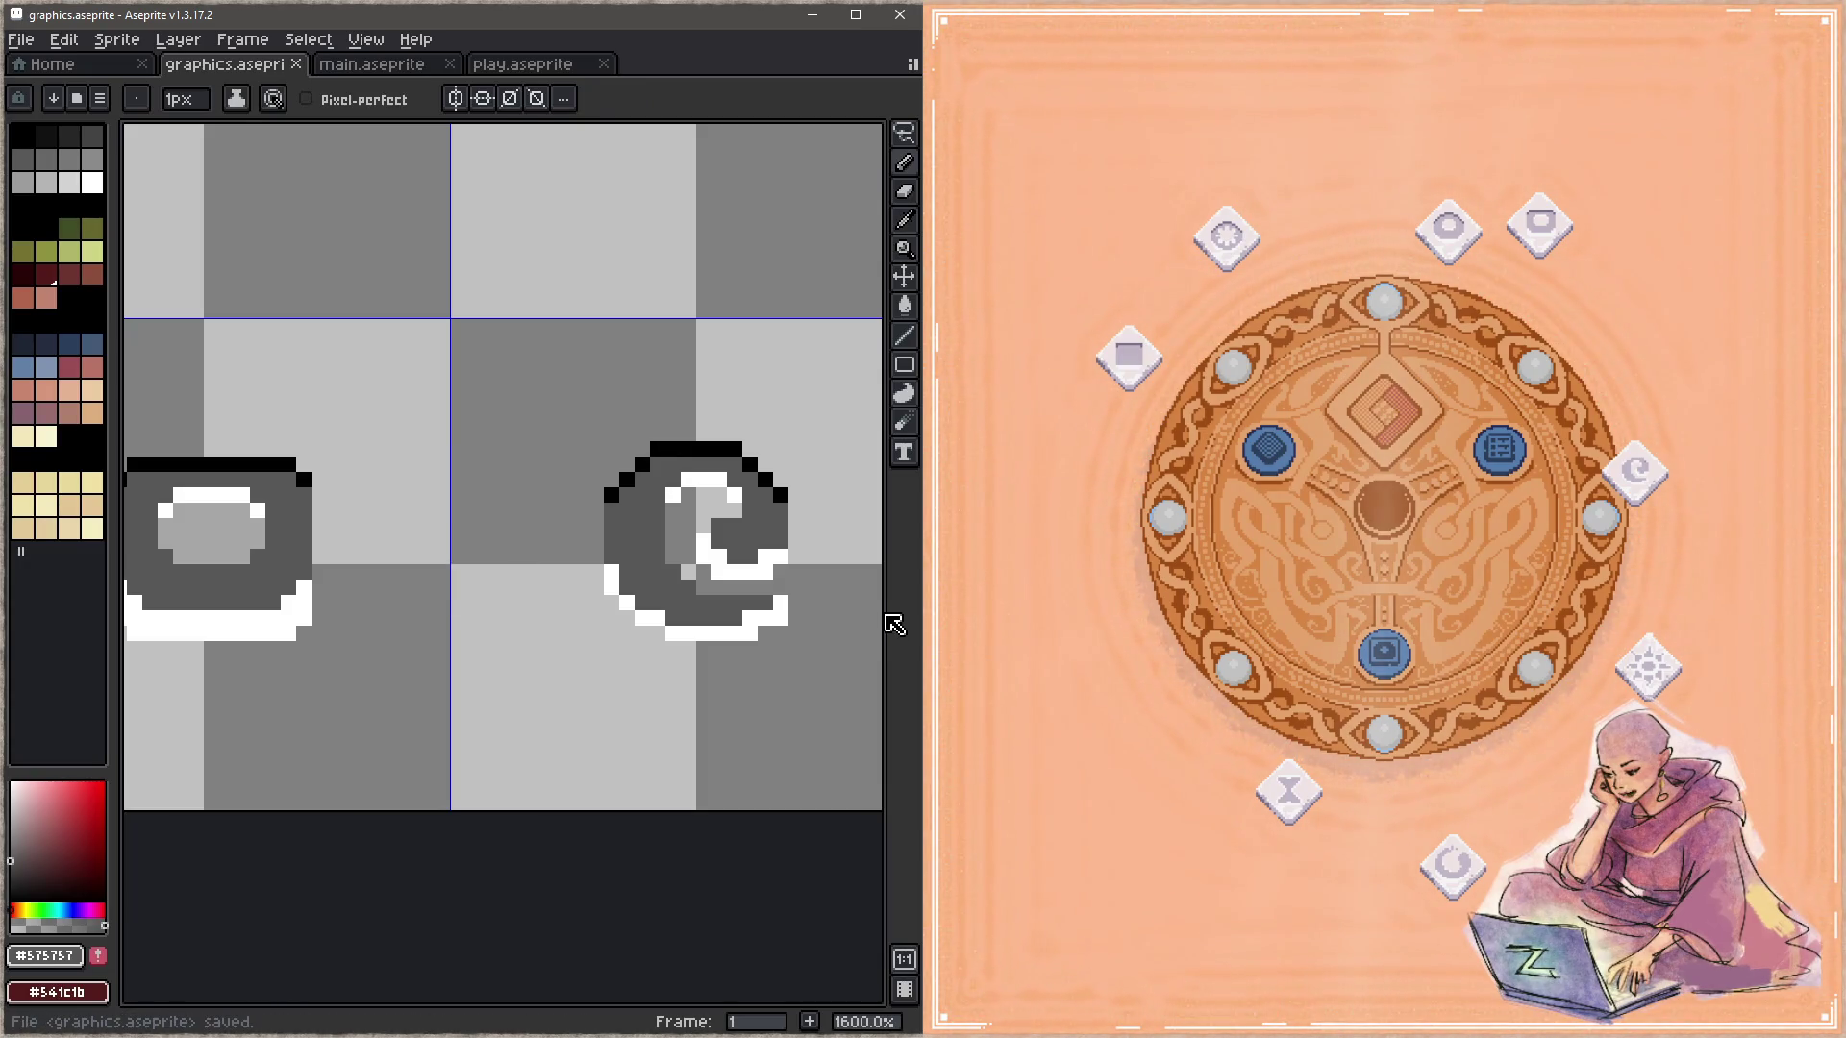
Step: Add a black pixel on the swirl's inner edge and a black line along its inner bottom, saving
{"action": "key", "text": "alt"}
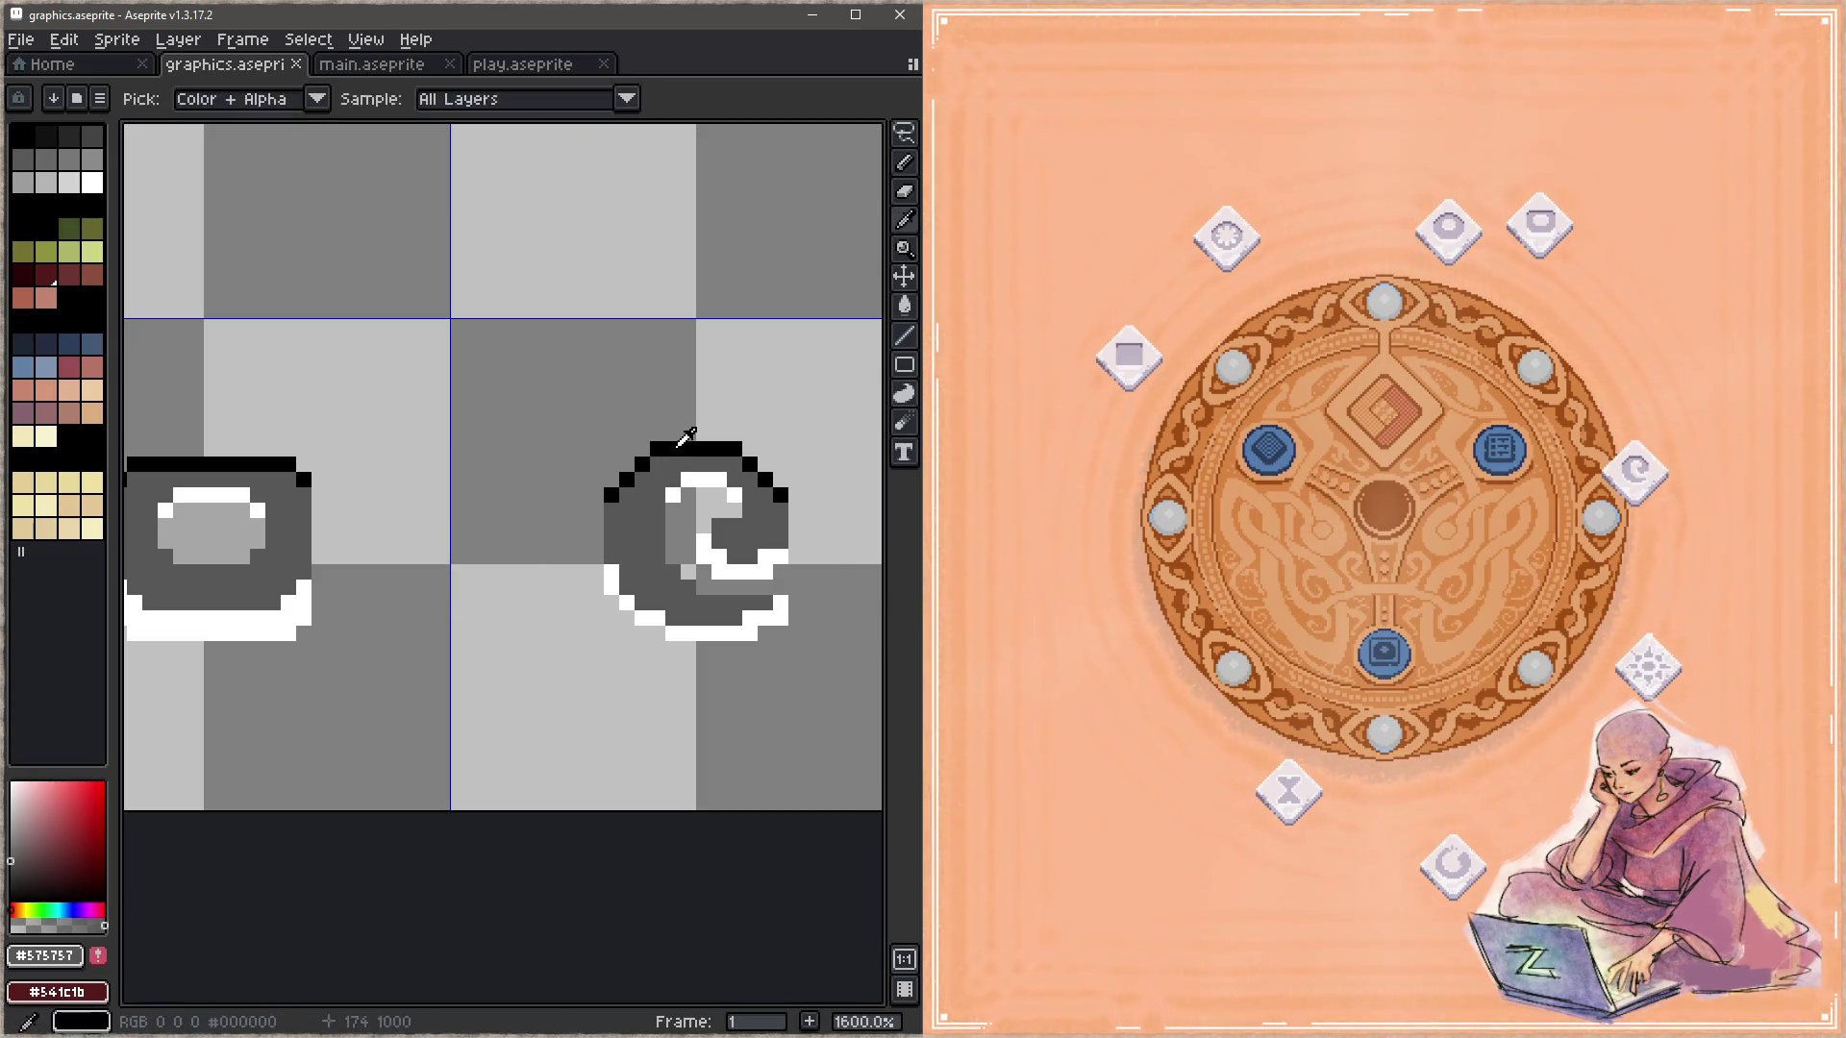
{"action": "left_click", "coordinate": [679, 445], "text": "alt"}
{"action": "left_click", "coordinate": [673, 572]}
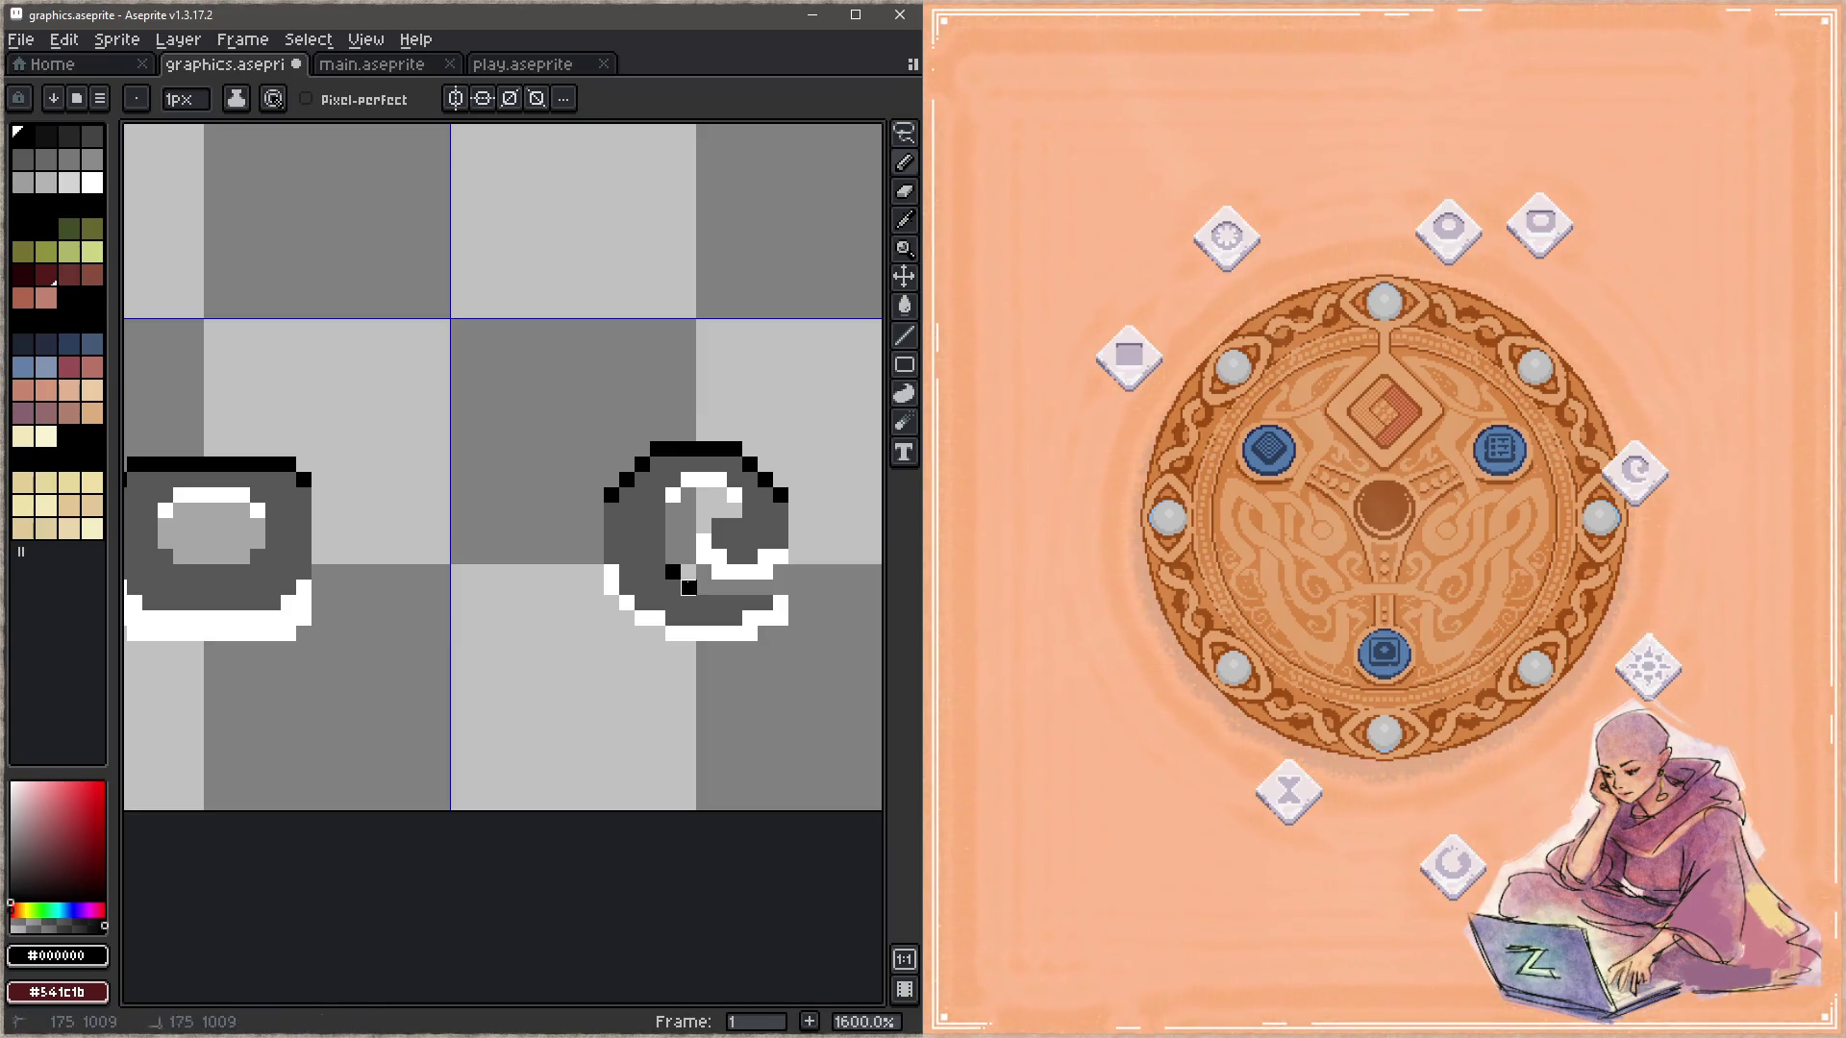
{"action": "key", "text": "ctrl+s"}
{"action": "left_click", "coordinate": [704, 603]}
{"action": "left_click", "coordinate": [781, 603], "text": "shift"}
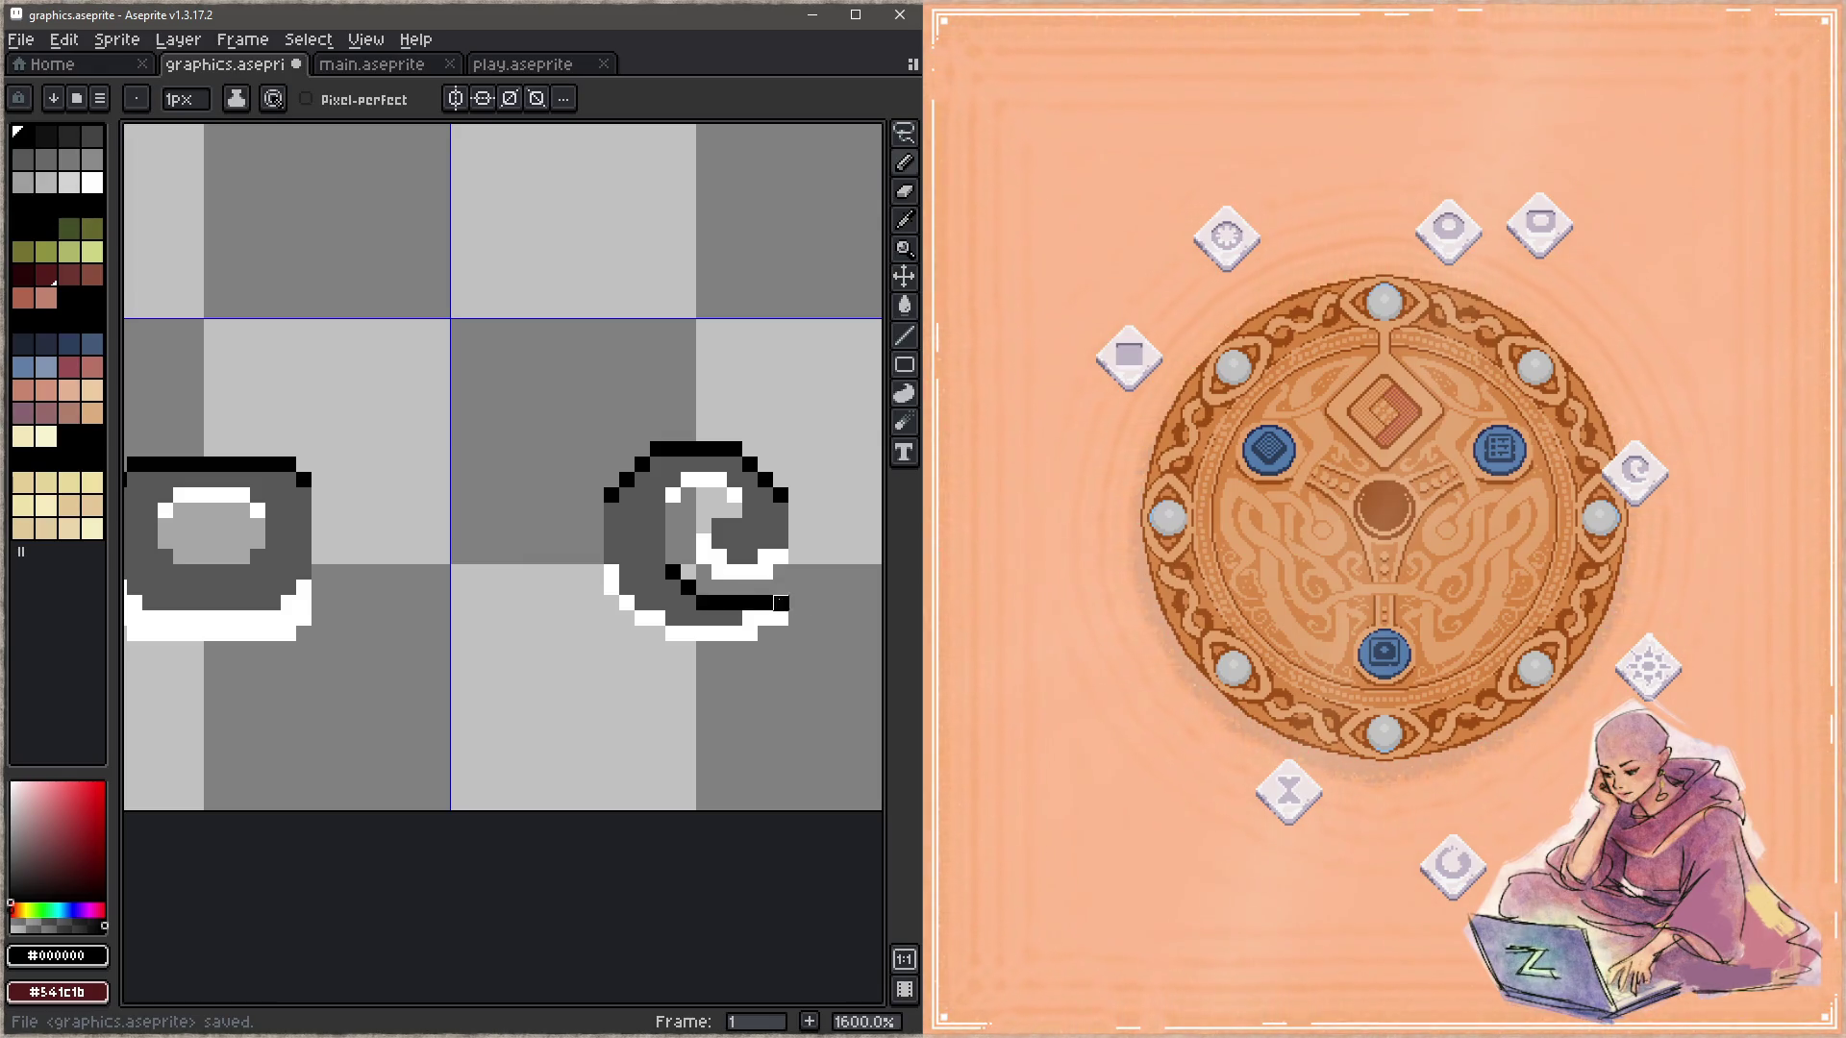
{"action": "key", "text": "ctrl+s"}
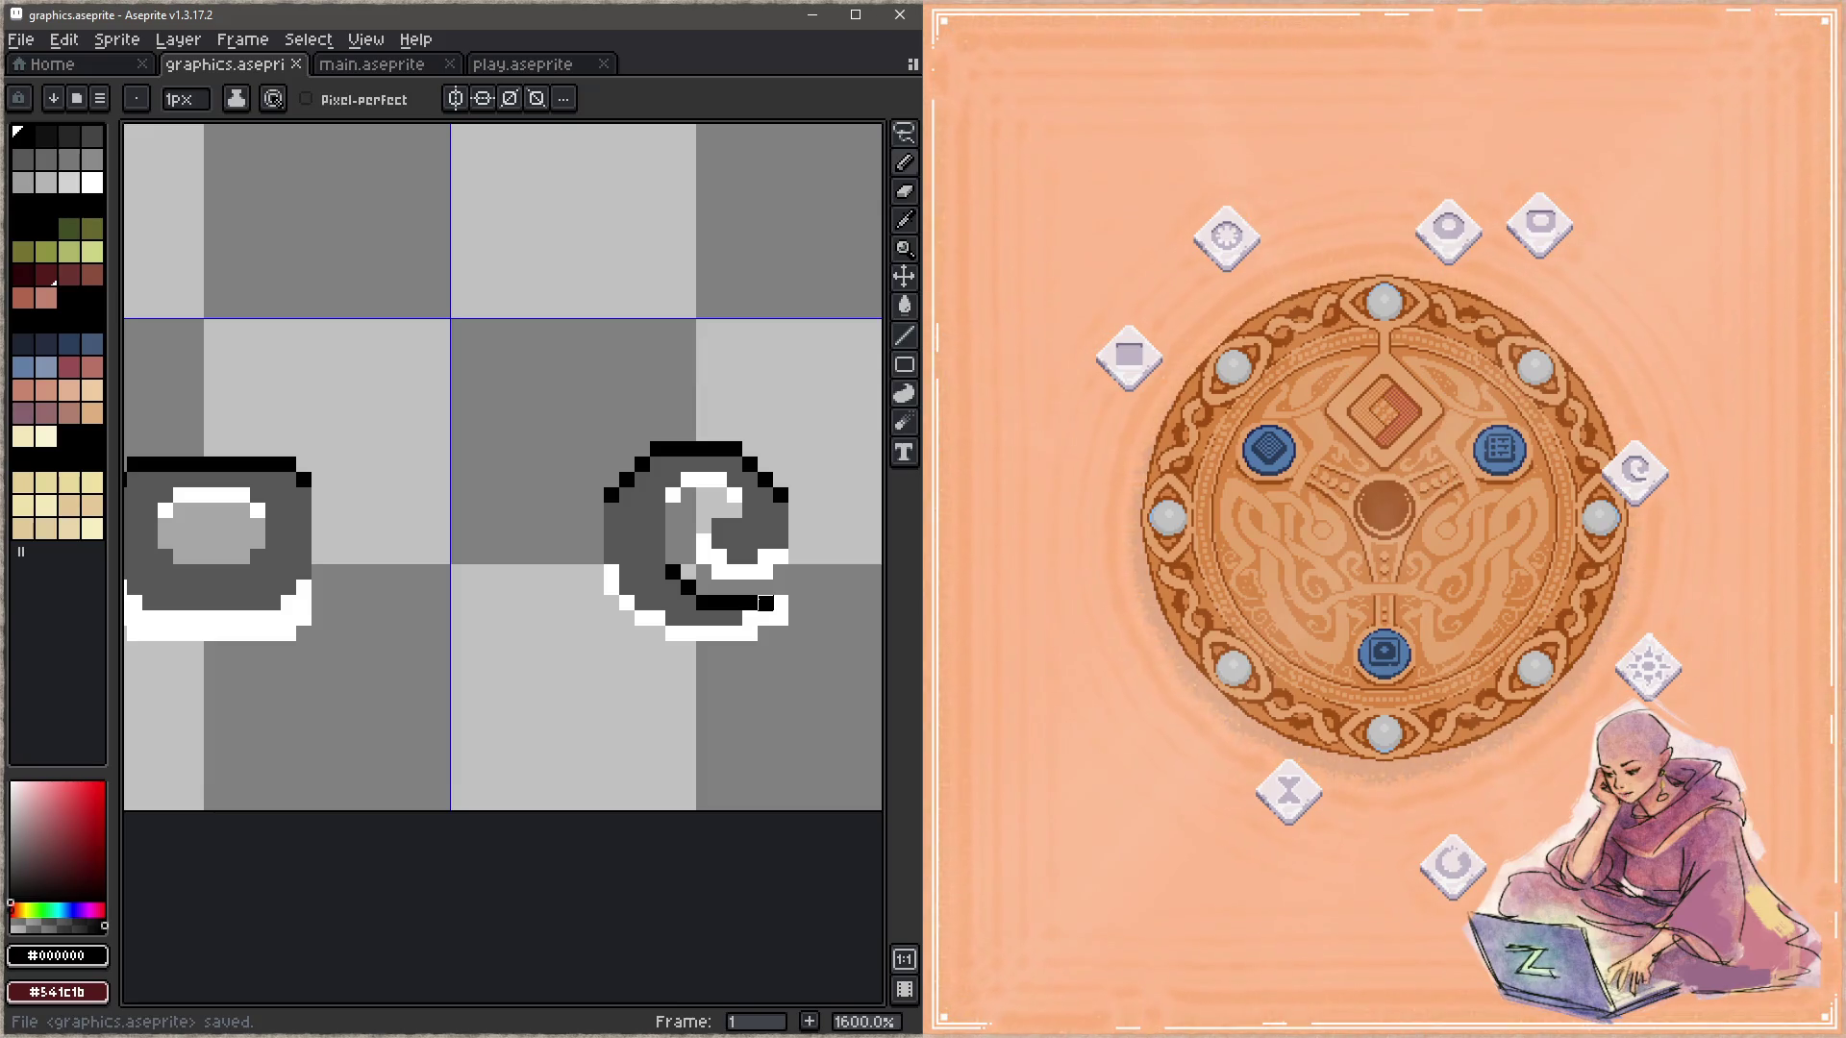
Step: Turn the swirl's bottom-right white pixel #575757 grey, save, and slot the square rune tile in the game
{"action": "left_click", "coordinate": [728, 618], "text": "alt"}
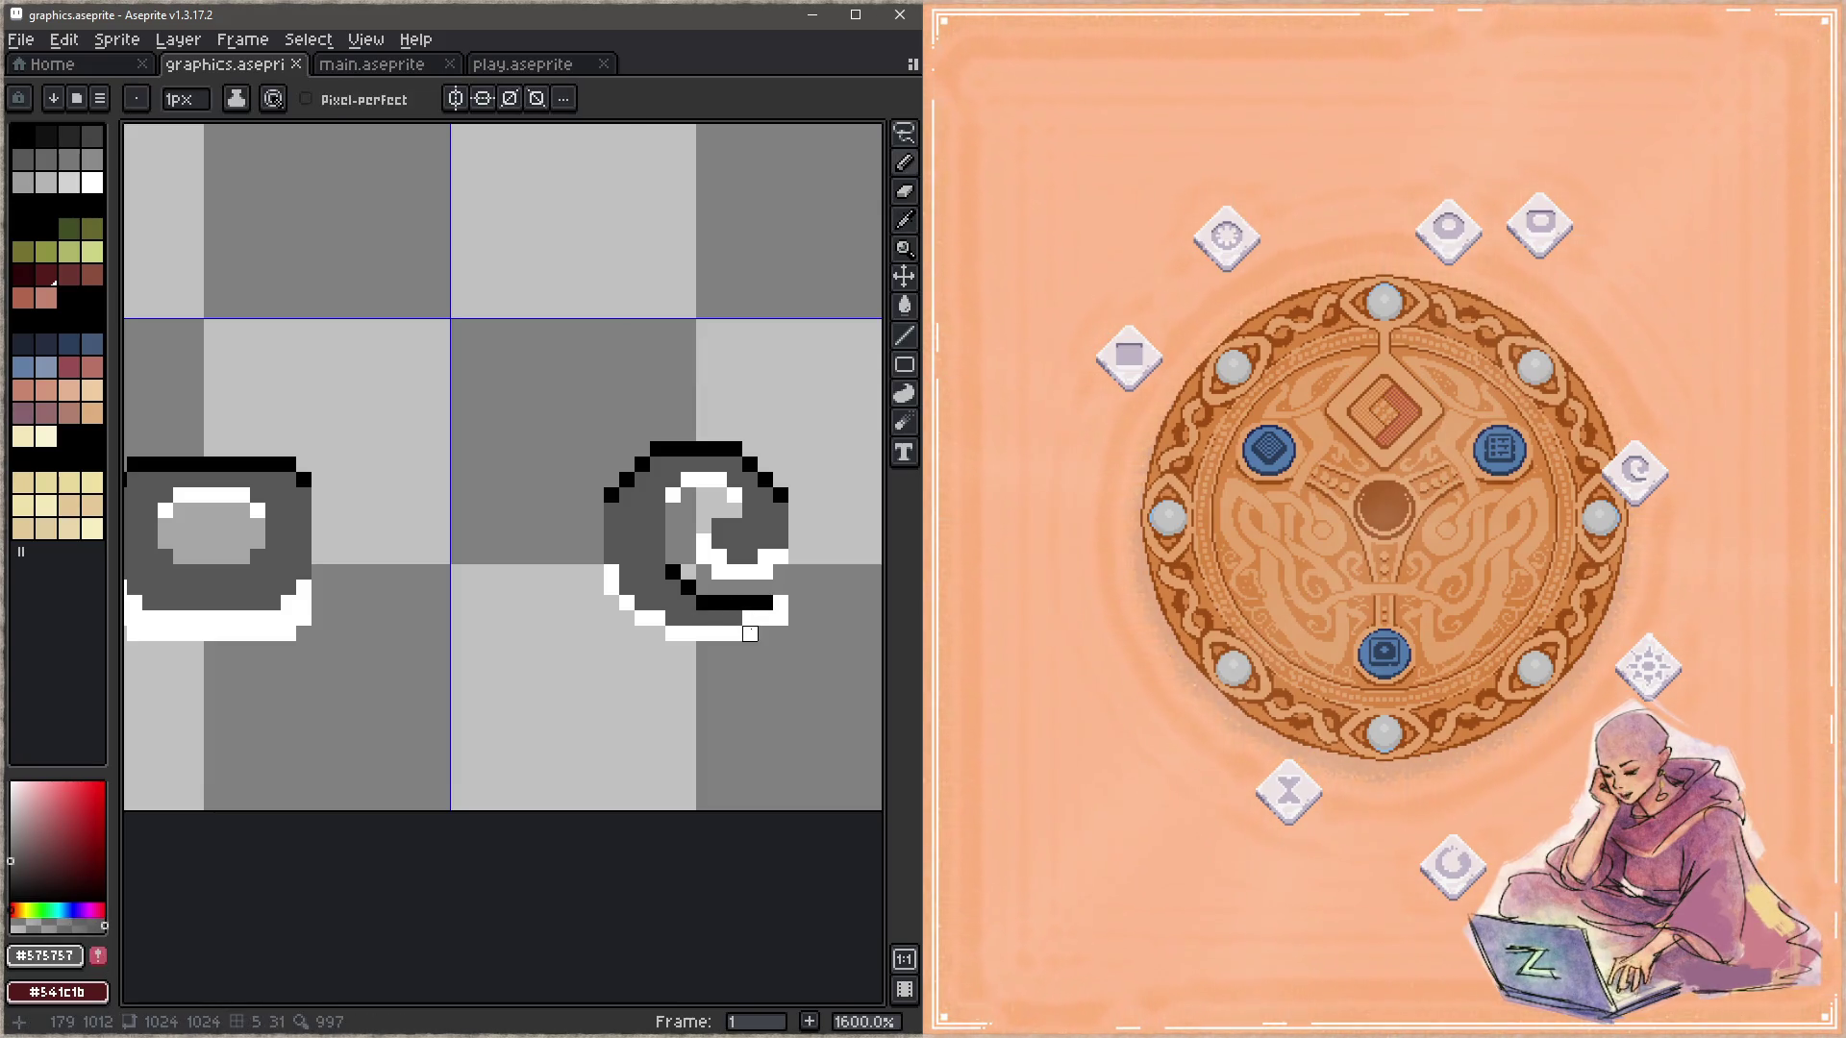
{"action": "left_click", "coordinate": [781, 603]}
{"action": "key", "text": "ctrl+s"}
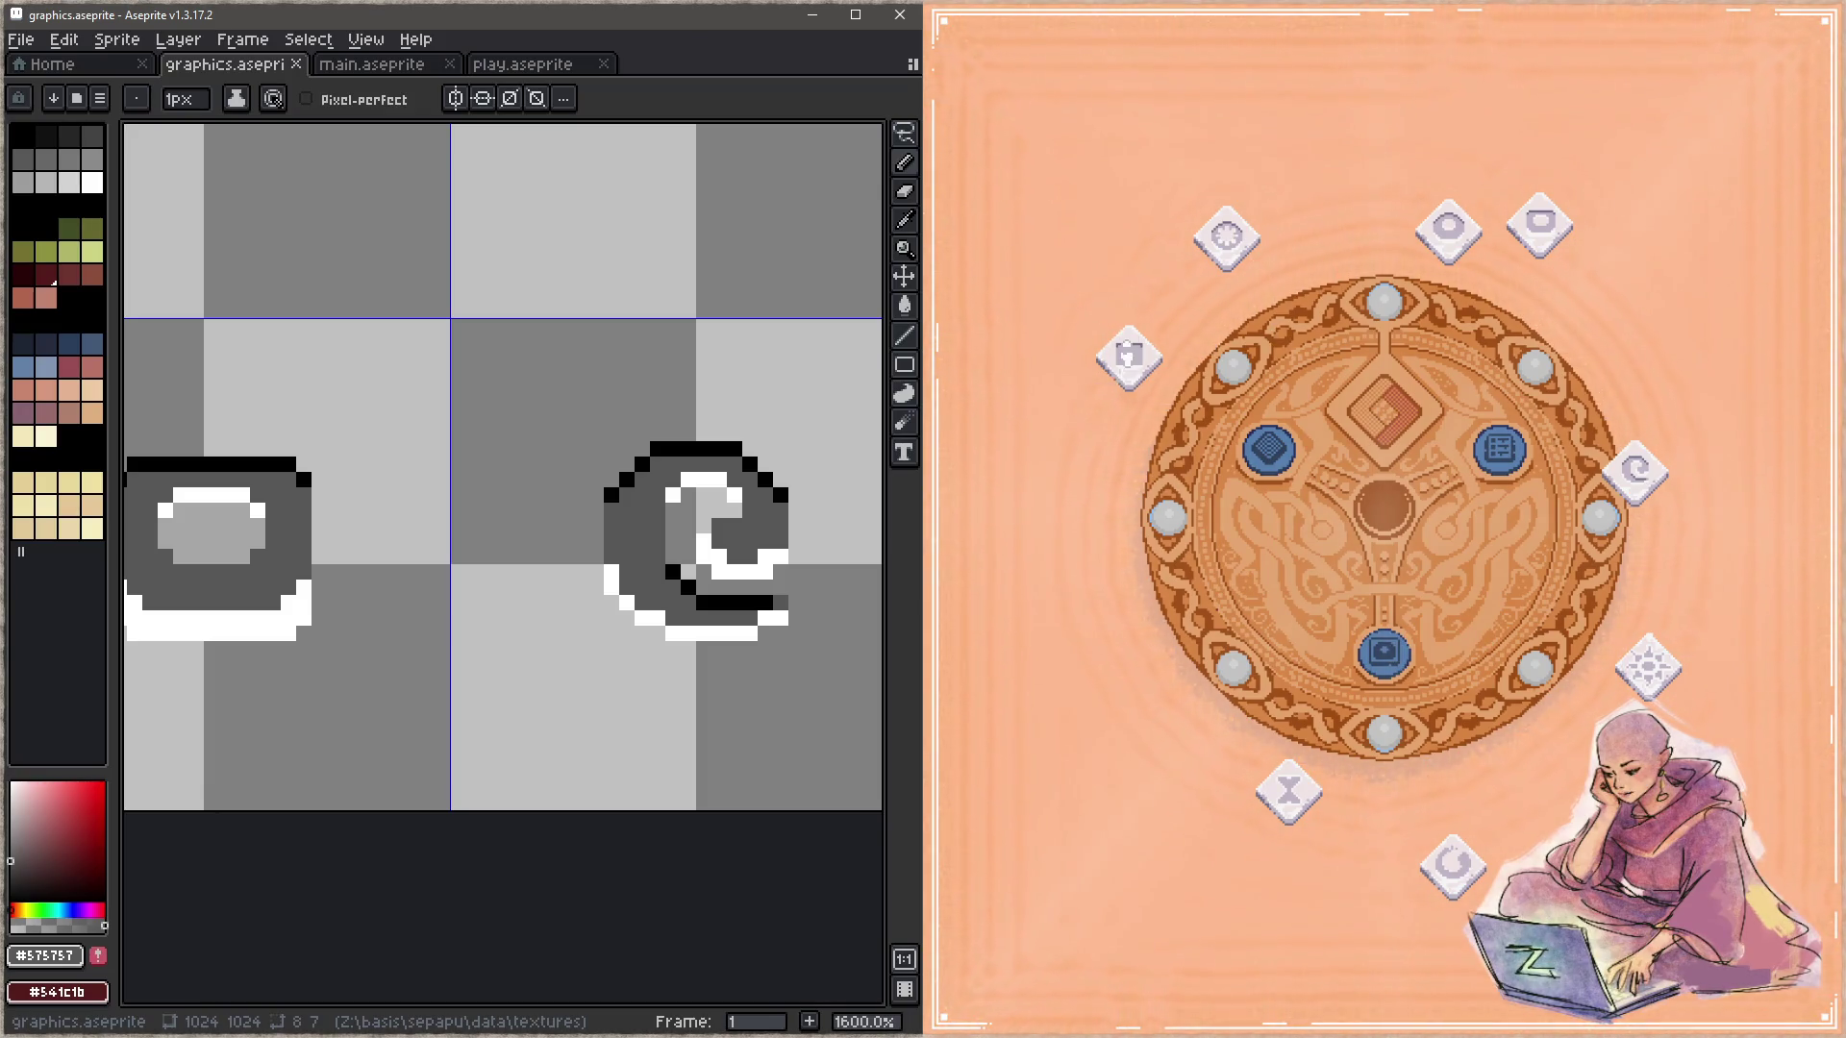
{"action": "left_click", "coordinate": [1129, 356]}
{"action": "left_click", "coordinate": [1115, 363]}
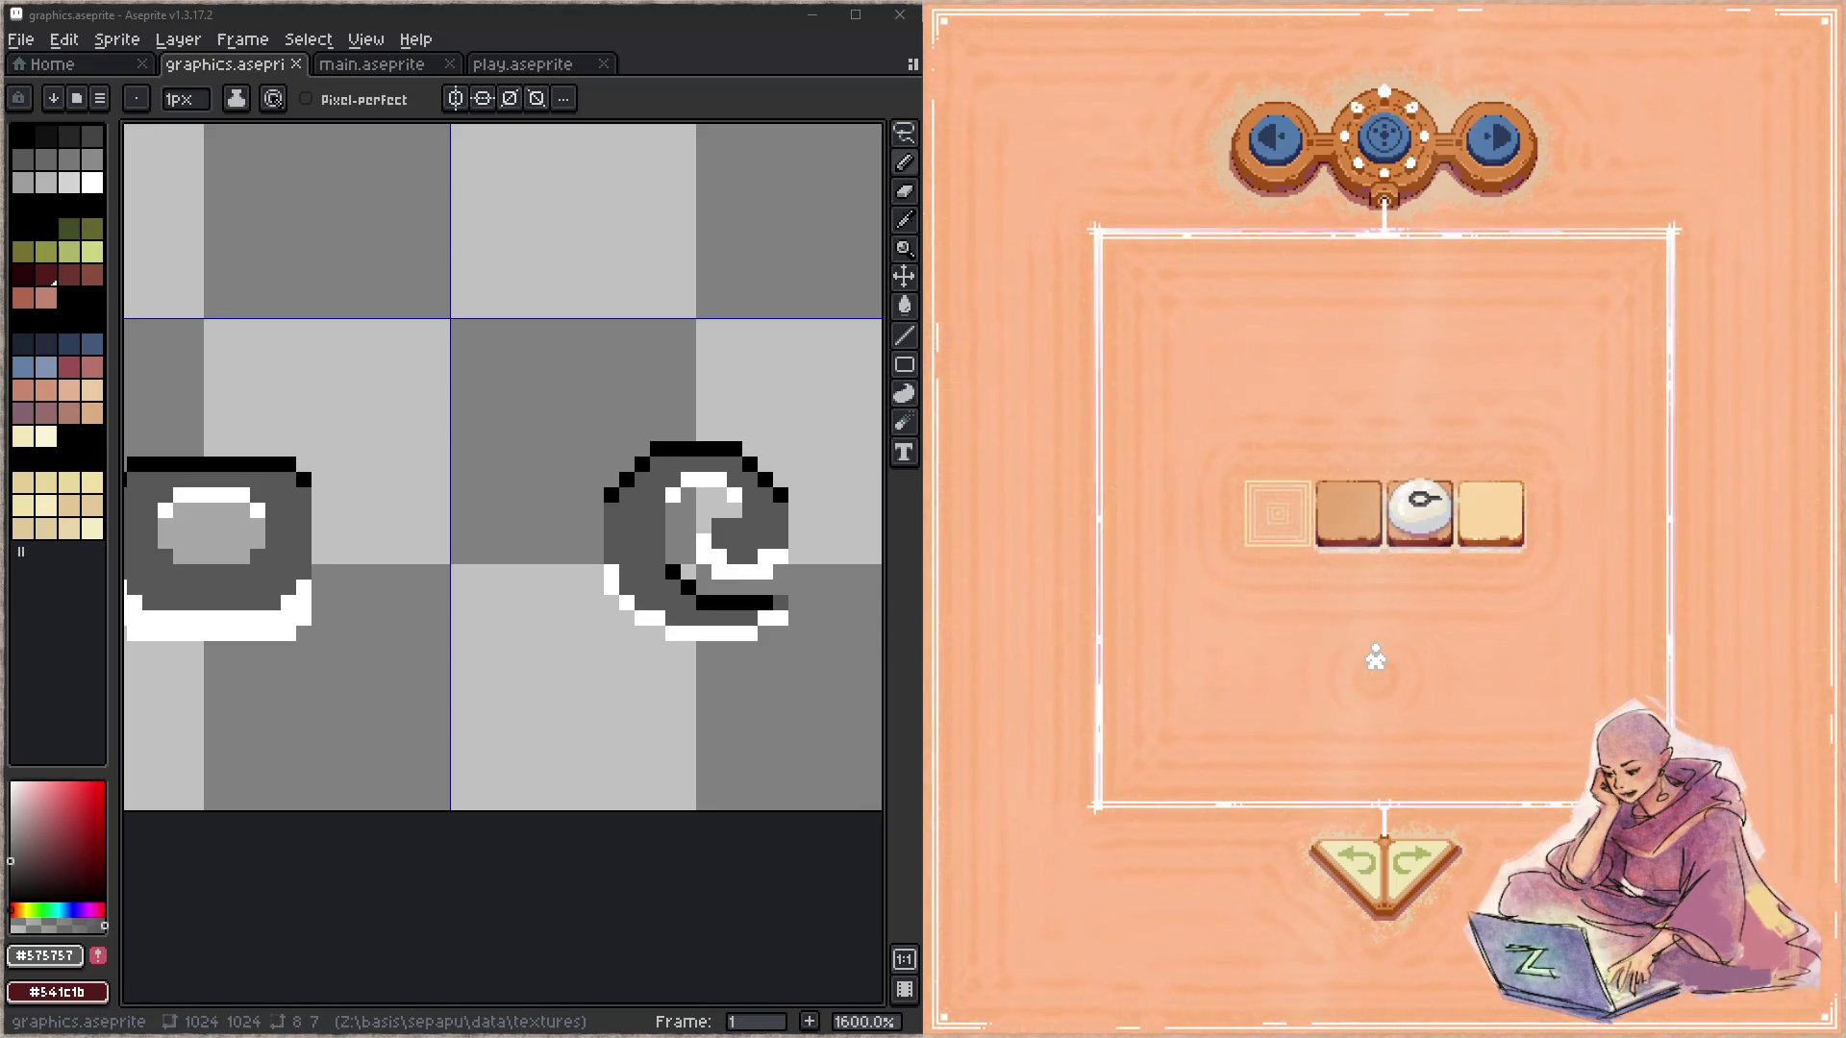
Step: Drag the puzzle tiles into their slots to solve the level and advance
{"action": "left_click_drag", "start_coordinate": [1490, 524], "coordinate": [1271, 519]}
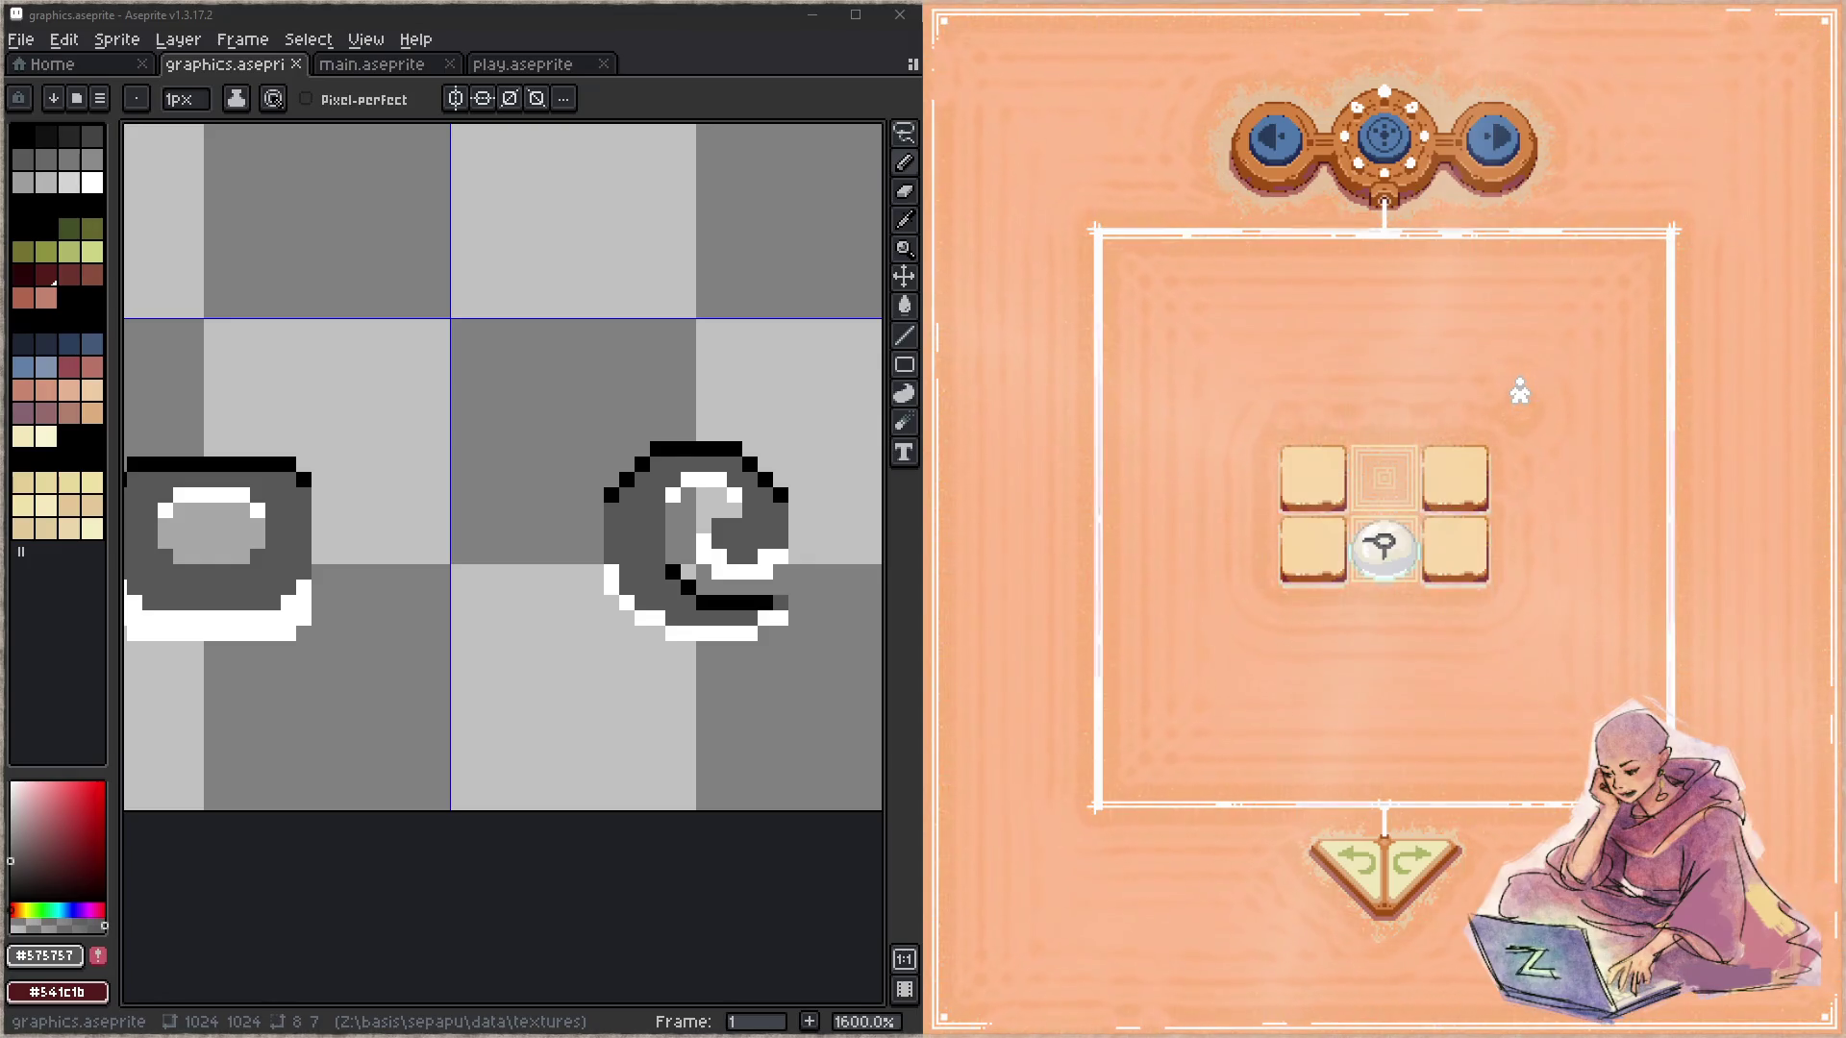
{"action": "left_click_drag", "start_coordinate": [1456, 476], "coordinate": [1309, 481]}
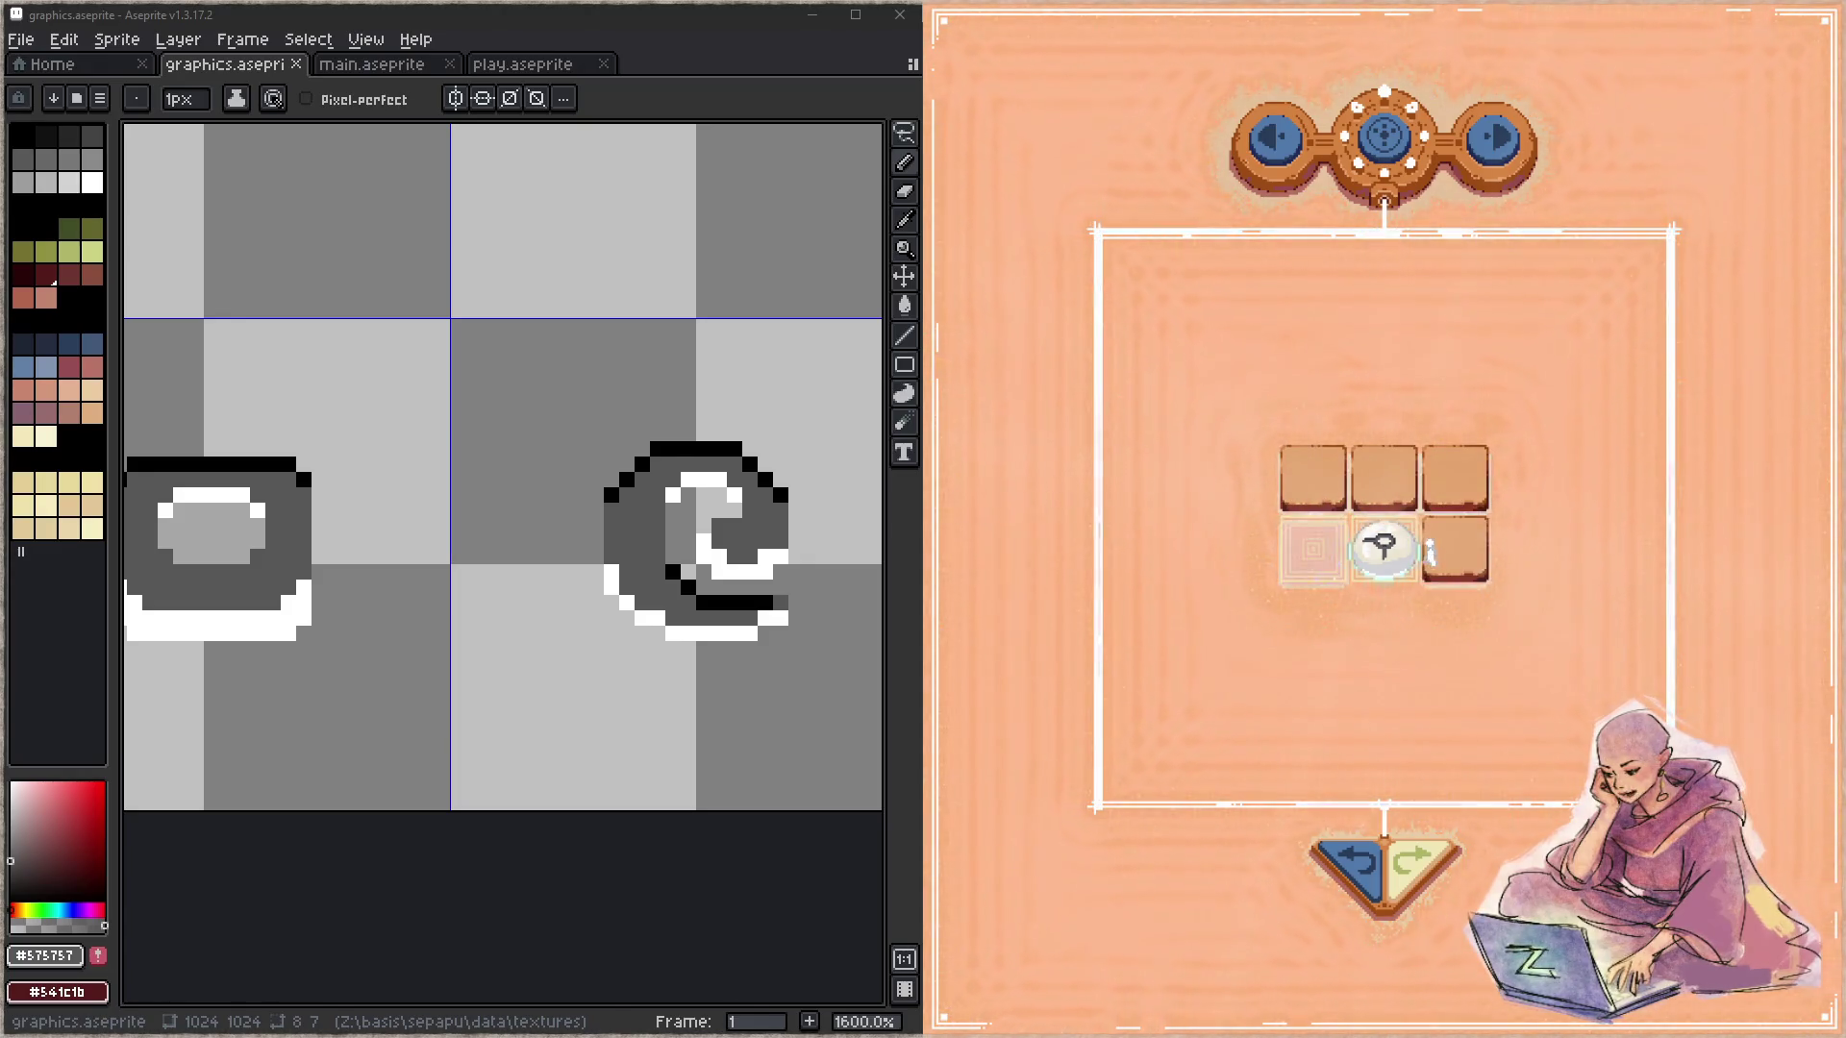
{"action": "mouse_move", "coordinate": [1385, 544]}
{"action": "left_mouse_down"}
{"action": "mouse_move", "coordinate": [1437, 550]}
{"action": "mouse_move", "coordinate": [1396, 575]}
{"action": "mouse_move", "coordinate": [1454, 476]}
{"action": "left_mouse_up"}
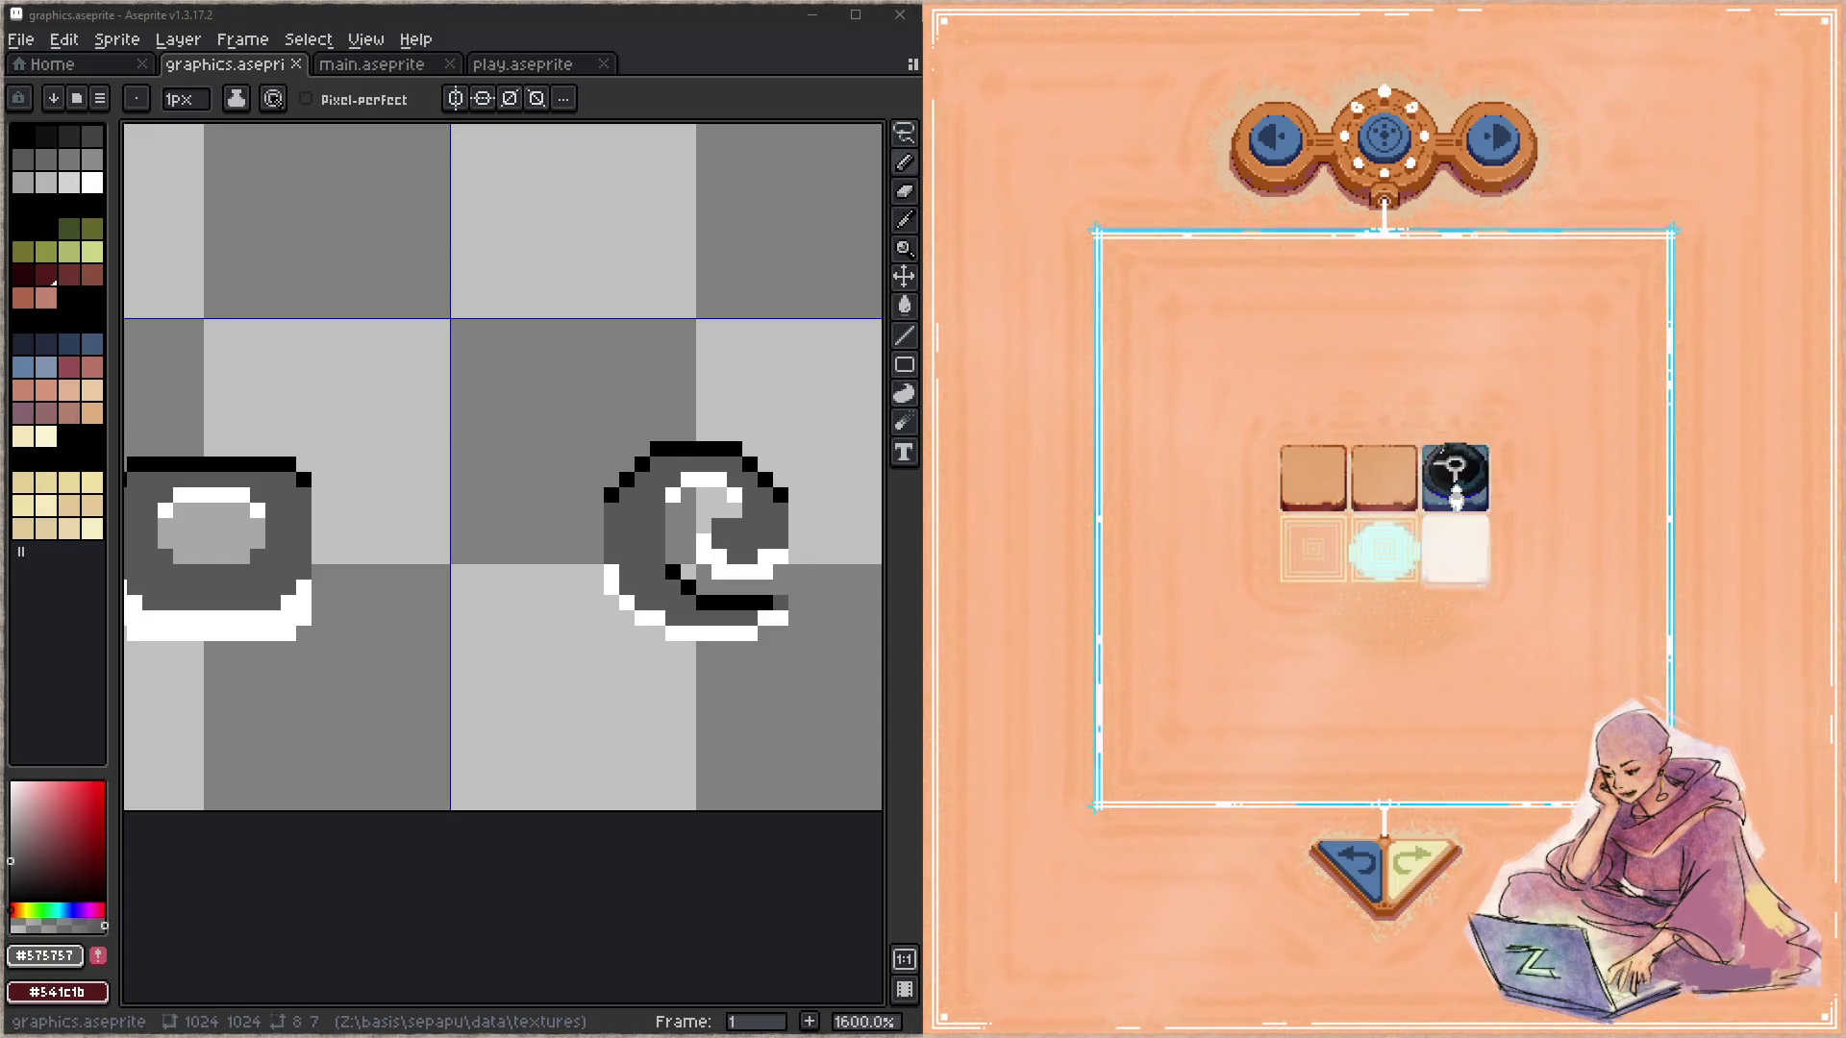
{"action": "left_click", "coordinate": [1500, 171]}
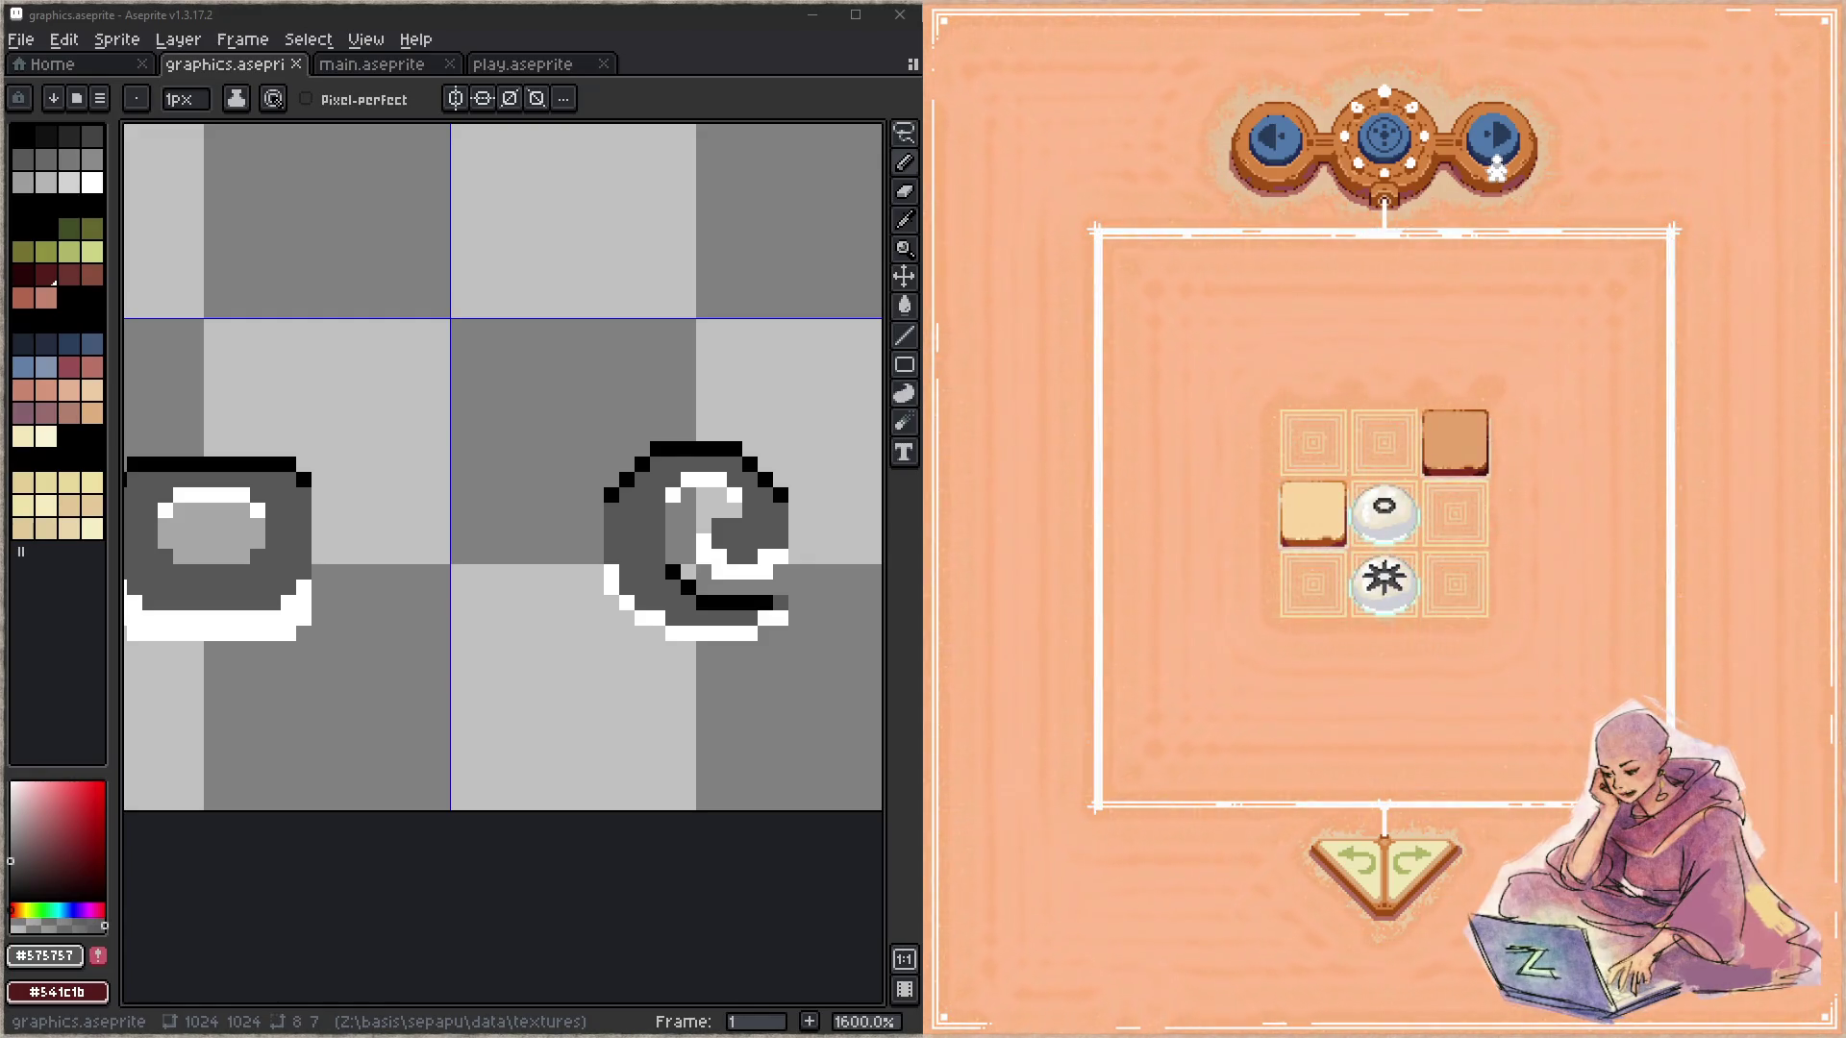
Step: Use the F1 debug overlay to skip between levels, then exit back to the relic board
{"action": "key", "text": "F1"}
{"action": "key", "text": "Right"}
{"action": "key", "text": "Right"}
{"action": "key", "text": "Left"}
{"action": "key", "text": "Left"}
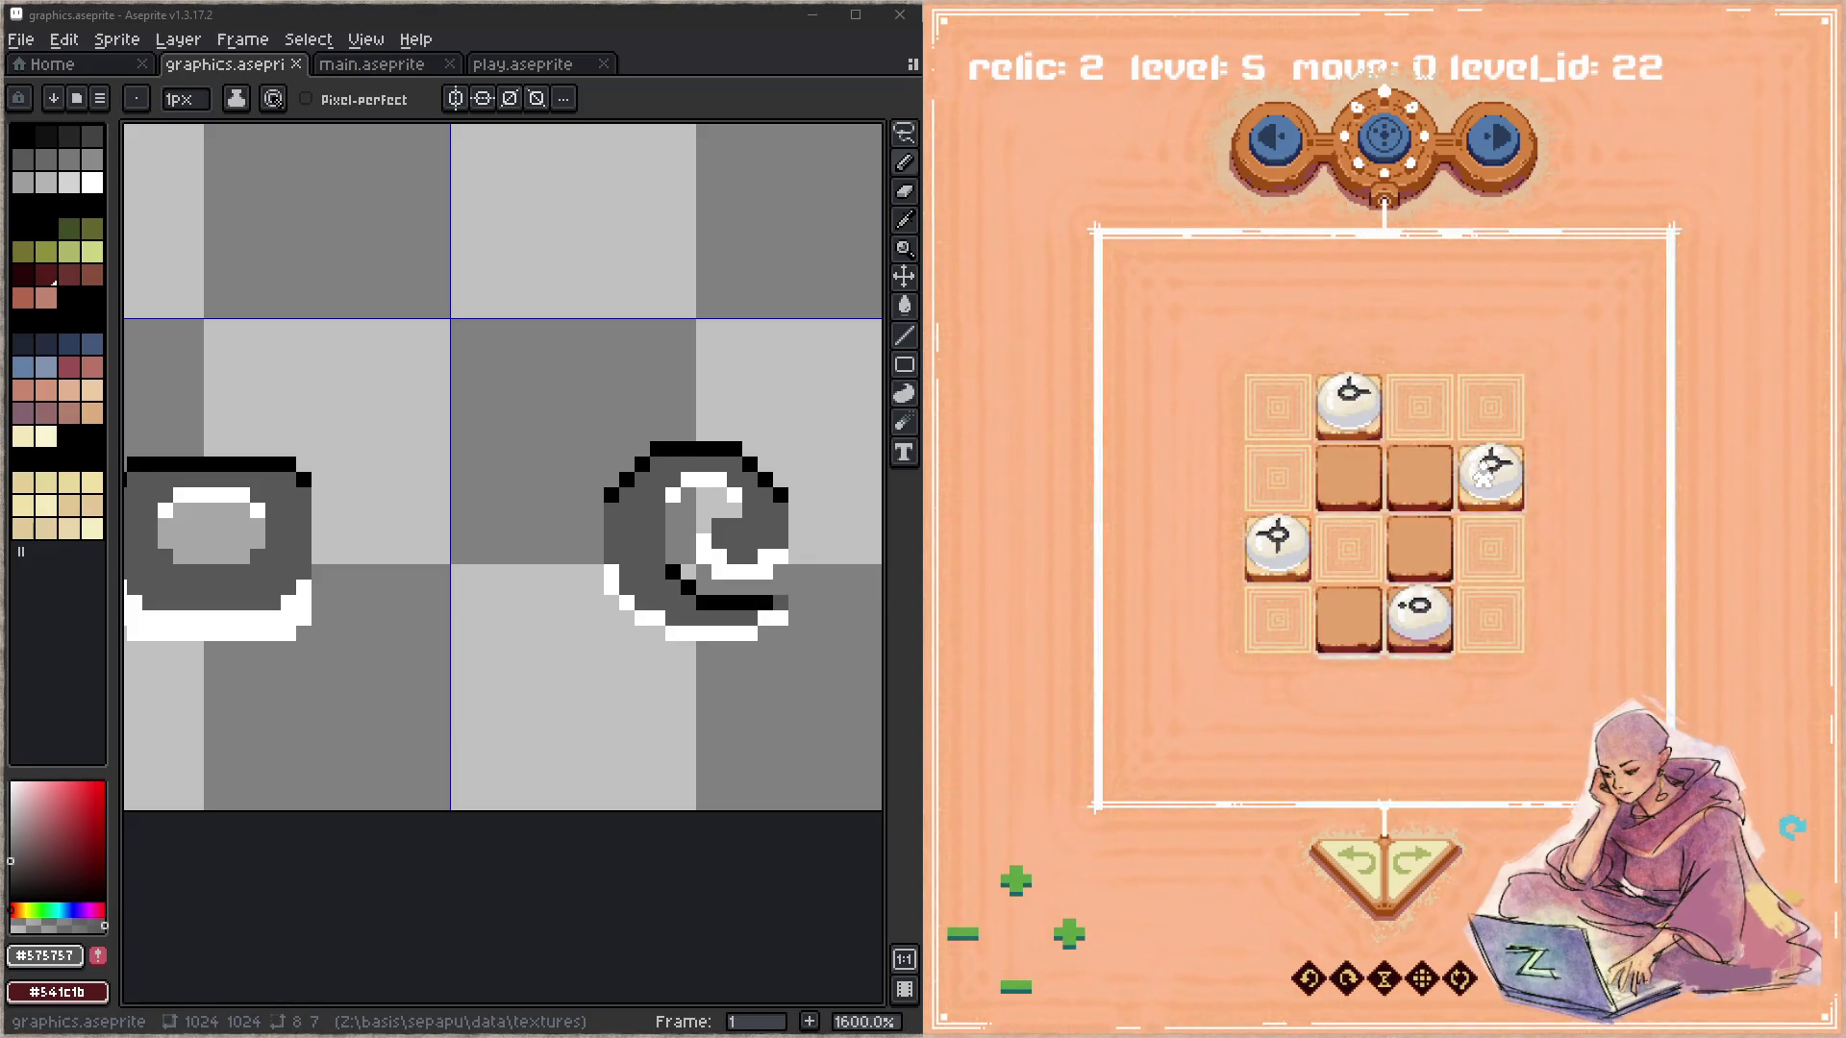
{"action": "key", "text": "Right"}
{"action": "key", "text": "Right"}
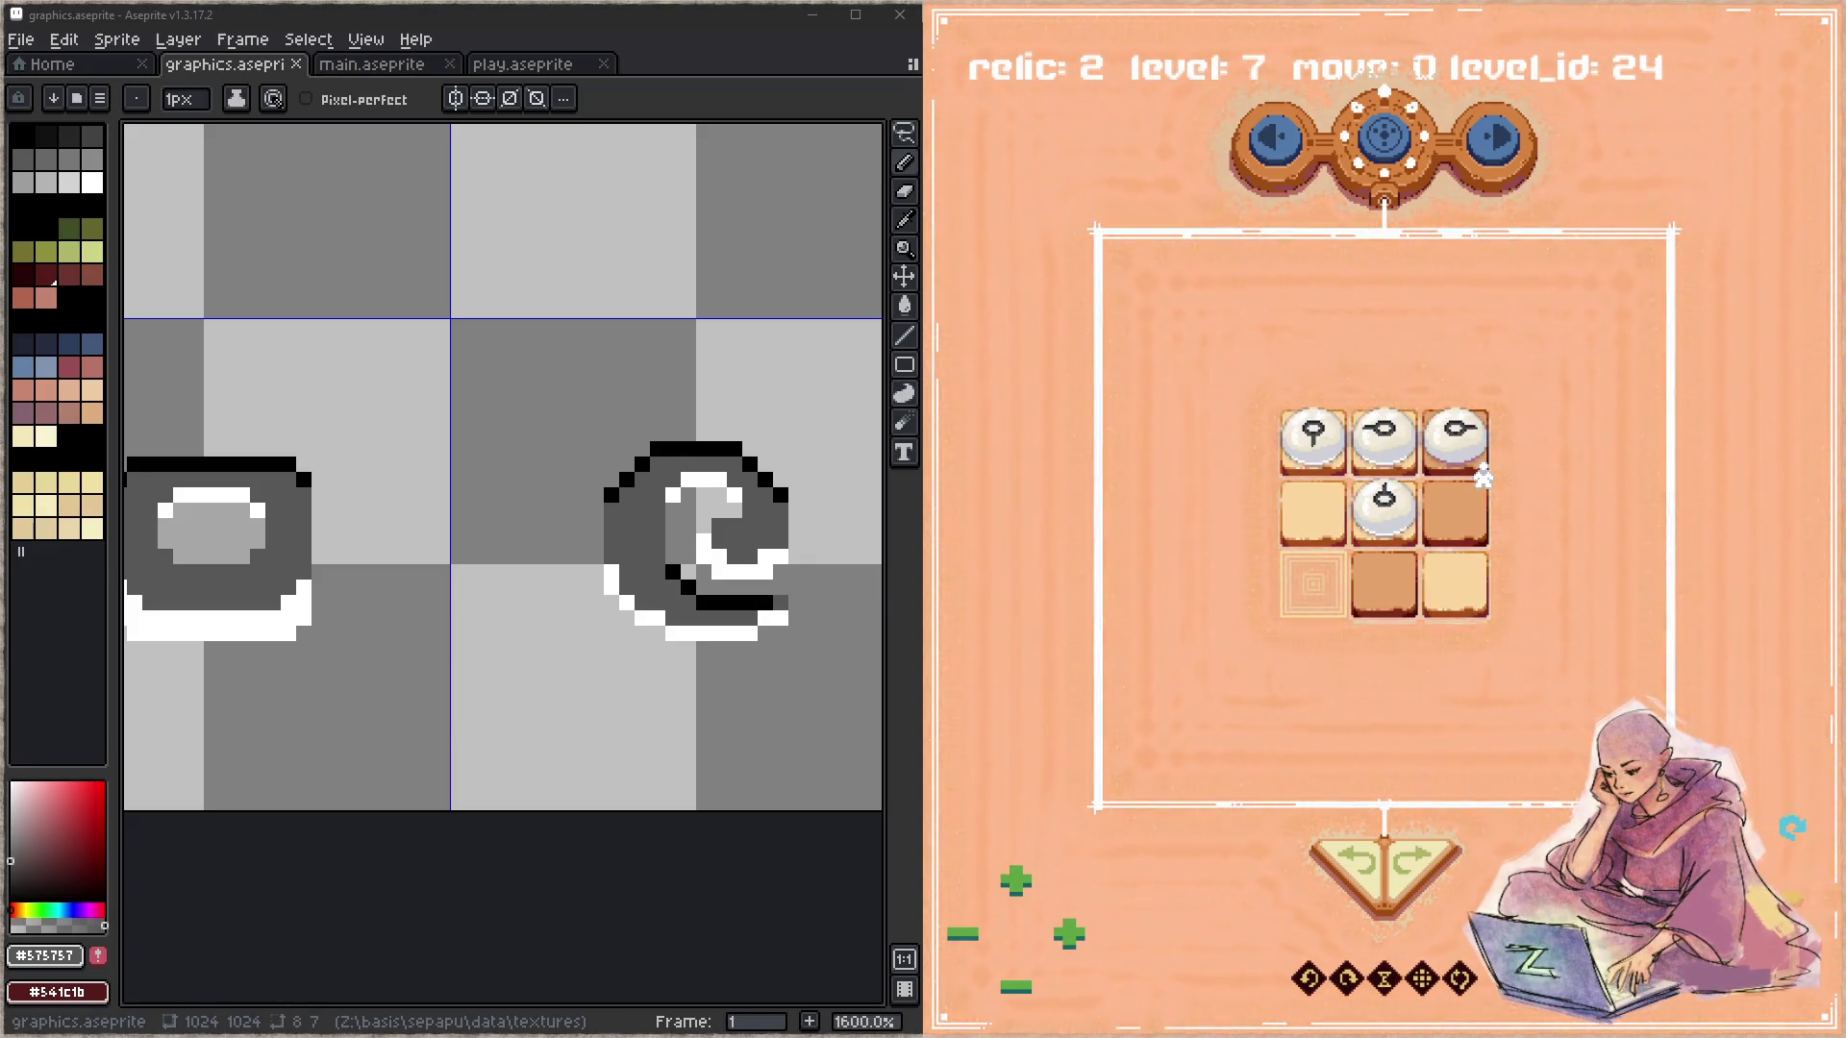
{"action": "left_click", "coordinate": [1384, 155]}
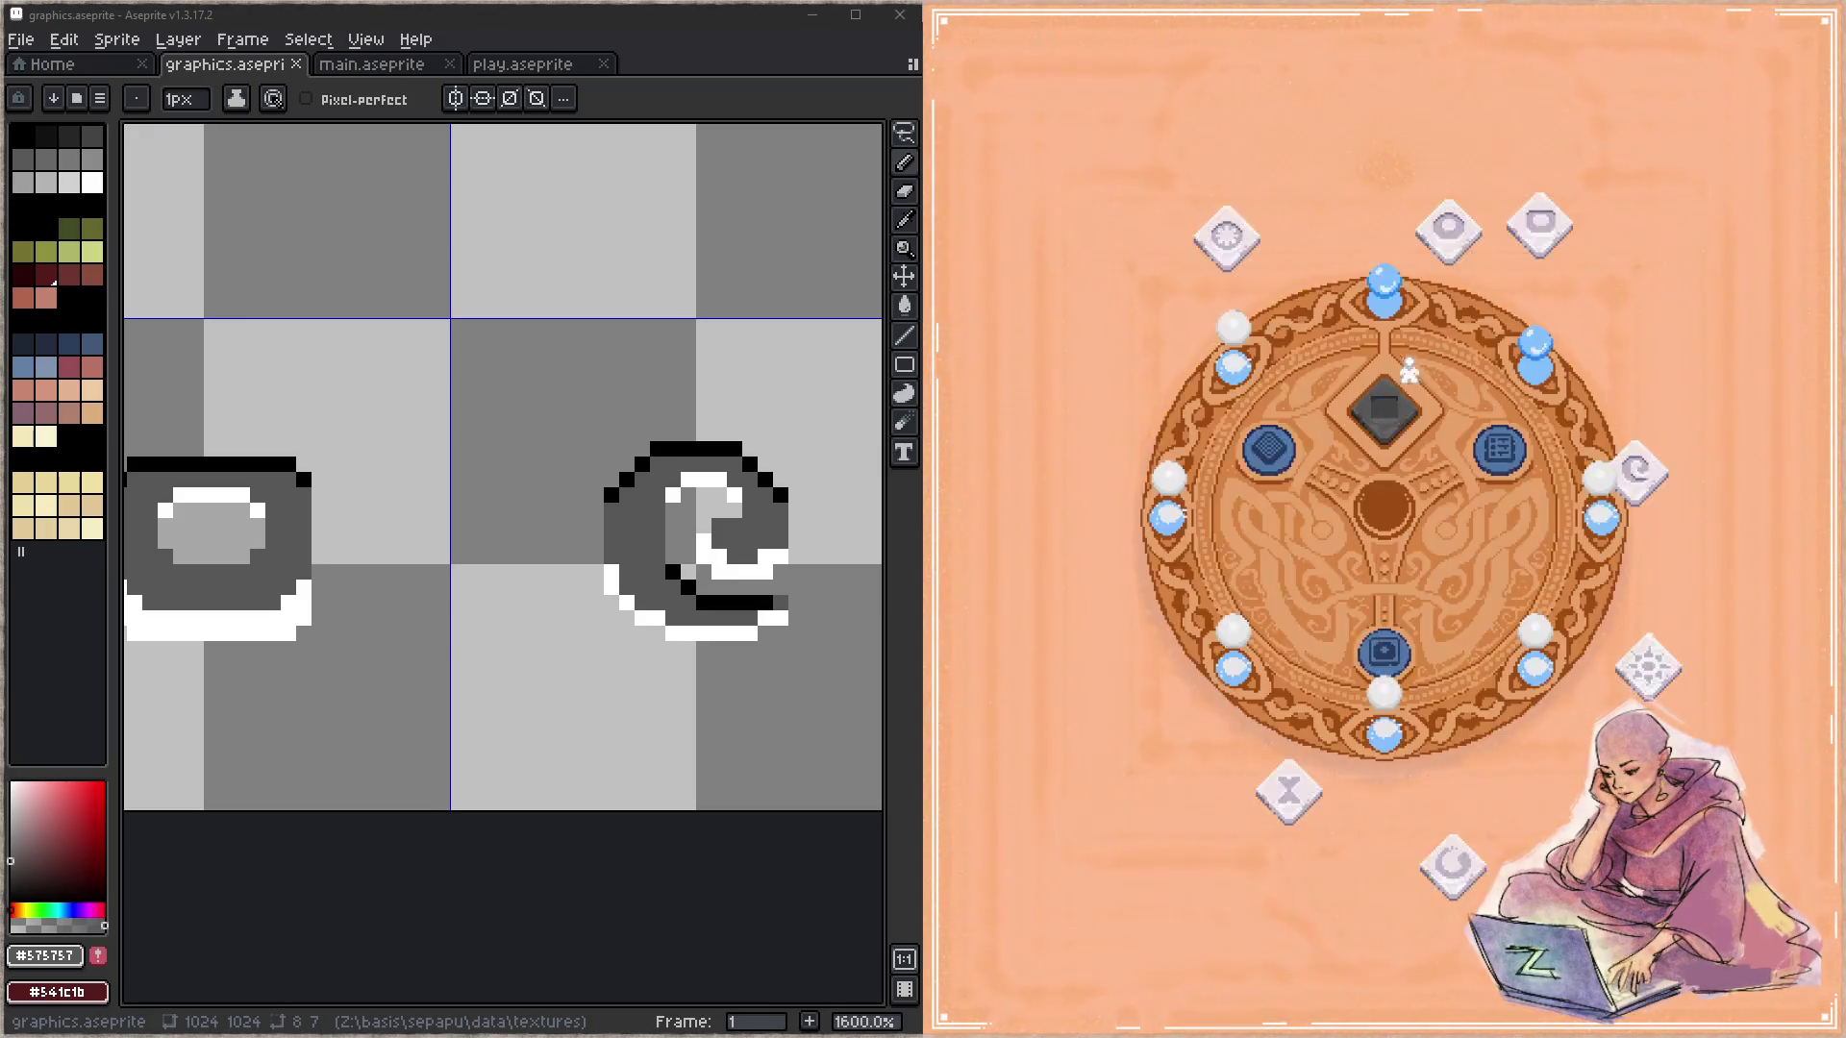
Step: Paint the hourglass's second row and lower-left inner diagonal black, then save
{"action": "left_click_drag", "start_coordinate": [1147, 358], "coordinate": [1144, 361]}
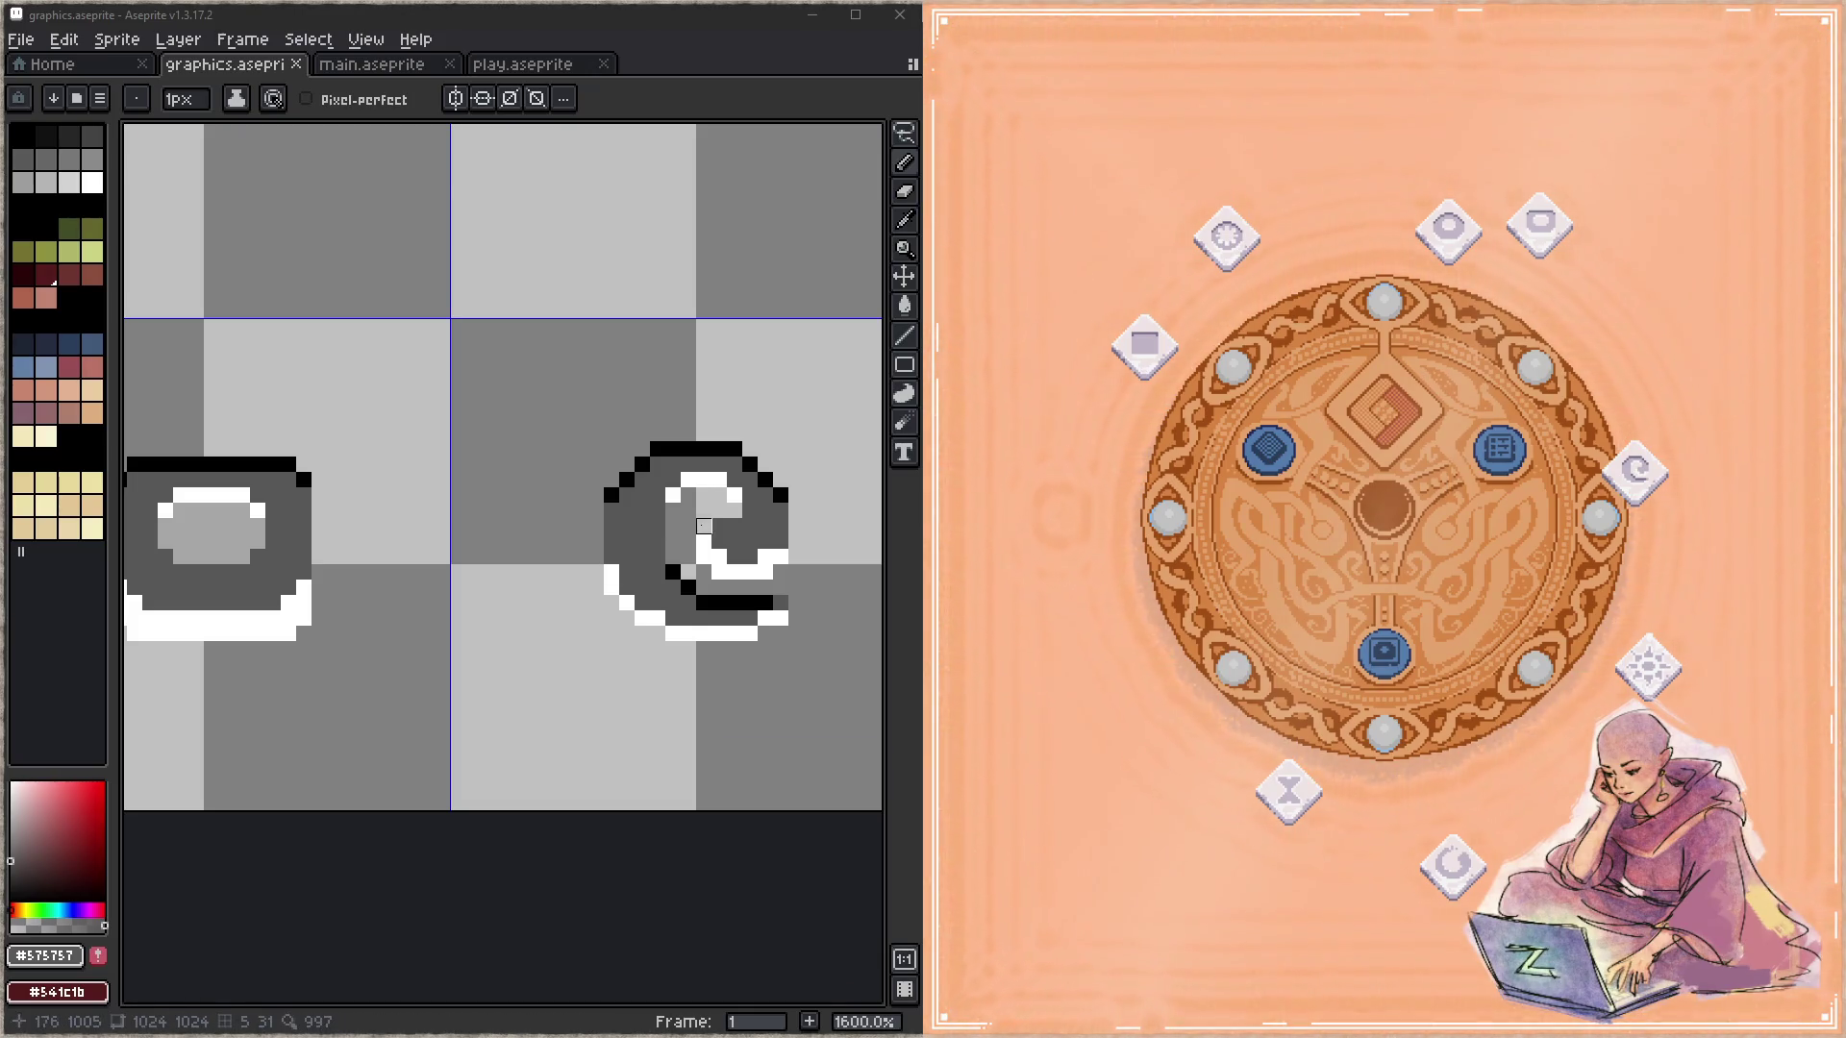
{"action": "scroll", "coordinate": [584, 591], "scroll_direction": "down", "scroll_amount": 2}
{"action": "scroll", "coordinate": [584, 590], "scroll_direction": "up", "scroll_amount": 3}
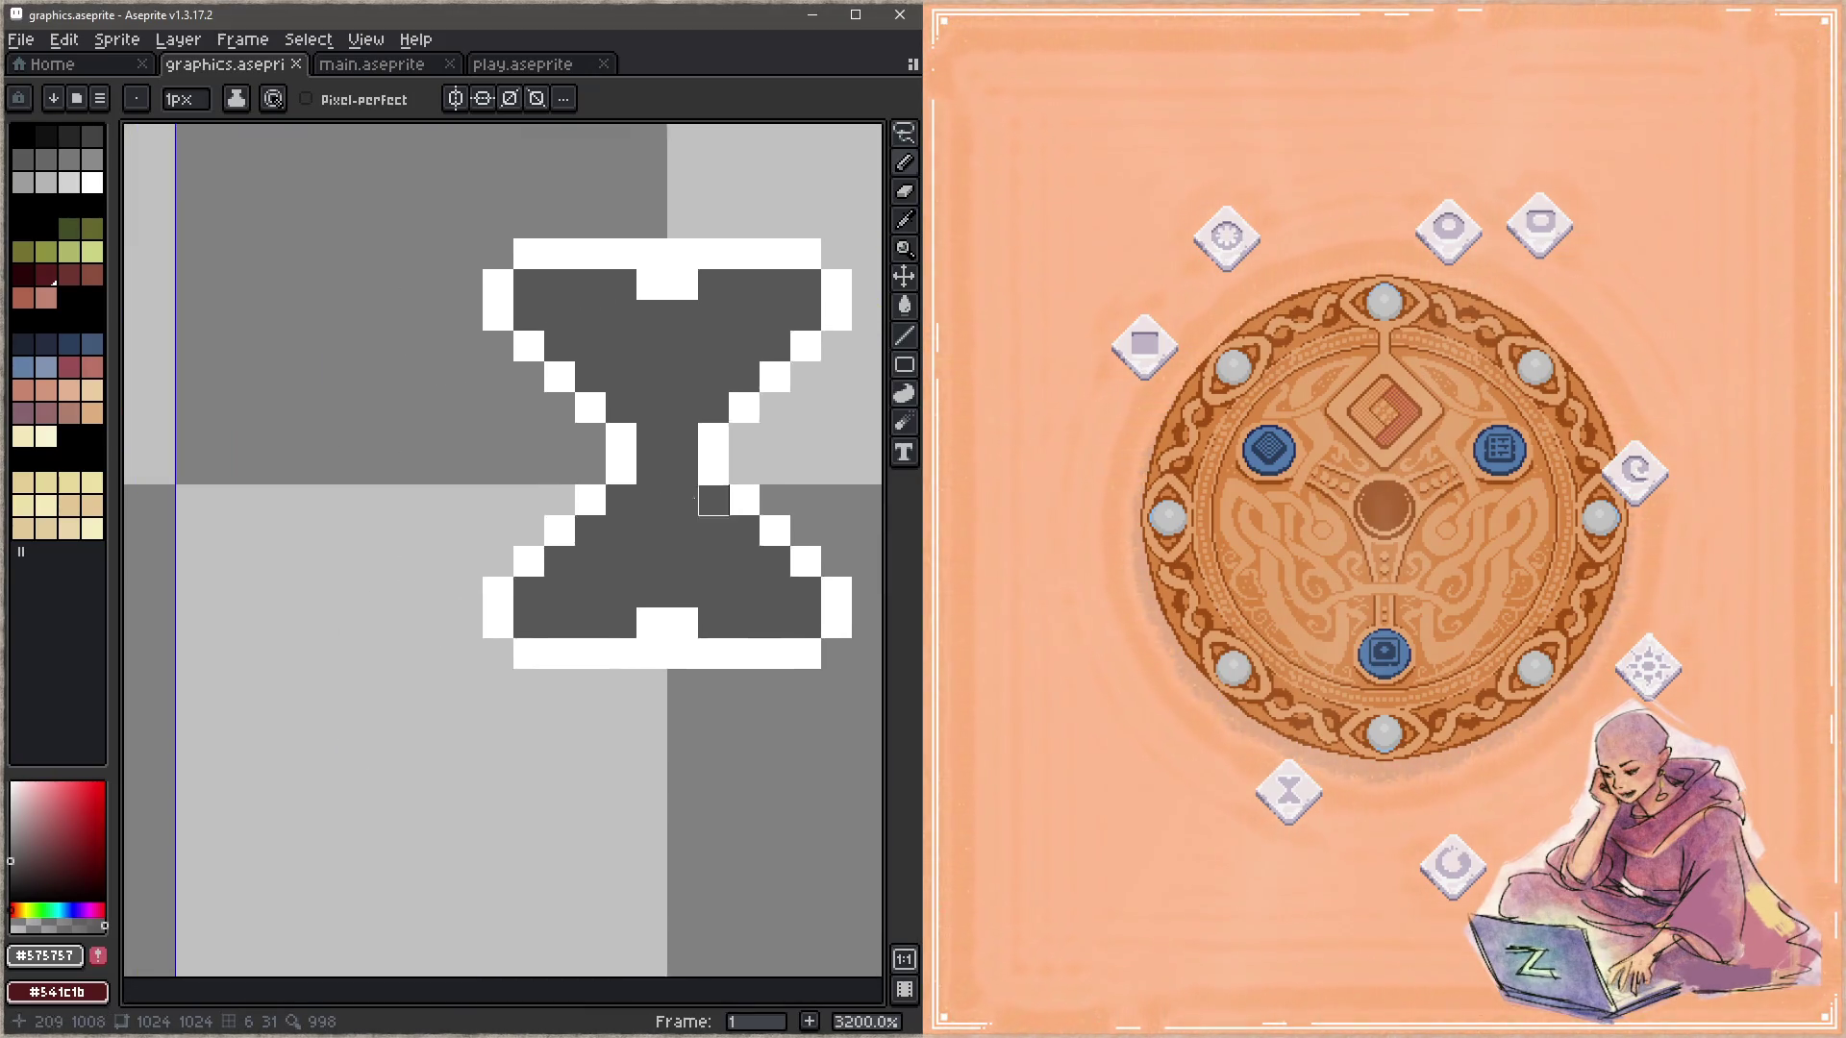
{"action": "scroll", "coordinate": [598, 512], "scroll_direction": "down", "scroll_amount": 1}
{"action": "left_click", "coordinate": [193, 400], "text": "alt"}
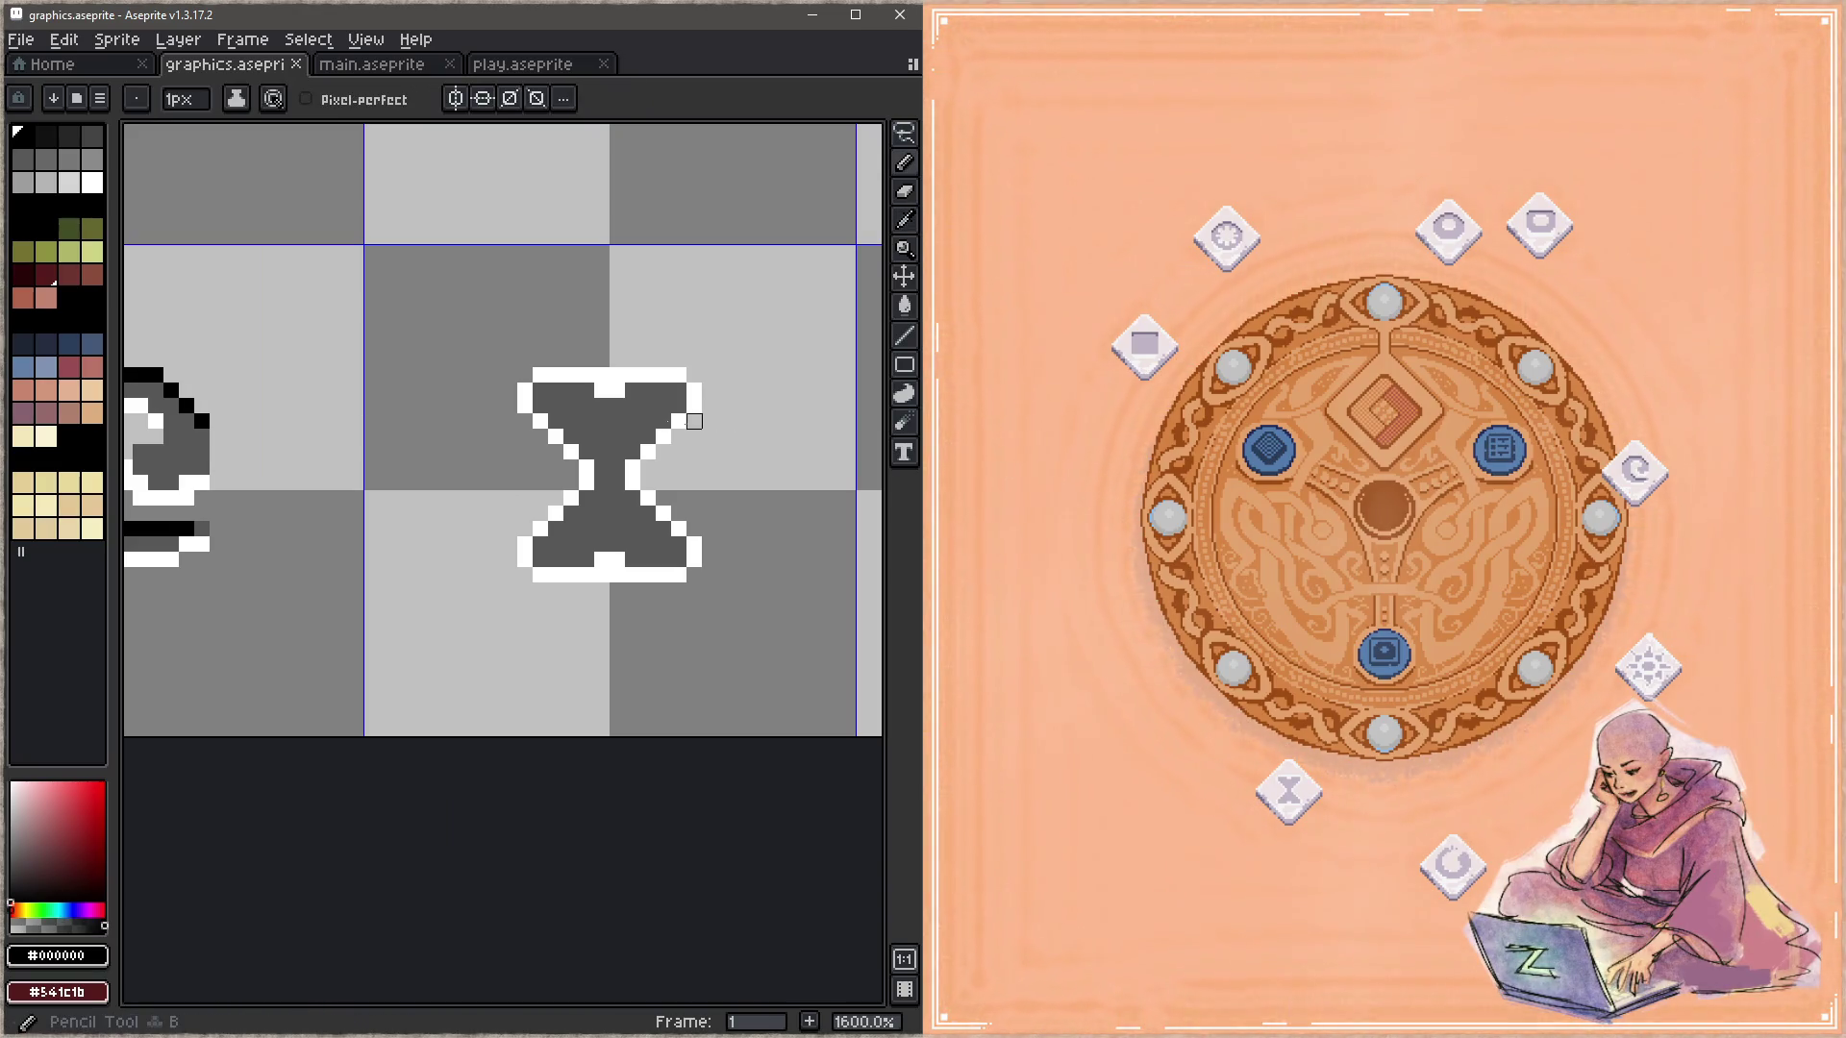
{"action": "mouse_move", "coordinate": [552, 383]}
{"action": "left_mouse_down"}
{"action": "mouse_move", "coordinate": [382, 449]}
{"action": "mouse_move", "coordinate": [520, 449]}
{"action": "mouse_move", "coordinate": [442, 464]}
{"action": "left_mouse_up"}
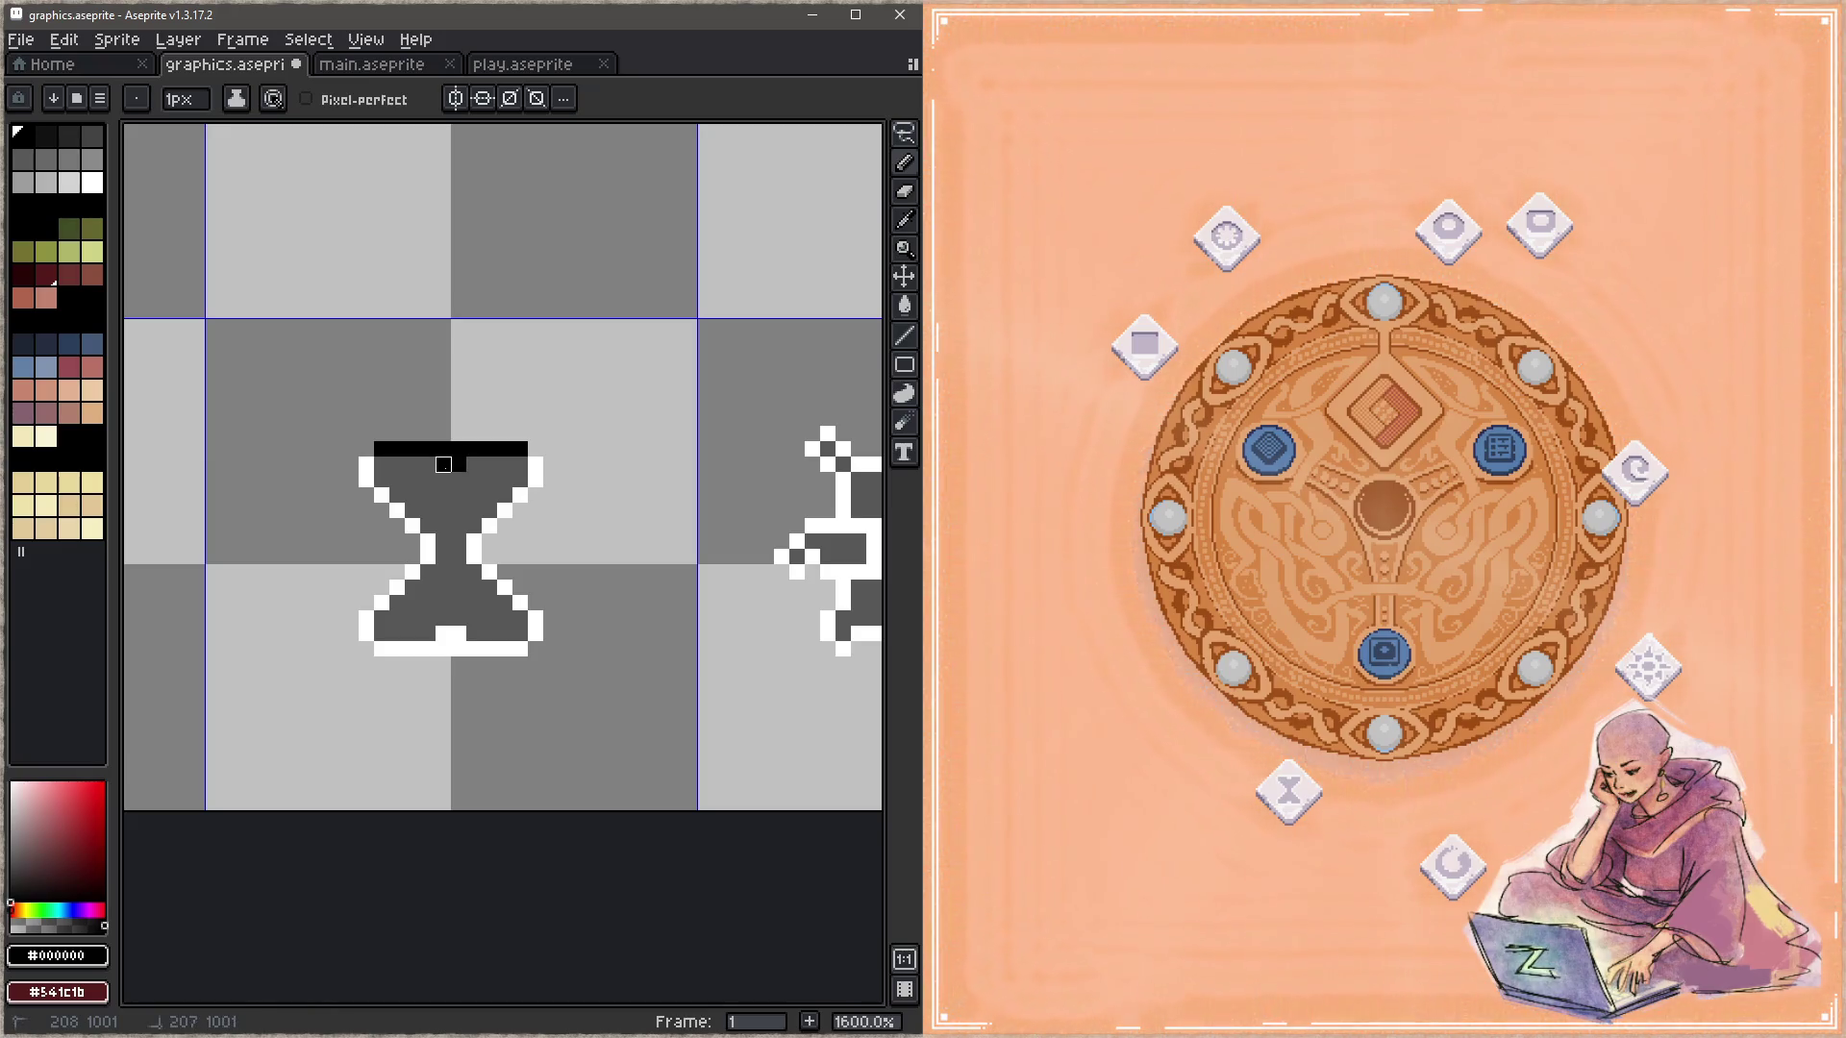
{"action": "left_click", "coordinate": [536, 464]}
{"action": "left_click", "coordinate": [367, 464]}
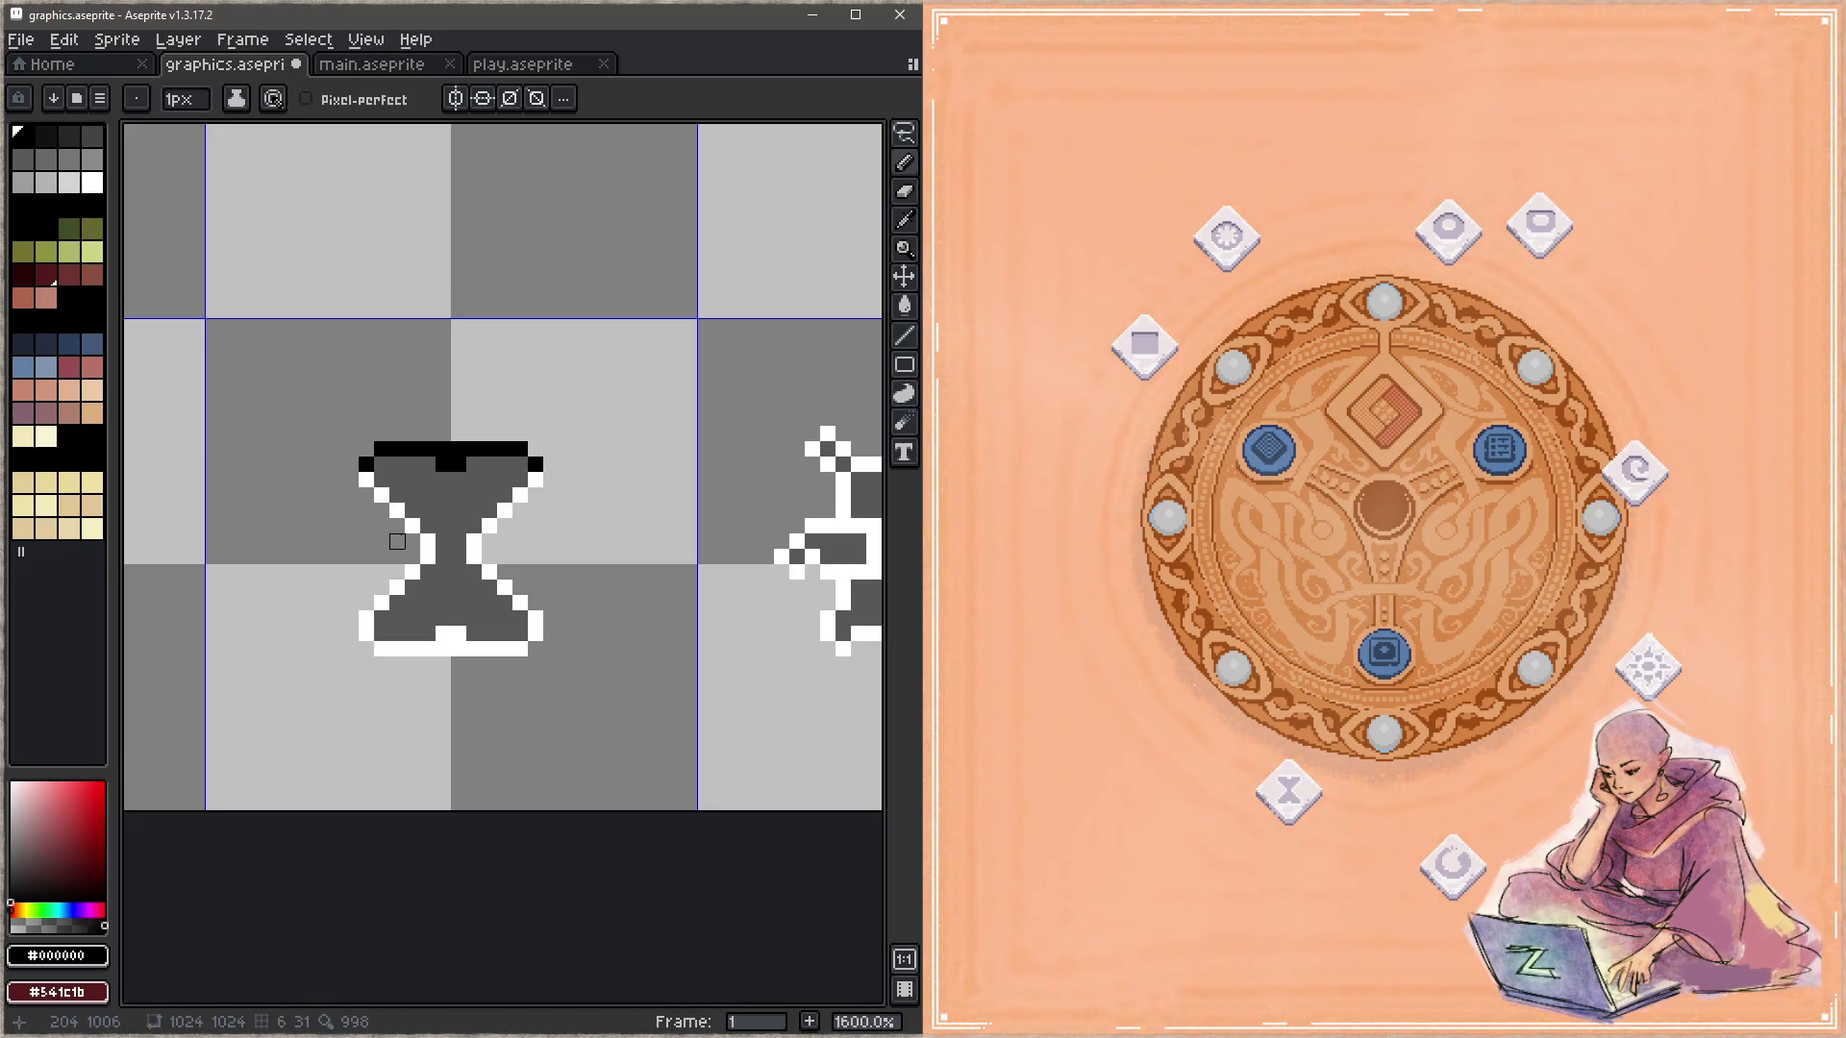
{"action": "left_click_drag", "start_coordinate": [428, 555], "coordinate": [366, 617]}
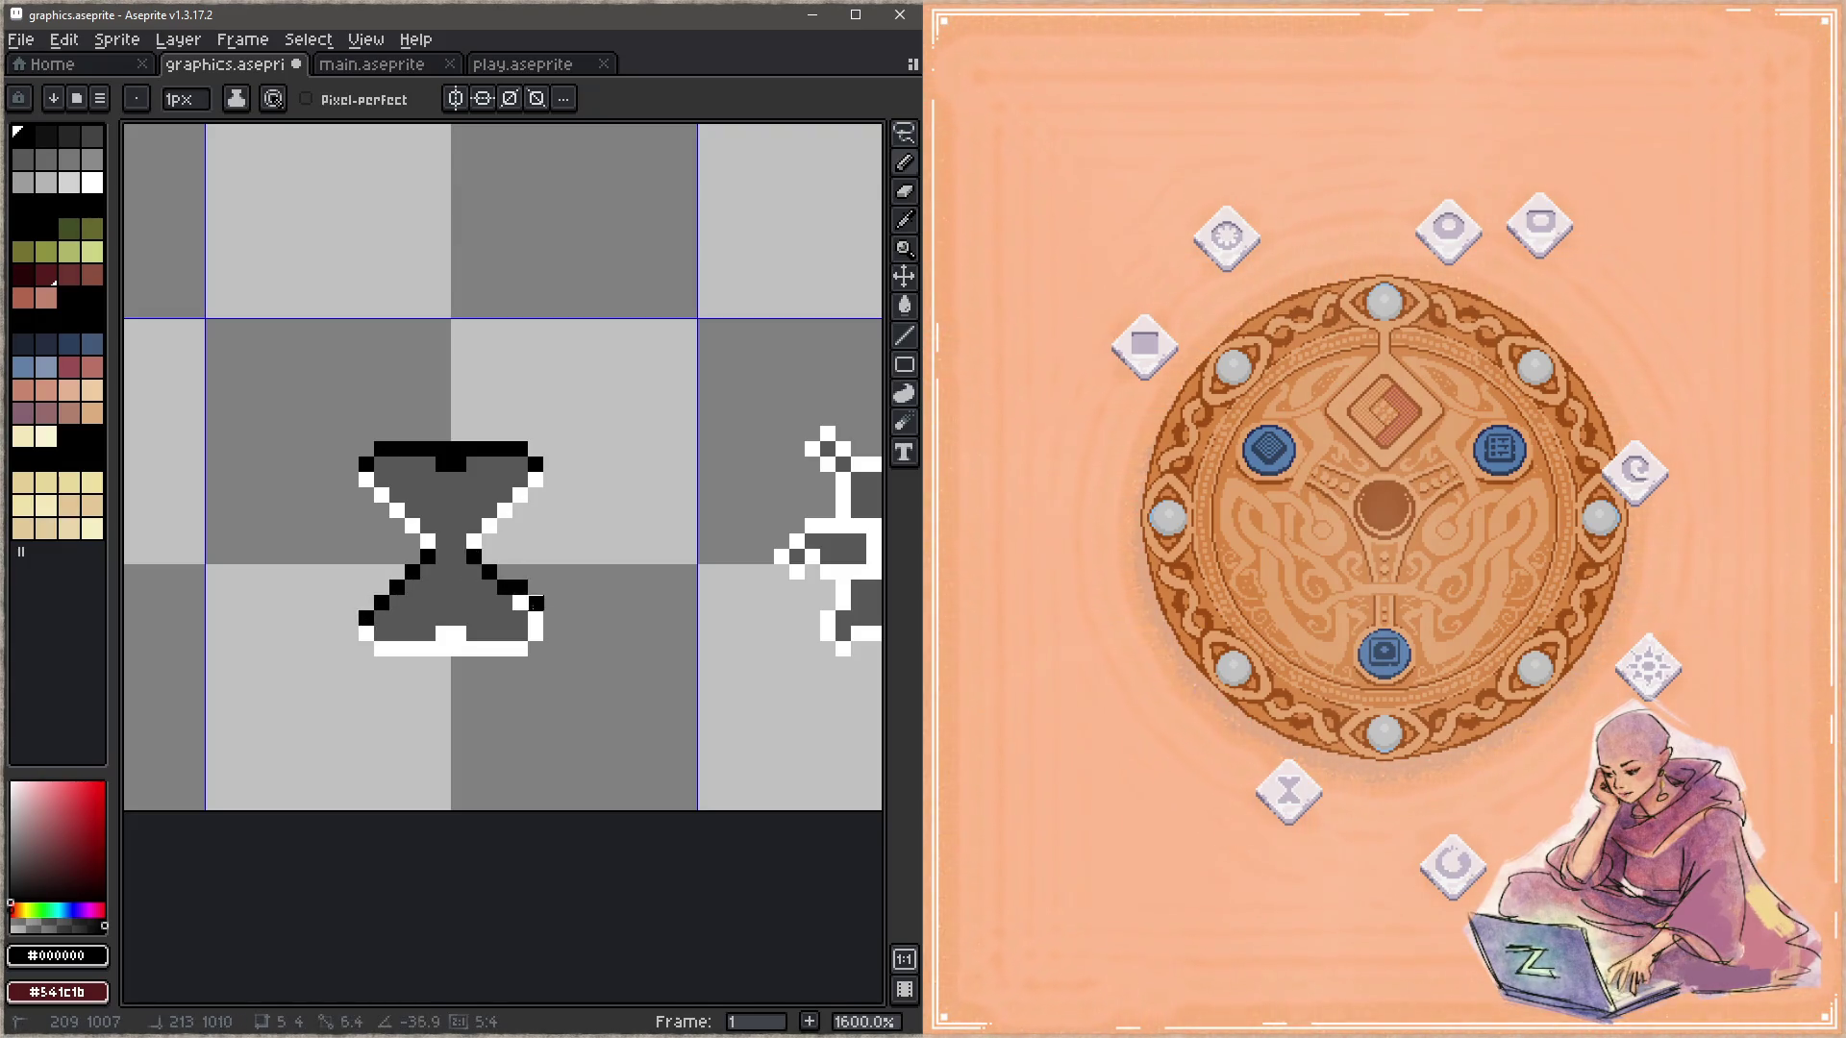
{"action": "left_click_drag", "start_coordinate": [671, 524], "coordinate": [585, 568]}
{"action": "key", "text": "ctrl+s"}
Step: Repaint the hourglass top notch dark grey, blacken under the bar's ends, save, and drop the tile on the board
{"action": "left_click", "coordinate": [413, 524], "text": "alt"}
{"action": "left_click_drag", "start_coordinate": [357, 508], "coordinate": [433, 507]}
{"action": "left_click", "coordinate": [435, 491], "text": "alt"}
{"action": "left_click", "coordinate": [434, 508]}
{"action": "left_click", "coordinate": [295, 508]}
{"action": "key", "text": "ctrl+s"}
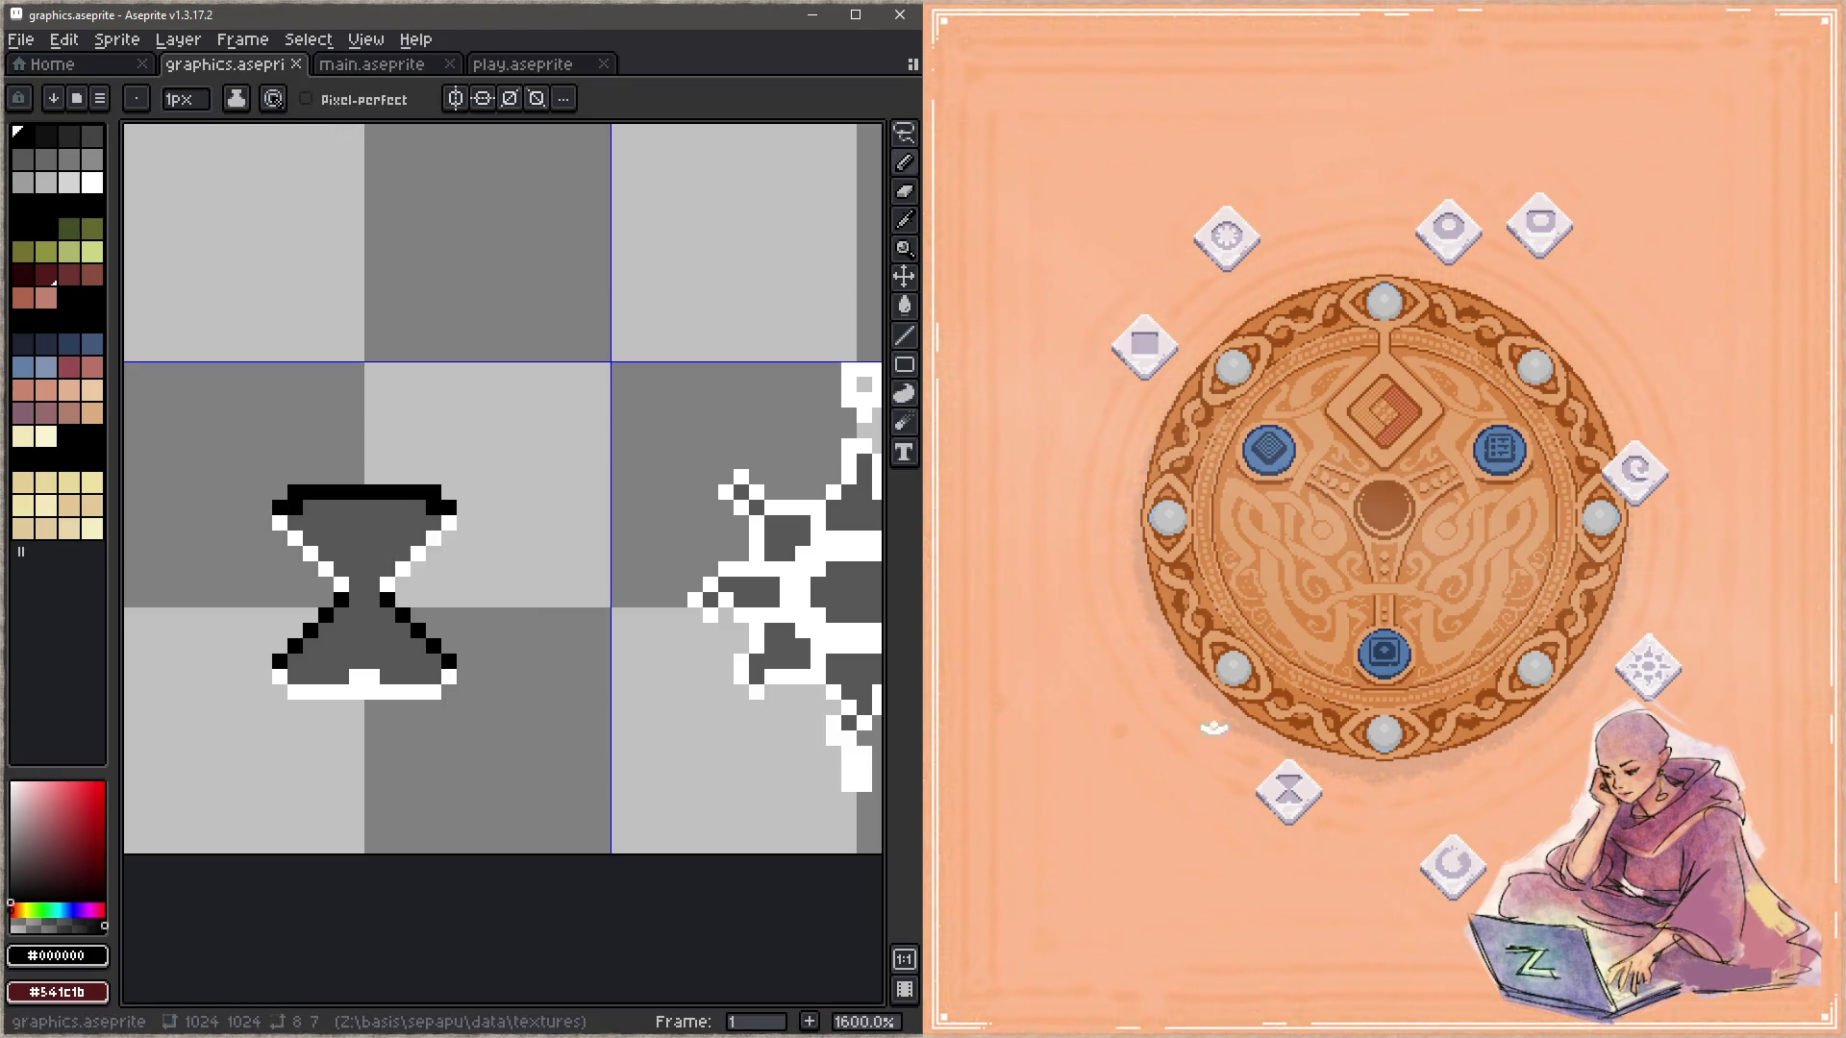
{"action": "left_click_drag", "start_coordinate": [1297, 798], "coordinate": [1376, 529]}
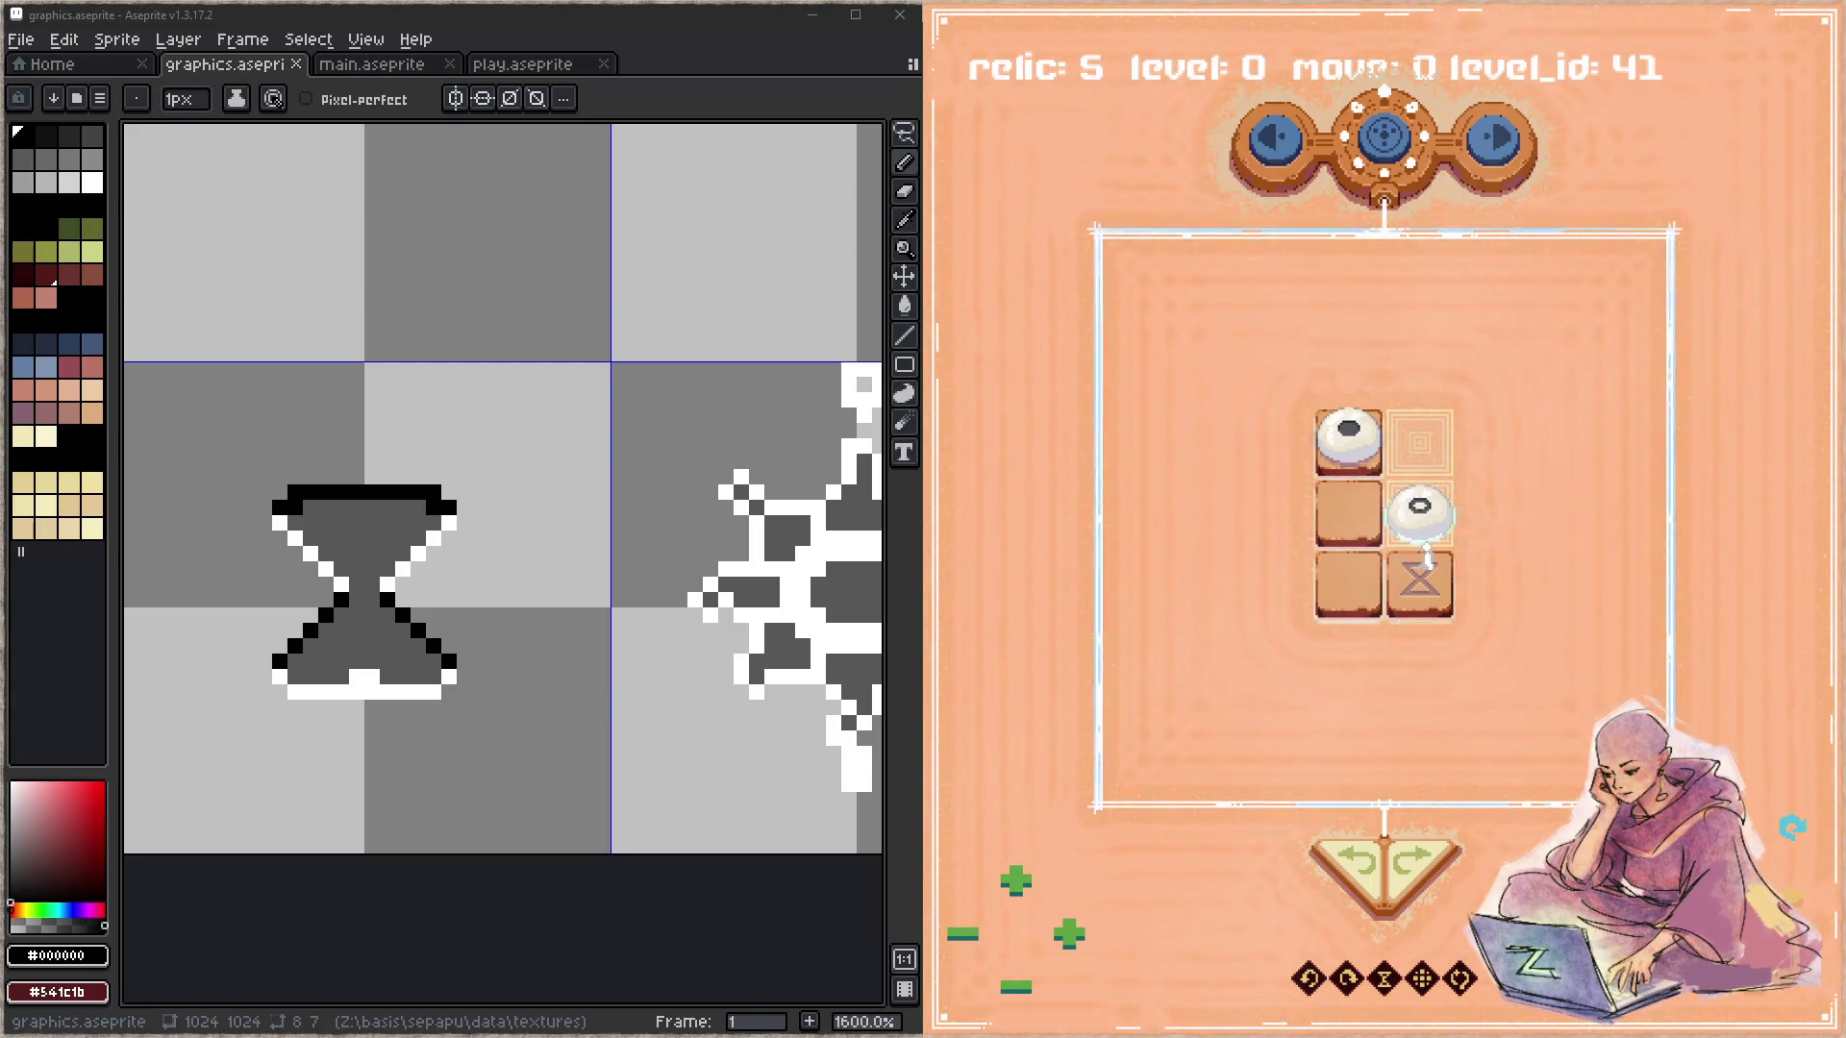
Step: Fill the hourglass's upper bulb and lower bulb rows with light grey #a6a6a6 and save
{"action": "left_click", "coordinate": [1426, 544]}
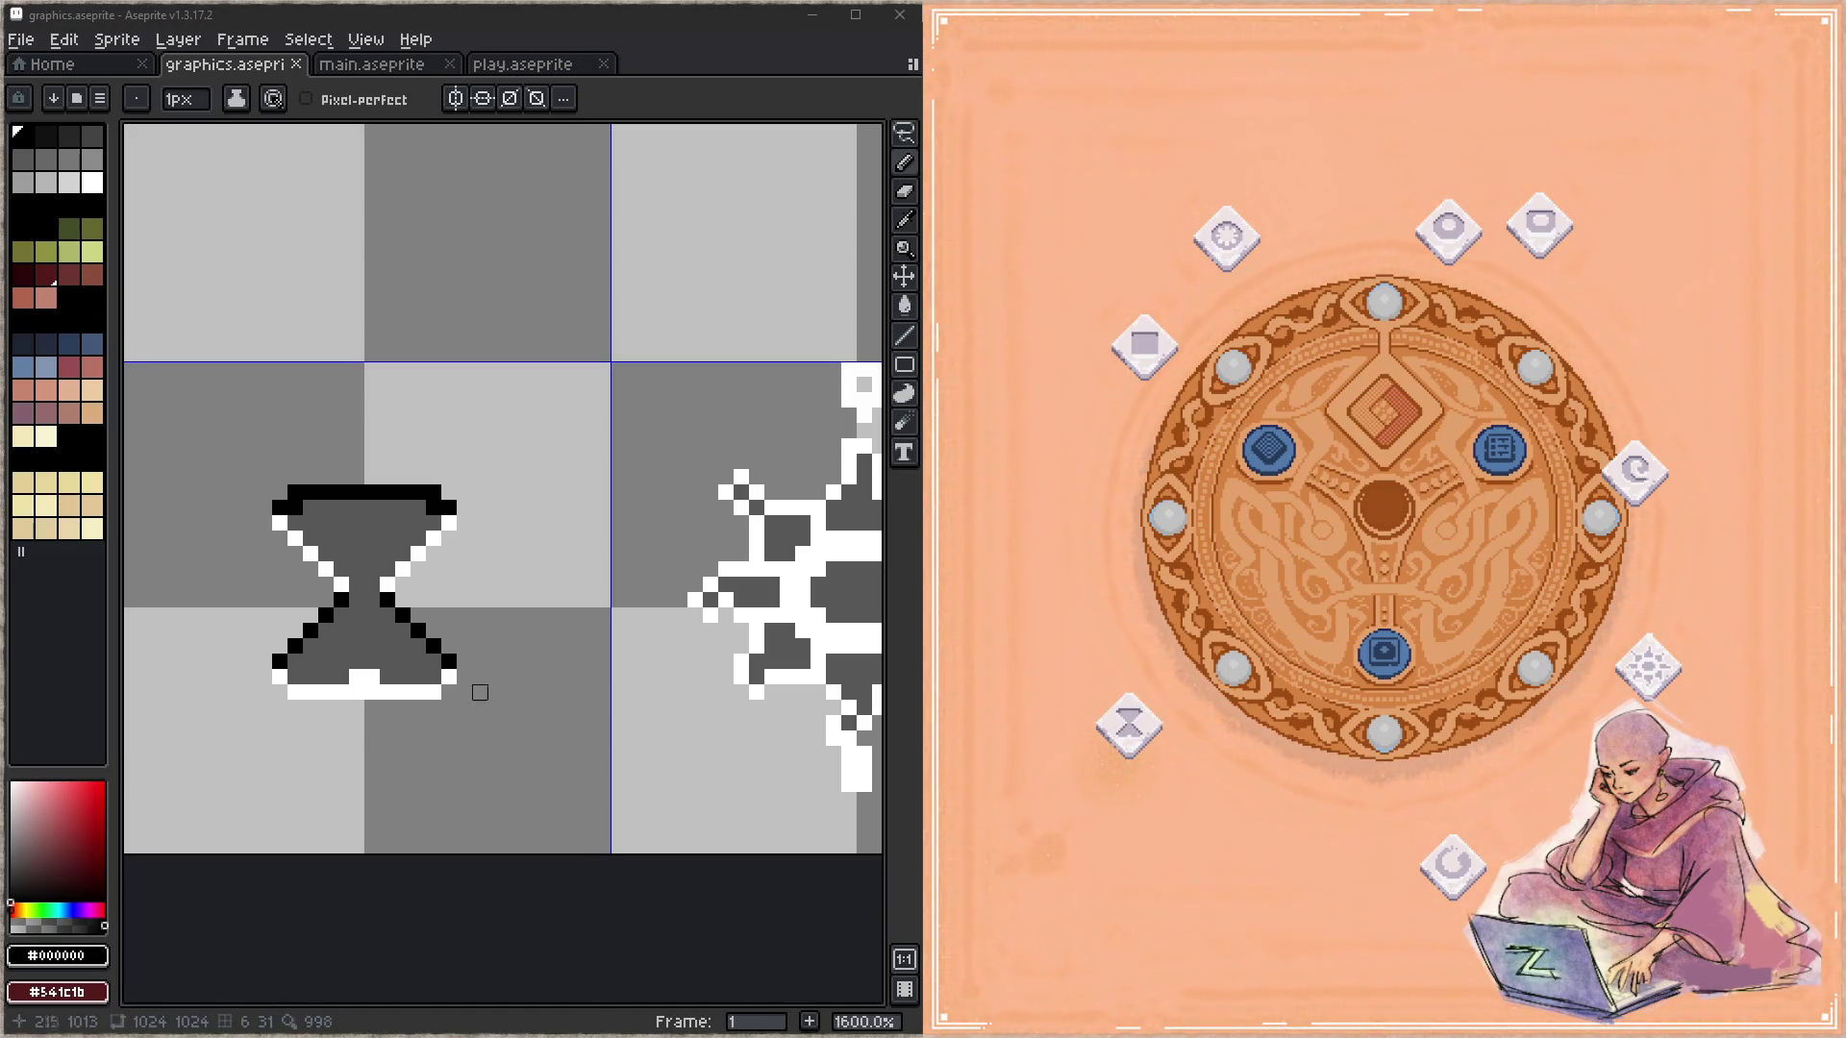
{"action": "left_click_drag", "start_coordinate": [386, 692], "coordinate": [573, 661]}
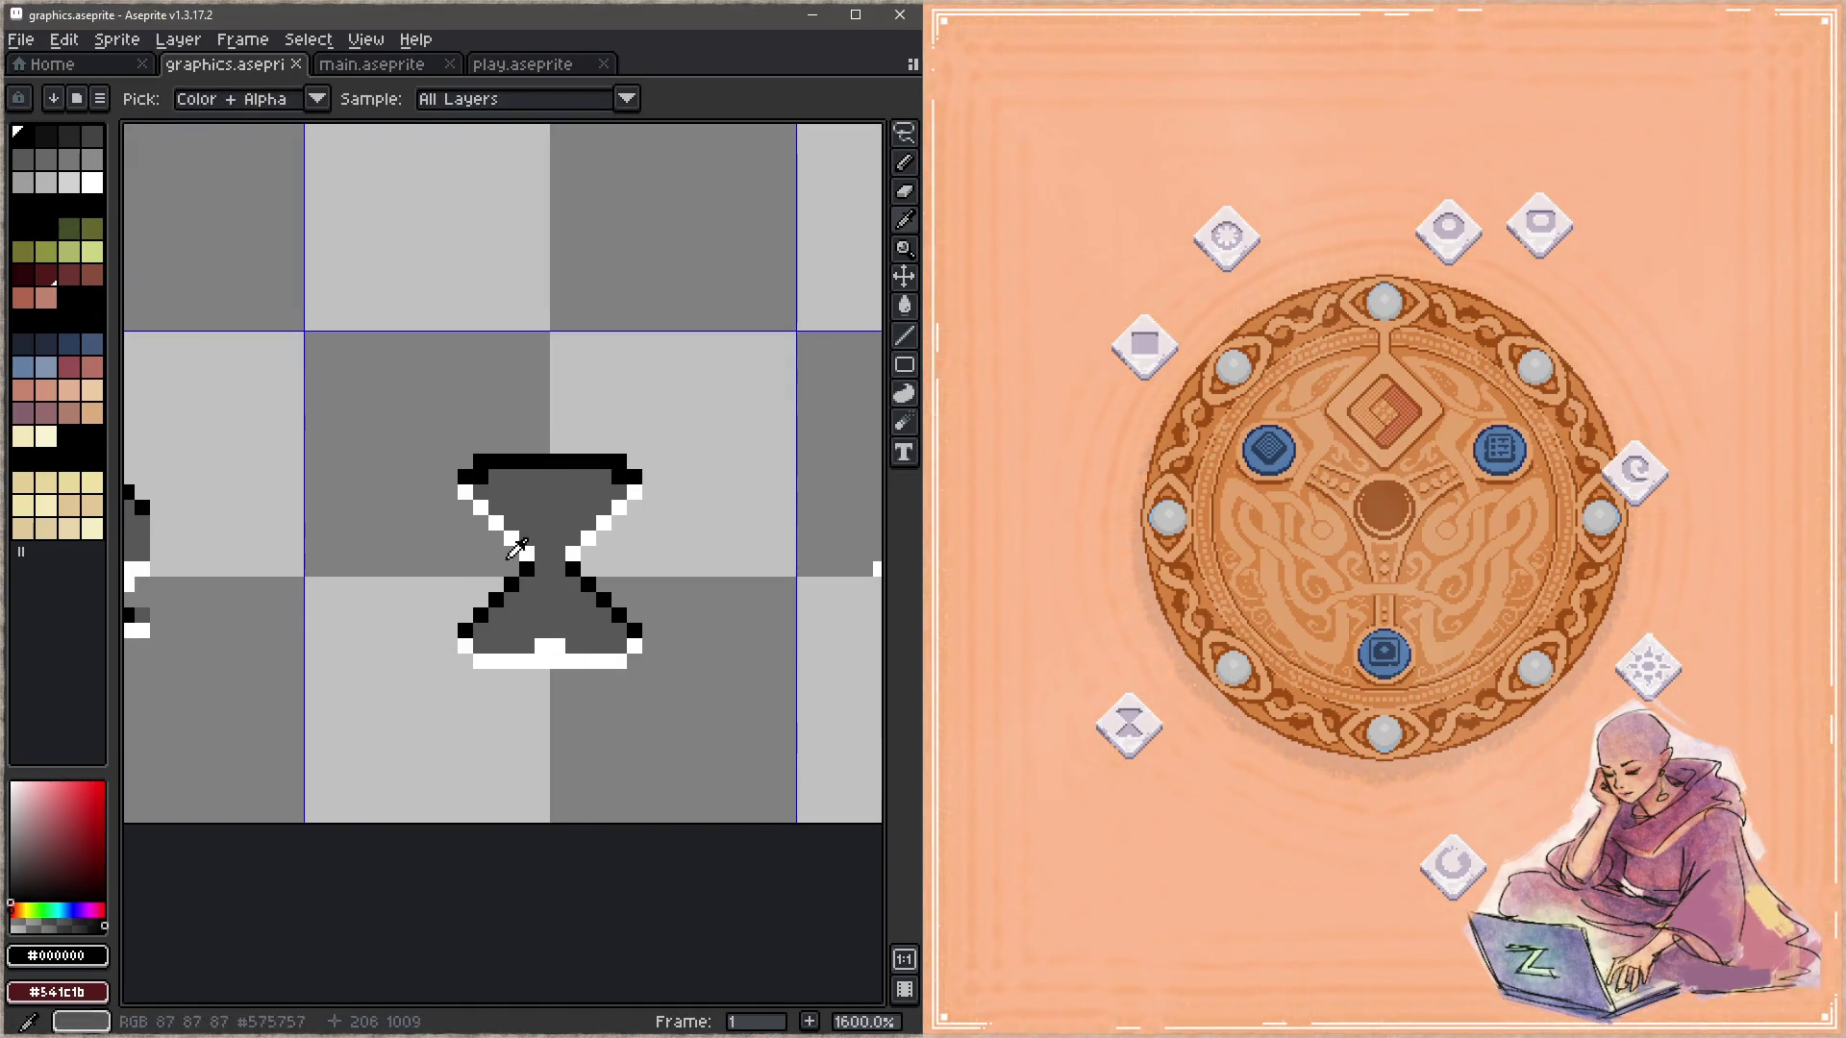
{"action": "left_click_drag", "start_coordinate": [224, 502], "coordinate": [536, 482]}
{"action": "left_click", "coordinate": [432, 494], "text": "alt"}
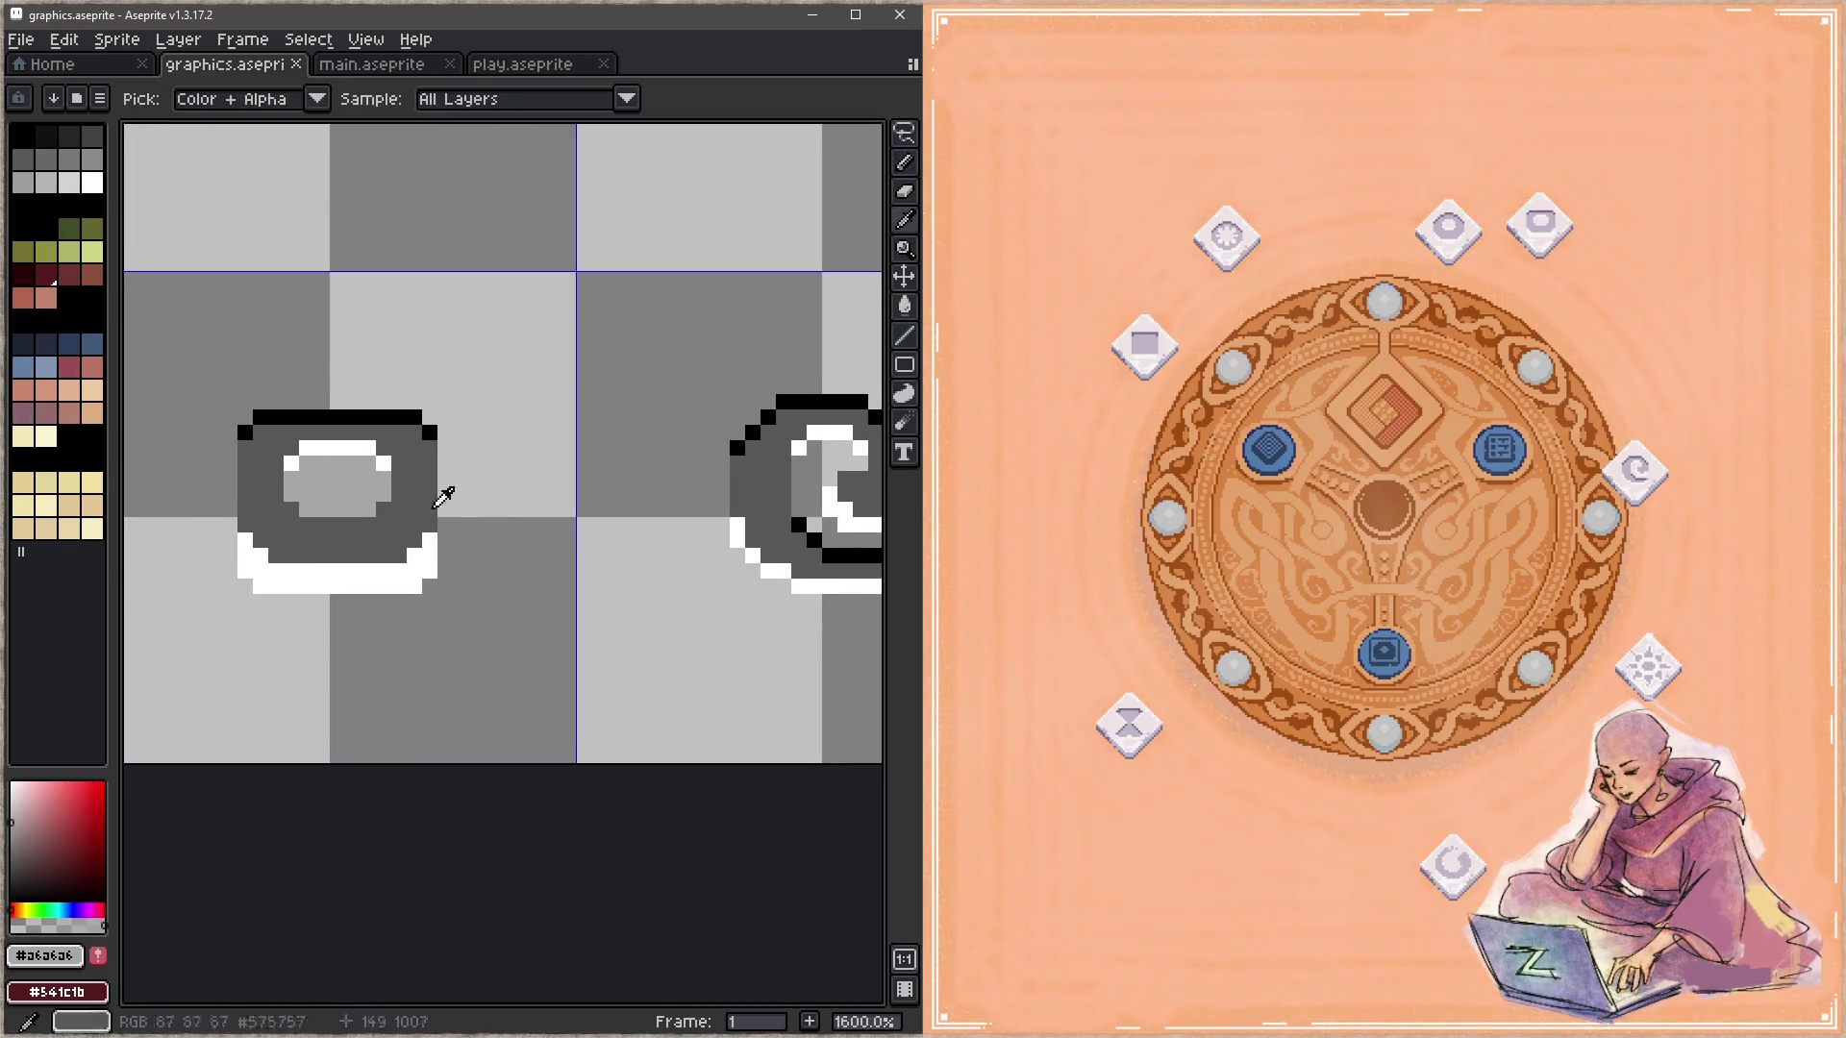
{"action": "mouse_move", "coordinate": [684, 503]}
{"action": "left_mouse_down"}
{"action": "mouse_move", "coordinate": [454, 483]}
{"action": "mouse_move", "coordinate": [546, 483]}
{"action": "left_mouse_up"}
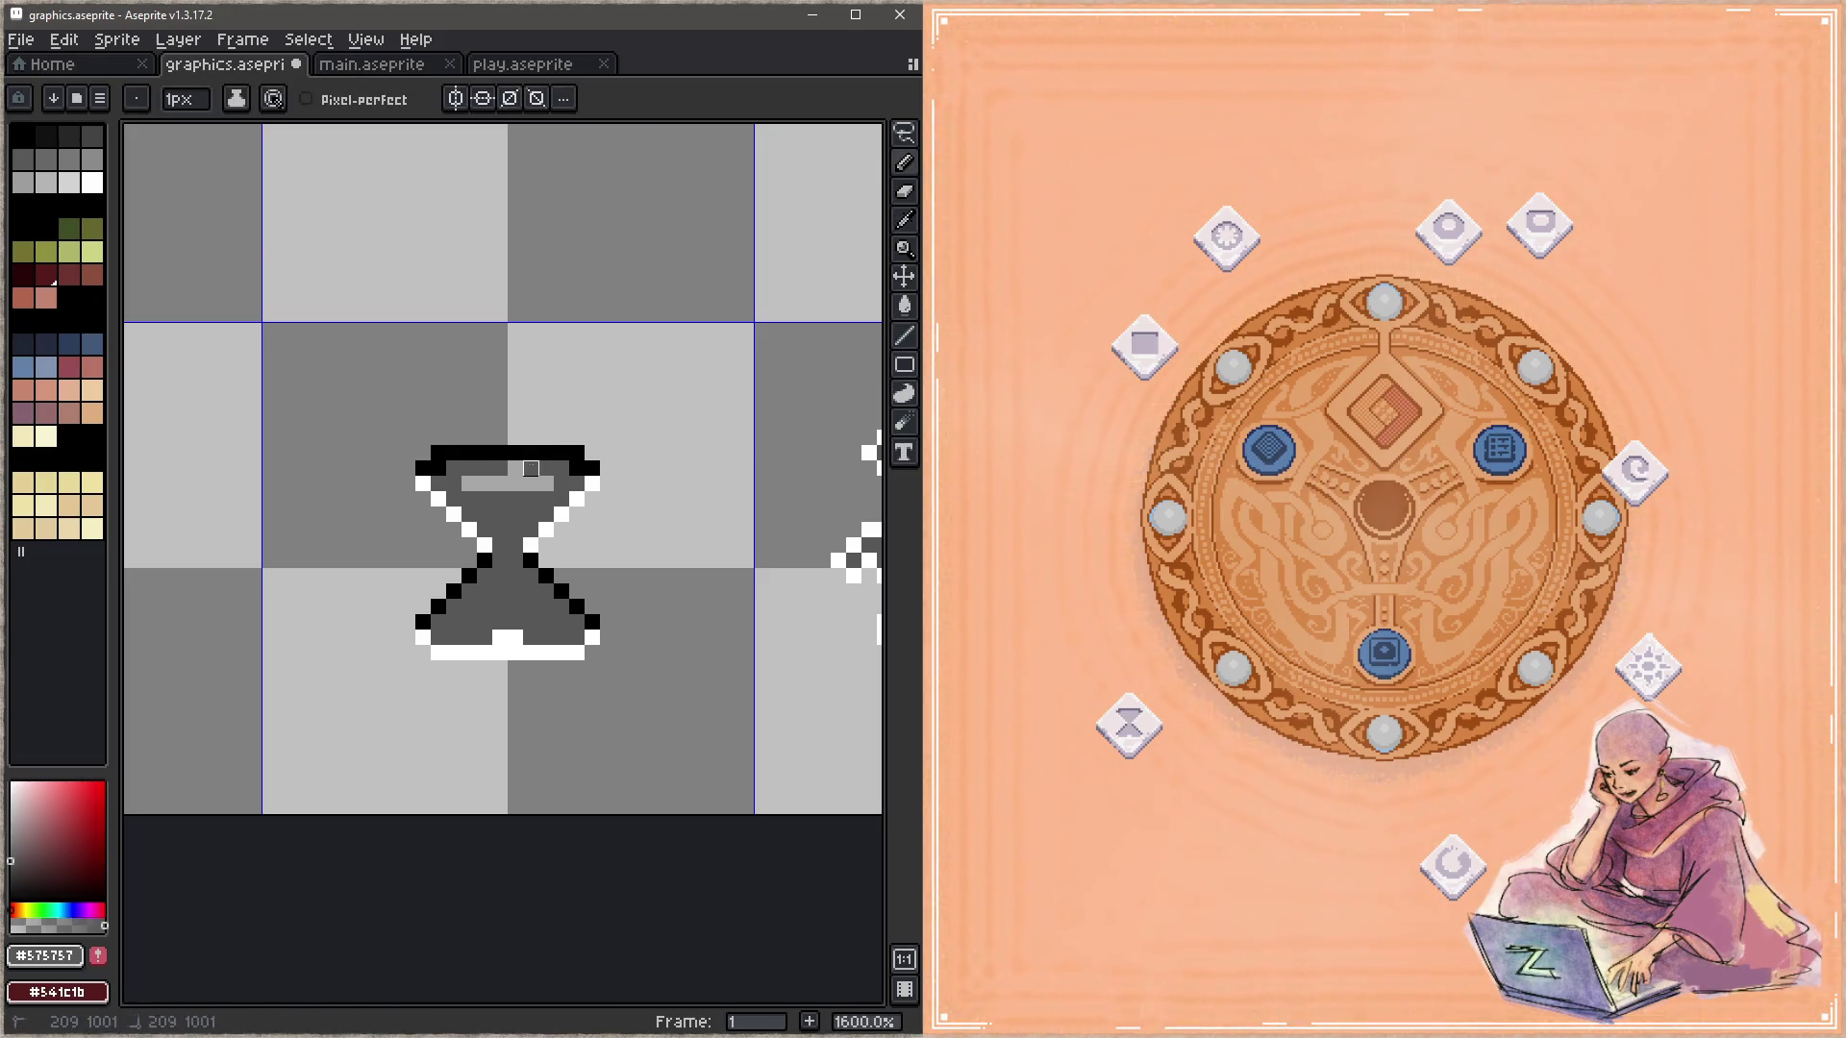
{"action": "left_click_drag", "start_coordinate": [454, 499], "coordinate": [500, 515]}
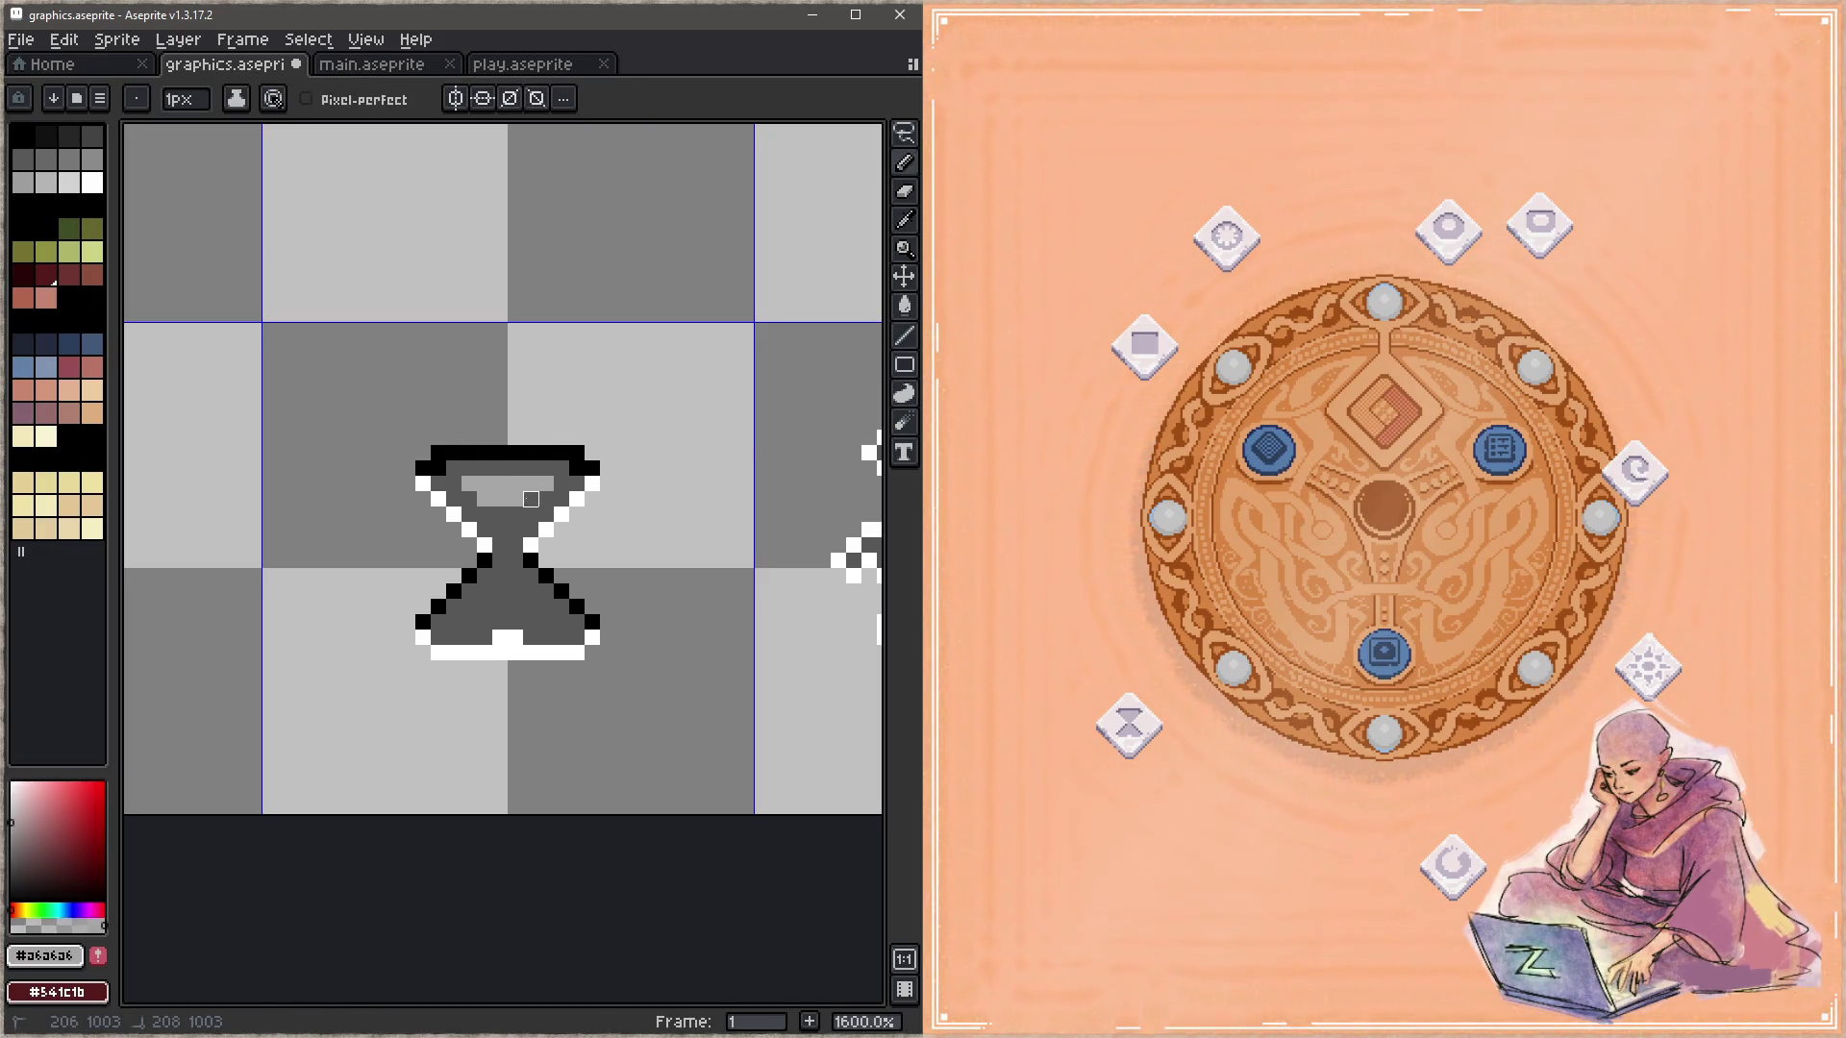
{"action": "left_click", "coordinate": [499, 591]}
{"action": "left_click_drag", "start_coordinate": [484, 607], "coordinate": [516, 607]}
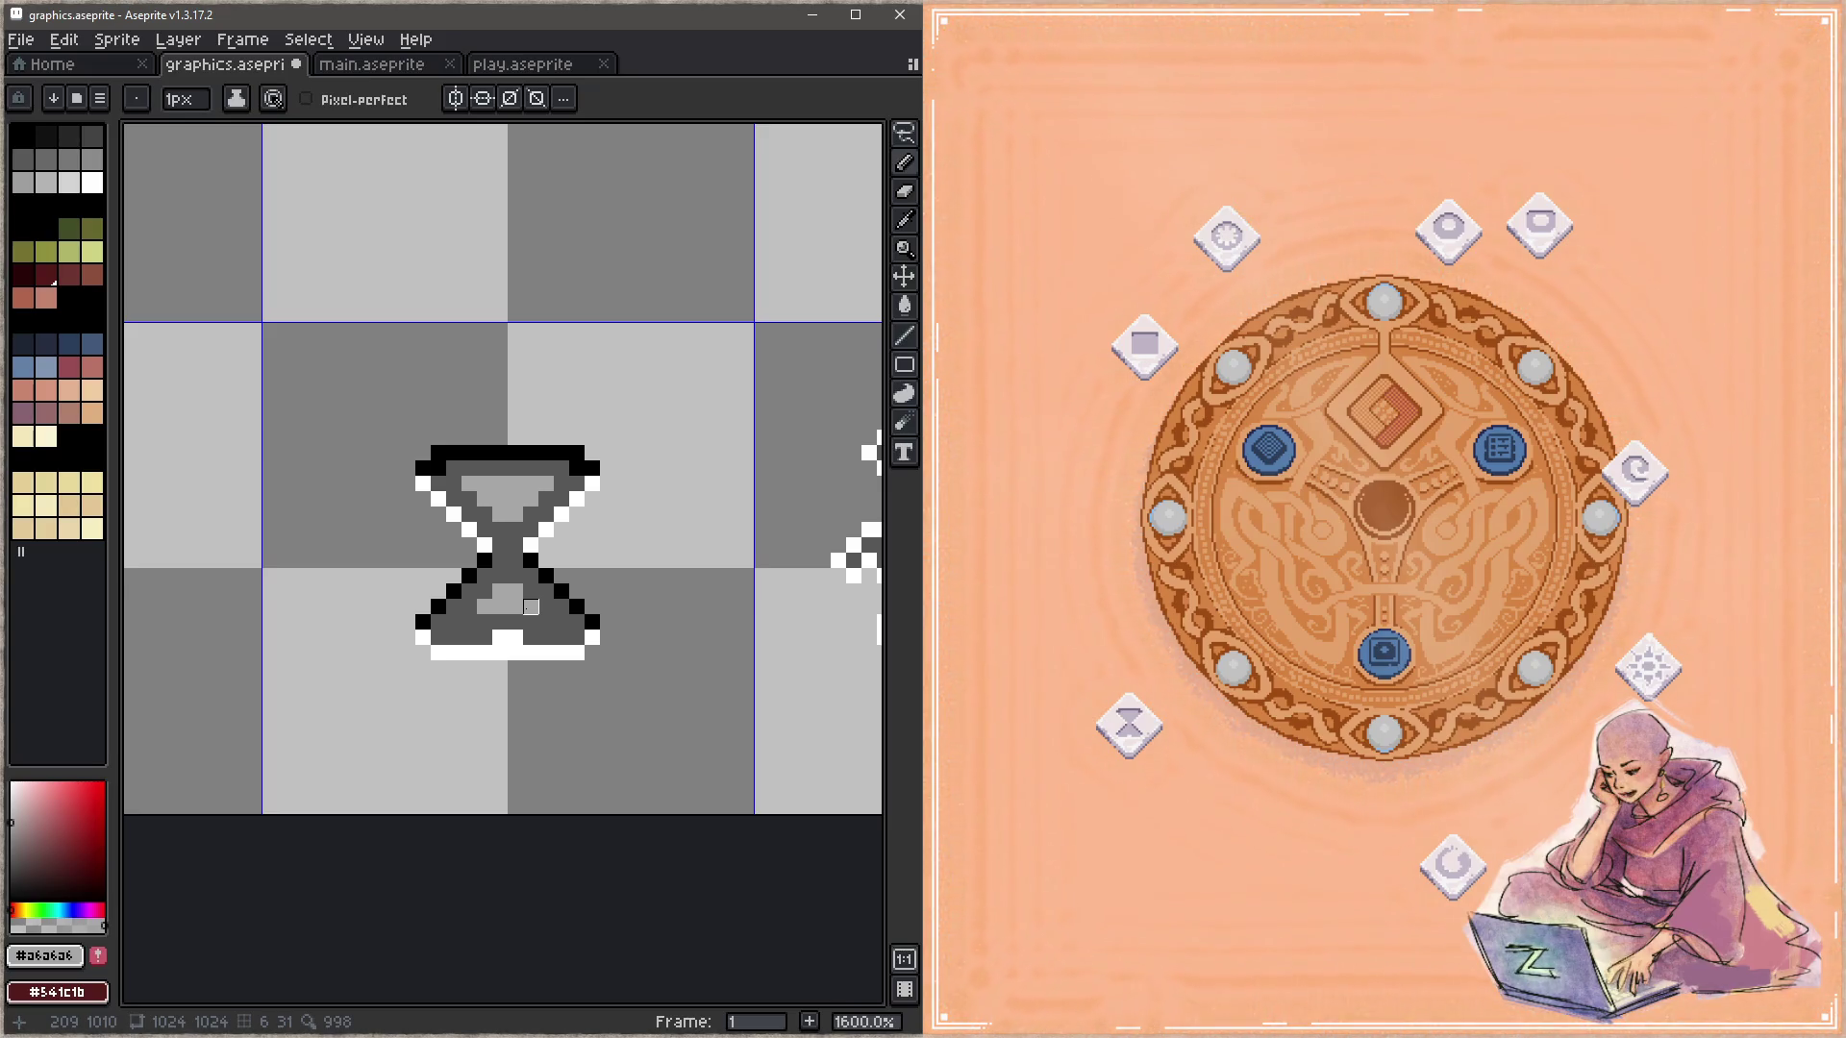
{"action": "left_click_drag", "start_coordinate": [530, 622], "coordinate": [469, 622]}
{"action": "key", "text": "alt"}
{"action": "left_click", "coordinate": [538, 623], "text": "alt"}
{"action": "key", "text": "ctrl+s"}
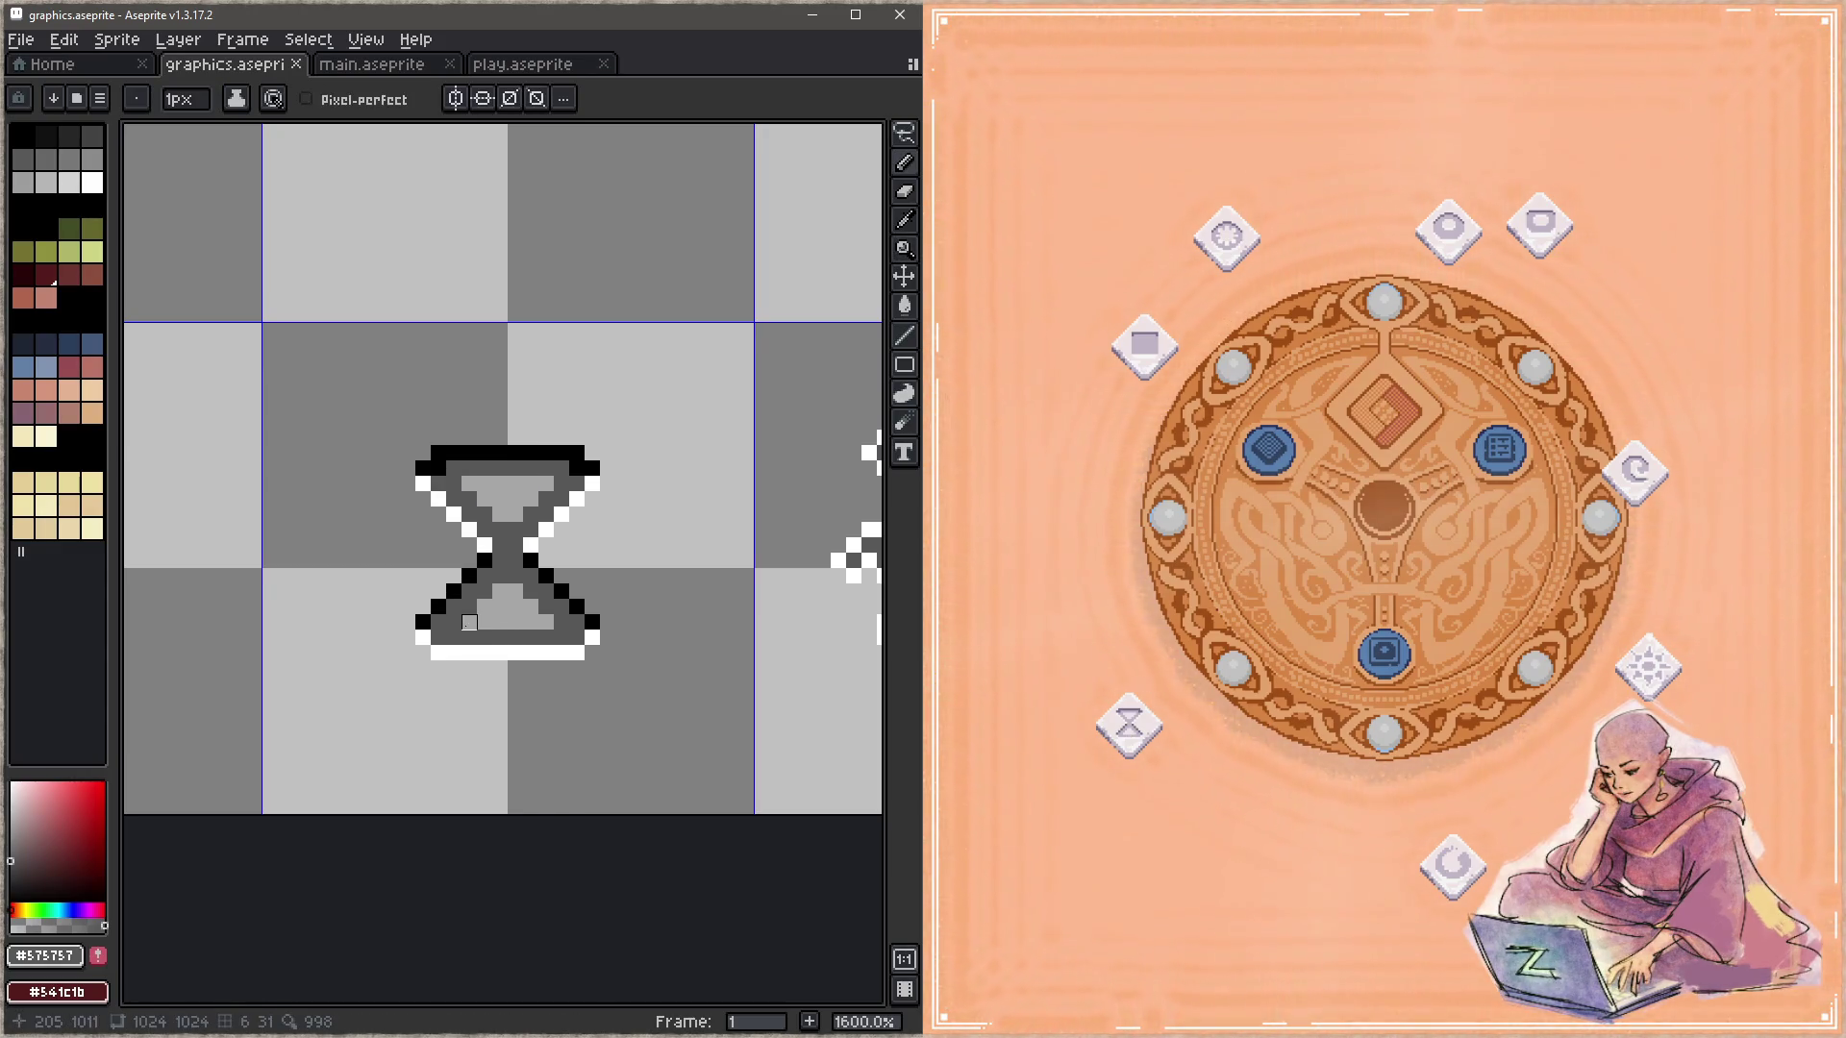
Step: Add a white diagonal highlight in the upper bulb and a white pixel in the lower bulb, then save
{"action": "key", "text": "alt"}
{"action": "left_click", "coordinate": [539, 538], "text": "alt"}
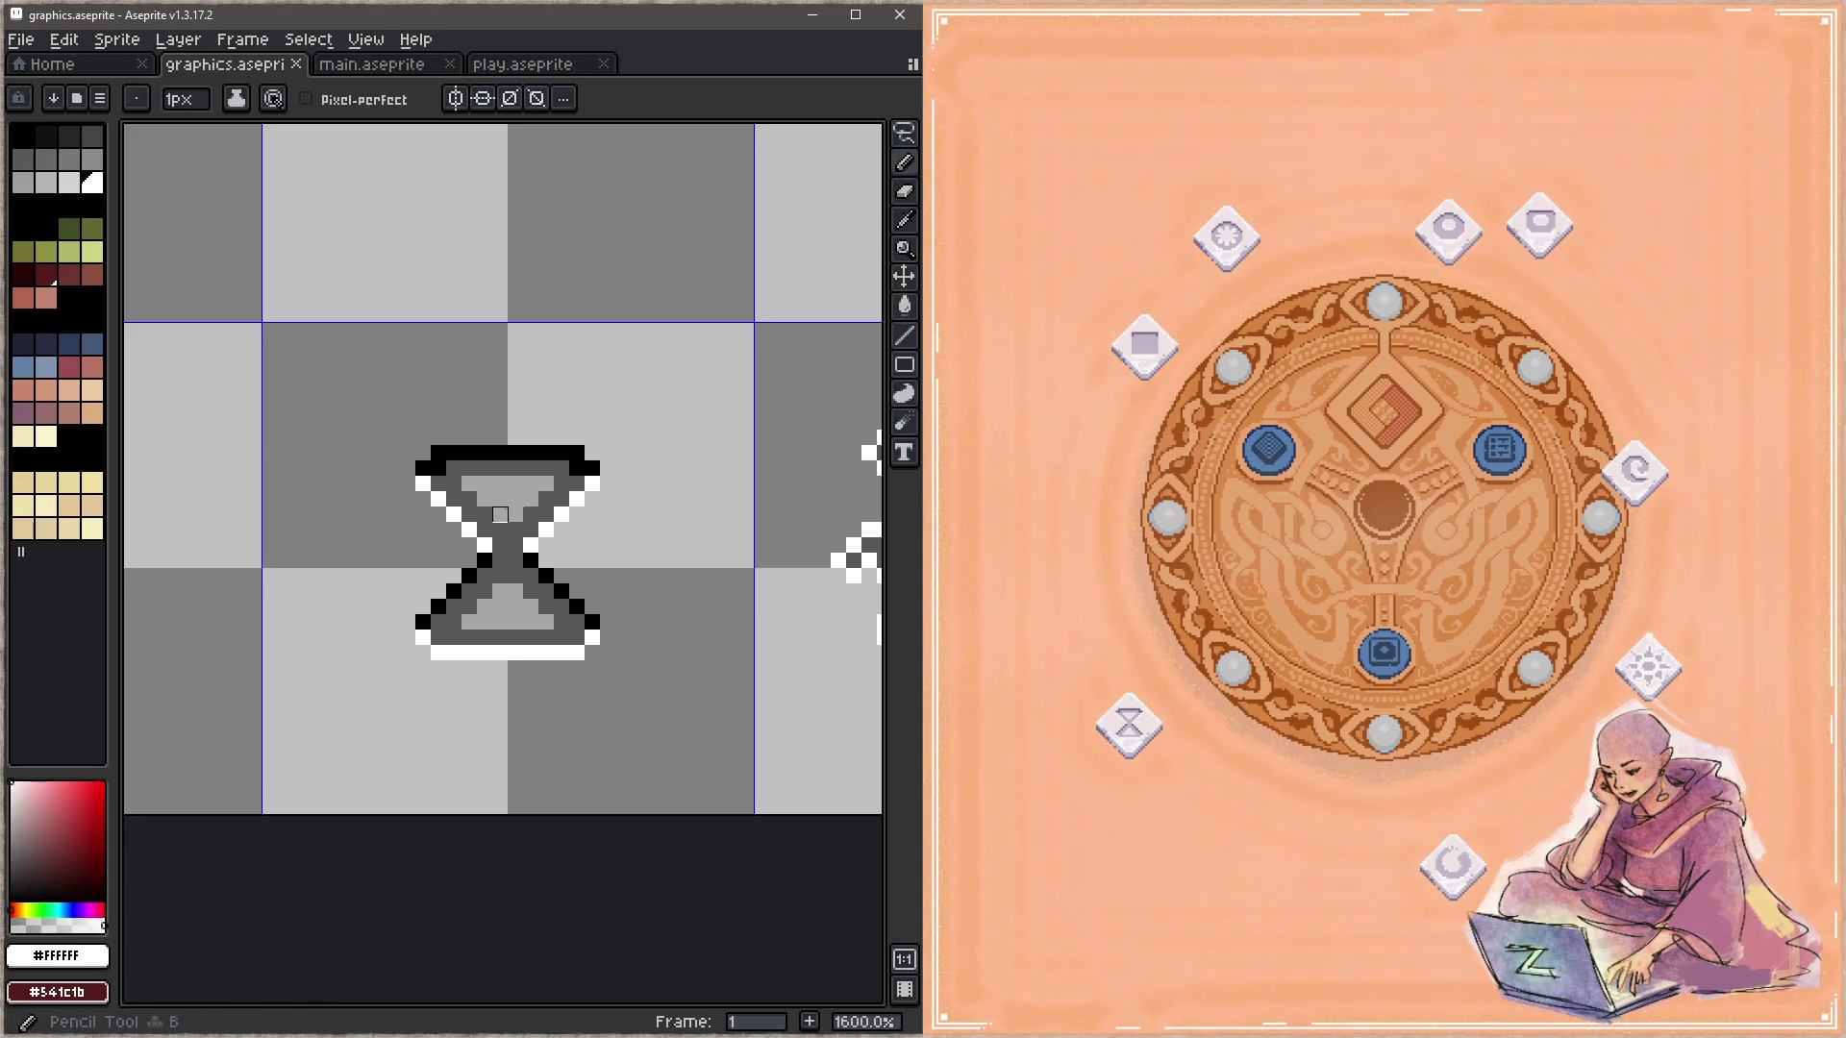
{"action": "mouse_move", "coordinate": [499, 516]}
{"action": "left_mouse_down"}
{"action": "mouse_move", "coordinate": [546, 484]}
{"action": "mouse_move", "coordinate": [469, 483]}
{"action": "left_mouse_up"}
{"action": "left_click", "coordinate": [469, 622]}
{"action": "key", "text": "ctrl+s"}
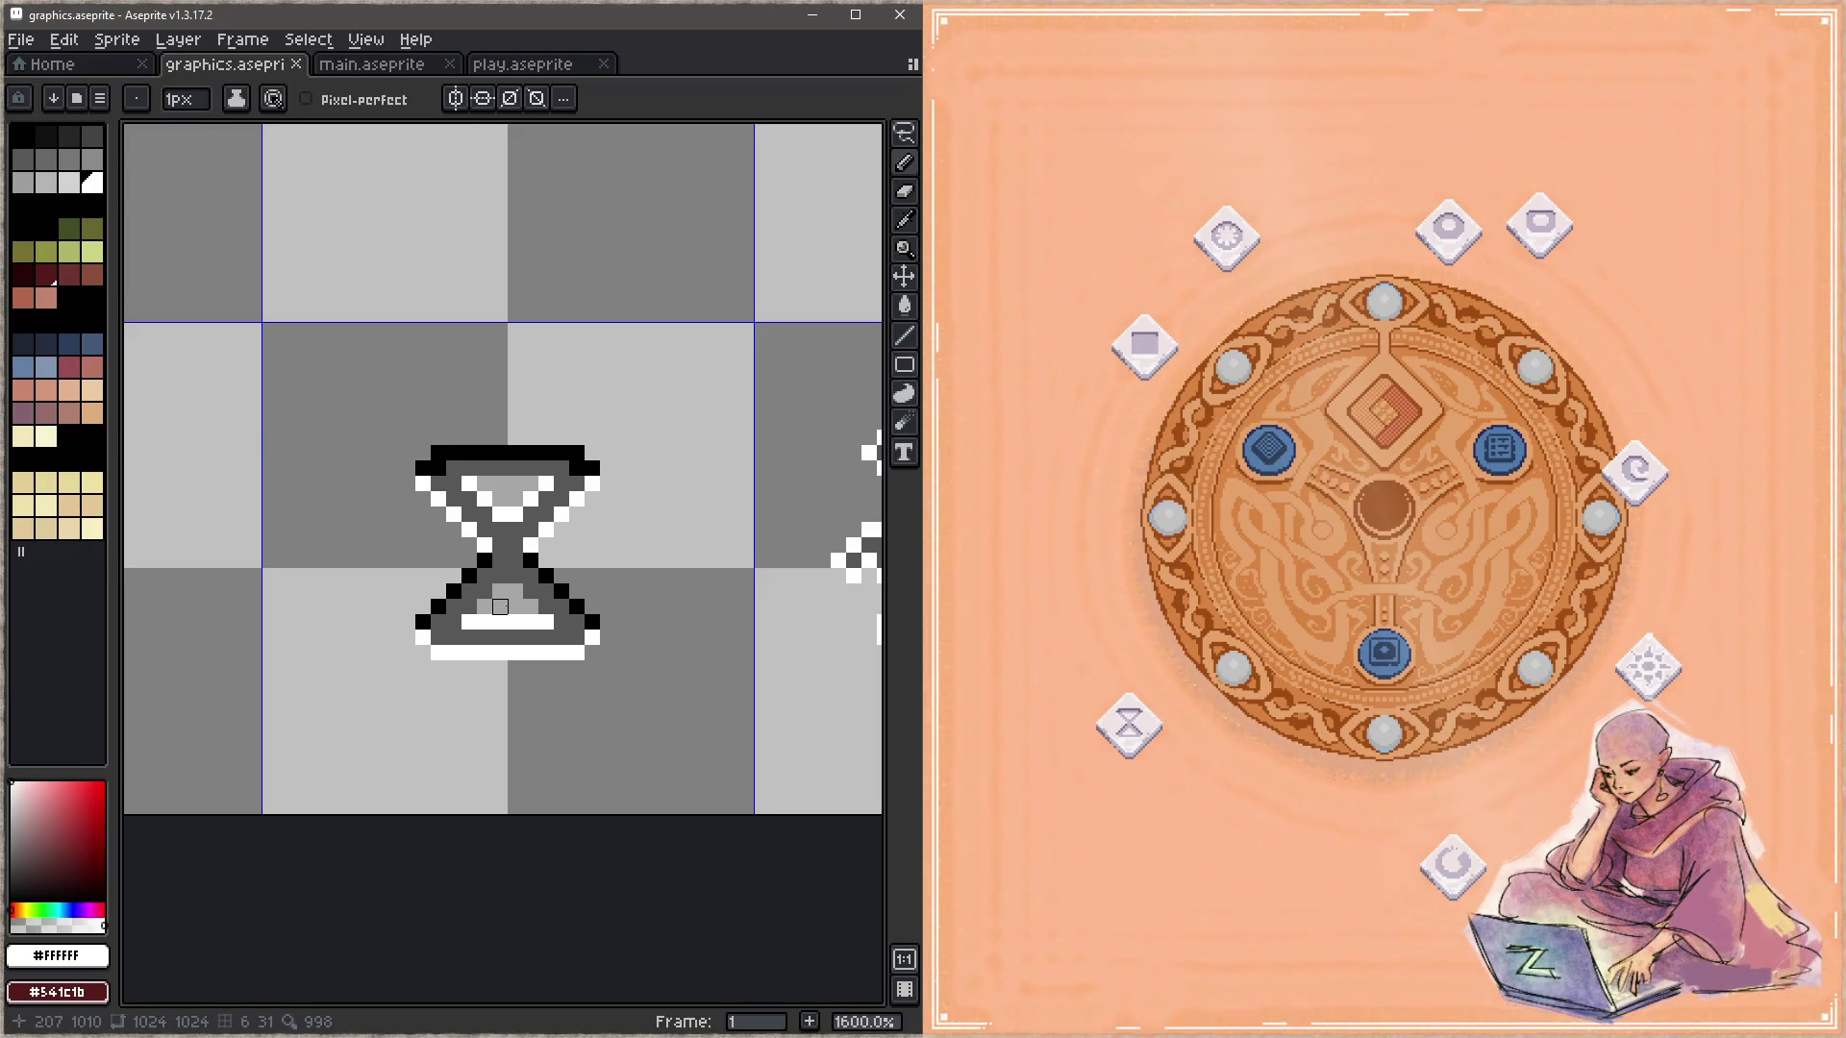
Step: Draw a black V line in the upper bulb and turn the lower bulb's white bar black, saving
{"action": "left_click", "coordinate": [503, 445], "text": "alt"}
{"action": "left_click", "coordinate": [469, 484]}
{"action": "mouse_move", "coordinate": [469, 484]}
{"action": "left_mouse_down"}
{"action": "mouse_move", "coordinate": [507, 514]}
{"action": "mouse_move", "coordinate": [546, 483]}
{"action": "left_mouse_up"}
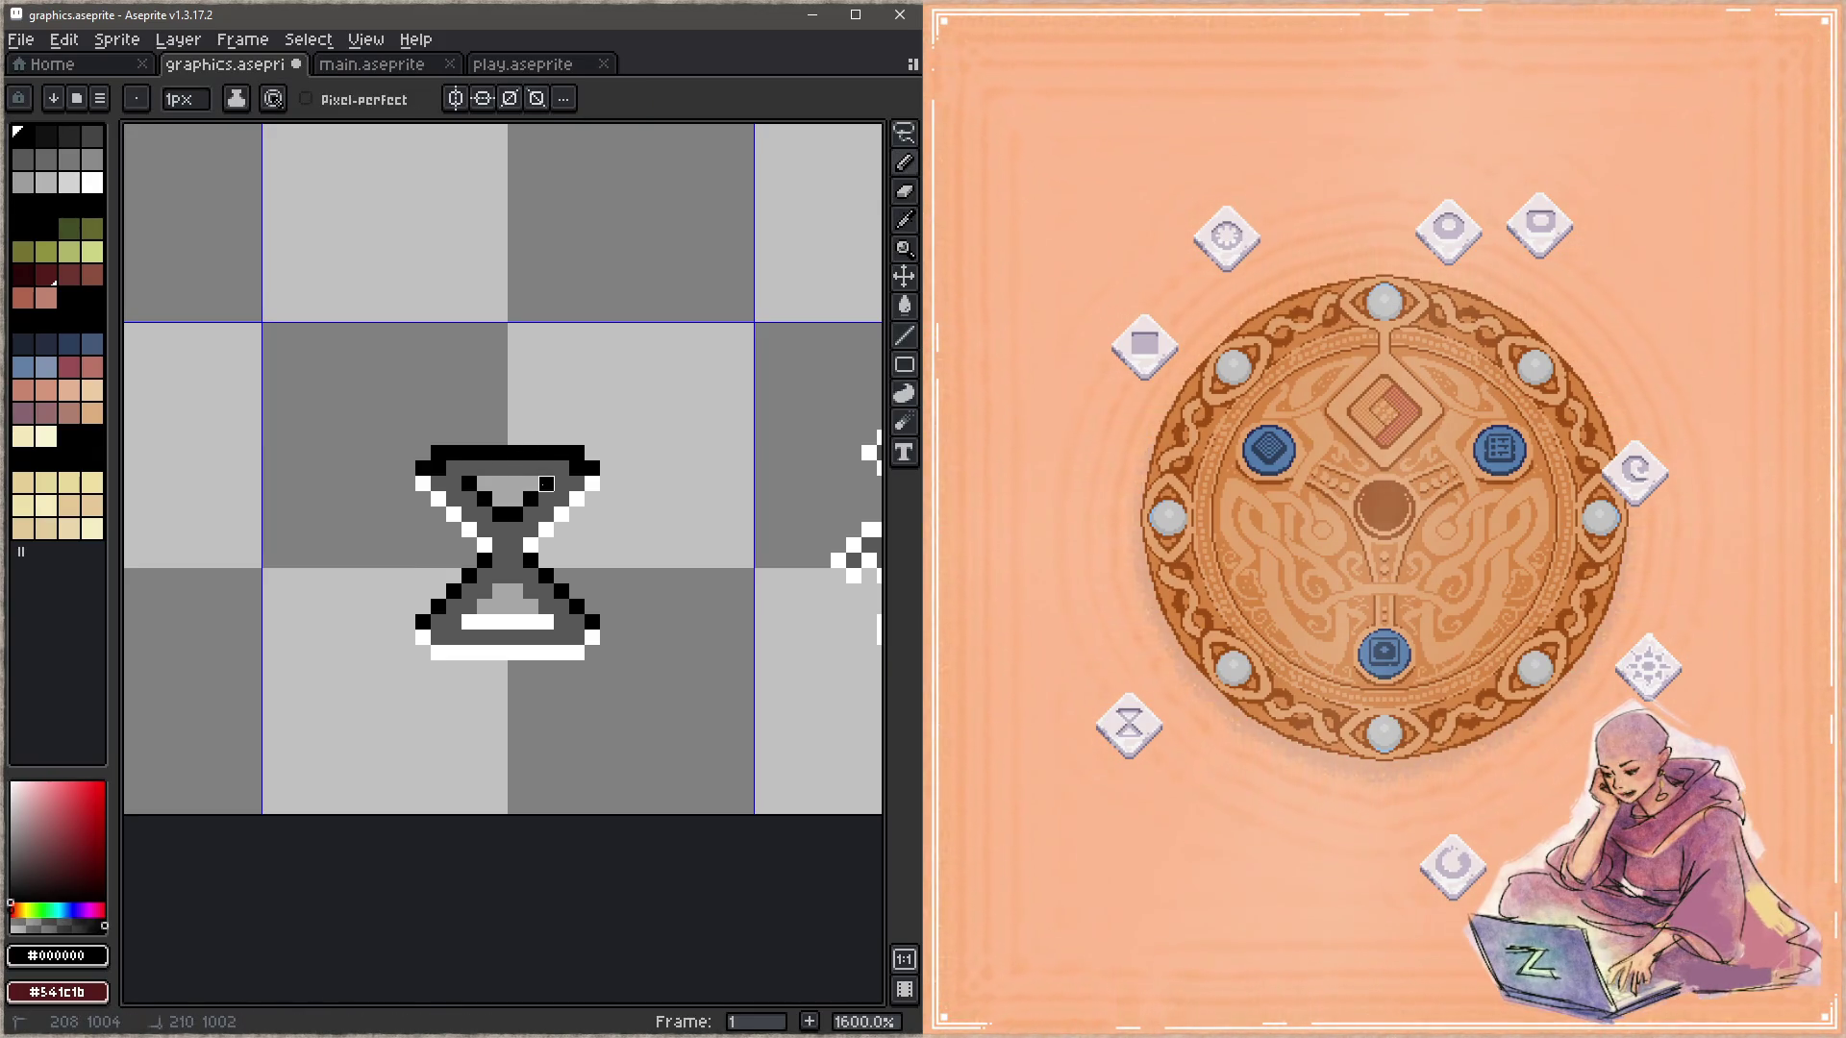
{"action": "left_click_drag", "start_coordinate": [469, 622], "coordinate": [546, 622]}
{"action": "key", "text": "ctrl+s"}
Step: Paint a white bar inside the upper bulb and white pixels in the lower bulb, then save
{"action": "key", "text": "alt"}
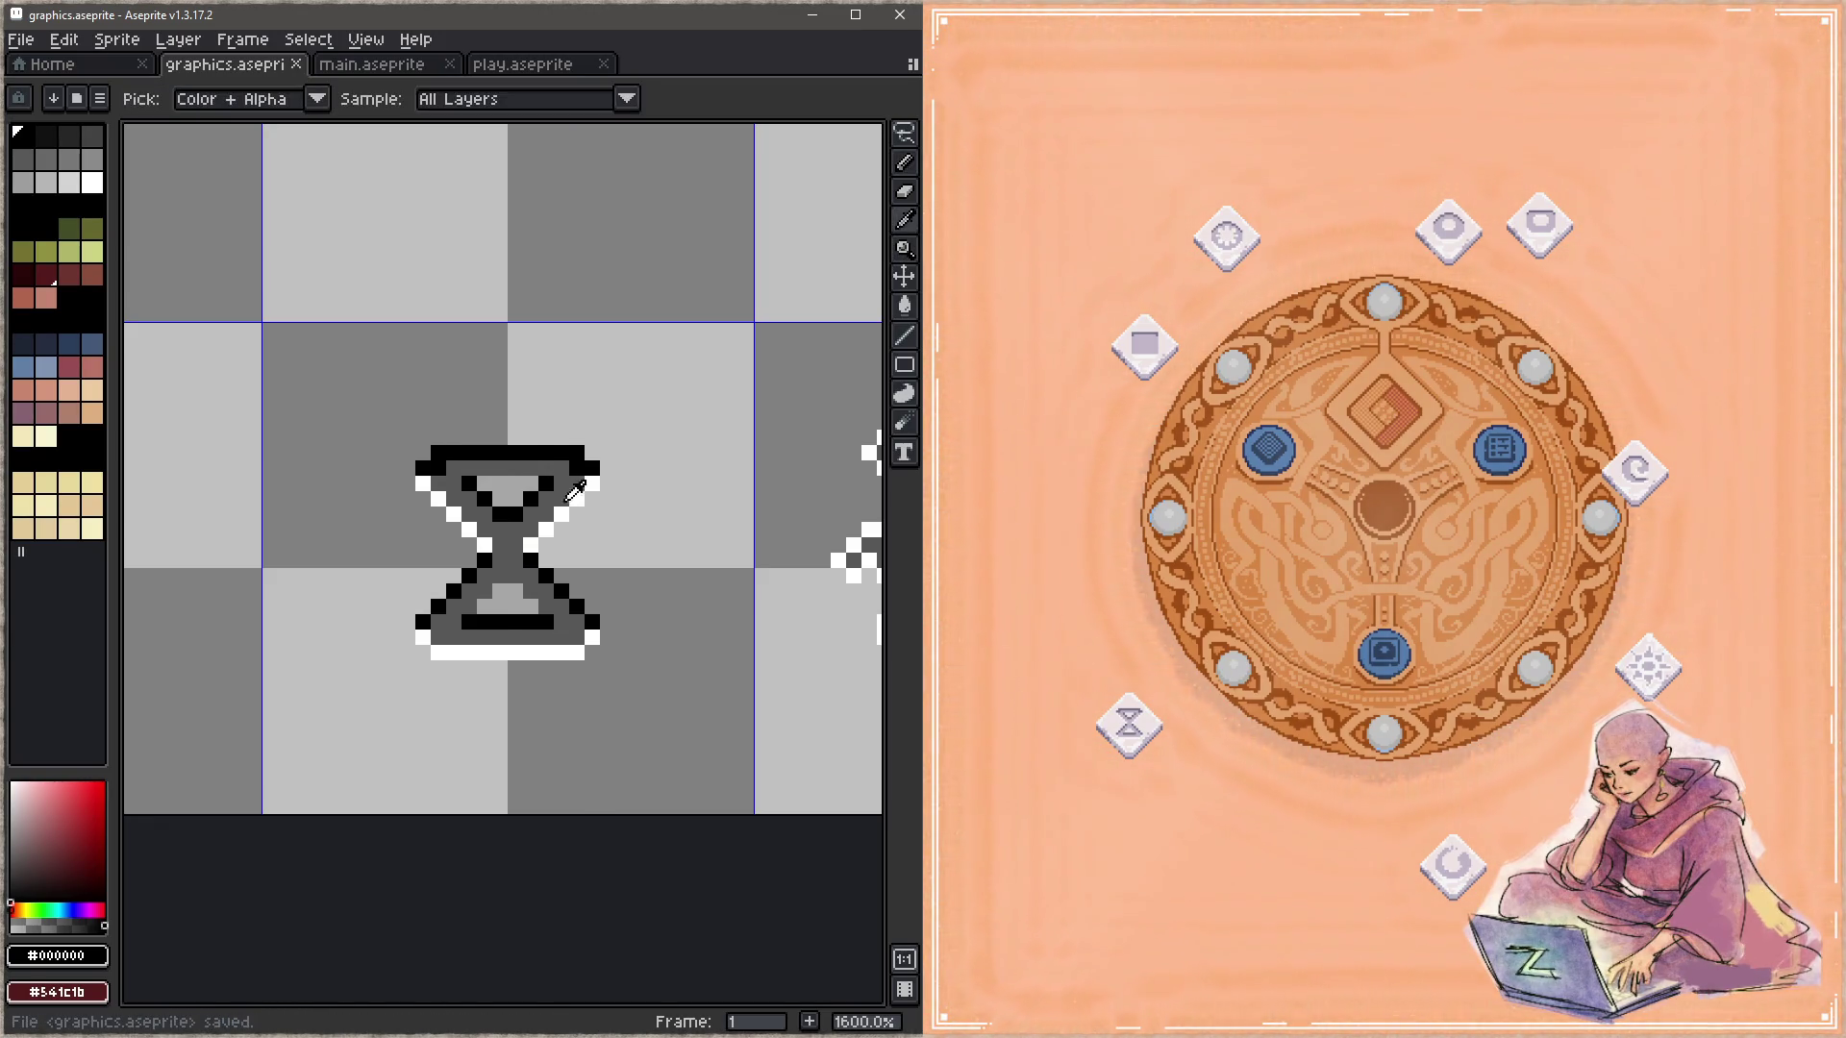
{"action": "left_click", "coordinate": [570, 495]}
{"action": "left_click_drag", "start_coordinate": [531, 484], "coordinate": [485, 484]}
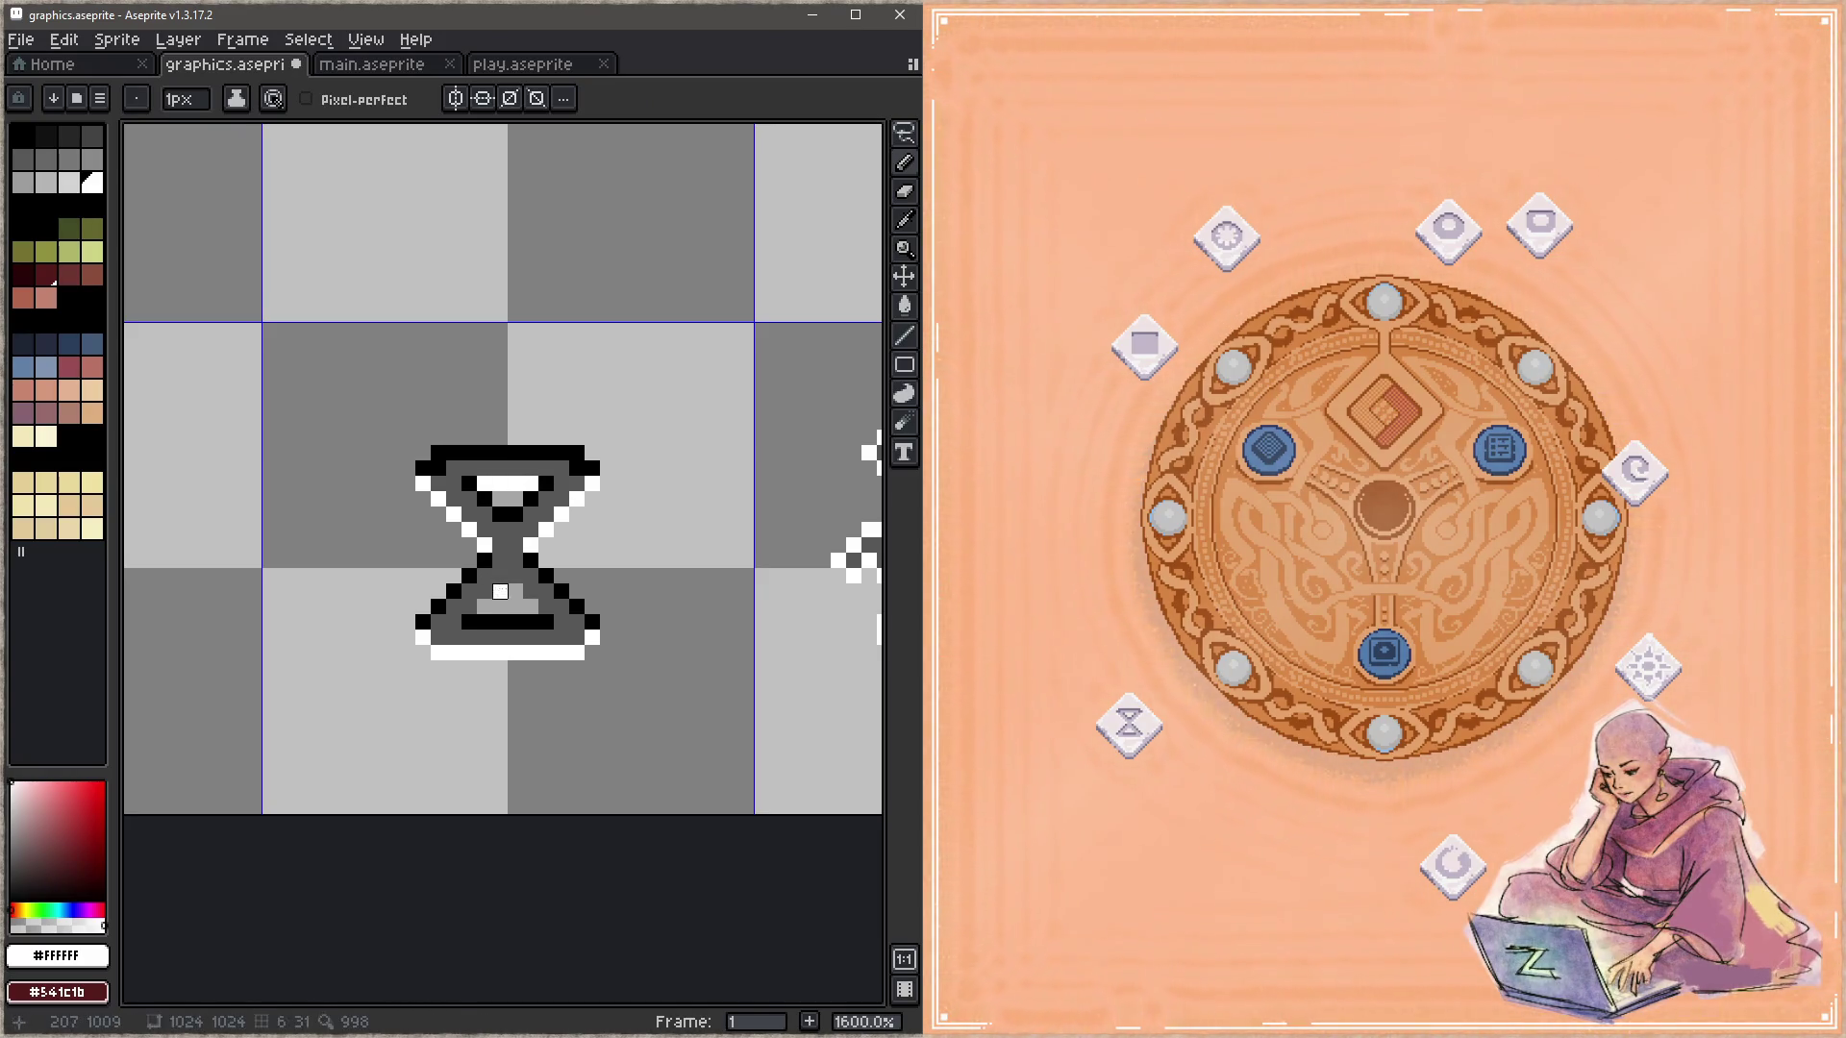
{"action": "left_click_drag", "start_coordinate": [515, 591], "coordinate": [469, 606]}
{"action": "key", "text": "ctrl+s"}
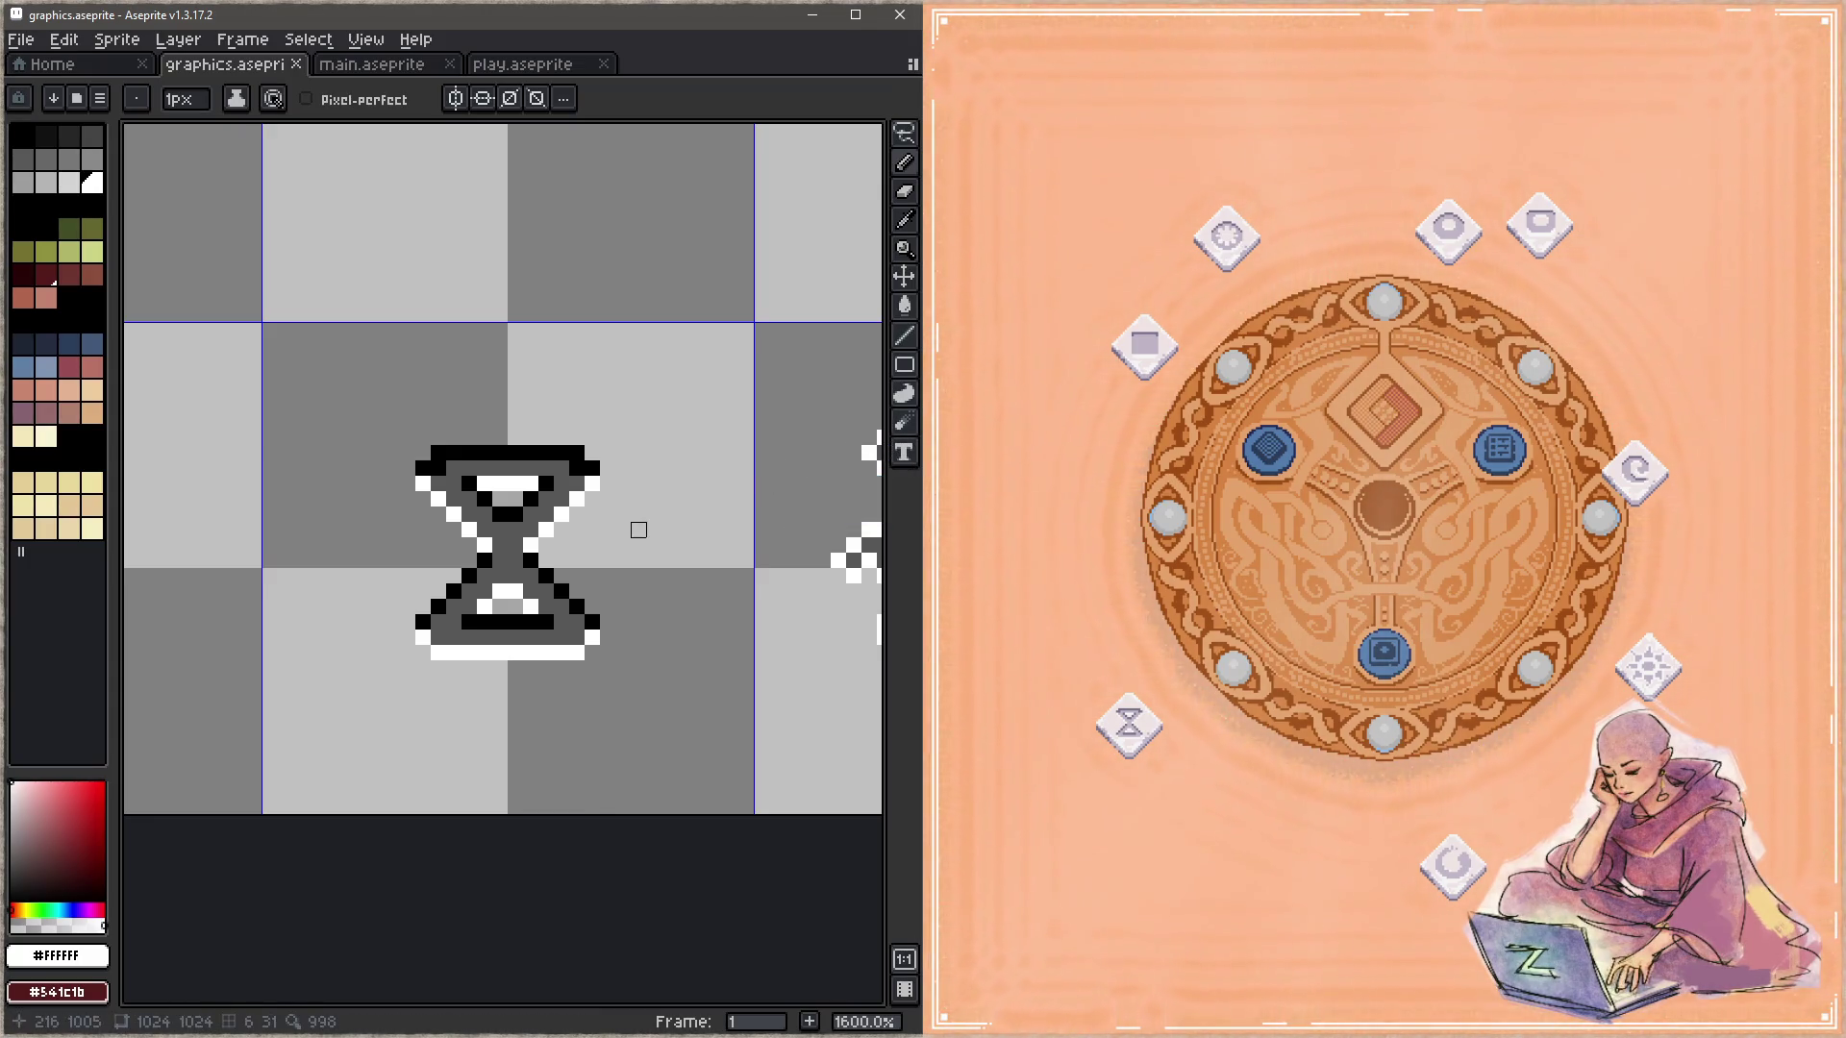
{"action": "left_click_drag", "start_coordinate": [639, 530], "coordinate": [537, 497]}
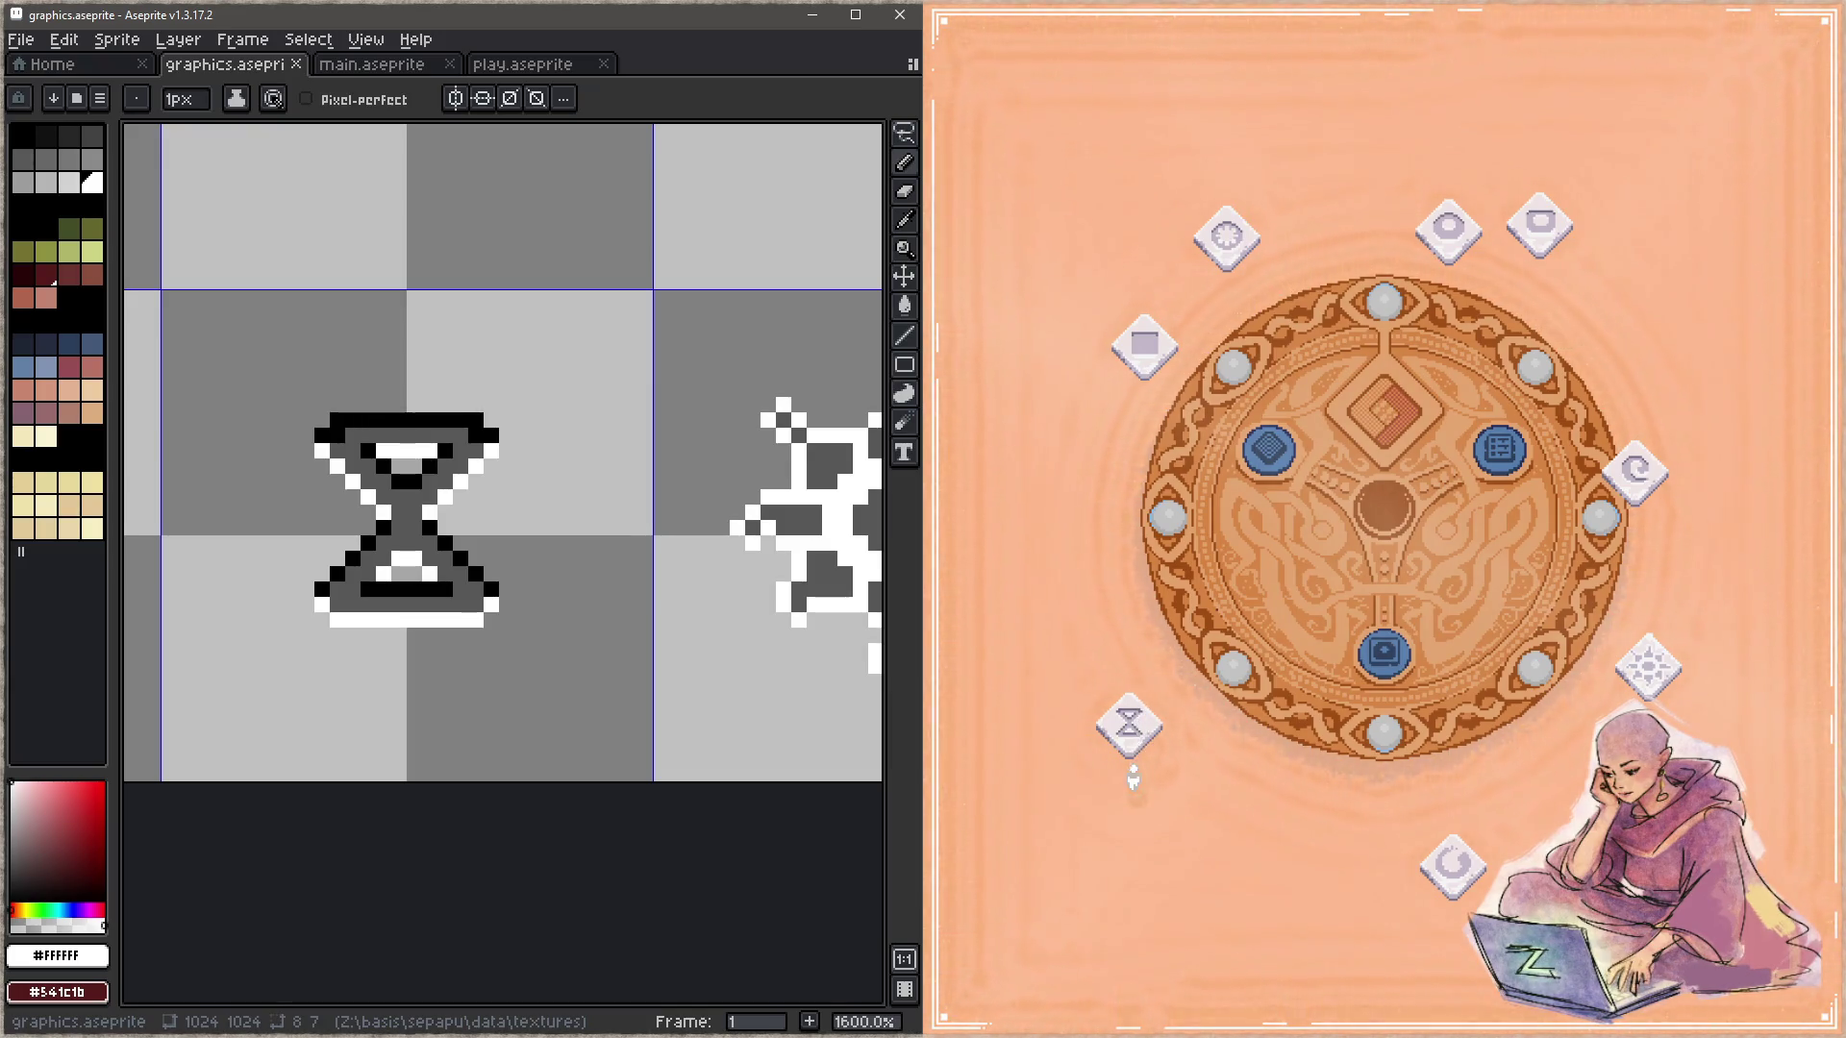
{"action": "scroll", "coordinate": [538, 438], "scroll_direction": "down", "scroll_amount": 1}
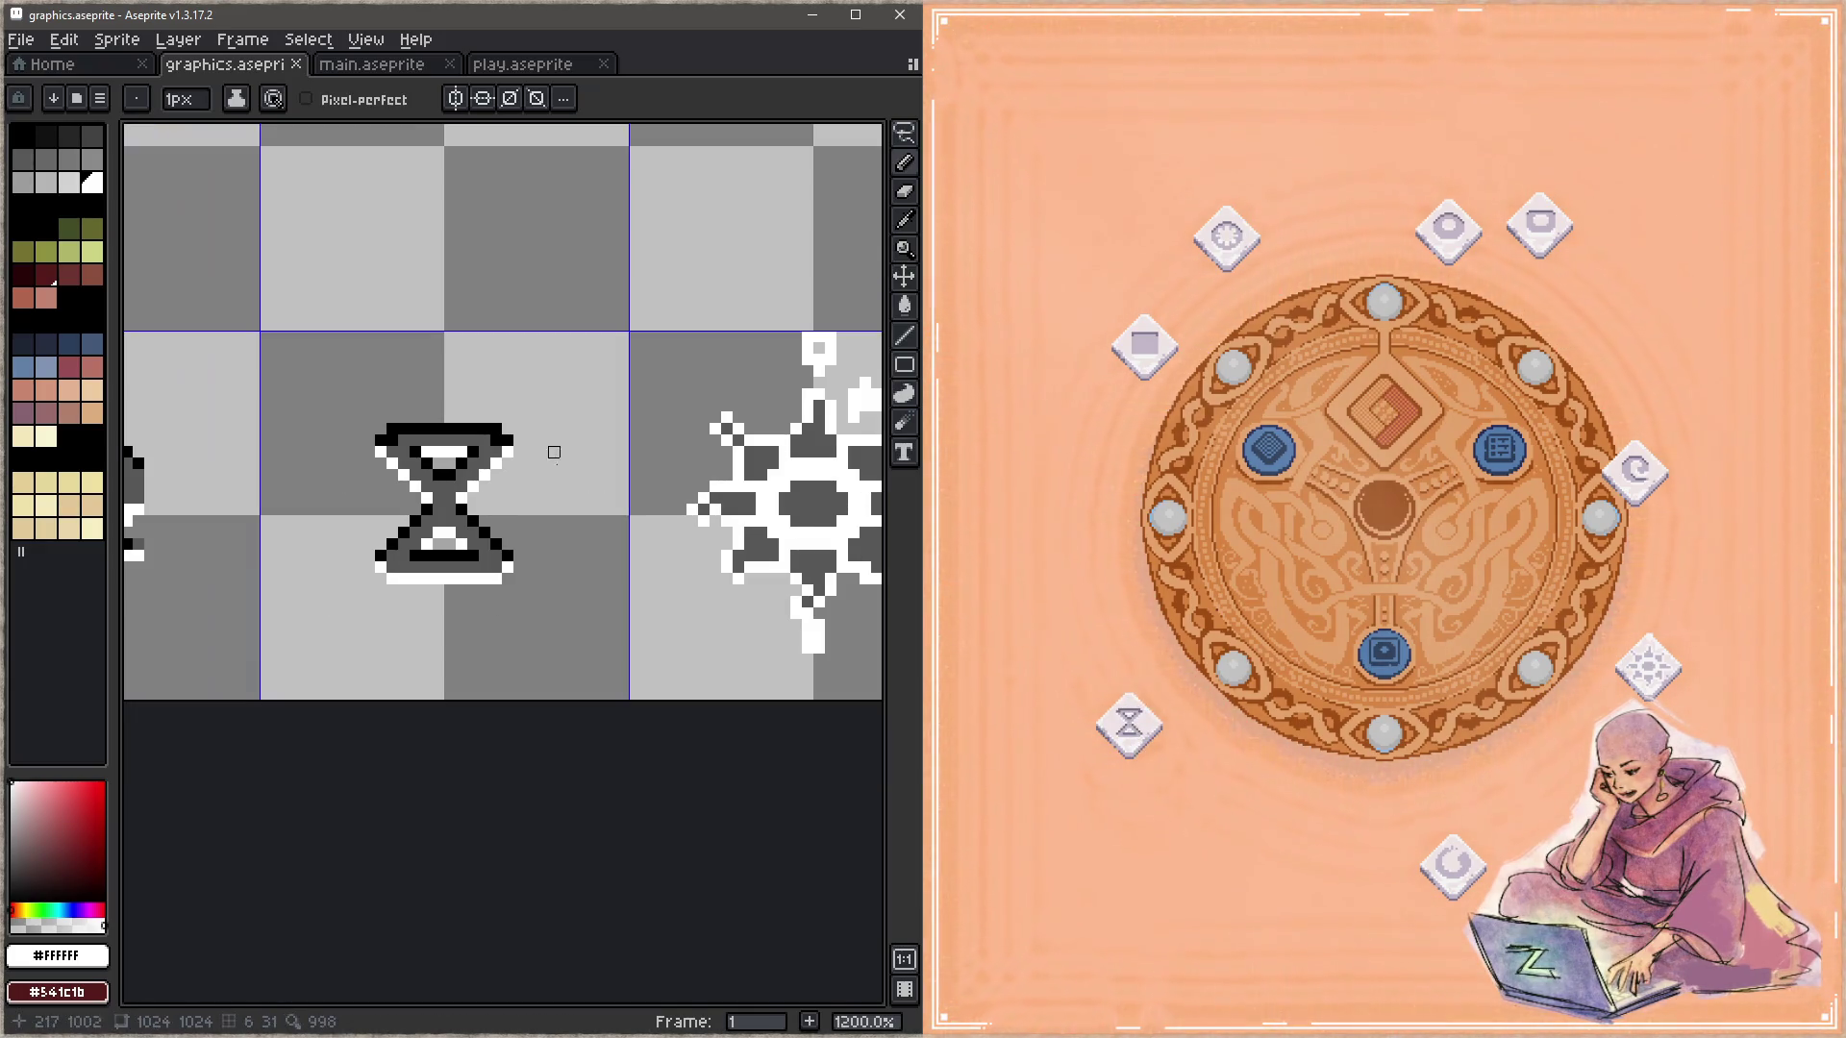
Step: Draw black pixels along the bowl's inner bottom edge and save graphics.aseprite
{"action": "scroll", "coordinate": [596, 461], "scroll_direction": "left", "scroll_amount": 3}
{"action": "scroll", "coordinate": [433, 586], "scroll_direction": "left", "scroll_amount": 2}
{"action": "scroll", "coordinate": [672, 480], "scroll_direction": "down", "scroll_amount": 2}
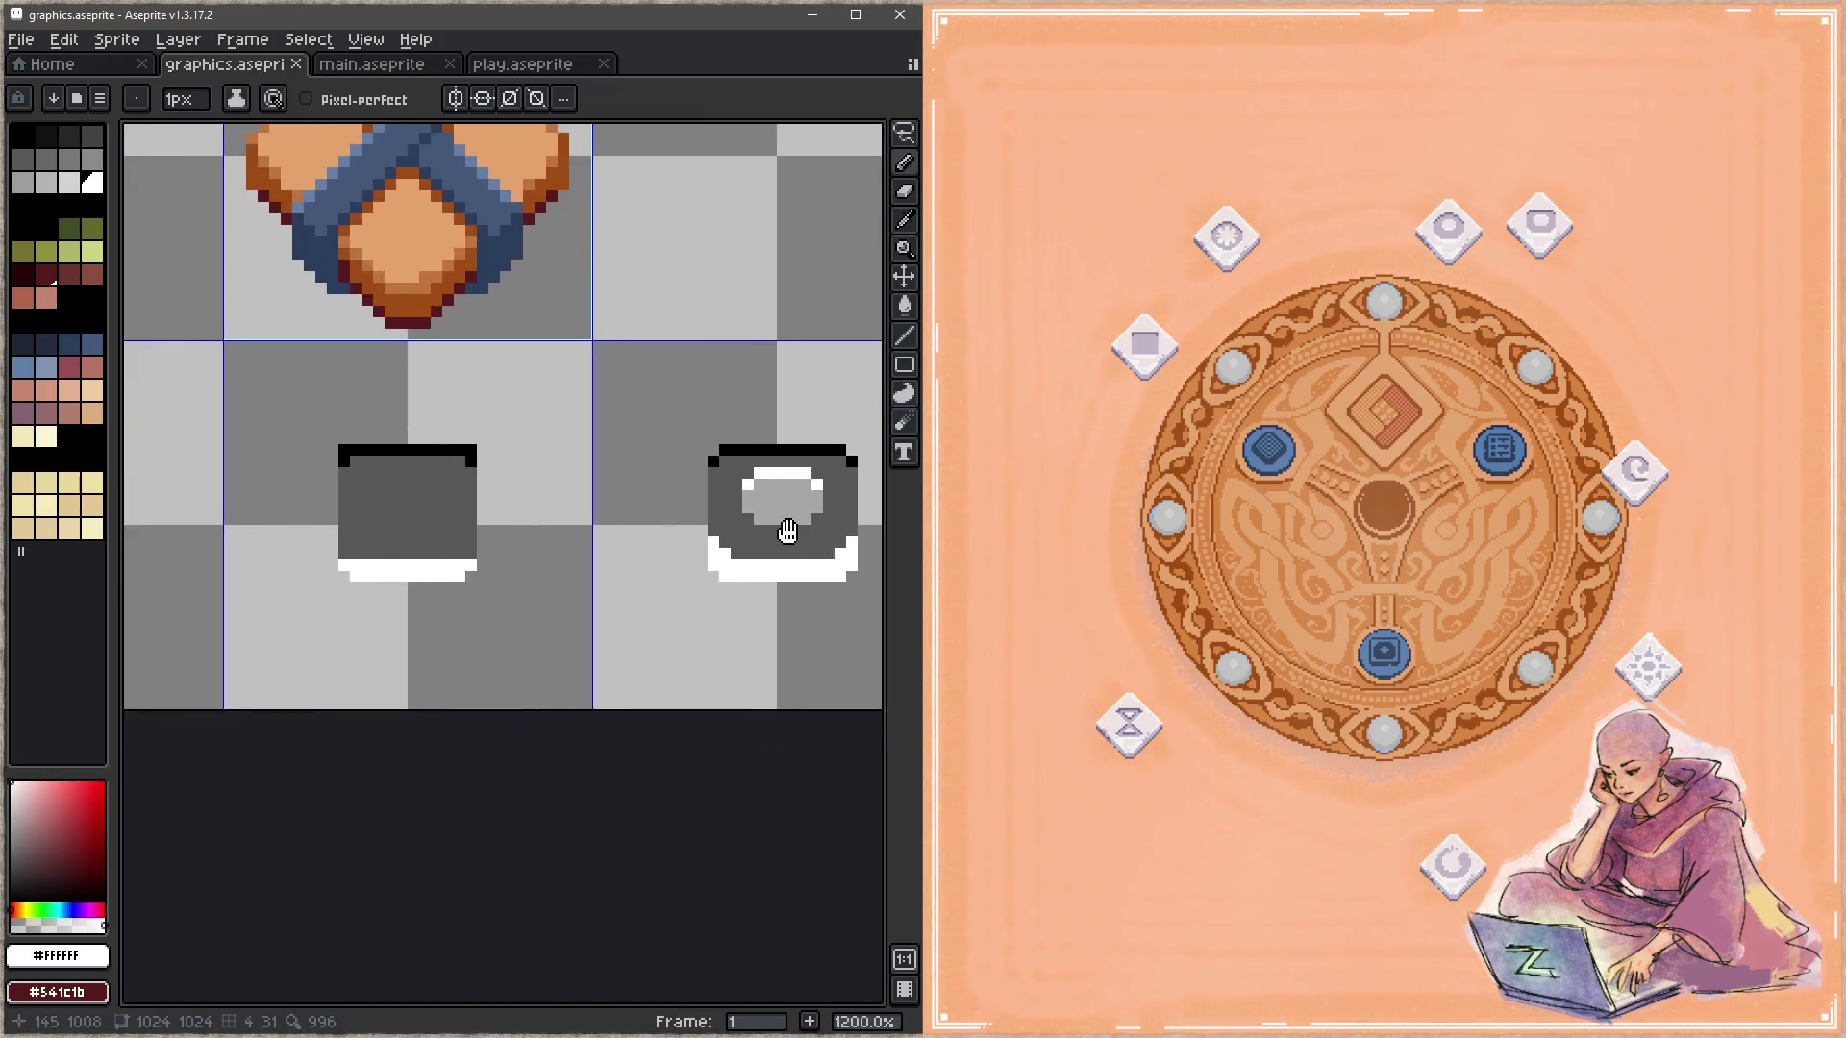
{"action": "scroll", "coordinate": [673, 452], "scroll_direction": "right", "scroll_amount": 3}
{"action": "scroll", "coordinate": [673, 452], "scroll_direction": "up", "scroll_amount": 3}
{"action": "left_click", "coordinate": [702, 469], "text": "alt"}
{"action": "left_click_drag", "start_coordinate": [519, 564], "coordinate": [681, 611]}
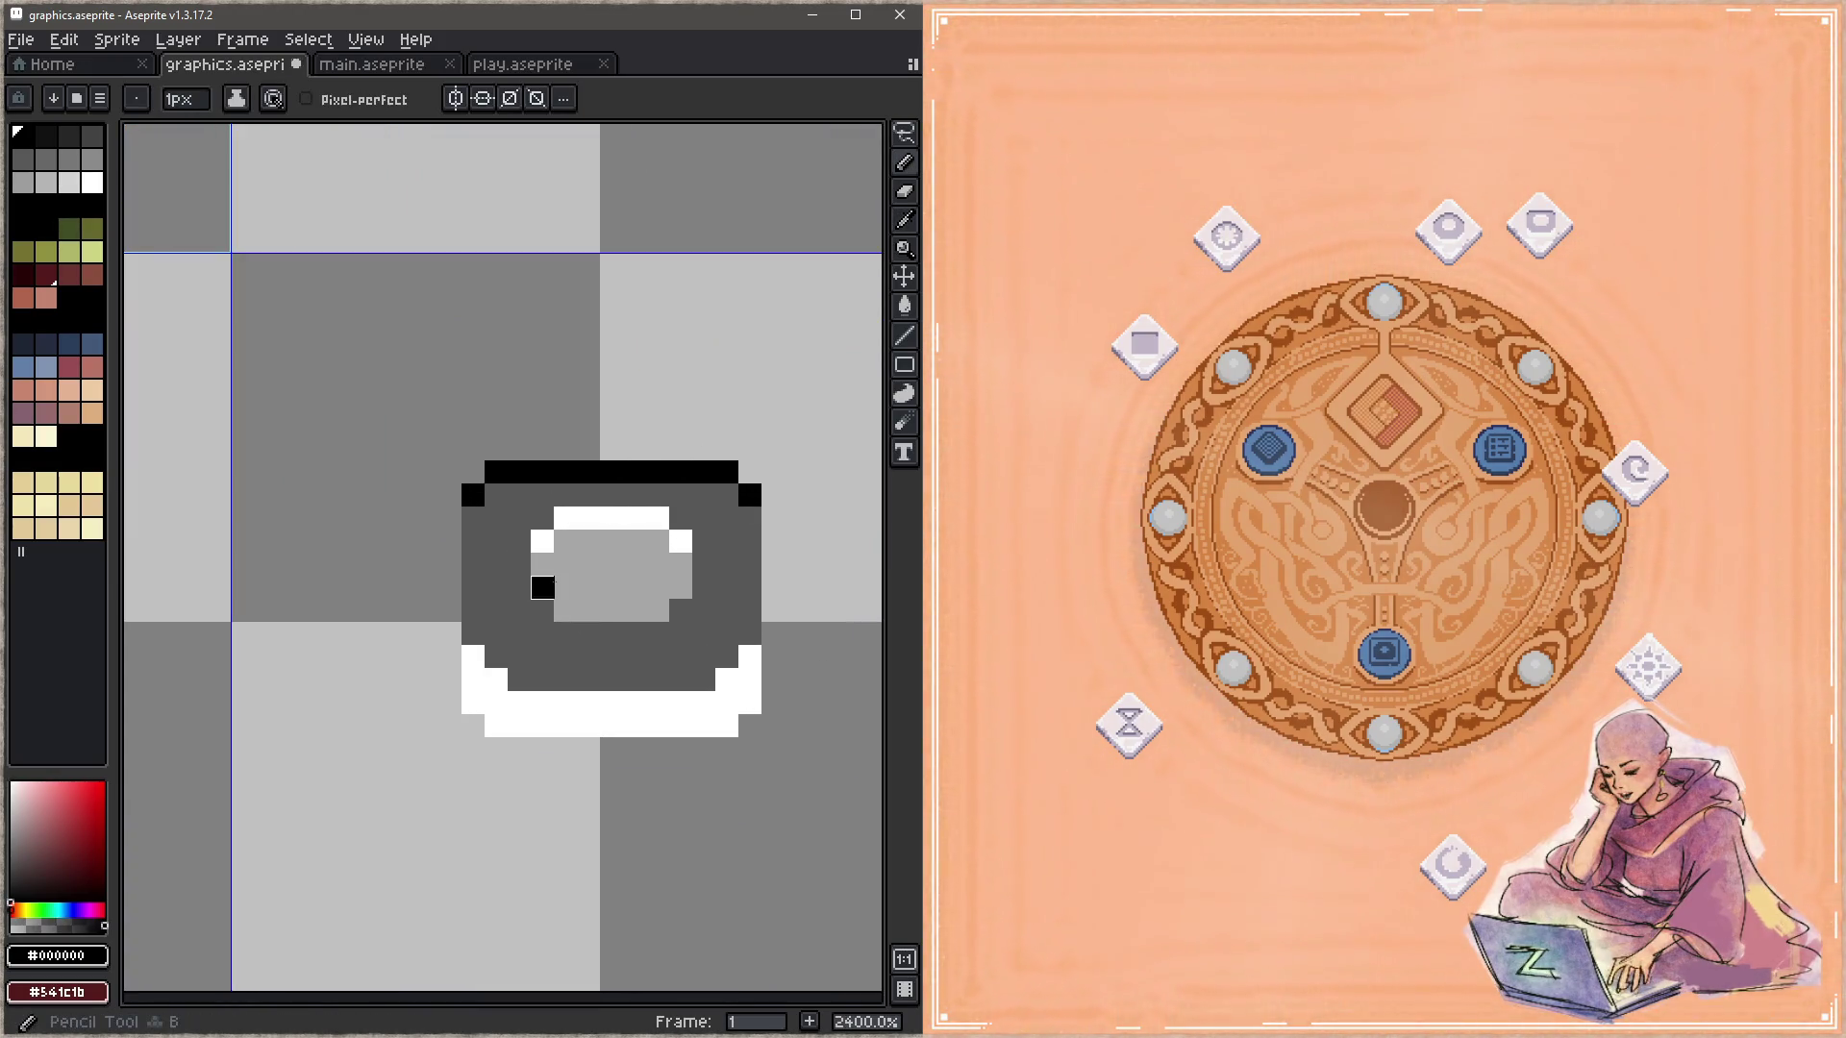
{"action": "scroll", "coordinate": [681, 610], "scroll_direction": "down", "scroll_amount": 6}
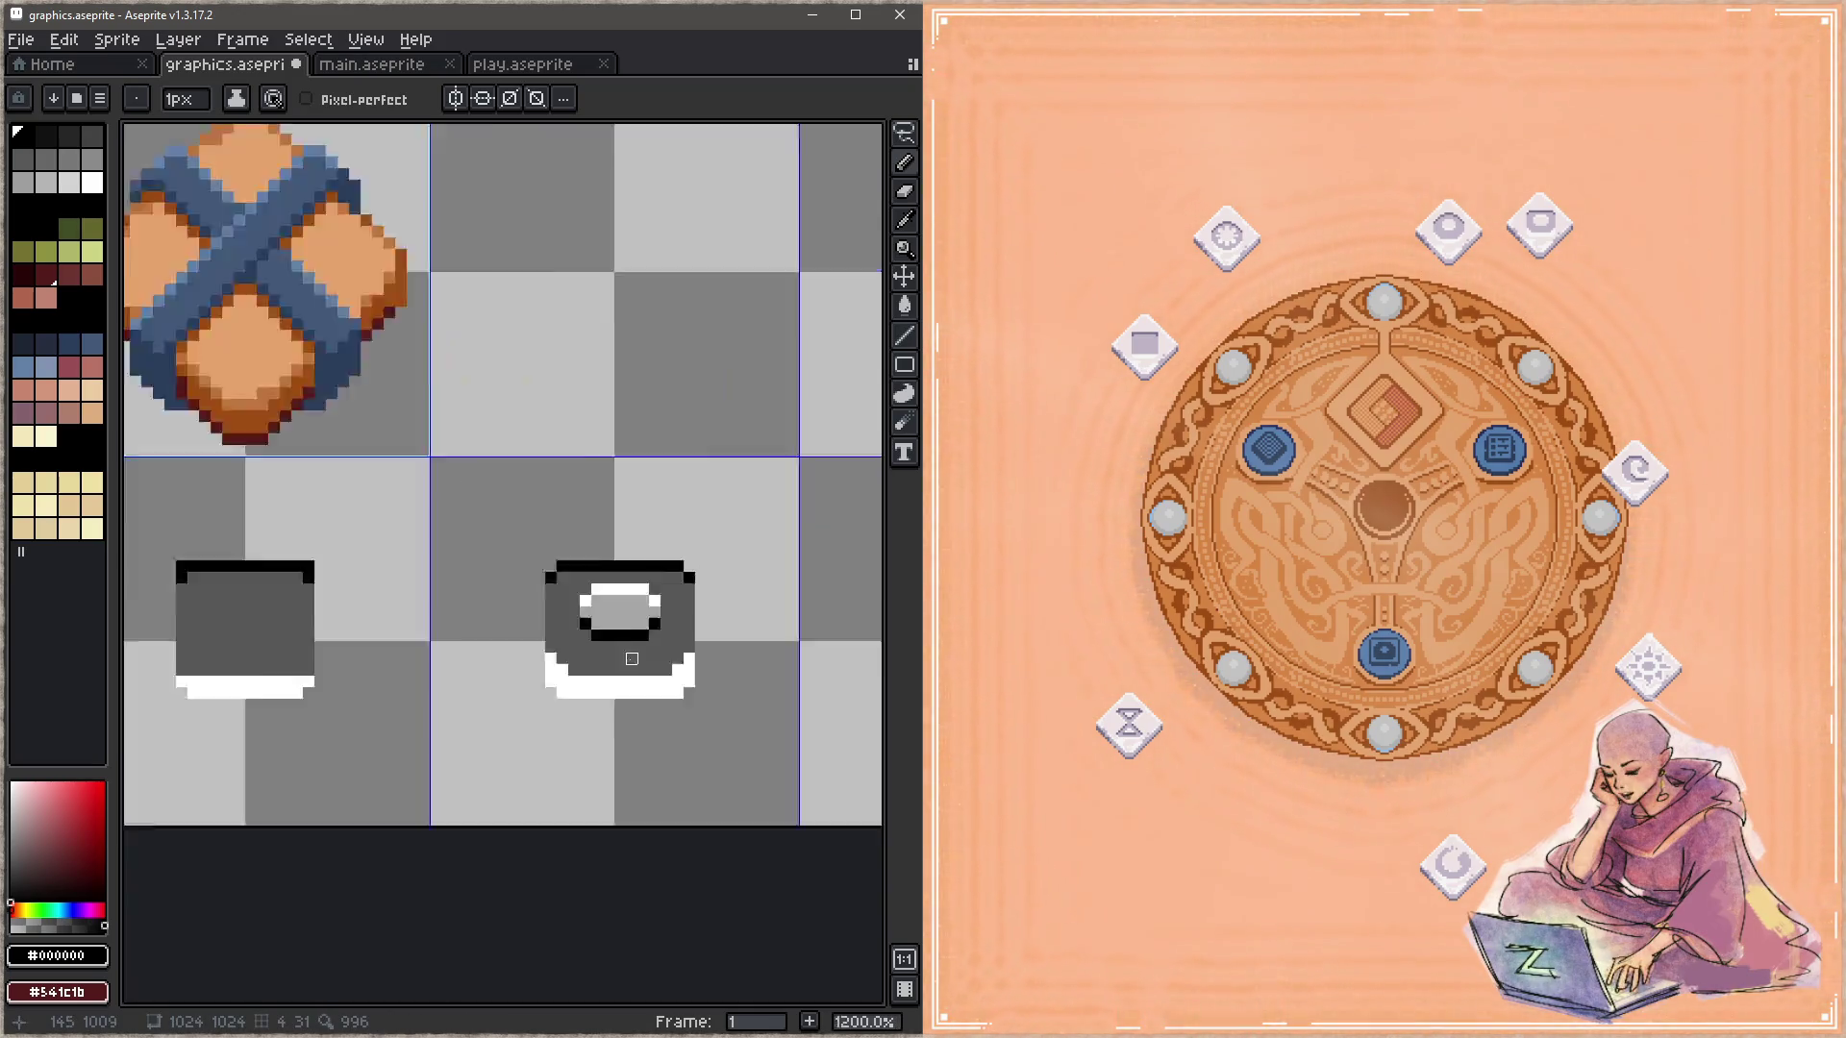
{"action": "key", "text": "ctrl+s"}
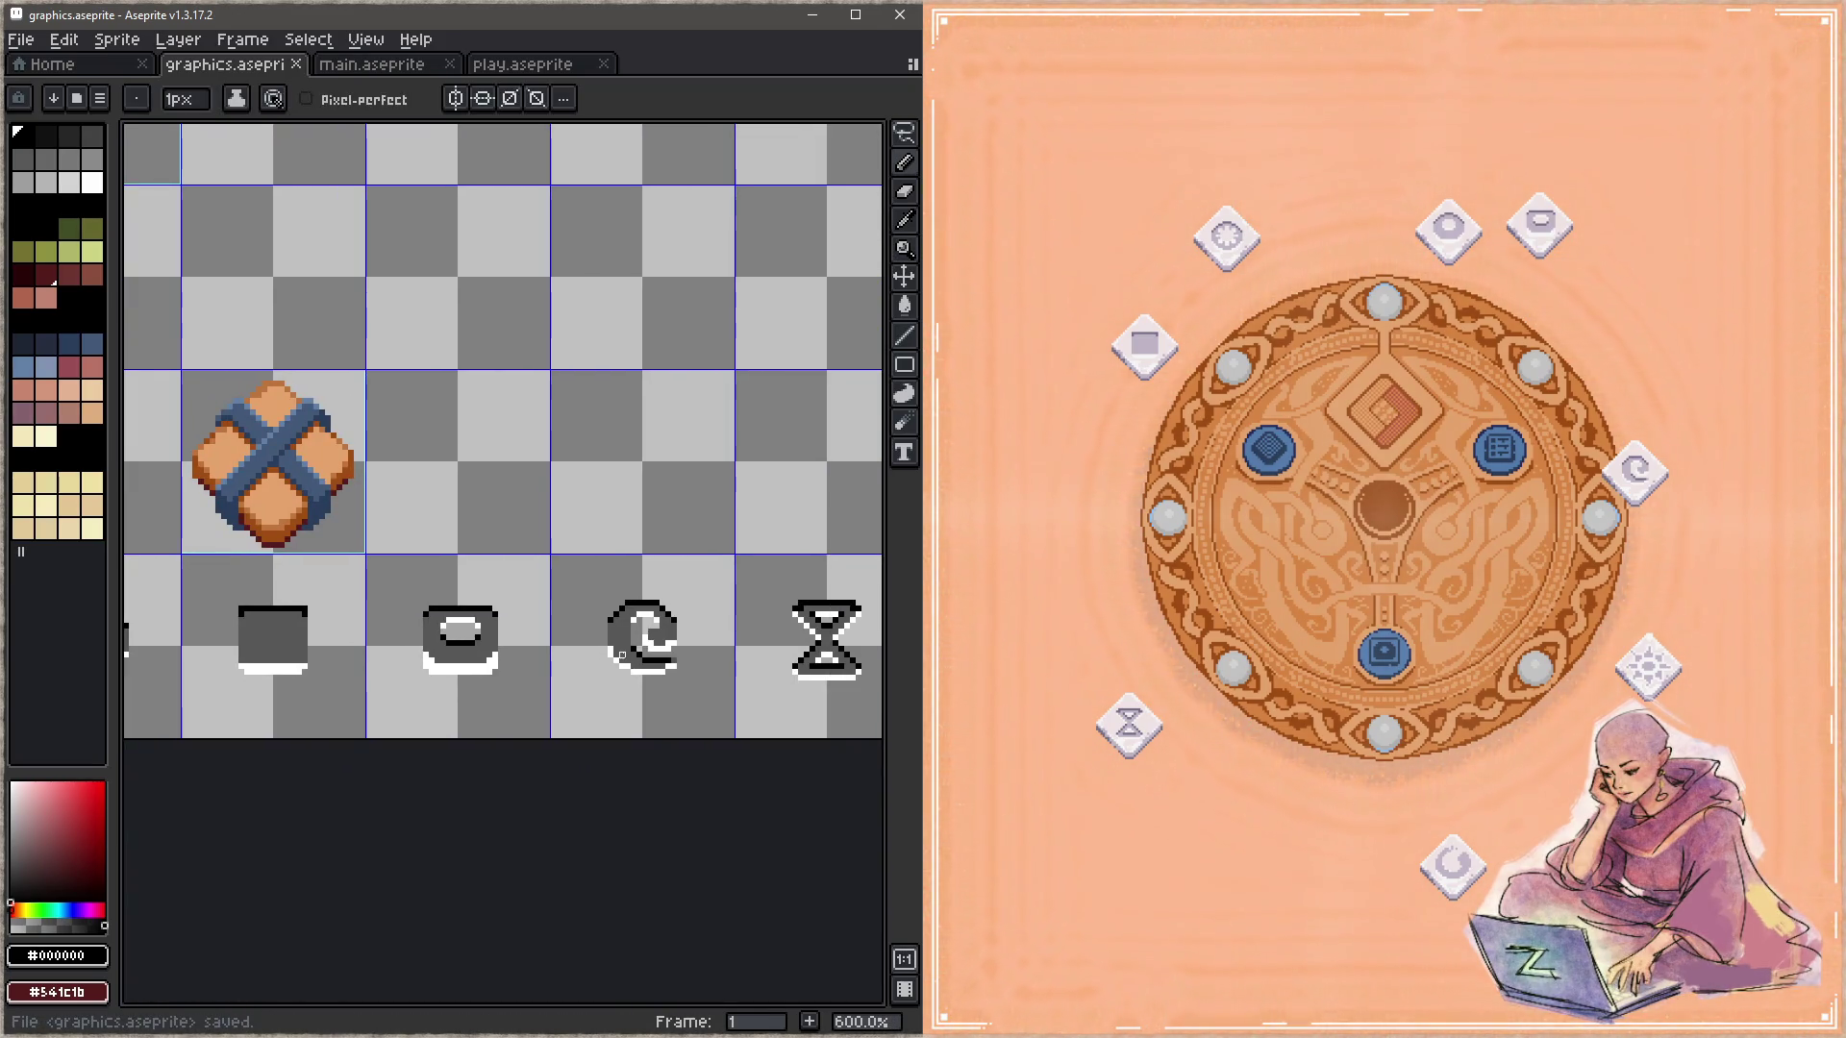
Step: Blacken the stray white pixels along the bowl's inner bottom and left side
{"action": "scroll", "coordinate": [461, 668], "scroll_direction": "left", "scroll_amount": 3}
{"action": "scroll", "coordinate": [471, 596], "scroll_direction": "up", "scroll_amount": 3}
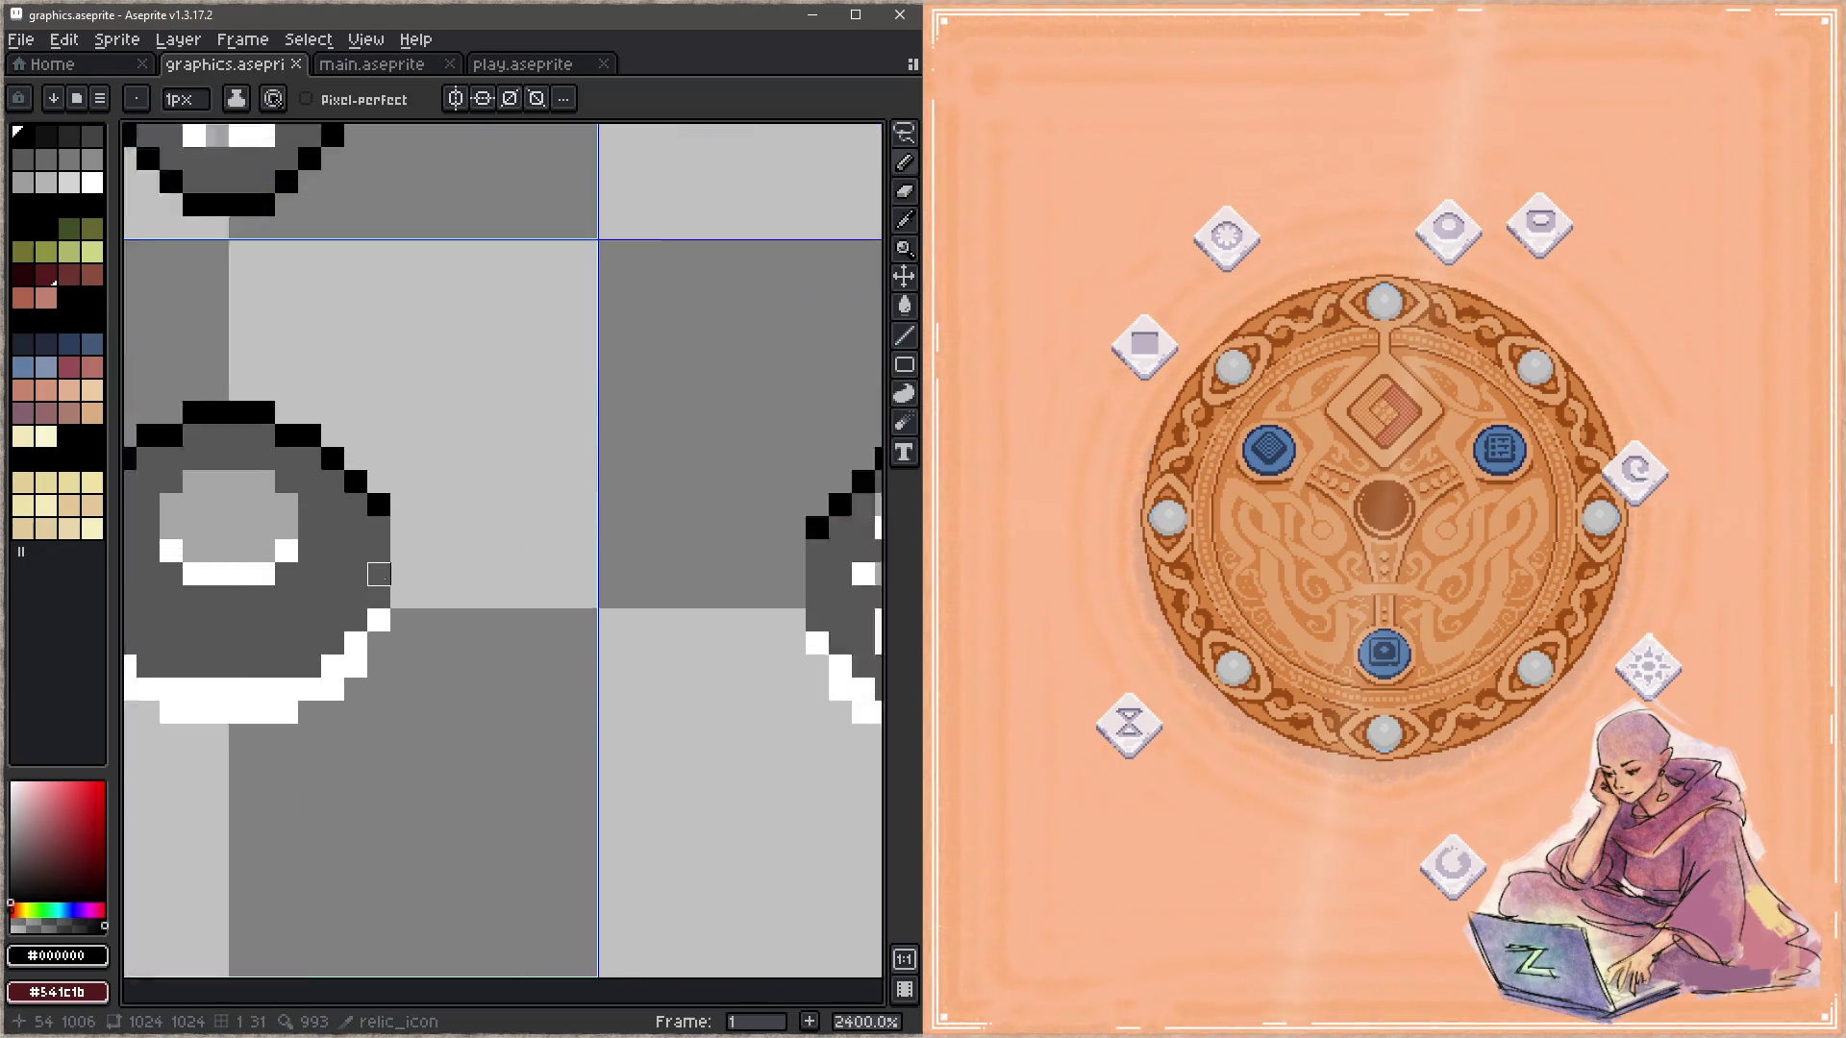
{"action": "scroll", "coordinate": [475, 586], "scroll_direction": "up", "scroll_amount": 2}
{"action": "left_click", "coordinate": [475, 585]}
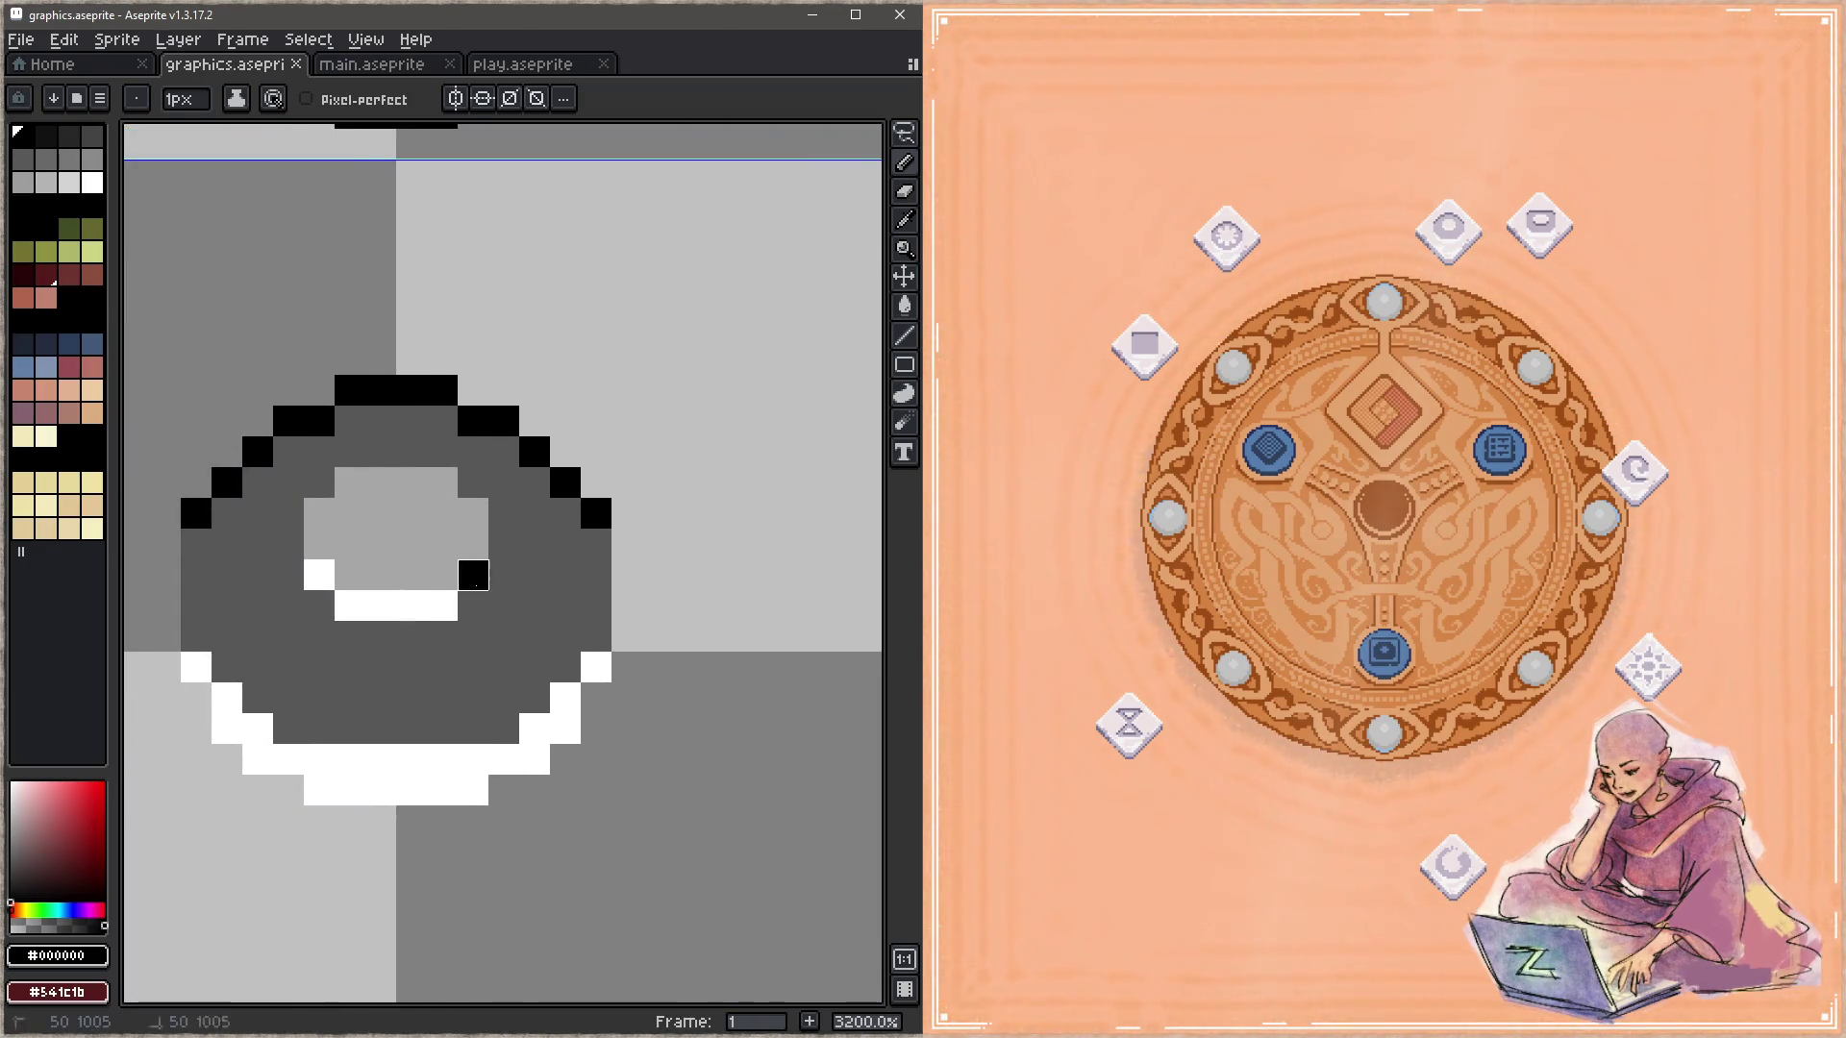
{"action": "left_click_drag", "start_coordinate": [442, 605], "coordinate": [350, 605]}
{"action": "left_click", "coordinate": [320, 575]}
Step: Paint the inner hole's upper rim and top row white, then save
{"action": "key", "text": "alt"}
{"action": "left_click", "coordinate": [425, 765]}
{"action": "left_click", "coordinate": [319, 514]}
{"action": "left_click", "coordinate": [350, 483]}
{"action": "left_click_drag", "start_coordinate": [411, 484], "coordinate": [442, 484]}
{"action": "left_click", "coordinate": [380, 483]}
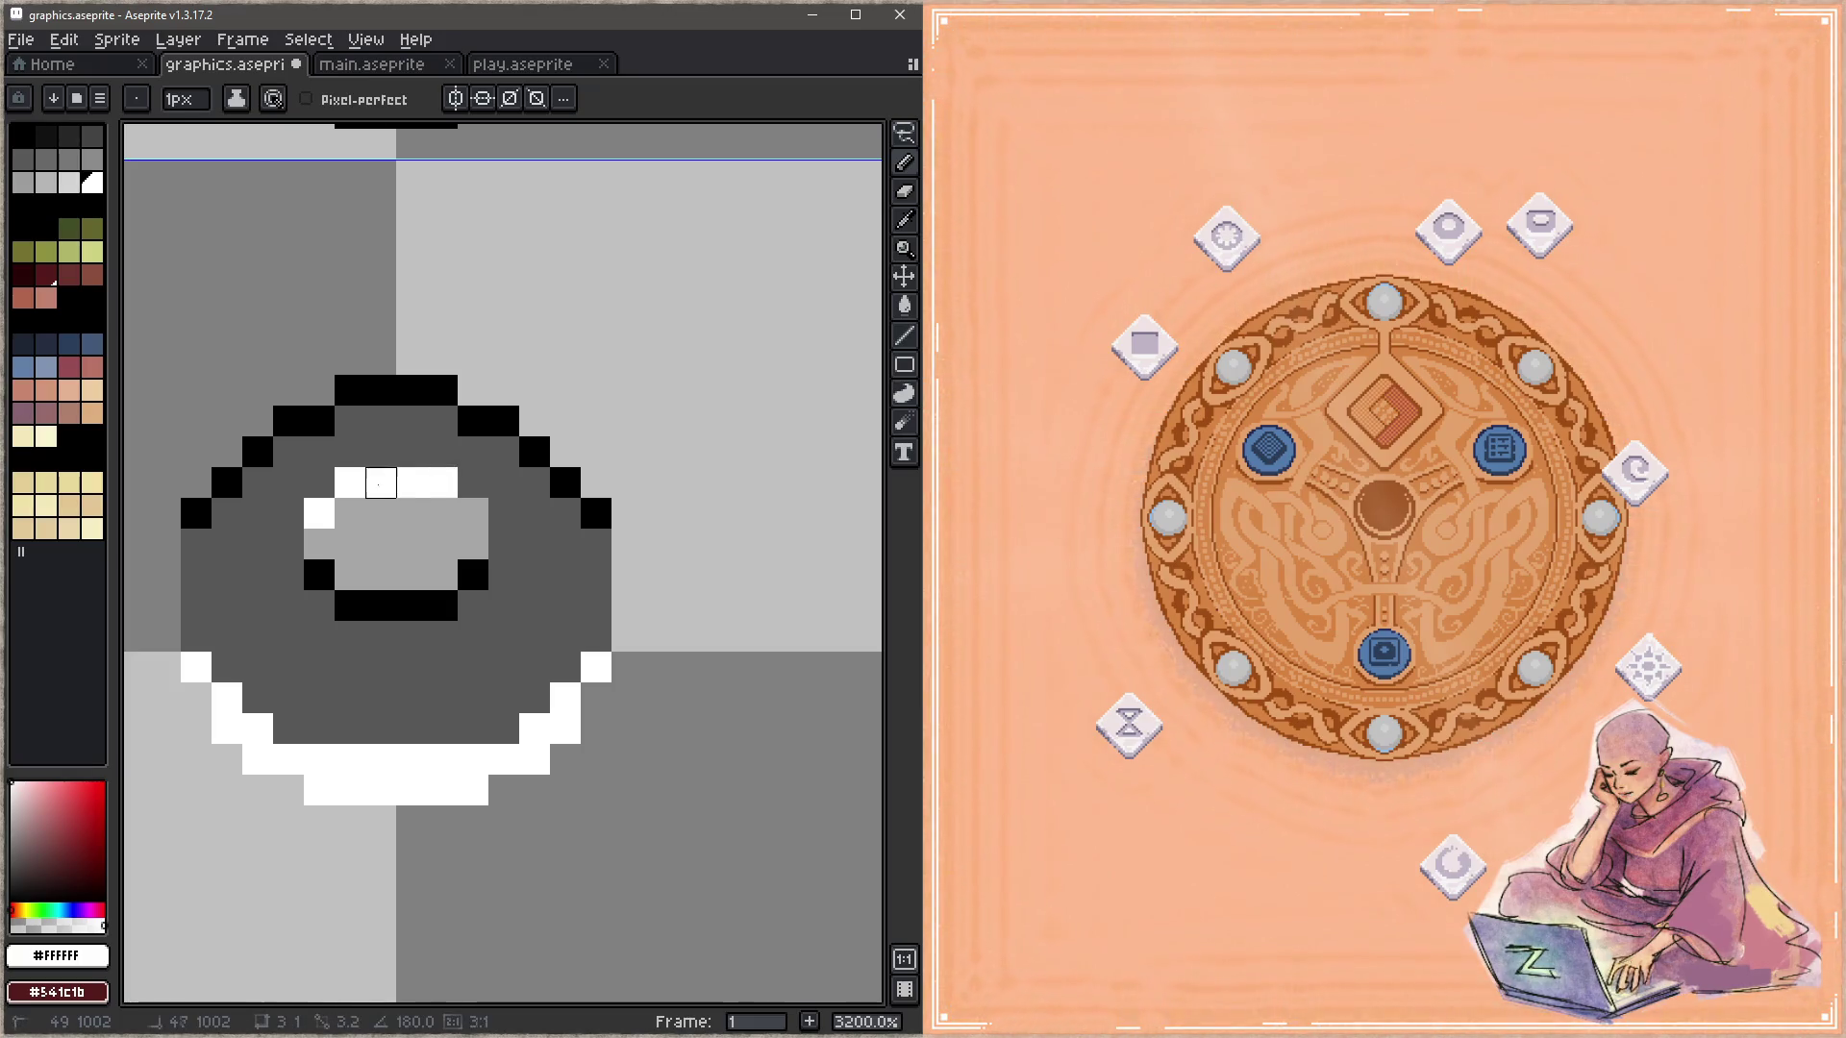
{"action": "left_click", "coordinate": [473, 513]}
{"action": "key", "text": "ctrl+s"}
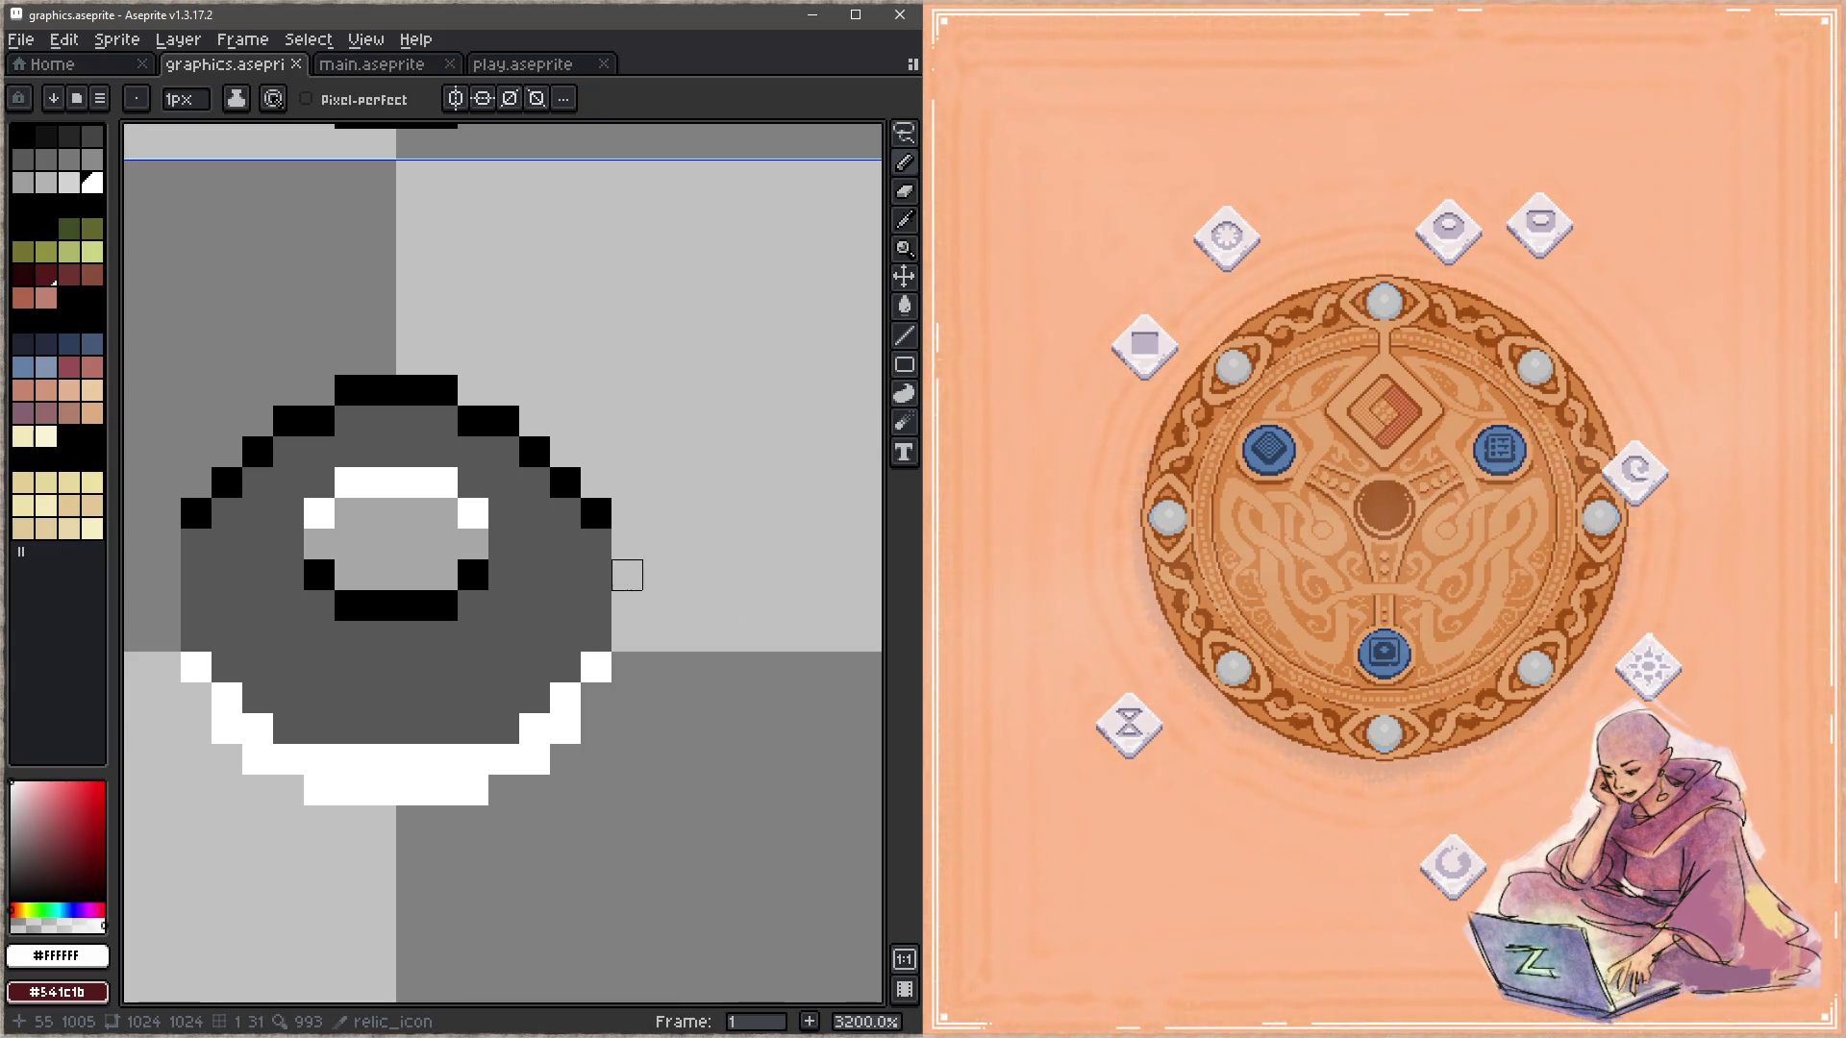
Step: Turn a dark grey gear pixel white
{"action": "scroll", "coordinate": [596, 605], "scroll_direction": "down", "scroll_amount": 5}
{"action": "scroll", "coordinate": [480, 615], "scroll_direction": "right", "scroll_amount": 3}
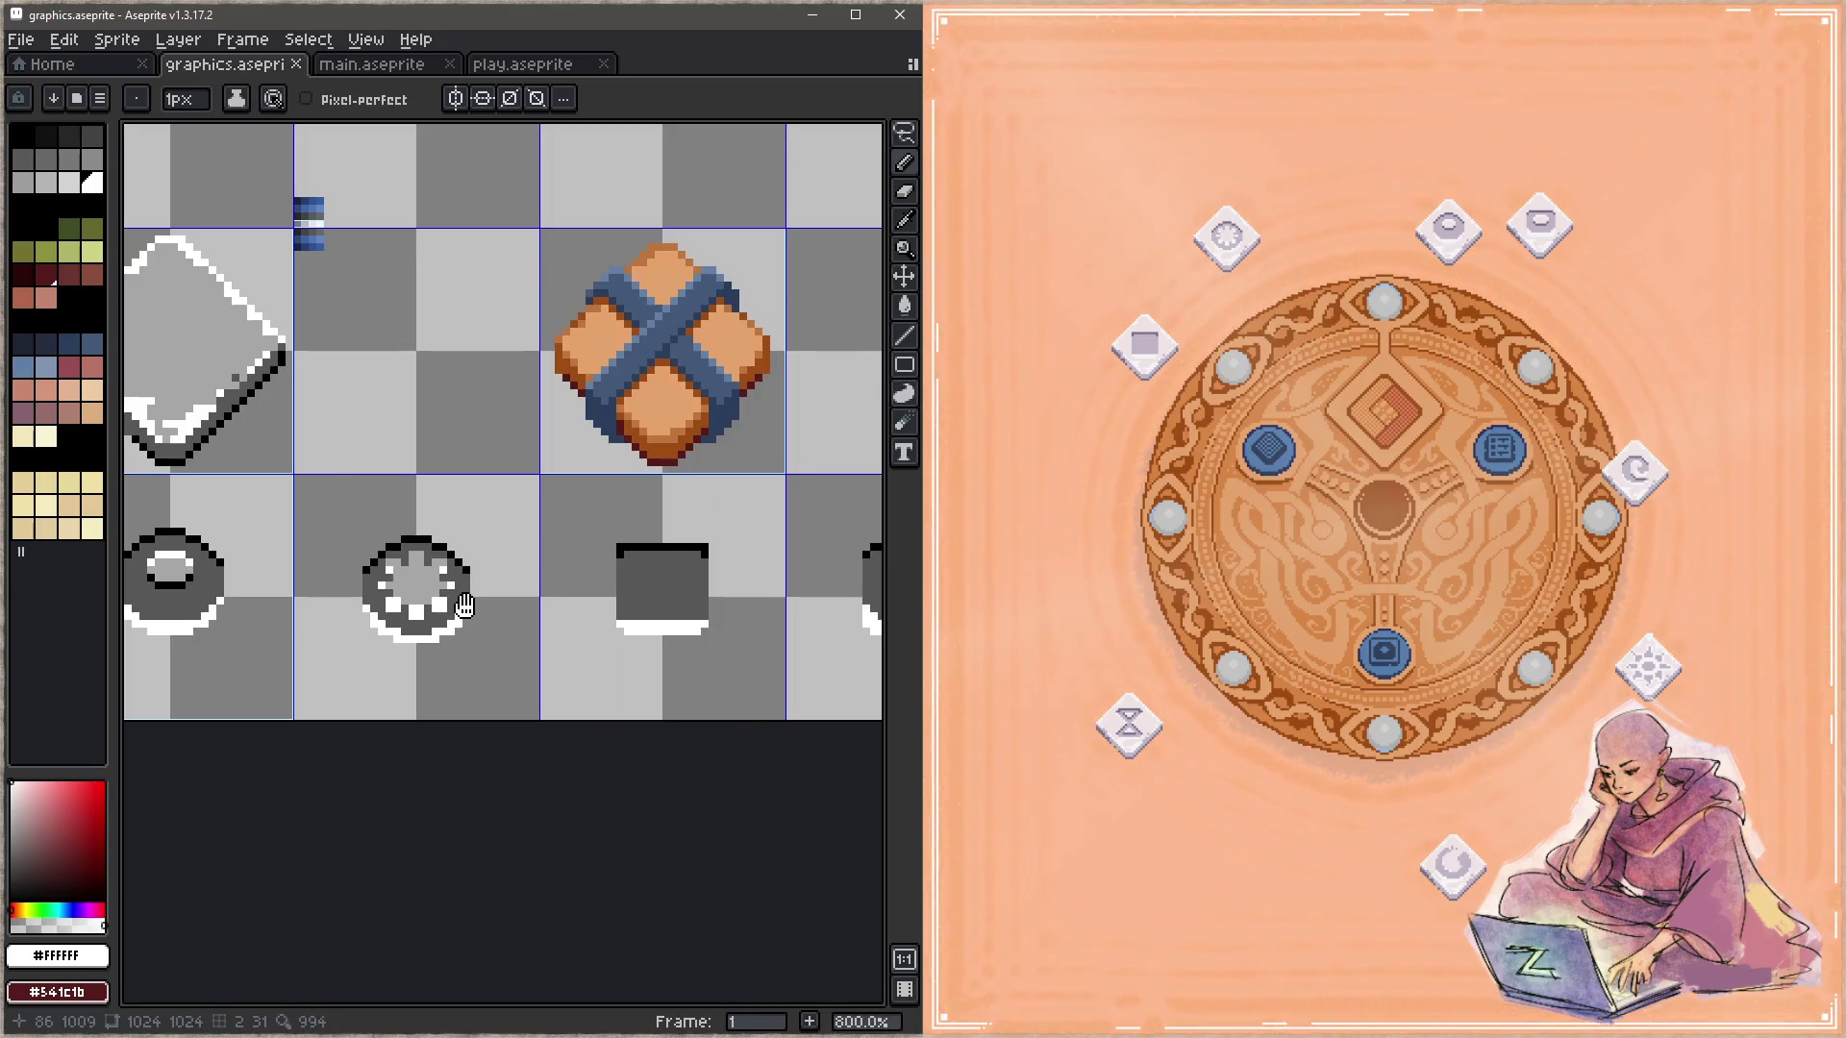
{"action": "scroll", "coordinate": [371, 735], "scroll_direction": "up", "scroll_amount": 5}
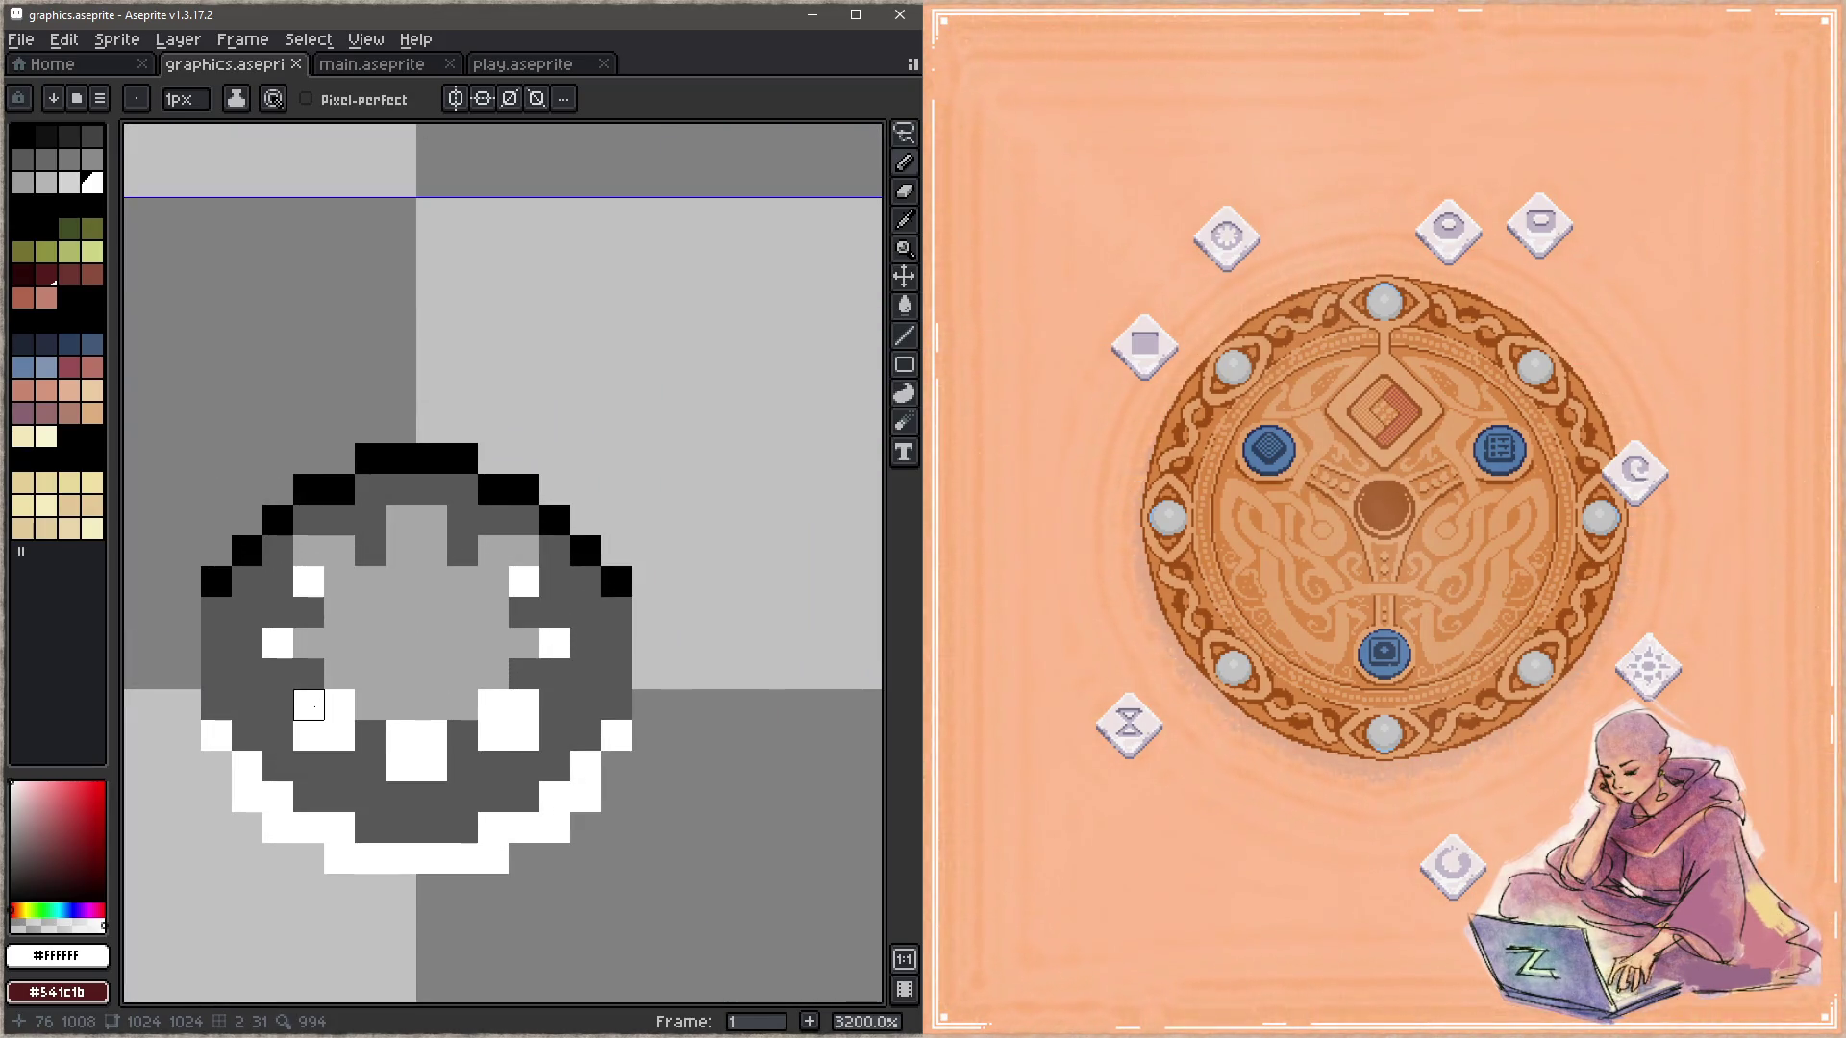
{"action": "left_click", "coordinate": [308, 705]}
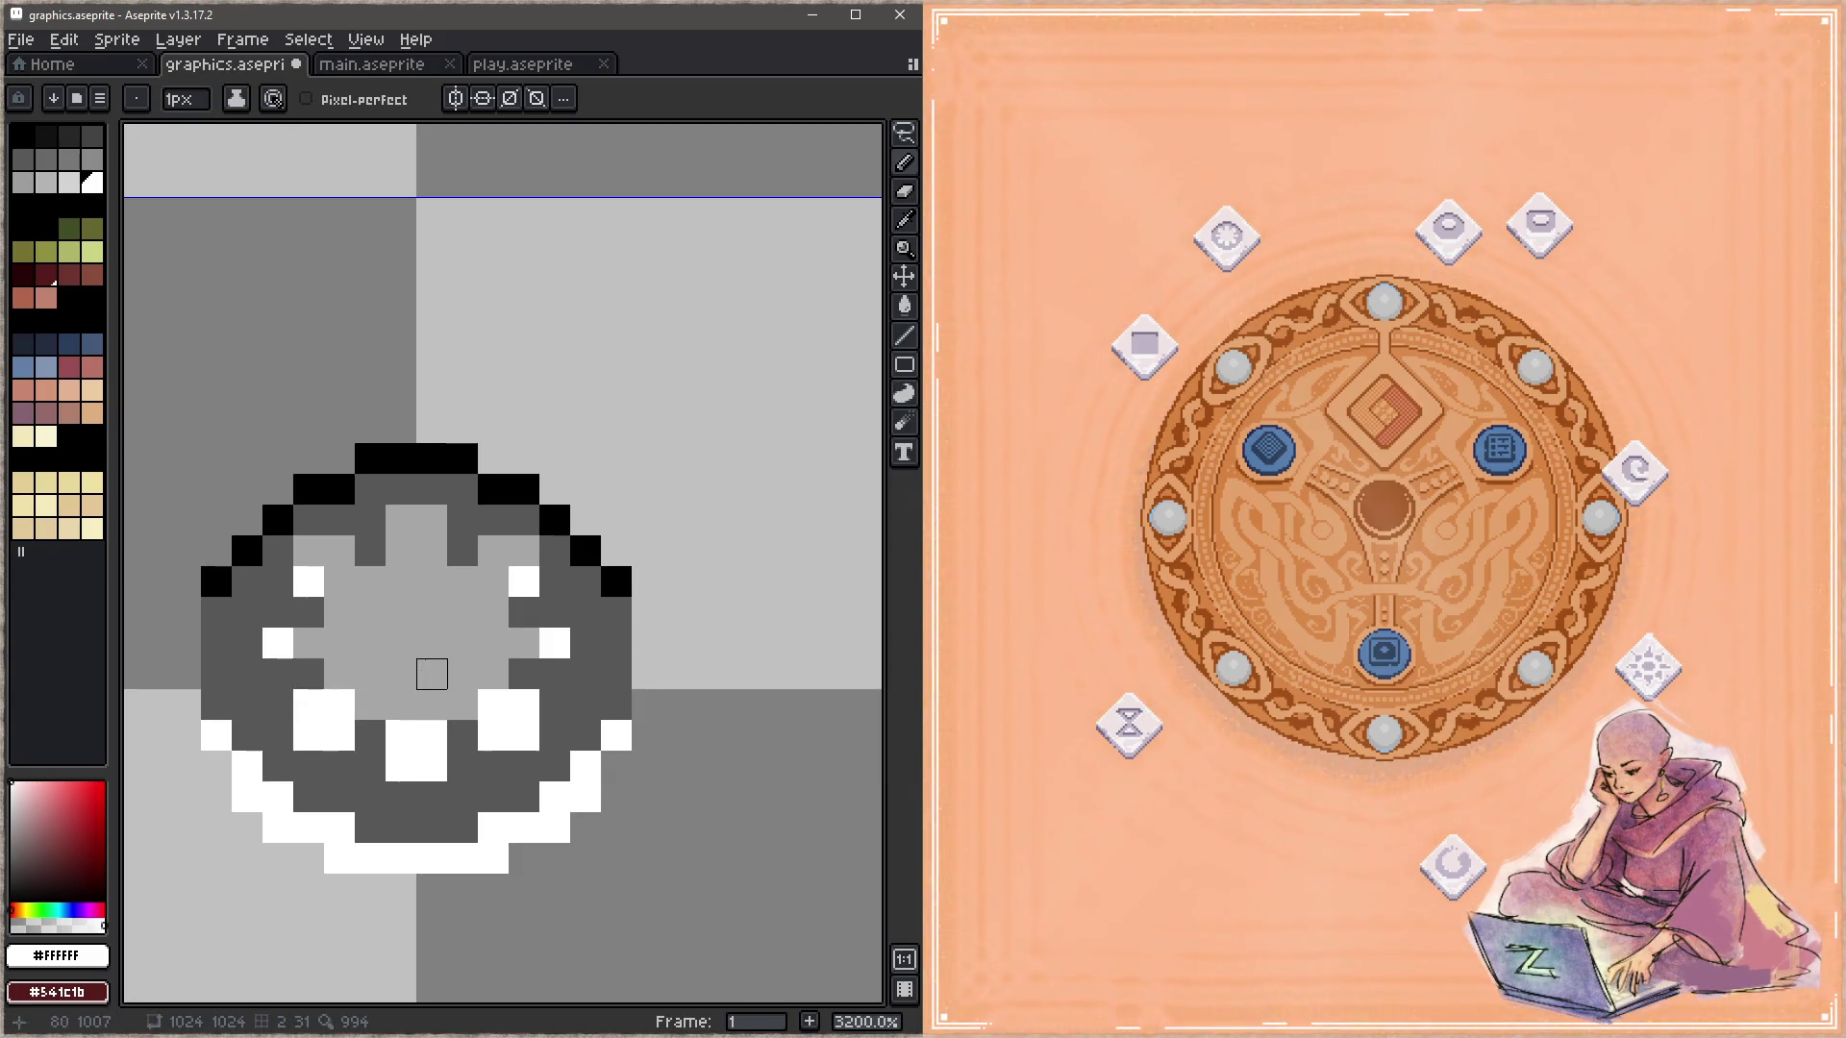
{"action": "scroll", "coordinate": [431, 674], "scroll_direction": "down", "scroll_amount": 3}
Step: Blacken pixels in the gear's lower white block and two inner white pixels
{"action": "key", "text": "i"}
{"action": "left_click", "coordinate": [223, 605], "text": "alt"}
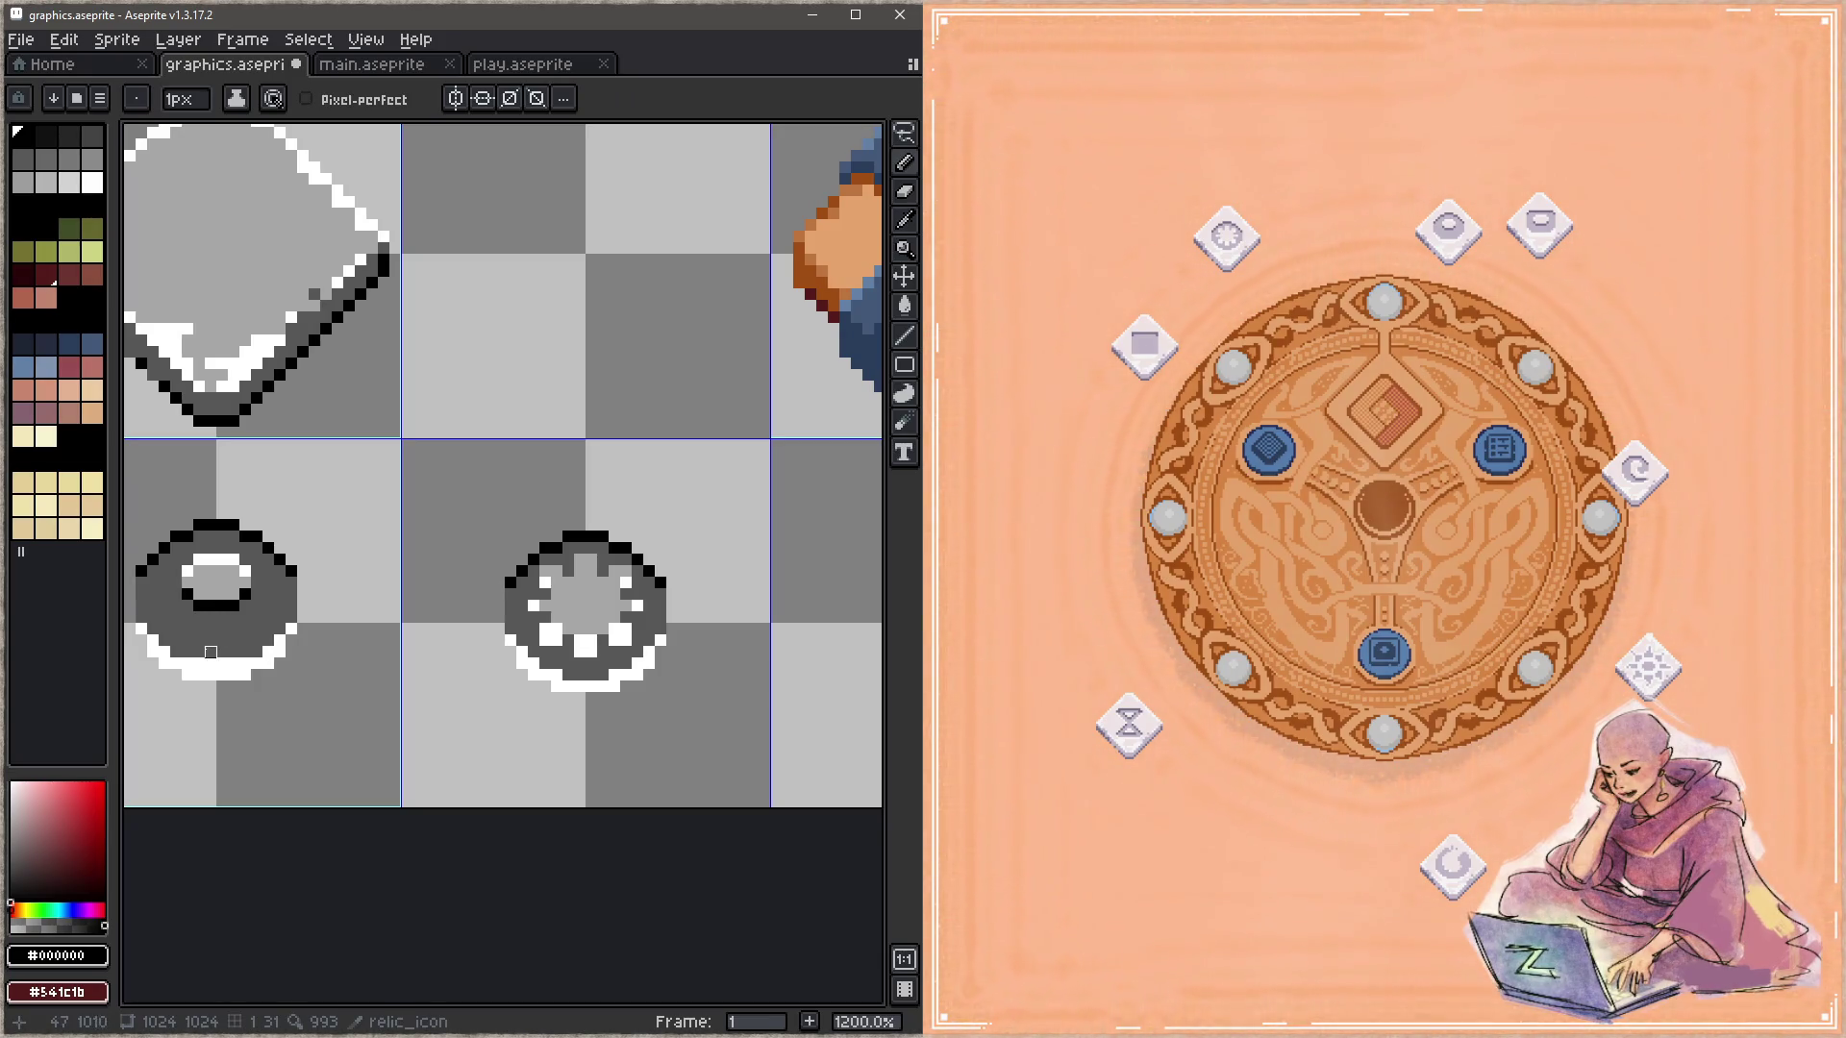
{"action": "scroll", "coordinate": [570, 631], "scroll_direction": "up", "scroll_amount": 2}
{"action": "scroll", "coordinate": [570, 631], "scroll_direction": "up", "scroll_amount": 1}
{"action": "mouse_move", "coordinate": [503, 626]}
{"action": "left_mouse_down"}
{"action": "mouse_move", "coordinate": [503, 657]}
{"action": "mouse_move", "coordinate": [534, 626]}
{"action": "mouse_move", "coordinate": [626, 657]}
{"action": "mouse_move", "coordinate": [706, 639]}
{"action": "left_mouse_up"}
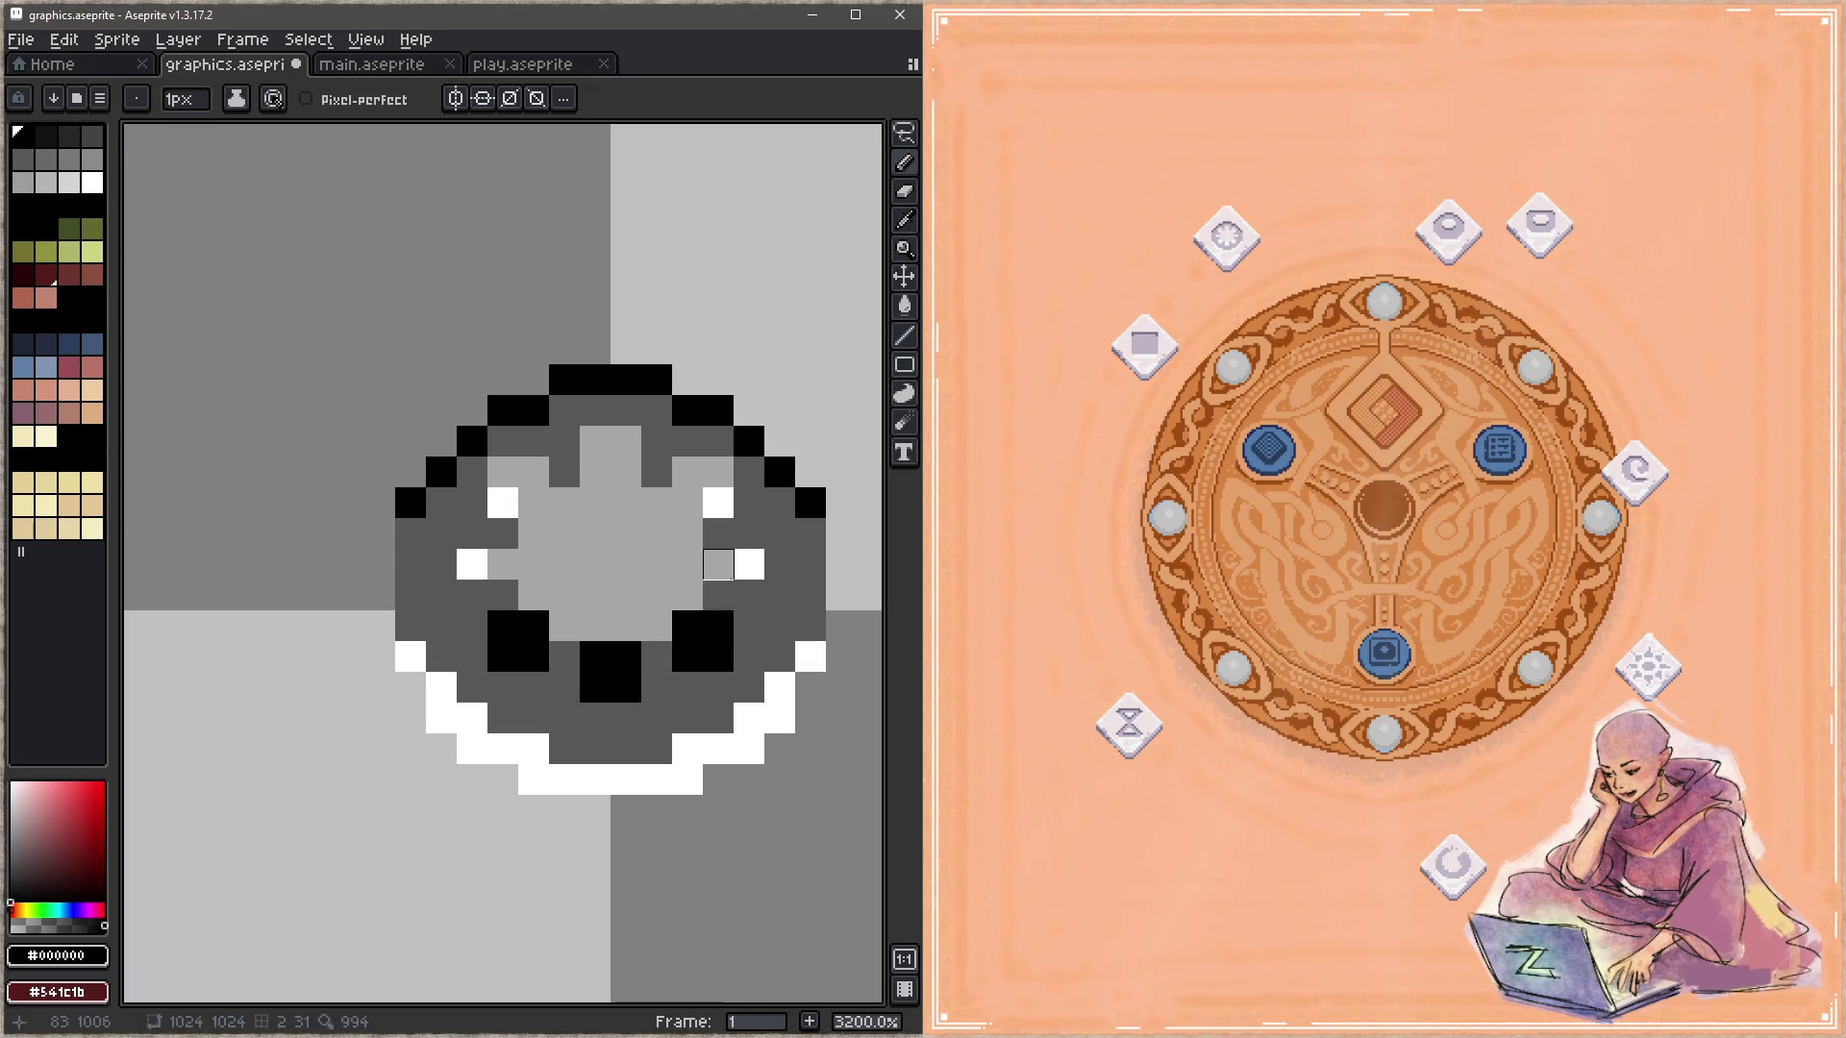
{"action": "left_click", "coordinate": [749, 566]}
{"action": "left_click", "coordinate": [718, 503]}
{"action": "left_click", "coordinate": [503, 504]}
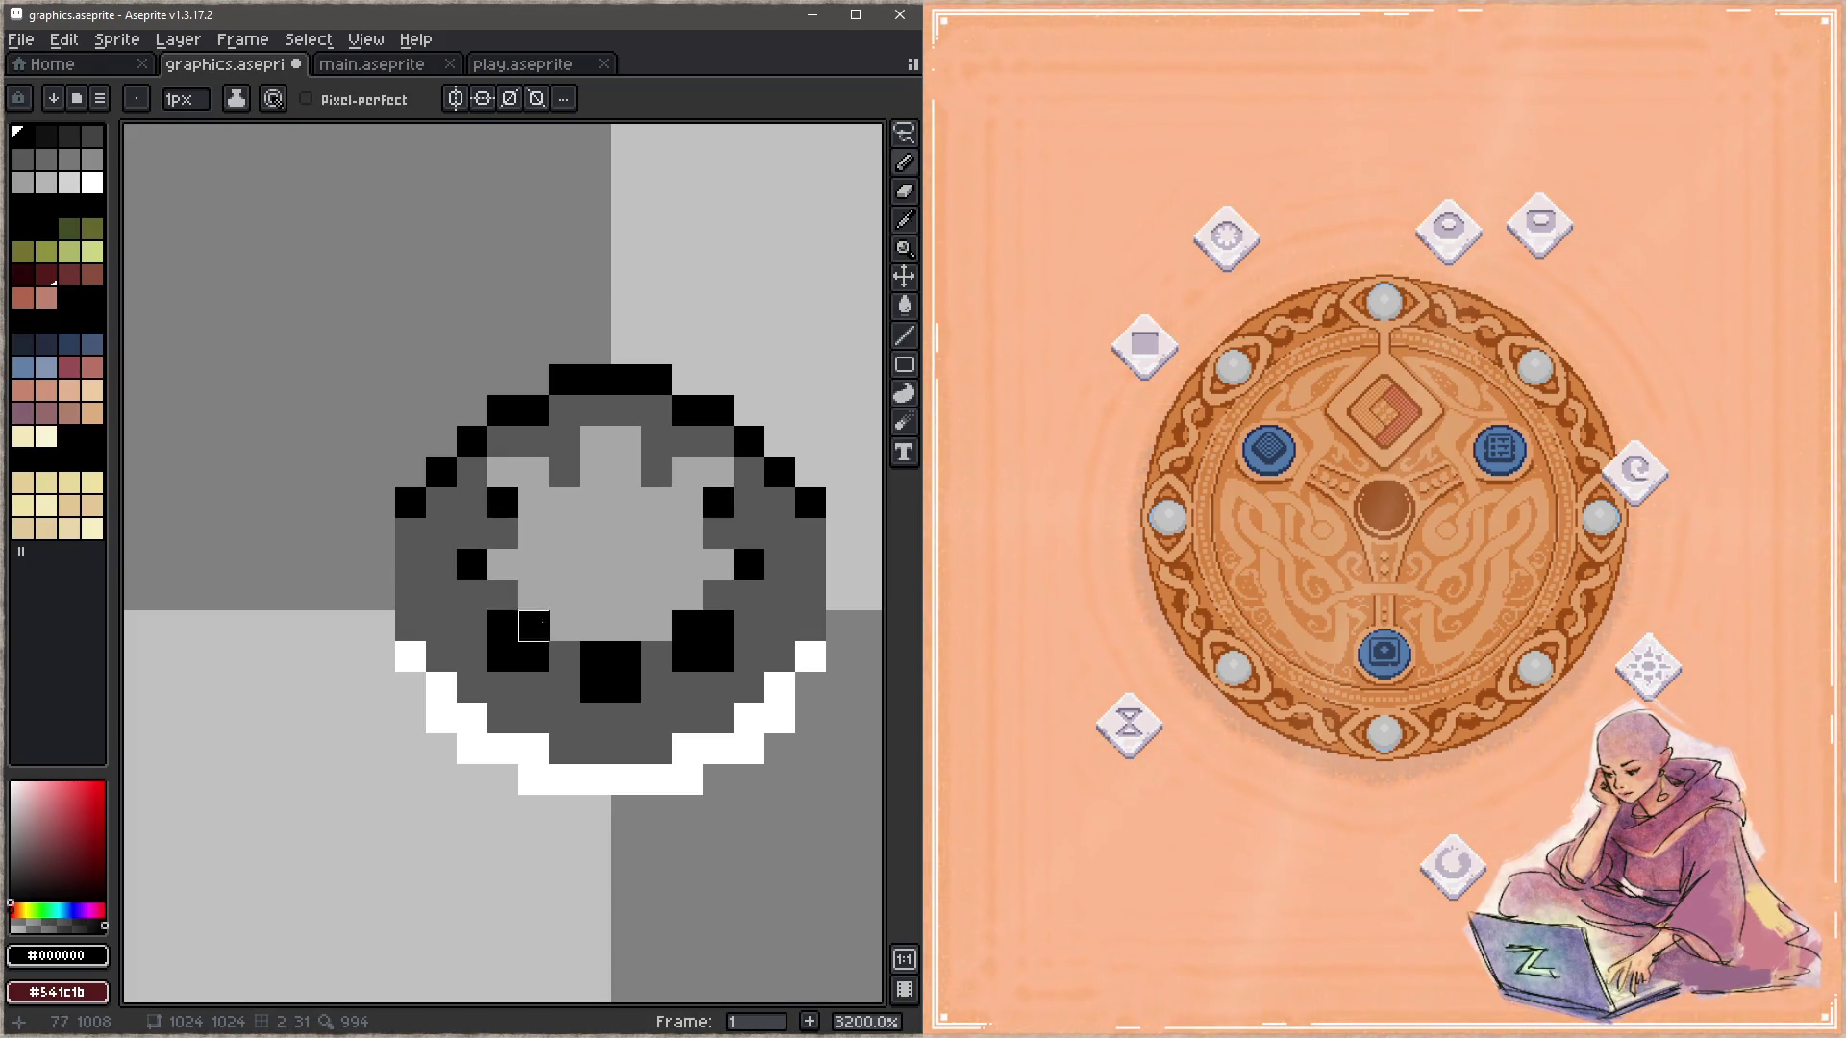
Step: Paint the ring's upper, right and inner pixels white, then save
{"action": "left_click", "coordinate": [581, 769], "text": "alt"}
{"action": "left_click", "coordinate": [502, 472]}
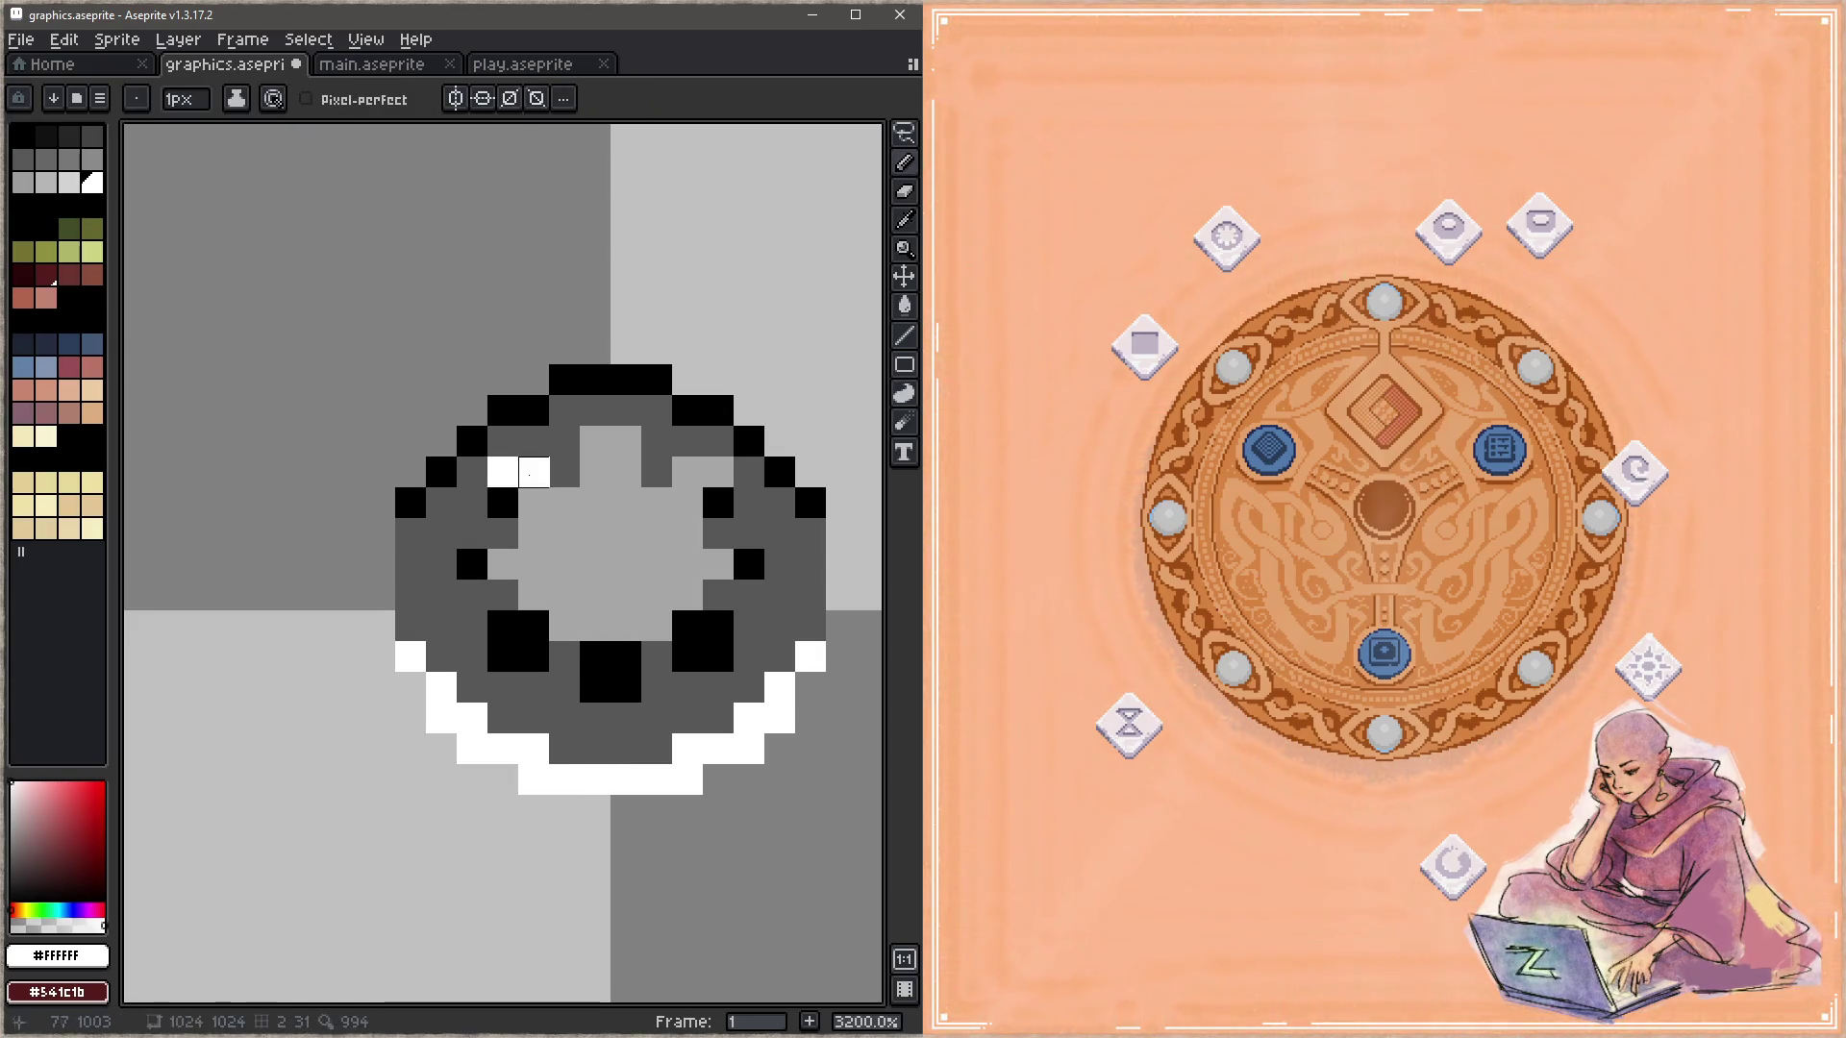
{"action": "left_click", "coordinate": [595, 440]}
{"action": "left_click", "coordinate": [626, 440]}
{"action": "left_click", "coordinate": [718, 472]}
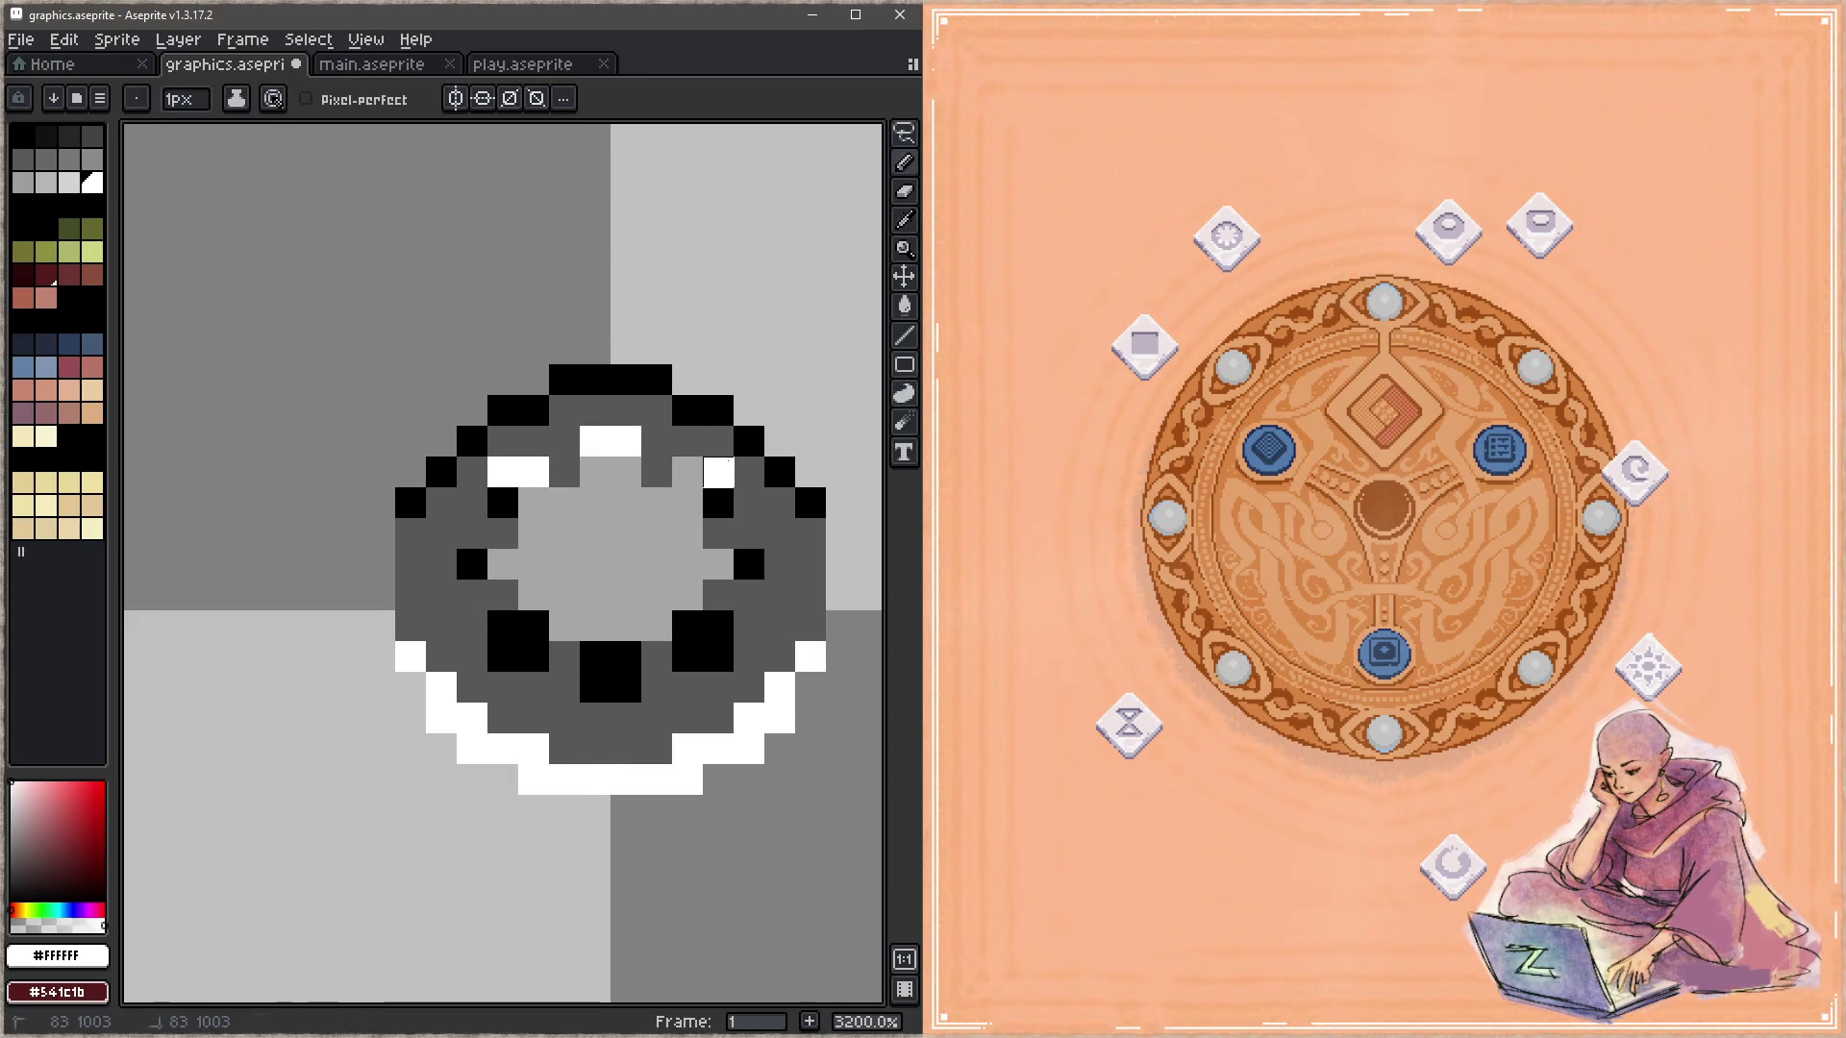
{"action": "left_click", "coordinate": [688, 472]}
{"action": "left_click", "coordinate": [656, 503]}
{"action": "left_click", "coordinate": [564, 504]}
{"action": "key", "text": "ctrl+s"}
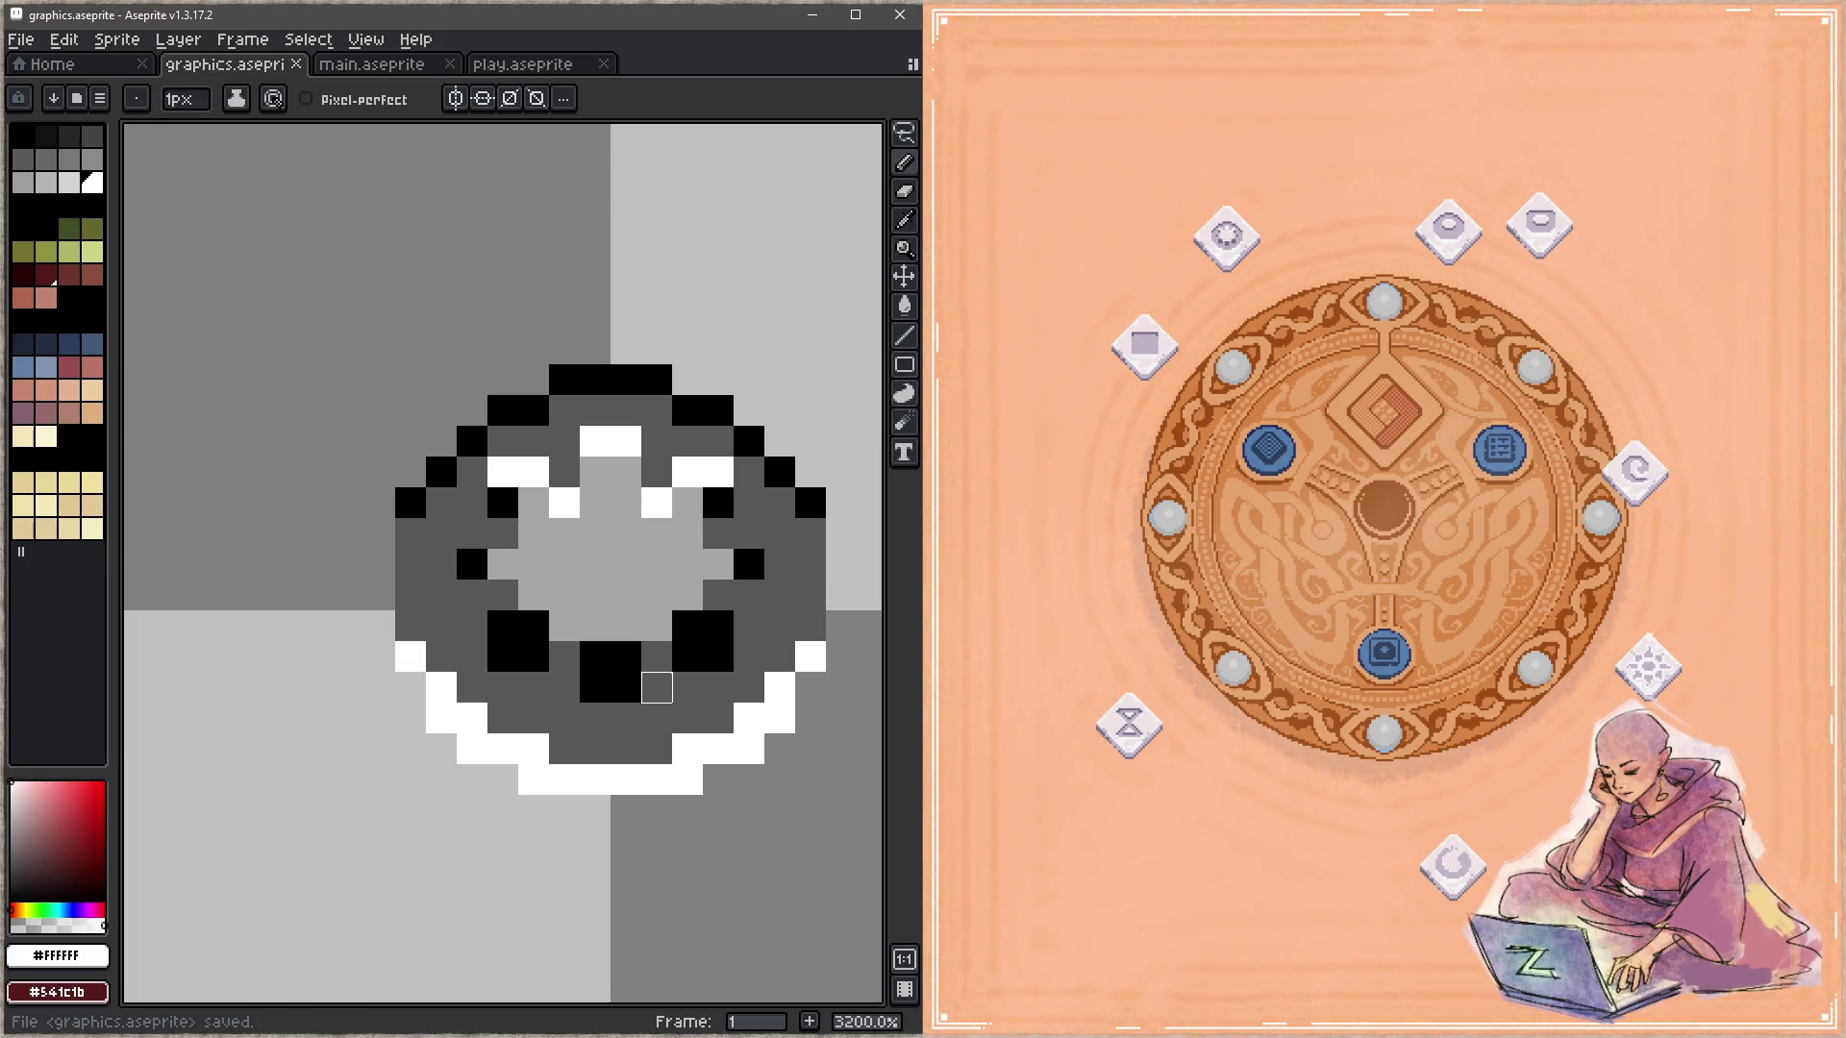
Step: Whiten the left and right inner ring pixels, turn two white pixels light grey, and save
{"action": "left_click", "coordinate": [471, 564]}
{"action": "left_click", "coordinate": [503, 564]}
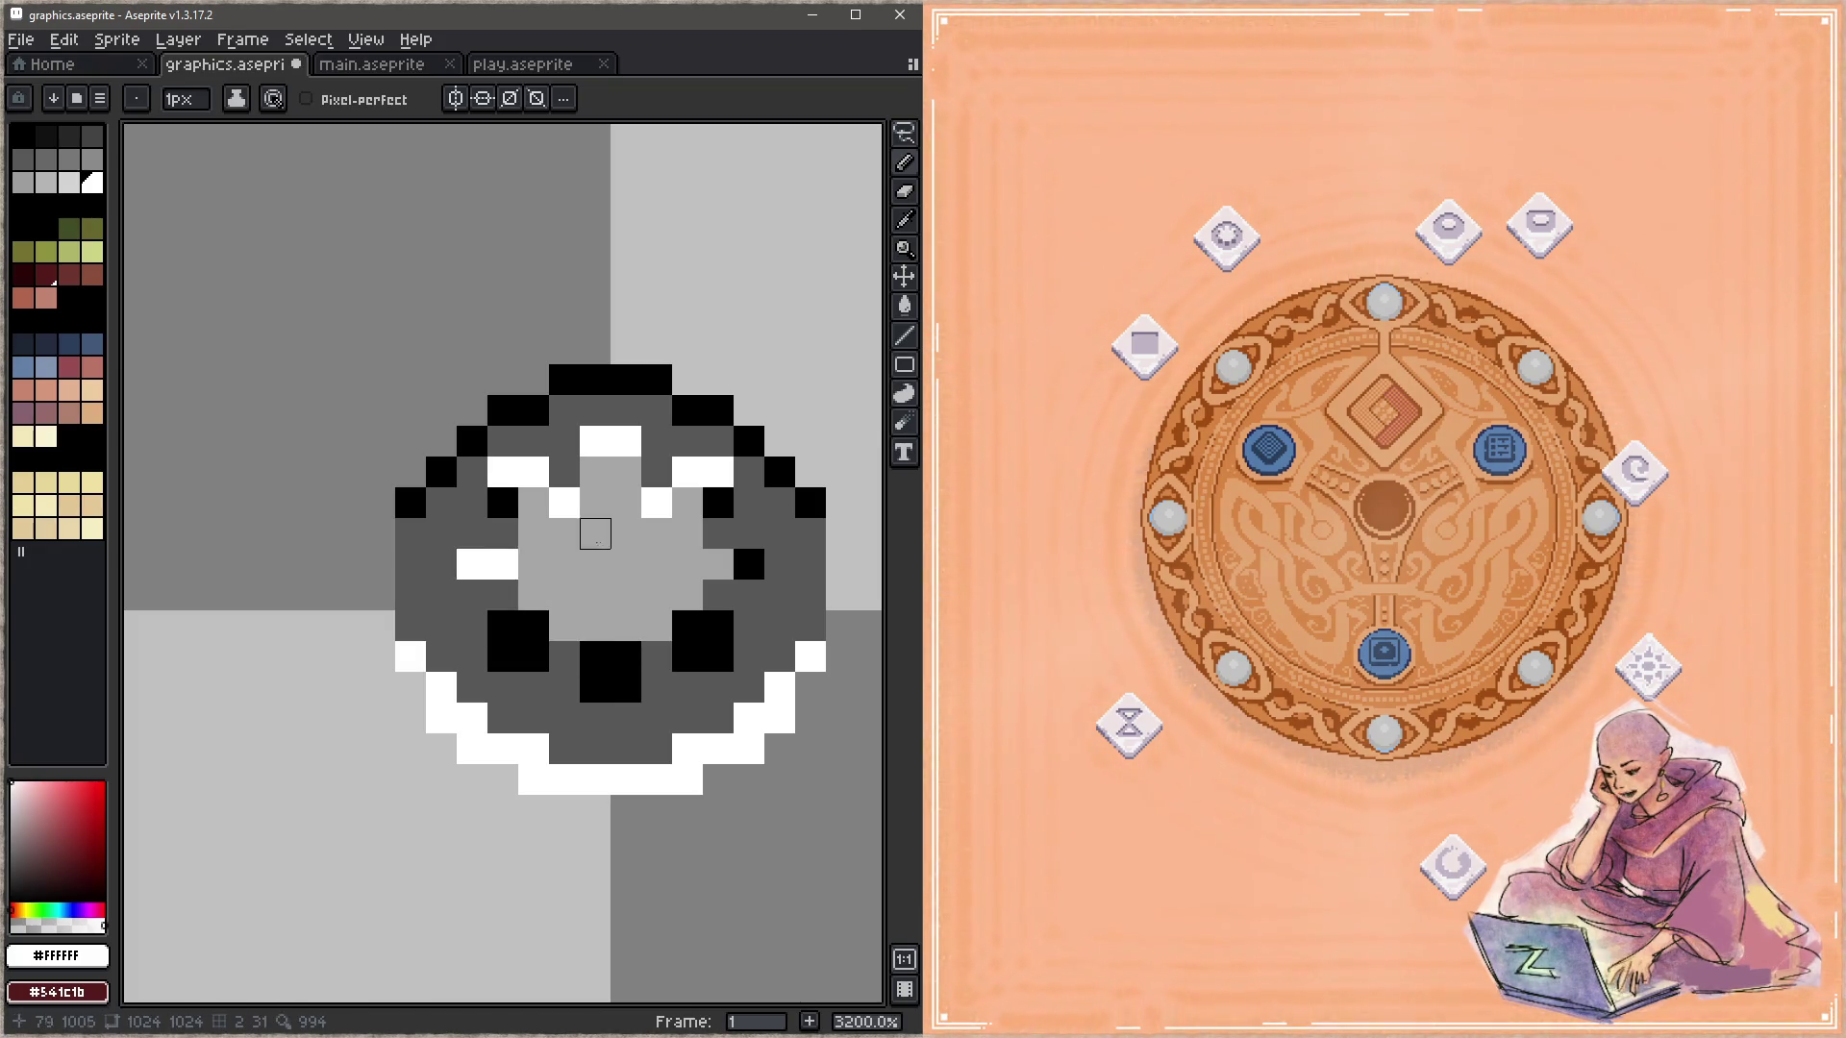
{"action": "left_click", "coordinate": [718, 565]}
{"action": "left_click", "coordinate": [749, 565]}
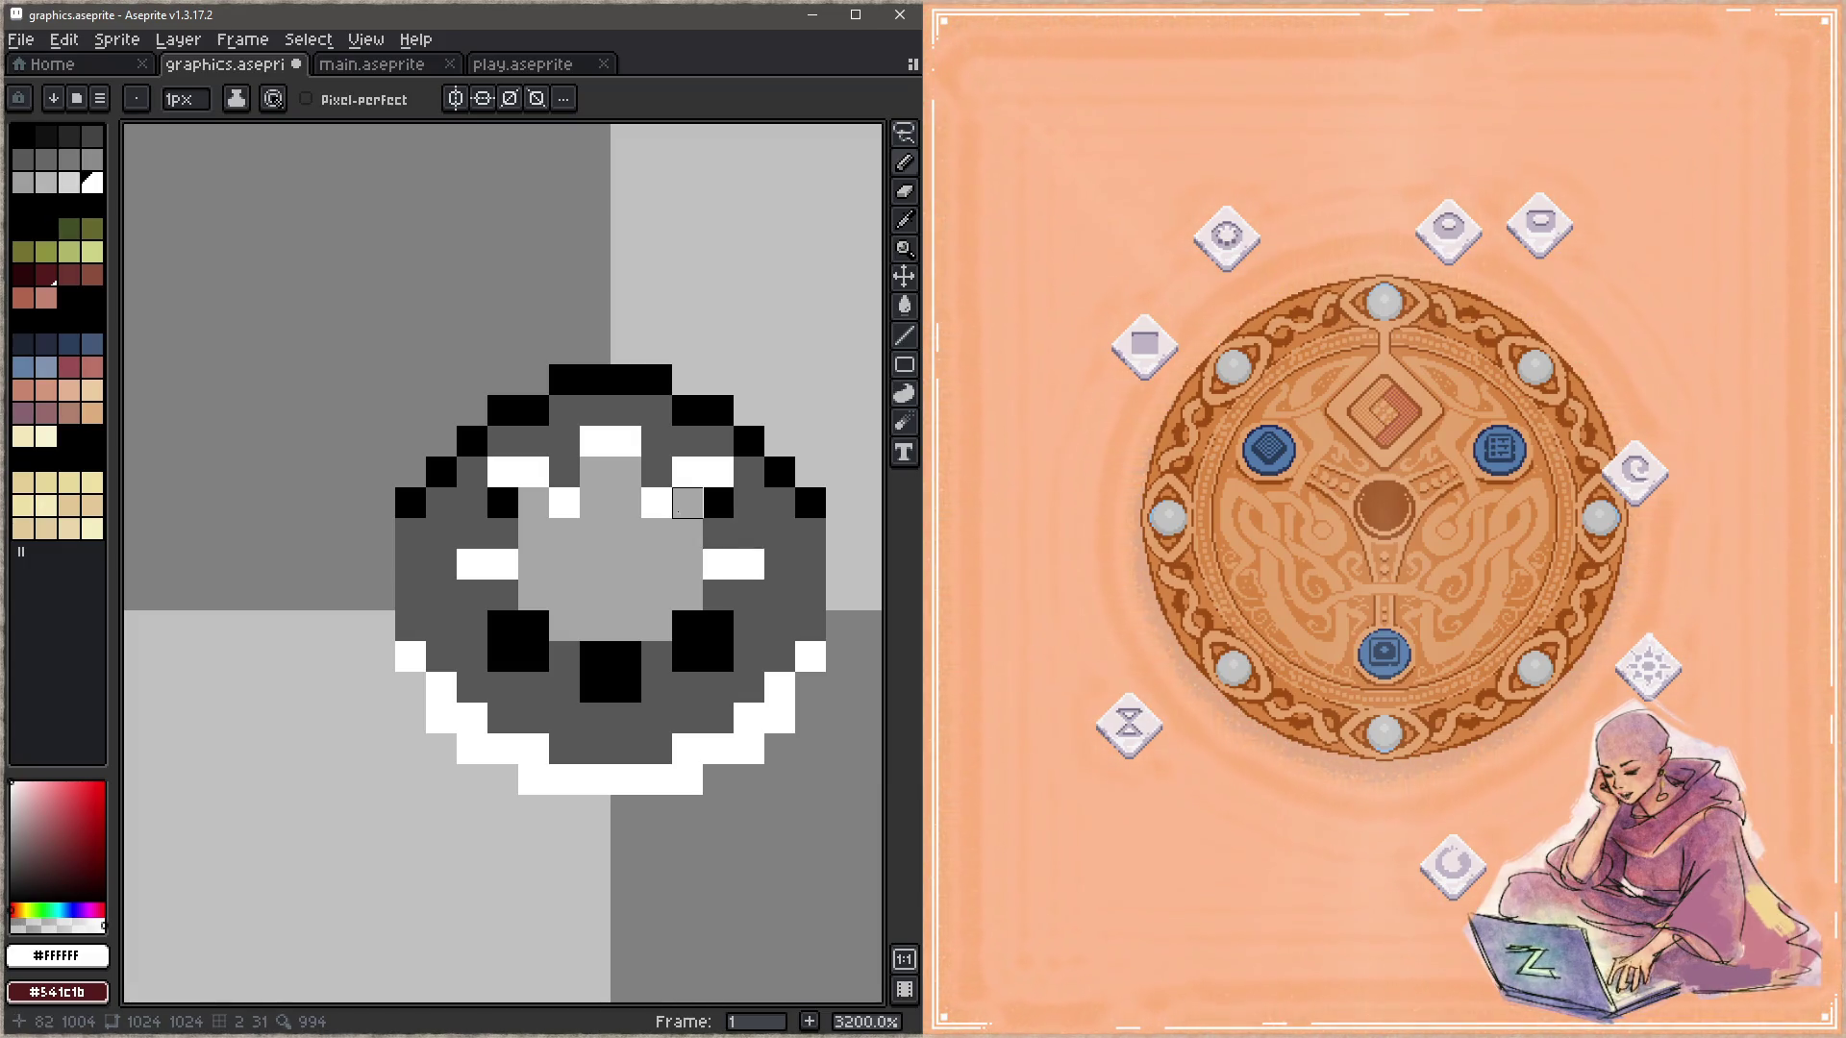
{"action": "left_click", "coordinate": [671, 519], "text": "alt"}
{"action": "left_click", "coordinate": [657, 504]}
{"action": "left_click", "coordinate": [564, 502]}
{"action": "key", "text": "ctrl+s"}
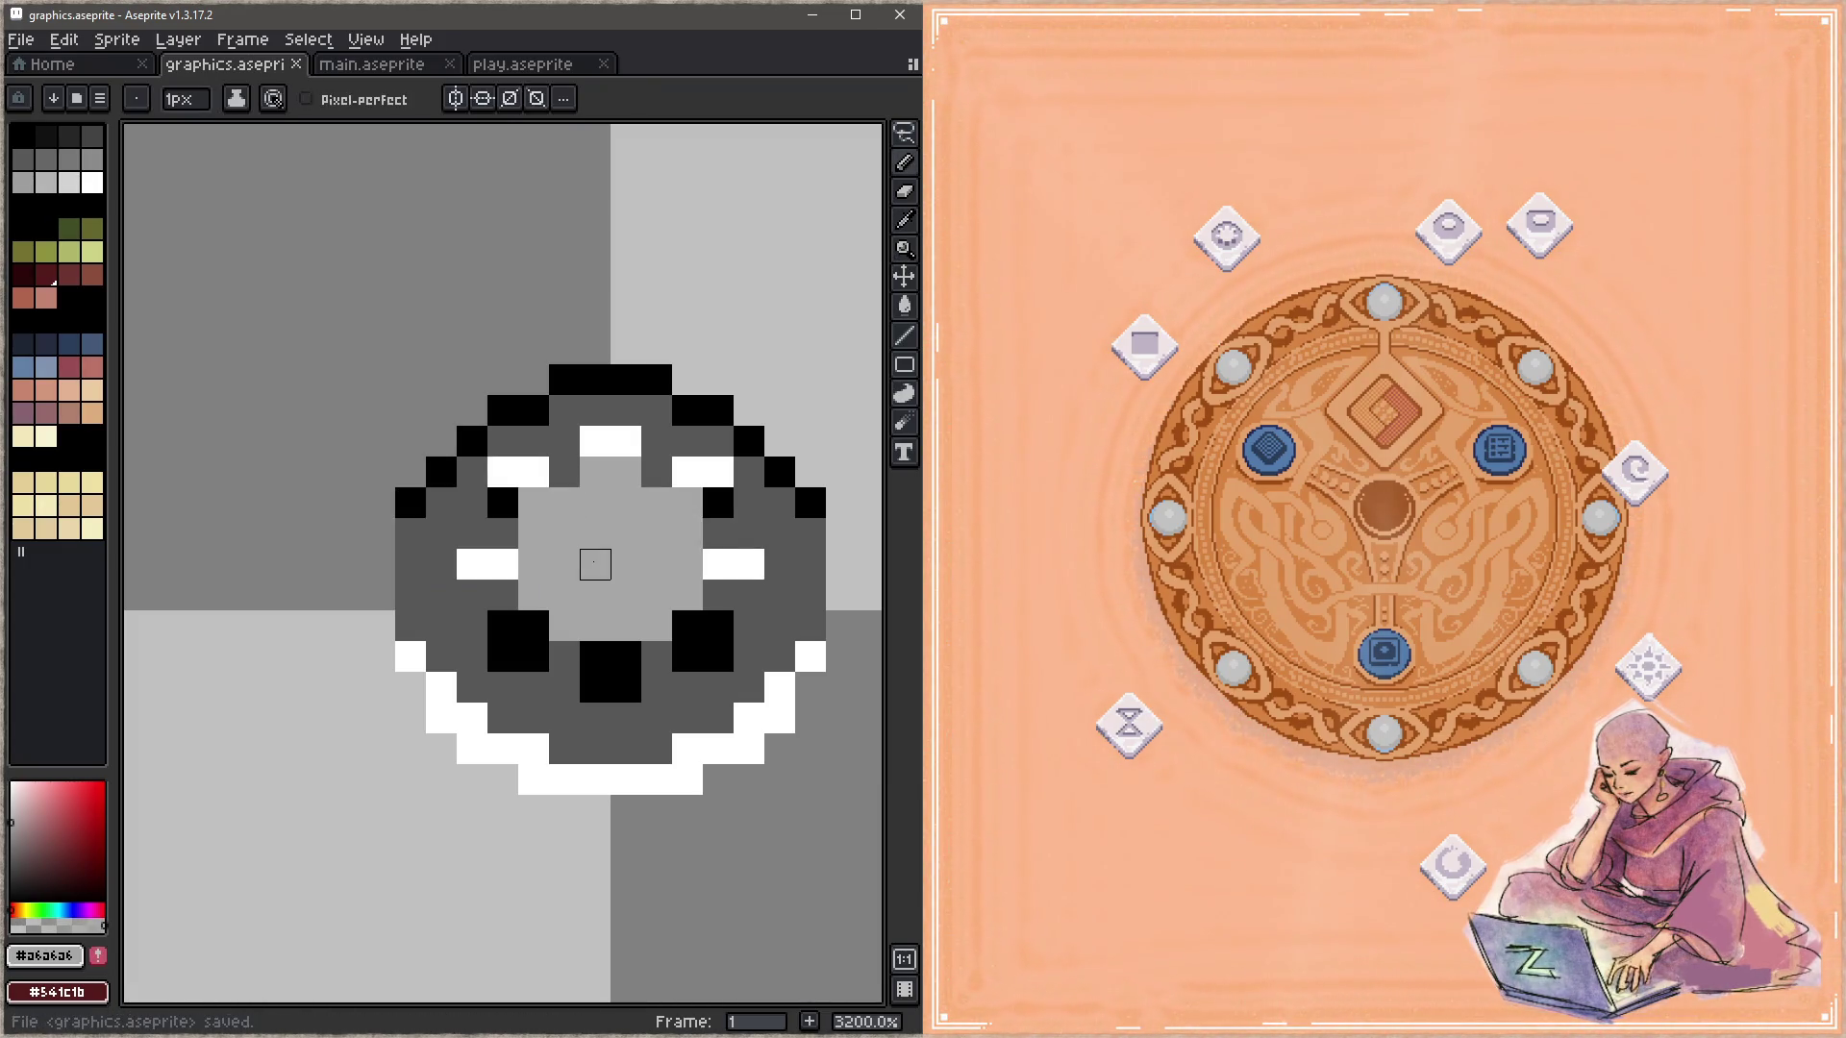
Step: Paint the pixels around the inner ring and the centre white, saving along the way
{"action": "left_click", "coordinate": [704, 480], "text": "alt"}
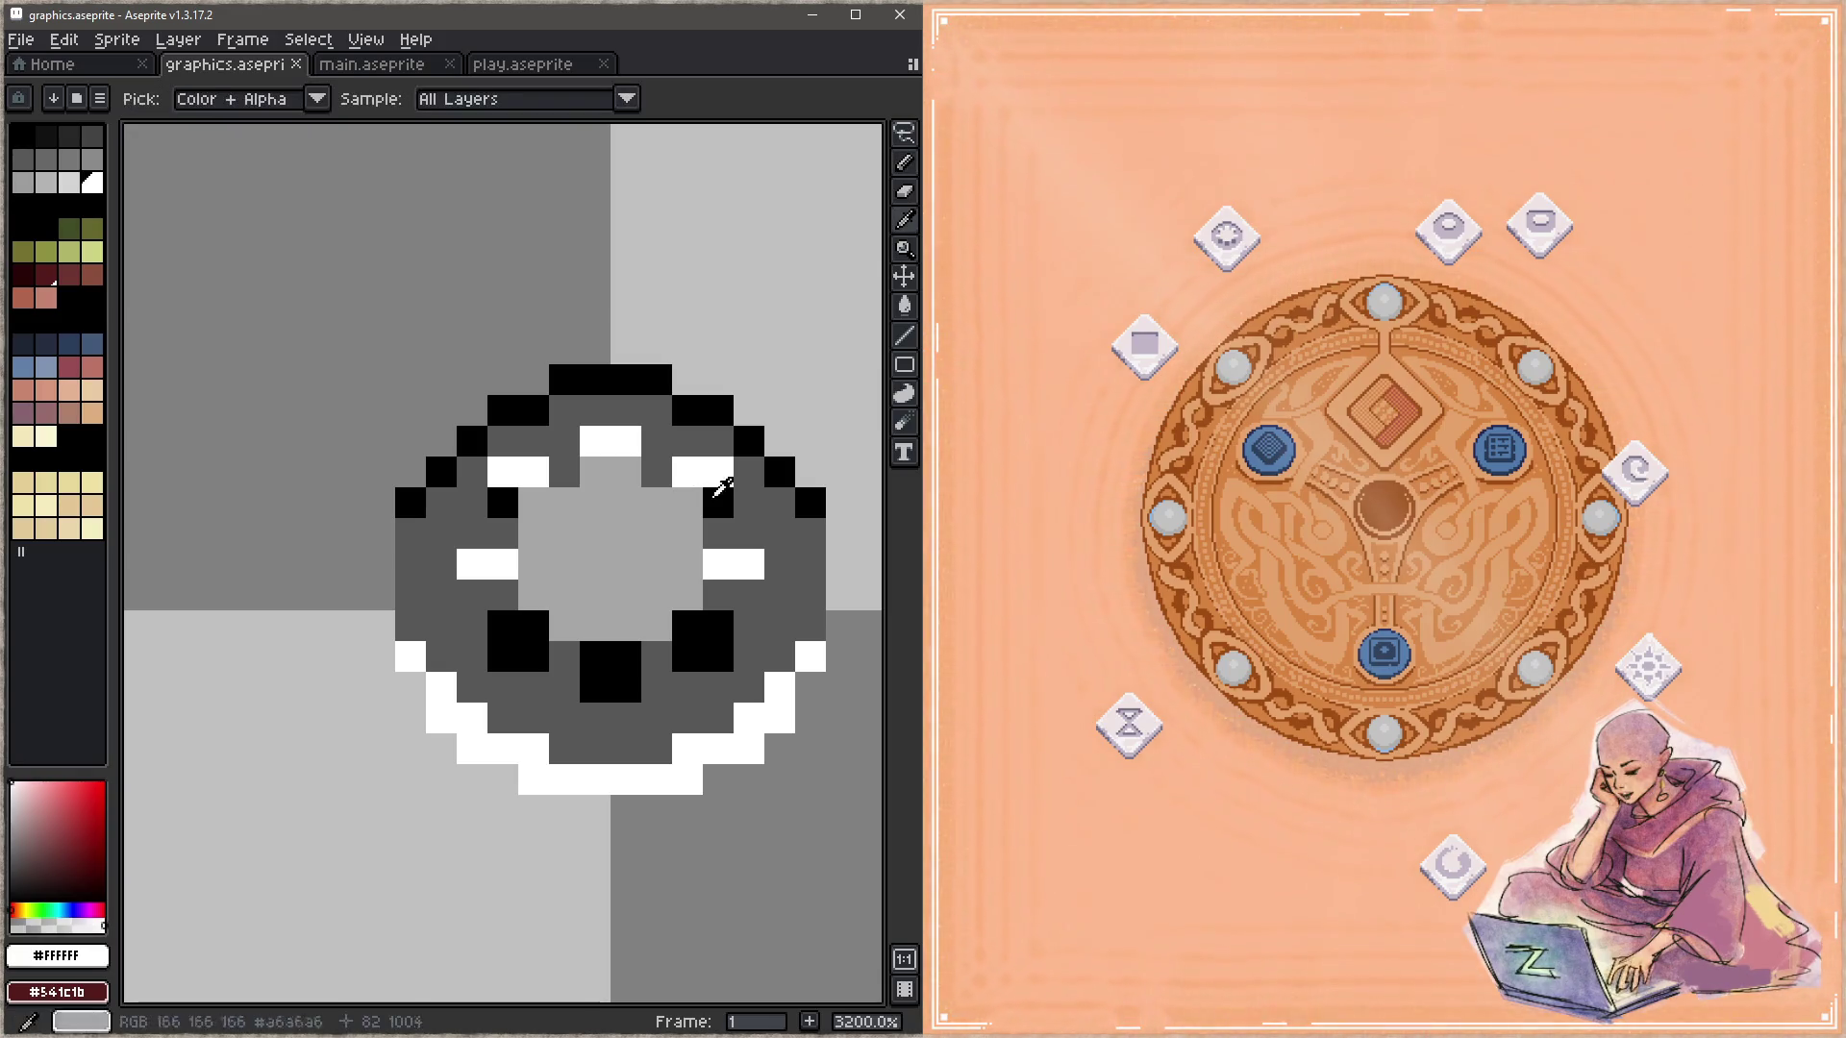
{"action": "left_click", "coordinate": [718, 503]}
{"action": "left_click", "coordinate": [505, 506]}
{"action": "key", "text": "ctrl+s"}
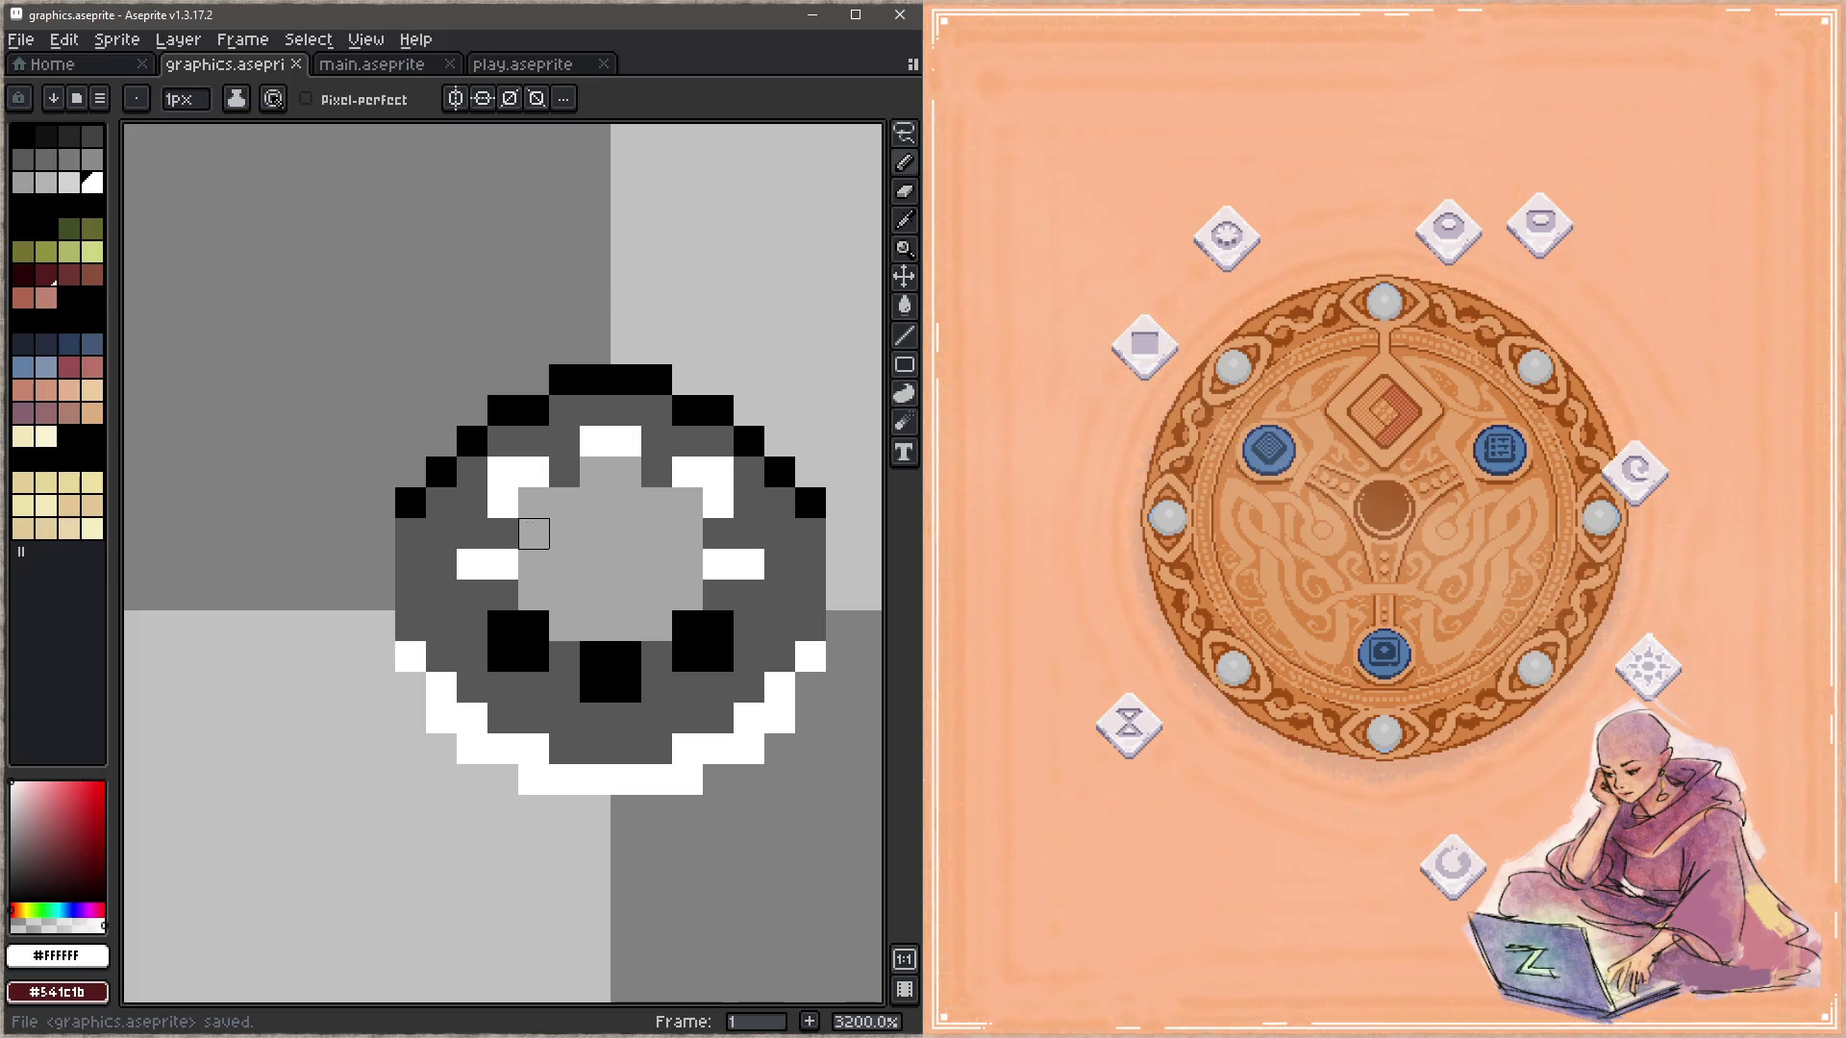
{"action": "left_click", "coordinate": [533, 534]}
{"action": "left_click_drag", "start_coordinate": [657, 534], "coordinate": [688, 533]}
{"action": "left_click", "coordinate": [657, 503]}
{"action": "left_click", "coordinate": [687, 503]}
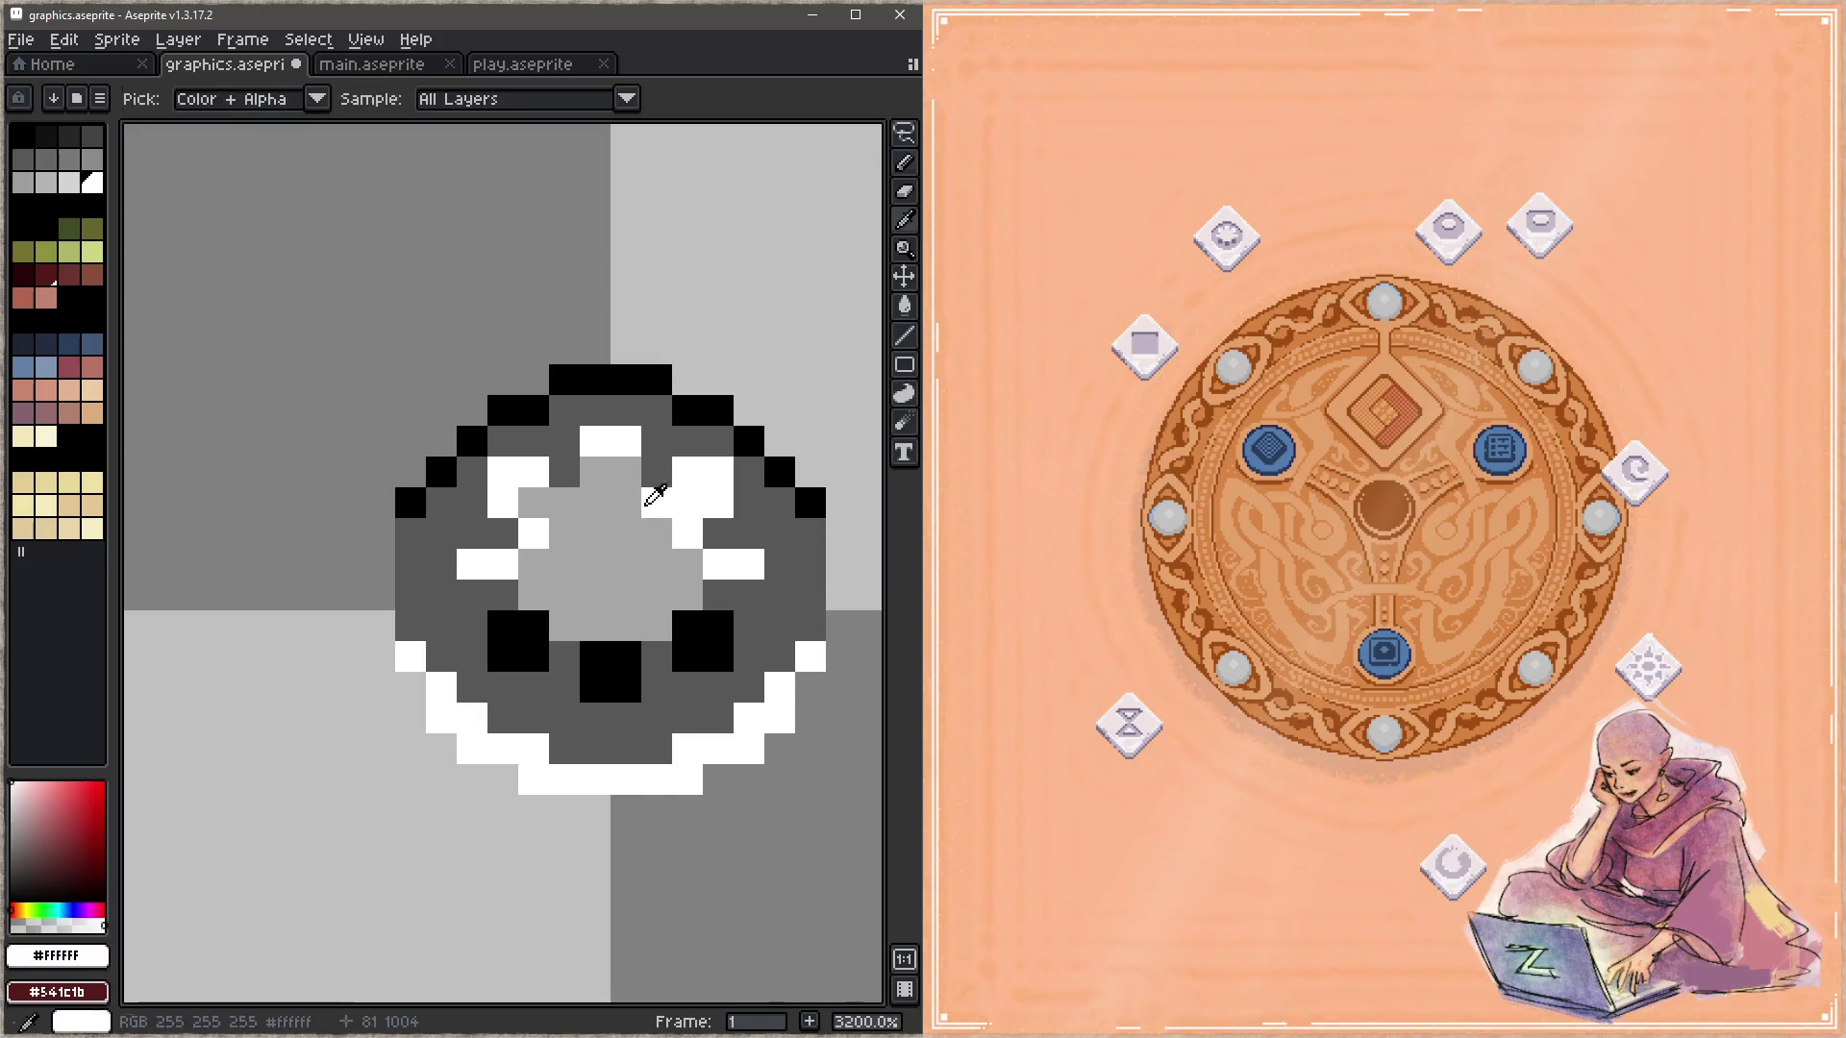
{"action": "left_click_drag", "start_coordinate": [626, 472], "coordinate": [534, 509]}
{"action": "key", "text": "ctrl+s"}
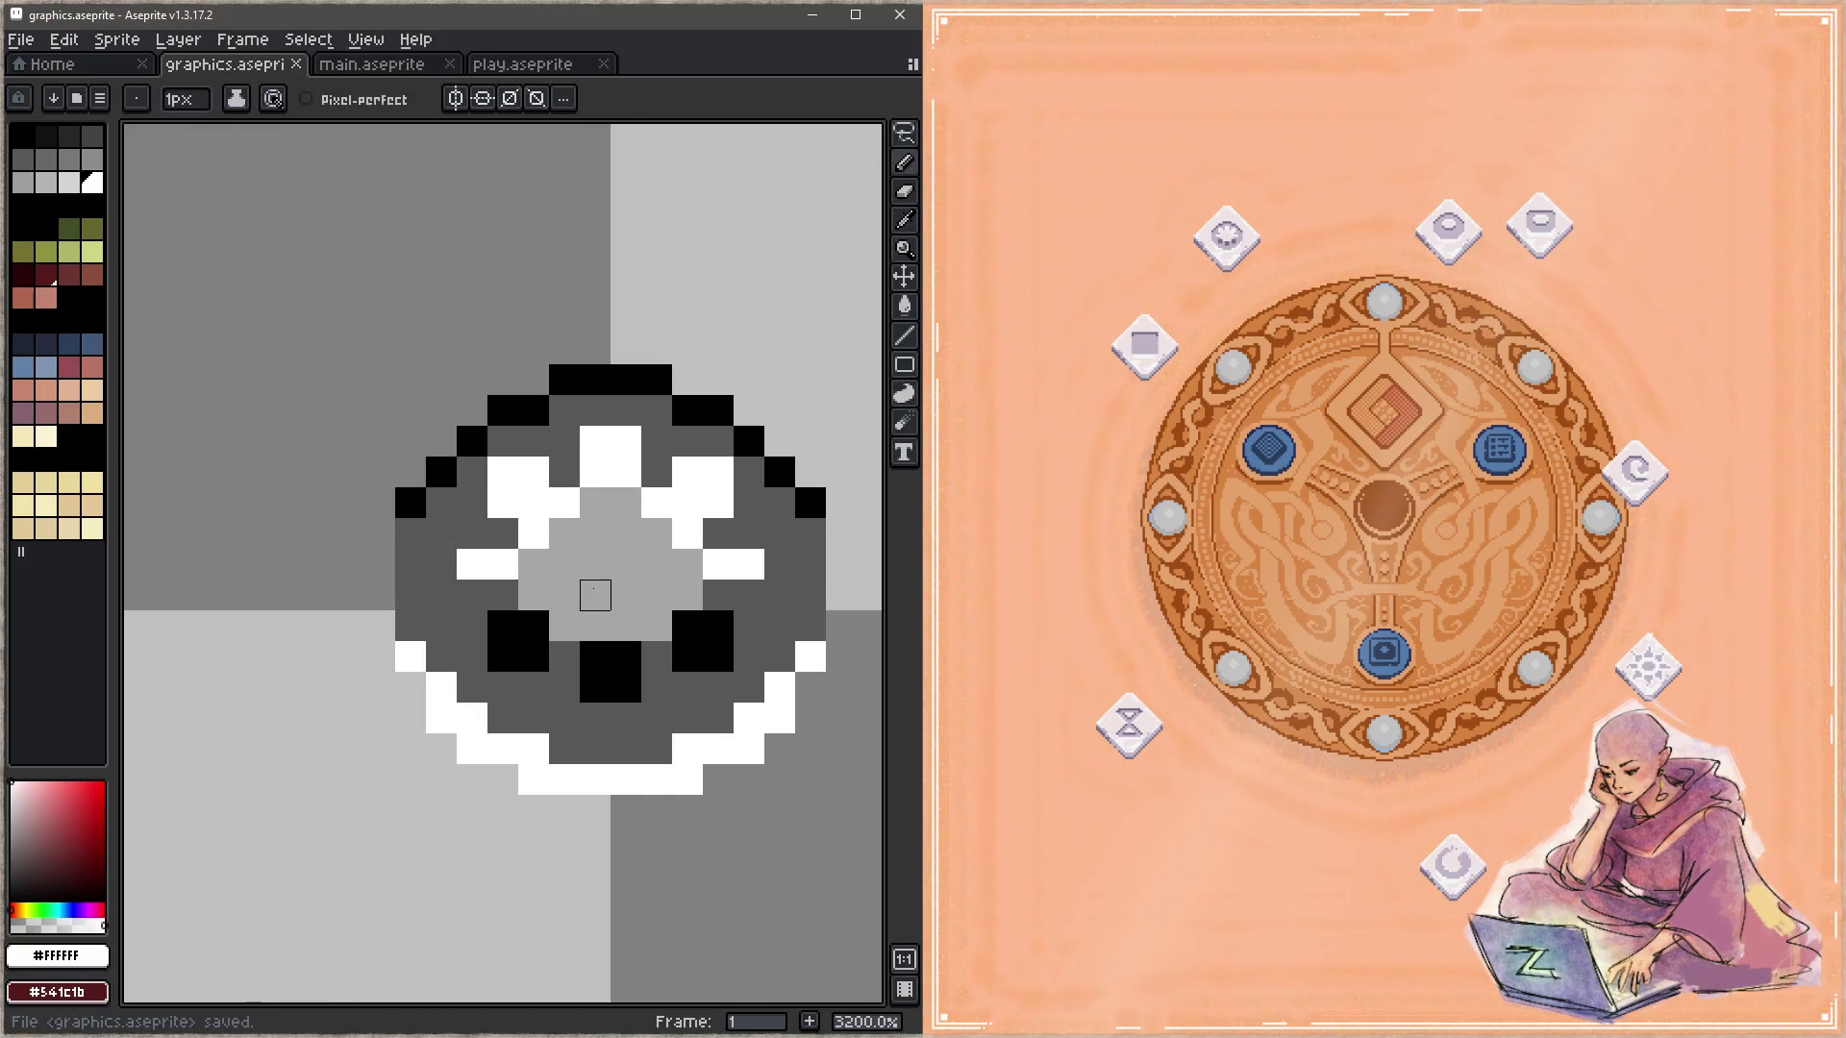
Step: Add black shading pixels below the core and on its right side, then save
{"action": "left_click", "coordinate": [534, 625], "text": "alt"}
{"action": "left_click", "coordinate": [533, 595]}
{"action": "left_click", "coordinate": [564, 626]}
{"action": "left_click", "coordinate": [656, 626]}
{"action": "left_click", "coordinate": [687, 595]}
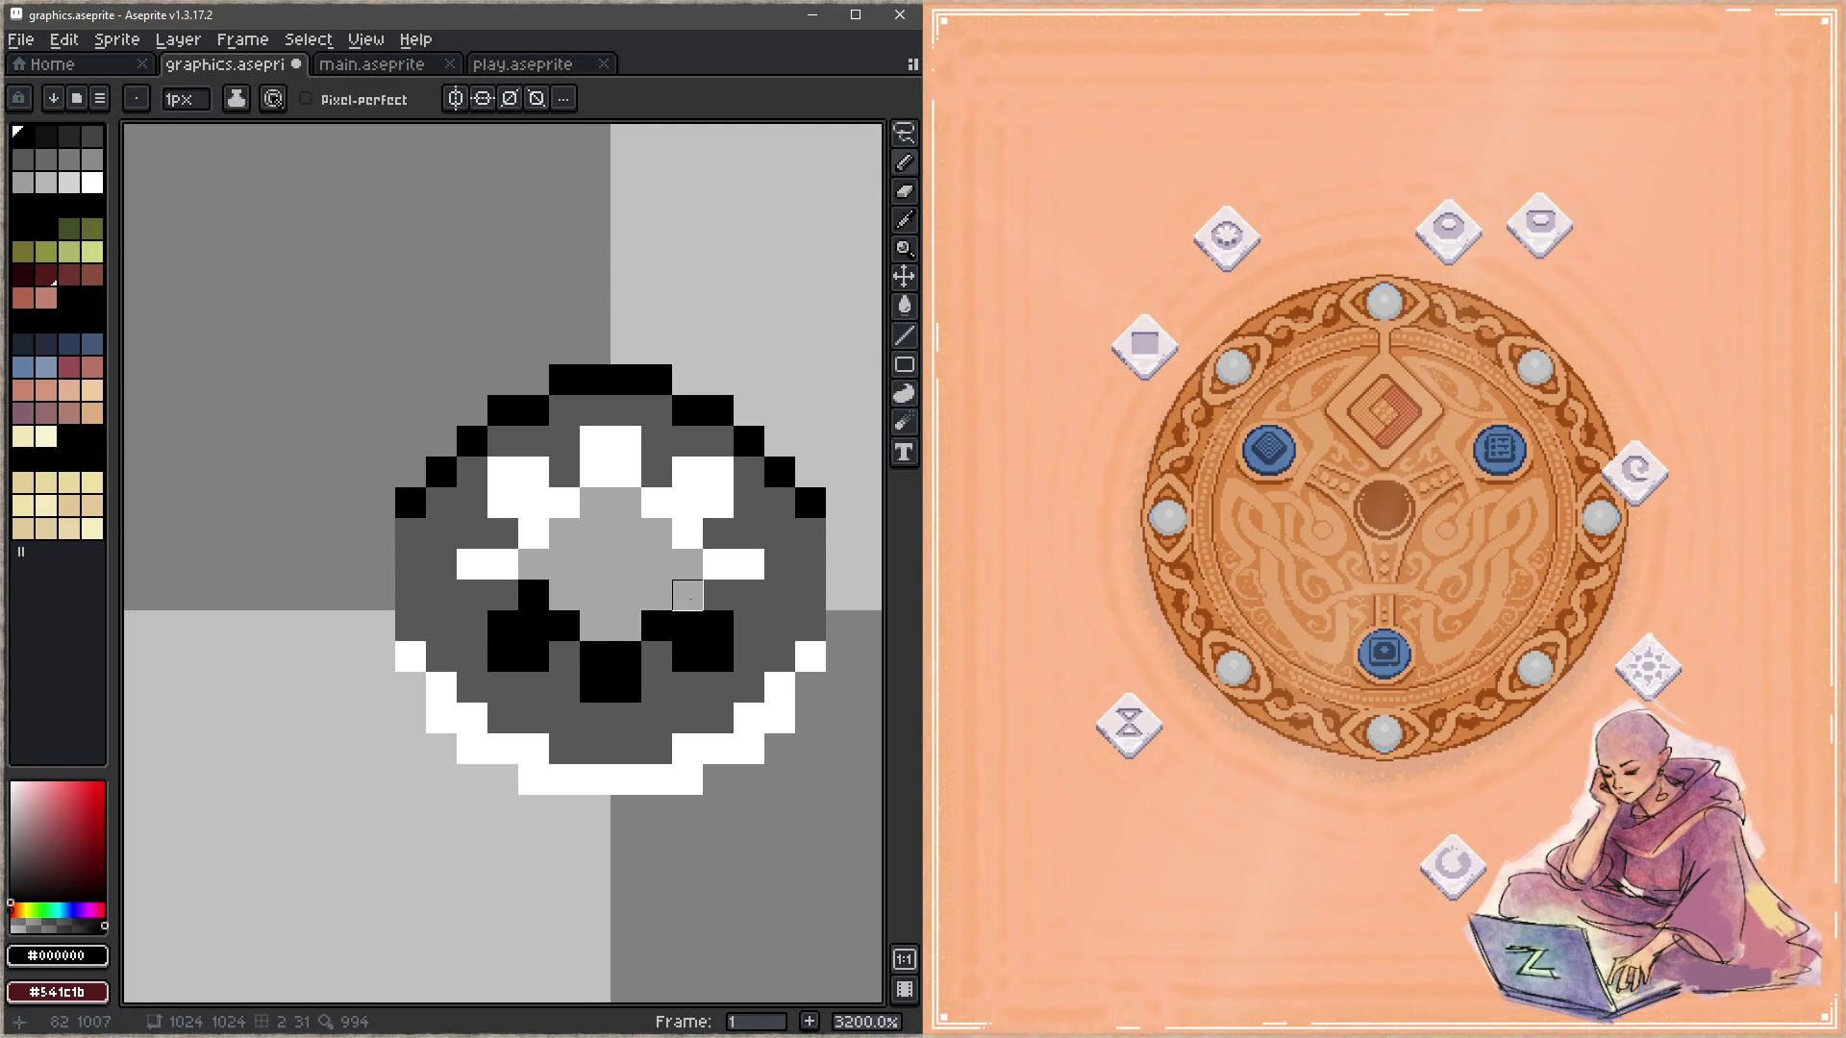
{"action": "key", "text": "ctrl+s"}
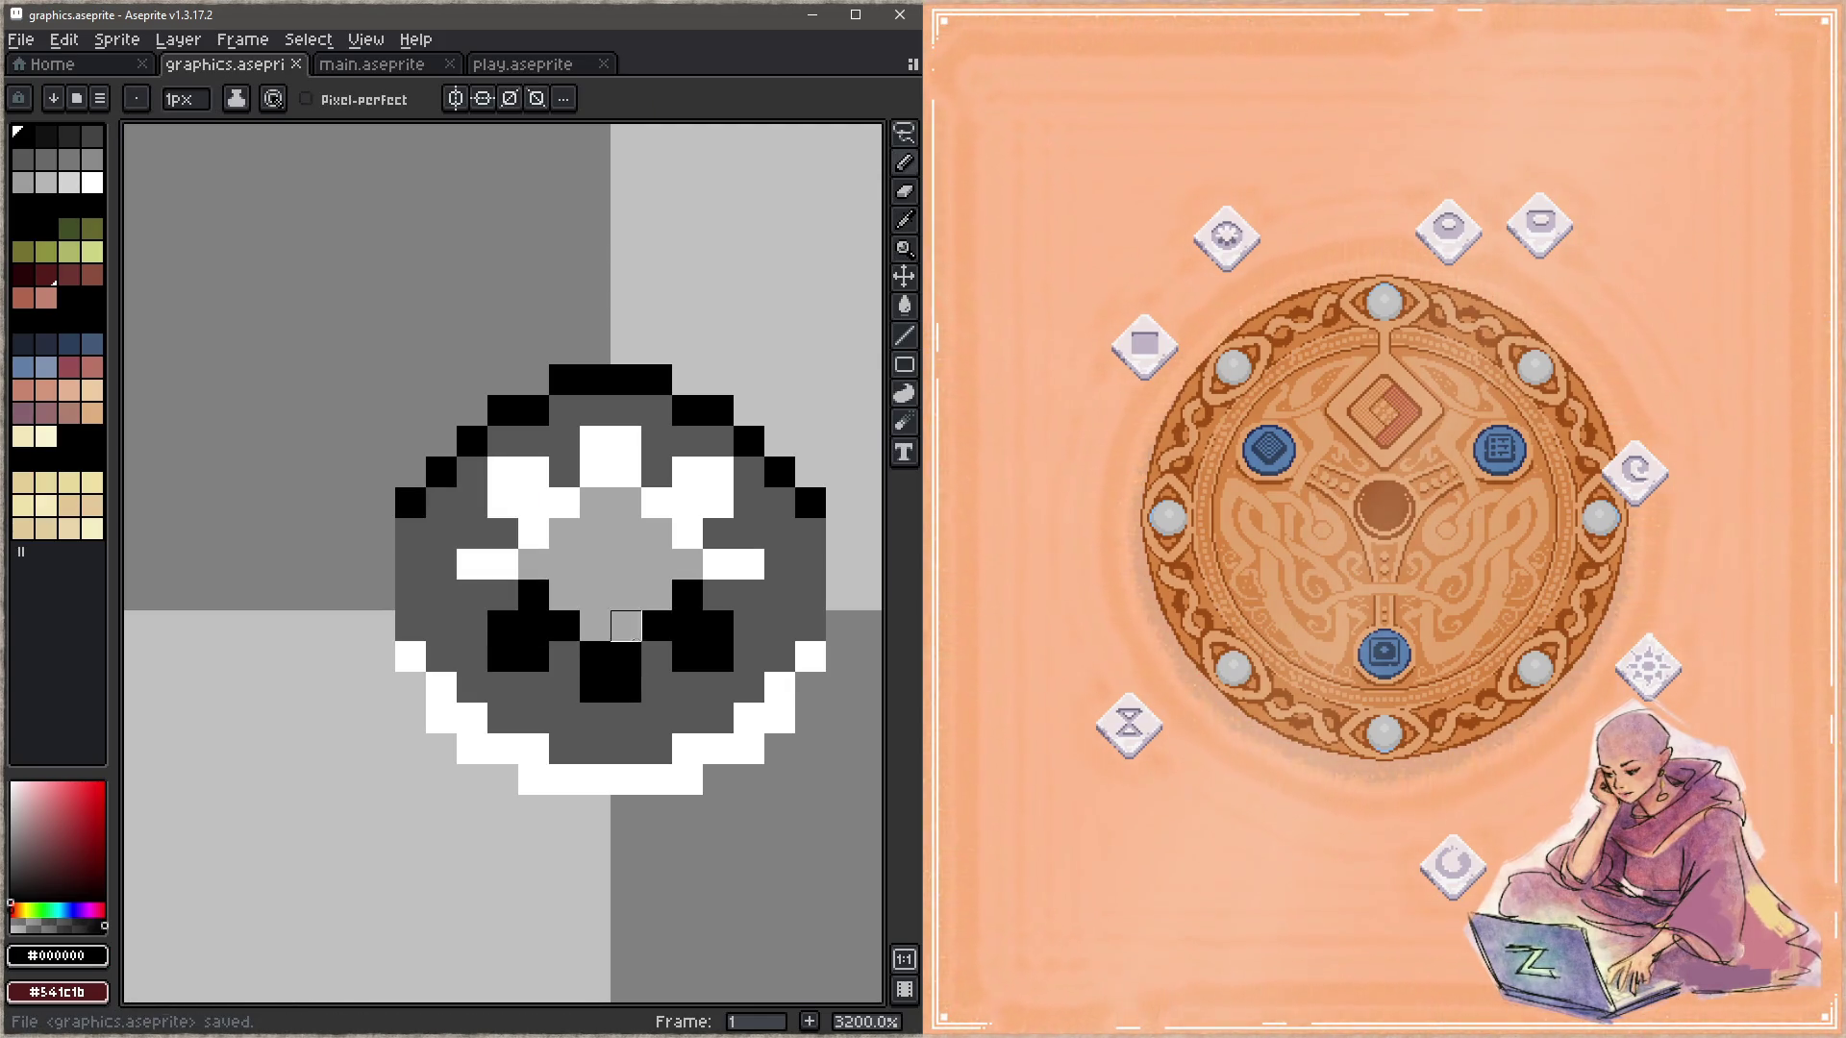
Step: Paint the lower core row light grey with one black pixel, then save
{"action": "left_click", "coordinate": [626, 626], "text": "alt"}
{"action": "left_click_drag", "start_coordinate": [503, 626], "coordinate": [687, 626]}
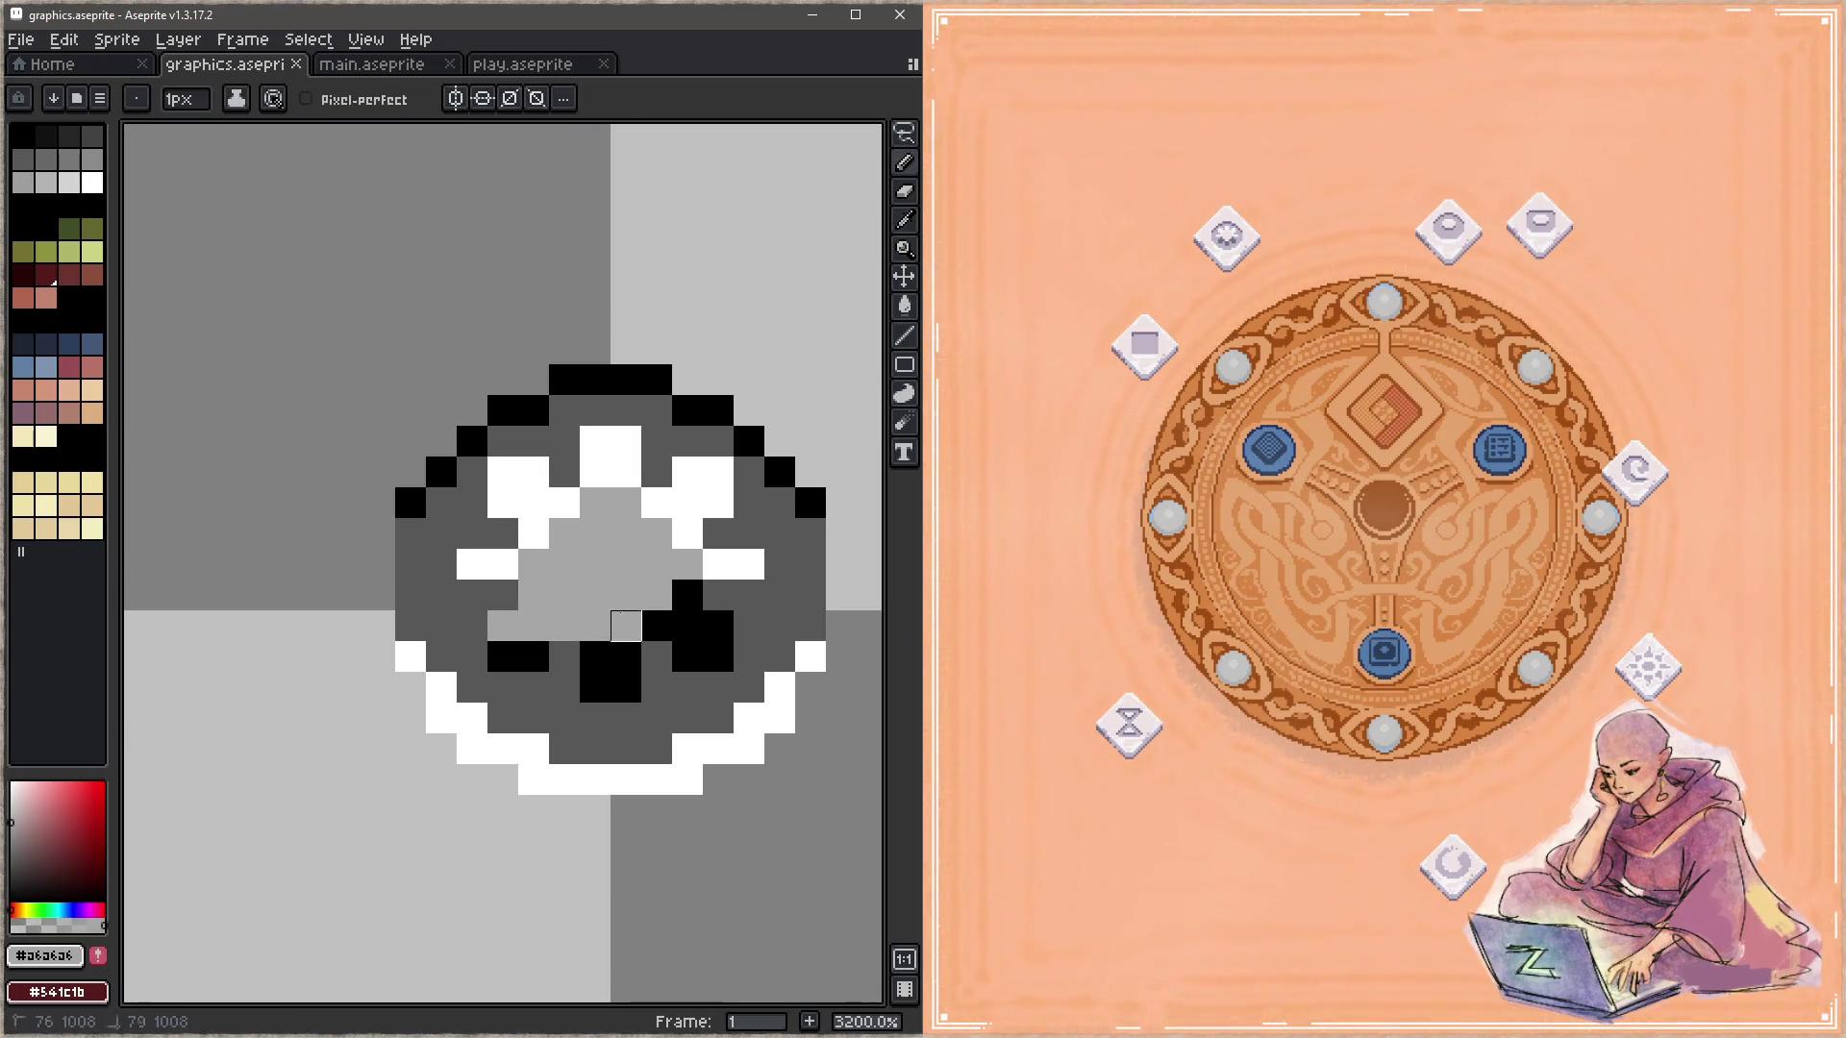
{"action": "left_click", "coordinate": [534, 656], "text": "alt"}
{"action": "left_click", "coordinate": [503, 626]}
{"action": "key", "text": "z"}
{"action": "key", "text": "ctrl+s"}
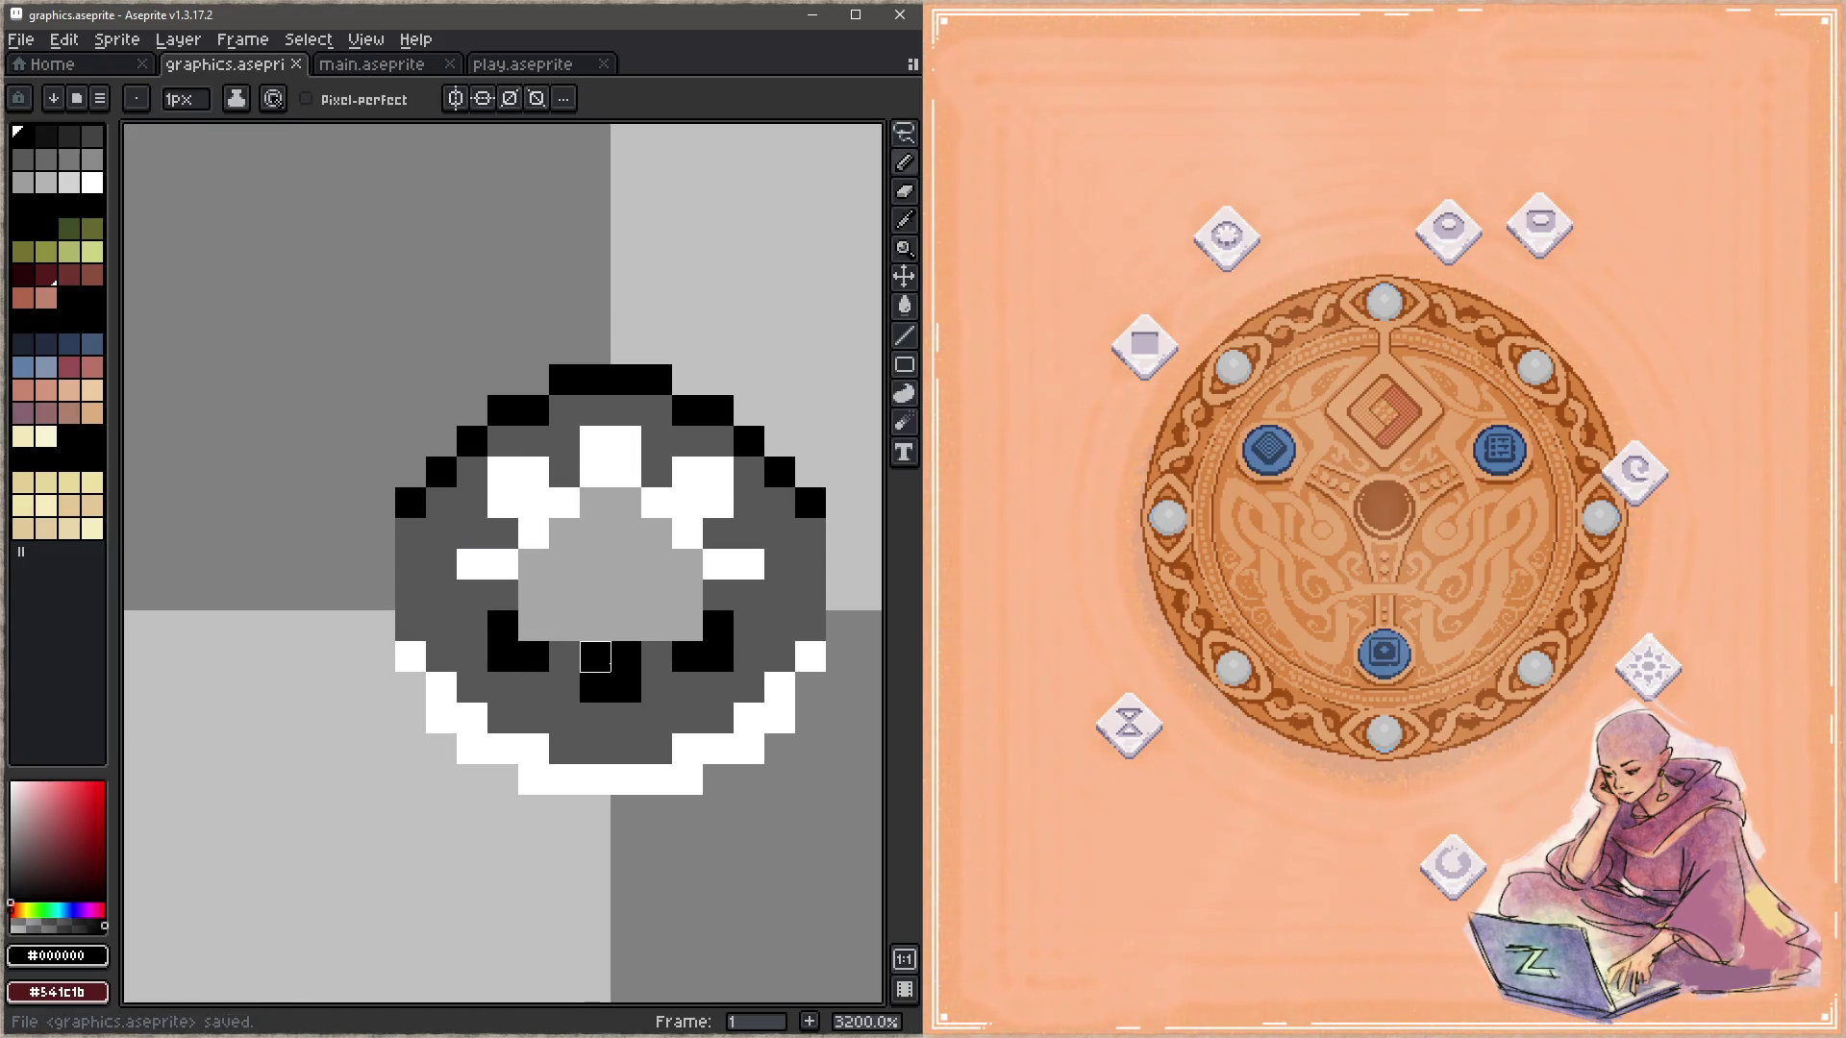
Step: Turn the two bottom black pixels light grey and extend the core upward and left
{"action": "left_click", "coordinate": [610, 618], "text": "alt"}
{"action": "left_click_drag", "start_coordinate": [626, 656], "coordinate": [595, 657]}
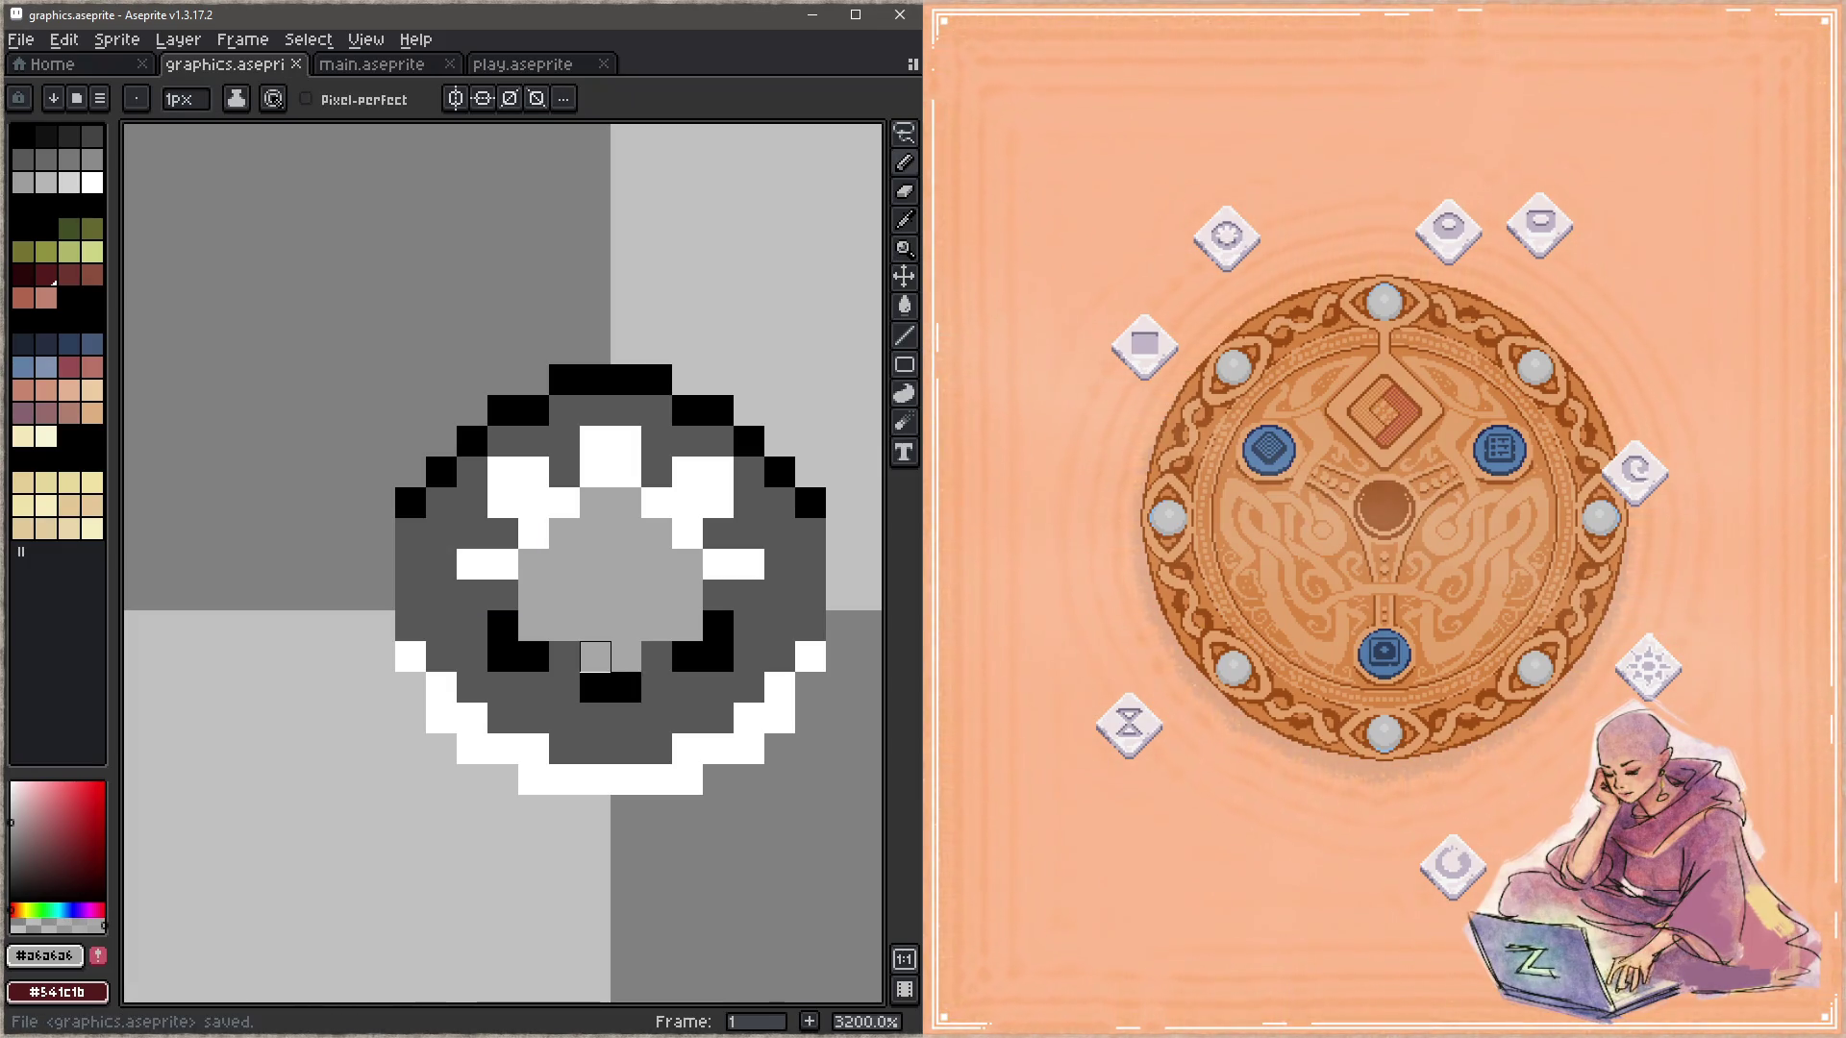
{"action": "mouse_move", "coordinate": [534, 533]}
{"action": "left_mouse_down"}
{"action": "mouse_move", "coordinate": [626, 472]}
{"action": "mouse_move", "coordinate": [657, 564]}
{"action": "left_mouse_up"}
{"action": "key", "text": "ctrl+s"}
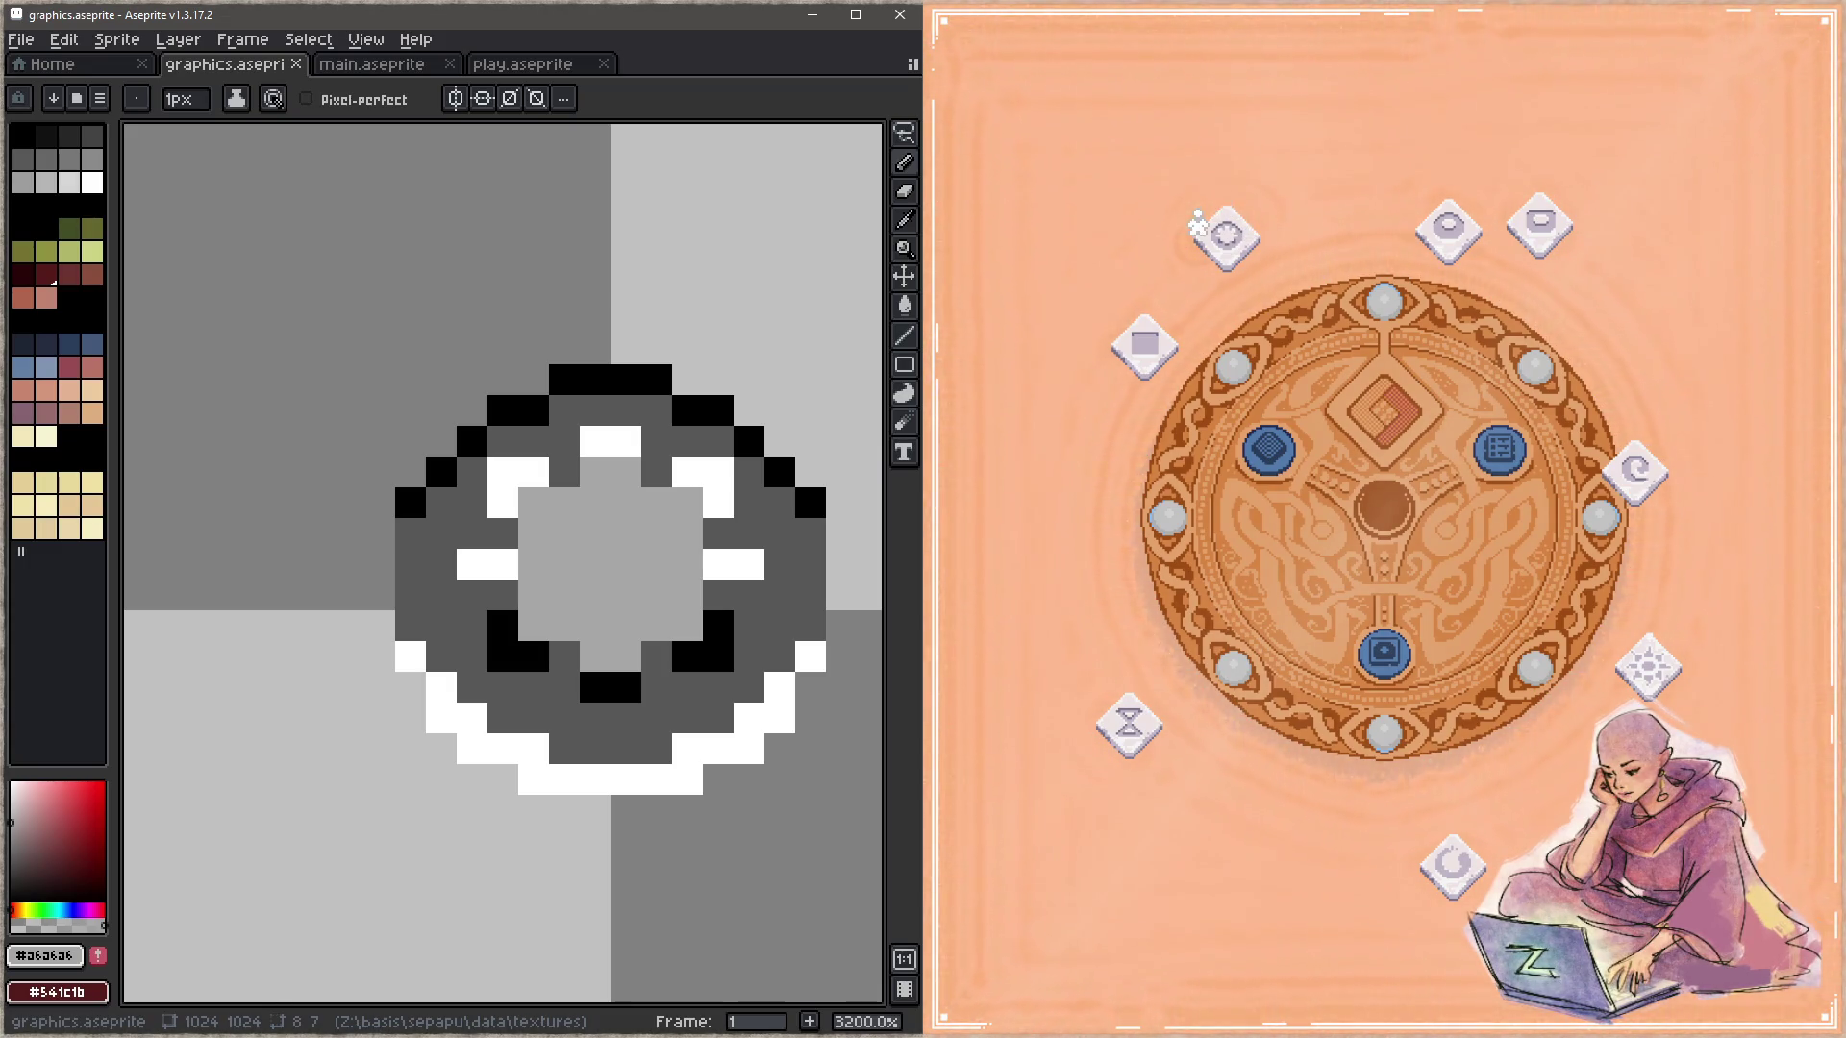
Step: Add black pixels at the core's lower left and right plus a white highlight on the right
{"action": "left_click", "coordinate": [500, 629], "text": "alt"}
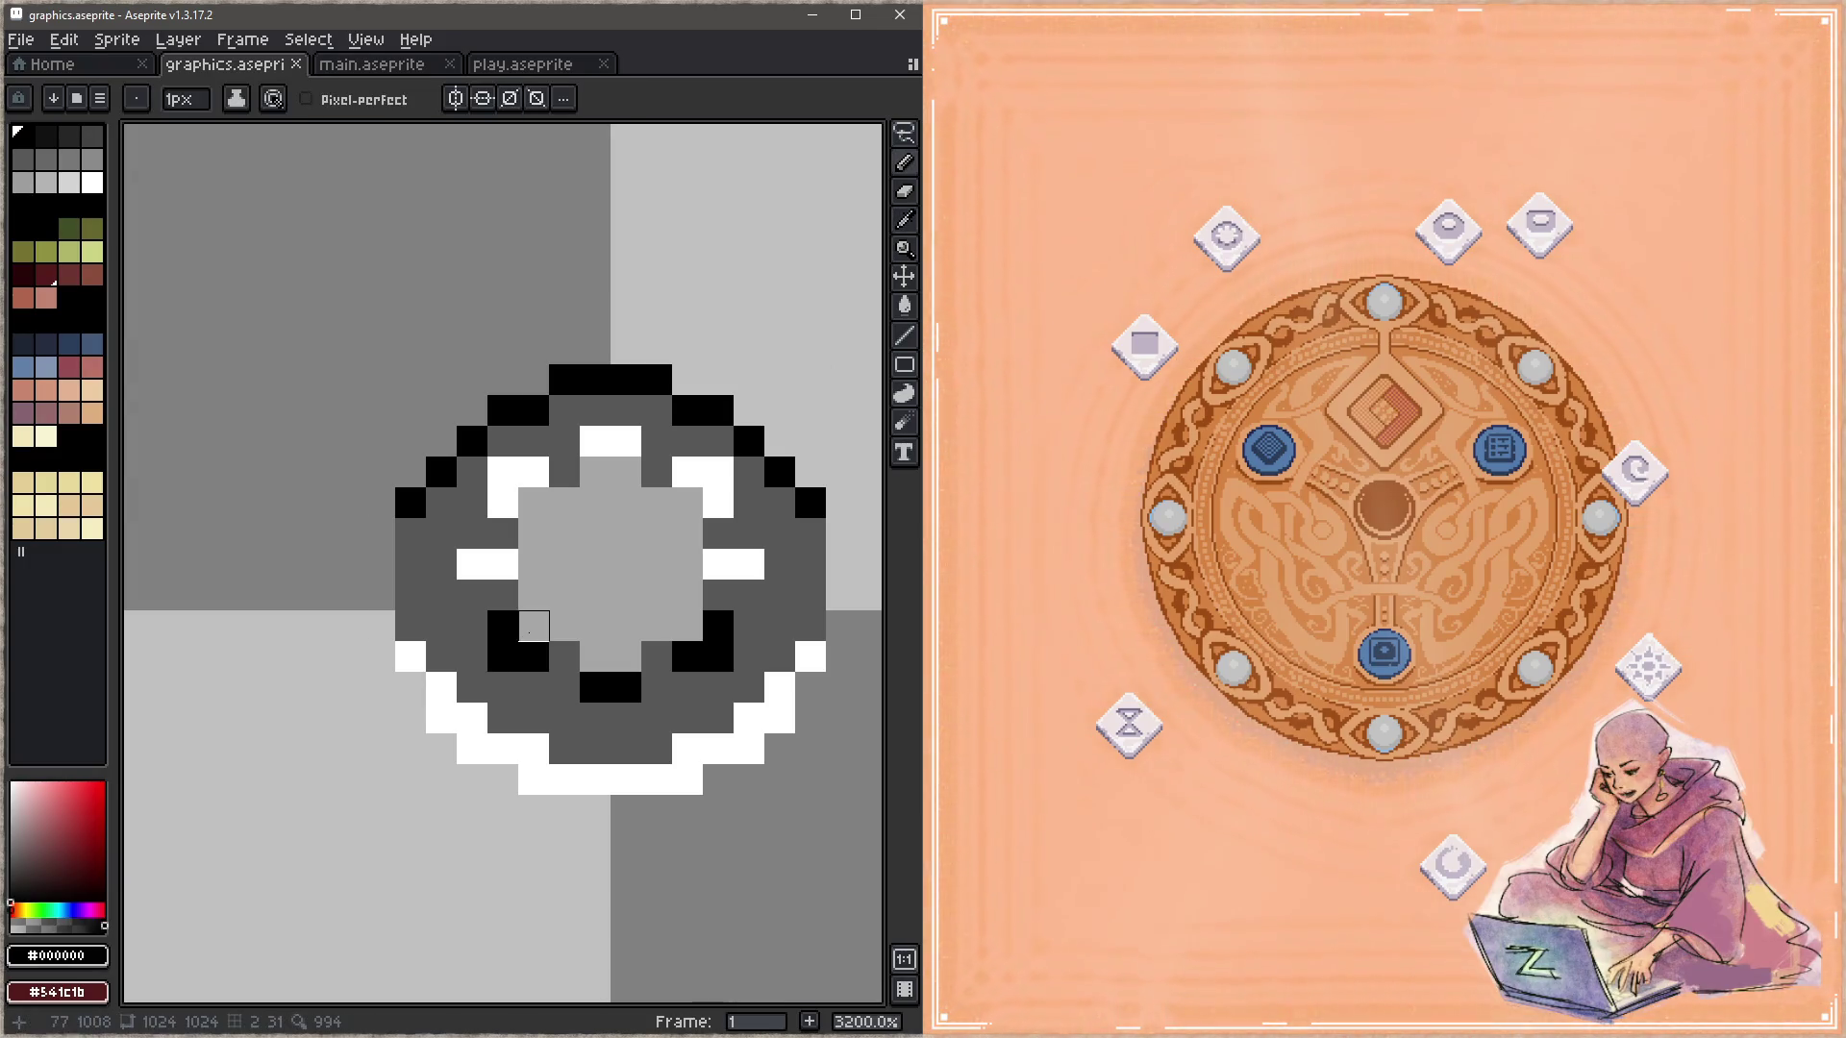
{"action": "left_click", "coordinate": [564, 626]}
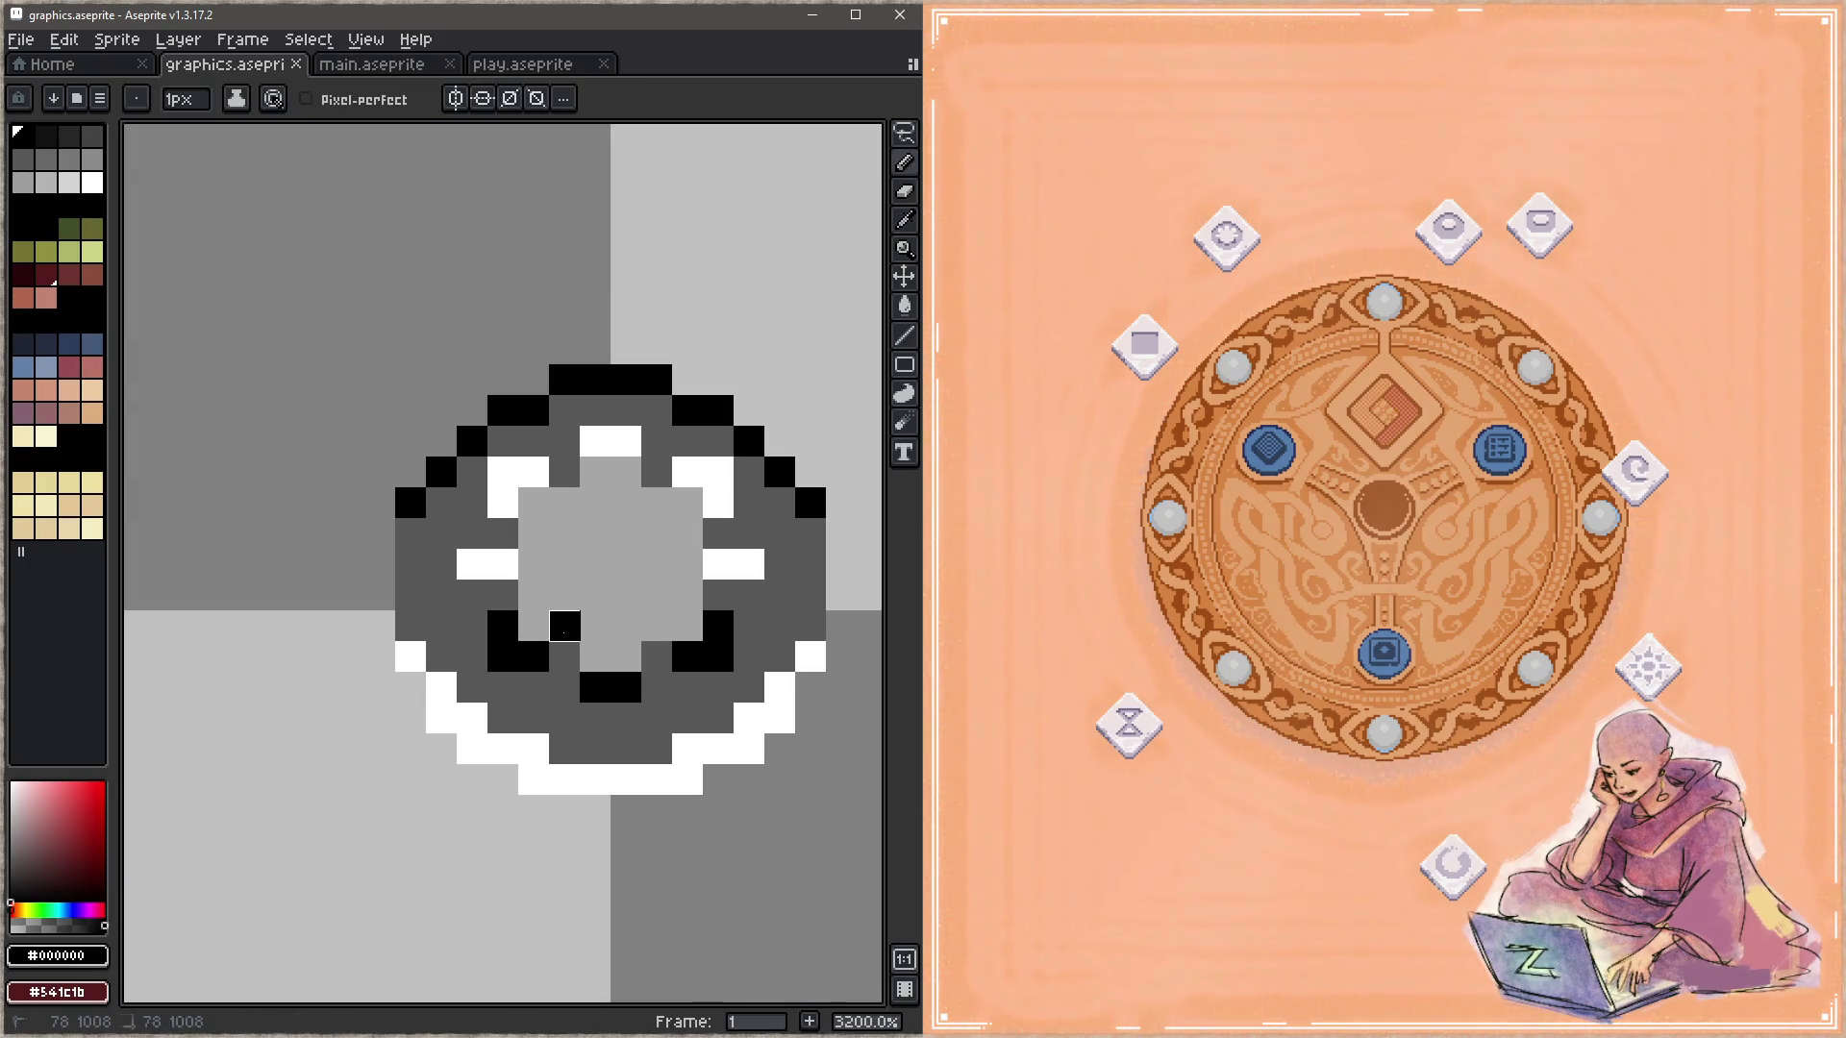
{"action": "left_click", "coordinate": [657, 626]}
{"action": "left_click", "coordinate": [714, 477], "text": "alt"}
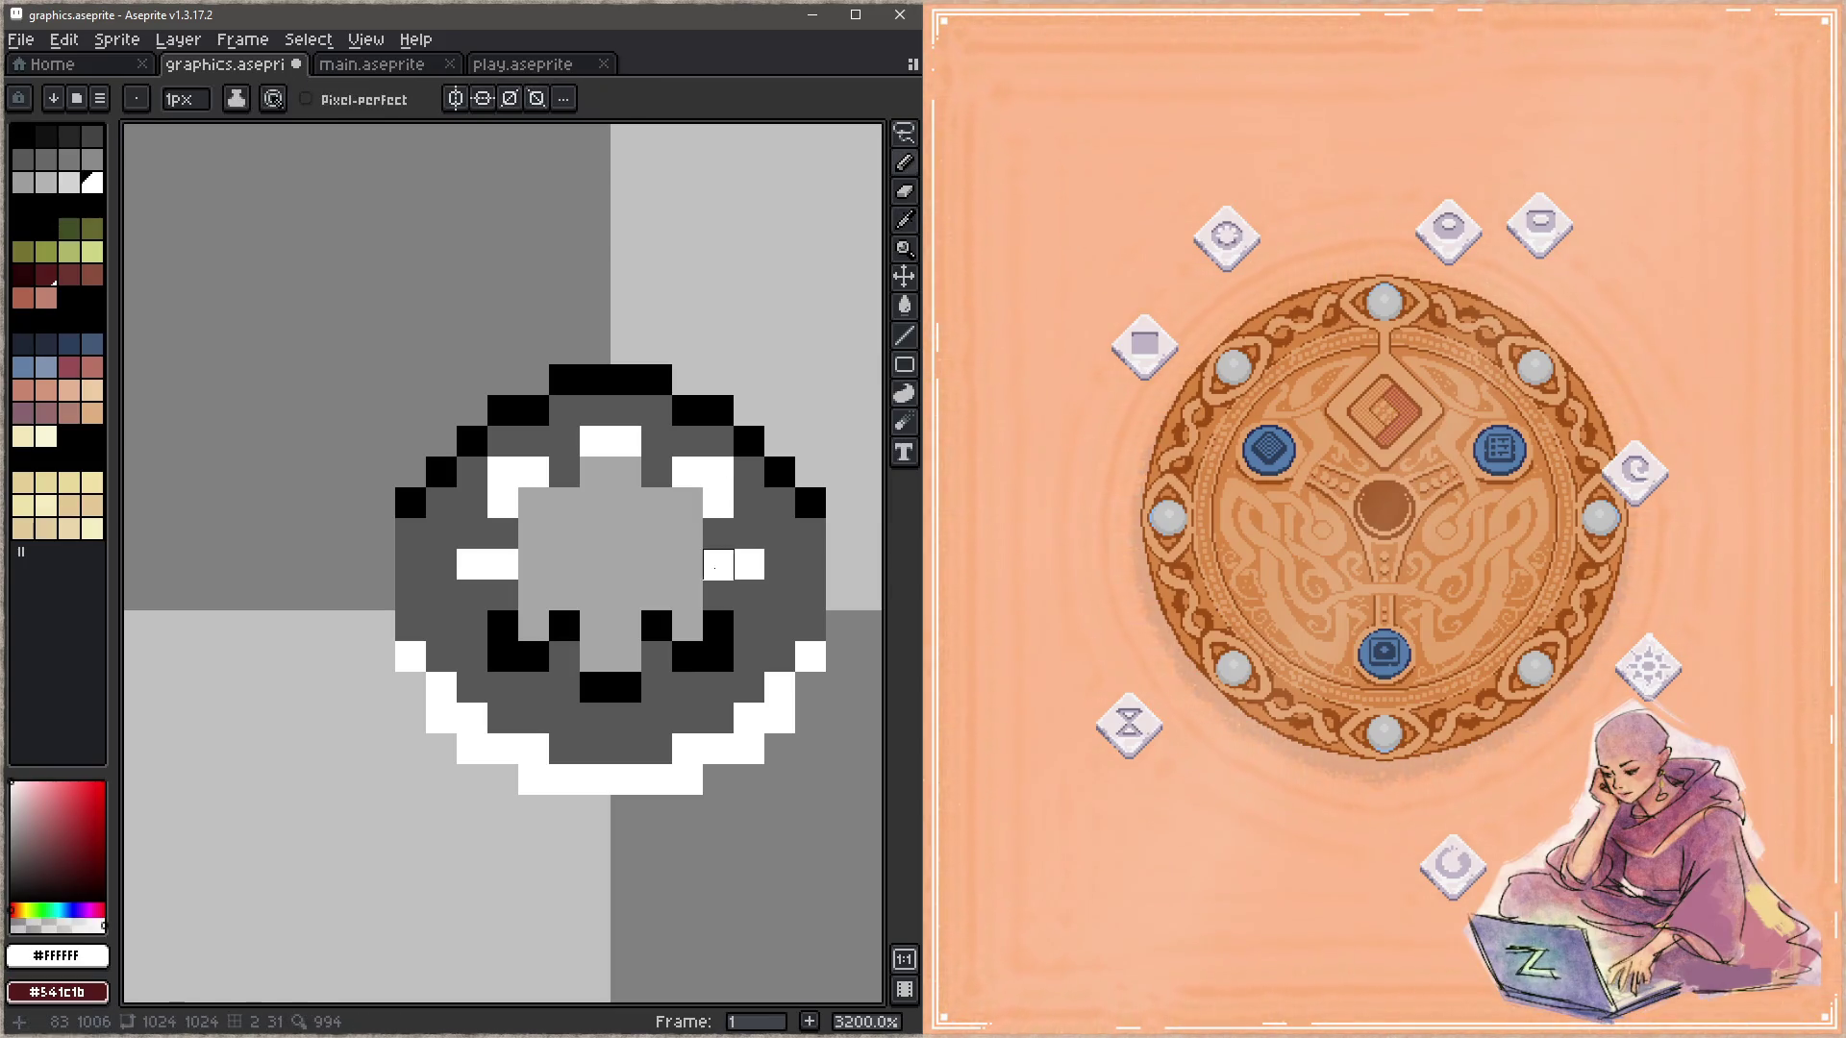
{"action": "left_click", "coordinate": [657, 503]}
{"action": "key", "text": "ctrl+s"}
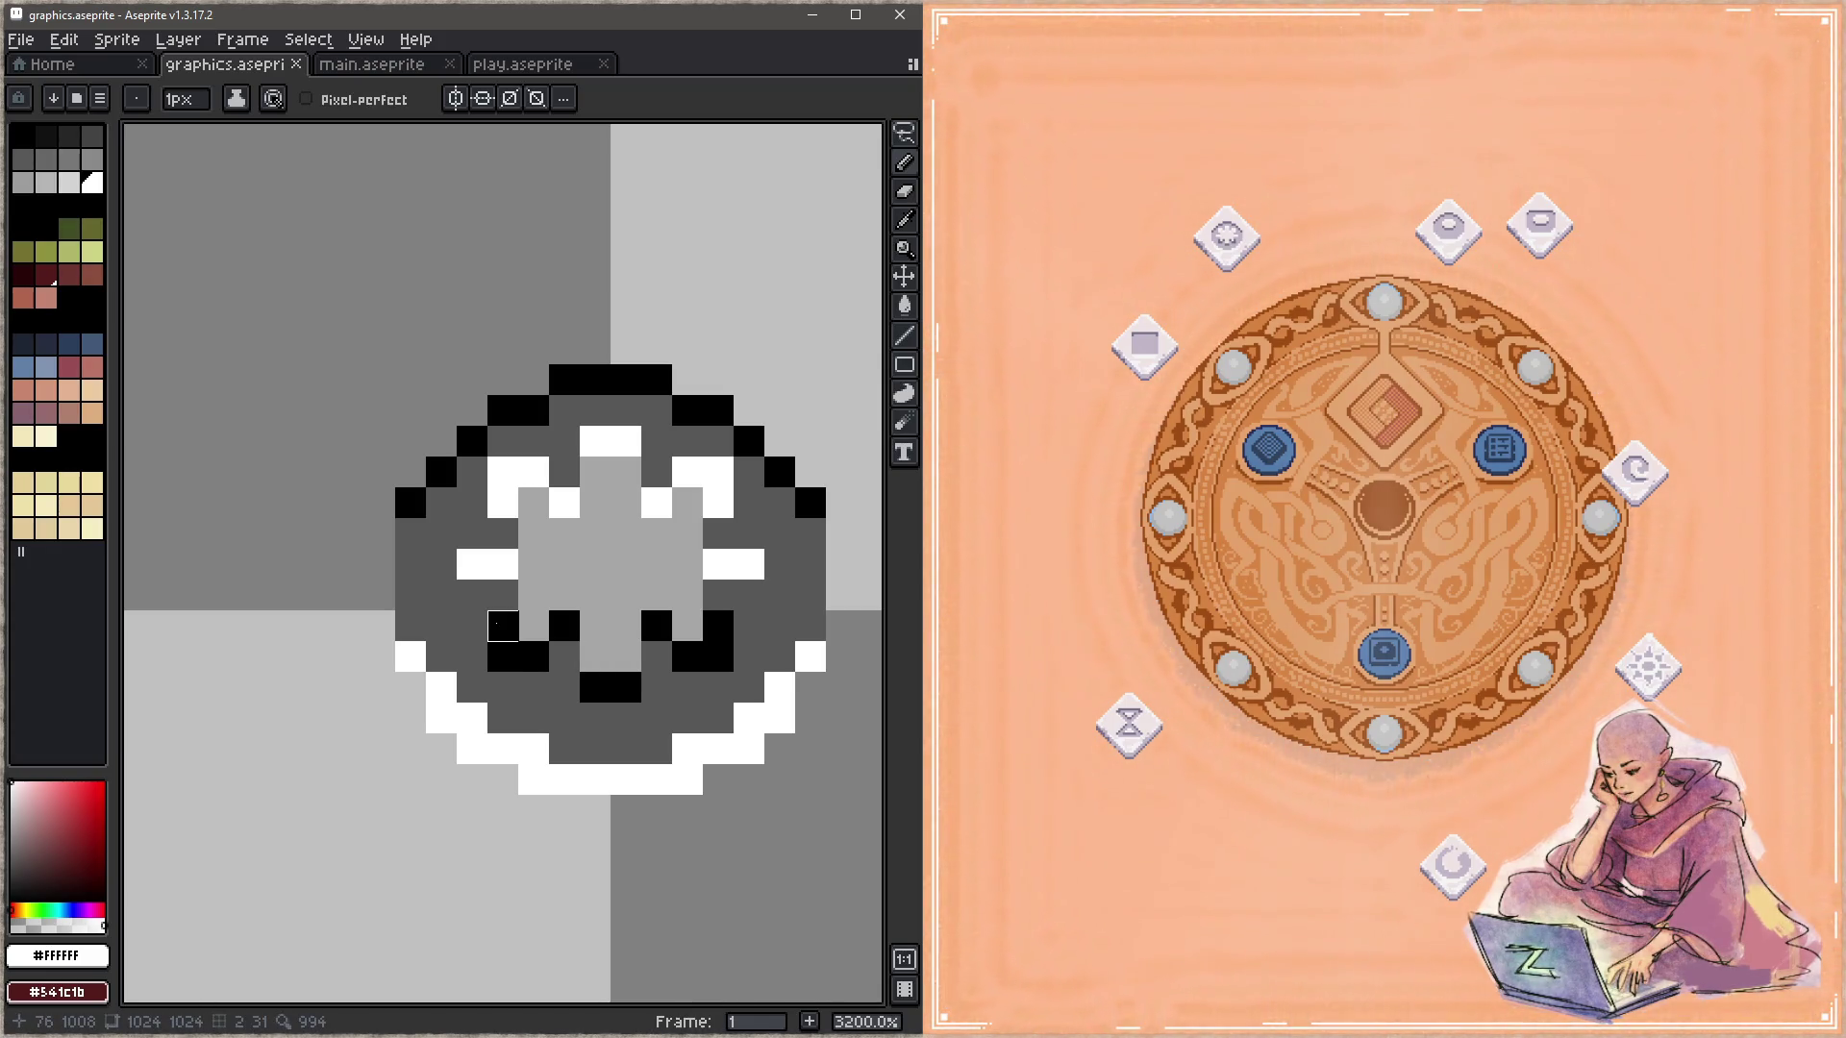
Step: Place black pixels on both sides of the core, then repaint them white
{"action": "left_click", "coordinate": [503, 626], "text": "alt"}
{"action": "left_click", "coordinate": [534, 595]}
{"action": "left_click", "coordinate": [687, 595]}
{"action": "key", "text": "ctrl+s"}
{"action": "left_click", "coordinate": [733, 564], "text": "alt"}
{"action": "left_click", "coordinate": [687, 595]}
{"action": "left_click", "coordinate": [534, 595]}
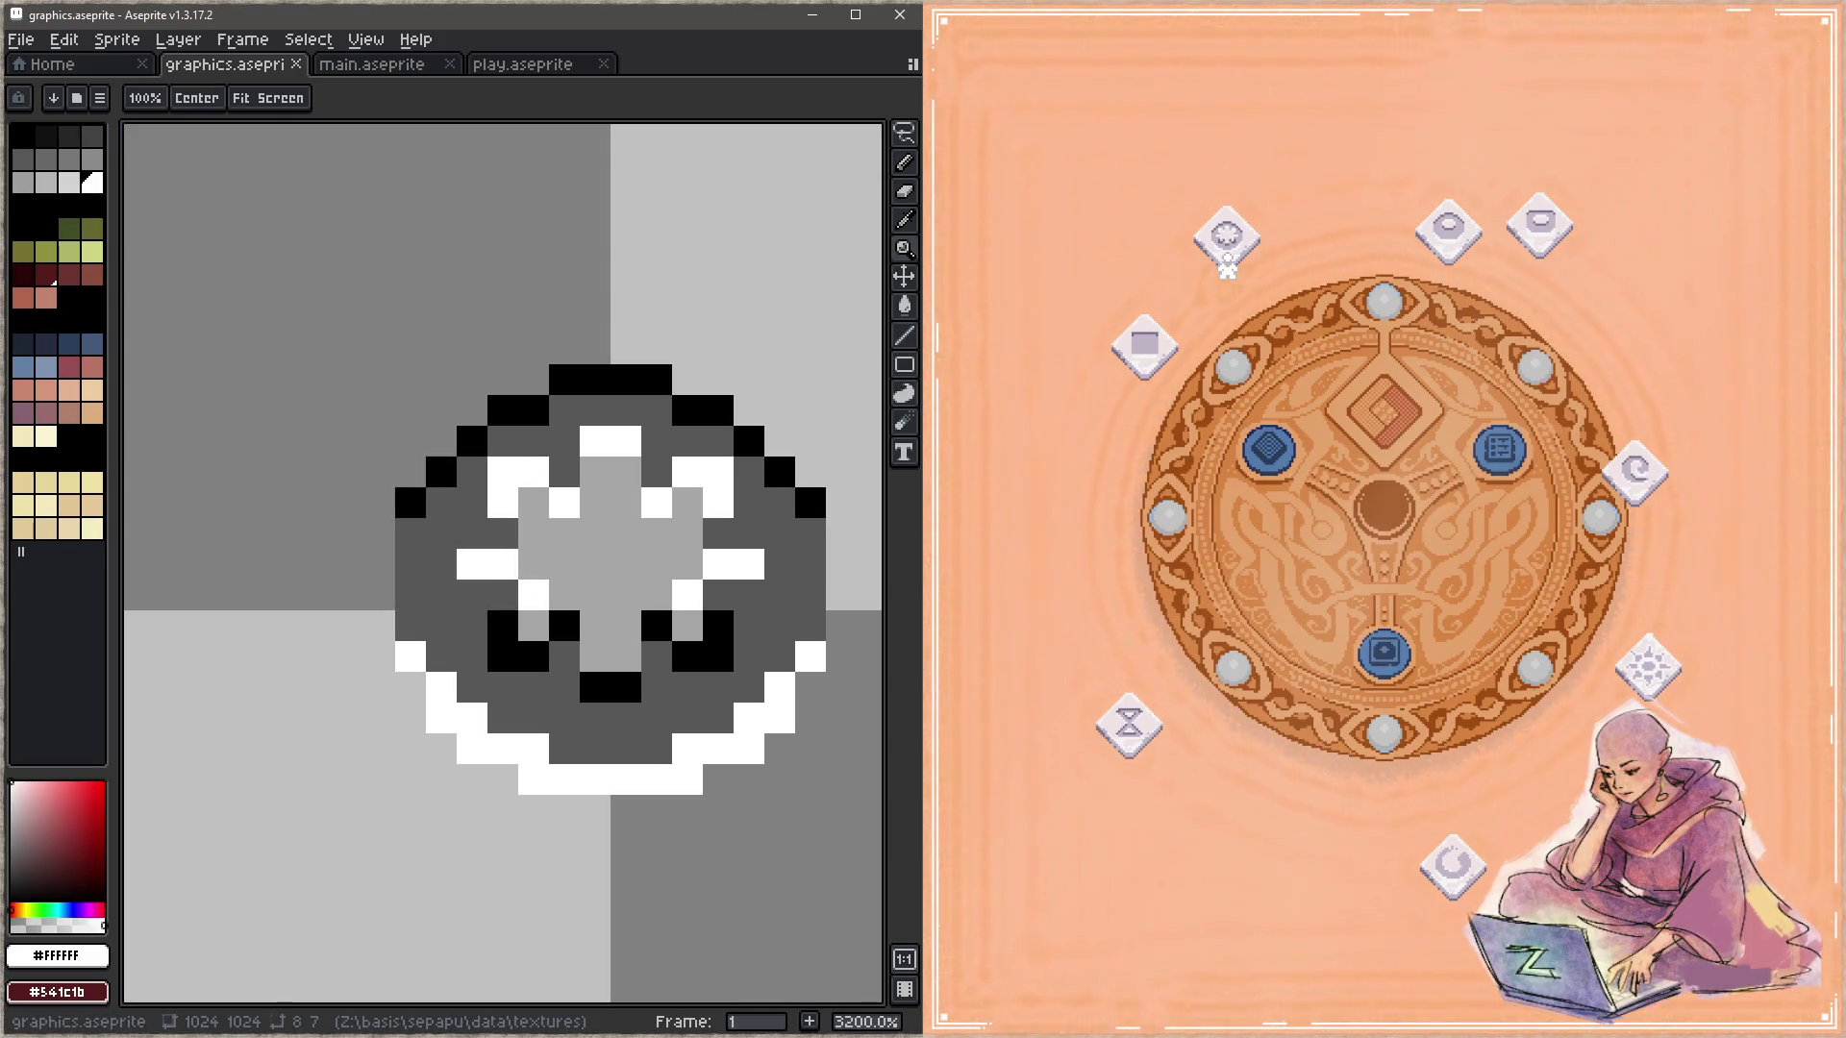
Step: Paint two black pixels on each arm, save, then undo both strokes
{"action": "left_click", "coordinate": [711, 626], "text": "alt"}
{"action": "left_click_drag", "start_coordinate": [718, 595], "coordinate": [747, 595]}
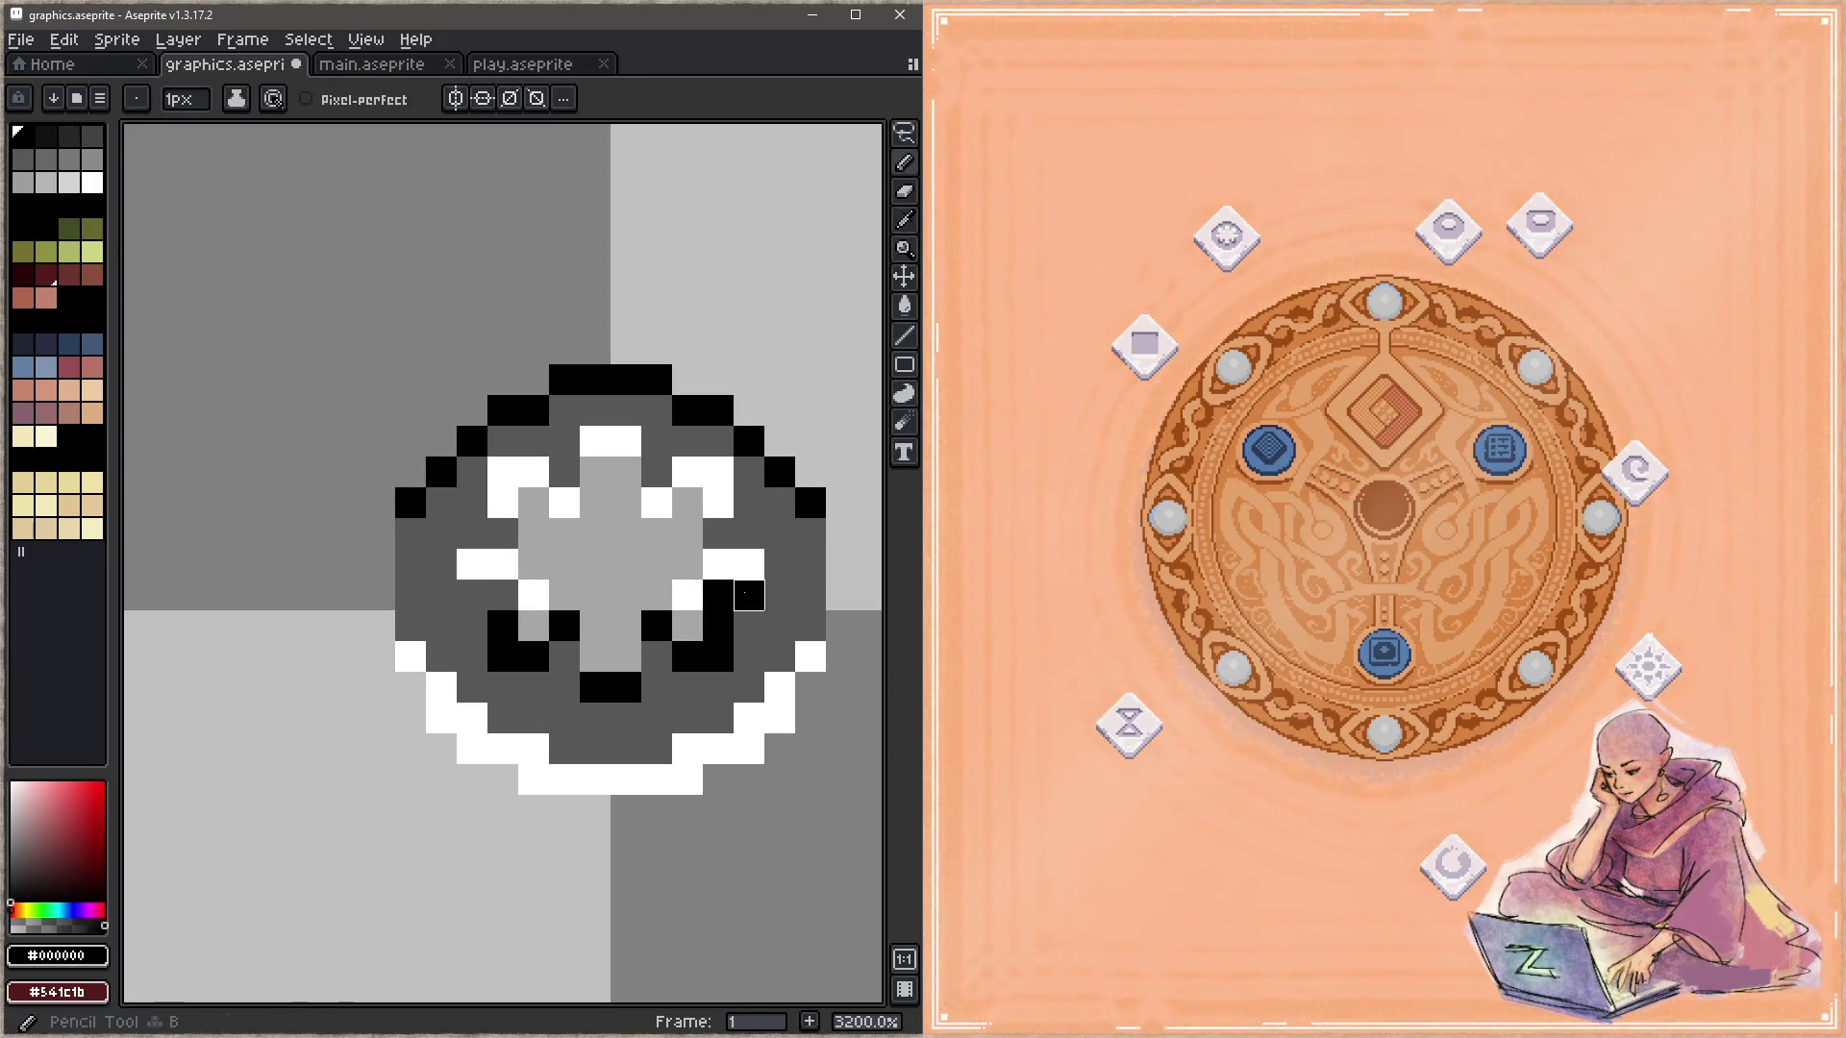
{"action": "left_click_drag", "start_coordinate": [503, 595], "coordinate": [472, 596]}
{"action": "key", "text": "ctrl+s"}
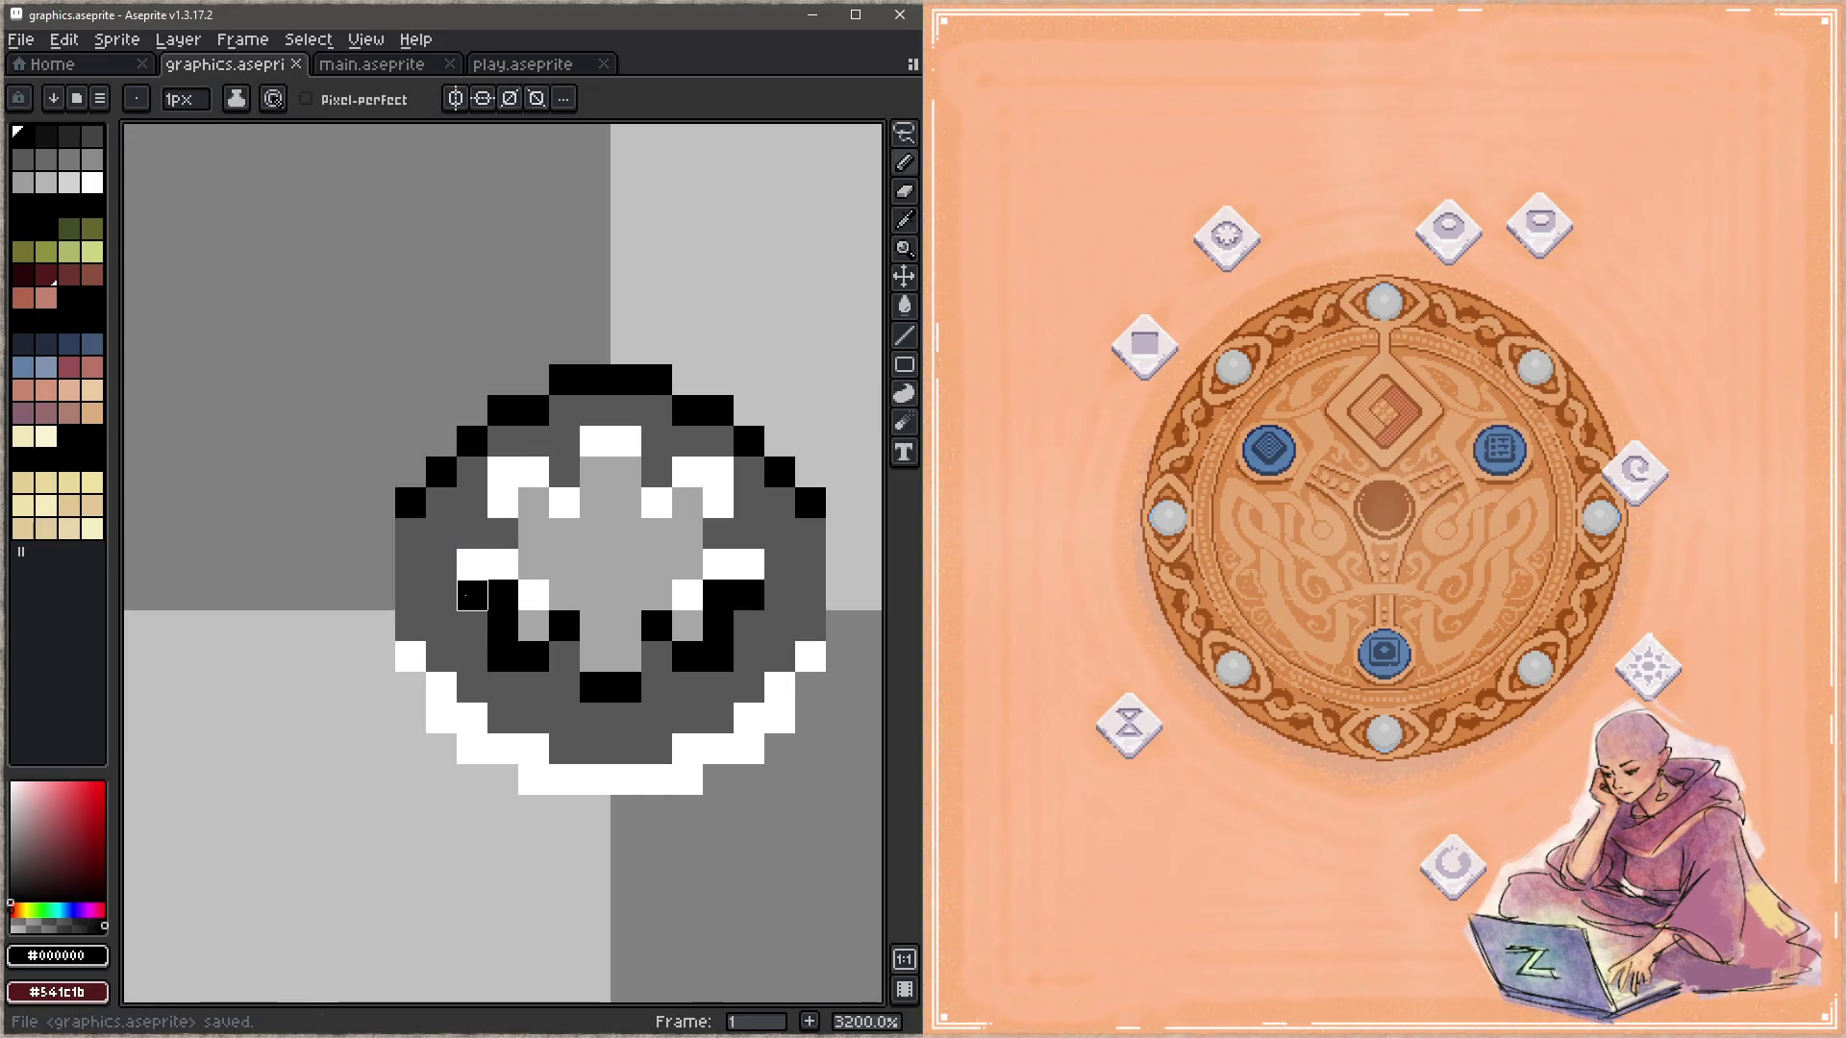
{"action": "key", "text": "ctrl+z"}
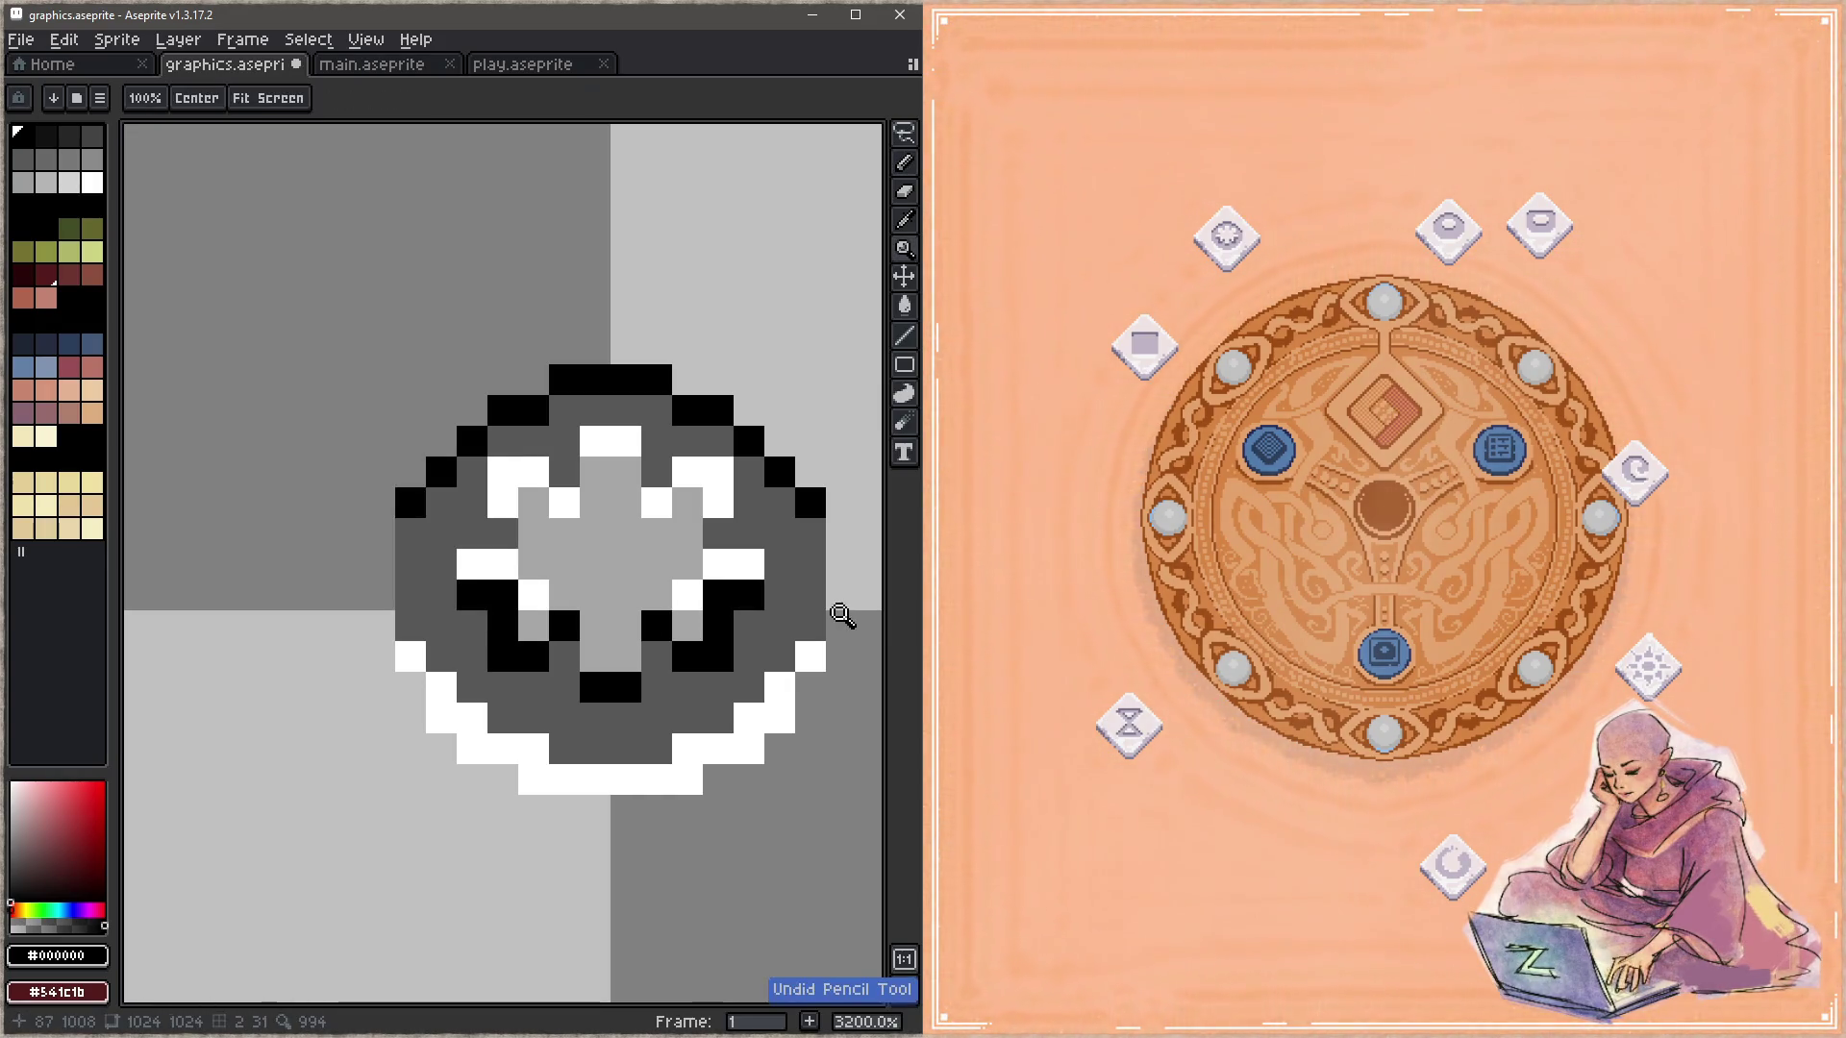
{"action": "key", "text": "ctrl+z"}
Step: Blacken the two white pixels on each side and extend the light-grey core rightward
{"action": "left_click_drag", "start_coordinate": [719, 564], "coordinate": [748, 565]}
{"action": "mouse_move", "coordinate": [472, 564]}
{"action": "left_mouse_down"}
{"action": "mouse_move", "coordinate": [503, 564]}
{"action": "mouse_move", "coordinate": [472, 534]}
{"action": "left_mouse_up"}
{"action": "left_click", "coordinate": [536, 524], "text": "alt"}
{"action": "left_click_drag", "start_coordinate": [718, 533], "coordinate": [749, 533]}
{"action": "key", "text": "ctrl+s"}
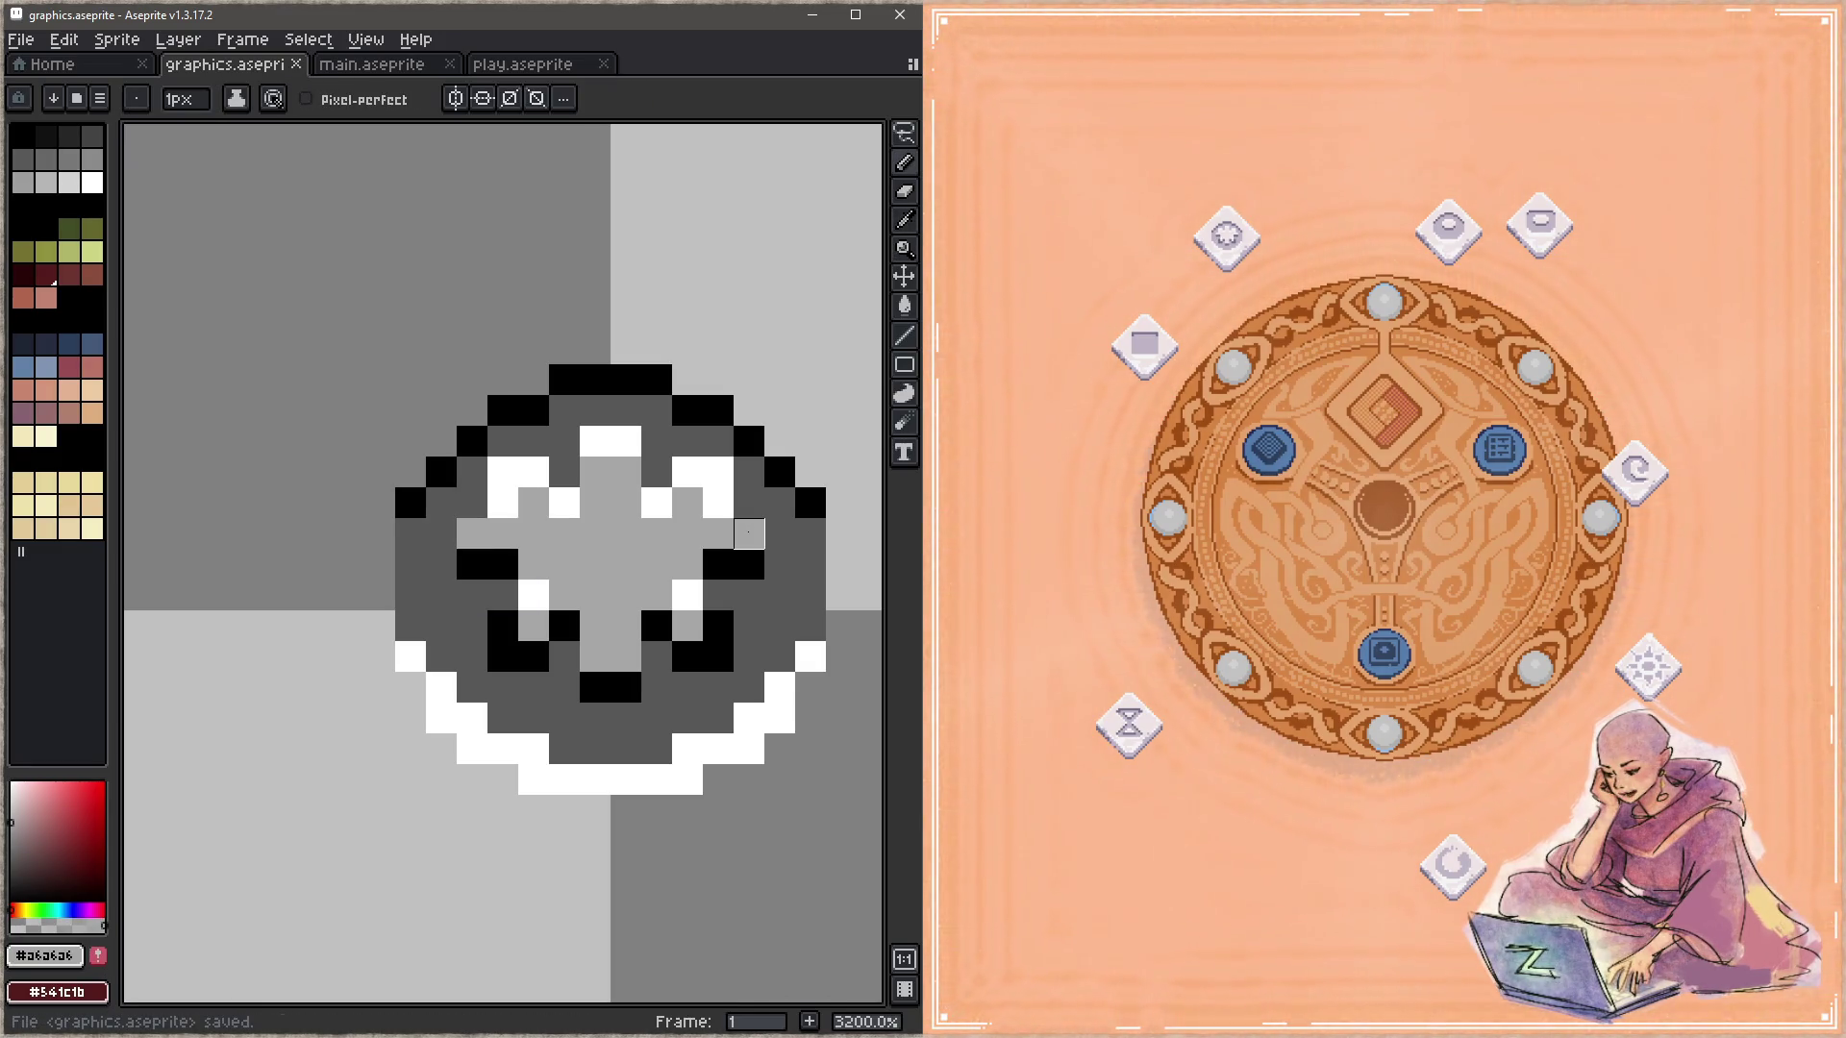
Step: Rework the right arm in black and light grey and the left arm in dark grey and black
{"action": "left_click", "coordinate": [748, 564], "text": "alt"}
{"action": "mouse_move", "coordinate": [718, 595]}
{"action": "left_mouse_down"}
{"action": "mouse_move", "coordinate": [749, 595]}
{"action": "mouse_move", "coordinate": [718, 564]}
{"action": "left_mouse_up"}
{"action": "left_click", "coordinate": [749, 533], "text": "alt"}
{"action": "left_click", "coordinate": [774, 536], "text": "alt"}
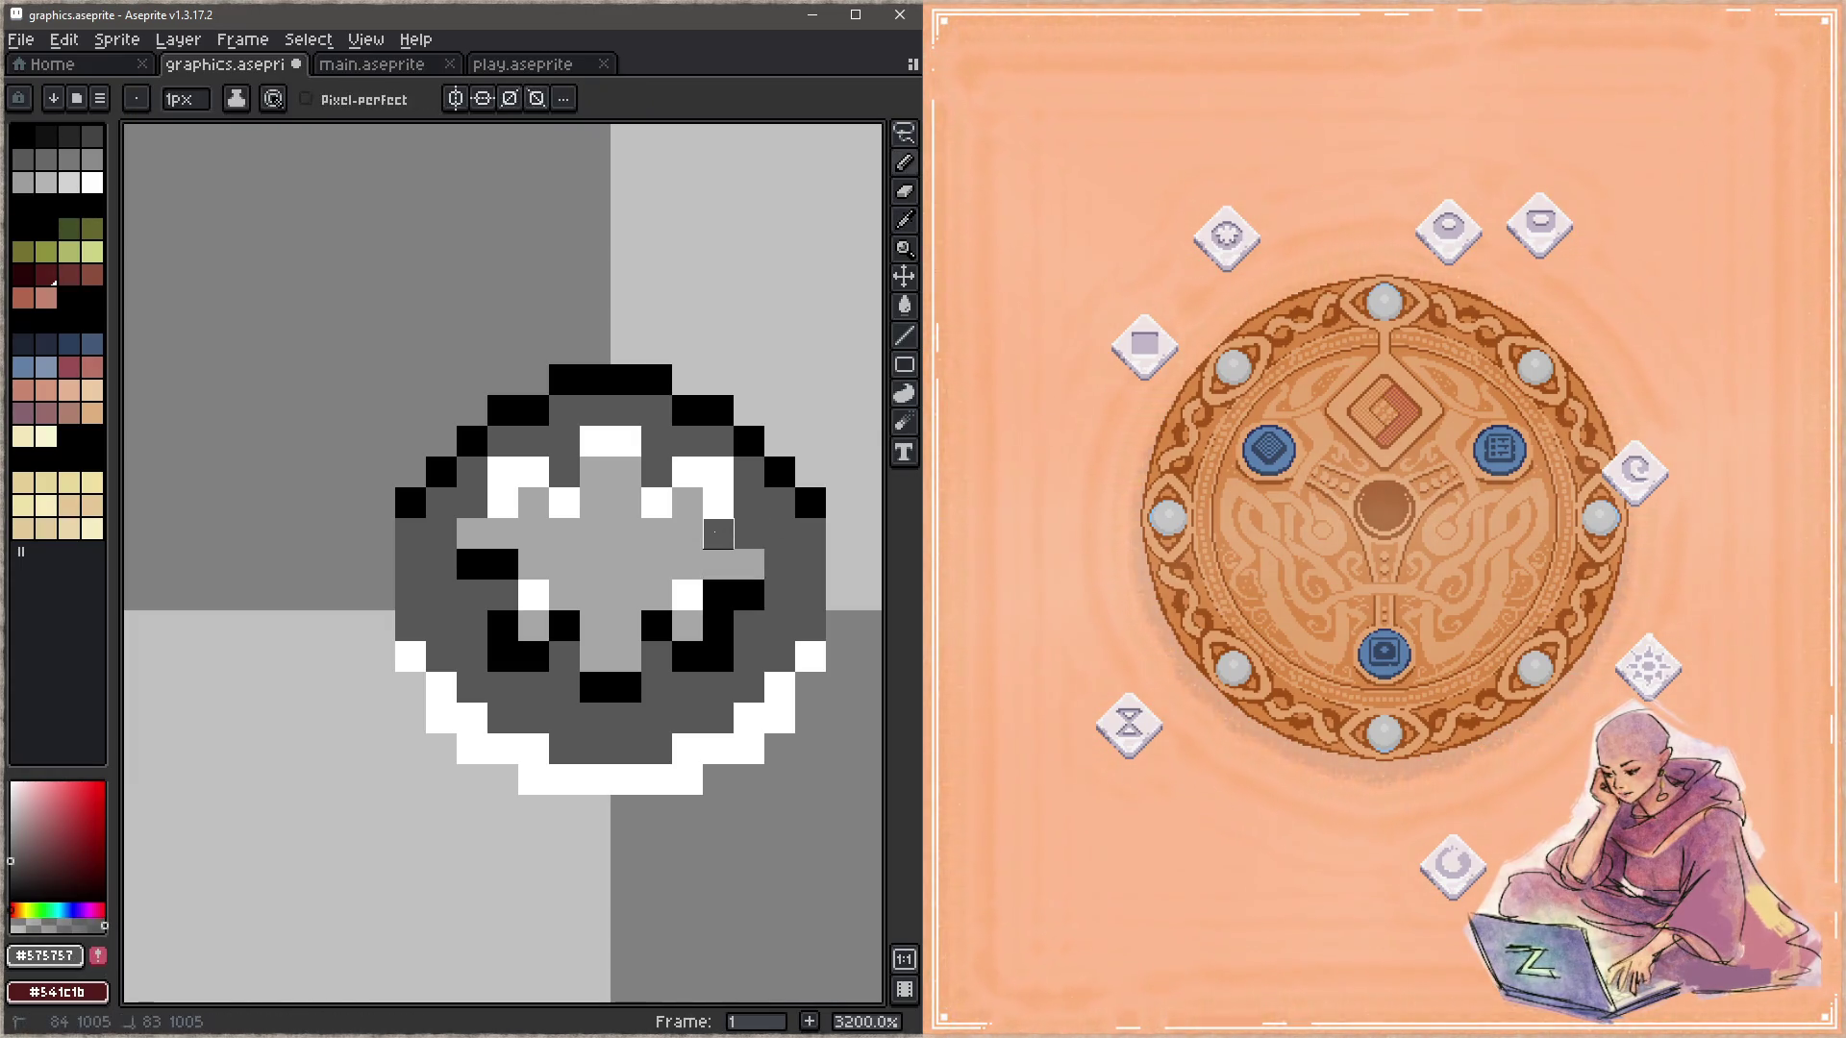
{"action": "left_click_drag", "start_coordinate": [503, 564], "coordinate": [472, 564]}
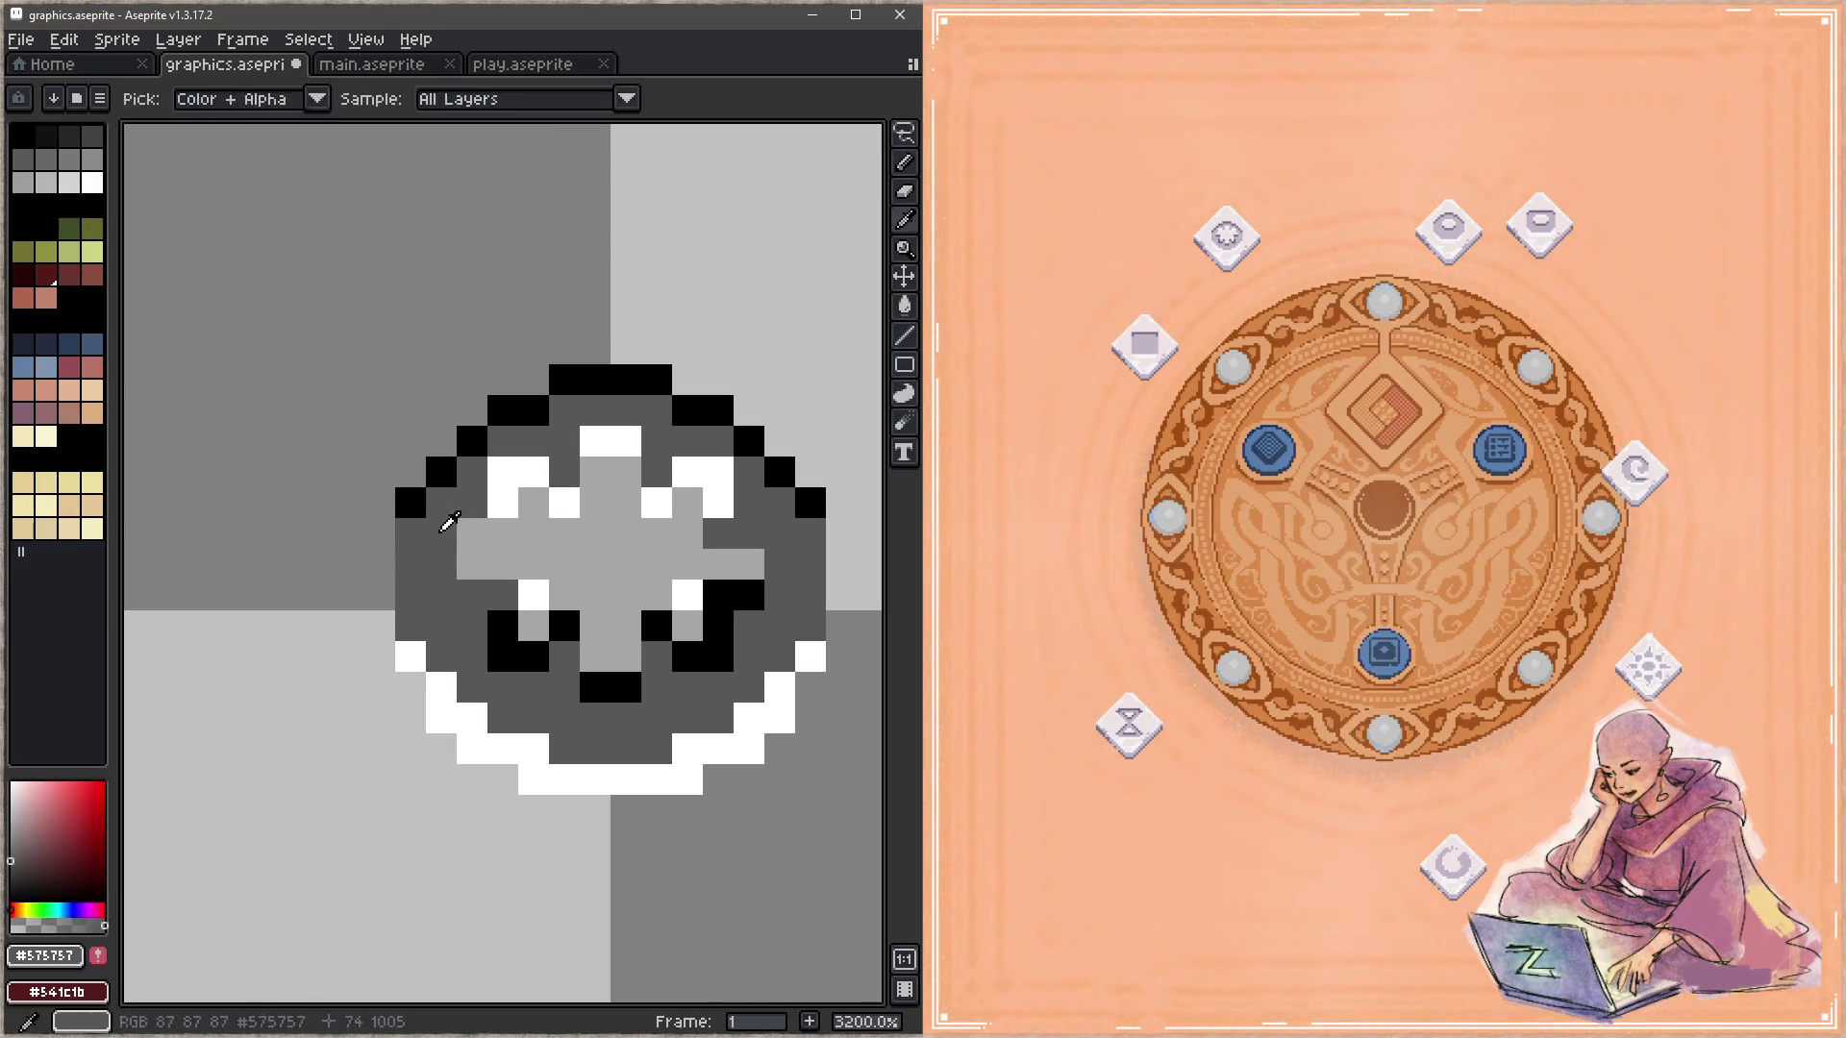
{"action": "left_click", "coordinate": [499, 620], "text": "alt"}
{"action": "left_click", "coordinate": [503, 595]}
{"action": "left_click", "coordinate": [472, 595]}
{"action": "key", "text": "ctrl+s"}
Step: Paint each arm's two middle pixels white, then switch them to #575757 dark grey
{"action": "left_click", "coordinate": [721, 487], "text": "alt"}
{"action": "left_click_drag", "start_coordinate": [718, 534], "coordinate": [749, 534]}
{"action": "left_click_drag", "start_coordinate": [503, 534], "coordinate": [472, 533]}
{"action": "key", "text": "ctrl+s"}
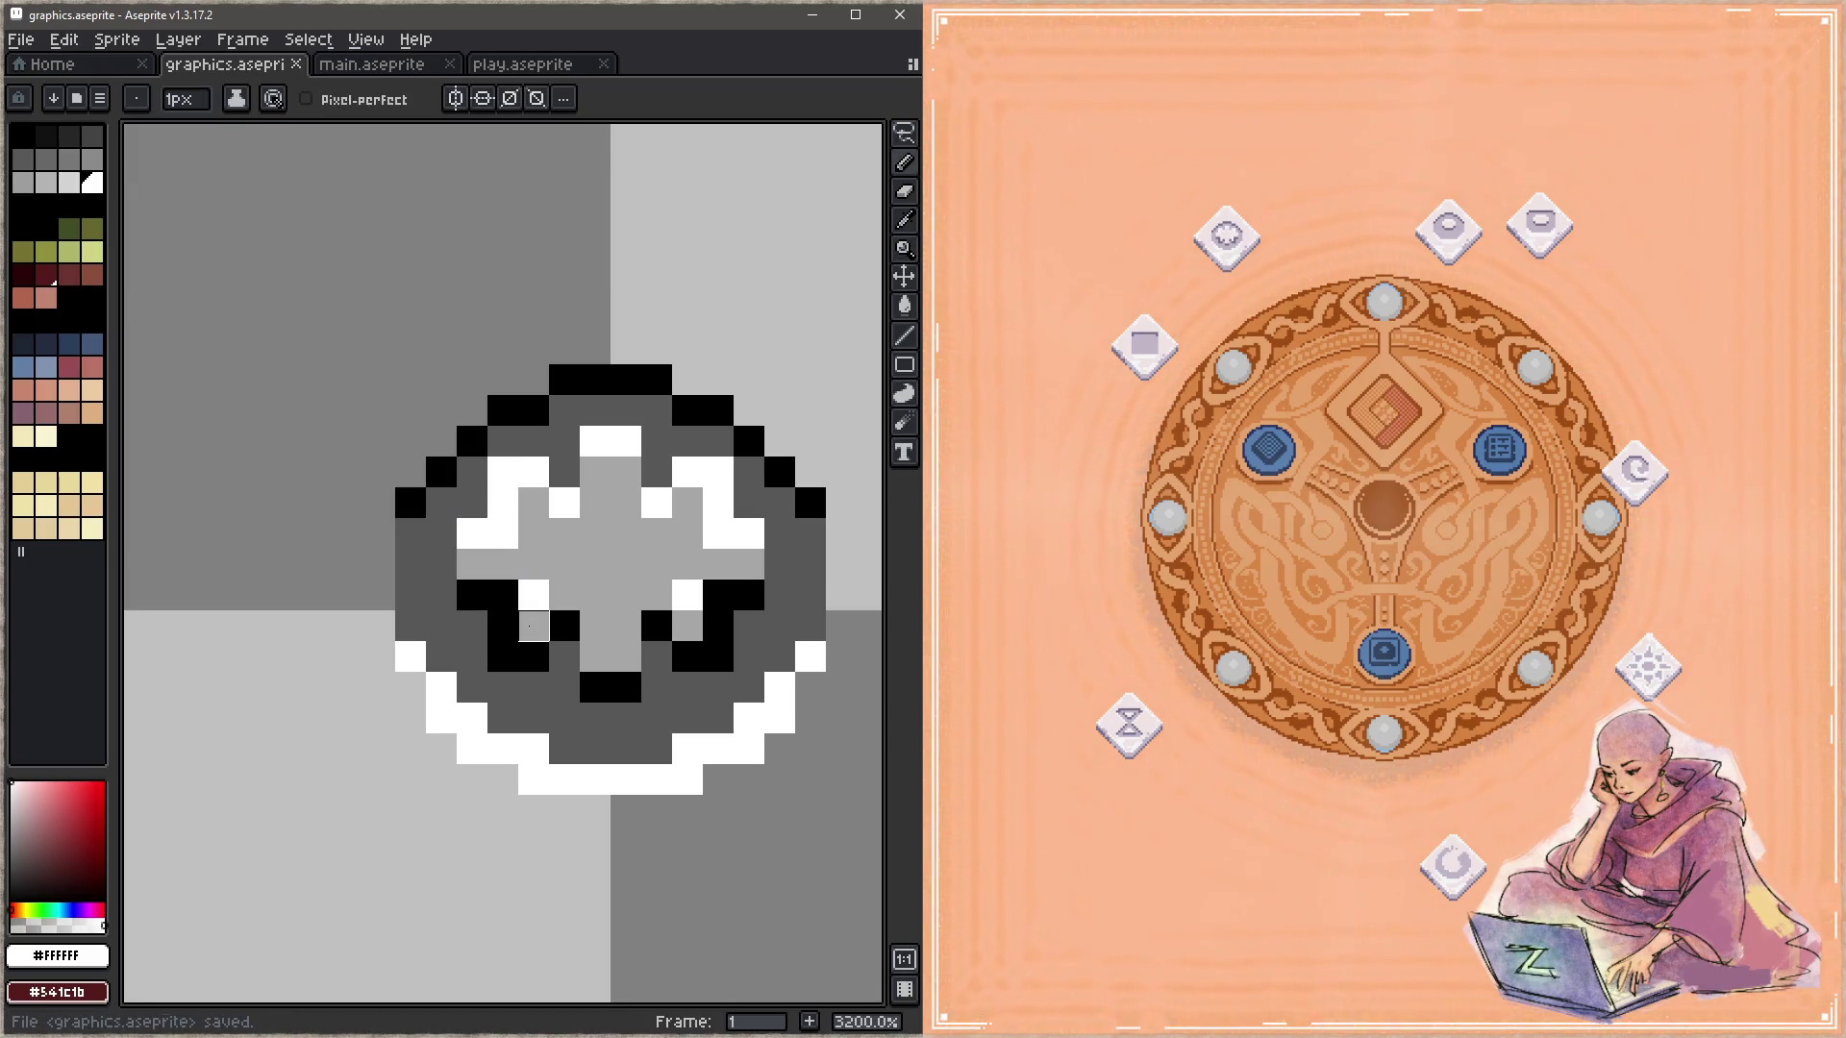
{"action": "left_click", "coordinate": [472, 500], "text": "alt"}
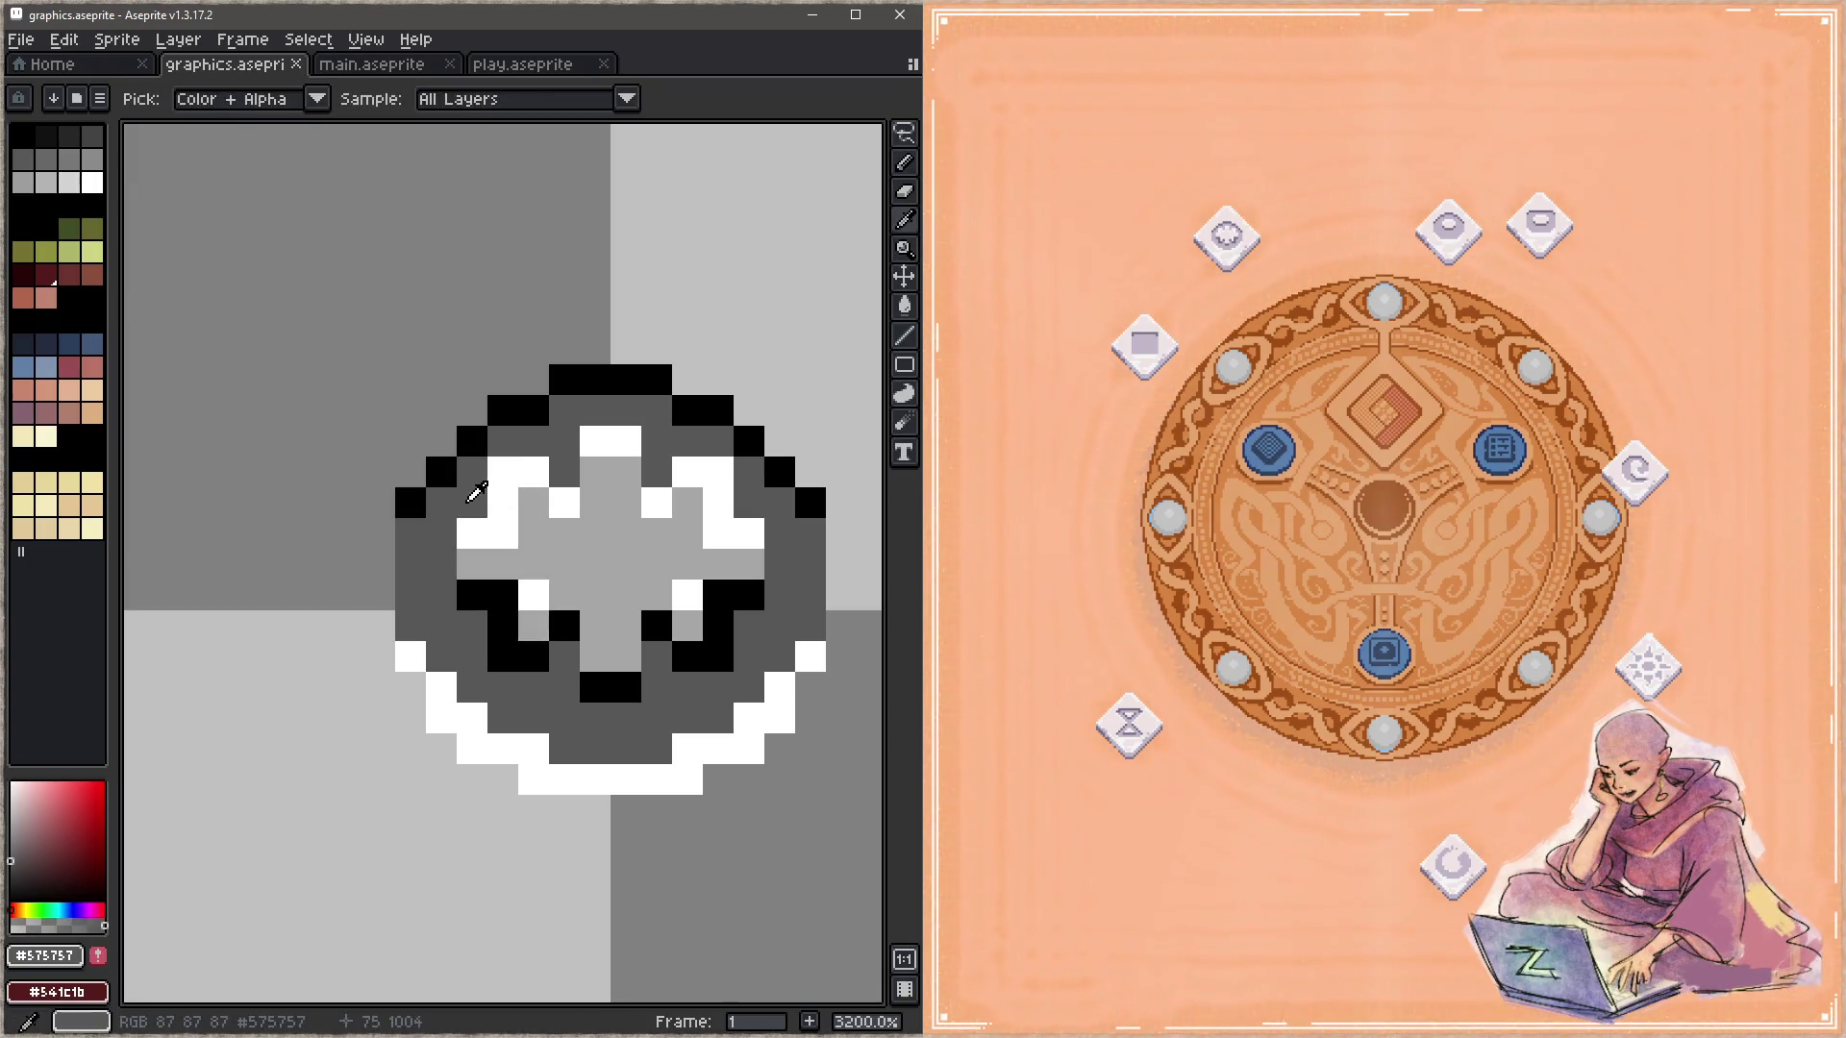
{"action": "left_click_drag", "start_coordinate": [472, 534], "coordinate": [503, 534]}
{"action": "left_click_drag", "start_coordinate": [718, 534], "coordinate": [749, 534]}
{"action": "key", "text": "ctrl+s"}
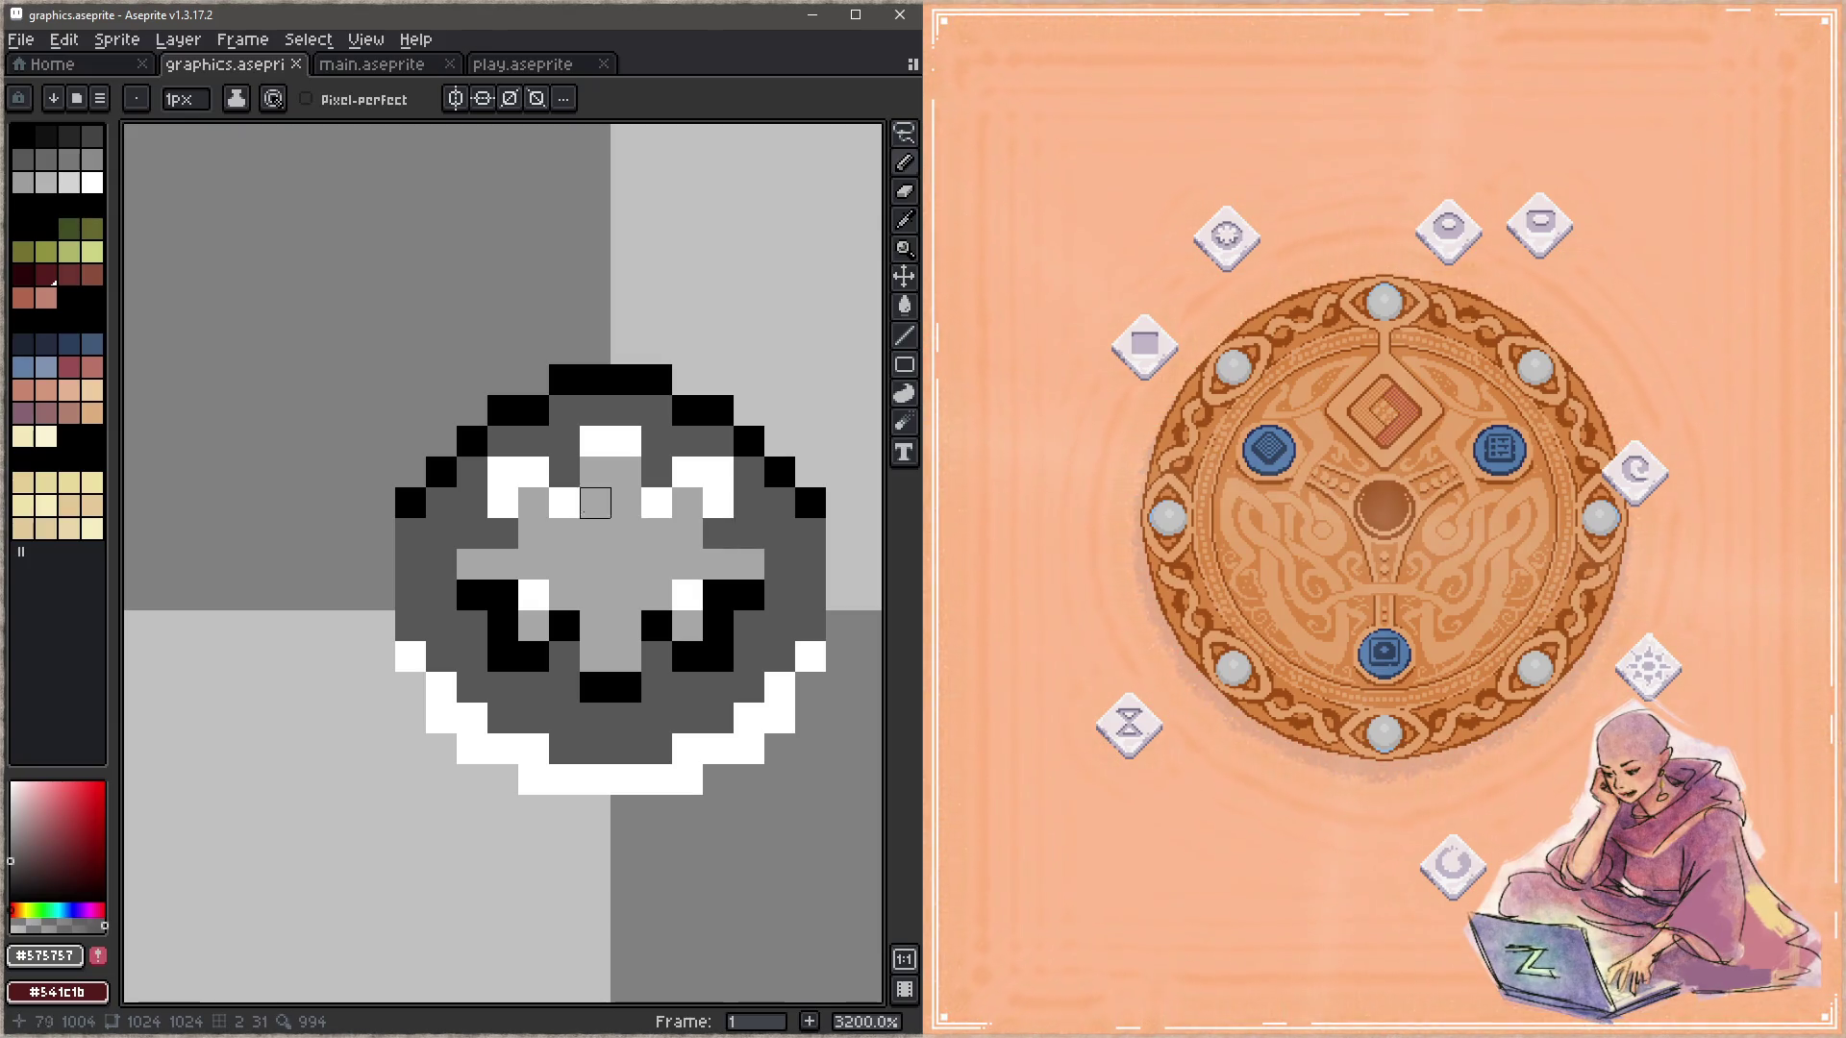
Step: Lighten one pixel on each arm to #a6a6a6 light grey, saving after each
{"action": "left_click", "coordinate": [534, 534], "text": "alt"}
{"action": "left_click", "coordinate": [503, 533]}
{"action": "left_click", "coordinate": [717, 530]}
{"action": "key", "text": "ctrl+s"}
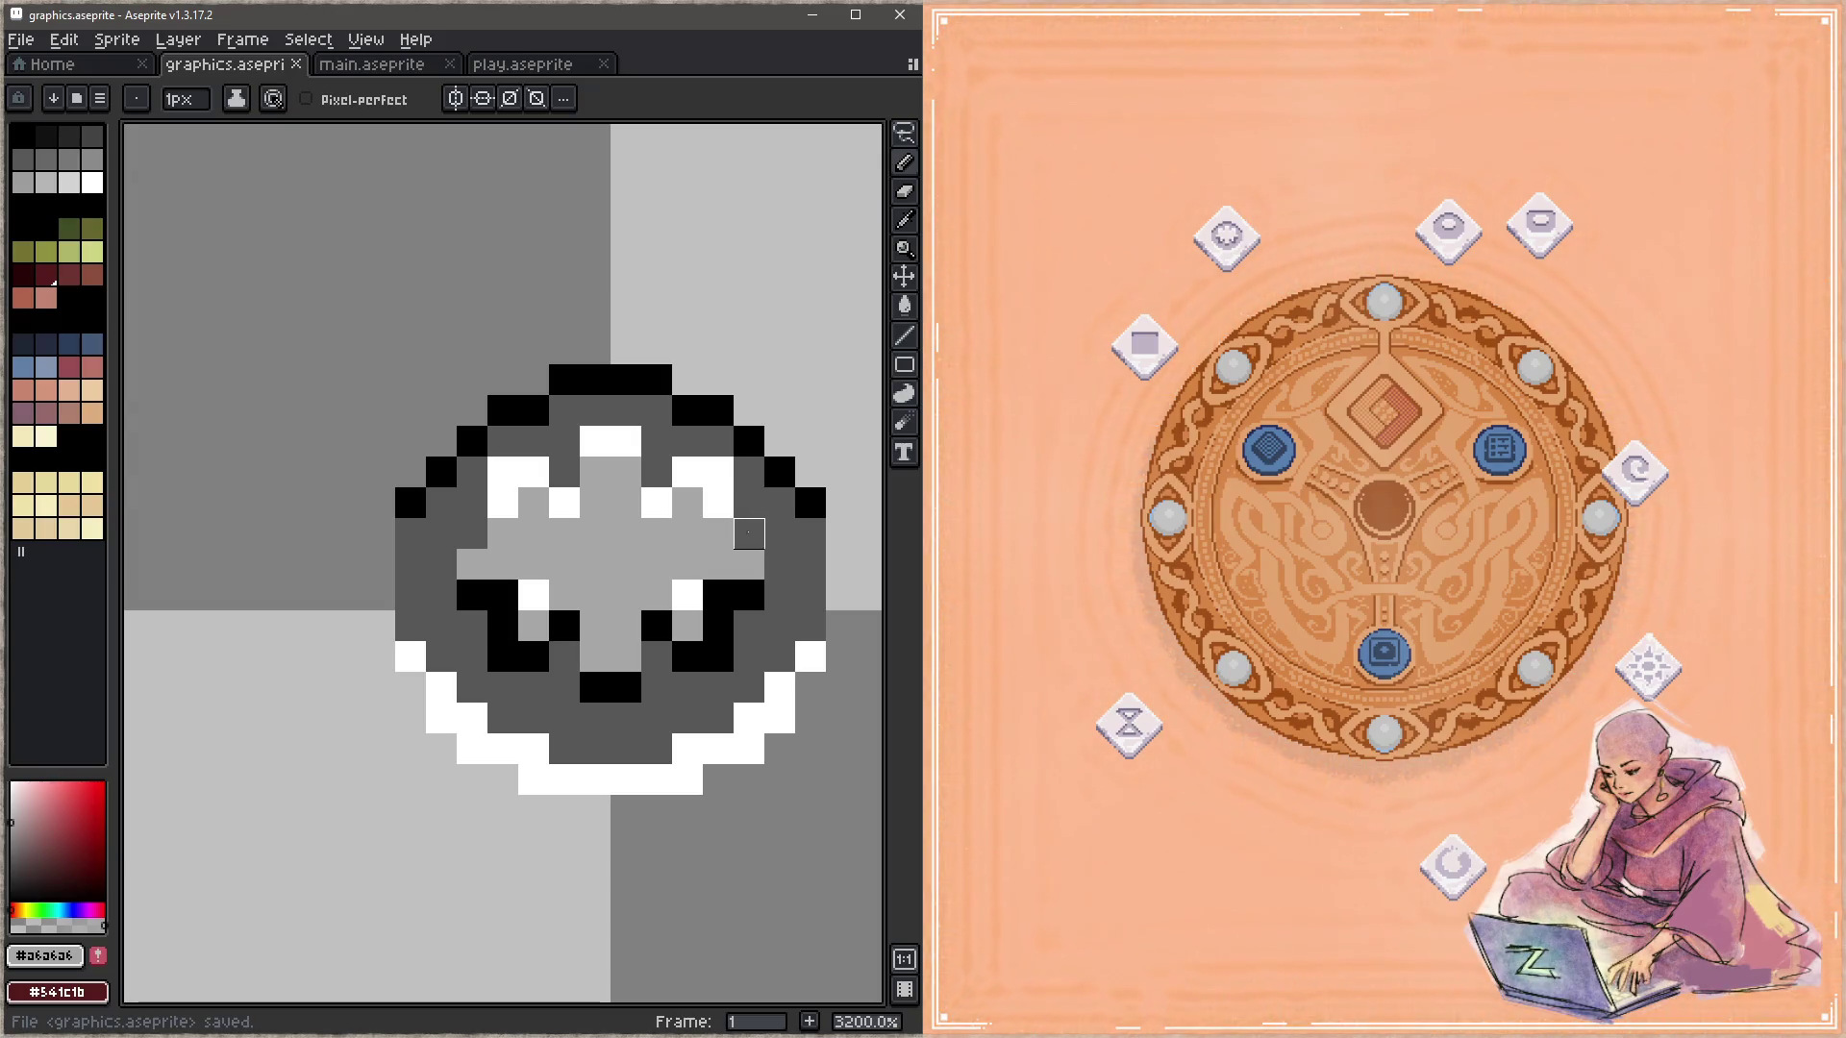
{"action": "left_click", "coordinate": [718, 533]}
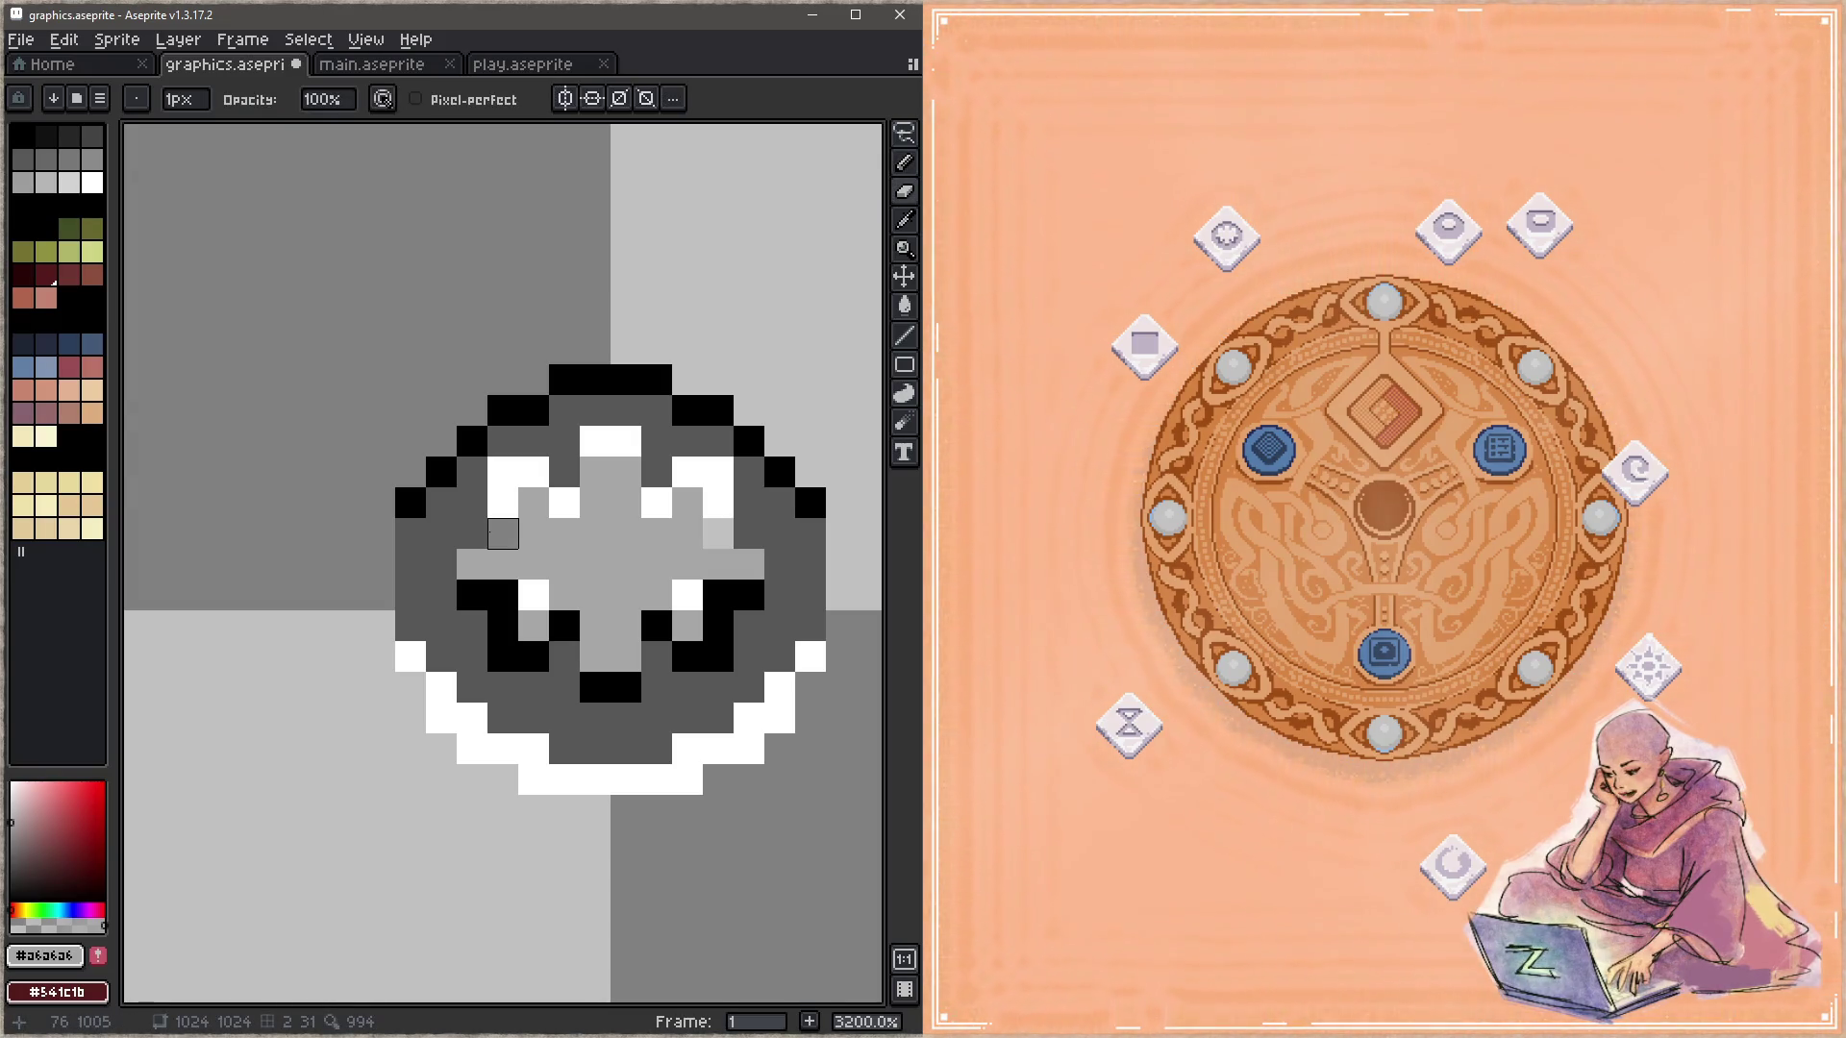
{"action": "key", "text": "ctrl+s"}
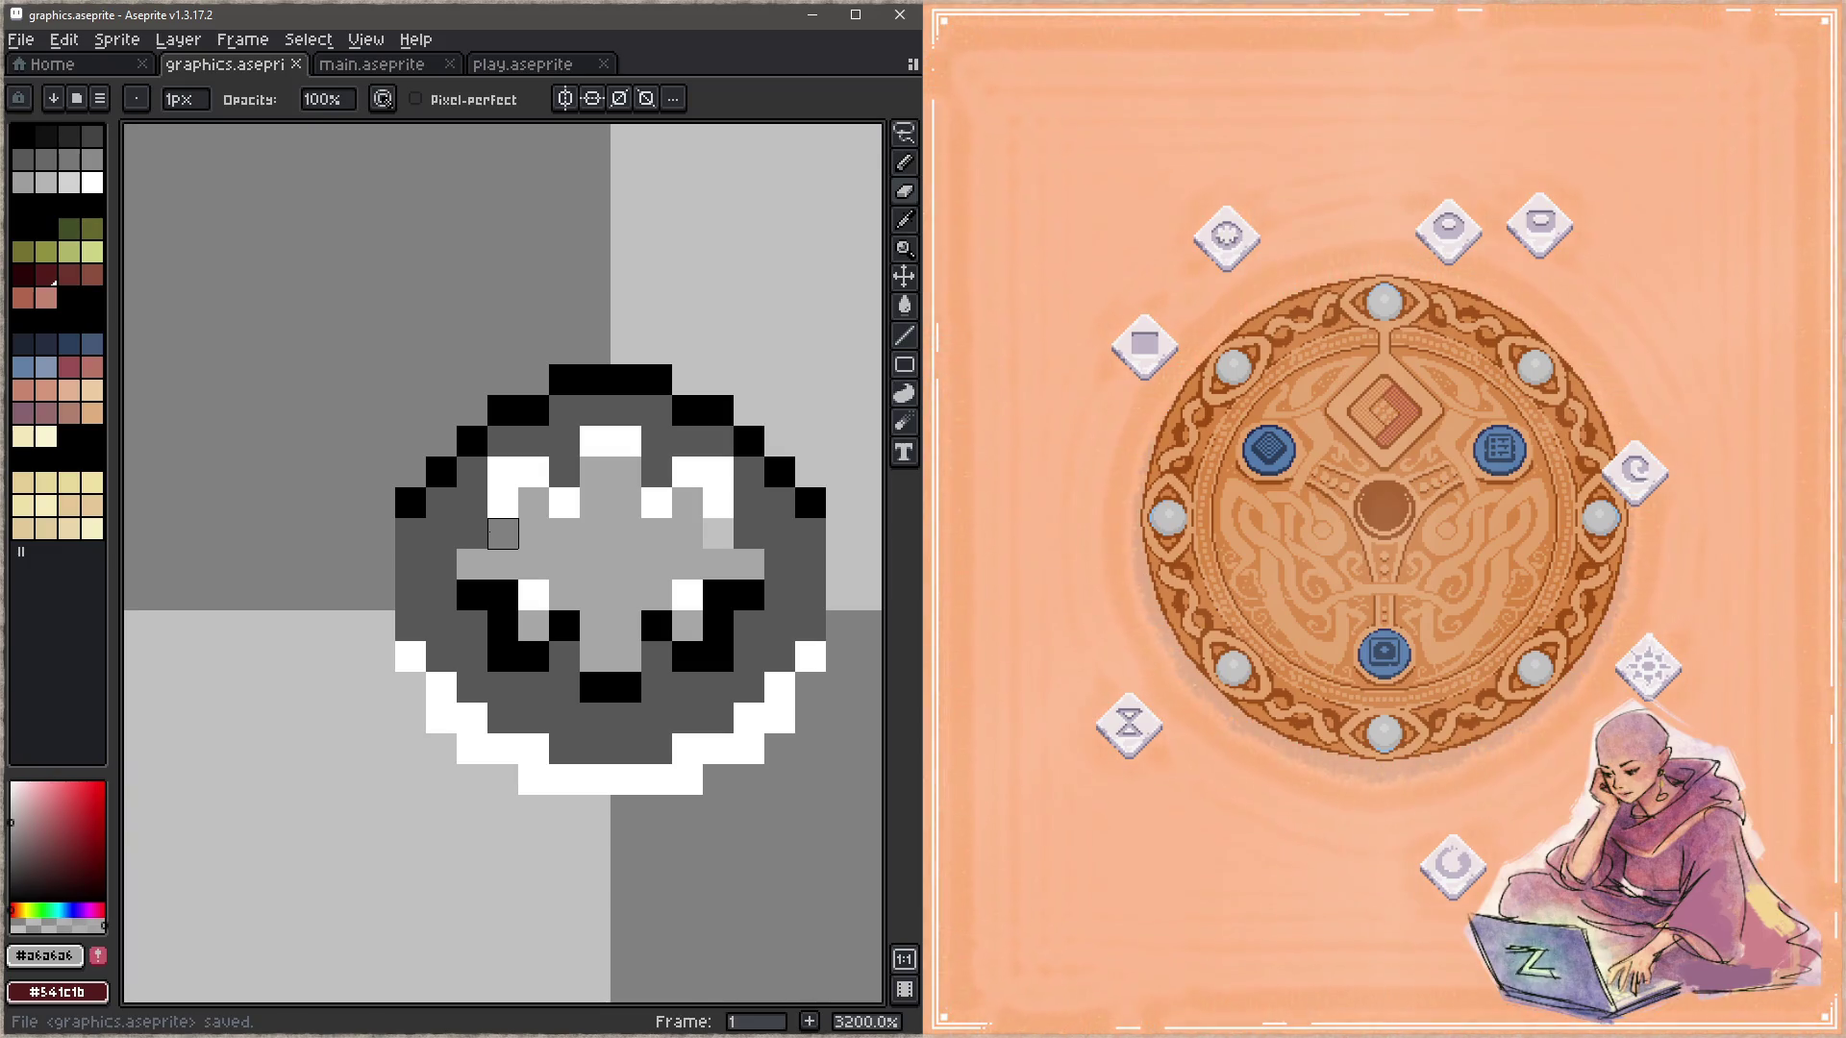
Step: Return those arm pixels to dark grey, save, and move the ring relic tile beside the board
{"action": "left_click", "coordinate": [486, 500], "text": "alt"}
{"action": "left_click", "coordinate": [503, 534]}
{"action": "left_click", "coordinate": [718, 533]}
{"action": "key", "text": "ctrl+s"}
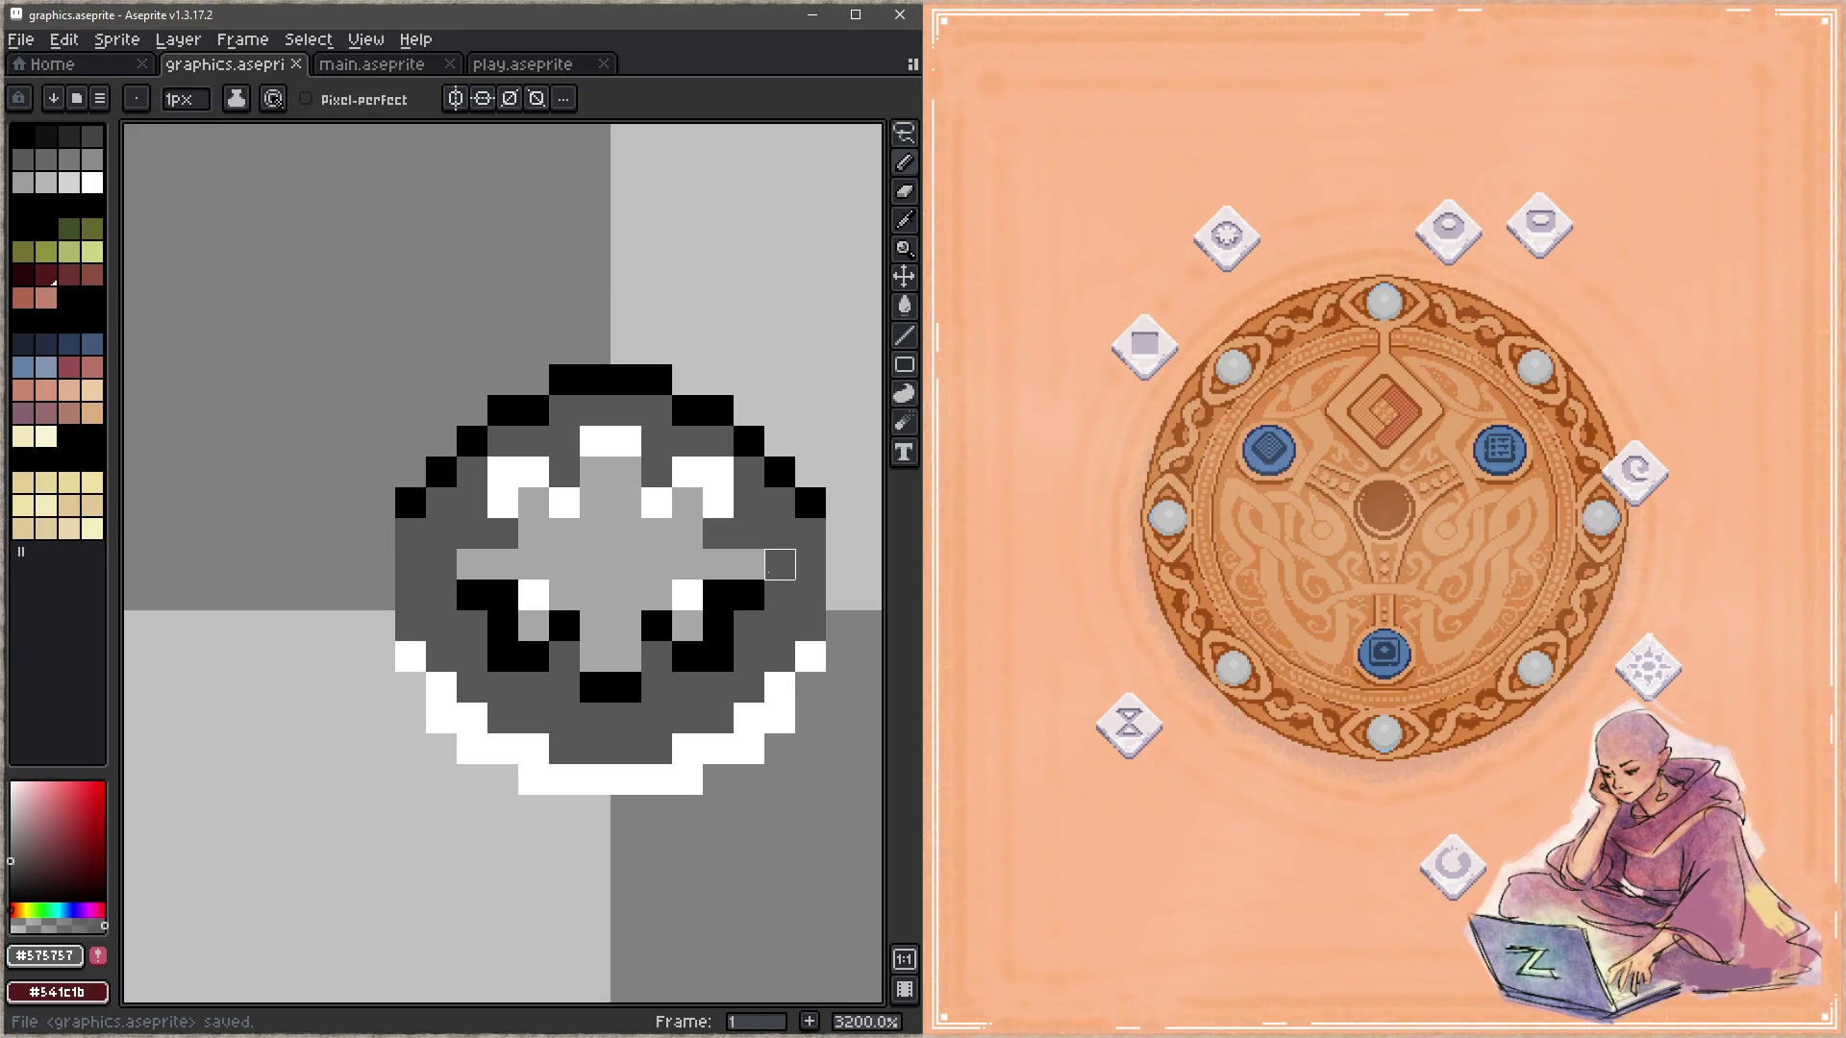
{"action": "left_click_drag", "start_coordinate": [1227, 237], "coordinate": [1059, 583]}
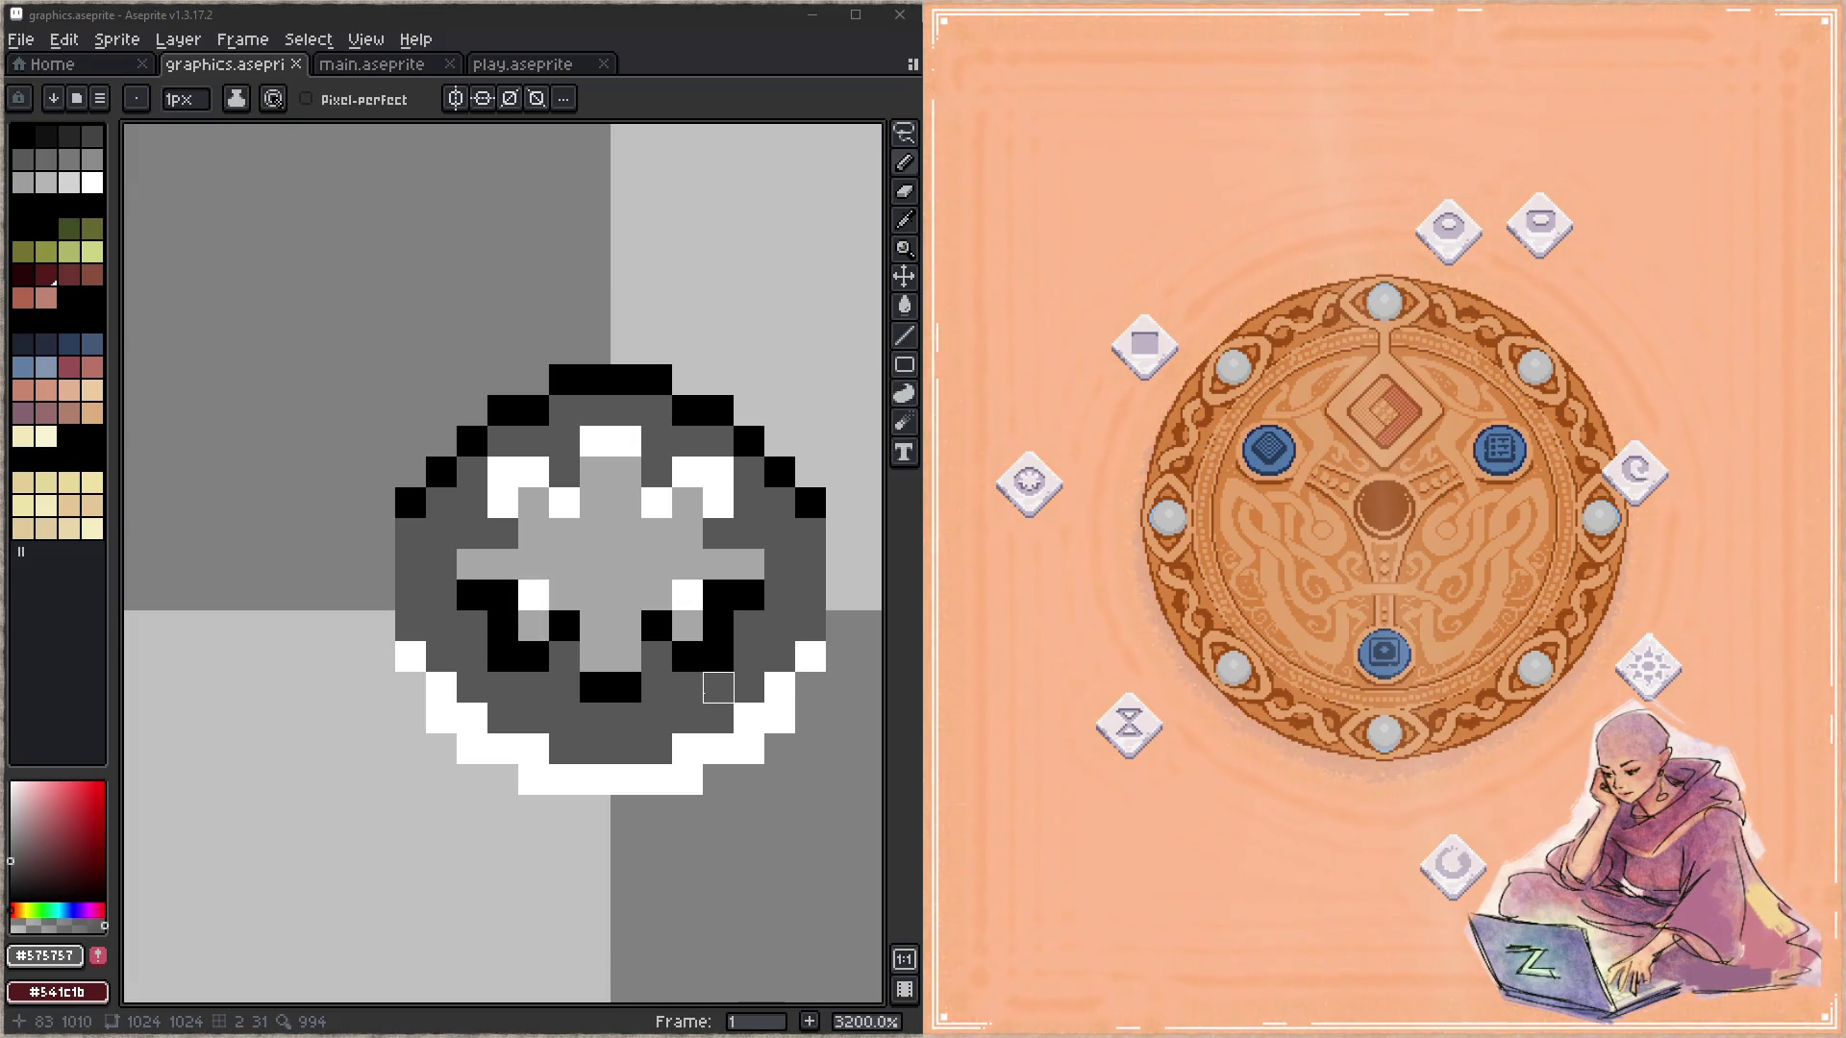
Step: Repaint the two stray black pixels beside the ring rune's core in dark grey #575757, then save
{"action": "left_click_drag", "start_coordinate": [565, 626], "coordinate": [515, 642]}
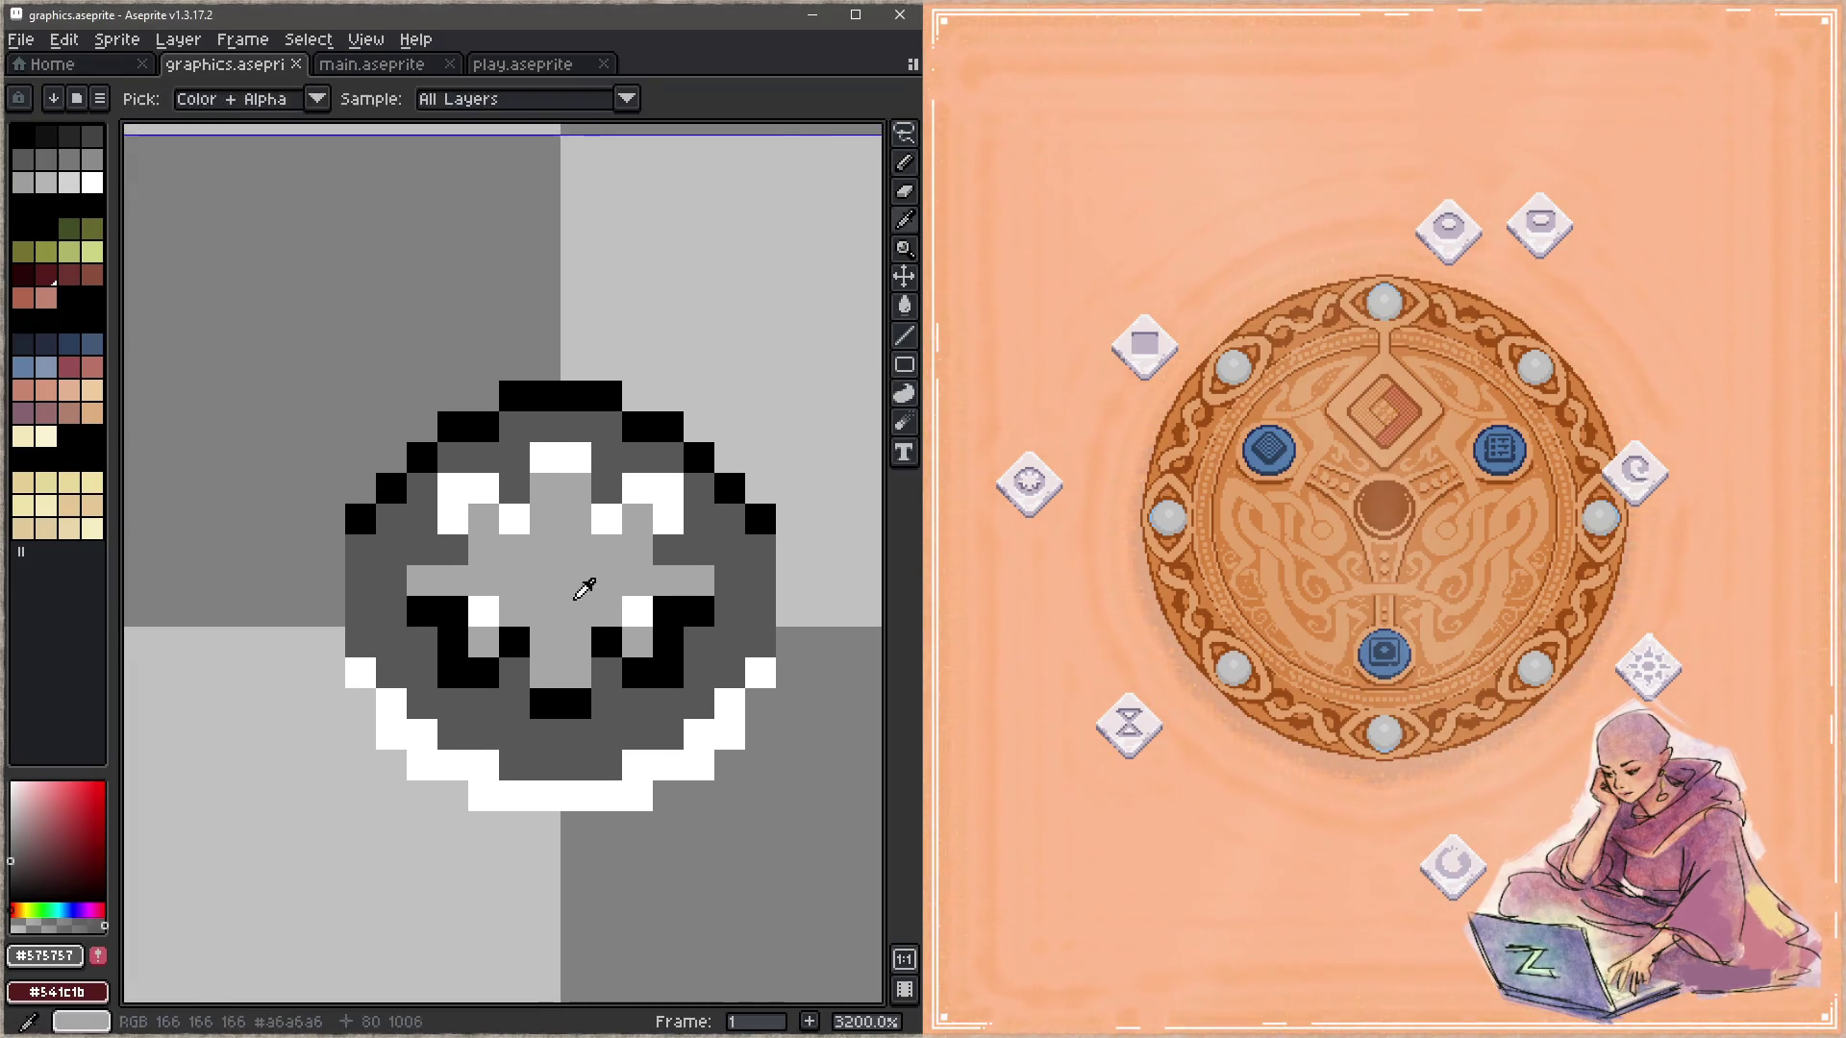
{"action": "left_click", "coordinate": [518, 643], "text": "alt"}
{"action": "key", "text": "e"}
{"action": "left_click", "coordinate": [452, 643]}
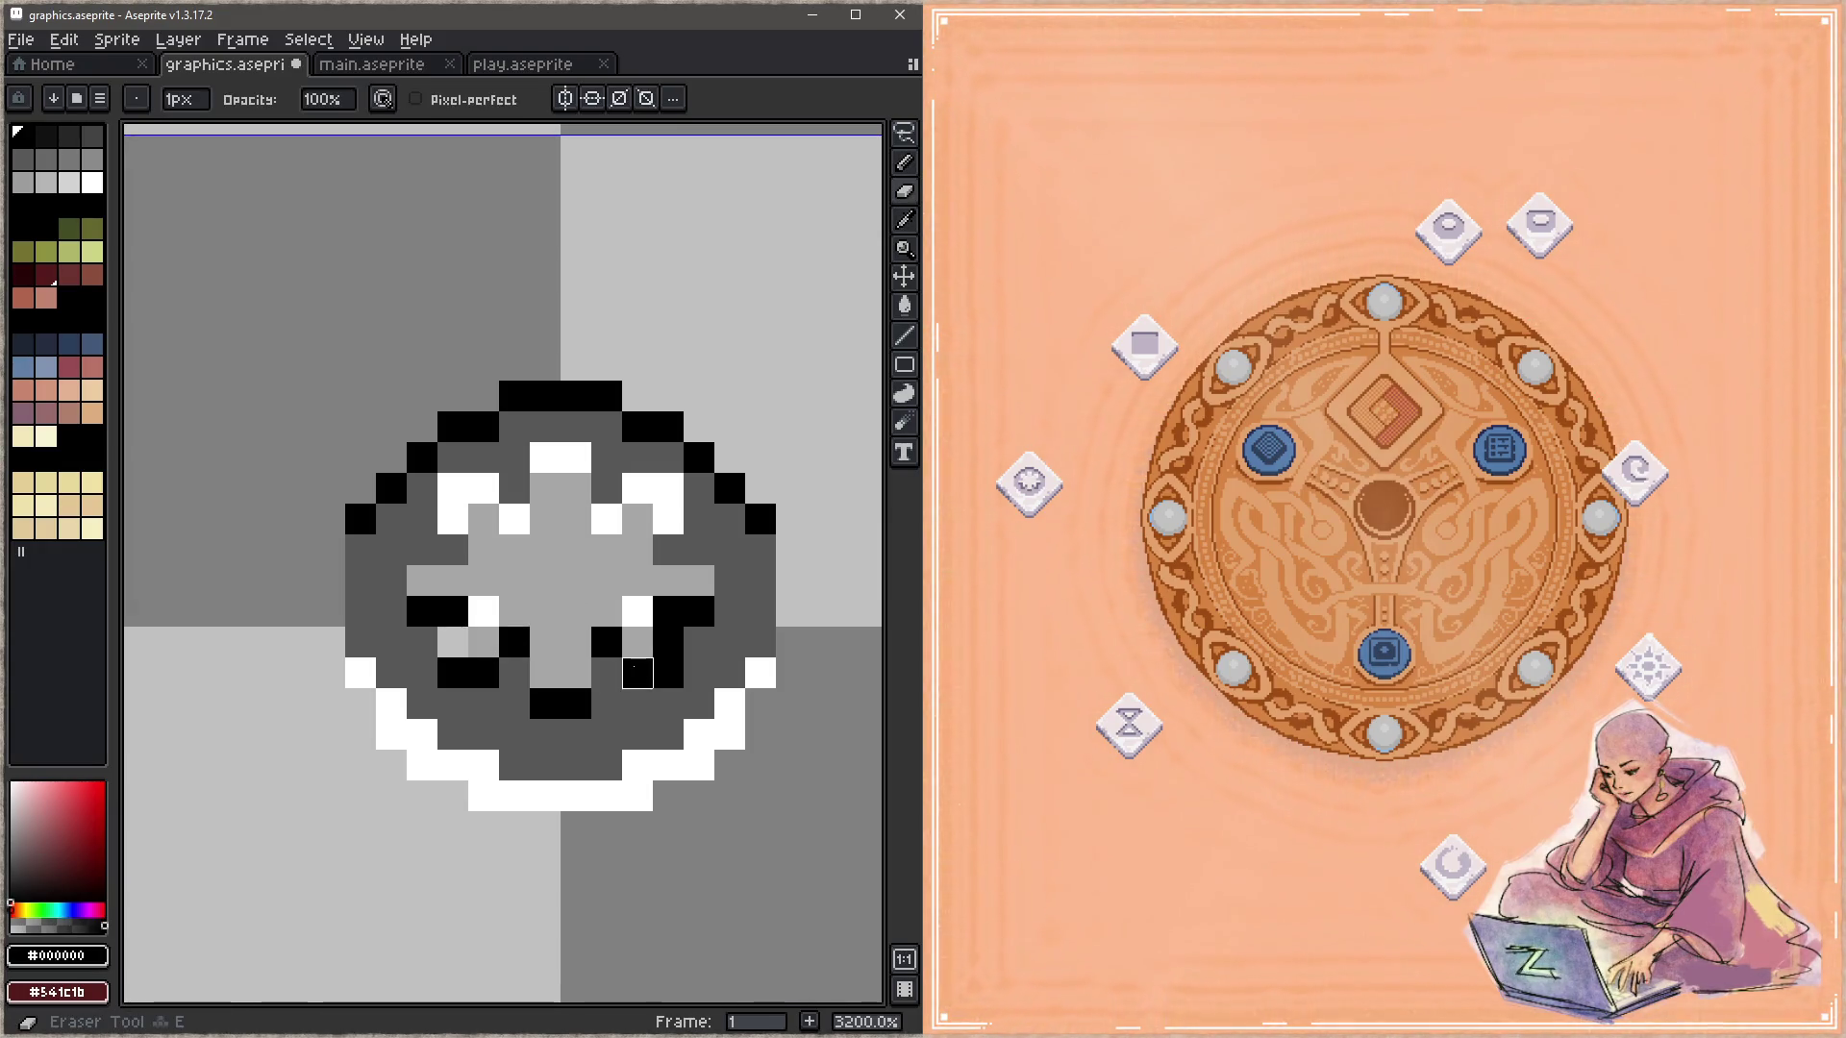
{"action": "left_click", "coordinate": [510, 673], "text": "alt"}
{"action": "key", "text": "b"}
{"action": "left_click", "coordinate": [452, 643]}
{"action": "left_click", "coordinate": [668, 641]}
{"action": "key", "text": "ctrl+s"}
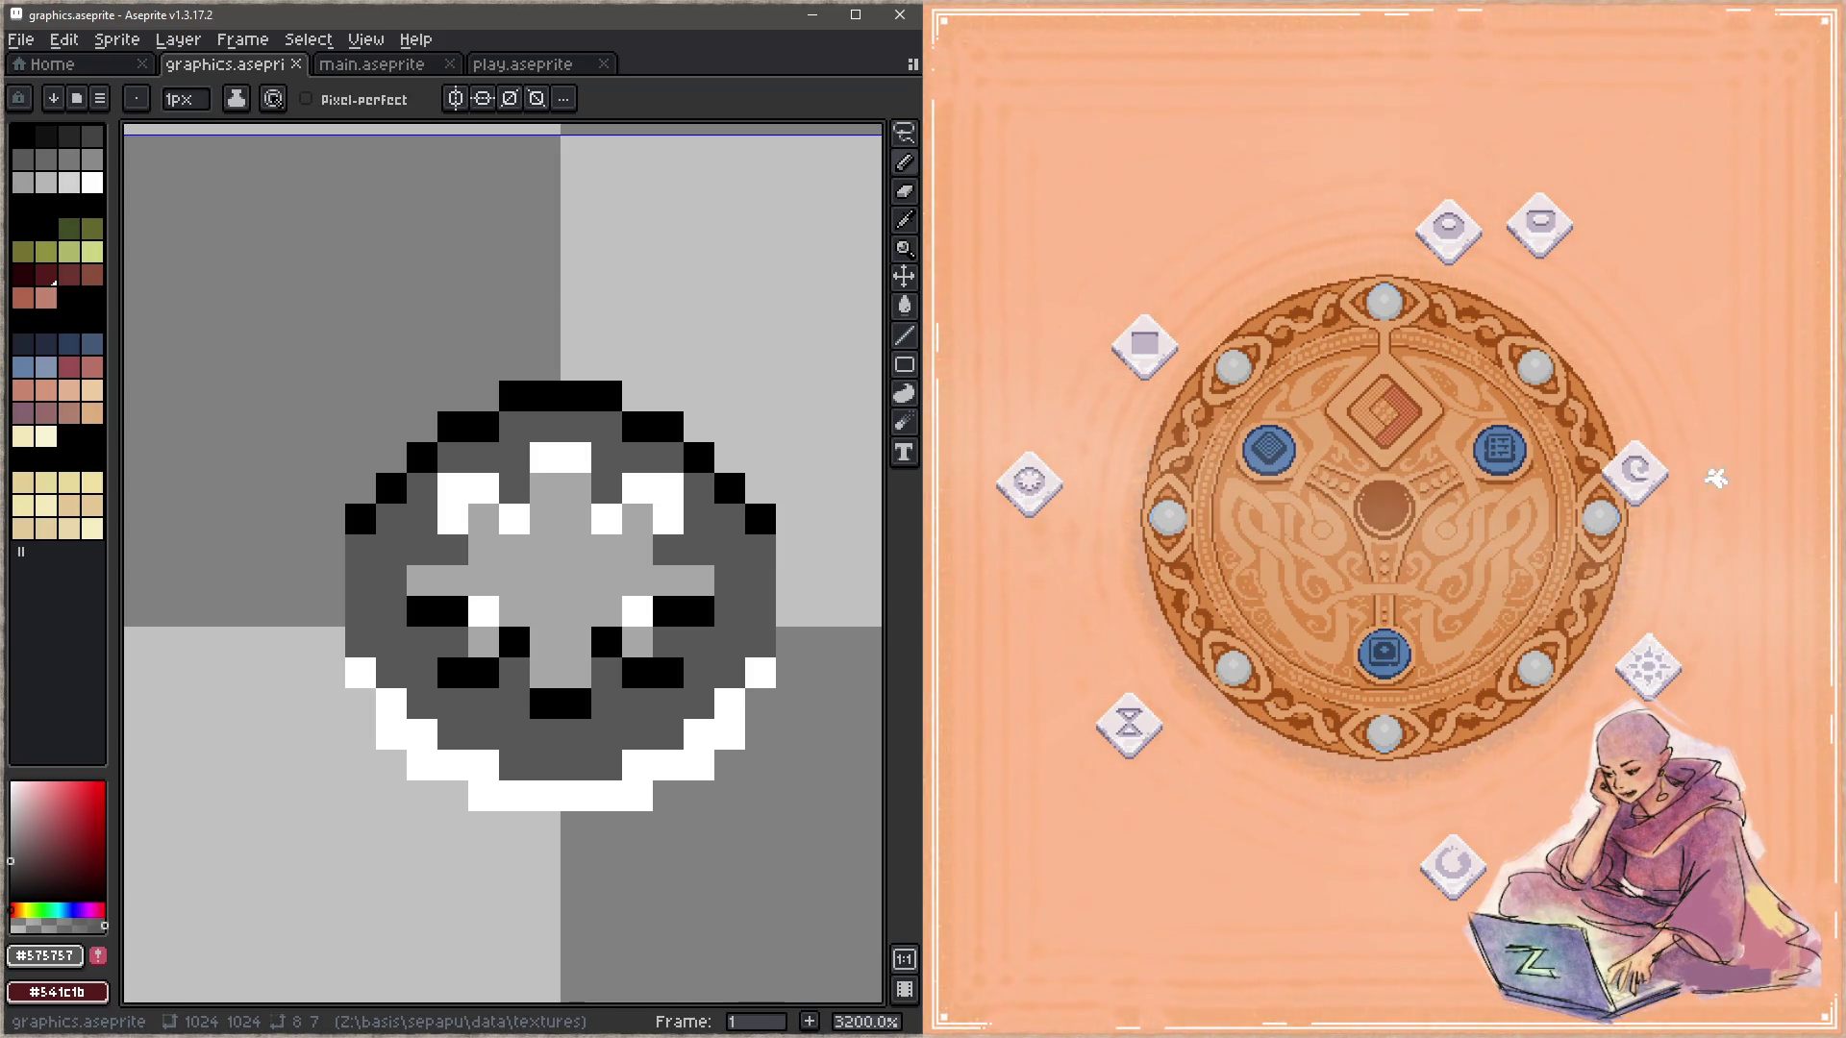
{"action": "scroll", "coordinate": [528, 289], "scroll_direction": "down", "scroll_amount": 5}
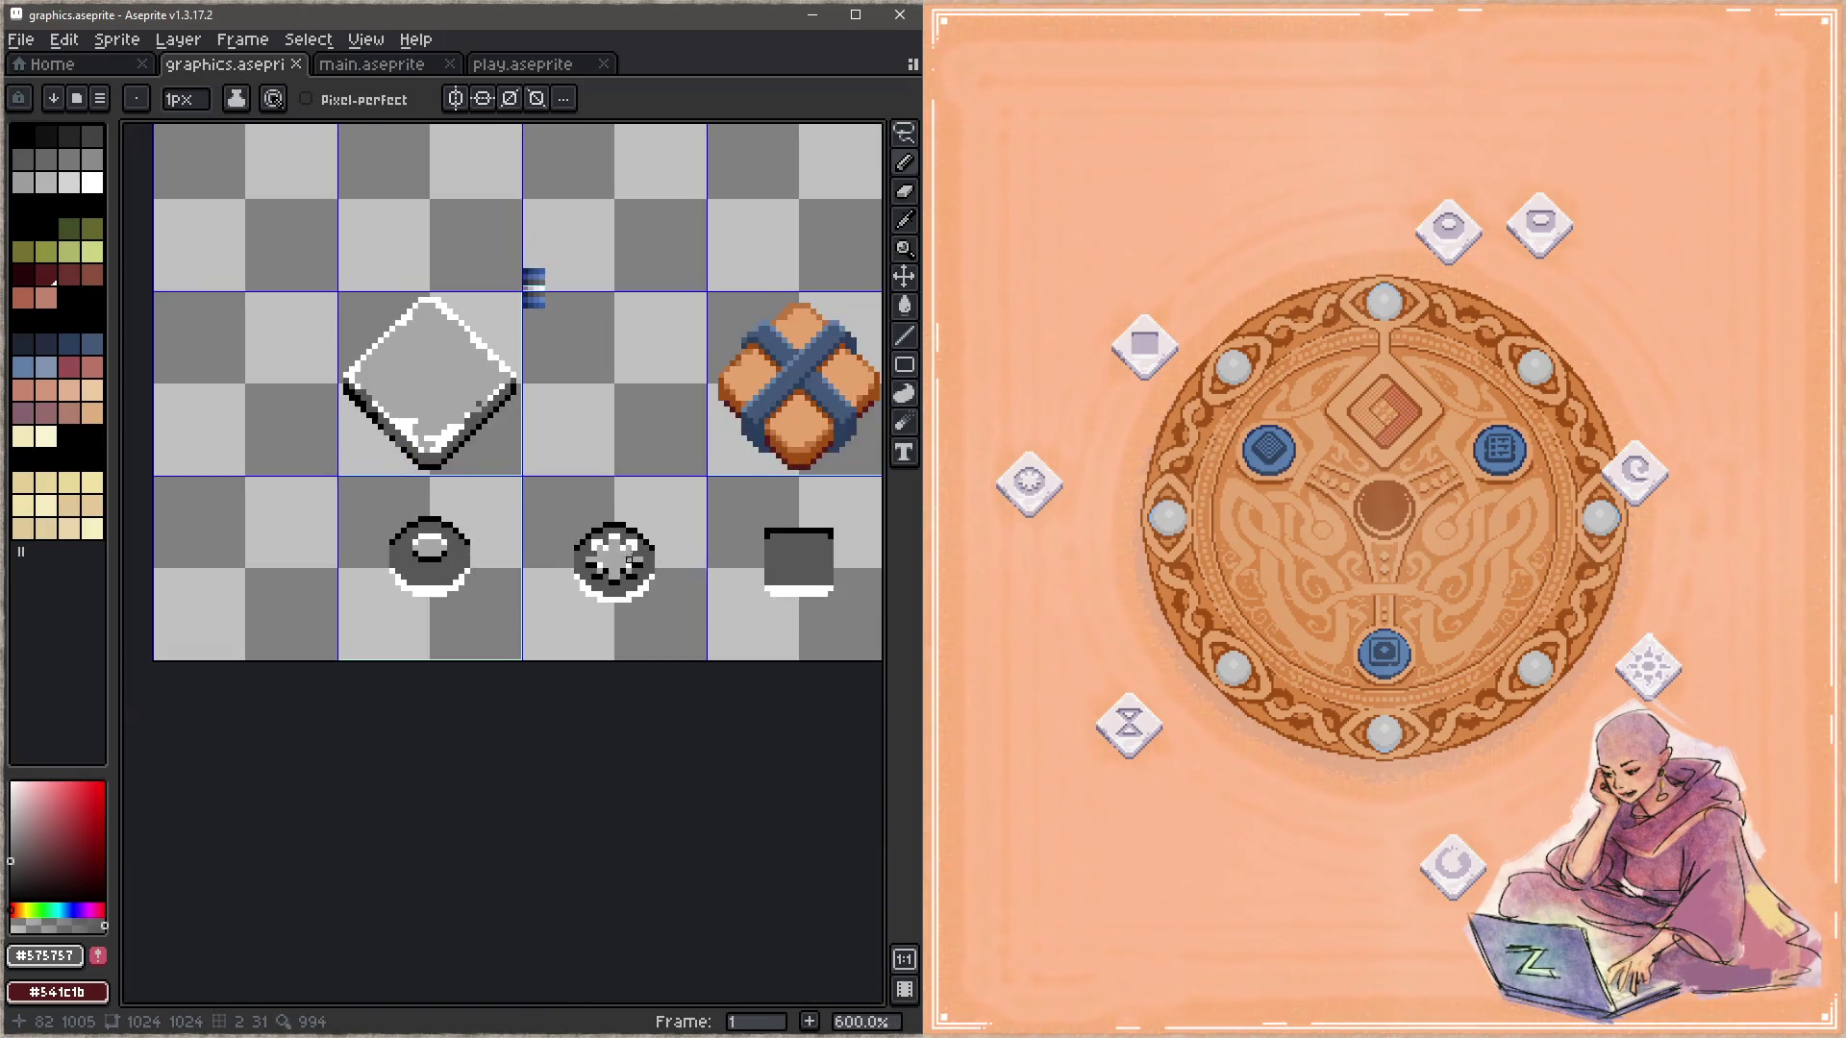
Step: Add three black outline pixels inside the spiral rune's inner curl and save
{"action": "left_click_drag", "start_coordinate": [528, 288], "coordinate": [133, 304]}
{"action": "left_click_drag", "start_coordinate": [721, 577], "coordinate": [577, 577]}
{"action": "scroll", "coordinate": [520, 576], "scroll_direction": "up", "scroll_amount": 1}
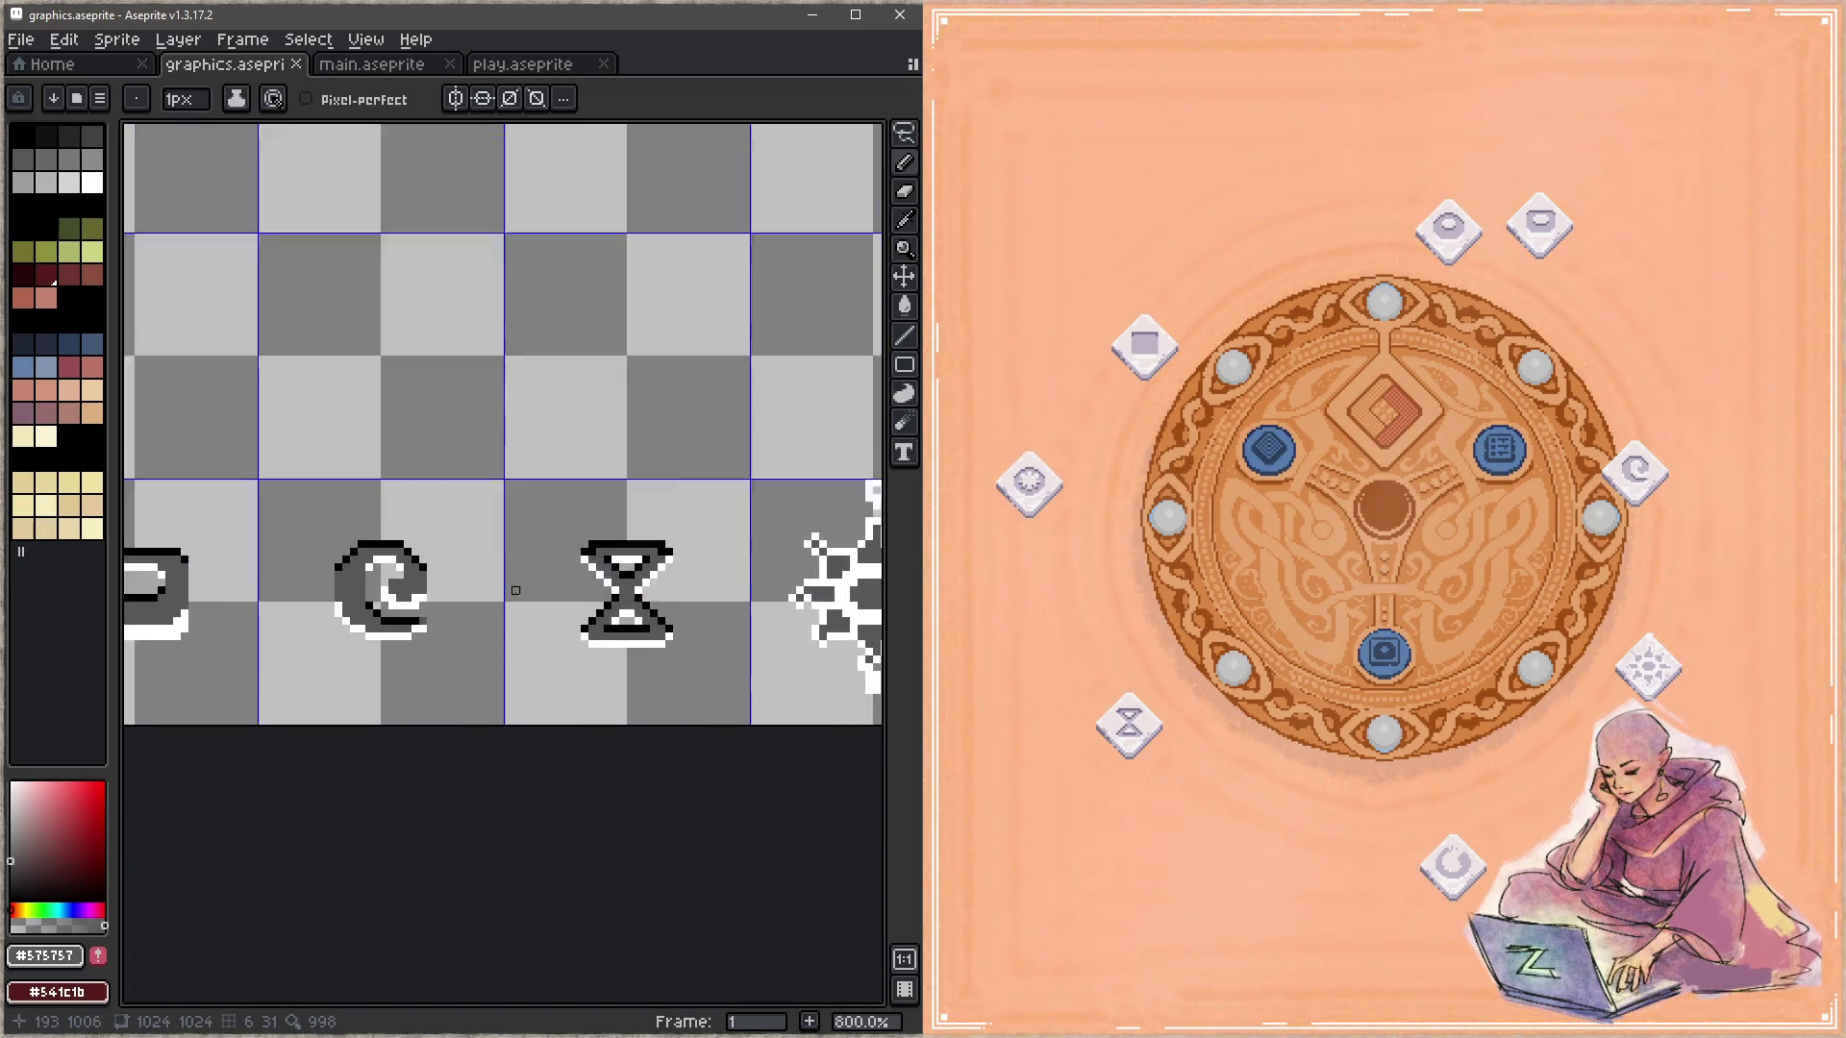
{"action": "scroll", "coordinate": [539, 576], "scroll_direction": "up", "scroll_amount": 1}
{"action": "left_click_drag", "start_coordinate": [318, 585], "coordinate": [652, 585]}
{"action": "scroll", "coordinate": [652, 585], "scroll_direction": "up", "scroll_amount": 1}
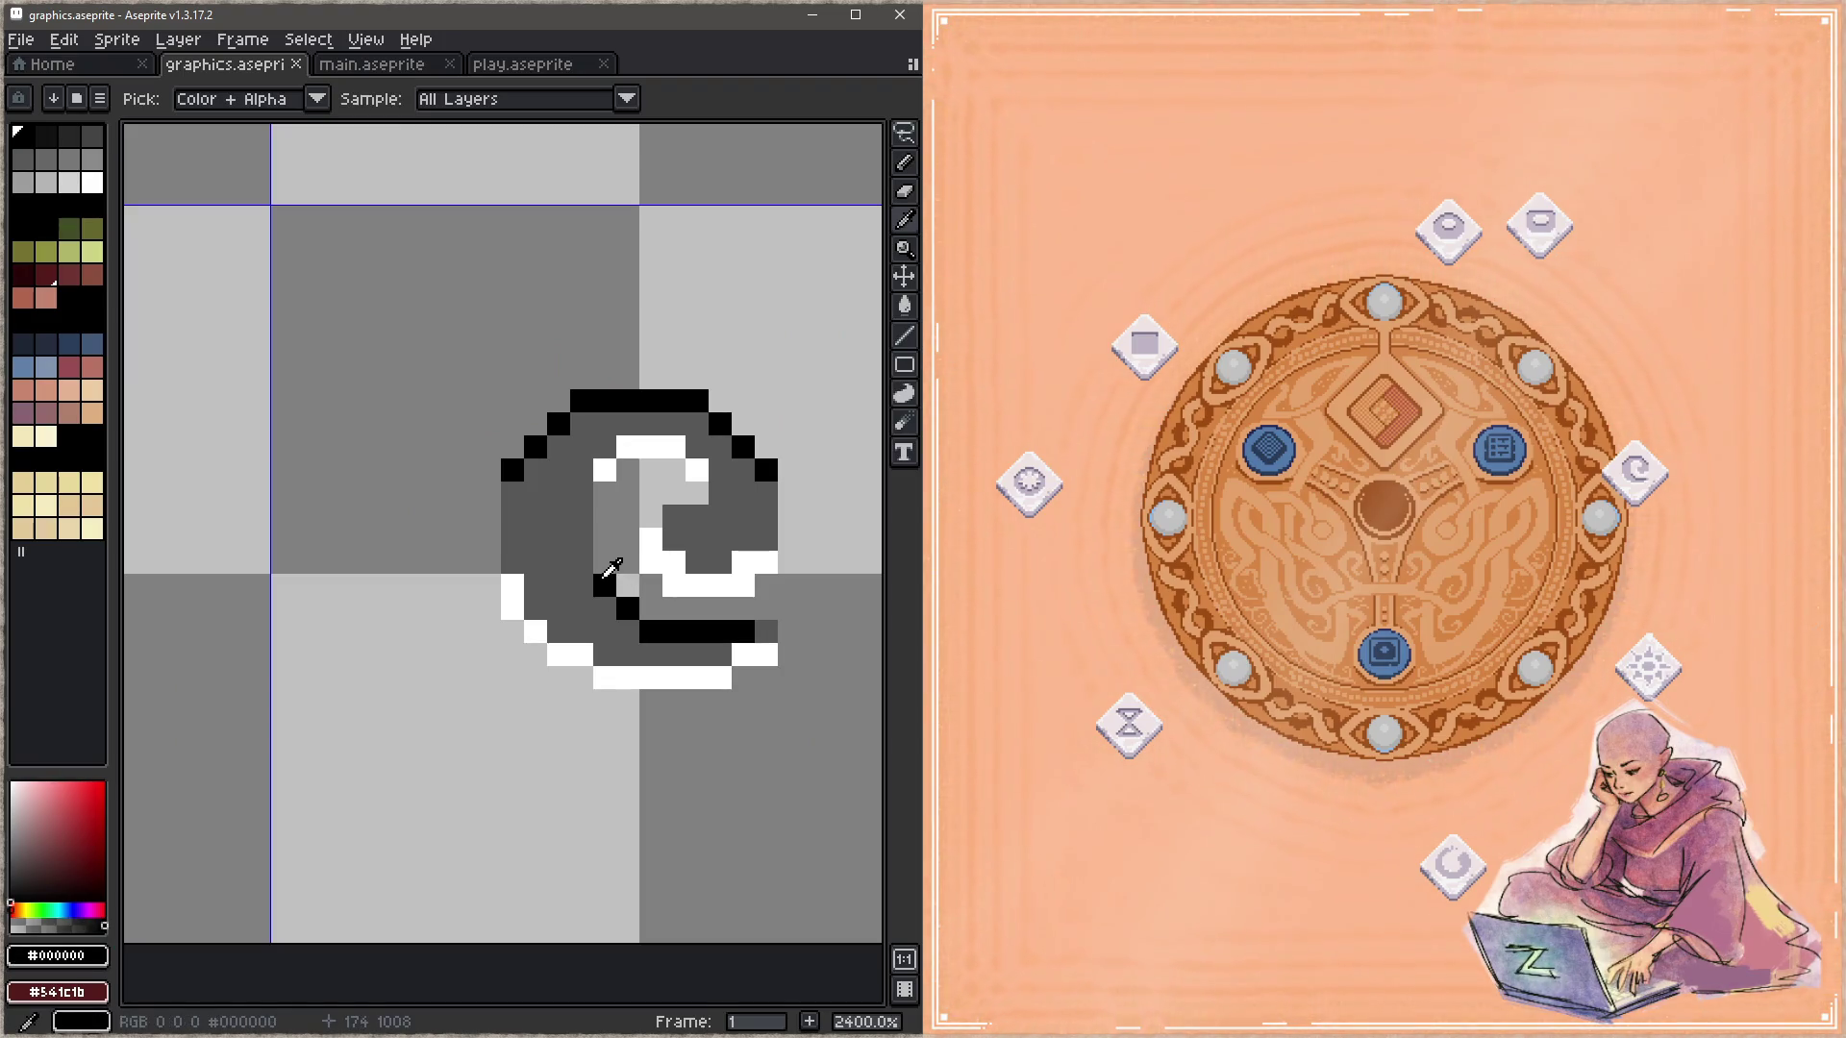
{"action": "left_click", "coordinate": [605, 582], "text": "alt"}
{"action": "left_click", "coordinate": [674, 516]}
{"action": "key", "text": "ctrl+s"}
{"action": "left_click_drag", "start_coordinate": [697, 517], "coordinate": [720, 493]}
{"action": "key", "text": "ctrl+s"}
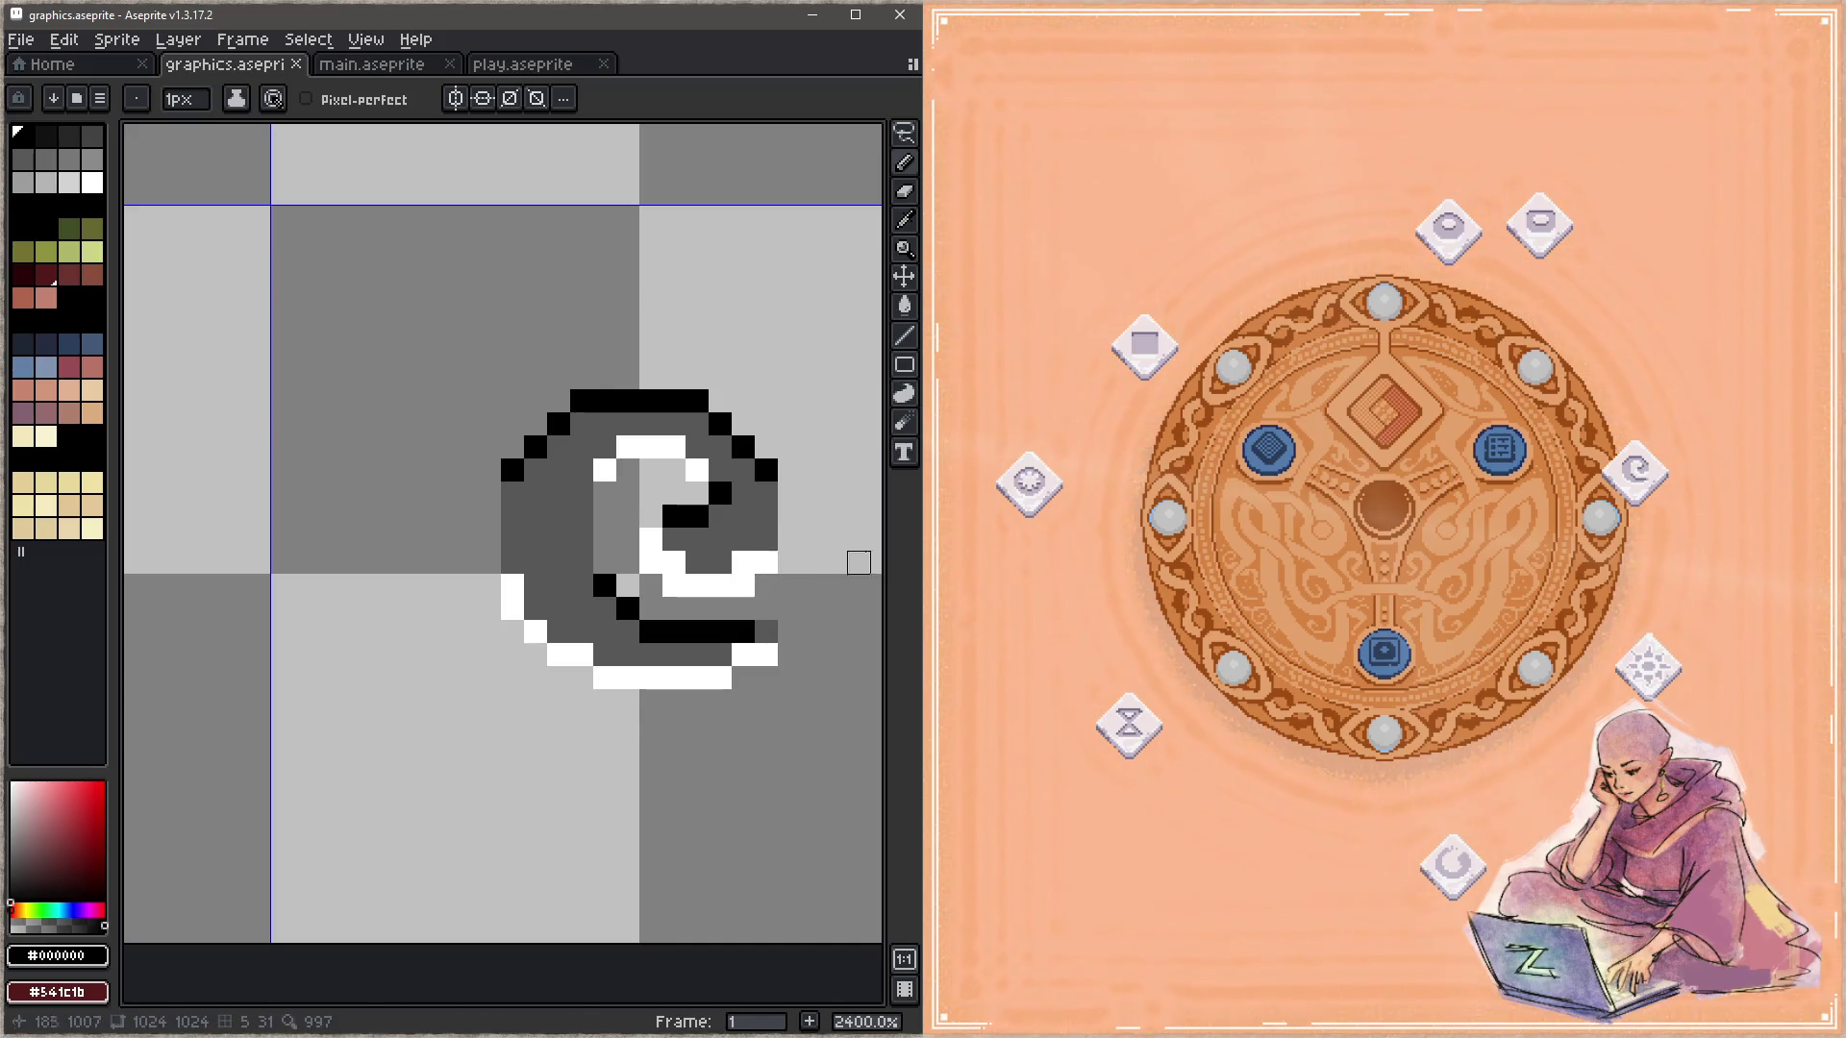
Step: Paint a white highlight pixel on the spiral's right arm and save
{"action": "left_click", "coordinate": [767, 562], "text": "alt"}
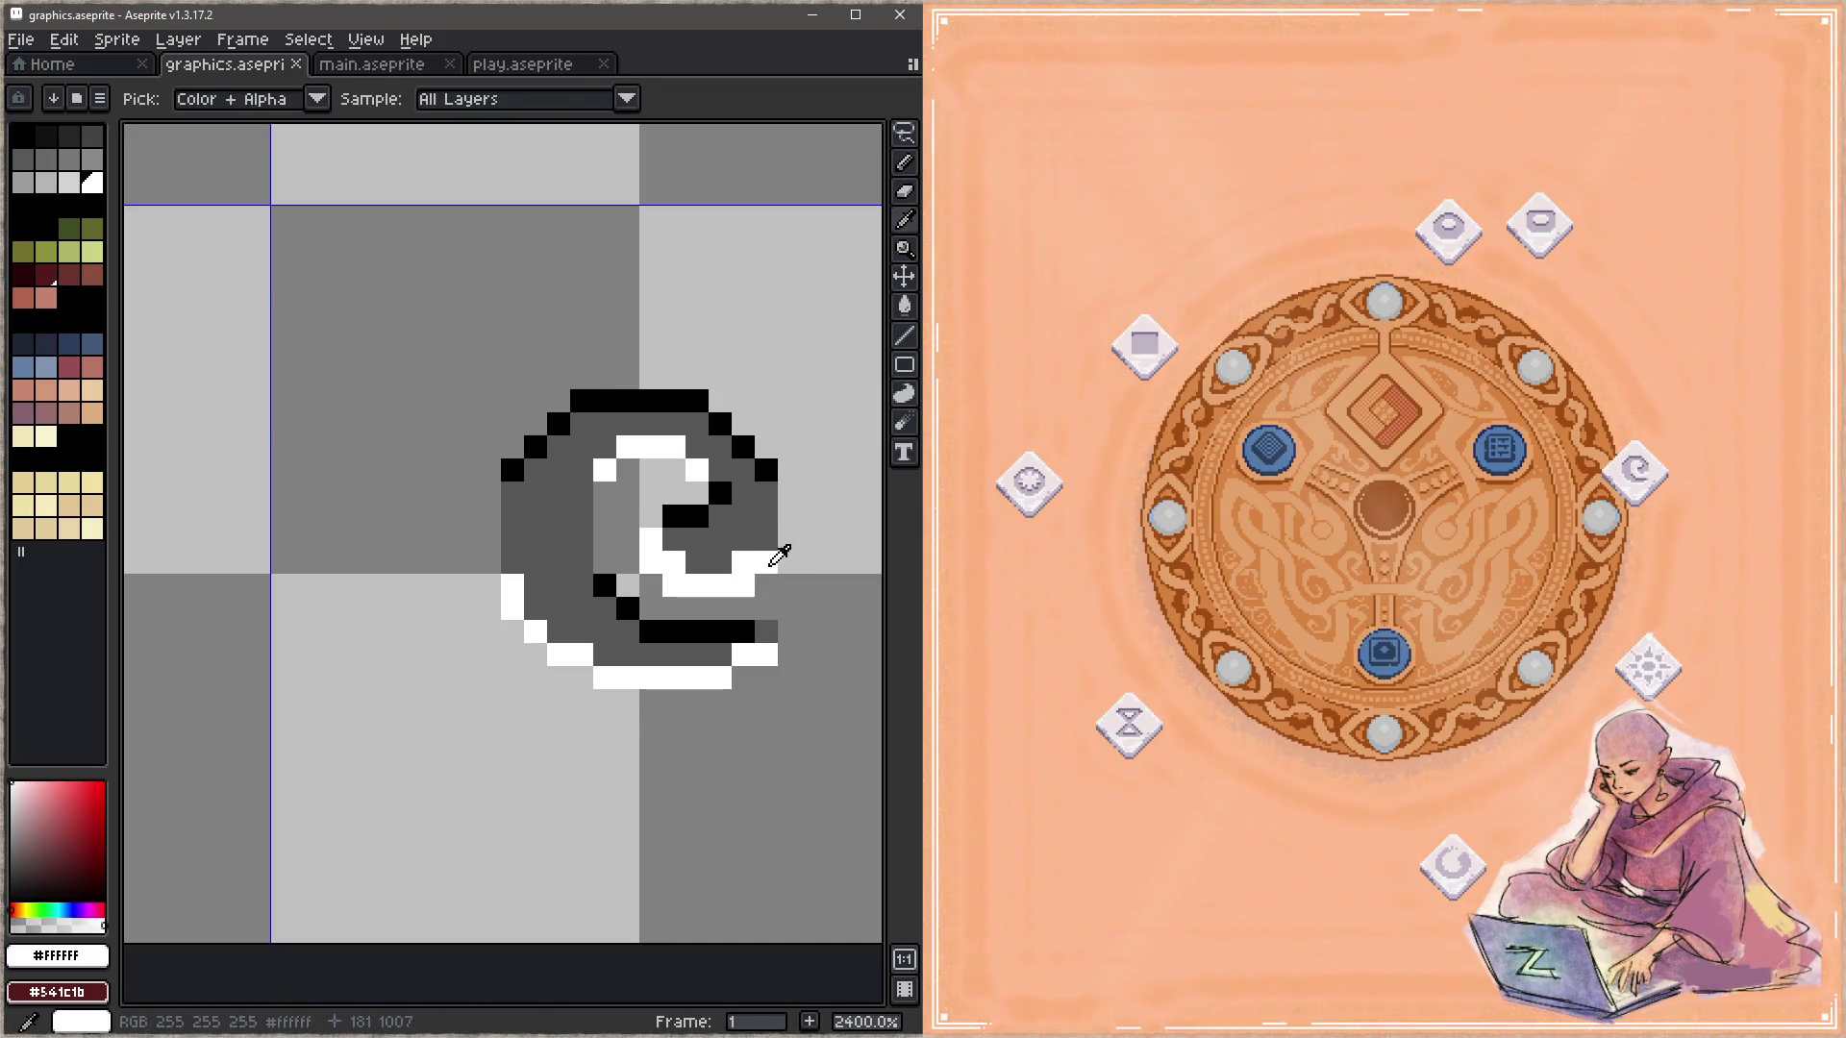
{"action": "left_click", "coordinate": [766, 539]}
{"action": "key", "text": "ctrl+s"}
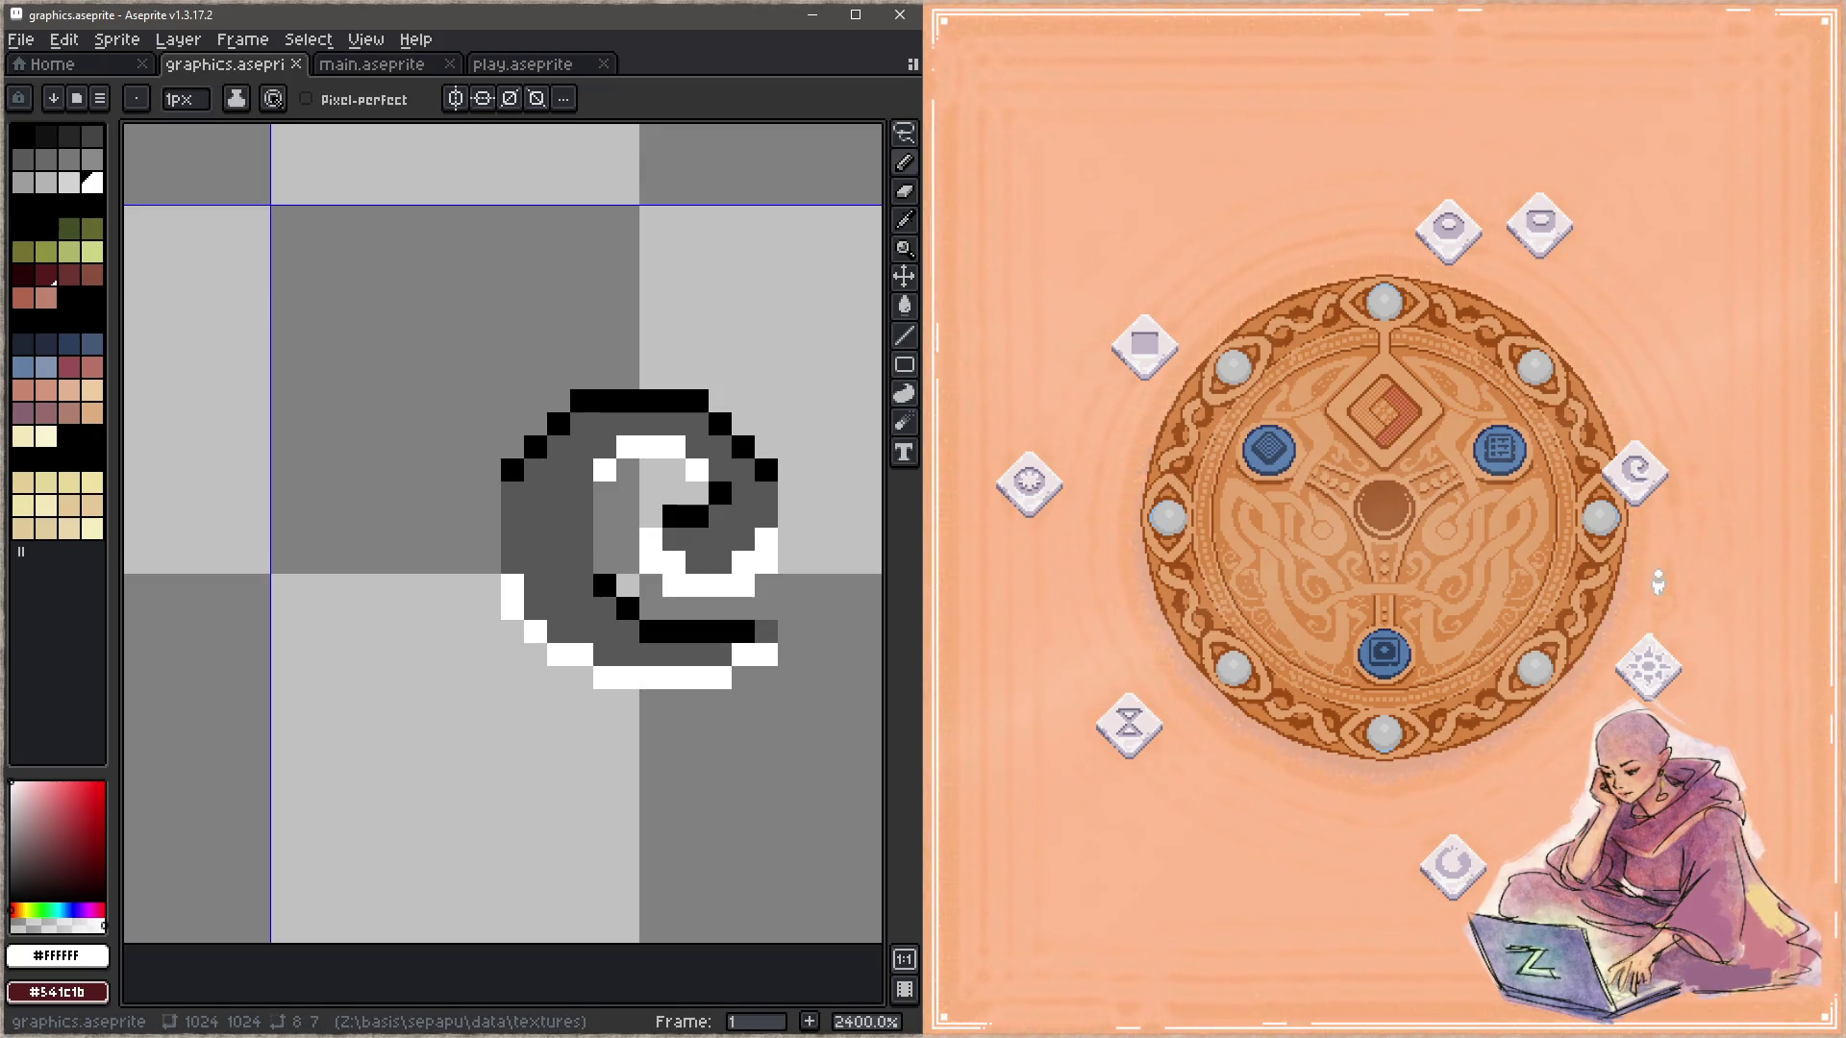
Step: Add black outline pixels along the ring rune's top edge, upper-left edge and left side
{"action": "scroll", "coordinate": [480, 538], "scroll_direction": "down", "scroll_amount": 6}
{"action": "scroll", "coordinate": [385, 538], "scroll_direction": "right", "scroll_amount": 3}
{"action": "scroll", "coordinate": [363, 569], "scroll_direction": "up", "scroll_amount": 2}
{"action": "scroll", "coordinate": [425, 555], "scroll_direction": "up", "scroll_amount": 1}
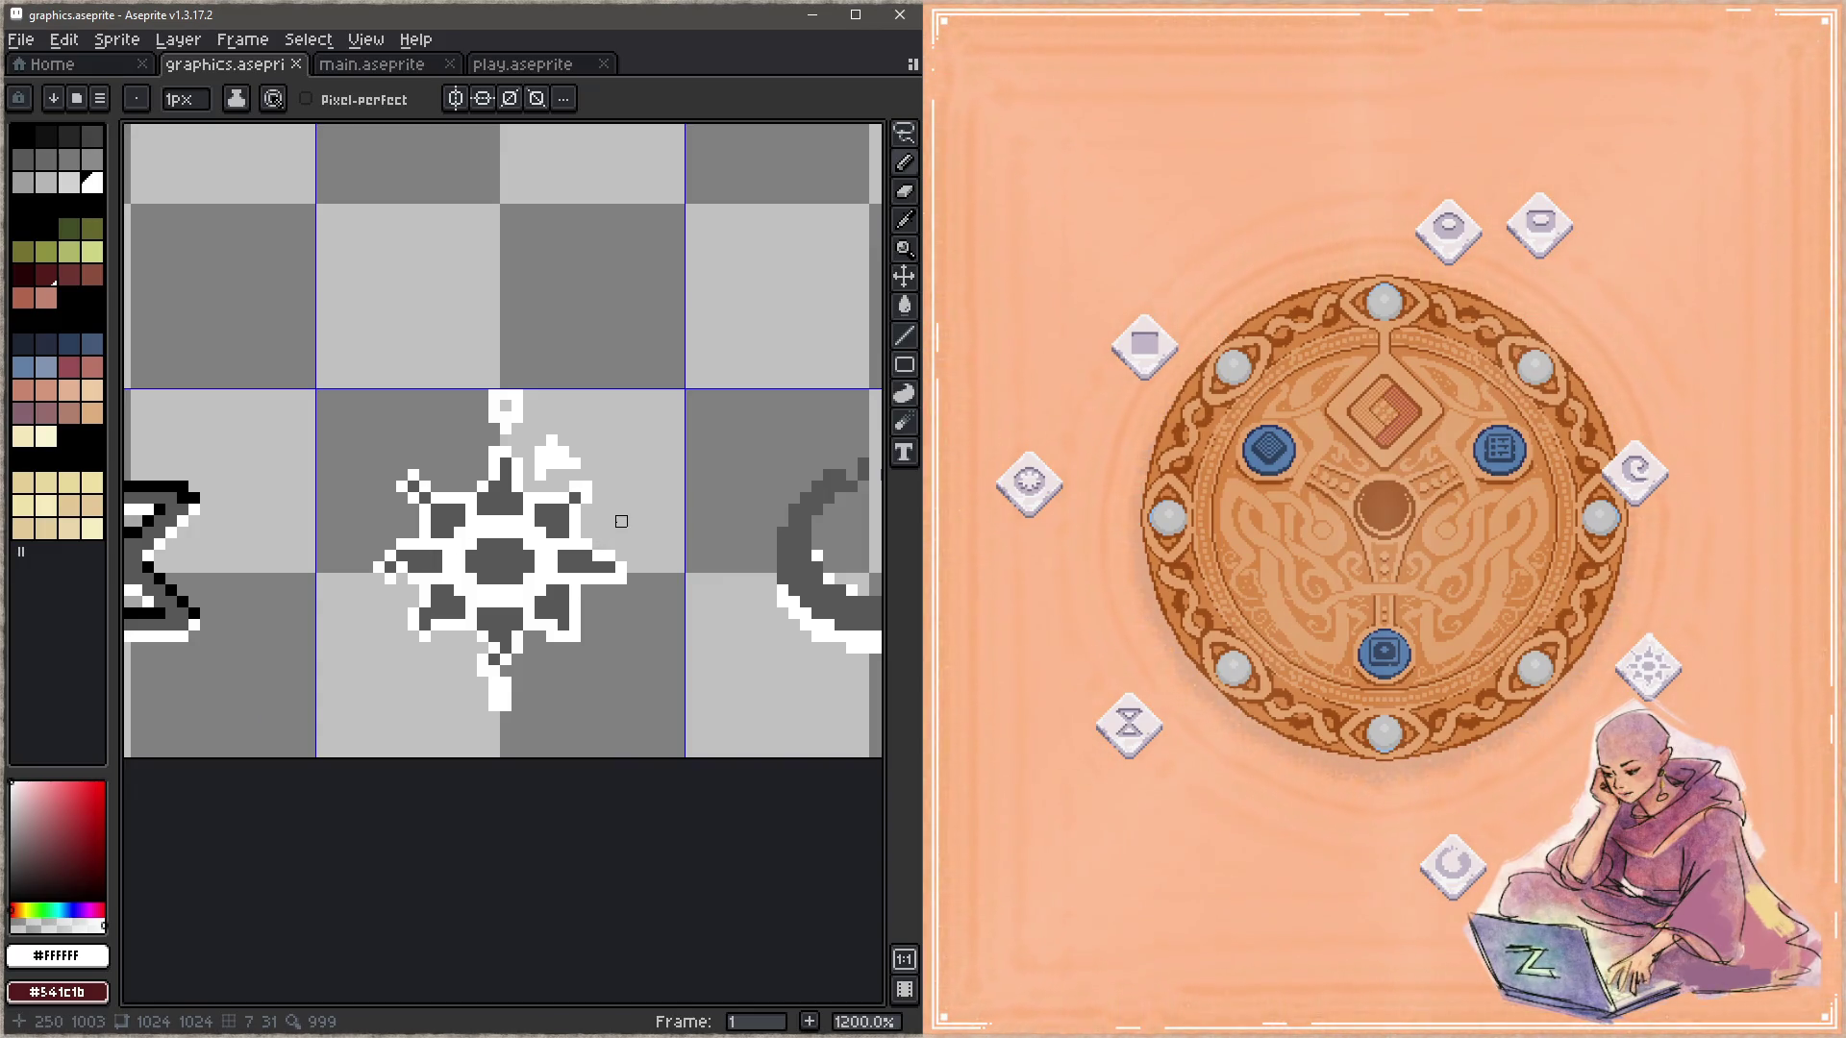
{"action": "scroll", "coordinate": [615, 519], "scroll_direction": "right", "scroll_amount": 3}
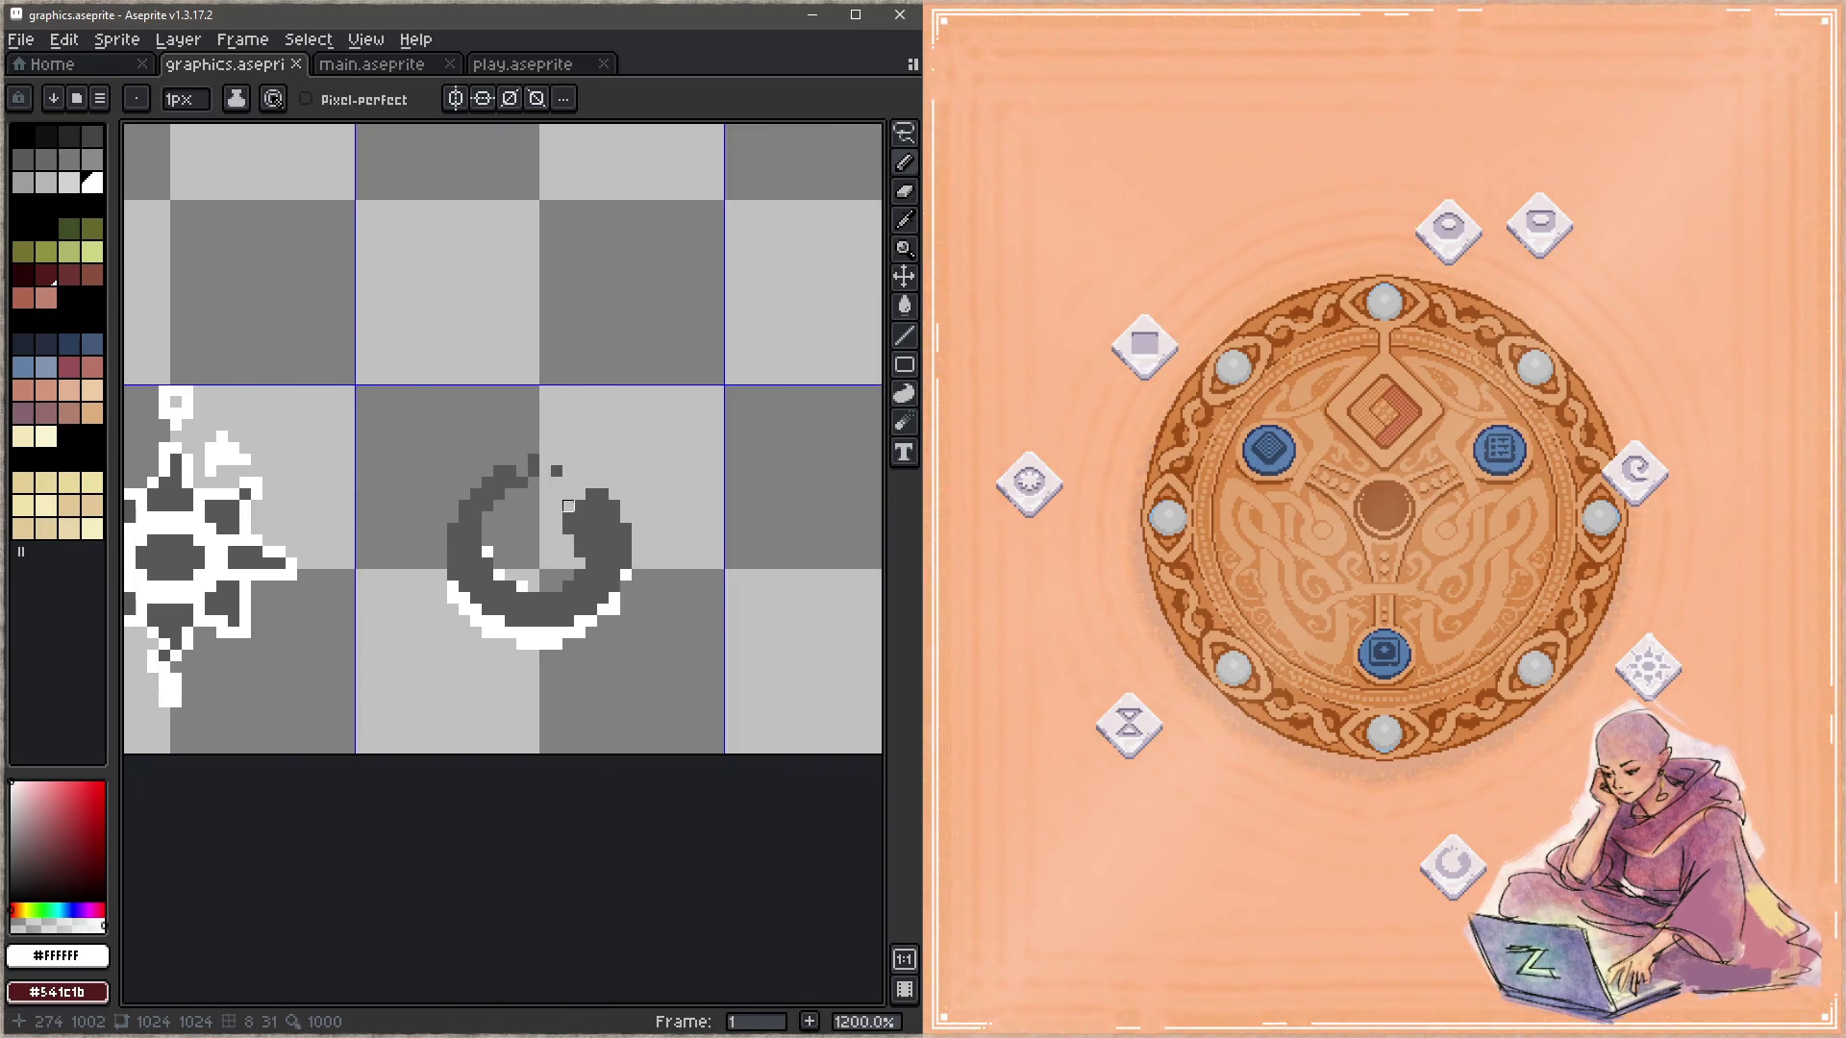
{"action": "scroll", "coordinate": [575, 622], "scroll_direction": "up", "scroll_amount": 1}
{"action": "scroll", "coordinate": [576, 622], "scroll_direction": "left", "scroll_amount": 1}
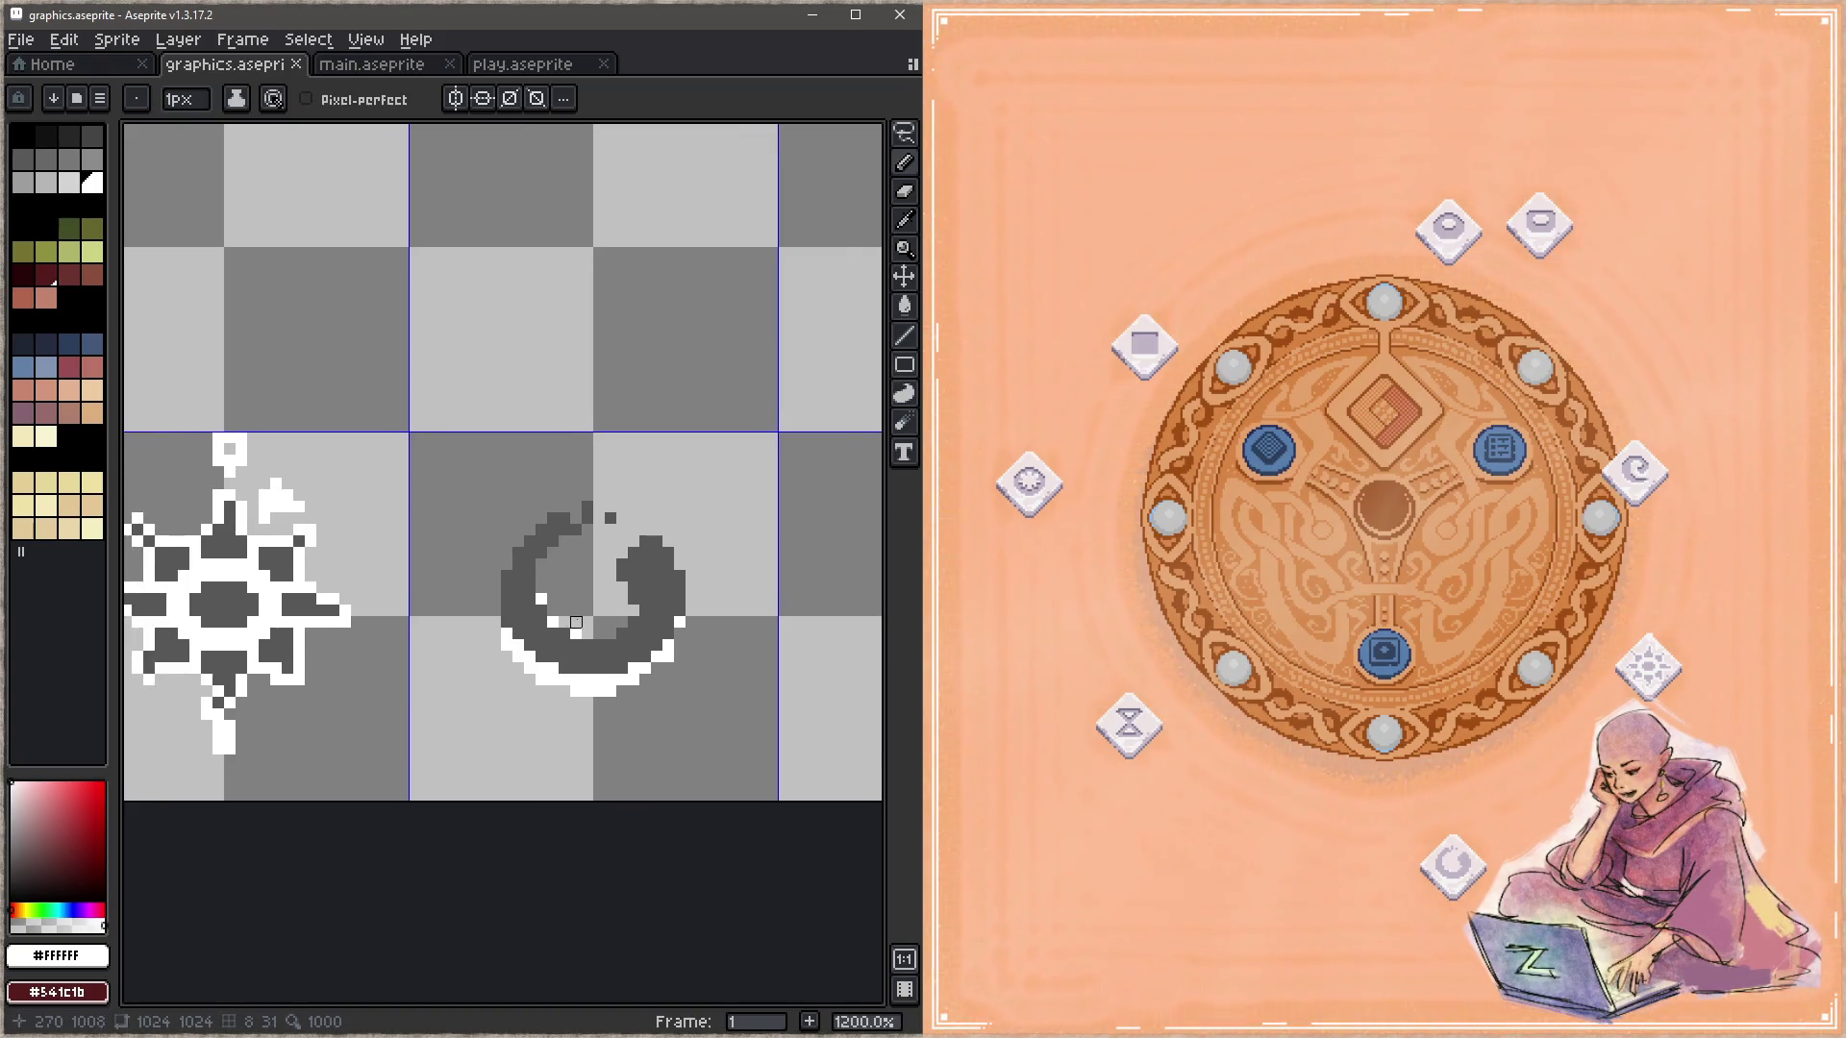
{"action": "scroll", "coordinate": [576, 622], "scroll_direction": "up", "scroll_amount": 1}
{"action": "scroll", "coordinate": [245, 519], "scroll_direction": "left", "scroll_amount": 5}
{"action": "scroll", "coordinate": [255, 490], "scroll_direction": "left", "scroll_amount": 1}
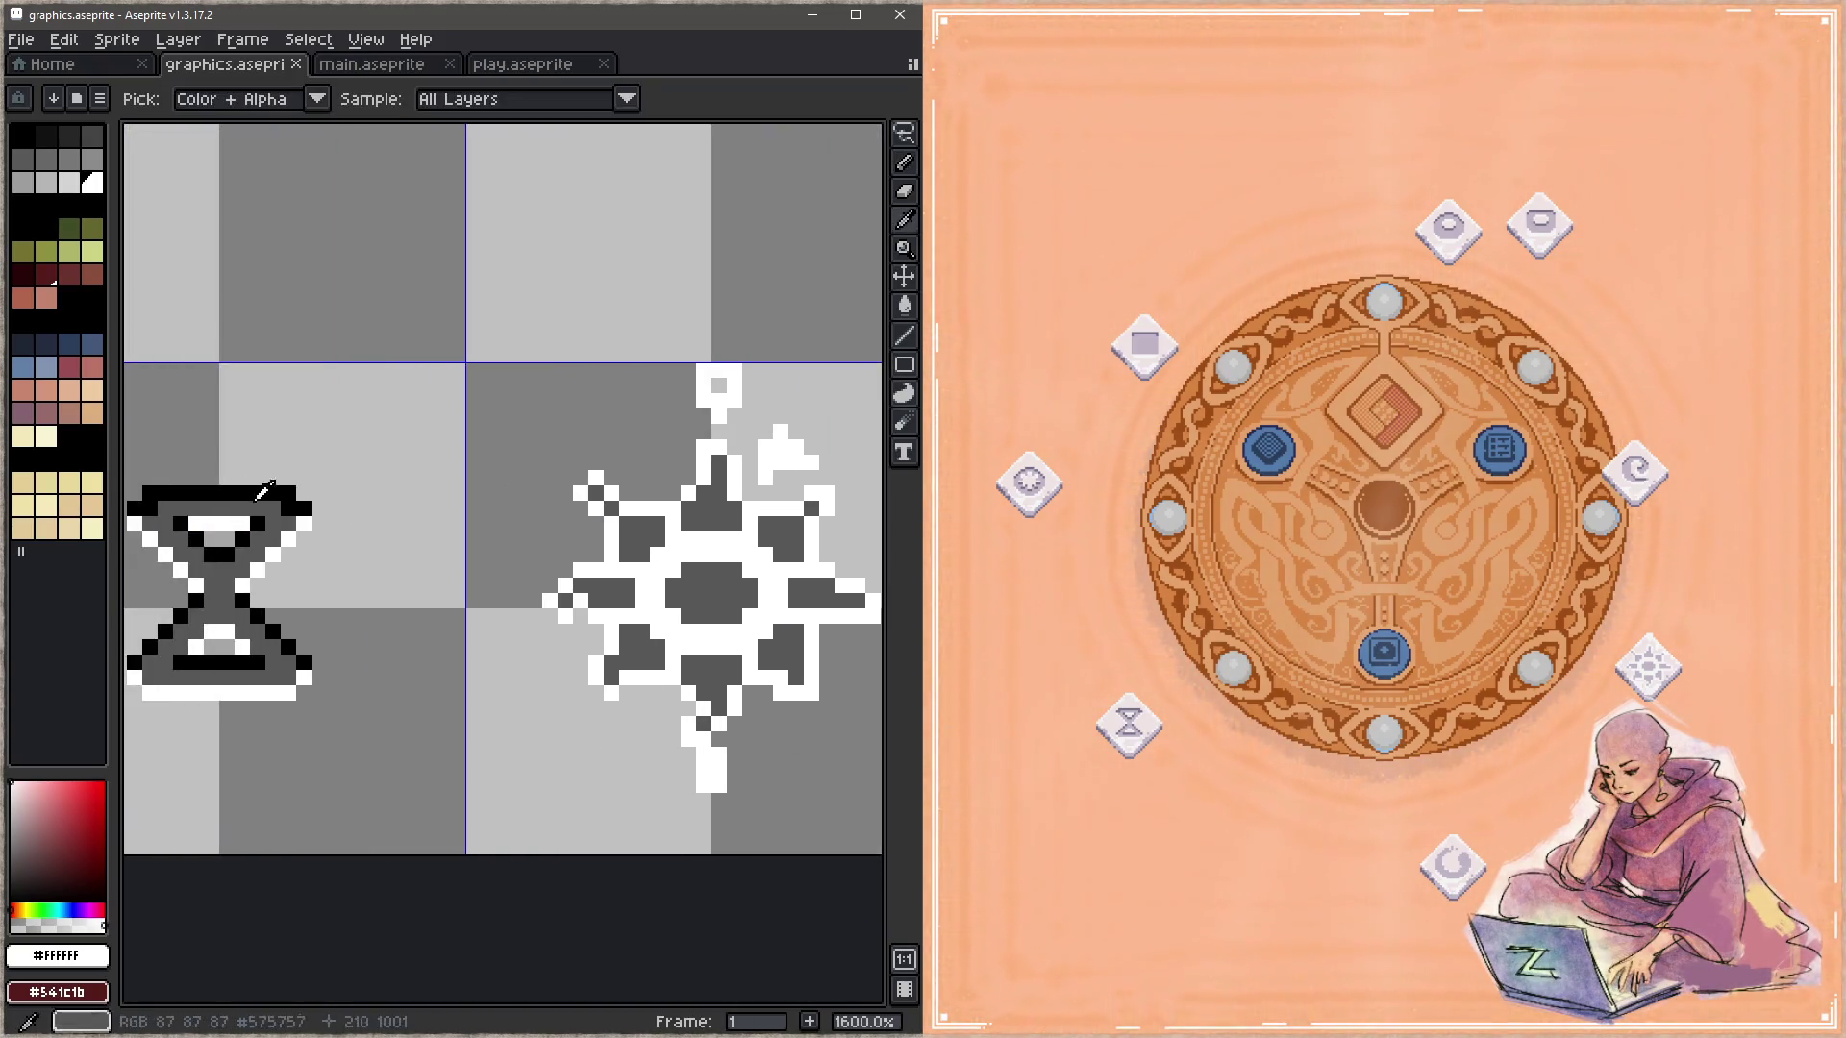
{"action": "left_click", "coordinate": [272, 486], "text": "alt"}
{"action": "scroll", "coordinate": [276, 488], "scroll_direction": "right", "scroll_amount": 3}
{"action": "scroll", "coordinate": [412, 515], "scroll_direction": "right", "scroll_amount": 4}
{"action": "scroll", "coordinate": [463, 472], "scroll_direction": "right", "scroll_amount": 1}
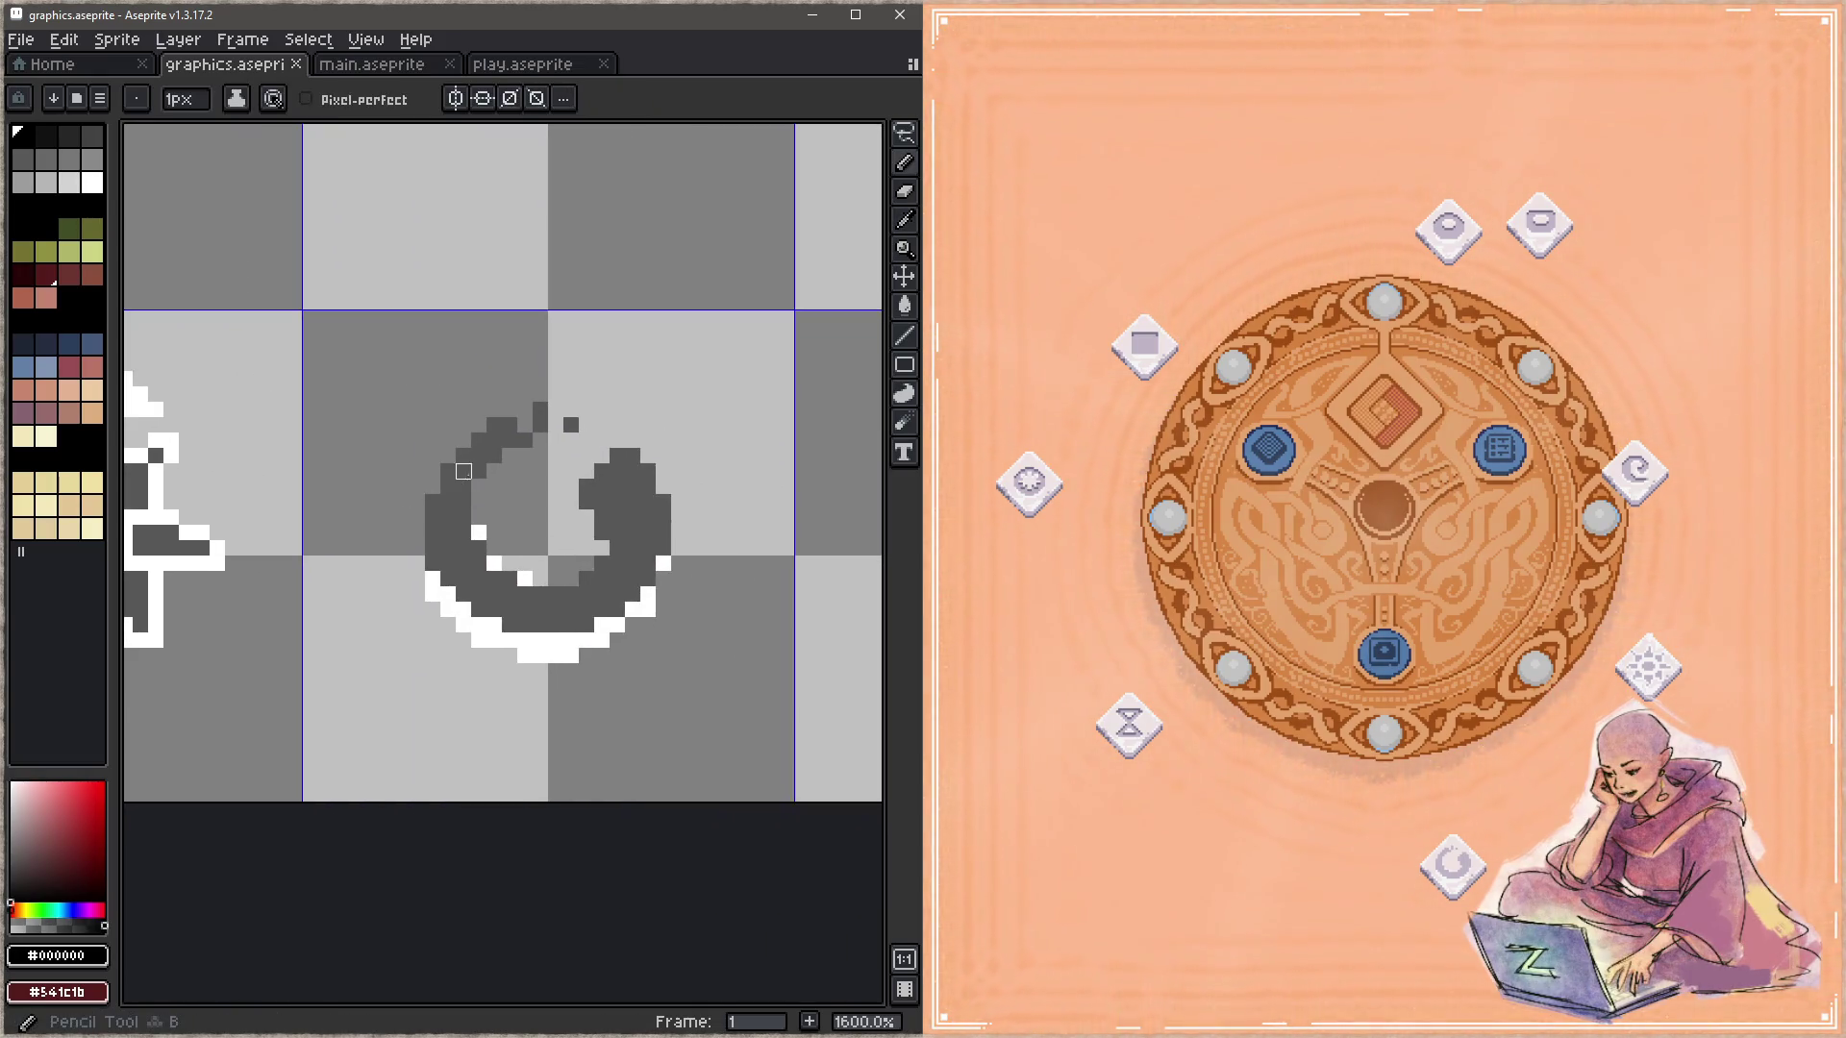
{"action": "left_click_drag", "start_coordinate": [510, 425], "coordinate": [494, 425]}
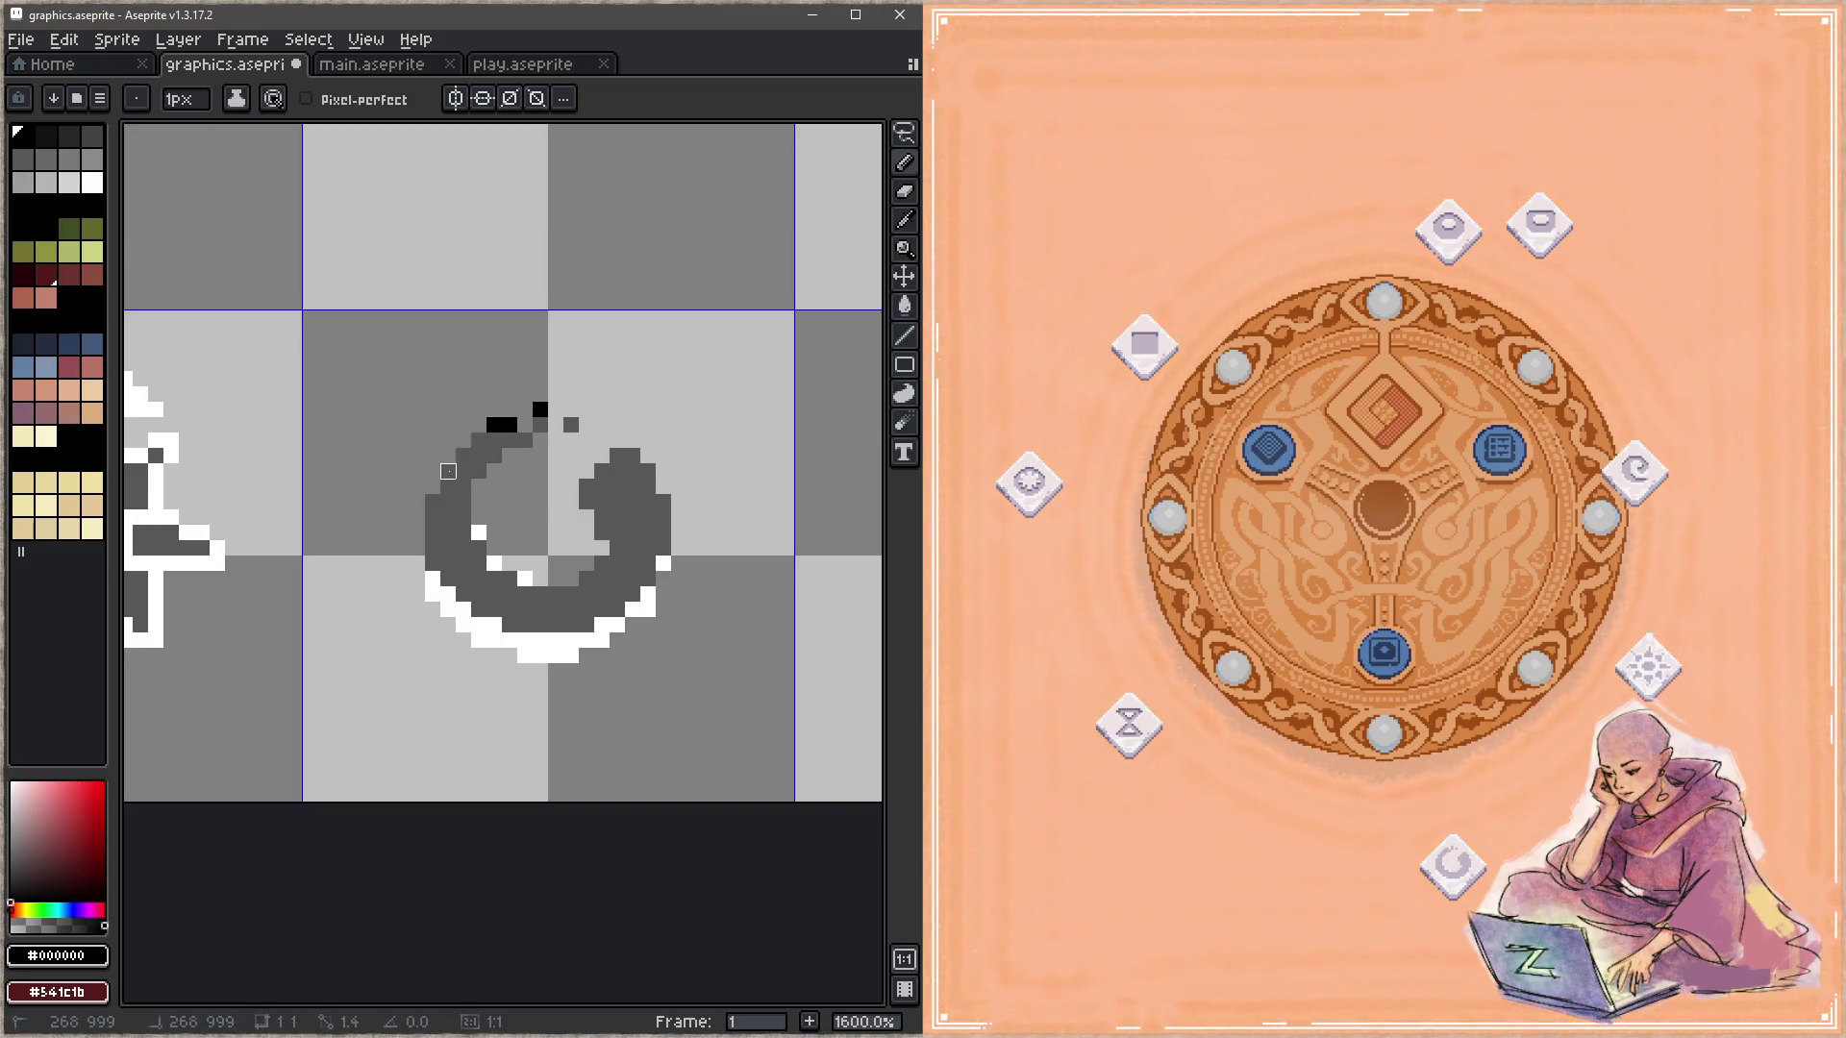
{"action": "left_click", "coordinate": [448, 471], "text": "shift"}
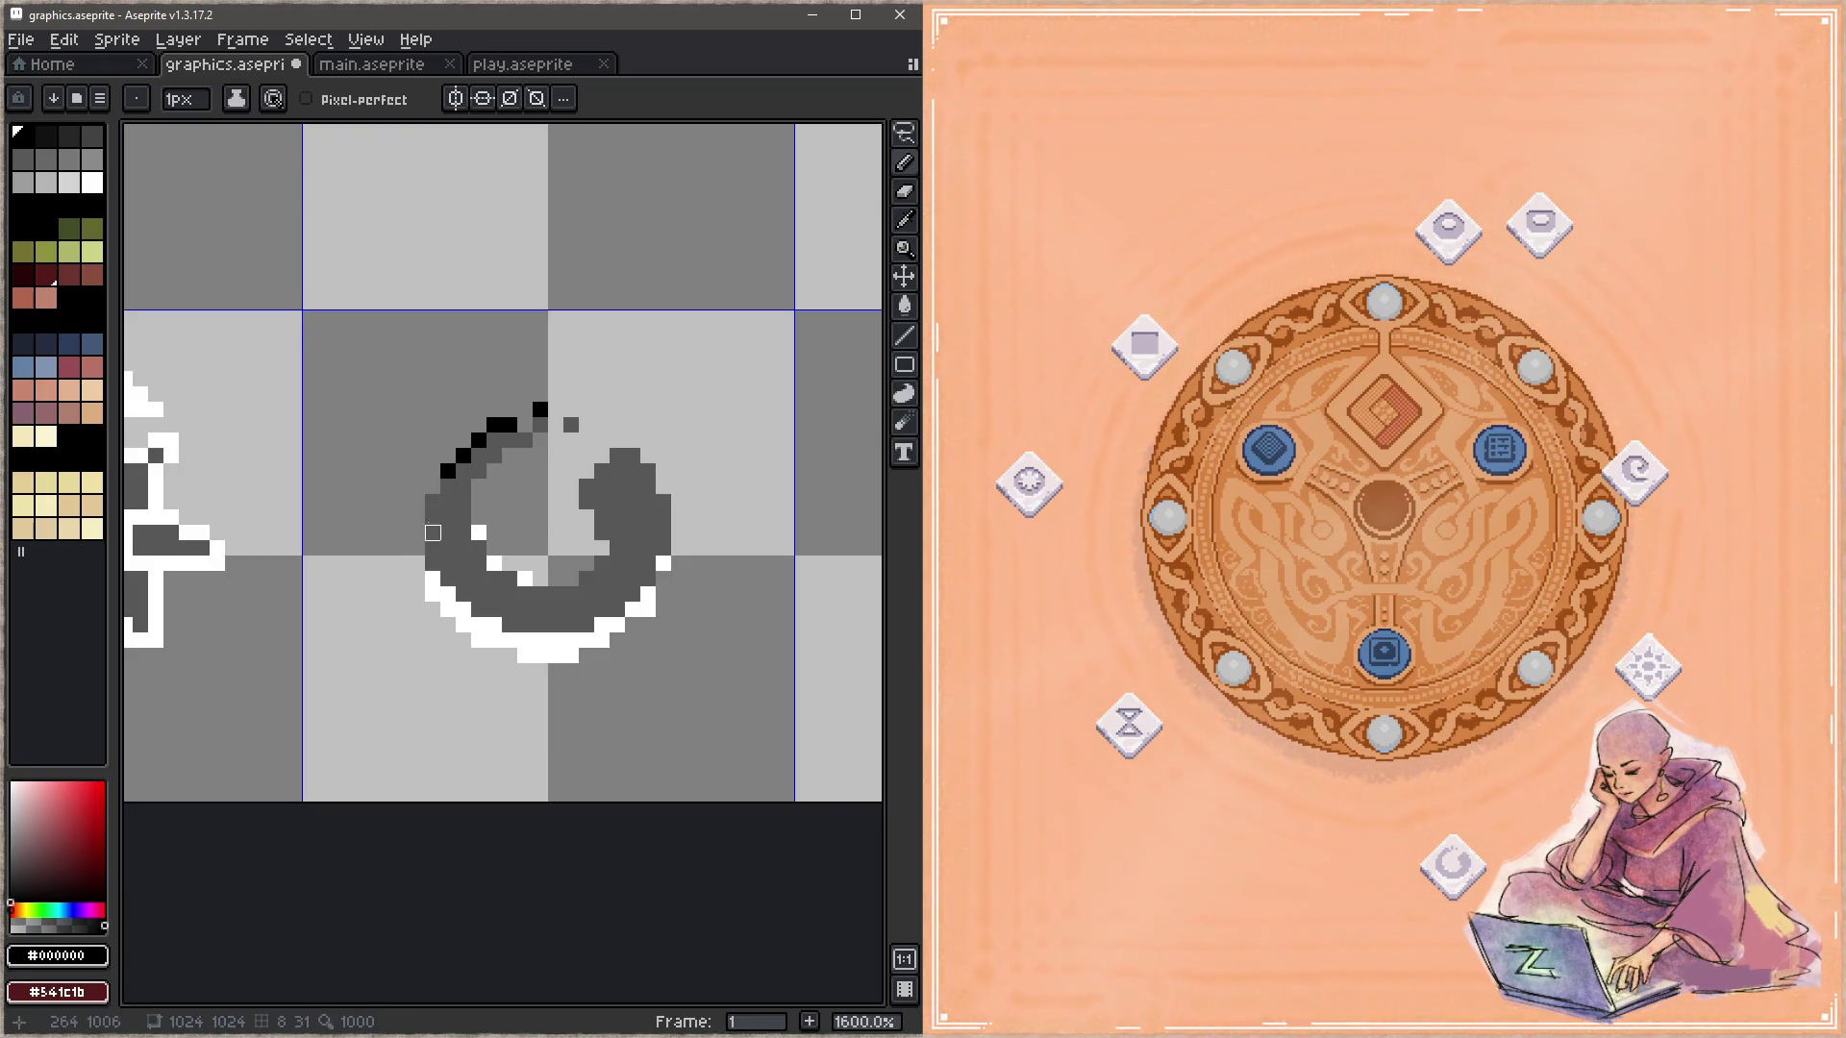
{"action": "left_click", "coordinate": [432, 502]}
Step: Draw black pixels along the ring's inner curl, lower curve, inner edge and right edge, saving
{"action": "left_click_drag", "start_coordinate": [586, 486], "coordinate": [648, 456]}
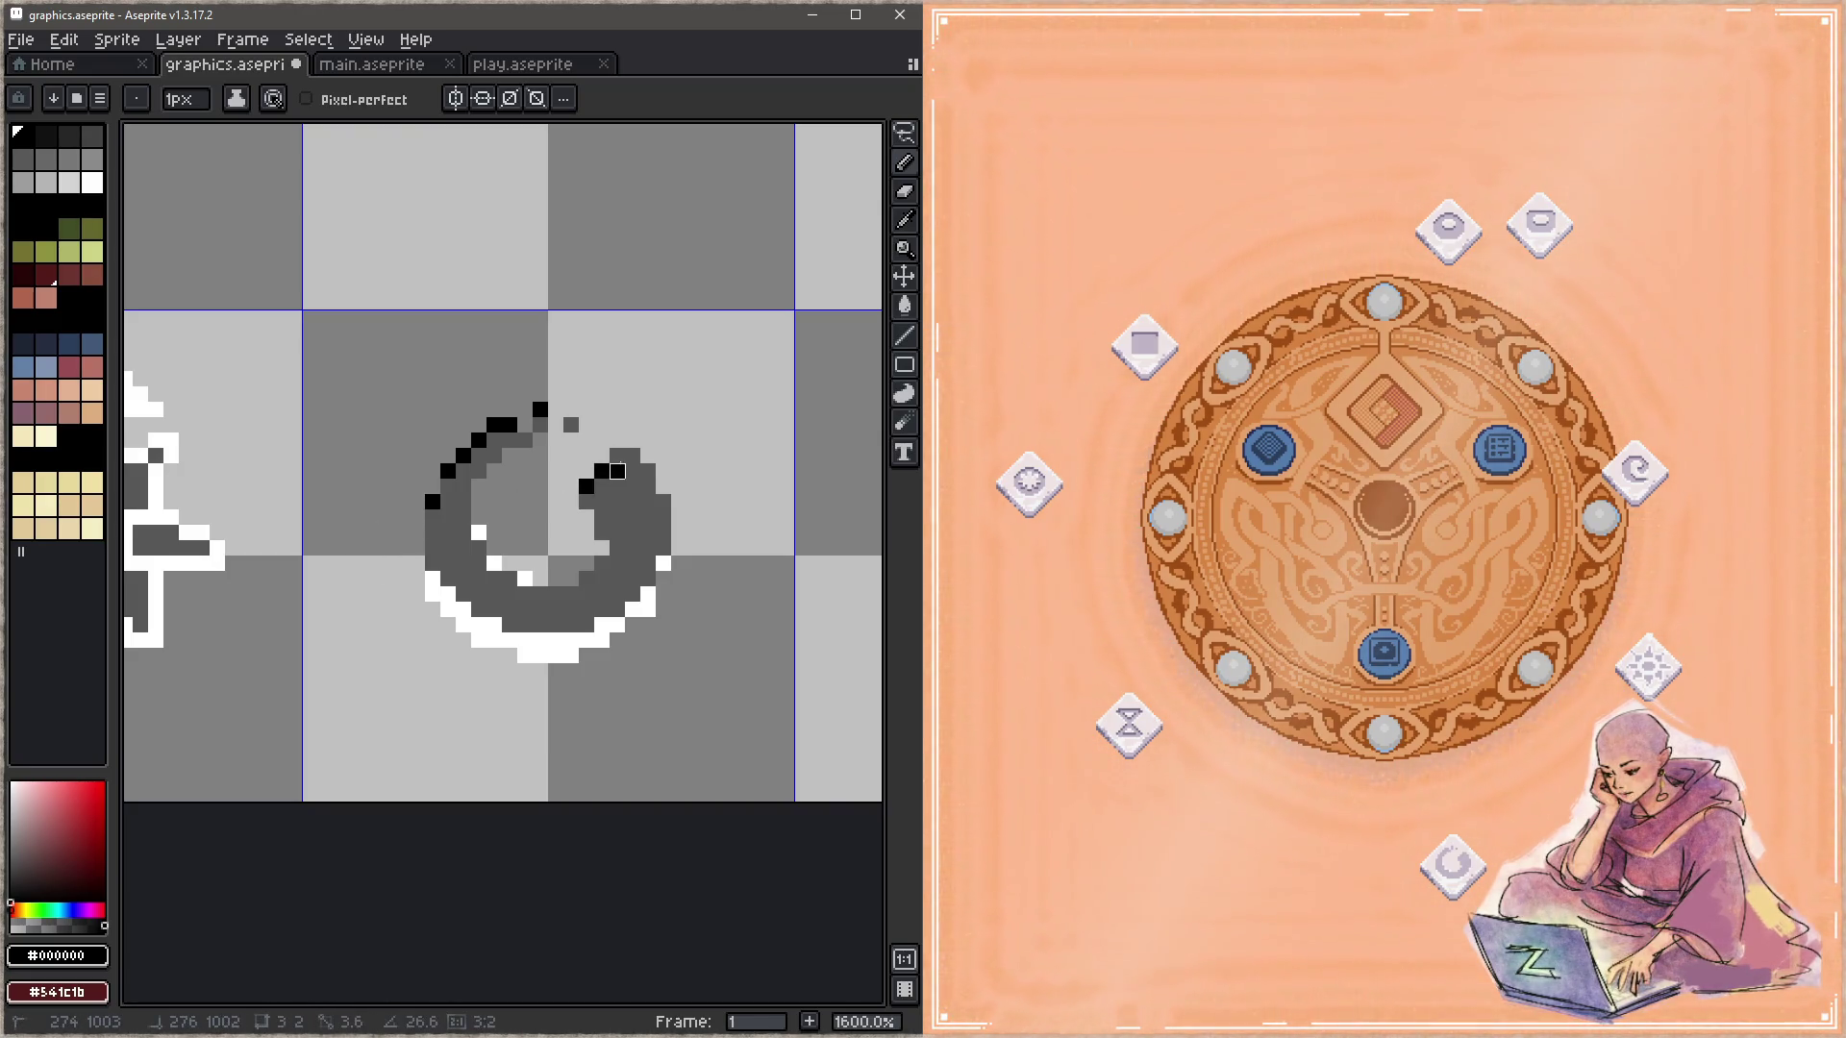
{"action": "left_click", "coordinate": [648, 471]}
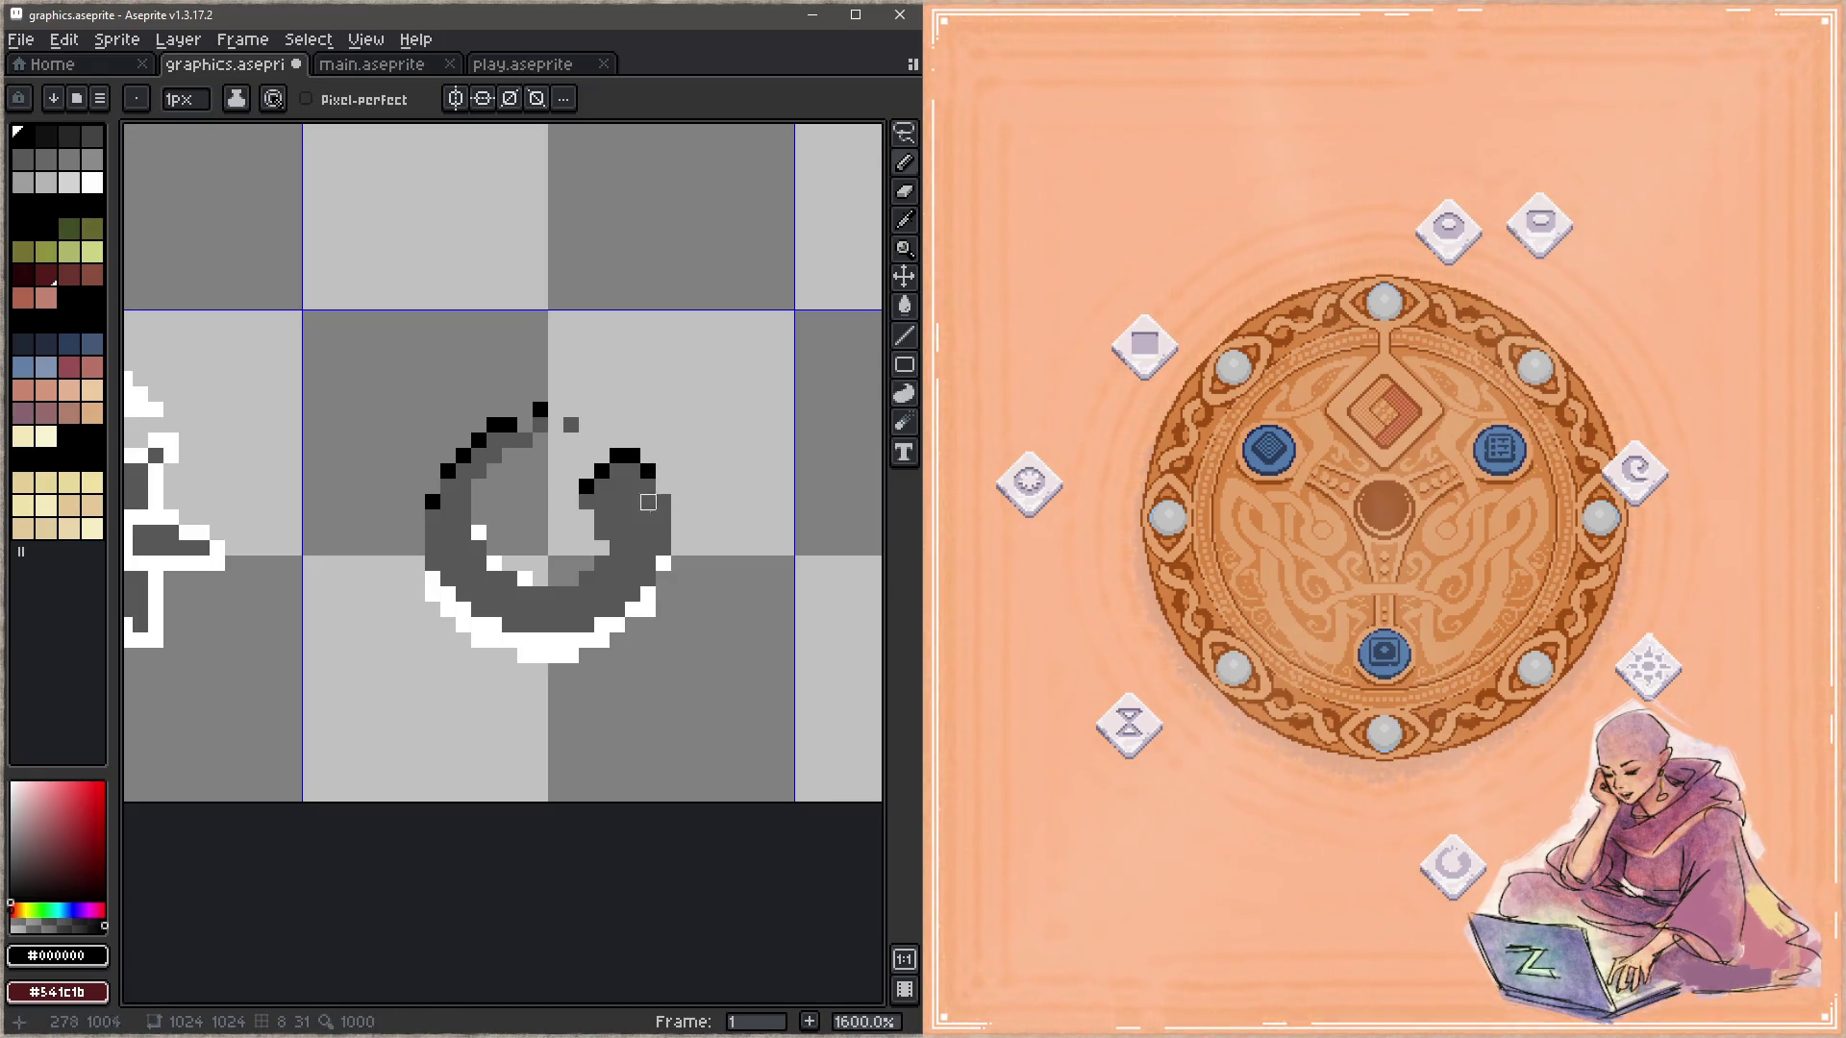
{"action": "left_click", "coordinate": [601, 563]}
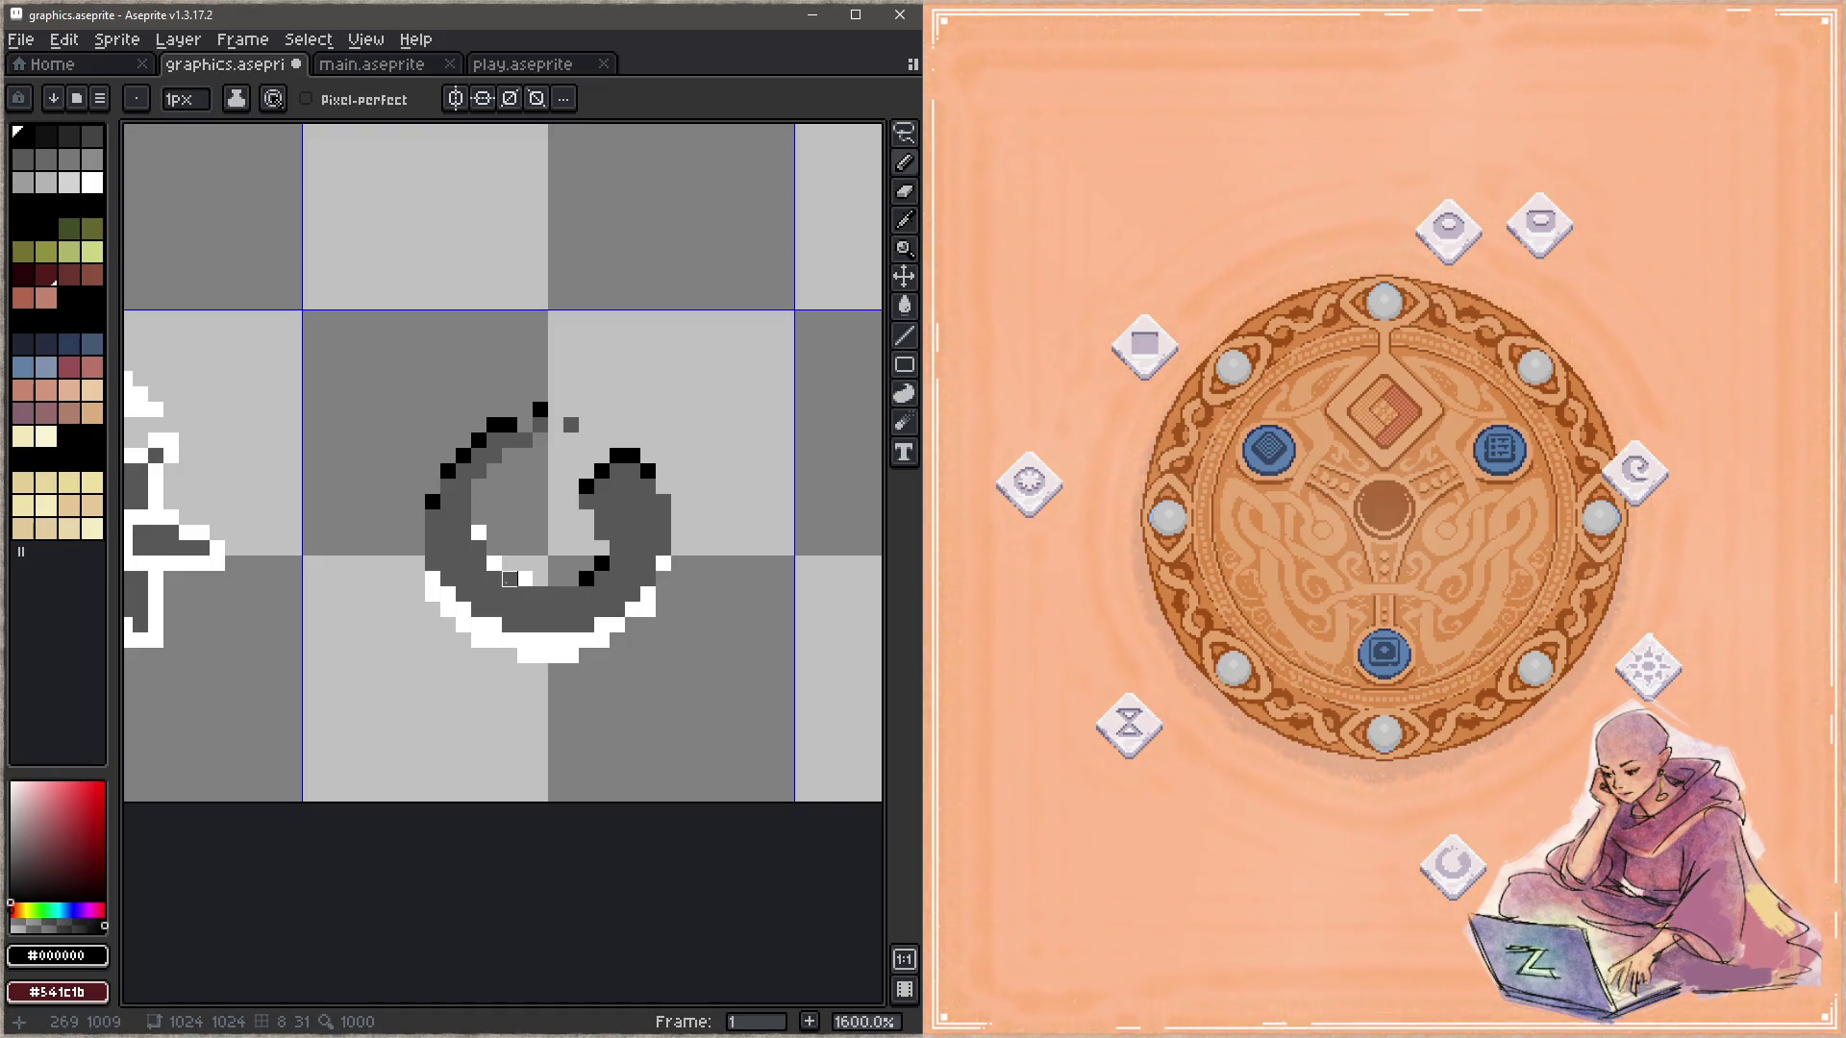
{"action": "left_click", "coordinate": [478, 548]}
{"action": "key", "text": "ctrl+s"}
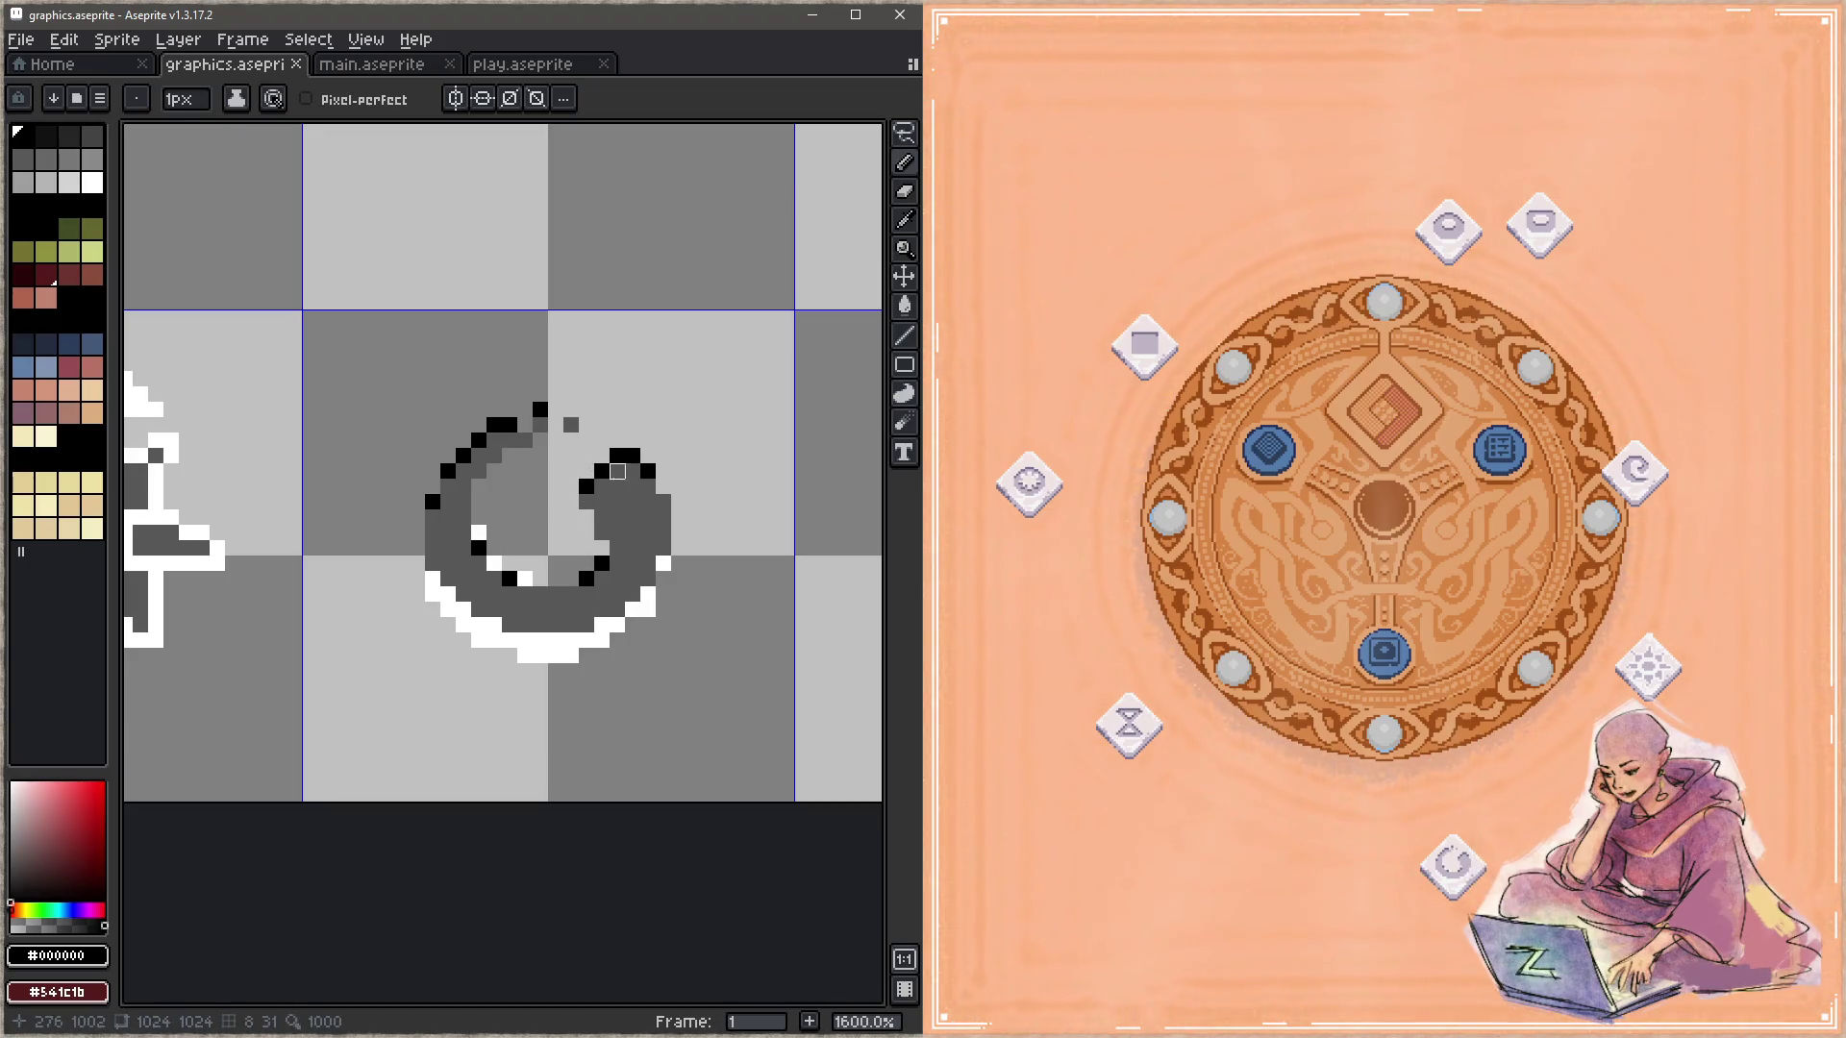
{"action": "left_click", "coordinate": [664, 502]}
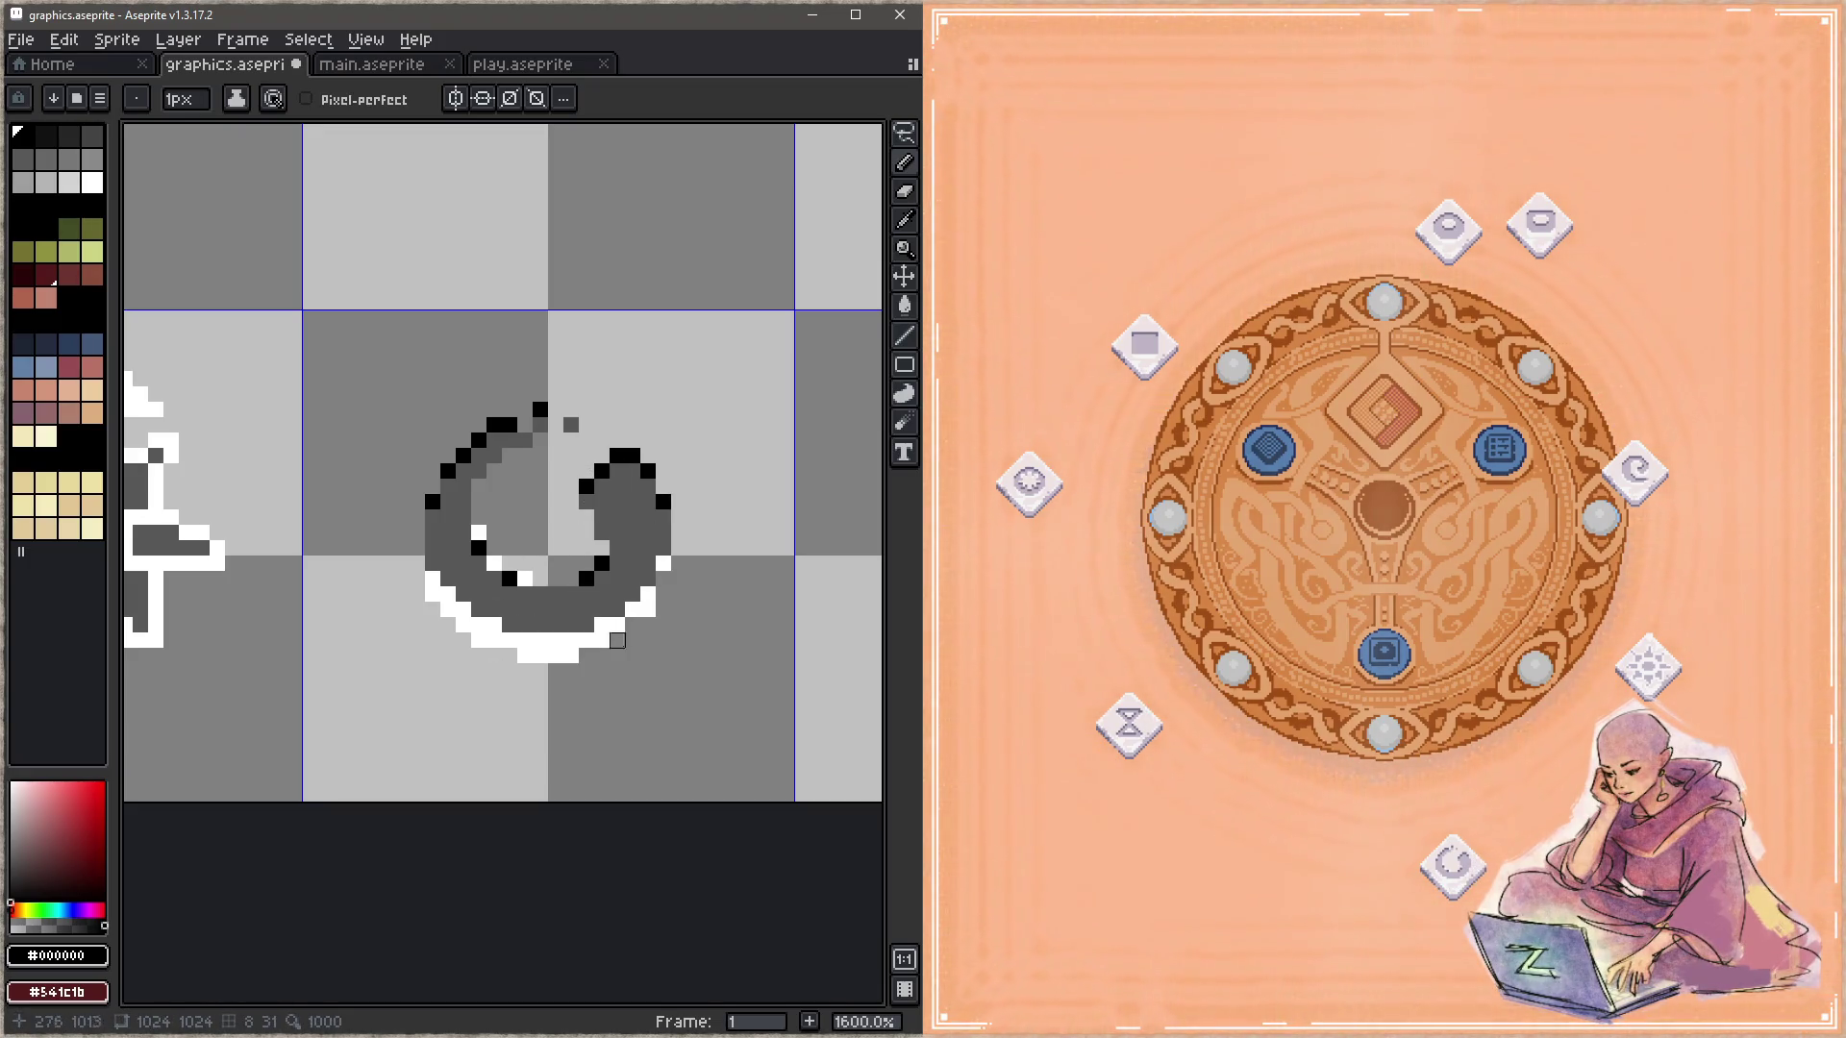
Step: Paint two white highlight pixels on the ring's upper arc and save
{"action": "left_click", "coordinate": [479, 532], "text": "alt"}
{"action": "left_click", "coordinate": [479, 470]}
{"action": "key", "text": "ctrl+s"}
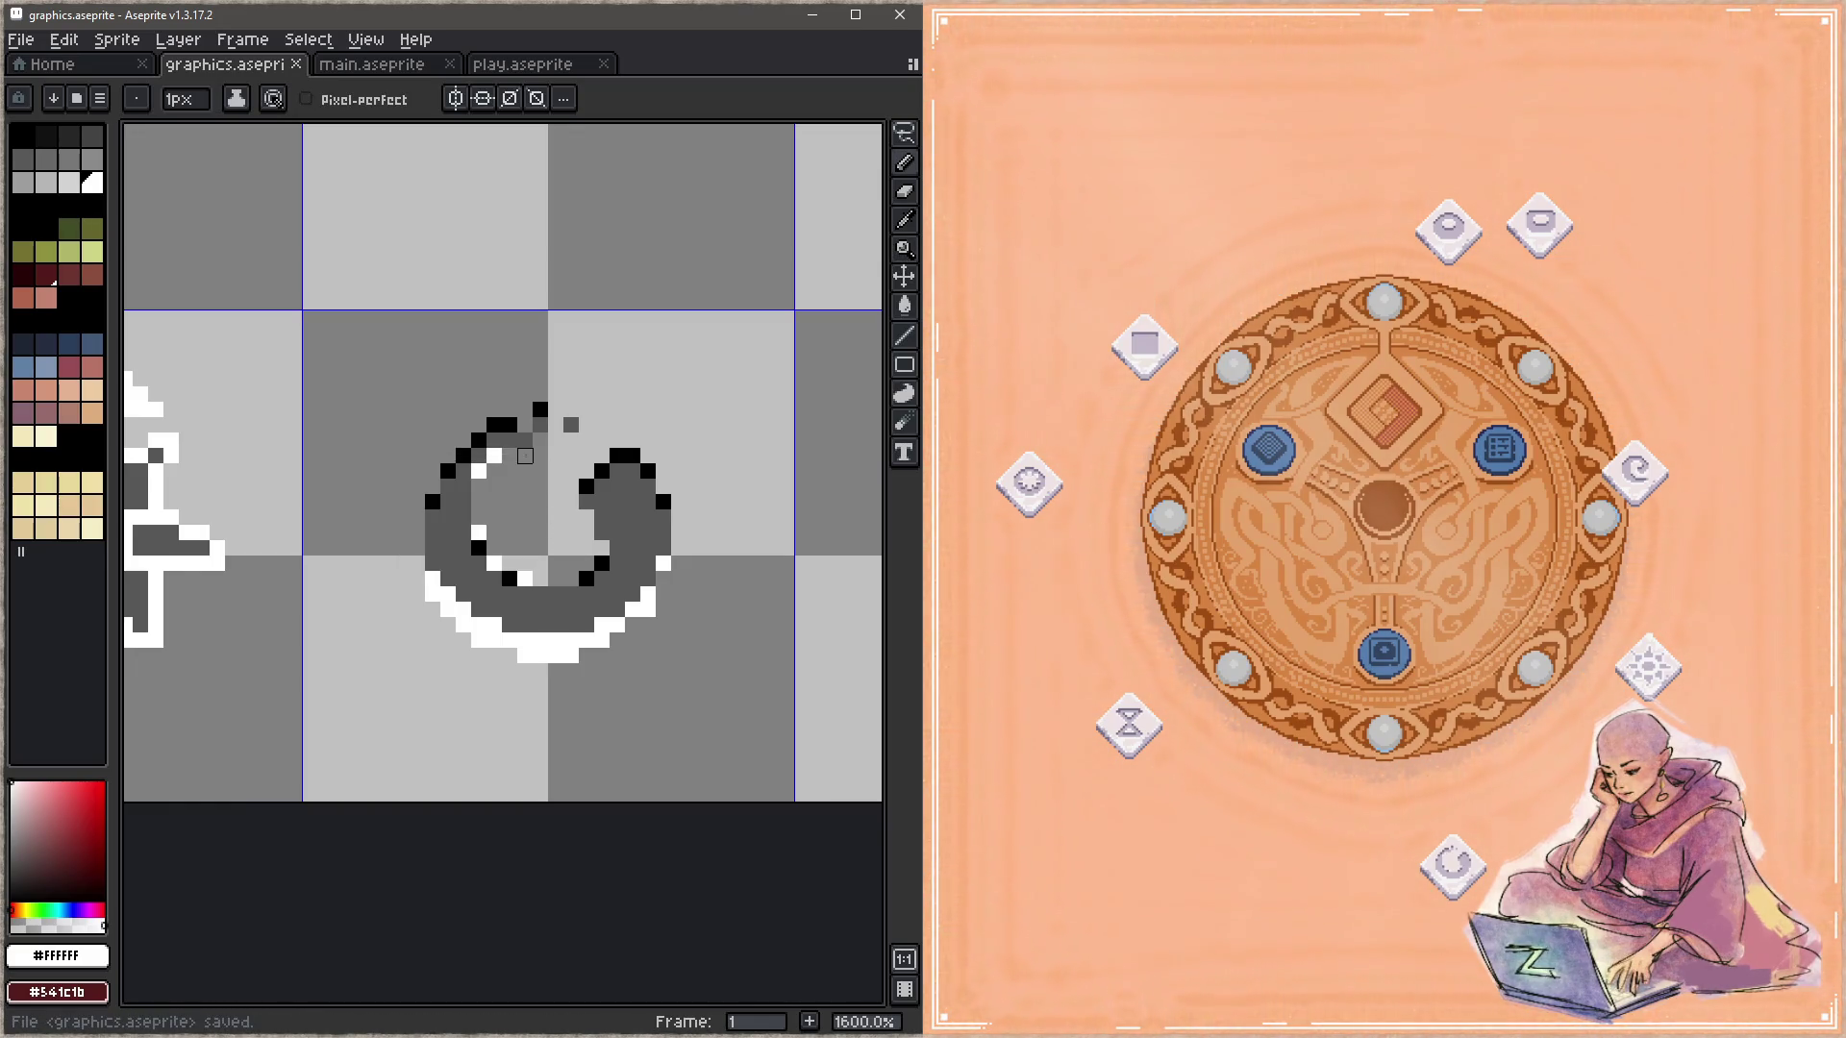
{"action": "left_click", "coordinate": [524, 440]}
{"action": "key", "text": "ctrl+s"}
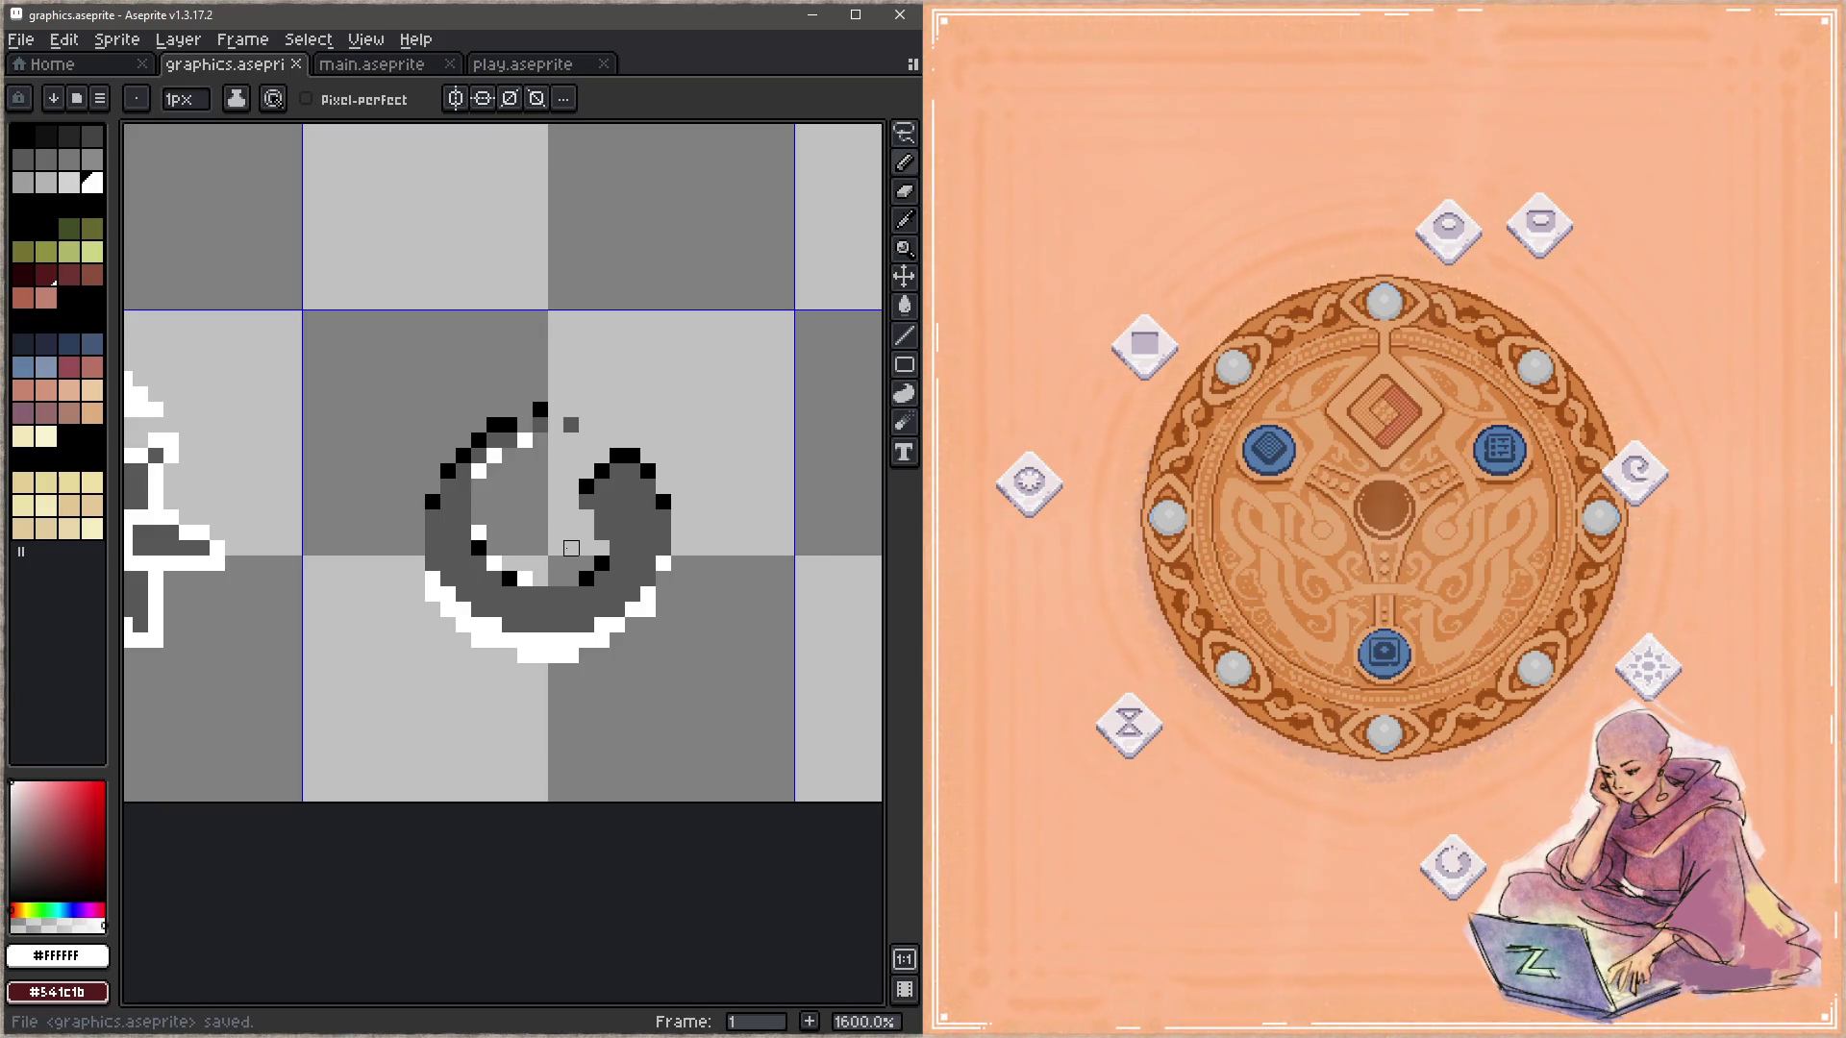
Step: Draw a black row along the ring's inner bottom curve and save
{"action": "key", "text": "alt"}
{"action": "left_click", "coordinate": [590, 574], "text": "alt"}
{"action": "left_click_drag", "start_coordinate": [525, 594], "coordinate": [571, 594]}
{"action": "key", "text": "ctrl+s"}
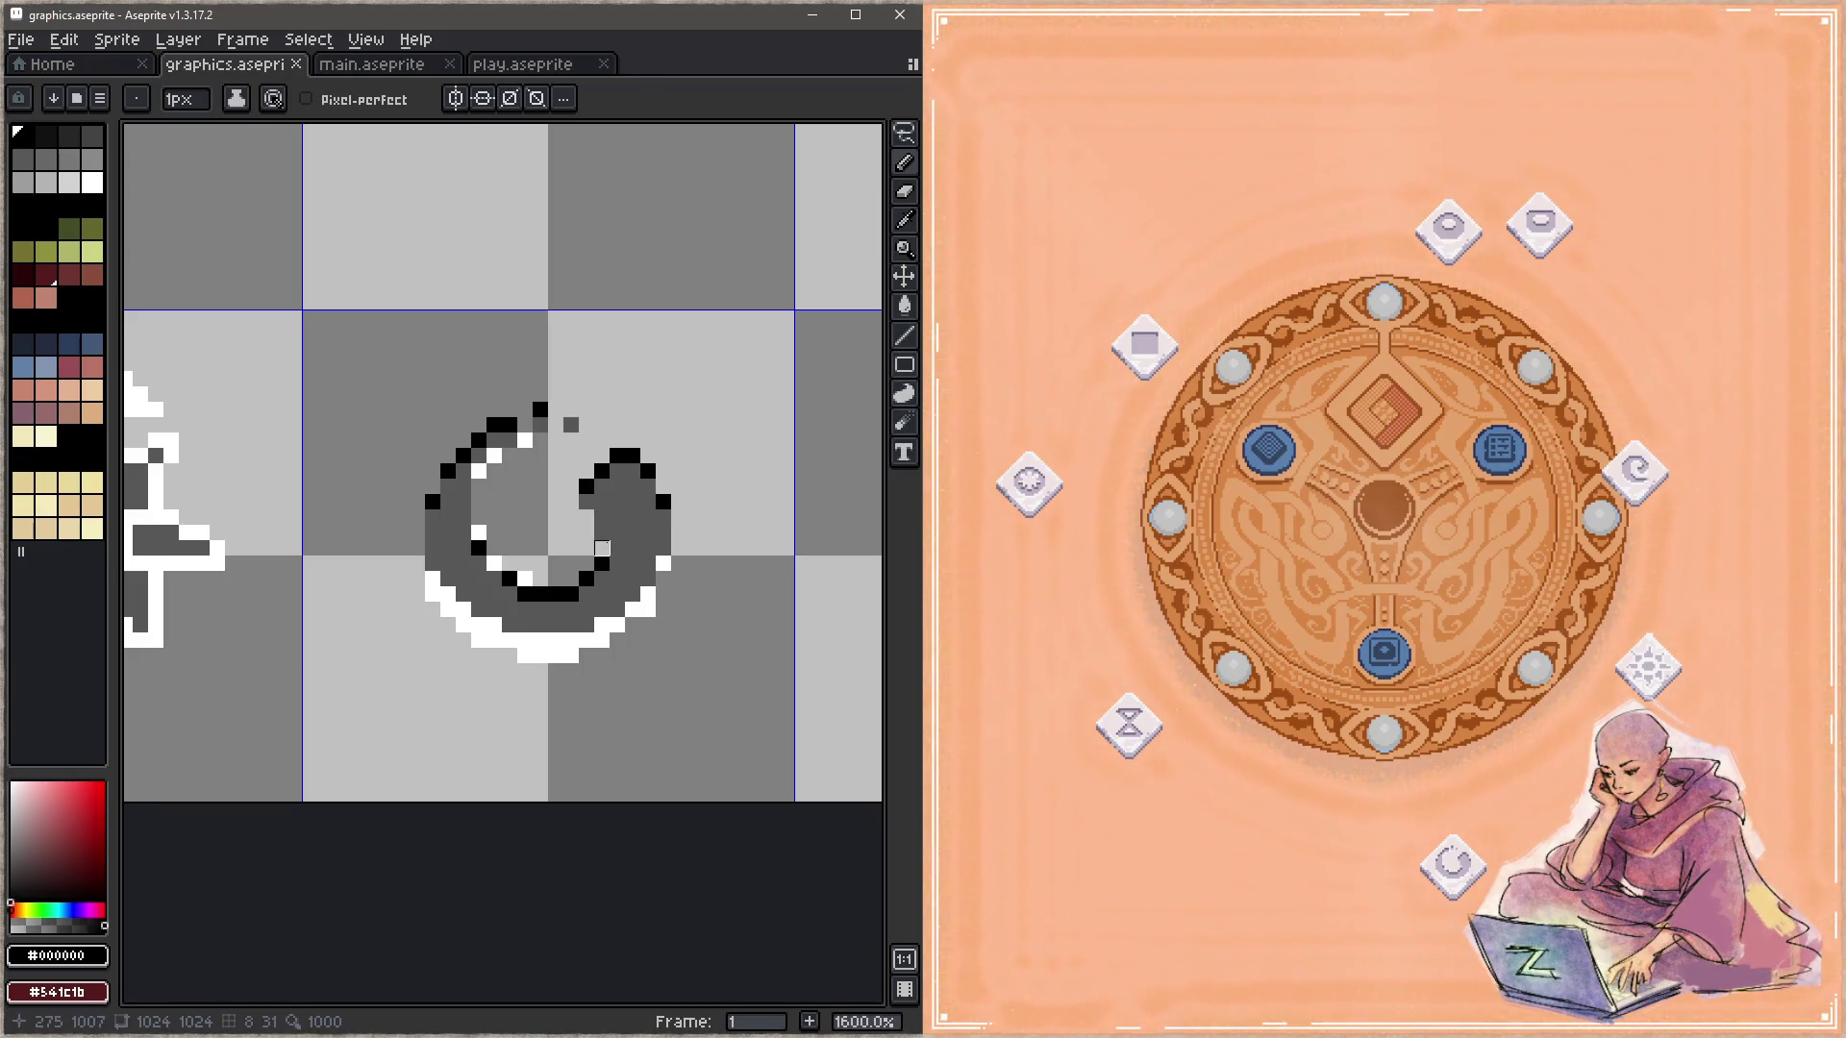
Step: Add a white pixel inside the ring and save graphics.aseprite
{"action": "left_click", "coordinate": [663, 562], "text": "alt"}
{"action": "left_click", "coordinate": [602, 532]}
{"action": "key", "text": "z"}
{"action": "key", "text": "ctrl+s"}
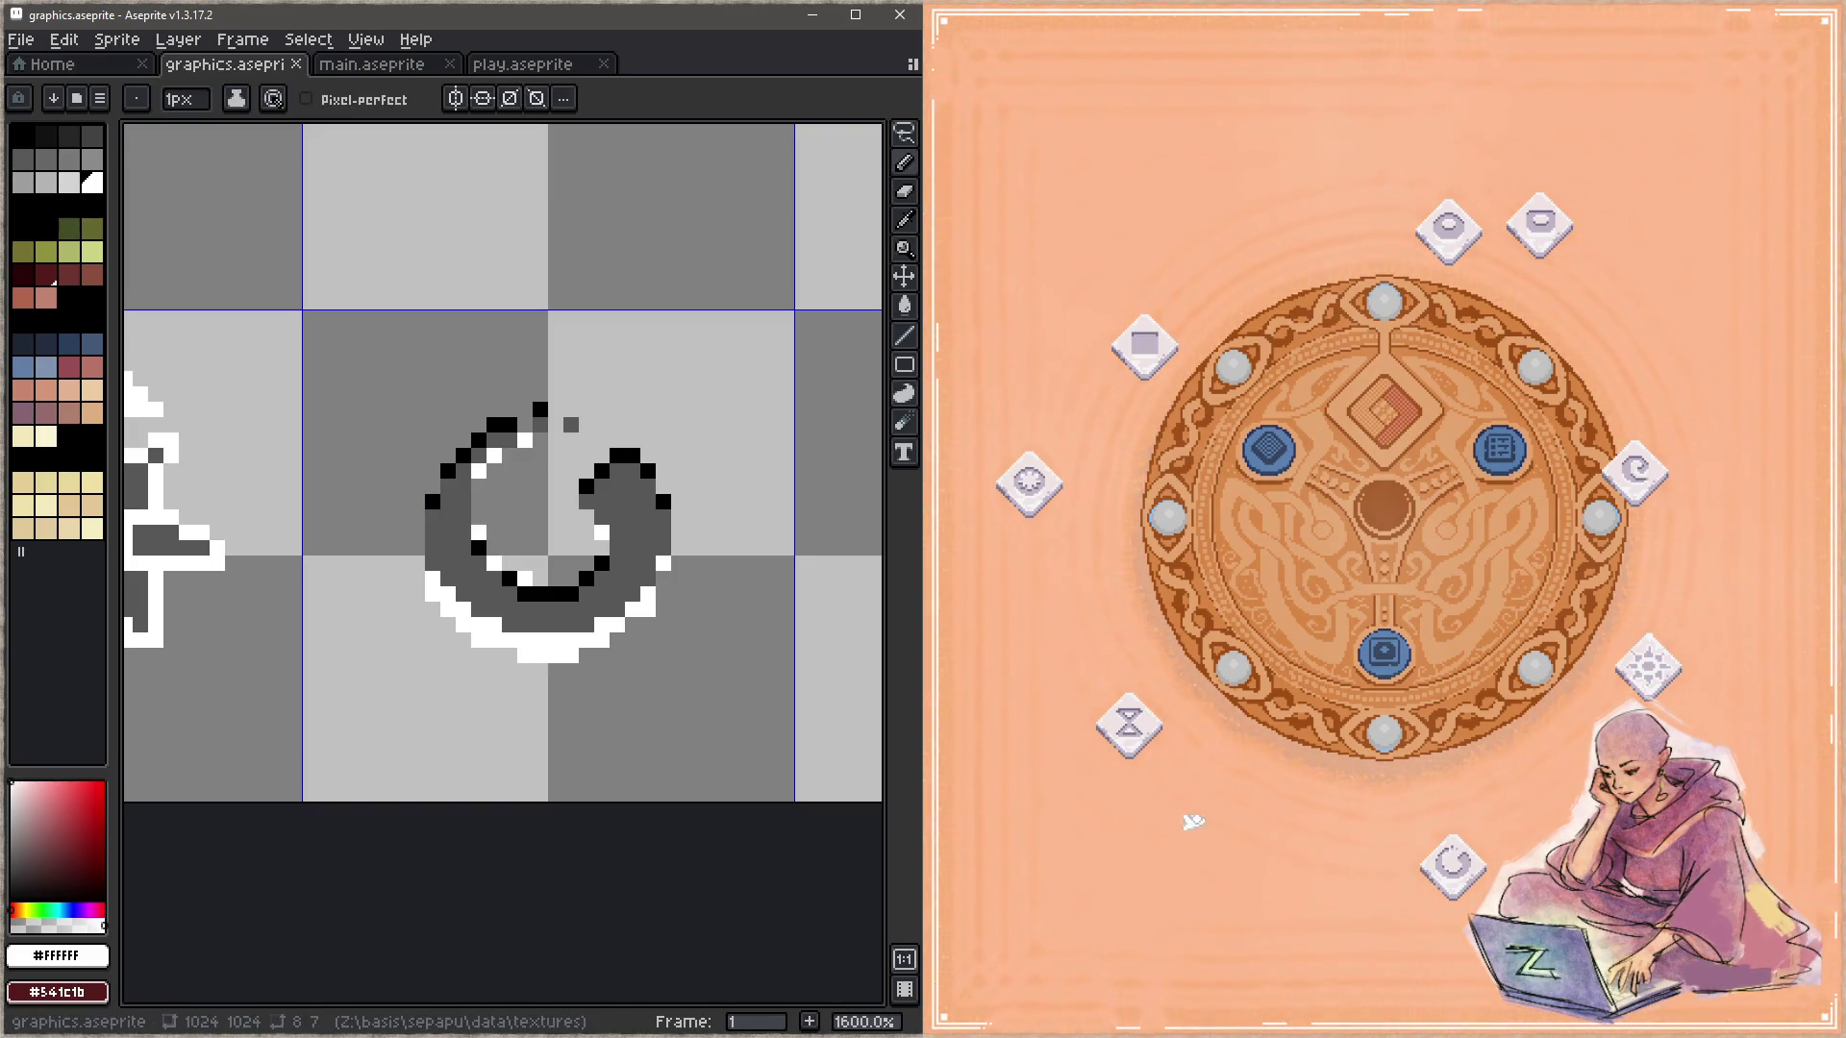
Step: In the game preview, move the ring tile beside the board and the sun tile above the hourglass tile
{"action": "left_click_drag", "start_coordinate": [1449, 865], "coordinate": [1285, 868]}
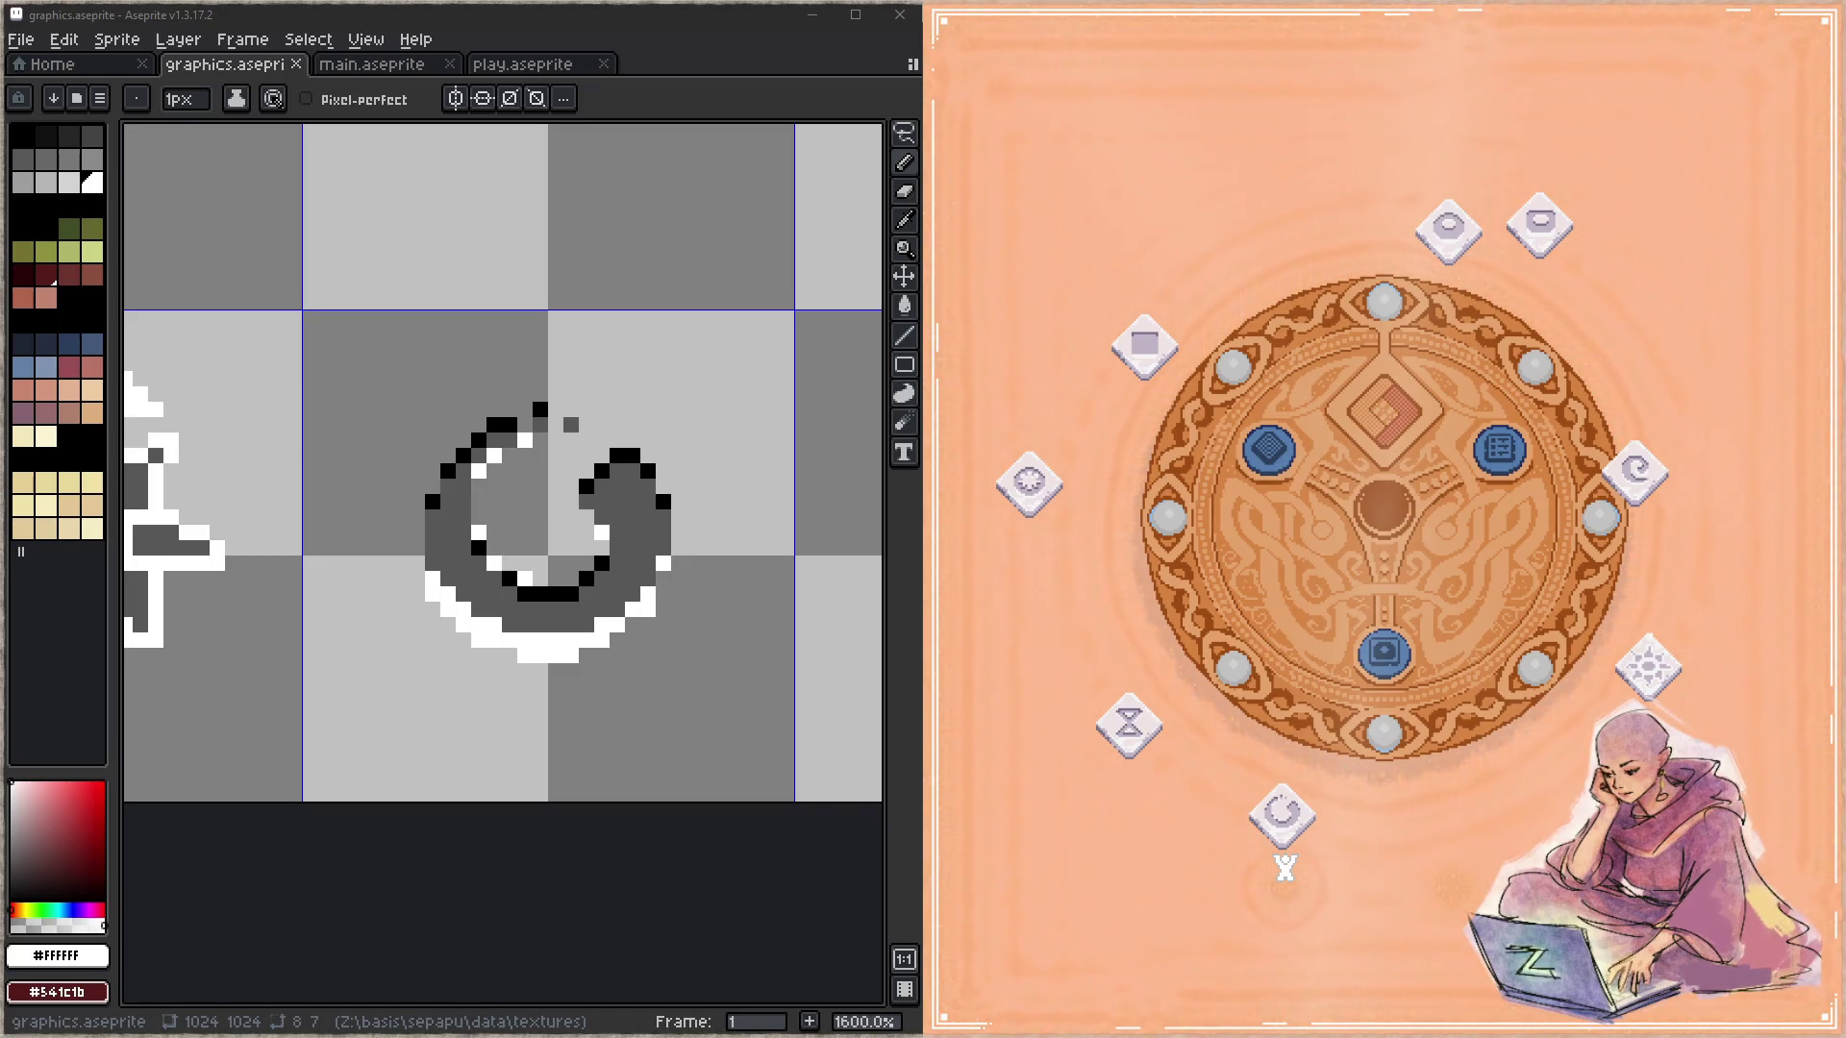
{"action": "left_click_drag", "start_coordinate": [1285, 867], "coordinate": [1282, 865]}
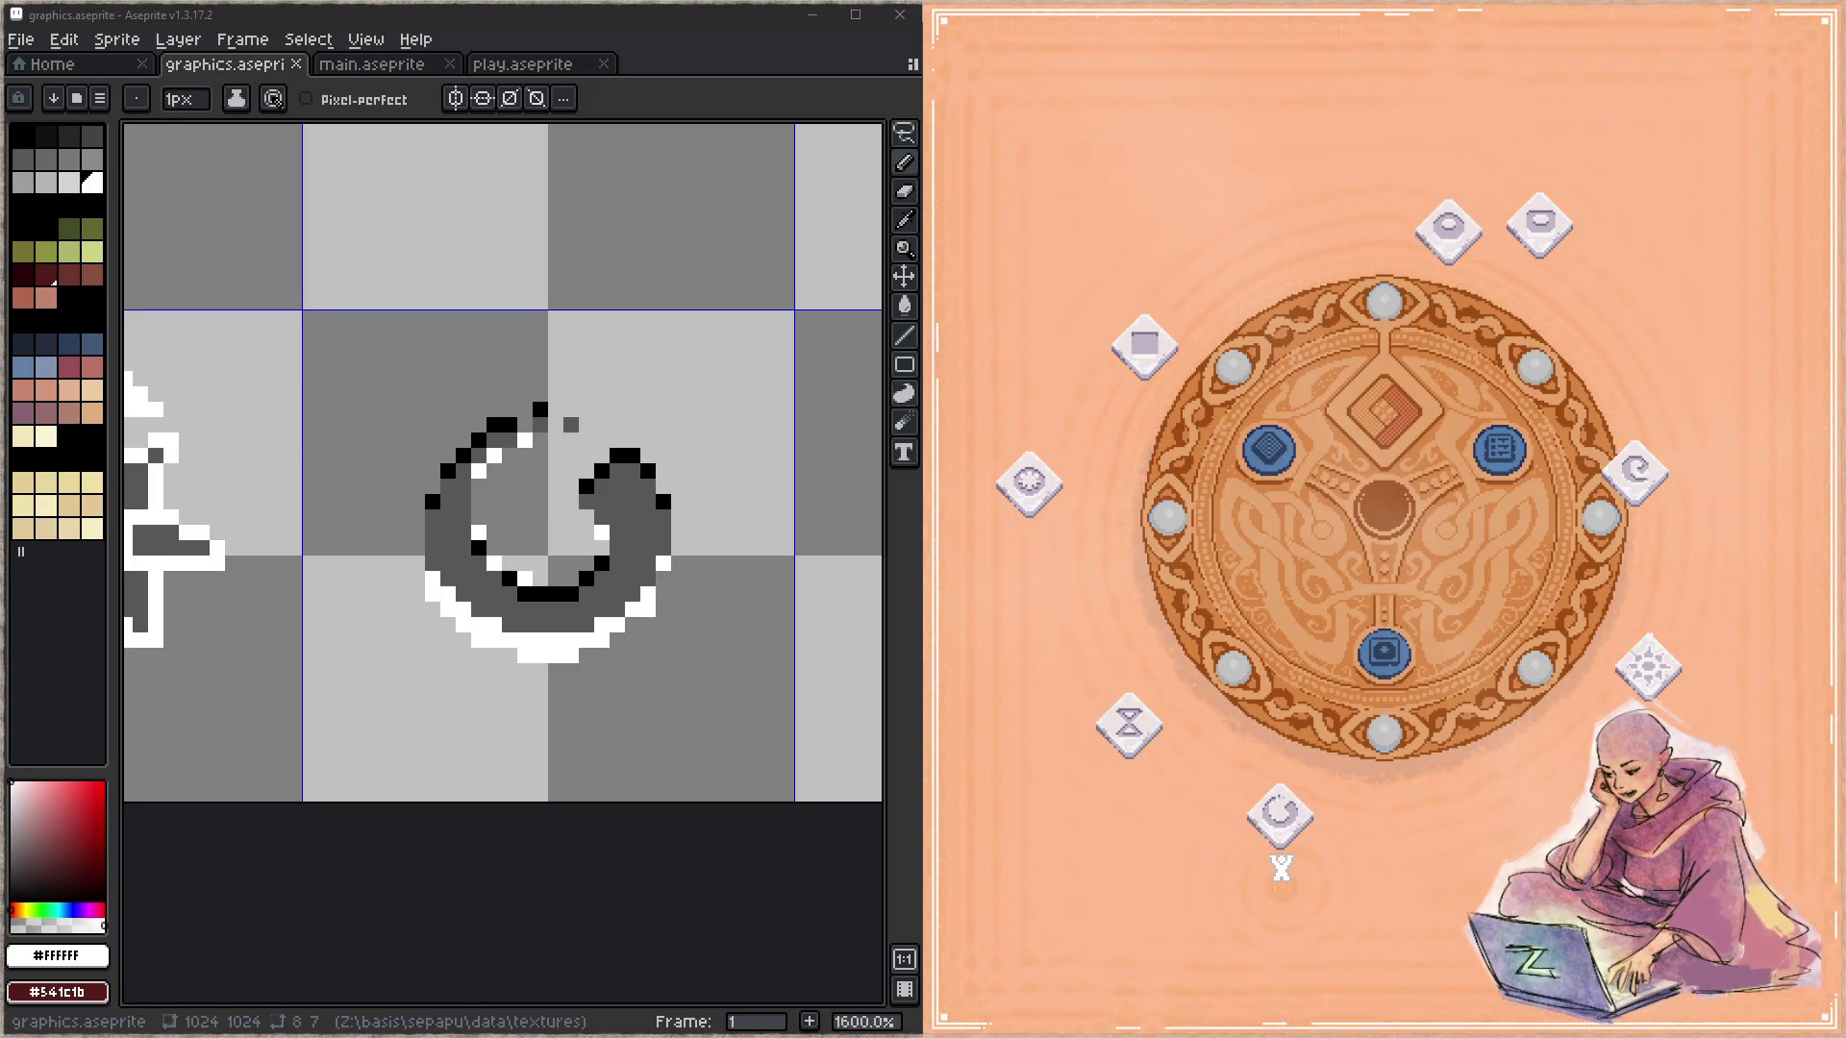
{"action": "scroll", "coordinate": [815, 638], "scroll_direction": "down", "scroll_amount": 3}
{"action": "scroll", "coordinate": [630, 572], "scroll_direction": "left", "scroll_amount": 3}
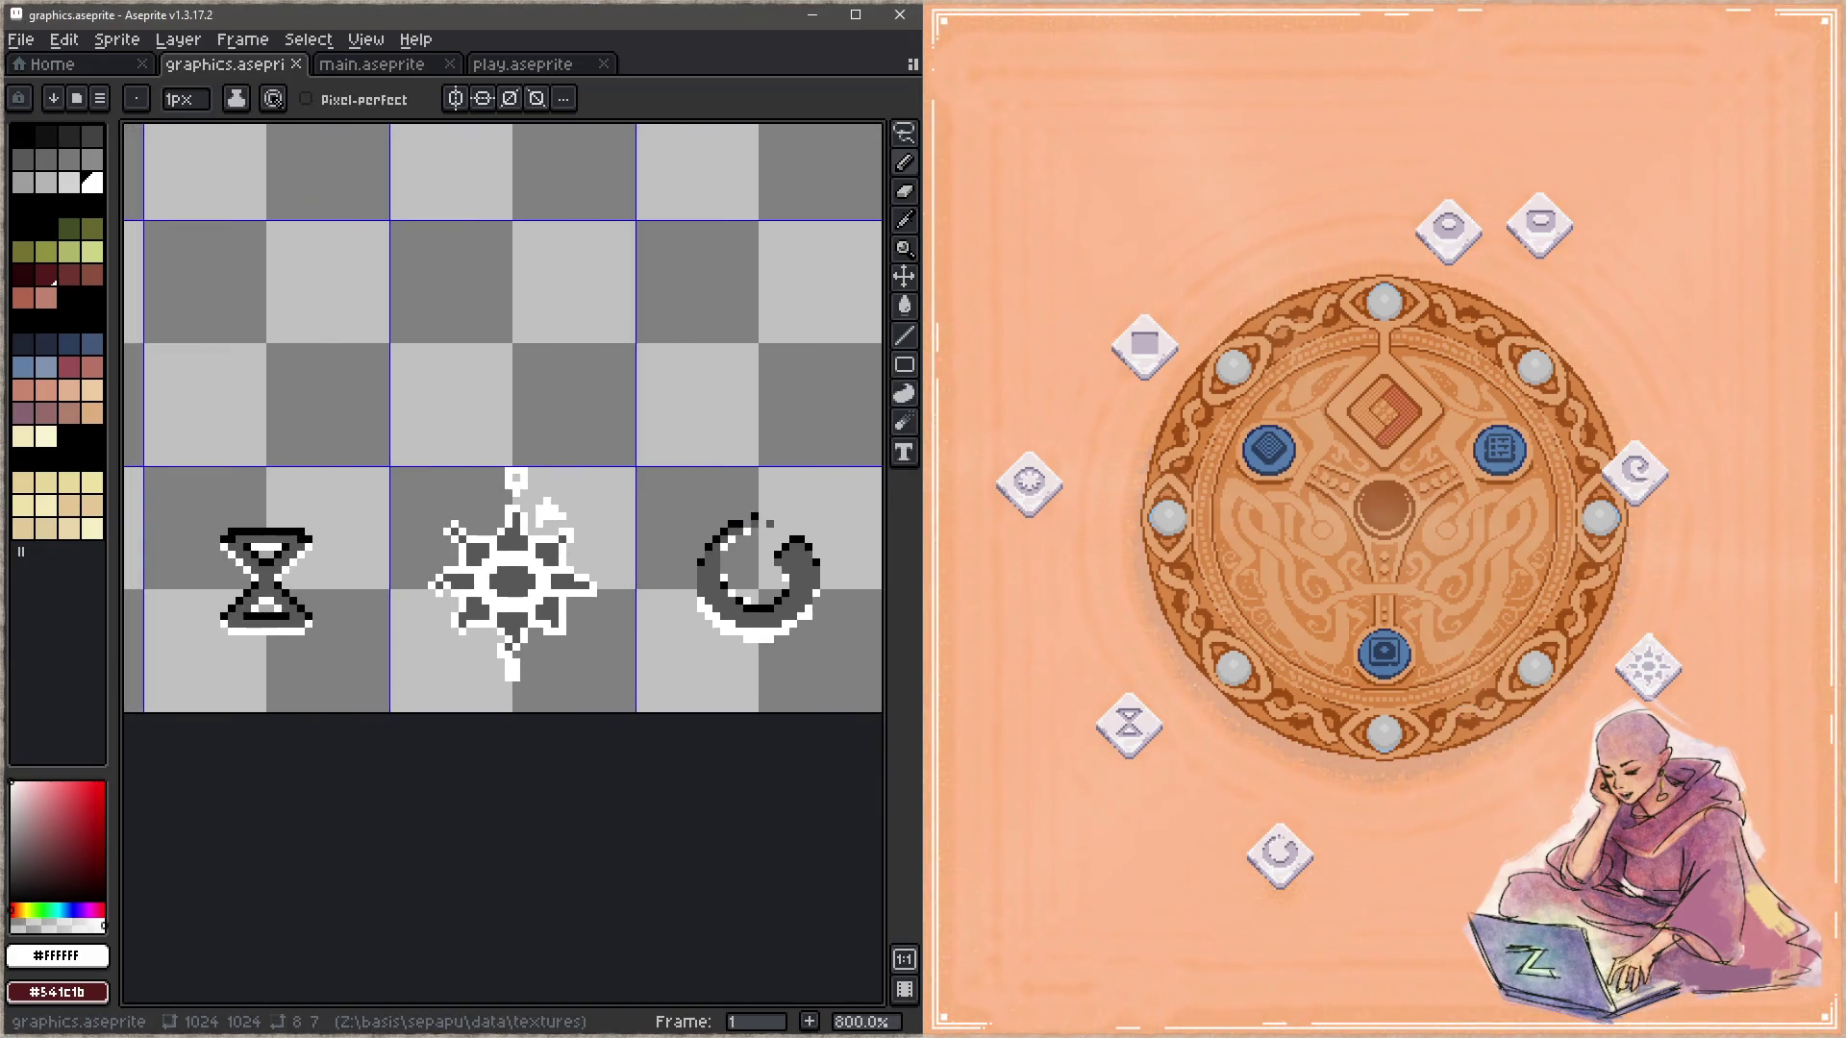
{"action": "mouse_move", "coordinate": [1647, 667]}
{"action": "left_mouse_down"}
{"action": "mouse_move", "coordinate": [1398, 870]}
{"action": "mouse_move", "coordinate": [1035, 716]}
{"action": "left_mouse_up"}
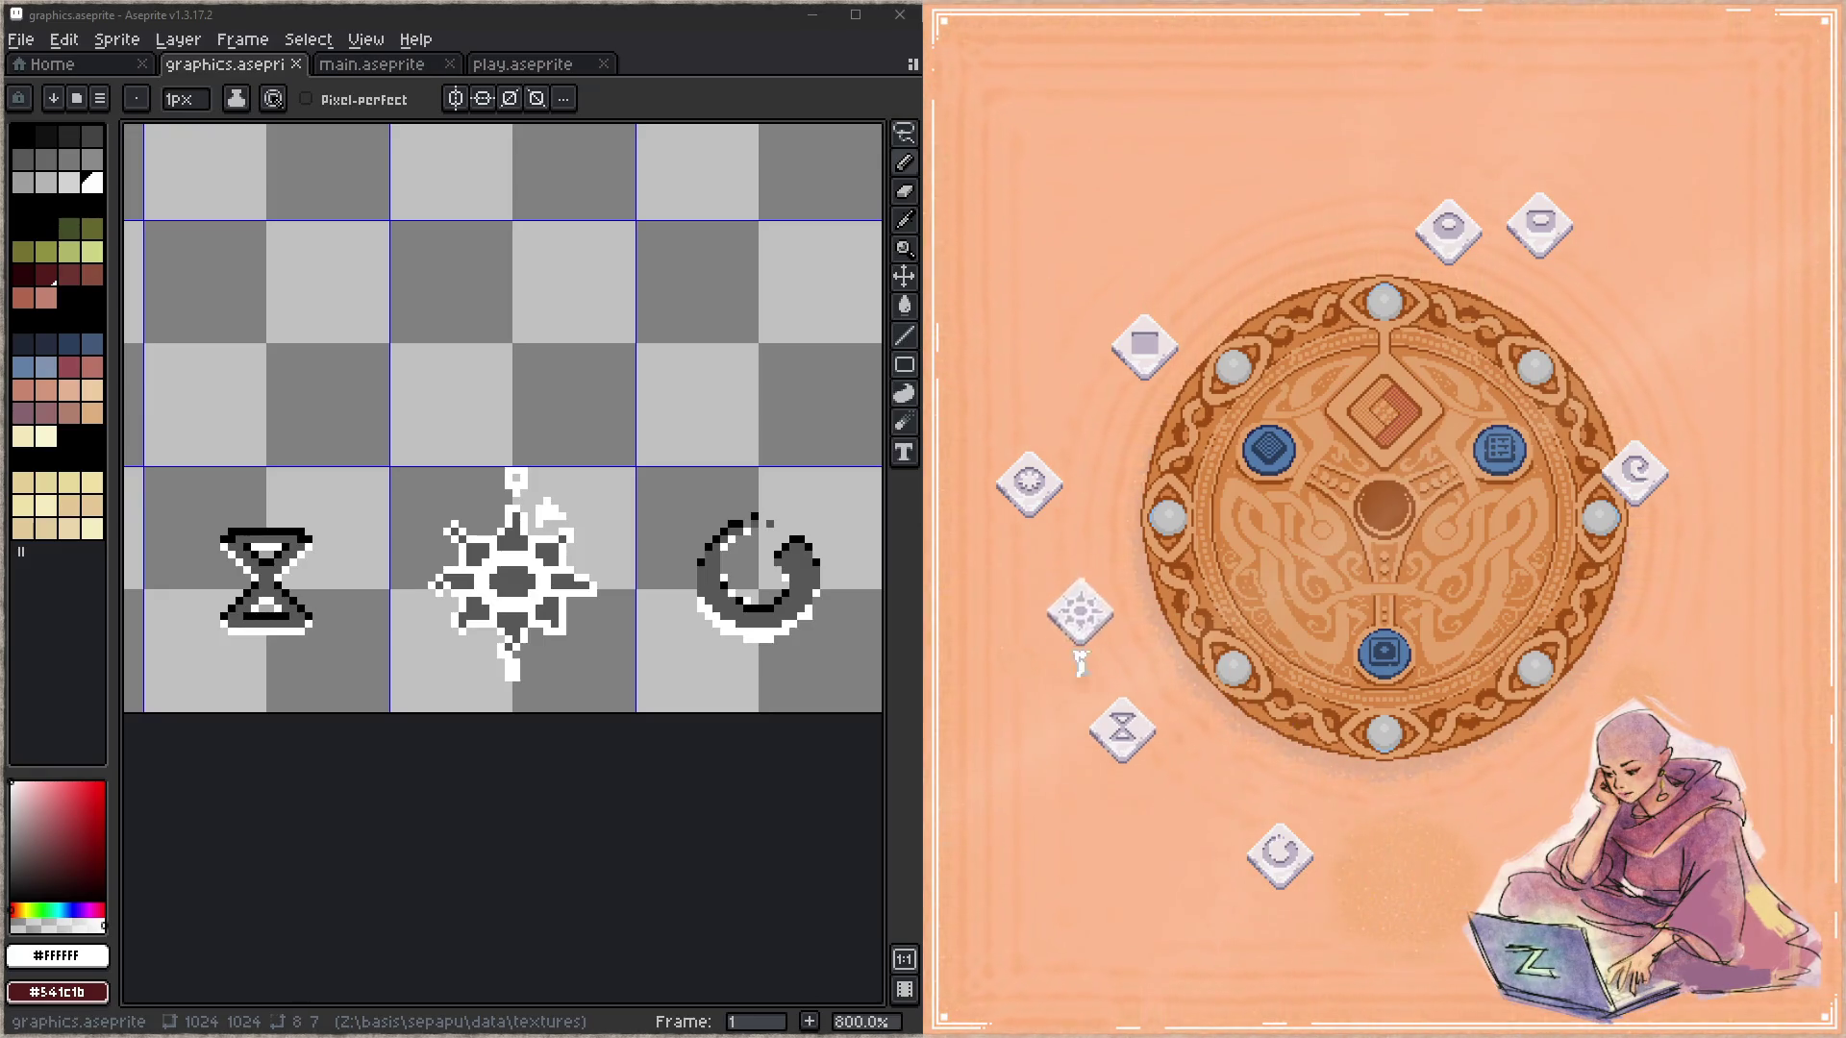
{"action": "scroll", "coordinate": [460, 531], "scroll_direction": "up", "scroll_amount": 3}
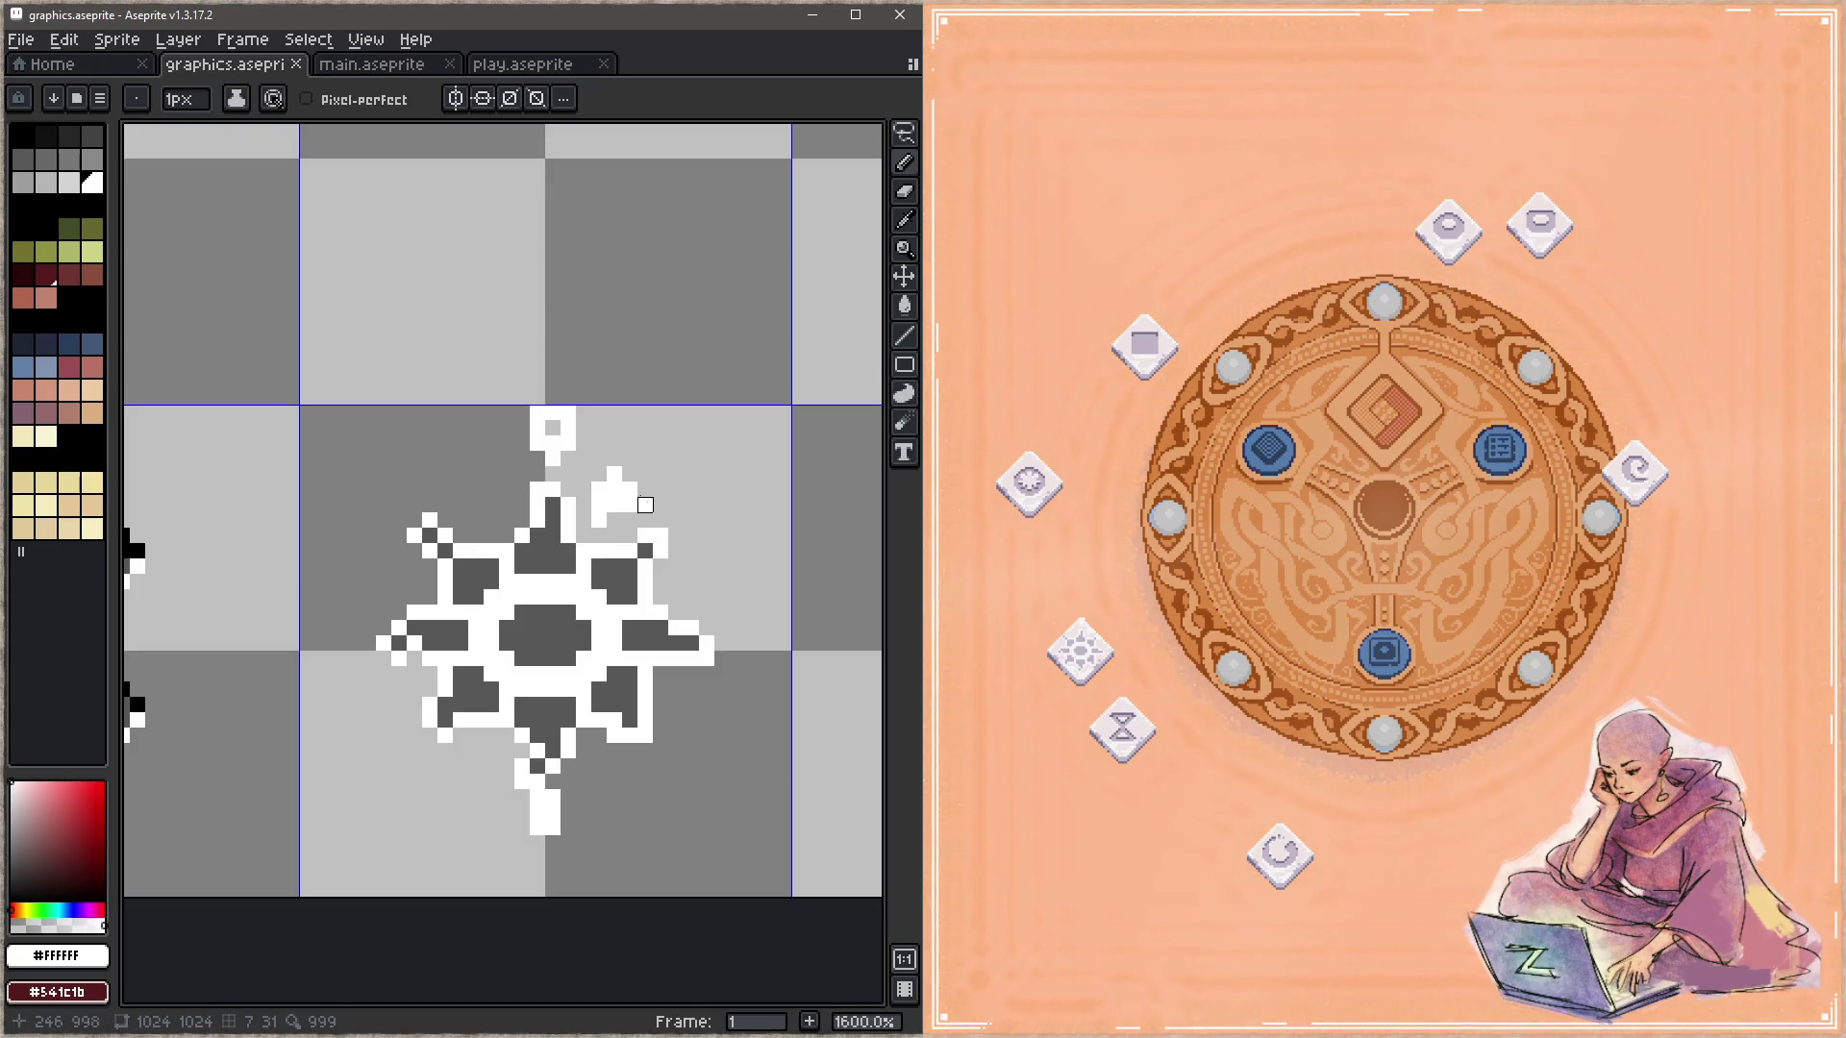
{"action": "scroll", "coordinate": [584, 535], "scroll_direction": "down", "scroll_amount": 2}
Step: Draw black bars across the sun's centre top, right and upper-right arms, and outline the top spike
{"action": "scroll", "coordinate": [356, 528], "scroll_direction": "up", "scroll_amount": 1}
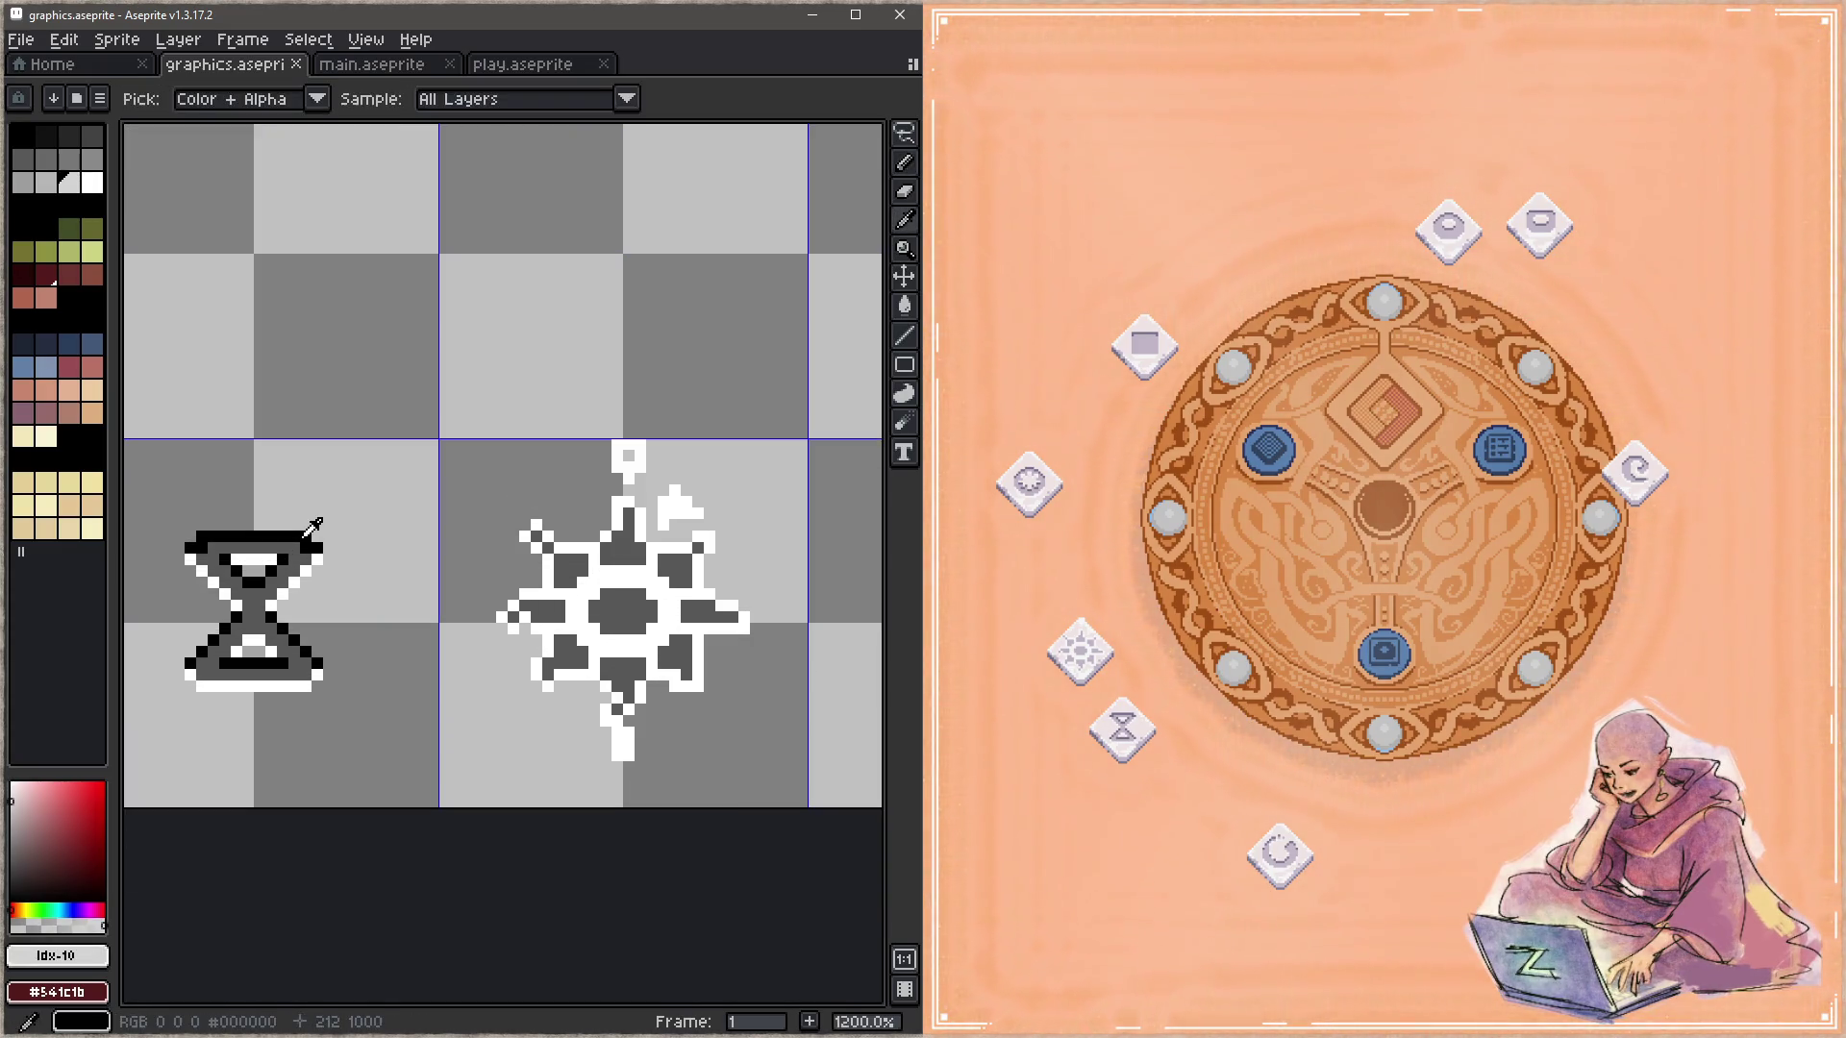
{"action": "left_click", "coordinate": [349, 536], "text": "alt"}
{"action": "scroll", "coordinate": [692, 563], "scroll_direction": "up", "scroll_amount": 3}
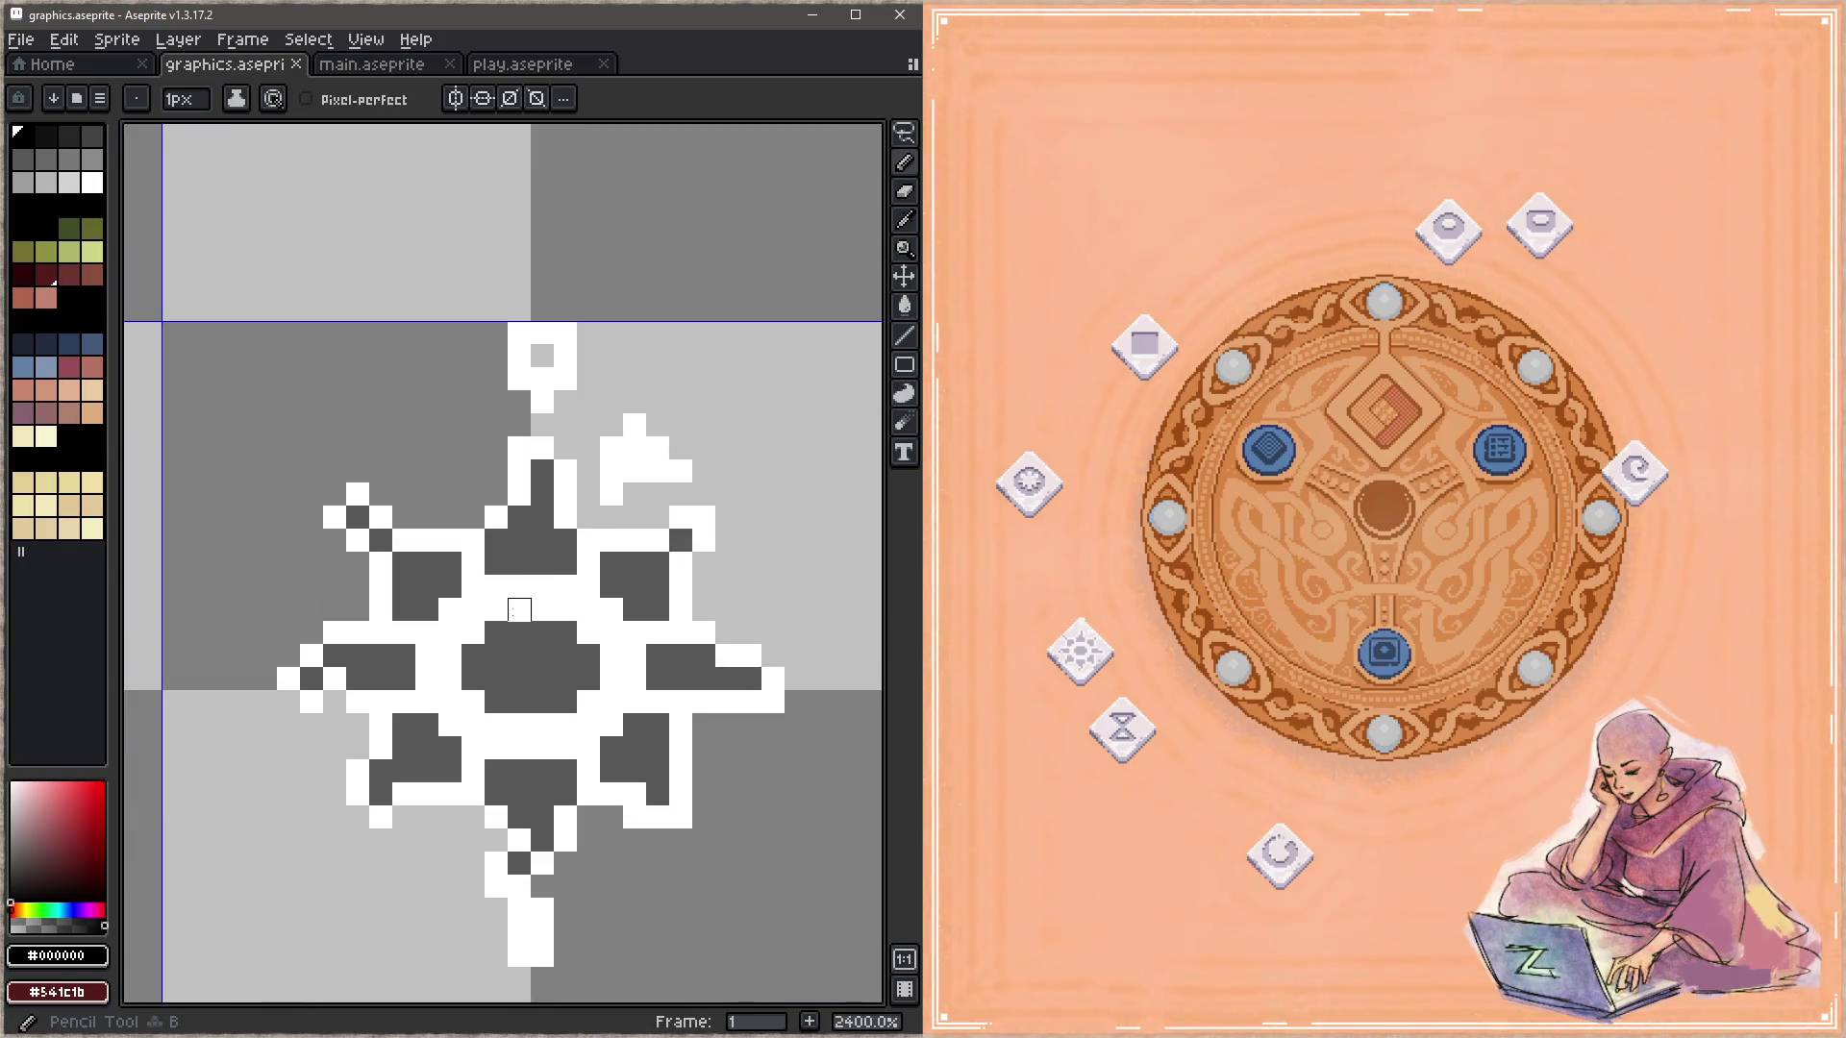
{"action": "left_click_drag", "start_coordinate": [472, 632], "coordinate": [565, 609]}
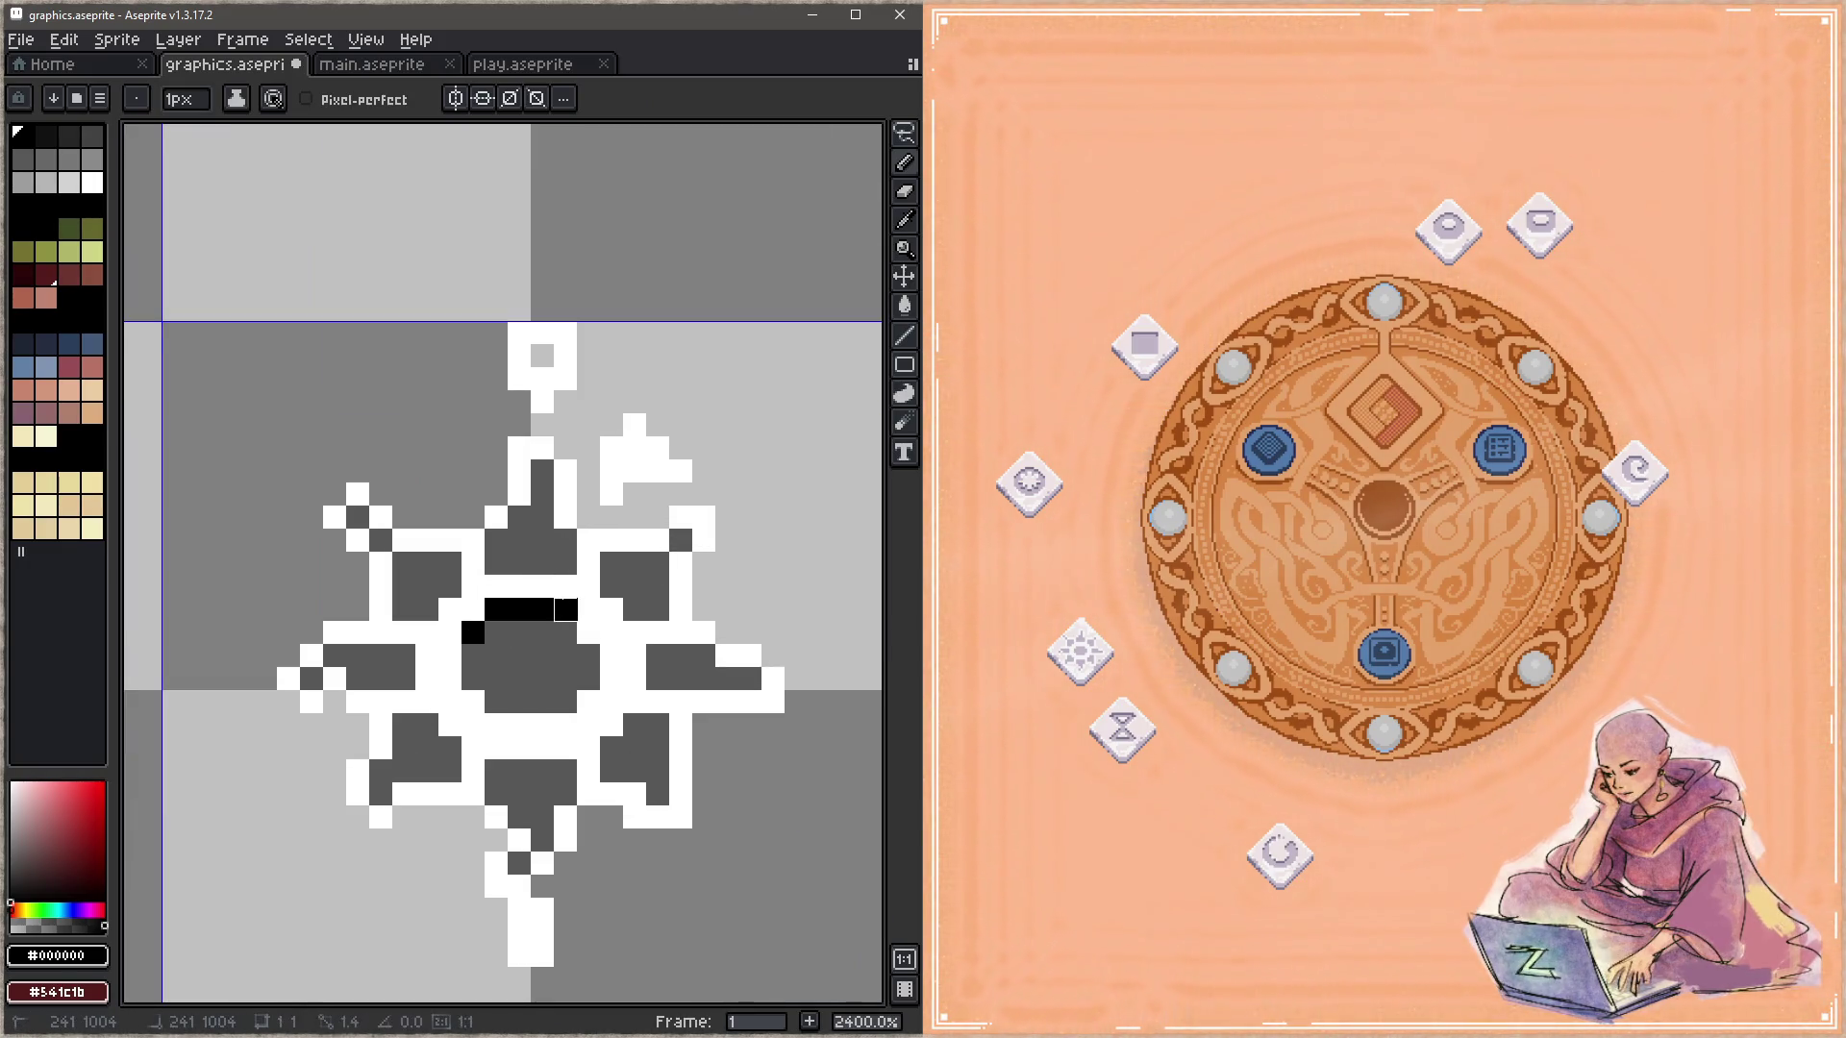
{"action": "left_click", "coordinate": [588, 632]}
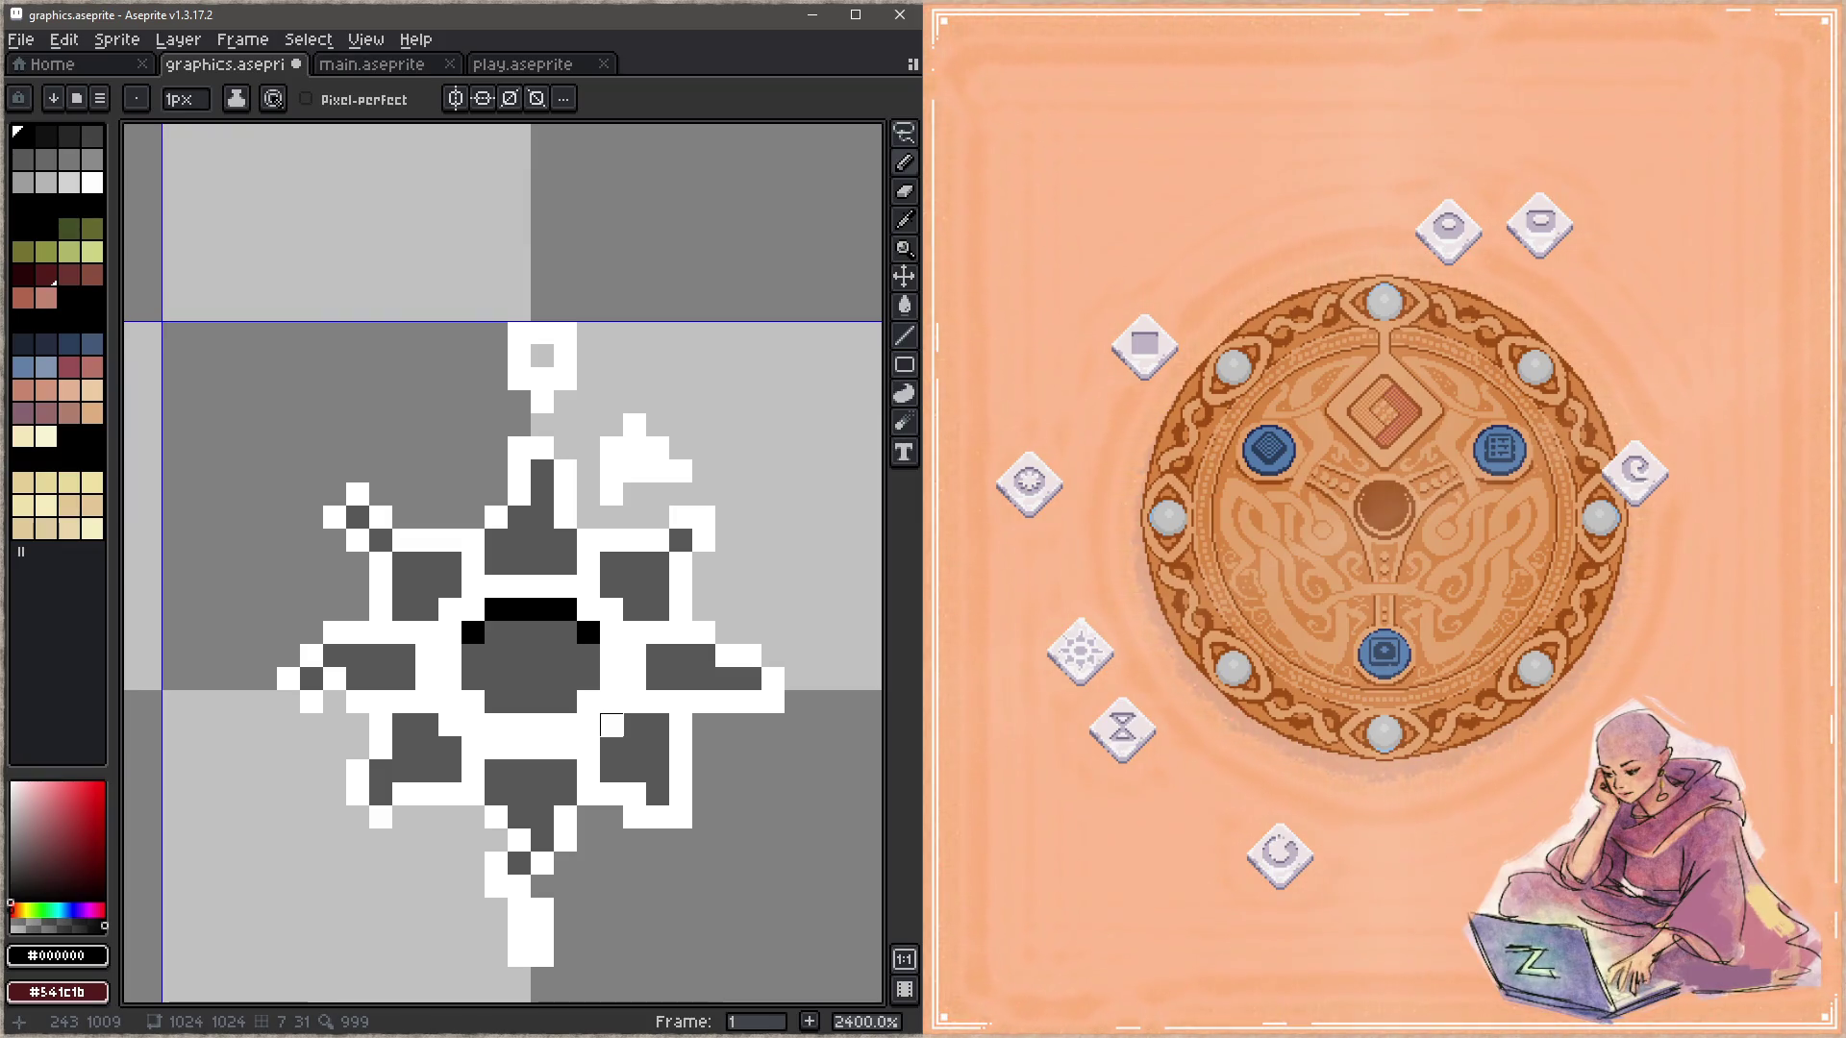
{"action": "left_click_drag", "start_coordinate": [658, 656], "coordinate": [704, 656]}
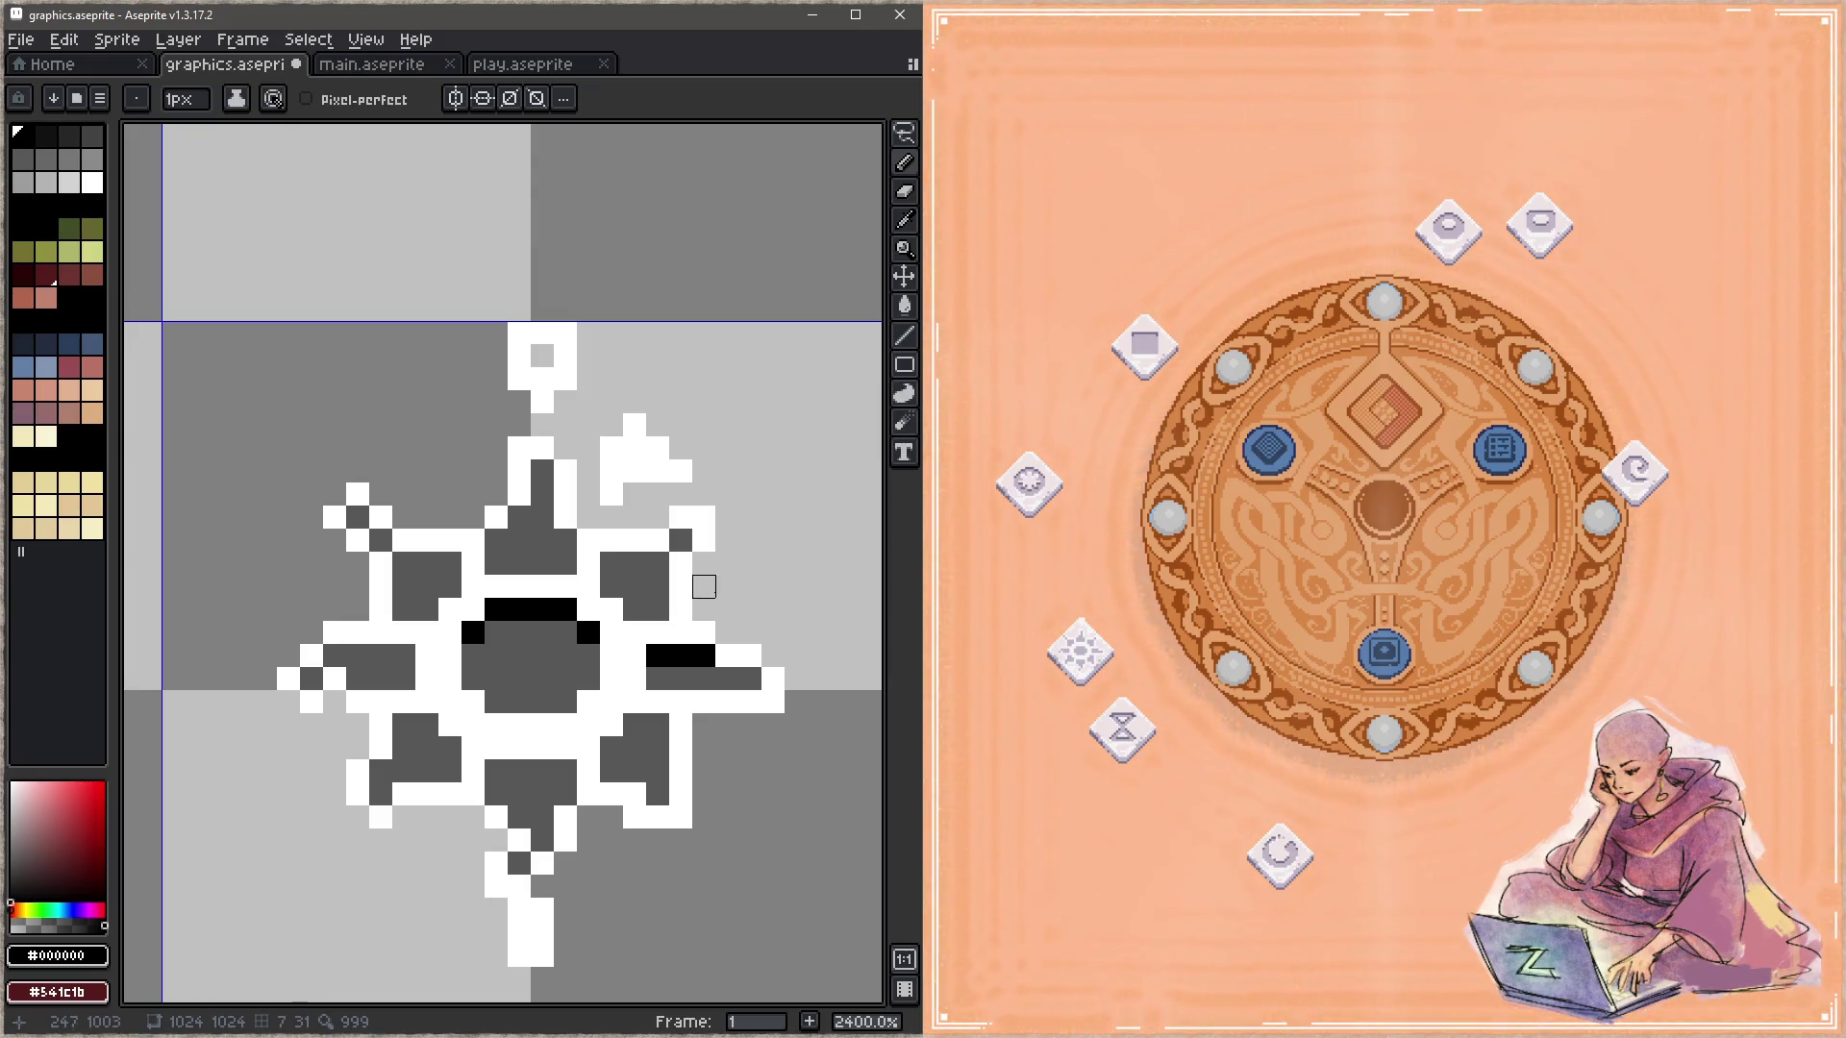
{"action": "left_click_drag", "start_coordinate": [611, 563], "coordinate": [658, 563]}
{"action": "left_click", "coordinate": [542, 471]}
{"action": "left_click_drag", "start_coordinate": [519, 519], "coordinate": [496, 540]}
{"action": "left_click", "coordinate": [565, 540]}
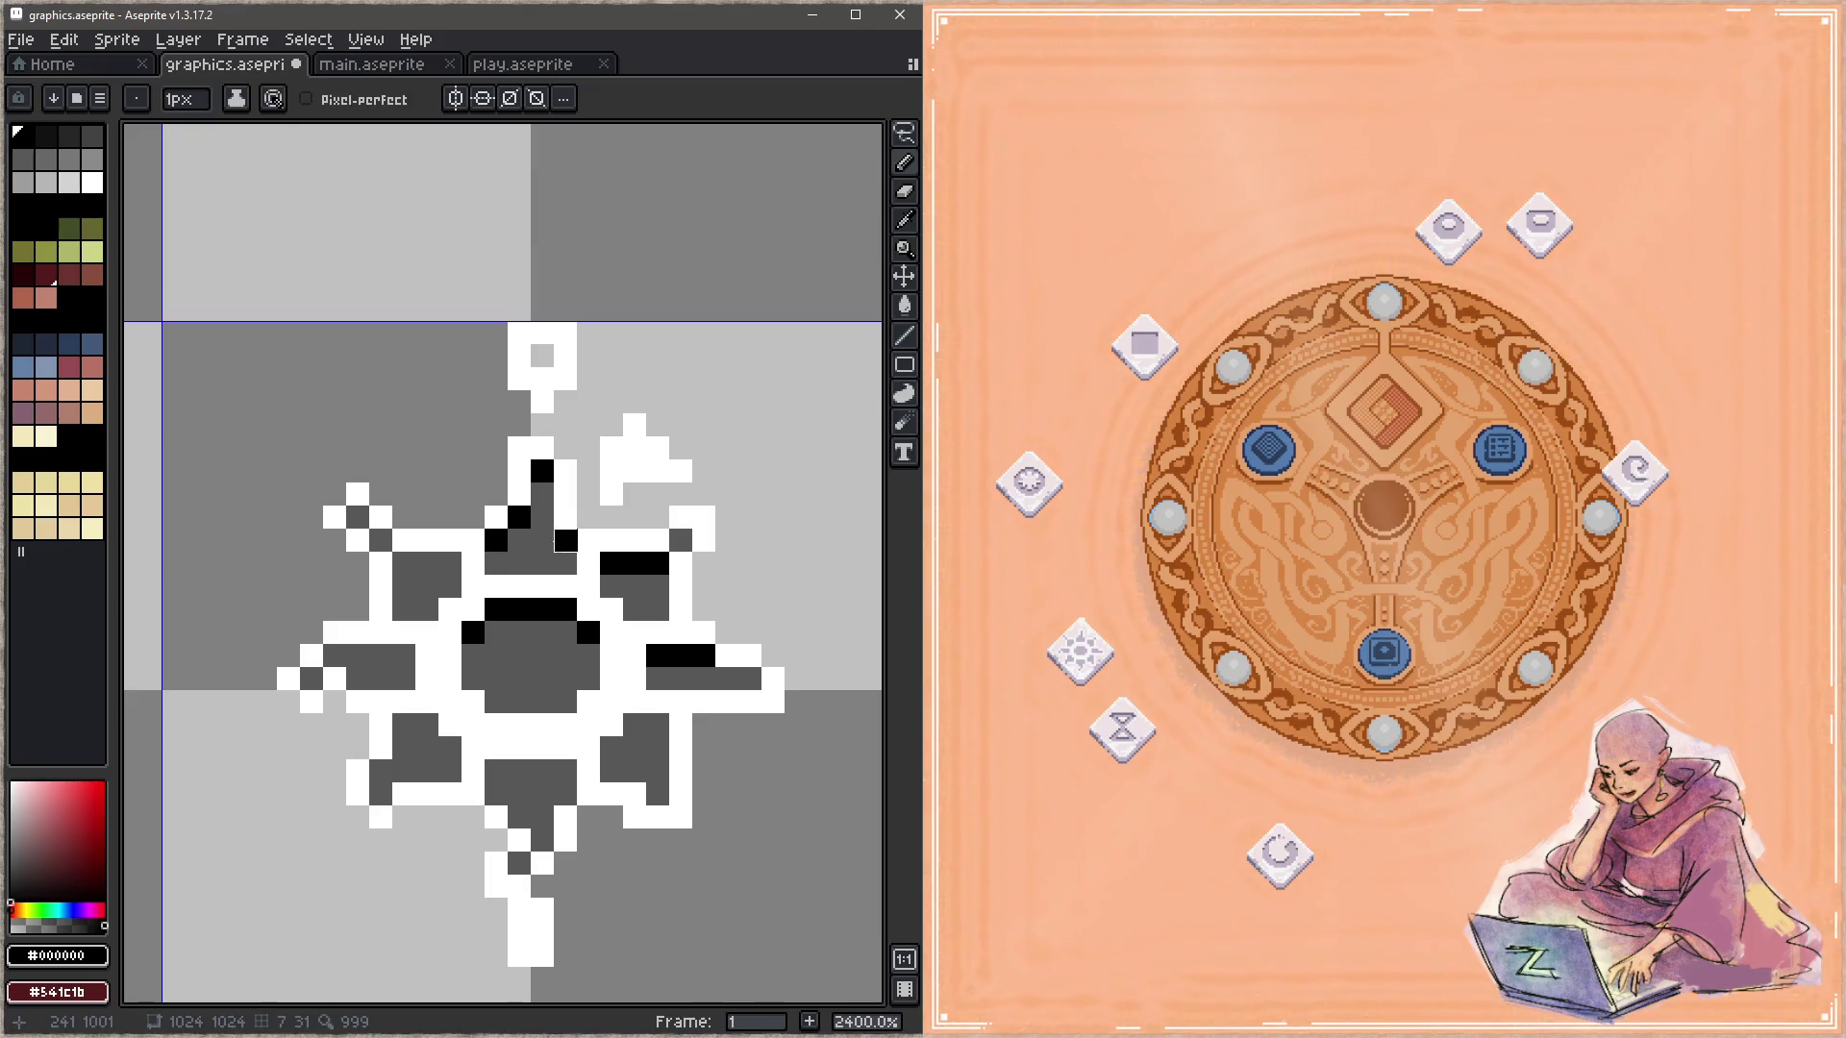
Step: Add black bars in the upper-left, left and lower arms and above the bottom spike, then save
{"action": "left_click_drag", "start_coordinate": [450, 563], "coordinate": [404, 564]}
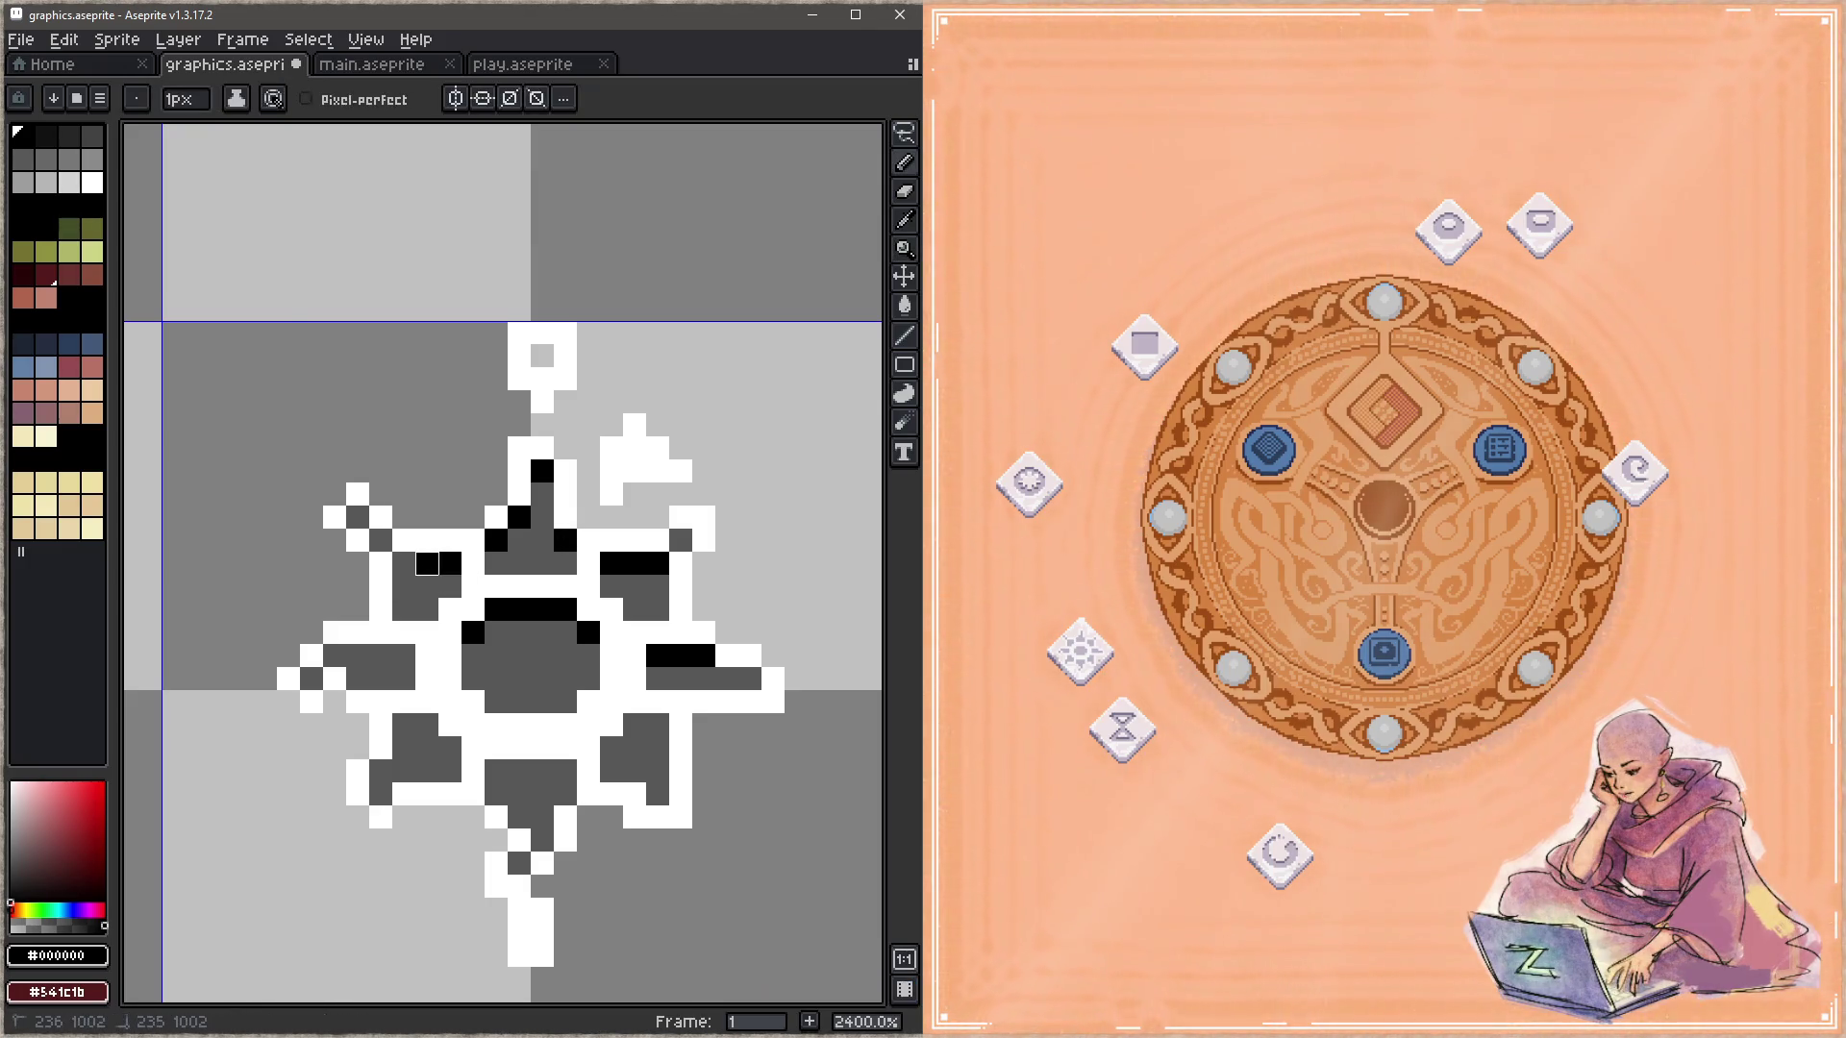
{"action": "left_click_drag", "start_coordinate": [404, 656], "coordinate": [335, 656]}
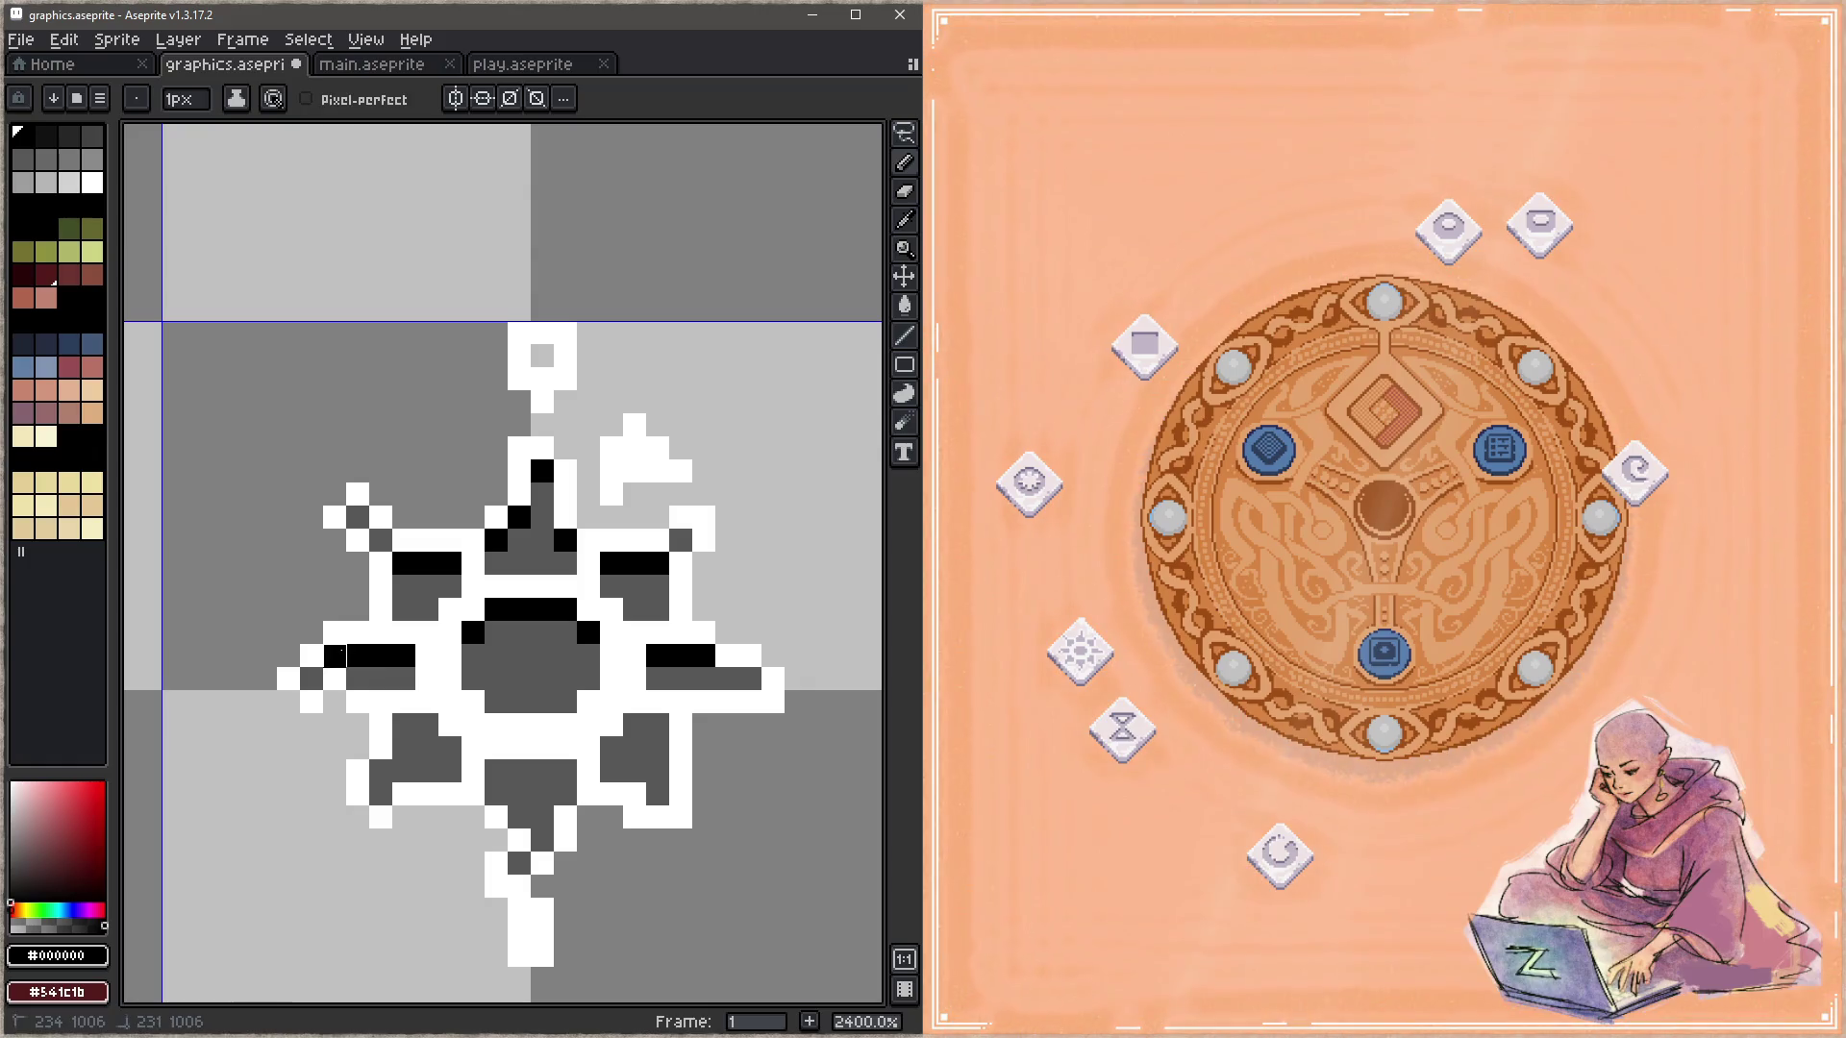
{"action": "left_click", "coordinate": [403, 725]}
{"action": "left_click", "coordinate": [427, 725]}
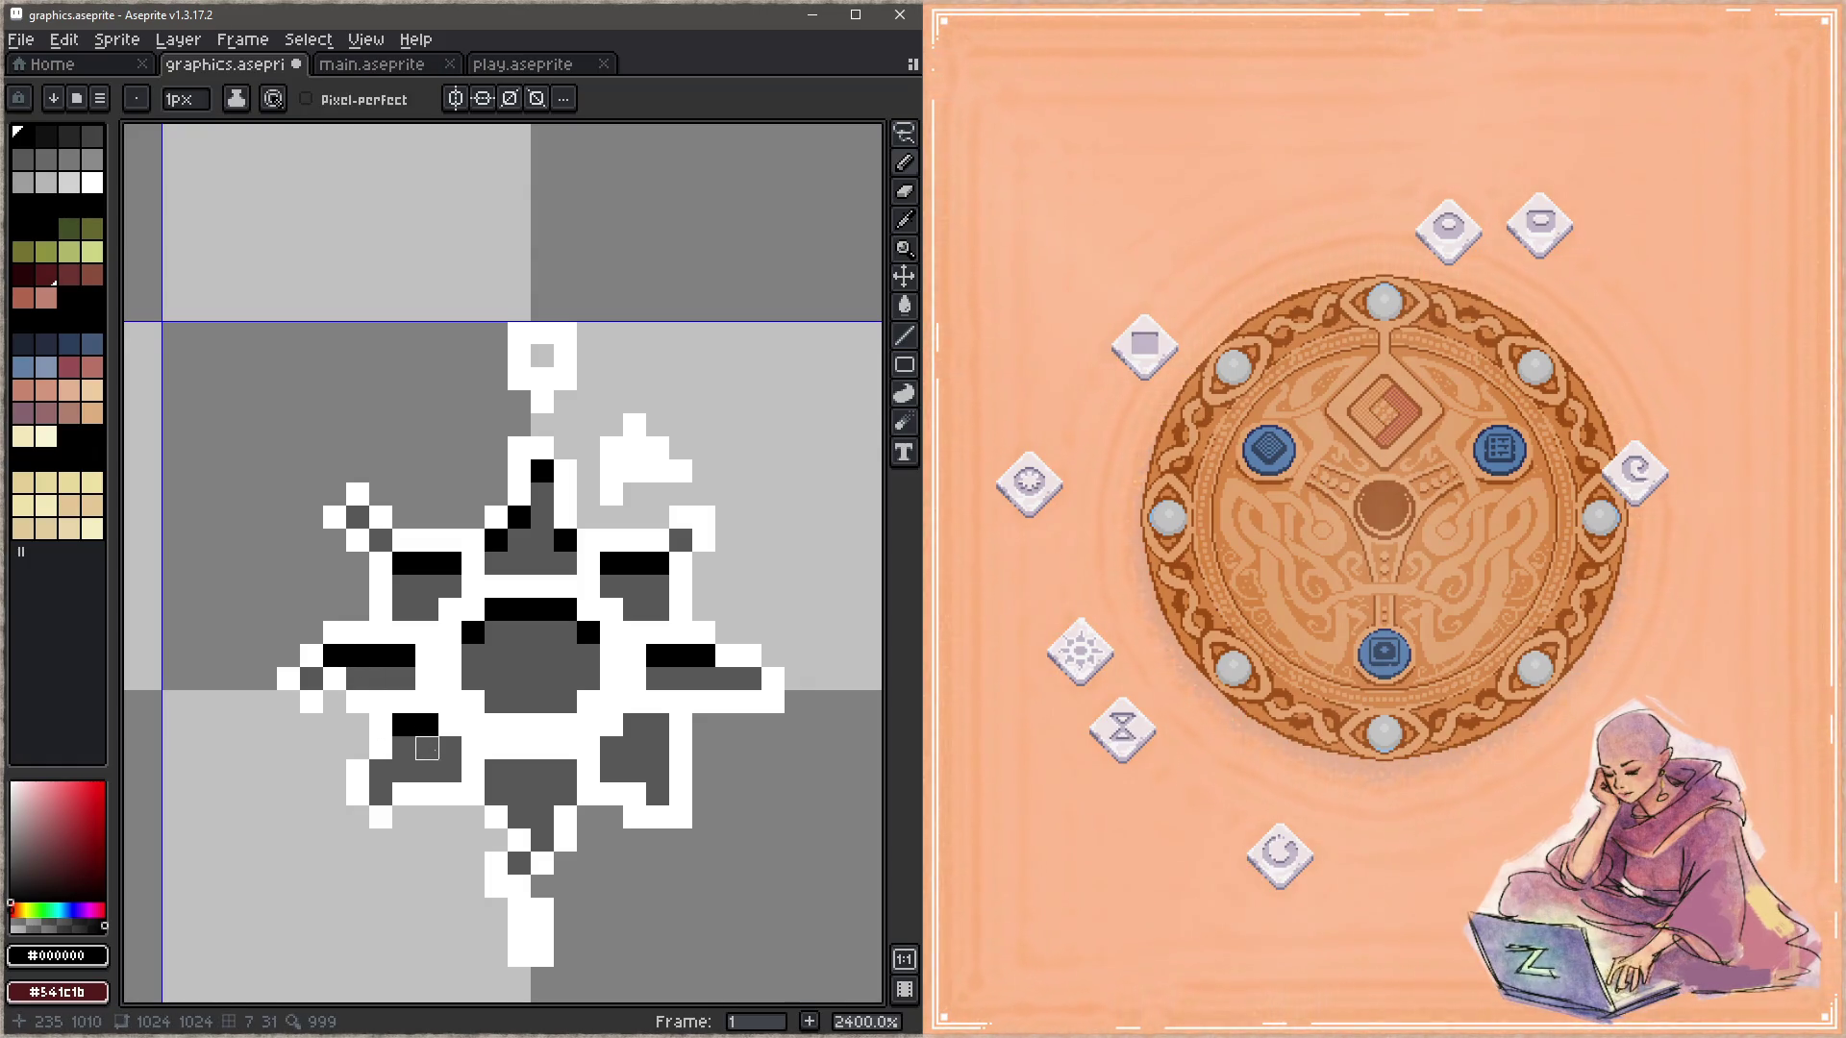
{"action": "left_click", "coordinate": [450, 748]}
{"action": "left_click_drag", "start_coordinate": [496, 771], "coordinate": [566, 771]}
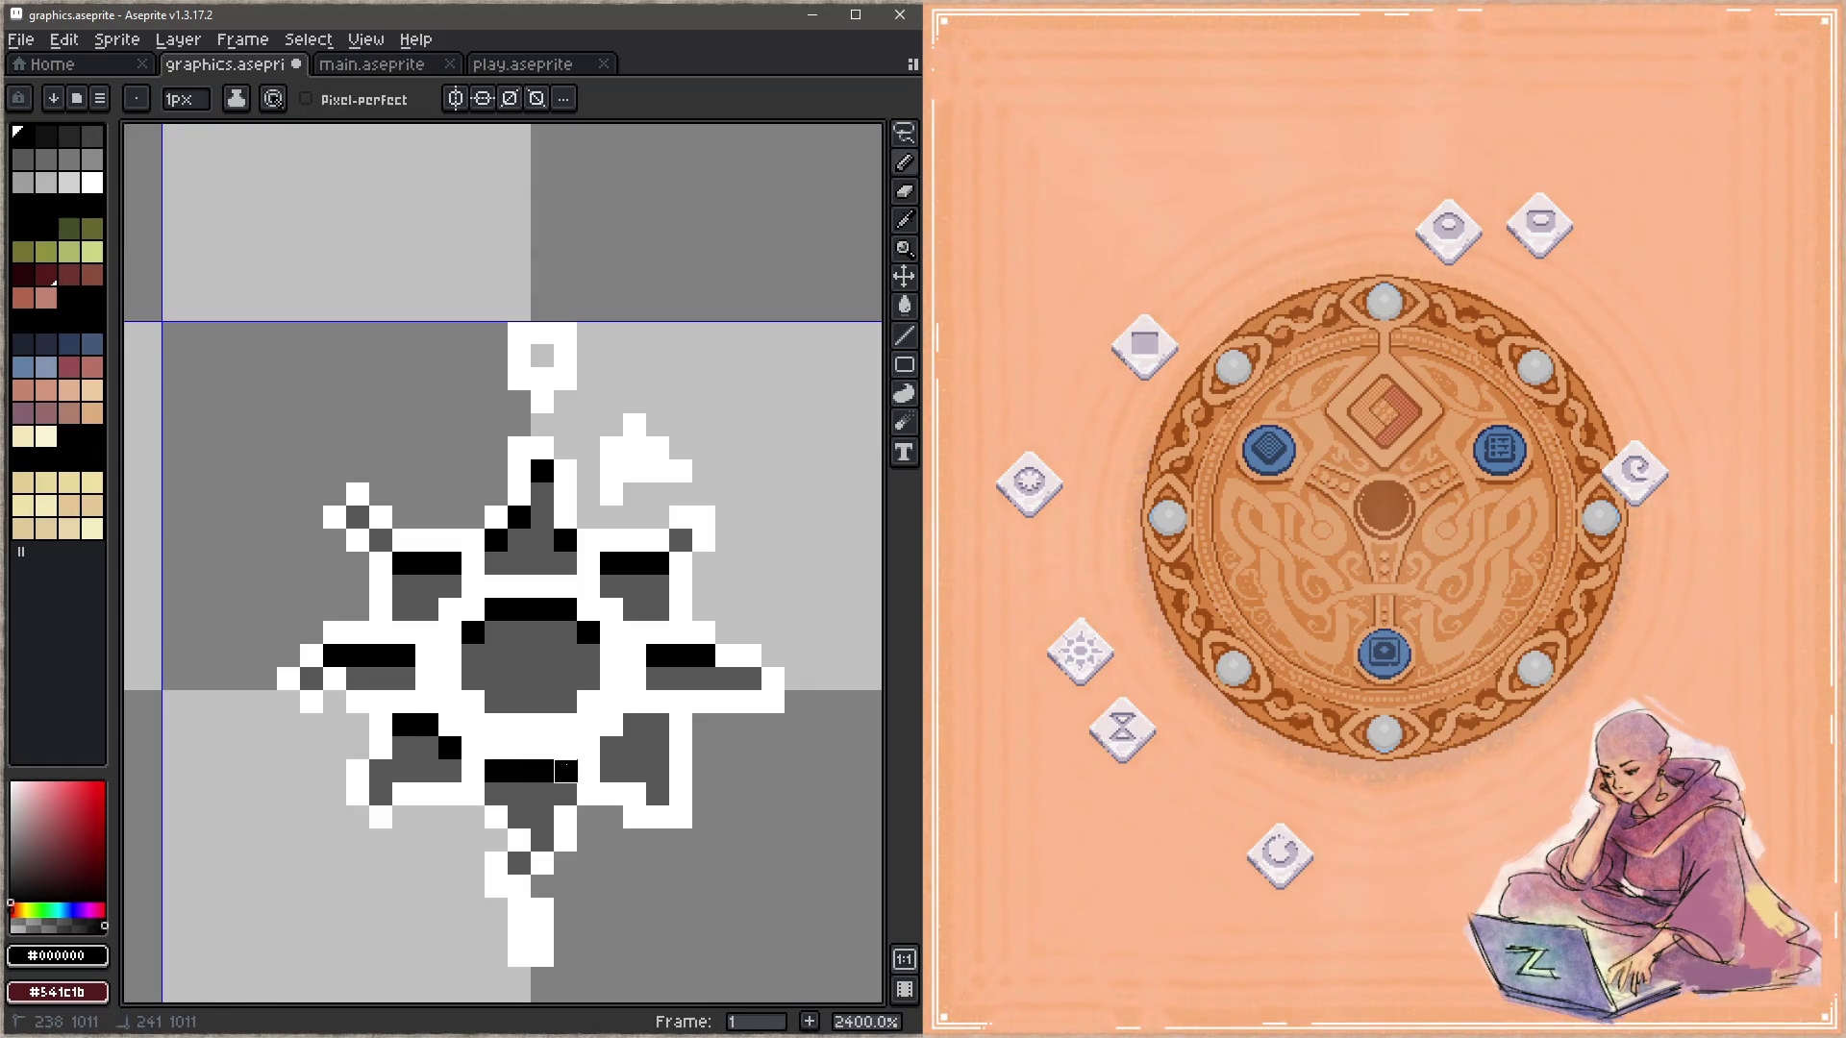
{"action": "left_click", "coordinate": [657, 725]}
{"action": "left_click", "coordinate": [635, 725]}
{"action": "left_click", "coordinate": [611, 748]}
{"action": "key", "text": "ctrl+s"}
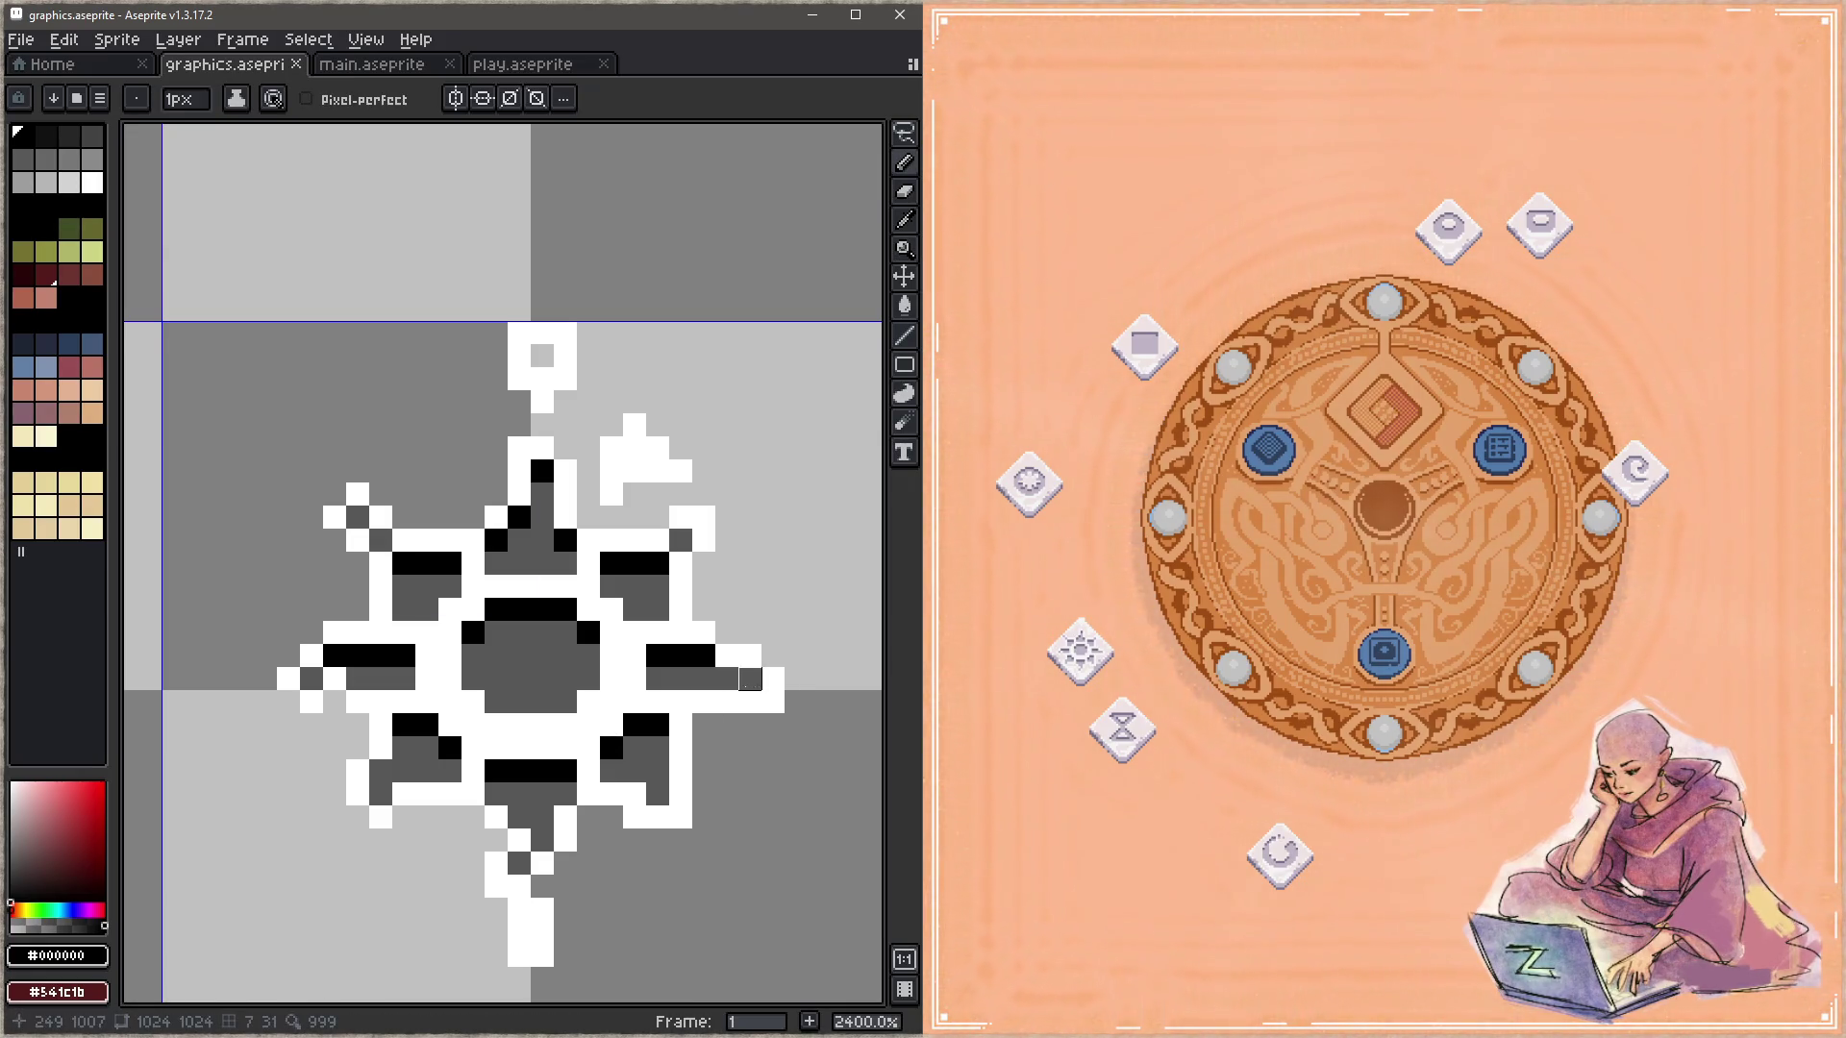
Step: Pick the gray shading colour and shade the white pixels around the lower black bar
{"action": "key", "text": "i"}
{"action": "left_click", "coordinate": [649, 748], "text": "alt"}
{"action": "left_click_drag", "start_coordinate": [624, 673], "coordinate": [544, 673]}
{"action": "left_click", "coordinate": [520, 675]}
{"action": "left_click", "coordinate": [497, 652]}
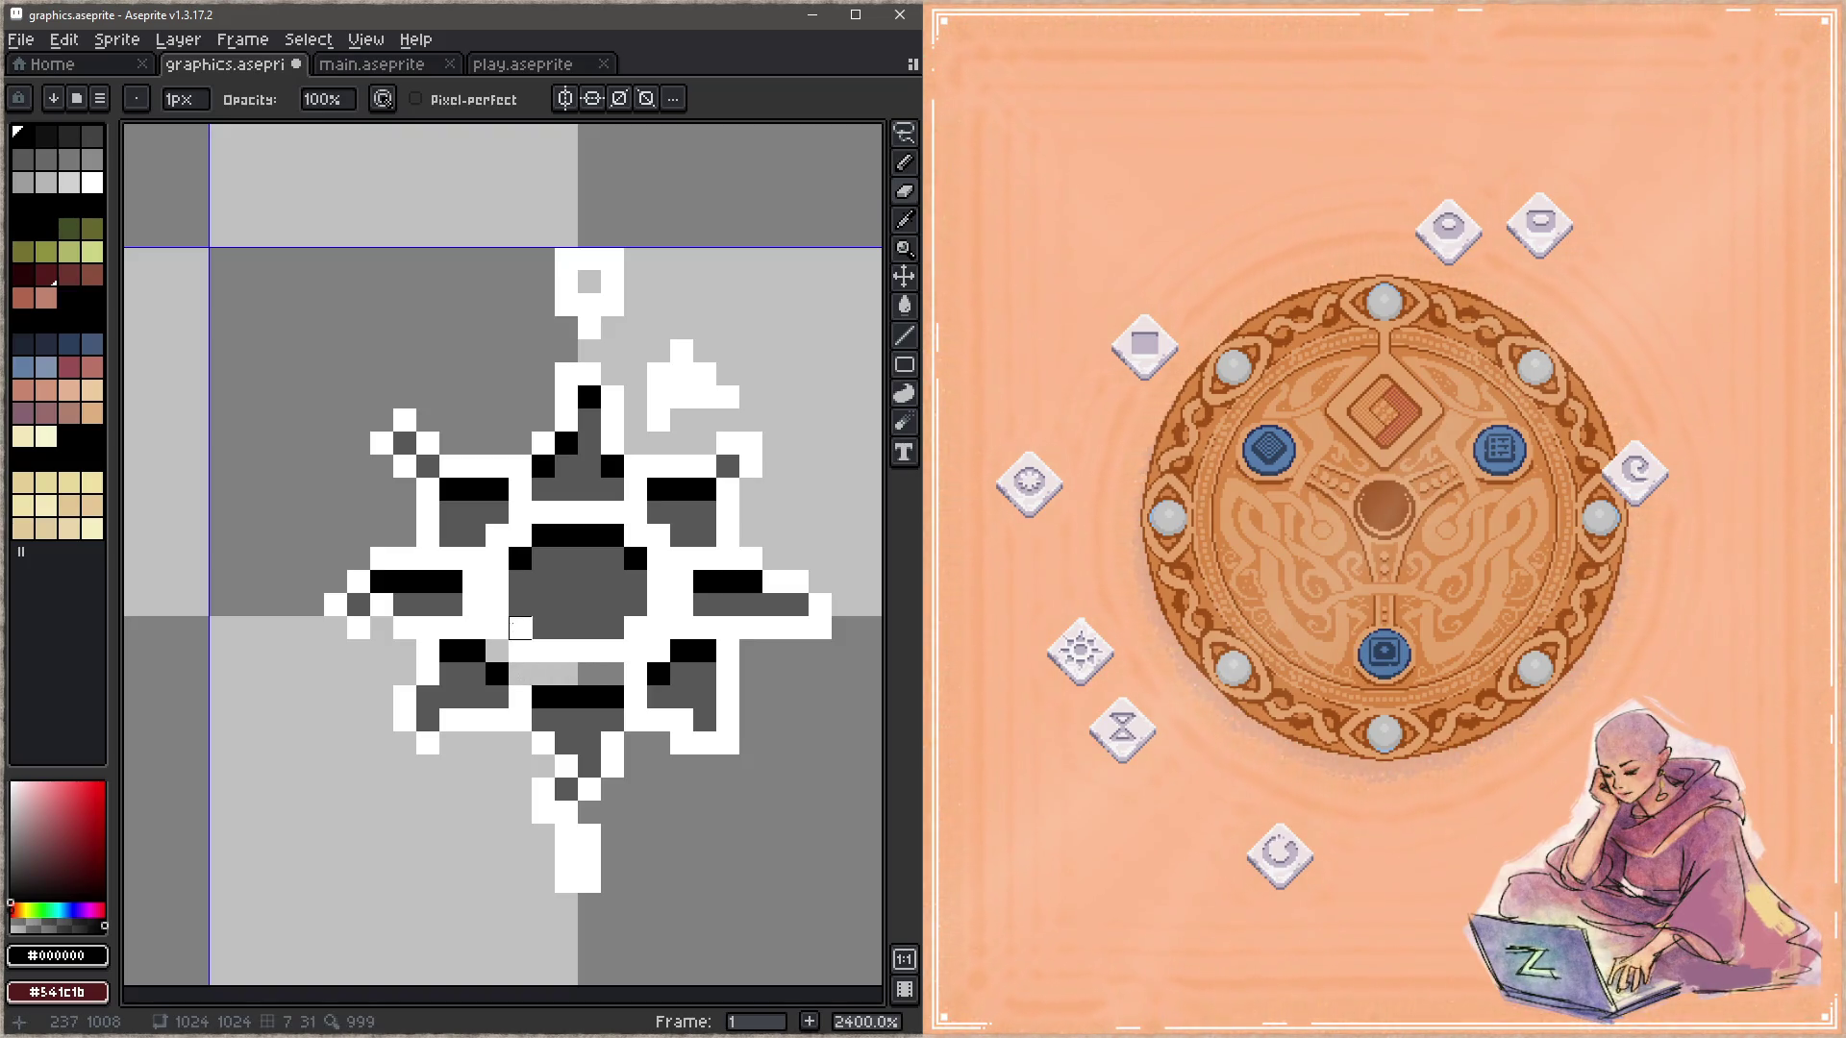
{"action": "left_click", "coordinate": [520, 652]}
{"action": "left_click", "coordinate": [567, 675]}
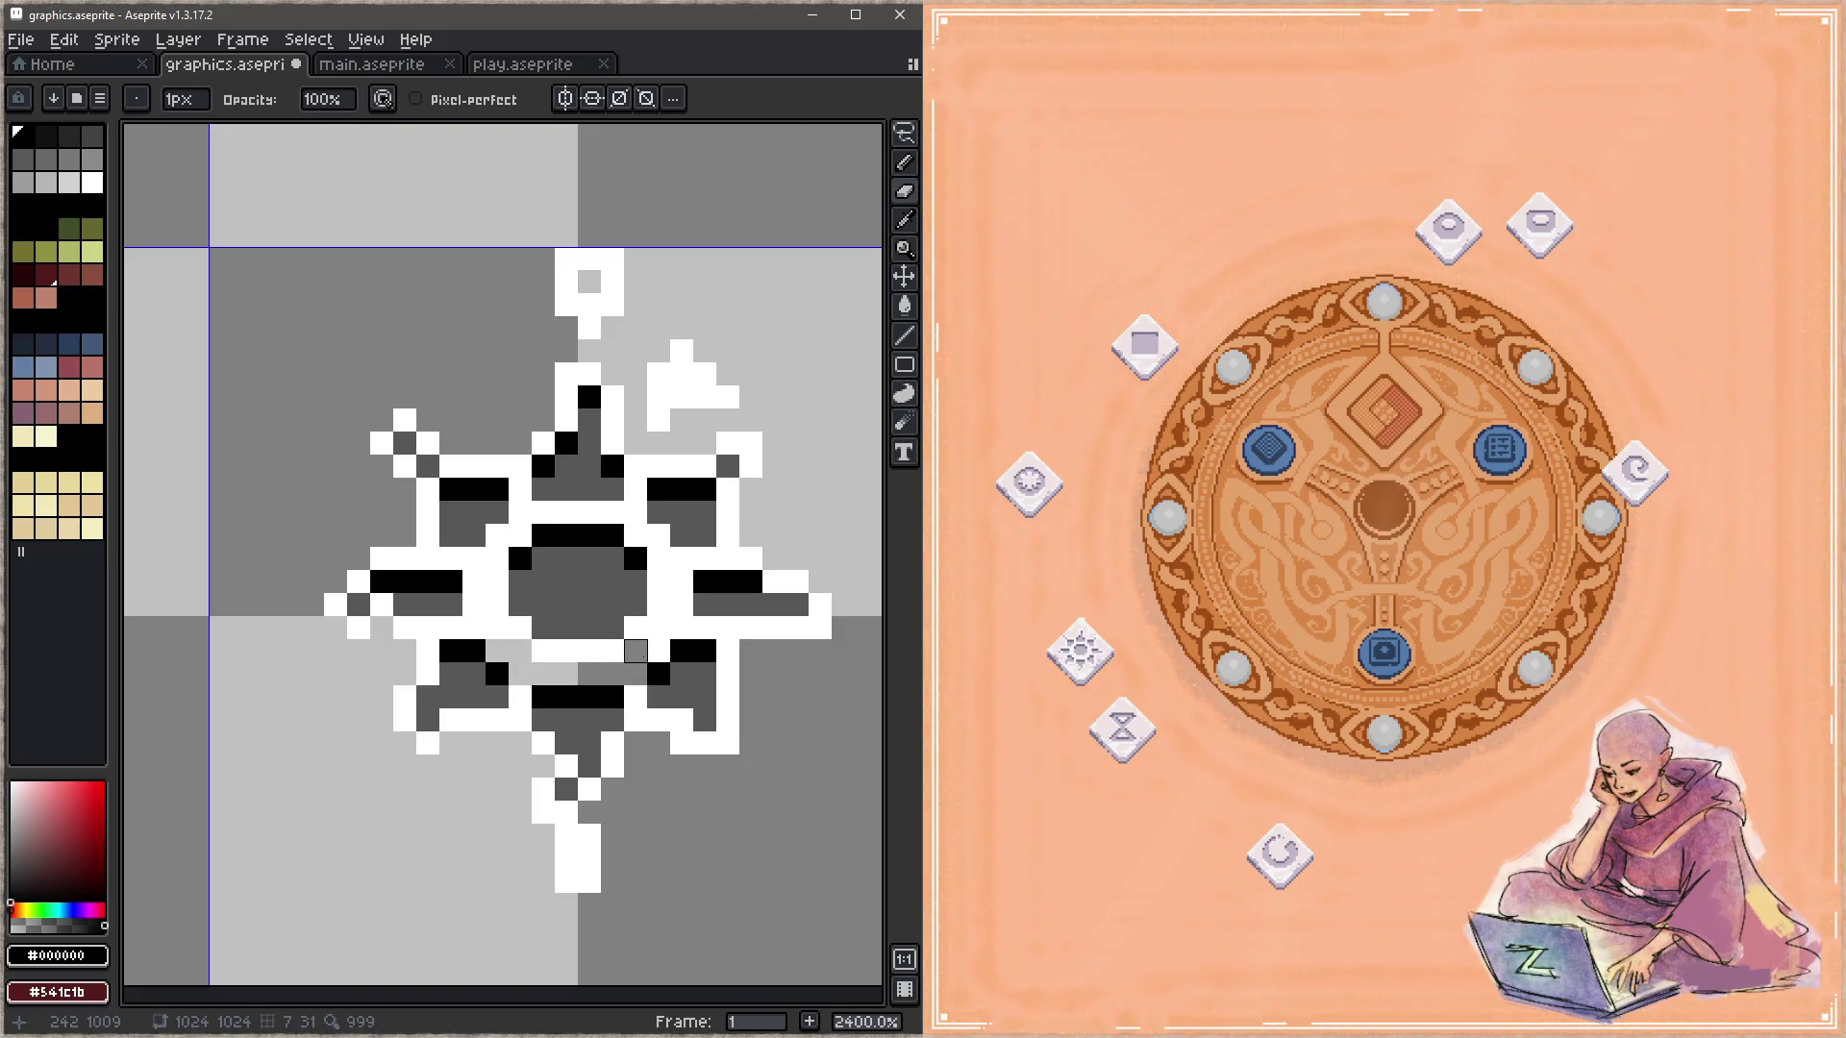
Step: Shade the right arm's white column and the pixels left of centre gray, then save
{"action": "left_click", "coordinate": [658, 628]}
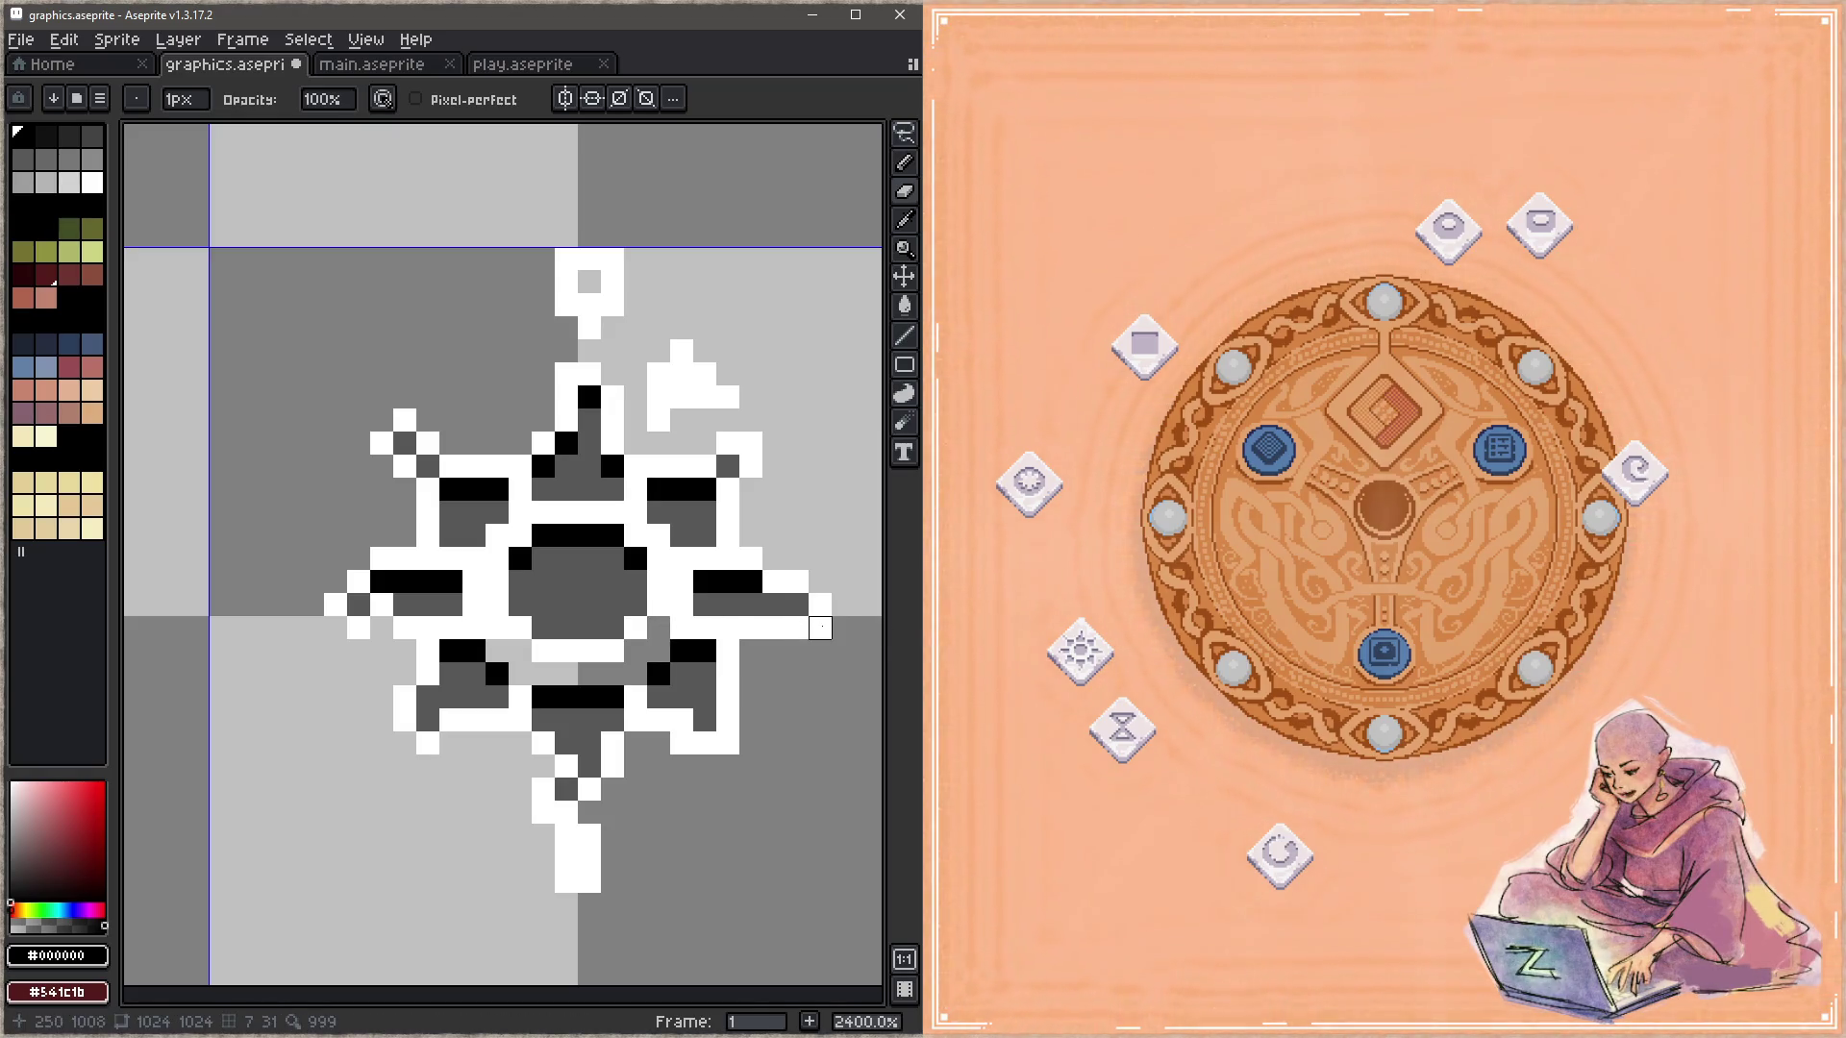
{"action": "left_click_drag", "start_coordinate": [681, 605], "coordinate": [681, 558]}
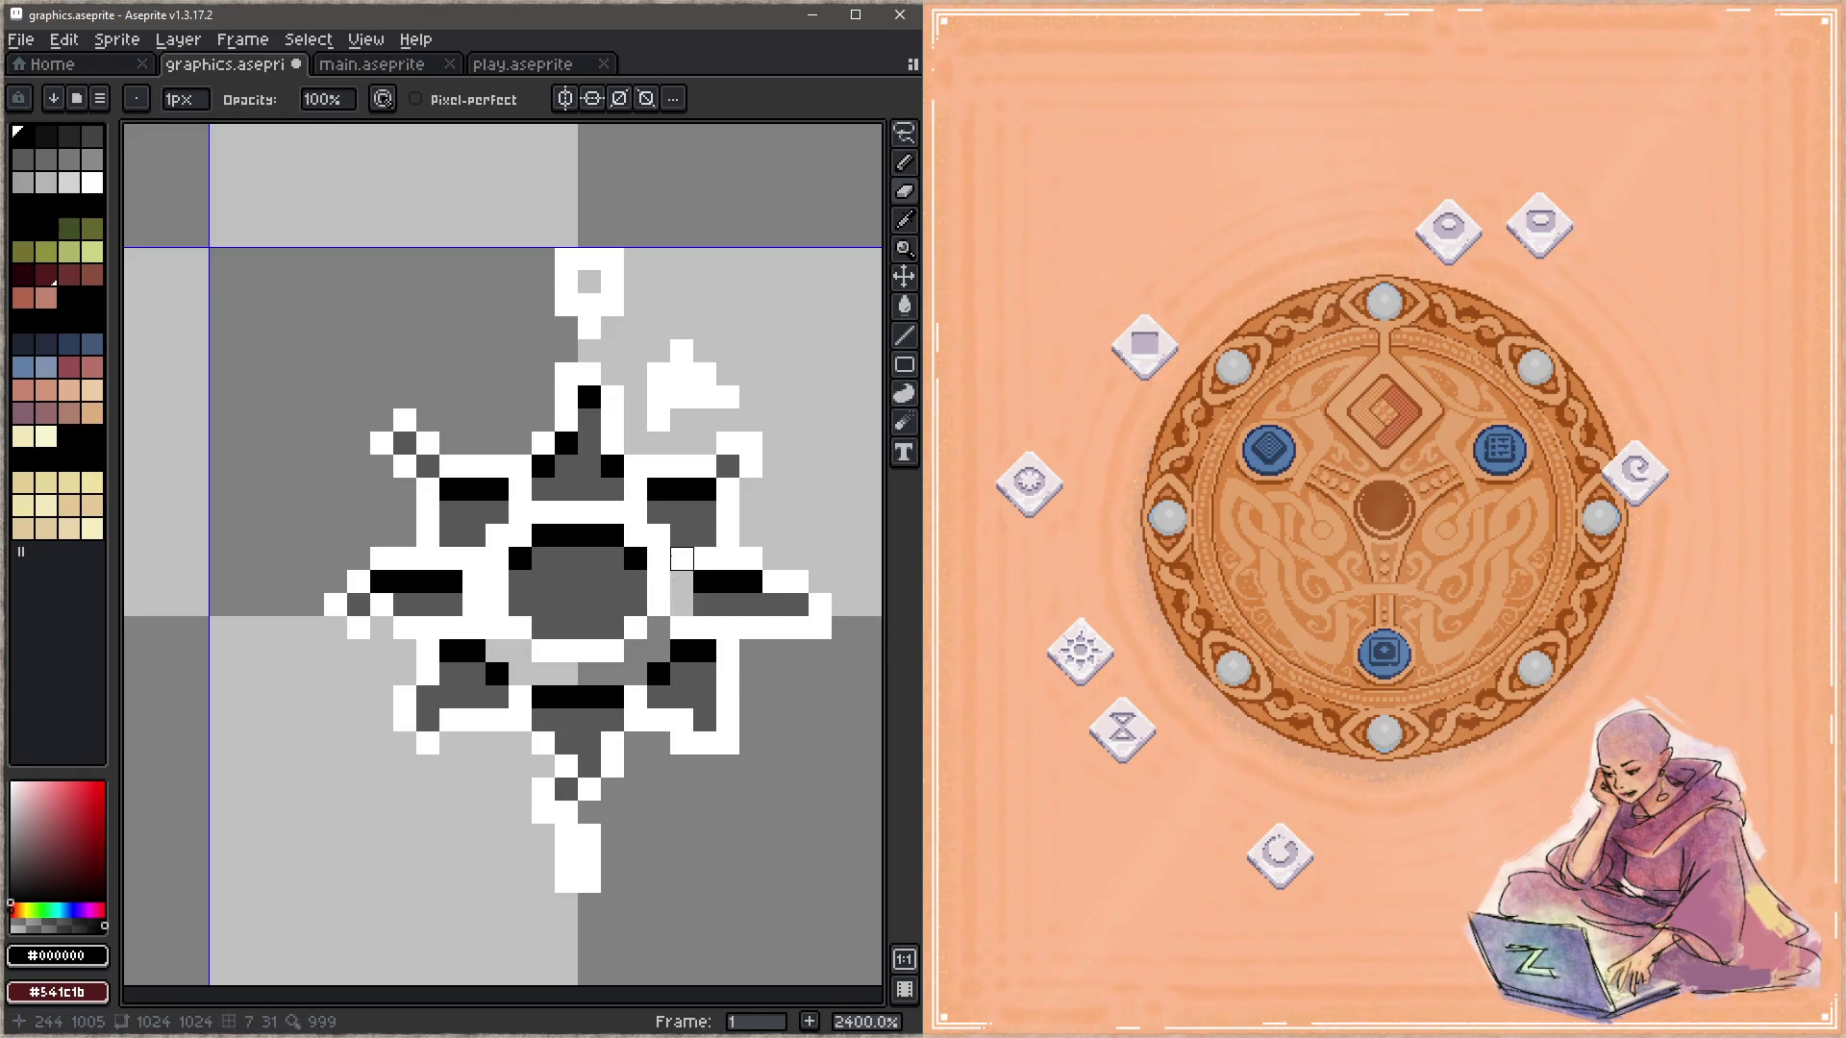
{"action": "left_click", "coordinate": [659, 513]}
{"action": "key", "text": "ctrl+z"}
{"action": "left_click", "coordinate": [659, 535]}
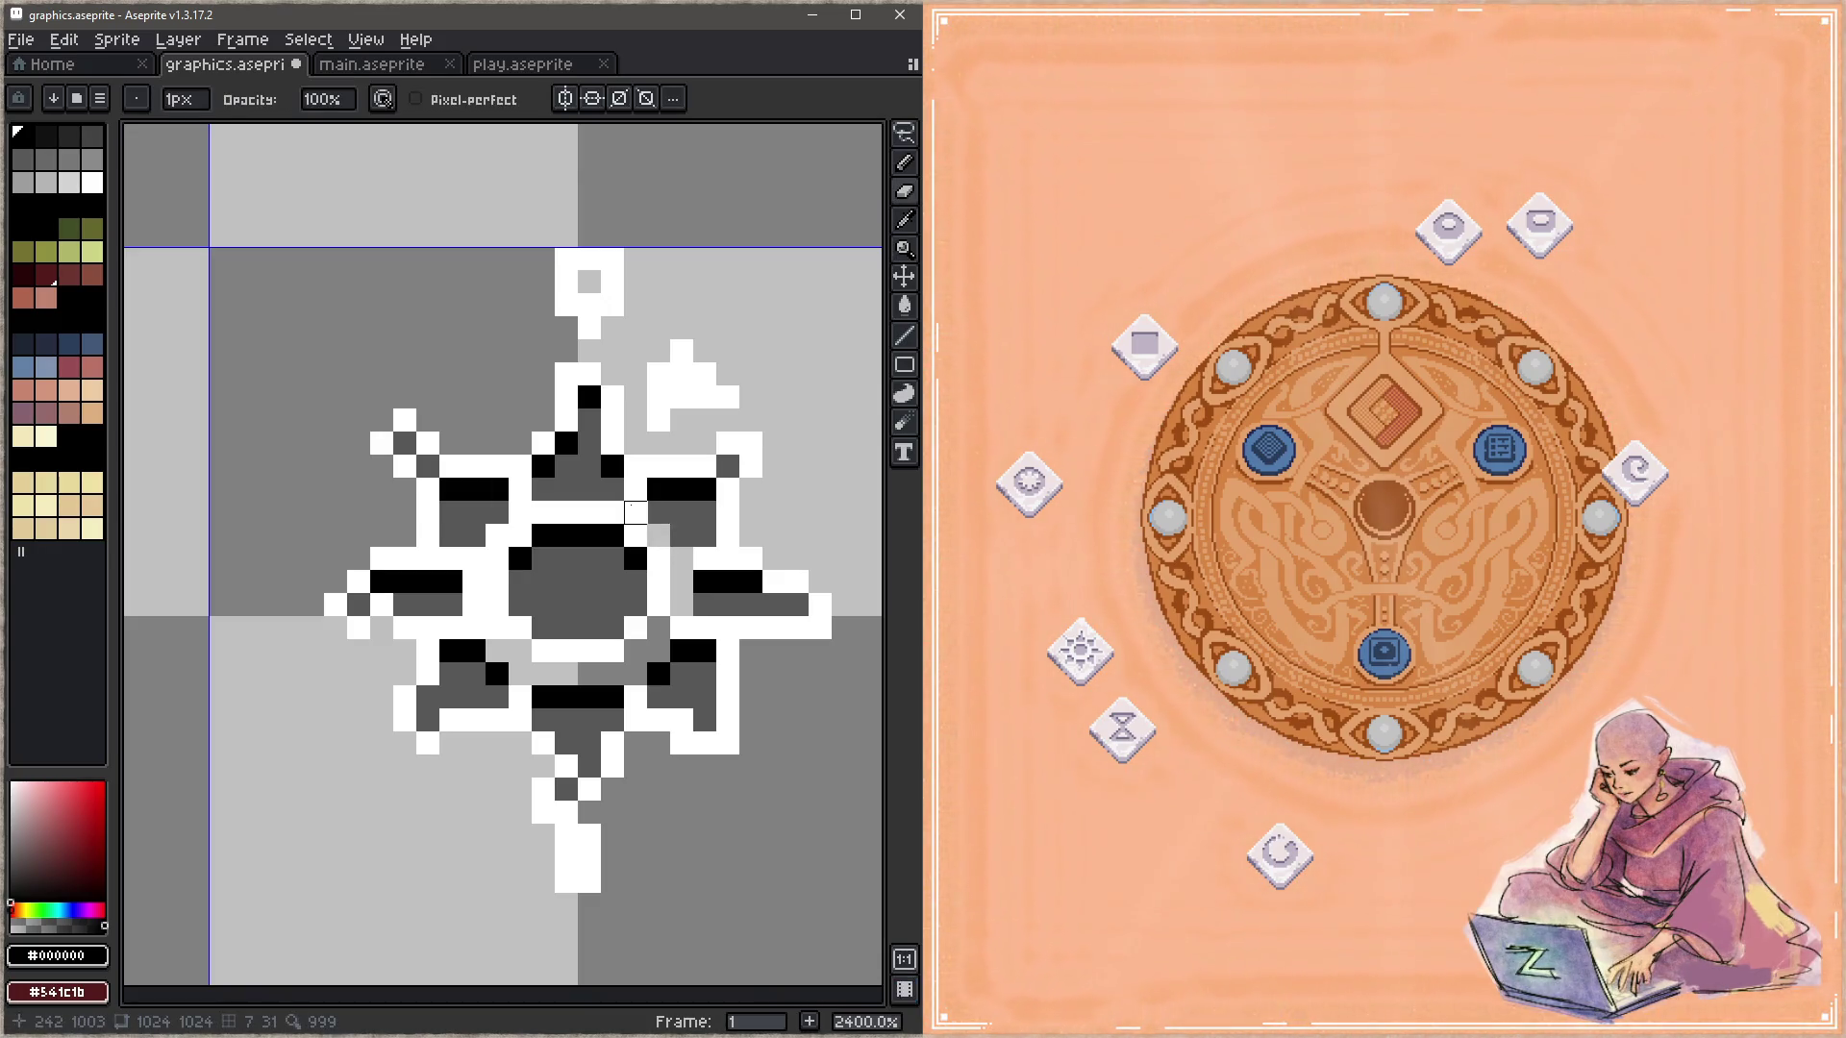
{"action": "key", "text": "ctrl+z"}
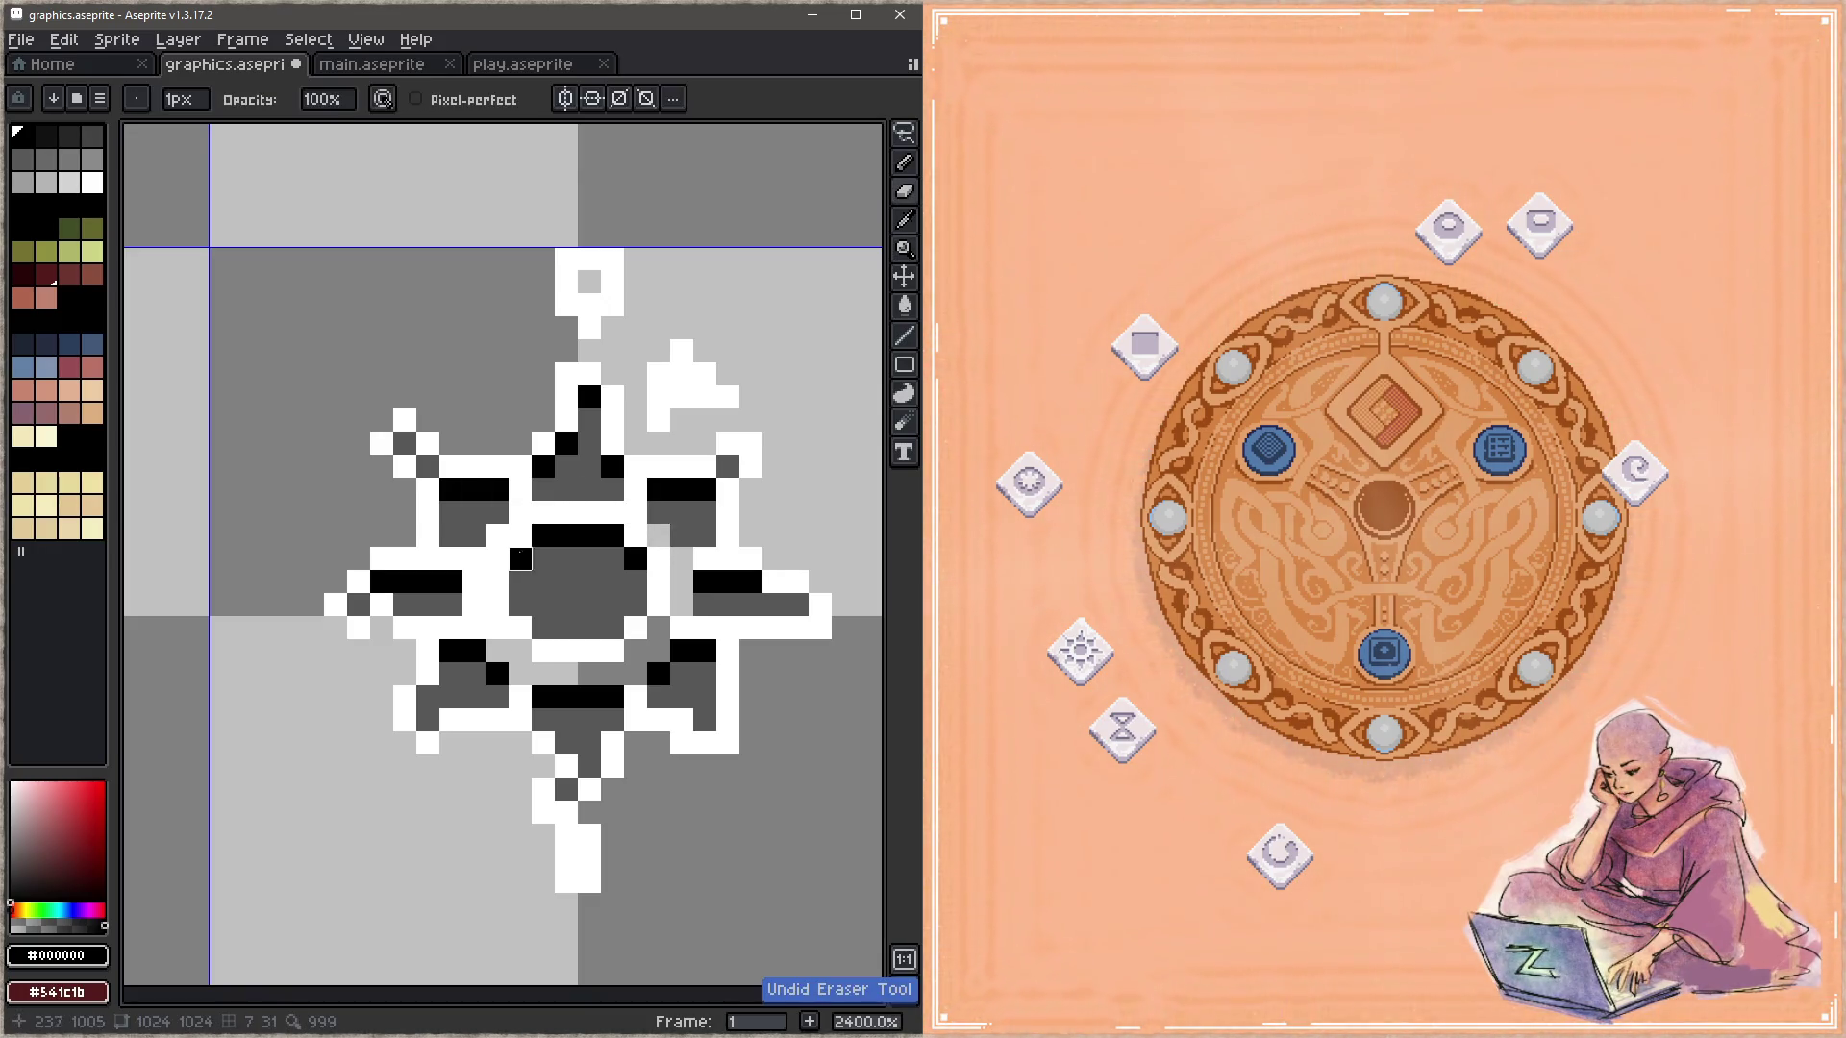
{"action": "left_click", "coordinate": [474, 605]}
{"action": "left_click", "coordinate": [474, 581]}
{"action": "left_click_drag", "start_coordinate": [474, 628], "coordinate": [520, 628]}
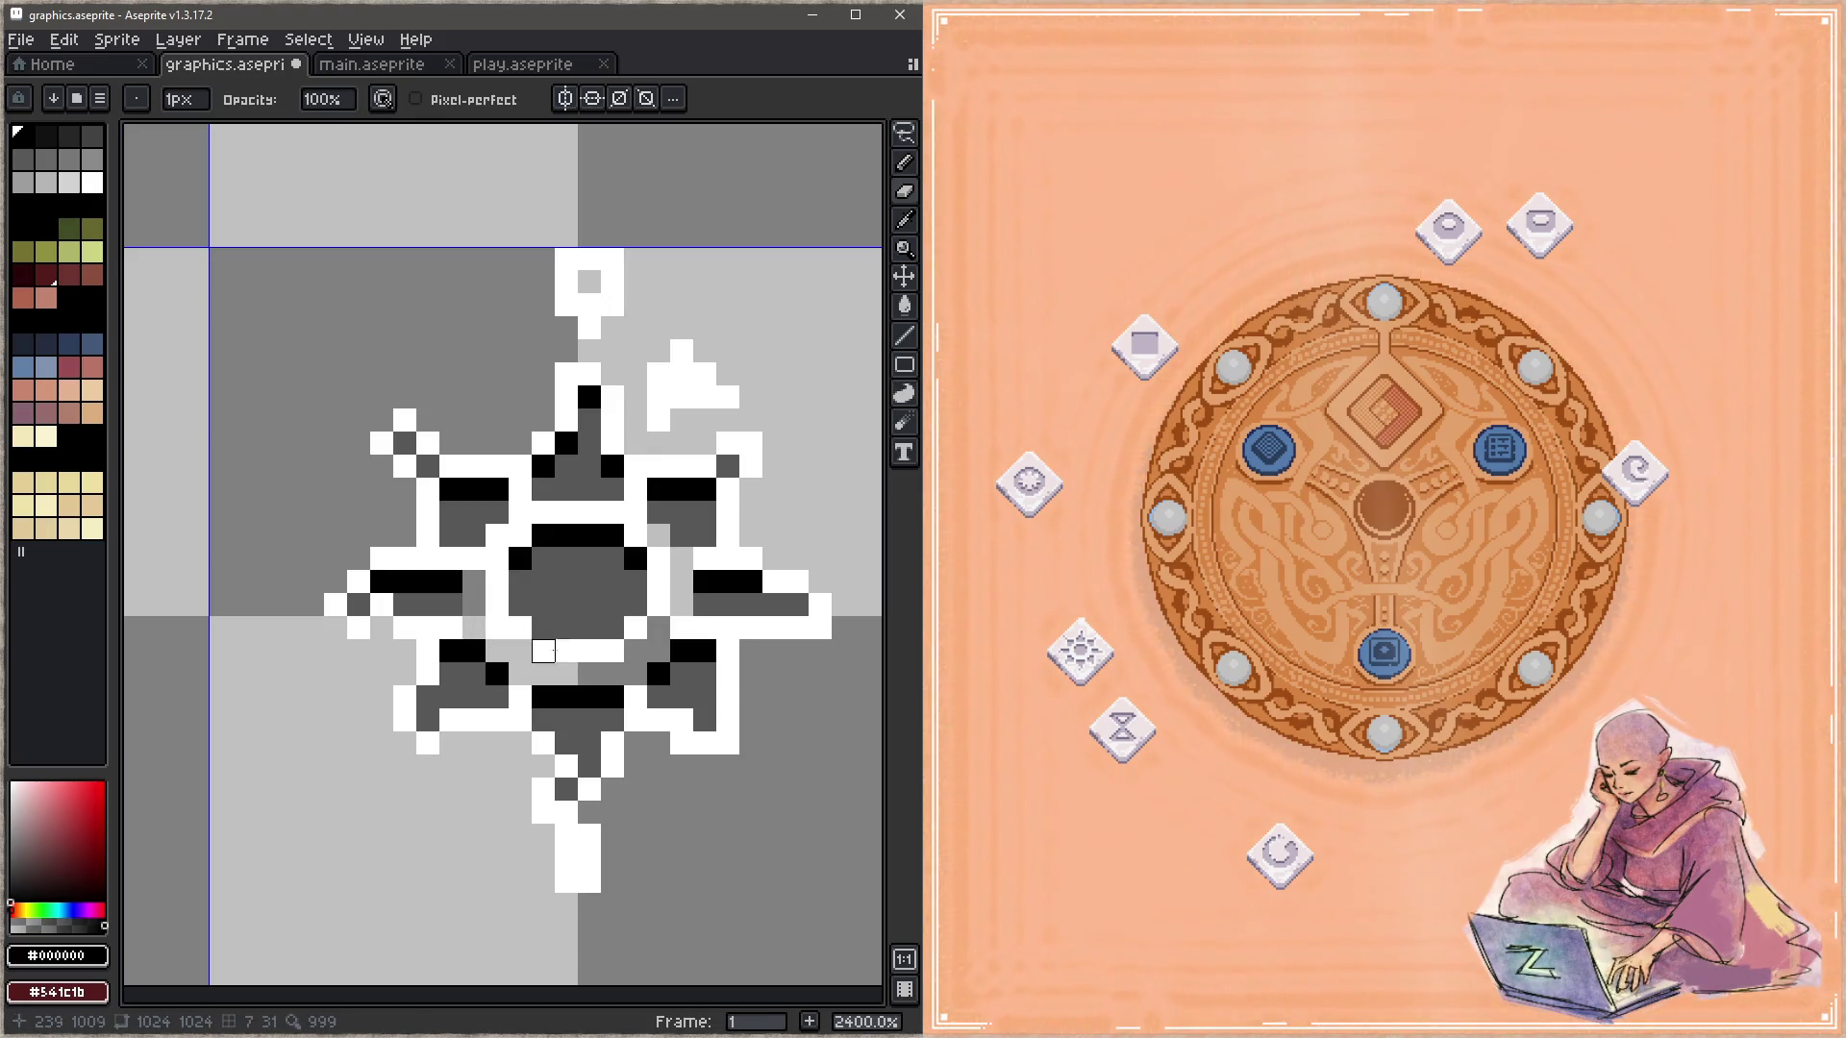
{"action": "key", "text": "ctrl+s"}
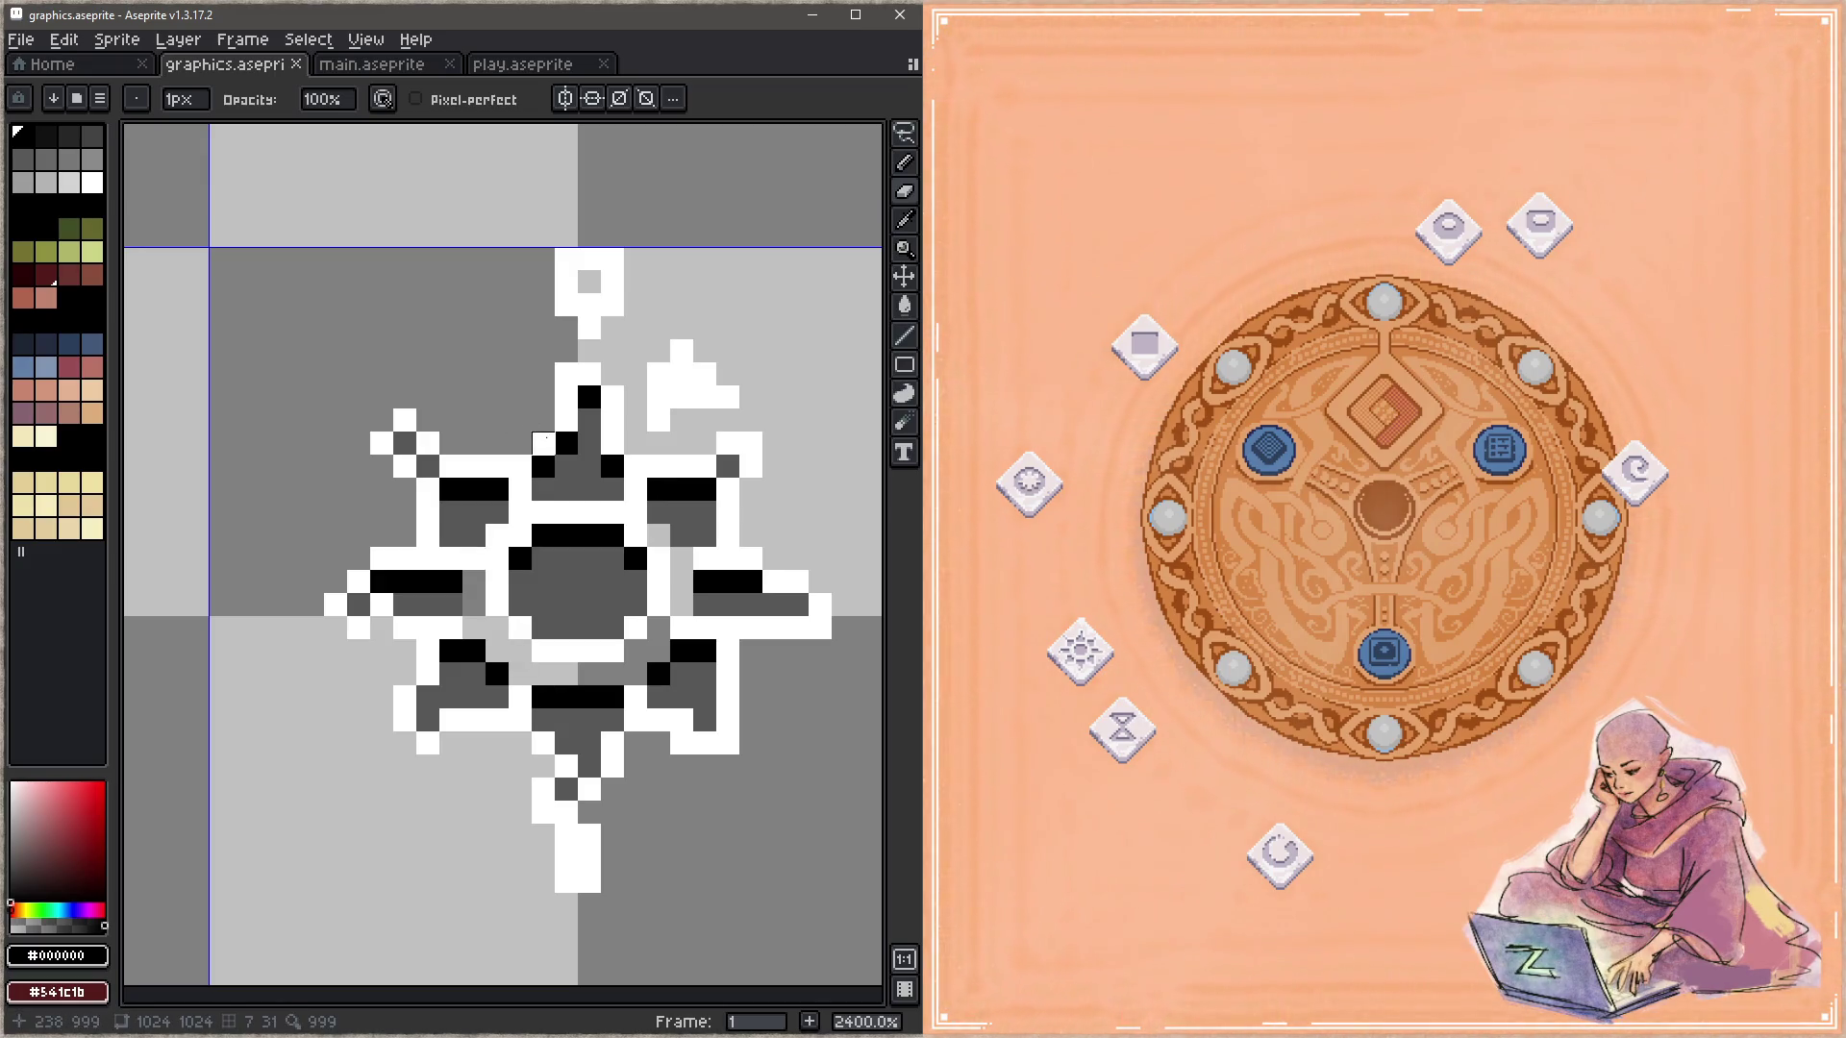
Step: Turn the upper spike and upper-left arm's white edges gray and save
{"action": "left_click", "coordinate": [566, 420]}
{"action": "mouse_move", "coordinate": [566, 374]}
{"action": "left_mouse_down"}
{"action": "mouse_move", "coordinate": [636, 443]}
{"action": "mouse_move", "coordinate": [728, 443]}
{"action": "mouse_move", "coordinate": [728, 536]}
{"action": "left_mouse_up"}
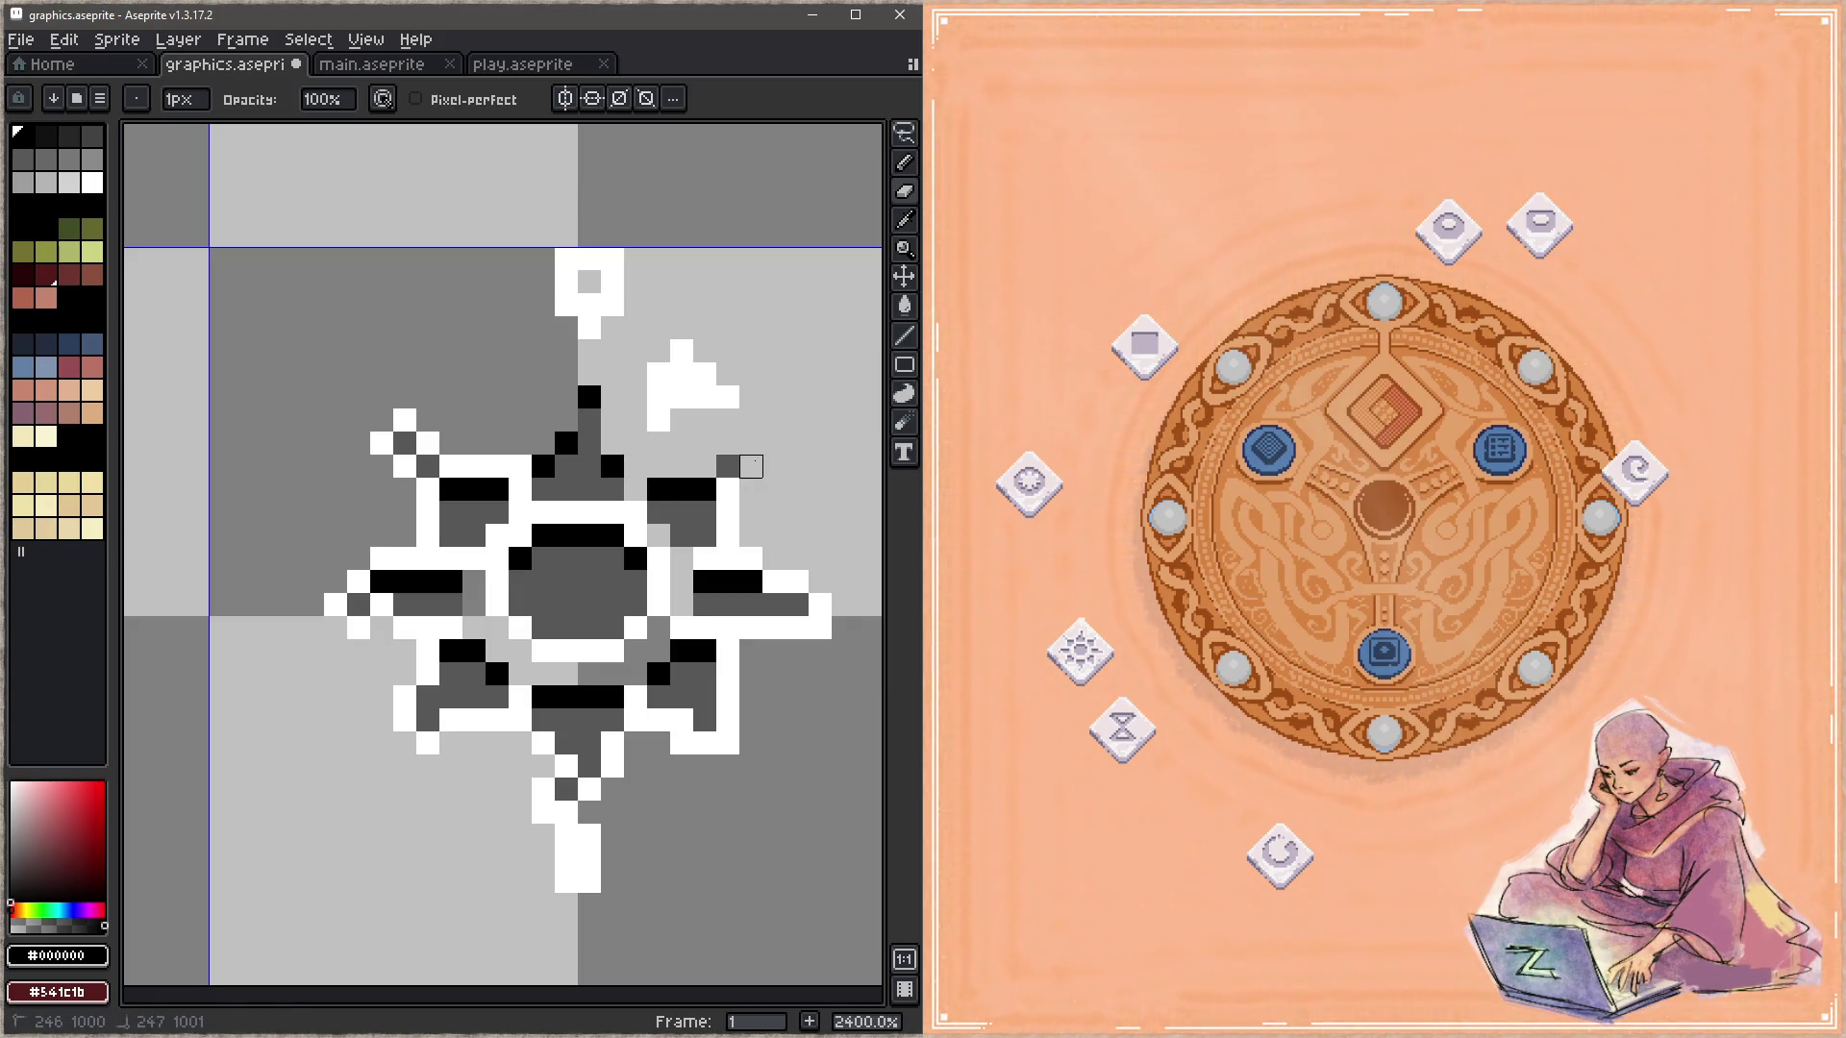
{"action": "mouse_move", "coordinate": [497, 466]}
{"action": "left_mouse_down"}
{"action": "mouse_move", "coordinate": [381, 444]}
{"action": "mouse_move", "coordinate": [428, 489]}
{"action": "mouse_move", "coordinate": [428, 536]}
{"action": "left_mouse_up"}
{"action": "key", "text": "ctrl+s"}
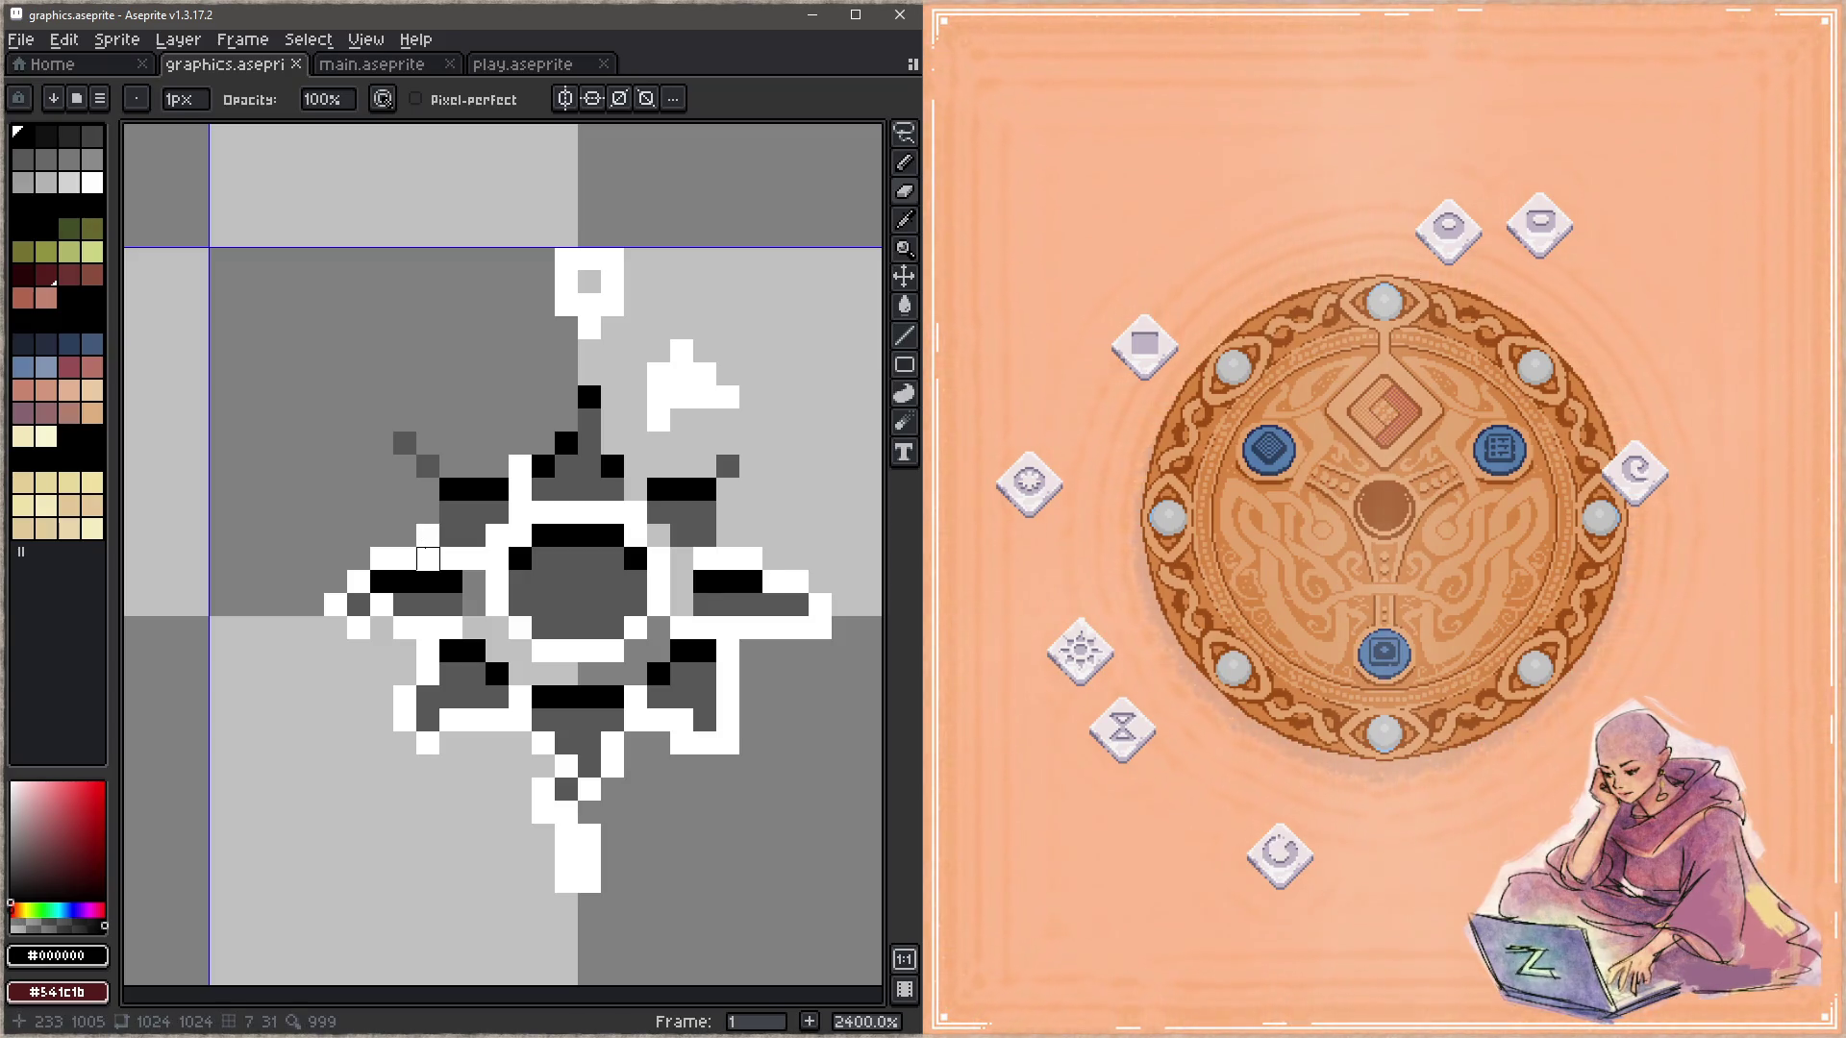
{"action": "left_click_drag", "start_coordinate": [428, 535], "coordinate": [428, 558]}
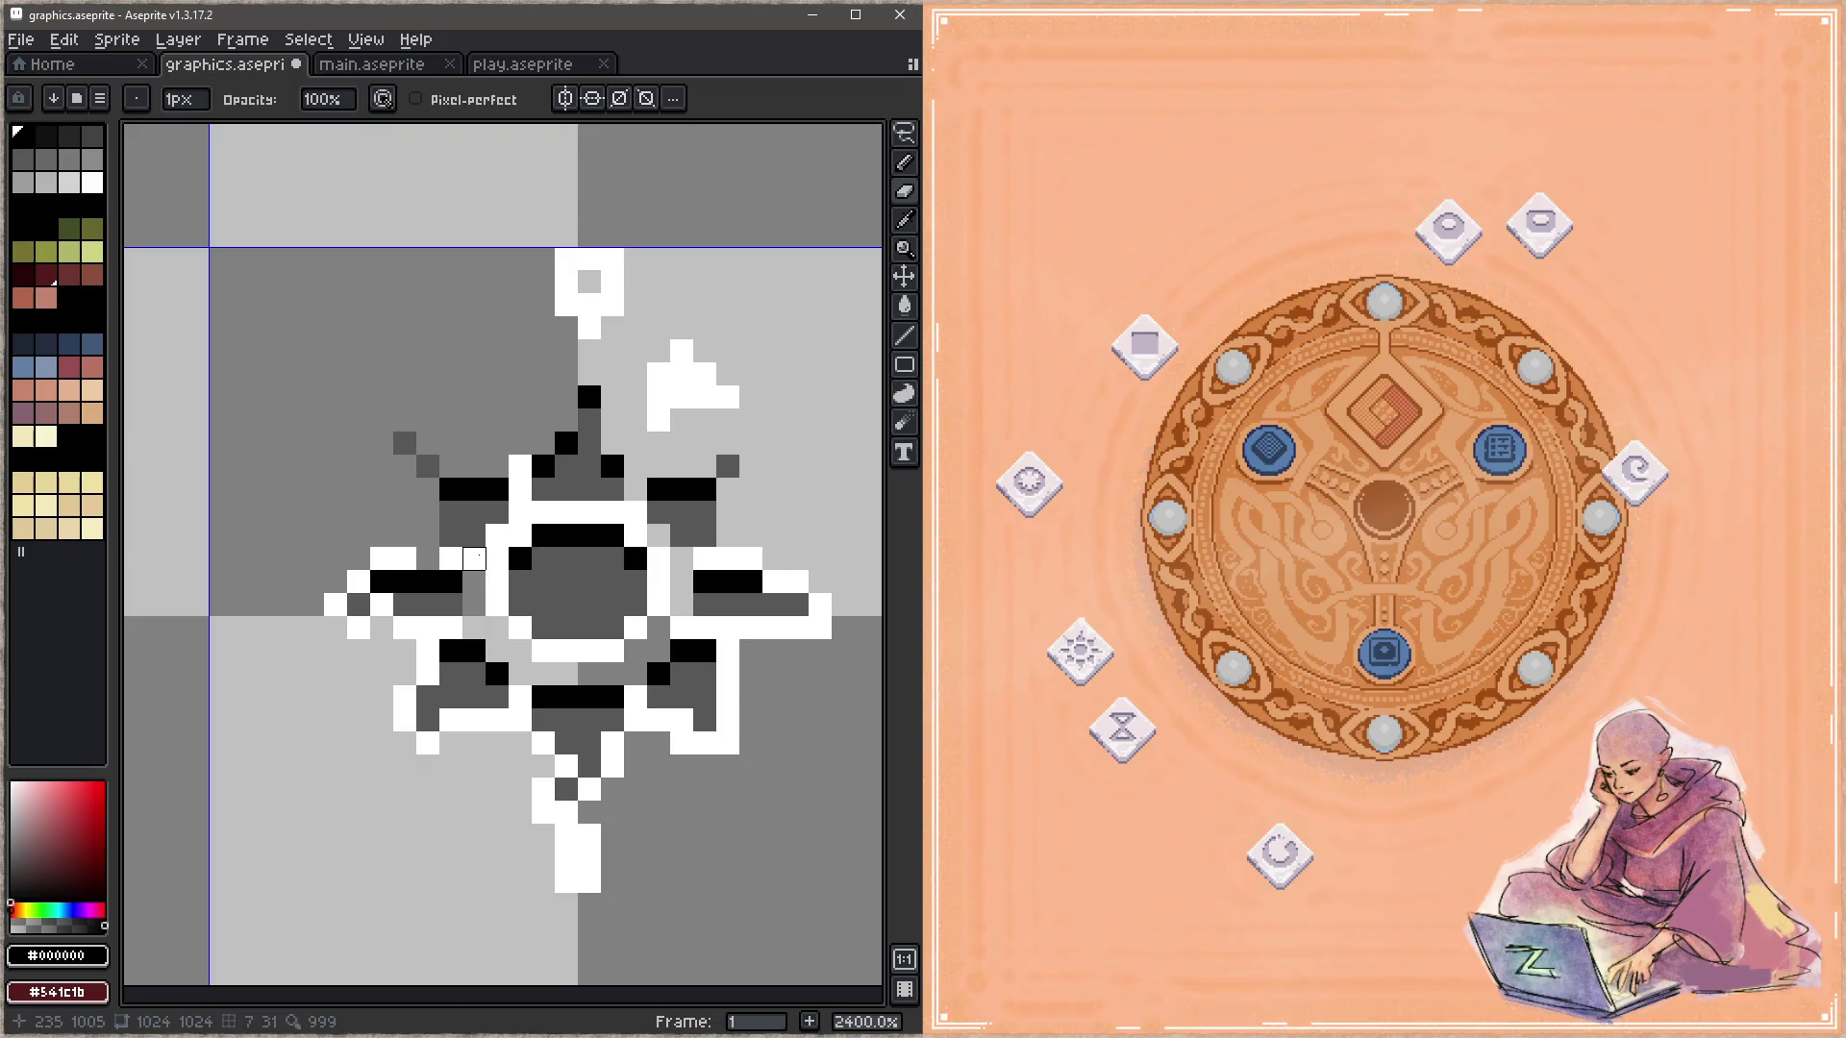
{"action": "key", "text": "w"}
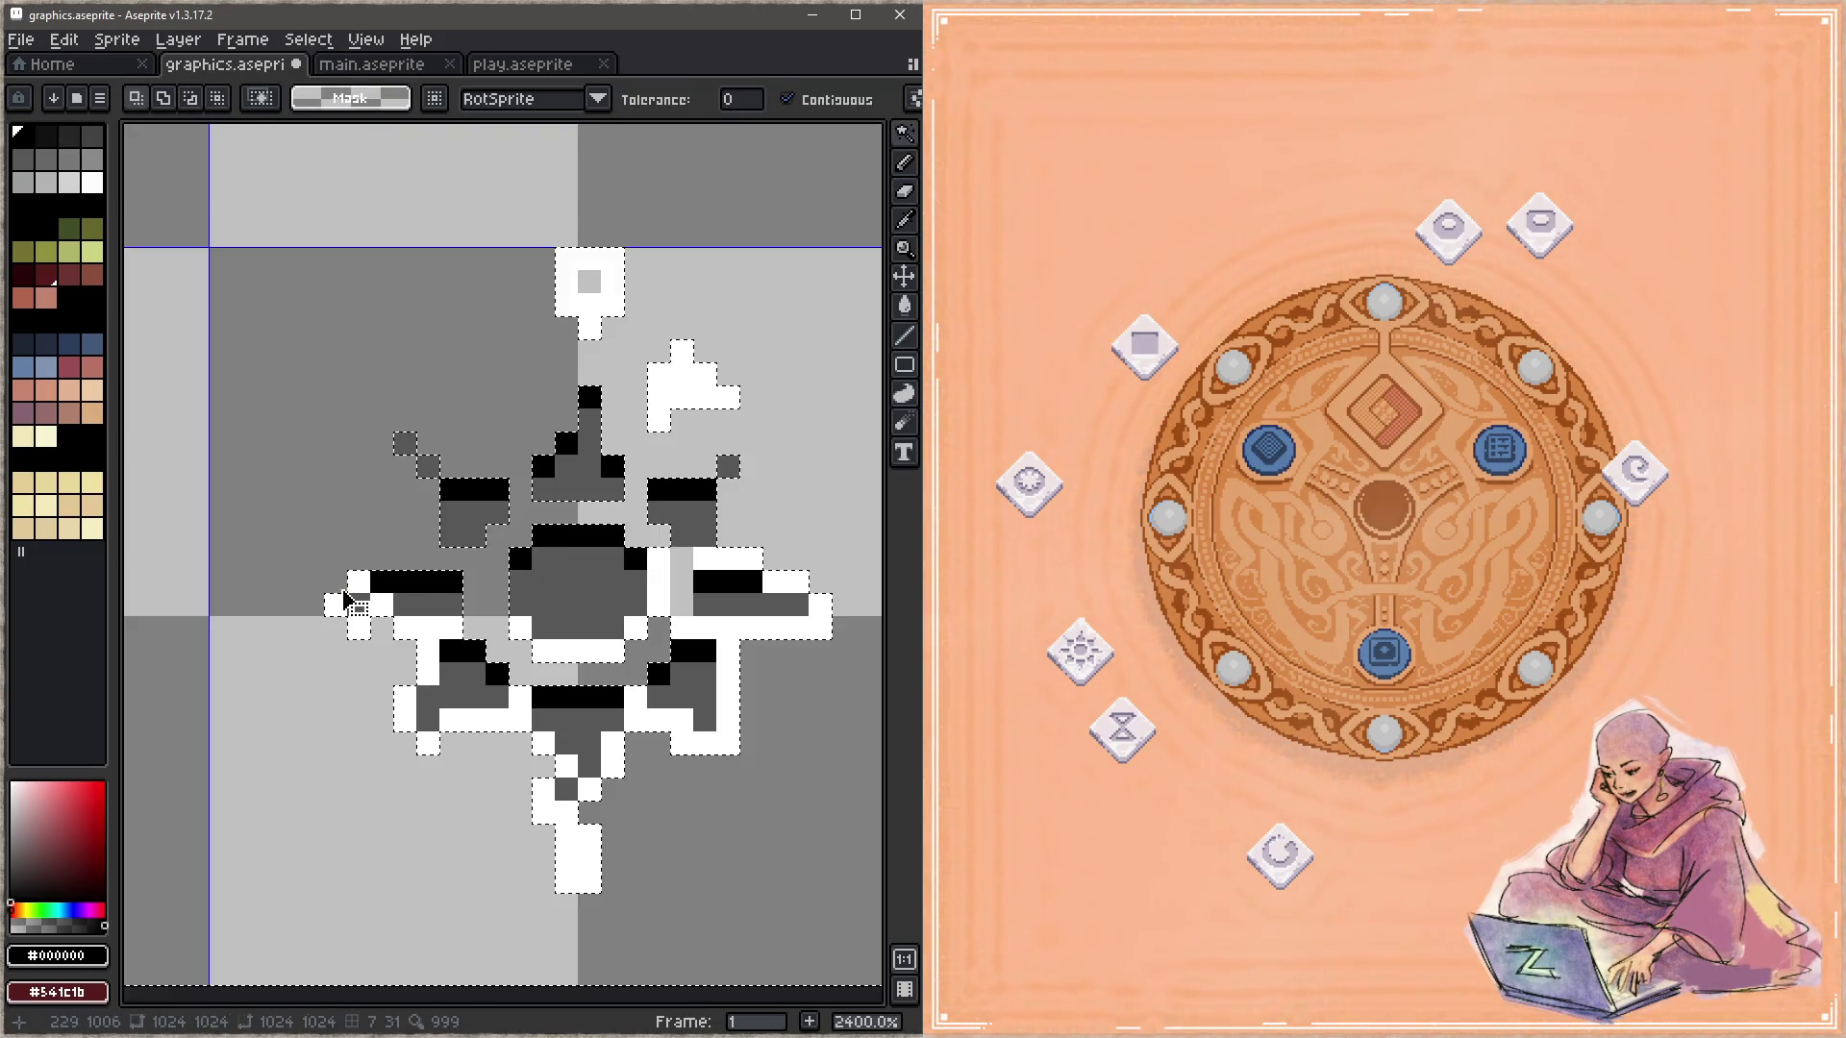
Step: Remove the sun rune's thick white outline pixels, erasing the leftover column and small cross
{"action": "left_click", "coordinate": [427, 626]}
{"action": "key", "text": "ctrl+z"}
{"action": "key", "text": "e"}
{"action": "left_click_drag", "start_coordinate": [744, 527], "coordinate": [767, 528]}
{"action": "left_click_drag", "start_coordinate": [629, 505], "coordinate": [629, 567]}
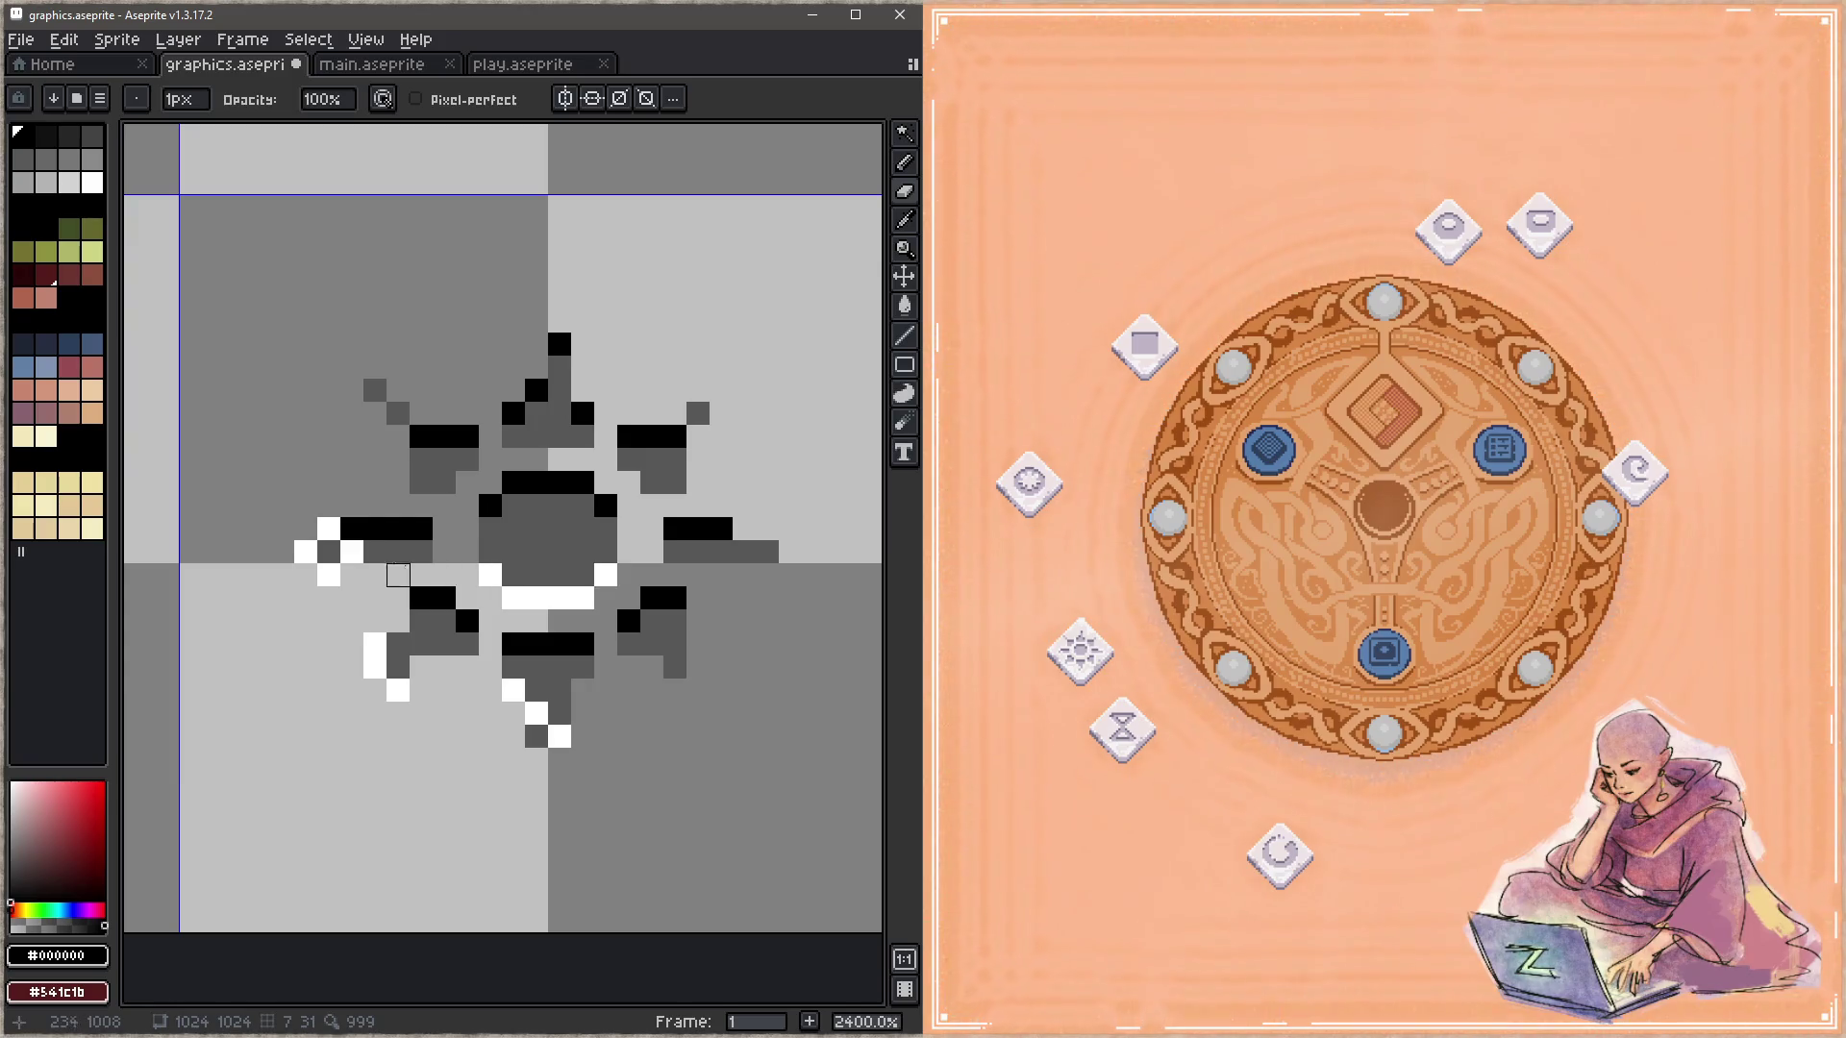
{"action": "left_click", "coordinate": [352, 551]}
{"action": "mouse_move", "coordinate": [328, 528]}
{"action": "left_mouse_down"}
{"action": "mouse_move", "coordinate": [305, 551]}
{"action": "mouse_move", "coordinate": [375, 575]}
{"action": "left_mouse_up"}
Step: Draw white highlight strips under the left bar, in the lower-left arm and beneath the lower bar
{"action": "left_click", "coordinate": [375, 646], "text": "alt"}
{"action": "key", "text": "b"}
{"action": "key", "text": "e"}
{"action": "mouse_move", "coordinate": [375, 644]}
{"action": "left_mouse_down"}
{"action": "mouse_move", "coordinate": [375, 667]}
{"action": "mouse_move", "coordinate": [467, 667]}
{"action": "left_mouse_up"}
{"action": "key", "text": "b"}
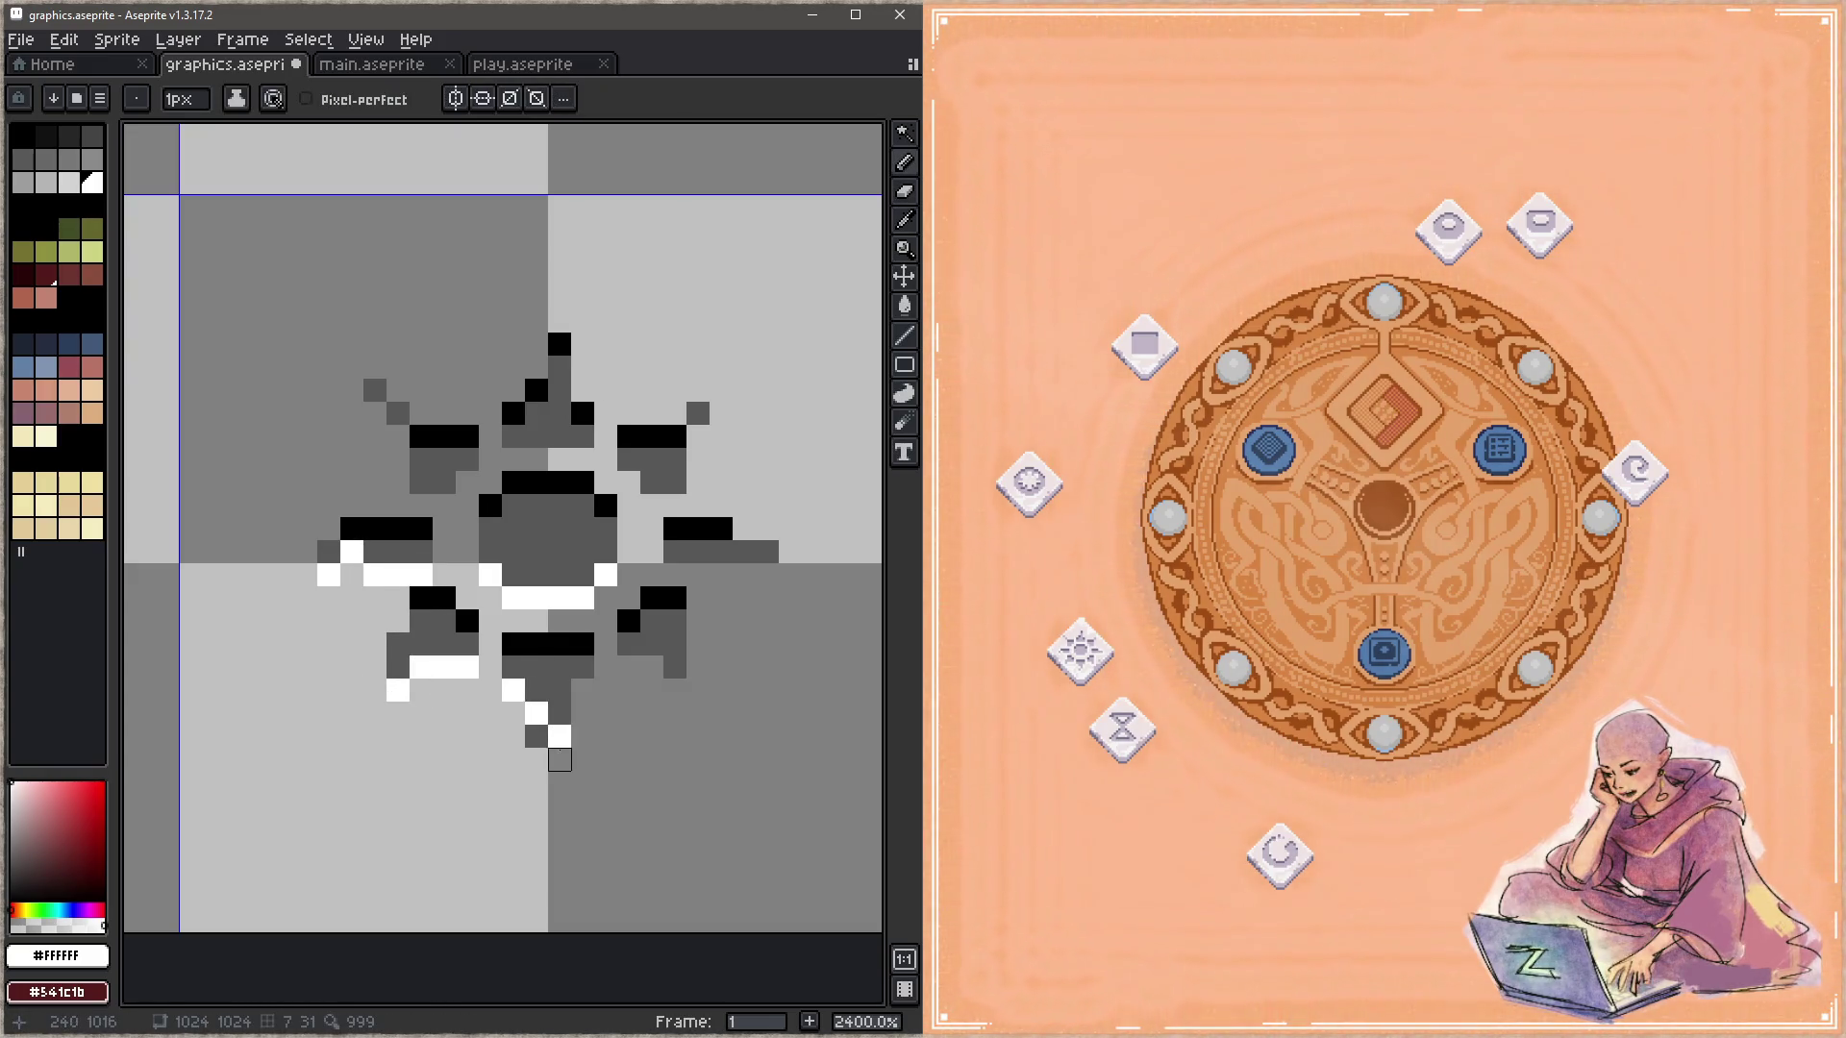
{"action": "left_click", "coordinate": [537, 759]}
{"action": "left_click", "coordinate": [559, 689]}
{"action": "key", "text": "z"}
{"action": "key", "text": "b"}
{"action": "key", "text": "ctrl+z"}
{"action": "left_click", "coordinate": [583, 689]}
{"action": "left_click_drag", "start_coordinate": [628, 666], "coordinate": [652, 666]}
{"action": "left_click", "coordinate": [674, 689]}
Step: Add white highlights under the right bar, in the upper arms and under the top bar, then save
{"action": "left_click_drag", "start_coordinate": [675, 574], "coordinate": [767, 574]}
{"action": "left_click_drag", "start_coordinate": [629, 482], "coordinate": [675, 504]}
{"action": "left_click", "coordinate": [698, 435]}
{"action": "mouse_move", "coordinate": [560, 458]}
{"action": "left_mouse_down"}
{"action": "mouse_move", "coordinate": [559, 481]}
{"action": "mouse_move", "coordinate": [513, 459]}
{"action": "left_mouse_up"}
{"action": "key", "text": "ctrl+z"}
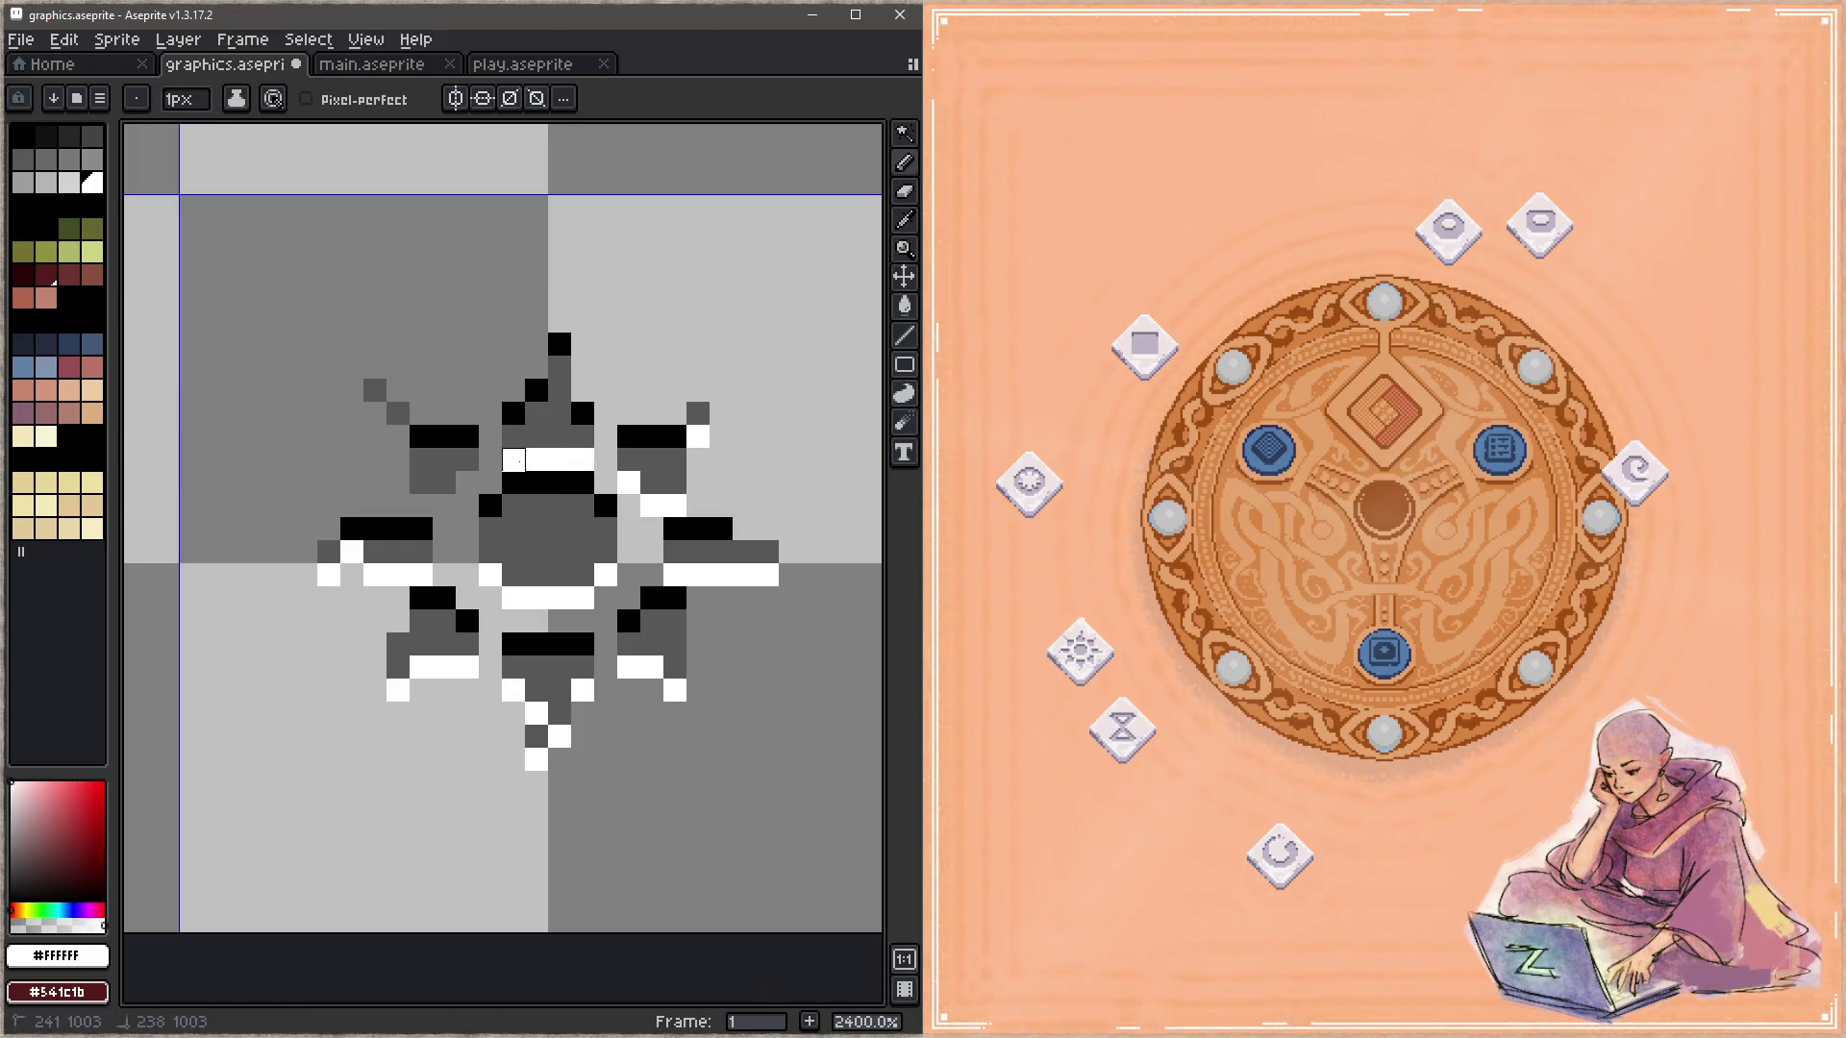
{"action": "left_click", "coordinate": [468, 482]}
{"action": "left_click", "coordinate": [444, 504]}
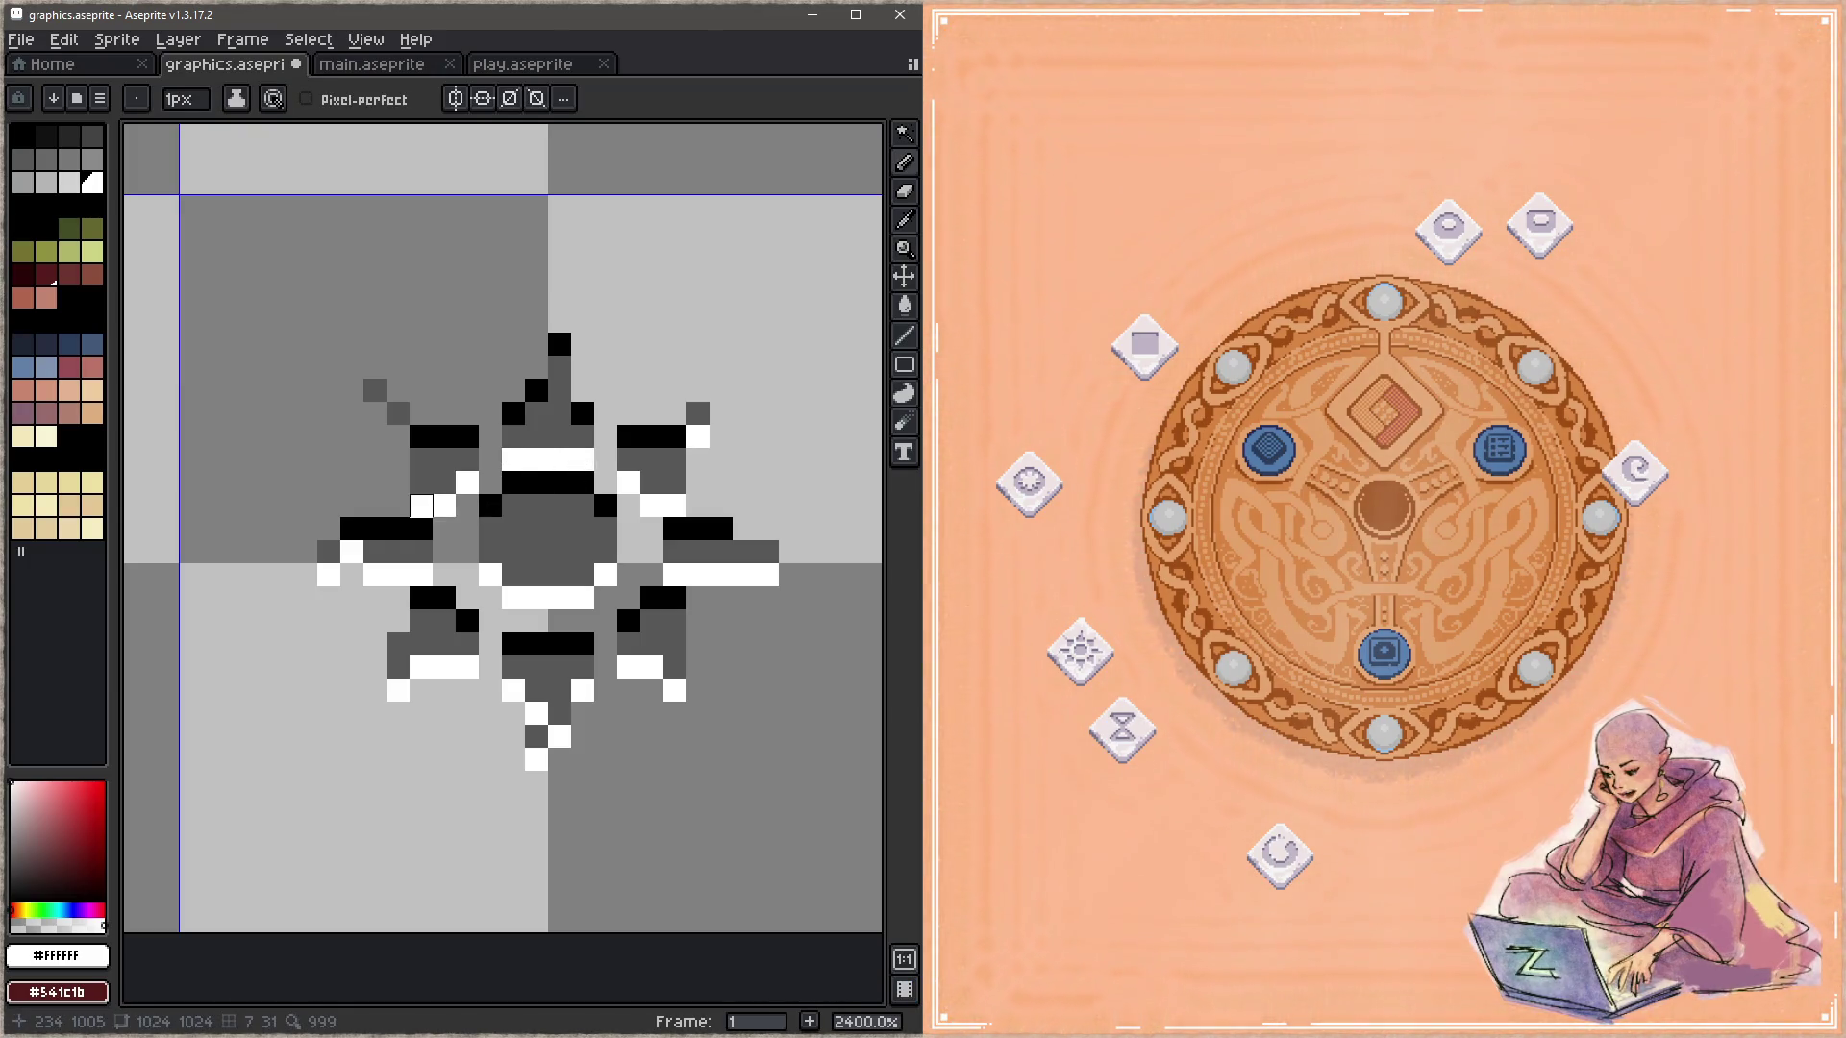
{"action": "left_click", "coordinate": [398, 482]}
{"action": "key", "text": "ctrl+s"}
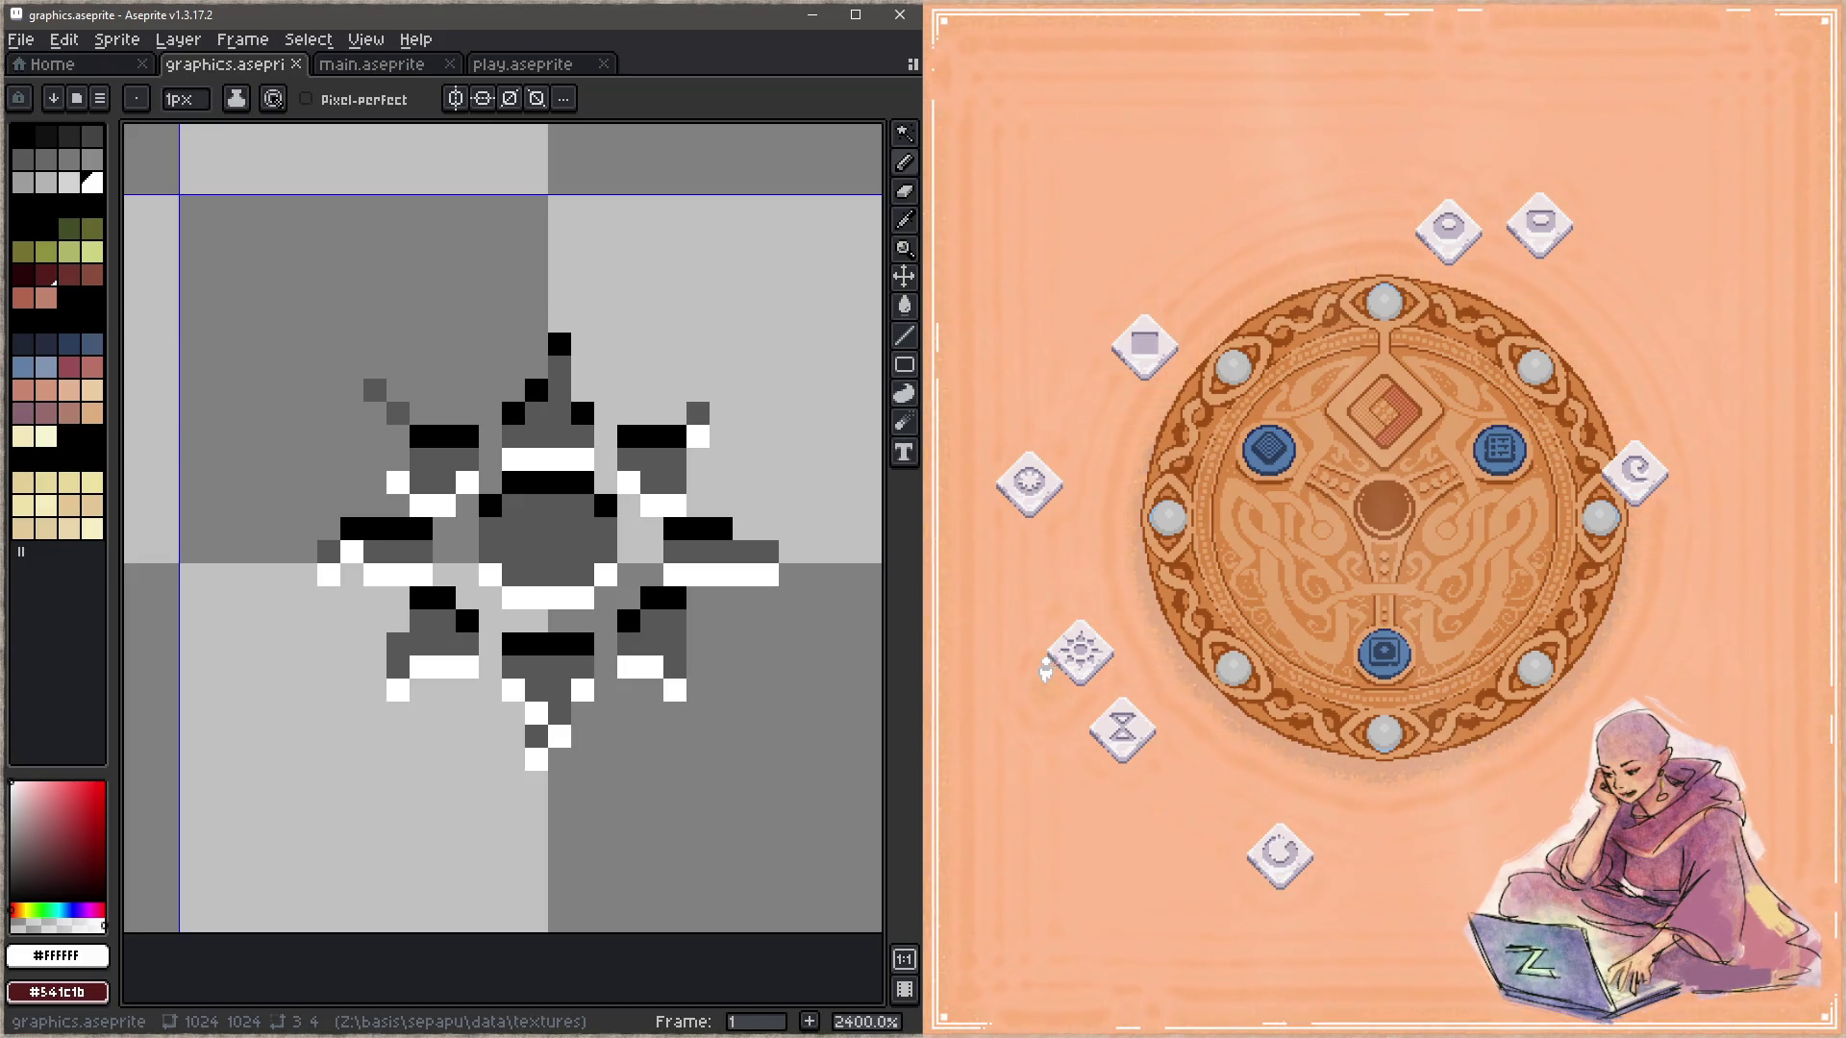
Step: Place the sun rune tile in the top slot and enter relic 2, level 7
{"action": "left_click_drag", "start_coordinate": [1106, 654], "coordinate": [1062, 692]}
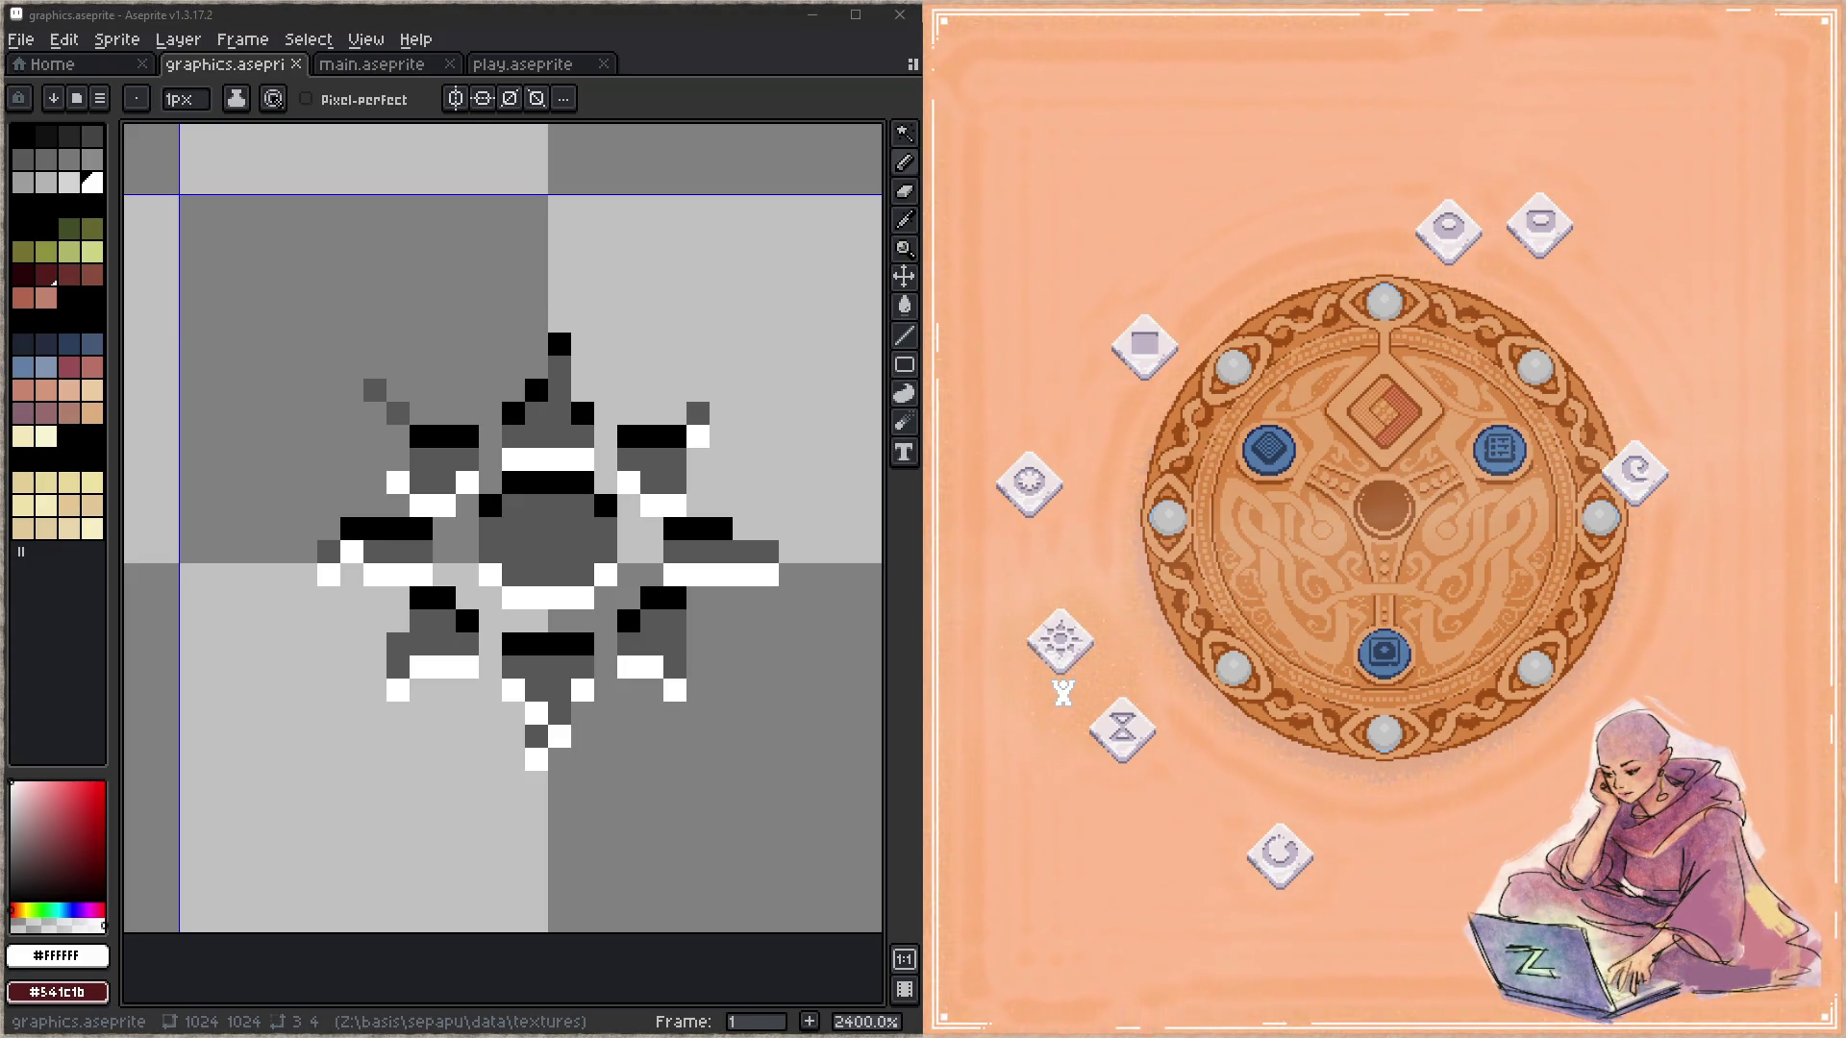
{"action": "left_click_drag", "start_coordinate": [1062, 692], "coordinate": [1110, 394]}
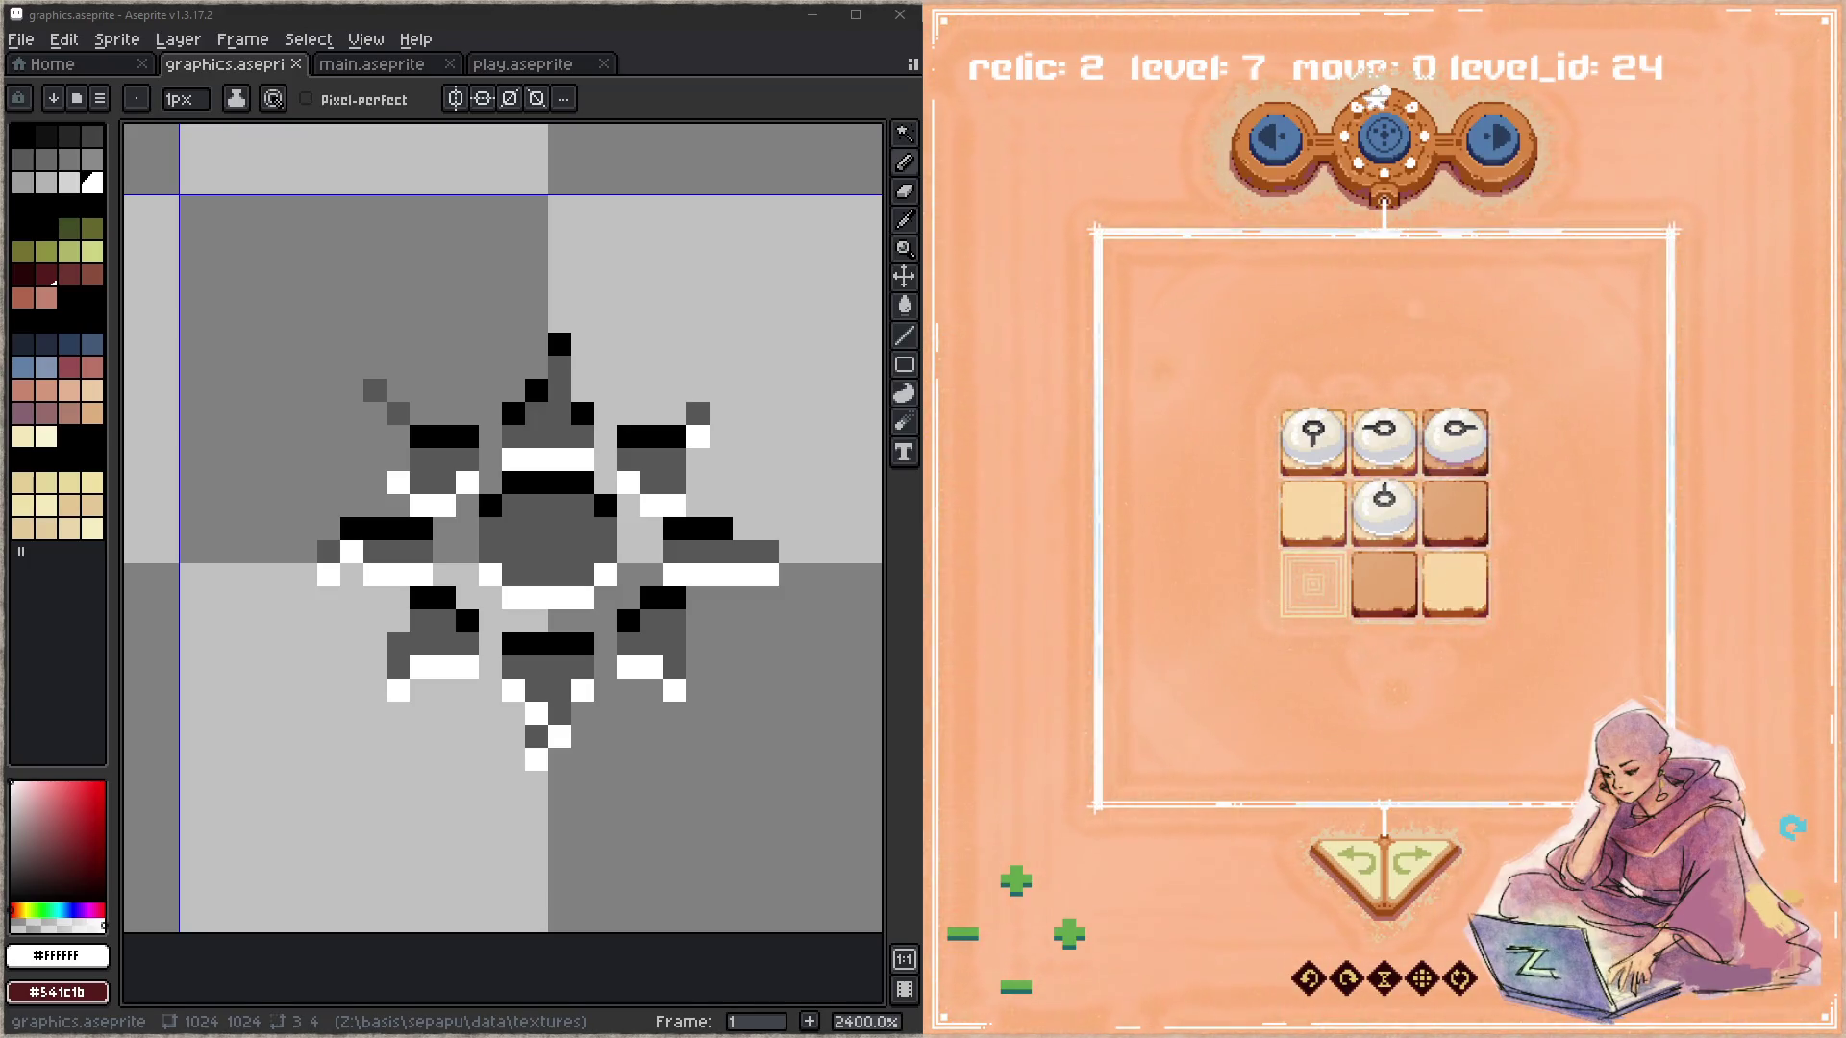
{"action": "left_click", "coordinate": [1399, 158]}
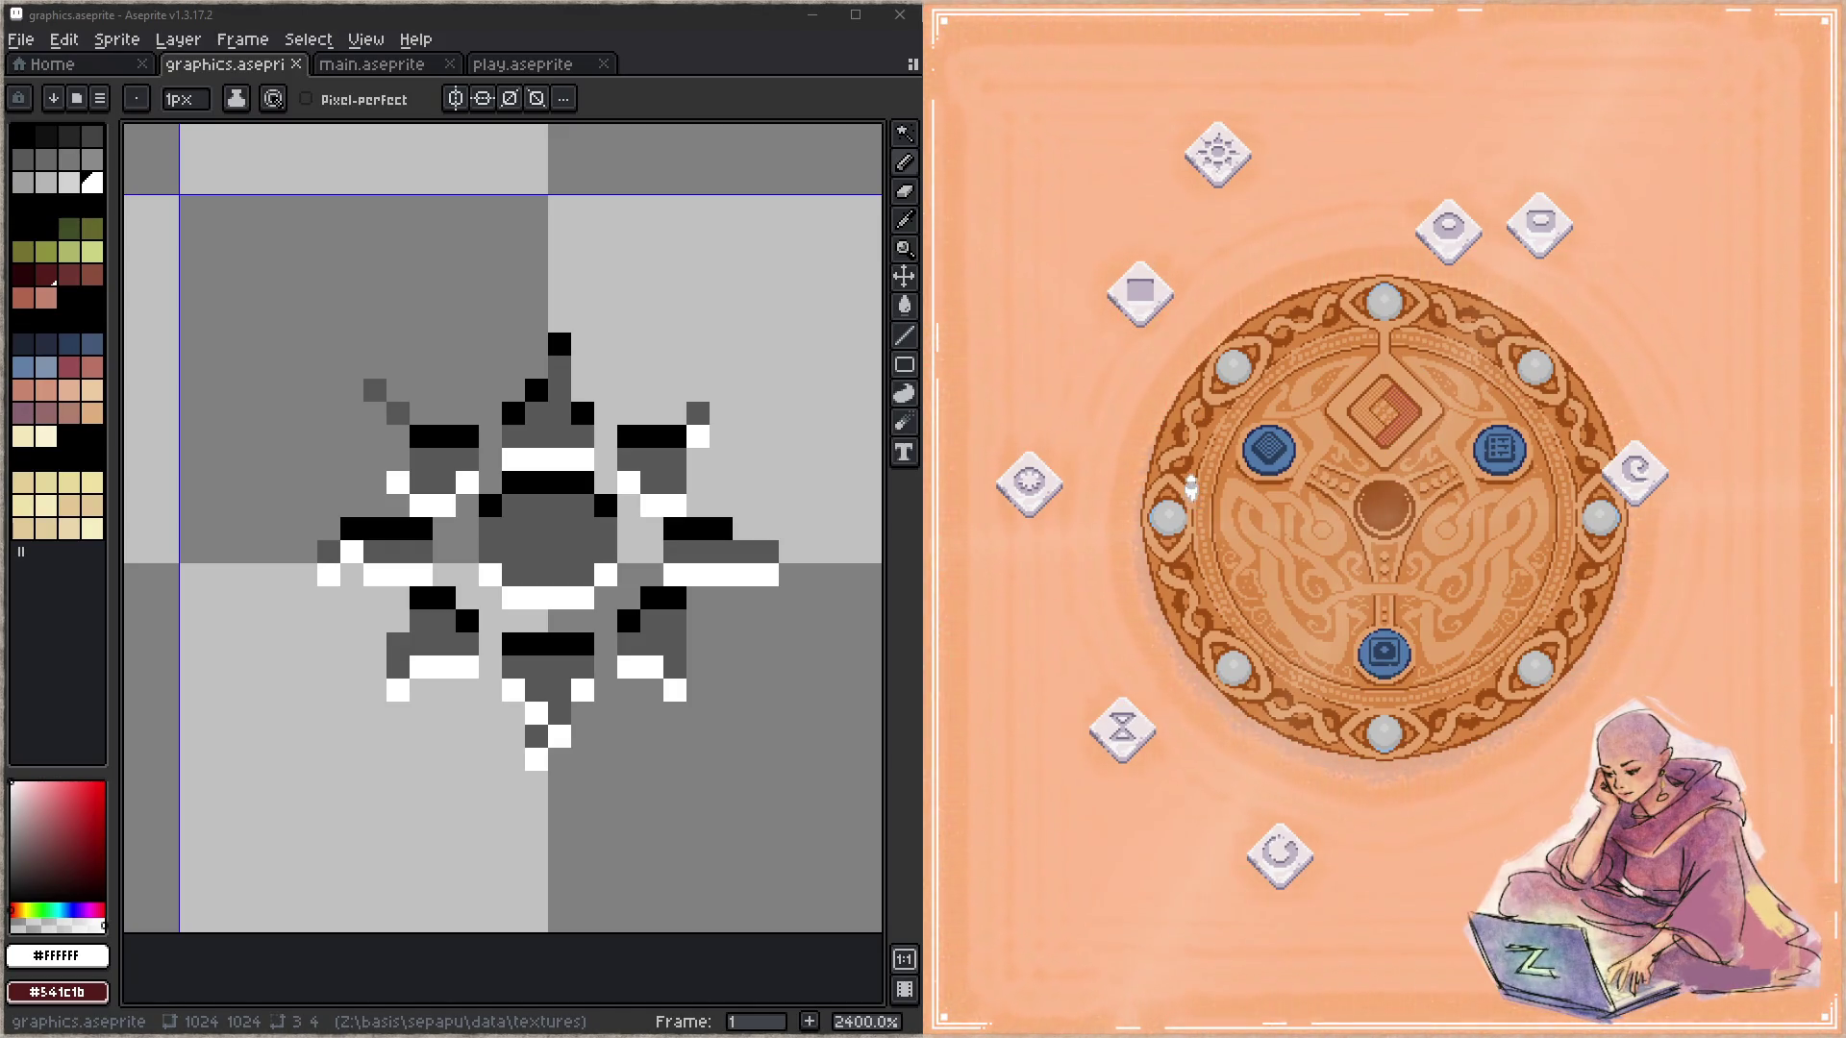
Step: Paint the box rune's bottom-left corner pixel white, sampled from the pot icon
{"action": "scroll", "coordinate": [606, 296], "scroll_direction": "down", "scroll_amount": 5}
{"action": "scroll", "coordinate": [770, 404], "scroll_direction": "left", "scroll_amount": 3}
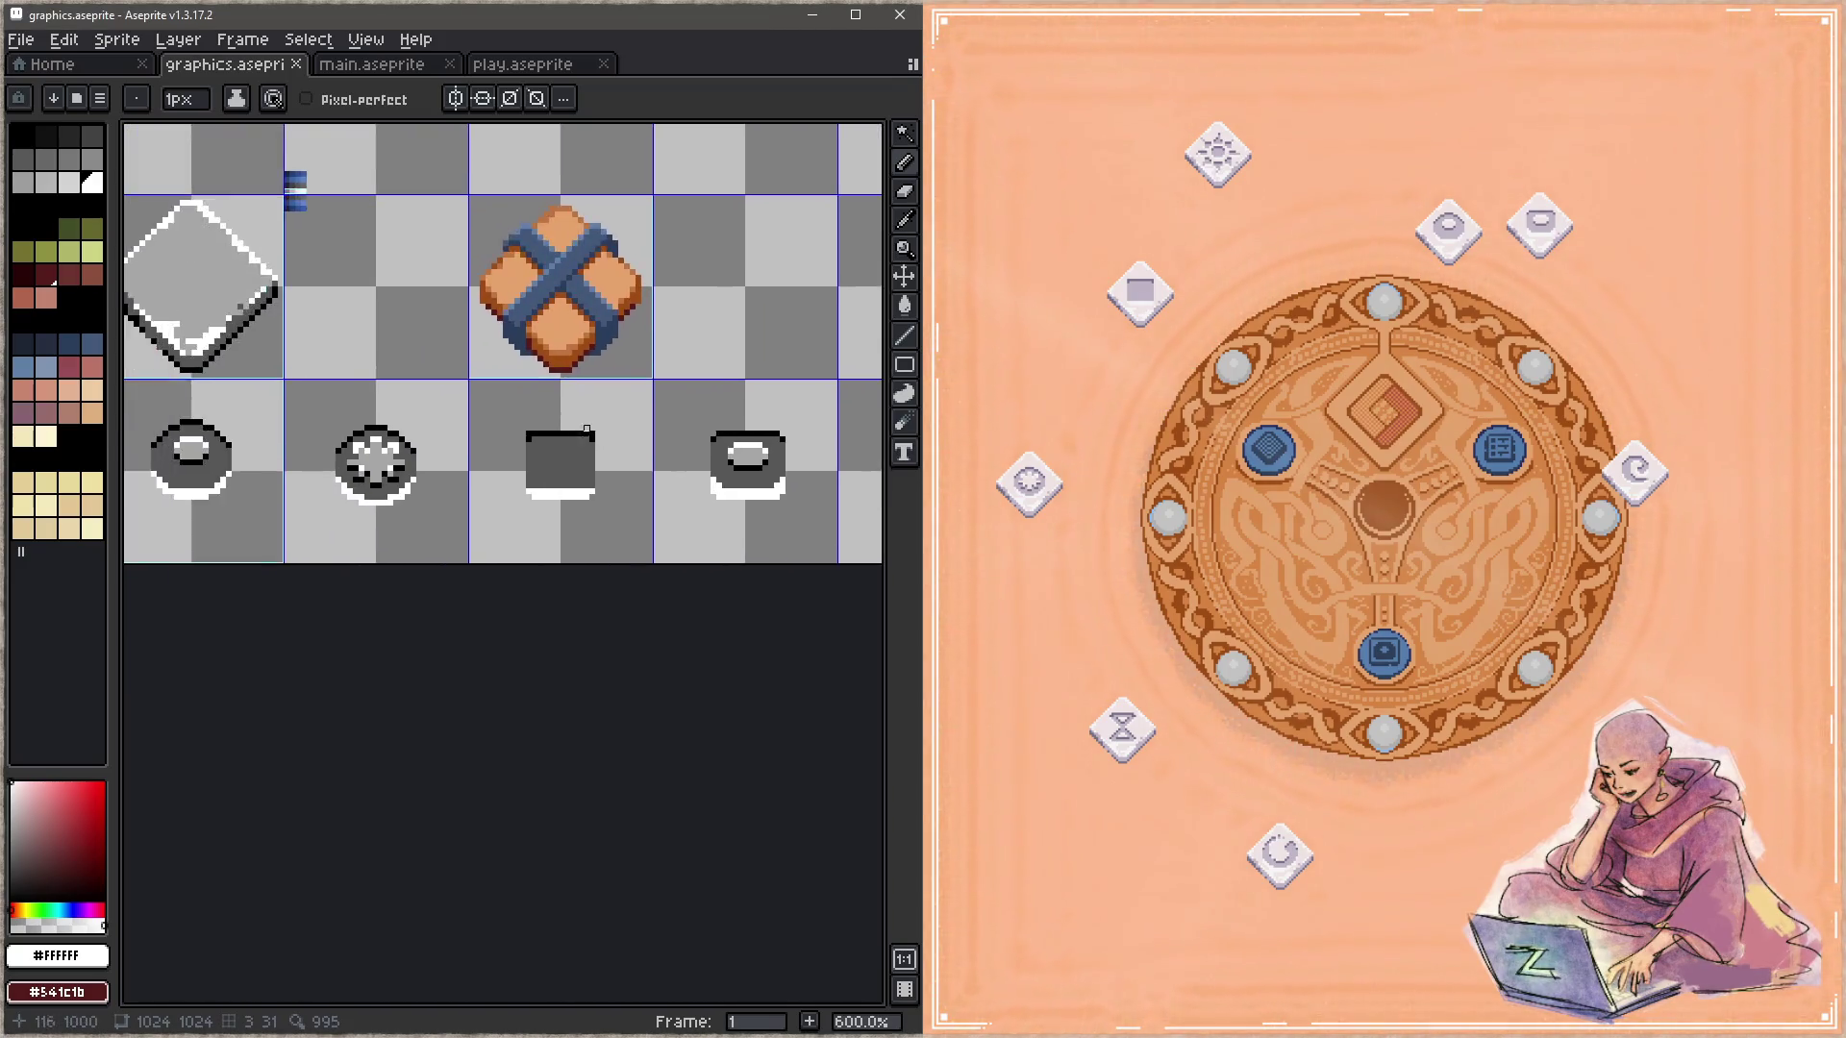
{"action": "scroll", "coordinate": [533, 475], "scroll_direction": "up", "scroll_amount": 5}
{"action": "scroll", "coordinate": [534, 475], "scroll_direction": "up", "scroll_amount": 2}
{"action": "scroll", "coordinate": [534, 476], "scroll_direction": "left", "scroll_amount": 1}
{"action": "left_click", "coordinate": [471, 581], "text": "alt"}
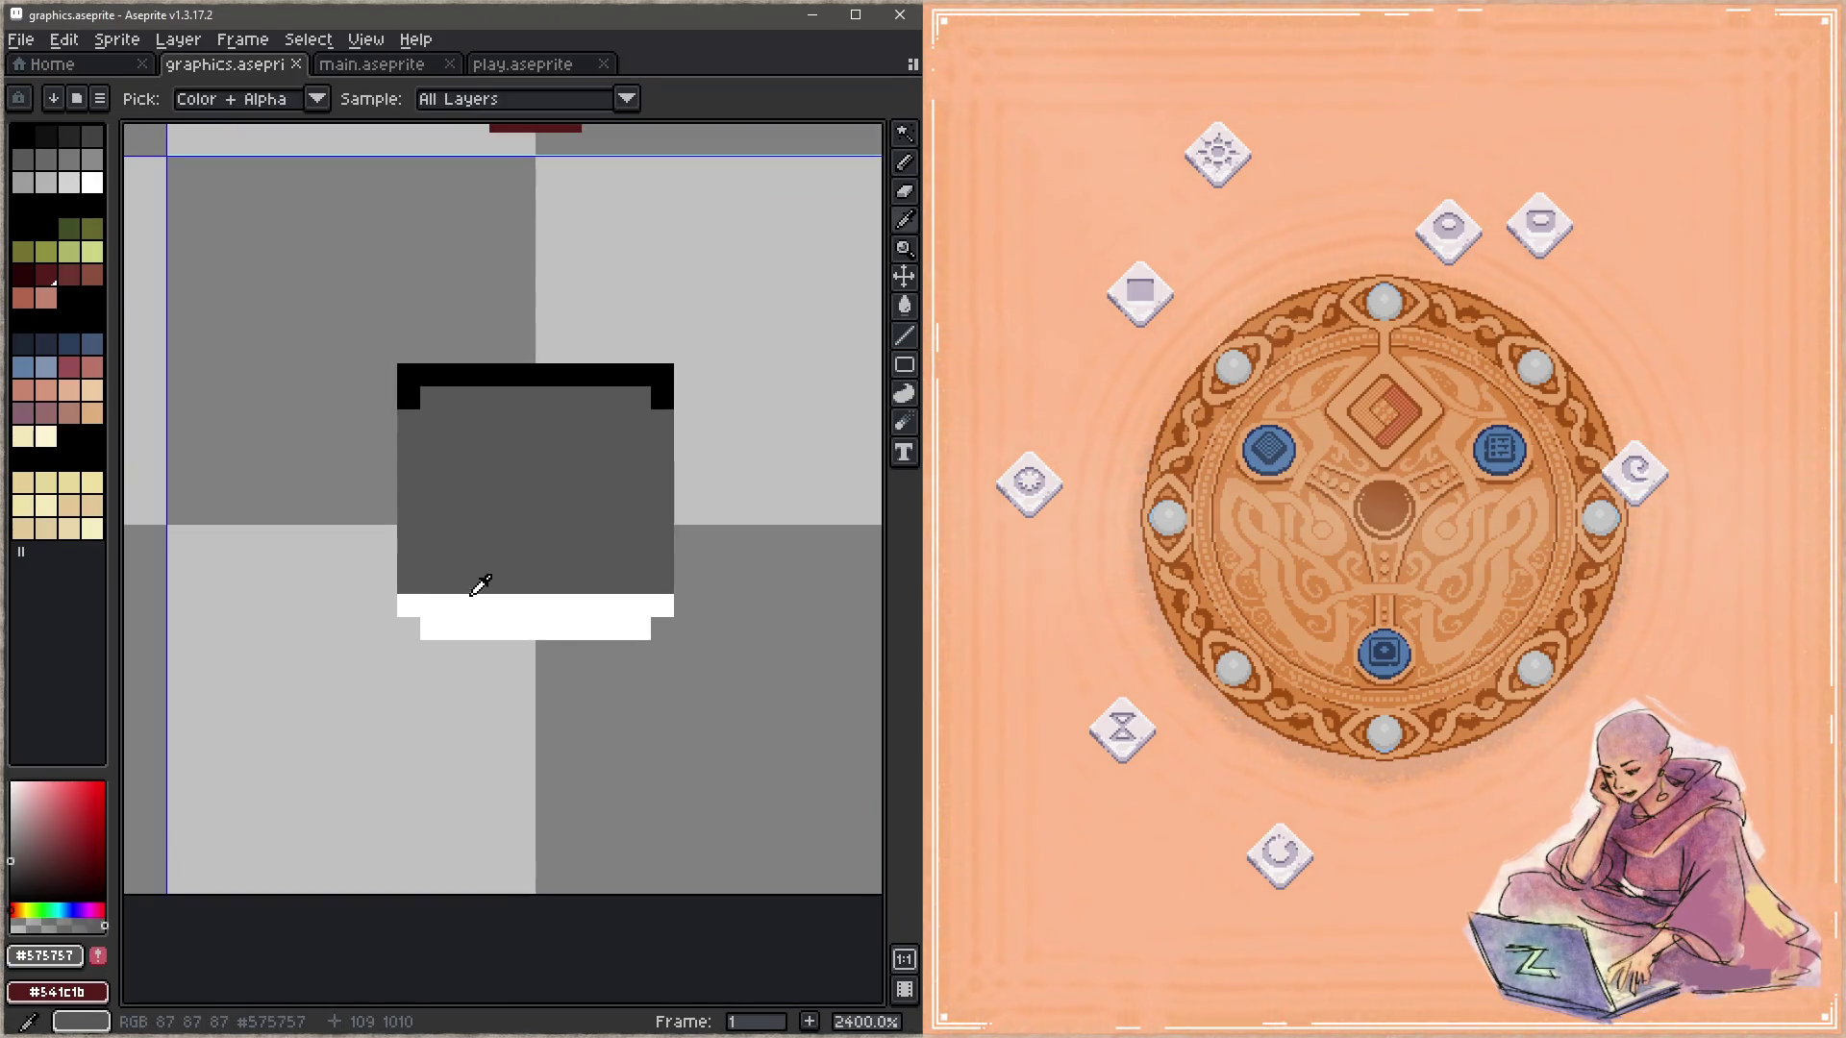
{"action": "left_click", "coordinate": [423, 607], "text": "alt"}
{"action": "left_click", "coordinate": [408, 629]}
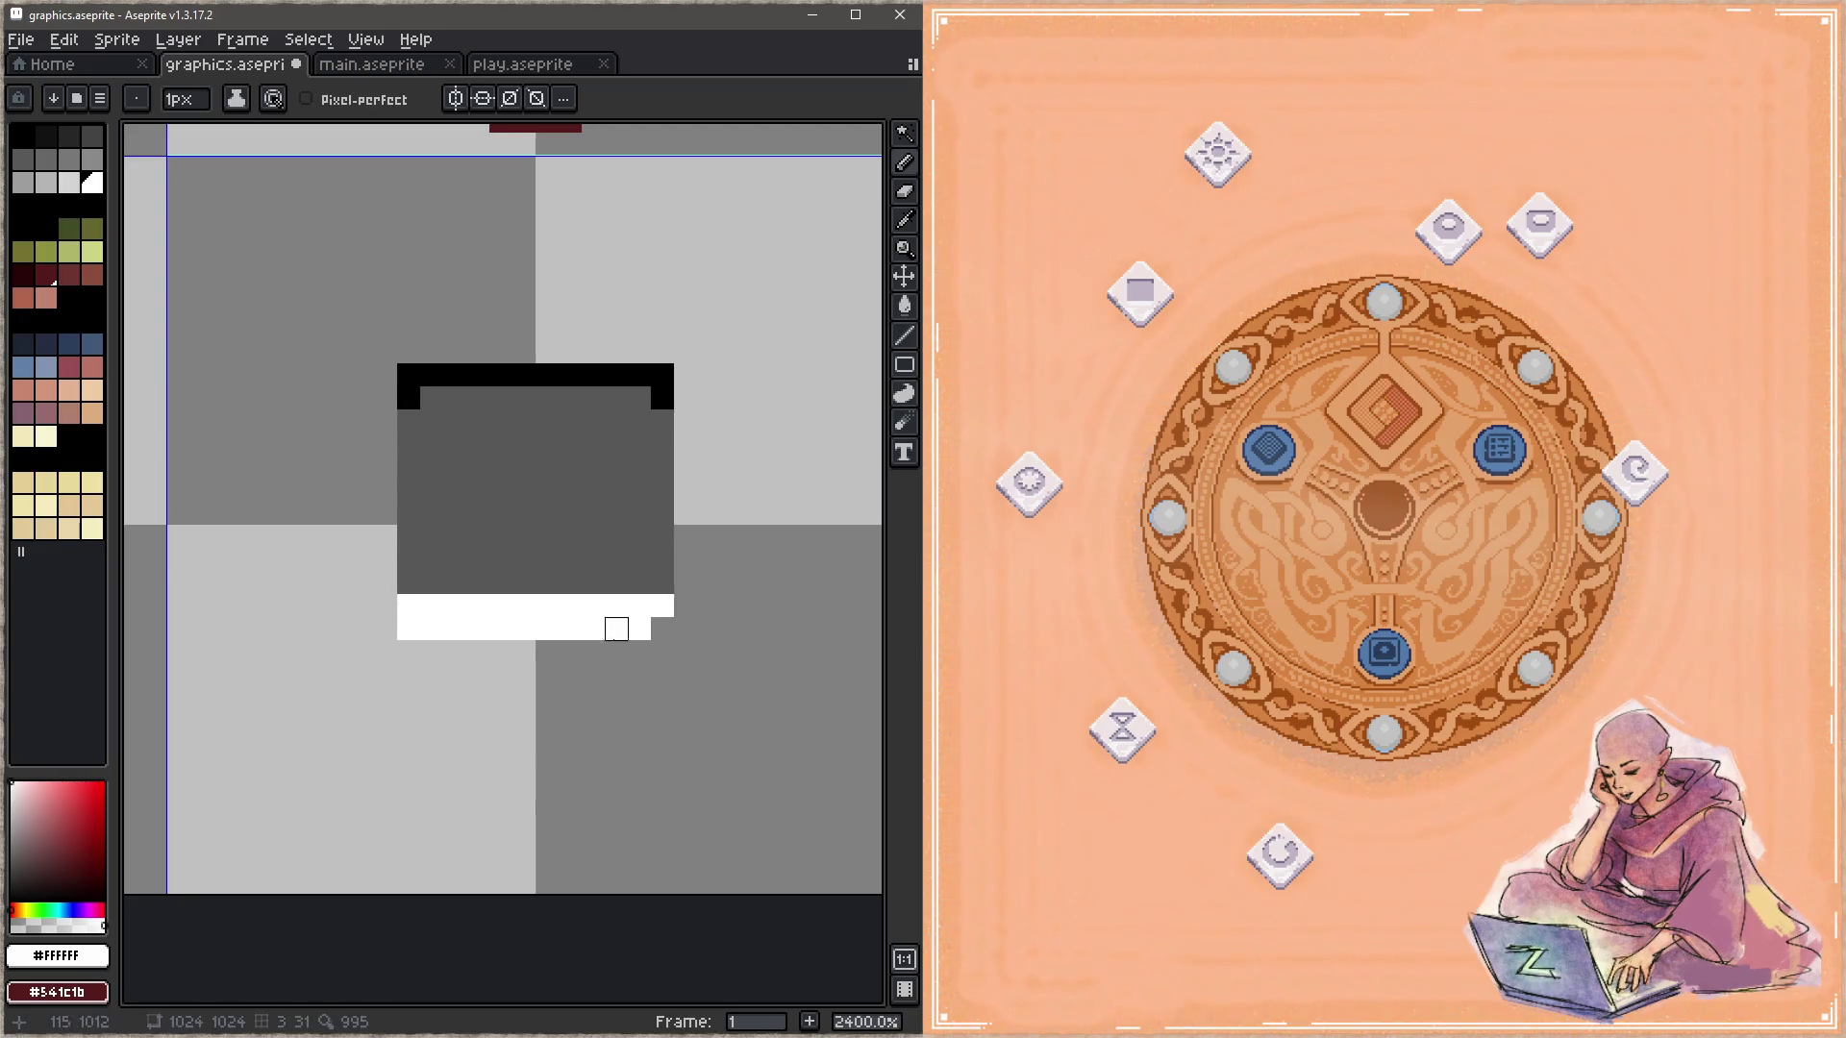
Step: Repaint the box's upper white row and the black row under its top dark grey, and save
{"action": "left_click", "coordinate": [638, 564], "text": "alt"}
{"action": "scroll", "coordinate": [648, 603], "scroll_direction": "up", "scroll_amount": 1}
{"action": "left_click_drag", "start_coordinate": [663, 608], "coordinate": [326, 608]}
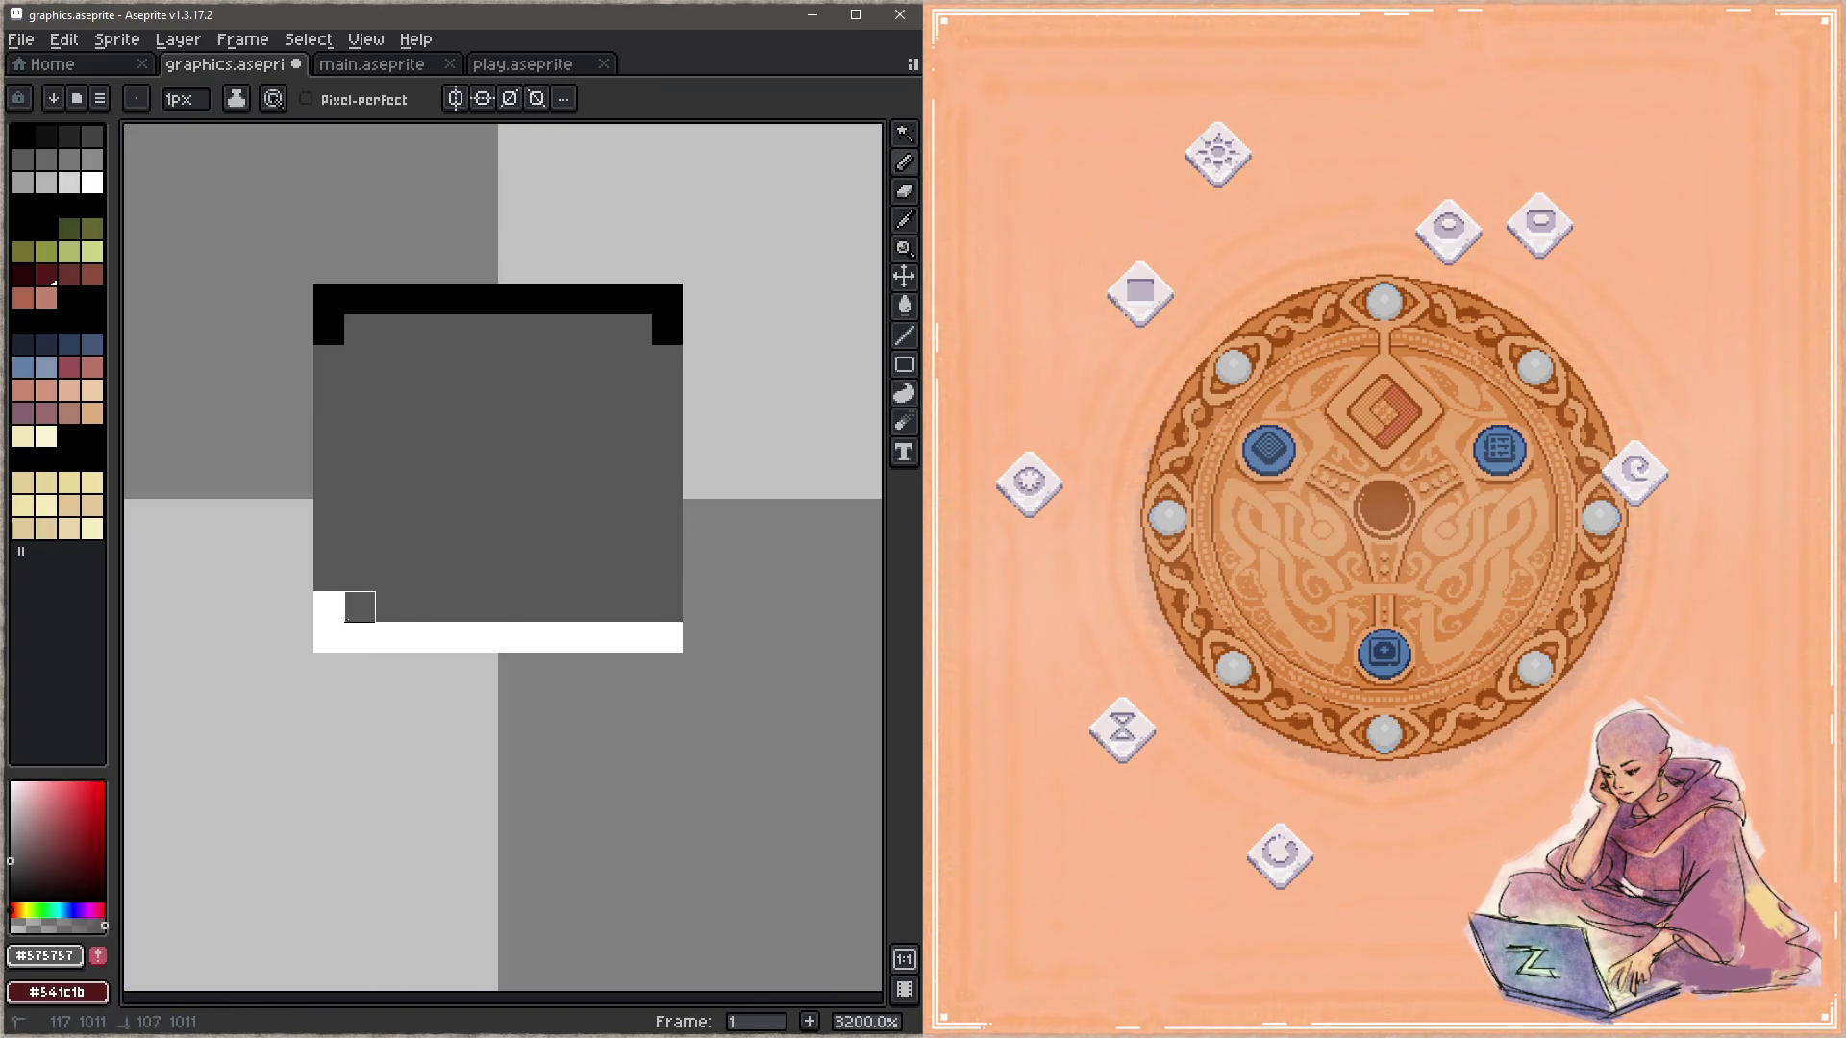
{"action": "left_click_drag", "start_coordinate": [329, 329], "coordinate": [667, 330]}
{"action": "key", "text": "ctrl+s"}
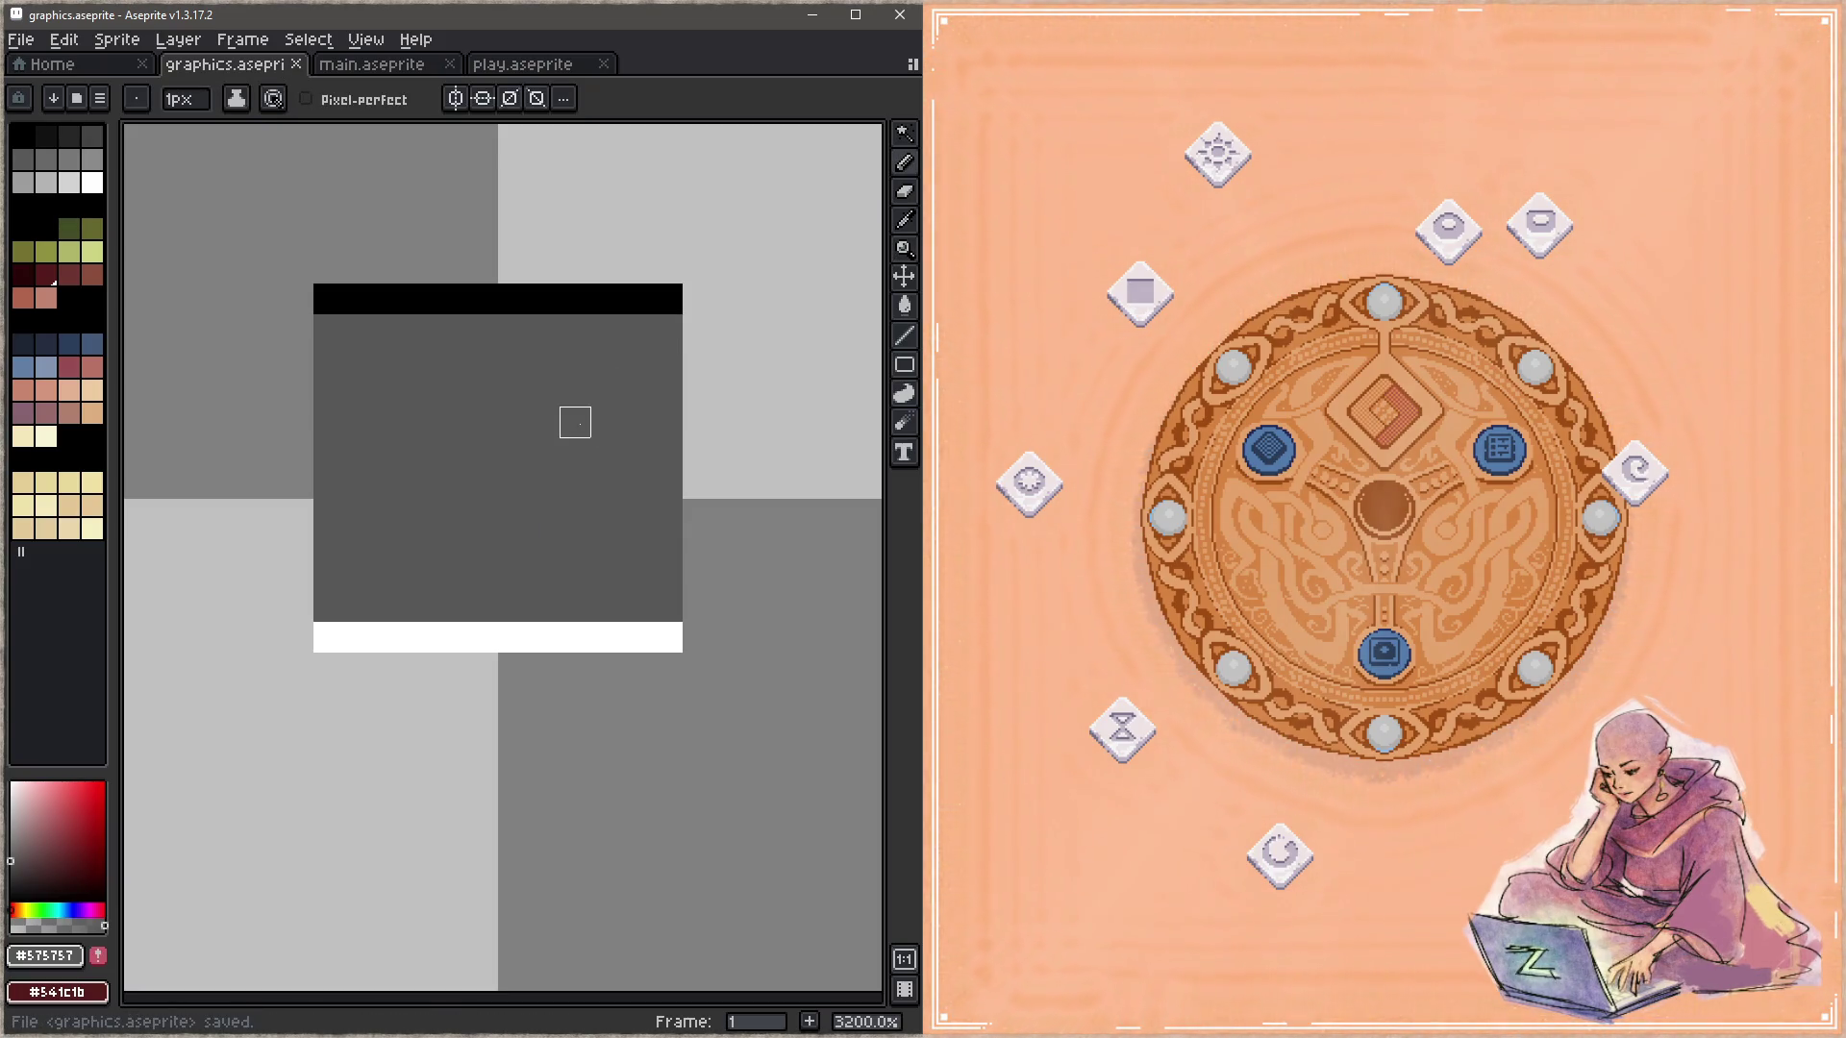
Step: Recentre the box icon and draw a light grey line down its inner left side
{"action": "key", "text": "alt"}
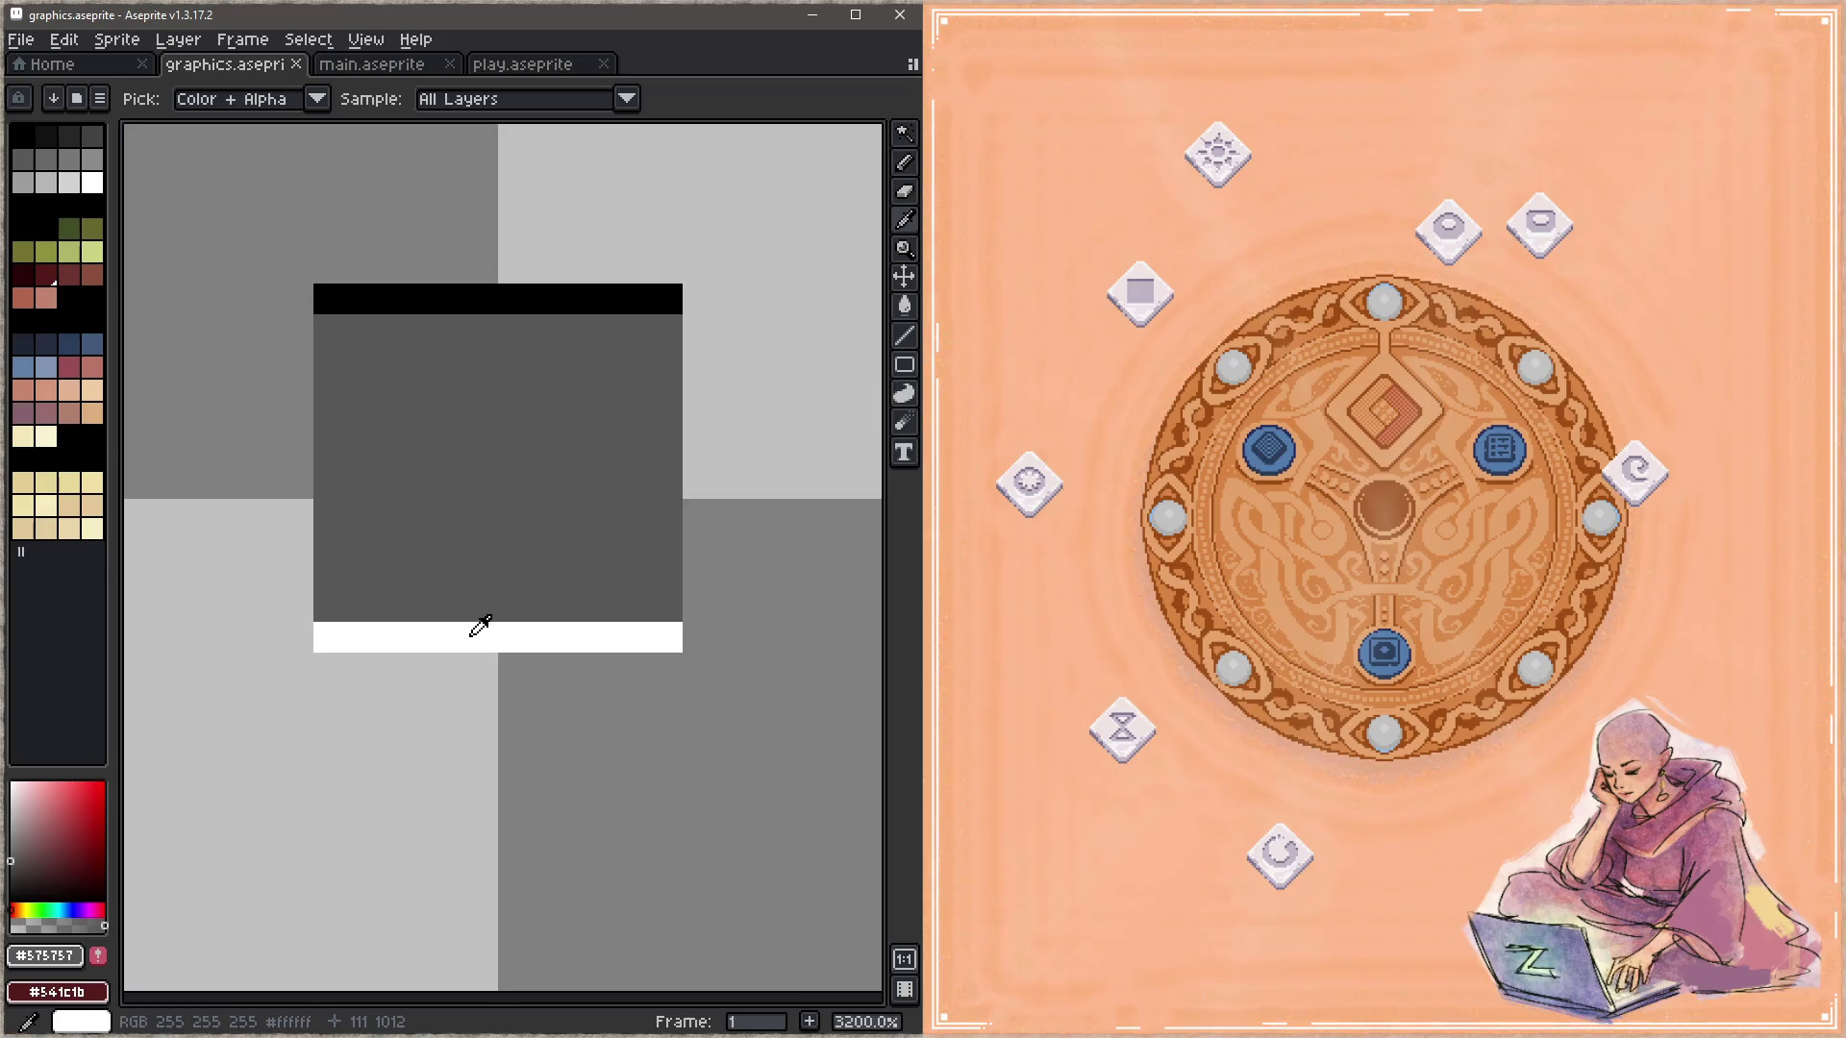
{"action": "scroll", "coordinate": [564, 536], "scroll_direction": "down", "scroll_amount": 5}
{"action": "scroll", "coordinate": [564, 536], "scroll_direction": "up", "scroll_amount": 1}
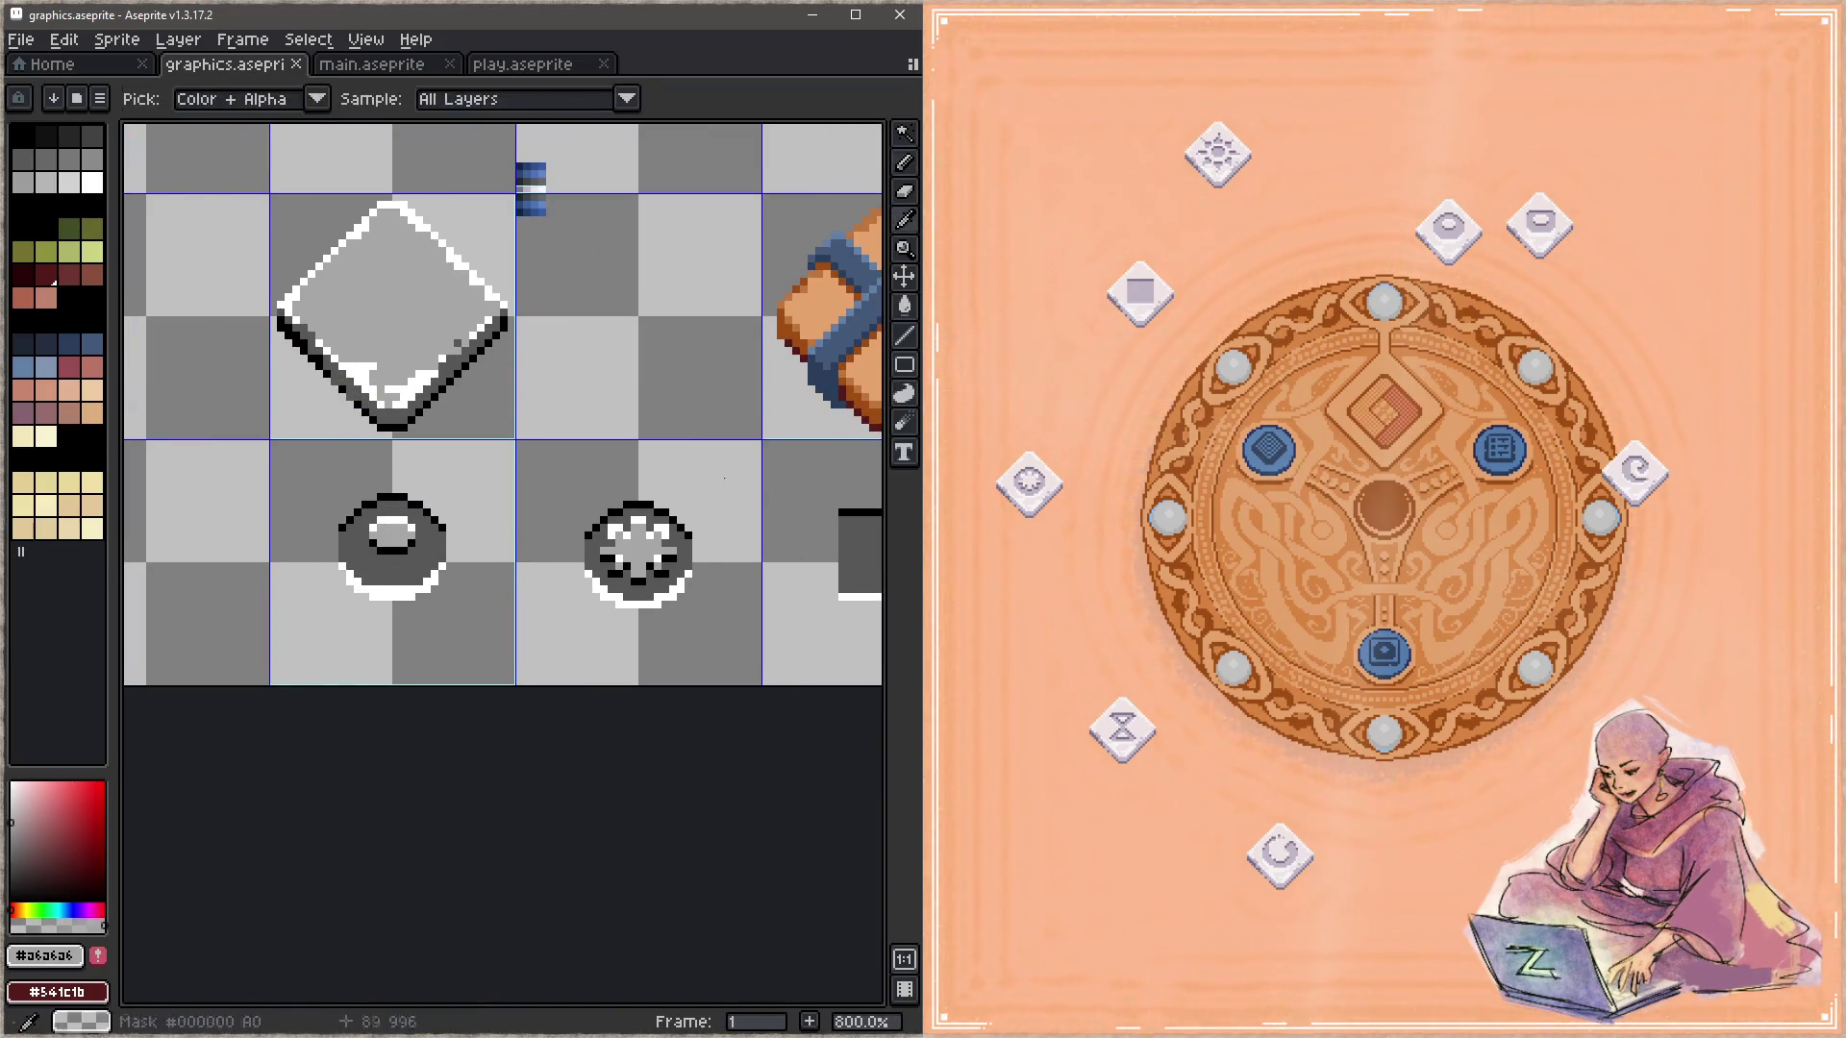
{"action": "left_click_drag", "start_coordinate": [725, 478], "coordinate": [380, 411]}
{"action": "scroll", "coordinate": [452, 423], "scroll_direction": "up", "scroll_amount": 3}
{"action": "mouse_move", "coordinate": [521, 454]}
{"action": "left_mouse_down"}
{"action": "mouse_move", "coordinate": [521, 615]}
{"action": "mouse_move", "coordinate": [614, 453]}
{"action": "mouse_move", "coordinate": [590, 591]}
{"action": "mouse_move", "coordinate": [659, 510]}
{"action": "left_mouse_up"}
Step: Flood-fill the box icon's inner face light grey and save
{"action": "key", "text": "g"}
{"action": "left_click", "coordinate": [683, 562]}
{"action": "key", "text": "ctrl+s"}
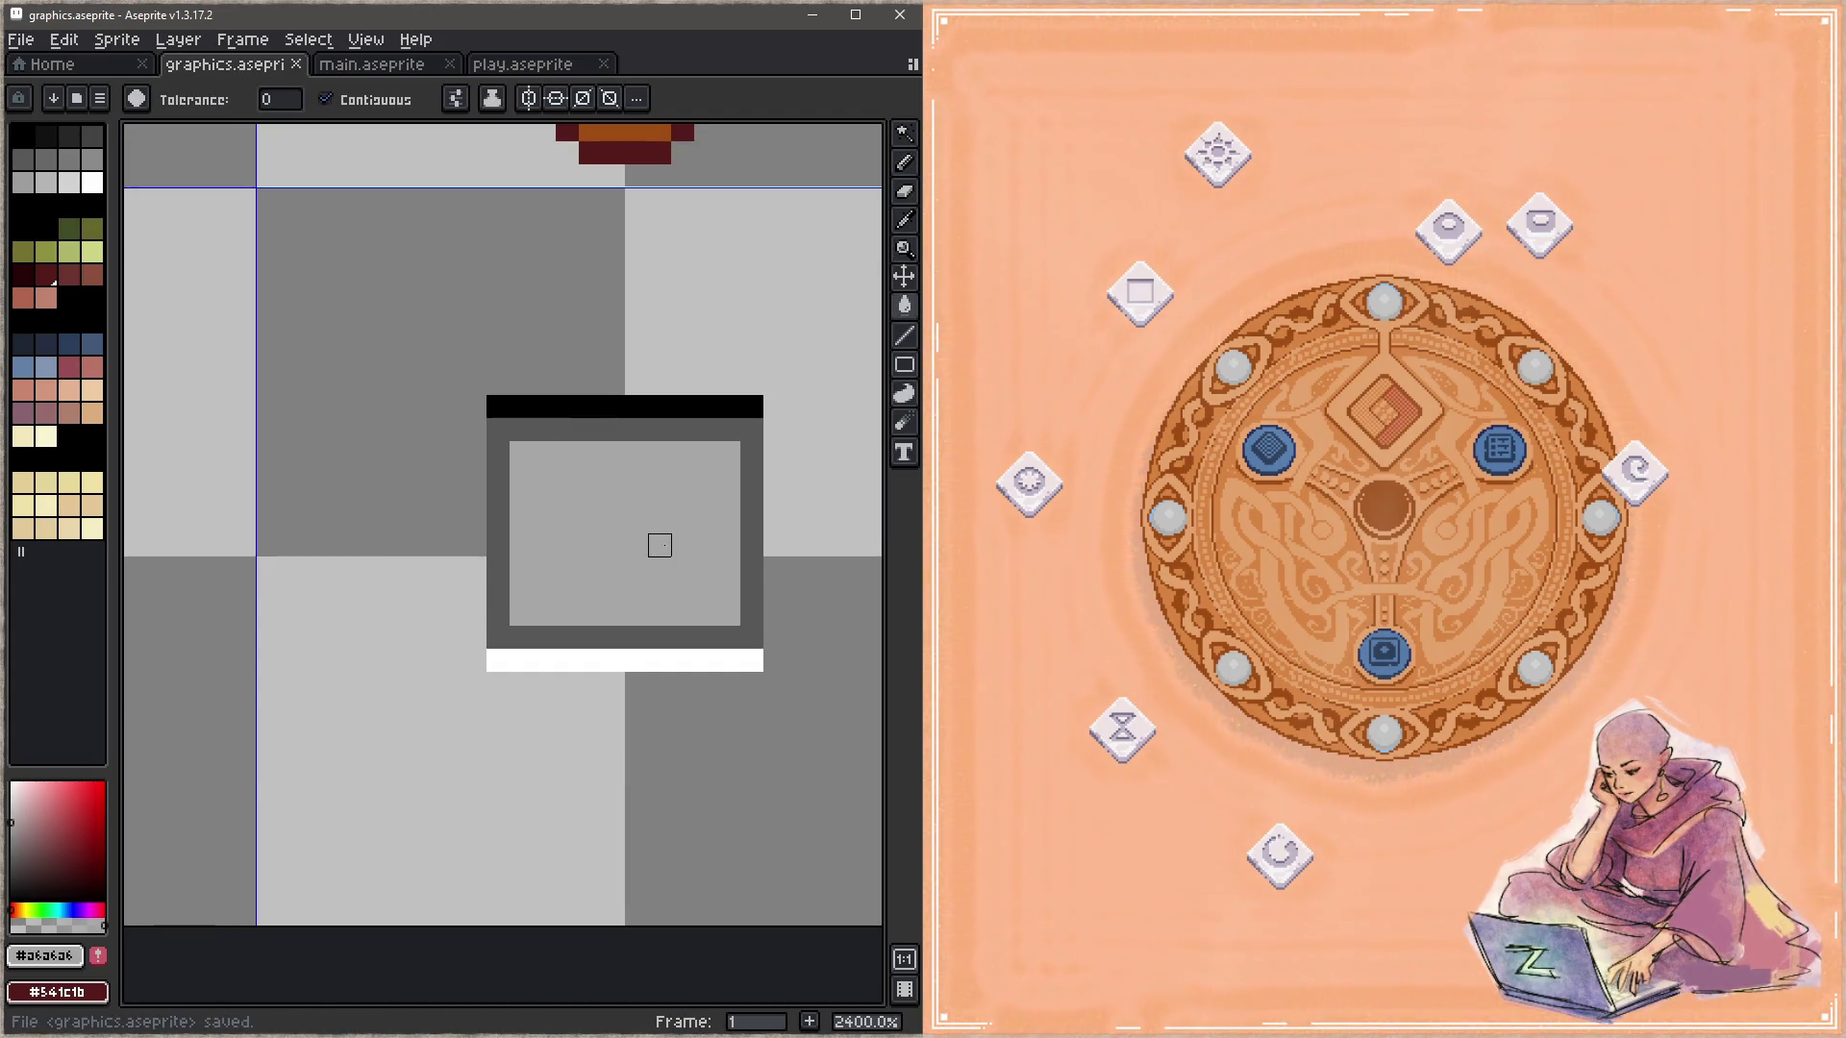
Step: Paint a black bar across the face's lower inner row and save
{"action": "key", "text": "b"}
{"action": "mouse_move", "coordinate": [520, 430]}
{"action": "left_mouse_down"}
{"action": "mouse_move", "coordinate": [729, 407]}
{"action": "mouse_move", "coordinate": [519, 429]}
{"action": "left_mouse_up"}
{"action": "key", "text": "ctrl+z"}
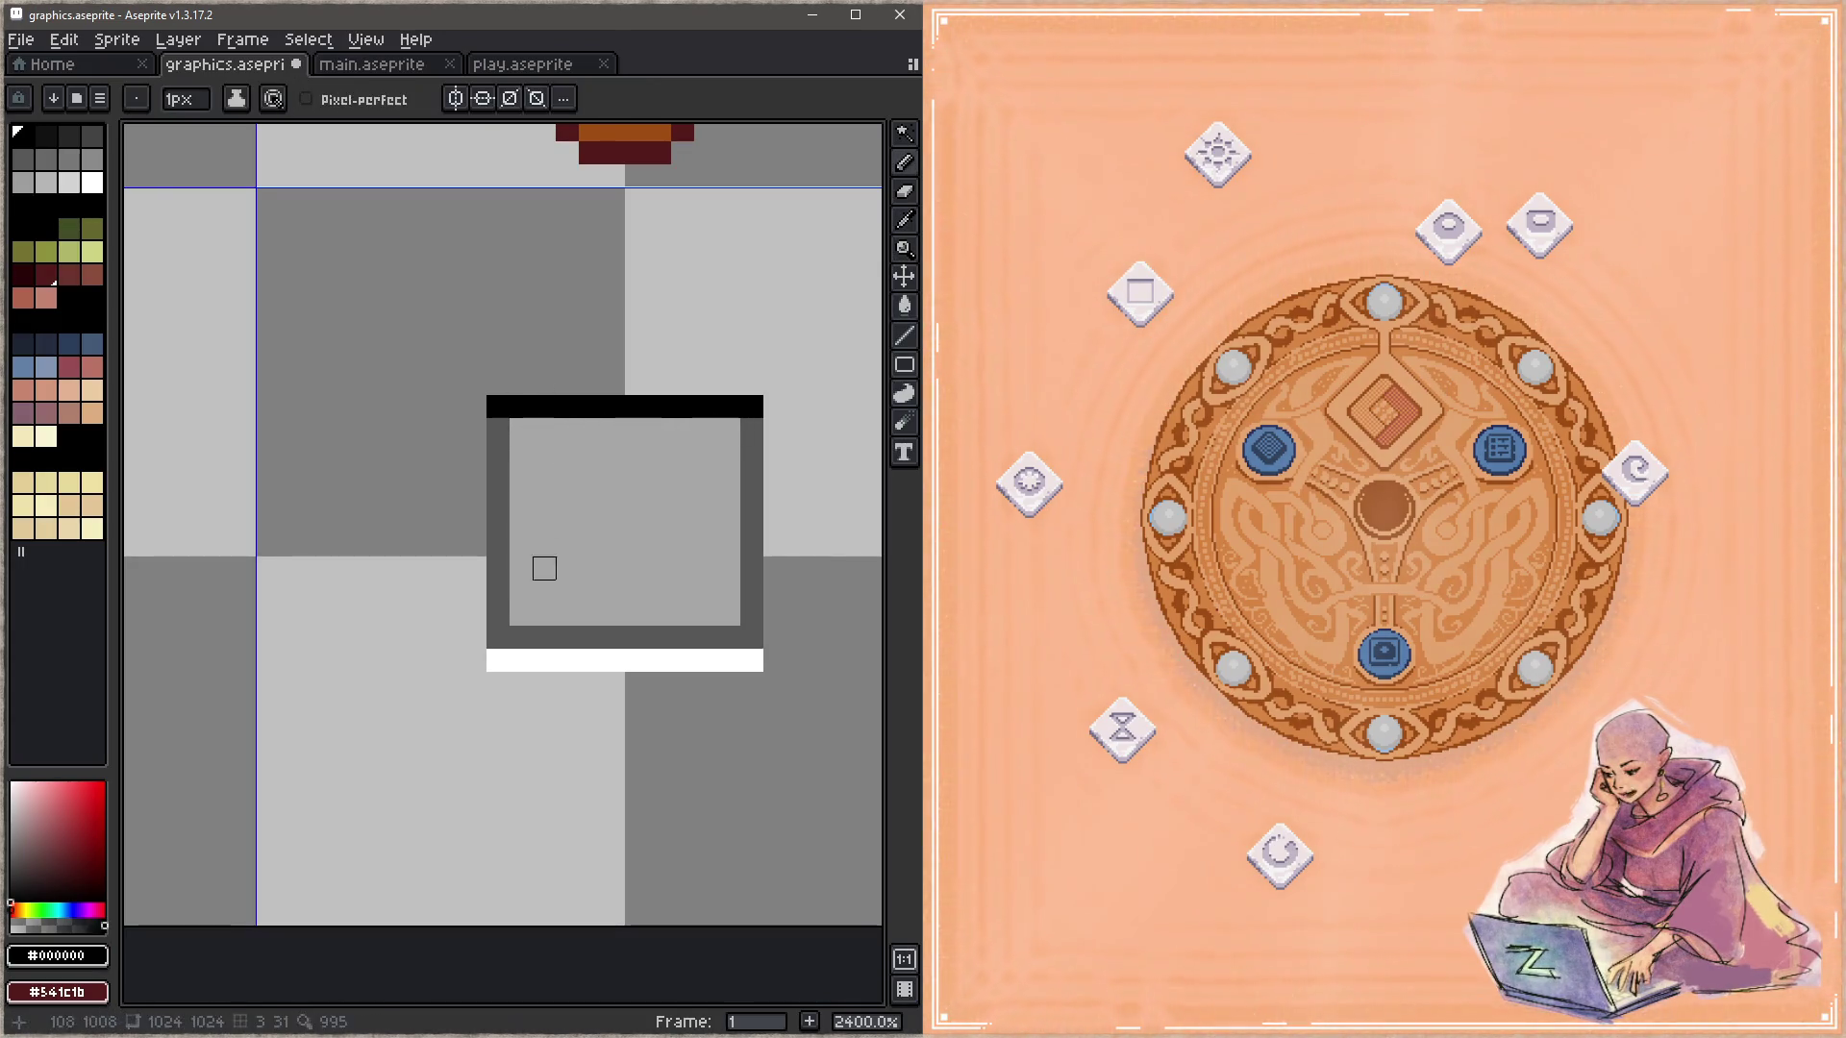
{"action": "mouse_move", "coordinate": [520, 591]}
{"action": "left_mouse_down"}
{"action": "mouse_move", "coordinate": [728, 591]}
{"action": "mouse_move", "coordinate": [519, 615]}
{"action": "left_mouse_up"}
{"action": "key", "text": "ctrl+s"}
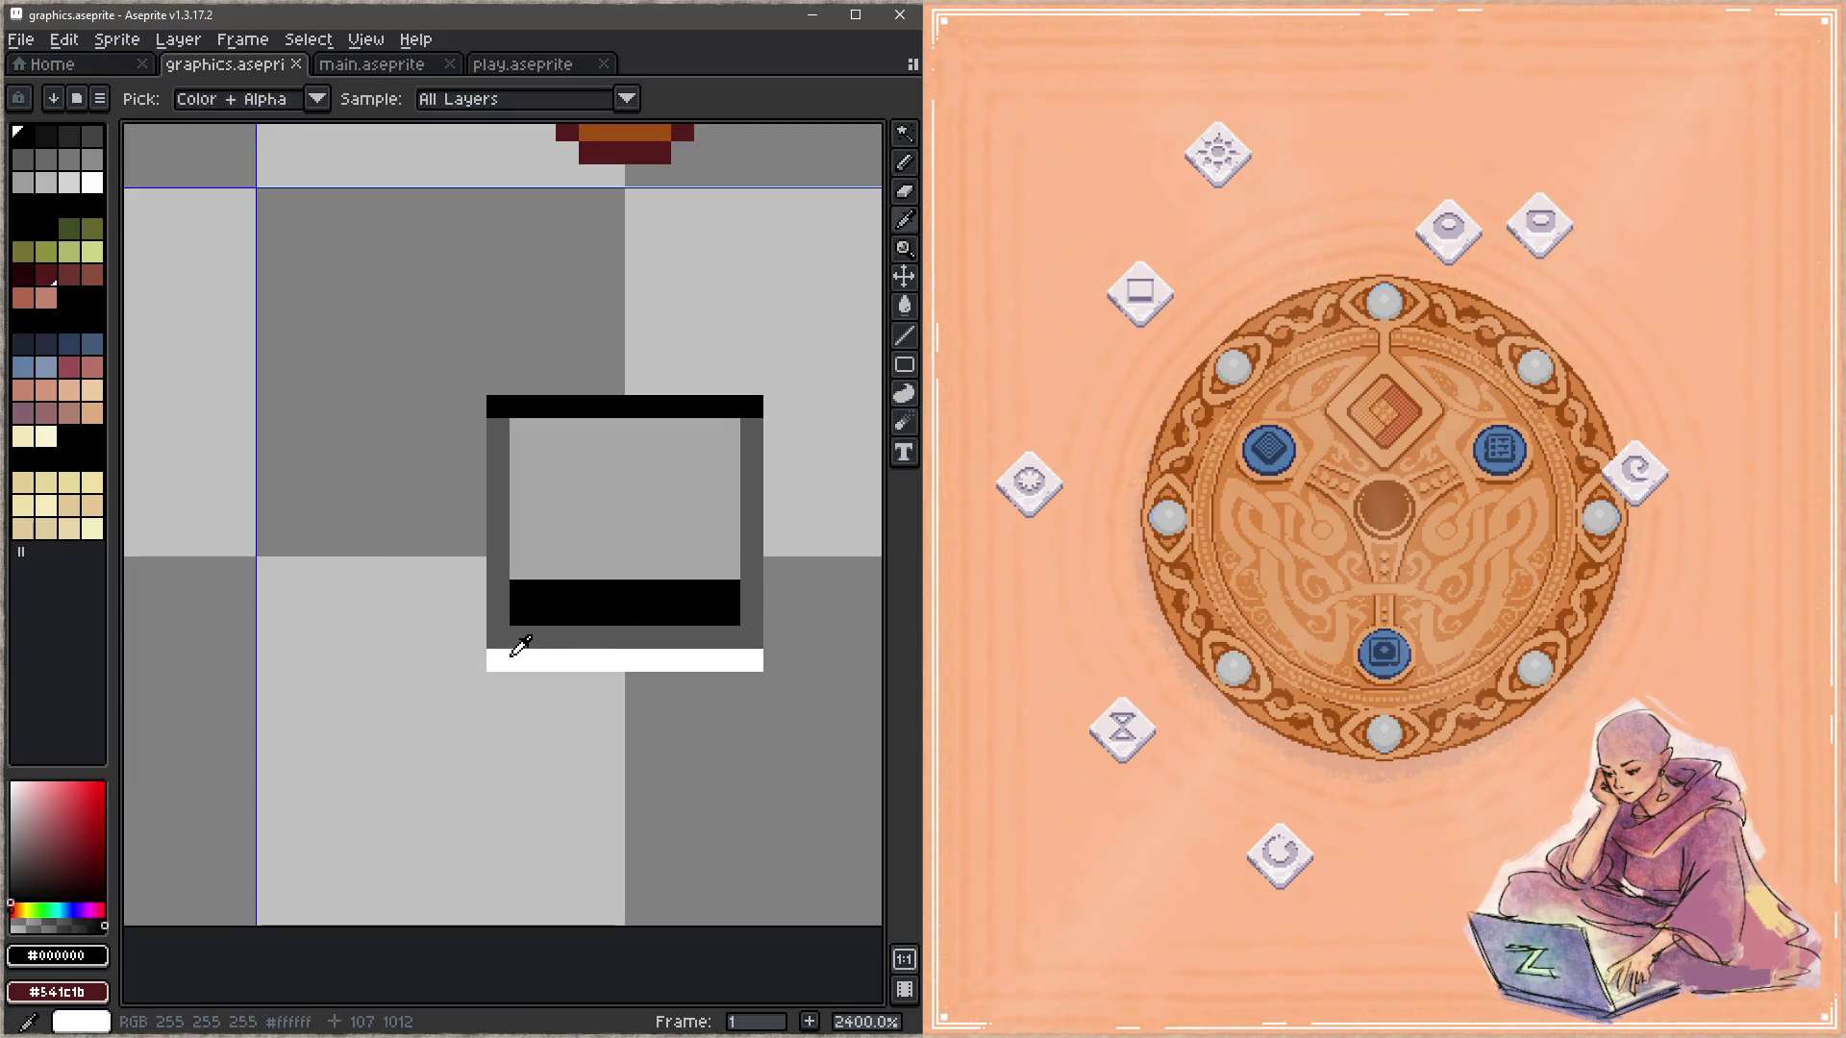
Step: Draw white inner border columns down the left and right sides of the face
{"action": "left_click", "coordinate": [519, 660], "text": "alt"}
{"action": "mouse_move", "coordinate": [521, 568]}
{"action": "left_mouse_down"}
{"action": "mouse_move", "coordinate": [521, 429]}
{"action": "mouse_move", "coordinate": [729, 430]}
{"action": "mouse_move", "coordinate": [729, 568]}
{"action": "left_mouse_up"}
{"action": "key", "text": "ctrl+s"}
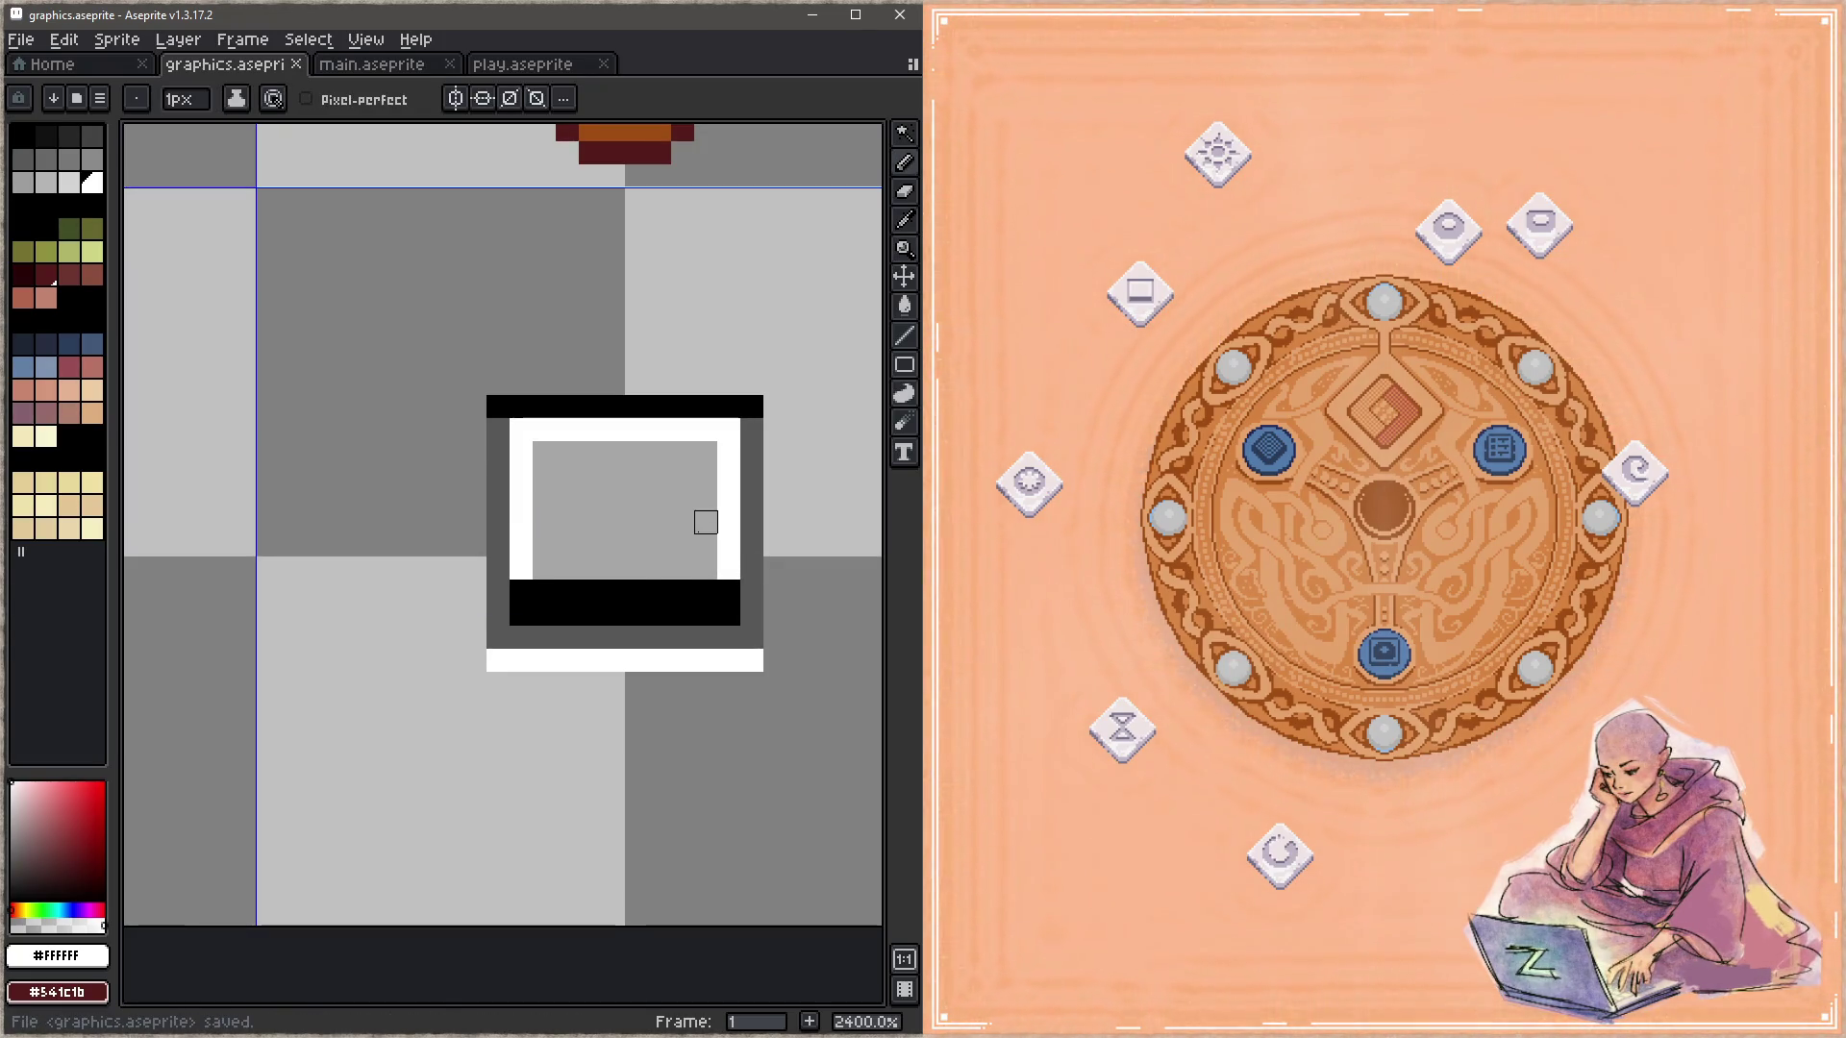
{"action": "left_click", "coordinate": [729, 591]}
Step: Grey out the face's bottom corner pixels and thin the black bar to one row, then save
{"action": "left_click", "coordinate": [699, 543], "text": "alt"}
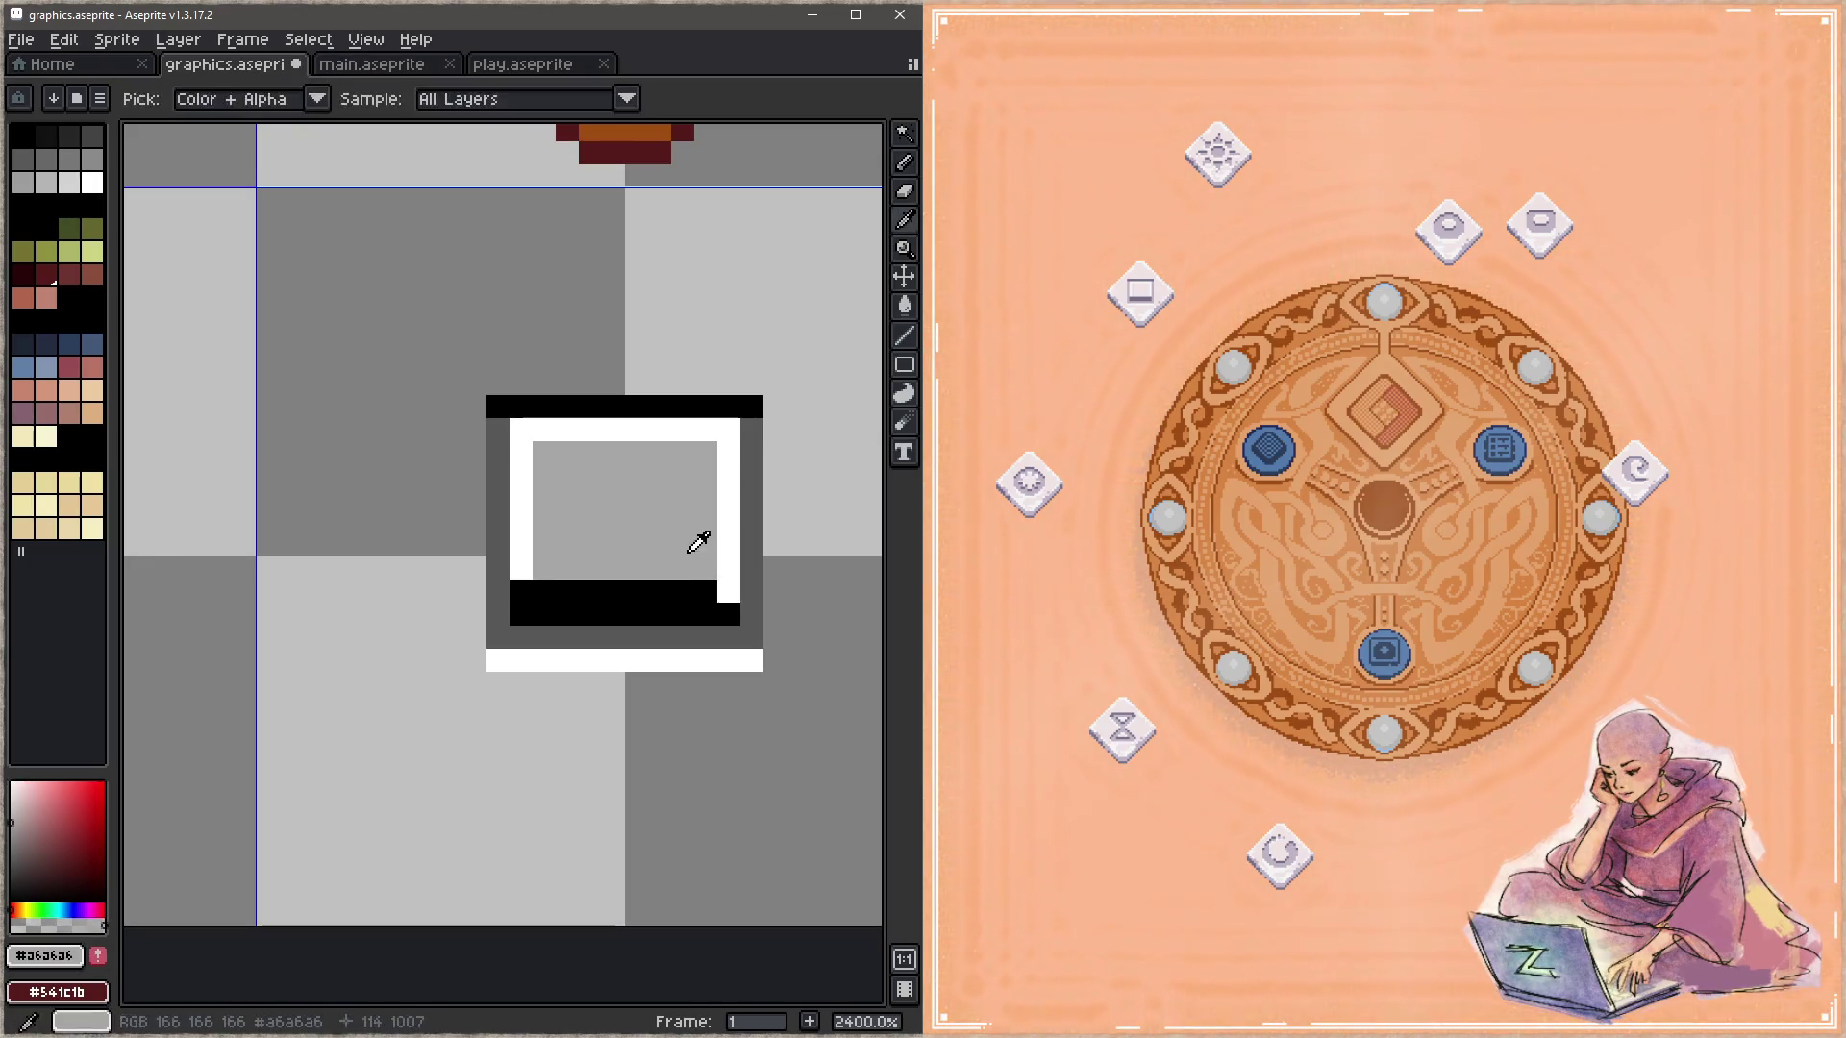
{"action": "left_click", "coordinate": [729, 615]}
{"action": "left_click", "coordinate": [521, 614]}
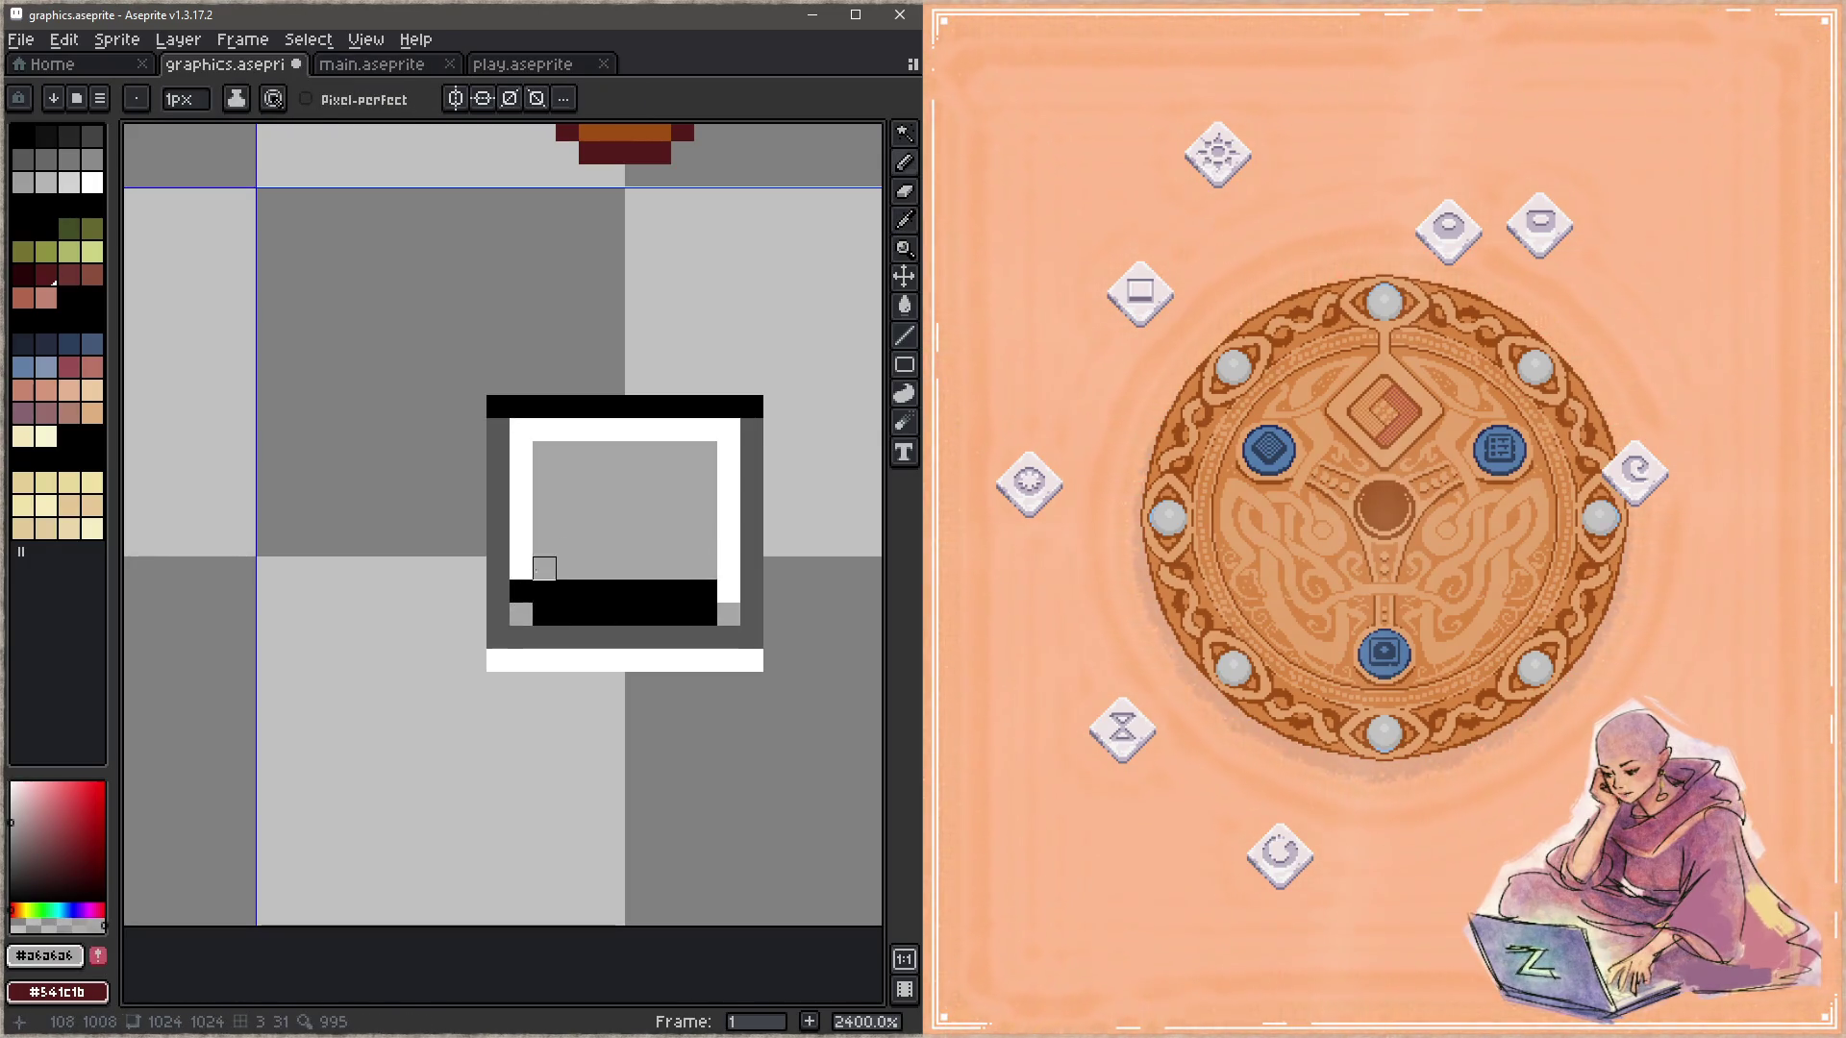
{"action": "left_click", "coordinate": [521, 591]}
{"action": "left_click", "coordinate": [544, 591]}
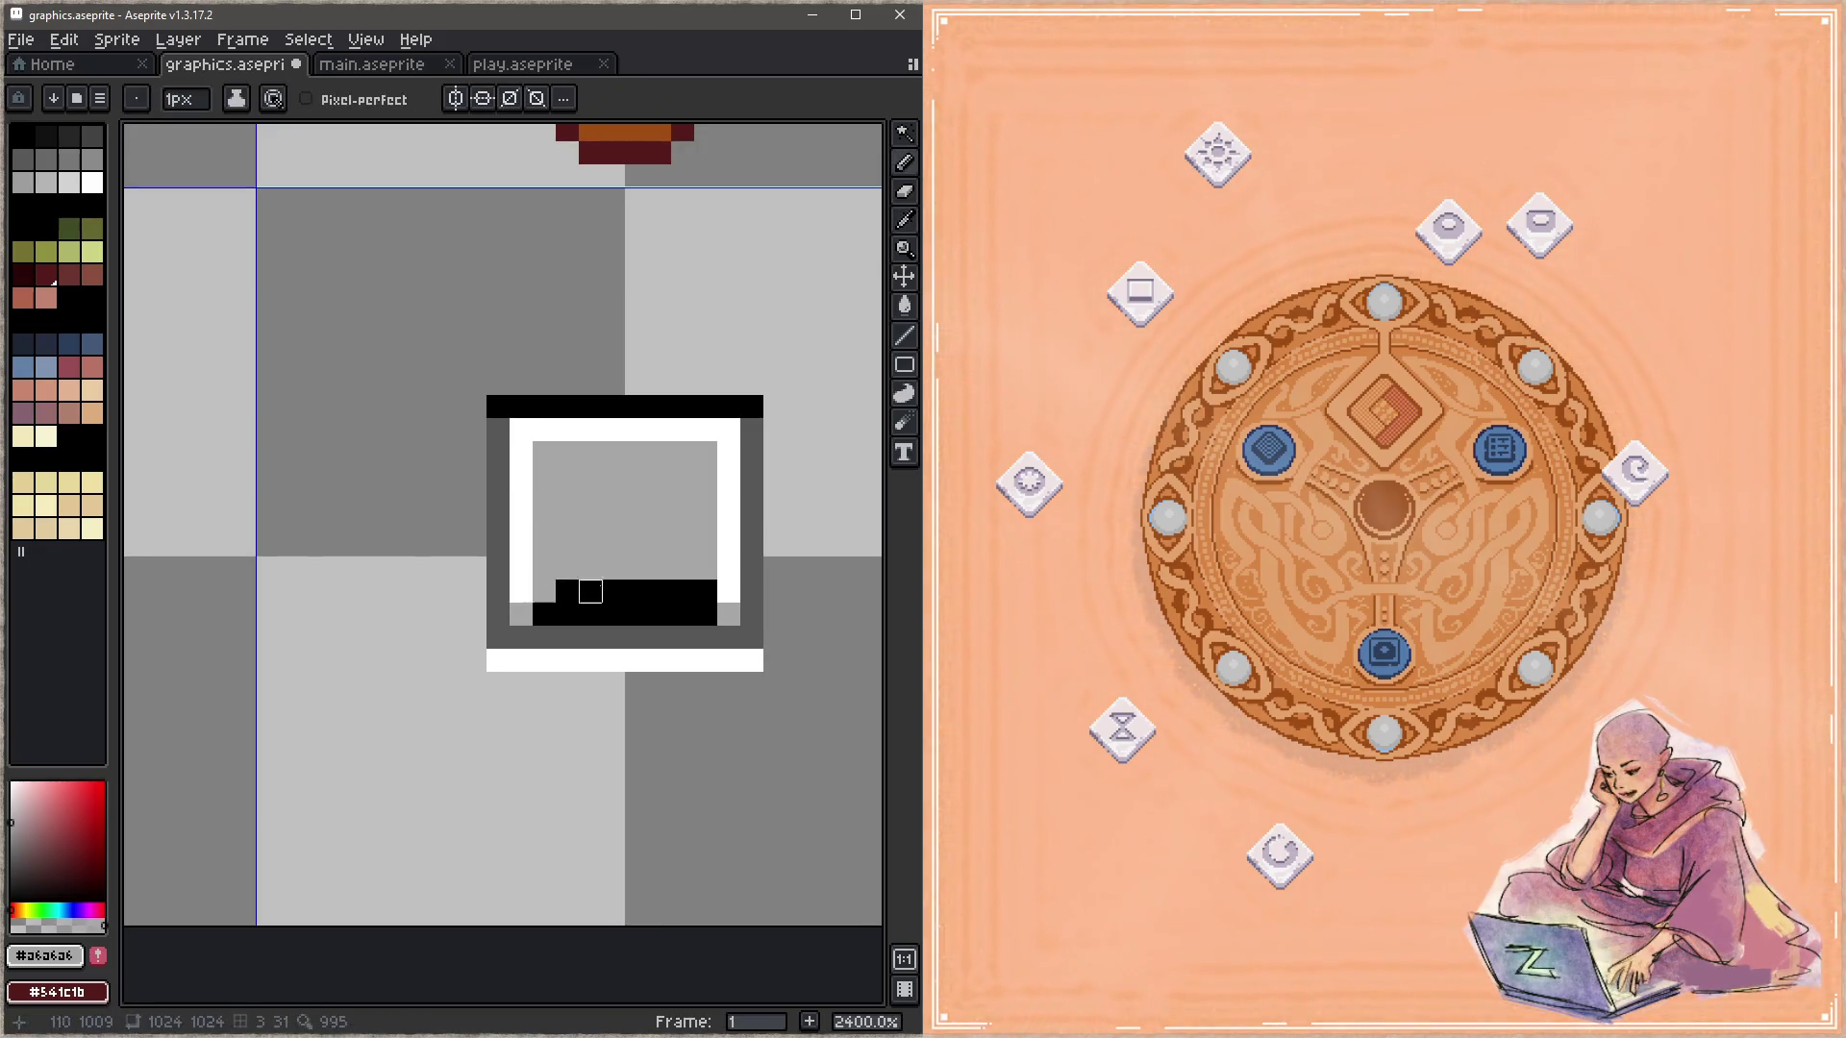
{"action": "left_click", "coordinate": [706, 592], "text": "shift"}
{"action": "key", "text": "ctrl+s"}
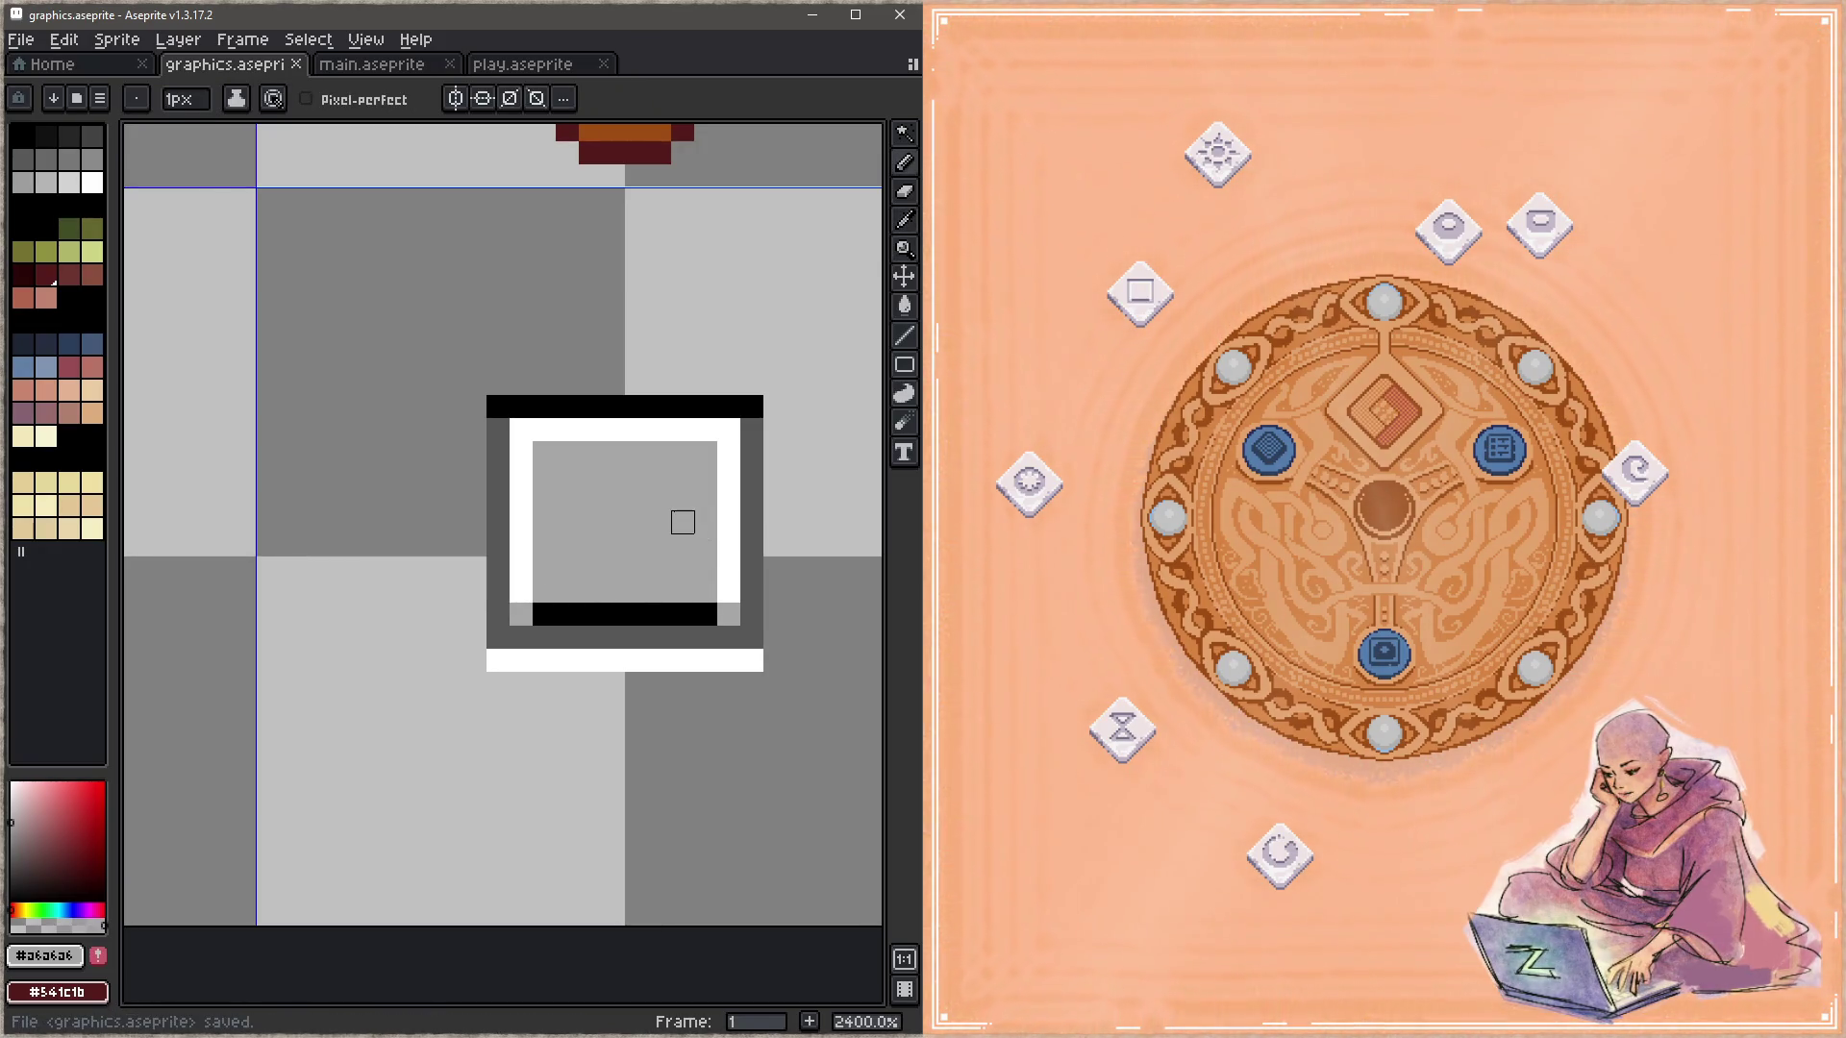
Step: Extend the black bar into both bottom corners and save
{"action": "left_click", "coordinate": [556, 614], "text": "alt"}
{"action": "left_click", "coordinate": [521, 615]}
{"action": "left_click", "coordinate": [729, 614]}
{"action": "key", "text": "ctrl+s"}
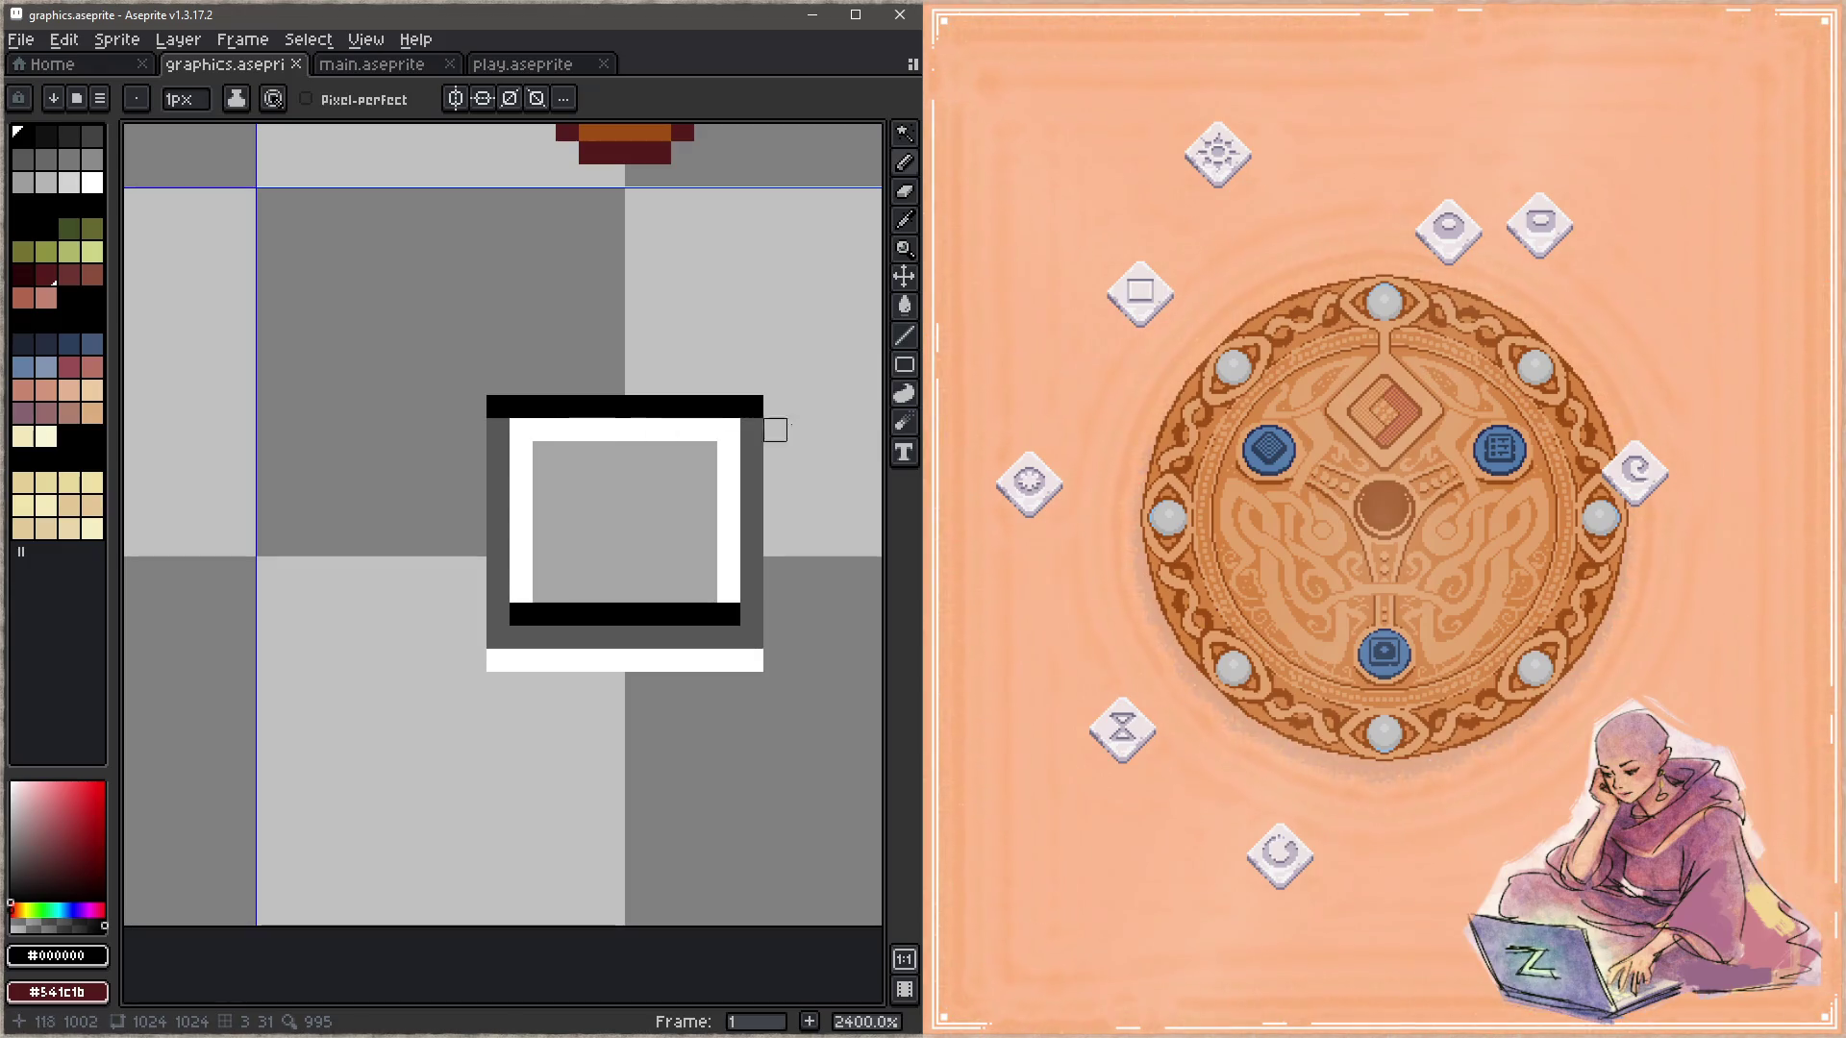
Step: Move the white frame's left and right columns one pixel inward, painting the old ones dark grey
{"action": "left_click", "coordinate": [760, 471], "text": "alt"}
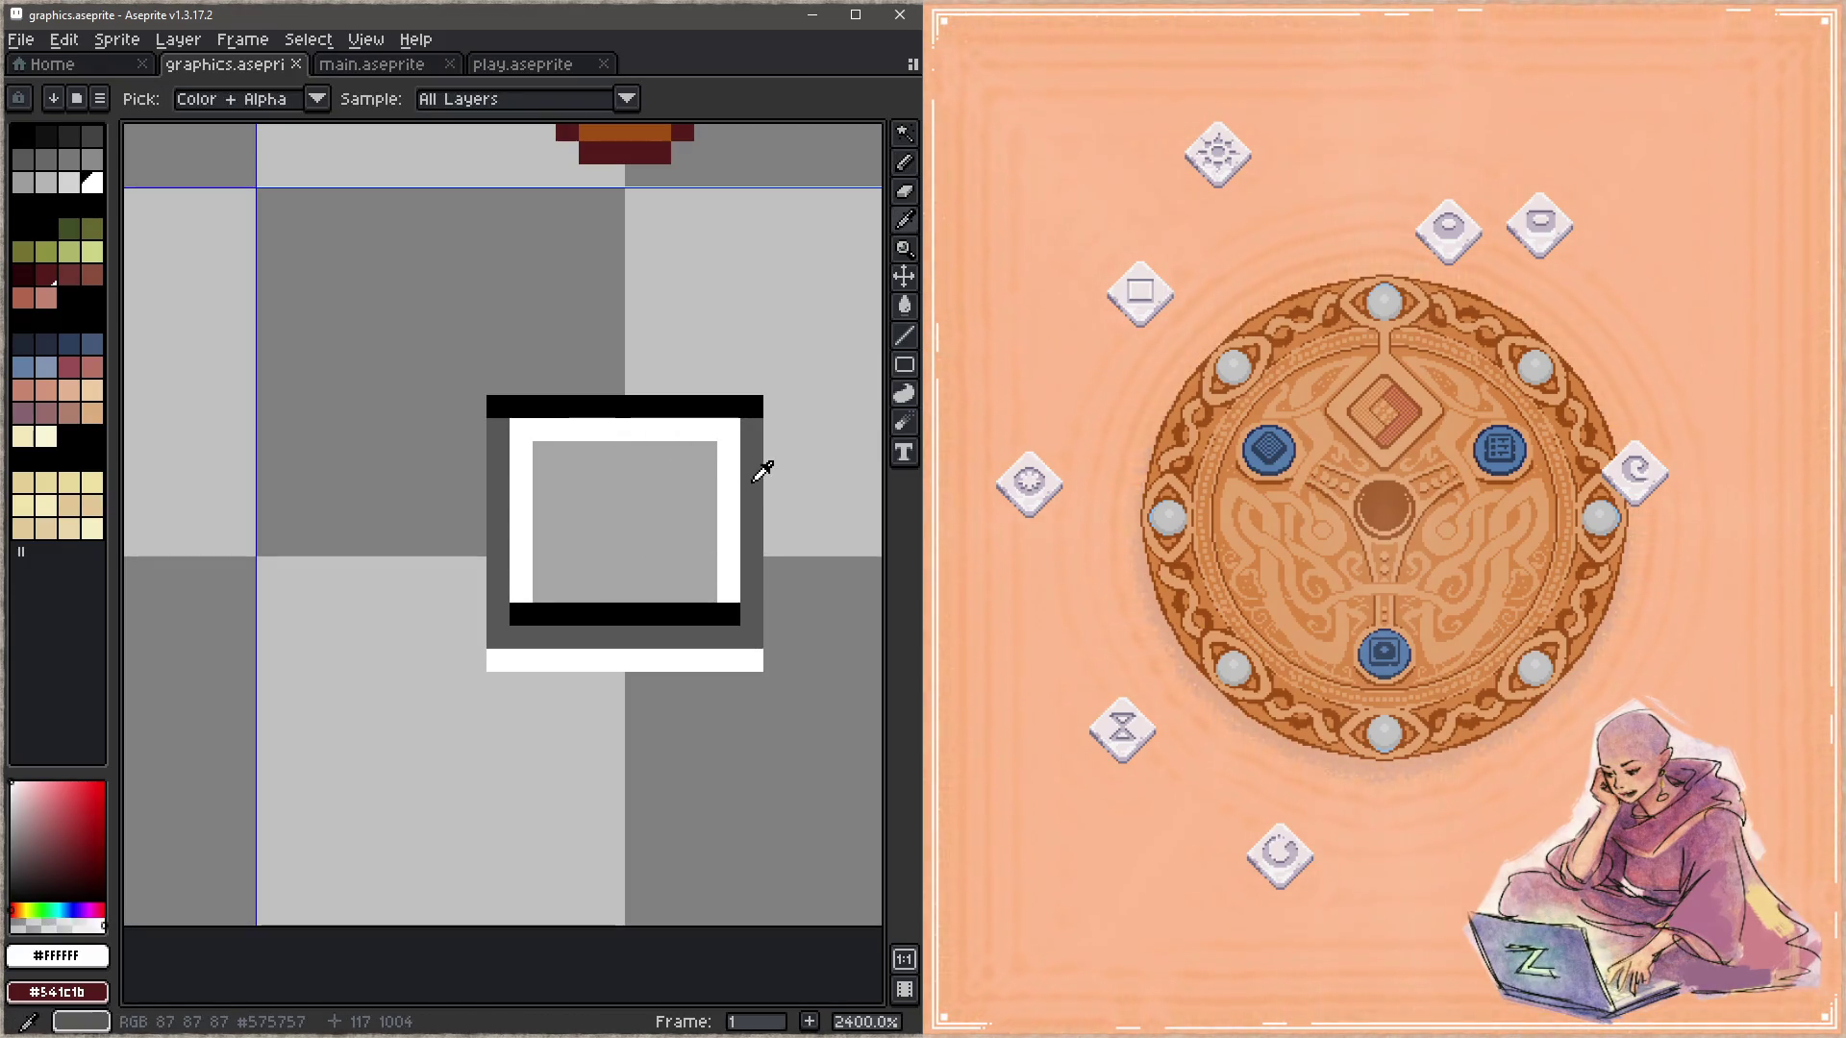
{"action": "left_click_drag", "start_coordinate": [729, 430], "coordinate": [729, 616]}
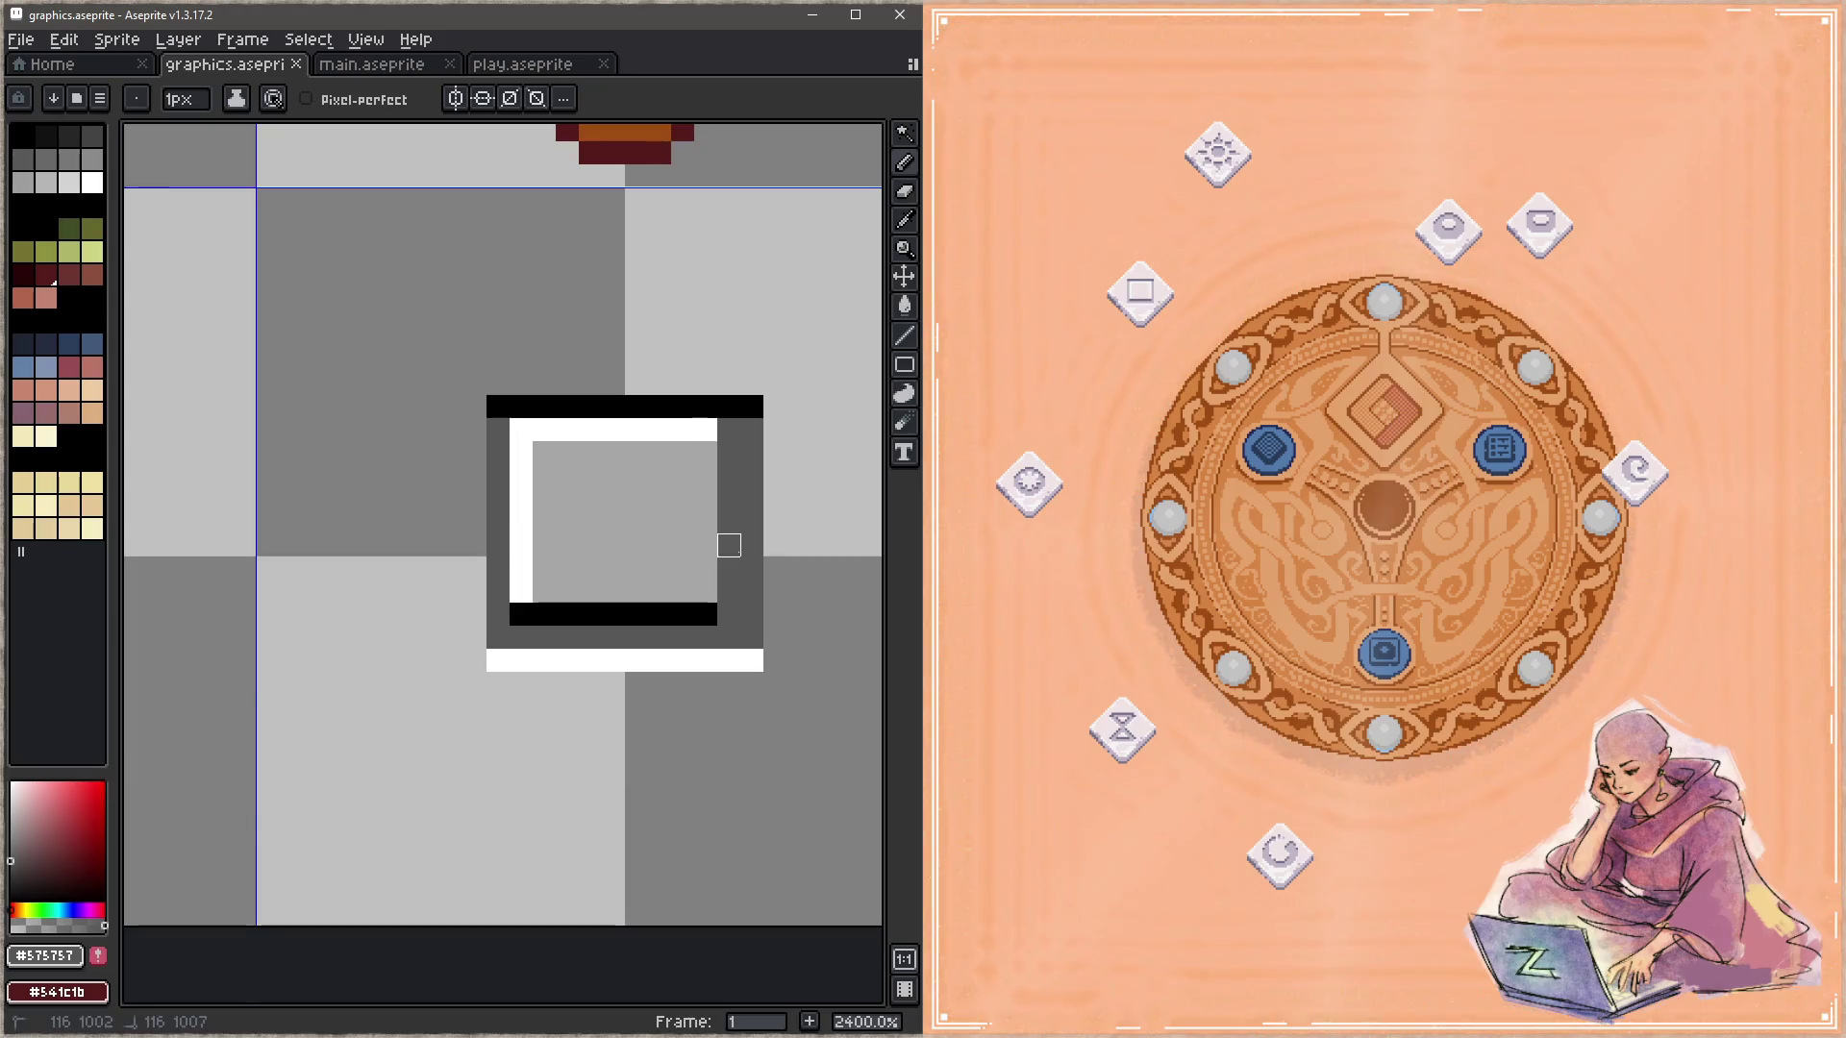
{"action": "left_click", "coordinate": [707, 430], "text": "alt"}
{"action": "left_click_drag", "start_coordinate": [706, 430], "coordinate": [706, 591]}
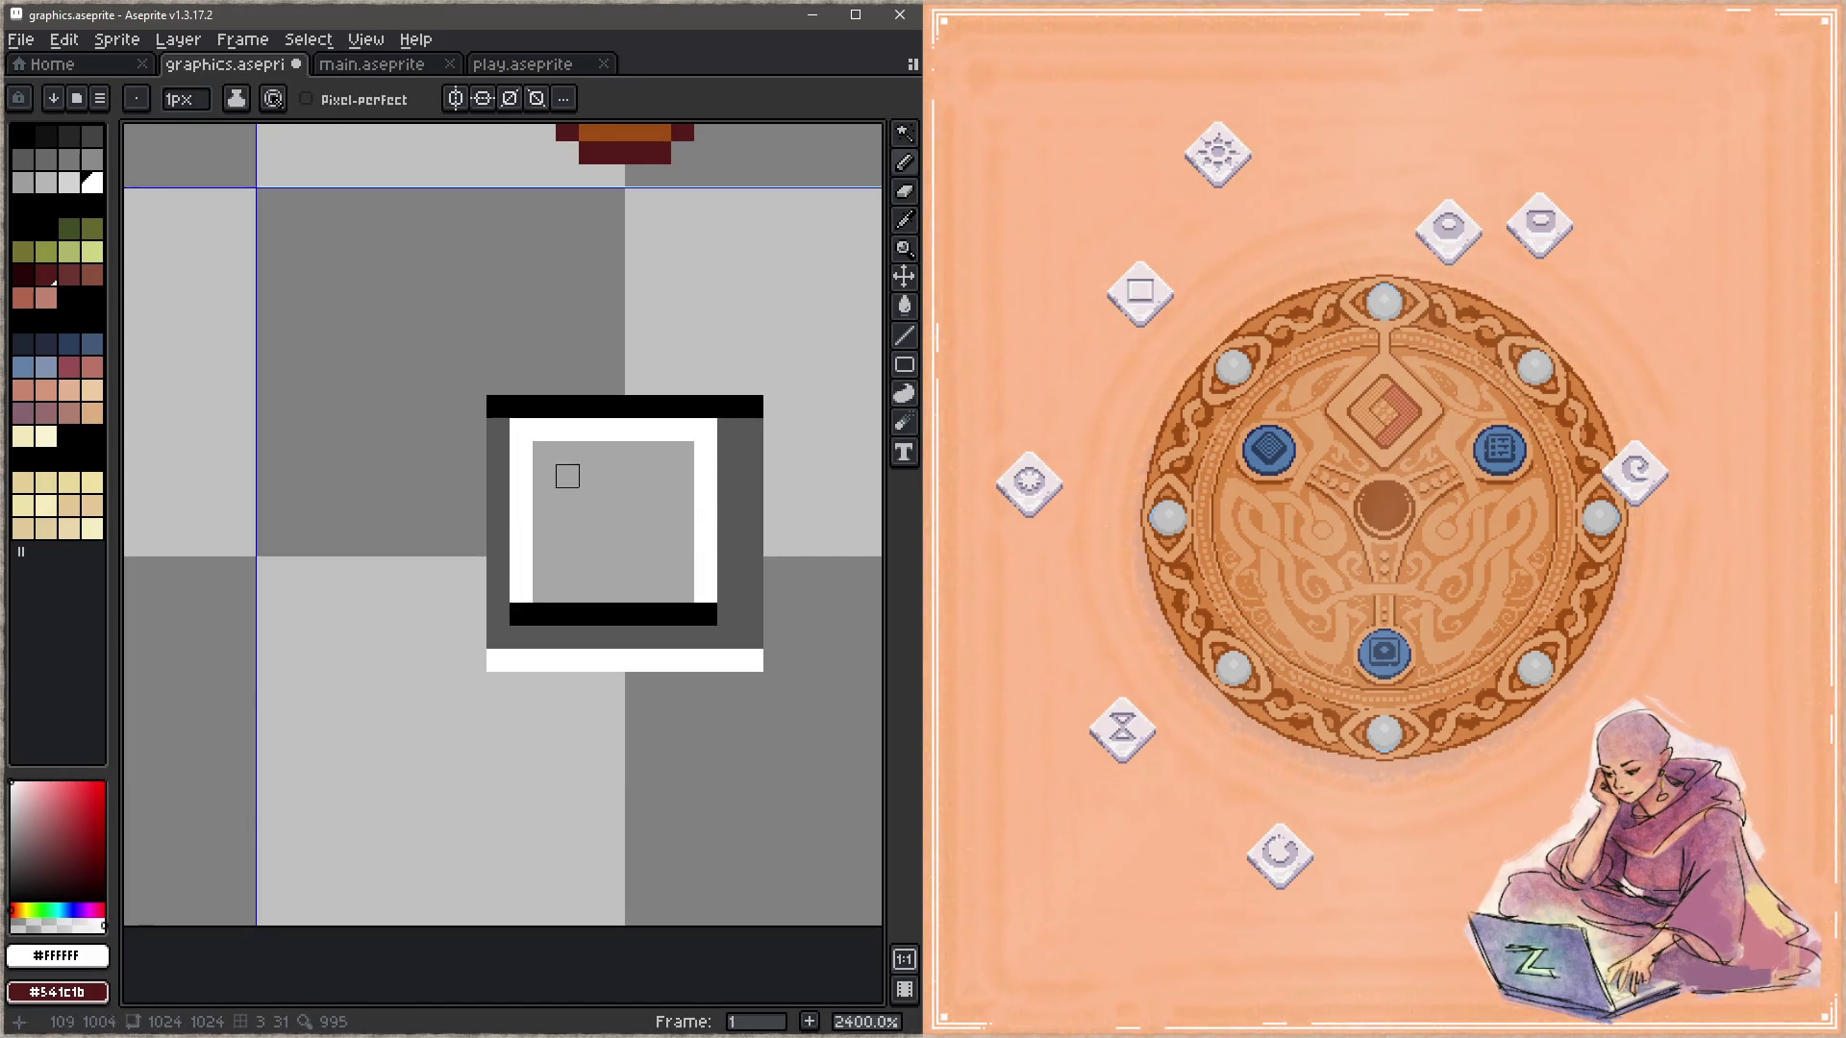
{"action": "left_click_drag", "start_coordinate": [545, 453], "coordinate": [544, 590]}
{"action": "left_click", "coordinate": [500, 461], "text": "alt"}
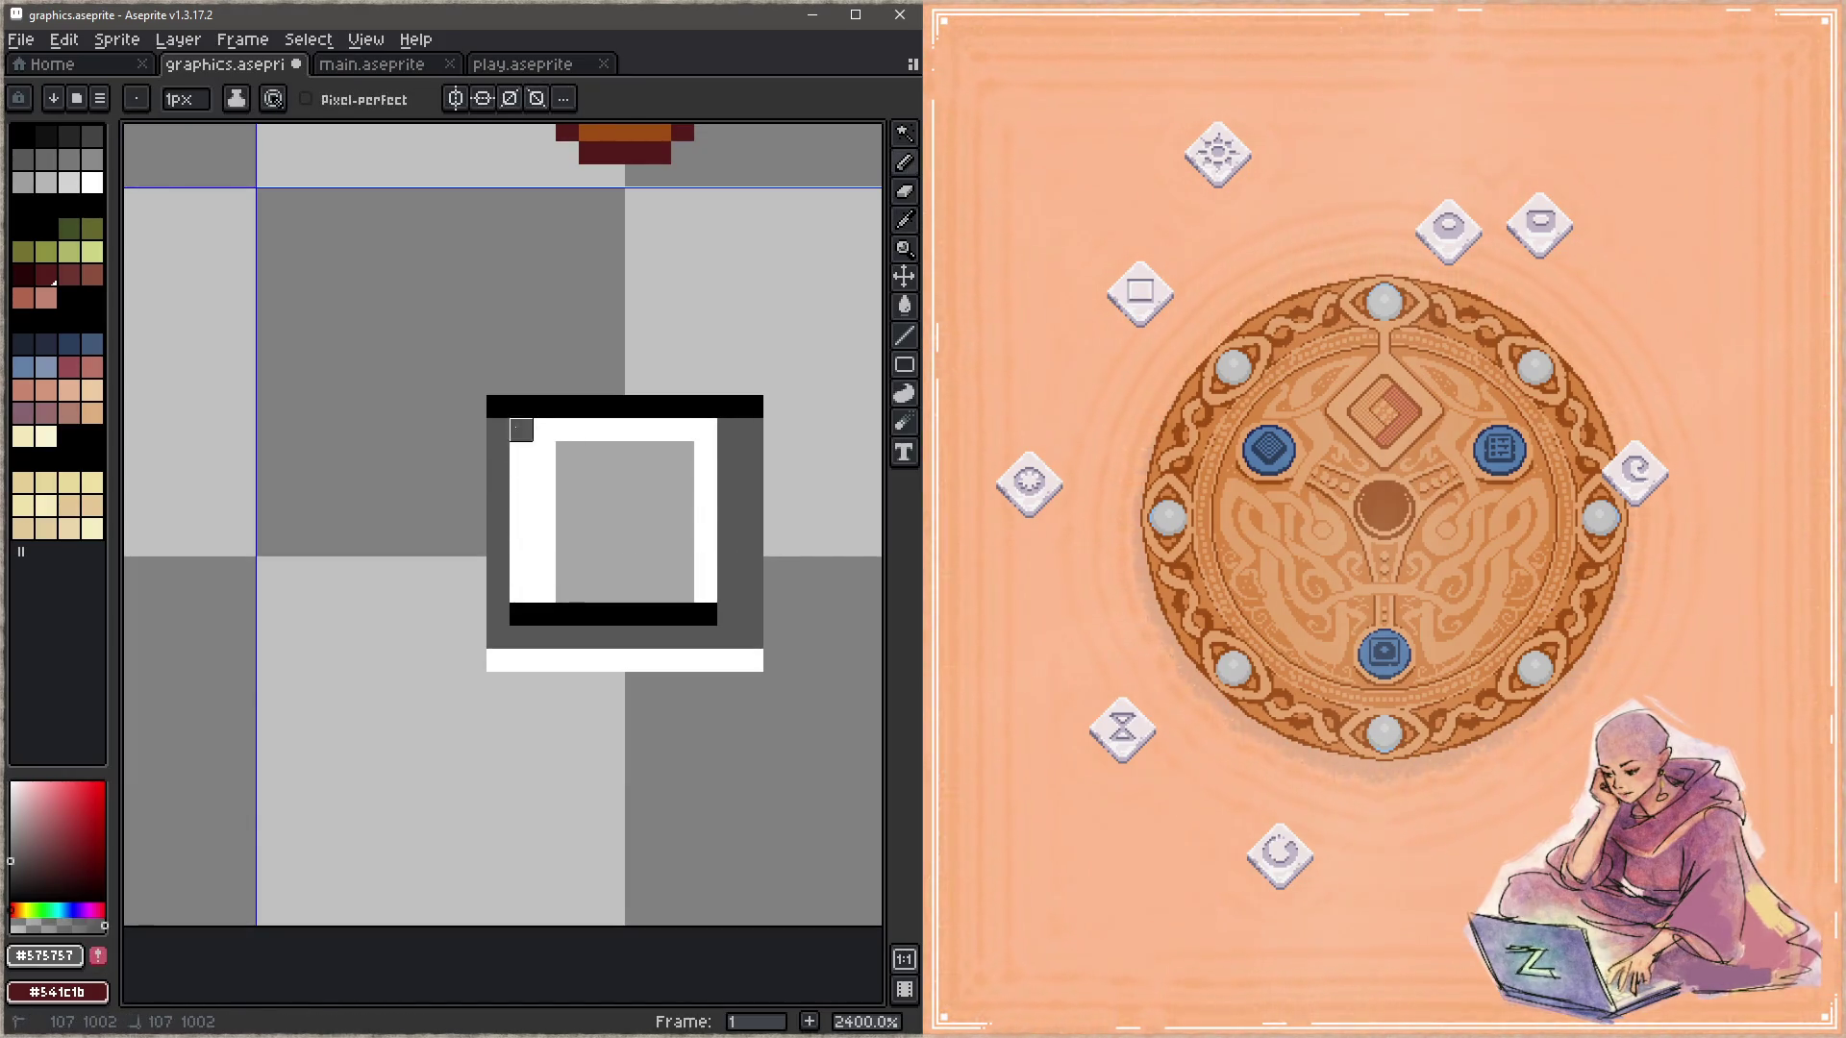
{"action": "left_click_drag", "start_coordinate": [521, 430], "coordinate": [521, 615]}
{"action": "key", "text": "ctrl+s"}
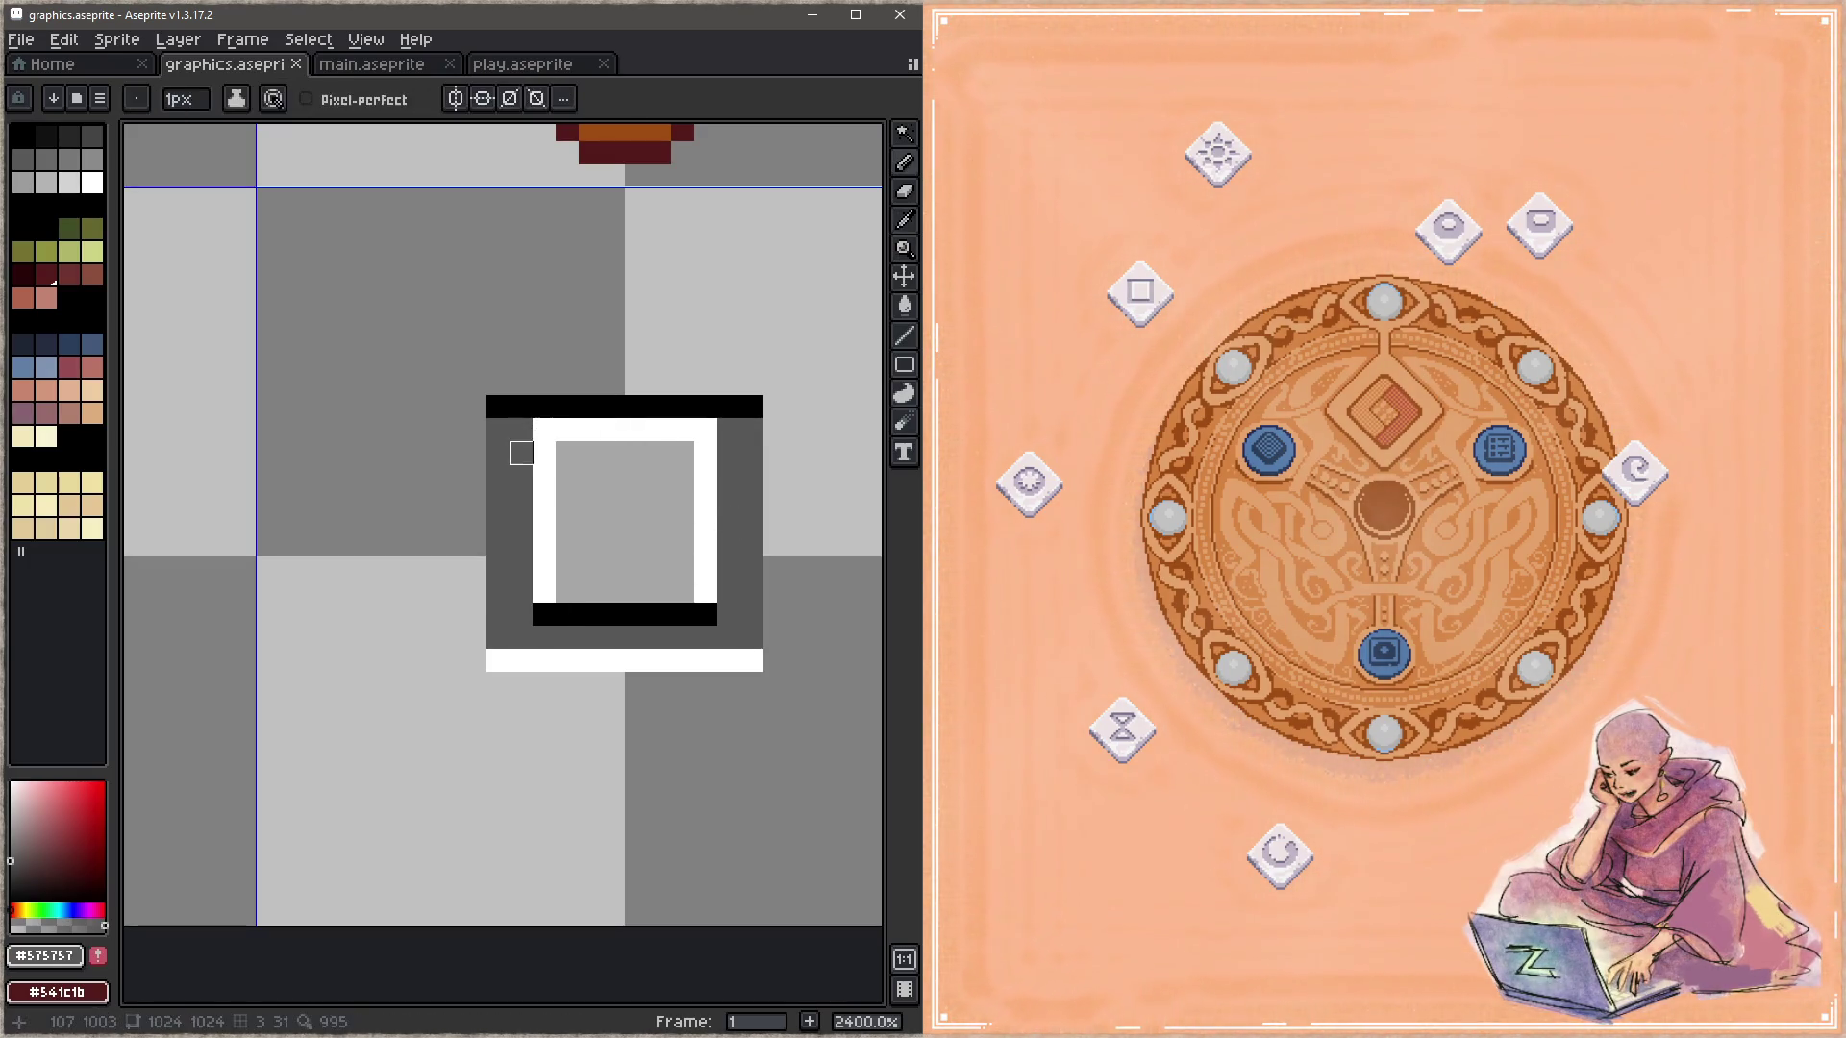
Step: Move the white top row one pixel lower, fix a stray pixel, and save
{"action": "mouse_move", "coordinate": [544, 429]}
{"action": "left_mouse_down"}
{"action": "mouse_move", "coordinate": [729, 429]}
{"action": "mouse_move", "coordinate": [567, 476]}
{"action": "left_mouse_up"}
{"action": "left_click", "coordinate": [709, 452], "text": "alt"}
{"action": "left_click", "coordinate": [597, 485], "text": "alt"}
{"action": "left_click", "coordinate": [567, 476]}
{"action": "key", "text": "ctrl+s"}
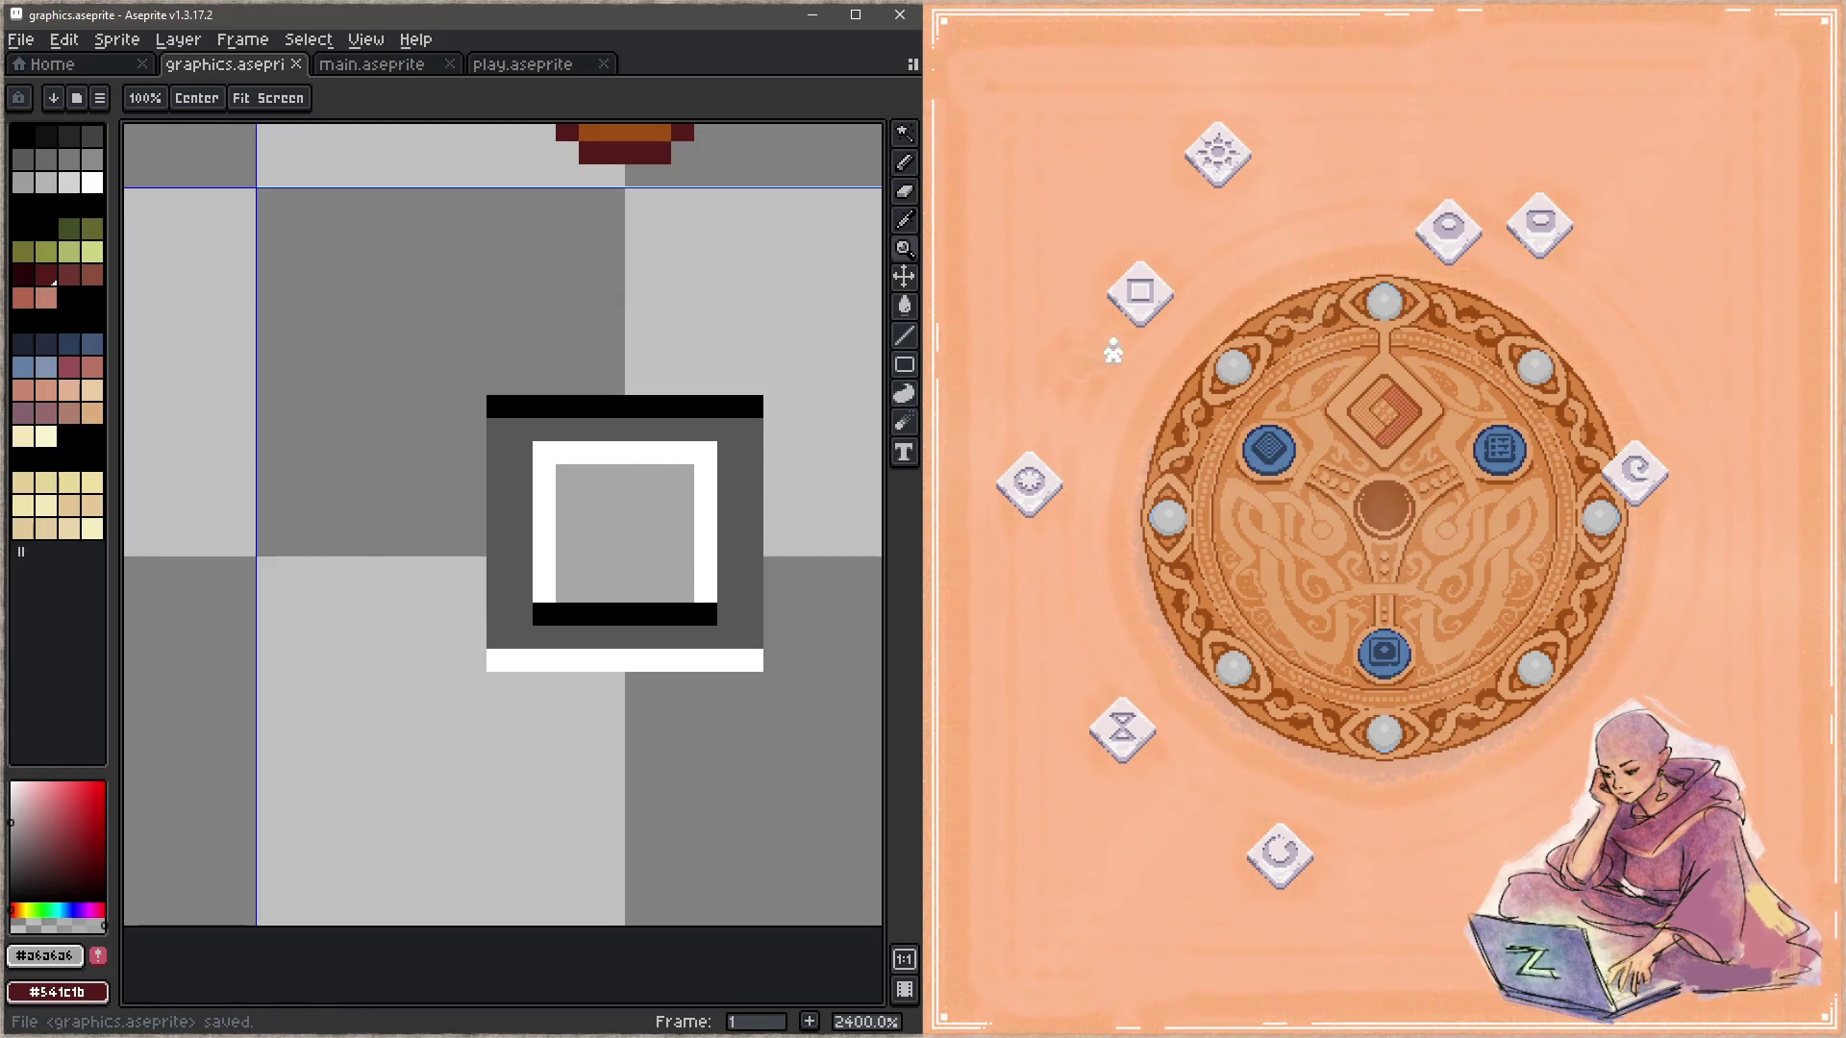
Step: Preview the icon in the game, then paint the inner square's bottom row white
{"action": "left_click", "coordinate": [1146, 370]}
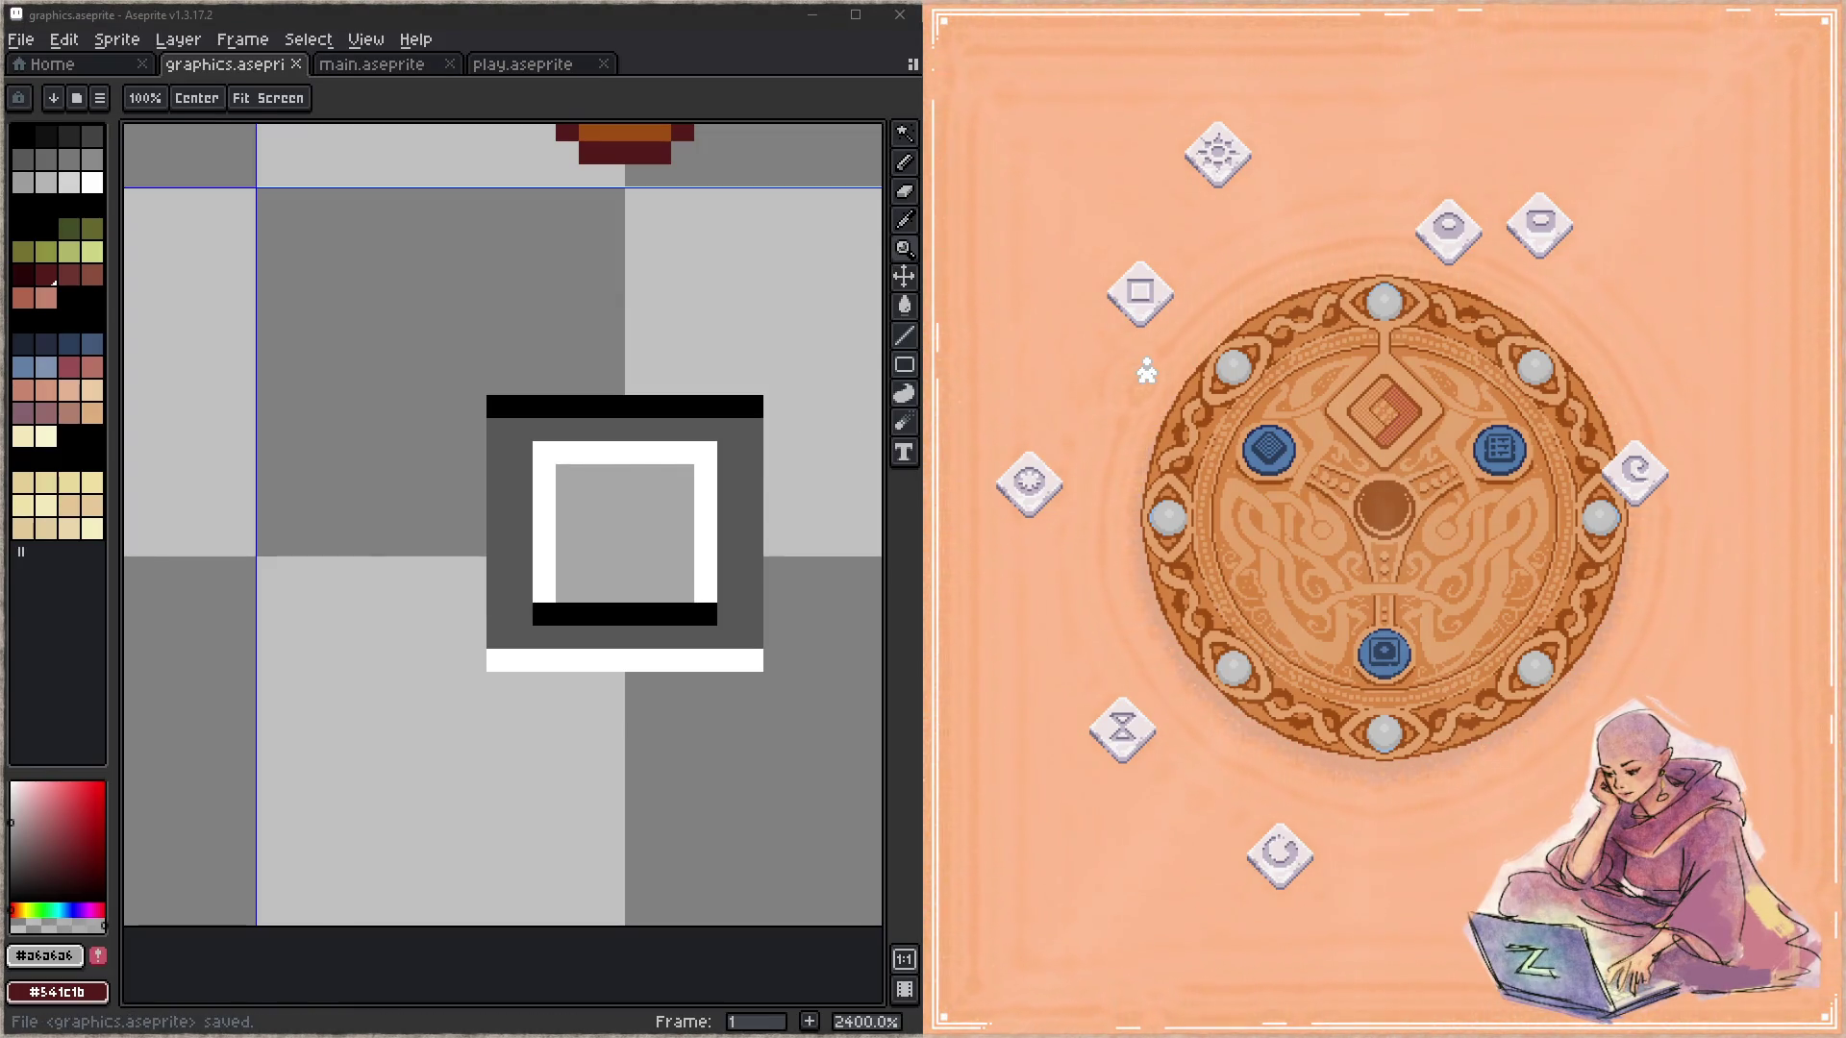
{"action": "left_click", "coordinate": [545, 543], "text": "alt"}
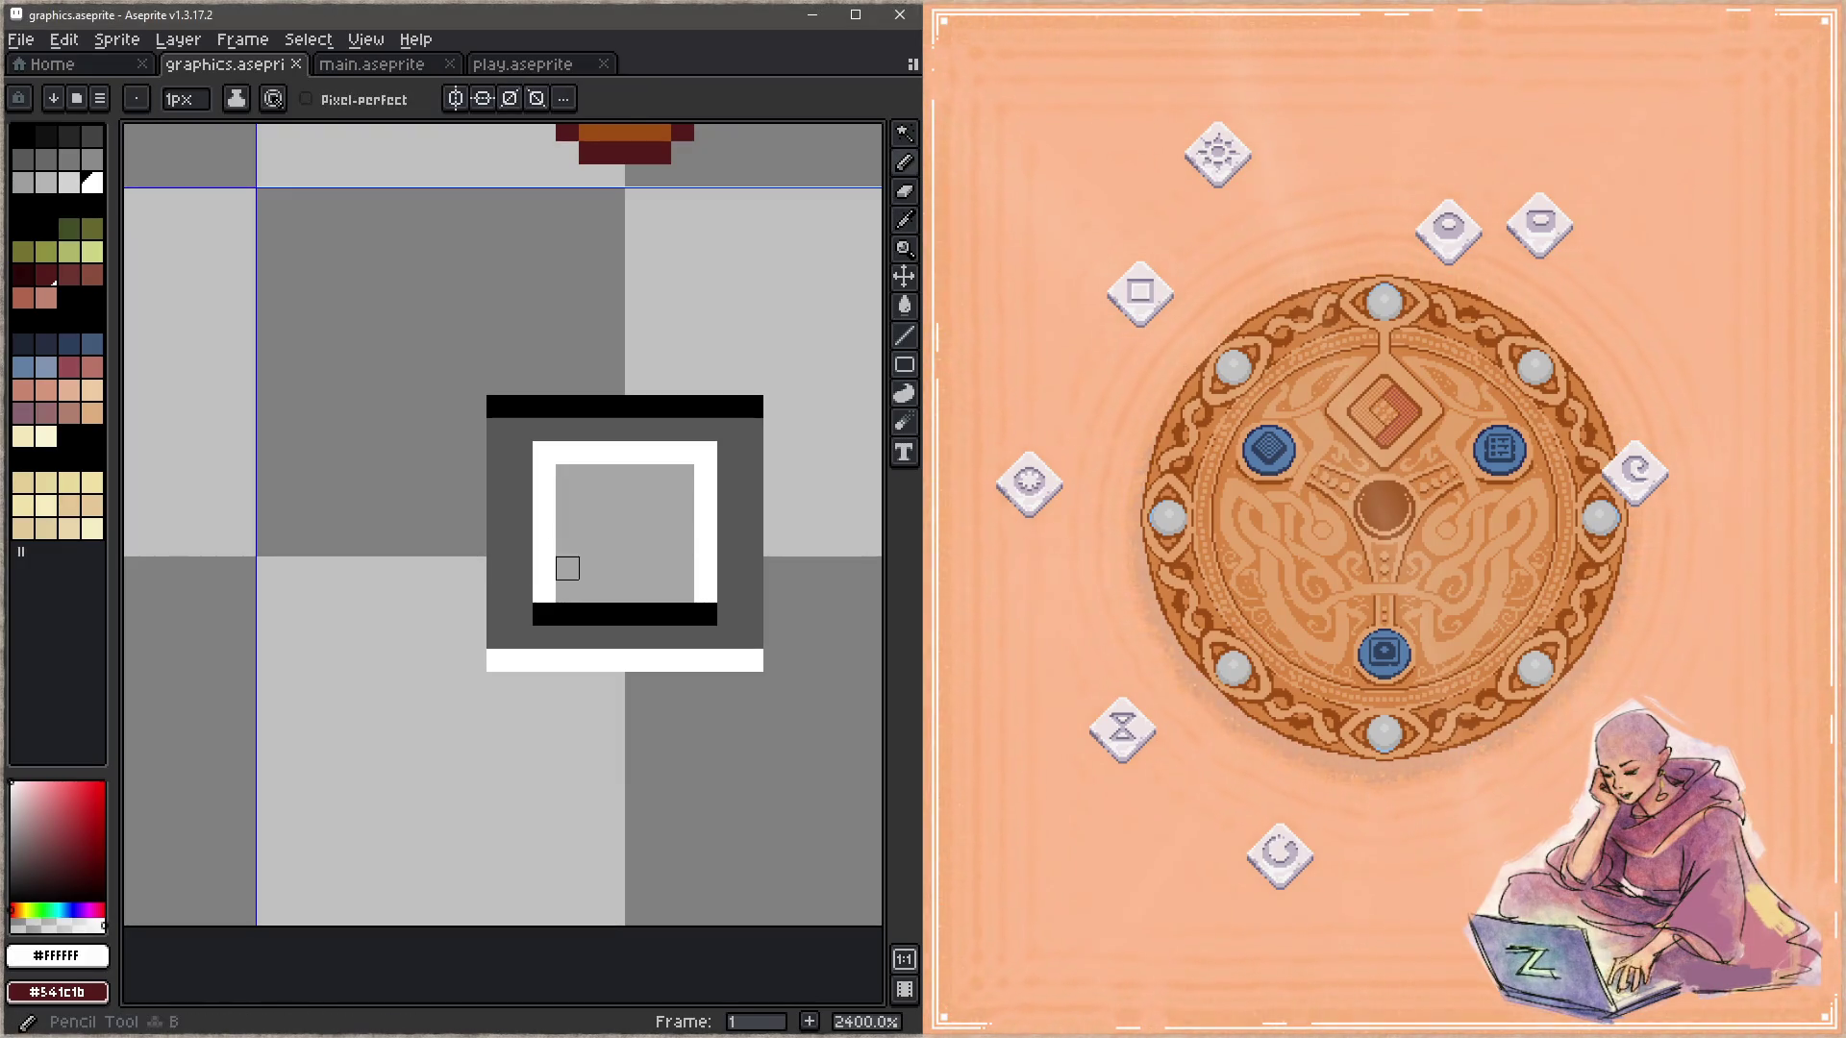
{"action": "left_click_drag", "start_coordinate": [567, 590], "coordinate": [683, 590]}
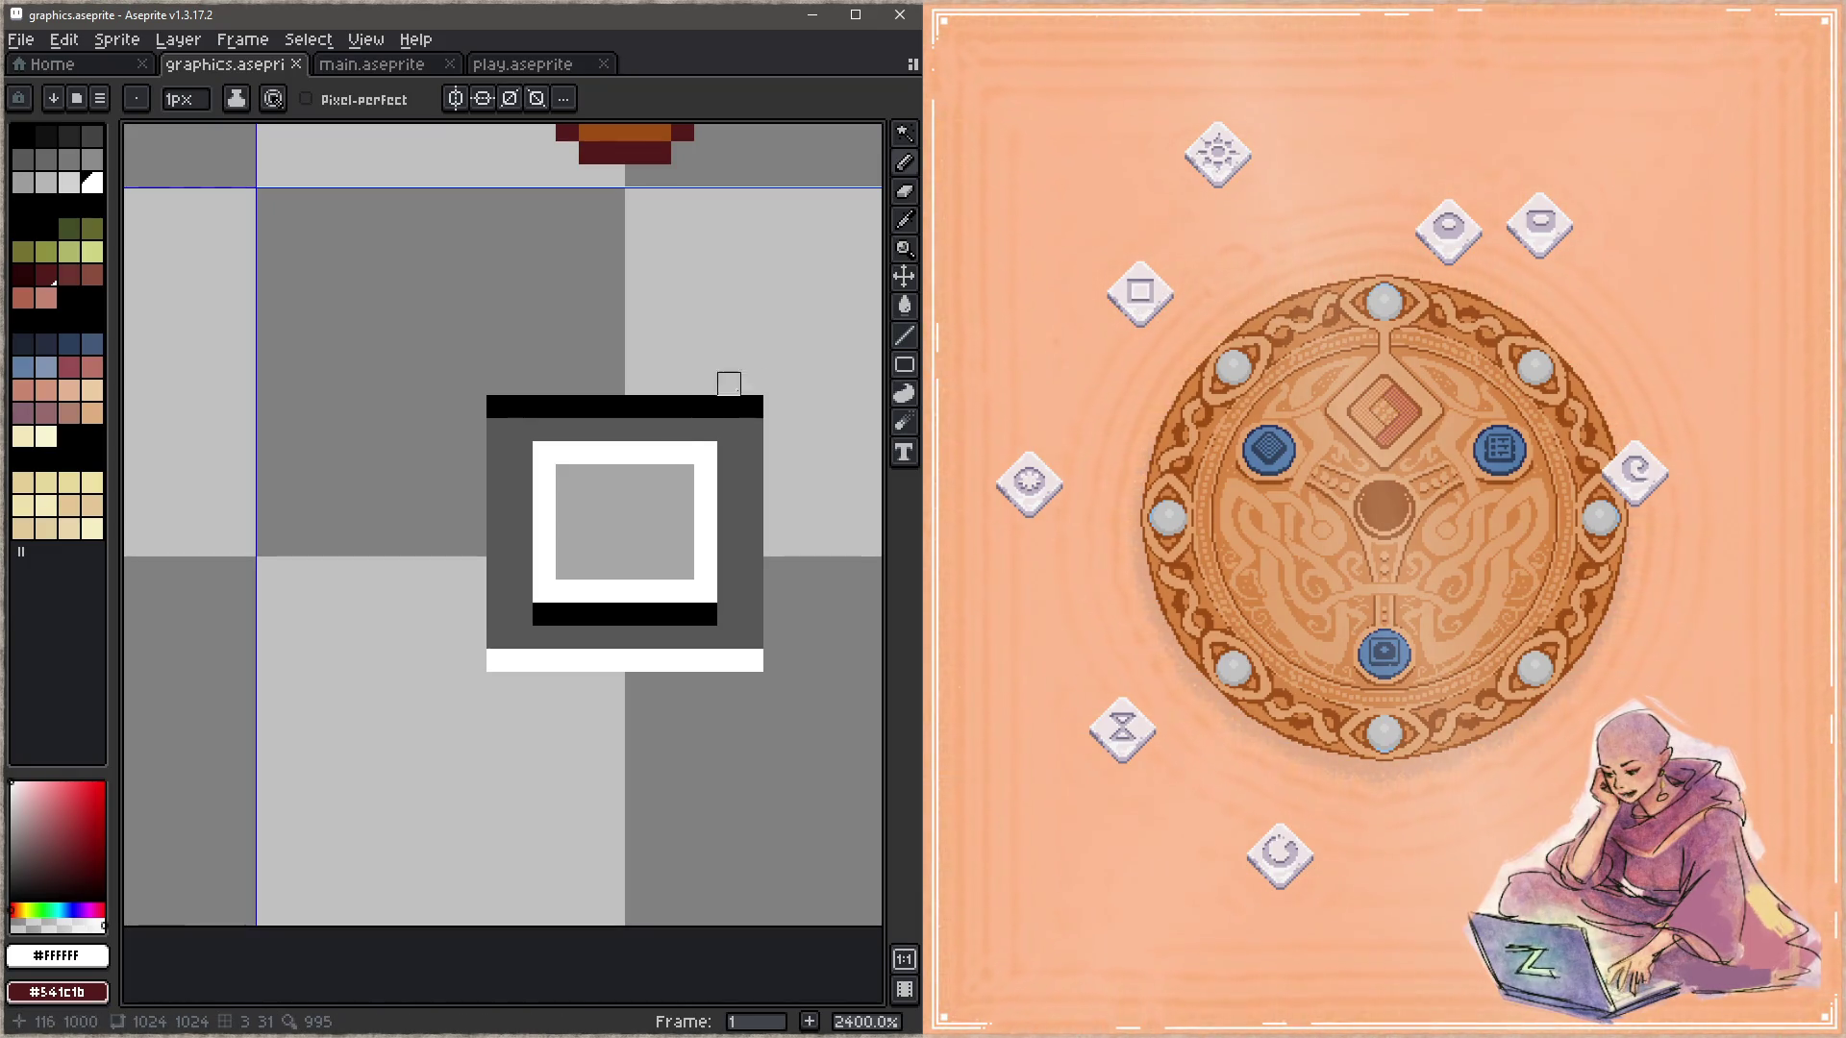
Step: Erase the top row's end pixels and the bottom white row's left end pixel, then save
{"action": "left_click_drag", "start_coordinate": [798, 408], "coordinate": [759, 379]}
{"action": "key", "text": "e"}
{"action": "left_click", "coordinate": [714, 376]}
{"action": "left_click", "coordinate": [461, 377]}
{"action": "left_click", "coordinate": [460, 631]}
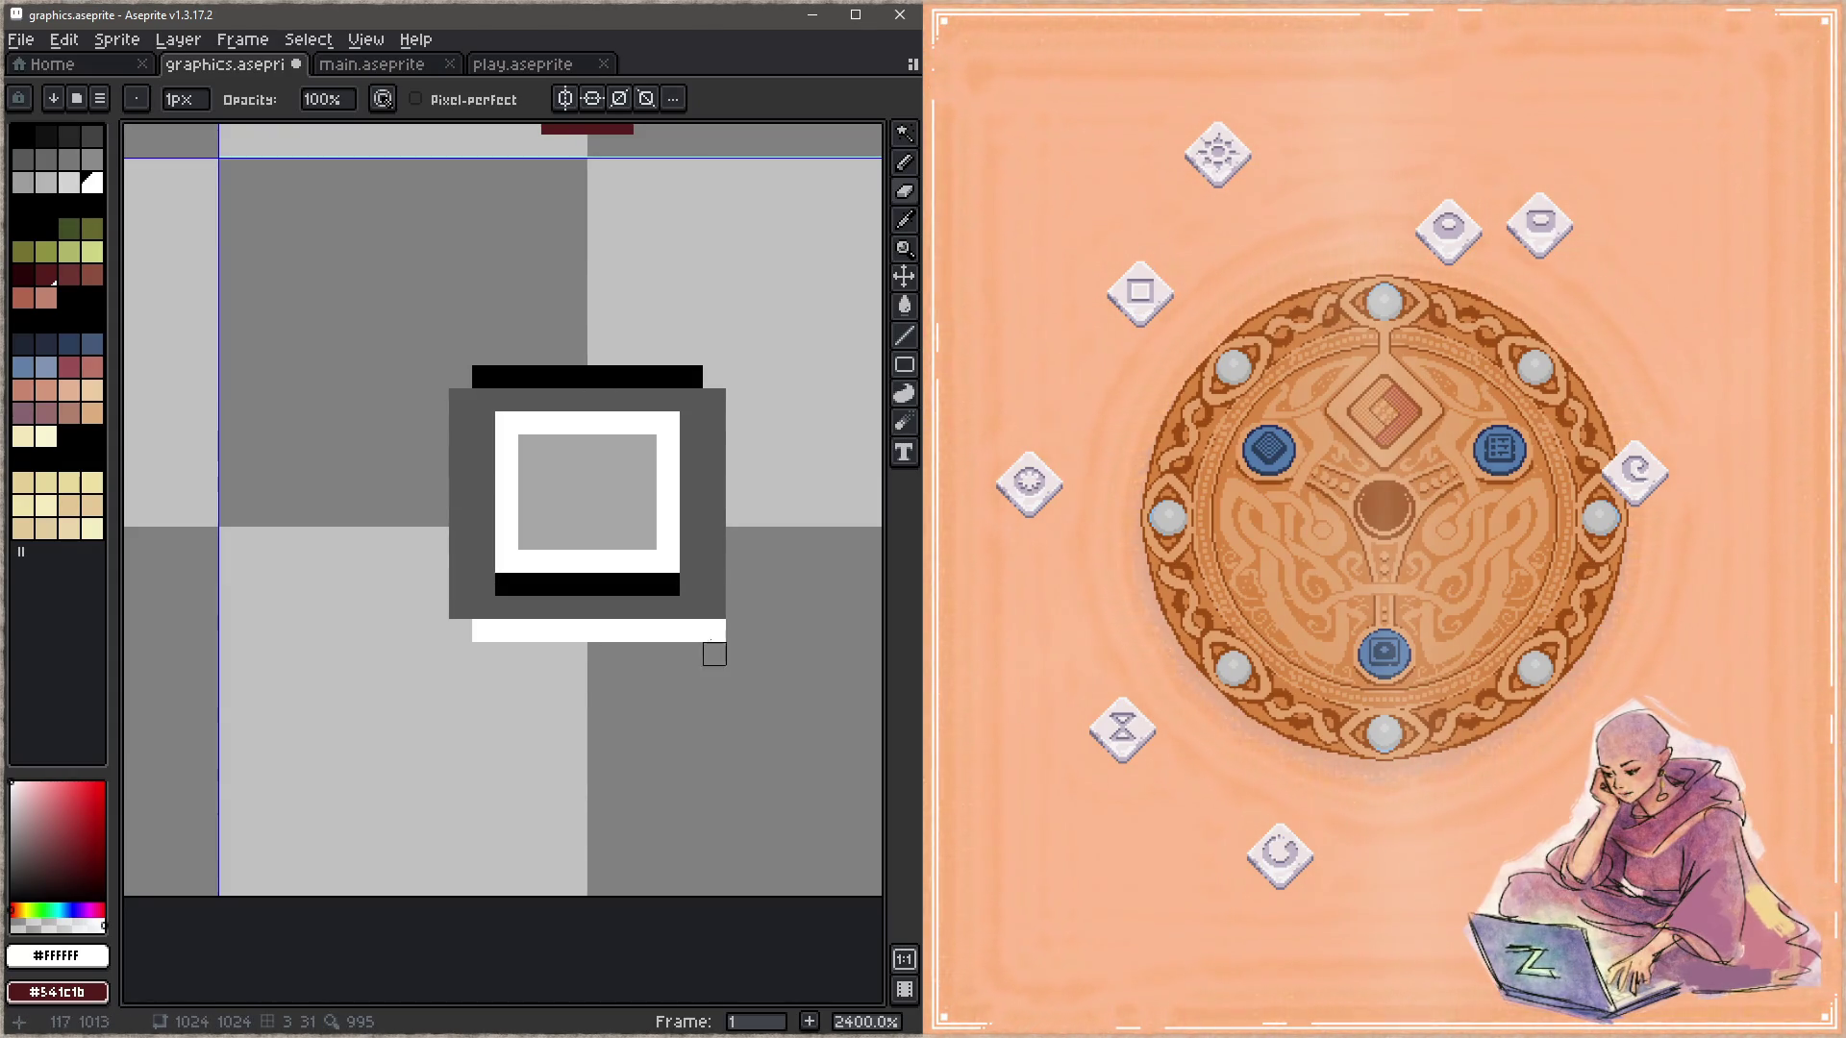
{"action": "key", "text": "b"}
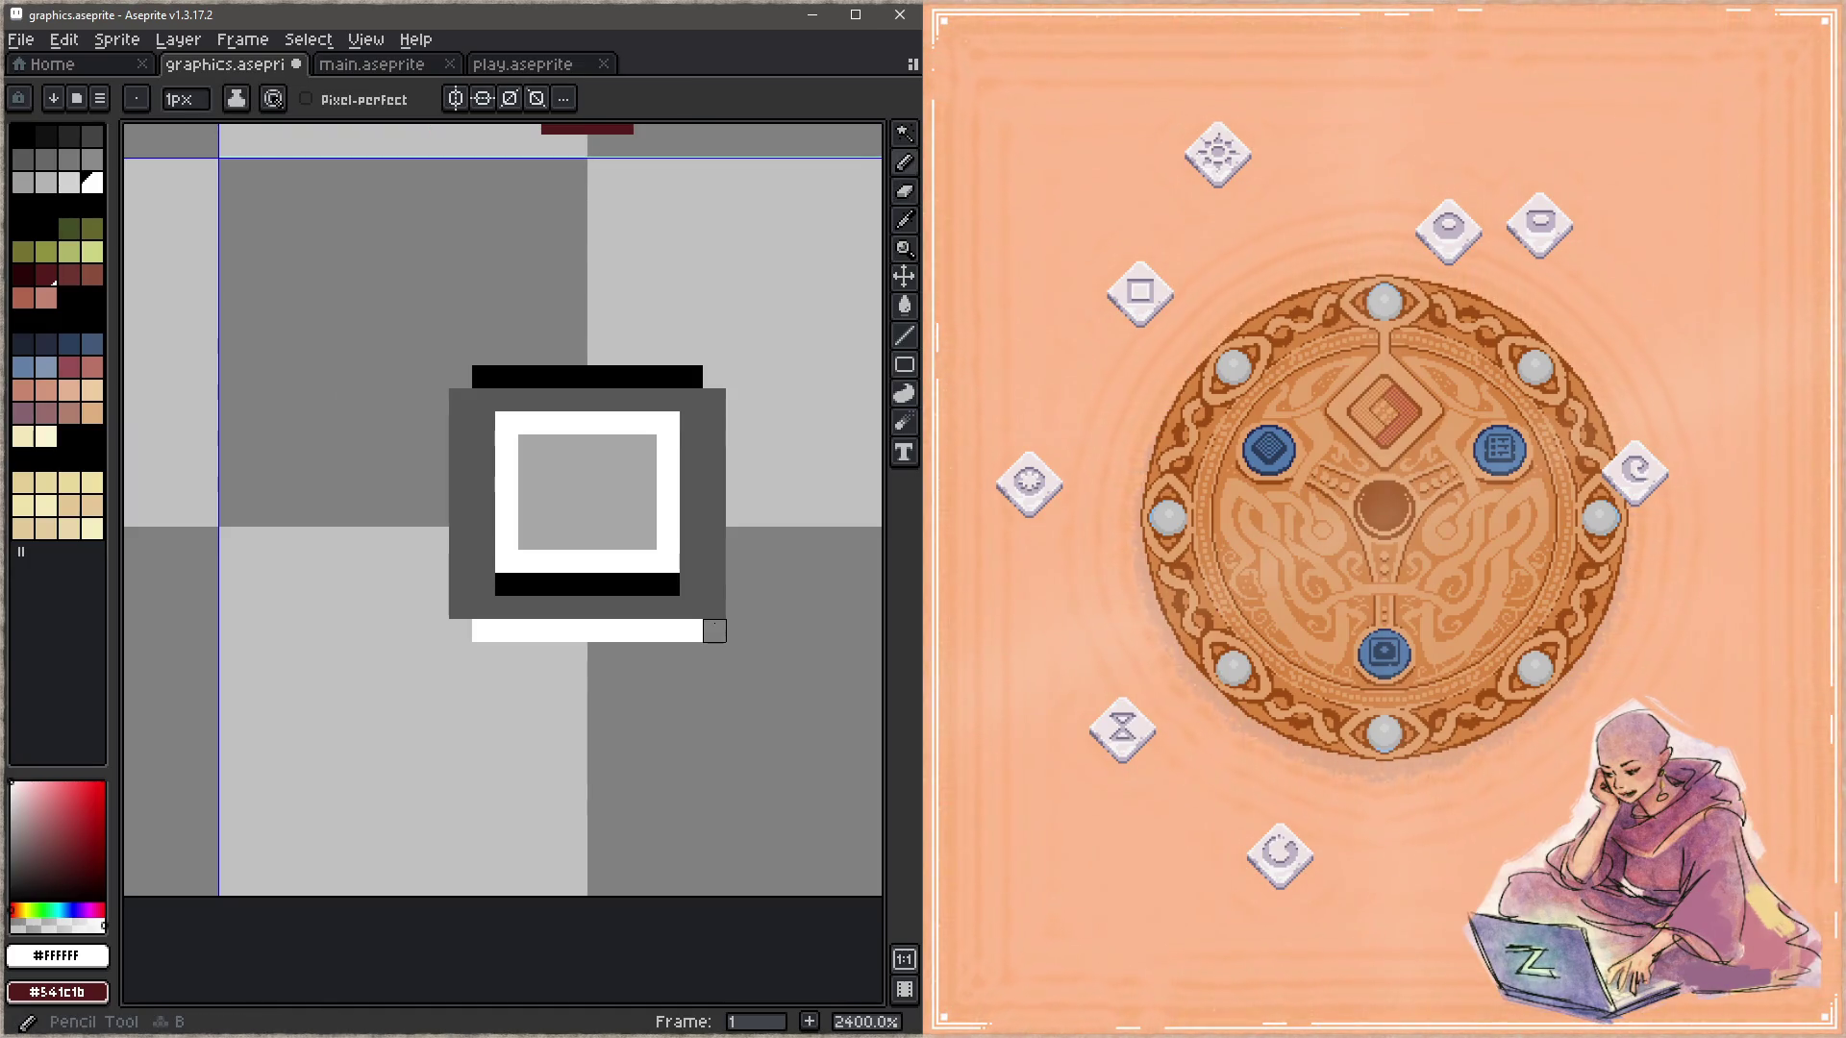
{"action": "key", "text": "ctrl+s"}
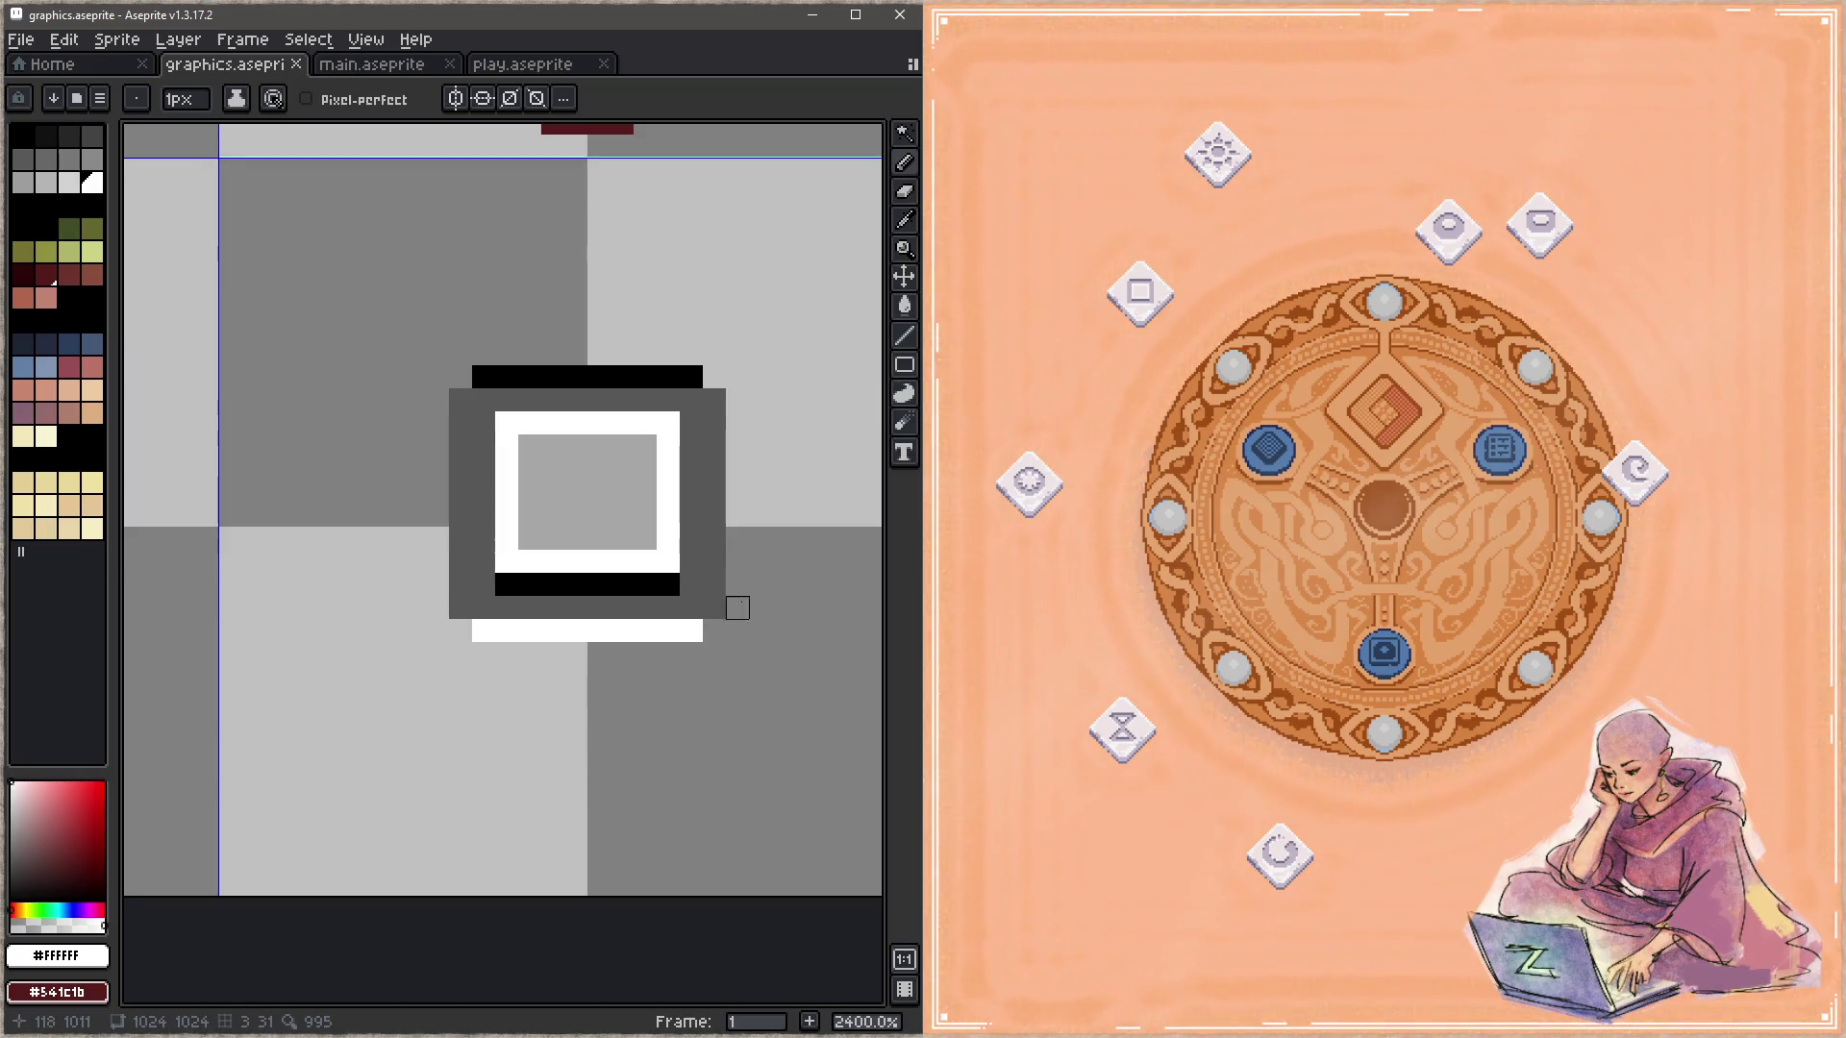
Step: Add white pixels at both lower corners and black pixels at both upper corners, then save
{"action": "left_click", "coordinate": [714, 607]}
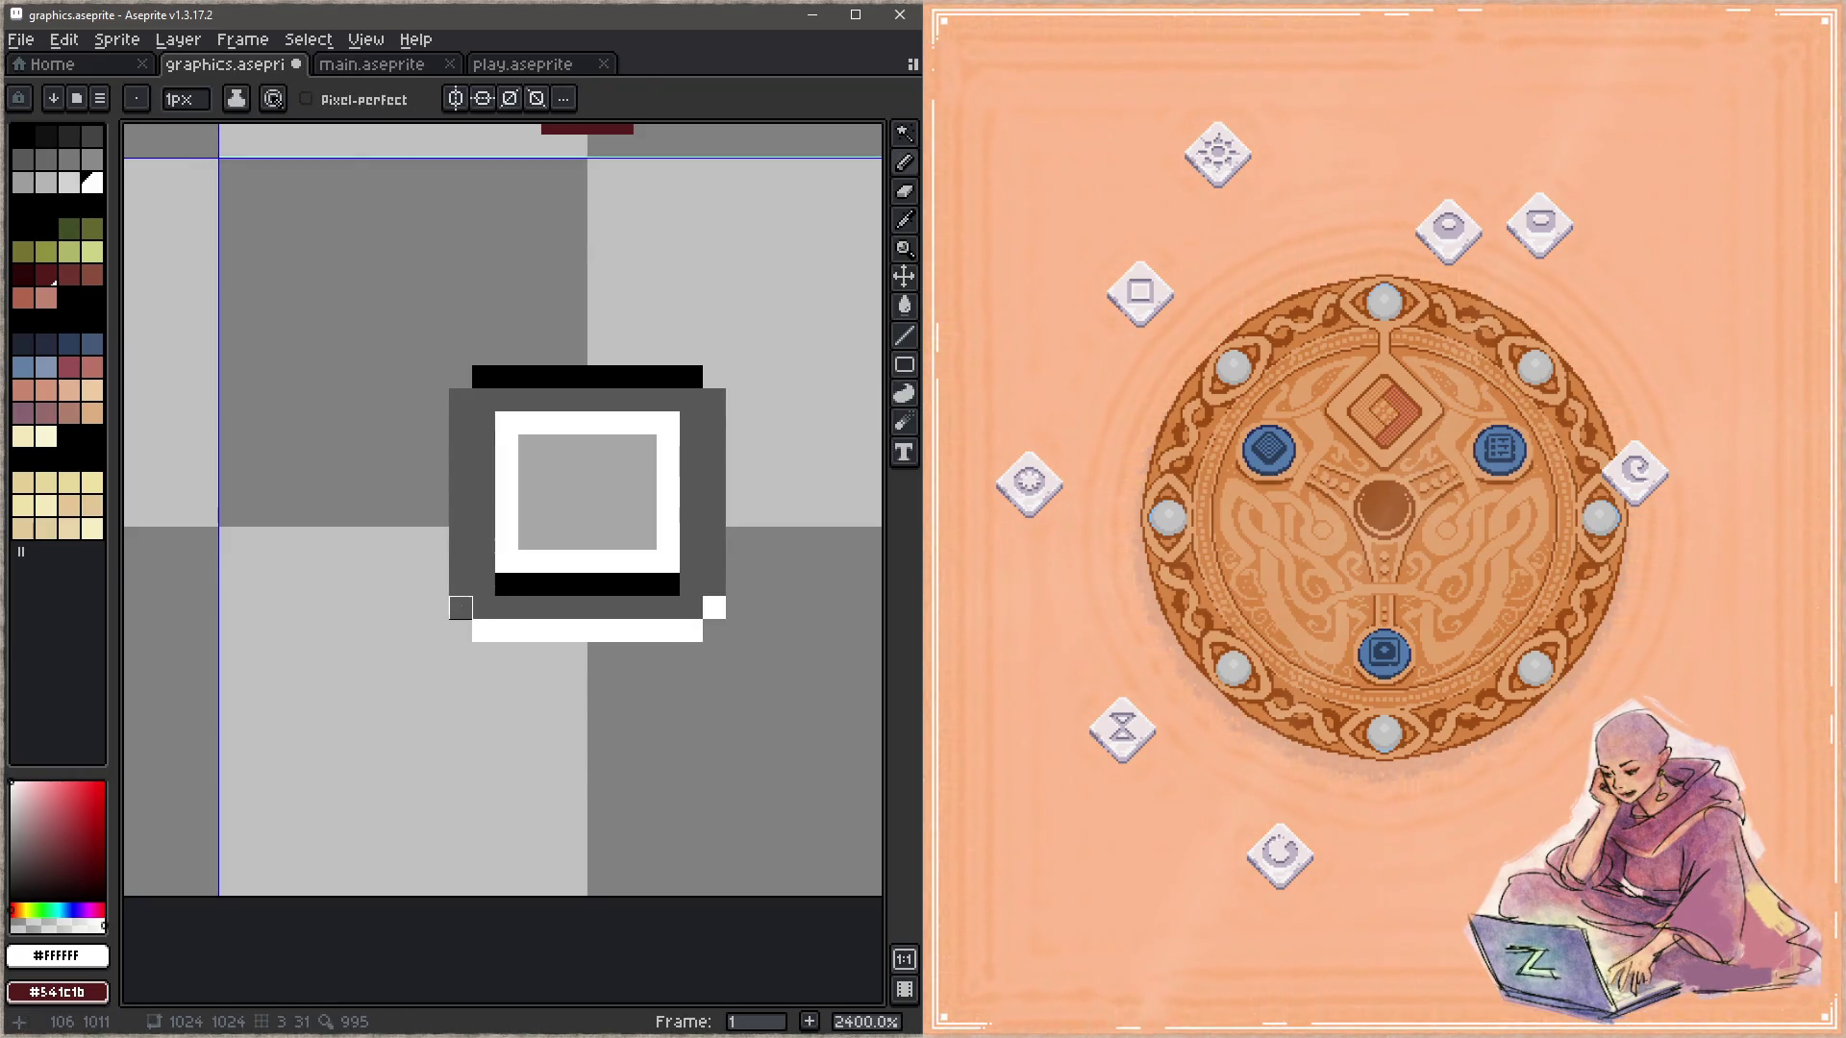
{"action": "left_click", "coordinate": [461, 607]}
{"action": "left_click", "coordinate": [480, 377], "text": "alt"}
{"action": "left_click", "coordinate": [460, 400]}
{"action": "left_click", "coordinate": [714, 400]}
{"action": "key", "text": "ctrl+s"}
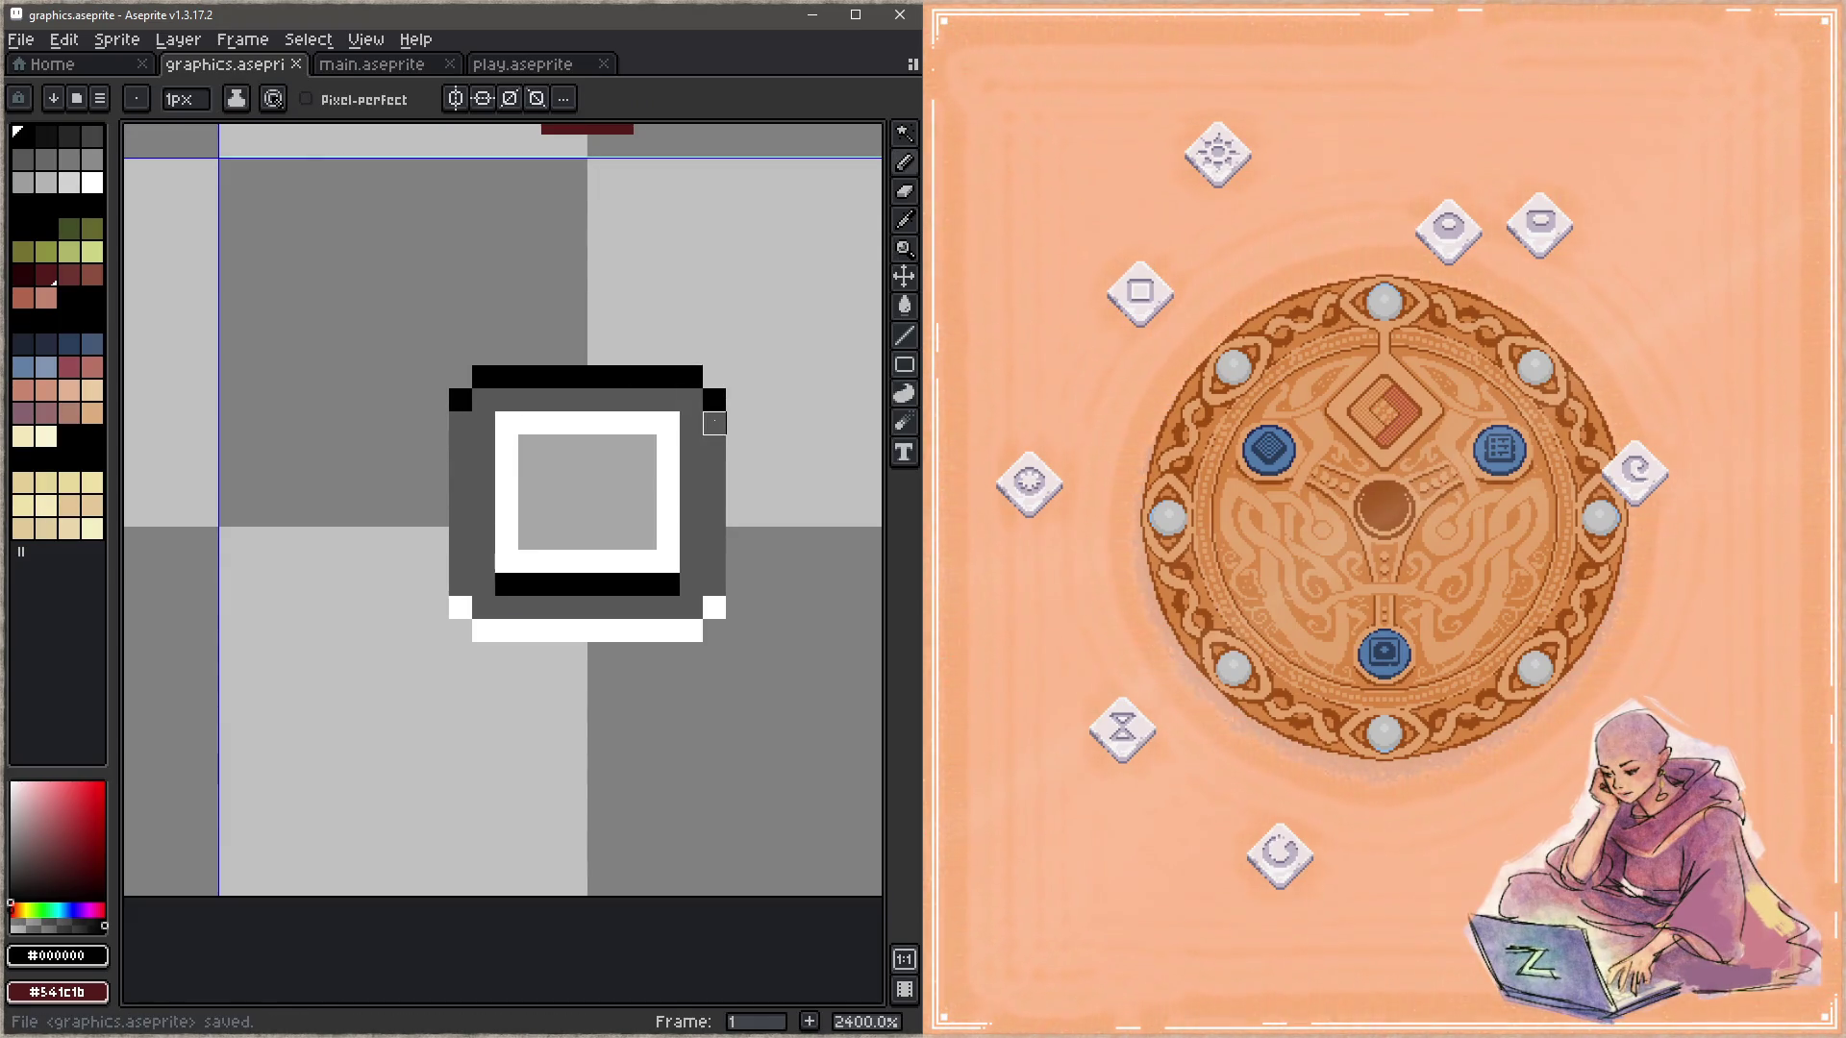
Step: After checking in the game, repaint the inner square's white bottom row light grey and save
{"action": "left_click", "coordinate": [1146, 251]}
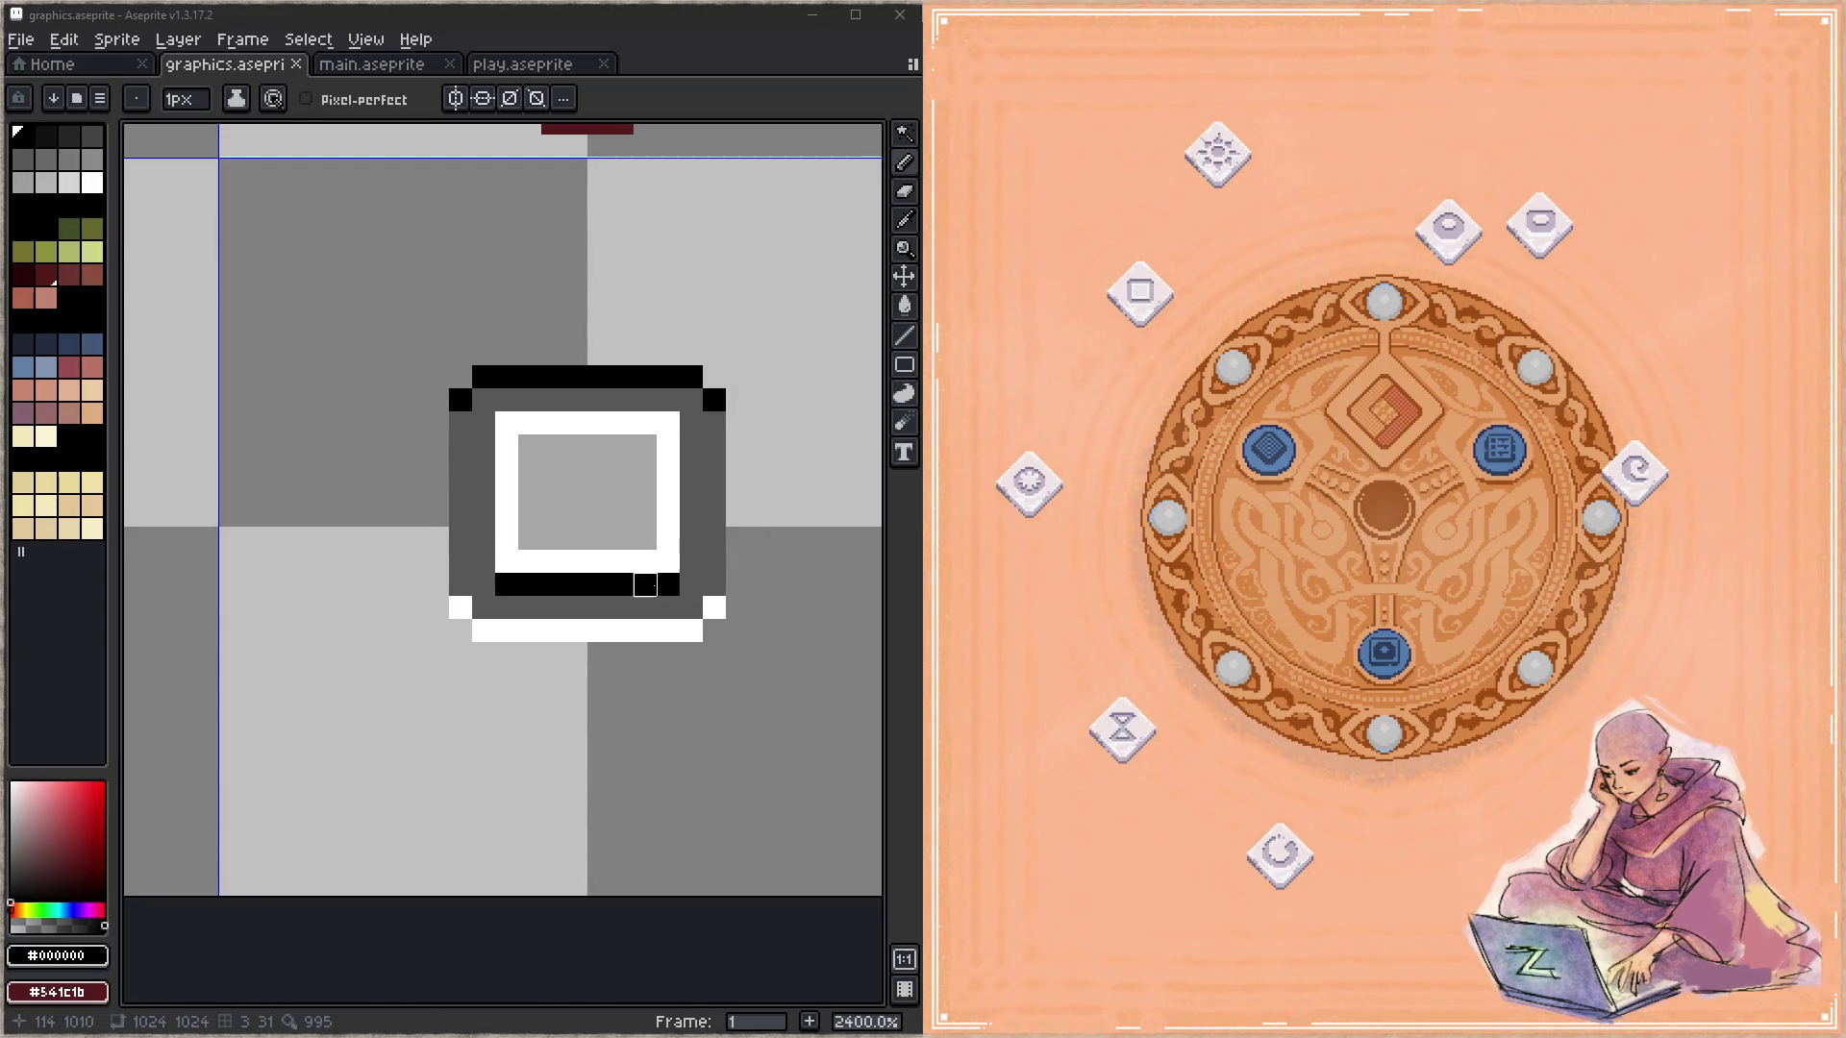
{"action": "left_click", "coordinate": [643, 520], "text": "alt"}
{"action": "mouse_move", "coordinate": [643, 528]}
{"action": "left_mouse_down"}
{"action": "mouse_move", "coordinate": [527, 528]}
{"action": "mouse_move", "coordinate": [689, 528]}
{"action": "left_mouse_up"}
{"action": "left_click", "coordinate": [688, 551], "text": "alt"}
{"action": "key", "text": "ctrl+s"}
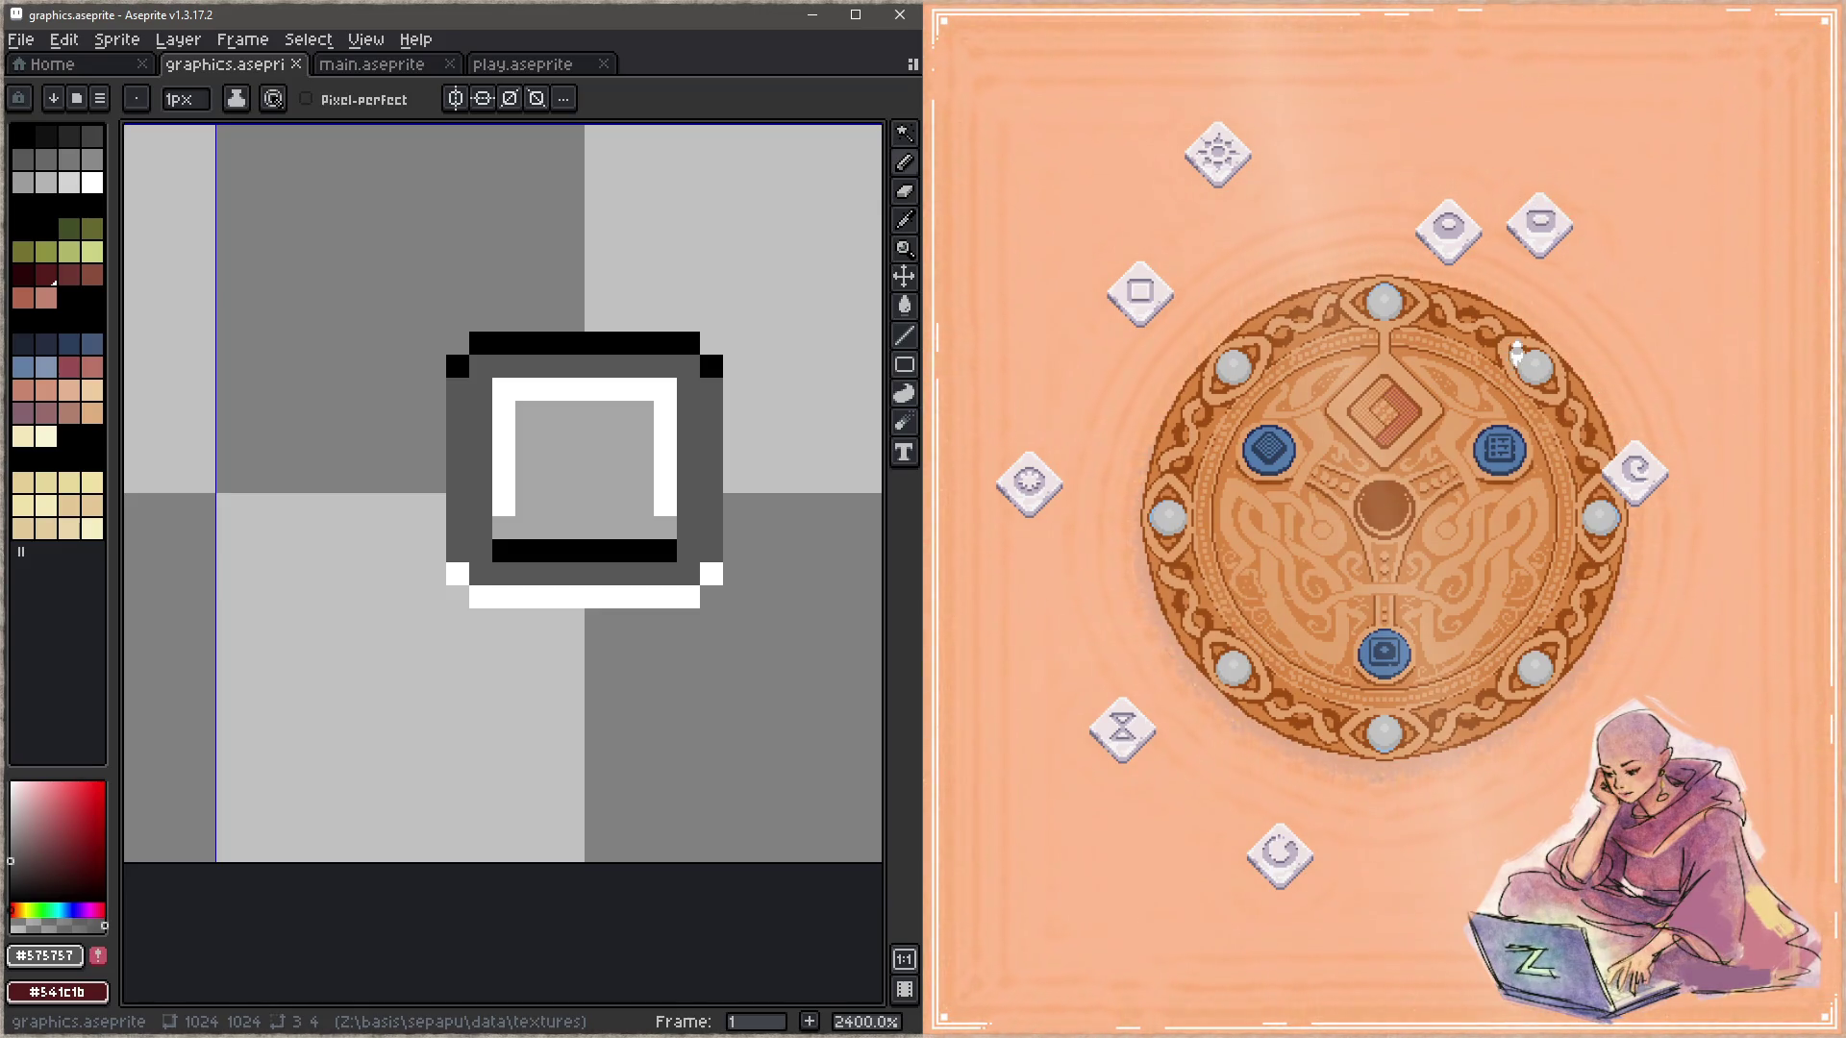
{"action": "scroll", "coordinate": [625, 447], "scroll_direction": "down", "scroll_amount": 3}
Step: Paint the bowl rune's rim pixels grey and save graphics.aseprite
{"action": "scroll", "coordinate": [624, 447], "scroll_direction": "up", "scroll_amount": 3}
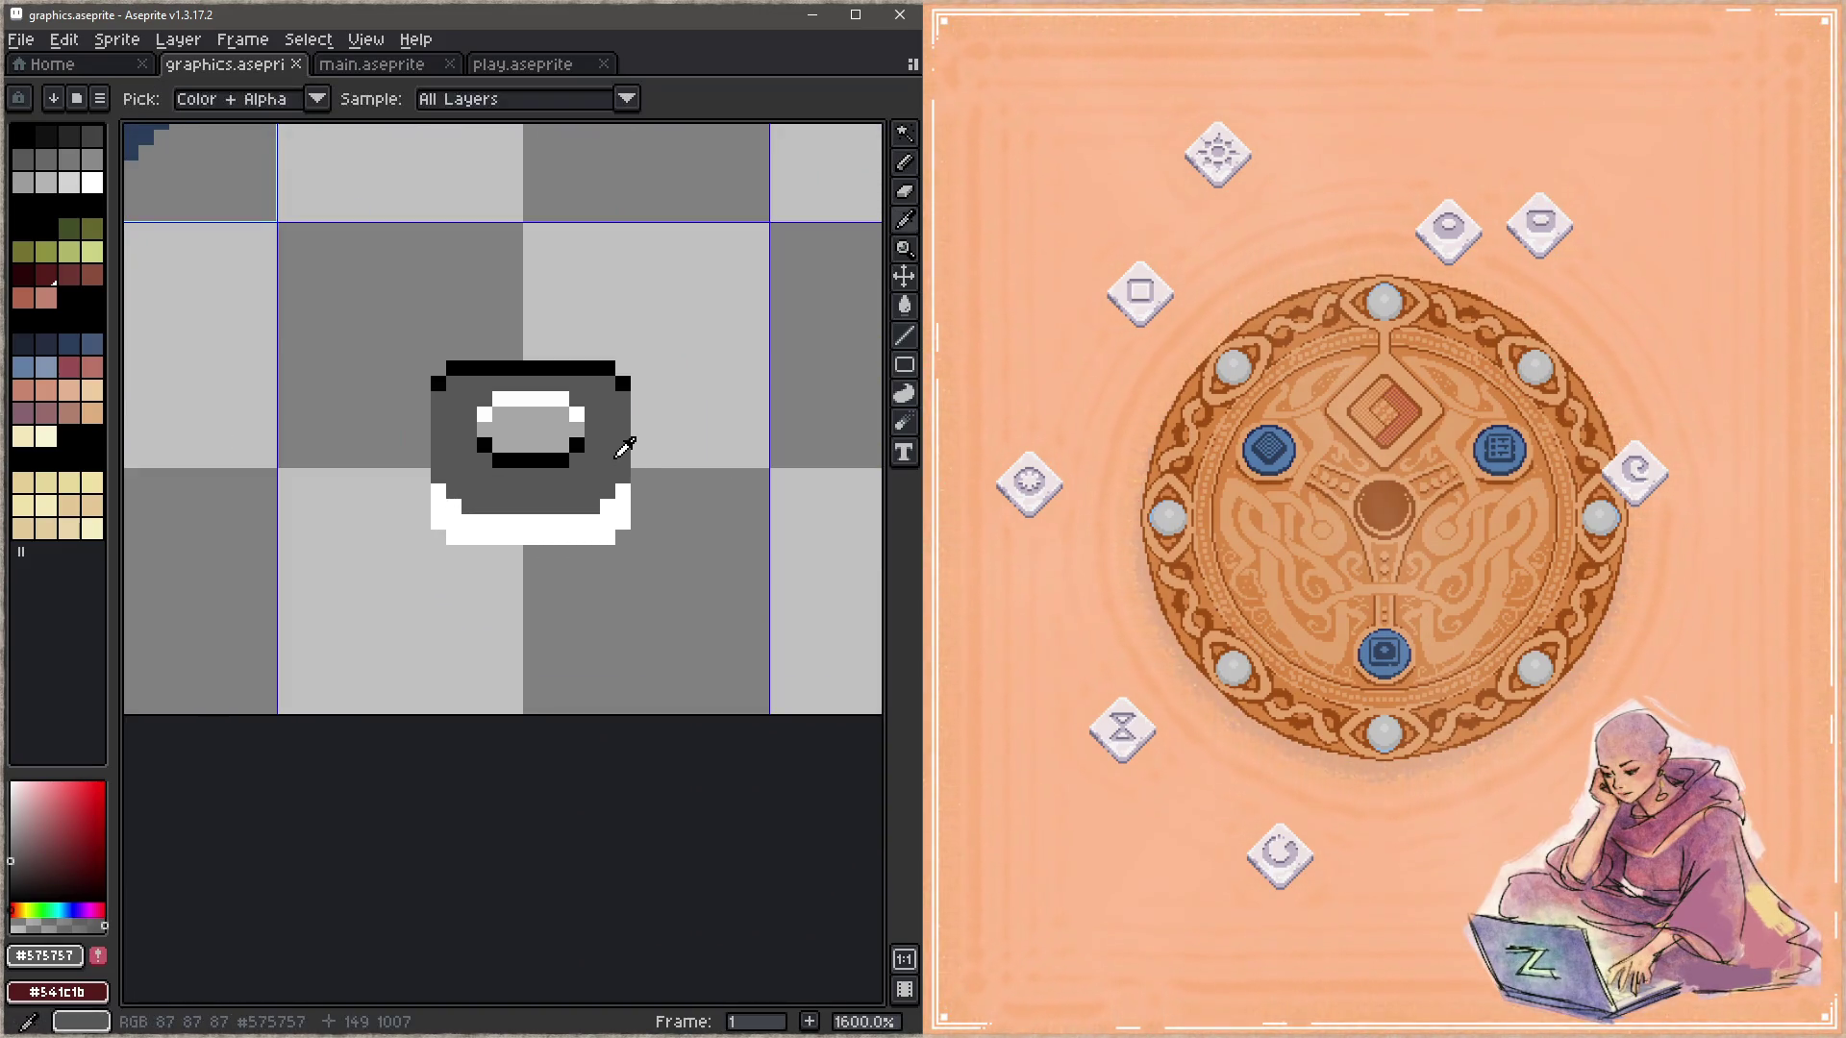
{"action": "left_click_drag", "start_coordinate": [623, 492], "coordinate": [608, 507]}
{"action": "left_click", "coordinate": [454, 507]}
{"action": "left_click", "coordinate": [439, 491]}
{"action": "key", "text": "ctrl+s"}
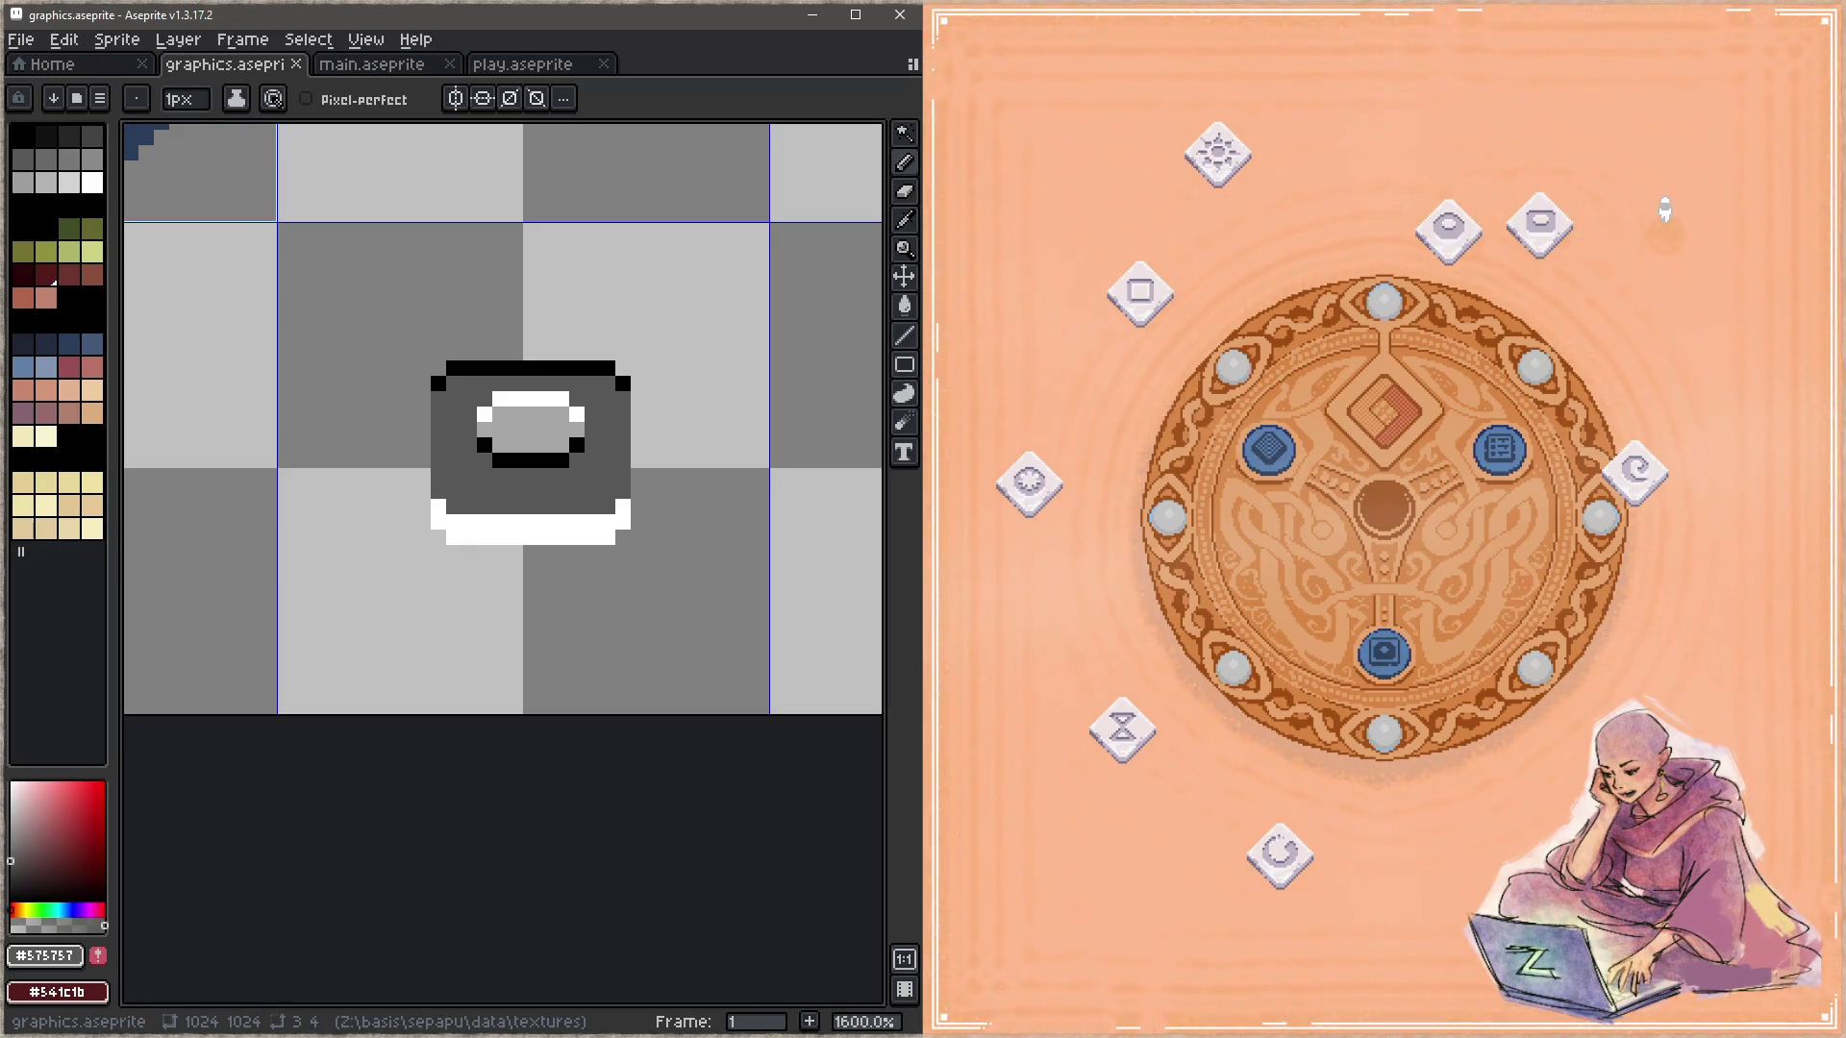
Step: Give the inner shape grey end pixels and a black lower edge with a grey middle, then save
{"action": "scroll", "coordinate": [513, 428], "scroll_direction": "up", "scroll_amount": 2}
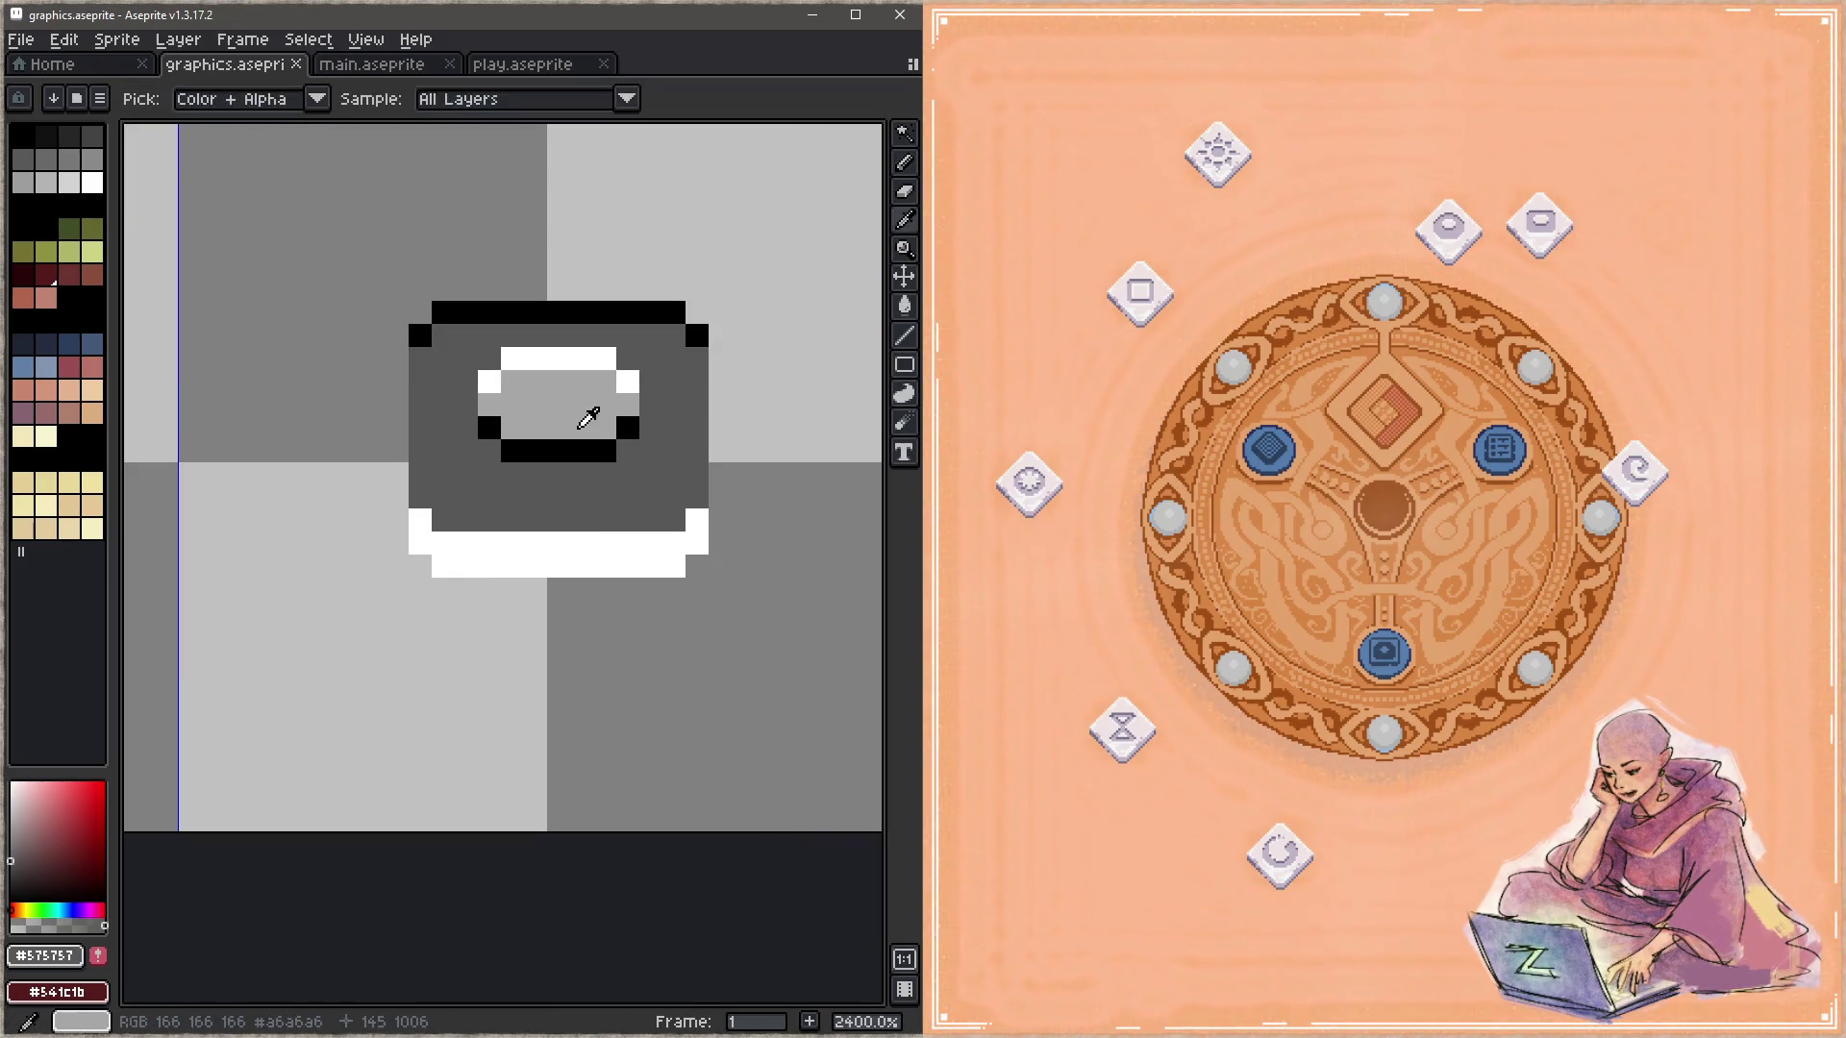
{"action": "left_click", "coordinate": [489, 427]}
{"action": "left_click", "coordinate": [627, 426]}
{"action": "key", "text": "alt"}
{"action": "left_click", "coordinate": [608, 442], "text": "alt"}
{"action": "left_click_drag", "start_coordinate": [628, 451], "coordinate": [490, 451]}
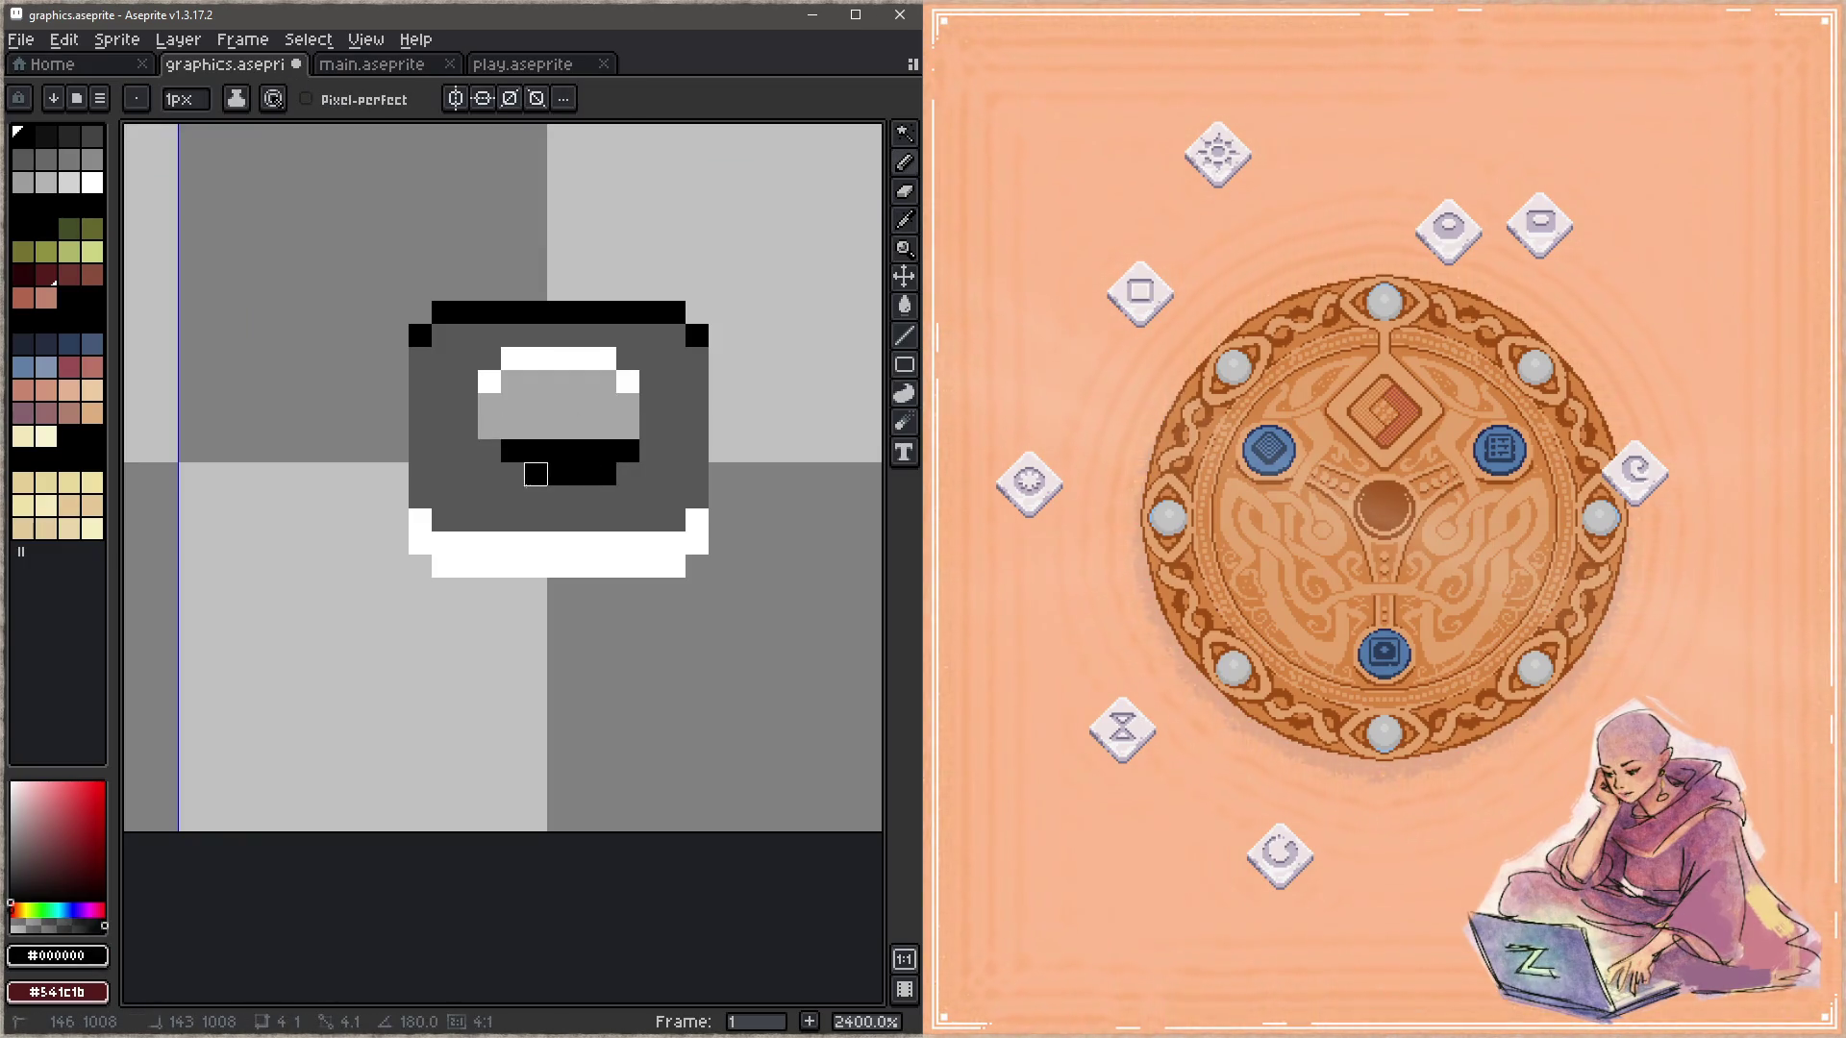
{"action": "left_click", "coordinate": [519, 403], "text": "alt"}
{"action": "left_click_drag", "start_coordinate": [512, 450], "coordinate": [604, 450]}
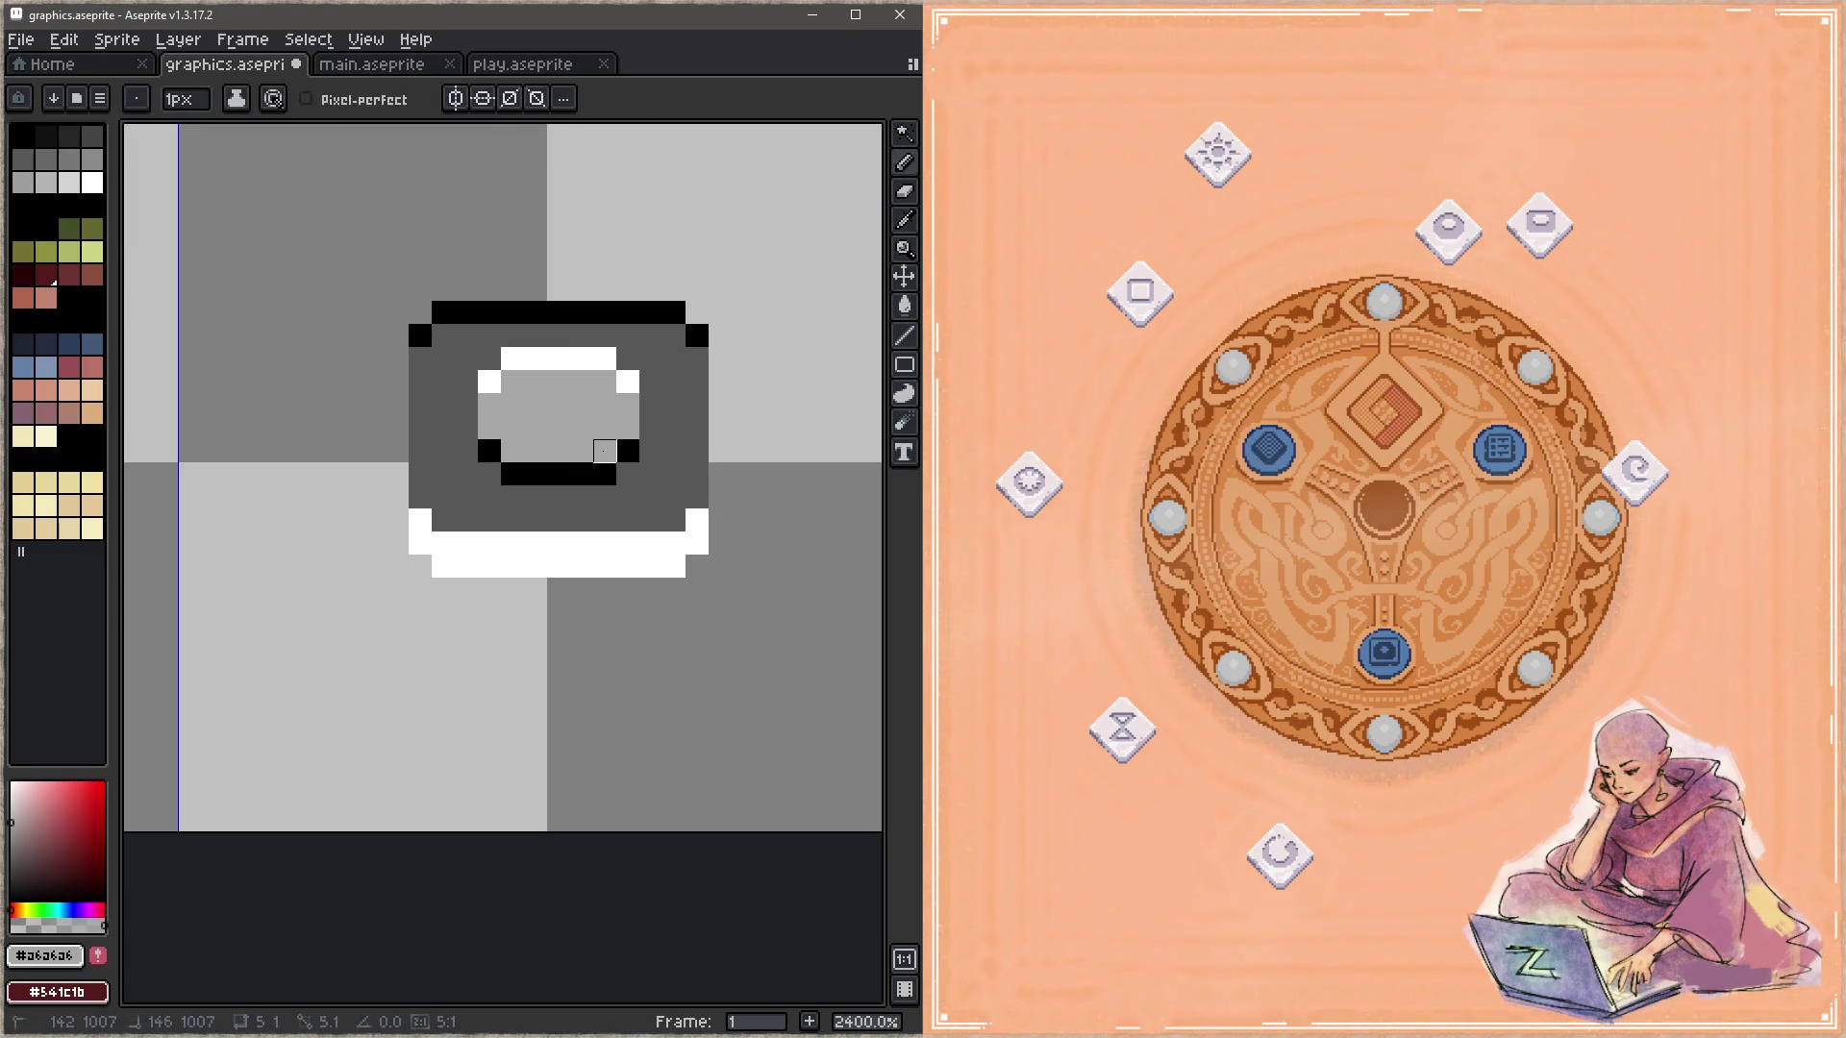
{"action": "key", "text": "ctrl+s"}
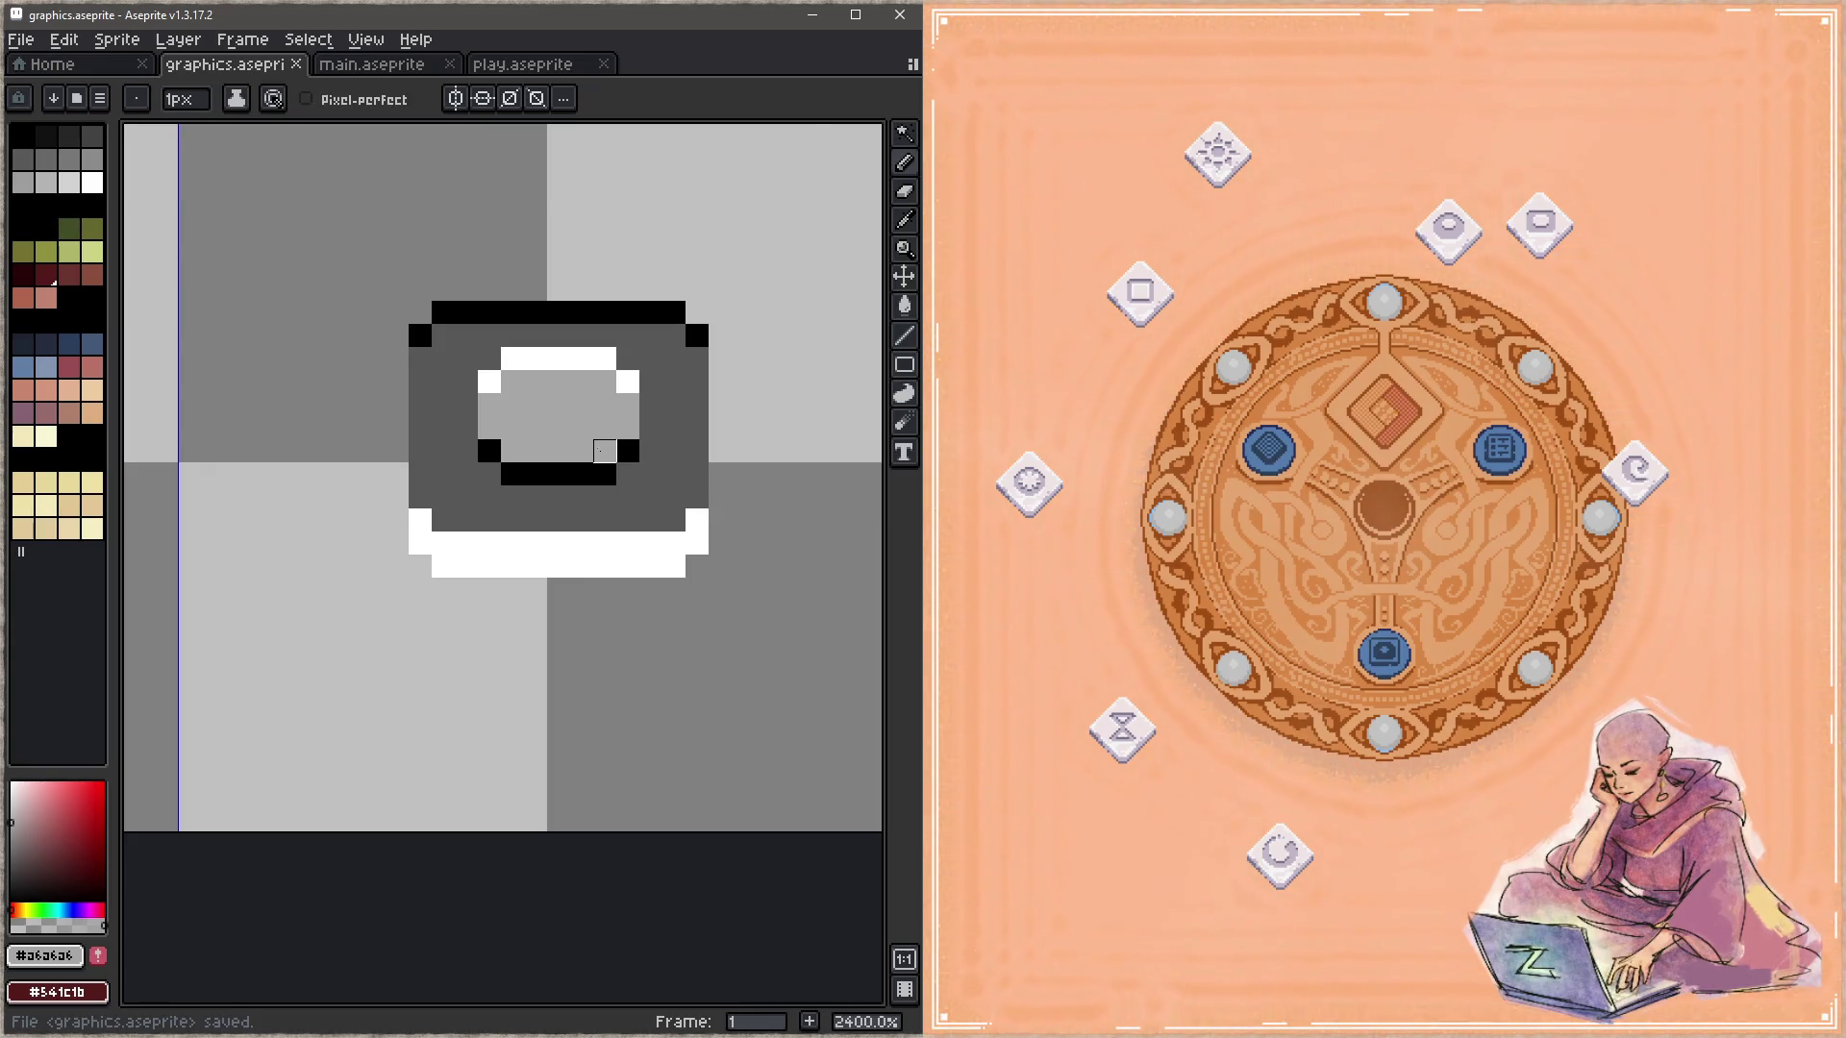
Step: Draw a black curve below the ring's hole, grey out stray black pixels inside, and save
{"action": "scroll", "coordinate": [600, 451], "scroll_direction": "down", "scroll_amount": 4}
{"action": "scroll", "coordinate": [469, 482], "scroll_direction": "up", "scroll_amount": 4}
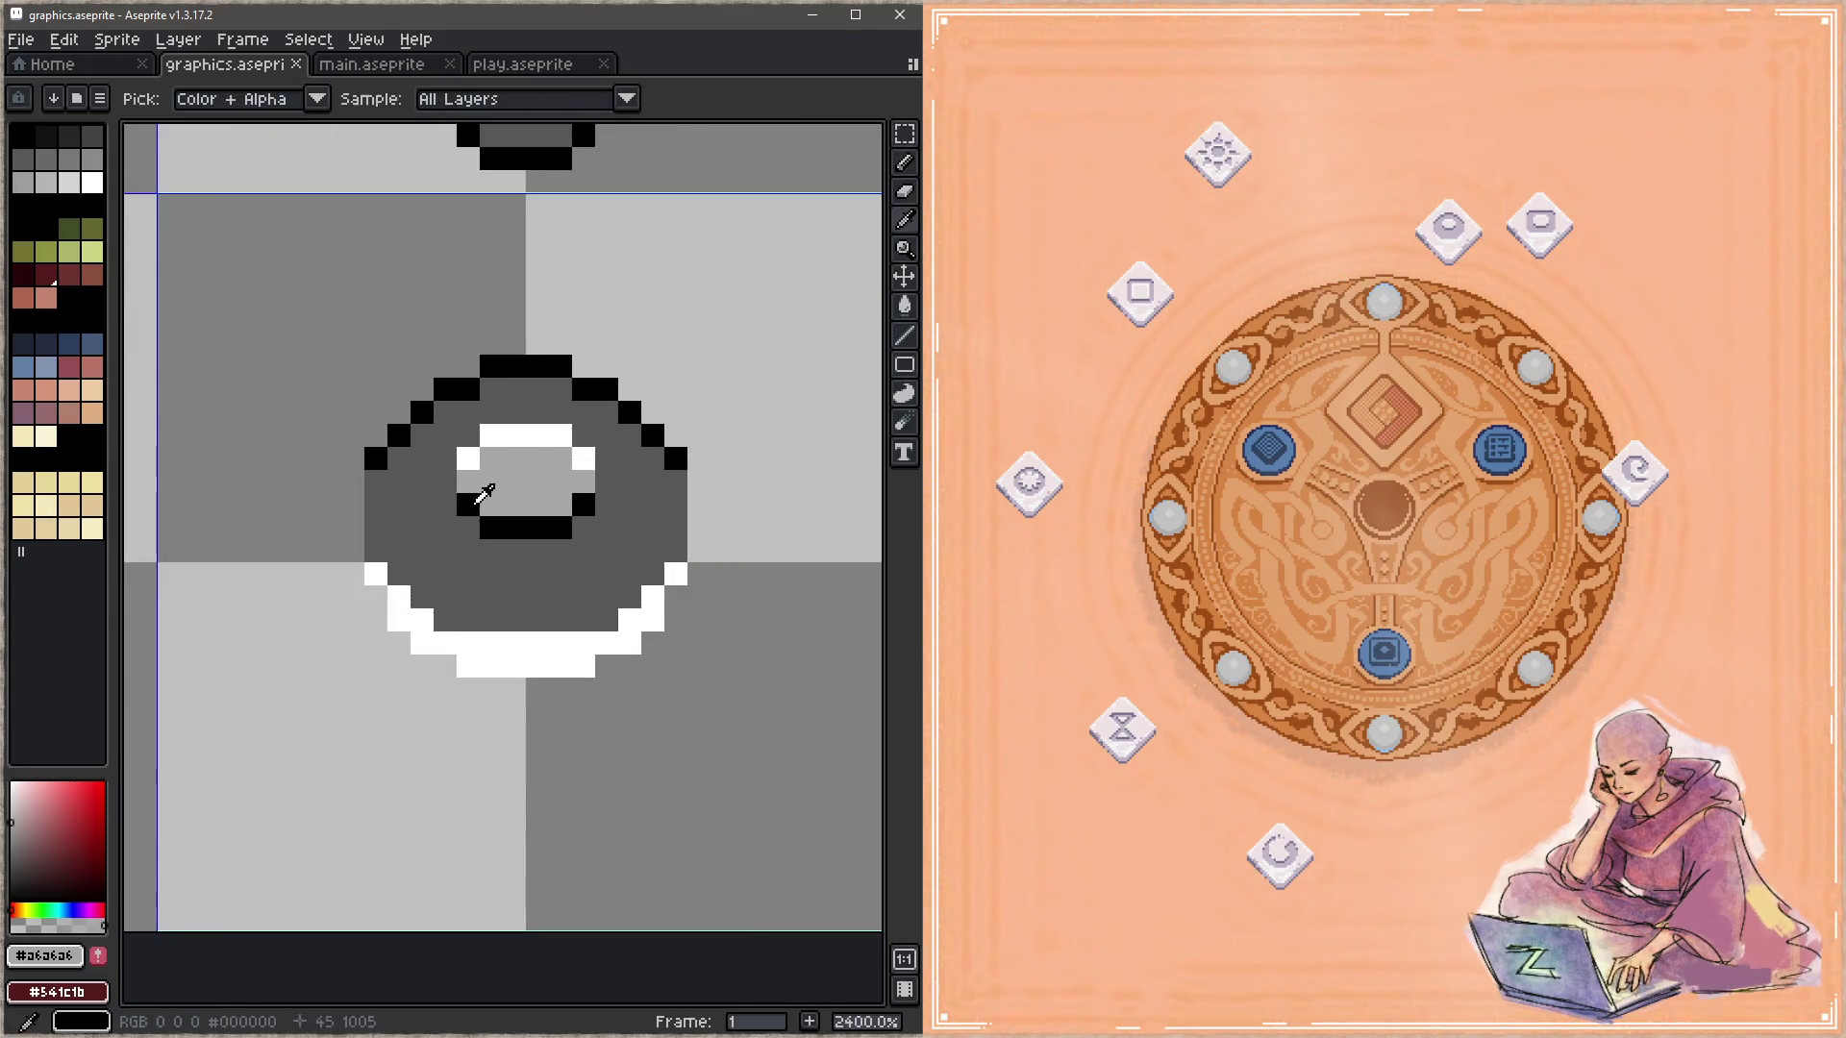
{"action": "left_click", "coordinate": [469, 504], "text": "alt"}
{"action": "mouse_move", "coordinate": [468, 528]}
{"action": "left_mouse_down"}
{"action": "mouse_move", "coordinate": [490, 551]}
{"action": "mouse_move", "coordinate": [562, 551]}
{"action": "mouse_move", "coordinate": [469, 504]}
{"action": "left_mouse_up"}
{"action": "left_click", "coordinate": [584, 527]}
{"action": "left_click", "coordinate": [583, 478], "text": "alt"}
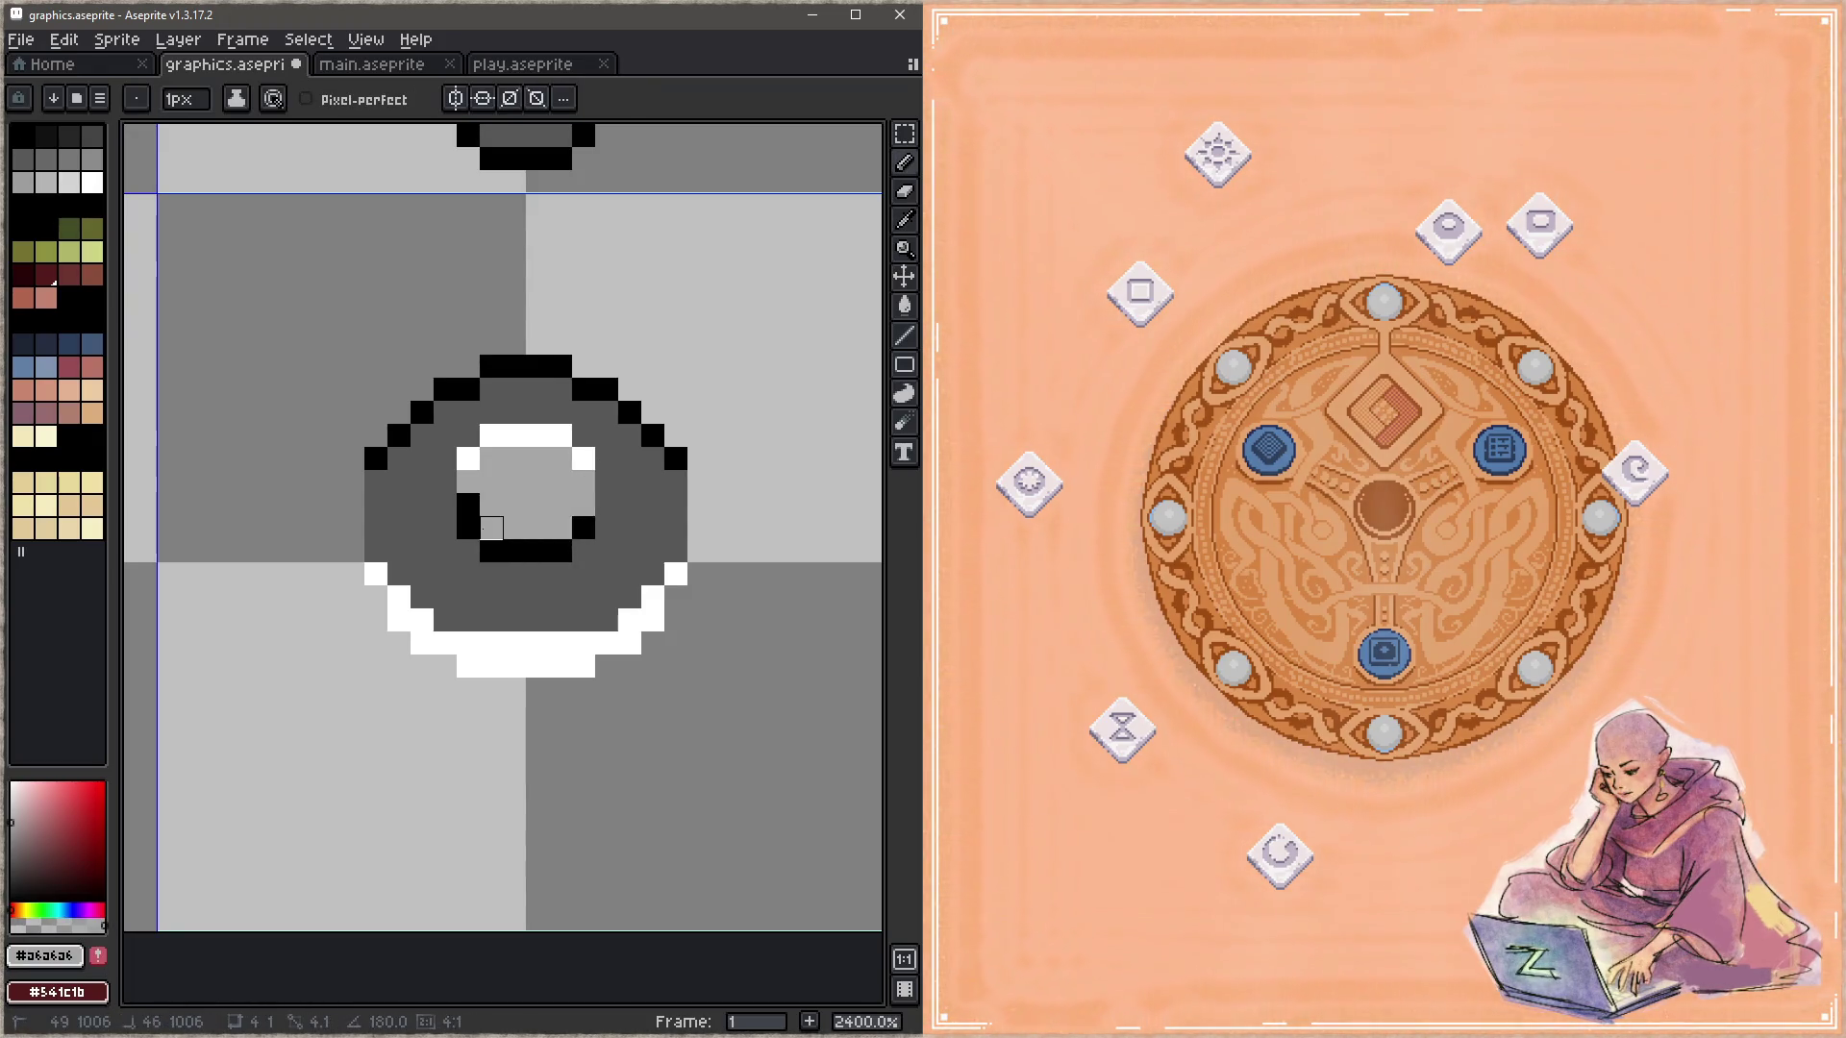
{"action": "key", "text": "ctrl+s"}
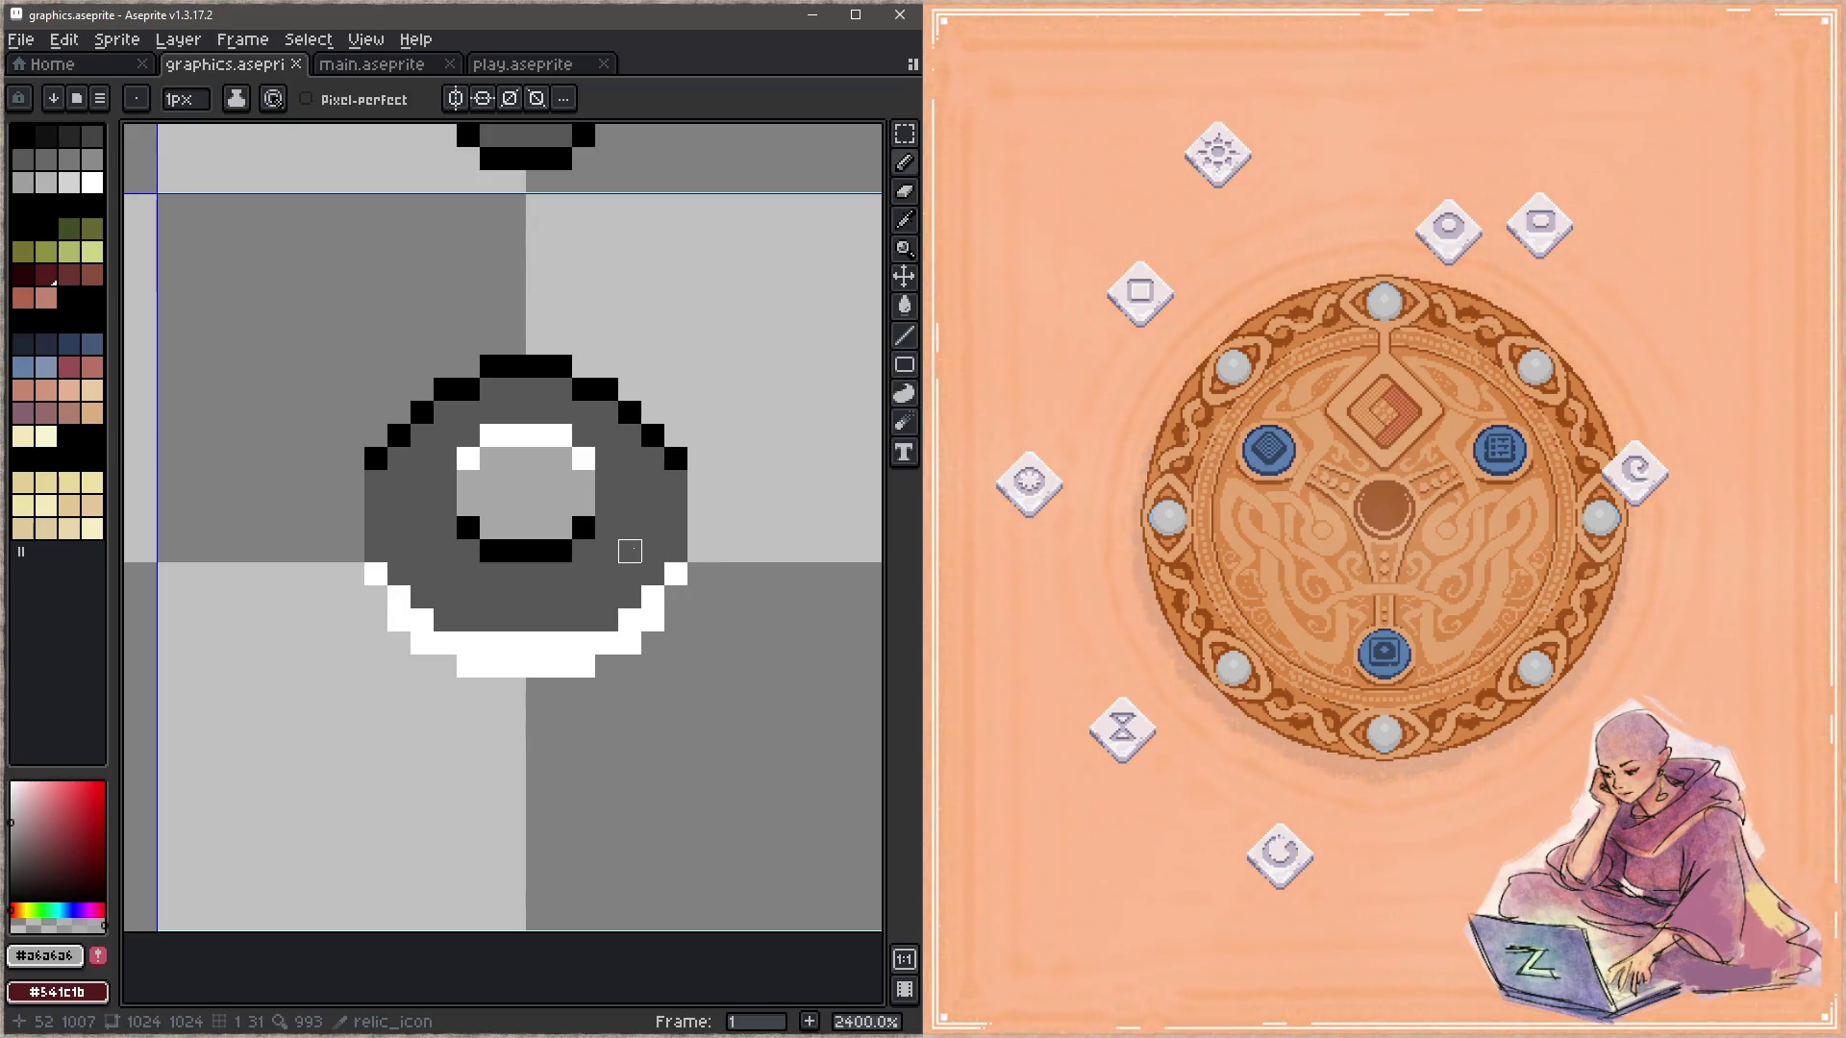
{"action": "scroll", "coordinate": [630, 551], "scroll_direction": "down", "scroll_amount": 6}
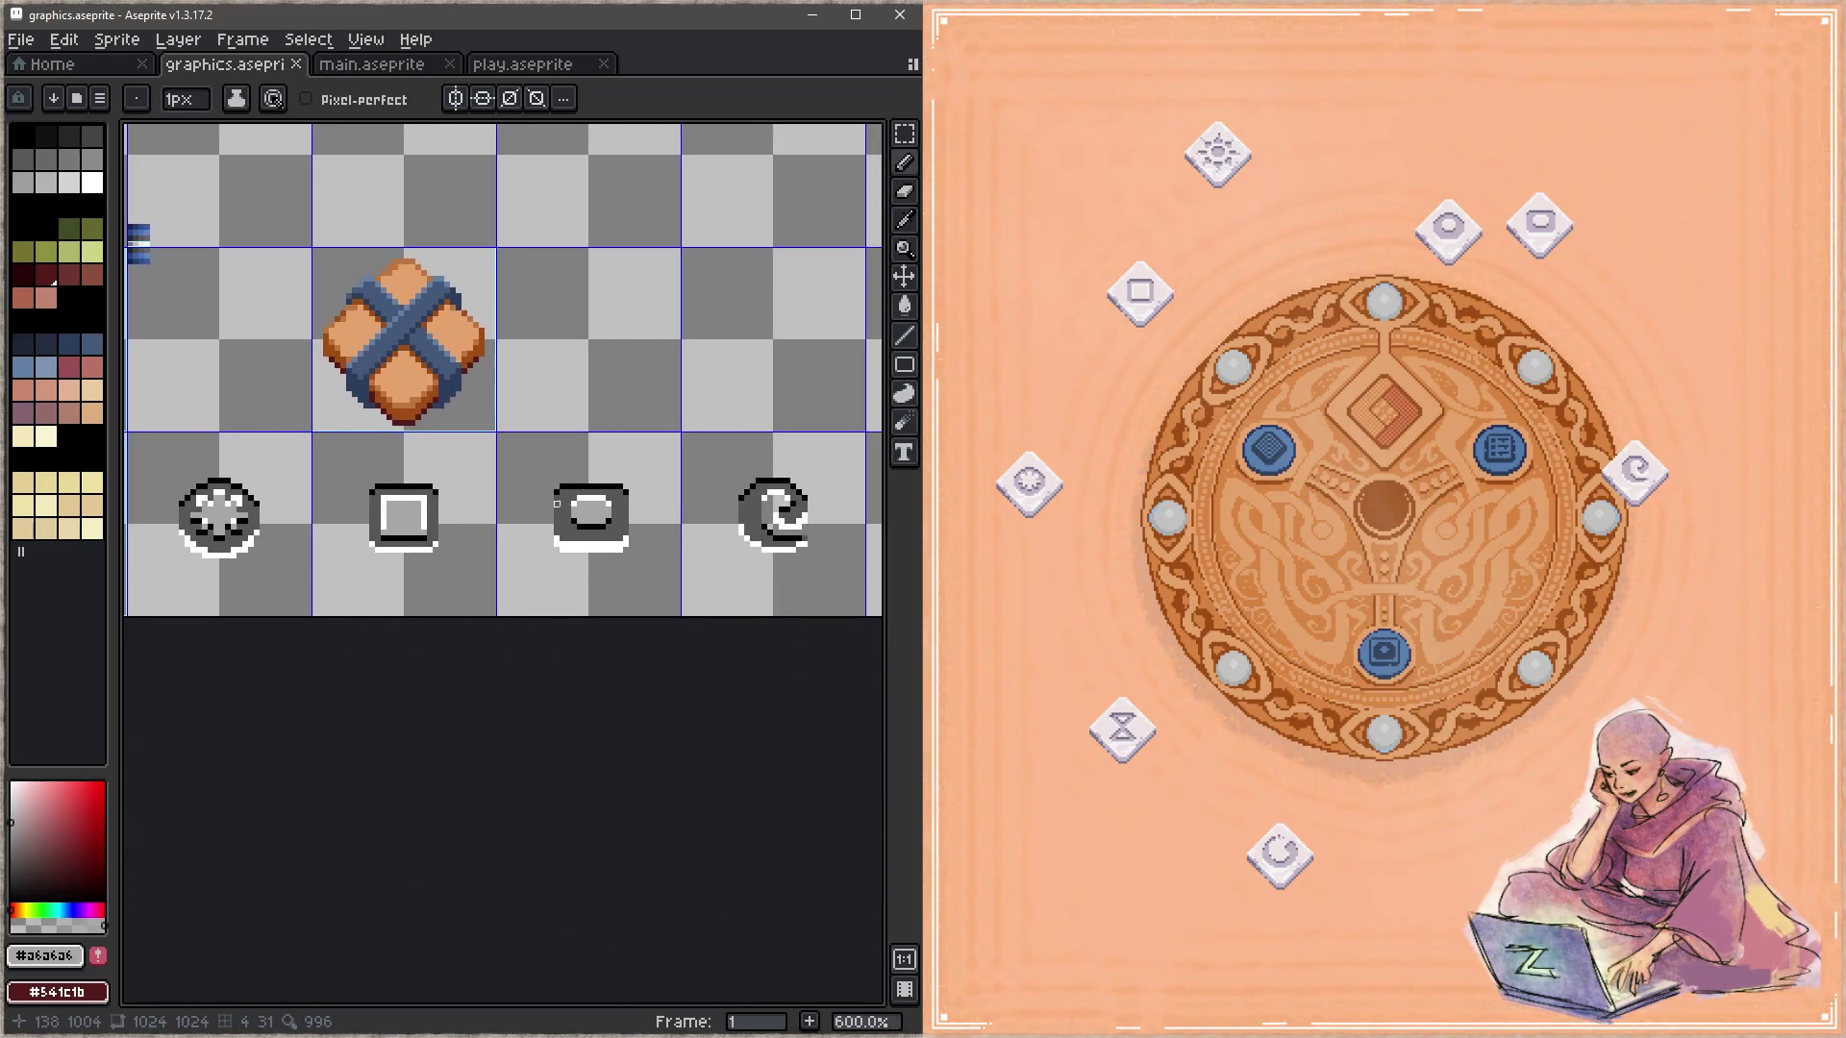
Step: Select the rounded-rectangle icon and trial-nudge it one pixel, then put it back
{"action": "scroll", "coordinate": [557, 504], "scroll_direction": "up", "scroll_amount": 4}
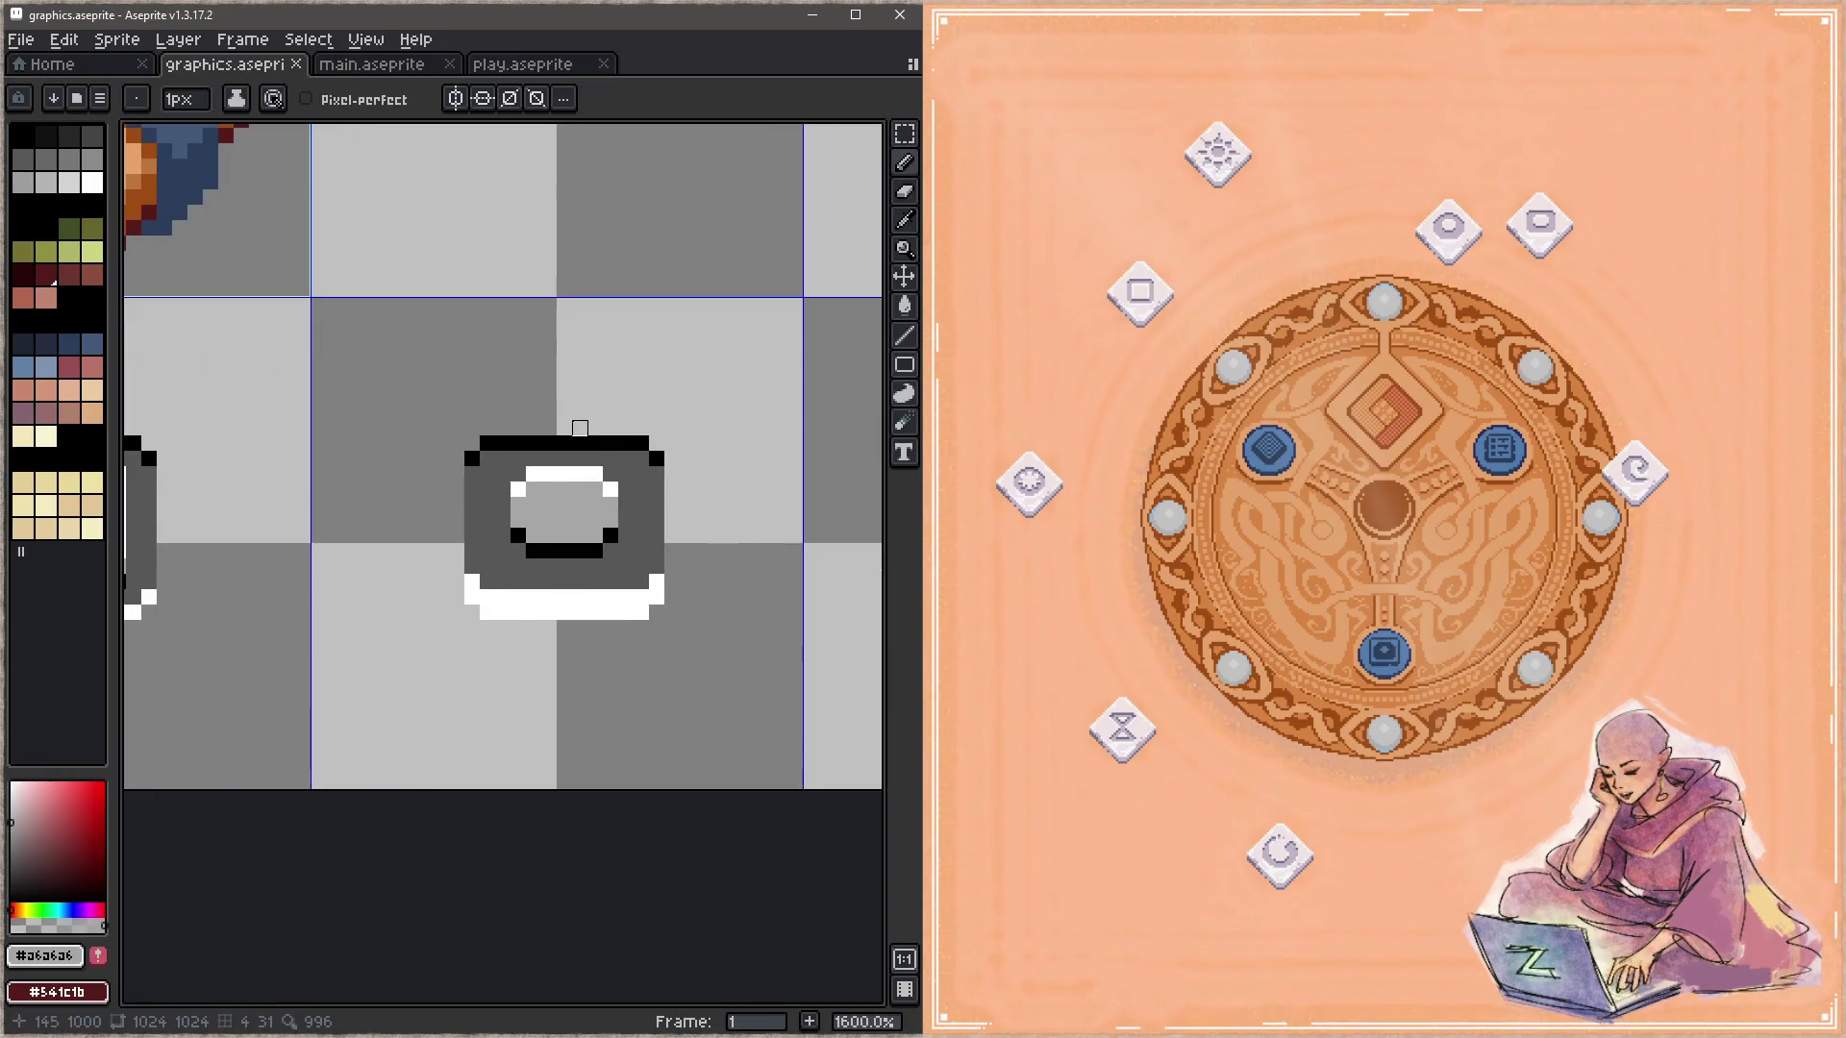
{"action": "key", "text": "m"}
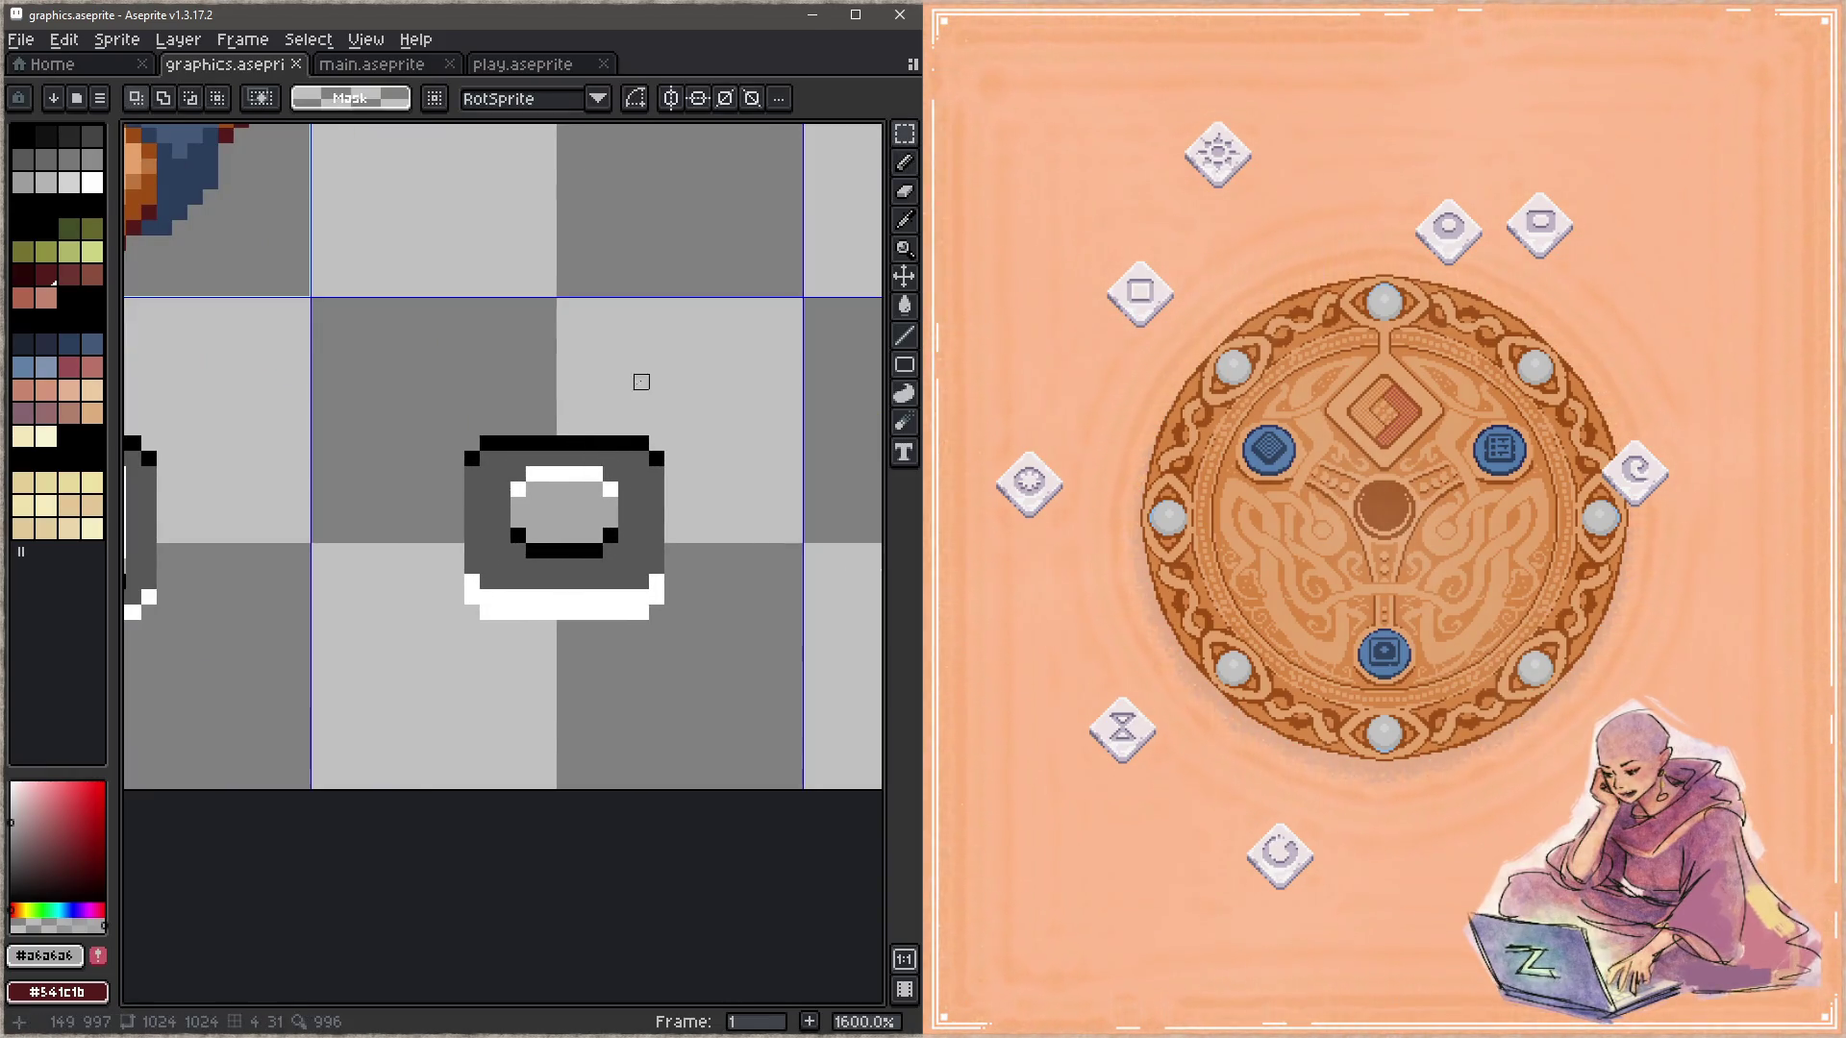
{"action": "scroll", "coordinate": [641, 382], "scroll_direction": "up", "scroll_amount": 2}
{"action": "left_click_drag", "start_coordinate": [716, 396], "coordinate": [250, 911]}
{"action": "mouse_move", "coordinate": [636, 738]}
{"action": "left_mouse_down"}
{"action": "mouse_move", "coordinate": [614, 737]}
{"action": "mouse_move", "coordinate": [638, 741]}
{"action": "left_mouse_up"}
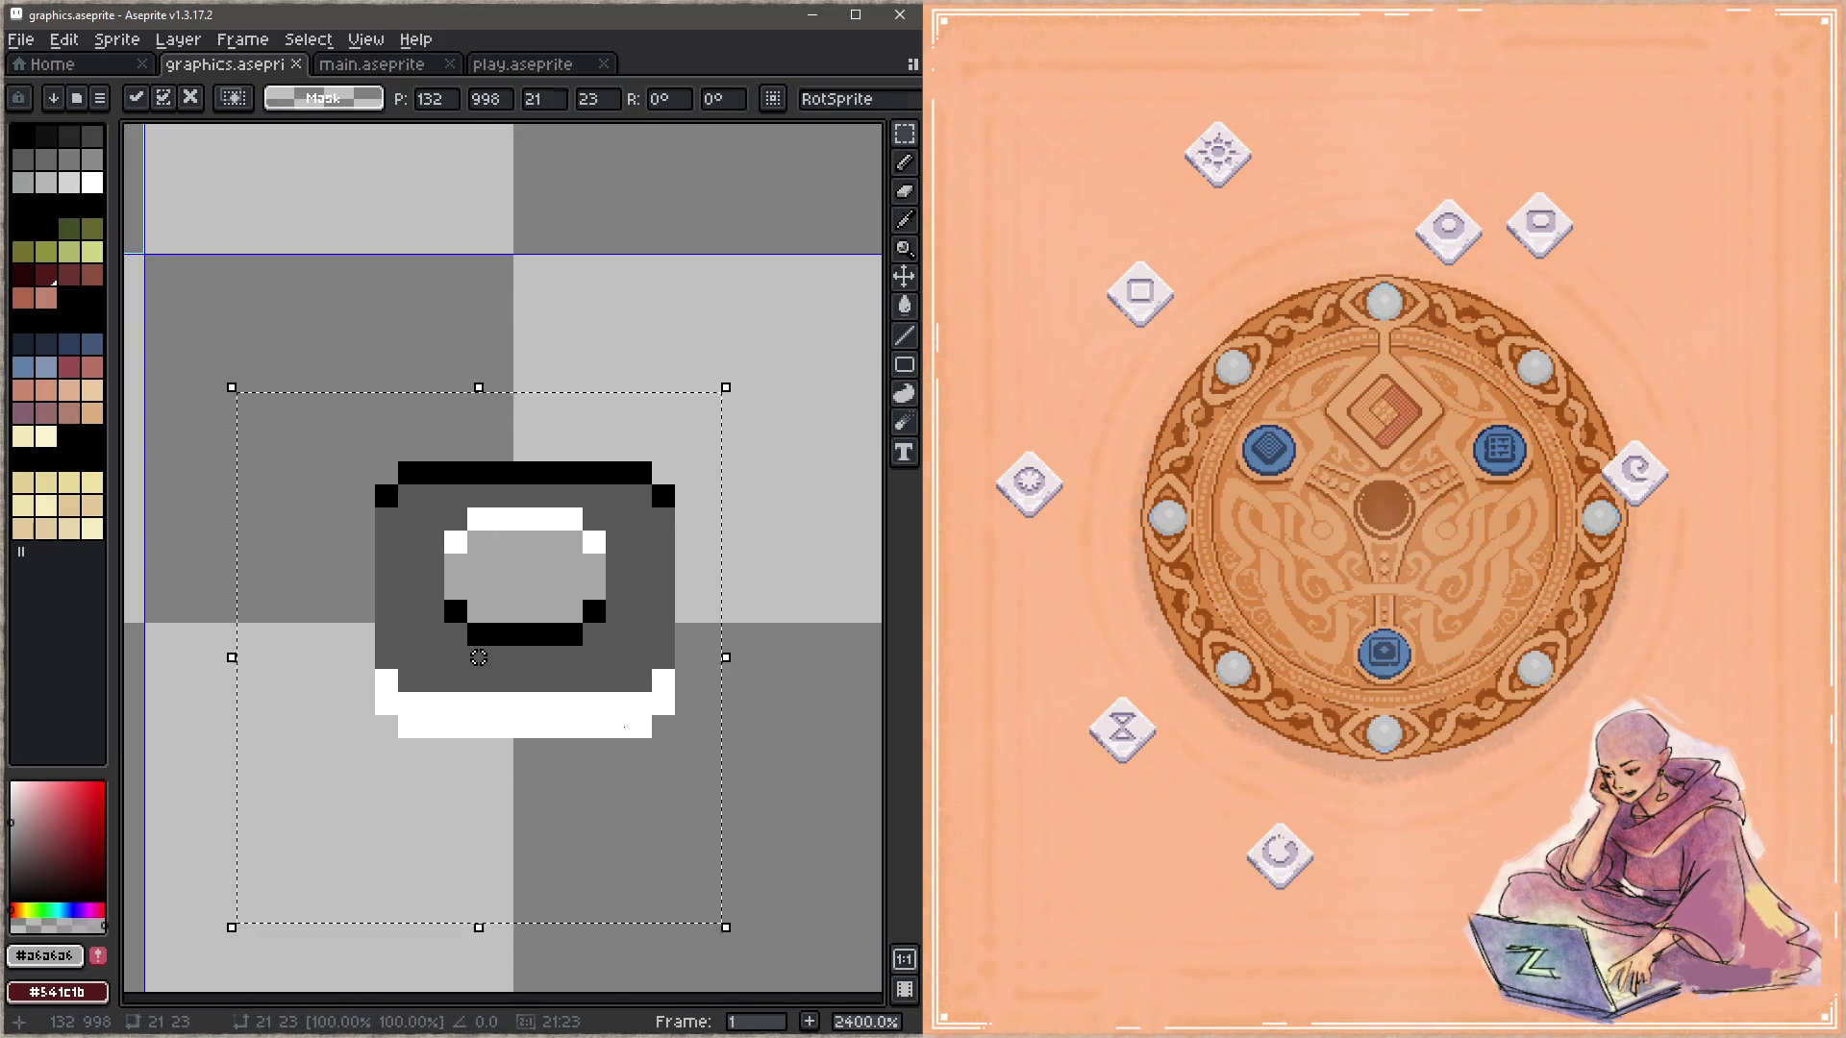
{"action": "key", "text": "ctrl+d"}
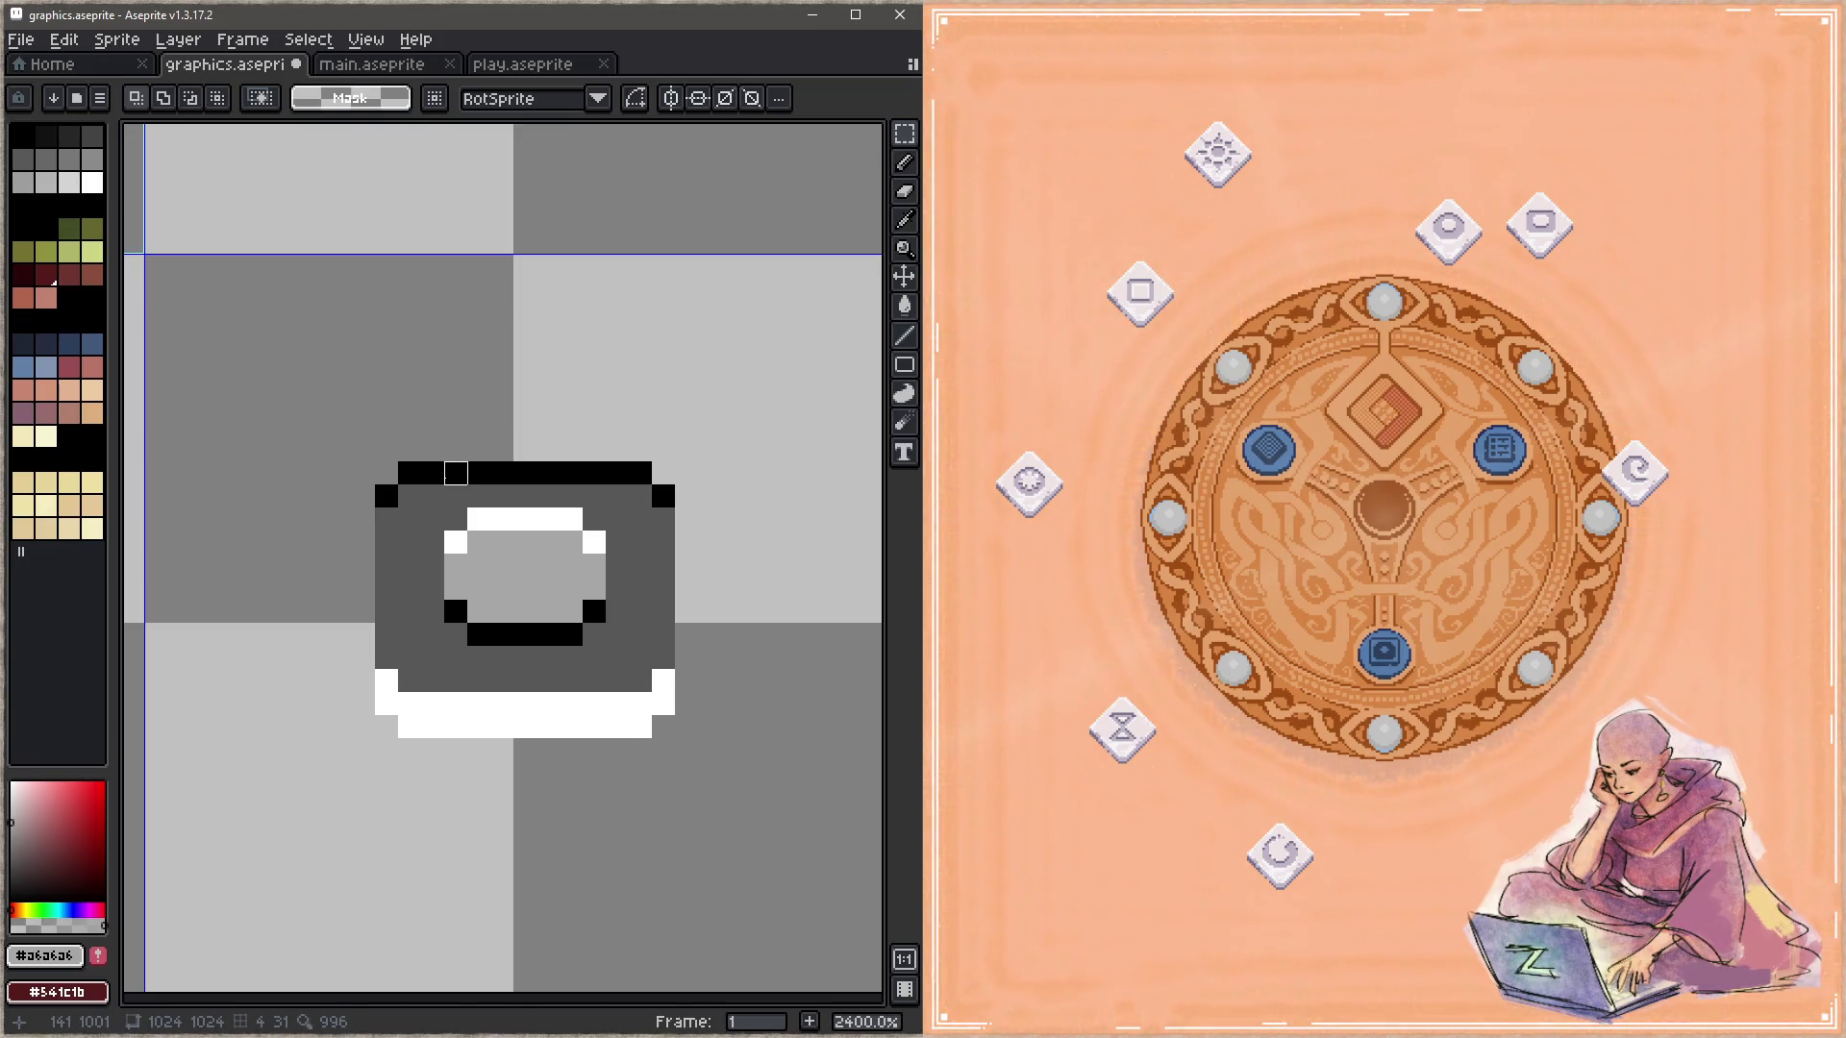
Step: Undo a stray grey stroke and test shifting the icon's right half one pixel left and back
{"action": "key", "text": "b"}
{"action": "left_click_drag", "start_coordinate": [707, 424], "coordinate": [618, 842]}
{"action": "key", "text": "ctrl+z"}
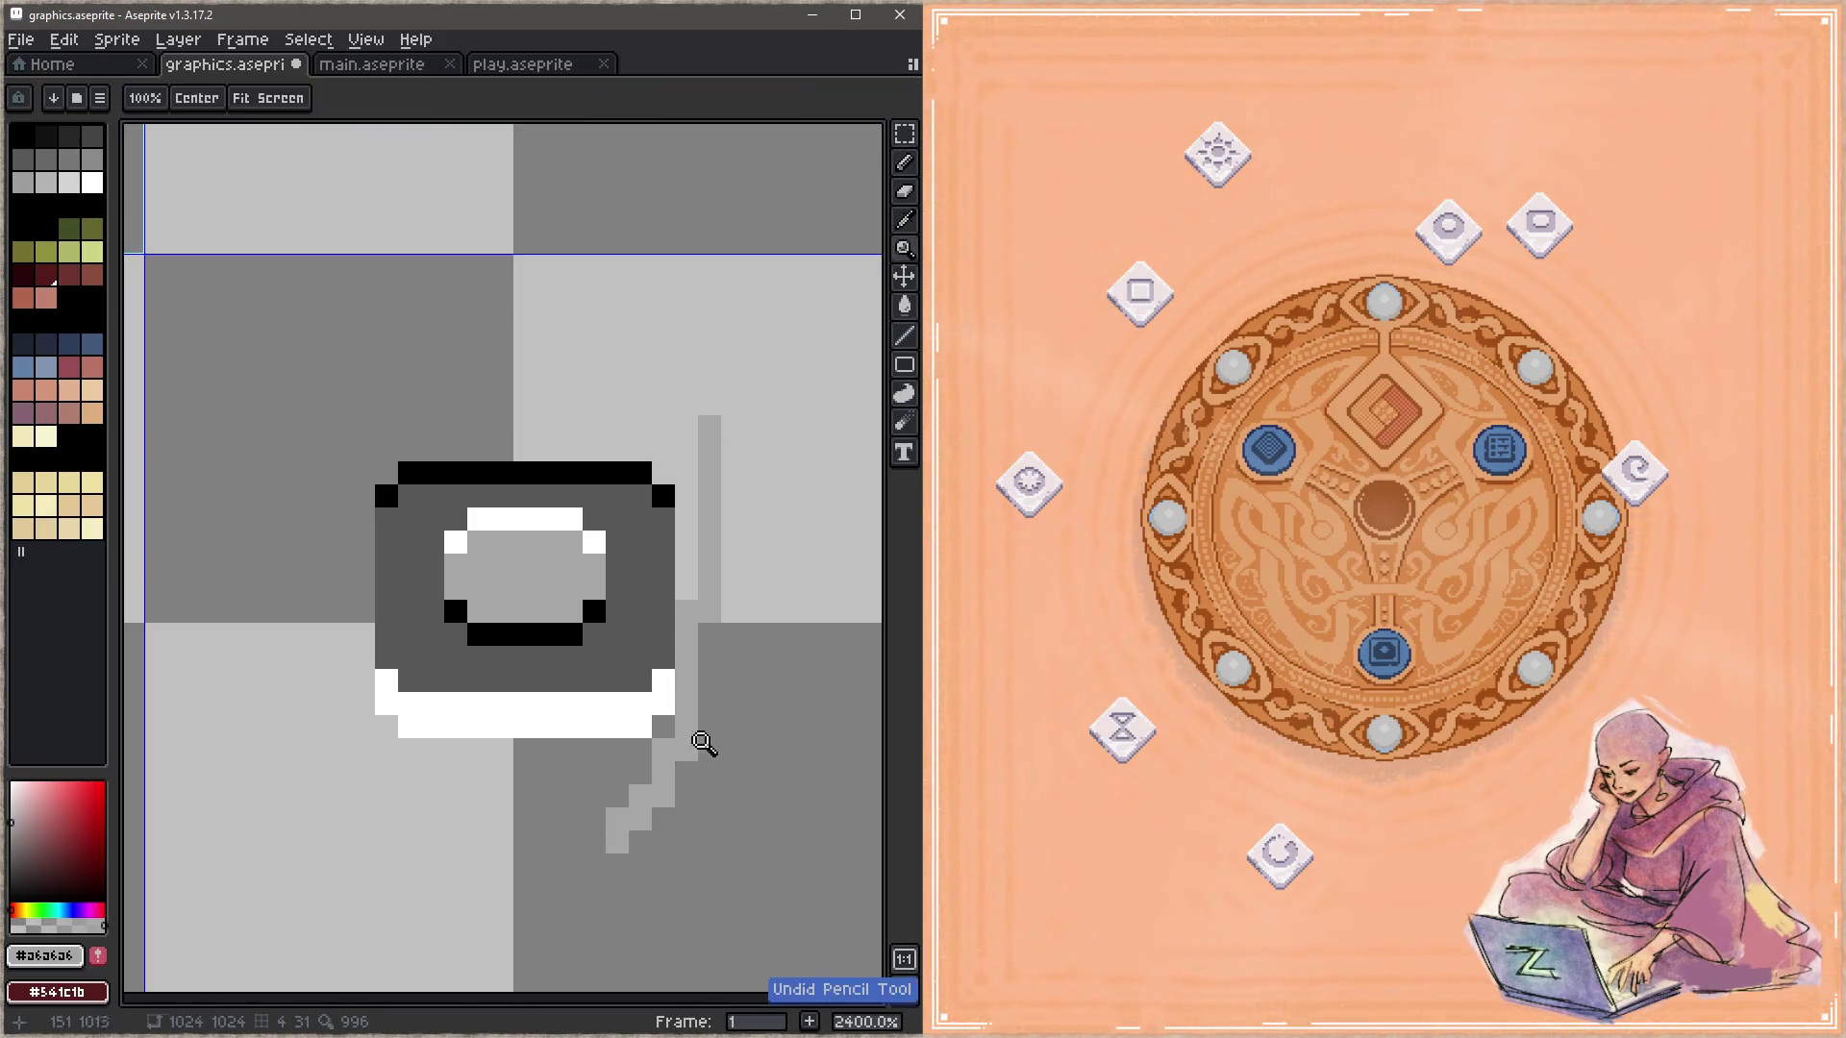
{"action": "key", "text": "ctrl+z"}
{"action": "key", "text": "m"}
{"action": "left_click_drag", "start_coordinate": [733, 404], "coordinate": [526, 843]}
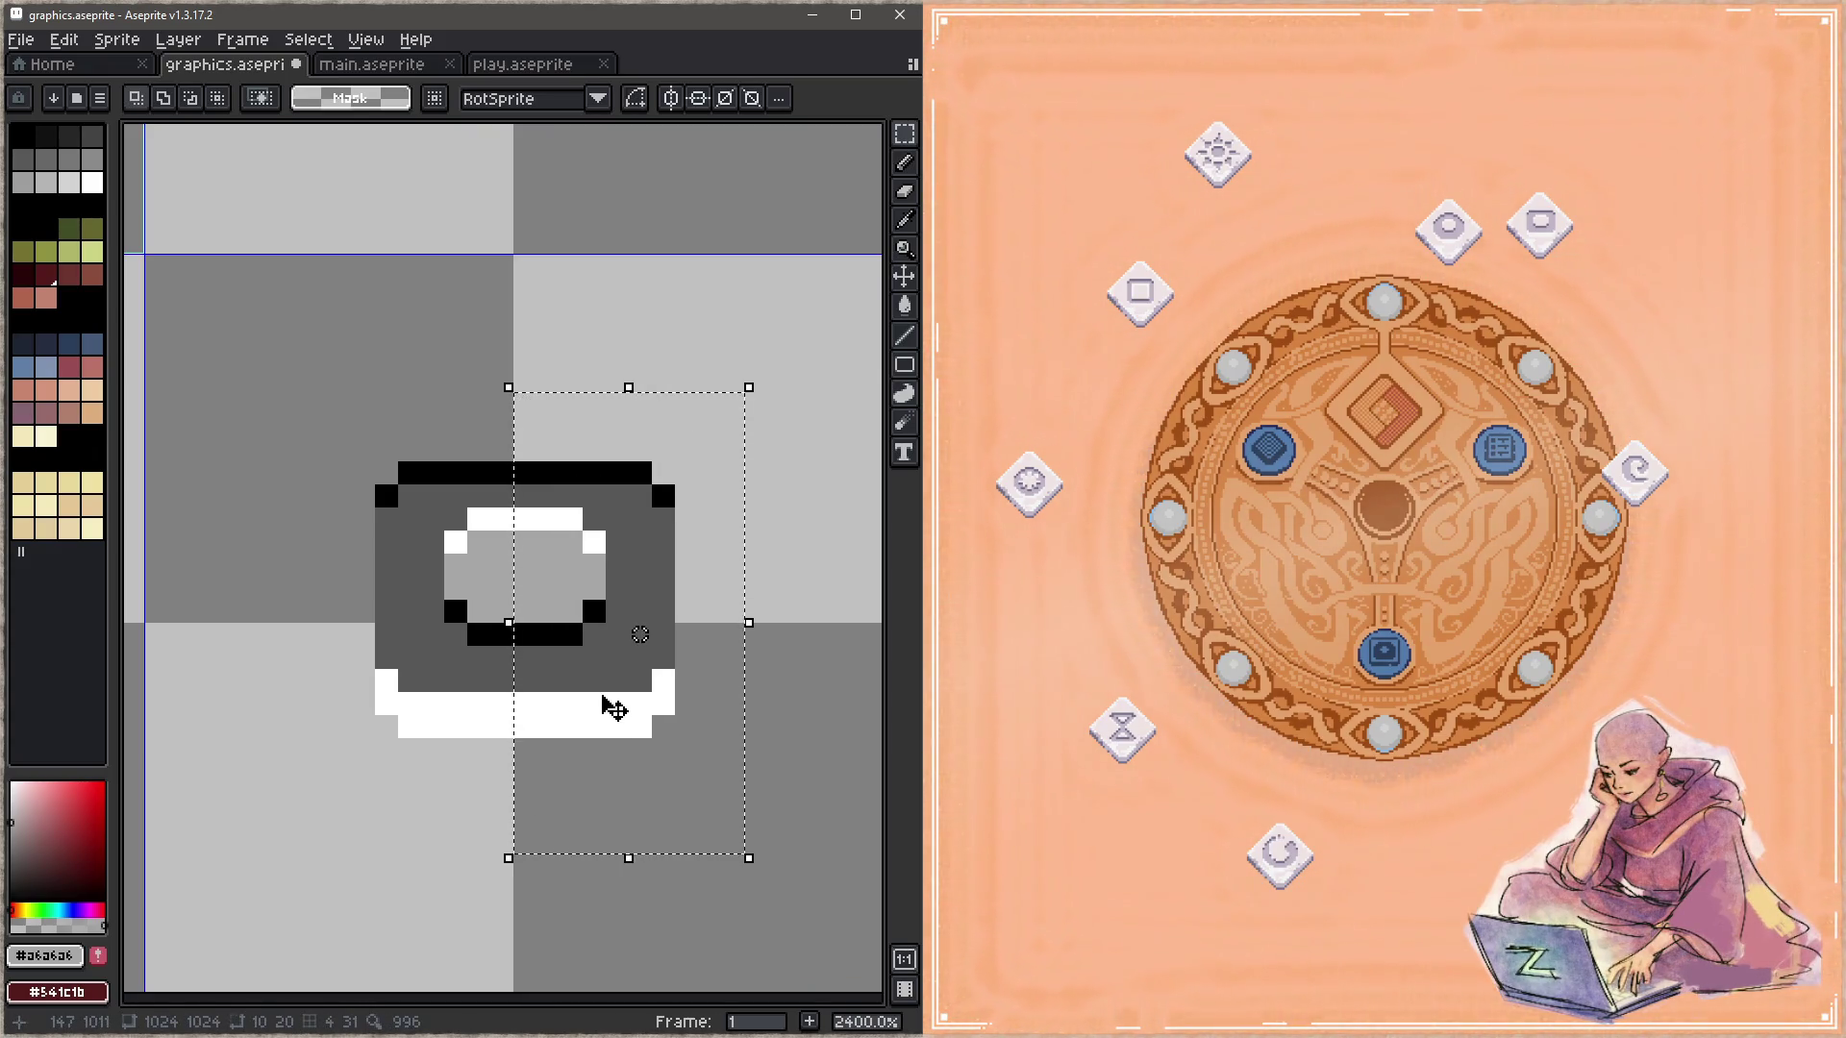
{"action": "left_click_drag", "start_coordinate": [274, 363], "coordinate": [794, 857]}
{"action": "key", "text": "Left"}
{"action": "key", "text": "Right"}
{"action": "key", "text": "ctrl+d"}
Step: Shift the icon's right-side strip one pixel left, deselect, and save graphics.aseprite
{"action": "left_click_drag", "start_coordinate": [733, 381], "coordinate": [534, 855]}
{"action": "key", "text": "Left"}
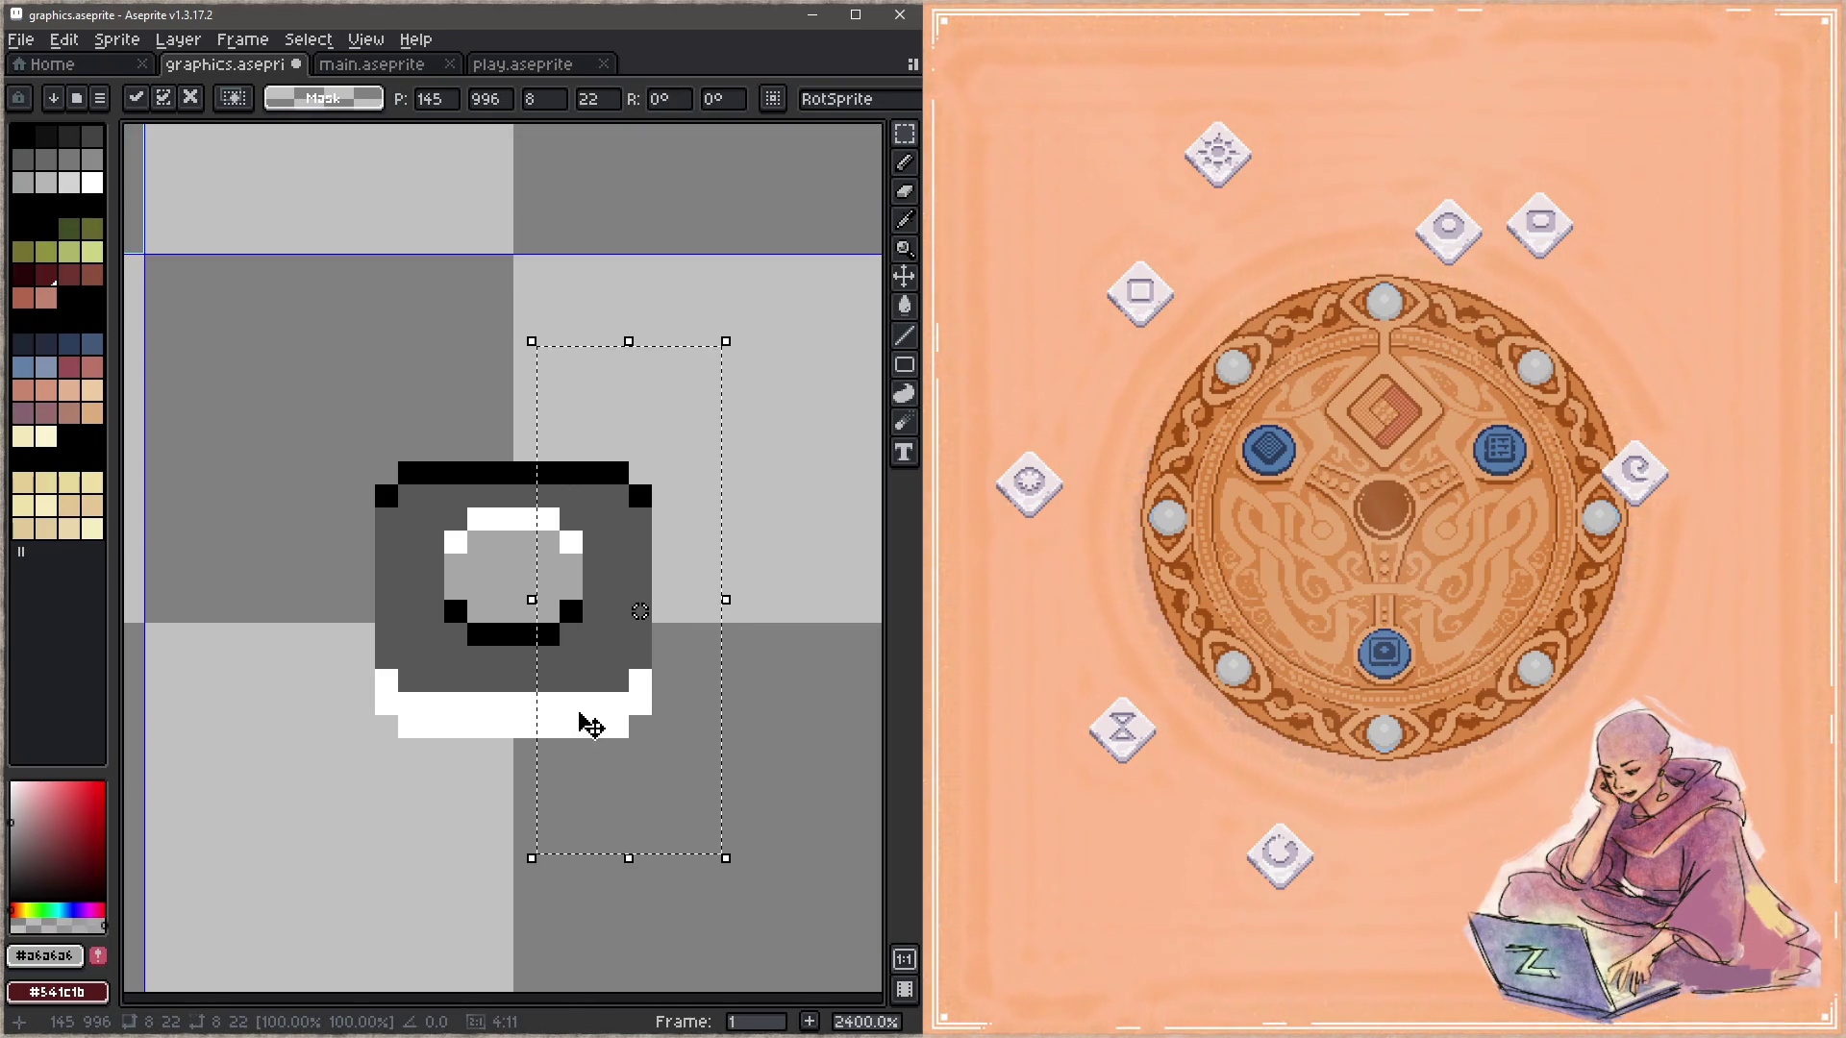
{"action": "key", "text": "ctrl+d"}
{"action": "key", "text": "ctrl+s"}
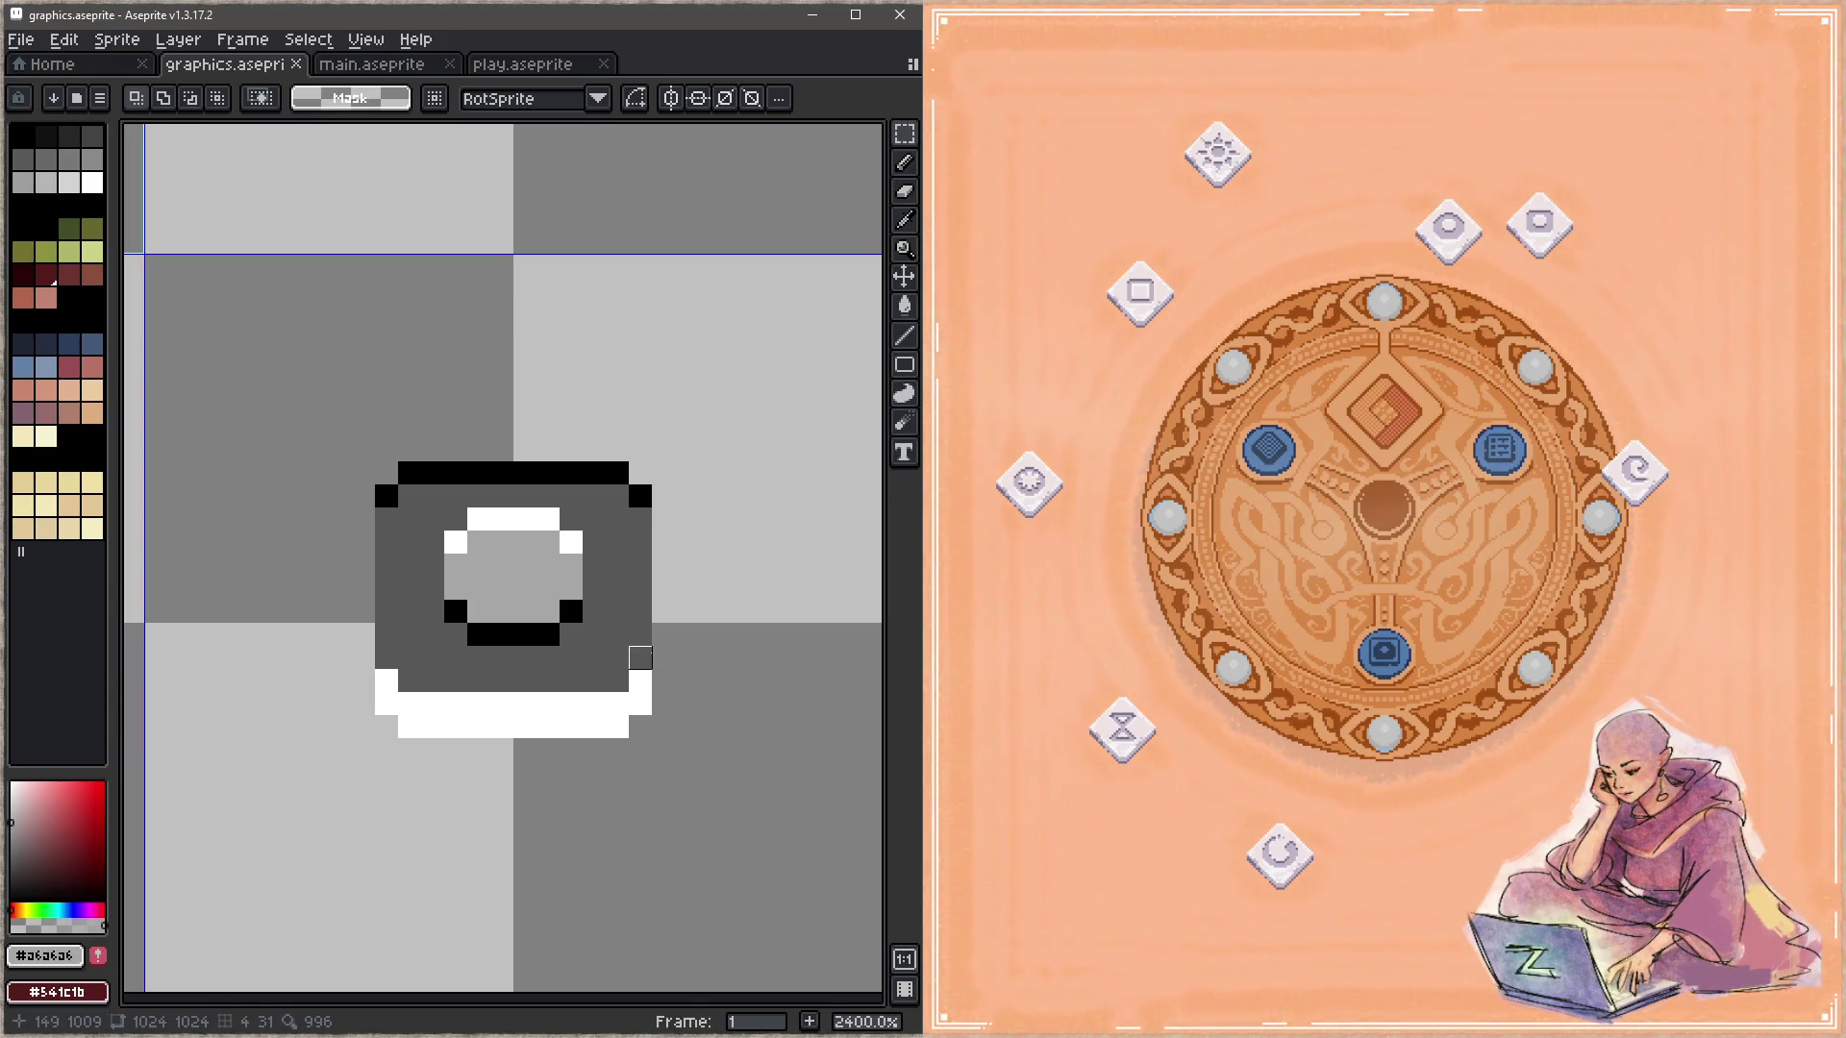
{"action": "scroll", "coordinate": [654, 646], "scroll_direction": "down", "scroll_amount": 5}
Step: Place the spiral tile on the diamond board's centre and test the square tile there
{"action": "scroll", "coordinate": [613, 635], "scroll_direction": "left", "scroll_amount": 3}
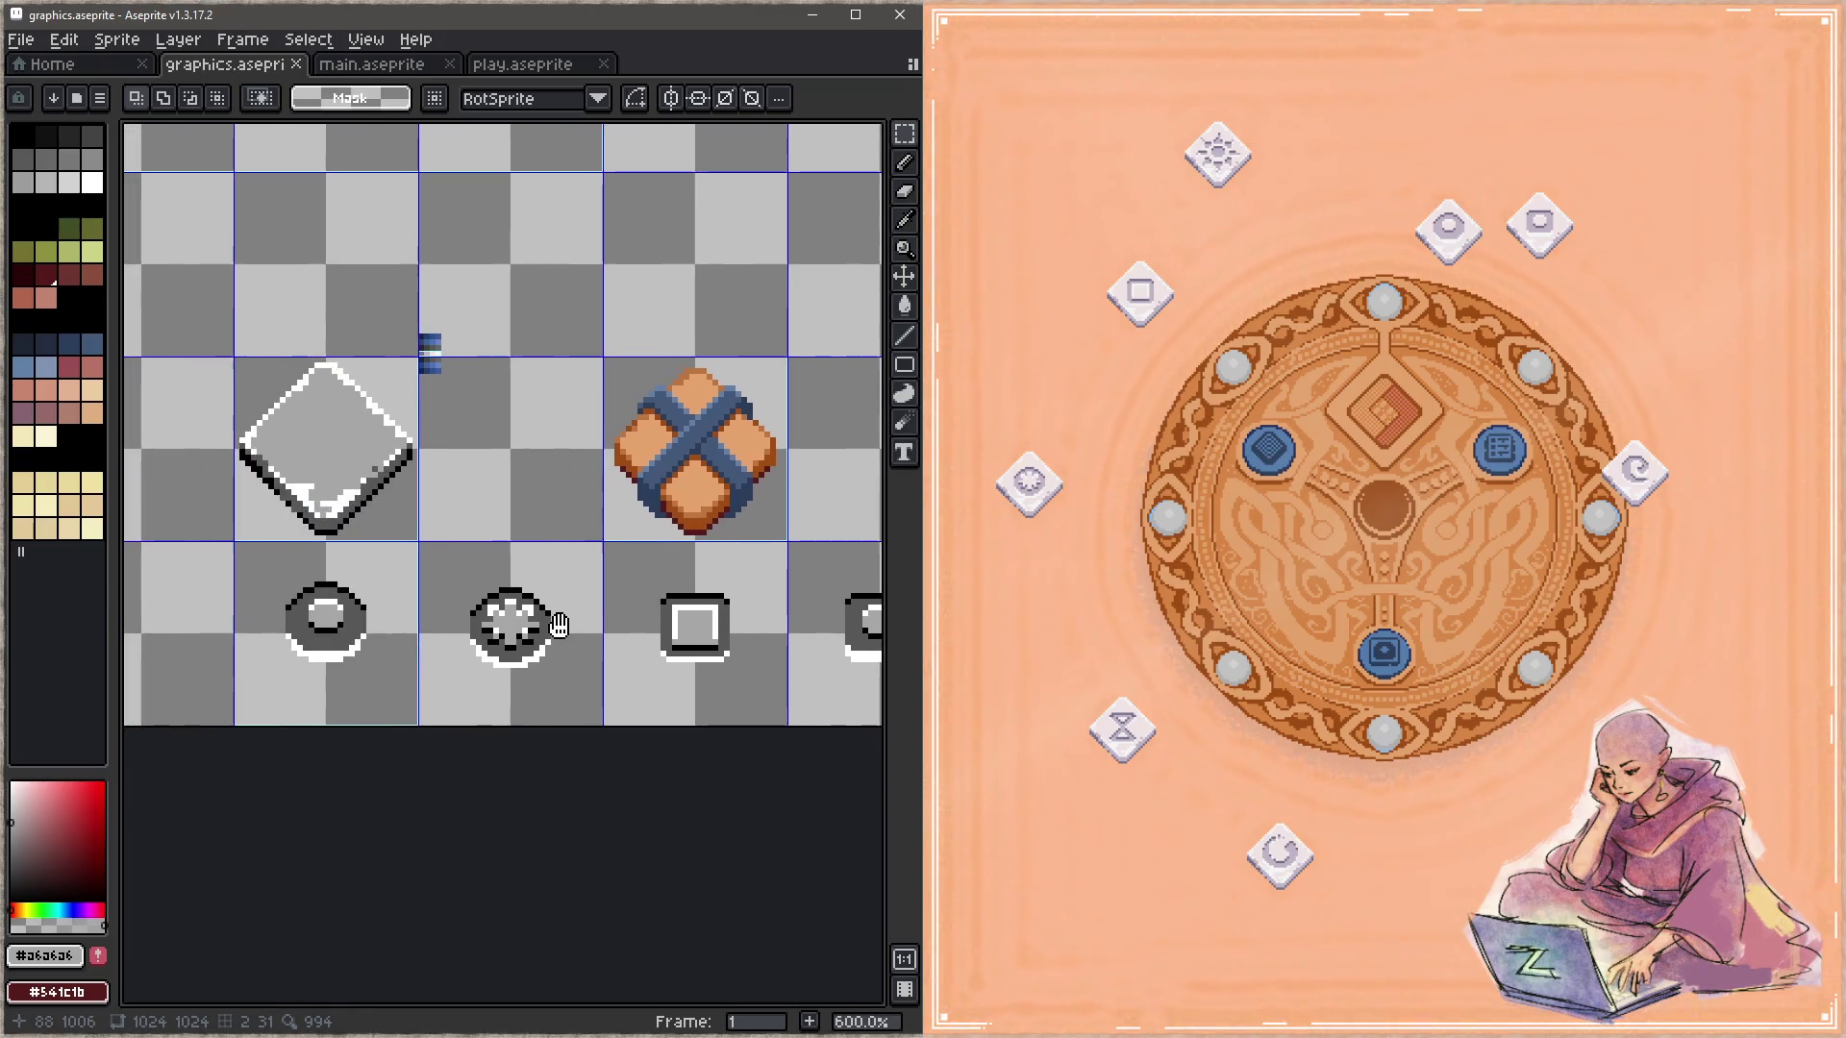
{"action": "scroll", "coordinate": [609, 610], "scroll_direction": "right", "scroll_amount": 4}
{"action": "scroll", "coordinate": [577, 615], "scroll_direction": "right", "scroll_amount": 3}
{"action": "scroll", "coordinate": [486, 640], "scroll_direction": "right", "scroll_amount": 2}
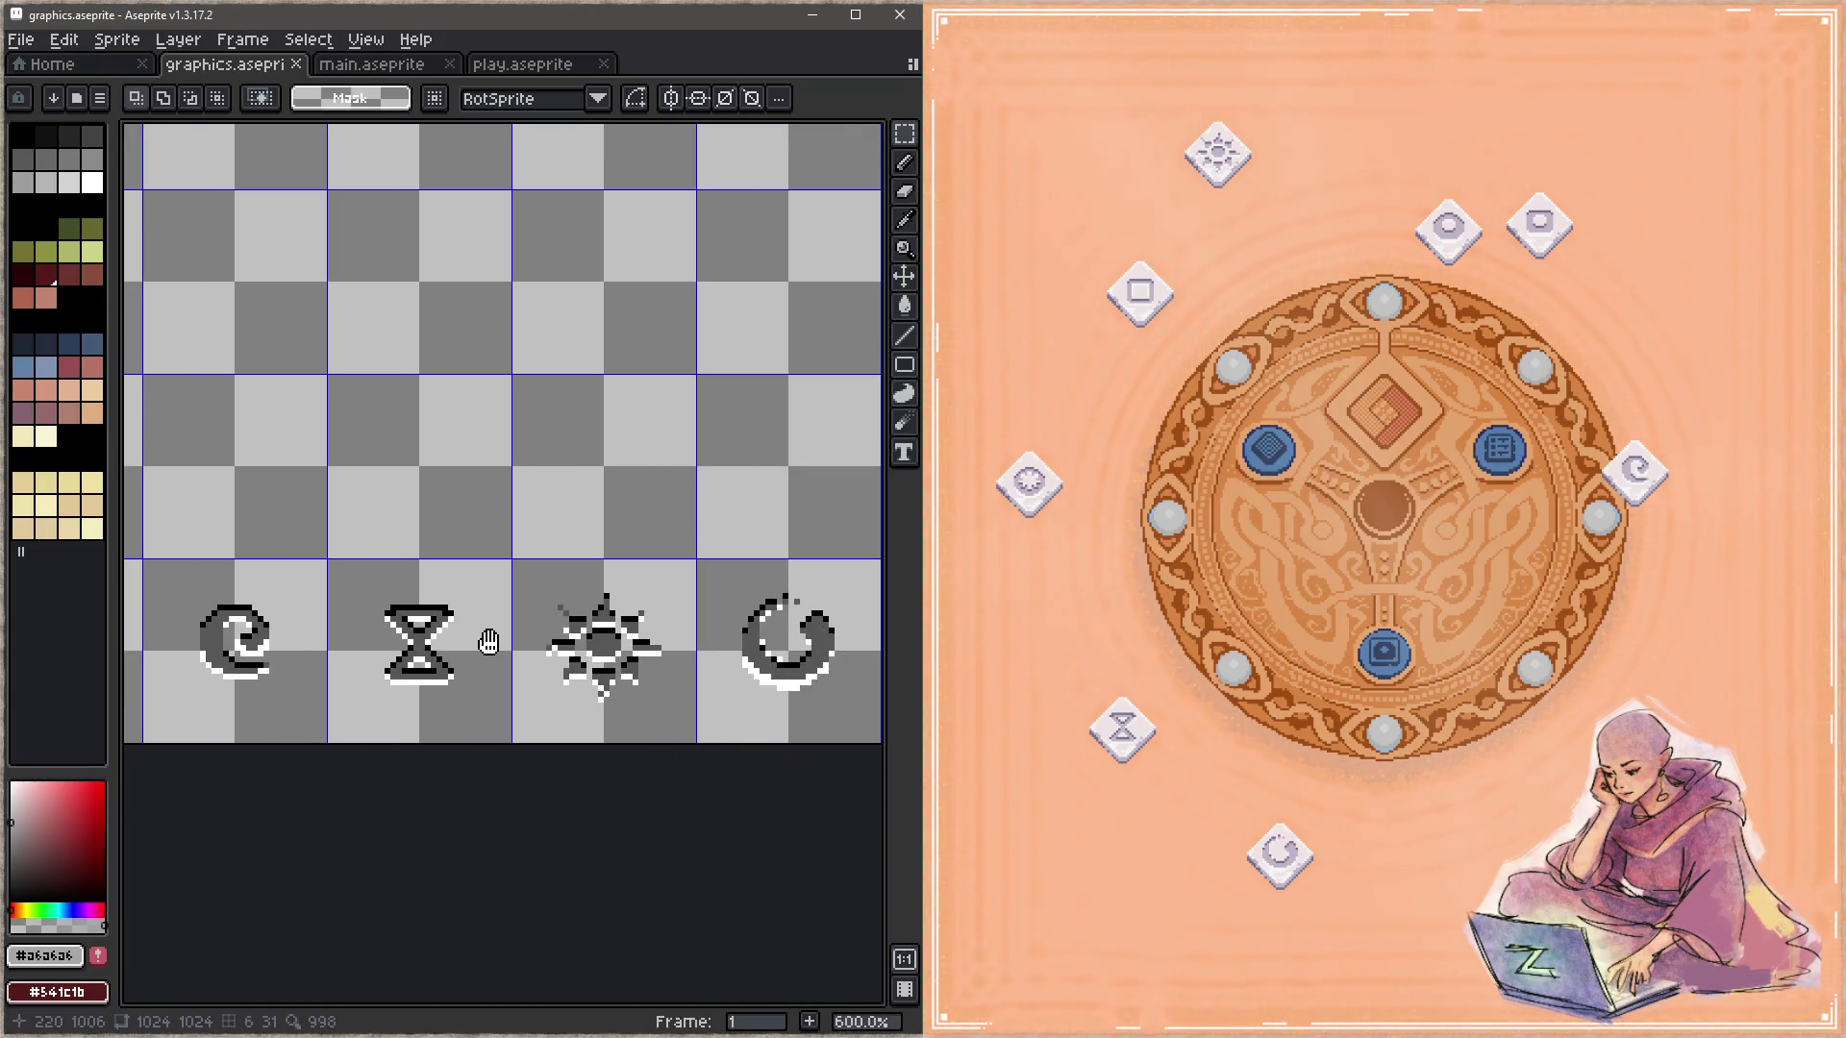
{"action": "scroll", "coordinate": [253, 598], "scroll_direction": "right", "scroll_amount": 2}
{"action": "scroll", "coordinate": [253, 598], "scroll_direction": "left", "scroll_amount": 3}
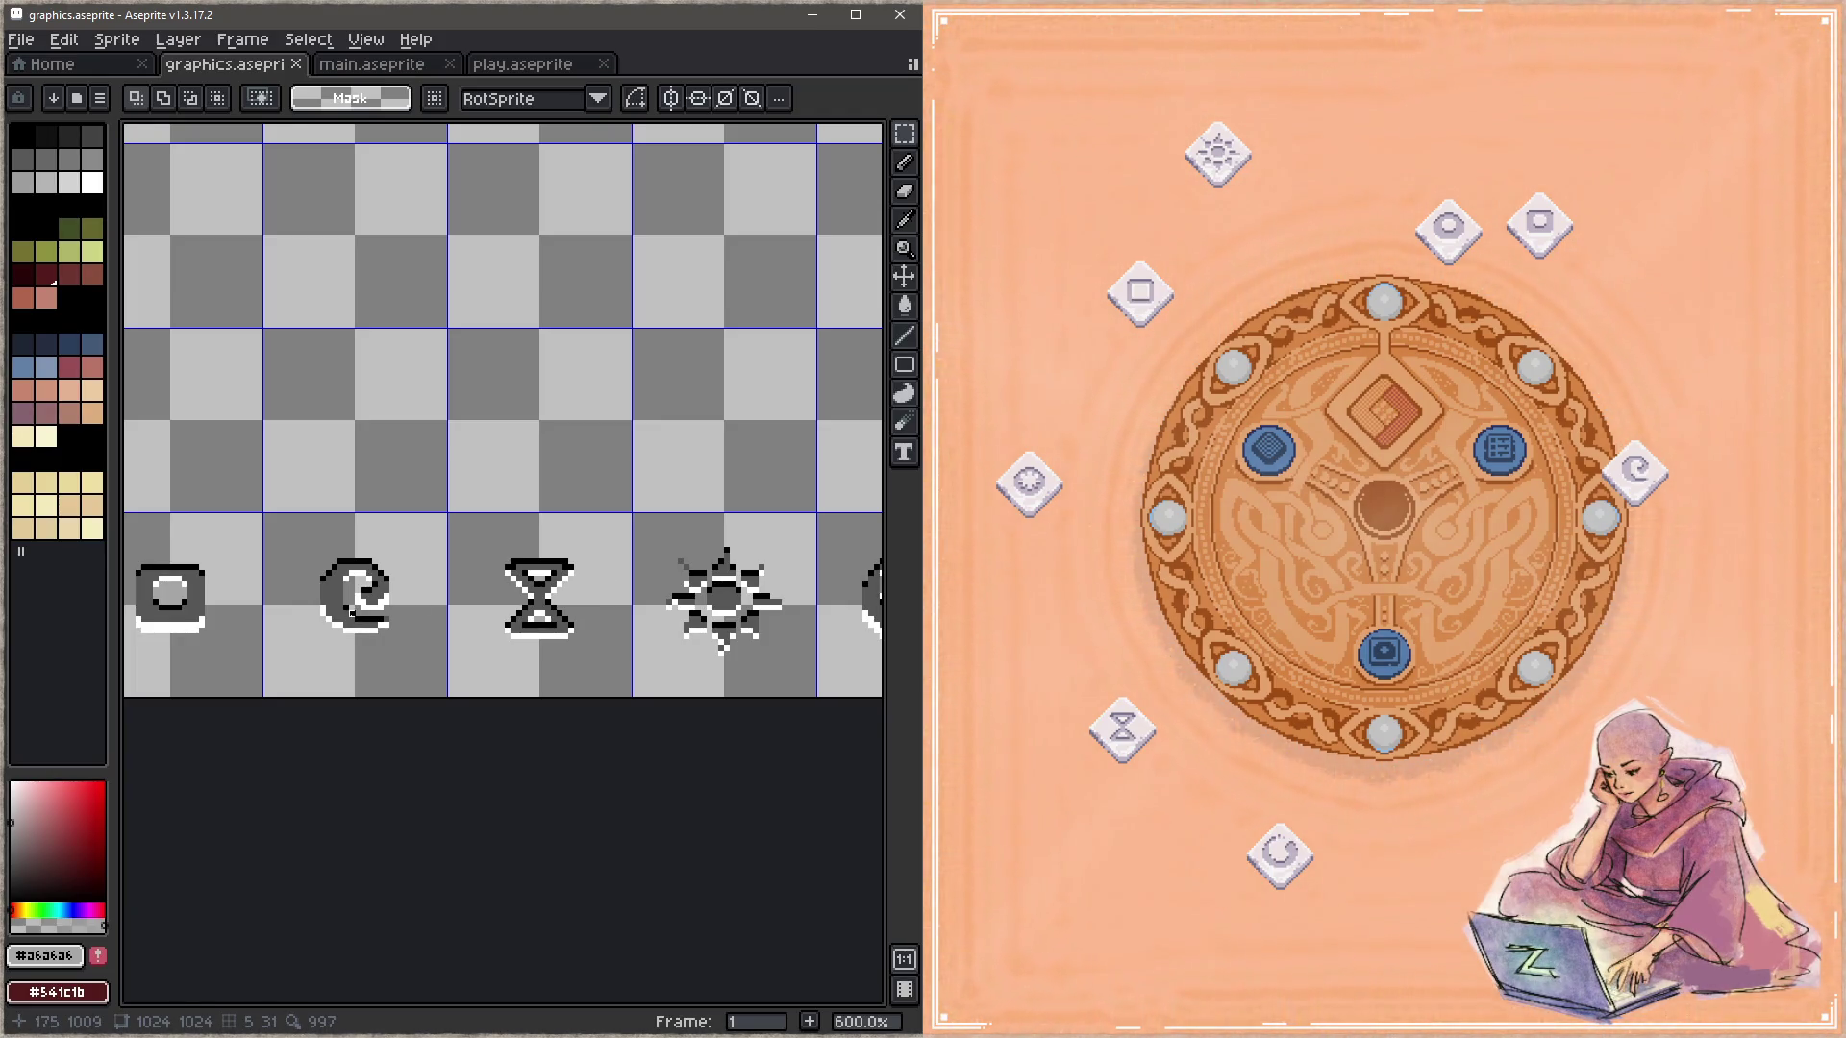
{"action": "mouse_move", "coordinate": [1312, 851]}
{"action": "left_mouse_down"}
{"action": "mouse_move", "coordinate": [1381, 634]}
{"action": "mouse_move", "coordinate": [1389, 404]}
{"action": "mouse_move", "coordinate": [1641, 356]}
{"action": "left_mouse_up"}
{"action": "mouse_move", "coordinate": [1623, 469]}
{"action": "left_mouse_down"}
{"action": "mouse_move", "coordinate": [1398, 438]}
{"action": "mouse_move", "coordinate": [1084, 432]}
{"action": "mouse_move", "coordinate": [1421, 423]}
{"action": "mouse_move", "coordinate": [1315, 230]}
{"action": "left_mouse_up"}
{"action": "left_click_drag", "start_coordinate": [1539, 230], "coordinate": [1394, 402]}
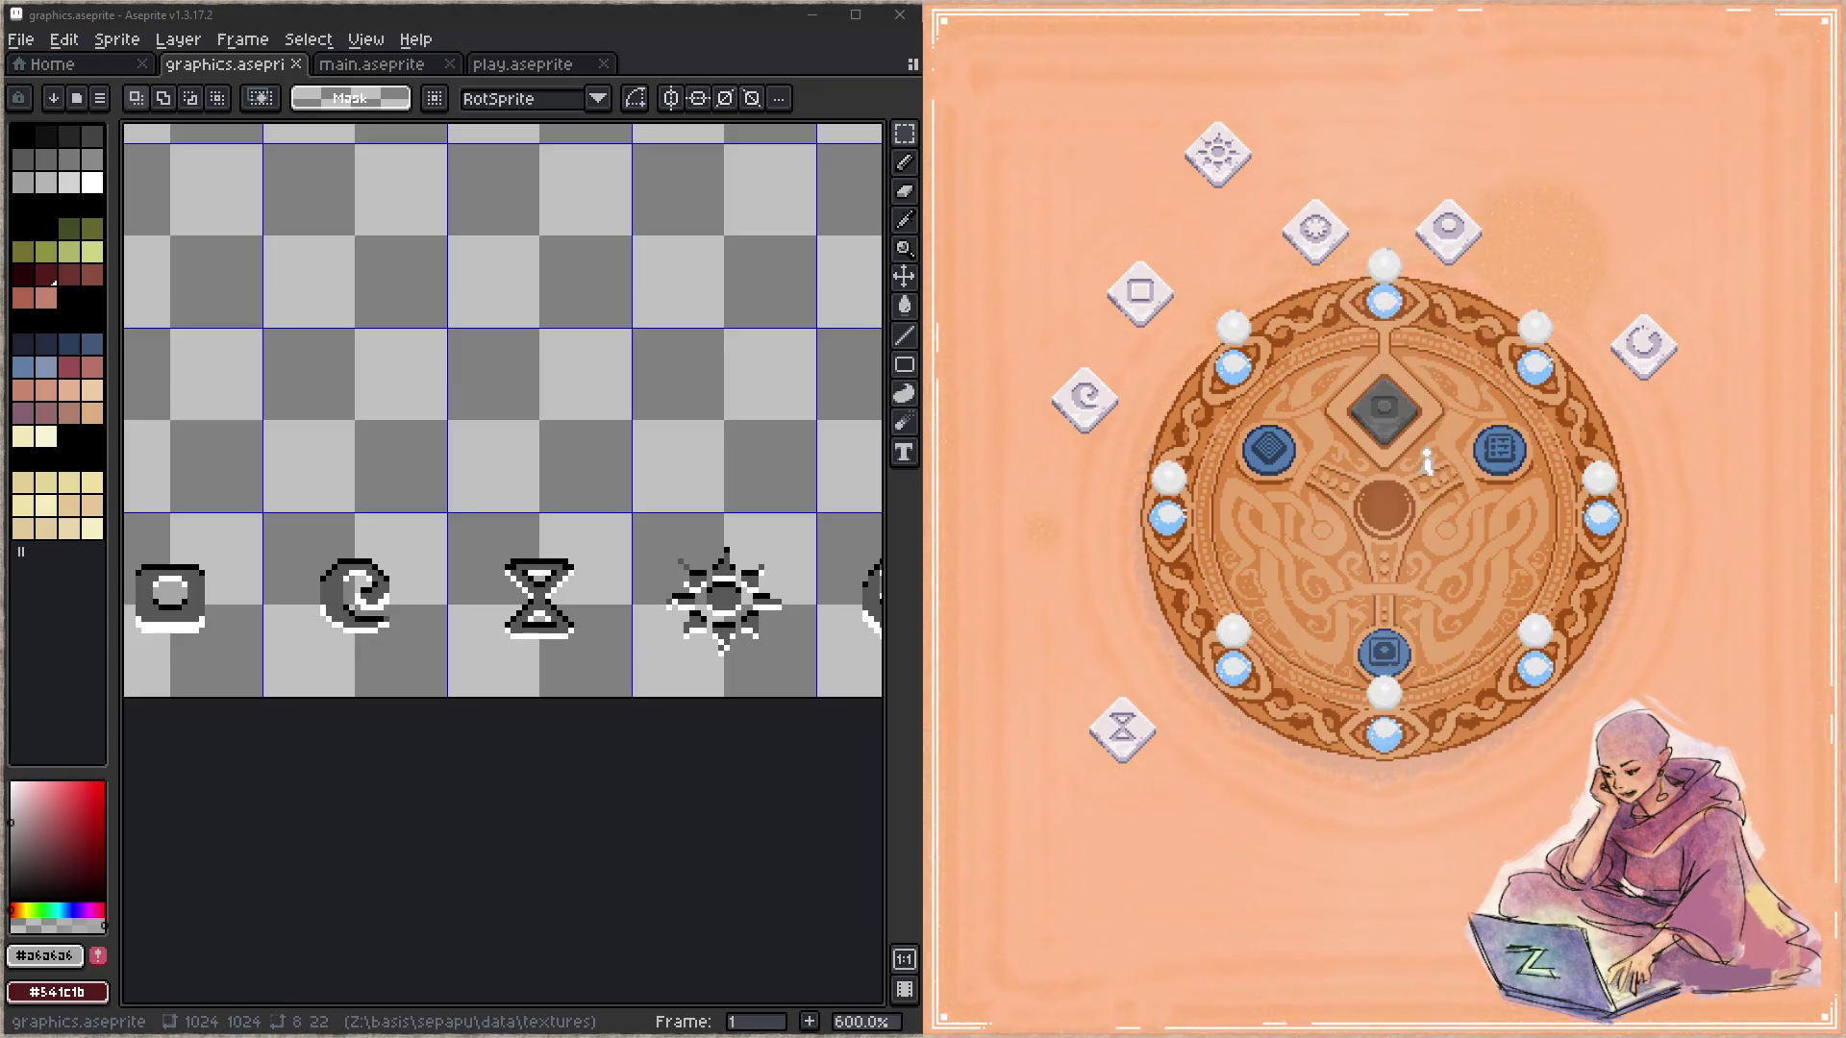
{"action": "left_click", "coordinate": [1393, 402]}
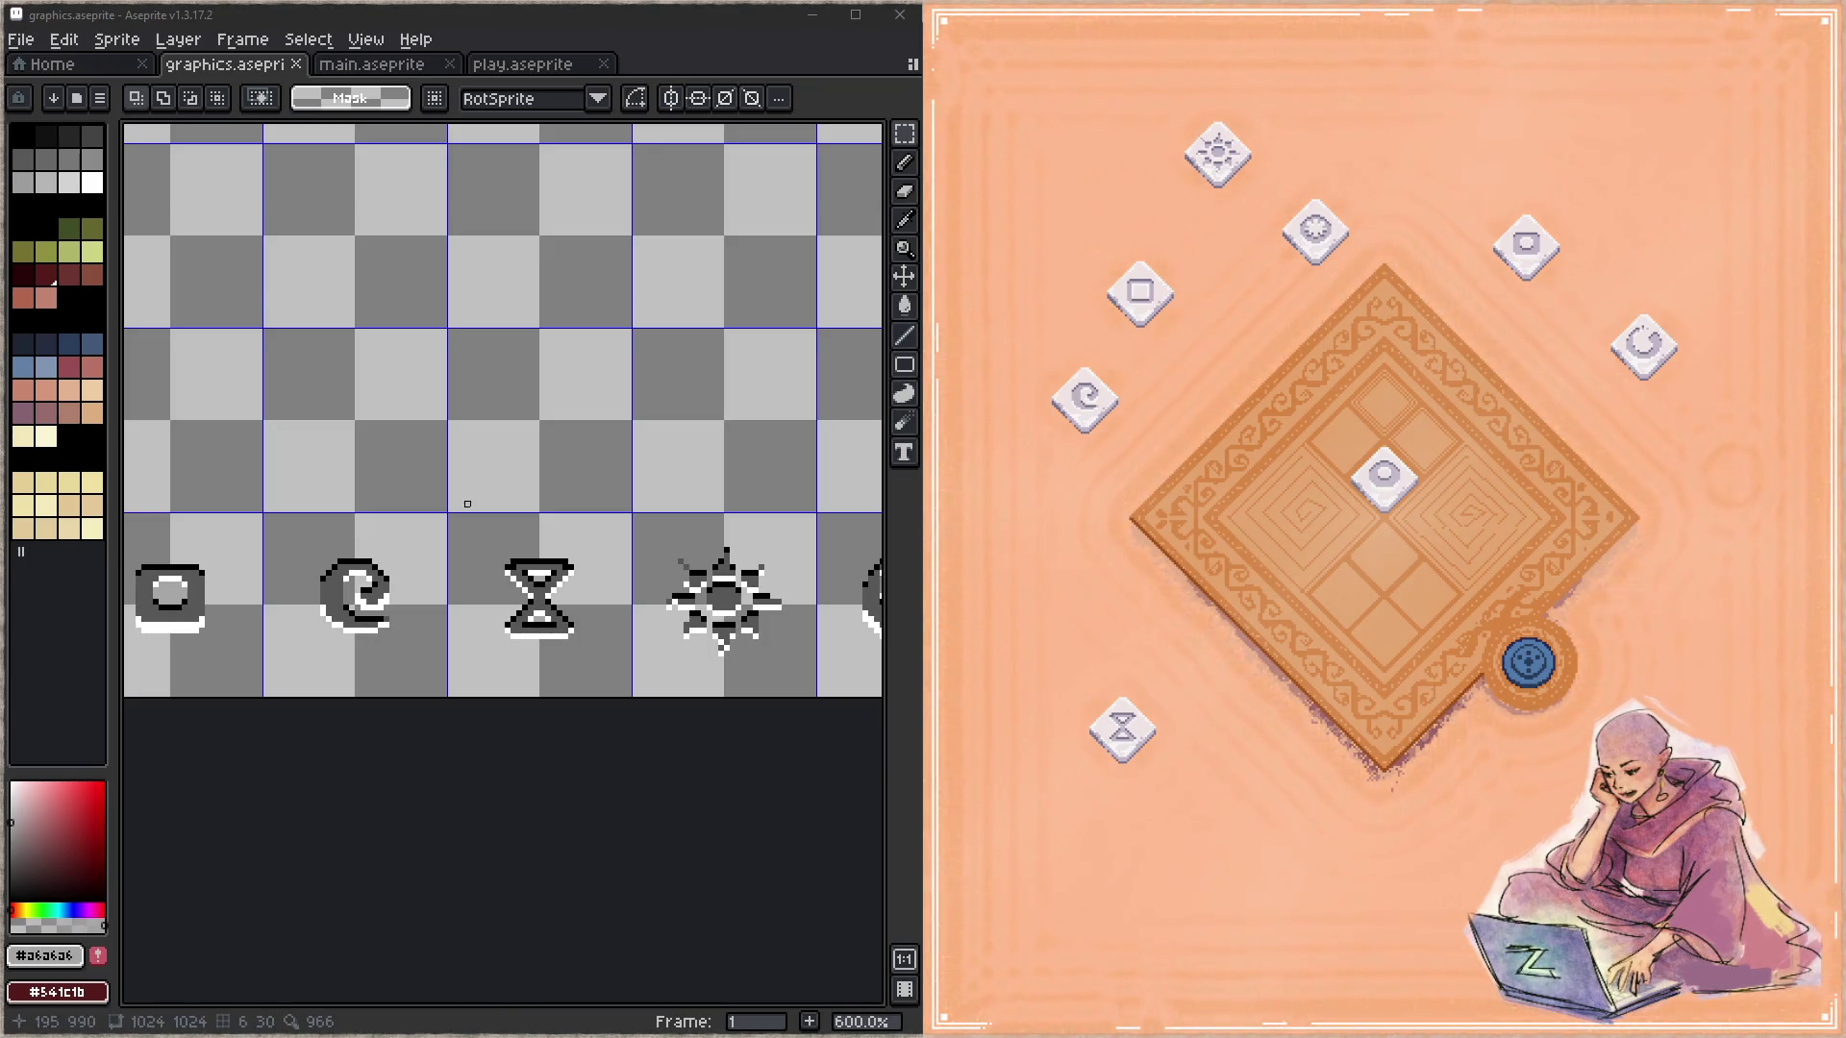
Step: Zoom Aseprite out to 100% to show the whole texture sheet
{"action": "scroll", "coordinate": [559, 668], "scroll_direction": "down", "scroll_amount": 3}
{"action": "scroll", "coordinate": [559, 668], "scroll_direction": "down", "scroll_amount": 2}
{"action": "scroll", "coordinate": [559, 668], "scroll_direction": "up", "scroll_amount": 5}
{"action": "scroll", "coordinate": [500, 664], "scroll_direction": "right", "scroll_amount": 3}
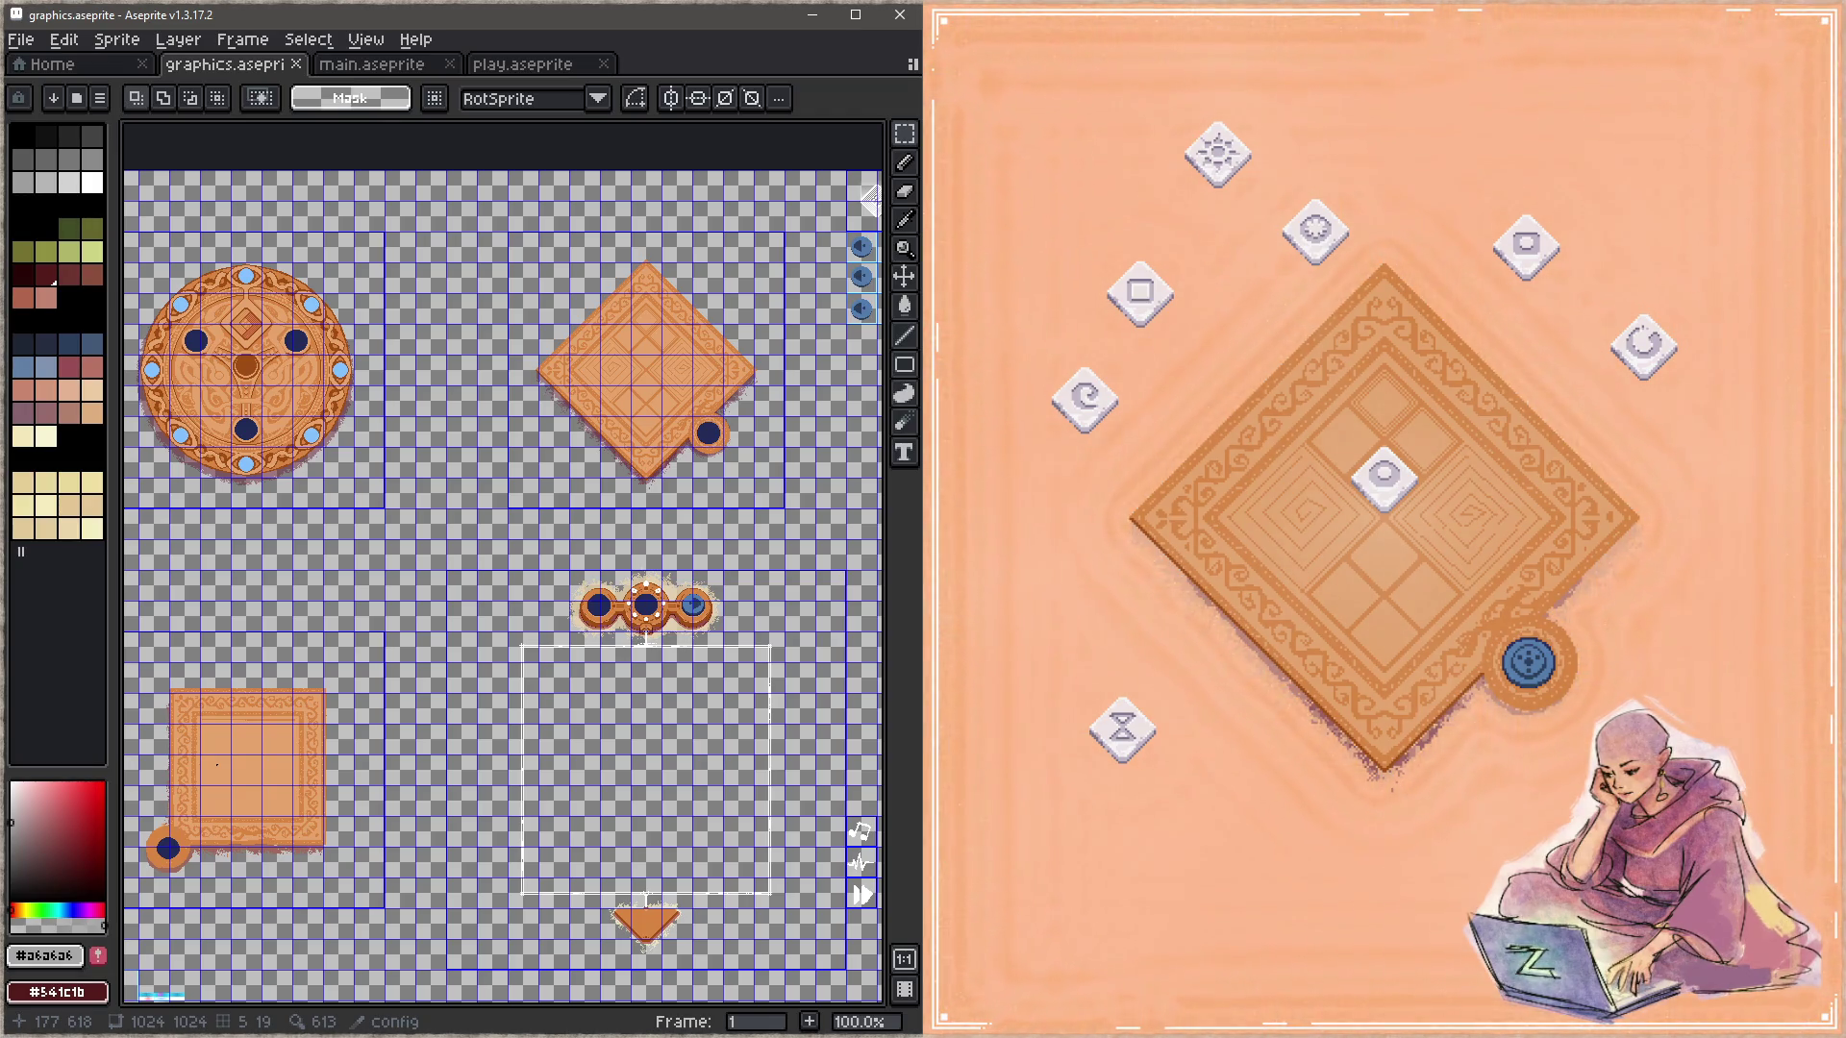
Step: Zoom to 400% on the empty canvas below the board sprite and take a black pencil
{"action": "left_click_drag", "start_coordinate": [597, 552], "coordinate": [270, 485]}
{"action": "scroll", "coordinate": [270, 484], "scroll_direction": "up", "scroll_amount": 2}
{"action": "scroll", "coordinate": [270, 484], "scroll_direction": "up", "scroll_amount": 1}
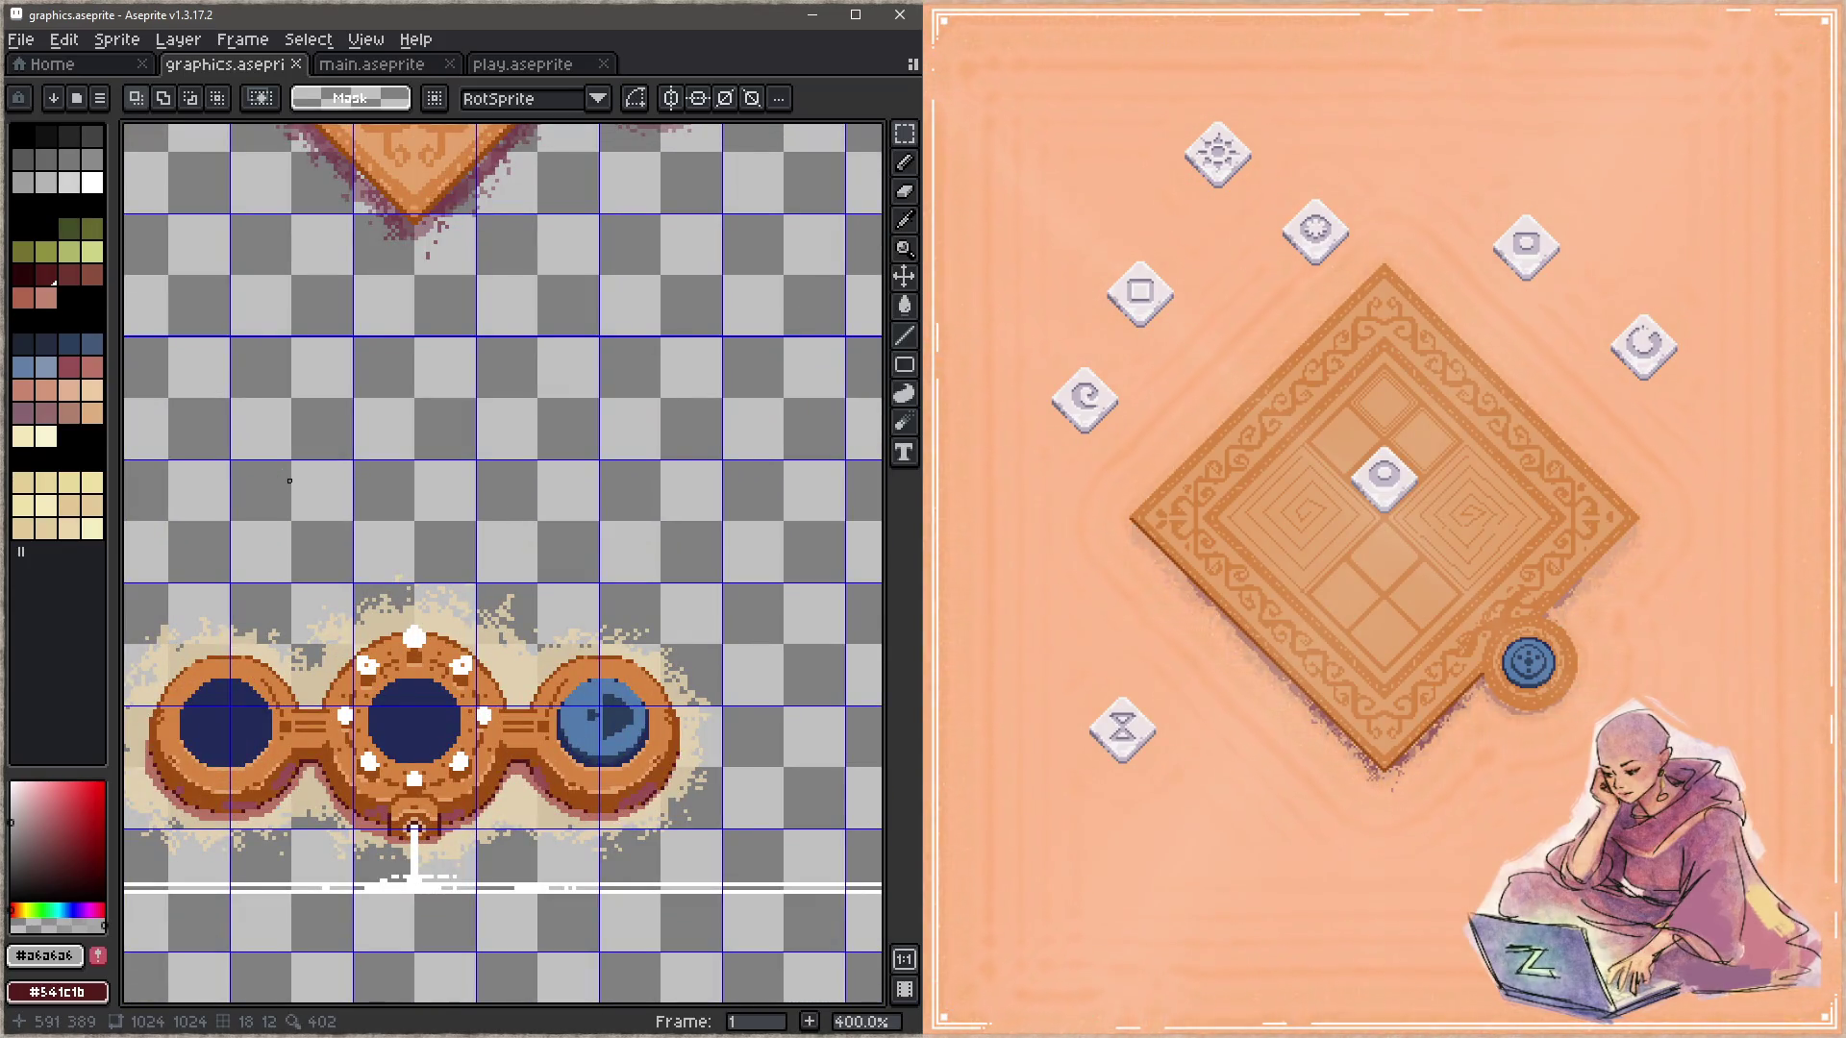
{"action": "scroll", "coordinate": [531, 701], "scroll_direction": "up", "scroll_amount": 3}
{"action": "scroll", "coordinate": [590, 602], "scroll_direction": "up", "scroll_amount": 2}
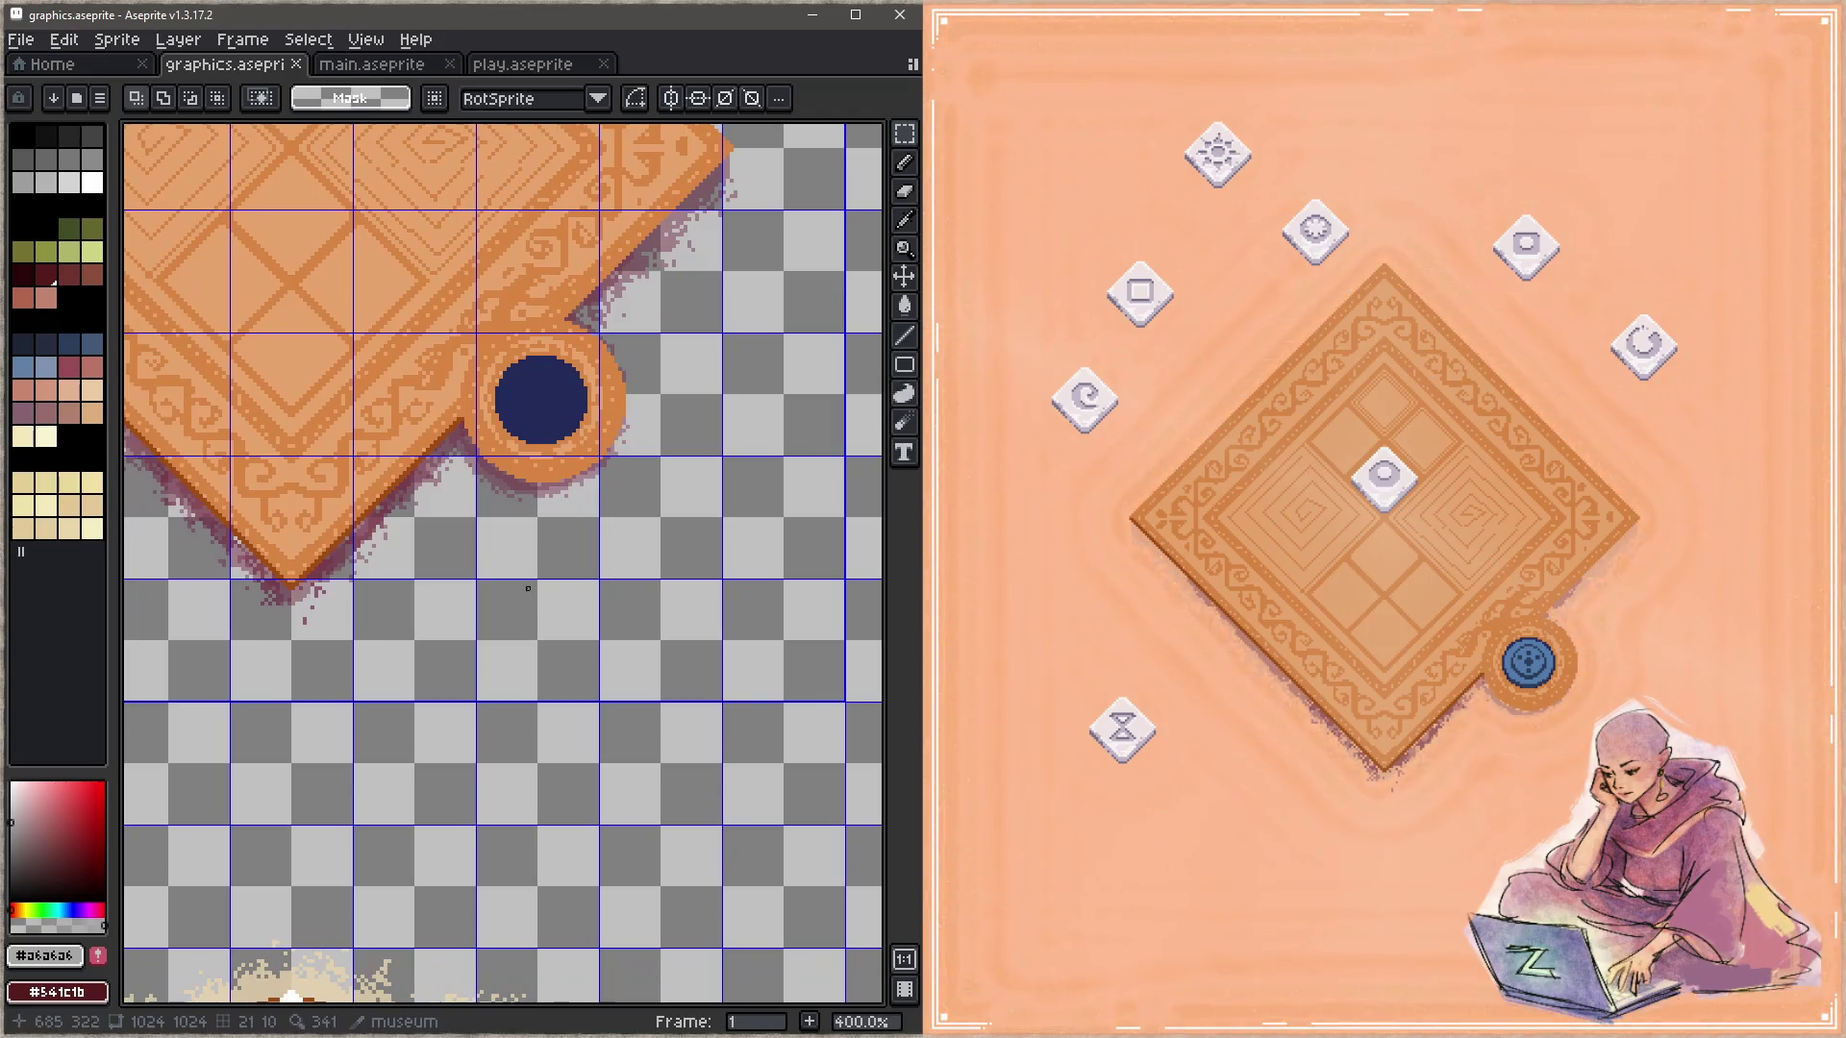
{"action": "key", "text": "b"}
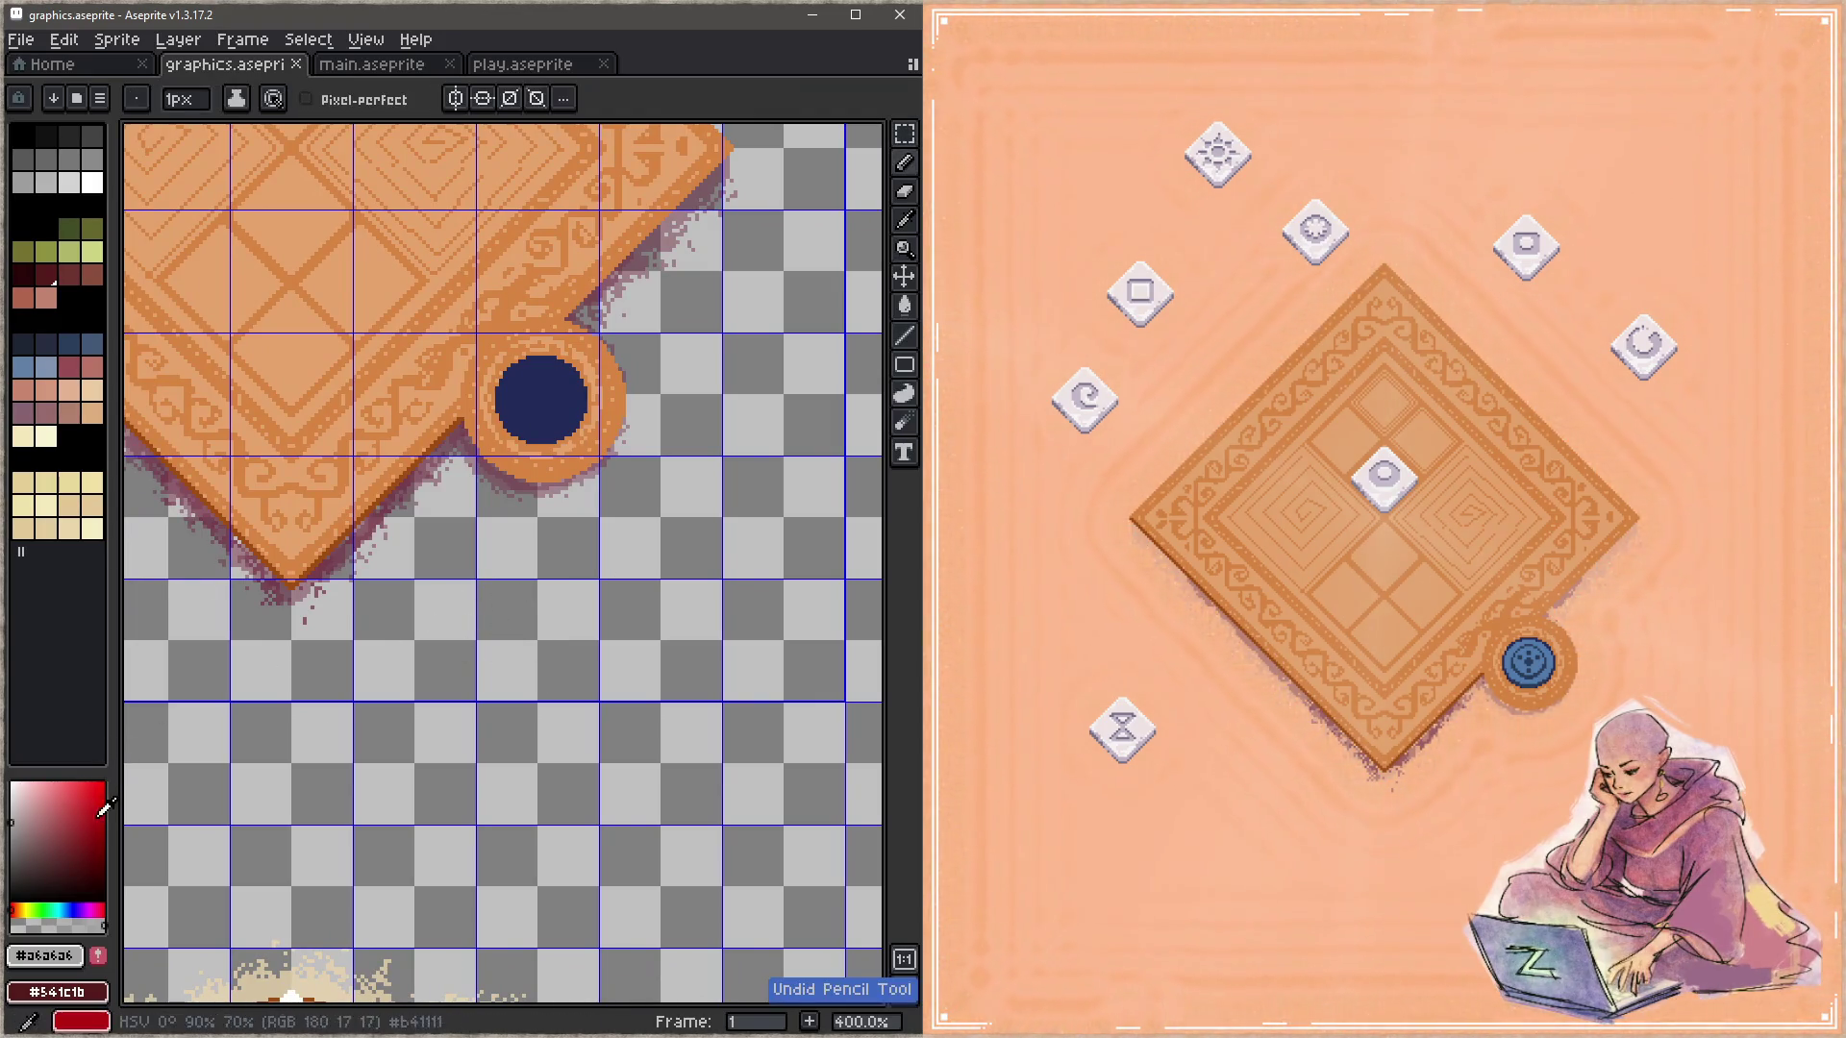
{"action": "left_click", "coordinate": [182, 892], "text": "alt"}
Step: Hand-draw the letters BRB in black, undoing one stray loop on the final B
{"action": "mouse_move", "coordinate": [481, 608]}
{"action": "left_mouse_down"}
{"action": "mouse_move", "coordinate": [502, 689]}
{"action": "mouse_move", "coordinate": [478, 598]}
{"action": "mouse_move", "coordinate": [481, 646]}
{"action": "mouse_move", "coordinate": [587, 639]}
{"action": "mouse_move", "coordinate": [593, 665]}
{"action": "left_mouse_up"}
{"action": "left_click_drag", "start_coordinate": [575, 582], "coordinate": [630, 615]}
{"action": "left_click_drag", "start_coordinate": [591, 635], "coordinate": [659, 638]}
{"action": "mouse_move", "coordinate": [575, 582]}
{"action": "left_mouse_down"}
{"action": "mouse_move", "coordinate": [588, 615]}
{"action": "mouse_move", "coordinate": [649, 637]}
{"action": "left_mouse_up"}
{"action": "left_click_drag", "start_coordinate": [662, 565], "coordinate": [689, 634]}
{"action": "mouse_move", "coordinate": [643, 550]}
{"action": "left_mouse_down"}
{"action": "mouse_move", "coordinate": [688, 582]}
{"action": "mouse_move", "coordinate": [673, 635]}
{"action": "left_mouse_up"}
{"action": "key", "text": "ctrl+z"}
{"action": "mouse_move", "coordinate": [712, 557]}
{"action": "left_mouse_down"}
{"action": "mouse_move", "coordinate": [657, 565]}
{"action": "mouse_move", "coordinate": [683, 594]}
{"action": "mouse_move", "coordinate": [721, 556]}
{"action": "mouse_move", "coordinate": [723, 603]}
{"action": "left_mouse_up"}
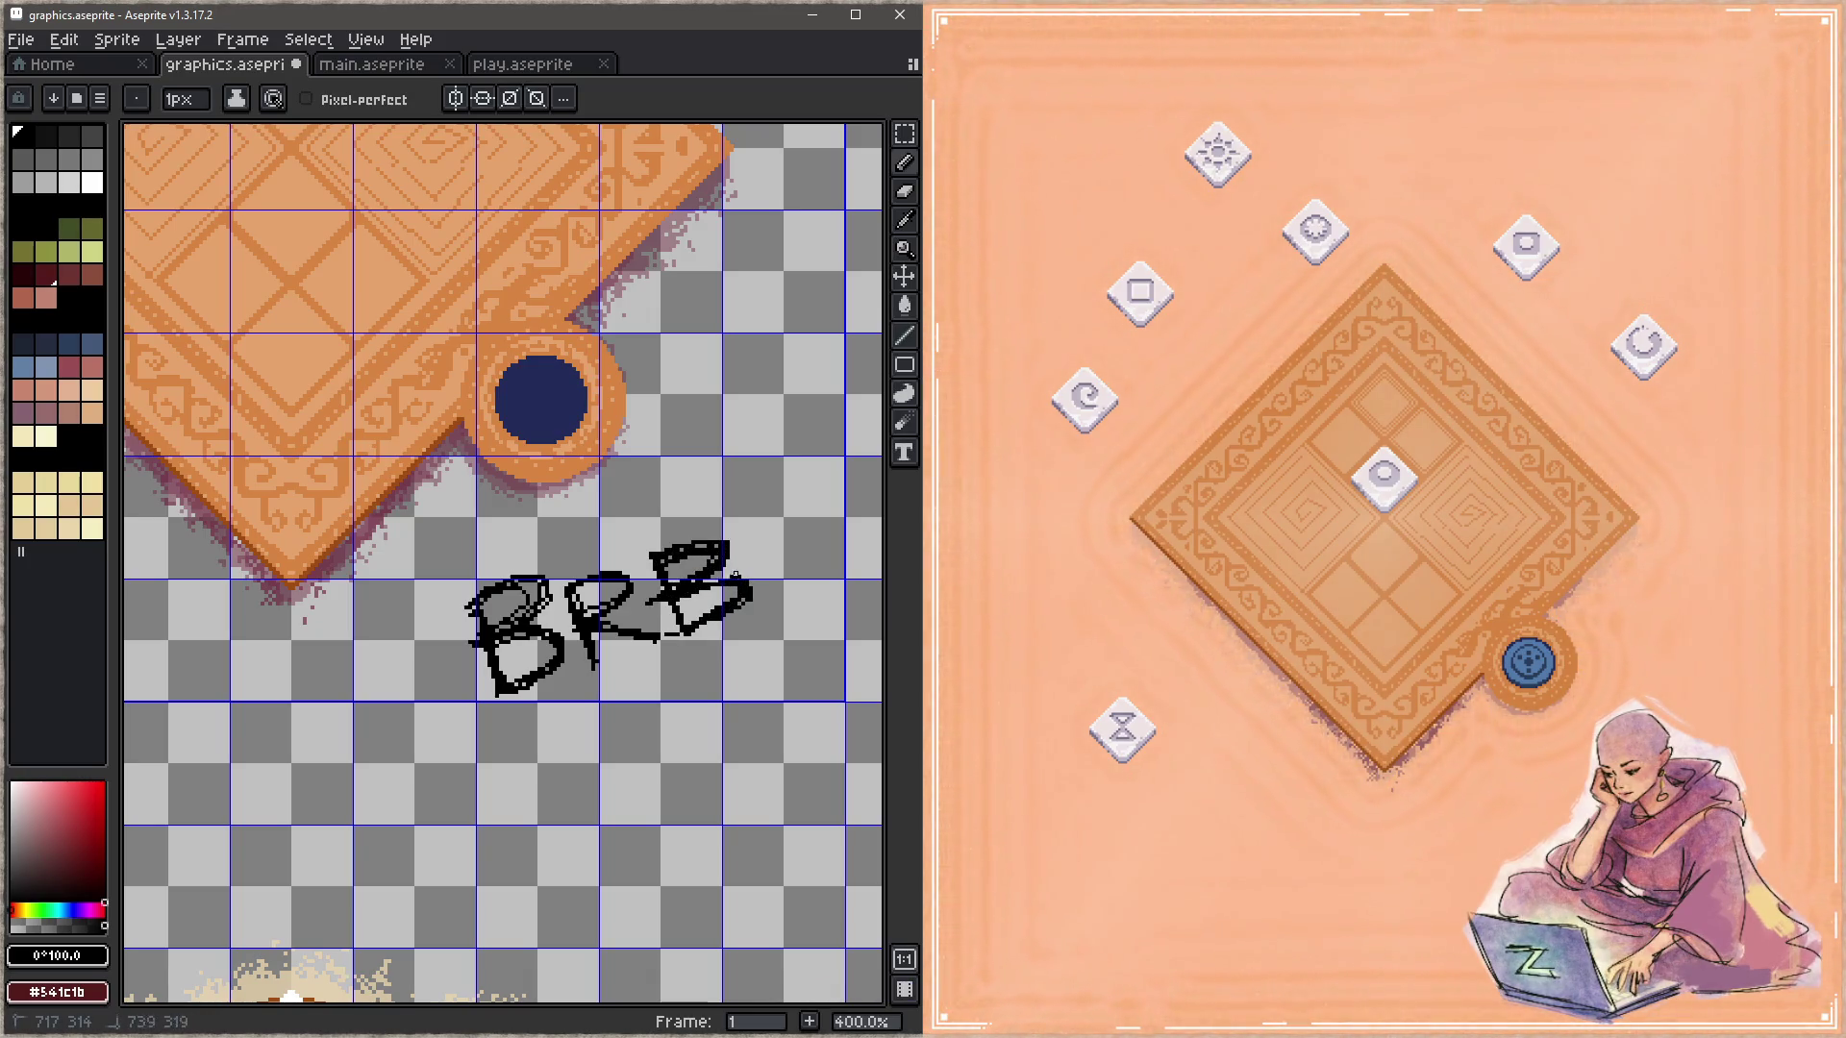
Step: Scribble a rough hatched underline beneath BRB, undoing a stray vertical stroke
{"action": "mouse_move", "coordinate": [445, 594]}
{"action": "left_mouse_down"}
{"action": "mouse_move", "coordinate": [445, 681]}
{"action": "mouse_move", "coordinate": [596, 679]}
{"action": "left_mouse_up"}
{"action": "key", "text": "ctrl+z"}
{"action": "mouse_move", "coordinate": [481, 729]}
{"action": "left_mouse_down"}
{"action": "mouse_move", "coordinate": [793, 611]}
{"action": "mouse_move", "coordinate": [779, 620]}
{"action": "left_mouse_up"}
{"action": "left_click_drag", "start_coordinate": [574, 738], "coordinate": [764, 650]}
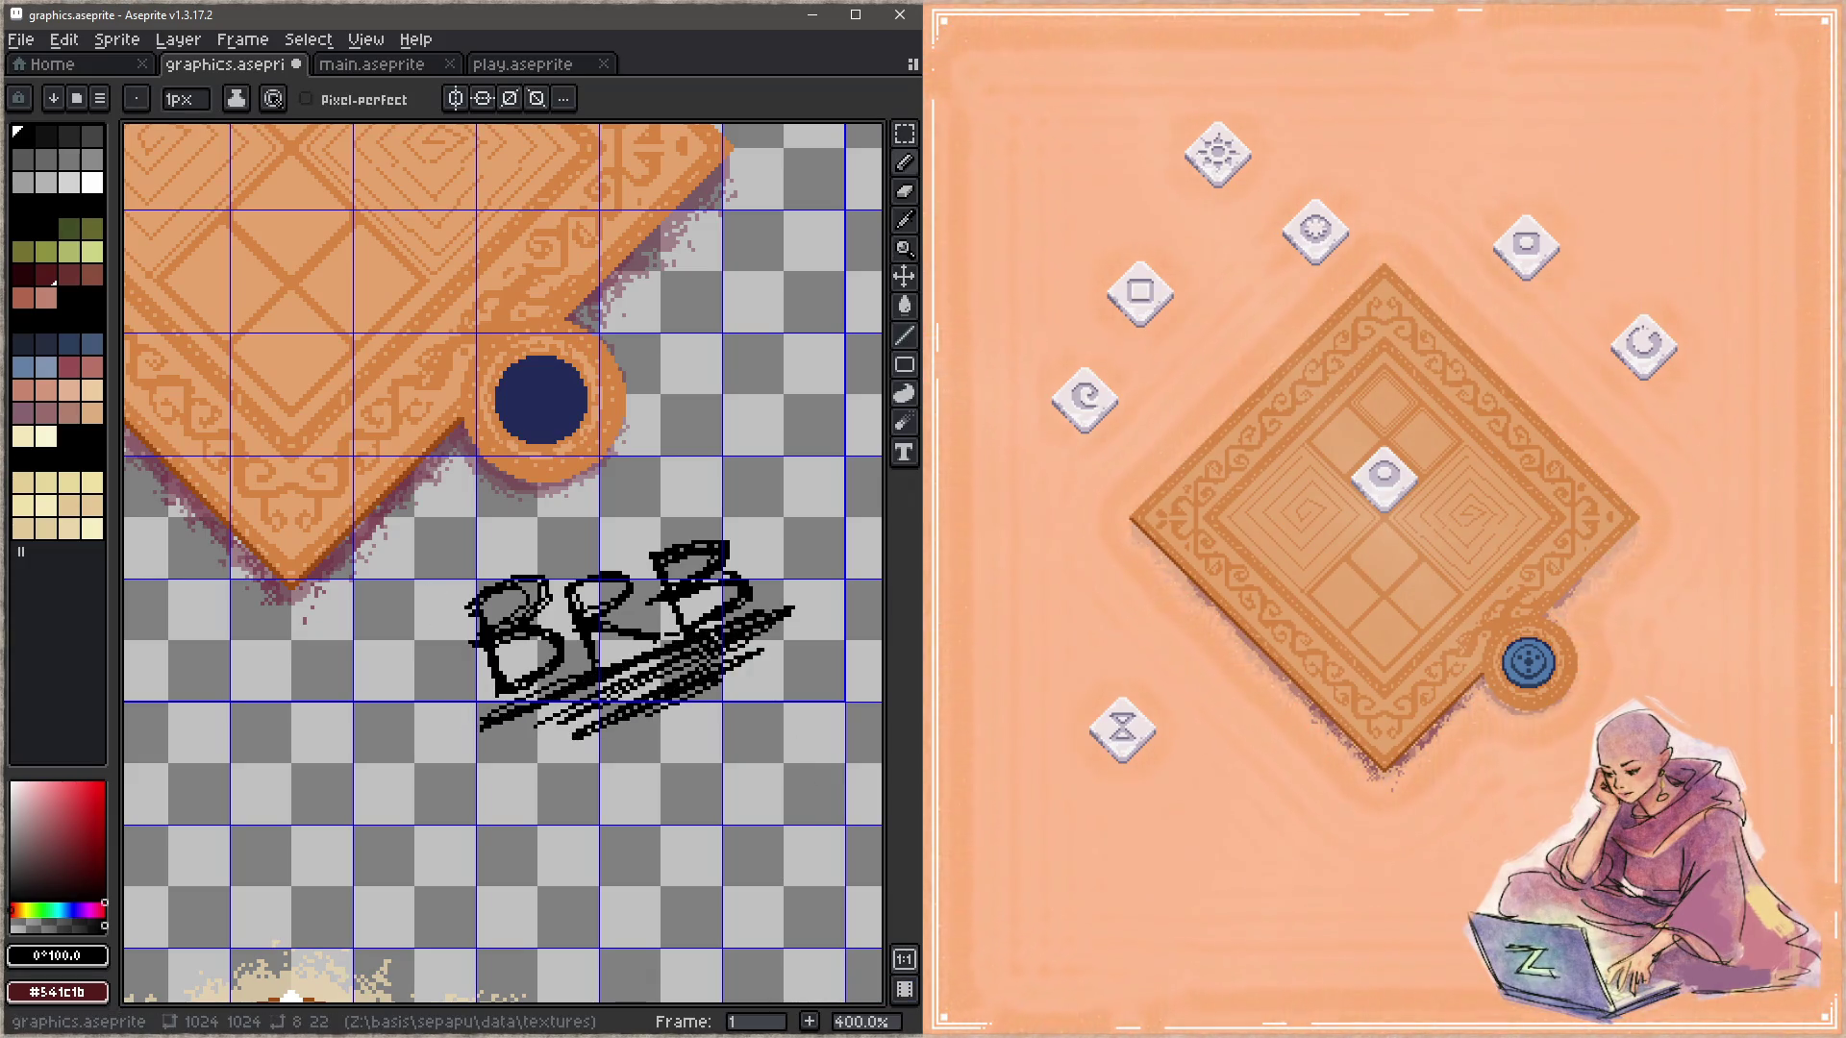
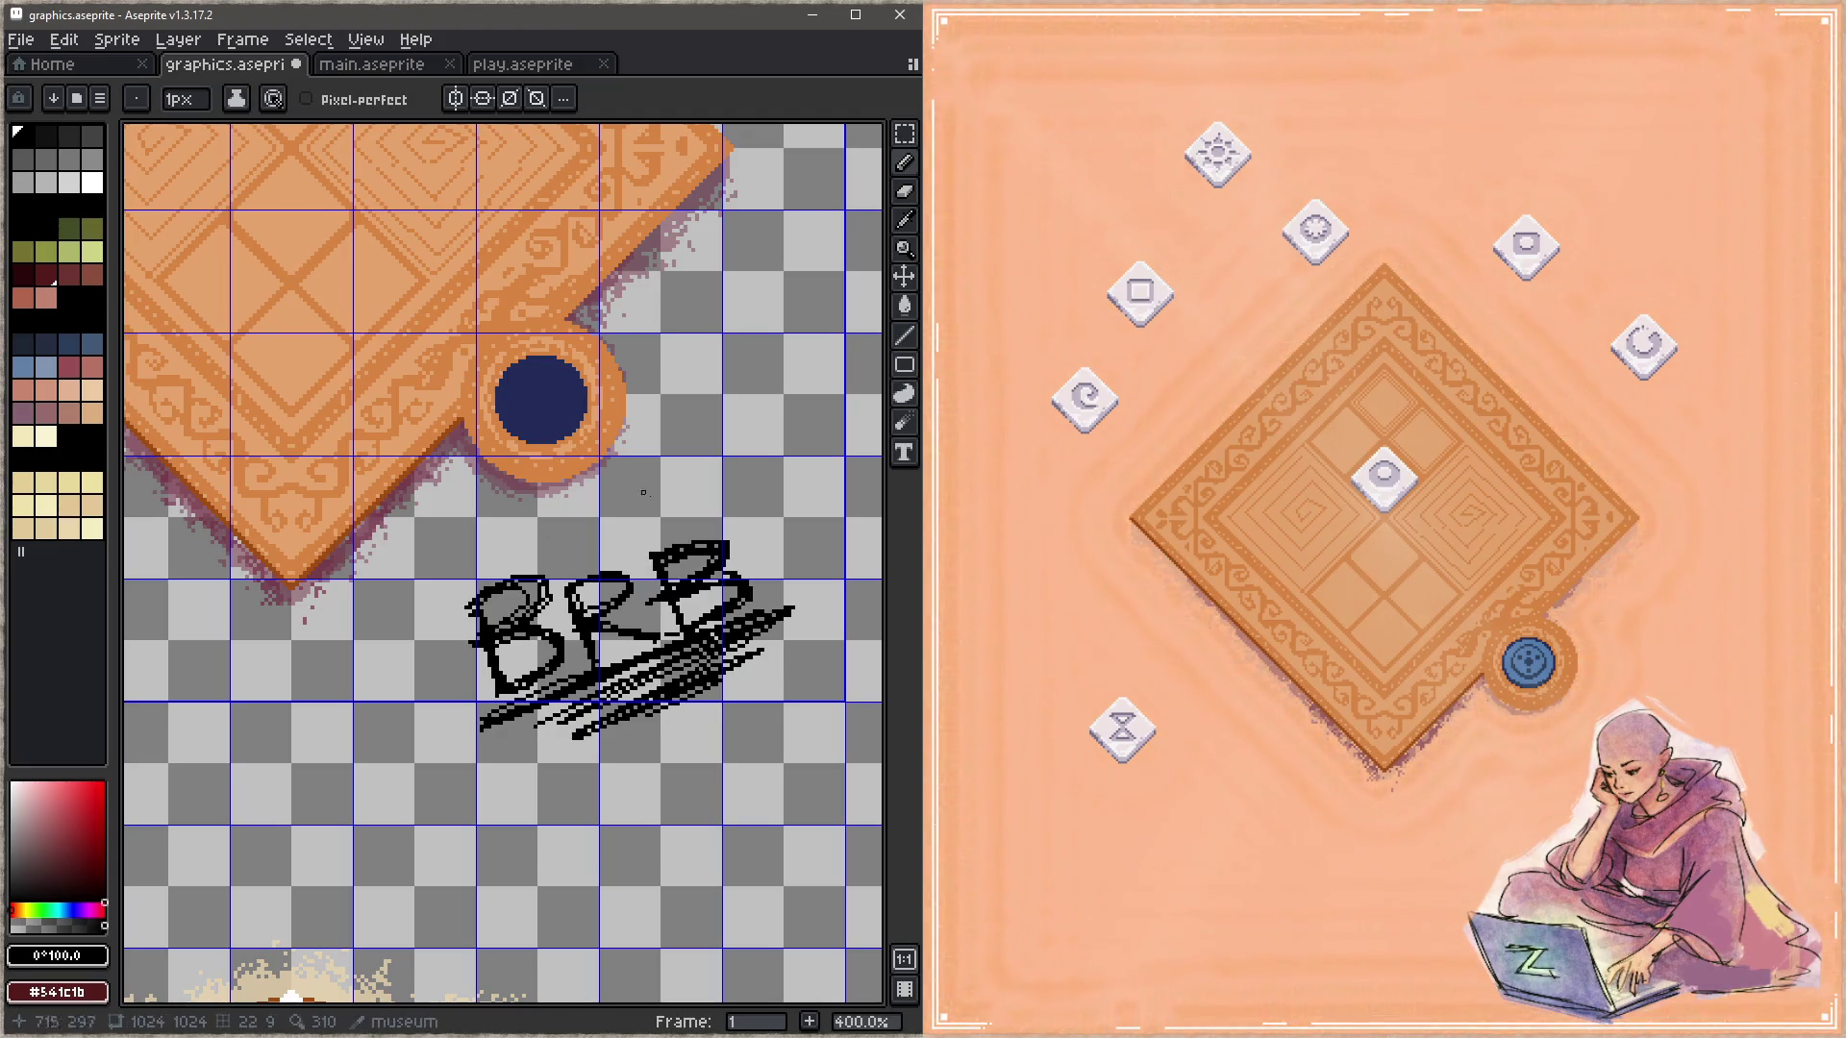
Step: Erase the BRB scribble below the carpet with an 8px eraser
{"action": "left_click_drag", "start_coordinate": [643, 493], "coordinate": [669, 379]}
{"action": "key", "text": "e"}
{"action": "key", "text": "plus"}
{"action": "key", "text": "plus"}
{"action": "key", "text": "plus"}
{"action": "mouse_move", "coordinate": [577, 510]}
{"action": "left_mouse_down"}
{"action": "mouse_move", "coordinate": [570, 471]}
{"action": "mouse_move", "coordinate": [794, 561]}
{"action": "left_mouse_up"}
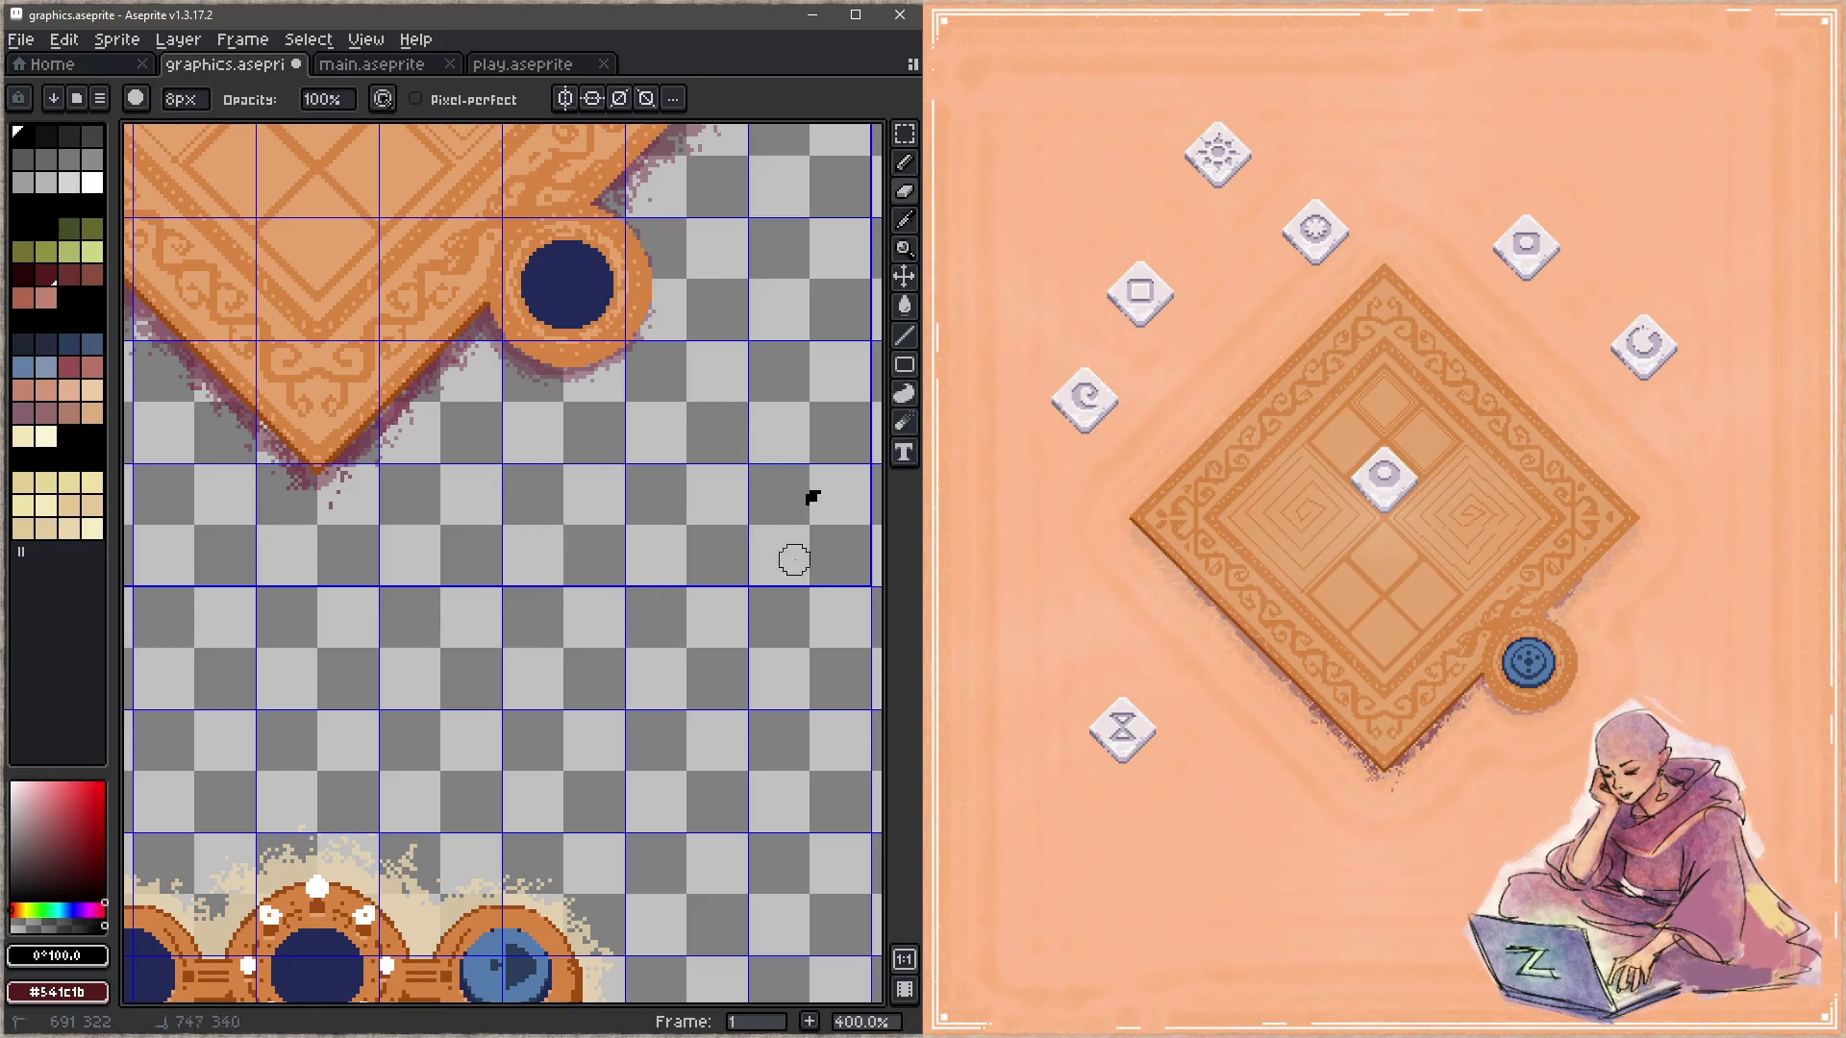
Step: Zoom back out so the whole diamond carpet is in view
{"action": "key", "text": "v"}
{"action": "key", "text": "z"}
{"action": "left_click_drag", "start_coordinate": [487, 134], "coordinate": [601, 432]}
{"action": "scroll", "coordinate": [602, 423], "scroll_direction": "down", "scroll_amount": 1}
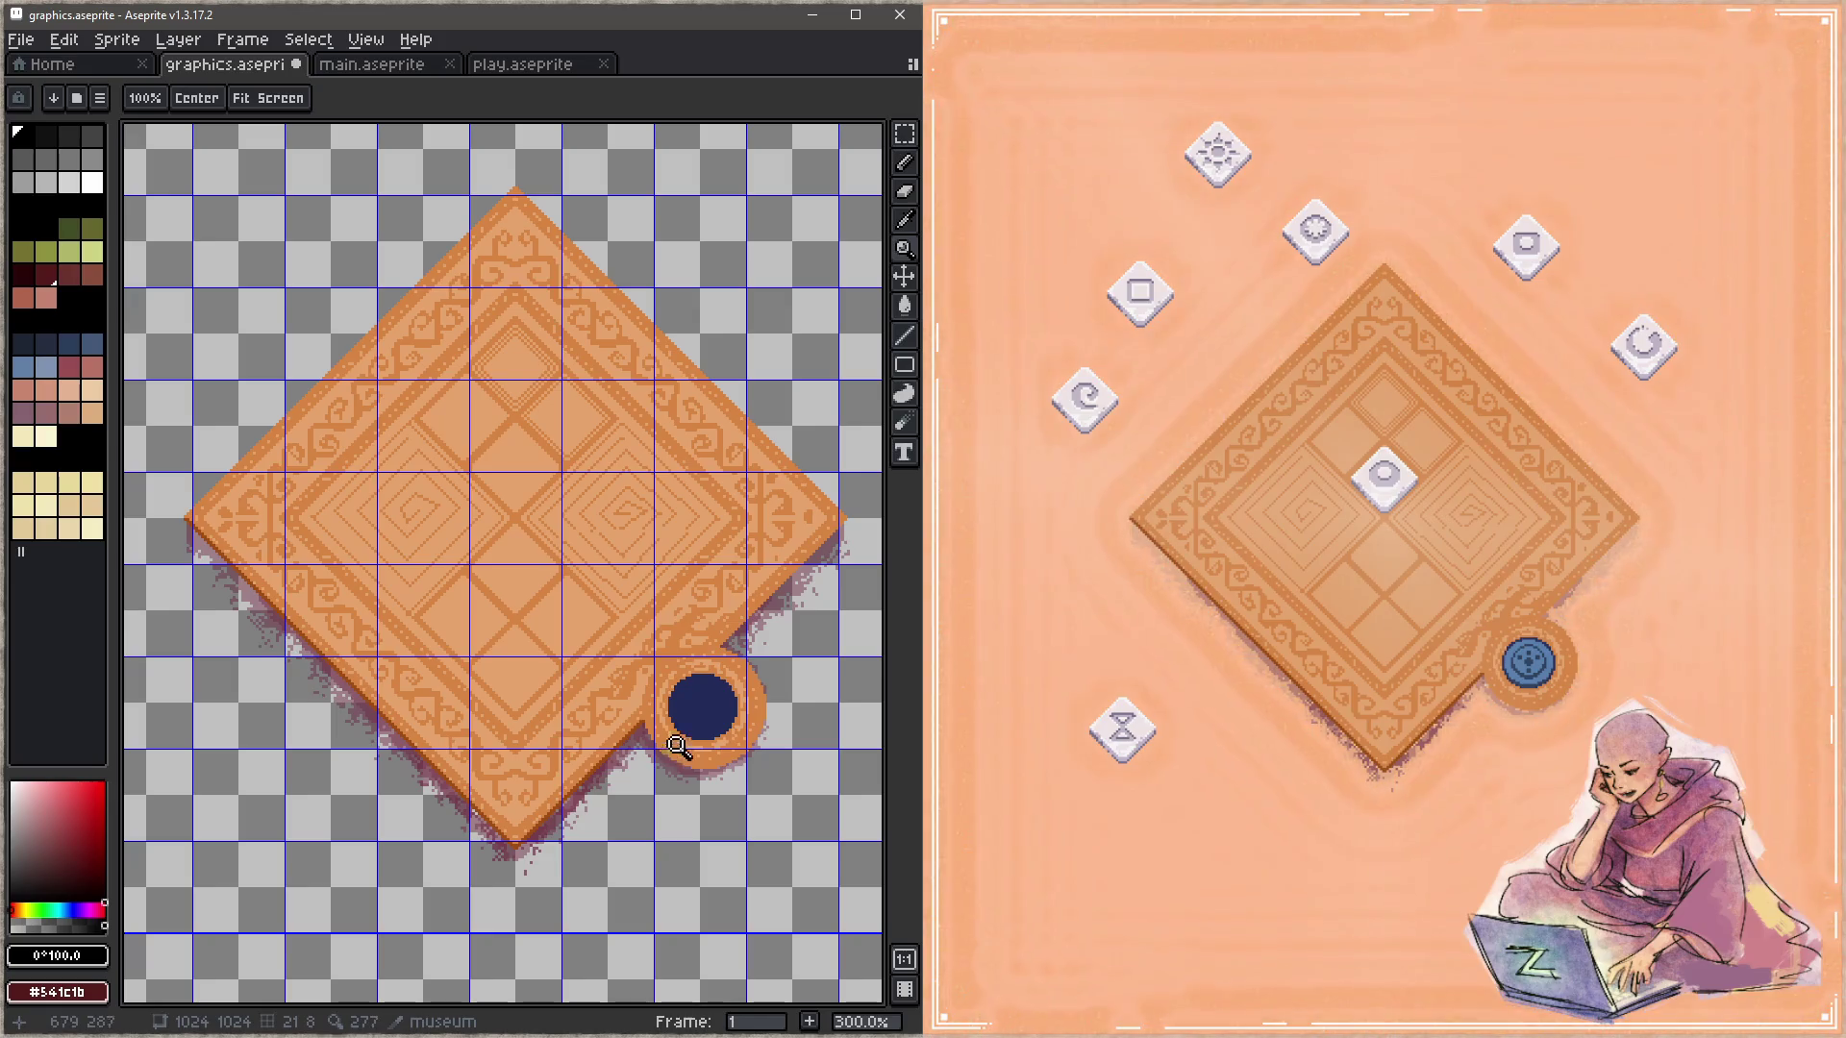
Step: Show the layers list and sample the dark brown #9f4e14 from the carpet's bottom corner
{"action": "mouse_move", "coordinate": [718, 749]}
{"action": "left_mouse_down"}
{"action": "mouse_move", "coordinate": [678, 600]}
{"action": "mouse_move", "coordinate": [663, 617]}
{"action": "left_mouse_up"}
{"action": "key", "text": "Tab"}
{"action": "mouse_move", "coordinate": [495, 701]}
{"action": "left_mouse_down"}
{"action": "mouse_move", "coordinate": [425, 591]}
{"action": "mouse_move", "coordinate": [421, 660]}
{"action": "left_mouse_up"}
{"action": "key", "text": "b"}
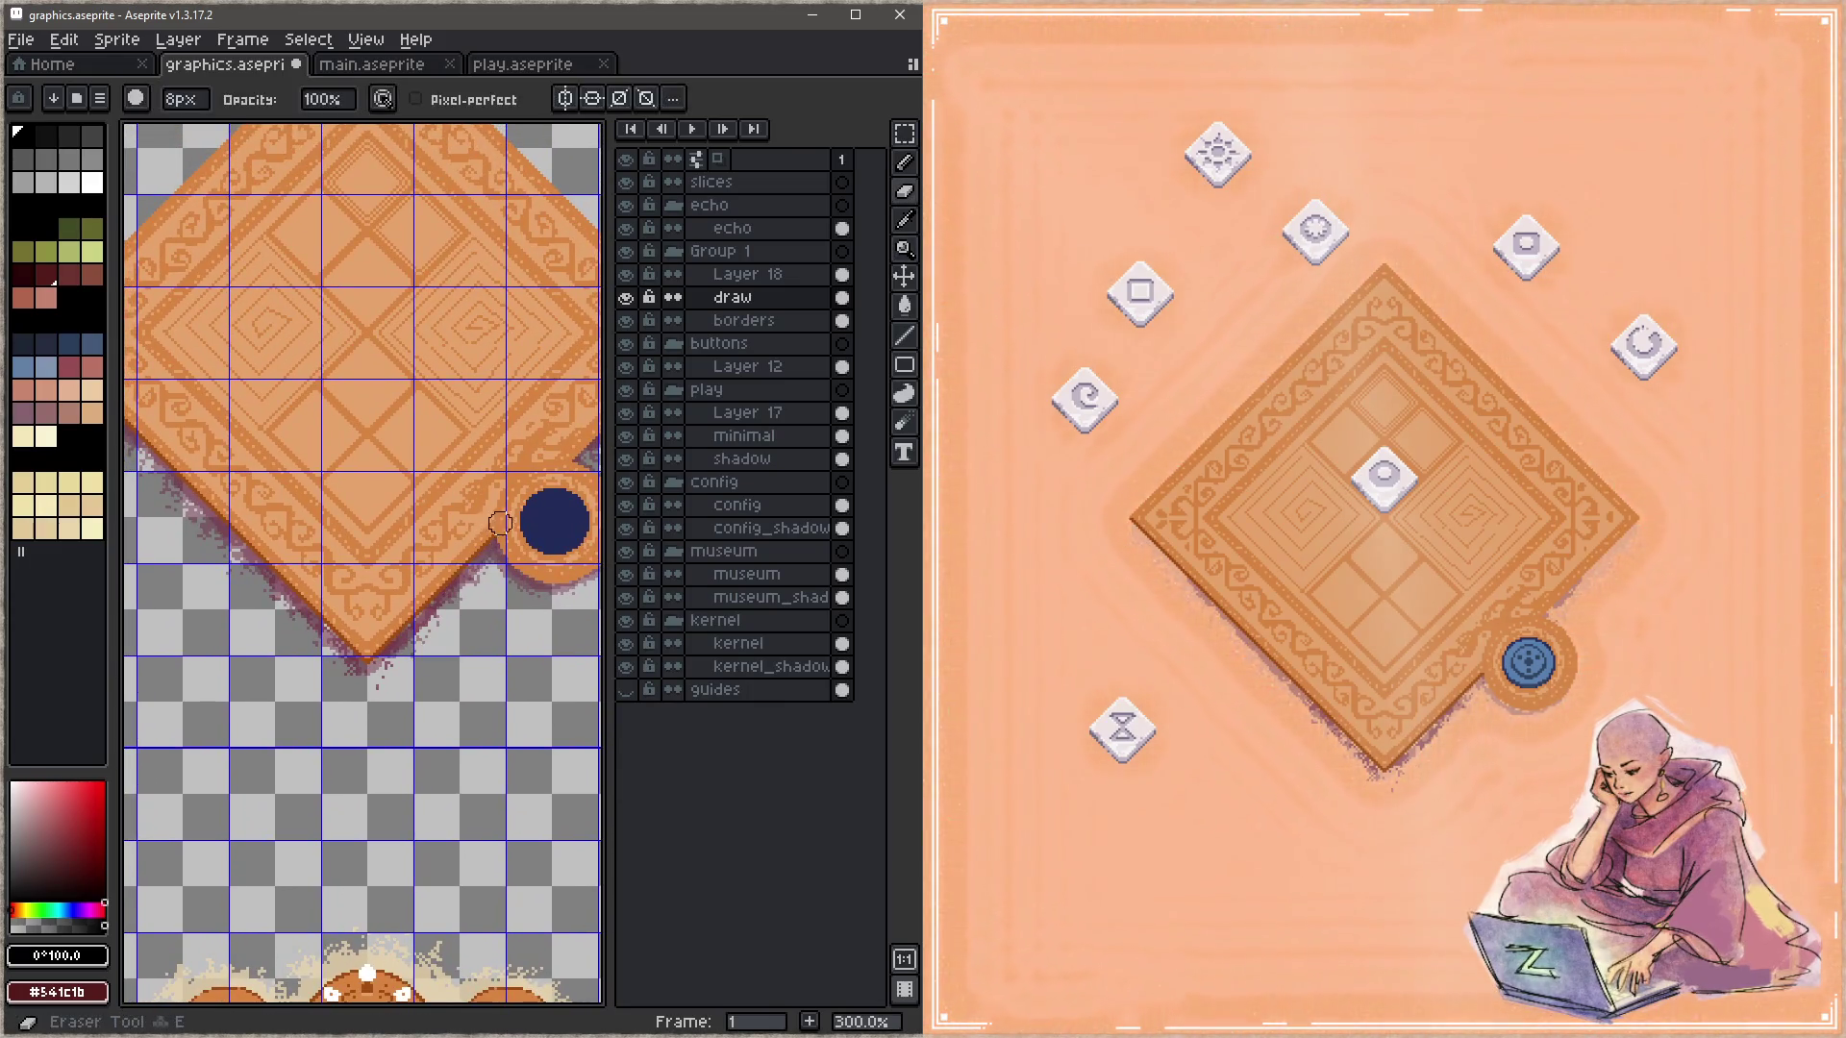
{"action": "key", "text": "z"}
{"action": "left_click", "coordinate": [404, 668]}
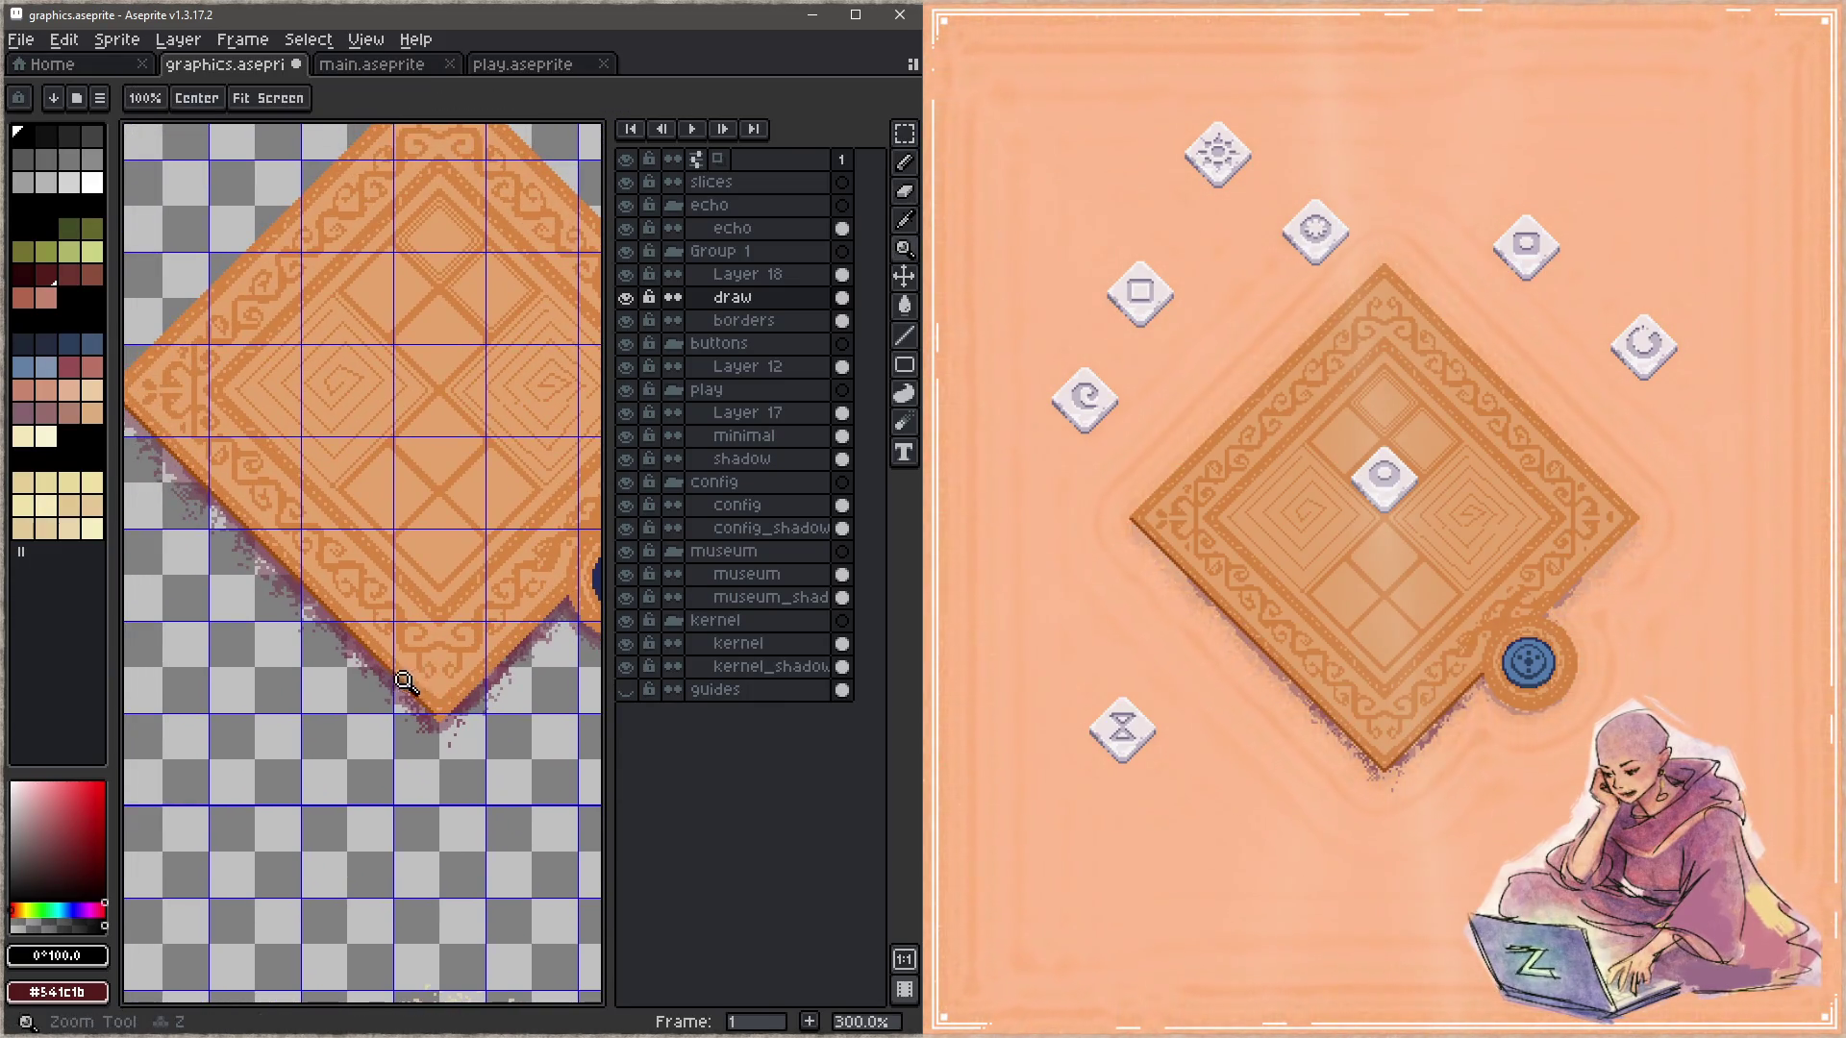
{"action": "left_click", "coordinate": [433, 676]}
{"action": "key", "text": "i"}
{"action": "left_click", "coordinate": [382, 662]}
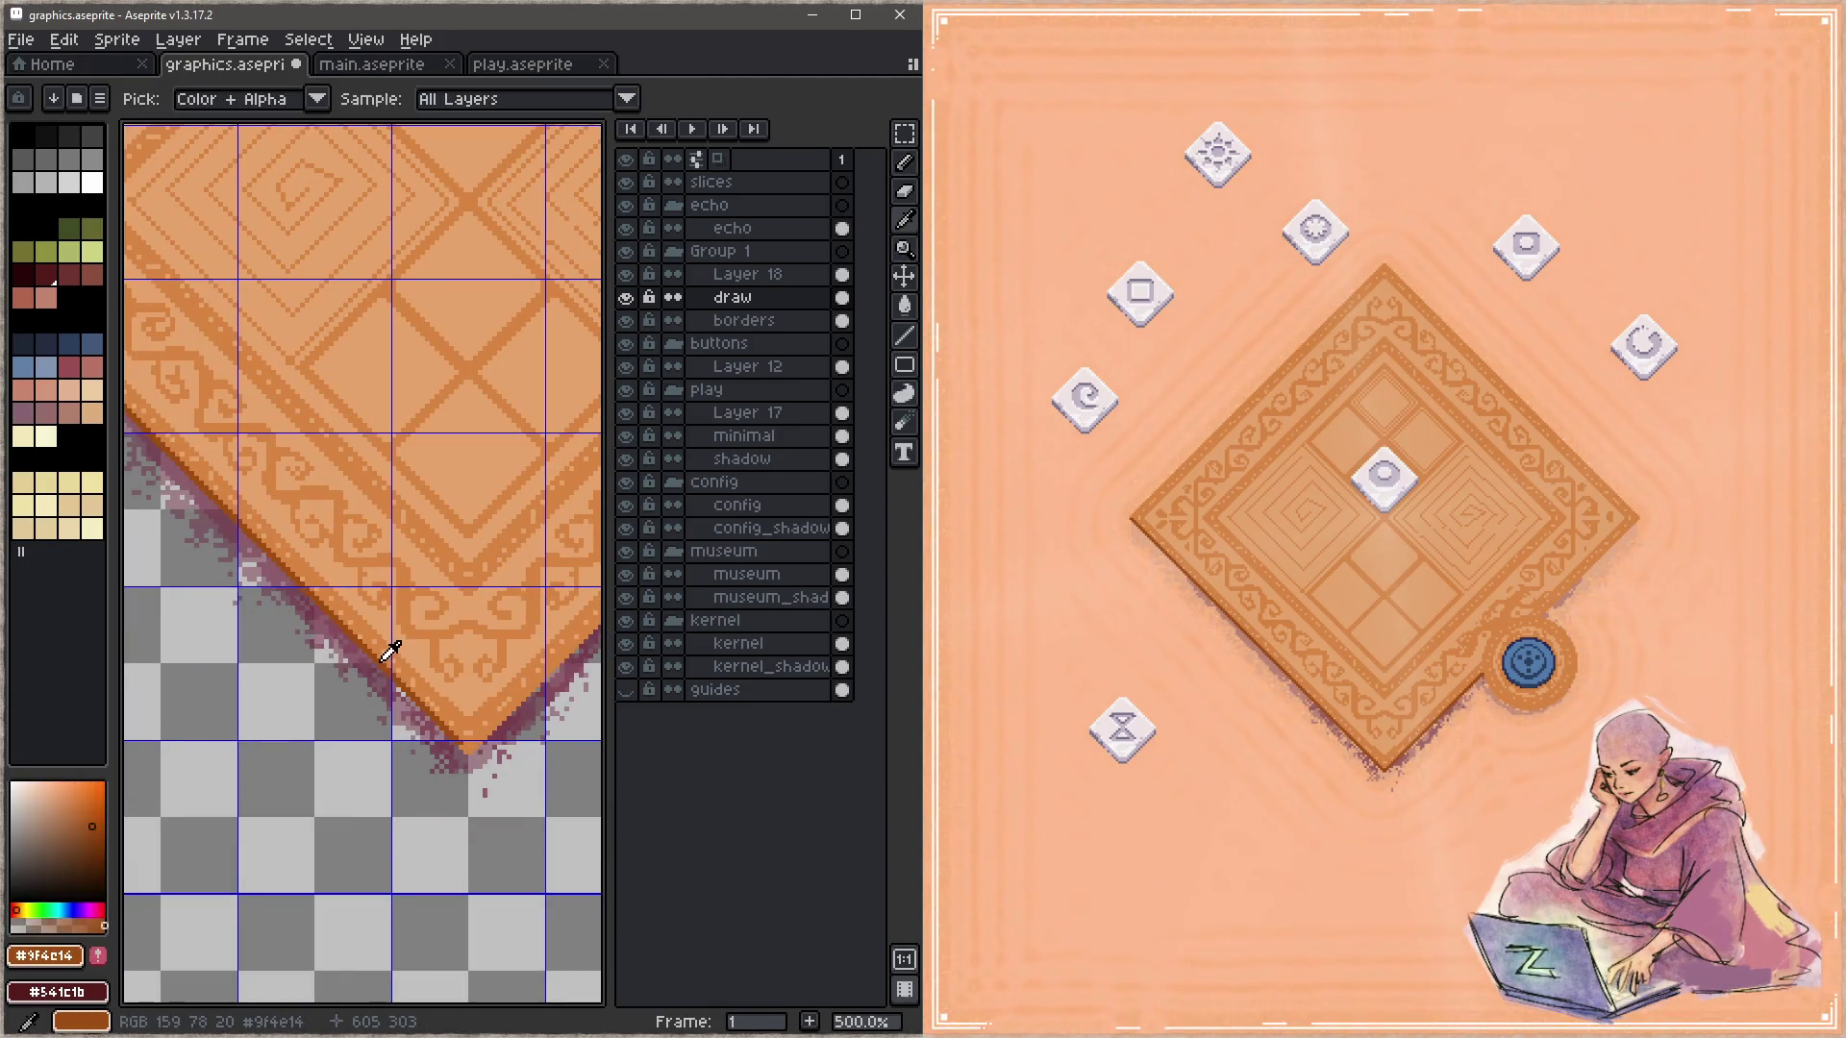
Step: Set the zoom to 400% and pan over to the carpet's left corner
{"action": "key", "text": "z"}
{"action": "right_click", "coordinate": [433, 649]}
{"action": "left_click", "coordinate": [412, 652]}
{"action": "key", "text": "e"}
{"action": "left_click_drag", "start_coordinate": [361, 670], "coordinate": [429, 719]}
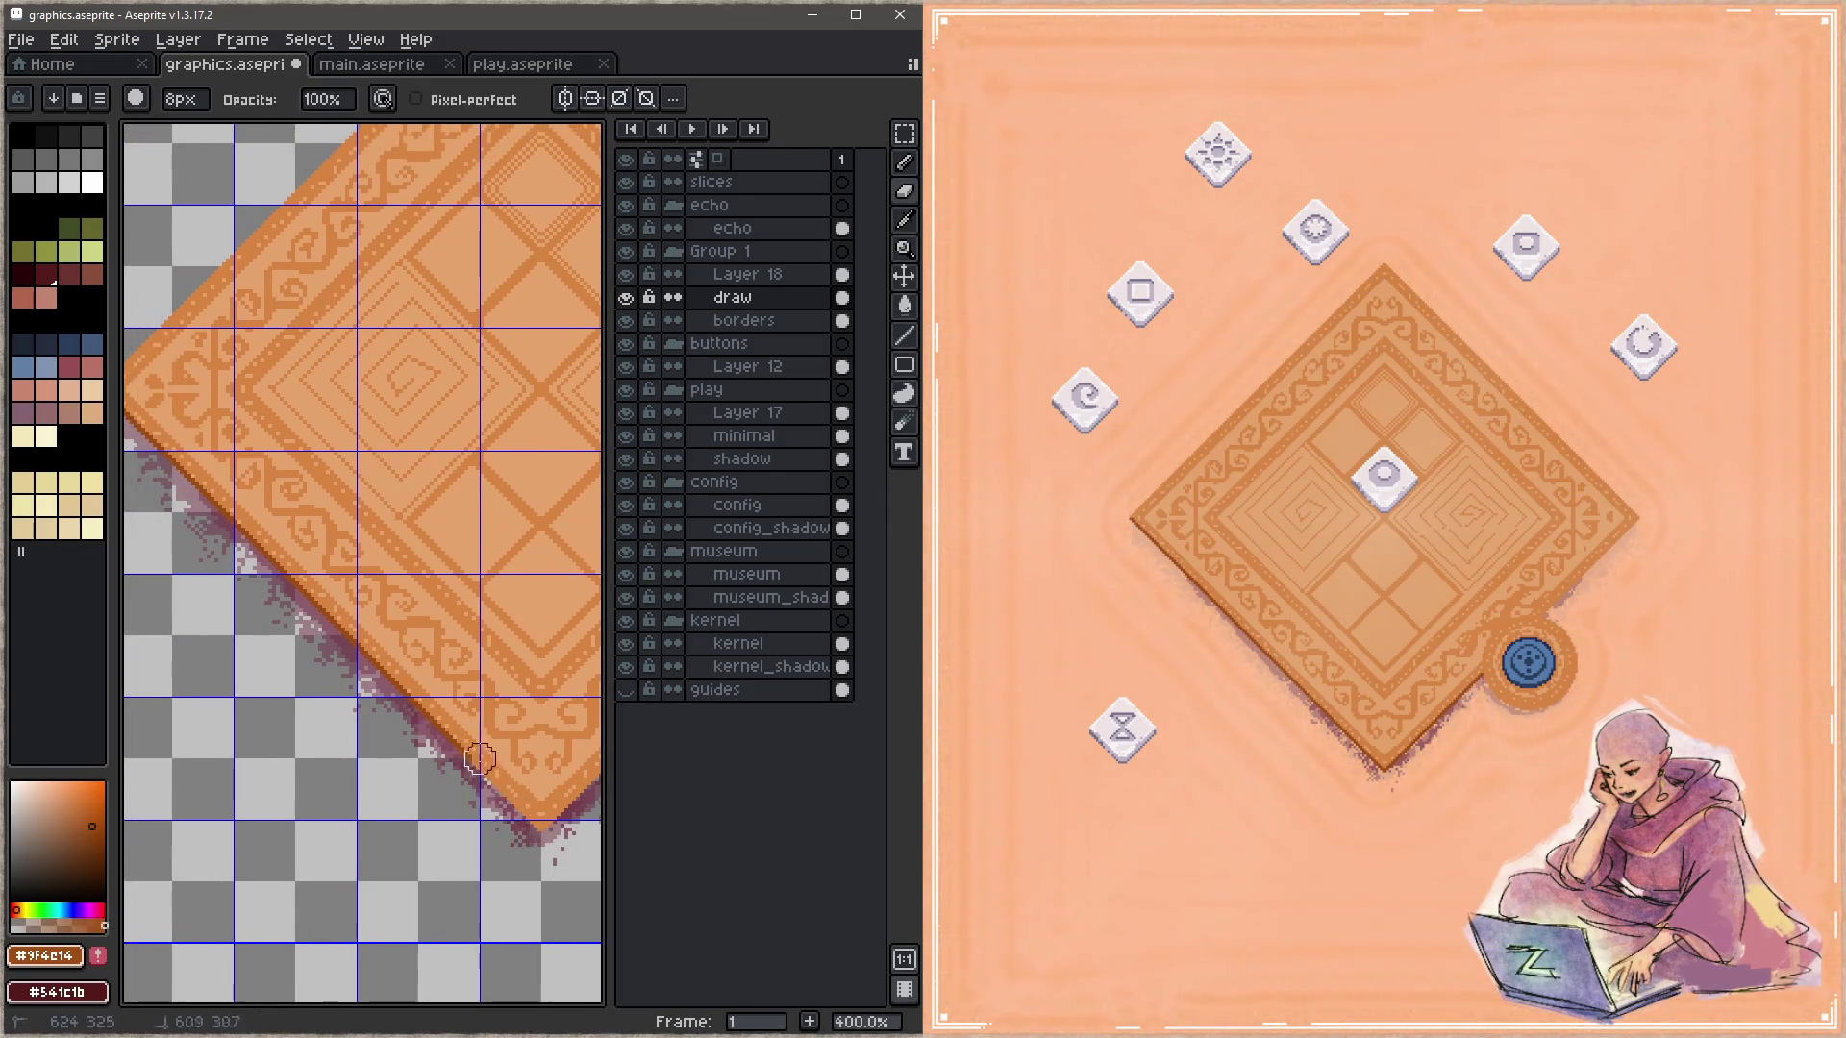
{"action": "left_click_drag", "start_coordinate": [179, 448], "coordinate": [300, 589]}
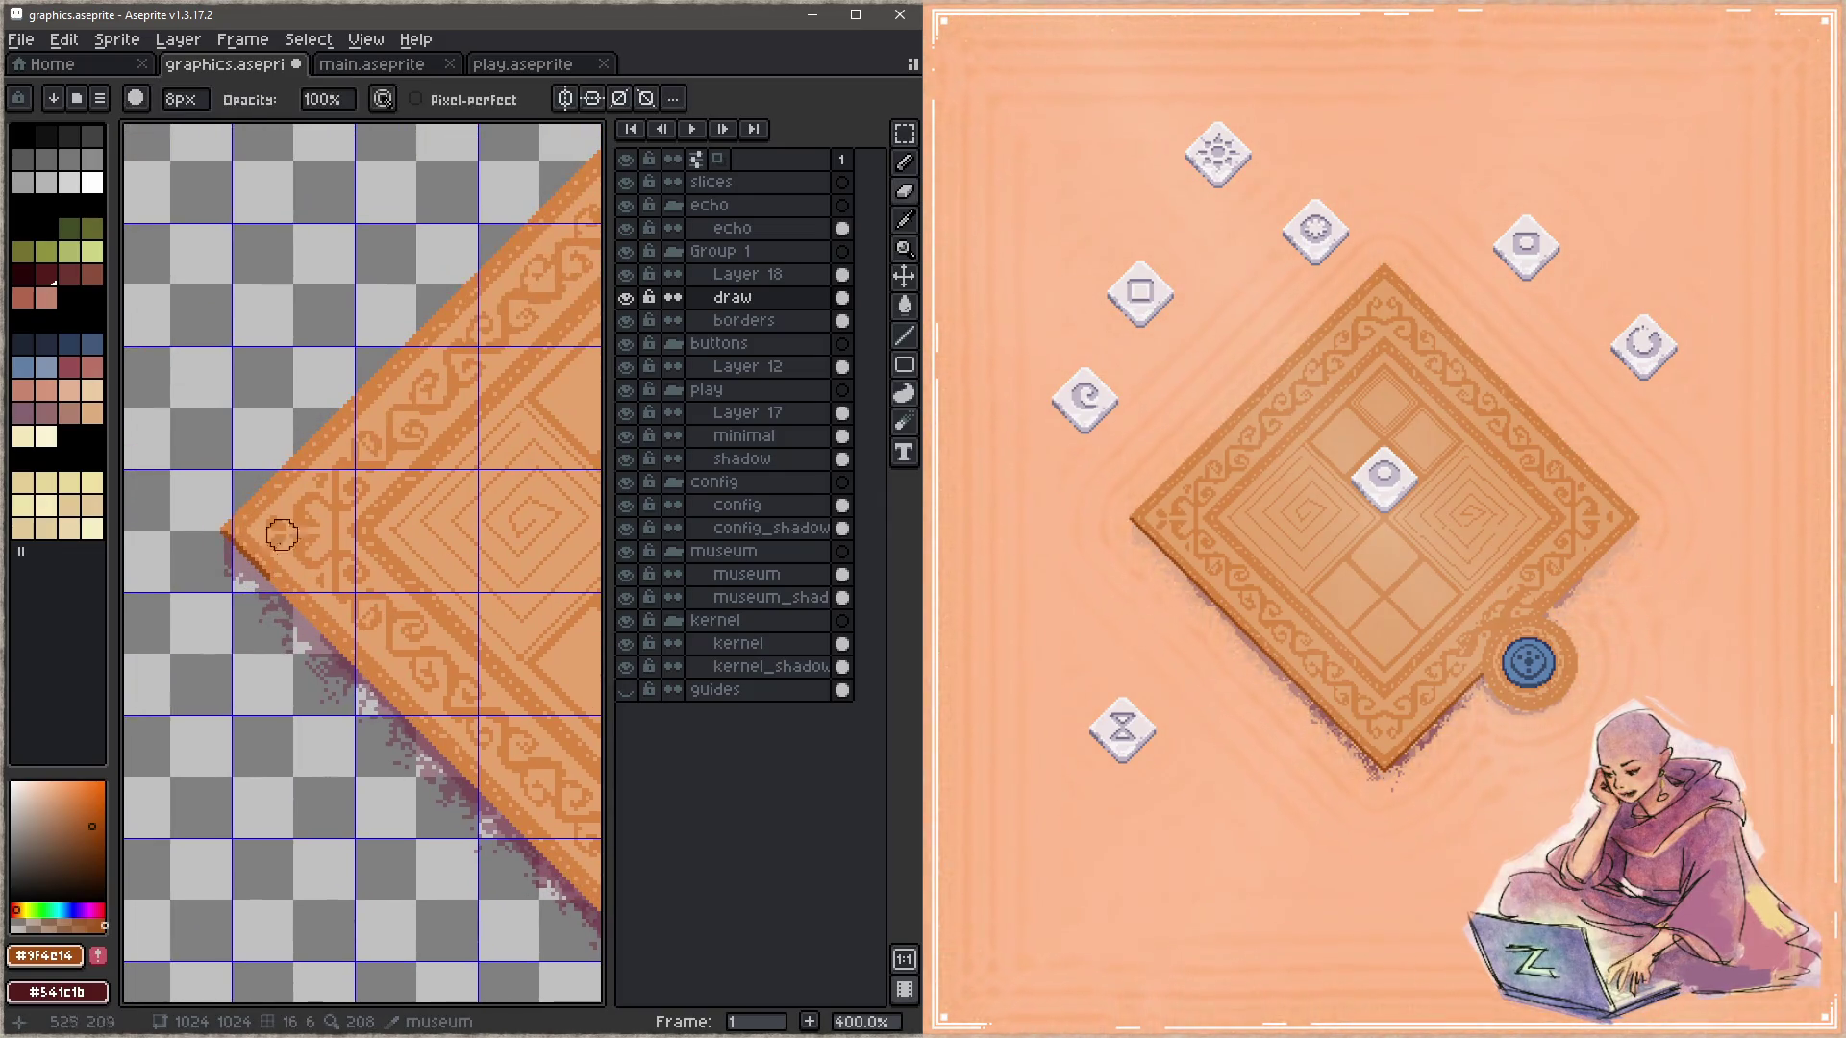
{"action": "scroll", "coordinate": [391, 548], "scroll_direction": "down", "scroll_amount": 10}
{"action": "scroll", "coordinate": [413, 577], "scroll_direction": "right", "scroll_amount": 10}
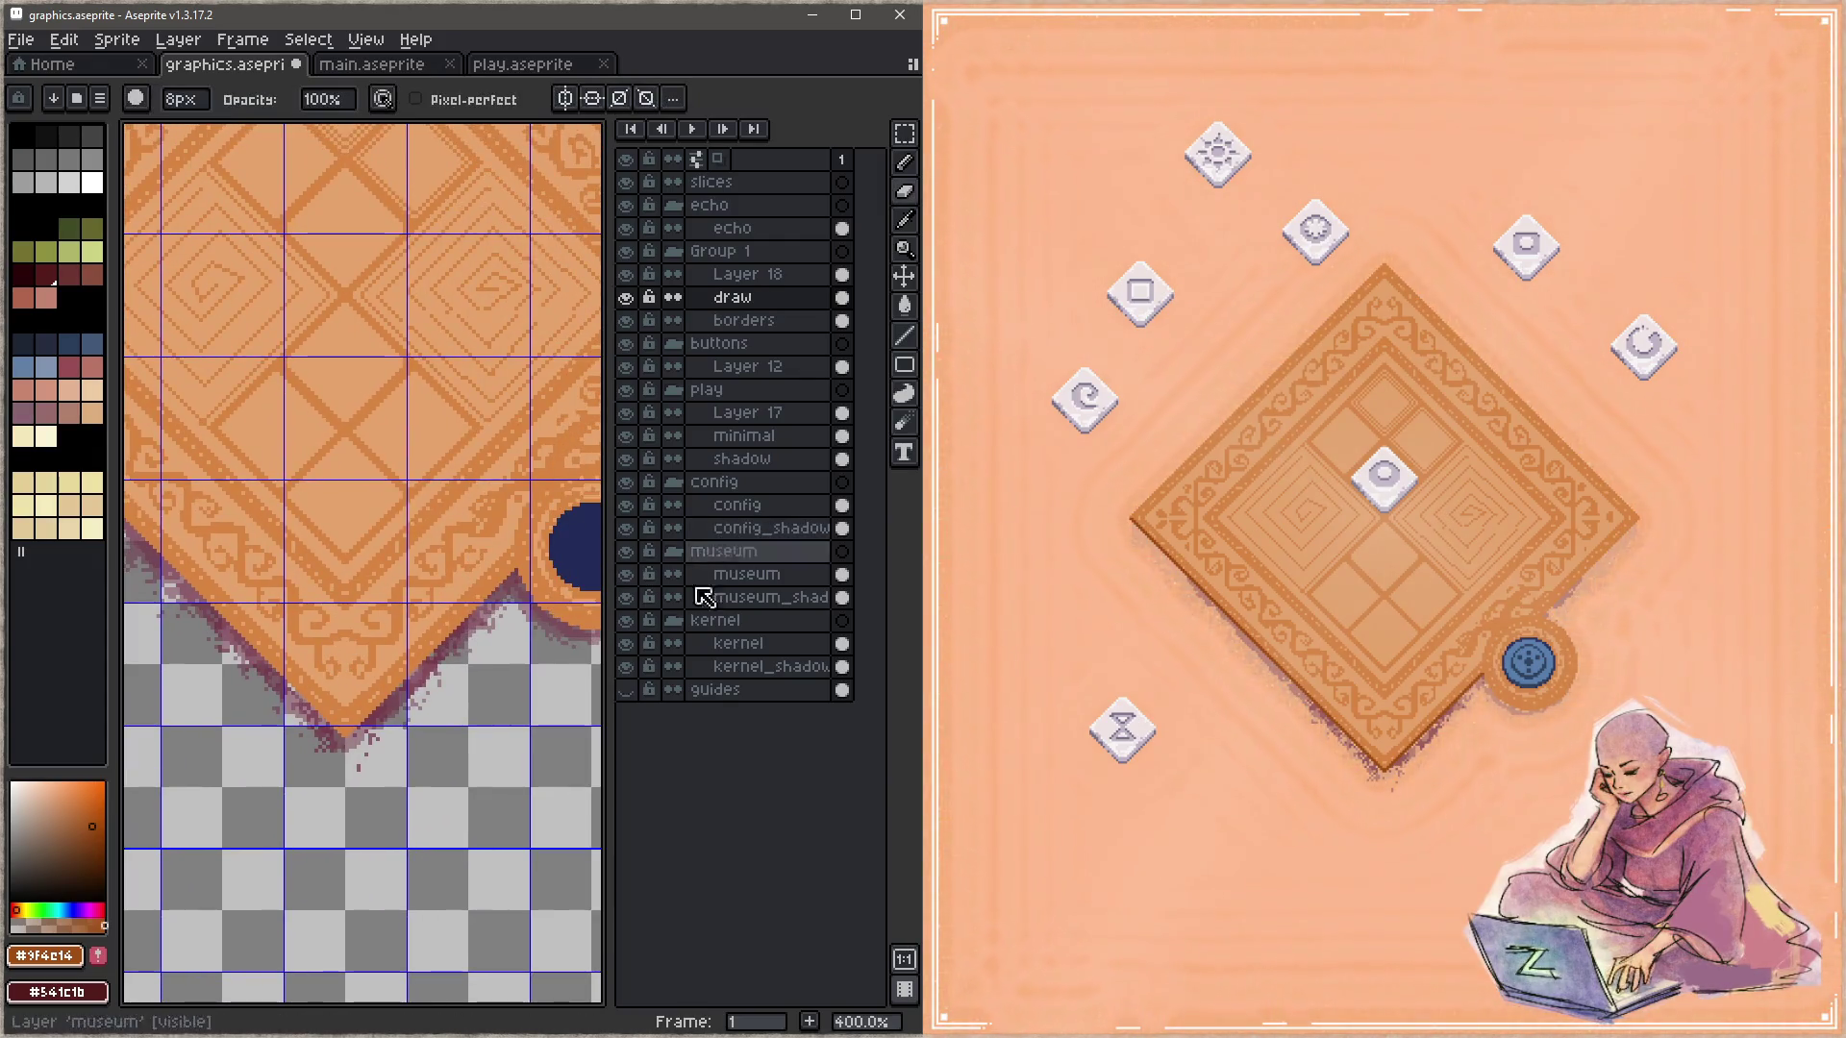
{"action": "scroll", "coordinate": [437, 596], "scroll_direction": "down", "scroll_amount": 2}
{"action": "scroll", "coordinate": [441, 566], "scroll_direction": "up", "scroll_amount": 1}
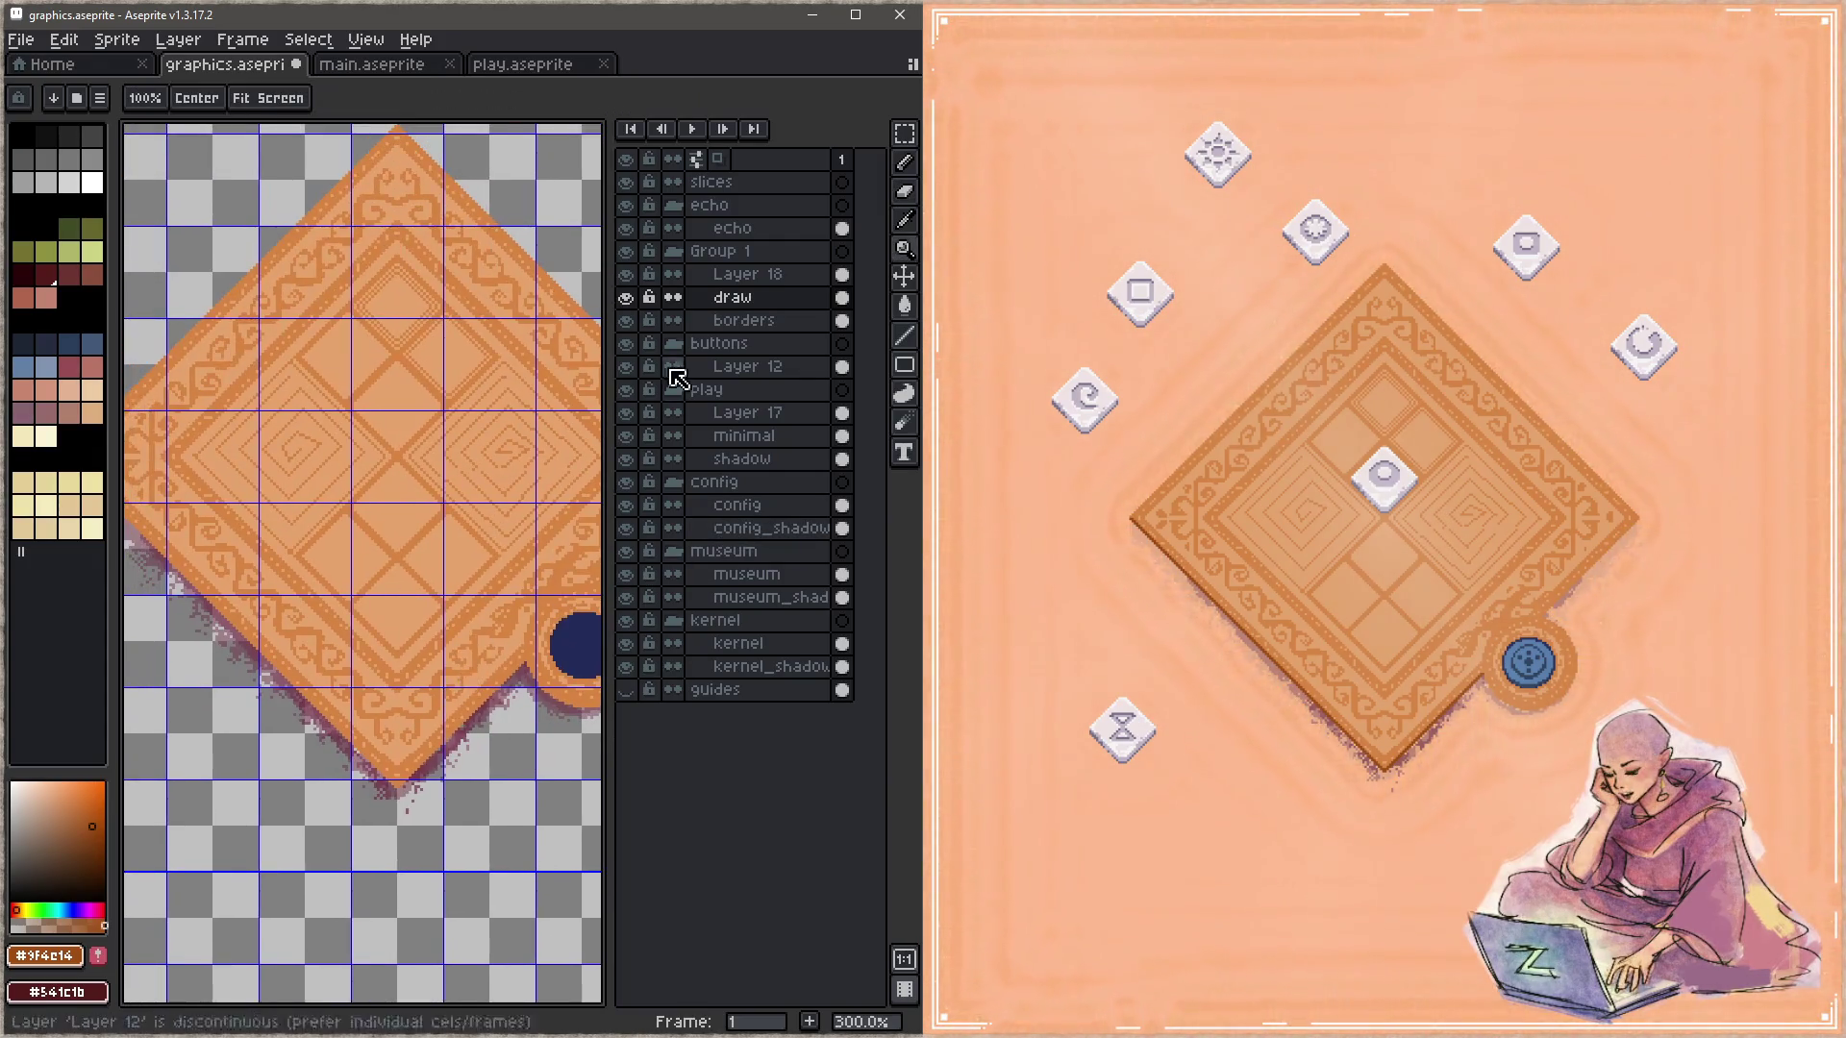
Step: Hide the museum_shadow layer and make the museum layer active
{"action": "left_click", "coordinate": [625, 597]}
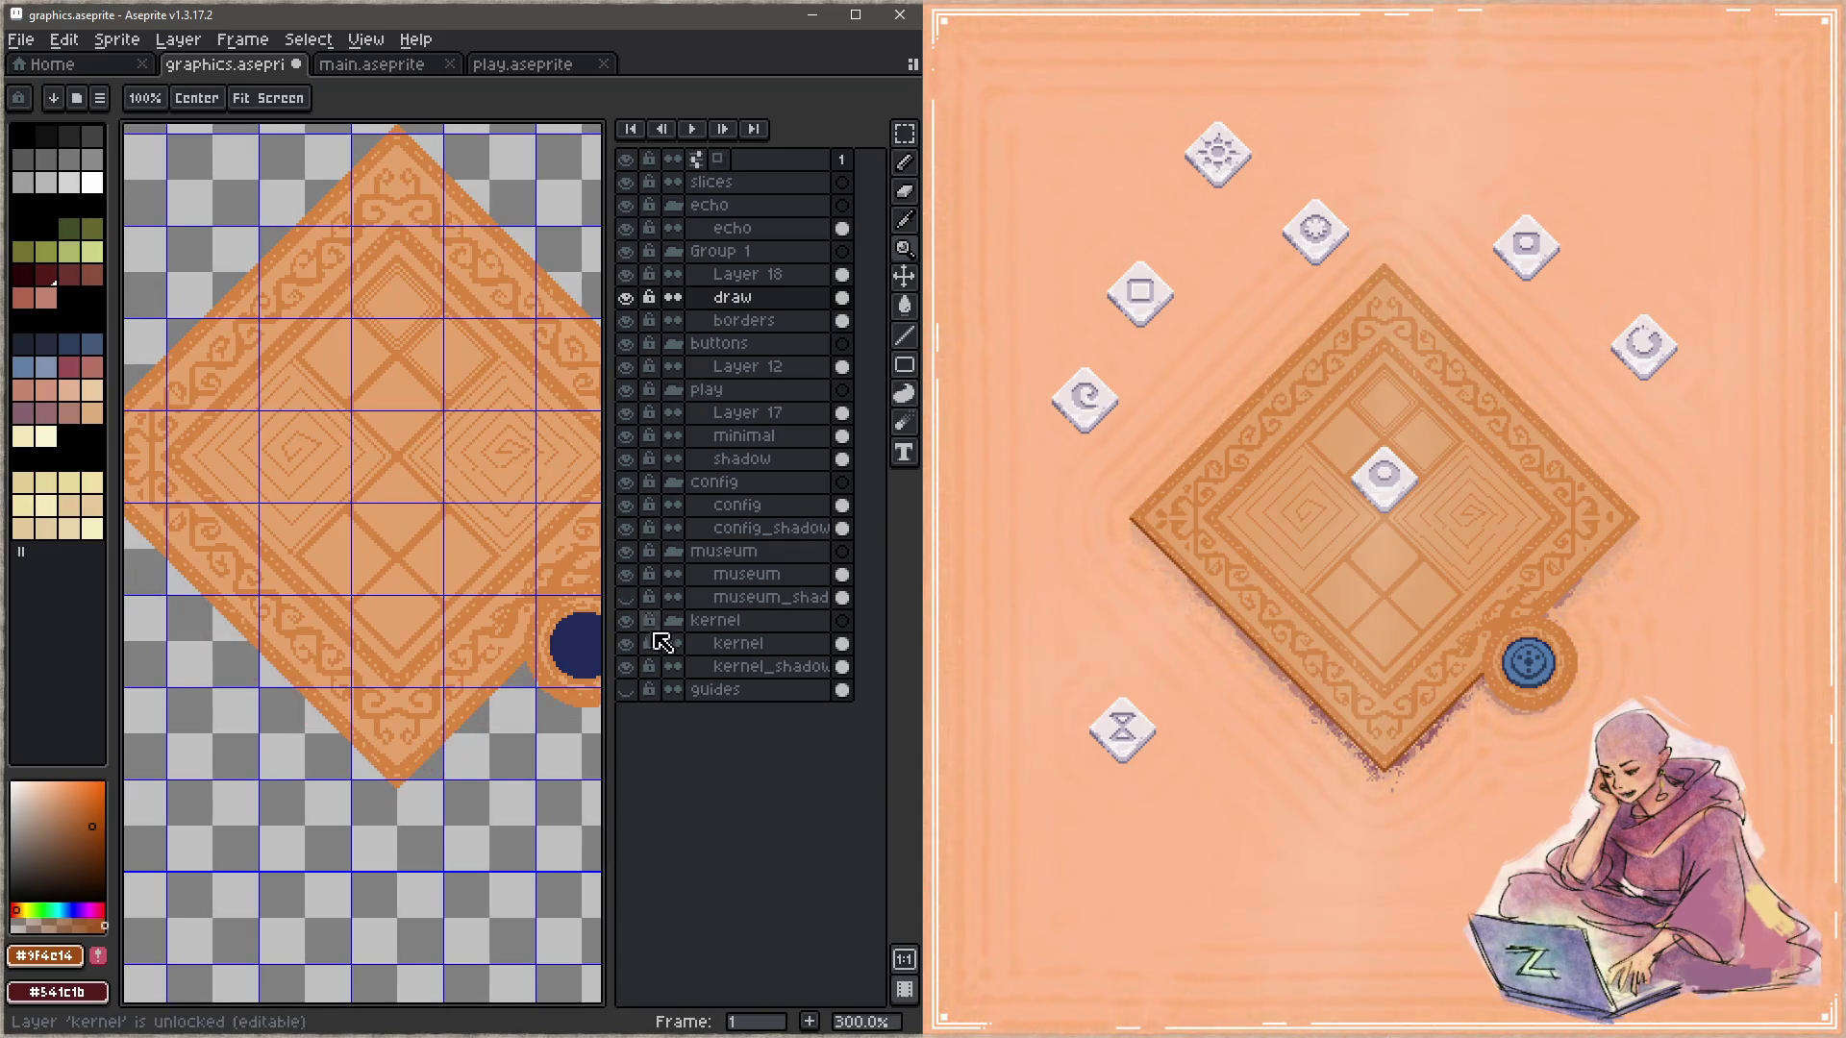
{"action": "left_click", "coordinate": [751, 577]}
{"action": "scroll", "coordinate": [512, 659], "scroll_direction": "down", "scroll_amount": 5}
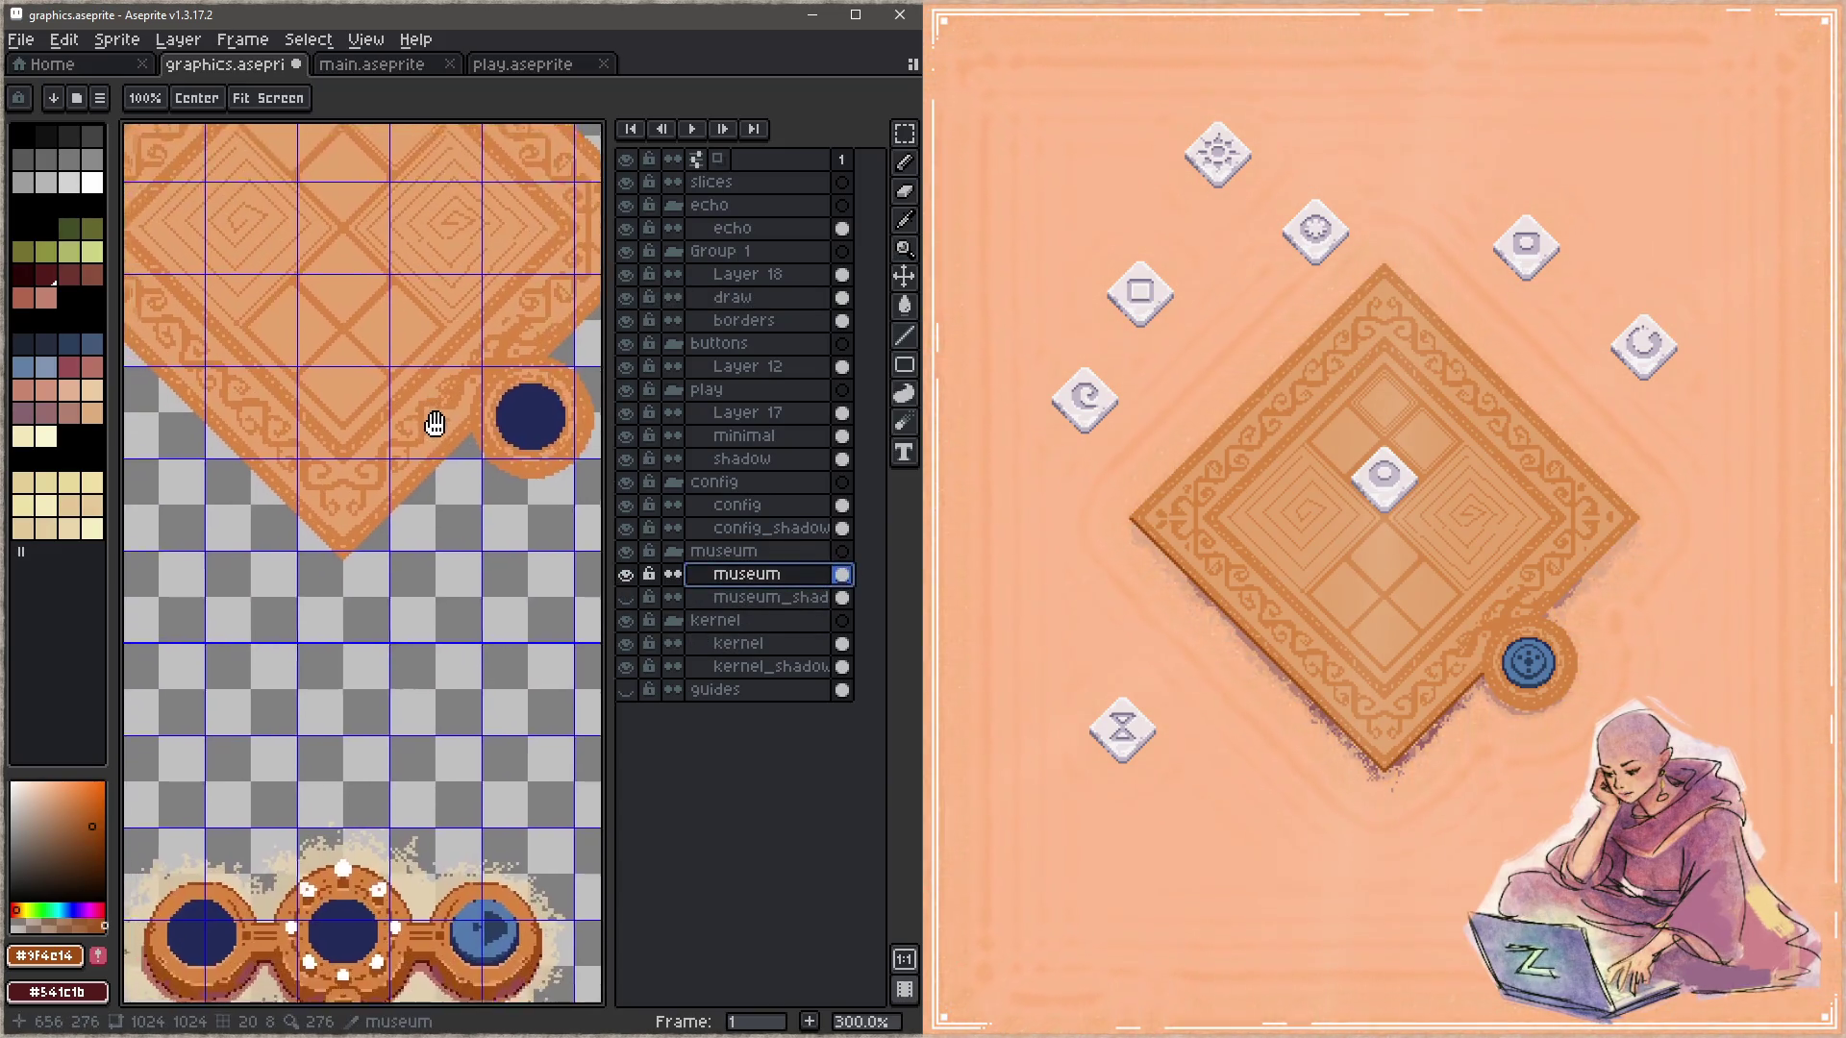
{"action": "scroll", "coordinate": [433, 420], "scroll_direction": "up", "scroll_amount": 3}
Step: Hide the layers list and pan down to the button sprites below the carpet
{"action": "key", "text": "Tab"}
{"action": "left_click_drag", "start_coordinate": [473, 580], "coordinate": [626, 614]}
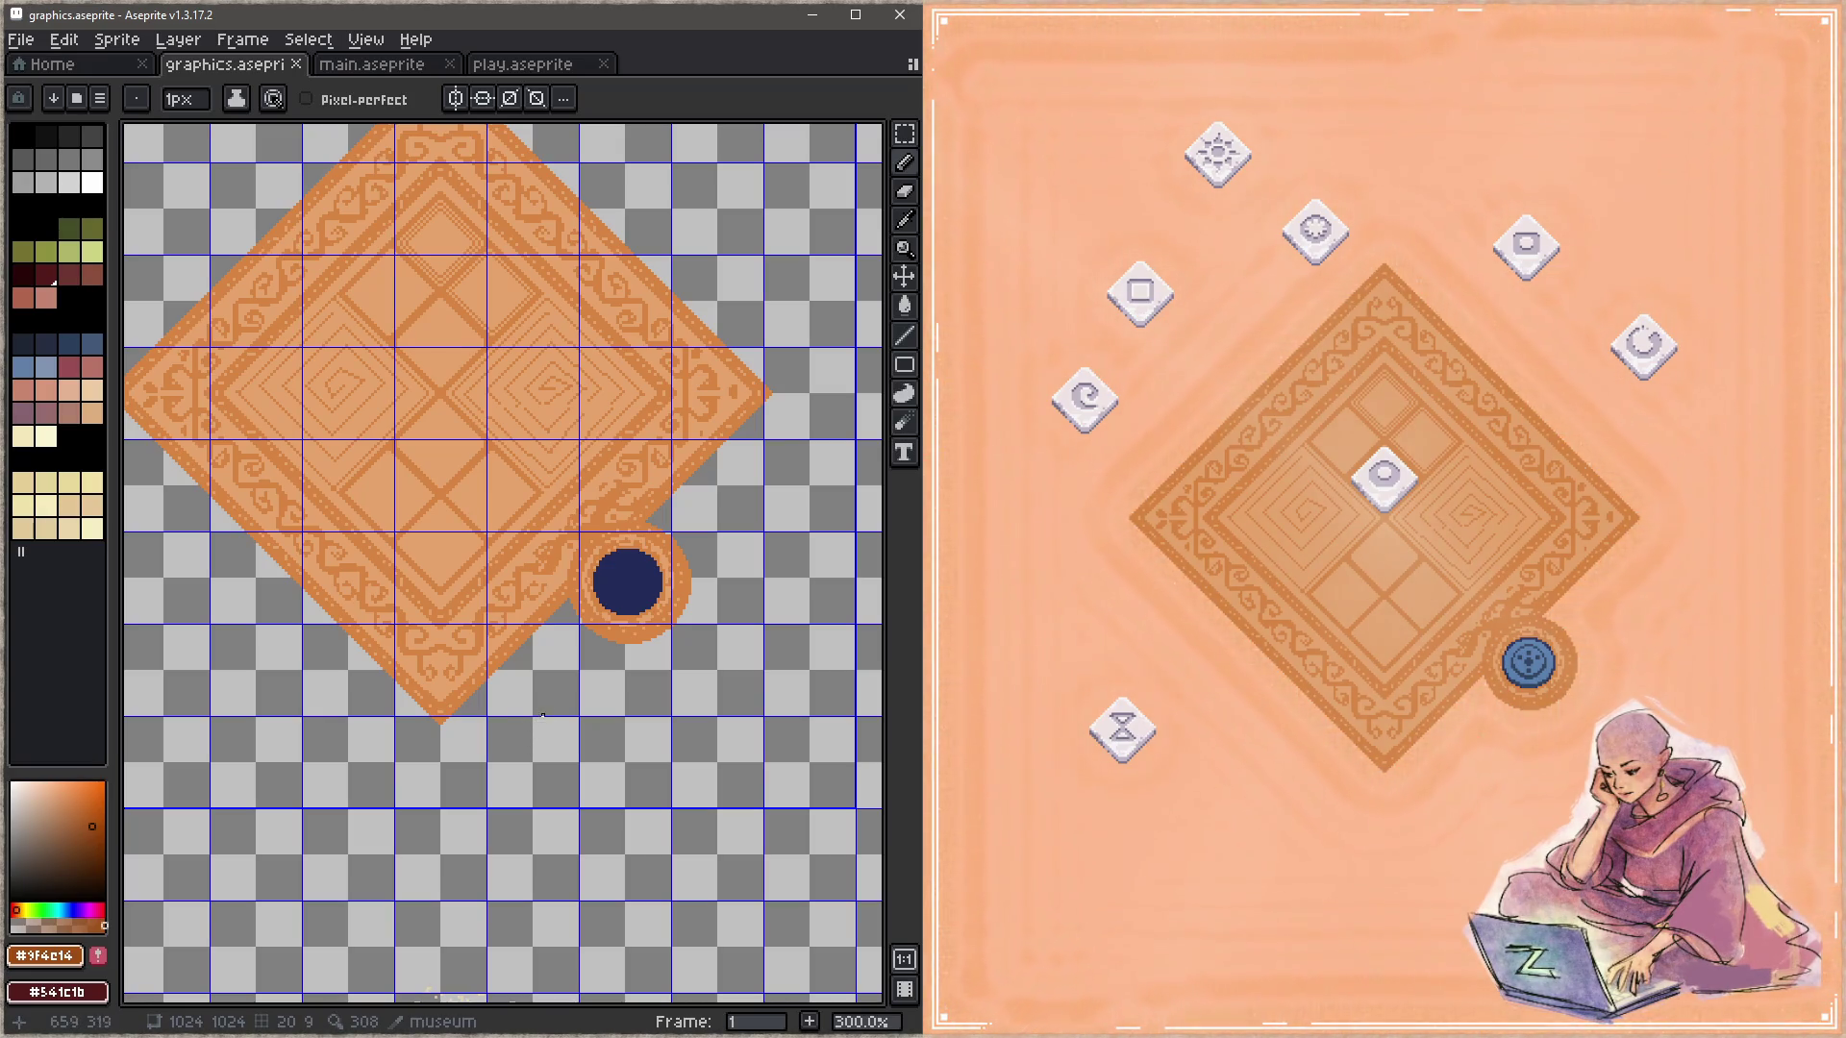
{"action": "left_click_drag", "start_coordinate": [543, 712], "coordinate": [559, 613]}
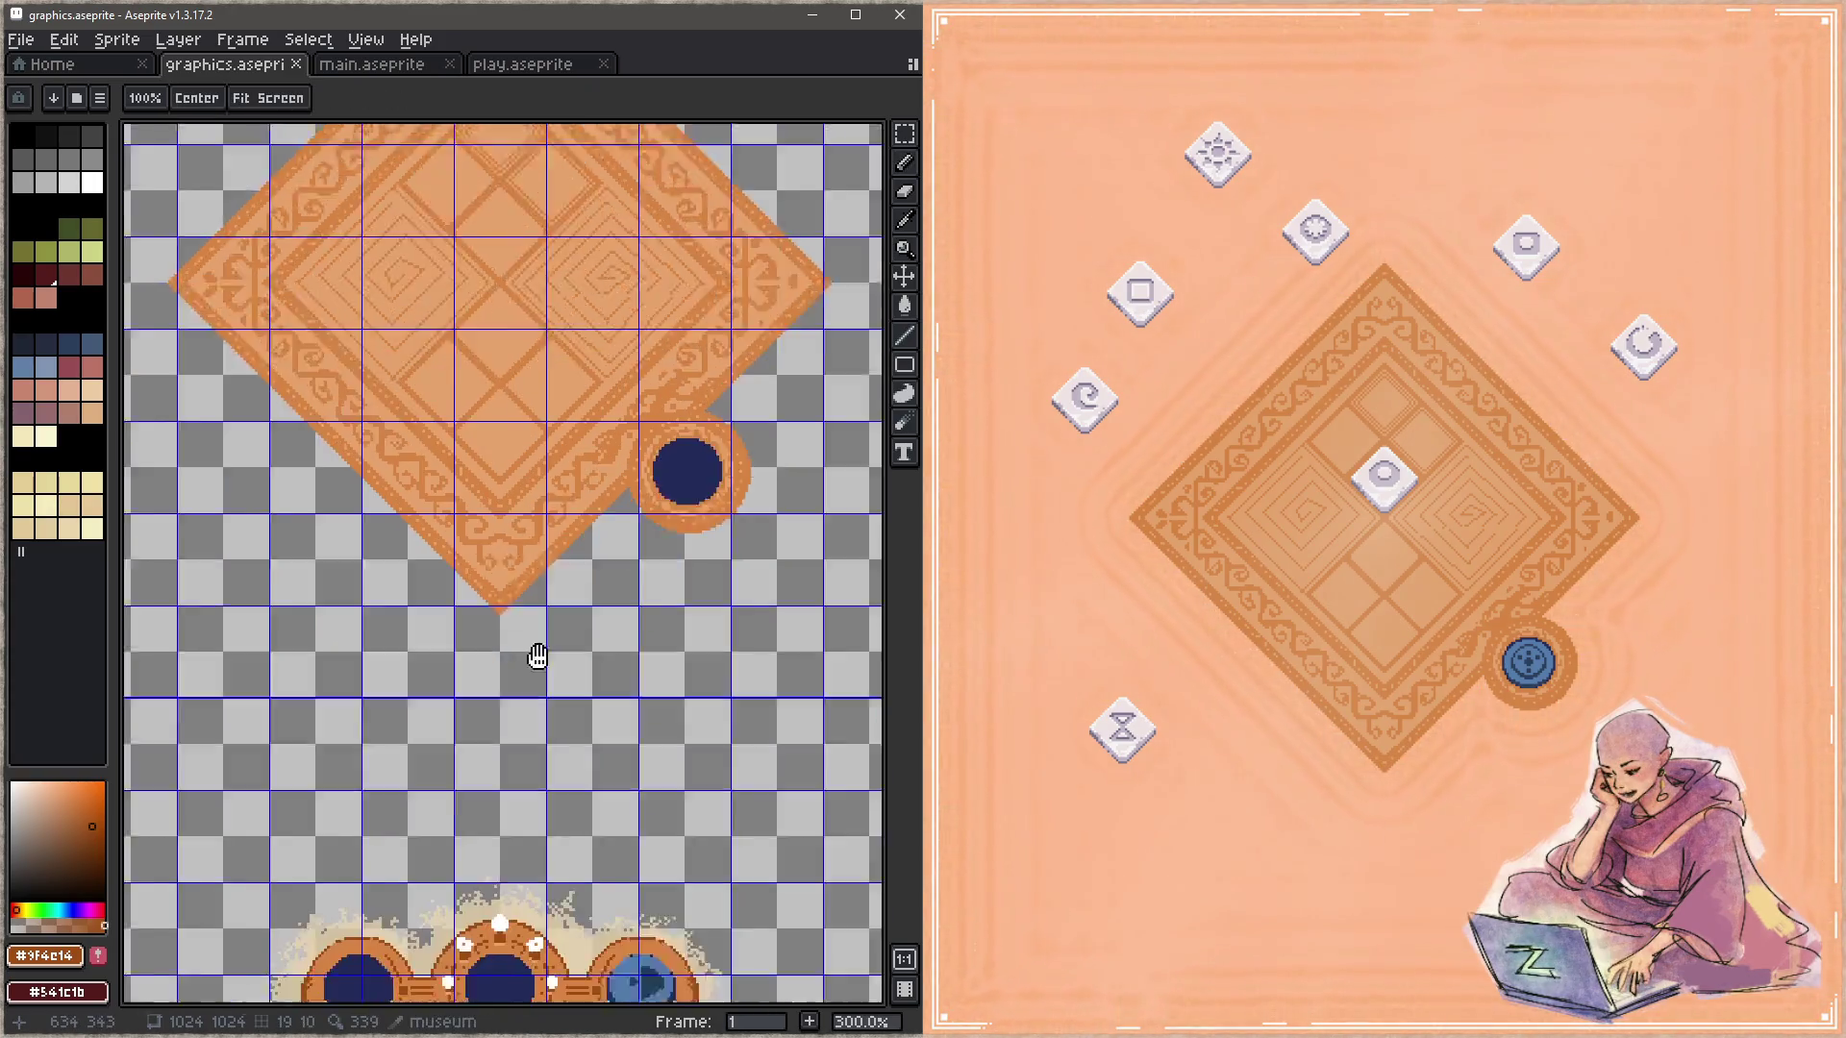
Step: Fill the notch pixel beside the blue button
{"action": "scroll", "coordinate": [560, 613], "scroll_direction": "up", "scroll_amount": 3}
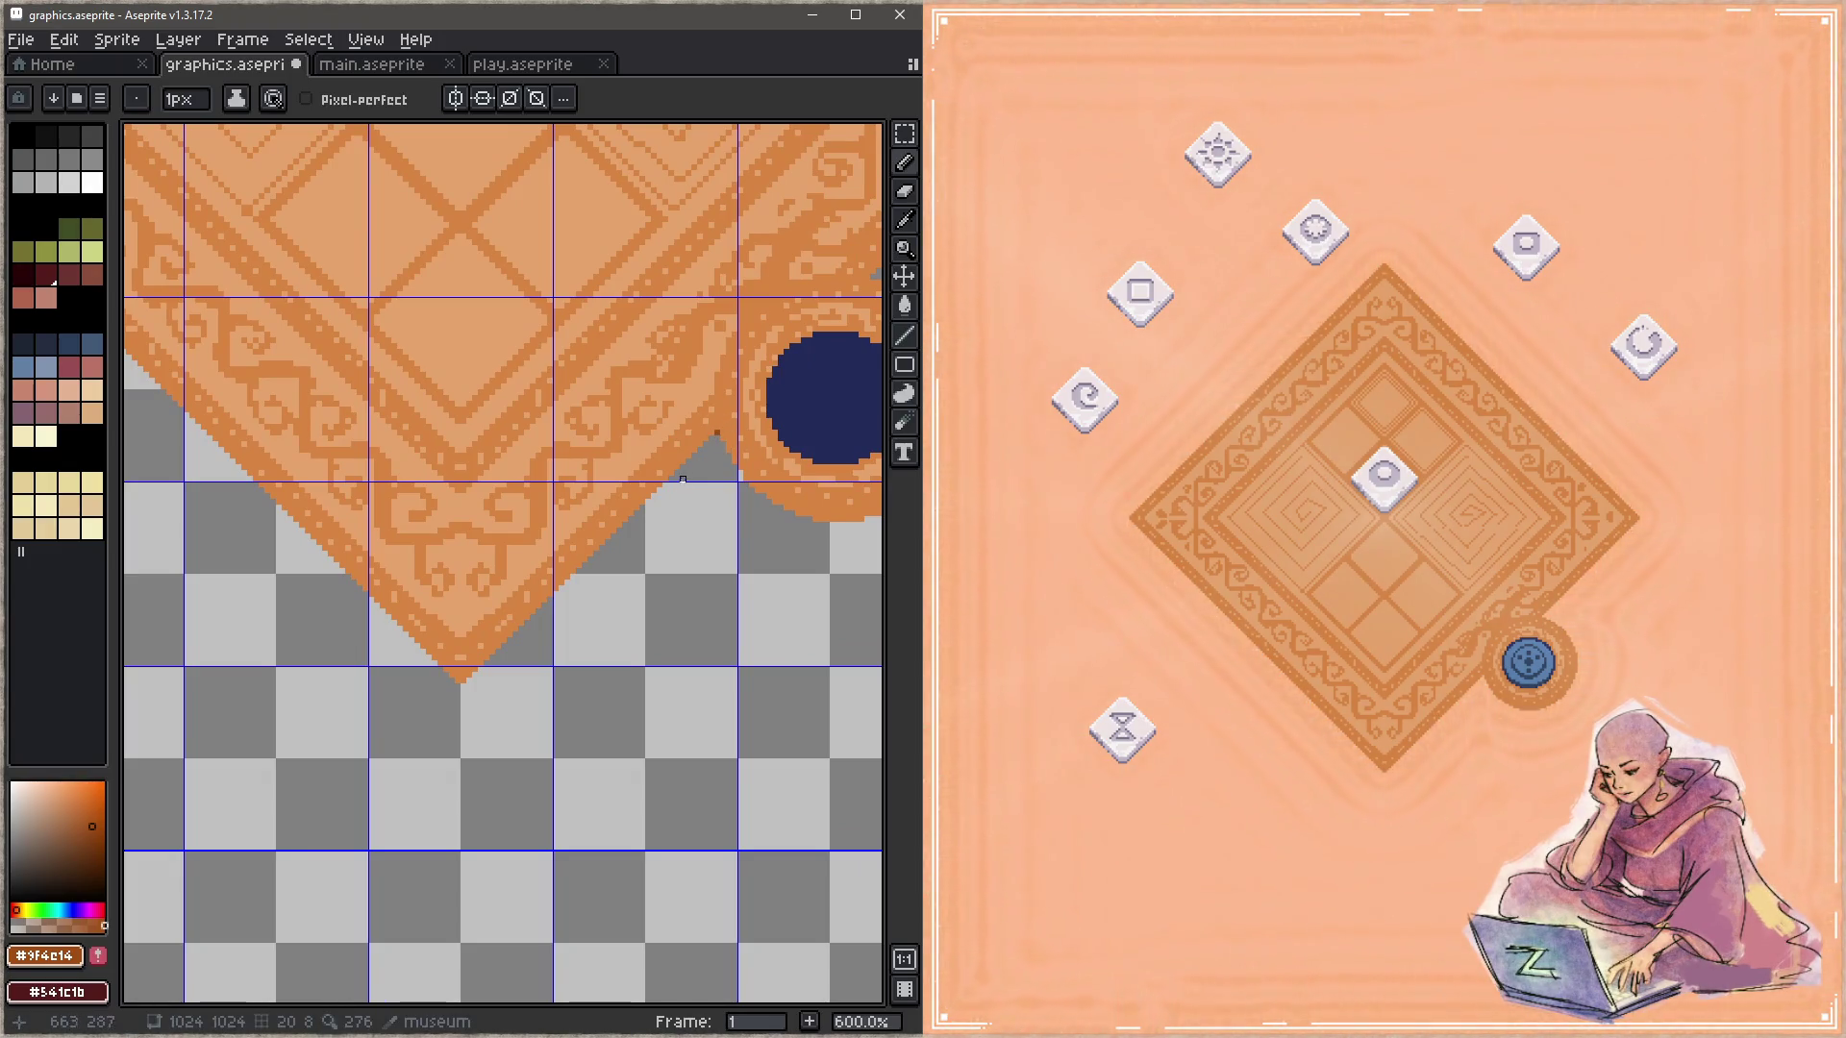
{"action": "key", "text": "ctrl+z"}
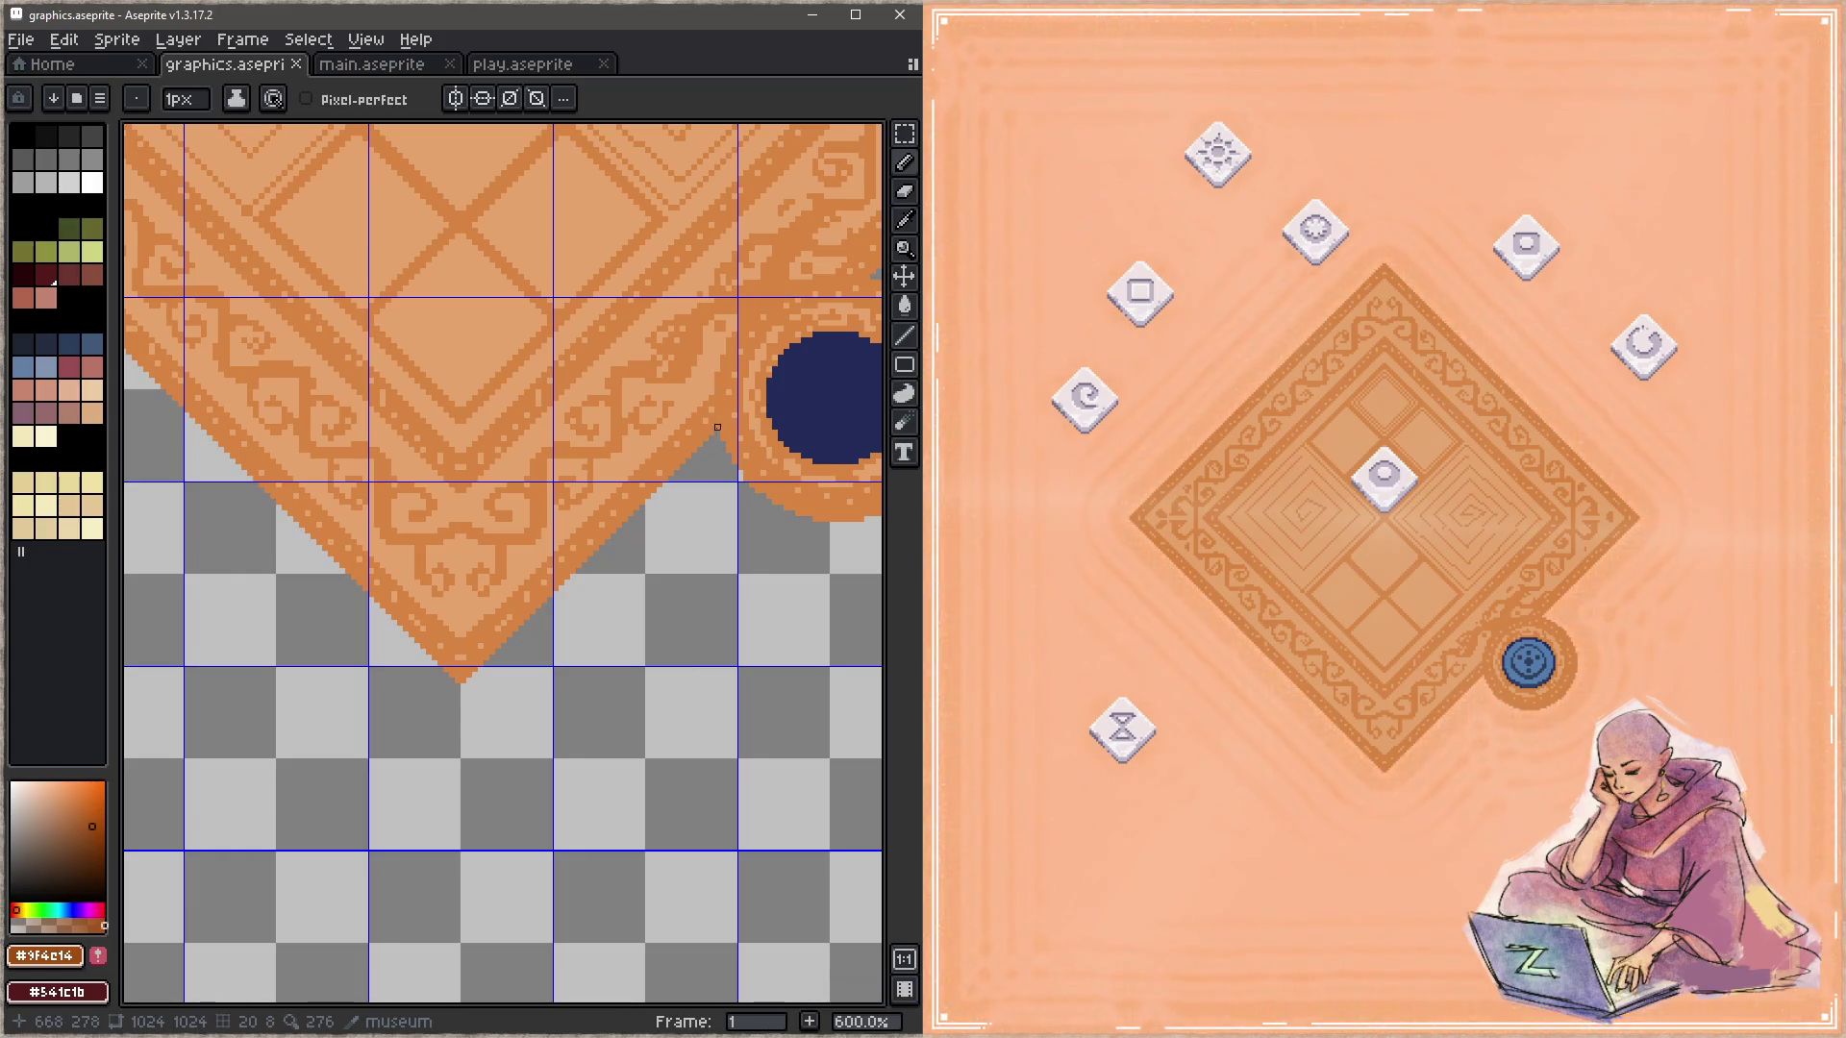
{"action": "left_click", "coordinate": [711, 427]}
{"action": "key", "text": "ctrl+z"}
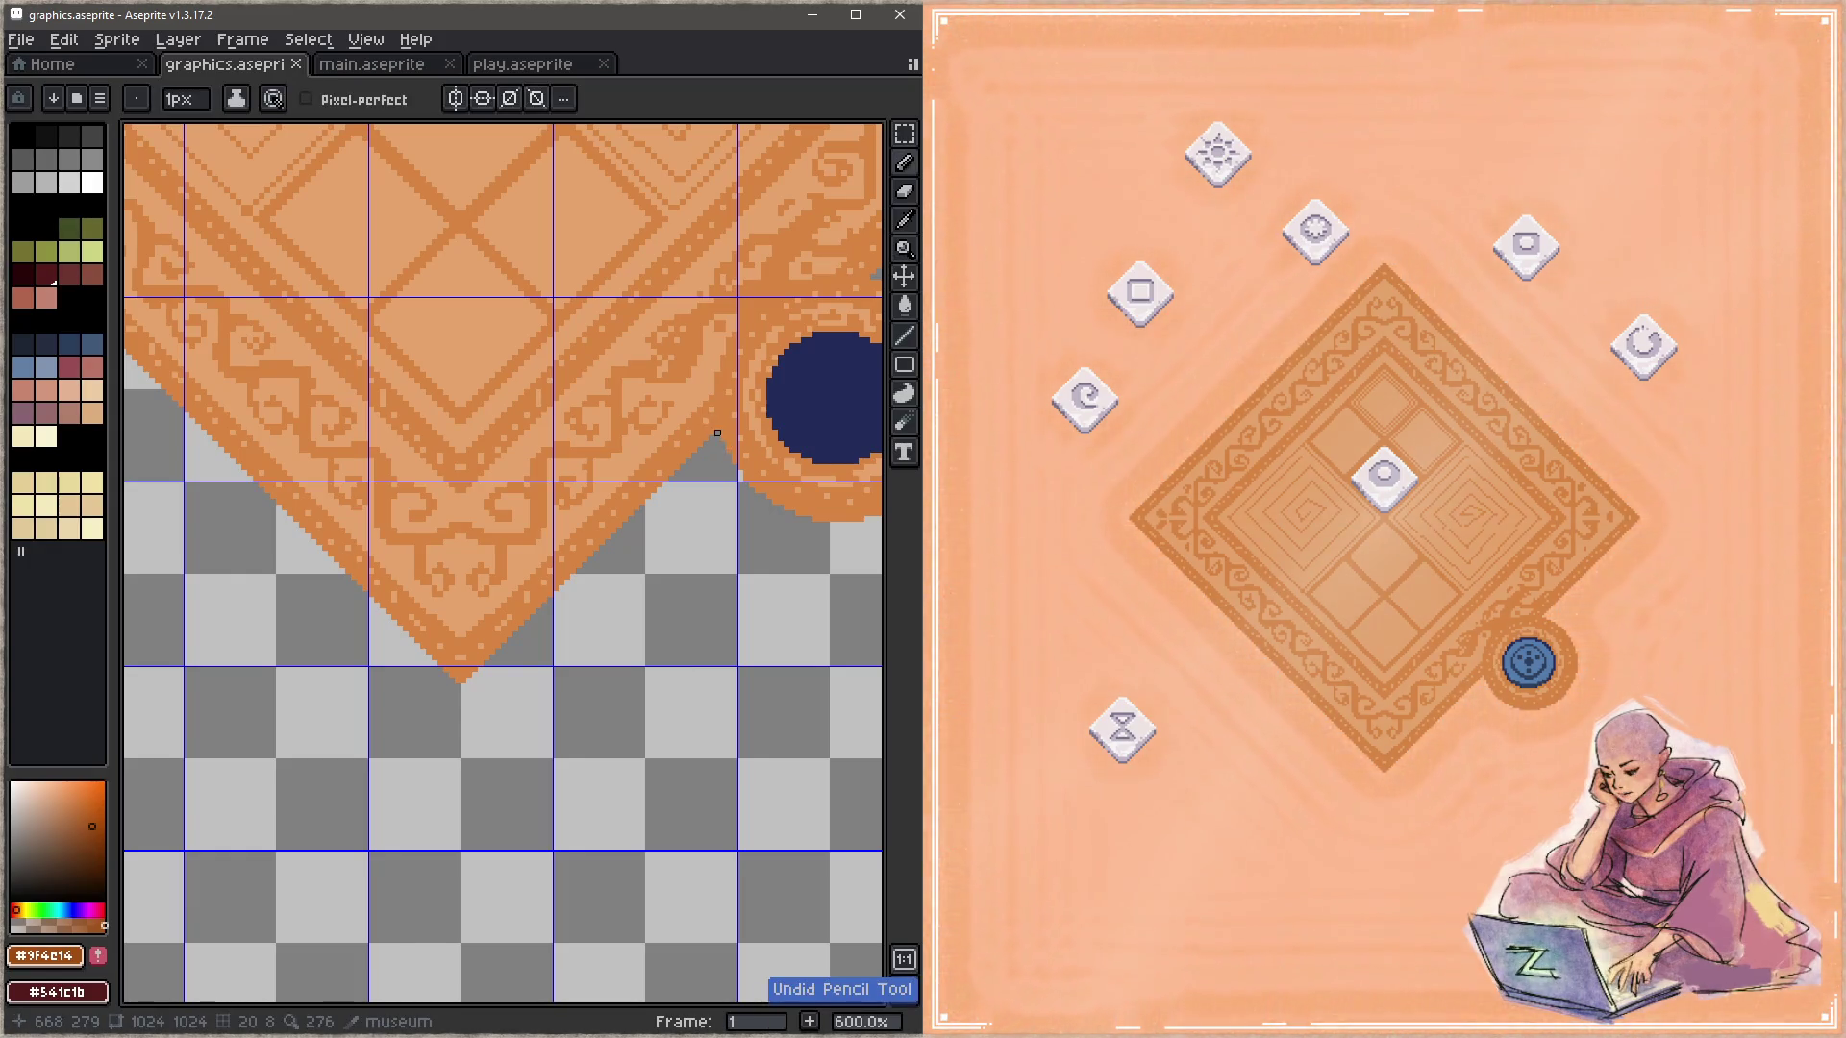
{"action": "left_click", "coordinate": [716, 426]}
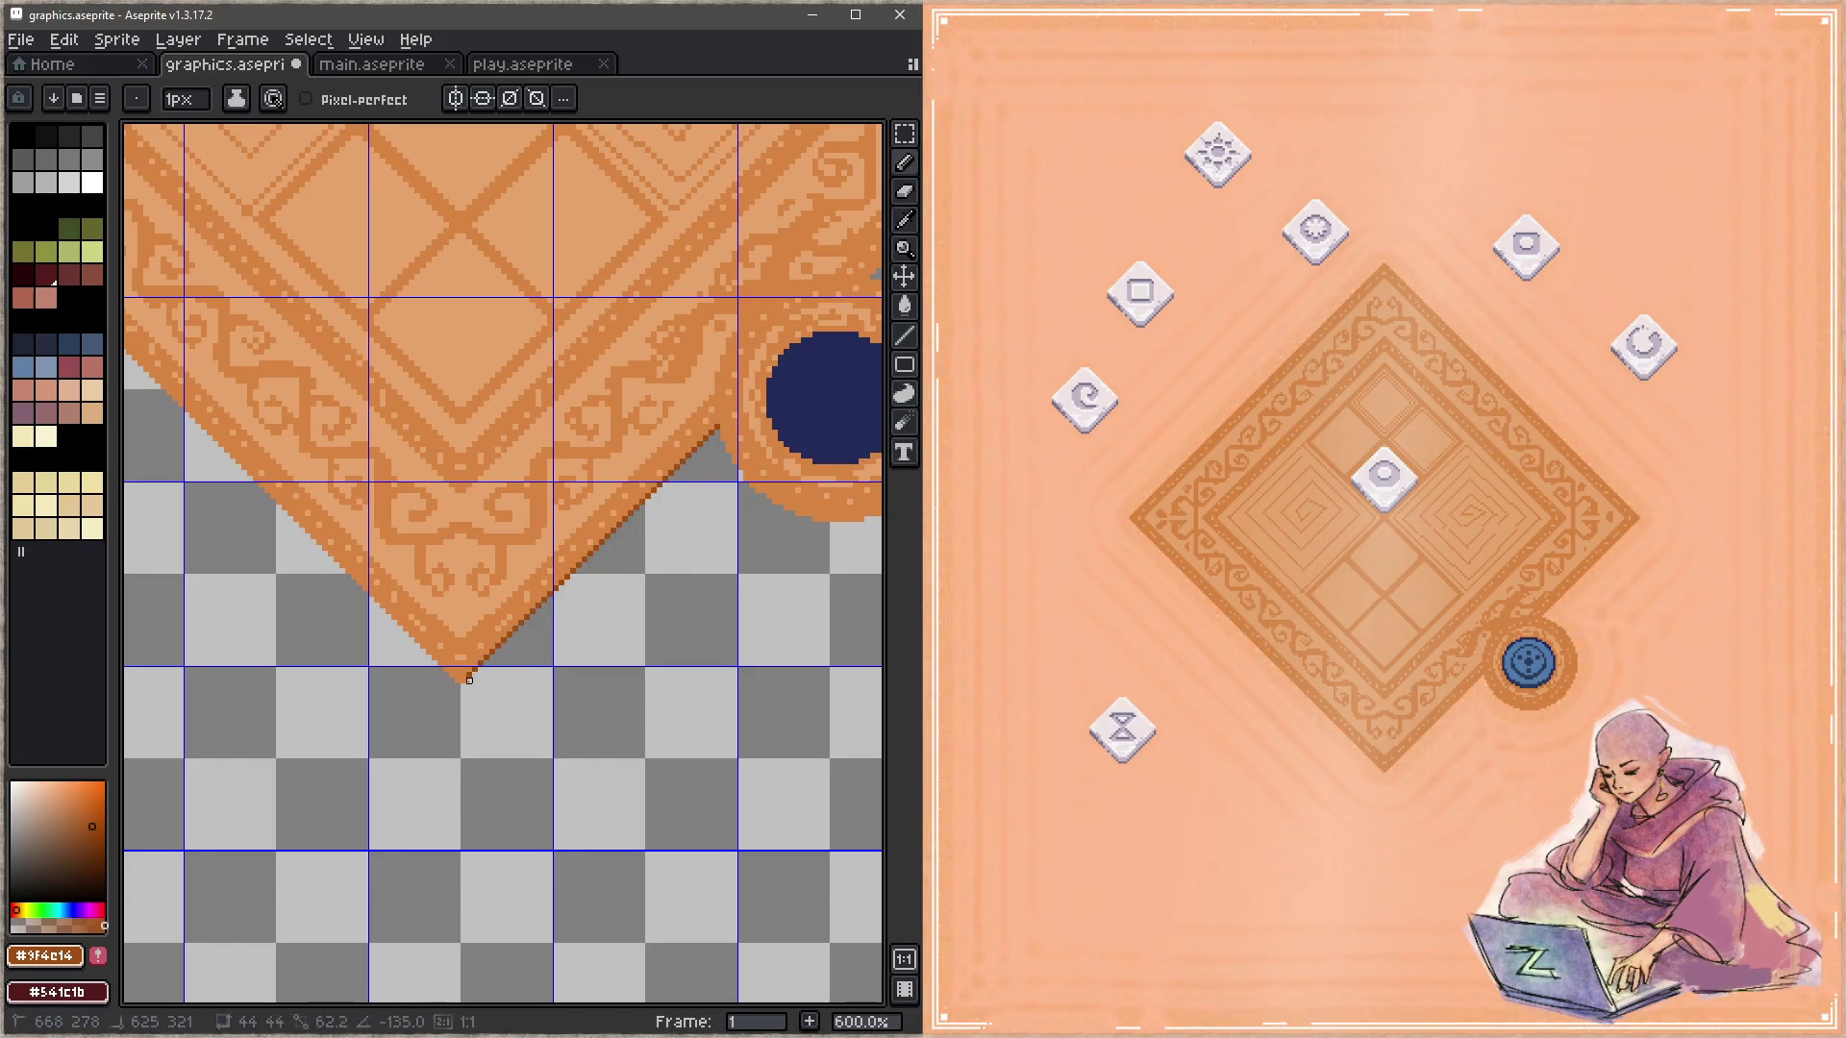
Step: Draw 2px dark brown lines along the carpet's lower-right and lower-left edges and save
{"action": "key", "text": "plus"}
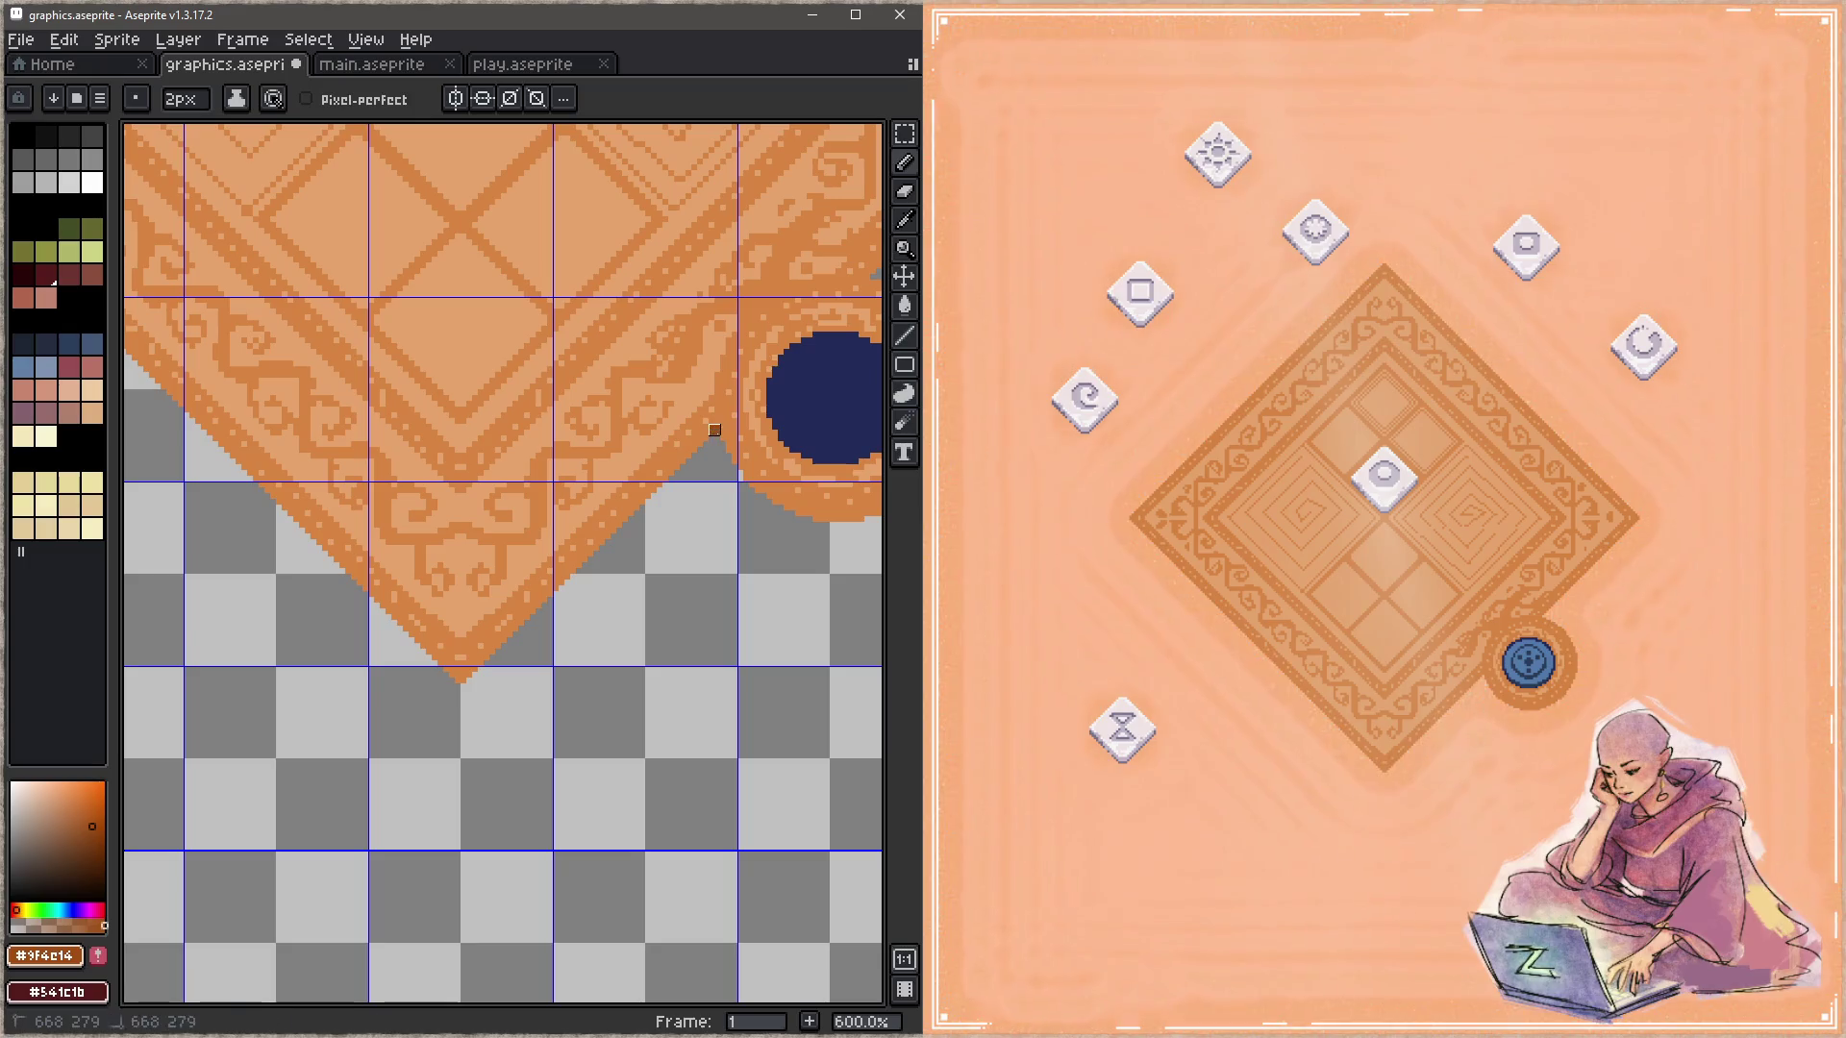
{"action": "left_click", "coordinate": [472, 682], "text": "shift"}
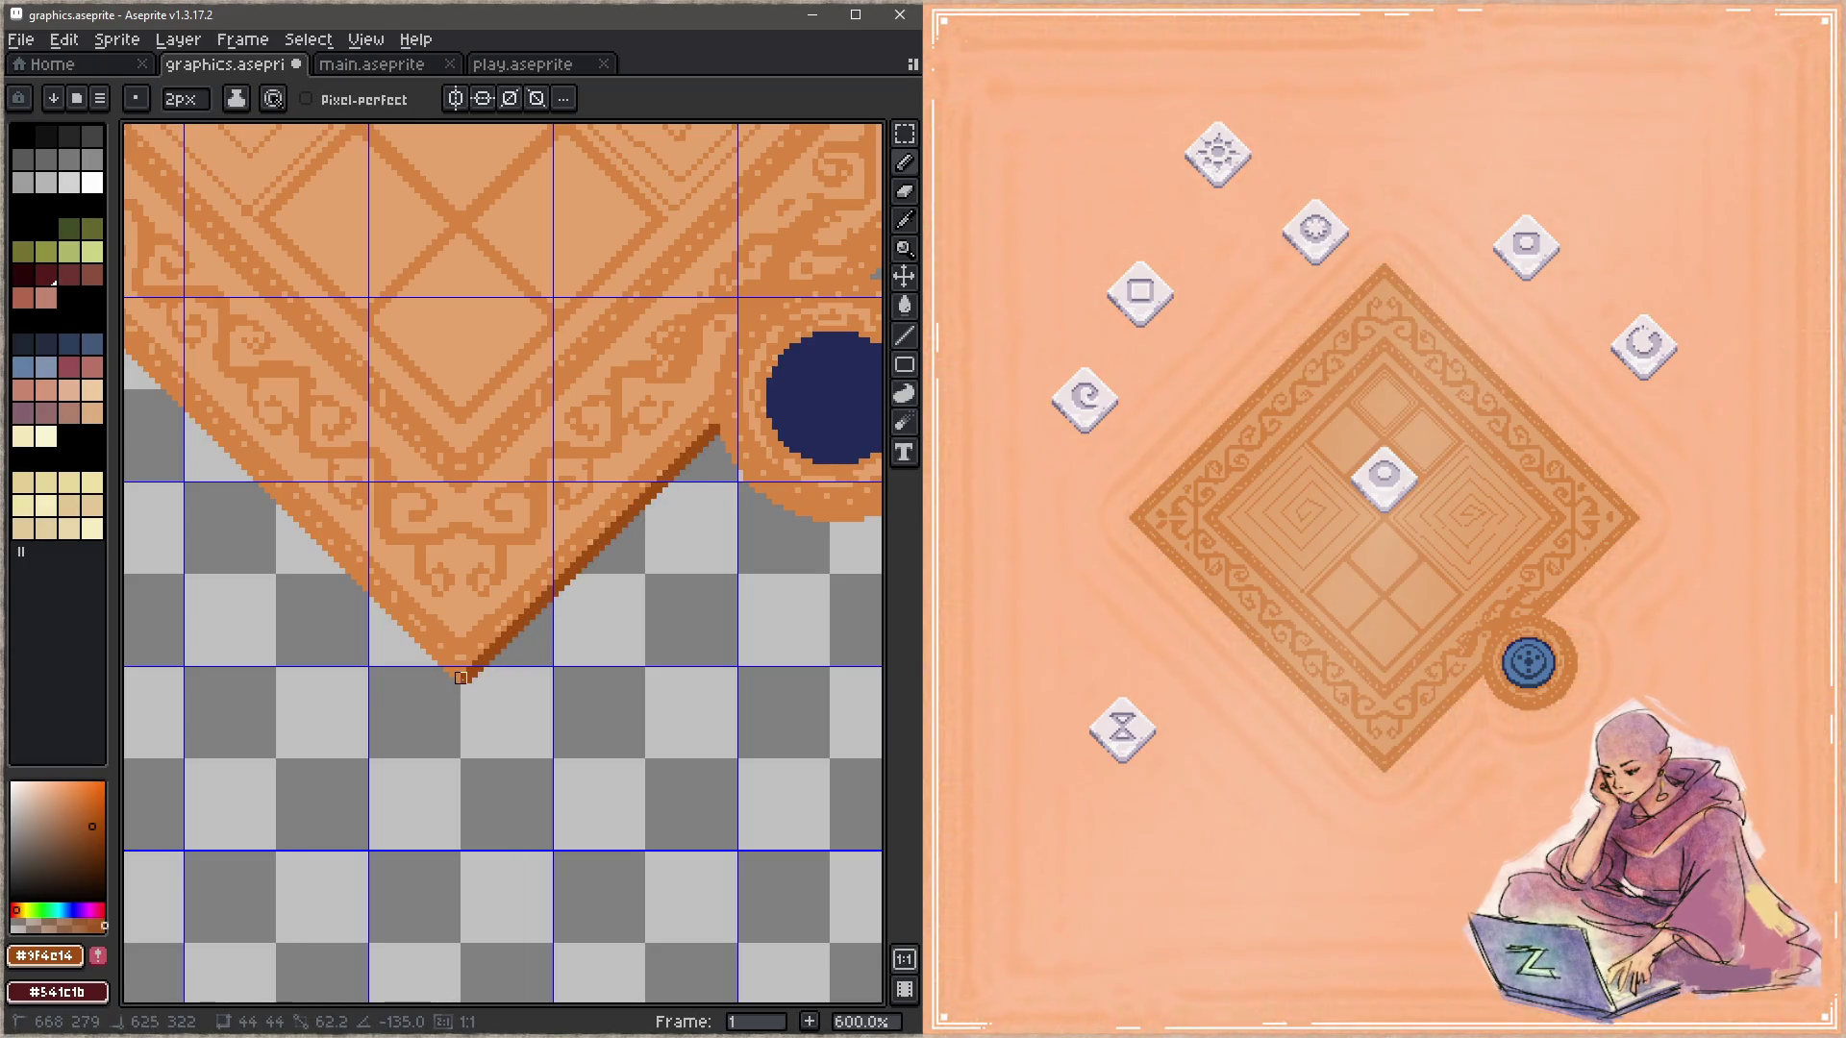
{"action": "left_click_drag", "start_coordinate": [466, 678], "coordinate": [467, 676]}
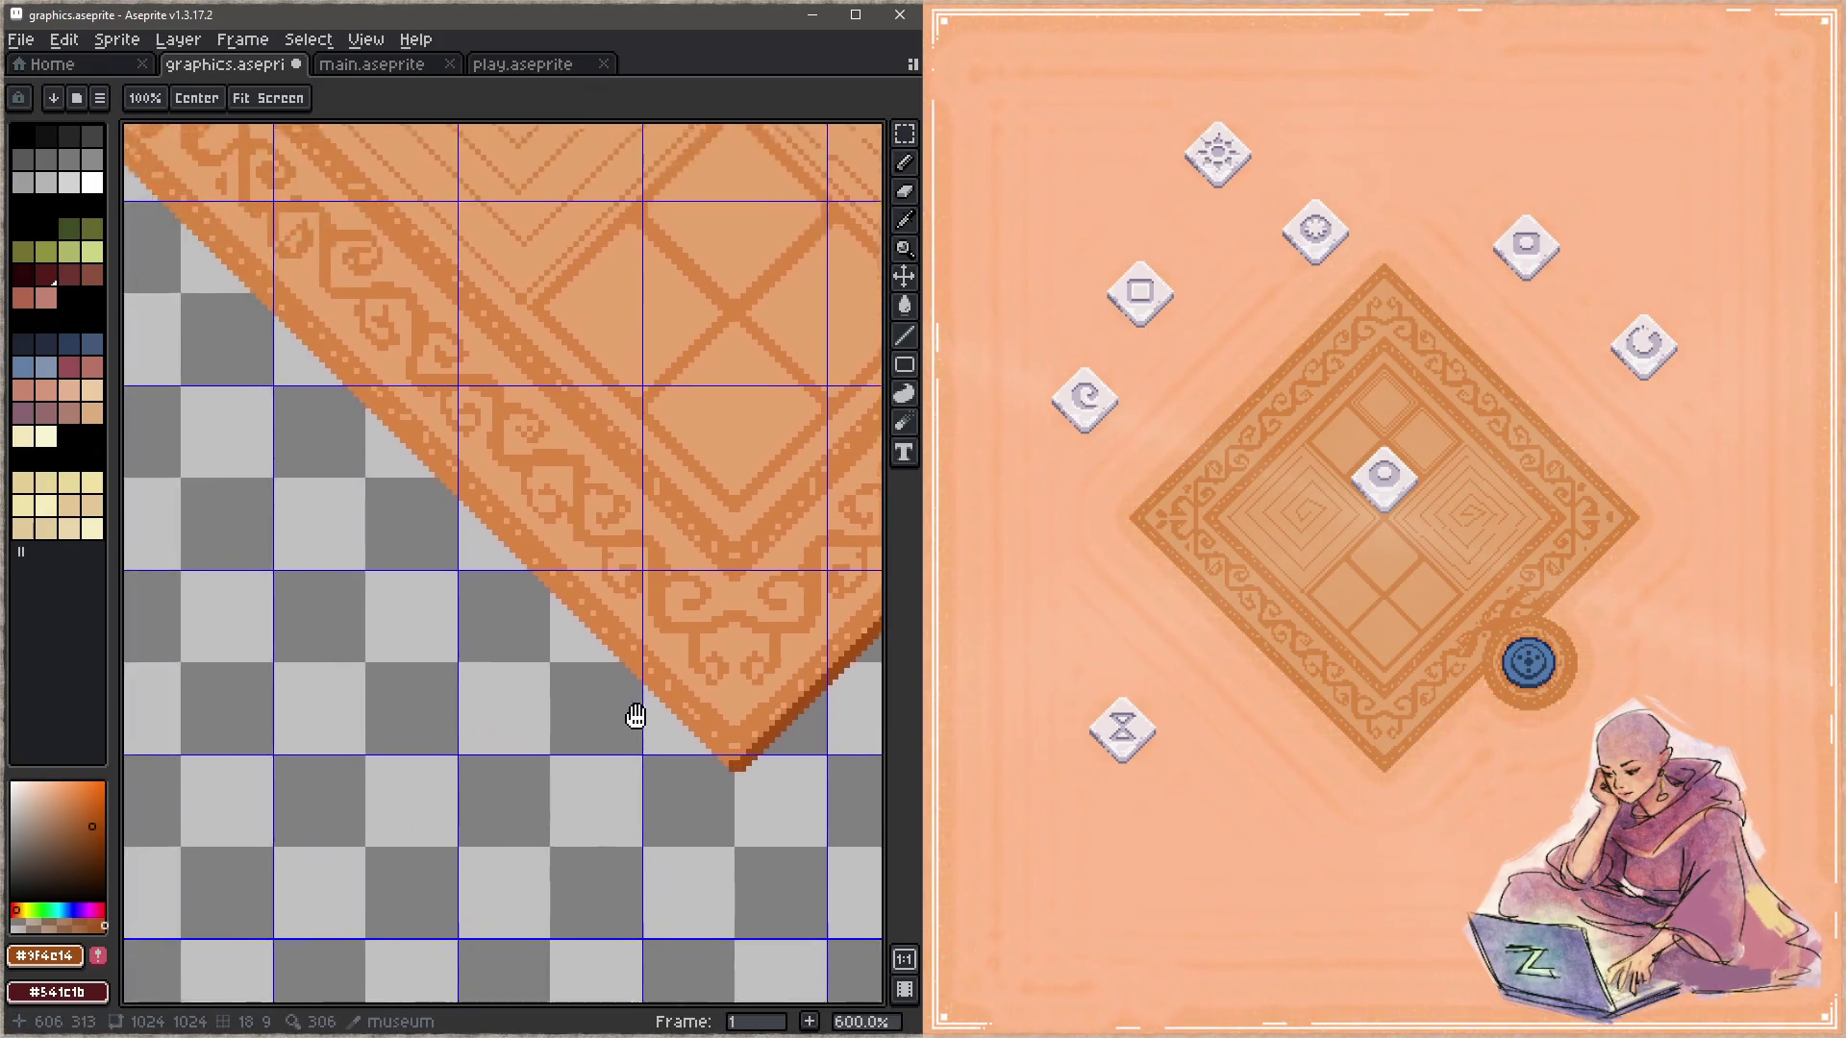
{"action": "scroll", "coordinate": [630, 709], "scroll_direction": "left", "scroll_amount": 5}
{"action": "scroll", "coordinate": [503, 660], "scroll_direction": "up", "scroll_amount": 5}
{"action": "left_click", "coordinate": [438, 469], "text": "shift"}
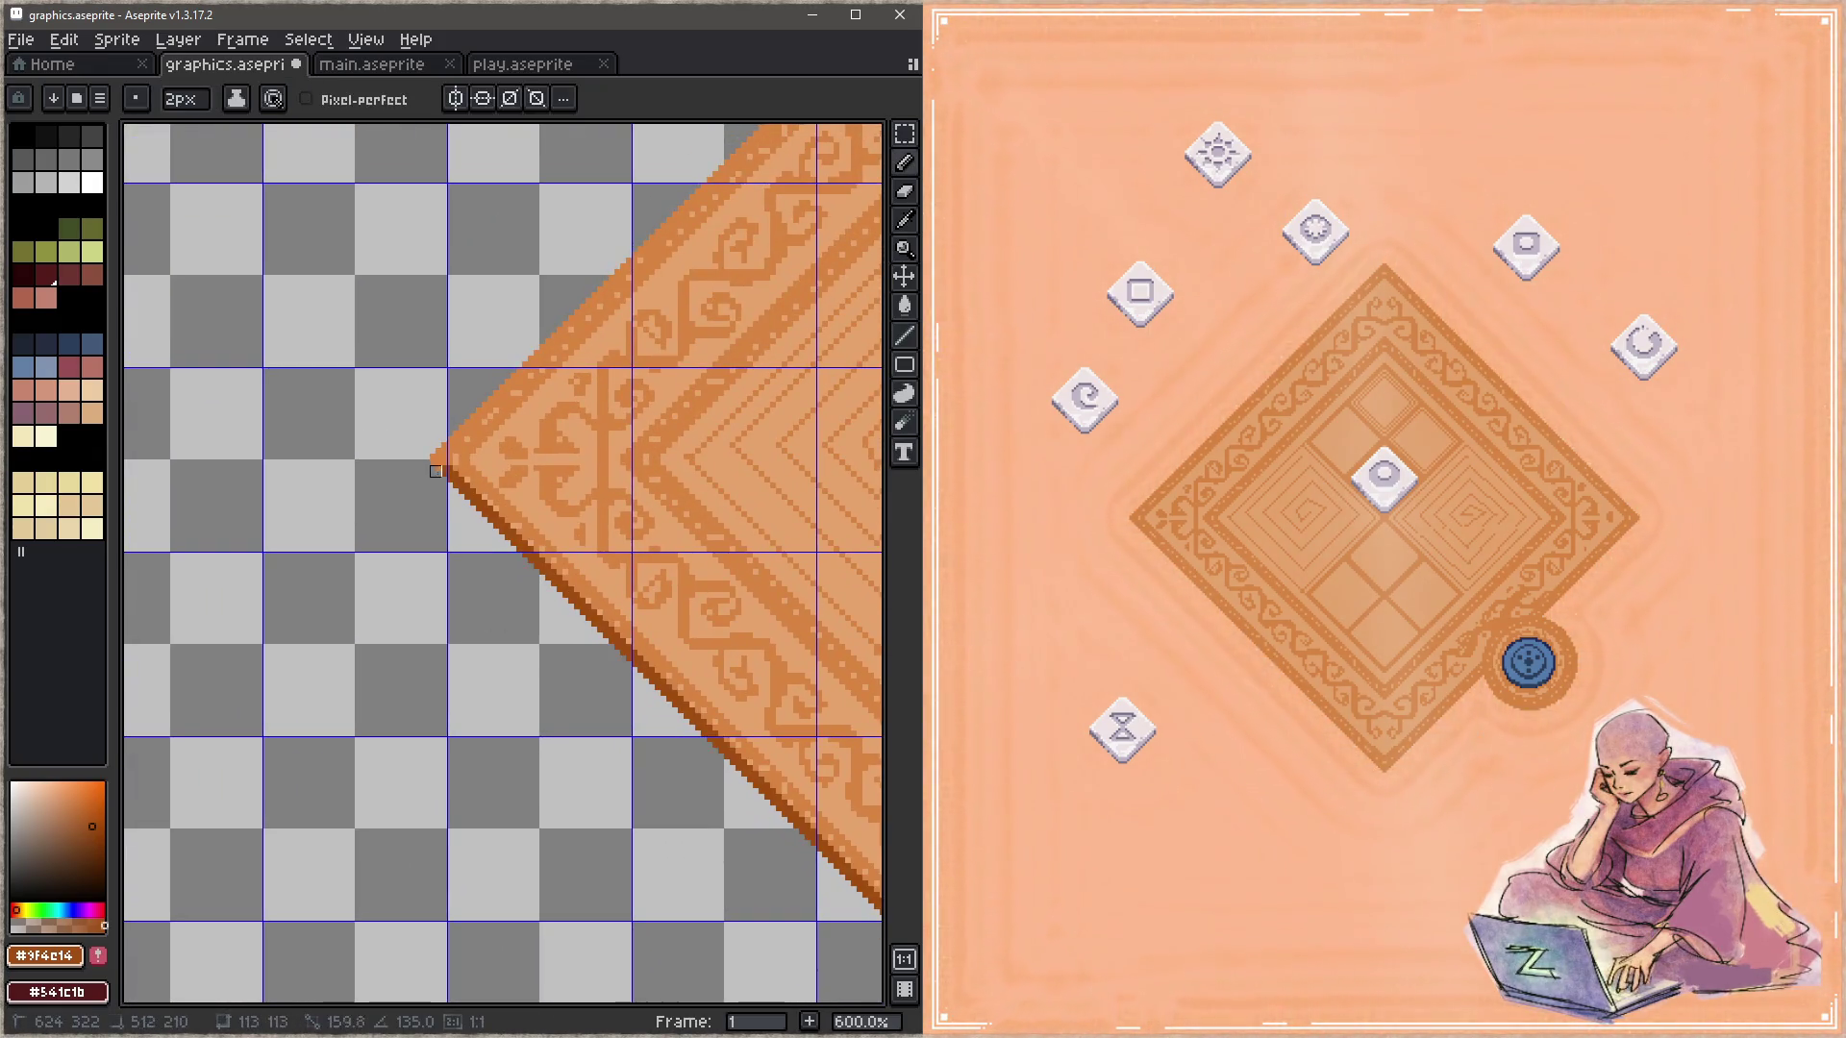
{"action": "left_click_drag", "start_coordinate": [560, 692], "coordinate": [358, 512]}
{"action": "key", "text": "ctrl+s"}
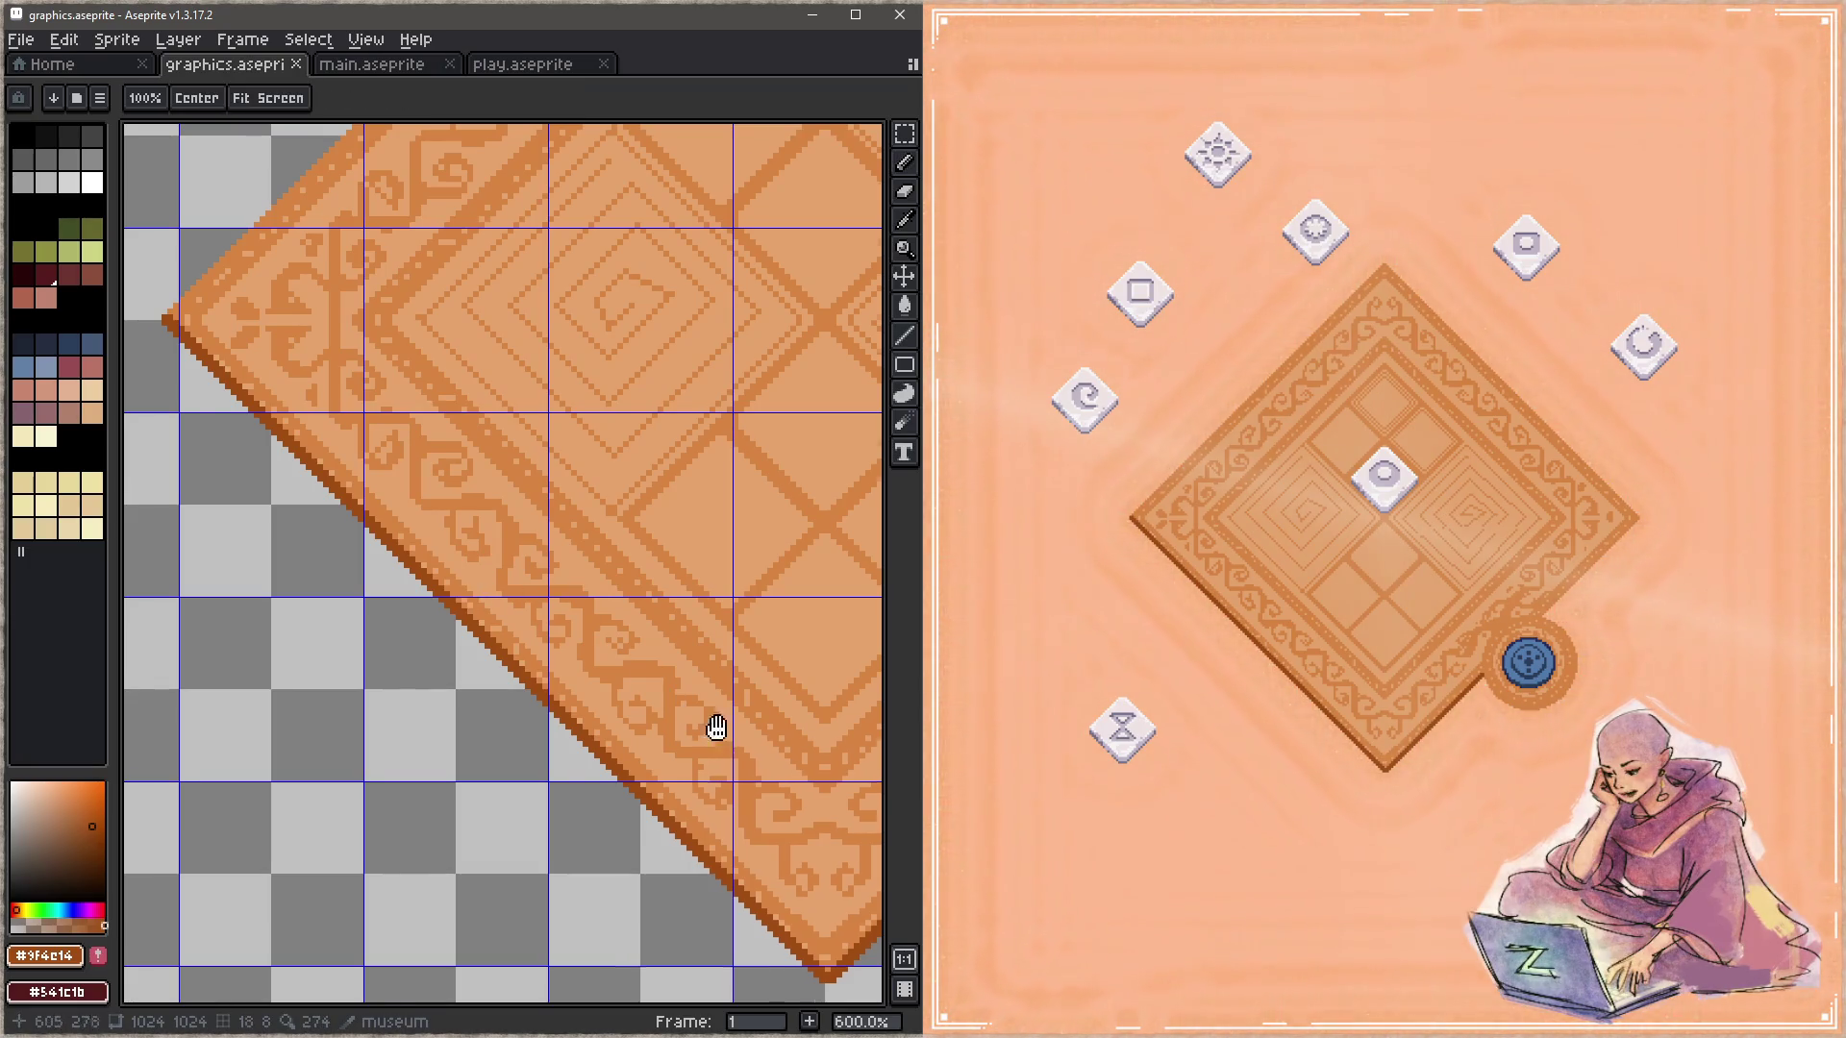
Step: Undo the dark edge strokes, review the carpet, and save
{"action": "scroll", "coordinate": [618, 573], "scroll_direction": "down", "scroll_amount": 3}
{"action": "scroll", "coordinate": [523, 536], "scroll_direction": "right", "scroll_amount": 3}
{"action": "key", "text": "ctrl+z"}
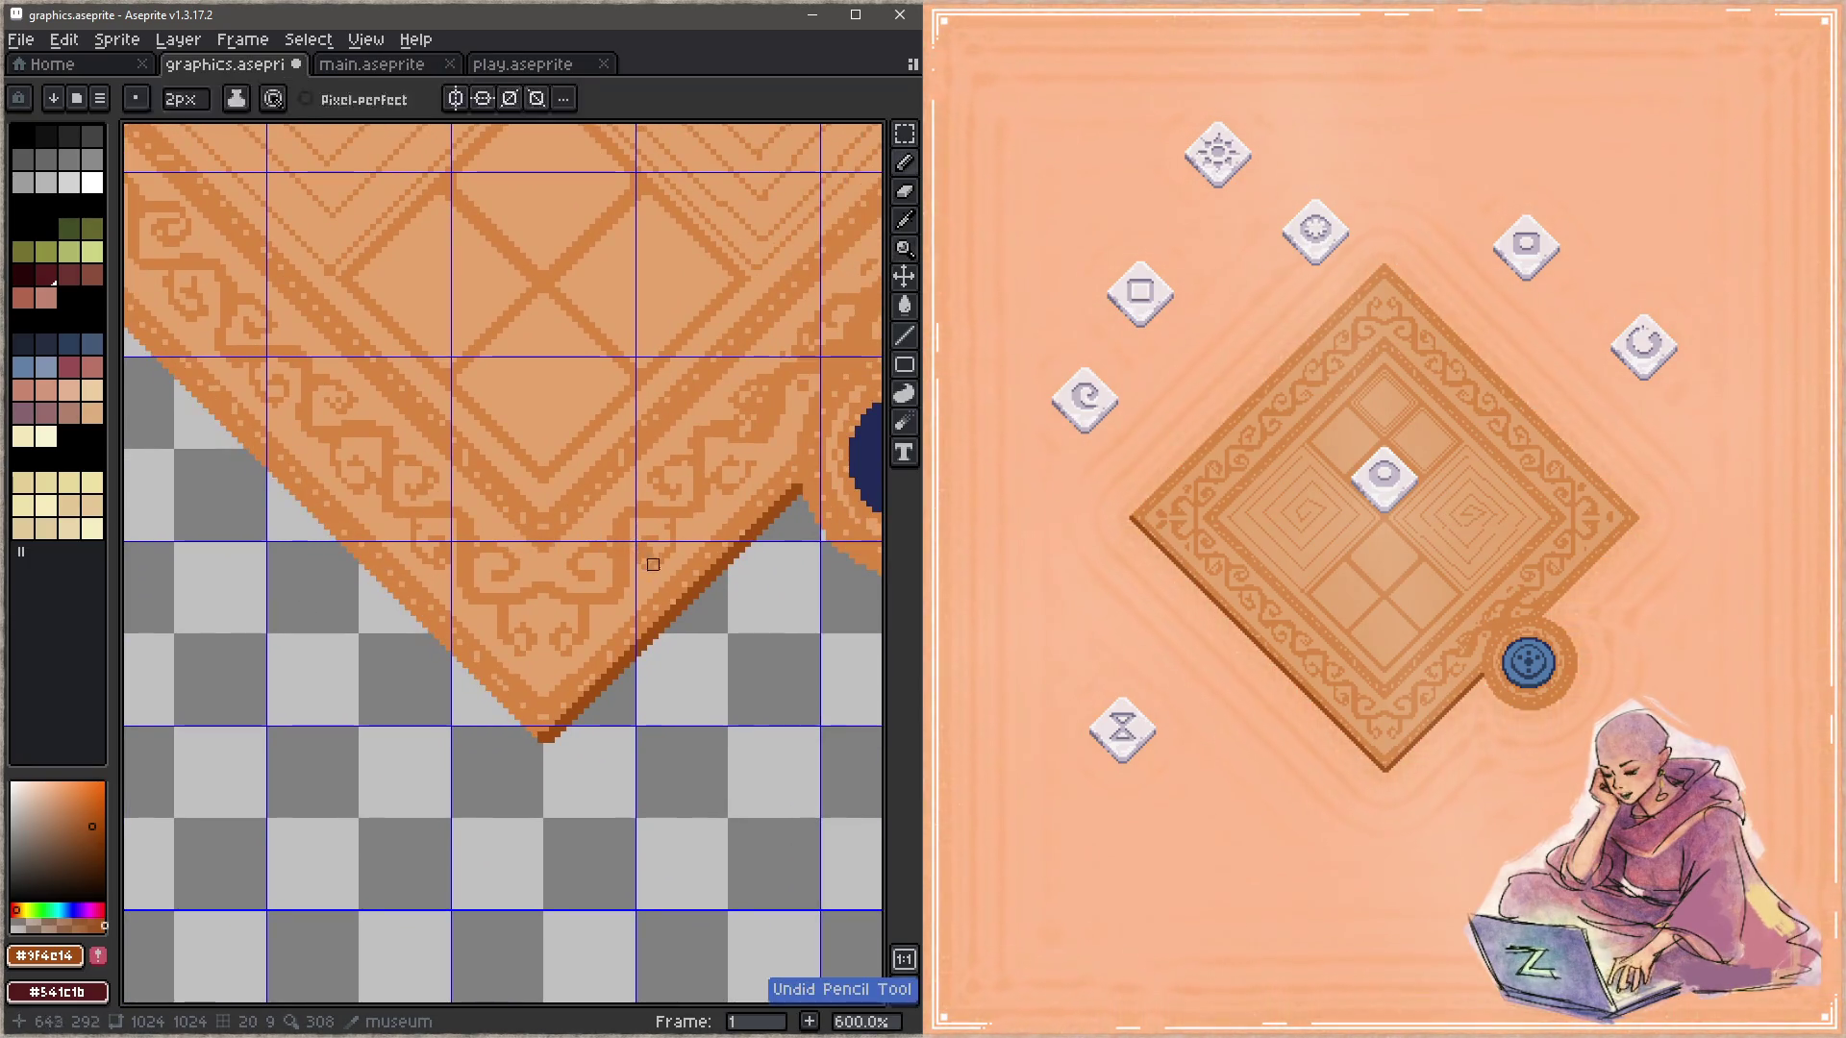
{"action": "key", "text": "ctrl+z"}
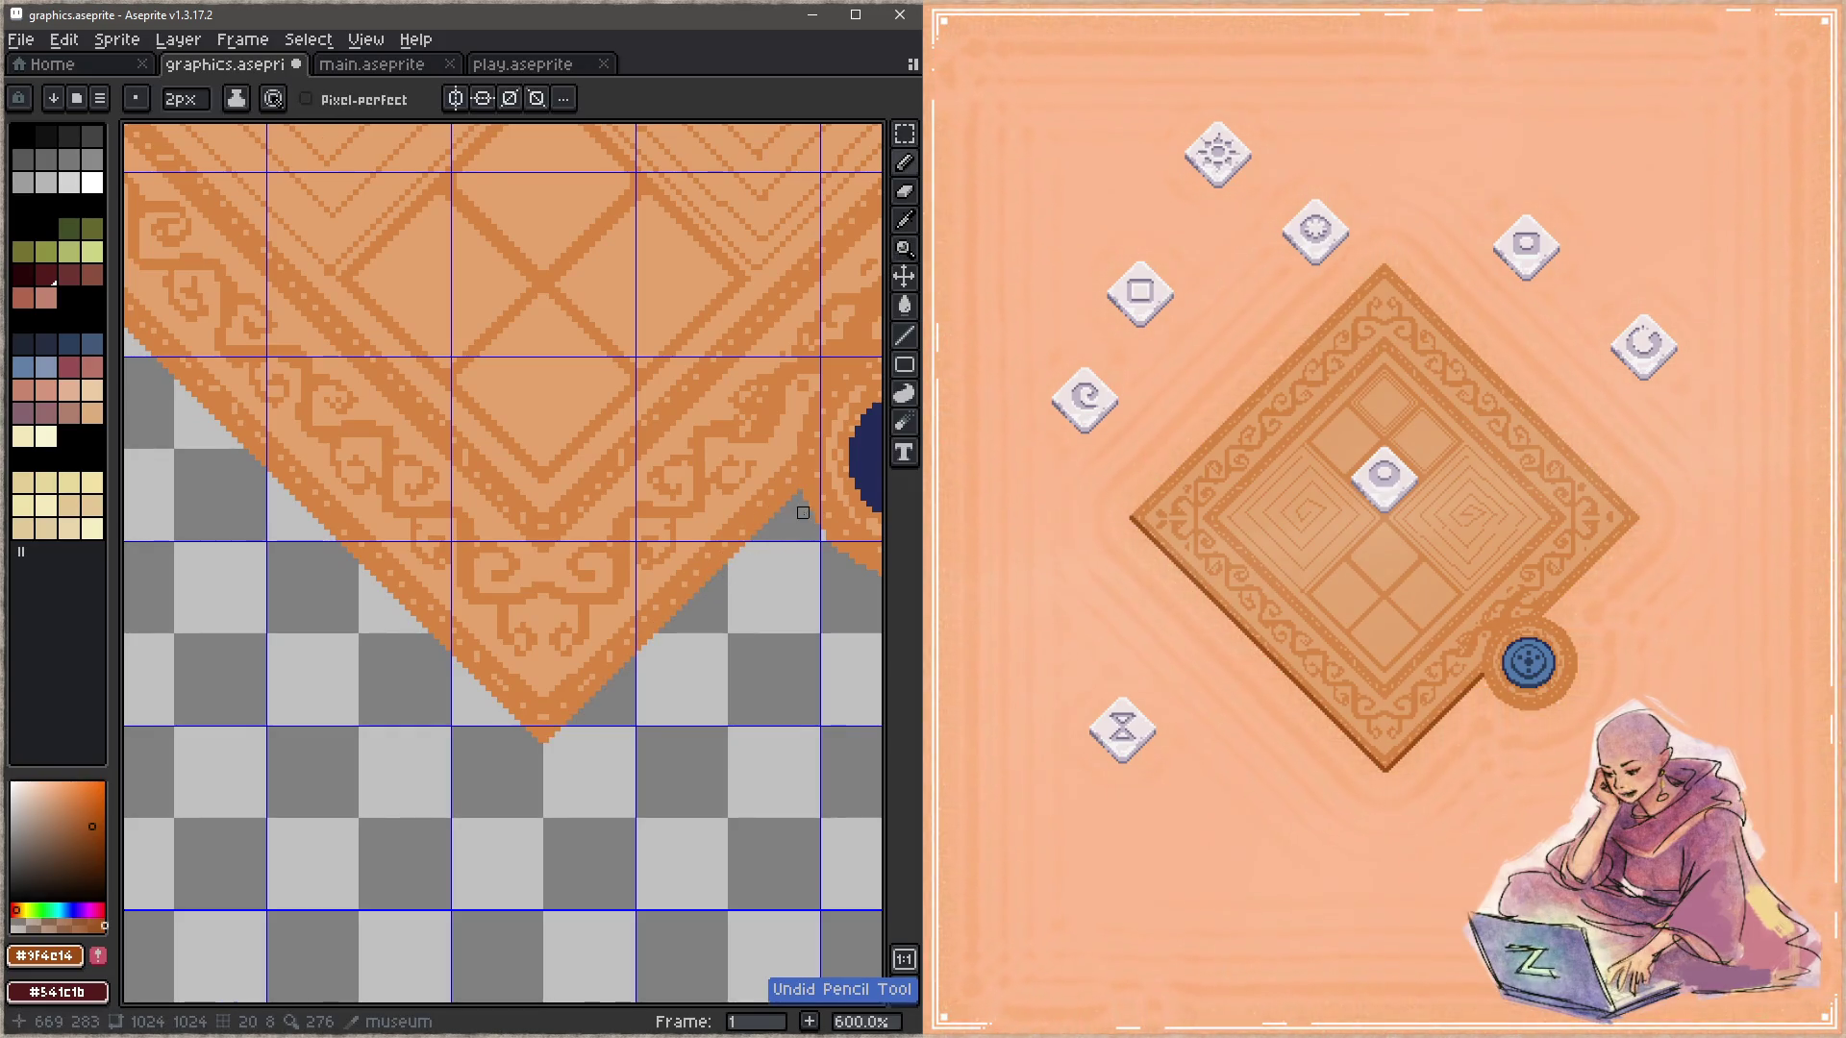
{"action": "key", "text": "ctrl+z"}
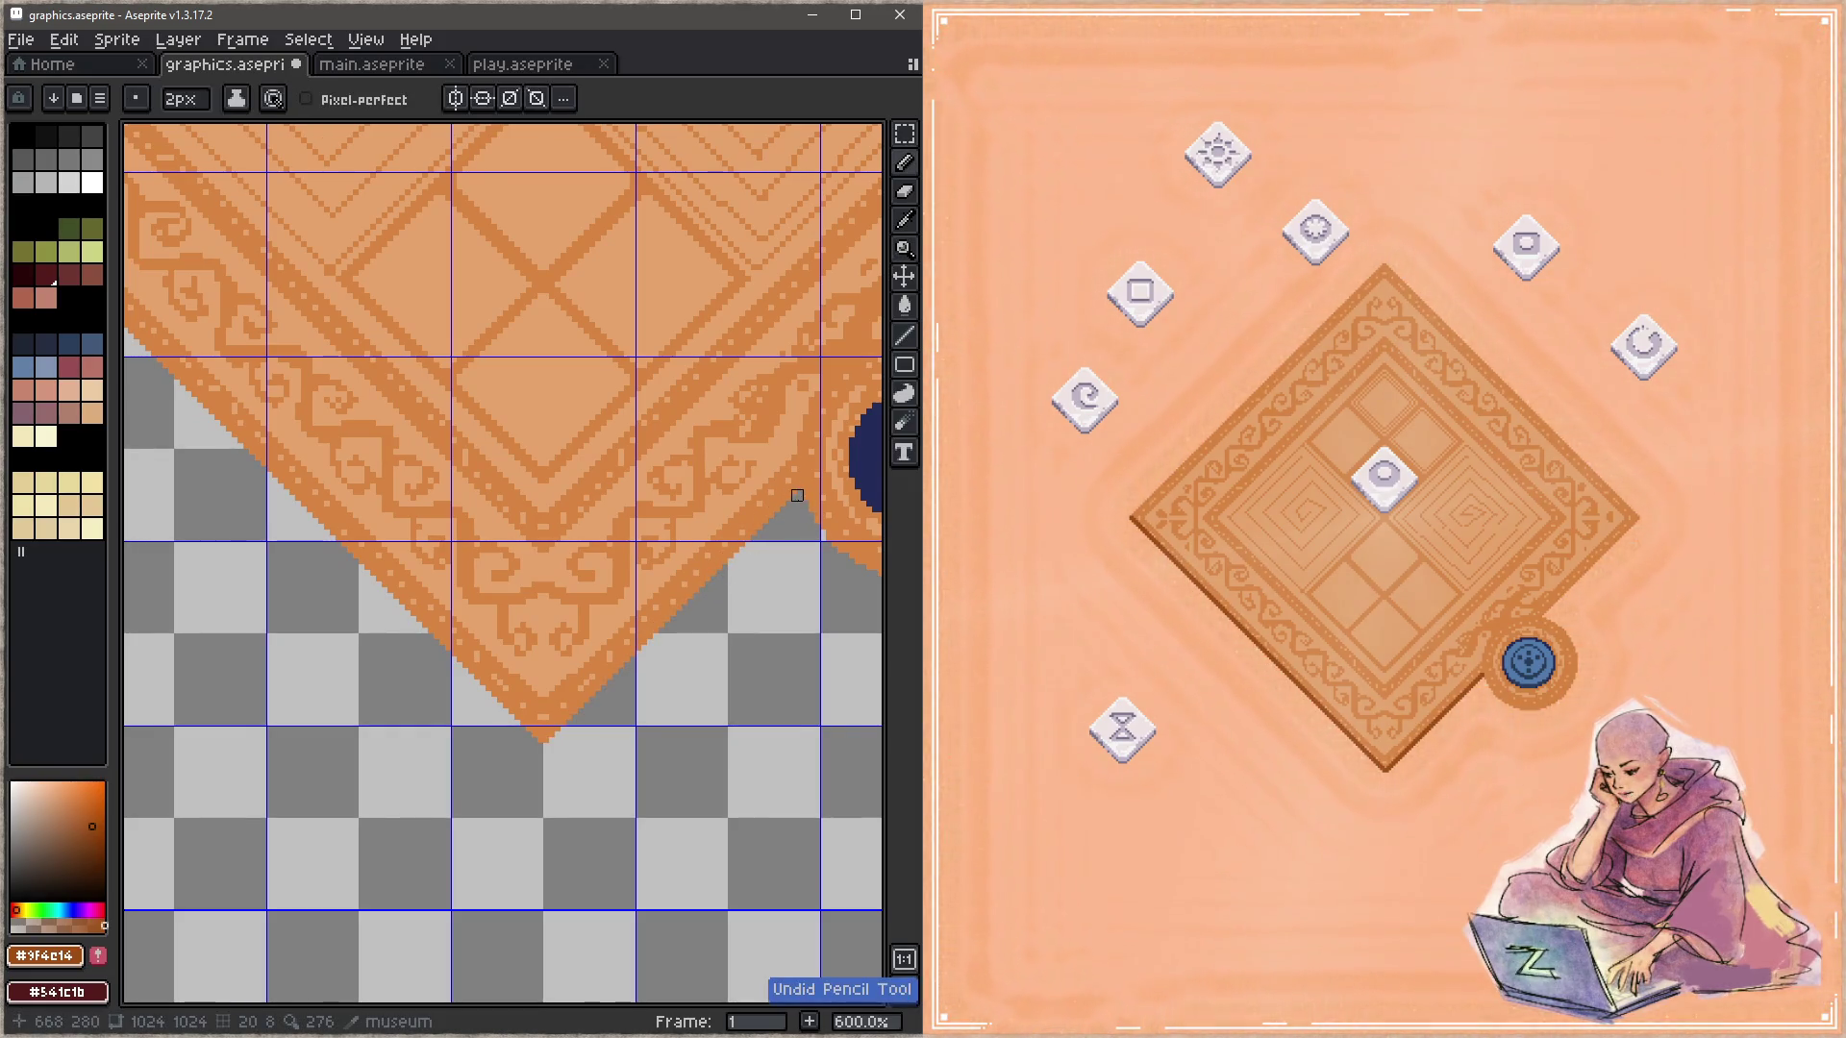
{"action": "scroll", "coordinate": [746, 573], "scroll_direction": "down", "scroll_amount": 1}
{"action": "scroll", "coordinate": [746, 573], "scroll_direction": "left", "scroll_amount": 1}
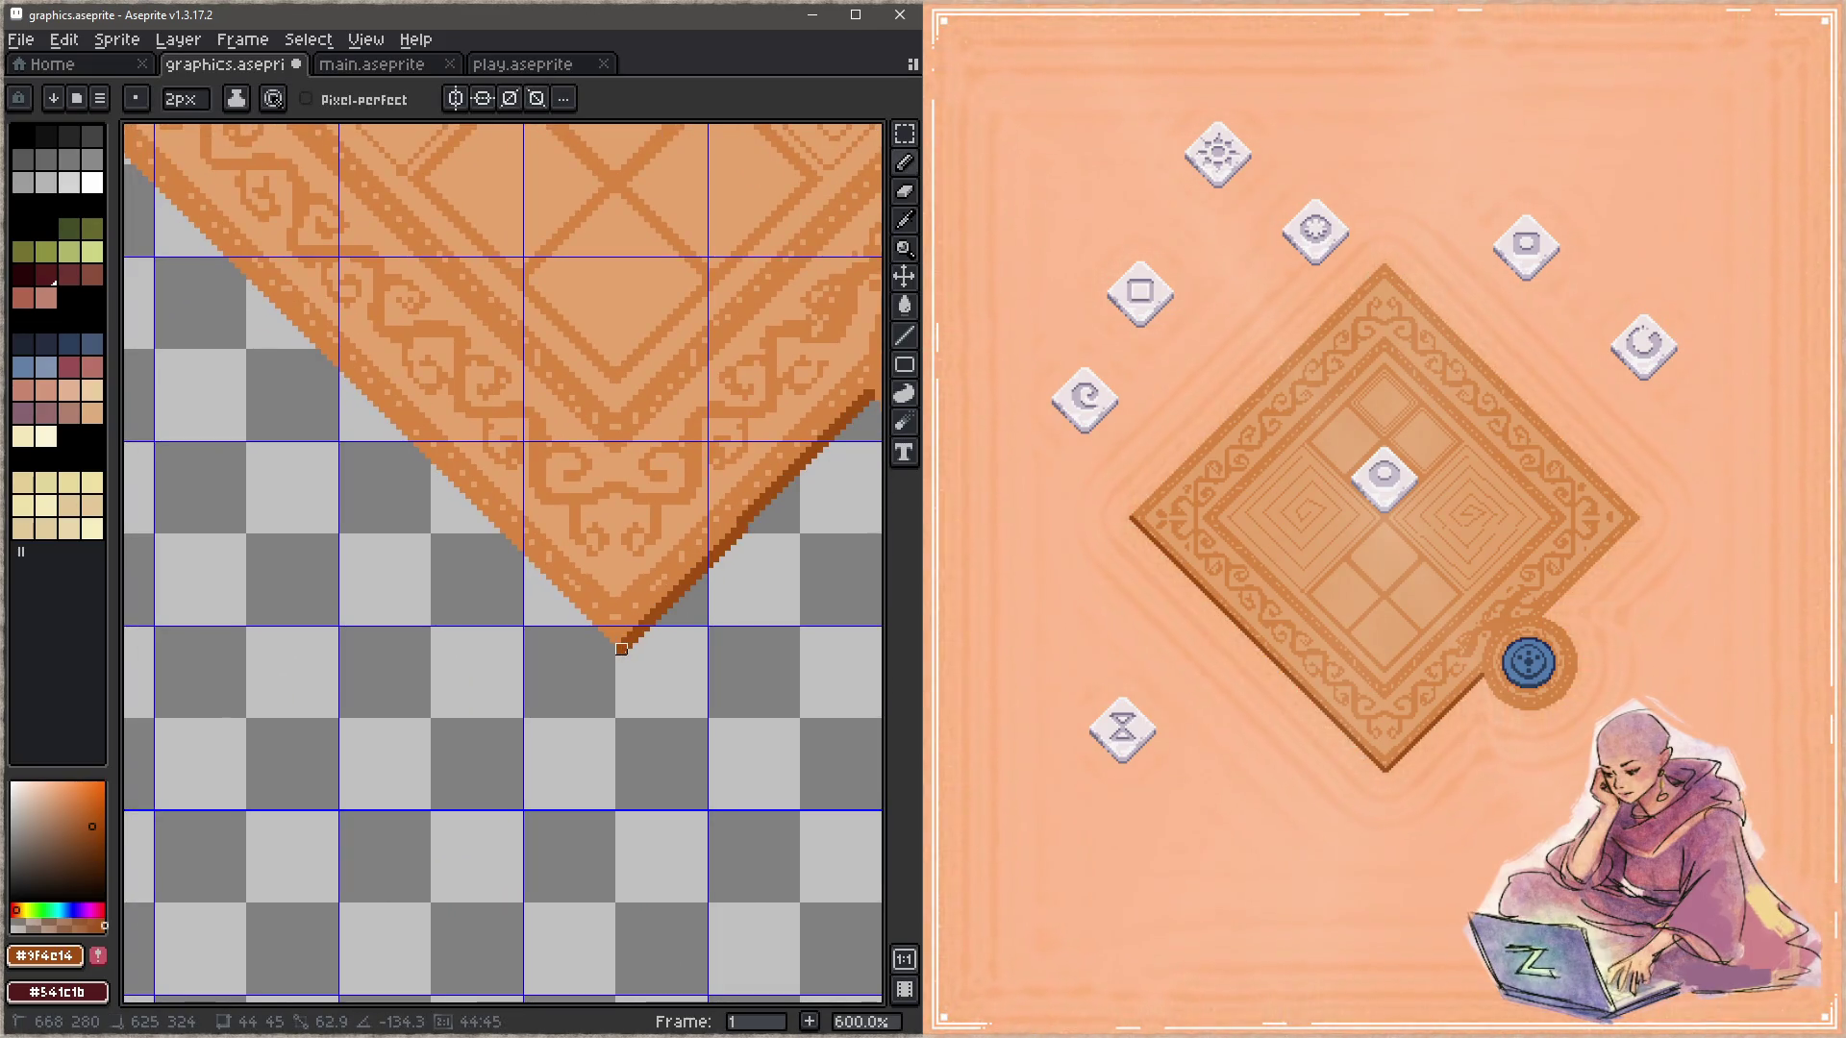
{"action": "scroll", "coordinate": [483, 534], "scroll_direction": "left", "scroll_amount": 5}
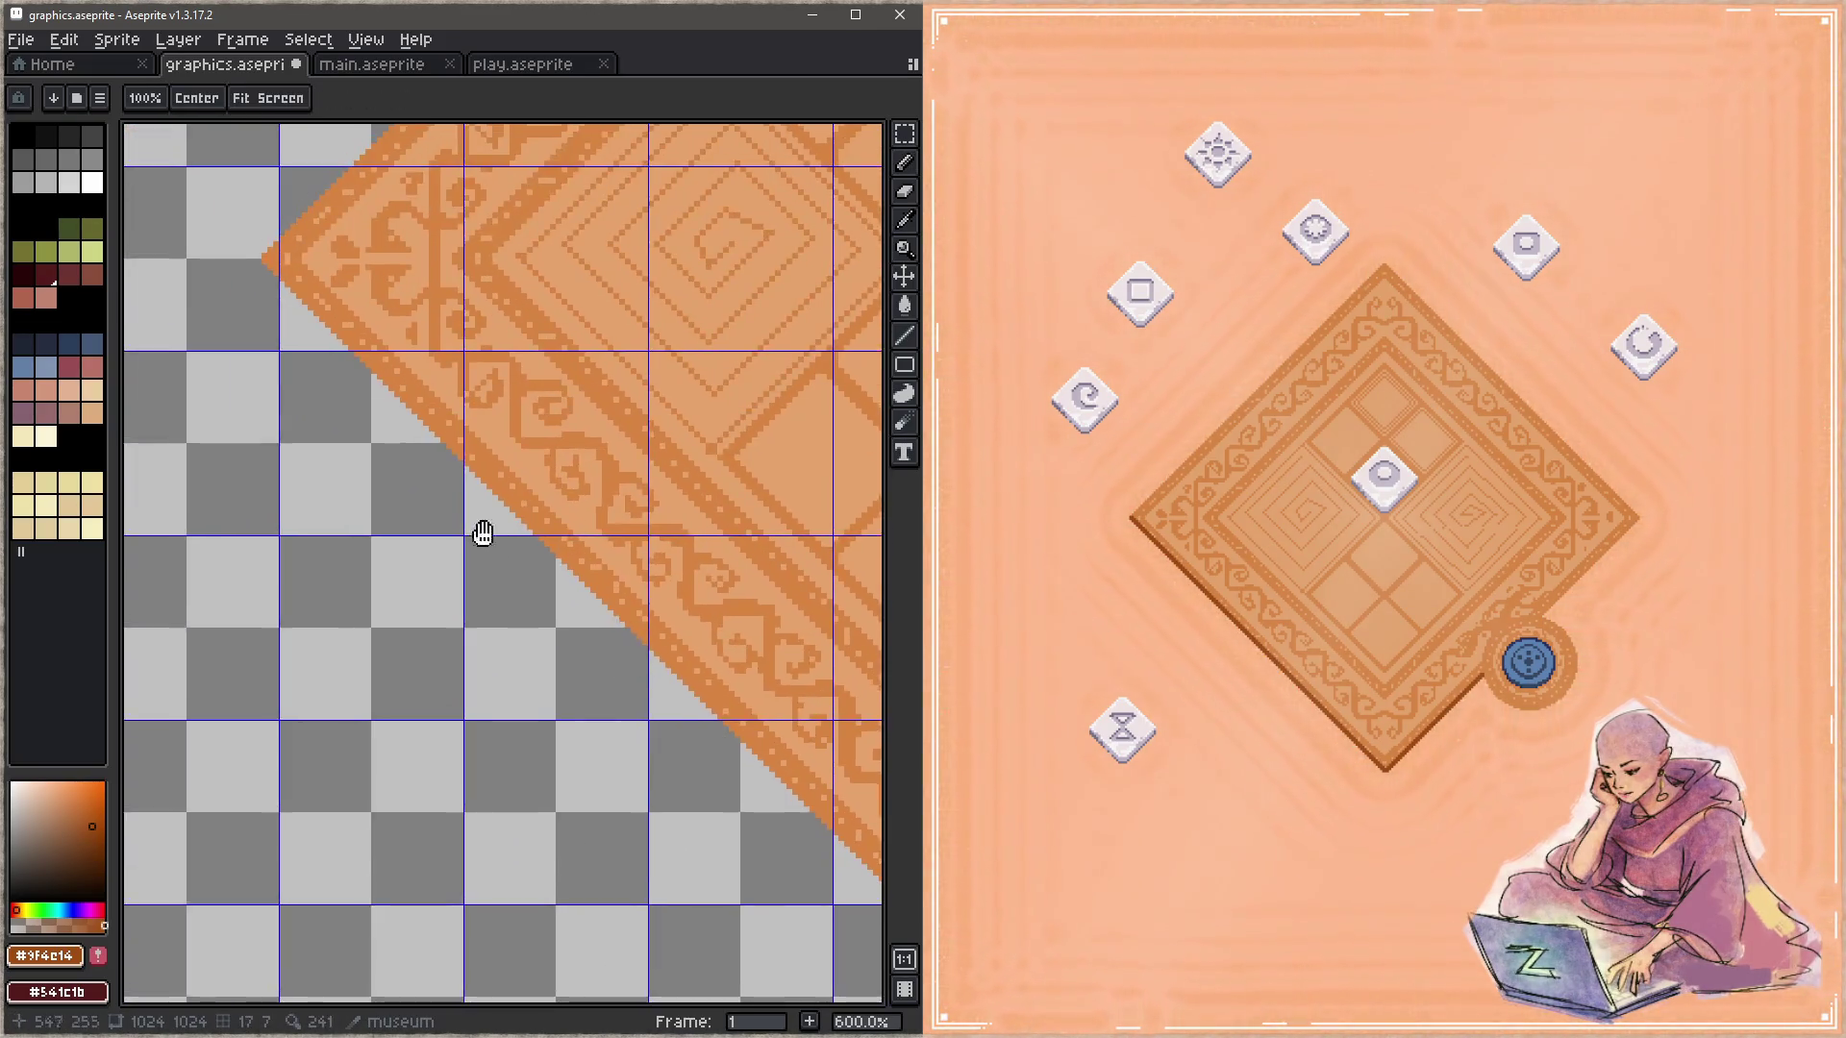
{"action": "scroll", "coordinate": [482, 533], "scroll_direction": "up", "scroll_amount": 3}
{"action": "scroll", "coordinate": [482, 534], "scroll_direction": "left", "scroll_amount": 3}
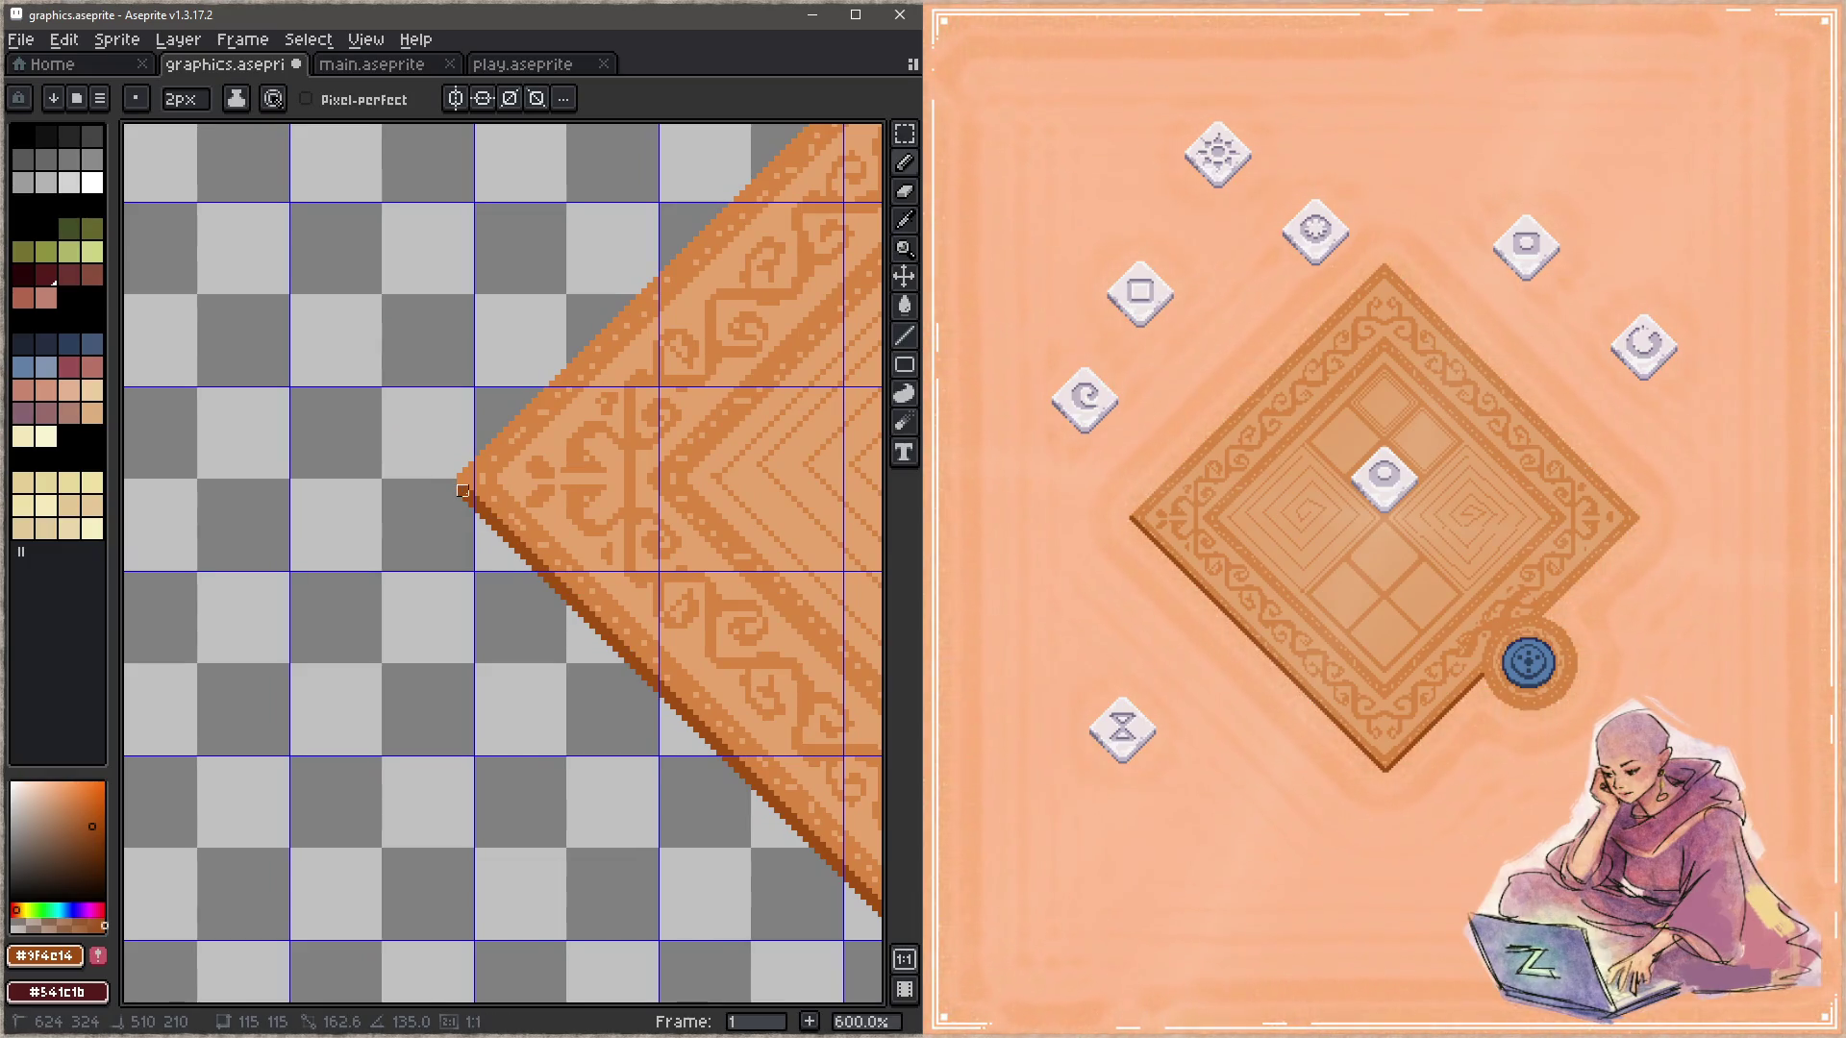
{"action": "scroll", "coordinate": [608, 663], "scroll_direction": "down", "scroll_amount": 1}
{"action": "scroll", "coordinate": [609, 663], "scroll_direction": "right", "scroll_amount": 1}
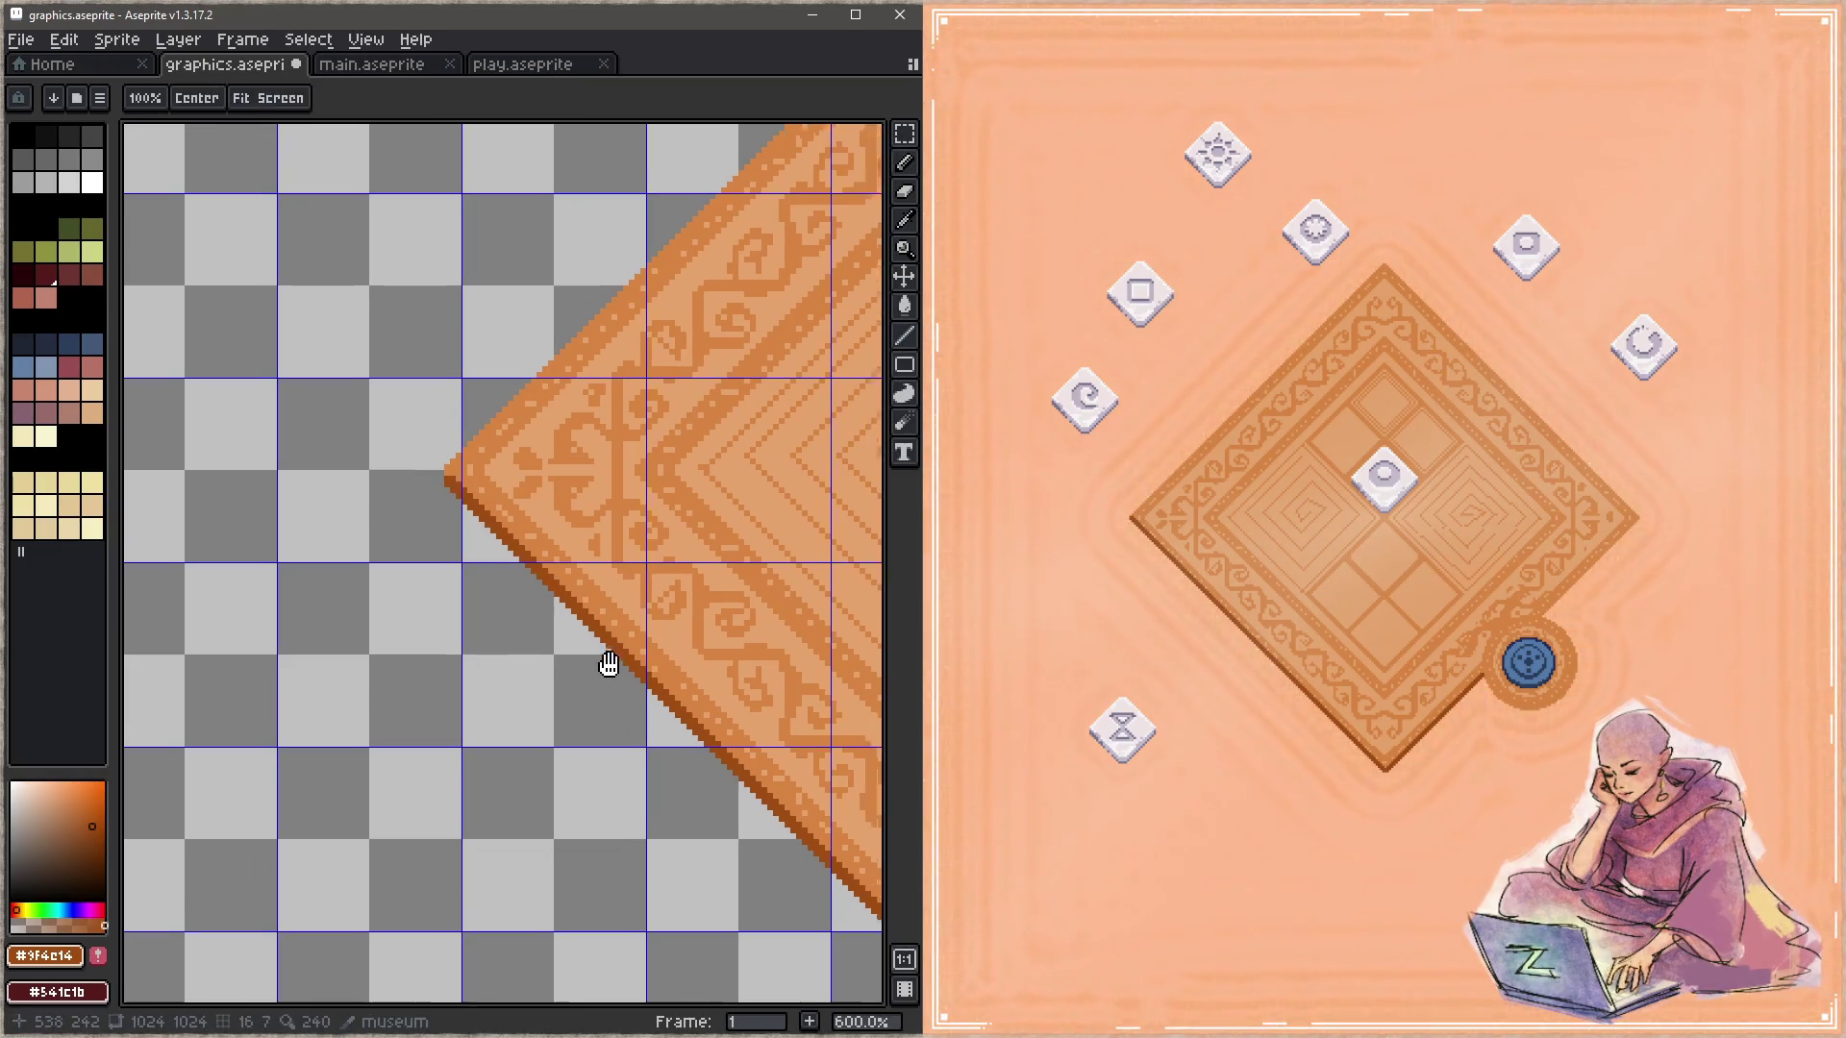
{"action": "scroll", "coordinate": [608, 664], "scroll_direction": "down", "scroll_amount": 1}
{"action": "scroll", "coordinate": [608, 663], "scroll_direction": "right", "scroll_amount": 1}
{"action": "key", "text": "ctrl+s"}
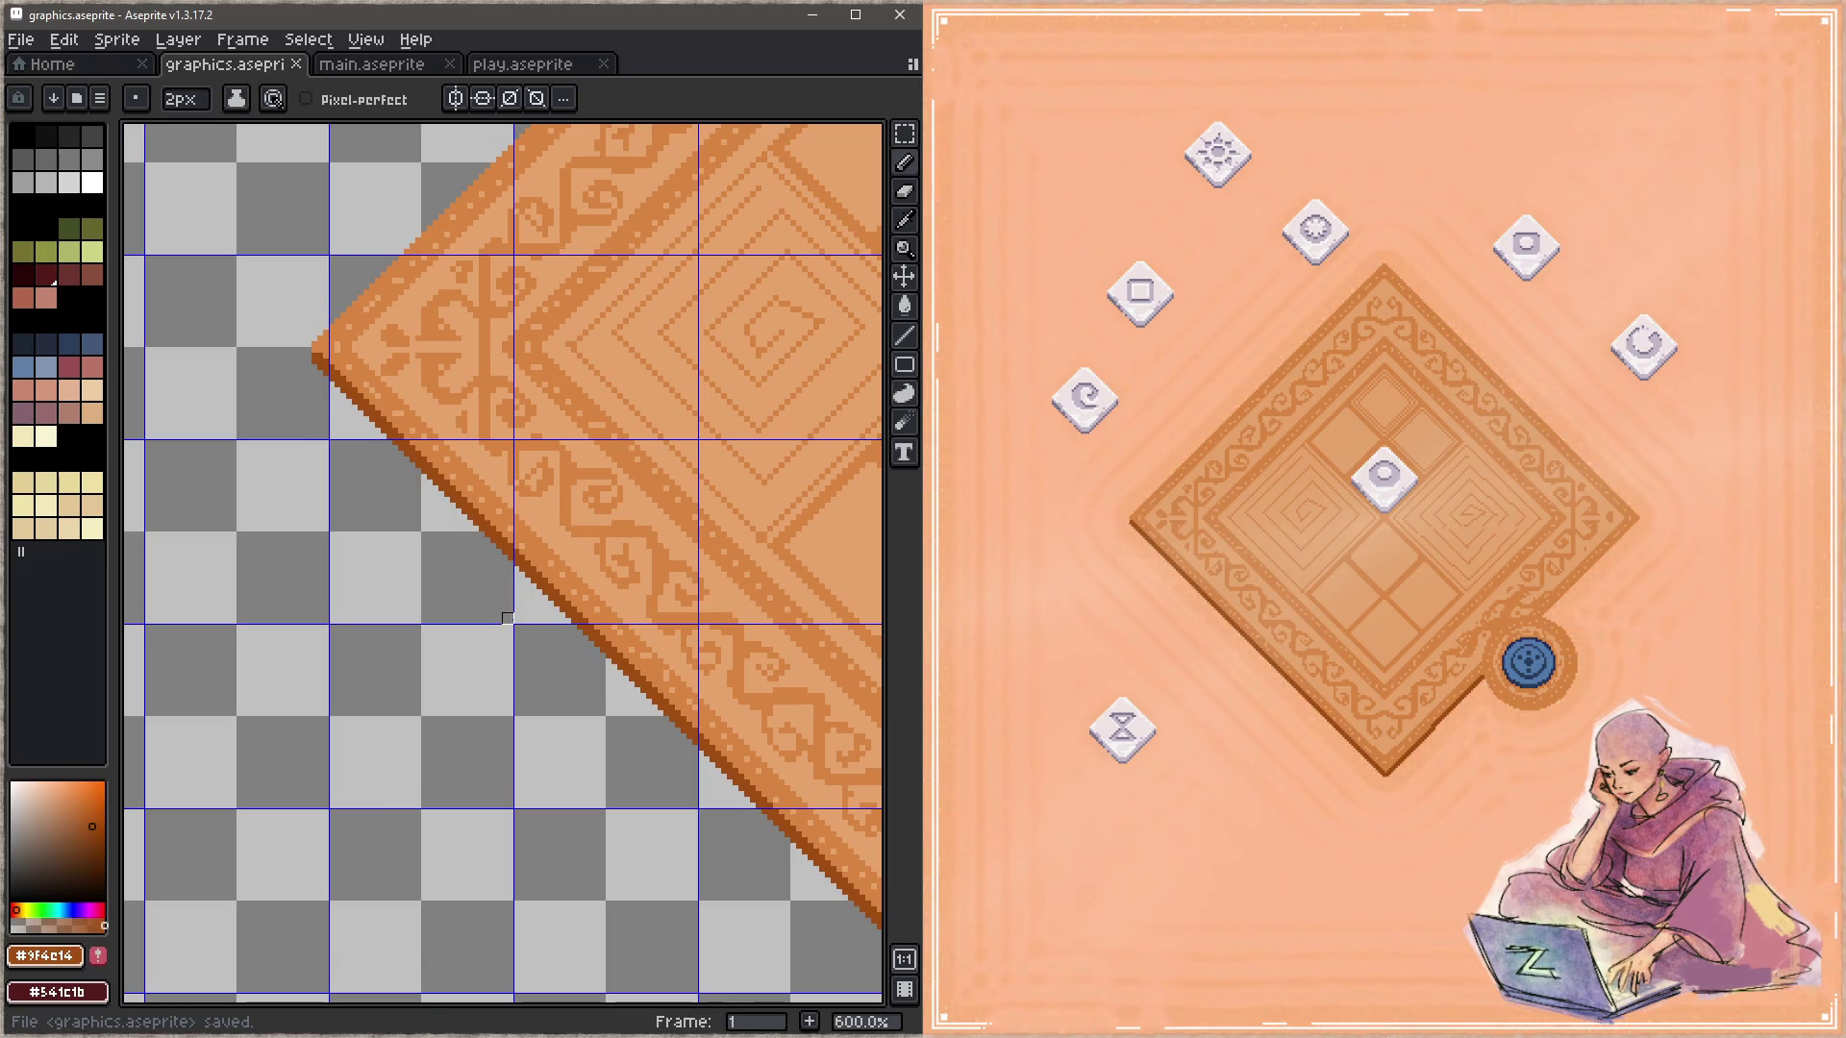
Step: Redraw the #9f4c14 brown line up the rug's lower-right edge and save
{"action": "scroll", "coordinate": [750, 770], "scroll_direction": "down", "scroll_amount": 3}
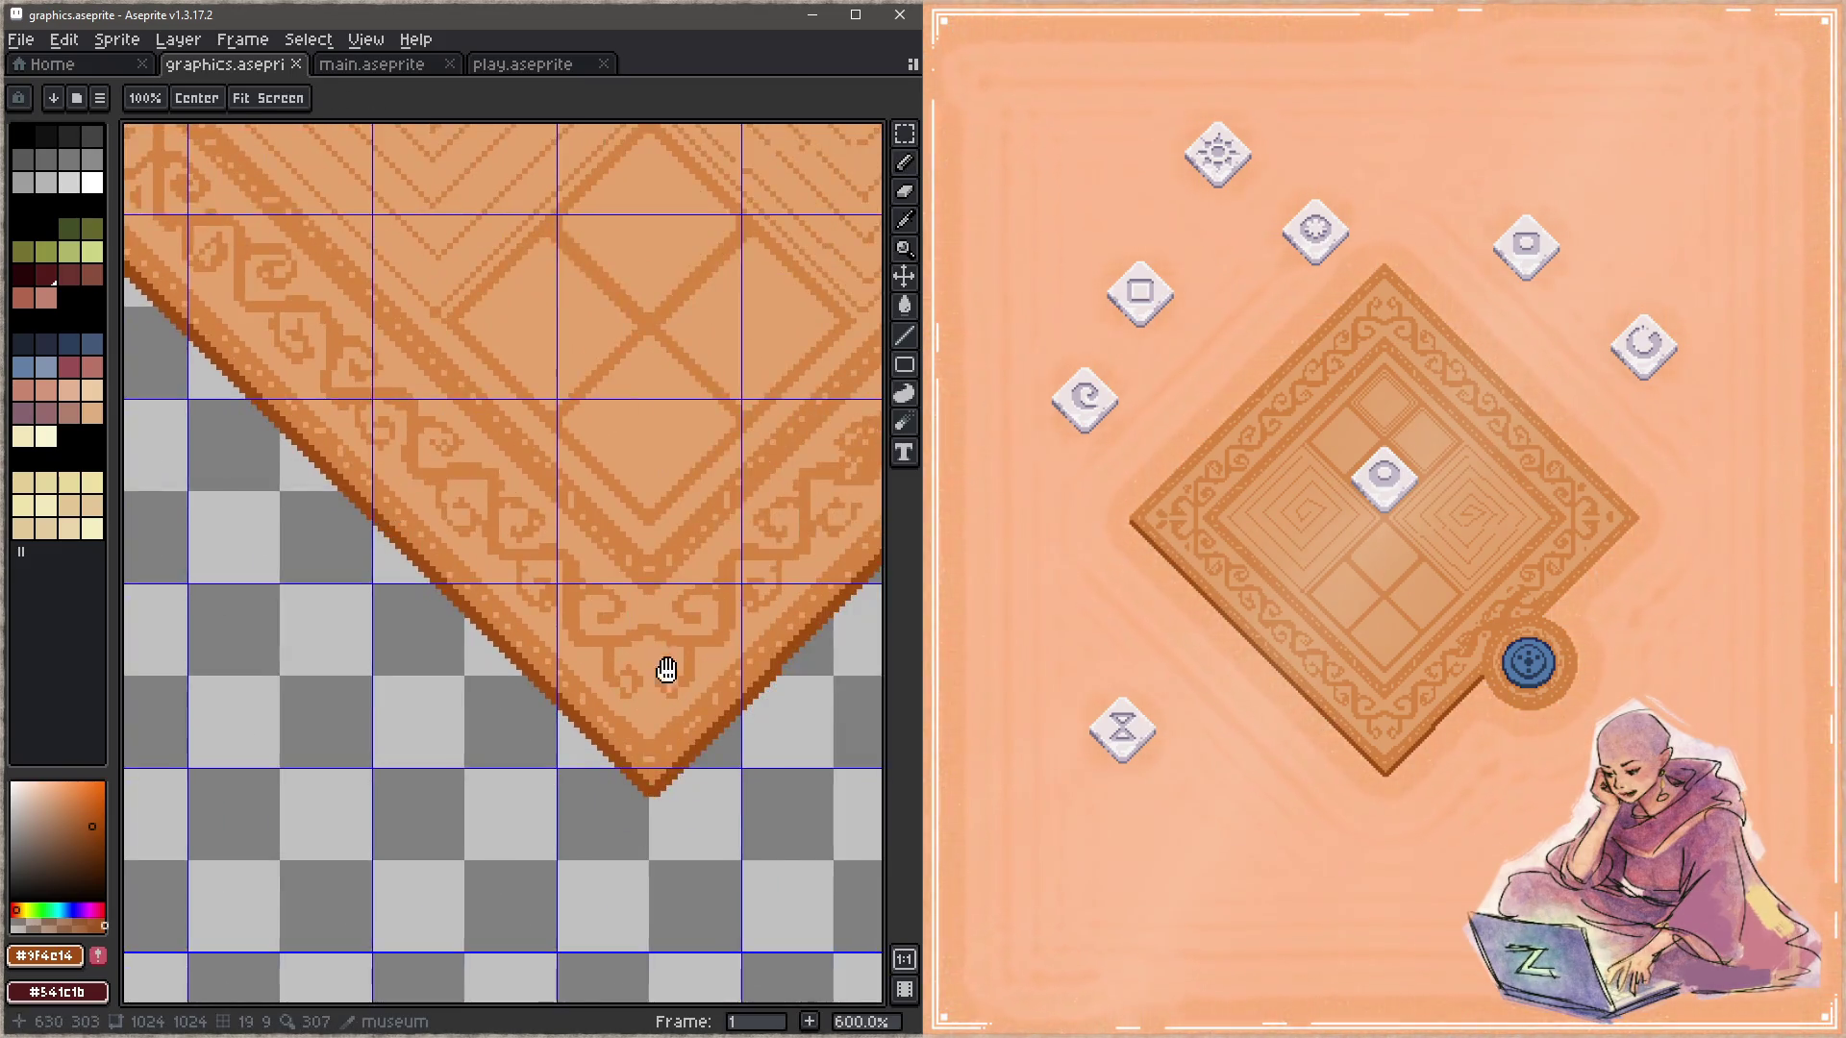
{"action": "scroll", "coordinate": [663, 669], "scroll_direction": "right", "scroll_amount": 2}
{"action": "key", "text": "ctrl+z"}
{"action": "key", "text": "ctrl+z"}
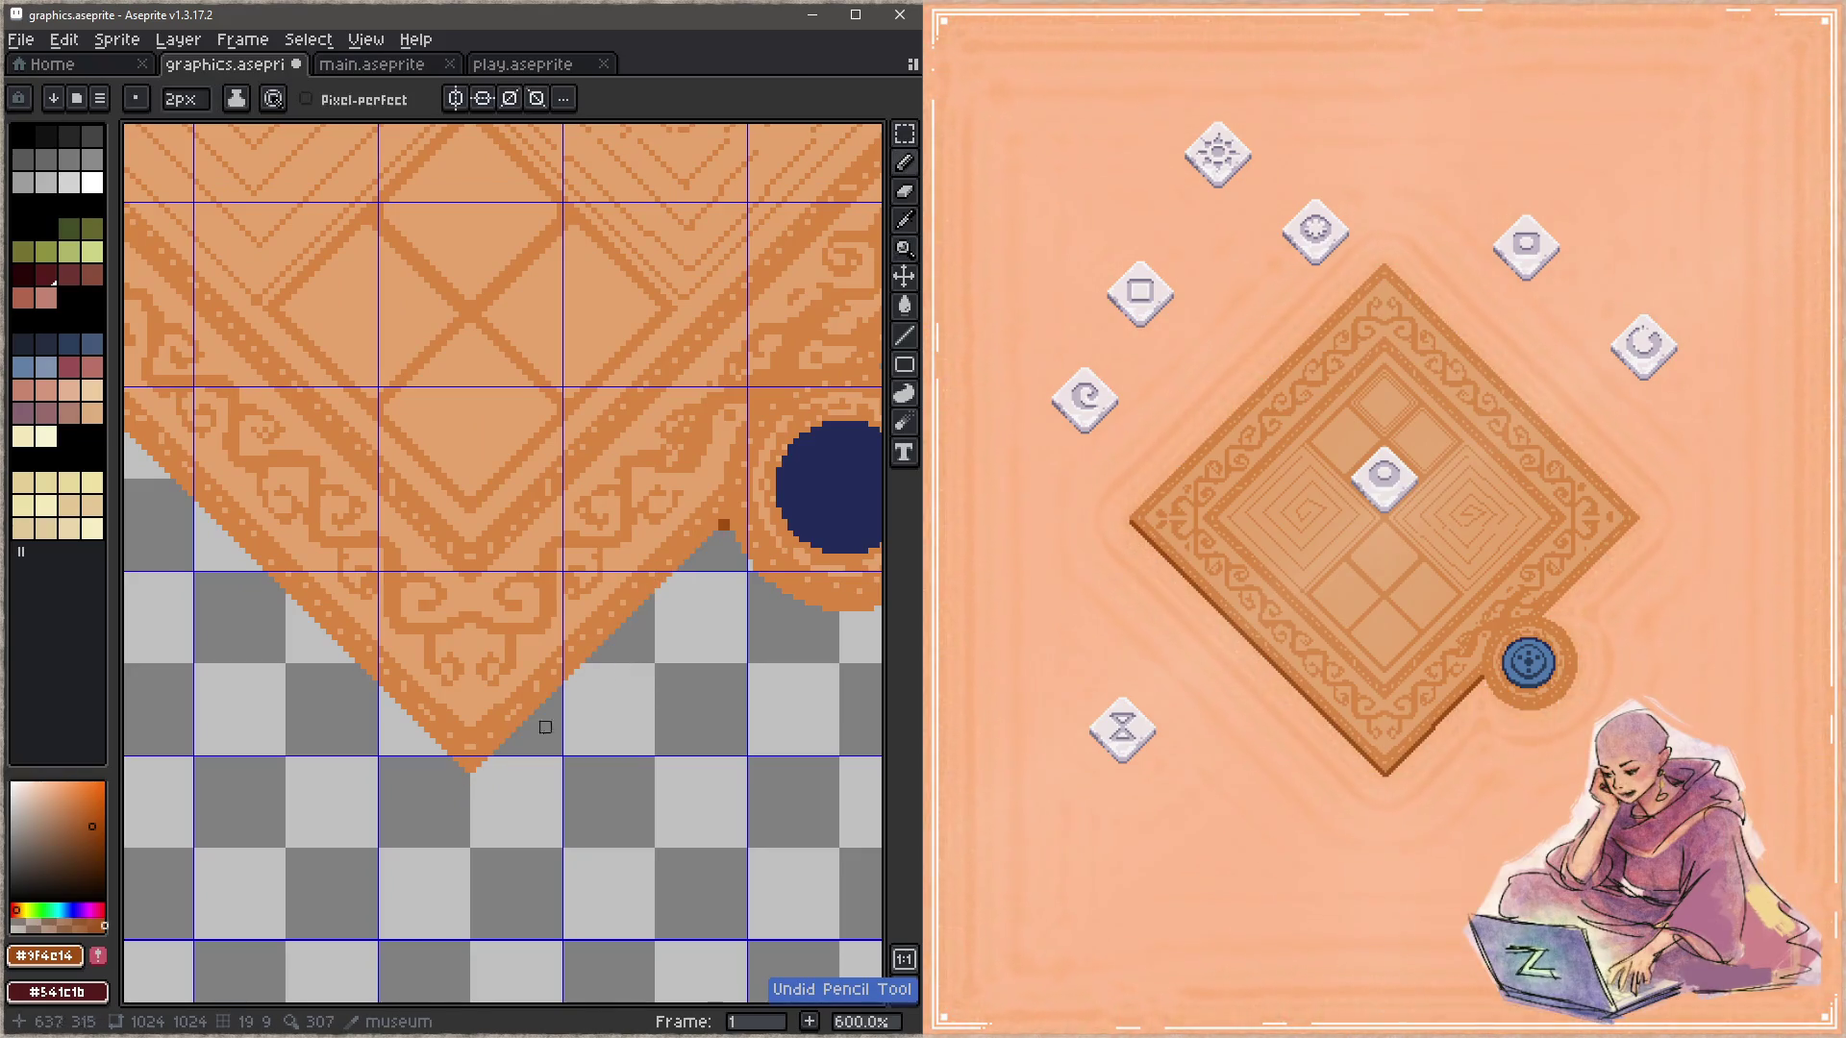
{"action": "key", "text": "ctrl+z"}
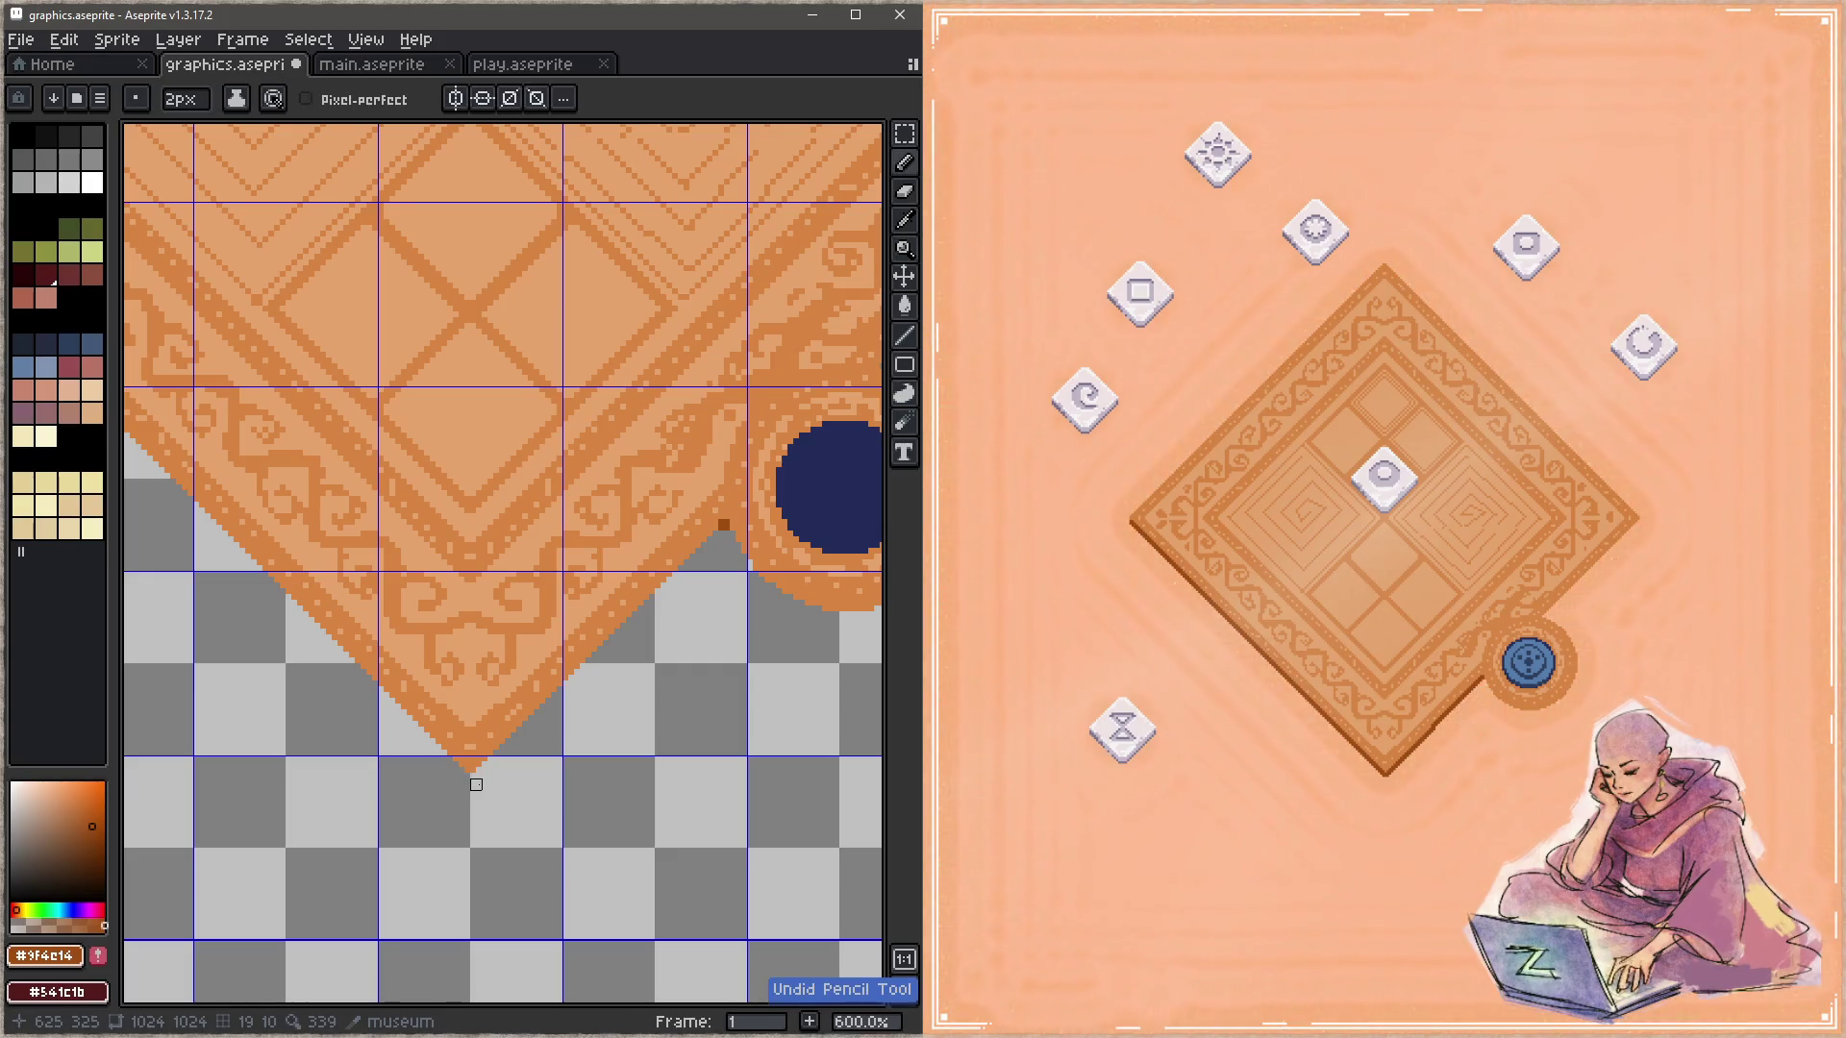
{"action": "left_click_drag", "start_coordinate": [476, 785], "coordinate": [723, 535]}
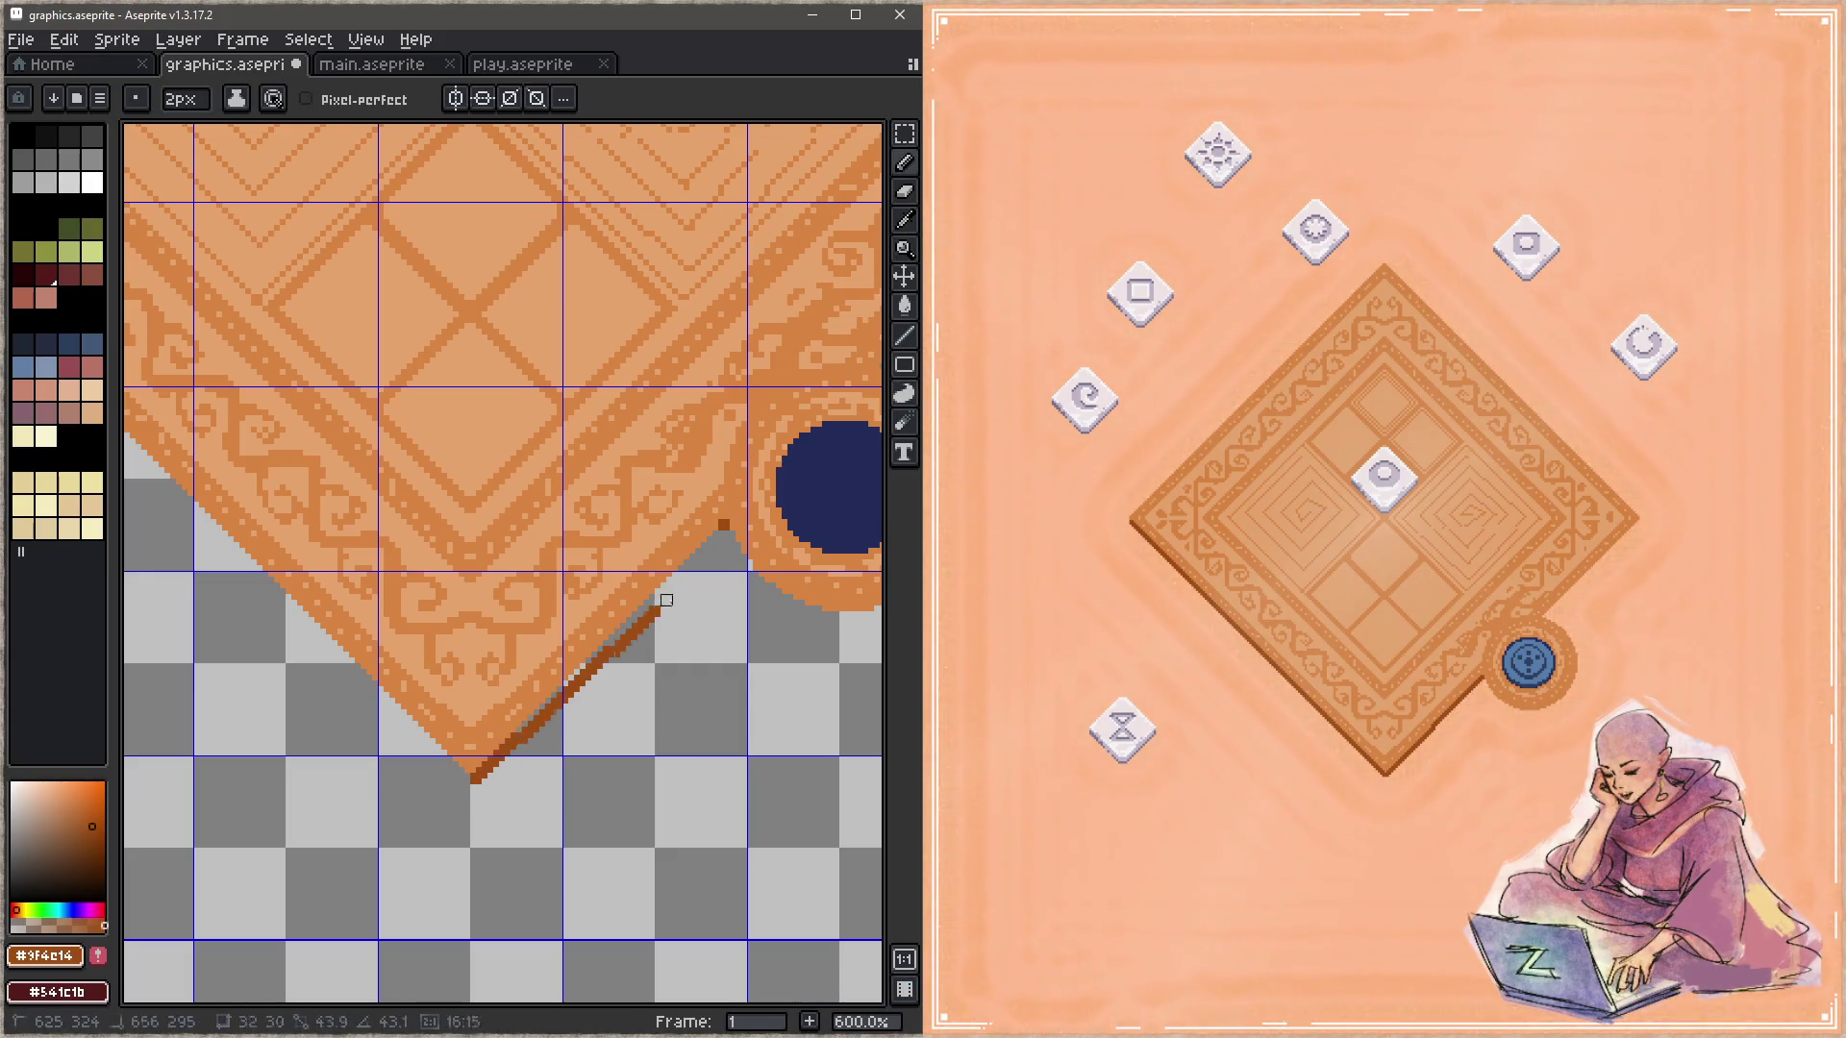
{"action": "left_click", "coordinate": [731, 524], "text": "alt"}
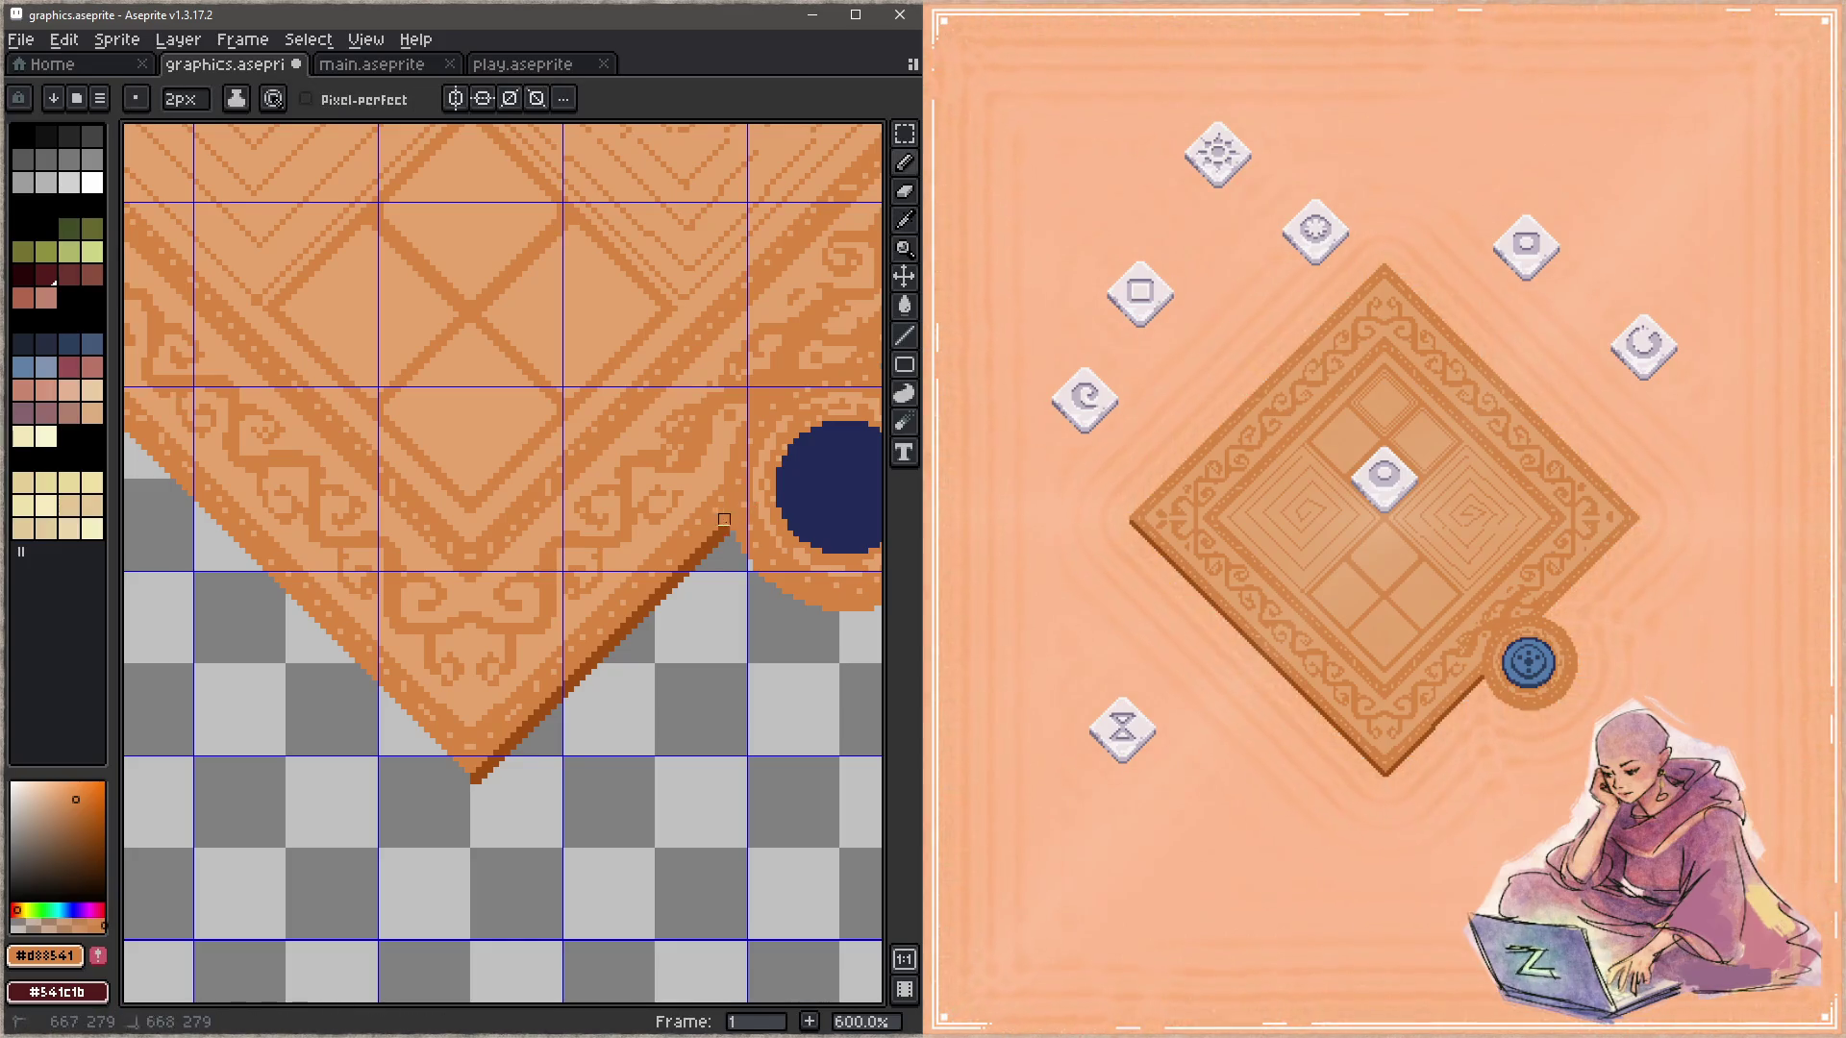
{"action": "left_click", "coordinate": [730, 530], "text": "alt"}
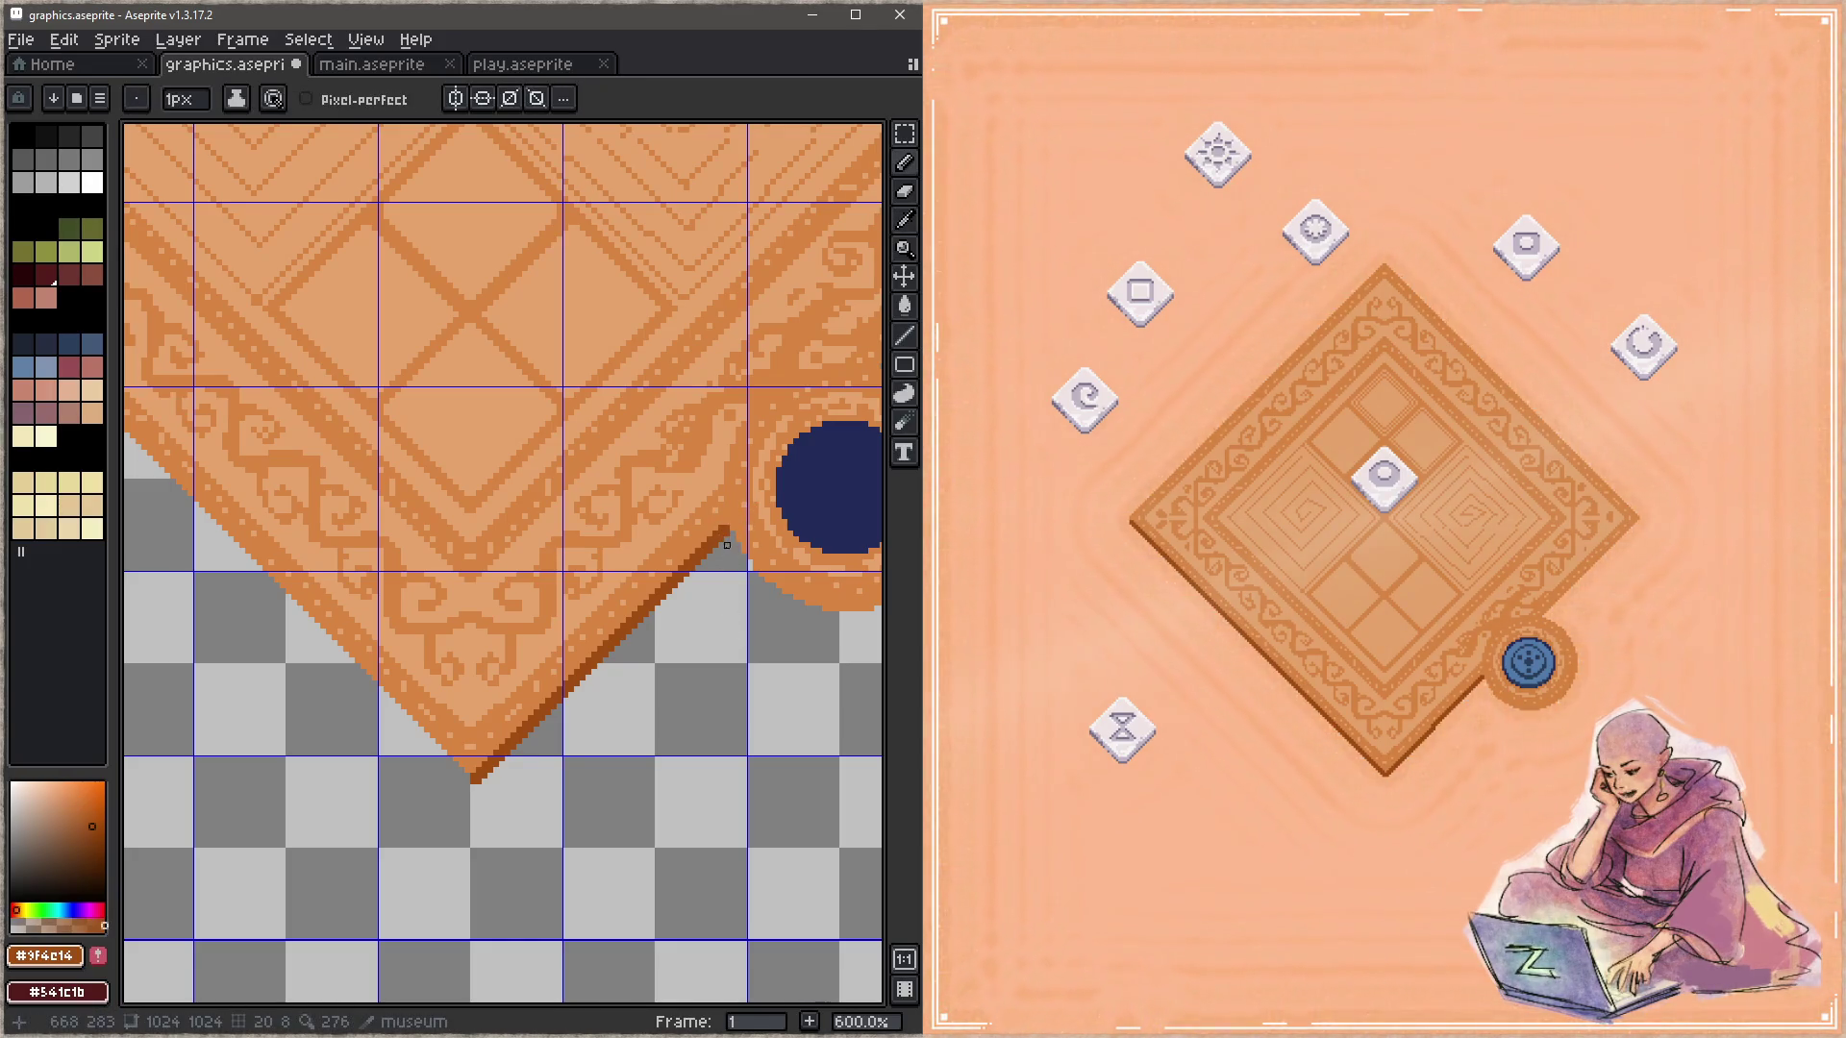
{"action": "key", "text": "ctrl+s"}
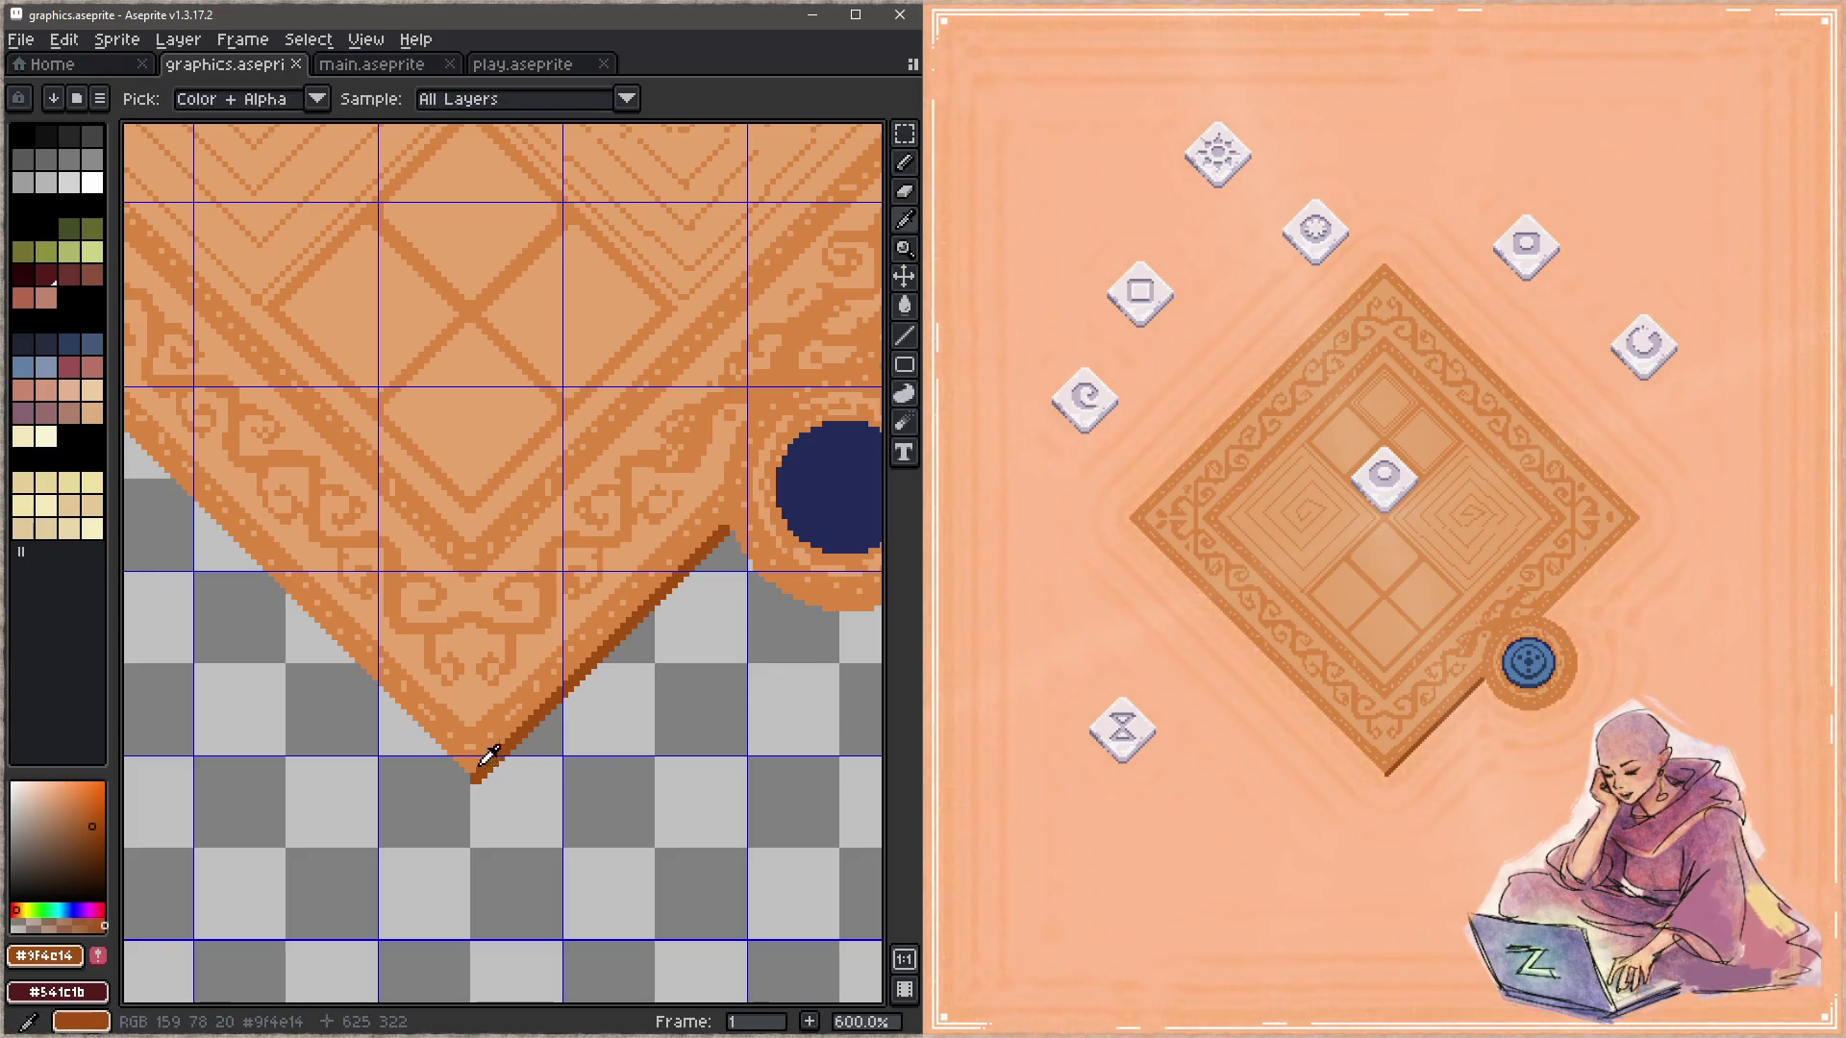
Step: Draw a straight 2px dark line along the lower-left edge, sample orange #d88541, and save
{"action": "key", "text": "plus"}
{"action": "left_click", "coordinate": [470, 779]}
{"action": "key", "text": "ctrl+z"}
{"action": "left_click_drag", "start_coordinate": [470, 778], "coordinate": [668, 736]}
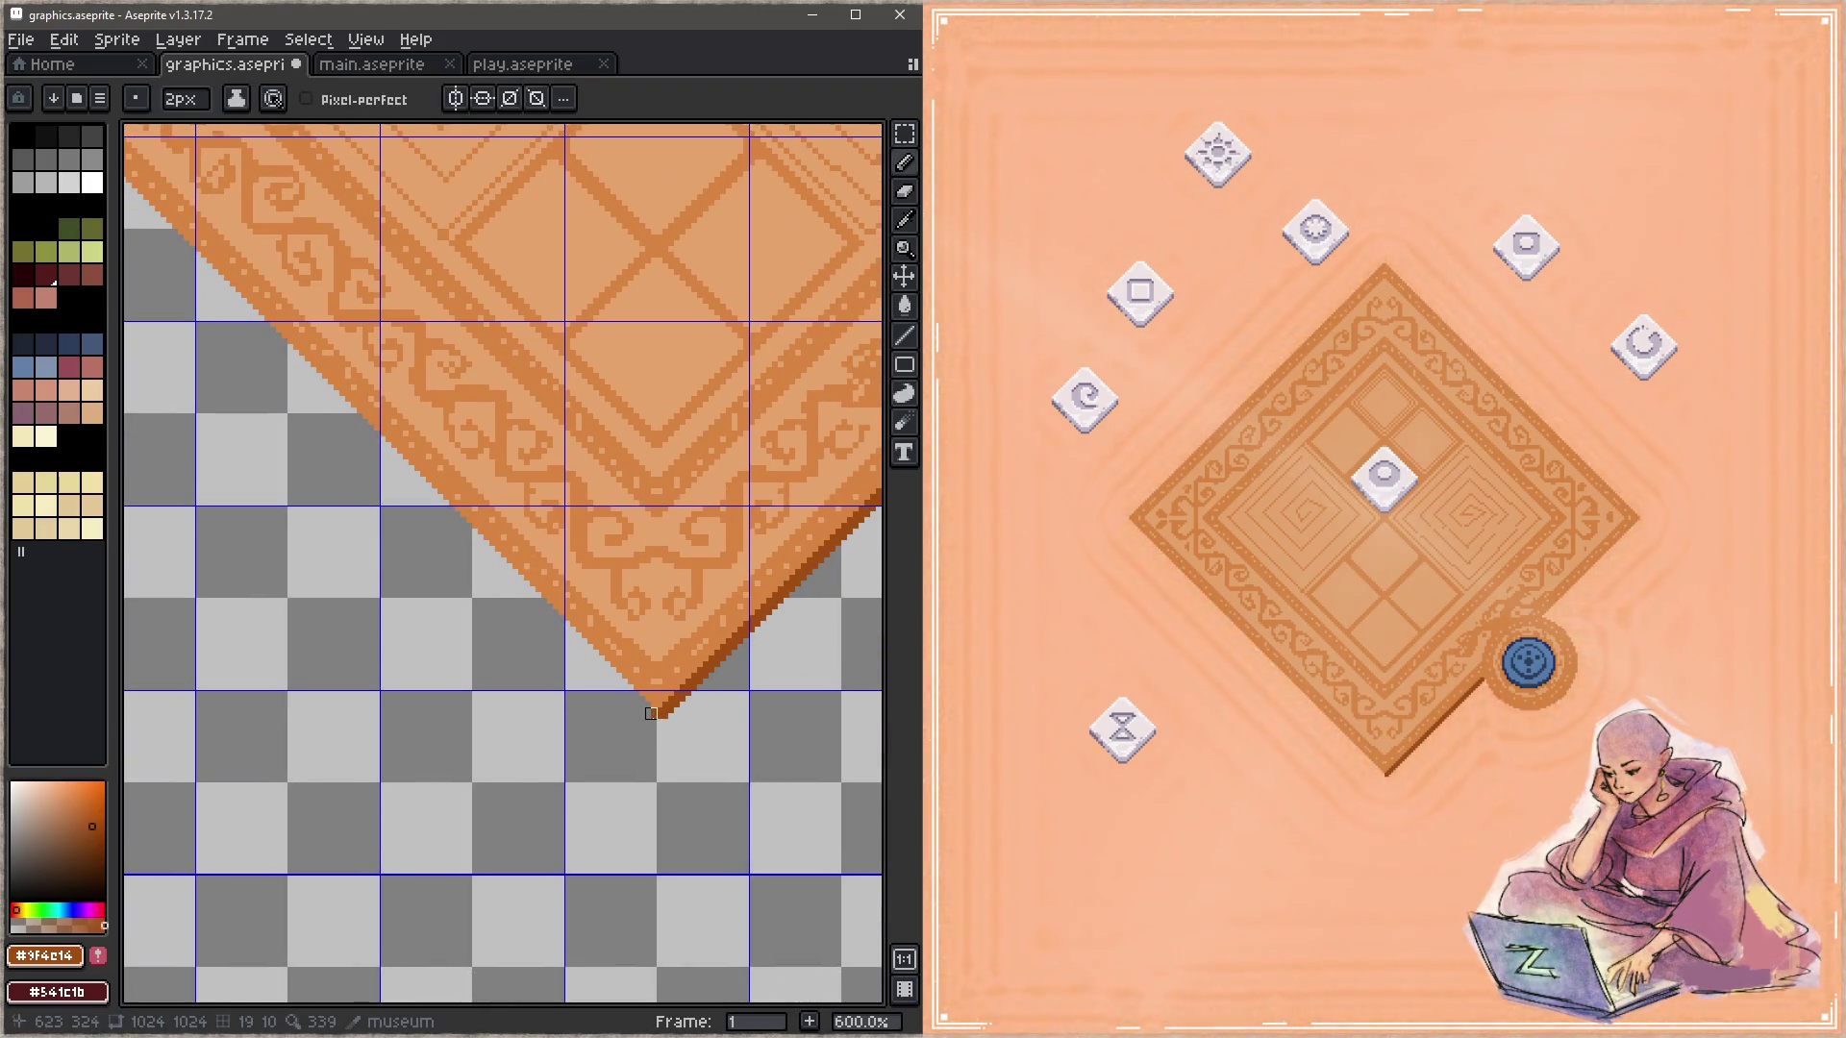
{"action": "left_click_drag", "start_coordinate": [465, 701], "coordinate": [541, 783]}
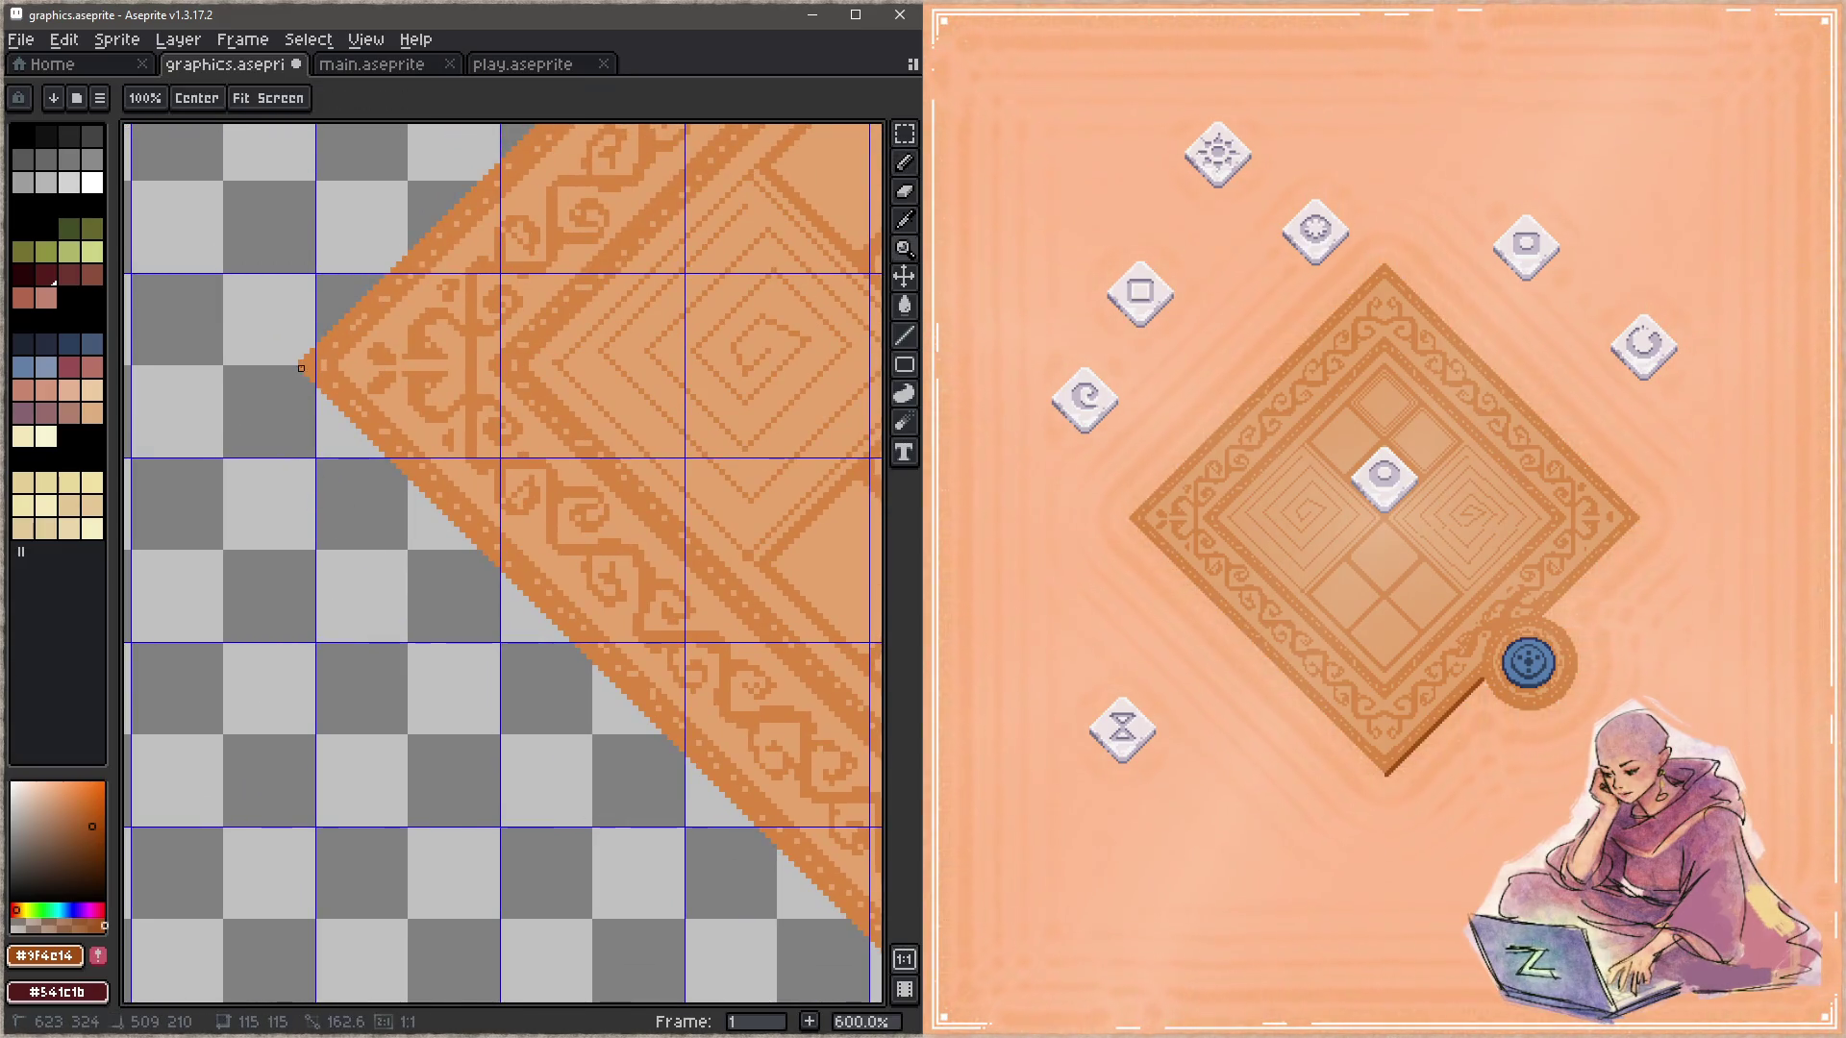
{"action": "key", "text": "shift"}
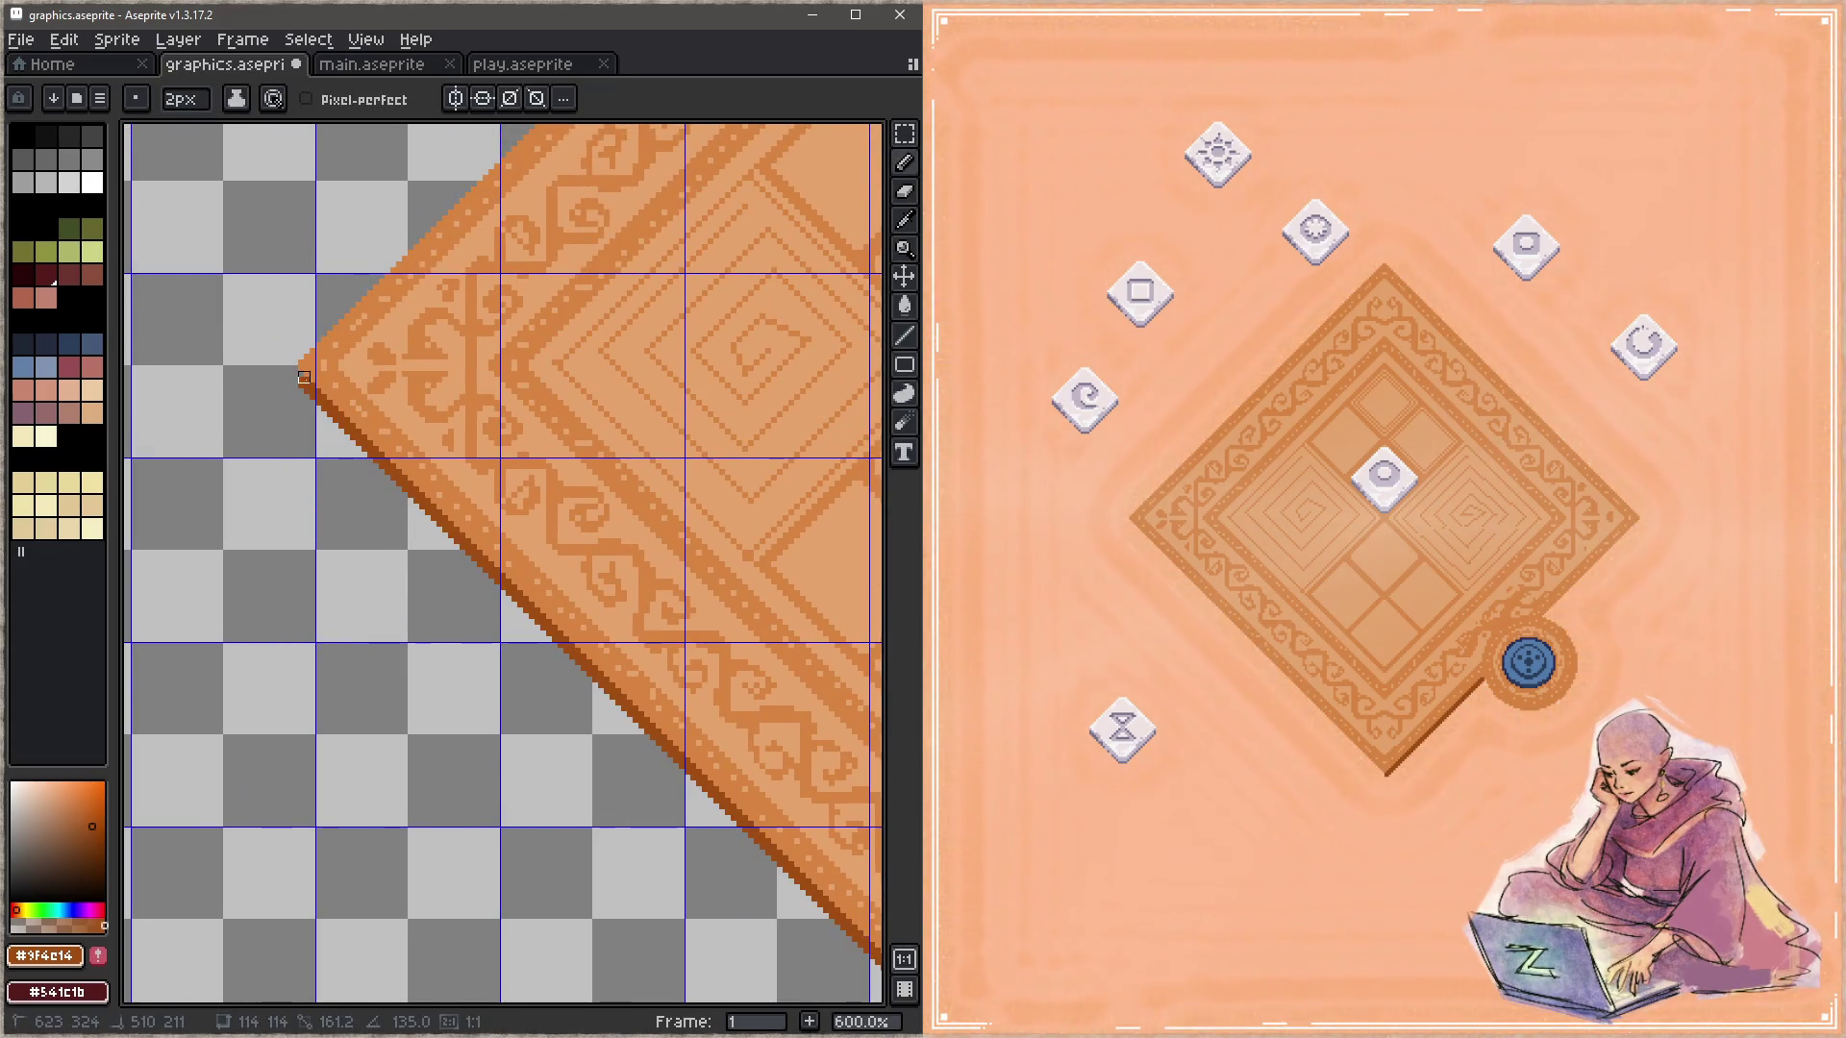
{"action": "left_click", "coordinate": [310, 376], "text": "shift"}
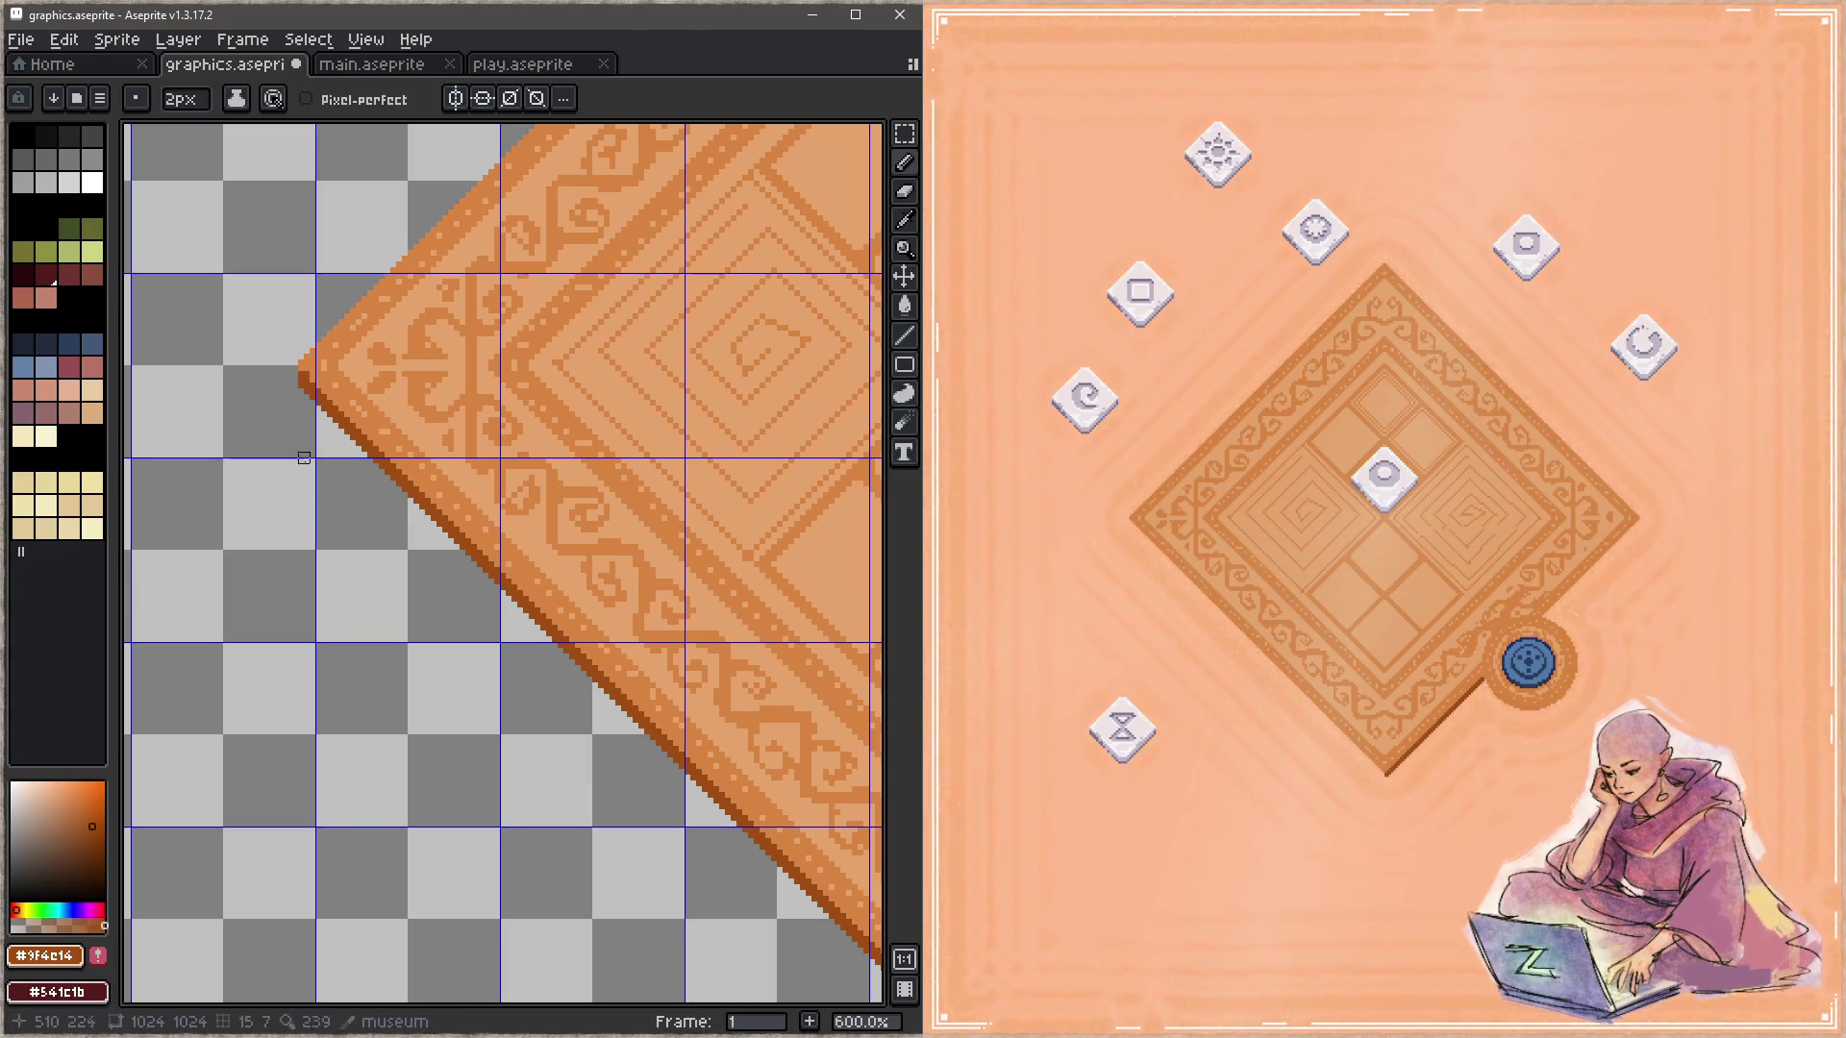
{"action": "key", "text": "alt"}
{"action": "left_click", "coordinate": [323, 379], "text": "alt"}
{"action": "key", "text": "ctrl"}
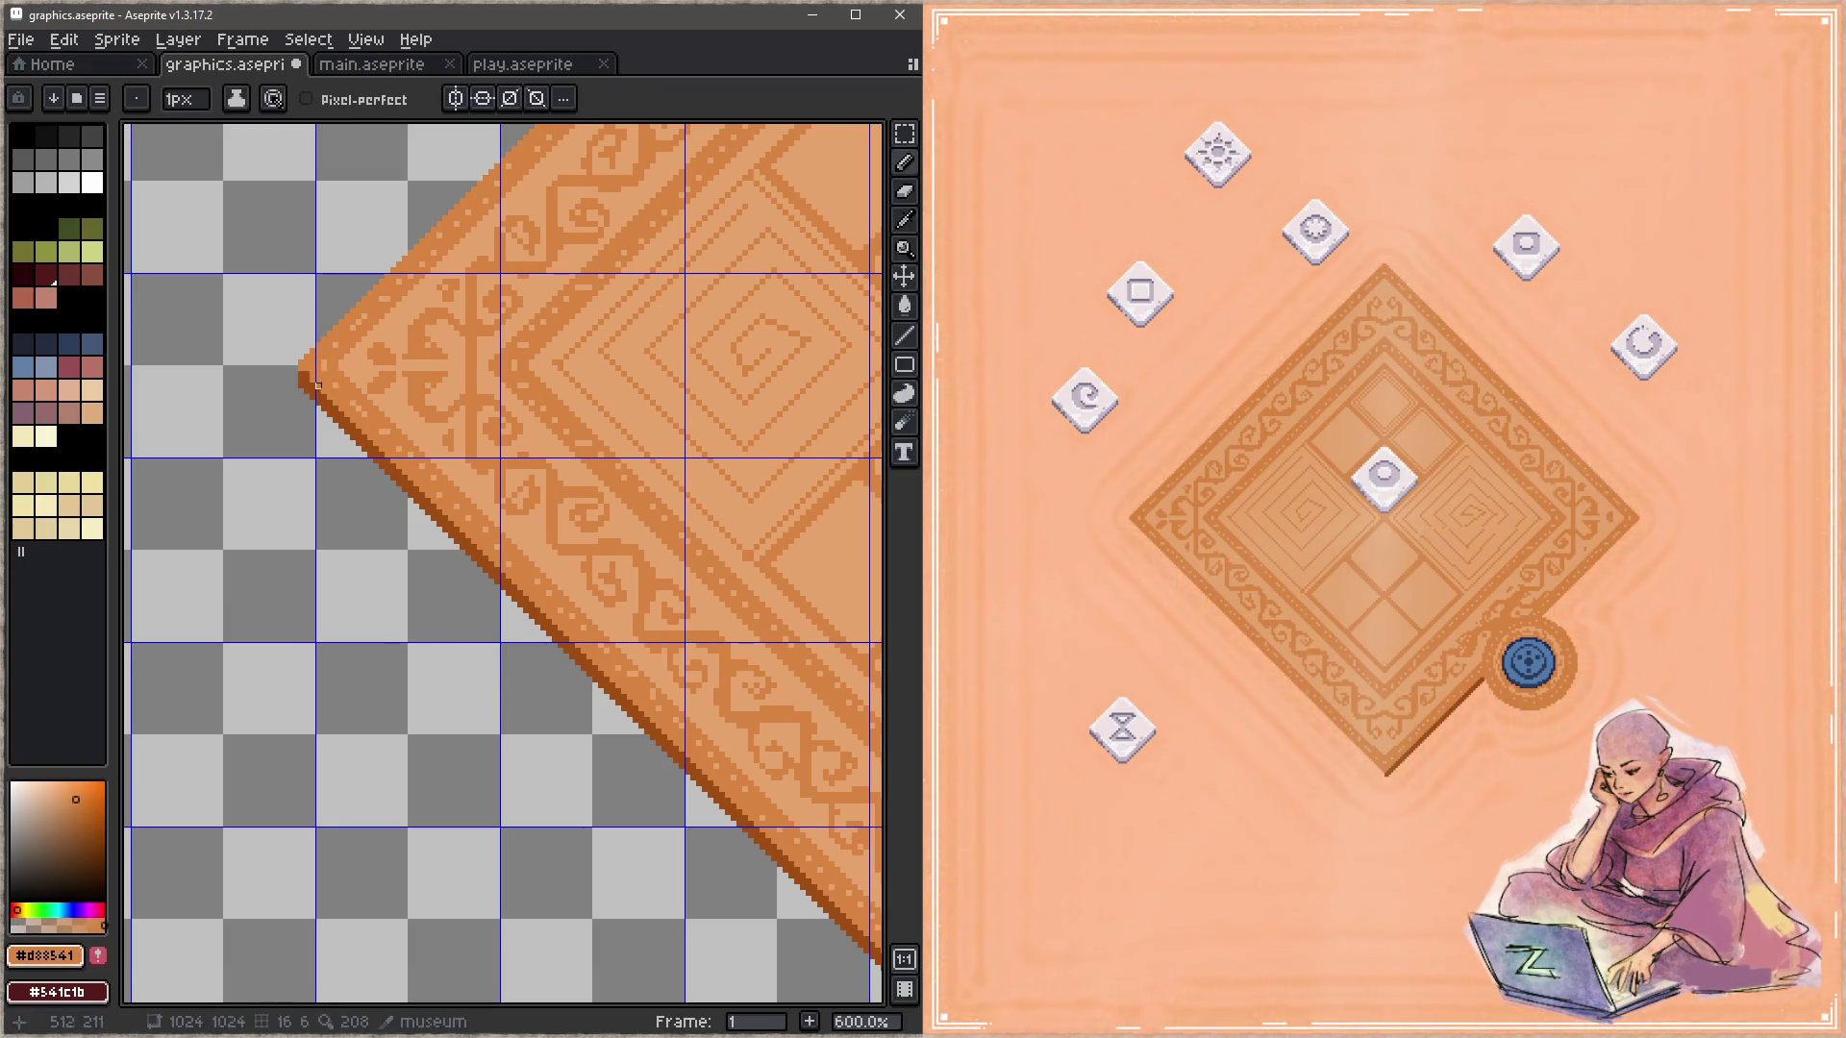
{"action": "key", "text": "ctrl+s"}
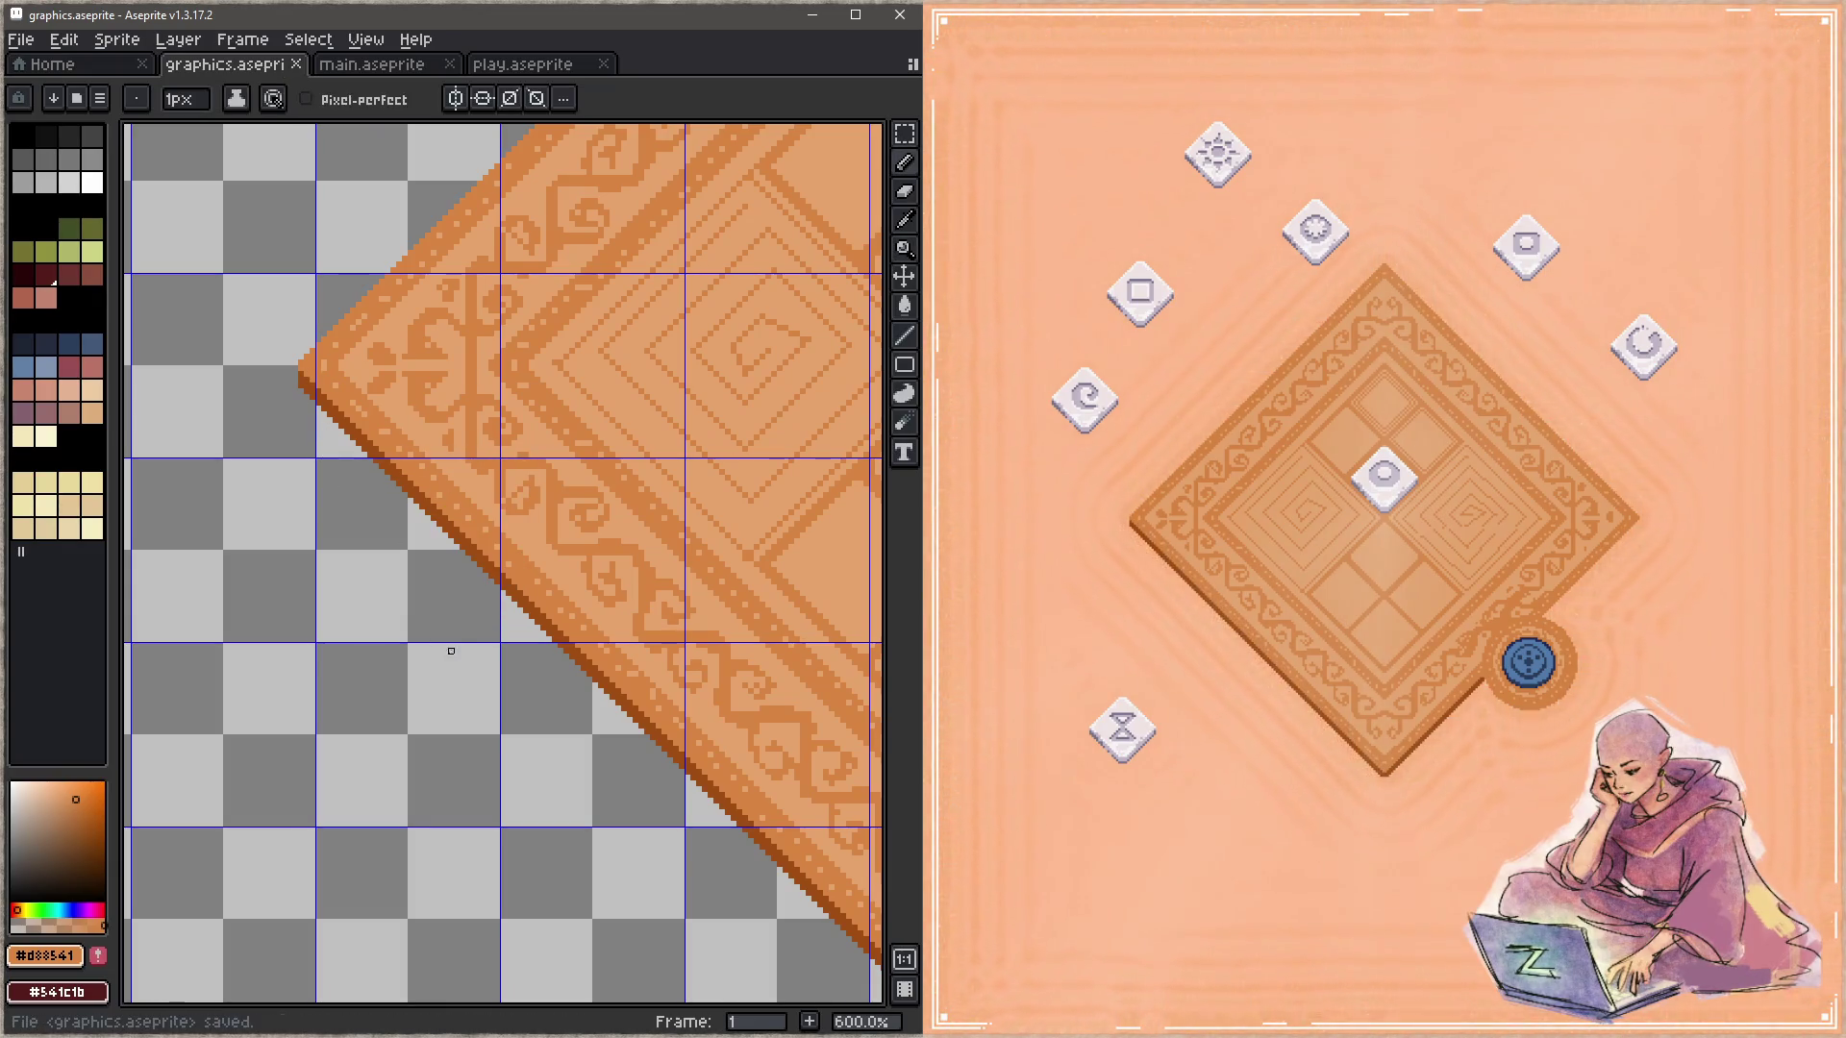
Step: Shade the edge beside the blue circle with a 3px dark line from the tip, then save
{"action": "mouse_move", "coordinate": [480, 679]}
{"action": "left_mouse_down"}
{"action": "mouse_move", "coordinate": [305, 590]}
{"action": "mouse_move", "coordinate": [367, 796]}
{"action": "left_mouse_up"}
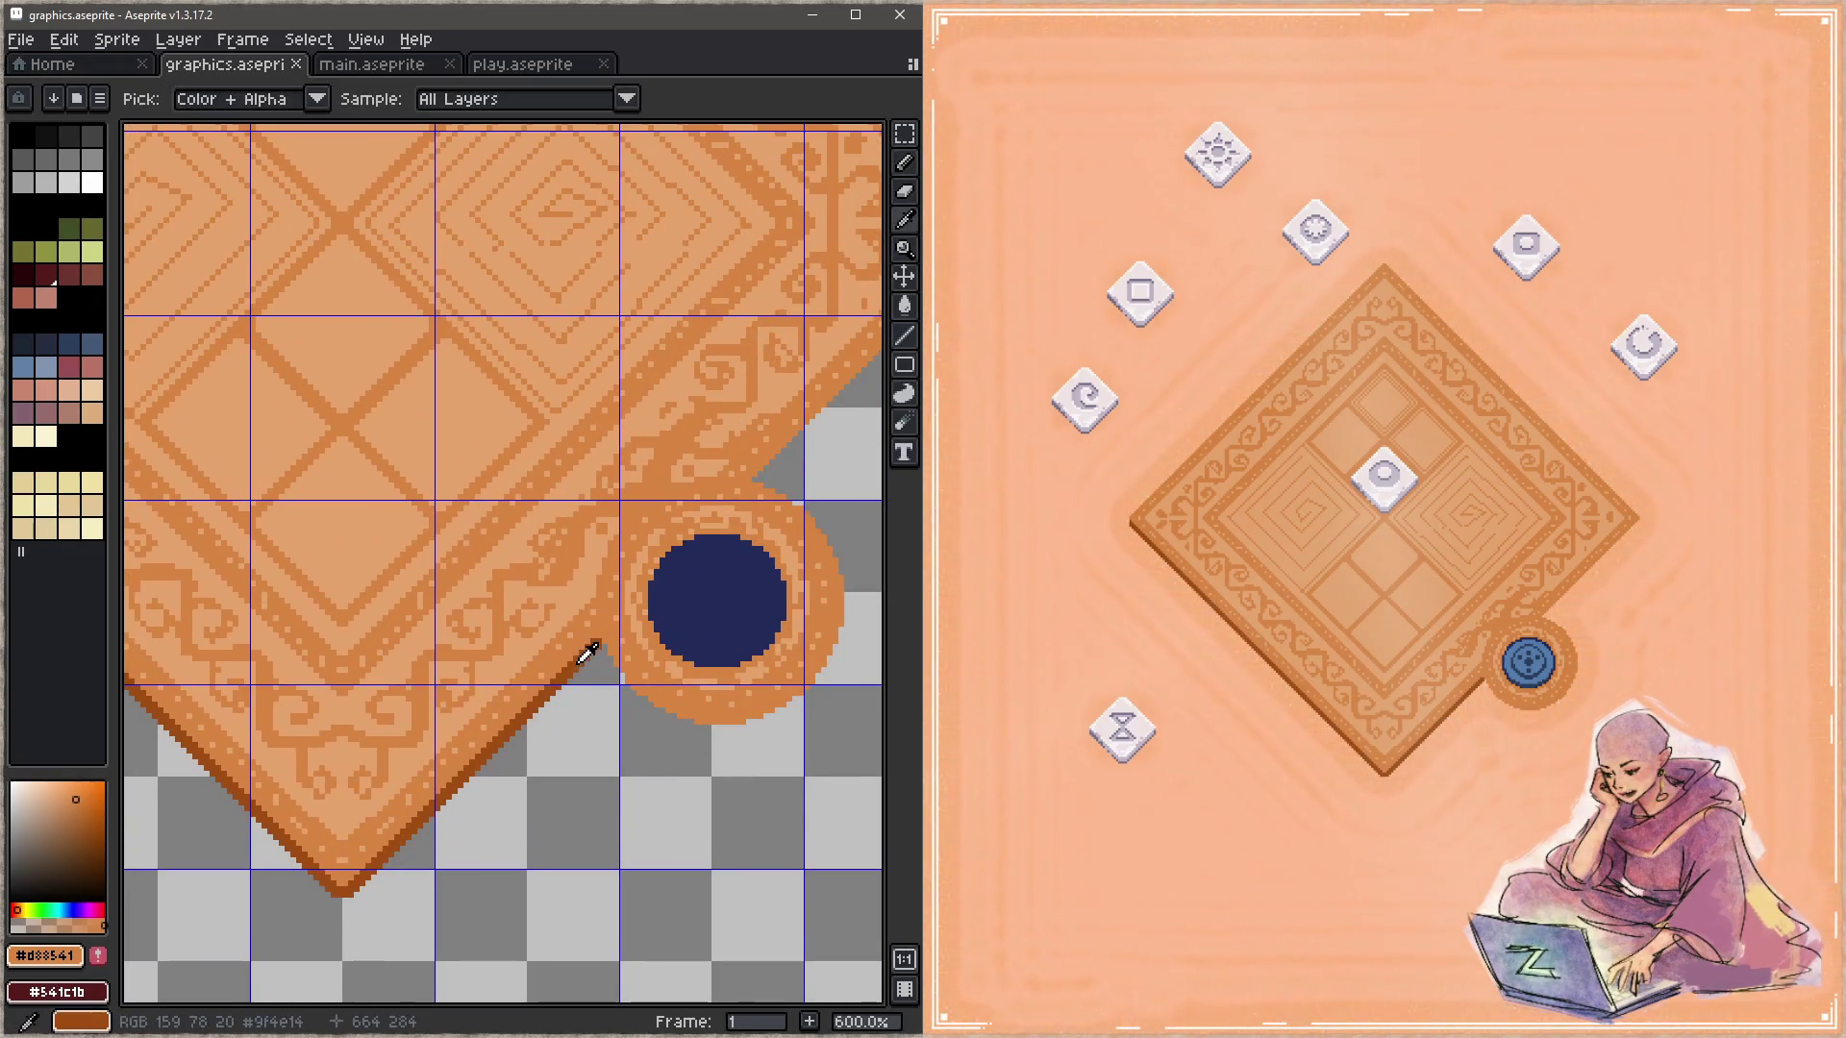
{"action": "left_click_drag", "start_coordinate": [653, 633], "coordinate": [461, 733]}
{"action": "key", "text": "plus"}
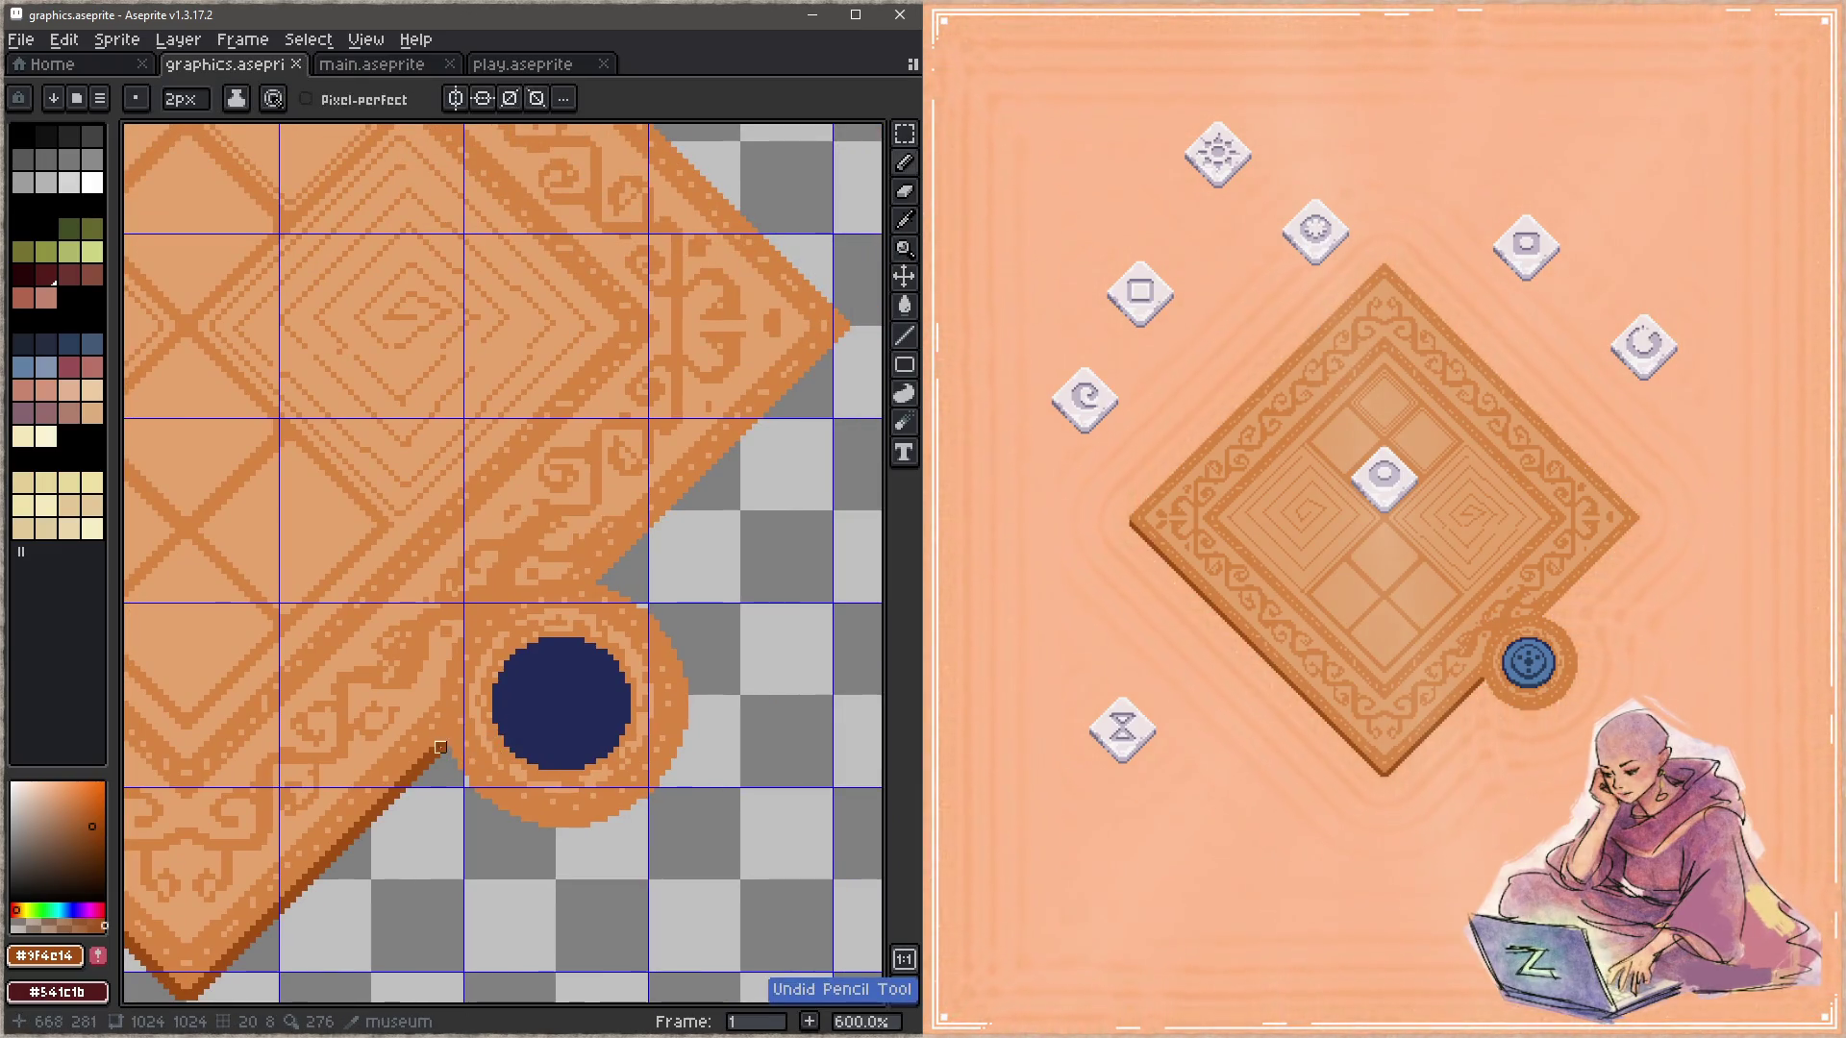
{"action": "left_click_drag", "start_coordinate": [475, 735], "coordinate": [850, 337]}
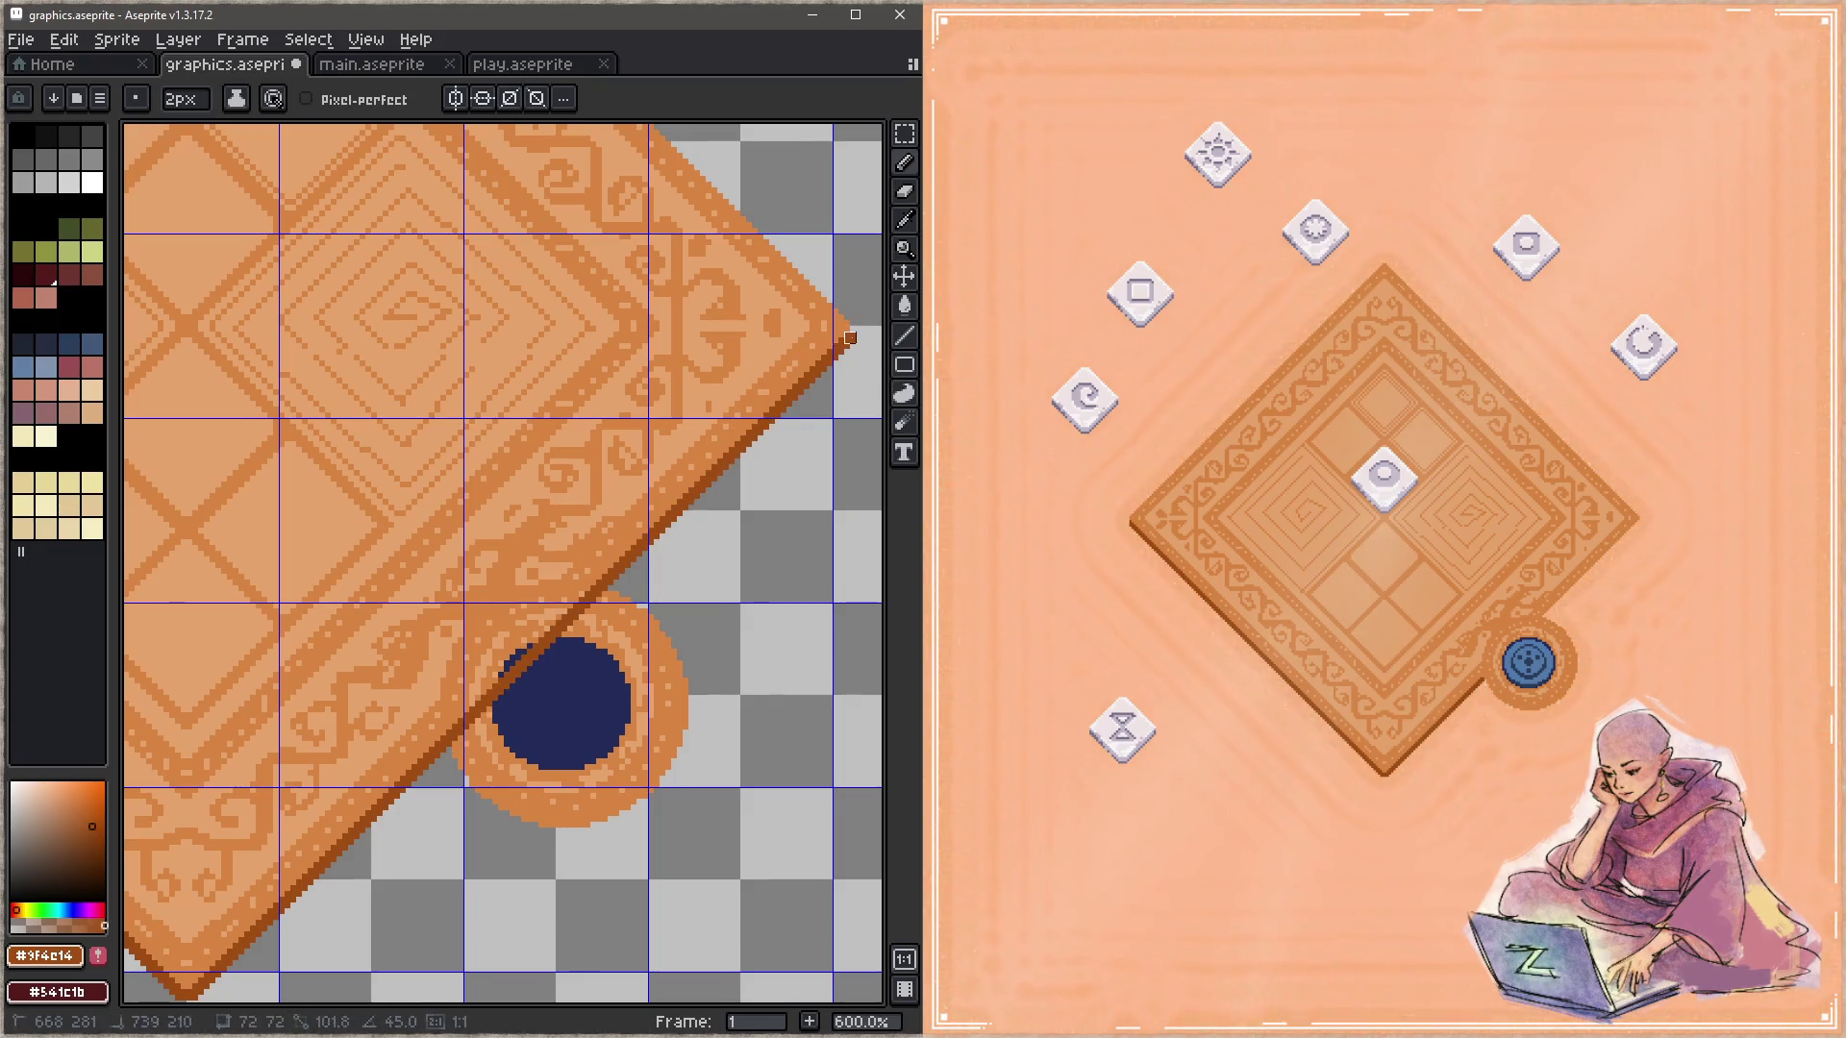
{"action": "key", "text": "Escape"}
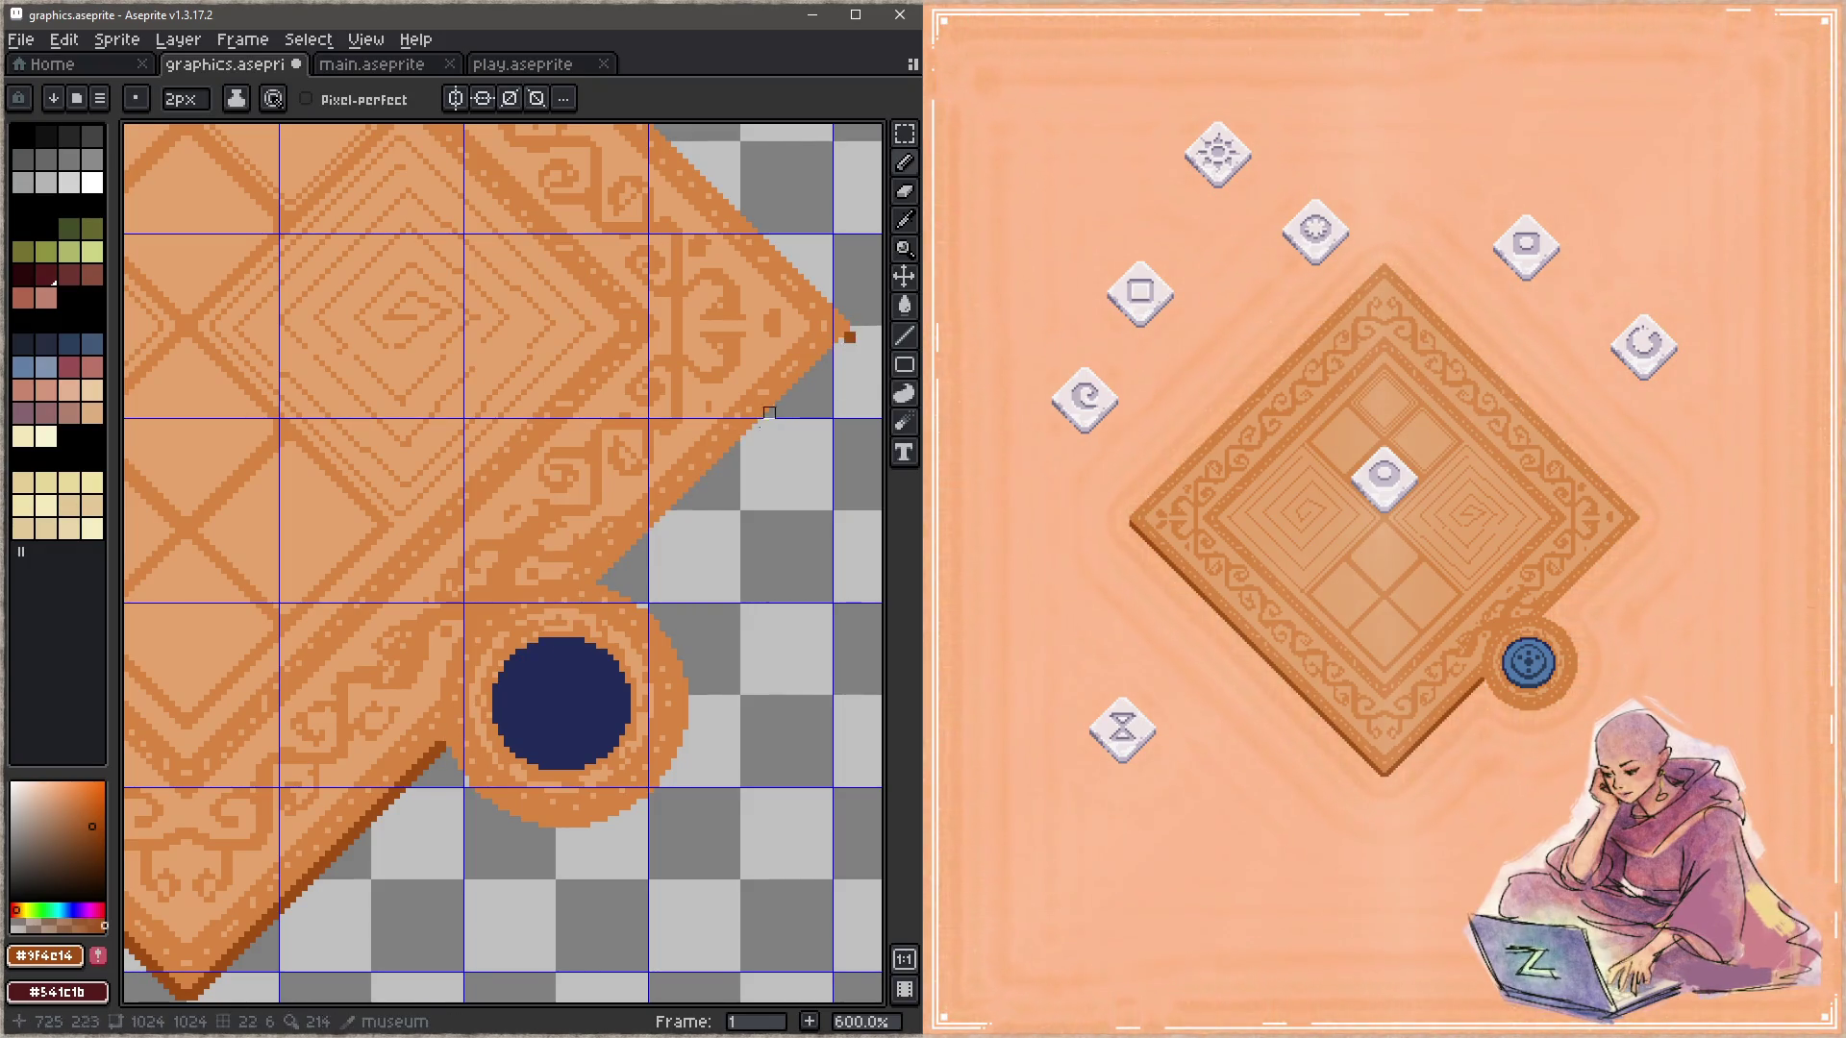
{"action": "left_click_drag", "start_coordinate": [769, 414], "coordinate": [625, 574]}
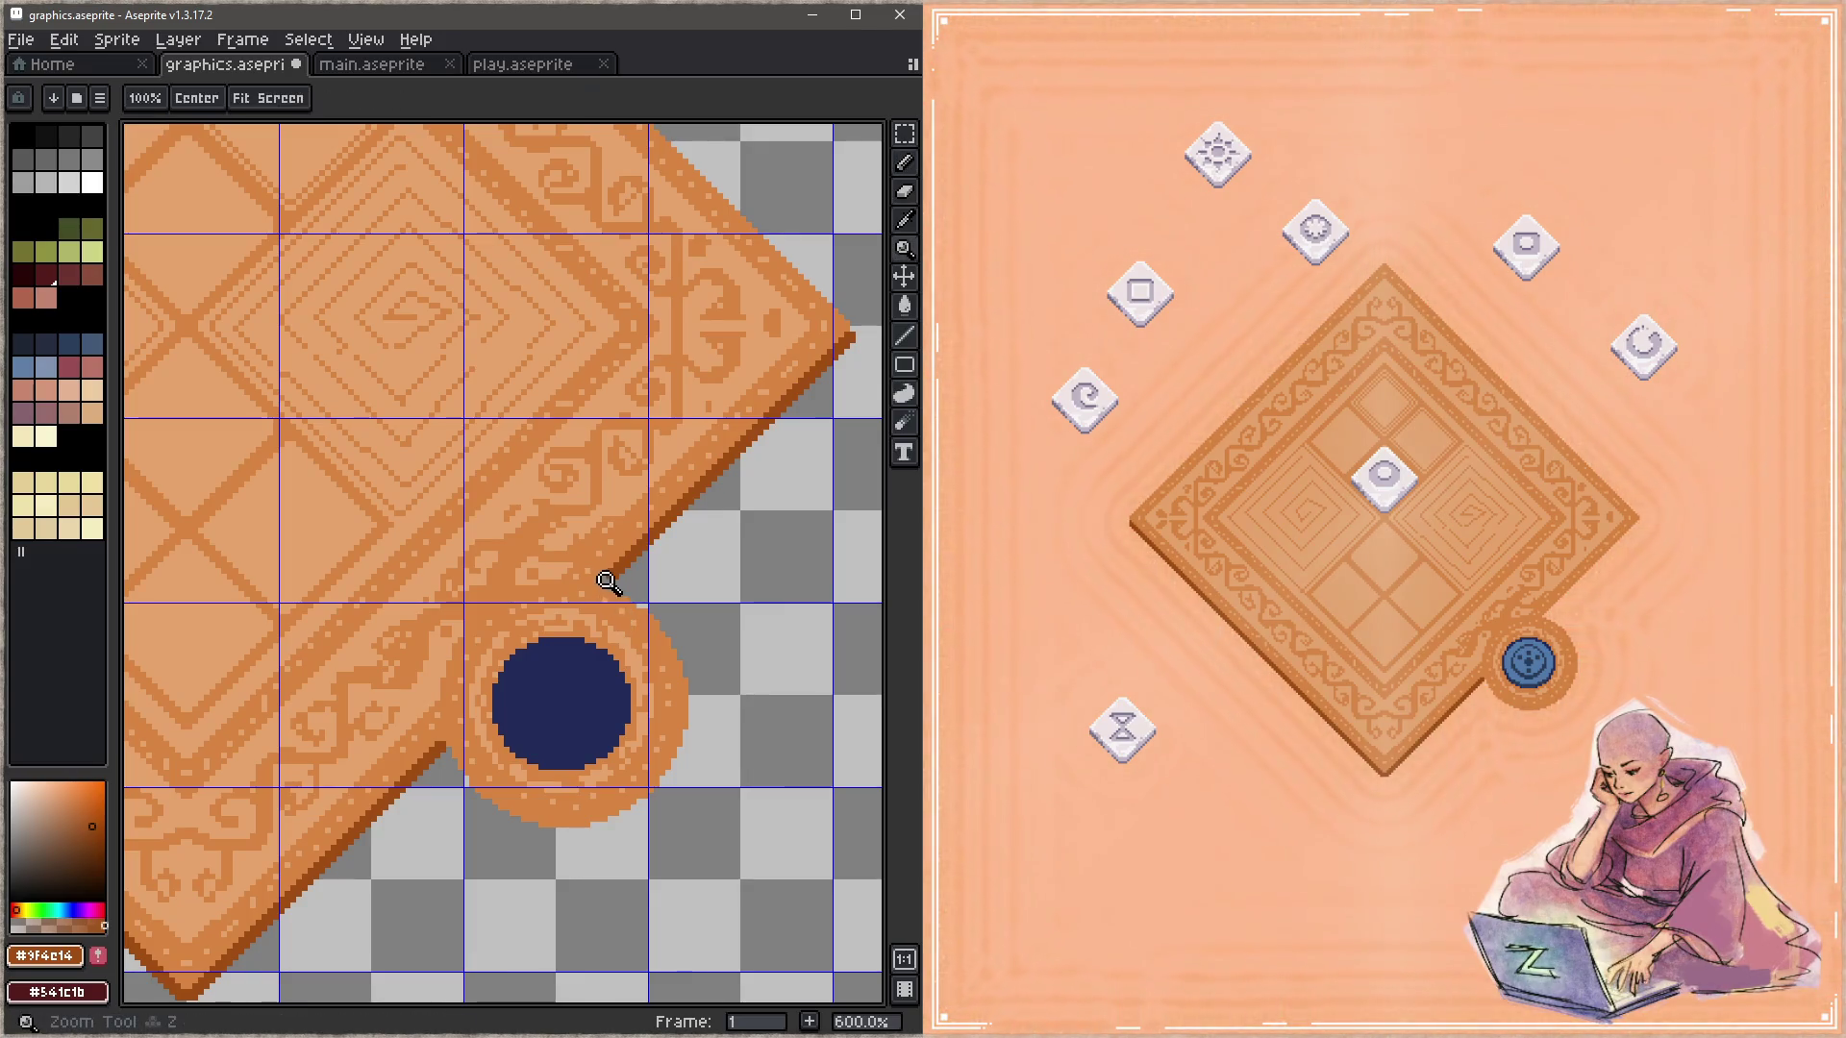
{"action": "scroll", "coordinate": [662, 561], "scroll_direction": "up", "scroll_amount": 6}
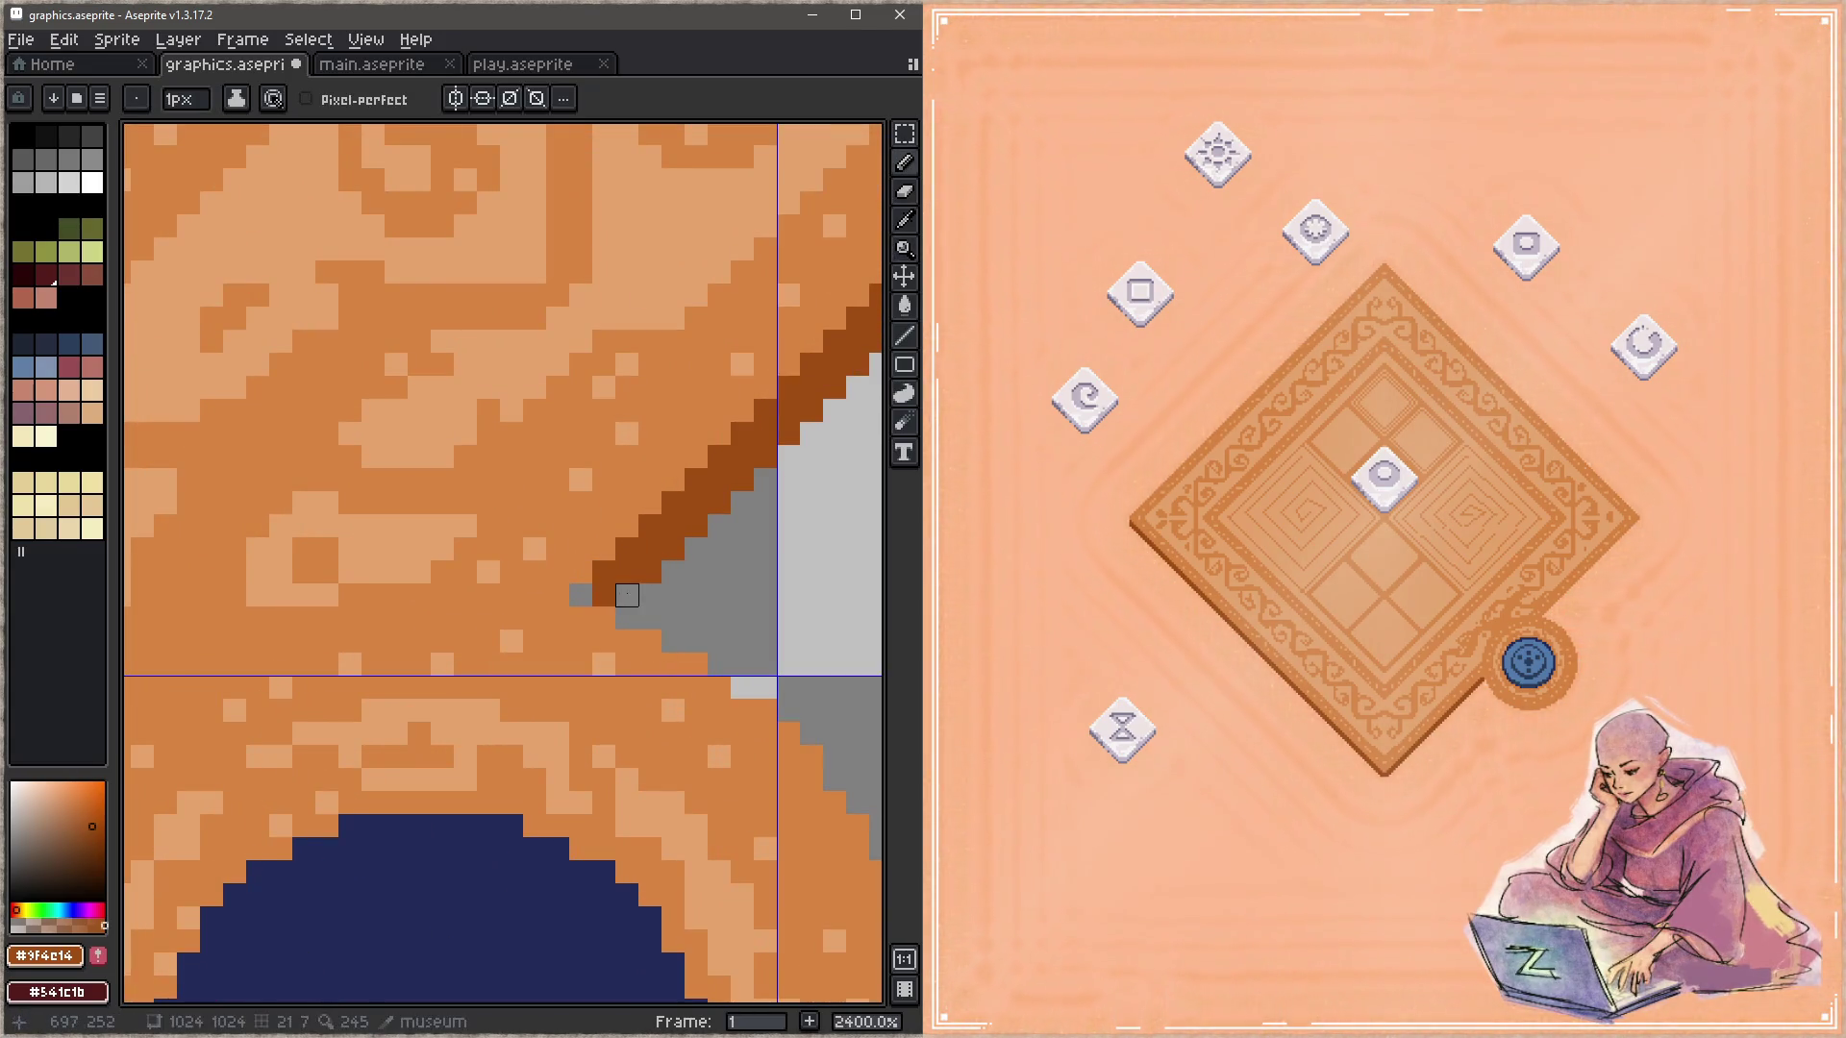
{"action": "left_click", "coordinate": [581, 595]}
{"action": "key", "text": "ctrl+s"}
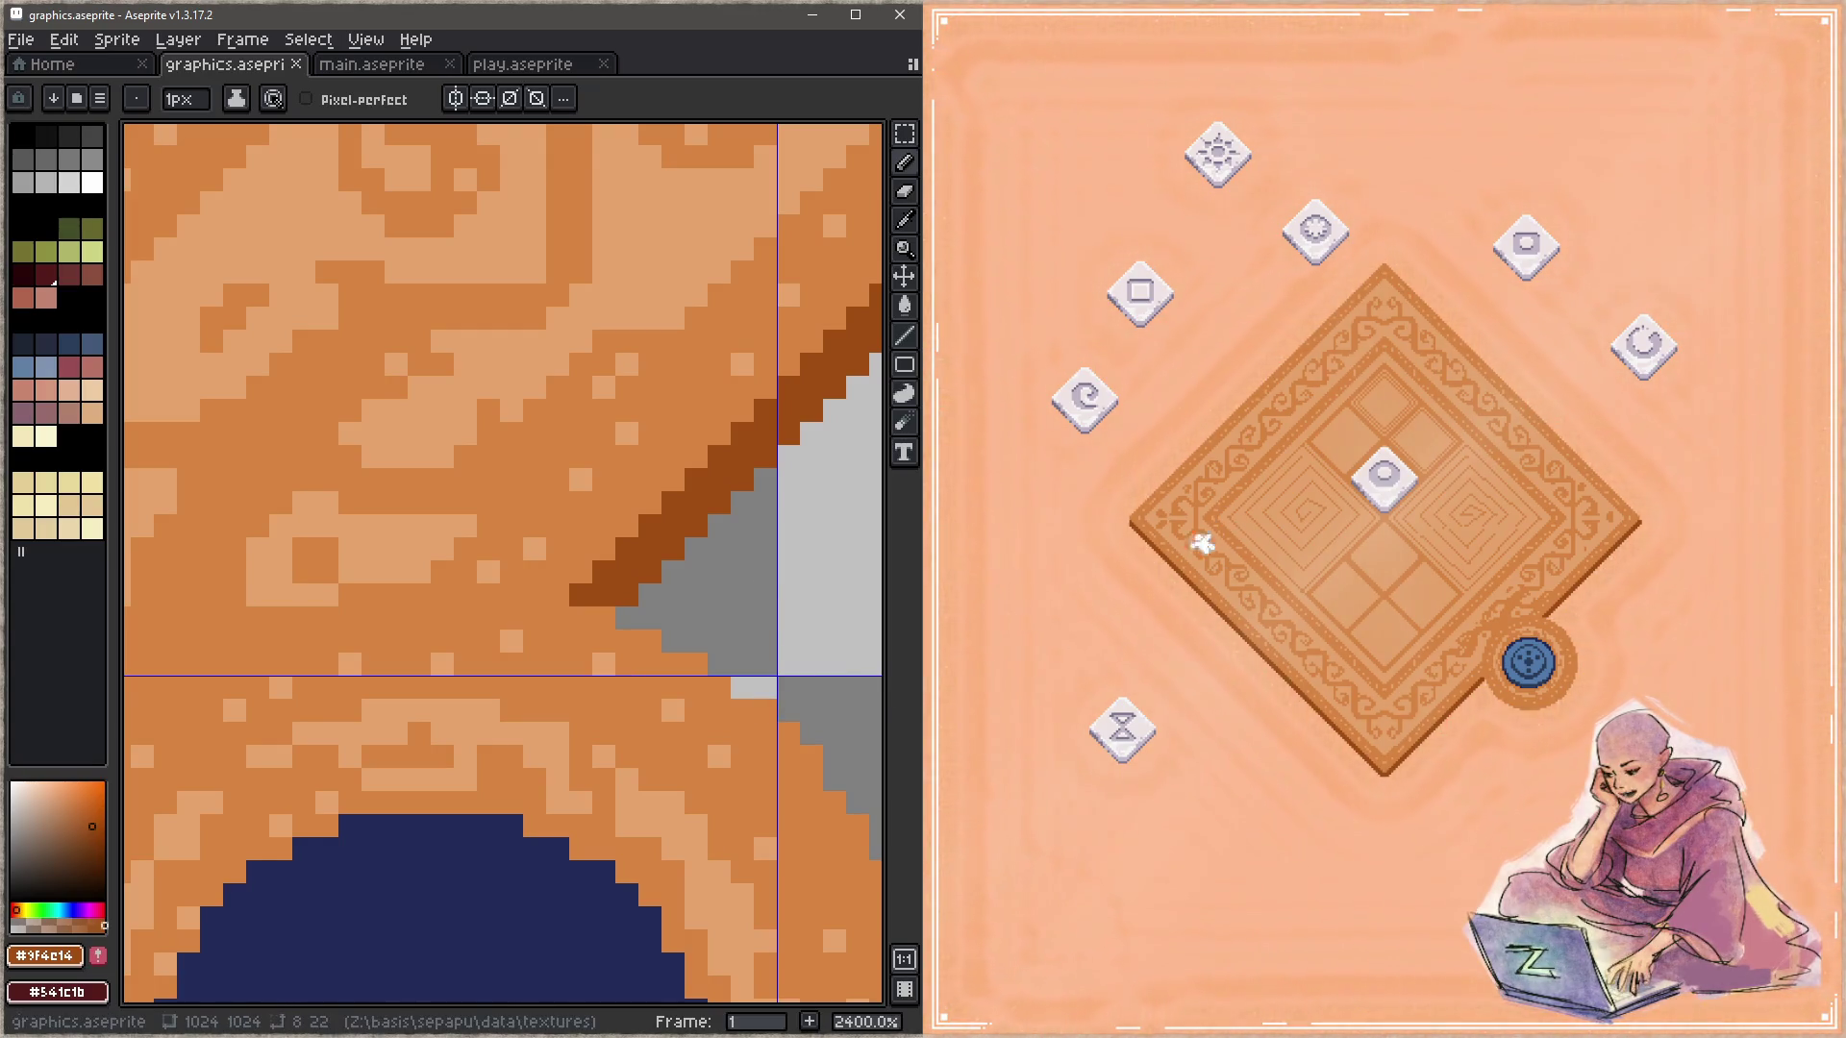
Step: Zoom in on the diamond's corner tip to inspect it and save
{"action": "scroll", "coordinate": [605, 610], "scroll_direction": "down", "scroll_amount": 4}
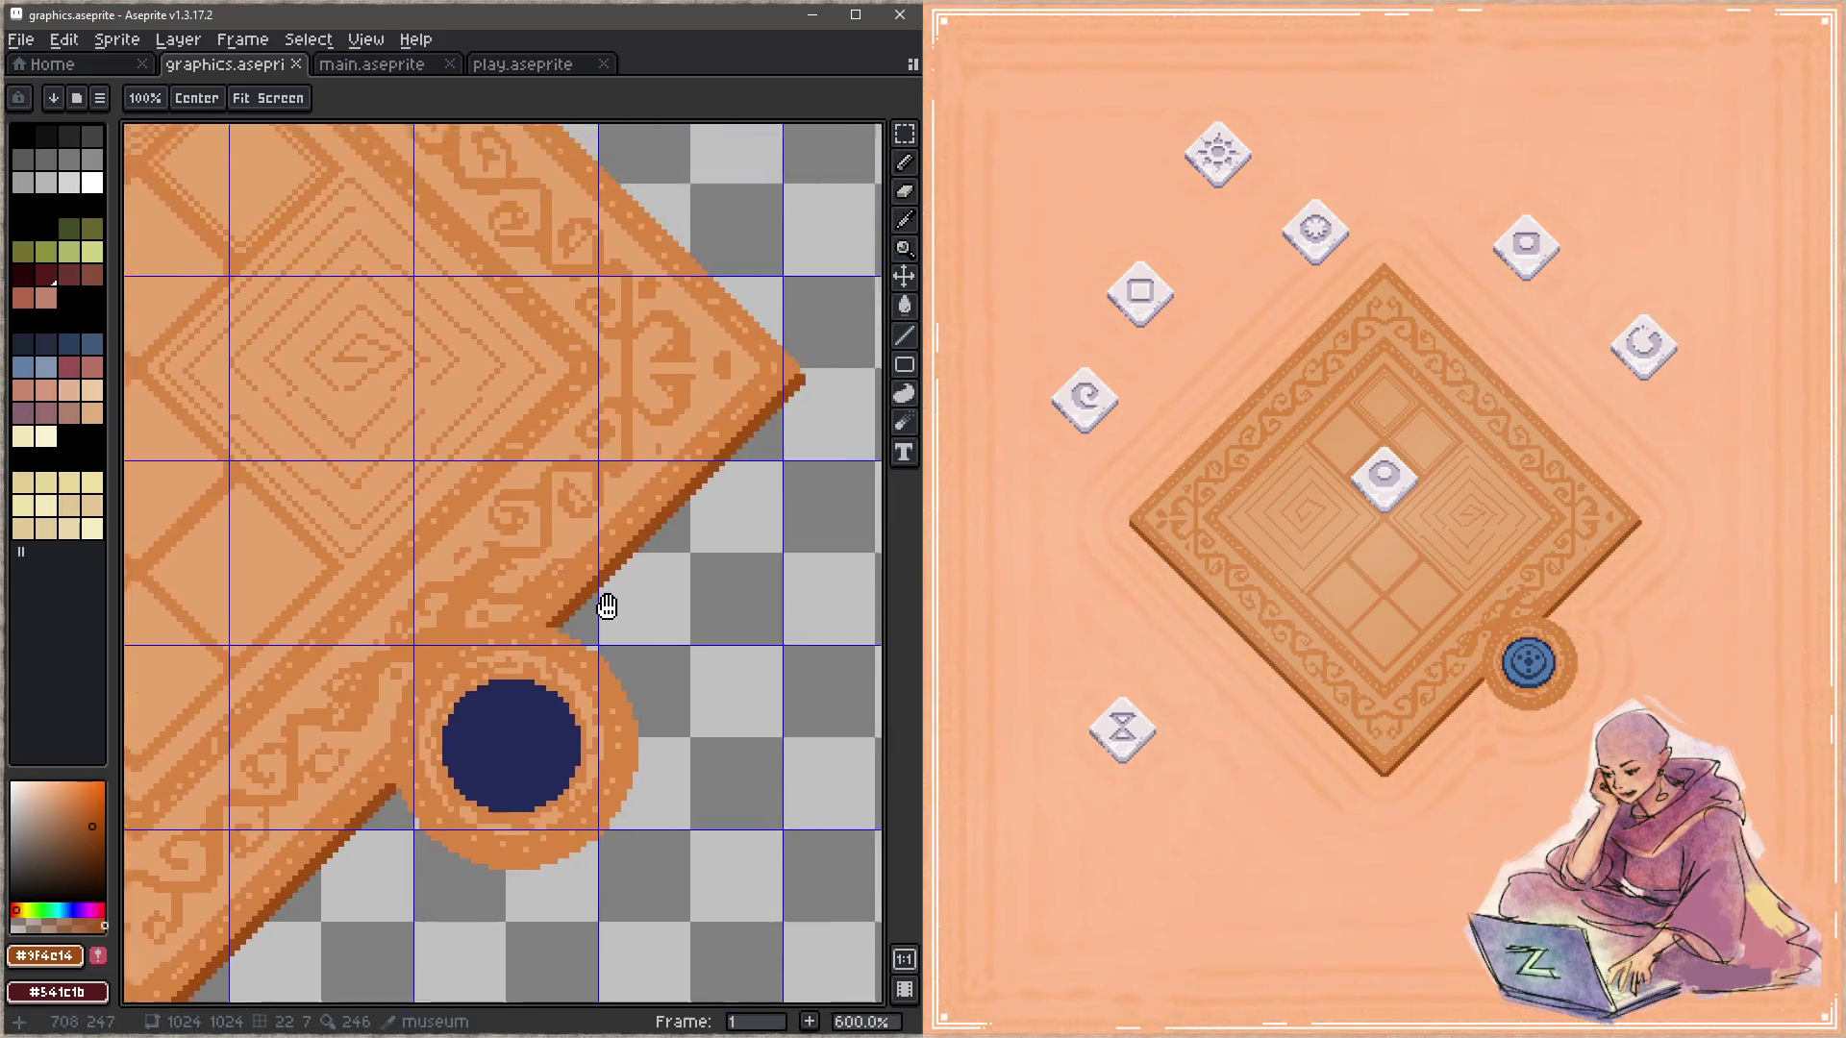
{"action": "scroll", "coordinate": [640, 569], "scroll_direction": "up", "scroll_amount": 4}
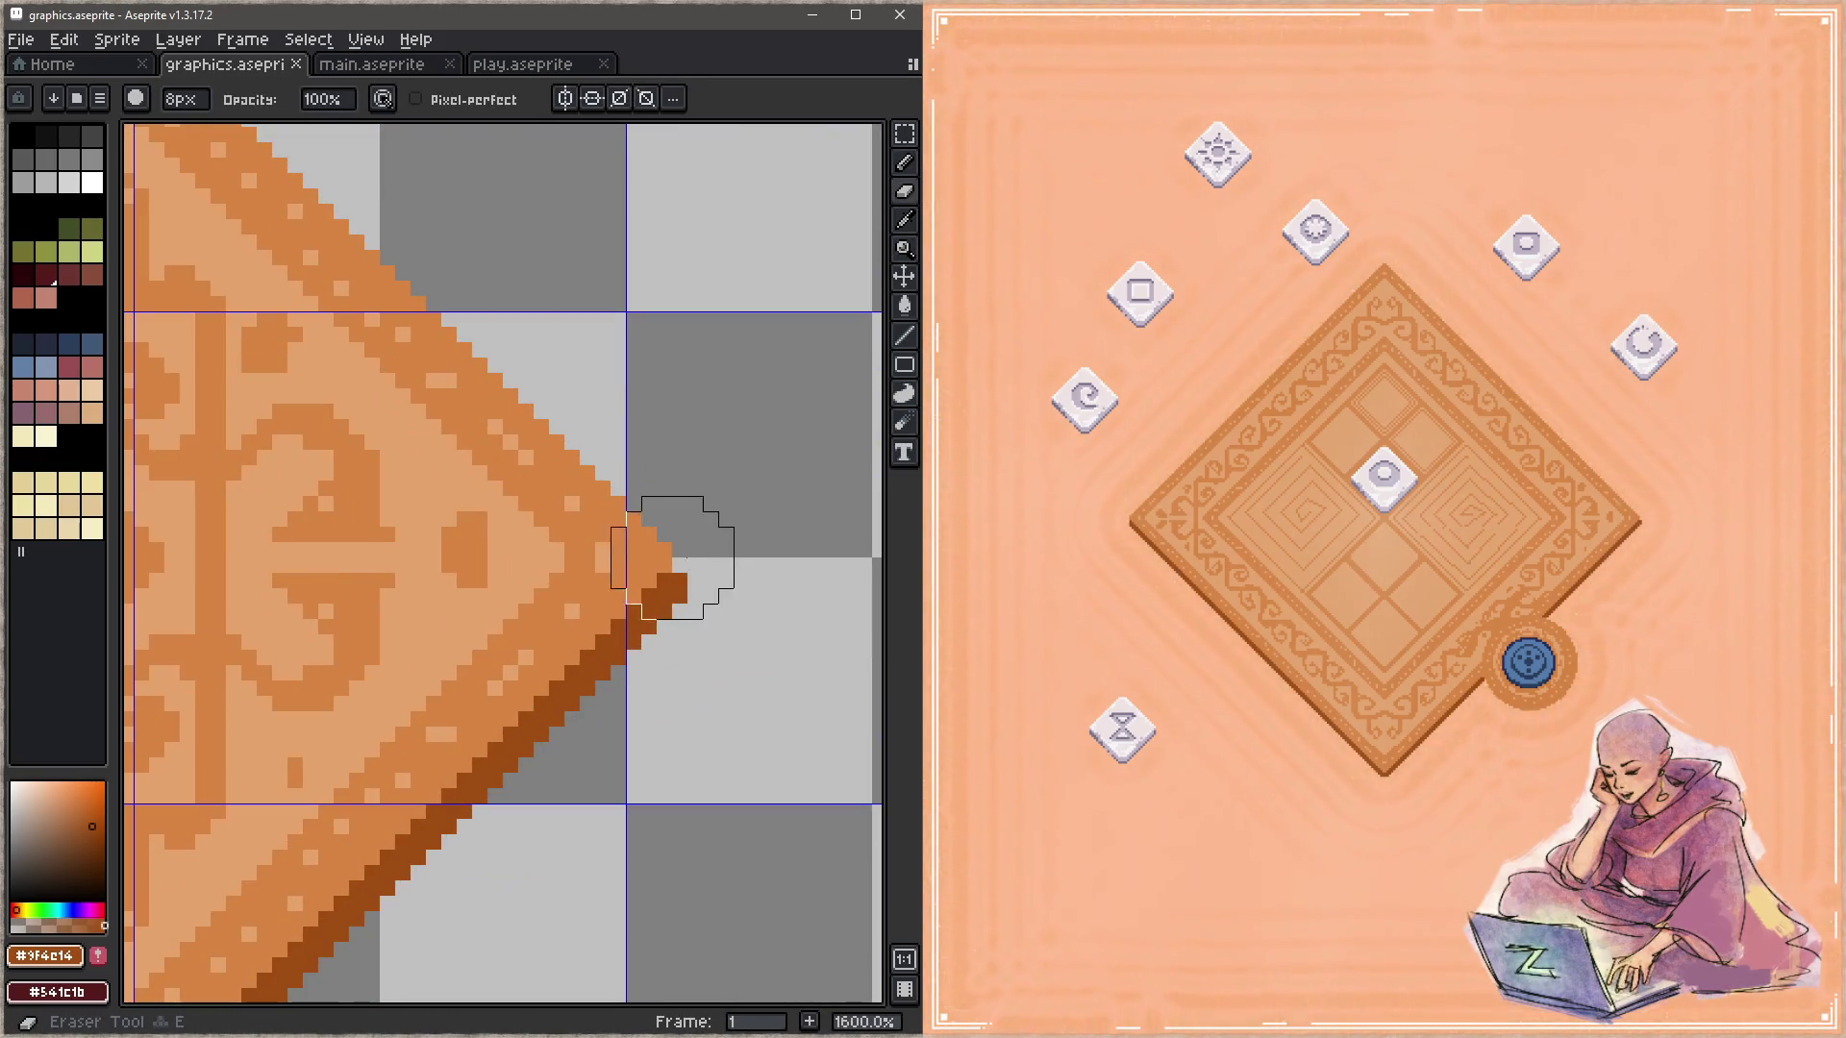
{"action": "key", "text": "z"}
{"action": "key", "text": "ctrl+s"}
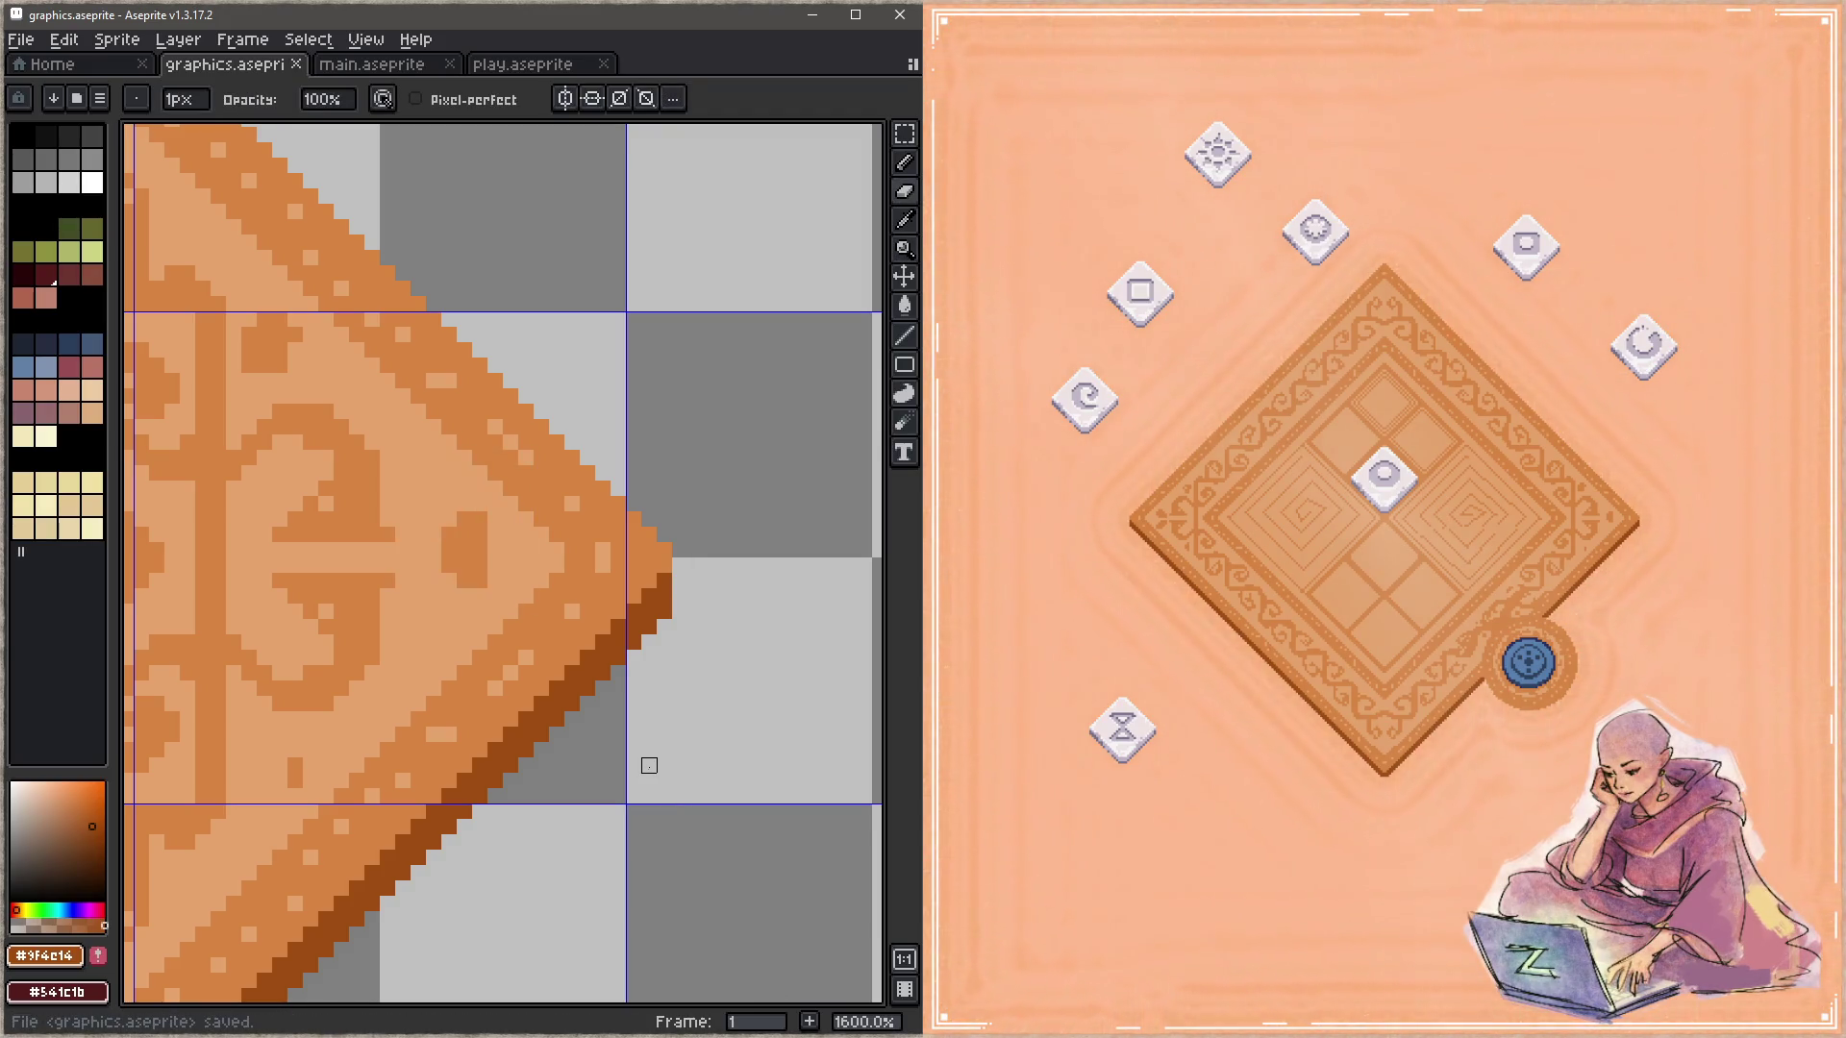
{"action": "key", "text": "z"}
{"action": "scroll", "coordinate": [598, 721], "scroll_direction": "down", "scroll_amount": 4}
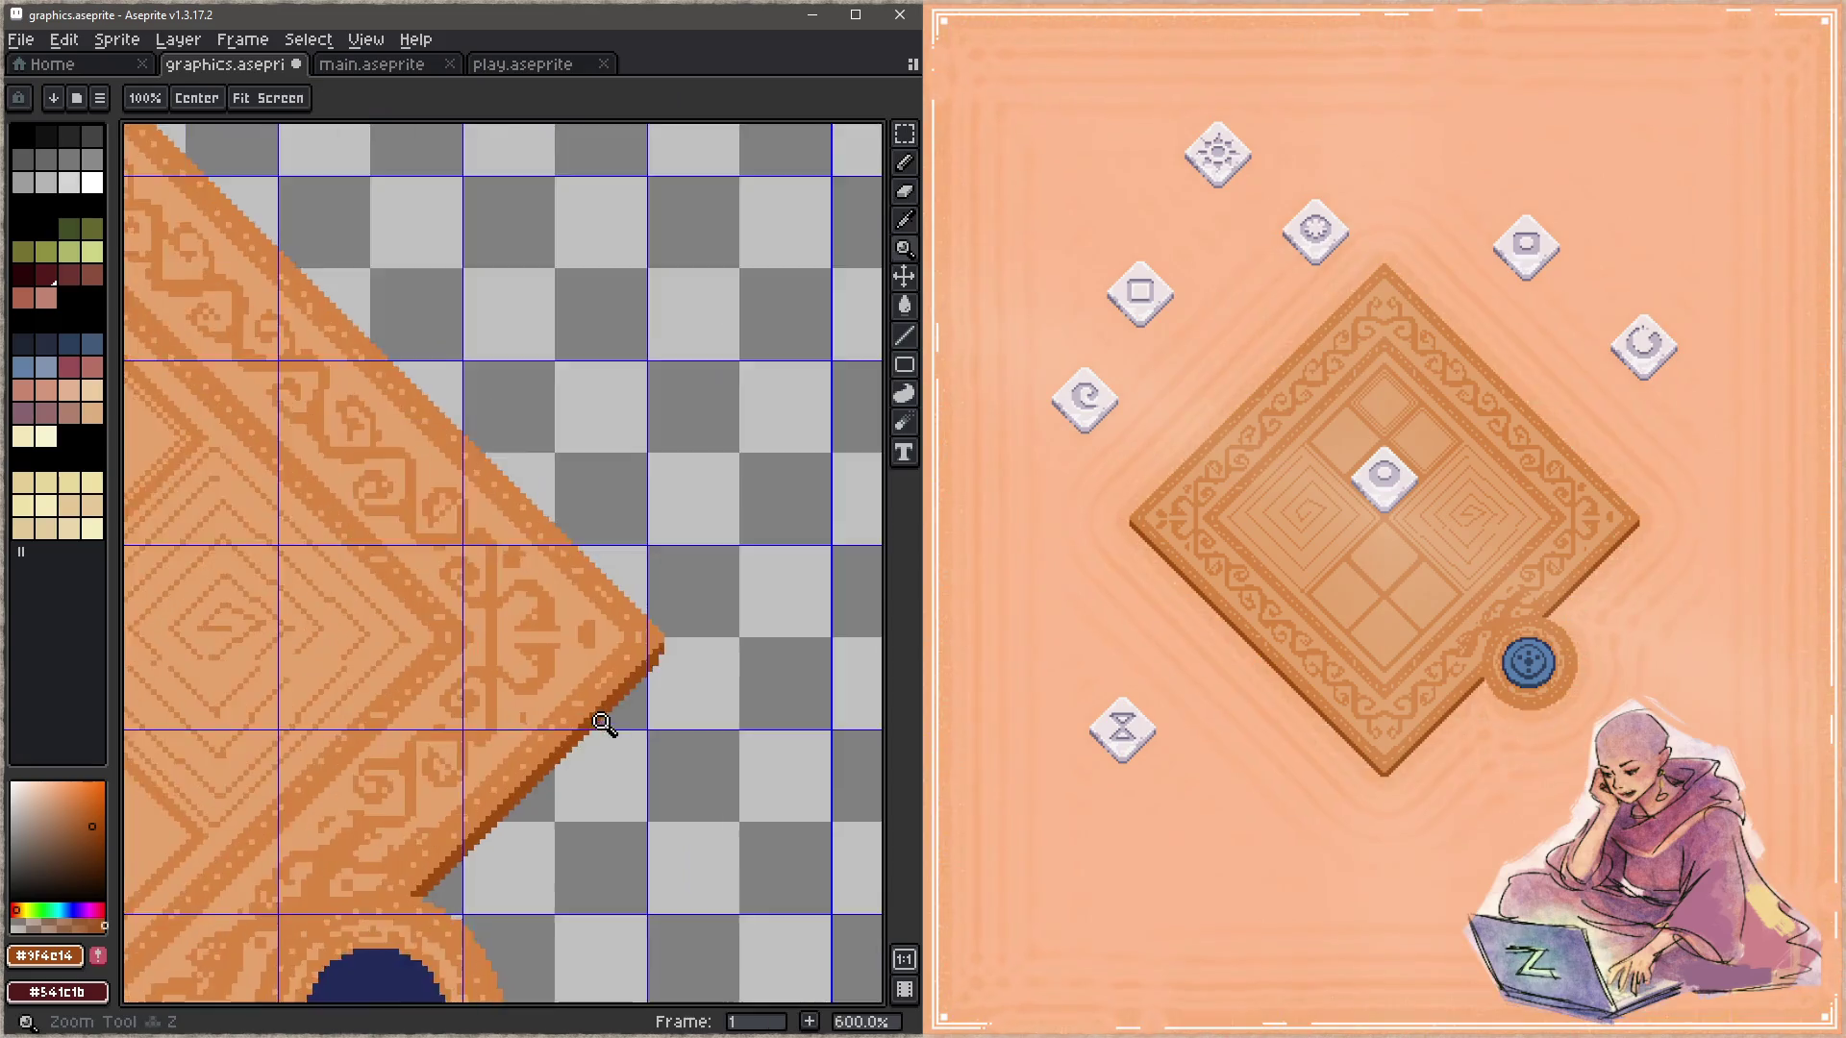
{"action": "scroll", "coordinate": [661, 723], "scroll_direction": "up", "scroll_amount": 3}
{"action": "key", "text": "ctrl+s"}
Step: Paint a single pixel to trim the corner tip to a clean point, then swap colours
{"action": "key", "text": "b"}
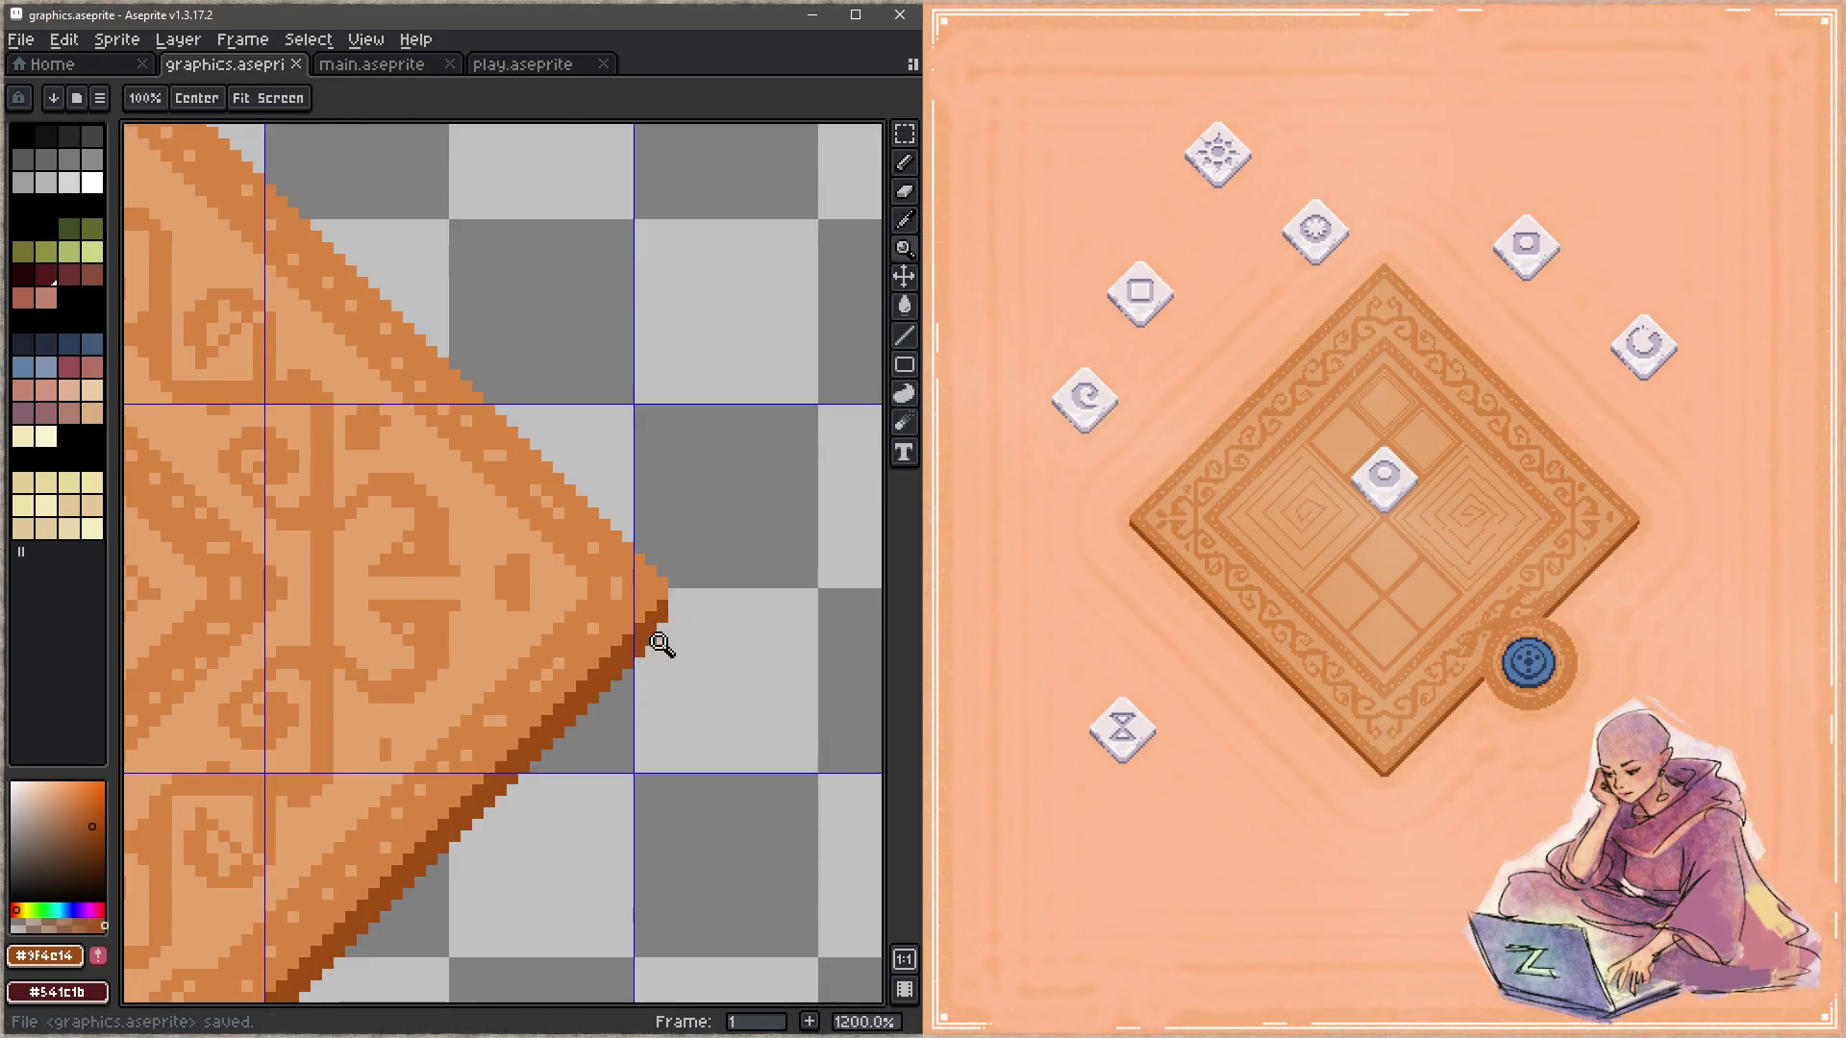
{"action": "left_click", "coordinate": [661, 629]}
{"action": "key", "text": "x"}
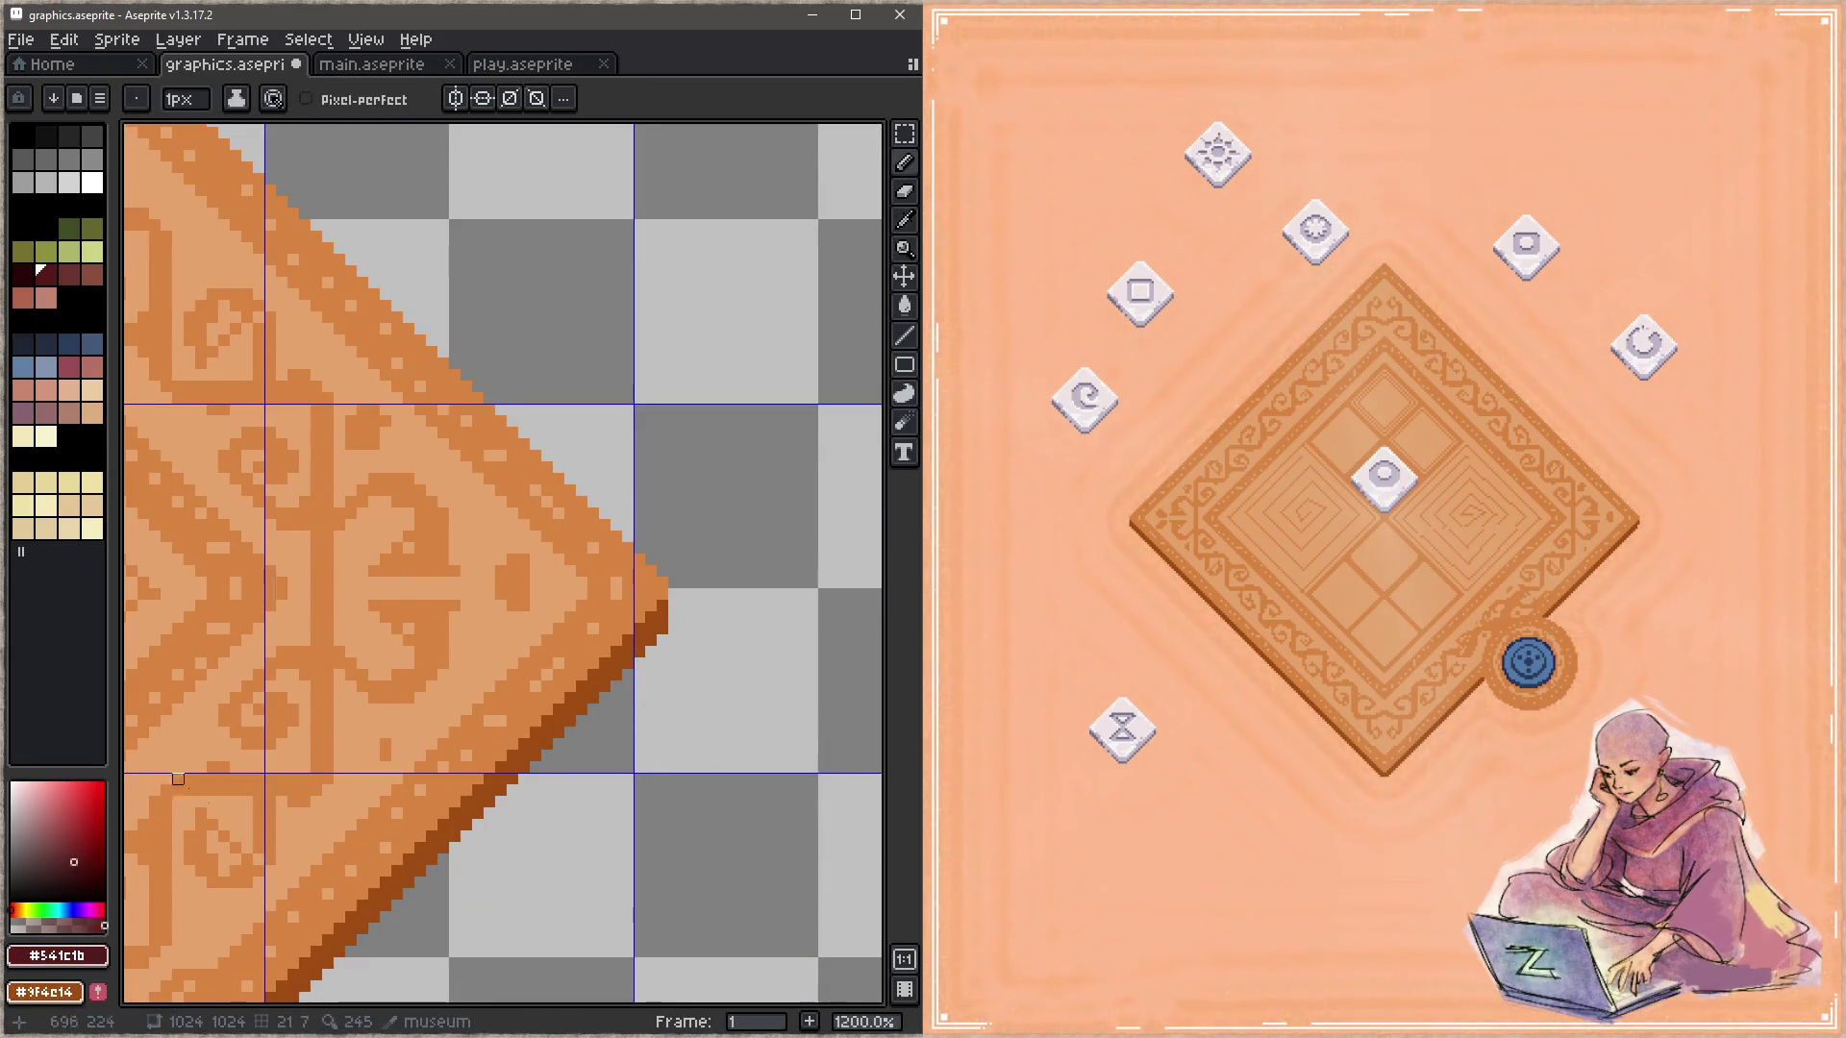
{"action": "key", "text": "h"}
{"action": "scroll", "coordinate": [329, 730], "scroll_direction": "down", "scroll_amount": 5}
{"action": "scroll", "coordinate": [548, 429], "scroll_direction": "up", "scroll_amount": 1}
{"action": "left_click_drag", "start_coordinate": [548, 428], "coordinate": [600, 397]}
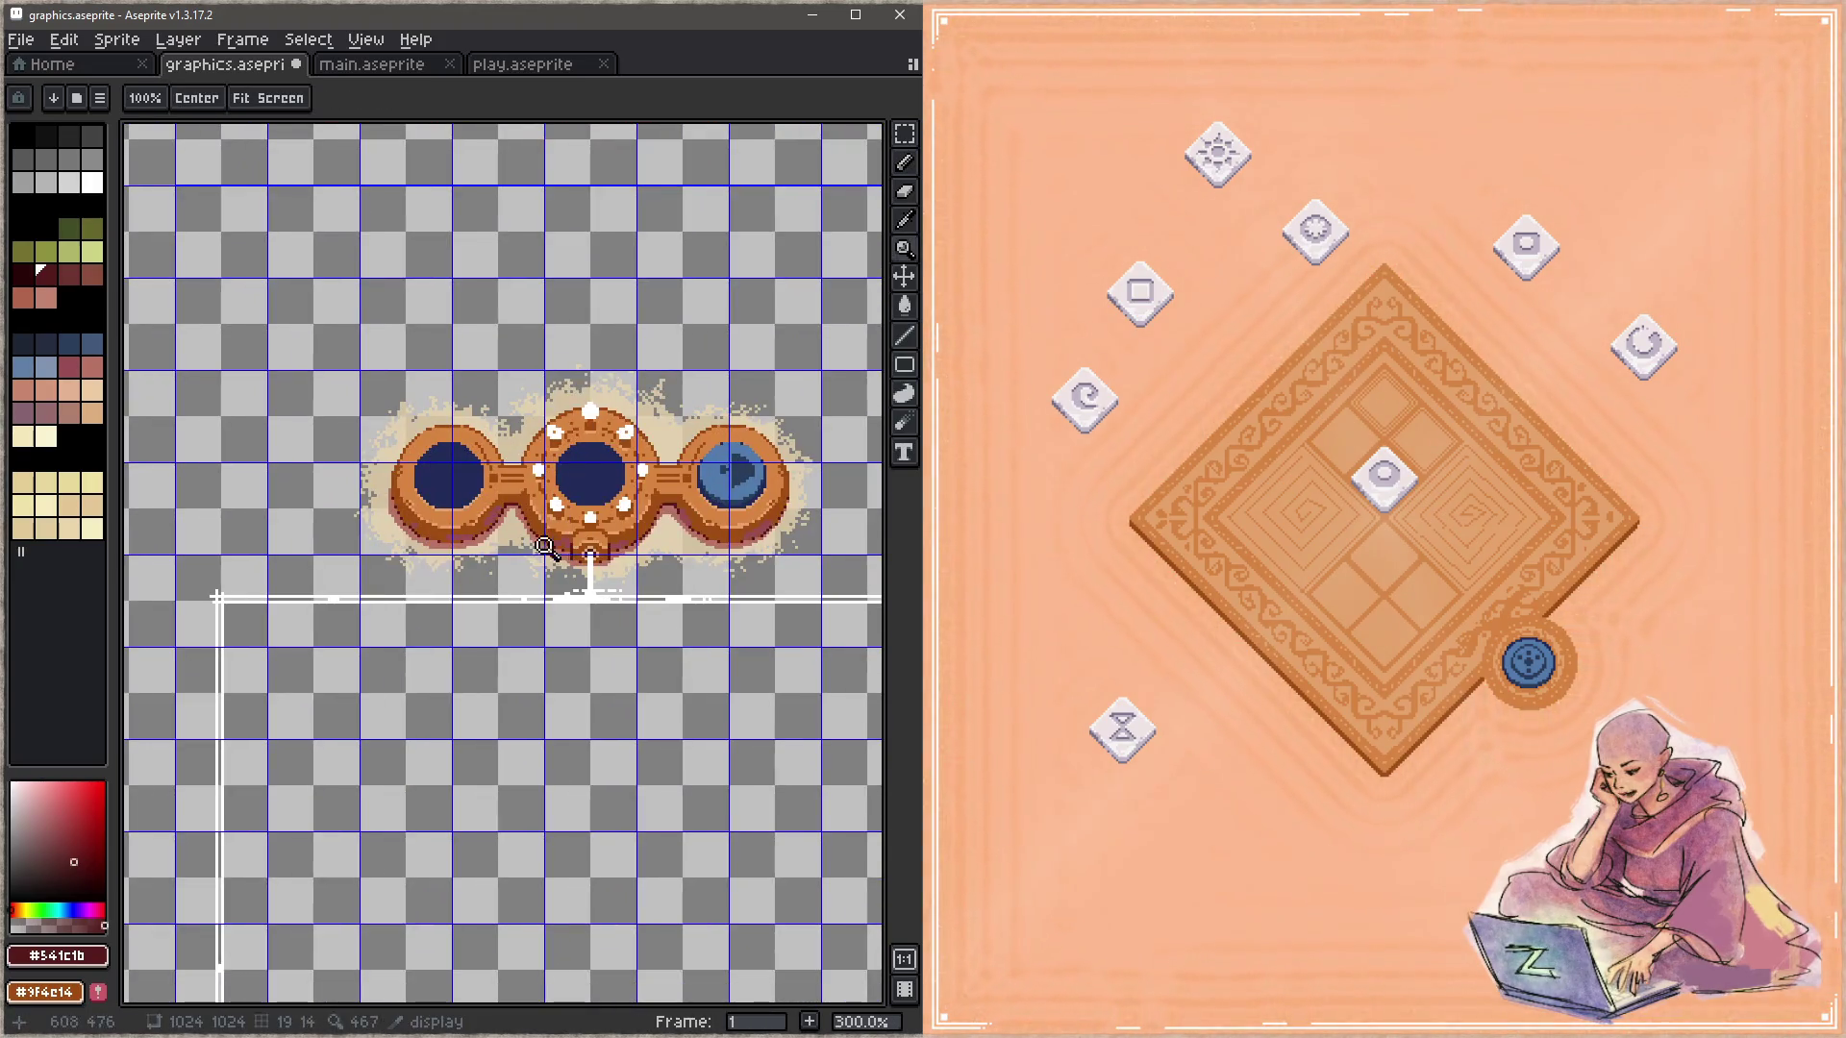
Step: Draw a darker outline along the board edge above the blue button
{"action": "scroll", "coordinate": [544, 546], "scroll_direction": "up", "scroll_amount": 7}
{"action": "key", "text": "i"}
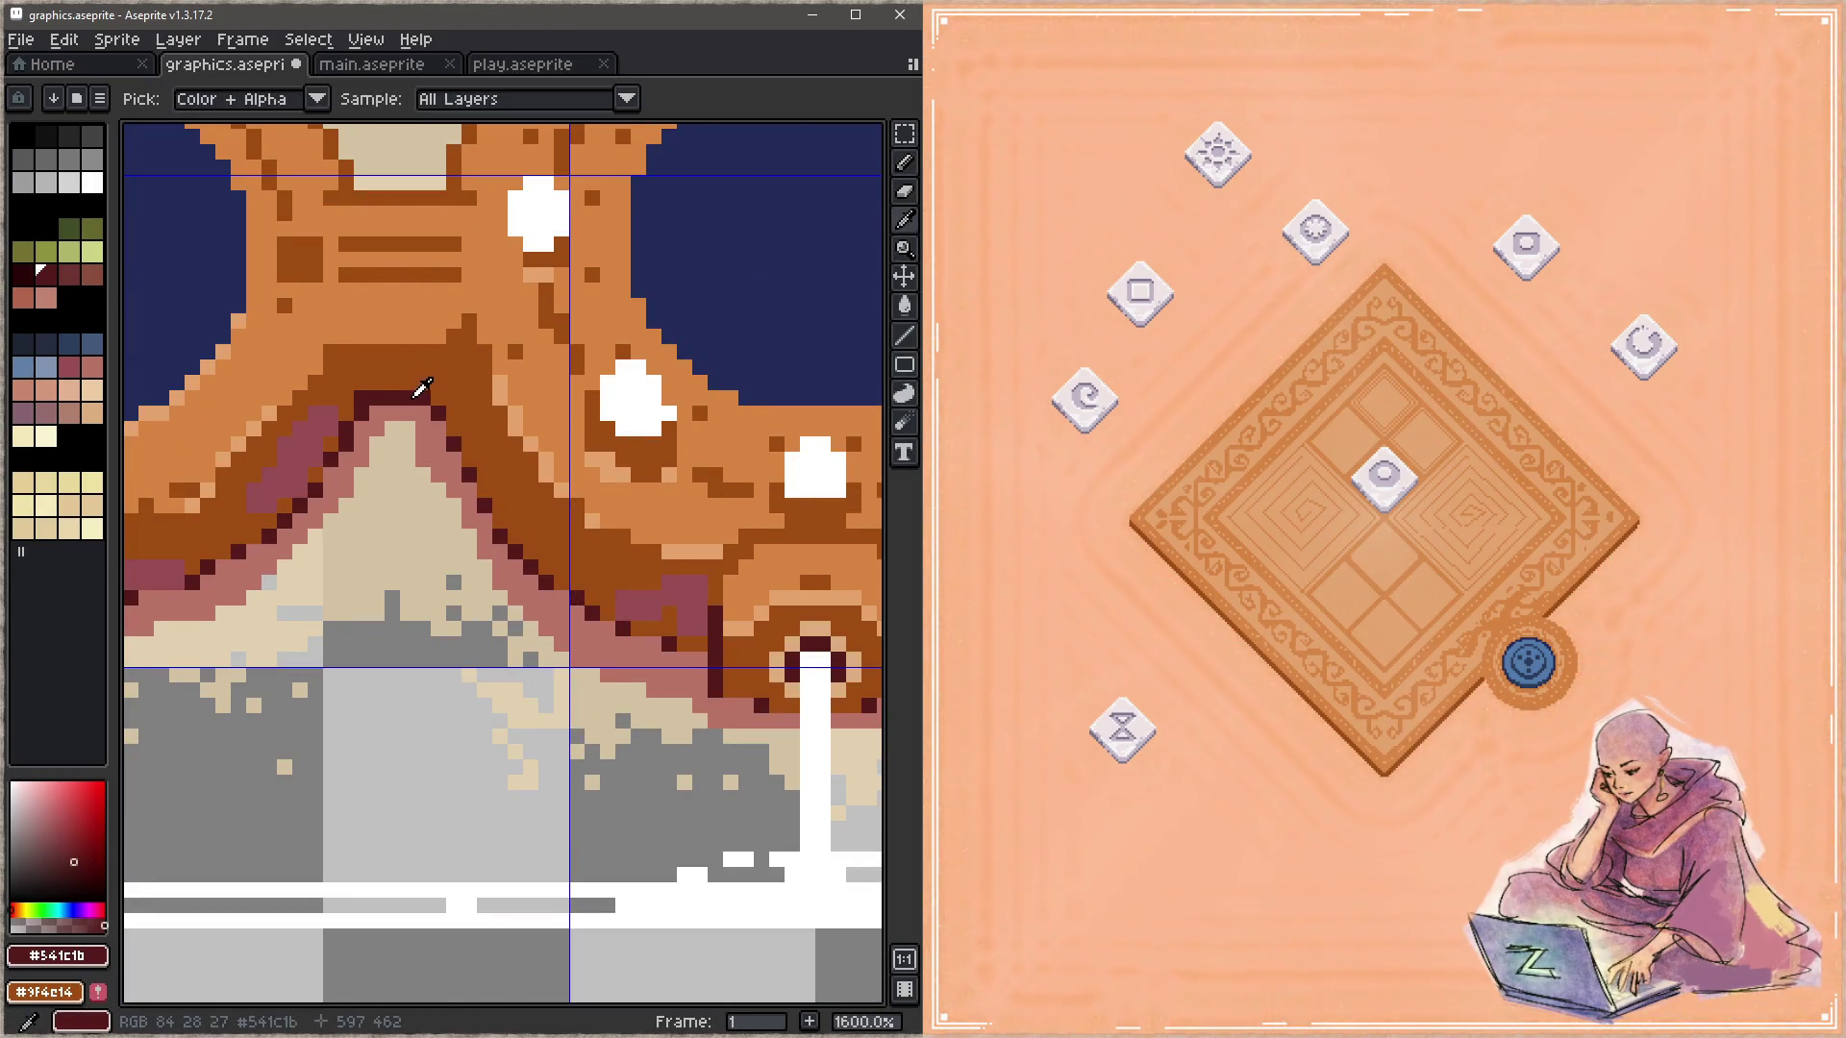
{"action": "key", "text": "z"}
{"action": "scroll", "coordinate": [424, 649], "scroll_direction": "down", "scroll_amount": 3}
{"action": "scroll", "coordinate": [589, 456], "scroll_direction": "down", "scroll_amount": 2}
{"action": "scroll", "coordinate": [673, 427], "scroll_direction": "up", "scroll_amount": 4}
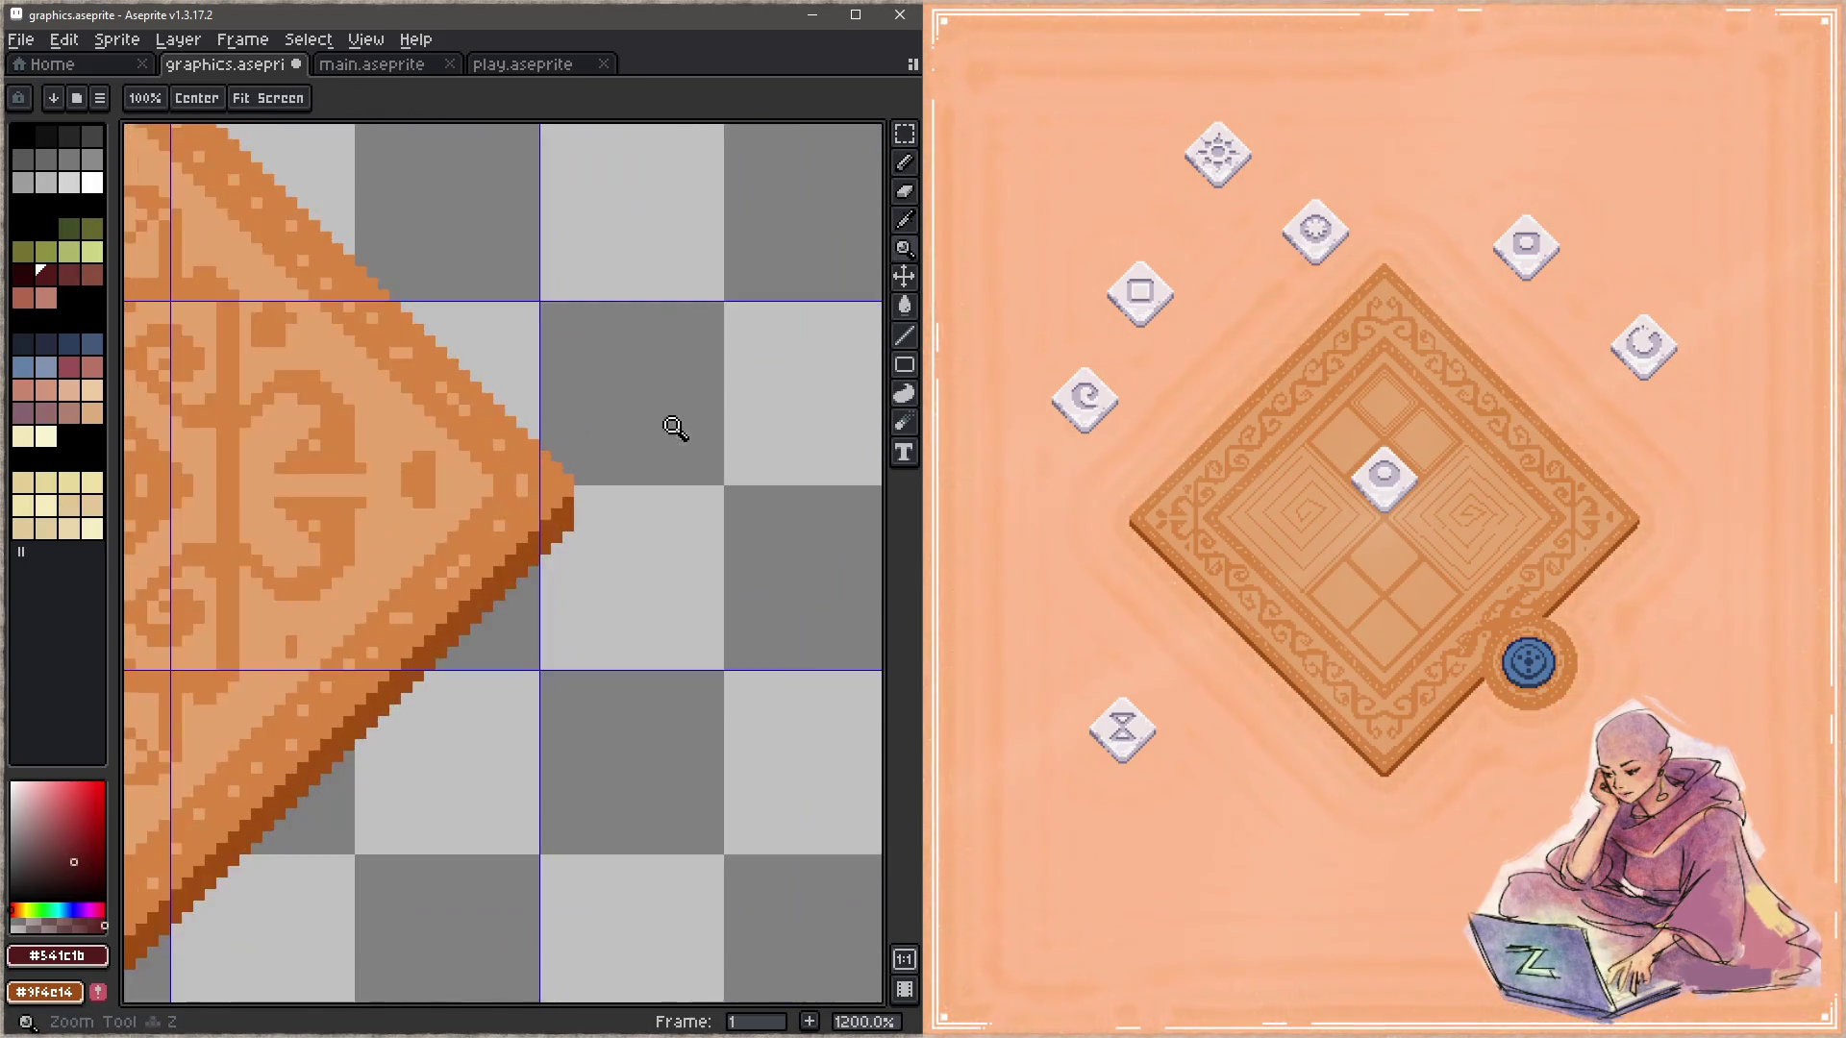
{"action": "key", "text": "b"}
{"action": "left_click_drag", "start_coordinate": [356, 908], "coordinate": [708, 366]}
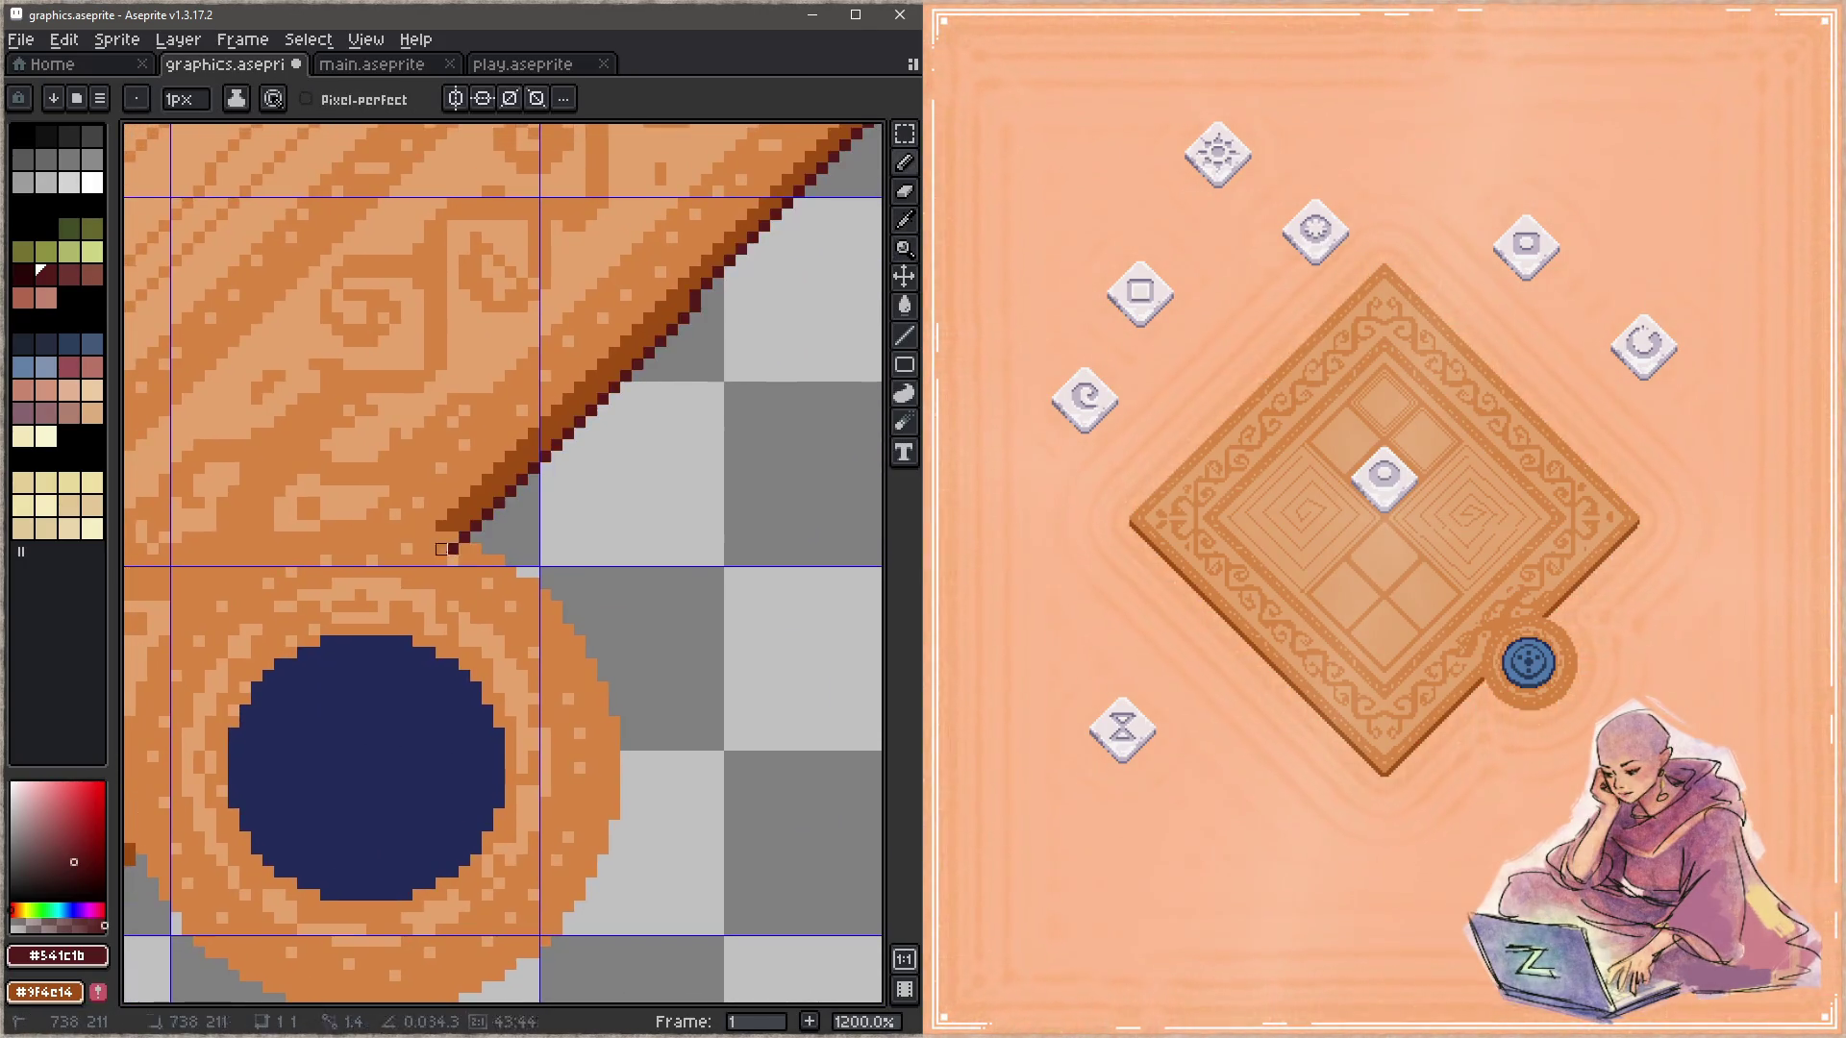
{"action": "left_click_drag", "start_coordinate": [462, 577], "coordinate": [708, 519]}
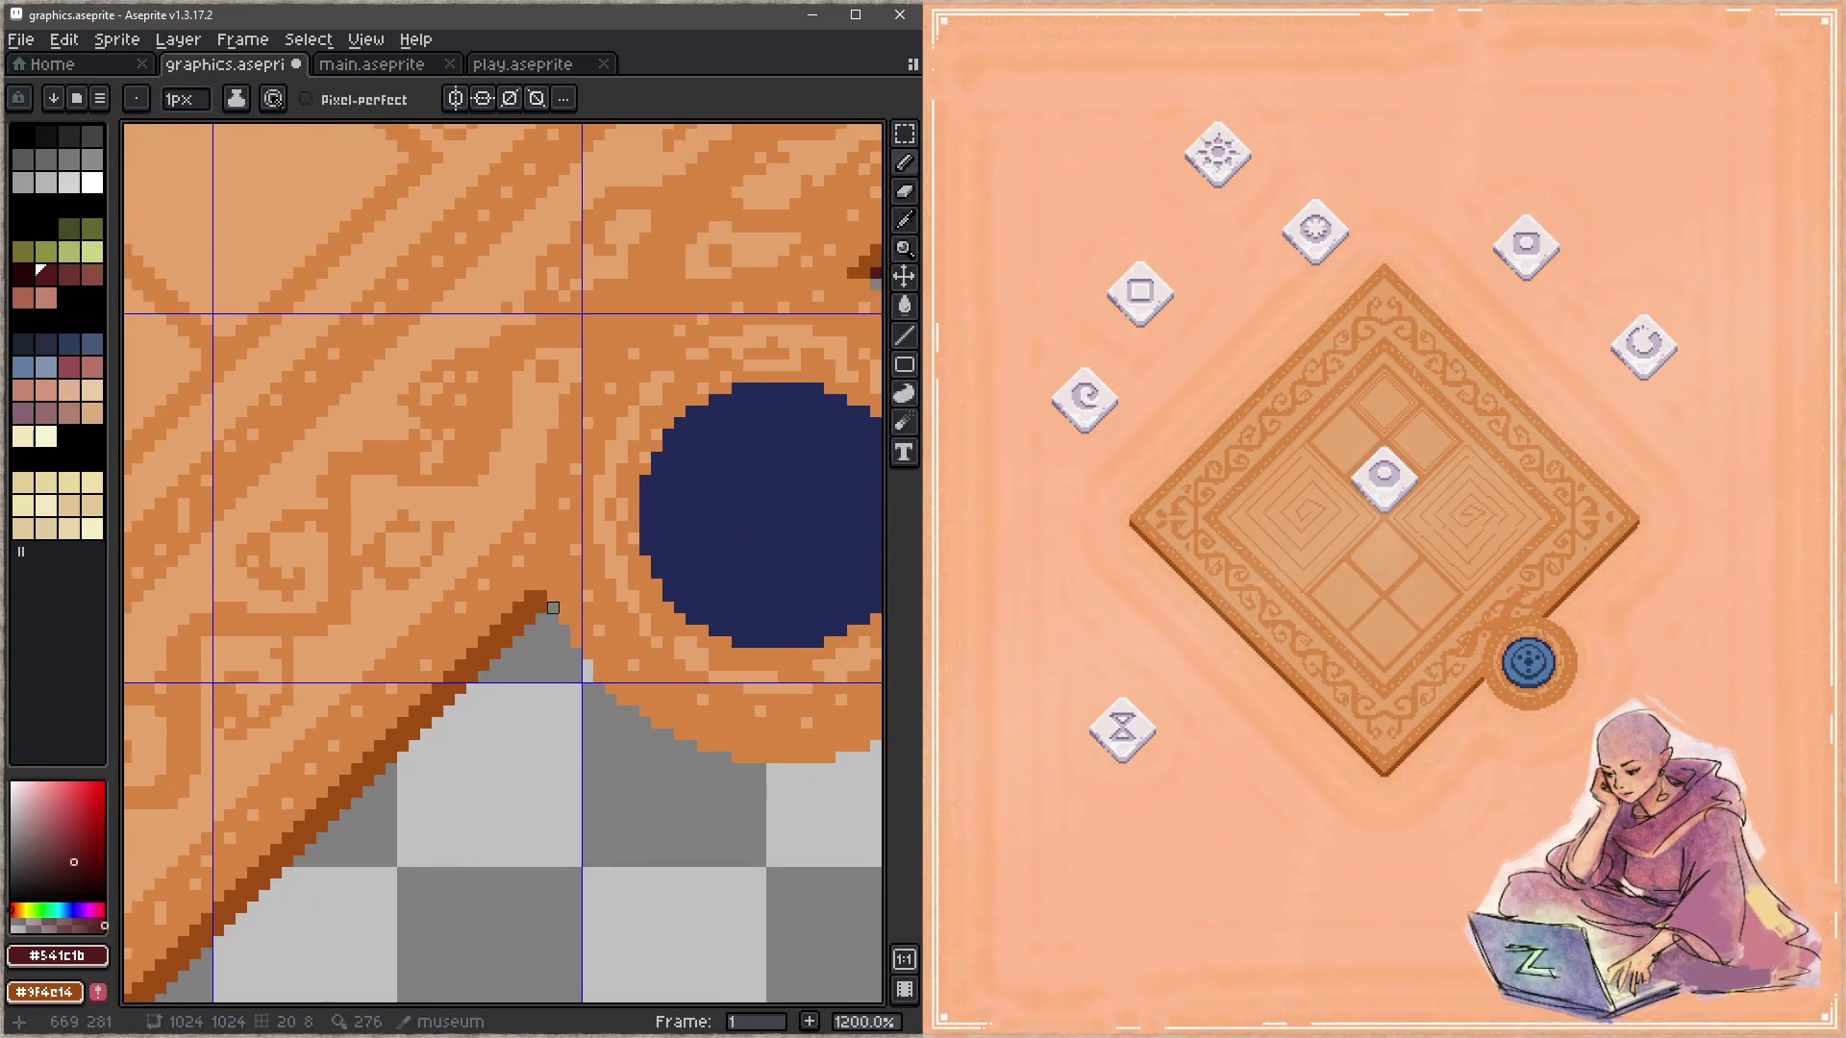
Step: Extend the dark brown stepped outline up the edge to the bottom tip, then save
{"action": "left_click_drag", "start_coordinate": [541, 607], "coordinate": [664, 519]}
{"action": "left_click_drag", "start_coordinate": [244, 892], "coordinate": [523, 610]}
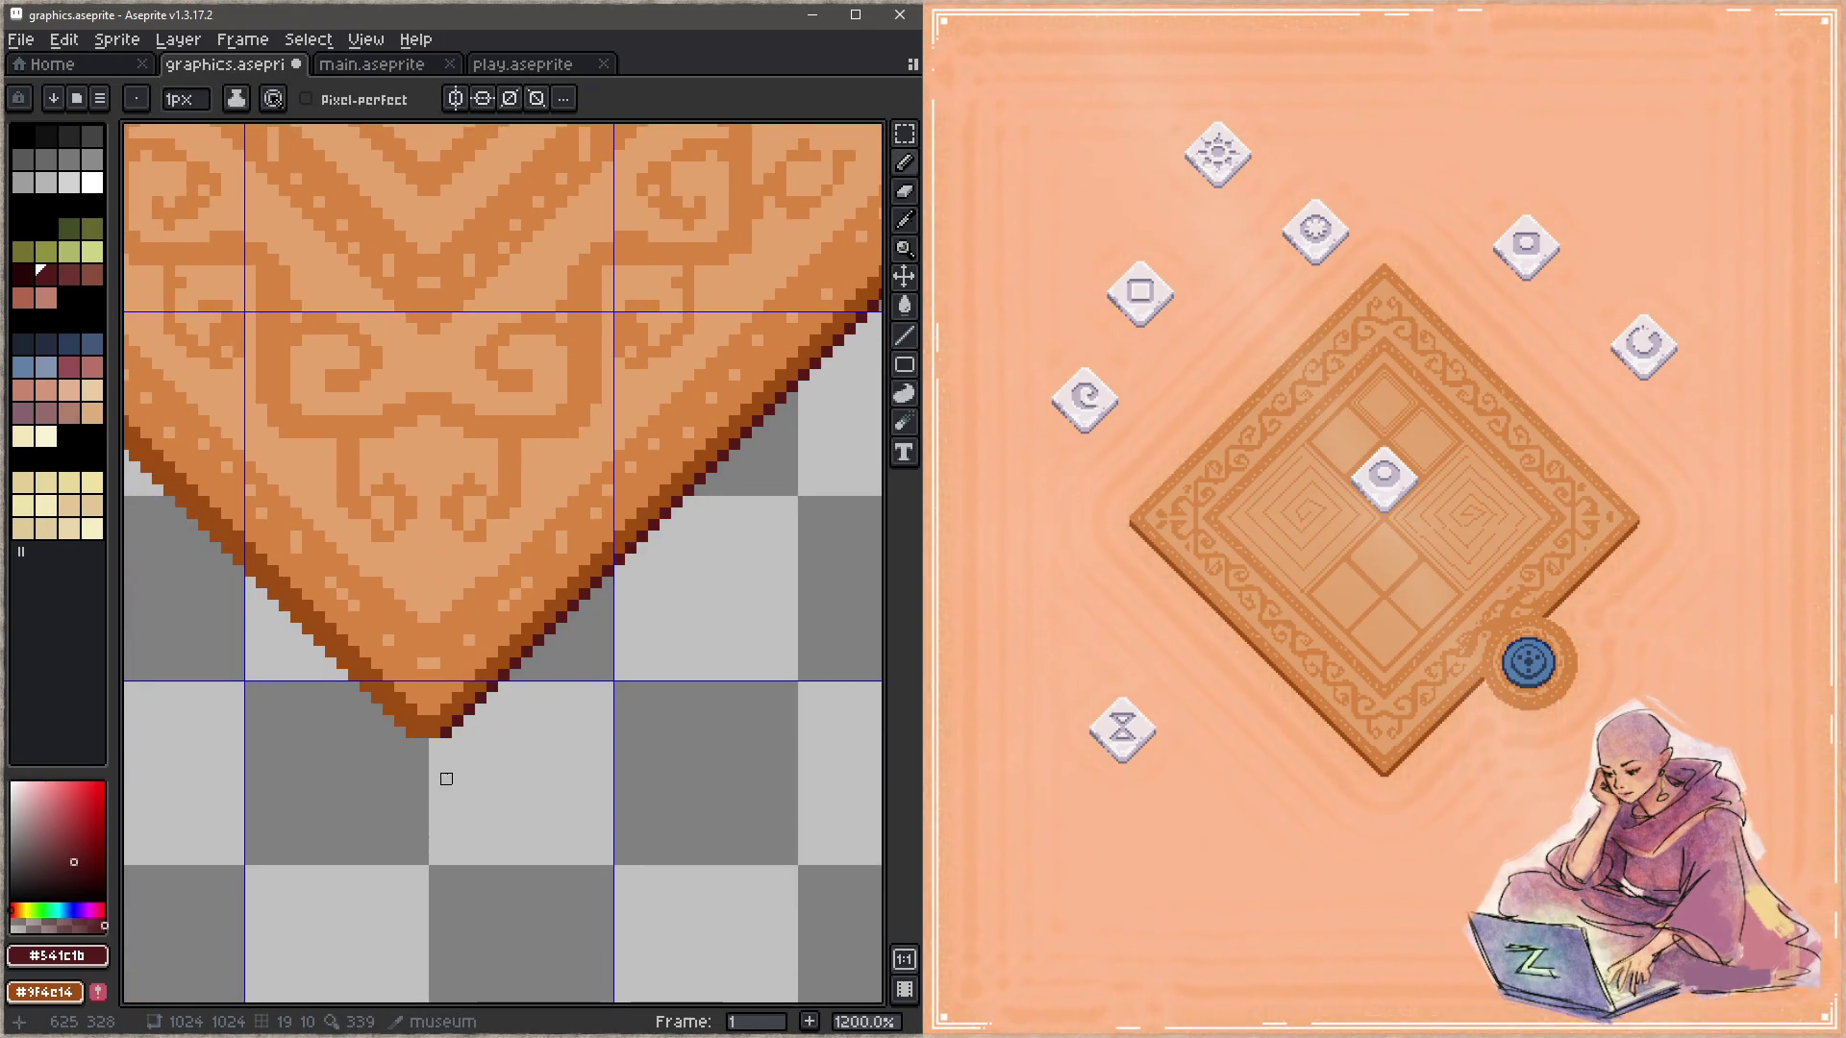
{"action": "mouse_move", "coordinate": [458, 755]}
{"action": "left_mouse_down"}
{"action": "mouse_move", "coordinate": [546, 760]}
{"action": "mouse_move", "coordinate": [598, 853]}
{"action": "left_mouse_up"}
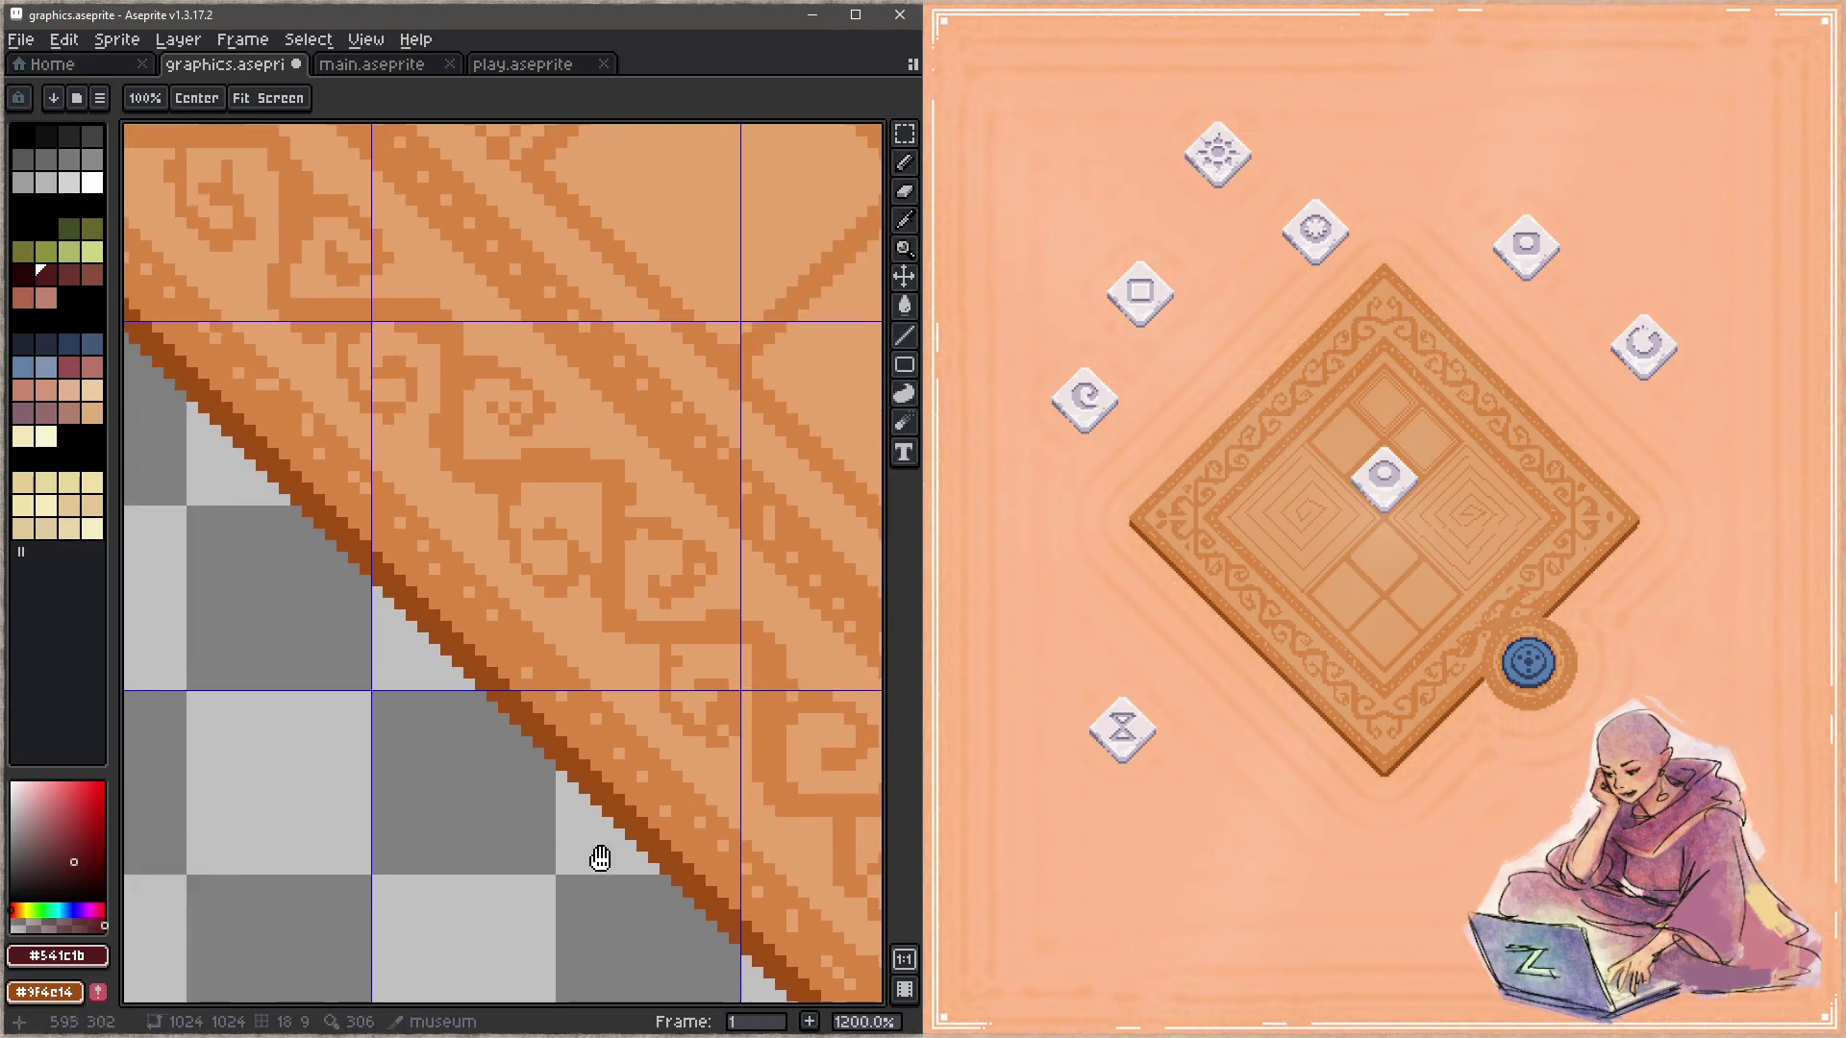
{"action": "mouse_move", "coordinate": [419, 685]}
{"action": "left_mouse_down"}
{"action": "mouse_move", "coordinate": [350, 539]}
{"action": "mouse_move", "coordinate": [576, 733]}
{"action": "left_mouse_up"}
{"action": "left_click_drag", "start_coordinate": [269, 500], "coordinate": [411, 630]}
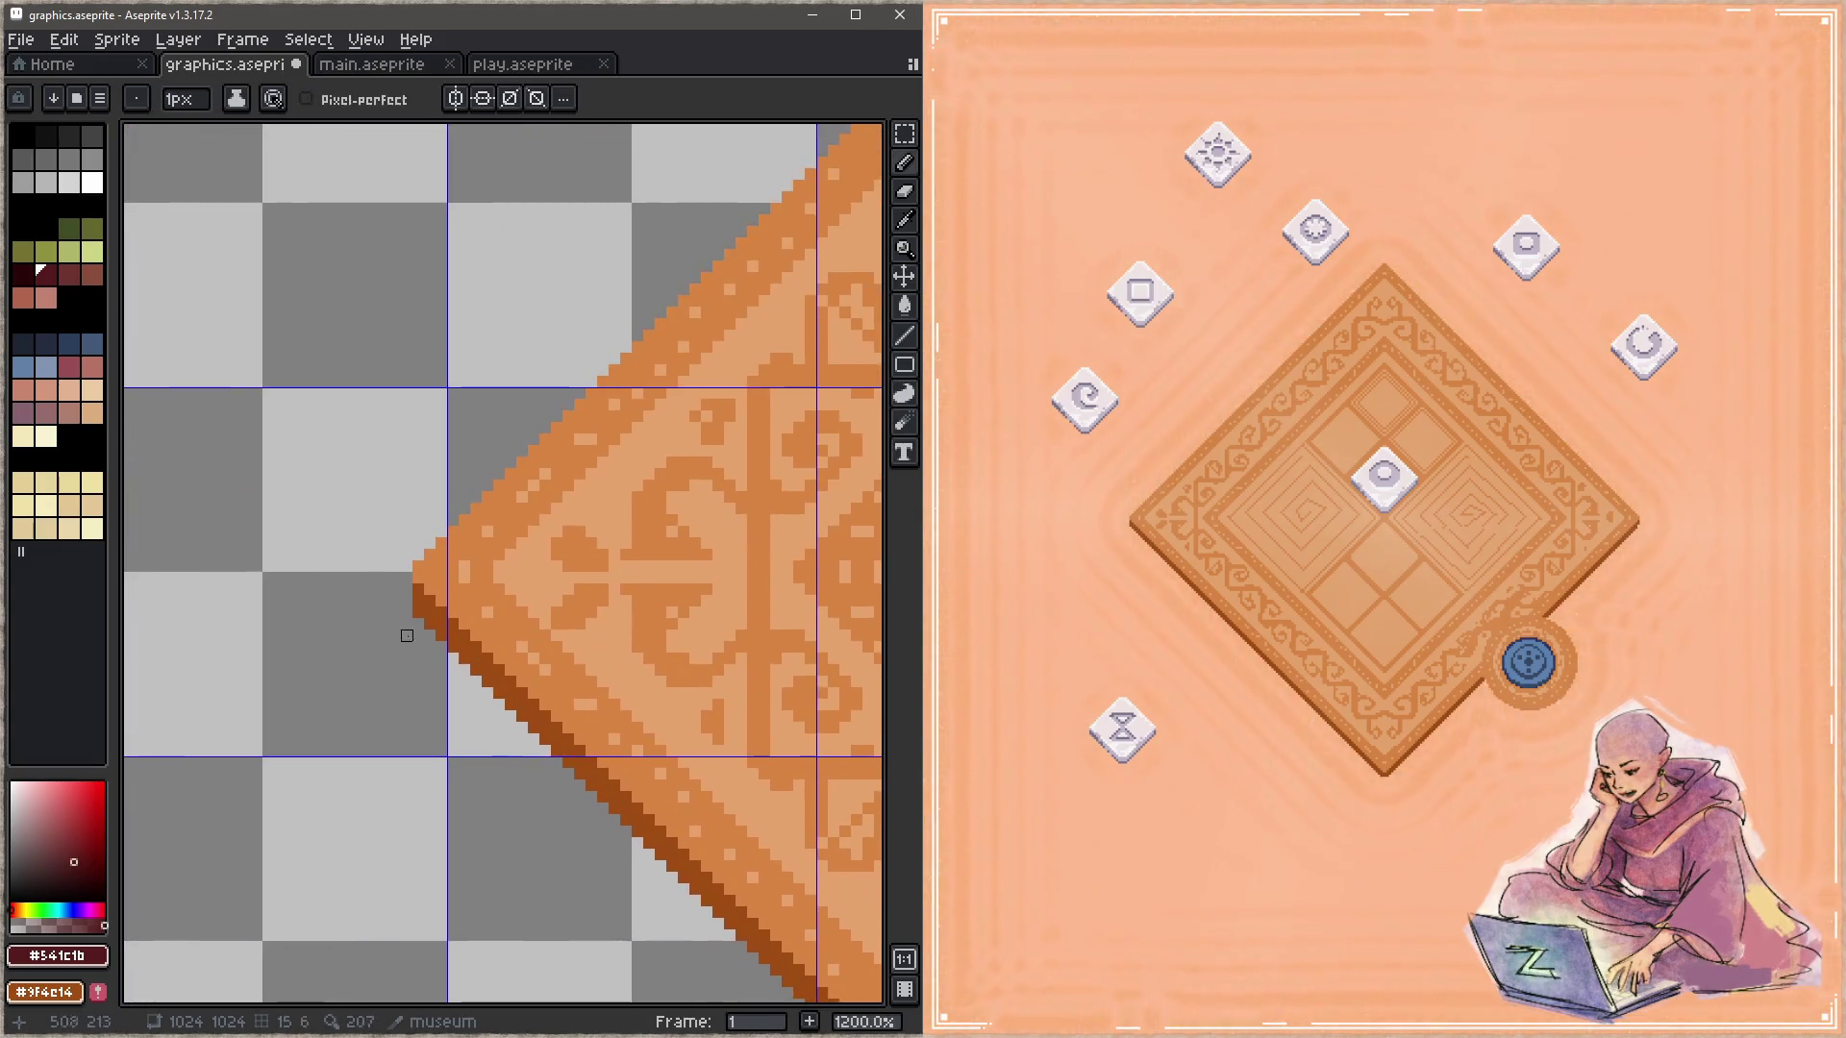
{"action": "key", "text": "ctrl+s"}
Step: Pan across the sprite sheet to the goggles sprite and sample its light tan
{"action": "scroll", "coordinate": [404, 647], "scroll_direction": "right", "scroll_amount": 5}
{"action": "scroll", "coordinate": [371, 721], "scroll_direction": "down", "scroll_amount": 2}
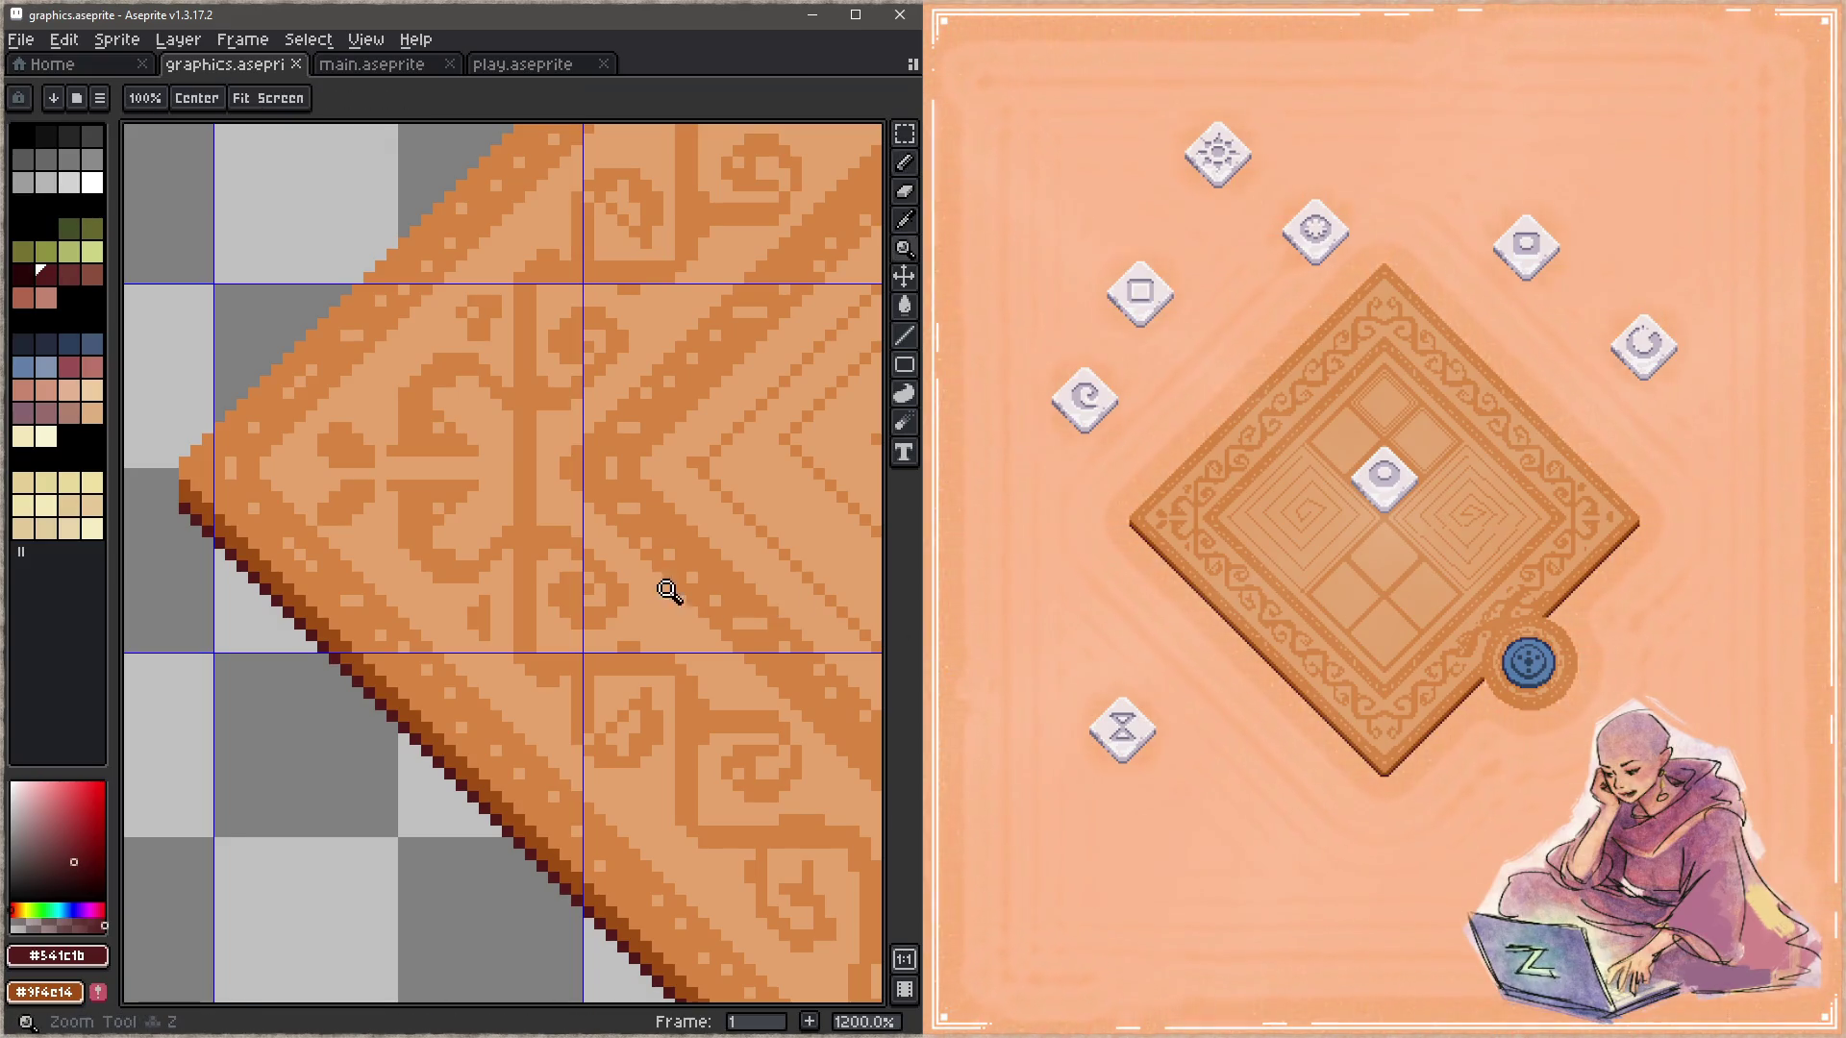
{"action": "scroll", "coordinate": [659, 589], "scroll_direction": "down", "scroll_amount": 2}
{"action": "scroll", "coordinate": [601, 589], "scroll_direction": "down", "scroll_amount": 2}
{"action": "scroll", "coordinate": [478, 561], "scroll_direction": "down", "scroll_amount": 2}
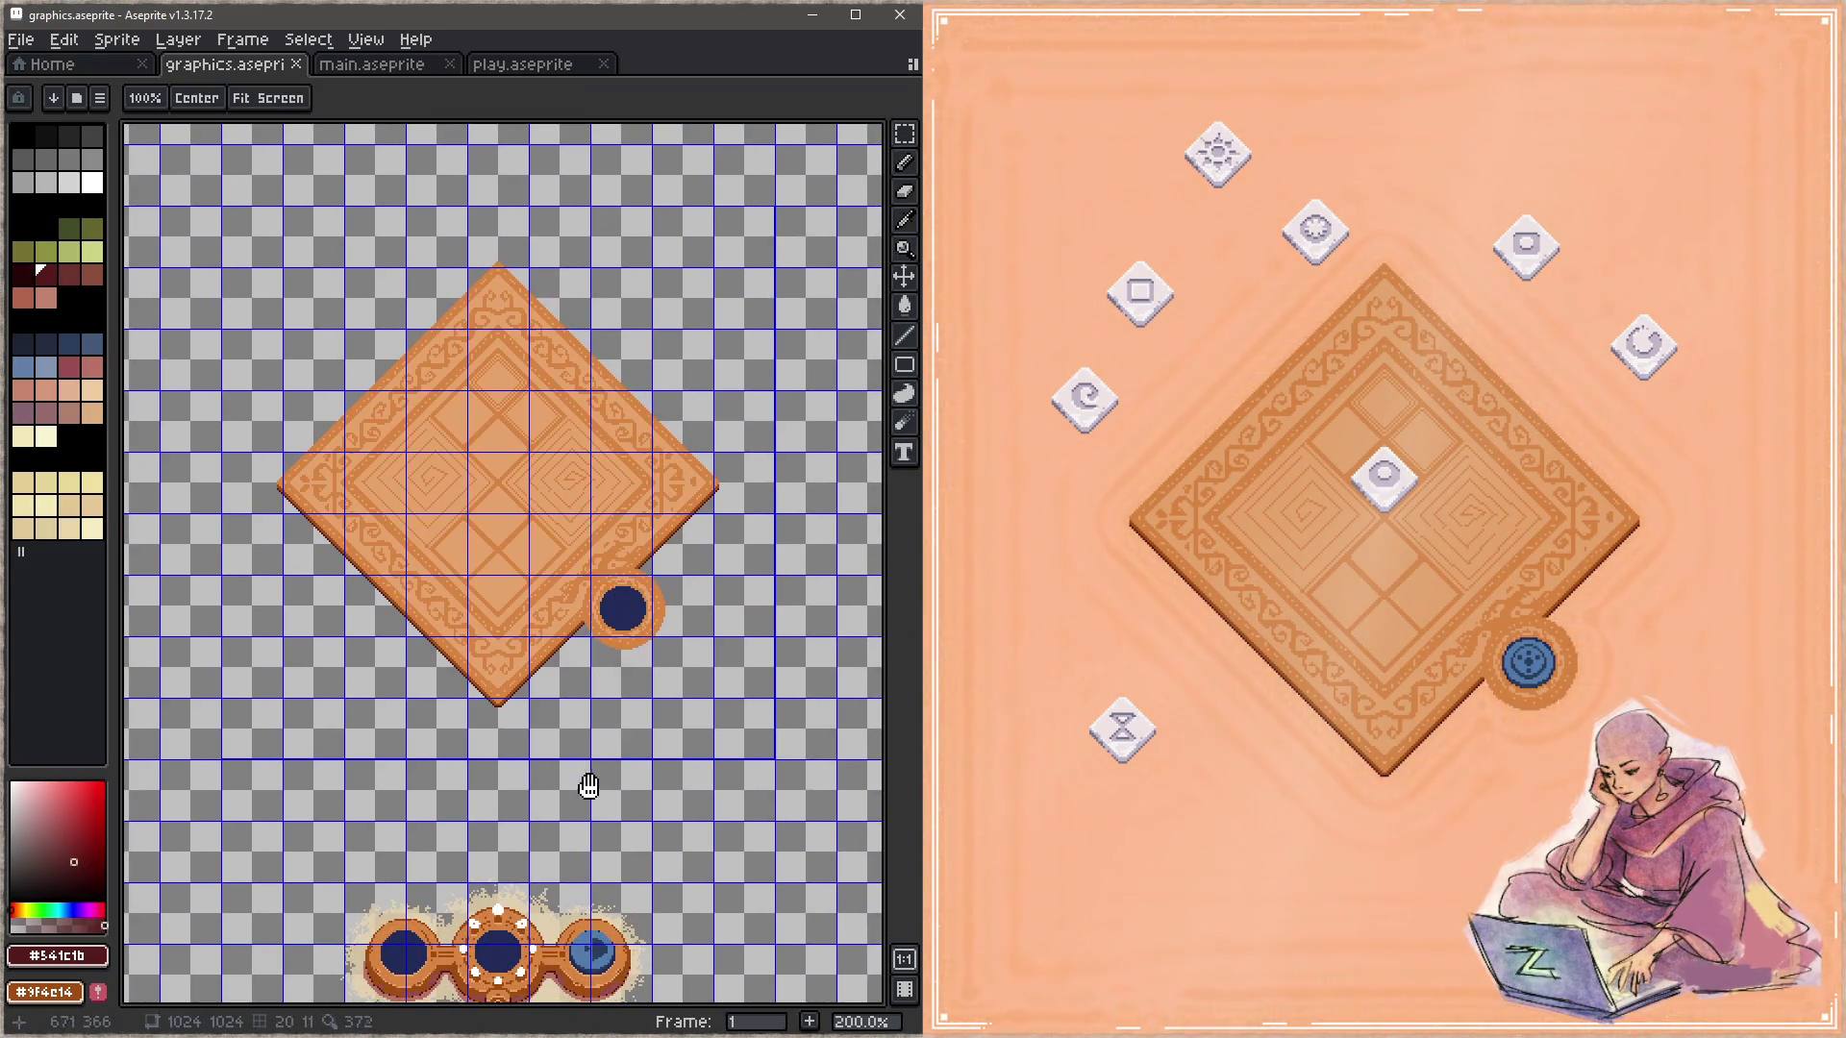
{"action": "left_click_drag", "start_coordinate": [589, 774], "coordinate": [703, 781]}
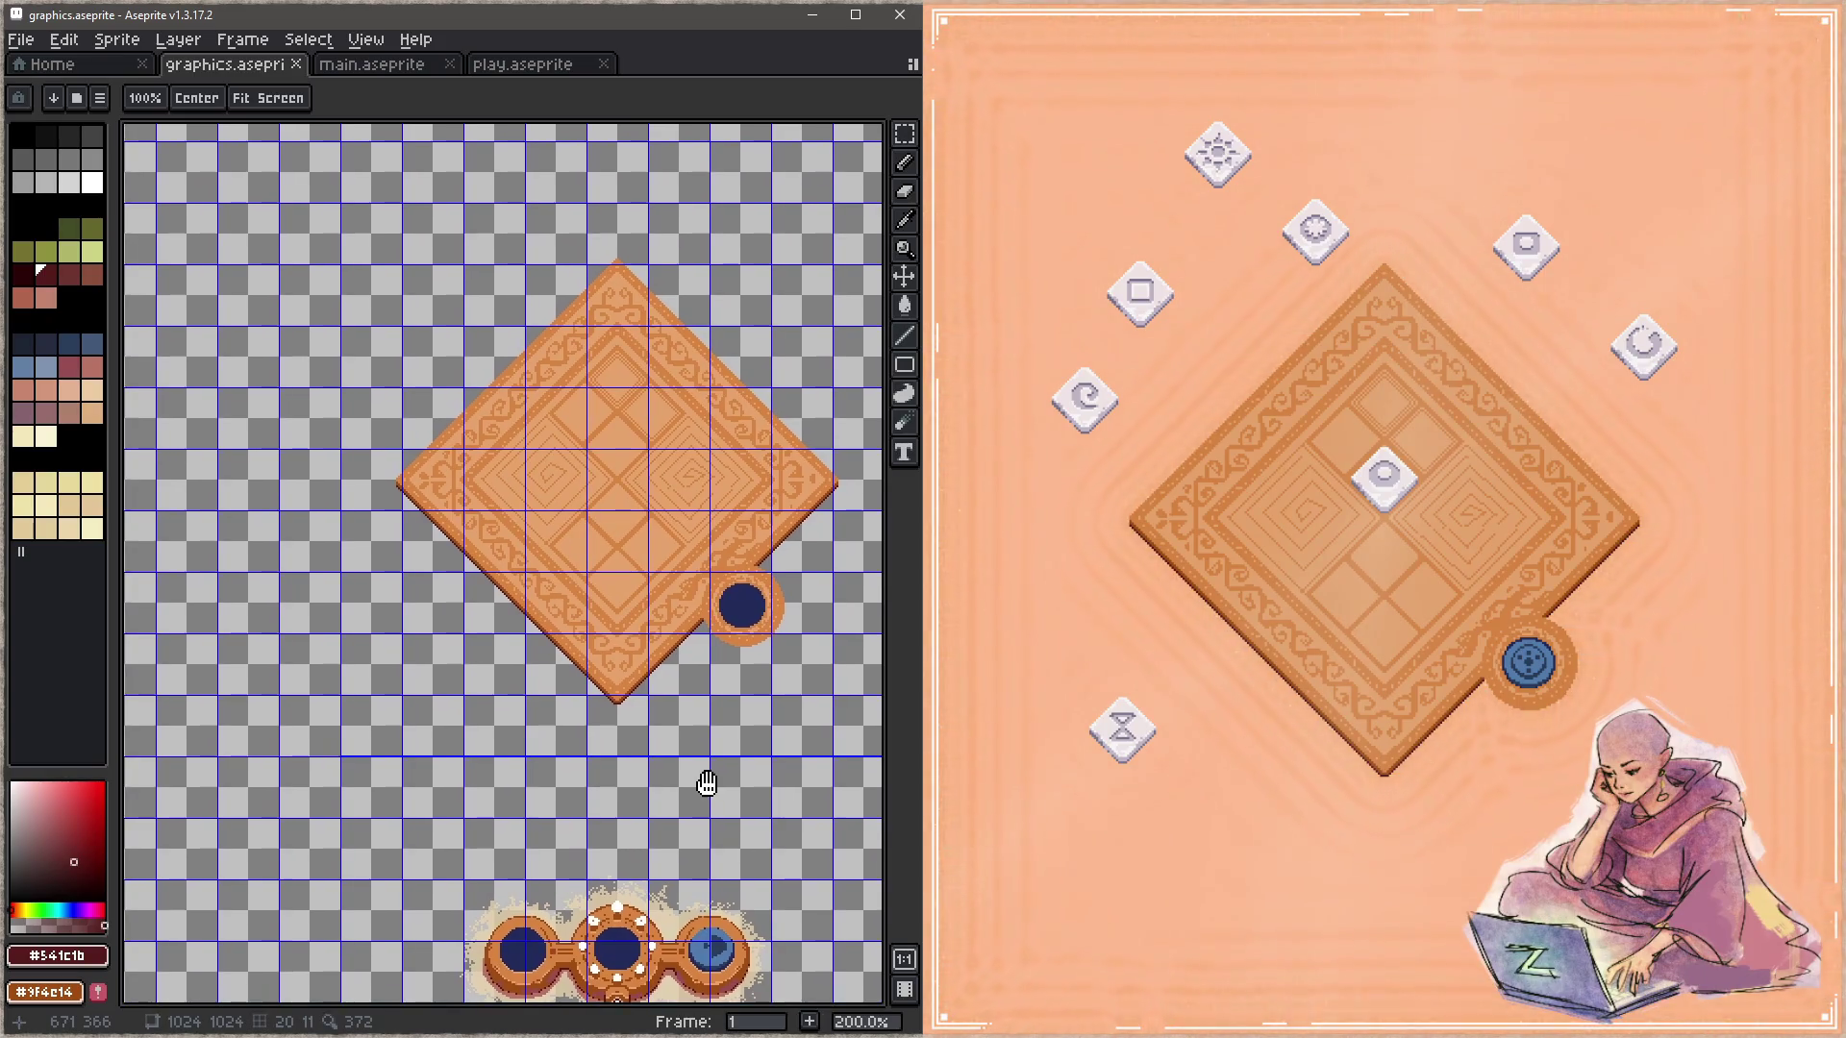
{"action": "scroll", "coordinate": [557, 759], "scroll_direction": "down", "scroll_amount": 5}
{"action": "scroll", "coordinate": [557, 760], "scroll_direction": "left", "scroll_amount": 2}
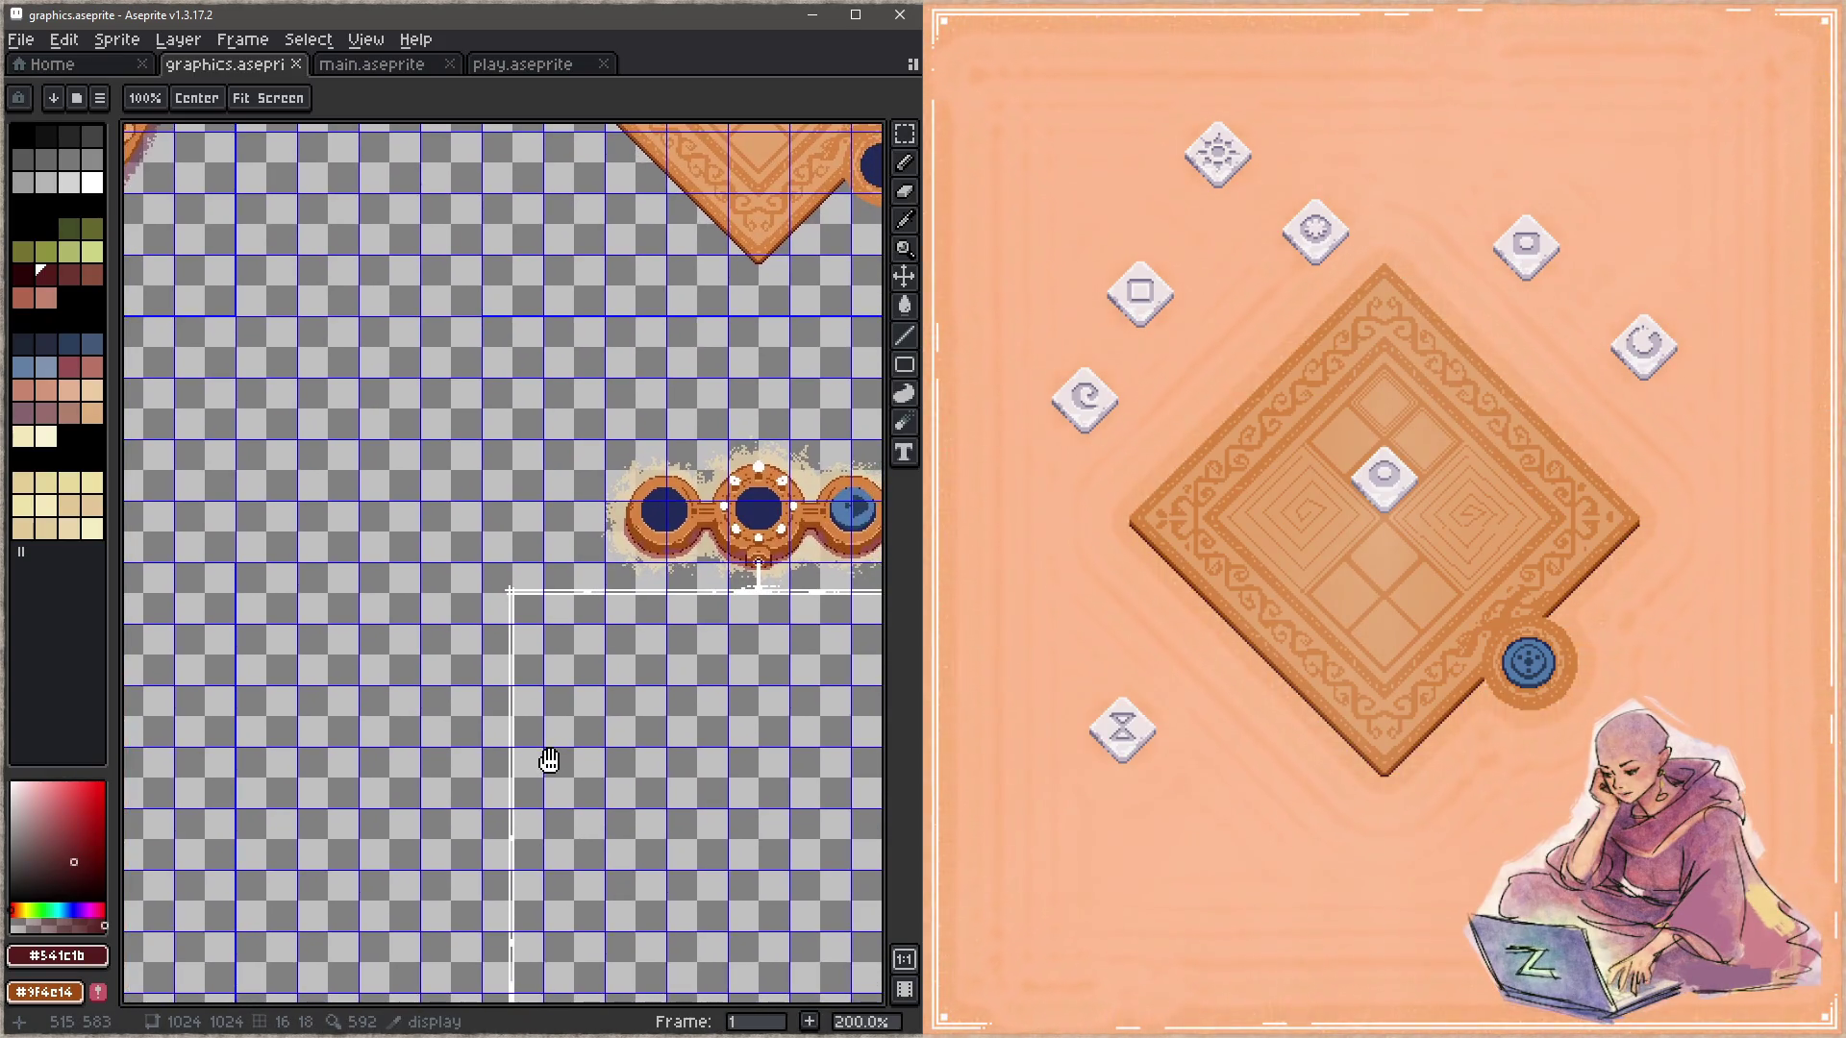
{"action": "left_click_drag", "start_coordinate": [556, 759], "coordinate": [462, 870]}
{"action": "scroll", "coordinate": [632, 686], "scroll_direction": "up", "scroll_amount": 2}
{"action": "scroll", "coordinate": [632, 687], "scroll_direction": "up", "scroll_amount": 2}
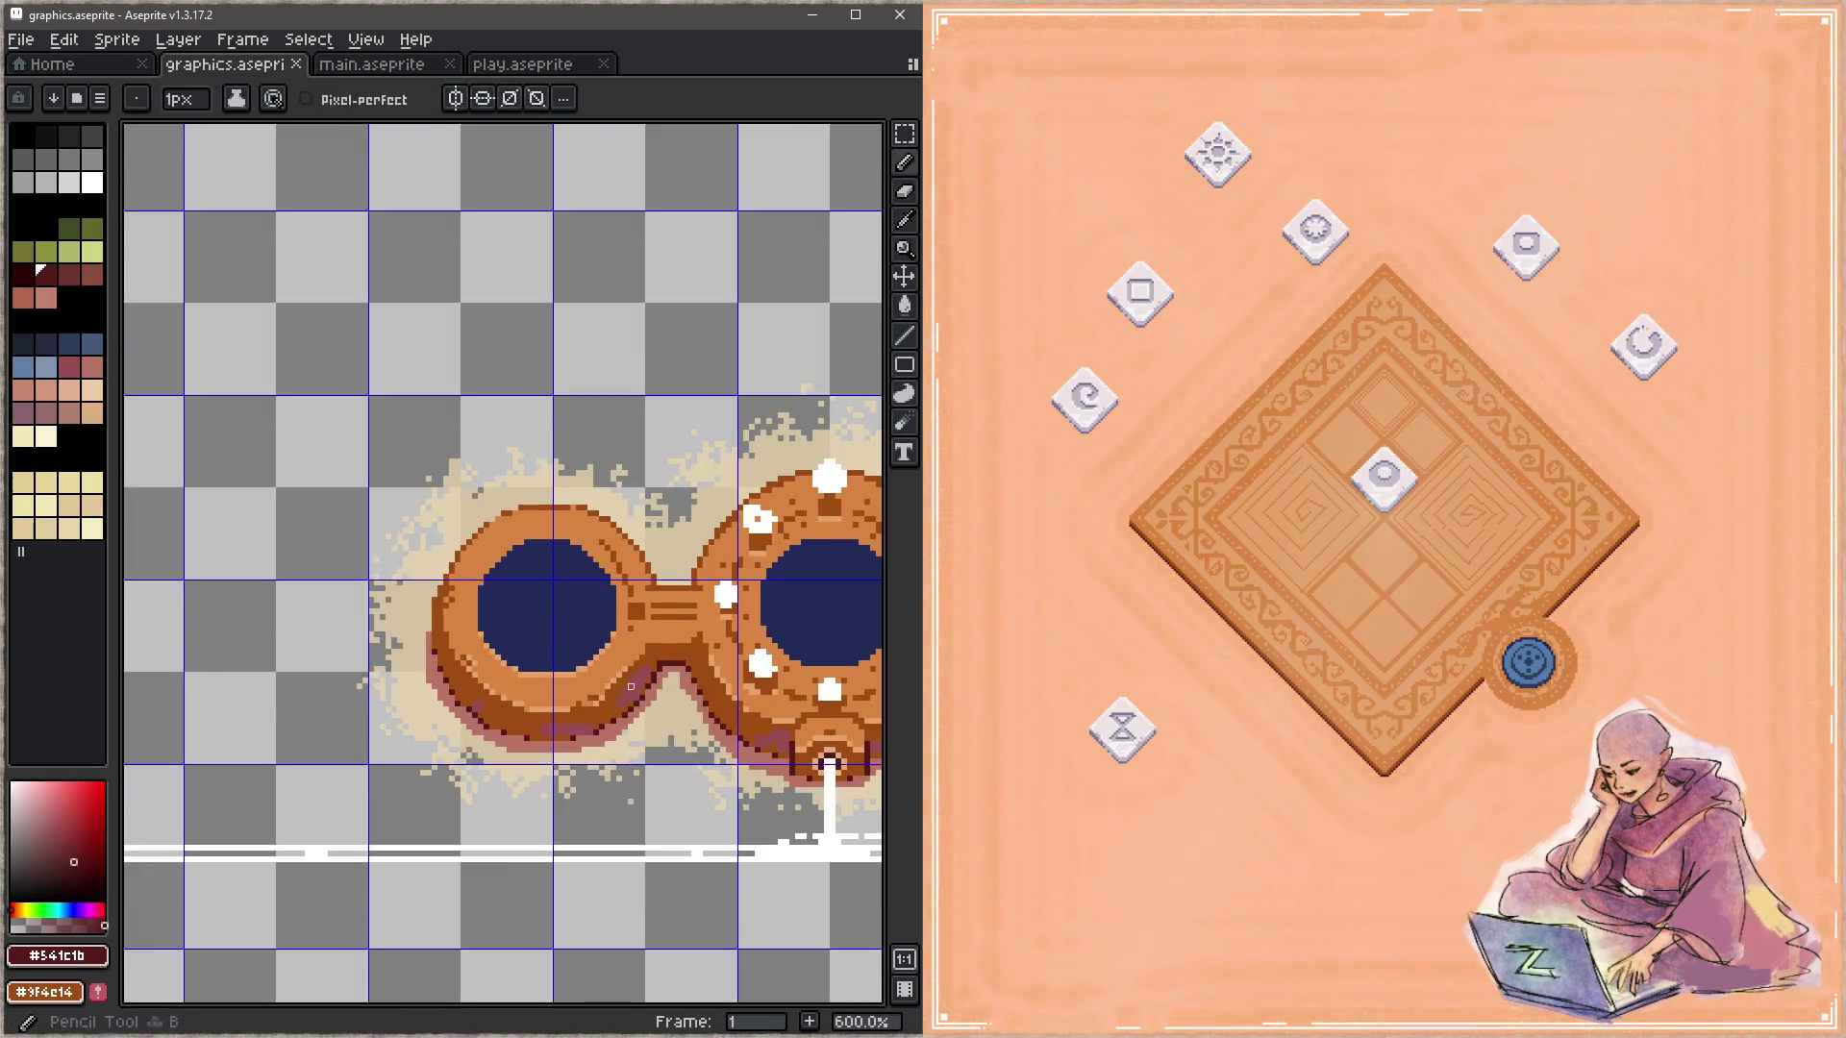
{"action": "left_click", "coordinate": [547, 706], "text": "alt"}
Step: Return to the diamond board and set the drawing colour from the palette
{"action": "key", "text": "space"}
{"action": "scroll", "coordinate": [752, 606], "scroll_direction": "up", "scroll_amount": 2}
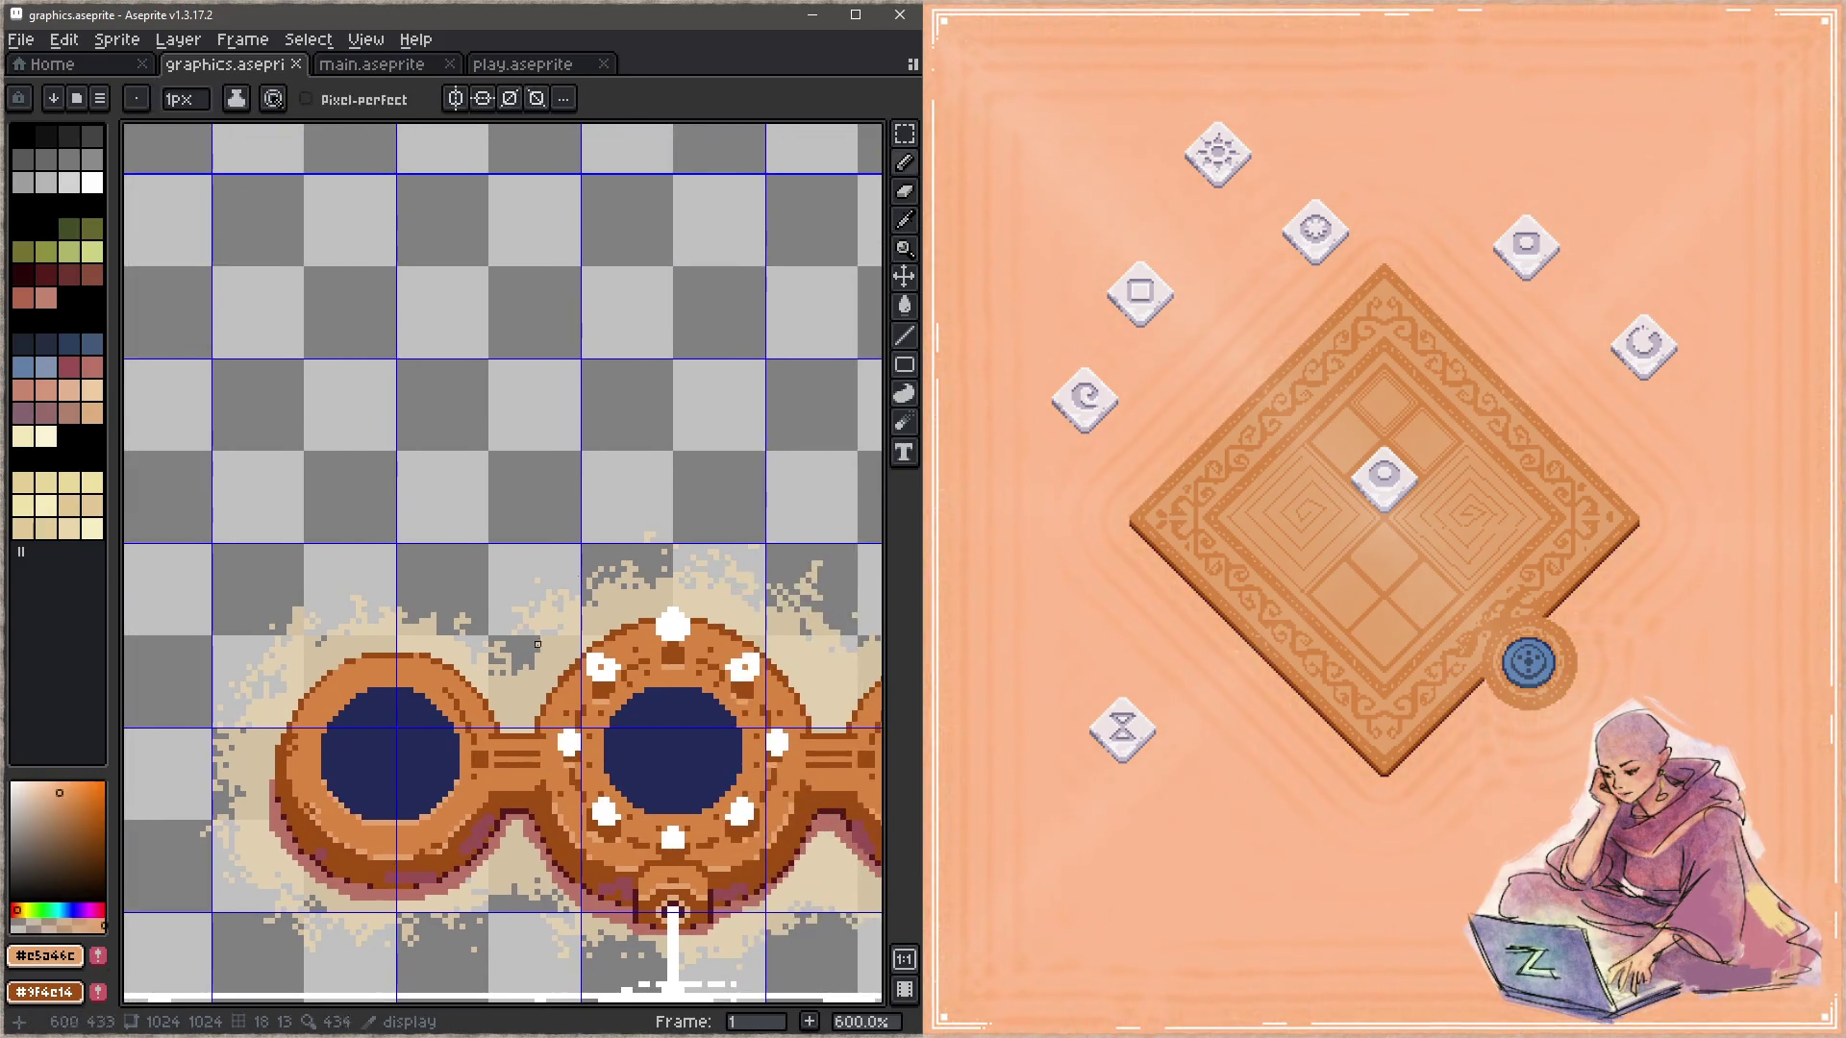
{"action": "scroll", "coordinate": [524, 487], "scroll_direction": "up", "scroll_amount": 5}
{"action": "scroll", "coordinate": [585, 621], "scroll_direction": "up", "scroll_amount": 3}
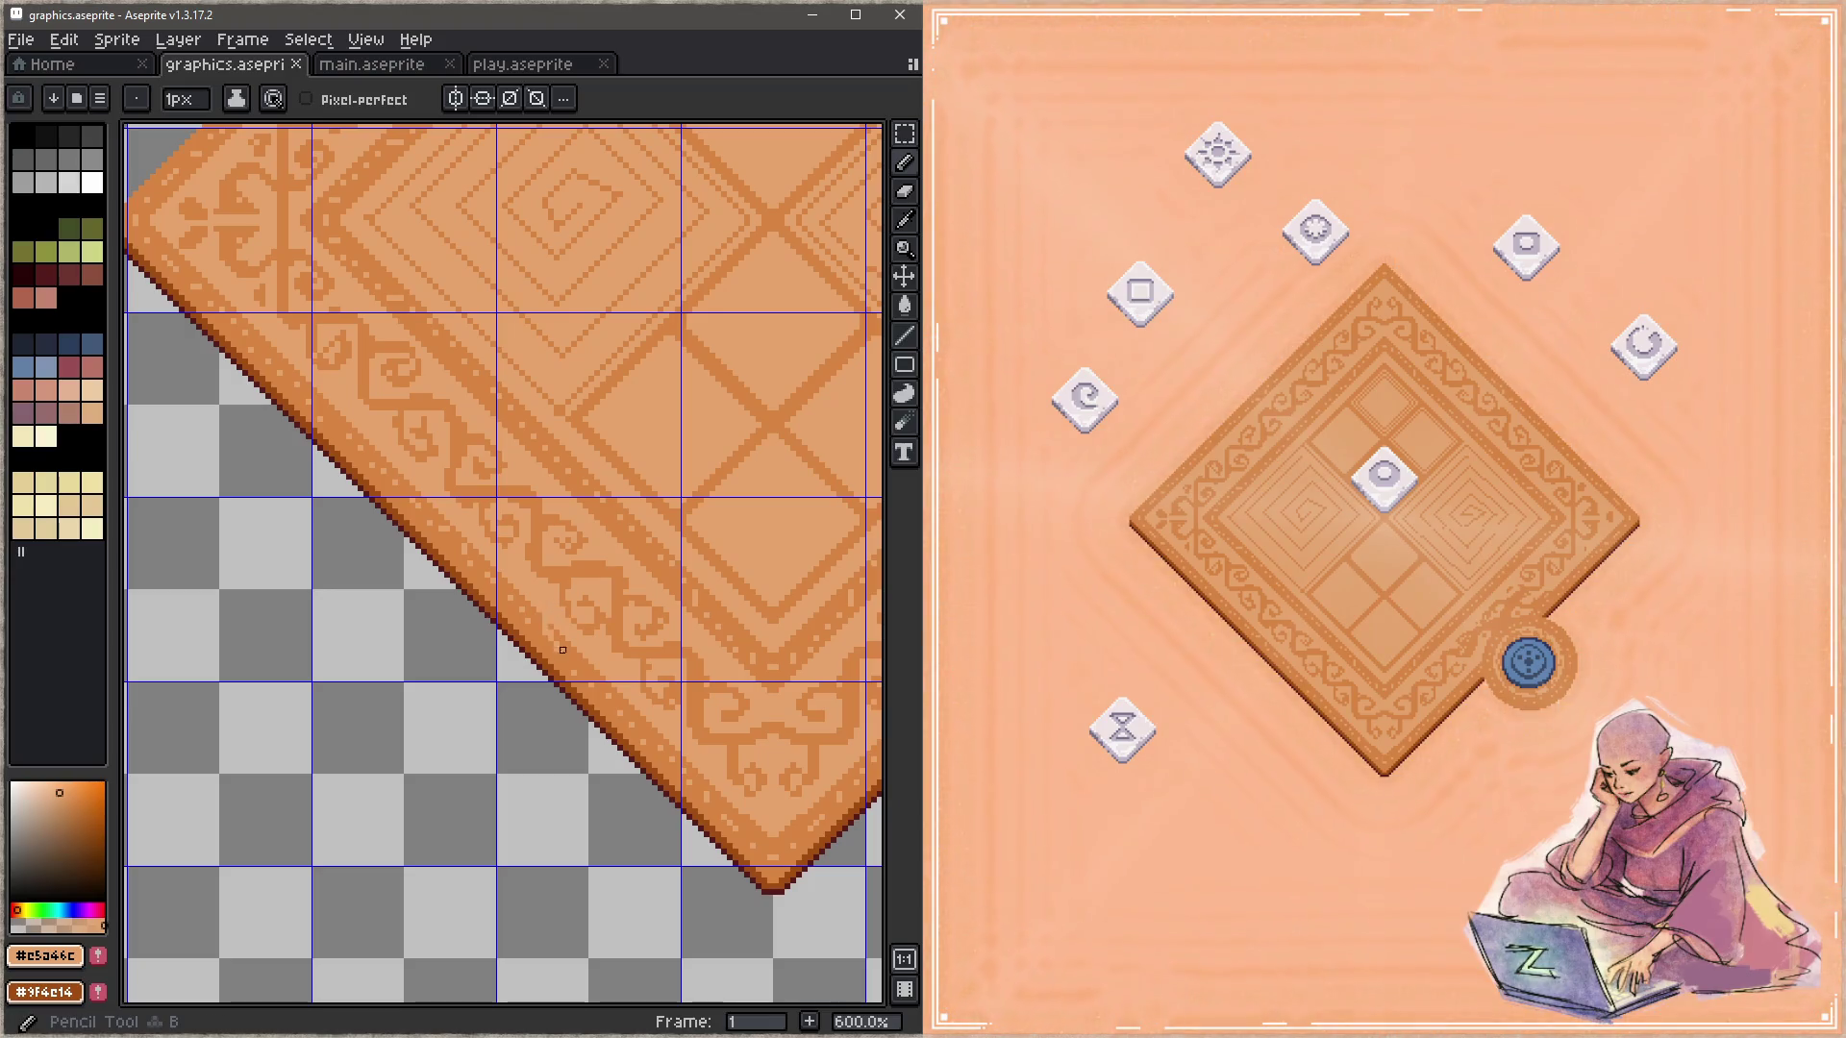
{"action": "scroll", "coordinate": [478, 618], "scroll_direction": "down", "scroll_amount": 3}
{"action": "scroll", "coordinate": [478, 617], "scroll_direction": "down", "scroll_amount": 3}
{"action": "scroll", "coordinate": [495, 618], "scroll_direction": "left", "scroll_amount": 4}
{"action": "scroll", "coordinate": [689, 805], "scroll_direction": "down", "scroll_amount": 2}
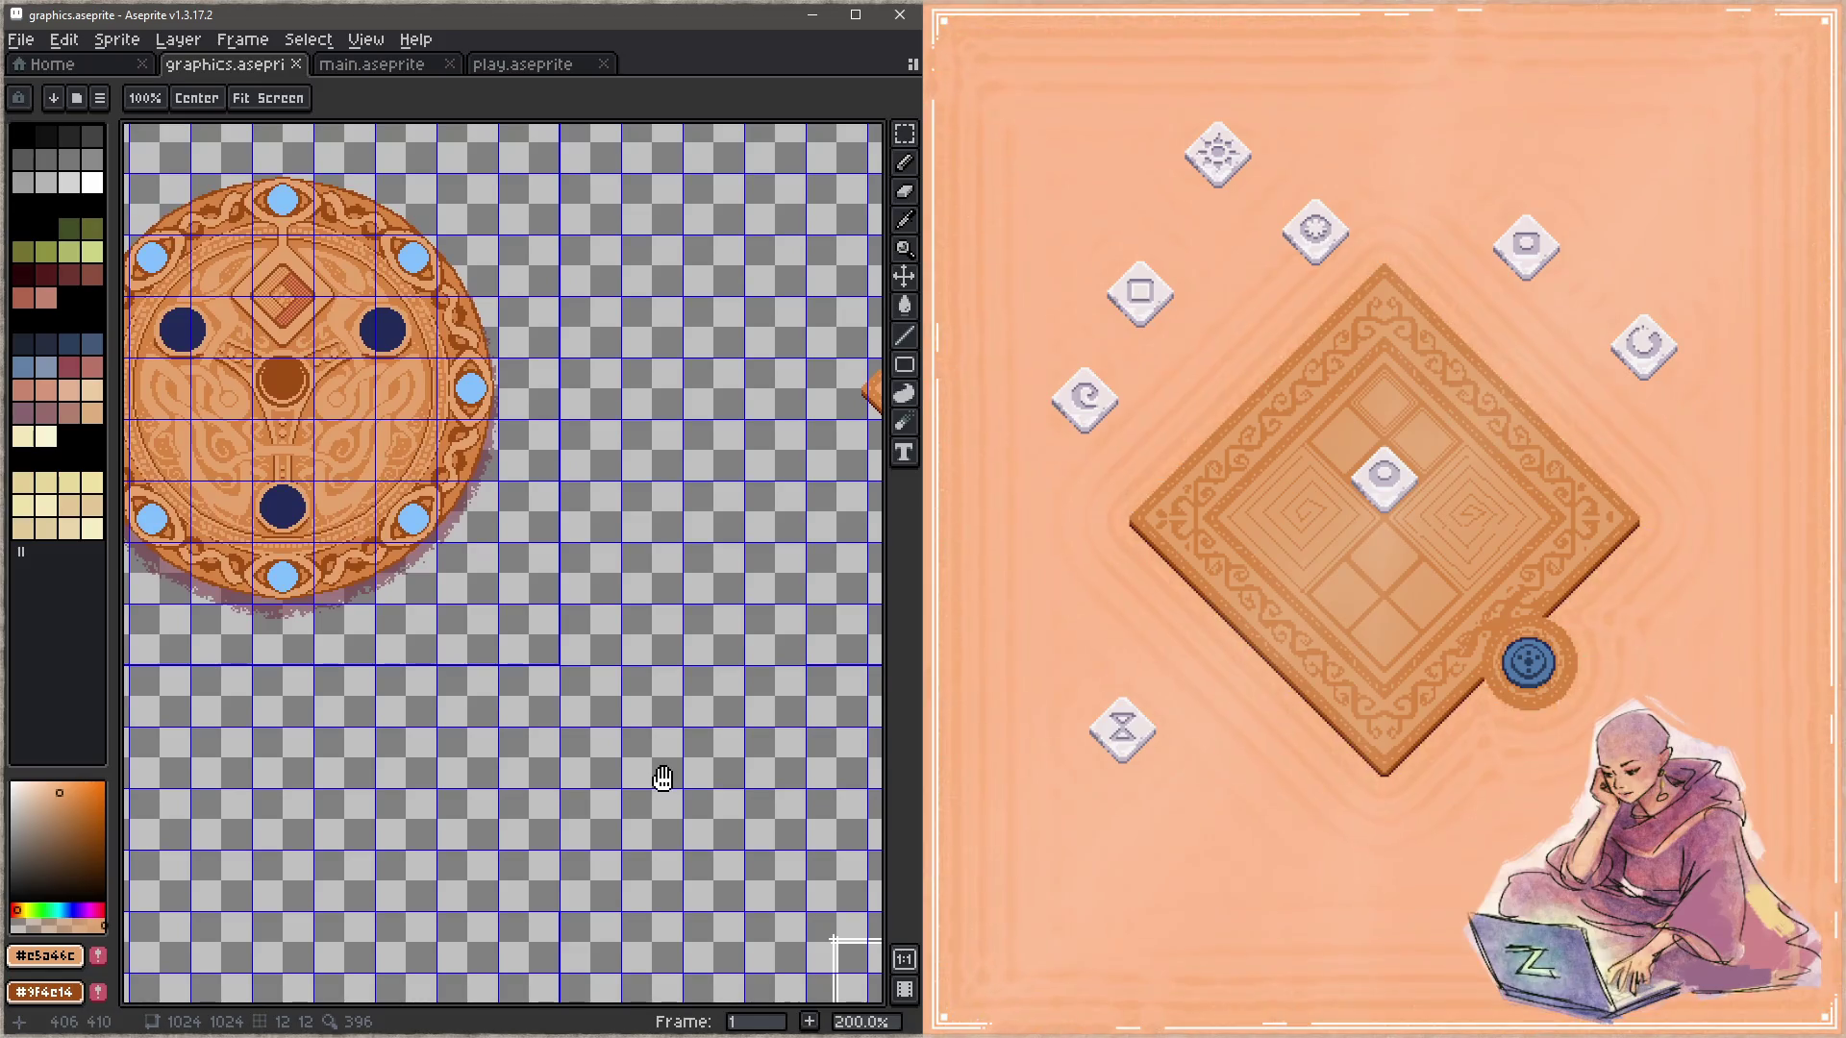
{"action": "scroll", "coordinate": [576, 693], "scroll_direction": "right", "scroll_amount": 5}
{"action": "scroll", "coordinate": [597, 660], "scroll_direction": "up", "scroll_amount": 2}
{"action": "scroll", "coordinate": [618, 698], "scroll_direction": "up", "scroll_amount": 4}
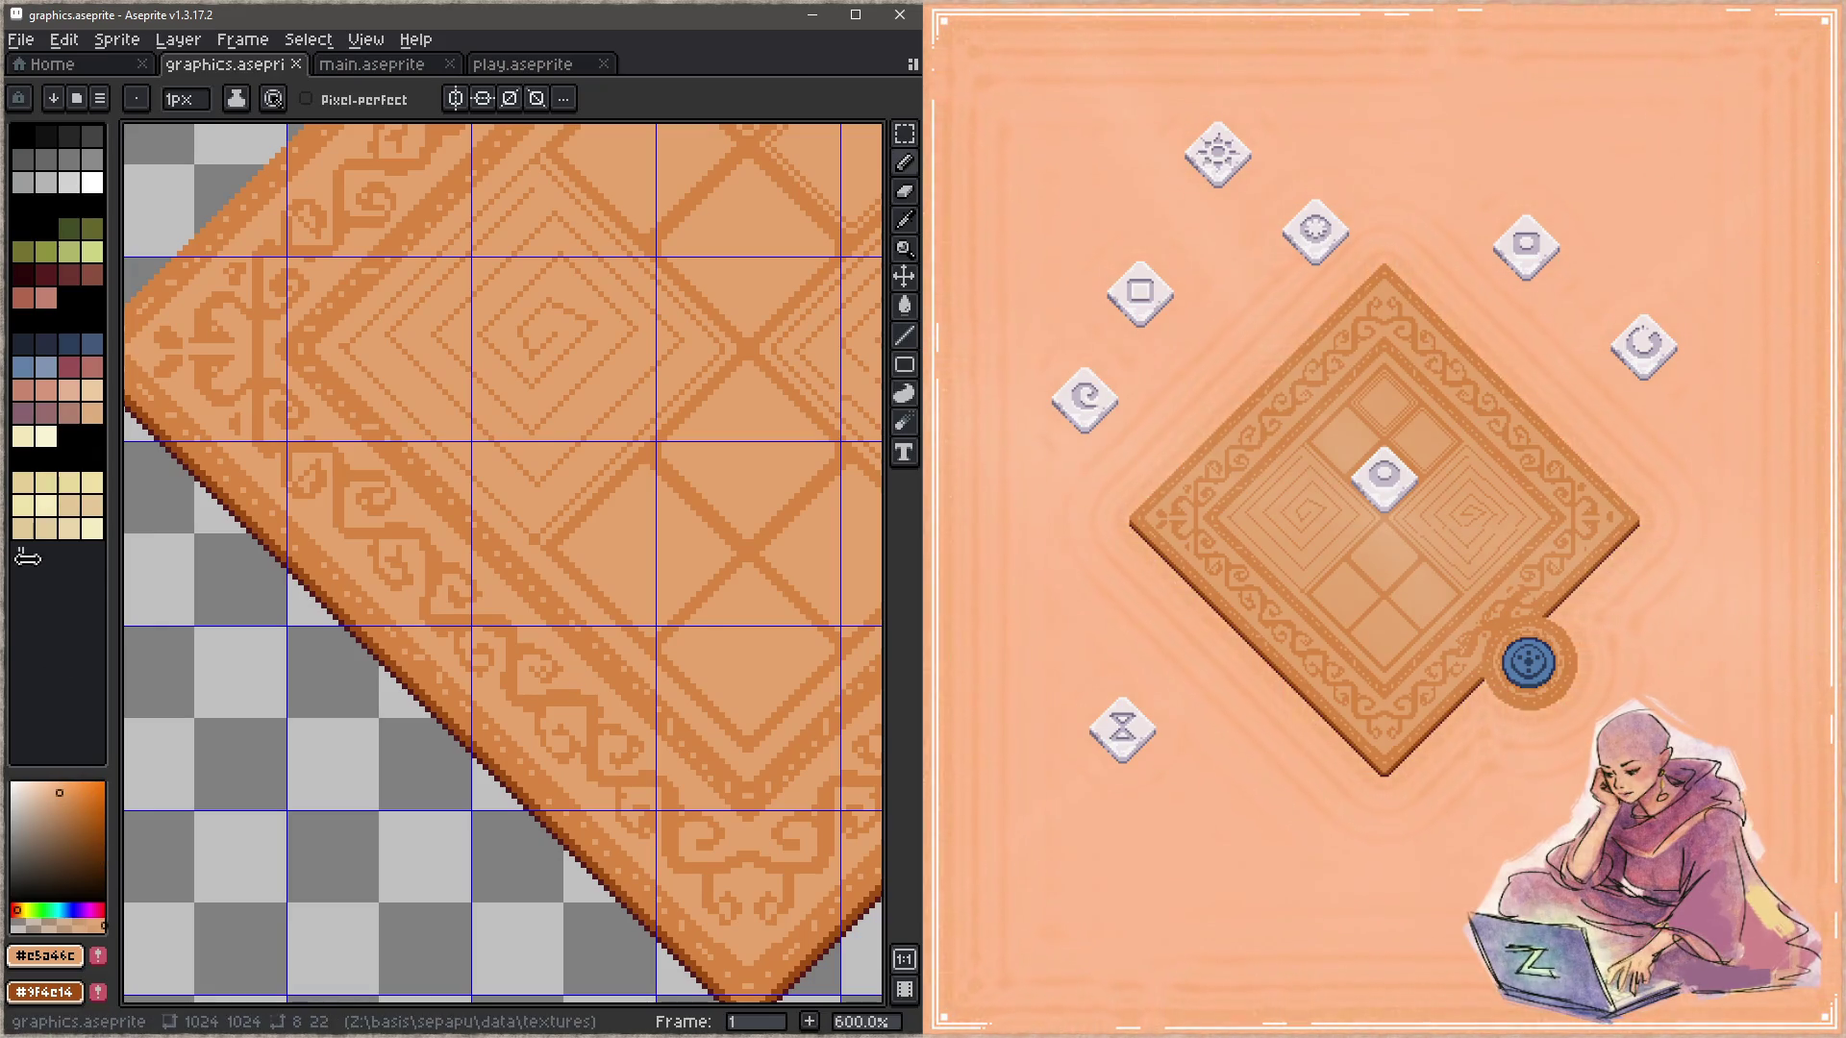
{"action": "left_click", "coordinate": [68, 435]}
Step: Paint cream highlight lines along the rug's lower-left border and upper edges
{"action": "left_click", "coordinate": [46, 436]}
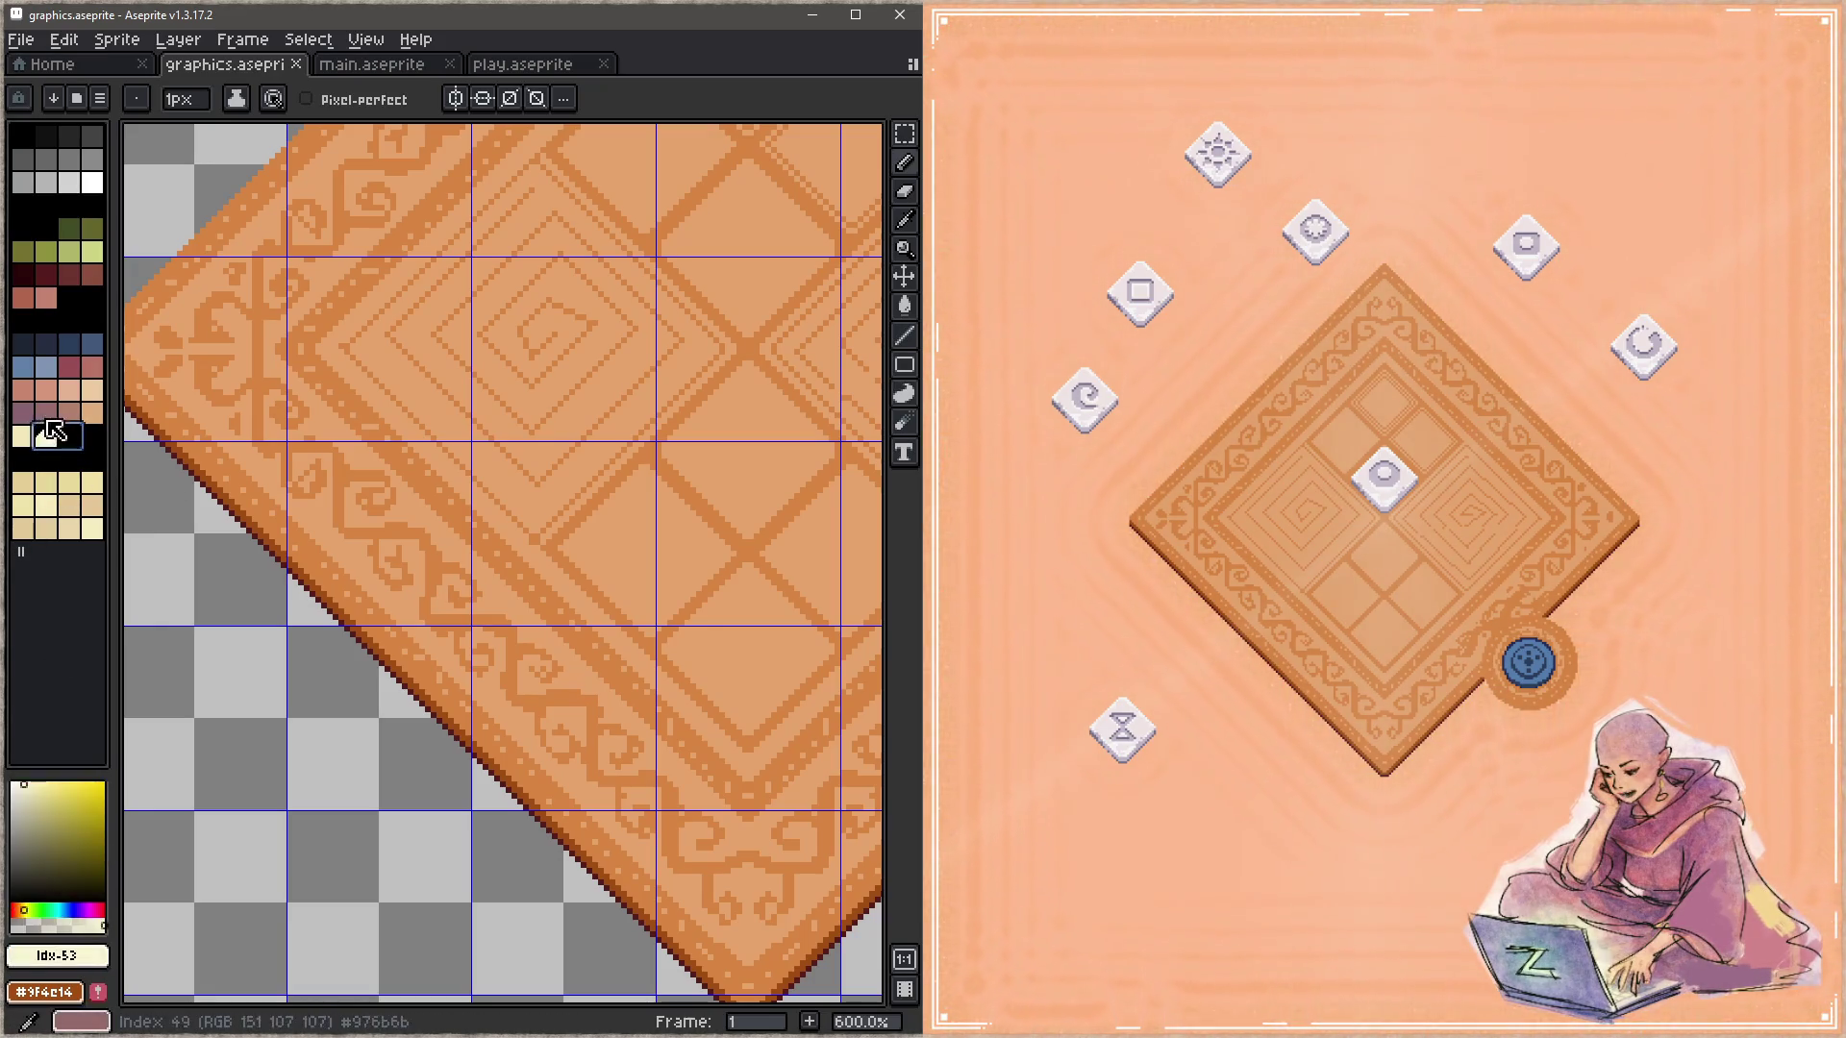
{"action": "left_click_drag", "start_coordinate": [420, 541], "coordinate": [485, 634]}
{"action": "key", "text": "ctrl+z"}
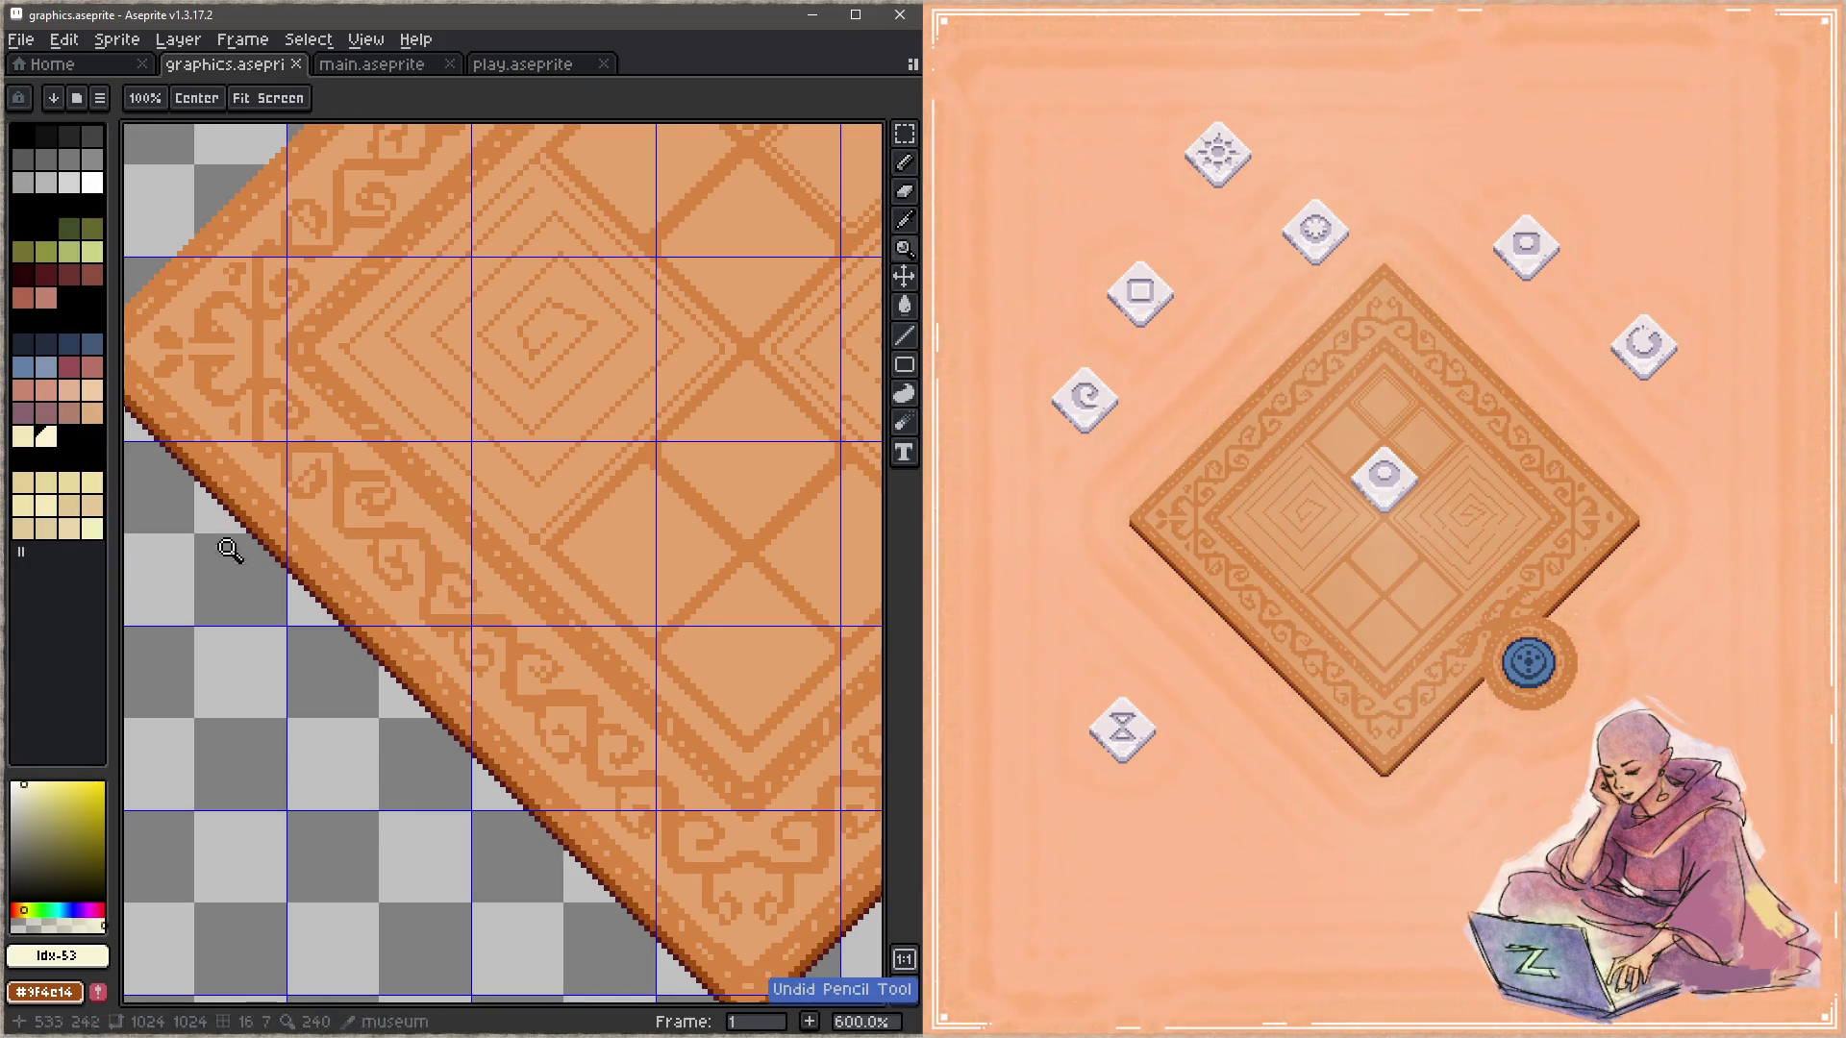
{"action": "left_click", "coordinate": [22, 435]}
{"action": "left_click_drag", "start_coordinate": [437, 541], "coordinate": [497, 644]}
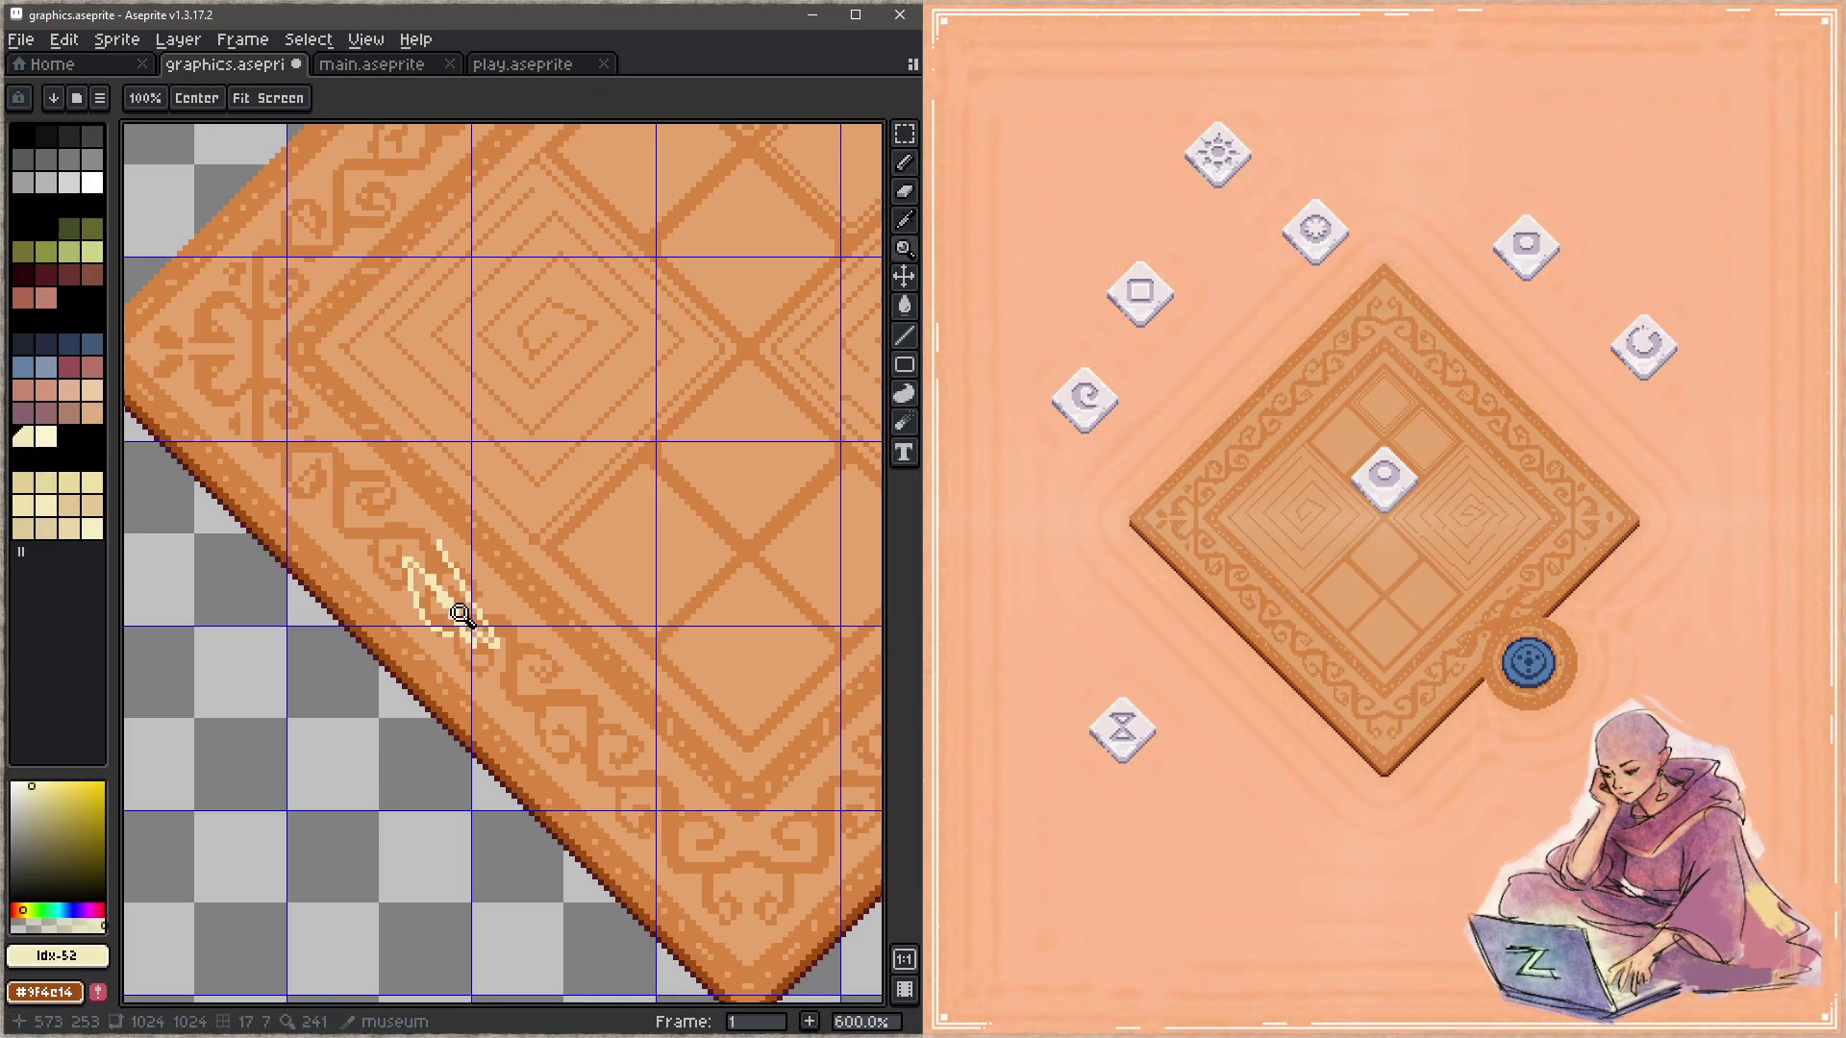
{"action": "left_click_drag", "start_coordinate": [433, 582], "coordinate": [358, 739]}
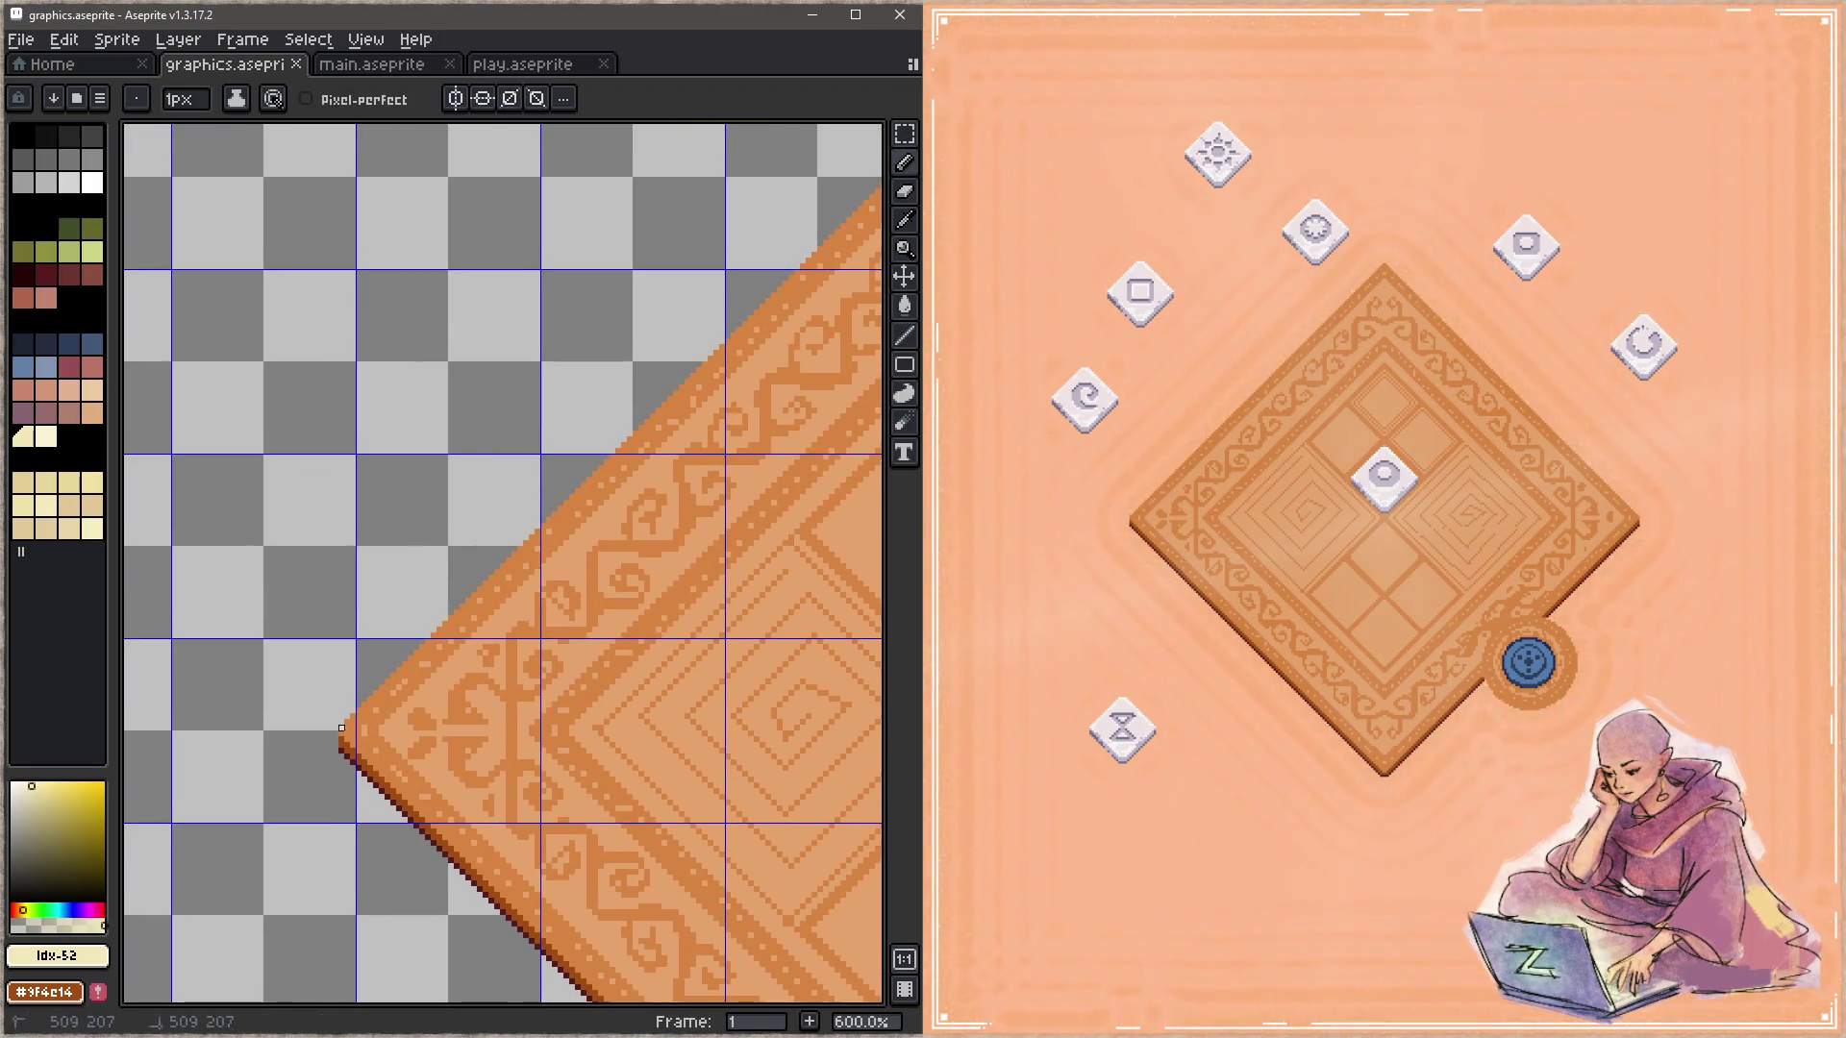
{"action": "mouse_move", "coordinate": [742, 424]}
{"action": "left_mouse_down"}
{"action": "mouse_move", "coordinate": [750, 516]}
{"action": "mouse_move", "coordinate": [661, 568]}
{"action": "mouse_move", "coordinate": [699, 599]}
{"action": "left_mouse_up"}
{"action": "left_click", "coordinate": [496, 457], "text": "shift"}
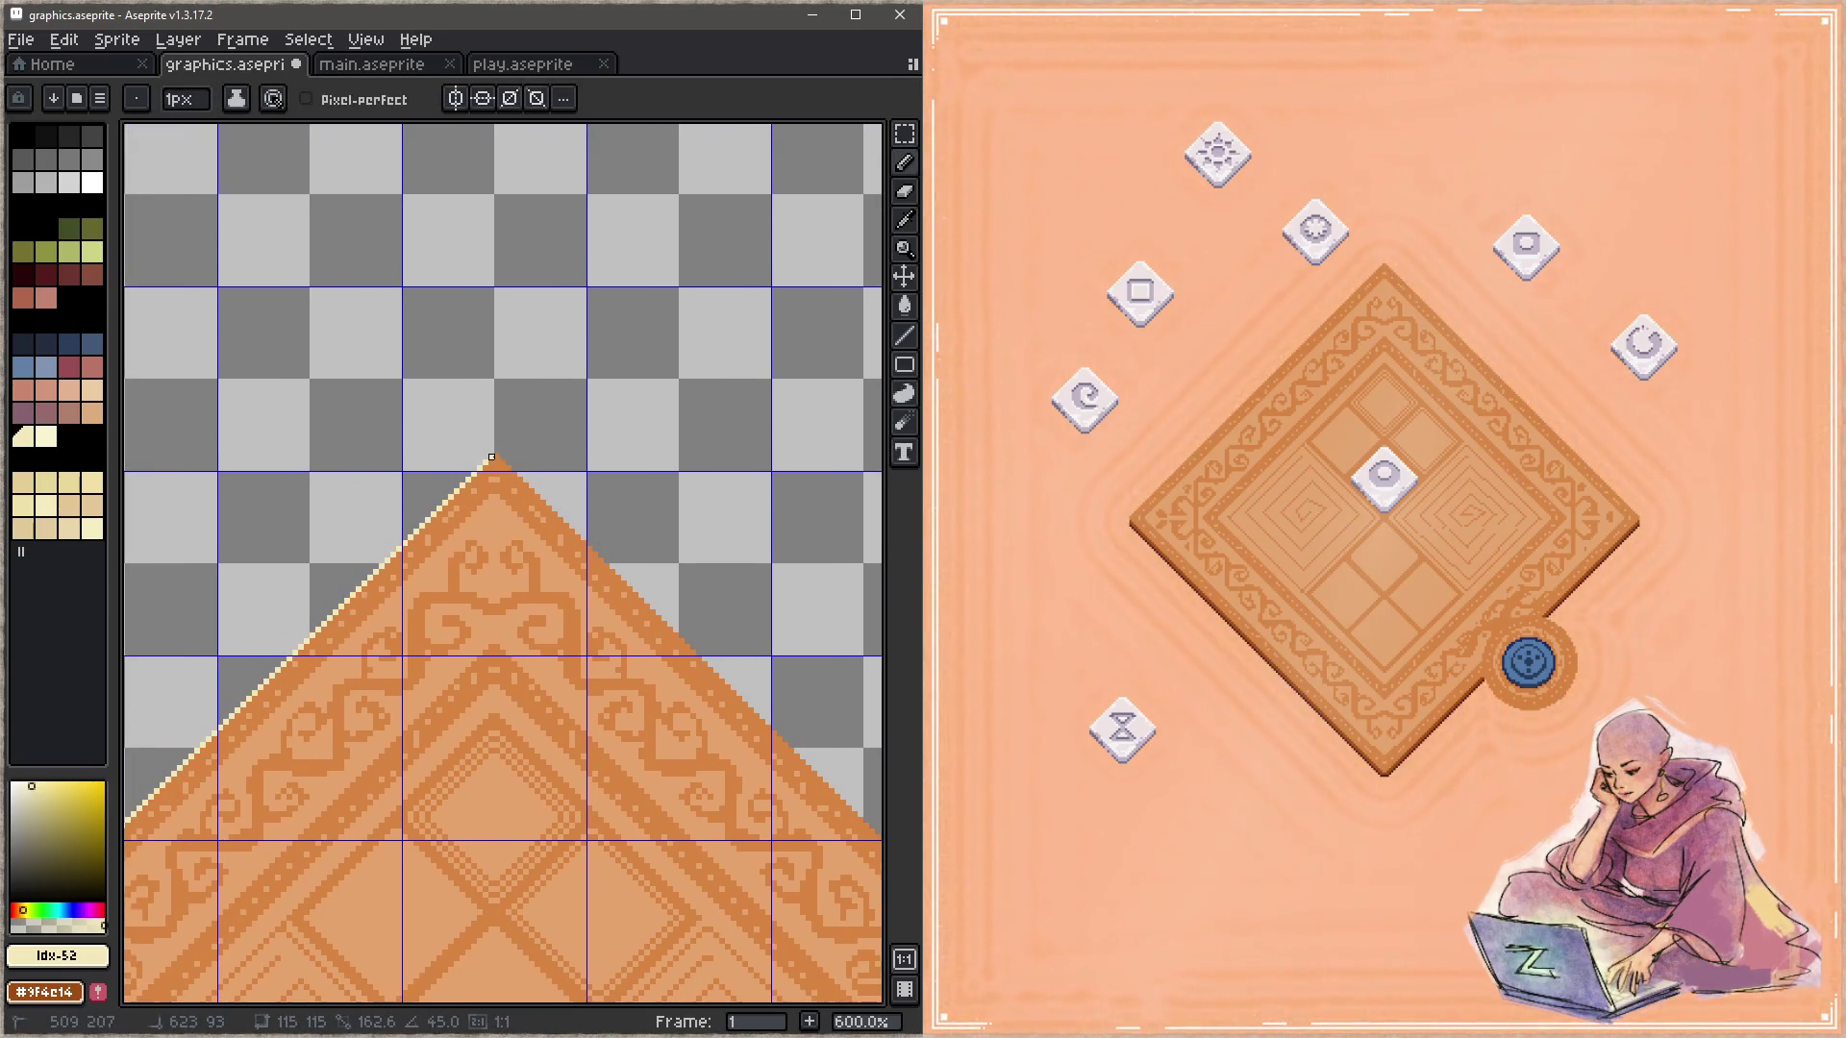
{"action": "left_click_drag", "start_coordinate": [705, 682], "coordinate": [195, 204]}
{"action": "left_click", "coordinate": [644, 632], "text": "shift"}
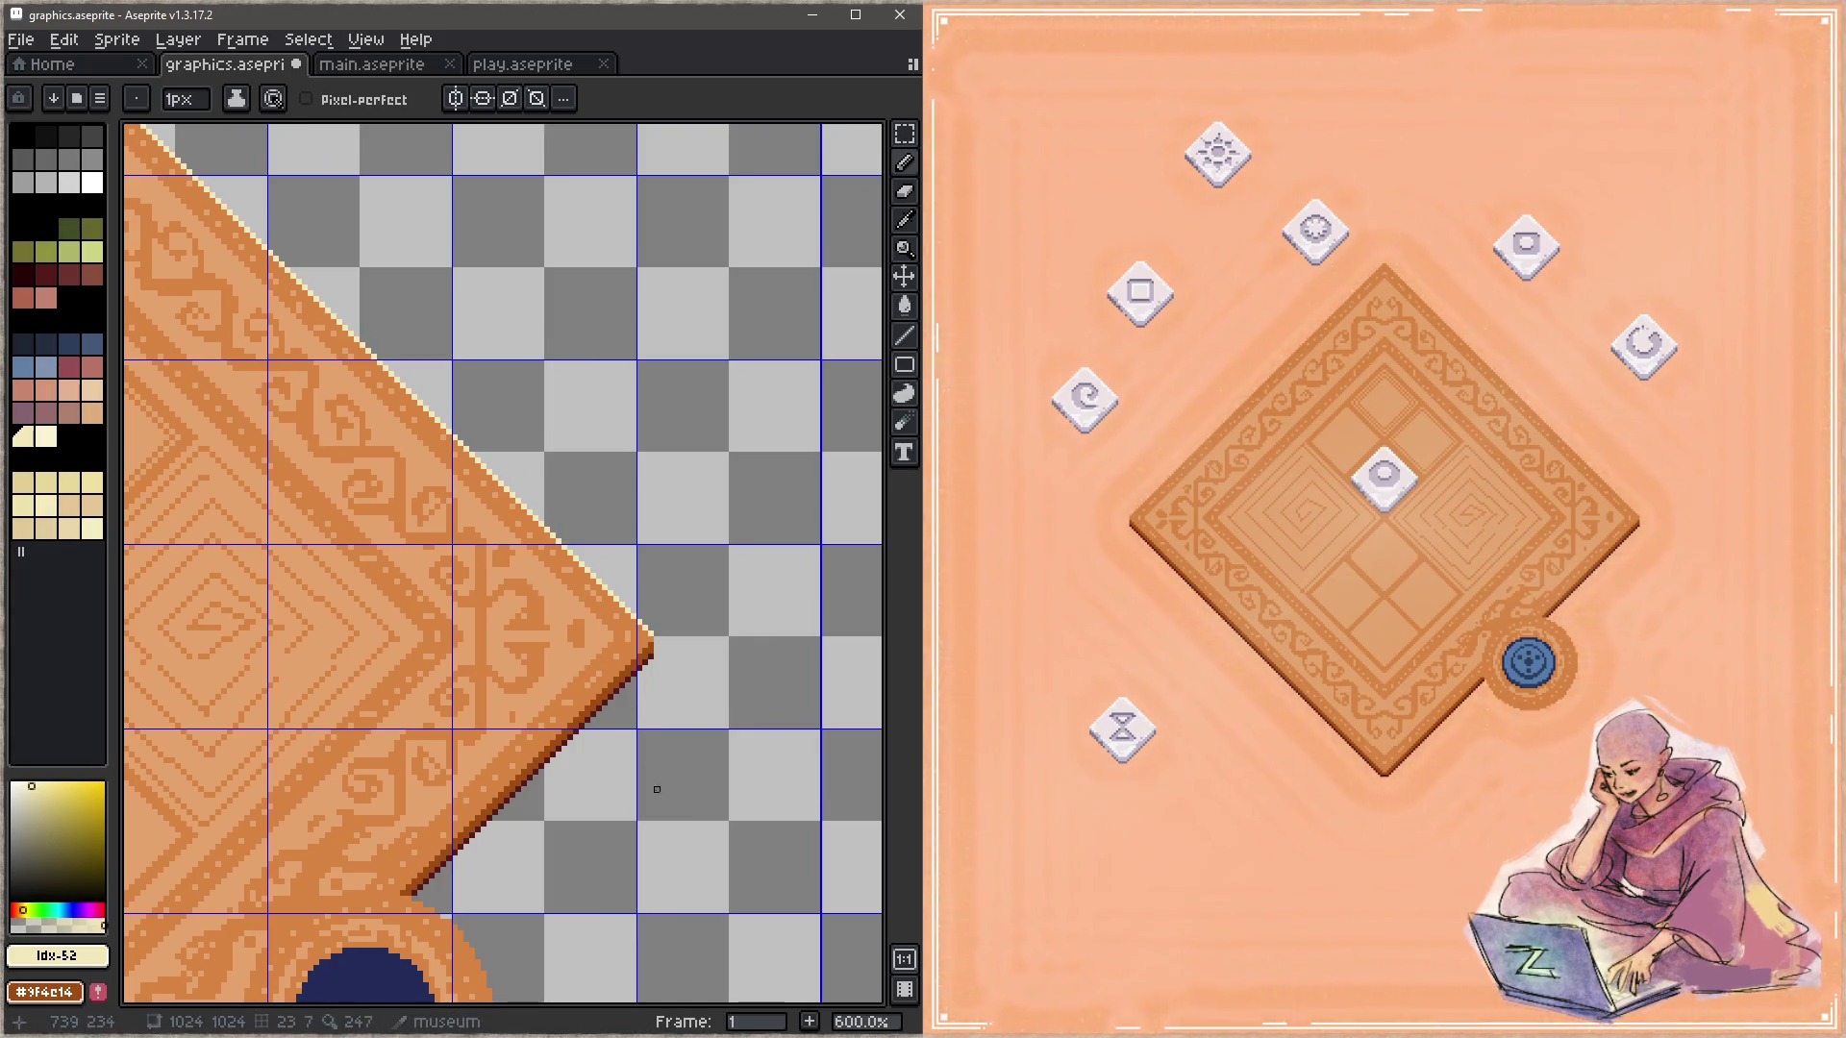
Step: Save, then undo the cream lines on the upper-left edge
{"action": "key", "text": "ctrl+s"}
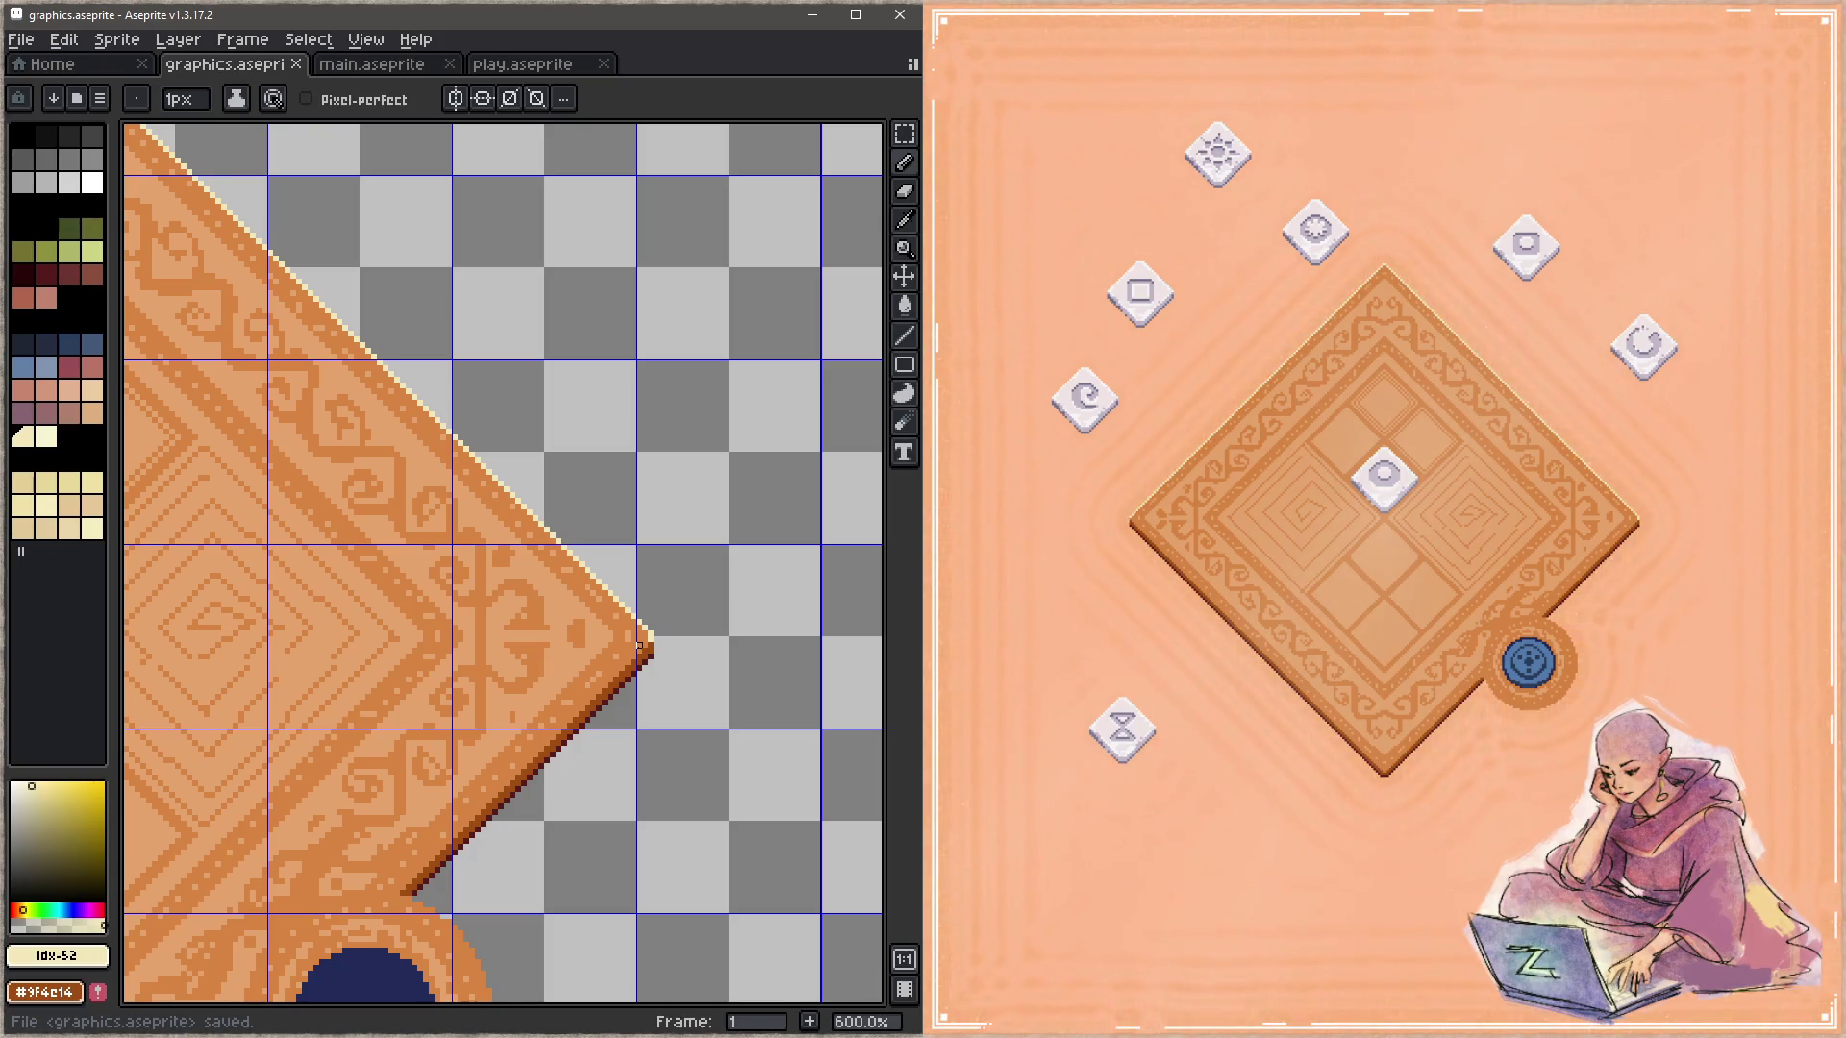
{"action": "key", "text": "ctrl+z"}
{"action": "key", "text": "z"}
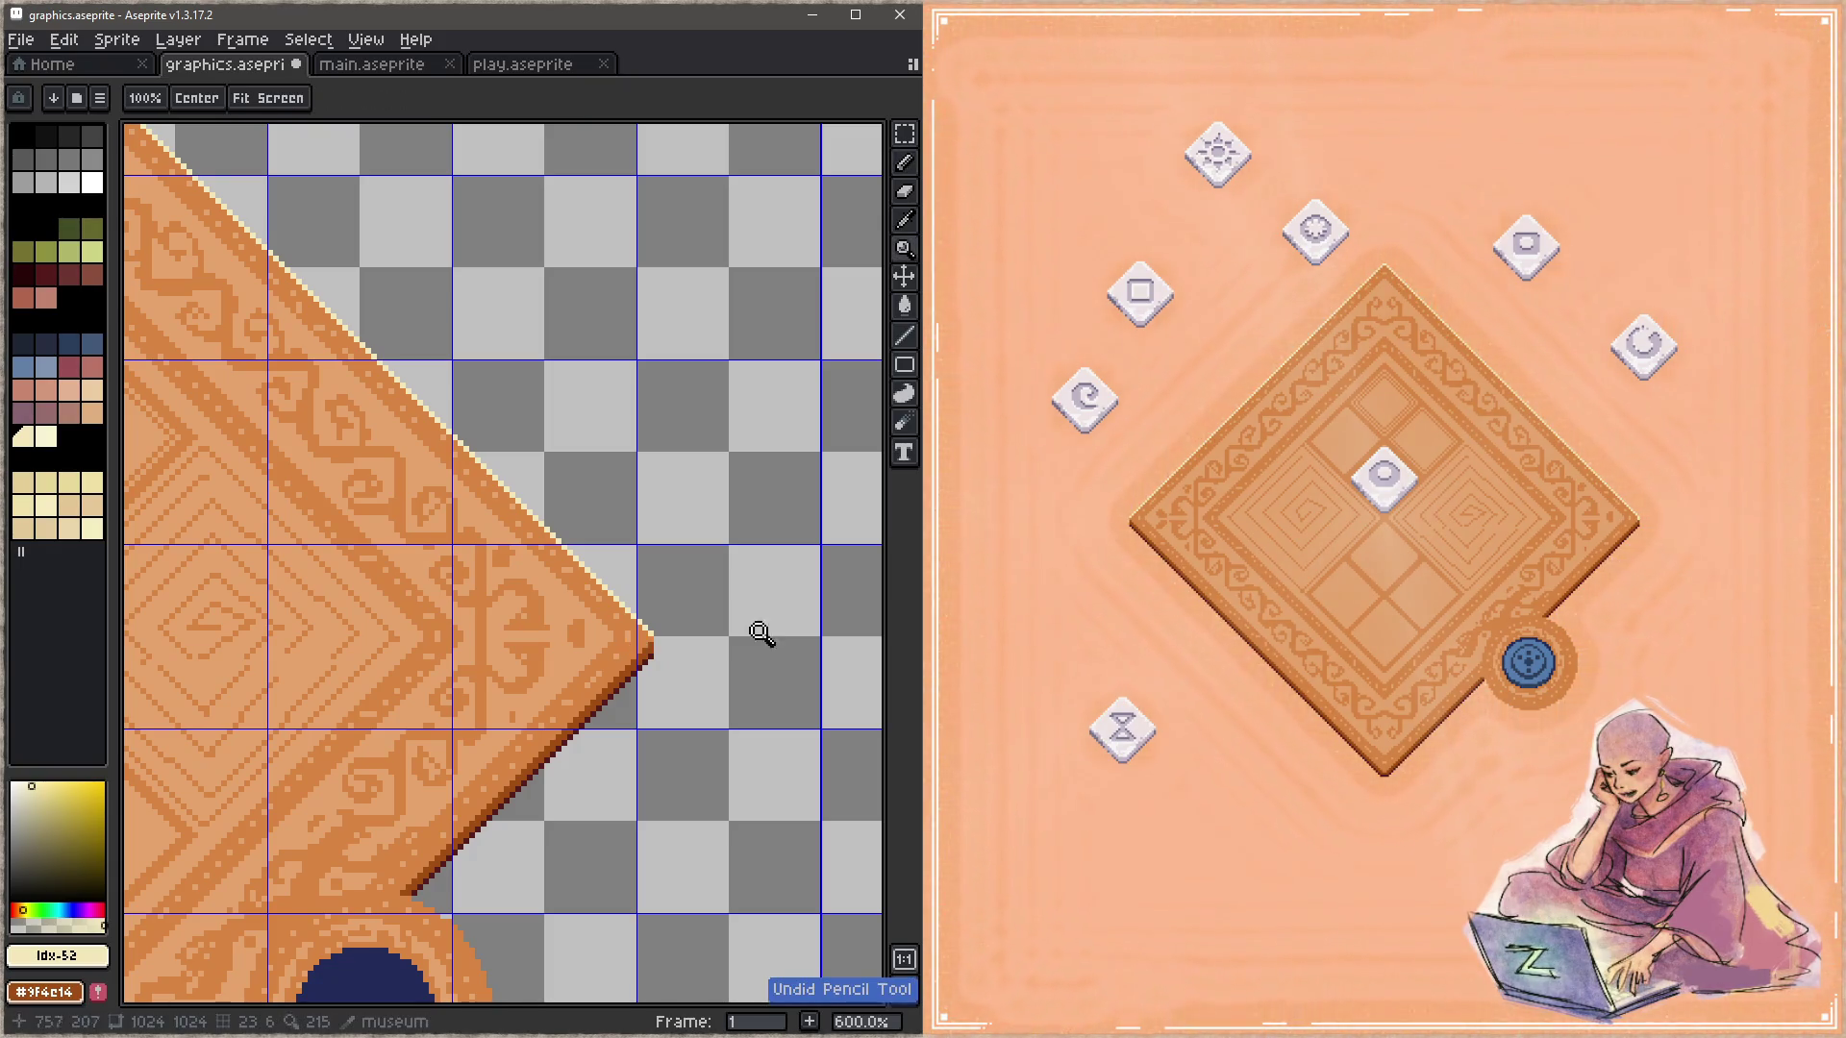
{"action": "scroll", "coordinate": [427, 487], "scroll_direction": "up", "scroll_amount": 5}
{"action": "scroll", "coordinate": [374, 548], "scroll_direction": "left", "scroll_amount": 5}
{"action": "key", "text": "ctrl+z"}
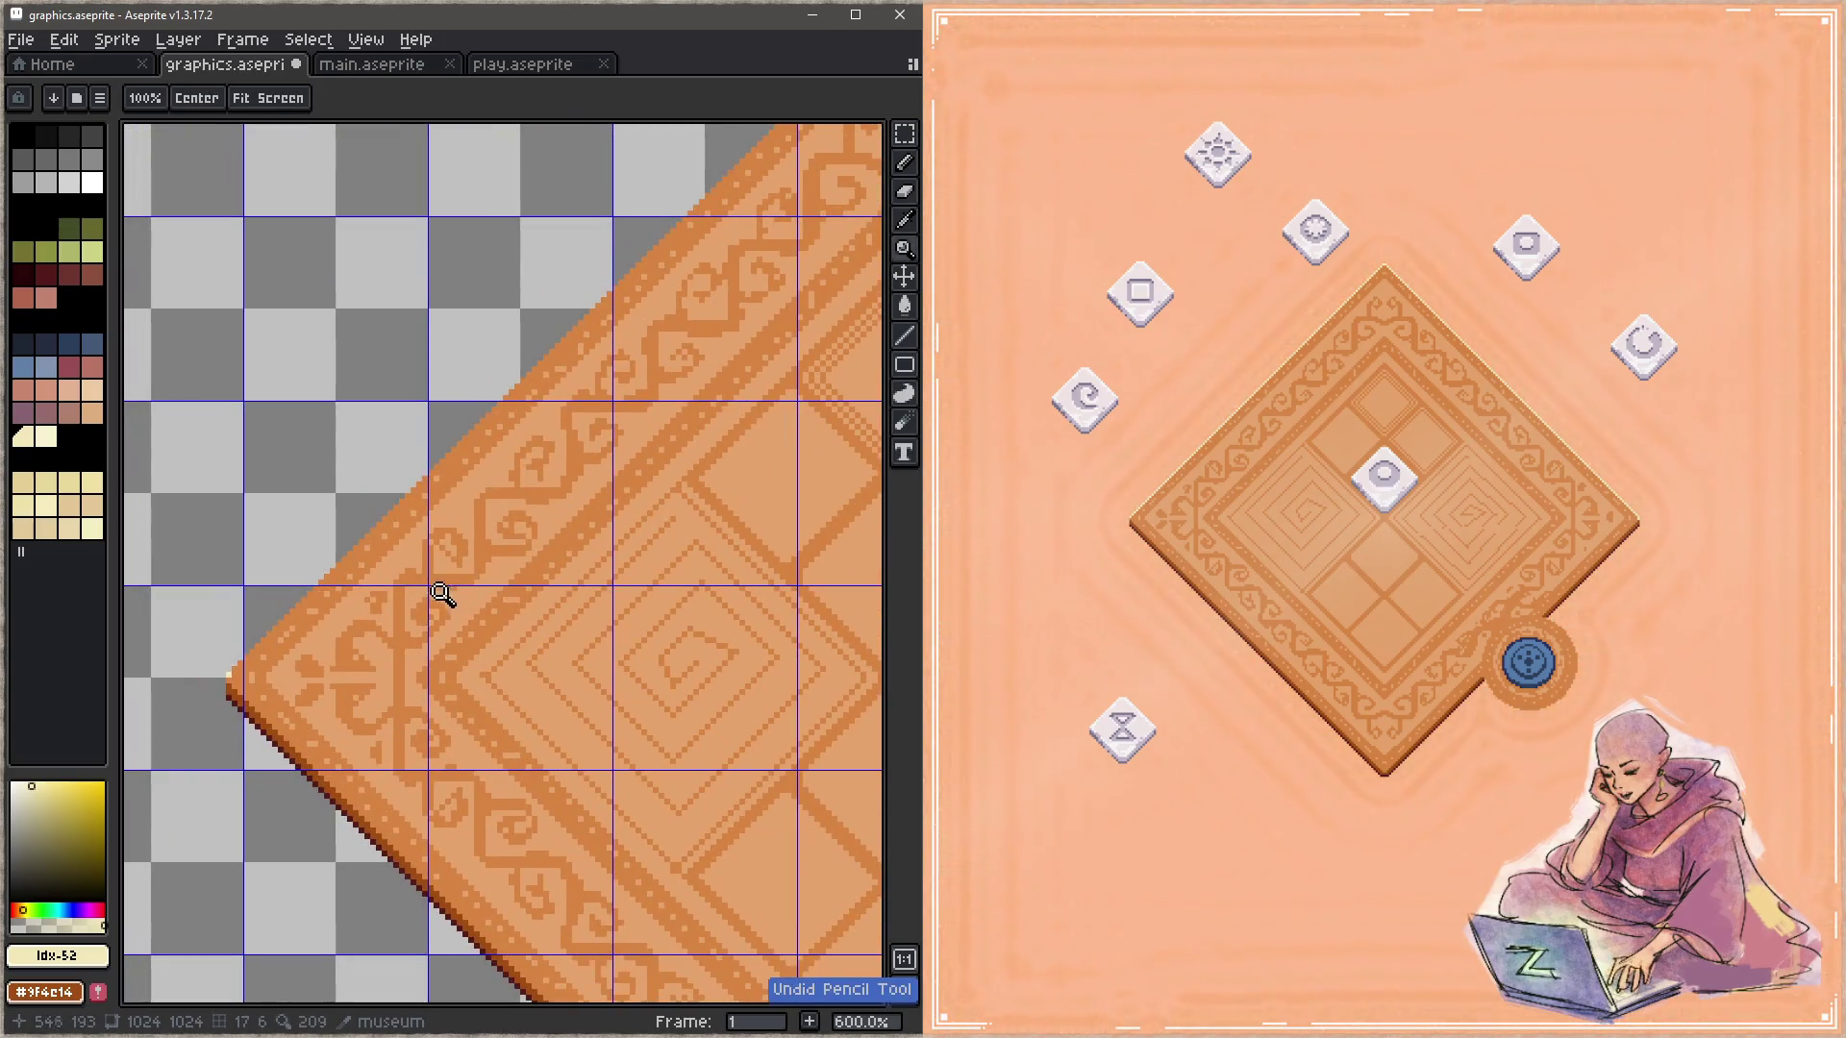
Step: Sample the rug's light orange and zoom closely into the left corner pixels
{"action": "key", "text": "alt"}
{"action": "left_click", "coordinate": [293, 659], "text": "alt"}
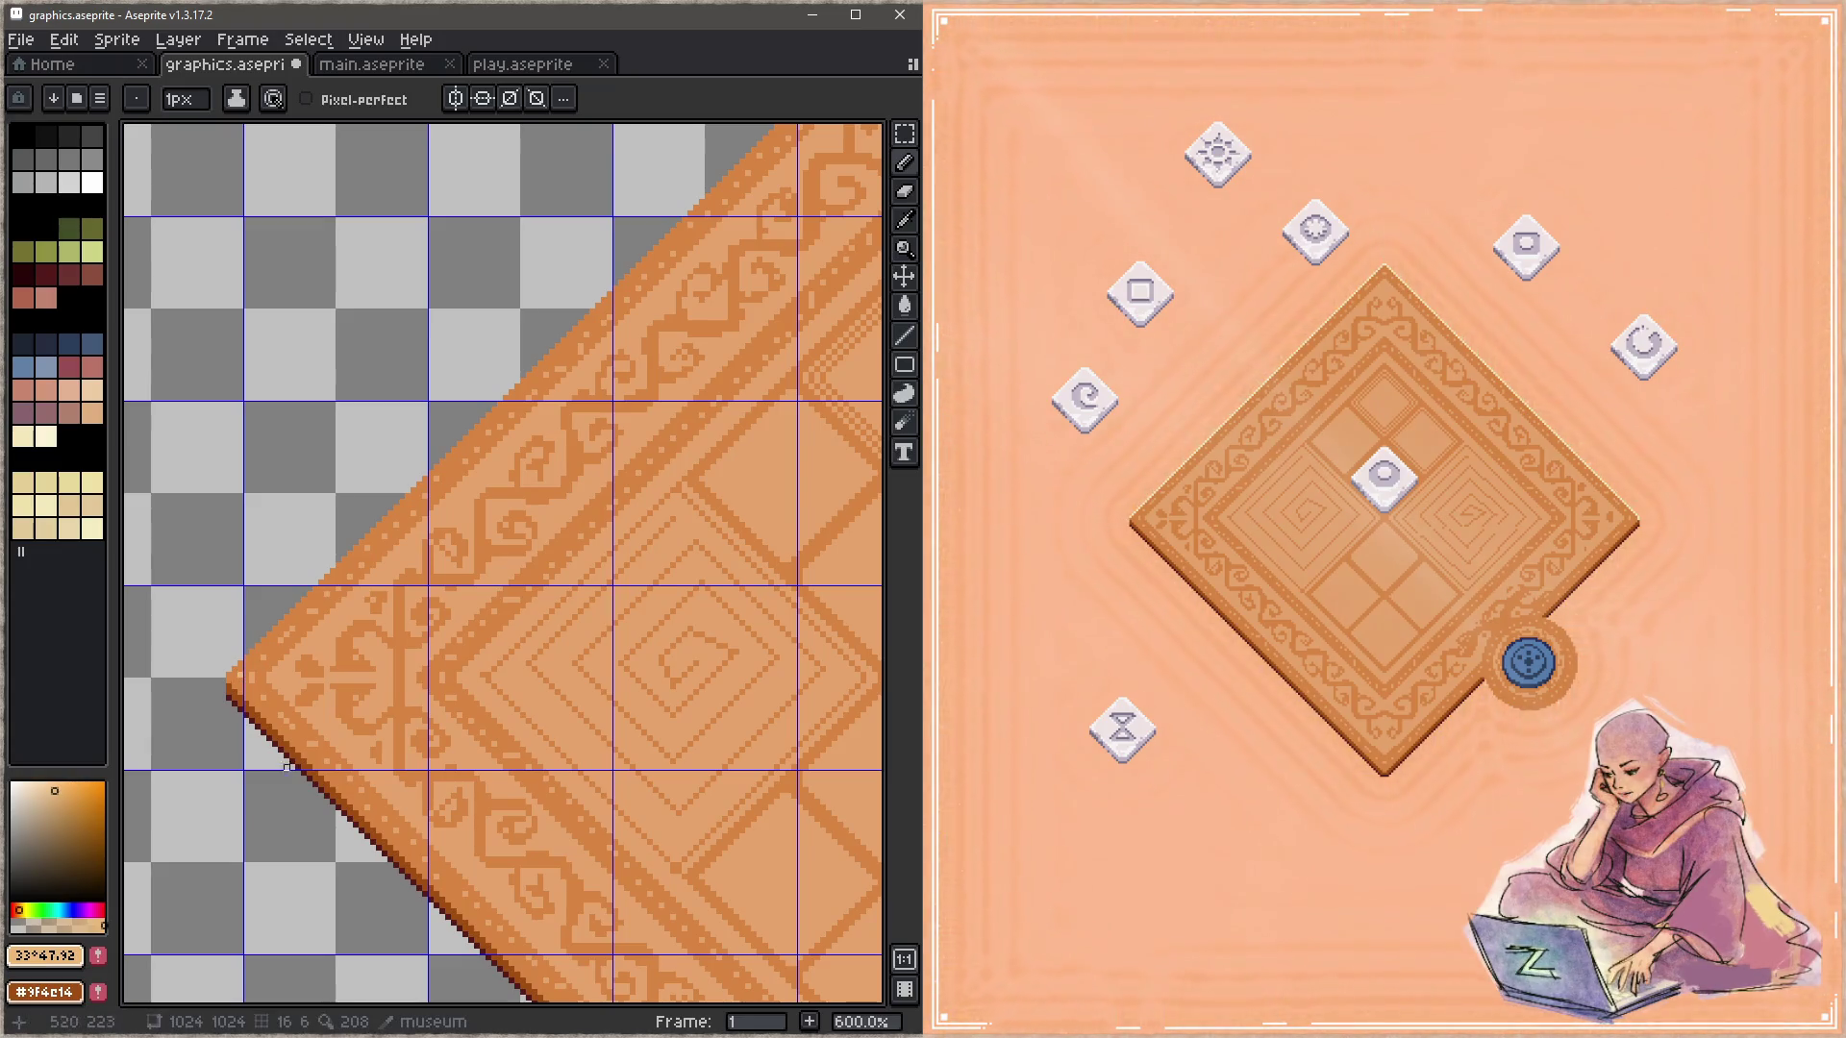
{"action": "key", "text": "z"}
{"action": "left_click", "coordinate": [314, 667]}
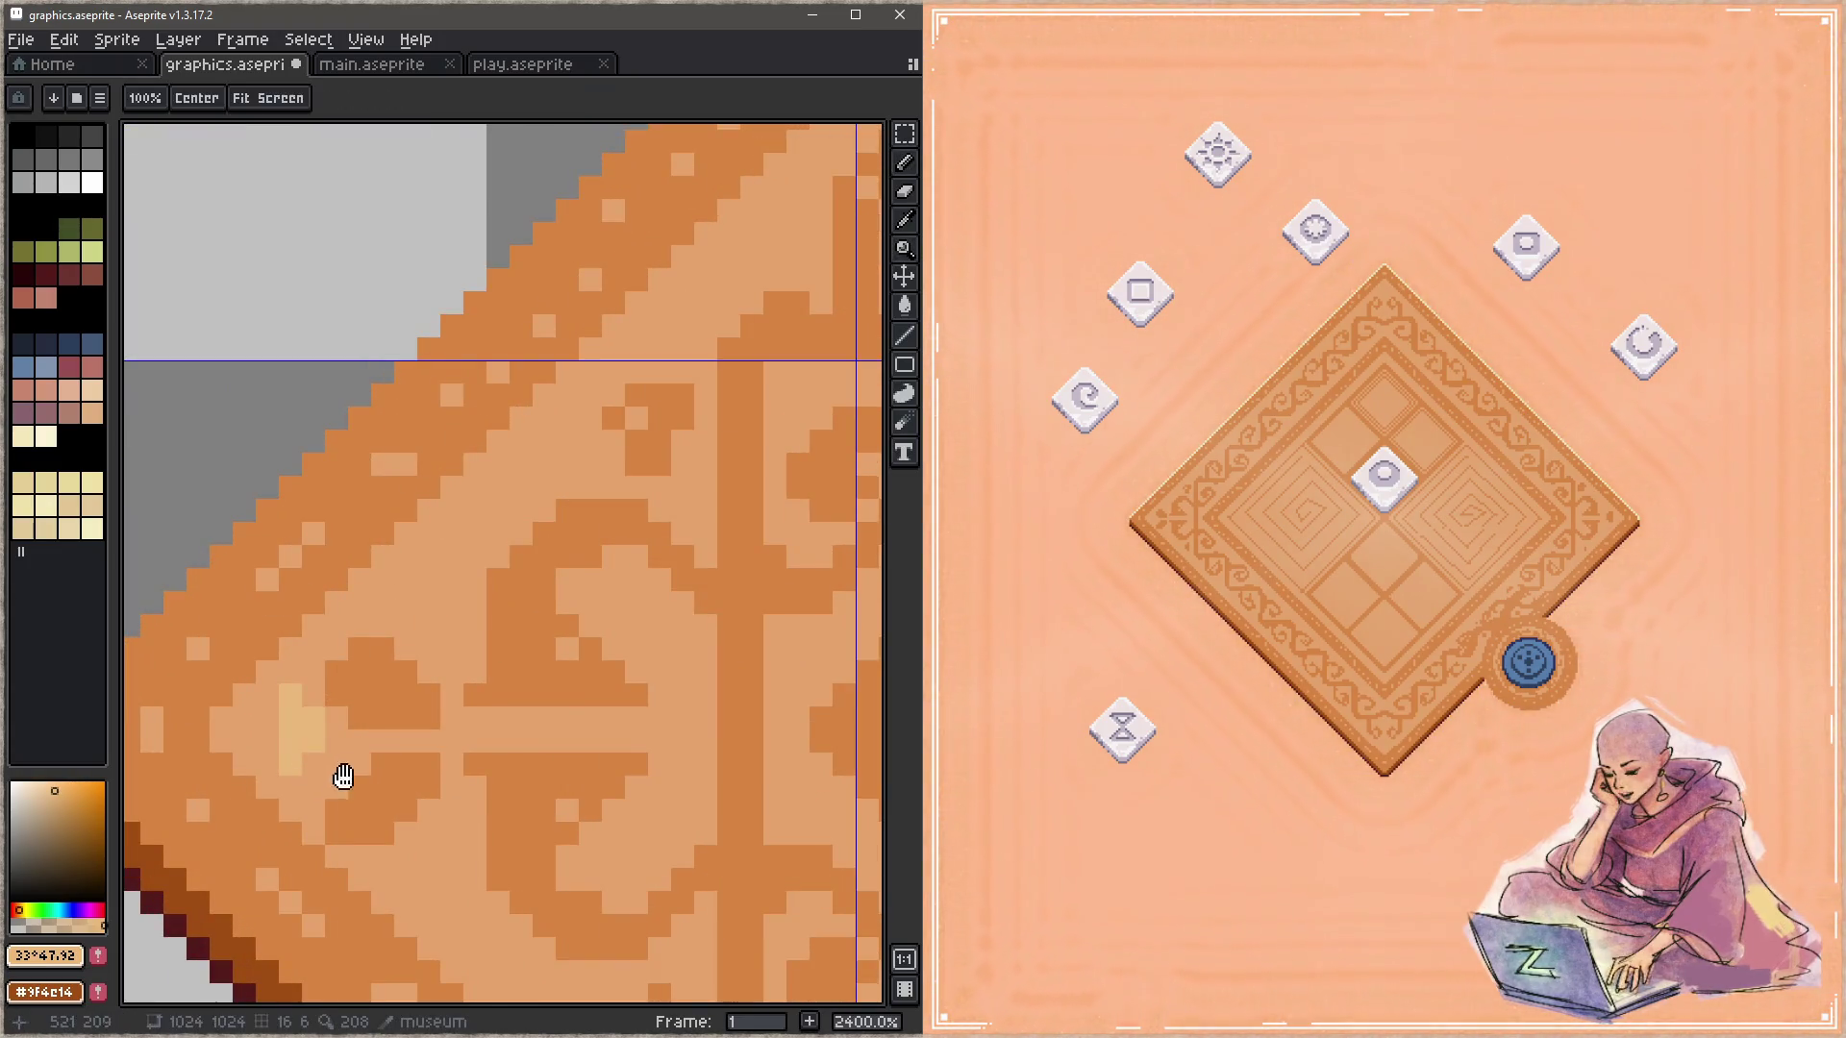
{"action": "left_click", "coordinate": [450, 775]}
{"action": "key", "text": "ctrl+z"}
{"action": "key", "text": "b"}
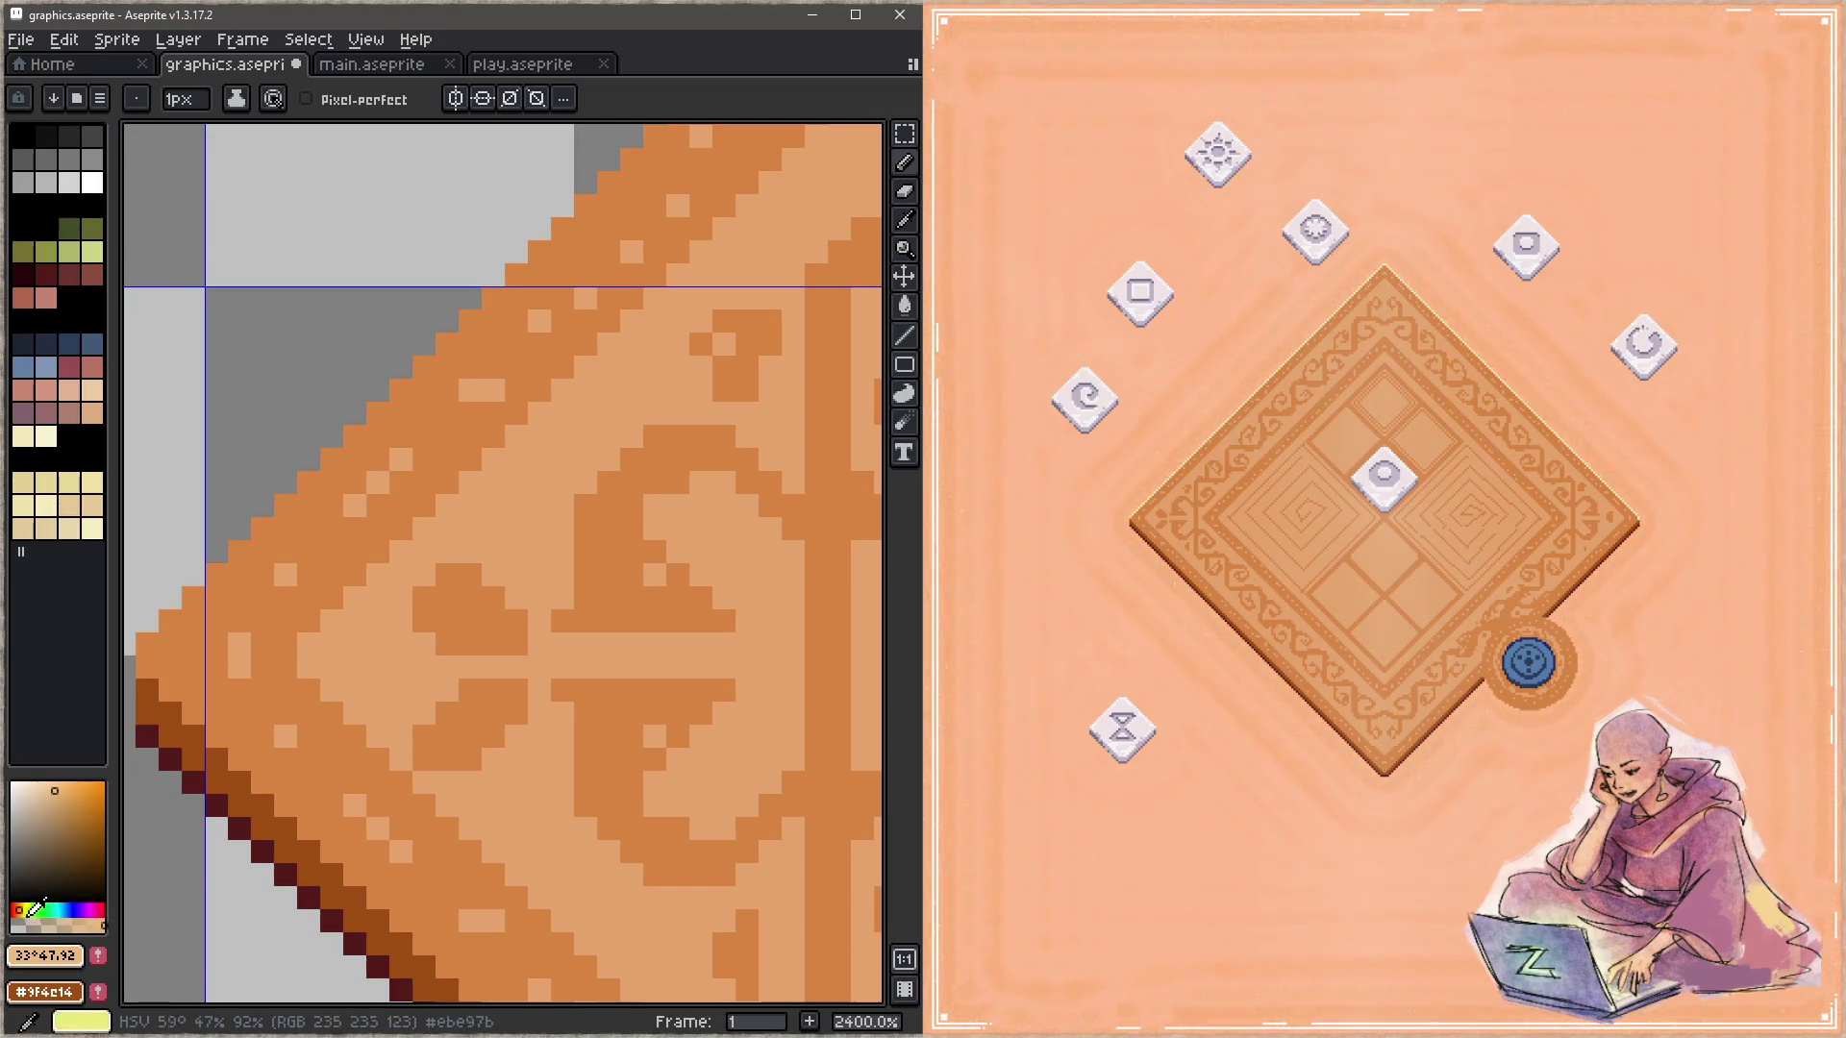
Step: Adjust the colour to a paler gold and test corner highlight strokes, undoing them
{"action": "left_click", "coordinate": [26, 906]}
{"action": "left_click", "coordinate": [24, 909]}
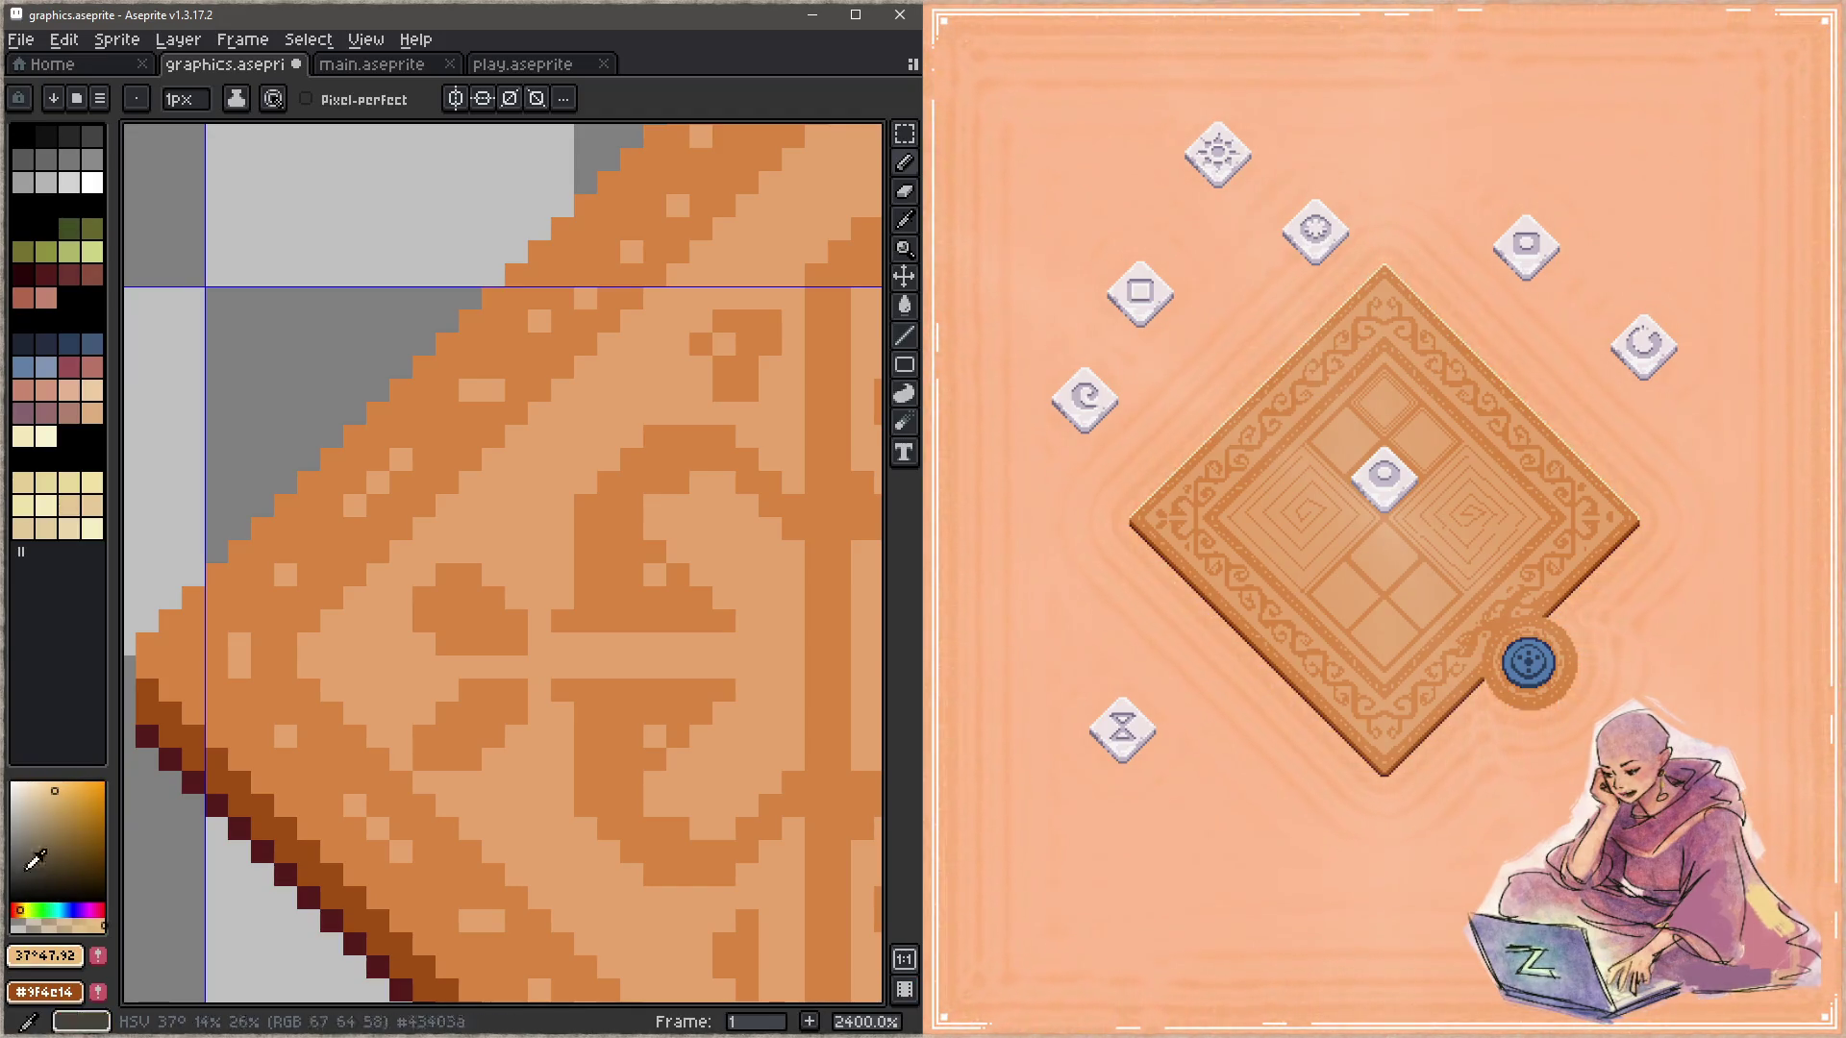
{"action": "left_click", "coordinate": [50, 791]}
{"action": "left_click_drag", "start_coordinate": [351, 621], "coordinate": [403, 697]}
{"action": "key", "text": "ctrl+z"}
{"action": "left_click", "coordinate": [46, 789]}
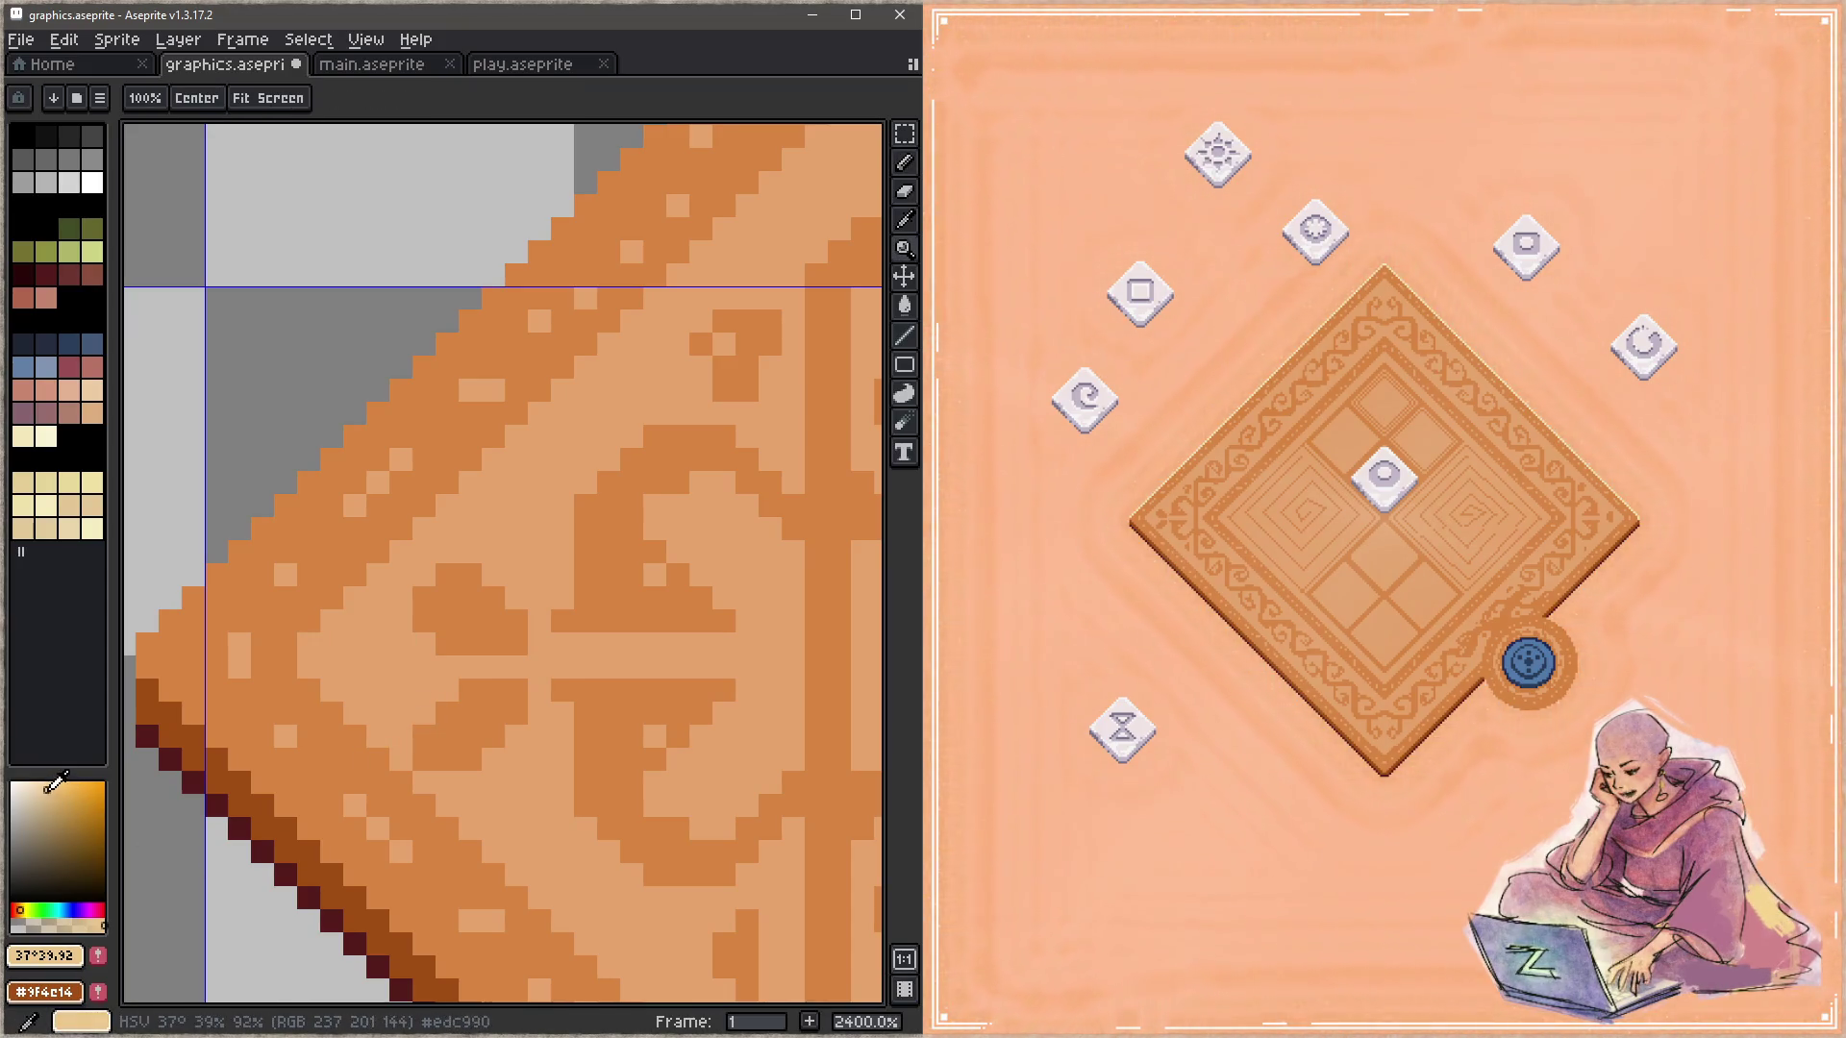
{"action": "left_click_drag", "start_coordinate": [354, 620], "coordinate": [402, 692]}
{"action": "scroll", "coordinate": [438, 660], "scroll_direction": "down", "scroll_amount": 5}
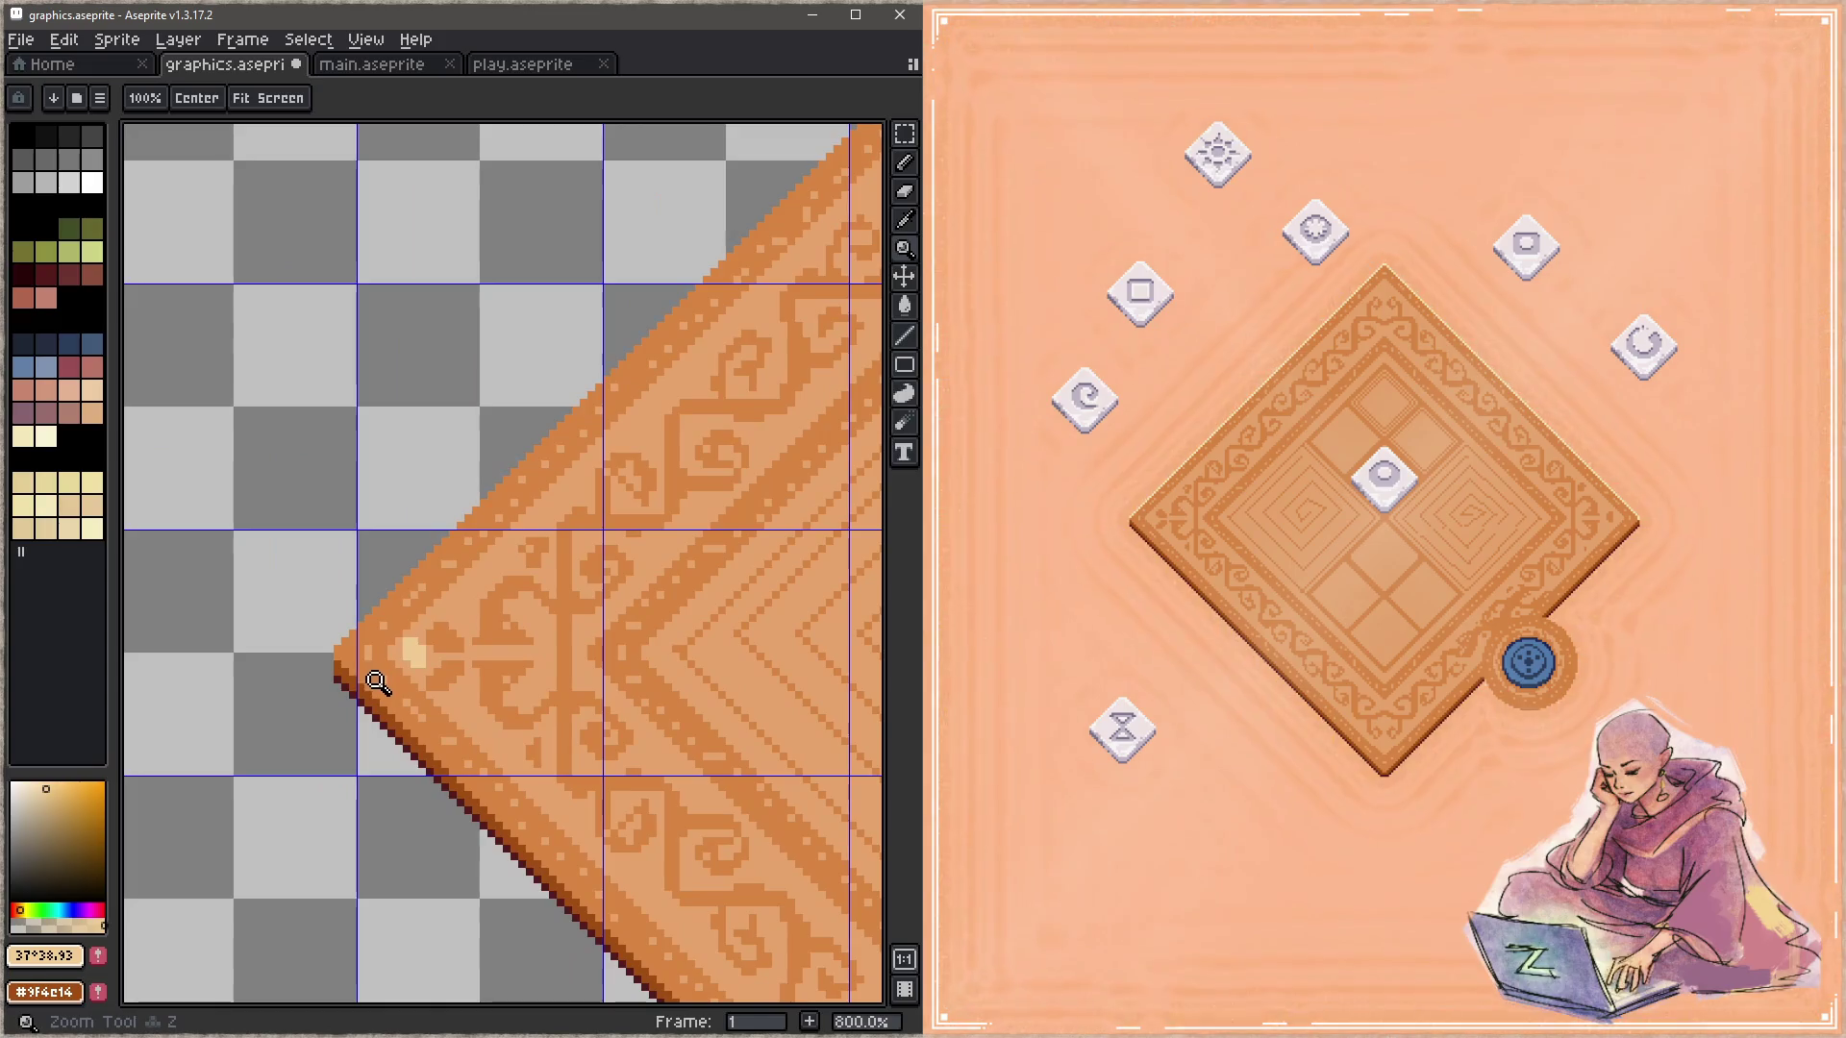
{"action": "scroll", "coordinate": [432, 673], "scroll_direction": "up", "scroll_amount": 3}
{"action": "key", "text": "ctrl+z"}
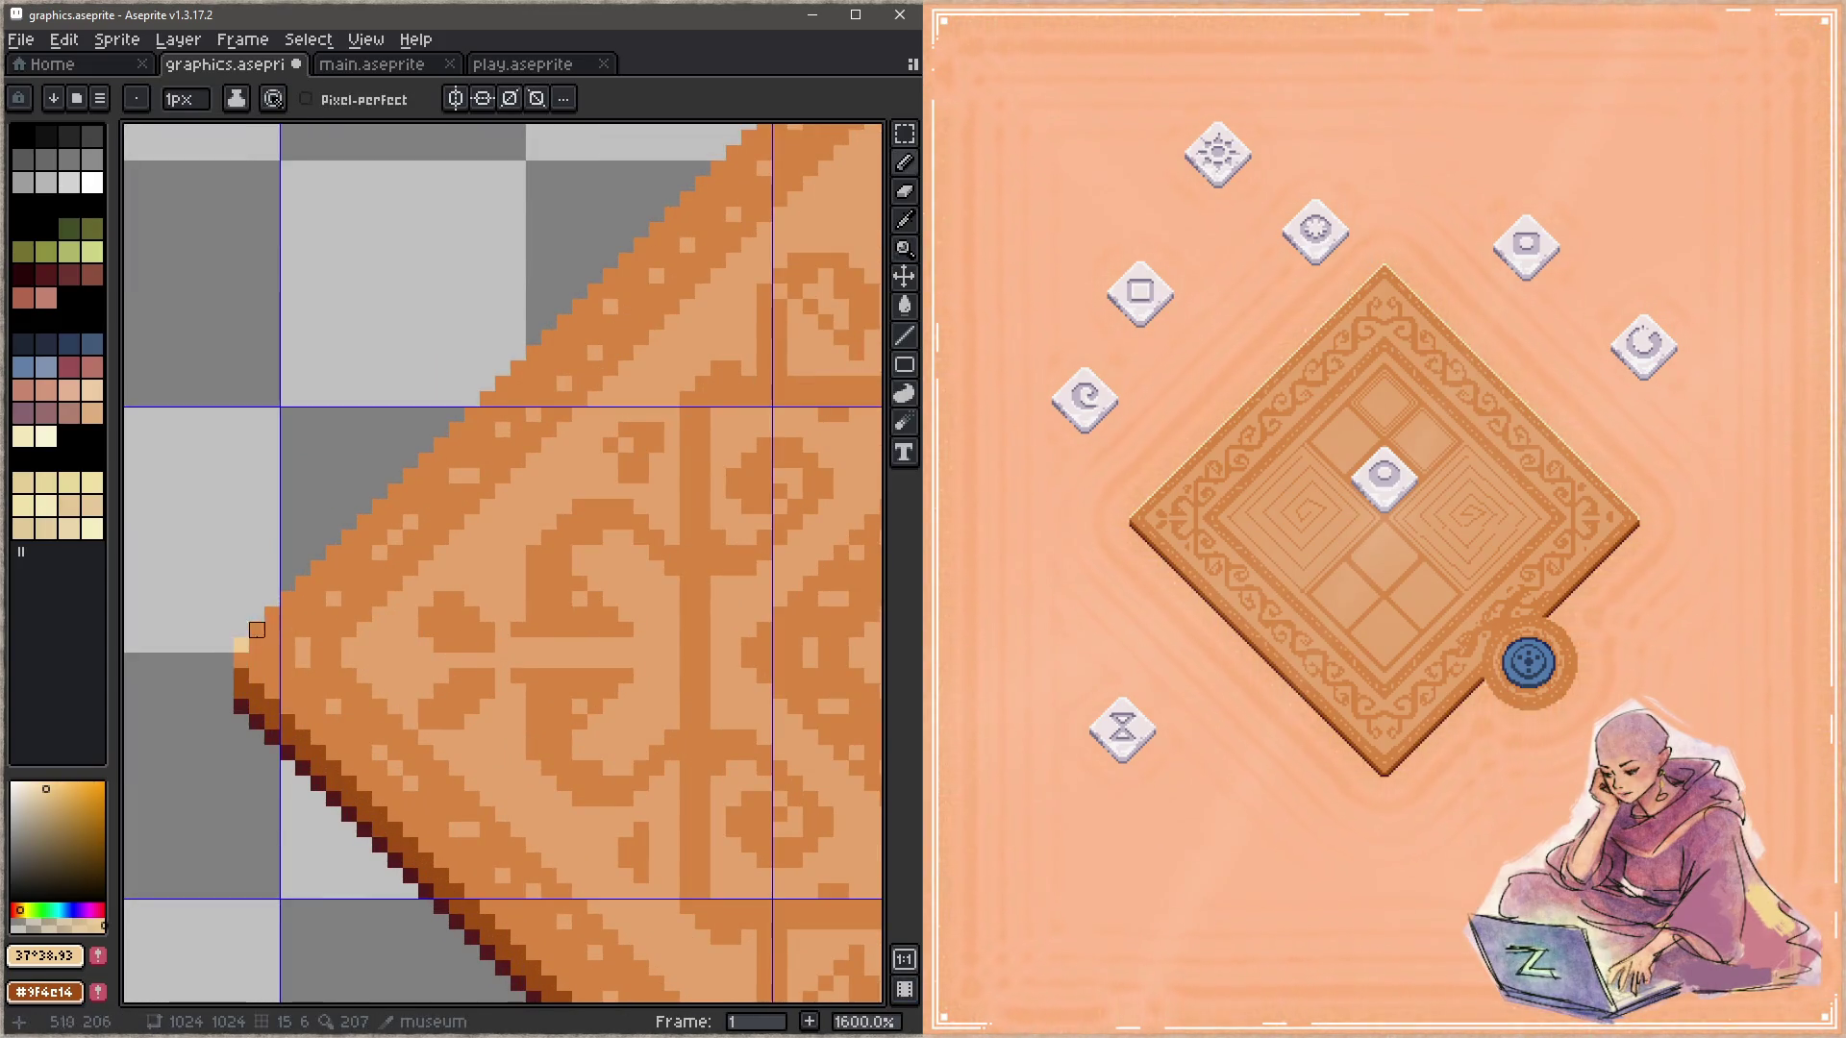
Step: Draw light tan lines along the diamond's upper-left and upper-right edges and save
{"action": "key", "text": "z"}
{"action": "scroll", "coordinate": [536, 606], "scroll_direction": "down", "scroll_amount": 5}
{"action": "left_click_drag", "start_coordinate": [658, 478], "coordinate": [486, 535]}
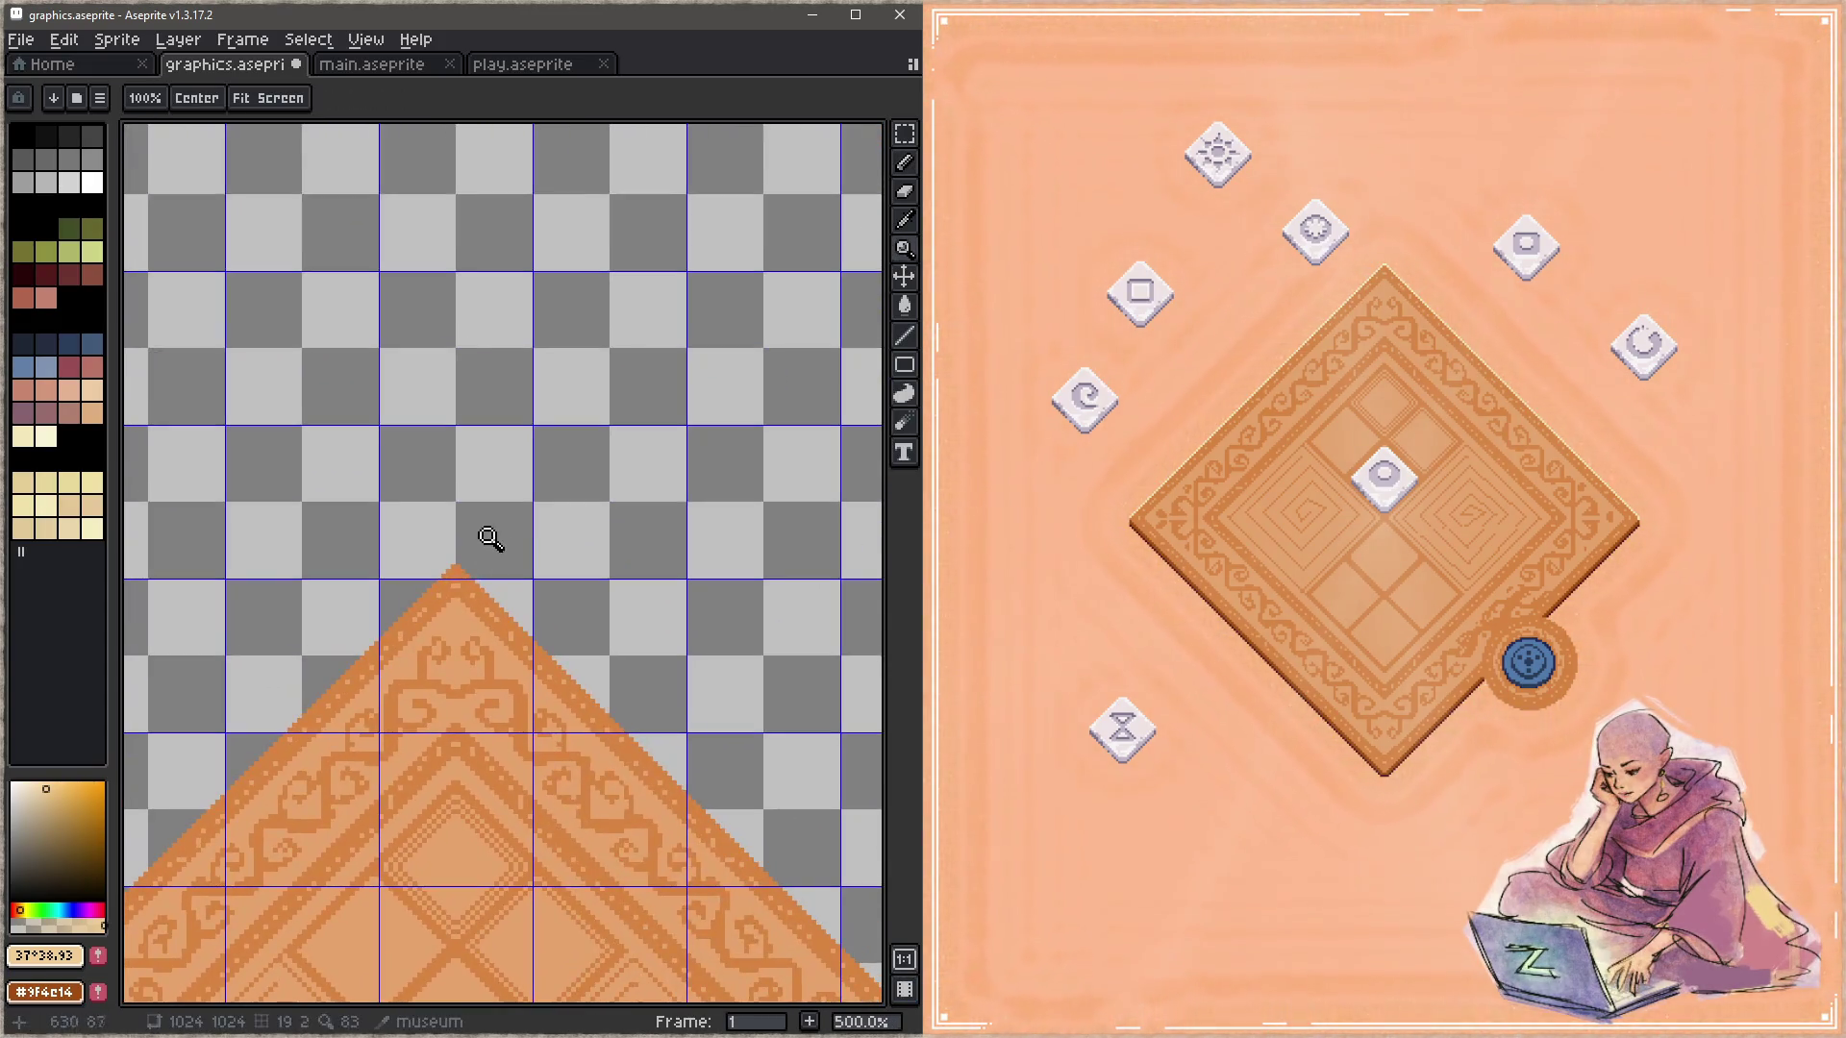
{"action": "scroll", "coordinate": [471, 561], "scroll_direction": "up", "scroll_amount": 4}
{"action": "key", "text": "b"}
{"action": "left_click", "coordinate": [470, 560], "text": "shift"}
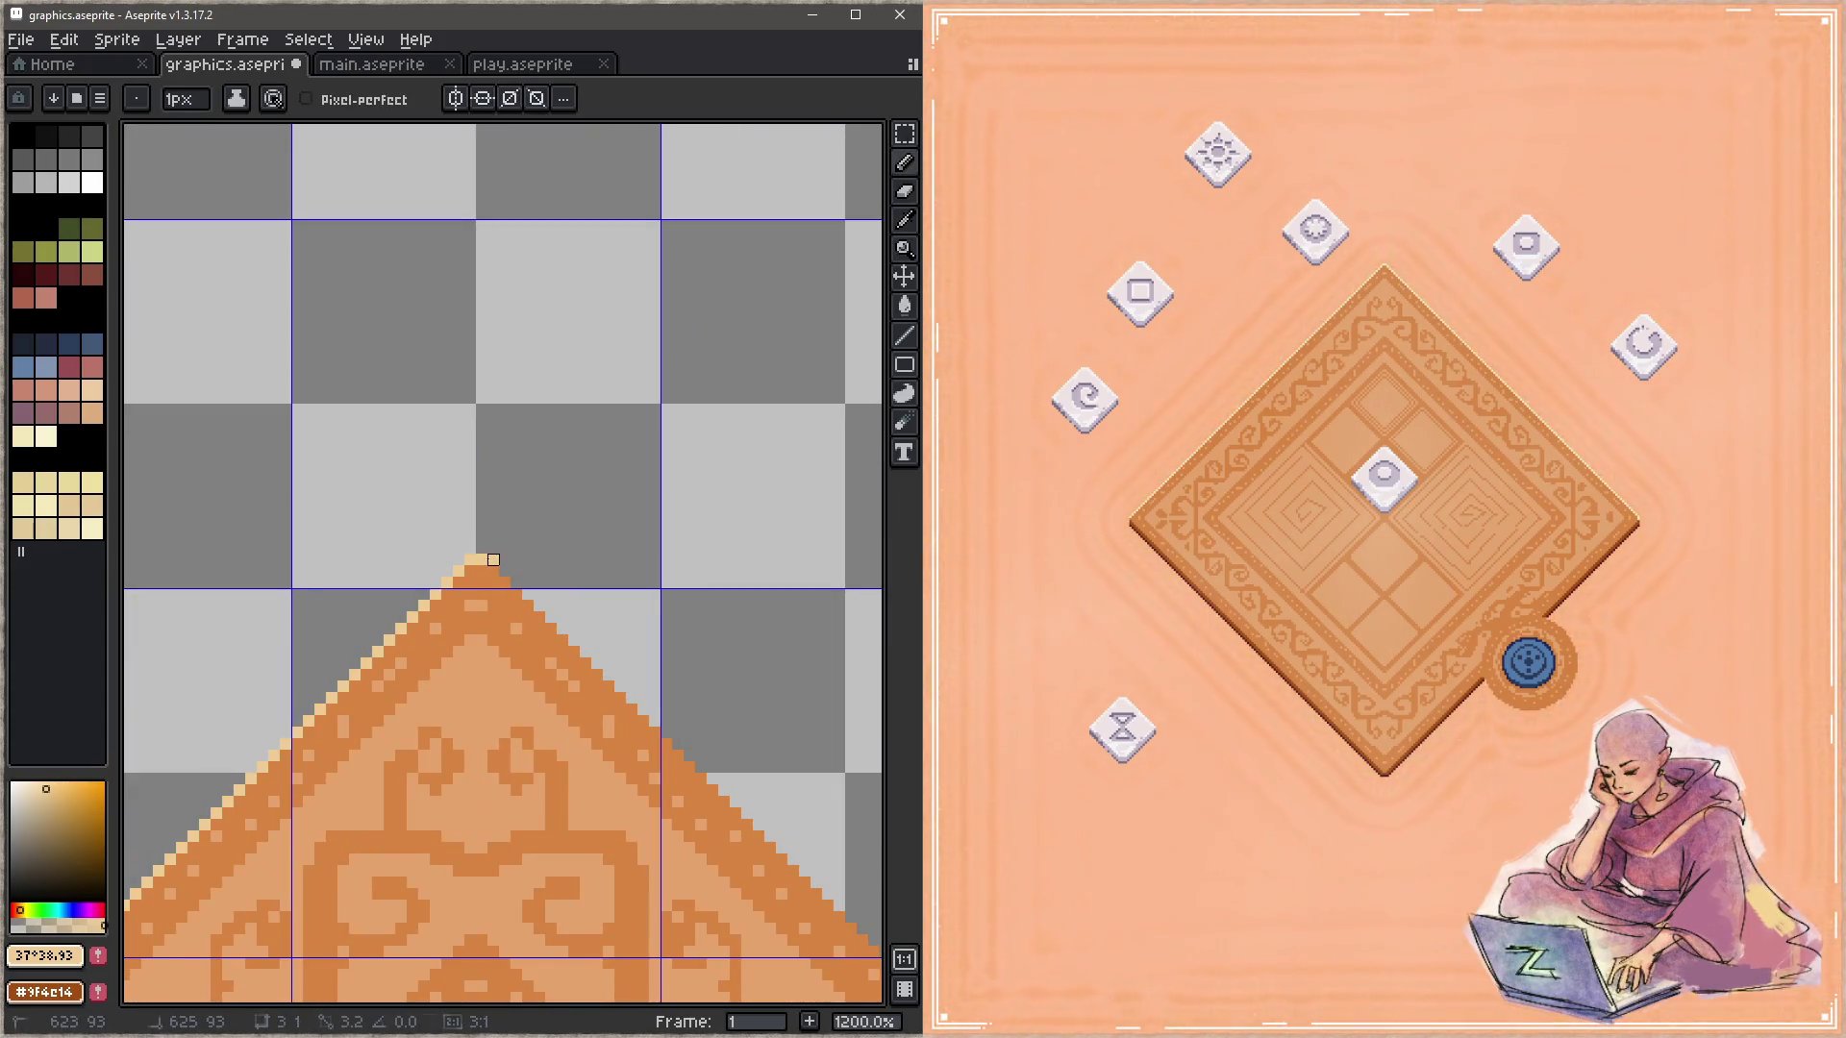
{"action": "key", "text": "h"}
{"action": "mouse_move", "coordinate": [712, 840]}
{"action": "left_mouse_down"}
{"action": "mouse_move", "coordinate": [675, 688]}
{"action": "mouse_move", "coordinate": [639, 742]}
{"action": "left_mouse_up"}
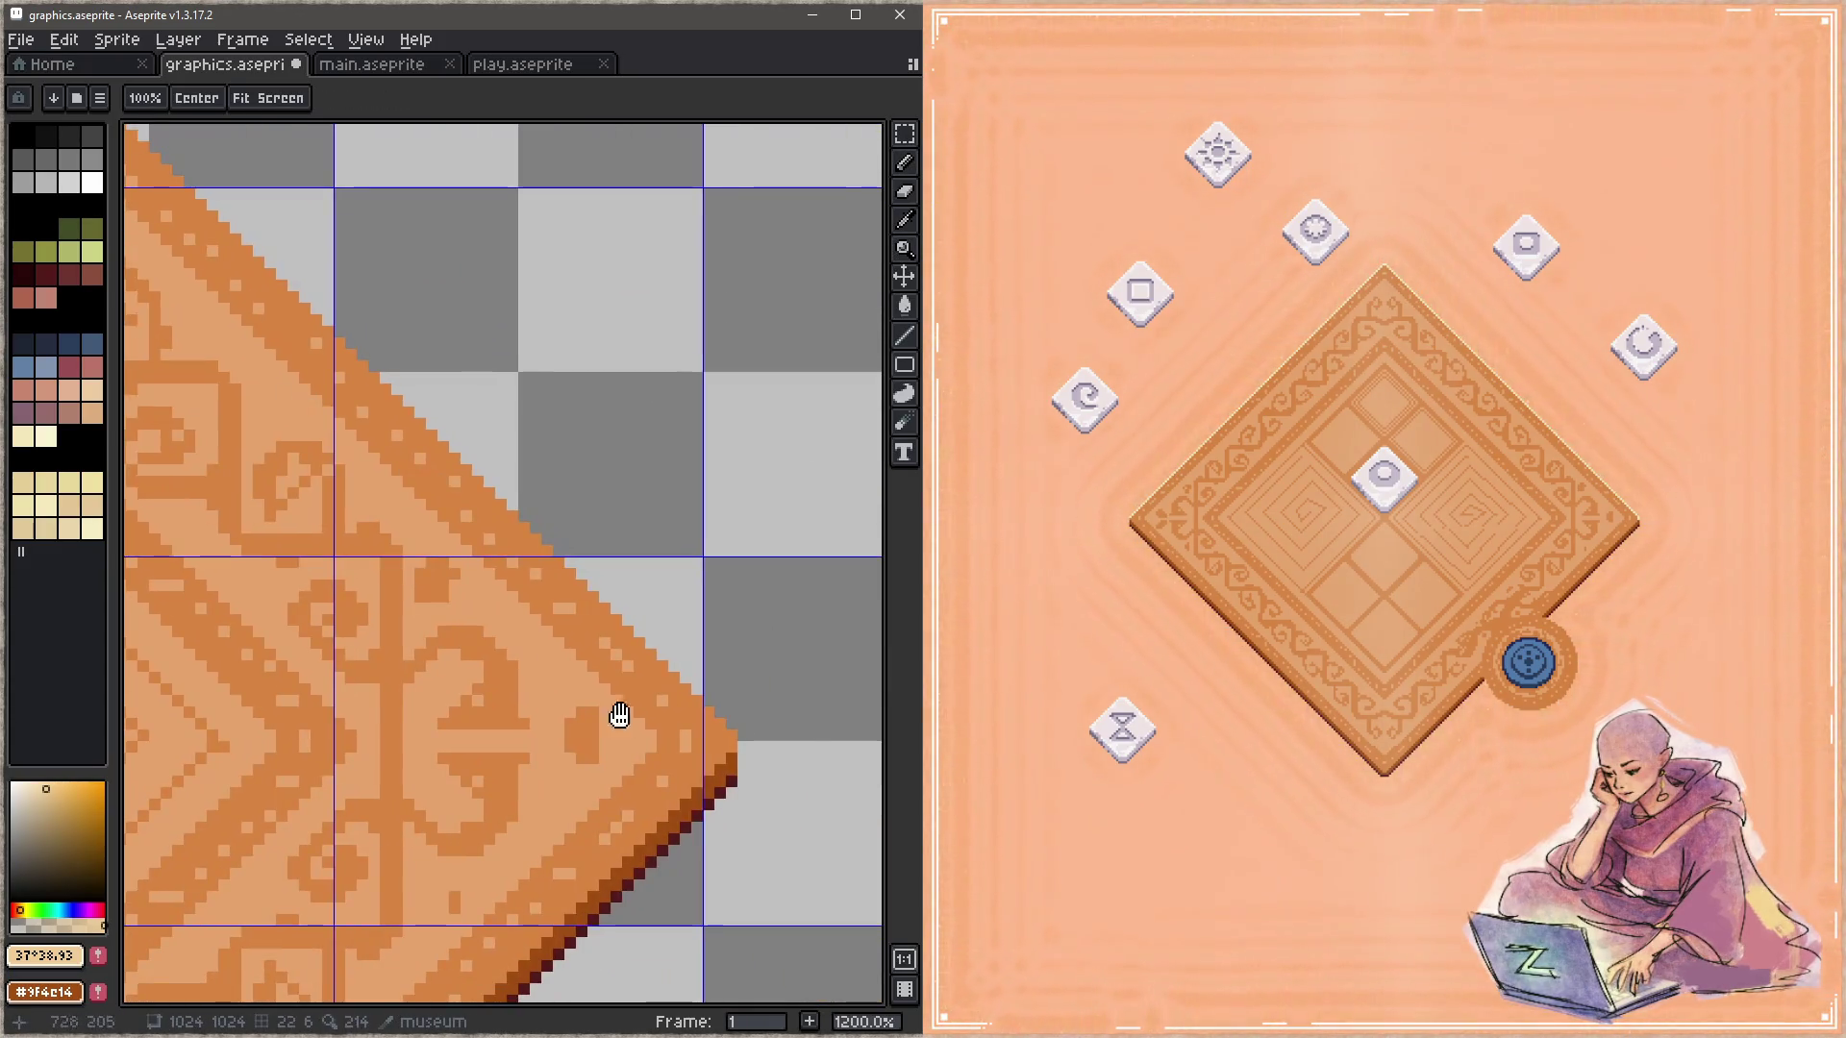
{"action": "key", "text": "b"}
{"action": "left_click", "coordinate": [716, 716], "text": "shift"}
{"action": "key", "text": "ctrl+s"}
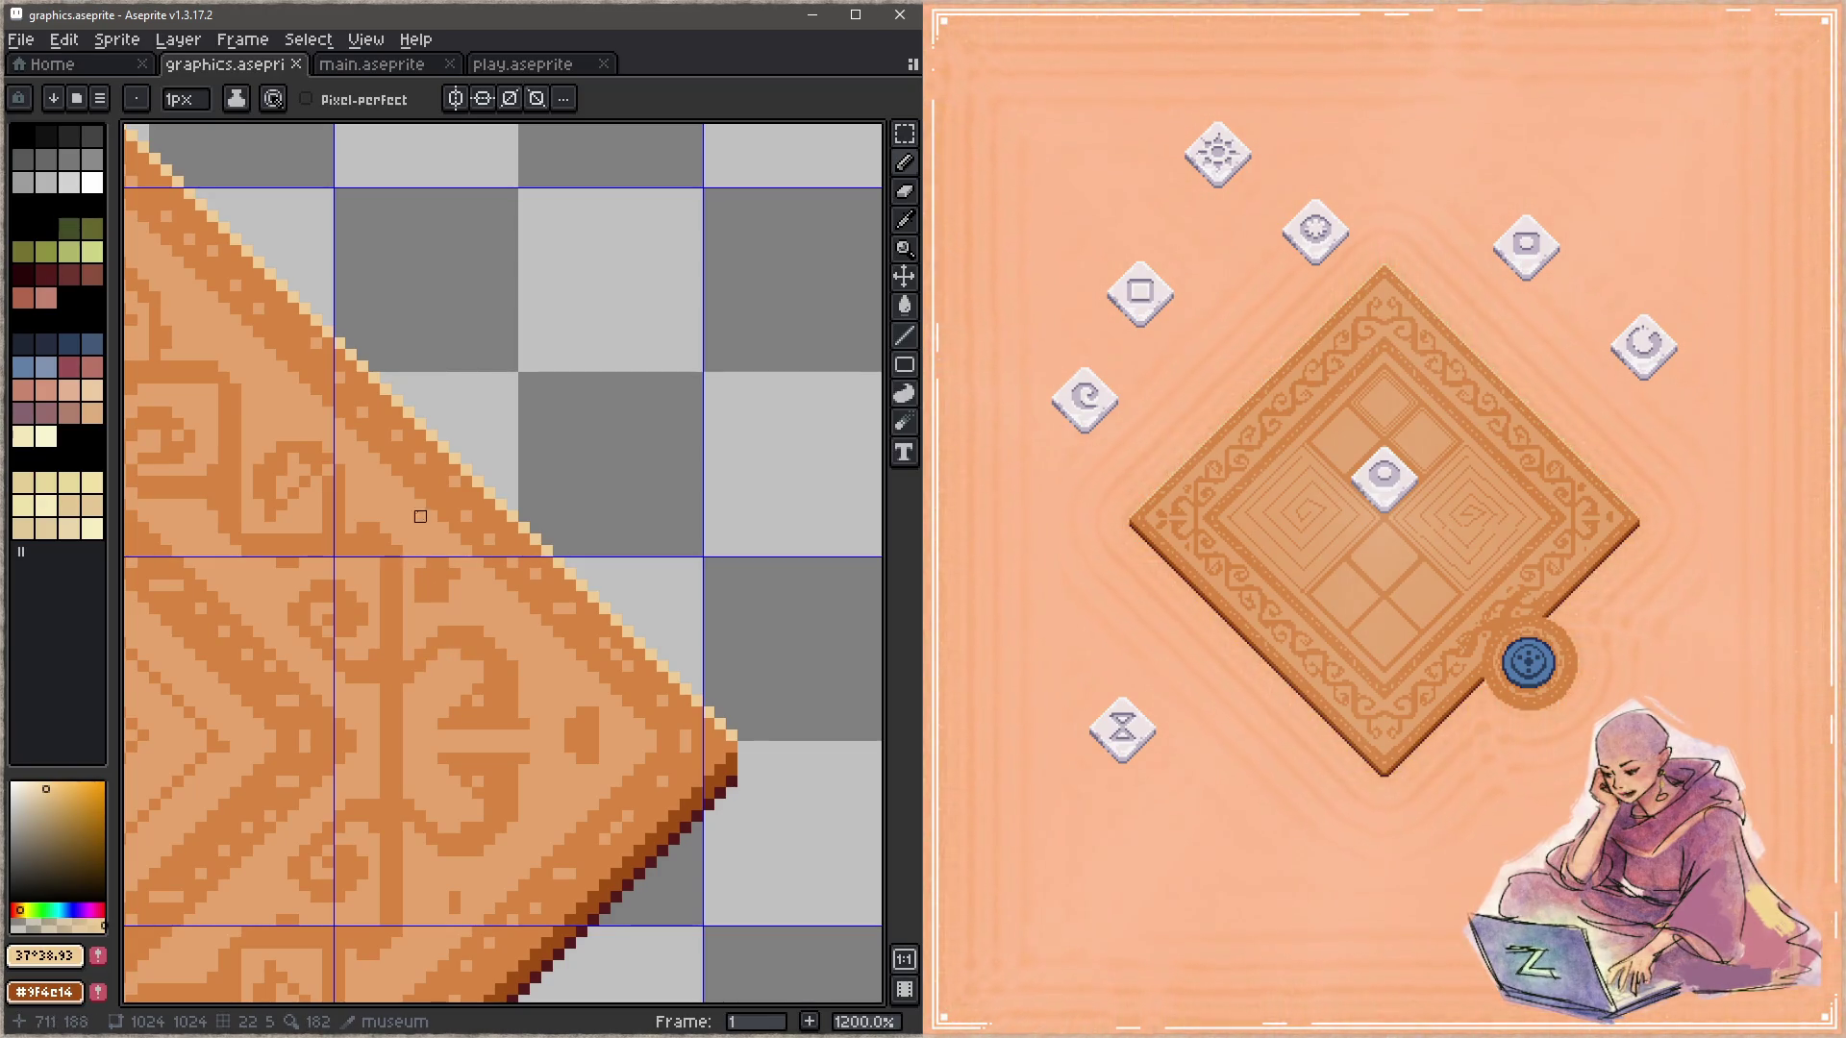
Step: Erase the stray pixel at the top peak and repaint the peak pixel
{"action": "left_click_drag", "start_coordinate": [420, 516], "coordinate": [590, 687]}
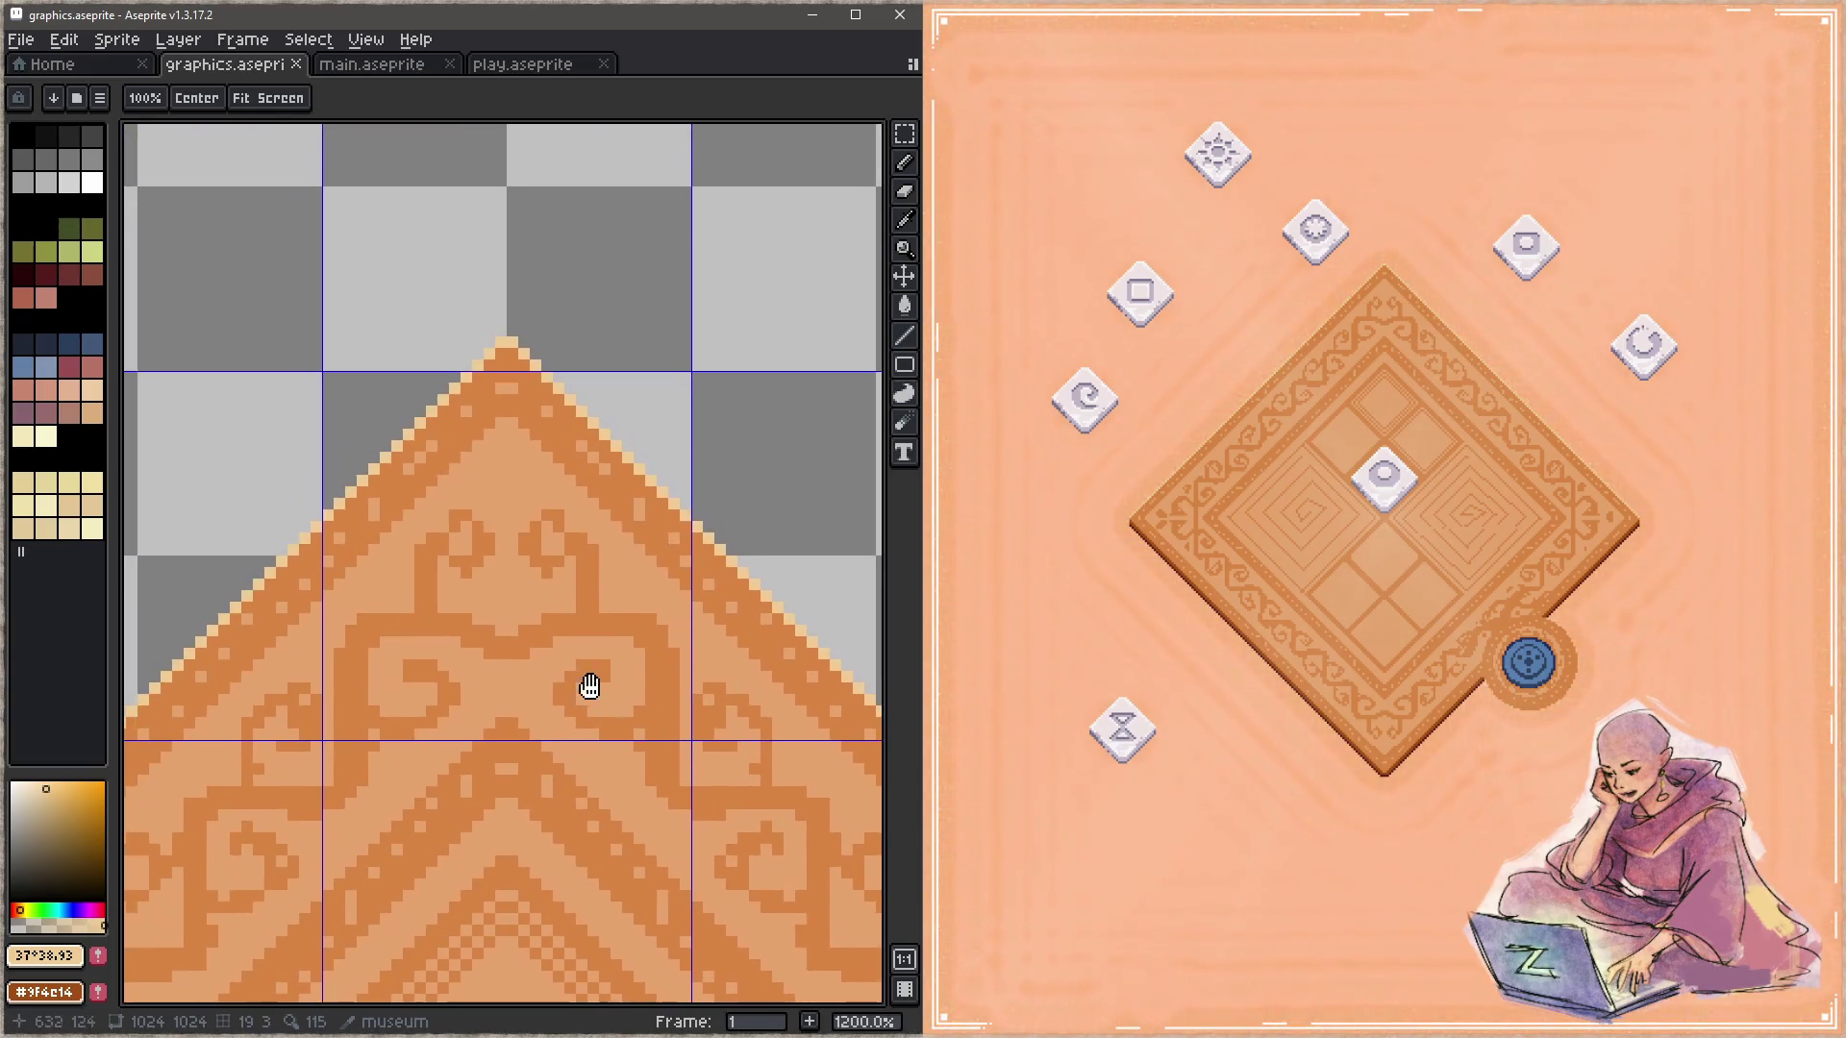
{"action": "key", "text": "ctrl+s"}
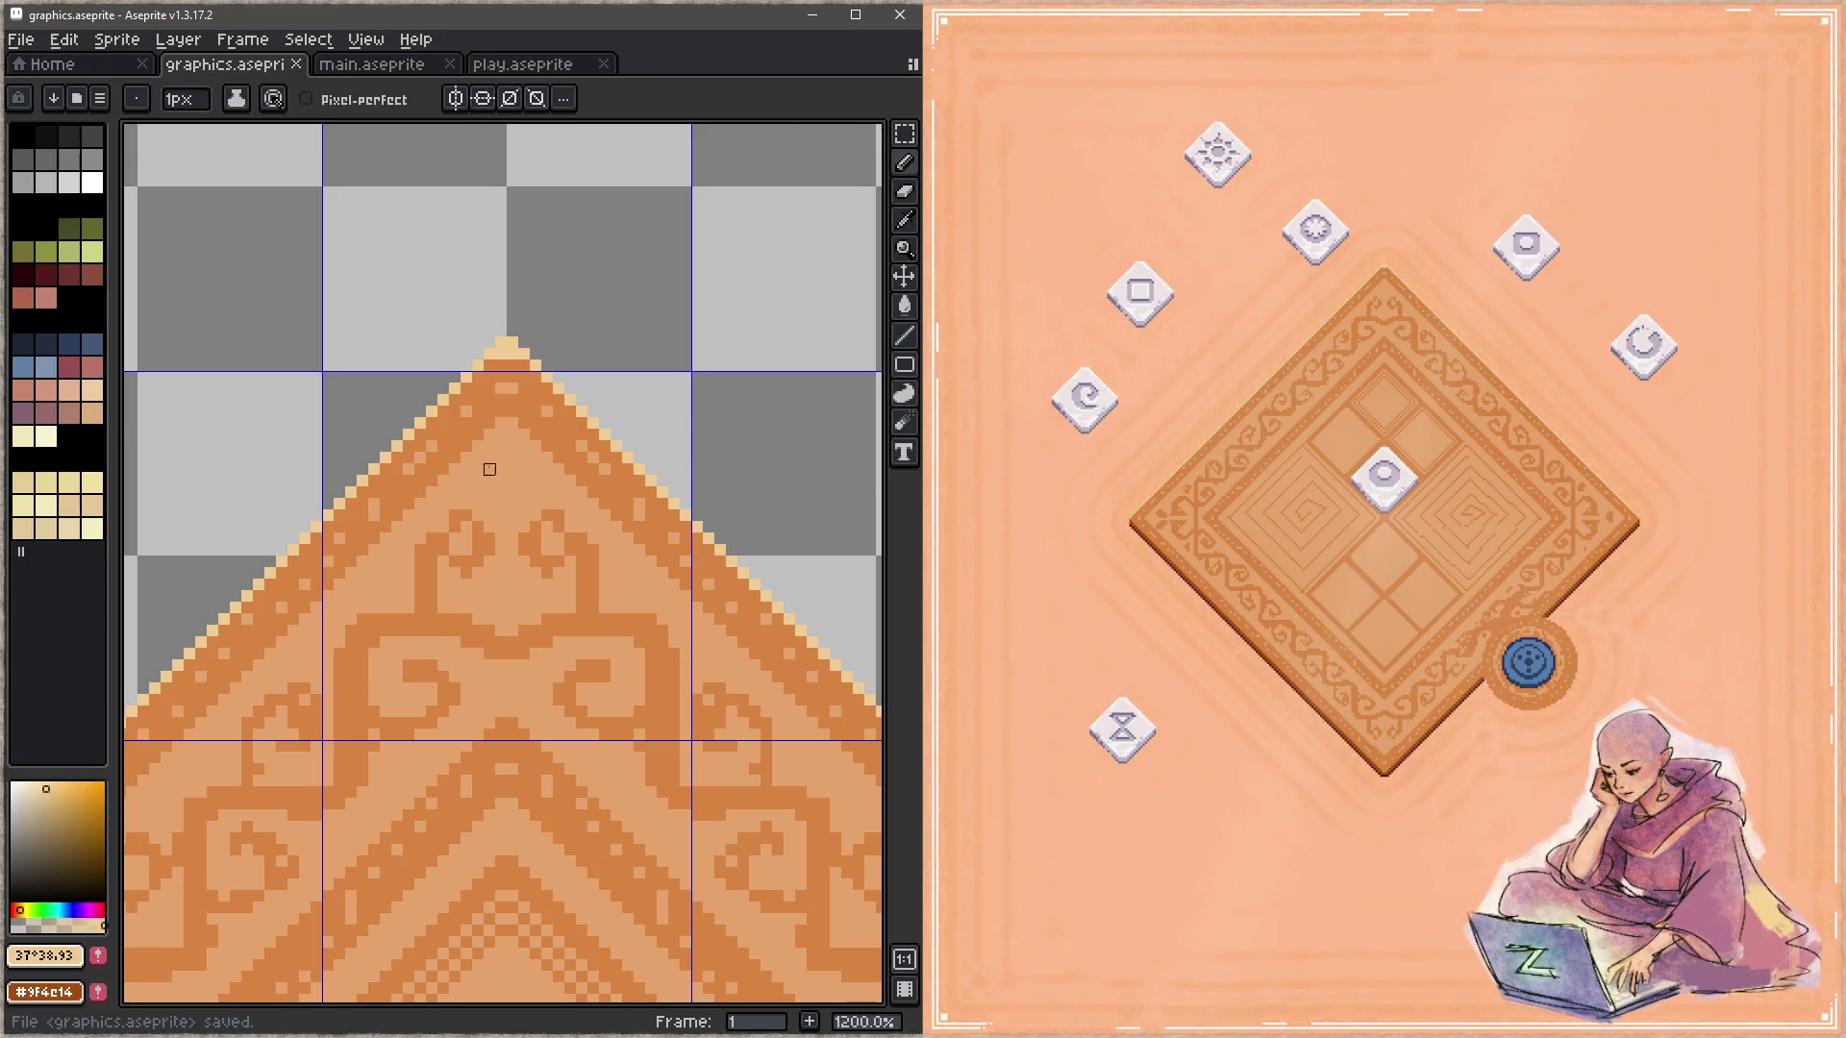
{"action": "key", "text": "e"}
{"action": "left_click", "coordinate": [507, 342]}
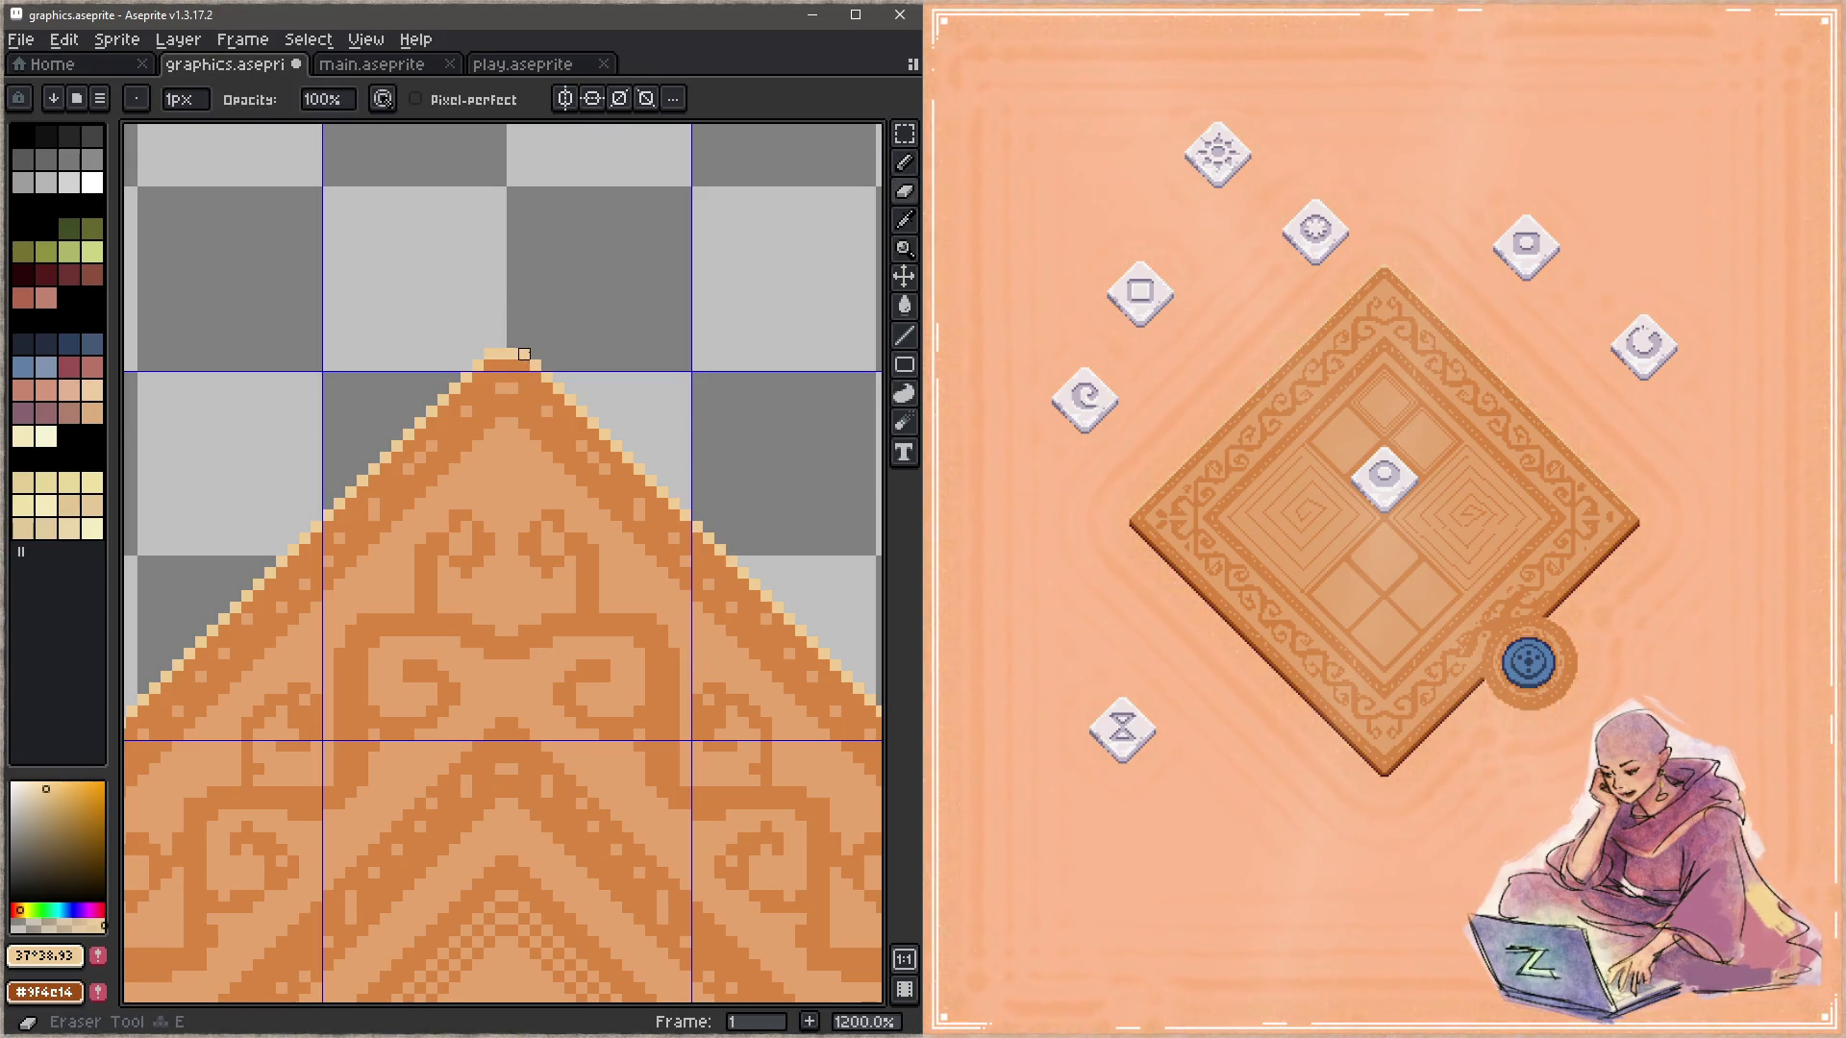
{"action": "left_click", "coordinate": [489, 353]}
{"action": "key", "text": "b"}
{"action": "left_click", "coordinate": [496, 364]}
{"action": "key", "text": "ctrl+s"}
Step: Repaint the peak's pixels in border orange and cream, save, and check the corners
{"action": "left_click", "coordinate": [510, 354], "text": "alt"}
{"action": "left_click", "coordinate": [490, 366]}
{"action": "left_click", "coordinate": [523, 365]}
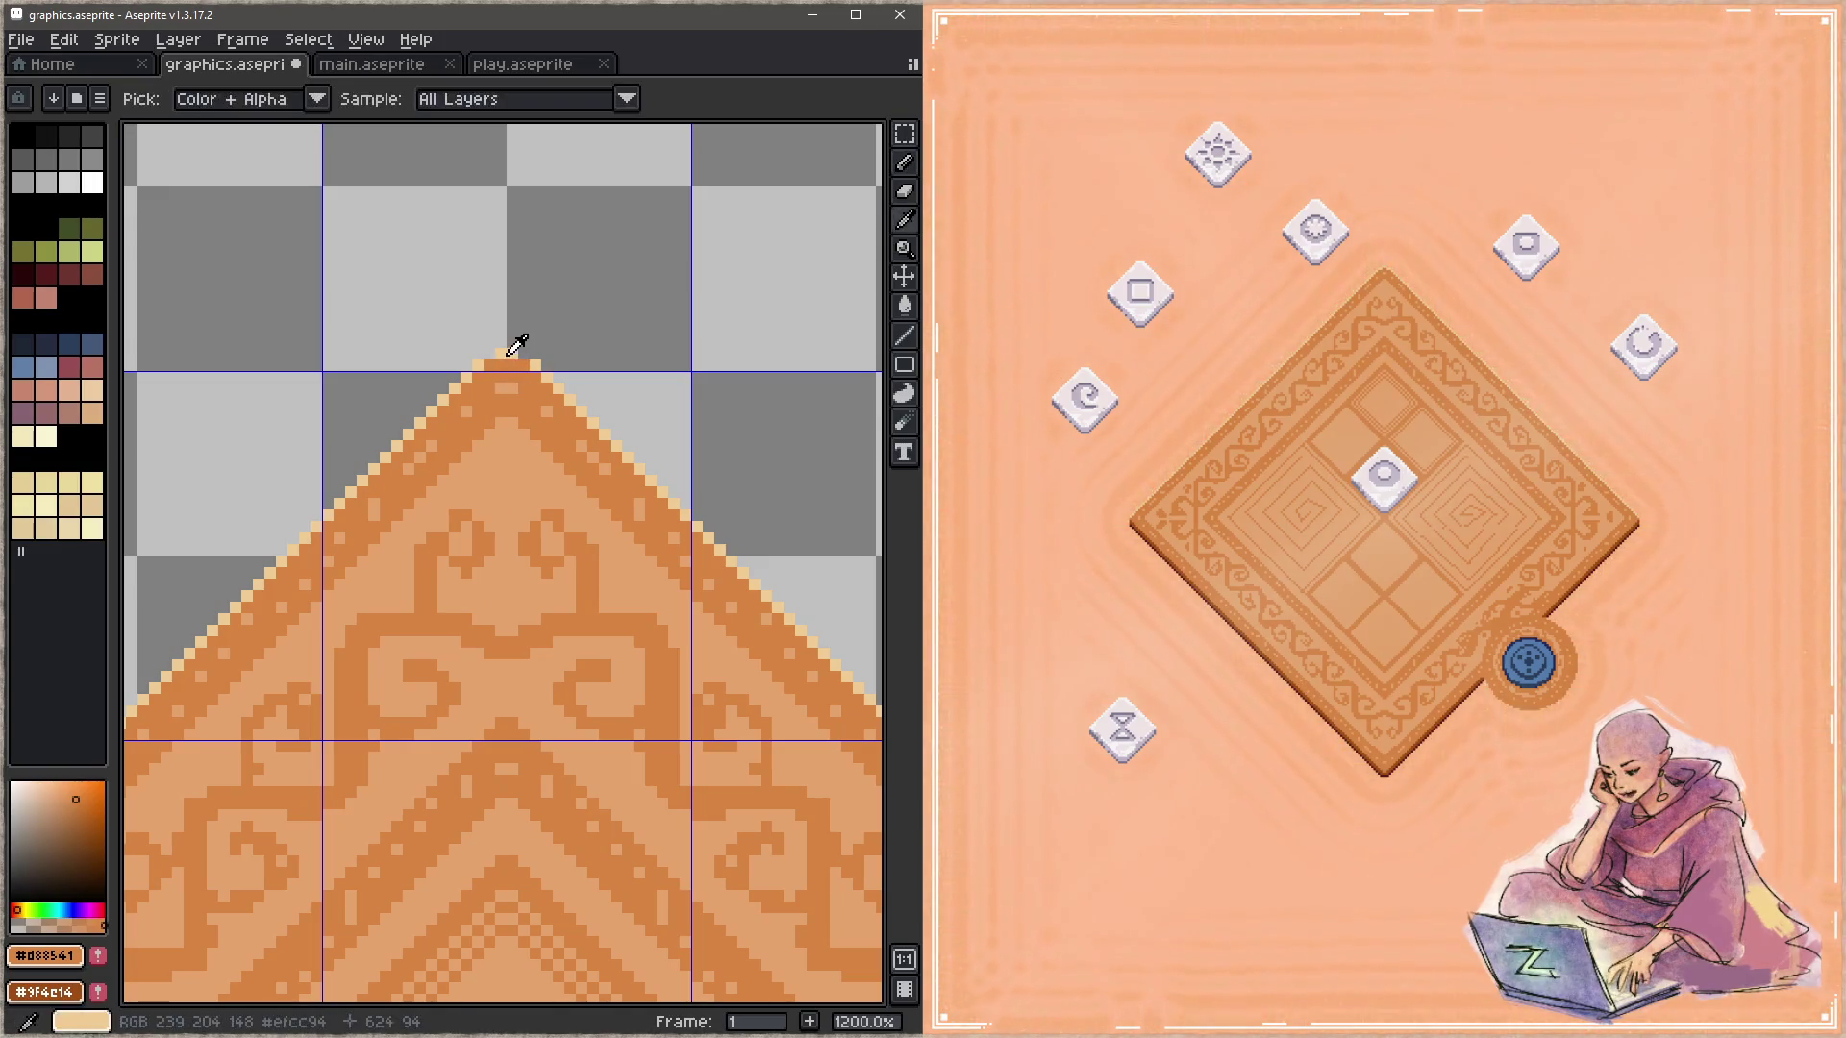
{"action": "left_click", "coordinate": [509, 354], "text": "alt"}
{"action": "left_click", "coordinate": [523, 354]}
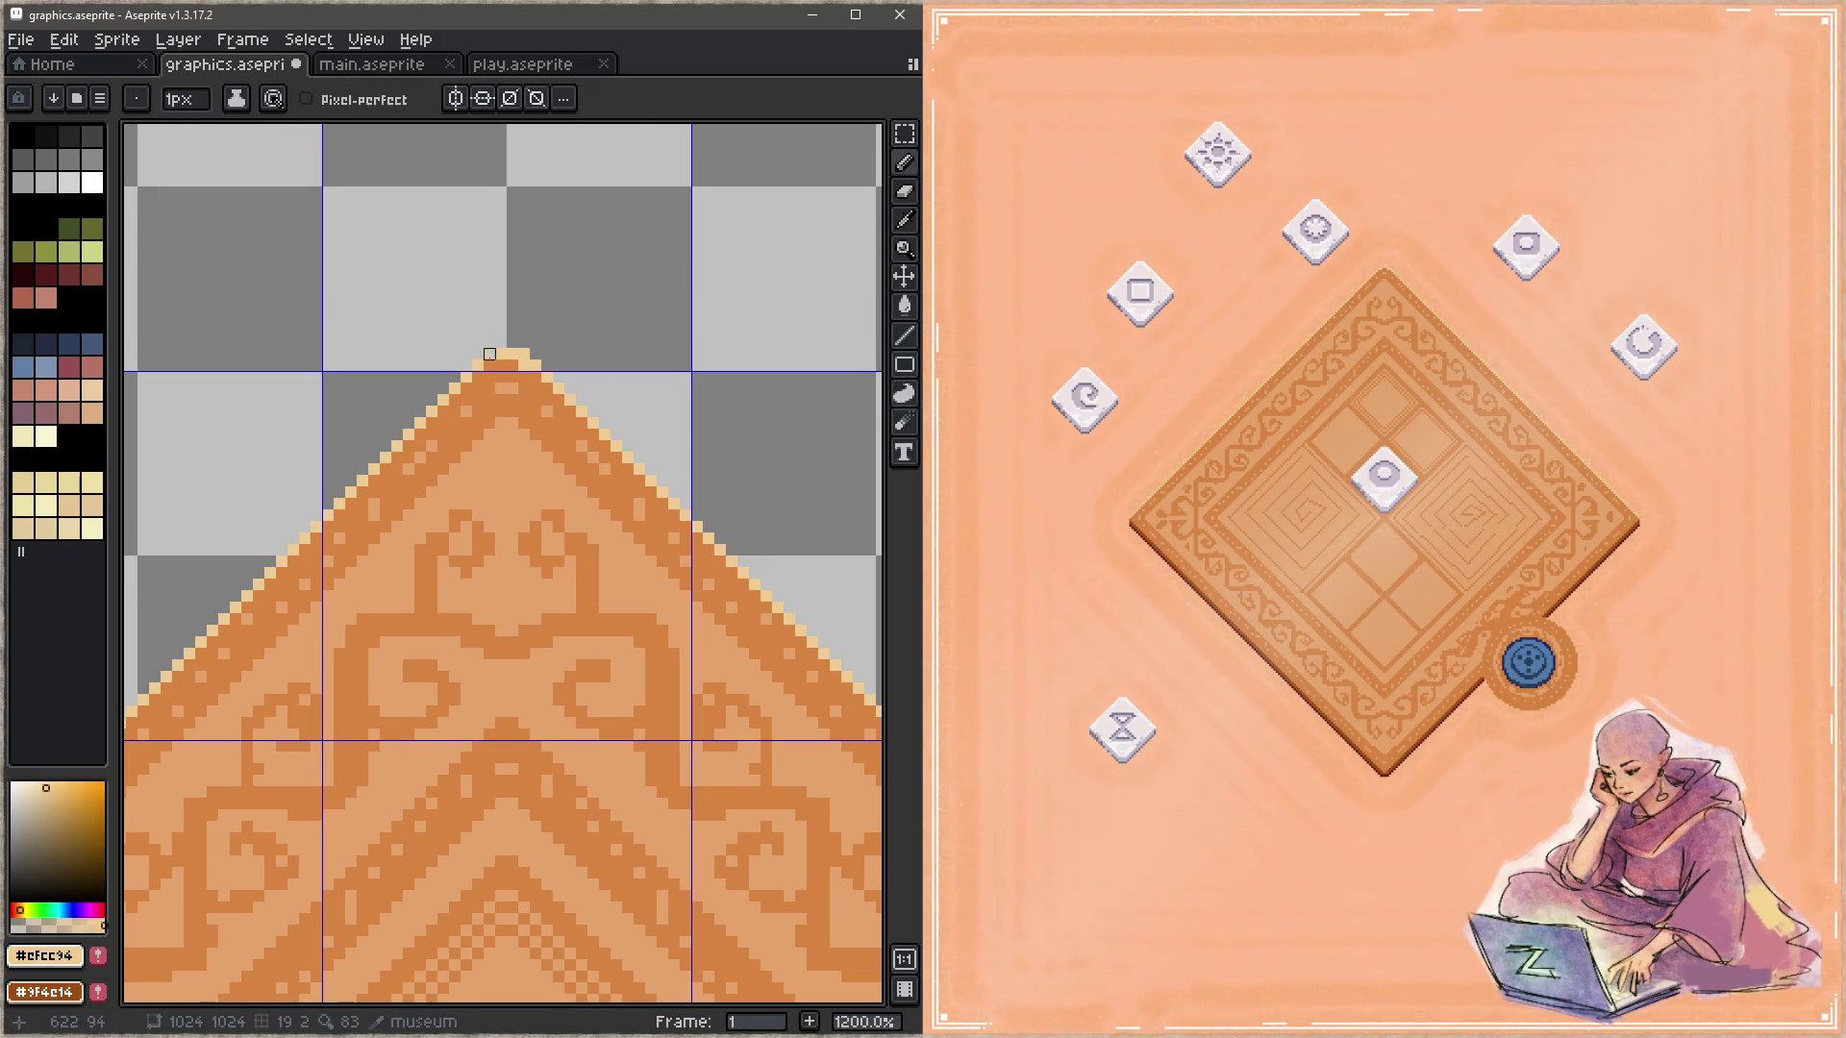
{"action": "left_click", "coordinate": [490, 354]}
{"action": "left_click", "coordinate": [505, 365], "text": "alt"}
{"action": "left_click", "coordinate": [523, 365]}
{"action": "key", "text": "ctrl+s"}
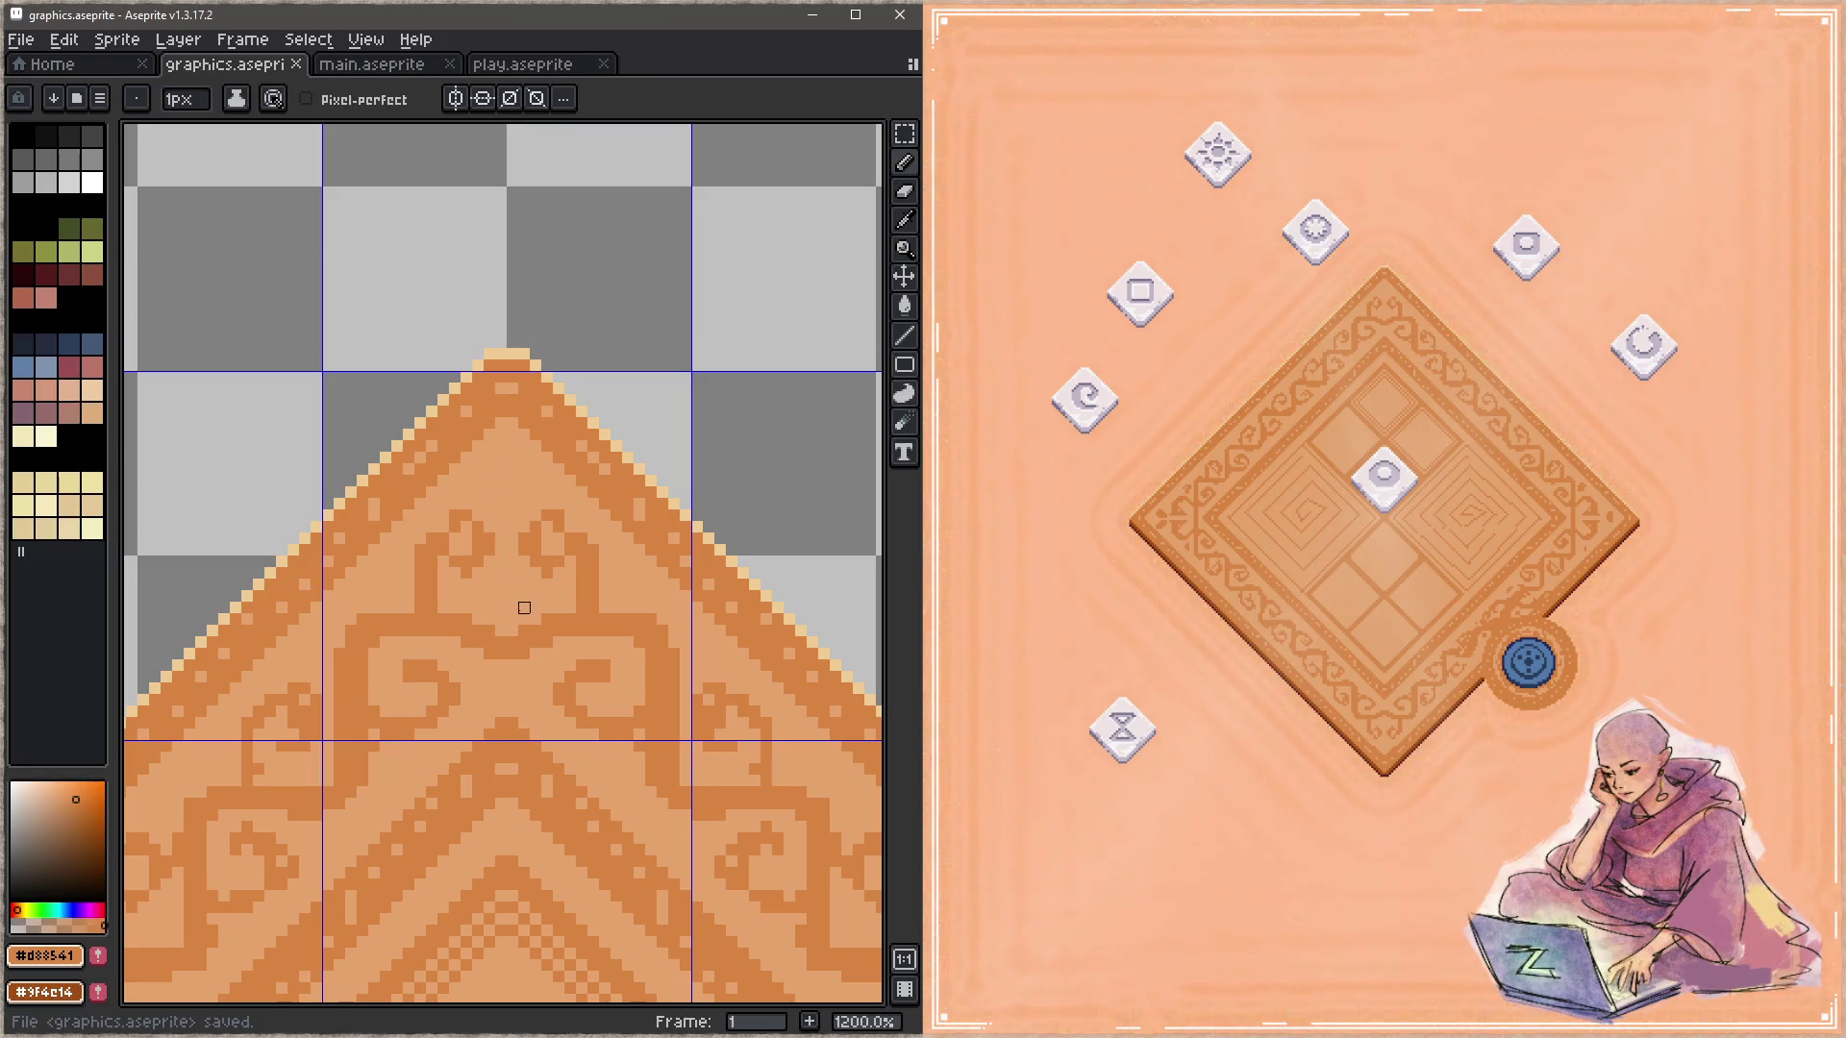
{"action": "left_click_drag", "start_coordinate": [384, 779], "coordinate": [555, 434]}
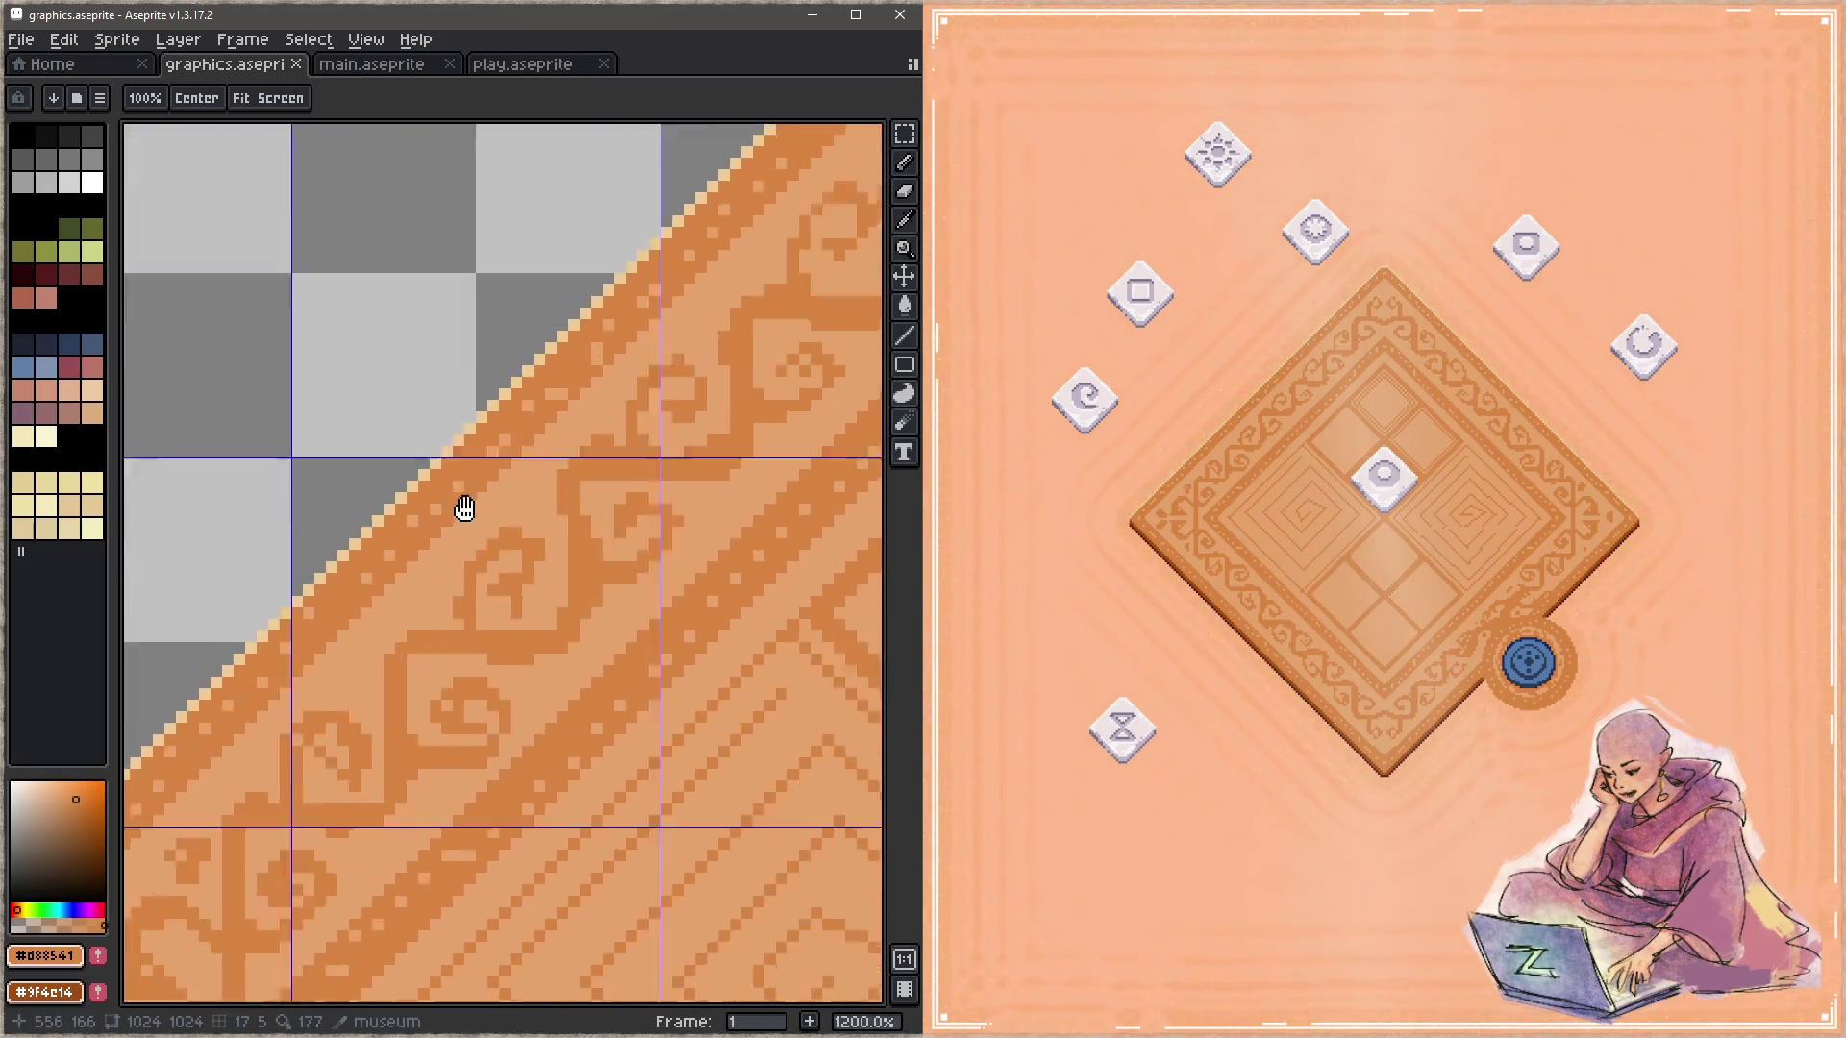
{"action": "scroll", "coordinate": [535, 617], "scroll_direction": "down", "scroll_amount": 1}
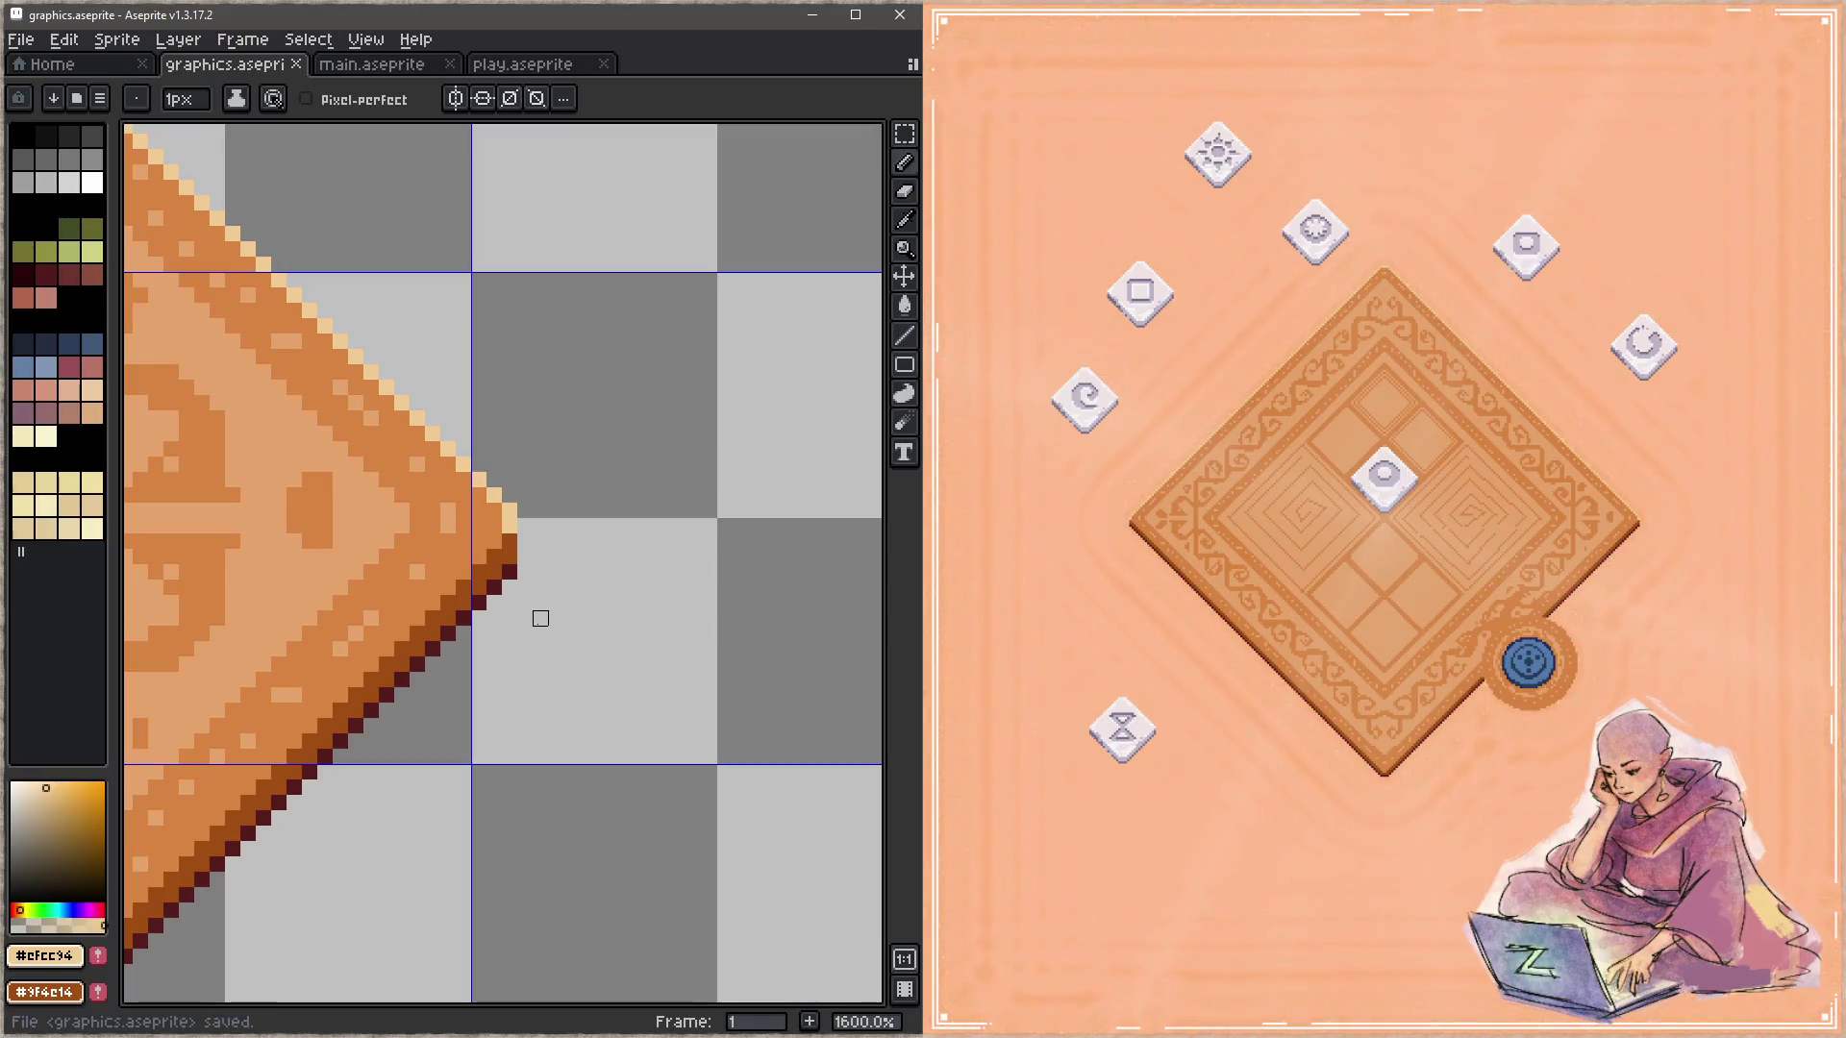
{"action": "scroll", "coordinate": [483, 630], "scroll_direction": "down", "scroll_amount": 1}
{"action": "left_click_drag", "start_coordinate": [482, 630], "coordinate": [609, 527]}
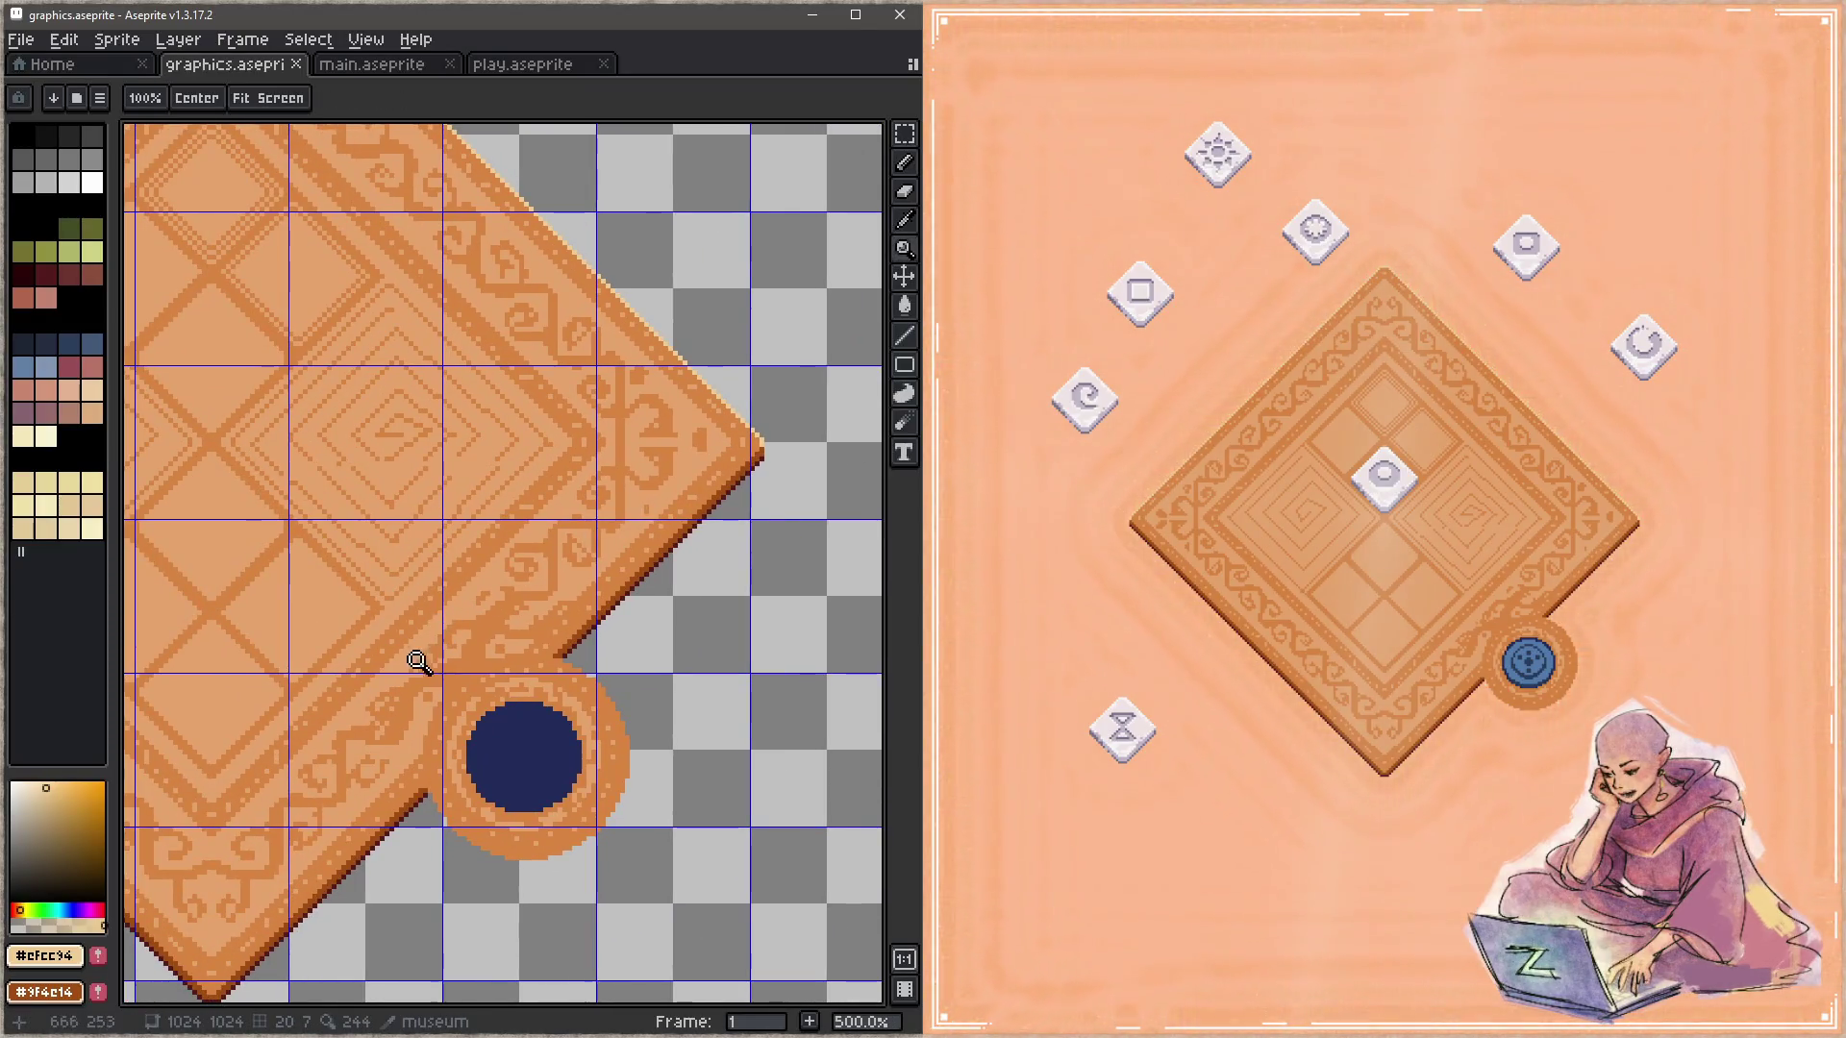
Step: Hide the pixel grid overlay and pick the border orange from the board
{"action": "left_click_drag", "start_coordinate": [375, 719], "coordinate": [545, 548]}
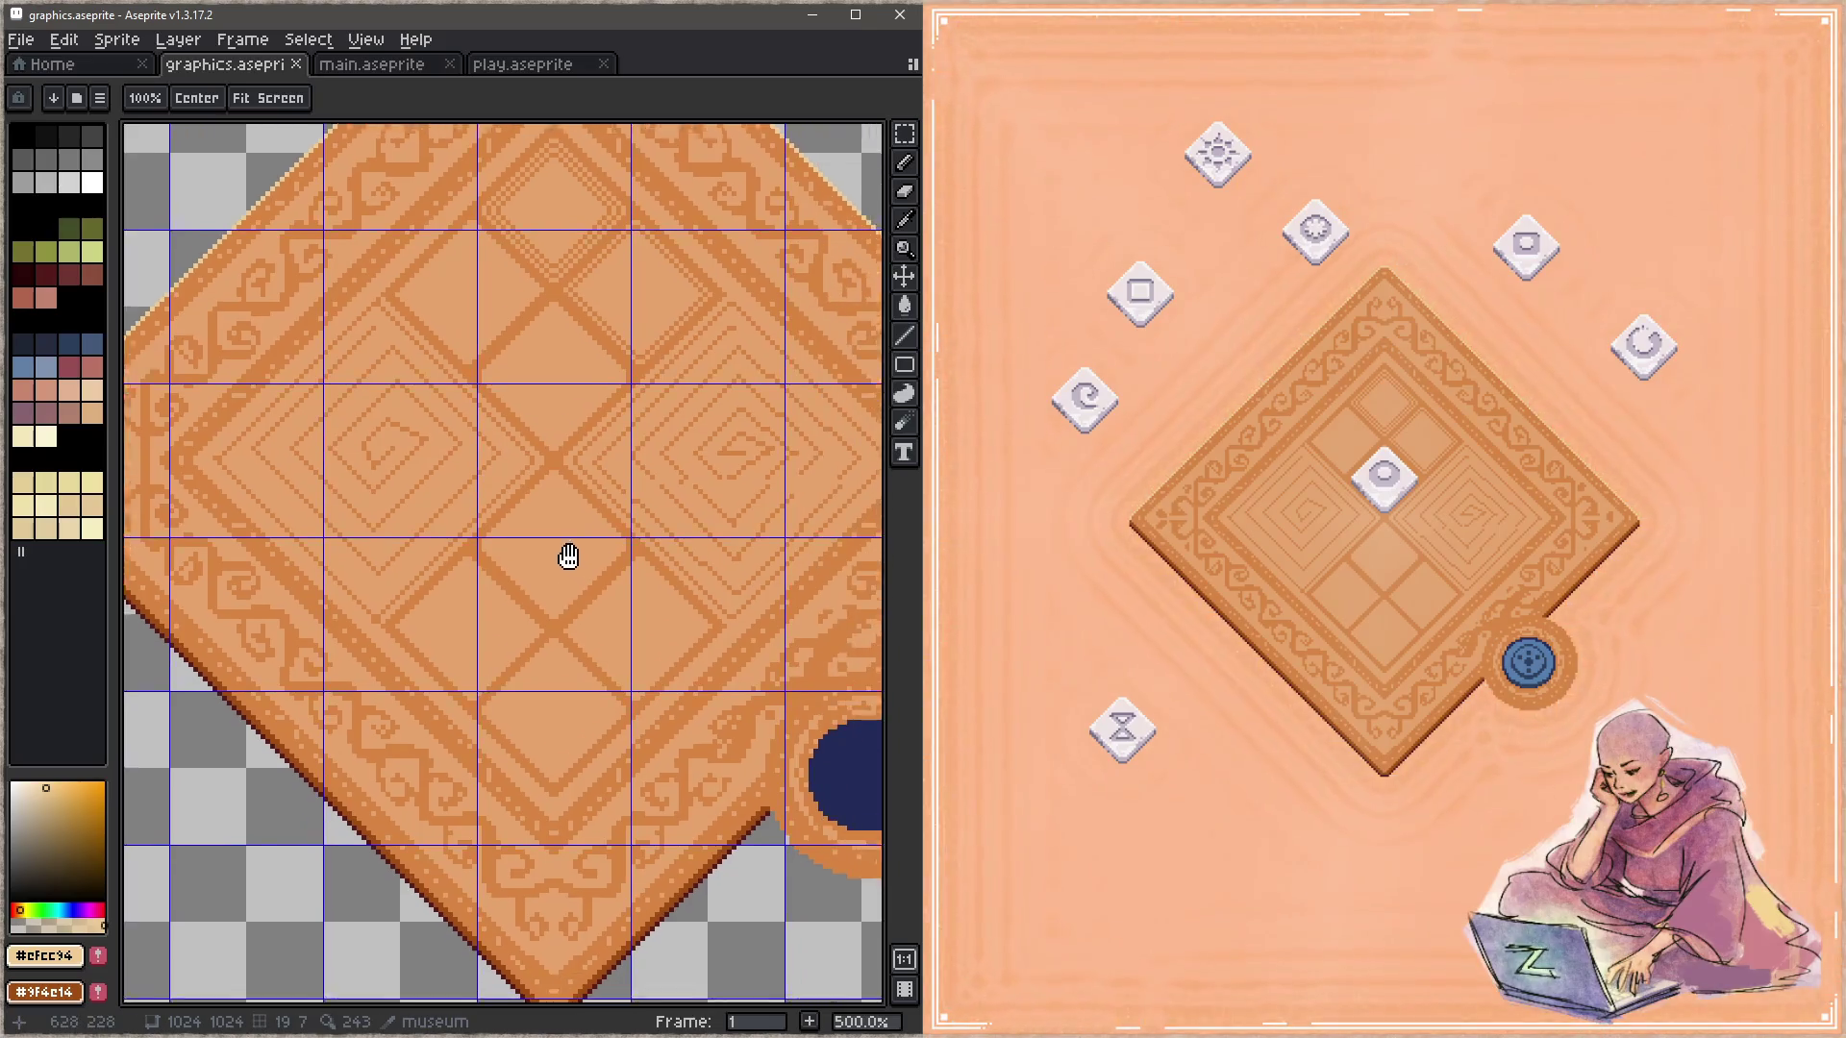
{"action": "key", "text": "ctrl+apostrophe"}
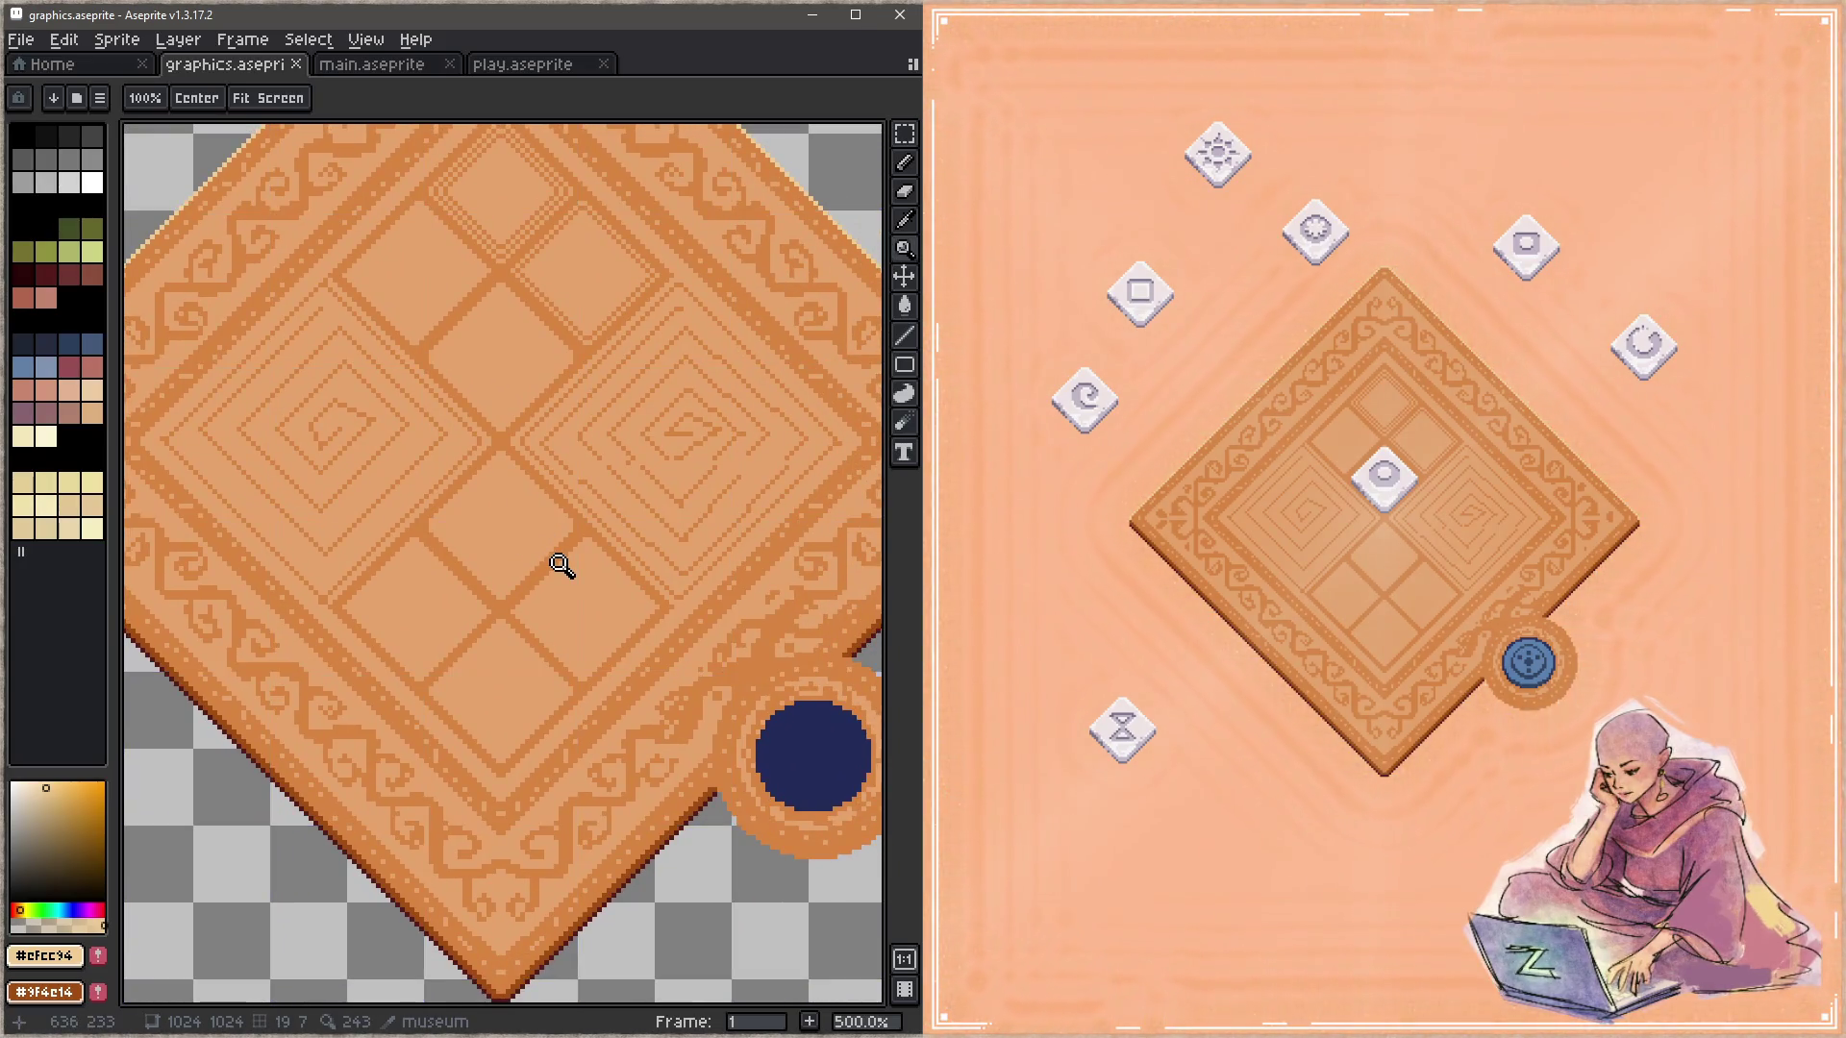
{"action": "scroll", "coordinate": [625, 548], "scroll_direction": "up", "scroll_amount": 2}
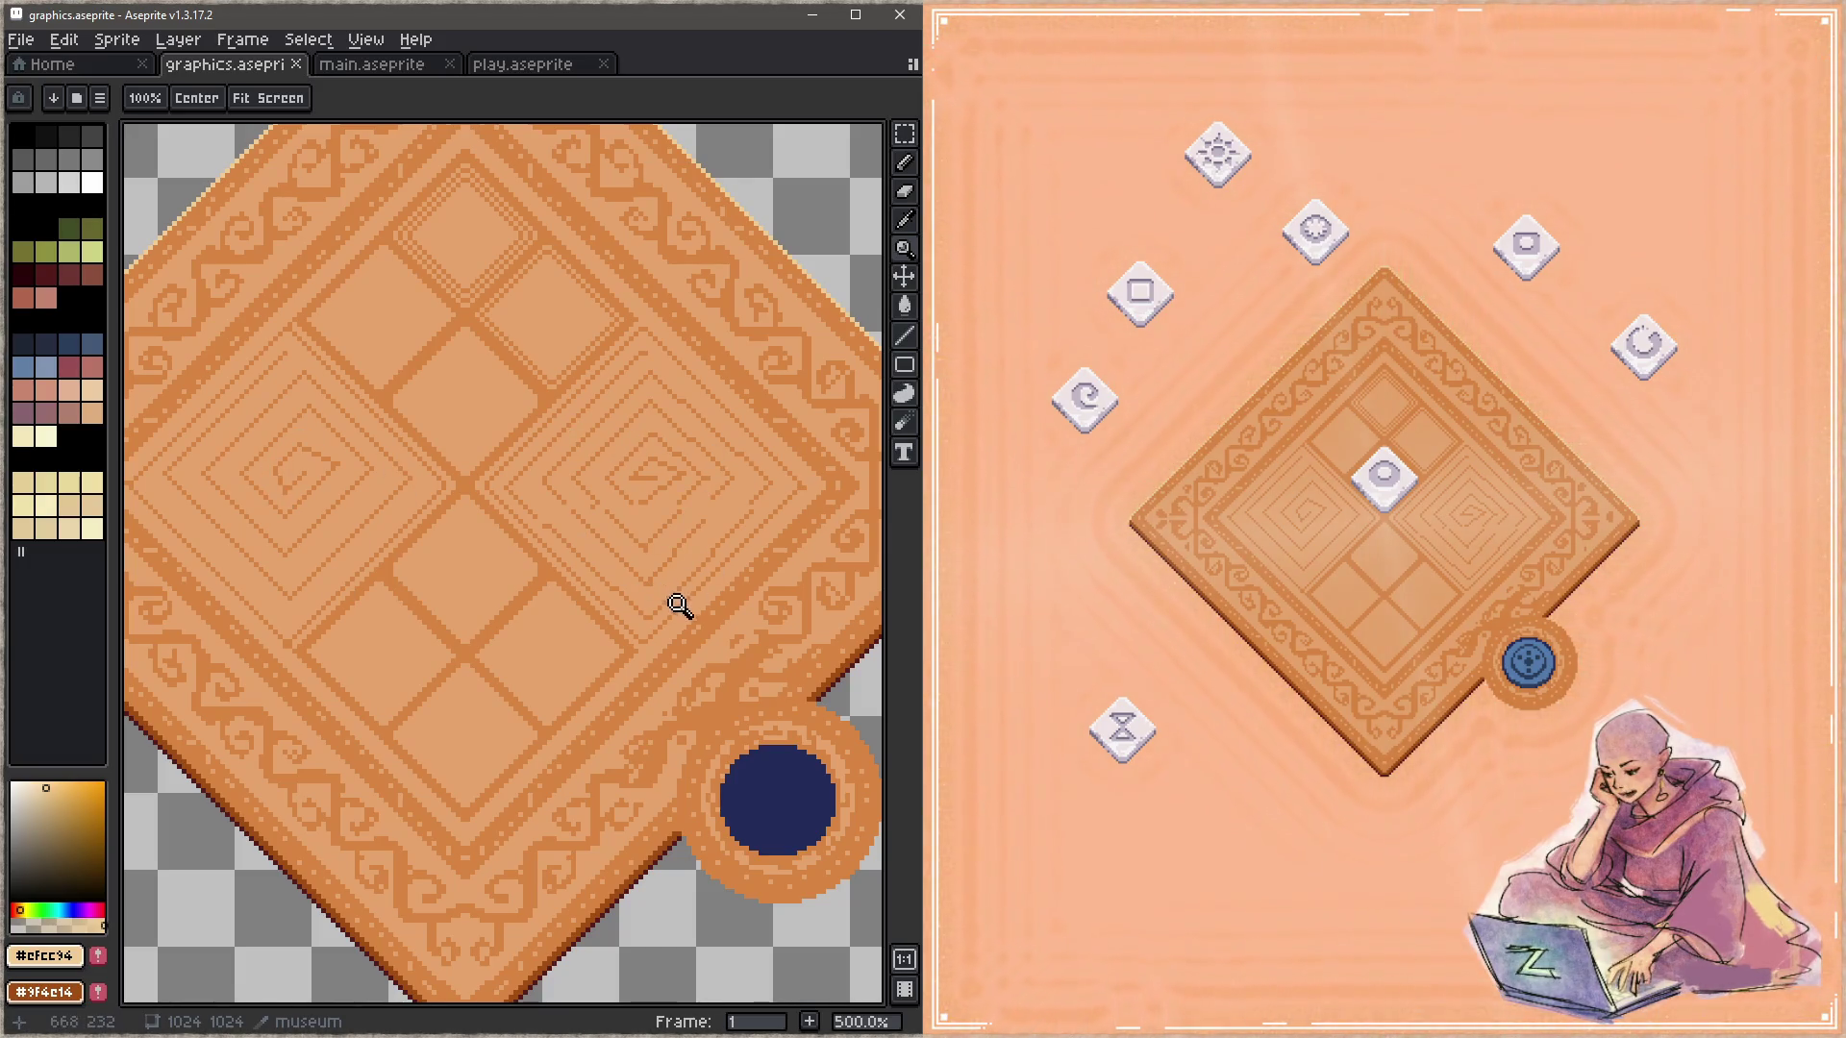
{"action": "left_click", "coordinate": [729, 339], "text": "alt"}
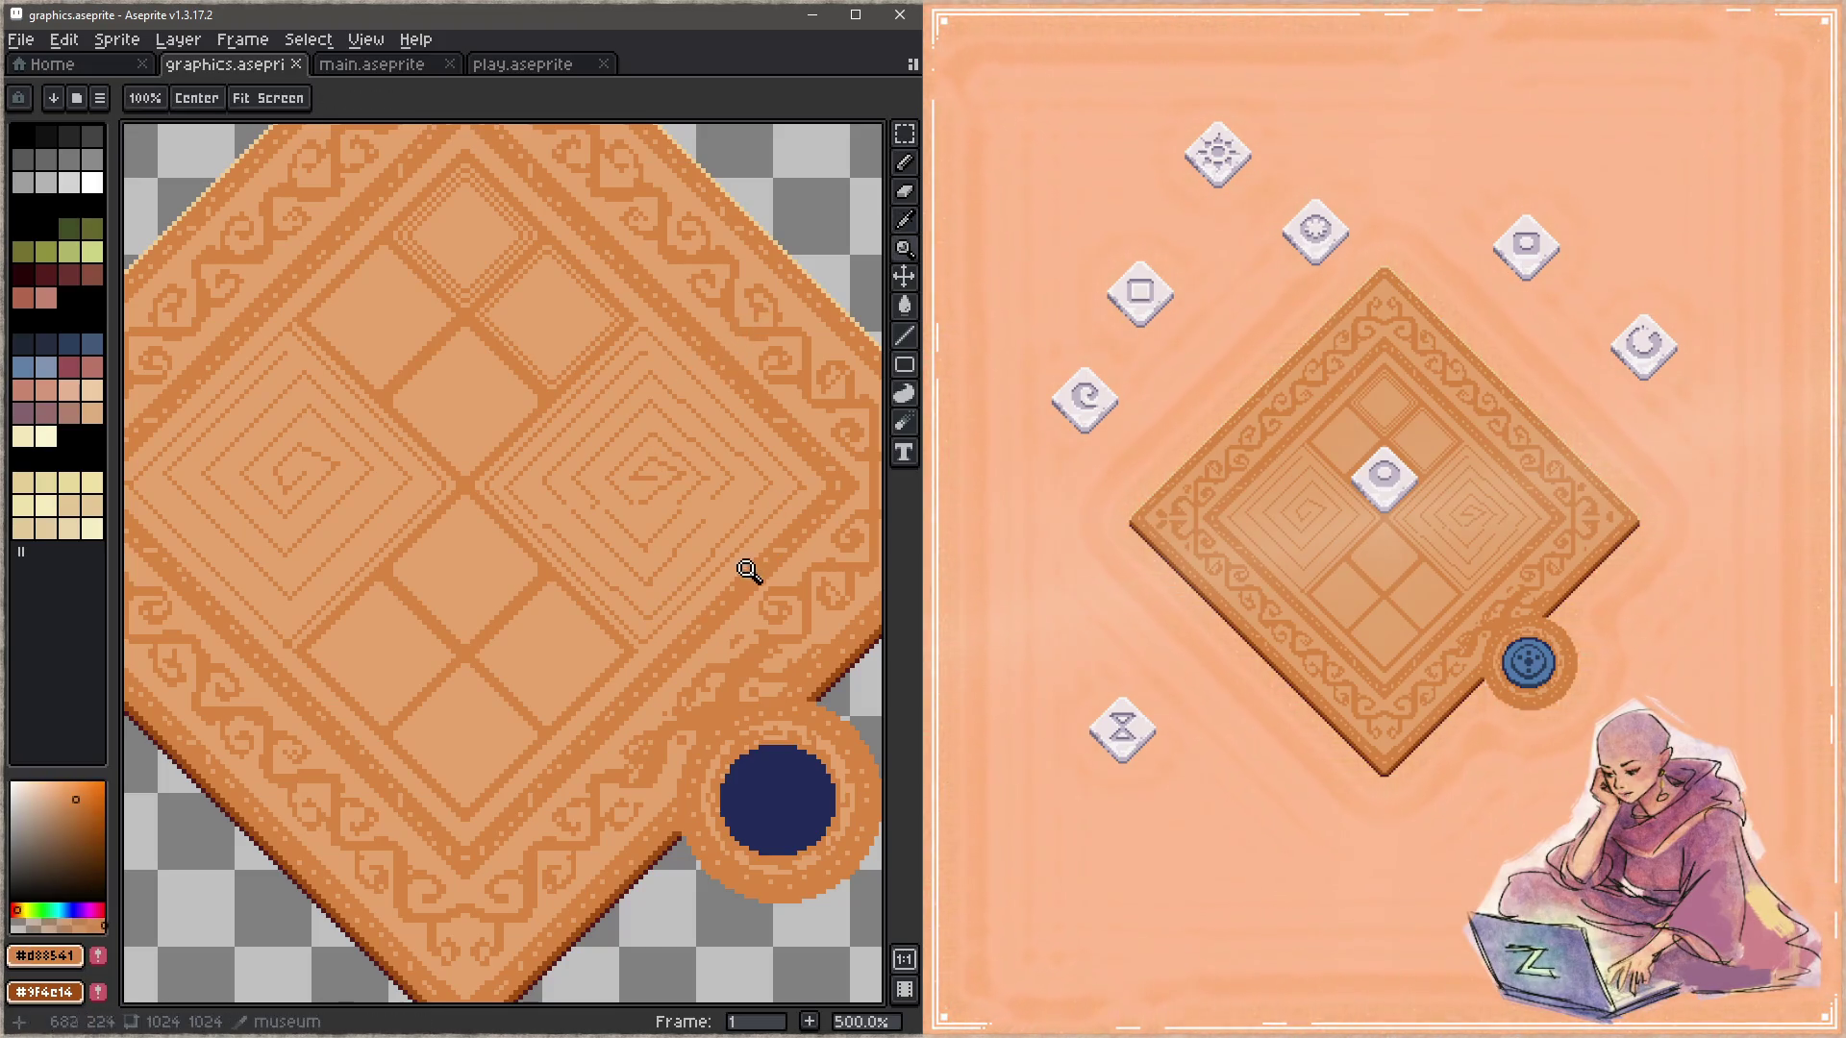
{"action": "scroll", "coordinate": [663, 522], "scroll_direction": "down", "scroll_amount": 2}
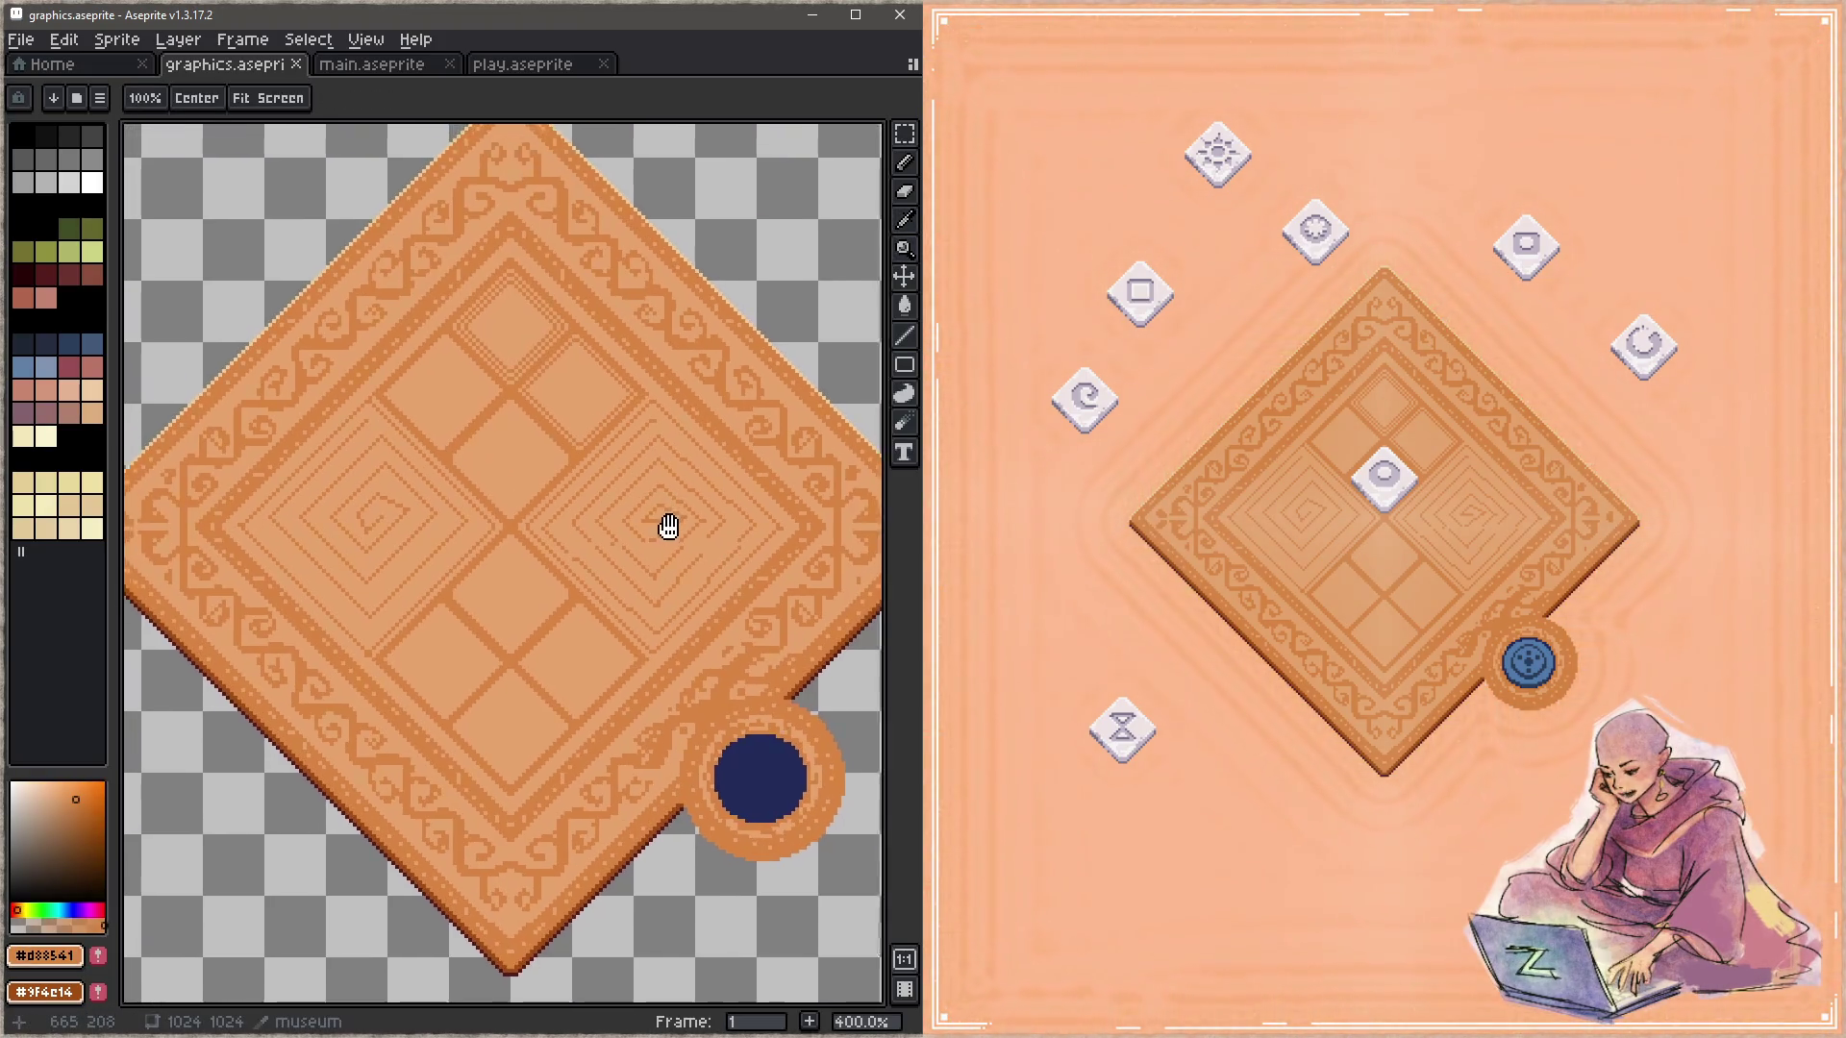
{"action": "scroll", "coordinate": [668, 528], "scroll_direction": "up", "scroll_amount": 1}
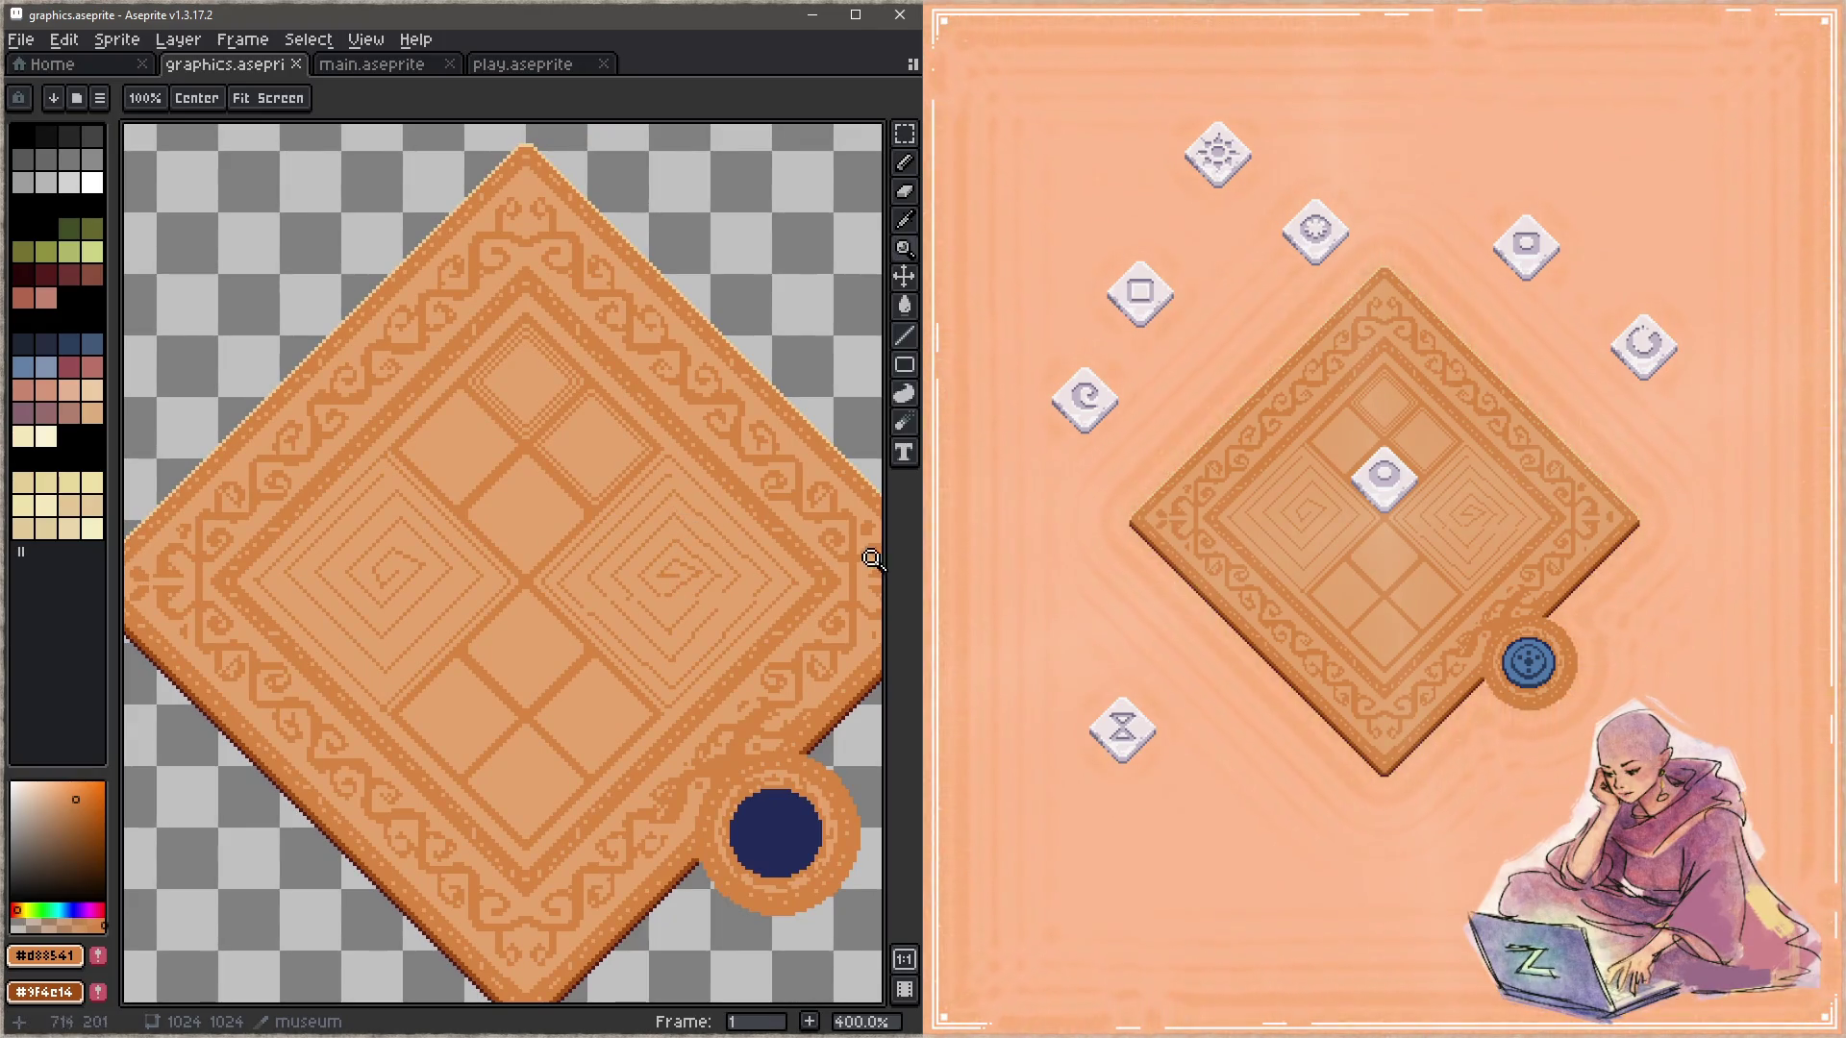
Step: Draw a 3px darker stroke on the upper-right border, then take mid tan and enable vertical symmetry
{"action": "key", "text": "b"}
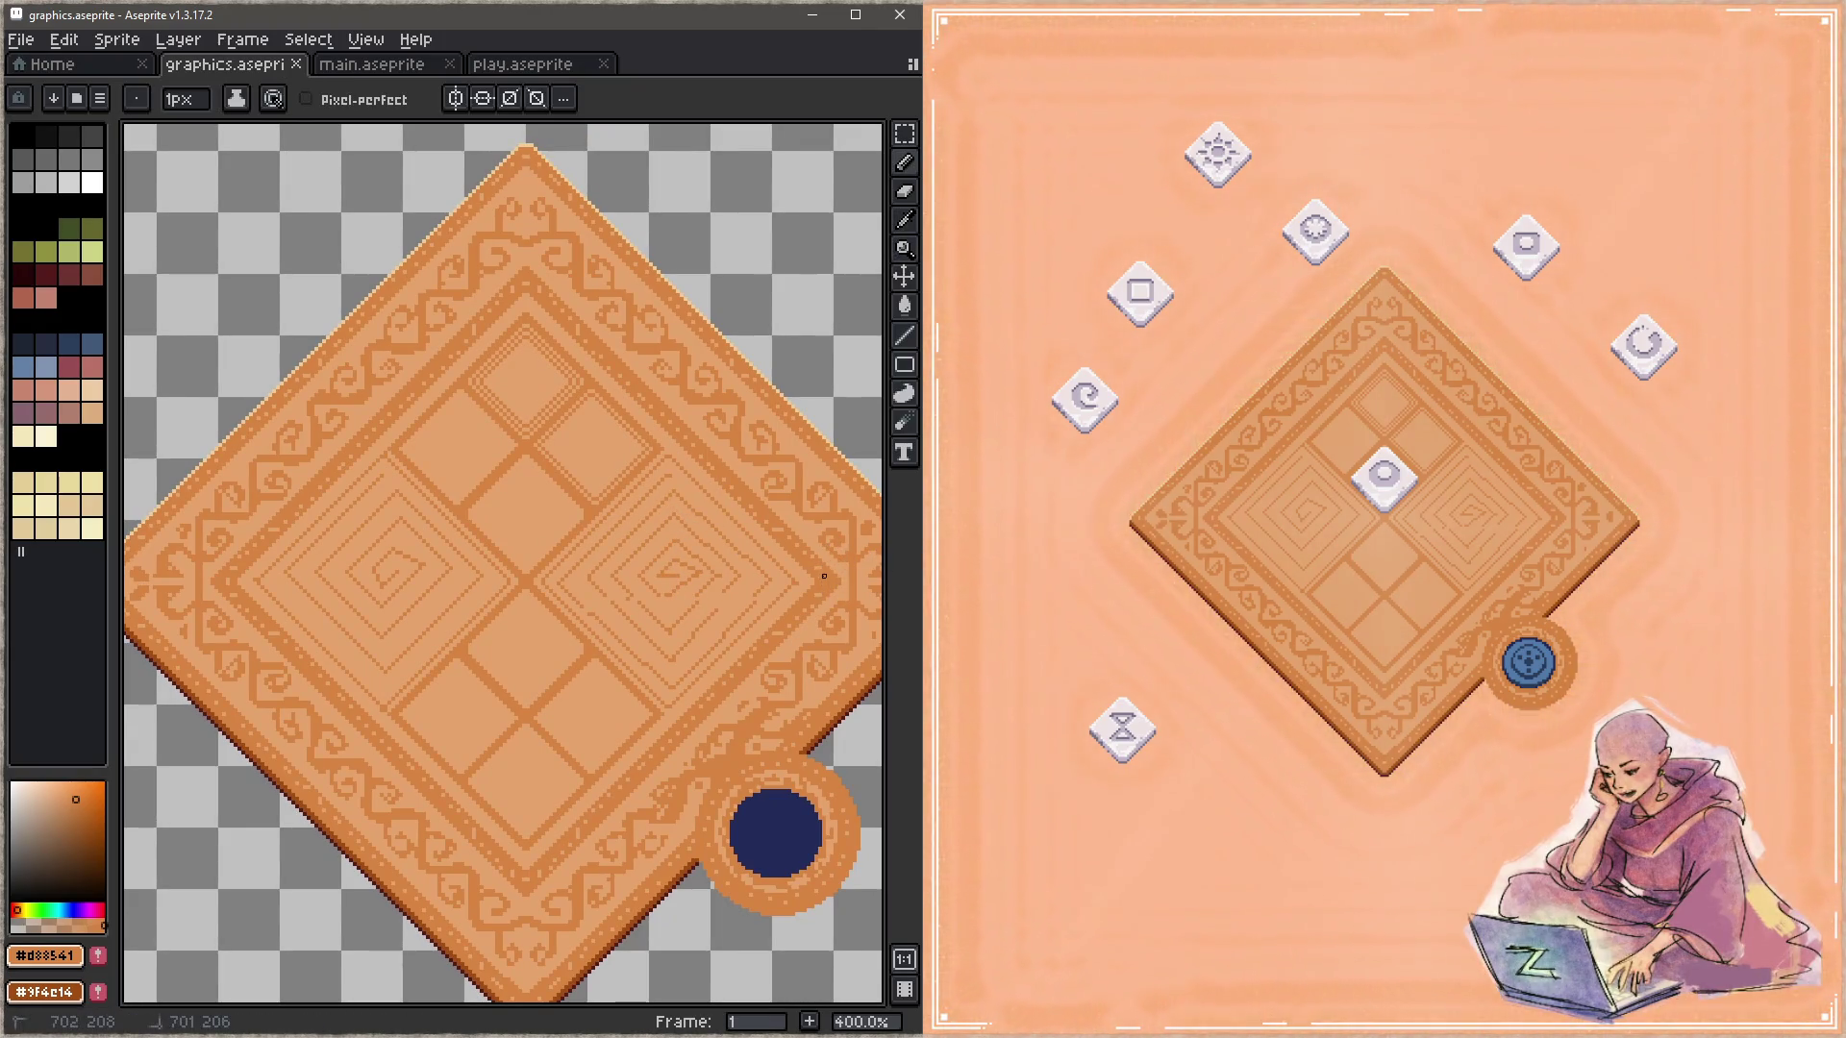
{"action": "key", "text": "plus"}
{"action": "key", "text": "plus"}
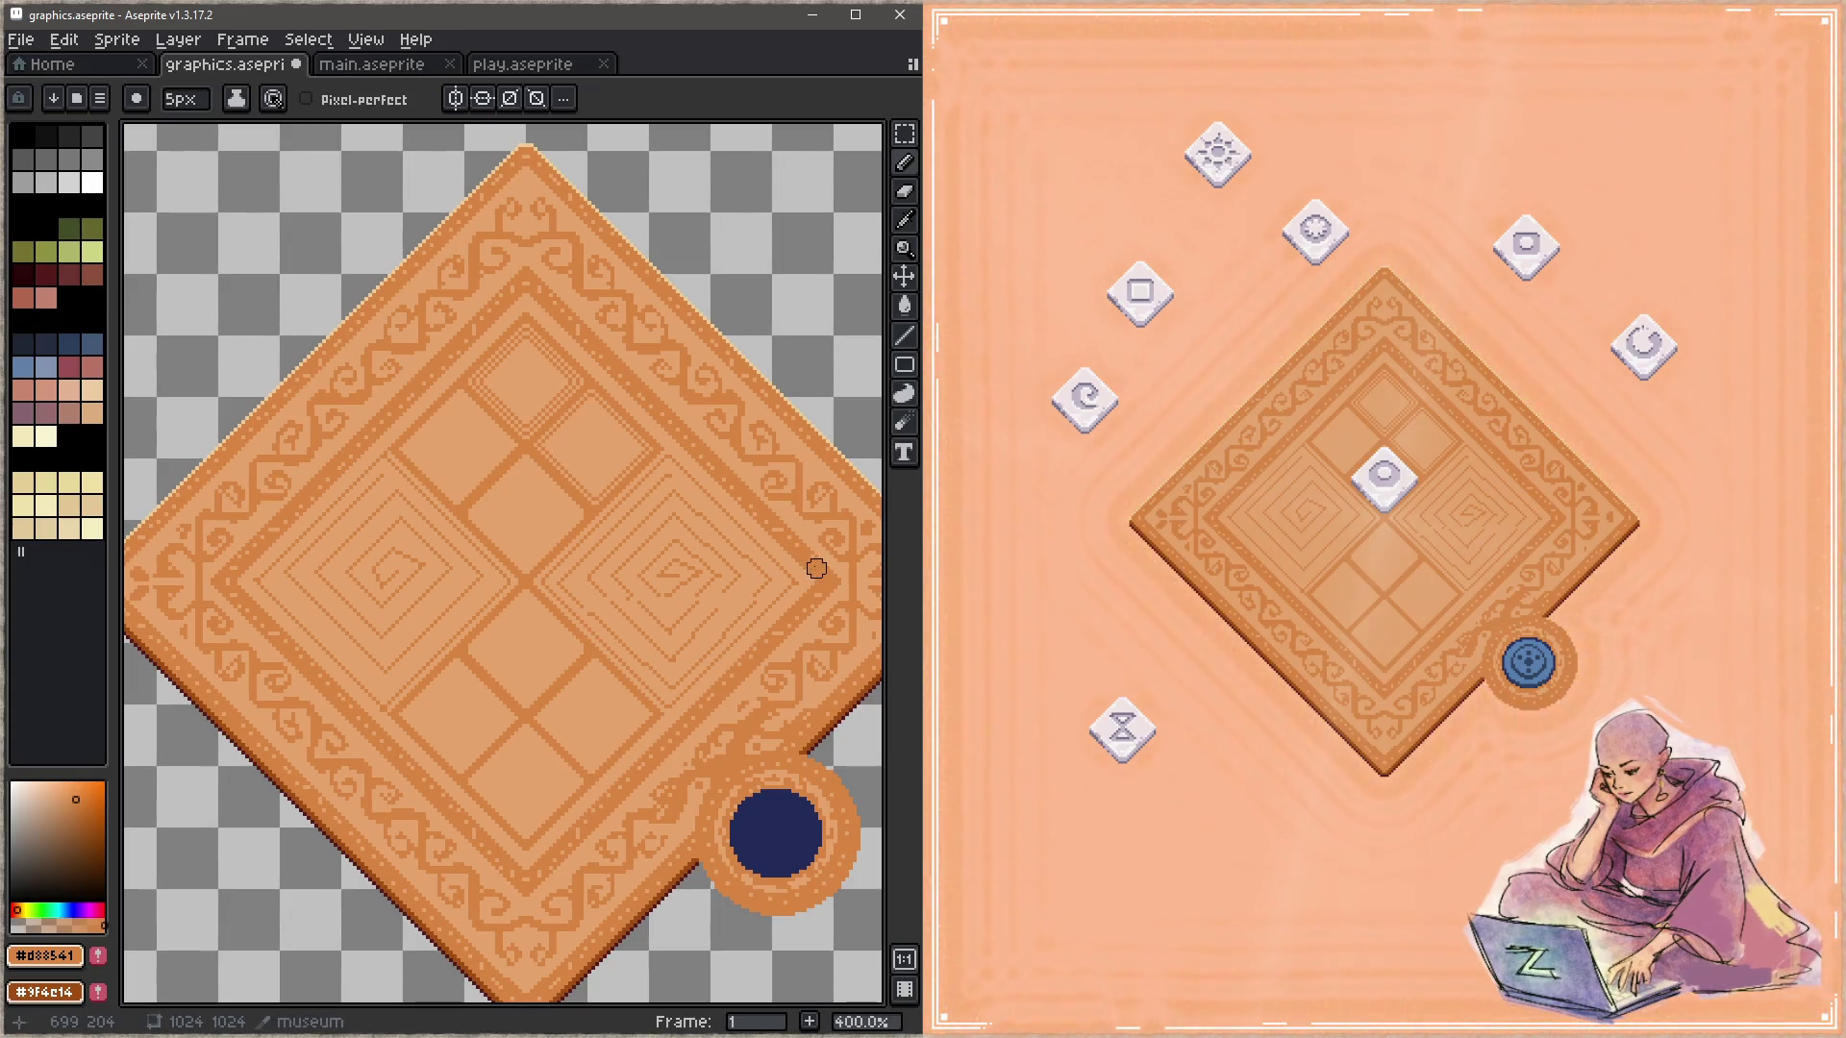
{"action": "left_click_drag", "start_coordinate": [481, 242], "coordinate": [524, 287]}
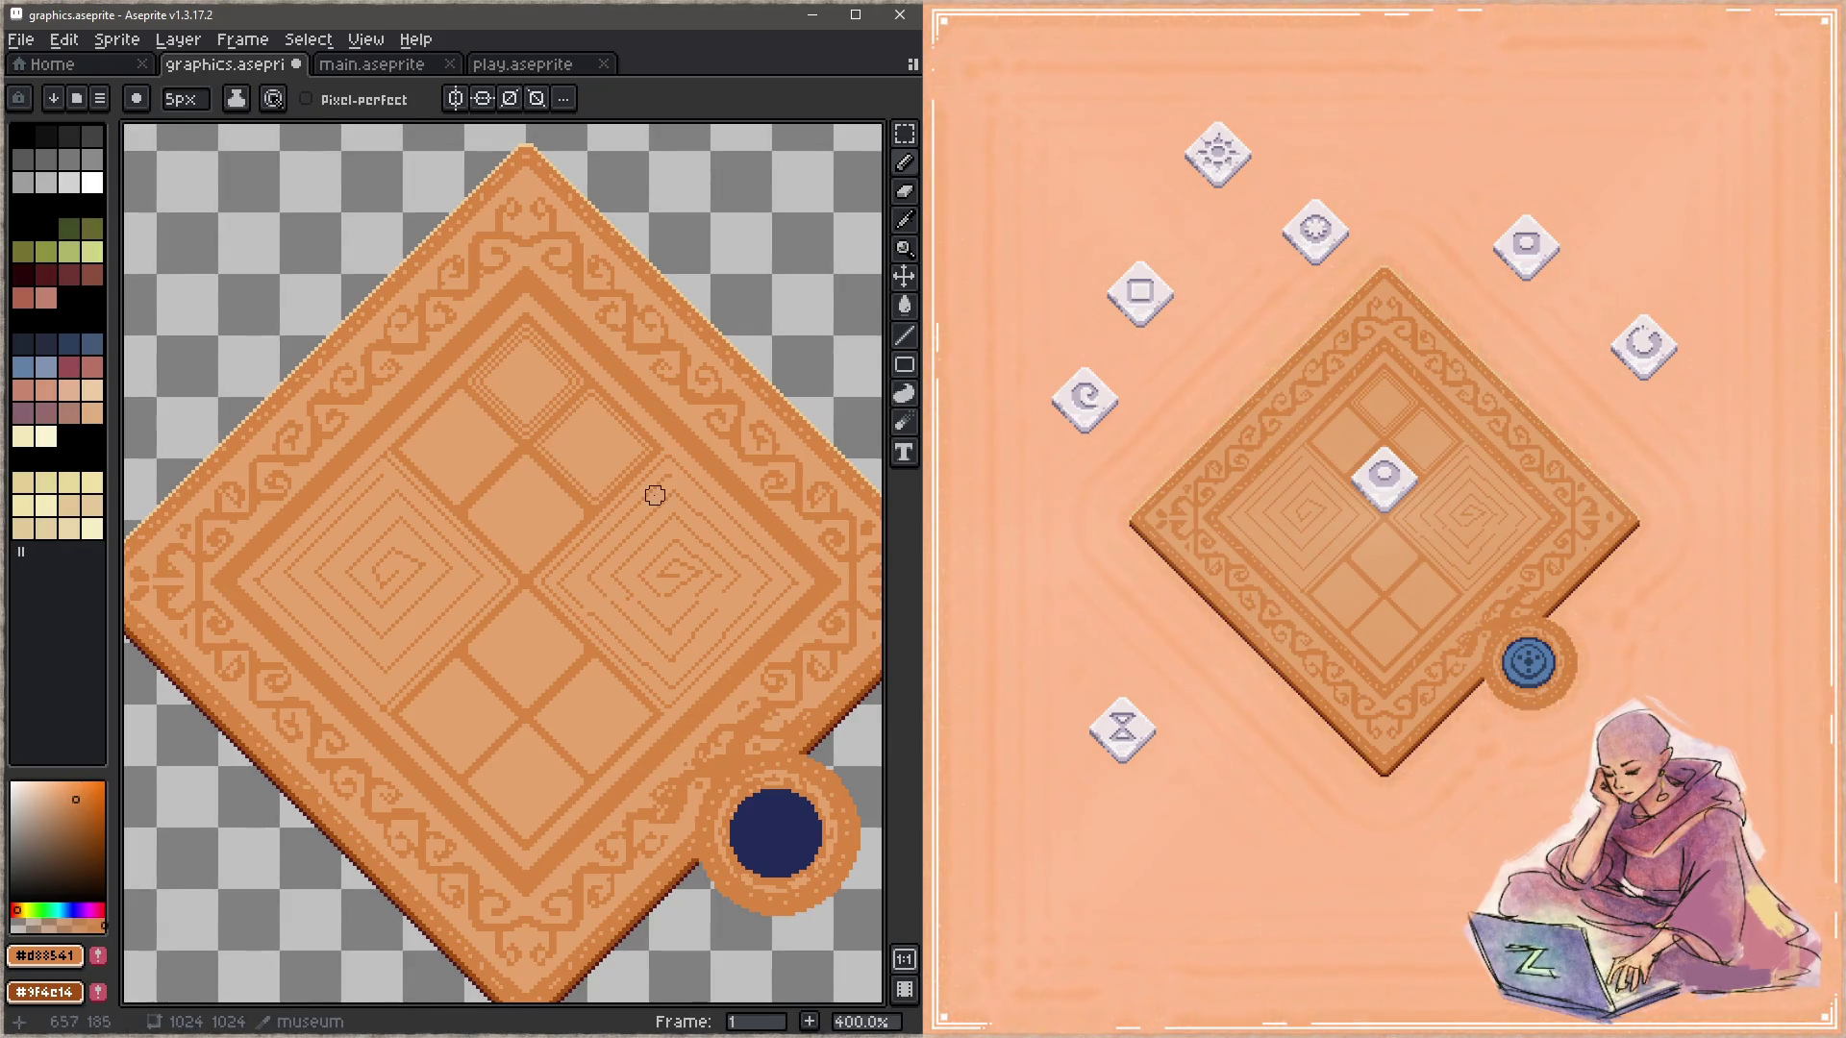
{"action": "left_click", "coordinate": [548, 510], "text": "alt"}
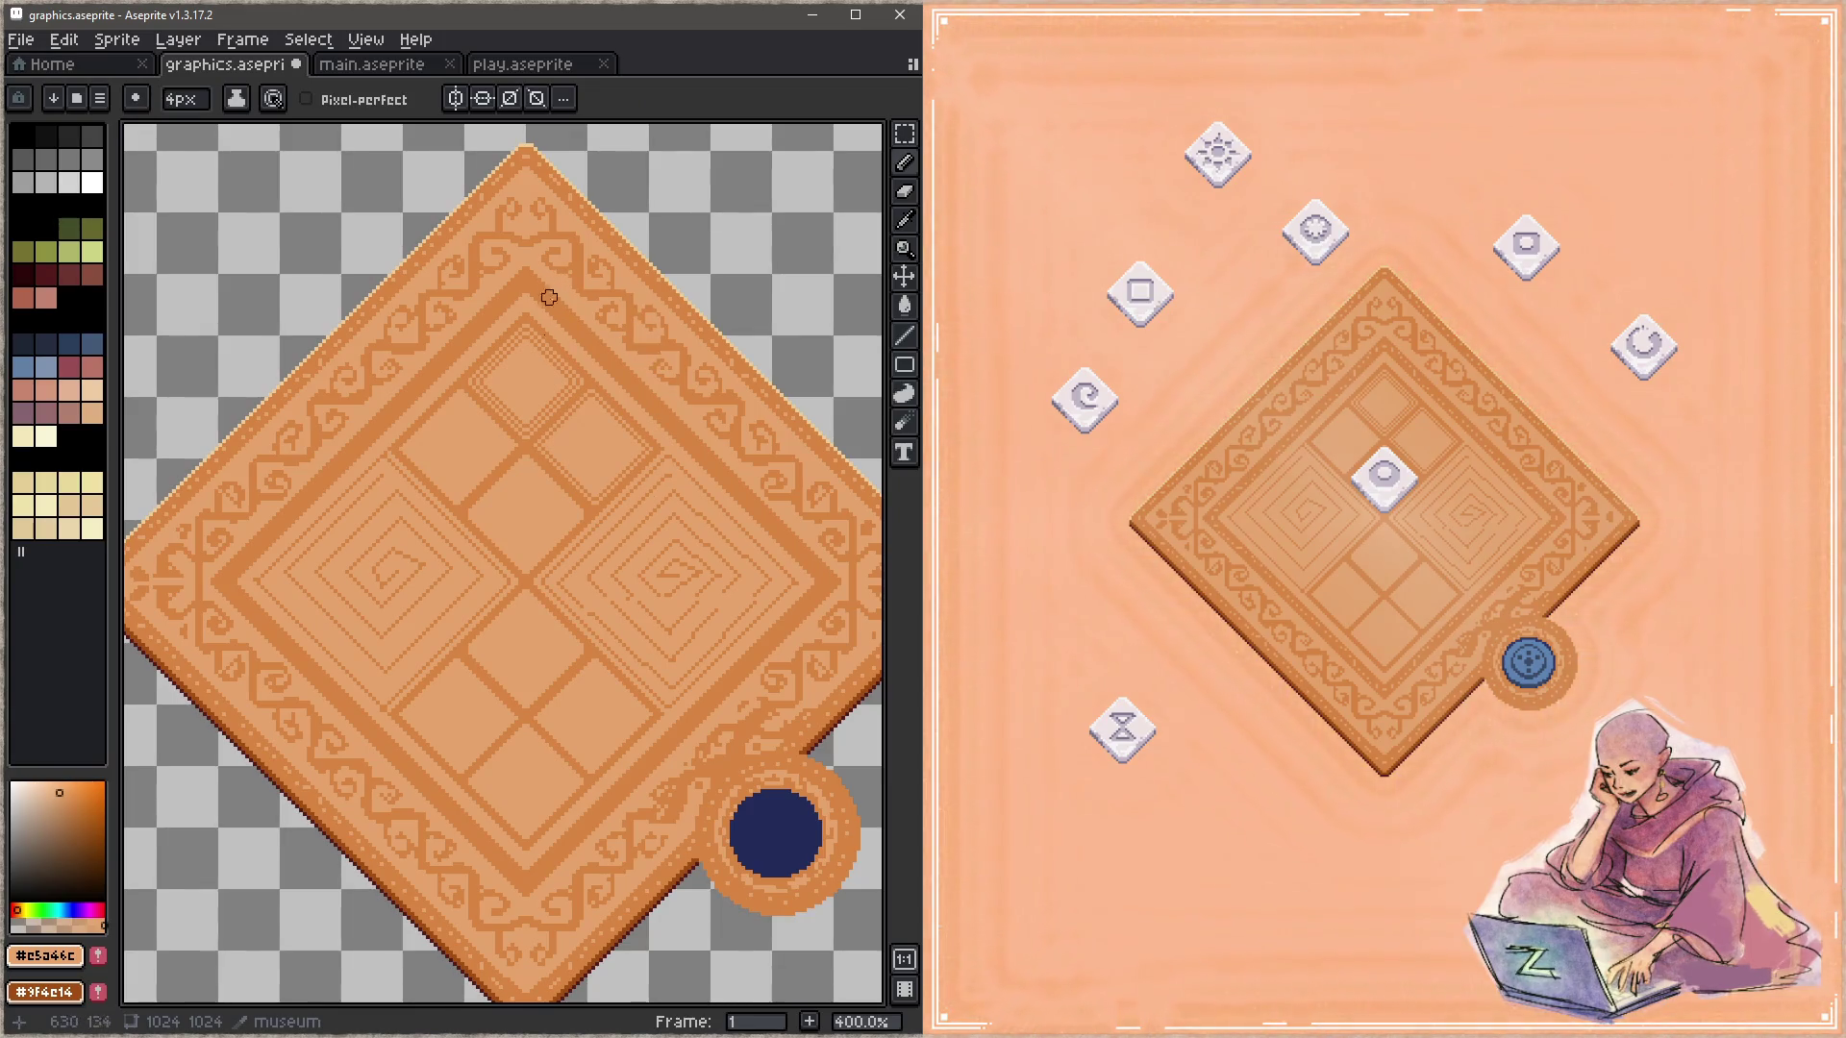
{"action": "left_click", "coordinate": [482, 98]}
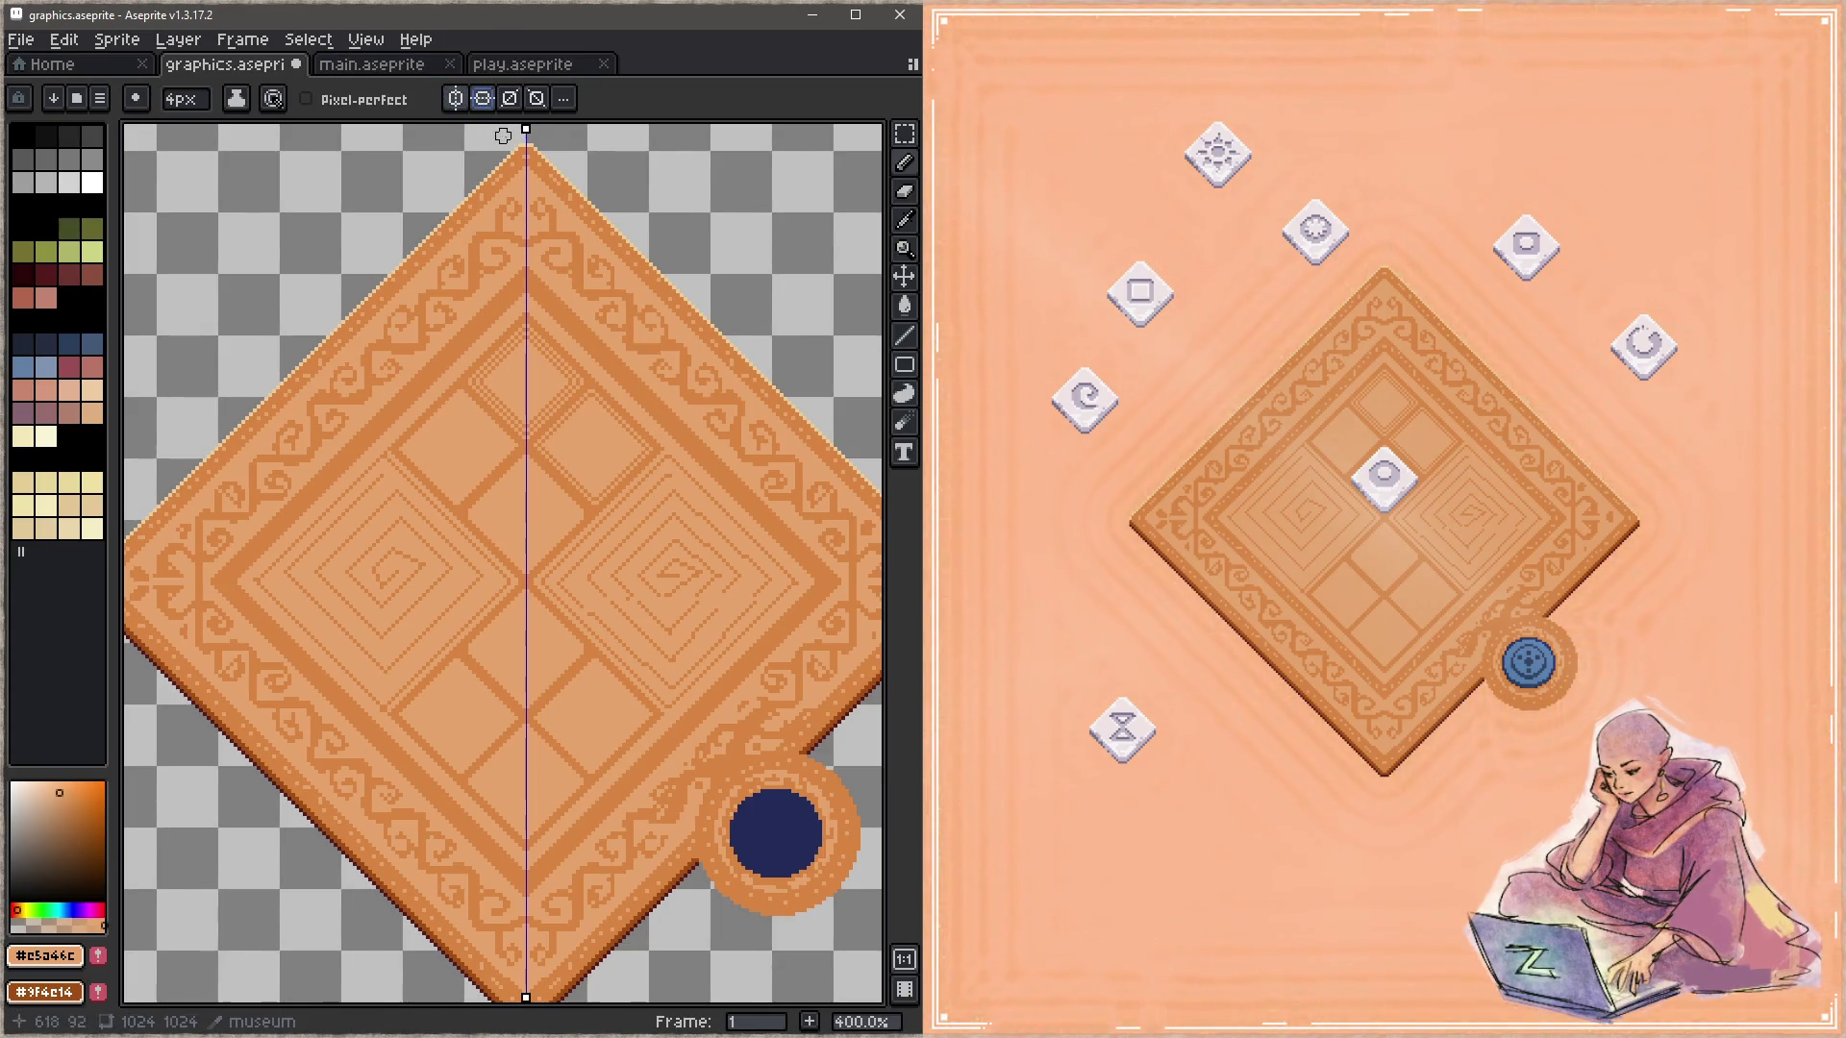
Step: Move the horizontal symmetry axis to the diamond's centre and bring the top corner into view
{"action": "key", "text": "z"}
{"action": "scroll", "coordinate": [660, 462], "scroll_direction": "down", "scroll_amount": 3}
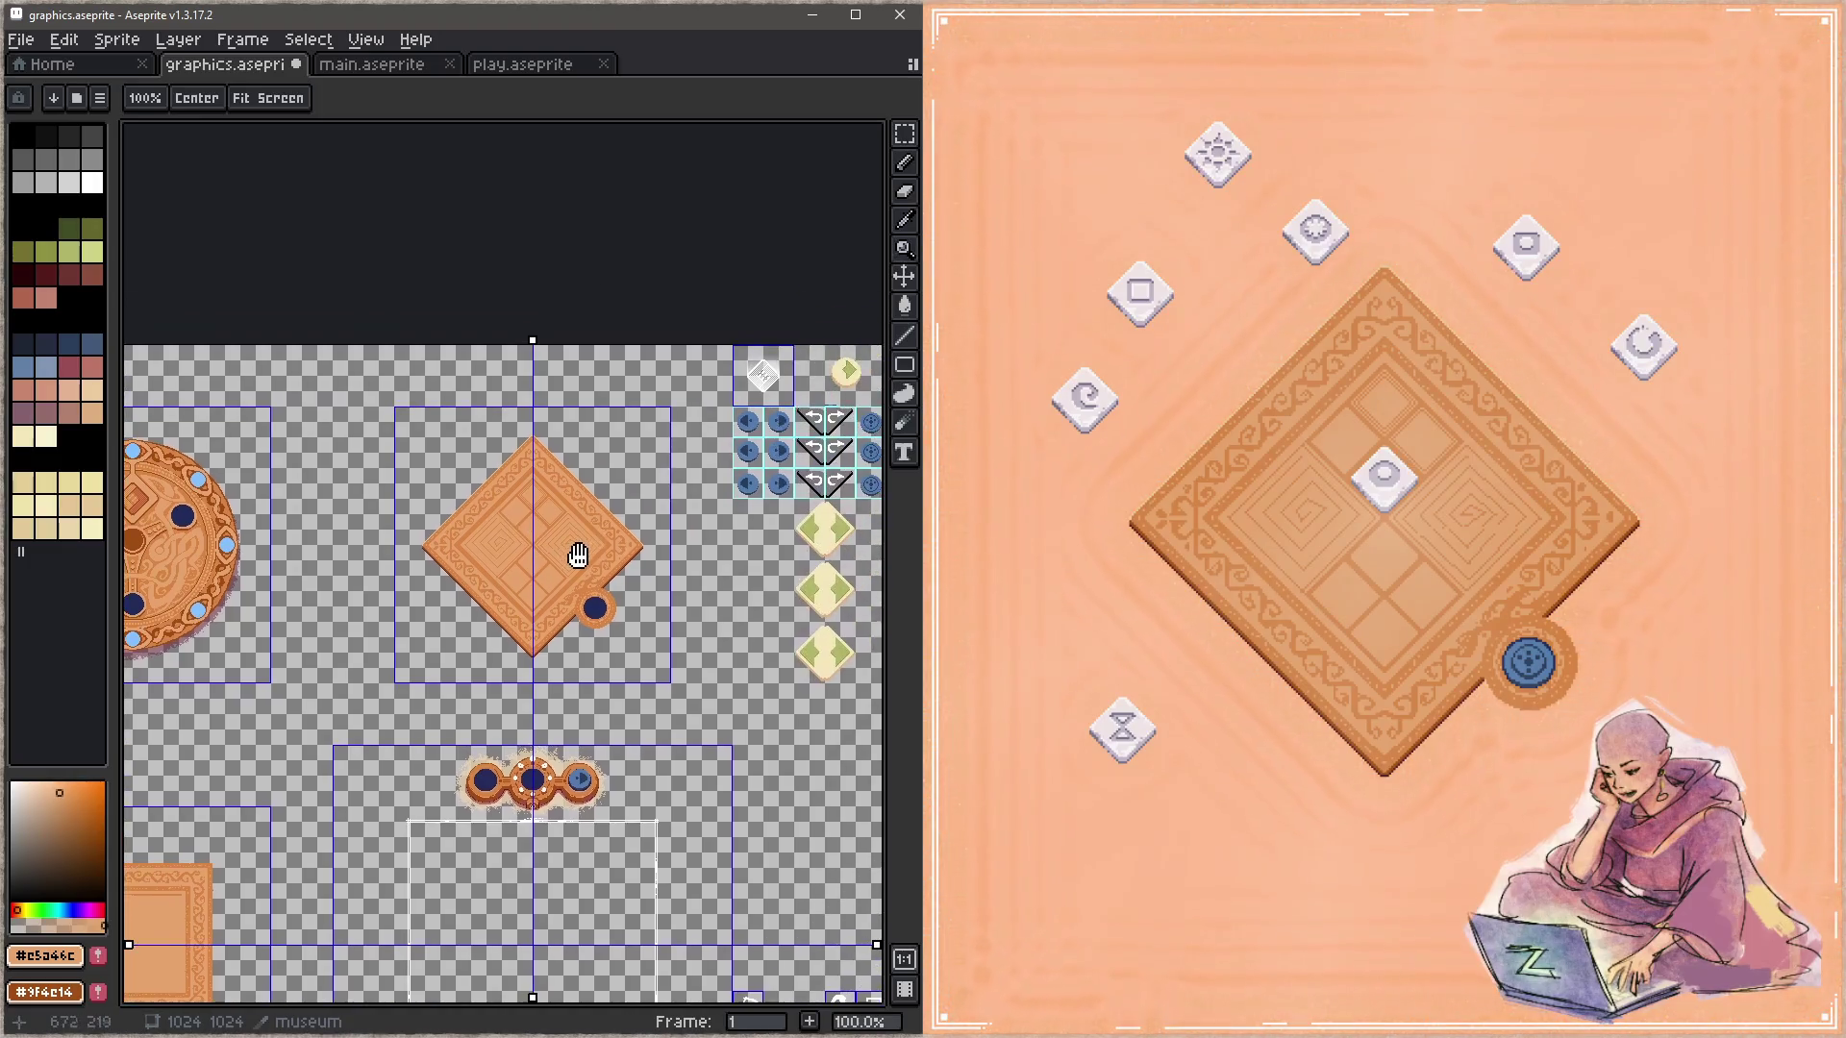
{"action": "left_click_drag", "start_coordinate": [876, 945], "coordinate": [875, 545]}
{"action": "scroll", "coordinate": [520, 535], "scroll_direction": "up", "scroll_amount": 4}
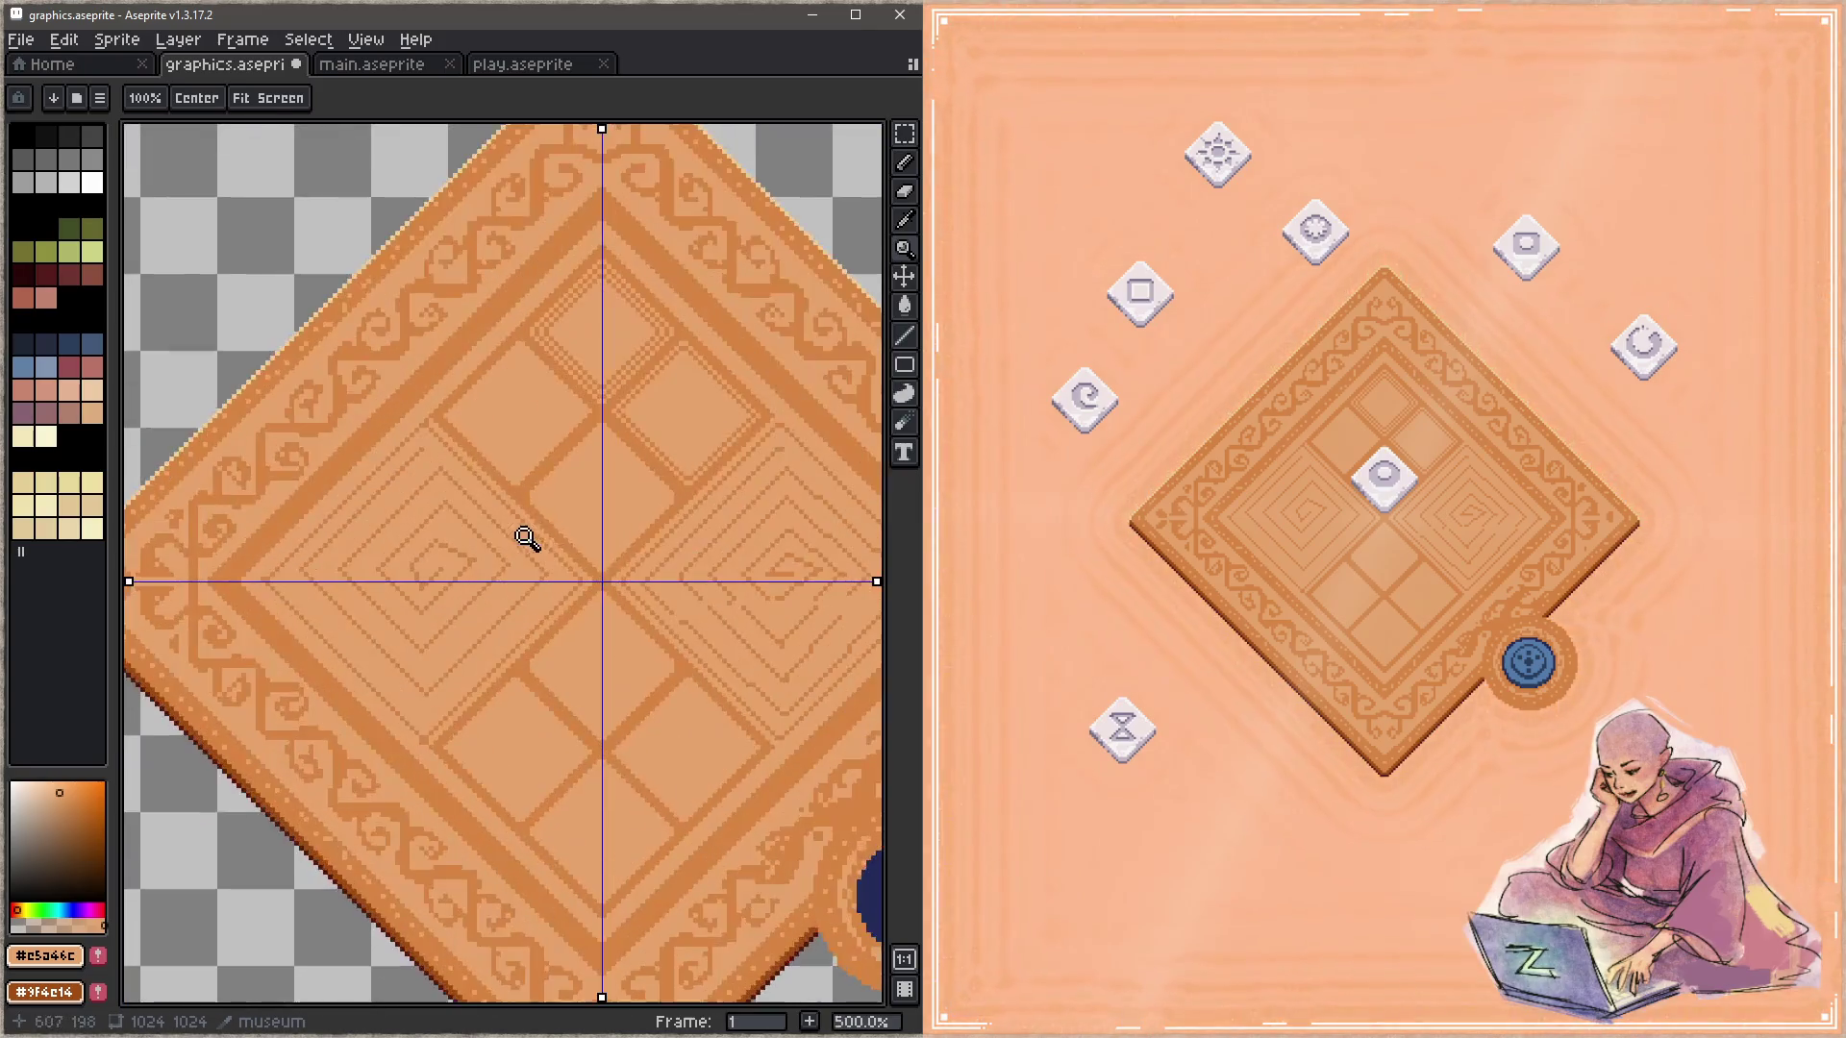
{"action": "scroll", "coordinate": [701, 646], "scroll_direction": "up", "scroll_amount": 1}
{"action": "left_click_drag", "start_coordinate": [692, 630], "coordinate": [549, 755]}
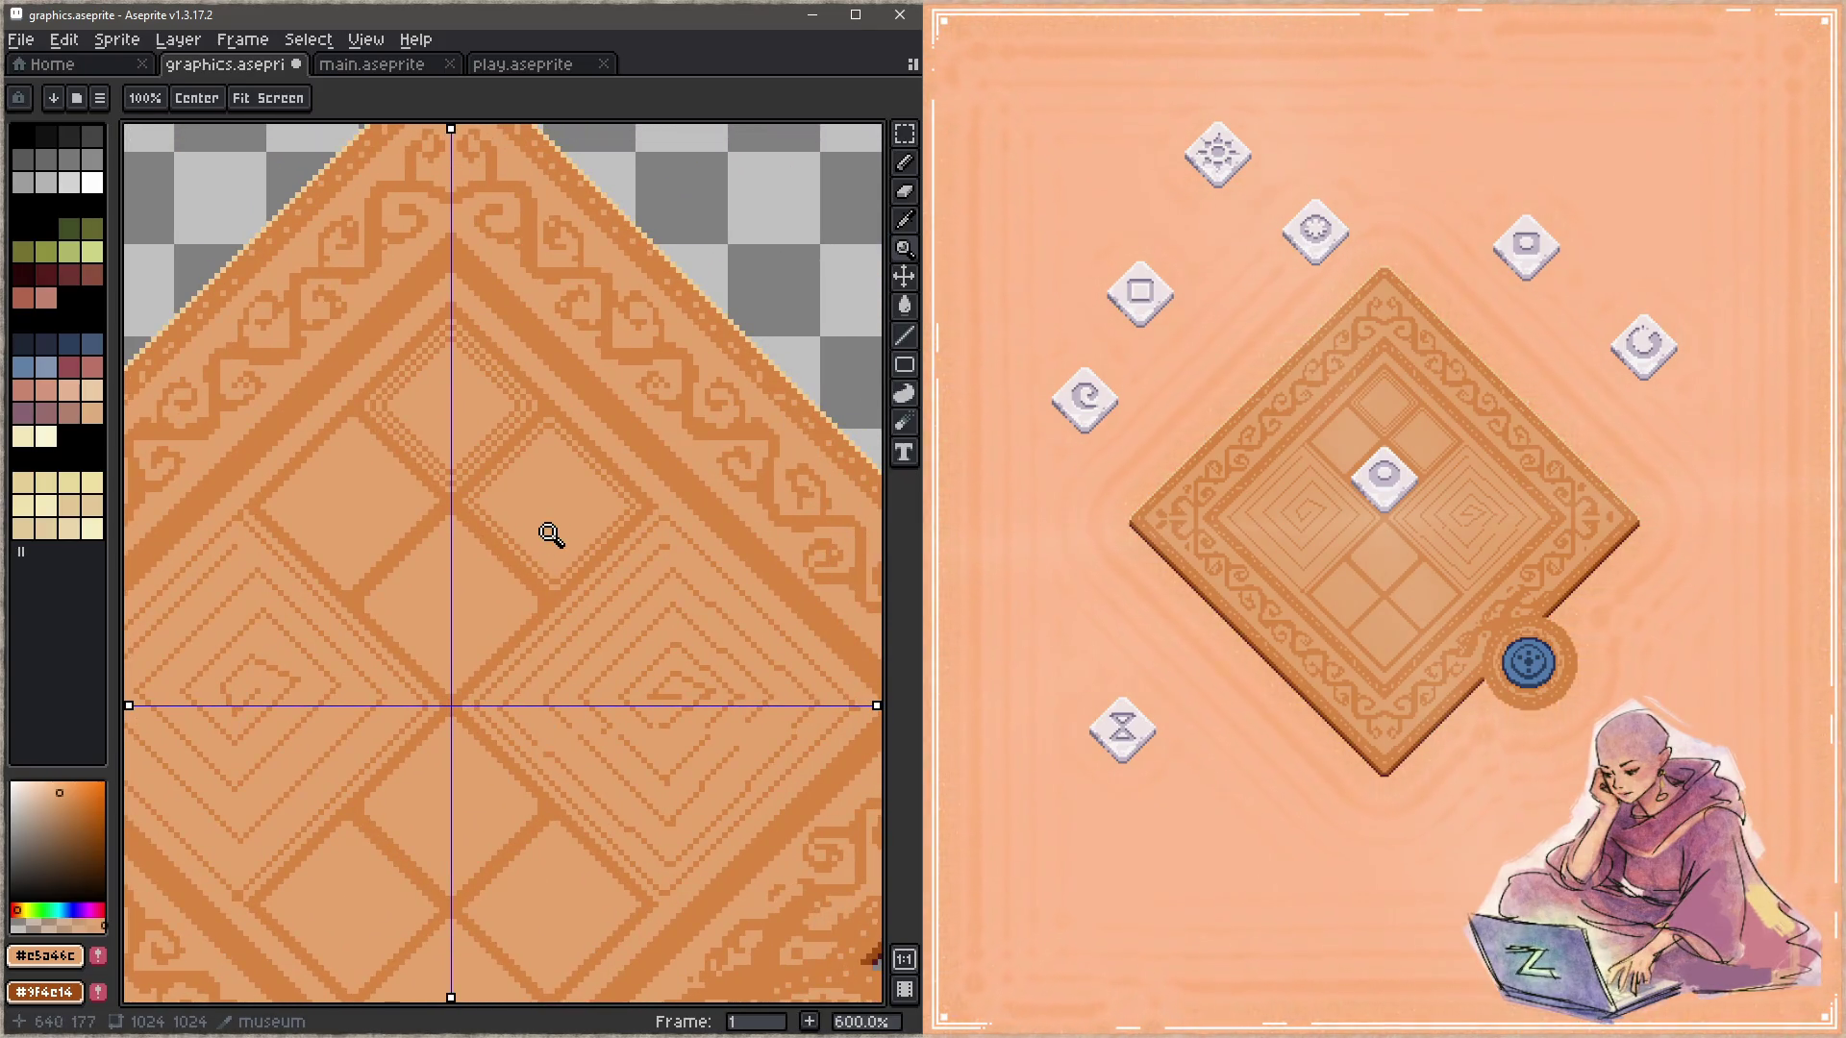
Step: Switch to a 1-pixel pencil in light cream and add diagonal mirror symmetry
{"action": "key", "text": "b"}
{"action": "key", "text": "minus"}
{"action": "key", "text": "minus"}
{"action": "key", "text": "minus"}
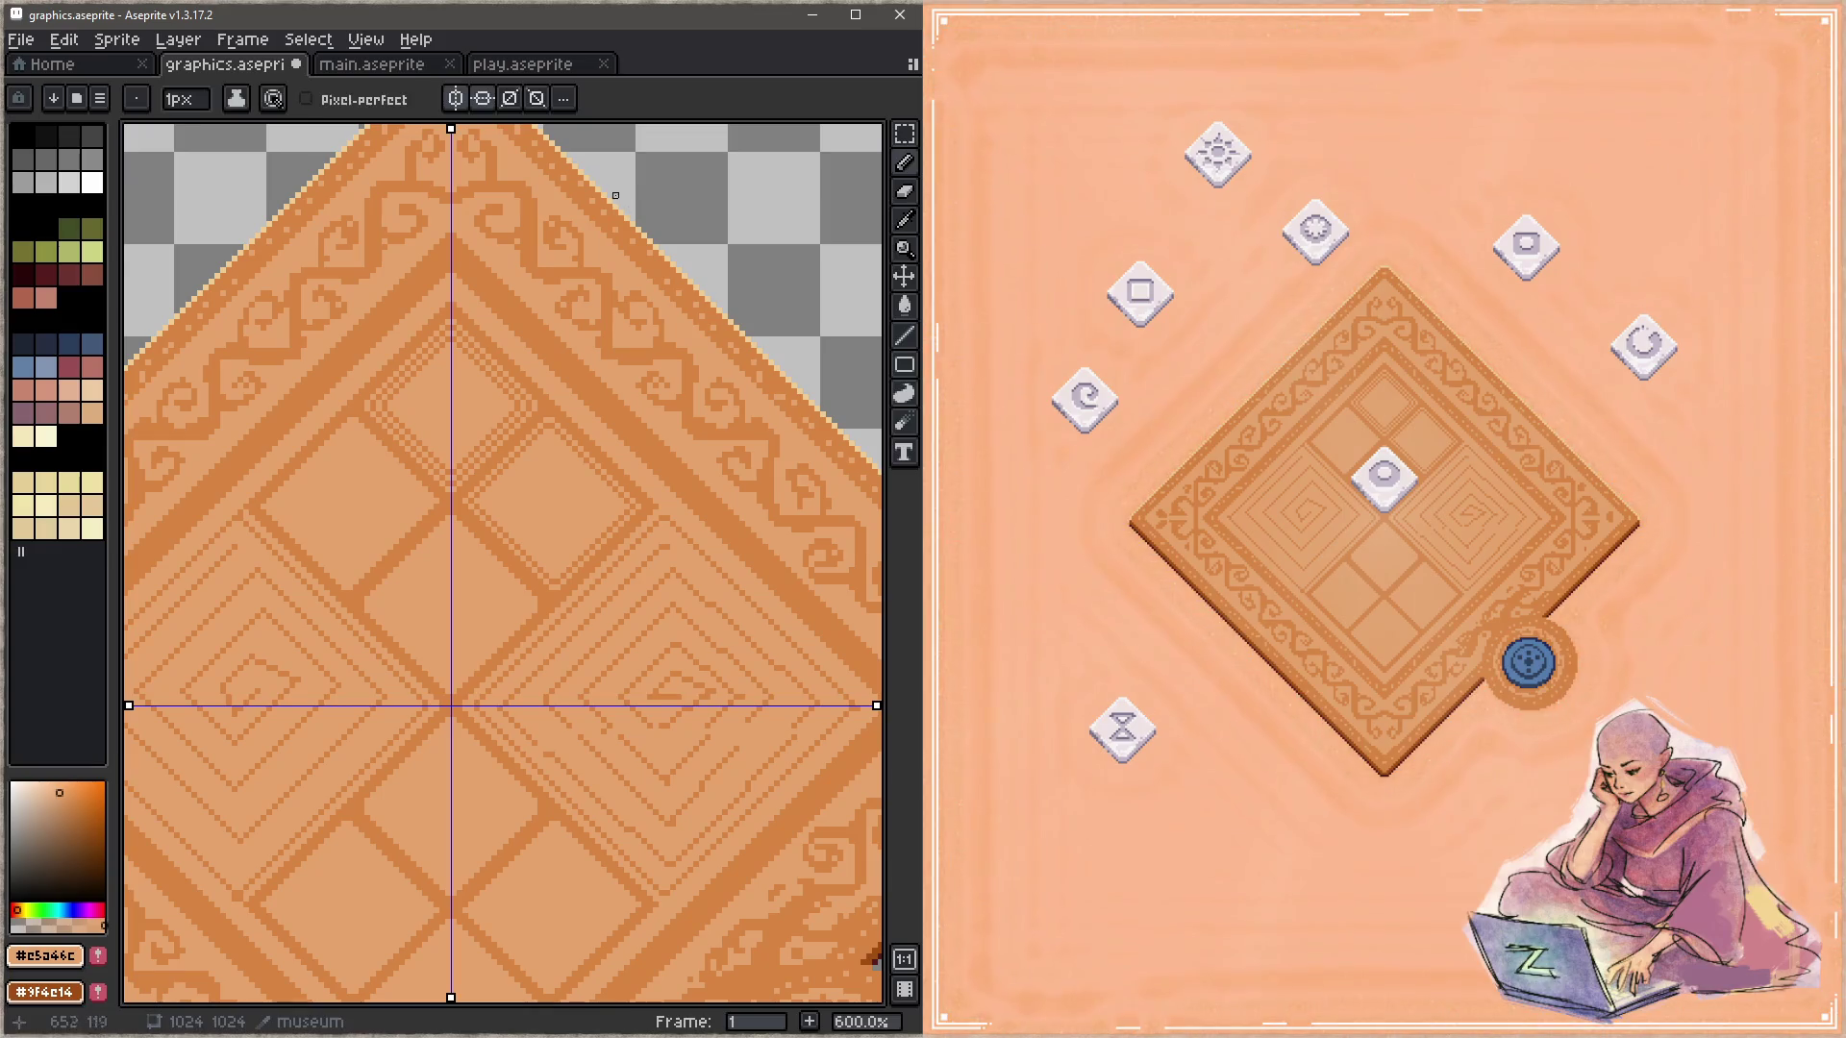
{"action": "left_click", "coordinate": [604, 187], "text": "alt"}
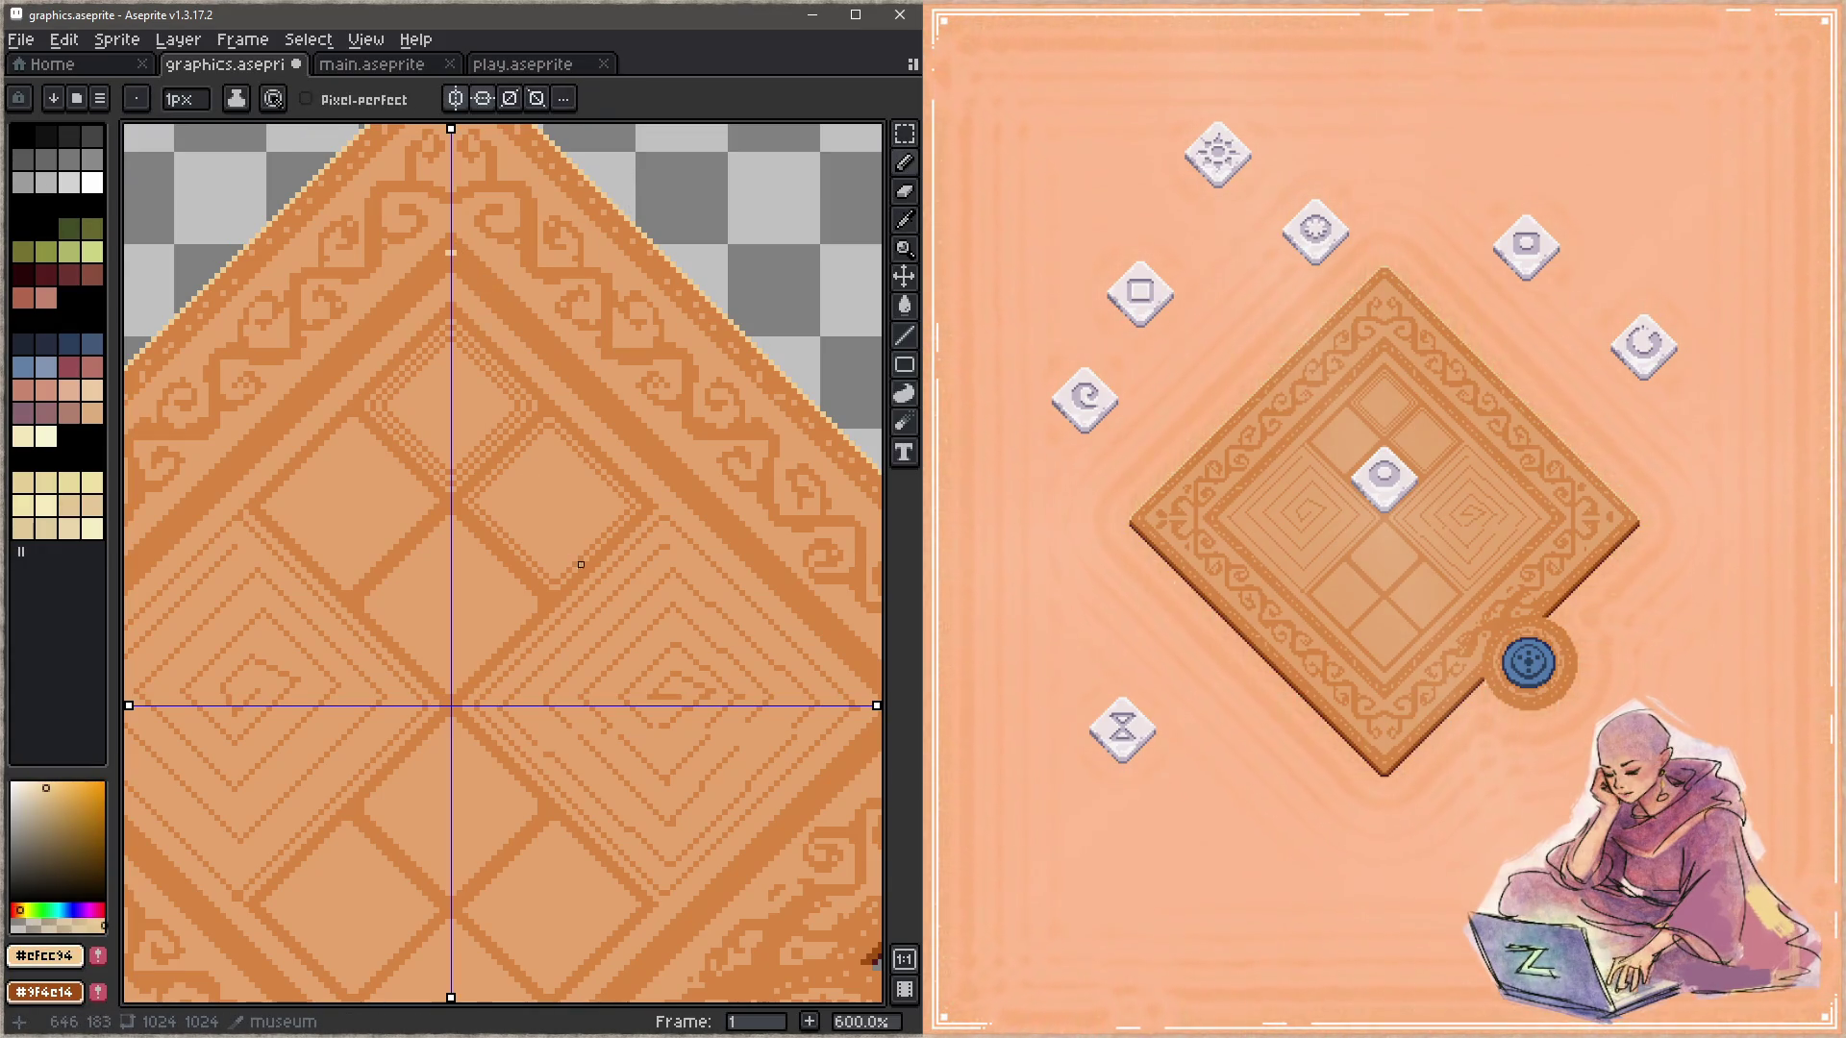
{"action": "scroll", "coordinate": [581, 565], "scroll_direction": "down", "scroll_amount": 1}
{"action": "left_click_drag", "start_coordinate": [581, 564], "coordinate": [437, 395]}
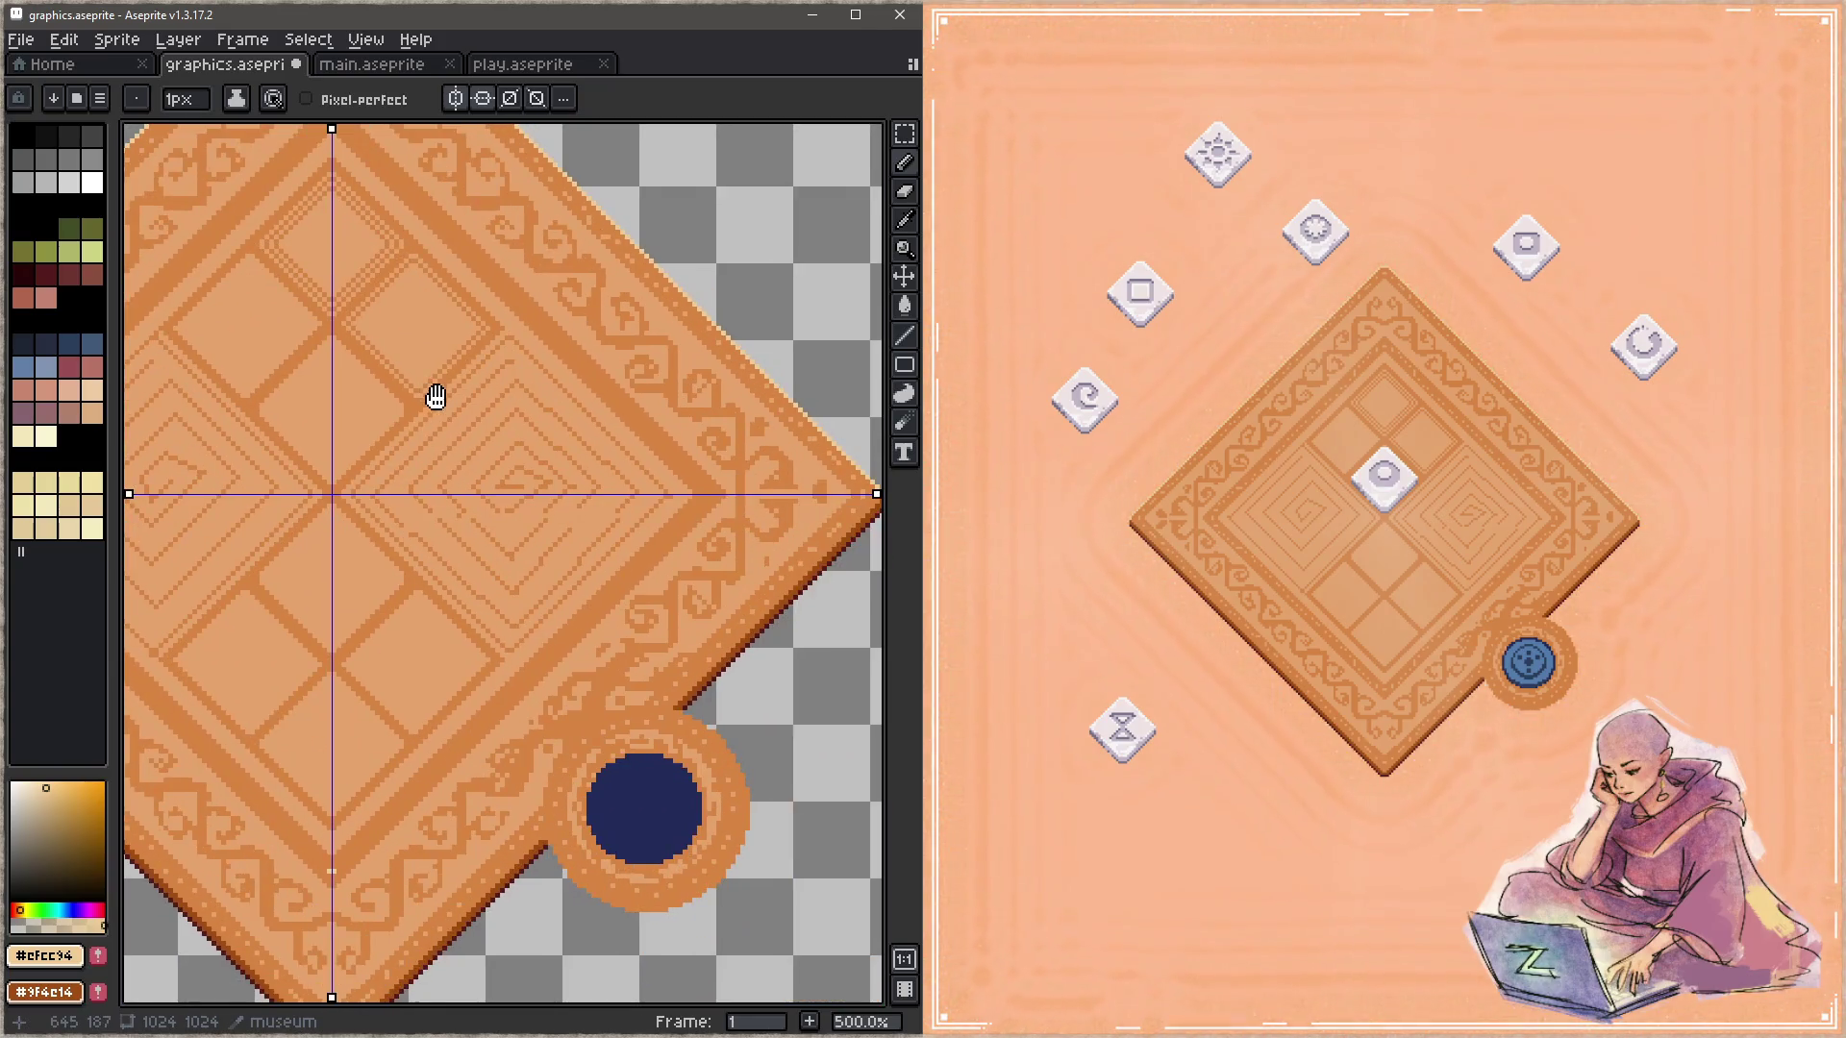
{"action": "left_click", "coordinate": [509, 98]}
{"action": "left_click_drag", "start_coordinate": [499, 308], "coordinate": [563, 369]}
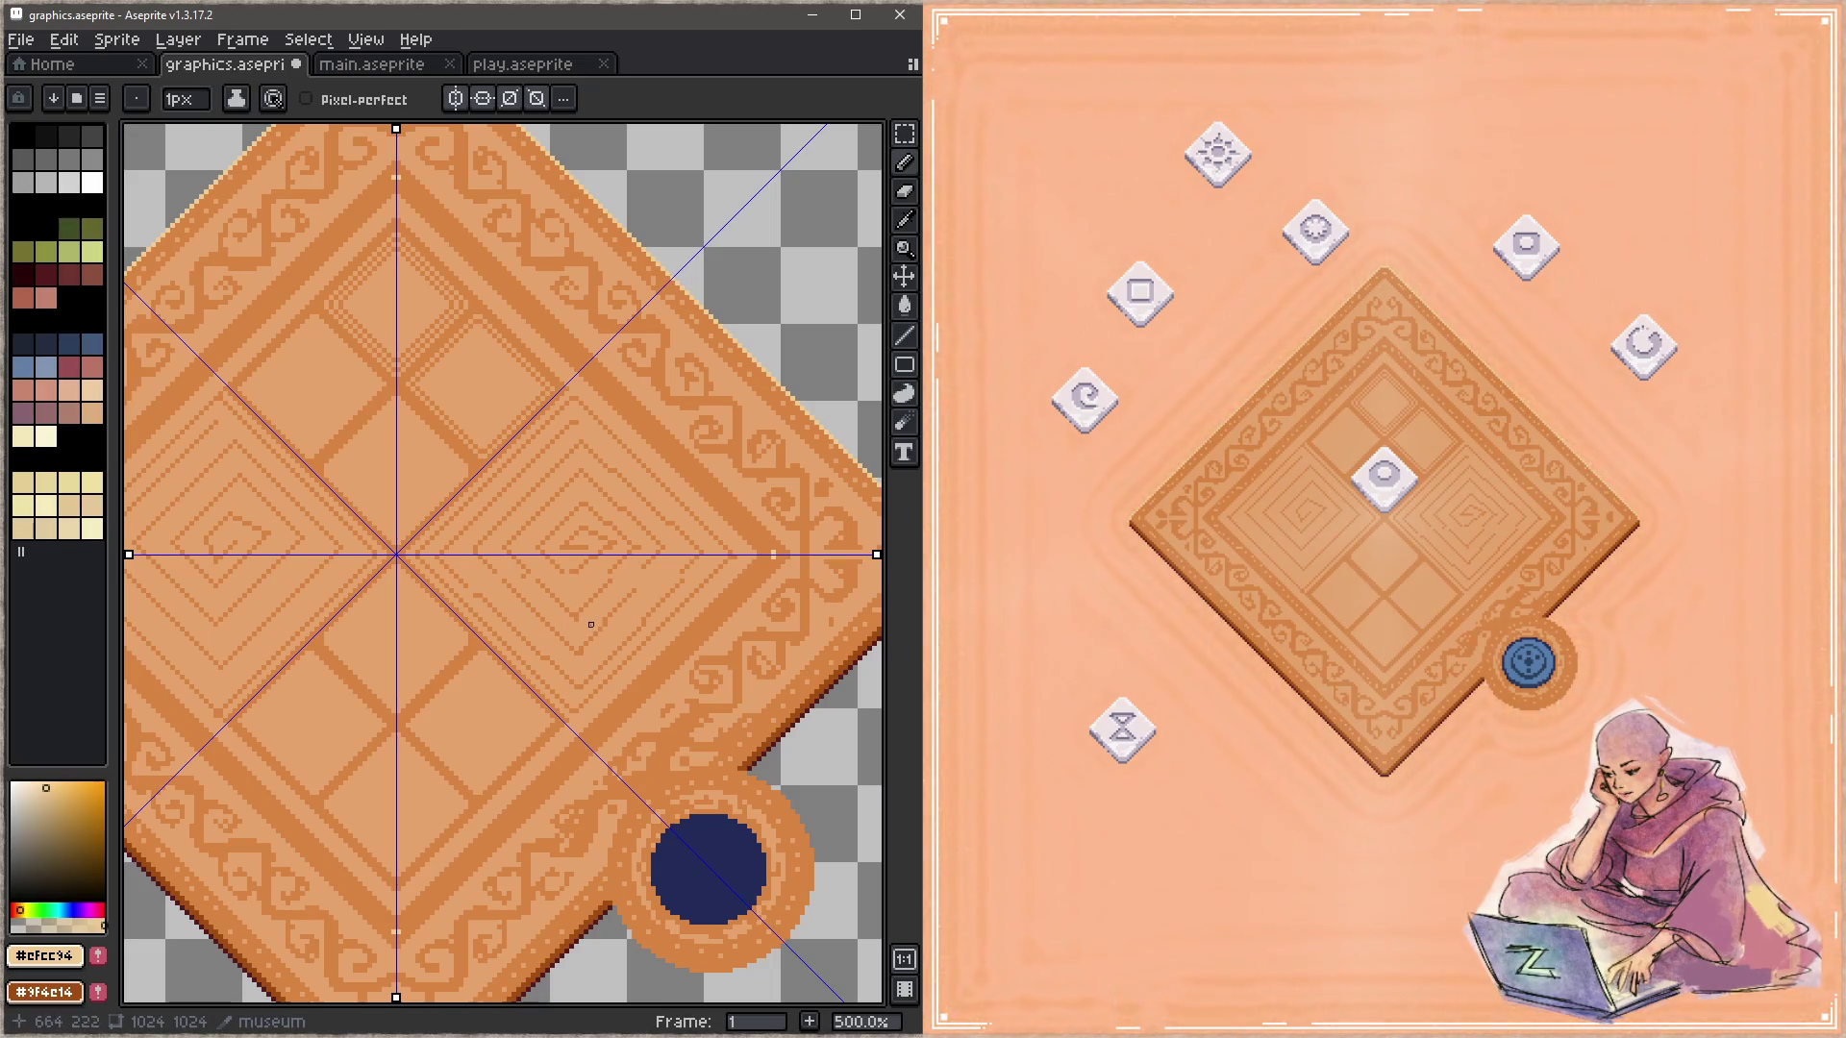
Step: Paint a mirrored pair of light pixels into the swirl motif under the top corner and save
{"action": "scroll", "coordinate": [540, 367], "scroll_direction": "up", "scroll_amount": 1}
{"action": "scroll", "coordinate": [524, 338], "scroll_direction": "up", "scroll_amount": 1}
{"action": "scroll", "coordinate": [515, 339], "scroll_direction": "up", "scroll_amount": 2}
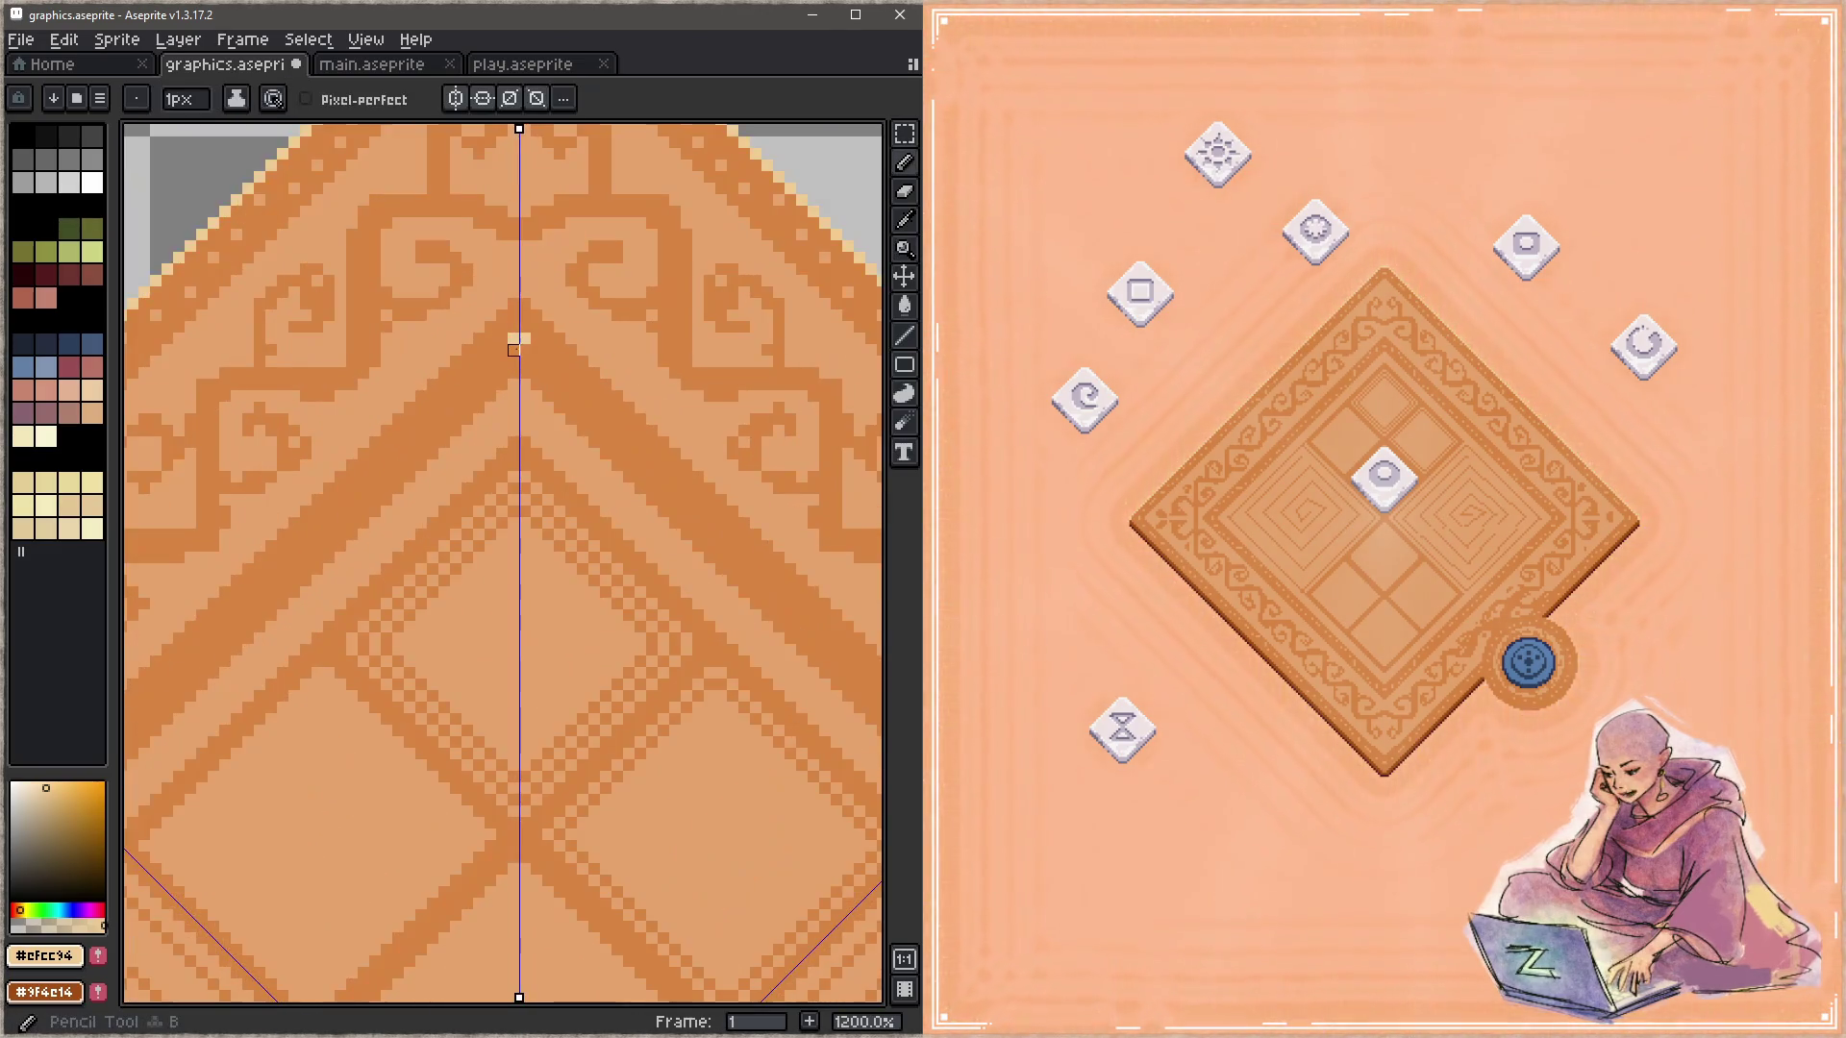
{"action": "left_click_drag", "start_coordinate": [536, 373], "coordinate": [464, 288]}
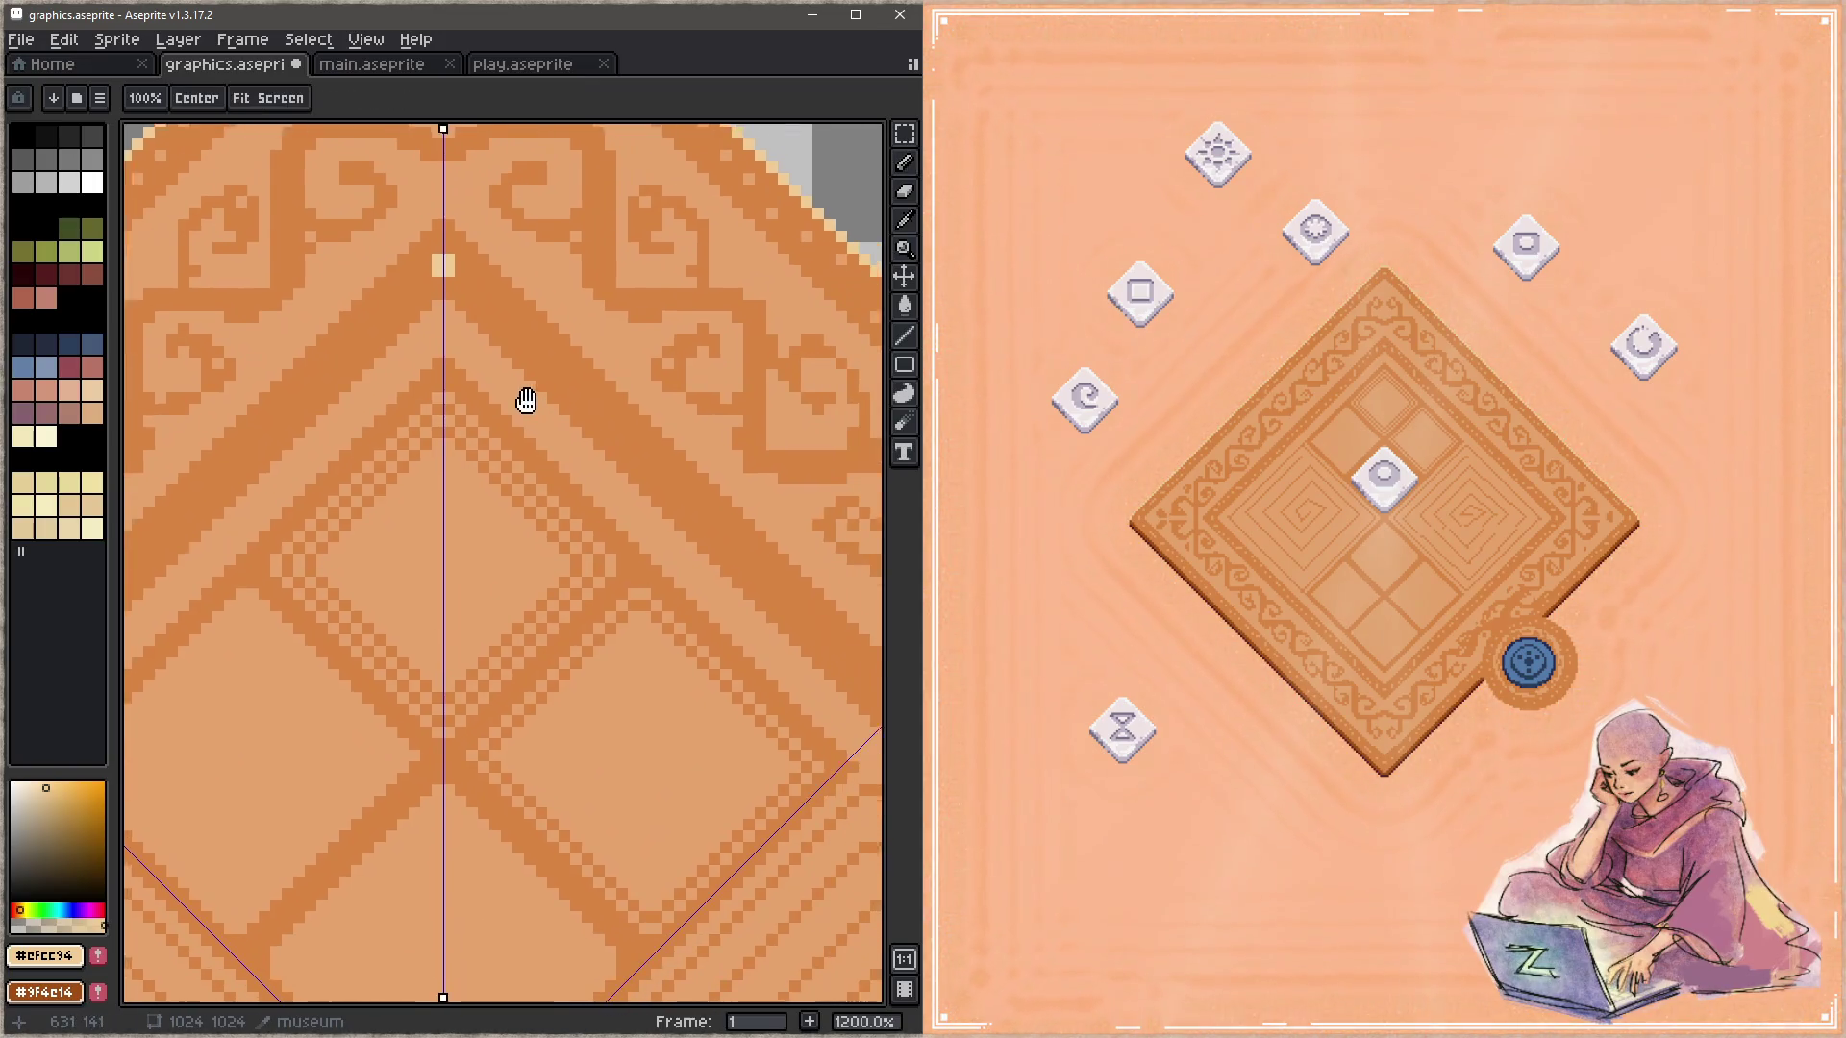
{"action": "left_click", "coordinate": [470, 294]}
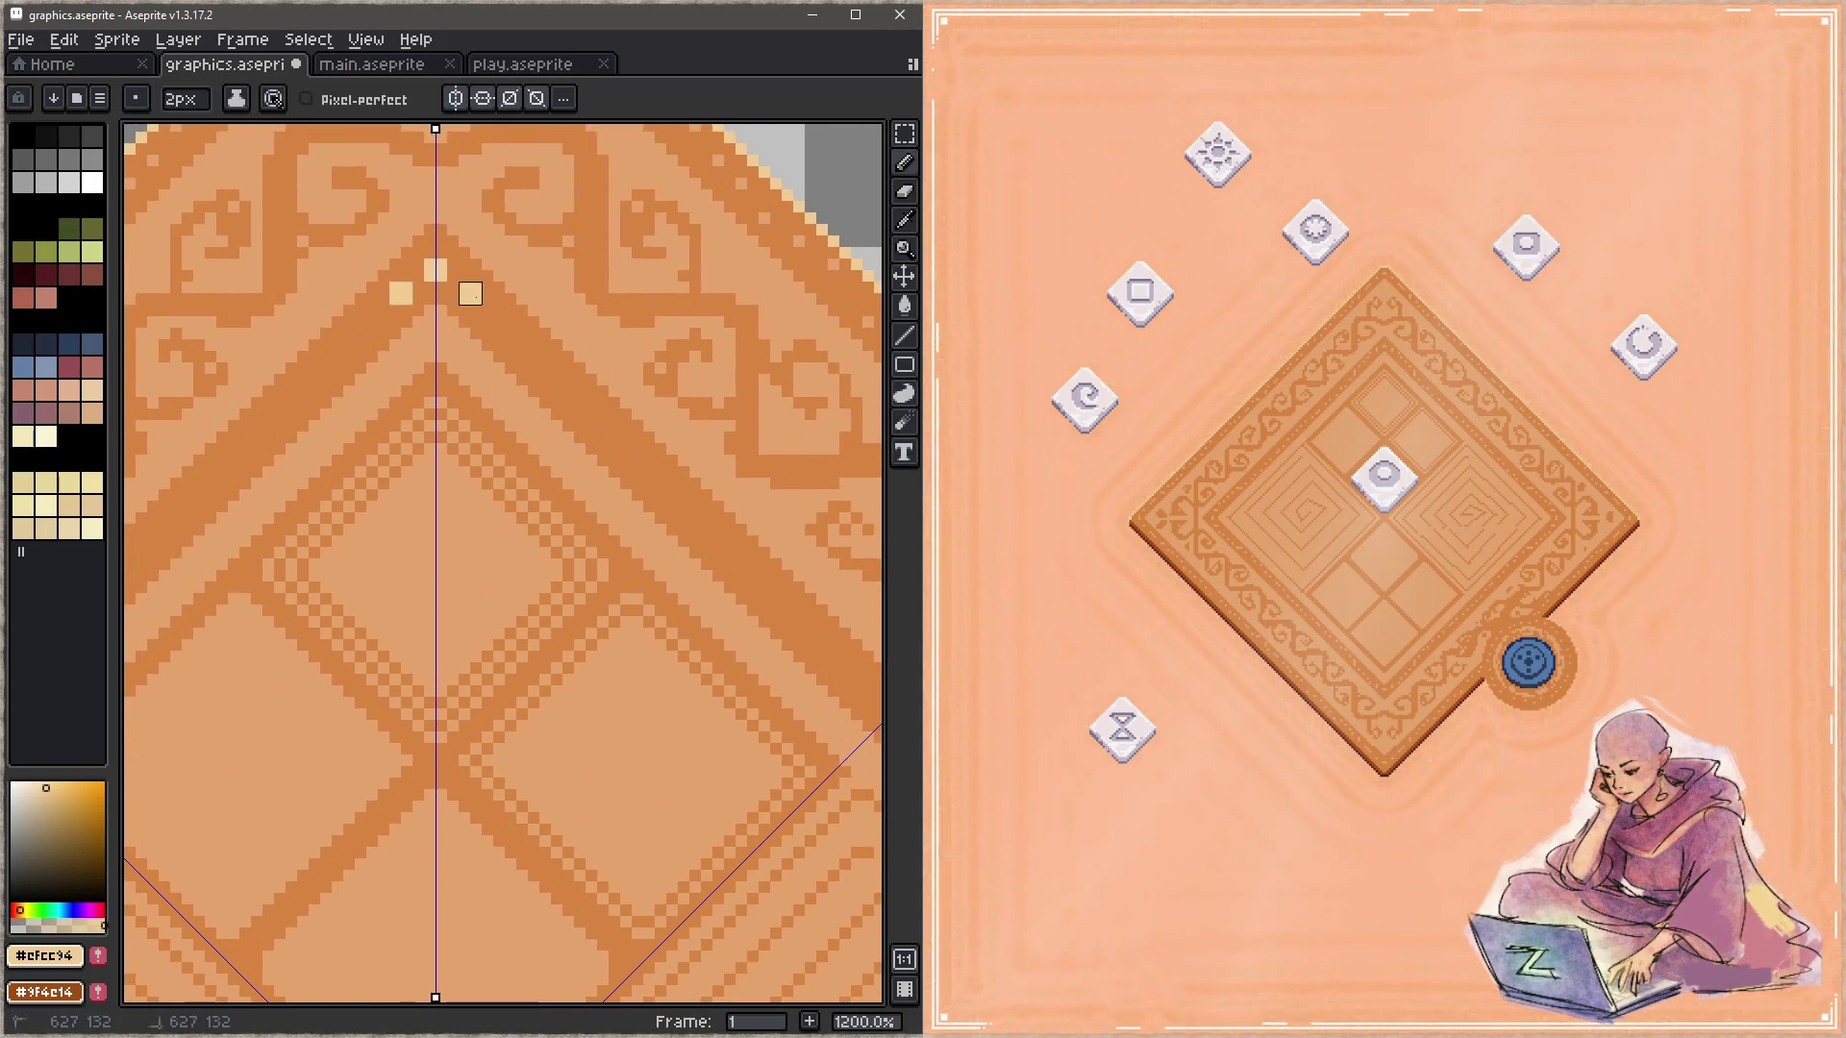
{"action": "key", "text": "ctrl+s"}
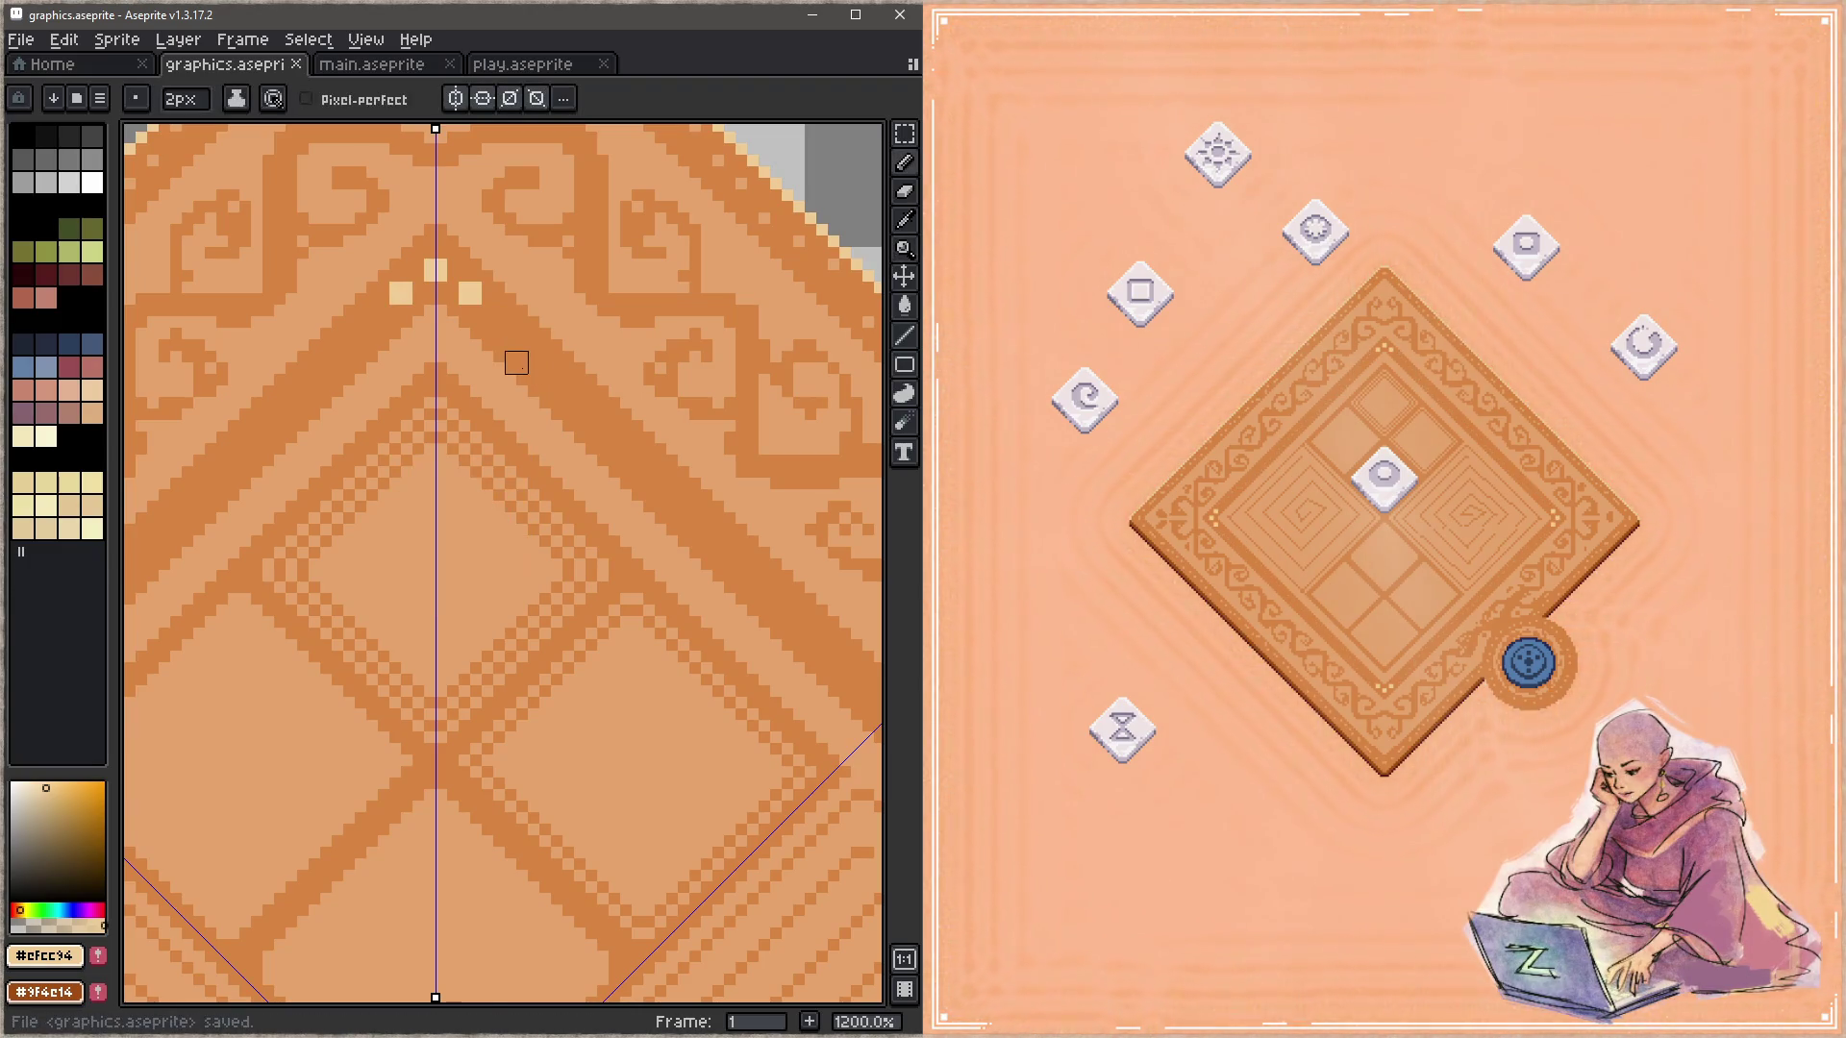
Step: Repaint those light pixels in mid tan, add a lower mirrored light pair, and save
{"action": "left_click", "coordinate": [499, 371], "text": "alt"}
{"action": "left_click", "coordinate": [435, 270]}
{"action": "left_click", "coordinate": [470, 293]}
{"action": "key", "text": "ctrl+s"}
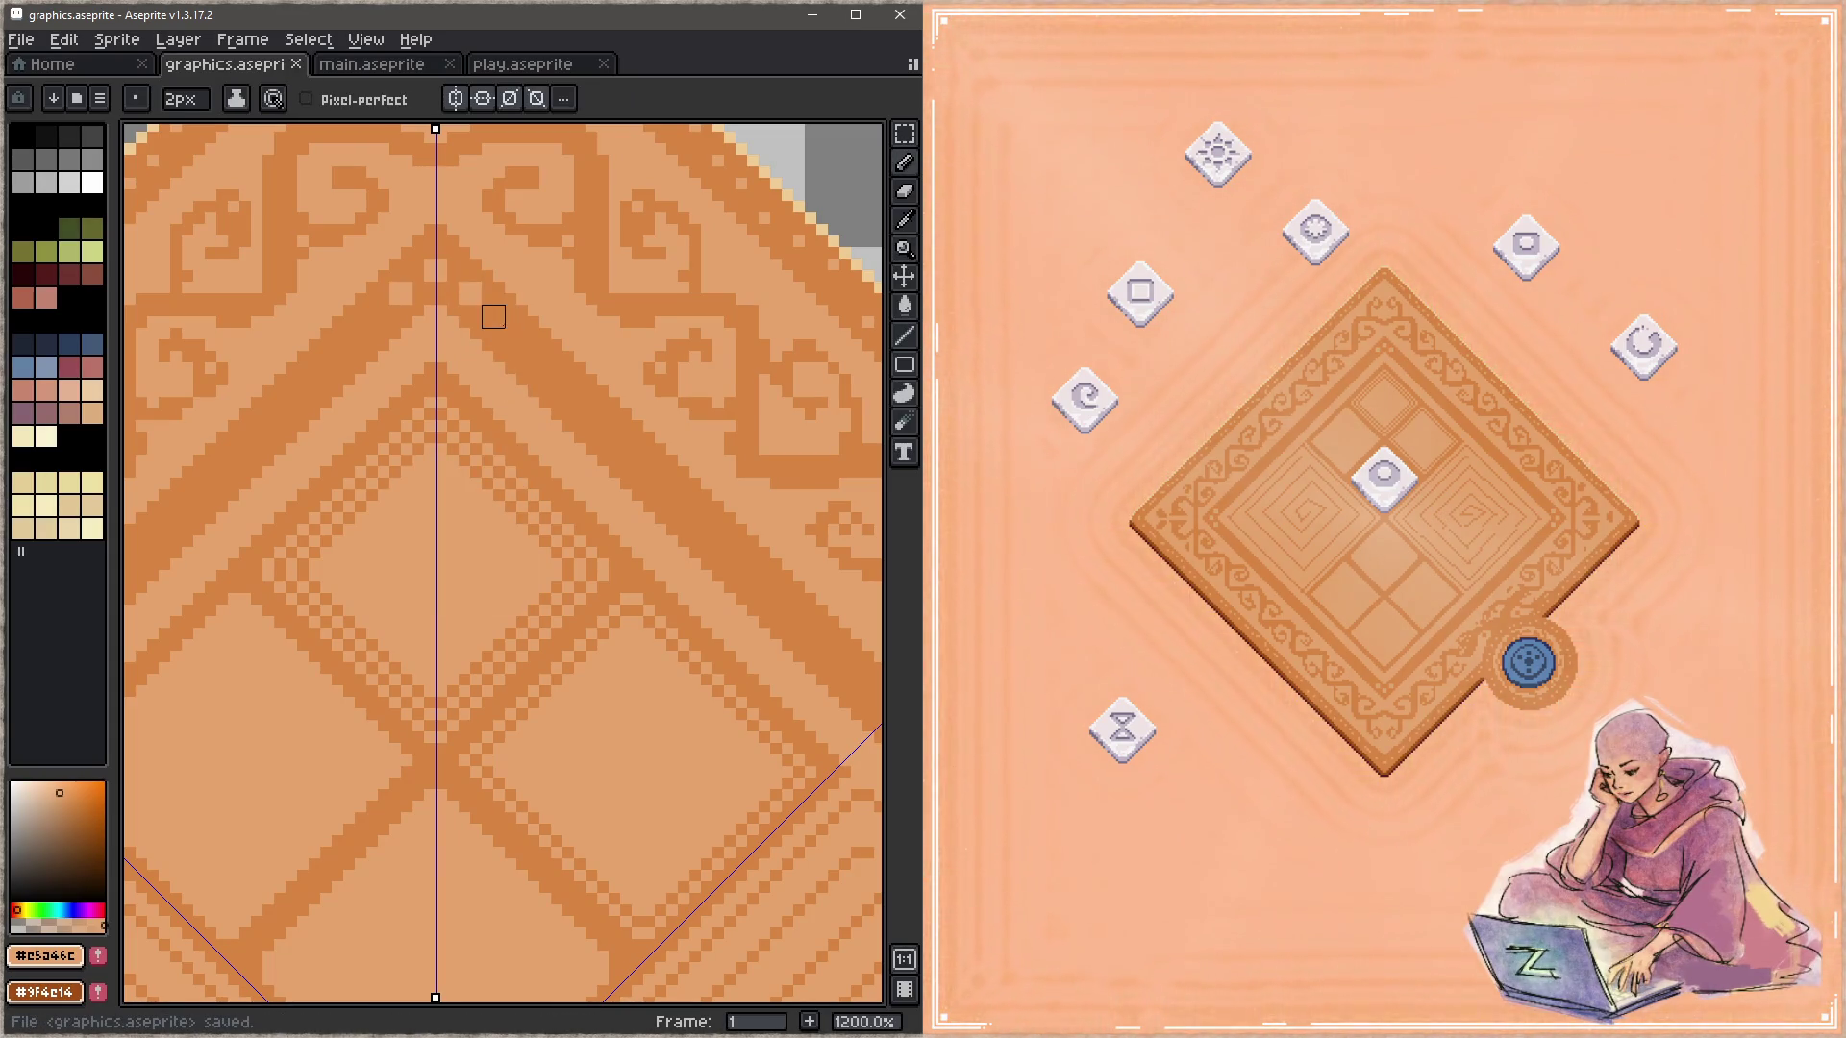
{"action": "left_click", "coordinate": [505, 327]}
{"action": "key", "text": "ctrl+s"}
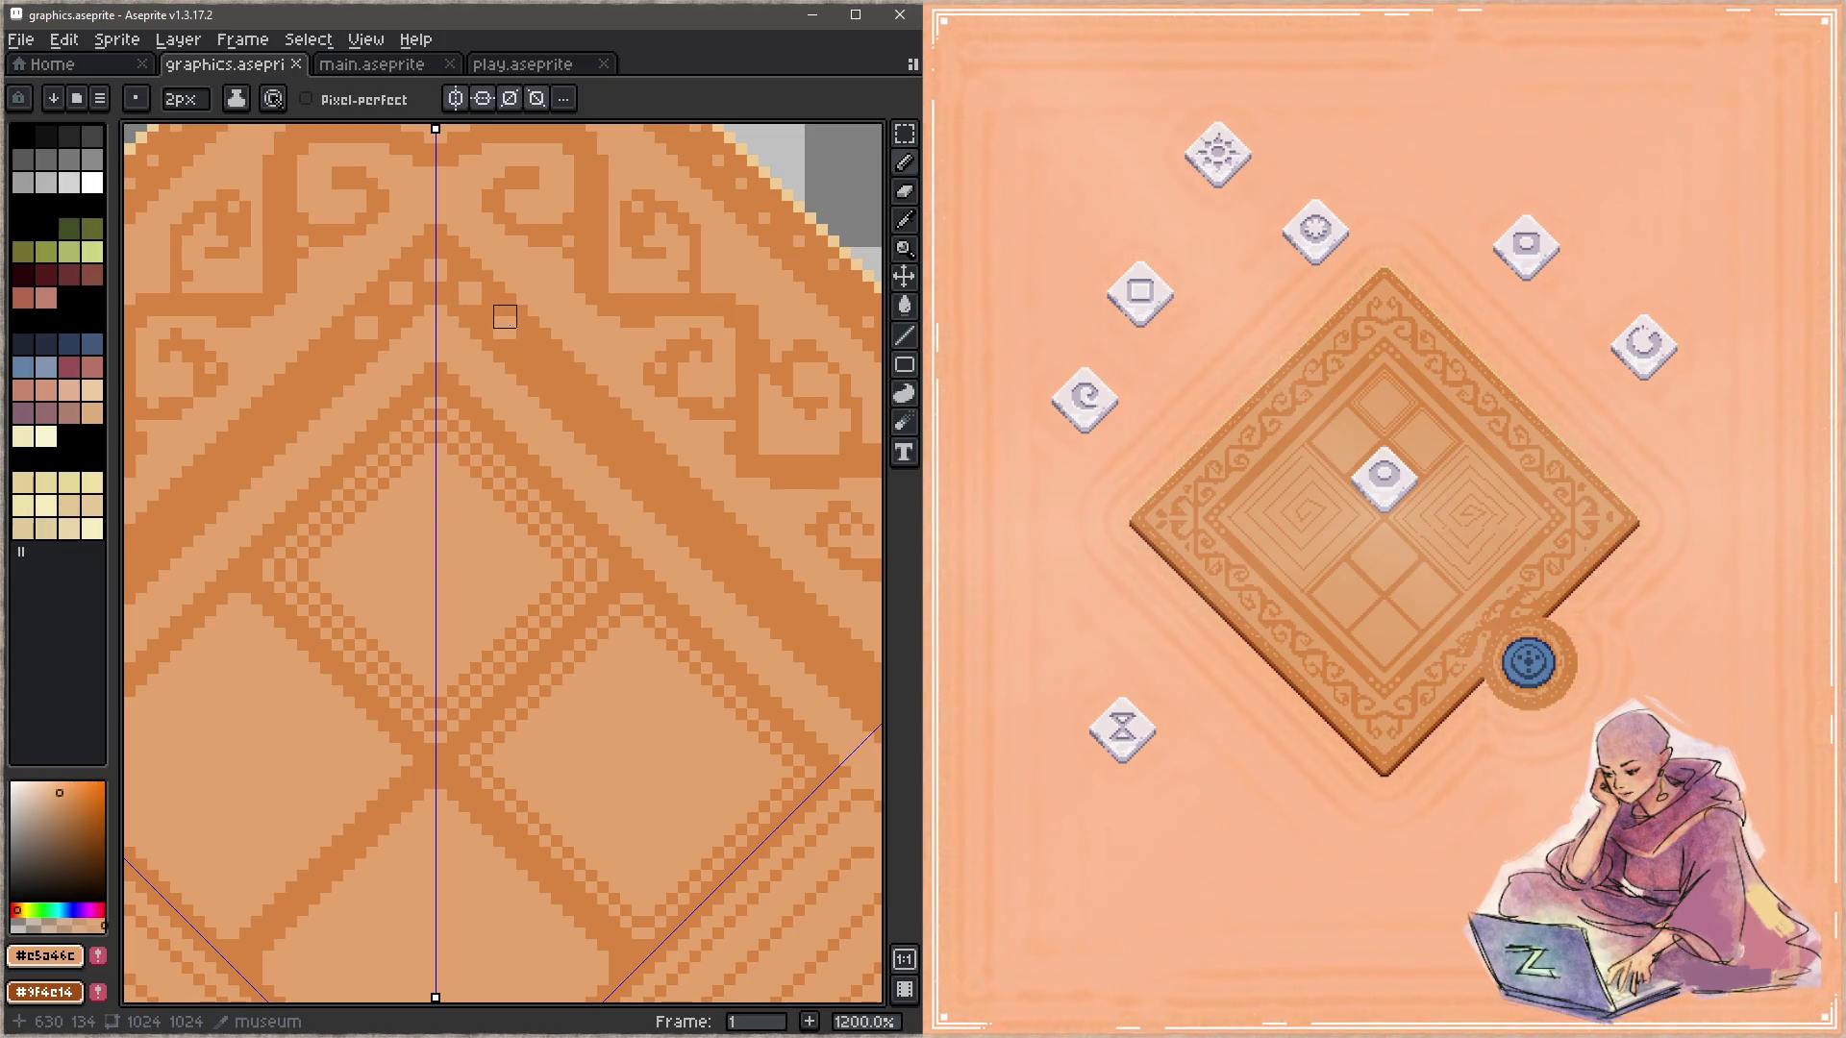
Step: Add an orange pixel and a mid tan pixel to refine the swirl motif, saving after each
{"action": "left_click", "coordinate": [436, 272], "text": "alt"}
{"action": "left_click", "coordinate": [436, 281]}
{"action": "key", "text": "ctrl+s"}
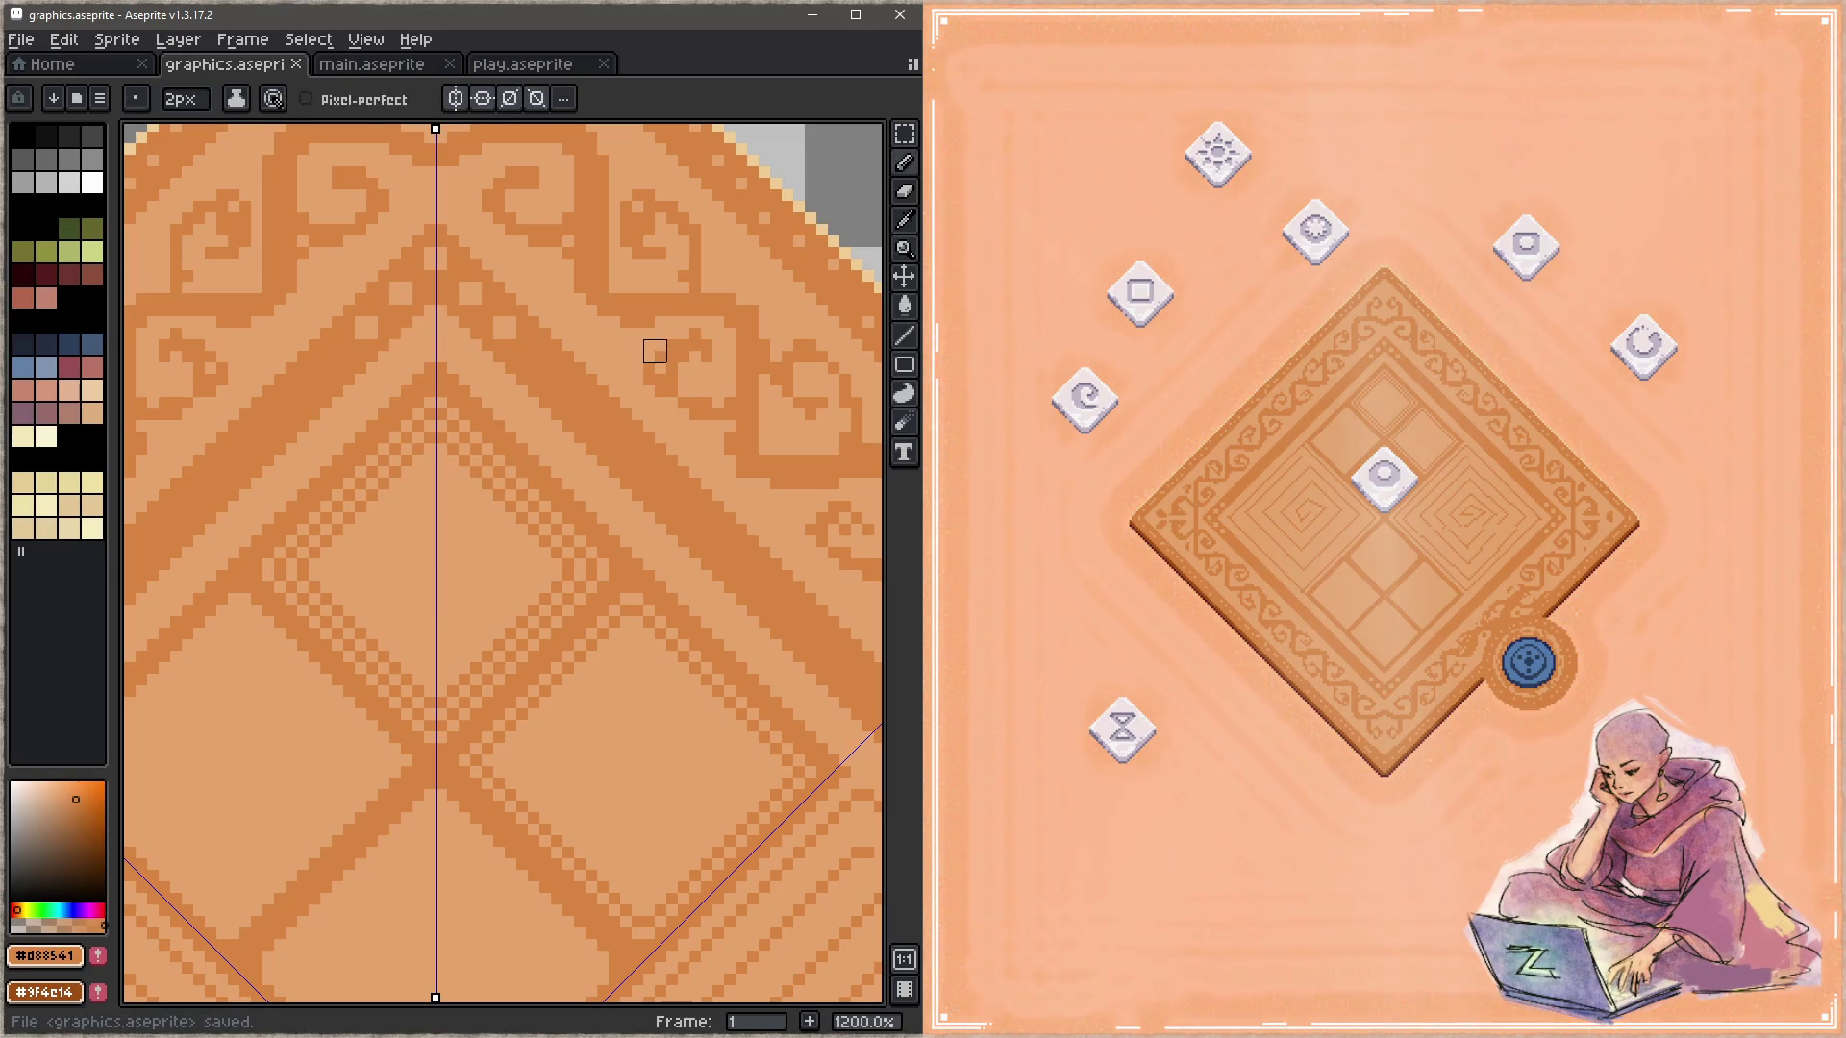
{"action": "left_click", "coordinate": [471, 286], "text": "alt"}
{"action": "left_click", "coordinate": [539, 363]}
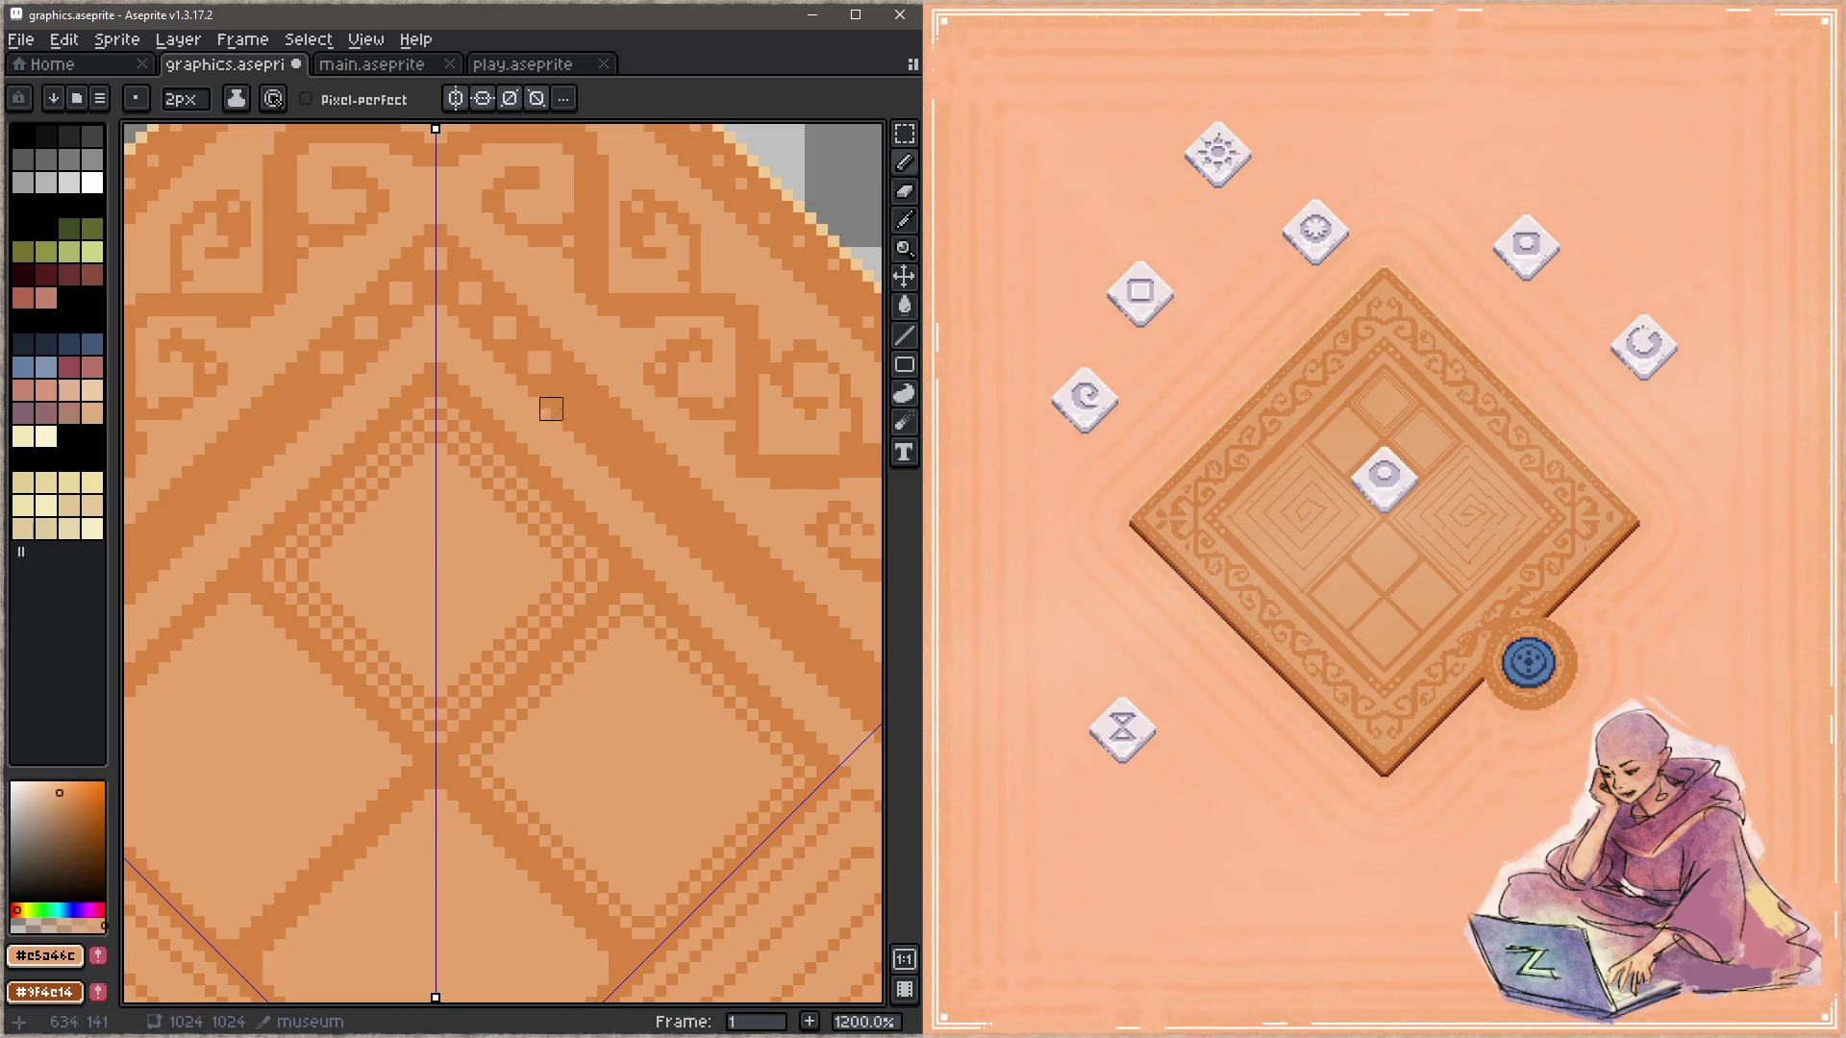
{"action": "left_click_drag", "start_coordinate": [664, 499], "coordinate": [529, 322]}
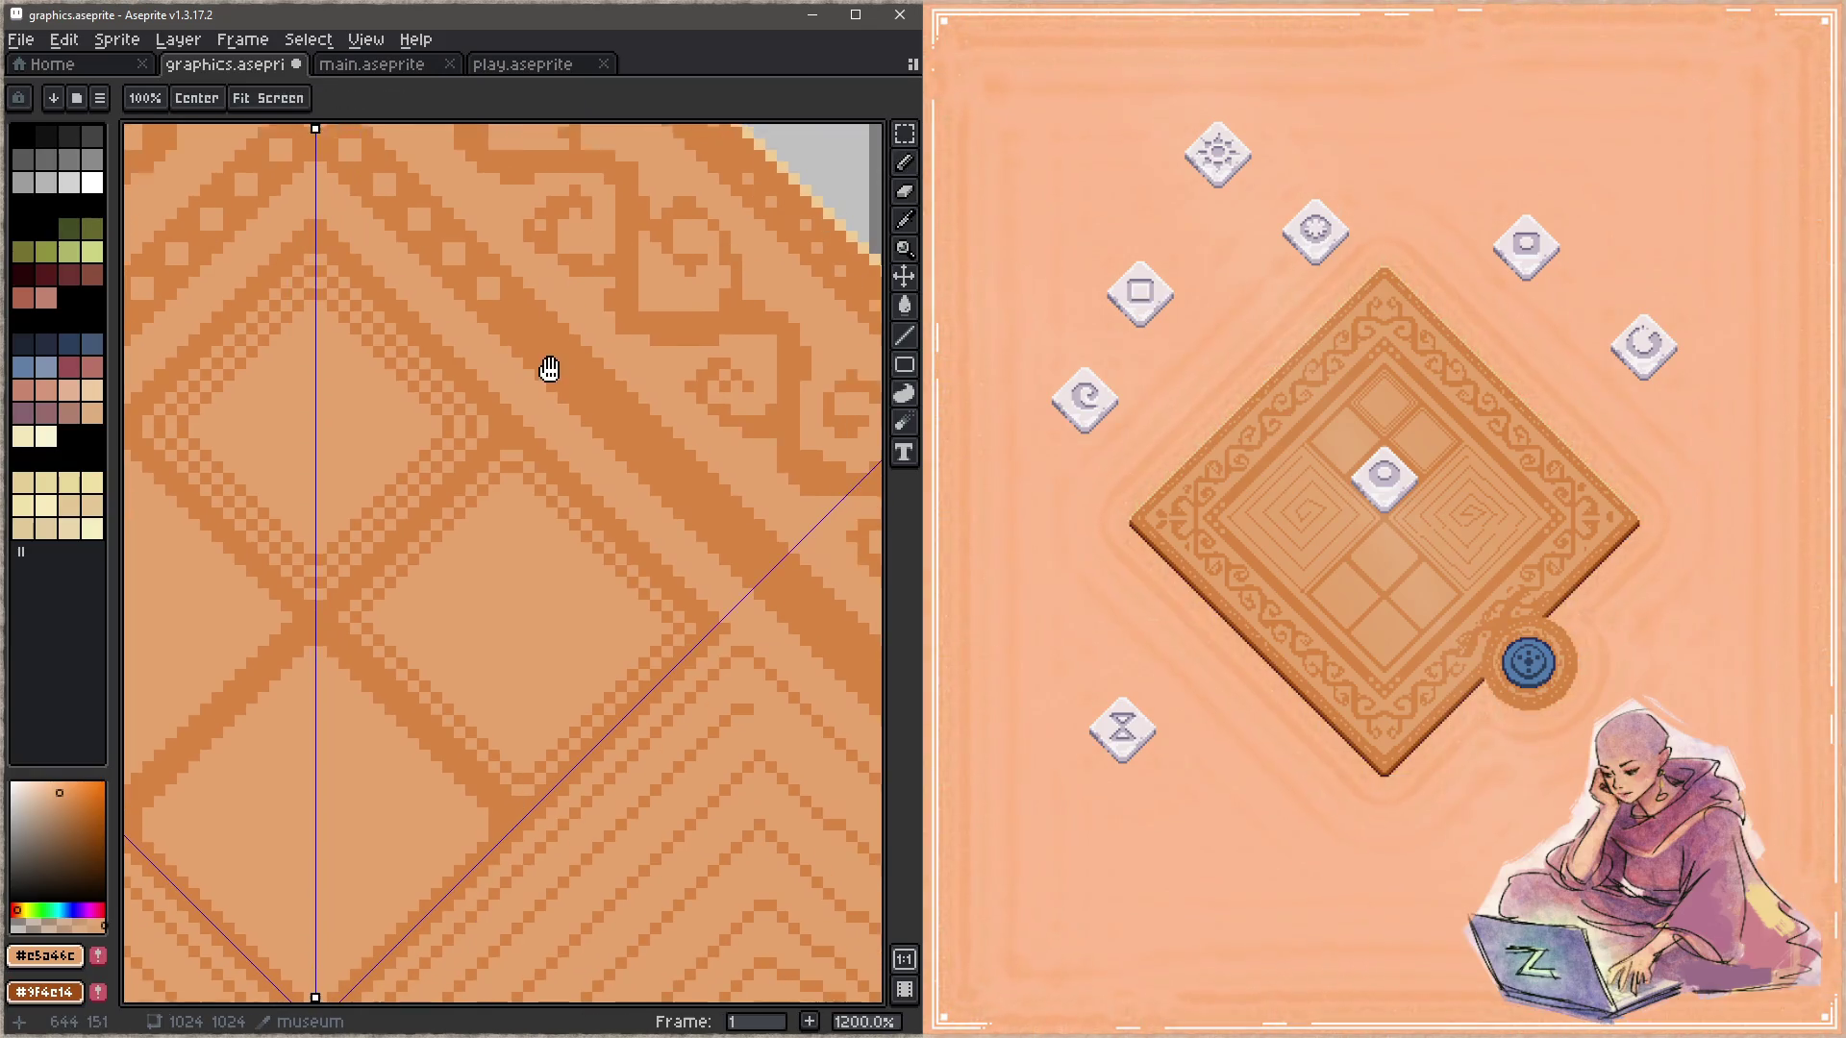
{"action": "key", "text": "ctrl+s"}
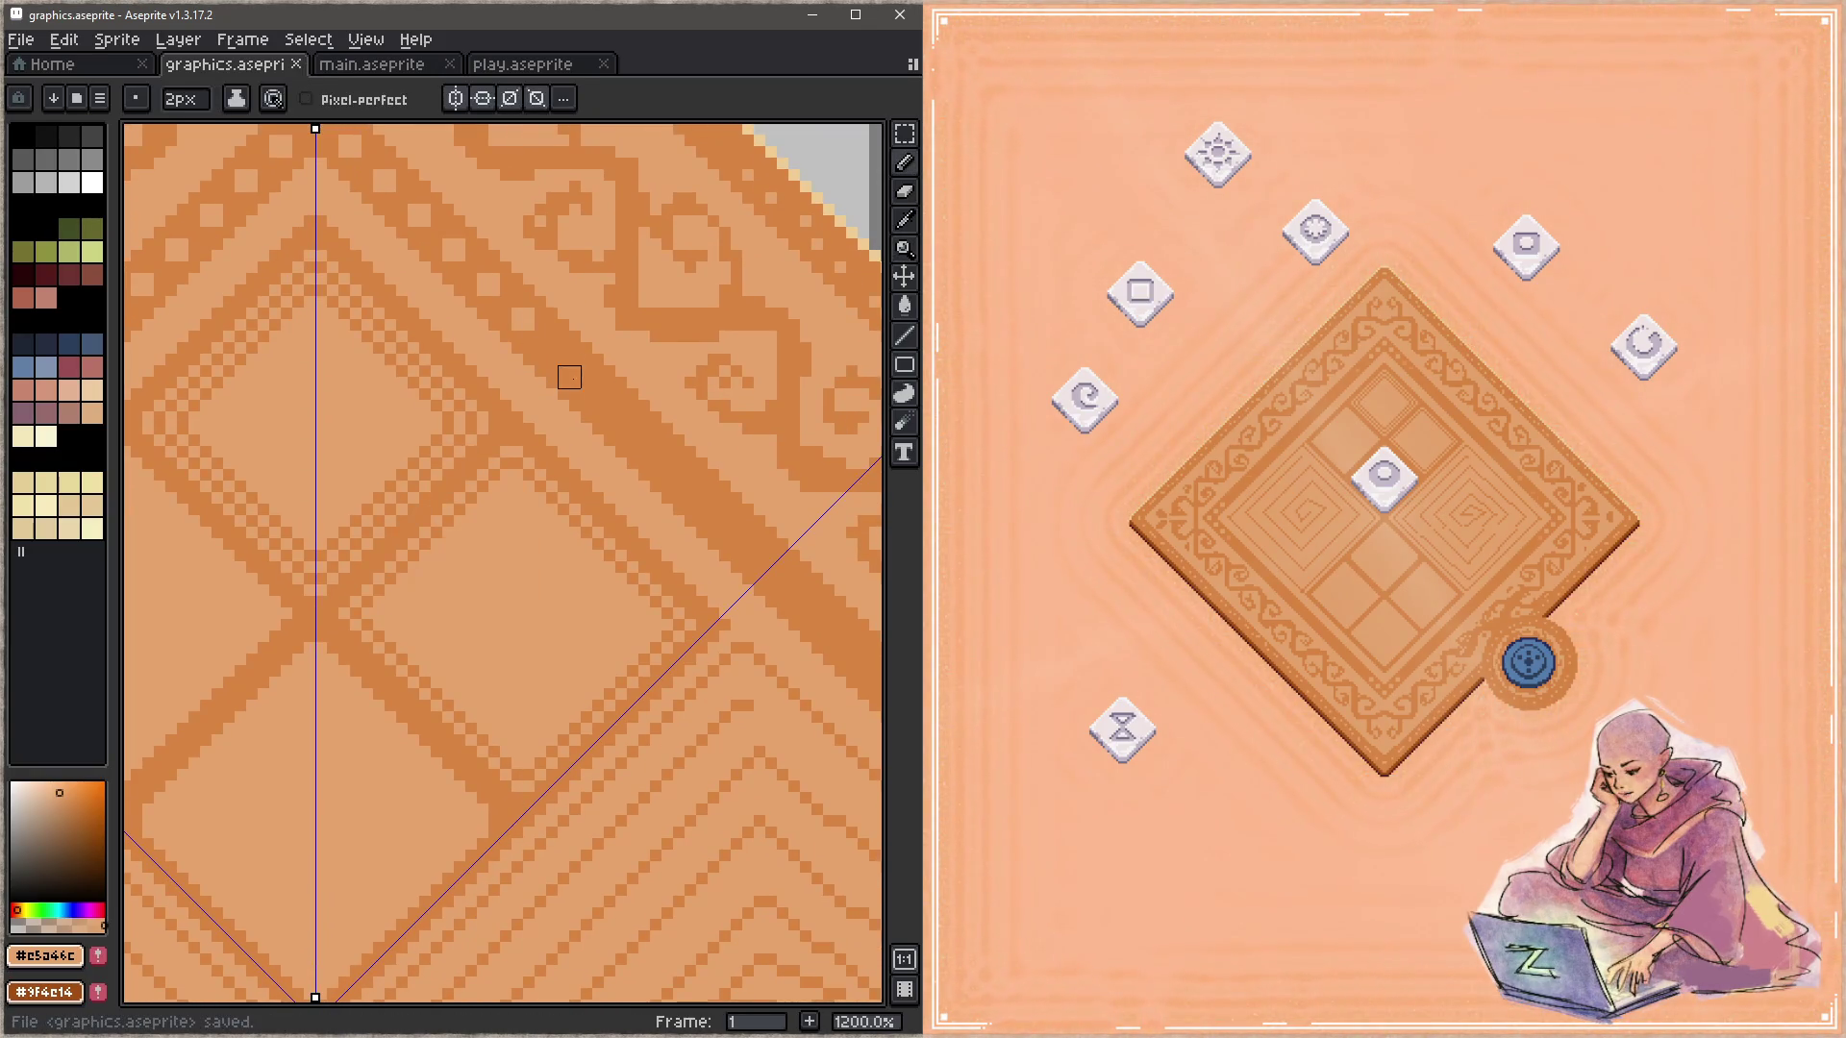
{"action": "key", "text": "ctrl+s"}
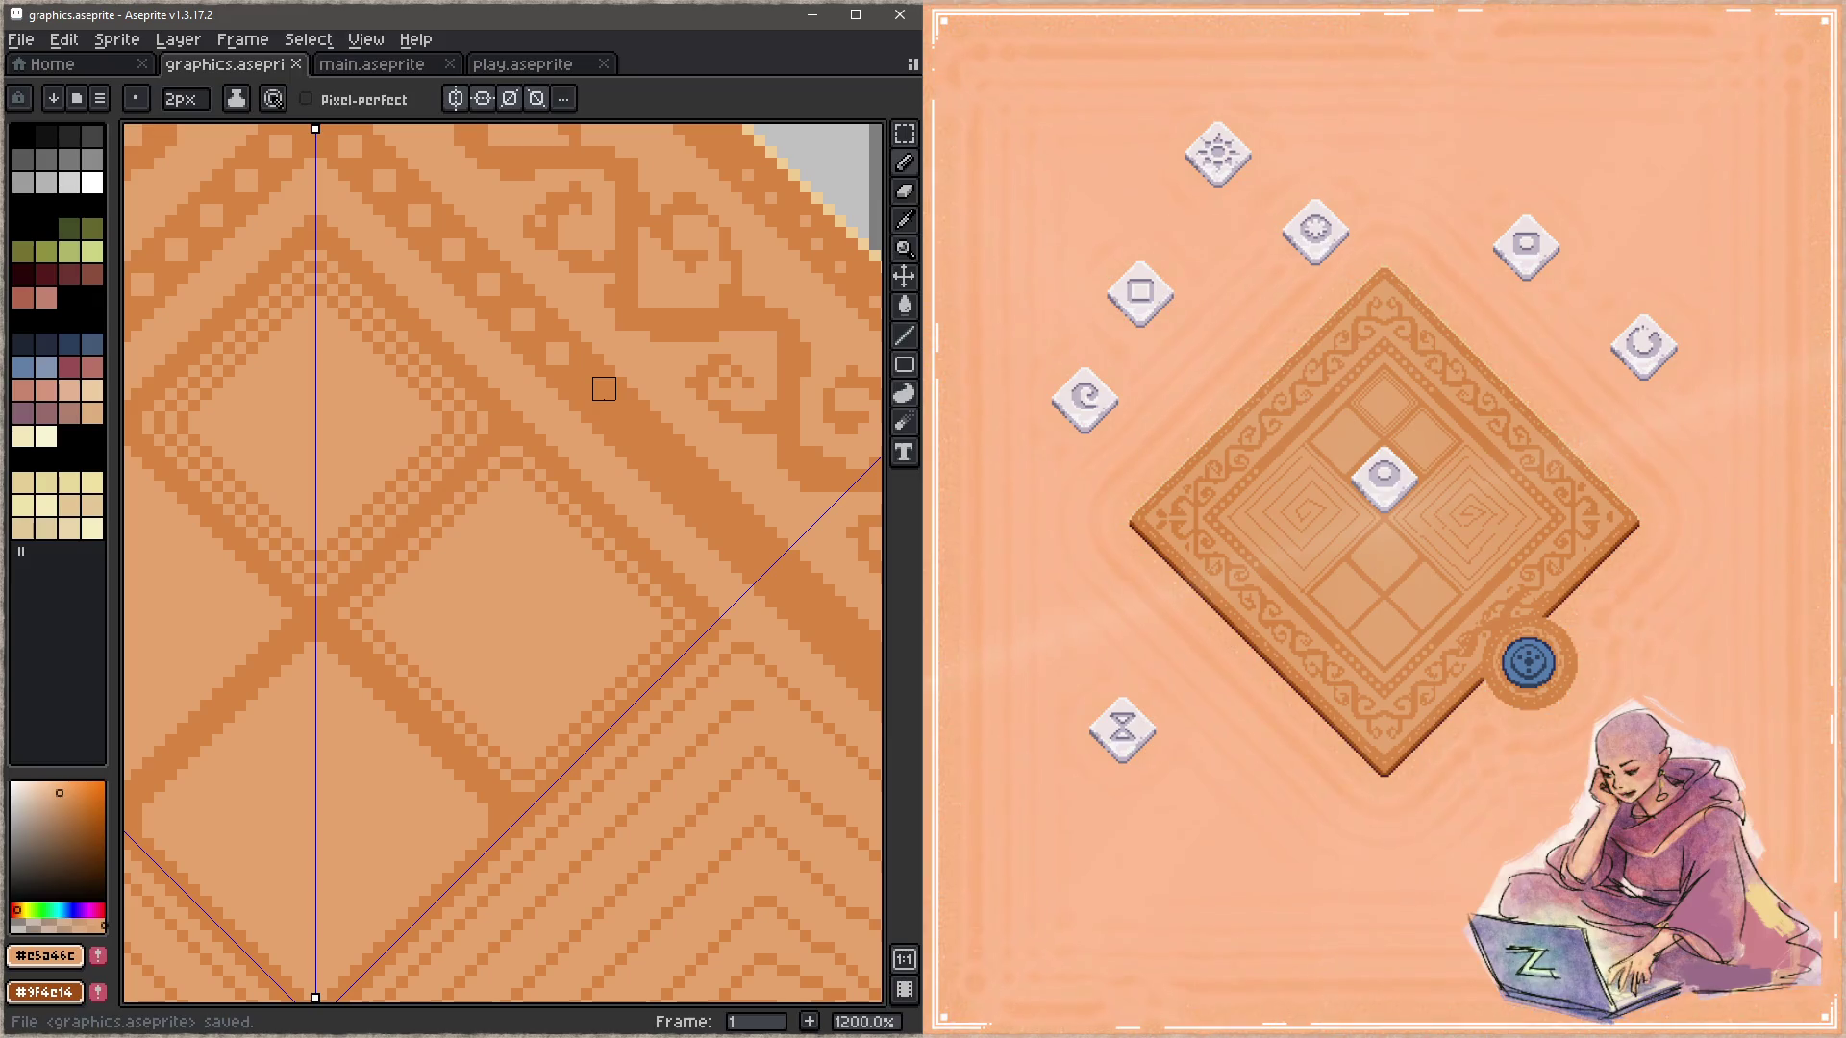
Step: Follow the border pattern toward the side corner, fix a pixel in the top-corner swirl, and save
{"action": "left_click_drag", "start_coordinate": [620, 466], "coordinate": [540, 436]}
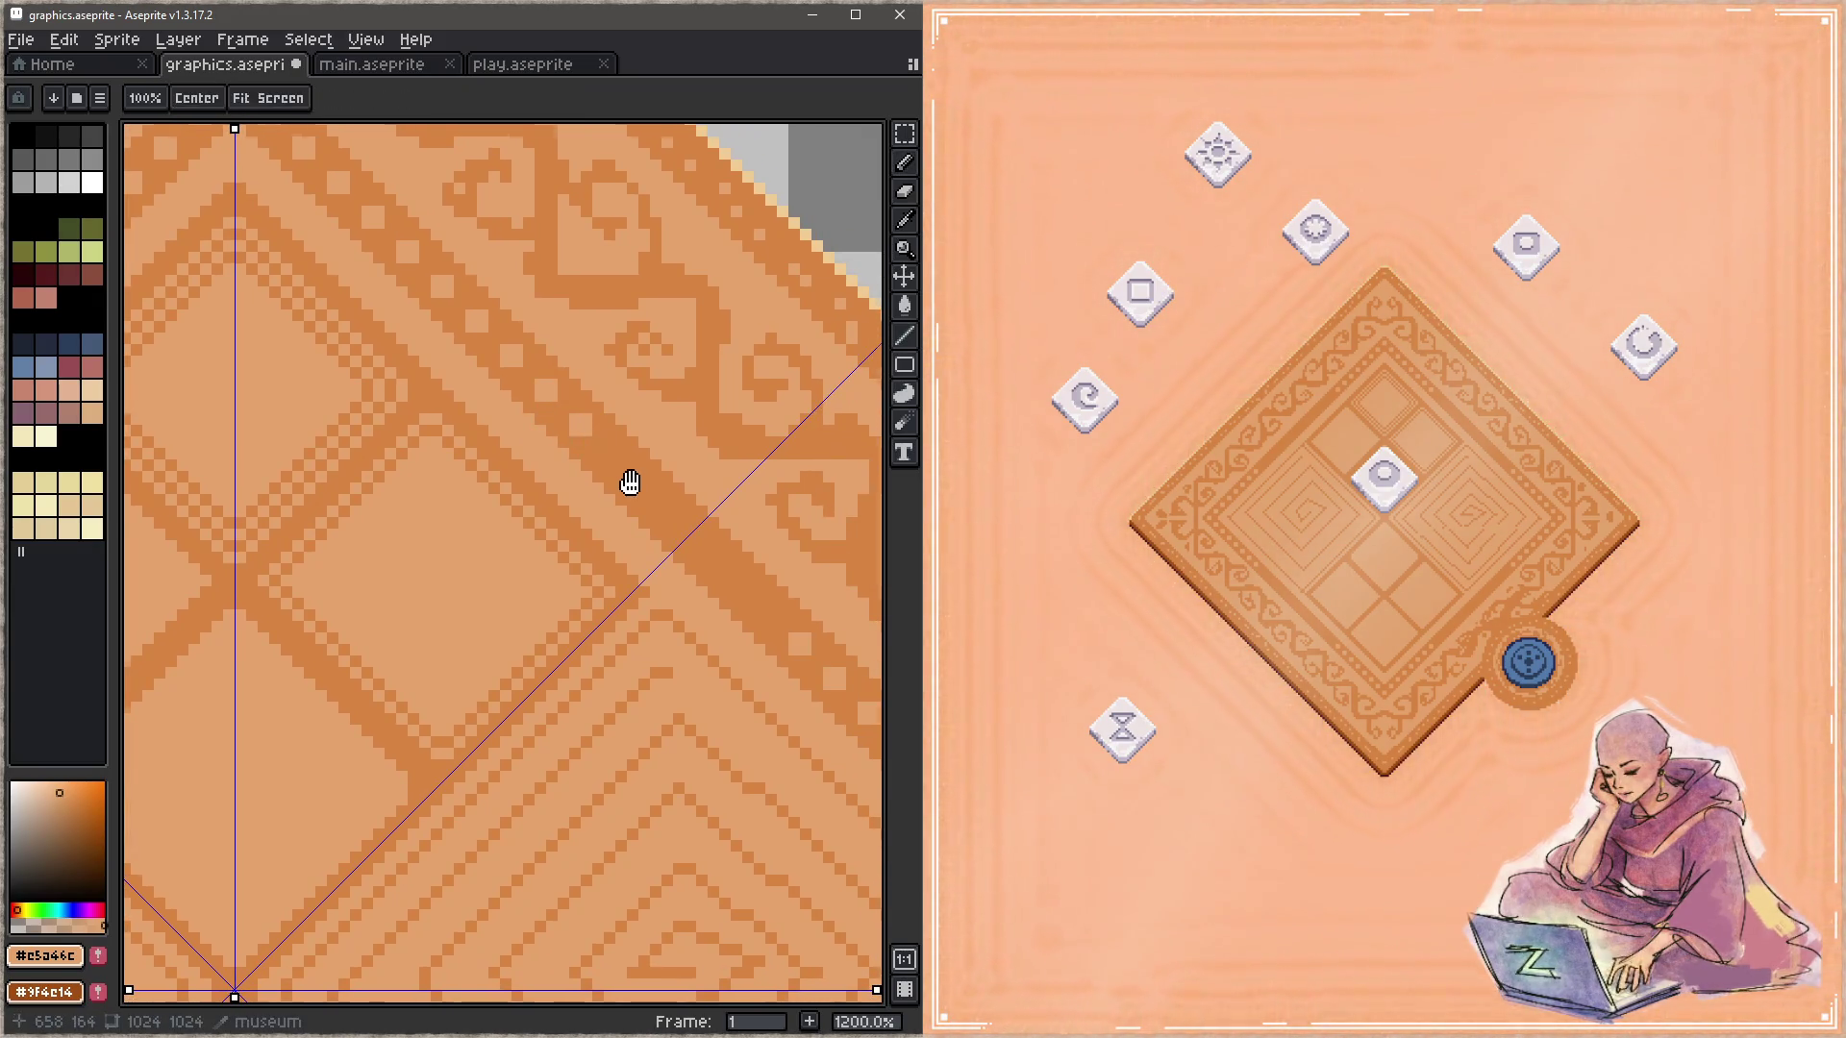
{"action": "left_click_drag", "start_coordinate": [626, 487], "coordinate": [586, 470]}
{"action": "key", "text": "ctrl+s"}
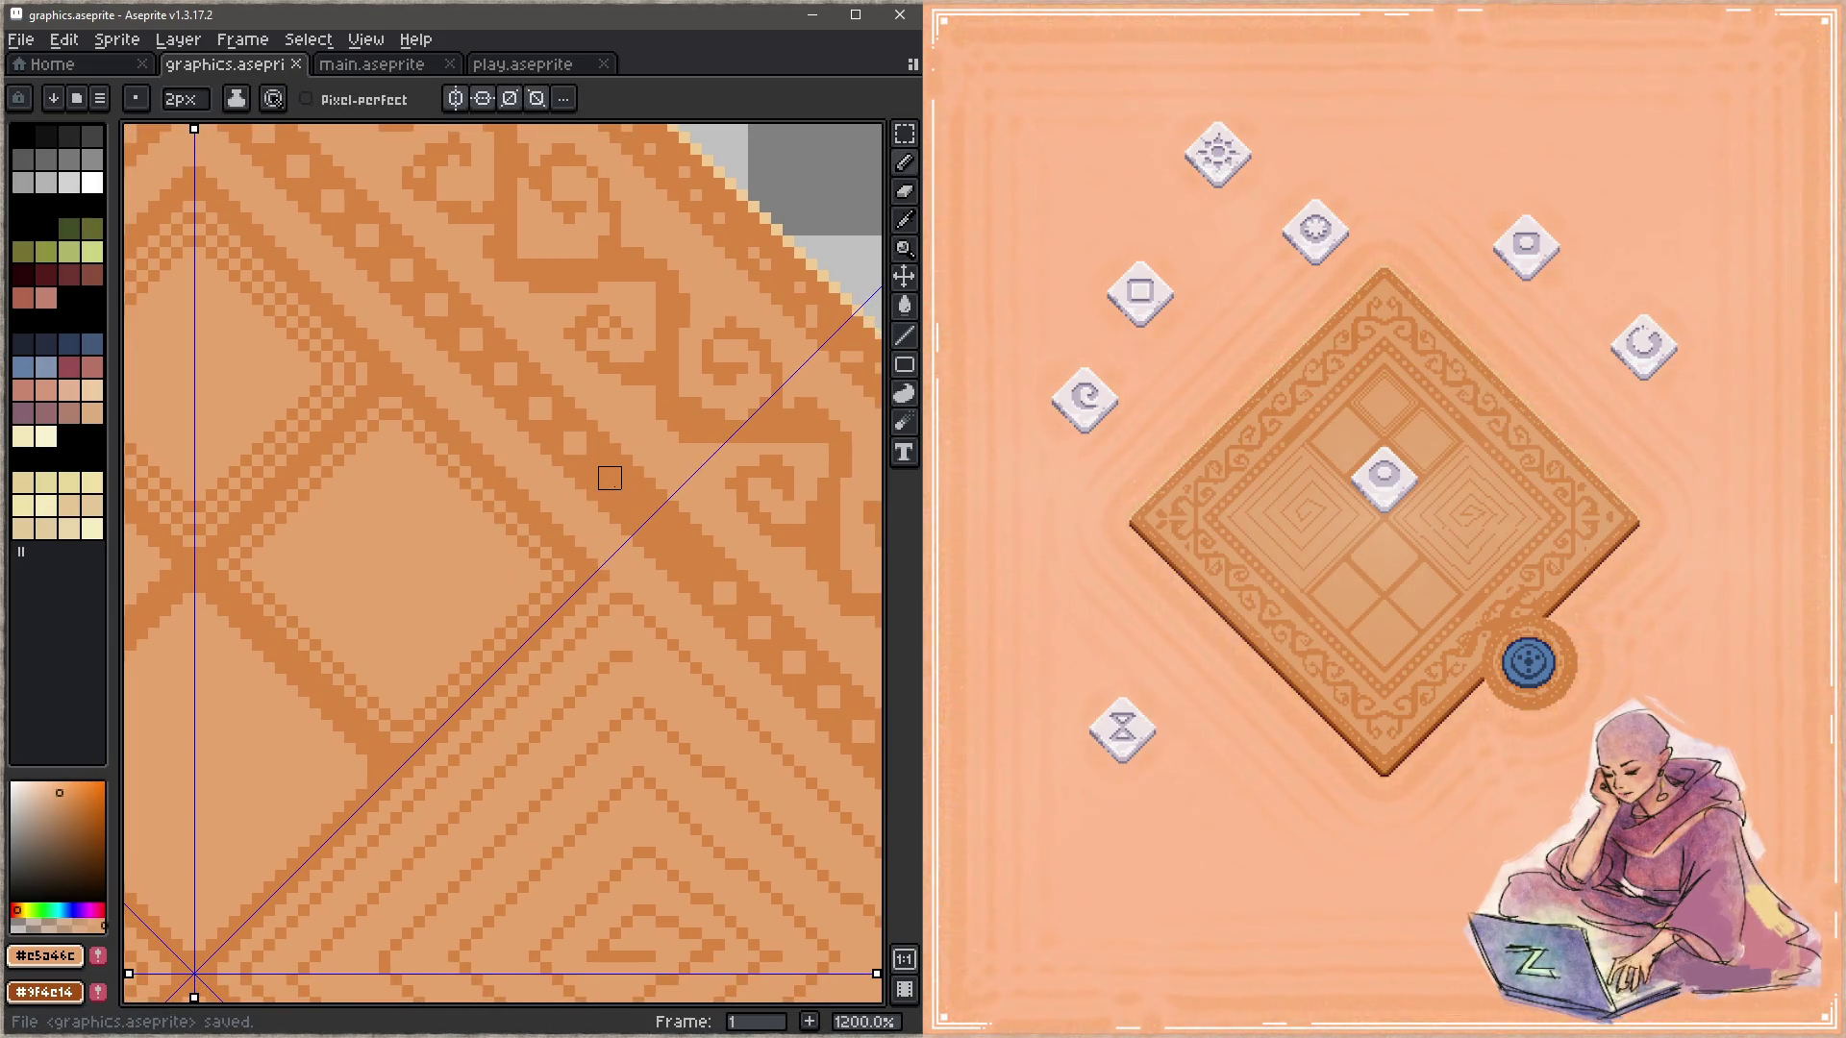
{"action": "left_click_drag", "start_coordinate": [621, 491], "coordinate": [587, 469]}
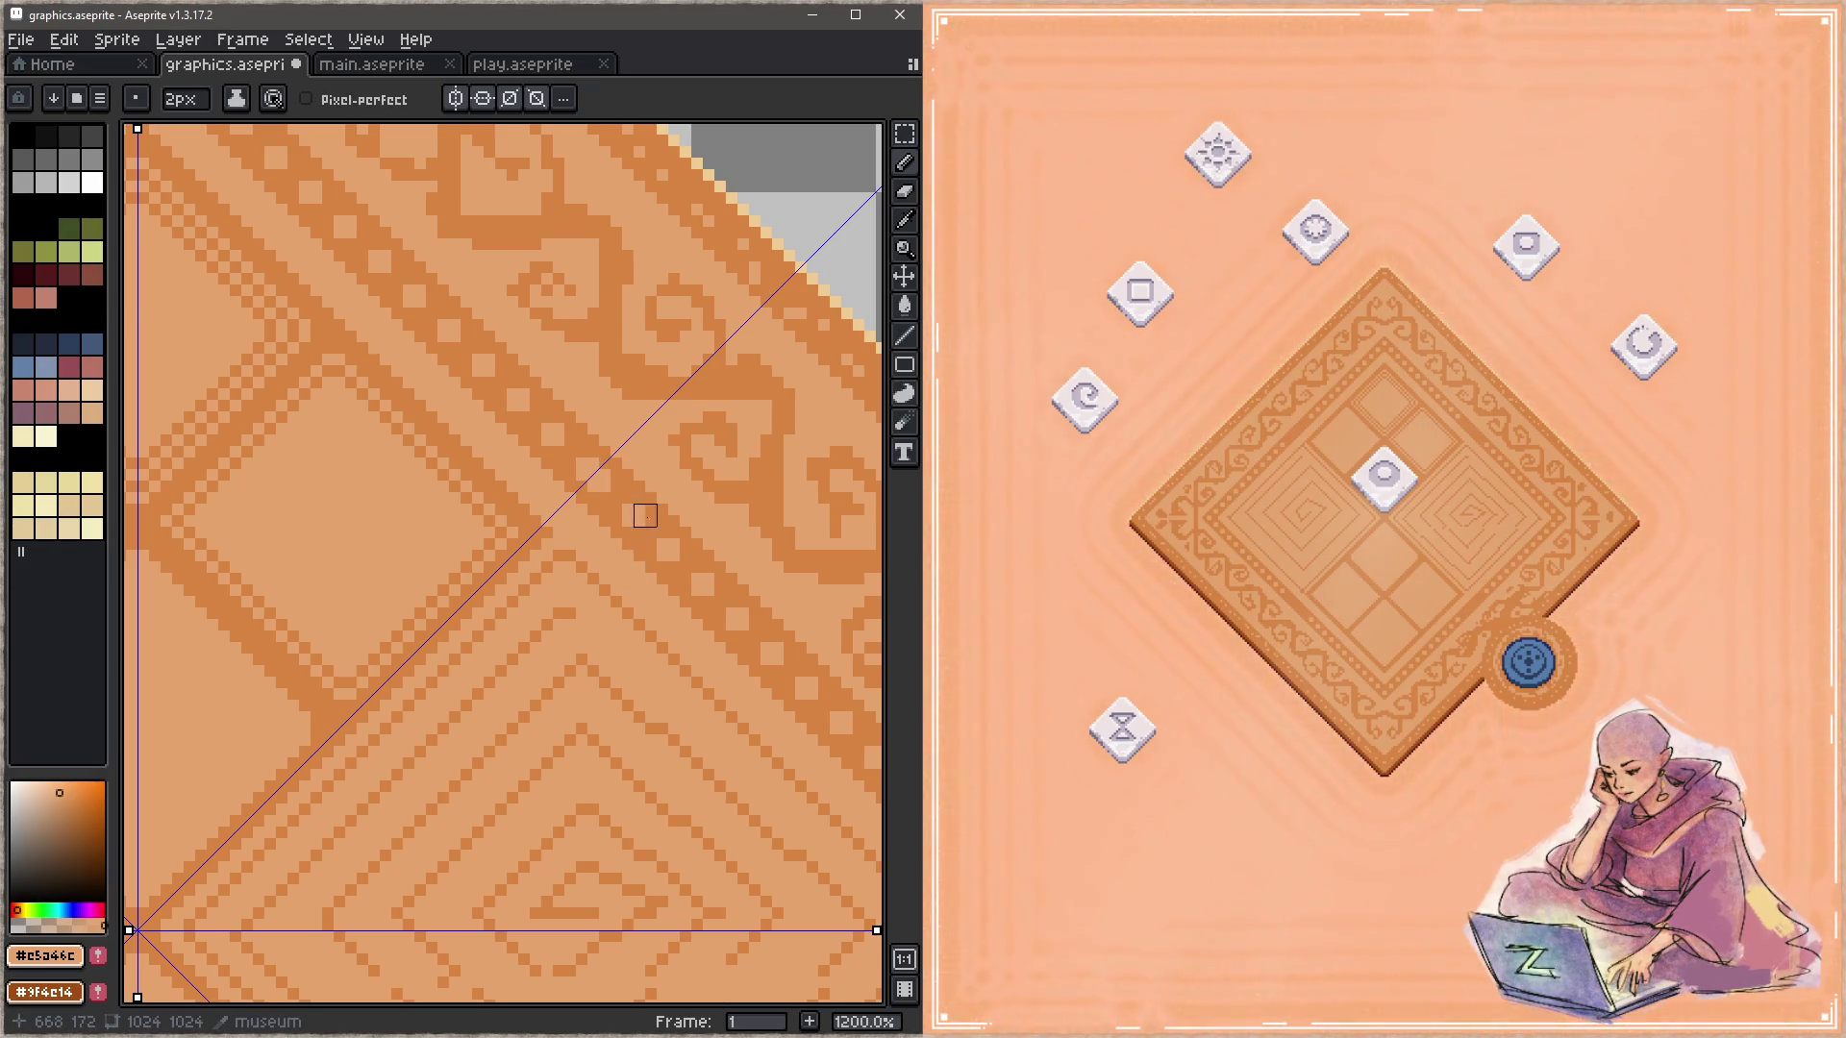
{"action": "key", "text": "ctrl+s"}
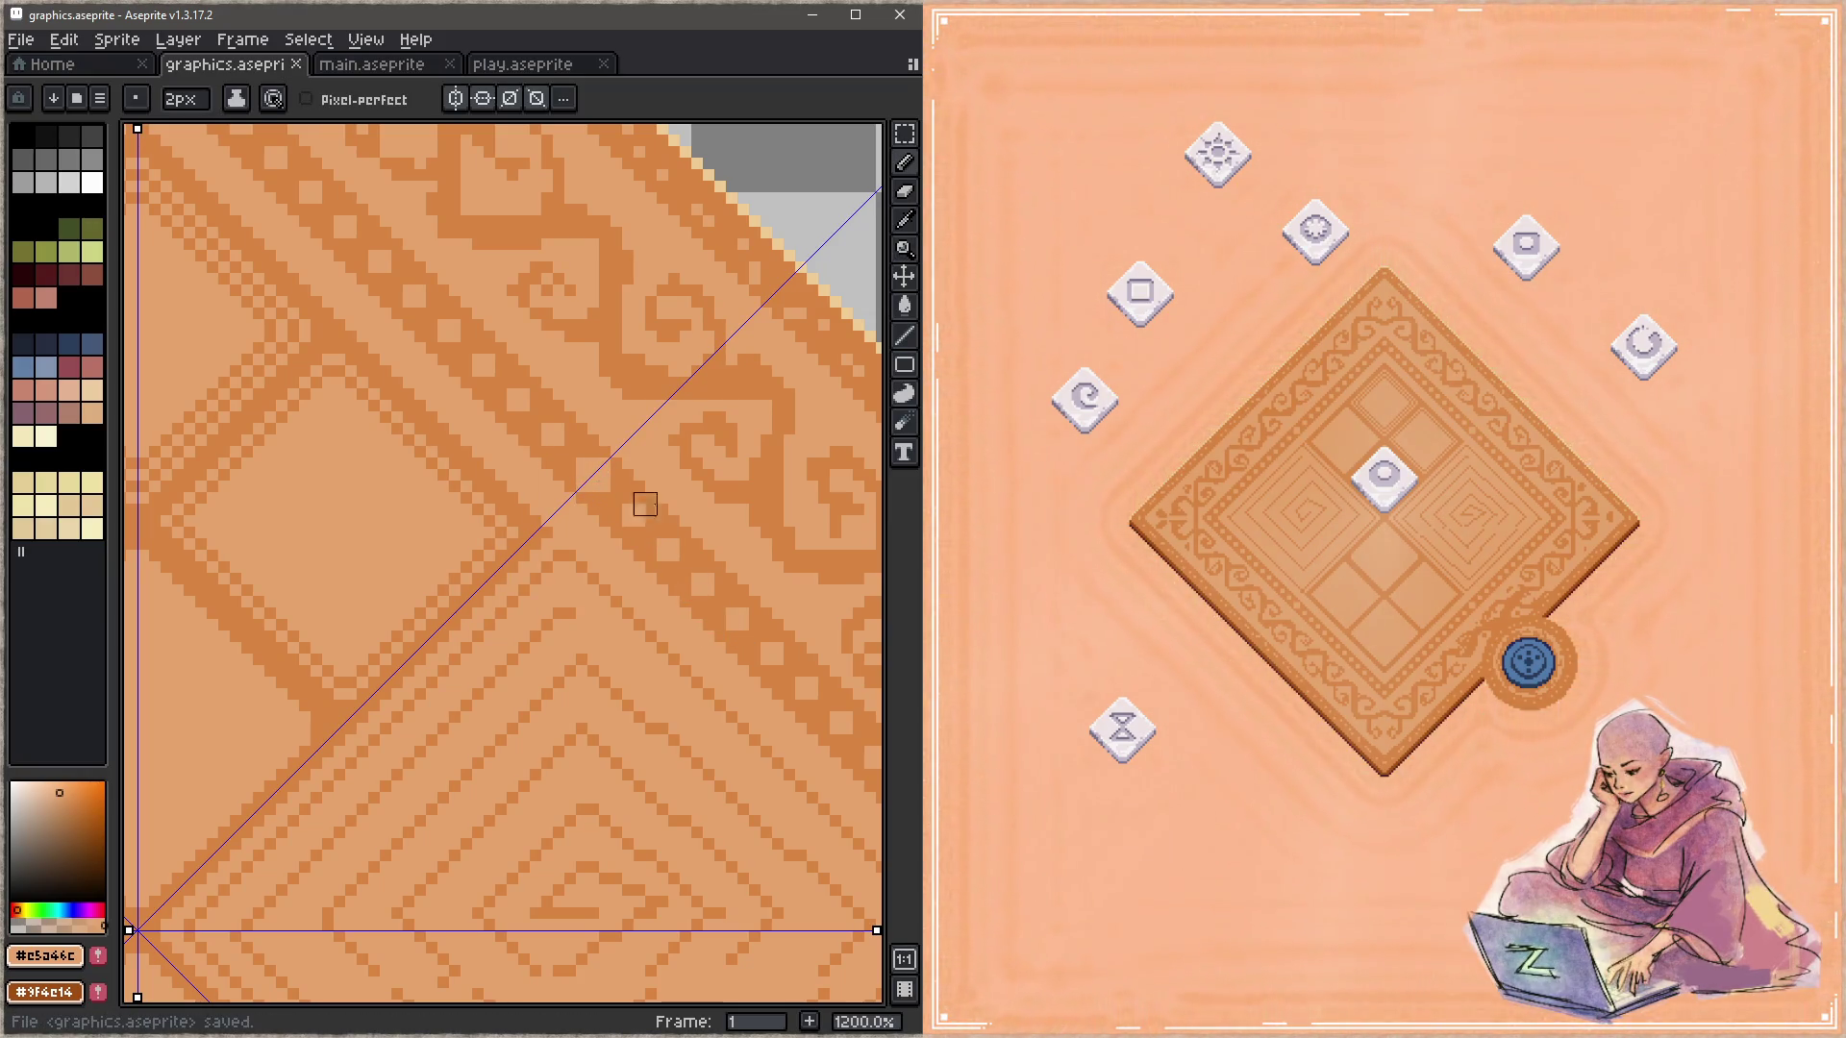
{"action": "scroll", "coordinate": [717, 597], "scroll_direction": "up", "scroll_amount": 5}
{"action": "scroll", "coordinate": [486, 482], "scroll_direction": "left", "scroll_amount": 5}
{"action": "left_click", "coordinate": [461, 382]}
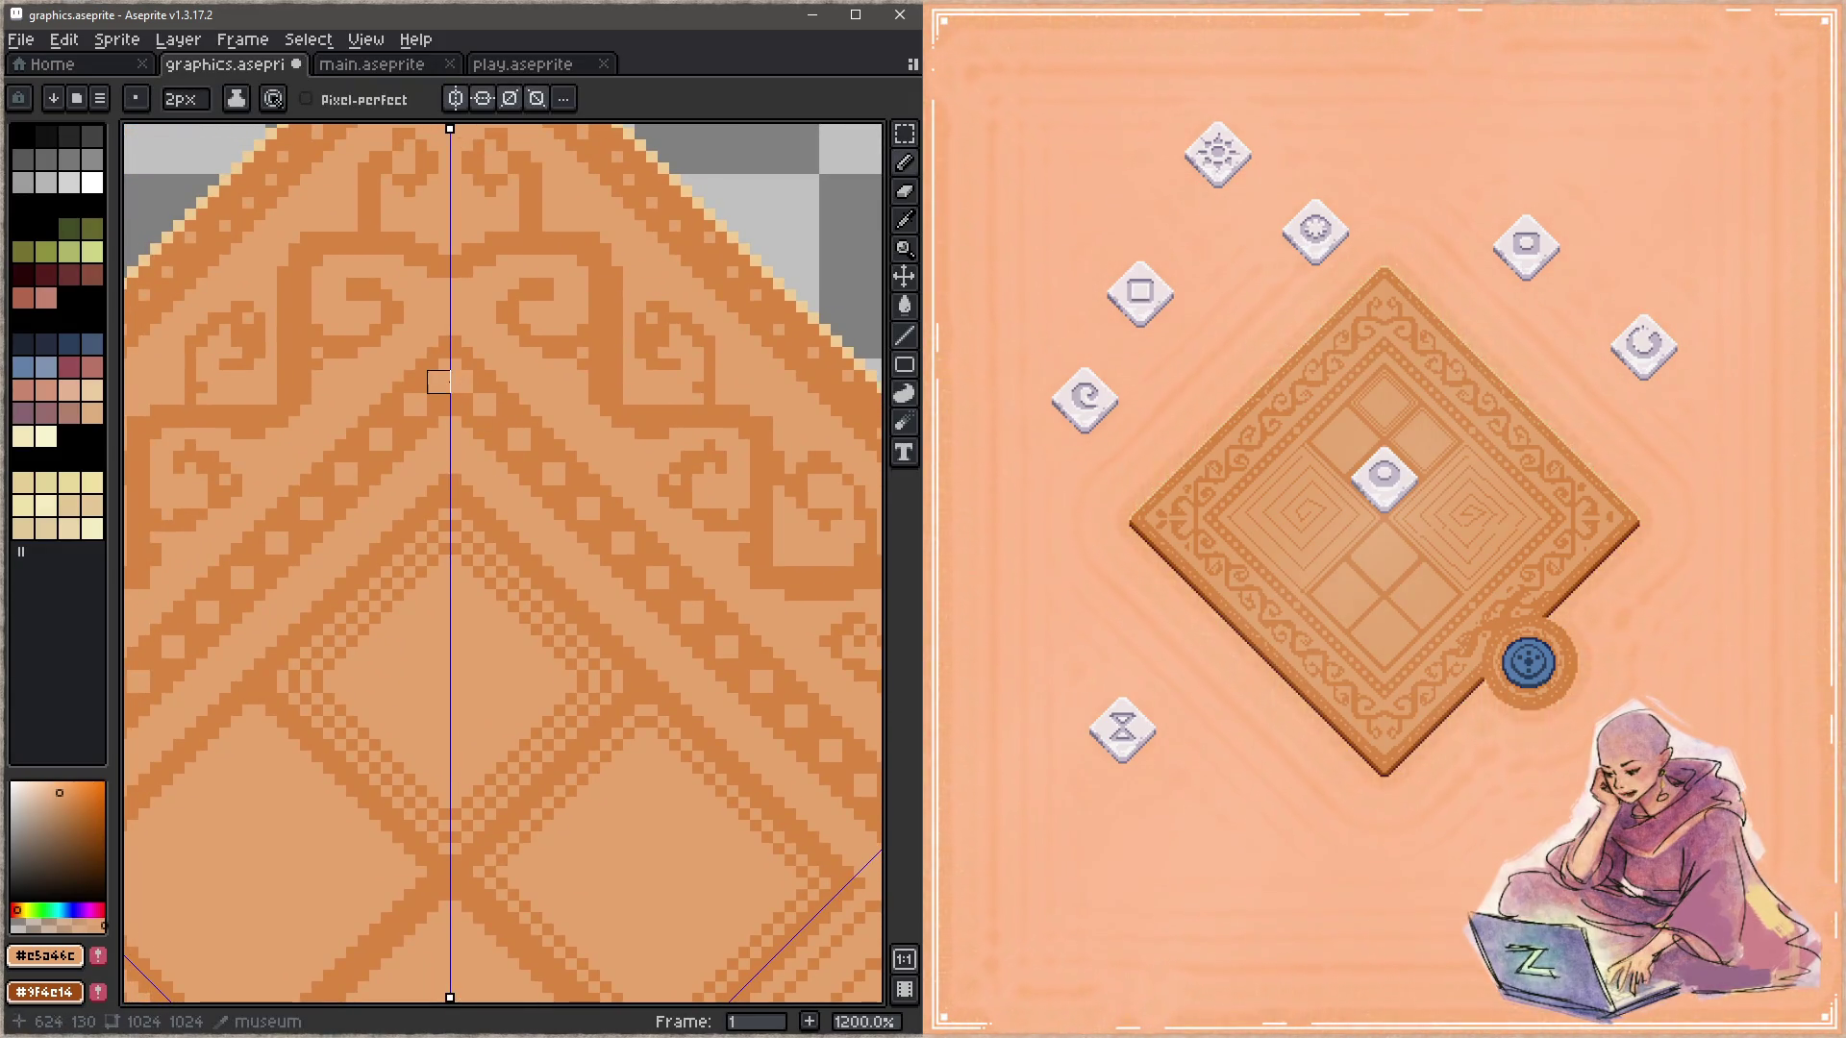
{"action": "key", "text": "ctrl+s"}
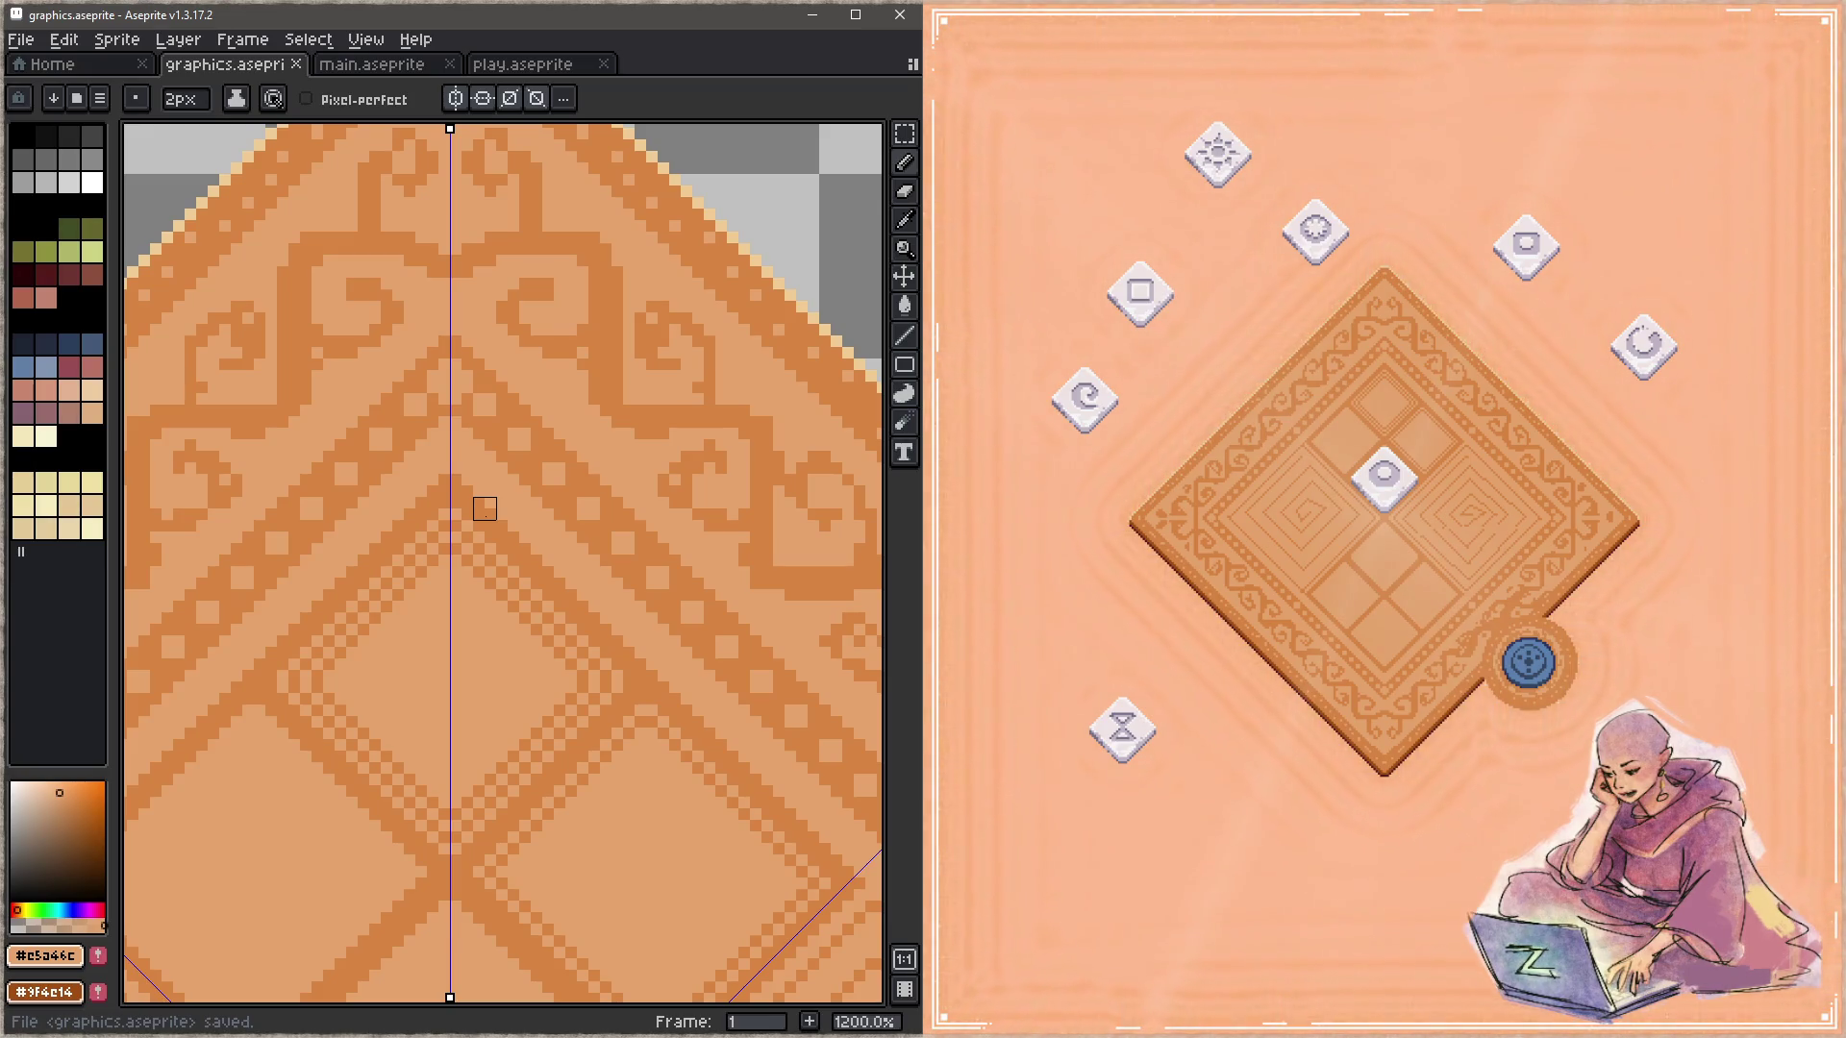
{"action": "scroll", "coordinate": [463, 693], "scroll_direction": "down", "scroll_amount": 6}
{"action": "scroll", "coordinate": [680, 660], "scroll_direction": "up", "scroll_amount": 2}
{"action": "scroll", "coordinate": [679, 660], "scroll_direction": "up", "scroll_amount": 2}
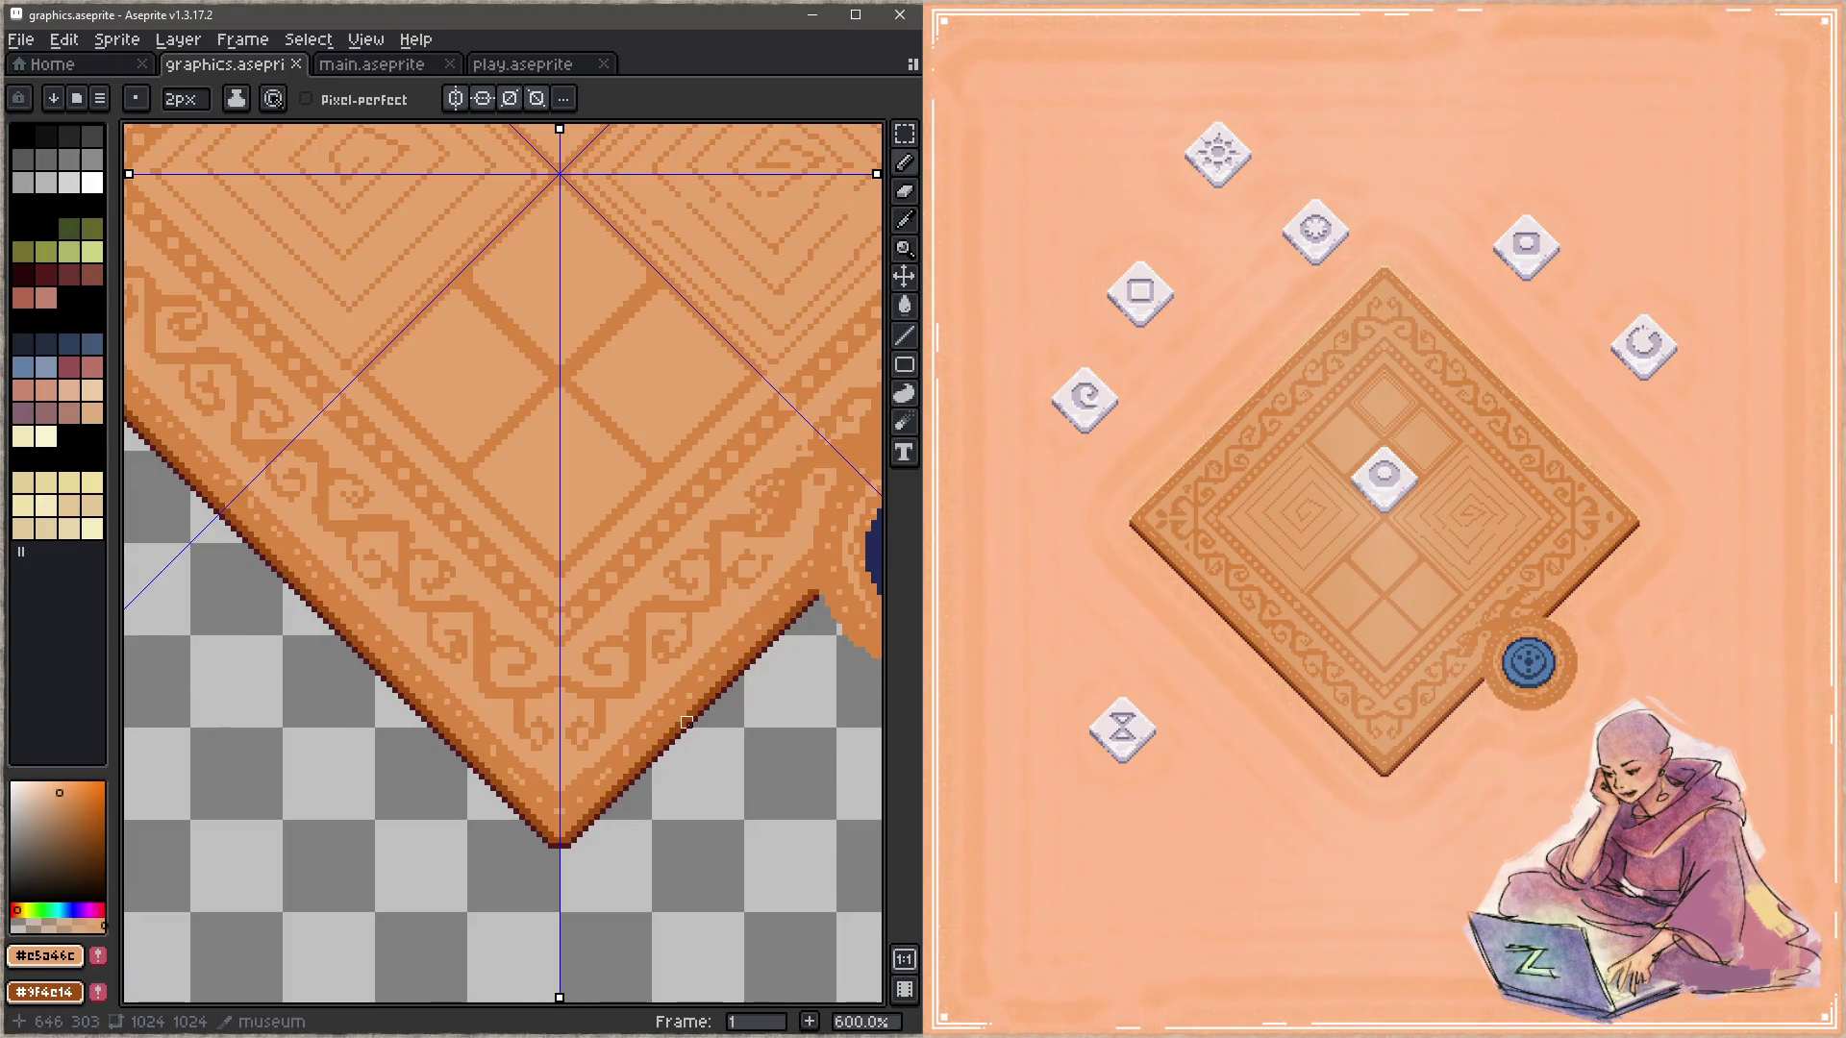
Step: Draw two 1-pixel dark brown #9f4c14 45° lines along the inner border from the bottom tip, saving each
{"action": "left_click", "coordinate": [681, 713], "text": "alt"}
{"action": "left_click_drag", "start_coordinate": [577, 567], "coordinate": [466, 759]}
{"action": "key", "text": "minus"}
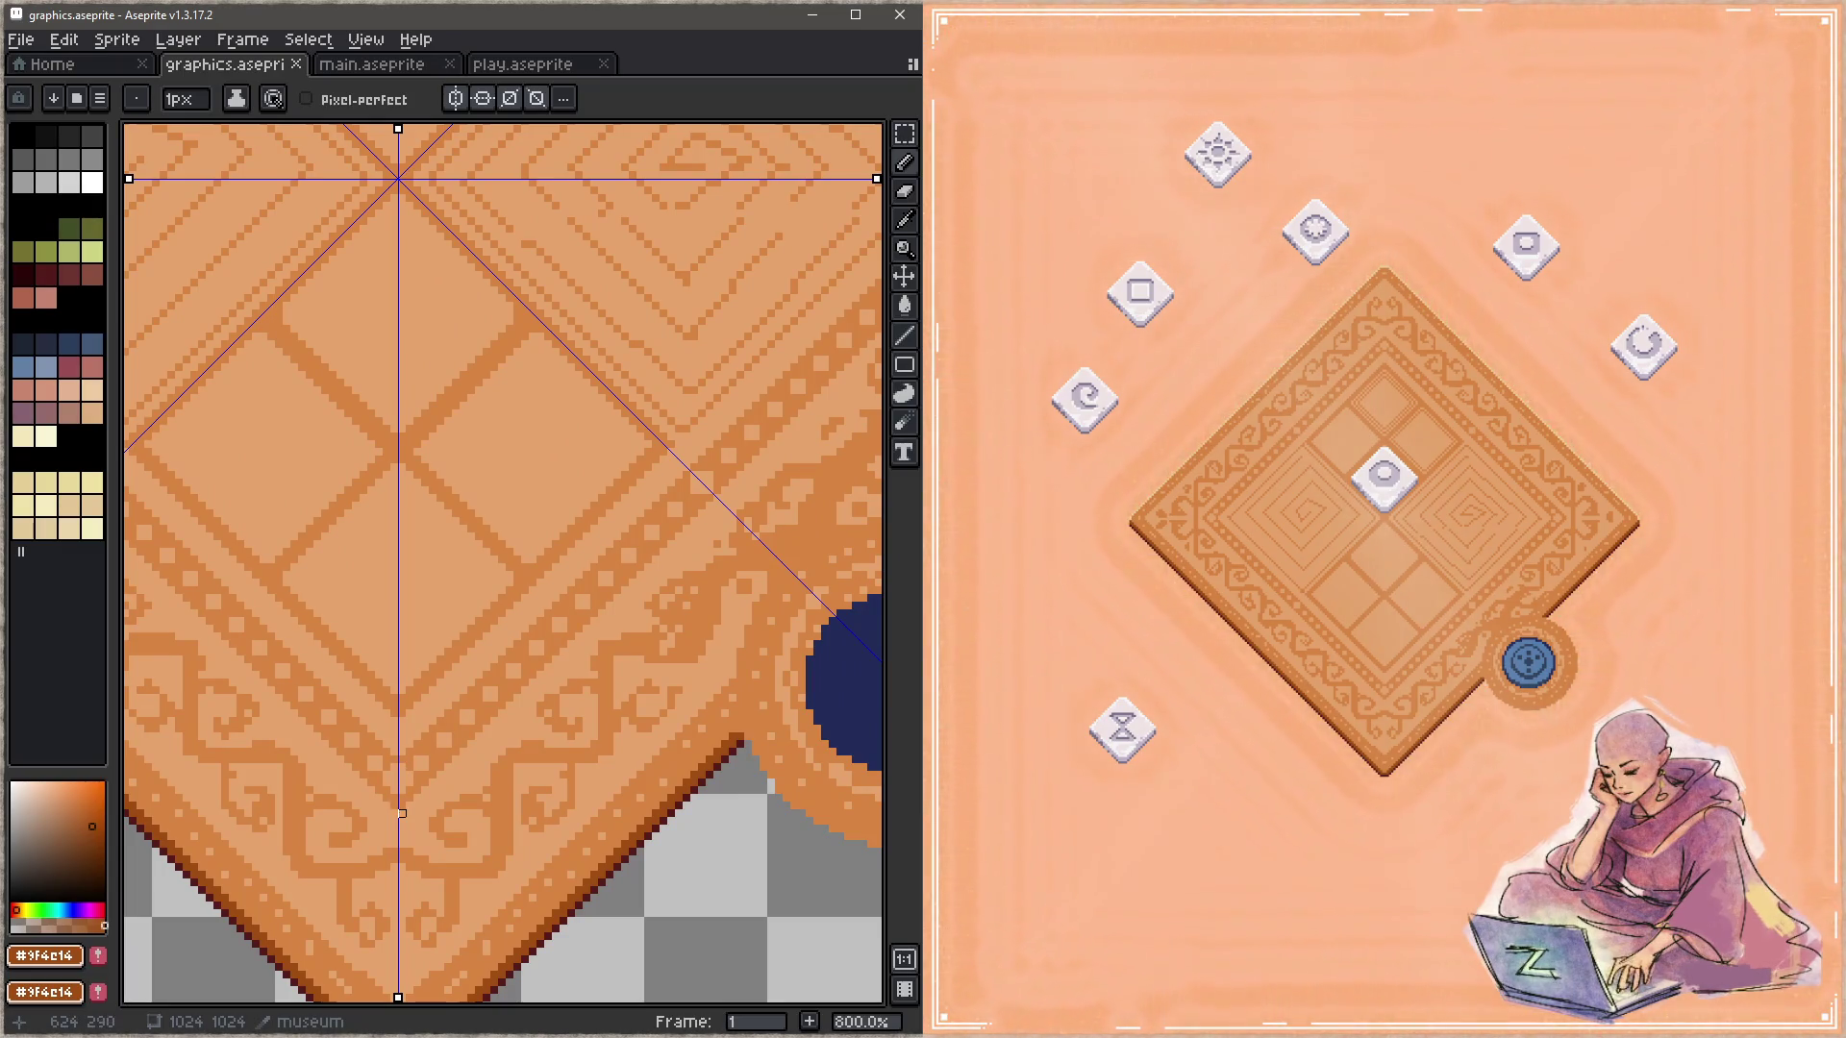
{"action": "left_click_drag", "start_coordinate": [402, 813], "coordinate": [880, 334]}
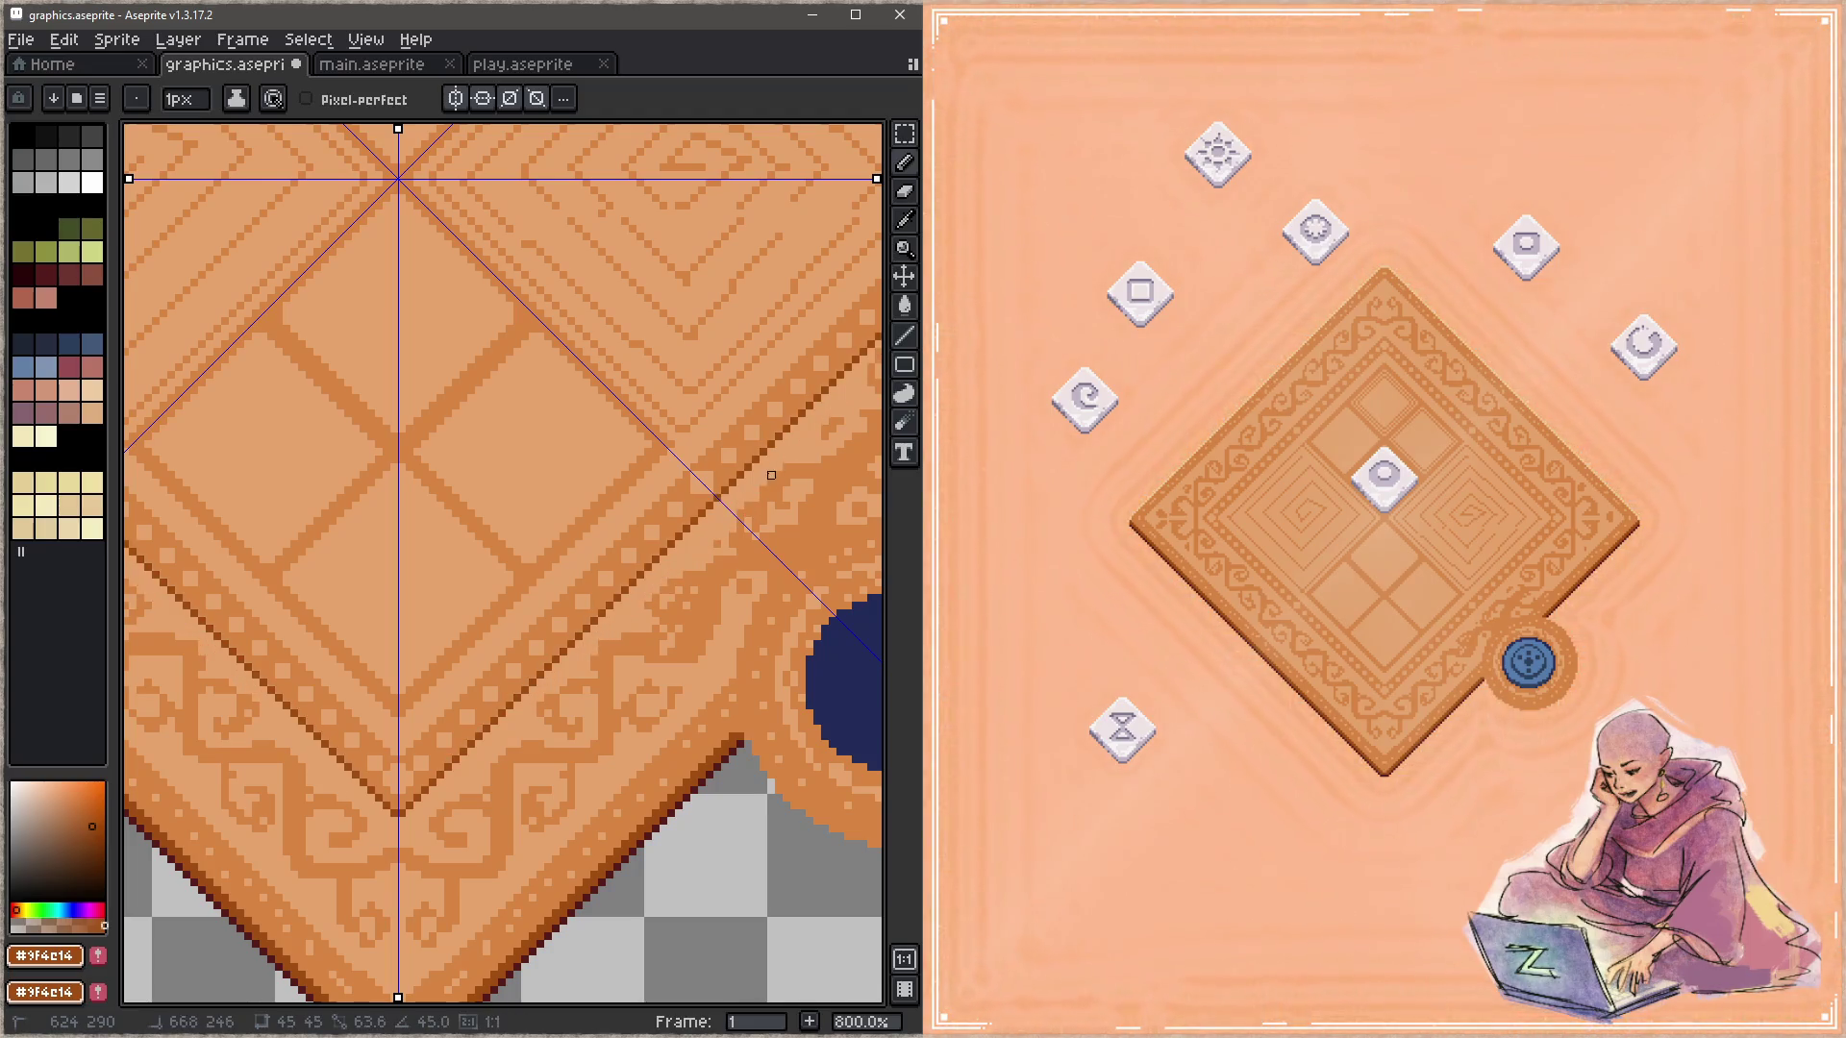
{"action": "key", "text": "ctrl+s"}
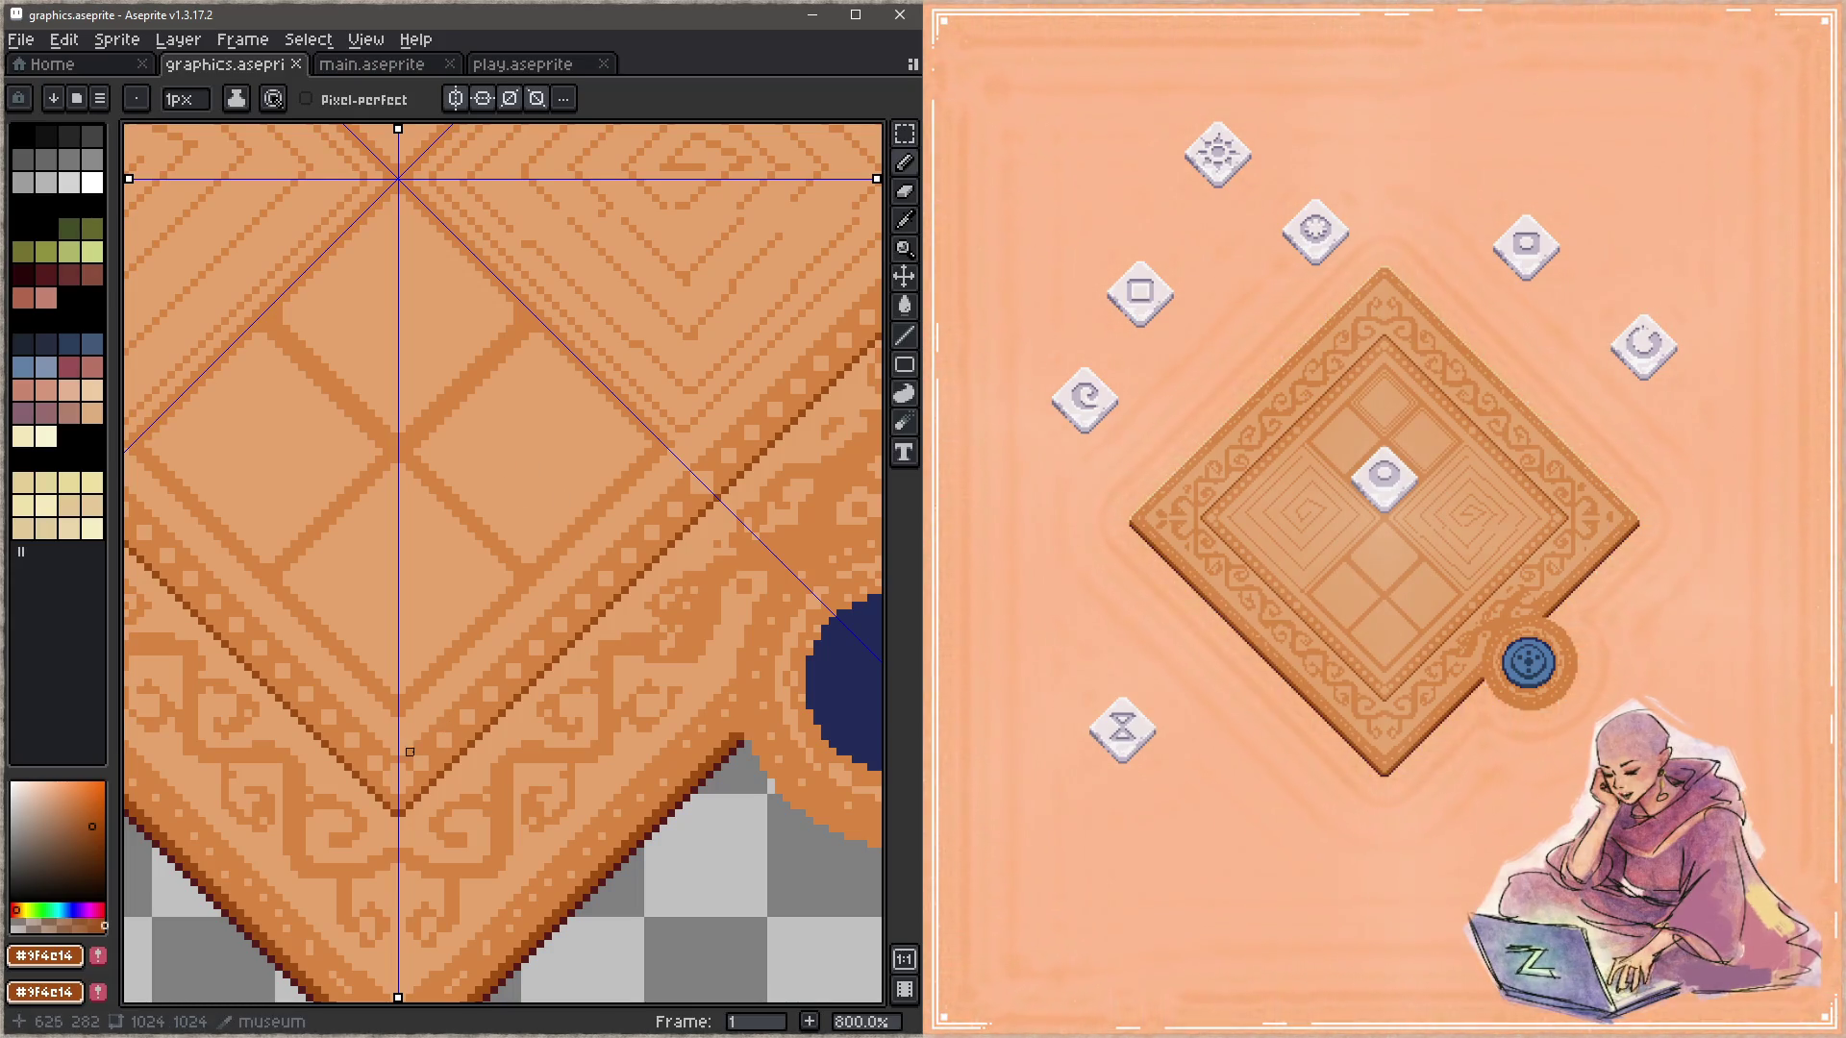
{"action": "left_click_drag", "start_coordinate": [402, 752], "coordinate": [748, 398]}
{"action": "key", "text": "ctrl+s"}
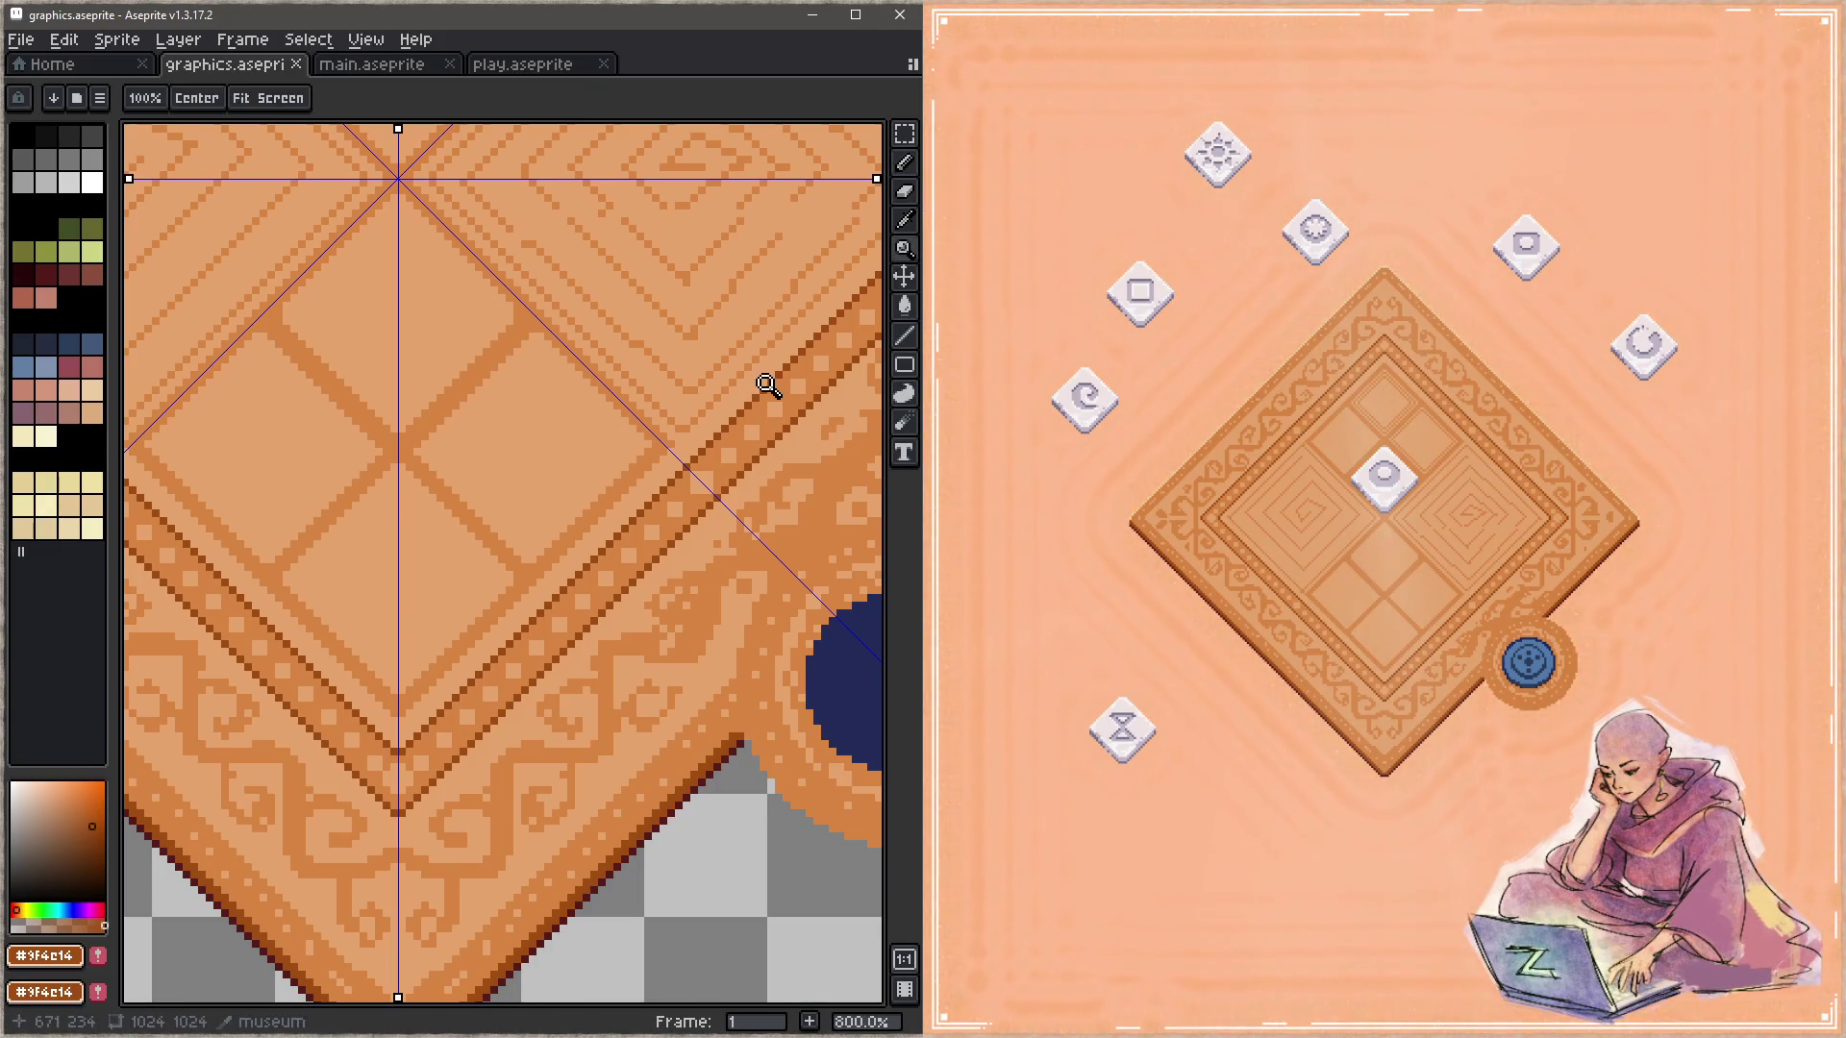
Step: Undo the second dark line and pick the pale cream #efcc94 from the artwork
{"action": "key", "text": "ctrl+z"}
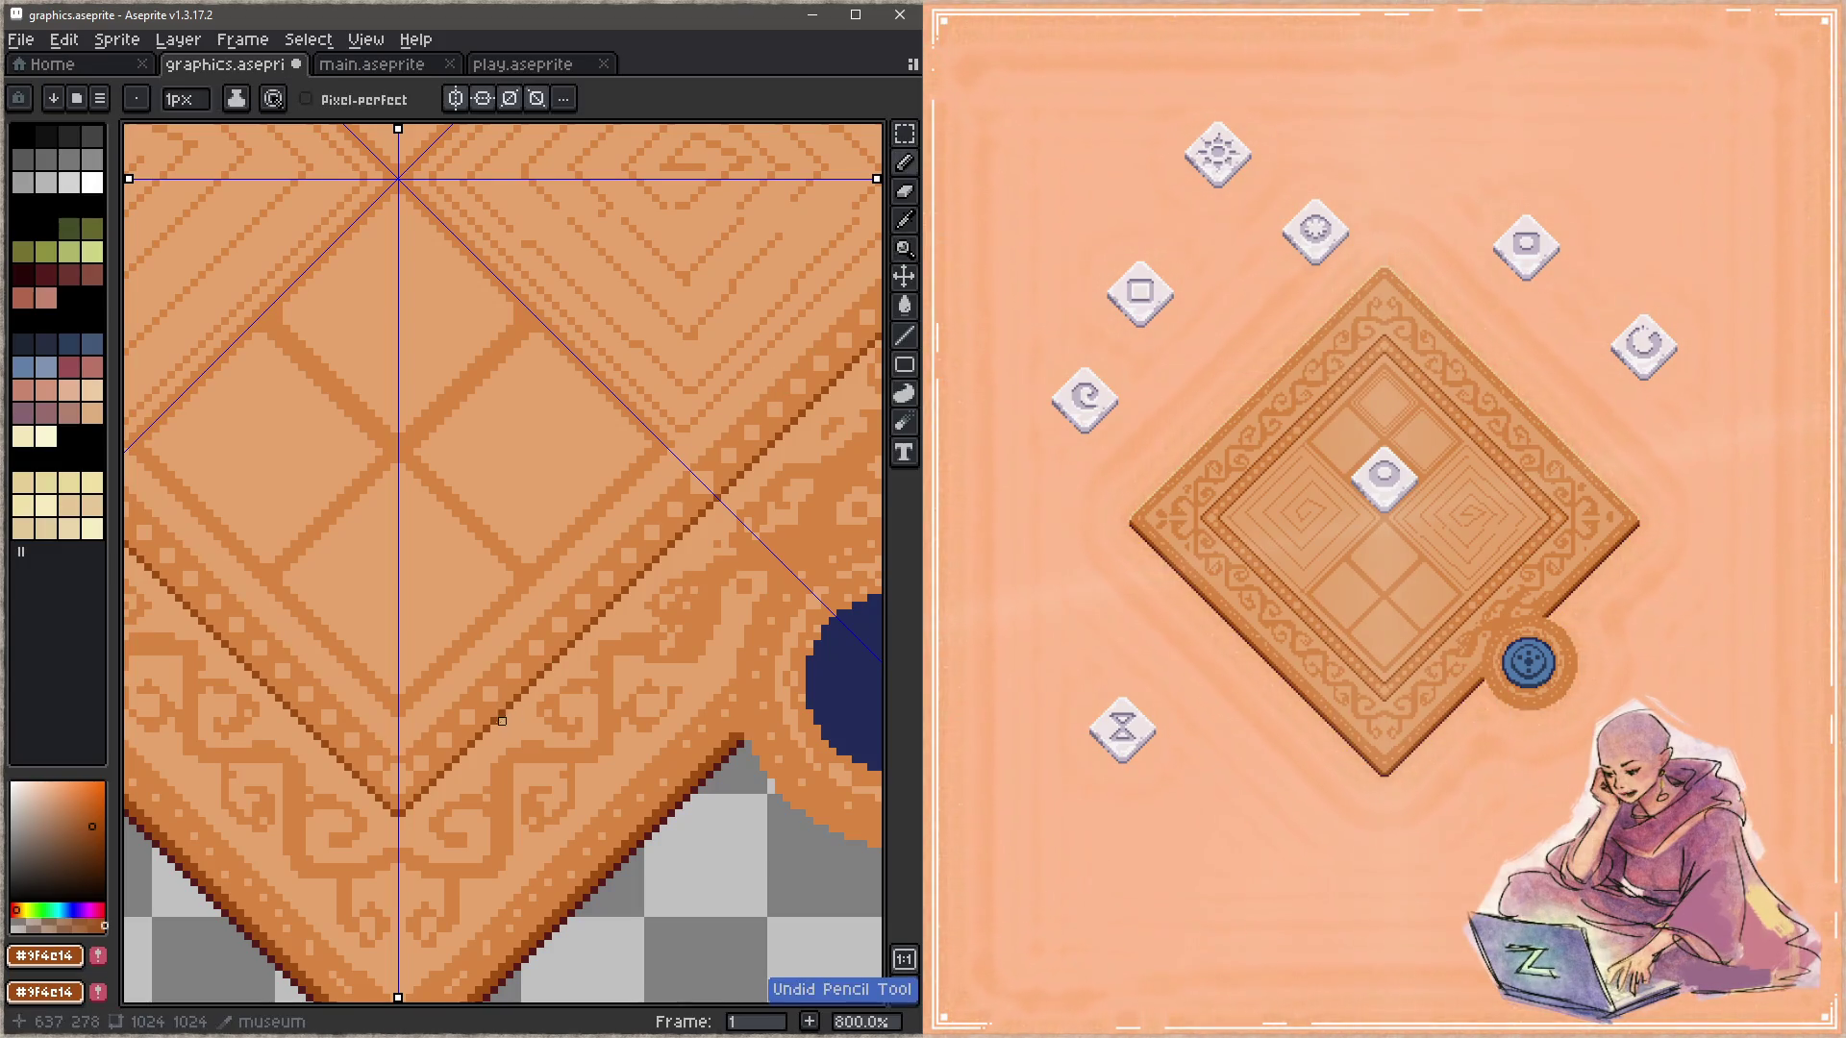
{"action": "scroll", "coordinate": [502, 783], "scroll_direction": "down", "scroll_amount": 2}
{"action": "scroll", "coordinate": [564, 671], "scroll_direction": "up", "scroll_amount": 2}
{"action": "scroll", "coordinate": [585, 557], "scroll_direction": "up", "scroll_amount": 2}
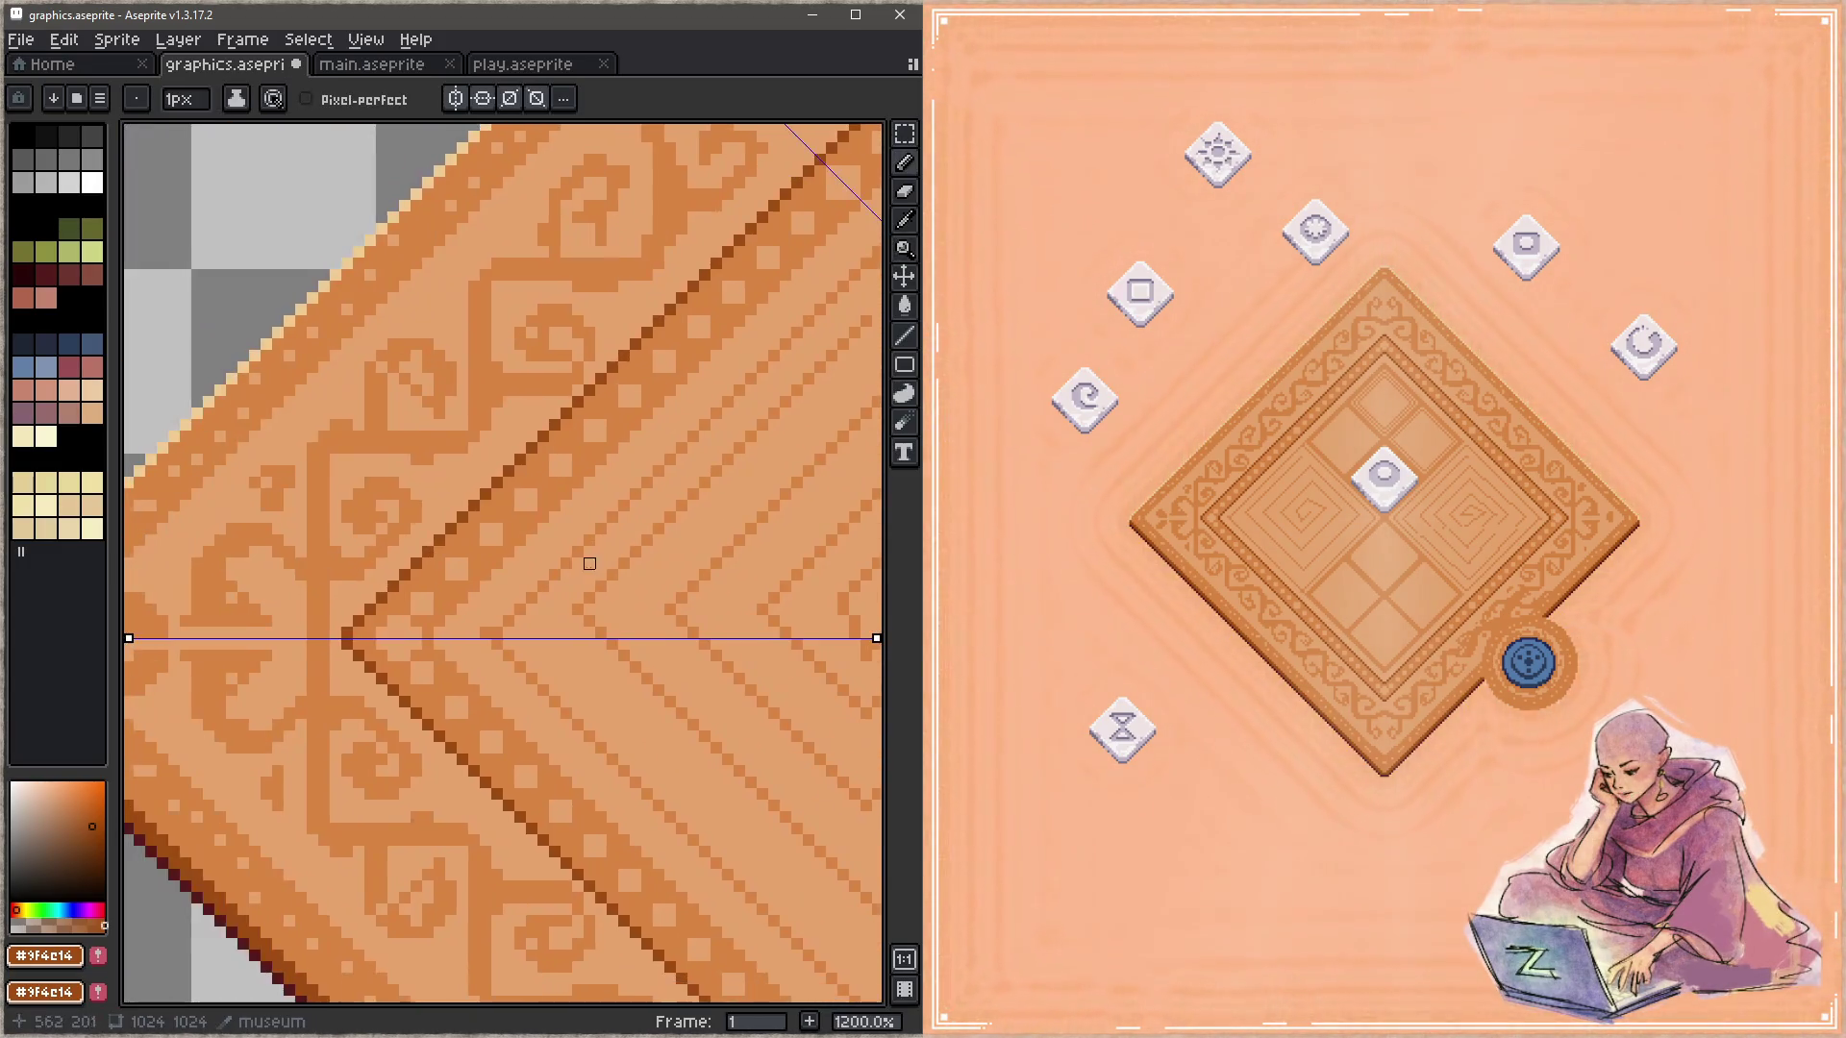
{"action": "key", "text": "alt"}
{"action": "left_click", "coordinate": [284, 327]}
{"action": "scroll", "coordinate": [392, 535], "scroll_direction": "down", "scroll_amount": 1}
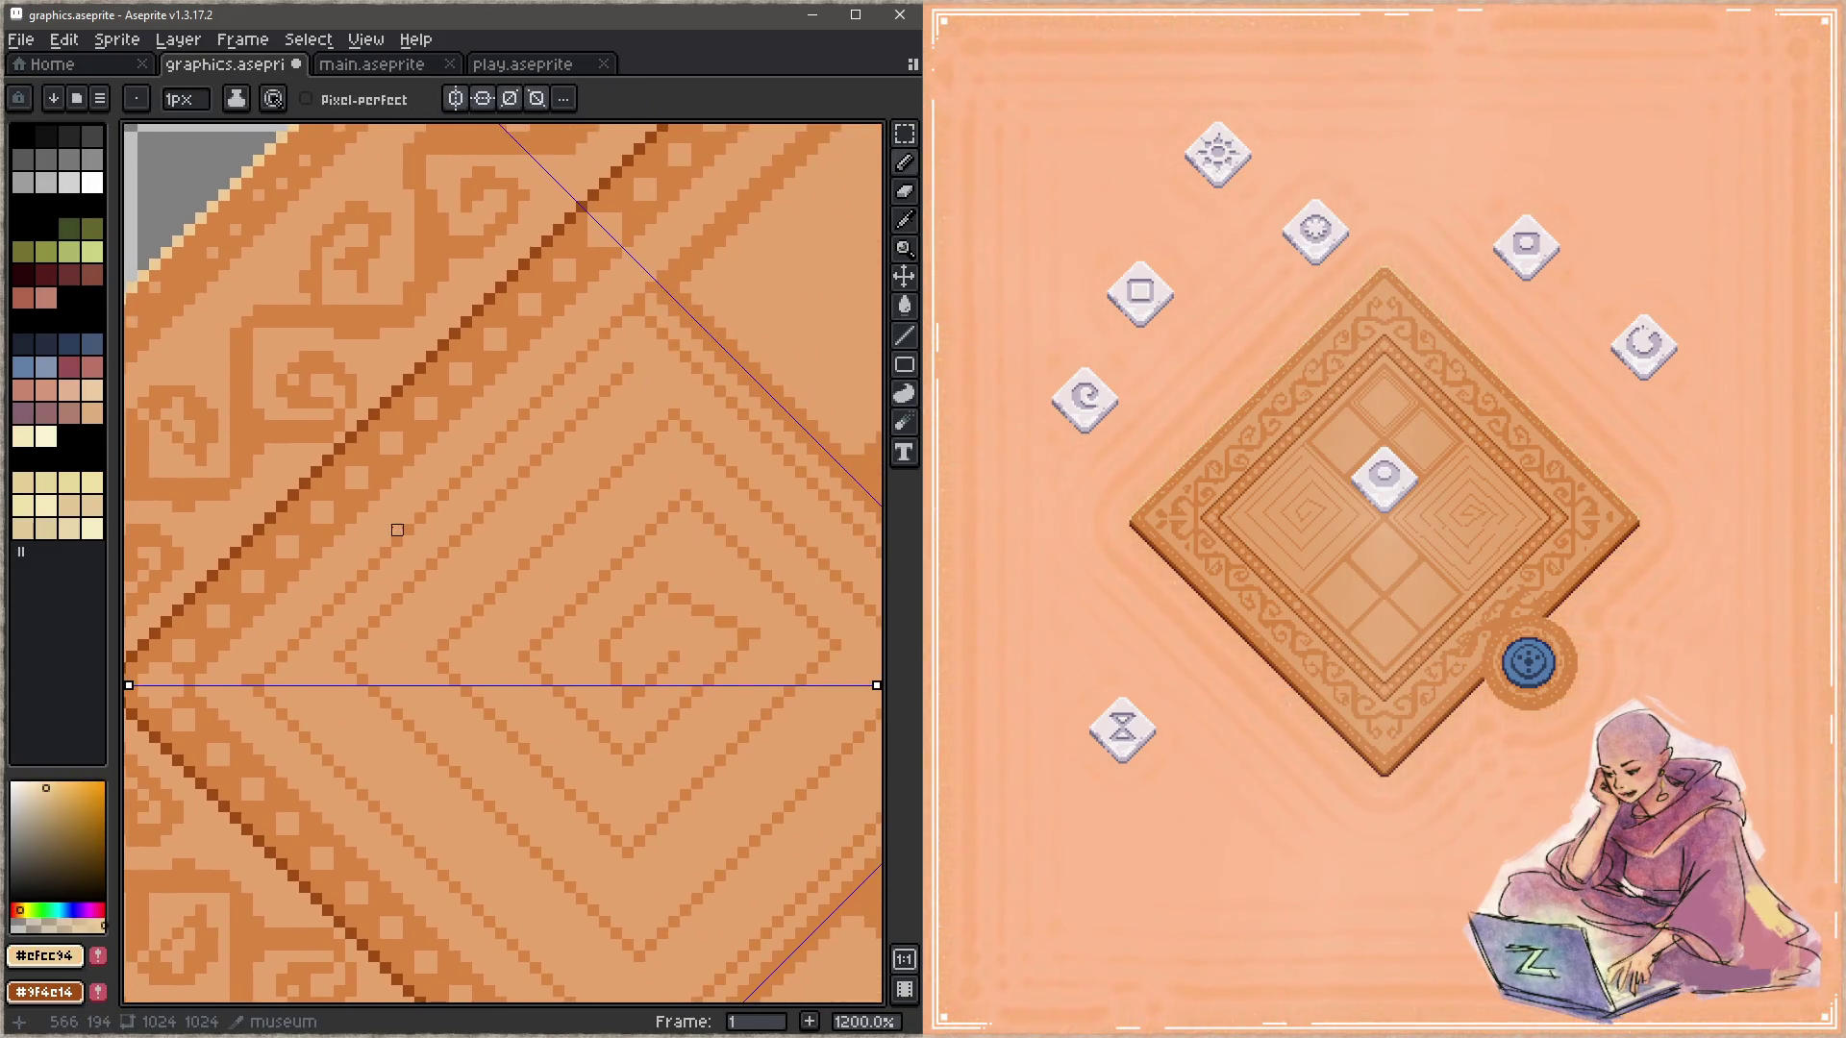
Step: Turn off diagonal and horizontal symmetry, leaving only the vertical mirror axis
{"action": "scroll", "coordinate": [271, 632], "scroll_direction": "down", "scroll_amount": 1}
{"action": "scroll", "coordinate": [271, 632], "scroll_direction": "down", "scroll_amount": 1}
{"action": "left_click", "coordinate": [511, 100]}
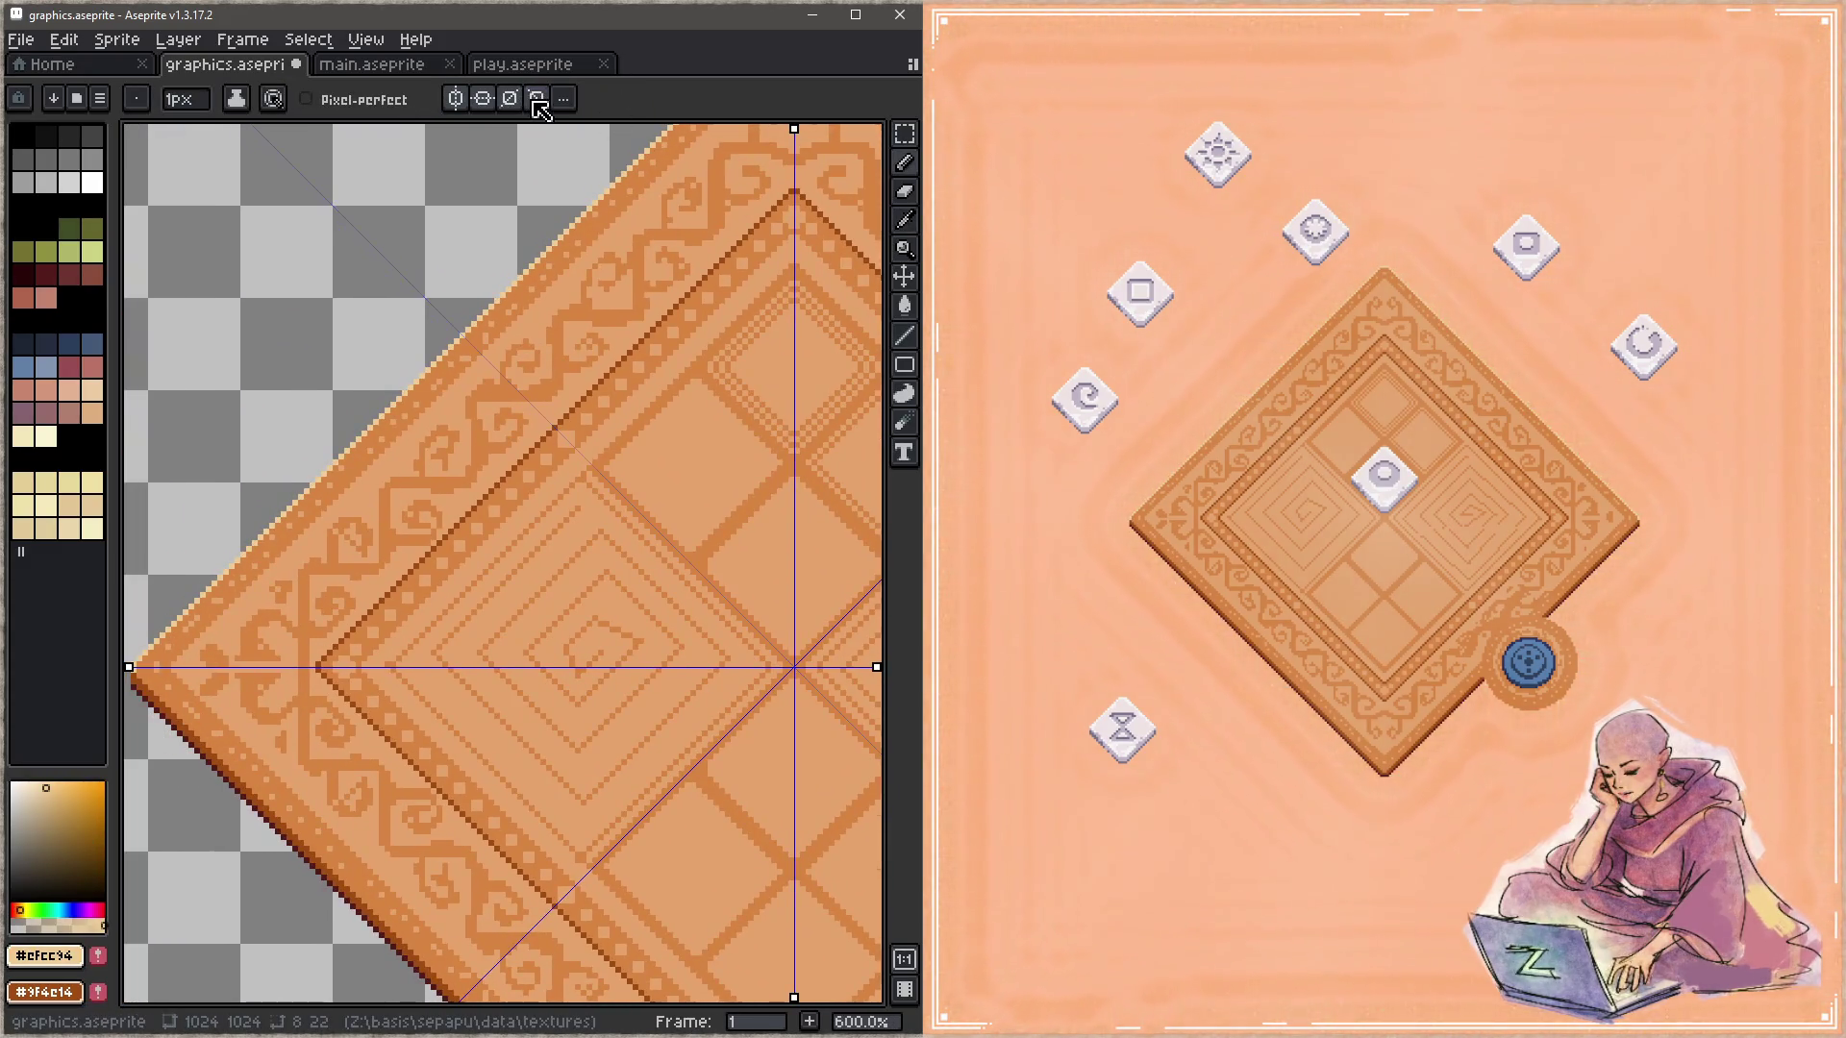
{"action": "left_click", "coordinate": [512, 100]}
{"action": "left_click", "coordinate": [482, 98]}
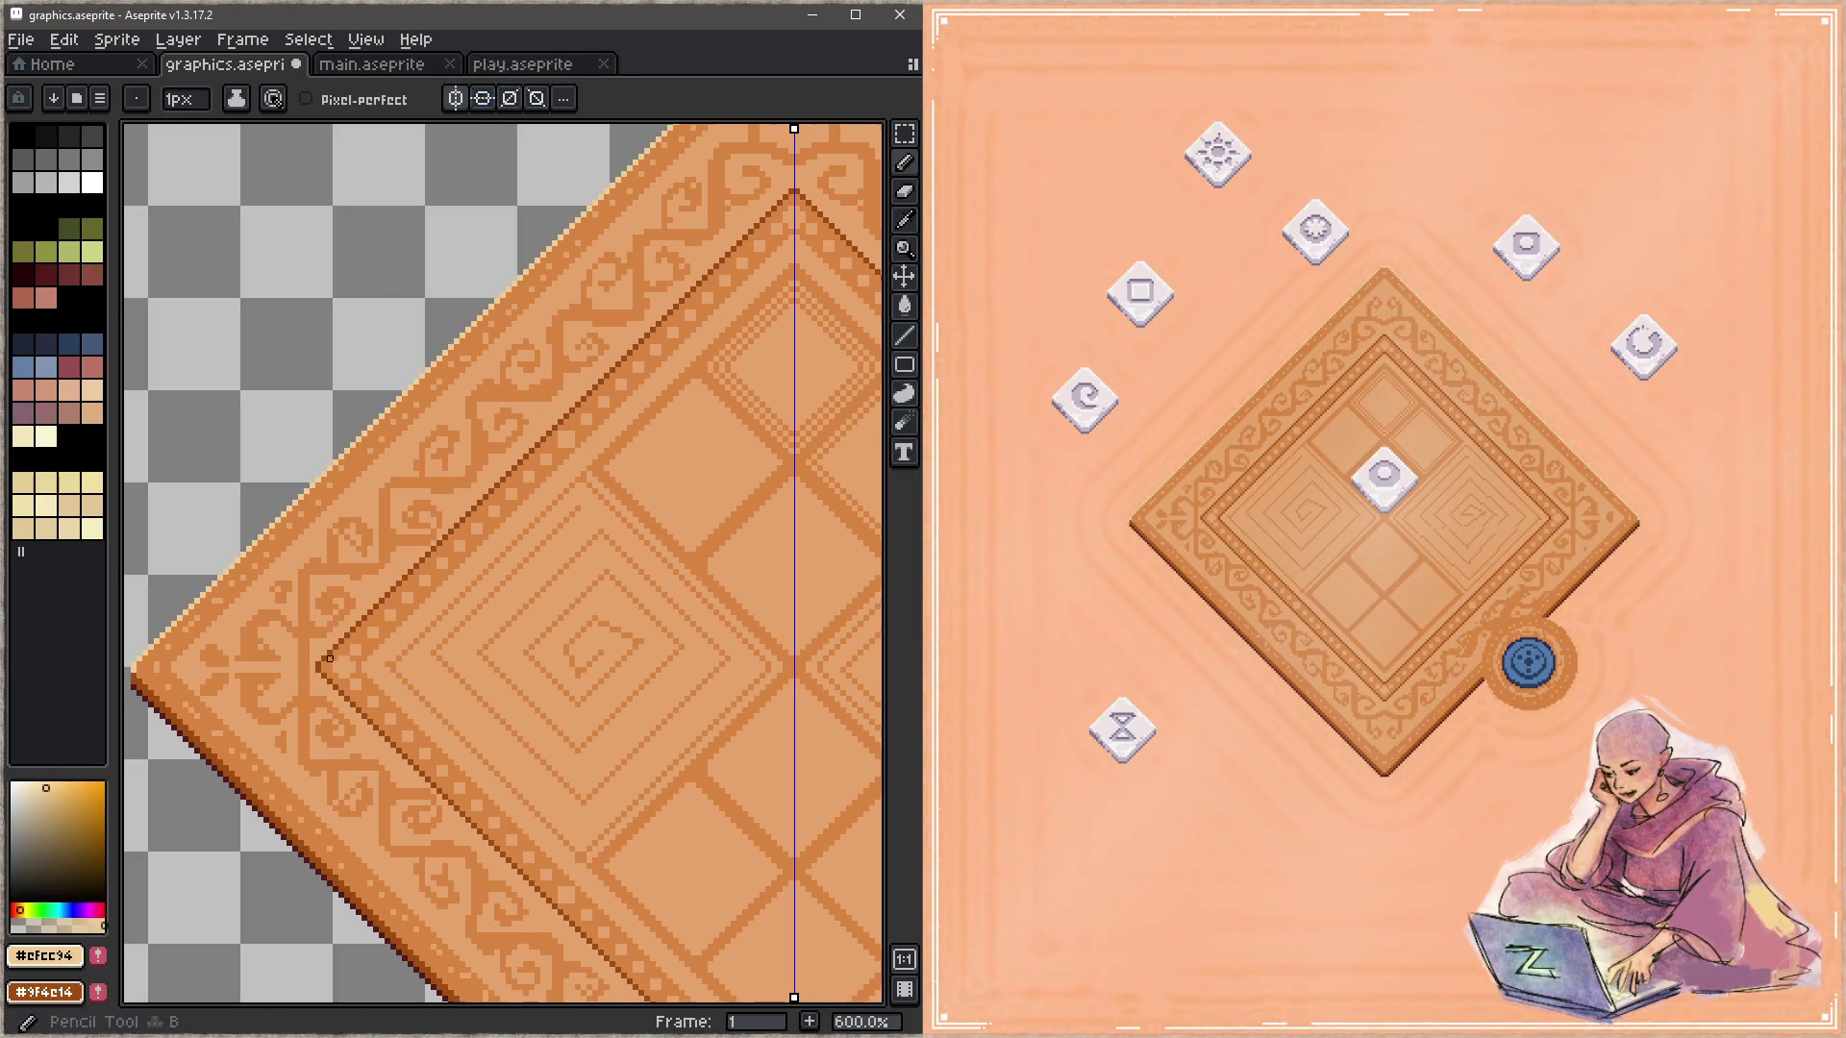
Step: Draw a pale 45° highlight line along the inner border's upper edge, save, and test it in the game
{"action": "left_click_drag", "start_coordinate": [313, 670], "coordinate": [791, 185]}
{"action": "key", "text": "ctrl+s"}
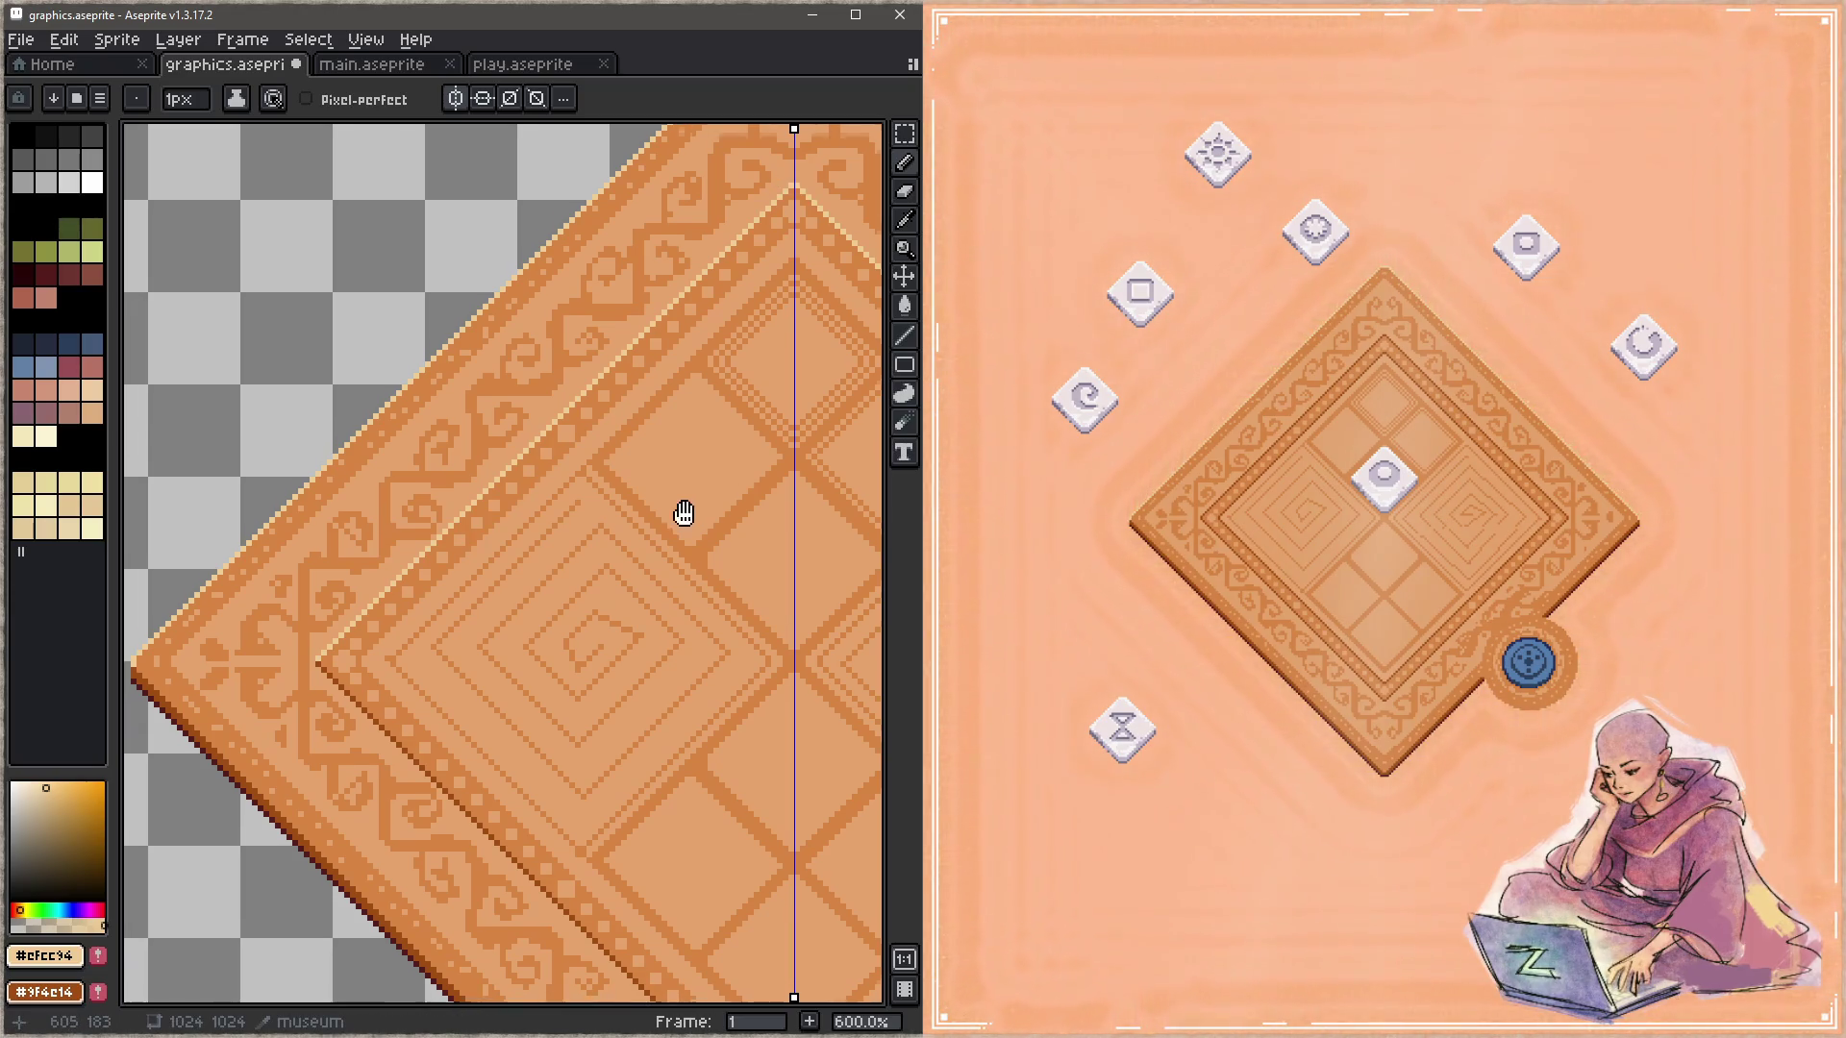
{"action": "left_click_drag", "start_coordinate": [684, 507], "coordinate": [536, 434]}
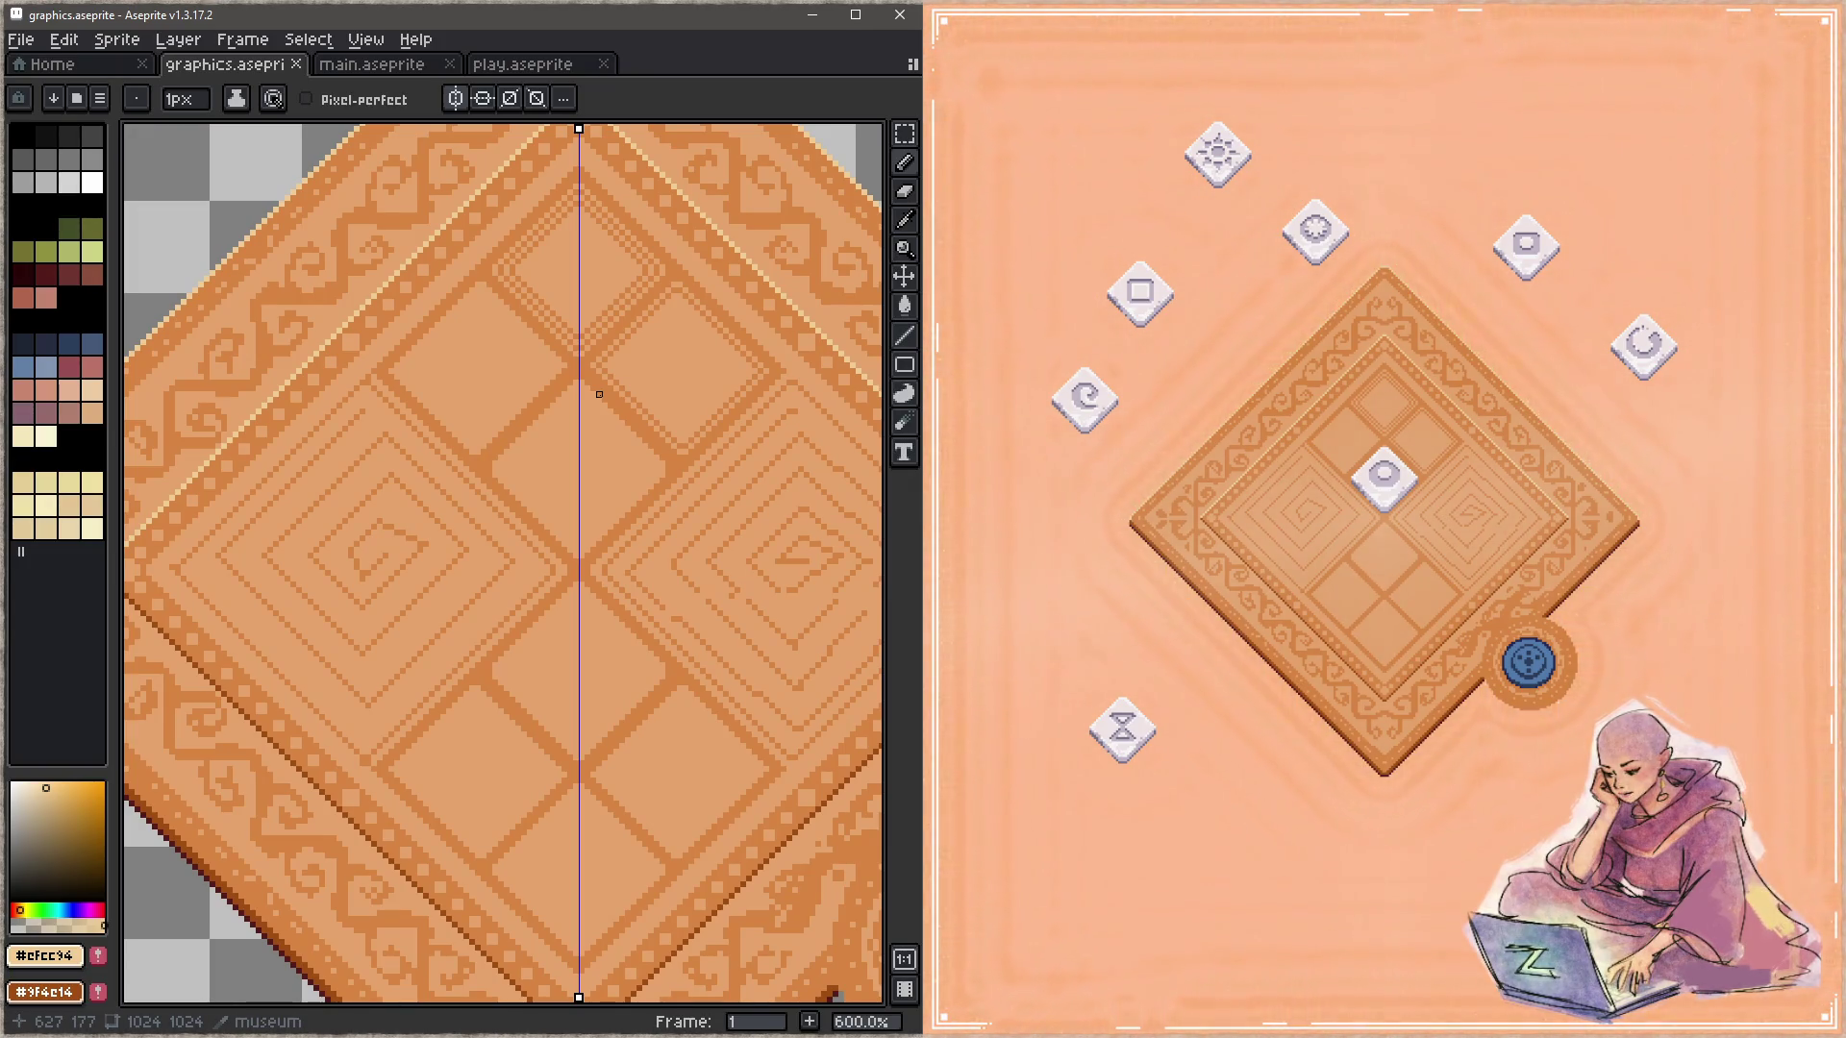
{"action": "key", "text": "Left"}
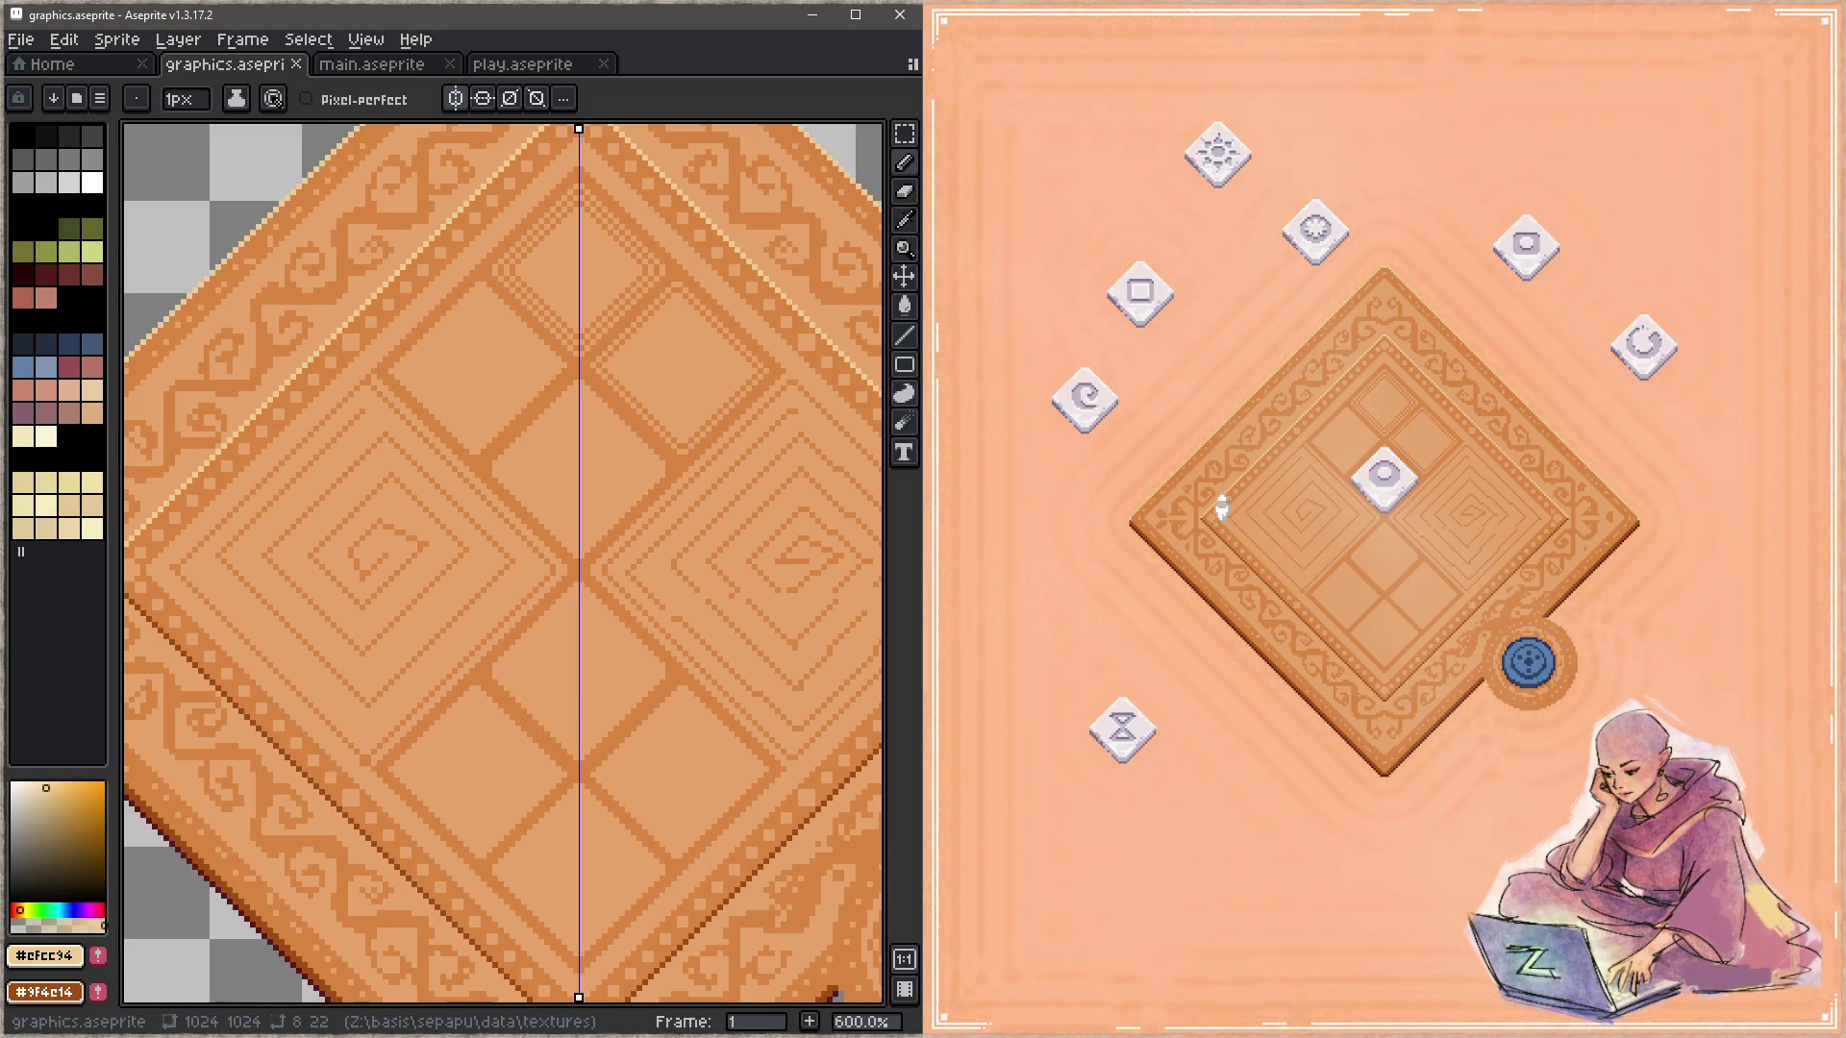
{"action": "scroll", "coordinate": [654, 642], "scroll_direction": "up", "scroll_amount": 1}
Step: Draw a mirrored dark brown #9f4c14 line along the inner border's top edges
{"action": "scroll", "coordinate": [654, 642], "scroll_direction": "up", "scroll_amount": 2}
{"action": "scroll", "coordinate": [290, 574], "scroll_direction": "up", "scroll_amount": 1}
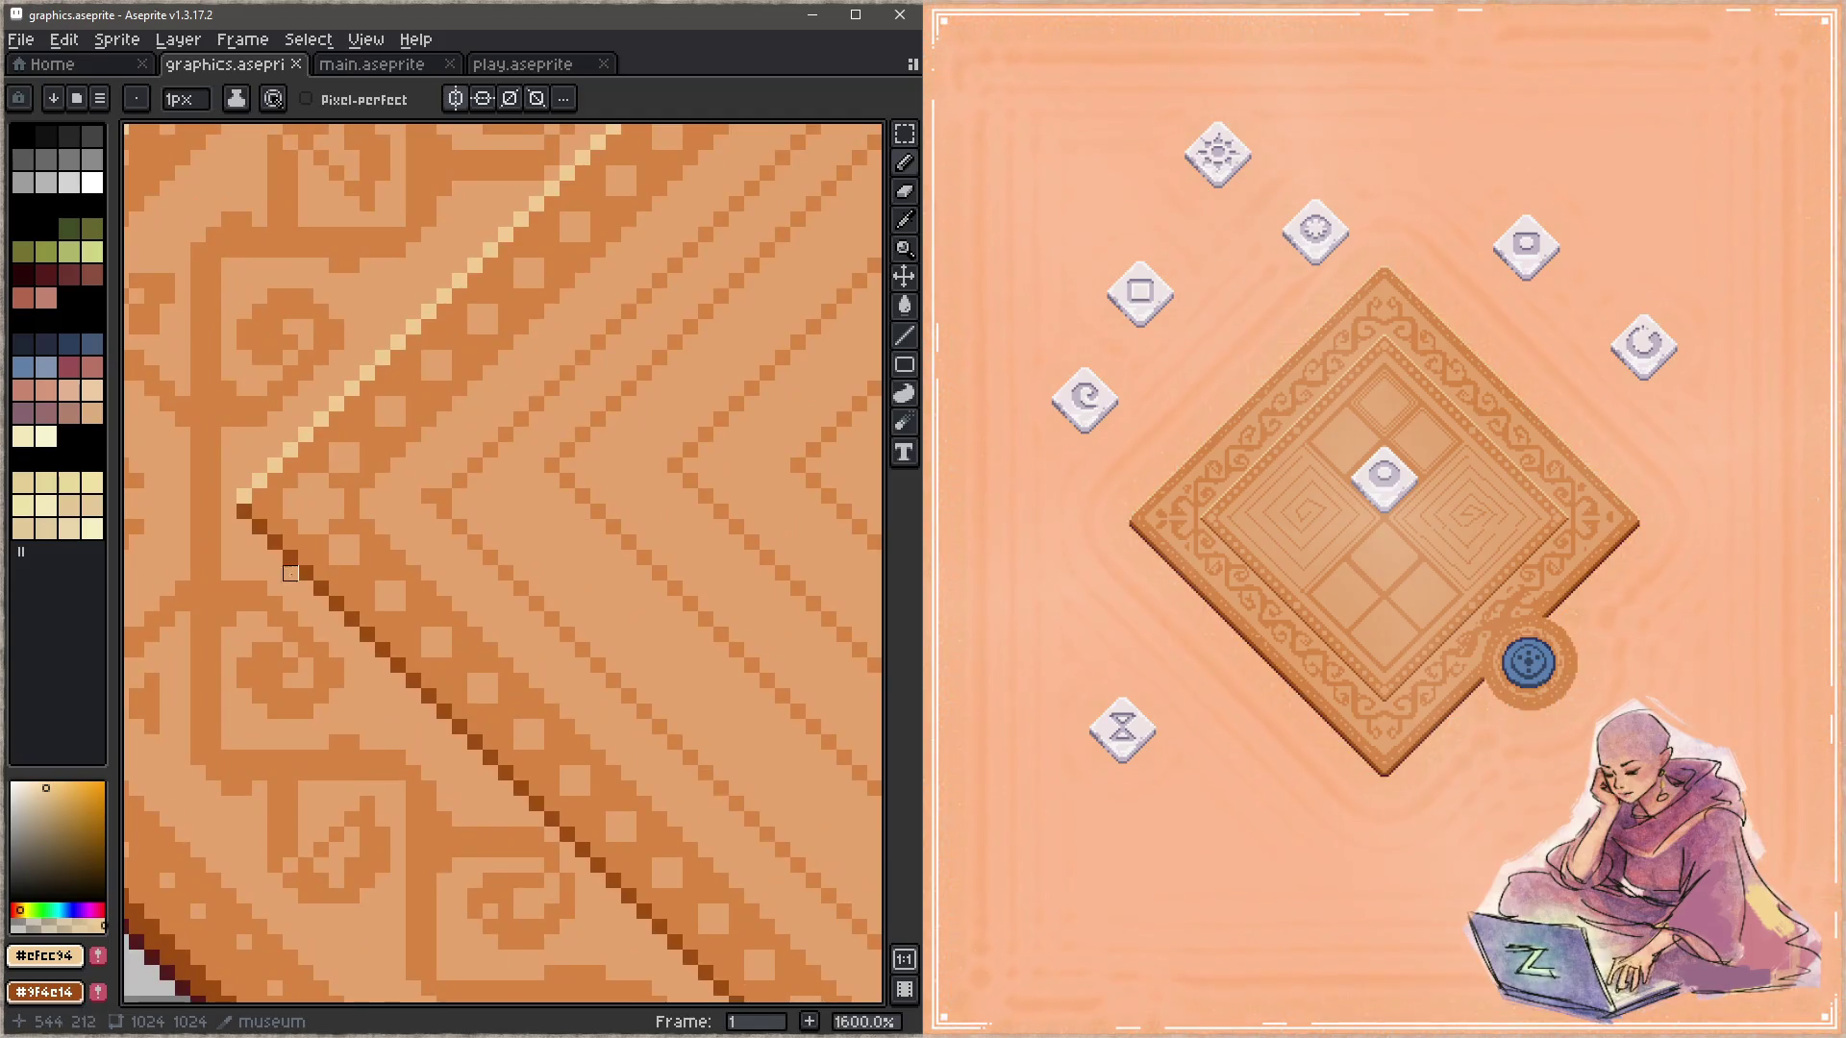
{"action": "left_click", "coordinate": [275, 542], "text": "alt"}
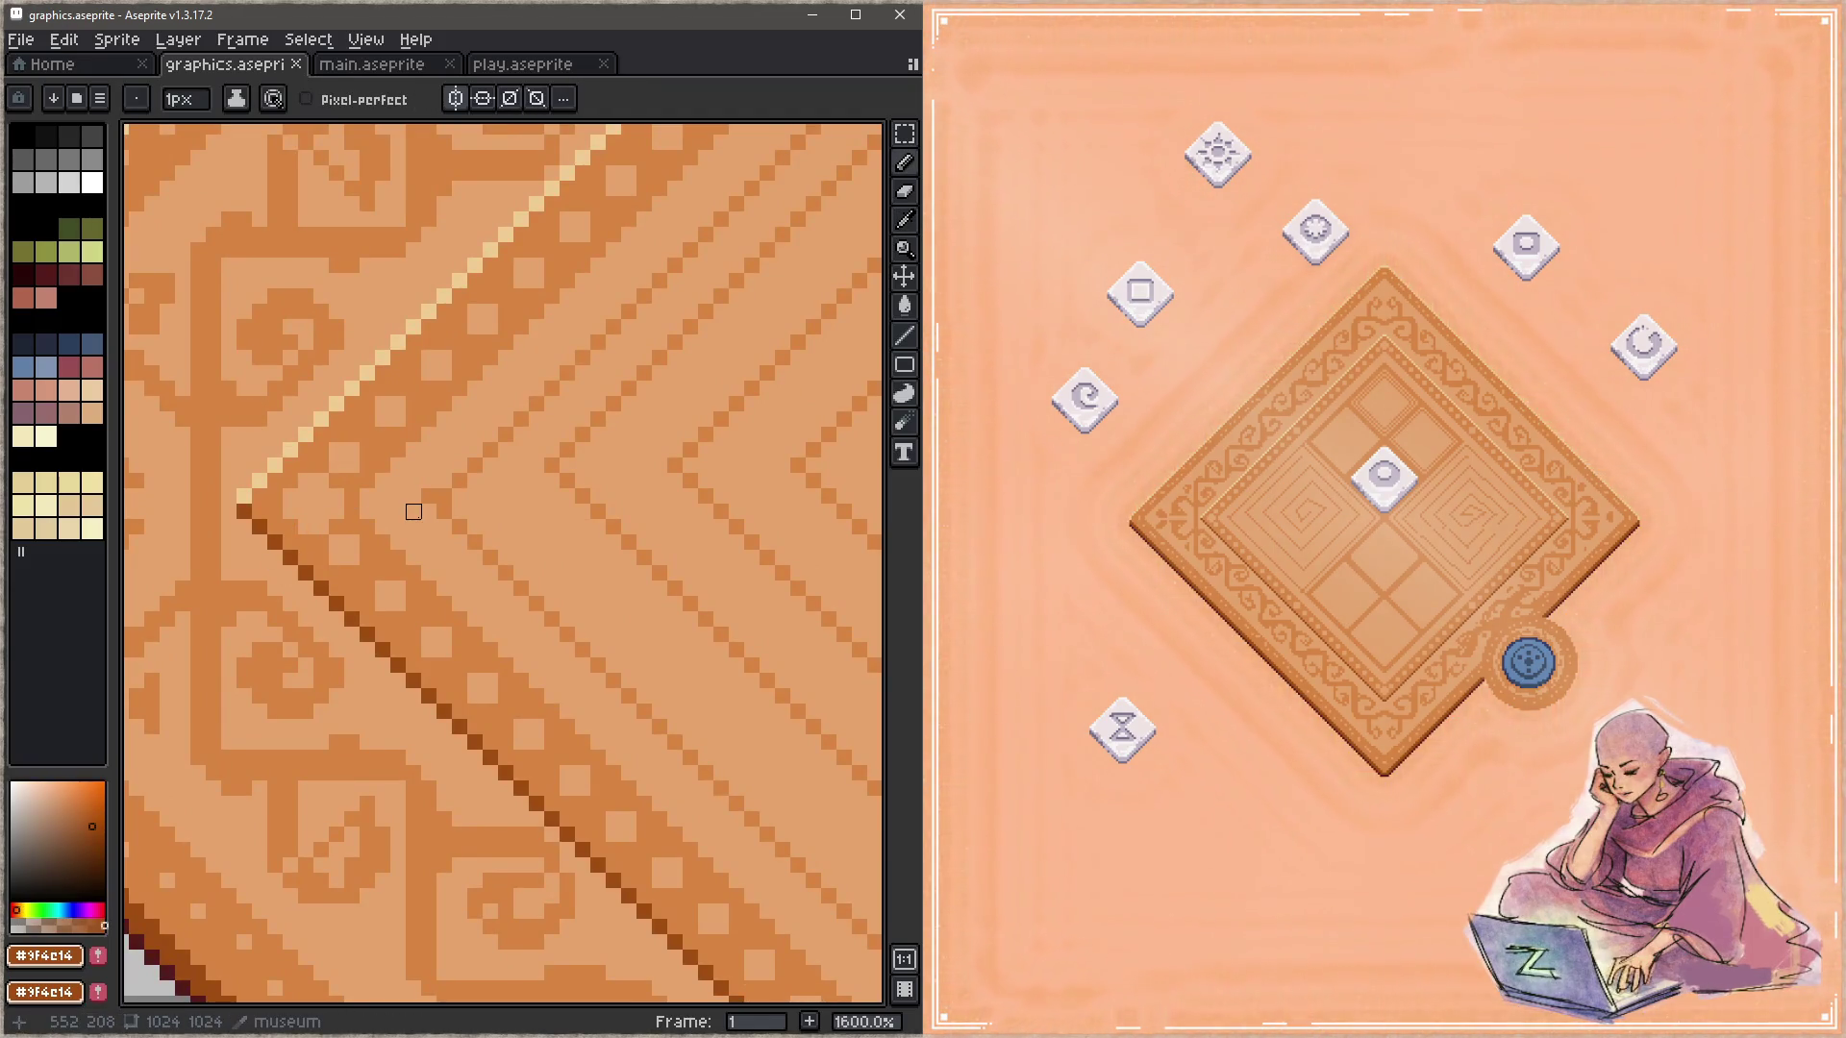
{"action": "left_click", "coordinate": [352, 496]}
{"action": "left_click_drag", "start_coordinate": [362, 486], "coordinate": [185, 754]}
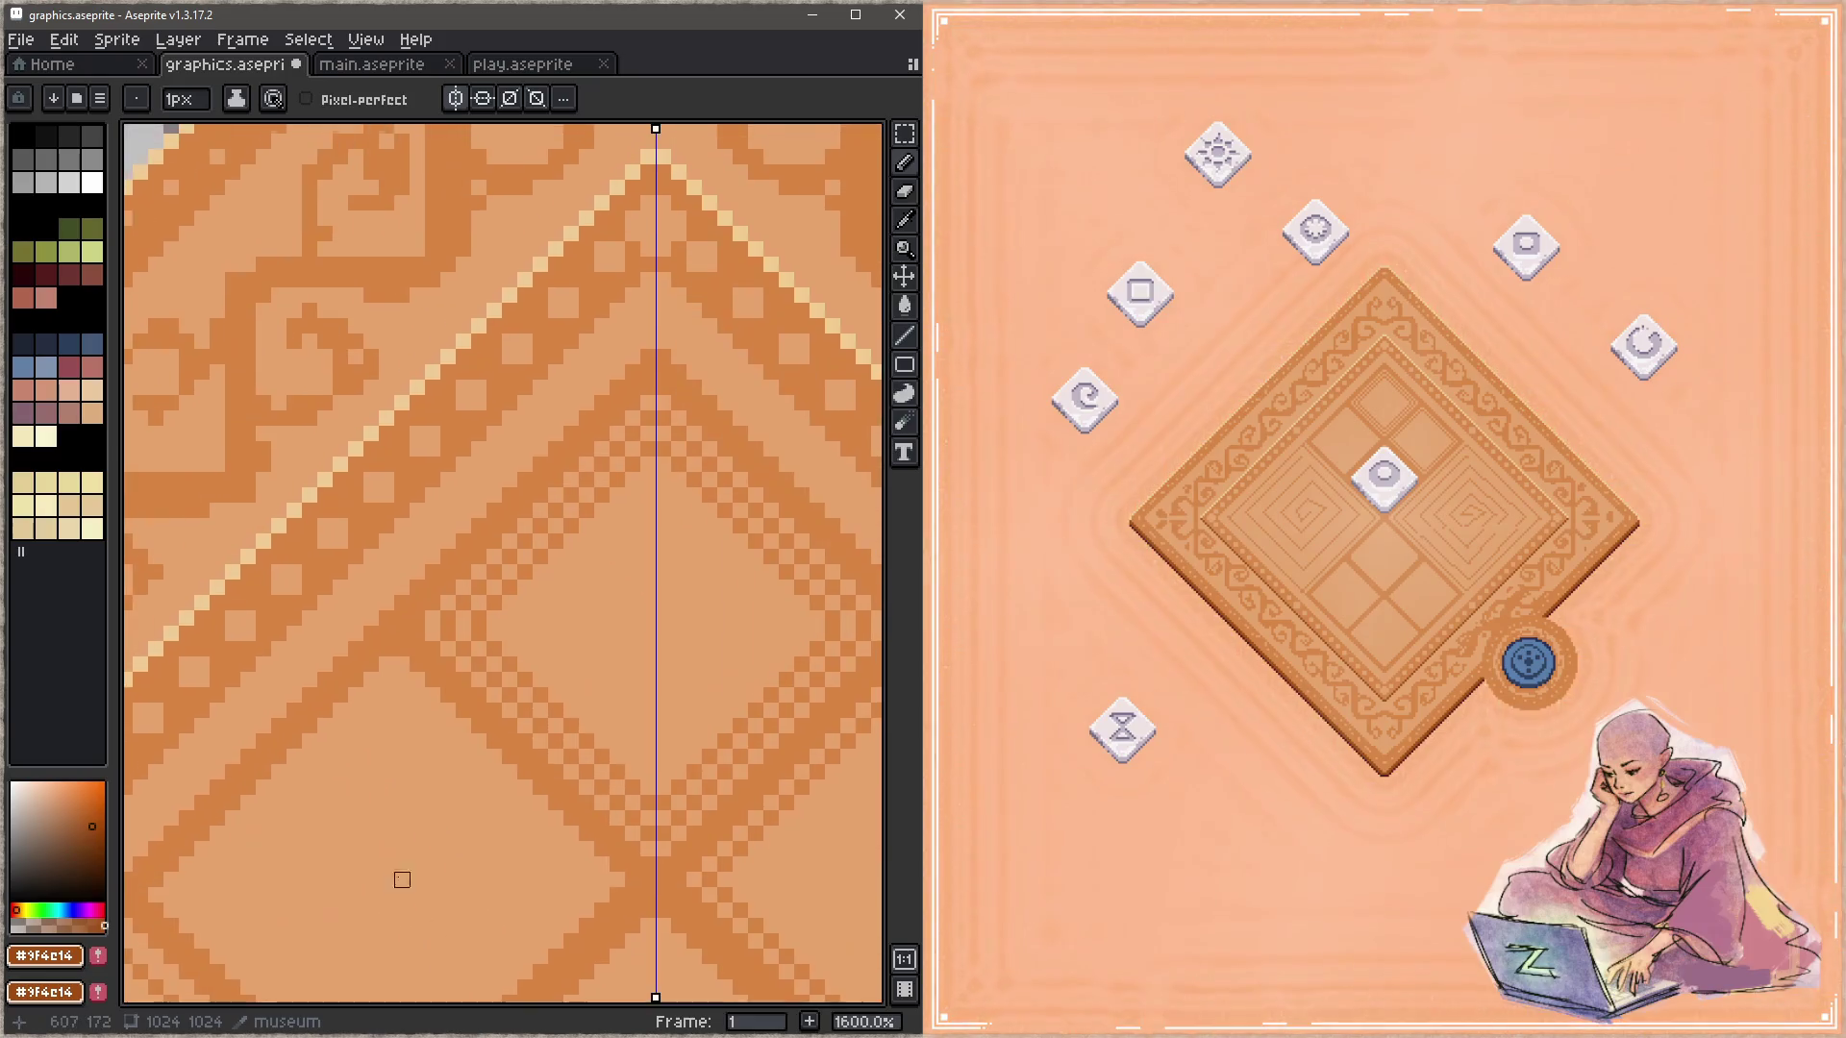
{"action": "left_click", "coordinate": [607, 347], "text": "shift"}
{"action": "scroll", "coordinate": [608, 347], "scroll_direction": "down", "scroll_amount": 1}
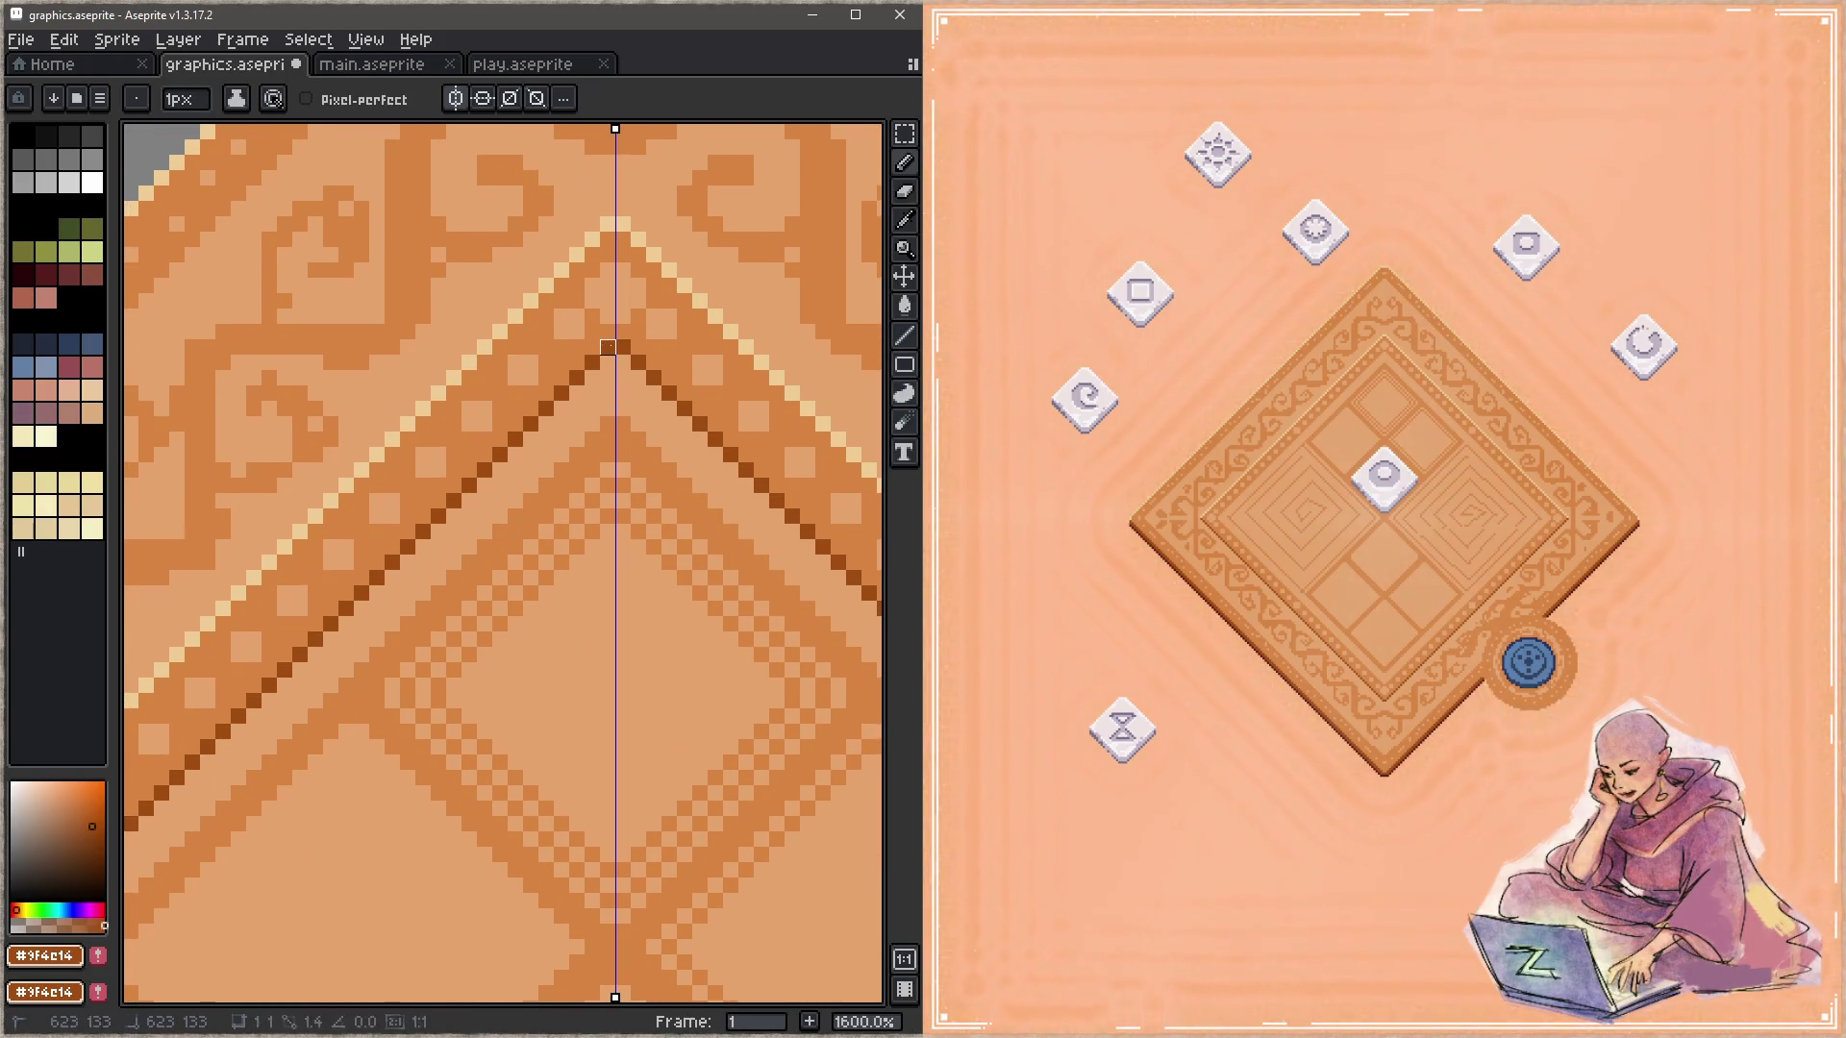
{"action": "scroll", "coordinate": [528, 771], "scroll_direction": "down", "scroll_amount": 2}
{"action": "scroll", "coordinate": [527, 771], "scroll_direction": "up", "scroll_amount": 2}
{"action": "scroll", "coordinate": [309, 427], "scroll_direction": "up", "scroll_amount": 1}
{"action": "scroll", "coordinate": [309, 427], "scroll_direction": "up", "scroll_amount": 2}
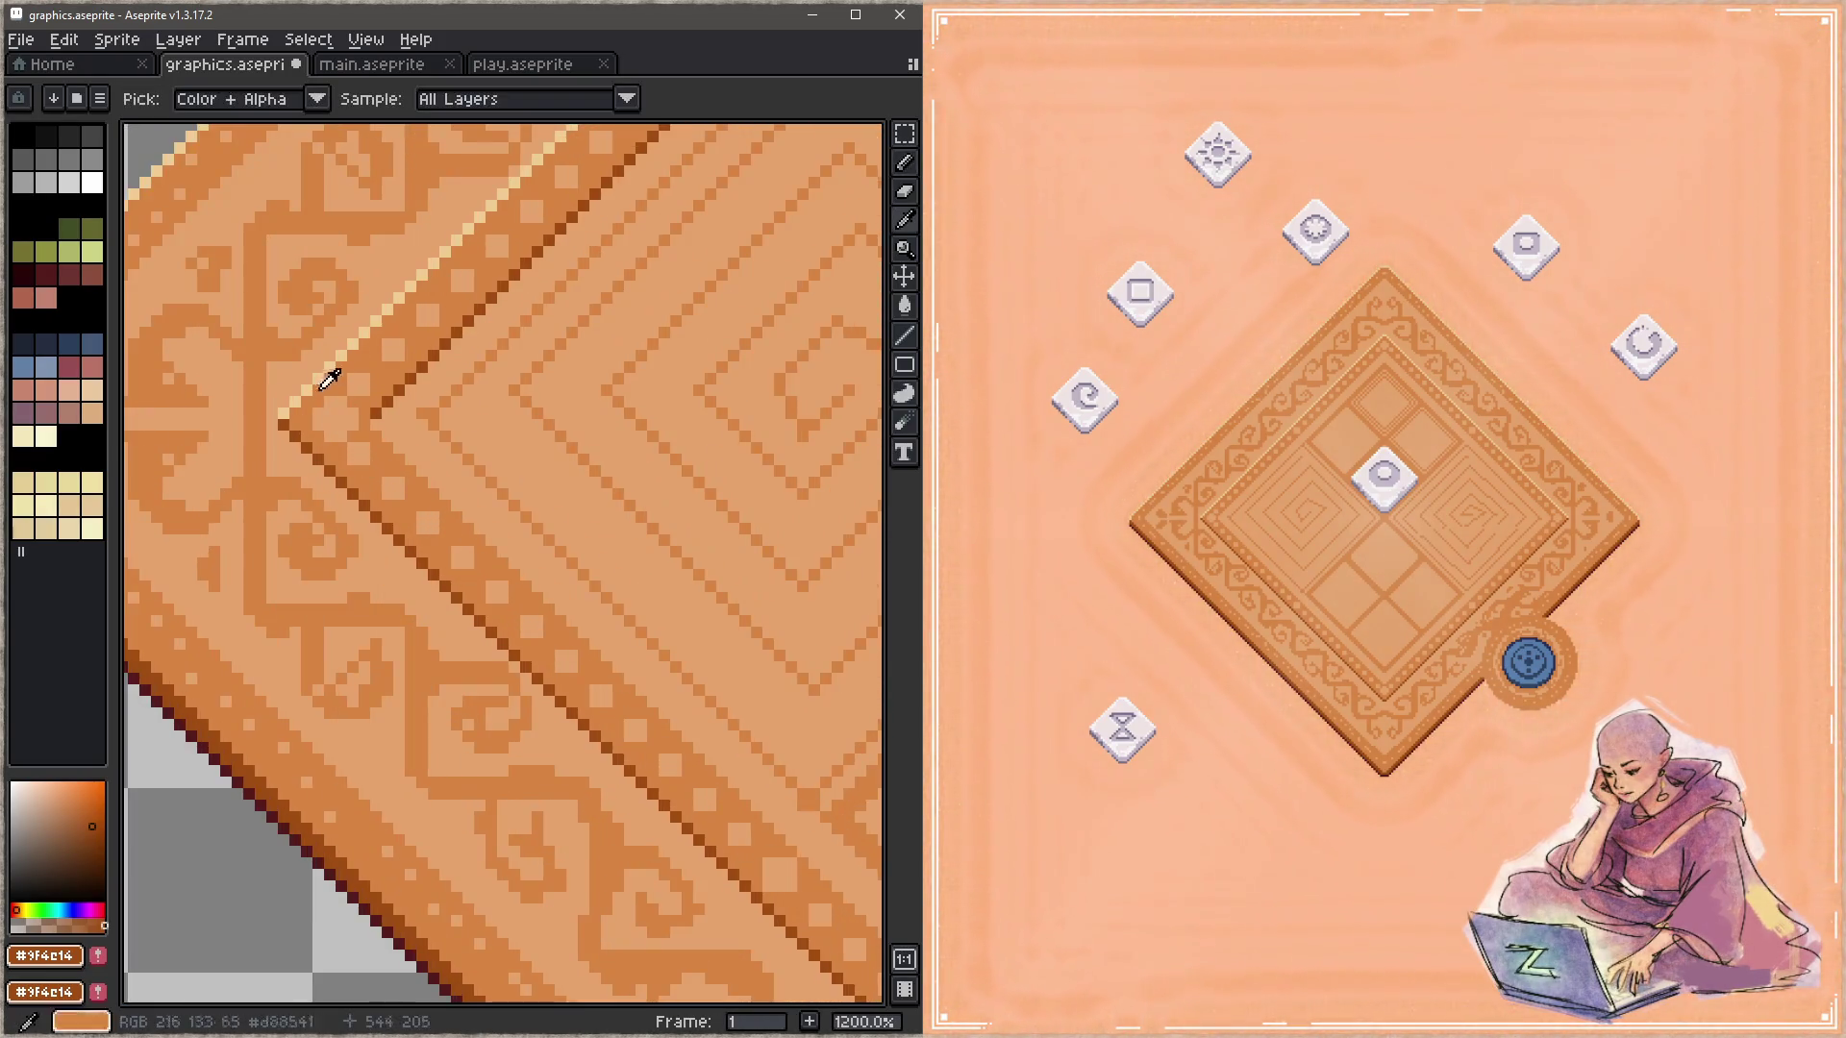
Step: Draw a mirrored pale #efcc94 line meeting at the top axis and save
{"action": "left_click", "coordinate": [318, 372], "text": "alt"}
{"action": "scroll", "coordinate": [492, 575], "scroll_direction": "down", "scroll_amount": 6}
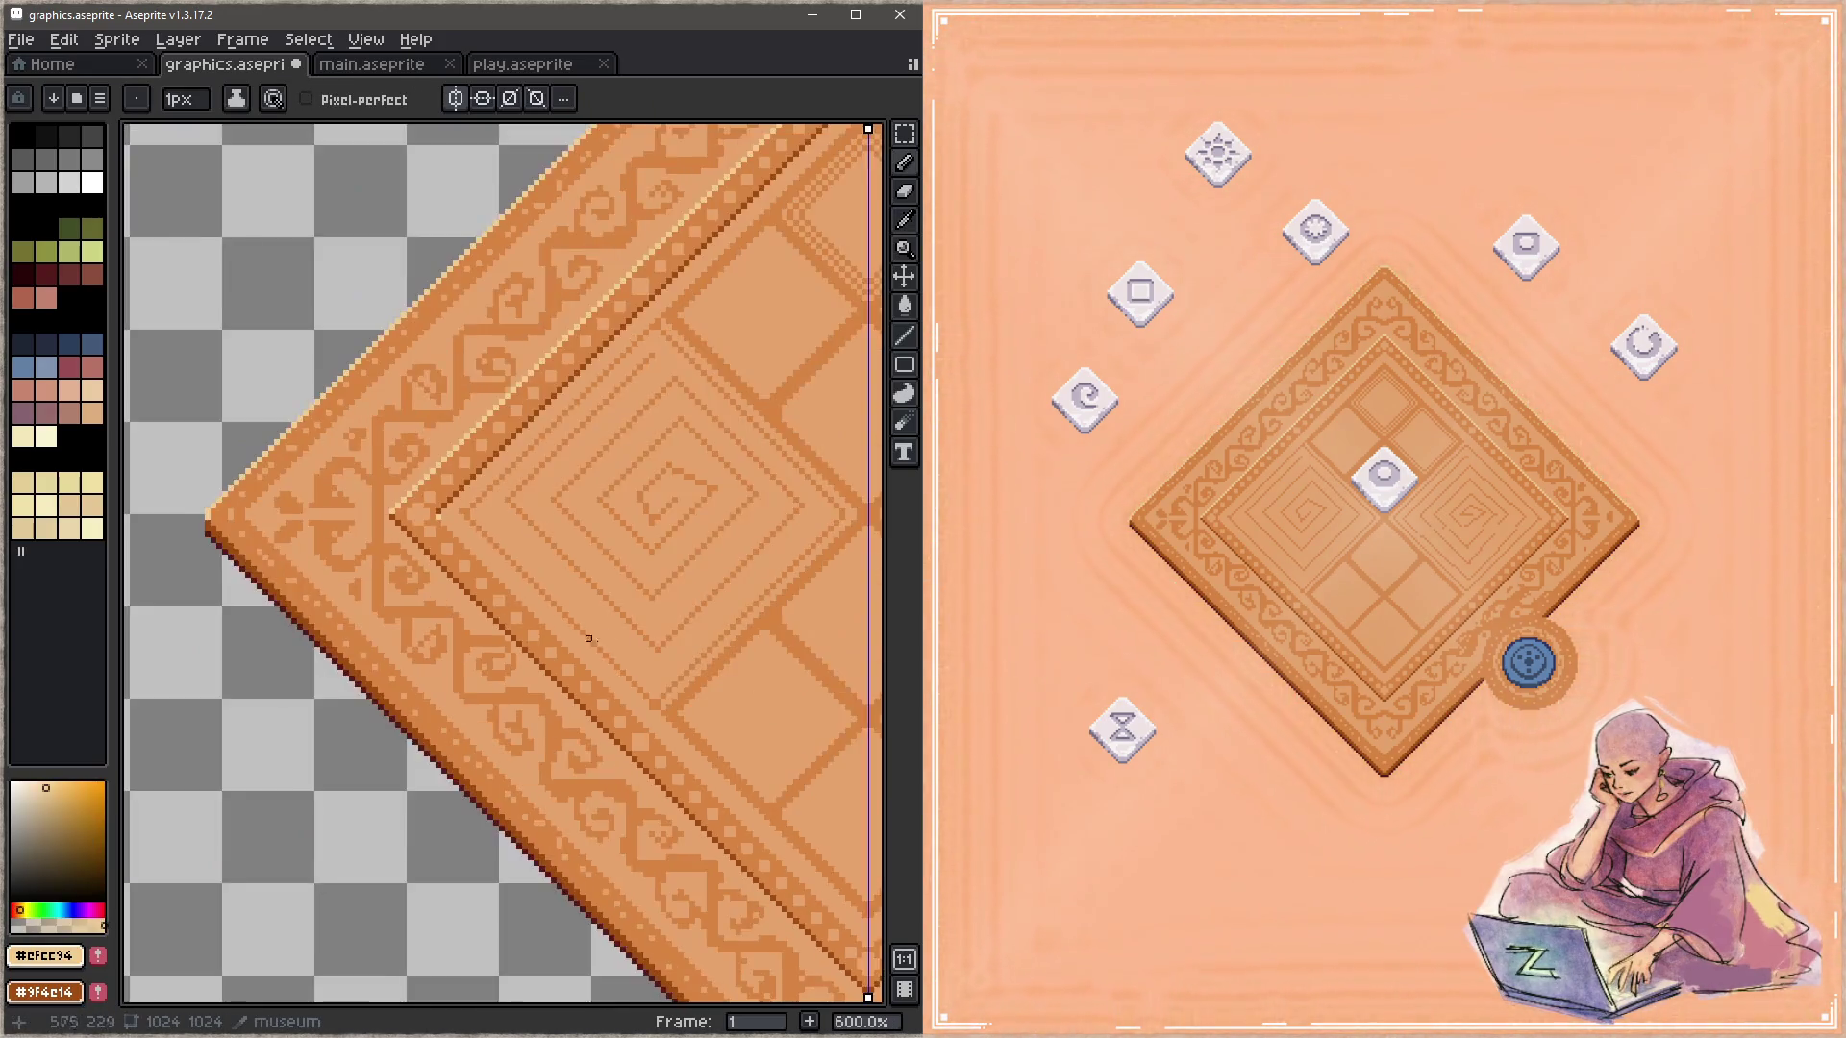
{"action": "scroll", "coordinate": [517, 670], "scroll_direction": "up", "scroll_amount": 4}
{"action": "scroll", "coordinate": [516, 669], "scroll_direction": "up", "scroll_amount": 2}
{"action": "scroll", "coordinate": [516, 669], "scroll_direction": "up", "scroll_amount": 1}
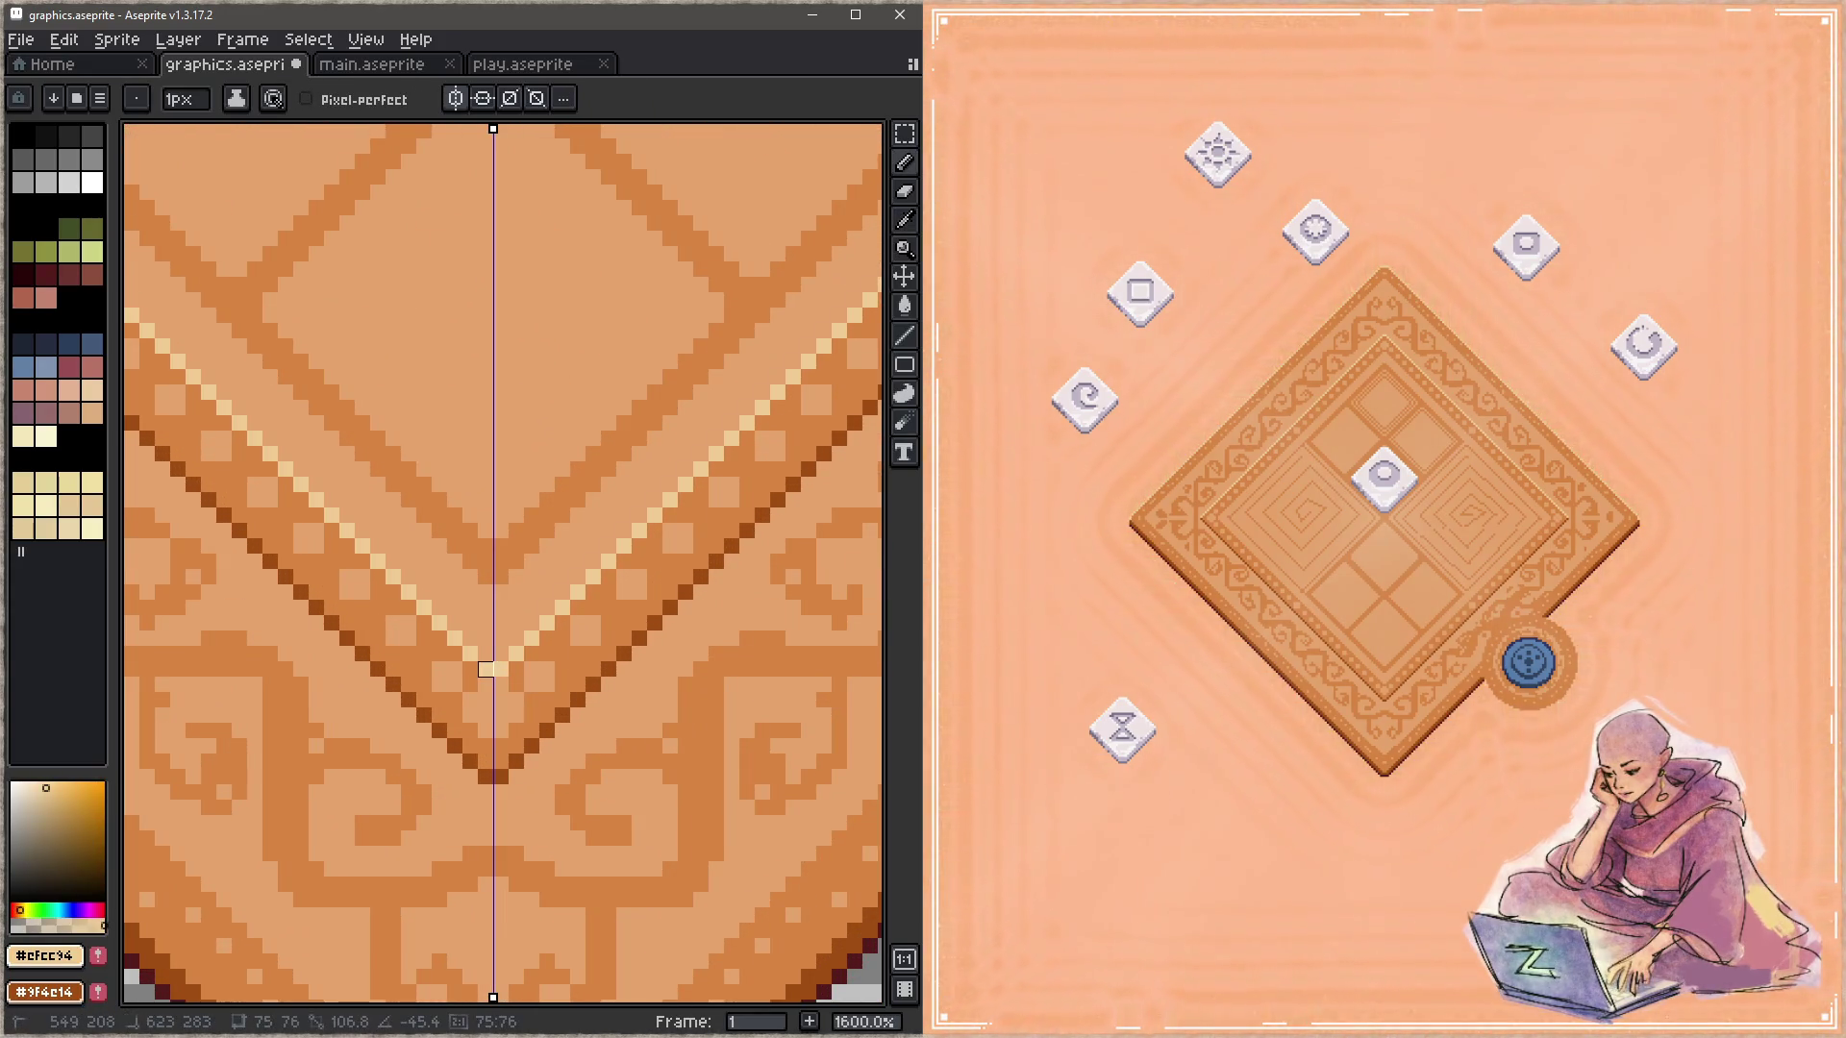
{"action": "left_click", "coordinate": [501, 670], "text": "shift"}
{"action": "key", "text": "ctrl+s"}
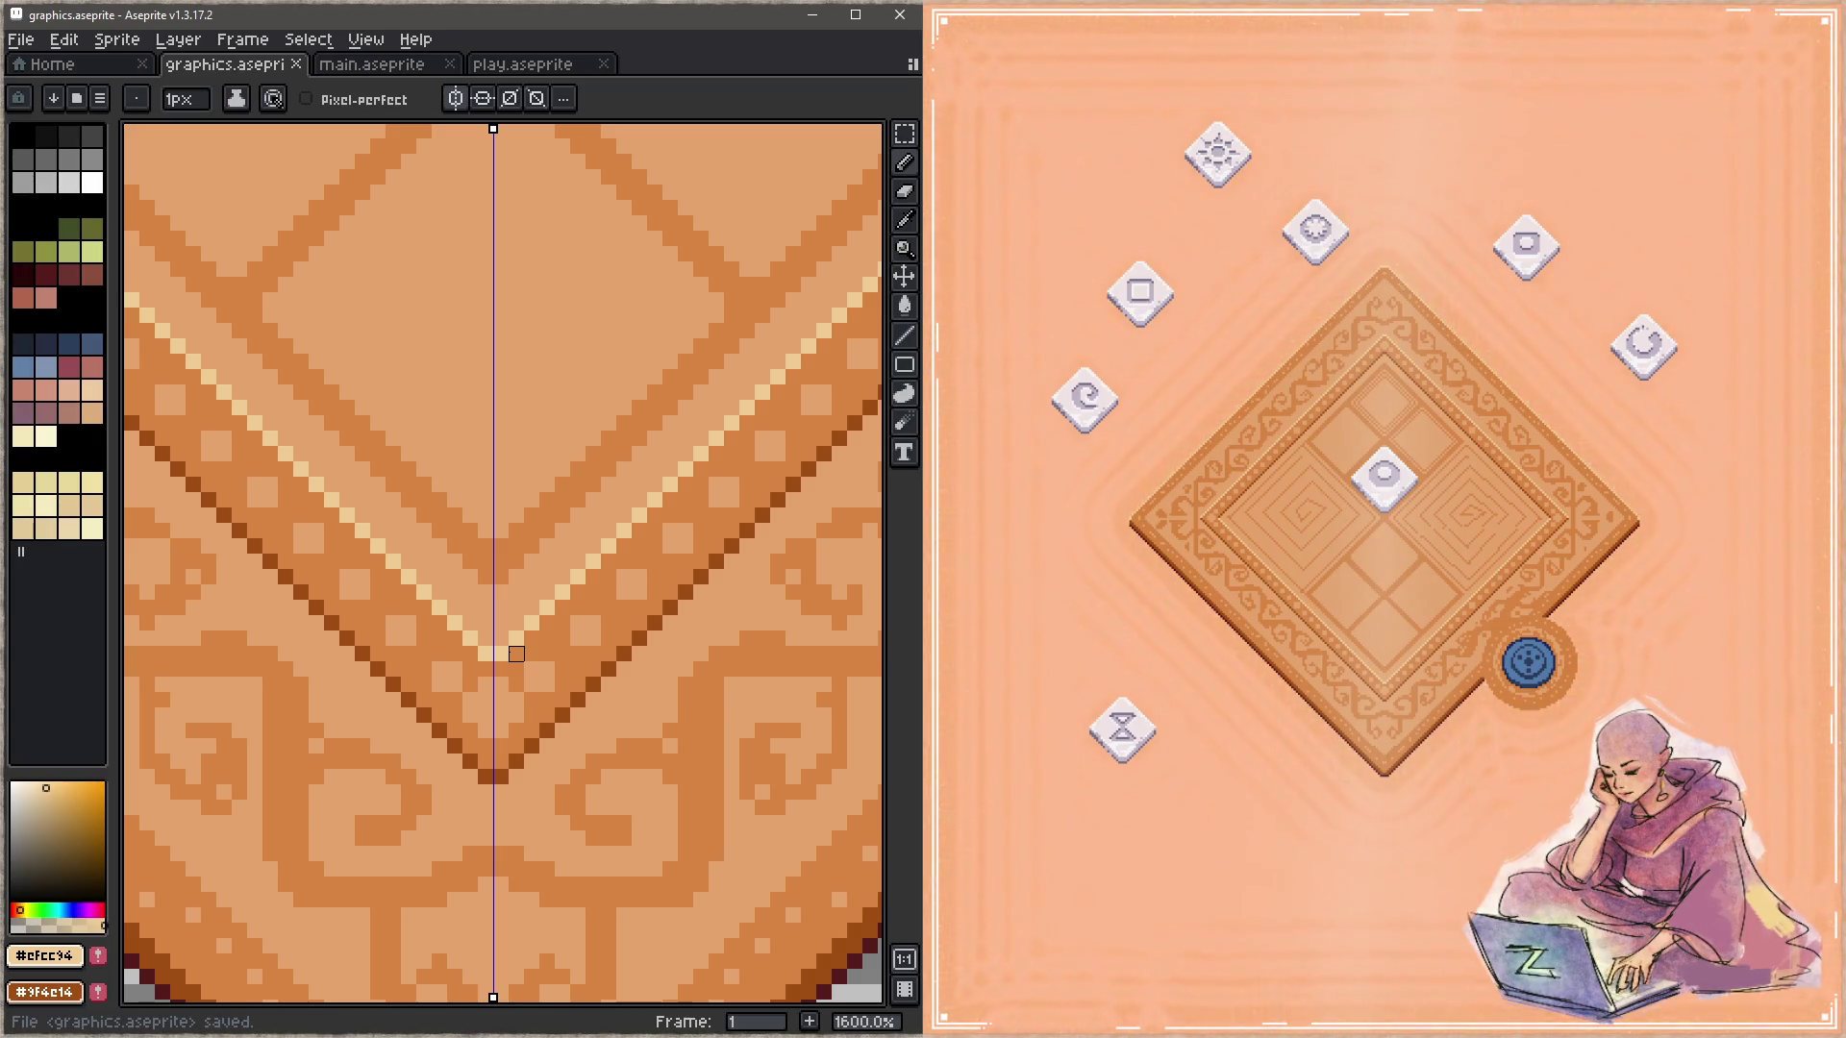
Step: Draw a mirrored dark brown diagonal line along the carpet's left border edge and save
{"action": "scroll", "coordinate": [517, 654], "scroll_direction": "down", "scroll_amount": 2}
{"action": "left_click_drag", "start_coordinate": [280, 686], "coordinate": [534, 625]}
{"action": "key", "text": "alt"}
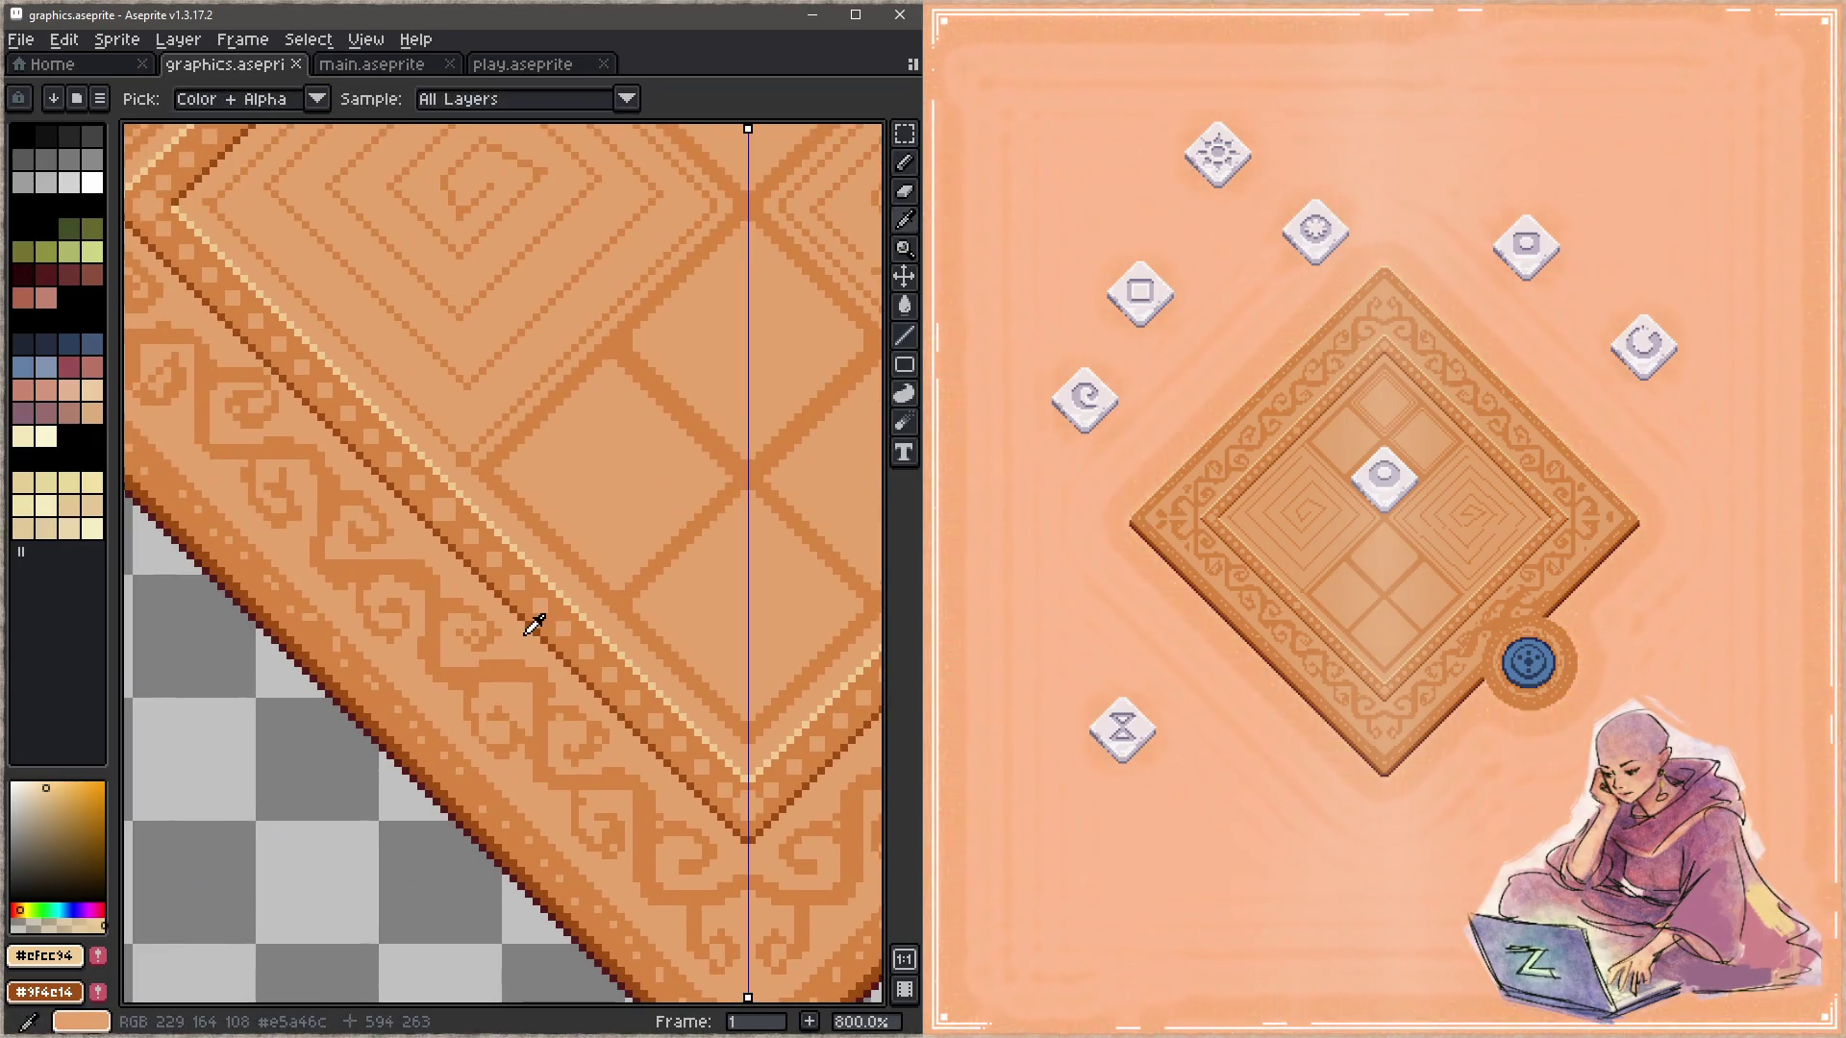
{"action": "left_click", "coordinate": [534, 615], "text": "alt"}
{"action": "scroll", "coordinate": [374, 603], "scroll_direction": "up", "scroll_amount": 5}
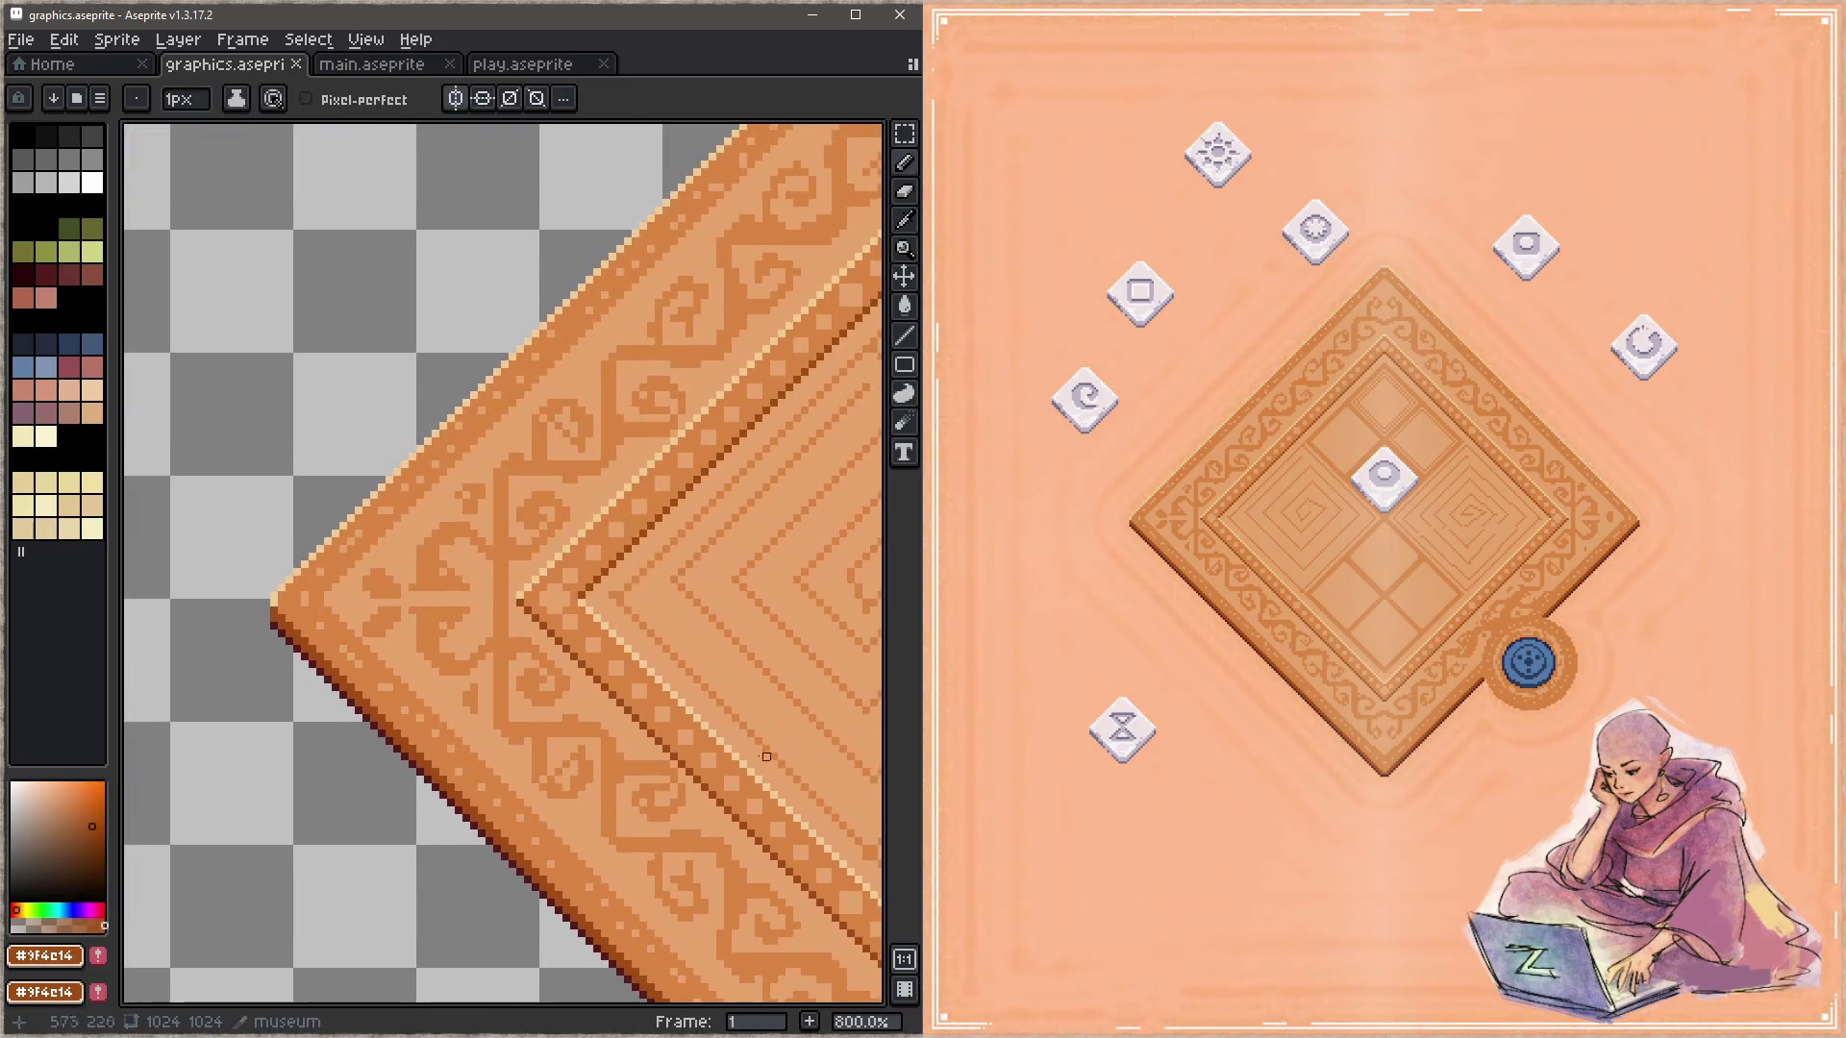
{"action": "scroll", "coordinate": [337, 594], "scroll_direction": "up", "scroll_amount": 2}
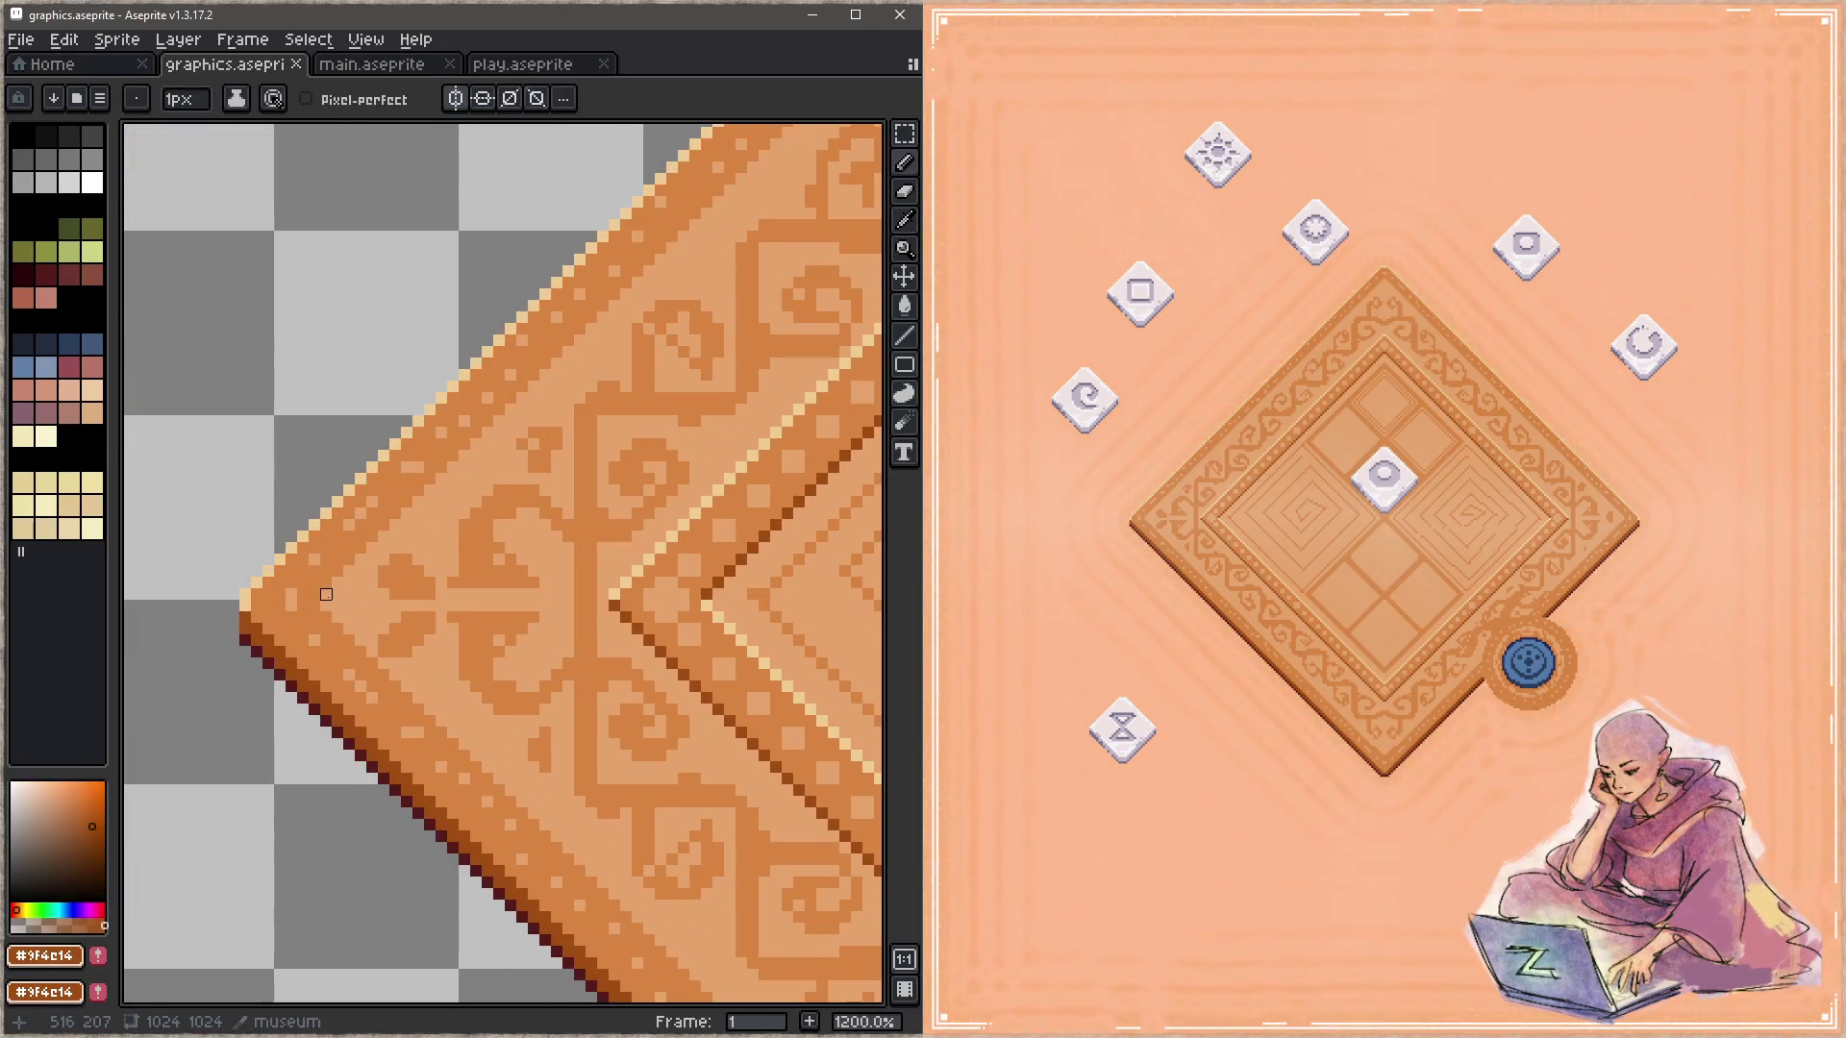
{"action": "scroll", "coordinate": [326, 594], "scroll_direction": "down", "scroll_amount": 3}
{"action": "scroll", "coordinate": [654, 403], "scroll_direction": "up", "scroll_amount": 5}
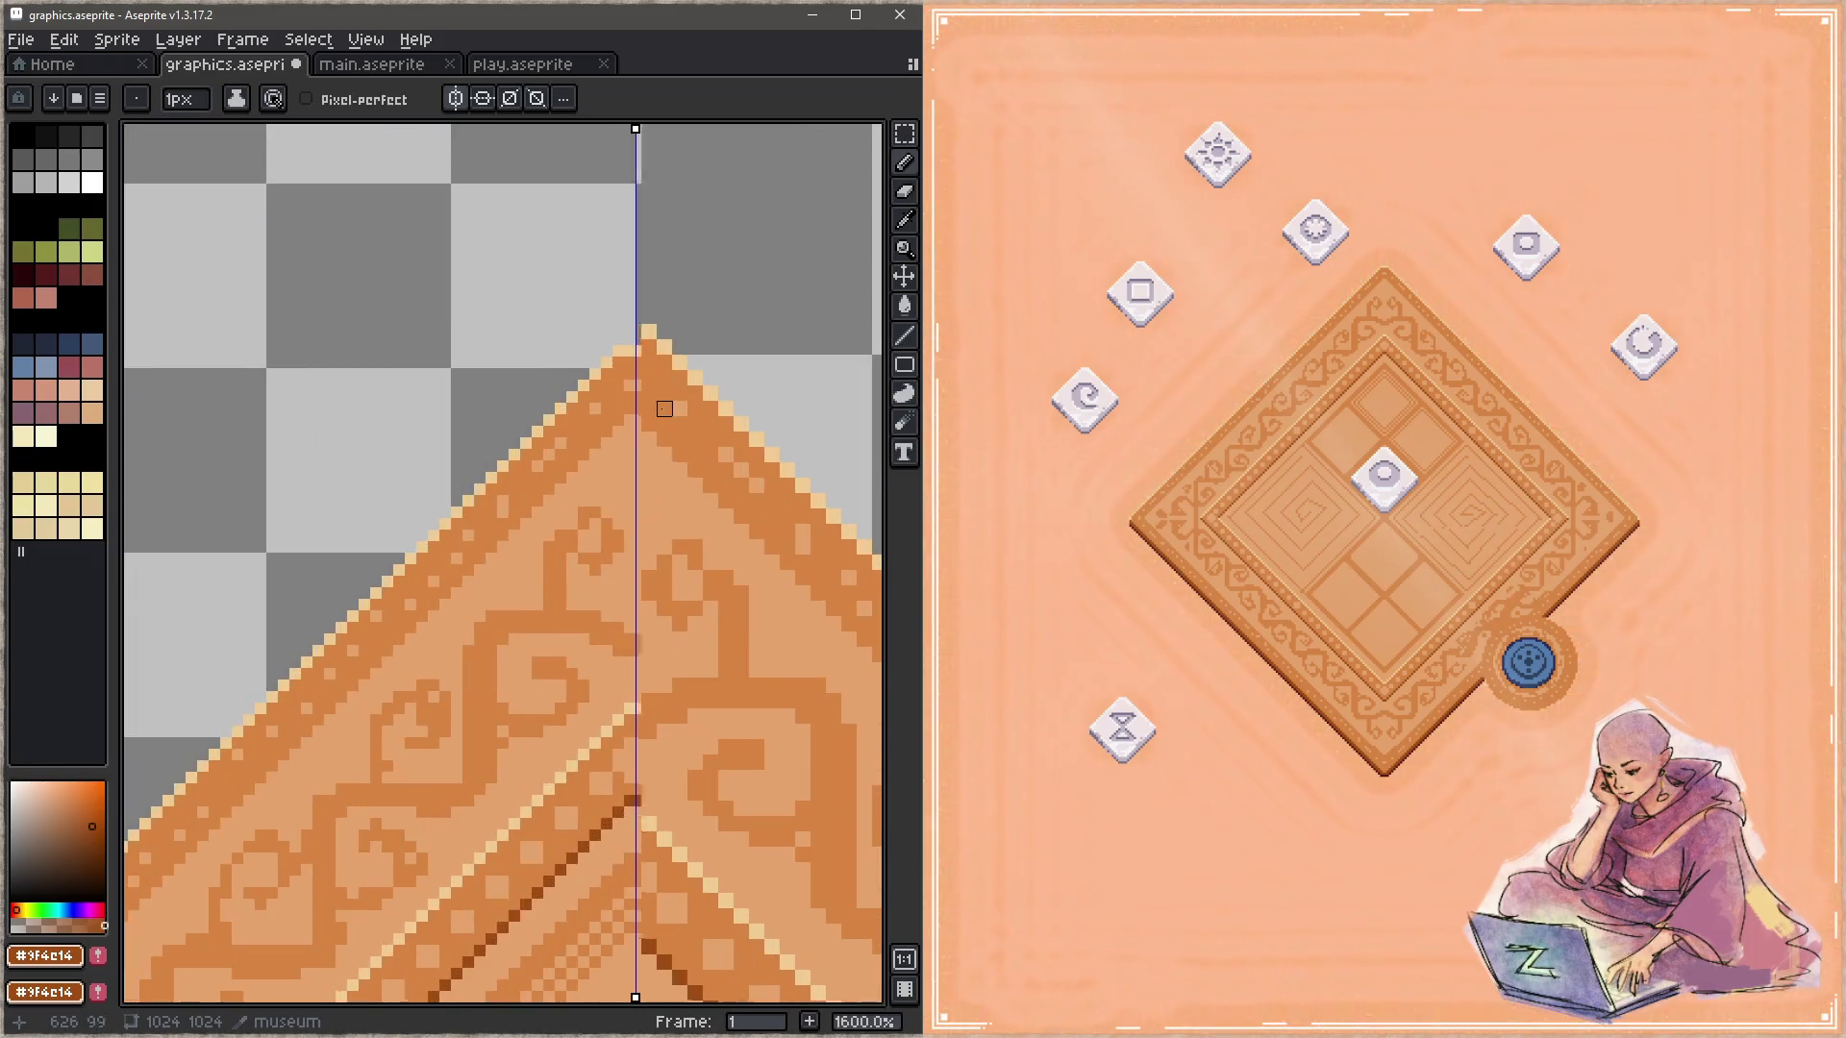
{"action": "left_click", "coordinate": [619, 424], "text": "shift"}
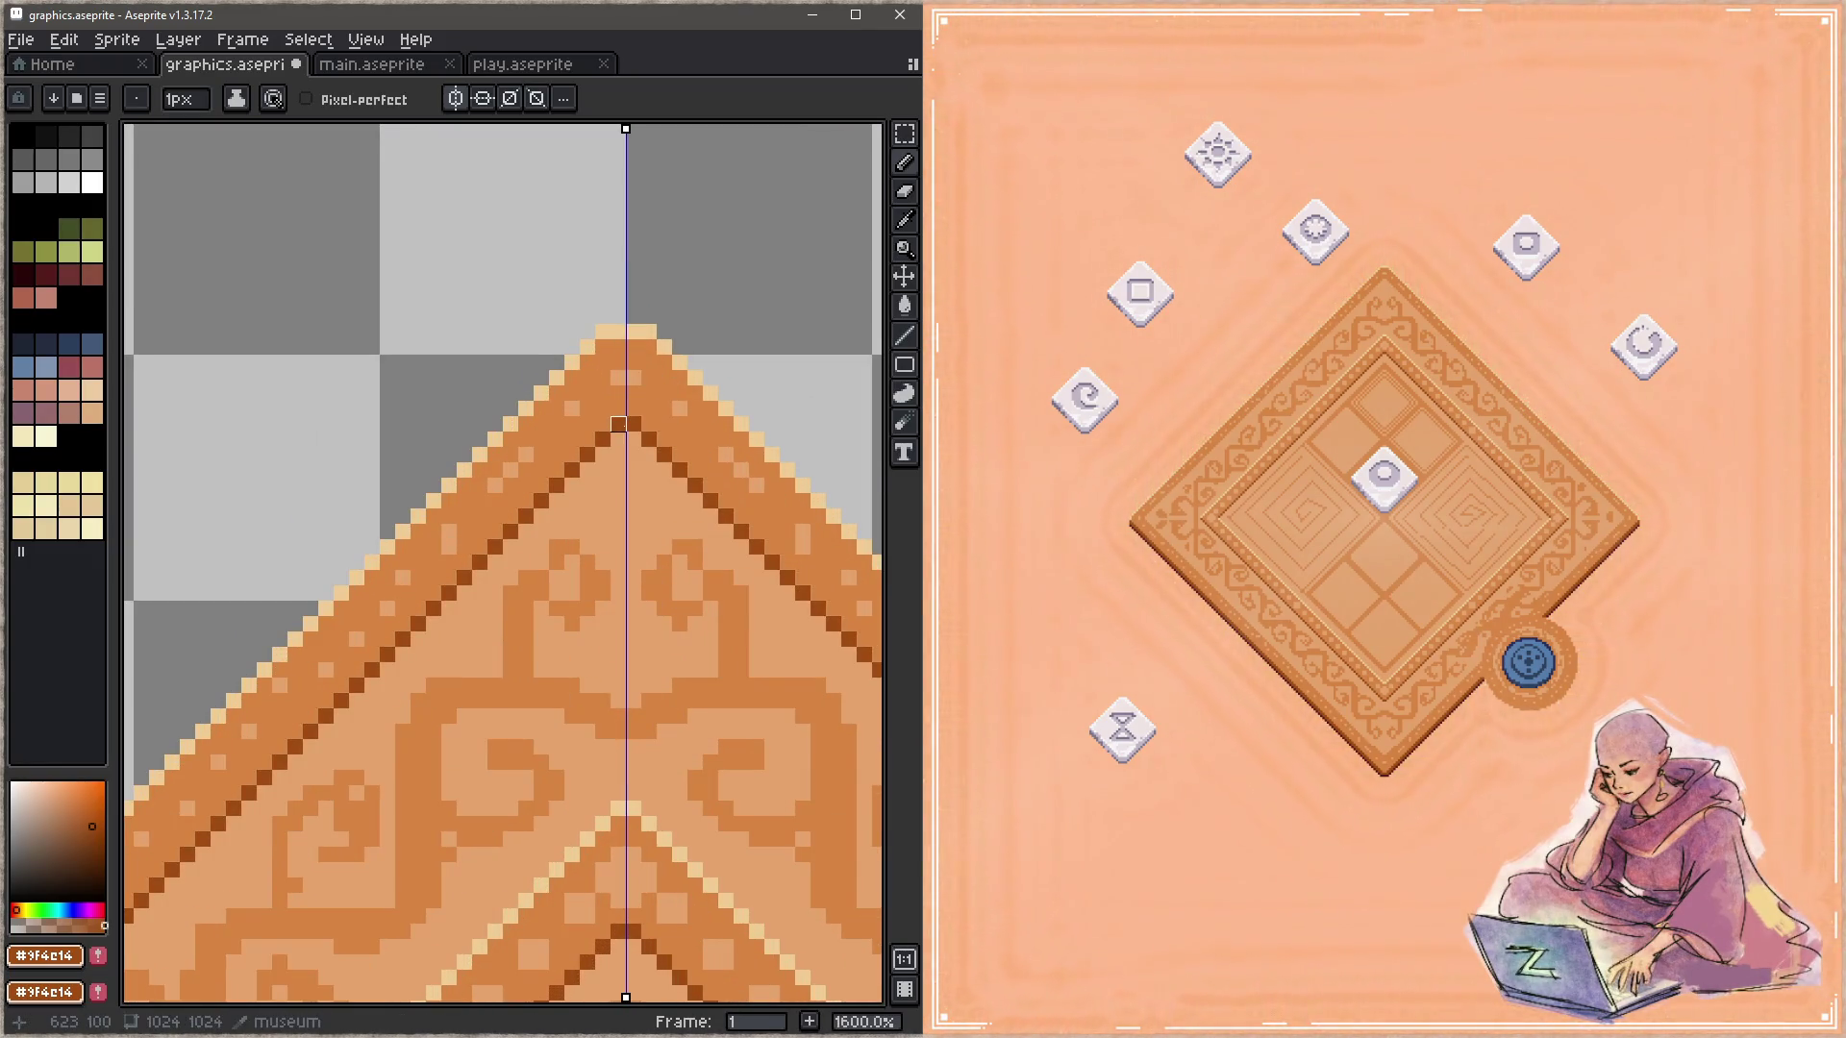
{"action": "scroll", "coordinate": [619, 424], "scroll_direction": "down", "scroll_amount": 5}
{"action": "scroll", "coordinate": [619, 424], "scroll_direction": "down", "scroll_amount": 3}
{"action": "scroll", "coordinate": [625, 730], "scroll_direction": "up", "scroll_amount": 3}
{"action": "key", "text": "ctrl+s"}
Step: Draw a mirrored light cream #efcc94 line along the inner border and save
{"action": "scroll", "coordinate": [448, 712], "scroll_direction": "down", "scroll_amount": 2}
{"action": "scroll", "coordinate": [445, 440], "scroll_direction": "up", "scroll_amount": 4}
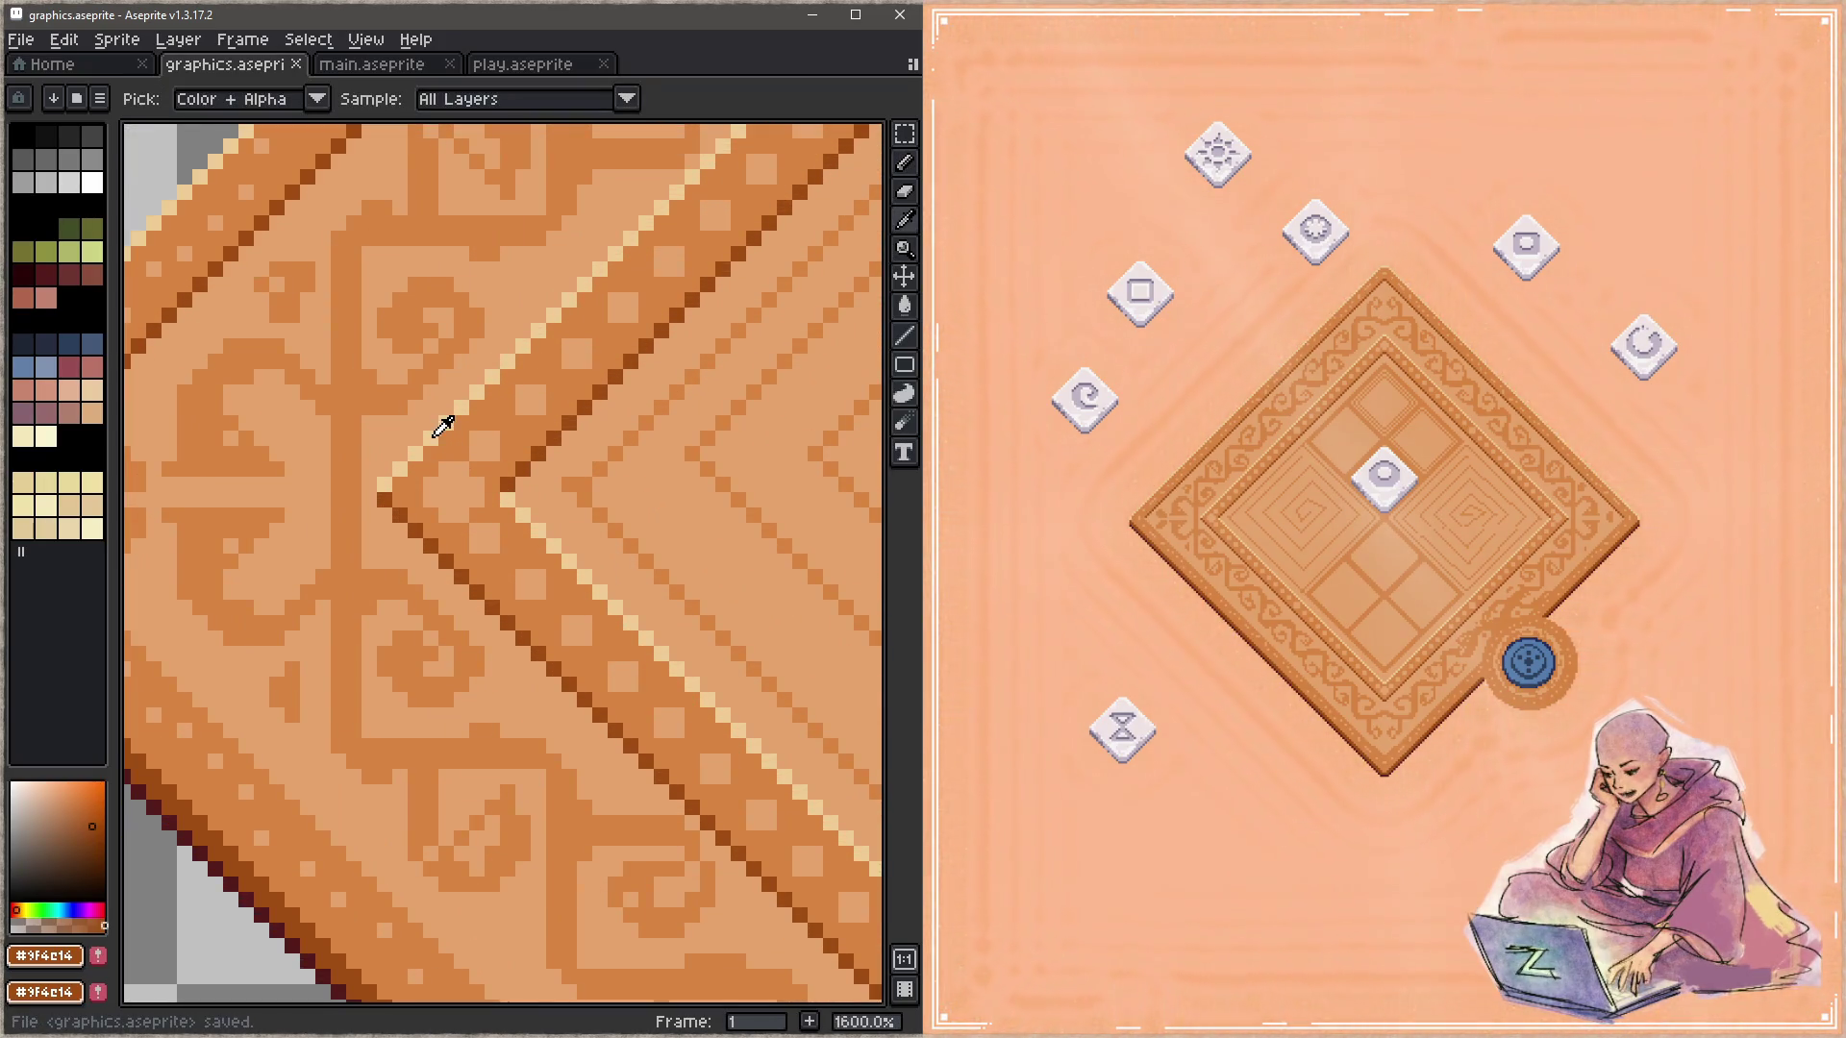
{"action": "left_click", "coordinate": [442, 424], "text": "alt"}
{"action": "scroll", "coordinate": [592, 478], "scroll_direction": "up", "scroll_amount": 1}
{"action": "scroll", "coordinate": [592, 478], "scroll_direction": "down", "scroll_amount": 2}
{"action": "left_click", "coordinate": [336, 375]}
{"action": "scroll", "coordinate": [331, 404], "scroll_direction": "down", "scroll_amount": 2}
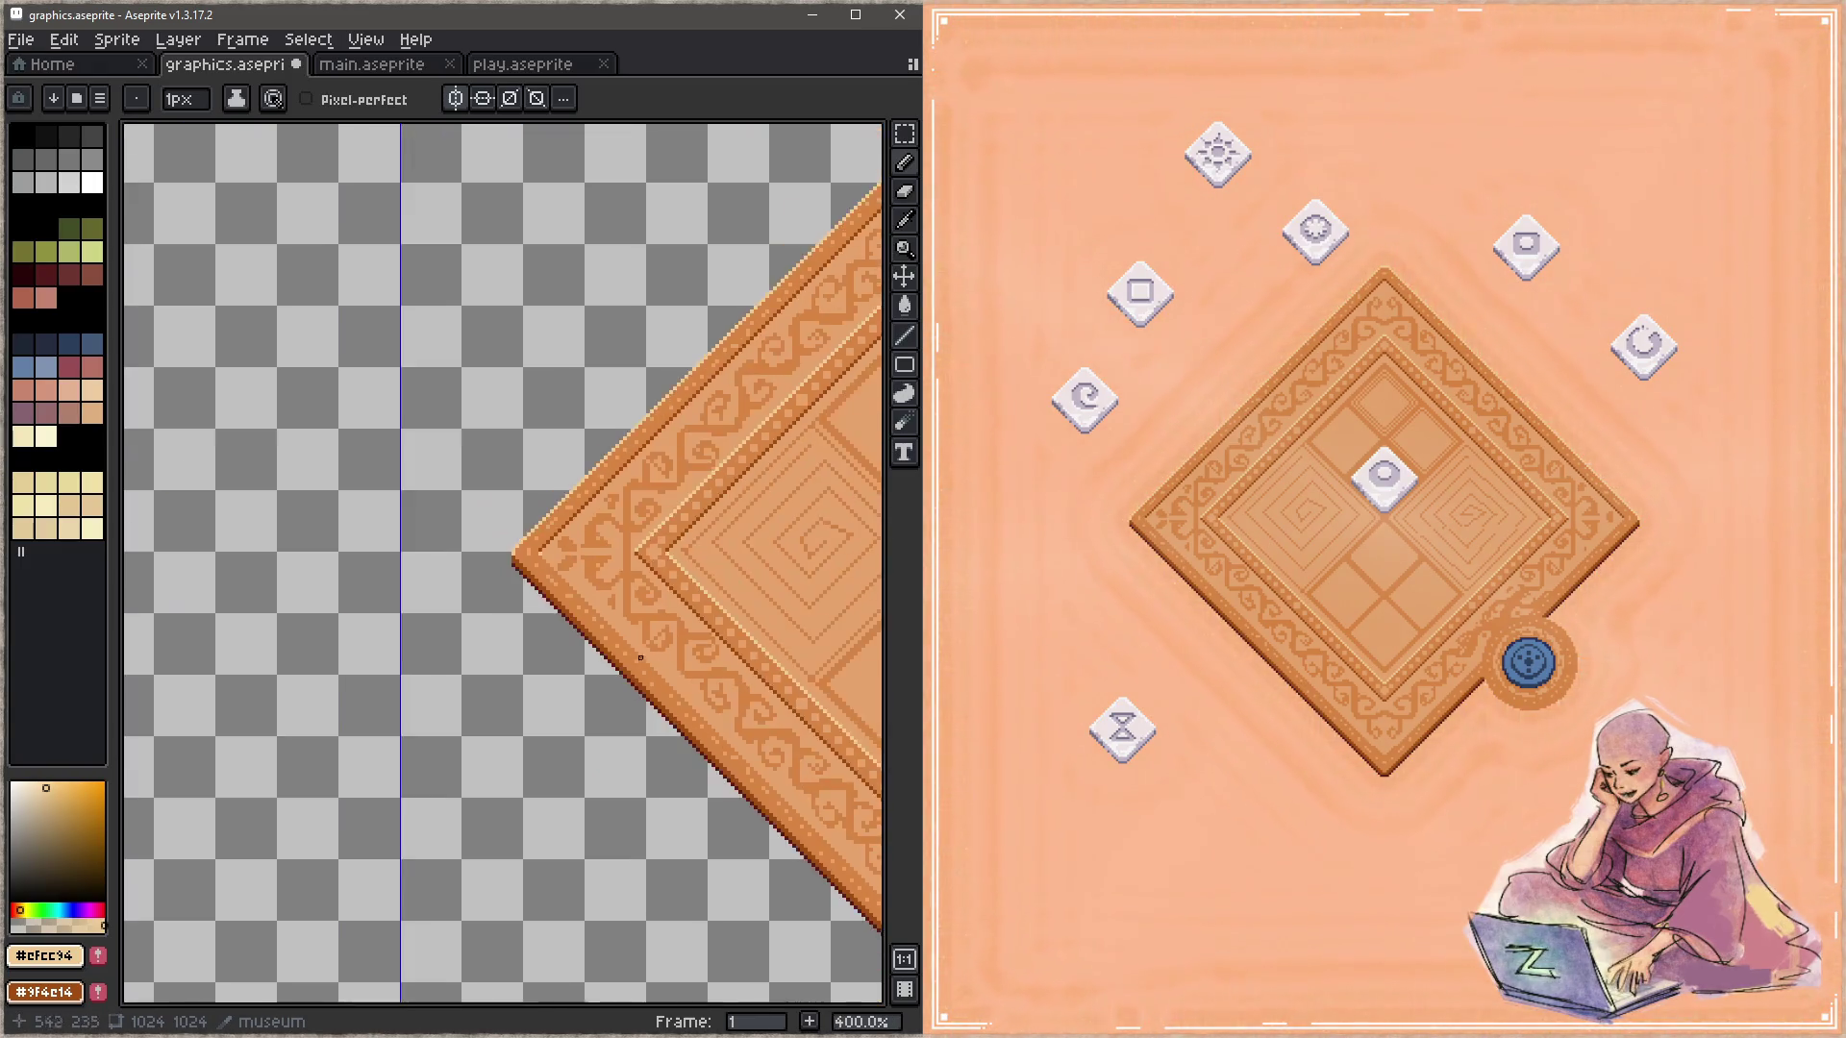
{"action": "scroll", "coordinate": [324, 469], "scroll_direction": "up", "scroll_amount": 1}
{"action": "scroll", "coordinate": [491, 696], "scroll_direction": "up", "scroll_amount": 4}
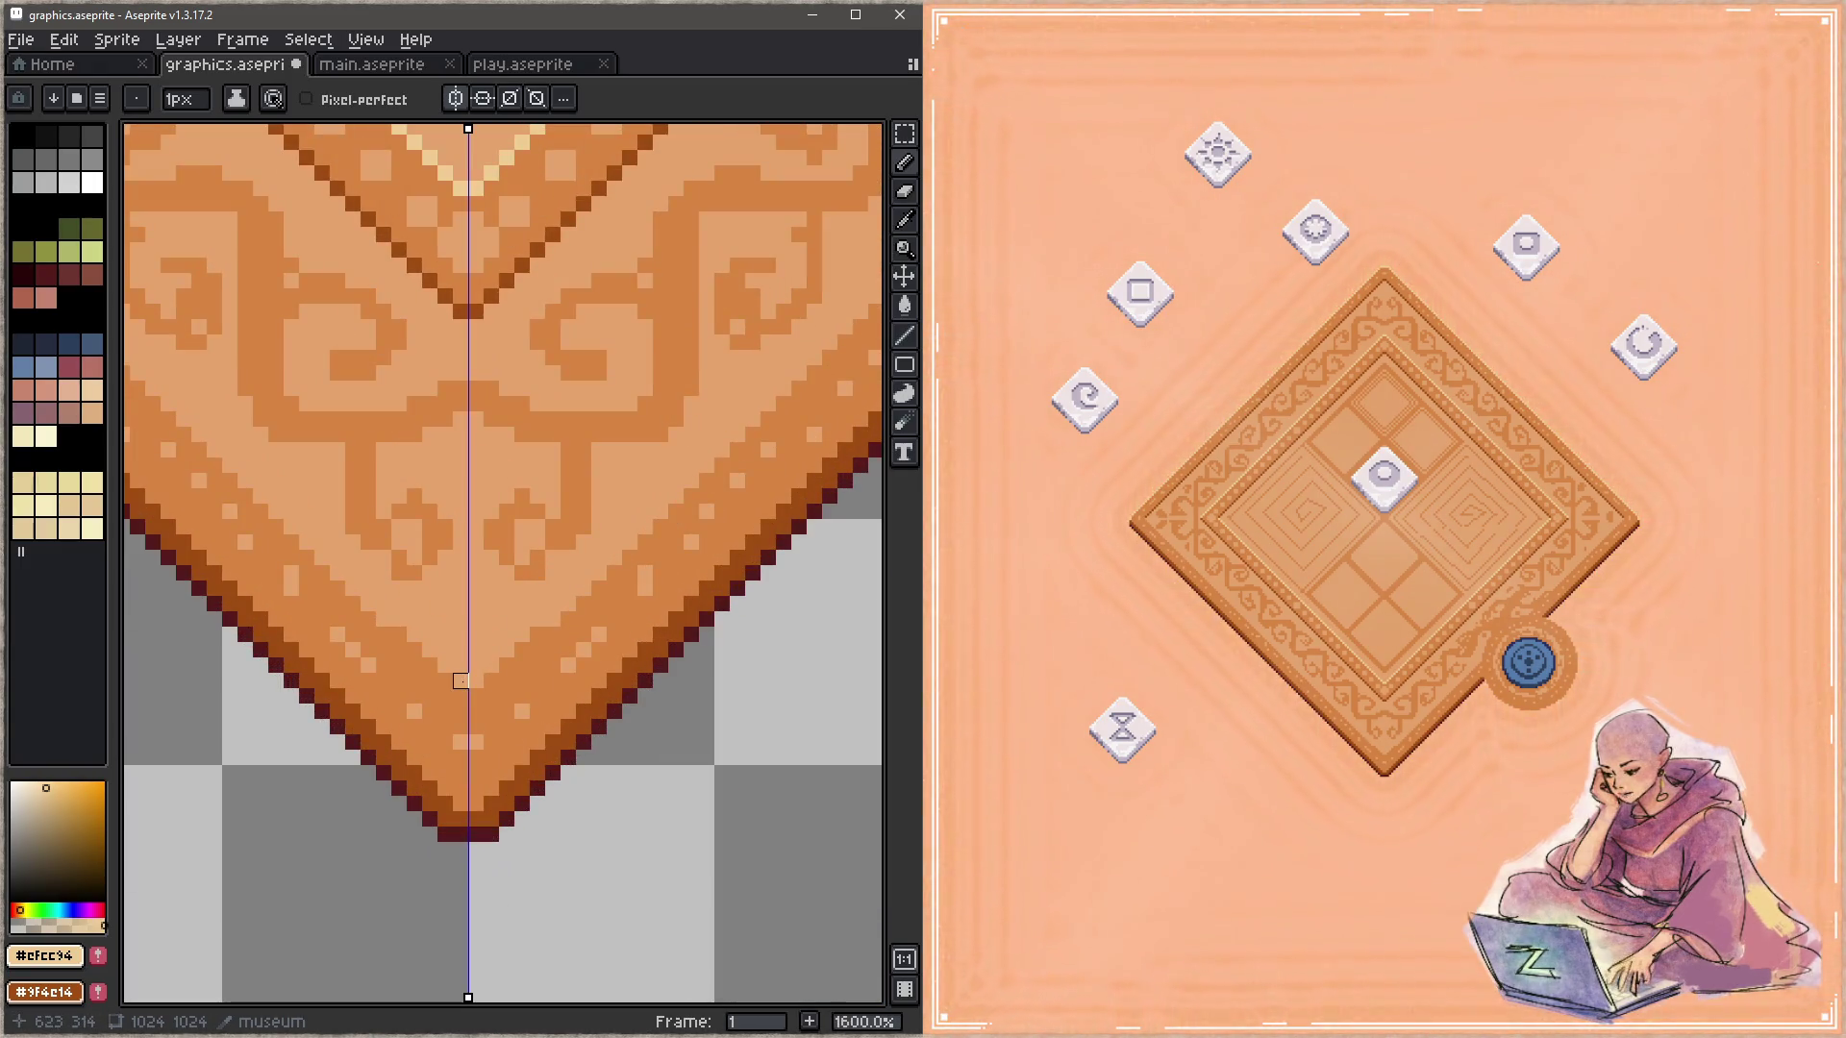
{"action": "left_click", "coordinate": [475, 696], "text": "shift"}
{"action": "key", "text": "ctrl+s"}
Step: Repaint the light apex pixels in orange #d88541 with a 2-pixel brush, then enlarge it to 3 pixels
{"action": "scroll", "coordinate": [490, 716], "scroll_direction": "down", "scroll_amount": 2}
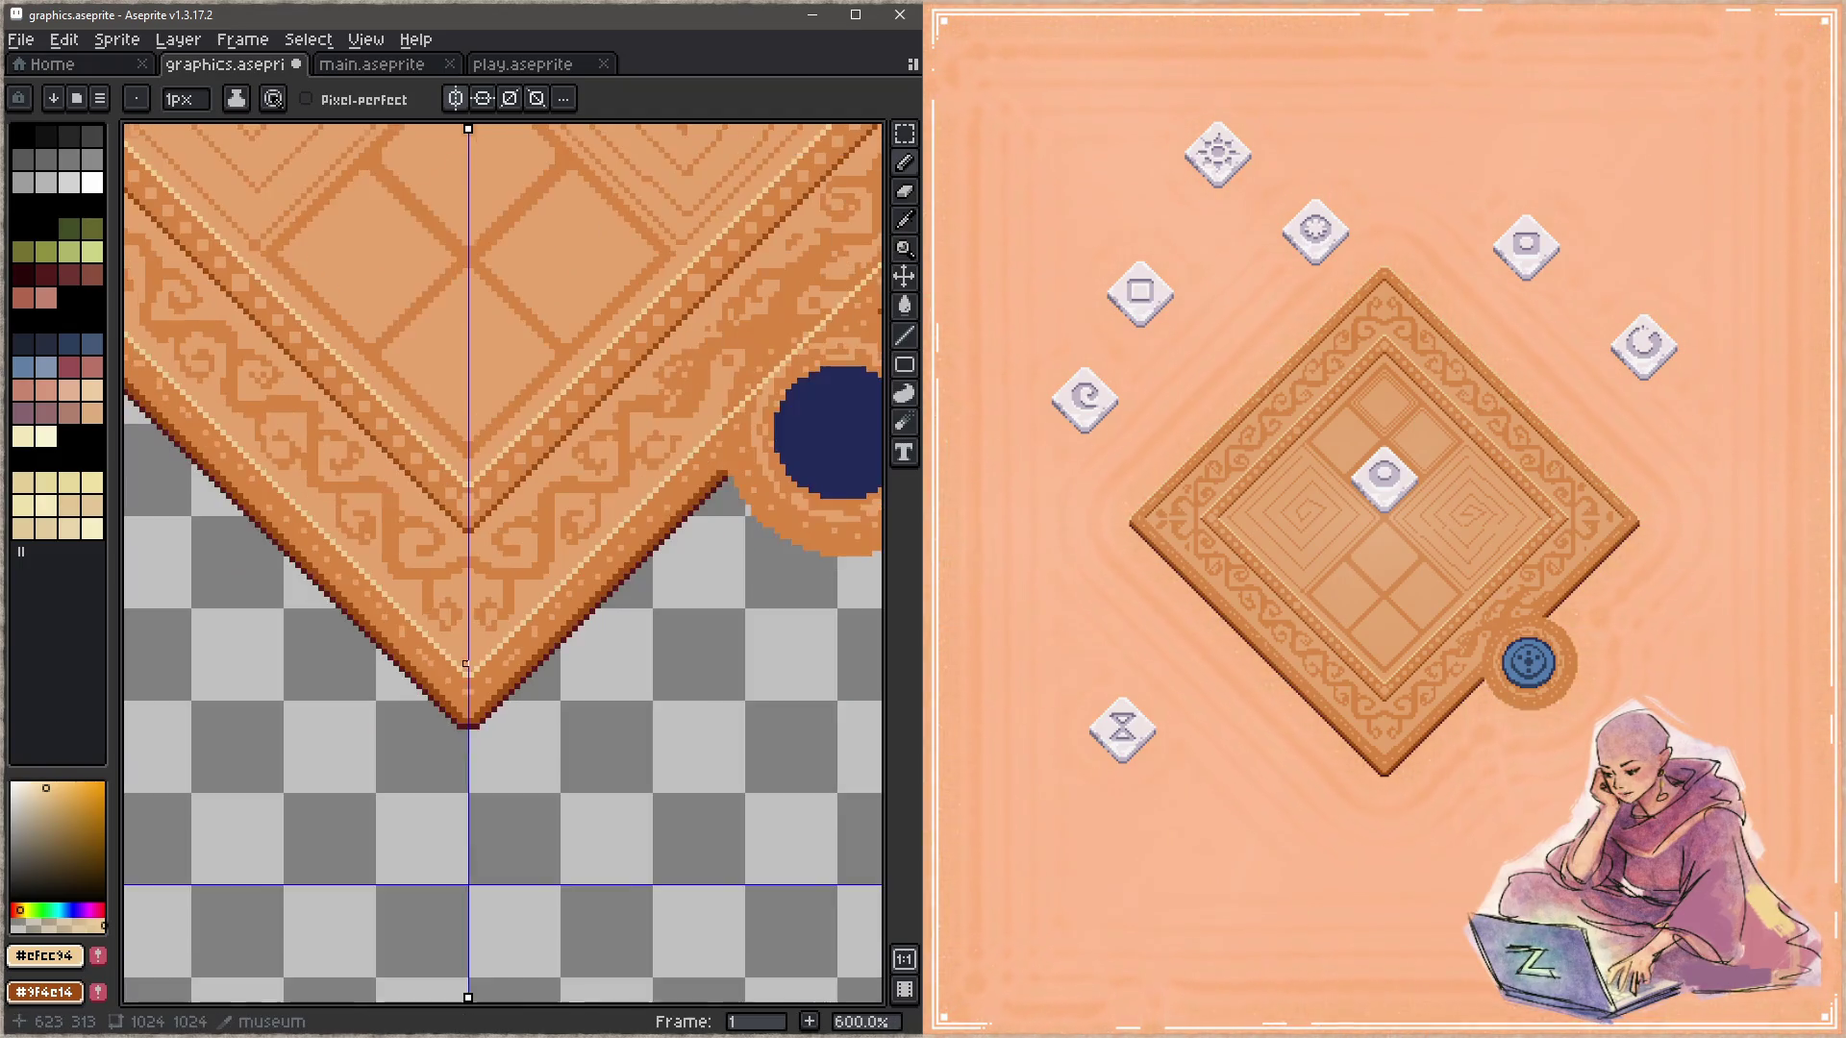
{"action": "scroll", "coordinate": [494, 721], "scroll_direction": "down", "scroll_amount": 2}
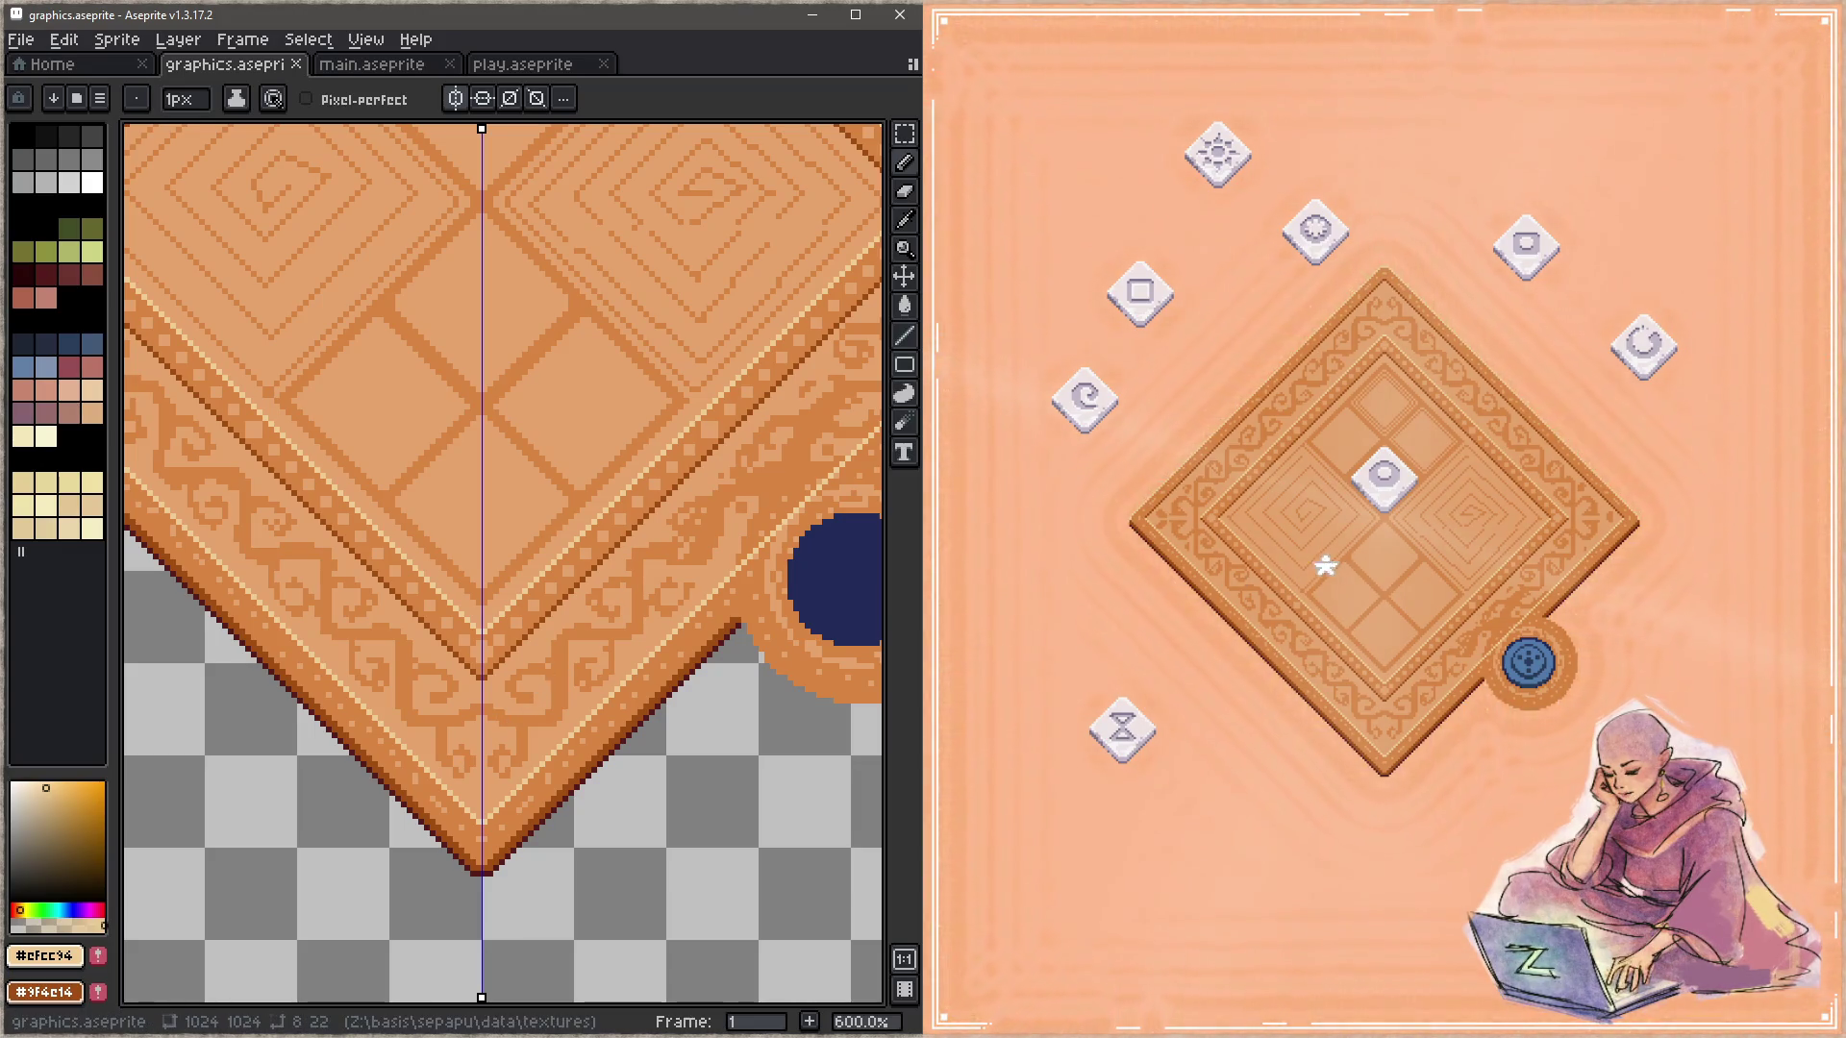
{"action": "scroll", "coordinate": [422, 462], "scroll_direction": "down", "scroll_amount": 3}
{"action": "scroll", "coordinate": [421, 462], "scroll_direction": "up", "scroll_amount": 1}
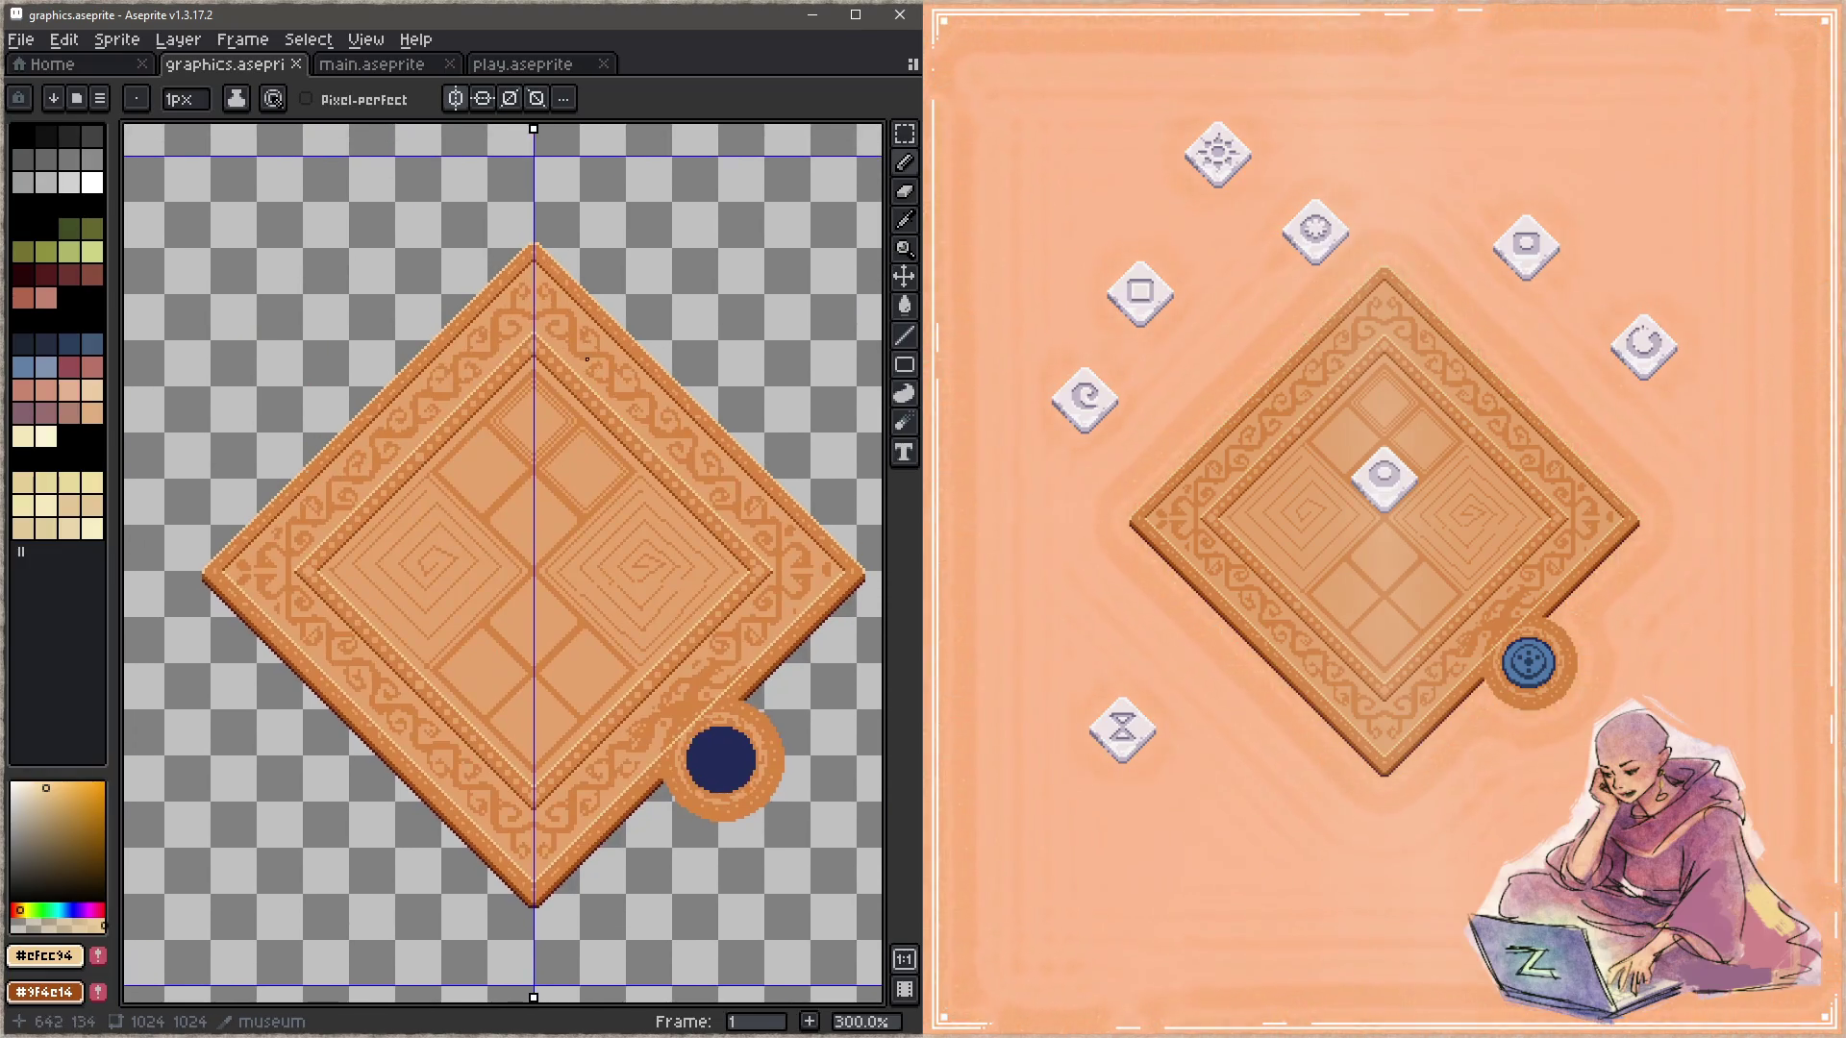
{"action": "scroll", "coordinate": [481, 538], "scroll_direction": "up", "scroll_amount": 2}
{"action": "scroll", "coordinate": [538, 587], "scroll_direction": "up", "scroll_amount": 2}
{"action": "scroll", "coordinate": [583, 626], "scroll_direction": "up", "scroll_amount": 2}
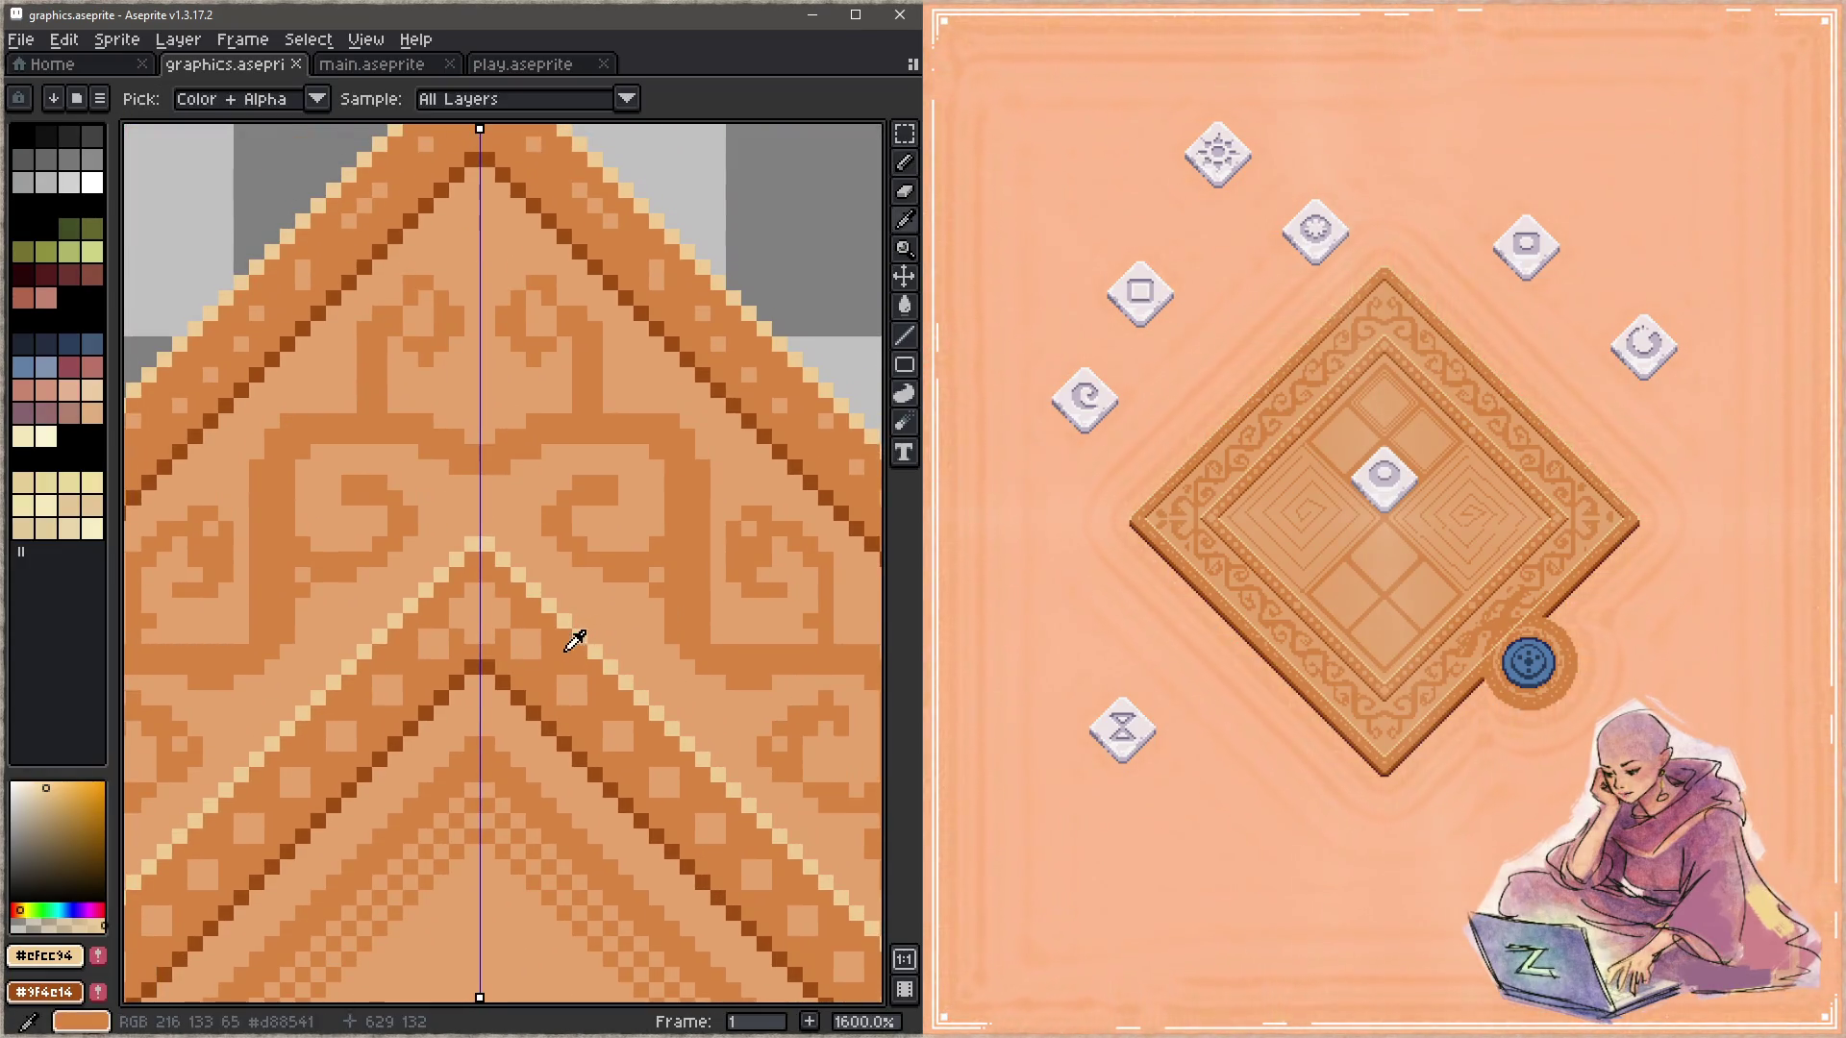
{"action": "left_click", "coordinate": [580, 634]}
{"action": "scroll", "coordinate": [544, 487], "scroll_direction": "up", "scroll_amount": 2}
{"action": "scroll", "coordinate": [553, 423], "scroll_direction": "up", "scroll_amount": 2}
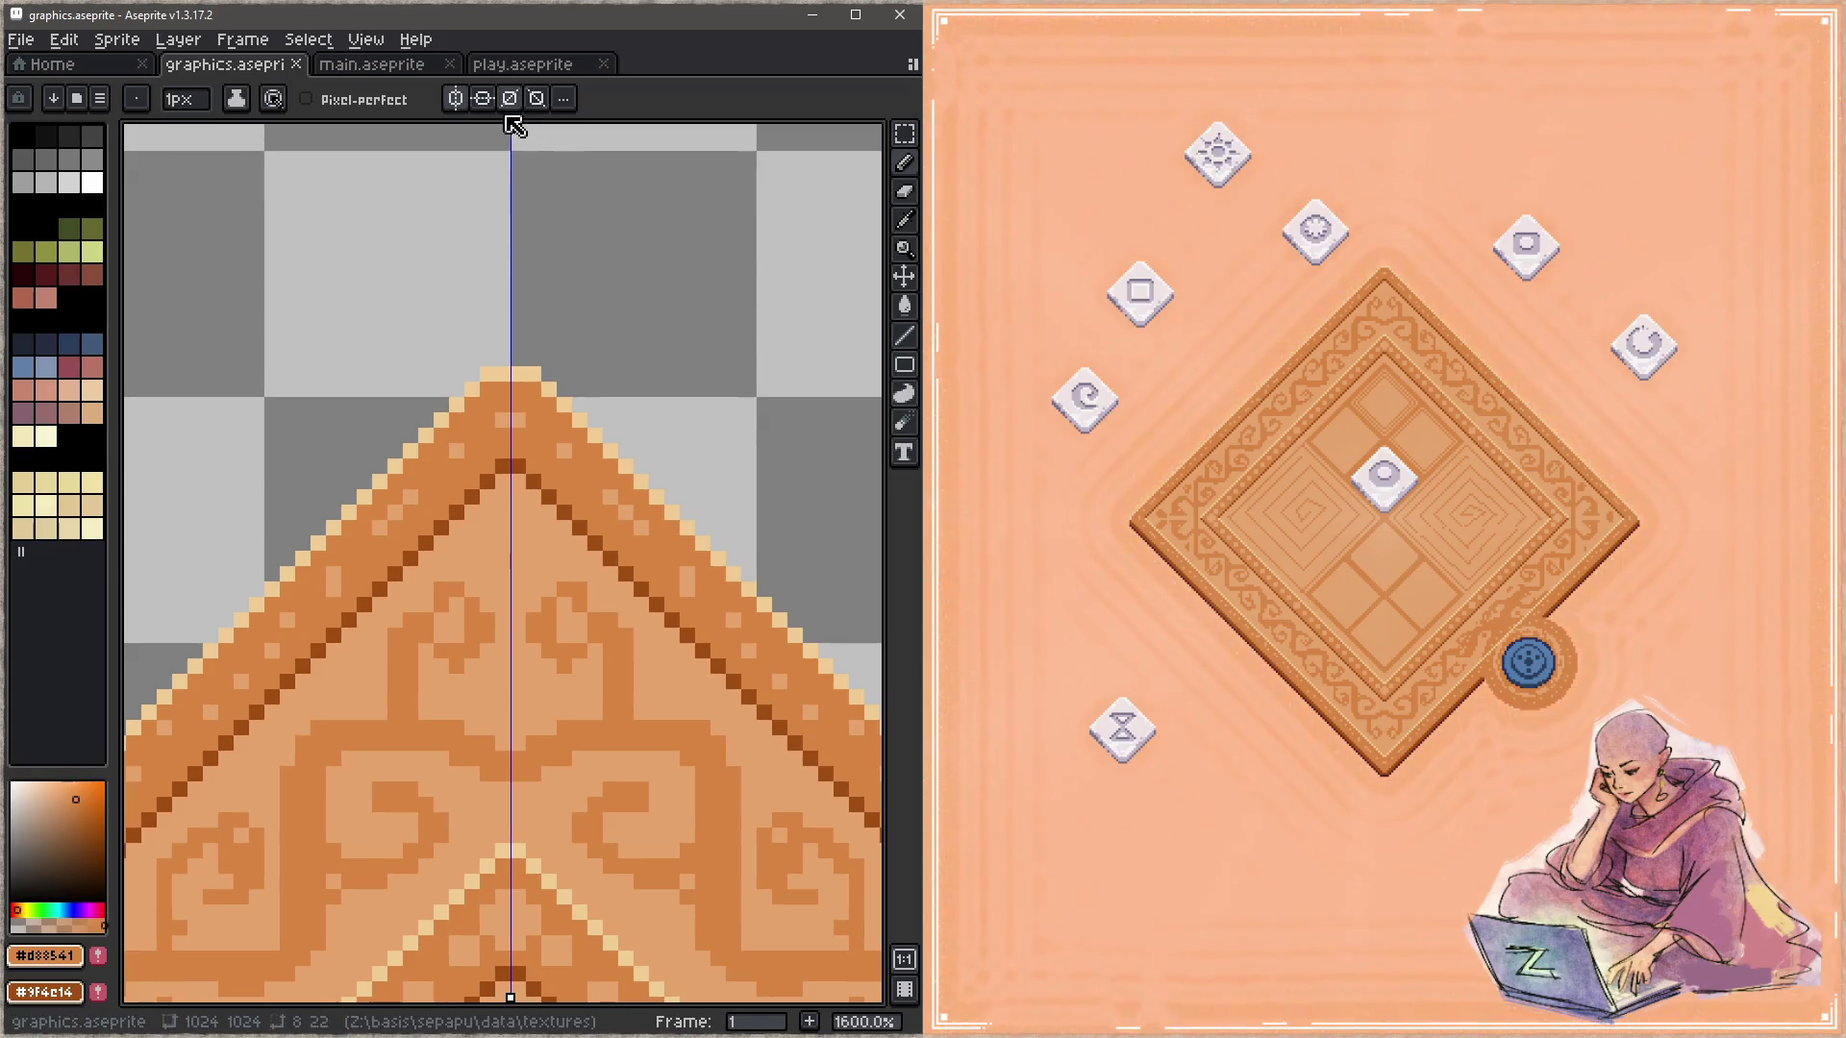
{"action": "key", "text": "plus"}
{"action": "left_click", "coordinate": [511, 420]}
{"action": "key", "text": "plus"}
Step: Walk the game character along the board's edge to check the shading, and save
{"action": "scroll", "coordinate": [577, 568], "scroll_direction": "down", "scroll_amount": 3}
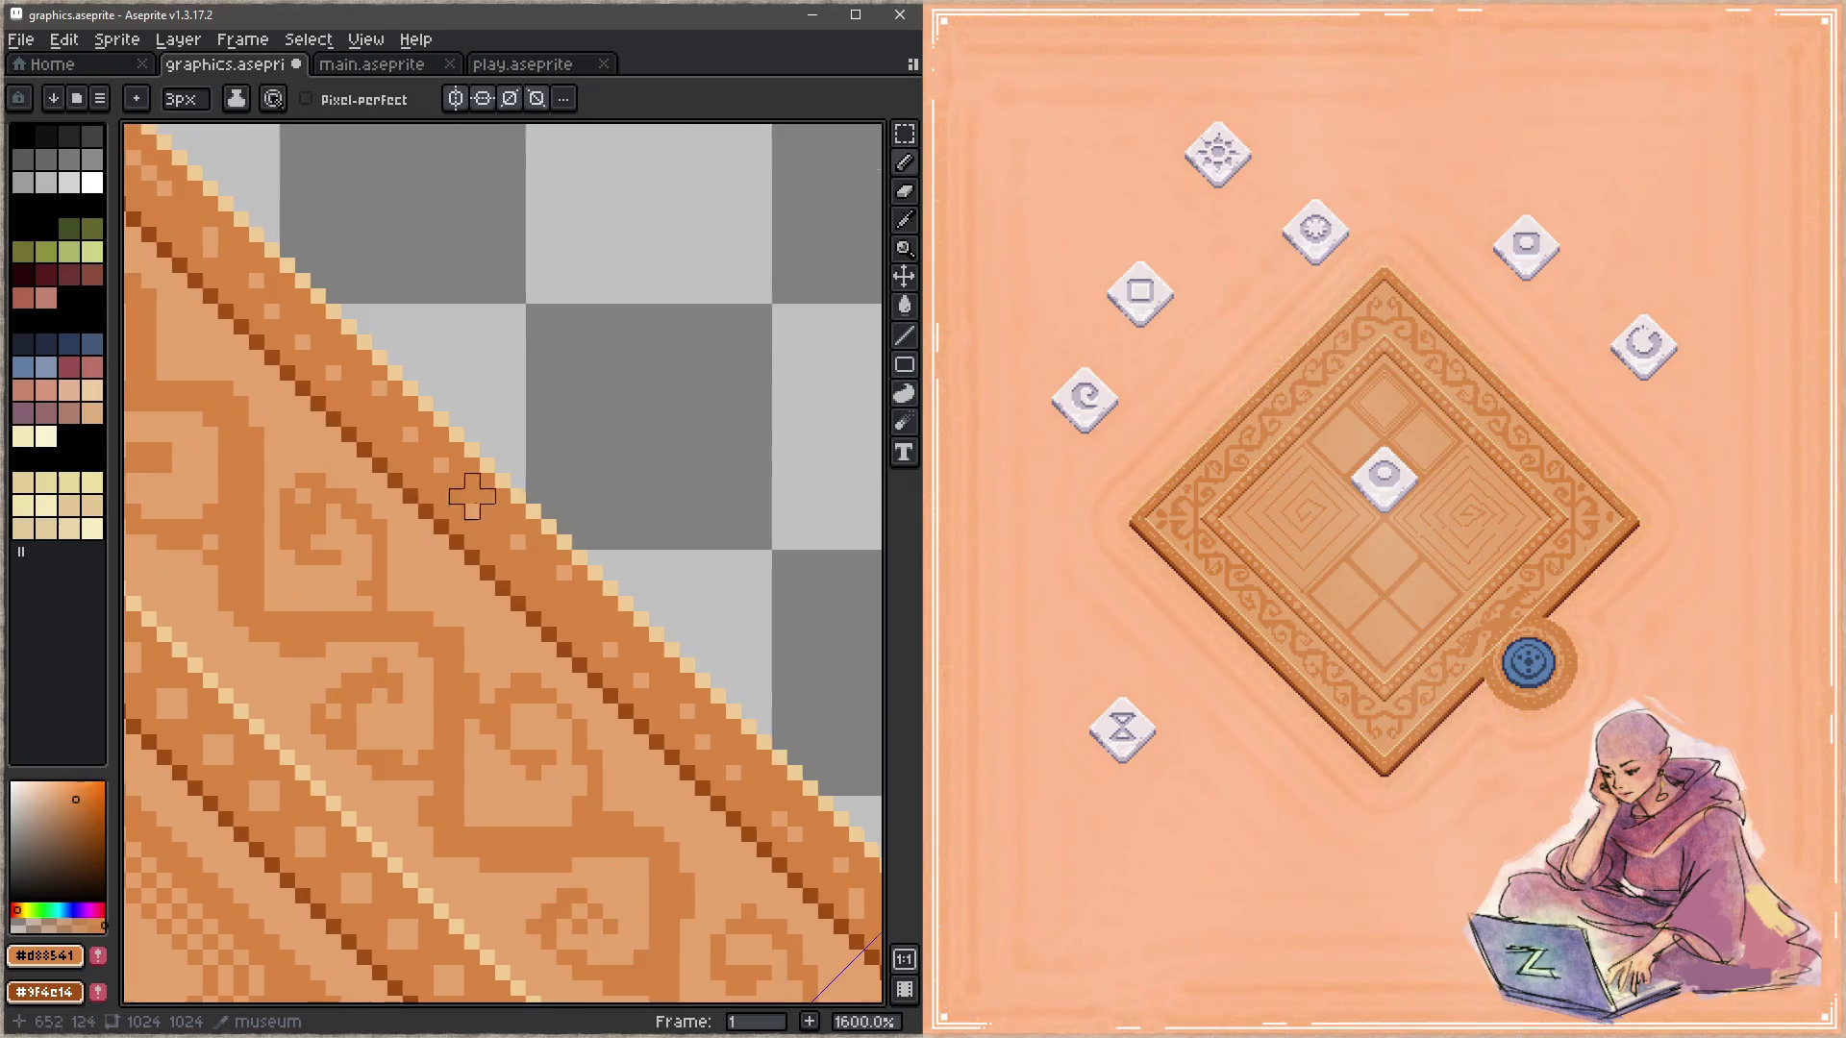
{"action": "scroll", "coordinate": [515, 413], "scroll_direction": "down", "scroll_amount": 2}
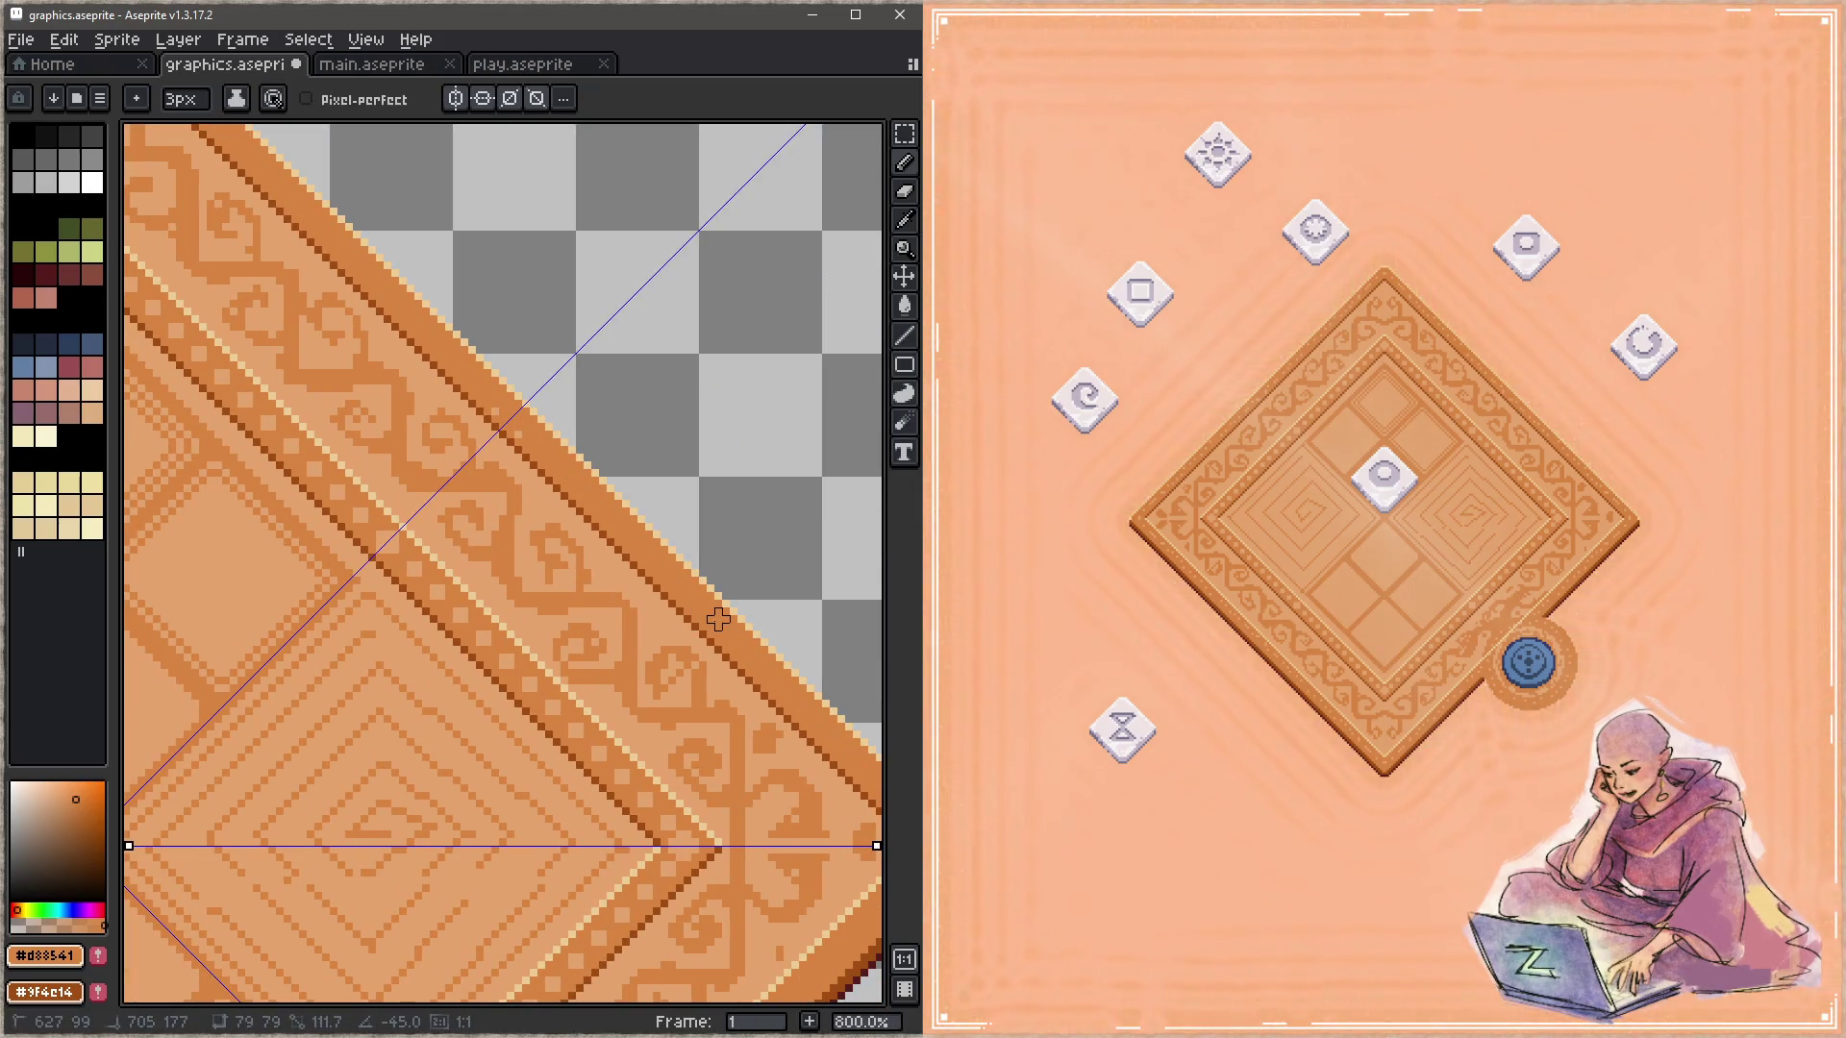
{"action": "scroll", "coordinate": [580, 812], "scroll_direction": "down", "scroll_amount": 3}
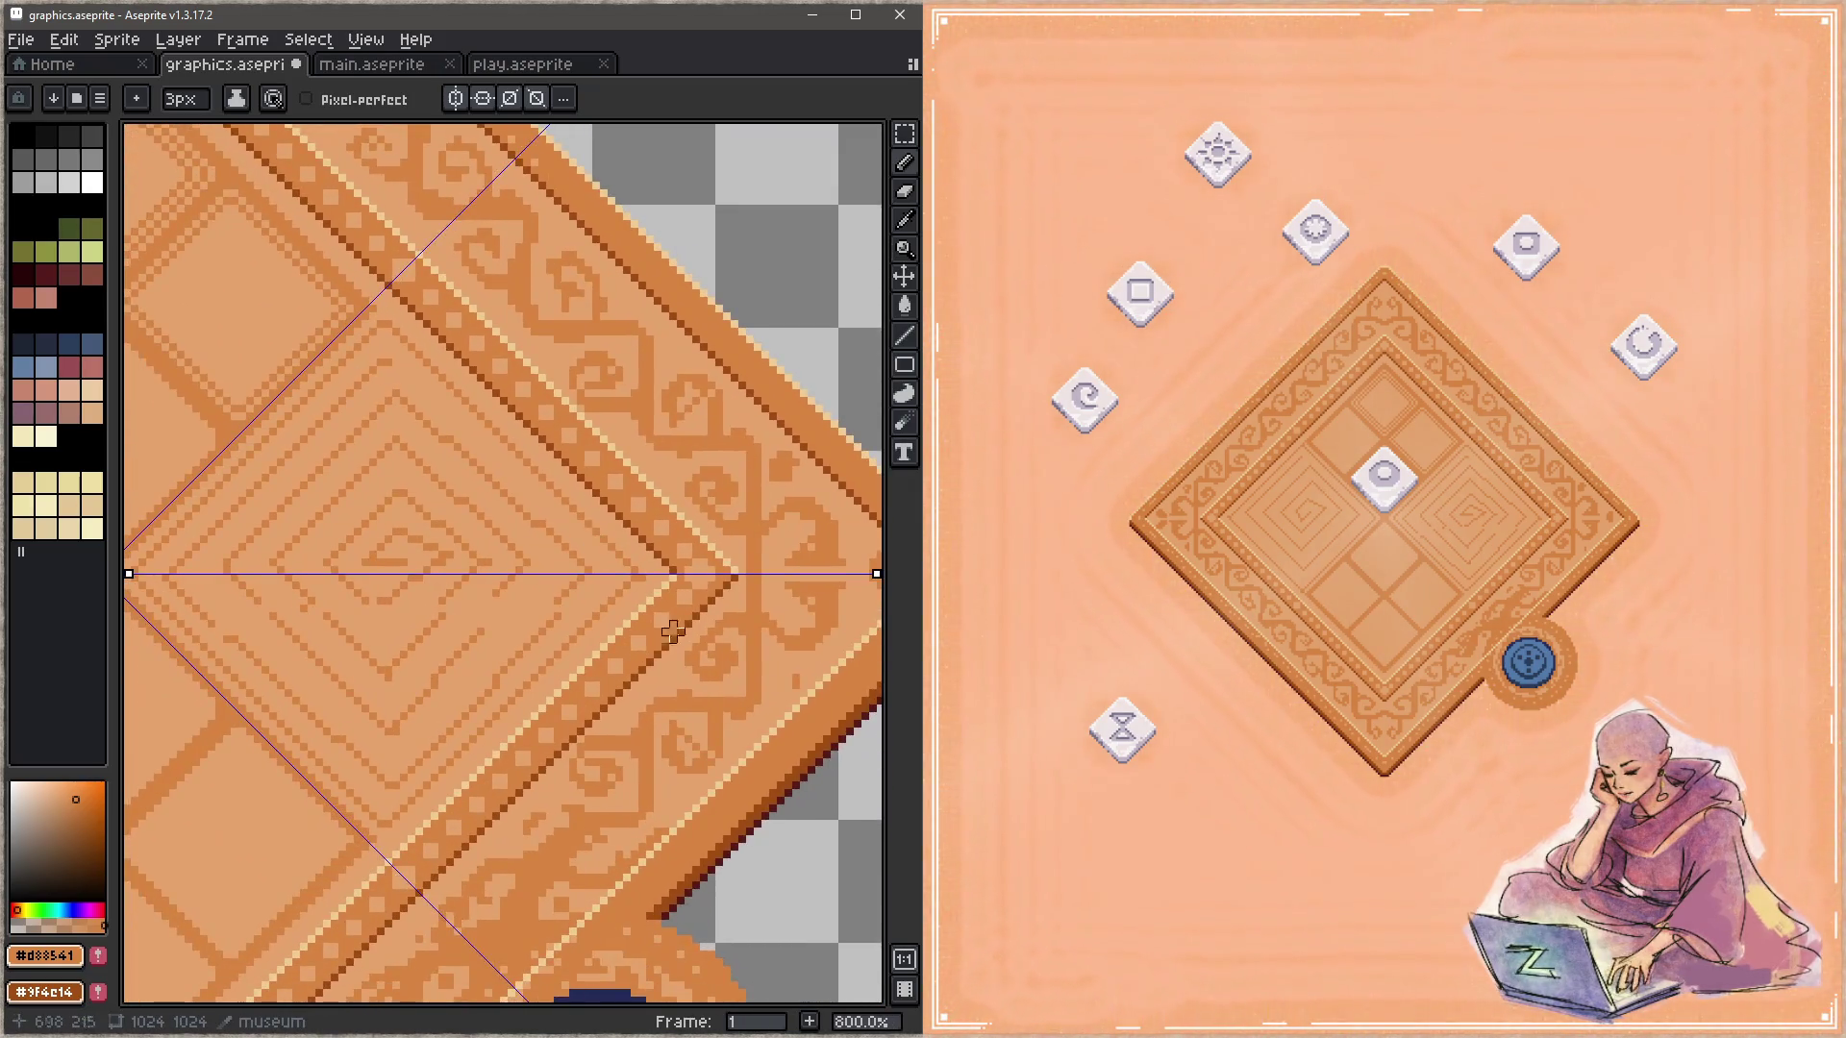
{"action": "key", "text": "Up"}
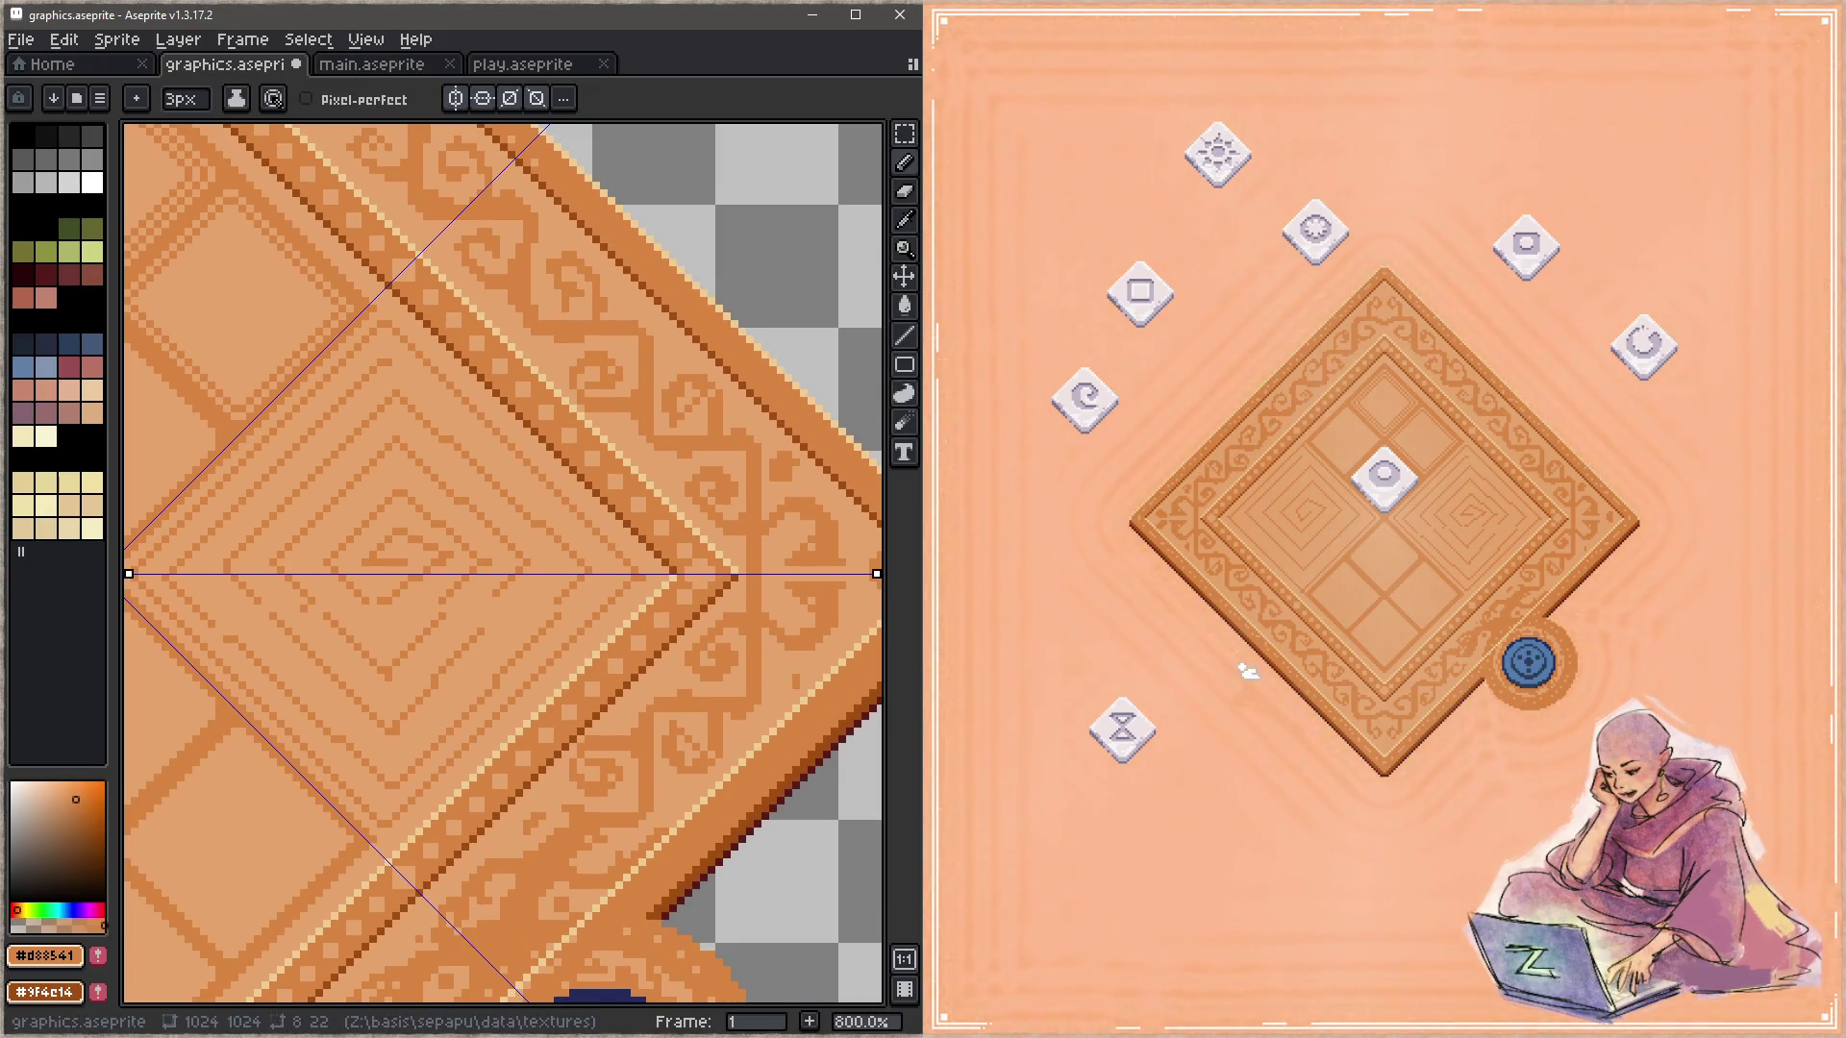
{"action": "key", "text": "ctrl+s"}
{"action": "scroll", "coordinate": [342, 486], "scroll_direction": "up", "scroll_amount": 5}
{"action": "scroll", "coordinate": [597, 853], "scroll_direction": "up", "scroll_amount": 5}
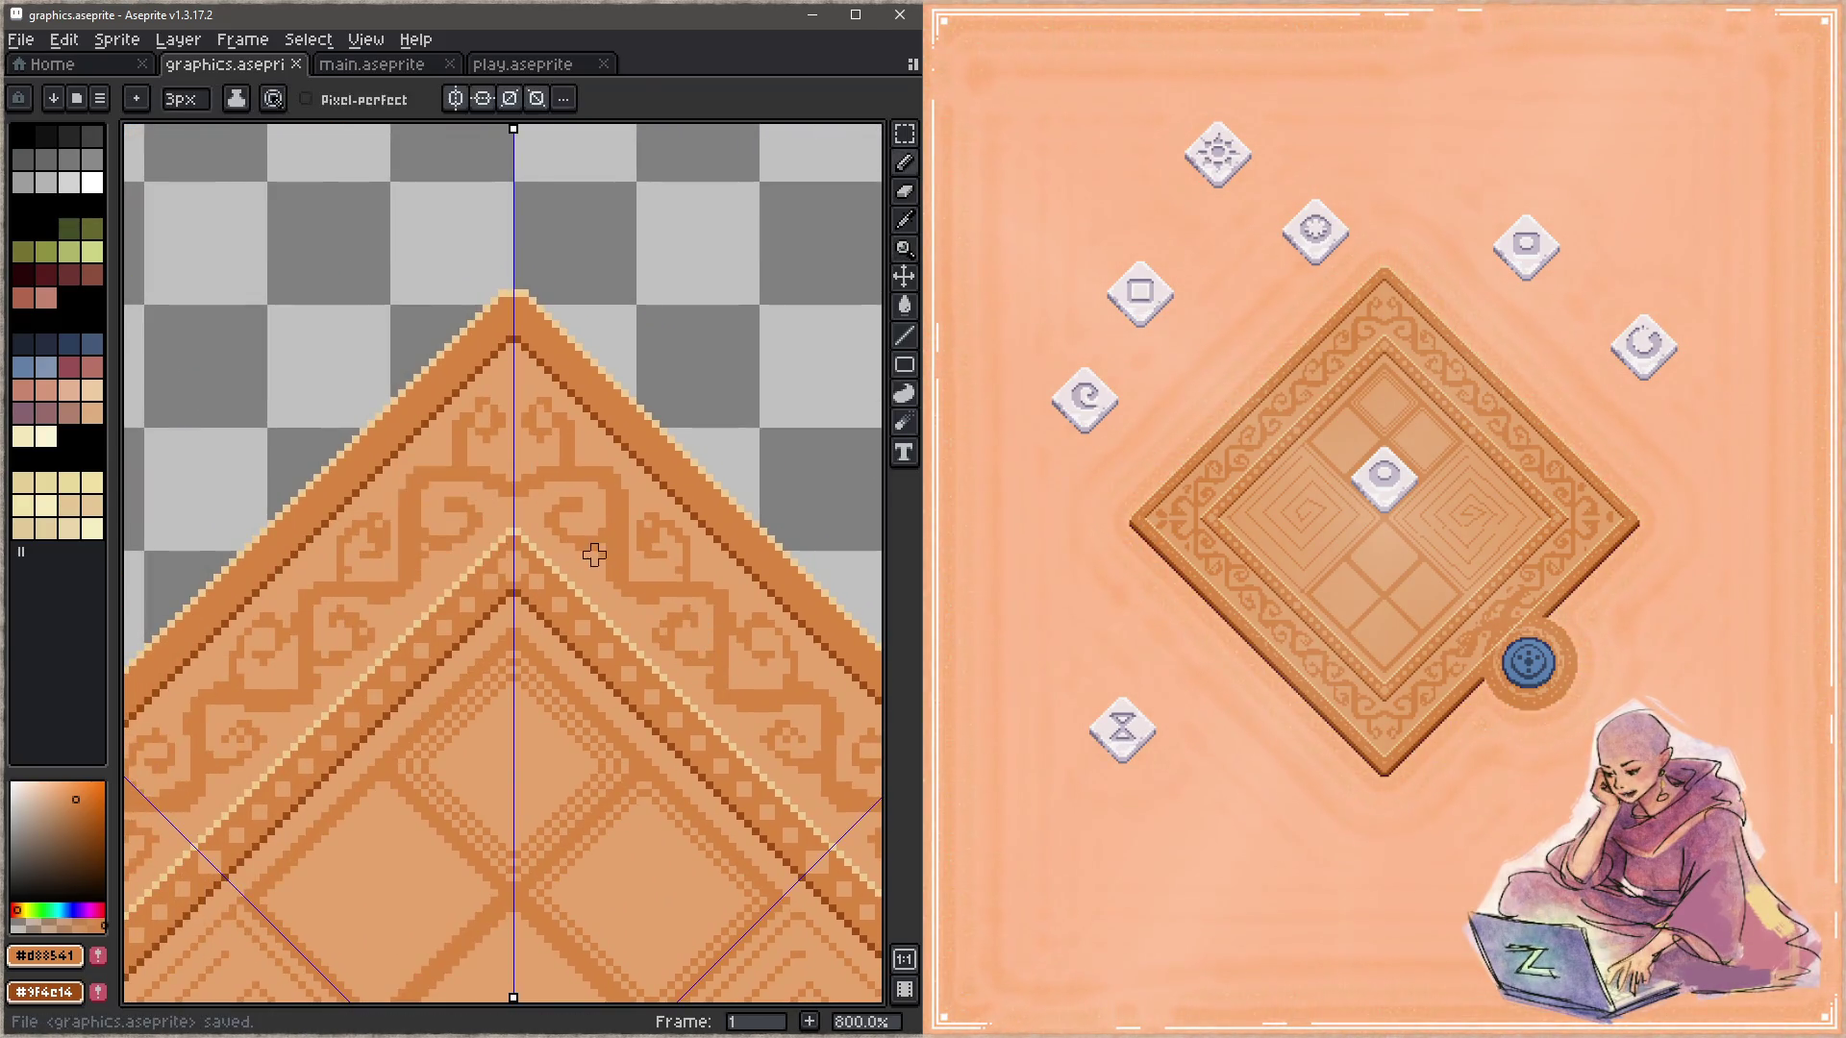
{"action": "scroll", "coordinate": [513, 332], "scroll_direction": "up", "scroll_amount": 3}
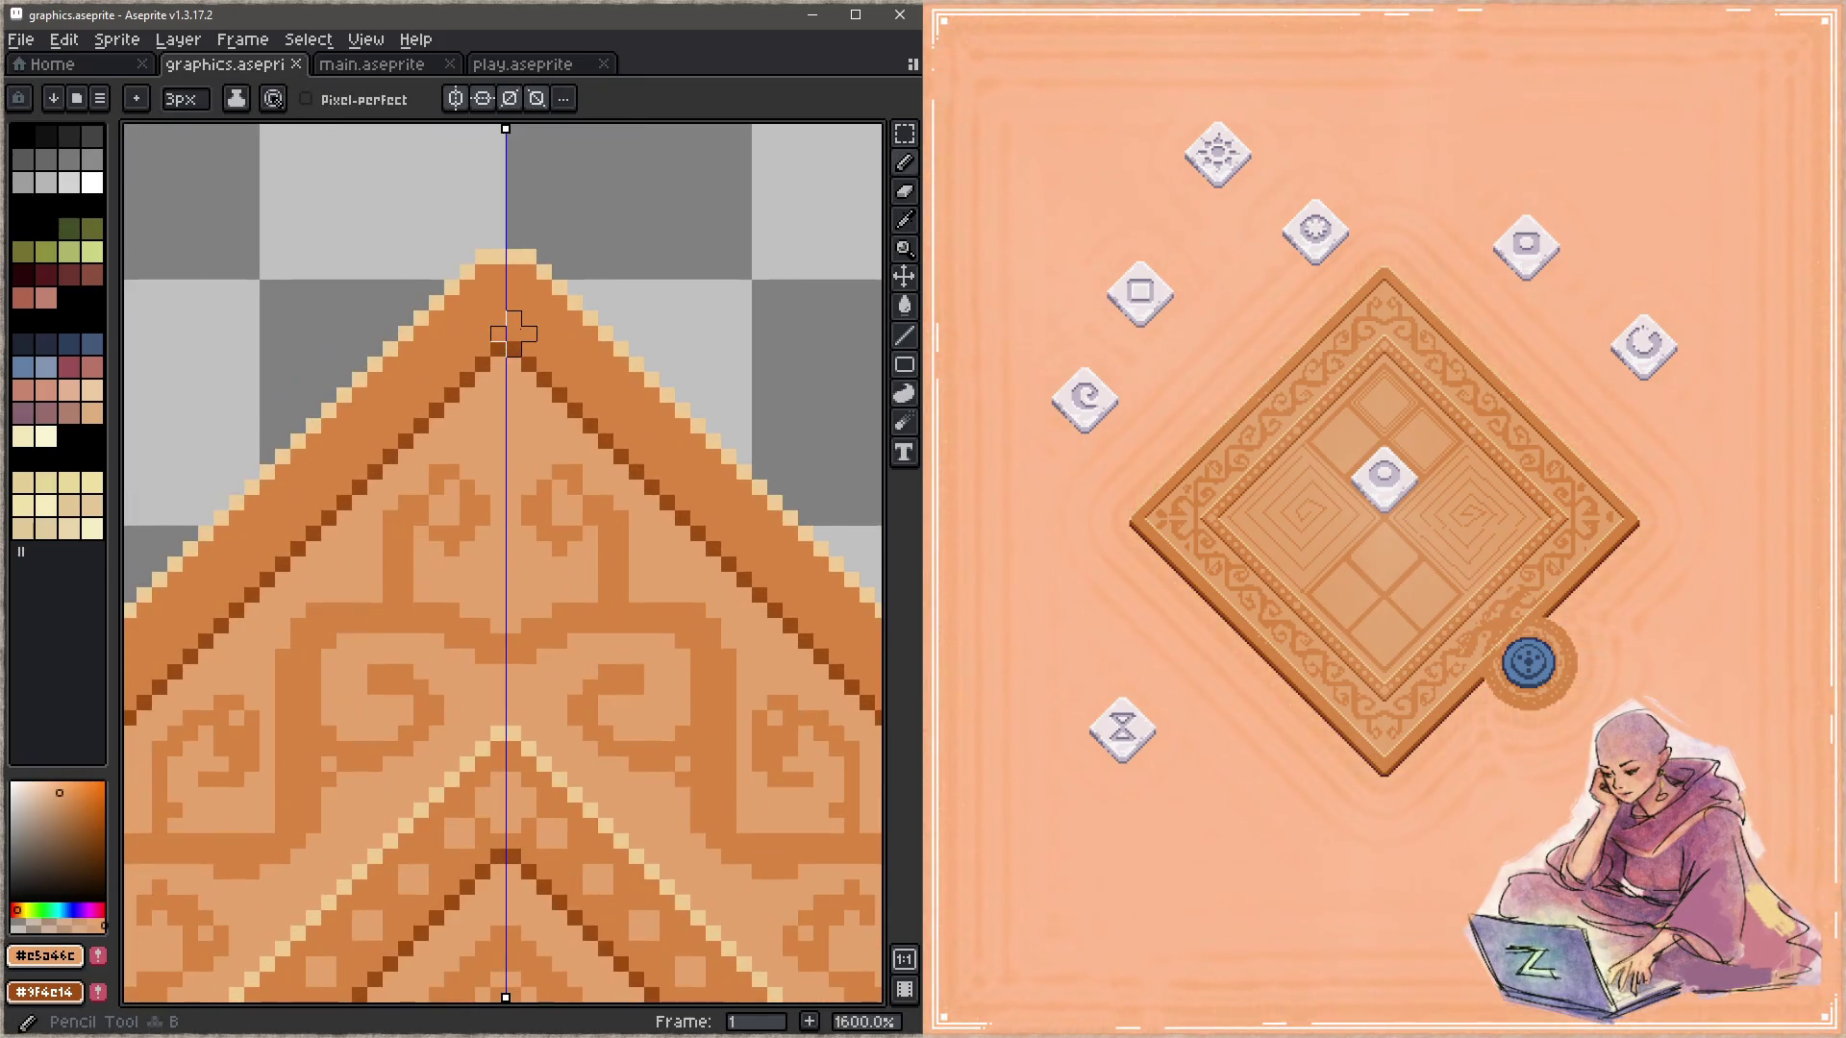
Step: With a 2px brush, paint lighter mirrored pixels at the carpet's top corner apex and save
{"action": "key", "text": "minus"}
{"action": "left_click", "coordinate": [505, 295]}
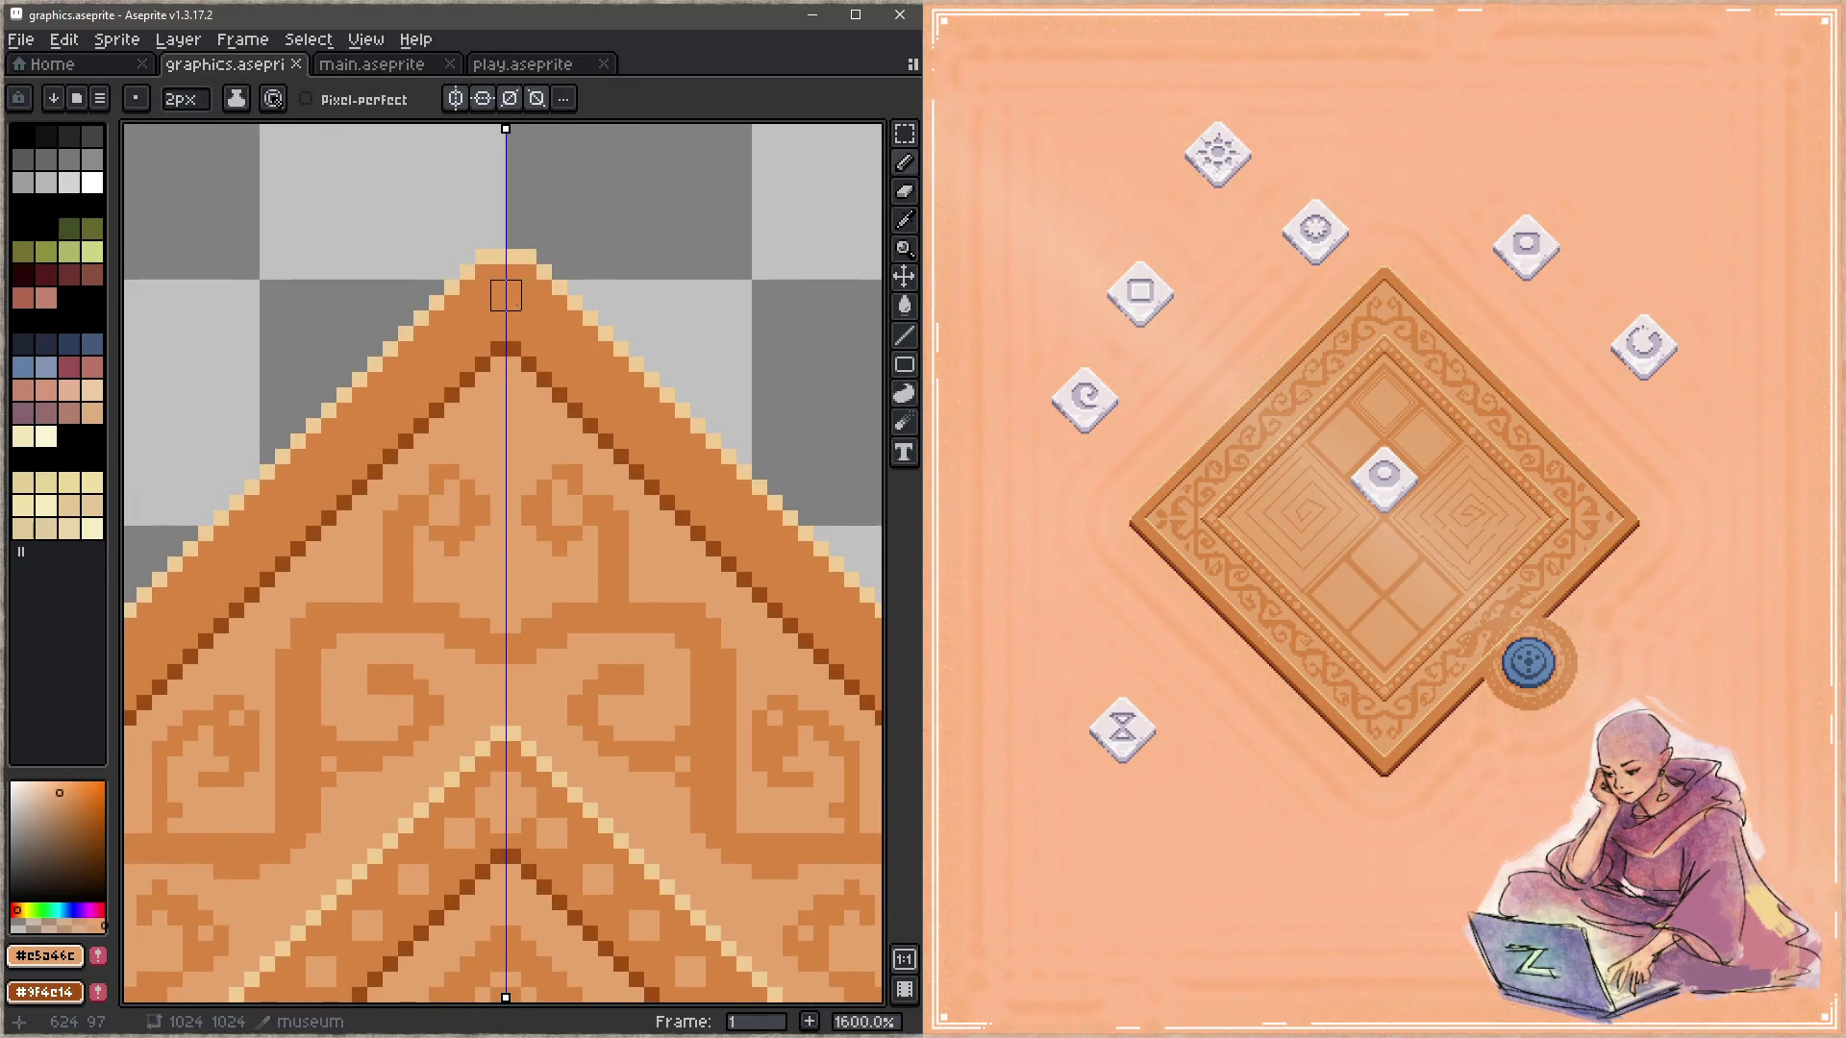
{"action": "left_click", "coordinate": [506, 311]}
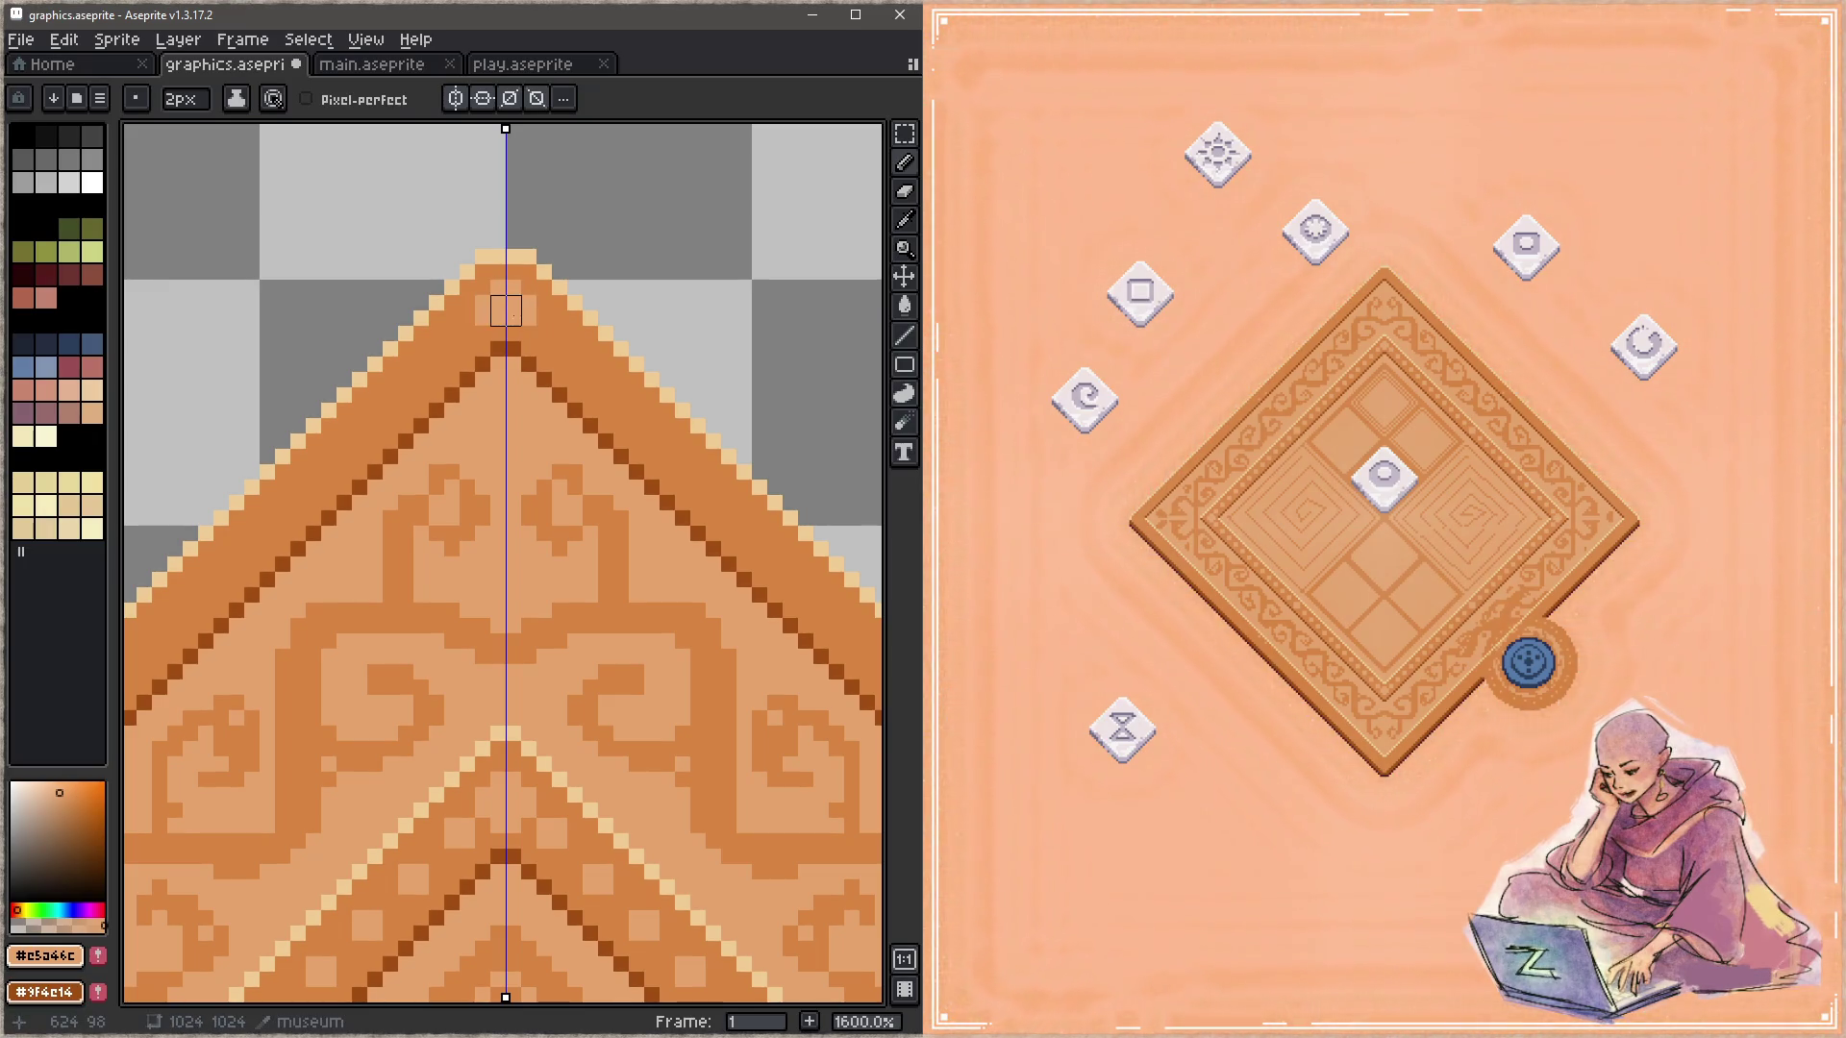
{"action": "key", "text": "ctrl+s"}
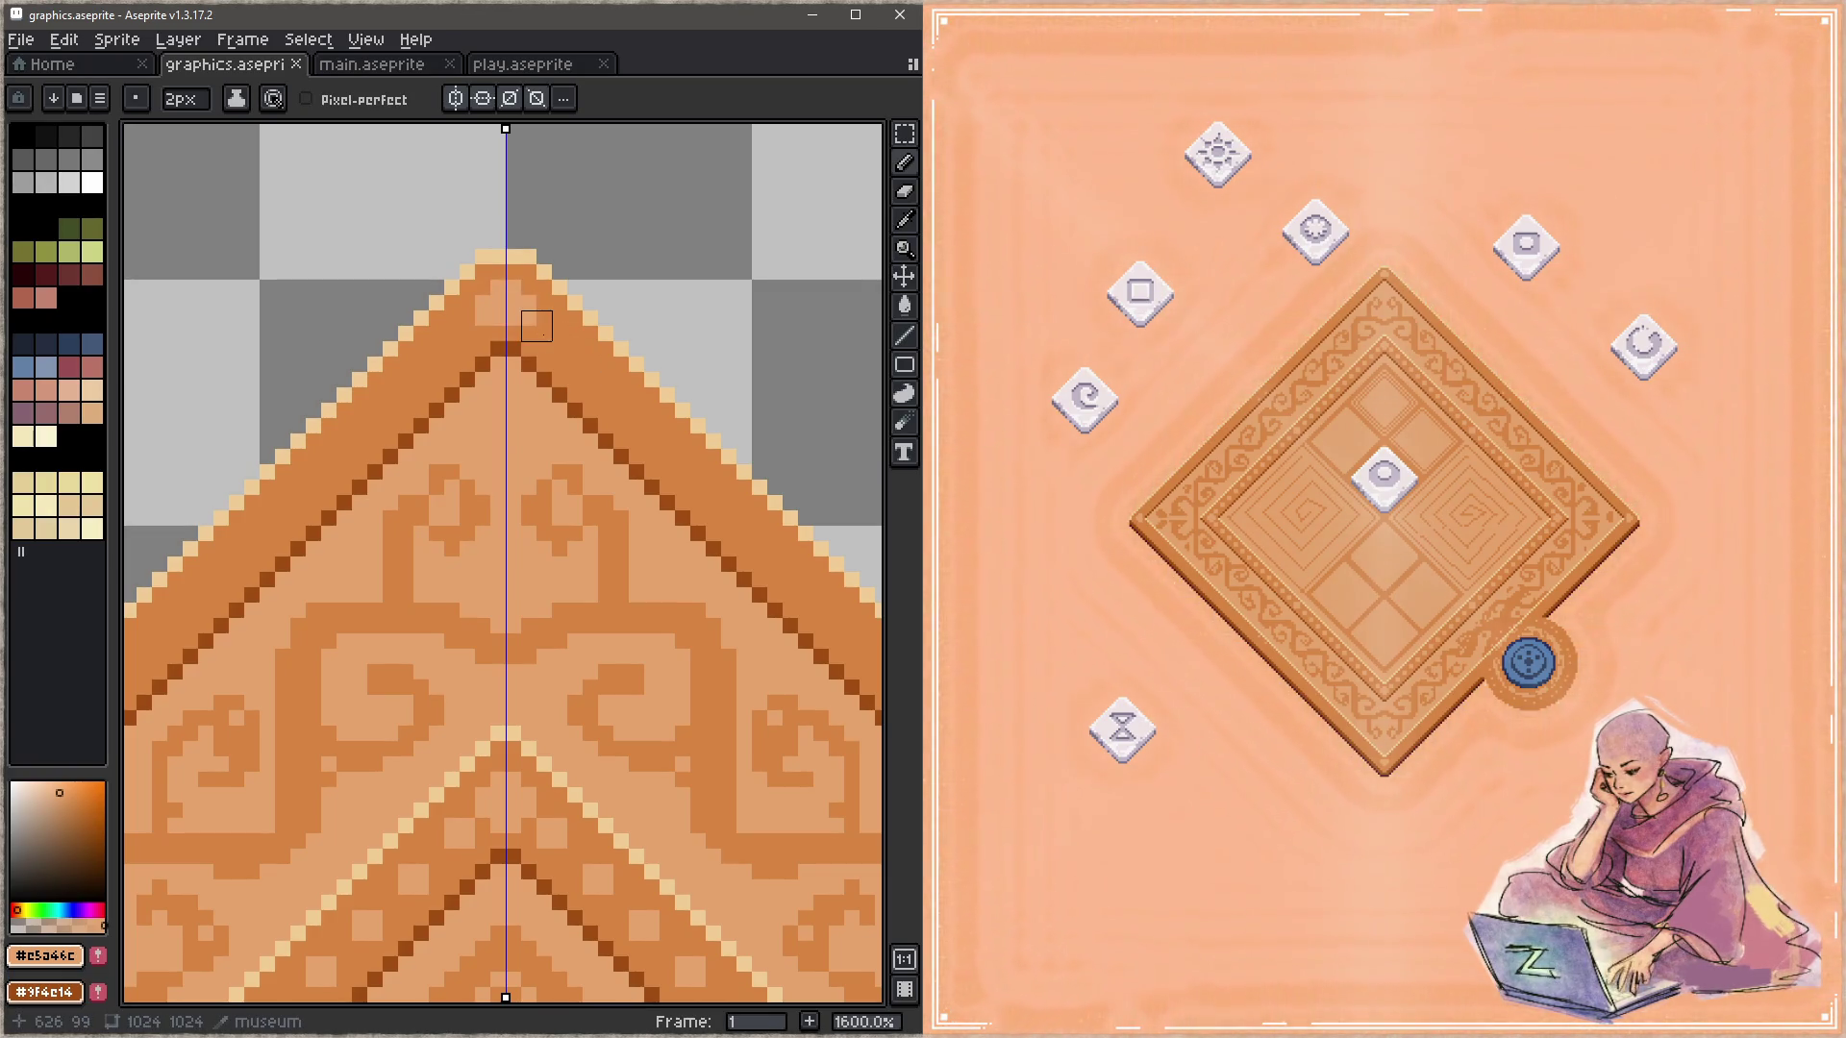
Step: Paint orange pixels at the border peak, sample the tan #c5a46c, and drop to a 1px brush
{"action": "left_click", "coordinate": [506, 309], "text": "alt"}
{"action": "left_click", "coordinate": [536, 309]}
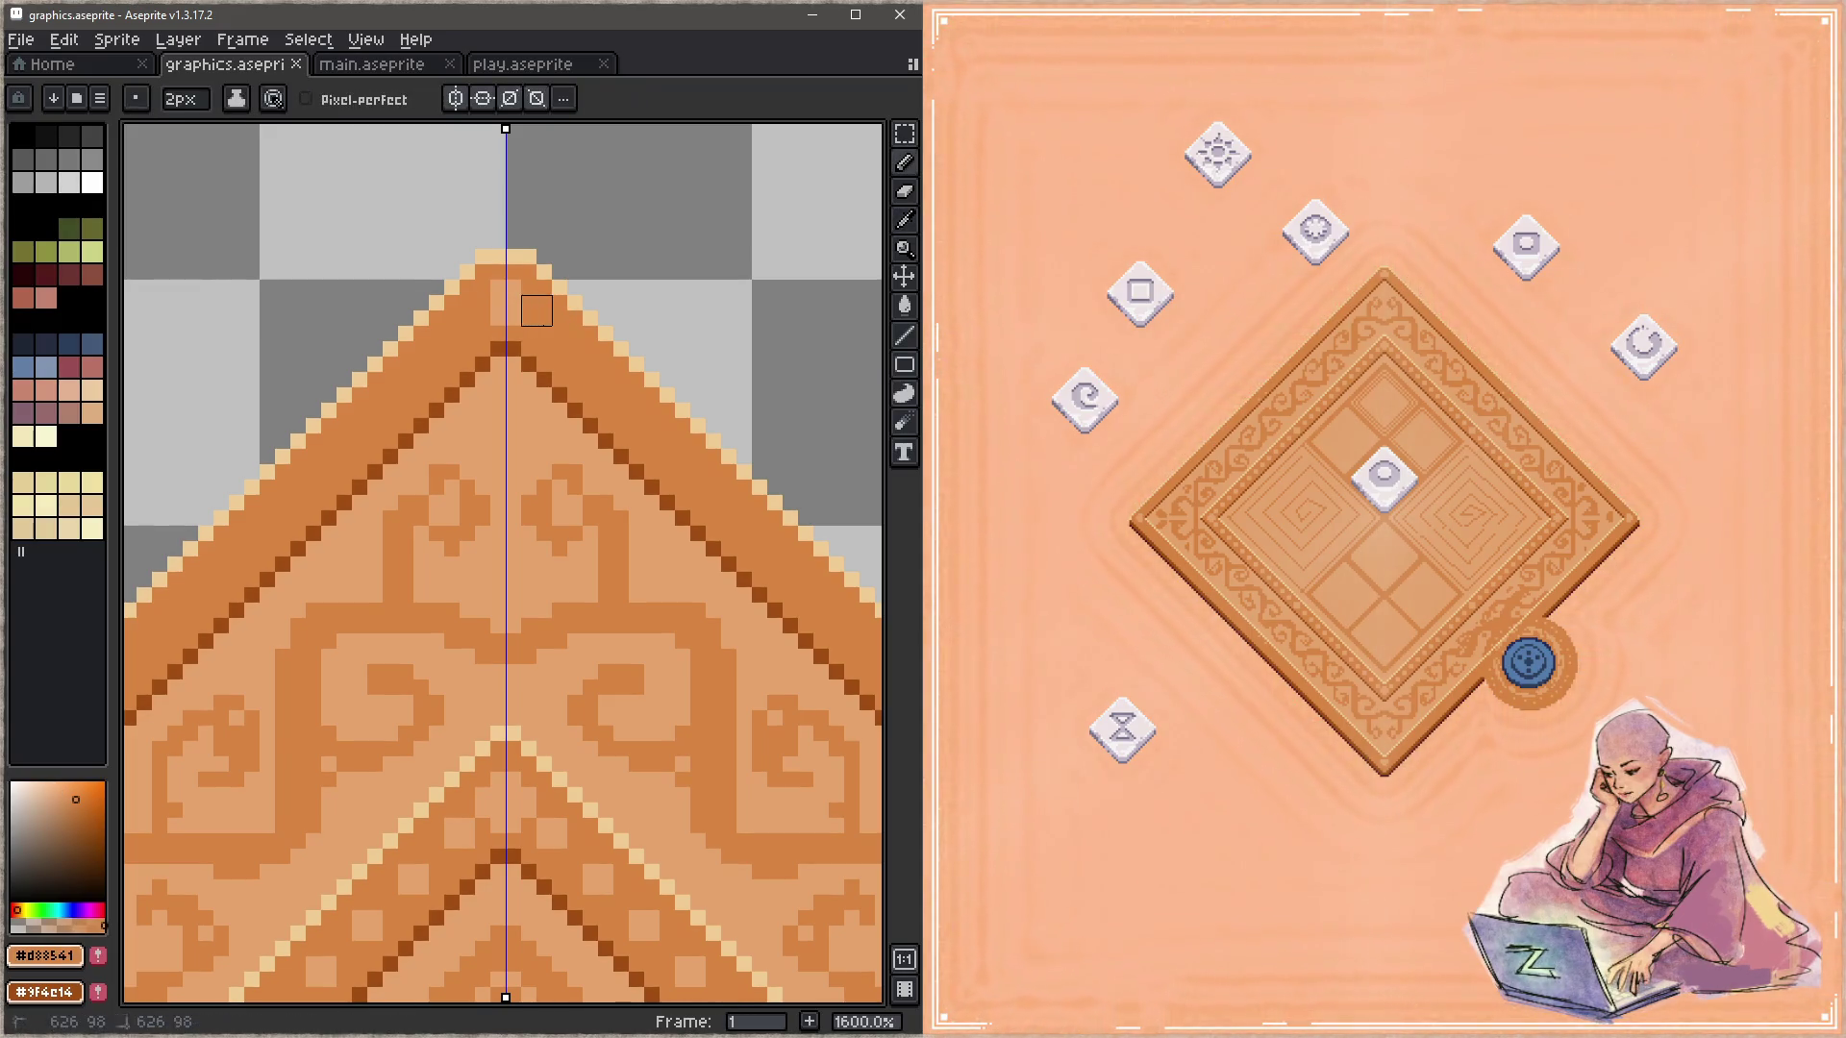
{"action": "left_click", "coordinate": [510, 294], "text": "alt"}
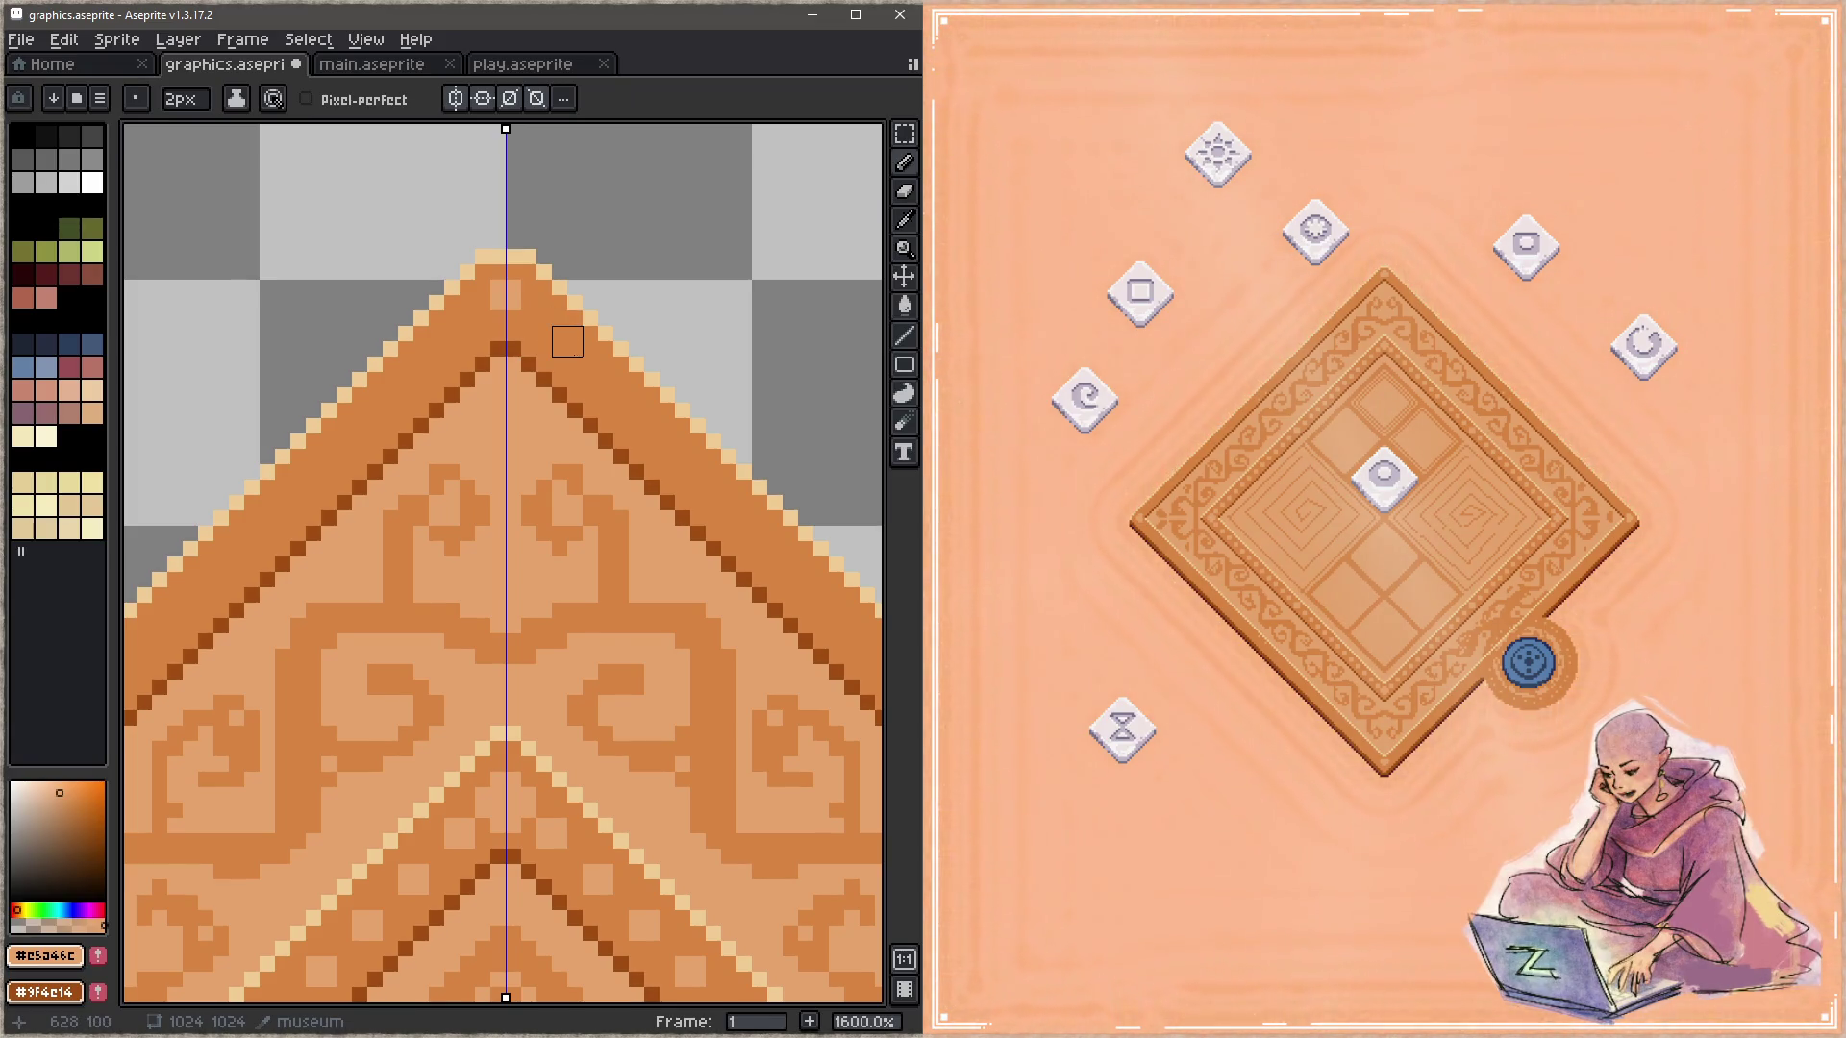
{"action": "scroll", "coordinate": [591, 604], "scroll_direction": "down", "scroll_amount": 3}
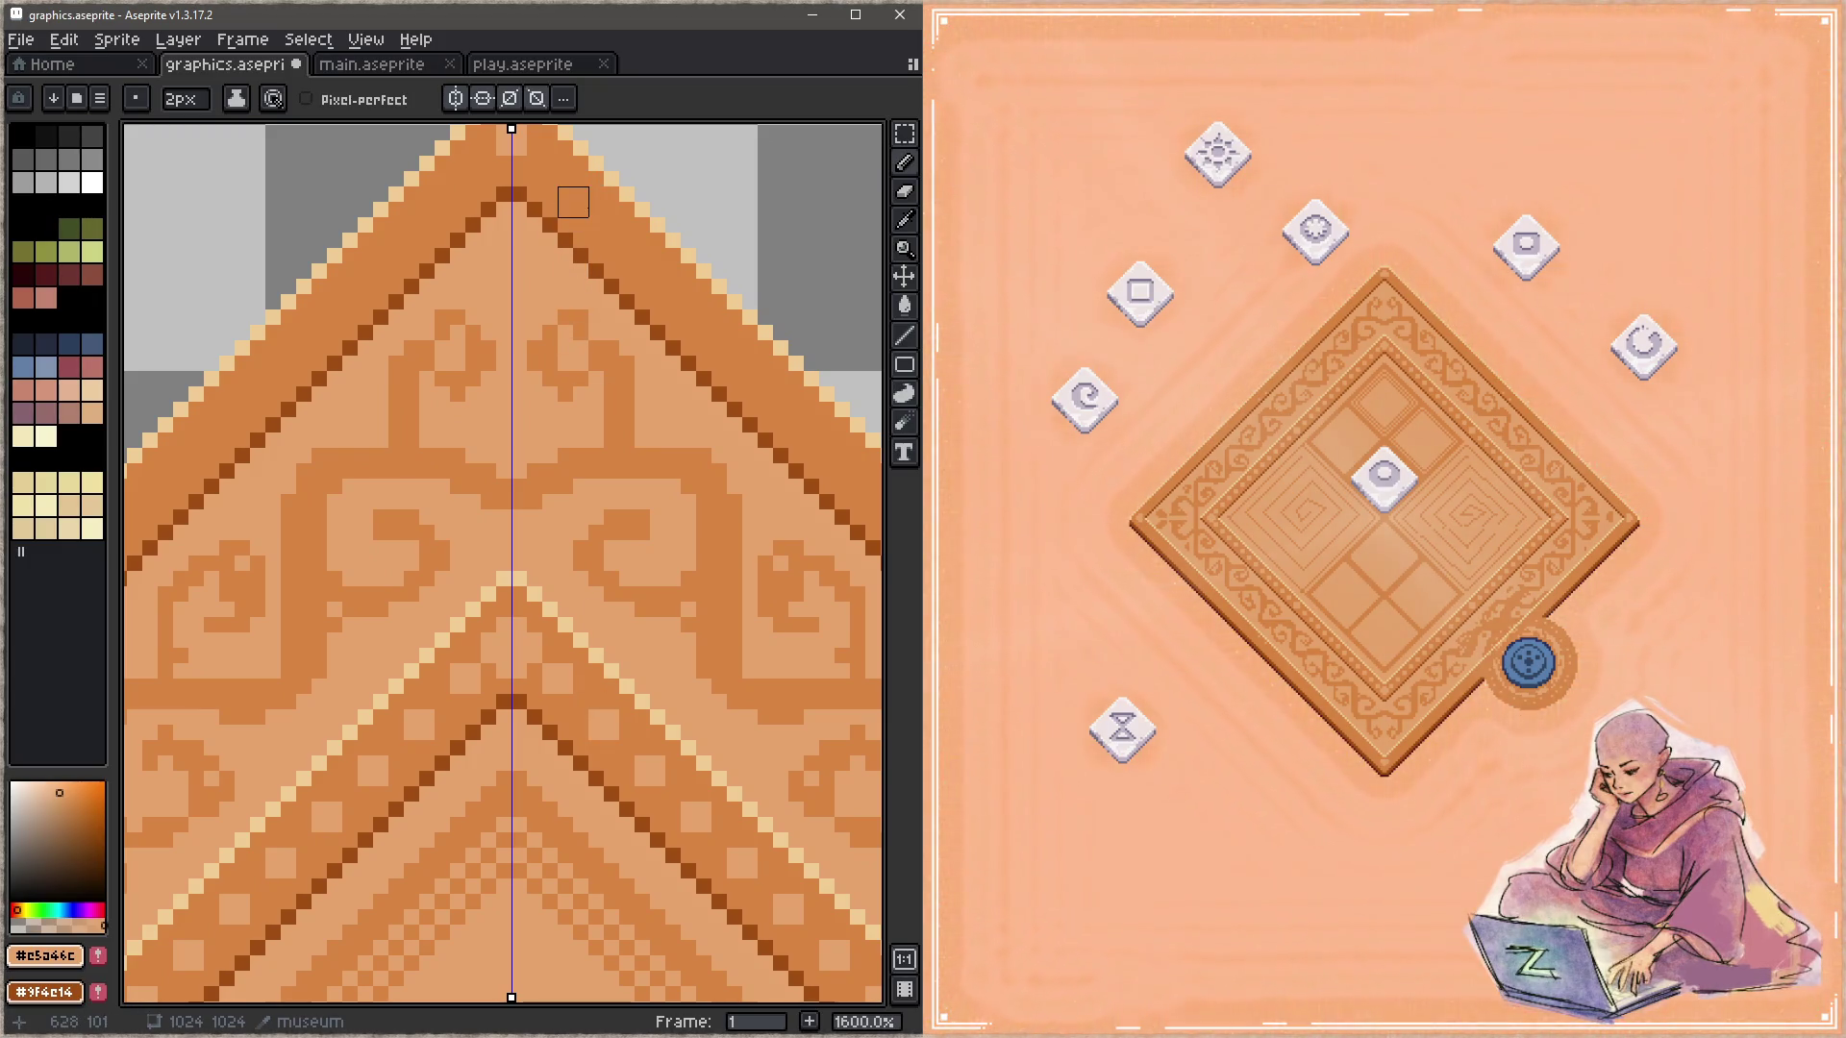
{"action": "scroll", "coordinate": [588, 218], "scroll_direction": "up", "scroll_amount": 2}
{"action": "key", "text": "minus"}
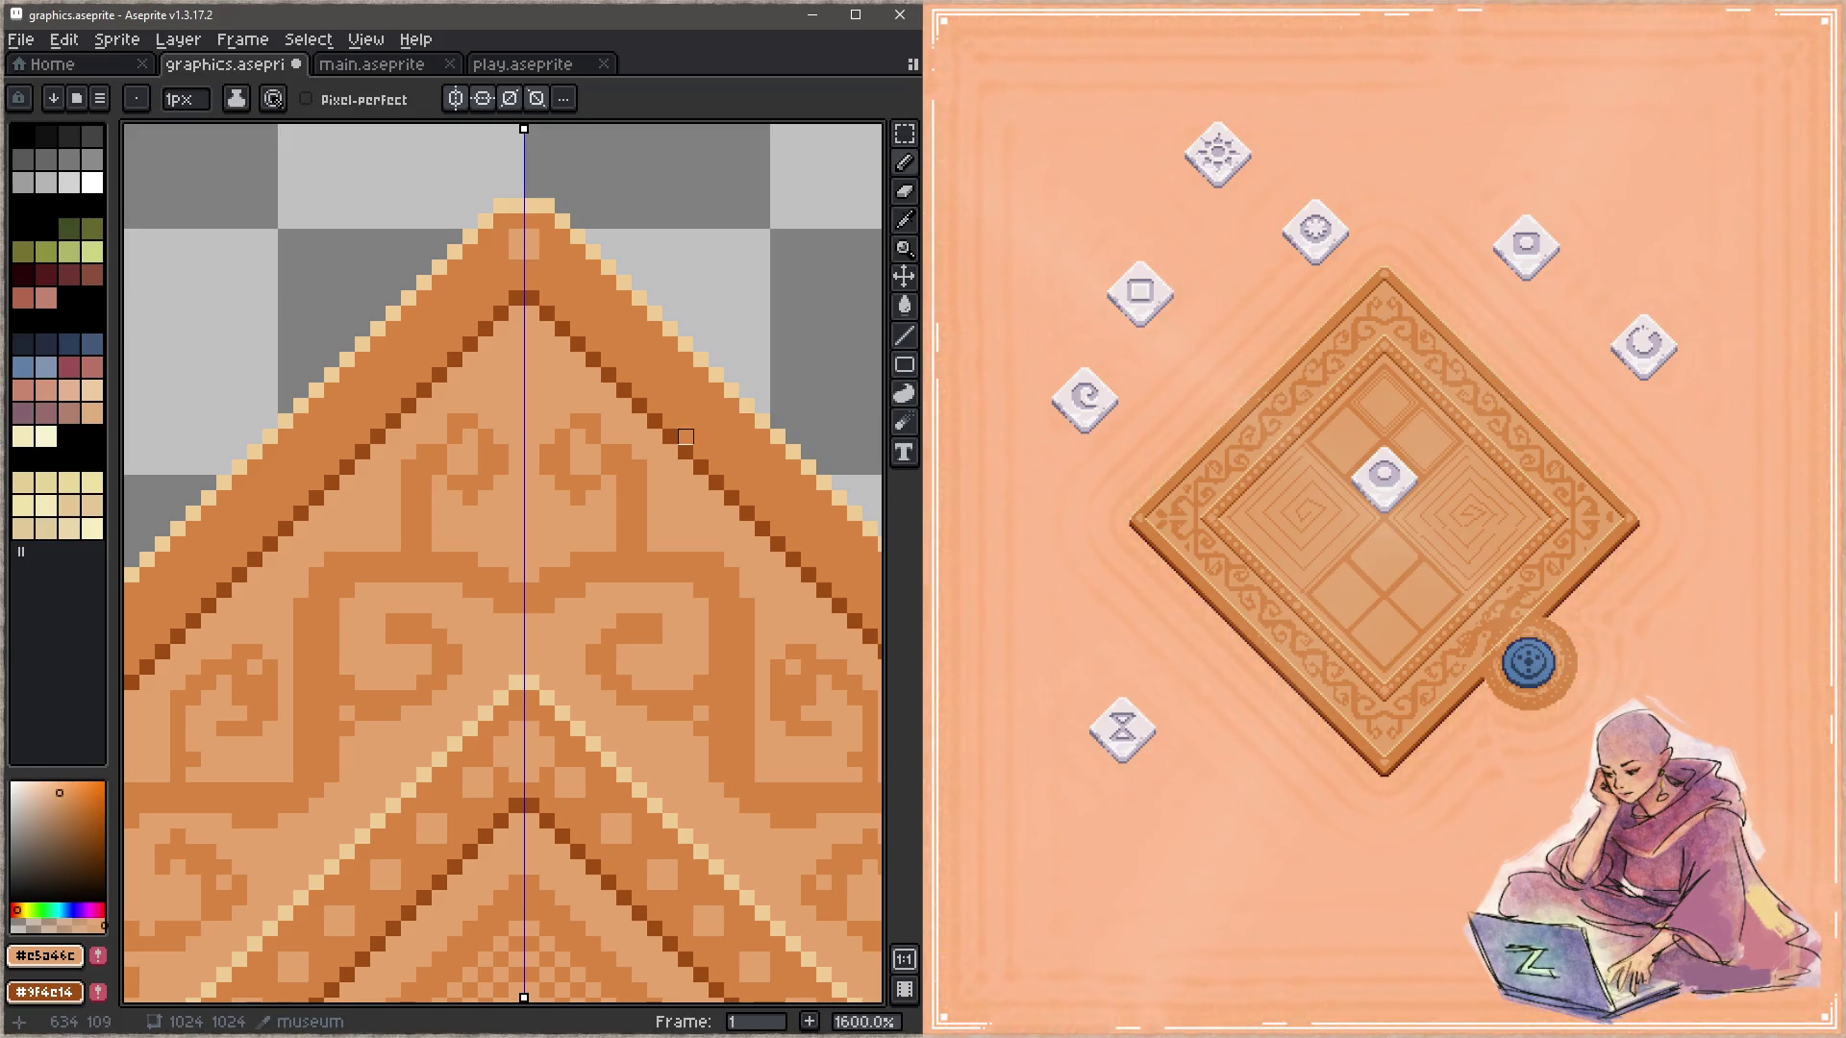
Step: Sample the dark brown #9f4e14 and paint mirrored dark pixels beside the axis at the peak
{"action": "scroll", "coordinate": [685, 437], "scroll_direction": "down", "scroll_amount": 4}
{"action": "left_click_drag", "start_coordinate": [660, 494], "coordinate": [472, 365]}
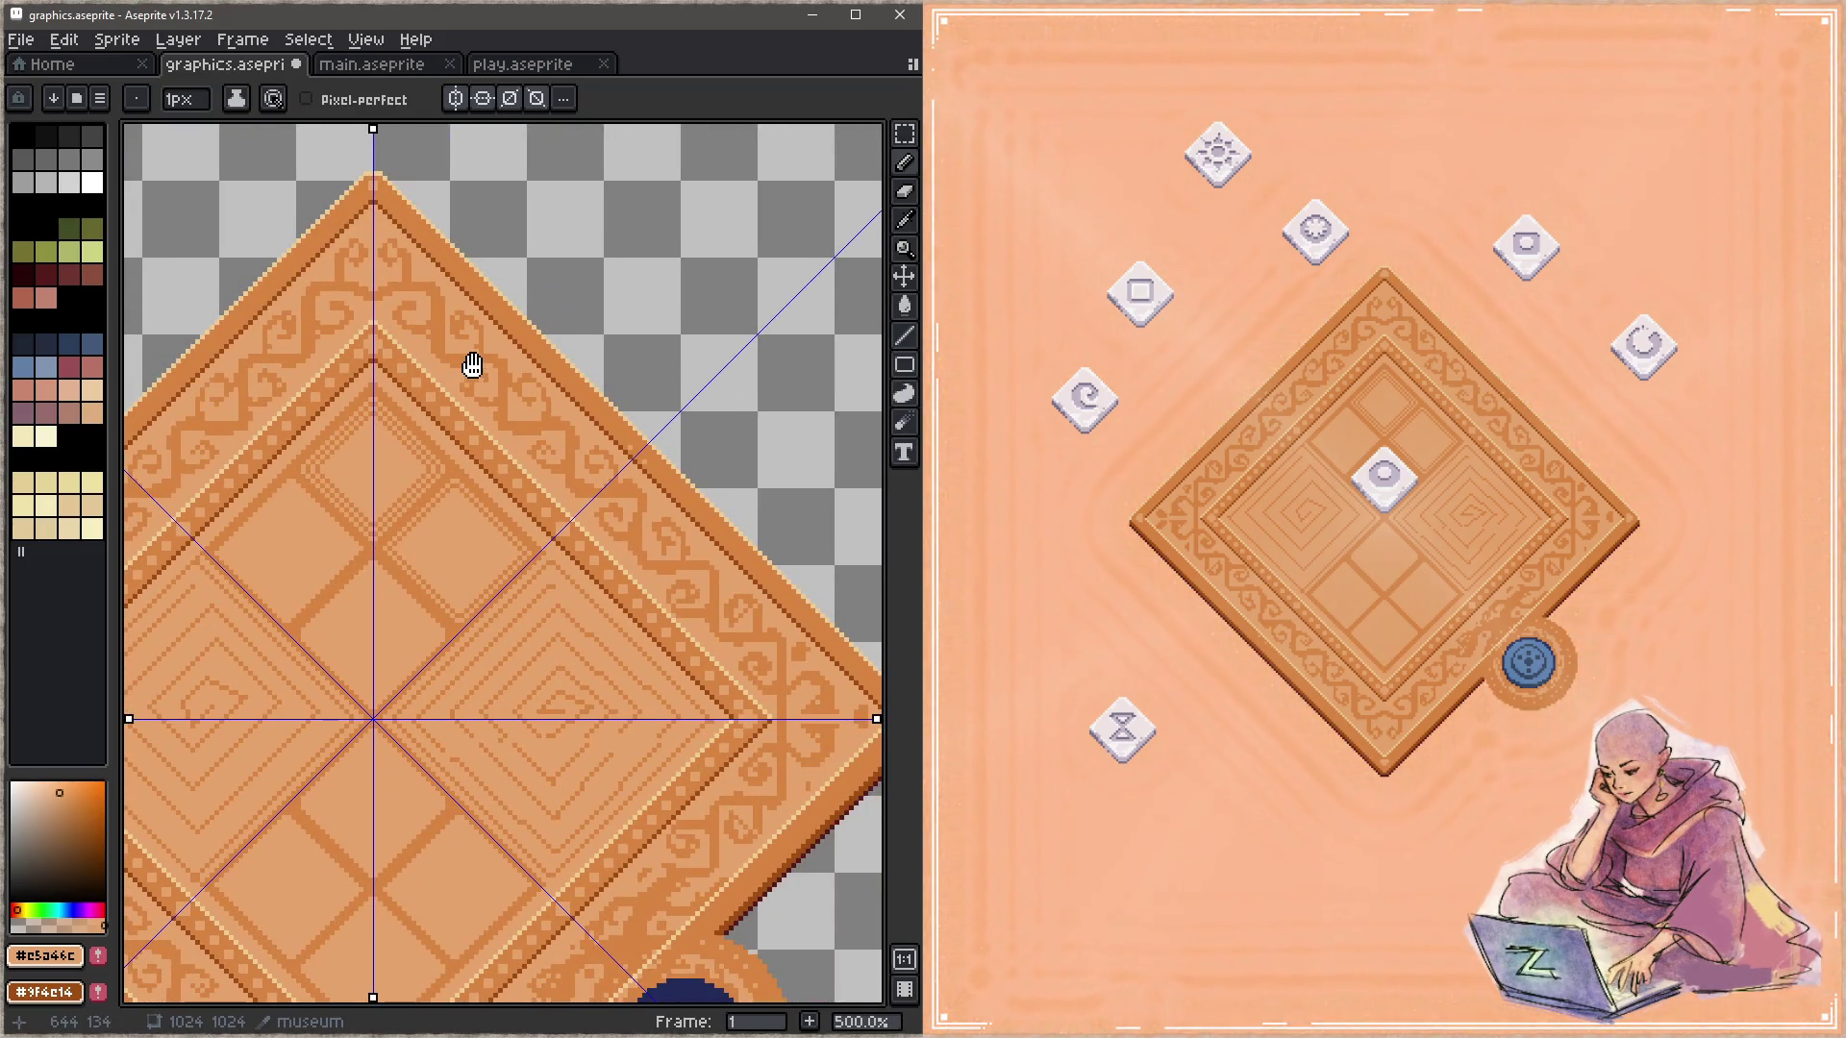
{"action": "scroll", "coordinate": [470, 366], "scroll_direction": "up", "scroll_amount": 2}
{"action": "scroll", "coordinate": [467, 370], "scroll_direction": "up", "scroll_amount": 2}
{"action": "scroll", "coordinate": [452, 384], "scroll_direction": "up", "scroll_amount": 1}
{"action": "key", "text": "i"}
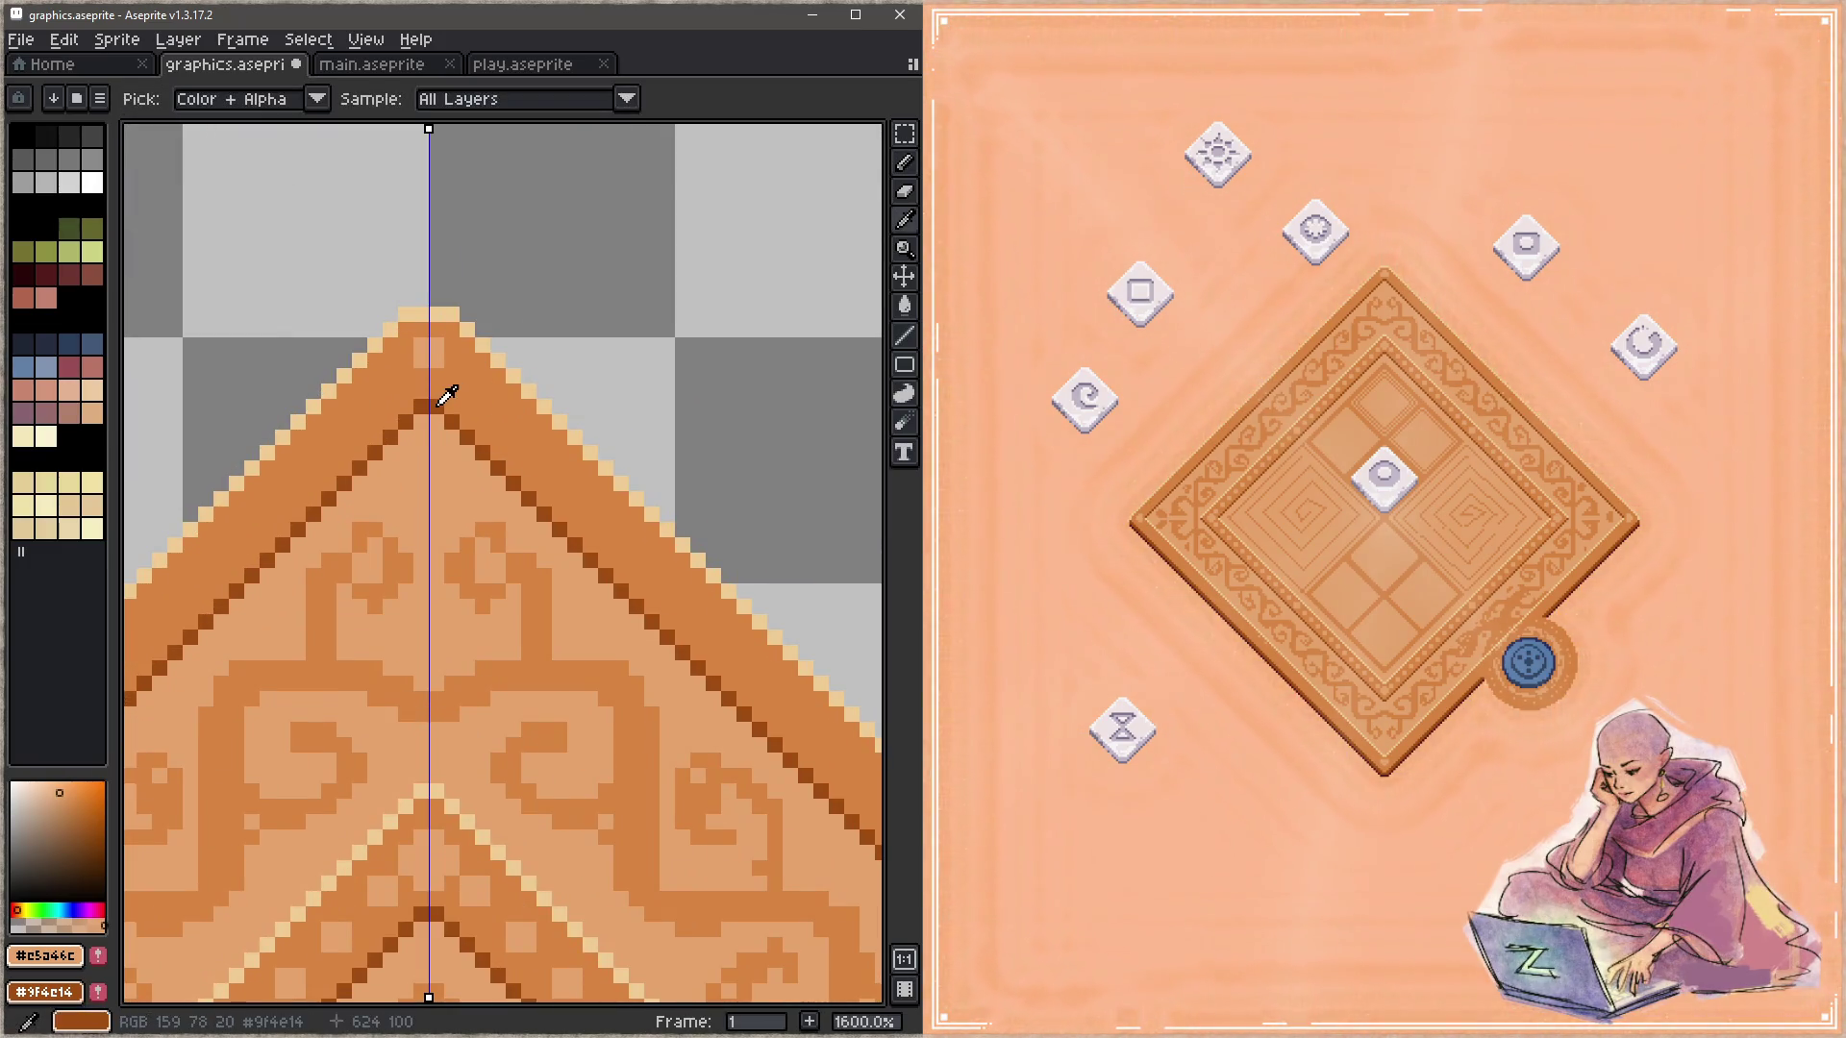
{"action": "left_click", "coordinate": [441, 402]}
{"action": "key", "text": "b"}
{"action": "left_click", "coordinate": [437, 406]}
{"action": "left_click", "coordinate": [421, 421]}
Step: Draw a mirrored dark 45° line along the light stripe at the diamond's right corner
{"action": "scroll", "coordinate": [452, 438], "scroll_direction": "down", "scroll_amount": 2}
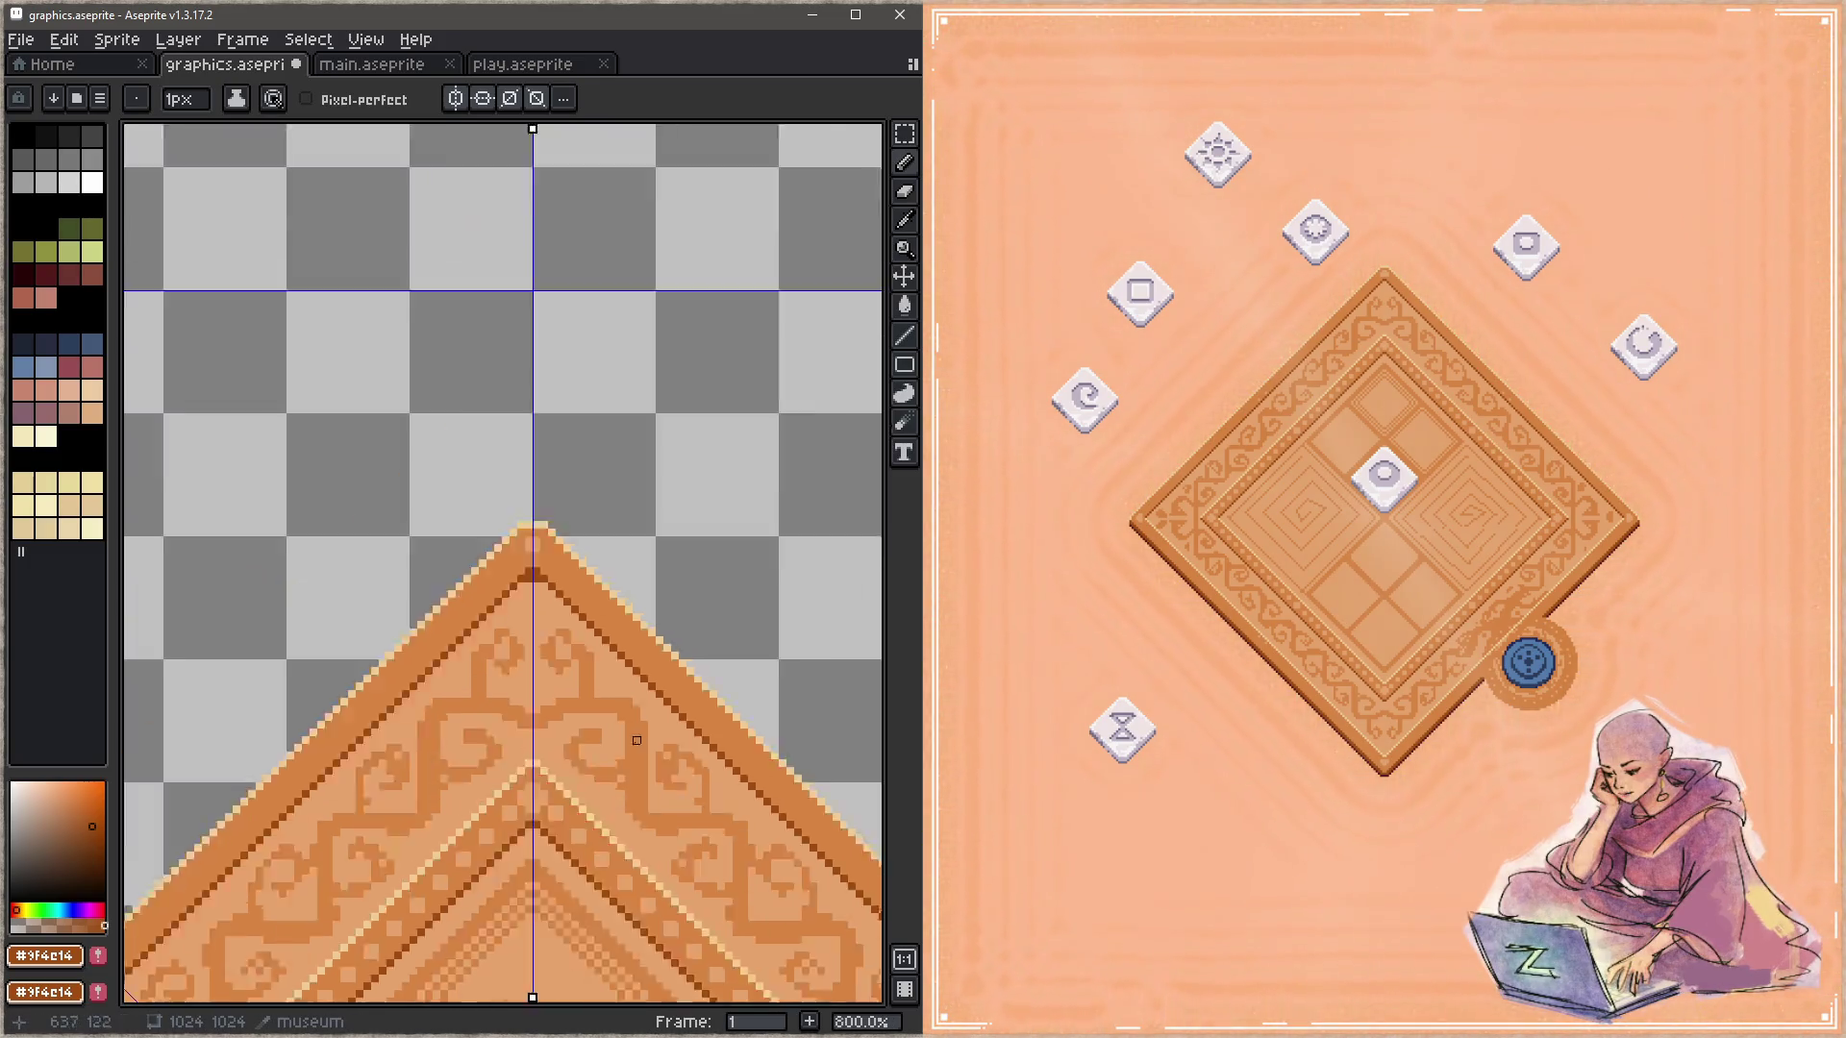
{"action": "left_click_drag", "start_coordinate": [577, 721], "coordinate": [404, 403]}
{"action": "scroll", "coordinate": [716, 530], "scroll_direction": "up", "scroll_amount": 2}
{"action": "left_click", "coordinate": [705, 530], "text": "shift"}
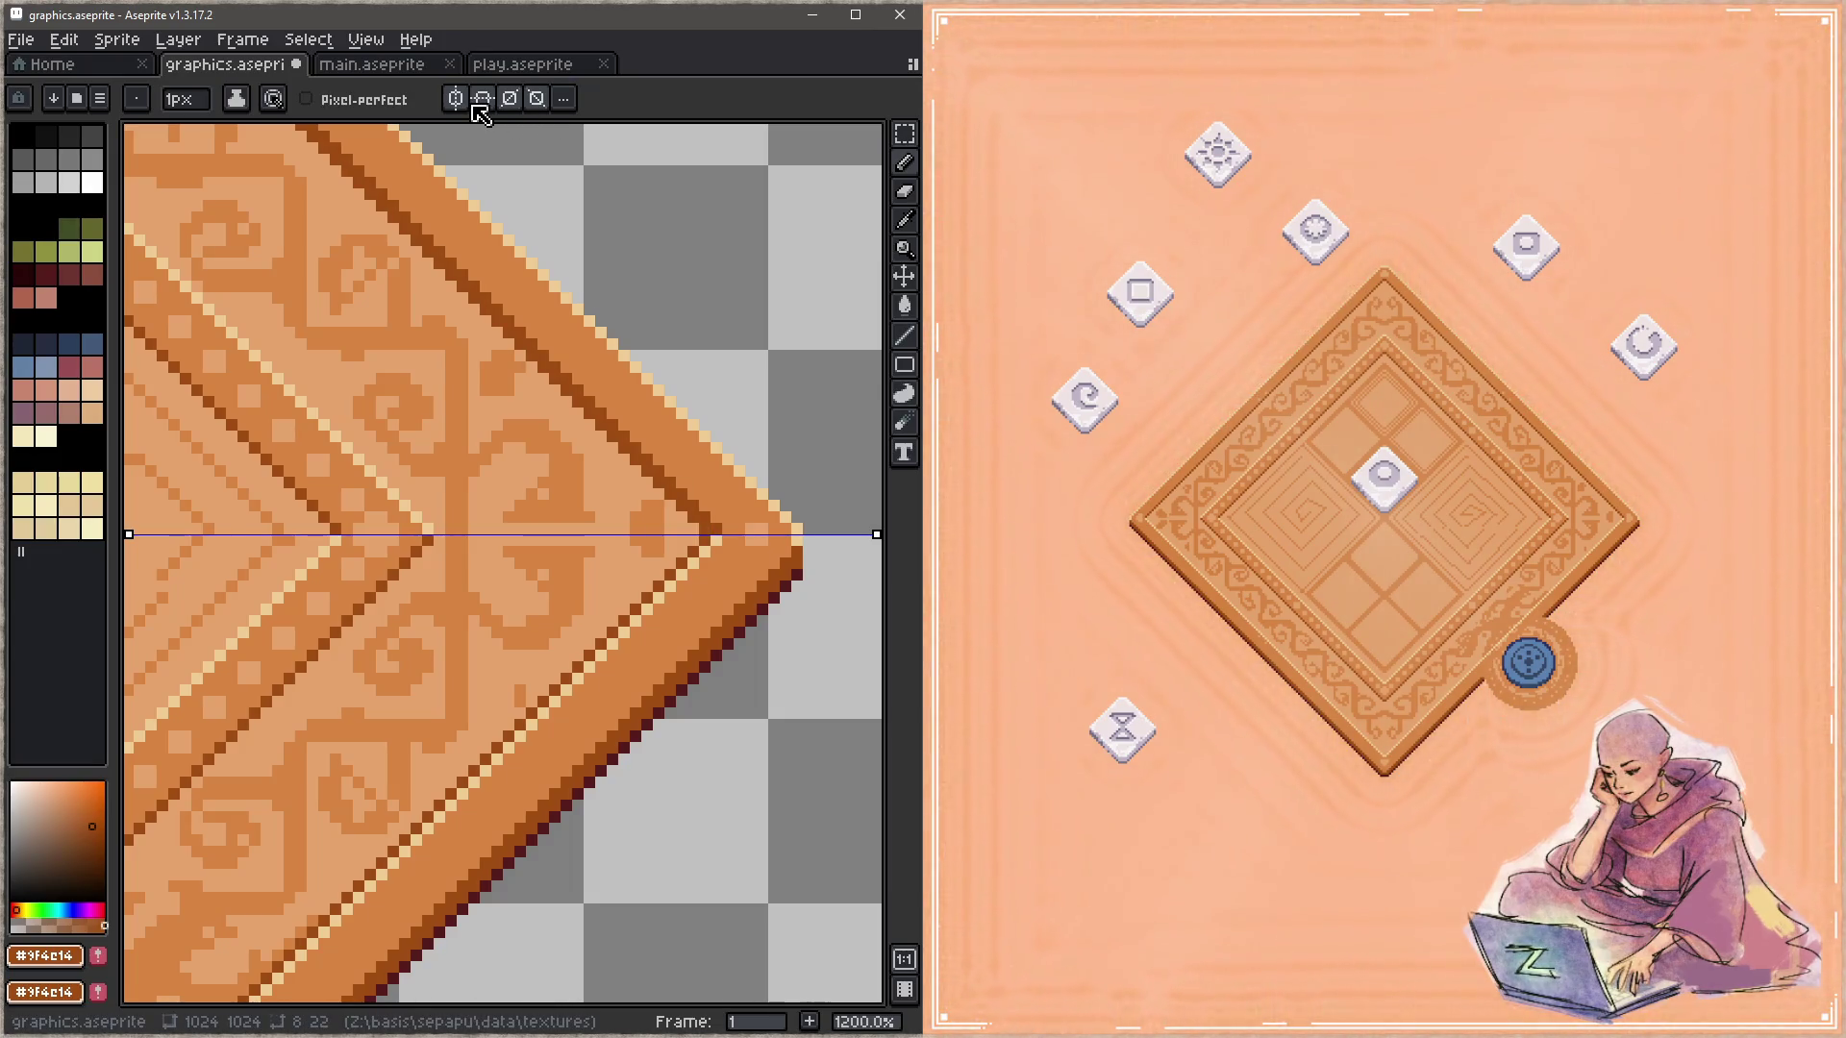
Step: Sample the cream #efcc94 and orange #d88541 tones and fix a pixel at the bottom corner
{"action": "left_click", "coordinate": [712, 538], "text": "alt"}
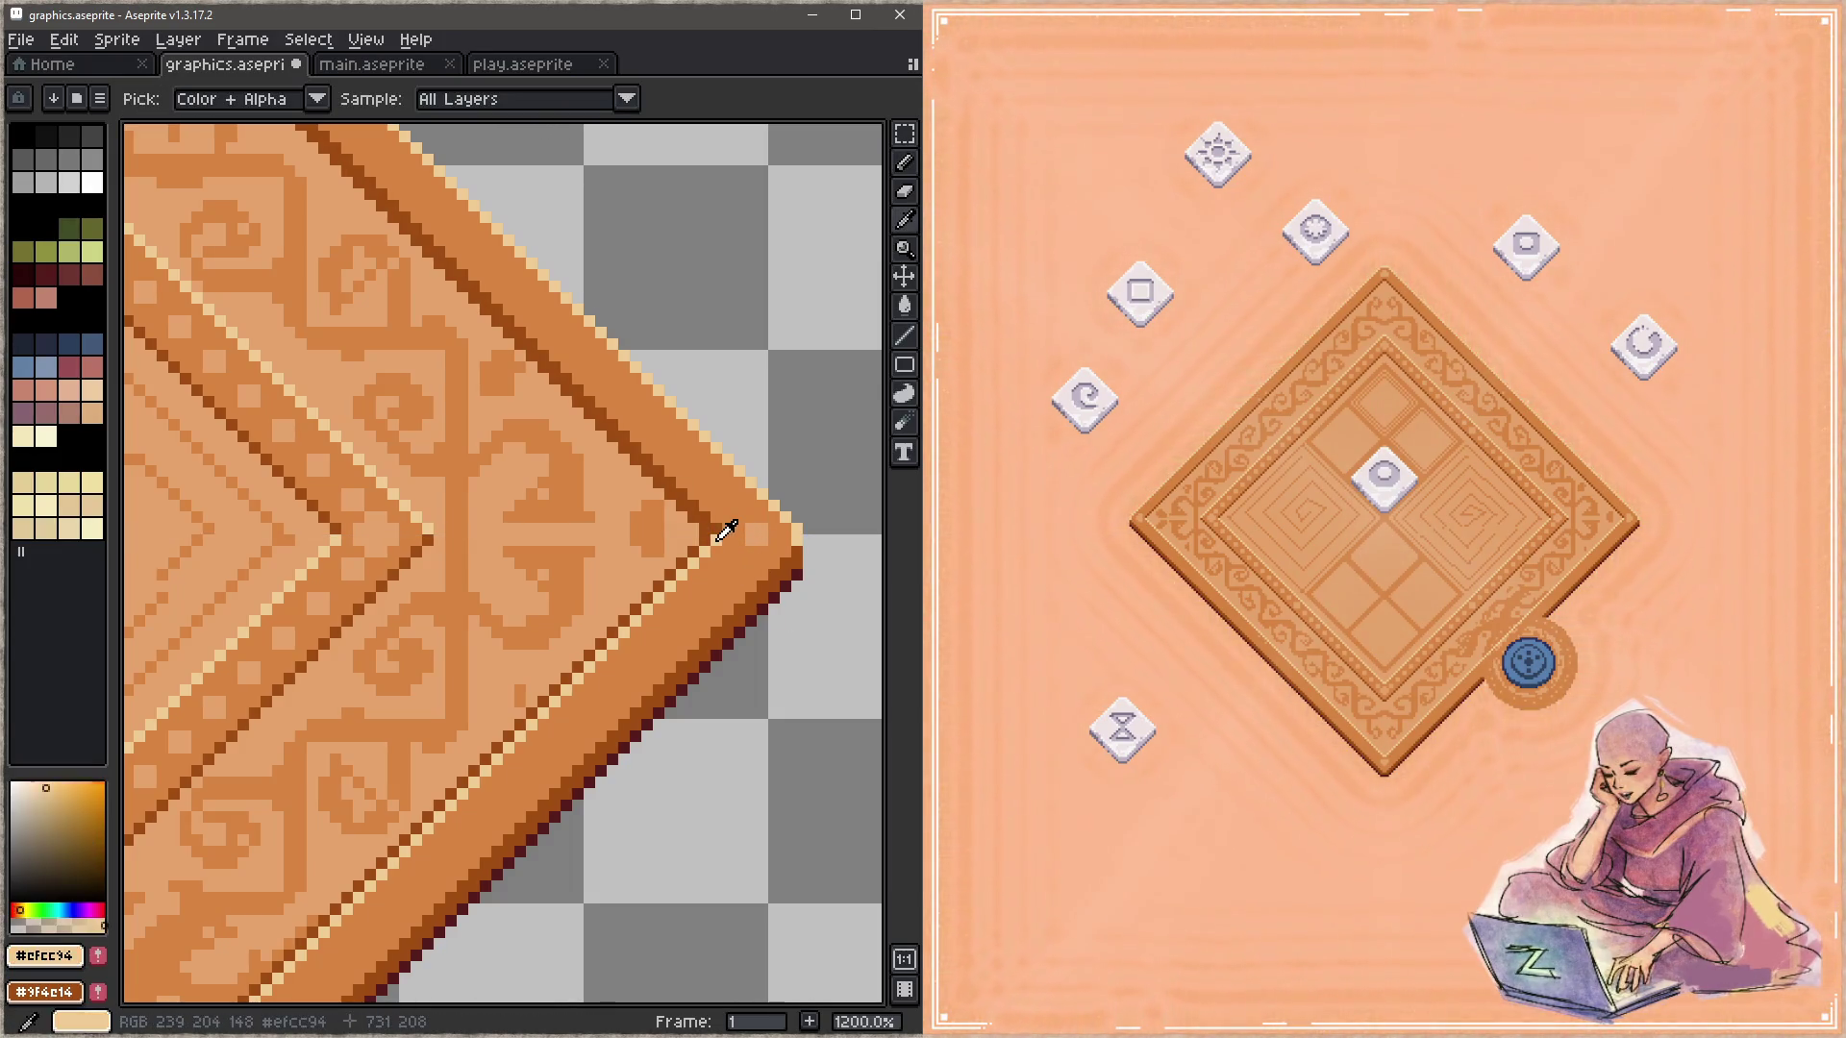
{"action": "left_click", "coordinate": [741, 514], "text": "alt"}
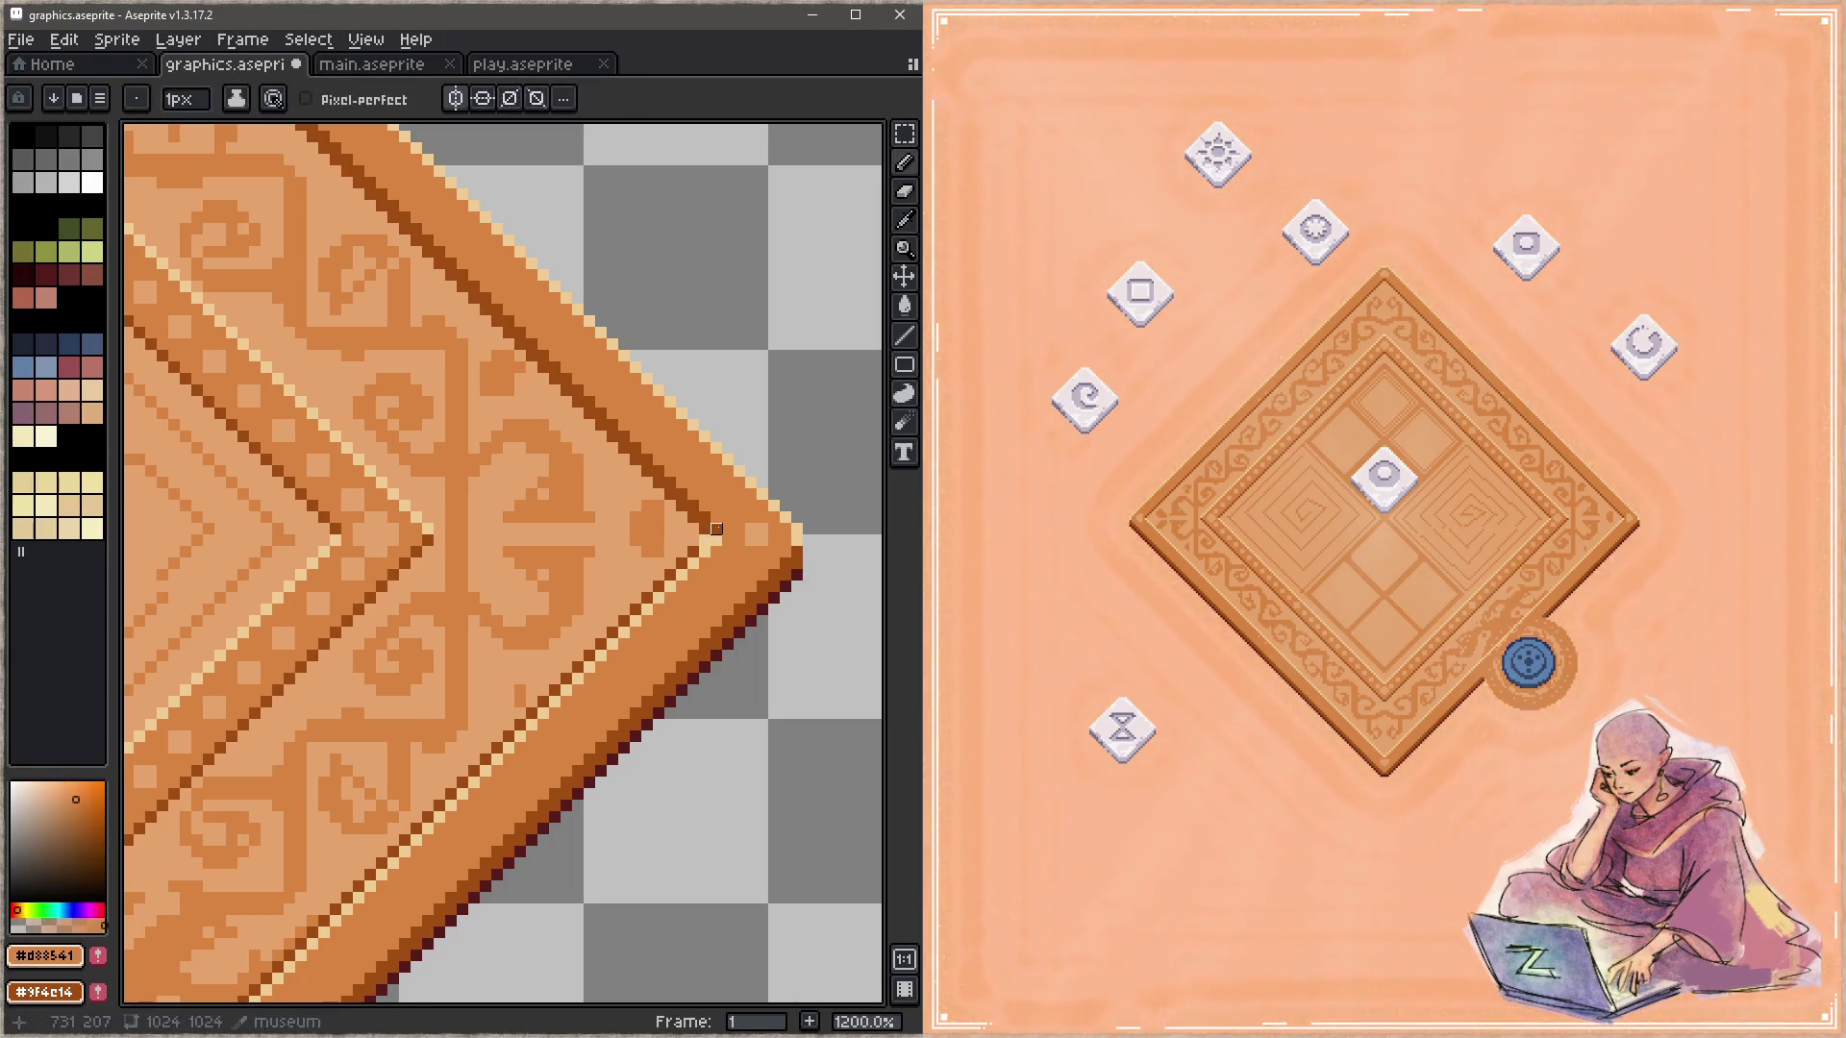
{"action": "left_click_drag", "start_coordinate": [418, 259], "coordinate": [437, 291]}
{"action": "scroll", "coordinate": [438, 290], "scroll_direction": "down", "scroll_amount": 5}
{"action": "scroll", "coordinate": [603, 459], "scroll_direction": "up", "scroll_amount": 5}
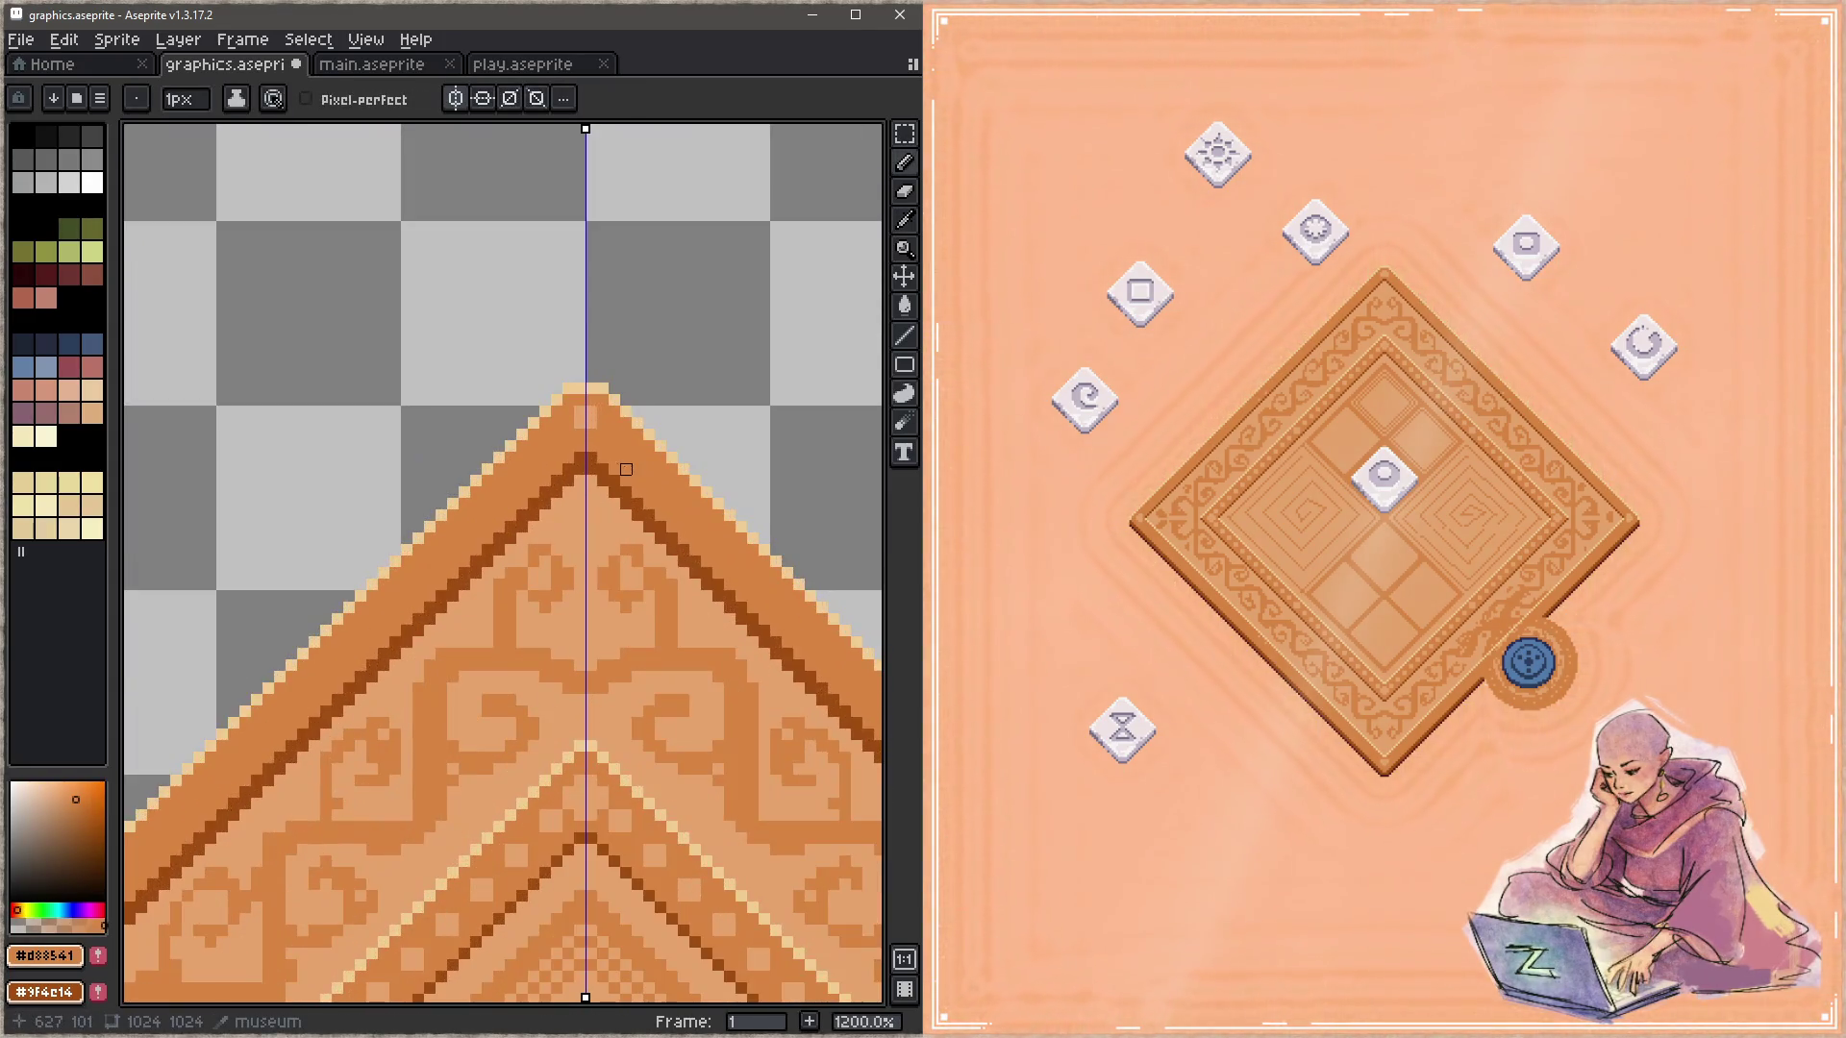
{"action": "scroll", "coordinate": [603, 459], "scroll_direction": "down", "scroll_amount": 3}
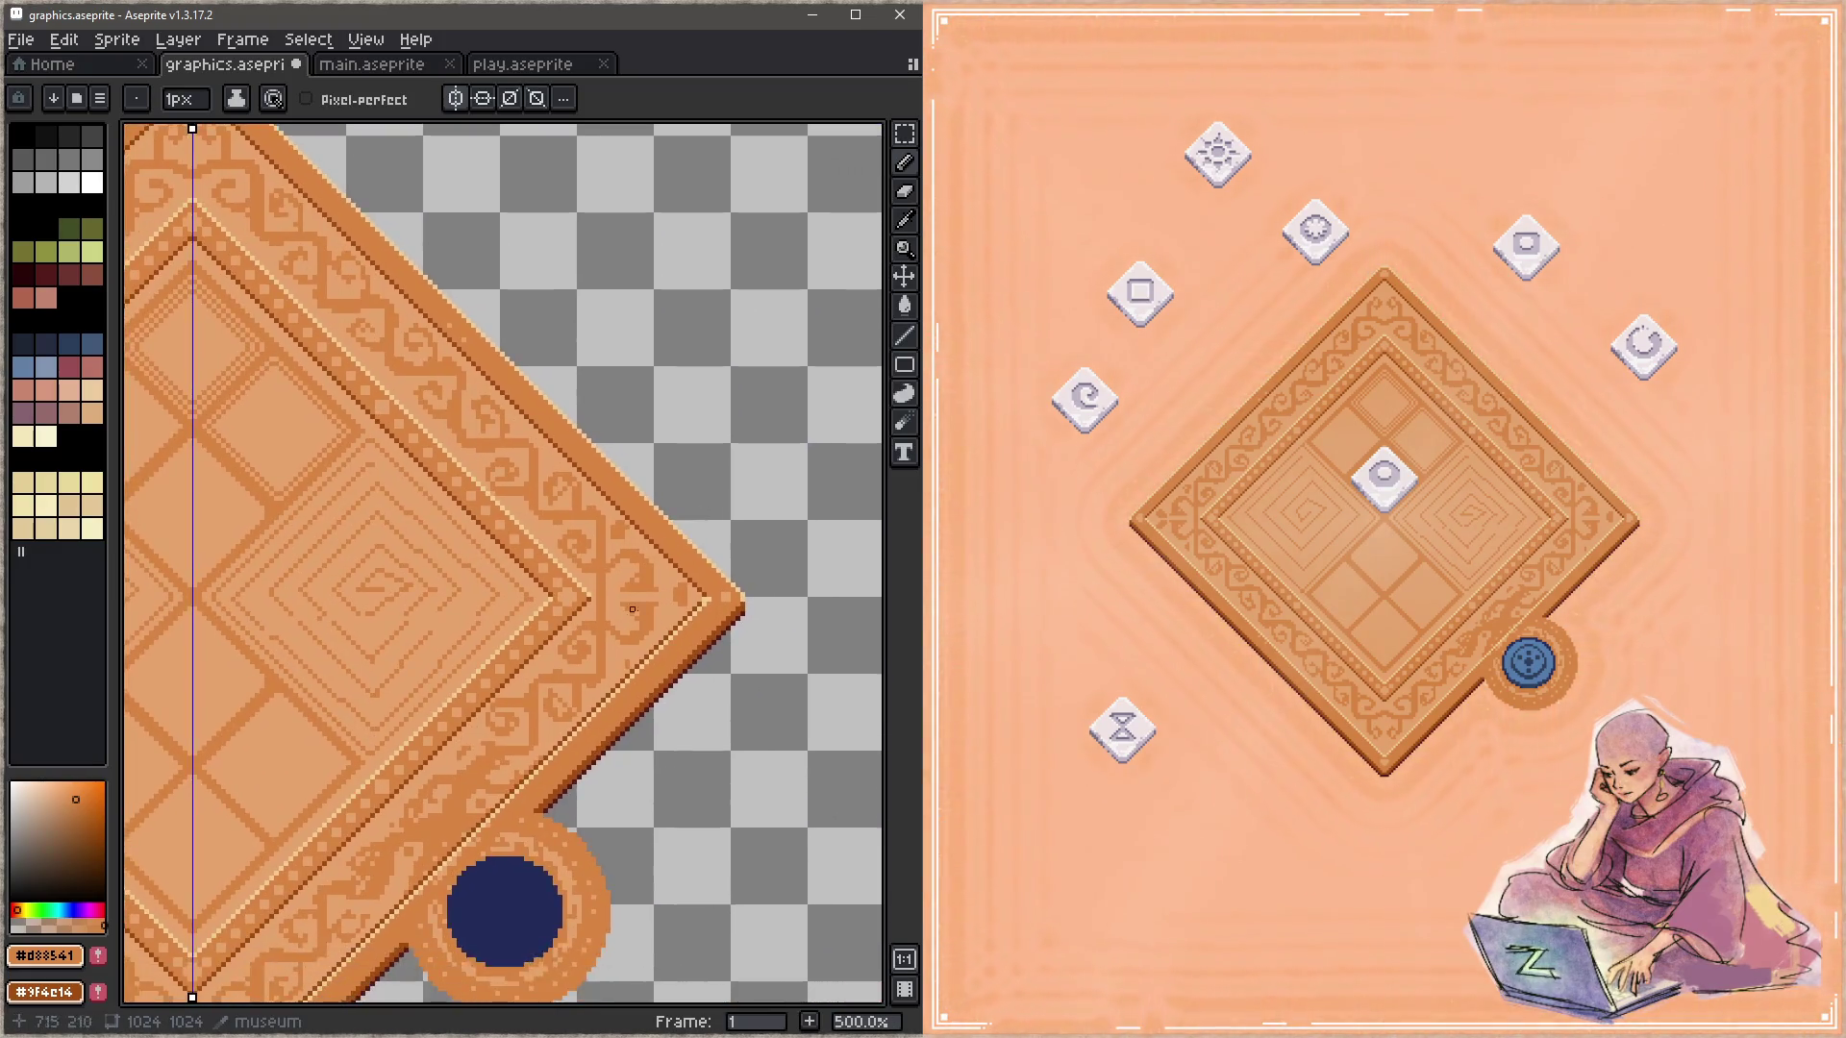
{"action": "scroll", "coordinate": [825, 608], "scroll_direction": "up", "scroll_amount": 3}
{"action": "left_click", "coordinate": [805, 531], "text": "alt"}
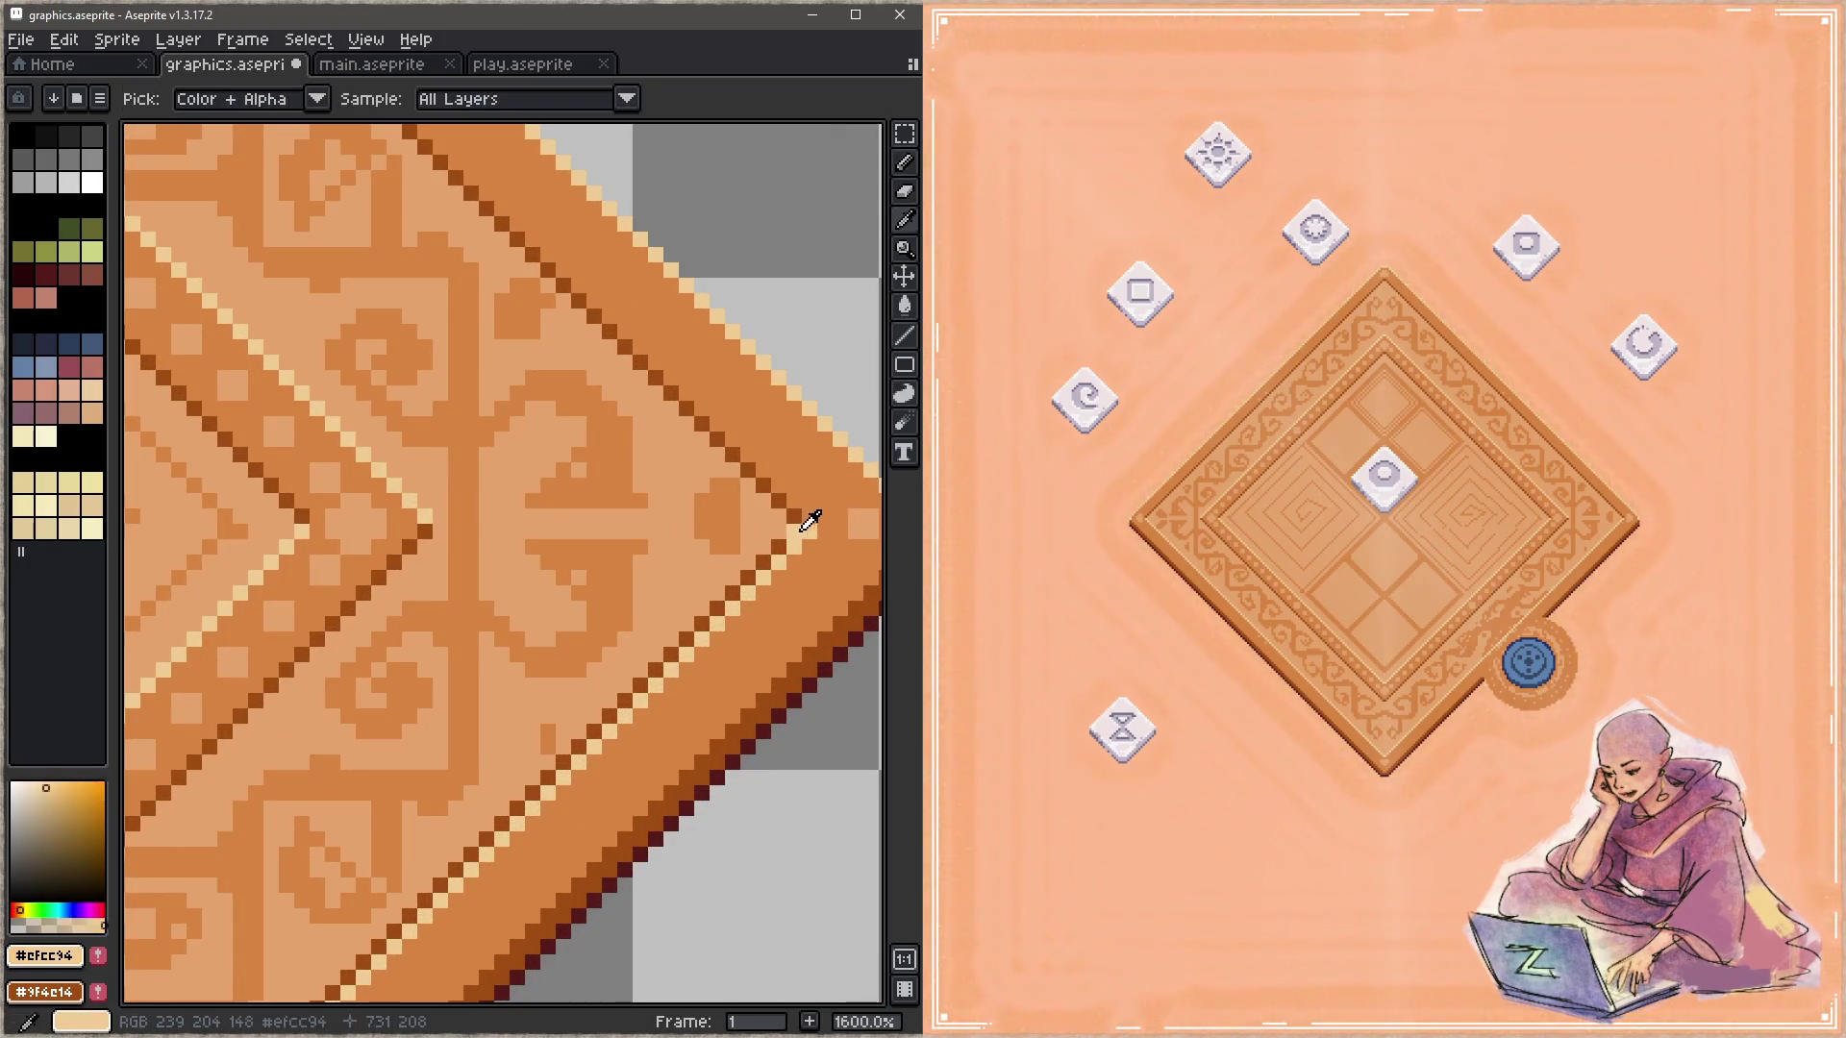
{"action": "scroll", "coordinate": [769, 524], "scroll_direction": "down", "scroll_amount": 5}
{"action": "scroll", "coordinate": [645, 778], "scroll_direction": "up", "scroll_amount": 3}
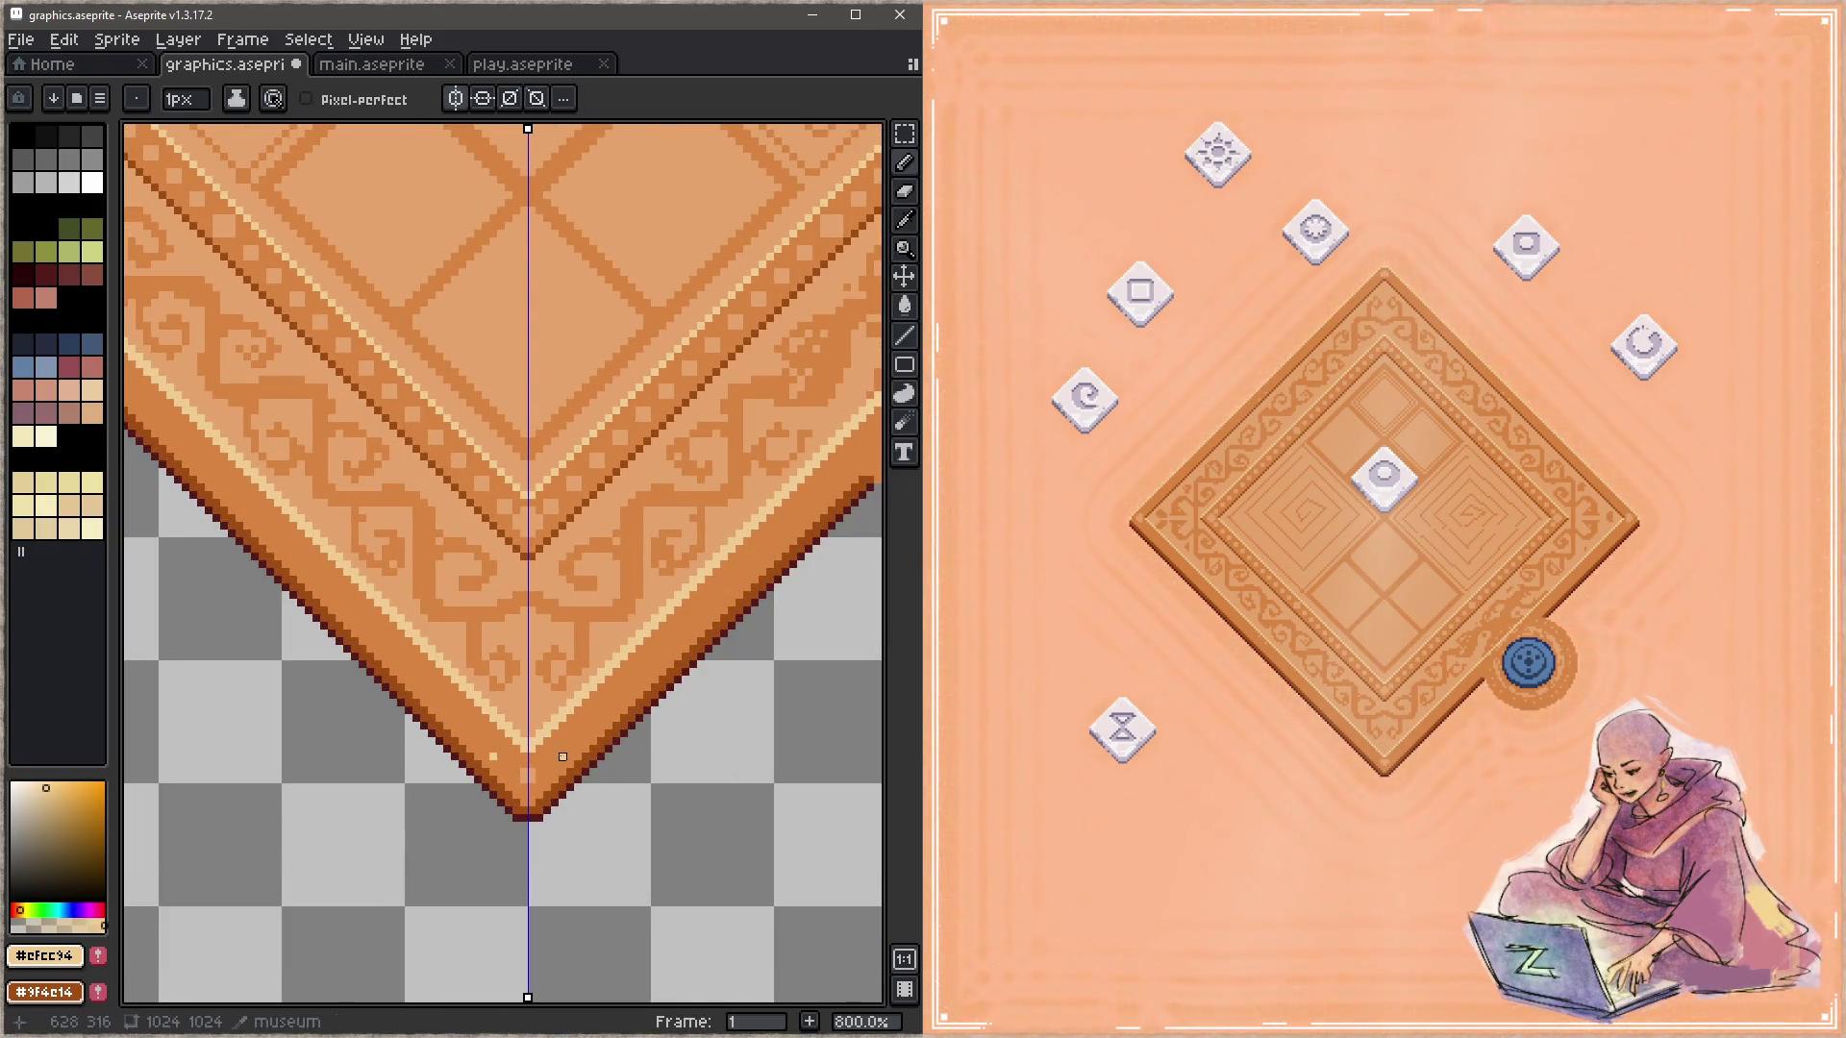
{"action": "left_click", "coordinate": [555, 749], "text": "alt"}
{"action": "left_click", "coordinate": [570, 748]}
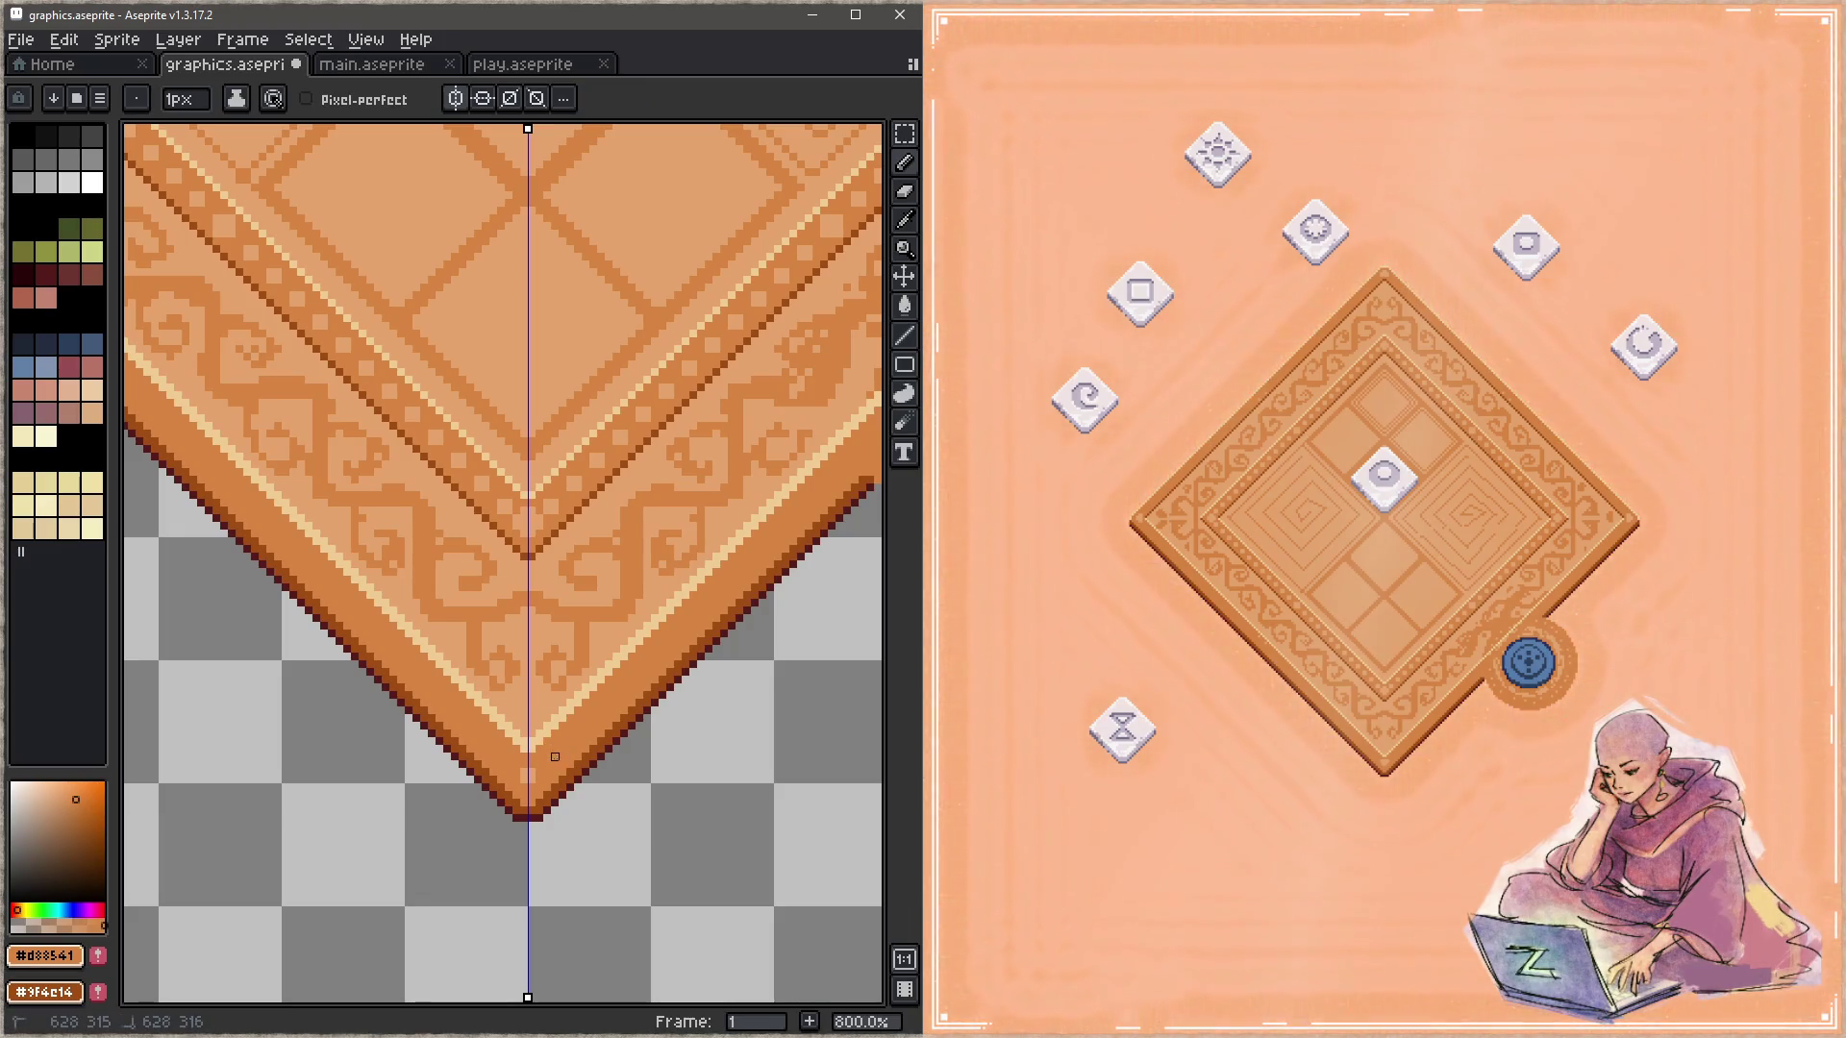
Step: Draw a darker line along the board's lower-right edge and save the graphics file
{"action": "scroll", "coordinate": [558, 764], "scroll_direction": "up", "scroll_amount": 10}
{"action": "scroll", "coordinate": [562, 774], "scroll_direction": "right", "scroll_amount": 10}
{"action": "left_click", "coordinate": [625, 659], "text": "shift"}
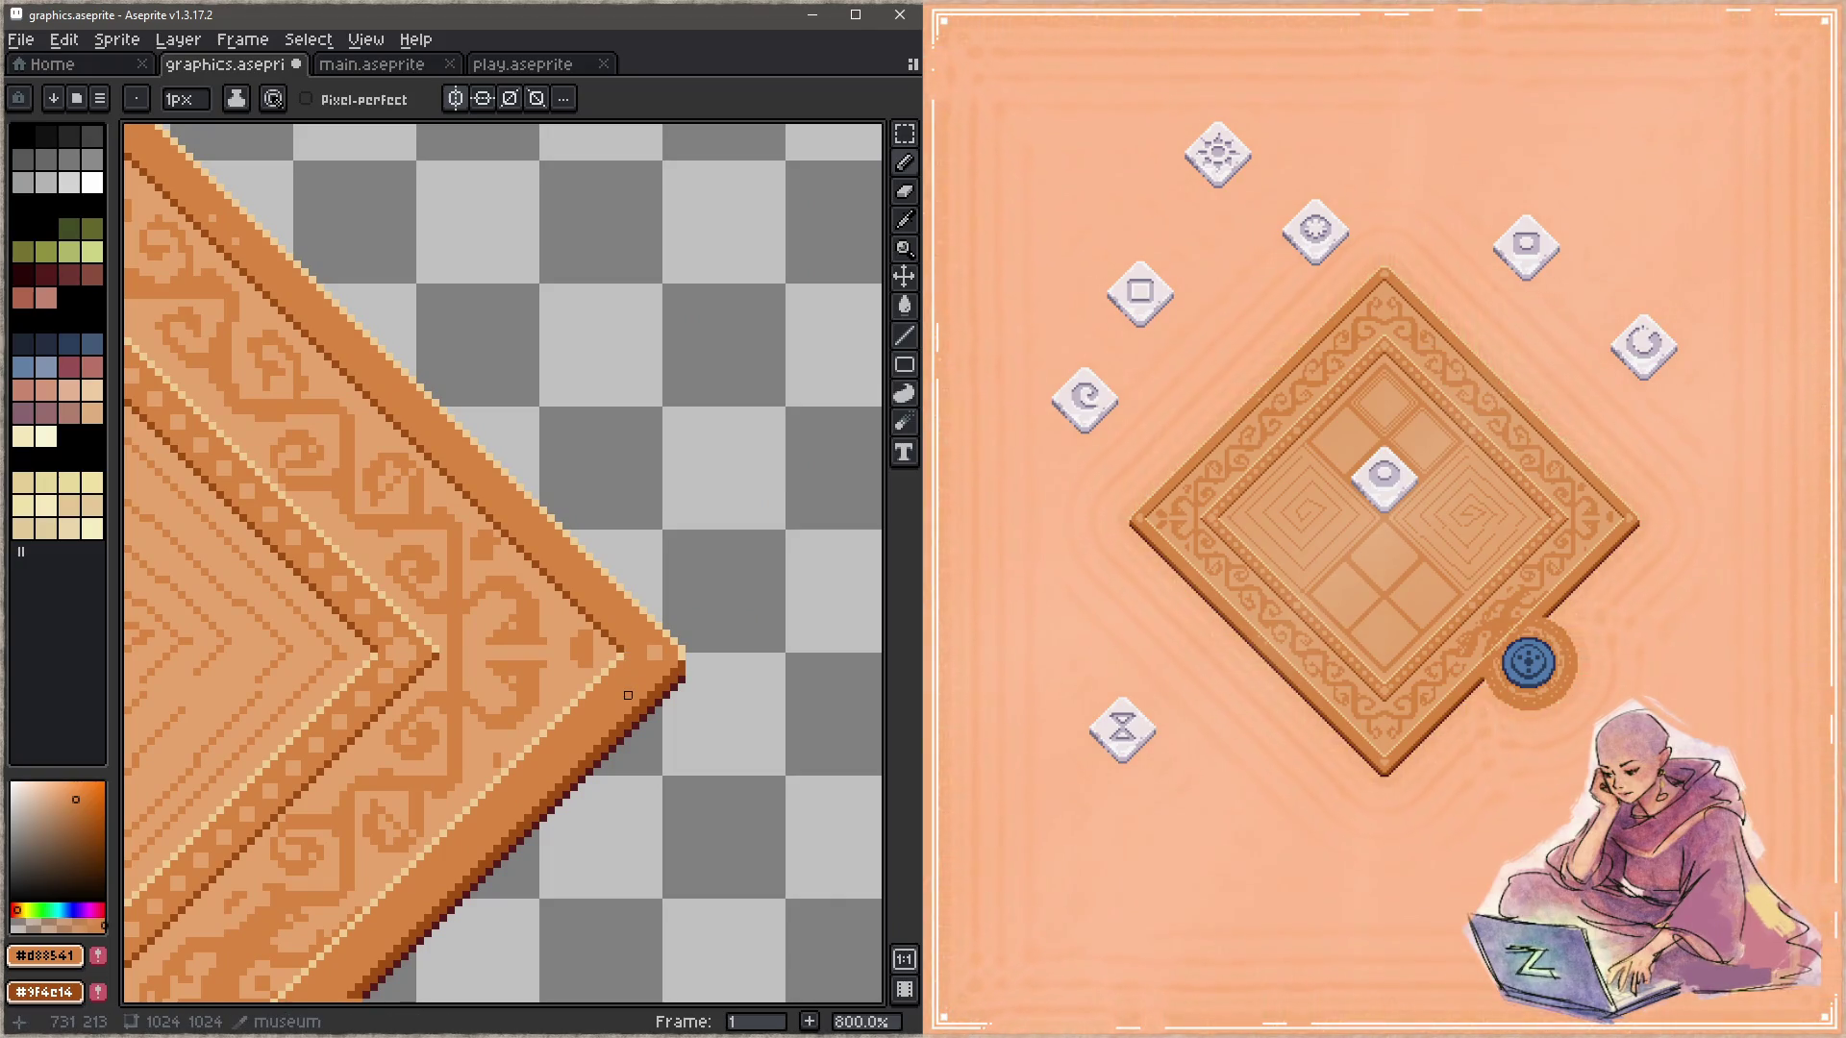
{"action": "scroll", "coordinate": [627, 694], "scroll_direction": "down", "scroll_amount": 3}
{"action": "scroll", "coordinate": [750, 691], "scroll_direction": "left", "scroll_amount": 5}
{"action": "key", "text": "ctrl+s"}
Step: Refine the apex: light beige pixel below, orange pixel above, and a mirrored light tan pair
{"action": "scroll", "coordinate": [749, 691], "scroll_direction": "down", "scroll_amount": 1}
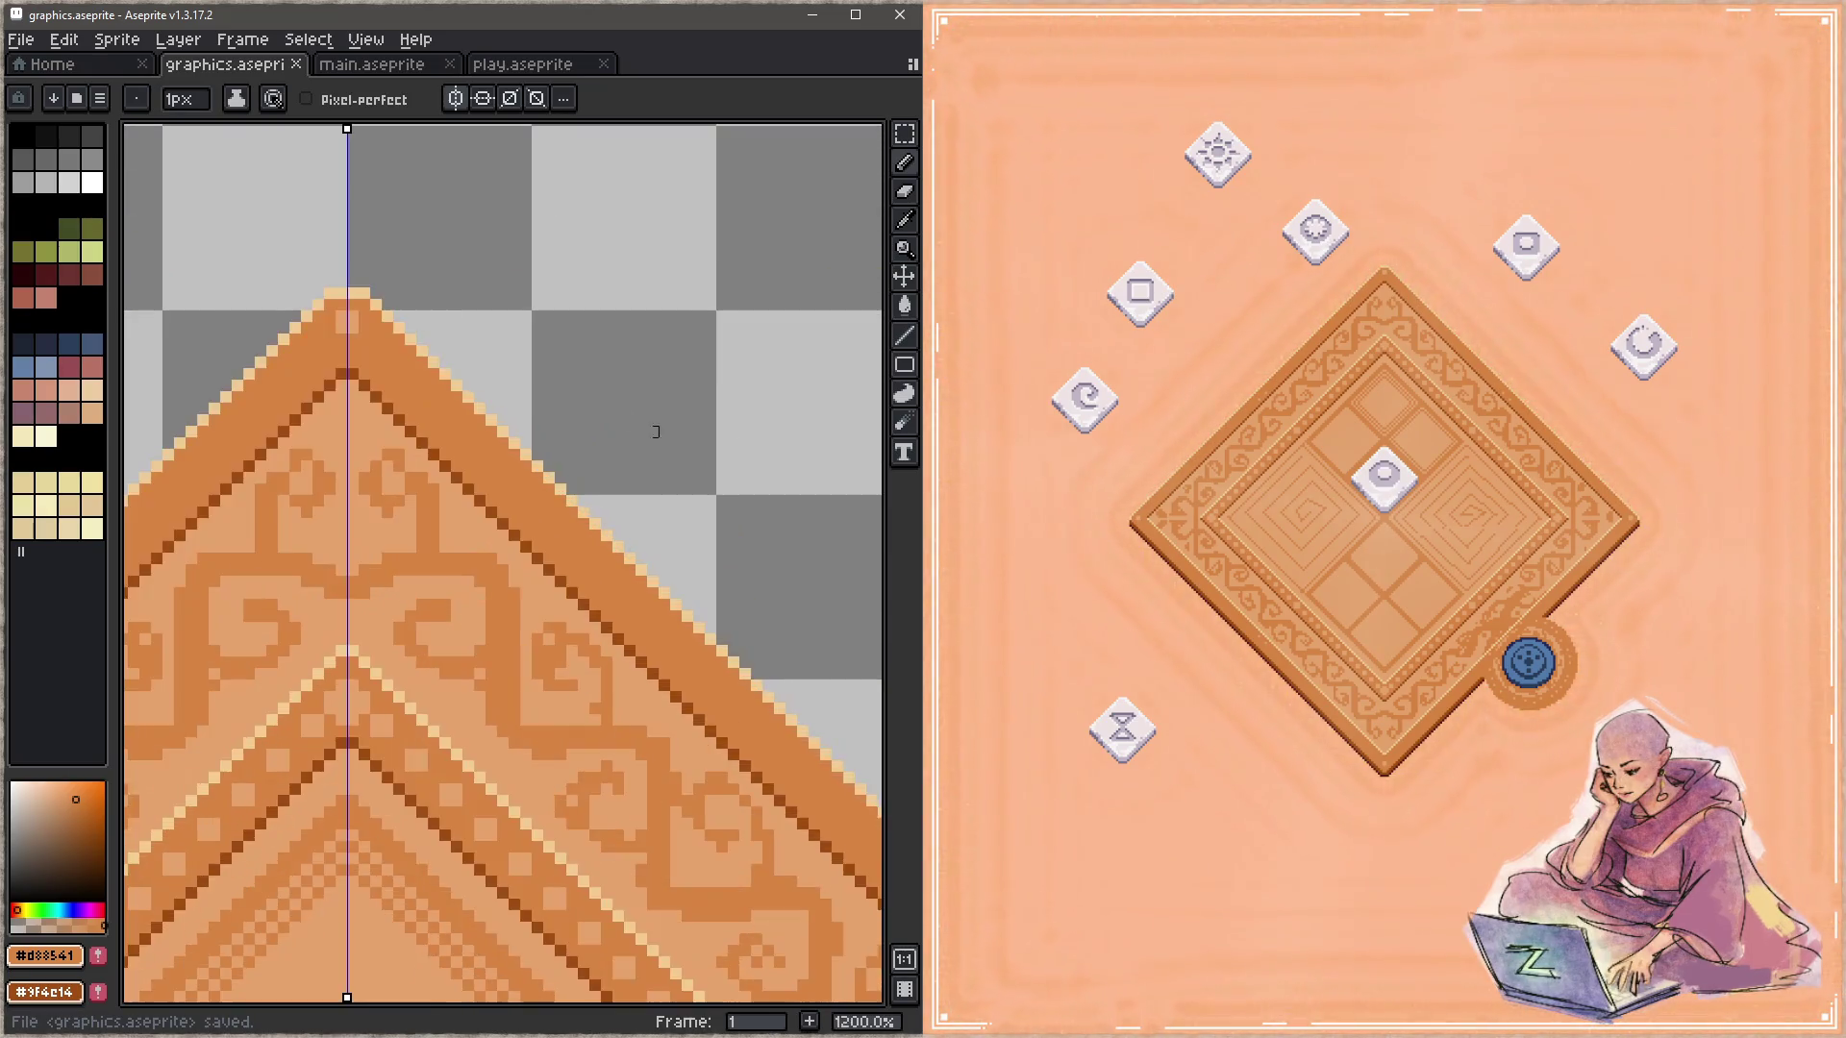
{"action": "scroll", "coordinate": [635, 461], "scroll_direction": "up", "scroll_amount": 7}
{"action": "key", "text": "alt"}
{"action": "left_click", "coordinate": [600, 475], "text": "alt"}
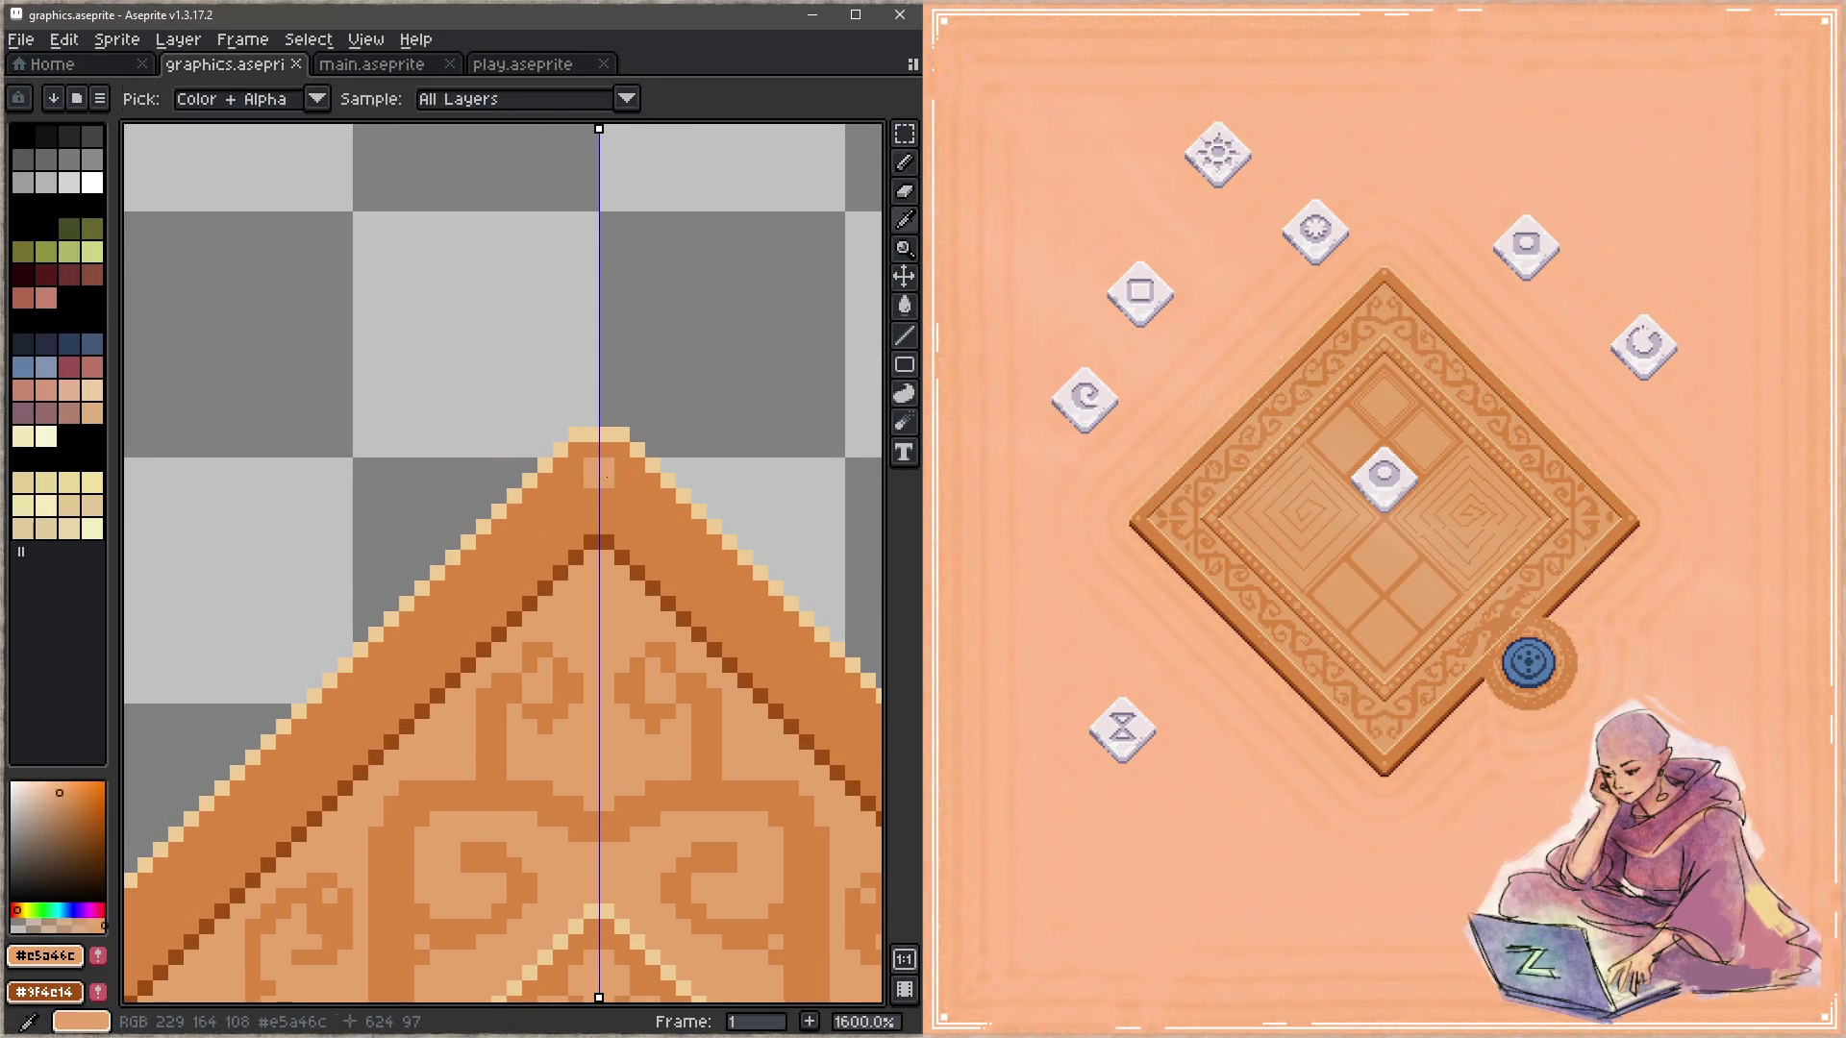
{"action": "left_click", "coordinate": [599, 488]}
{"action": "left_click", "coordinate": [660, 486], "text": "alt"}
{"action": "left_click", "coordinate": [599, 458]}
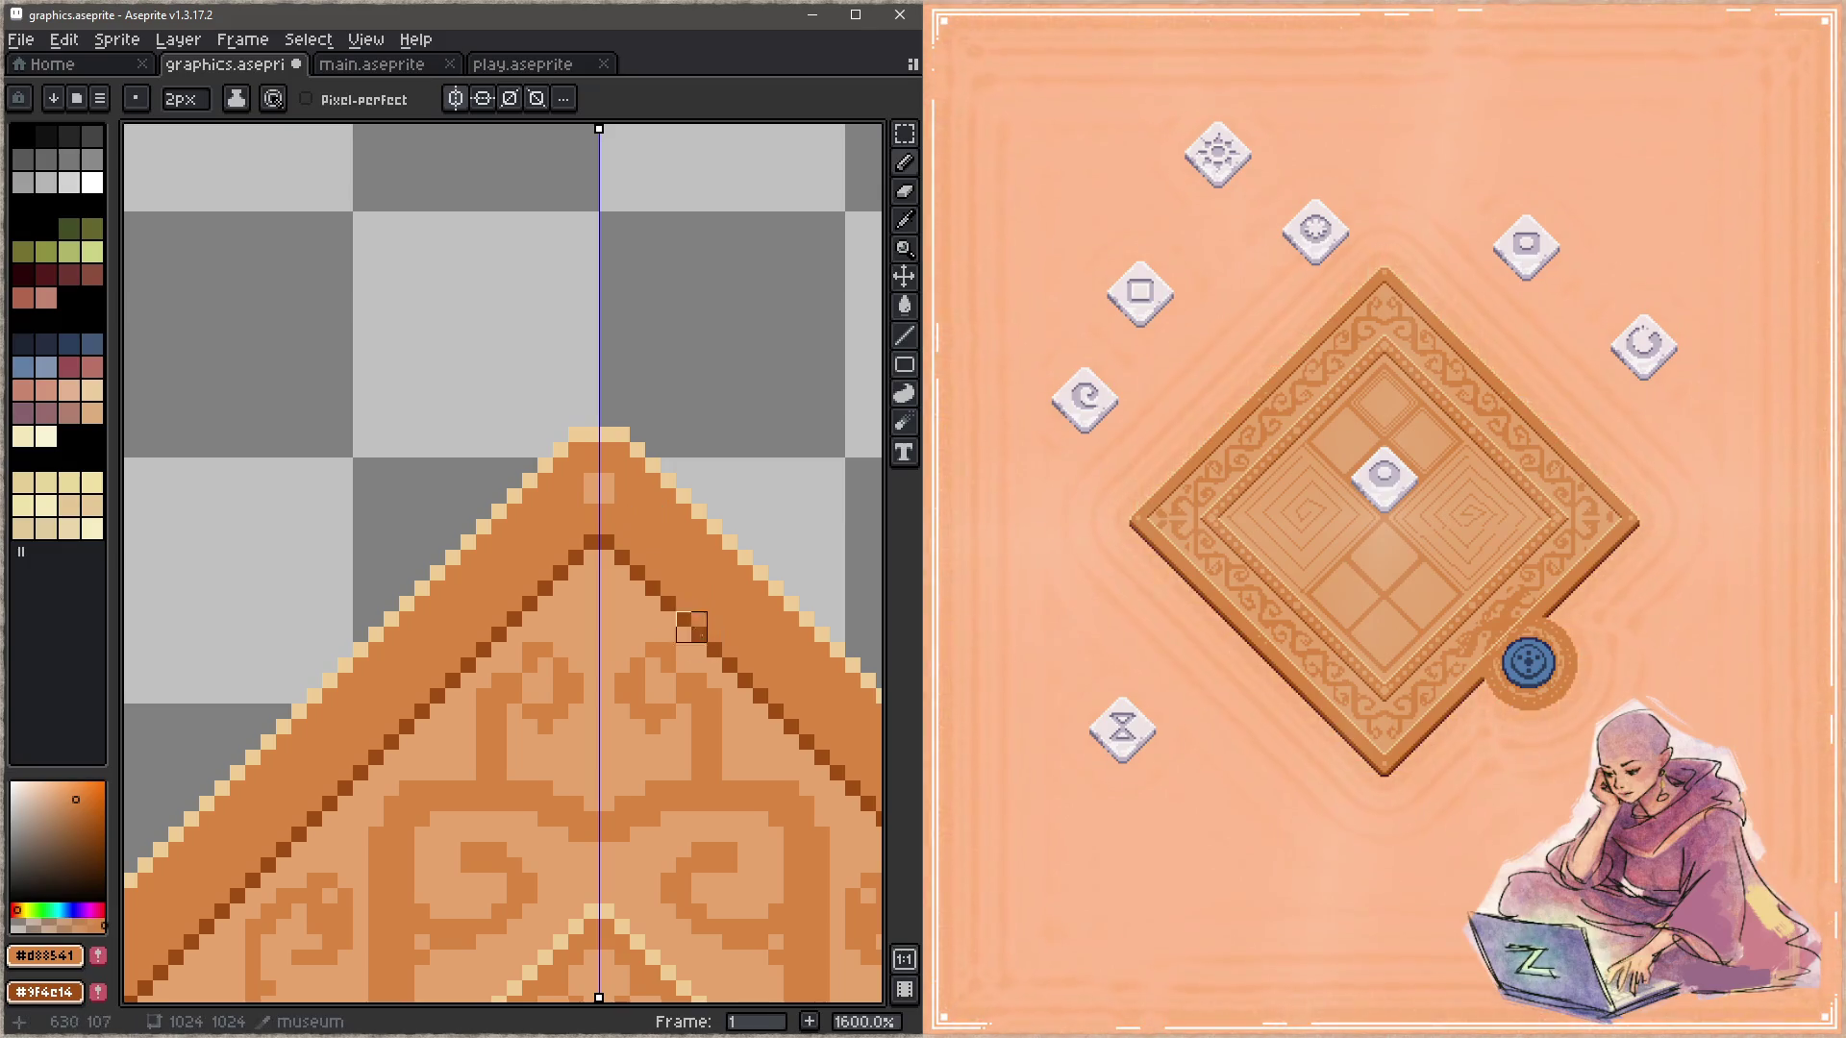
{"action": "key", "text": "alt"}
{"action": "left_click", "coordinate": [604, 487], "text": "alt"}
{"action": "left_click", "coordinate": [645, 519]}
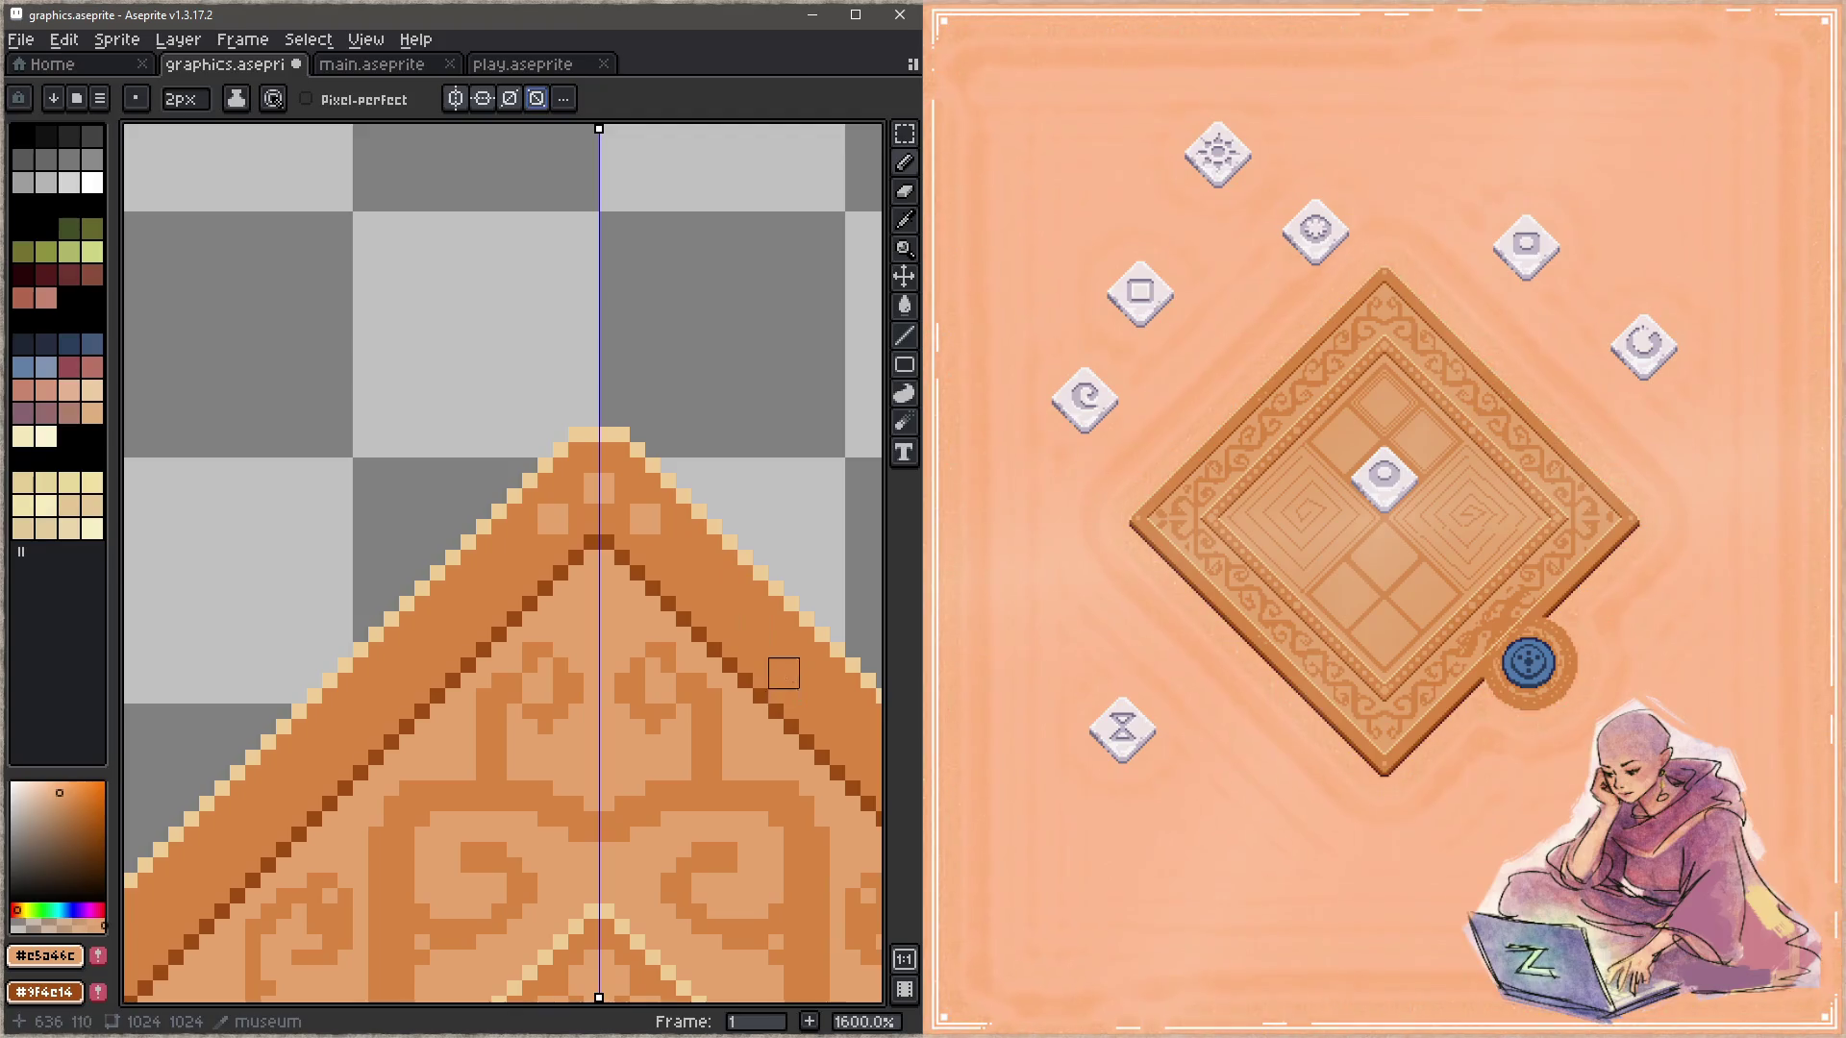
Step: Paint light squares on the border band and touch up light pixels near the top apex
{"action": "scroll", "coordinate": [501, 393], "scroll_direction": "up", "scroll_amount": 1}
{"action": "left_click", "coordinate": [571, 439]}
{"action": "left_click", "coordinate": [640, 508]}
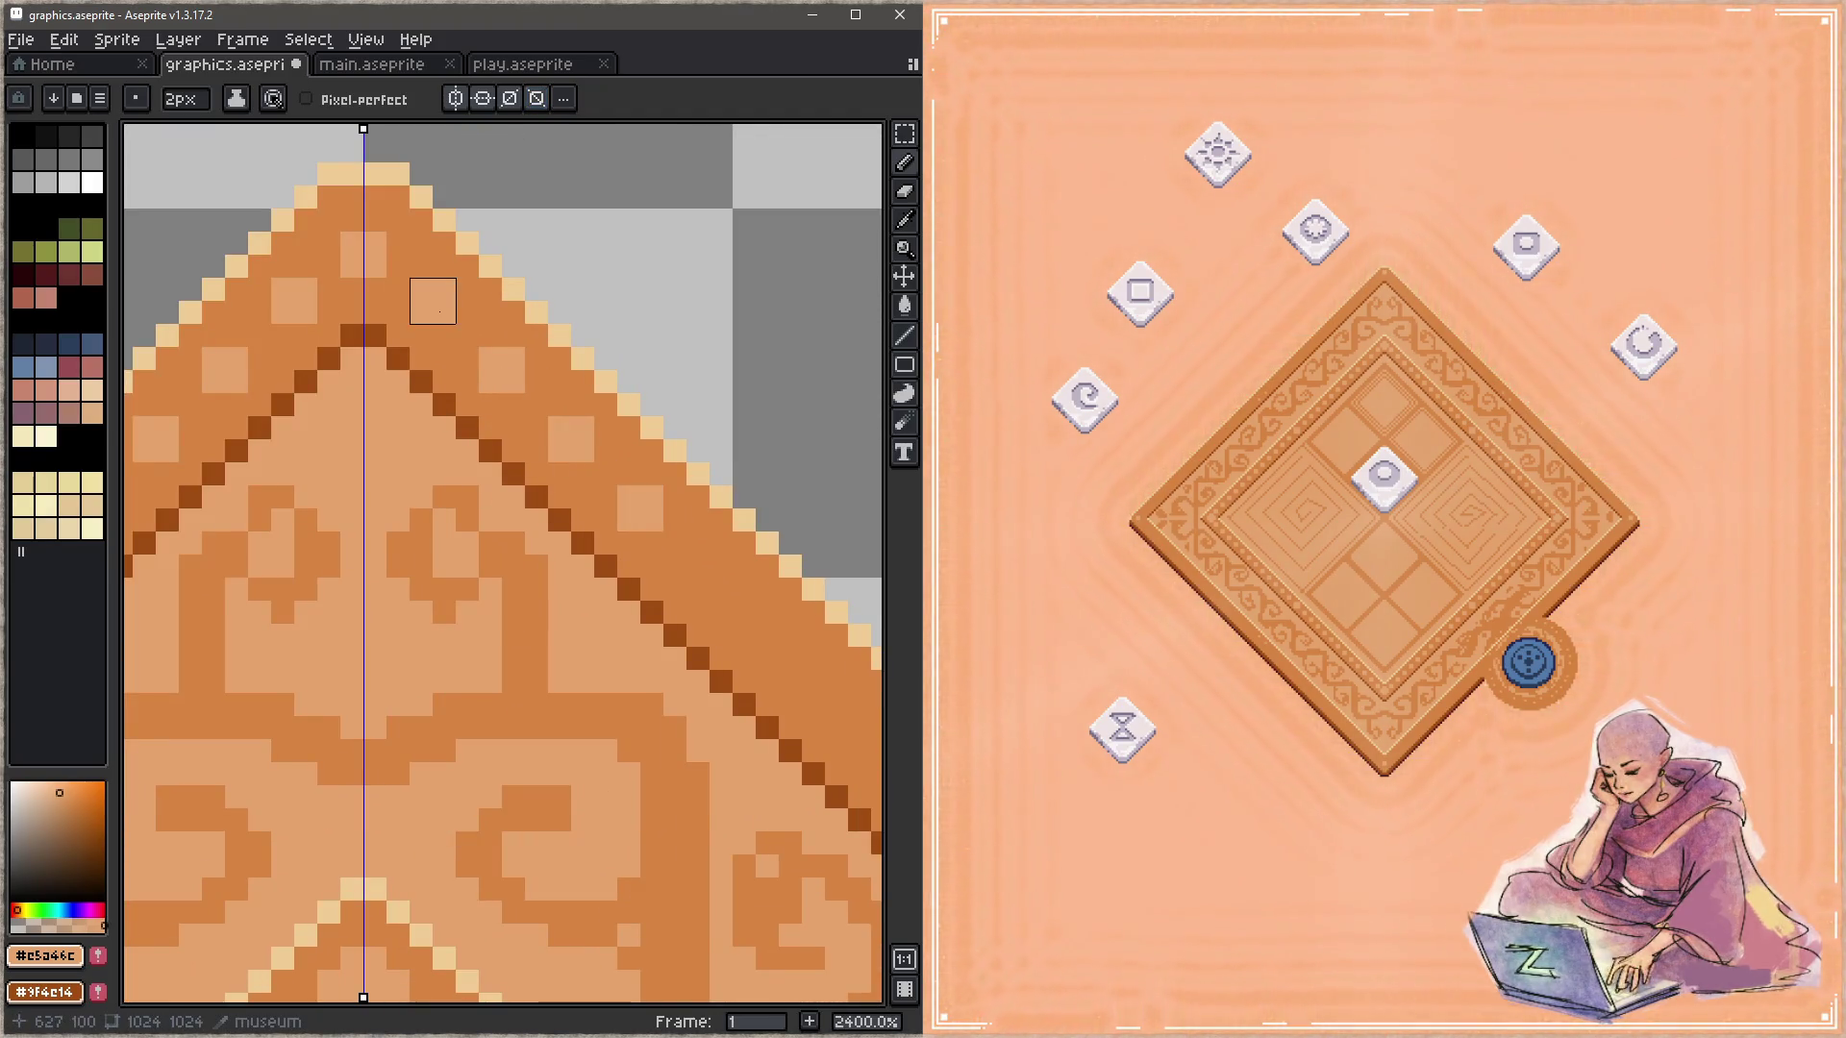
{"action": "left_click", "coordinate": [387, 255]}
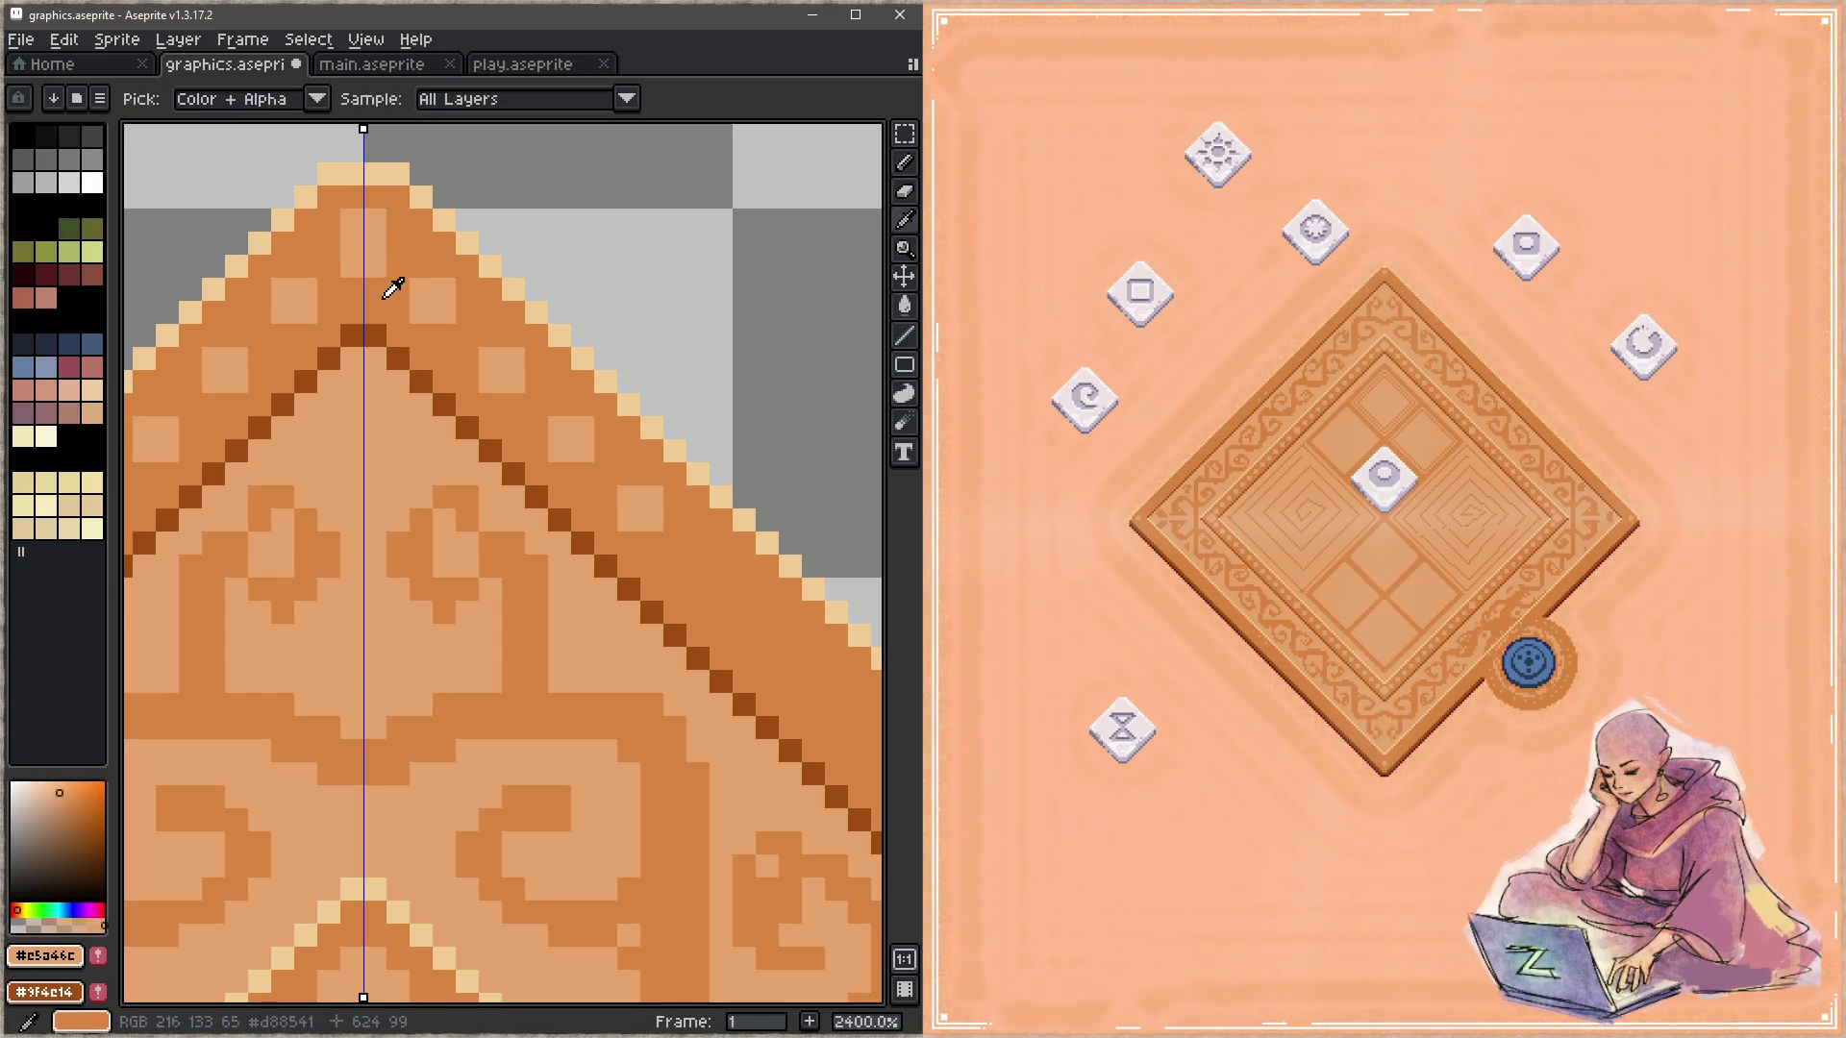
{"action": "left_click", "coordinate": [504, 329], "text": "alt"}
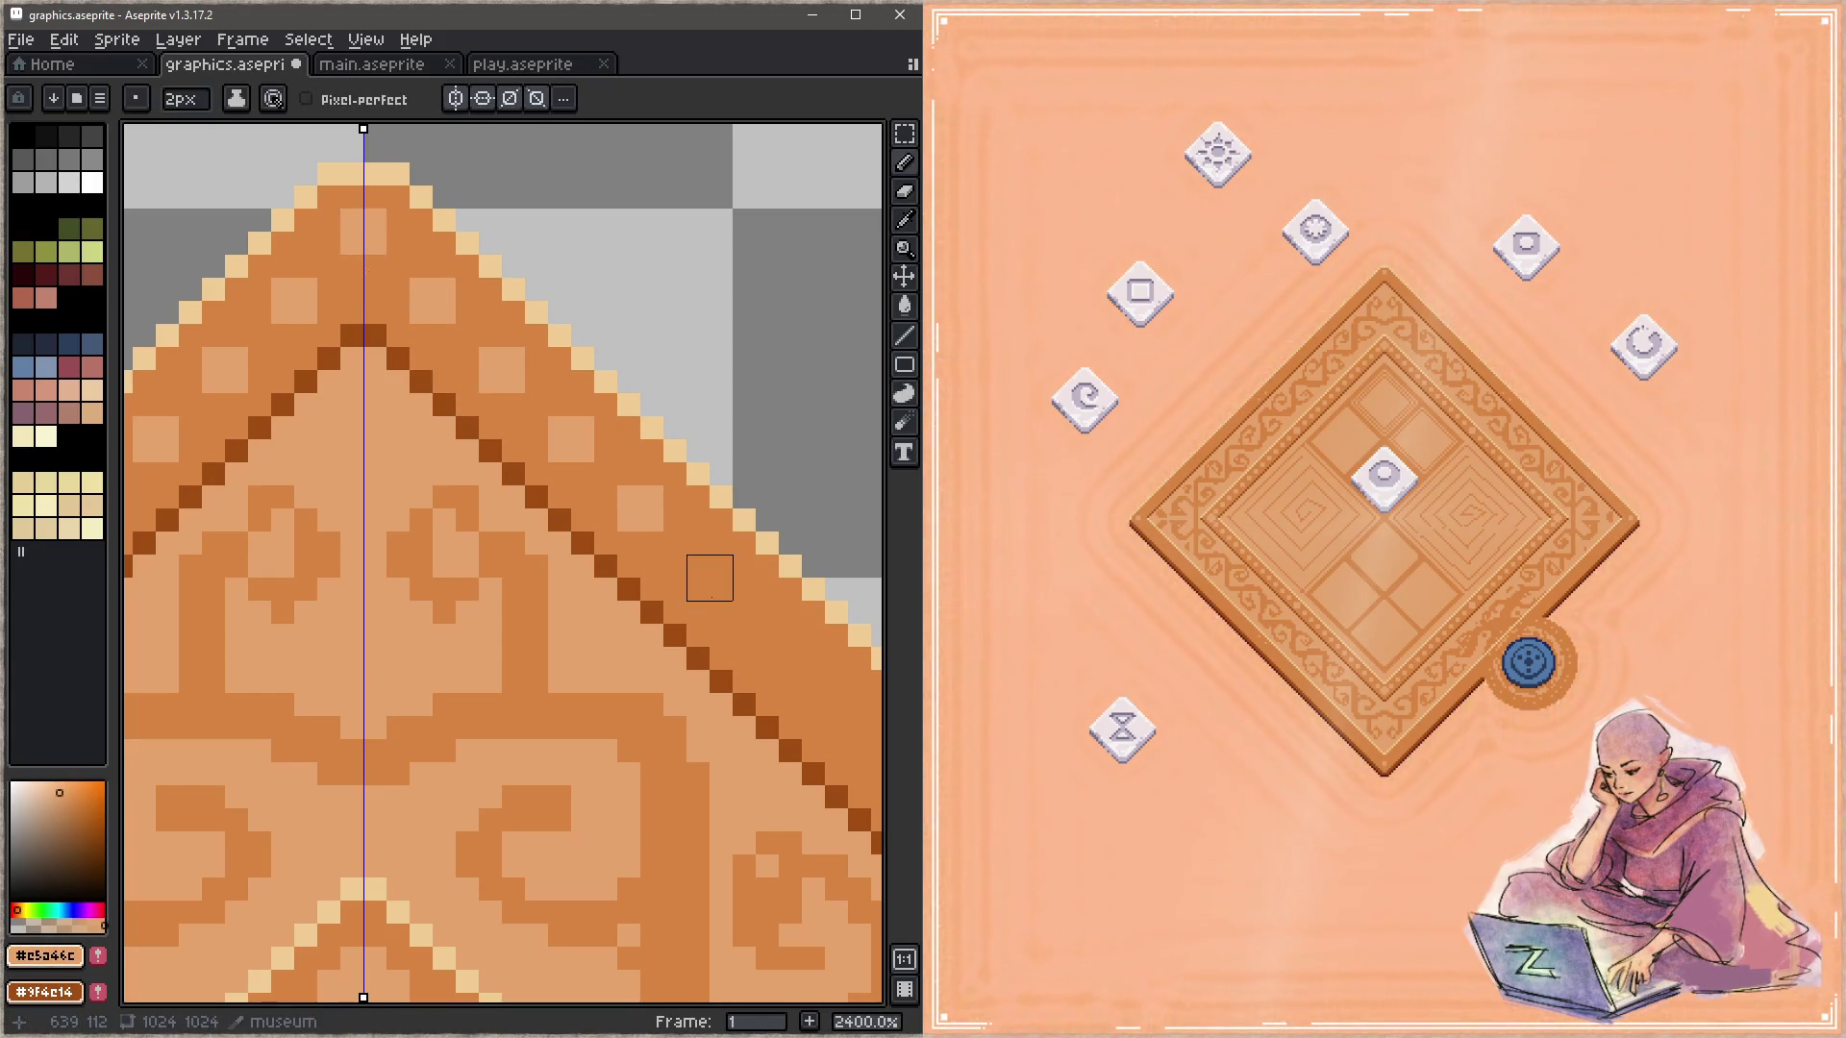
Step: Place six evenly spaced light dots down the upper-right outer border band
{"action": "left_click_drag", "start_coordinate": [705, 576], "coordinate": [291, 347]}
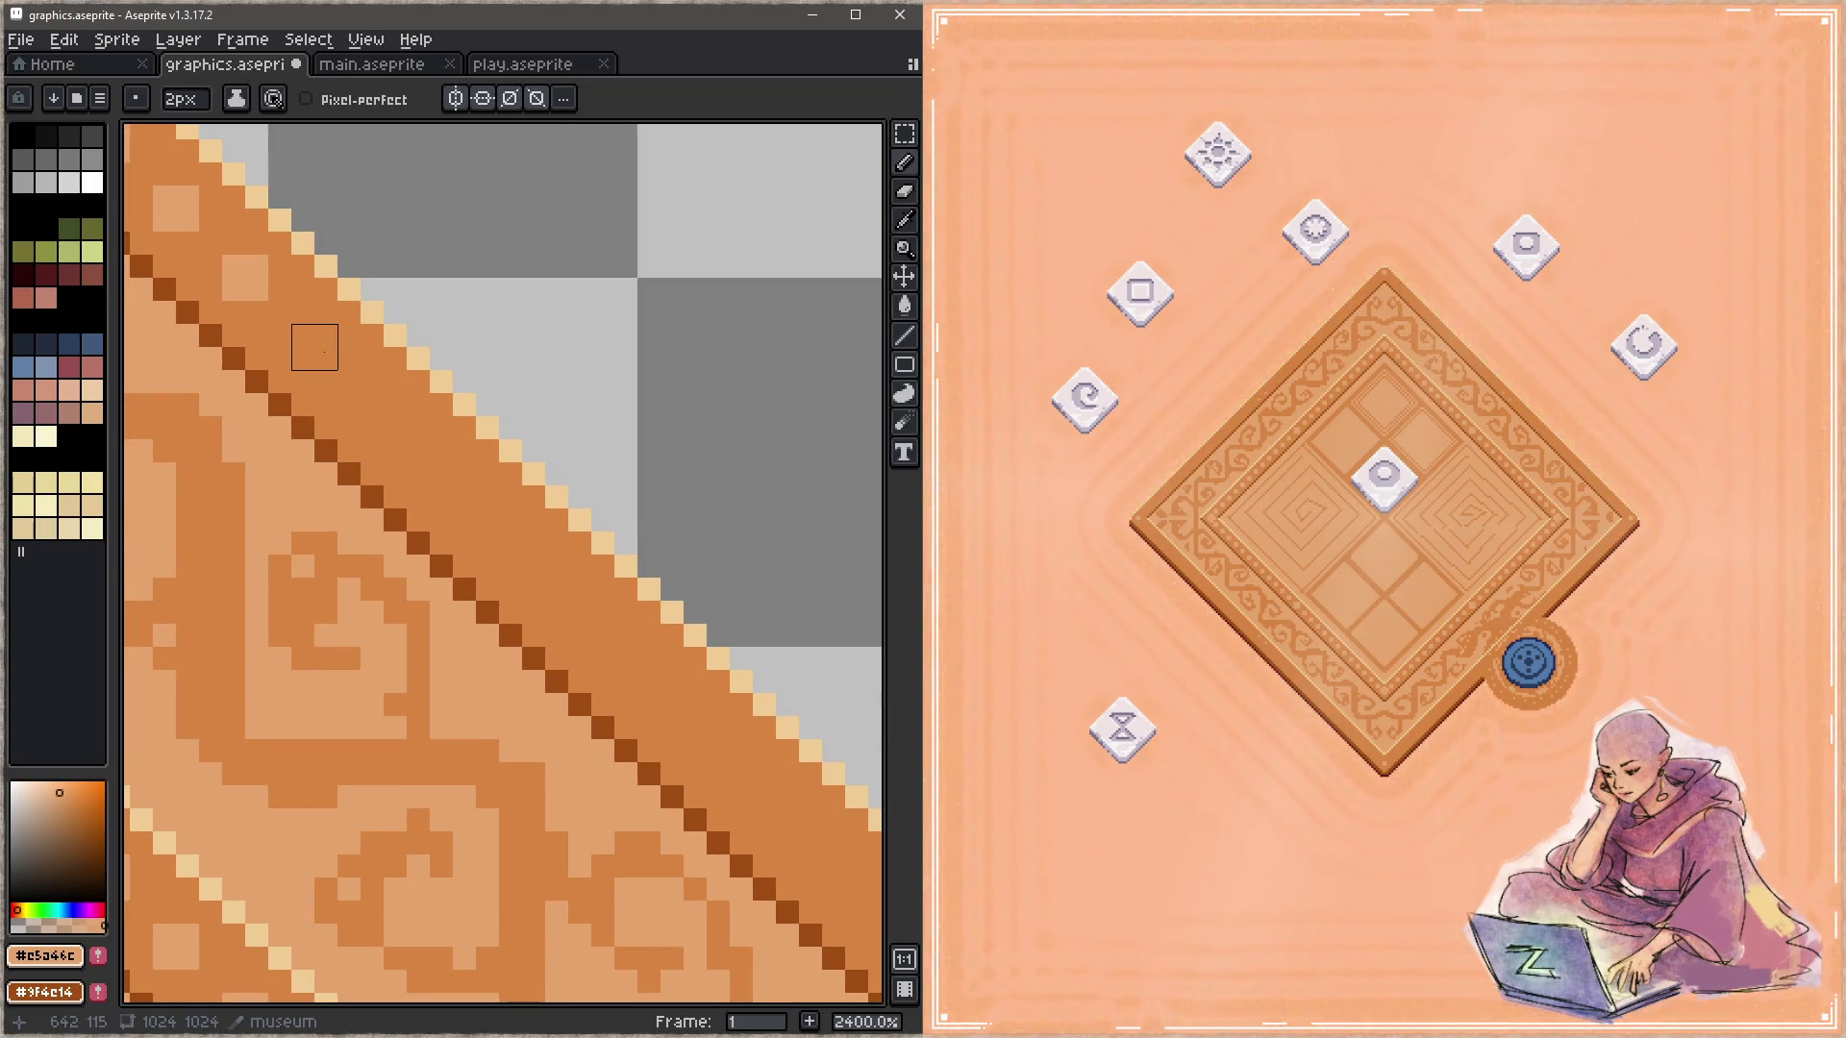
{"action": "left_click", "coordinate": [314, 347]}
{"action": "left_click", "coordinate": [383, 416]}
{"action": "left_click", "coordinate": [453, 485]}
{"action": "left_click", "coordinate": [522, 555]}
{"action": "left_click", "coordinate": [592, 624]}
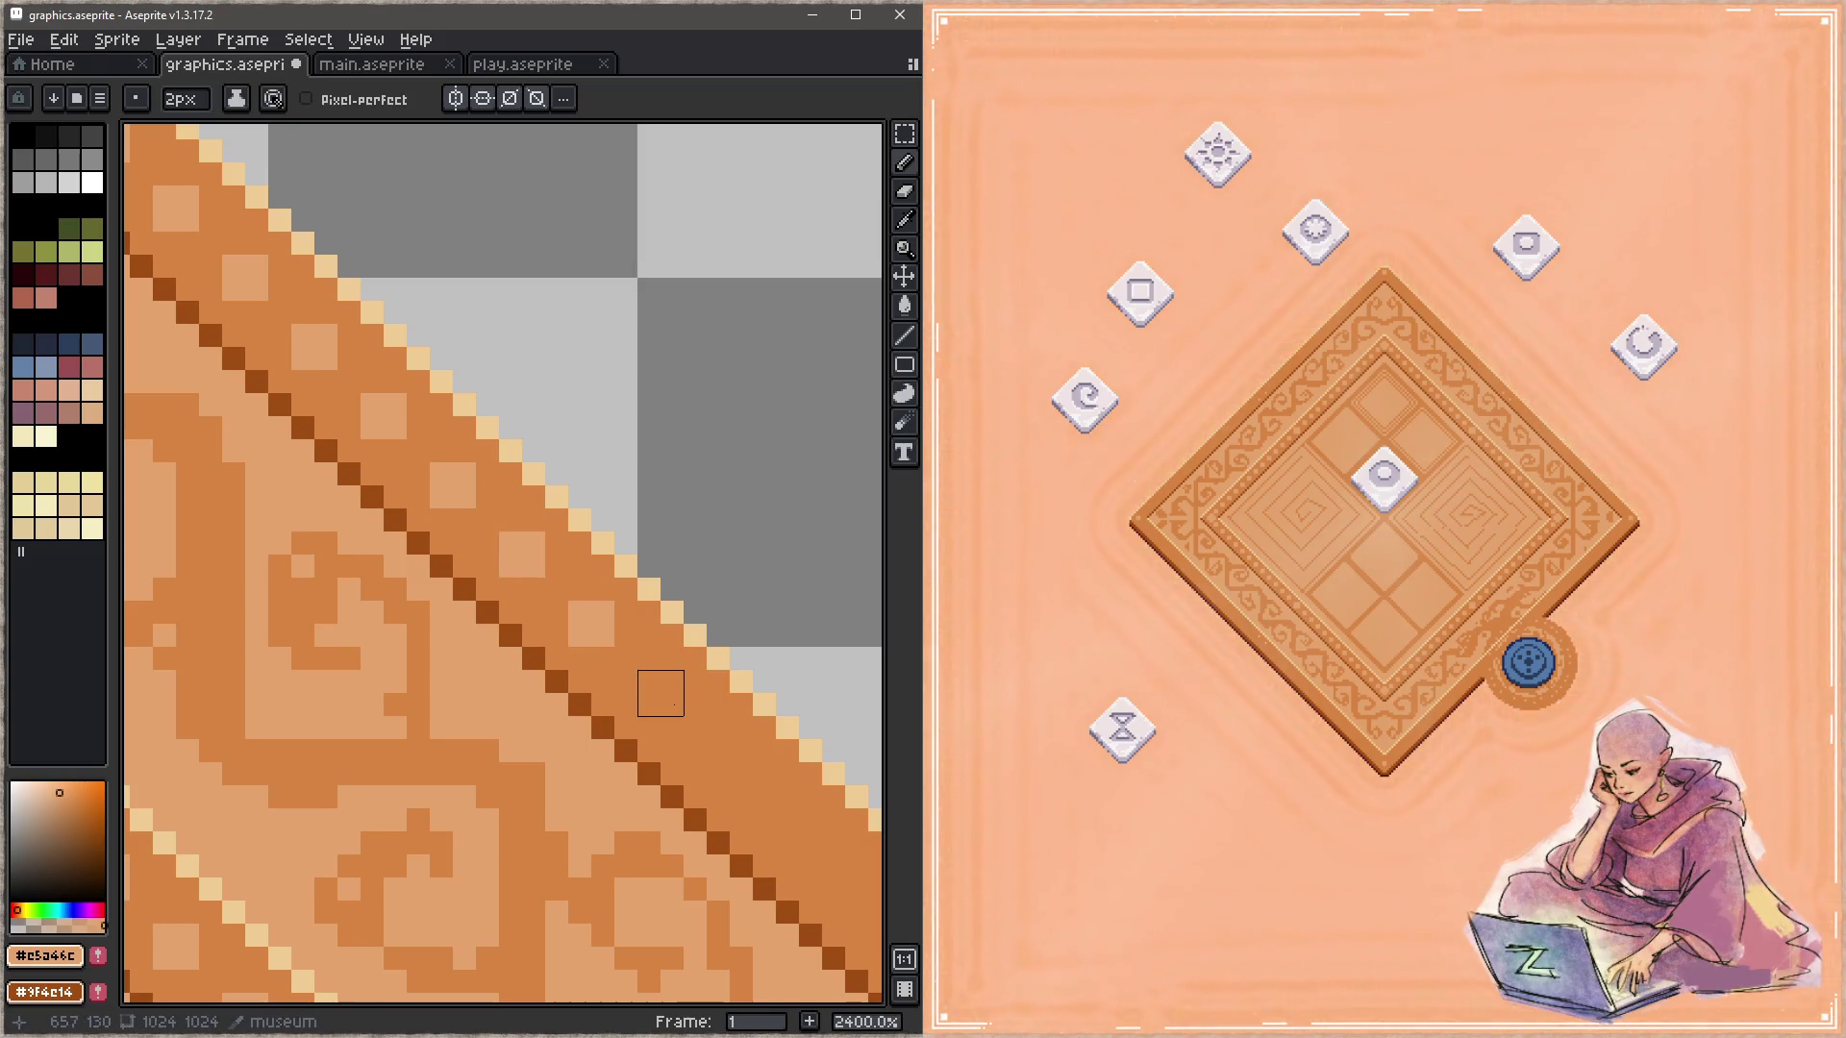
{"action": "left_click", "coordinate": [660, 693]}
Step: Continue the light dots further down the border slope, mirrored on the opposite side
{"action": "left_click_drag", "start_coordinate": [660, 693], "coordinate": [485, 500]}
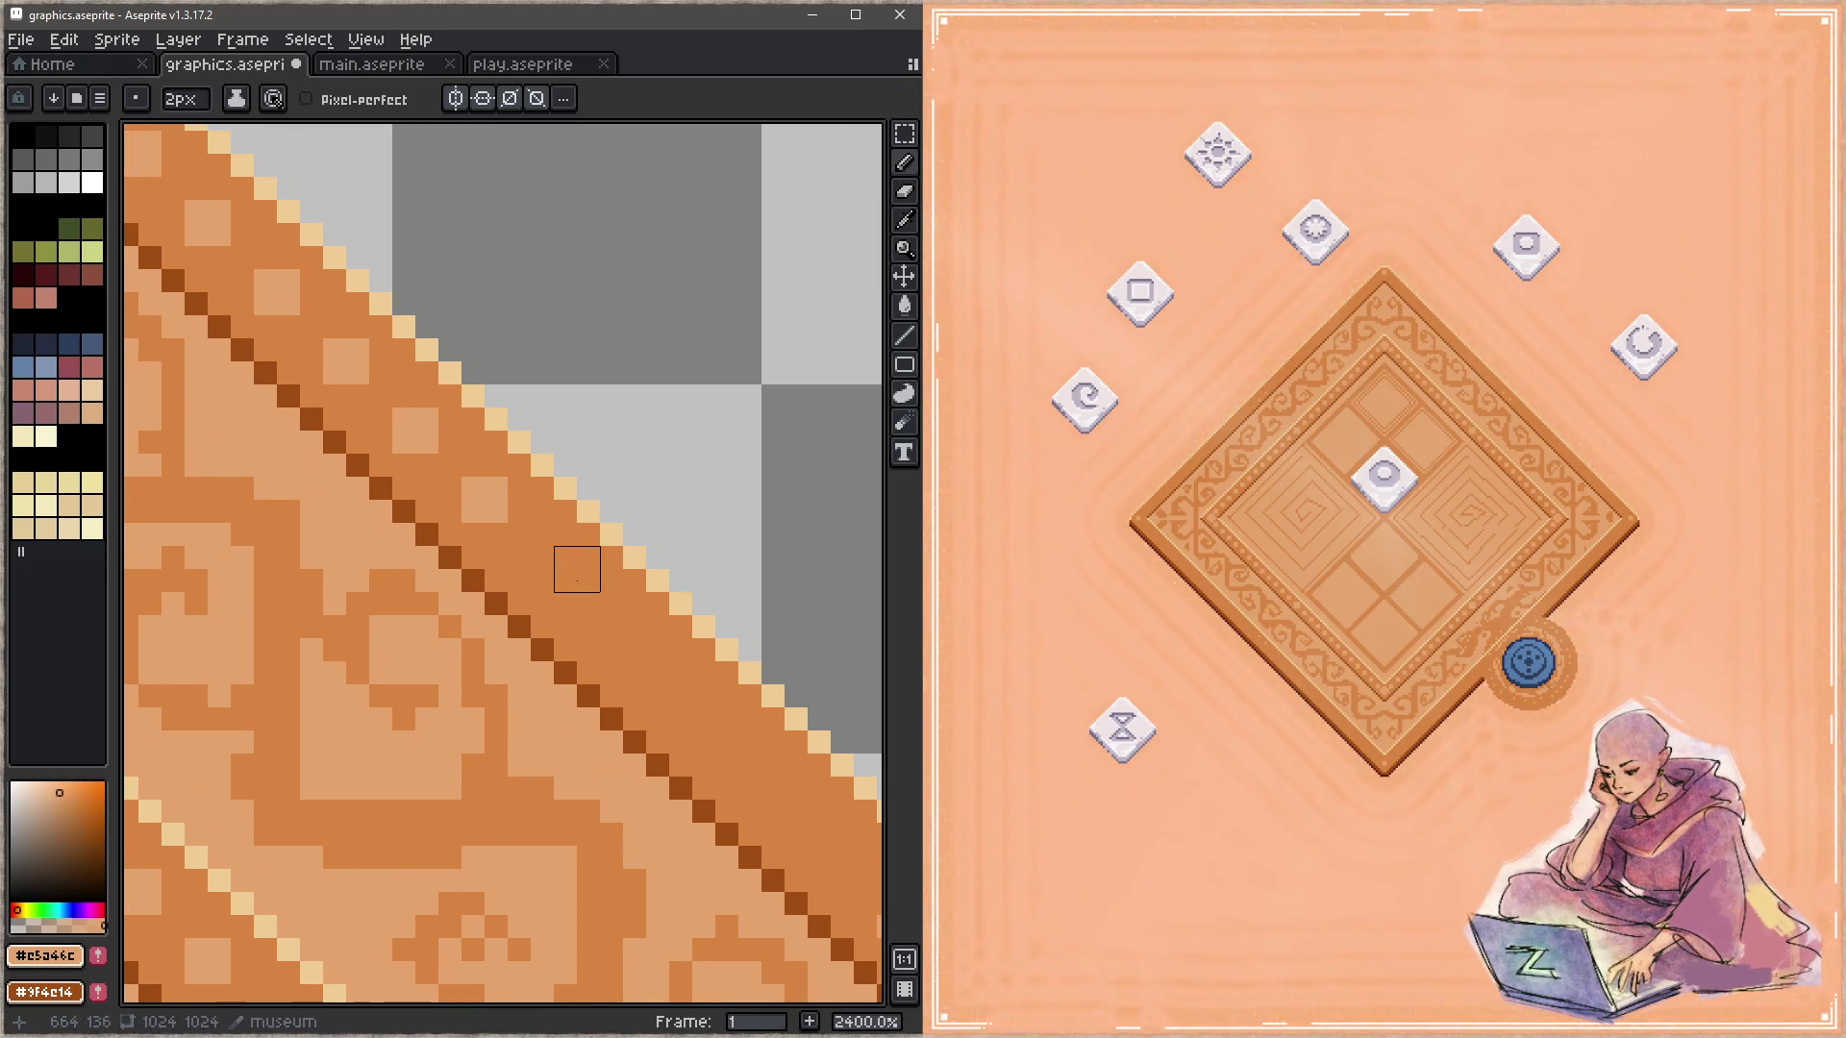
{"action": "left_click", "coordinate": [553, 568]}
{"action": "left_click", "coordinate": [623, 638]}
{"action": "left_click_drag", "start_coordinate": [631, 739], "coordinate": [345, 506]}
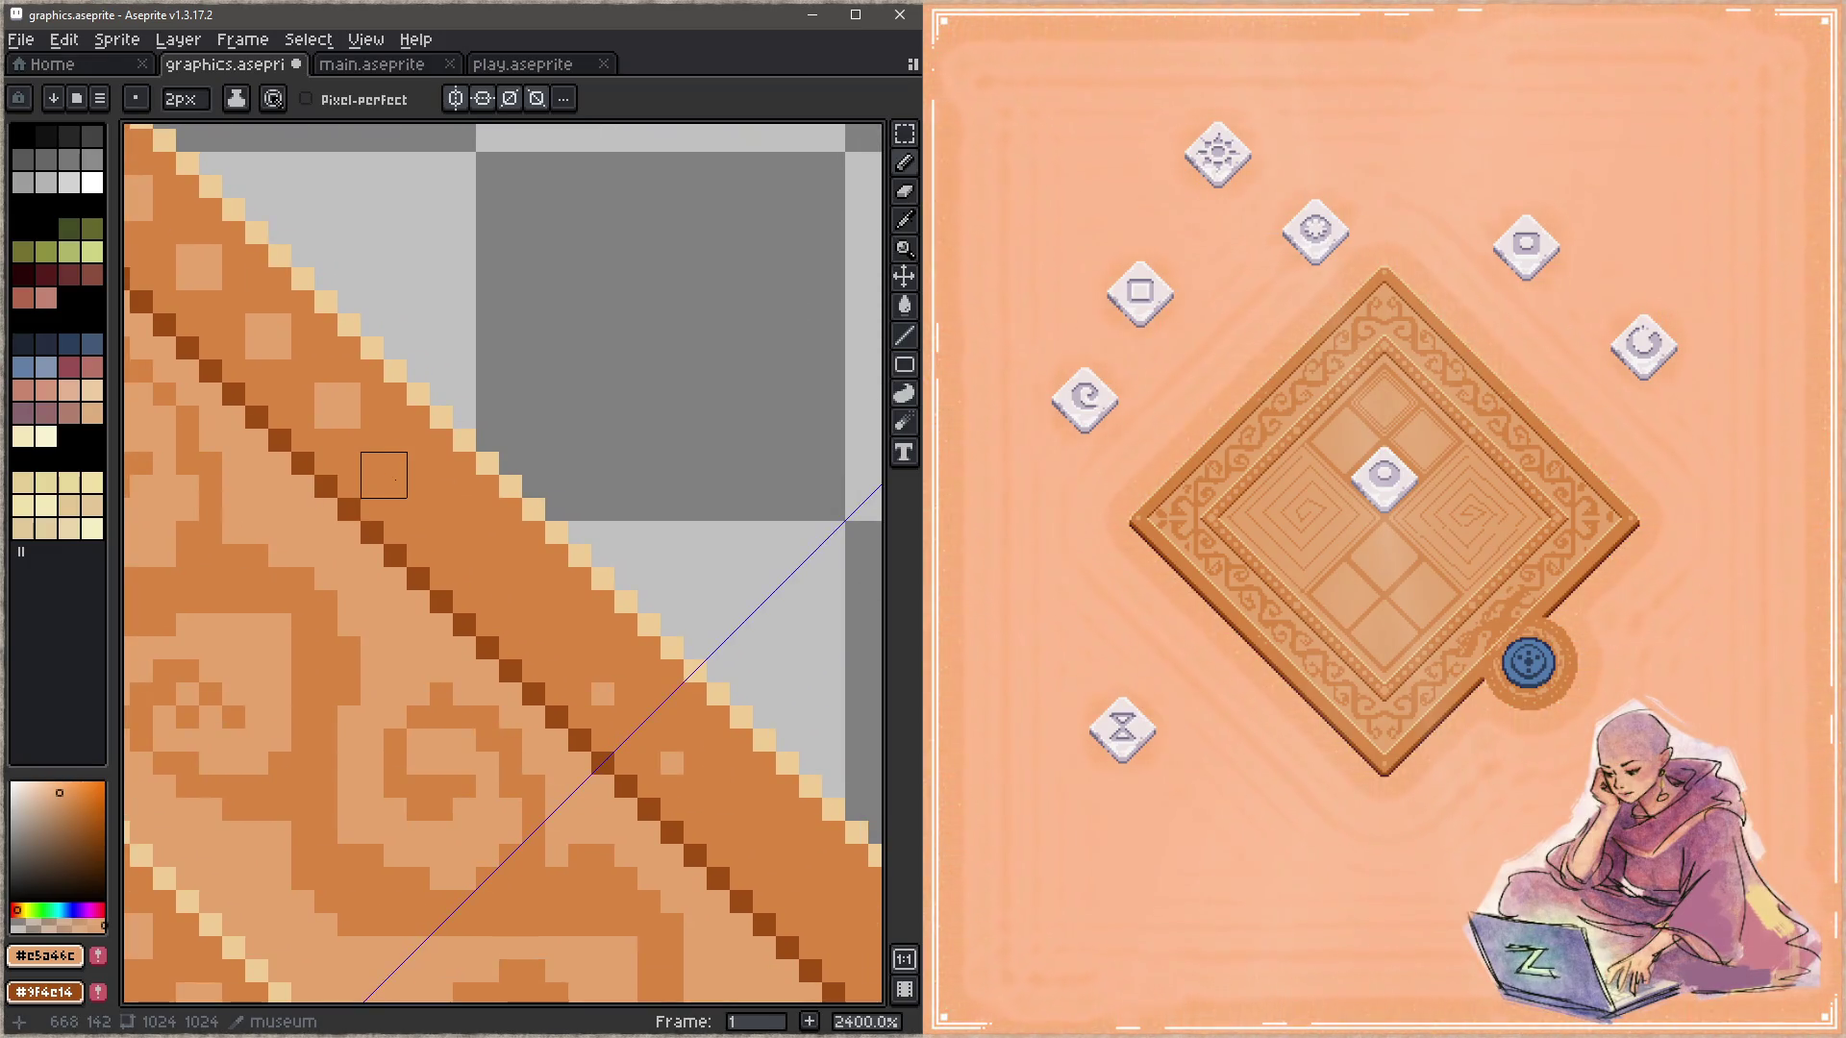
{"action": "left_click", "coordinate": [407, 474]}
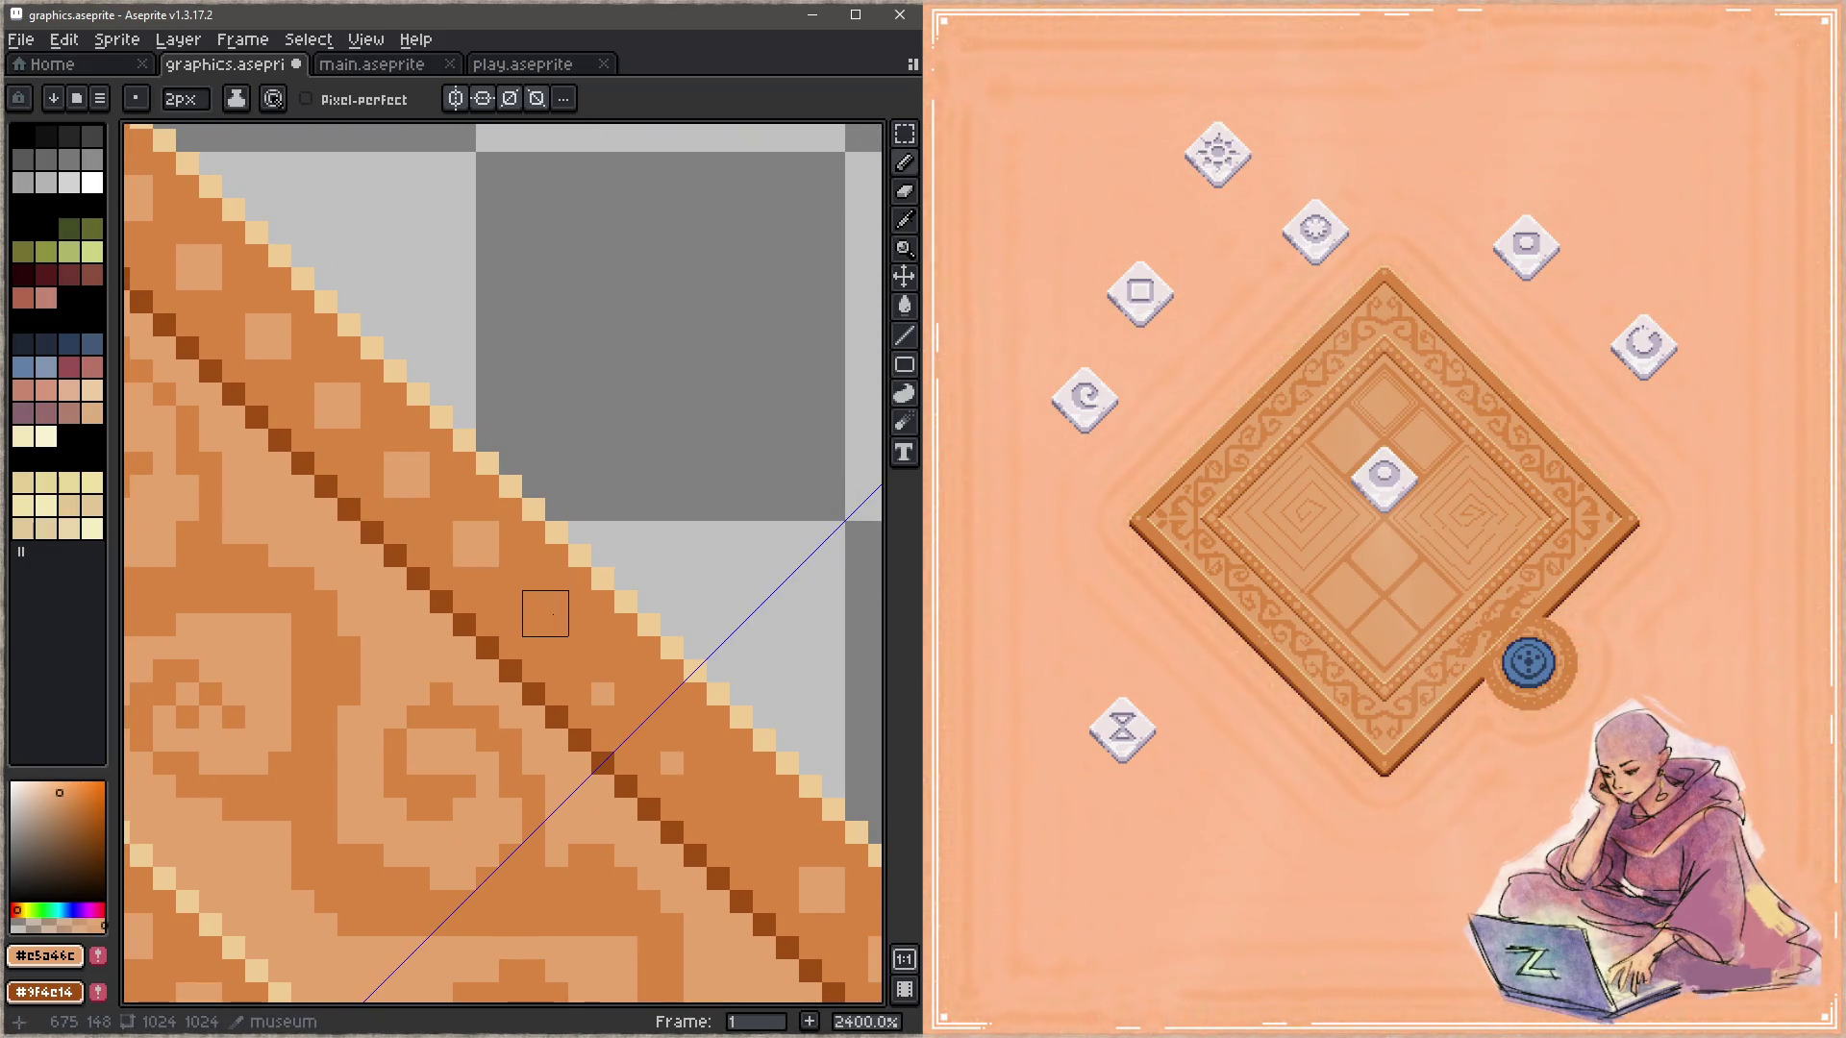
{"action": "left_click", "coordinate": [545, 614]}
{"action": "key", "text": "alt"}
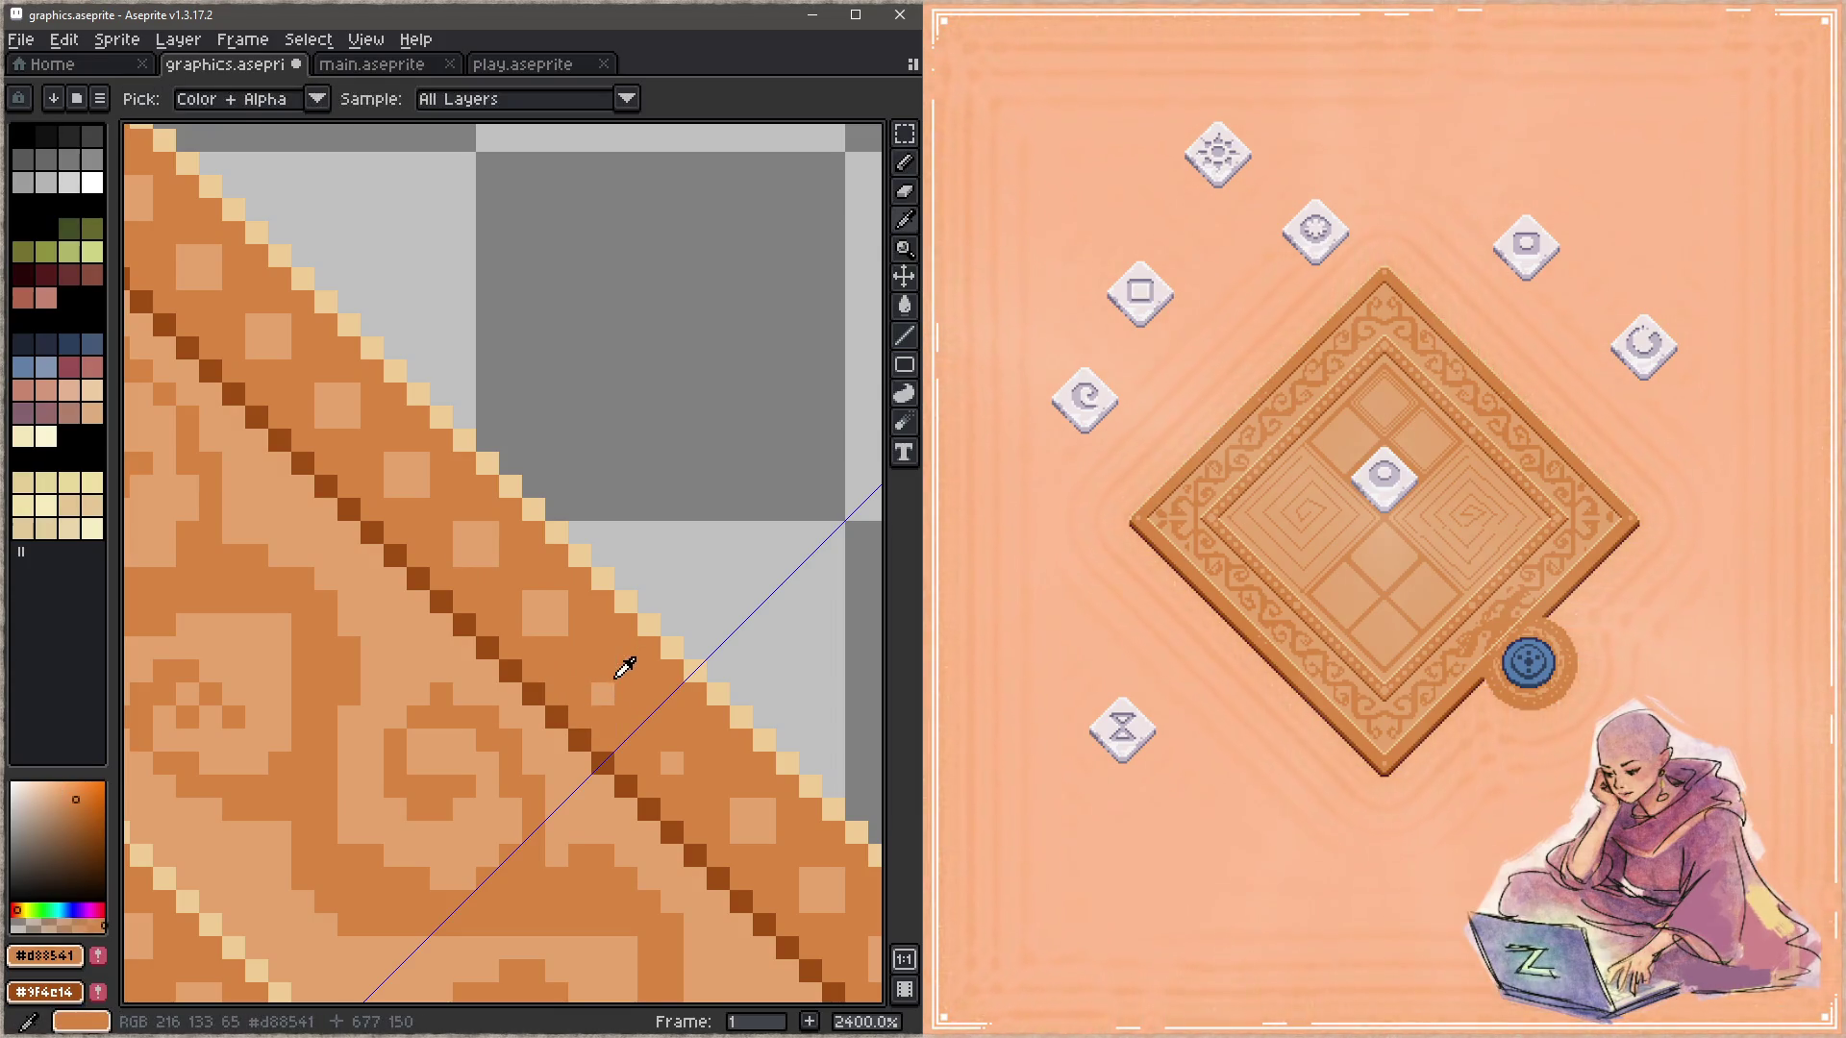
{"action": "key", "text": "alt"}
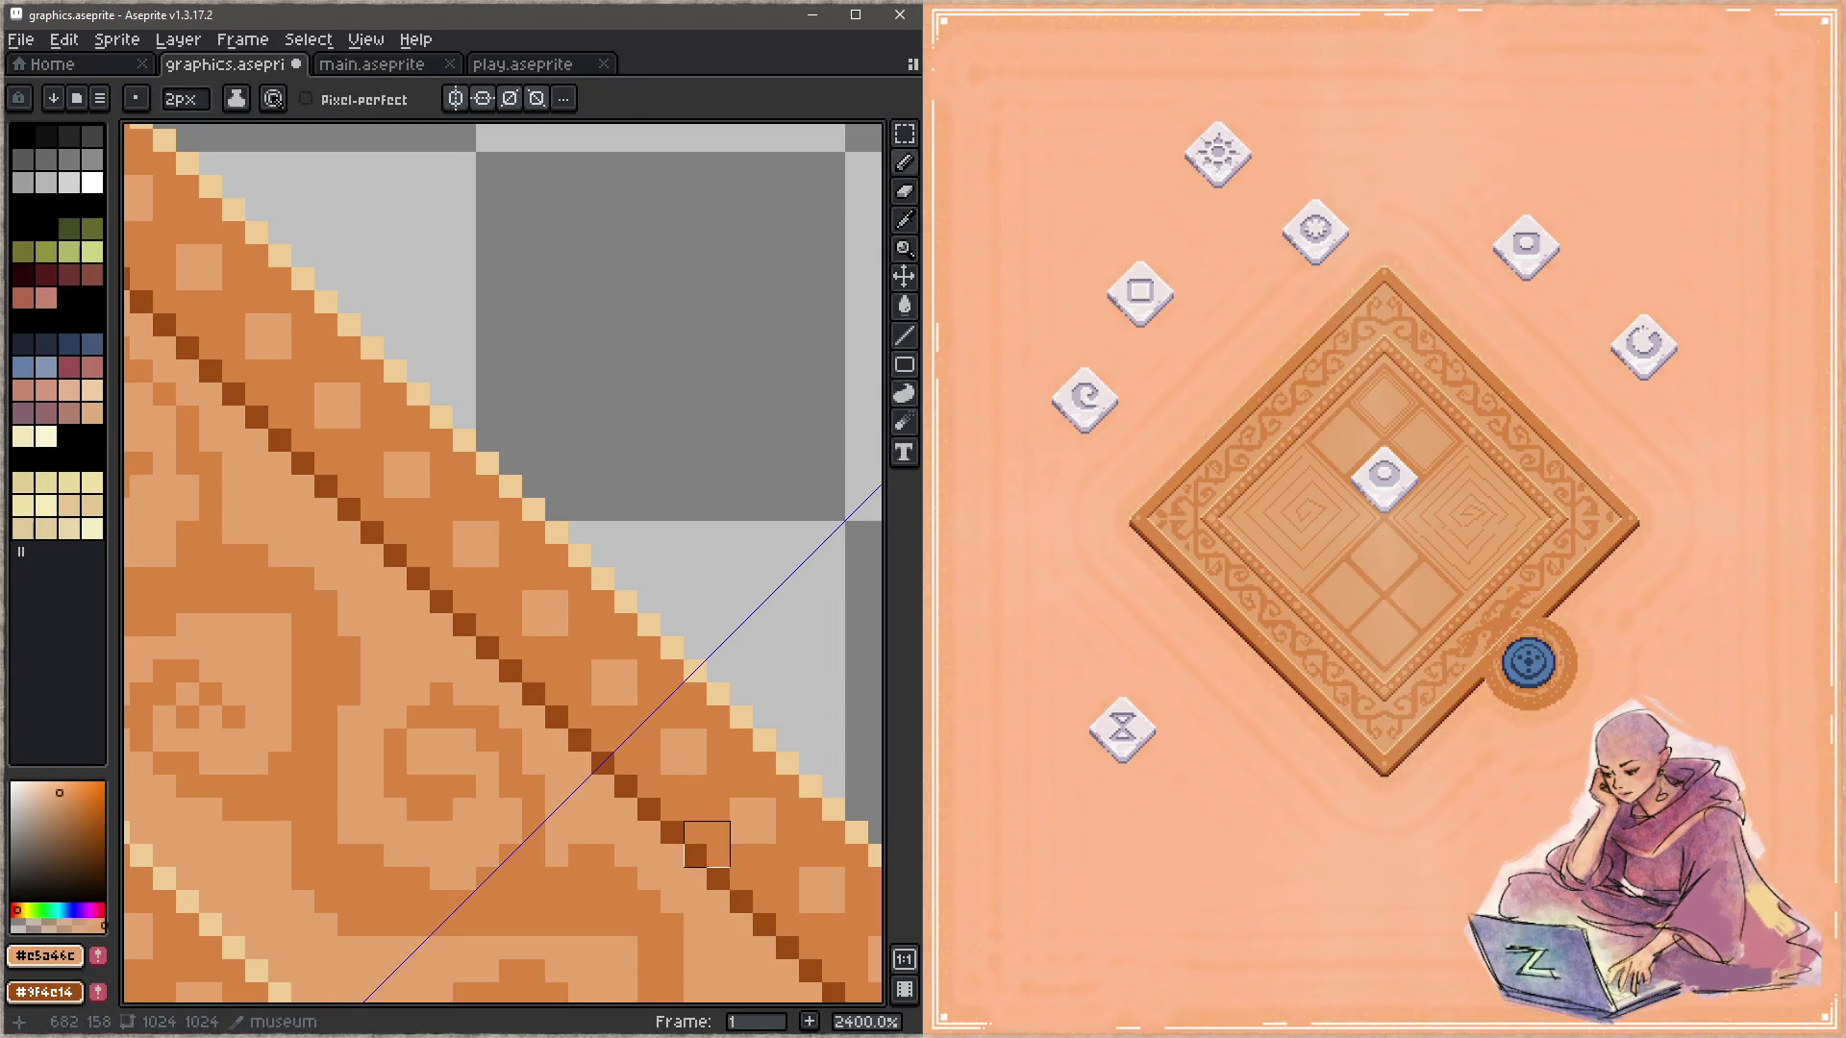
Step: Save, add a light 2px dot on the border band at the right corner, and save again
{"action": "scroll", "coordinate": [678, 822], "scroll_direction": "down", "scroll_amount": 7}
{"action": "left_click_drag", "start_coordinate": [683, 836], "coordinate": [760, 447]}
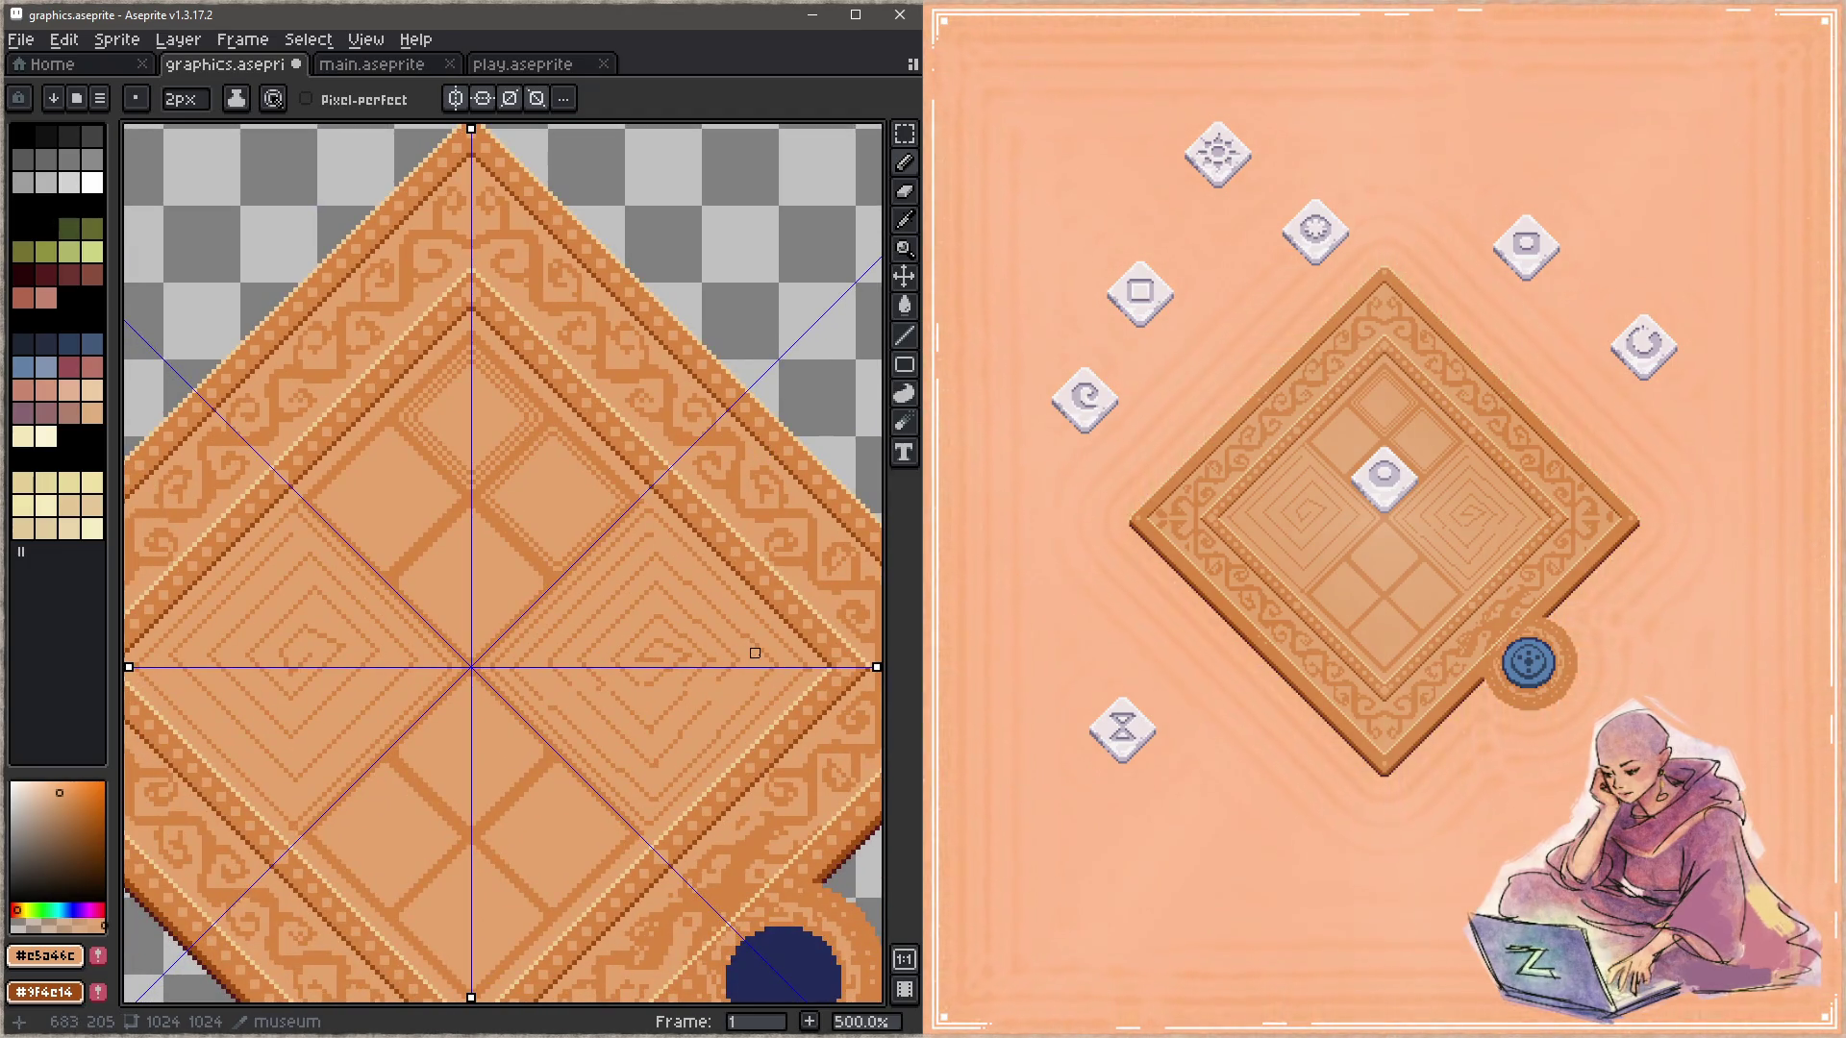
{"action": "key", "text": "ctrl+s"}
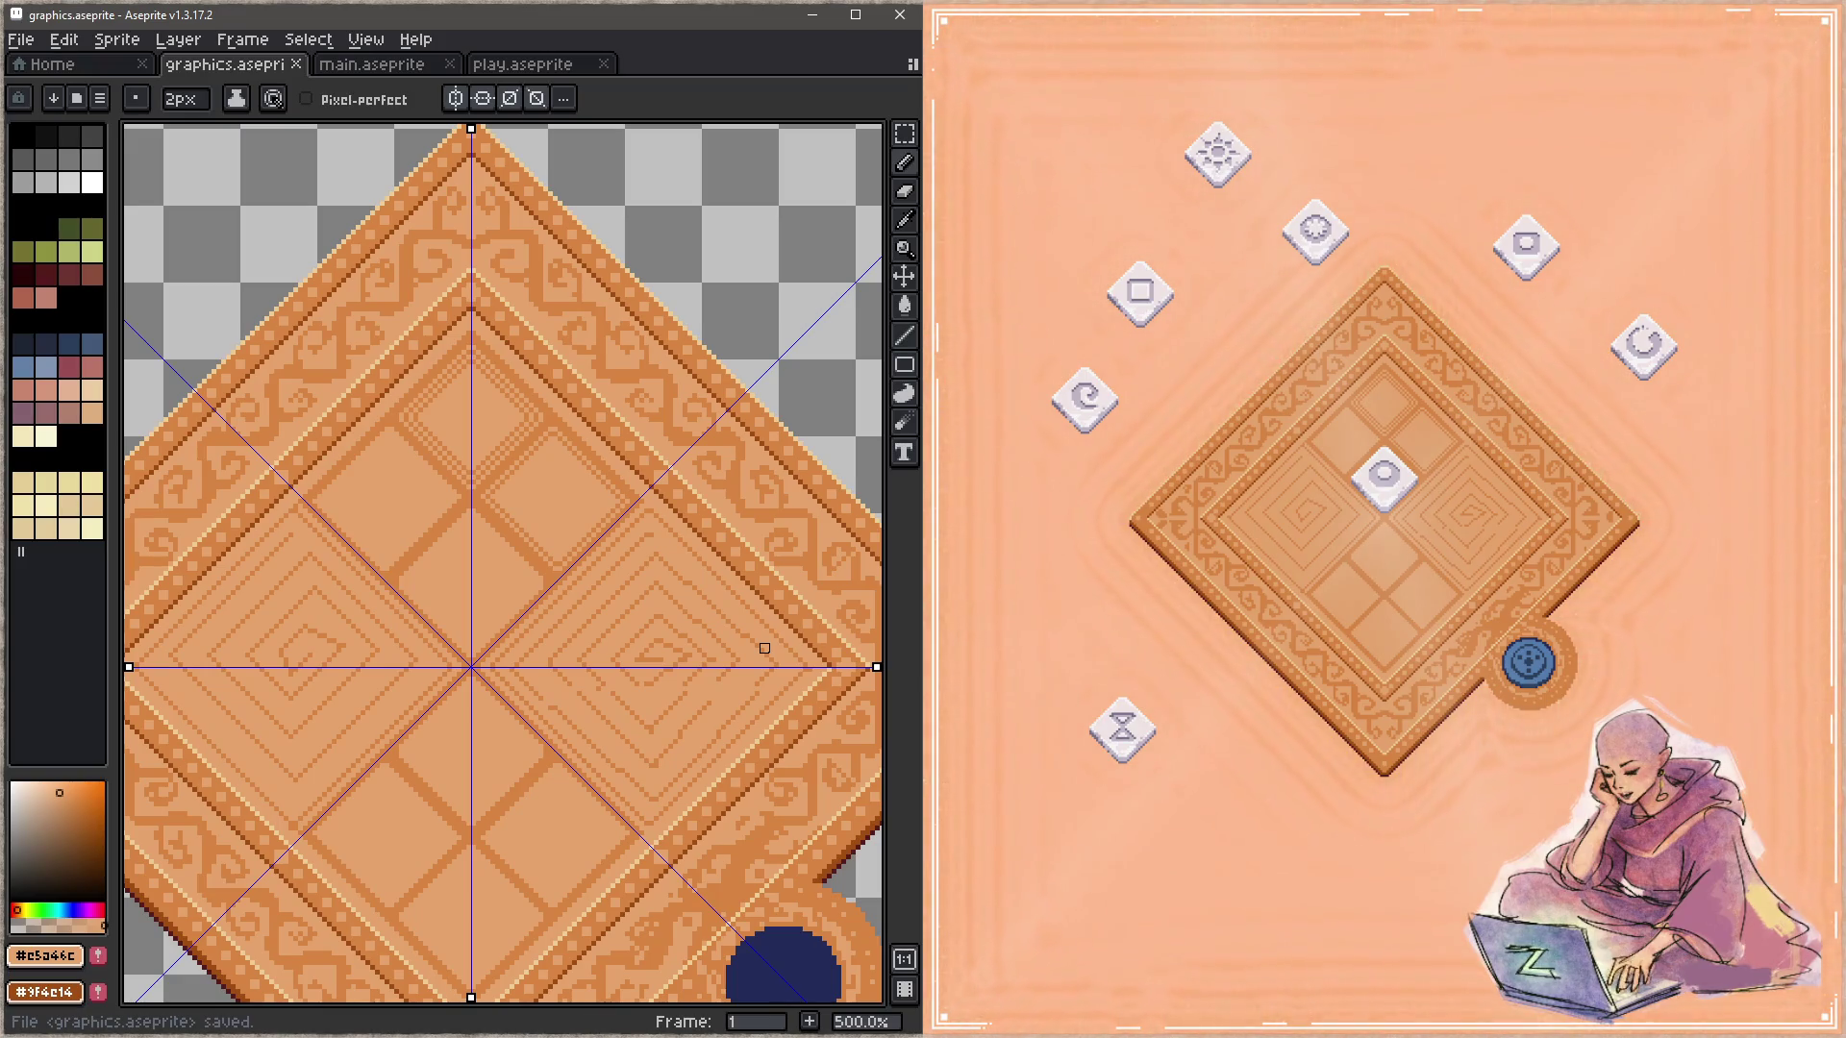
{"action": "scroll", "coordinate": [631, 528], "scroll_direction": "down", "scroll_amount": 1}
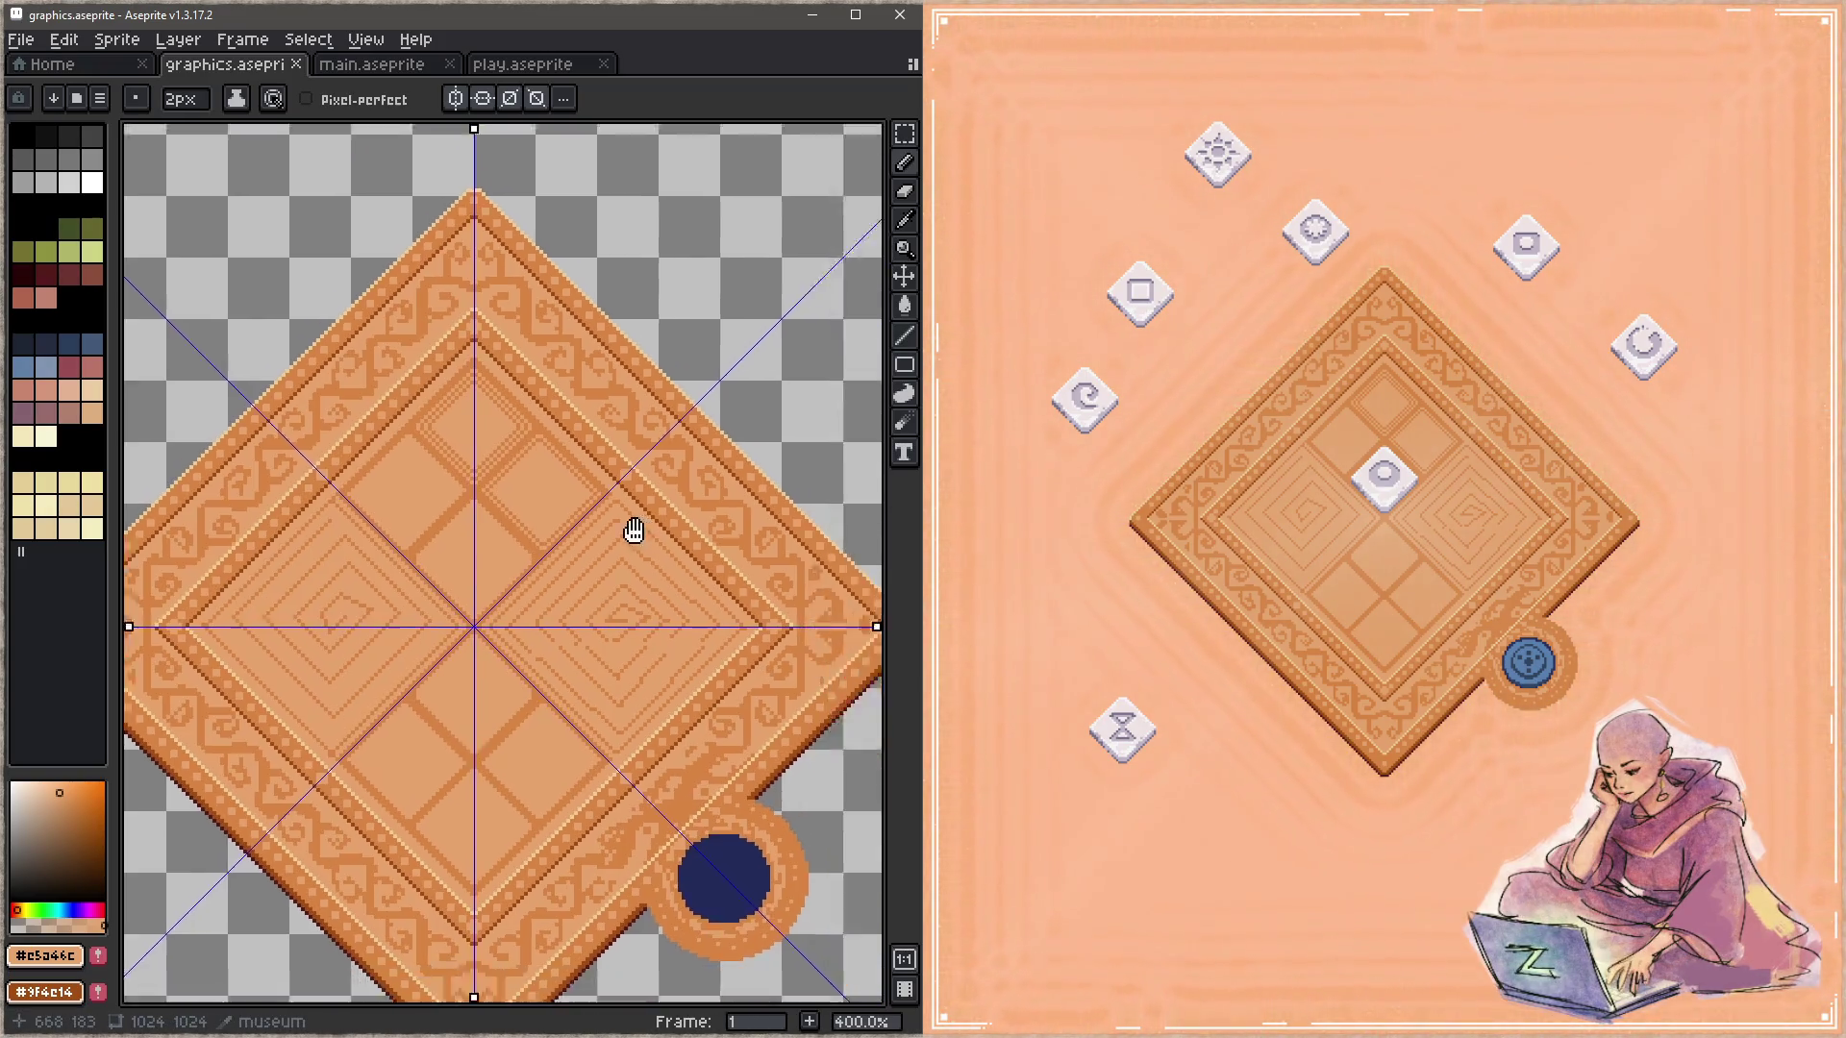
{"action": "scroll", "coordinate": [559, 529], "scroll_direction": "up", "scroll_amount": 5}
{"action": "scroll", "coordinate": [568, 485], "scroll_direction": "up", "scroll_amount": 3}
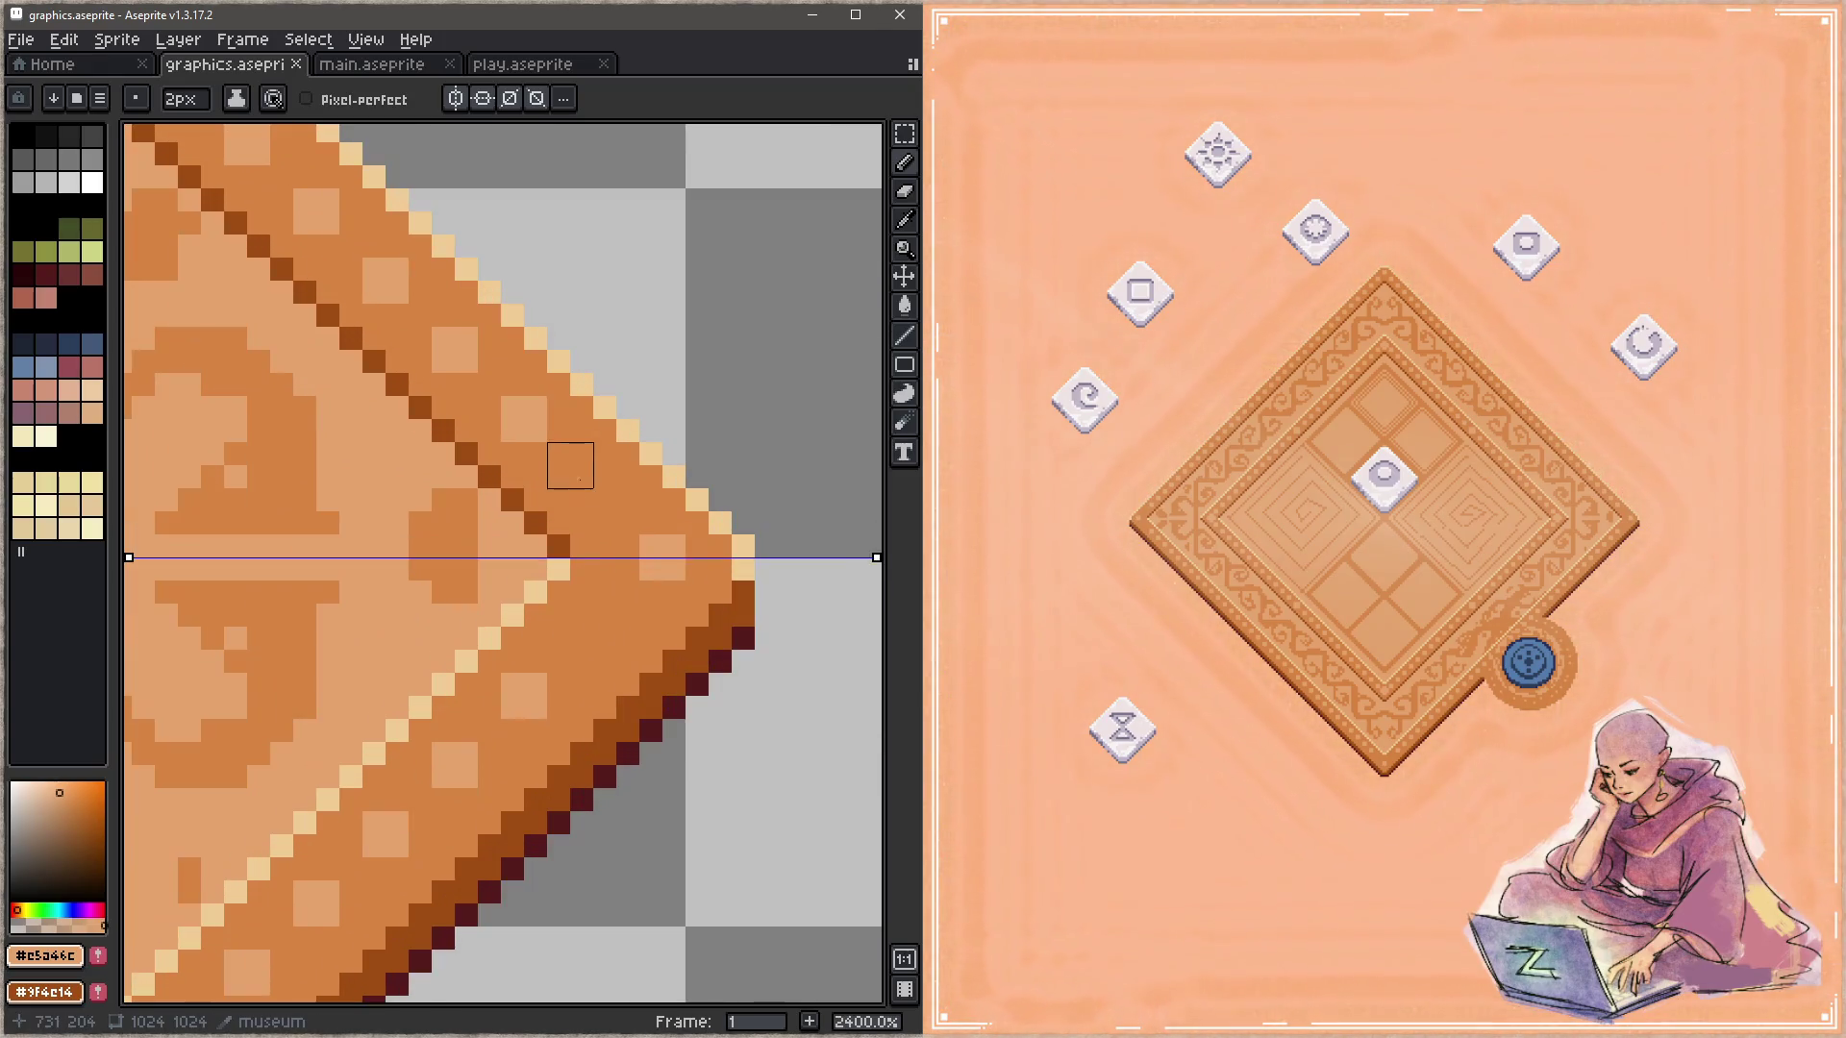
{"action": "left_click", "coordinate": [593, 488]}
{"action": "key", "text": "ctrl+s"}
Step: Pan the view over to the blue circle
{"action": "scroll", "coordinate": [591, 582], "scroll_direction": "down", "scroll_amount": 2}
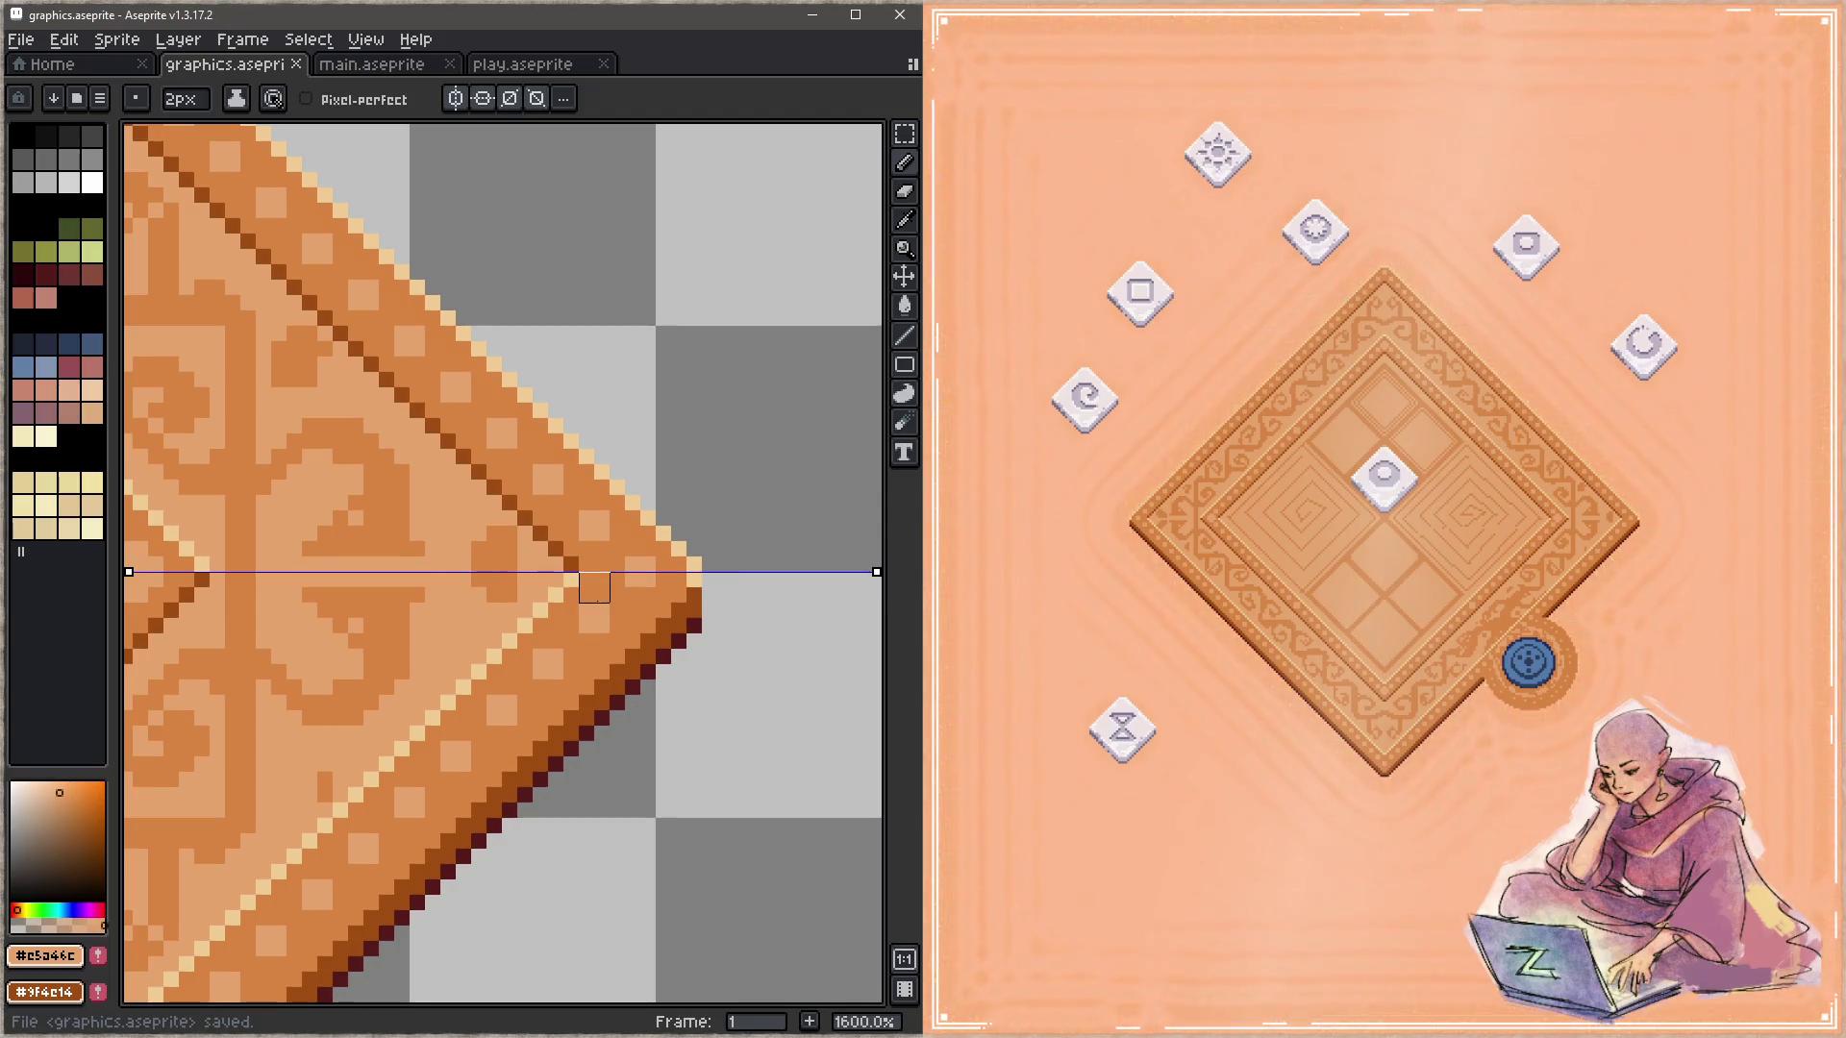
{"action": "scroll", "coordinate": [596, 588], "scroll_direction": "up", "scroll_amount": 5}
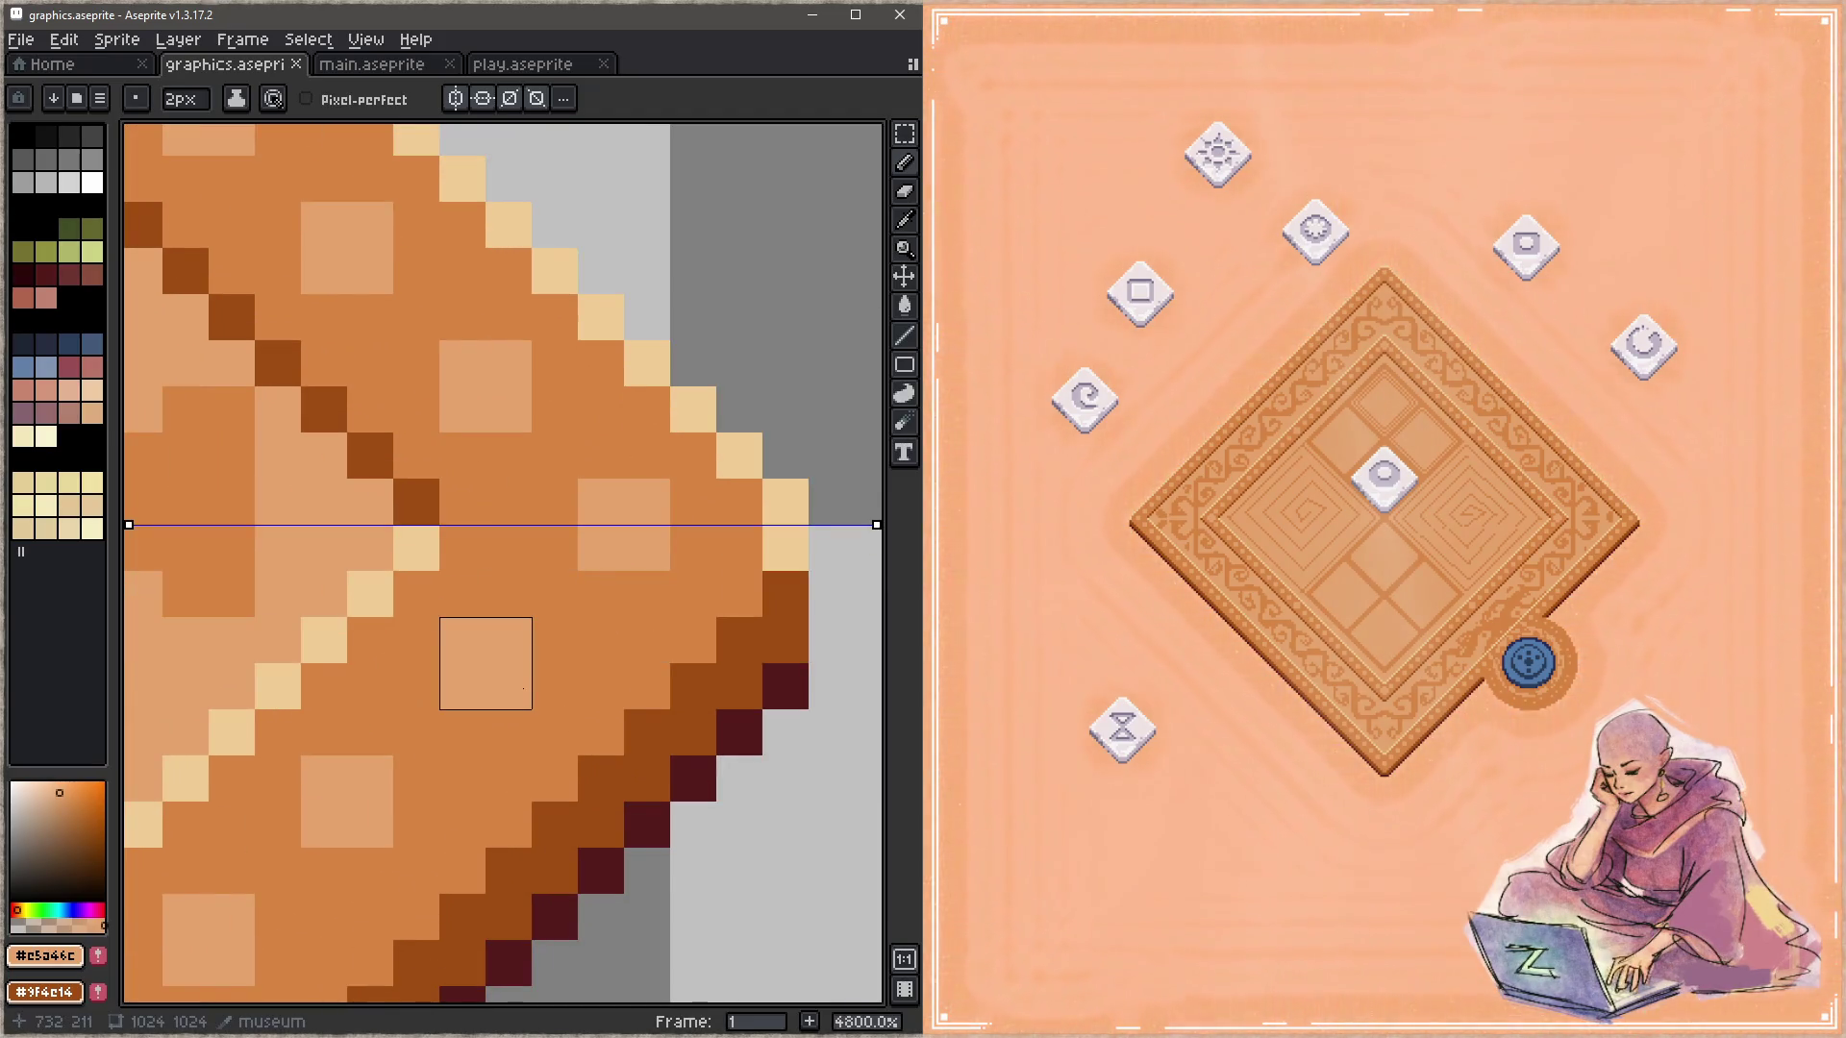
{"action": "scroll", "coordinate": [490, 665], "scroll_direction": "down", "scroll_amount": 1}
{"action": "scroll", "coordinate": [577, 671], "scroll_direction": "down", "scroll_amount": 2}
{"action": "scroll", "coordinate": [634, 712], "scroll_direction": "down", "scroll_amount": 2}
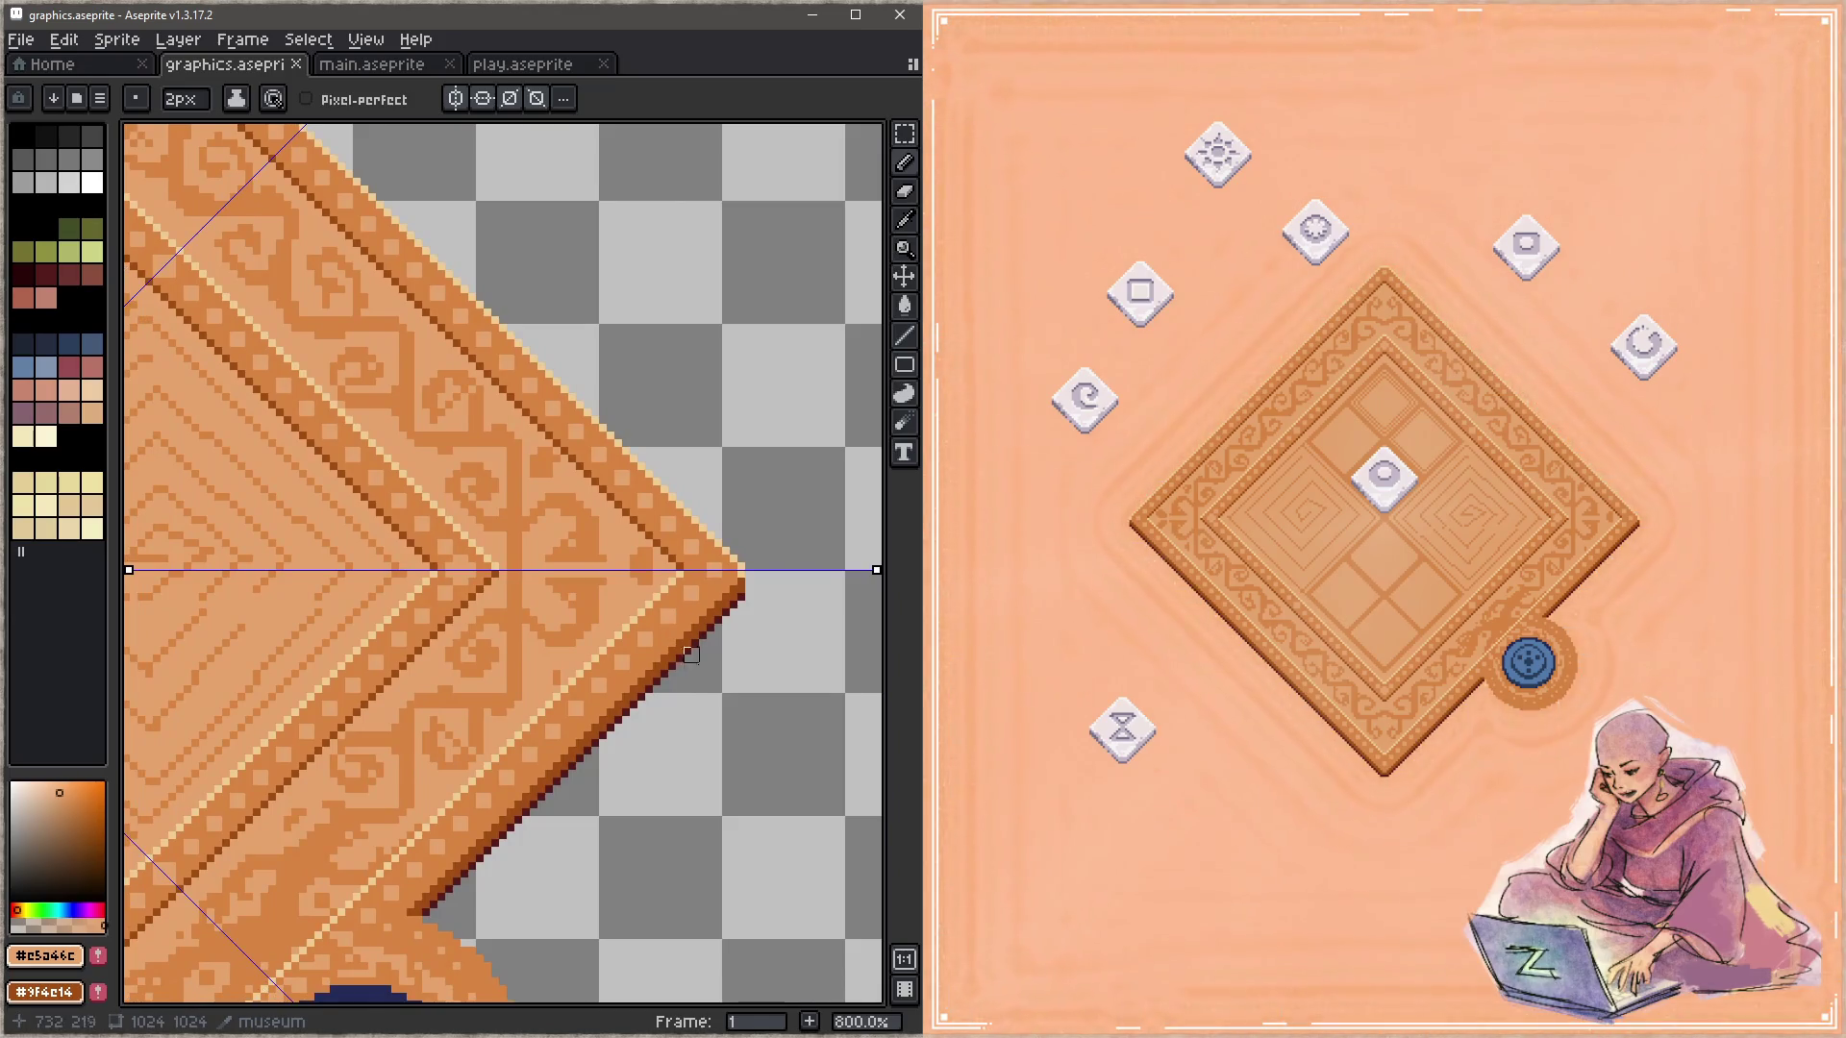
{"action": "left_click_drag", "start_coordinate": [668, 685], "coordinate": [877, 445]}
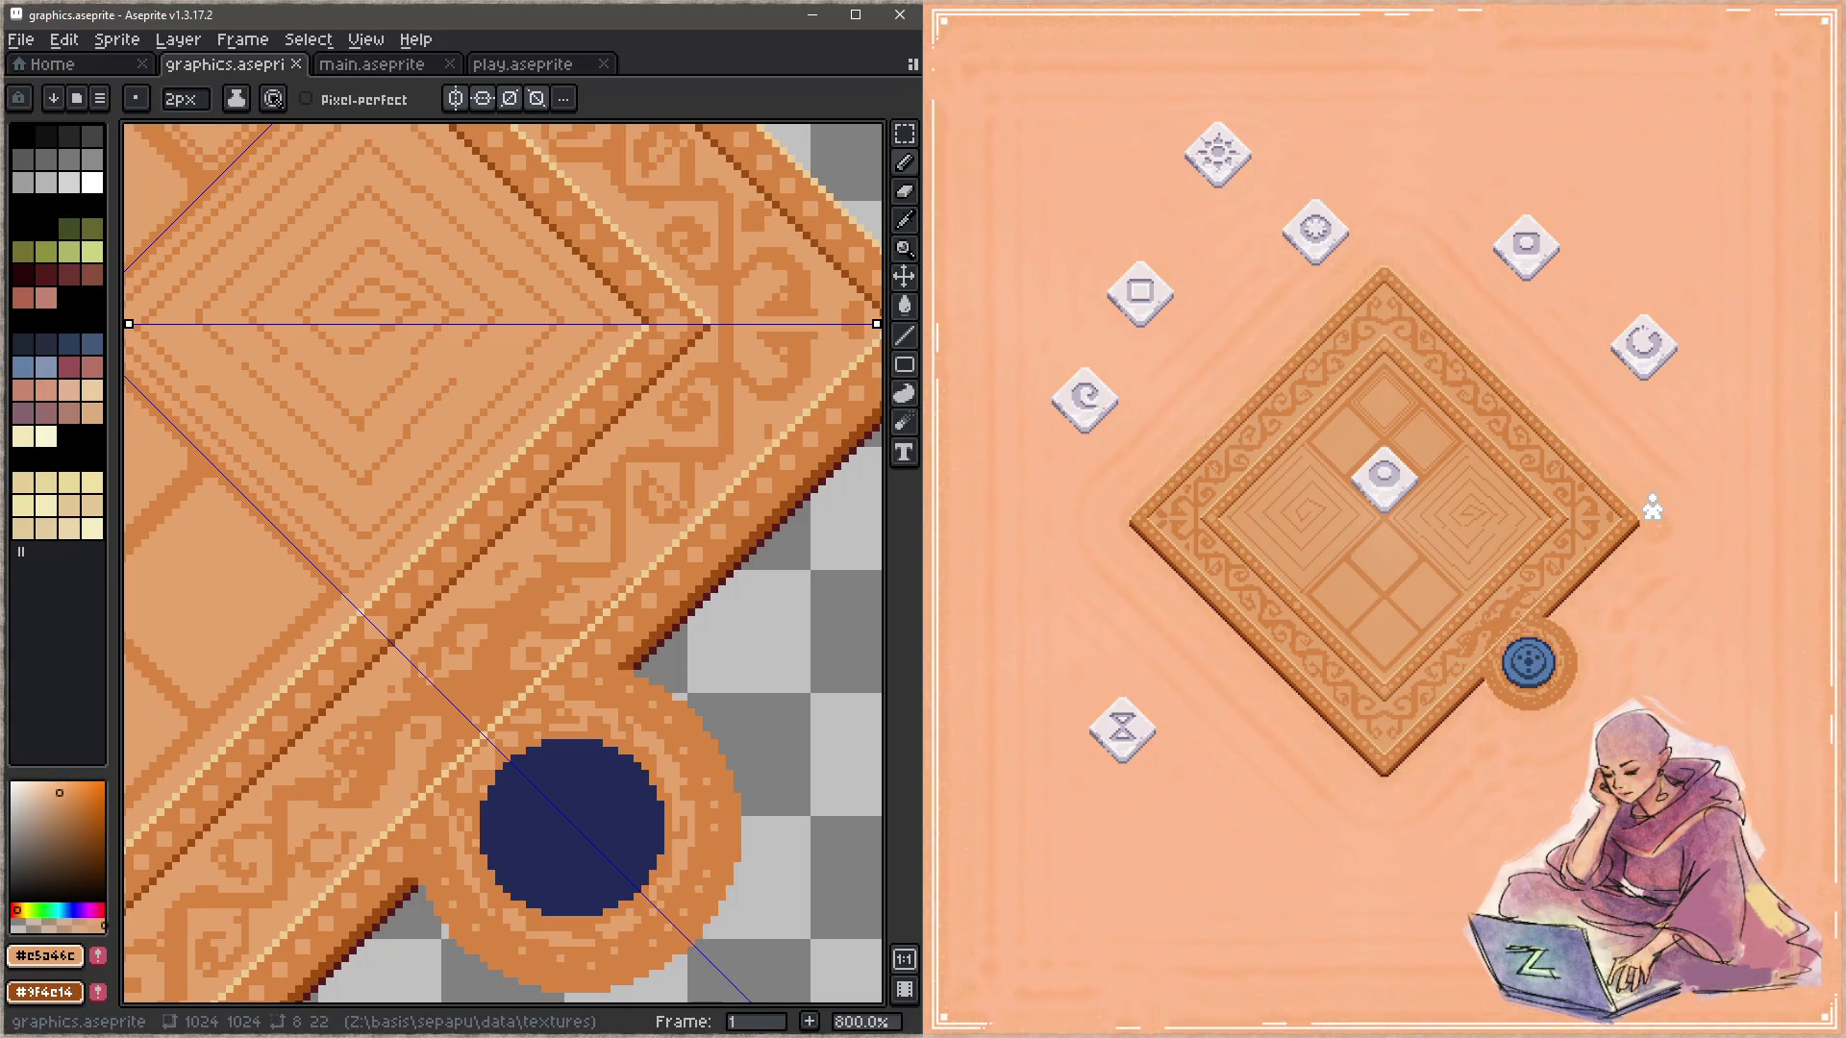
{"action": "scroll", "coordinate": [349, 555], "scroll_direction": "down", "scroll_amount": 1}
Step: Turn off horizontal symmetry, fix the light square near the right corner, and save
{"action": "scroll", "coordinate": [486, 514], "scroll_direction": "up", "scroll_amount": 3}
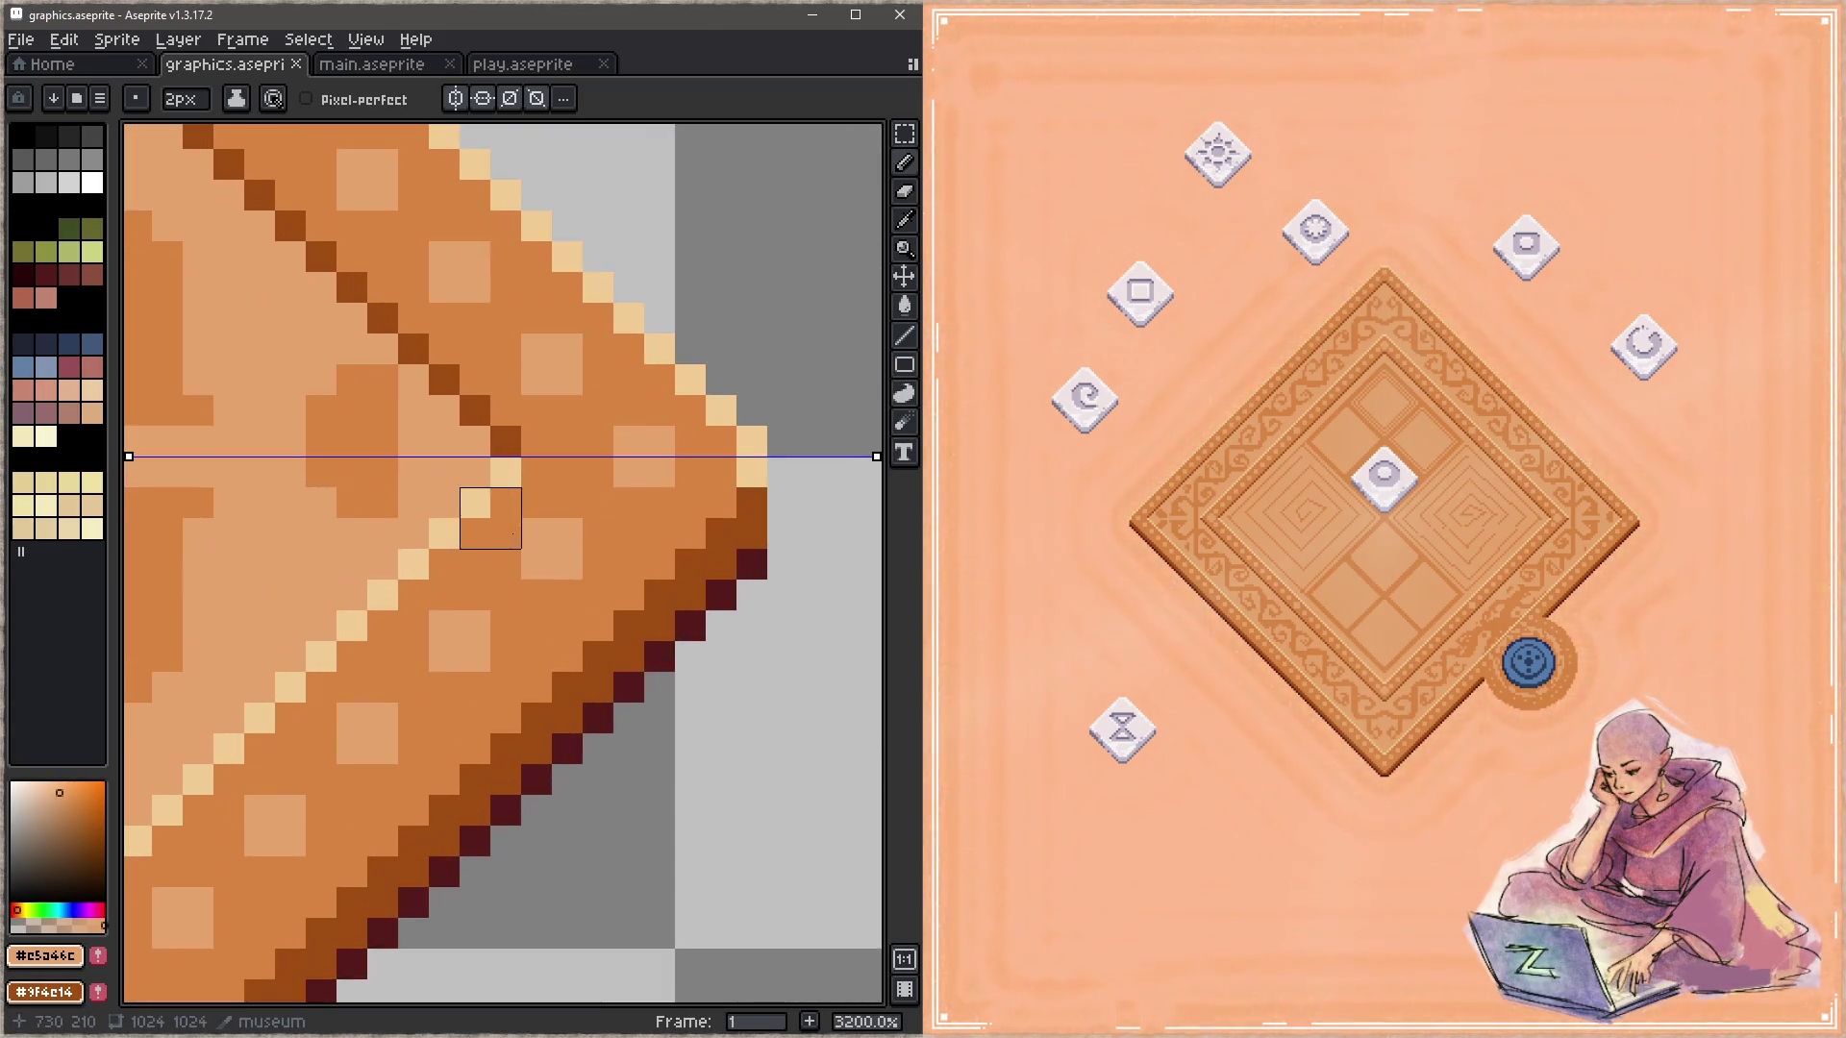
{"action": "left_click", "coordinate": [638, 535], "text": "alt"}
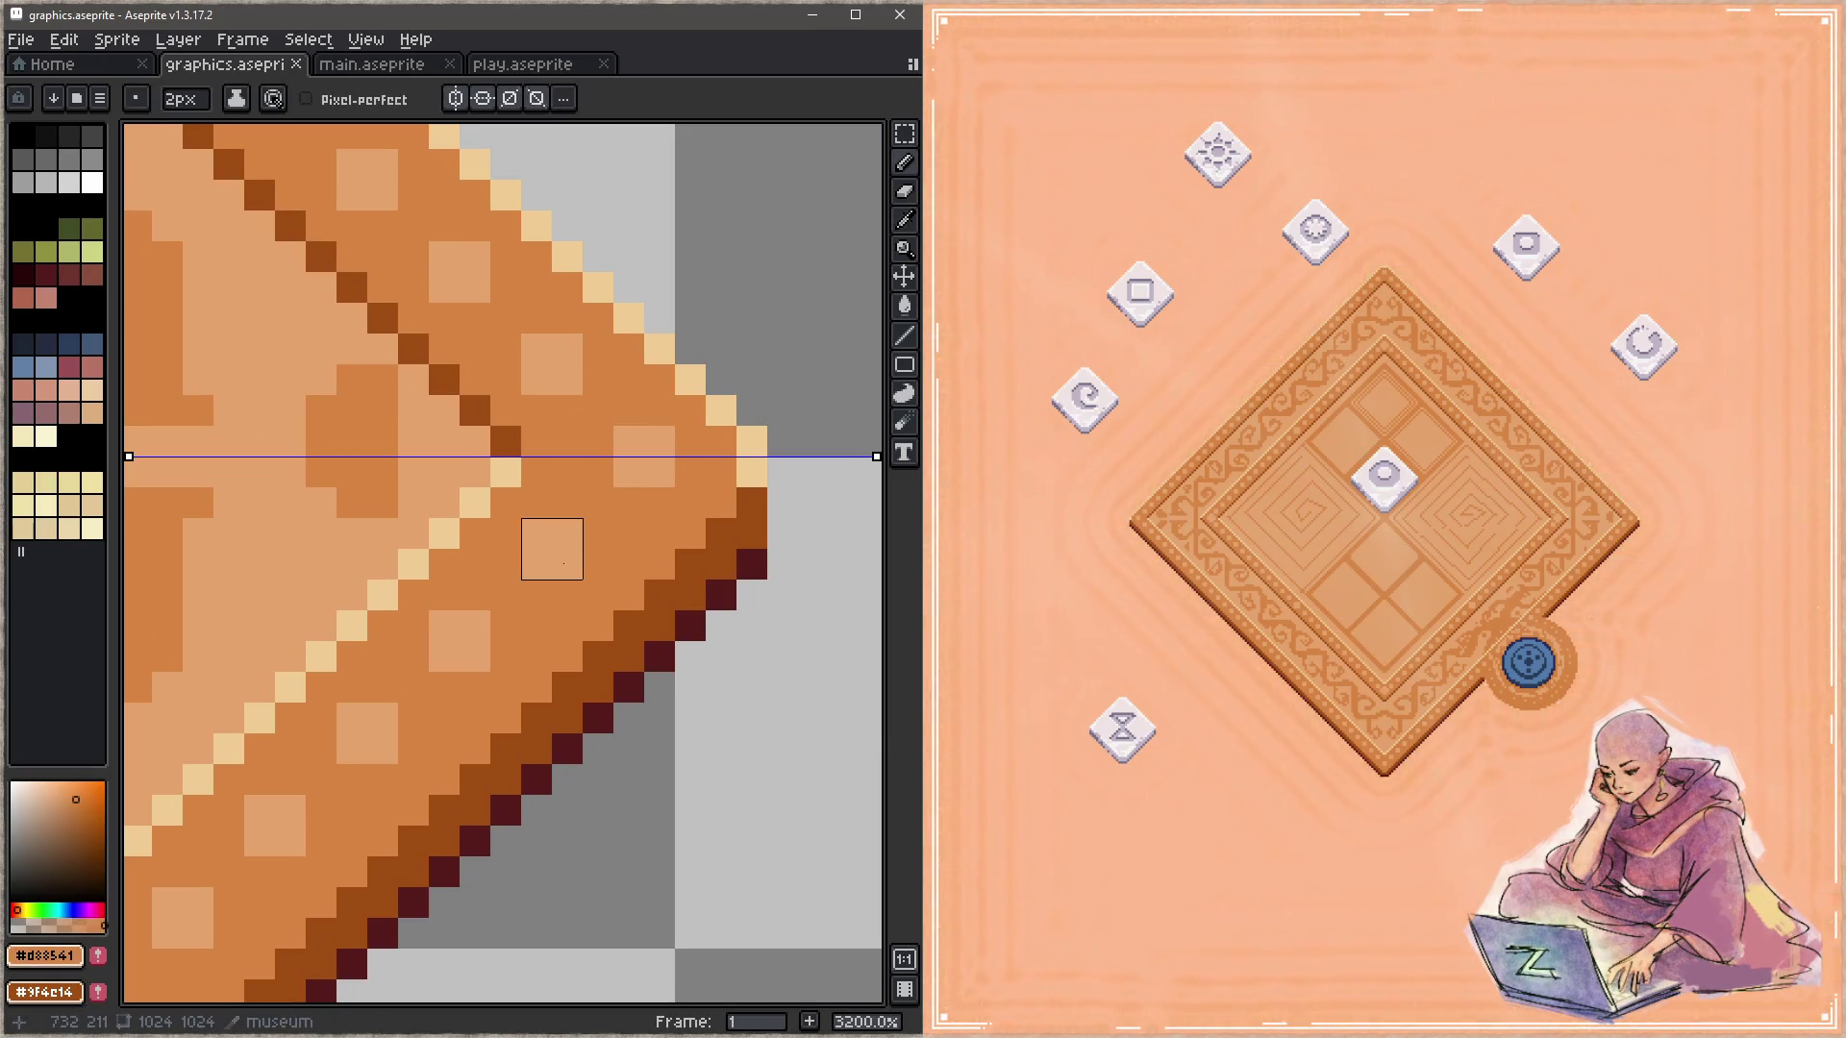
{"action": "left_click", "coordinate": [552, 549]}
{"action": "key", "text": "ctrl+z"}
{"action": "left_click", "coordinate": [493, 100]}
{"action": "key", "text": "alt"}
{"action": "left_click", "coordinate": [582, 580]}
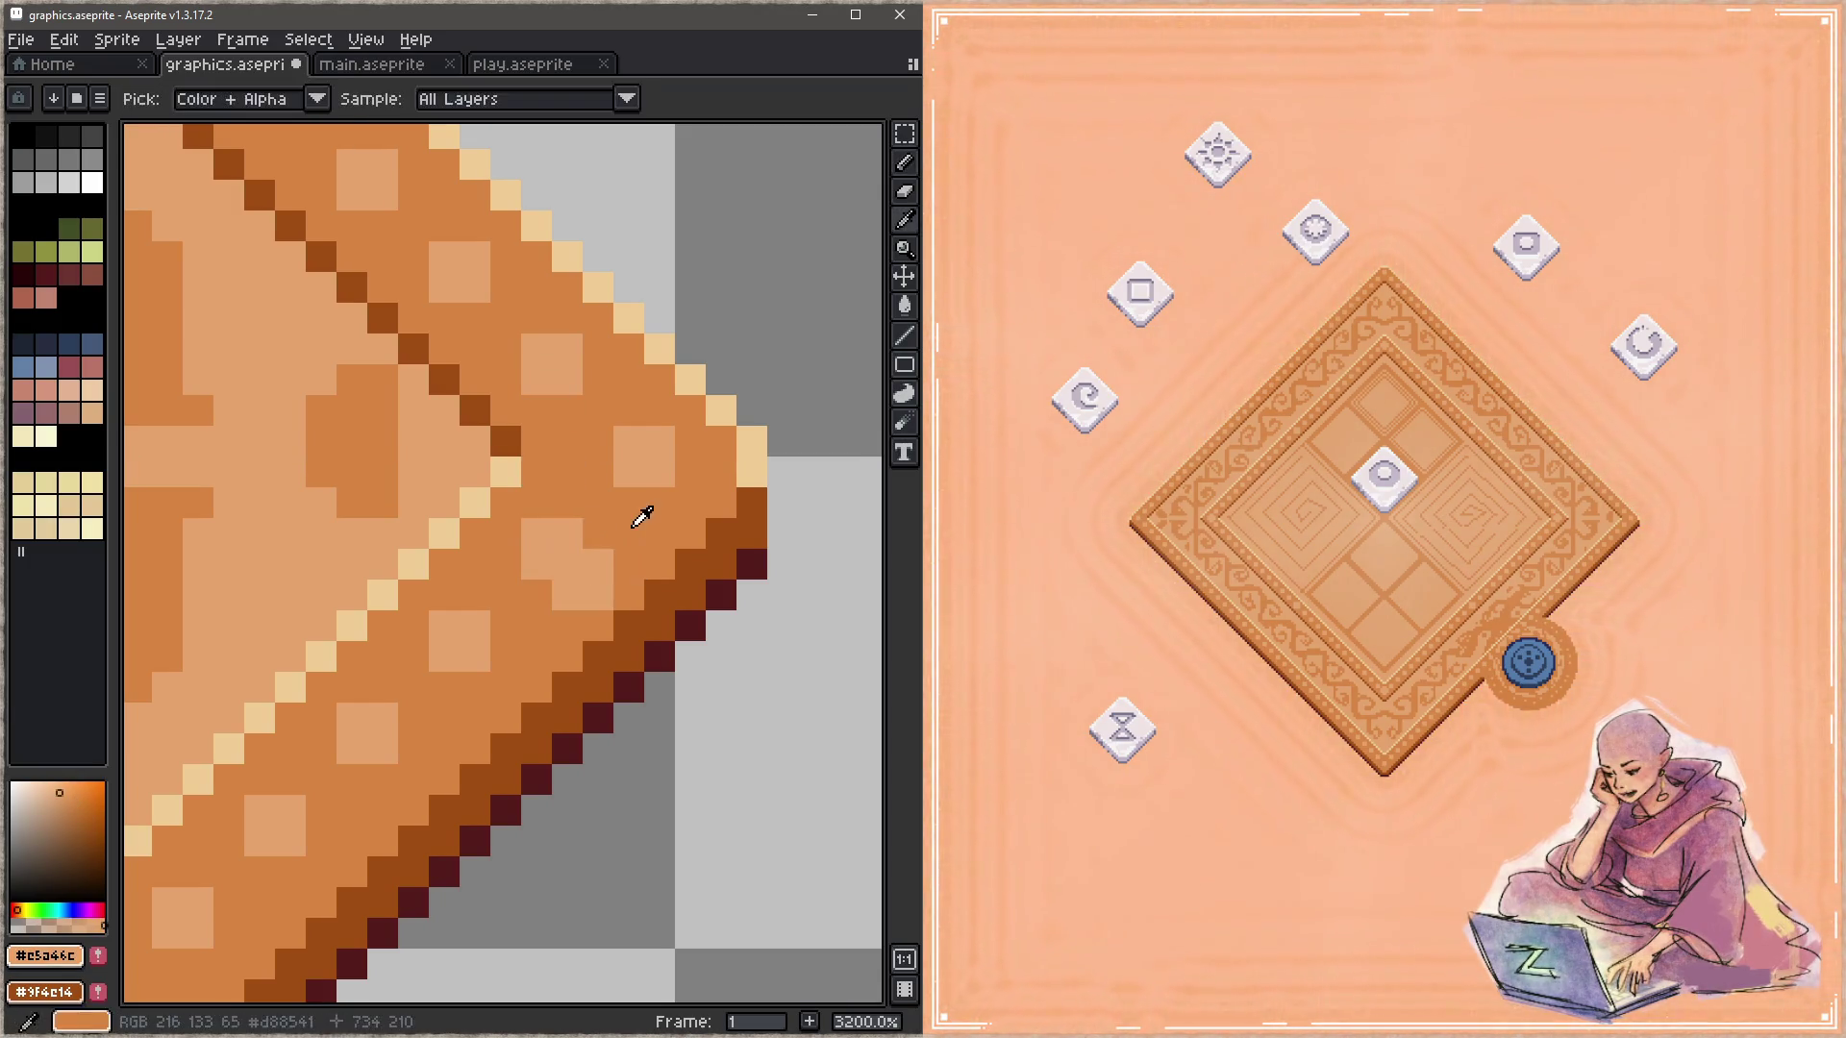
{"action": "key", "text": "ctrl+s"}
{"action": "key", "text": "ctrl+z"}
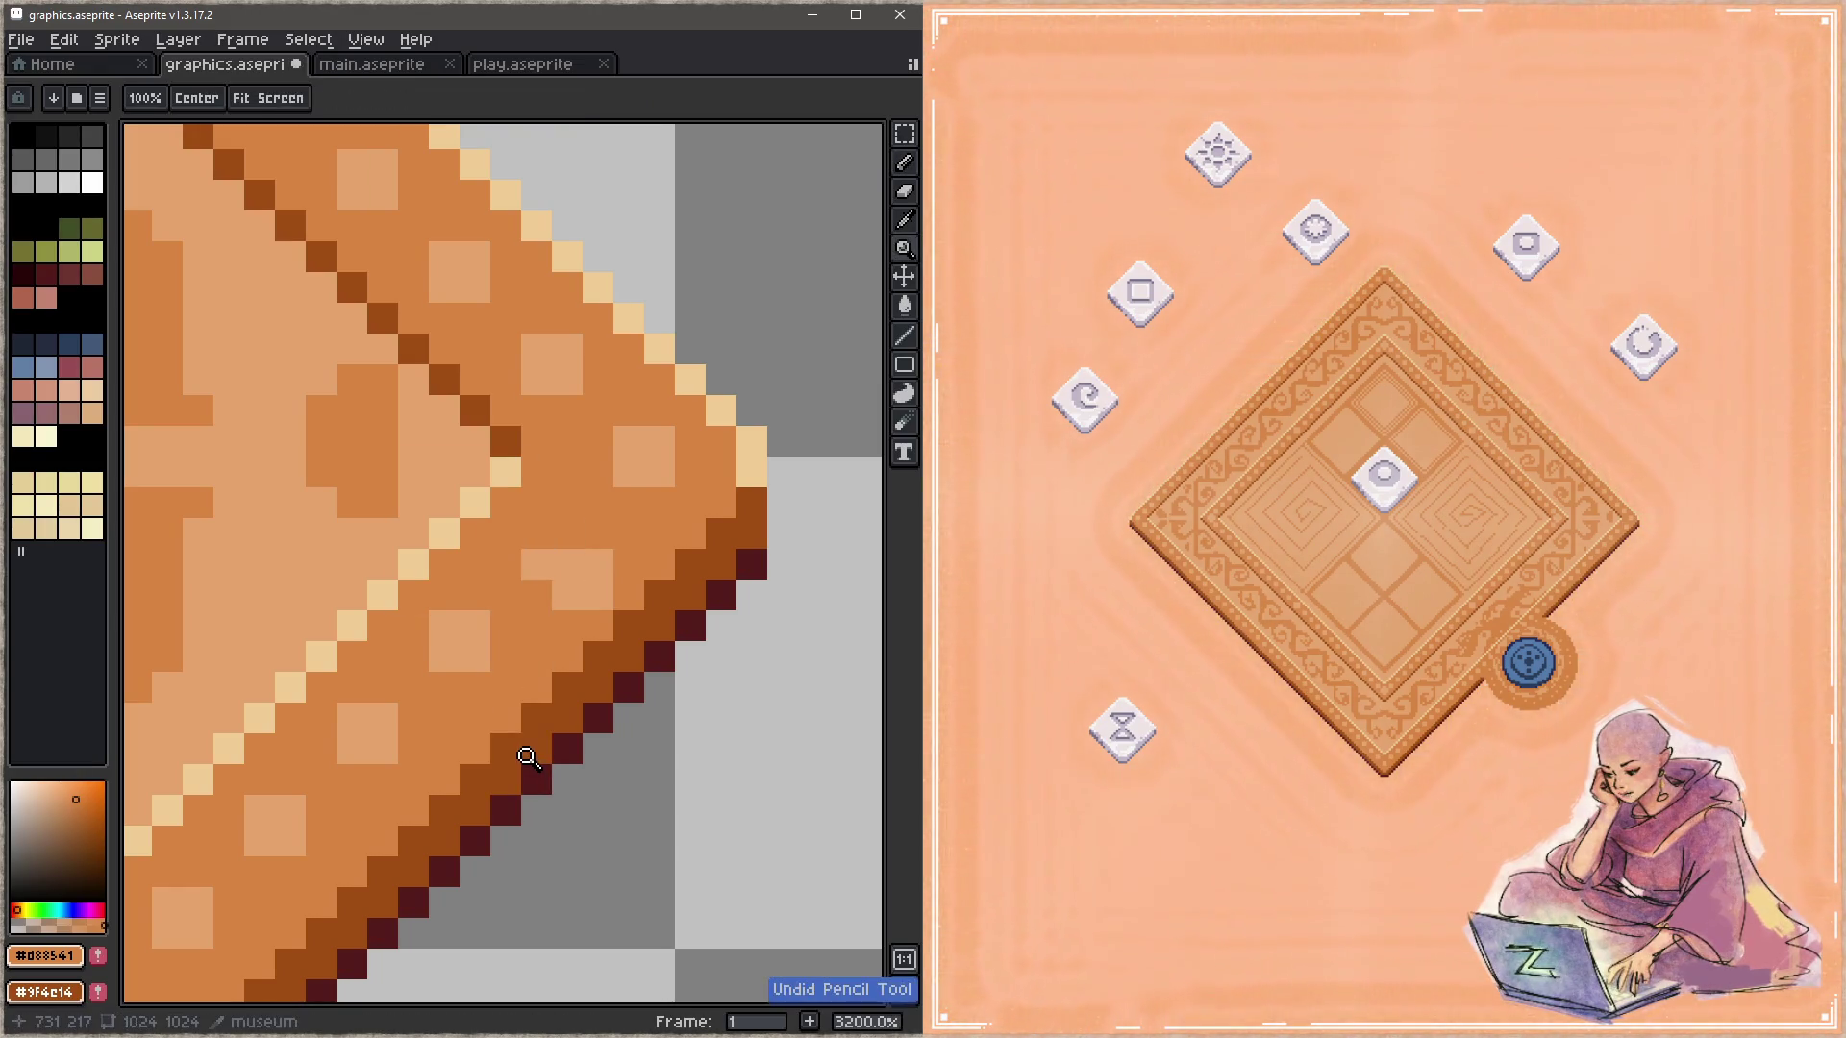
{"action": "key", "text": "ctrl+z"}
{"action": "key", "text": "ctrl+z"}
{"action": "key", "text": "ctrl+s"}
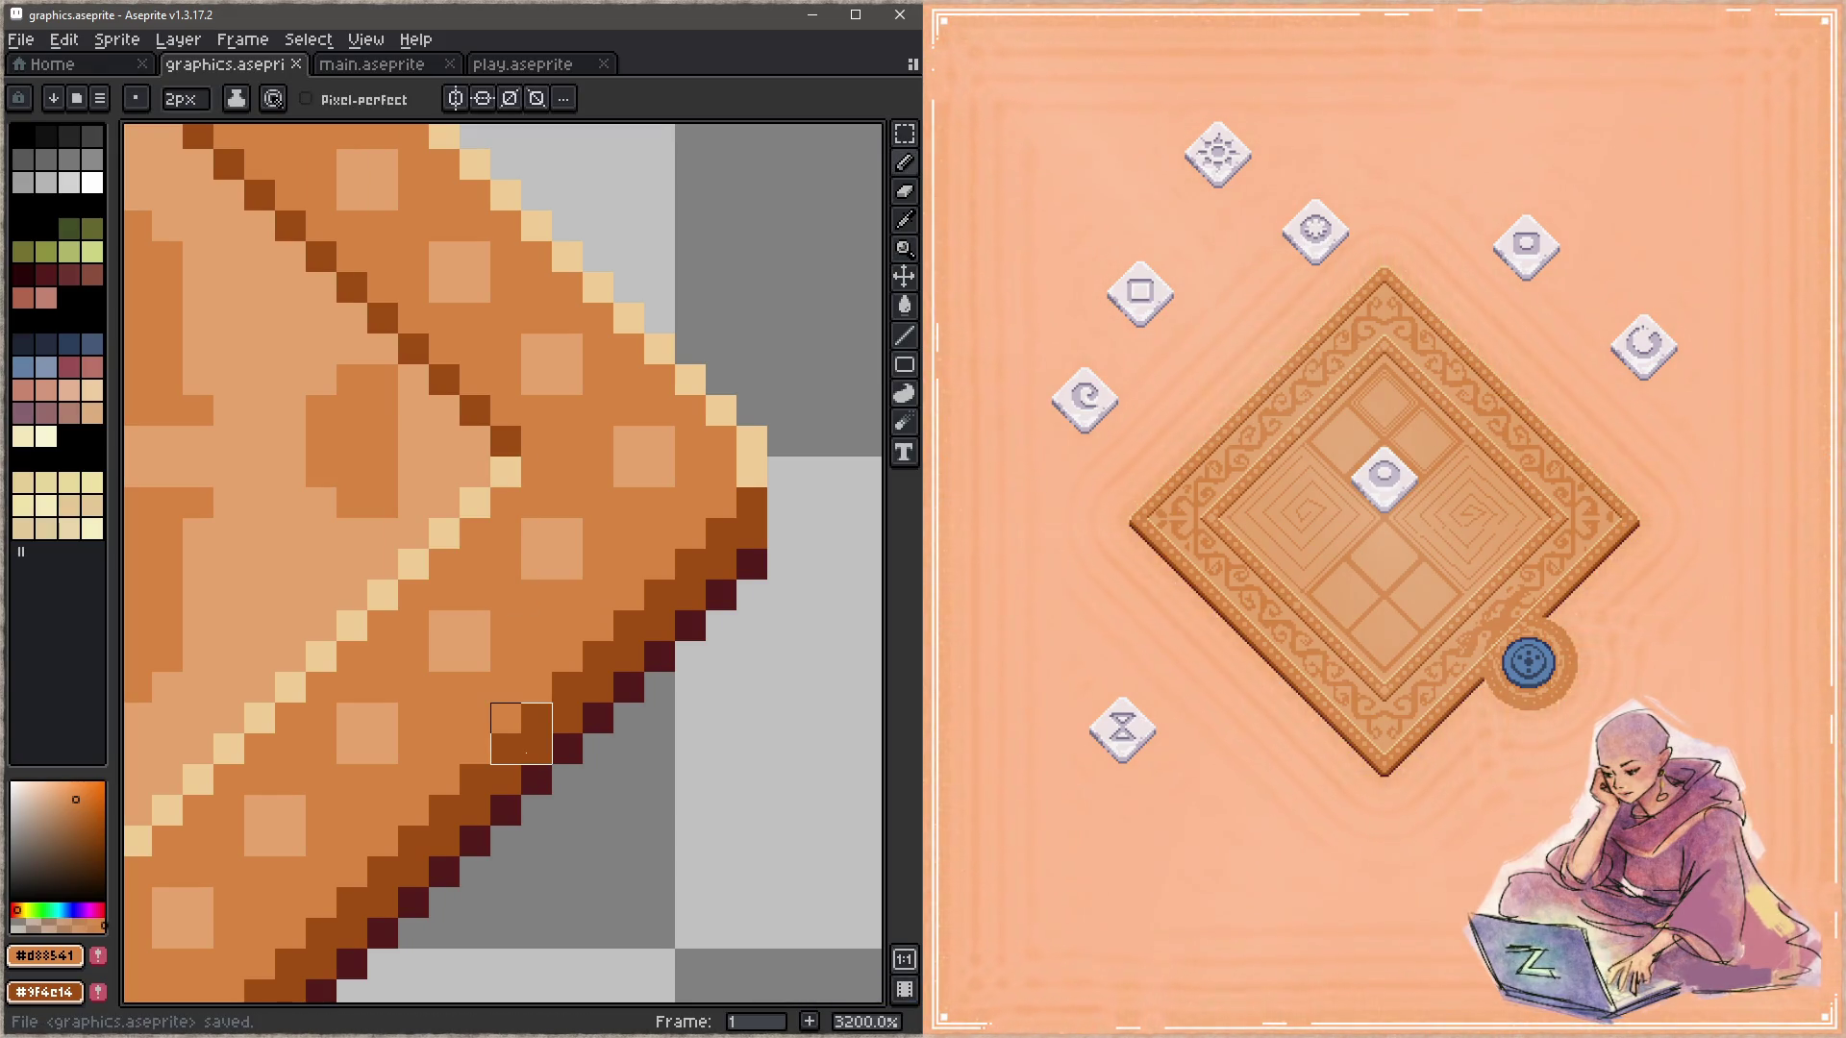
Step: Sample the dark brown and outline the rug's corner edge with a 1px dark line
{"action": "scroll", "coordinate": [616, 671], "scroll_direction": "down", "scroll_amount": 5}
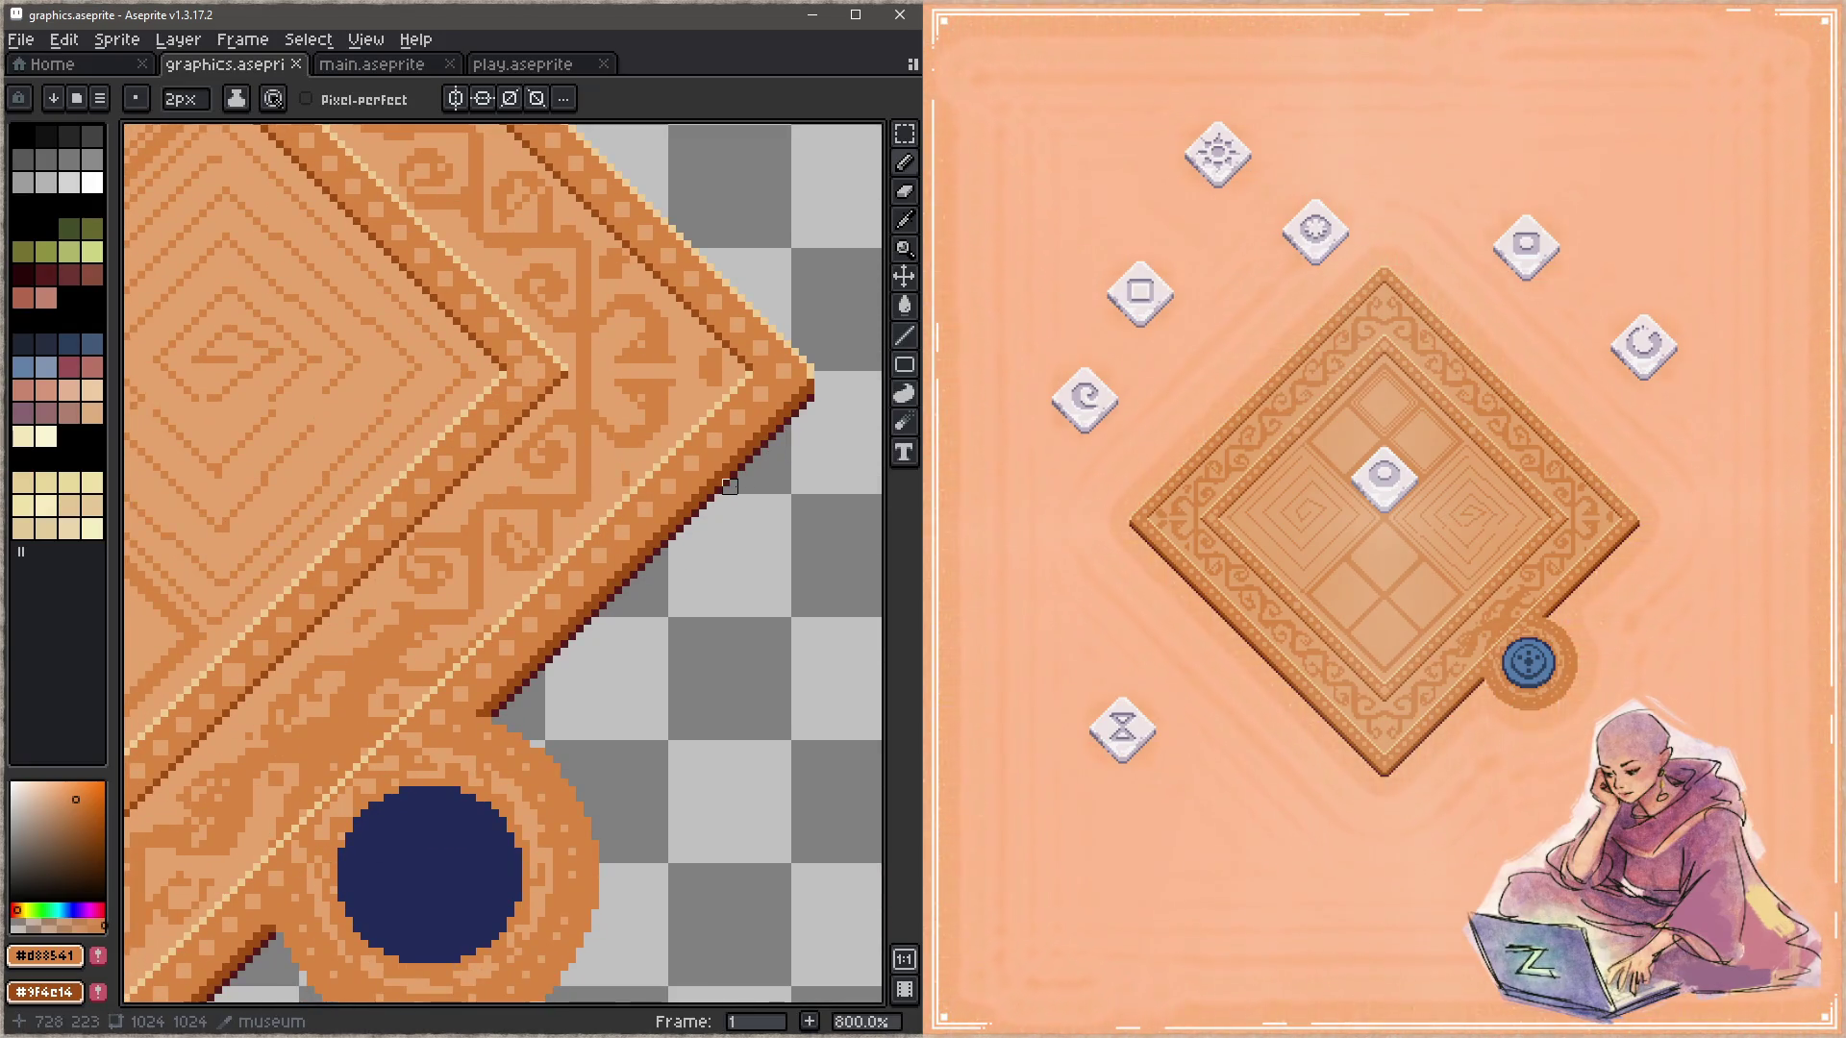
{"action": "left_click", "coordinate": [811, 379], "text": "alt"}
{"action": "scroll", "coordinate": [767, 363], "scroll_direction": "up", "scroll_amount": 5}
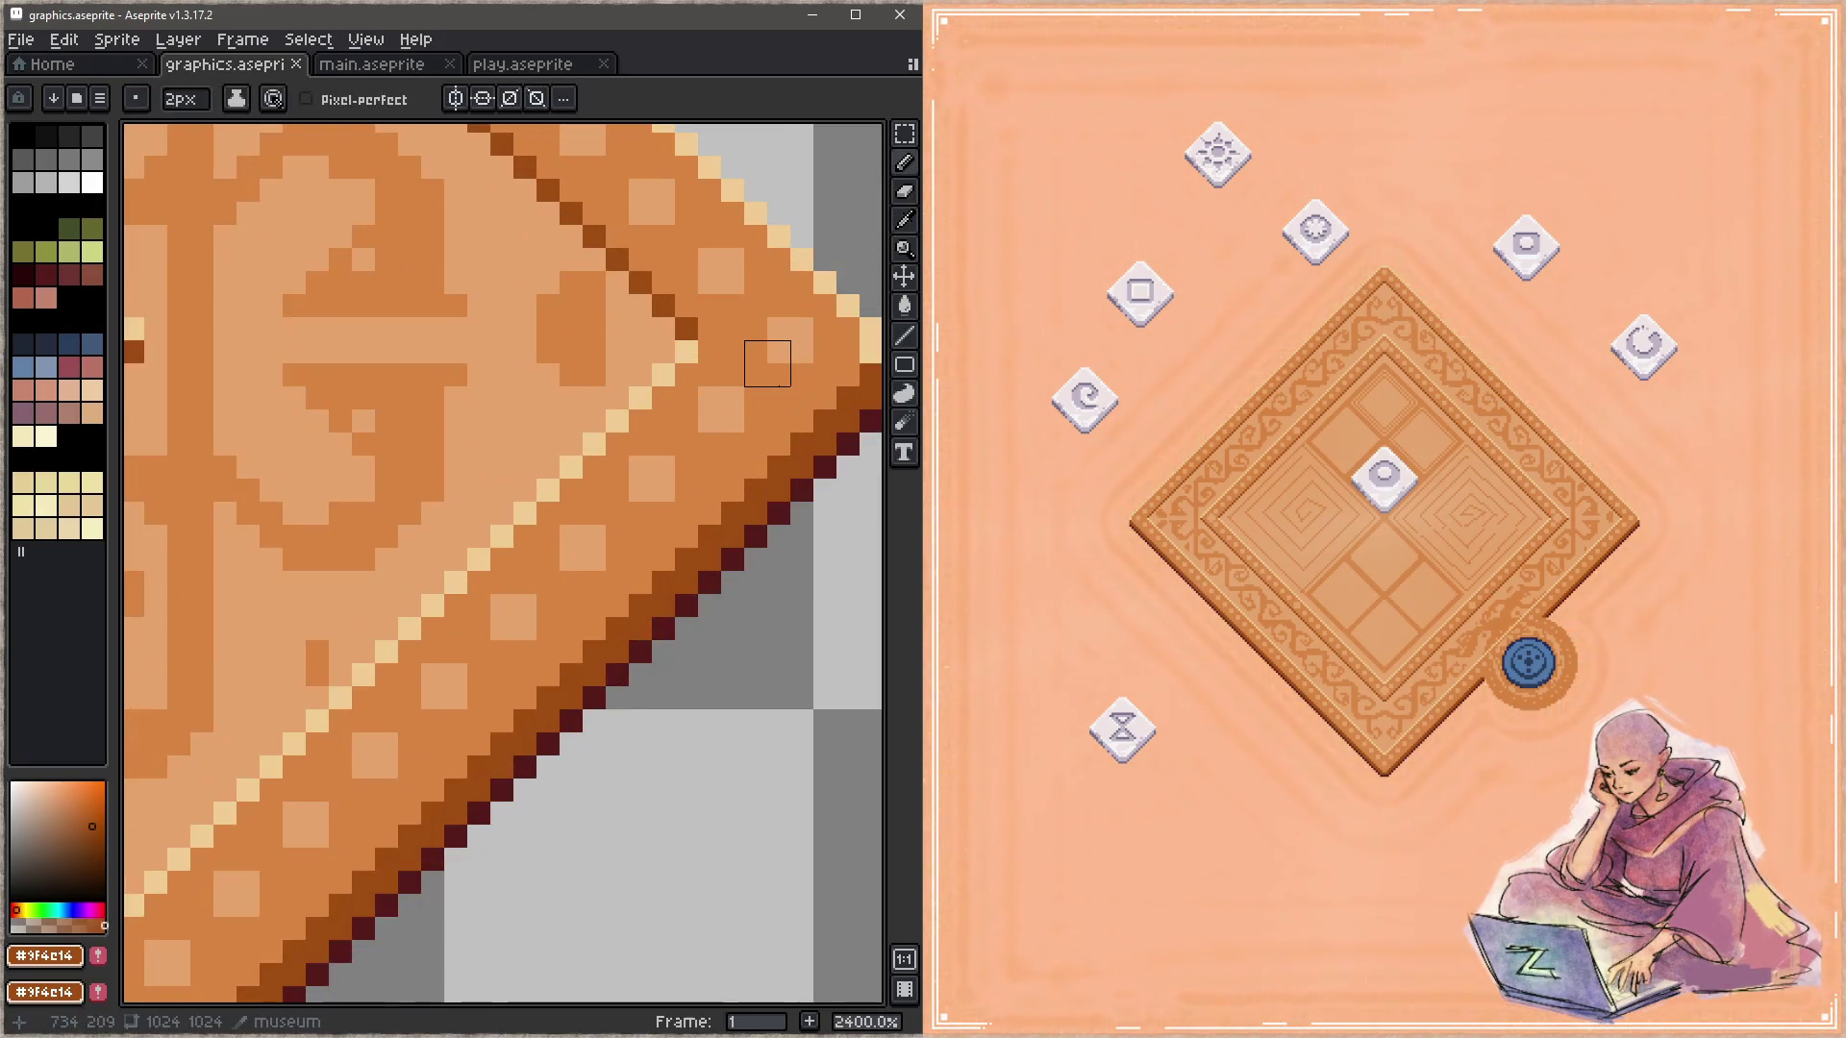
{"action": "key", "text": "minus"}
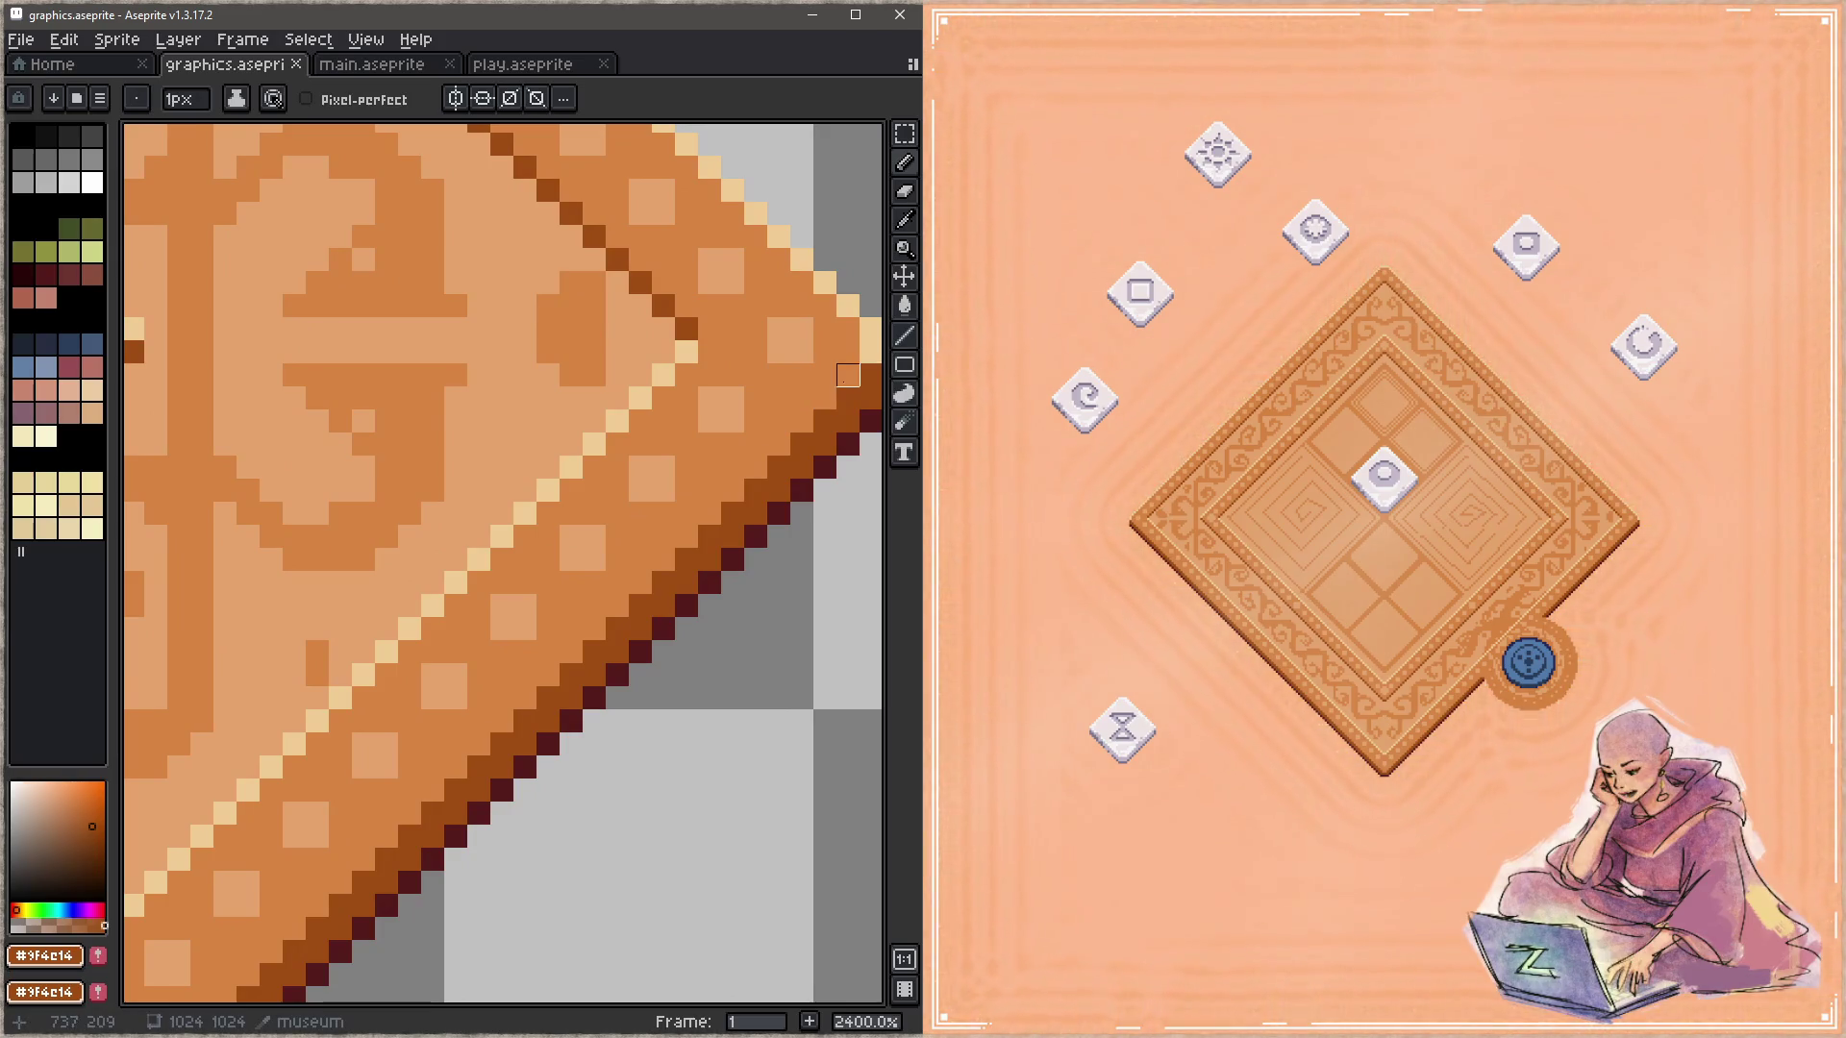
{"action": "left_click", "coordinate": [847, 376]}
{"action": "scroll", "coordinate": [847, 376], "scroll_direction": "down", "scroll_amount": 3}
{"action": "scroll", "coordinate": [557, 583], "scroll_direction": "up", "scroll_amount": 3}
{"action": "left_click", "coordinate": [557, 583], "text": "shift"}
Step: Move along the rug border to check the edges and save graphics.aseprite
{"action": "scroll", "coordinate": [557, 582], "scroll_direction": "down", "scroll_amount": 4}
{"action": "left_click_drag", "start_coordinate": [432, 667], "coordinate": [729, 453]}
{"action": "scroll", "coordinate": [713, 524], "scroll_direction": "up", "scroll_amount": 1}
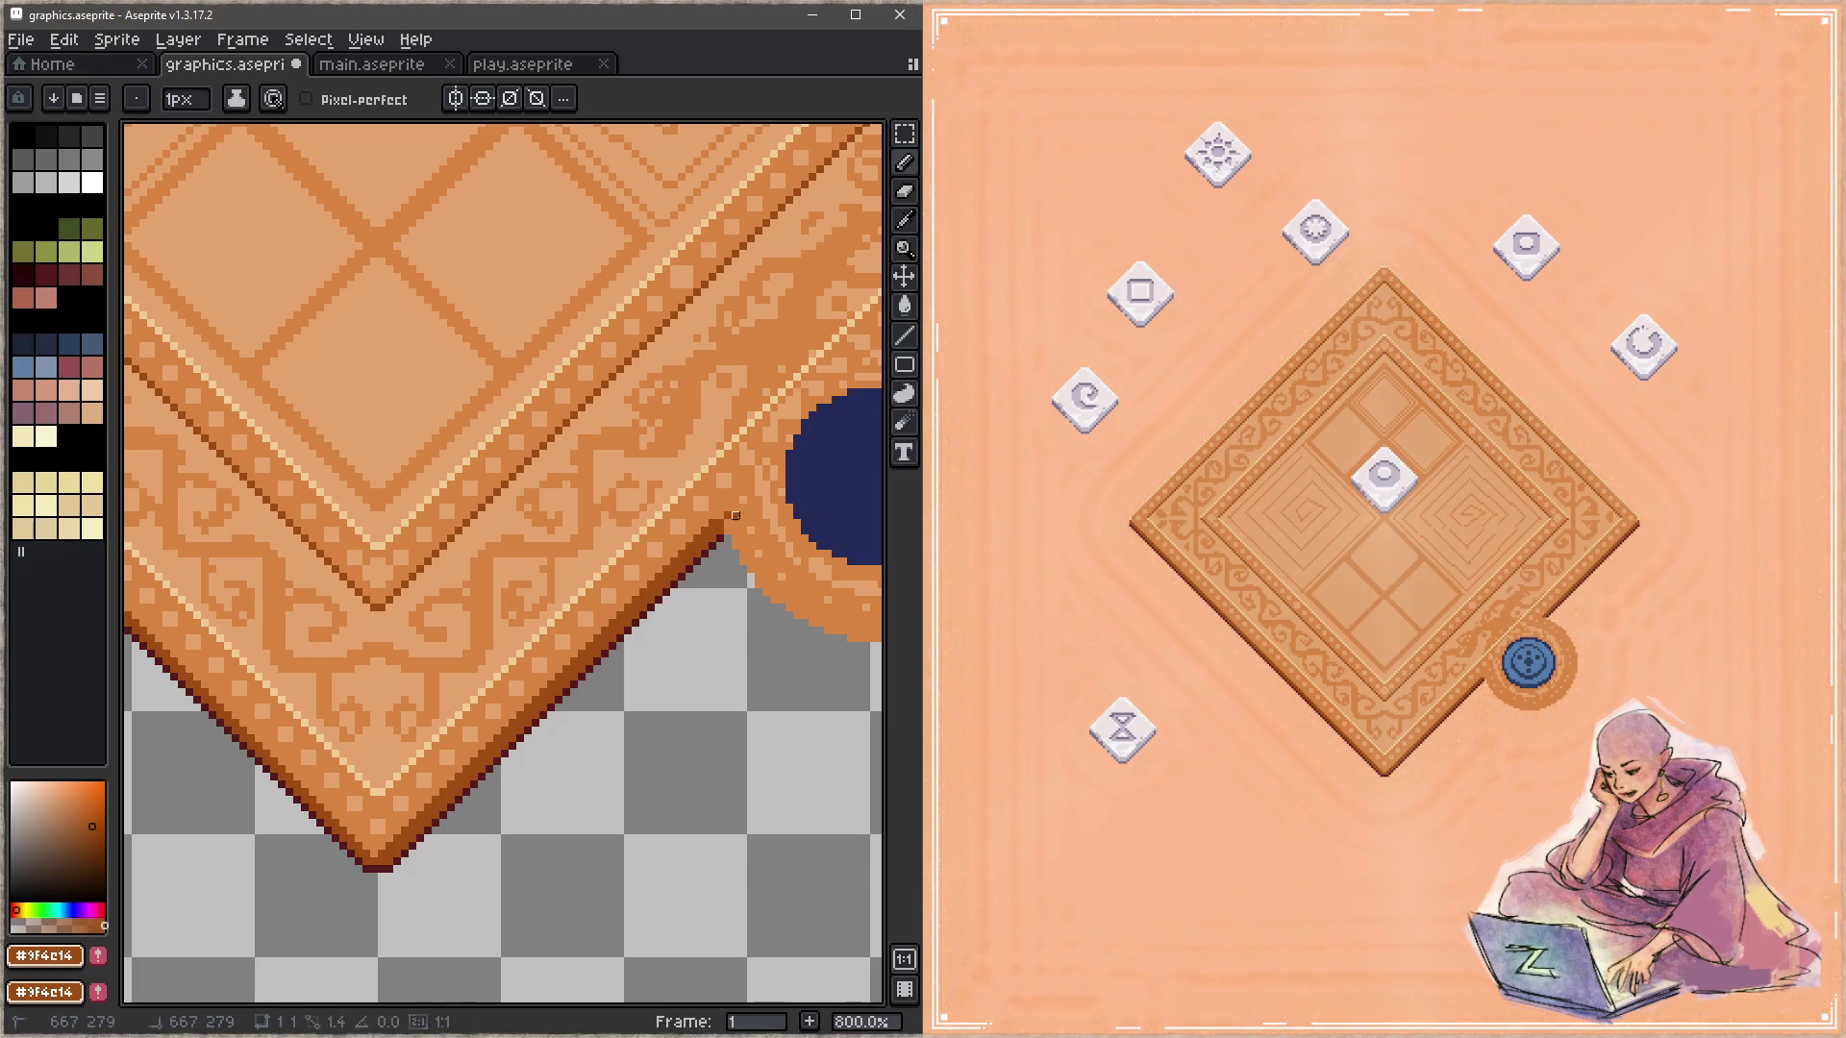
{"action": "scroll", "coordinate": [720, 516], "scroll_direction": "left", "scroll_amount": 5}
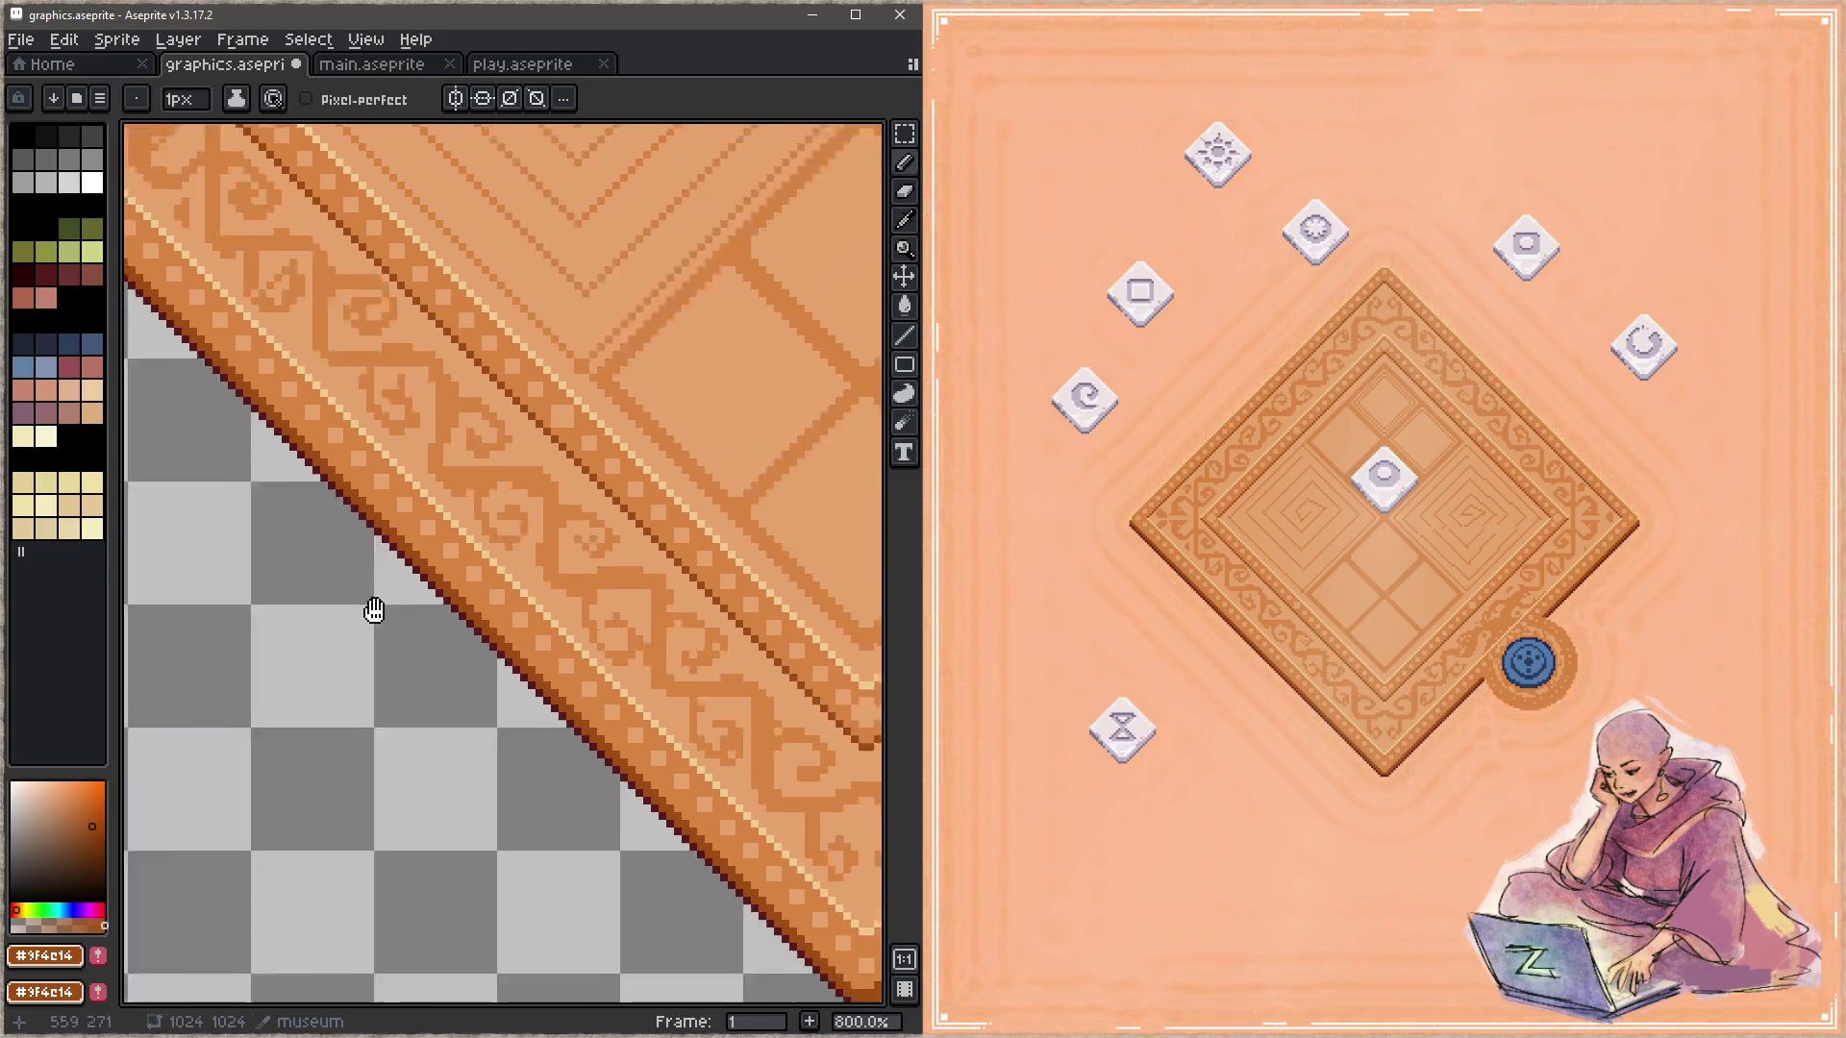
{"action": "scroll", "coordinate": [523, 564], "scroll_direction": "up", "scroll_amount": 3}
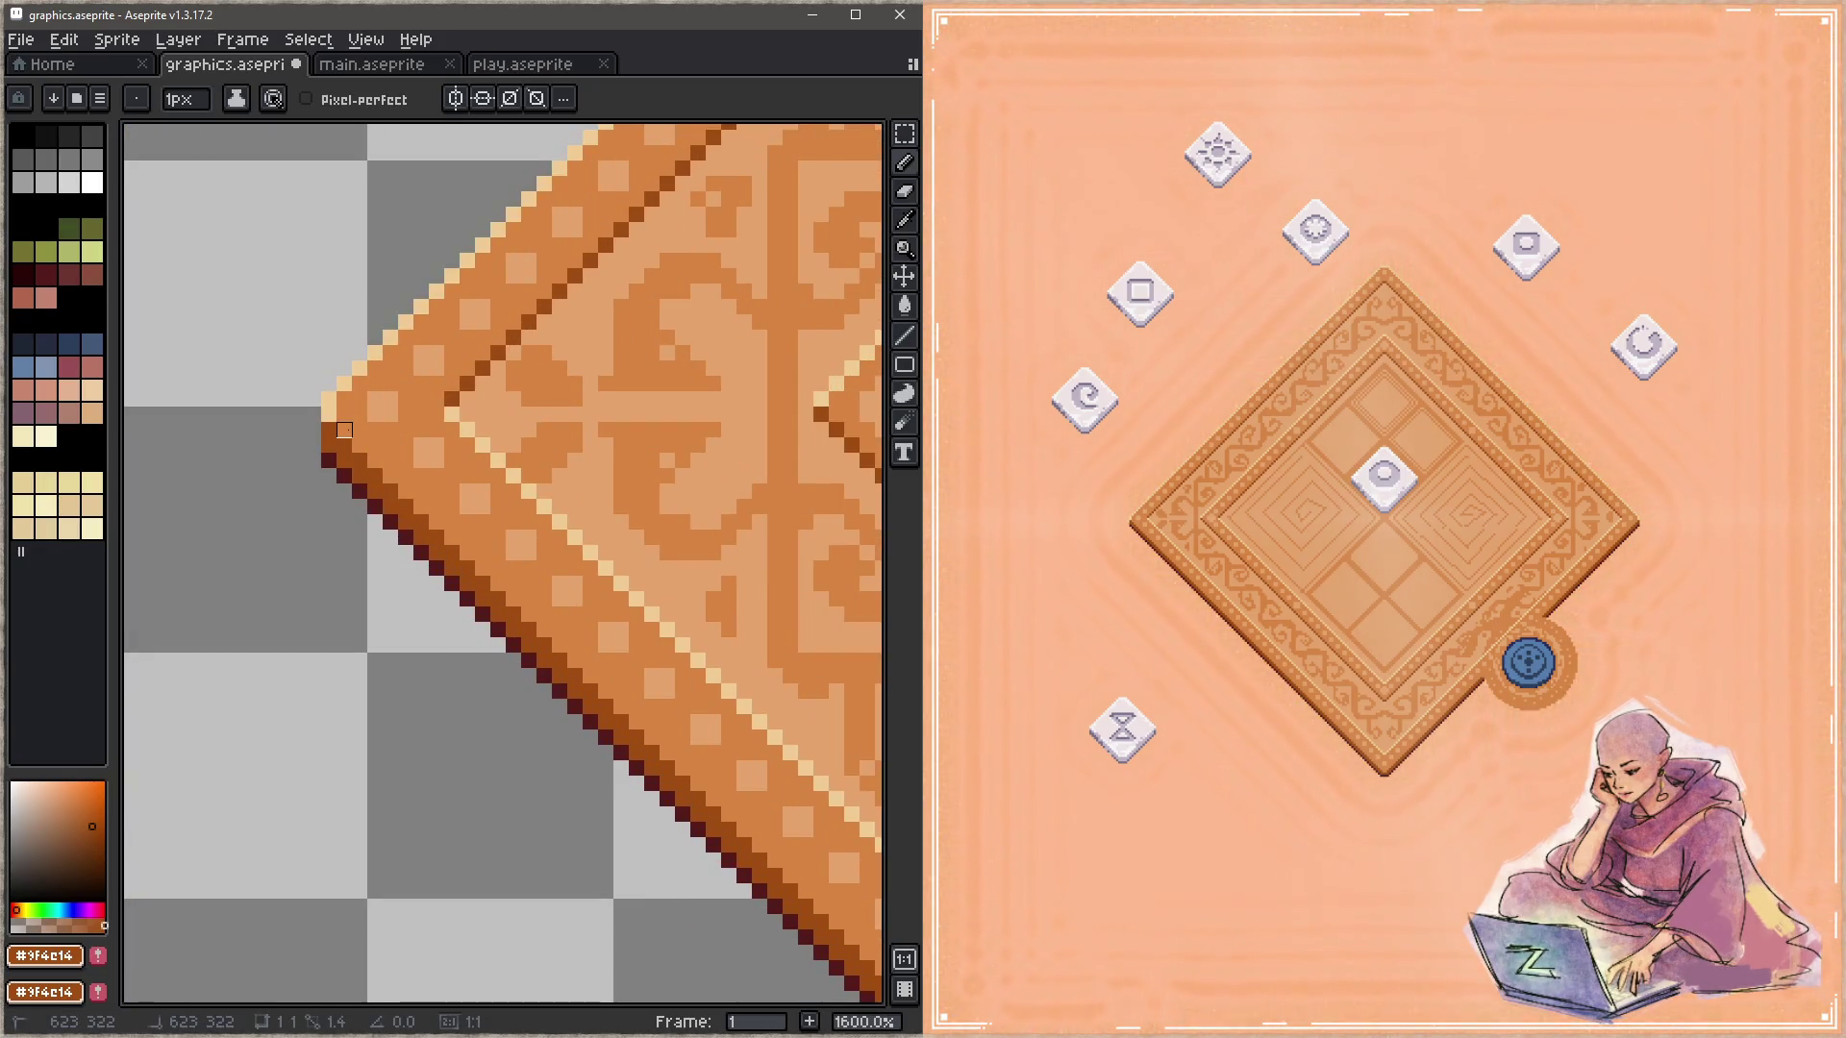
{"action": "scroll", "coordinate": [344, 430], "scroll_direction": "down", "scroll_amount": 2}
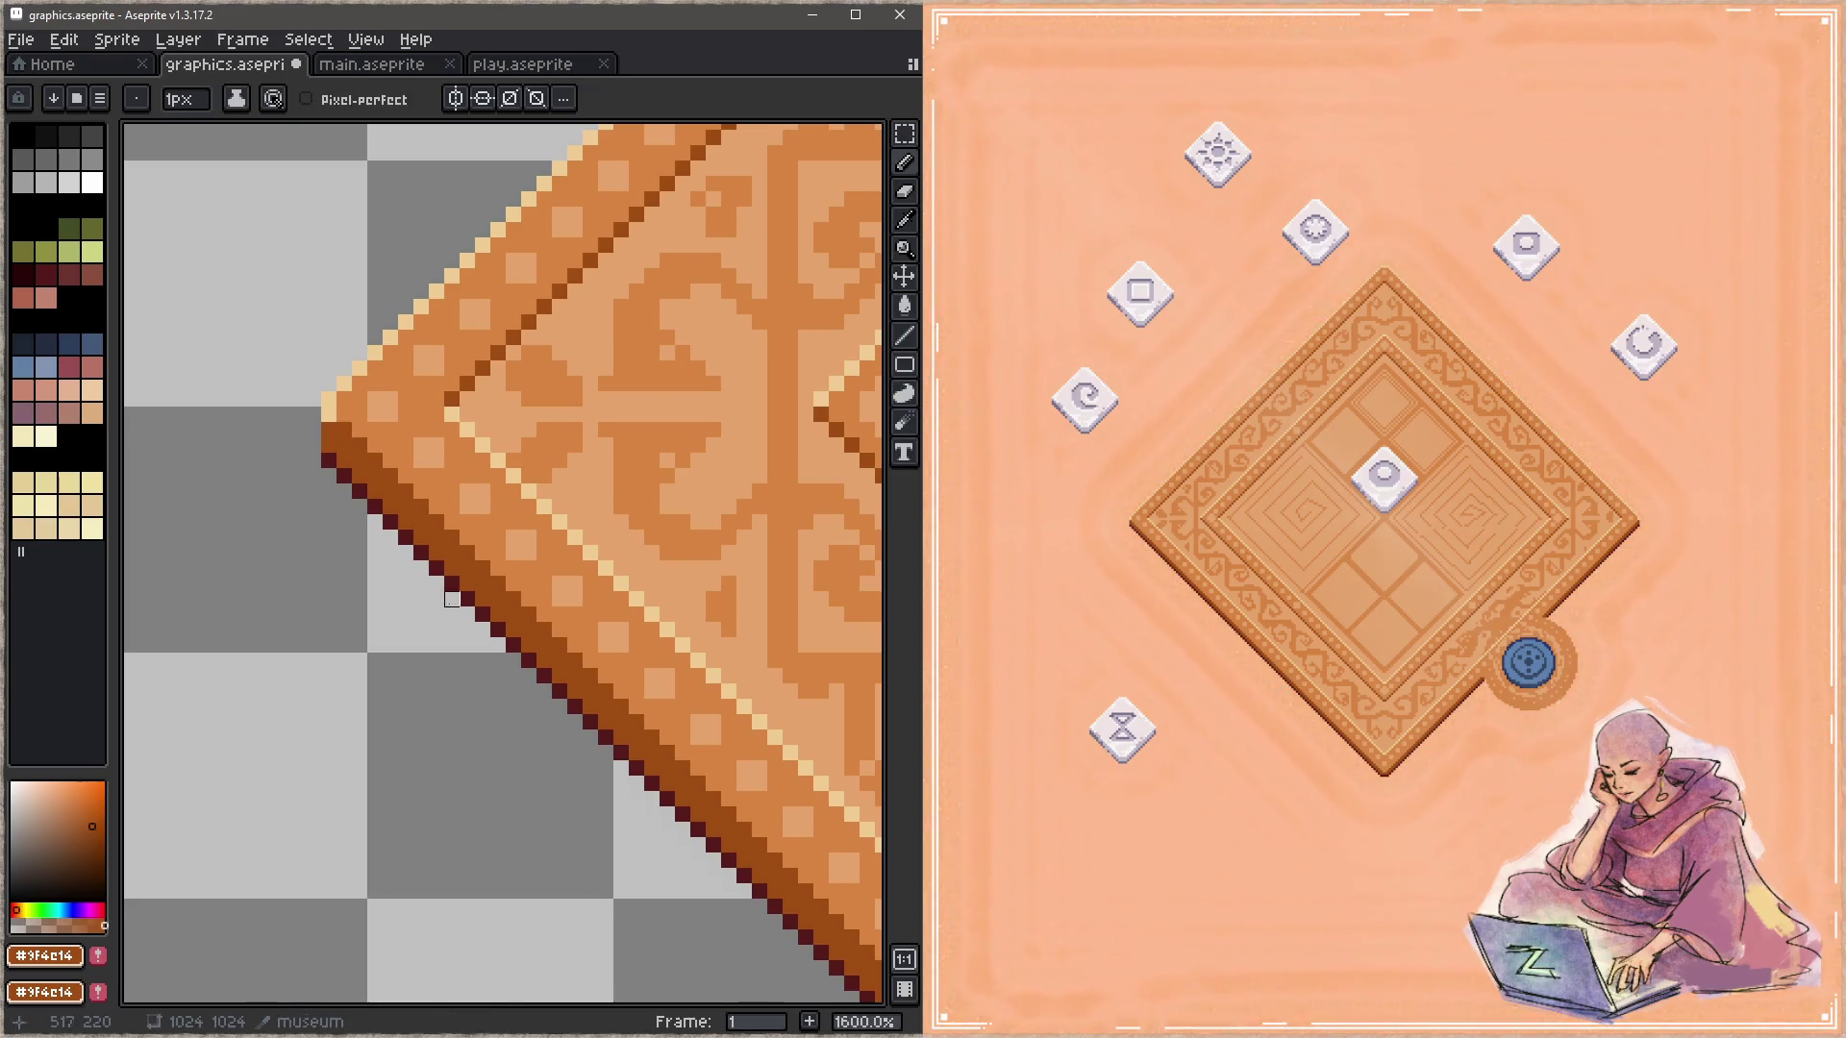
{"action": "scroll", "coordinate": [321, 502], "scroll_direction": "down", "scroll_amount": 2}
{"action": "key", "text": "ctrl+s"}
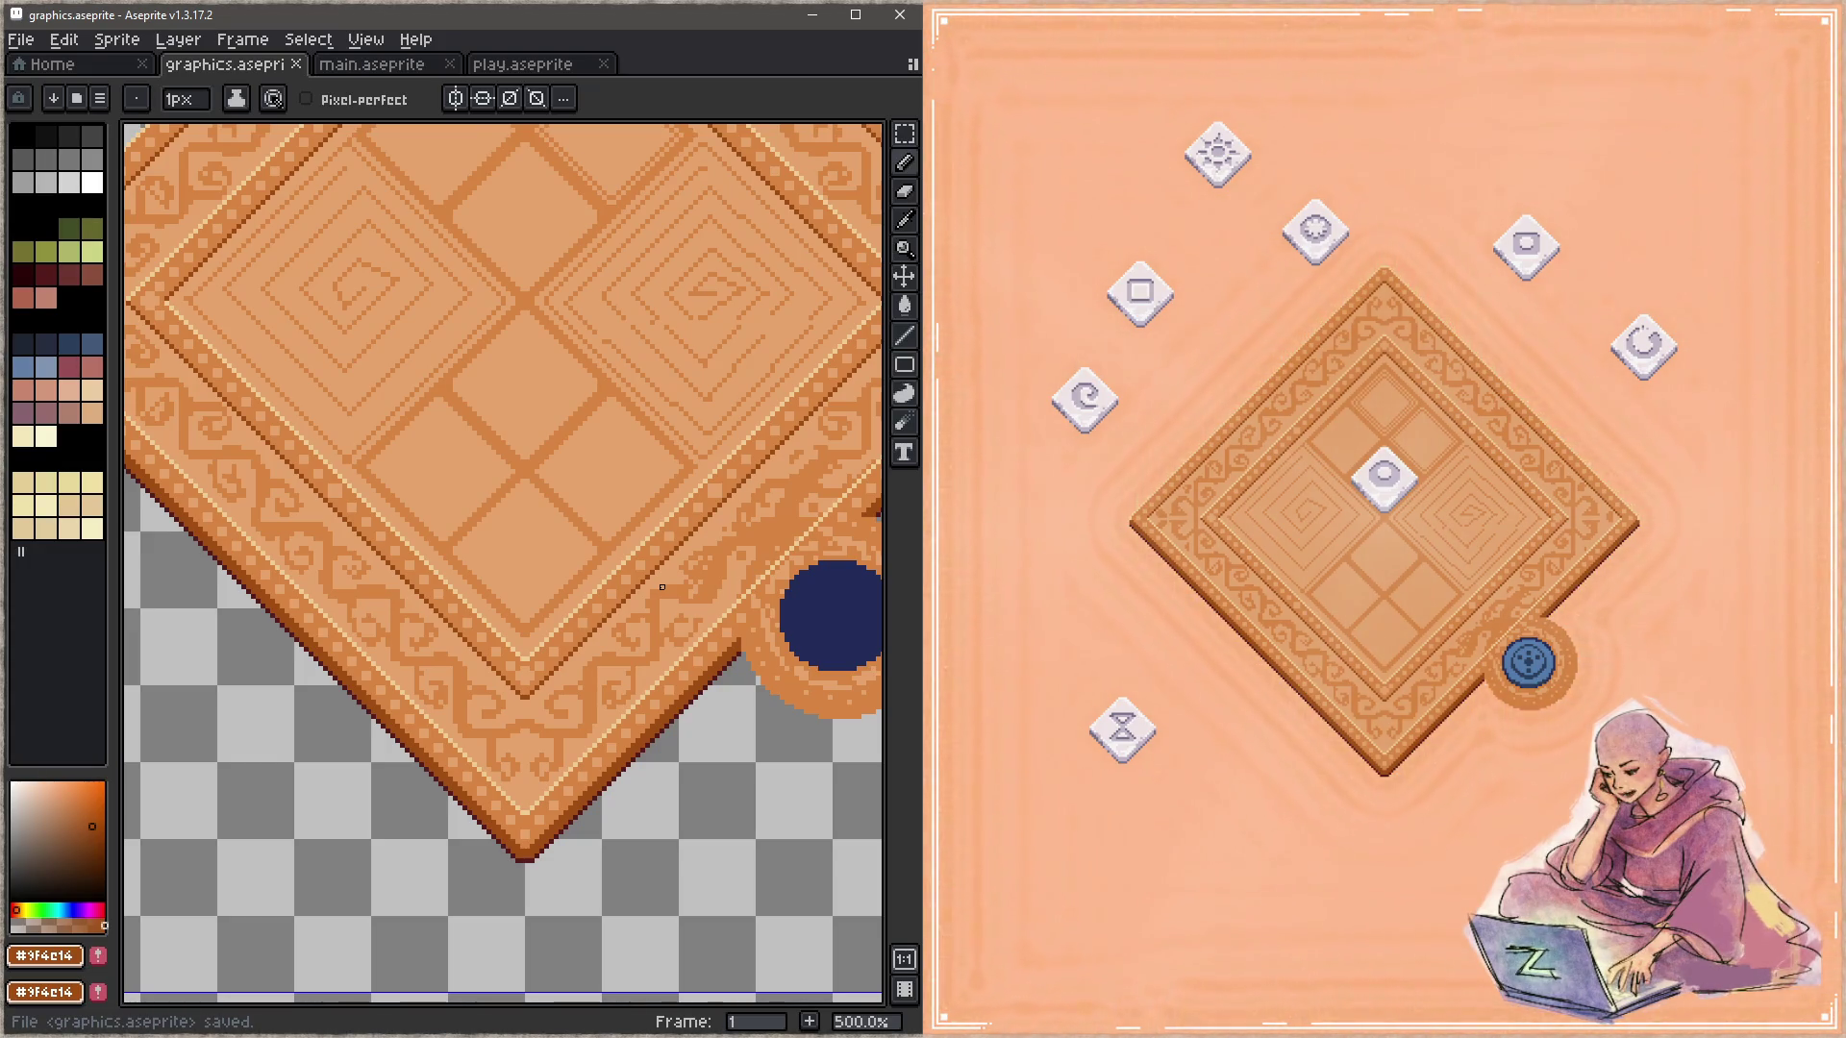
Step: Sample the mid-orange #d88541 from the top border and enable vertical symmetry through the apex
{"action": "scroll", "coordinate": [609, 466], "scroll_direction": "up", "scroll_amount": 3}
{"action": "scroll", "coordinate": [478, 377], "scroll_direction": "up", "scroll_amount": 3}
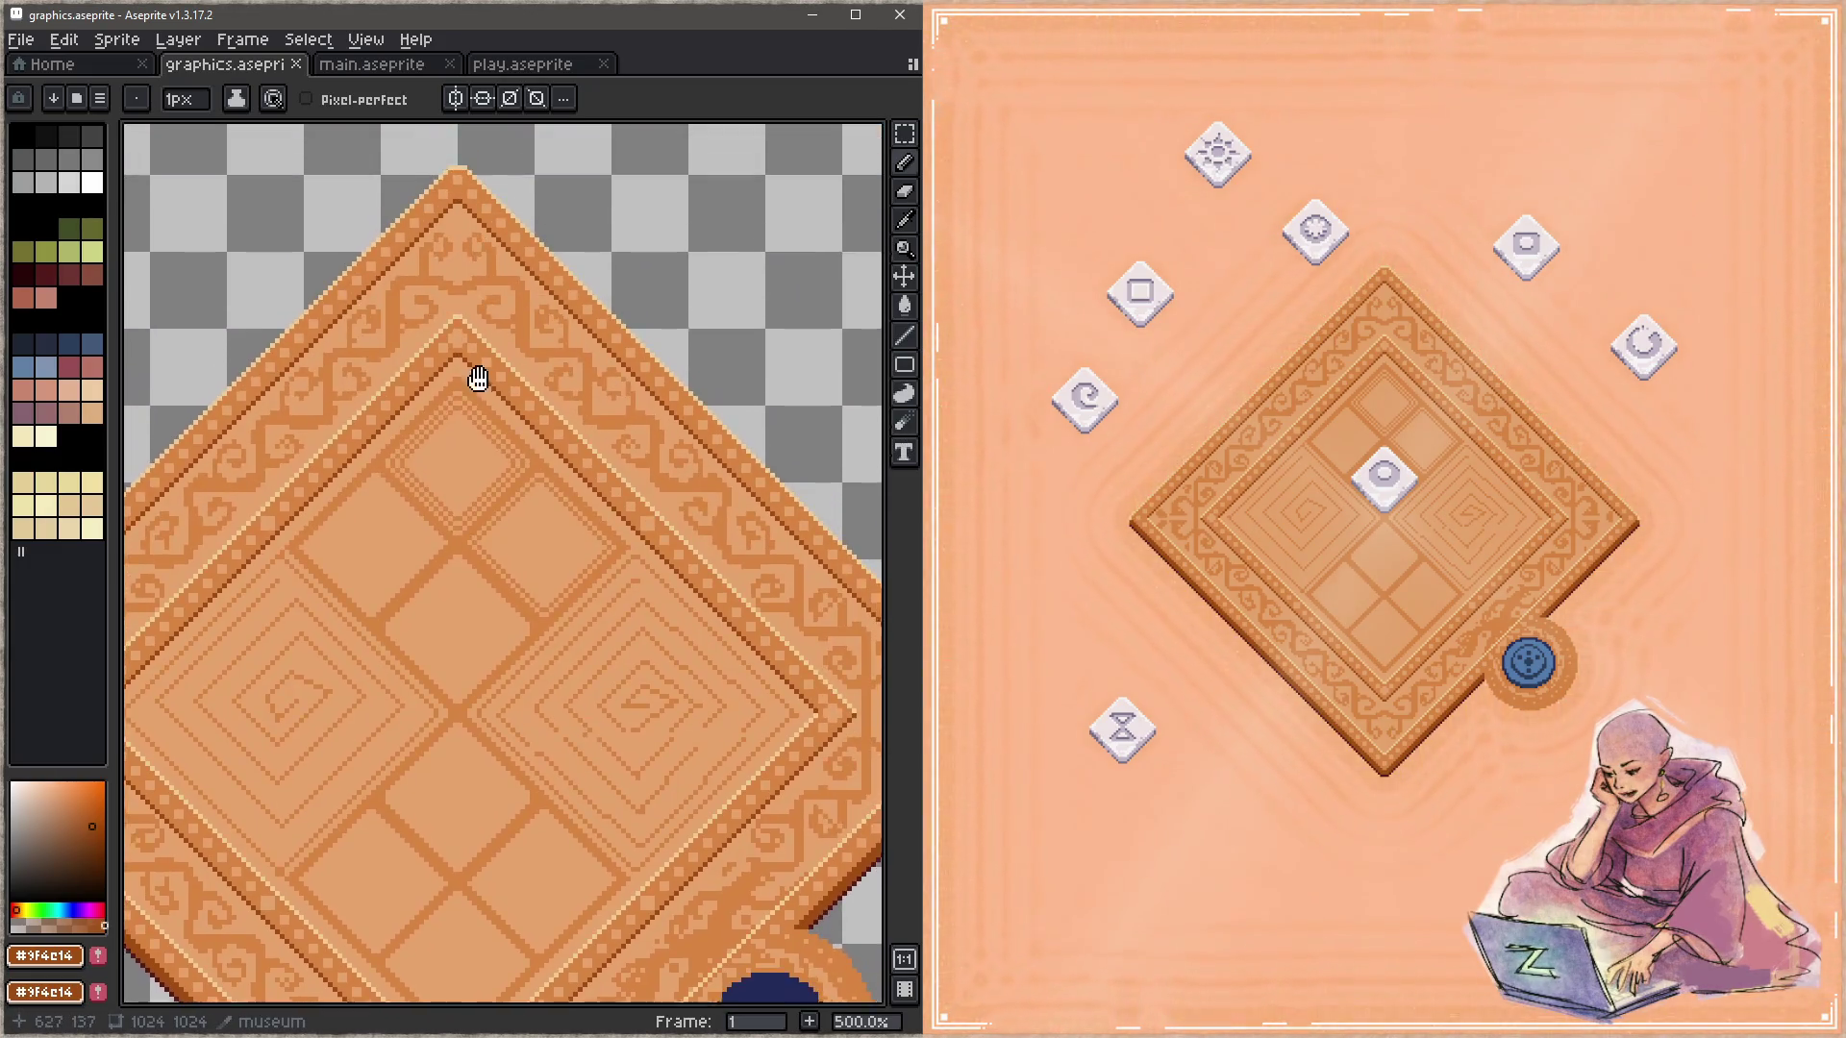
{"action": "scroll", "coordinate": [558, 413], "scroll_direction": "up", "scroll_amount": 2}
{"action": "scroll", "coordinate": [615, 442], "scroll_direction": "up", "scroll_amount": 2}
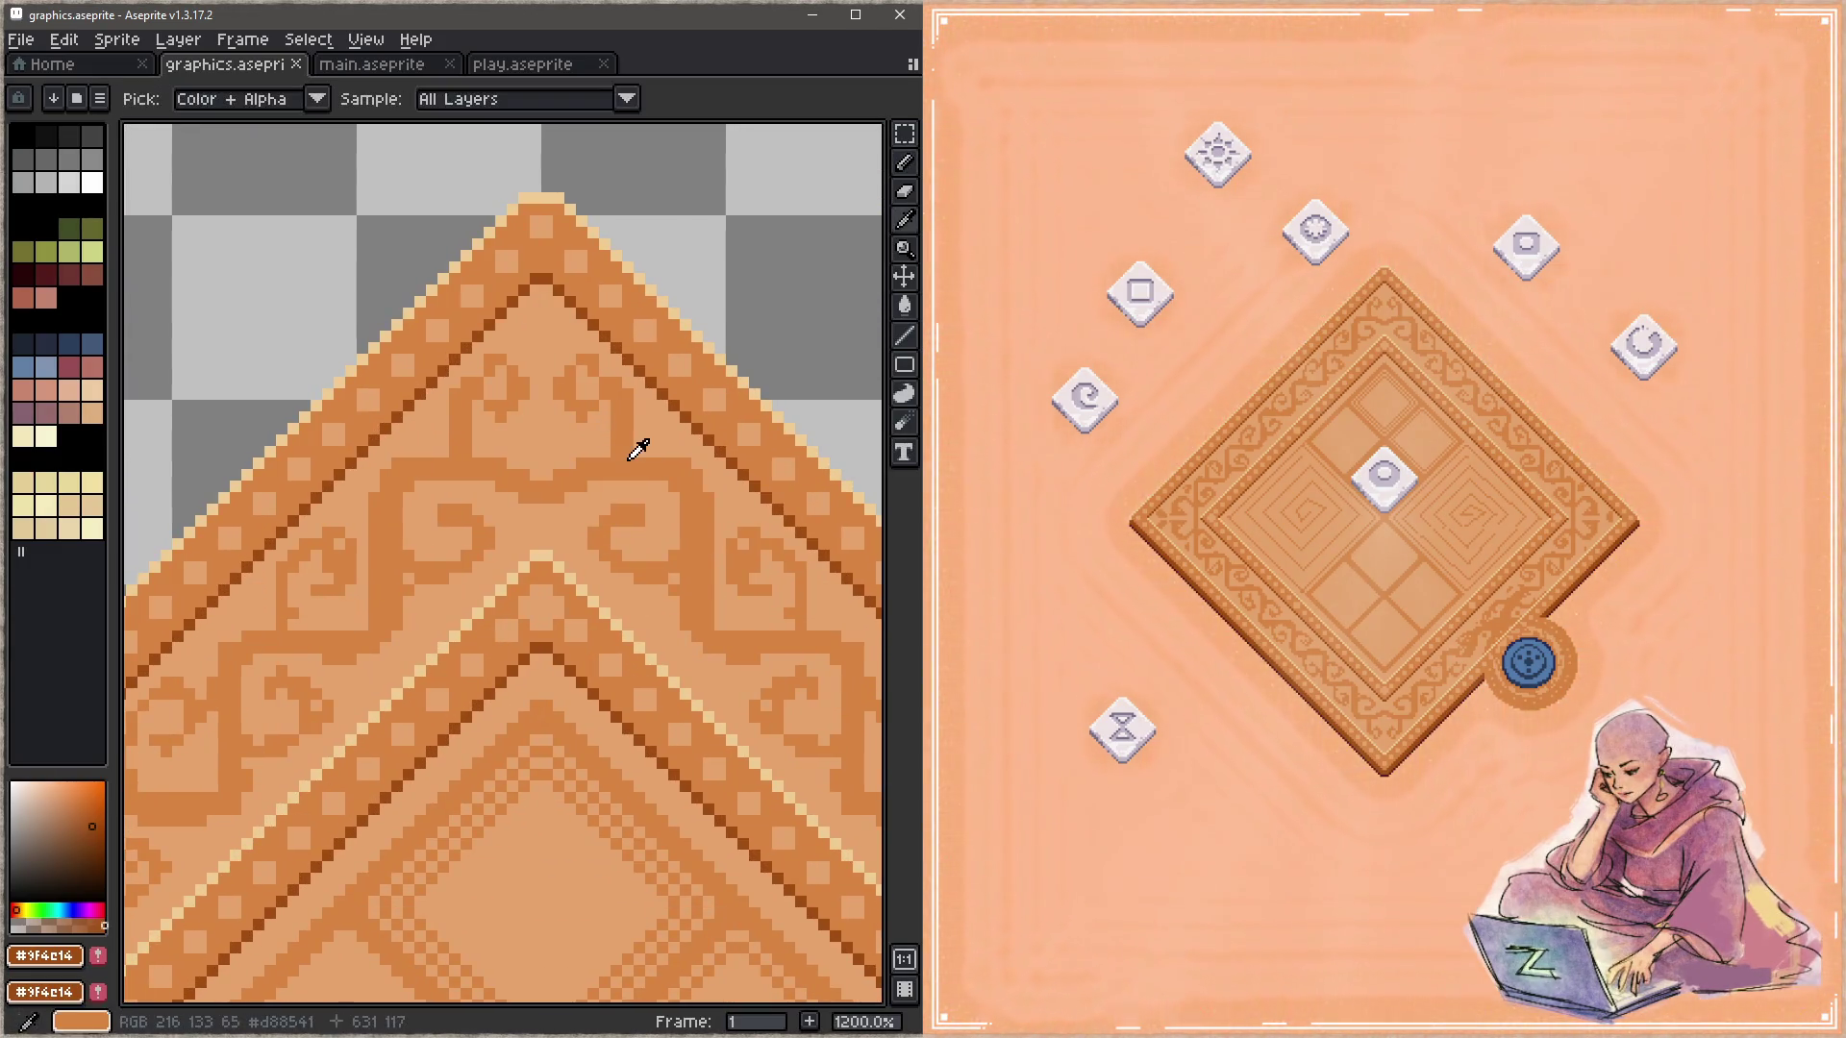
{"action": "left_click", "coordinate": [630, 458], "text": "alt"}
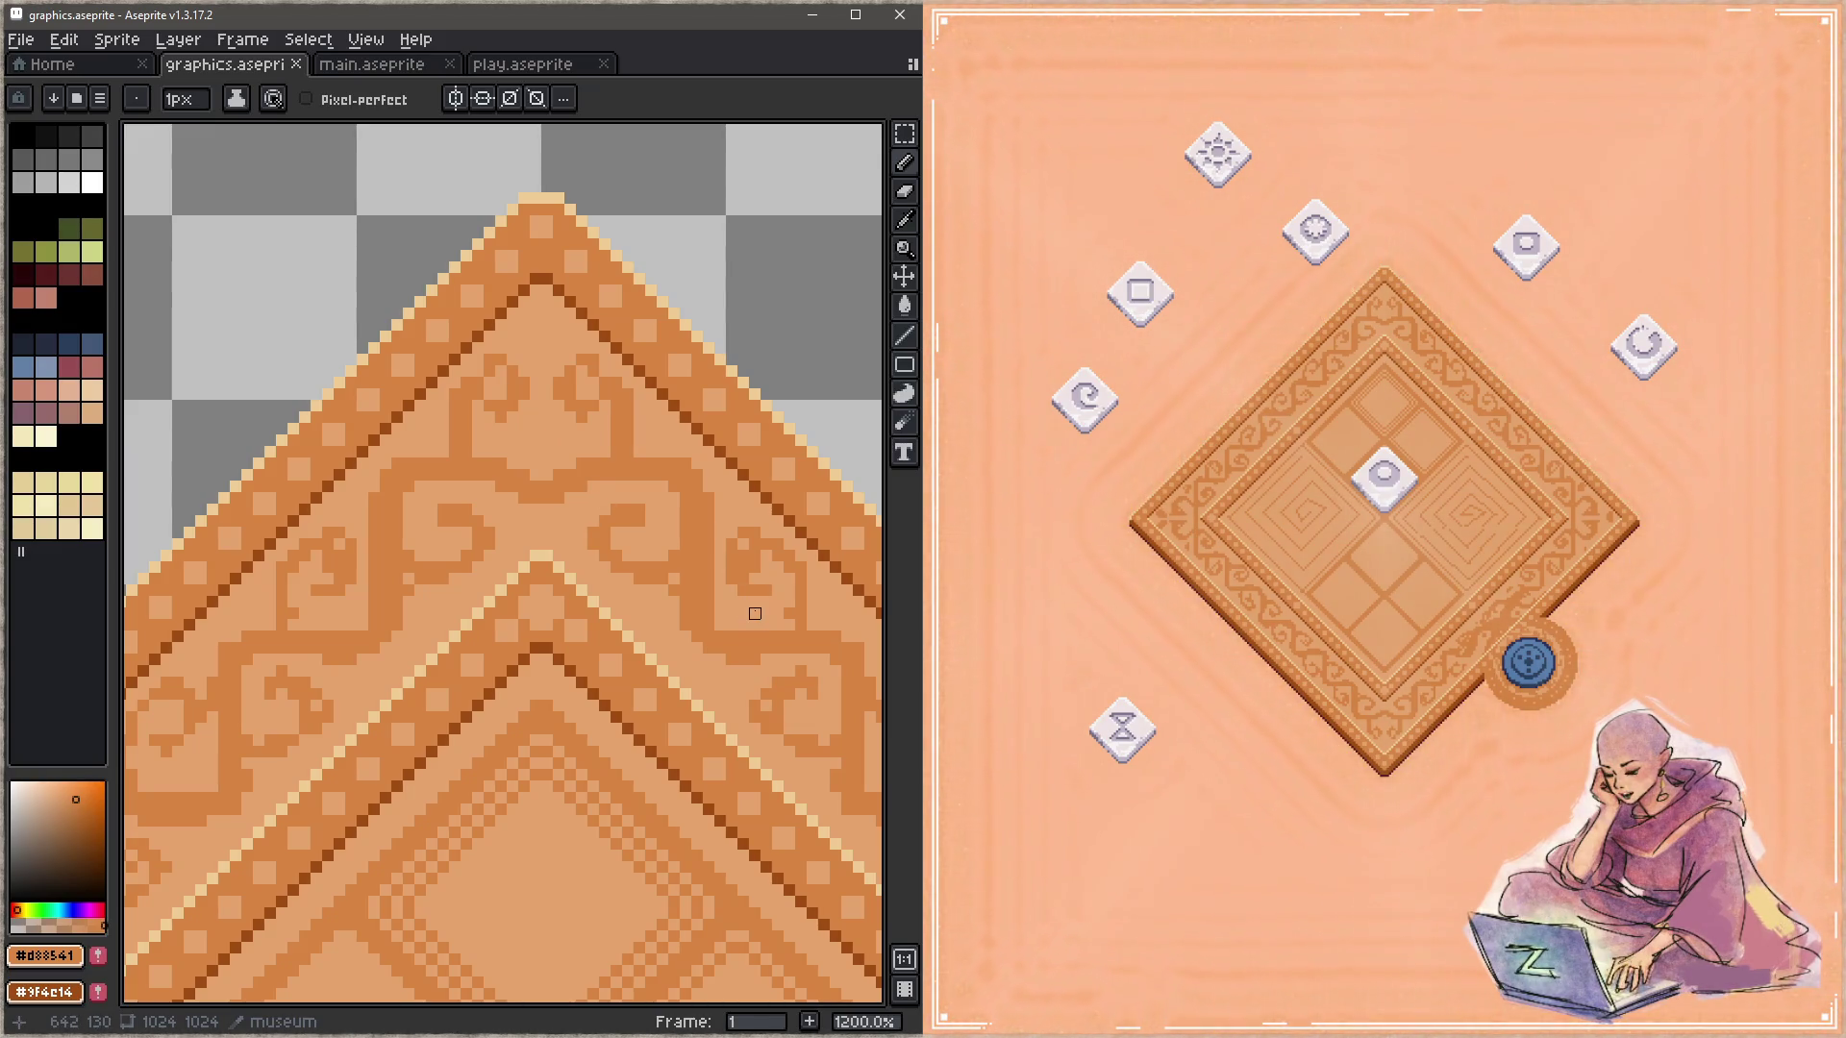
{"action": "key", "text": "alt"}
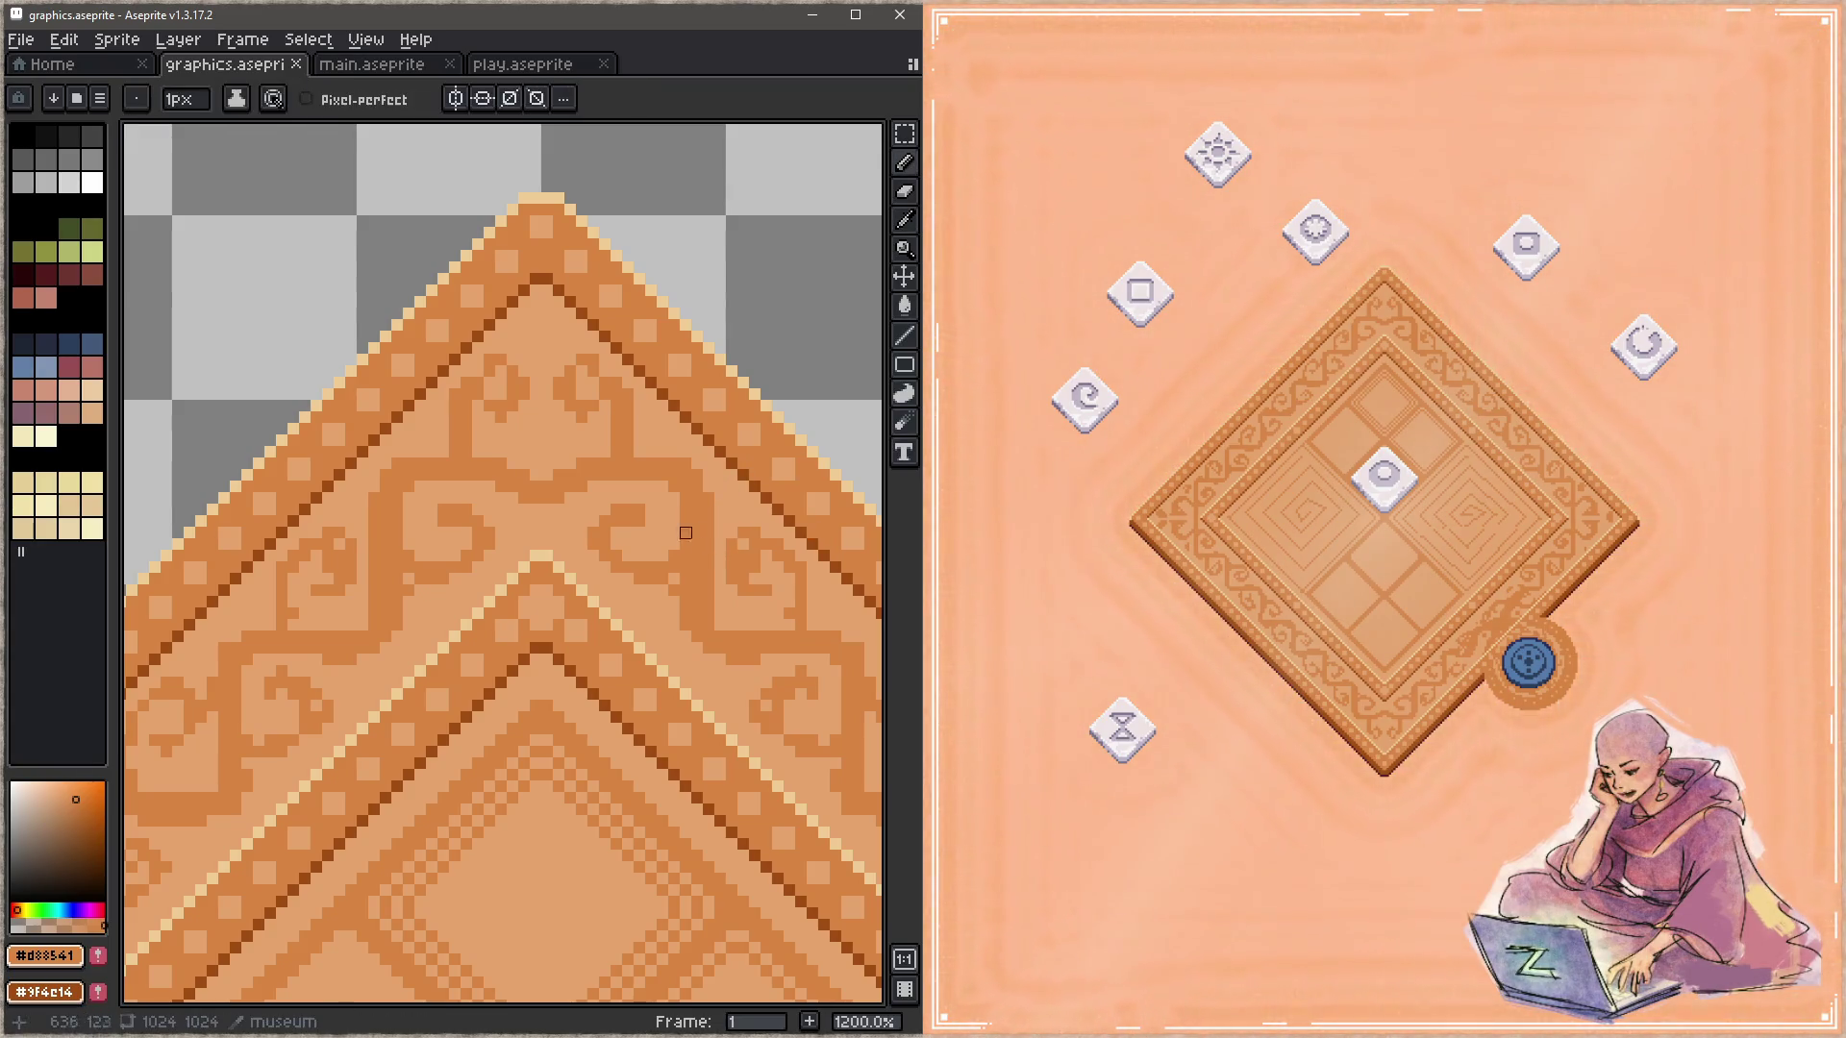
{"action": "left_click", "coordinate": [455, 98]}
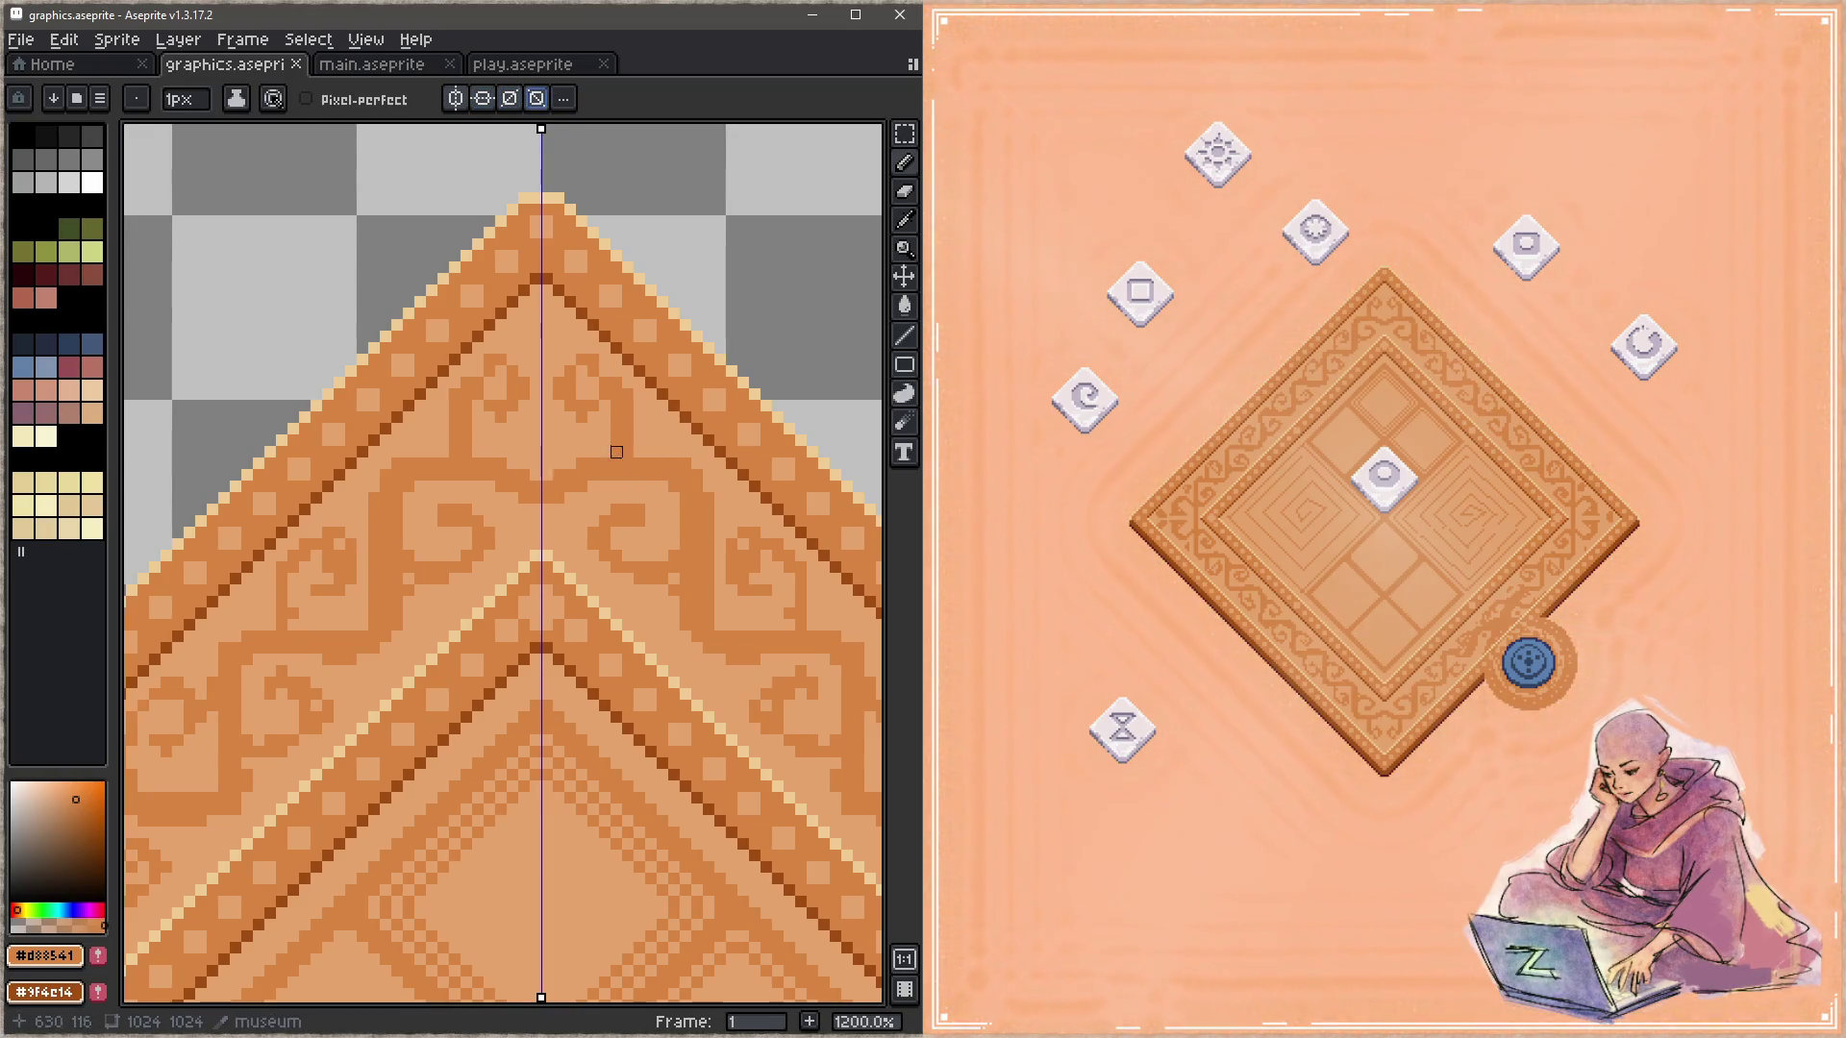
{"action": "key", "text": "alt"}
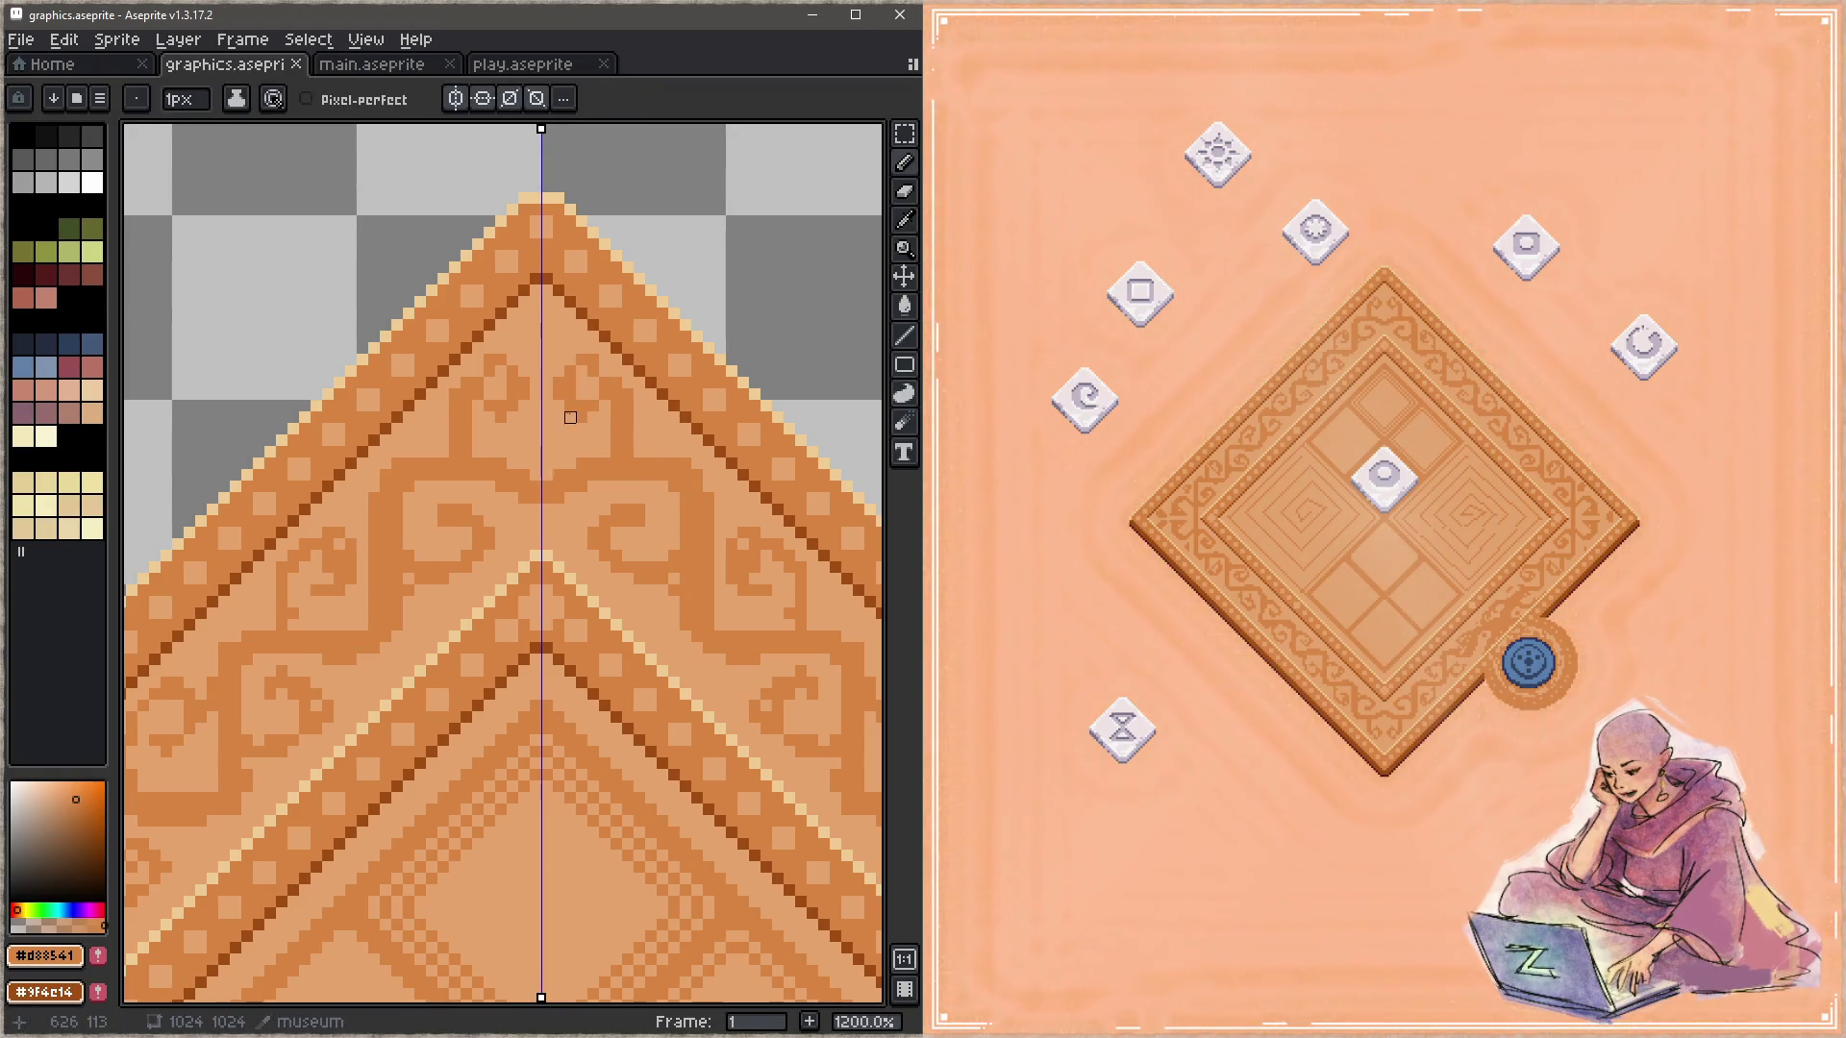
Step: Paint mirrored swirl strokes in light tan #c5a46c and mid-orange #d88541 at the rug's top corner
{"action": "left_click", "coordinate": [576, 348]}
{"action": "key", "text": "x"}
{"action": "left_click", "coordinate": [573, 301], "text": "alt"}
{"action": "left_click", "coordinate": [577, 355]}
{"action": "left_click", "coordinate": [626, 375], "text": "alt"}
{"action": "left_click", "coordinate": [582, 360]}
{"action": "left_click_drag", "start_coordinate": [581, 360], "coordinate": [570, 394]}
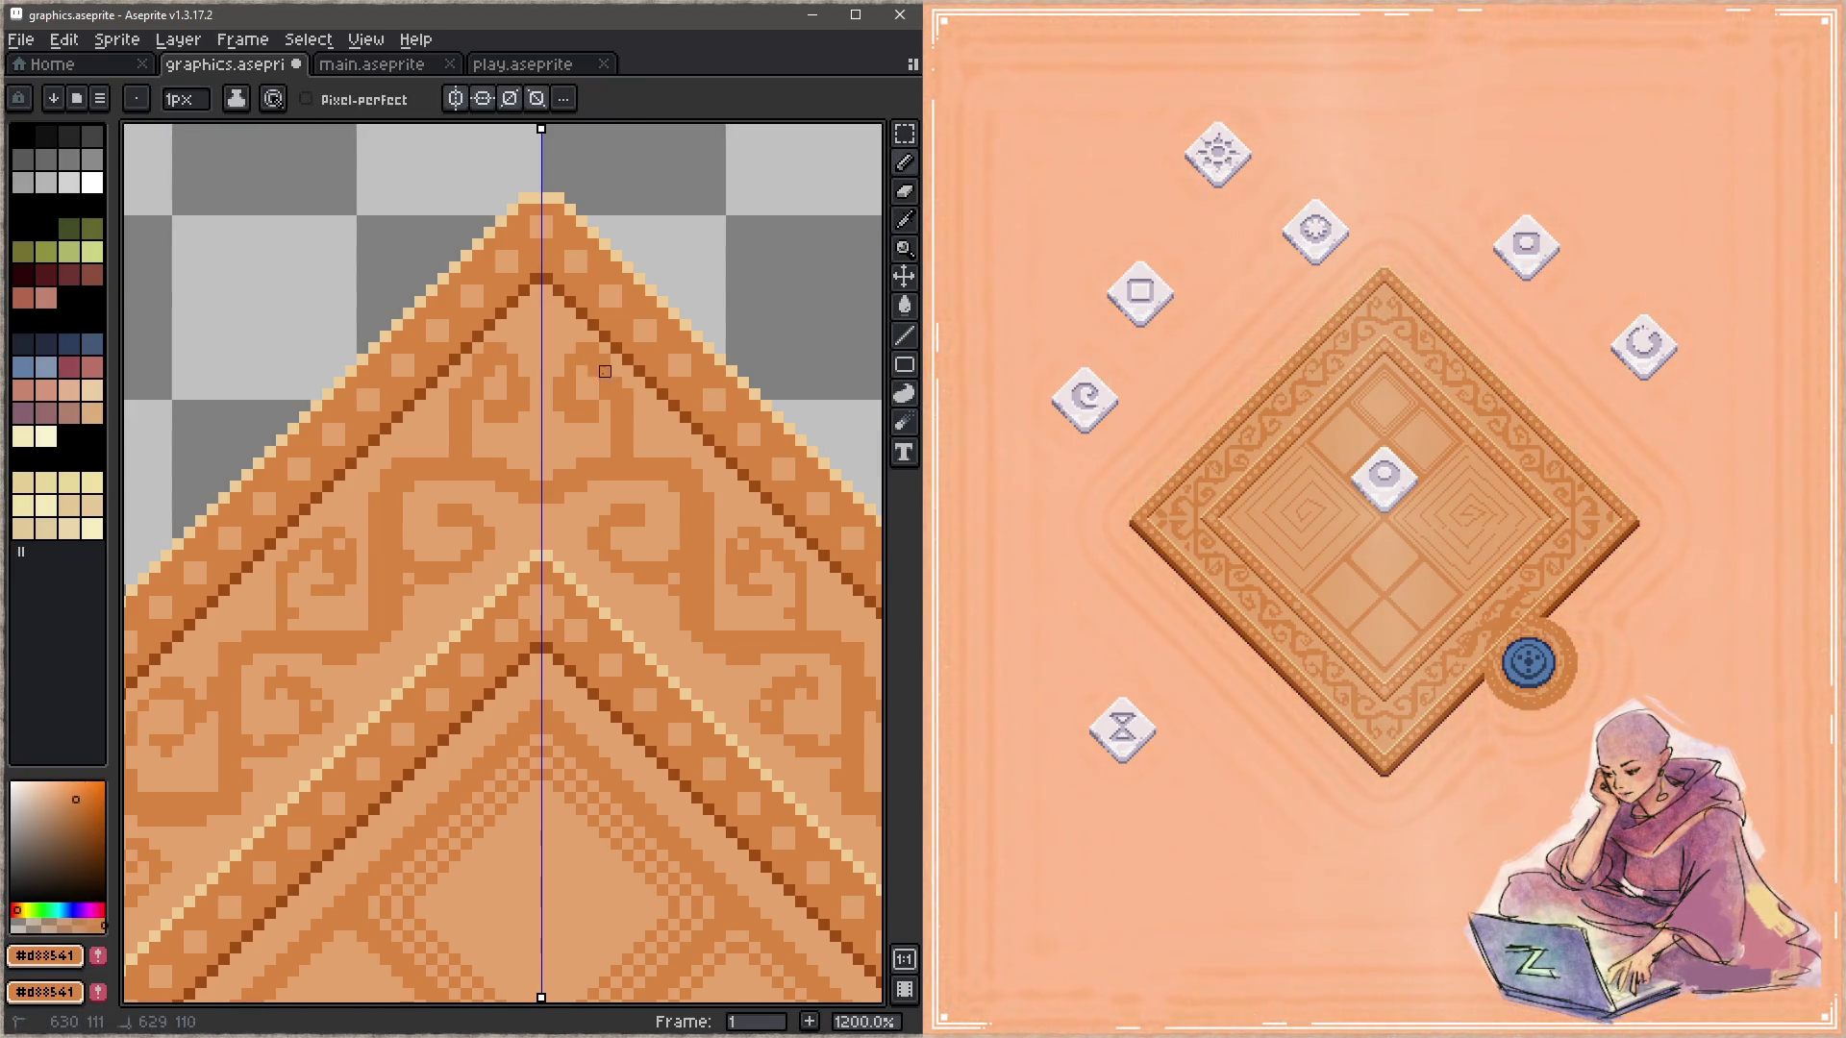
{"action": "left_click", "coordinate": [558, 406]}
Step: Refine the swirl with lighter #c5a46c mirrored pixels, resampling colours from the rug
{"action": "left_click", "coordinate": [597, 372], "text": "alt"}
{"action": "left_click", "coordinate": [587, 390]}
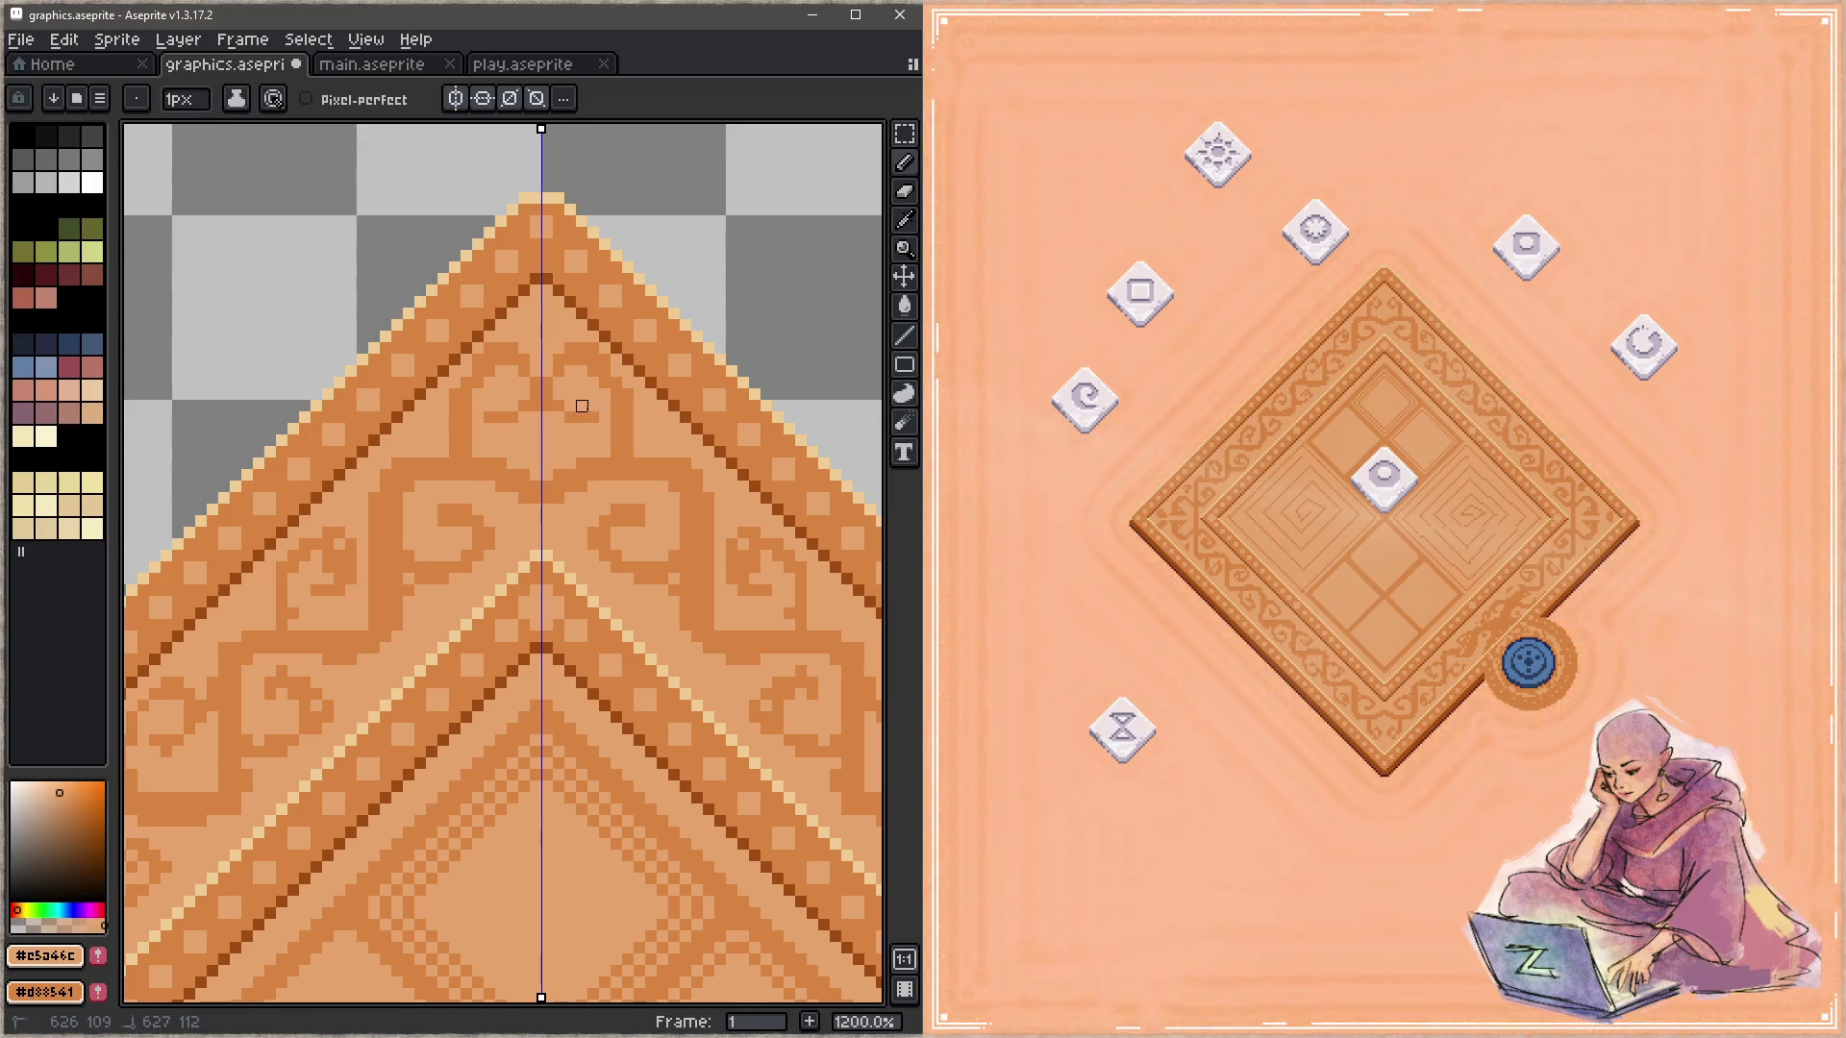
{"action": "left_click", "coordinate": [600, 423], "text": "alt"}
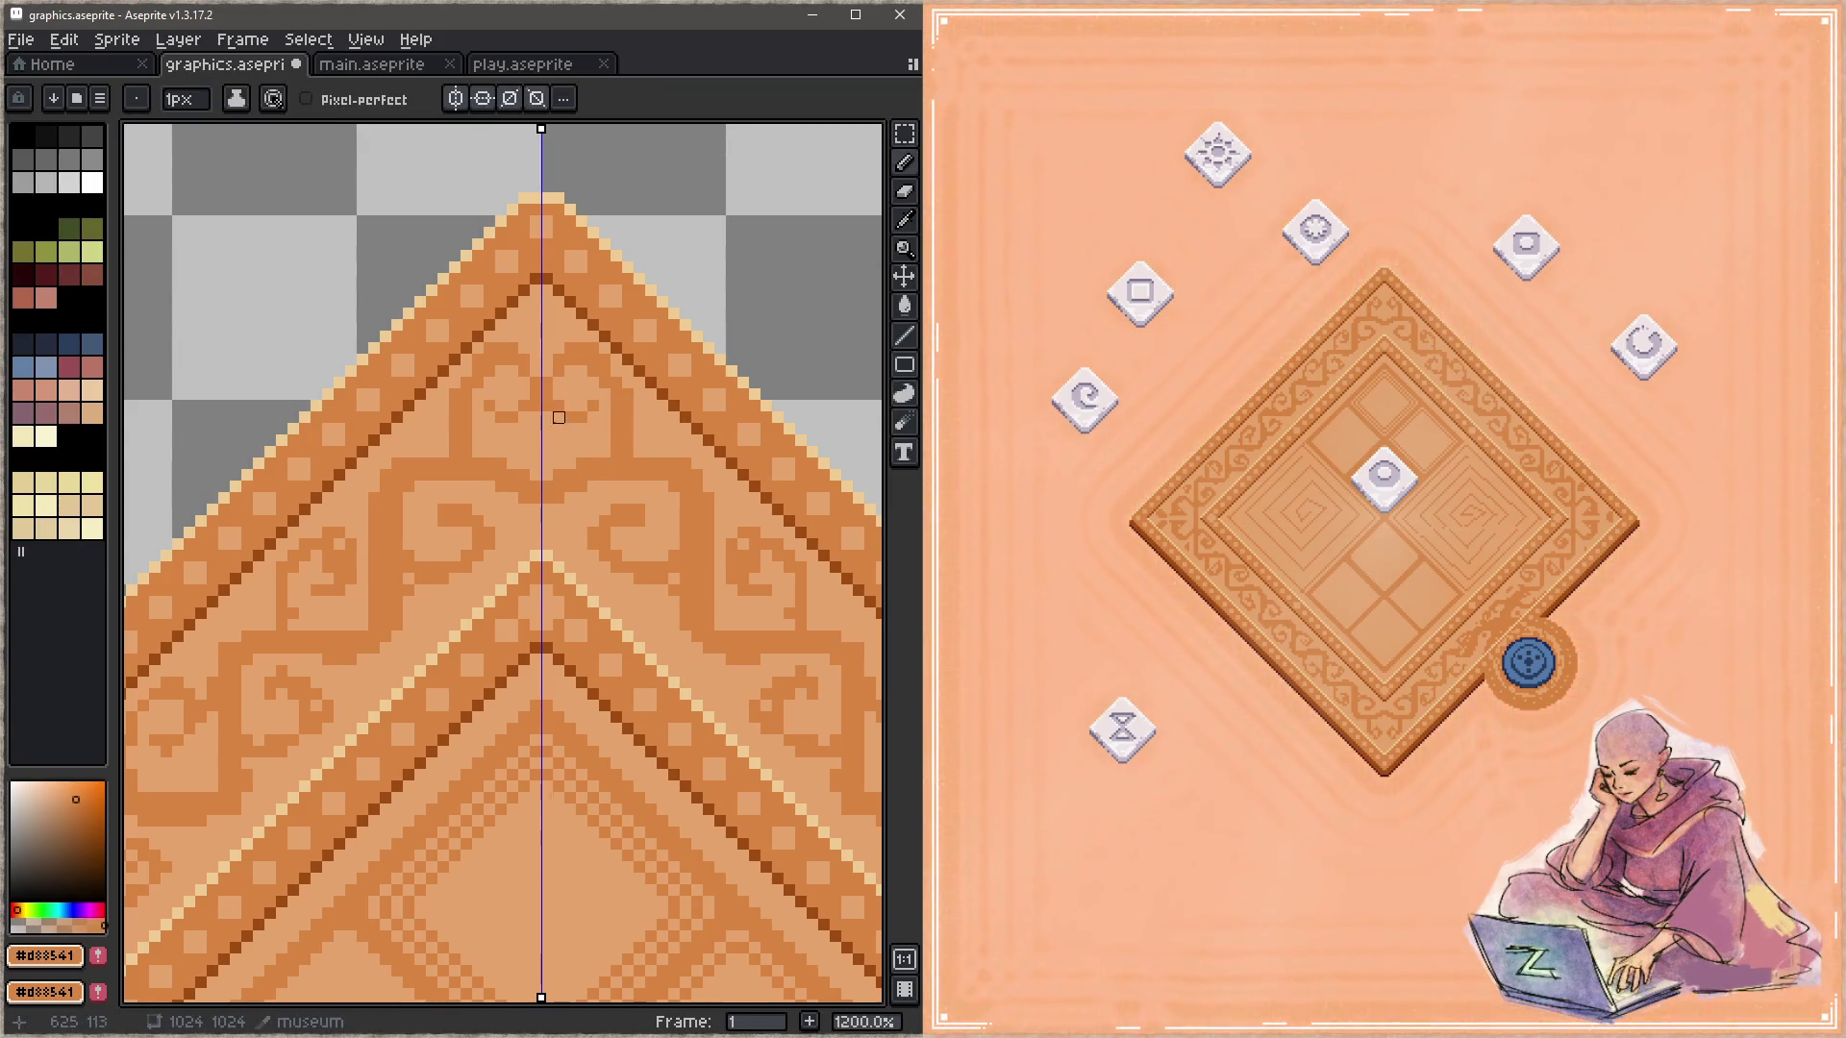
{"action": "left_click", "coordinate": [547, 419], "text": "alt"}
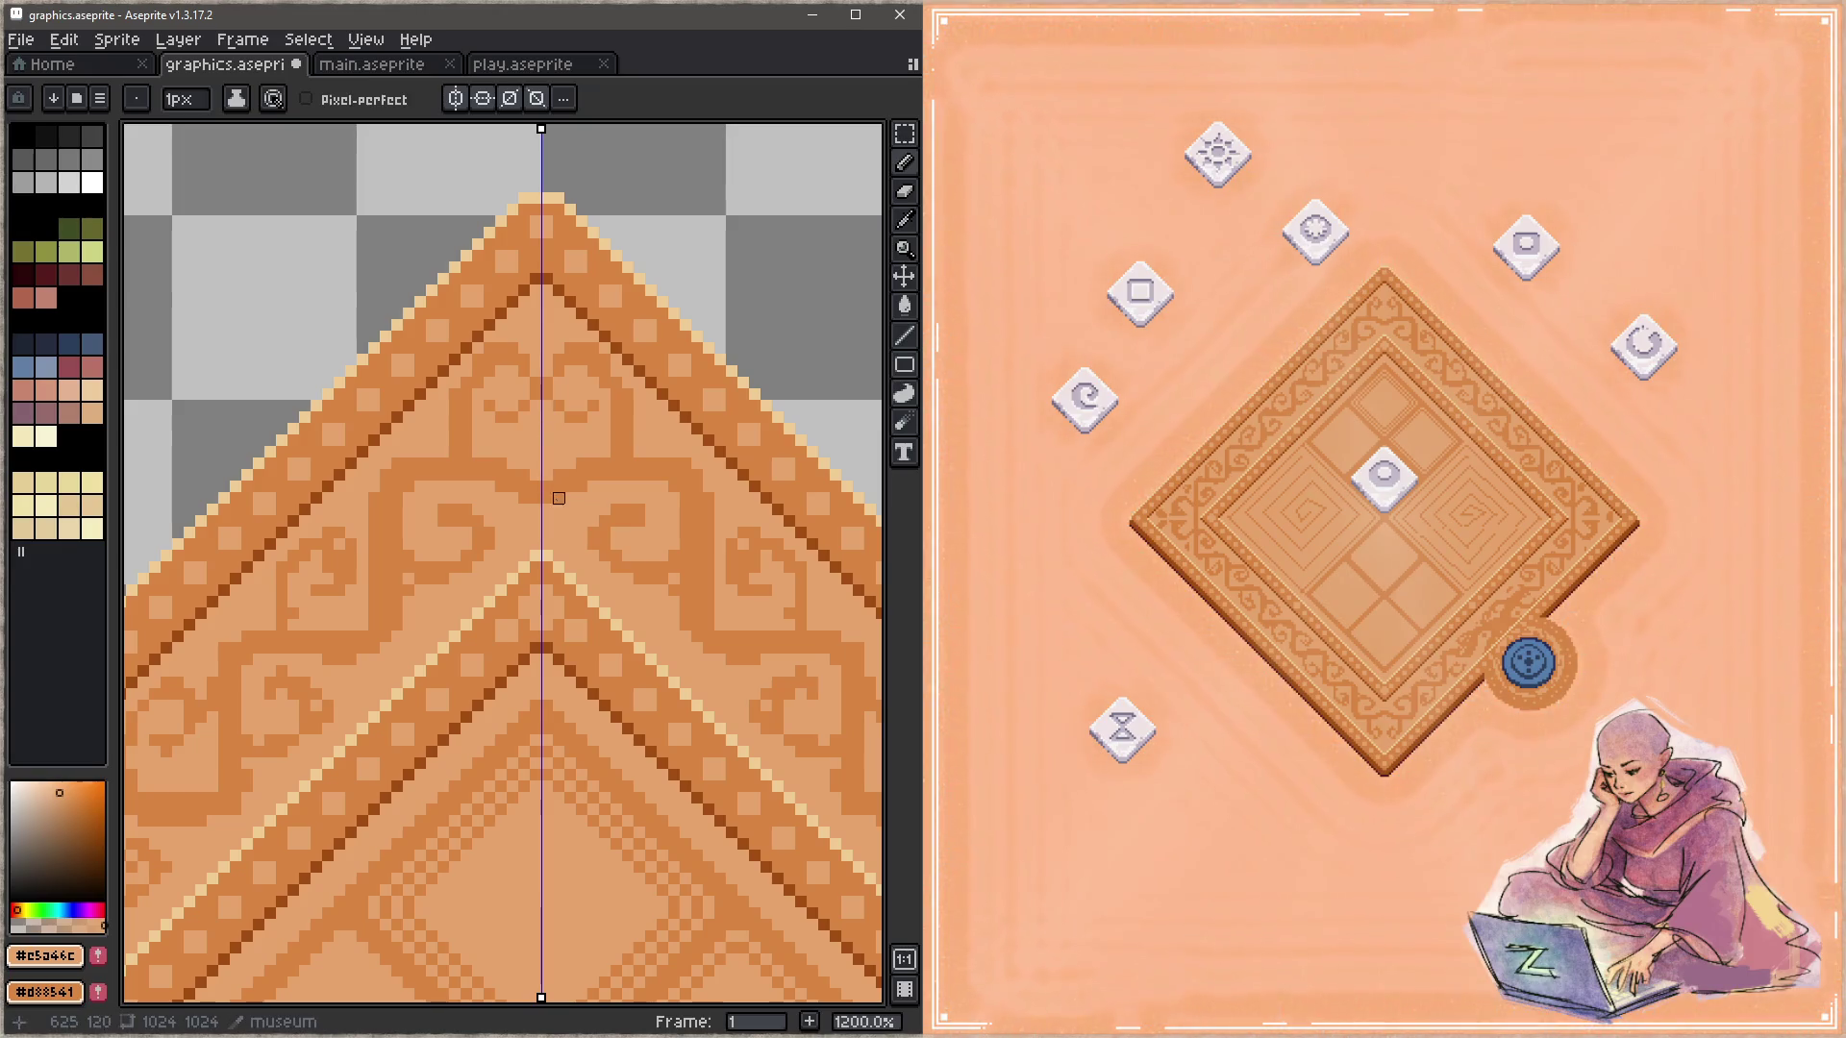
{"action": "left_click", "coordinate": [567, 364], "text": "alt"}
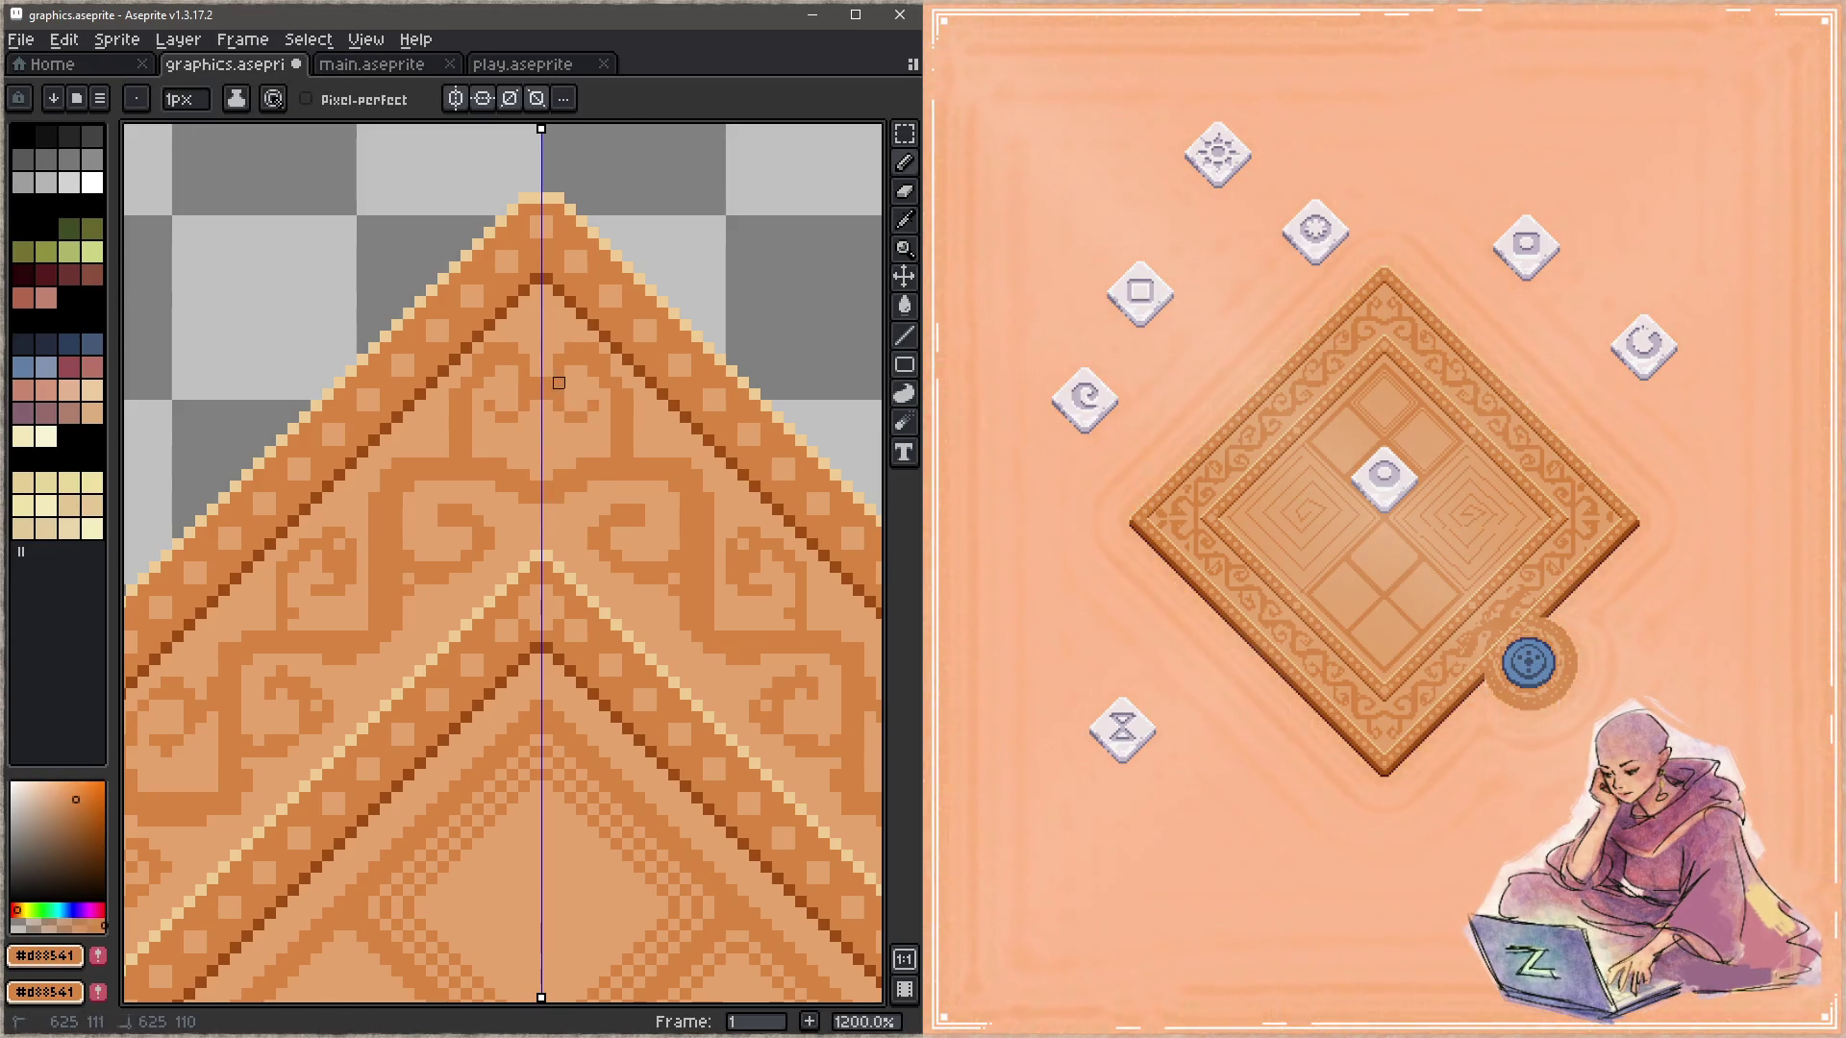
{"action": "left_click", "coordinate": [591, 389], "text": "alt"}
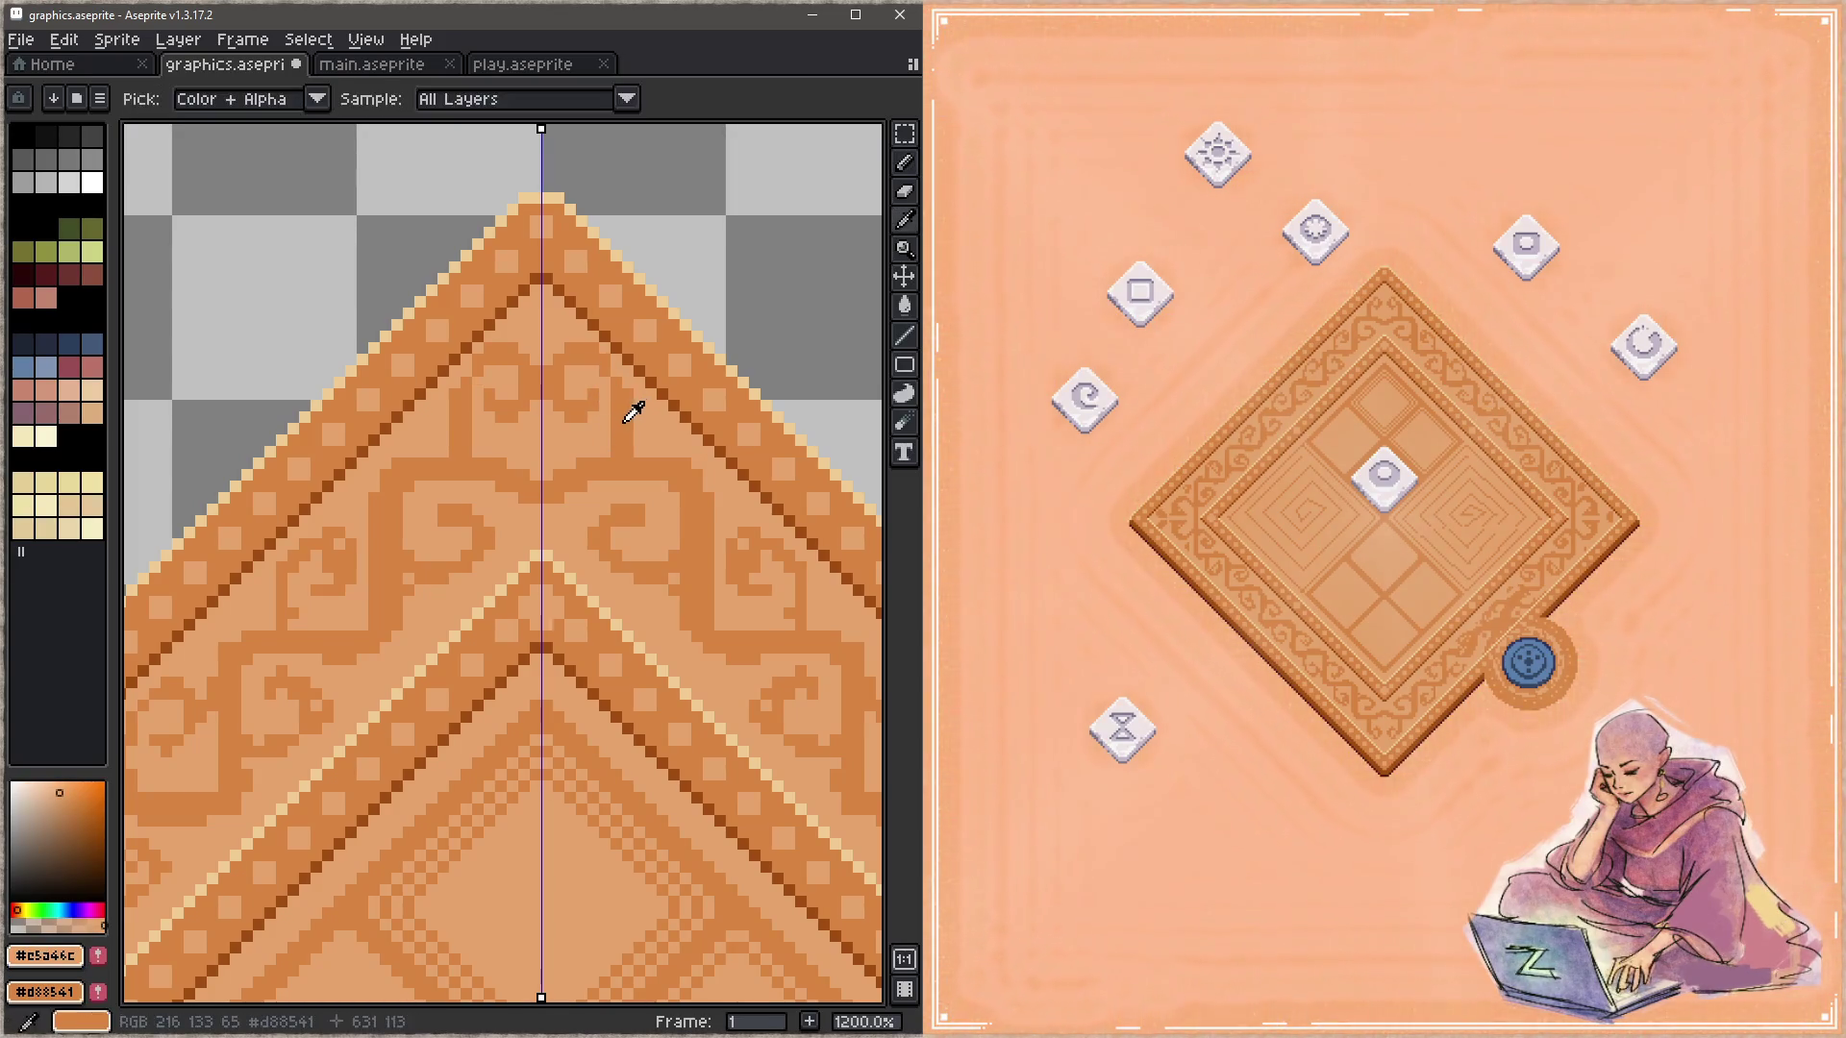
{"action": "left_click", "coordinate": [628, 452]}
Step: Save graphics.aseprite and add a mirrored mid-orange #d88541 pixel to the swirl
{"action": "key", "text": "ctrl+s"}
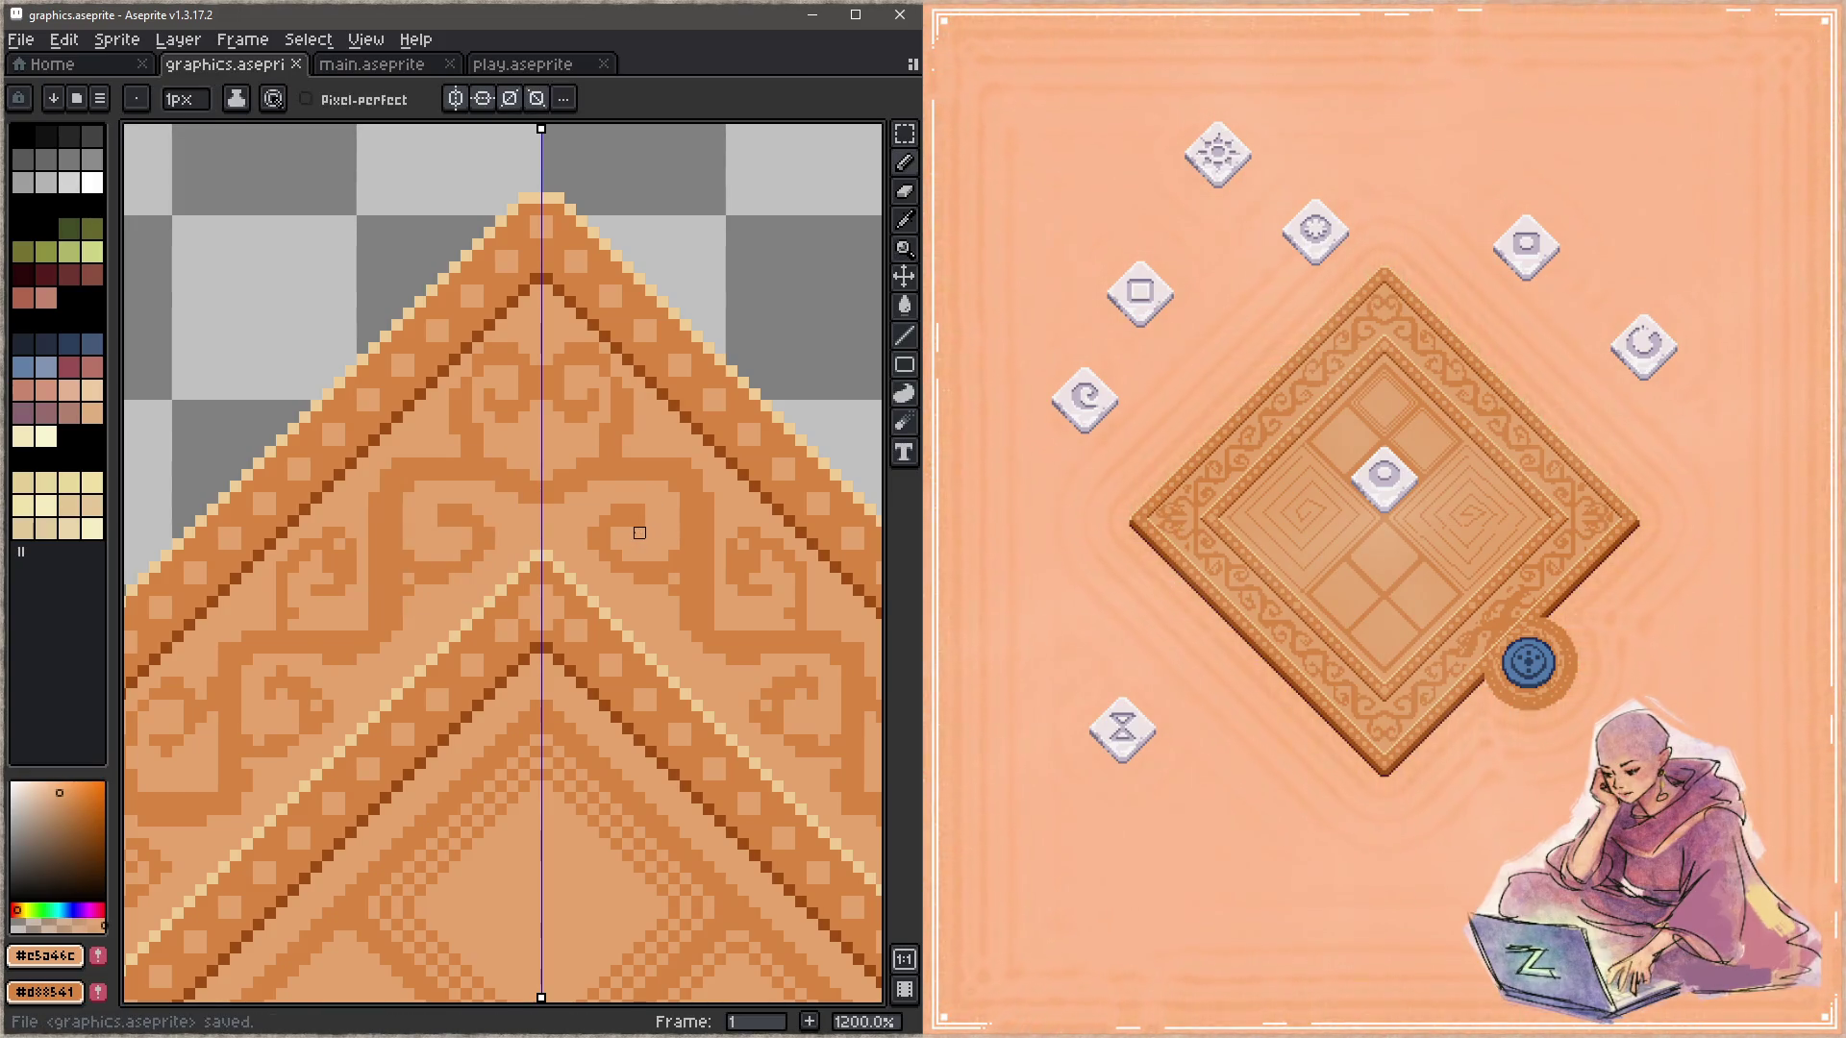
{"action": "left_click", "coordinate": [618, 416], "text": "alt"}
{"action": "left_click", "coordinate": [570, 486]}
{"action": "key", "text": "ctrl+s"}
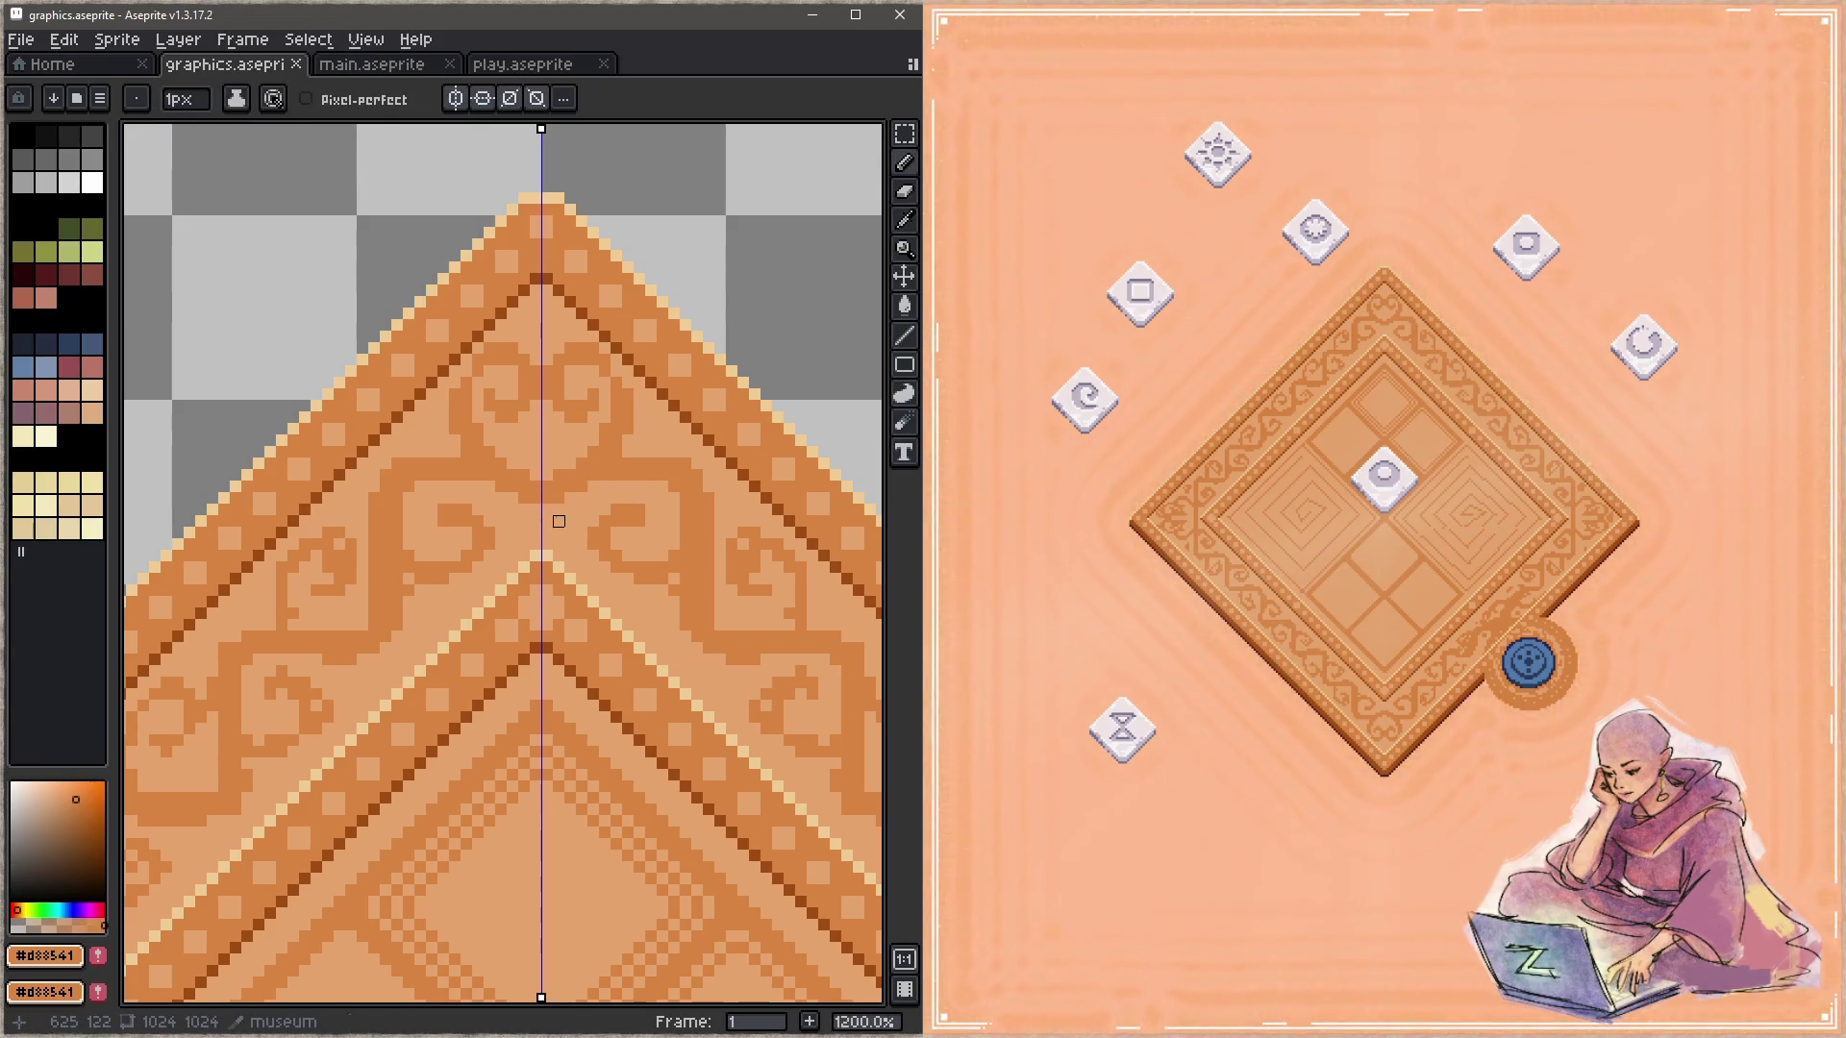
{"action": "key", "text": "ctrl+s"}
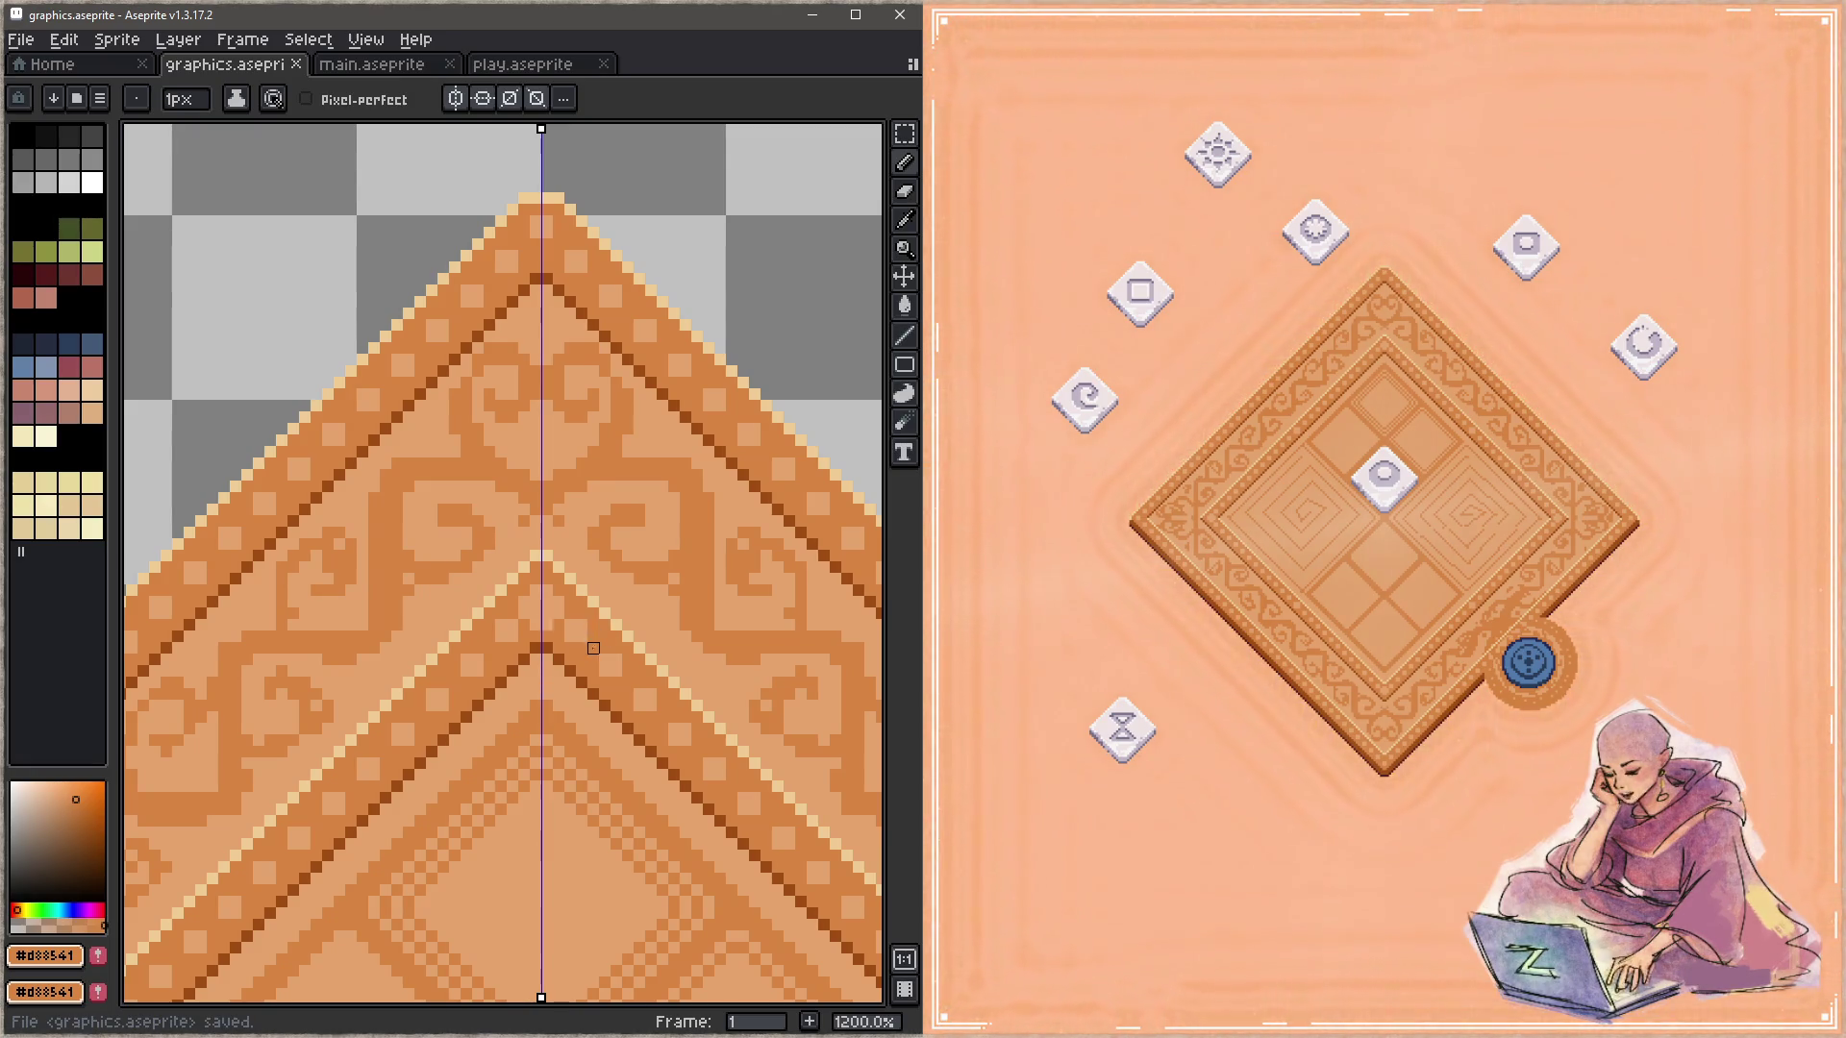
Step: Add small mirrored pixels beside the axis, save, and return to the game preview
{"action": "left_click", "coordinate": [537, 435]}
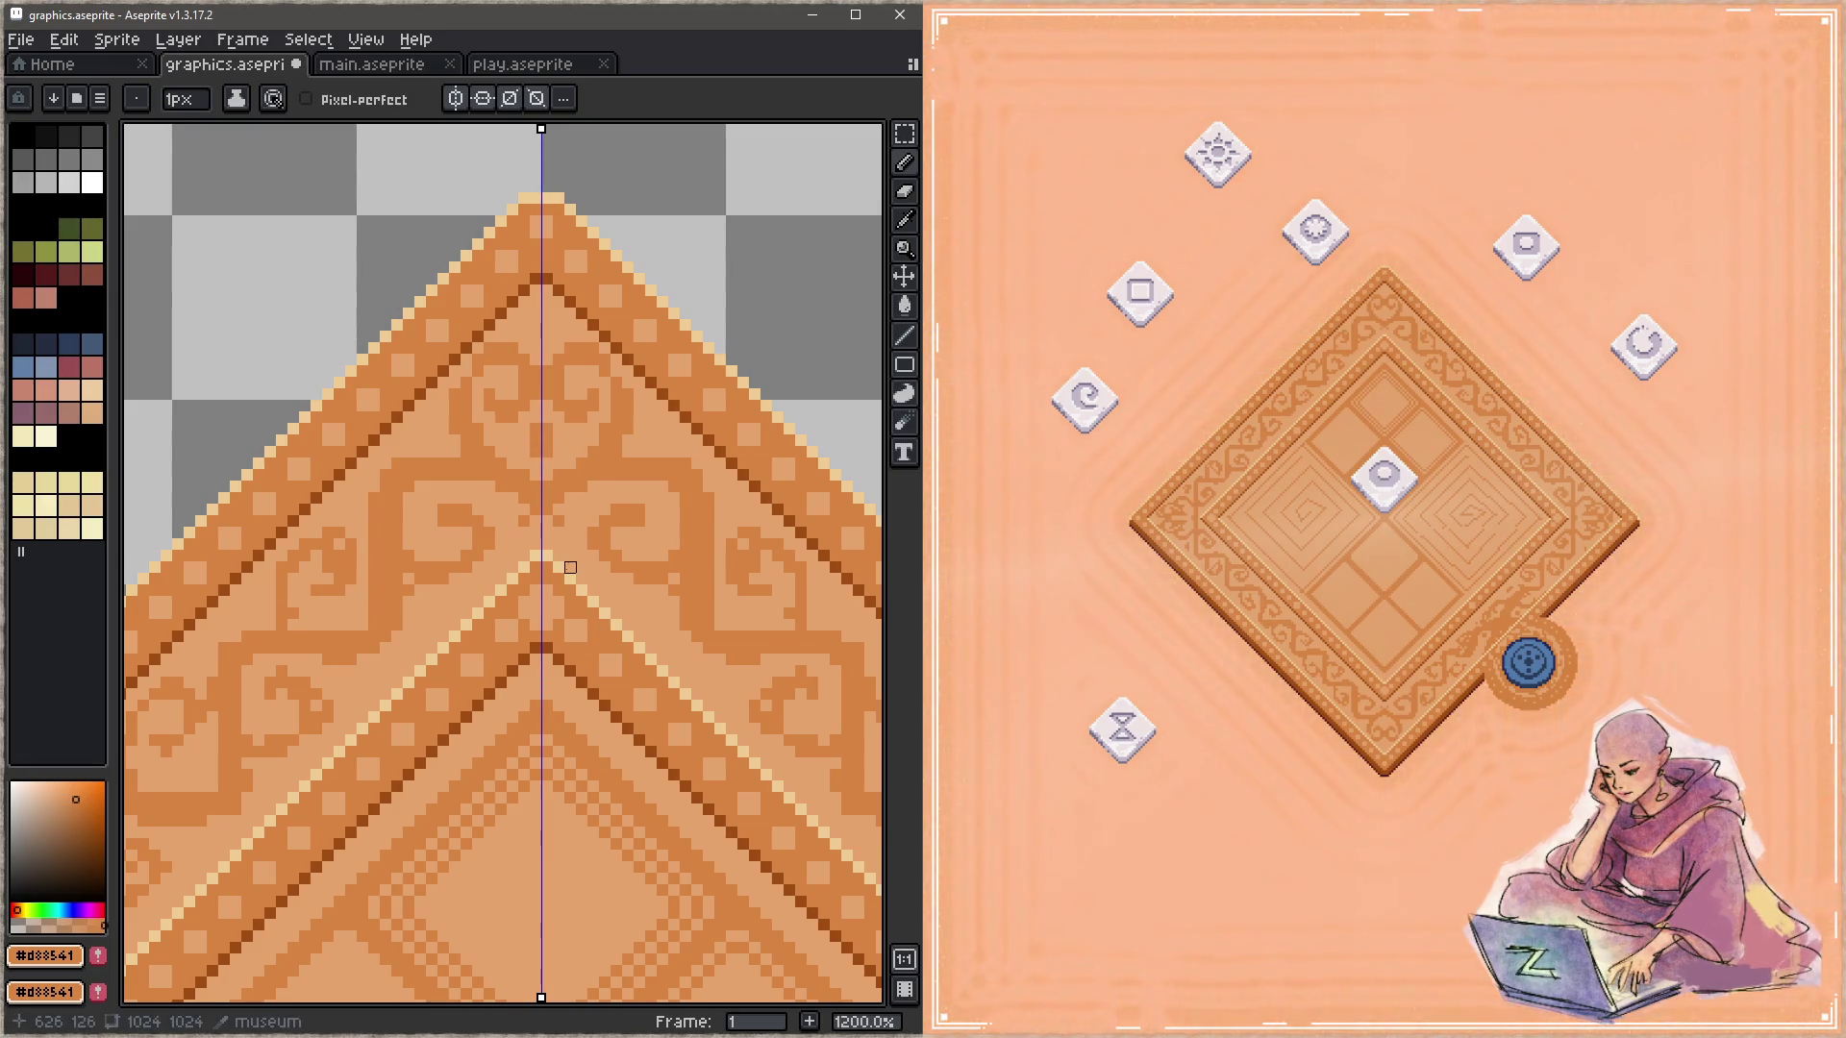
{"action": "key", "text": "ctrl+s"}
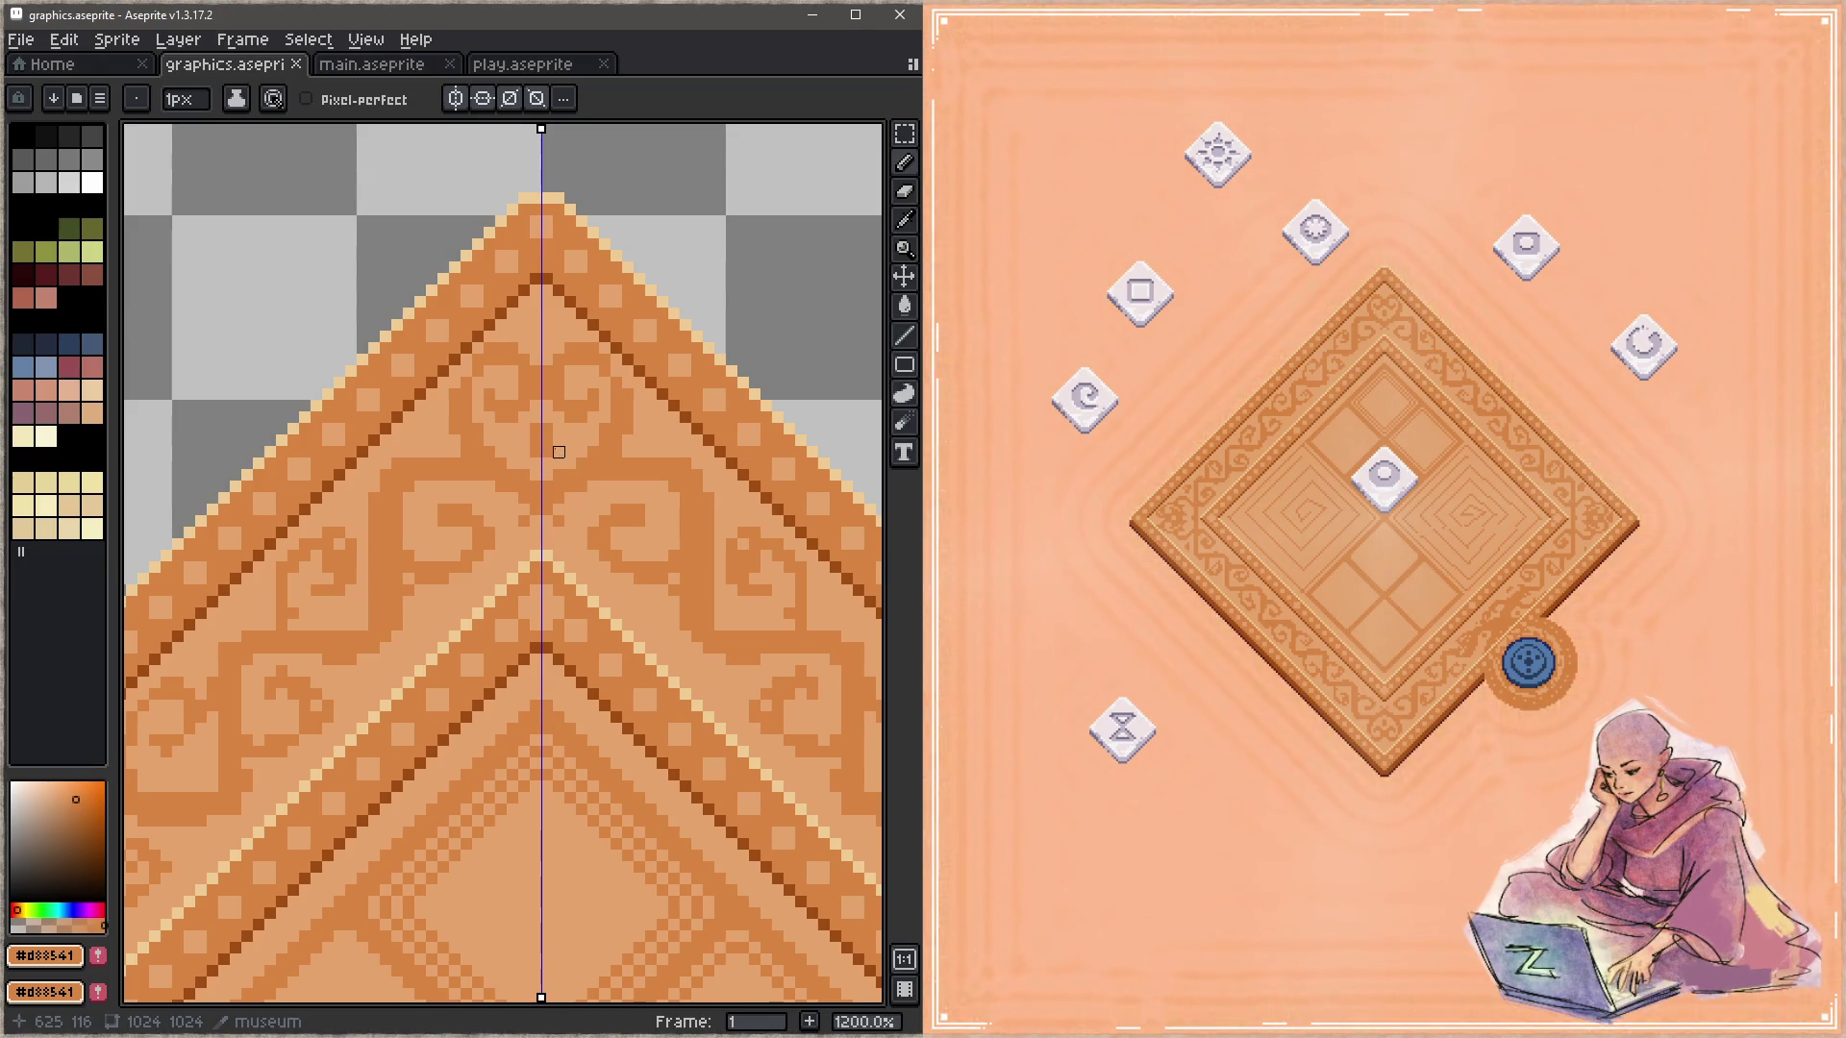
{"action": "key", "text": "ctrl+s"}
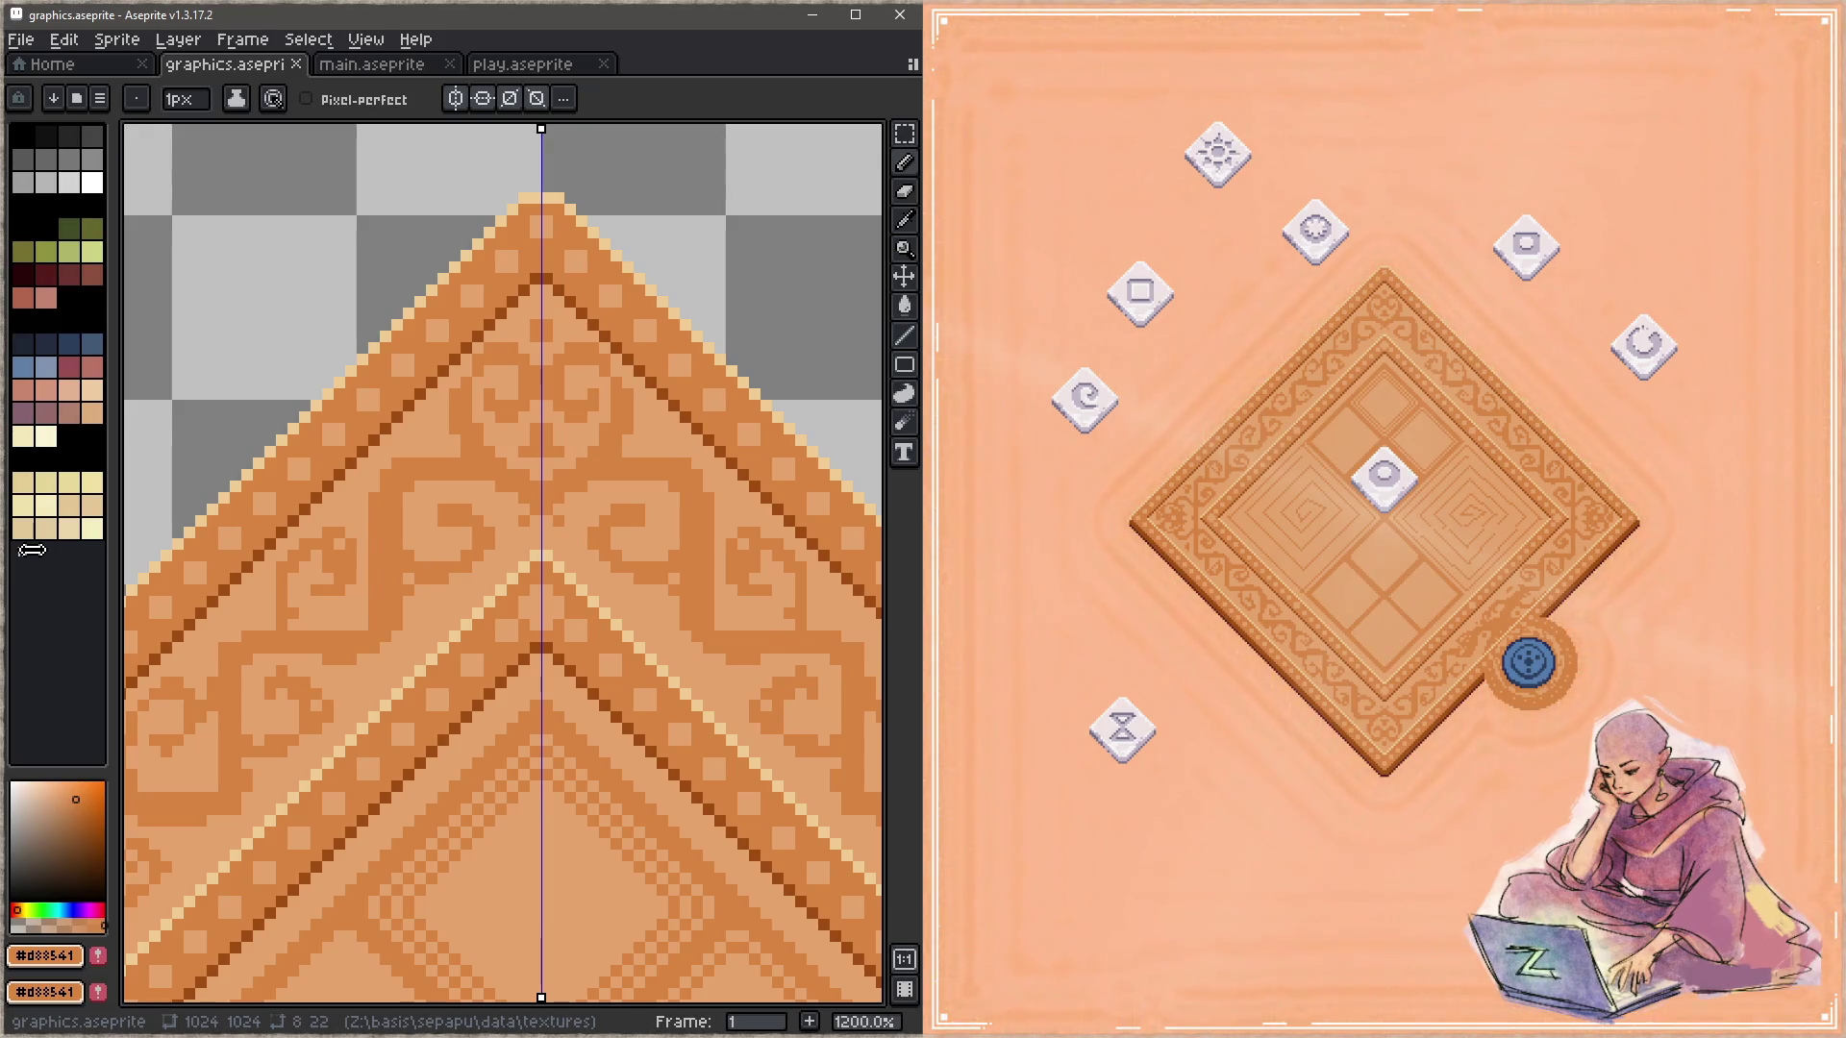
{"action": "key", "text": "alt+Tab"}
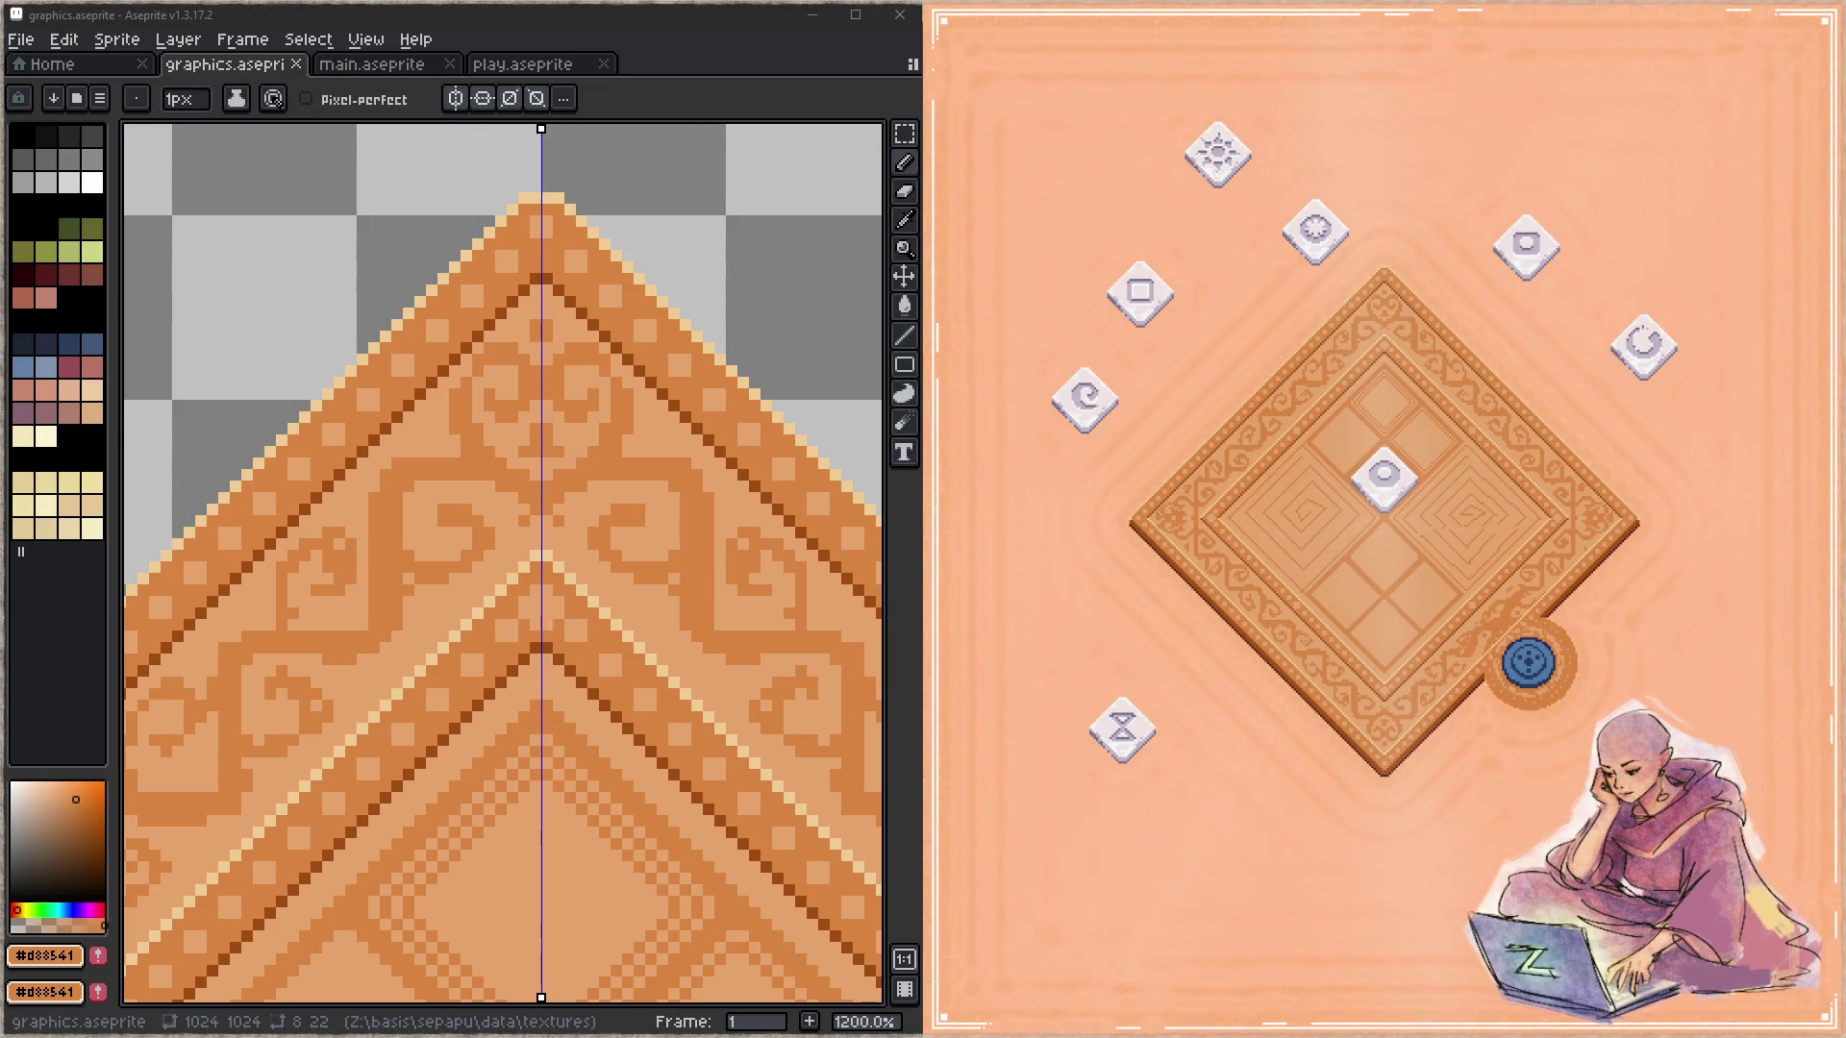
Step: Check the carved stave church reference images, then return to the tile with the pencil
{"action": "key", "text": "alt+Tab"}
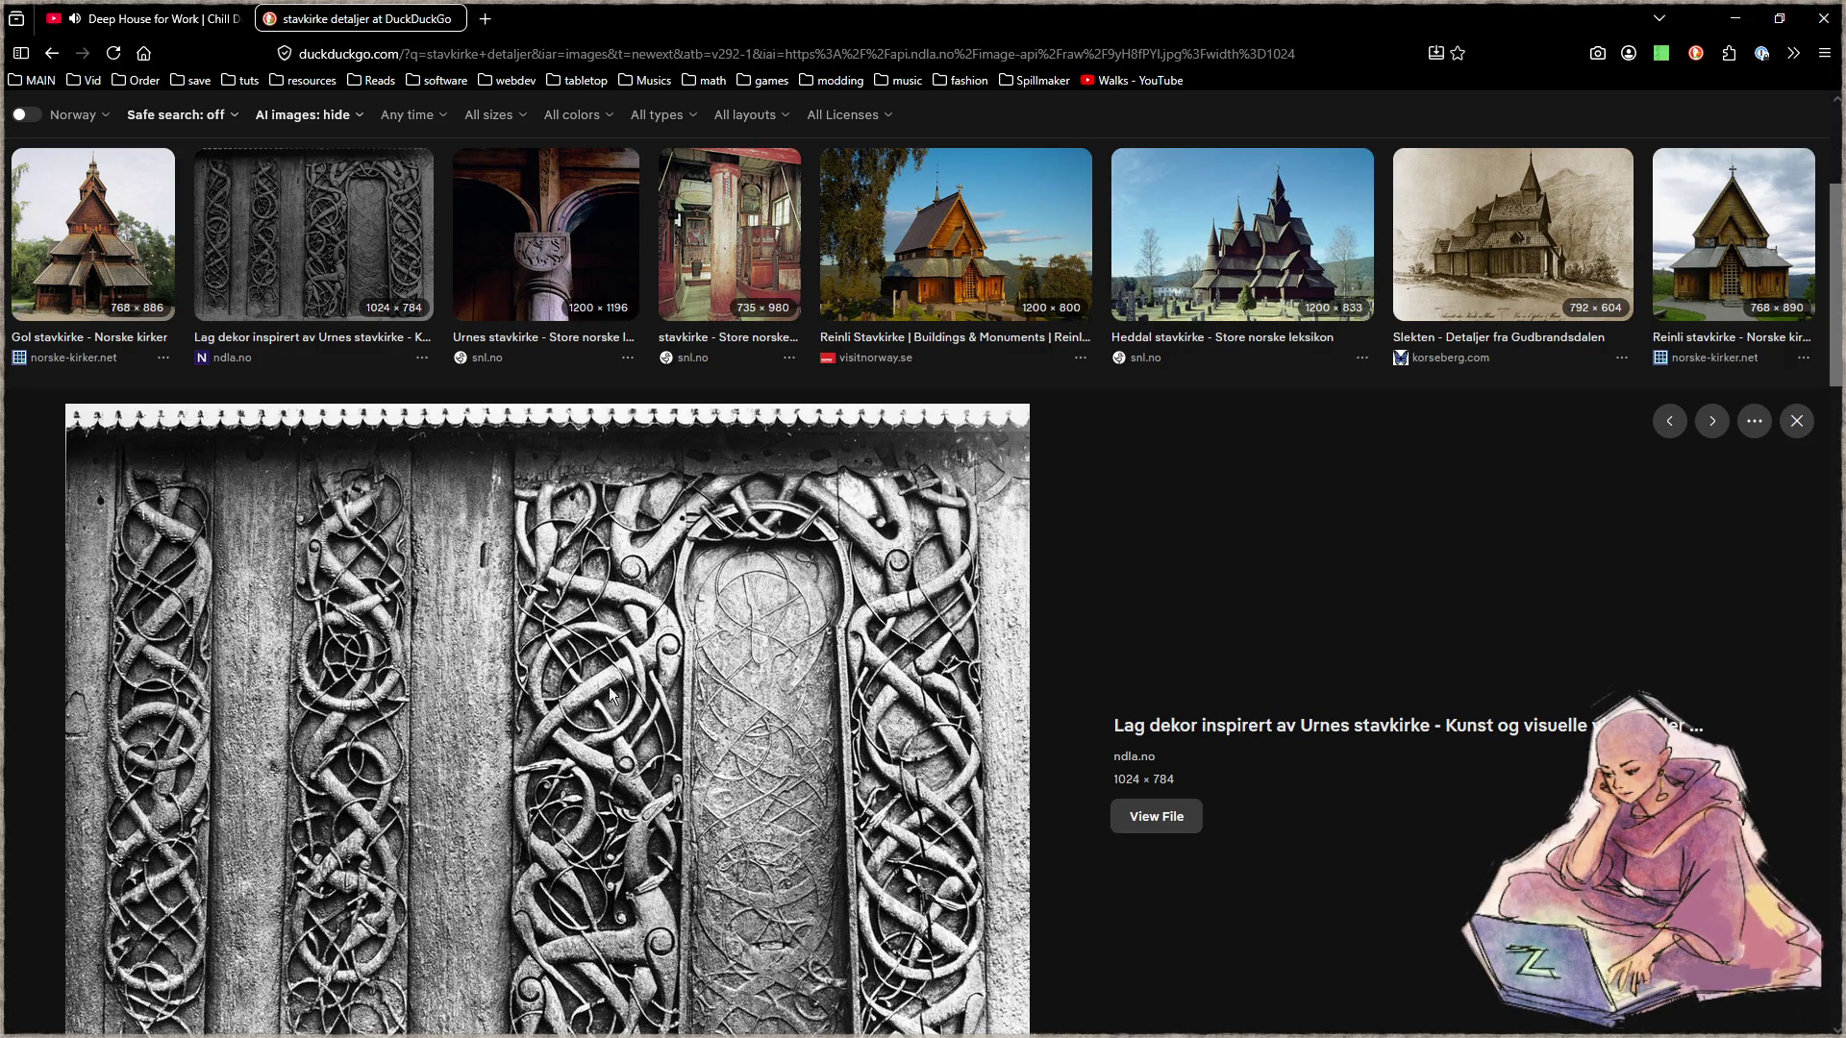
{"action": "key", "text": "alt+Tab"}
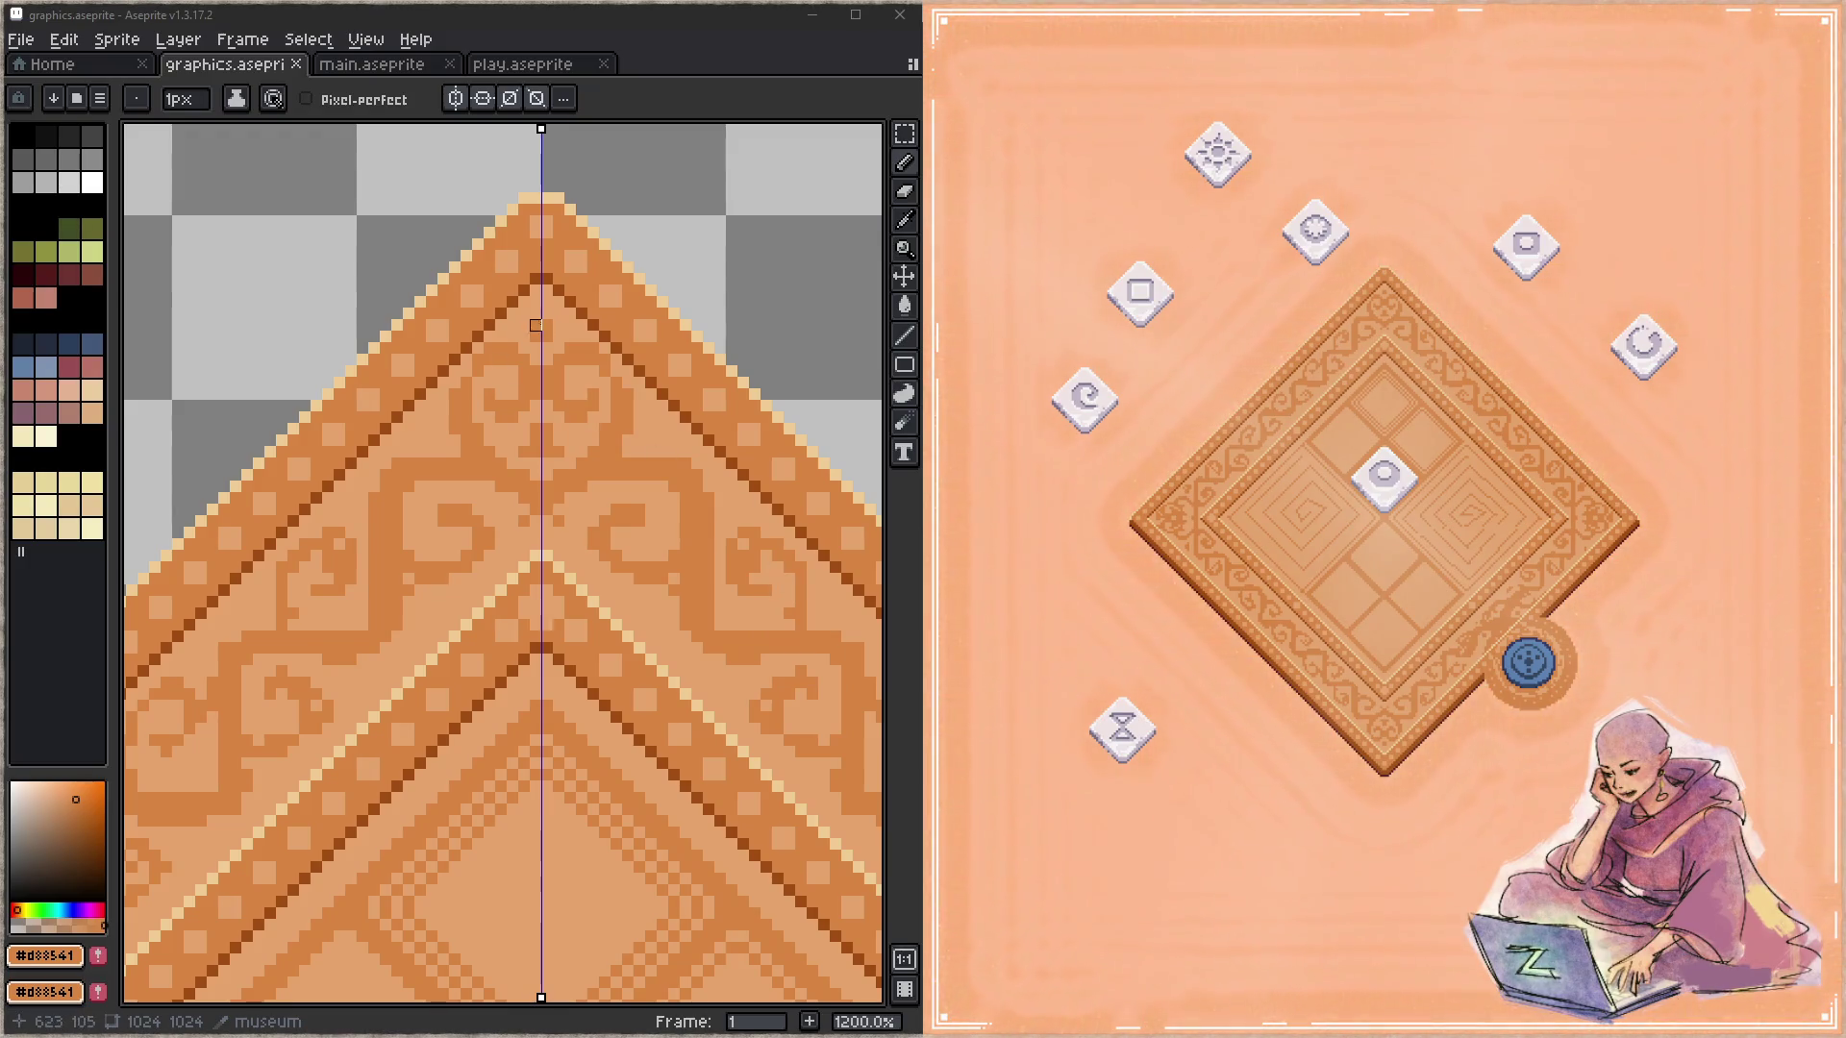
{"action": "scroll", "coordinate": [596, 461], "scroll_direction": "down", "scroll_amount": 3}
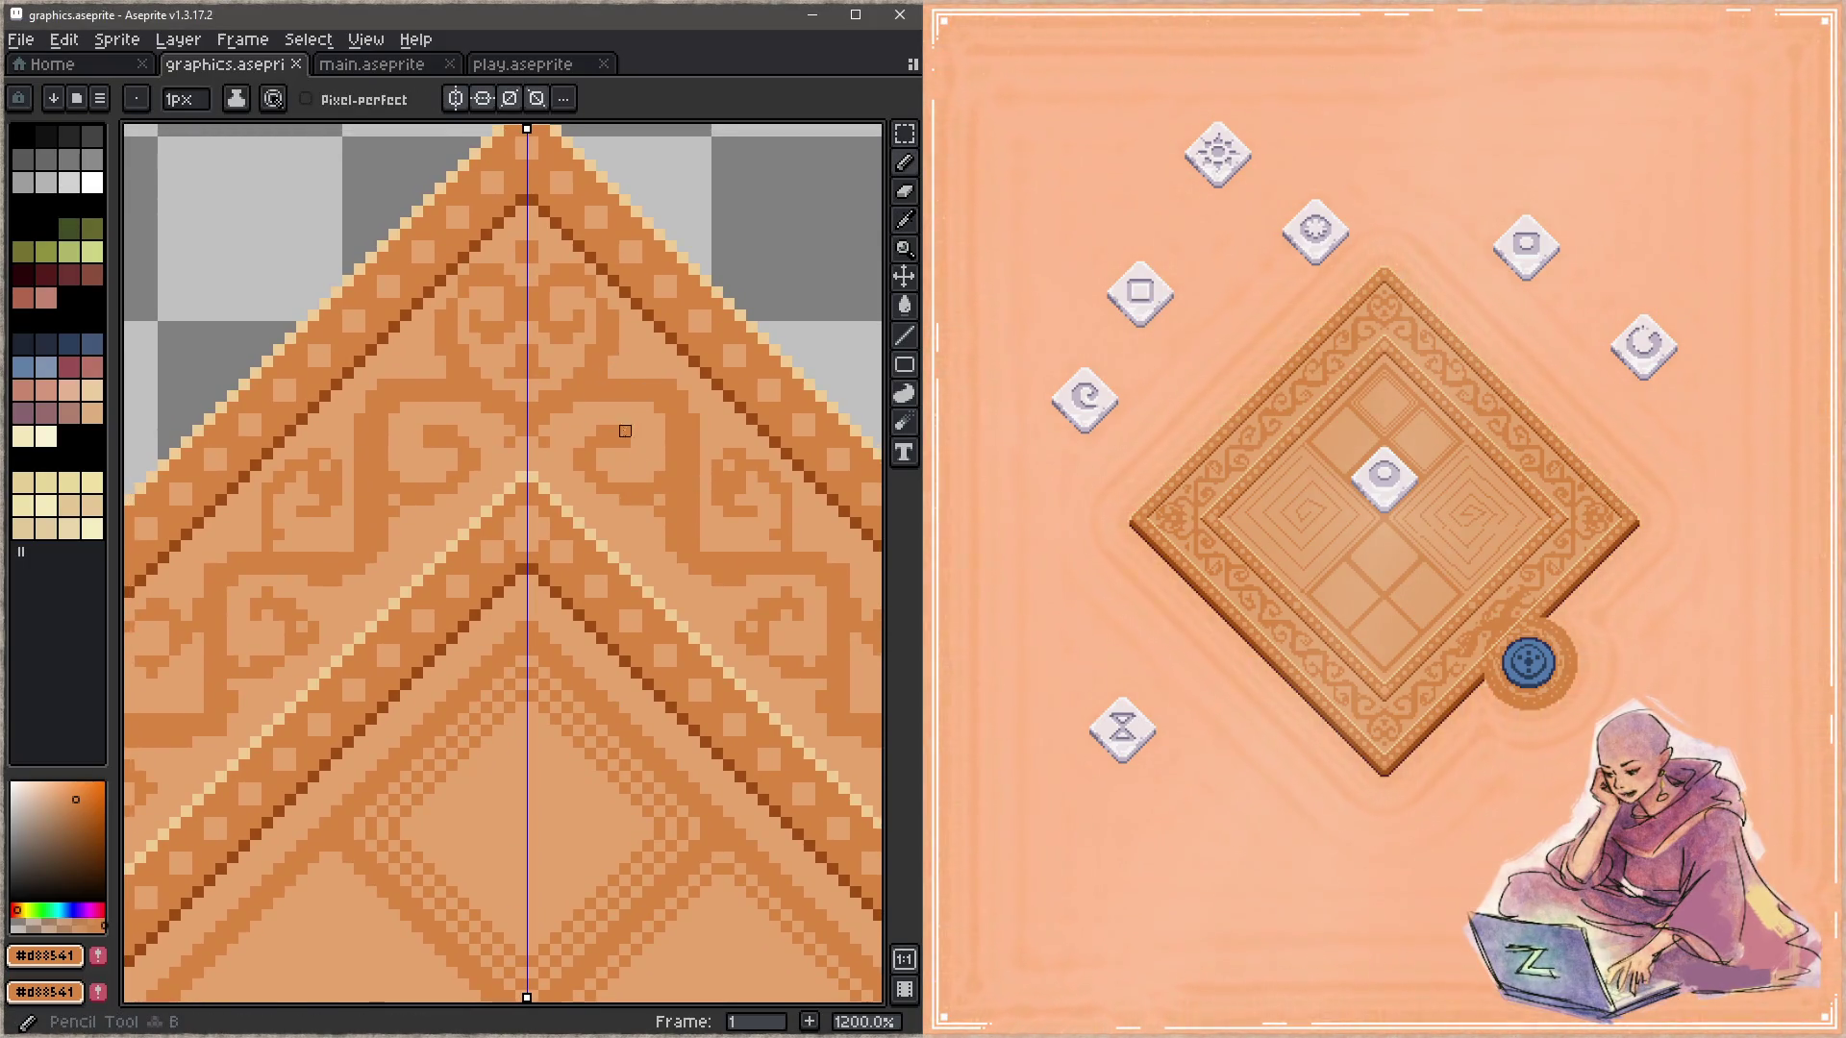
{"action": "scroll", "coordinate": [672, 495], "scroll_direction": "right", "scroll_amount": 2}
{"action": "key", "text": "i"}
{"action": "key", "text": "b"}
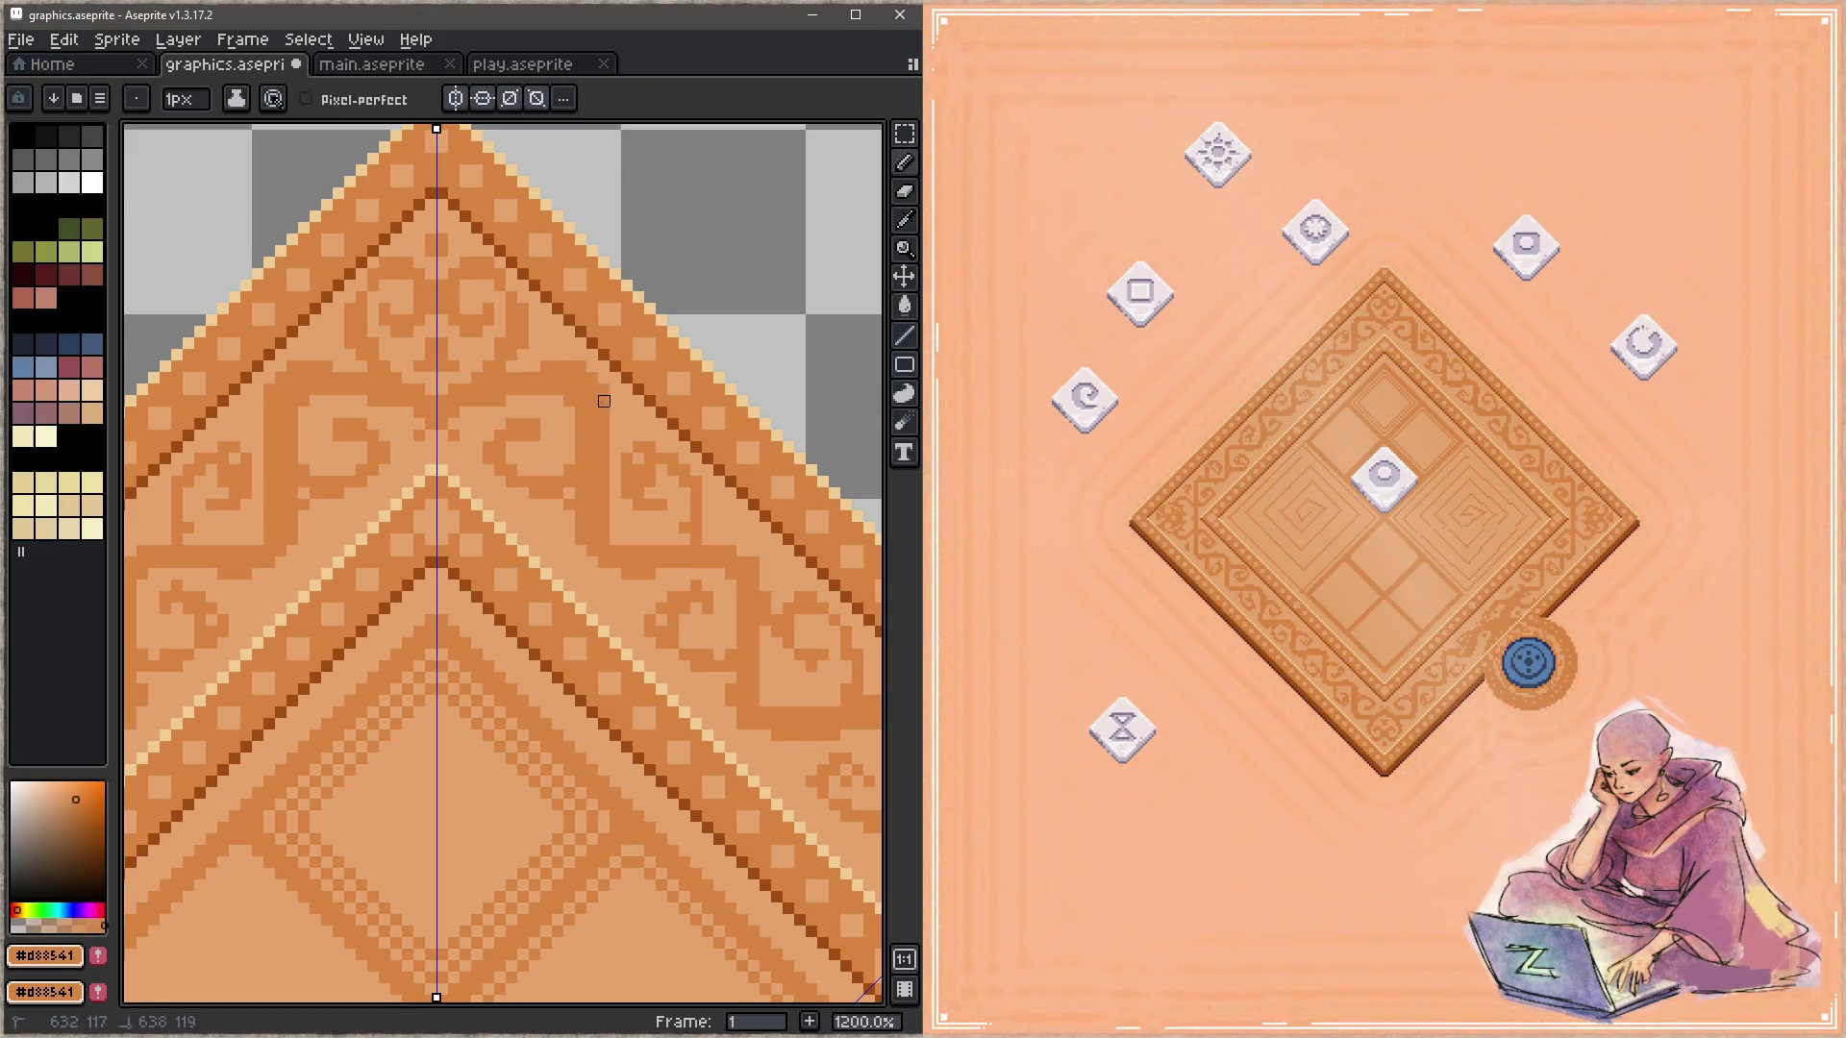
Step: Sample the border peach and orange #d88541, paint a short scroll-band stroke, and save
{"action": "key", "text": "alt"}
{"action": "left_click", "coordinate": [555, 407], "text": "alt"}
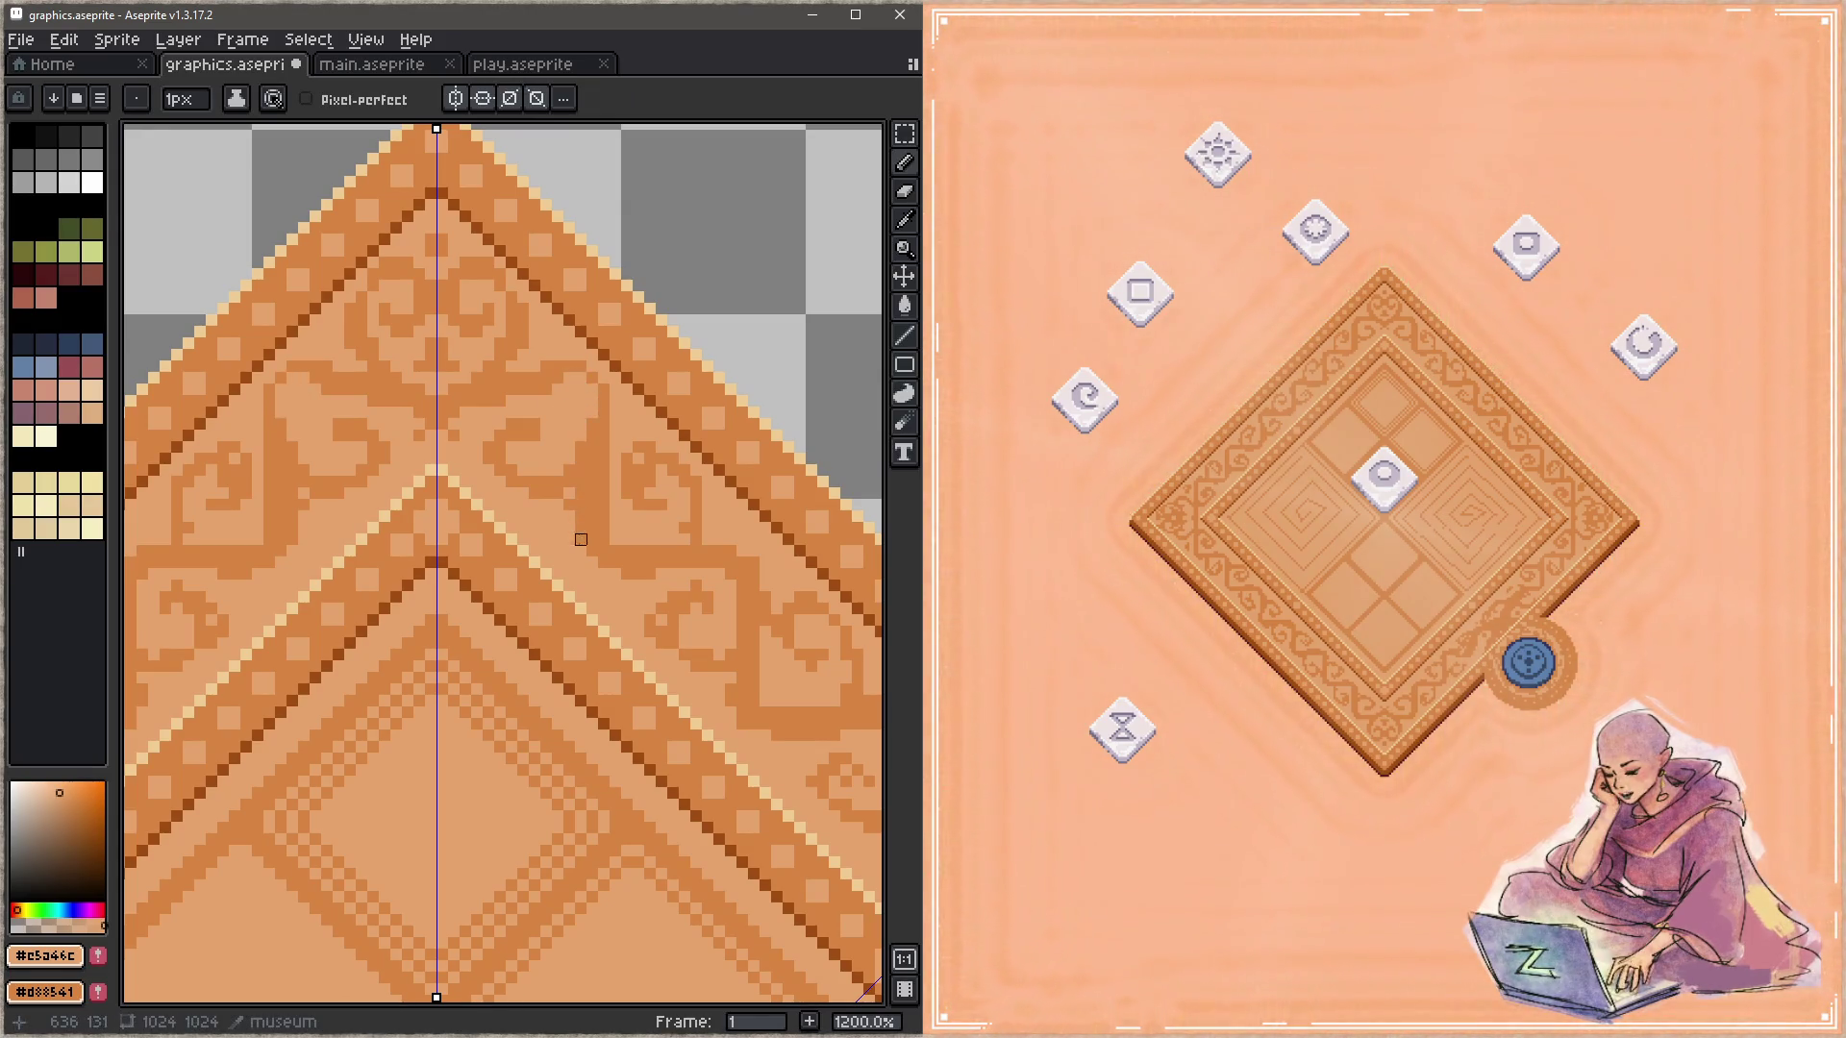
{"action": "left_click", "coordinate": [620, 421], "text": "alt"}
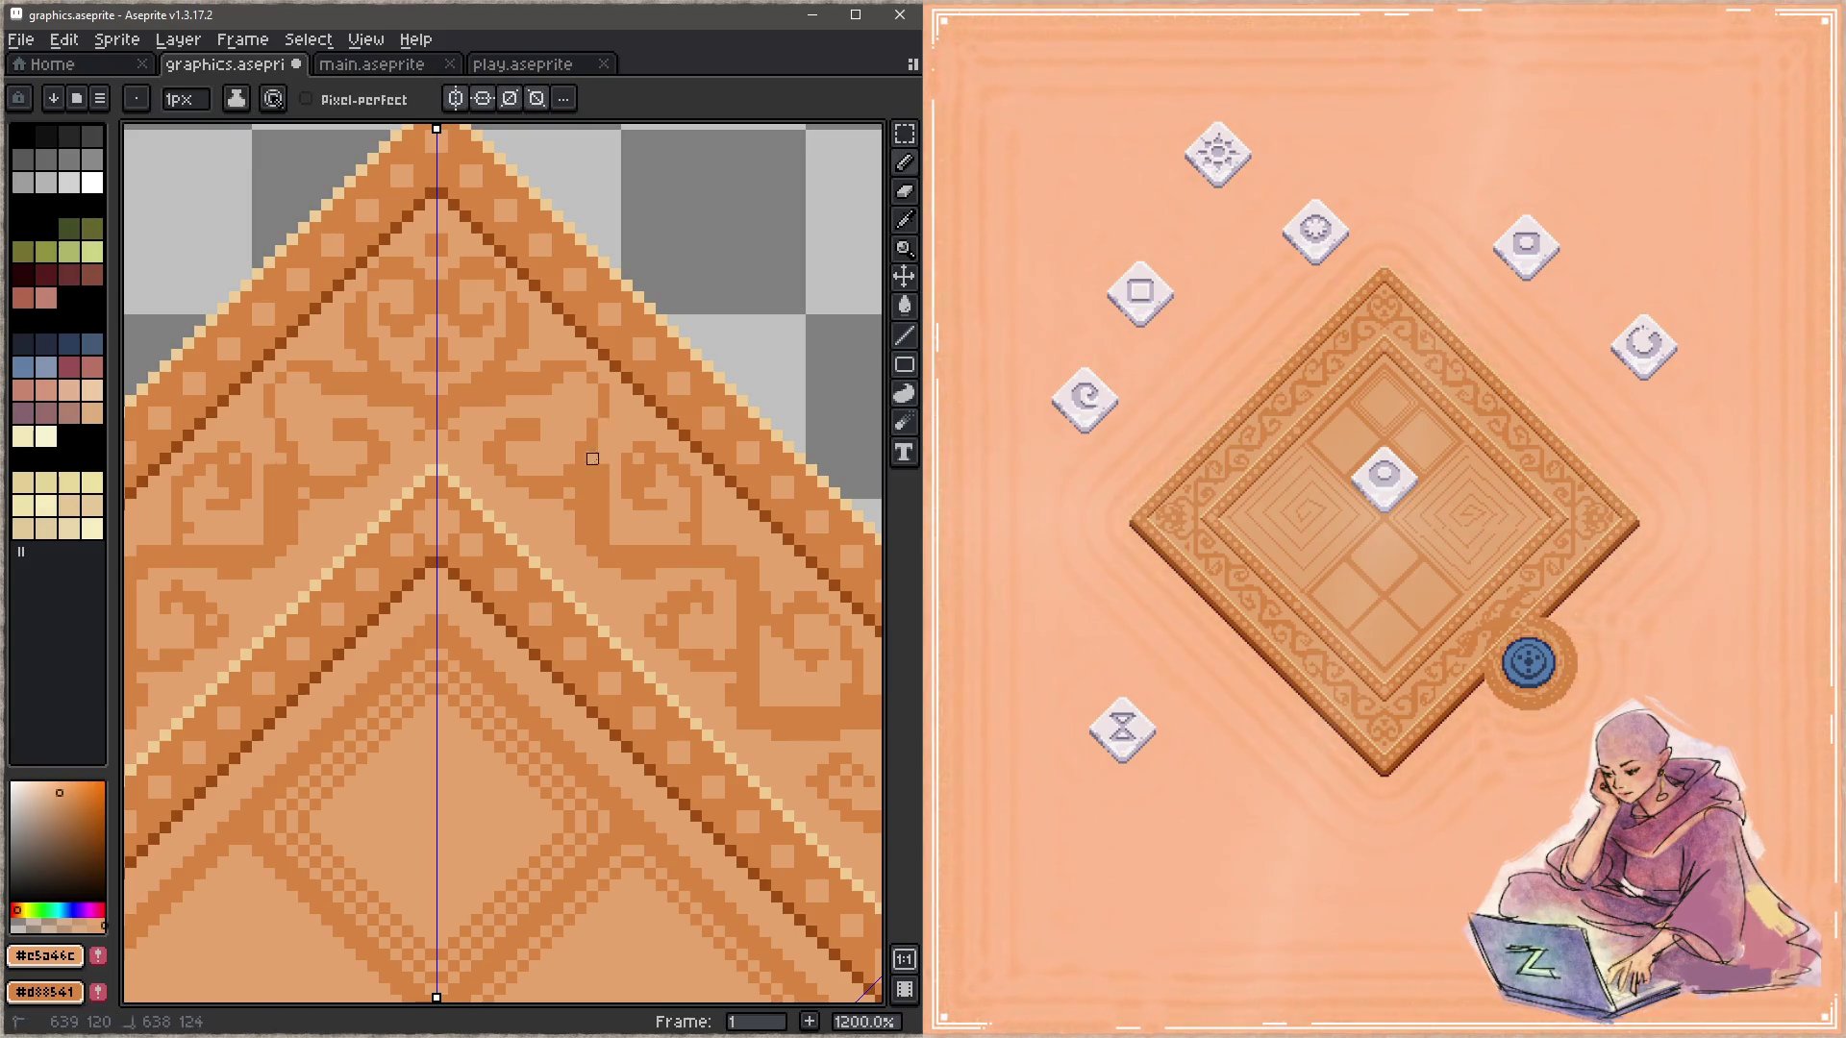
{"action": "left_click", "coordinate": [614, 389], "text": "alt"}
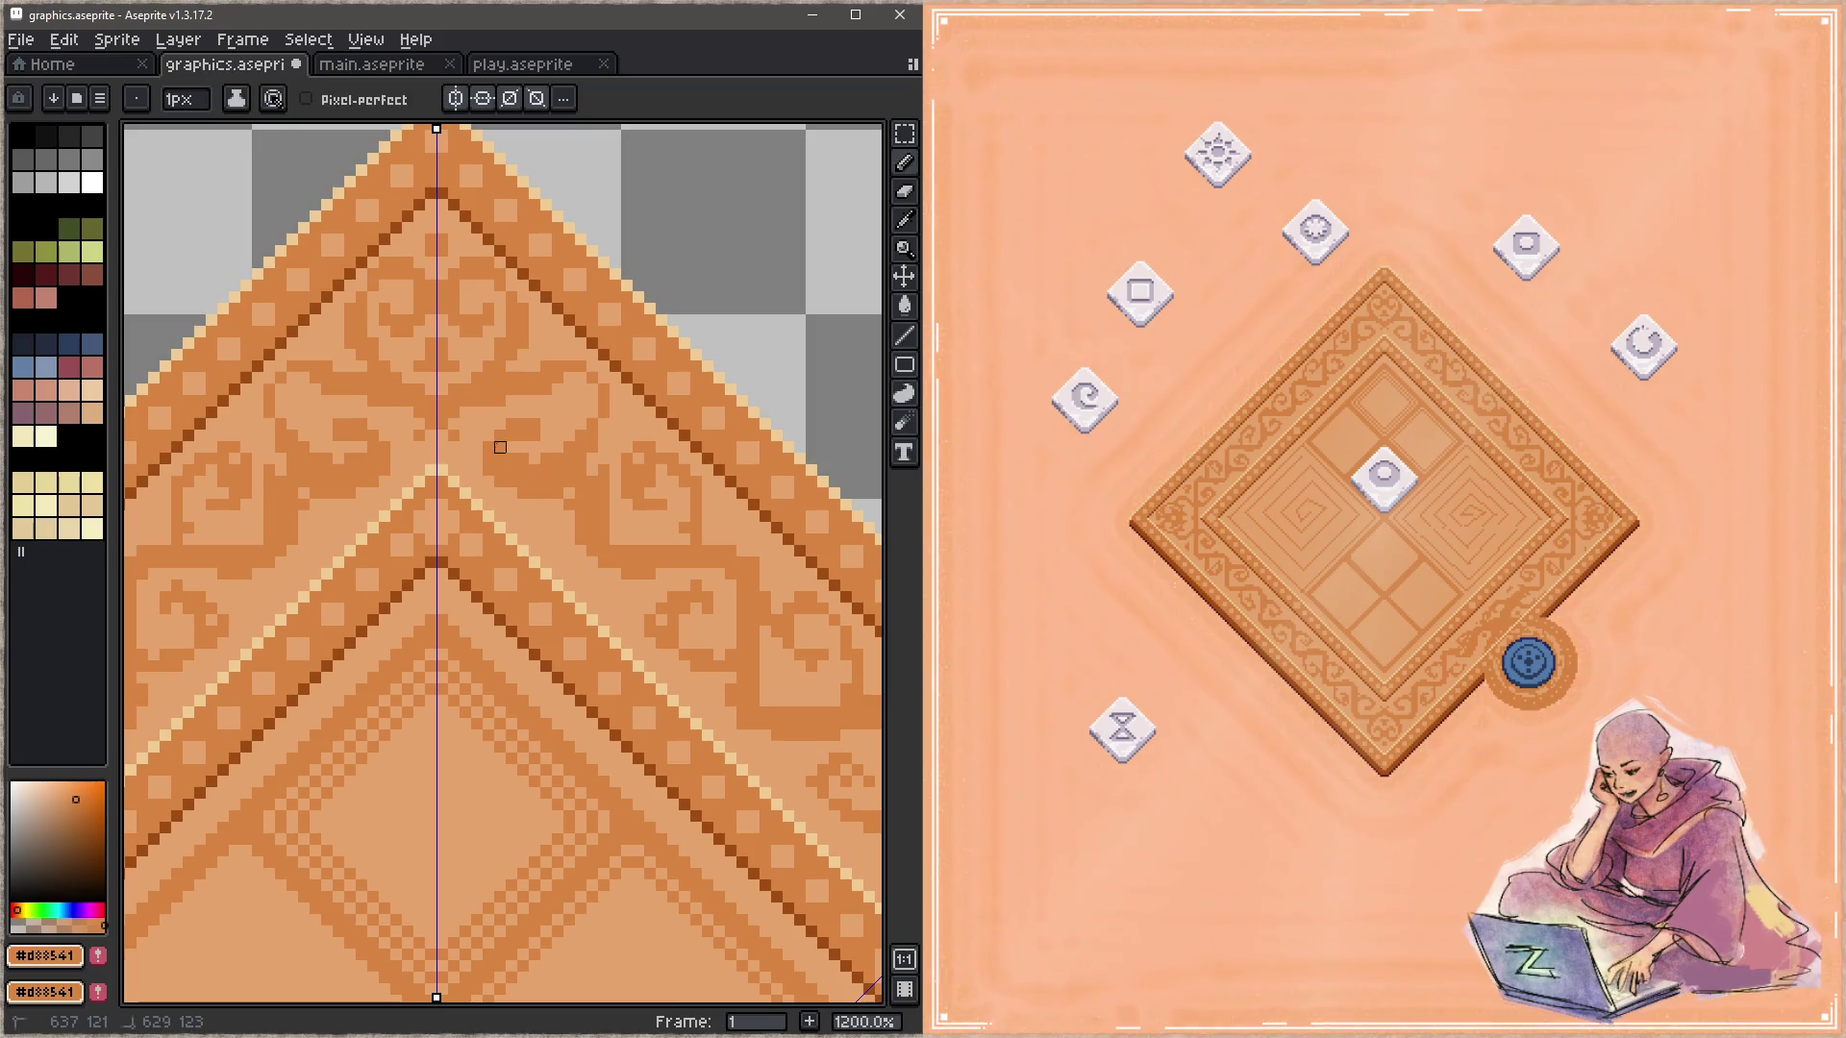
{"action": "left_click", "coordinate": [510, 441], "text": "alt"}
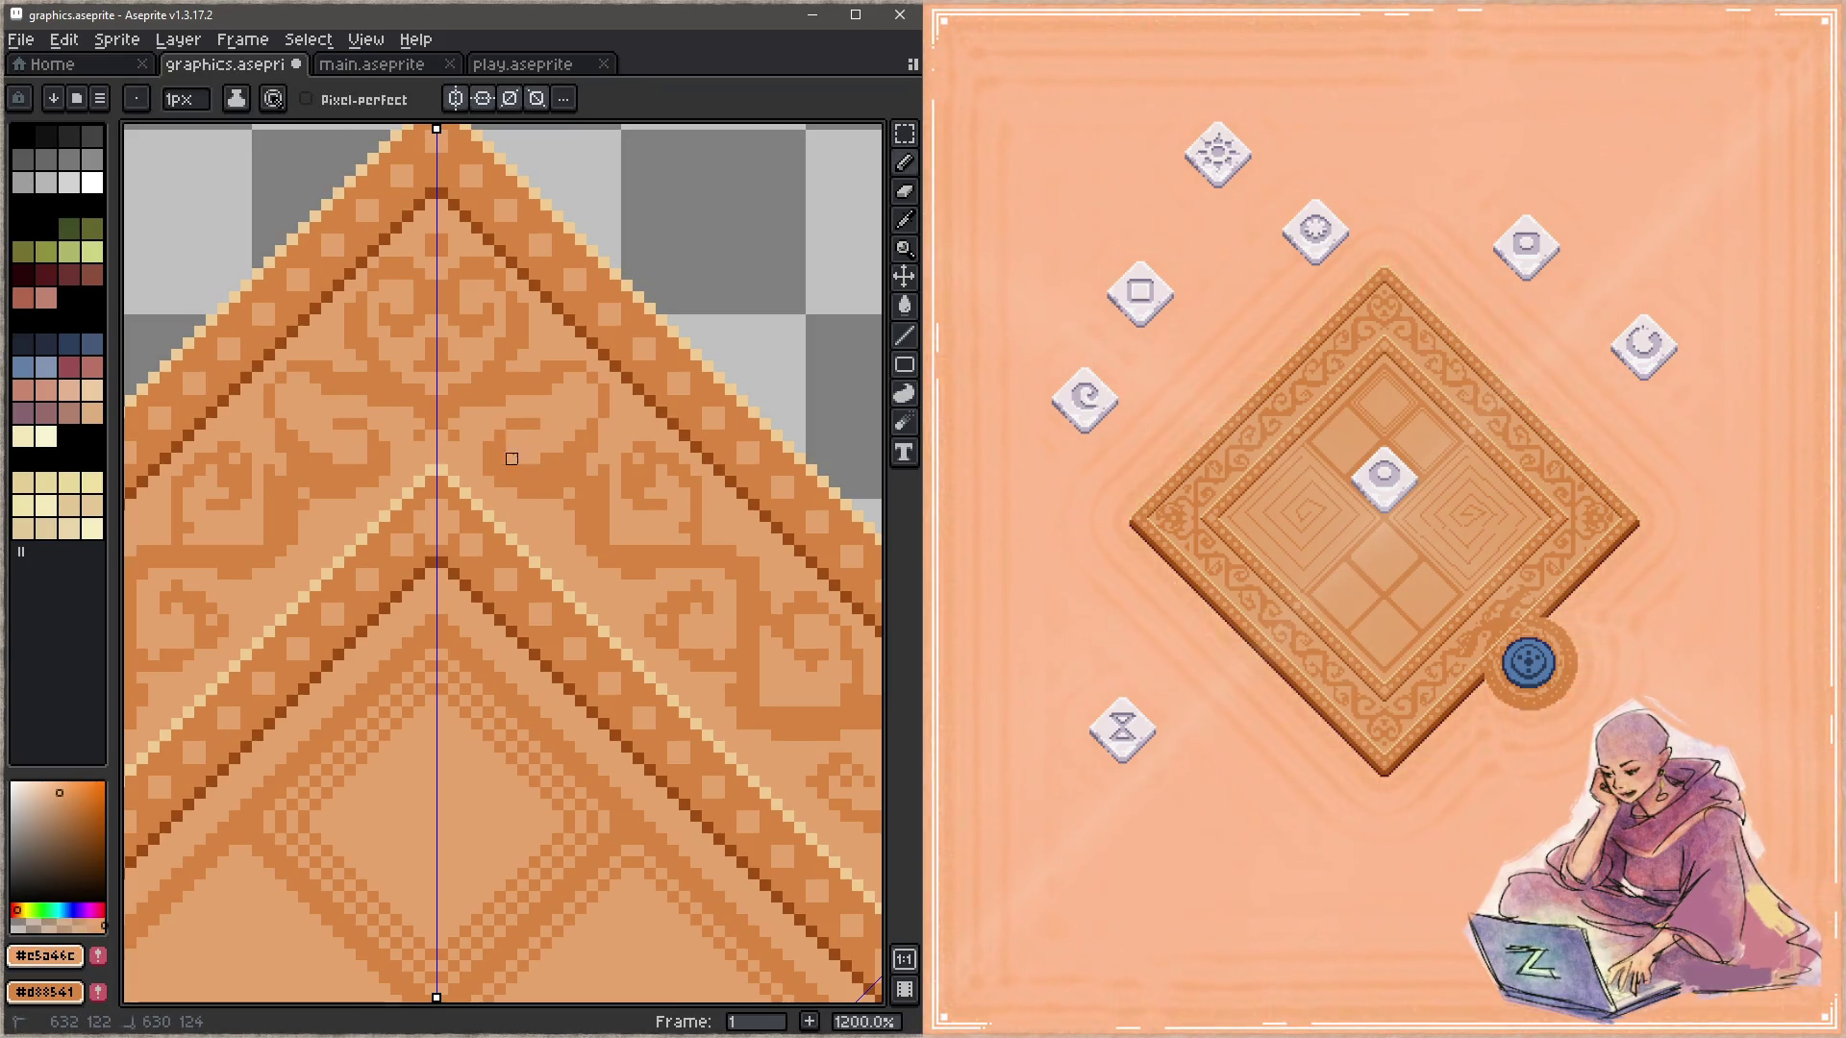
{"action": "left_click_drag", "start_coordinate": [523, 459], "coordinate": [535, 458]}
{"action": "left_click", "coordinate": [589, 411], "text": "alt"}
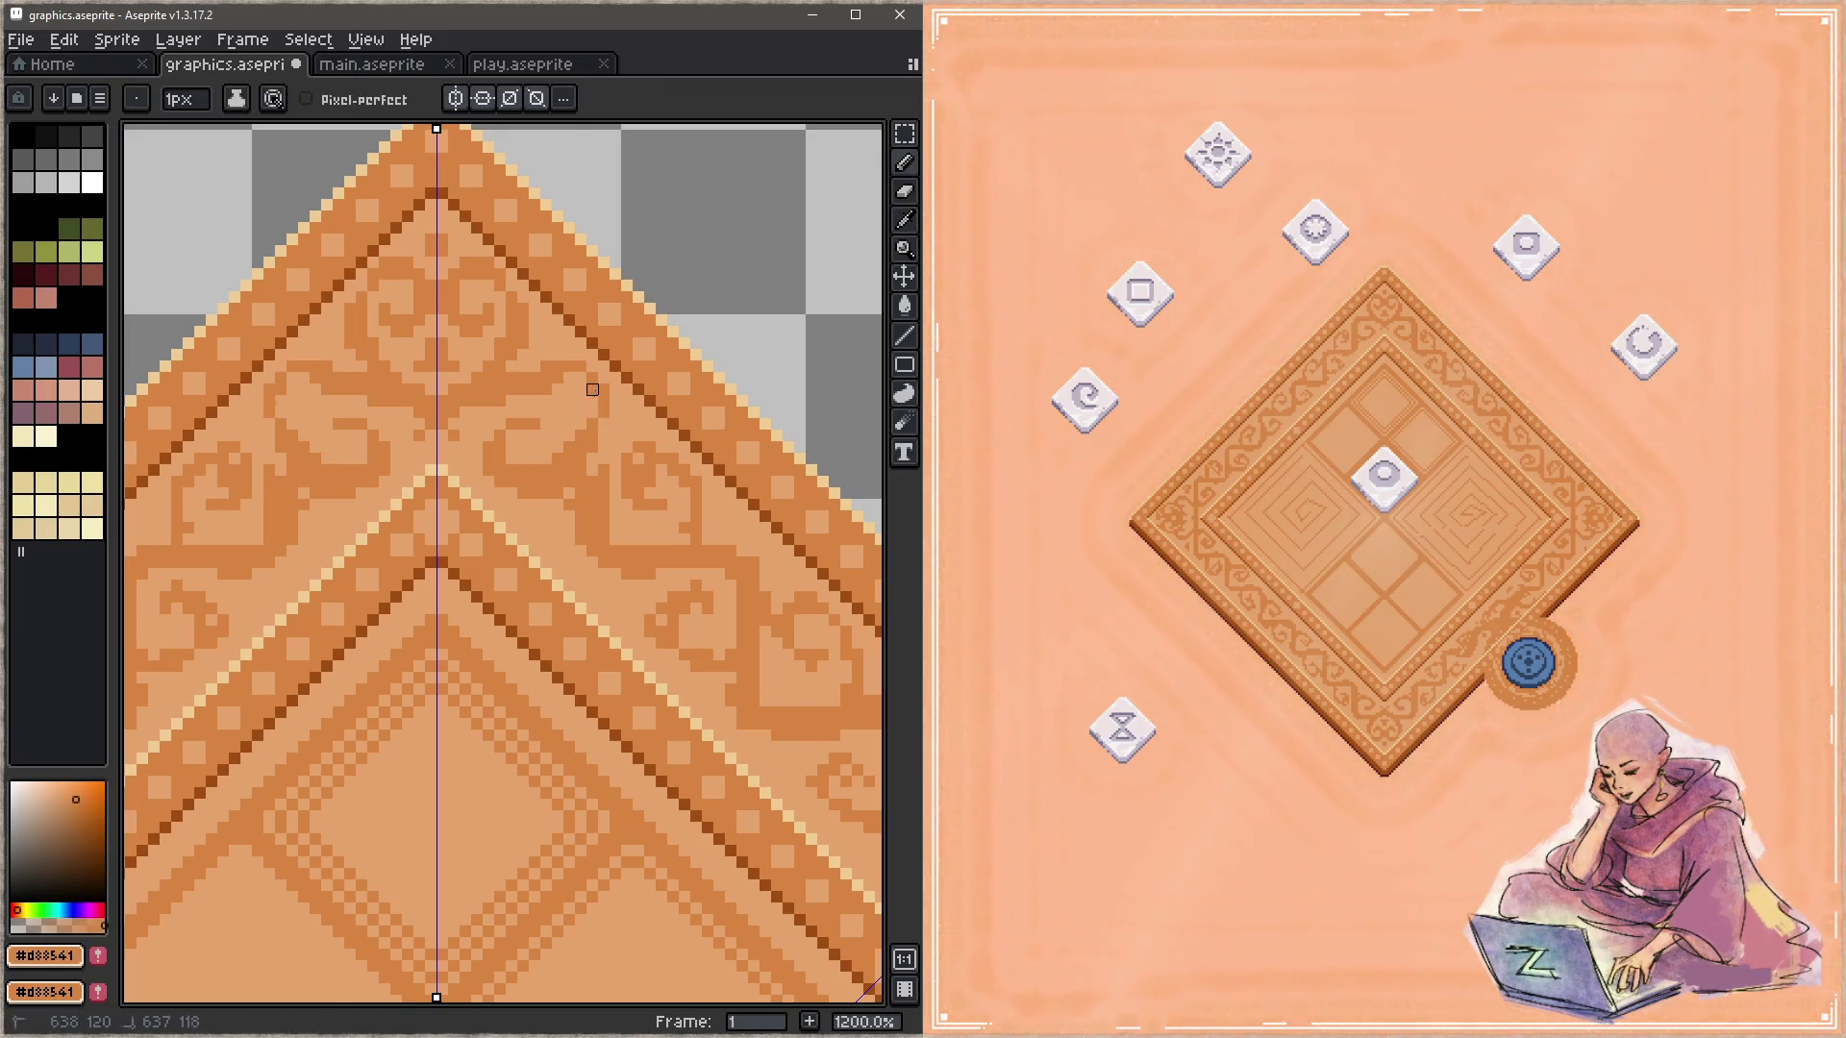
{"action": "key", "text": "ctrl+s"}
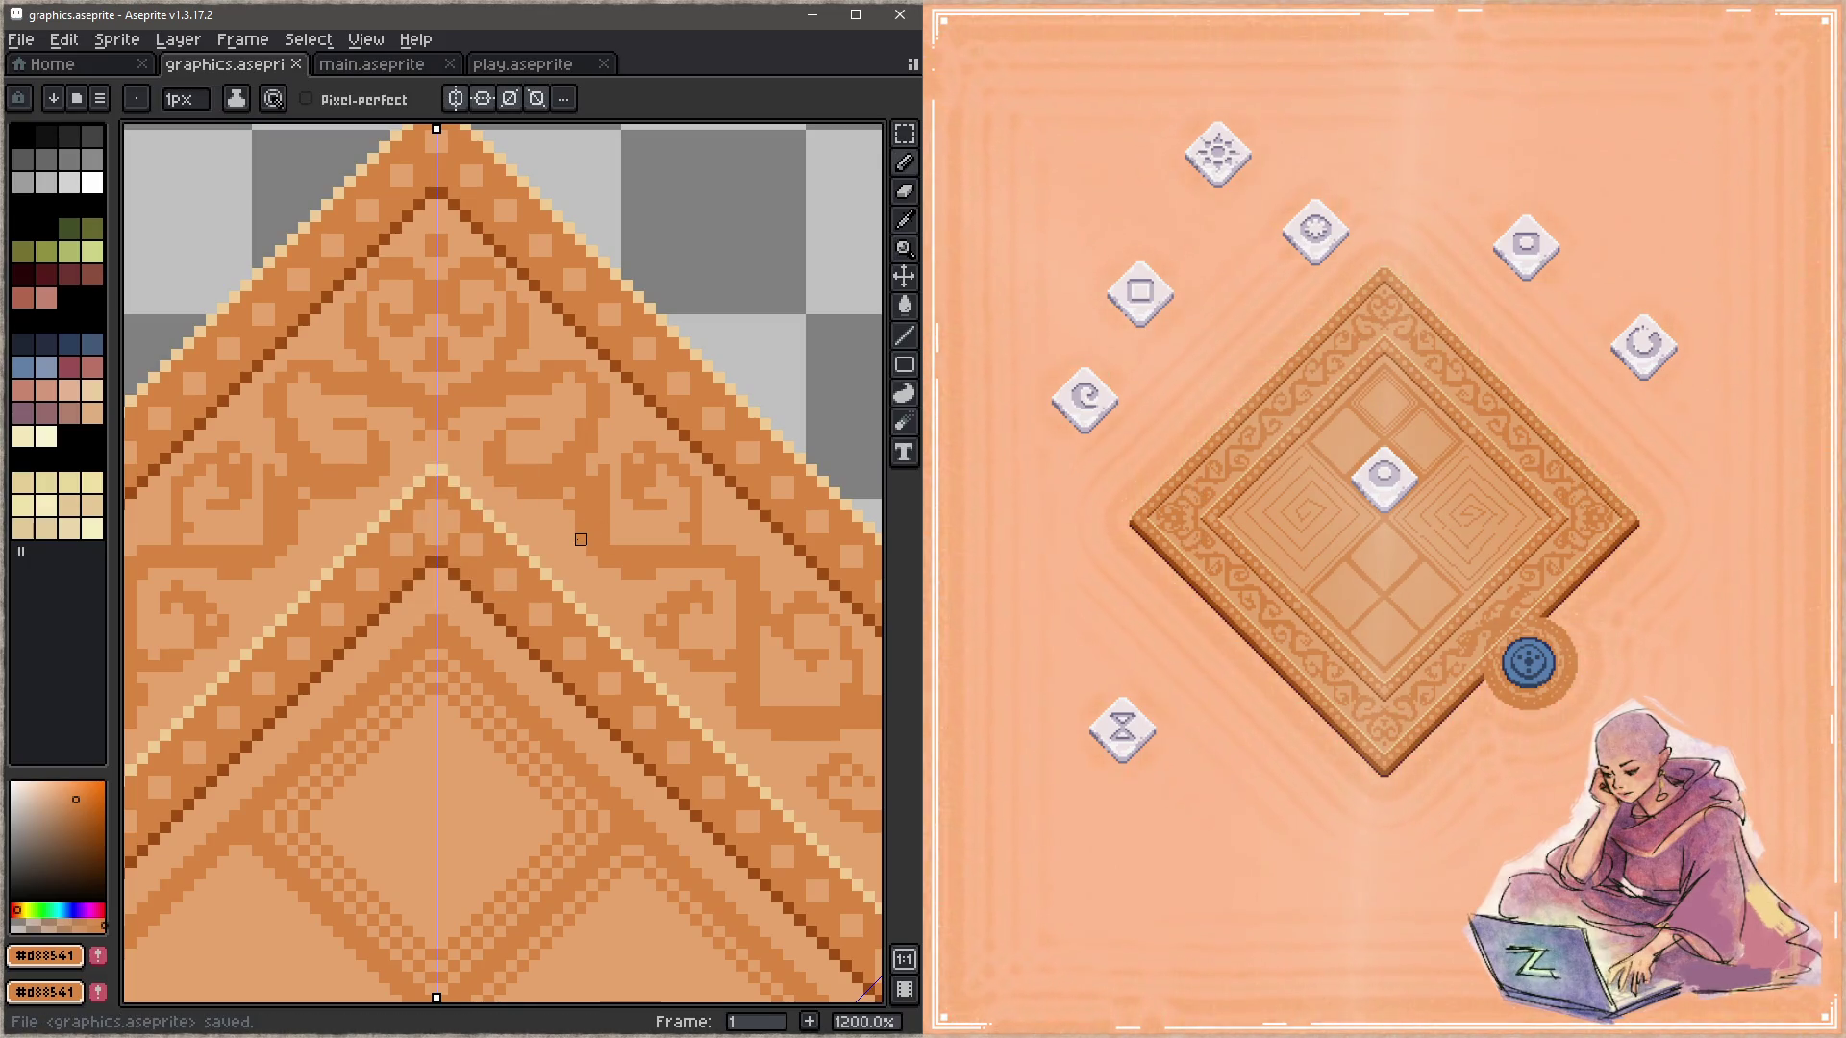
Step: Repaint the top scroll curl in darker orange and light peach pixels, saving graphics.aseprite
{"action": "left_click", "coordinate": [523, 447]}
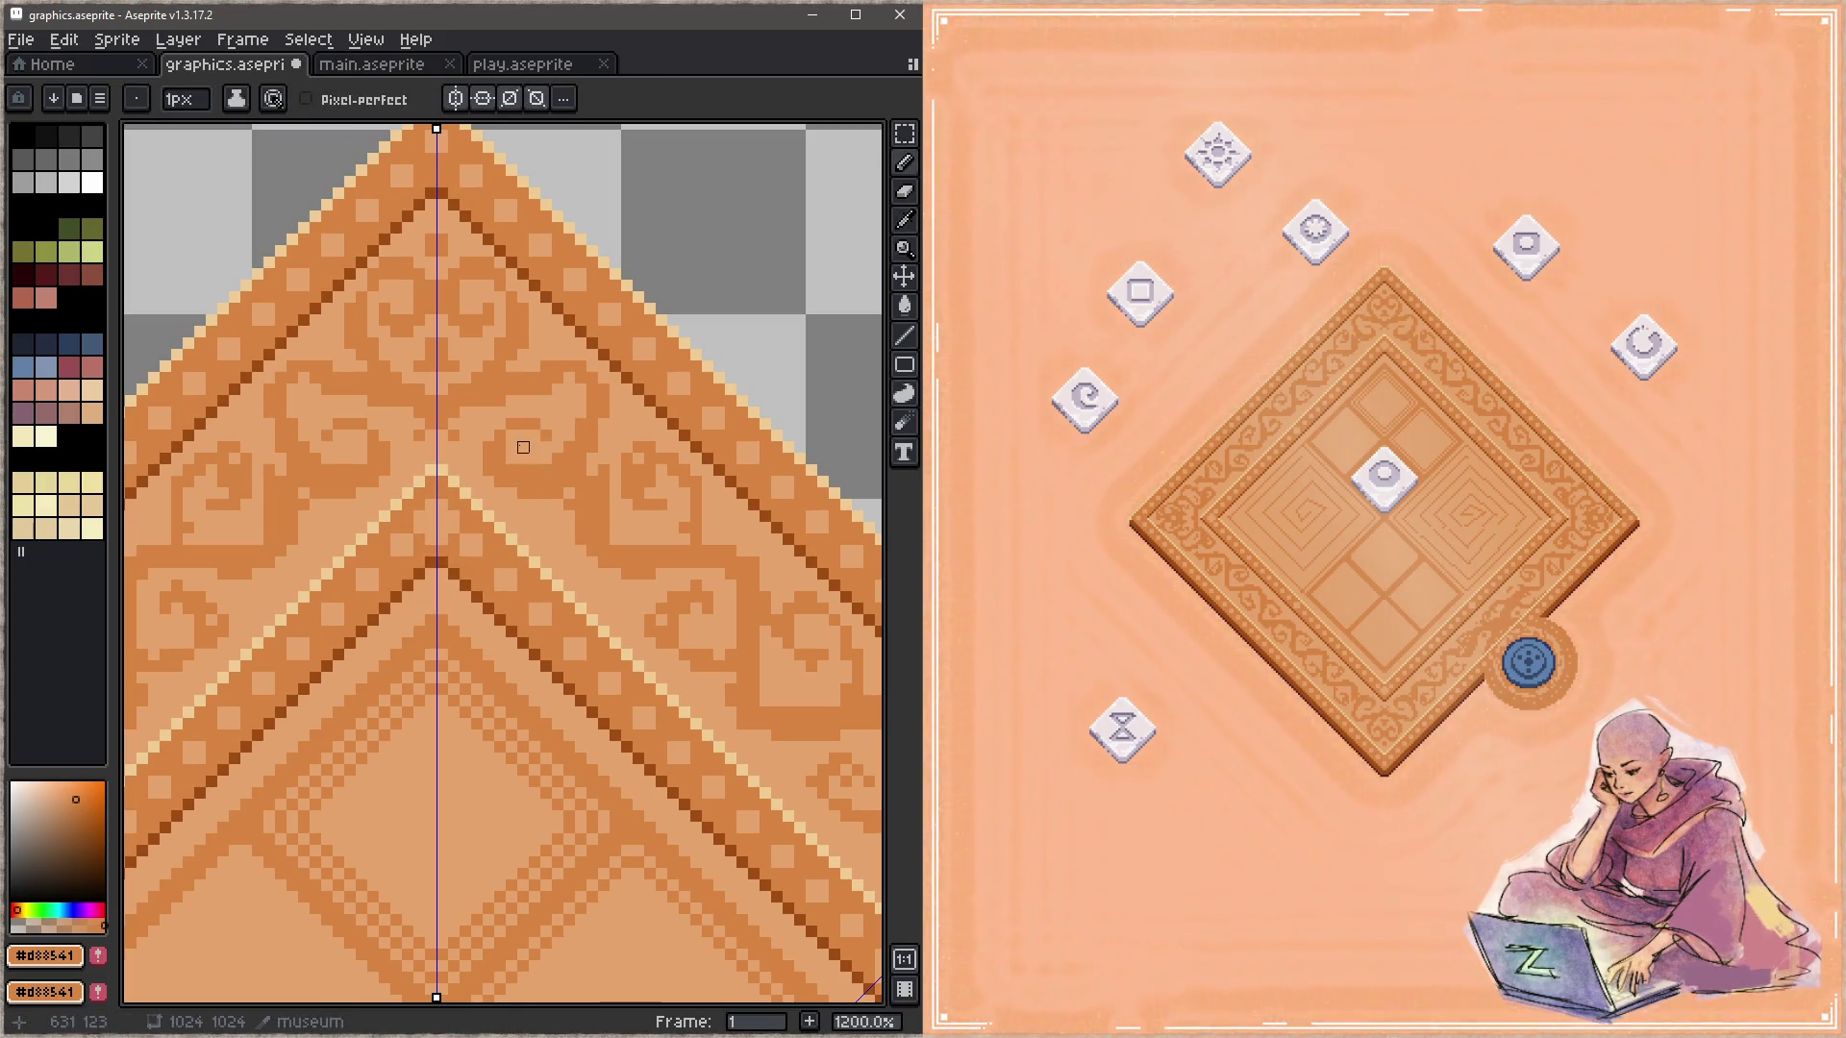
{"action": "key", "text": "ctrl+s"}
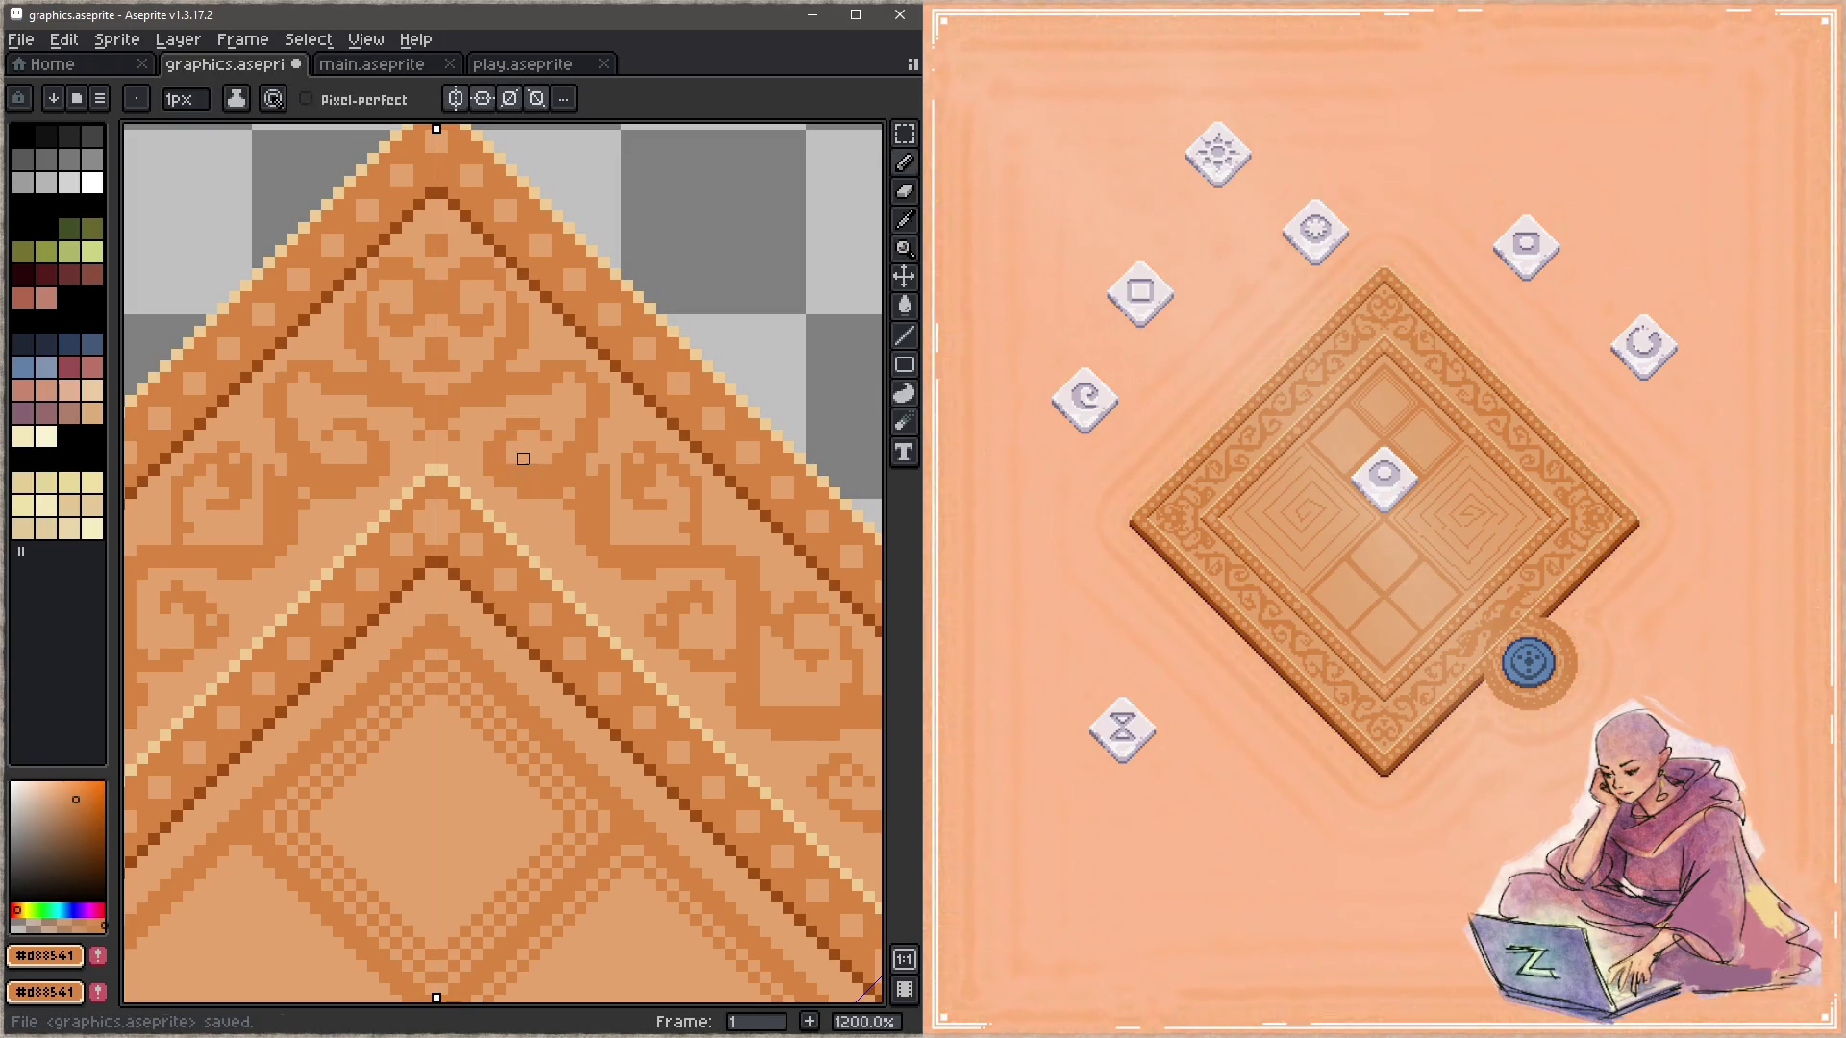
{"action": "key", "text": "ctrl+s"}
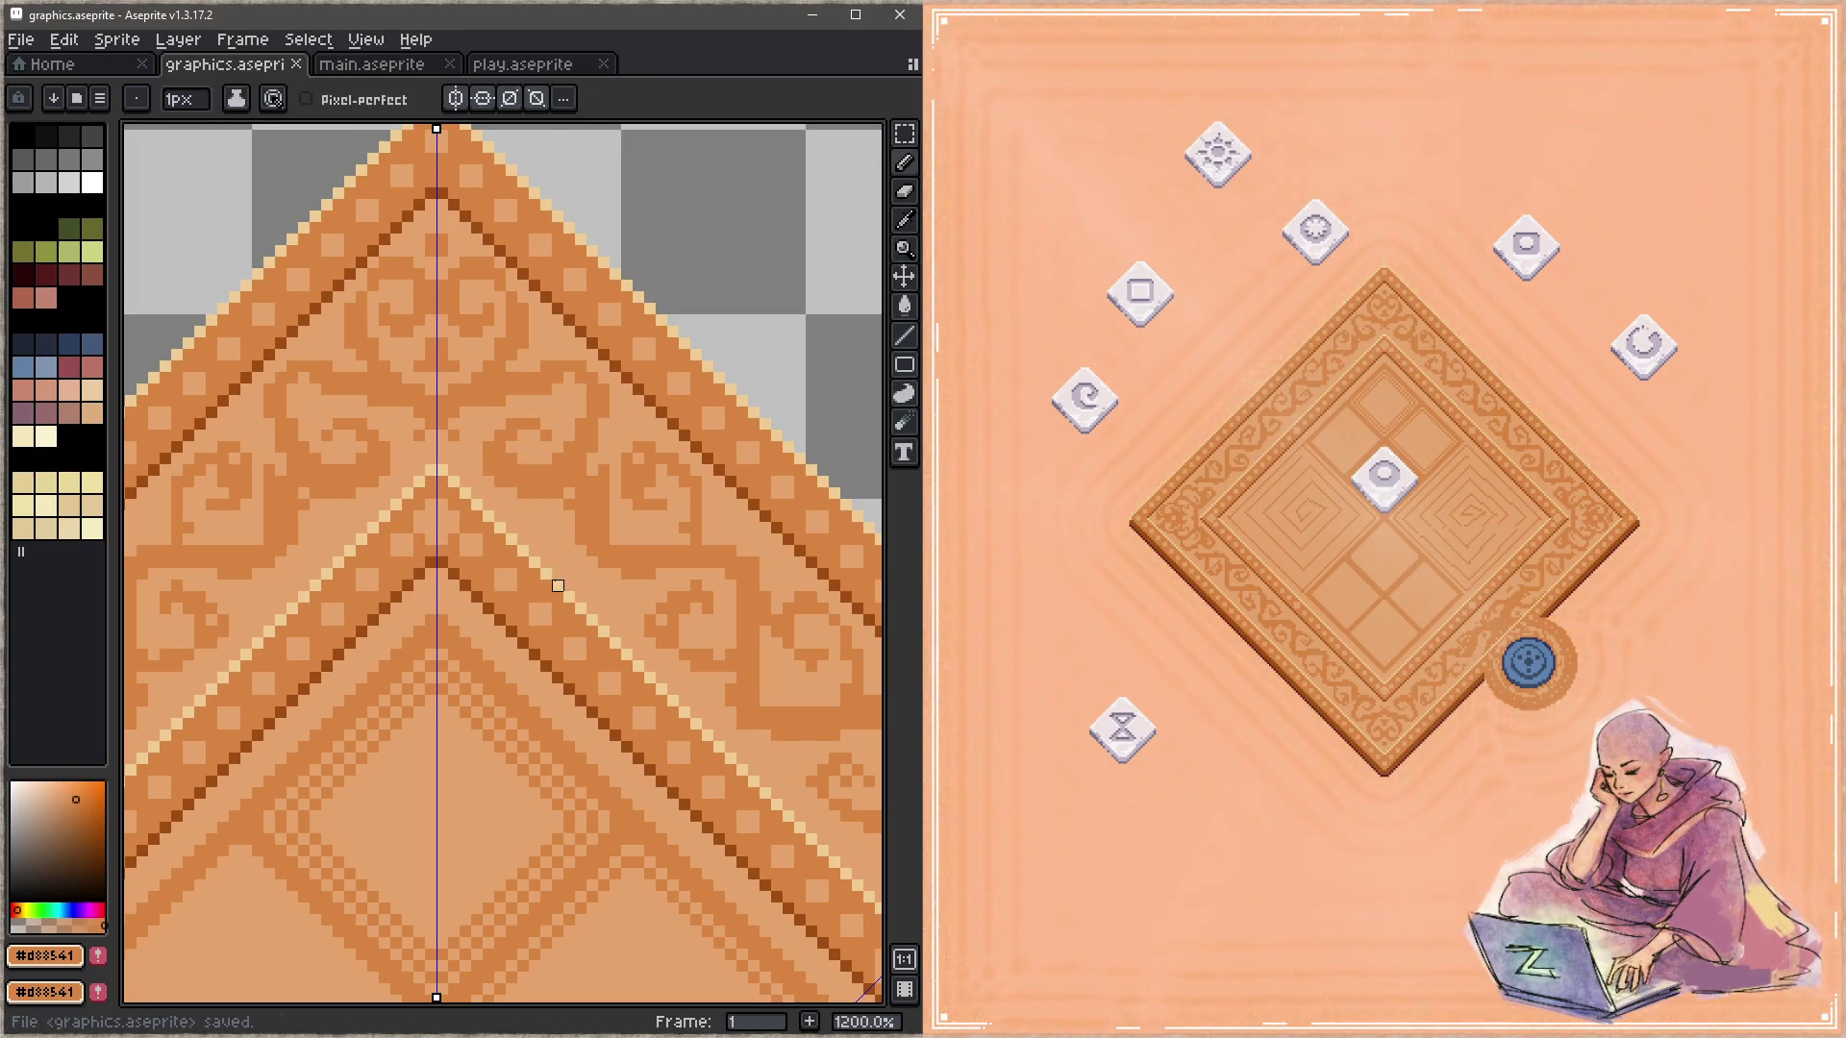
{"action": "left_click", "coordinate": [515, 375], "text": "alt"}
{"action": "mouse_move", "coordinate": [569, 401]}
{"action": "left_mouse_down"}
{"action": "mouse_move", "coordinate": [580, 424]}
{"action": "mouse_move", "coordinate": [606, 404]}
{"action": "left_mouse_up"}
{"action": "left_click", "coordinate": [558, 389], "text": "alt"}
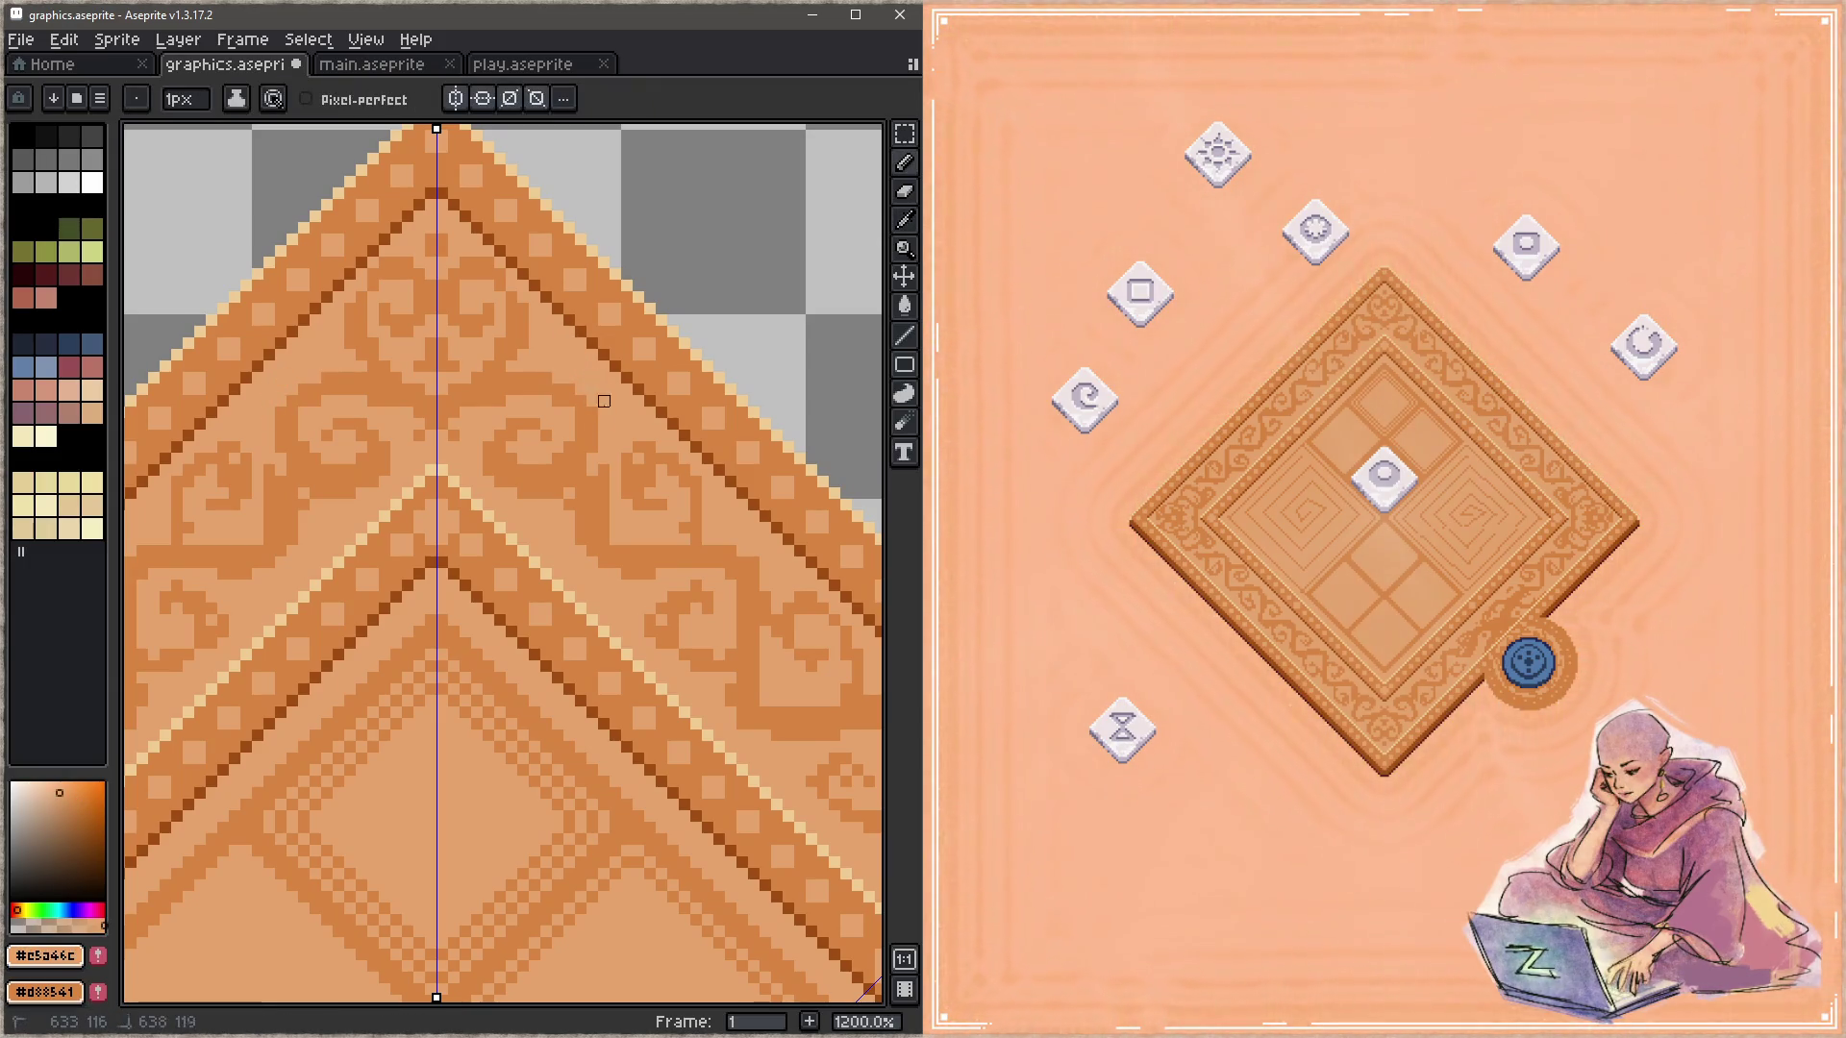
{"action": "key", "text": "ctrl+s"}
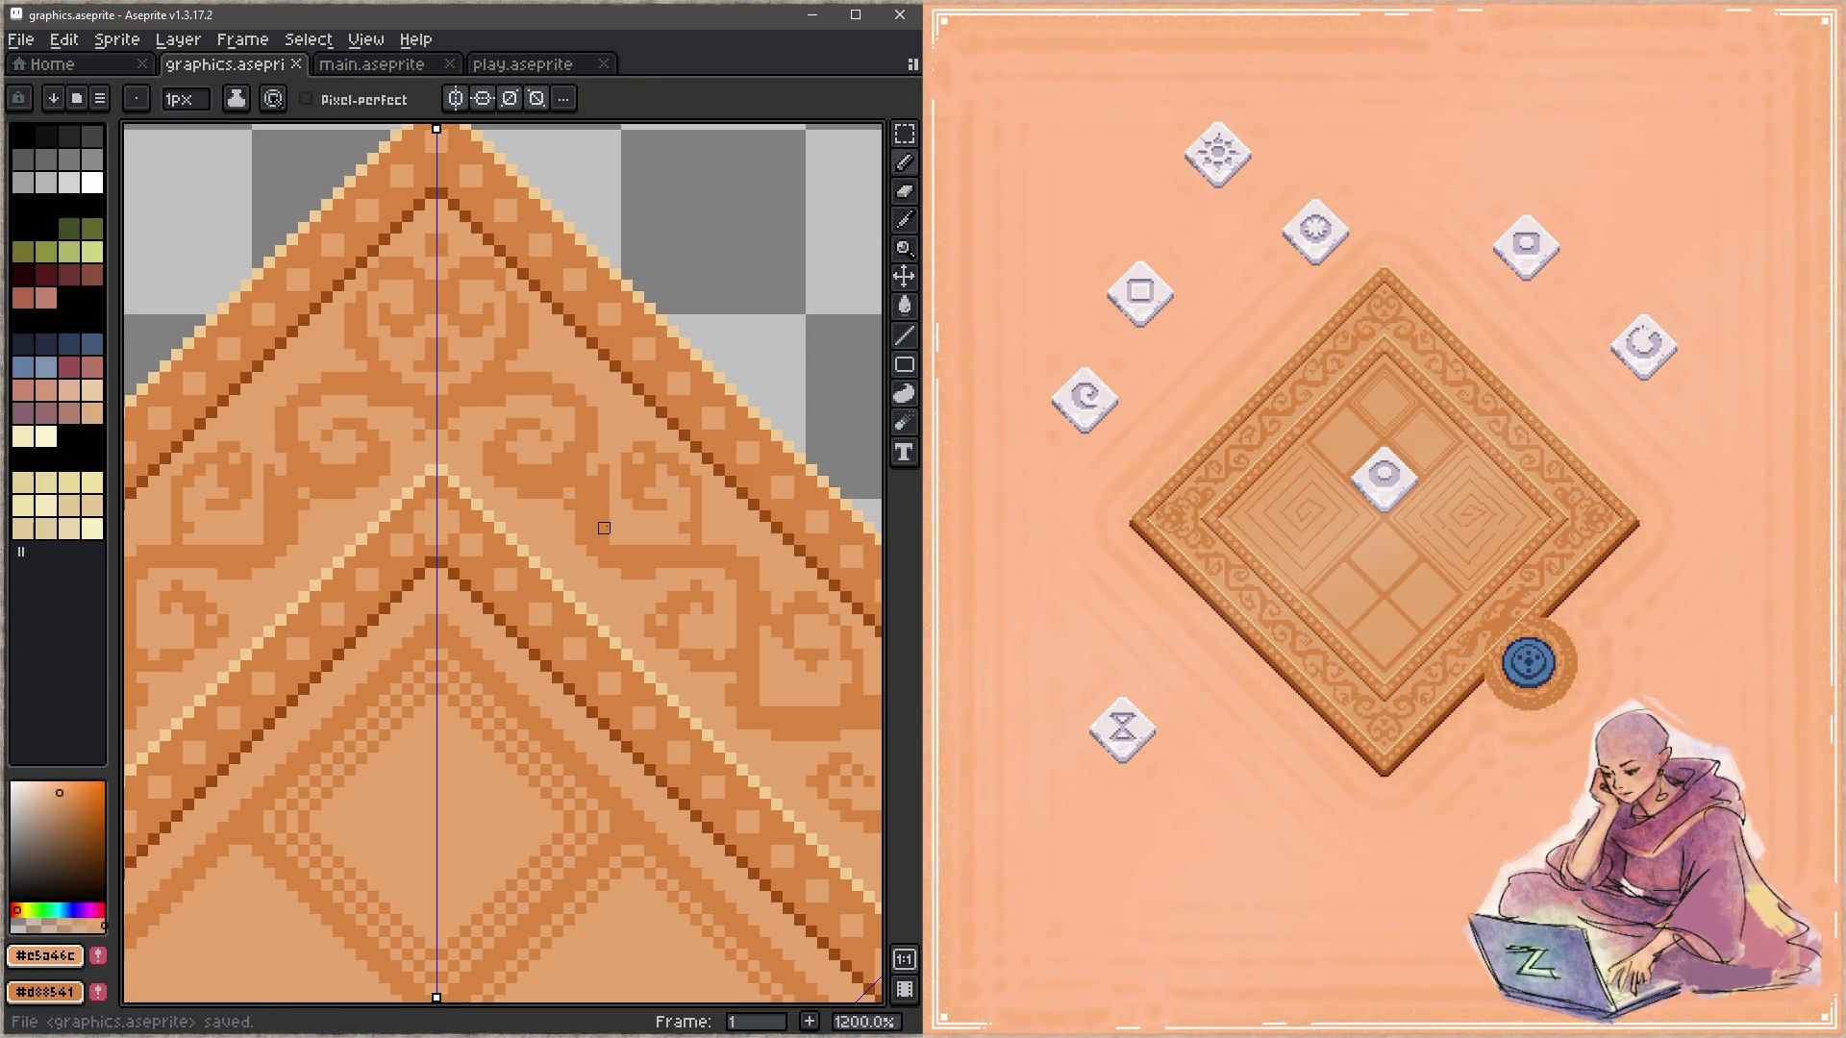
Step: Add a darker orange #d88541 pixel to the scroll pattern and save again
{"action": "left_click", "coordinate": [562, 366], "text": "alt"}
{"action": "left_click", "coordinate": [558, 366]}
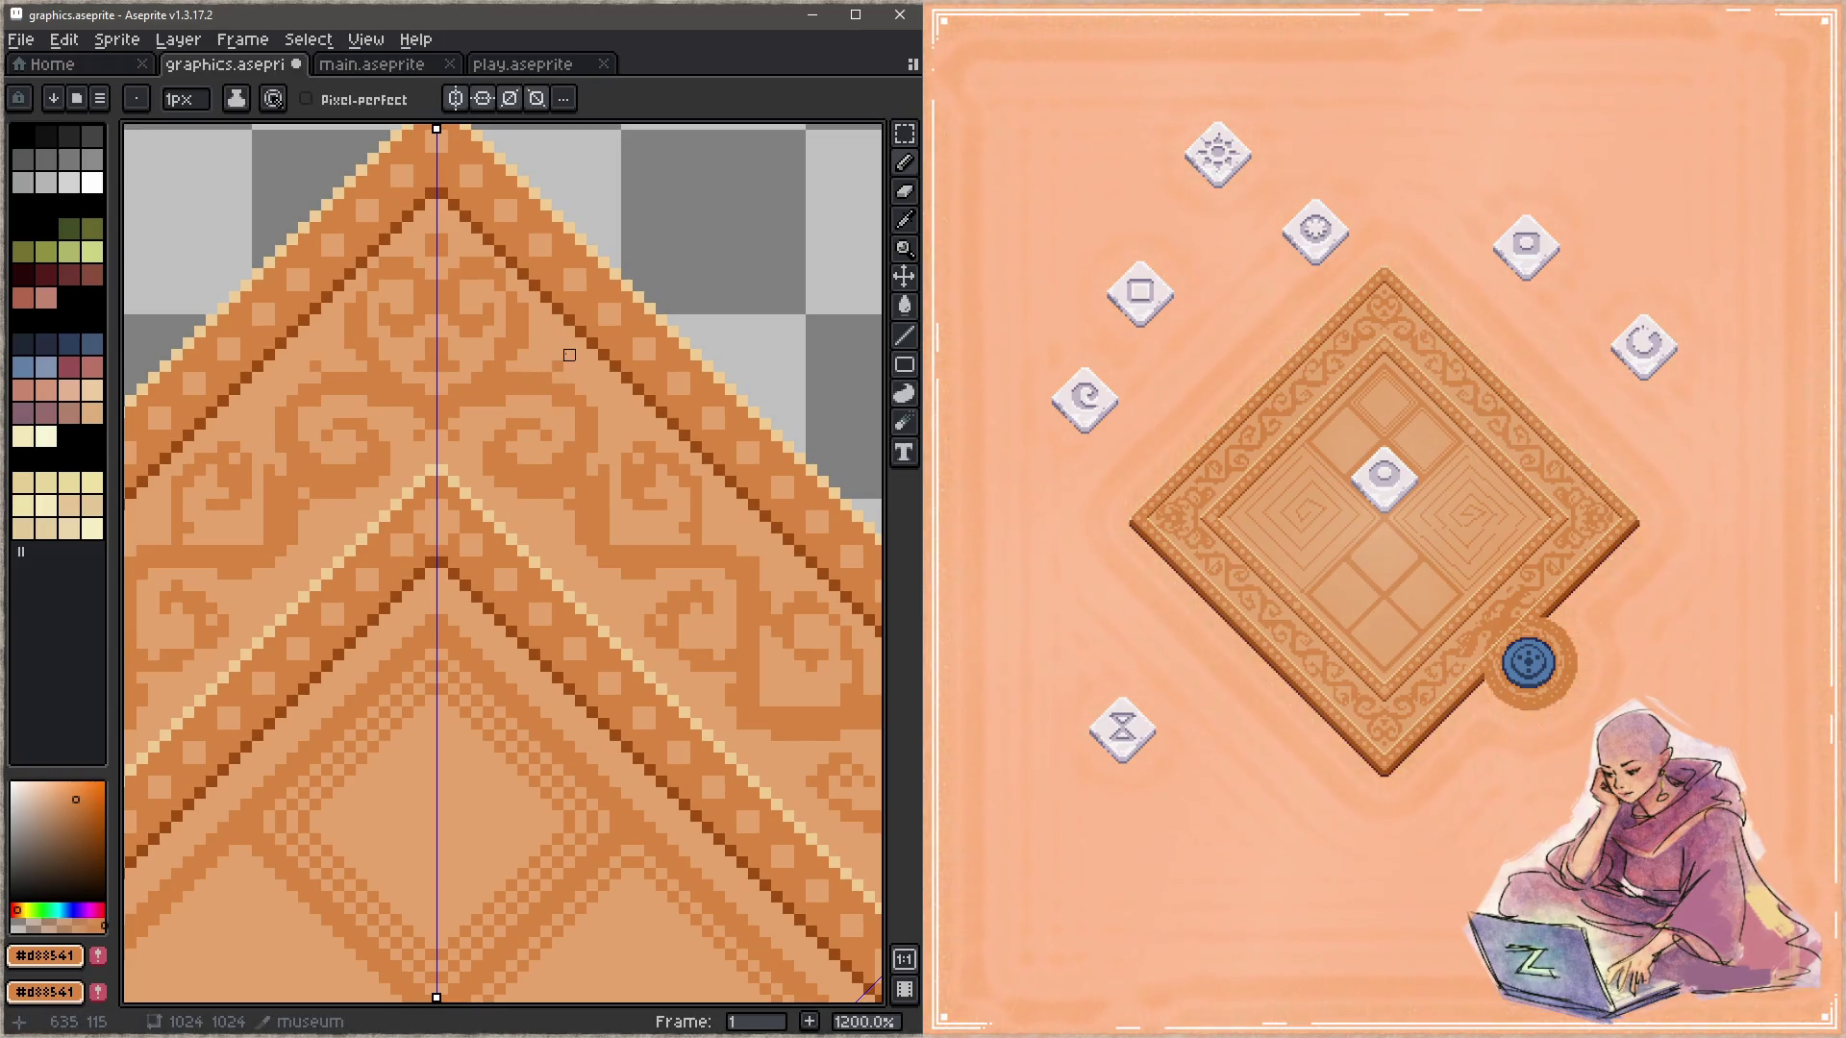
{"action": "key", "text": "ctrl+s"}
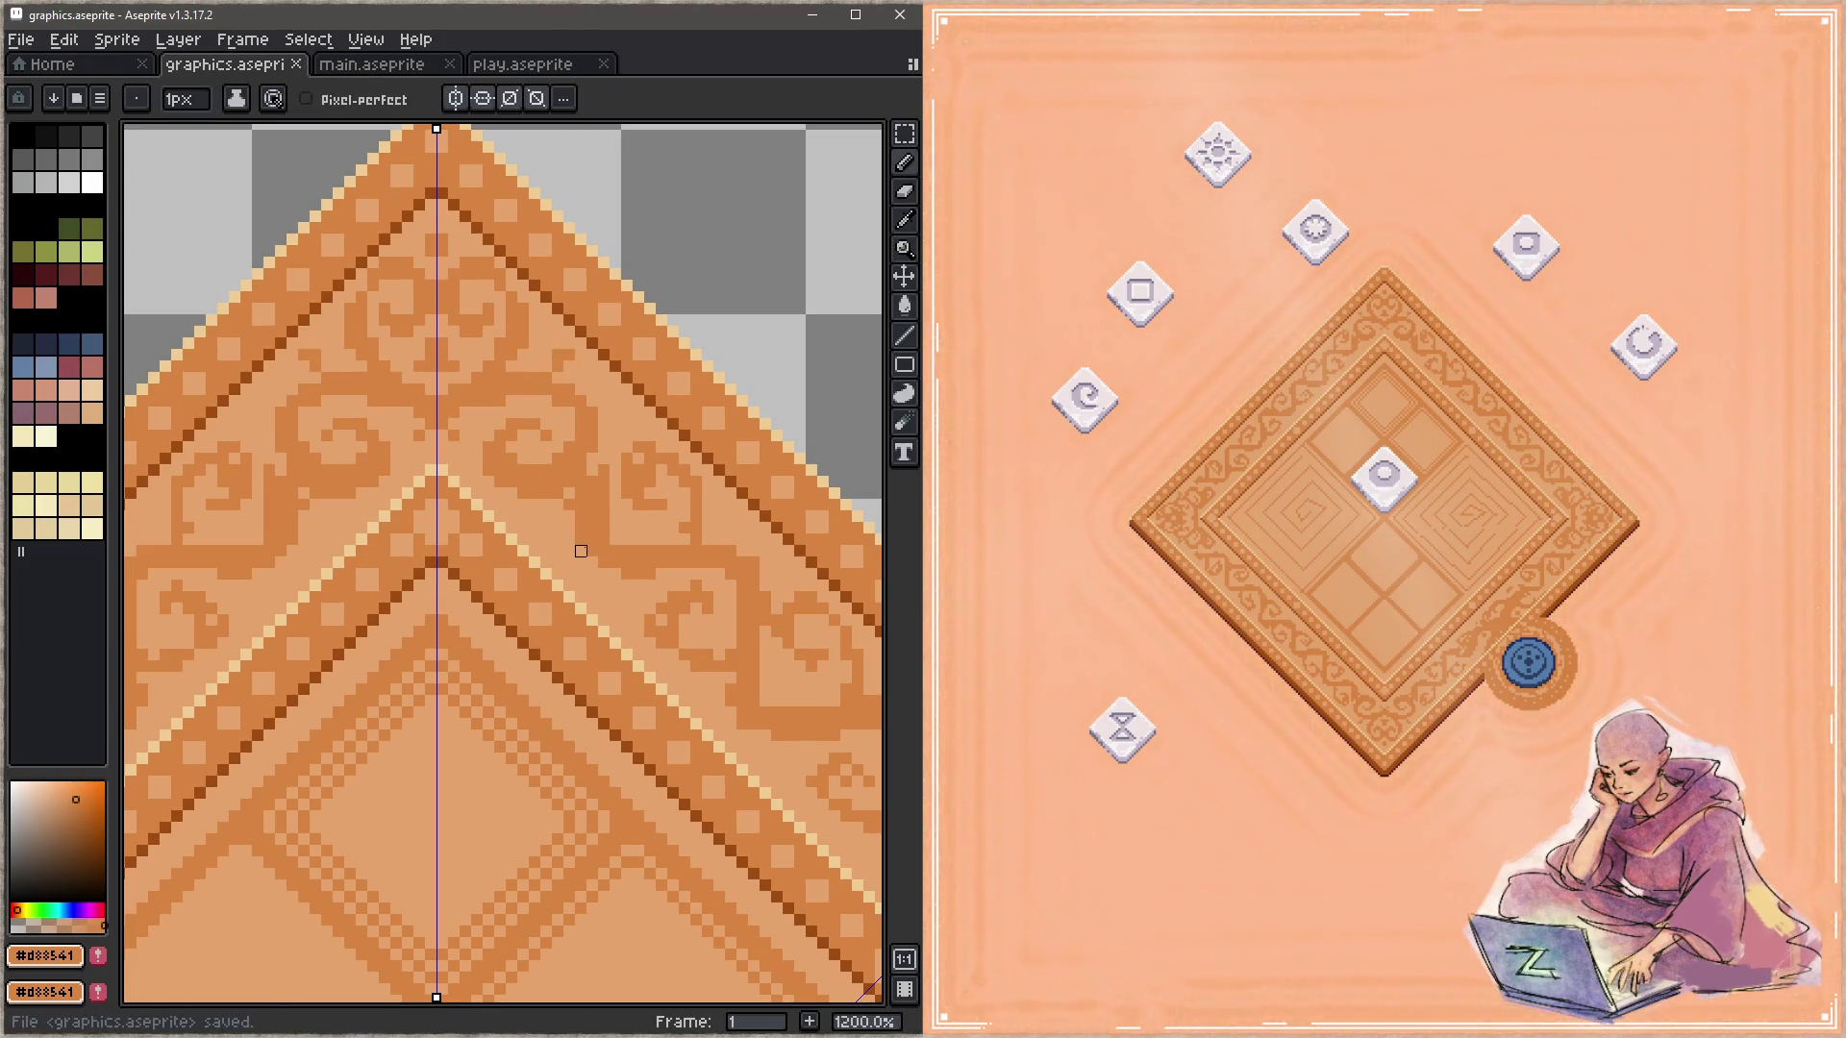
{"action": "key", "text": "ctrl+s"}
{"action": "scroll", "coordinate": [690, 502], "scroll_direction": "down", "scroll_amount": 2}
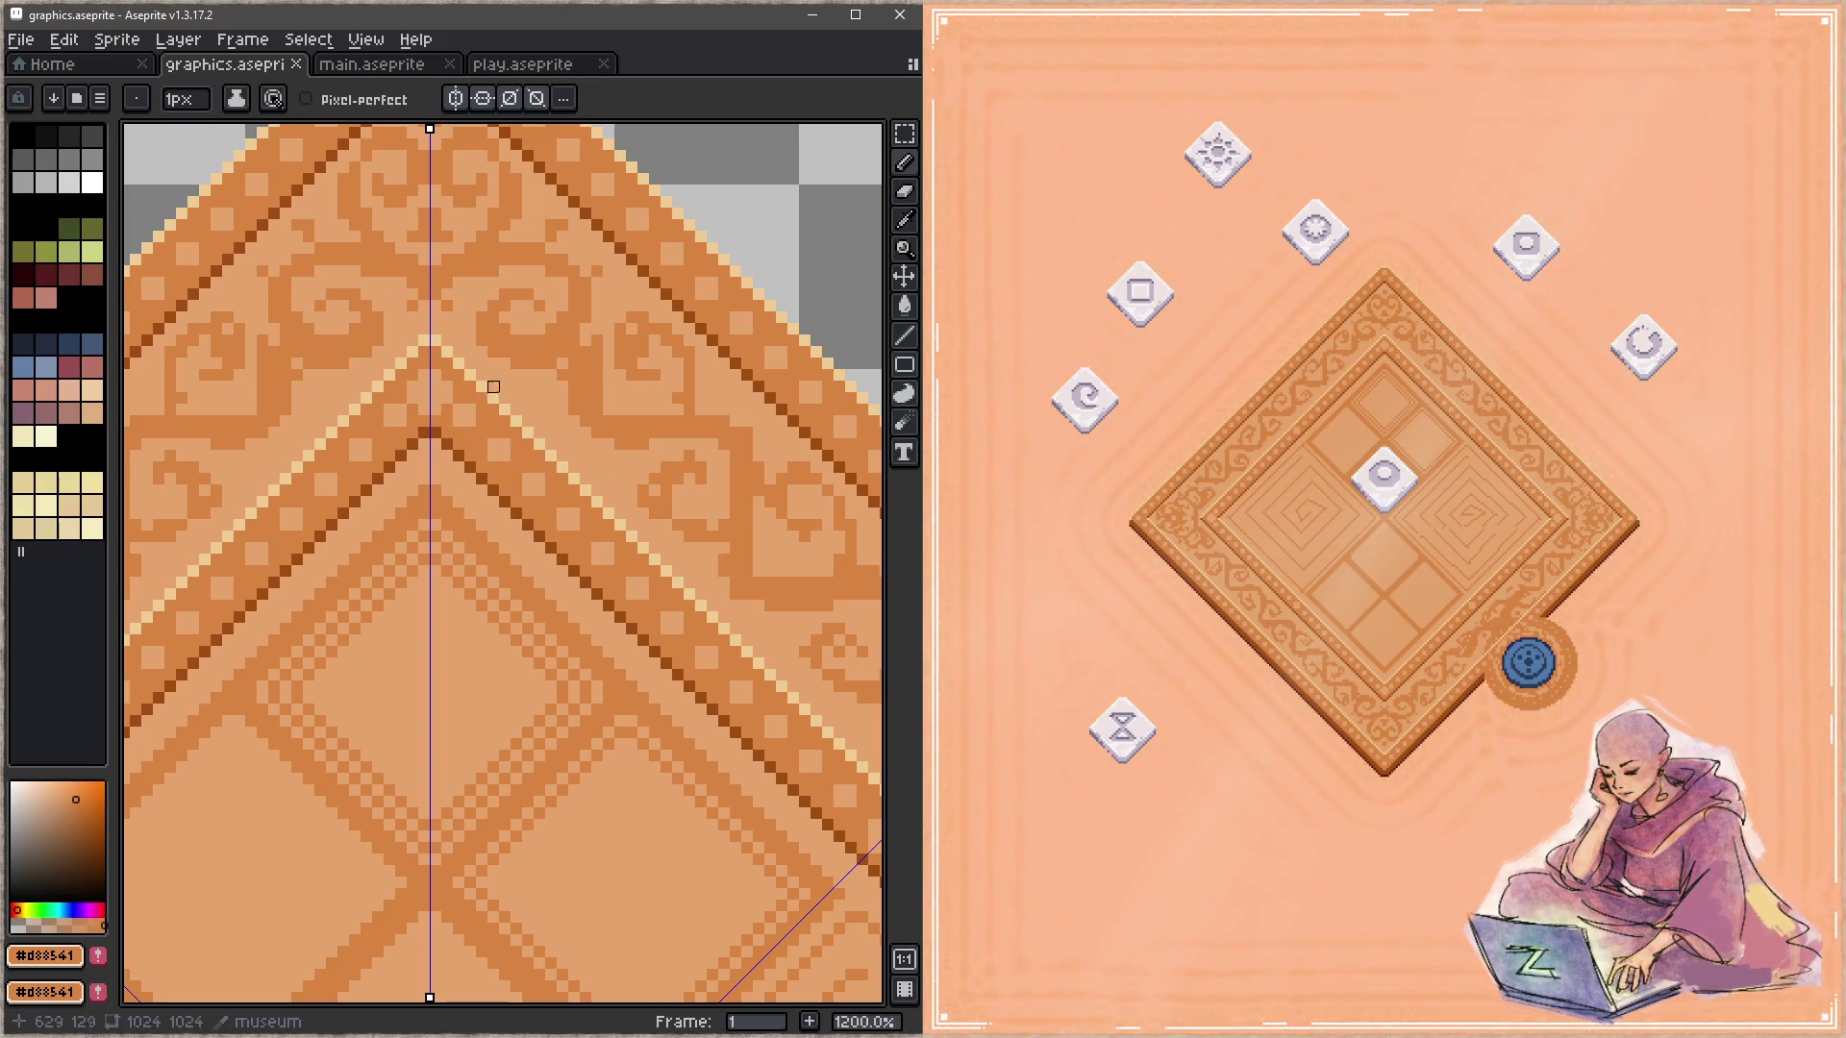
Step: Sample the light peach and darker orange #d88541 from the border and save
{"action": "key", "text": "ctrl+s"}
{"action": "left_click", "coordinate": [467, 318], "text": "alt"}
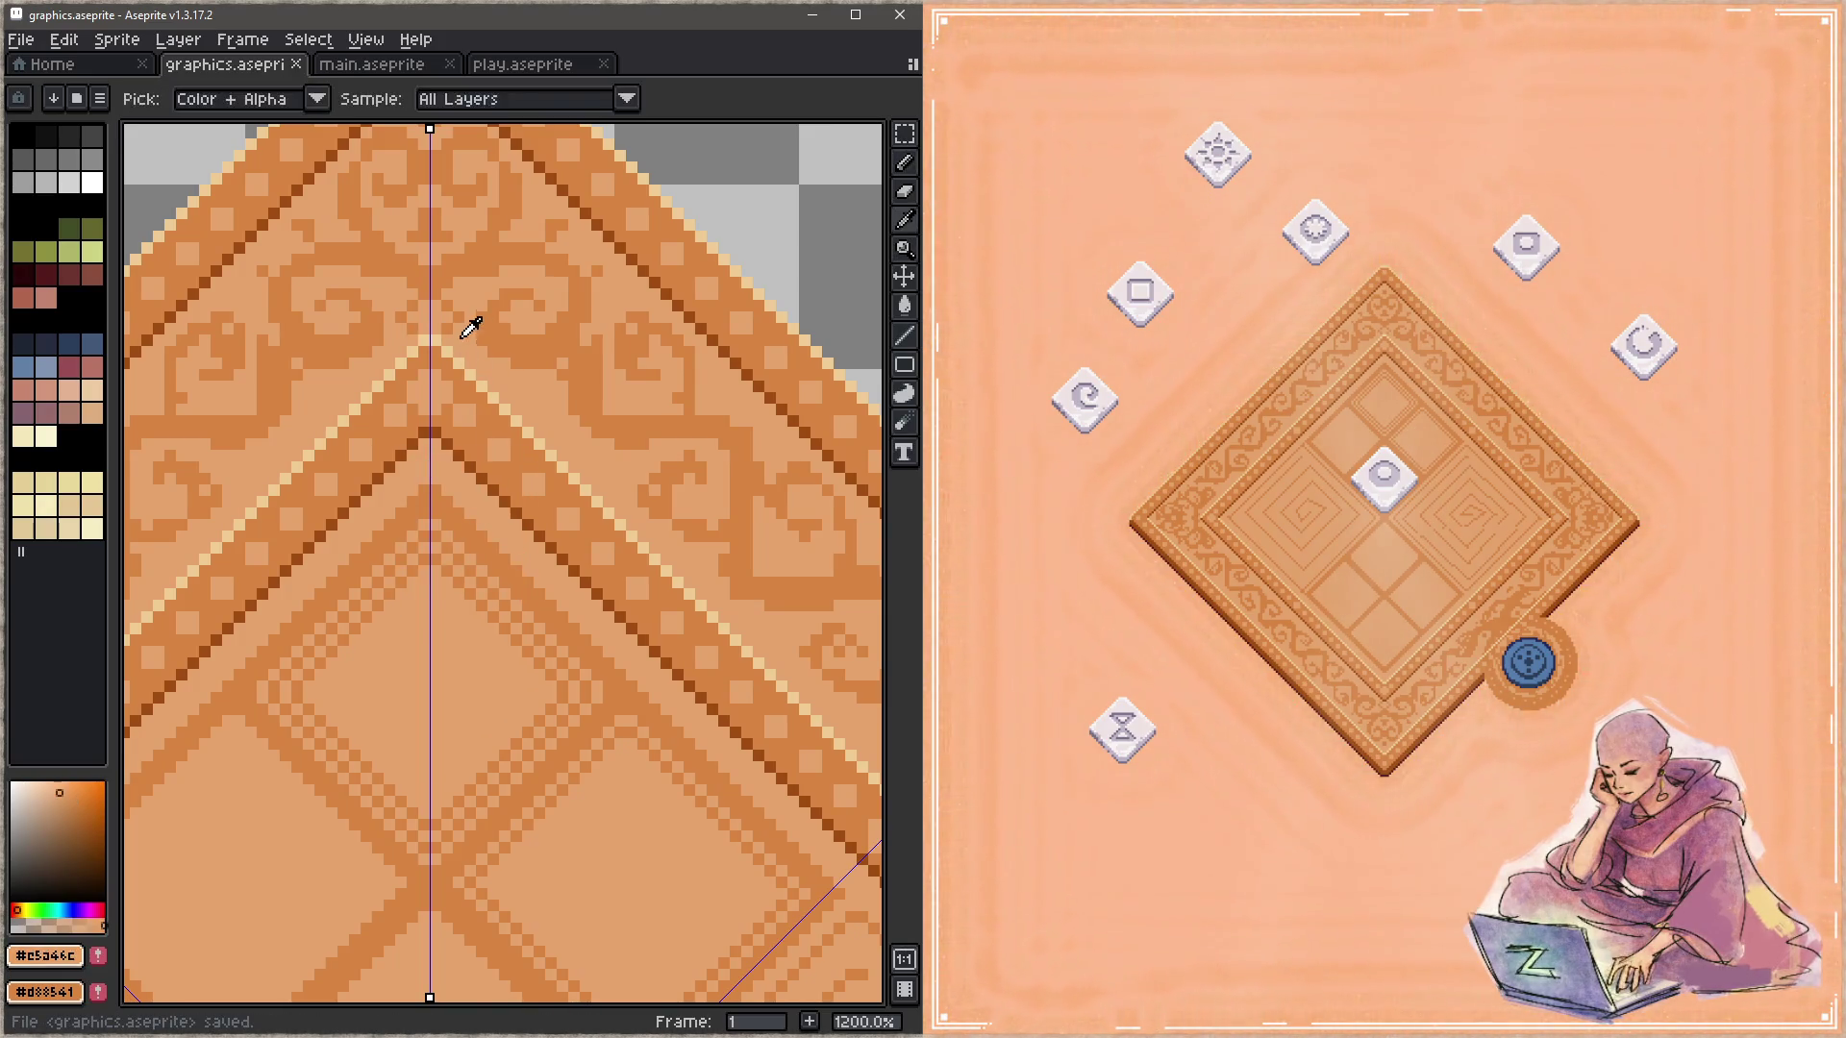
{"action": "key", "text": "ctrl+s"}
{"action": "left_click", "coordinate": [467, 307], "text": "alt"}
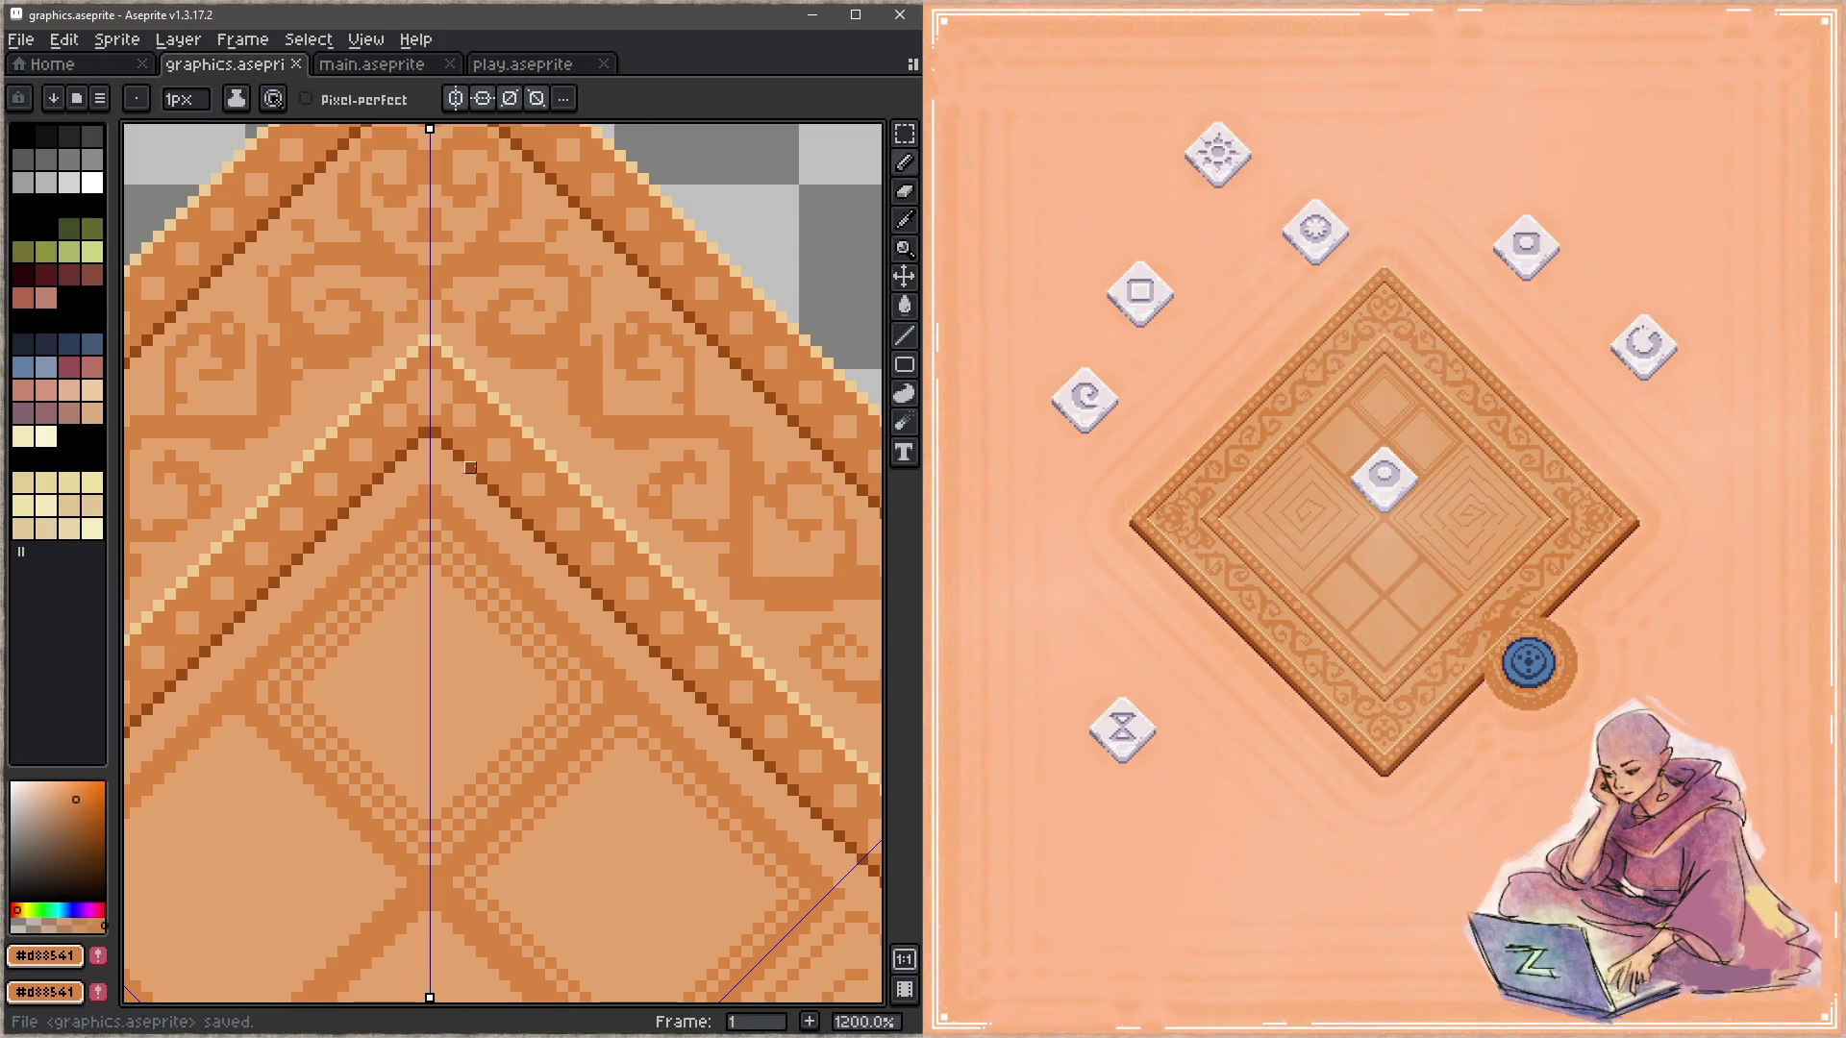
{"action": "key", "text": "ctrl+s"}
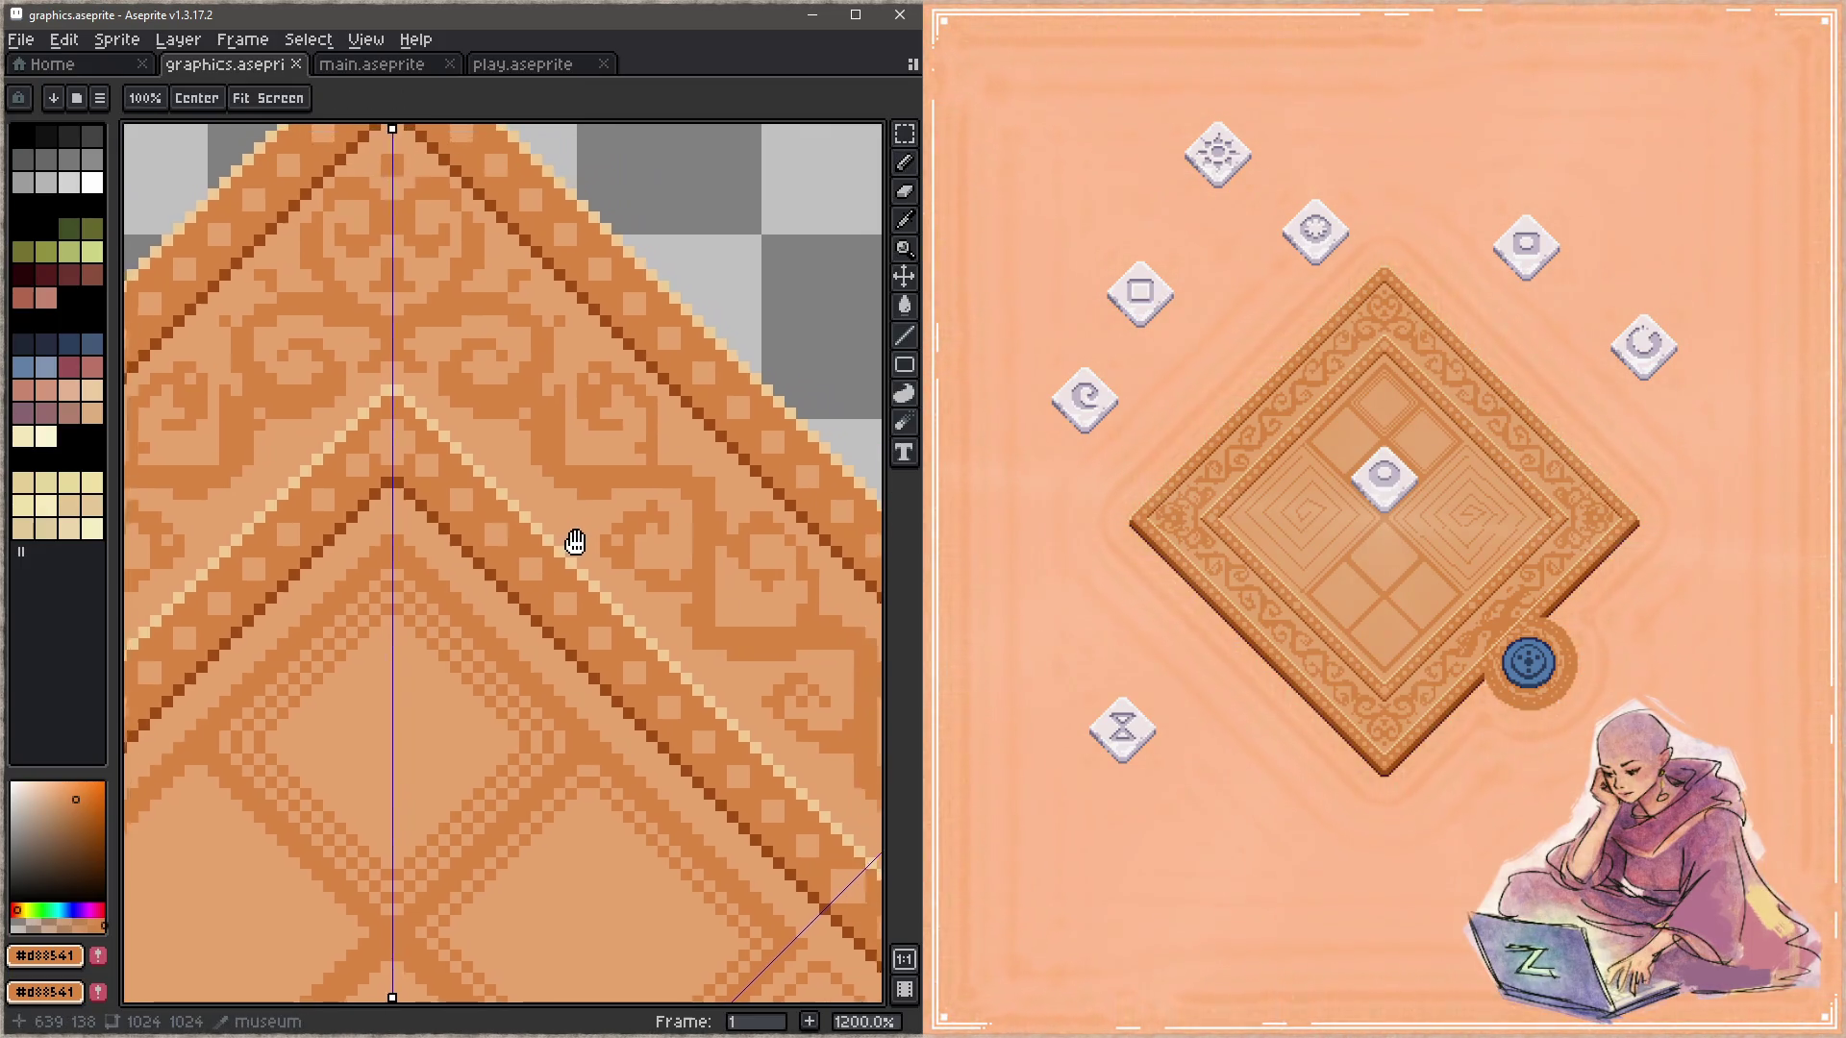
Step: Move along the right-hand border, alternating between the light peach and darker orange
{"action": "left_click_drag", "start_coordinate": [636, 476], "coordinate": [577, 537]}
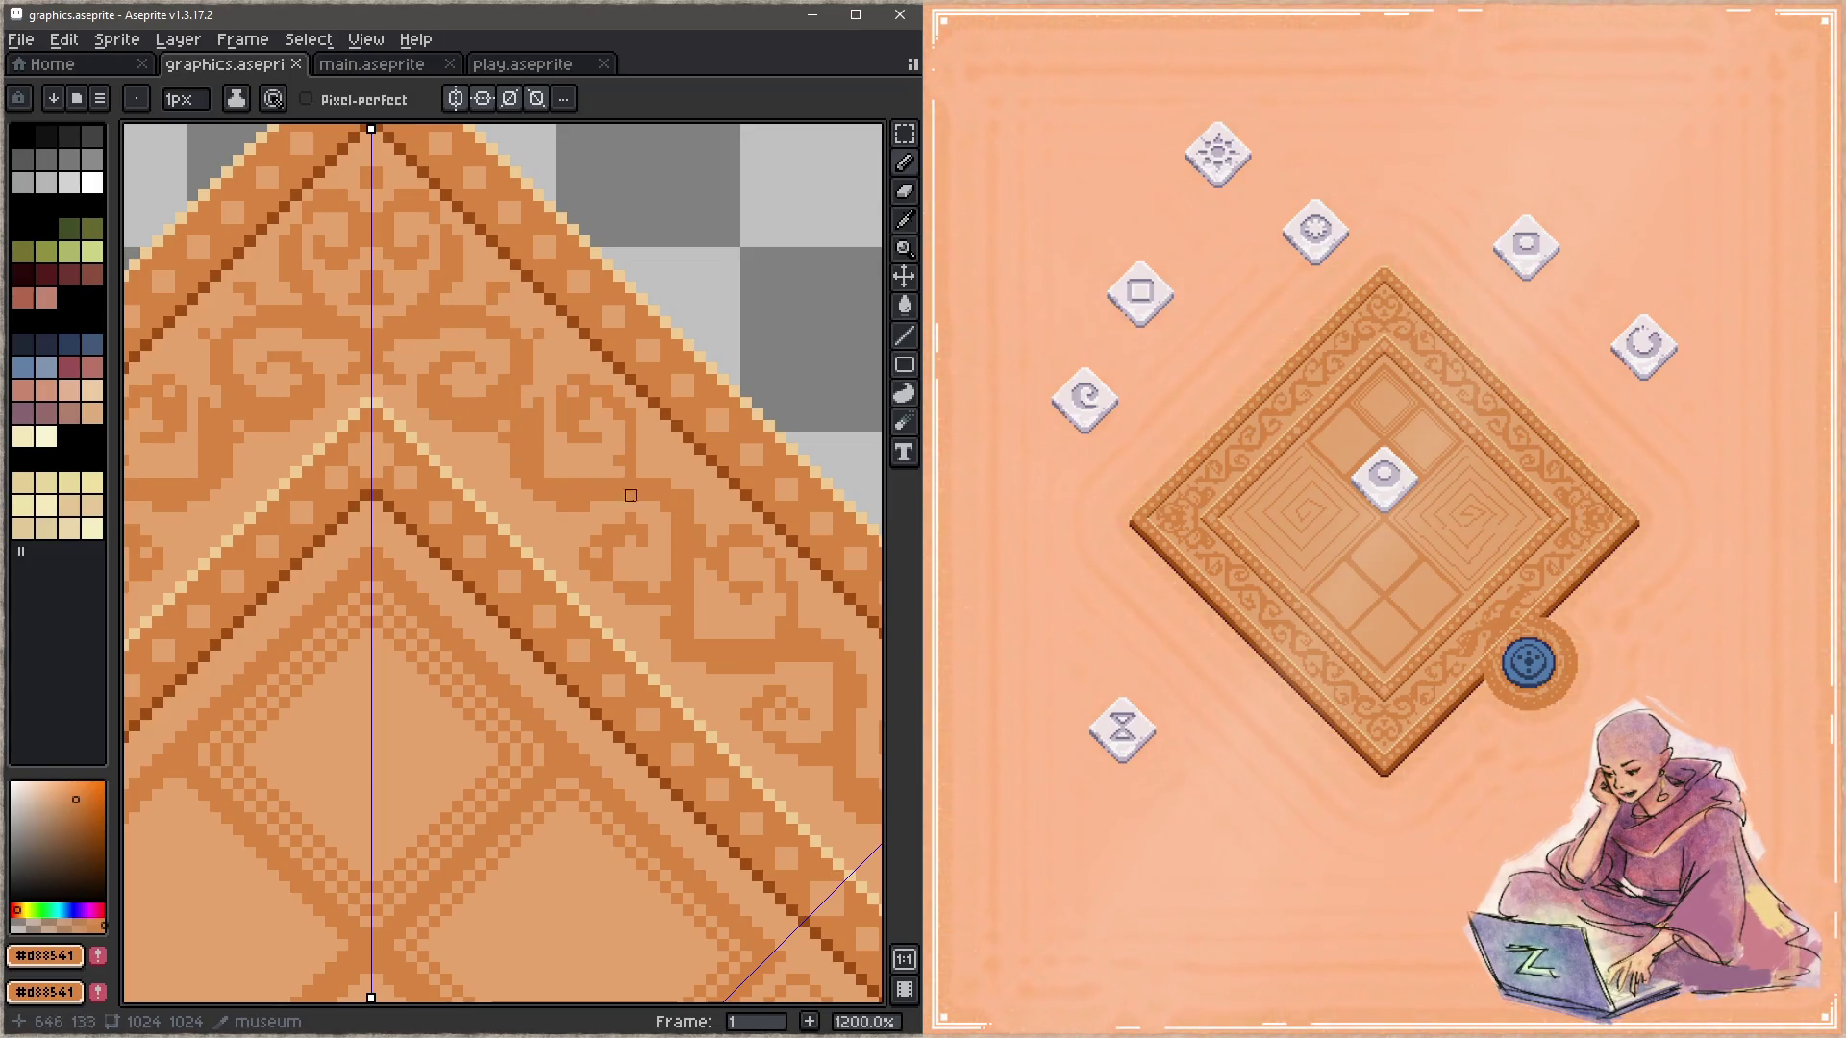
{"action": "left_click_drag", "start_coordinate": [550, 483], "coordinate": [558, 452]}
{"action": "key", "text": "alt"}
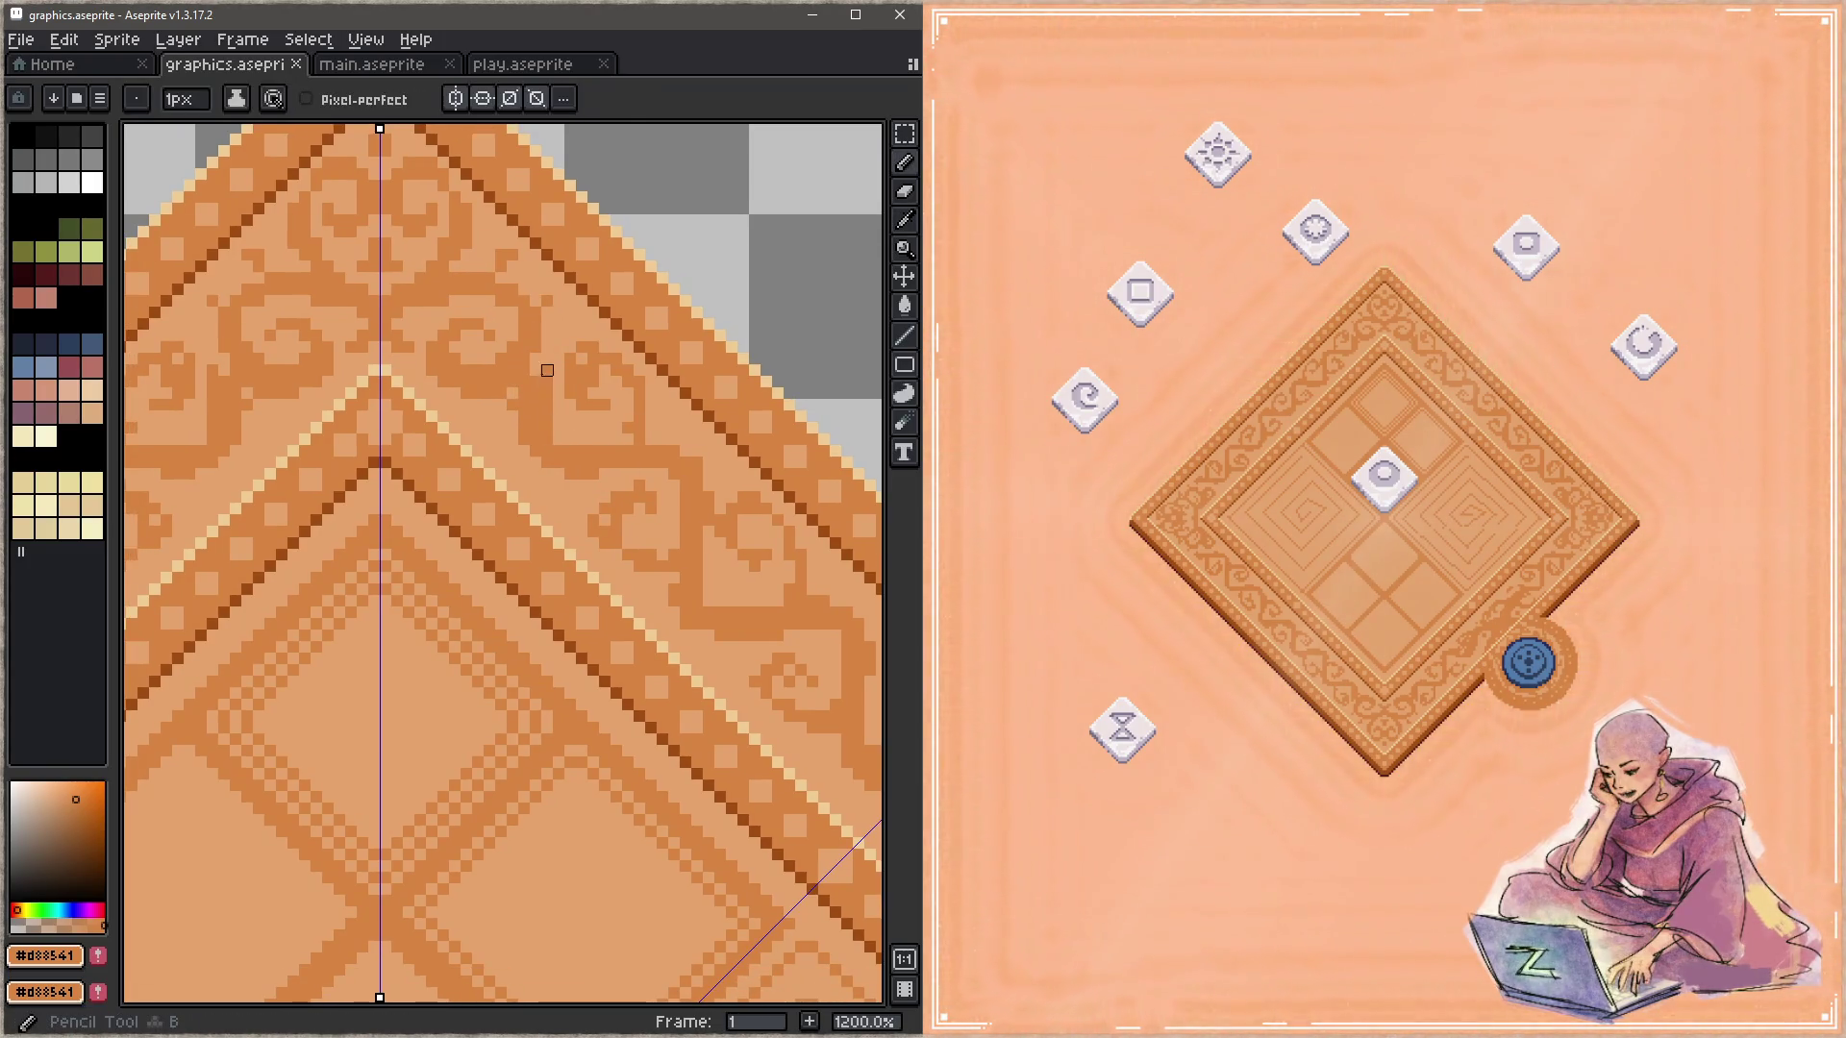
{"action": "left_click", "coordinate": [556, 394]}
{"action": "left_click_drag", "start_coordinate": [582, 486], "coordinate": [449, 438]}
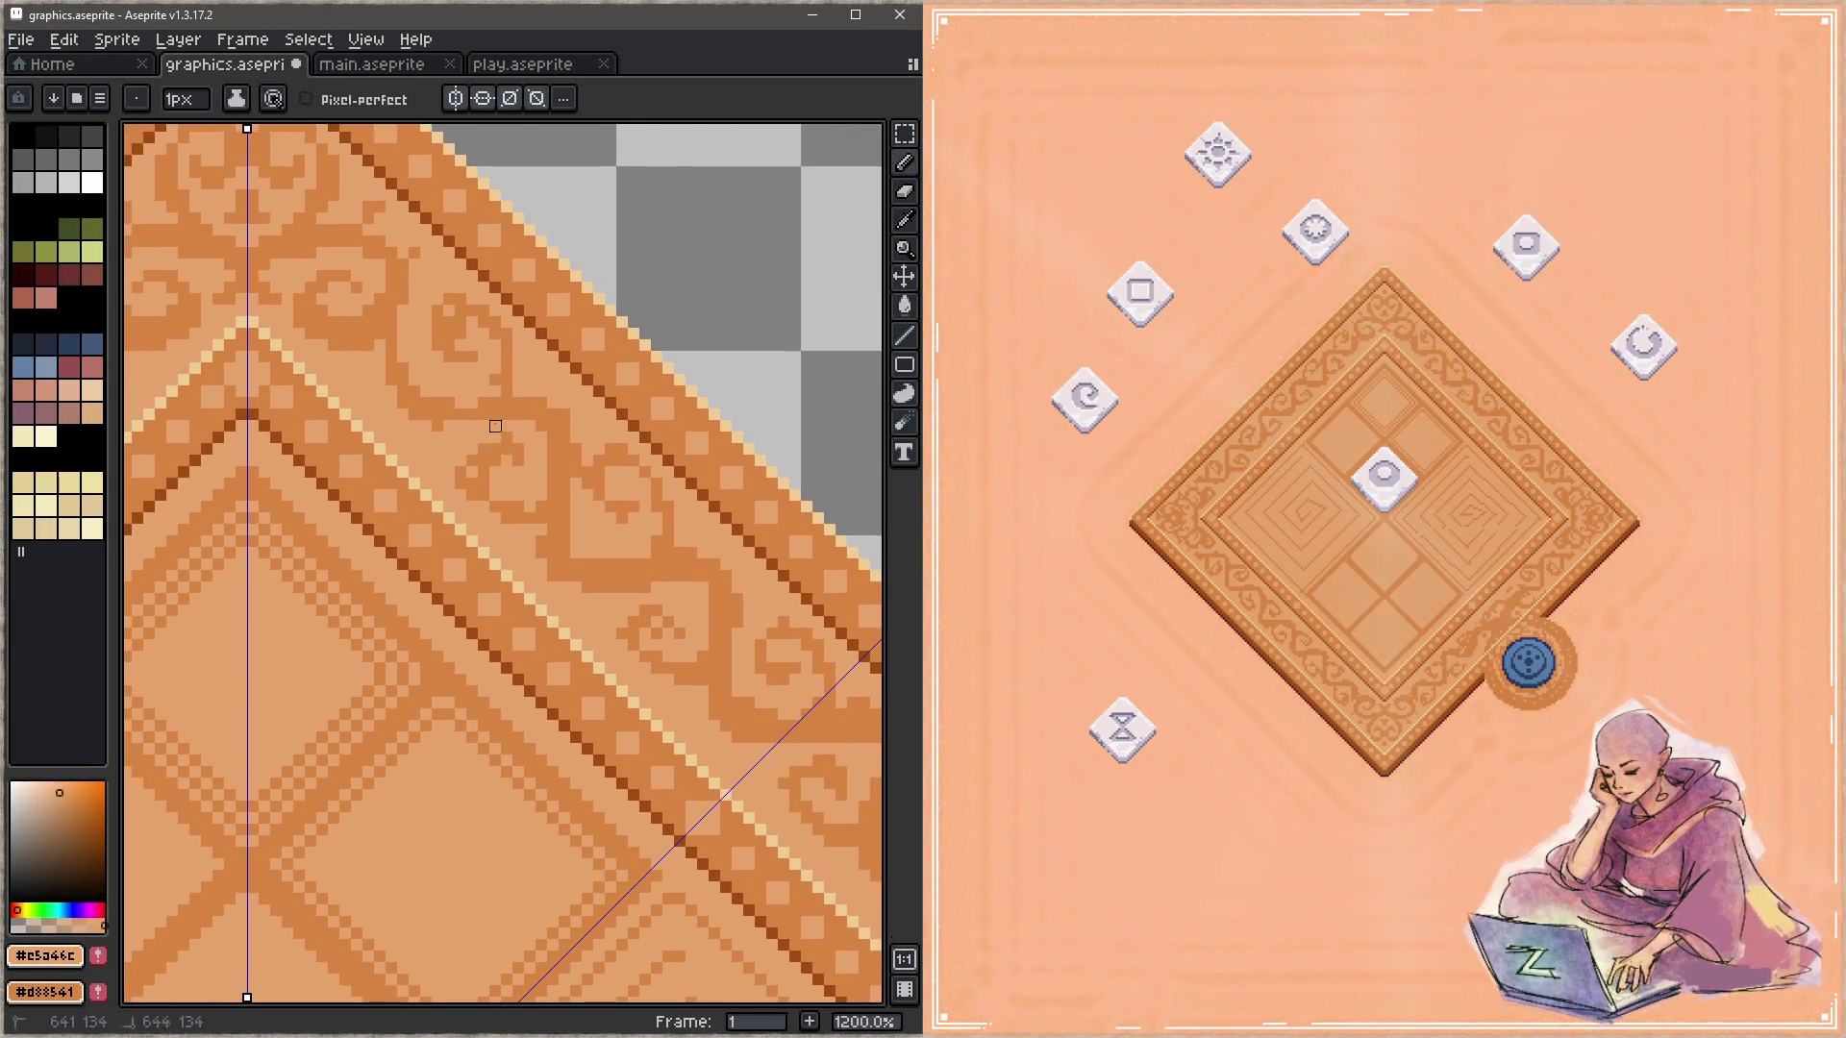
{"action": "left_click_drag", "start_coordinate": [552, 527], "coordinate": [571, 489]}
{"action": "left_click", "coordinate": [480, 362], "text": "alt"}
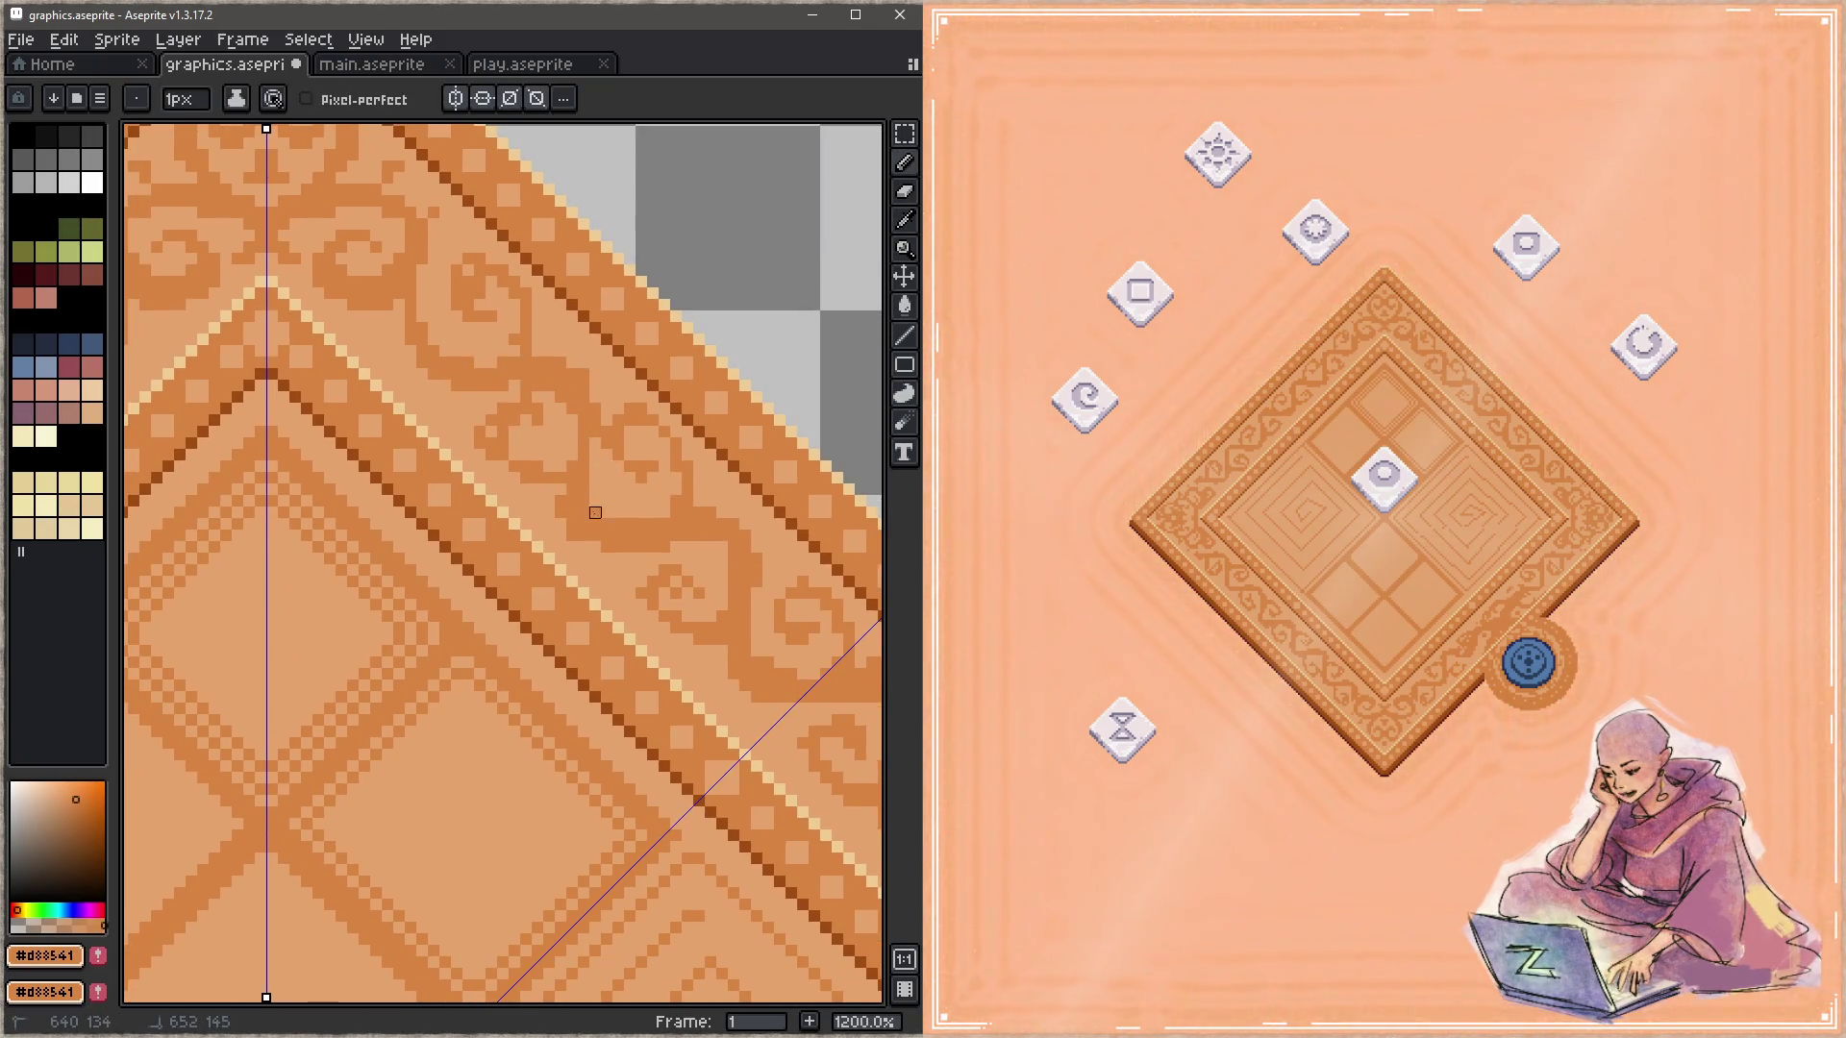
{"action": "left_click", "coordinate": [560, 502], "text": "alt"}
{"action": "left_click", "coordinate": [580, 490], "text": "alt"}
Step: Follow the border diagonal toward the right corner, sampling peach and darker orange
{"action": "left_click_drag", "start_coordinate": [572, 468], "coordinate": [500, 451]}
{"action": "left_click_drag", "start_coordinate": [618, 576], "coordinate": [572, 411]}
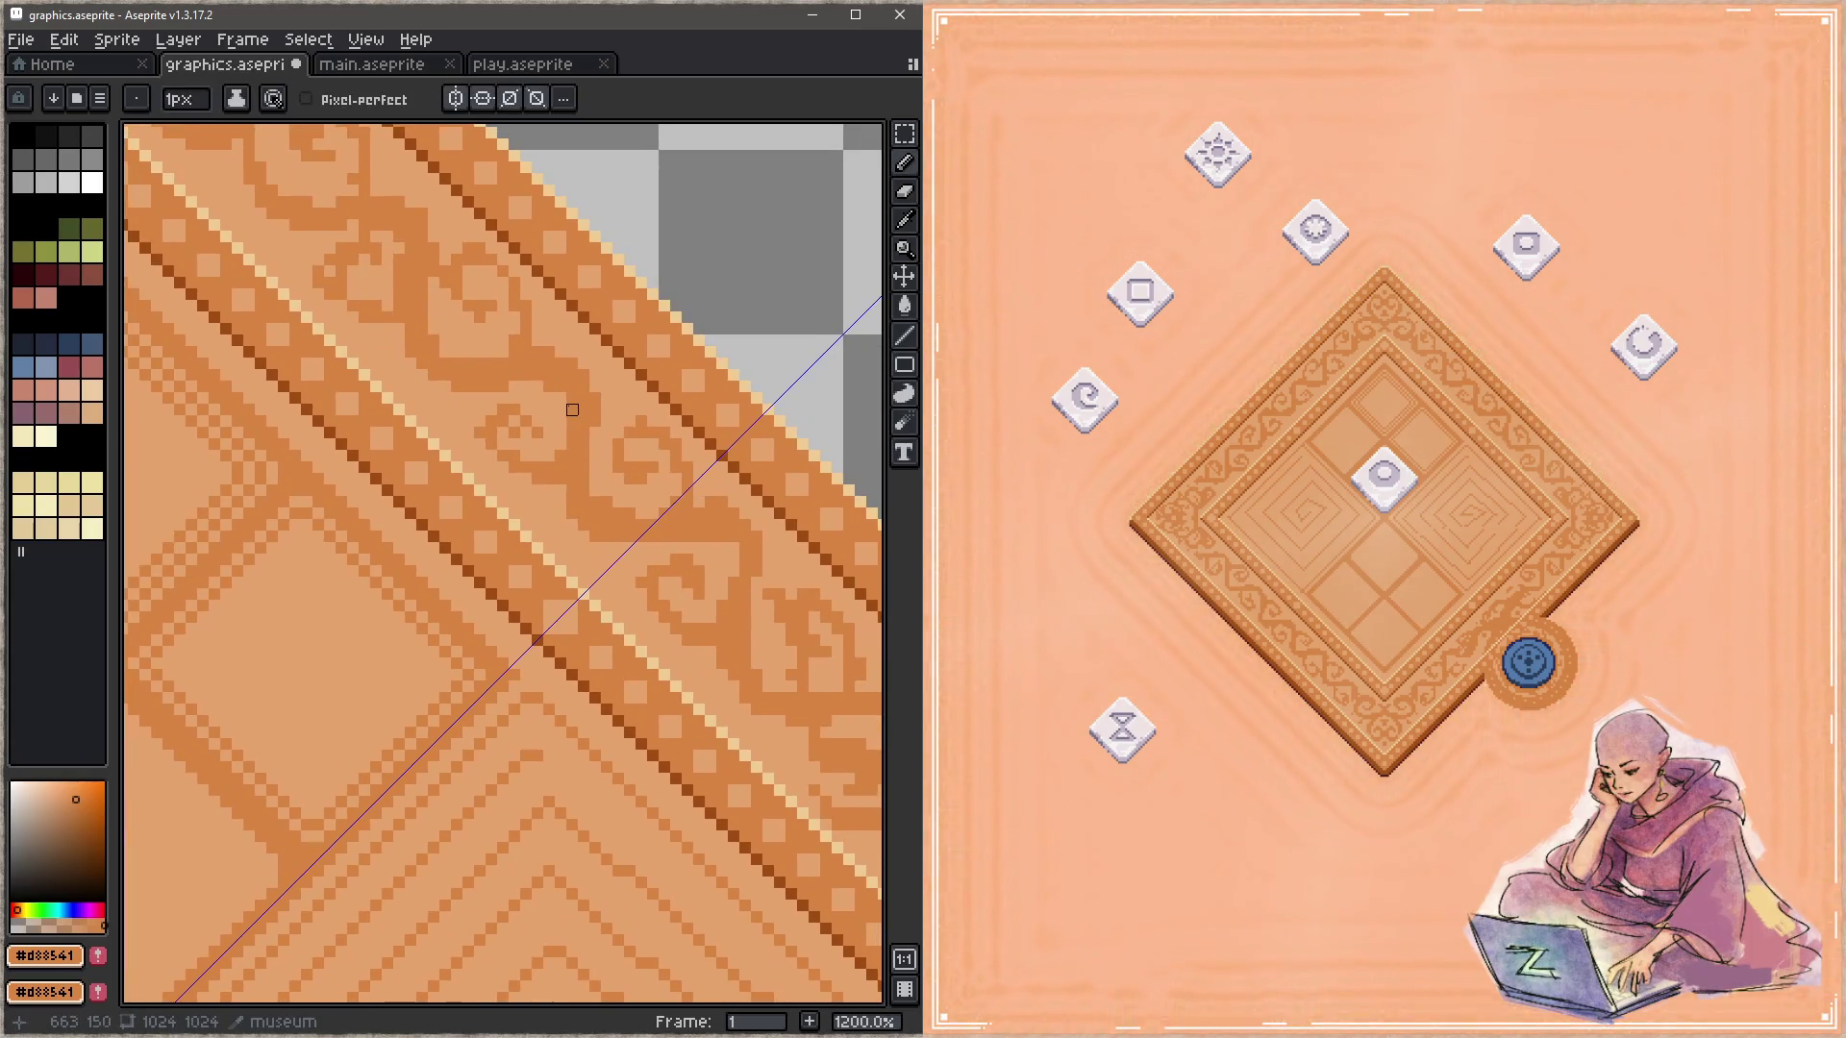
{"action": "left_click", "coordinate": [596, 538], "text": "alt"}
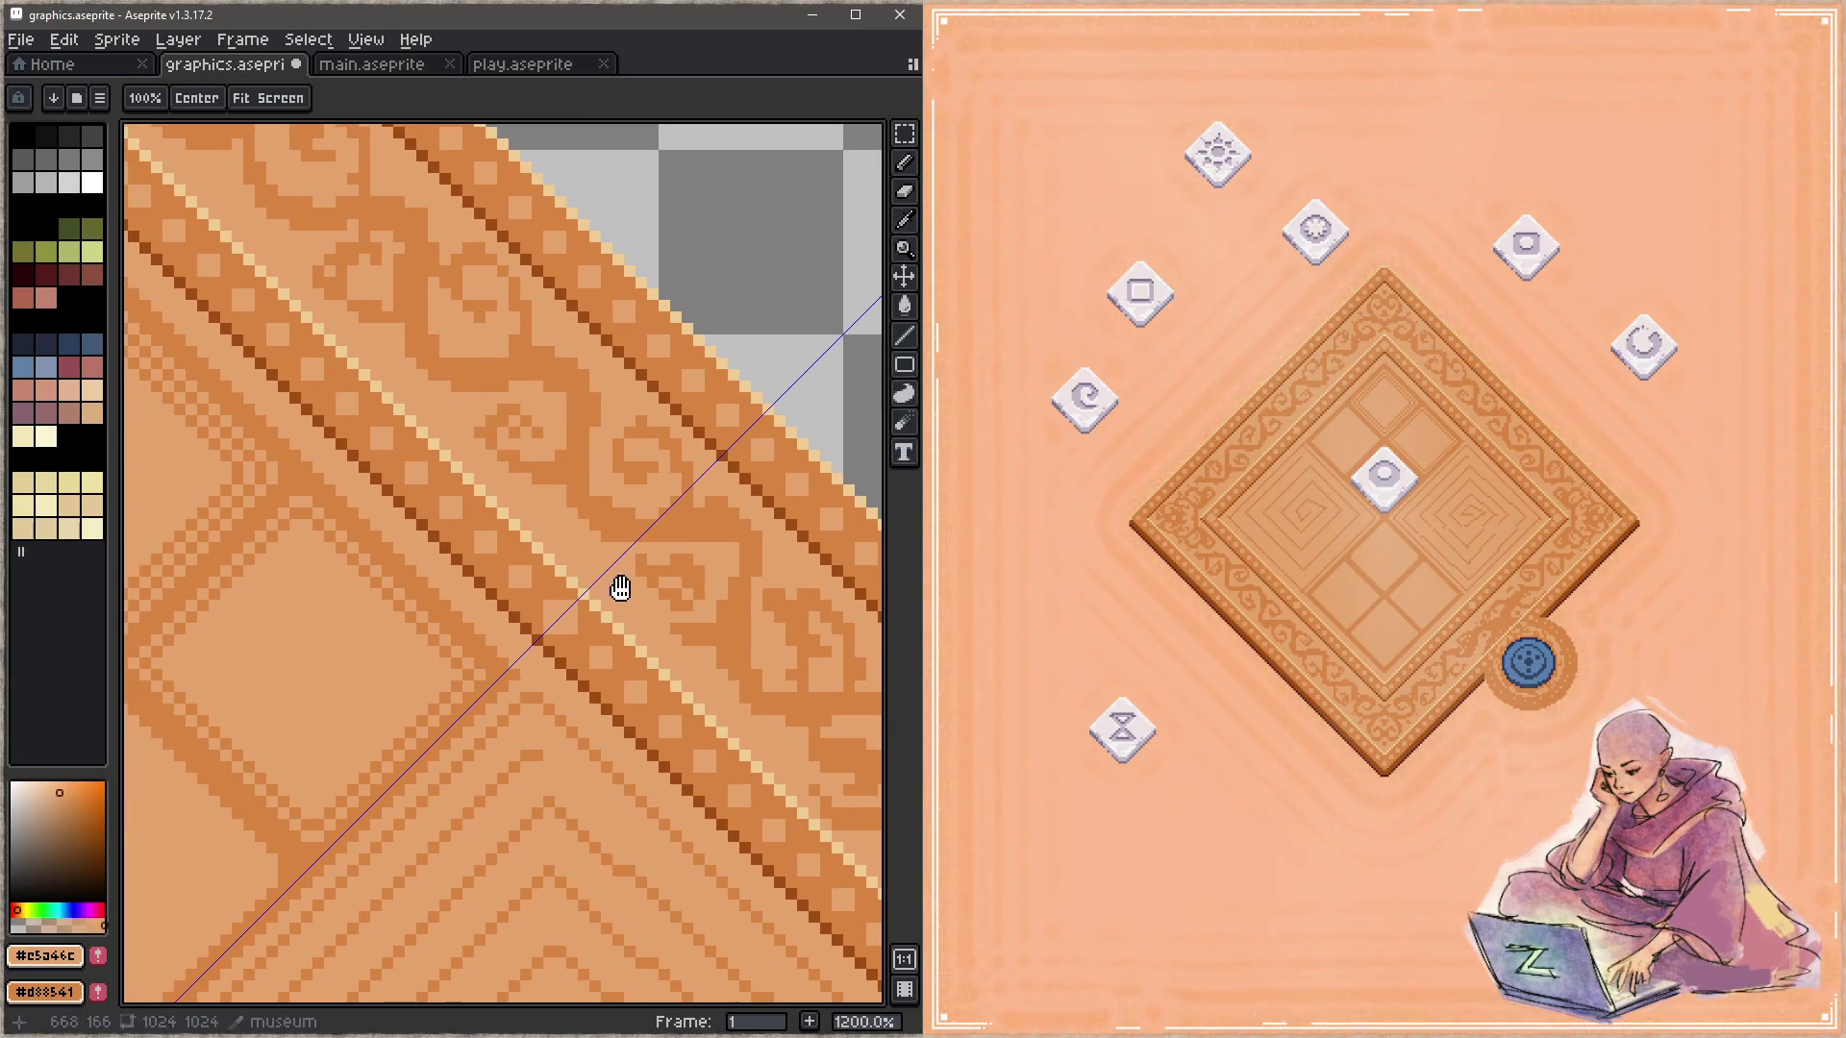
{"action": "left_click_drag", "start_coordinate": [620, 588], "coordinate": [570, 577]}
{"action": "left_click", "coordinate": [577, 538], "text": "alt"}
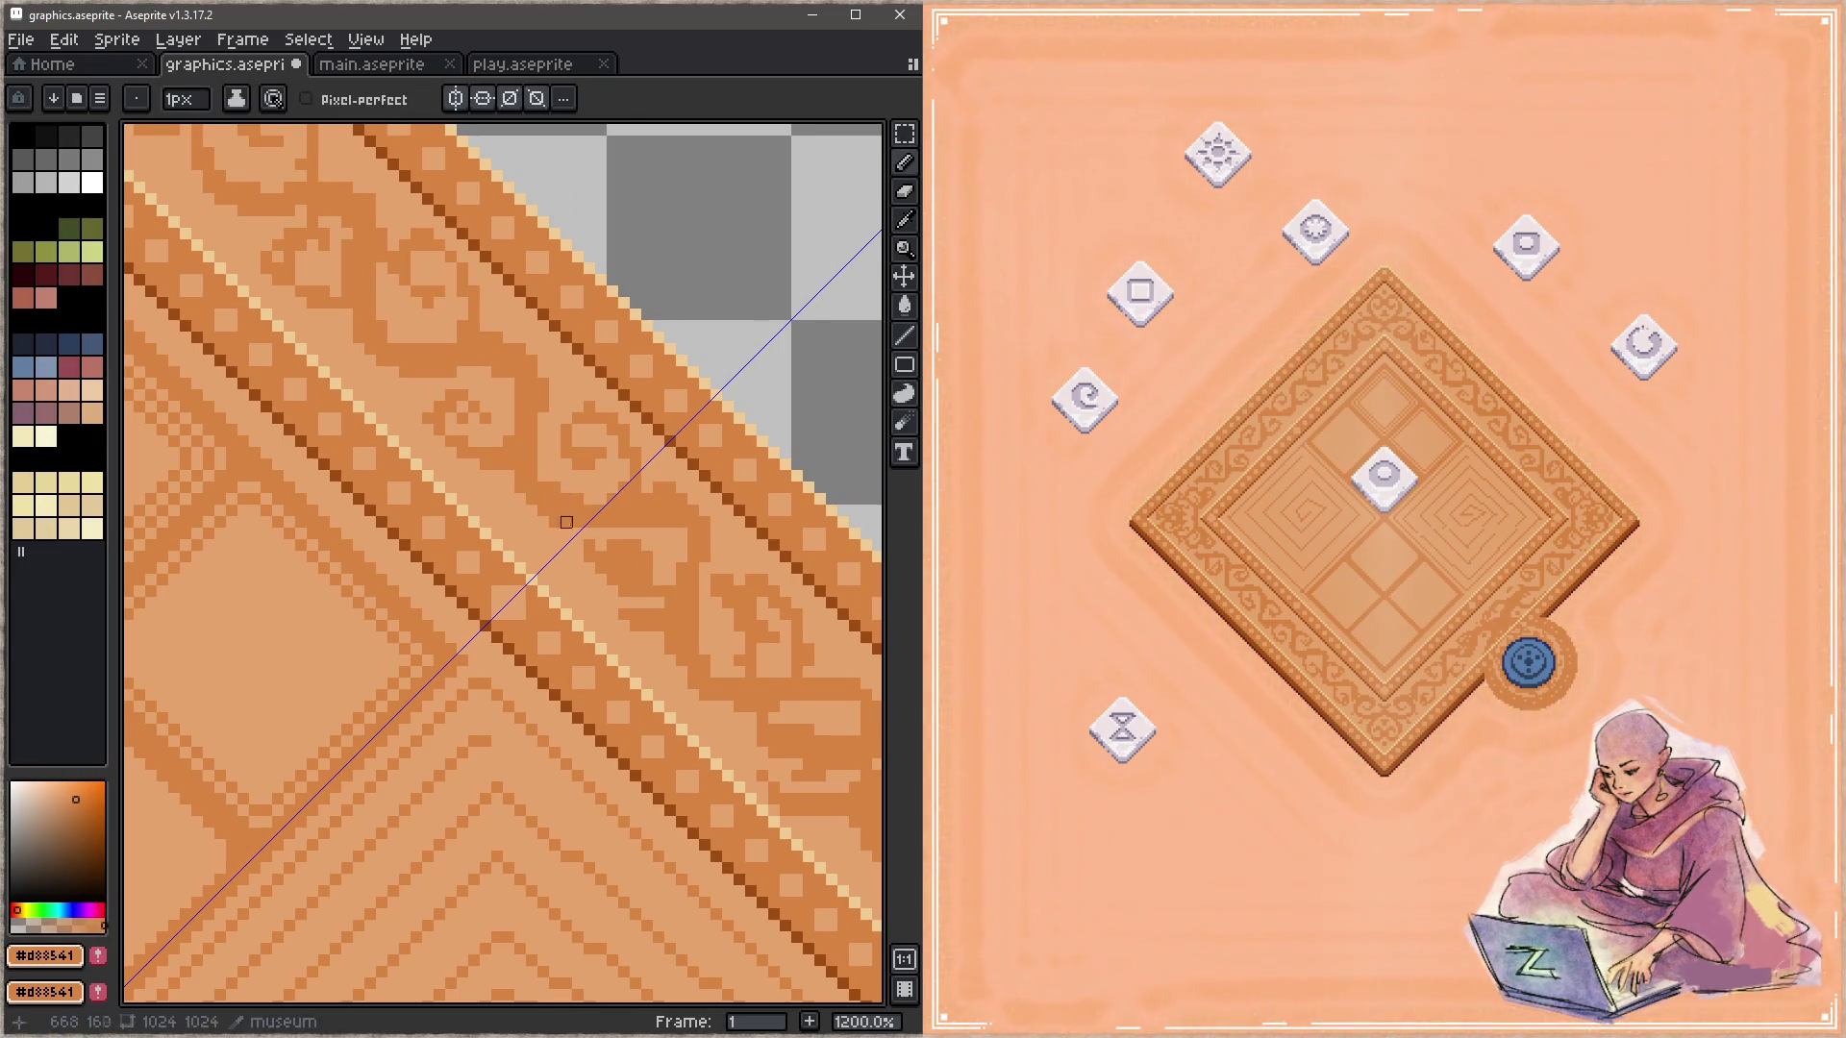
{"action": "scroll", "coordinate": [624, 592], "scroll_direction": "down", "scroll_amount": 8}
Step: Recentre the whole diamond tile and turn off the NE–SW diagonal symmetry
{"action": "scroll", "coordinate": [577, 576], "scroll_direction": "up", "scroll_amount": 3}
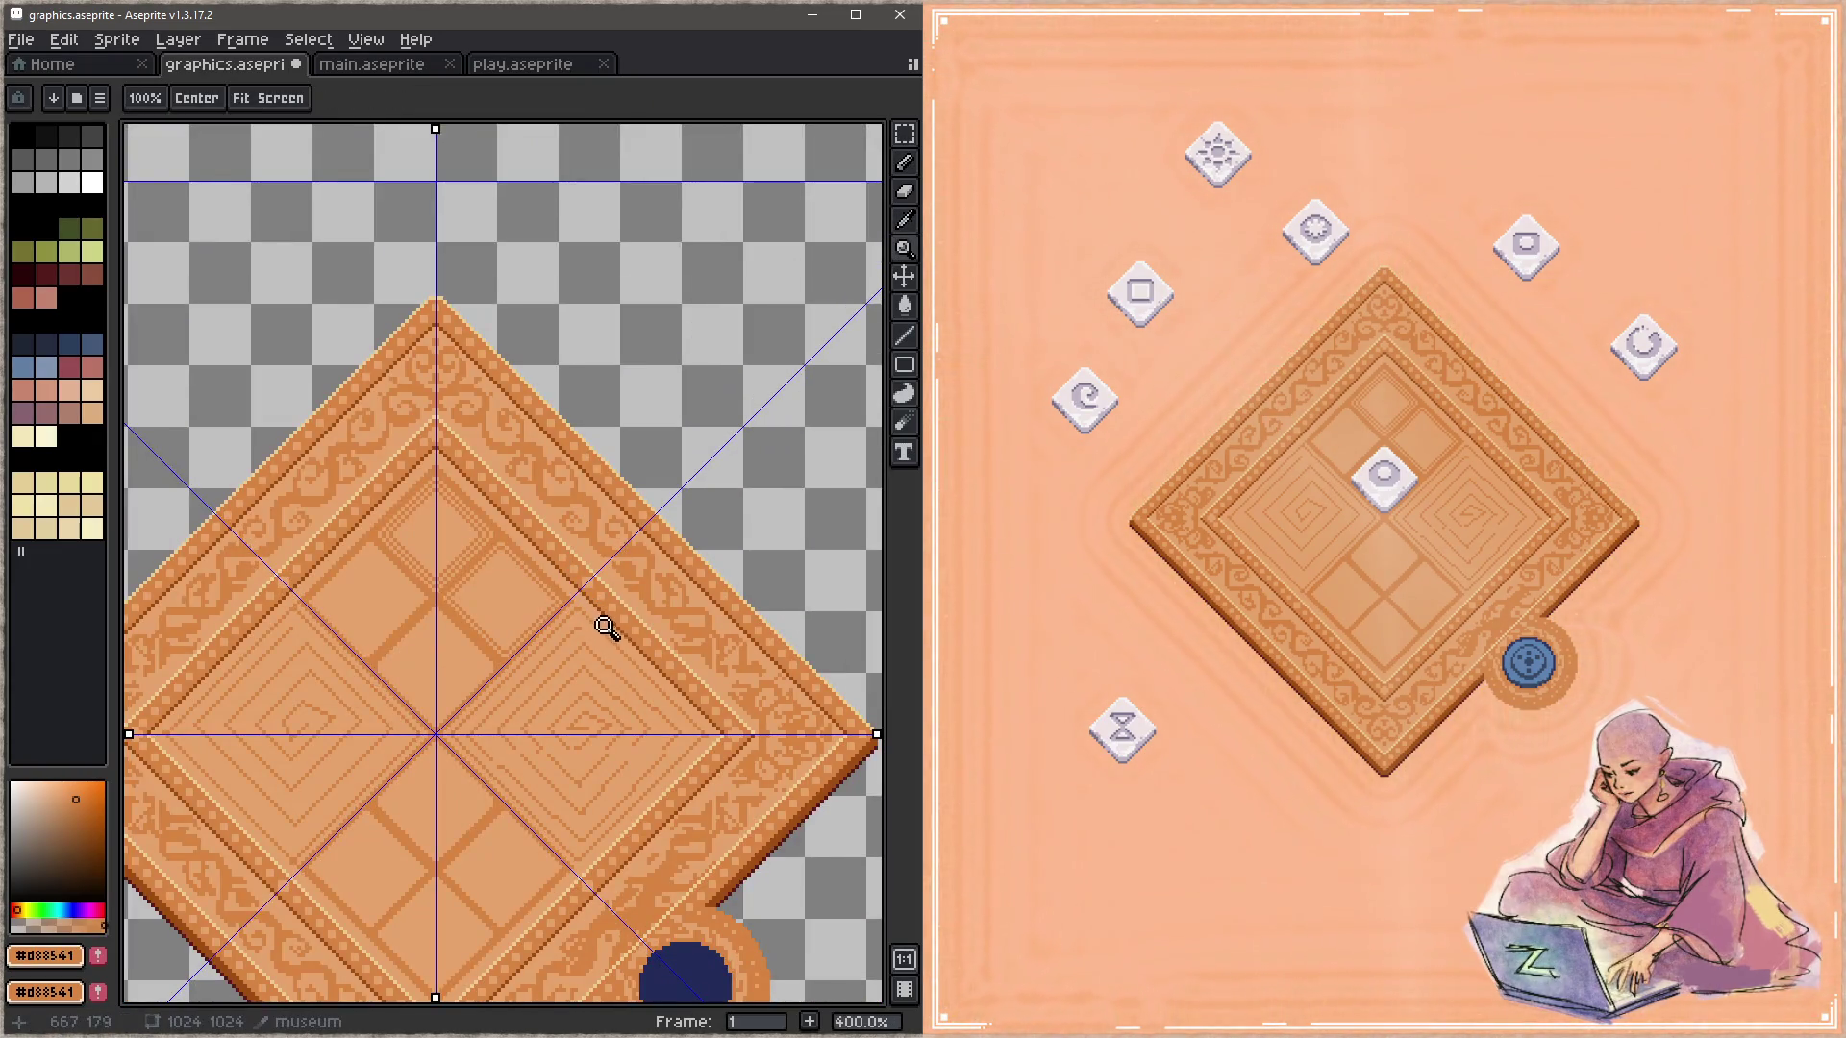
{"action": "left_click_drag", "start_coordinate": [605, 625], "coordinate": [648, 464]}
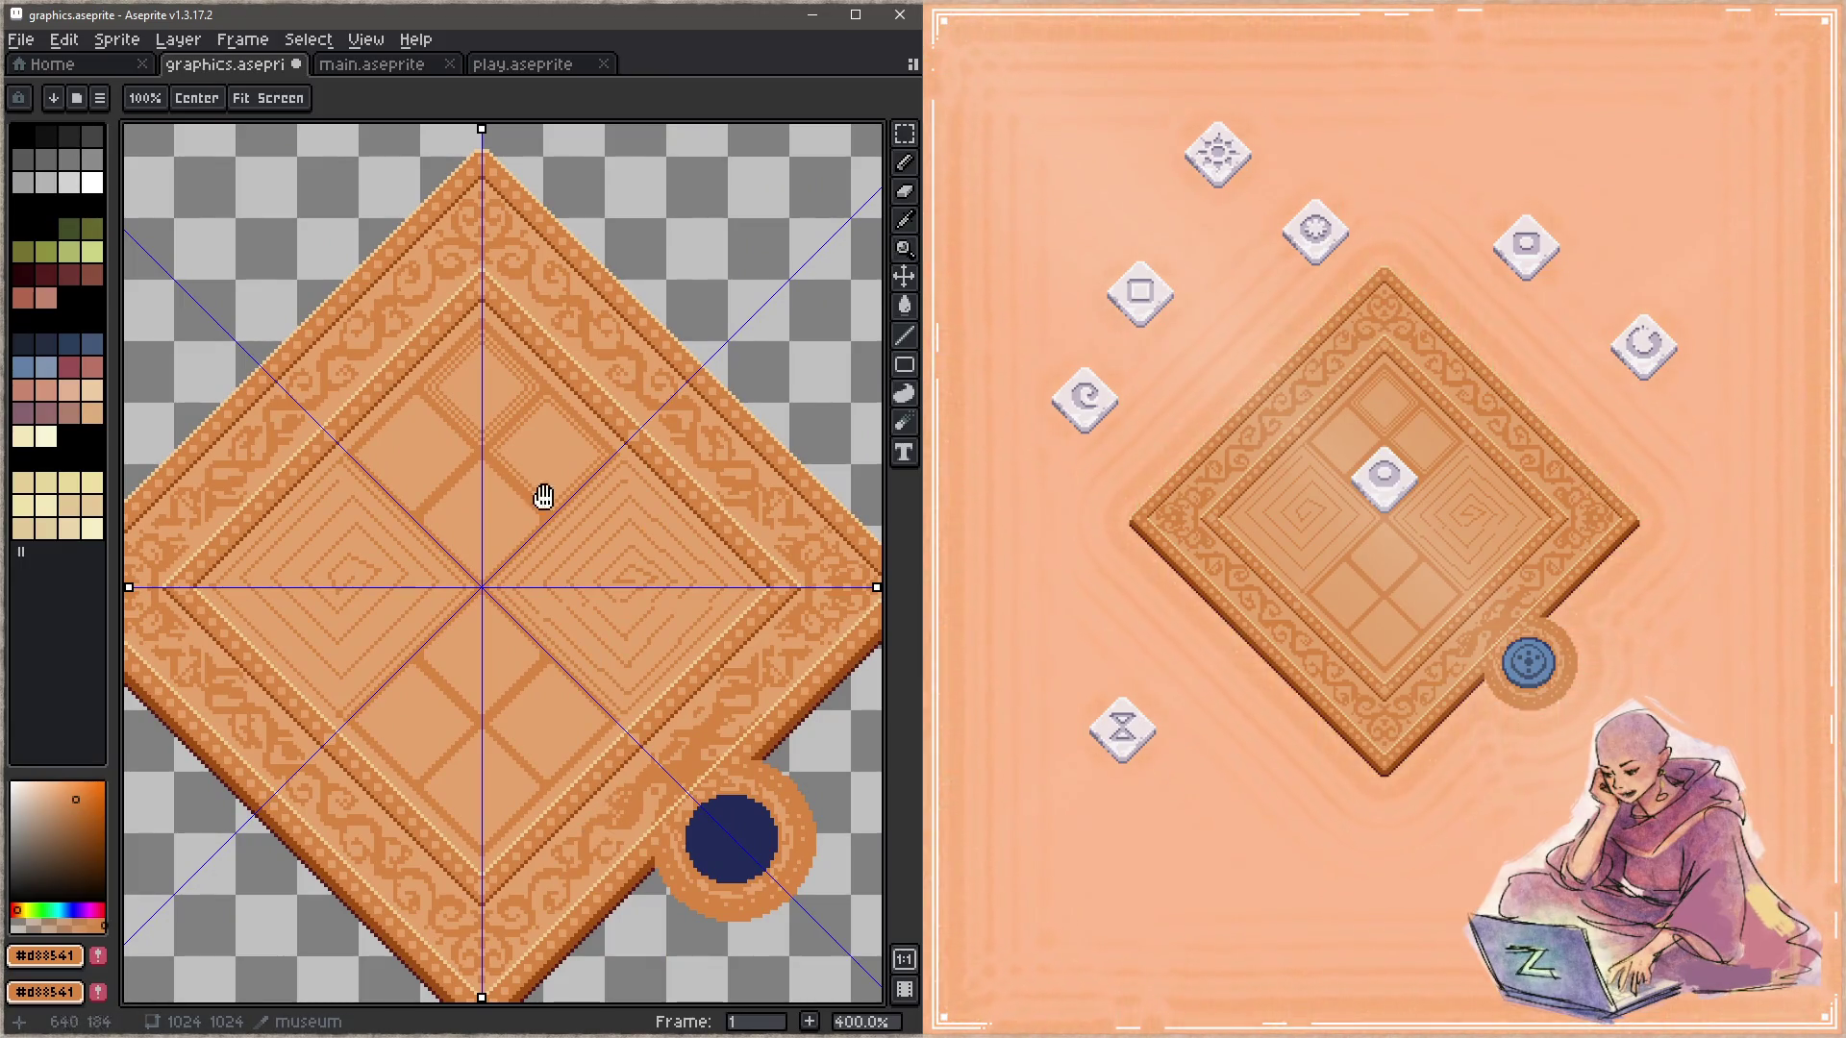
{"action": "left_click_drag", "start_coordinate": [541, 499], "coordinate": [651, 634]}
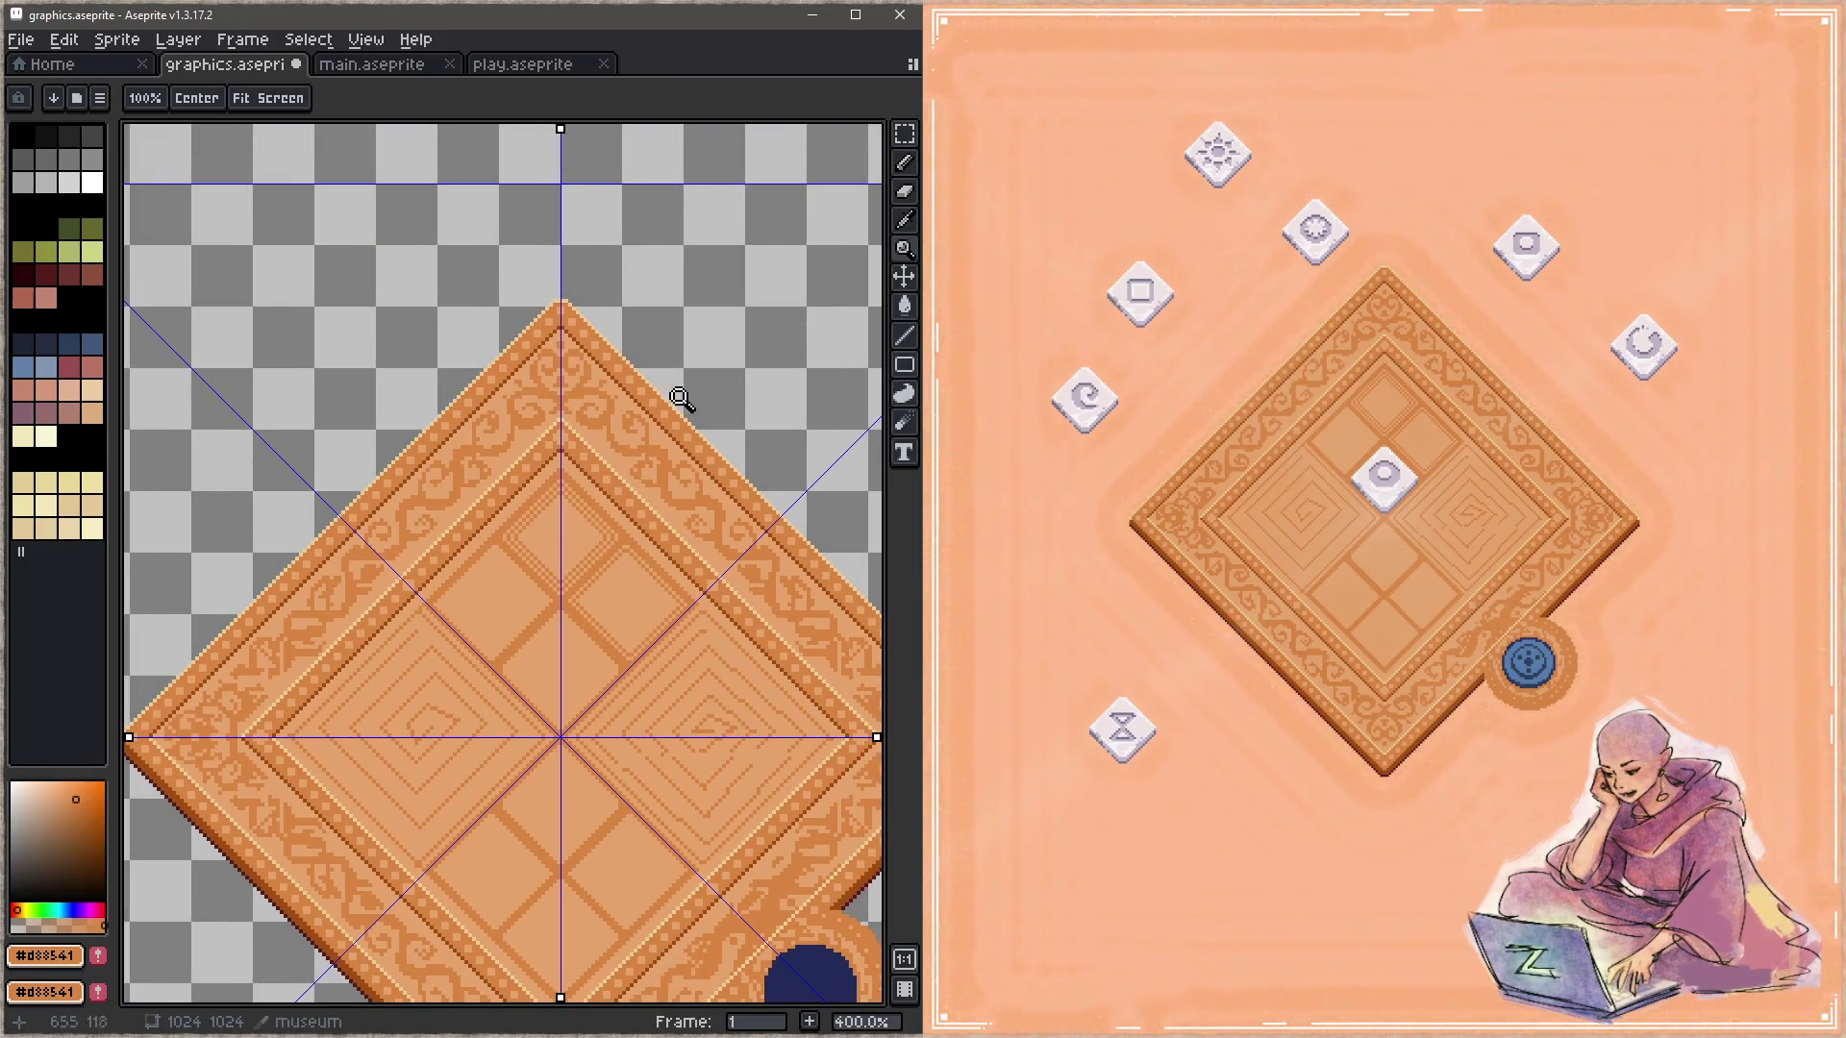
{"action": "key", "text": "b"}
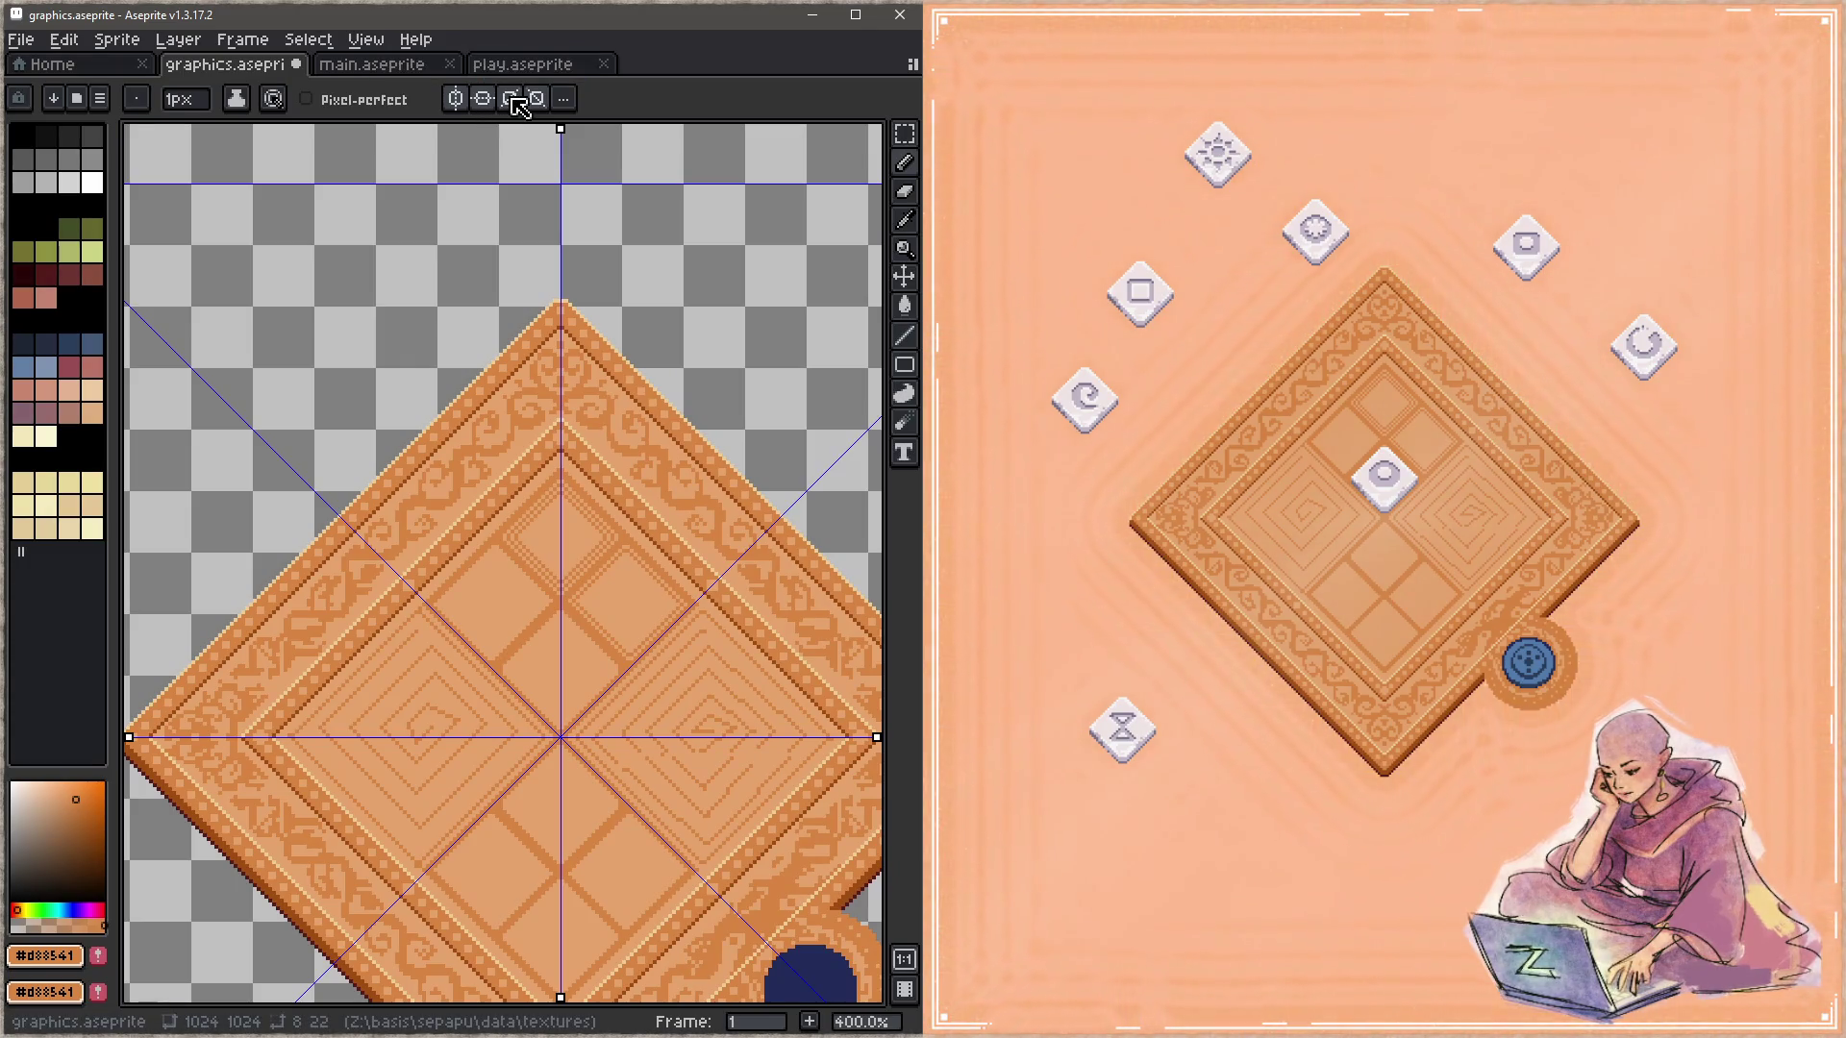
{"action": "left_click", "coordinate": [517, 102]}
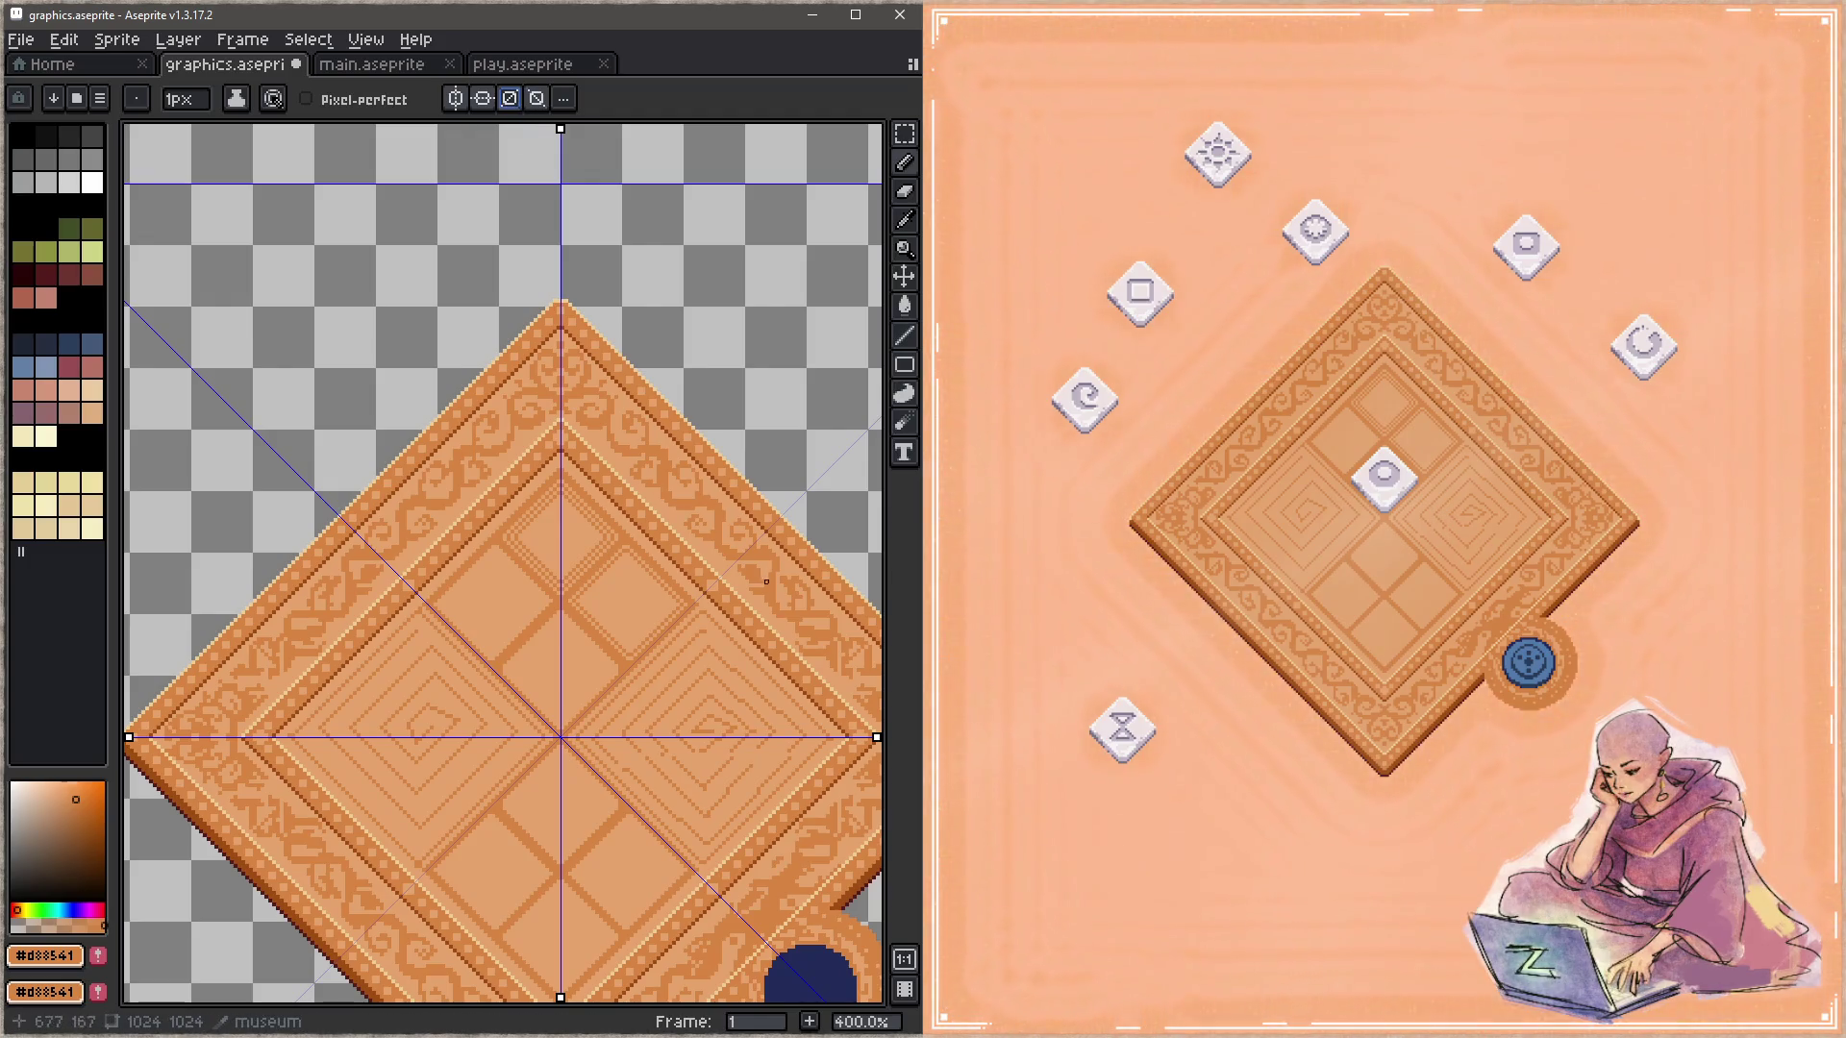
Step: Try the eraser on the lower-right border, then undo the erase strokes
{"action": "left_click_drag", "start_coordinate": [766, 581], "coordinate": [679, 540]}
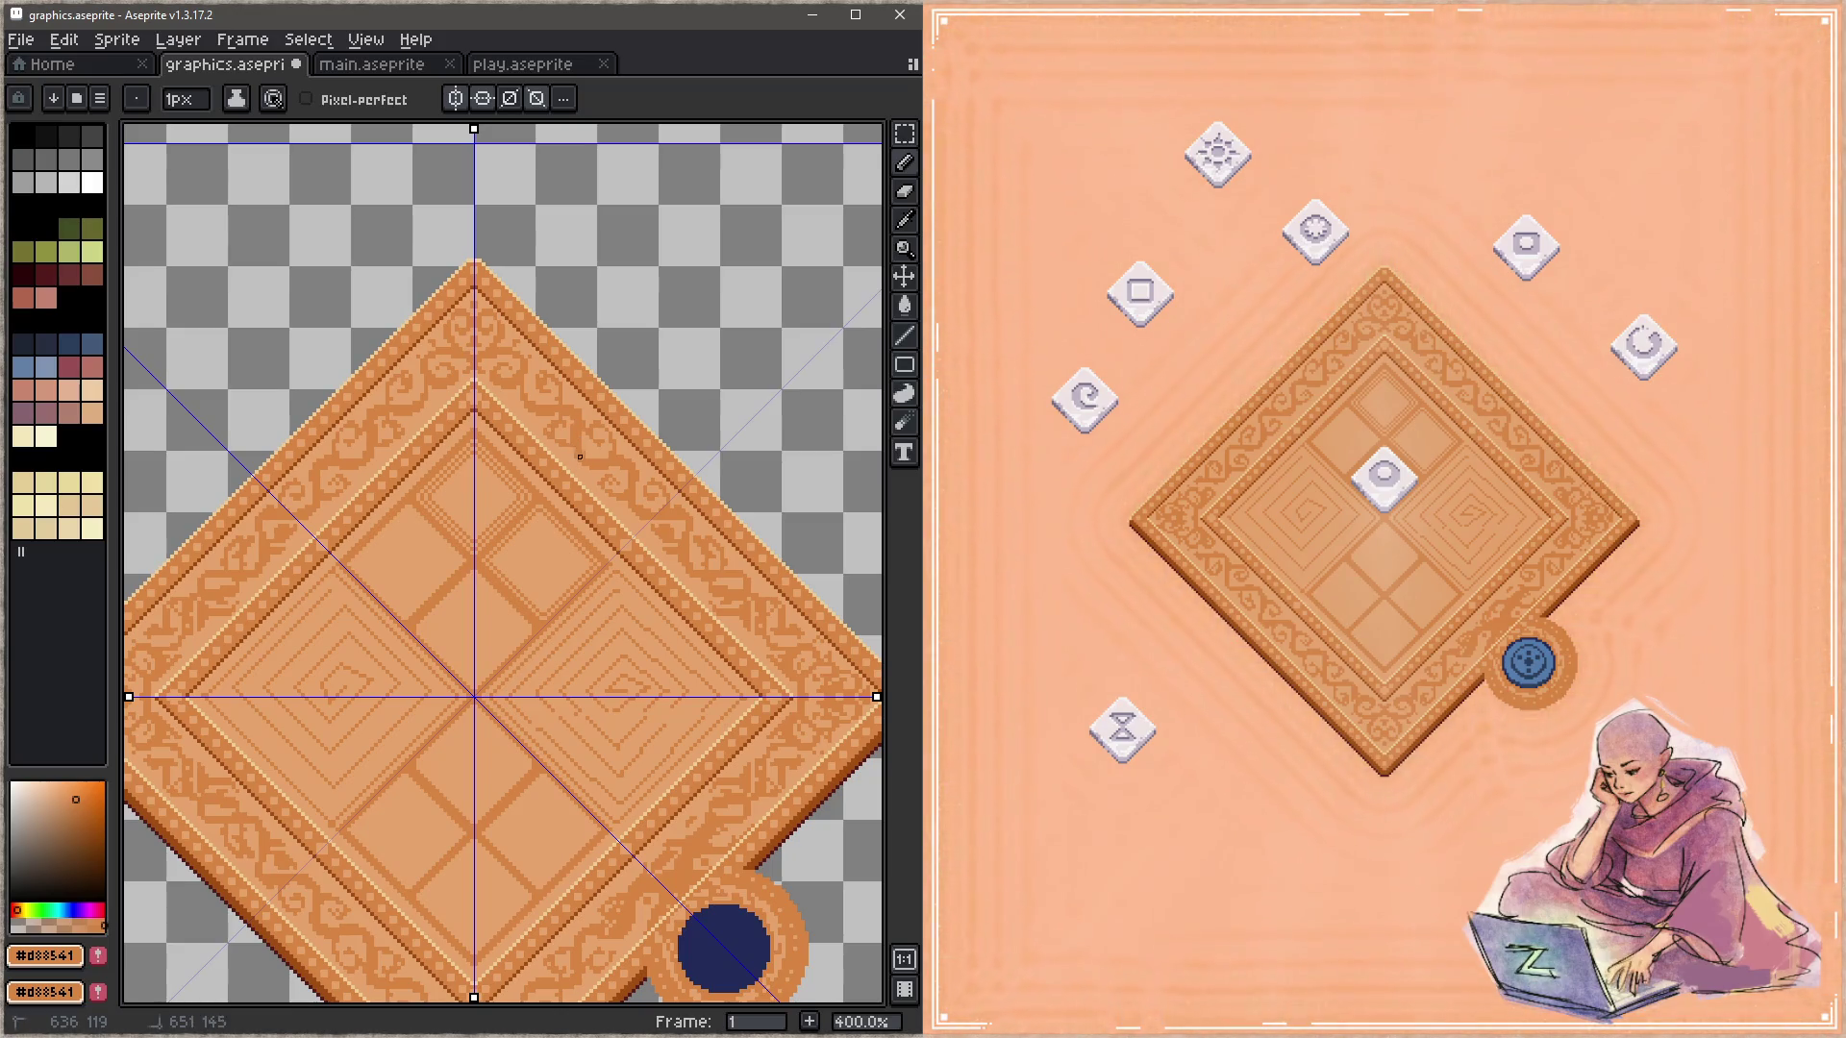
{"action": "key", "text": "e"}
{"action": "key", "text": "ctrl+z"}
{"action": "key", "text": "ctrl+y"}
{"action": "key", "text": "ctrl+z"}
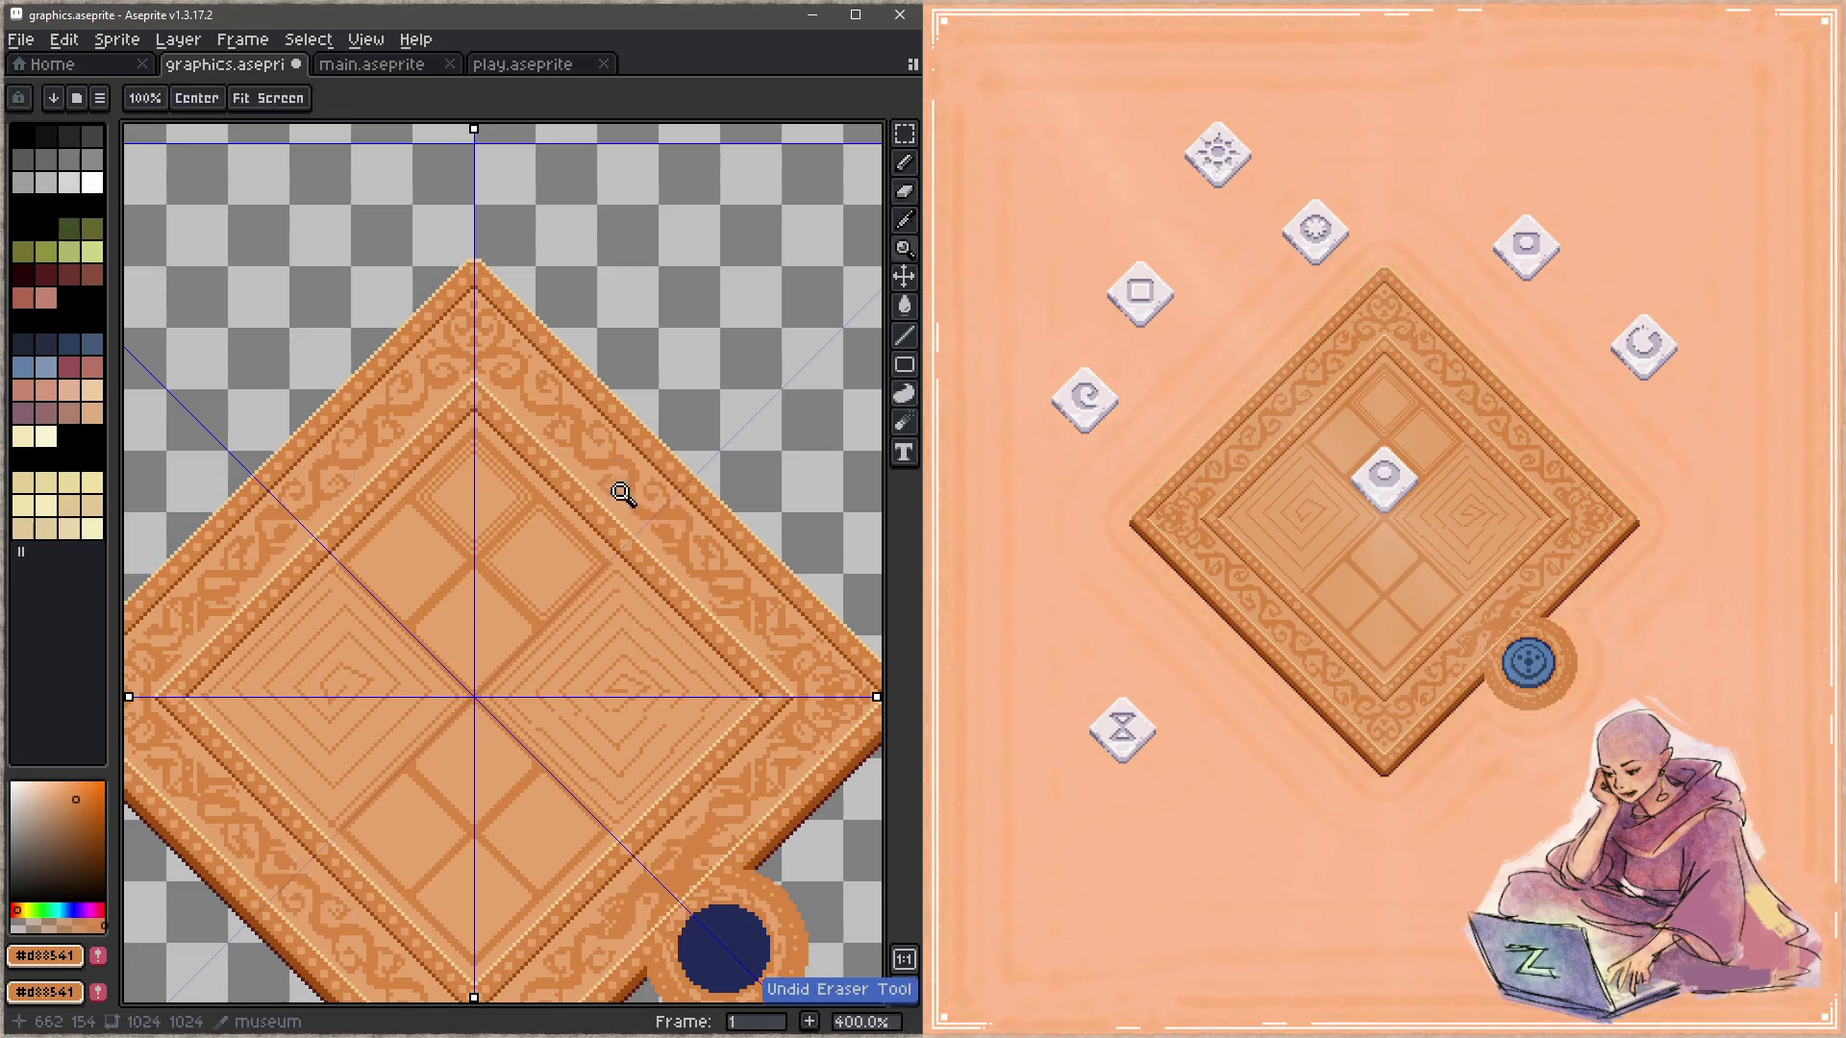
Step: Pick the flat border colour #c5a46c, trial painting over the scrollwork, then undo
{"action": "left_click", "coordinate": [624, 492], "text": "alt"}
{"action": "mouse_move", "coordinate": [628, 490]}
{"action": "left_mouse_down"}
{"action": "mouse_move", "coordinate": [581, 436]}
{"action": "mouse_move", "coordinate": [617, 457]}
{"action": "left_mouse_up"}
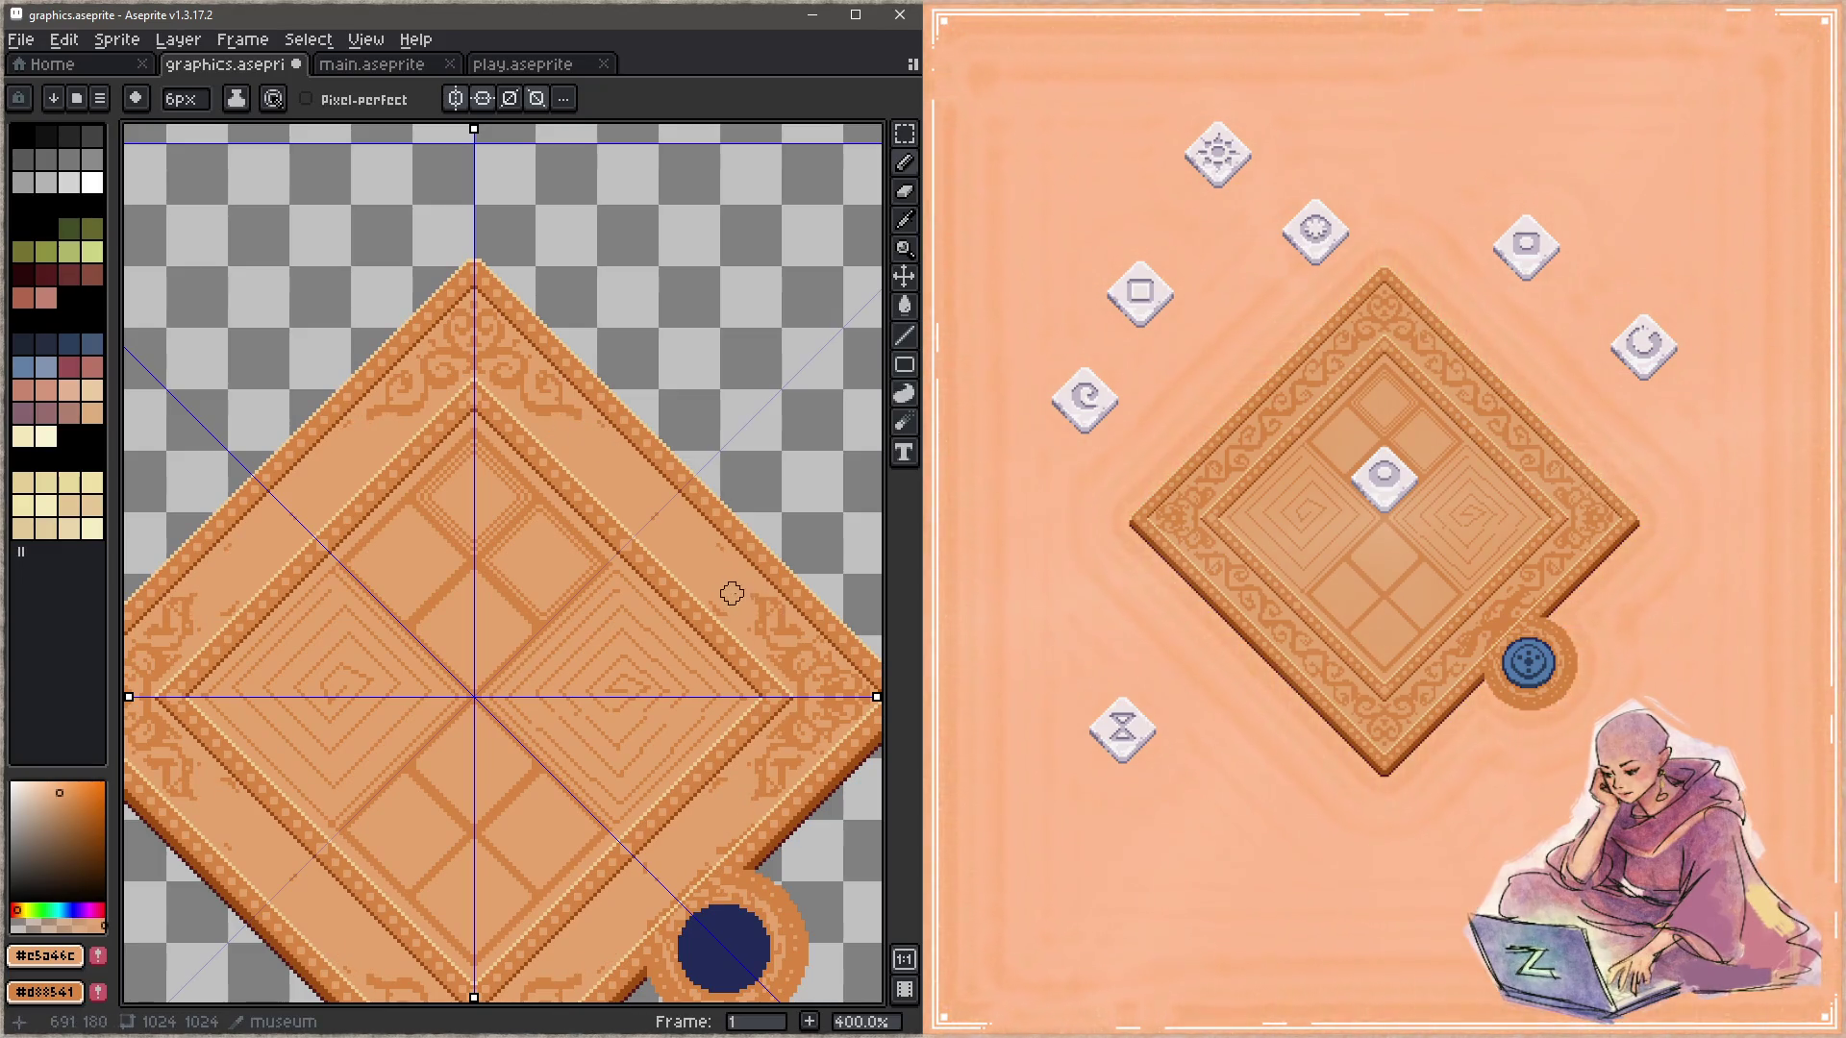
{"action": "mouse_move", "coordinate": [706, 582]}
{"action": "left_mouse_down"}
{"action": "mouse_move", "coordinate": [804, 655]}
{"action": "mouse_move", "coordinate": [820, 716]}
{"action": "mouse_move", "coordinate": [808, 647]}
{"action": "left_mouse_up"}
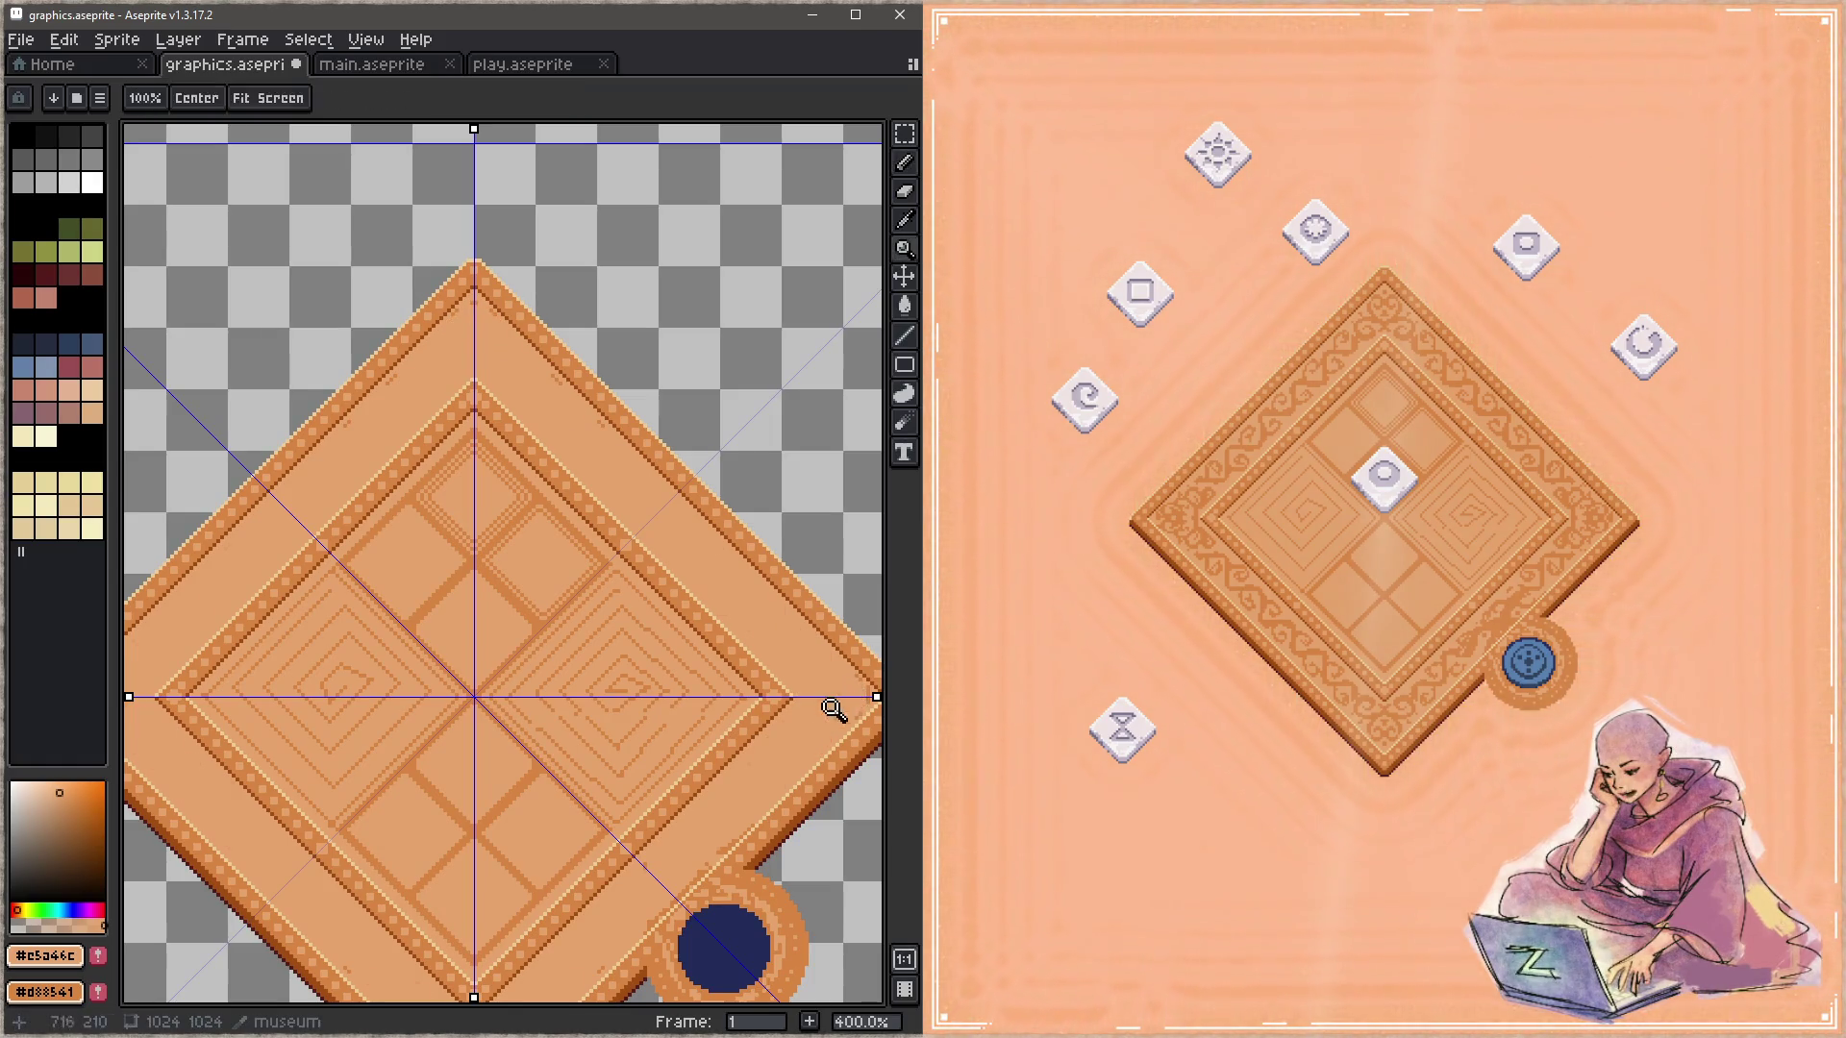
{"action": "key", "text": "ctrl+z"}
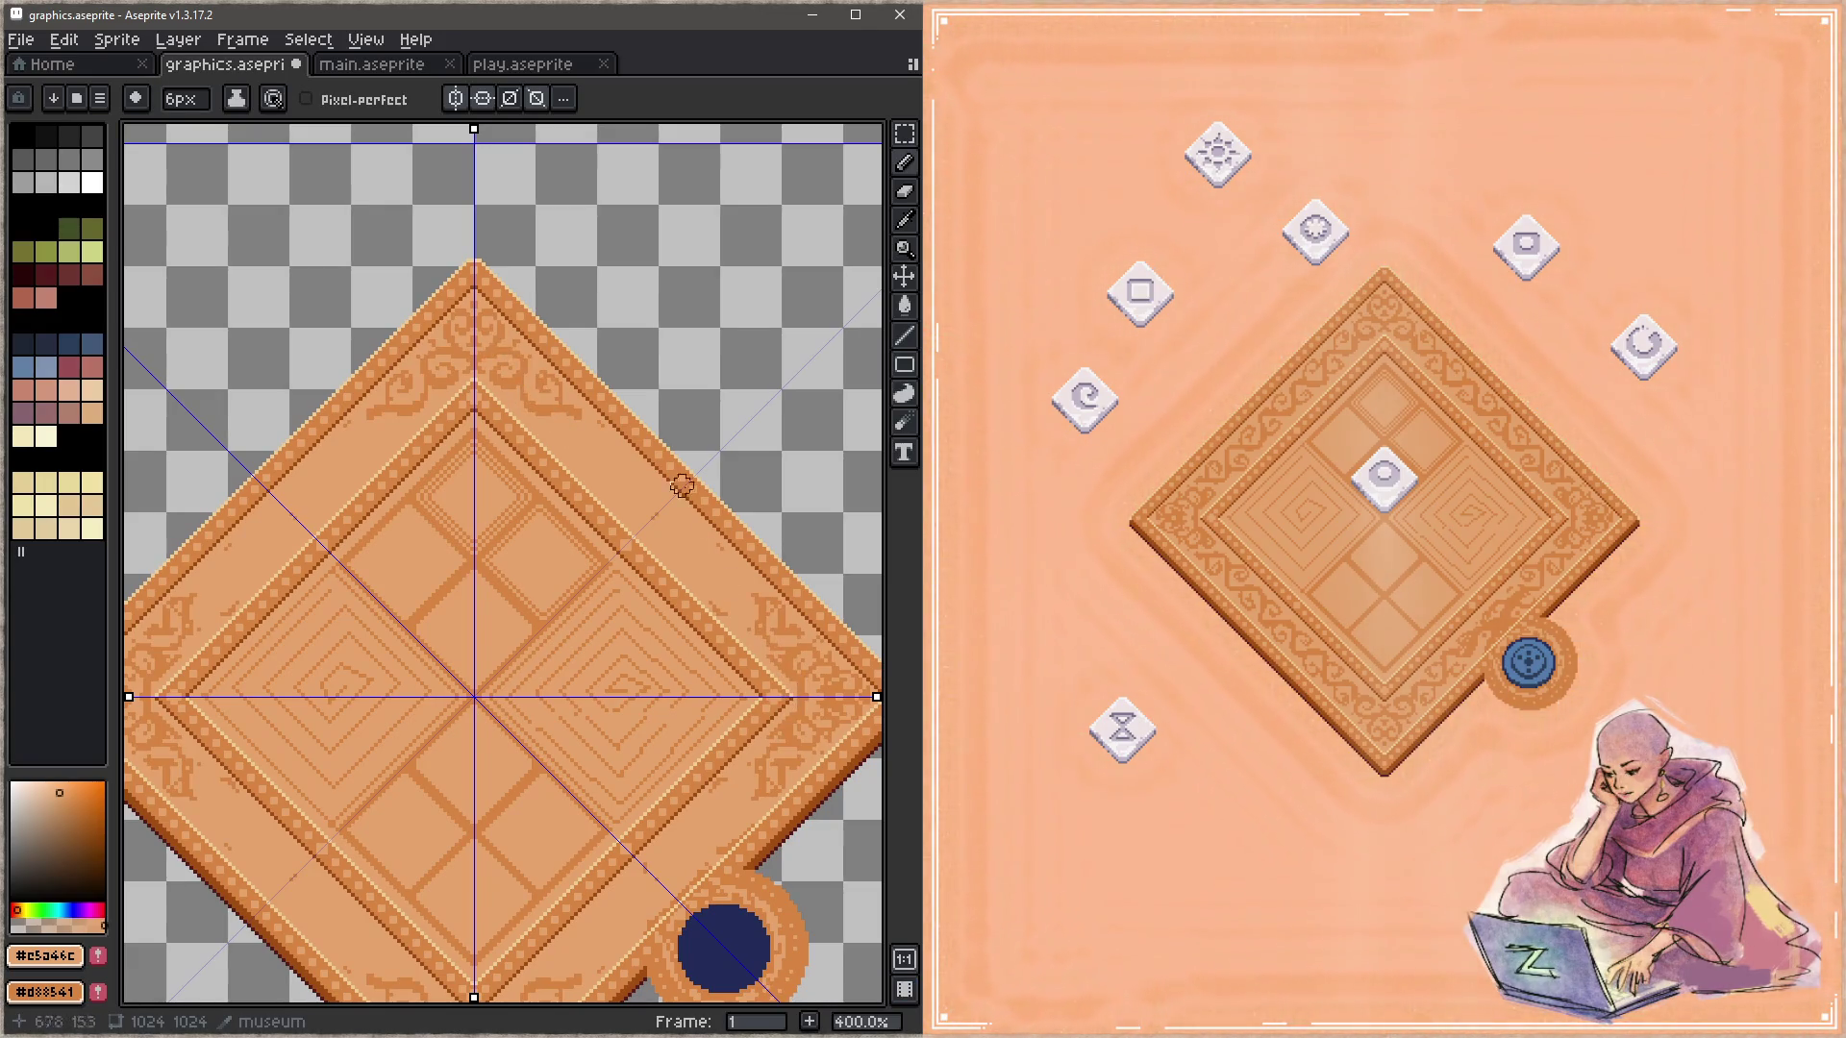
Step: Keep only left-right symmetry, paint out right-corner ornaments, then pick #d88541
{"action": "left_click", "coordinate": [456, 99]}
{"action": "left_click", "coordinate": [483, 98]}
{"action": "left_click", "coordinate": [510, 98]}
{"action": "left_click", "coordinate": [515, 100]}
{"action": "left_click", "coordinate": [536, 98]}
{"action": "left_click", "coordinate": [455, 98]}
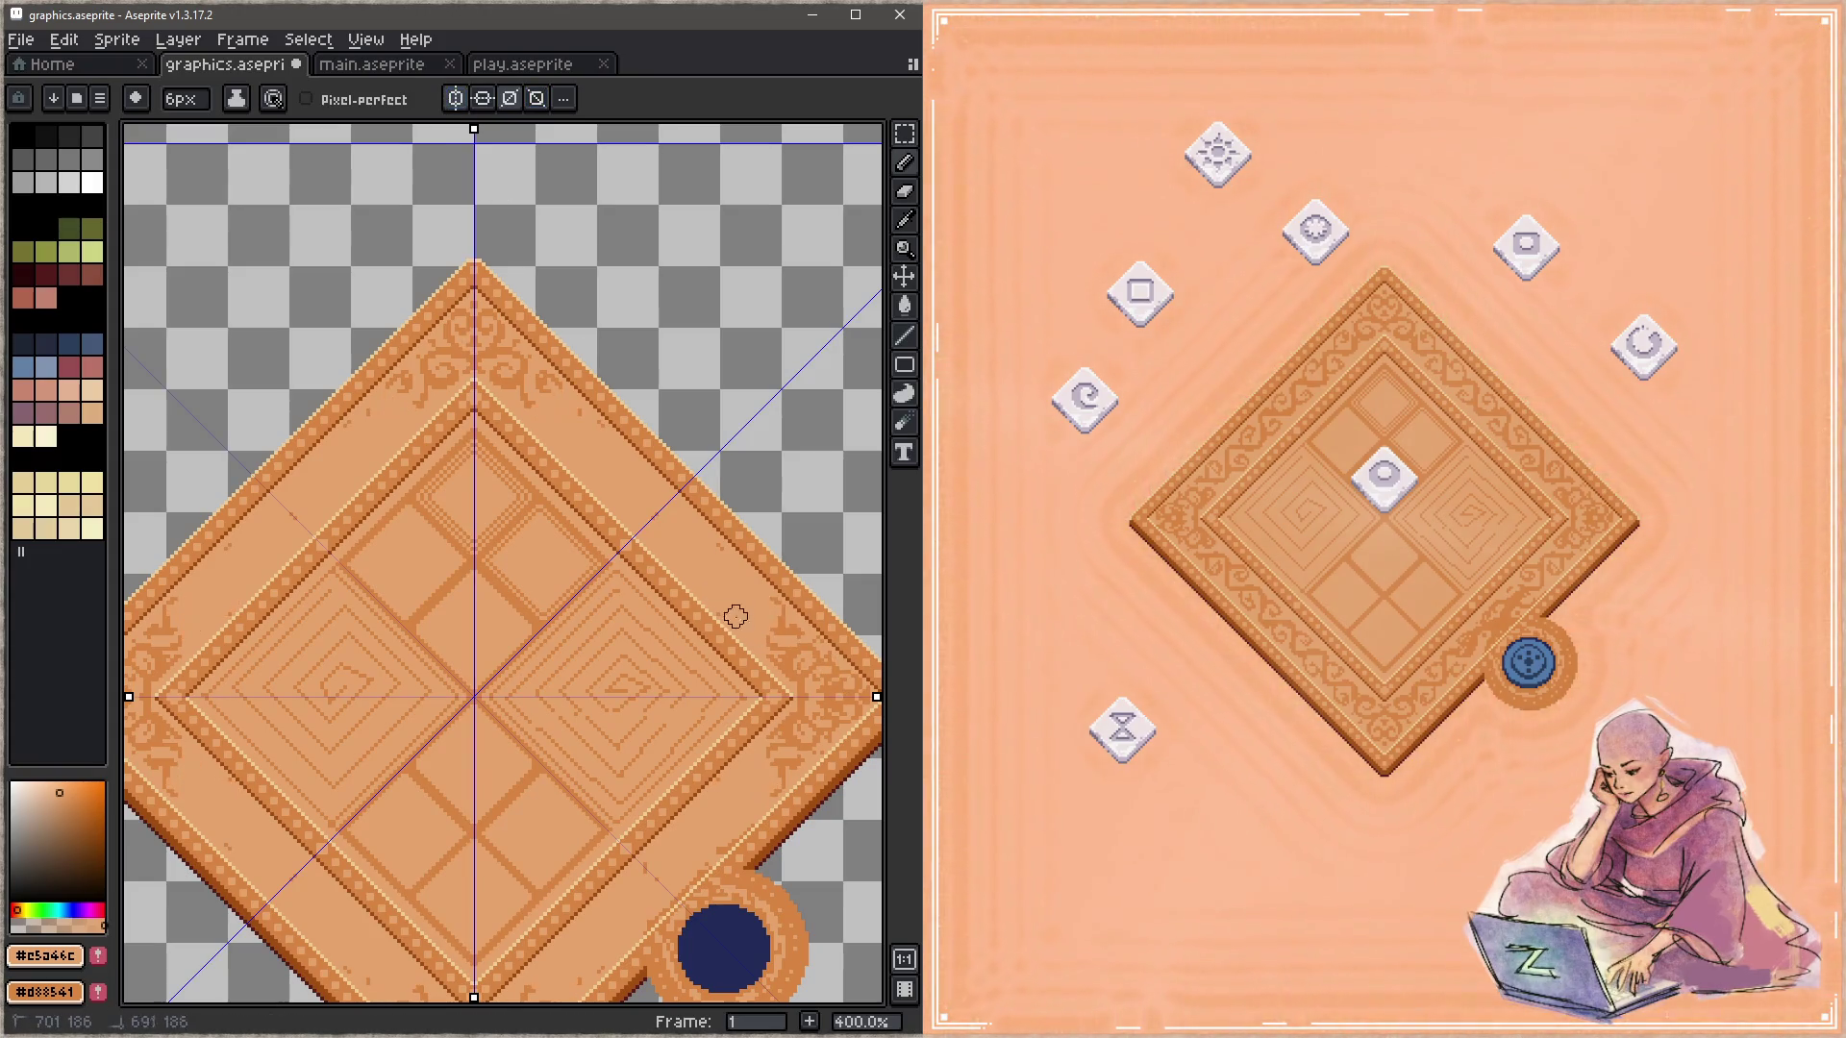
{"action": "left_click", "coordinate": [509, 98]}
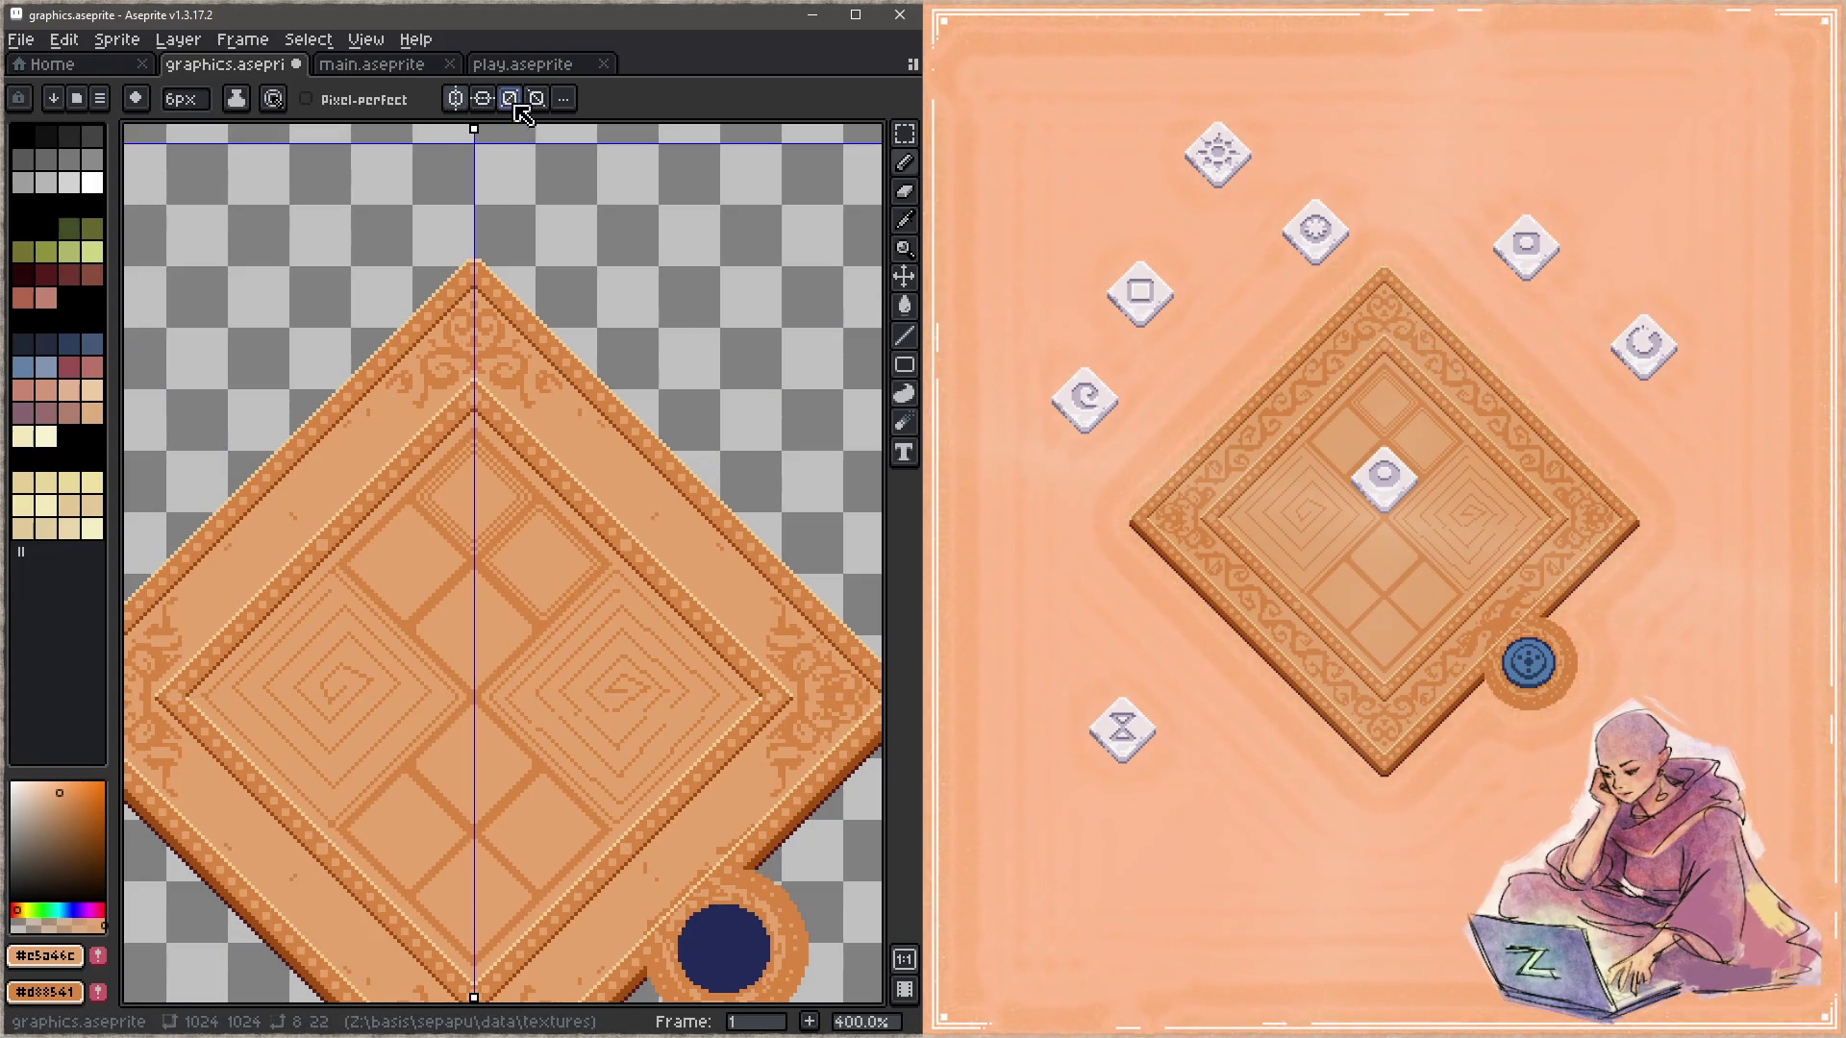
{"action": "mouse_move", "coordinate": [796, 615]}
{"action": "left_mouse_down"}
{"action": "mouse_move", "coordinate": [823, 666]}
{"action": "mouse_move", "coordinate": [770, 651]}
{"action": "mouse_move", "coordinate": [781, 762]}
{"action": "left_mouse_up"}
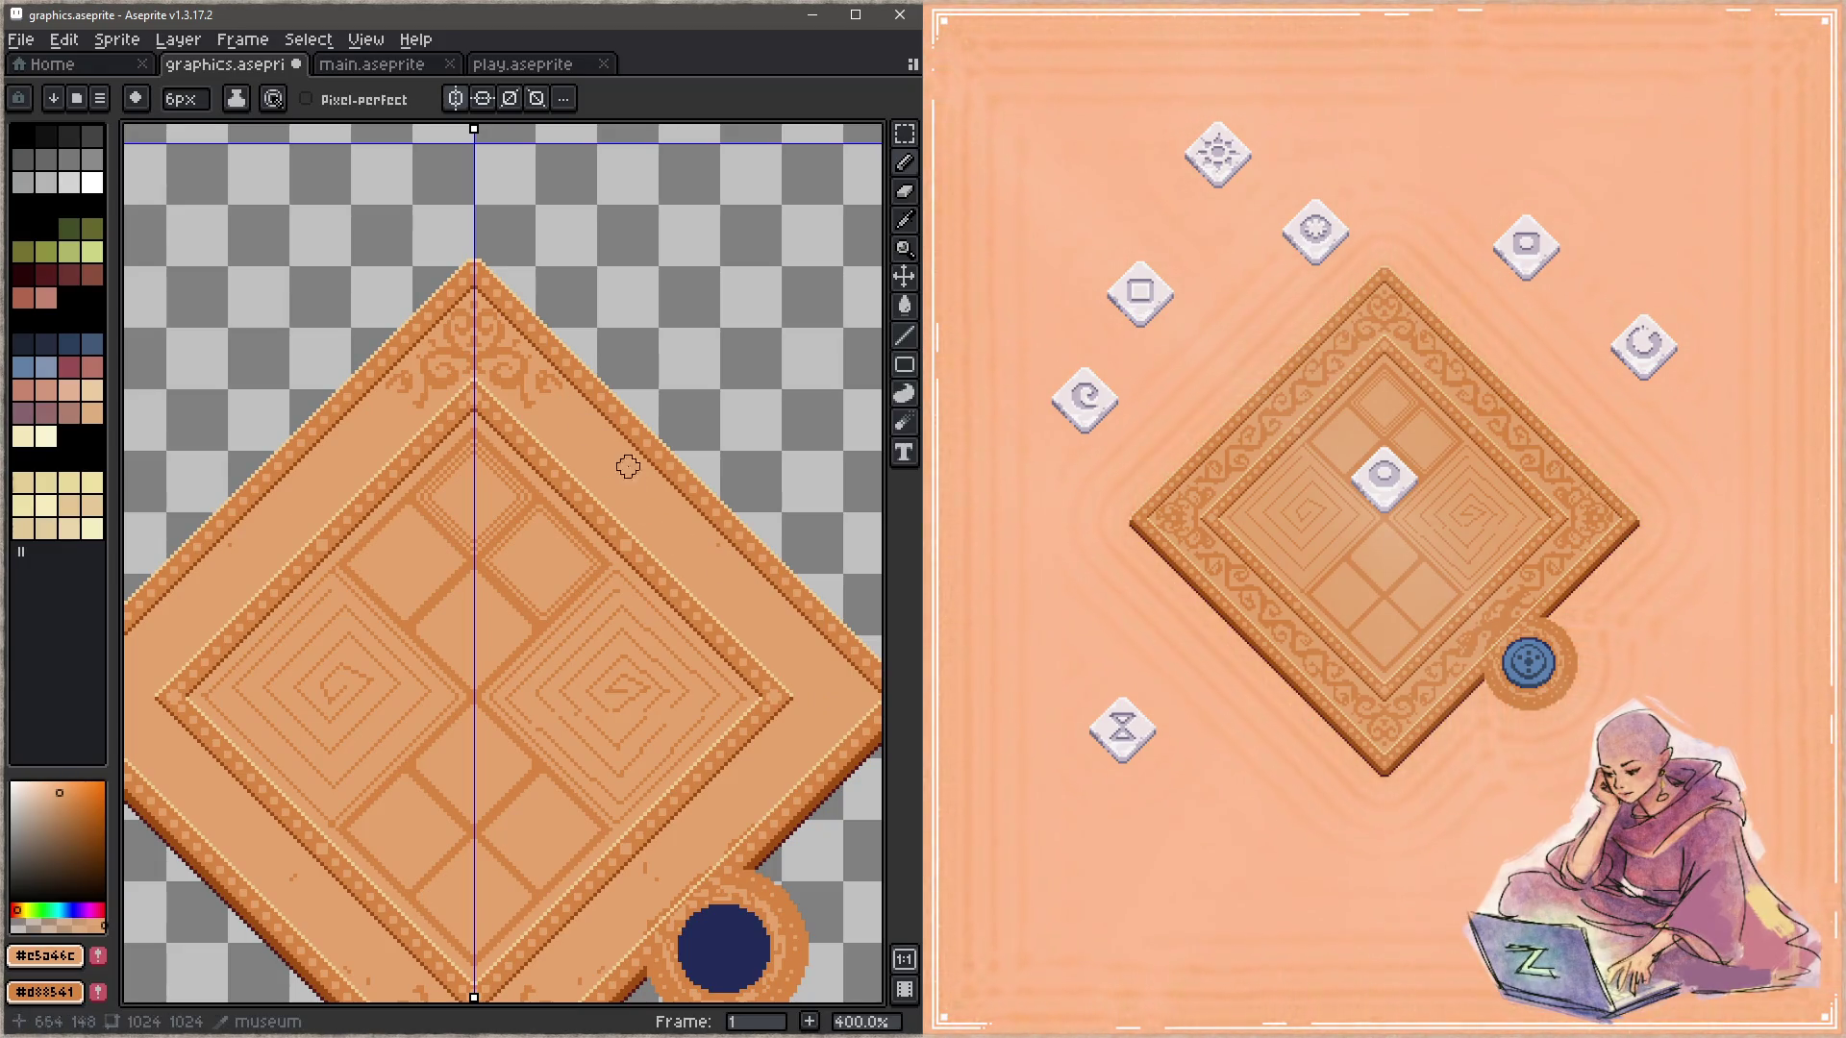
{"action": "left_click", "coordinate": [532, 401], "text": "alt"}
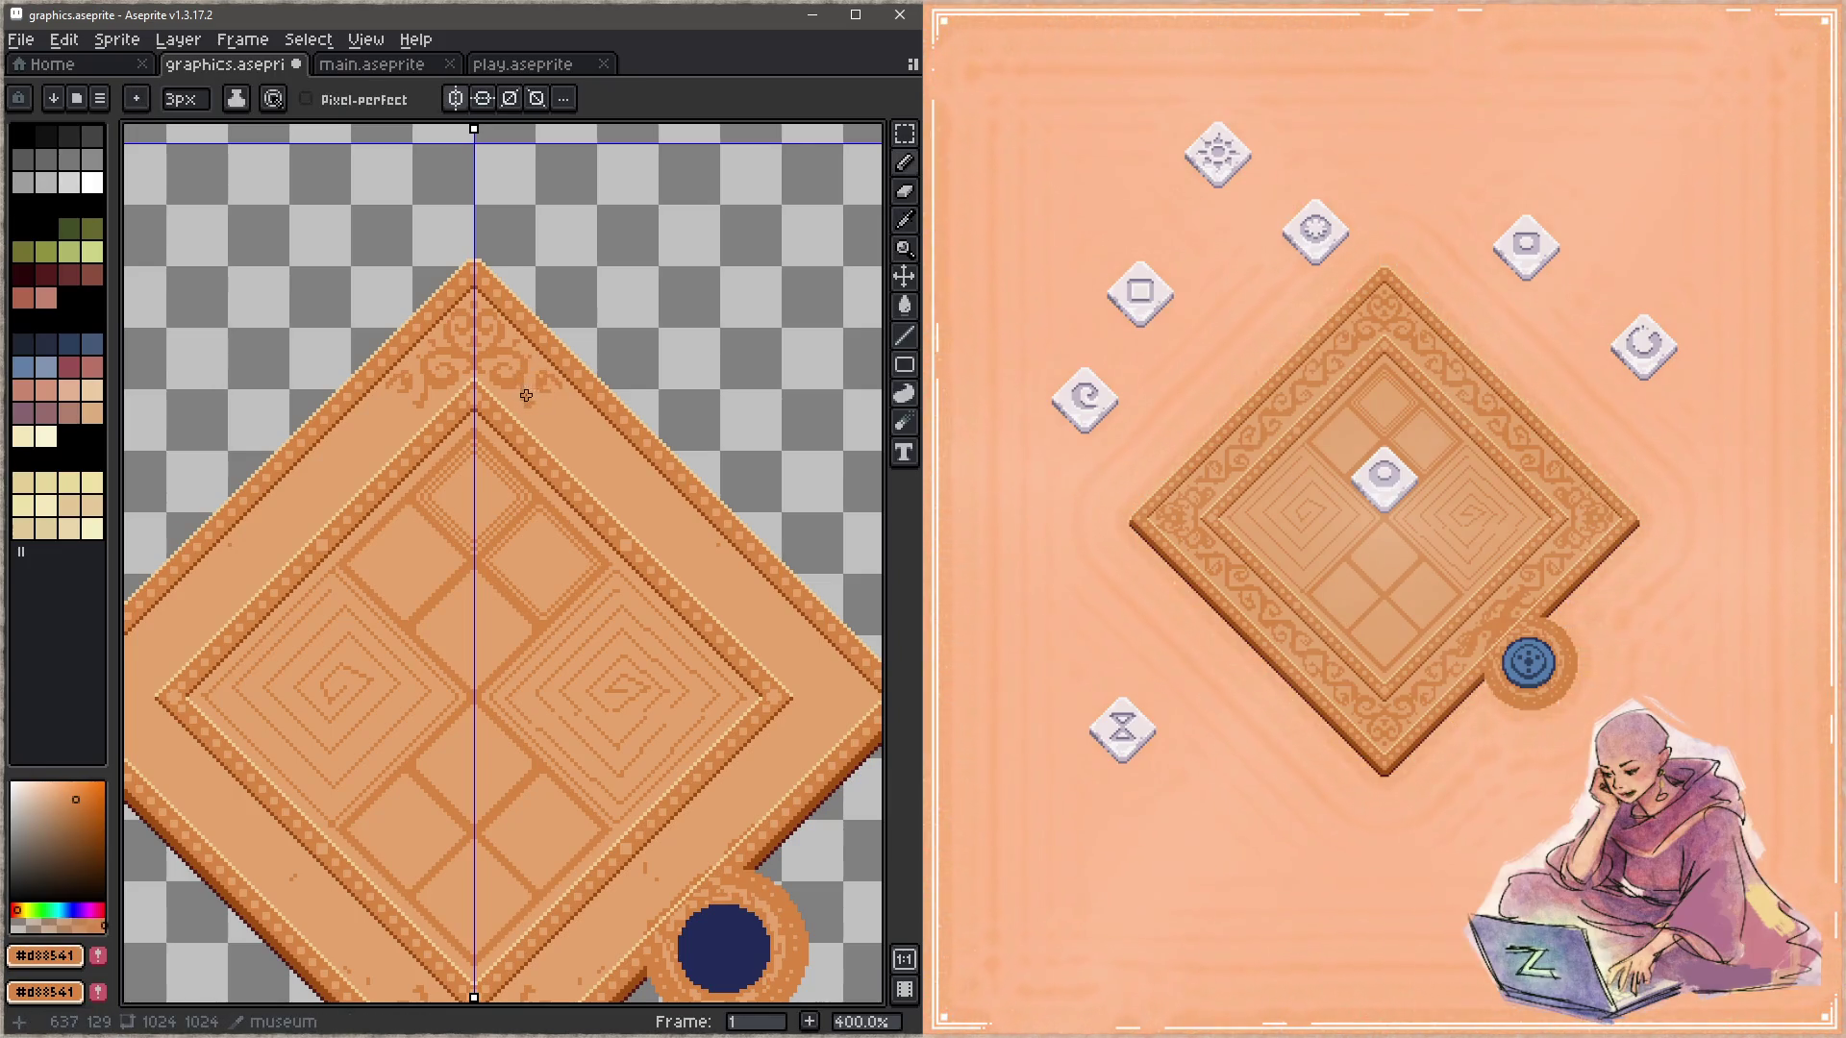
Step: Trial and undo a mirrored curl, add top-bottom symmetry, and draw a four-way curled border line
{"action": "key", "text": "ctrl+z"}
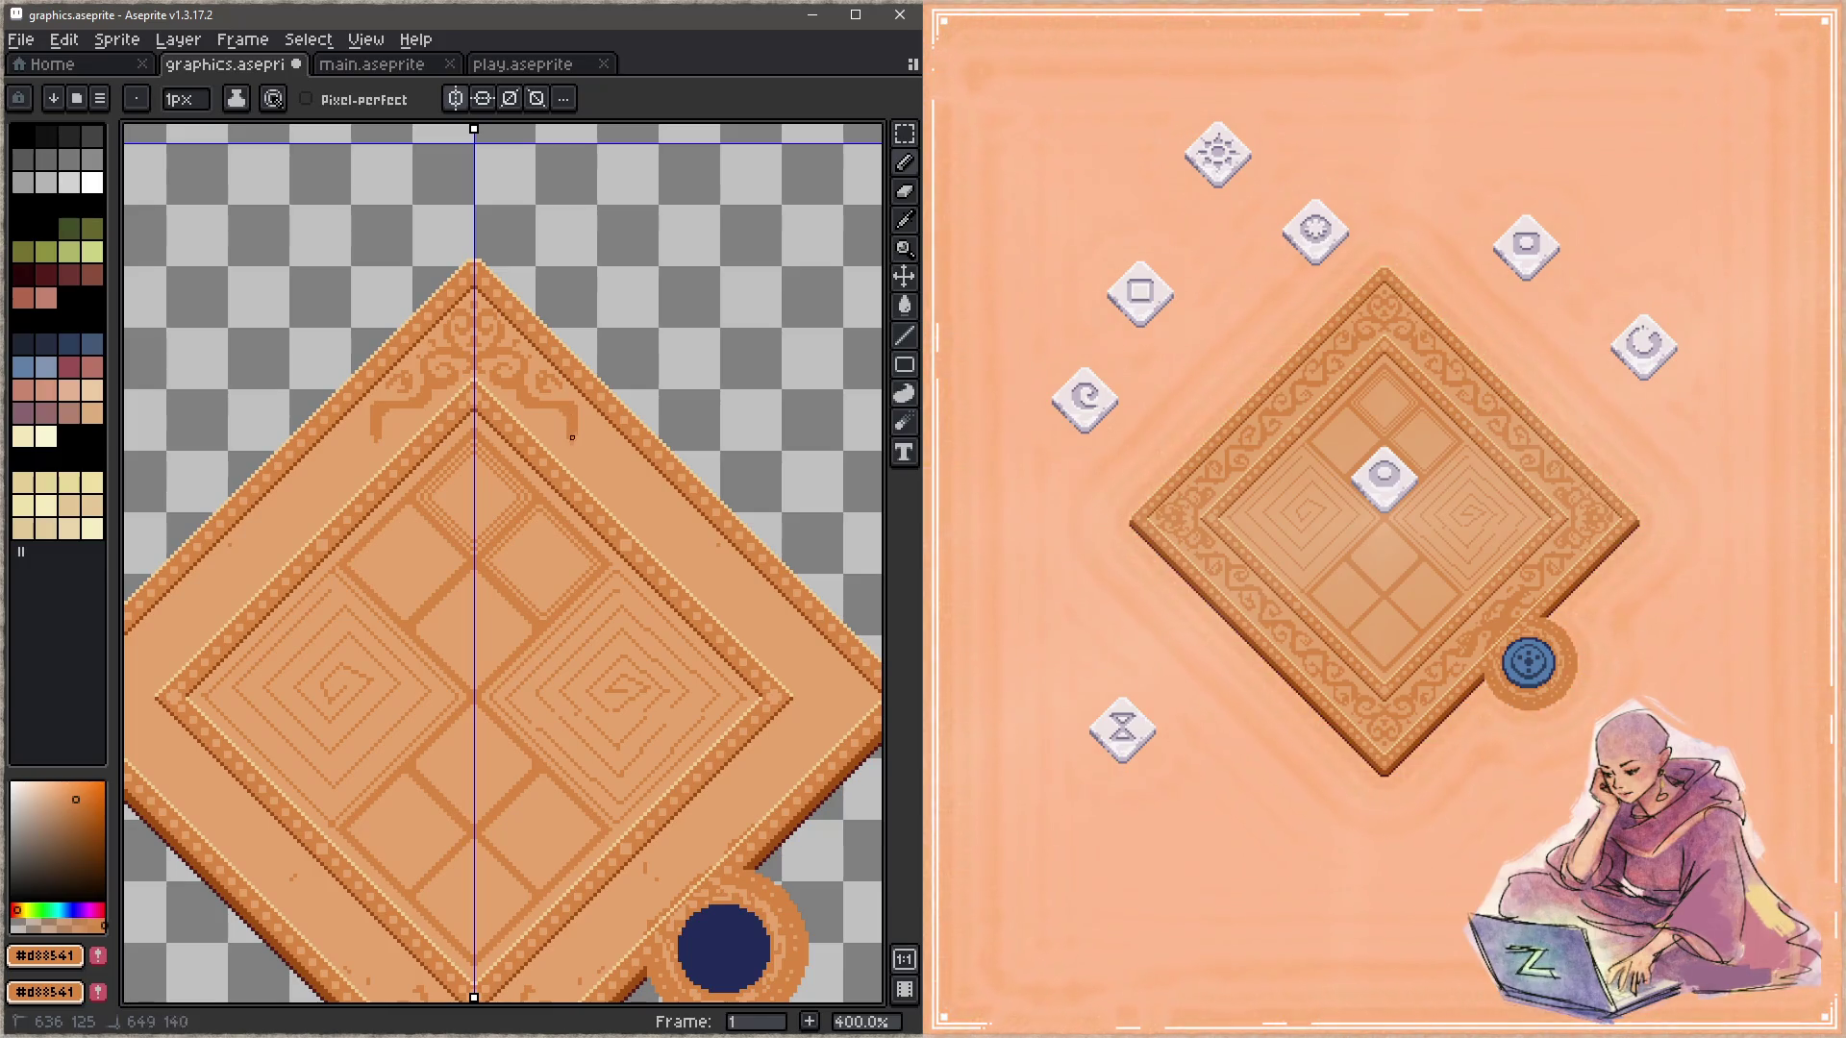
{"action": "left_click_drag", "start_coordinate": [576, 457], "coordinate": [584, 456]}
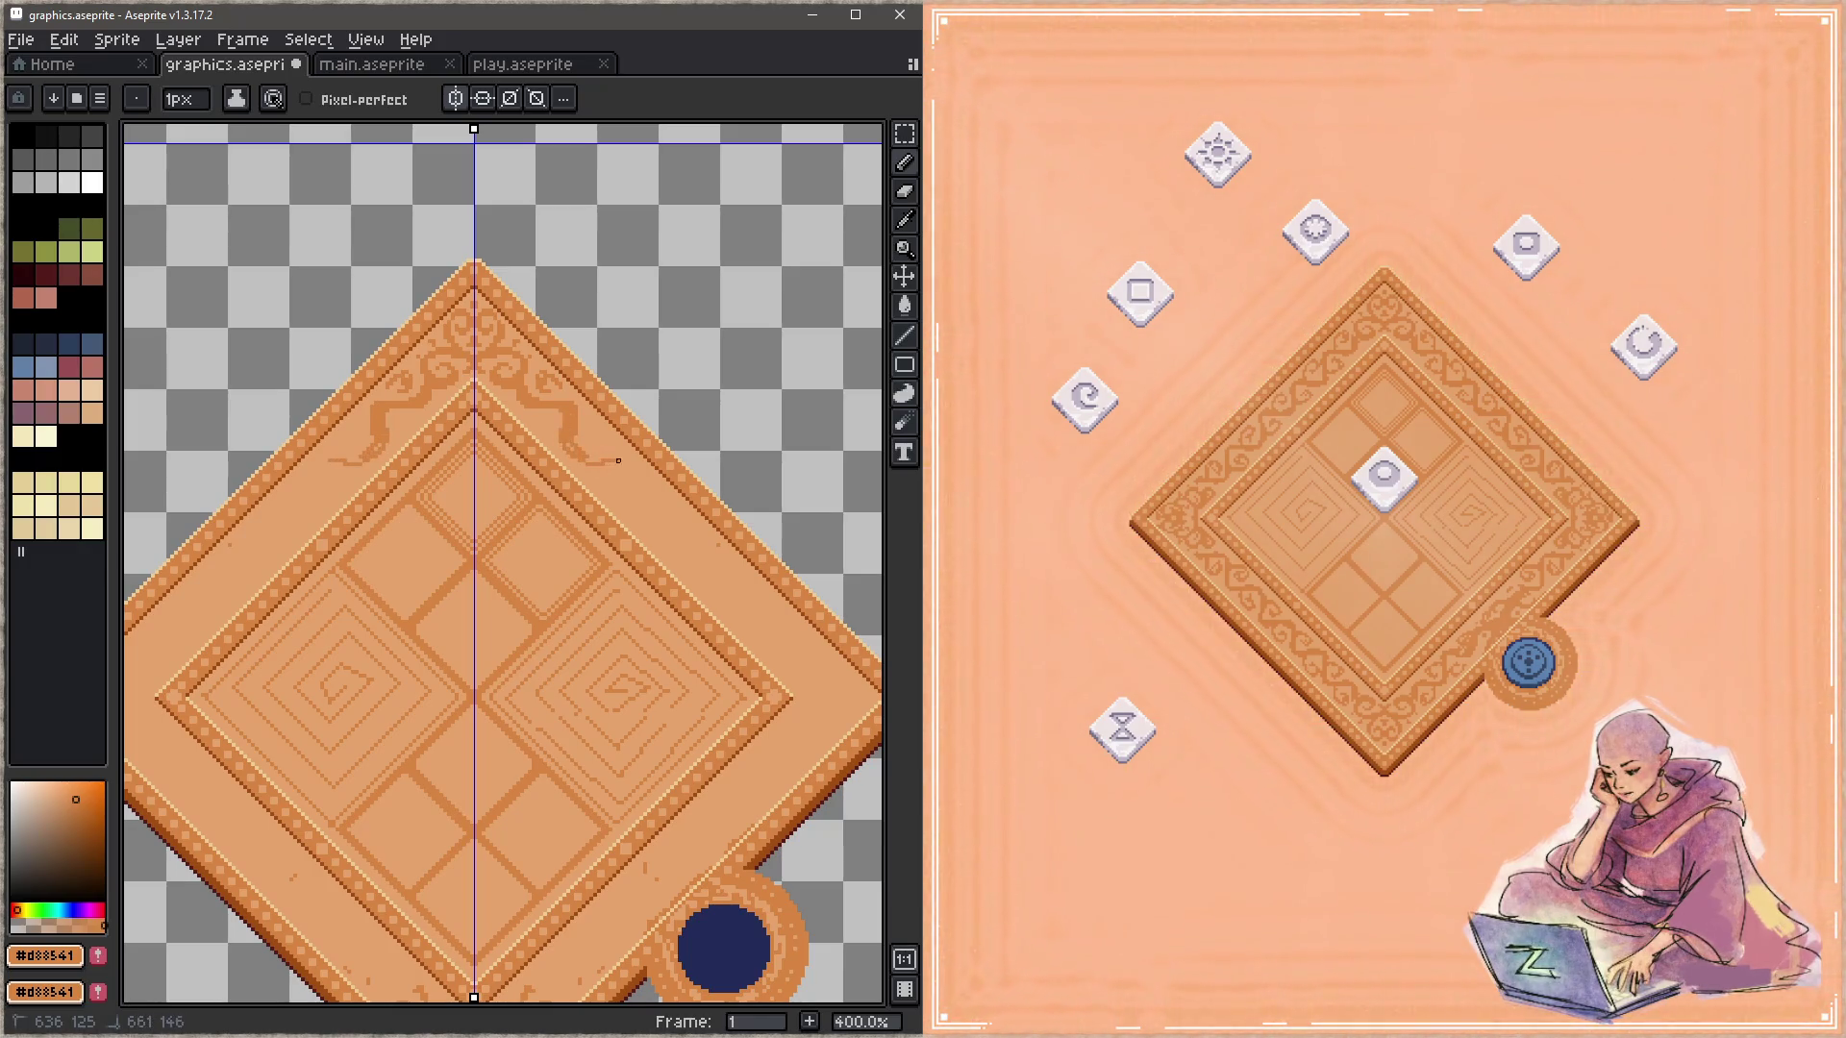
{"action": "left_click_drag", "start_coordinate": [621, 468], "coordinate": [726, 557]}
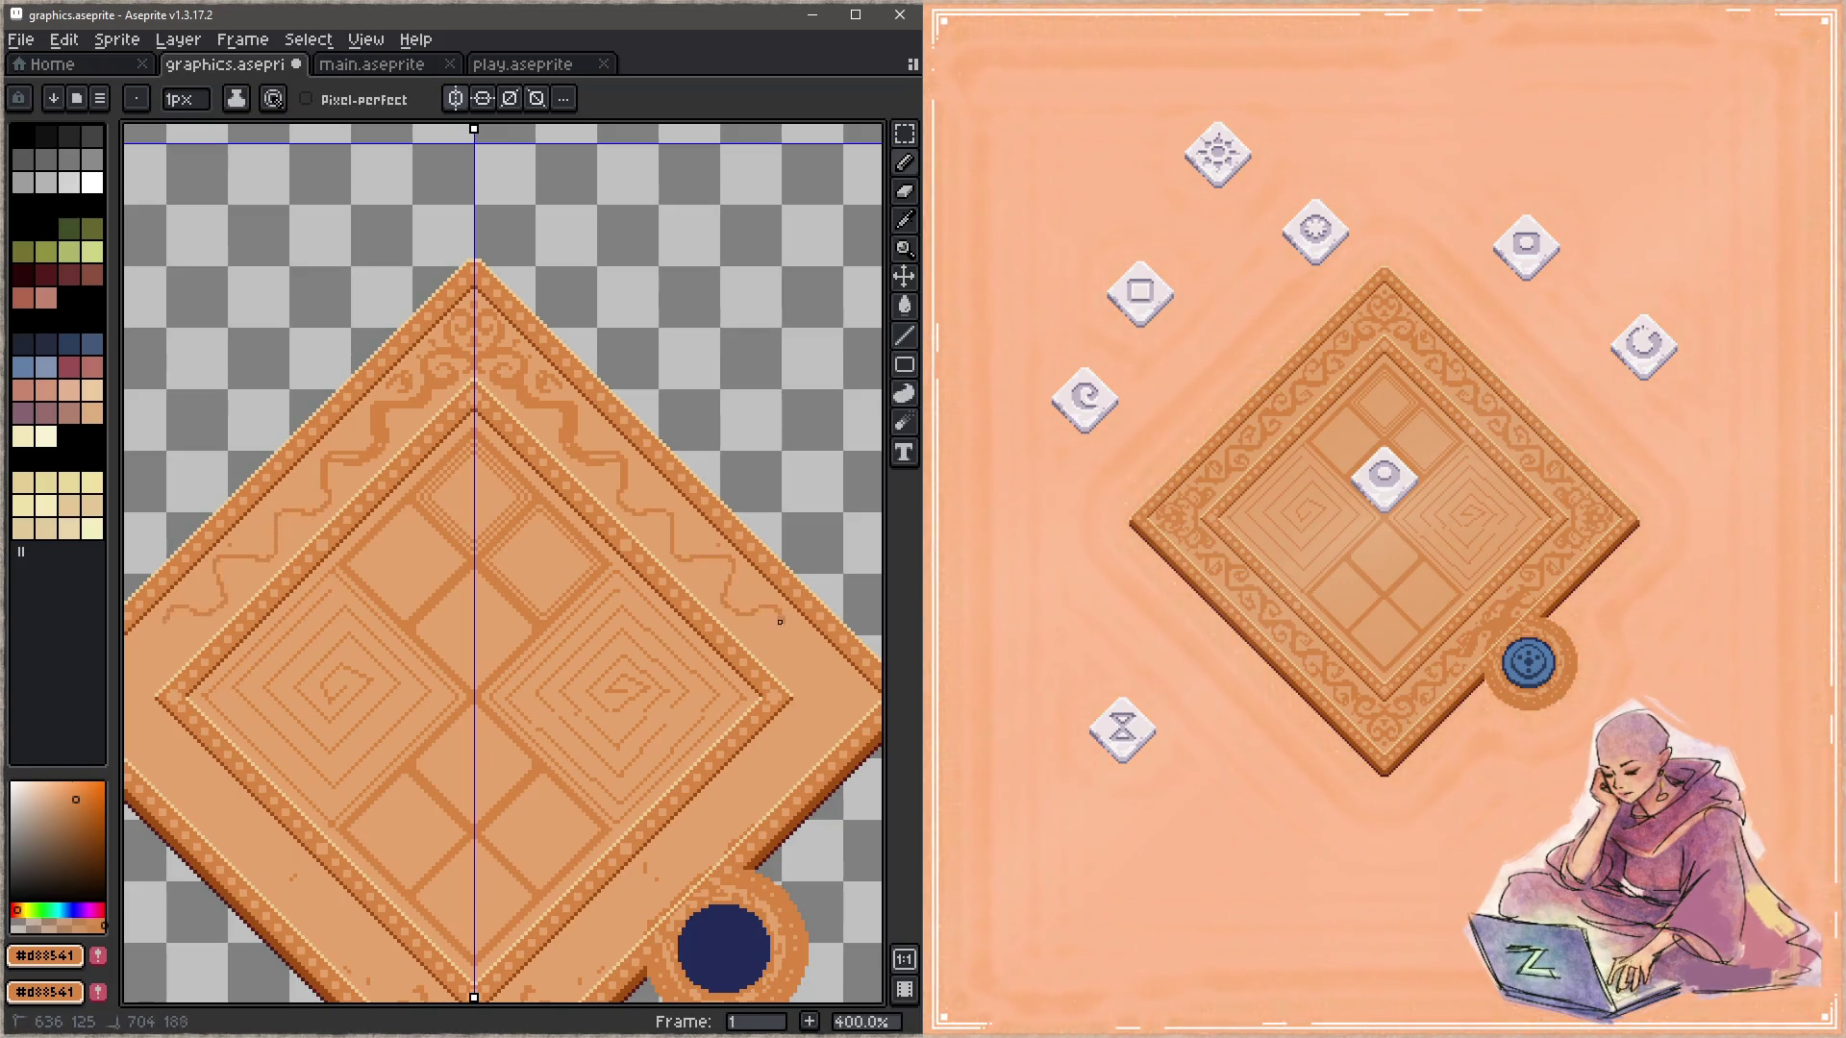
{"action": "key", "text": "ctrl+z"}
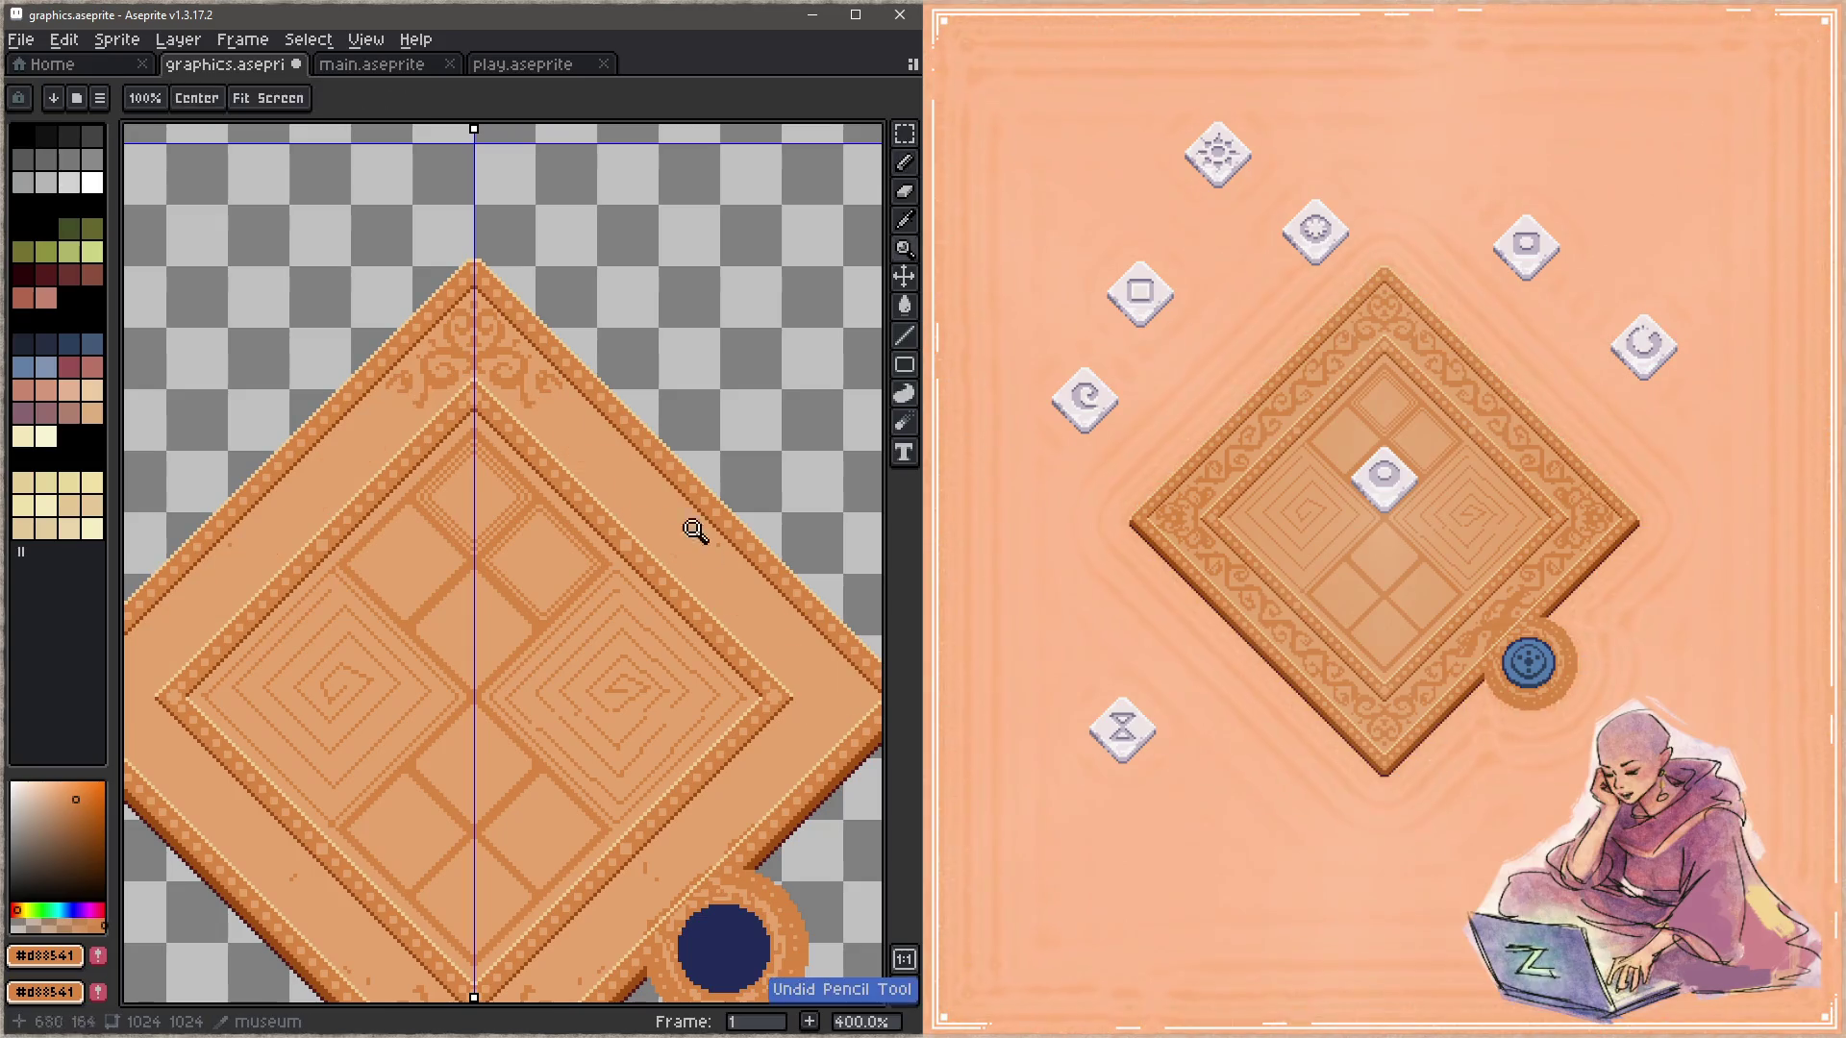
{"action": "left_click", "coordinate": [490, 101]}
{"action": "left_click_drag", "start_coordinate": [537, 403], "coordinate": [833, 726]}
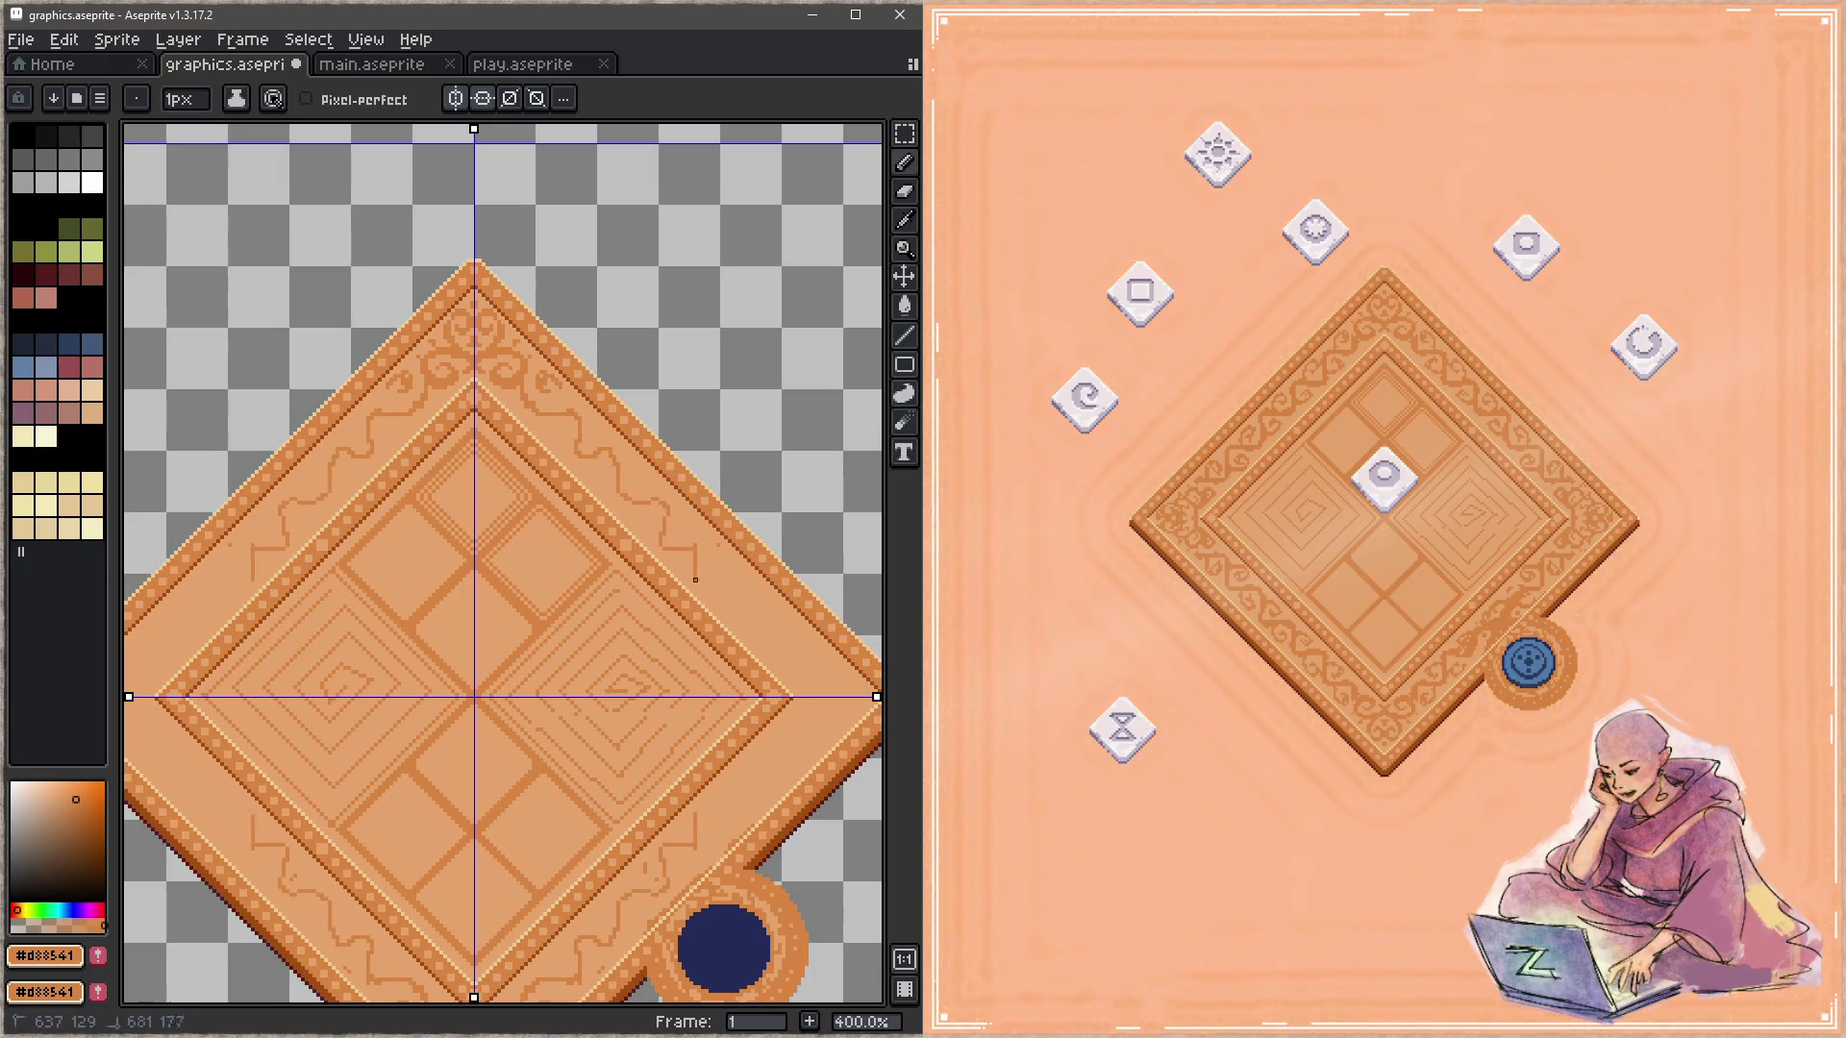
Step: Redraw the wavy border line, then zoom to 500% on the right corner and add a curl
{"action": "key", "text": "ctrl+z"}
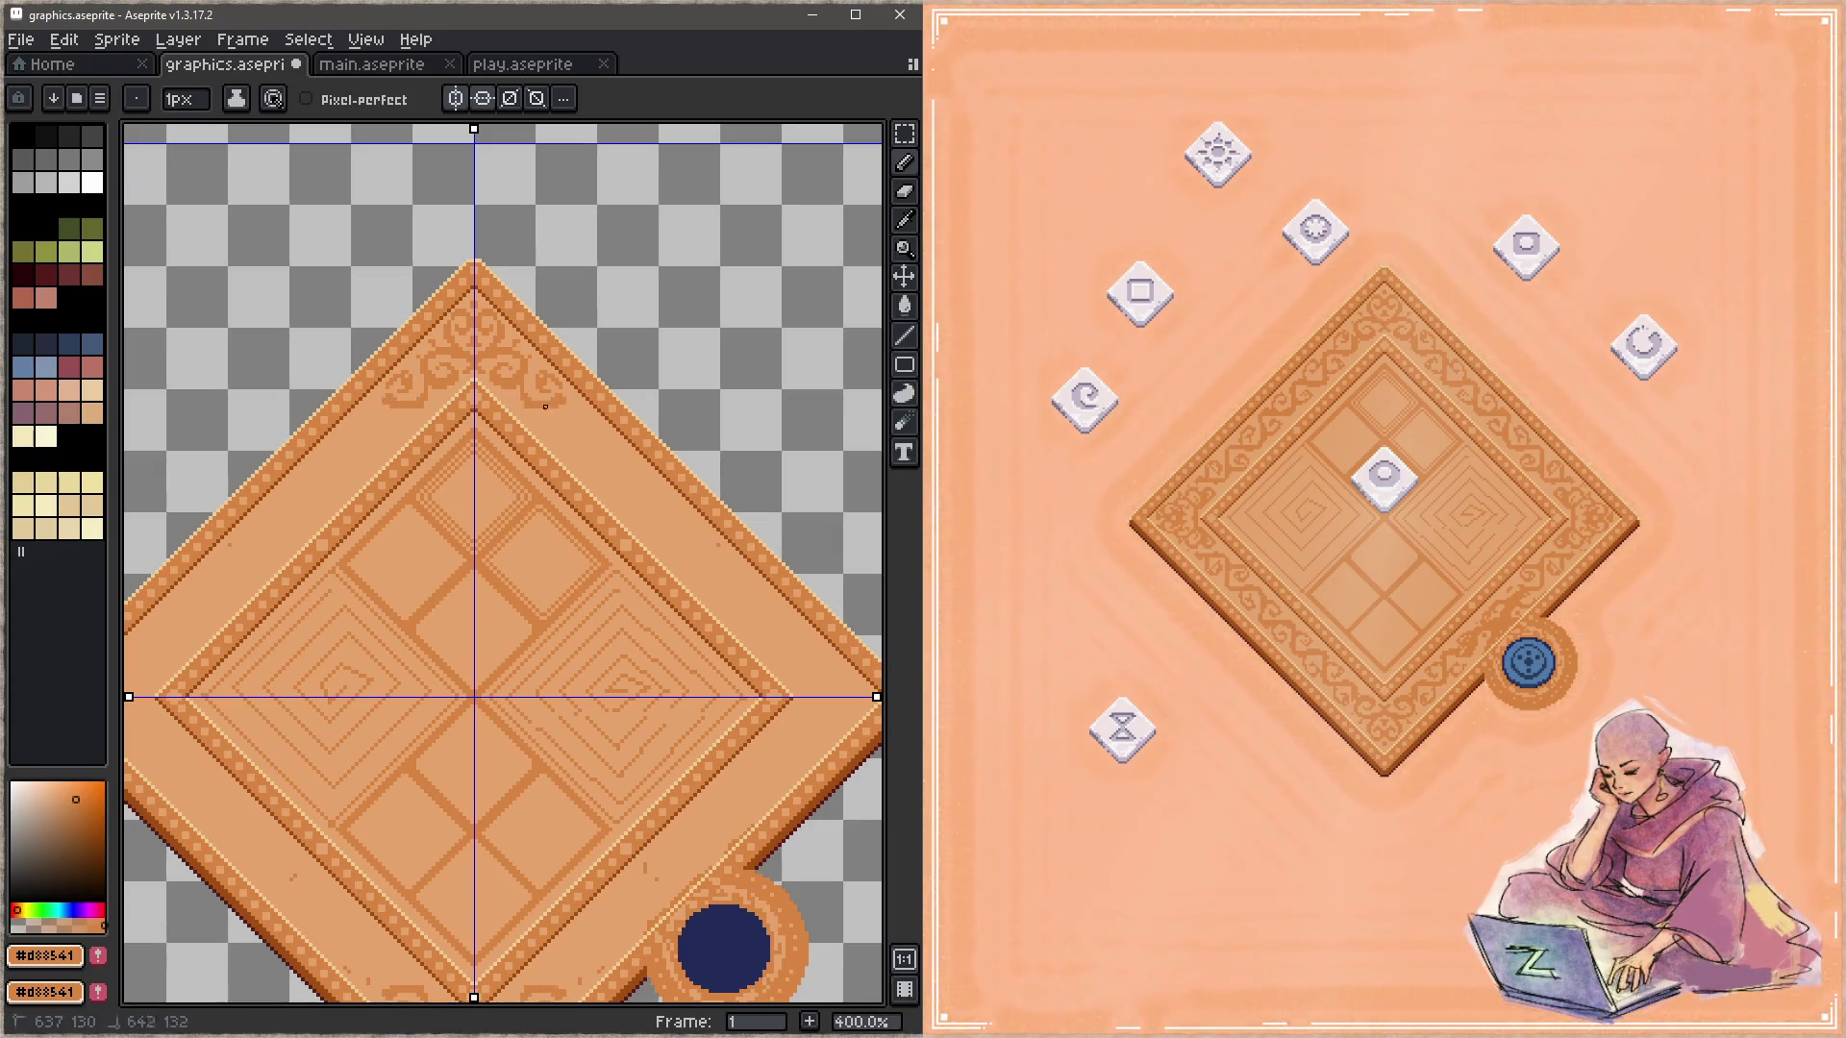
{"action": "mouse_move", "coordinate": [573, 441]}
{"action": "left_mouse_down"}
{"action": "mouse_move", "coordinate": [564, 407]}
{"action": "mouse_move", "coordinate": [572, 457]}
{"action": "mouse_move", "coordinate": [699, 533]}
{"action": "mouse_move", "coordinate": [713, 583]}
{"action": "mouse_move", "coordinate": [803, 676]}
{"action": "left_mouse_up"}
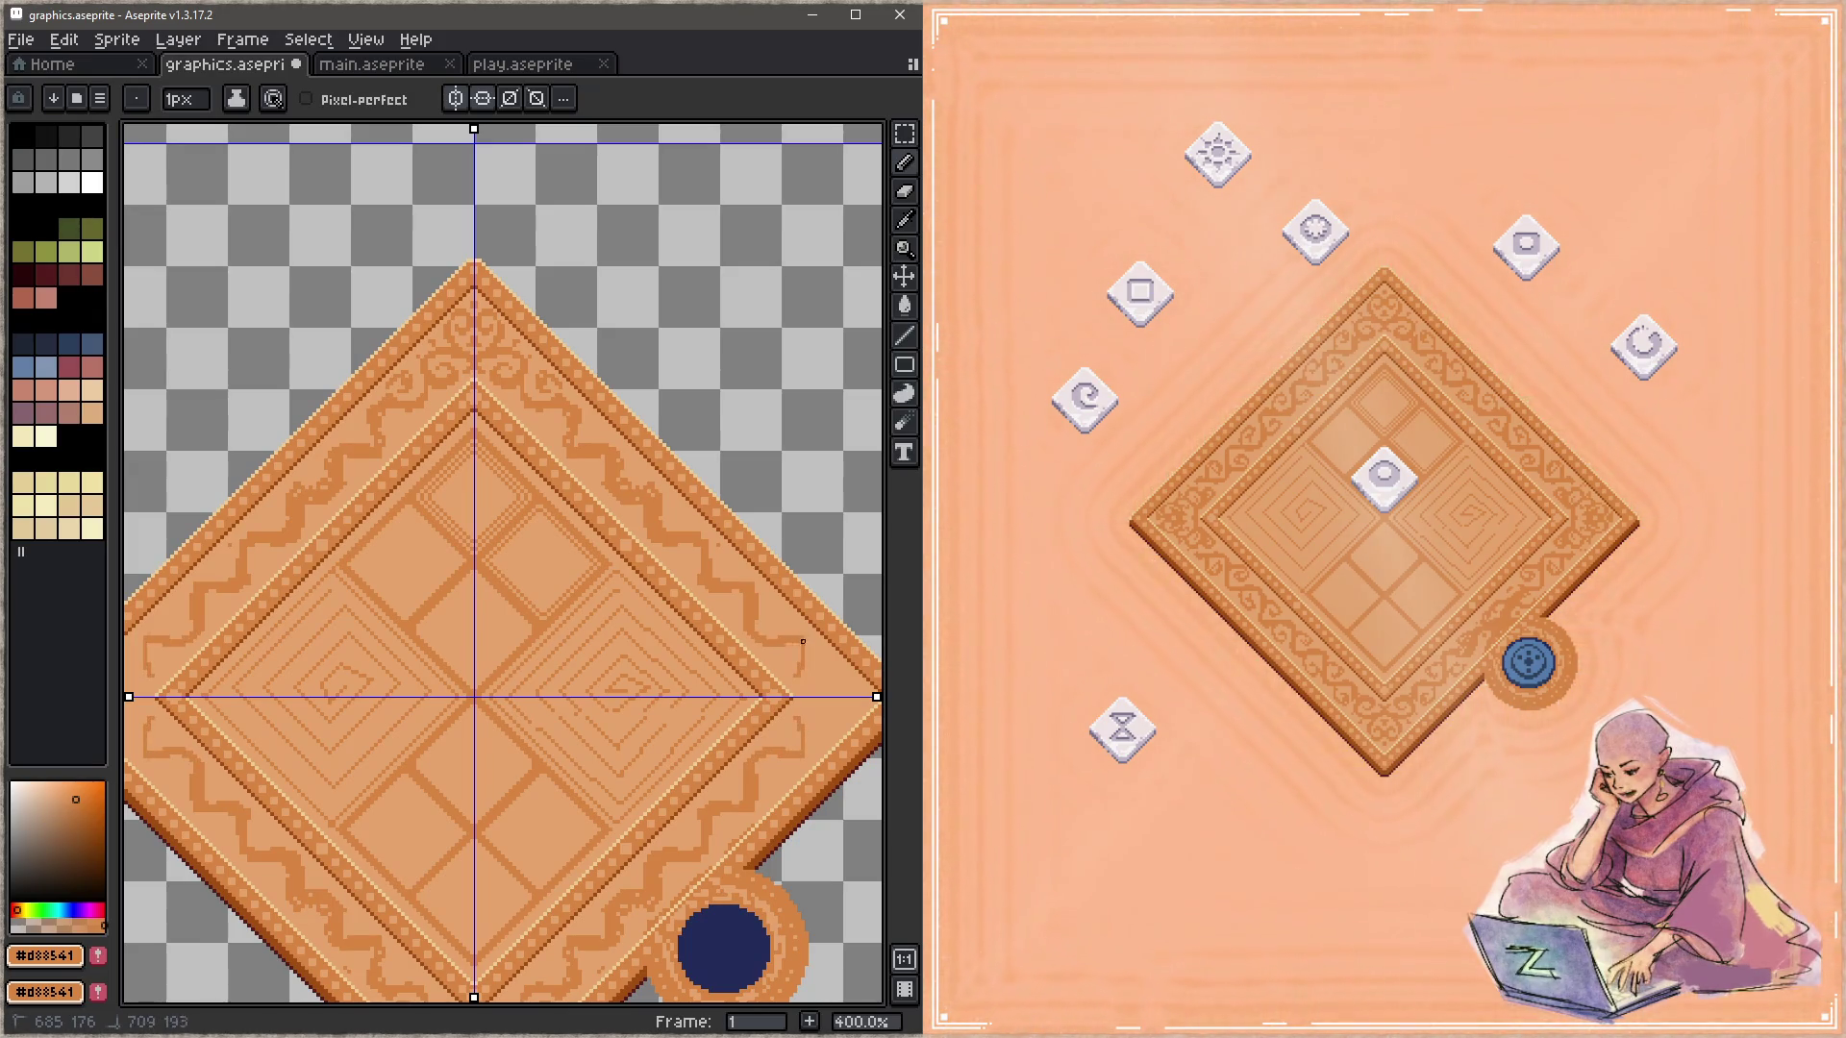
{"action": "key", "text": "z"}
{"action": "left_click", "coordinate": [750, 618]}
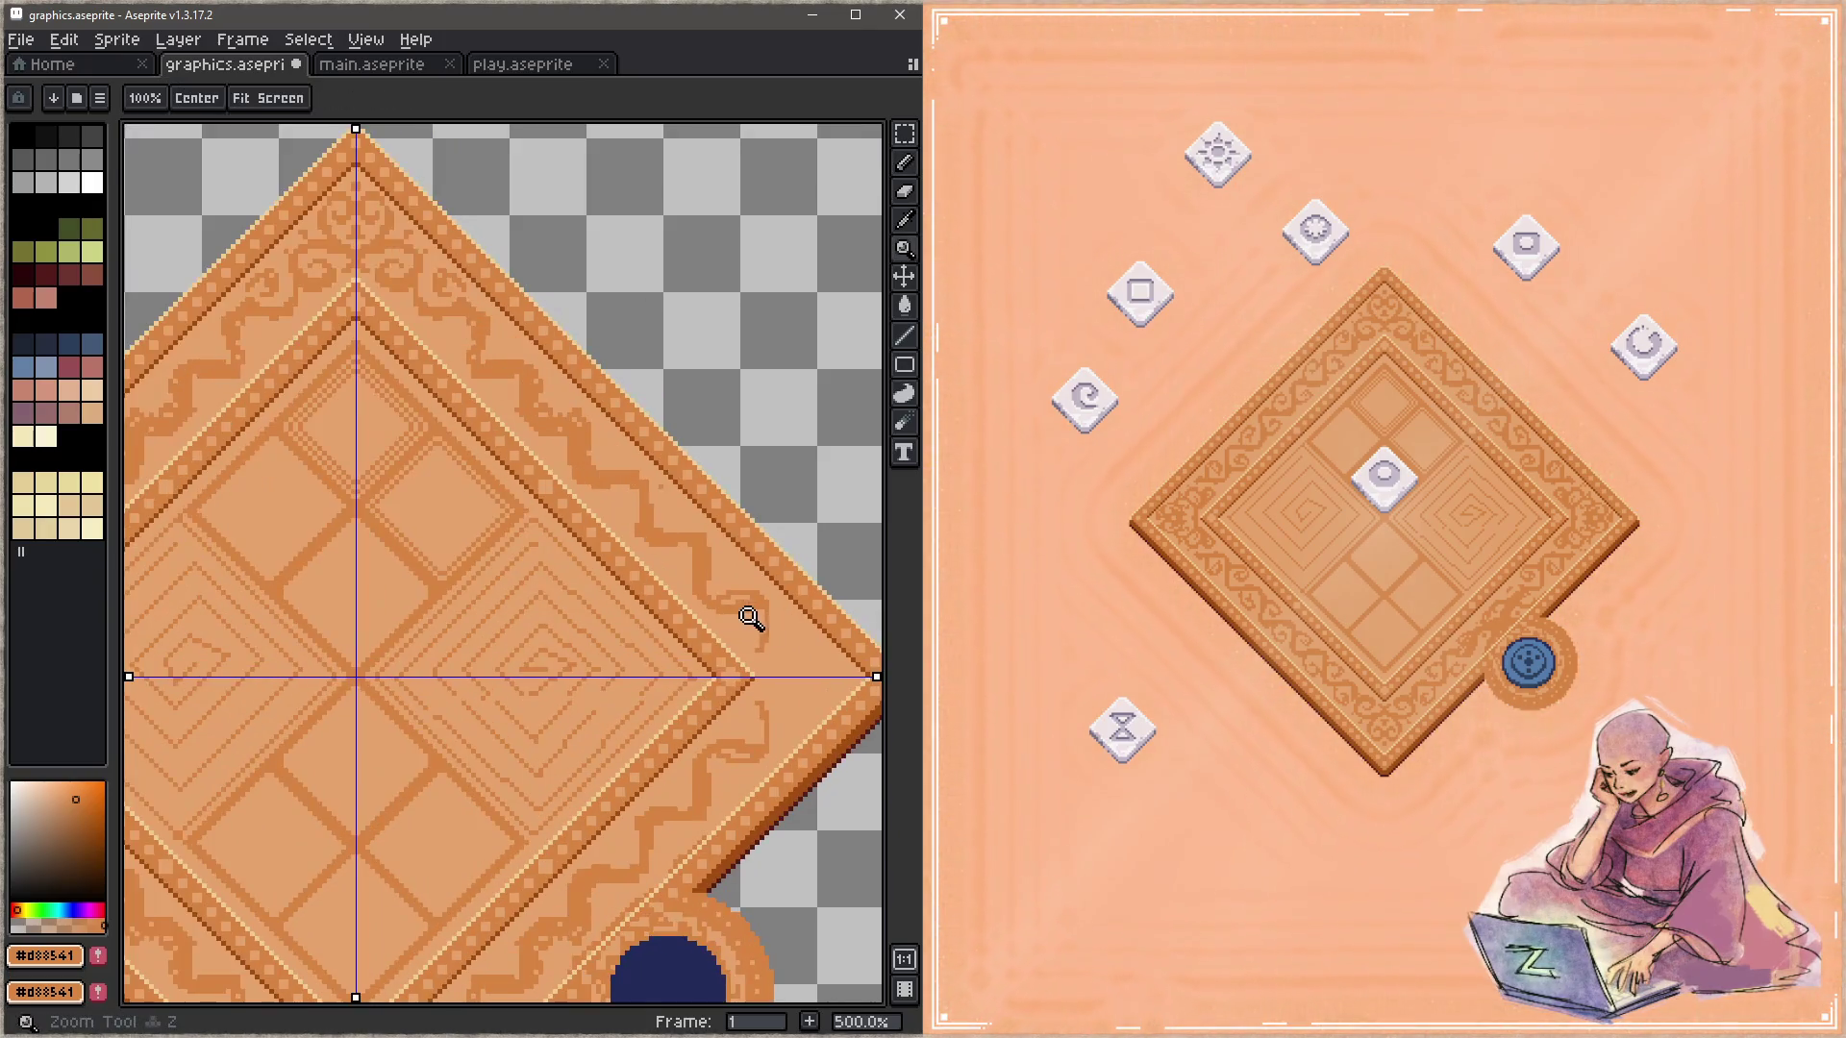
{"action": "left_click_drag", "start_coordinate": [750, 618], "coordinate": [636, 546]}
{"action": "key", "text": "b"}
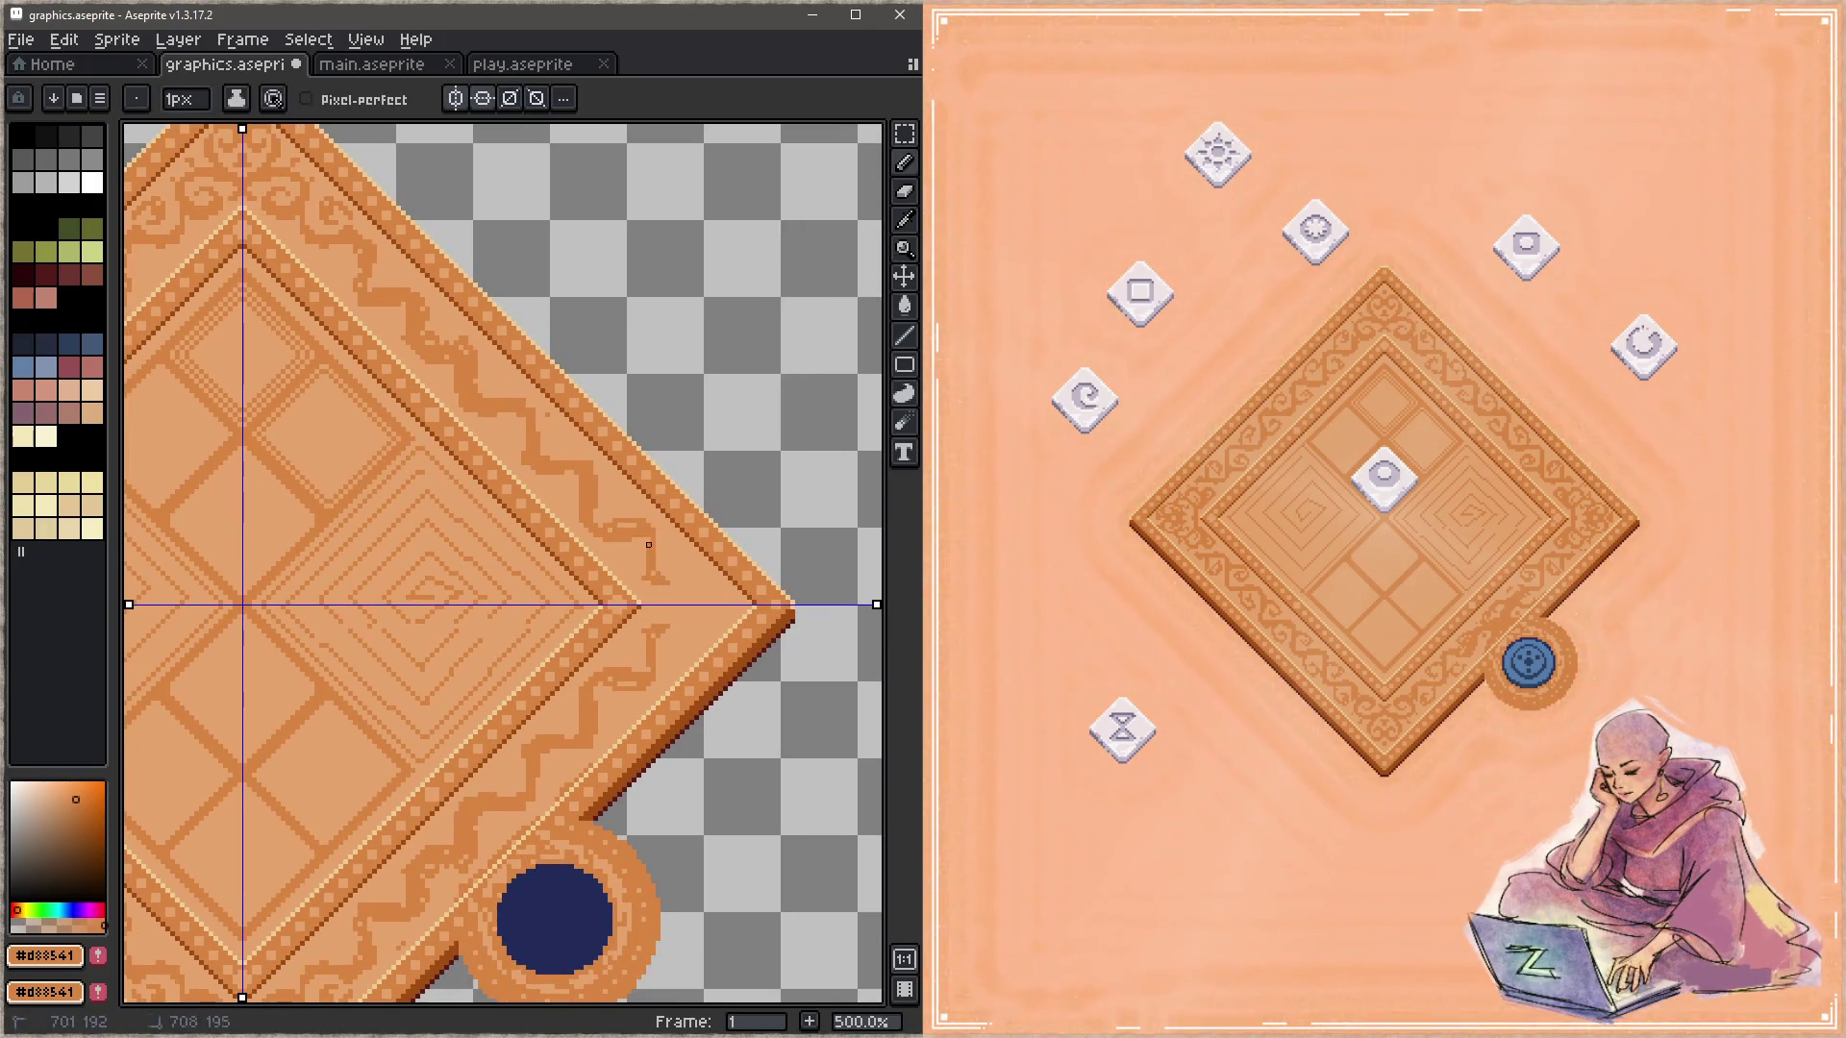
{"action": "left_click_drag", "start_coordinate": [688, 596], "coordinate": [673, 598]}
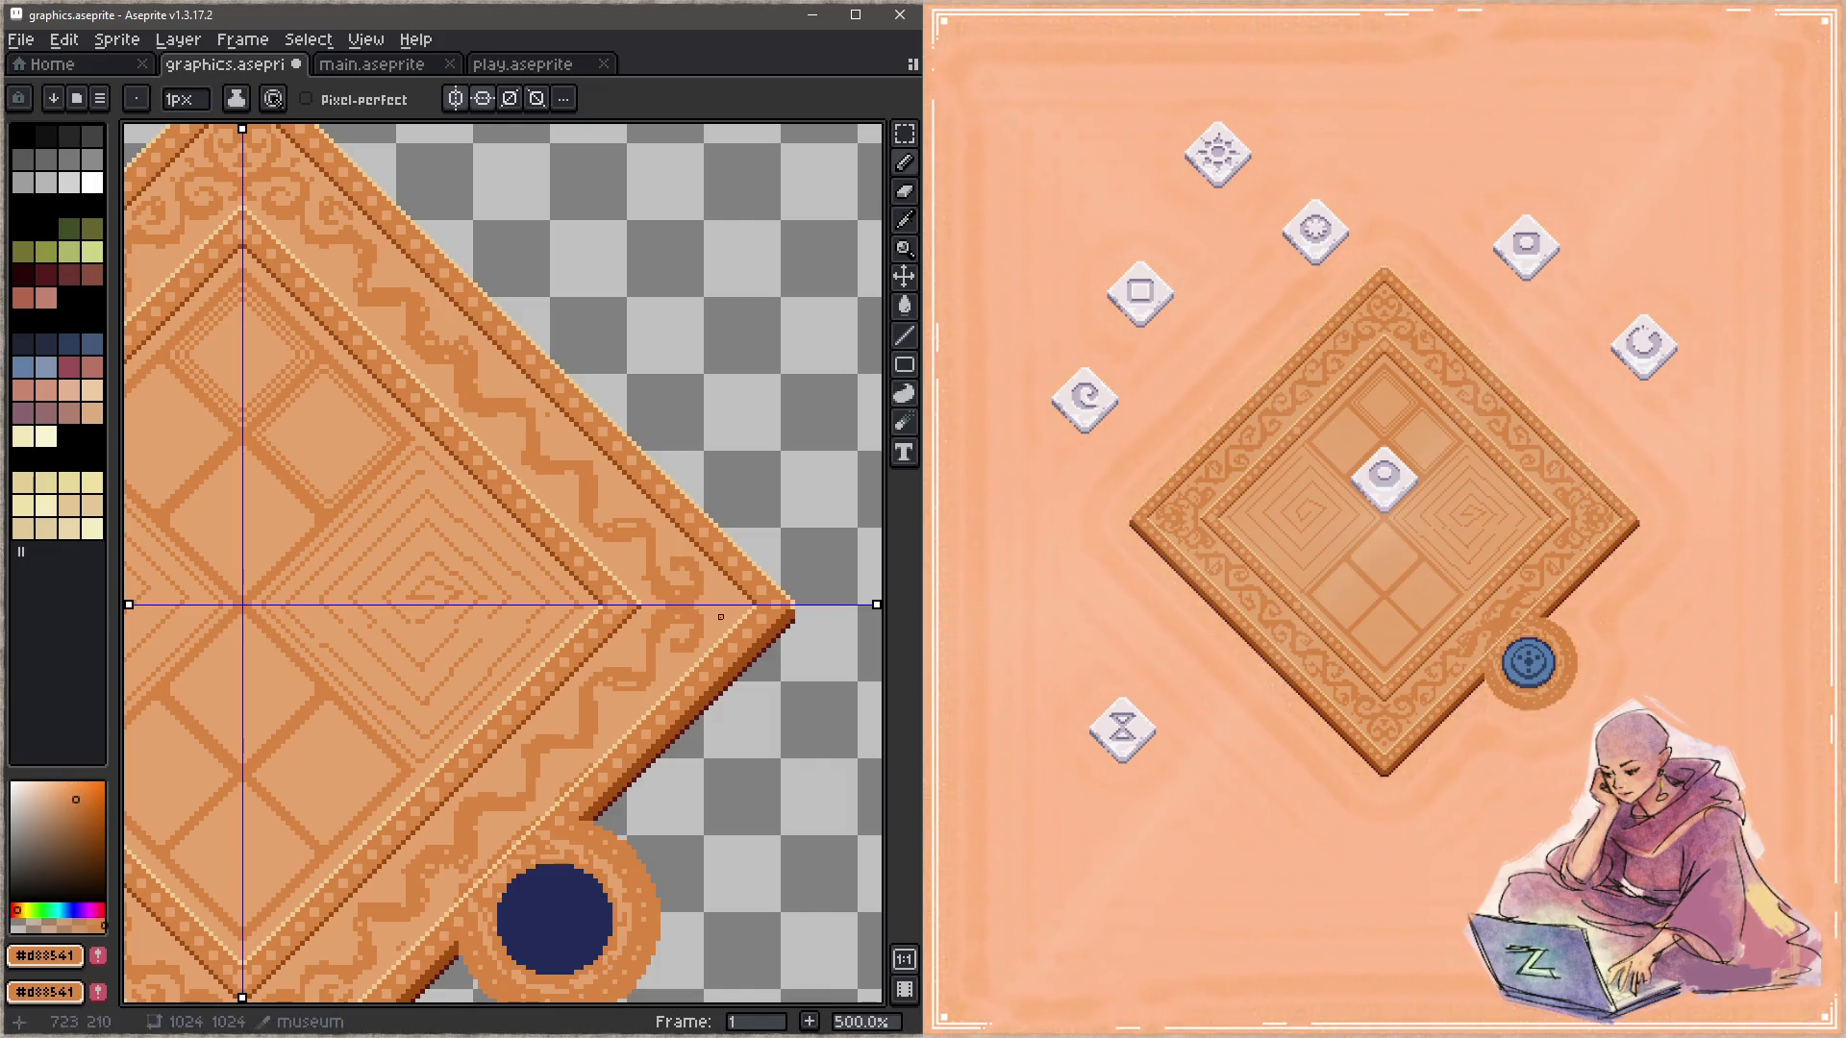
{"action": "scroll", "coordinate": [726, 608], "scroll_direction": "up", "scroll_amount": 3}
{"action": "scroll", "coordinate": [753, 721], "scroll_direction": "left", "scroll_amount": 3}
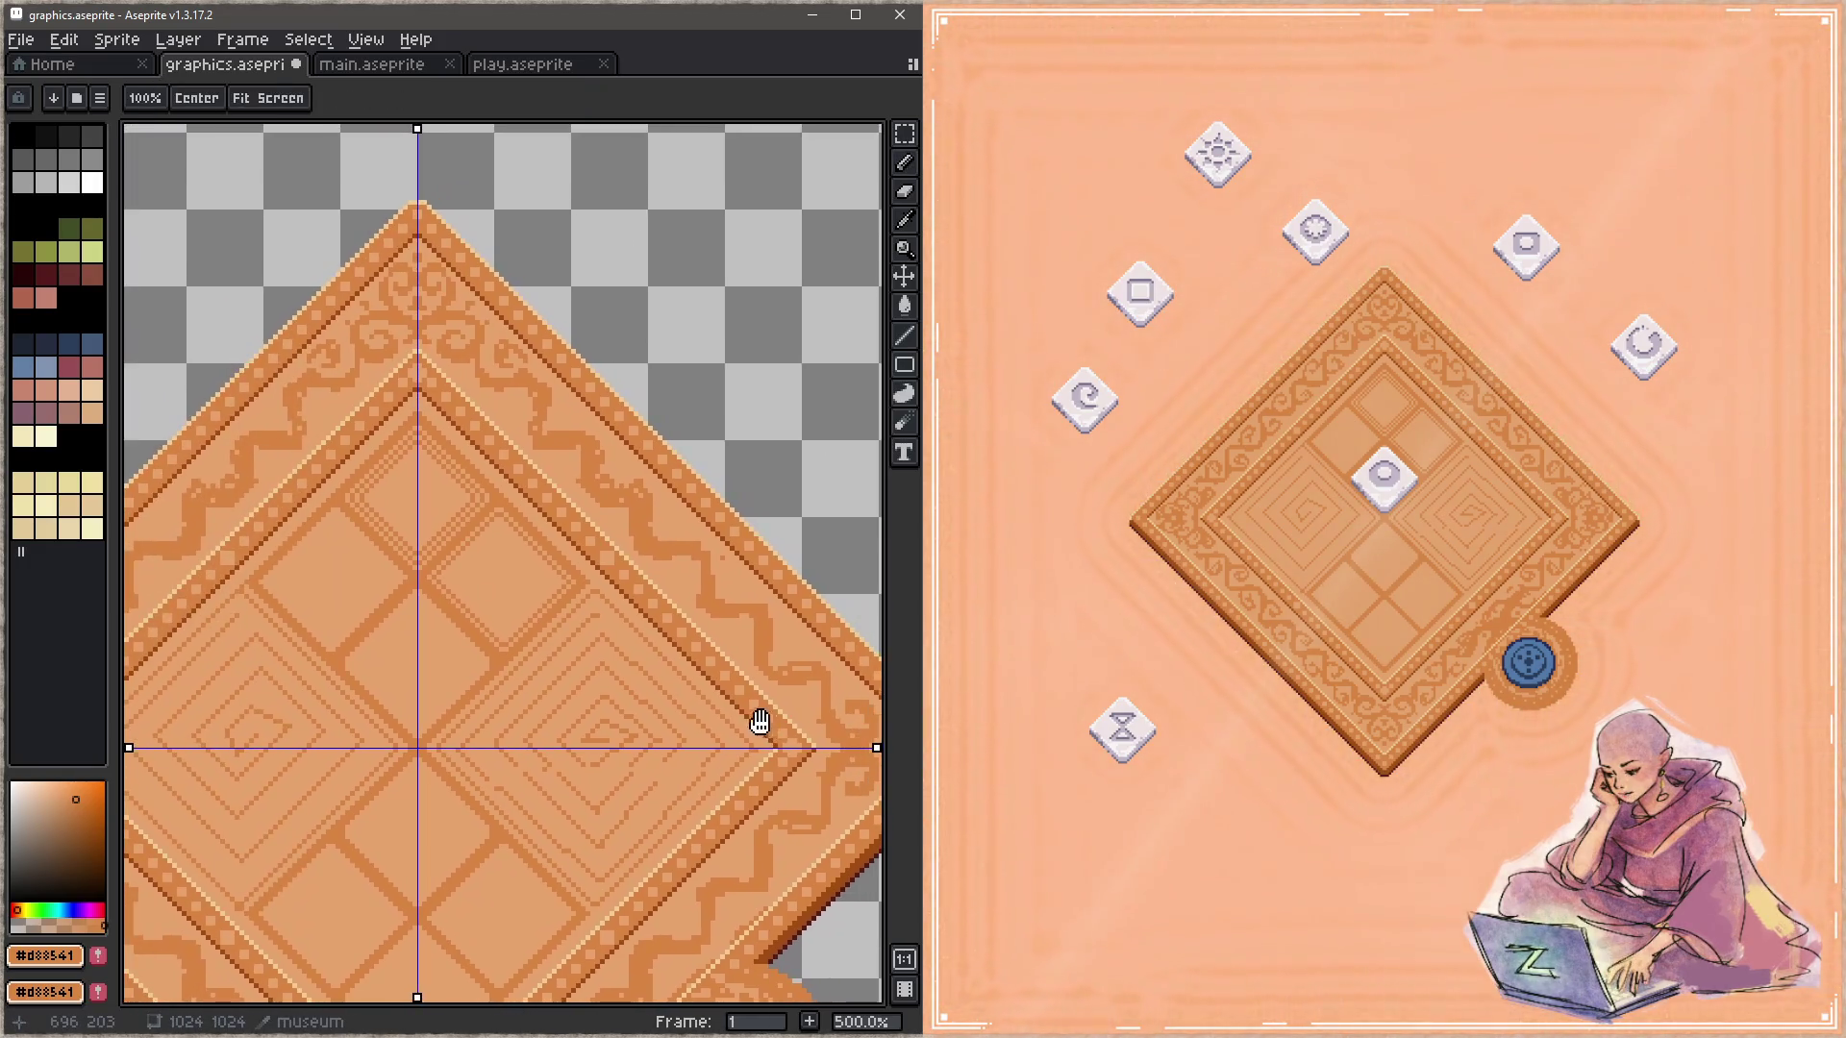
Step: Zoom in to 500% on the diamond's top corner with the 1px pencil
{"action": "key", "text": "z"}
{"action": "left_click", "coordinate": [495, 347]}
{"action": "key", "text": "e"}
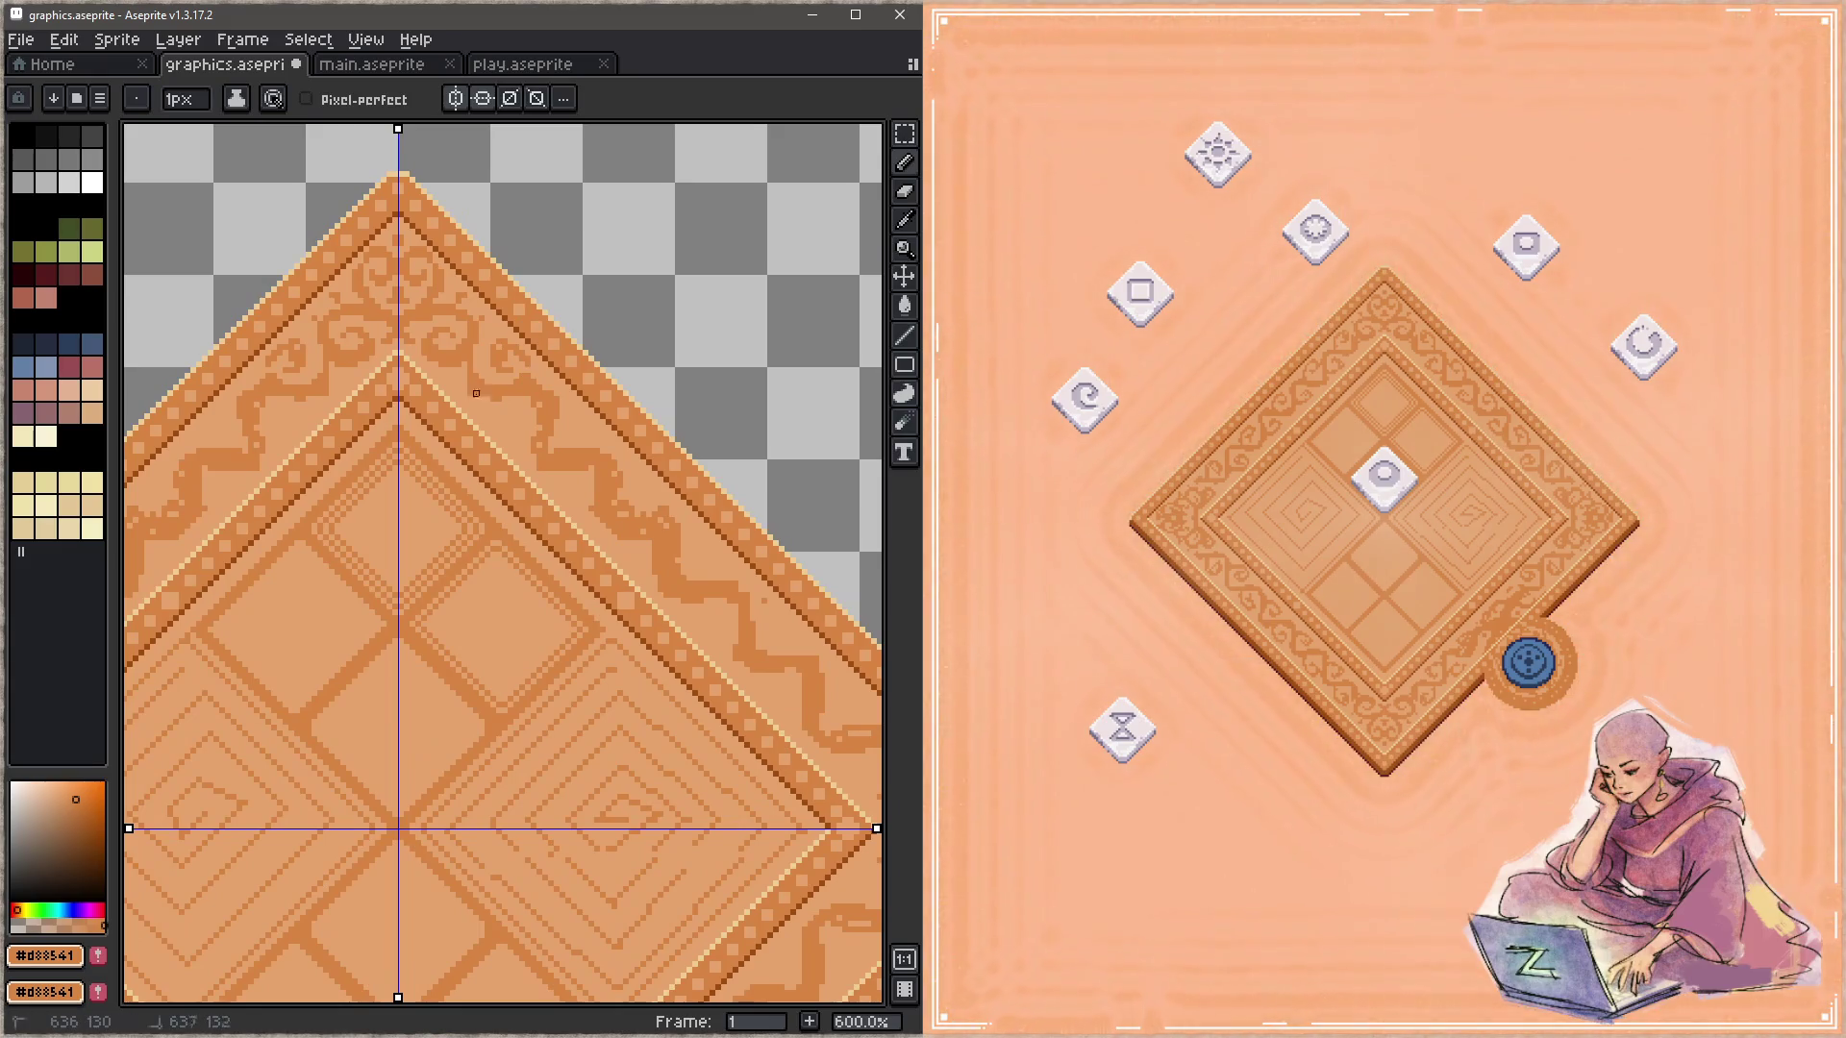
{"action": "key", "text": "1"}
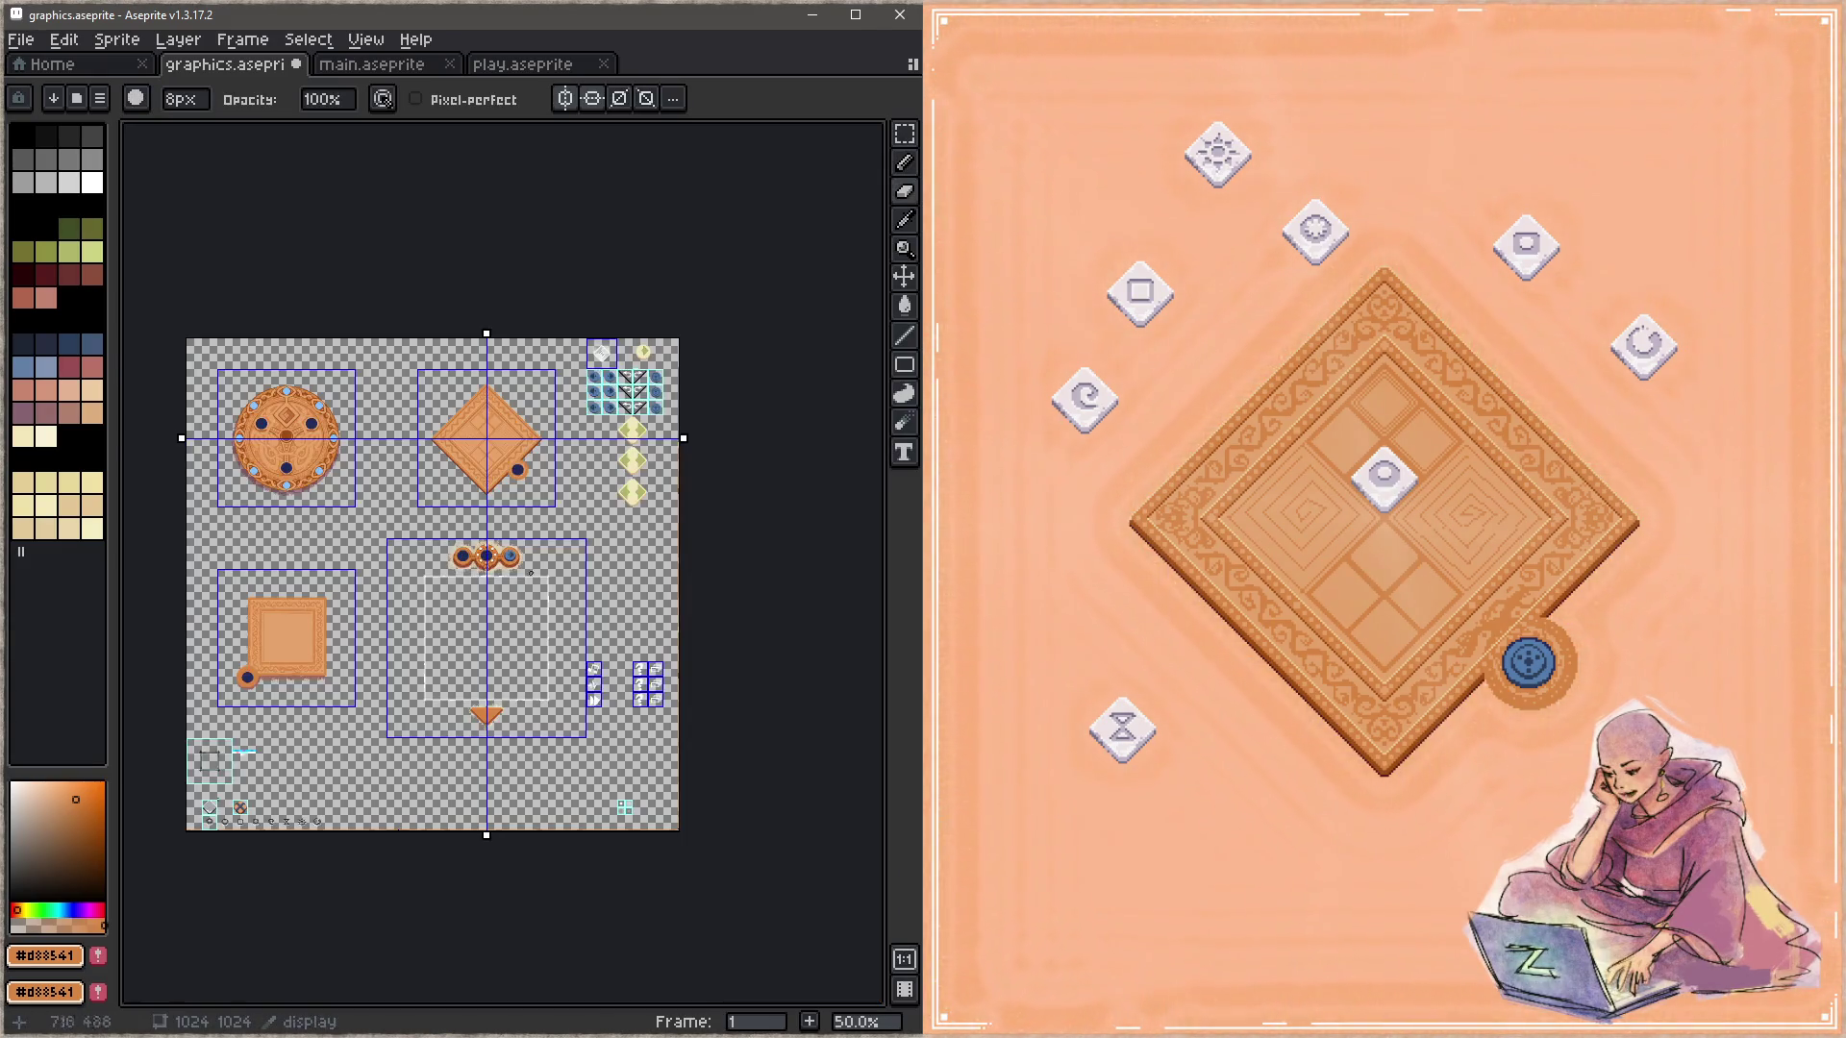
{"action": "key", "text": "z"}
{"action": "key", "text": "6"}
{"action": "key", "text": "minus"}
{"action": "key", "text": "b"}
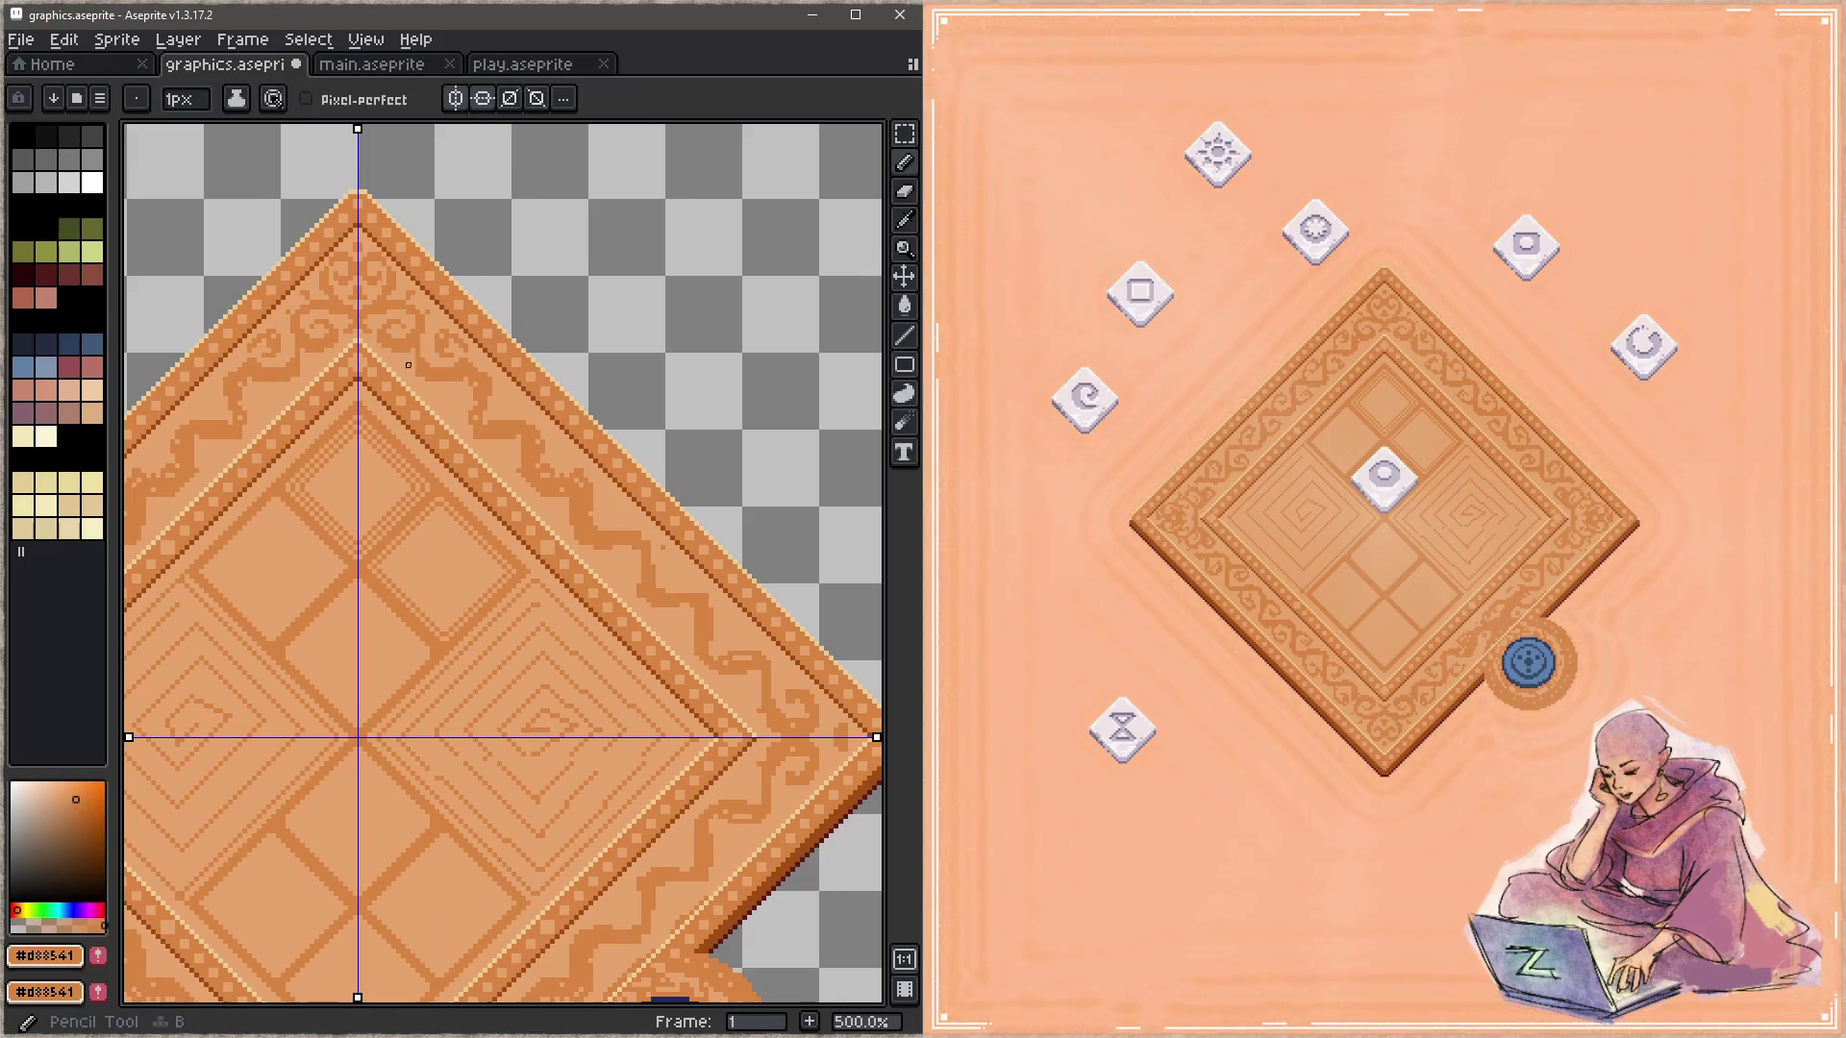
{"action": "scroll", "coordinate": [461, 438], "scroll_direction": "up", "scroll_amount": 2}
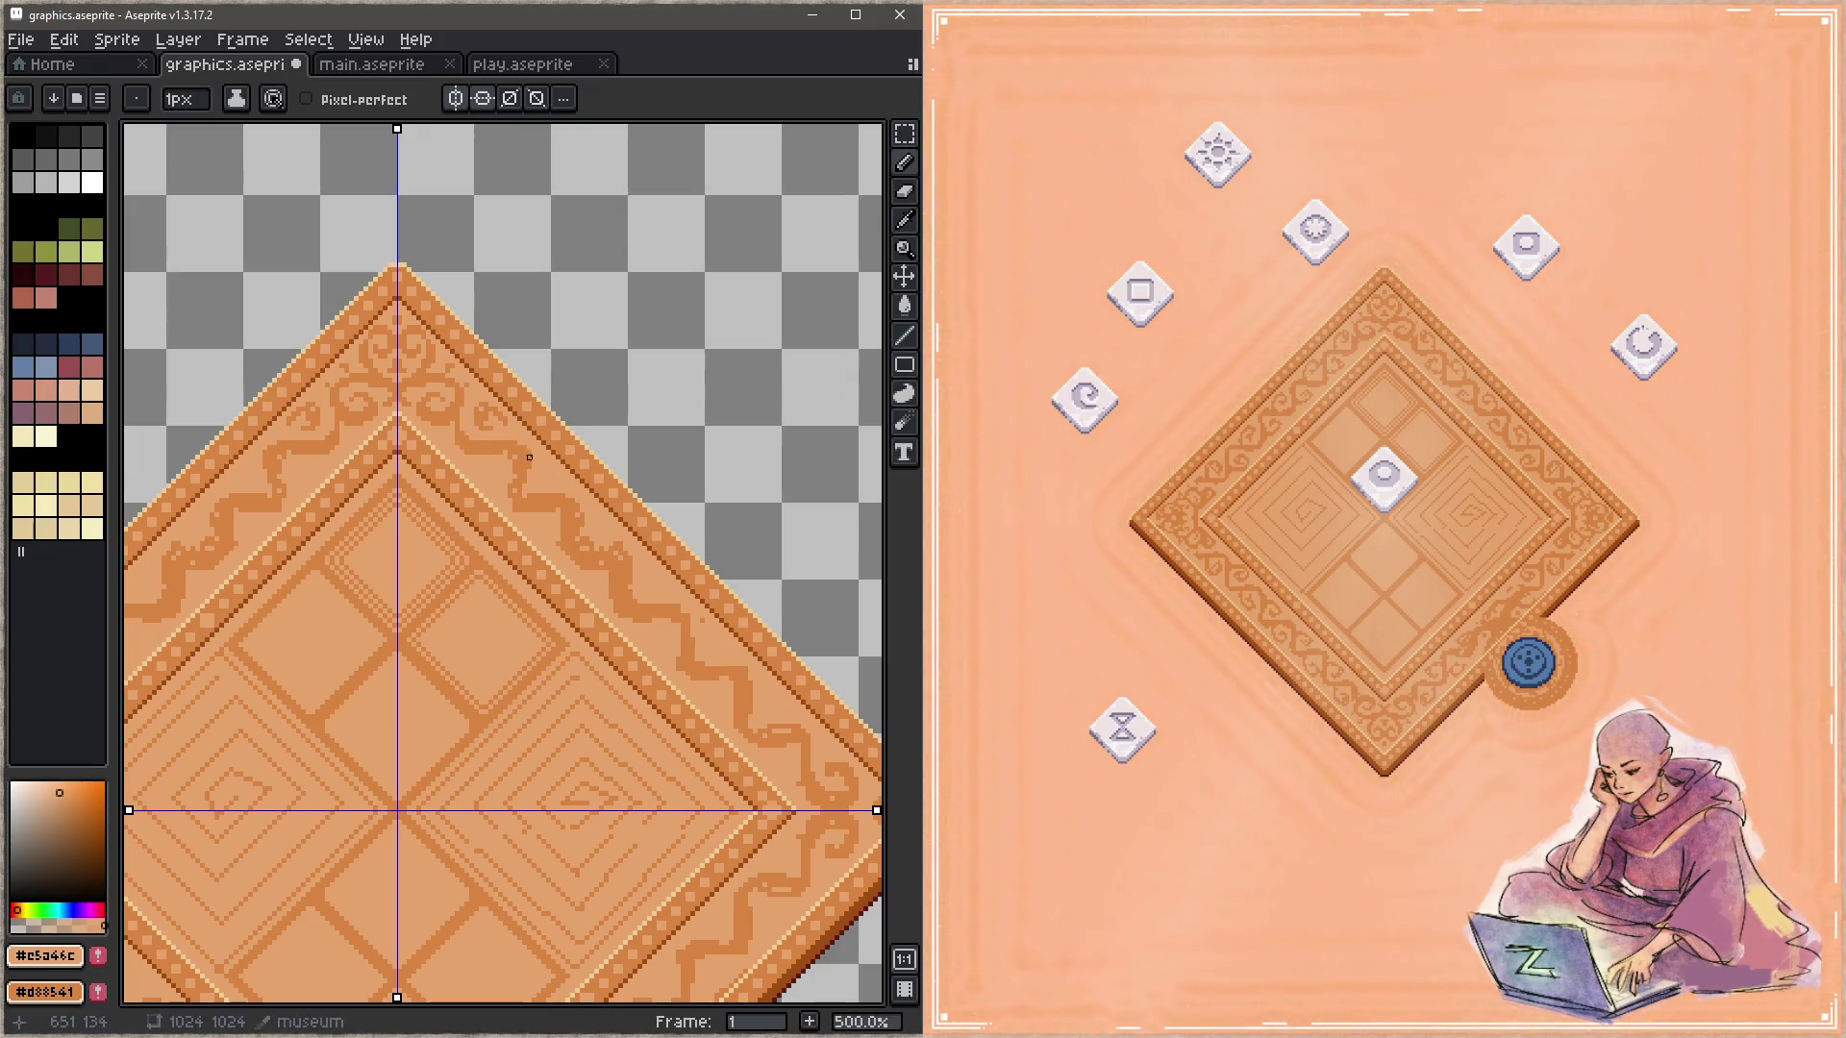
Step: Toggle repeatedly between the flat and carving colours
{"action": "key", "text": "x"}
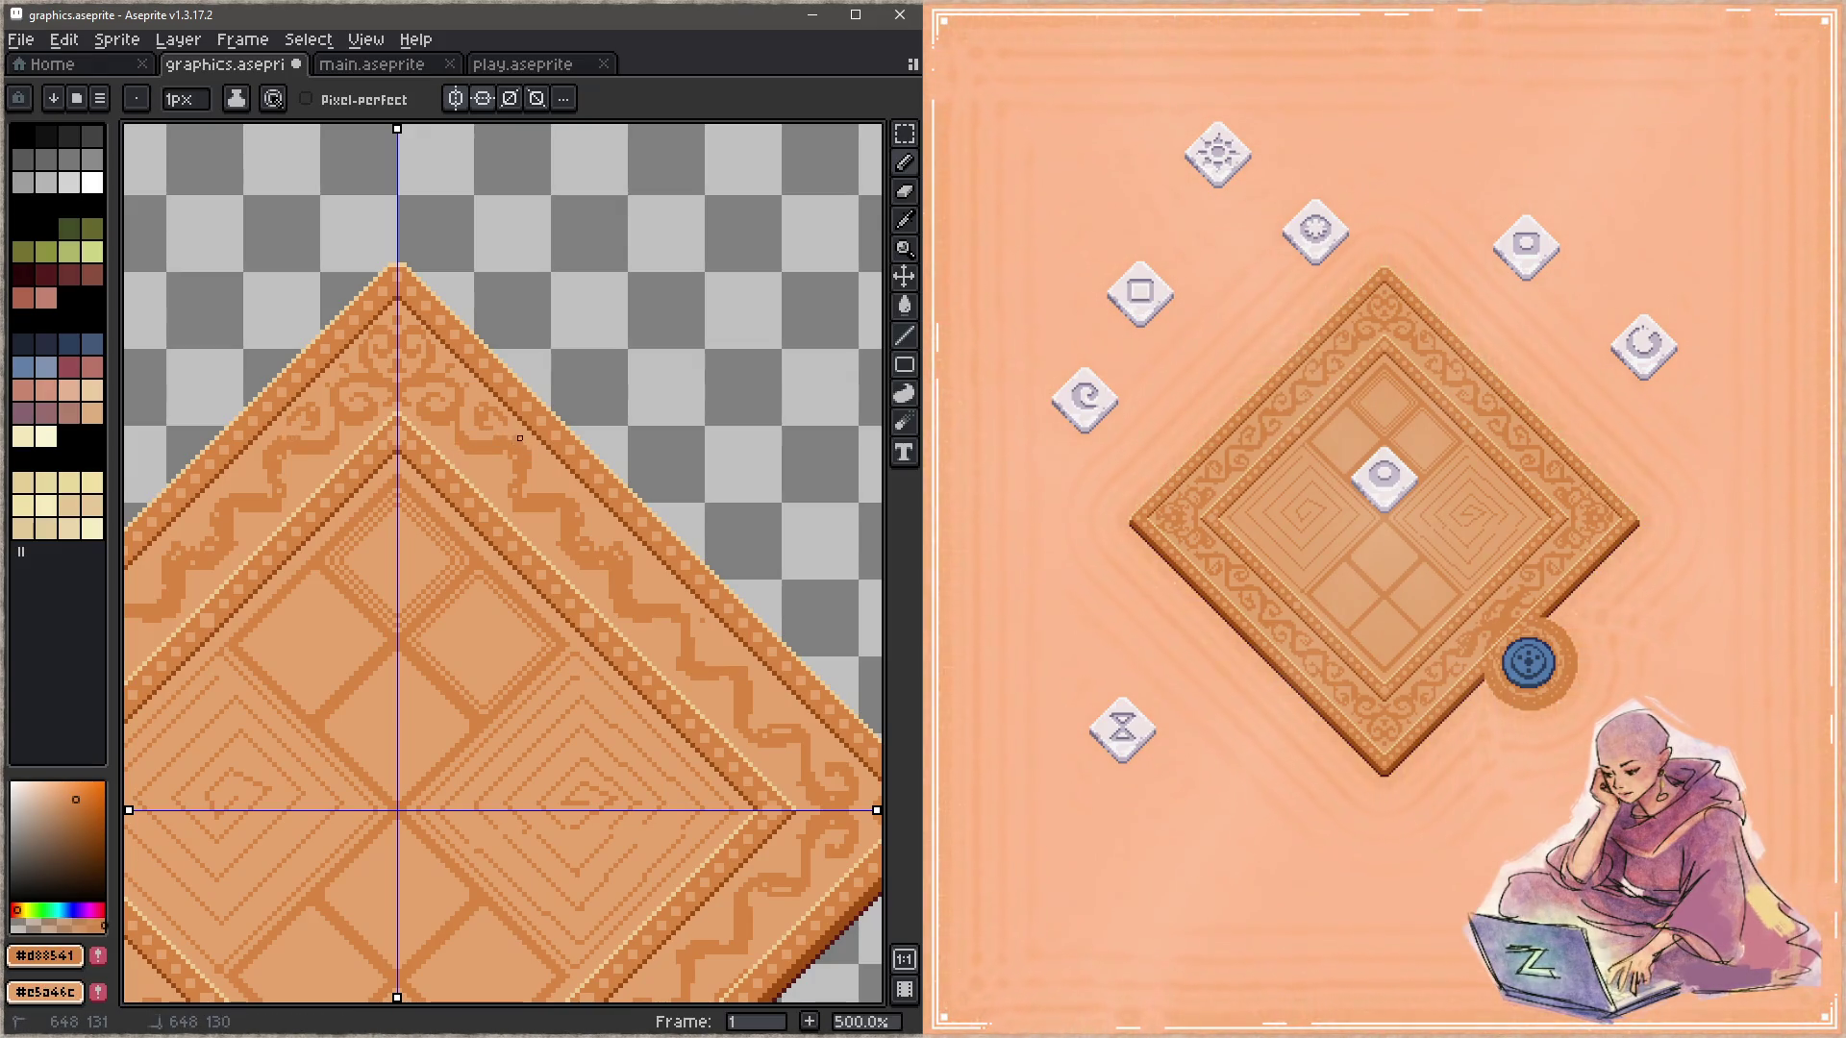
{"action": "key", "text": "x"}
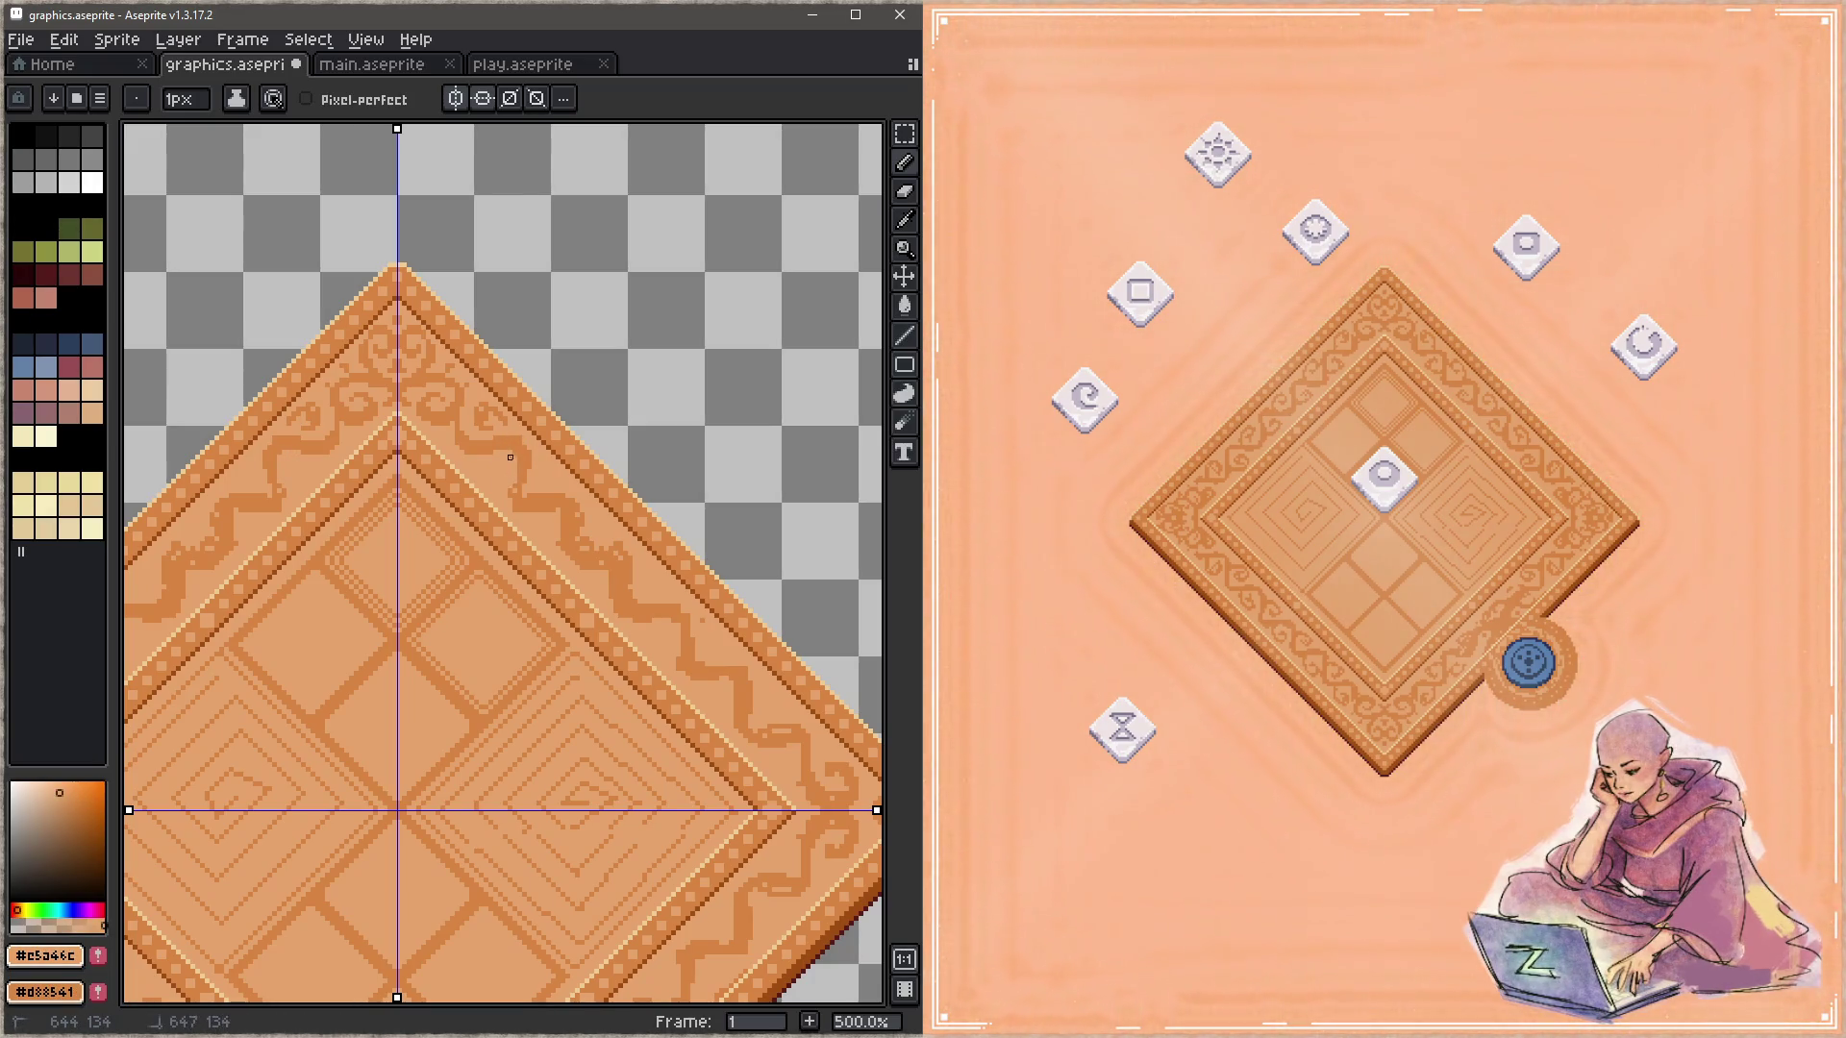
{"action": "key", "text": "x"}
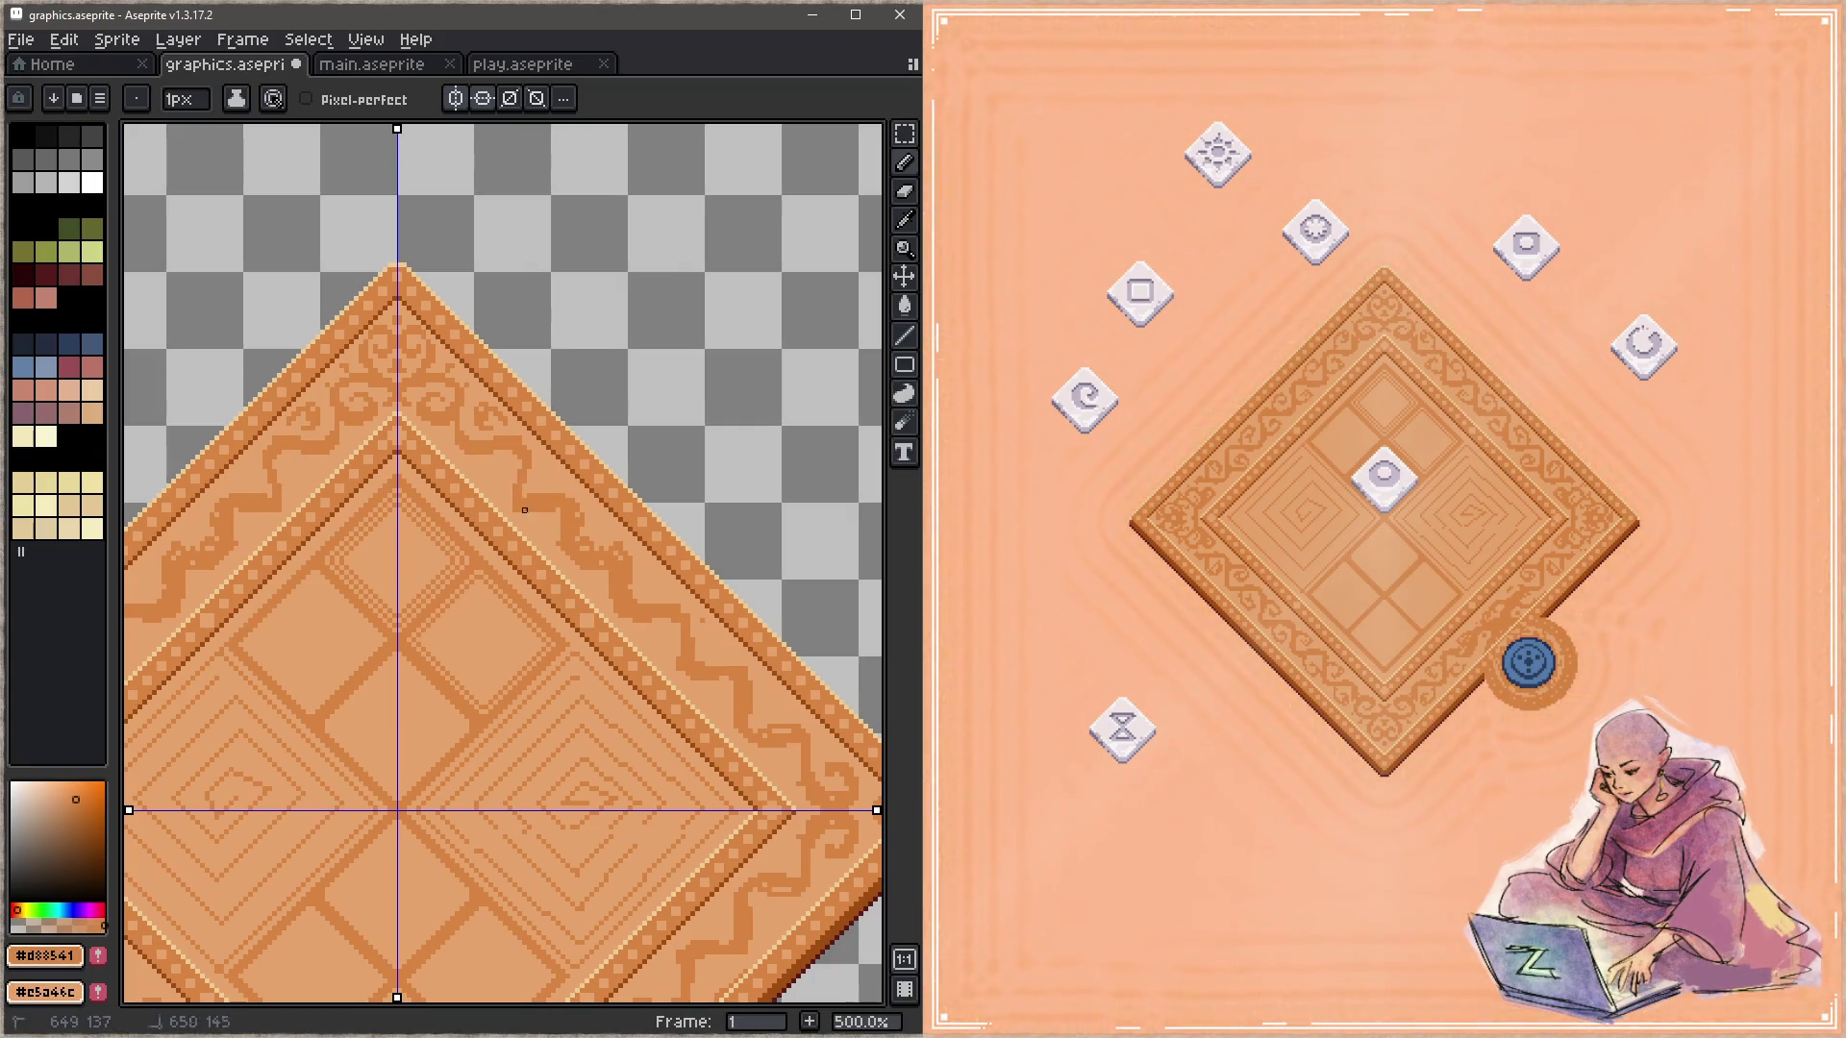
{"action": "key", "text": "x"}
{"action": "key", "text": "x"}
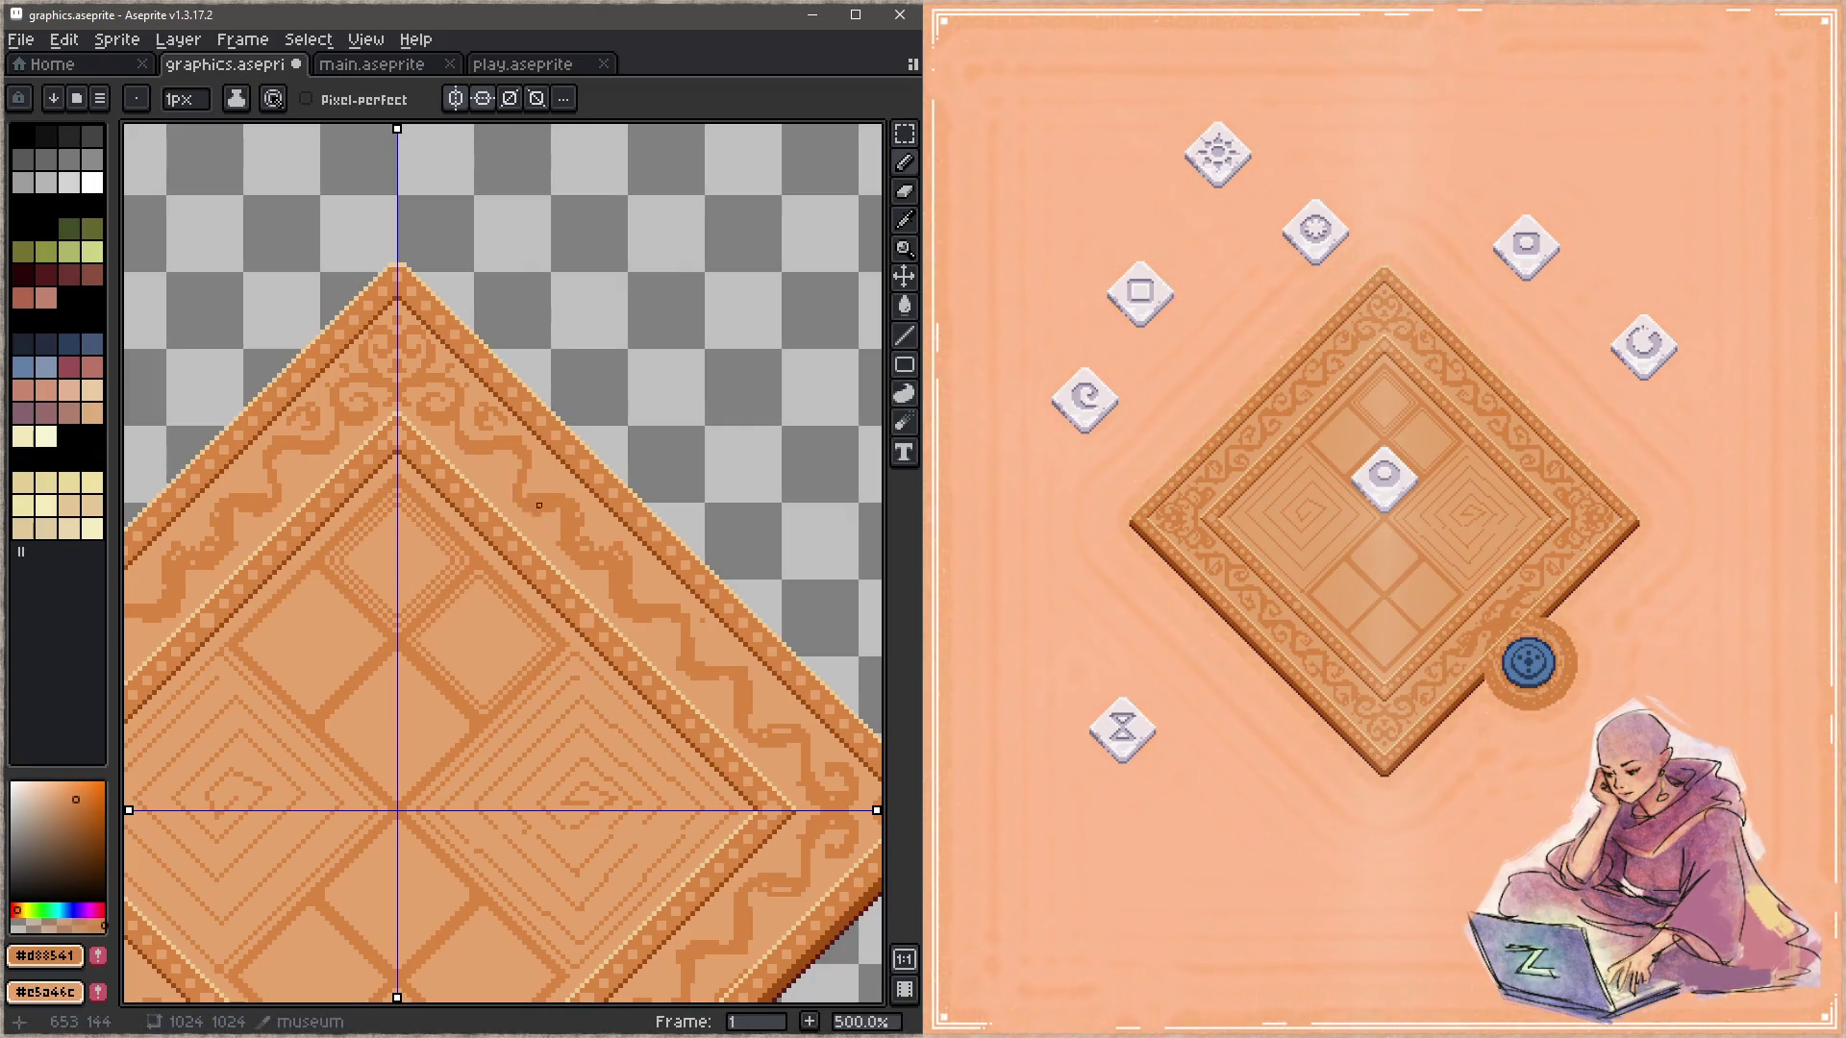
{"action": "key", "text": "x"}
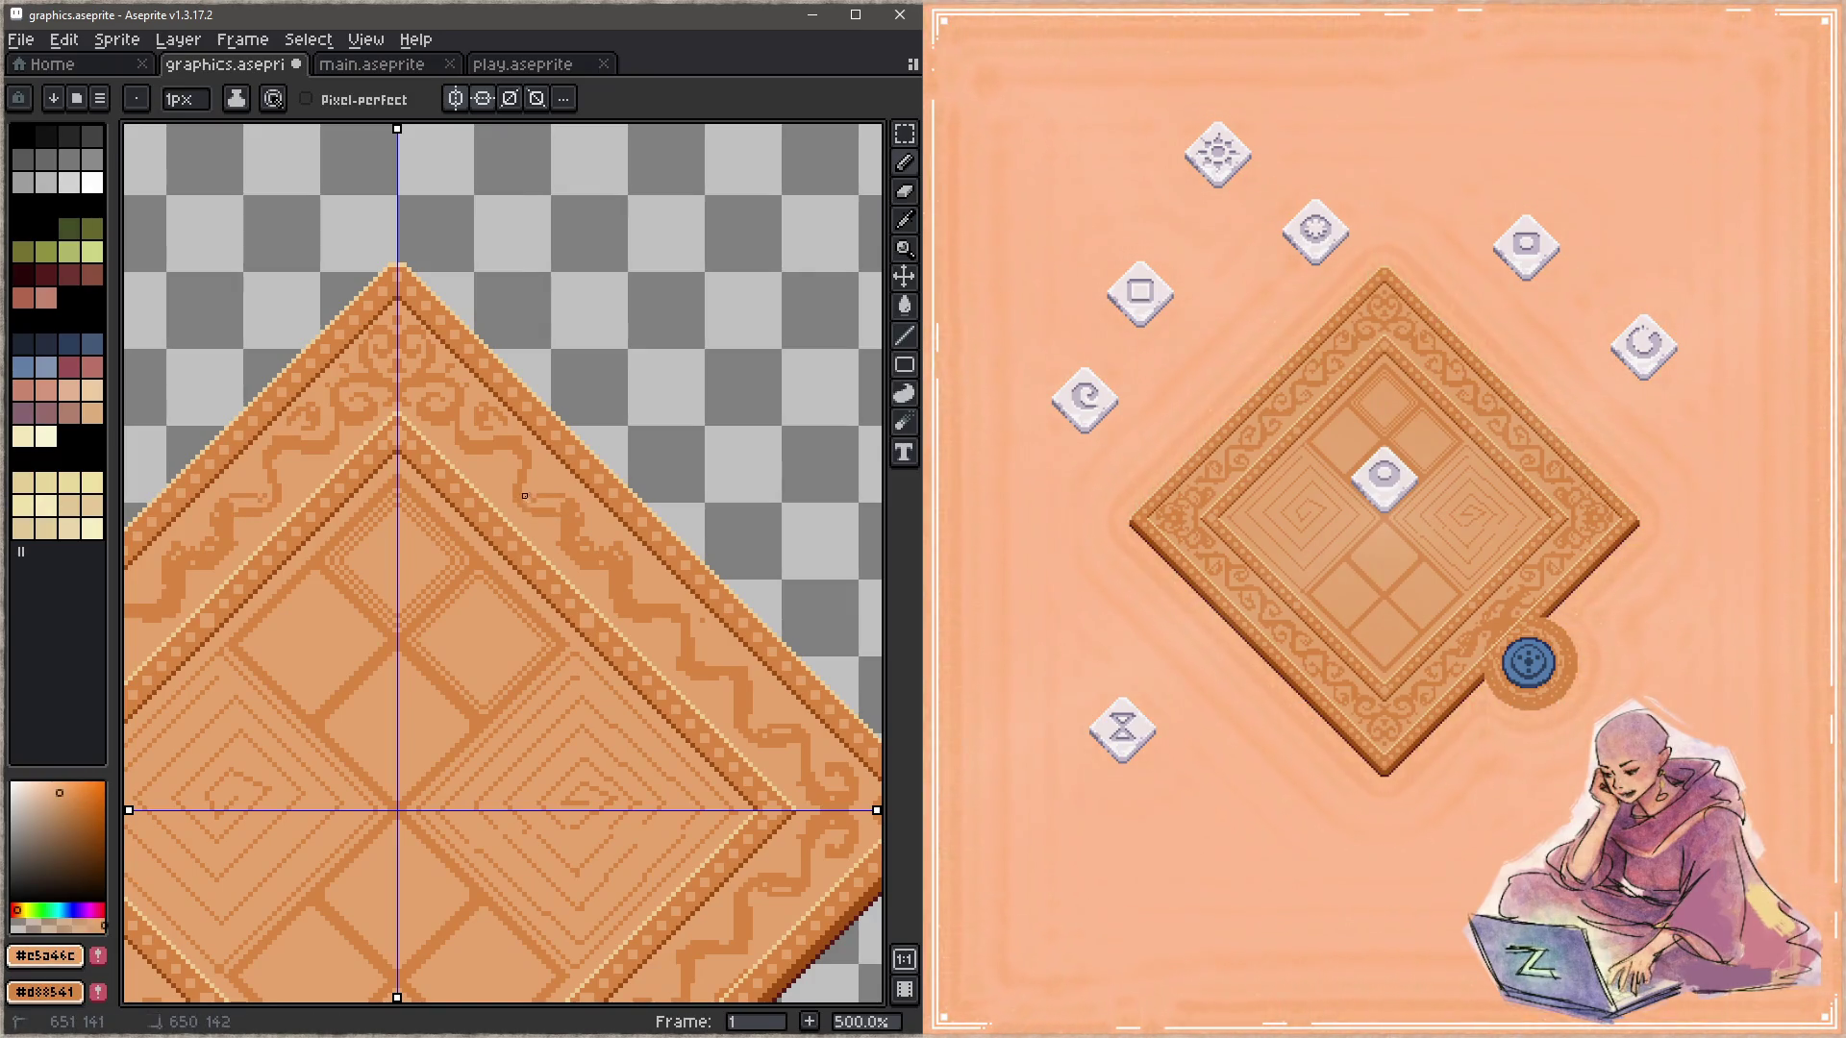
{"action": "key", "text": "x"}
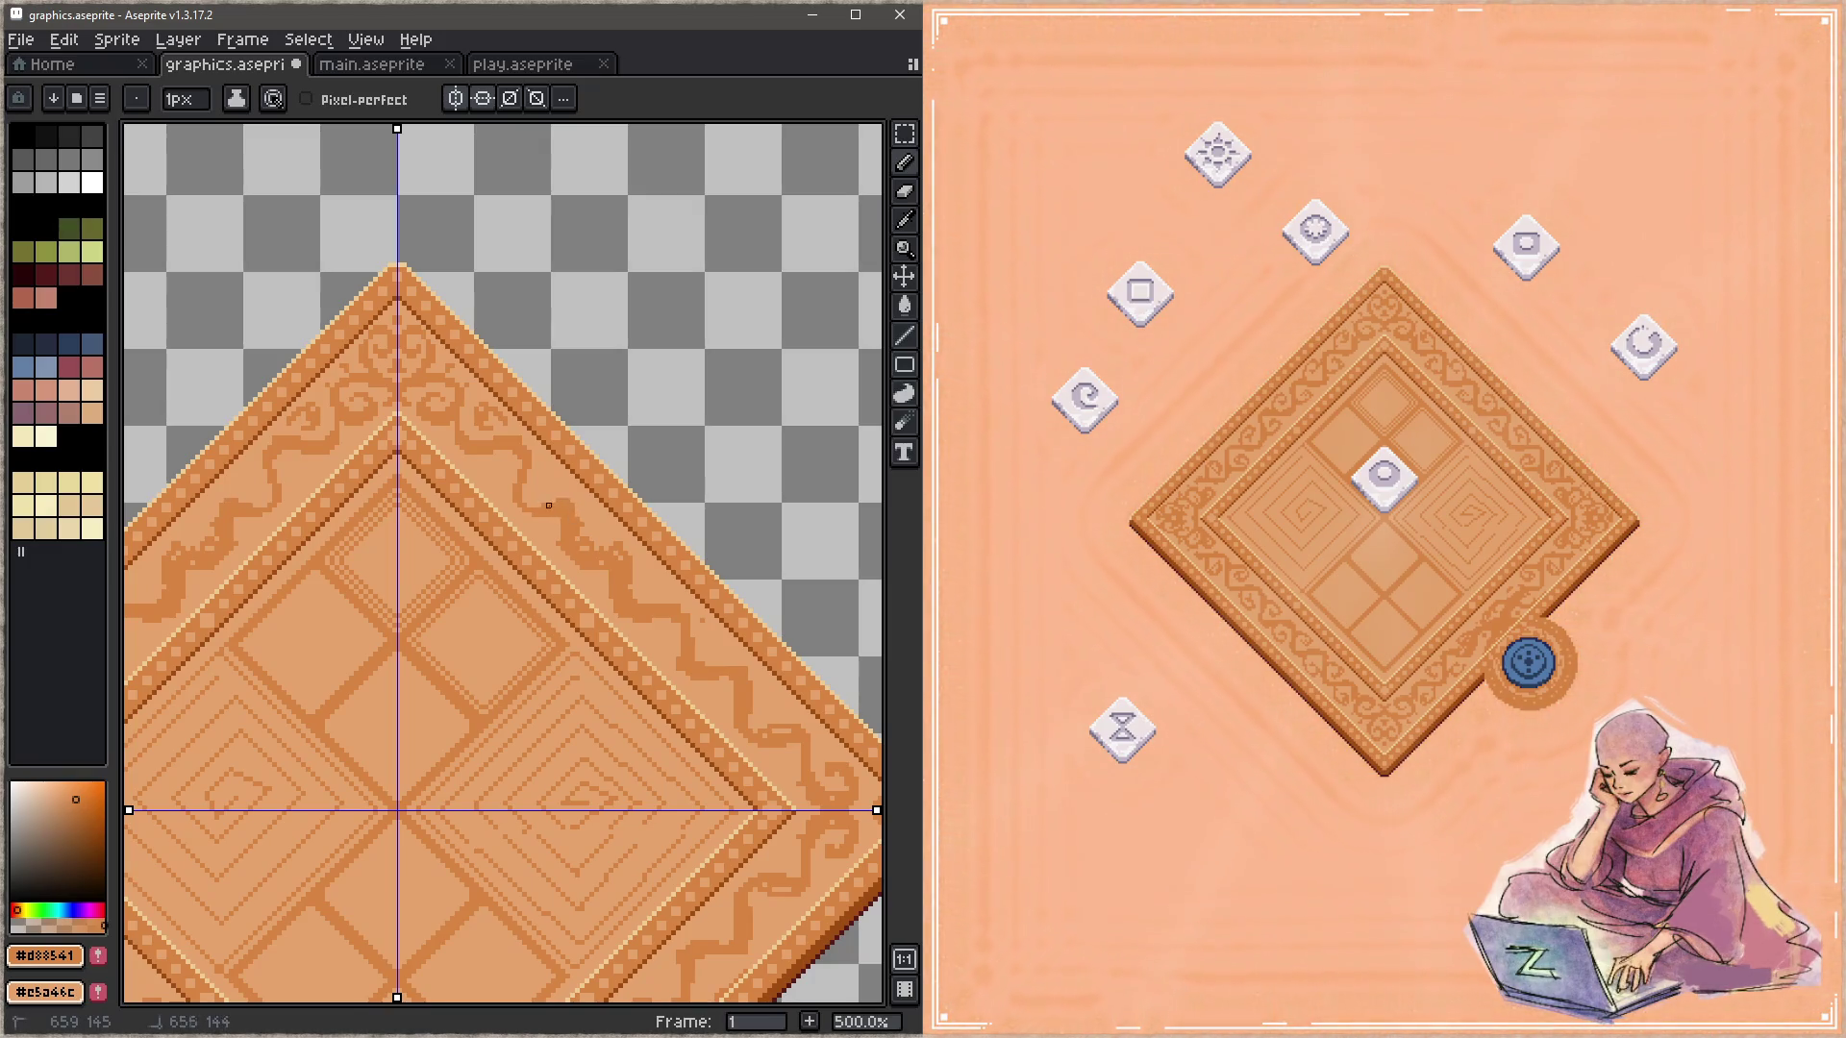
{"action": "key", "text": "x"}
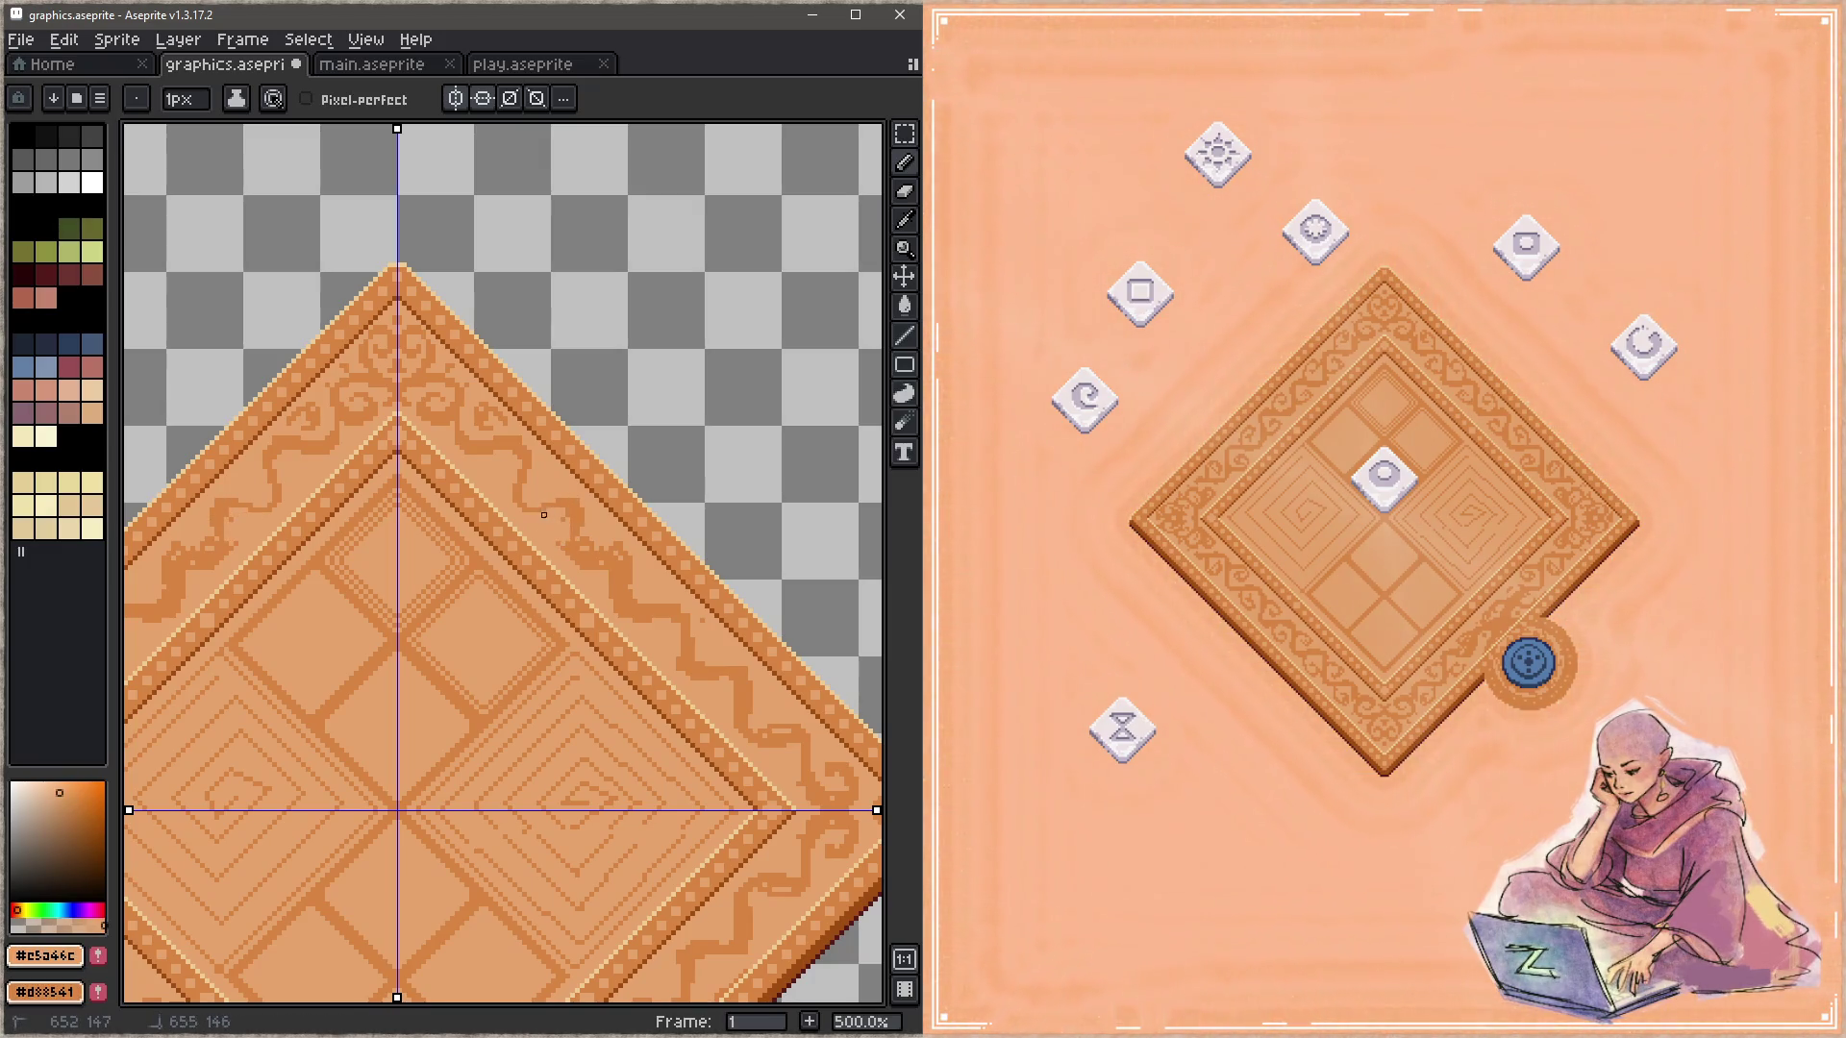
{"action": "key", "text": "x"}
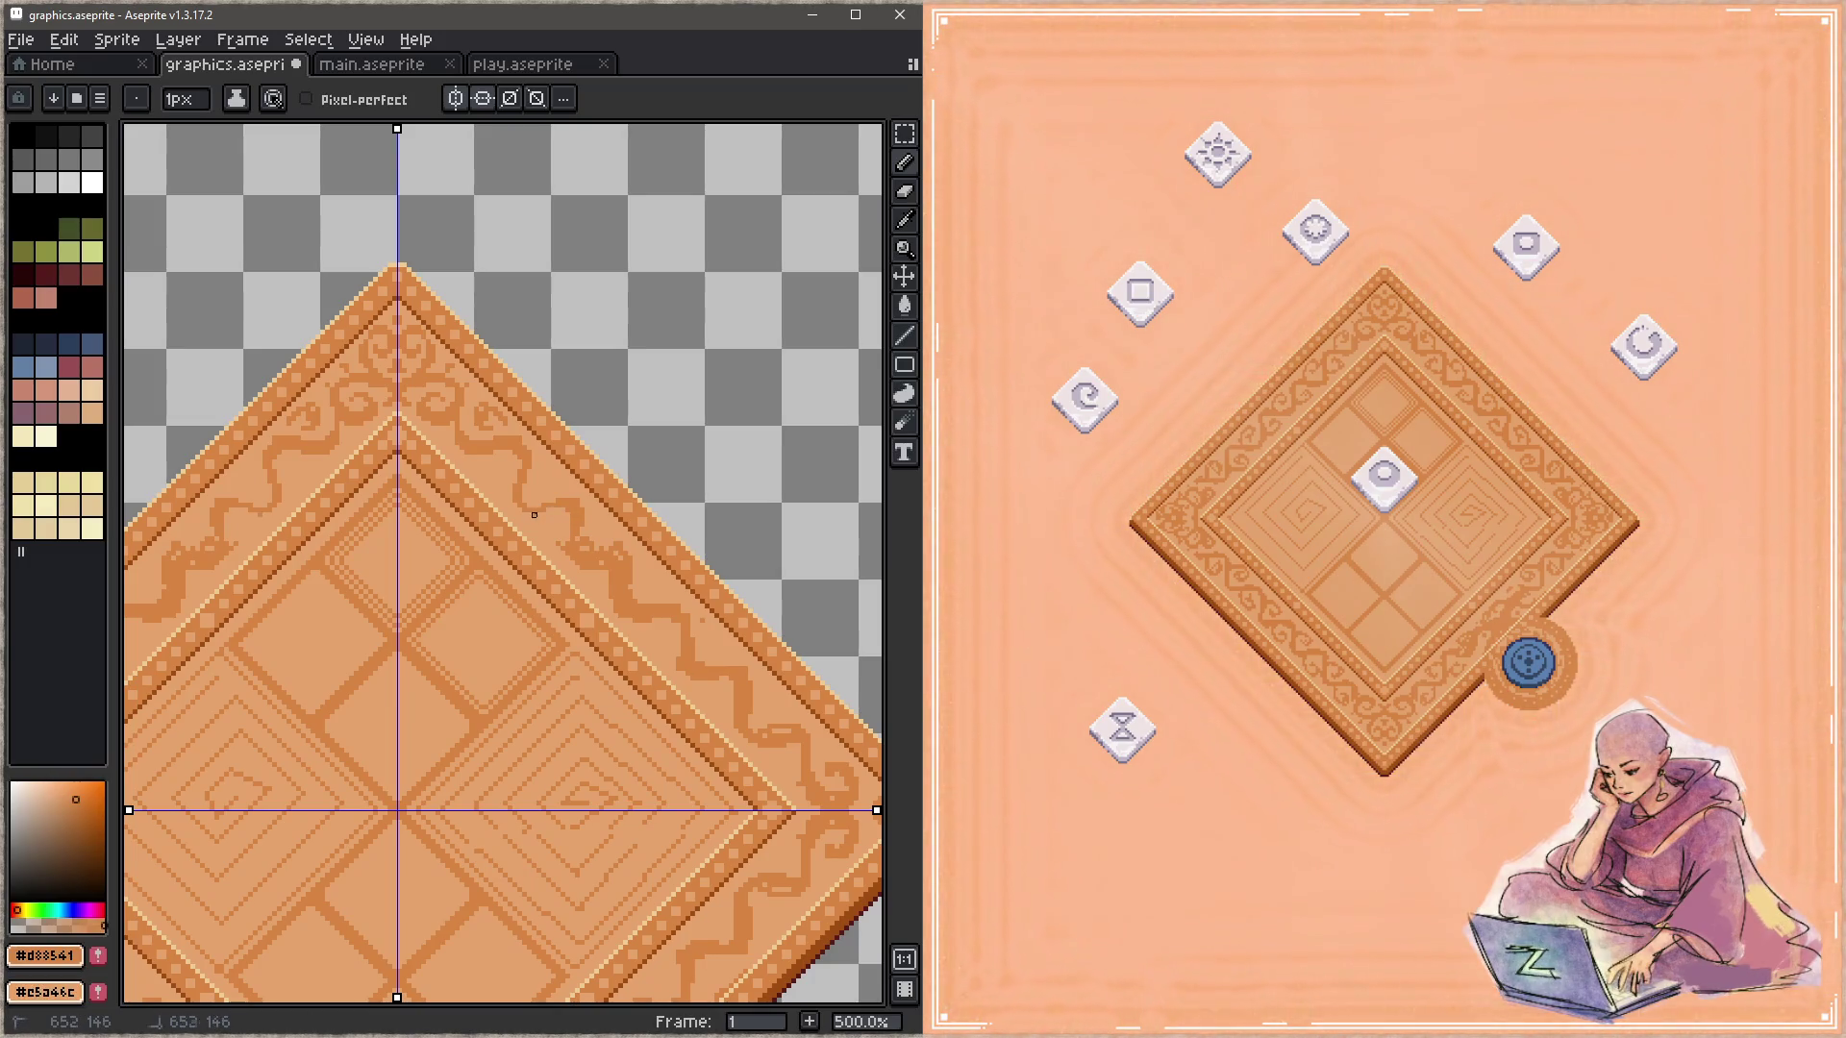
{"action": "key", "text": "x"}
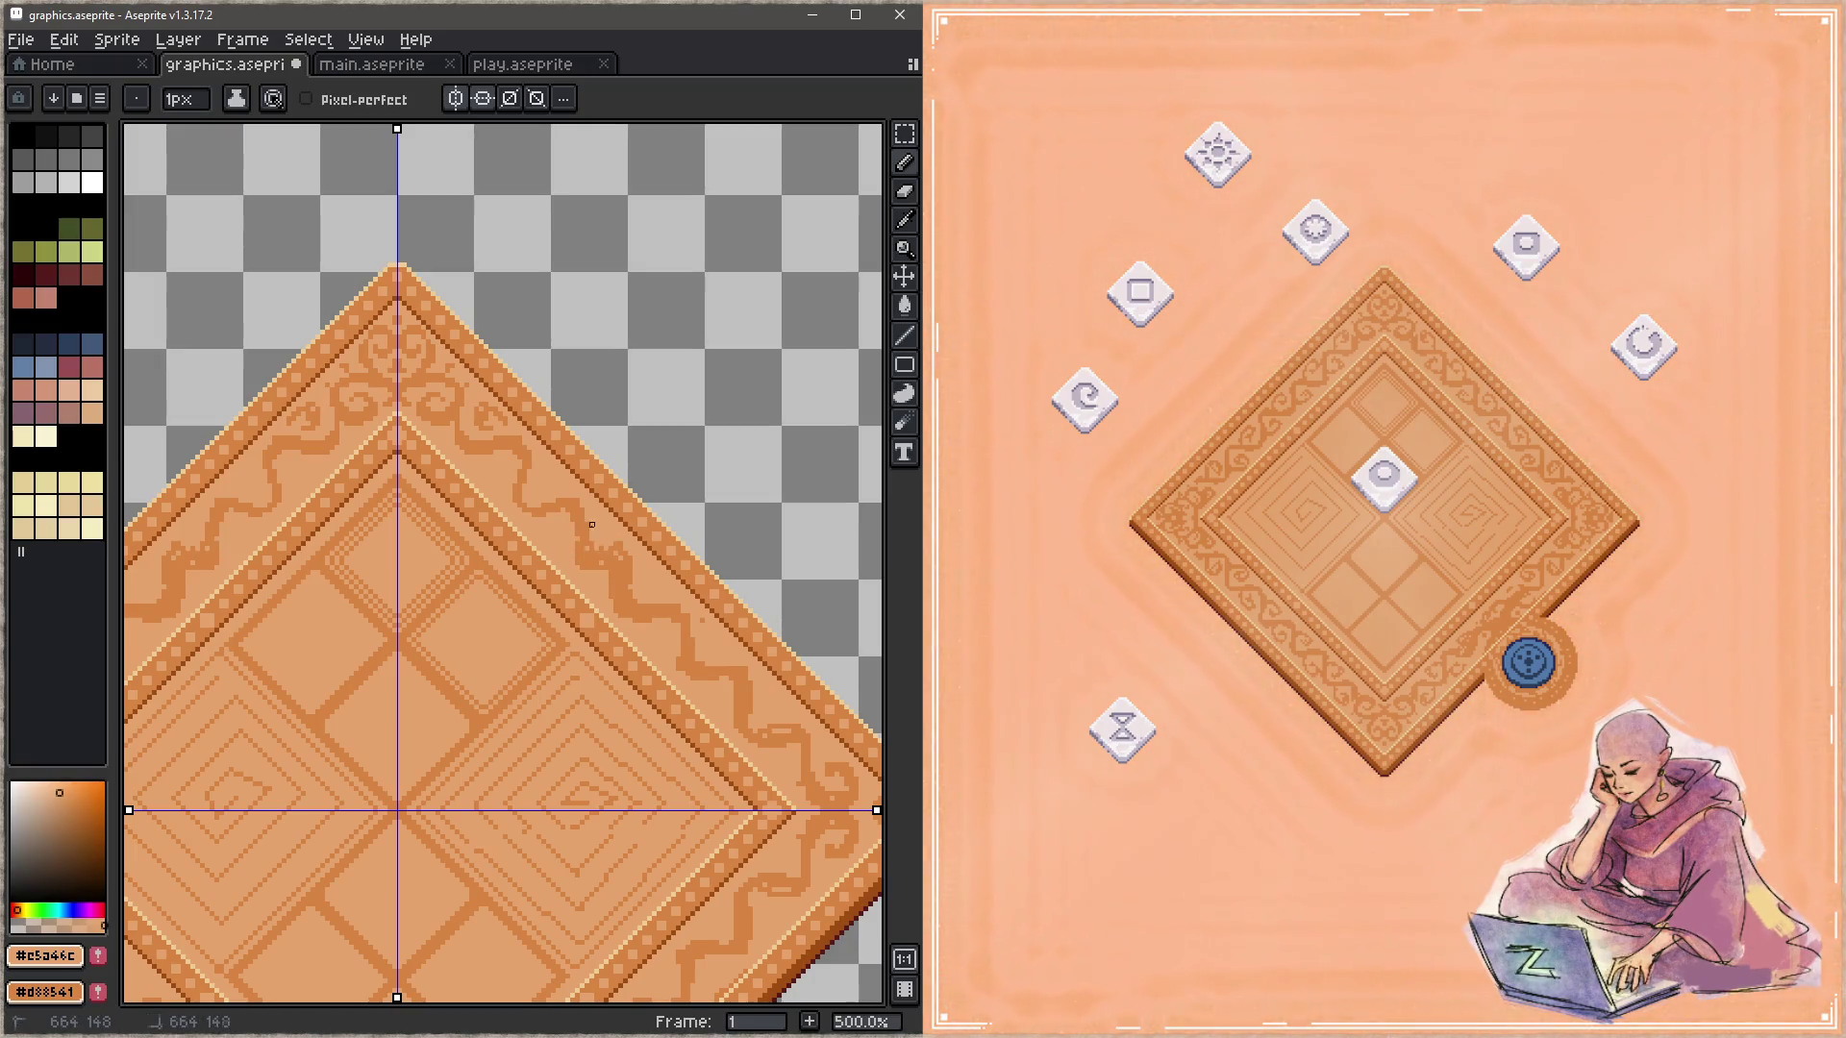
Step: Pan down the right border and save graphics.aseprite to refresh the game preview
{"action": "left_click_drag", "start_coordinate": [606, 549], "coordinate": [513, 528]}
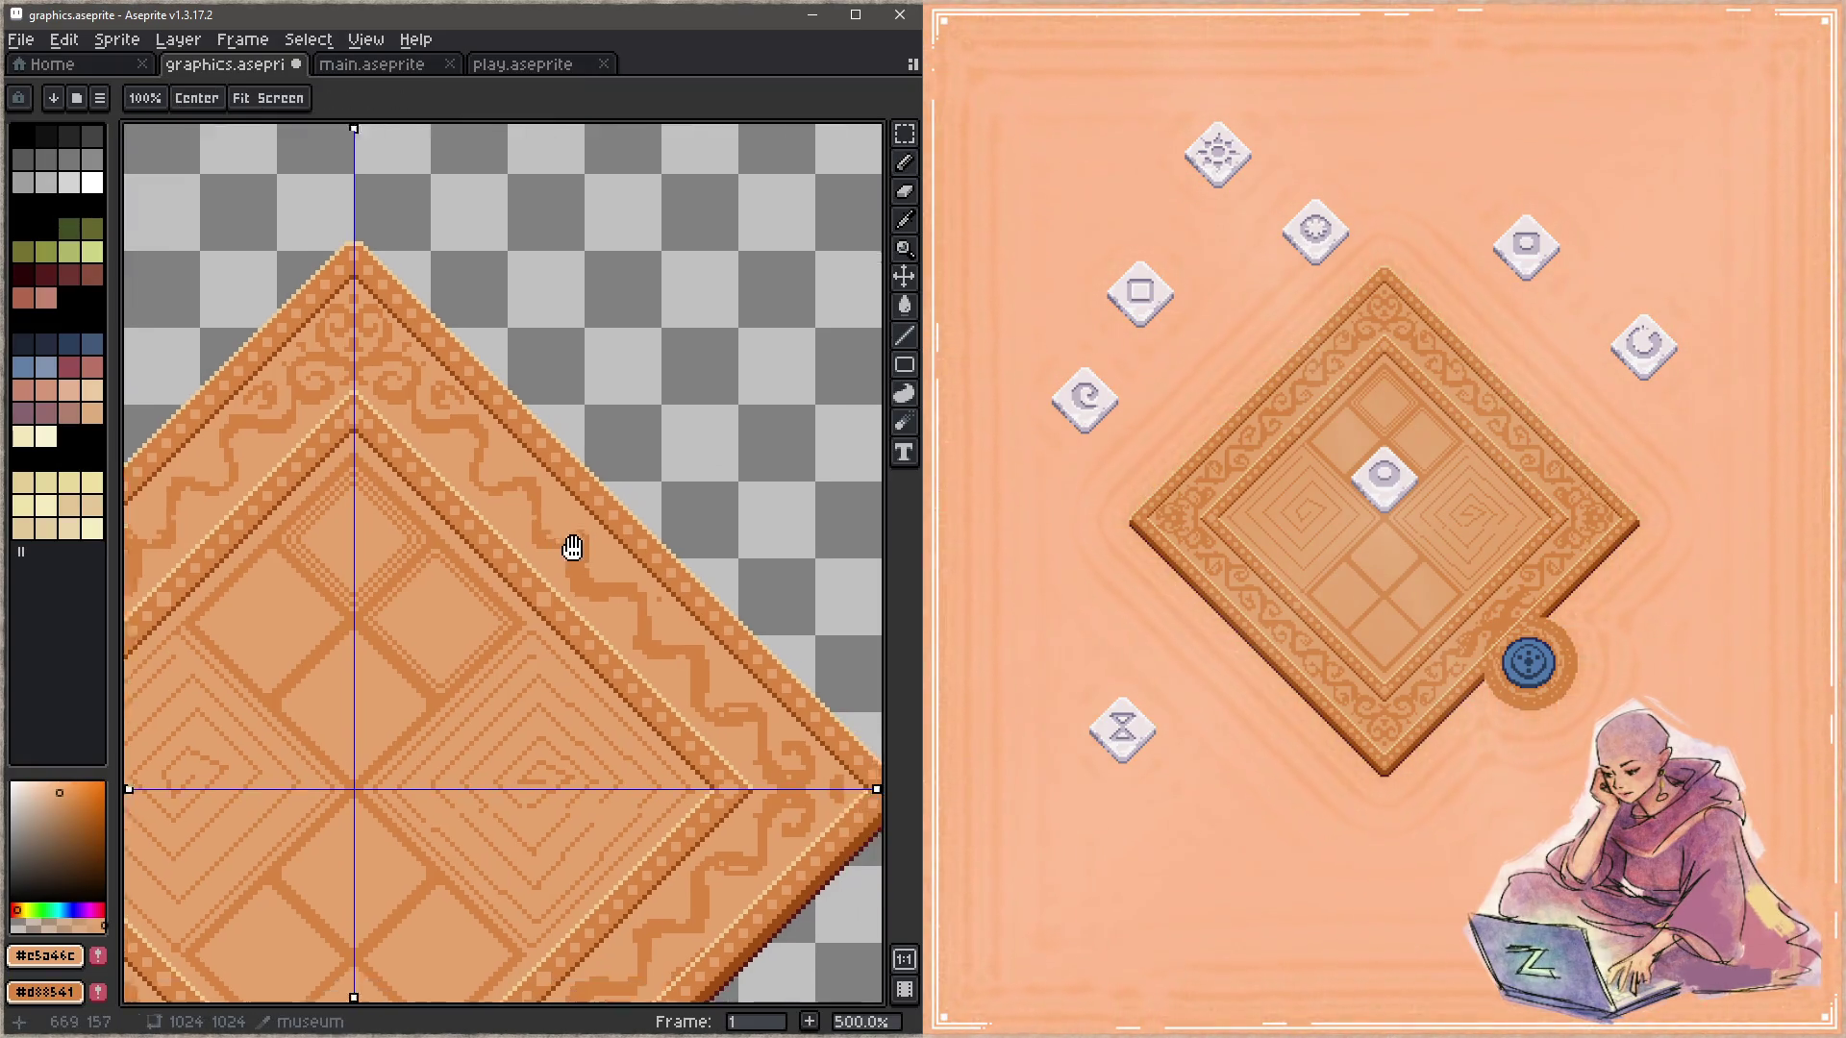
{"action": "key", "text": "x"}
{"action": "key", "text": "x"}
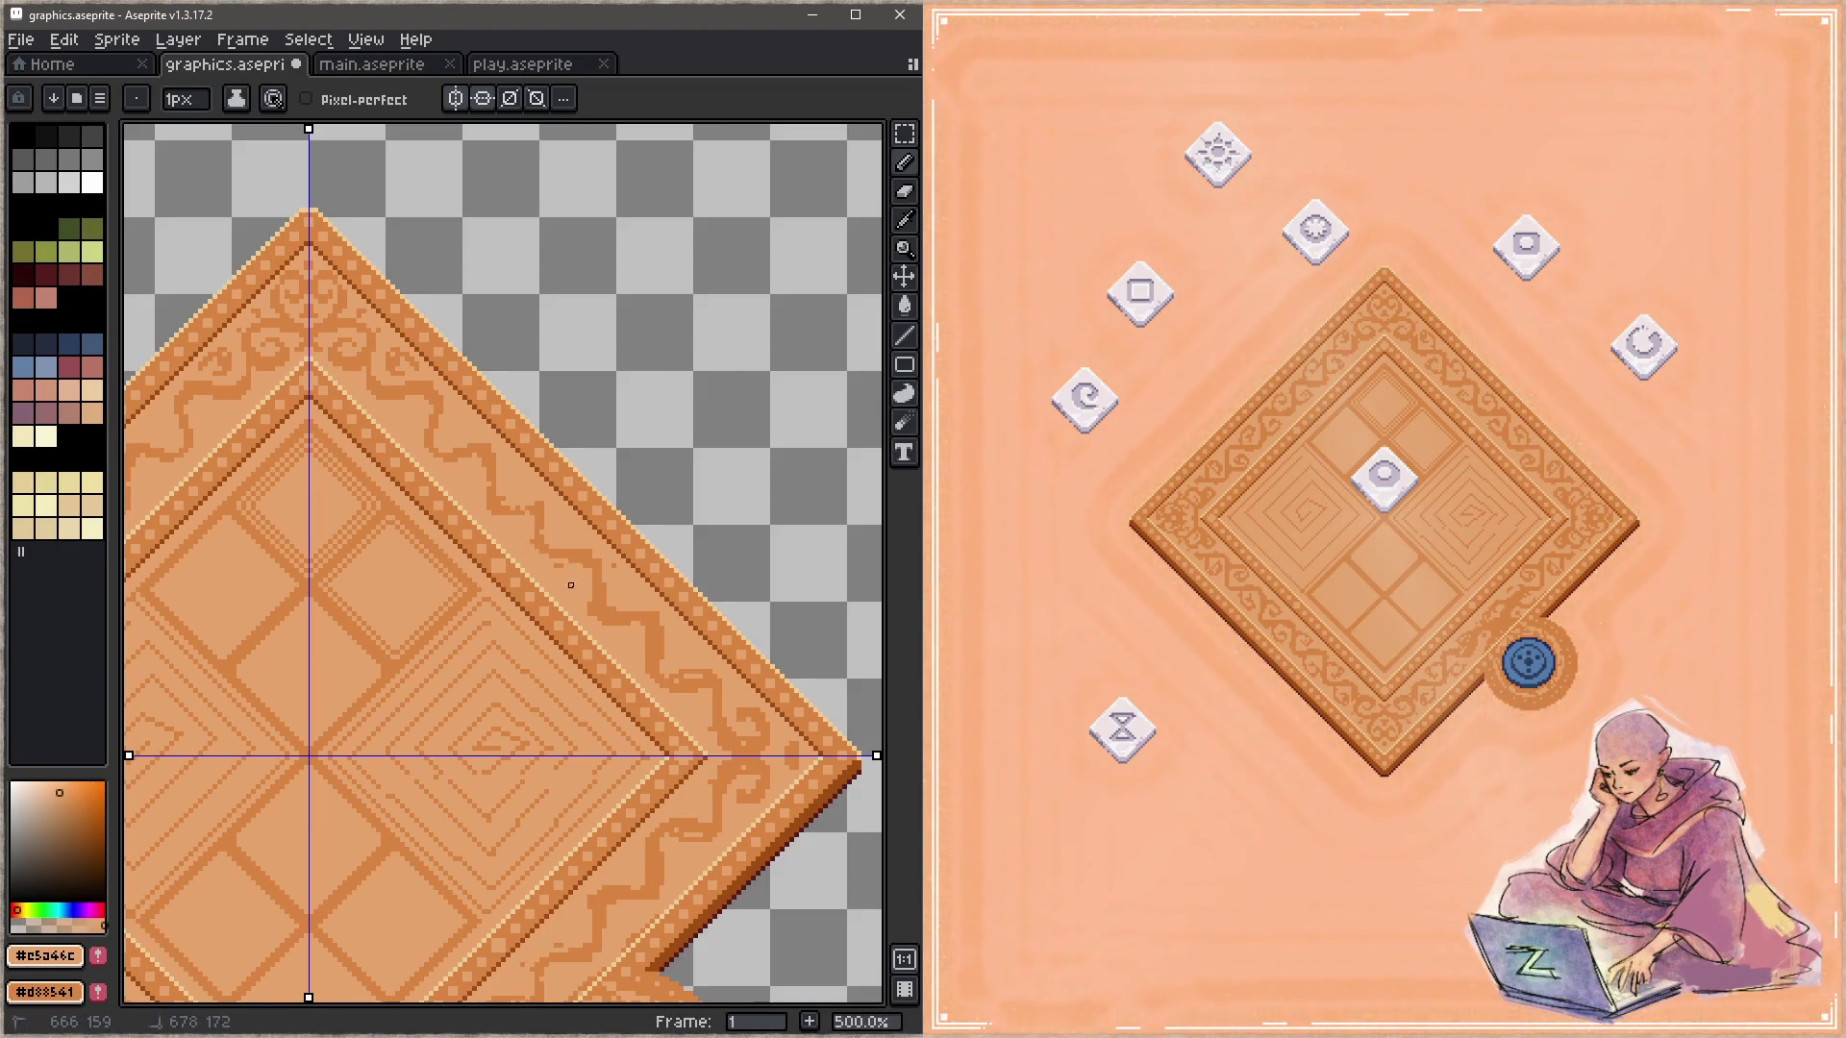
{"action": "left_click_drag", "start_coordinate": [580, 585], "coordinate": [553, 546]}
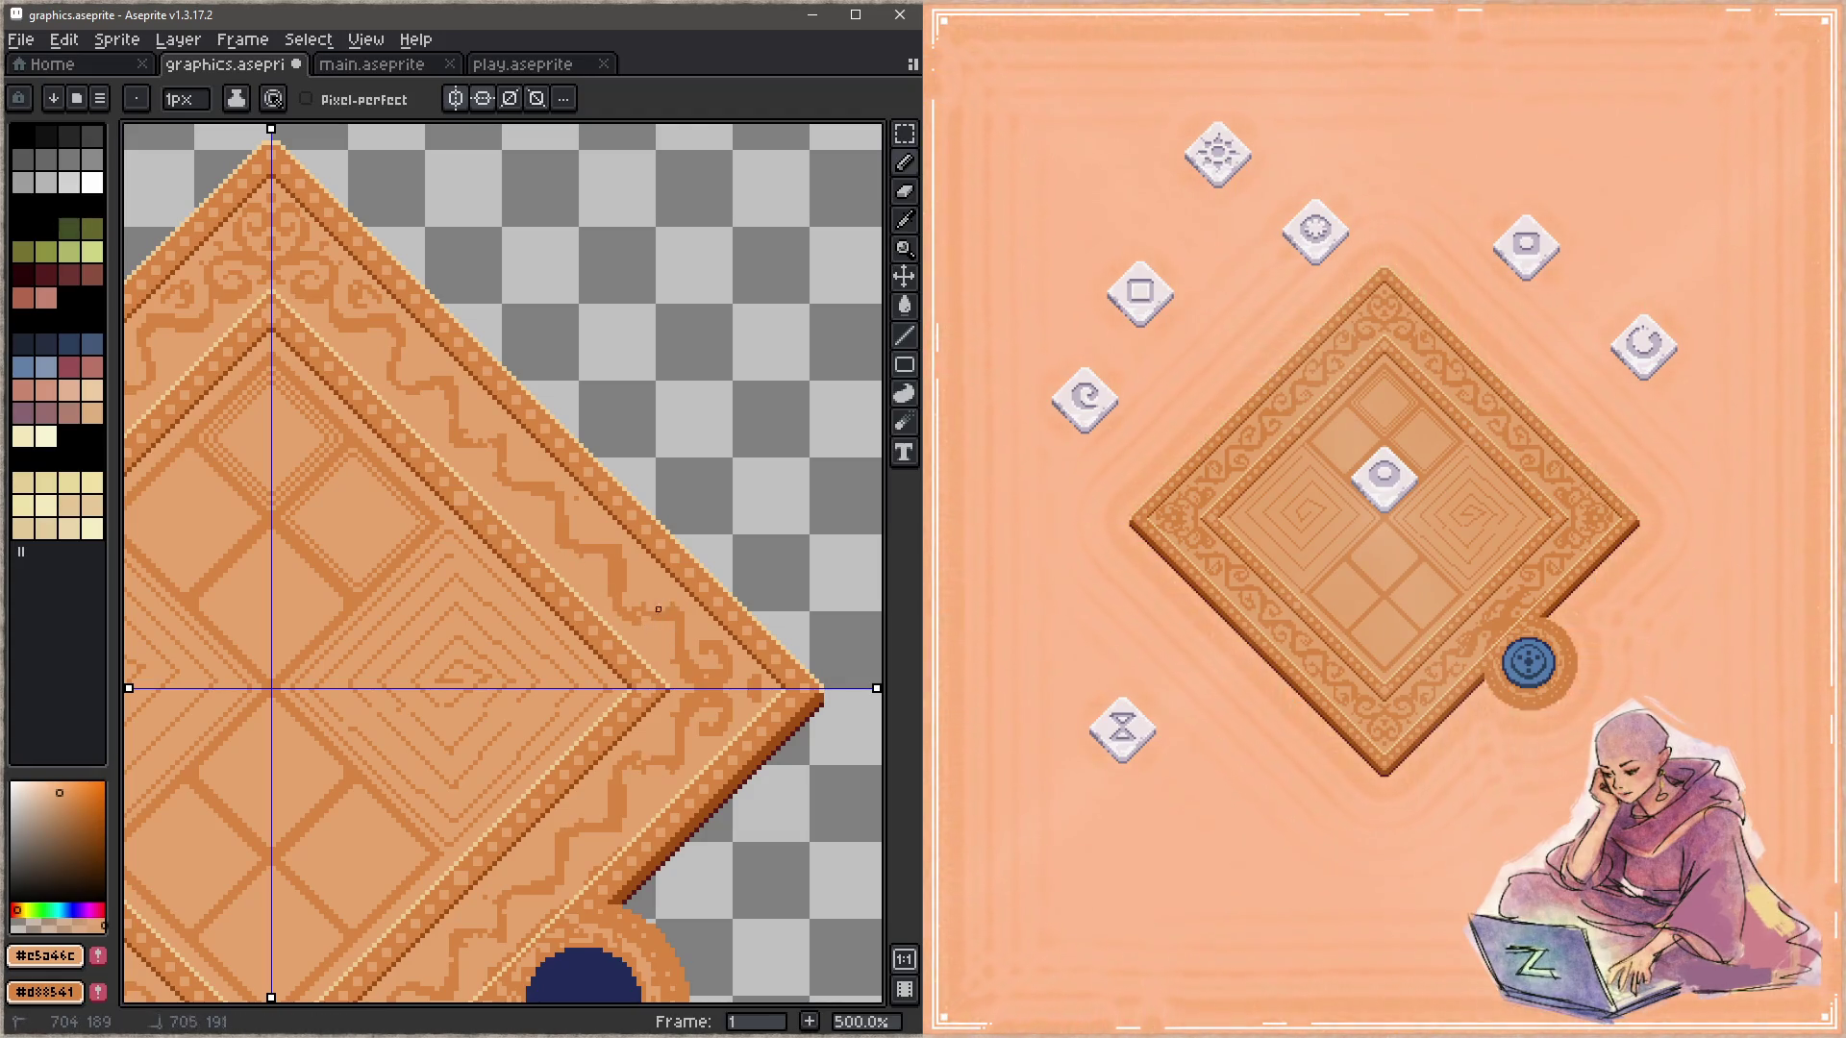
{"action": "key", "text": "x"}
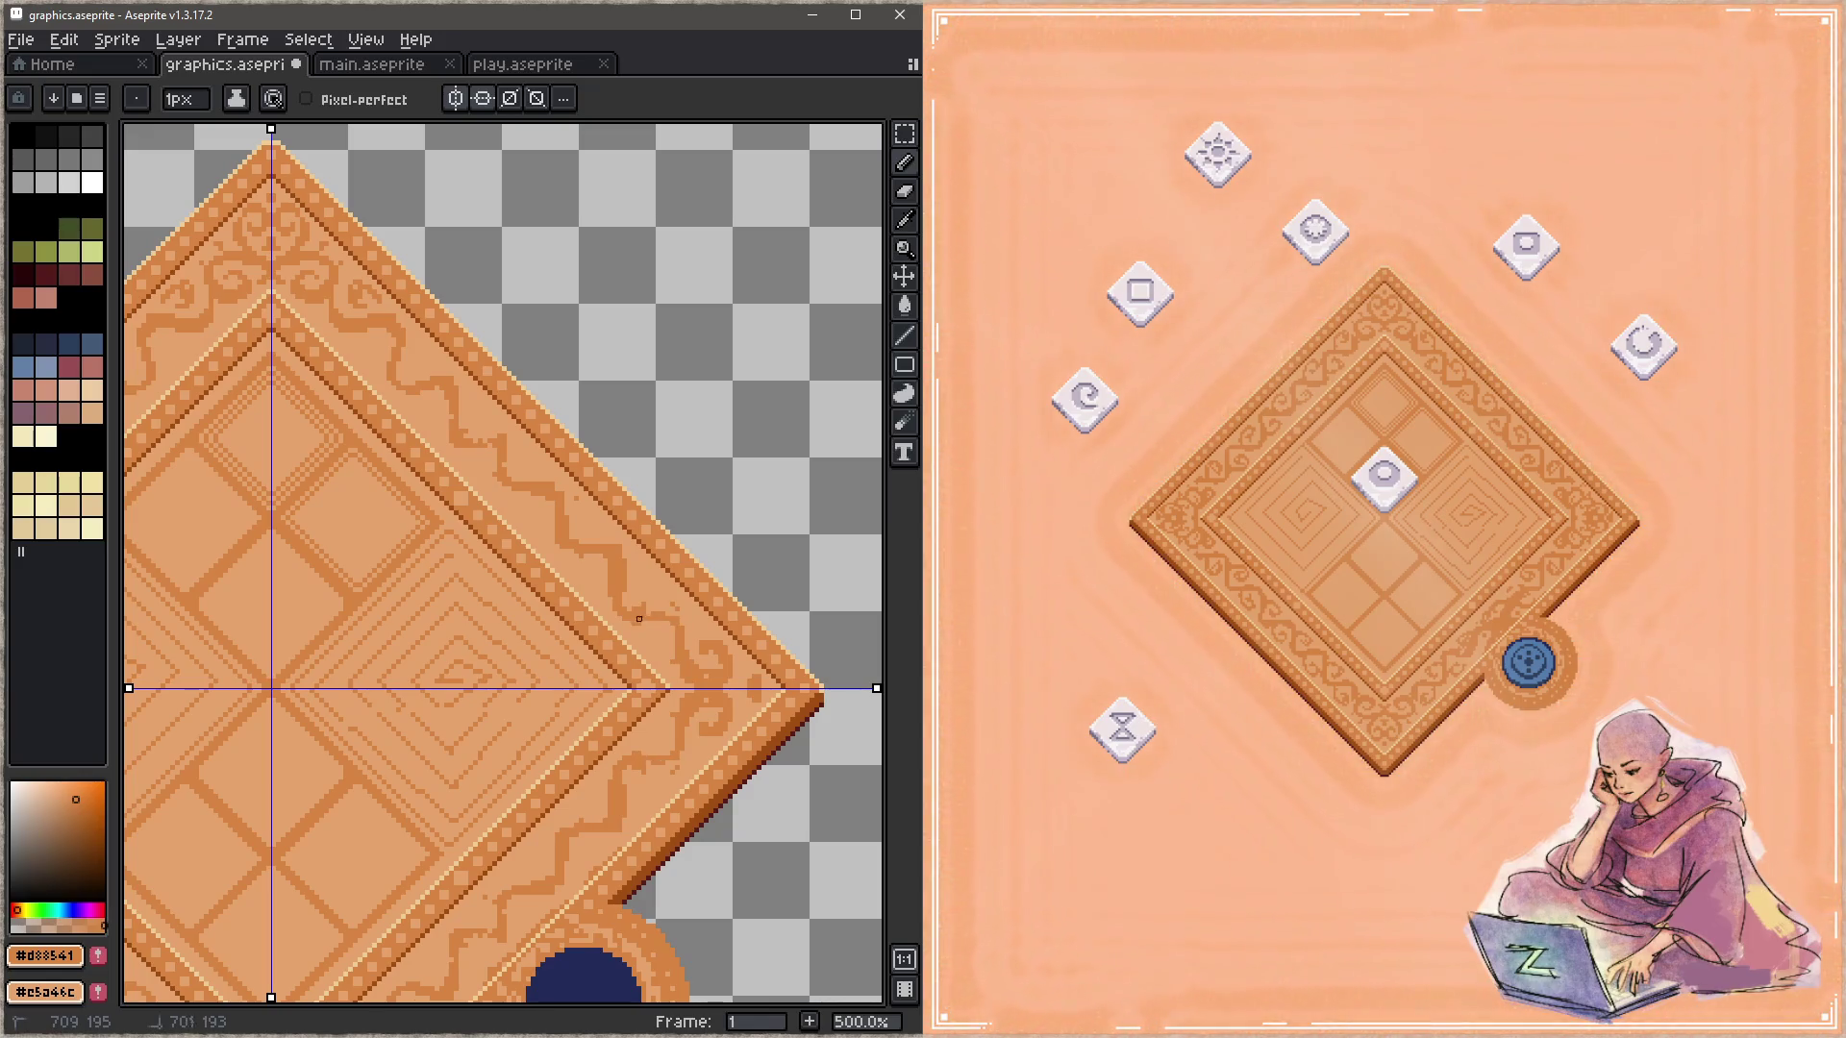
{"action": "key", "text": "x"}
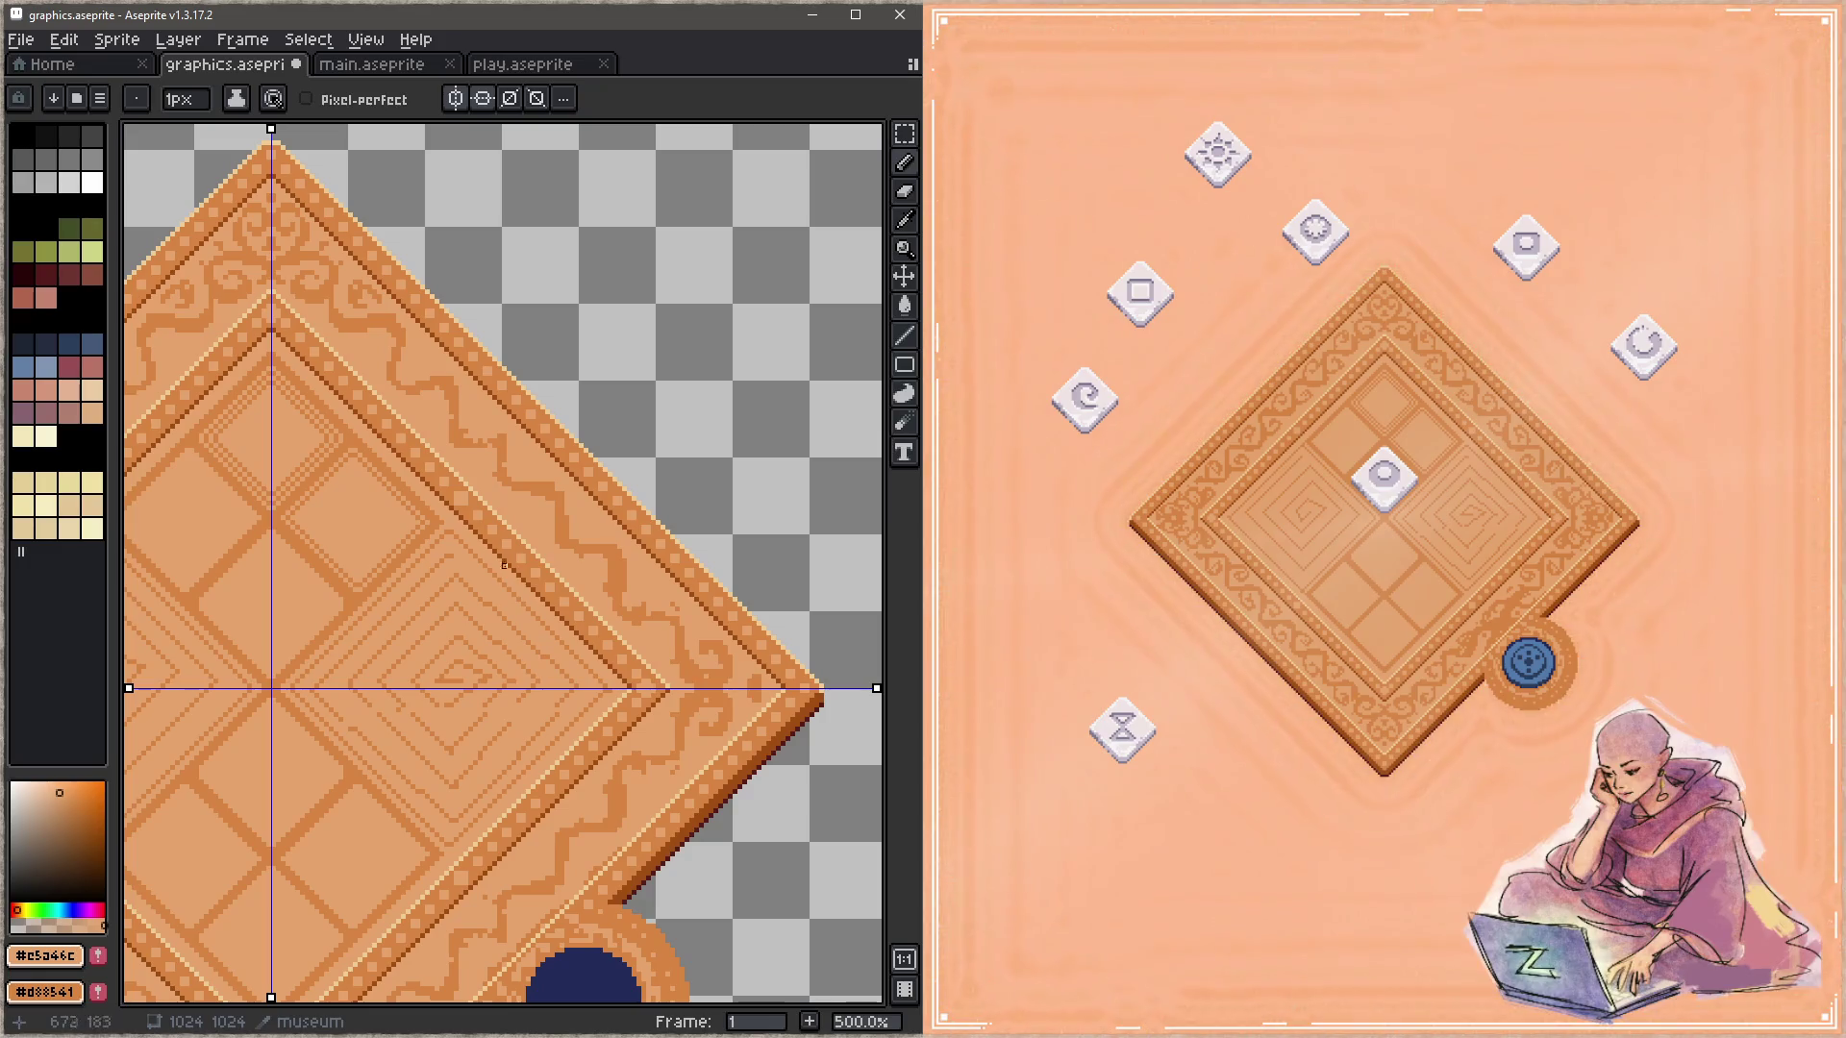
{"action": "key", "text": "ctrl+s"}
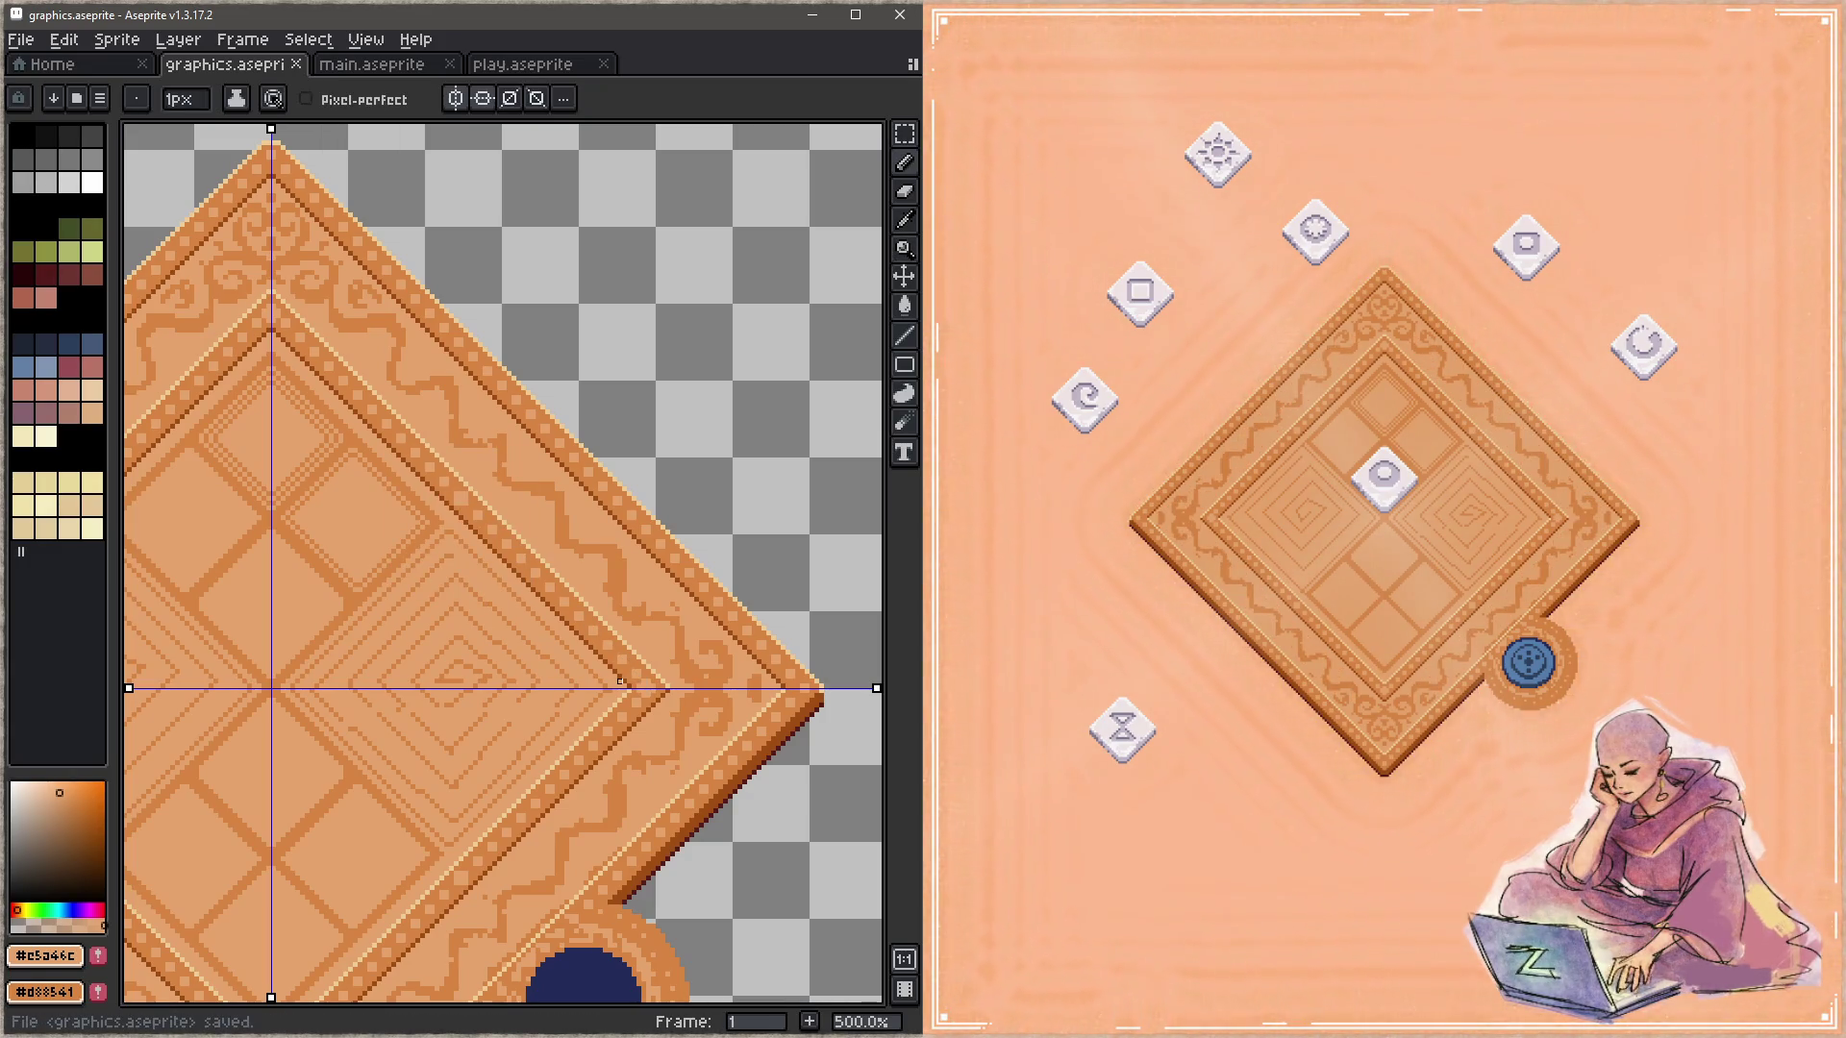
{"action": "left_click_drag", "start_coordinate": [598, 631], "coordinate": [822, 787]}
Step: Pick the dark orange and light tan, then reshape the top swirl into mirrored stepped pixels
{"action": "scroll", "coordinate": [577, 467], "scroll_direction": "up", "scroll_amount": 2}
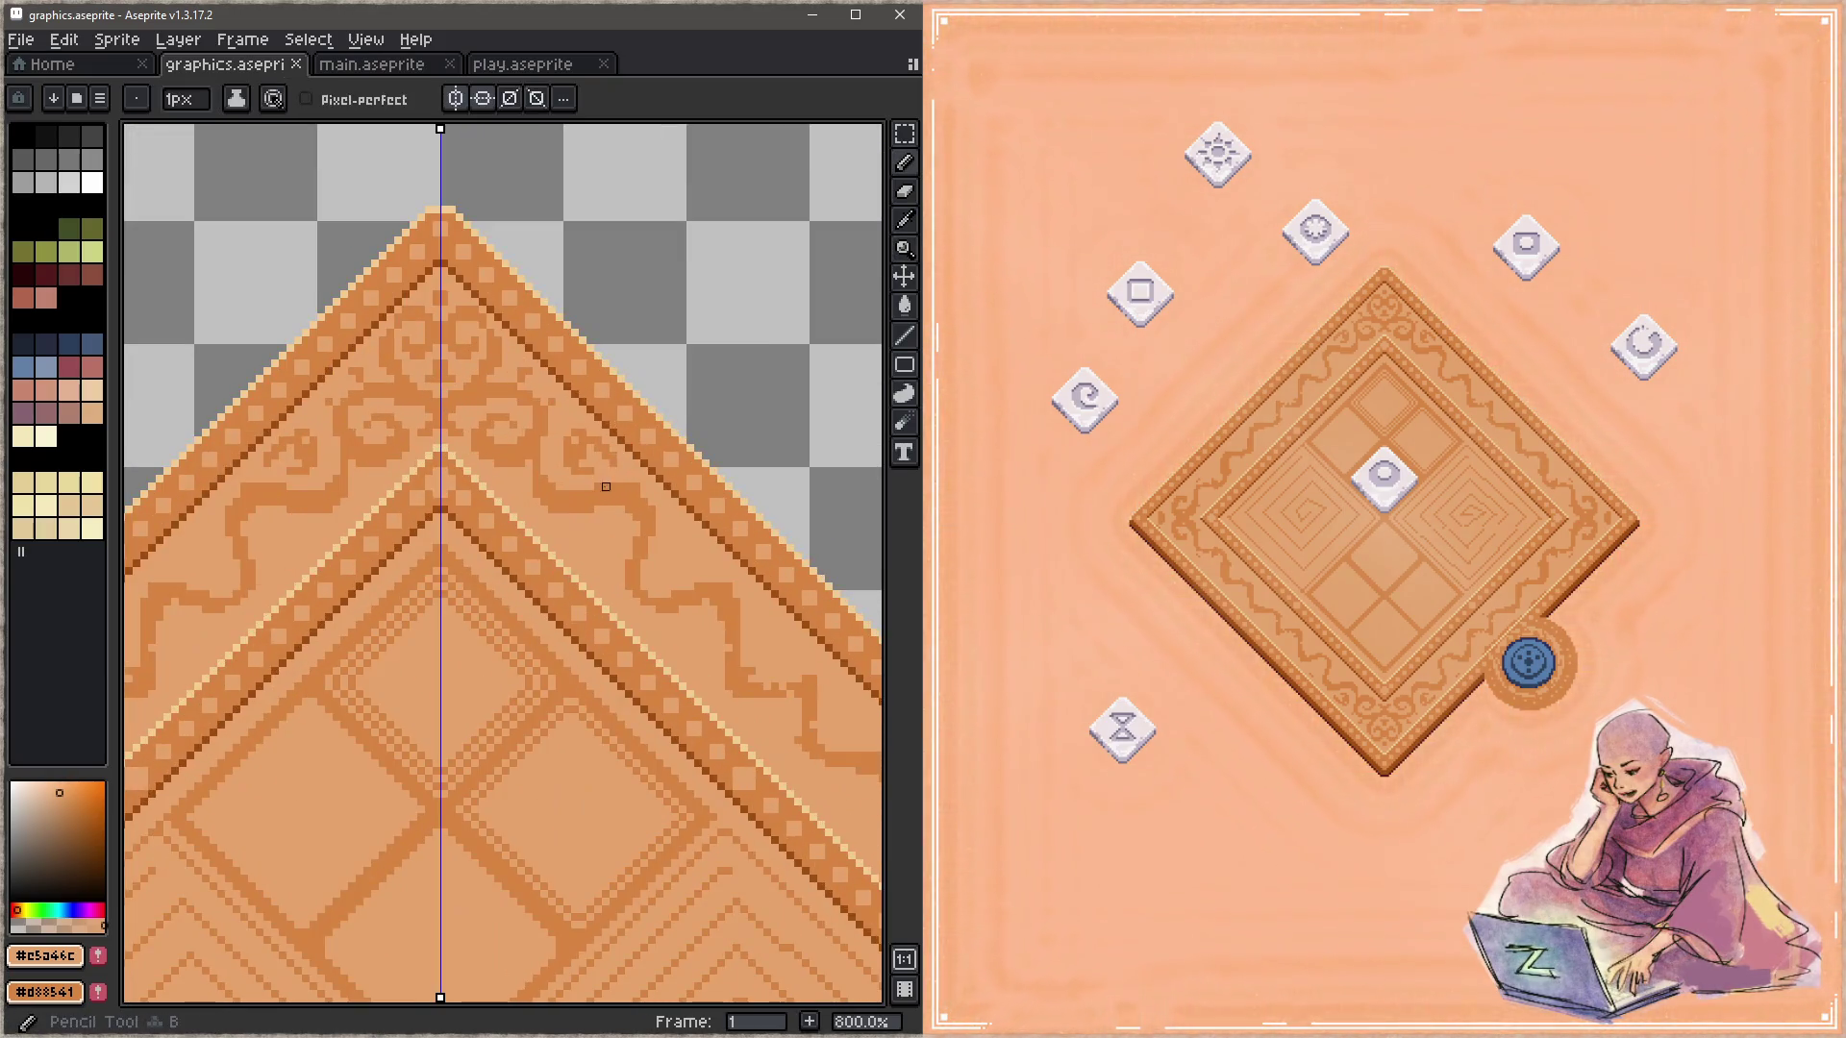
{"action": "left_click", "coordinate": [606, 487], "text": "alt"}
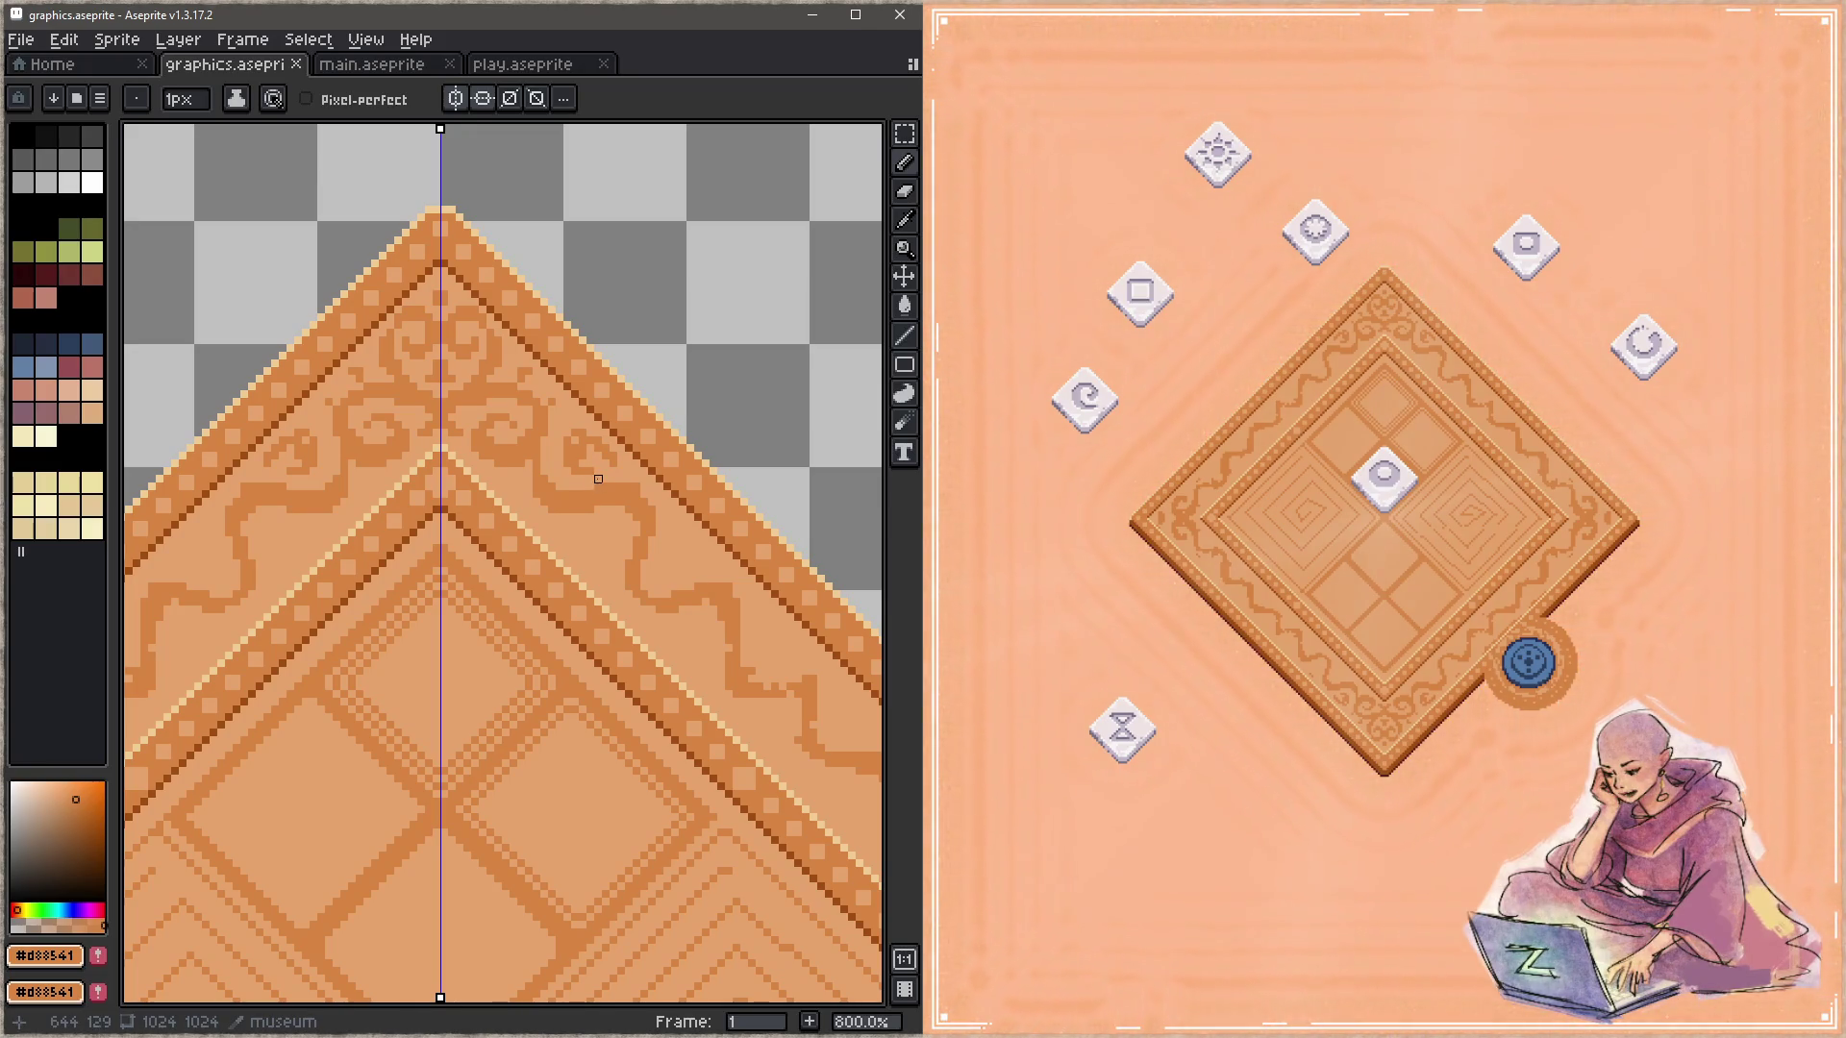
{"action": "left_click", "coordinate": [598, 479], "text": "alt"}
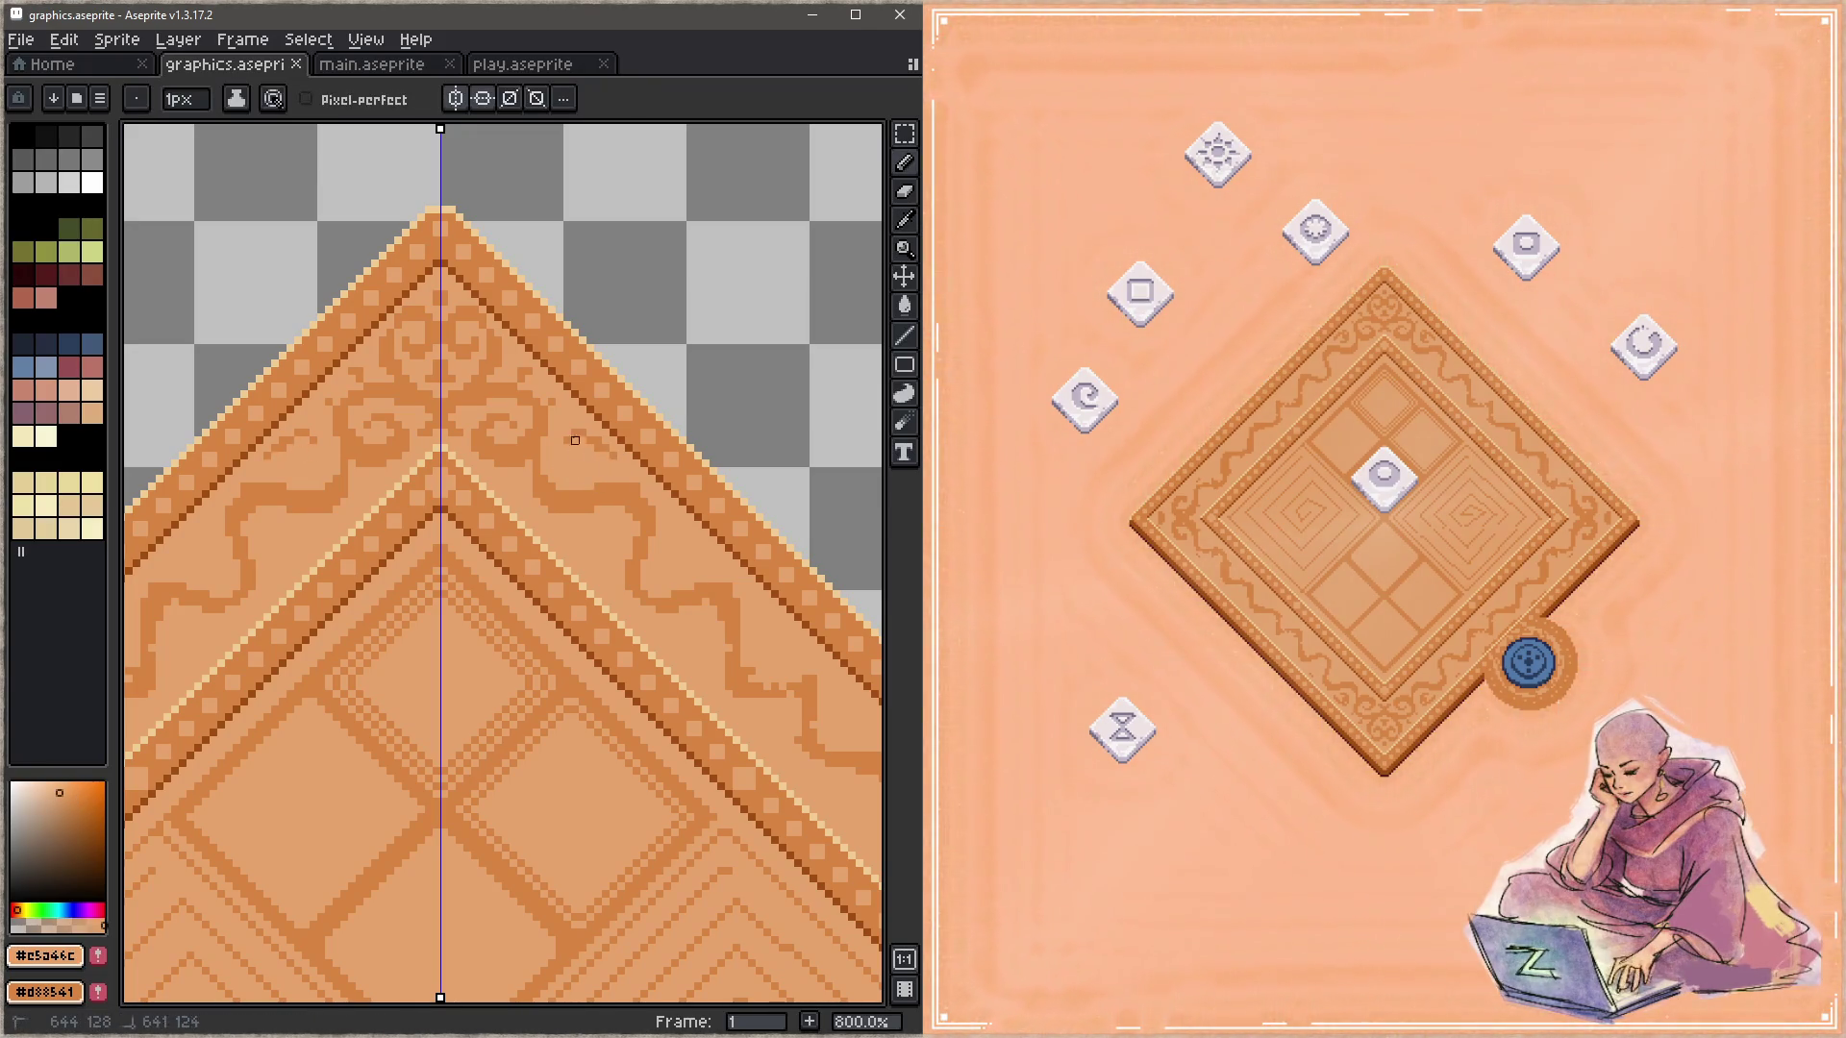
{"action": "left_click", "coordinate": [567, 437]}
{"action": "left_click", "coordinate": [585, 489], "text": "alt"}
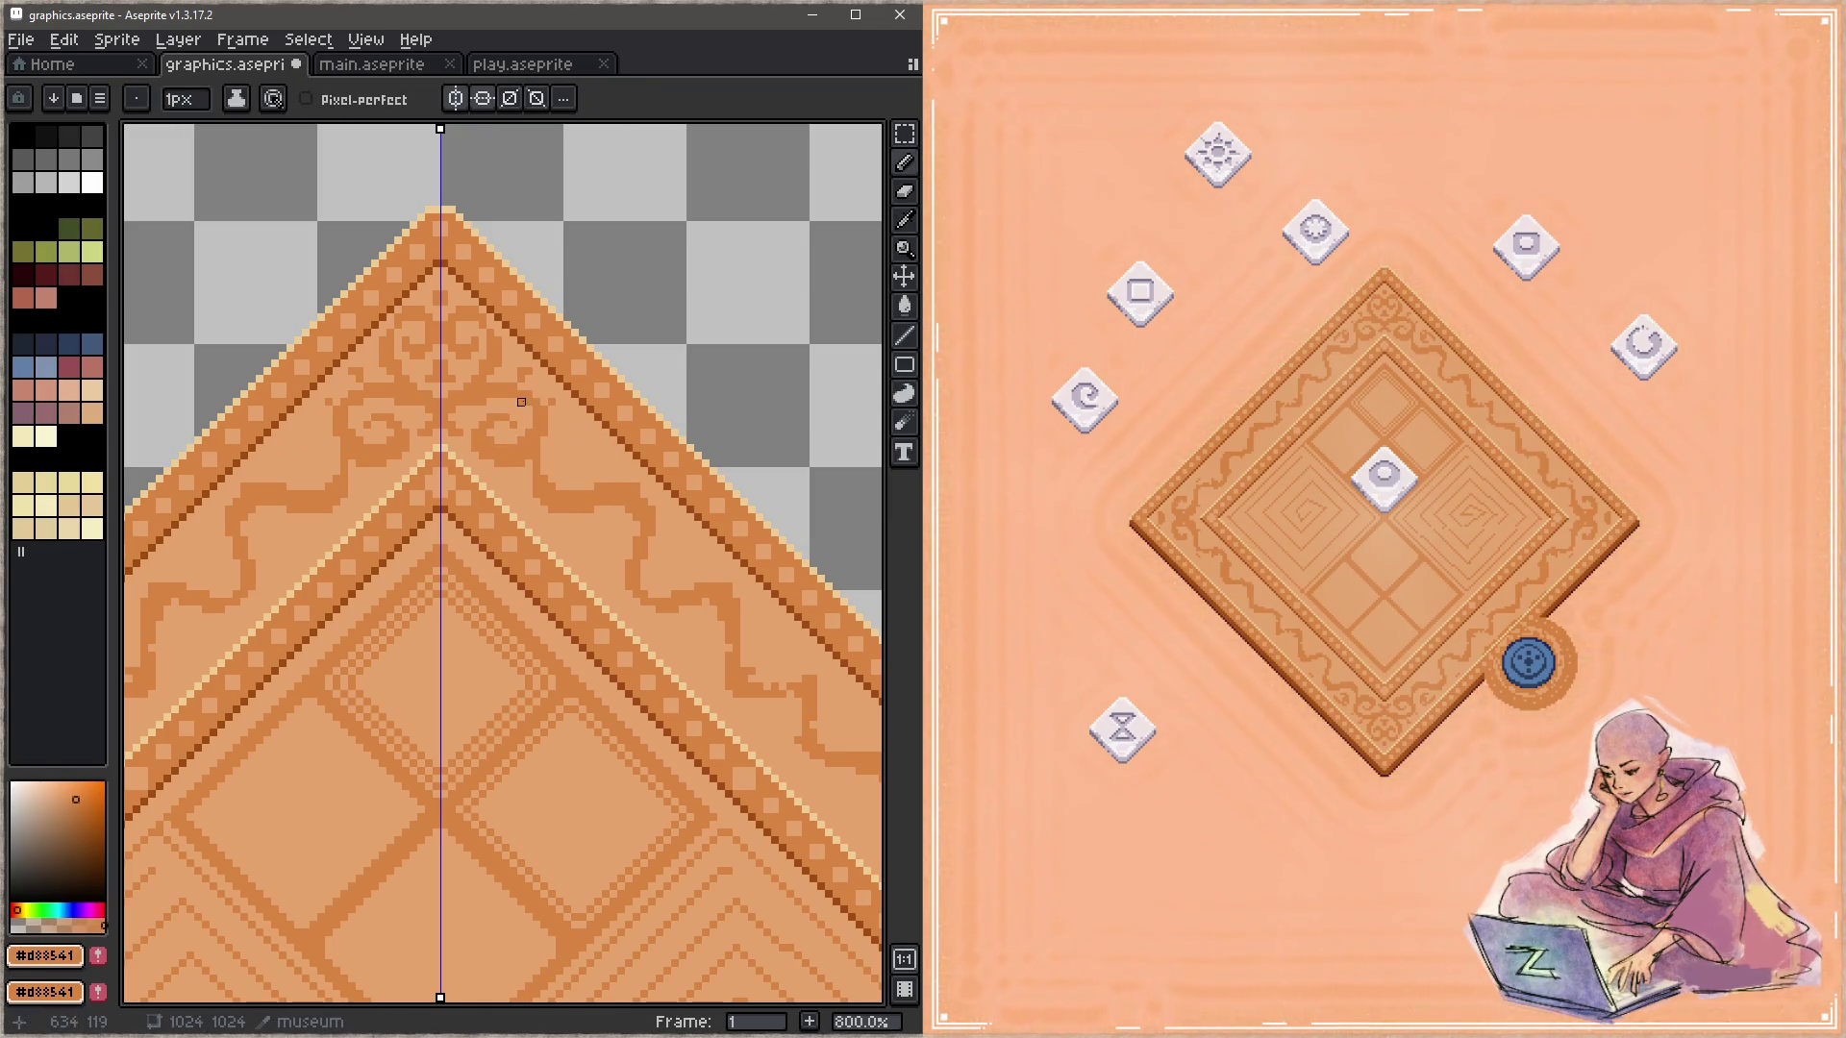
{"action": "left_click_drag", "start_coordinate": [582, 494], "coordinate": [567, 464]}
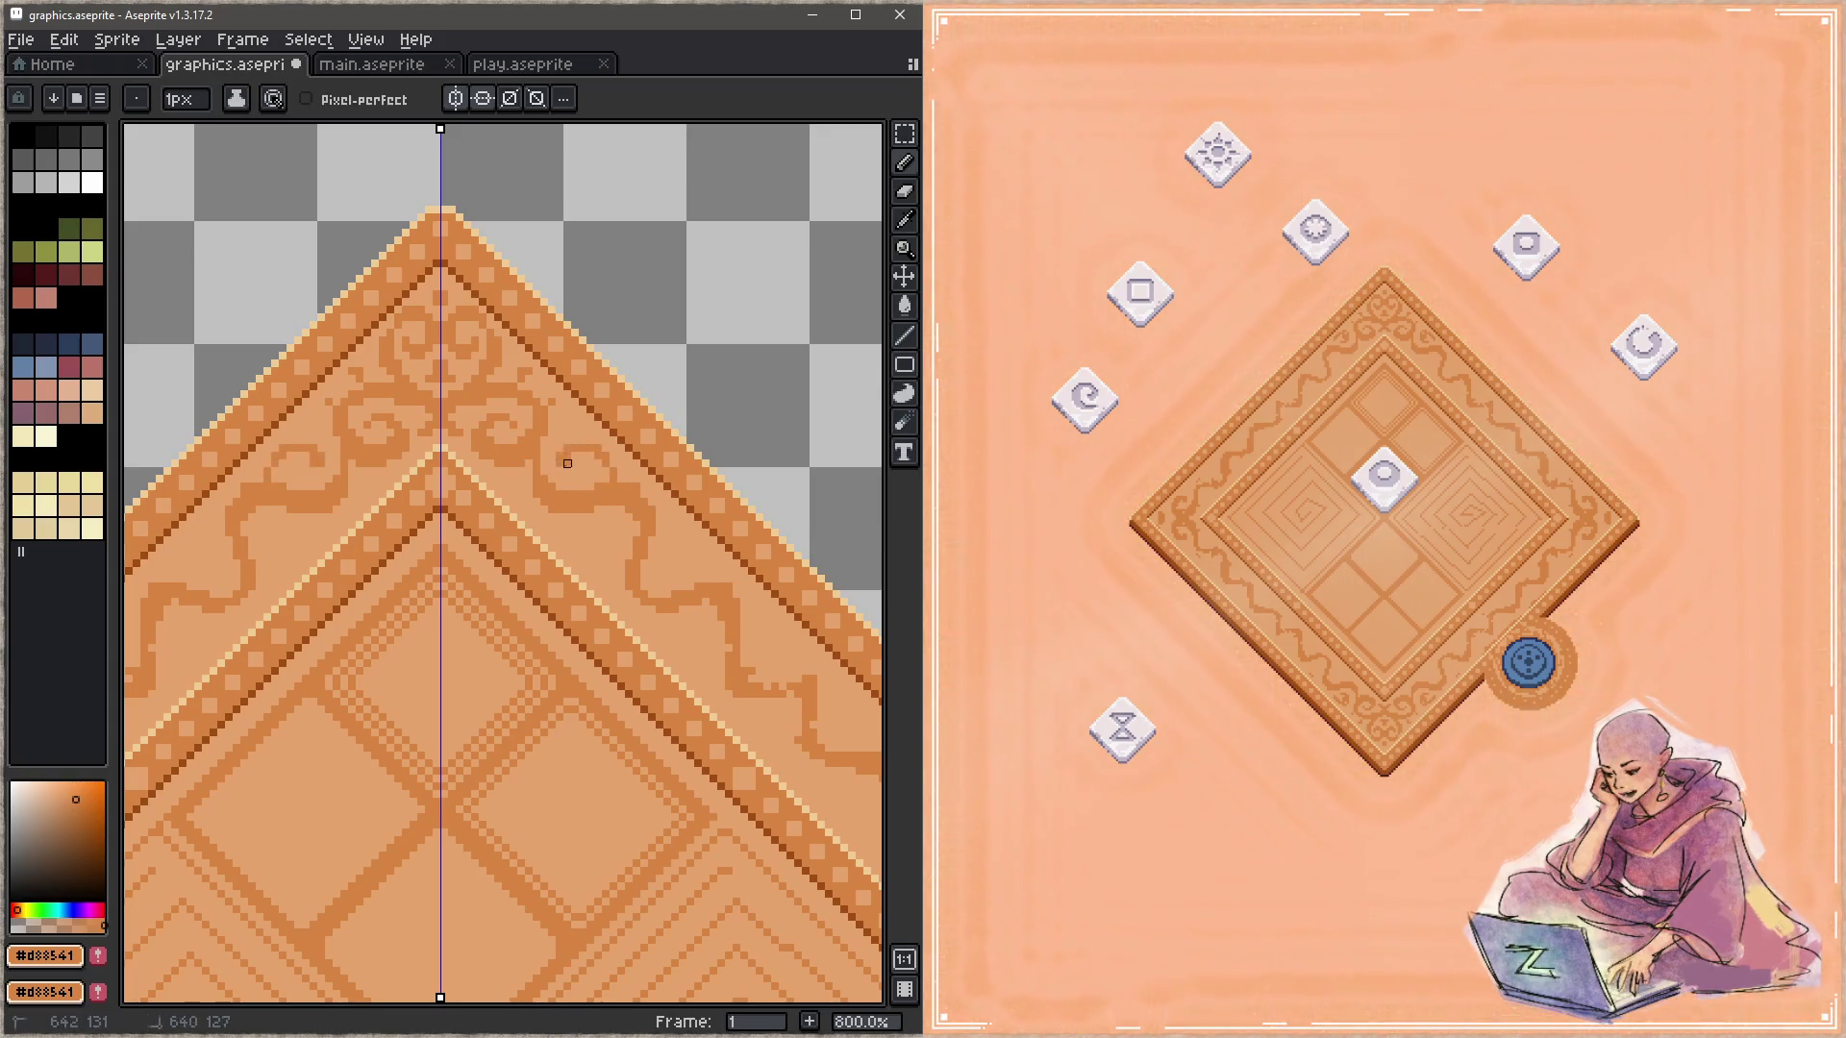
{"action": "left_click_drag", "start_coordinate": [598, 456], "coordinate": [614, 464]}
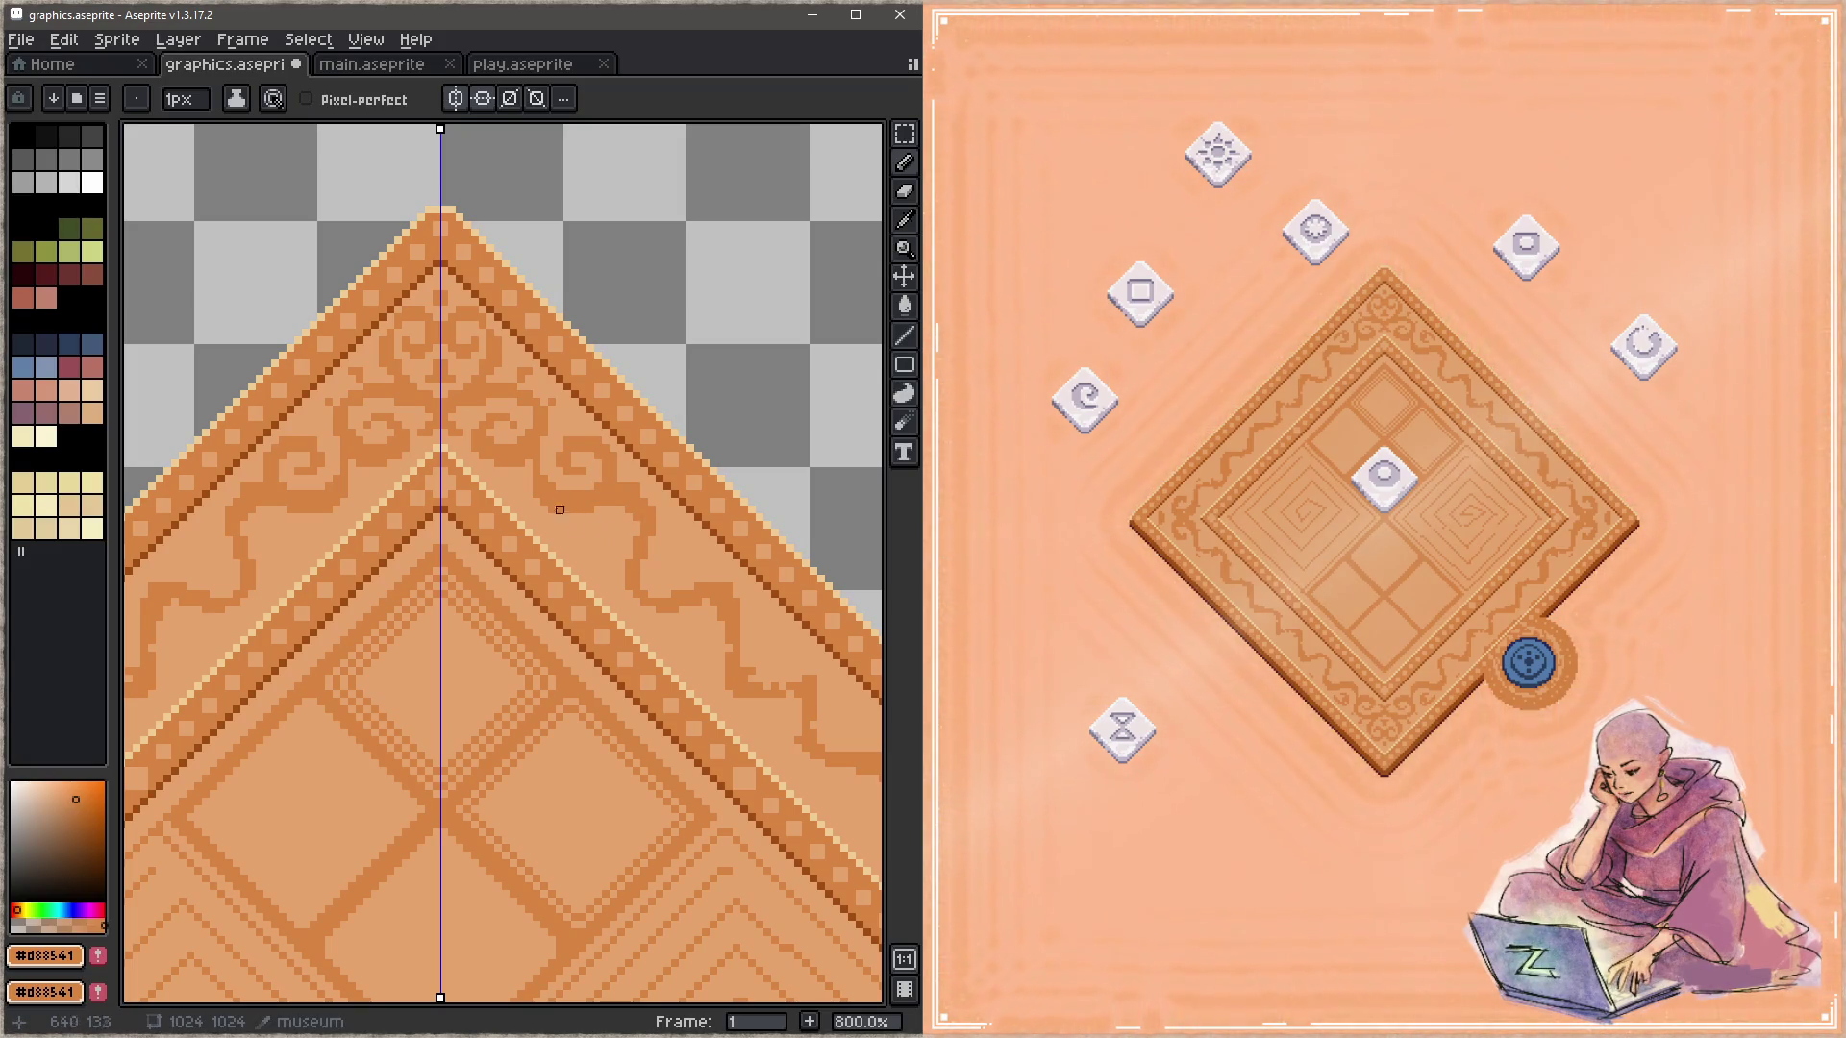
{"action": "left_click", "coordinate": [636, 509]}
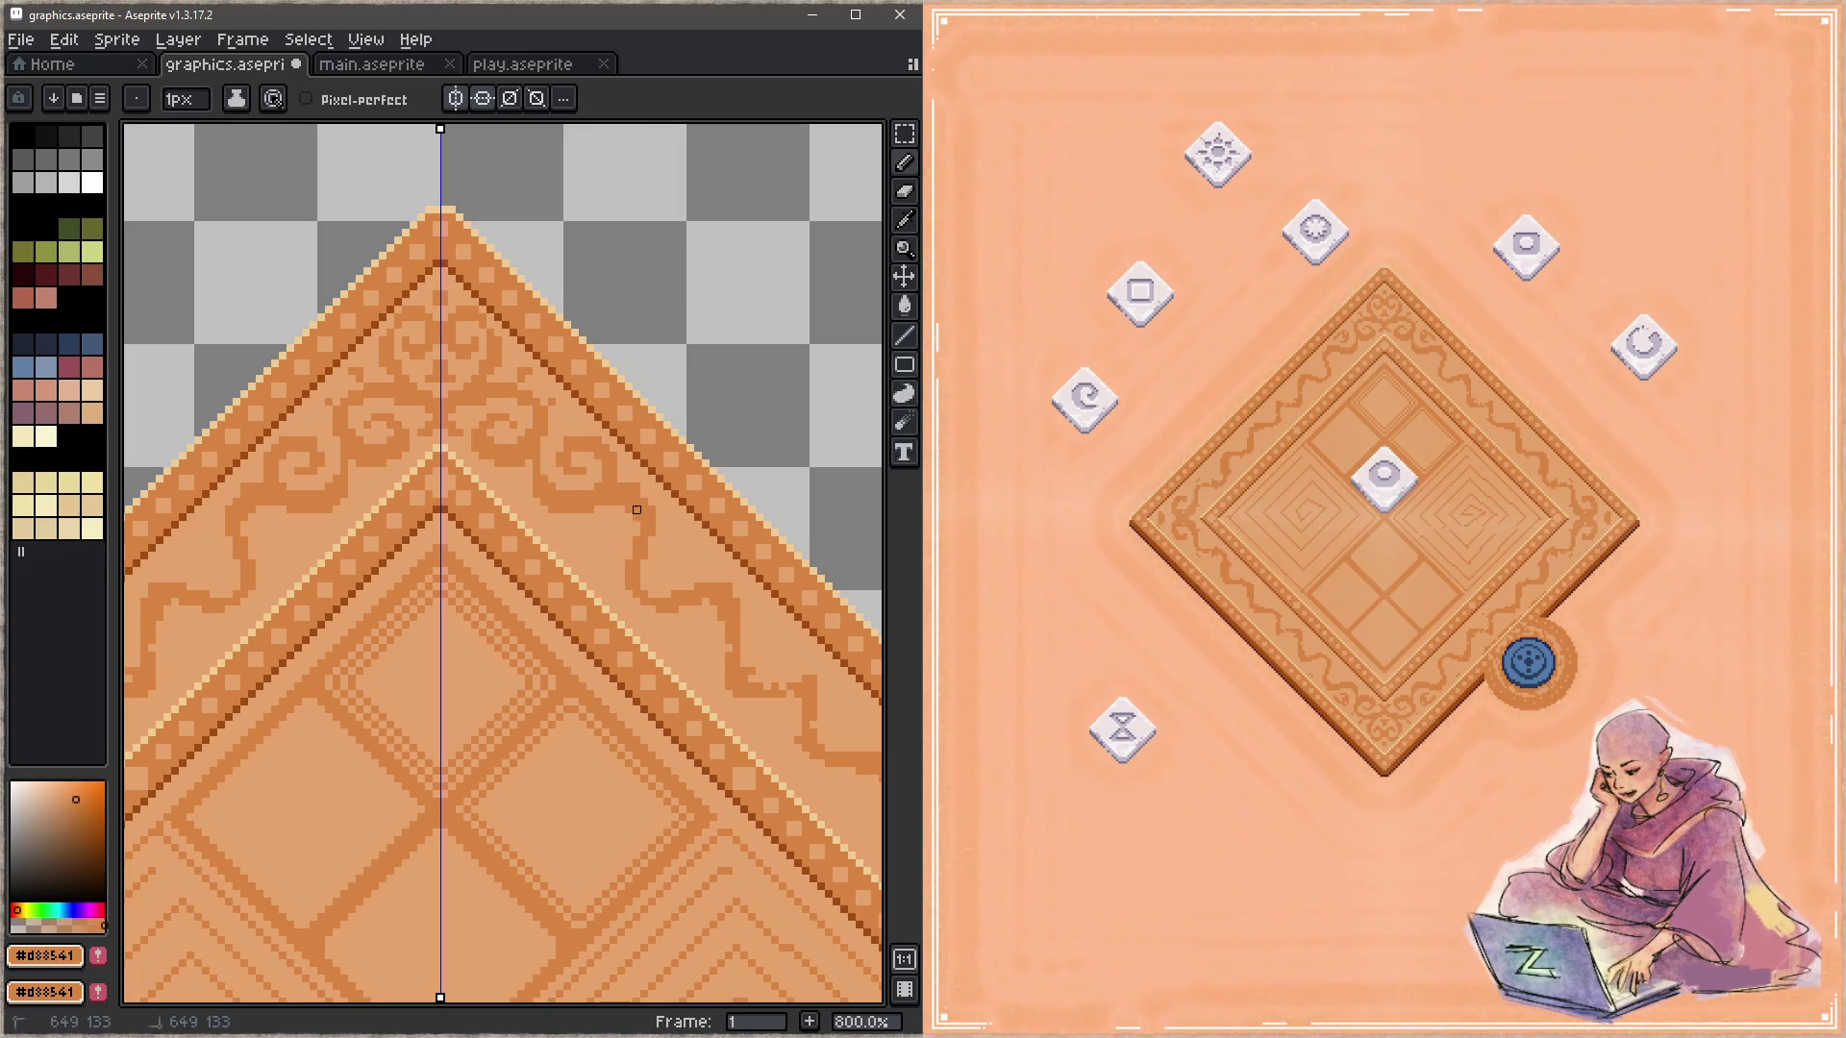
{"action": "left_click_drag", "start_coordinate": [637, 548], "coordinate": [590, 533]}
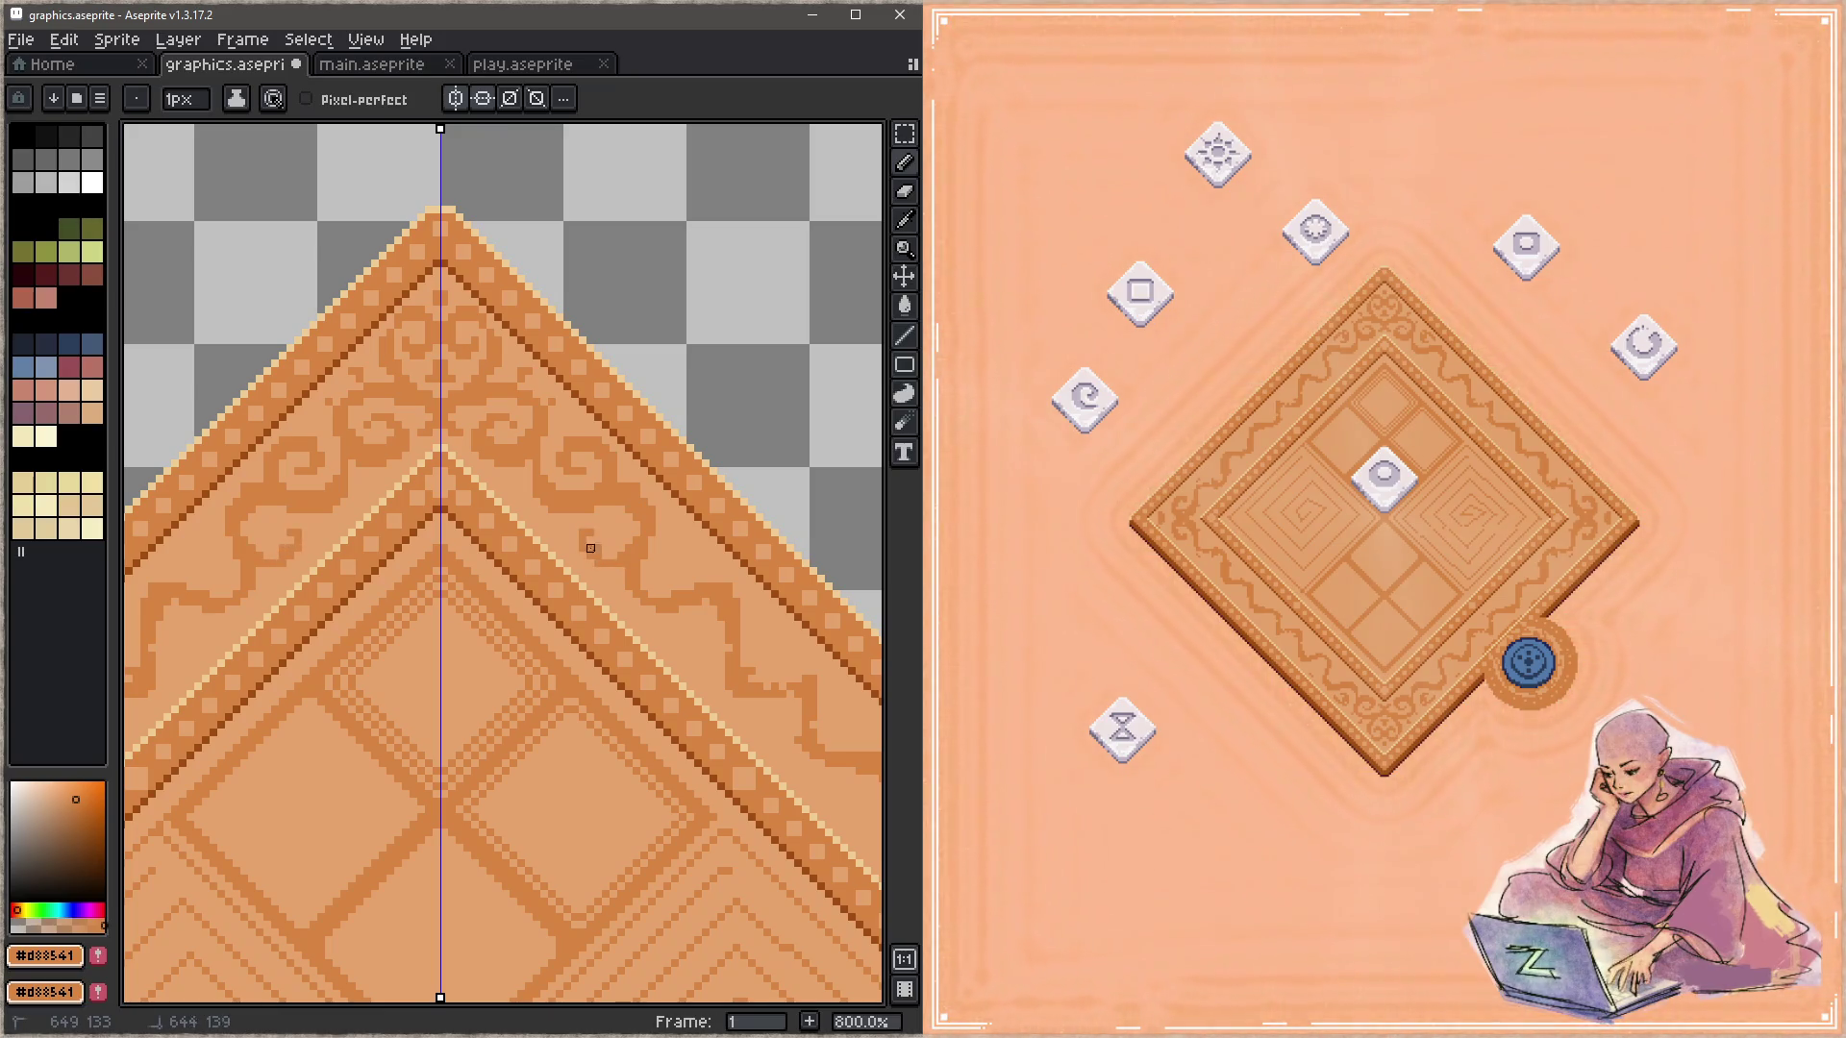
Step: Paint blocky dark-orange curls further down the border, redrawing one after an undo
{"action": "scroll", "coordinate": [587, 528], "scroll_direction": "down", "scroll_amount": 2}
{"action": "scroll", "coordinate": [587, 527], "scroll_direction": "right", "scroll_amount": 2}
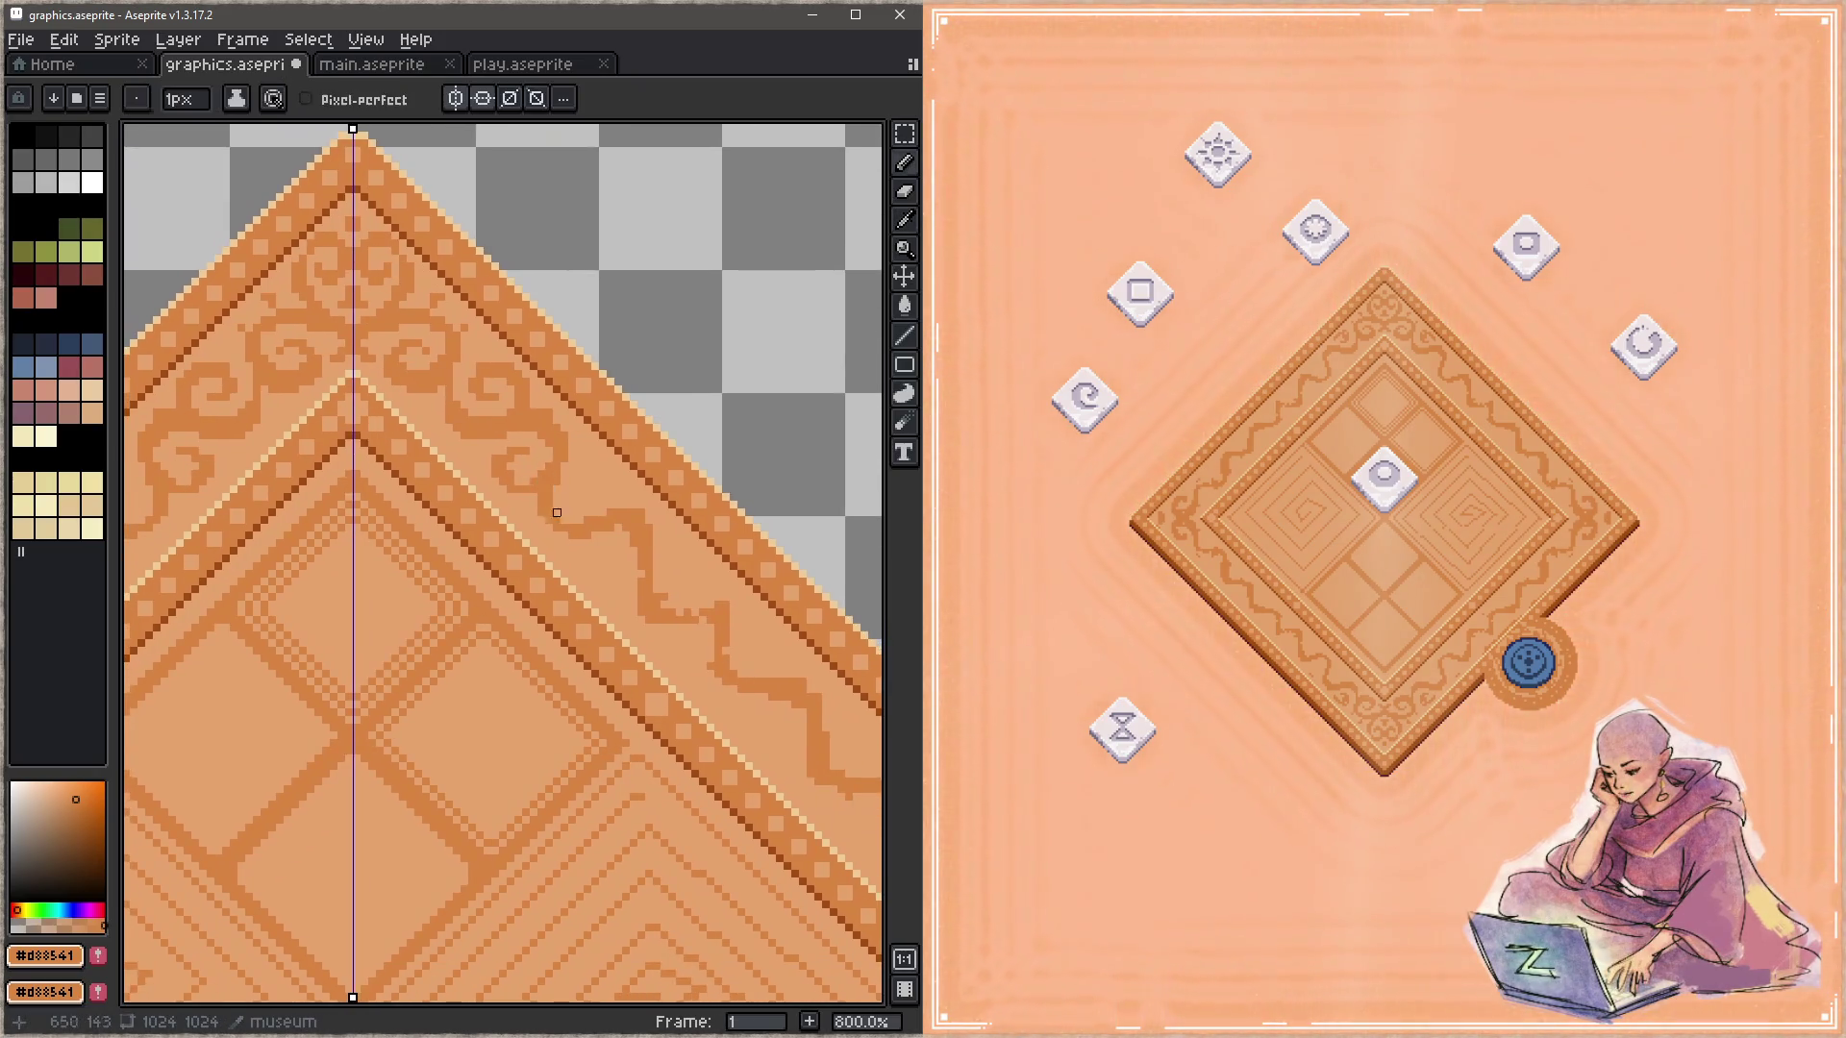
{"action": "left_click_drag", "start_coordinate": [618, 497], "coordinate": [626, 505]}
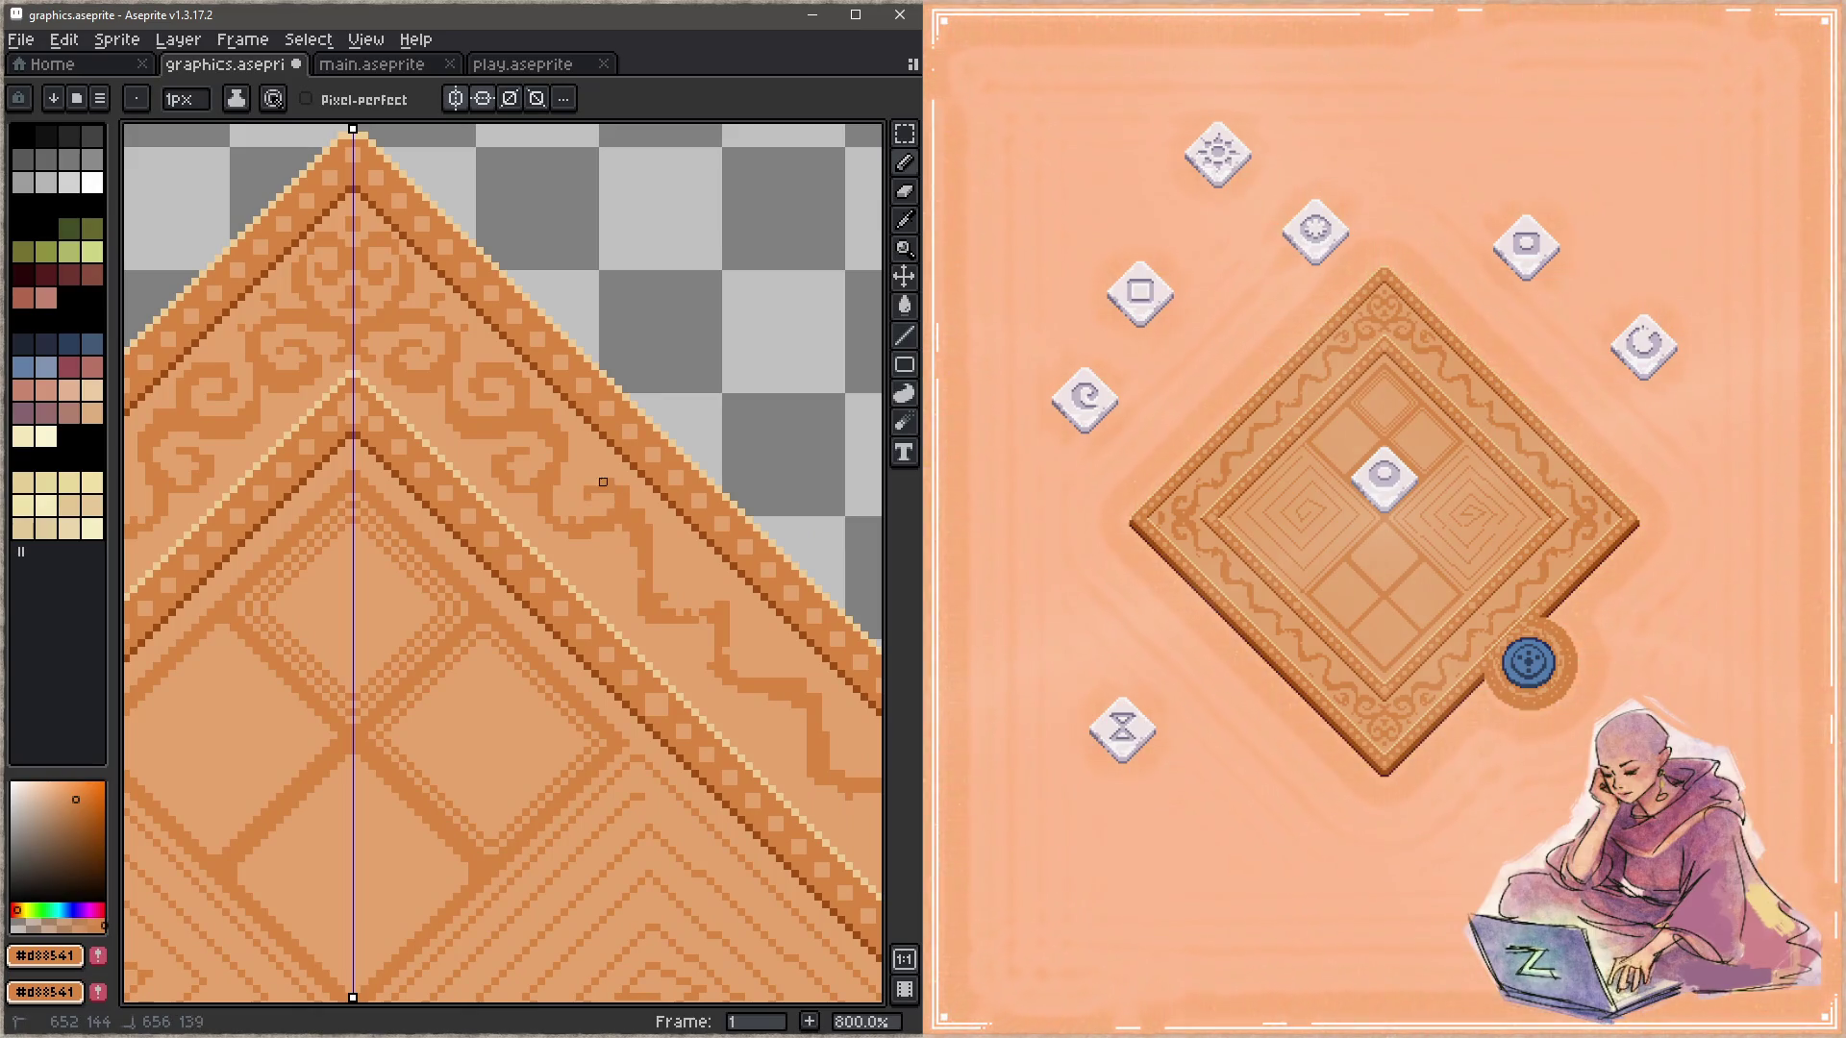
{"action": "scroll", "coordinate": [581, 510], "scroll_direction": "down", "scroll_amount": 2}
{"action": "scroll", "coordinate": [546, 437], "scroll_direction": "right", "scroll_amount": 2}
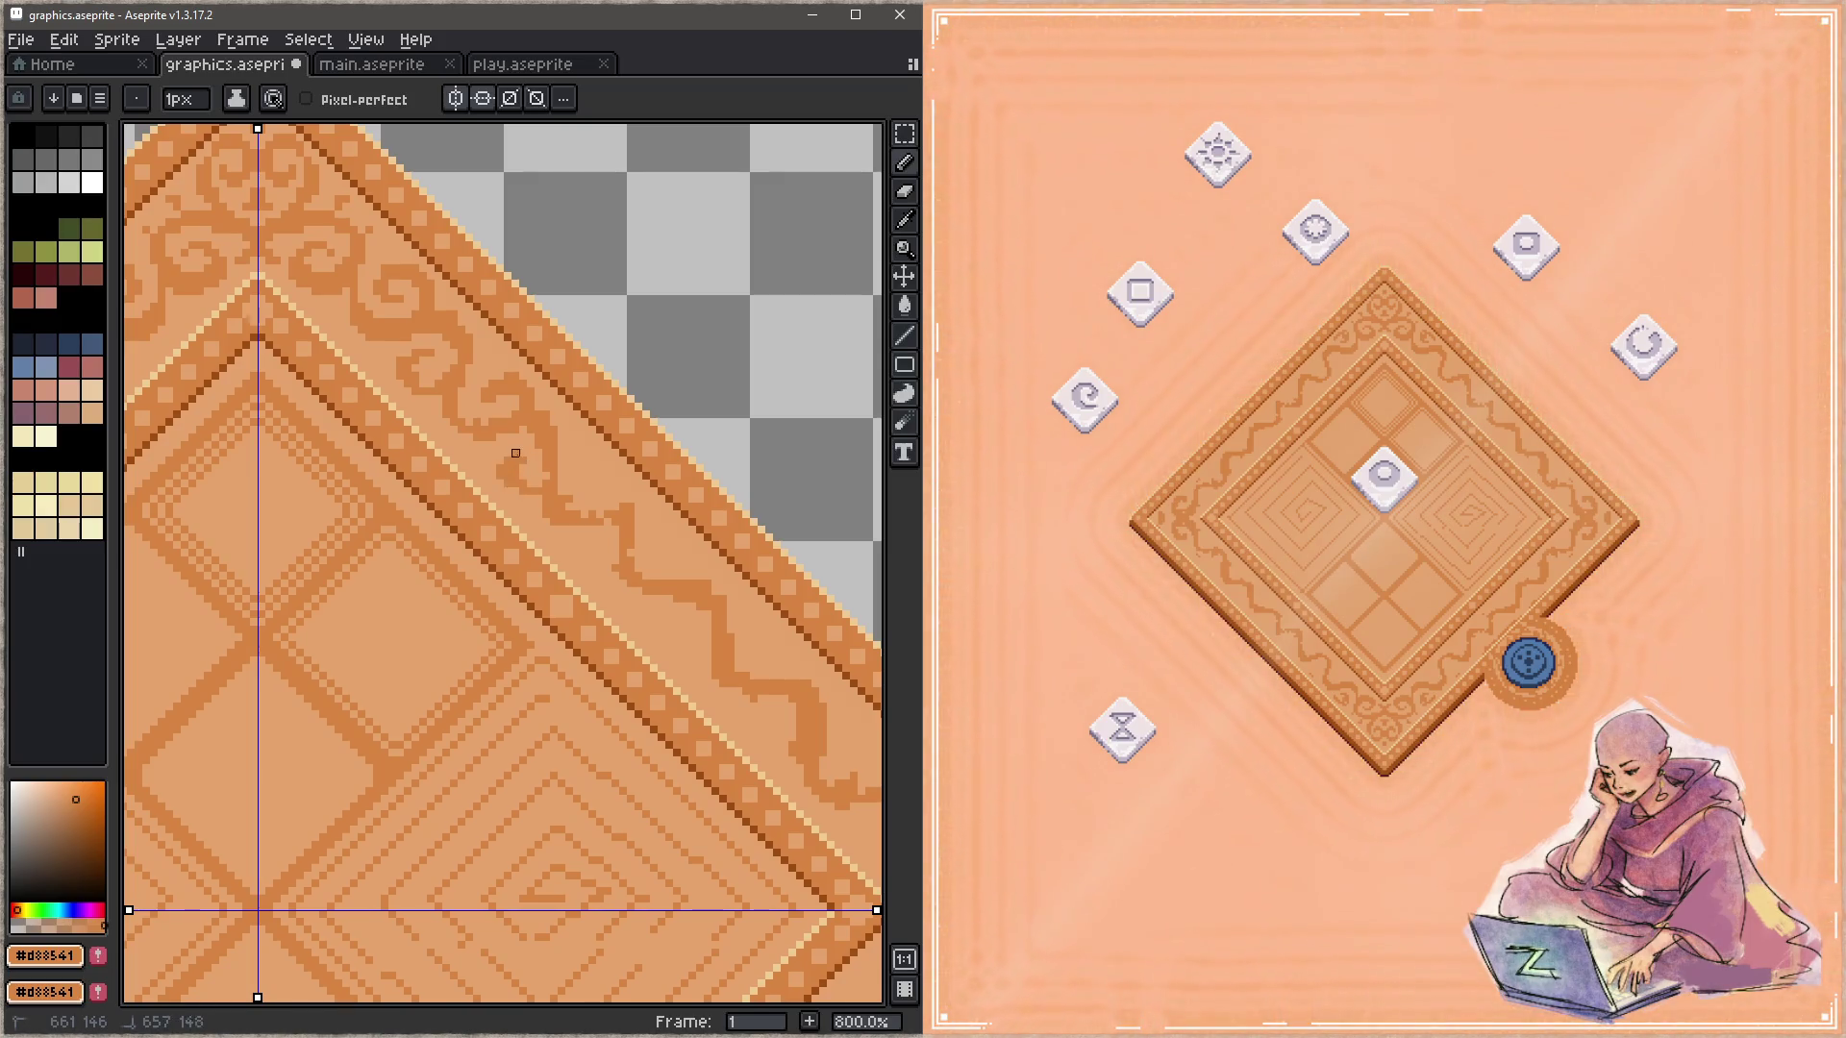
{"action": "mouse_move", "coordinate": [615, 515]}
{"action": "left_mouse_down"}
{"action": "mouse_move", "coordinate": [584, 507]}
{"action": "mouse_move", "coordinate": [523, 407]}
{"action": "left_mouse_up"}
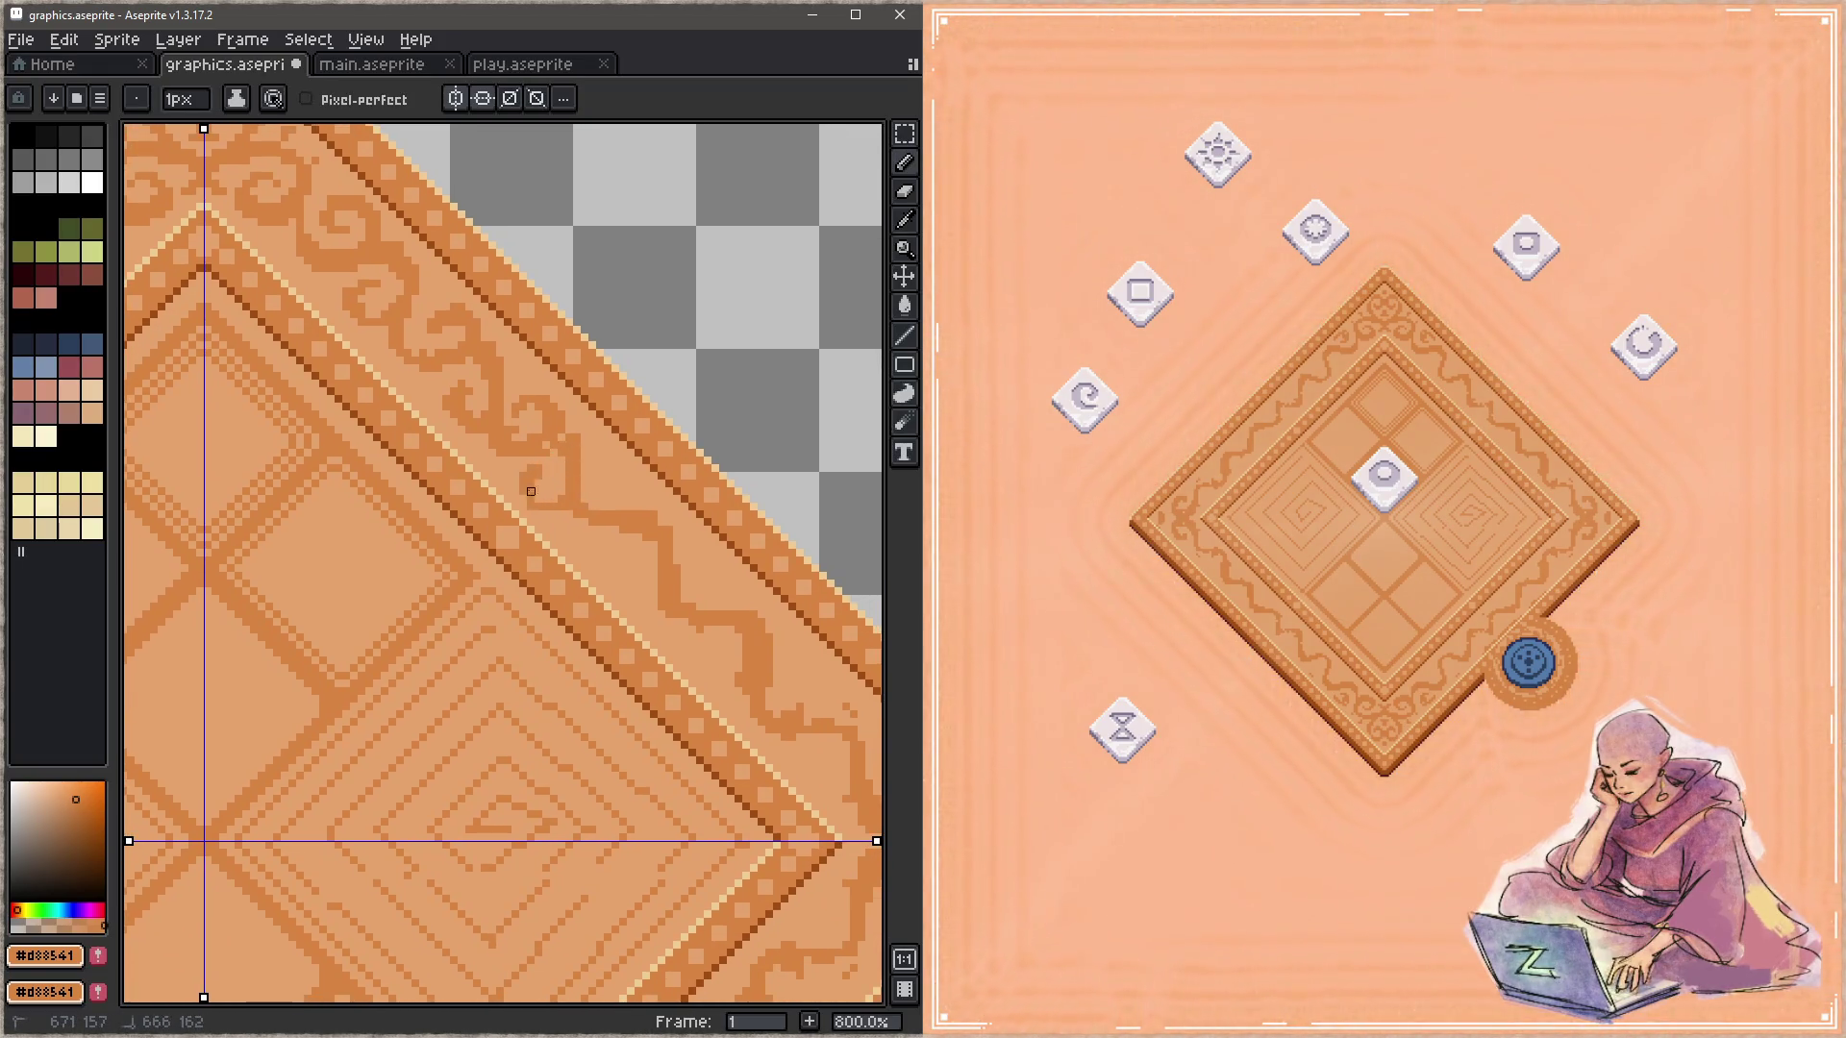
{"action": "scroll", "coordinate": [597, 515], "scroll_direction": "down", "scroll_amount": 2}
{"action": "scroll", "coordinate": [597, 515], "scroll_direction": "right", "scroll_amount": 2}
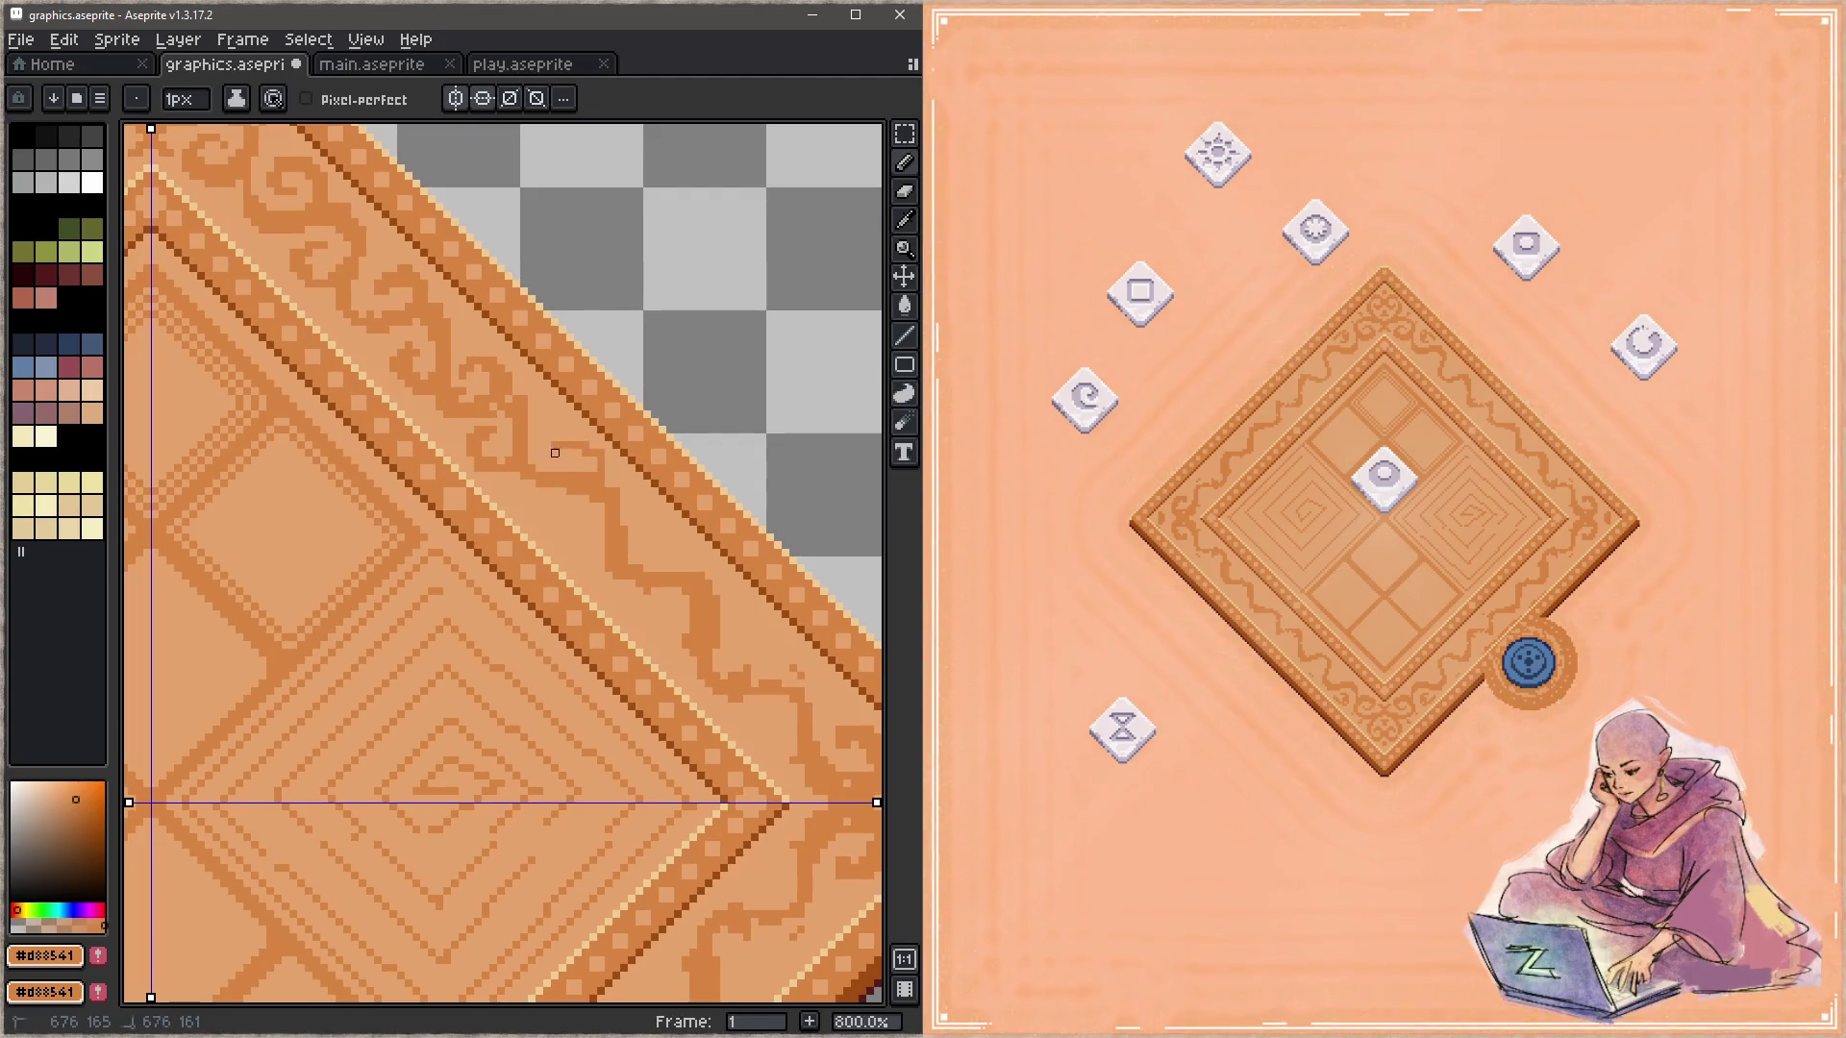
{"action": "key", "text": "ctrl+z"}
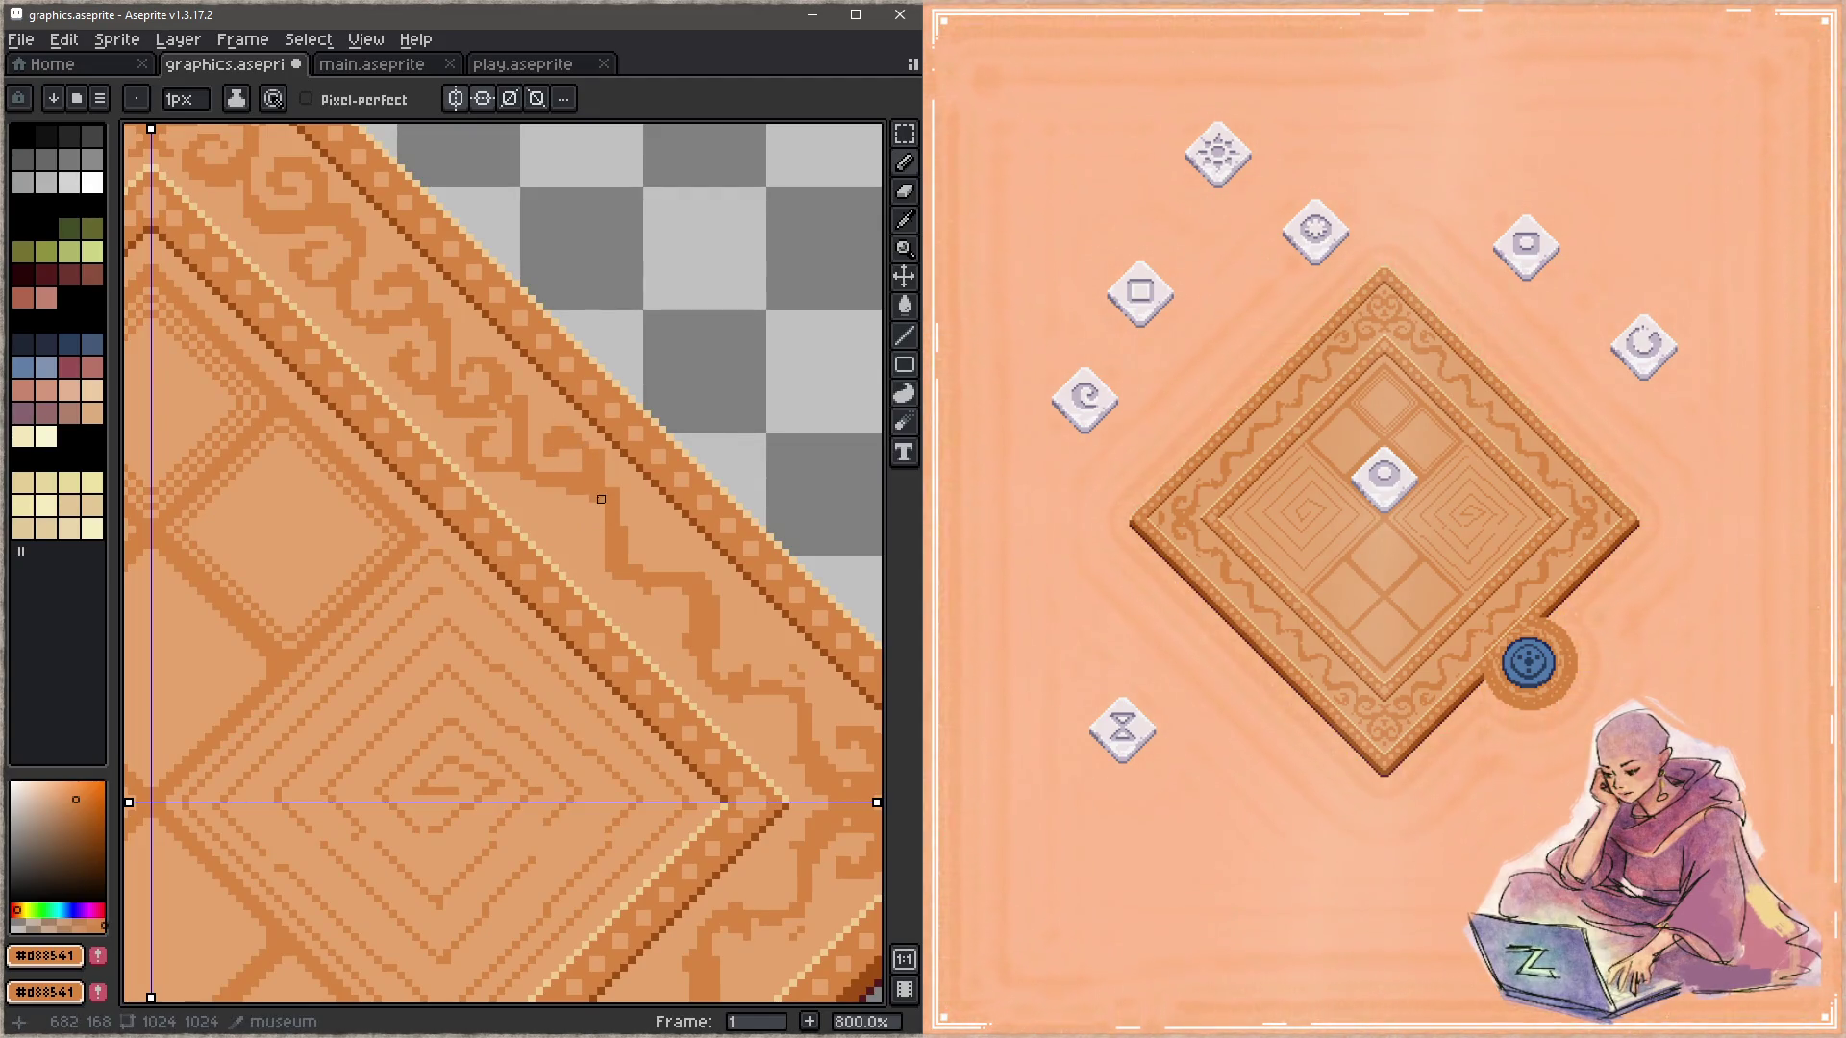
{"action": "mouse_move", "coordinate": [611, 549]}
{"action": "left_mouse_down"}
{"action": "mouse_move", "coordinate": [578, 422]}
{"action": "mouse_move", "coordinate": [610, 452]}
{"action": "left_mouse_up"}
{"action": "left_click_drag", "start_coordinate": [606, 536], "coordinate": [495, 468]}
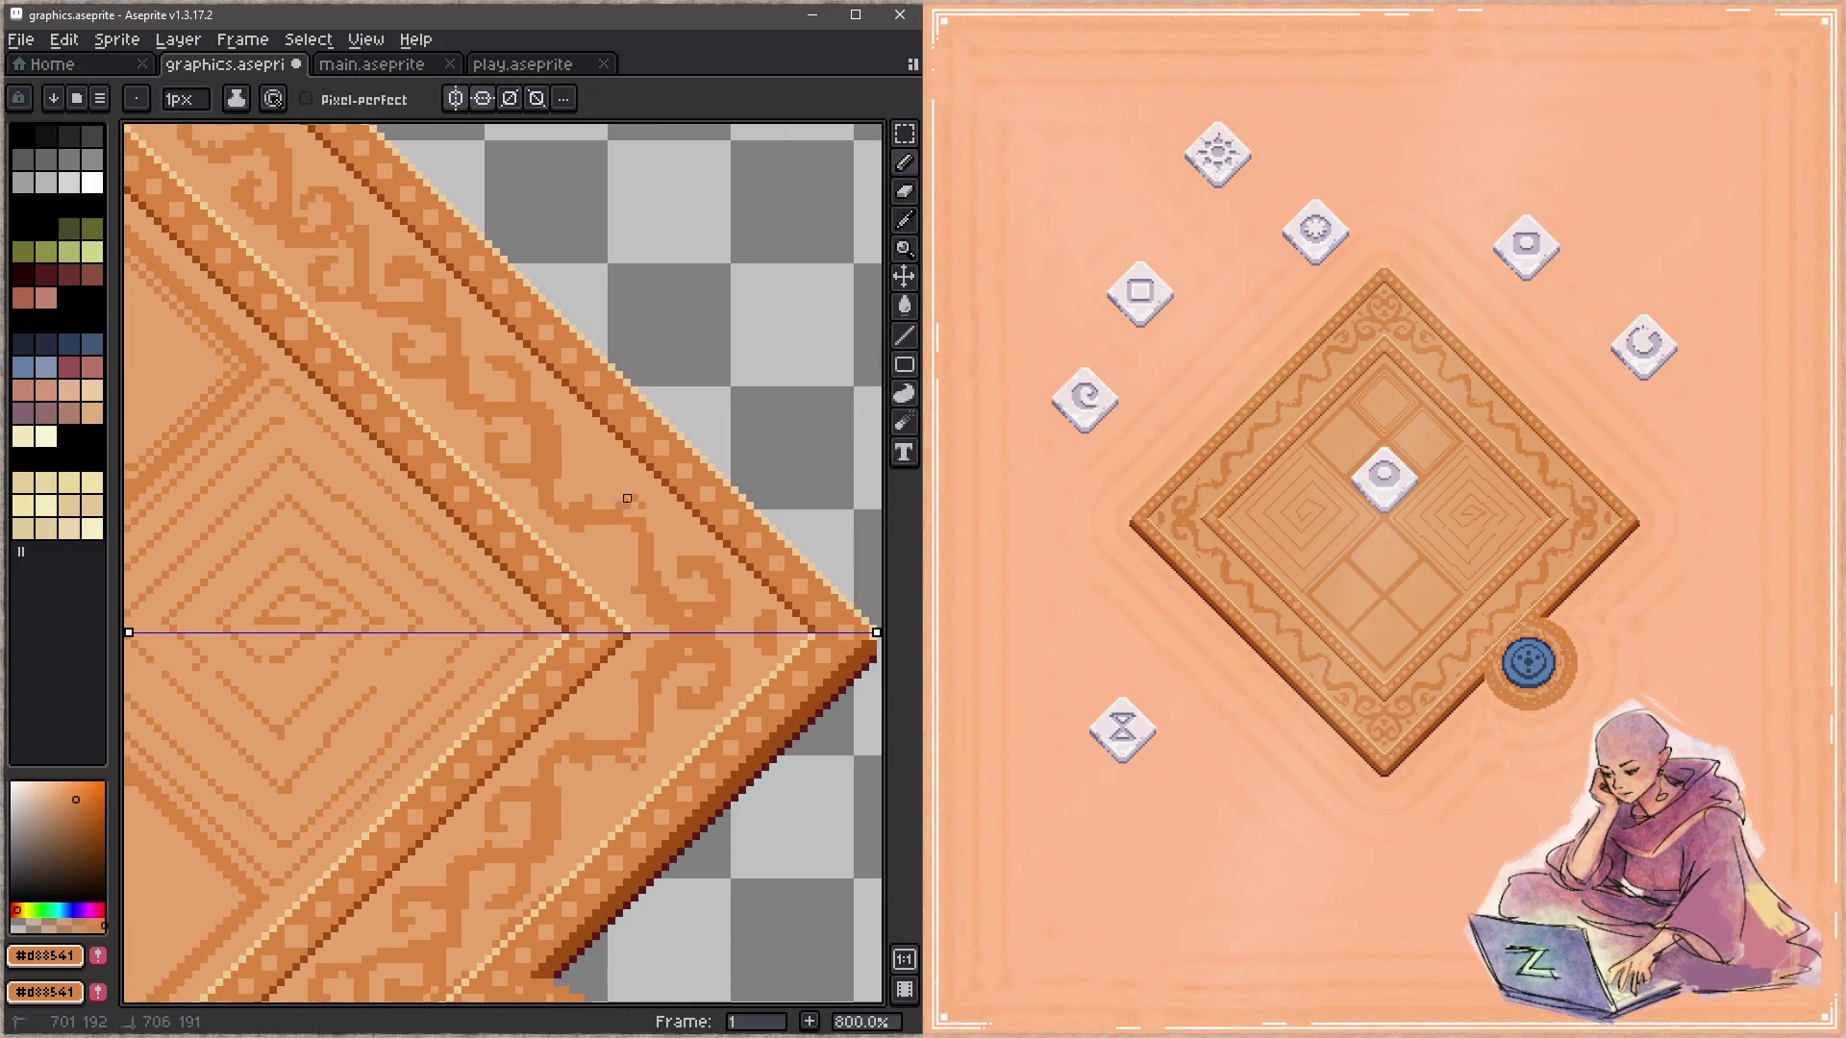
Step: Extend the mirrored curl down the border in dark orange and tan, then save
{"action": "mouse_move", "coordinate": [620, 571]}
{"action": "left_mouse_down"}
{"action": "mouse_move", "coordinate": [597, 546]}
{"action": "mouse_move", "coordinate": [611, 568]}
{"action": "left_mouse_up"}
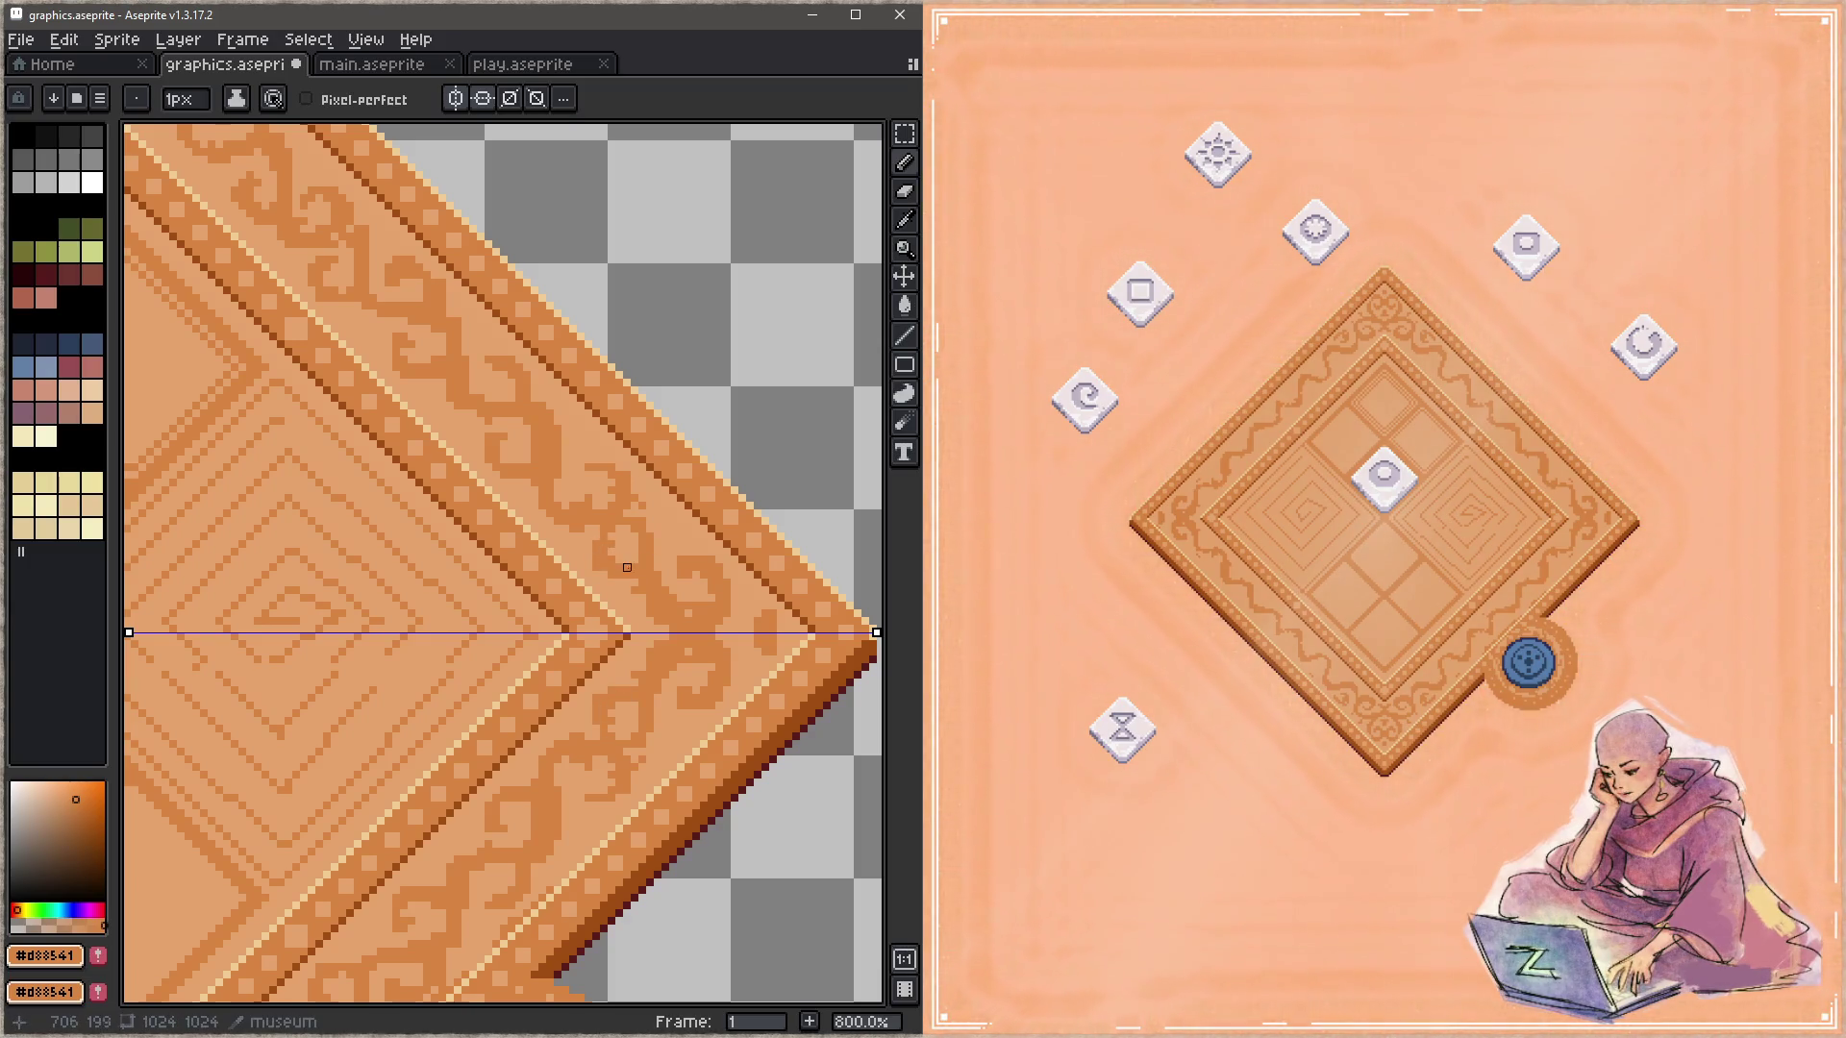
{"action": "left_click", "coordinate": [619, 544], "text": "alt"}
{"action": "left_click", "coordinate": [613, 544], "text": "alt"}
{"action": "left_click_drag", "start_coordinate": [606, 583], "coordinate": [634, 581]}
{"action": "key", "text": "alt"}
{"action": "left_click", "coordinate": [604, 545], "text": "alt"}
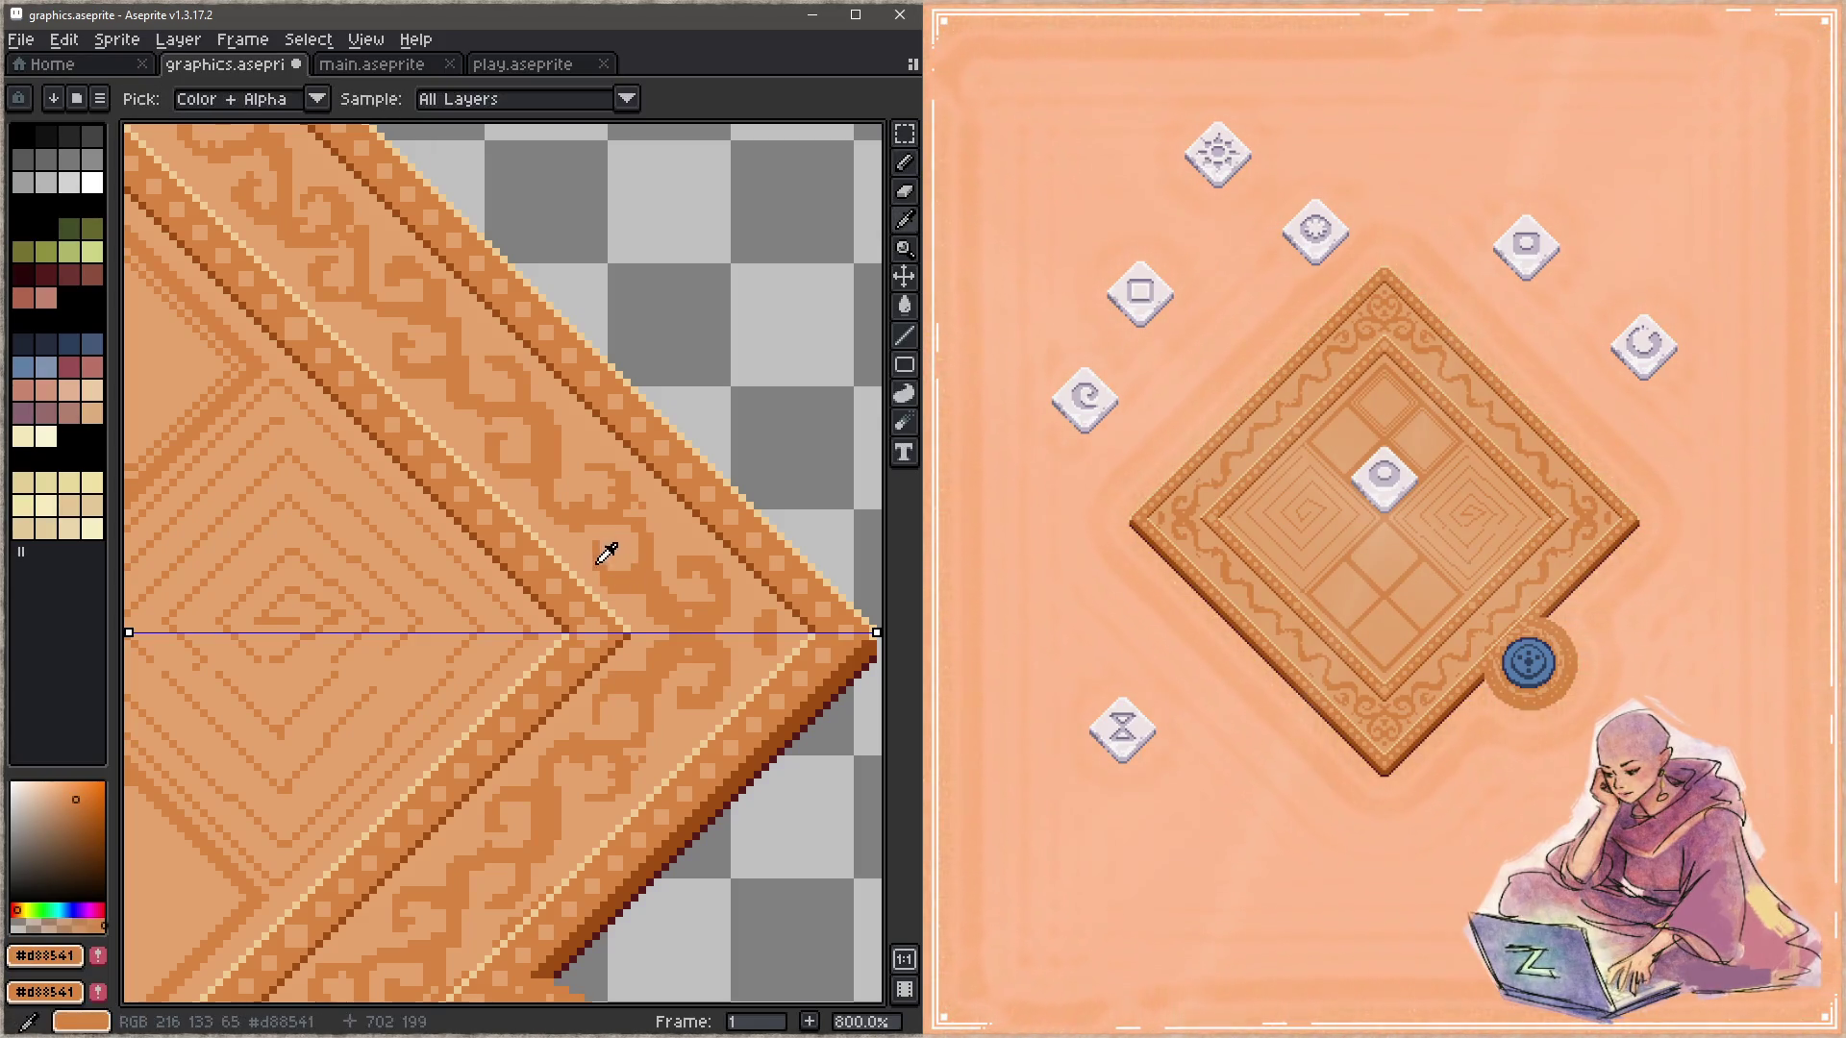
{"action": "key", "text": "alt"}
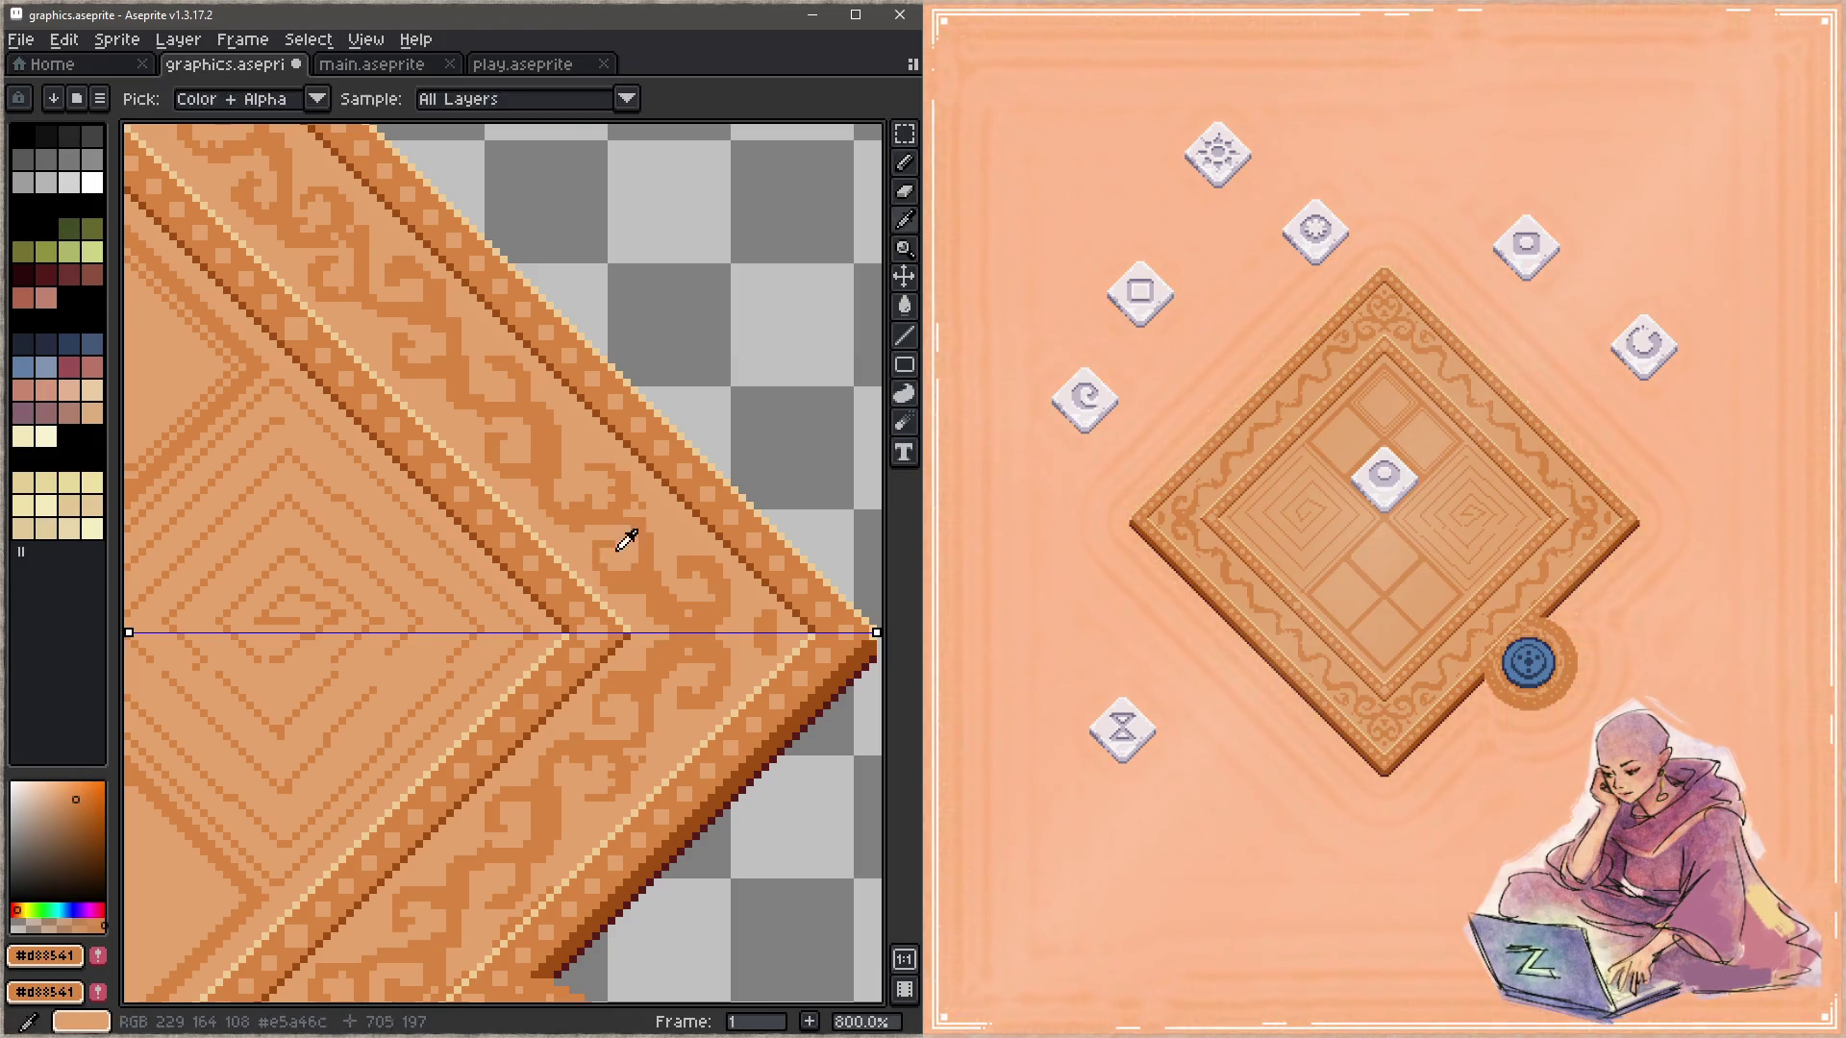
{"action": "key", "text": "alt"}
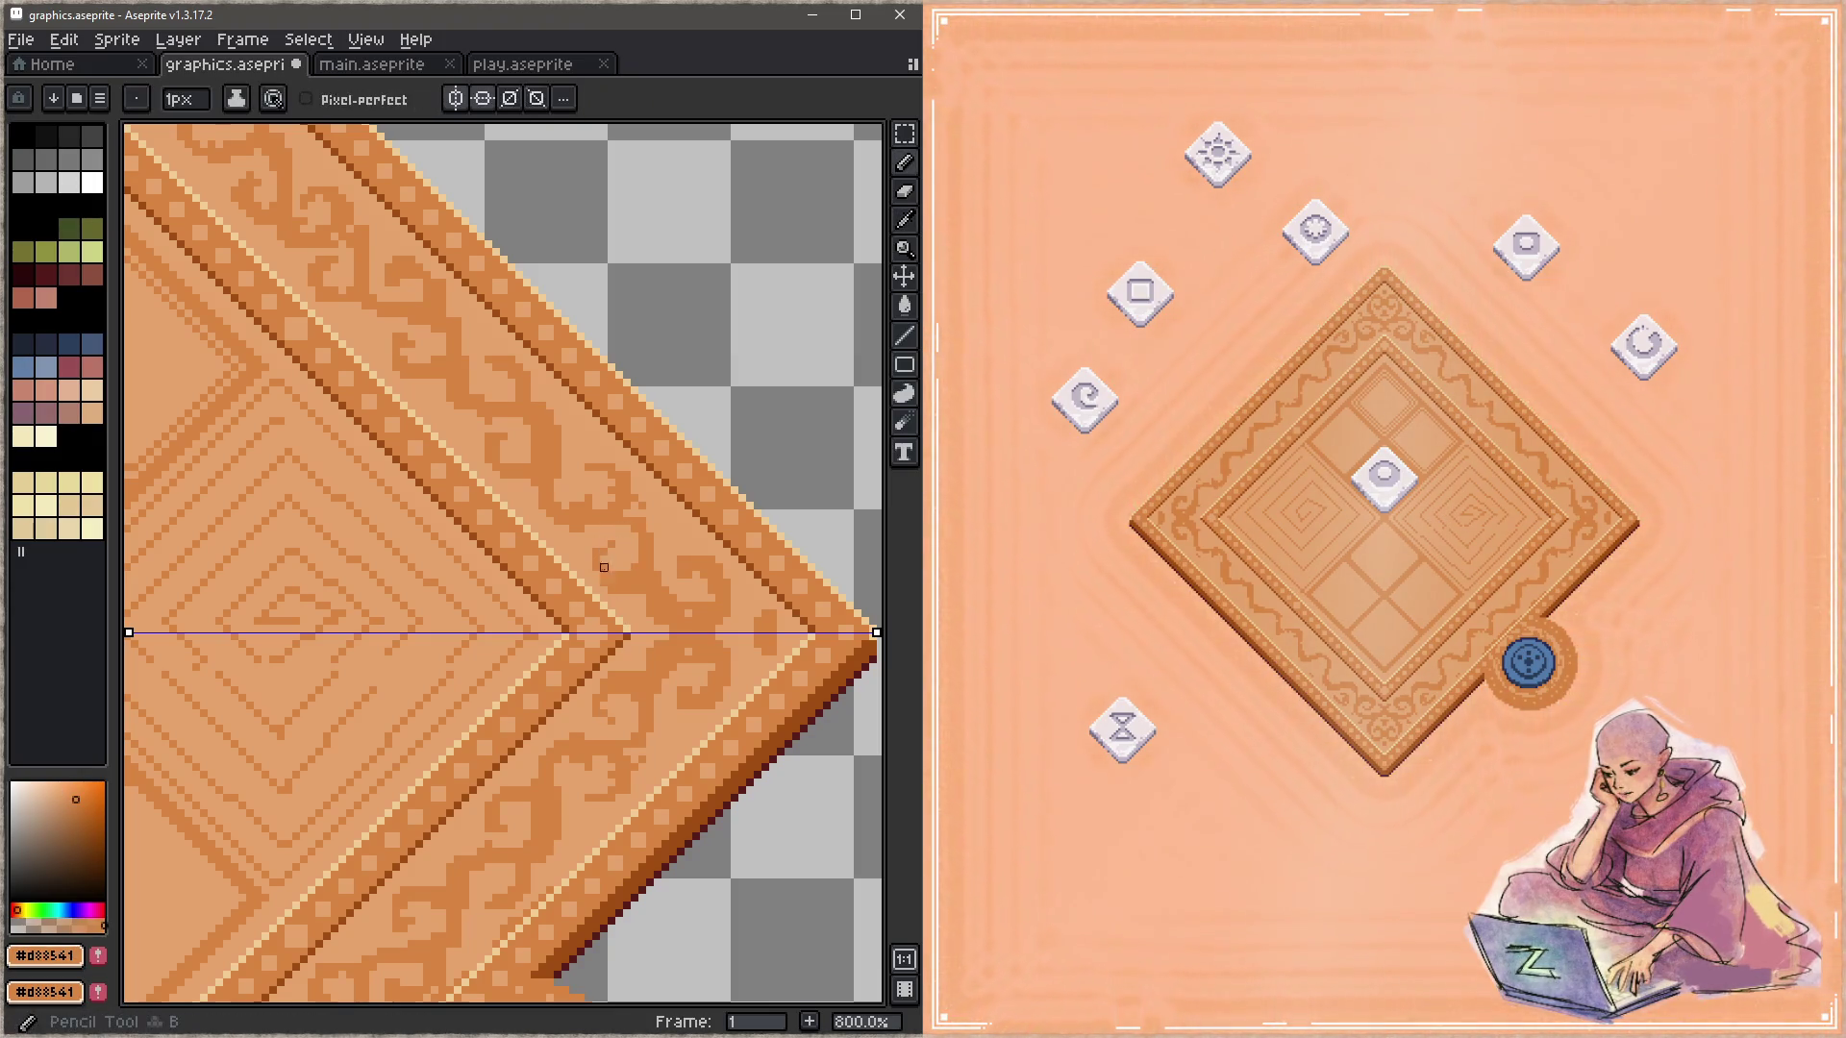
{"action": "left_click", "coordinate": [604, 551], "text": "alt"}
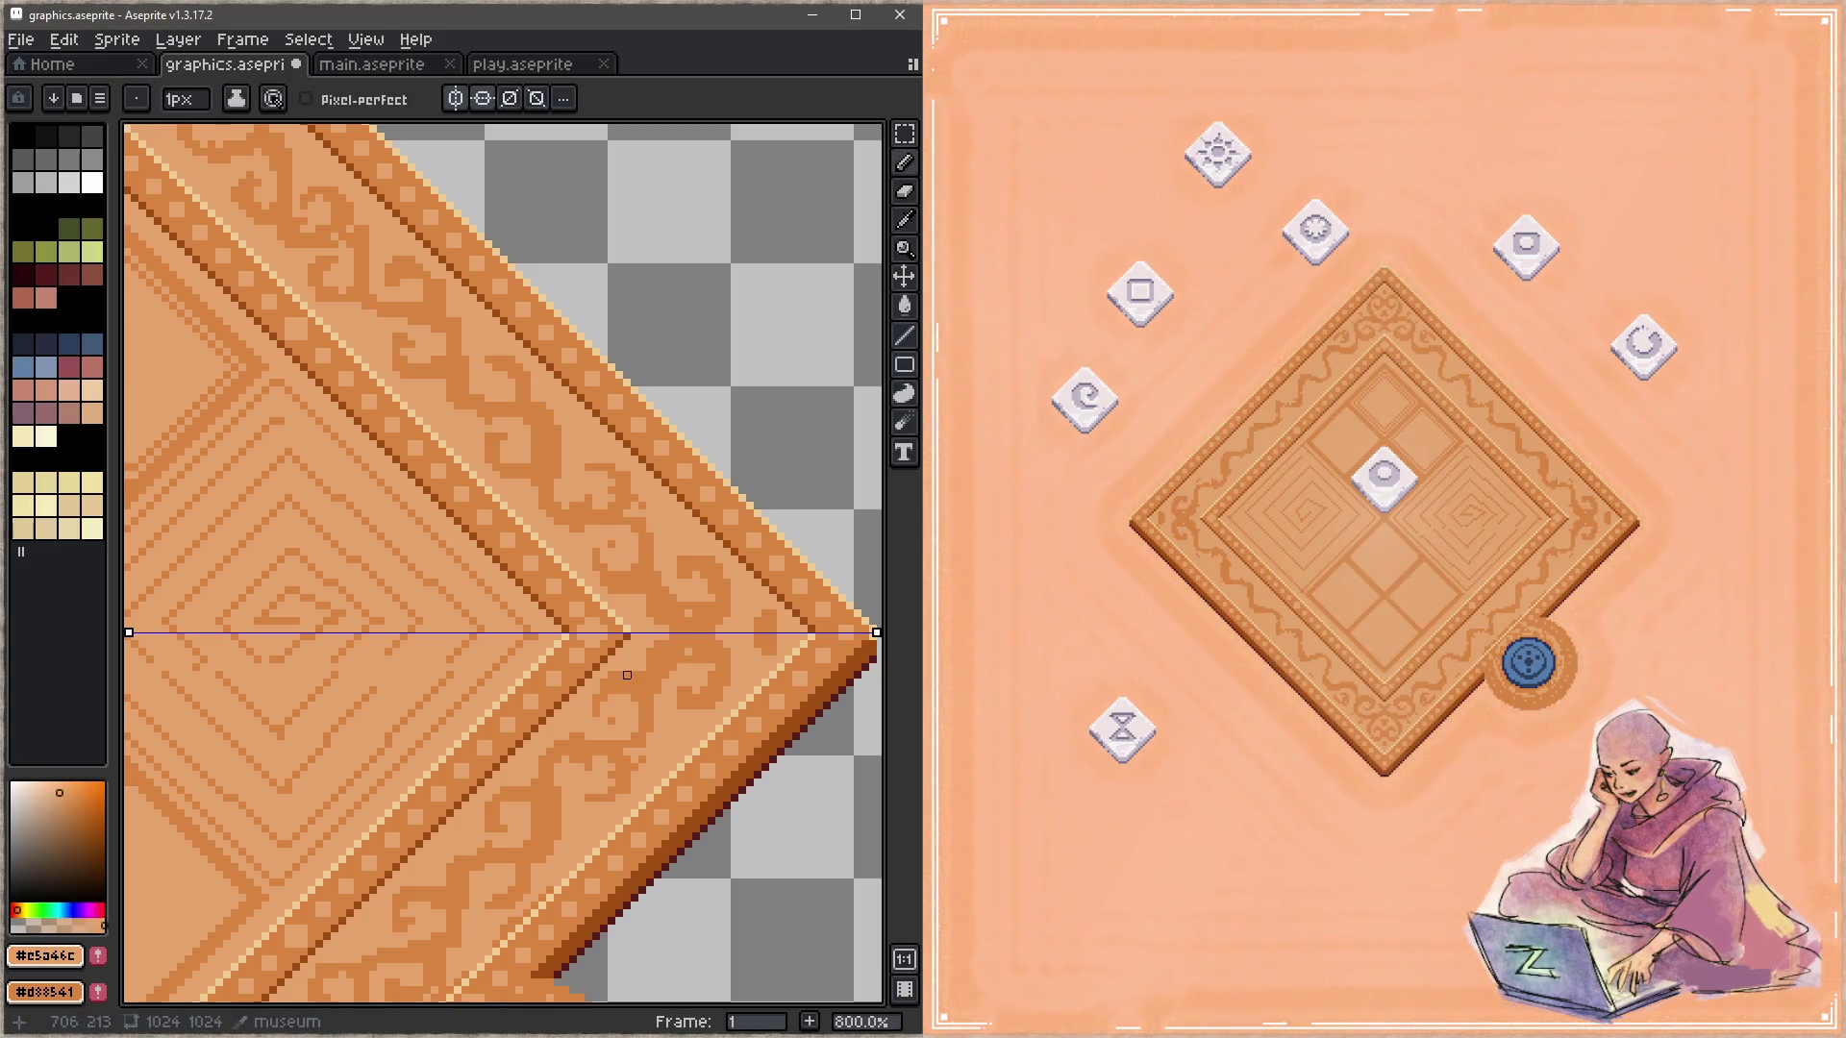
{"action": "left_click", "coordinate": [638, 556], "text": "alt"}
{"action": "key", "text": "ctrl+s"}
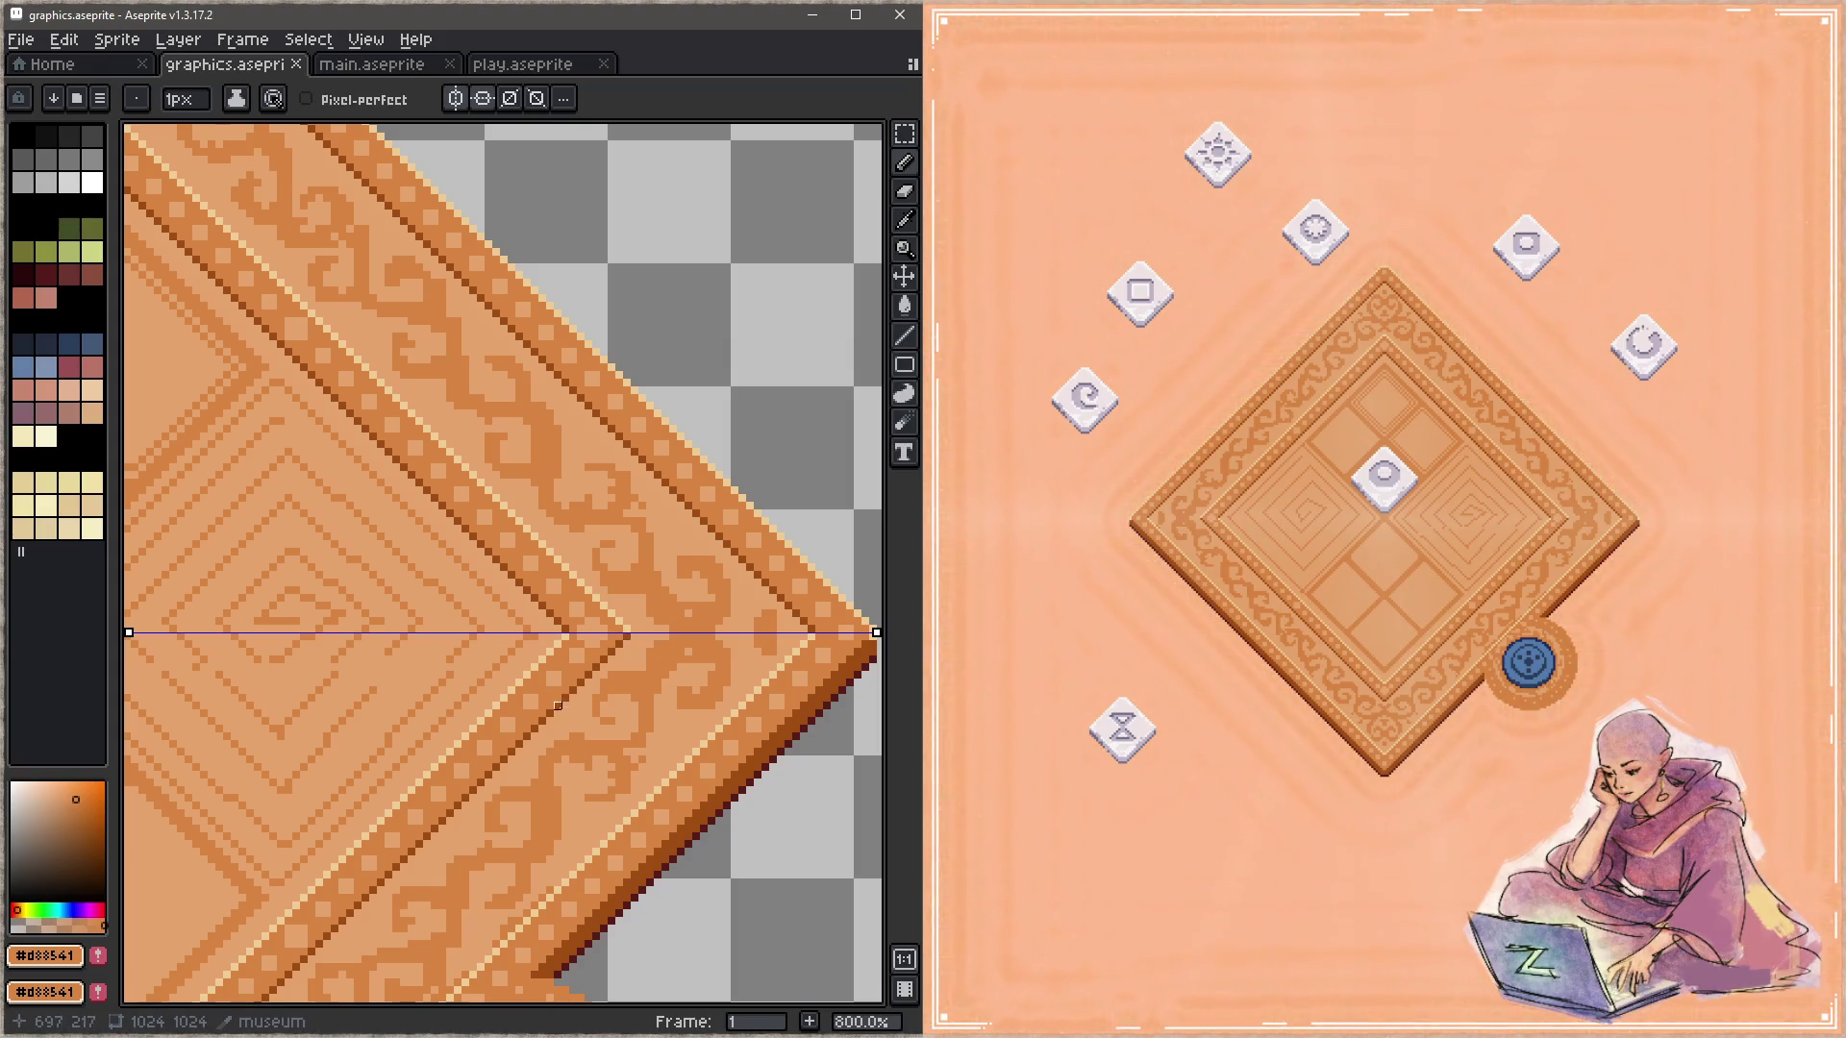
Step: Touch up single border pixels, save graphics.aseprite, and pan to the diamond's top corner
{"action": "left_click", "coordinate": [750, 636]}
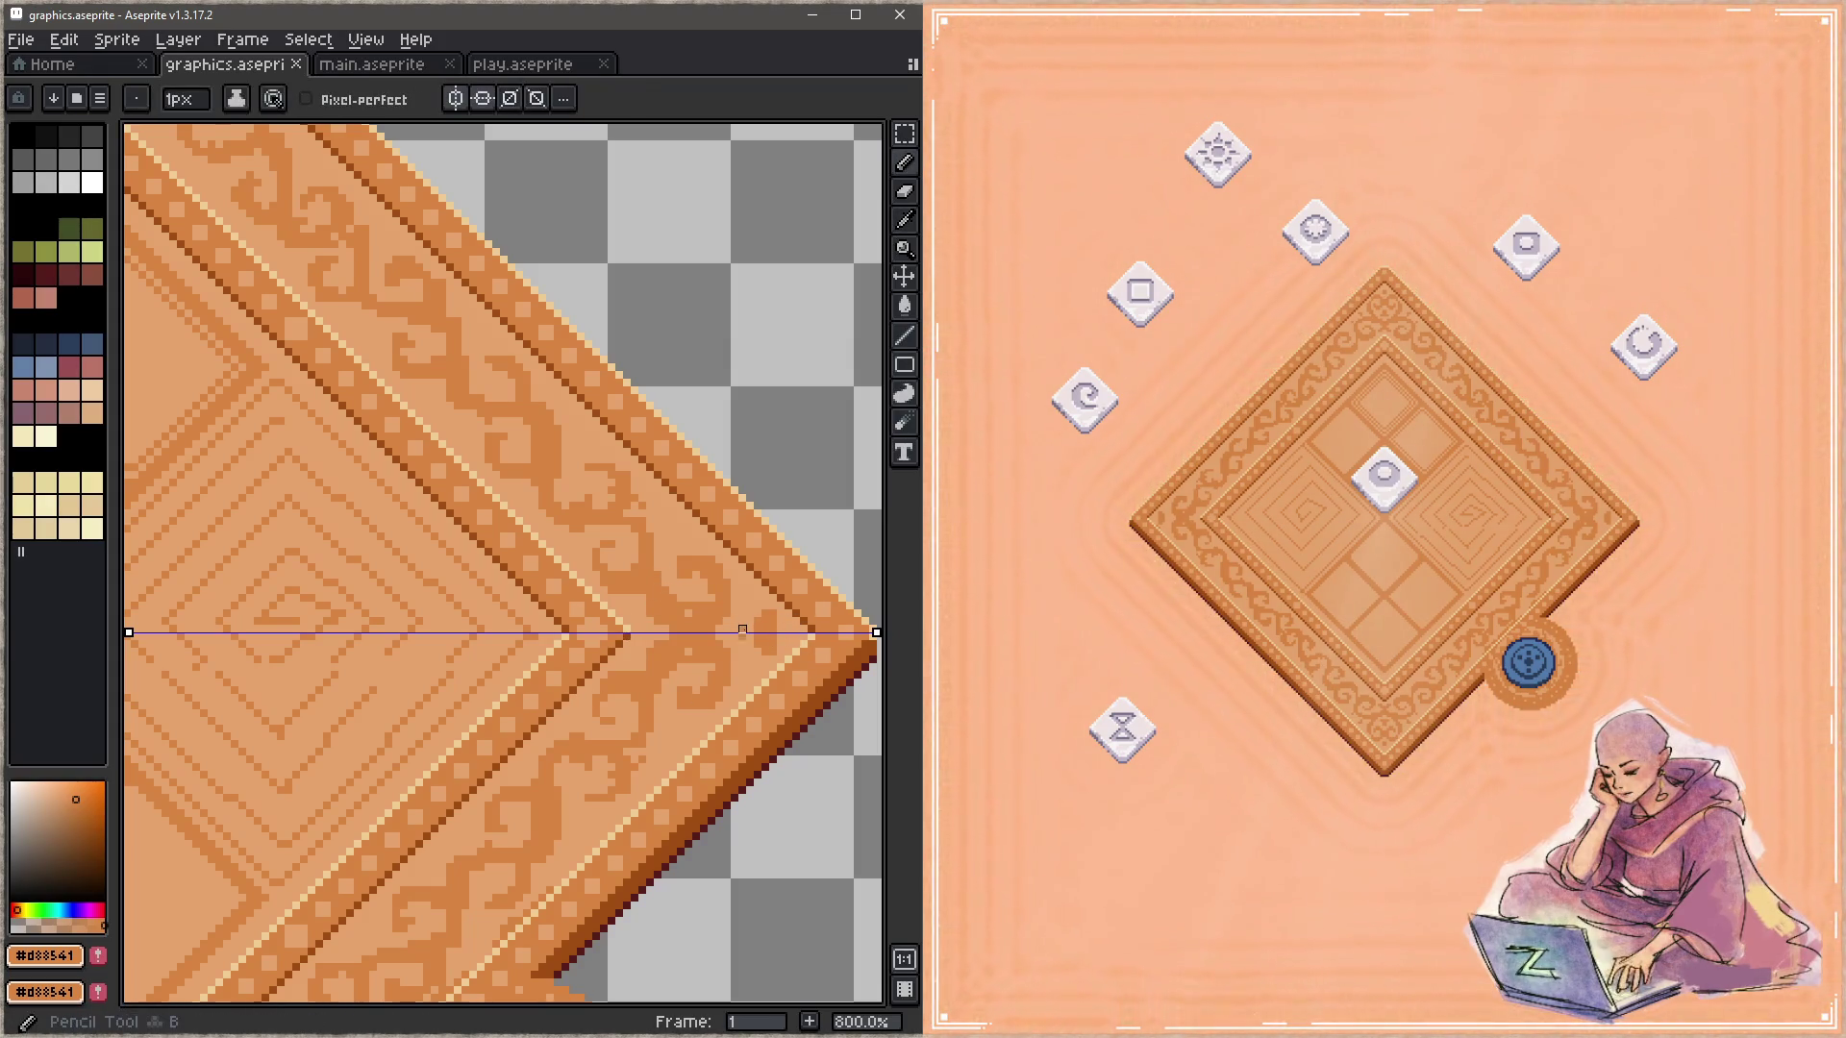
{"action": "left_click", "coordinate": [796, 611], "text": "alt"}
{"action": "key", "text": "ctrl+s"}
{"action": "left_click", "coordinate": [773, 609], "text": "alt"}
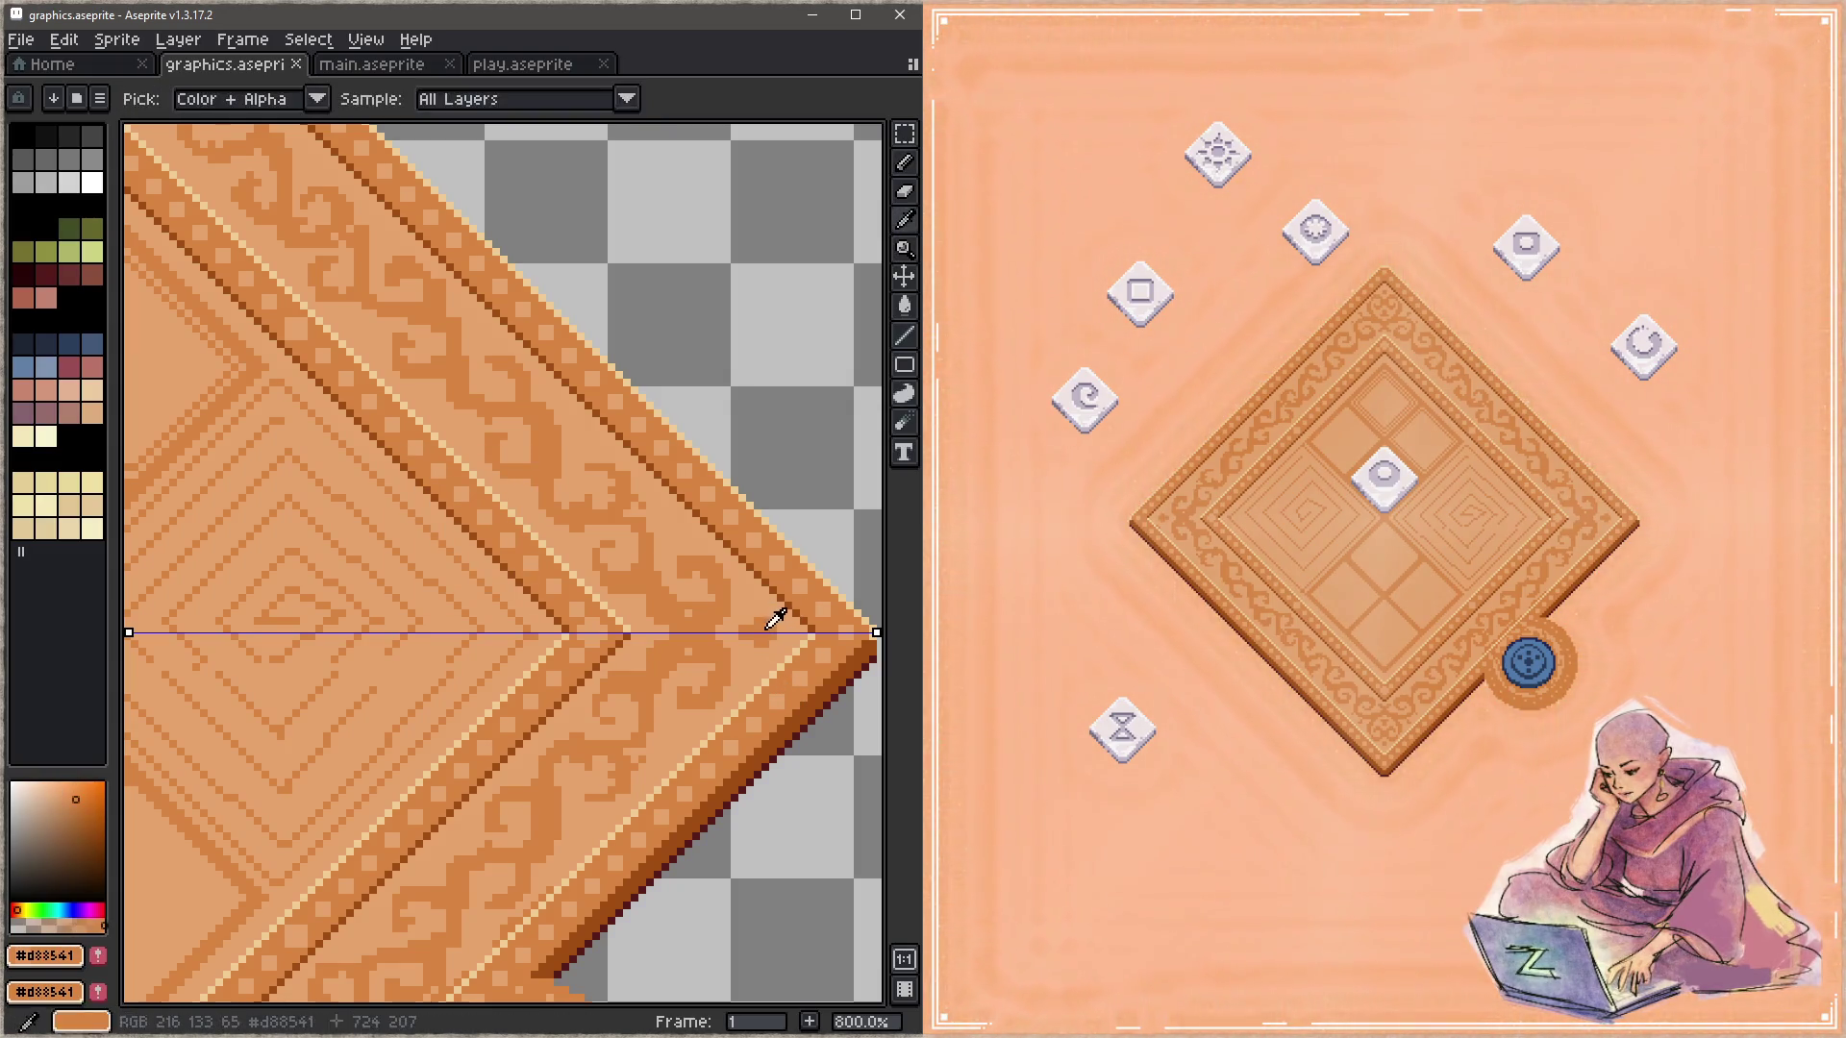
{"action": "left_click", "coordinate": [755, 698], "text": "alt"}
{"action": "key", "text": "ctrl+s"}
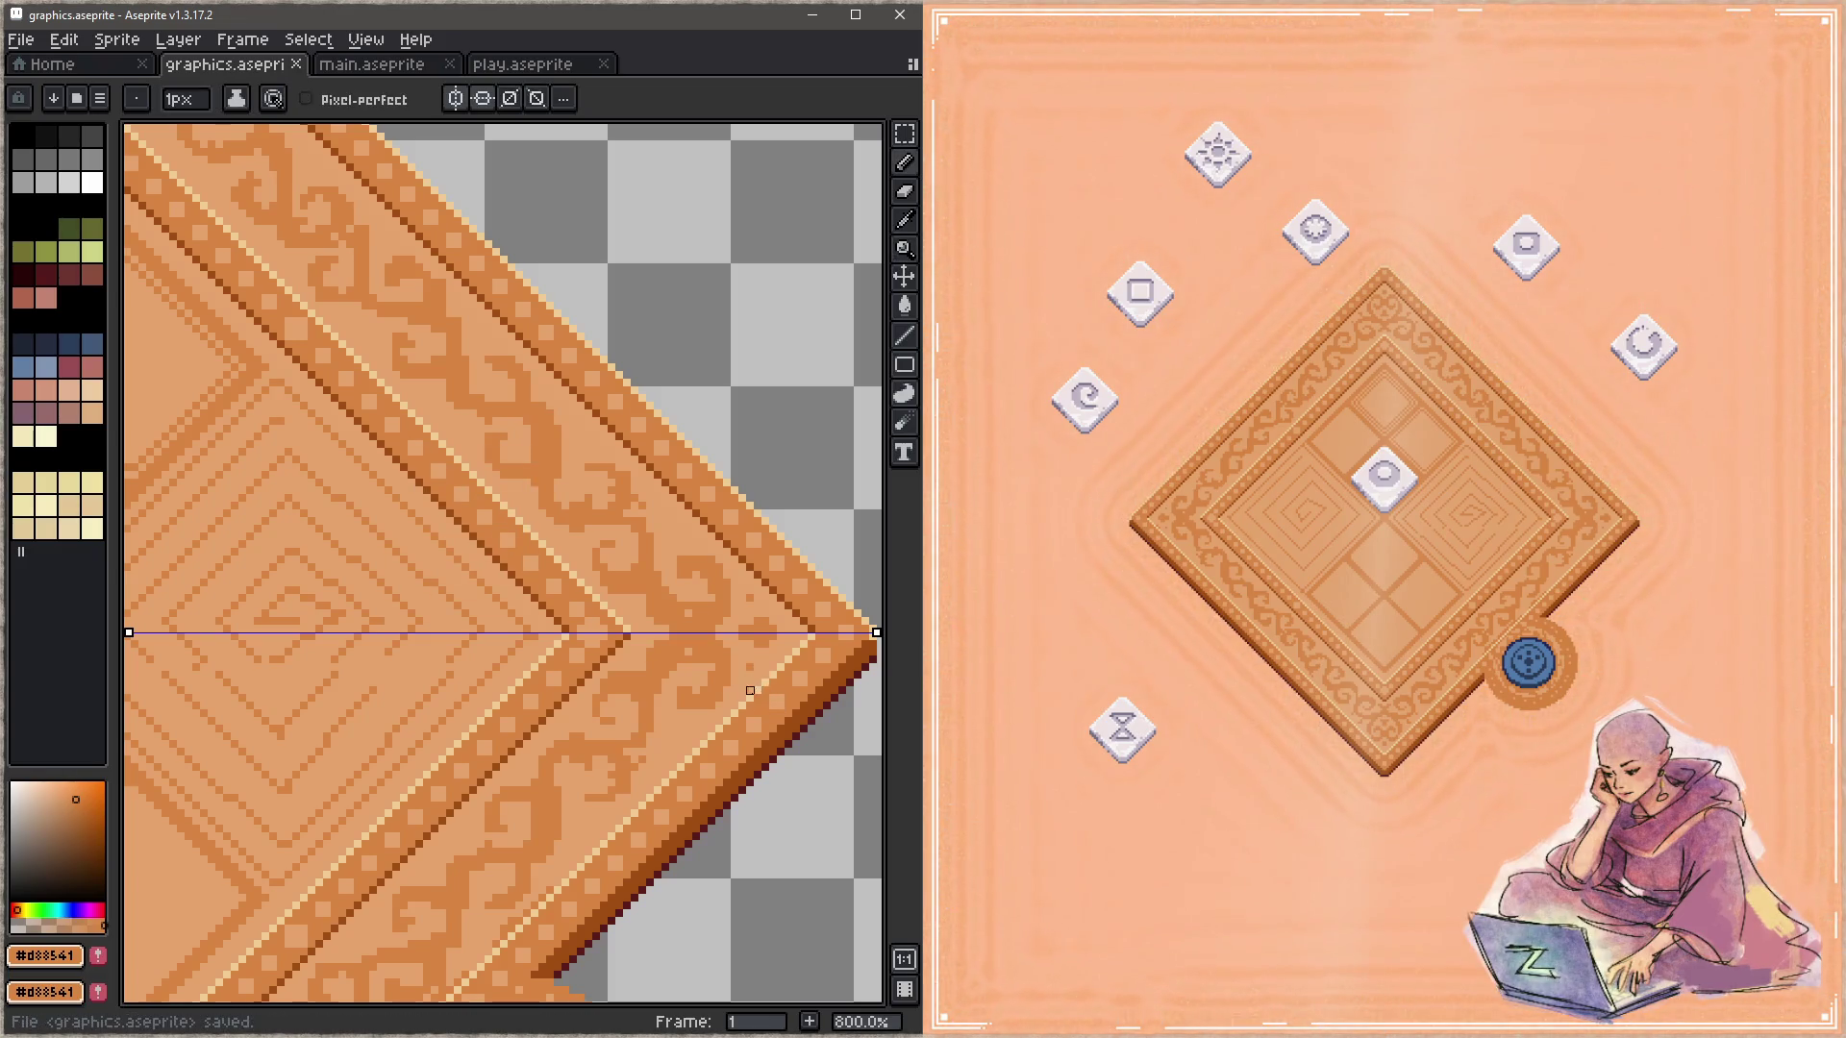
{"action": "left_click_drag", "start_coordinate": [735, 690], "coordinate": [680, 709]}
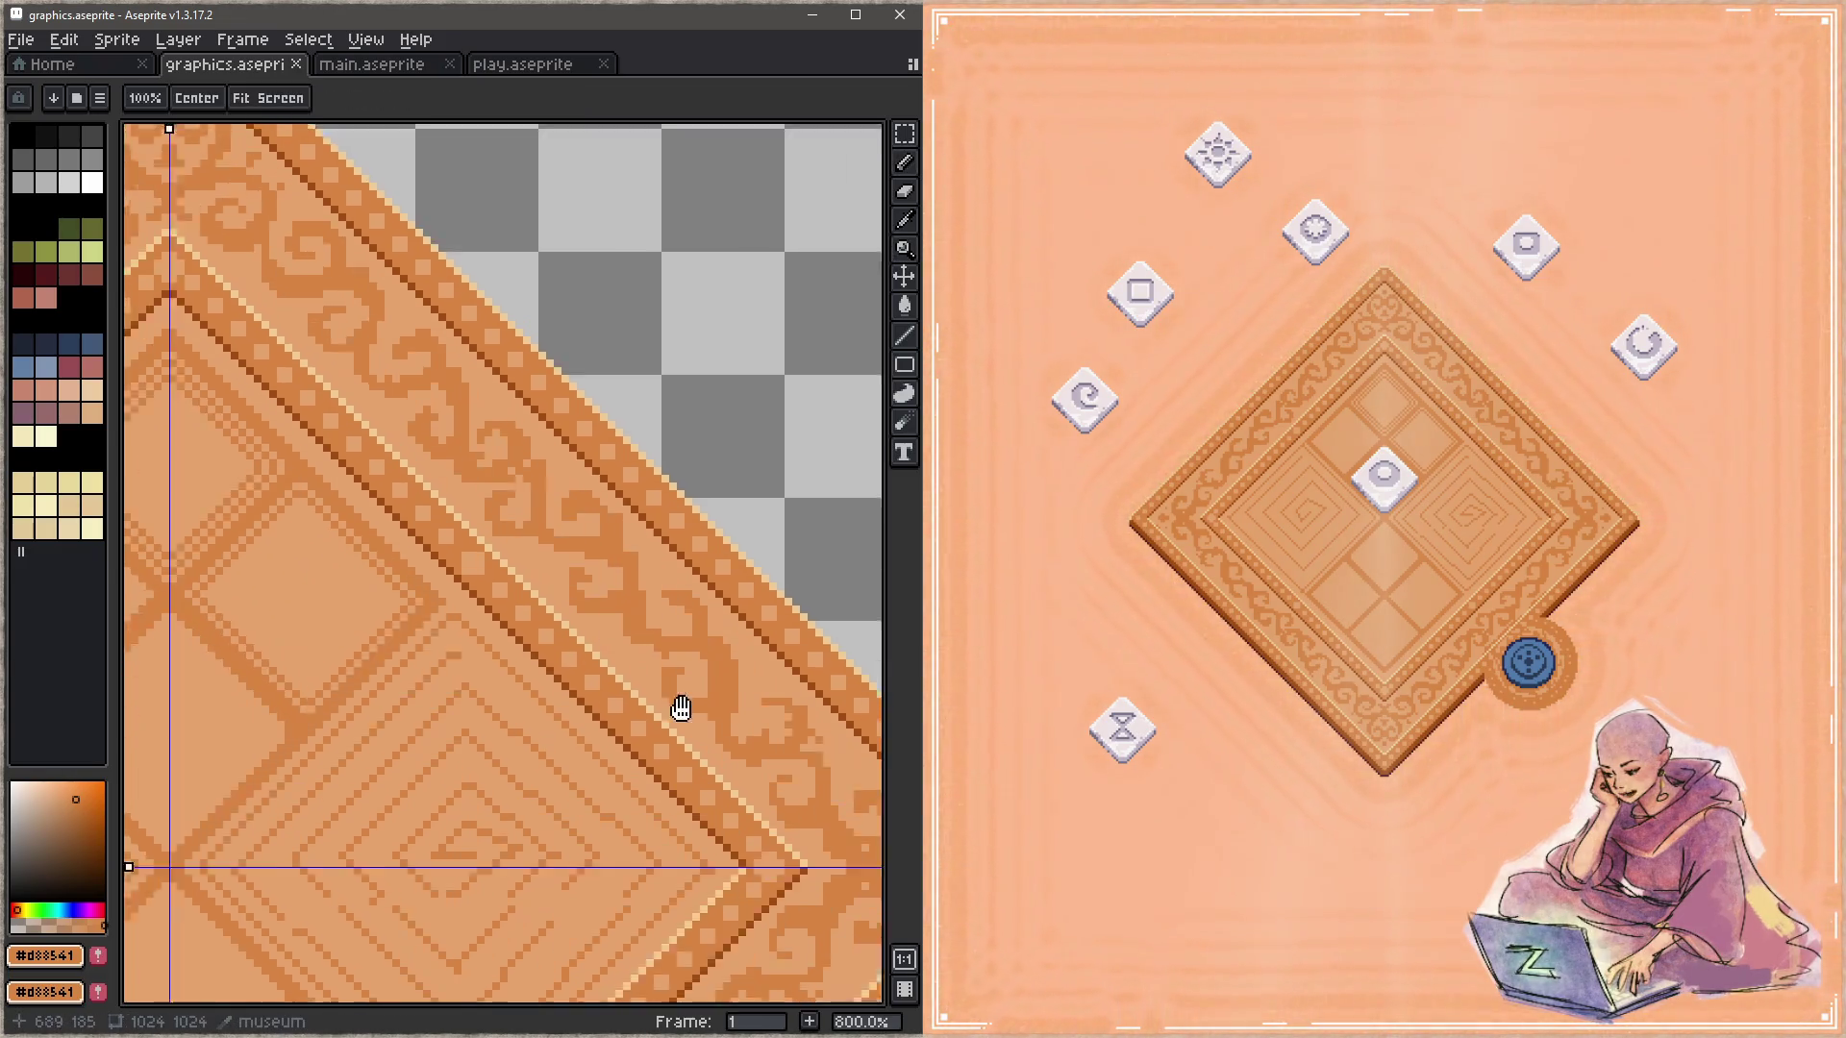
Step: Repaint scroll pixels near the top corner in light #c5a46c and dark #d88541
{"action": "left_click_drag", "start_coordinate": [643, 597], "coordinate": [701, 651]}
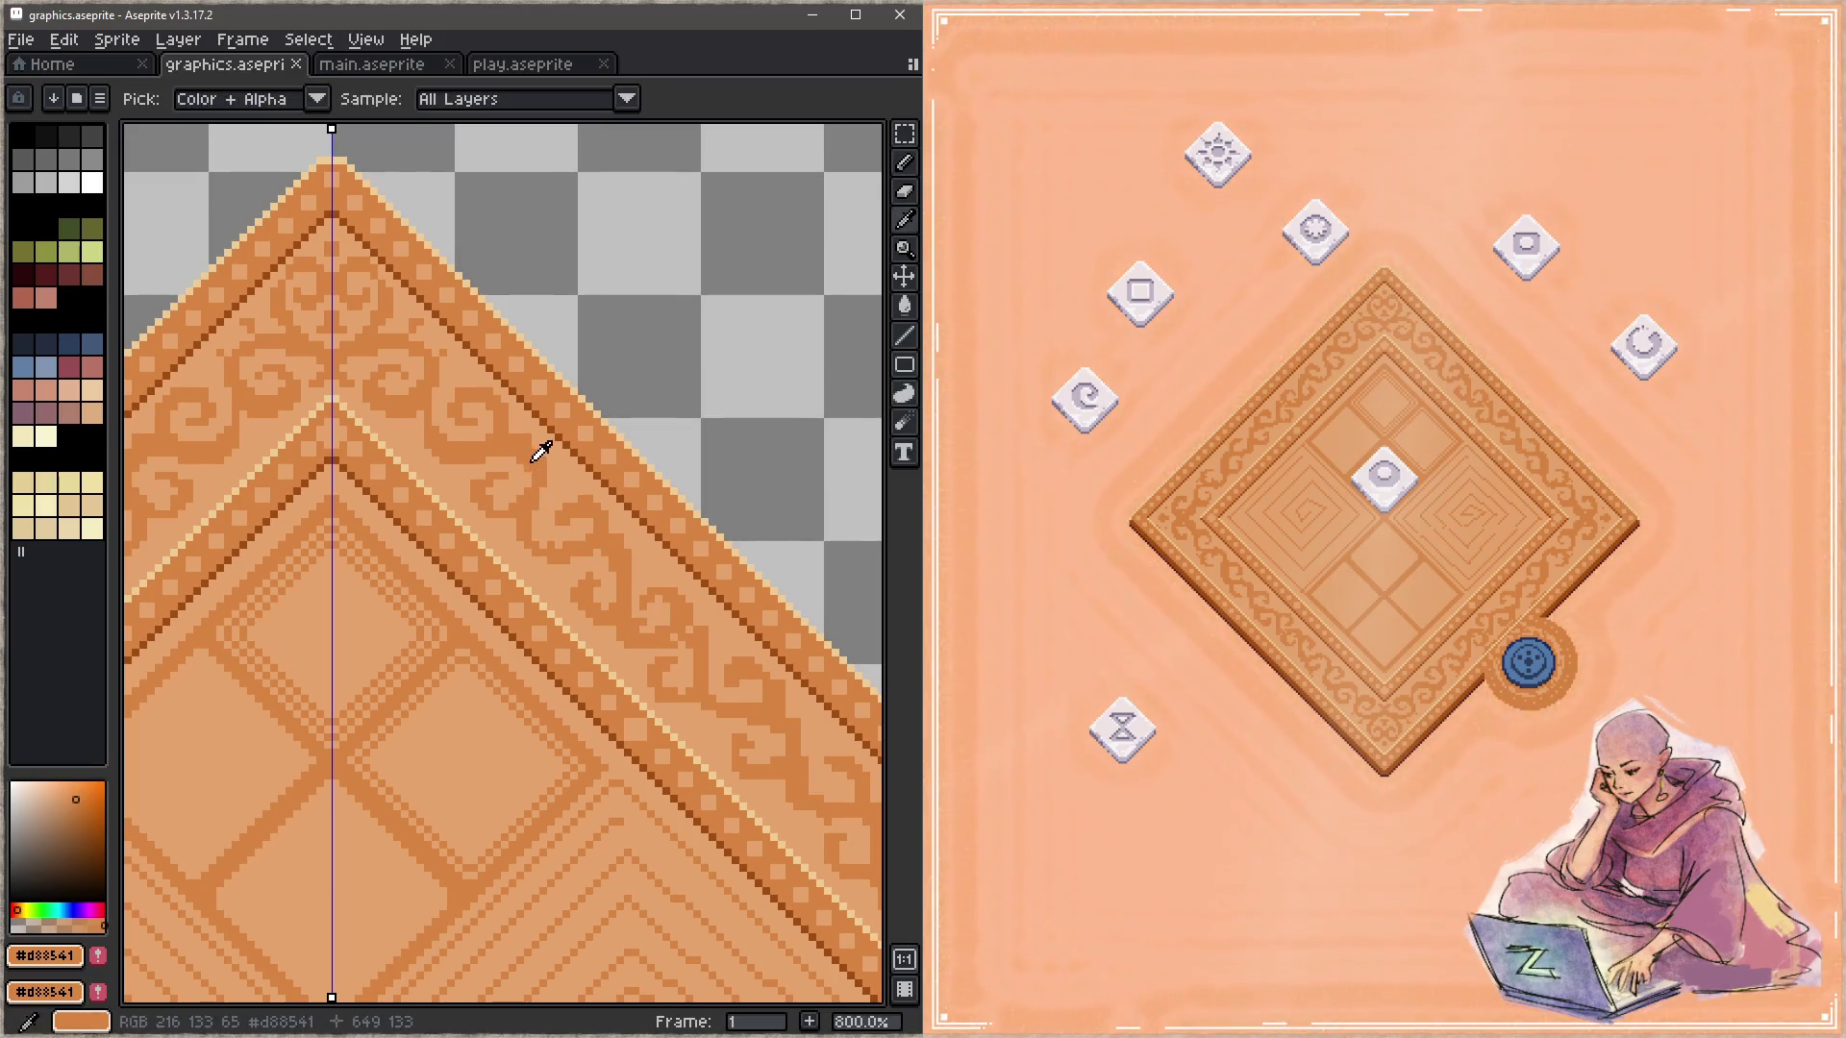
{"action": "left_click", "coordinate": [548, 429], "text": "alt"}
{"action": "left_click", "coordinate": [528, 439]}
{"action": "left_click", "coordinate": [548, 445], "text": "alt"}
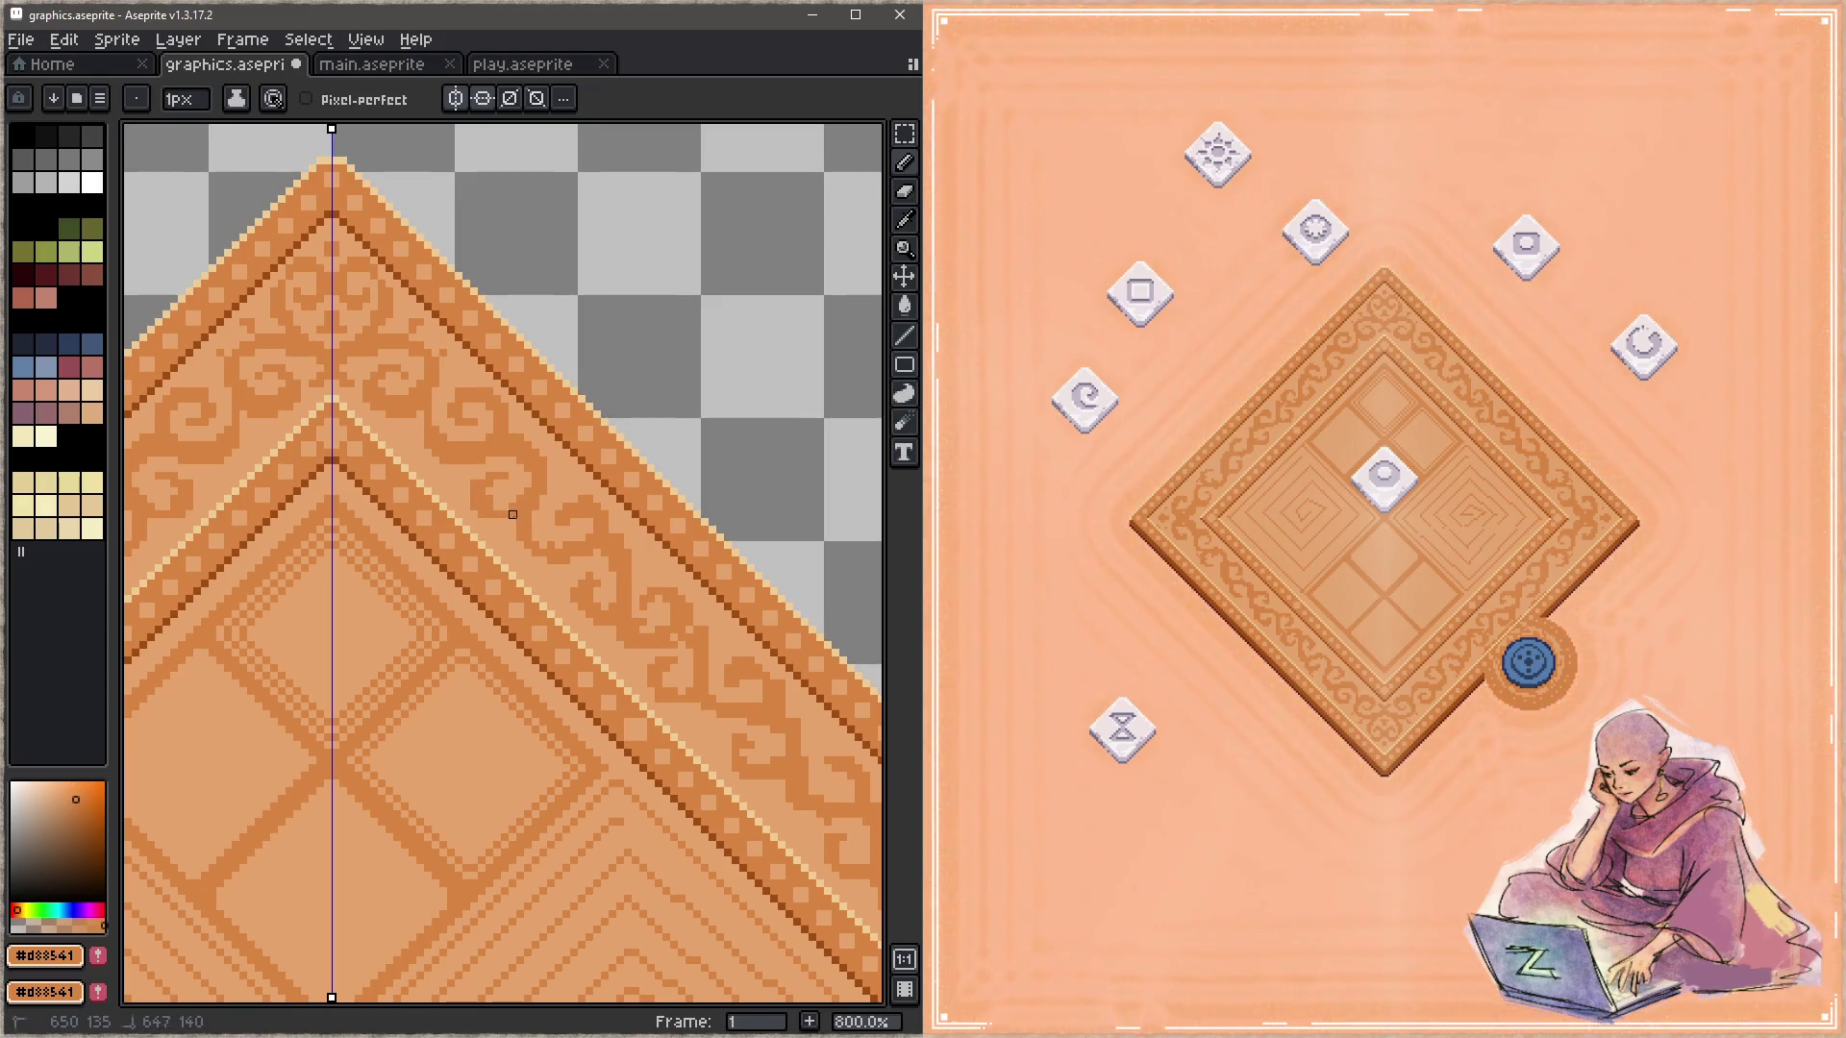
{"action": "left_click", "coordinate": [520, 474], "text": "alt"}
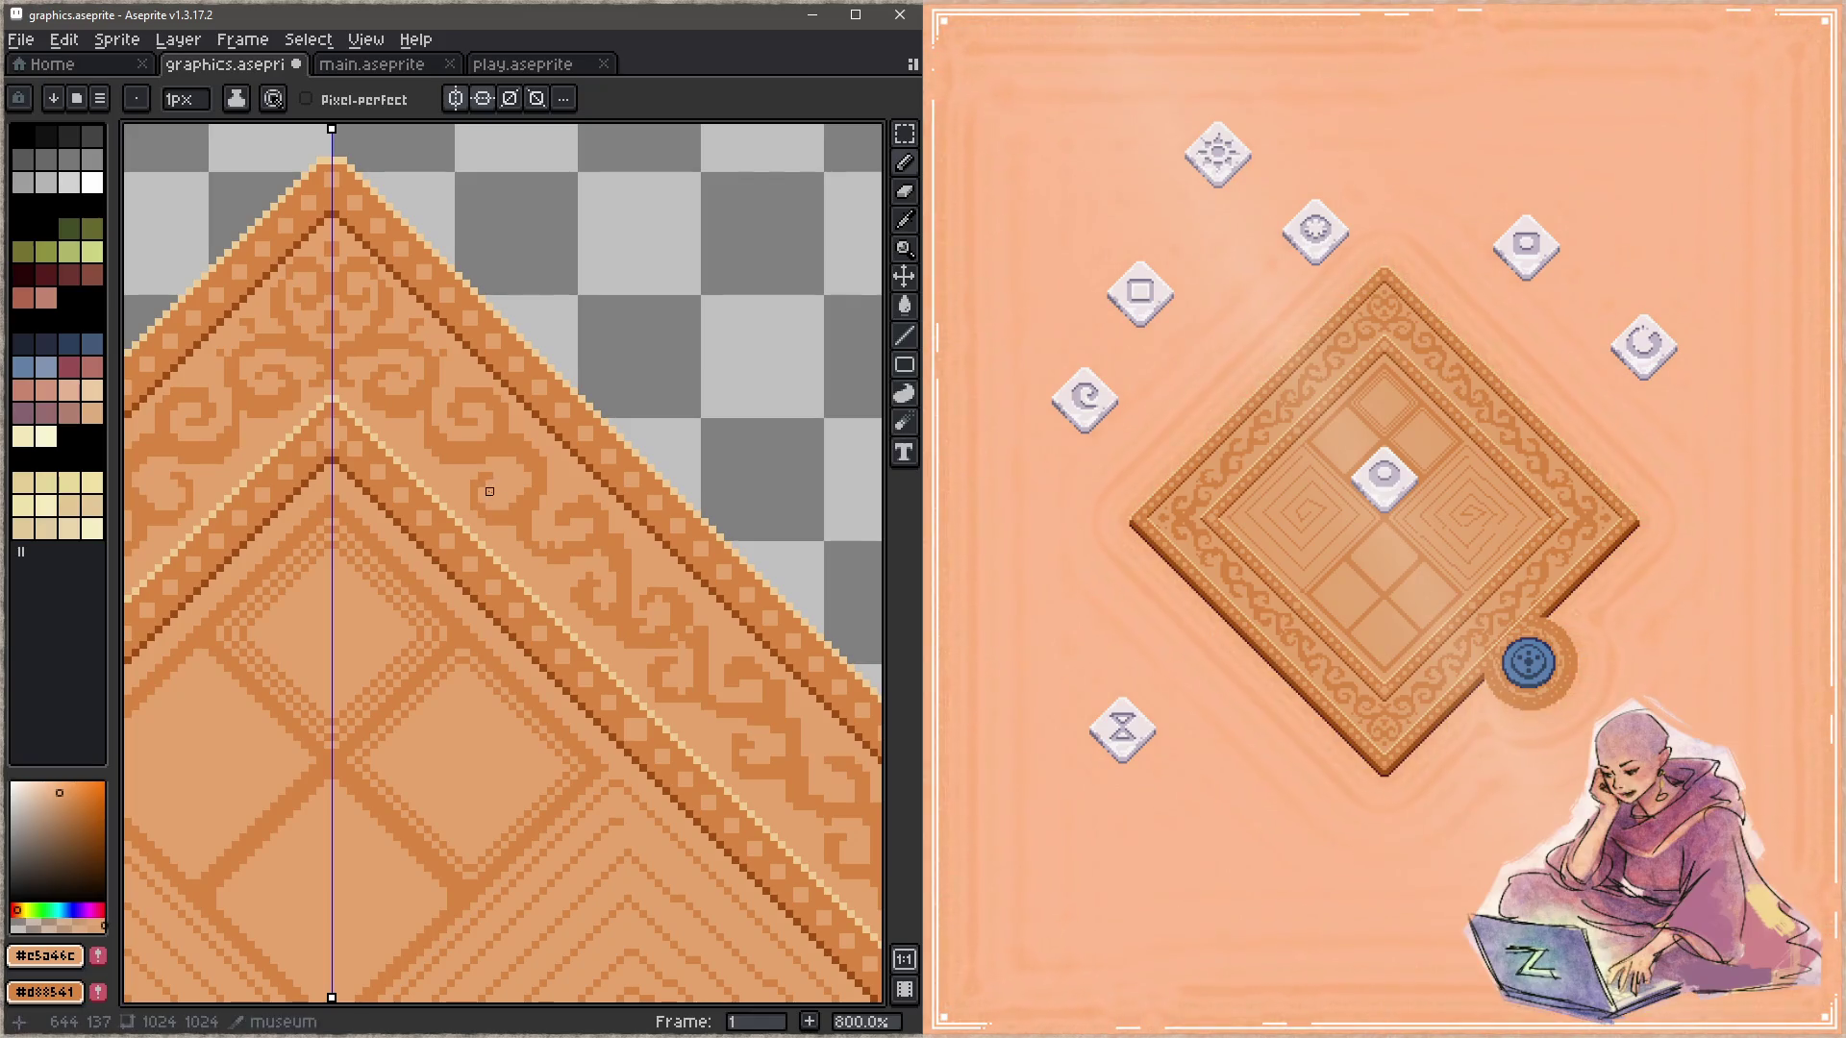
{"action": "left_click", "coordinate": [489, 476], "text": "alt"}
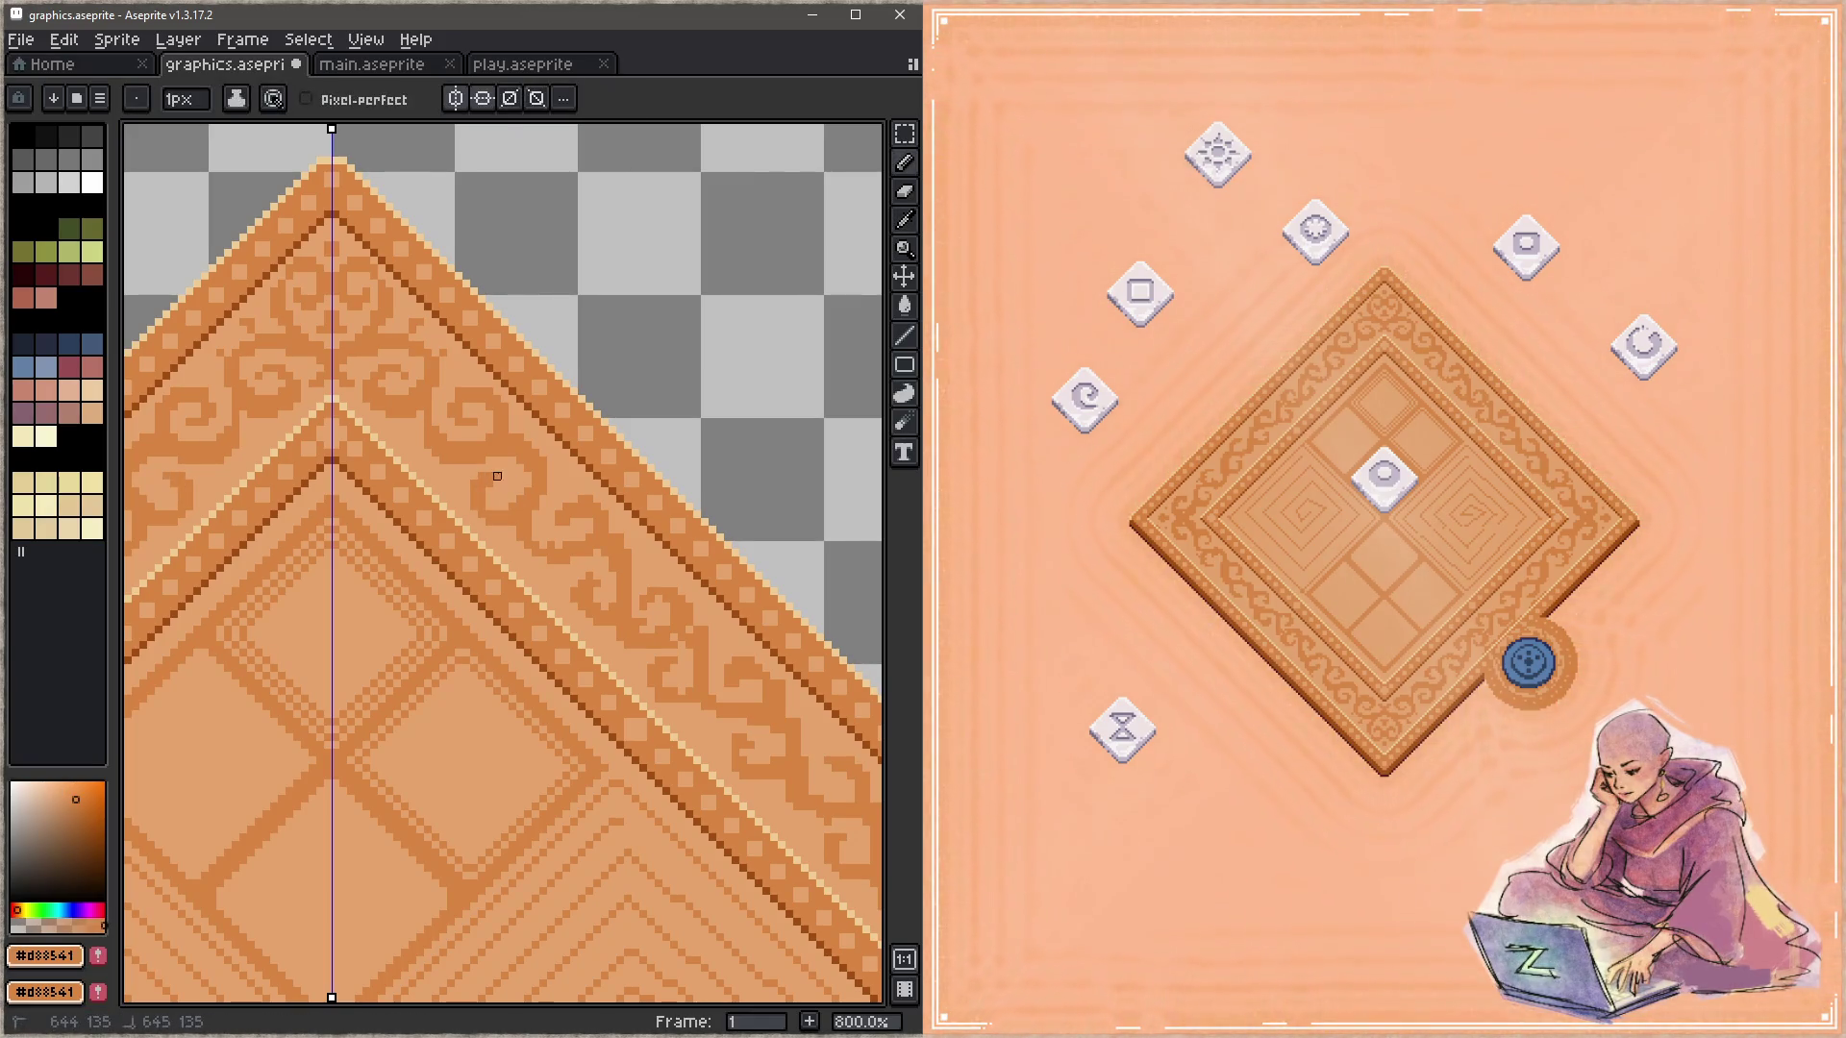
{"action": "left_click", "coordinate": [502, 484], "text": "alt"}
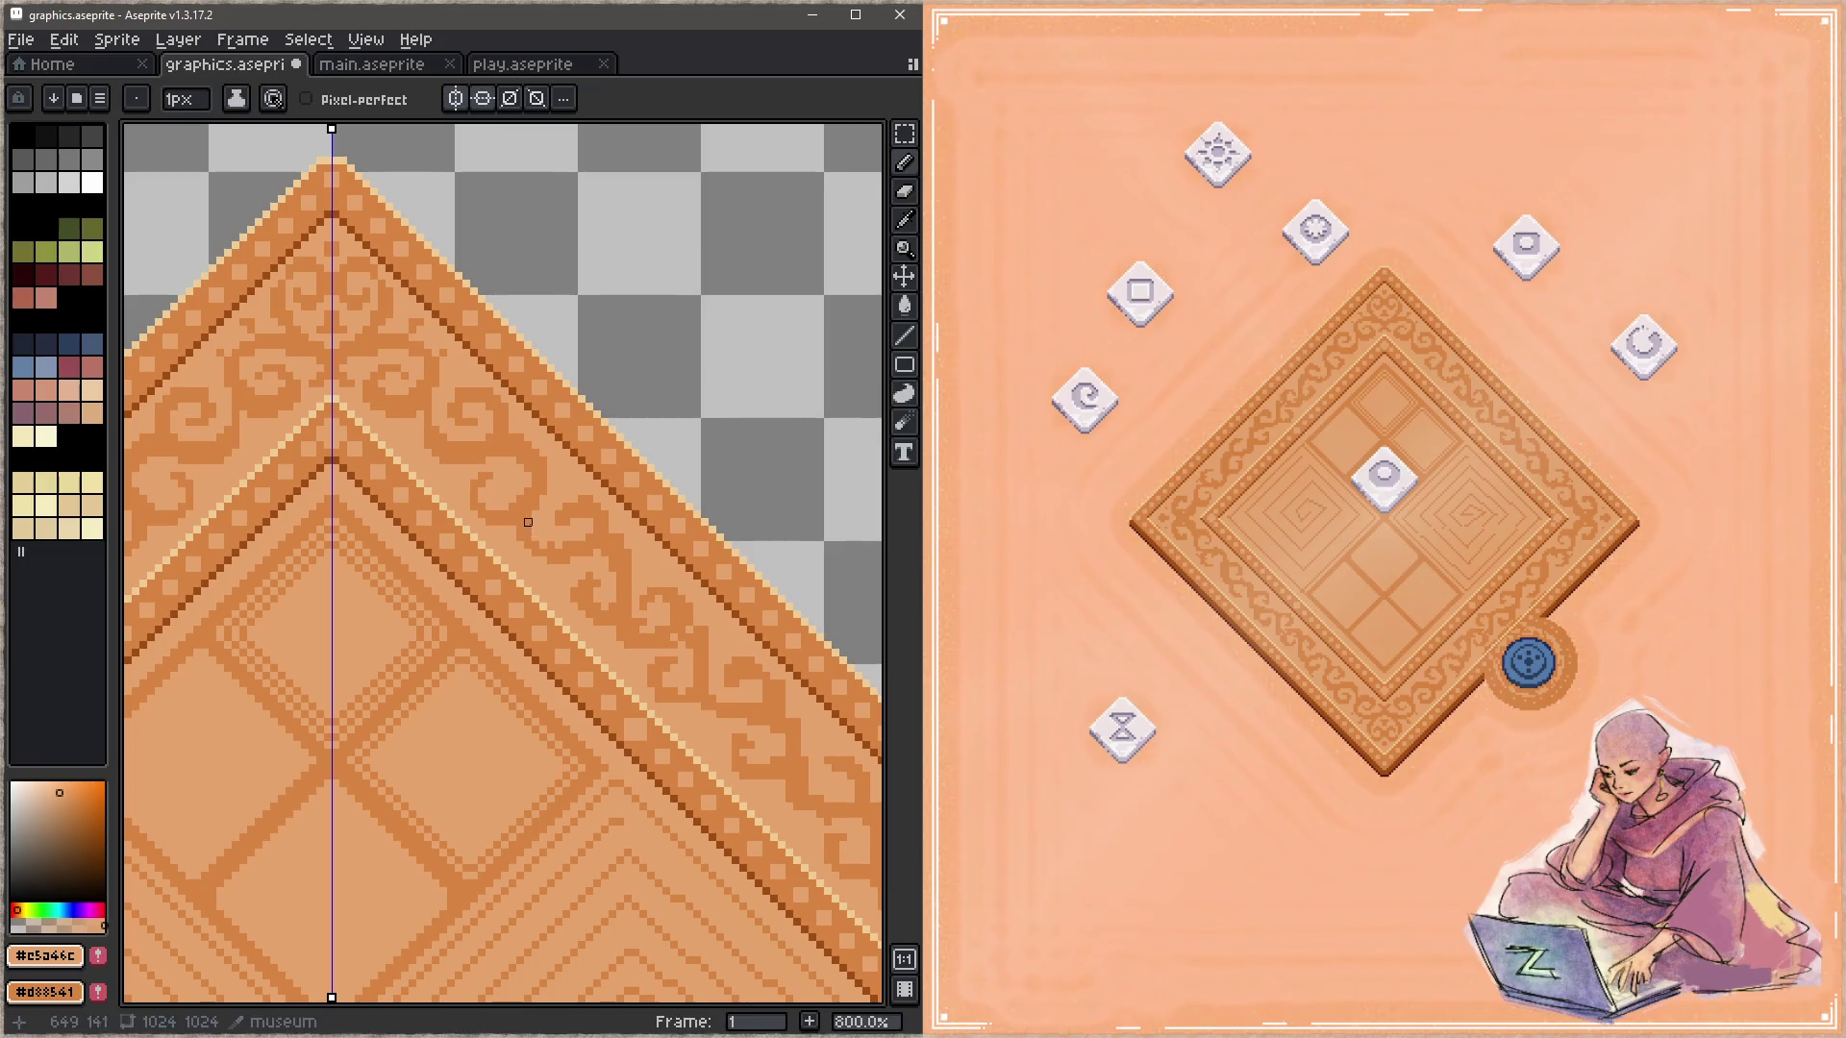
{"action": "key", "text": "alt"}
{"action": "left_click", "coordinate": [509, 513], "text": "alt"}
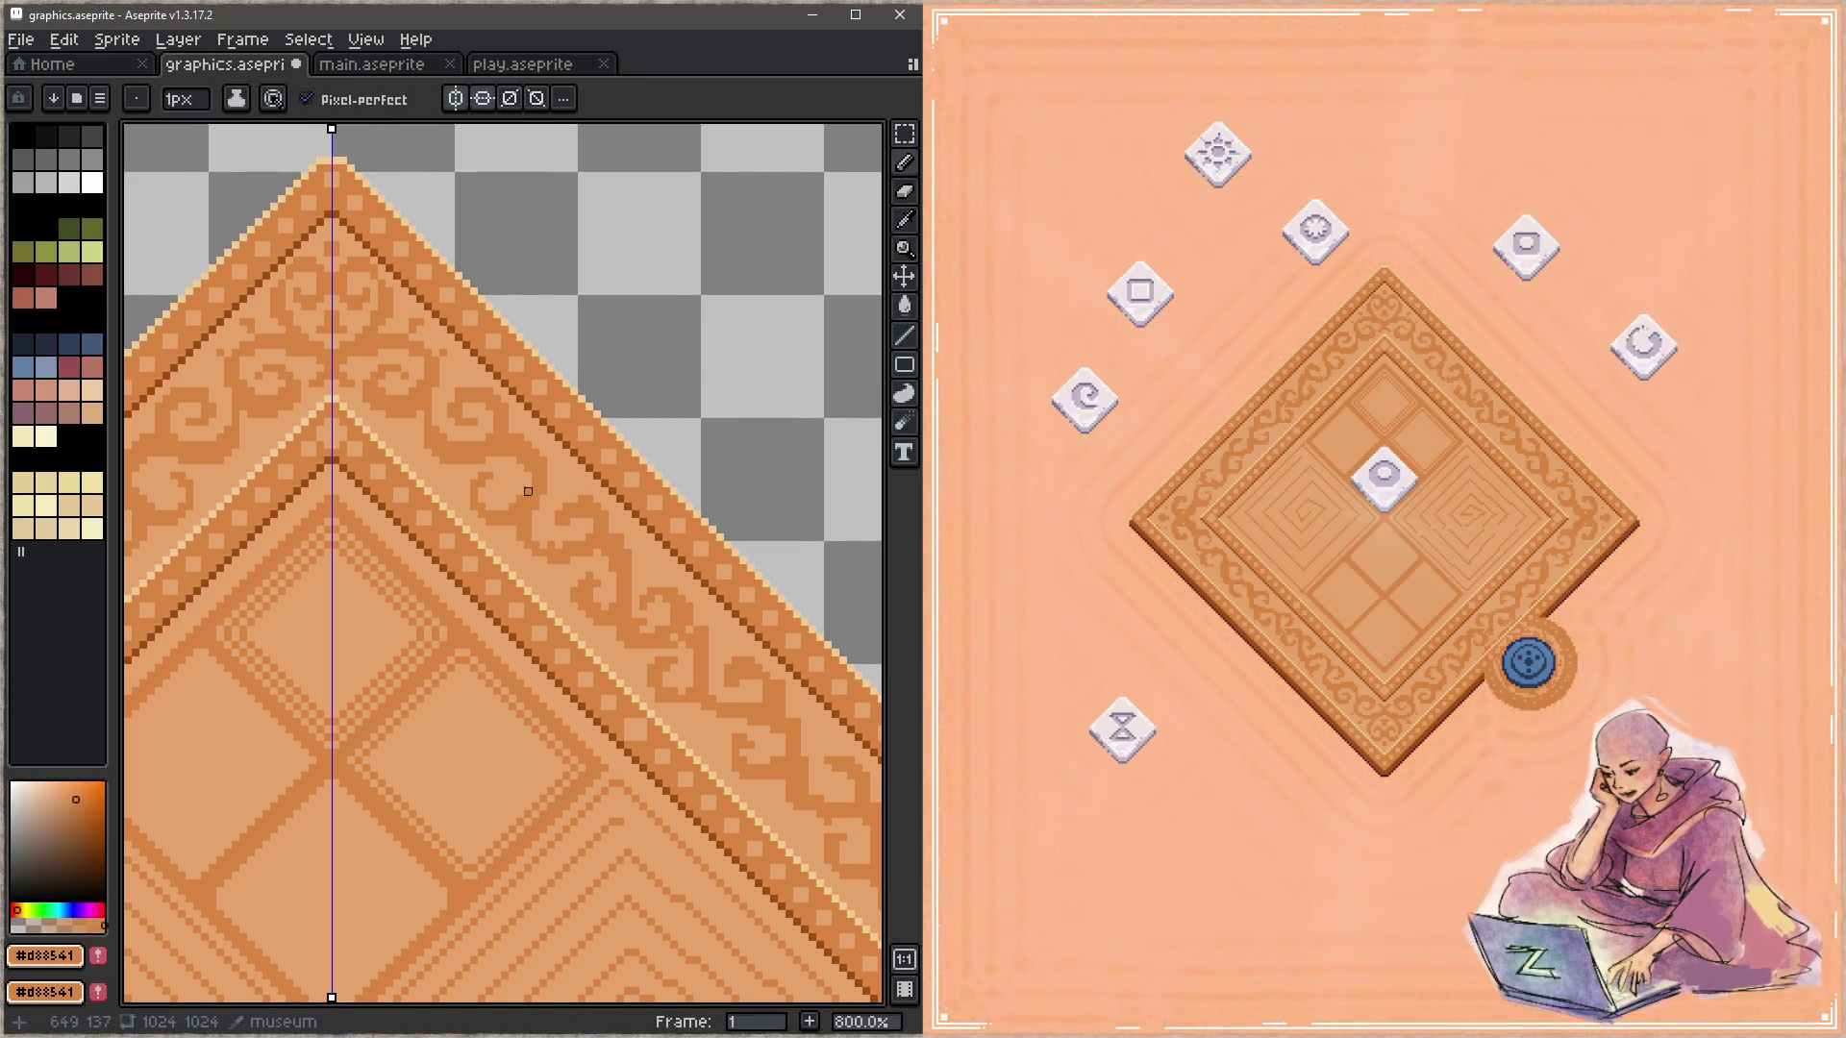
{"action": "left_click", "coordinate": [520, 483], "text": "alt"}
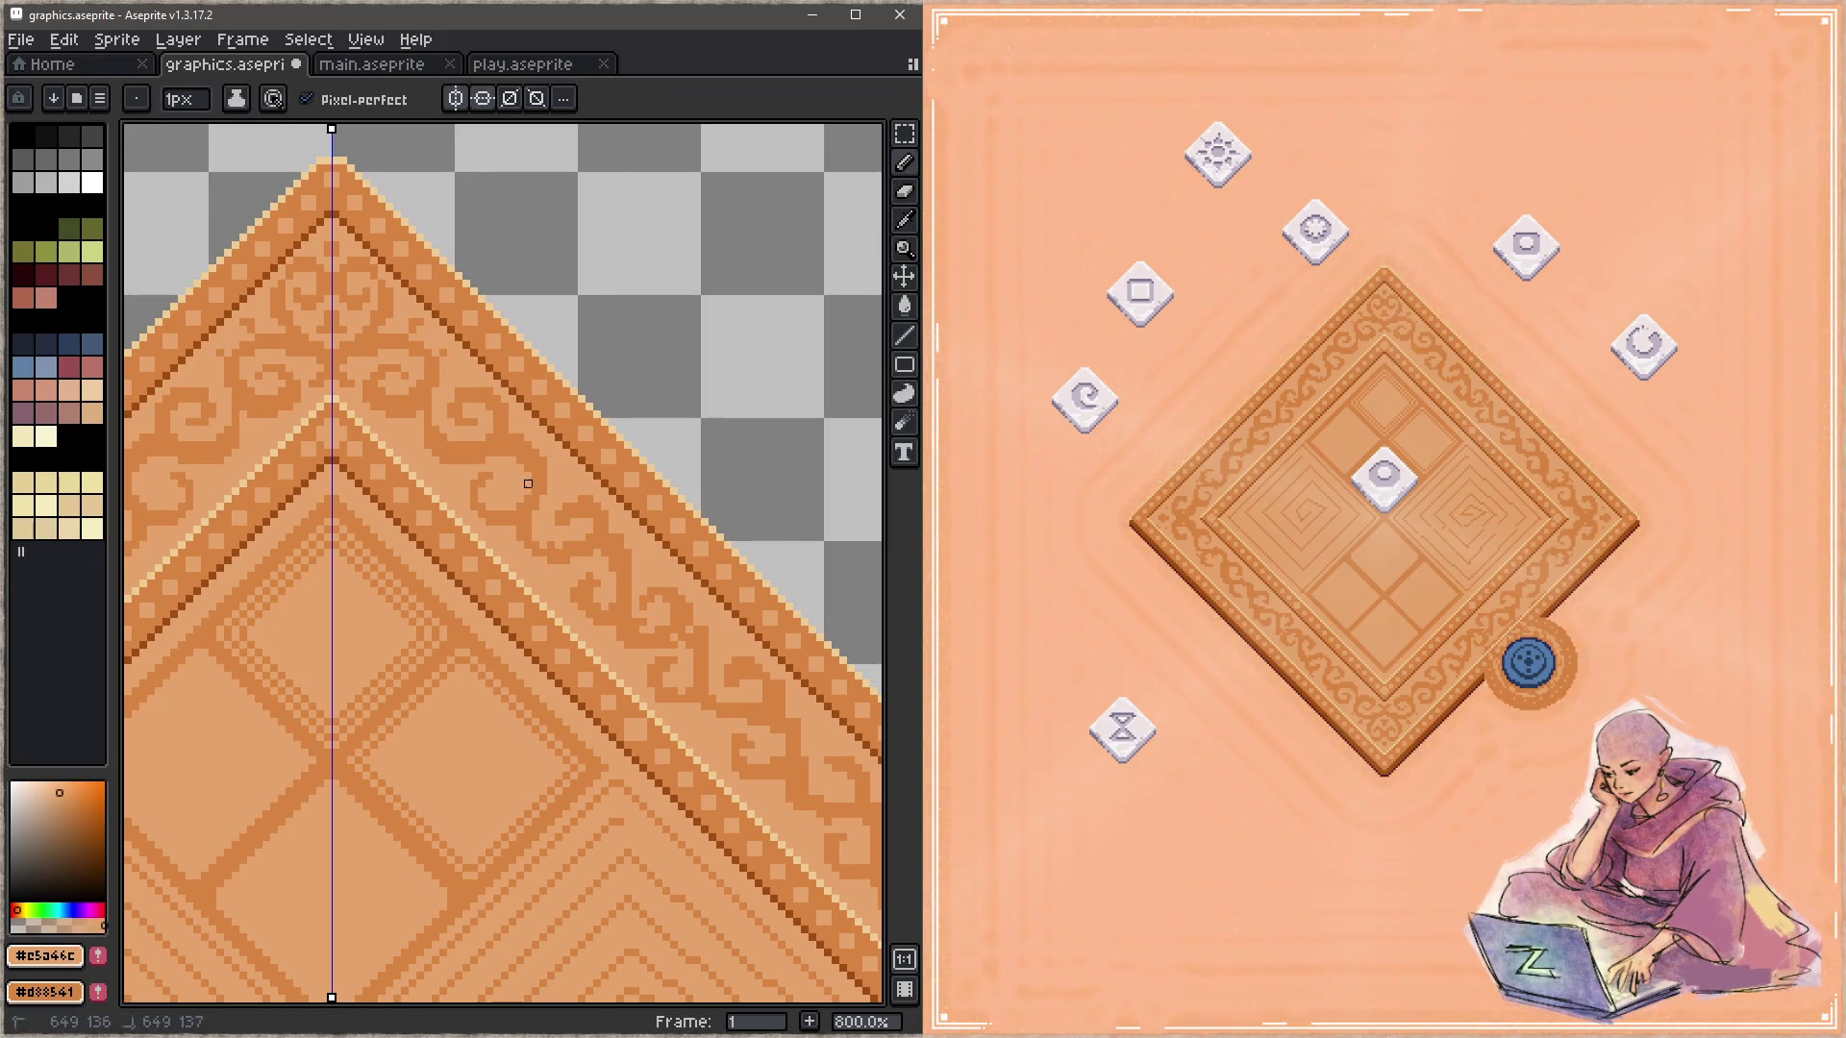
{"action": "key", "text": "x"}
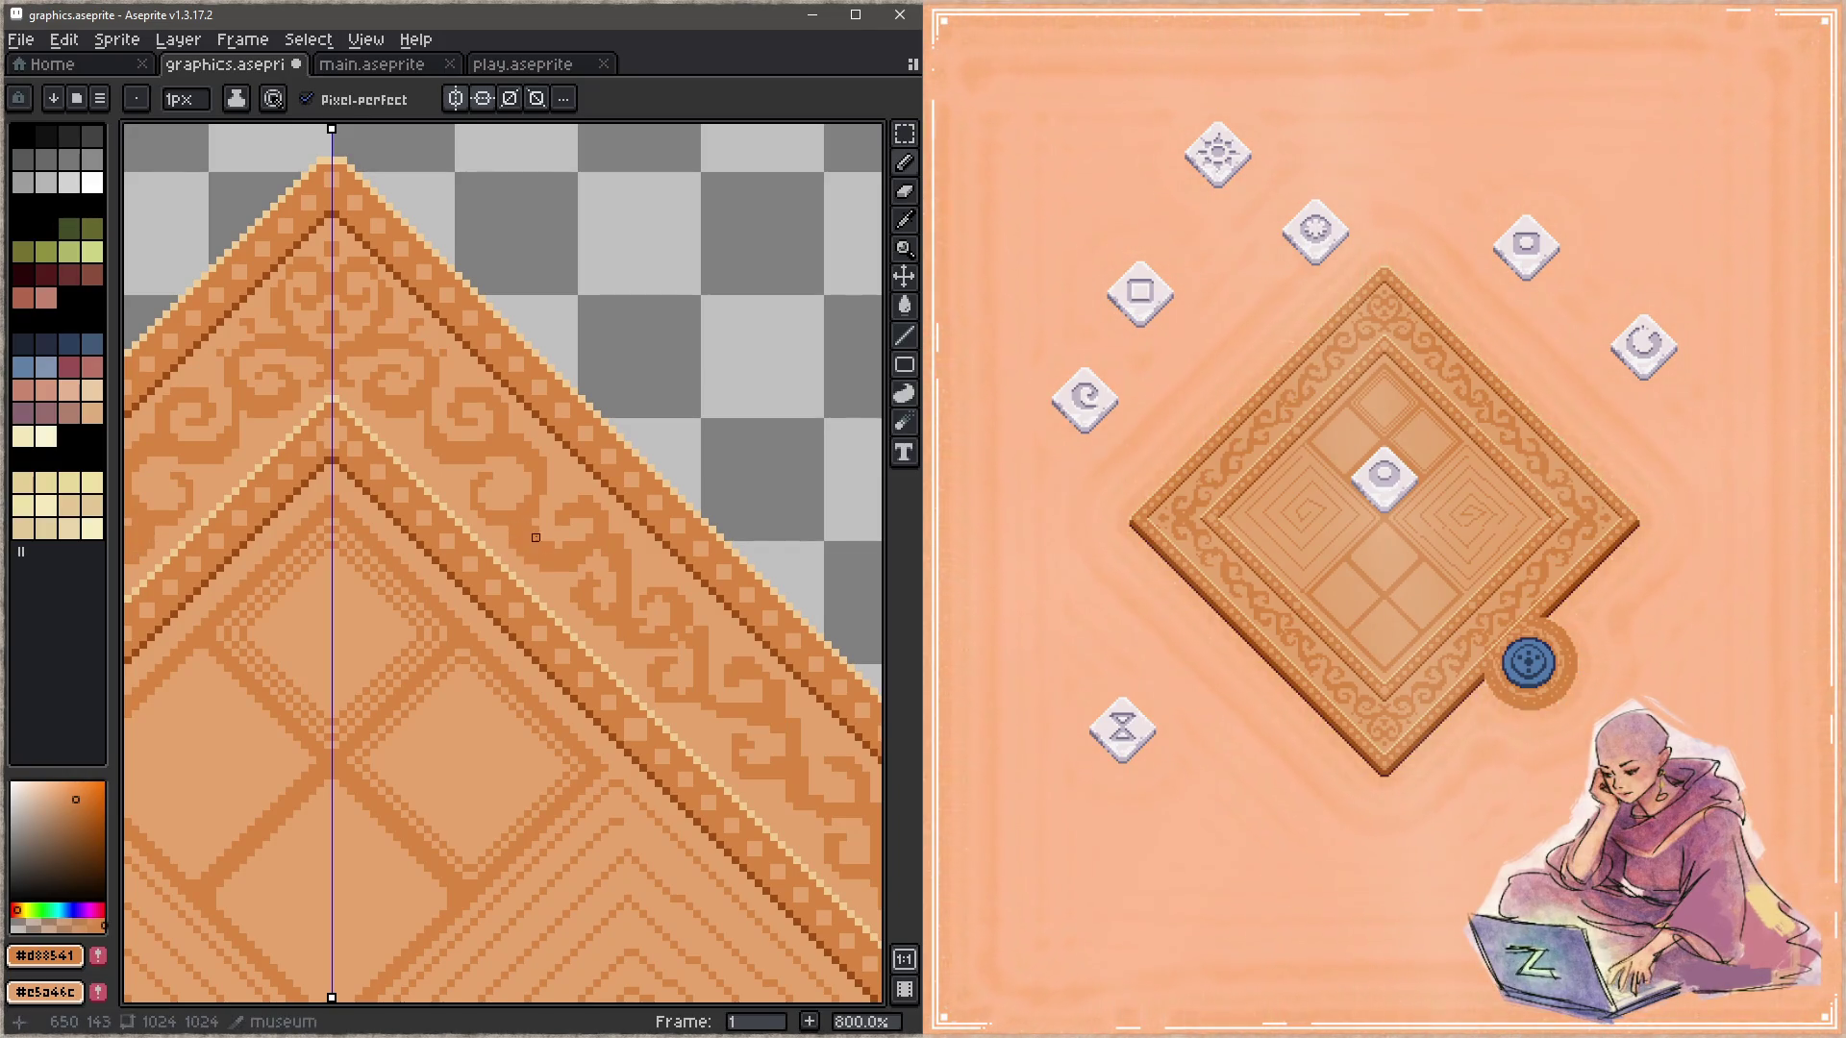
Step: Turn off Pixel-perfect, then keep reshaping scroll pixels, alternating between light and dark wood tones
{"action": "left_click", "coordinate": [305, 99]}
{"action": "key", "text": "x"}
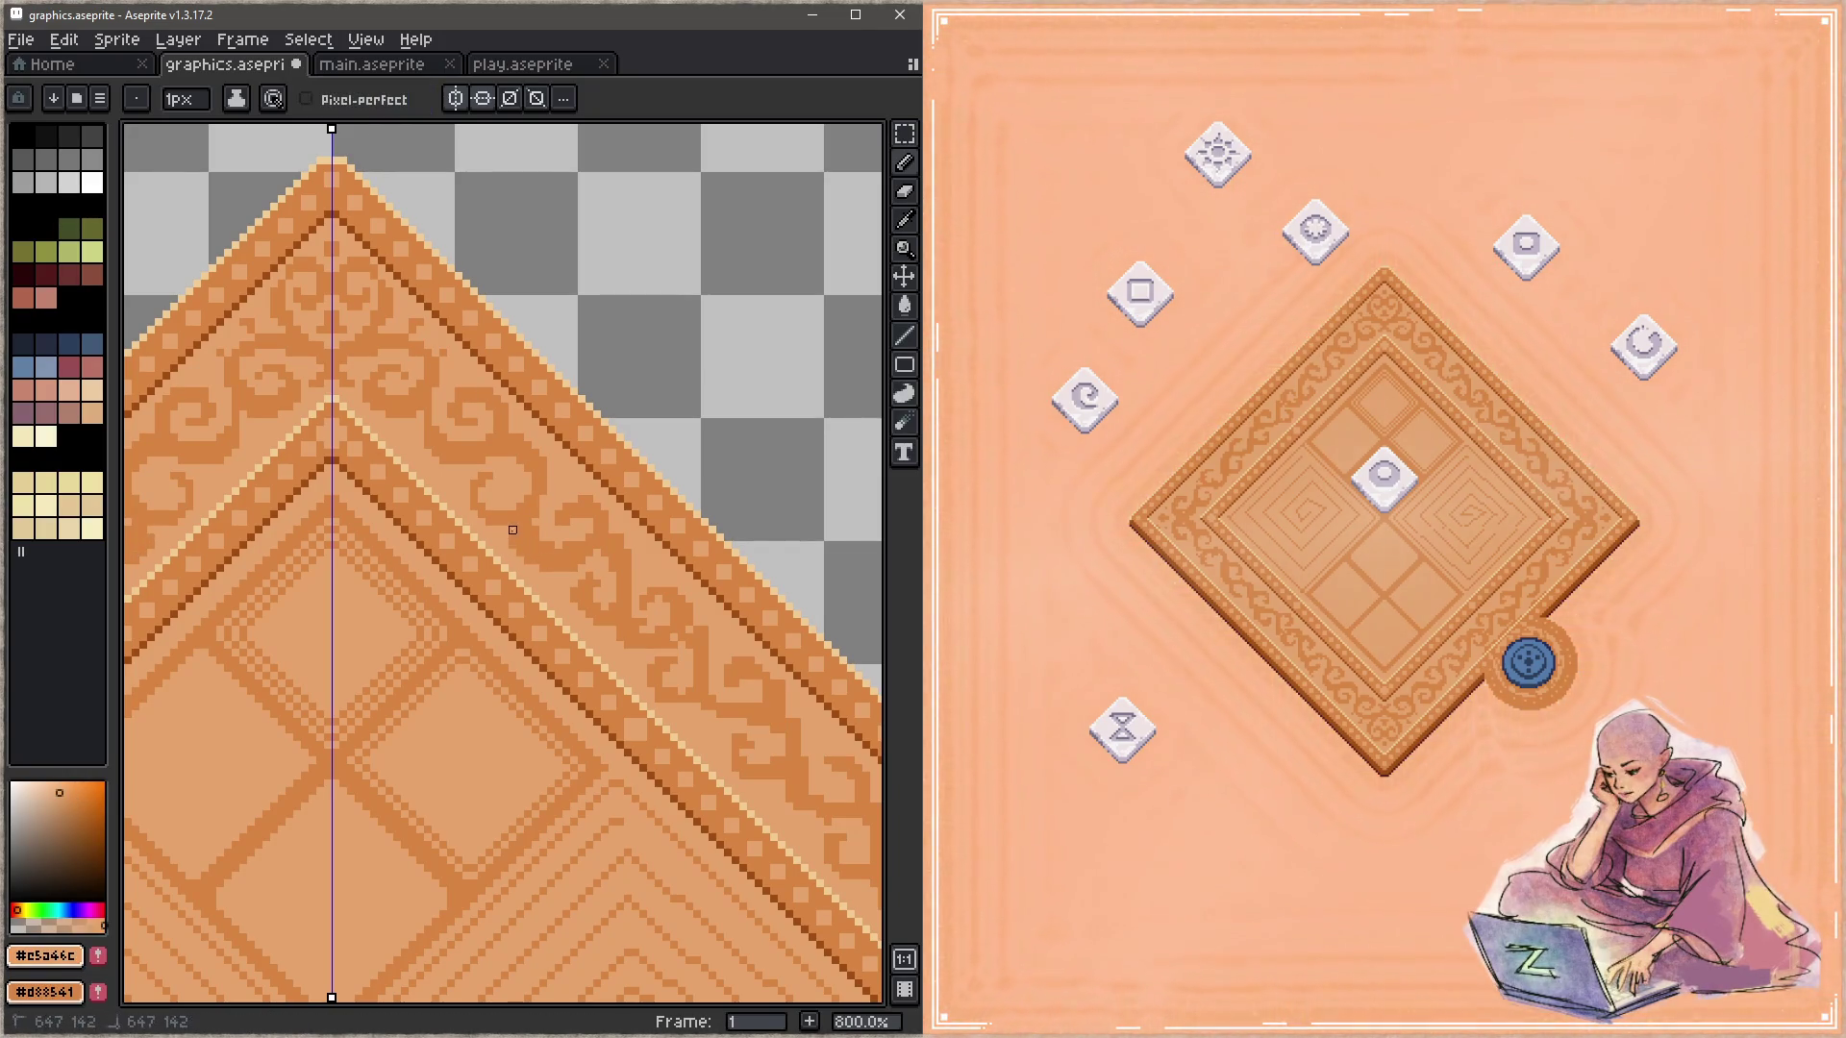
{"action": "key", "text": "x"}
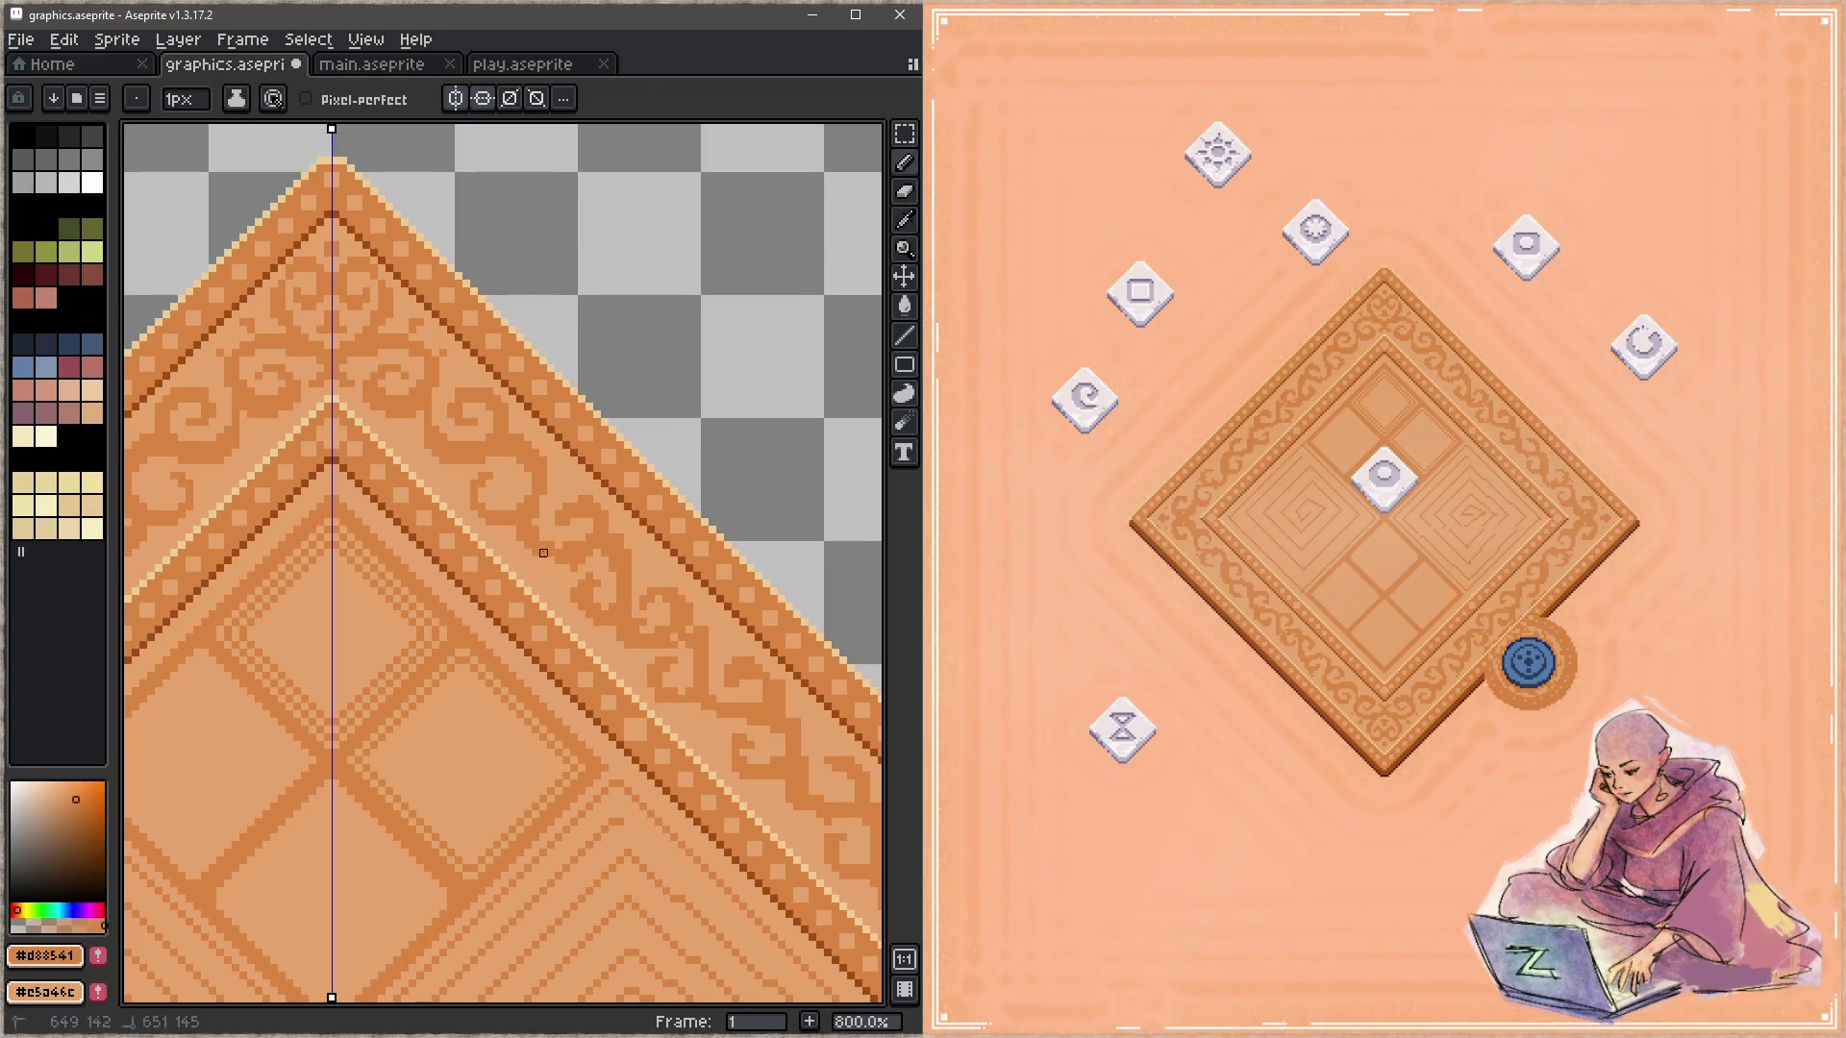
{"action": "key", "text": "x"}
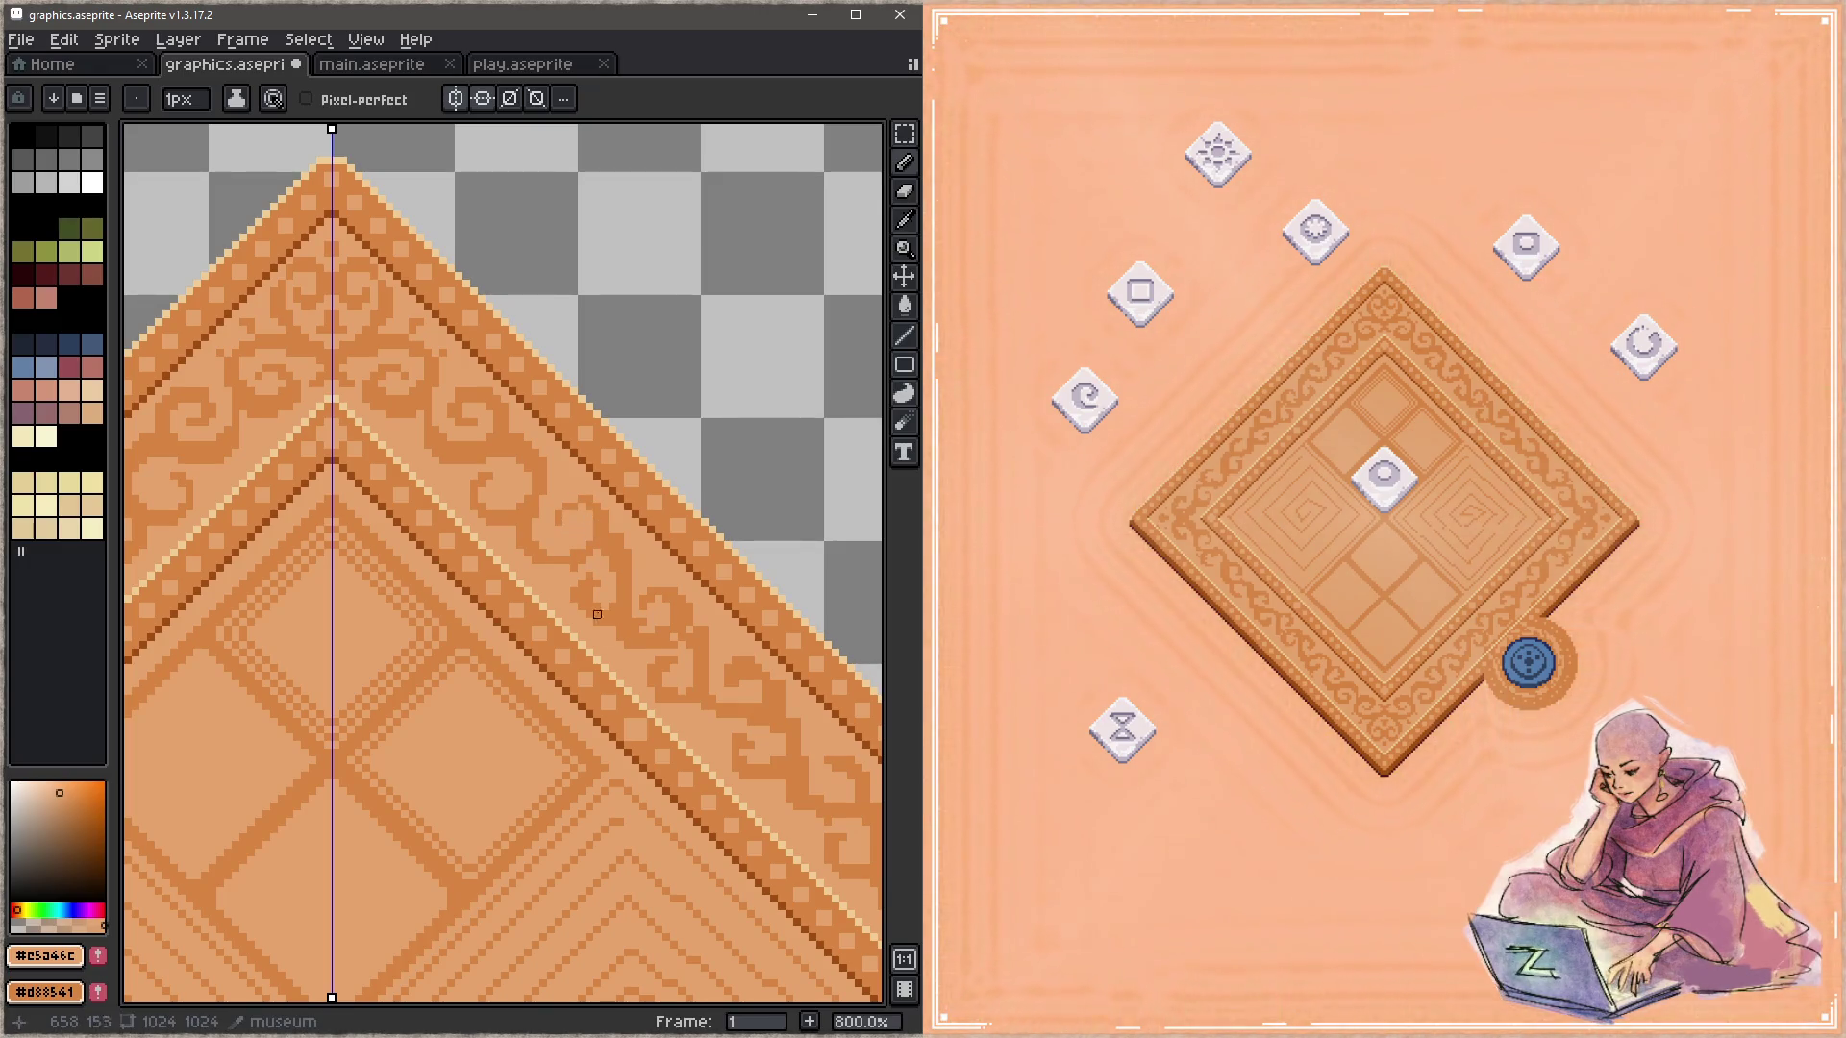
{"action": "key", "text": "x"}
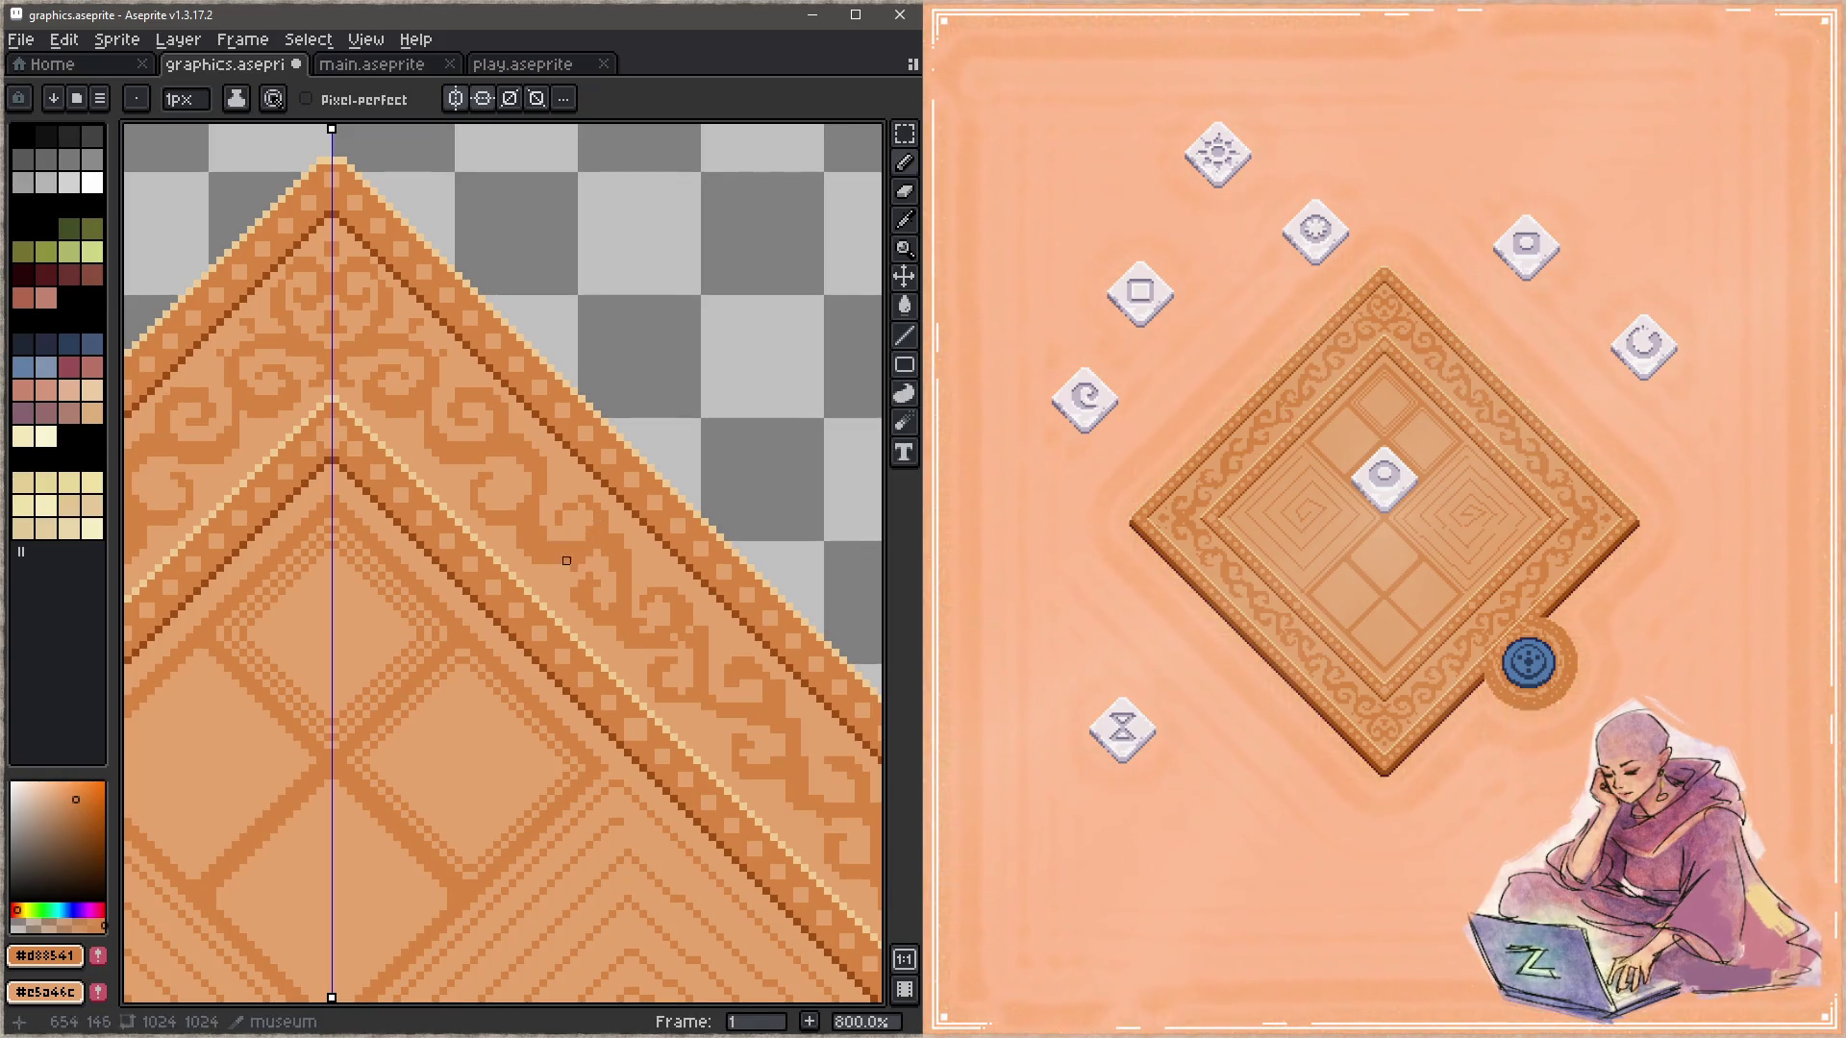
{"action": "key", "text": "x"}
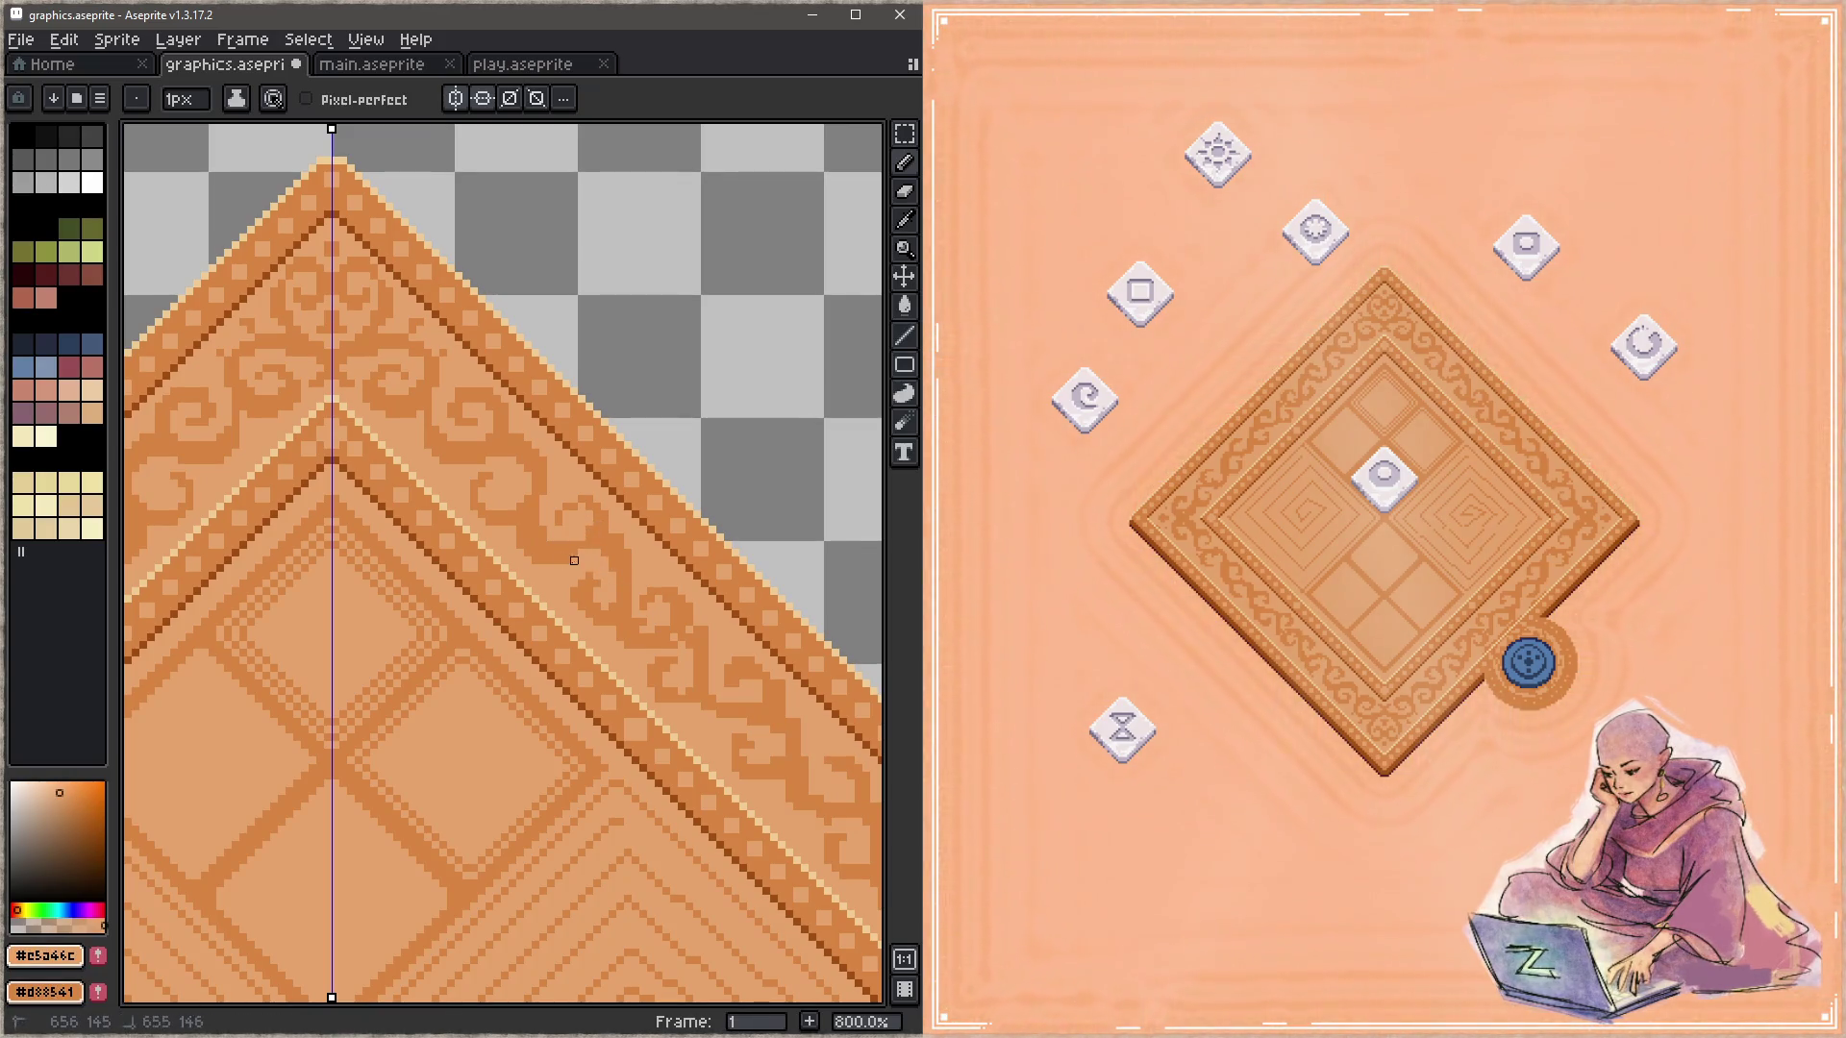
{"action": "key", "text": "x"}
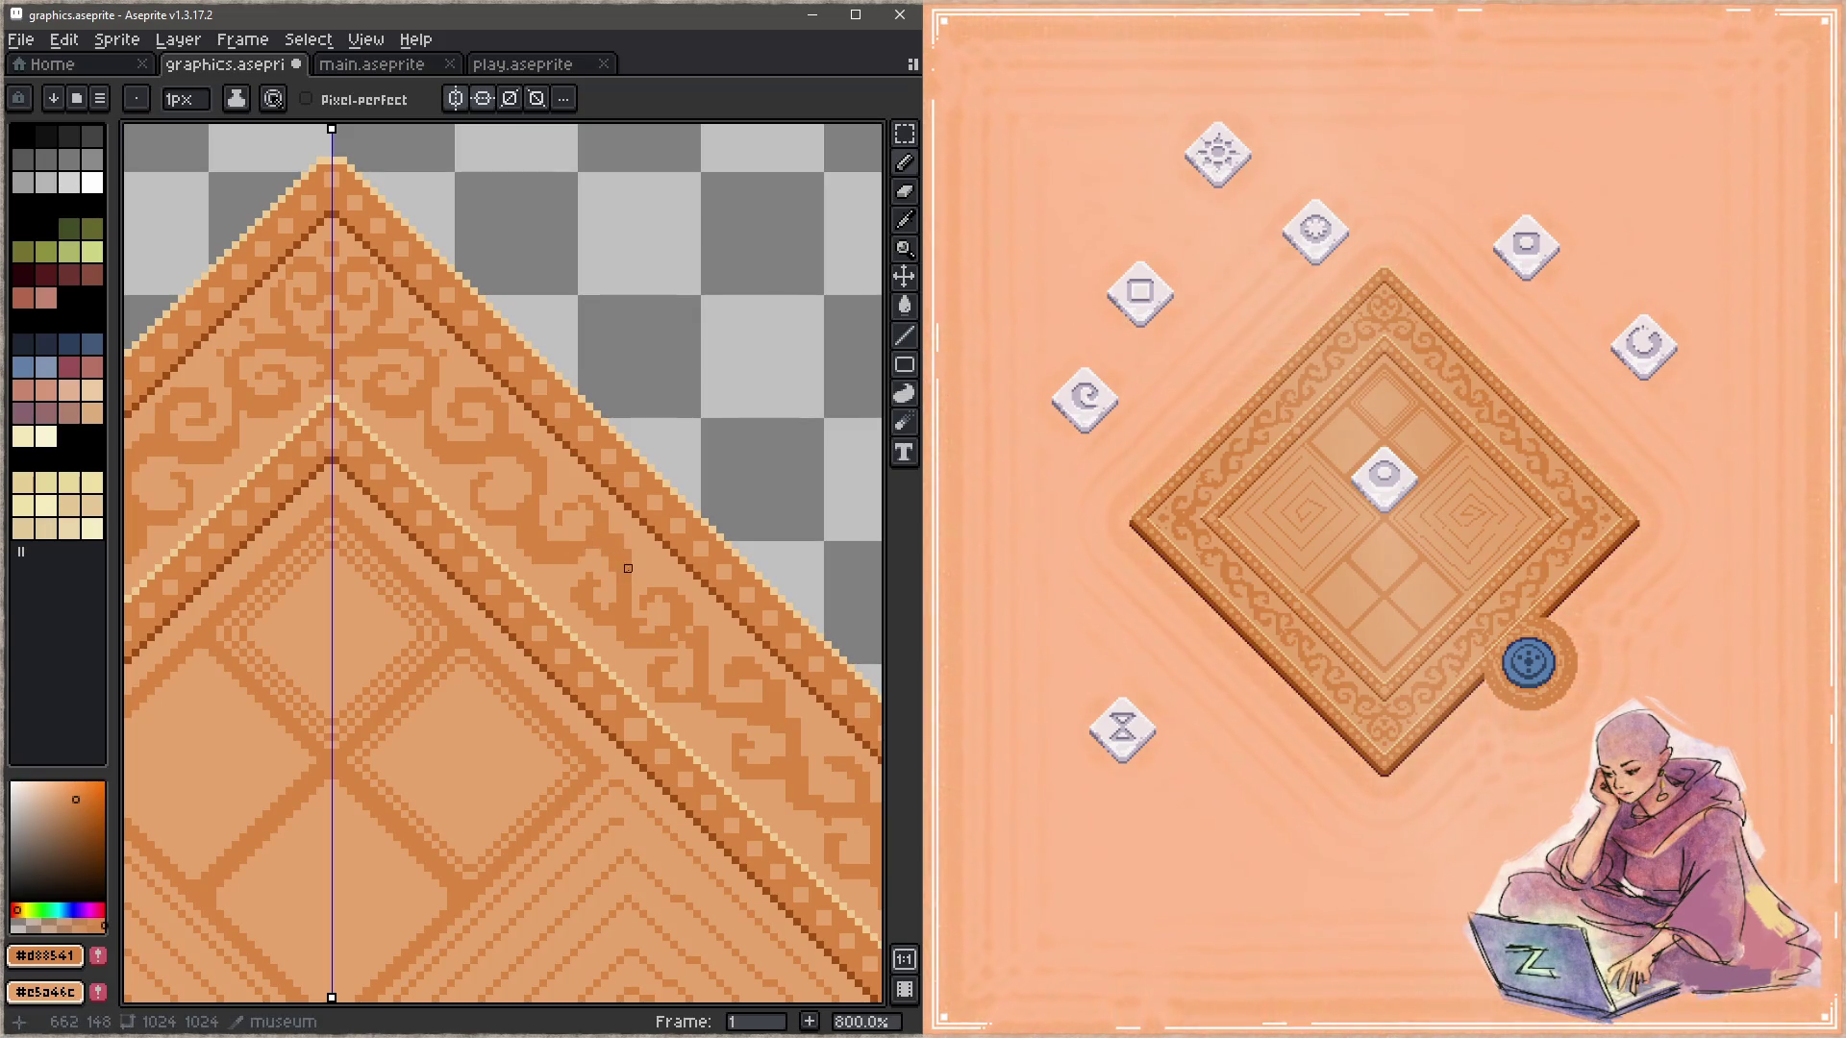
{"action": "key", "text": "x"}
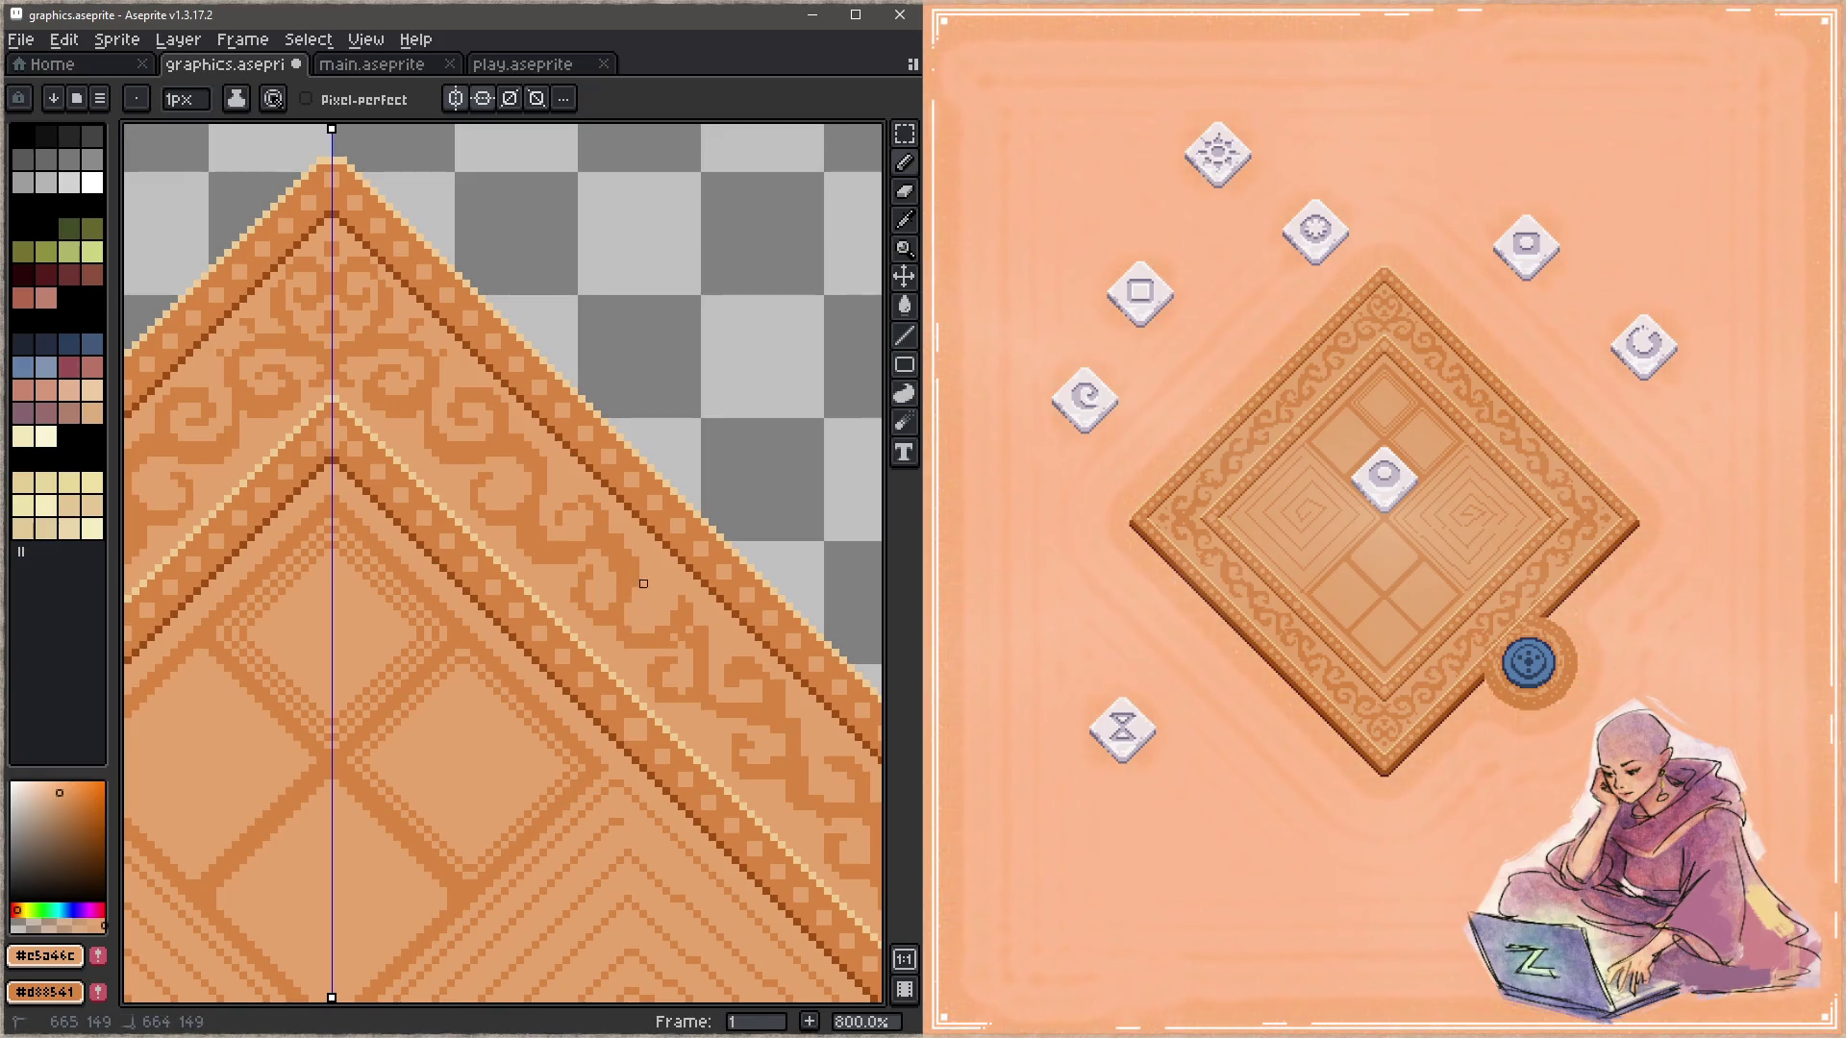
Step: Pan along the upper-right border and add dark #d88541 pixels to the motif, saving
{"action": "key", "text": "x"}
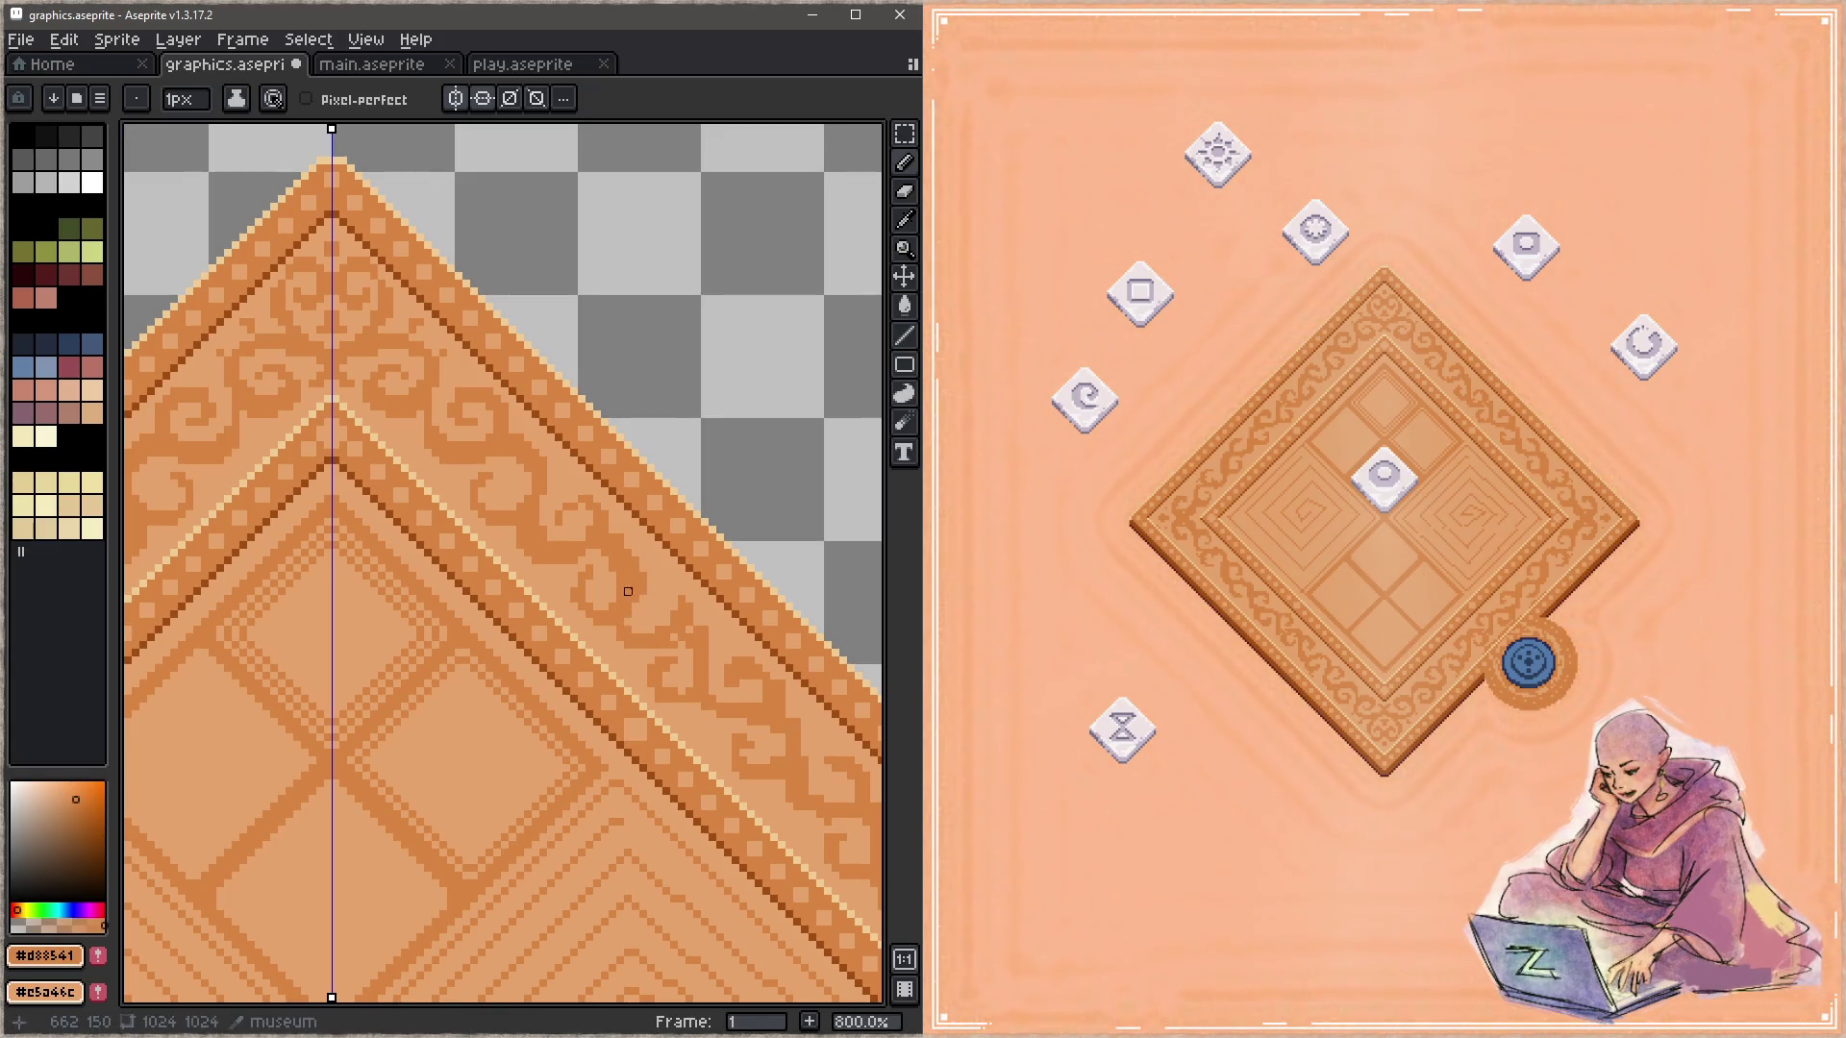
{"action": "key", "text": "x"}
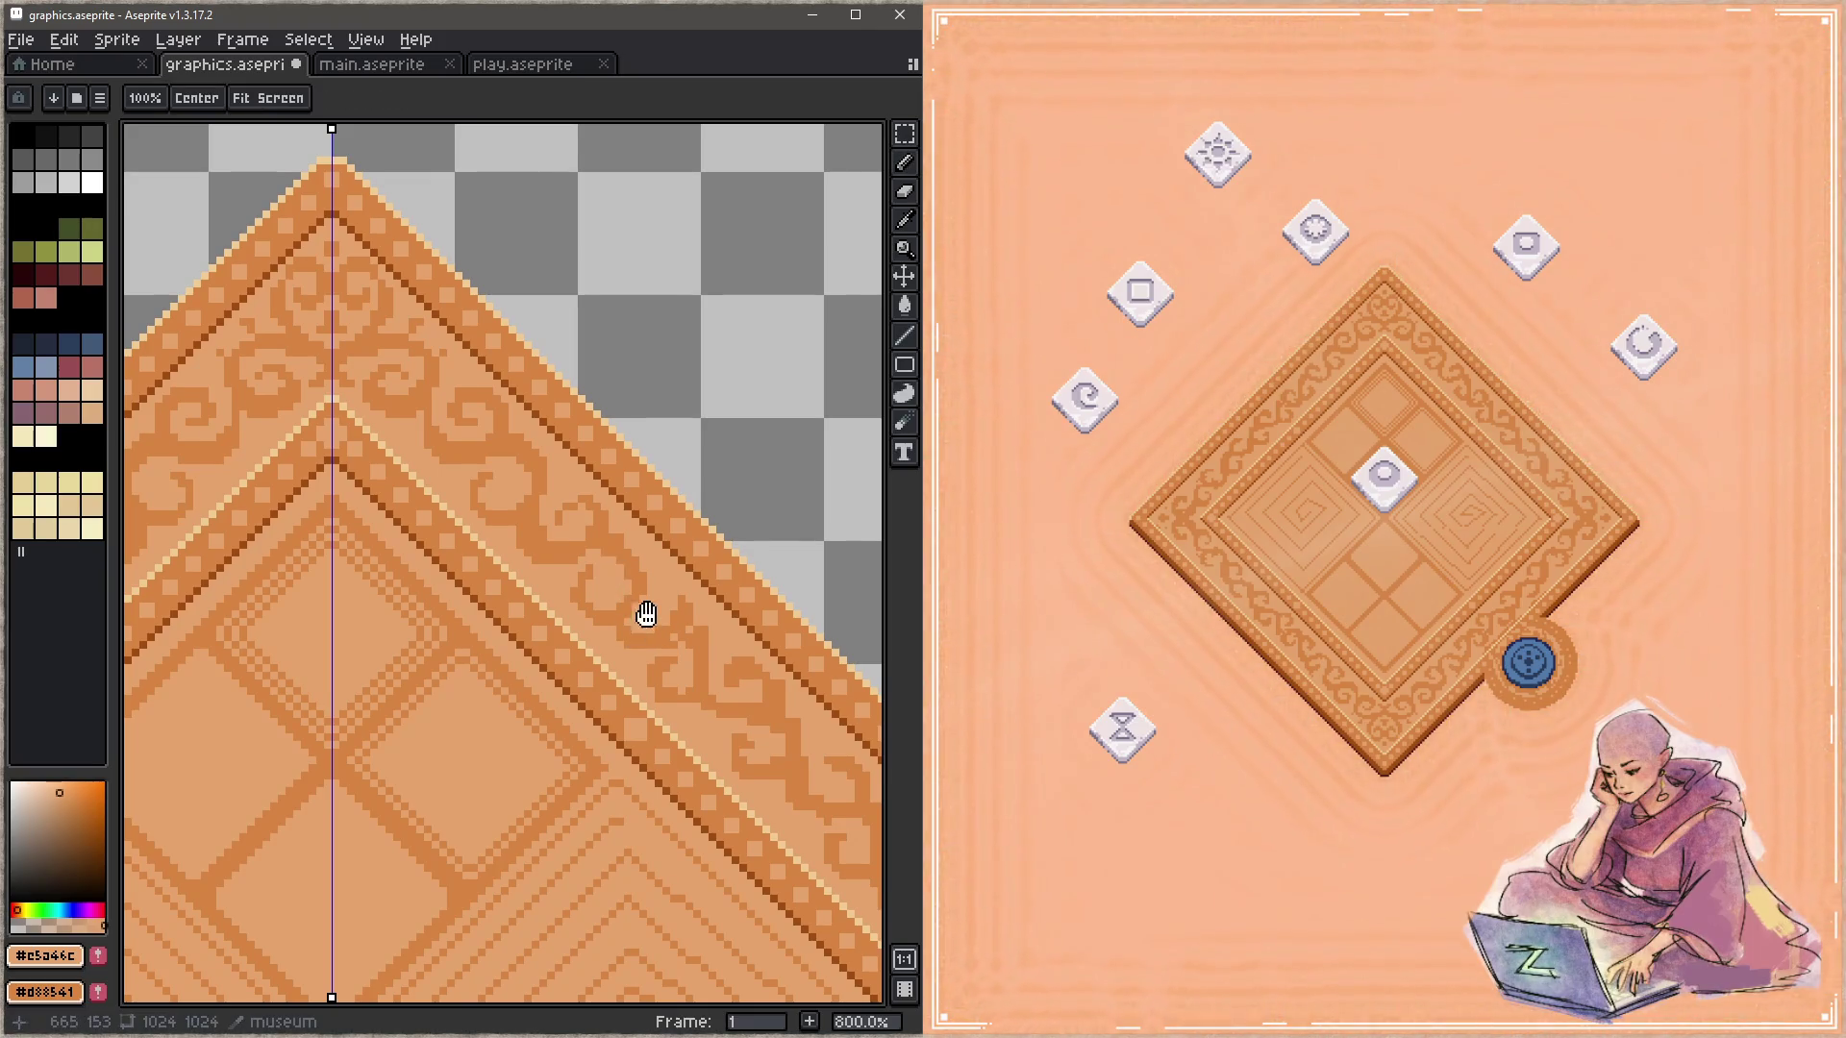
{"action": "left_click_drag", "start_coordinate": [643, 614], "coordinate": [594, 574]}
{"action": "key", "text": "ctrl+s"}
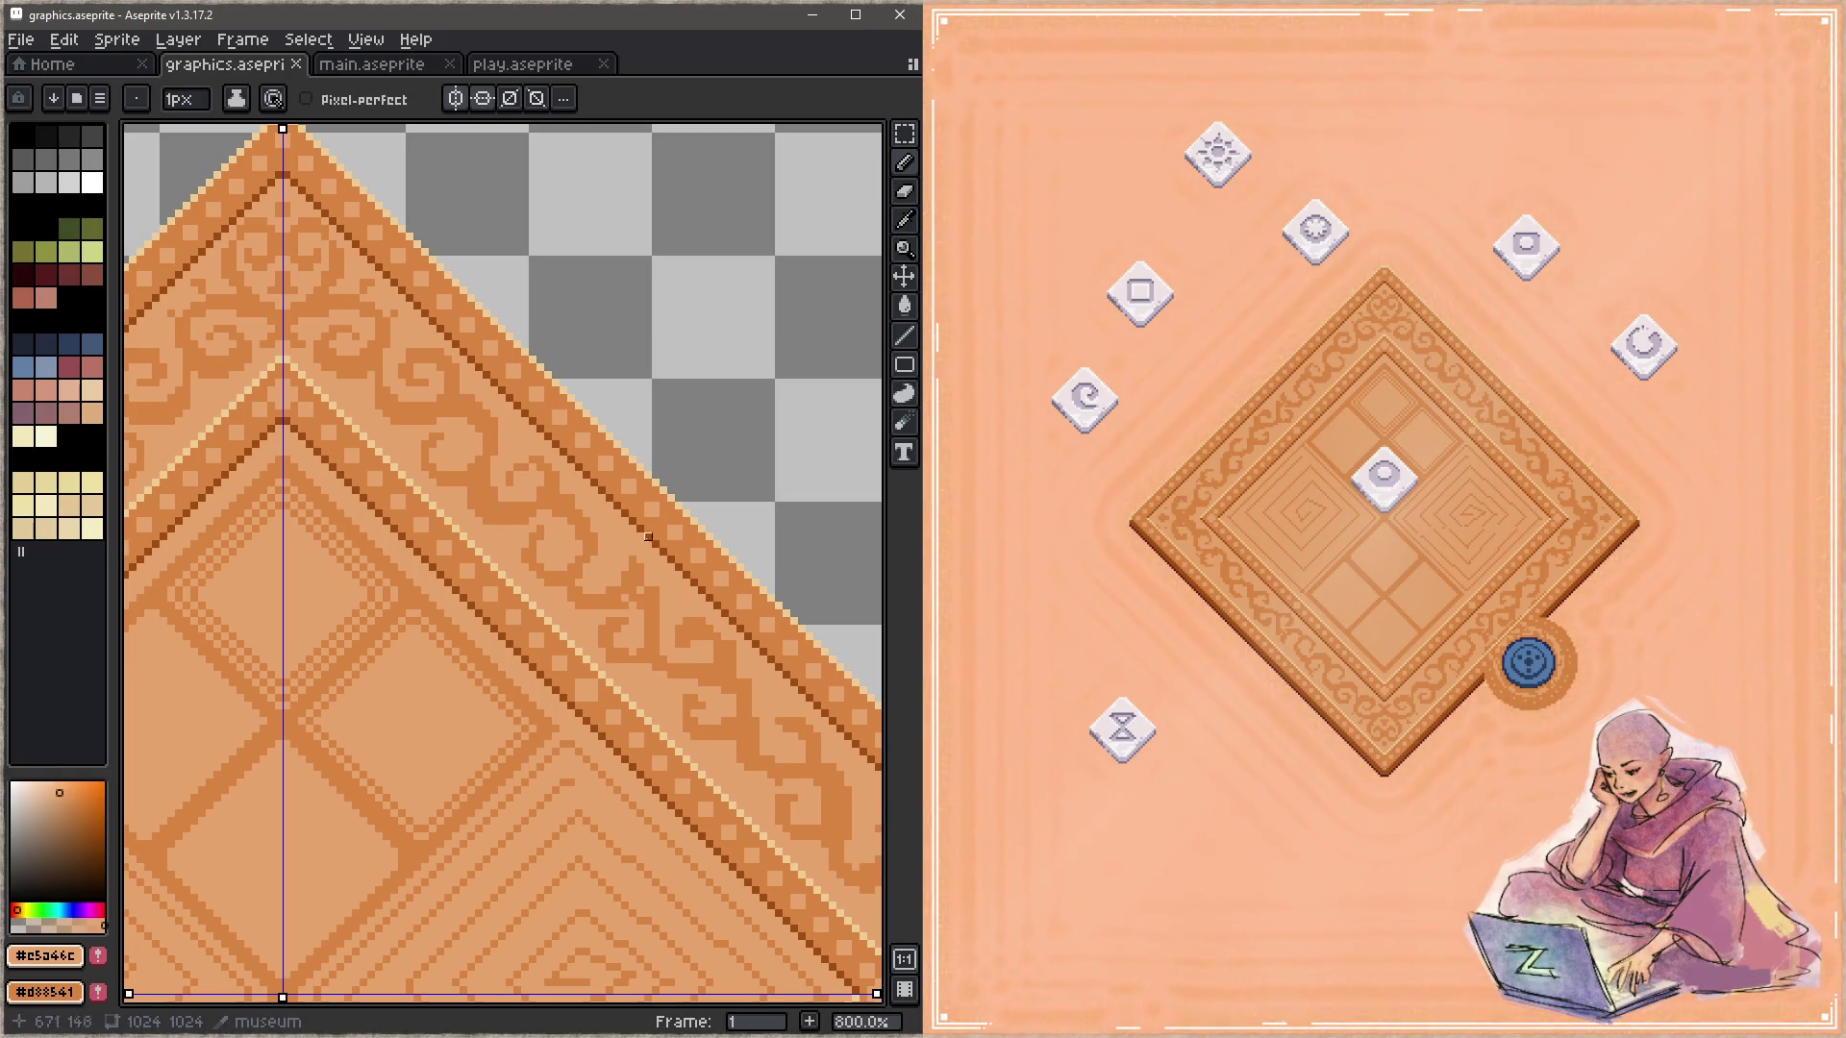
{"action": "left_click", "coordinate": [544, 465], "text": "alt"}
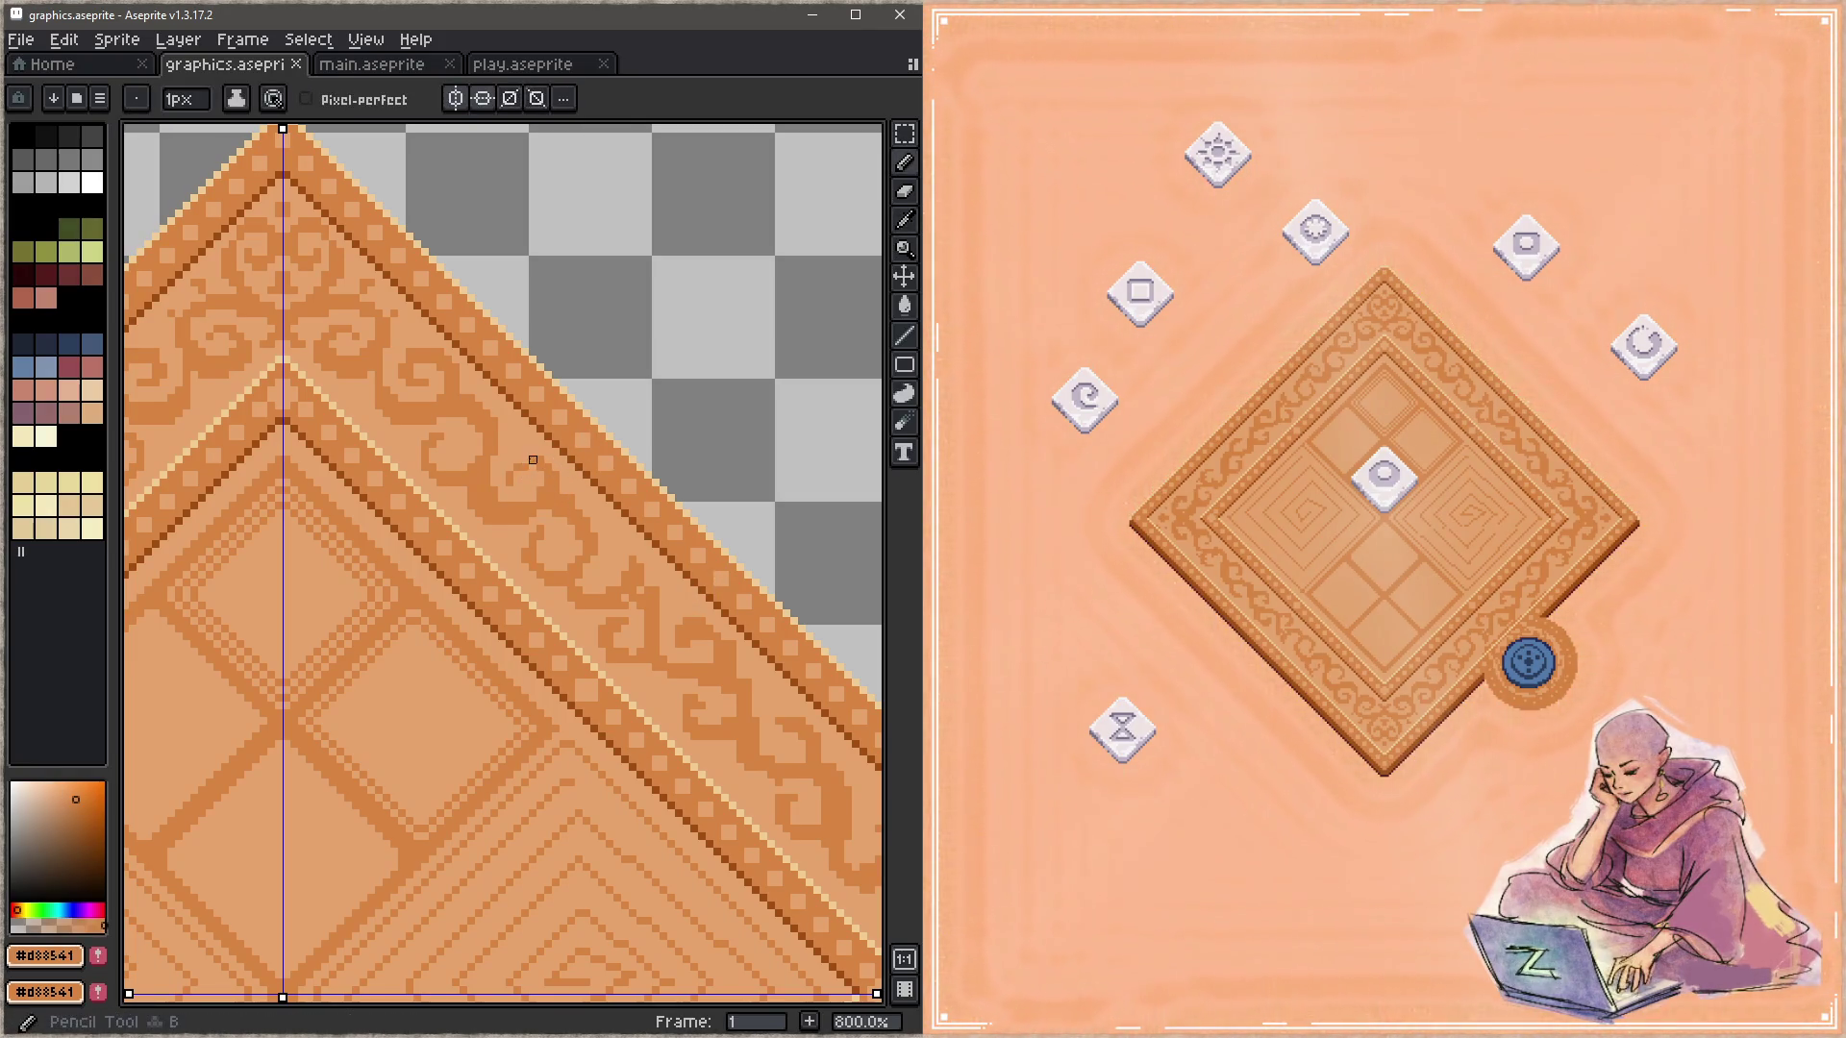
{"action": "left_click", "coordinate": [510, 467]}
{"action": "key", "text": "ctrl+s"}
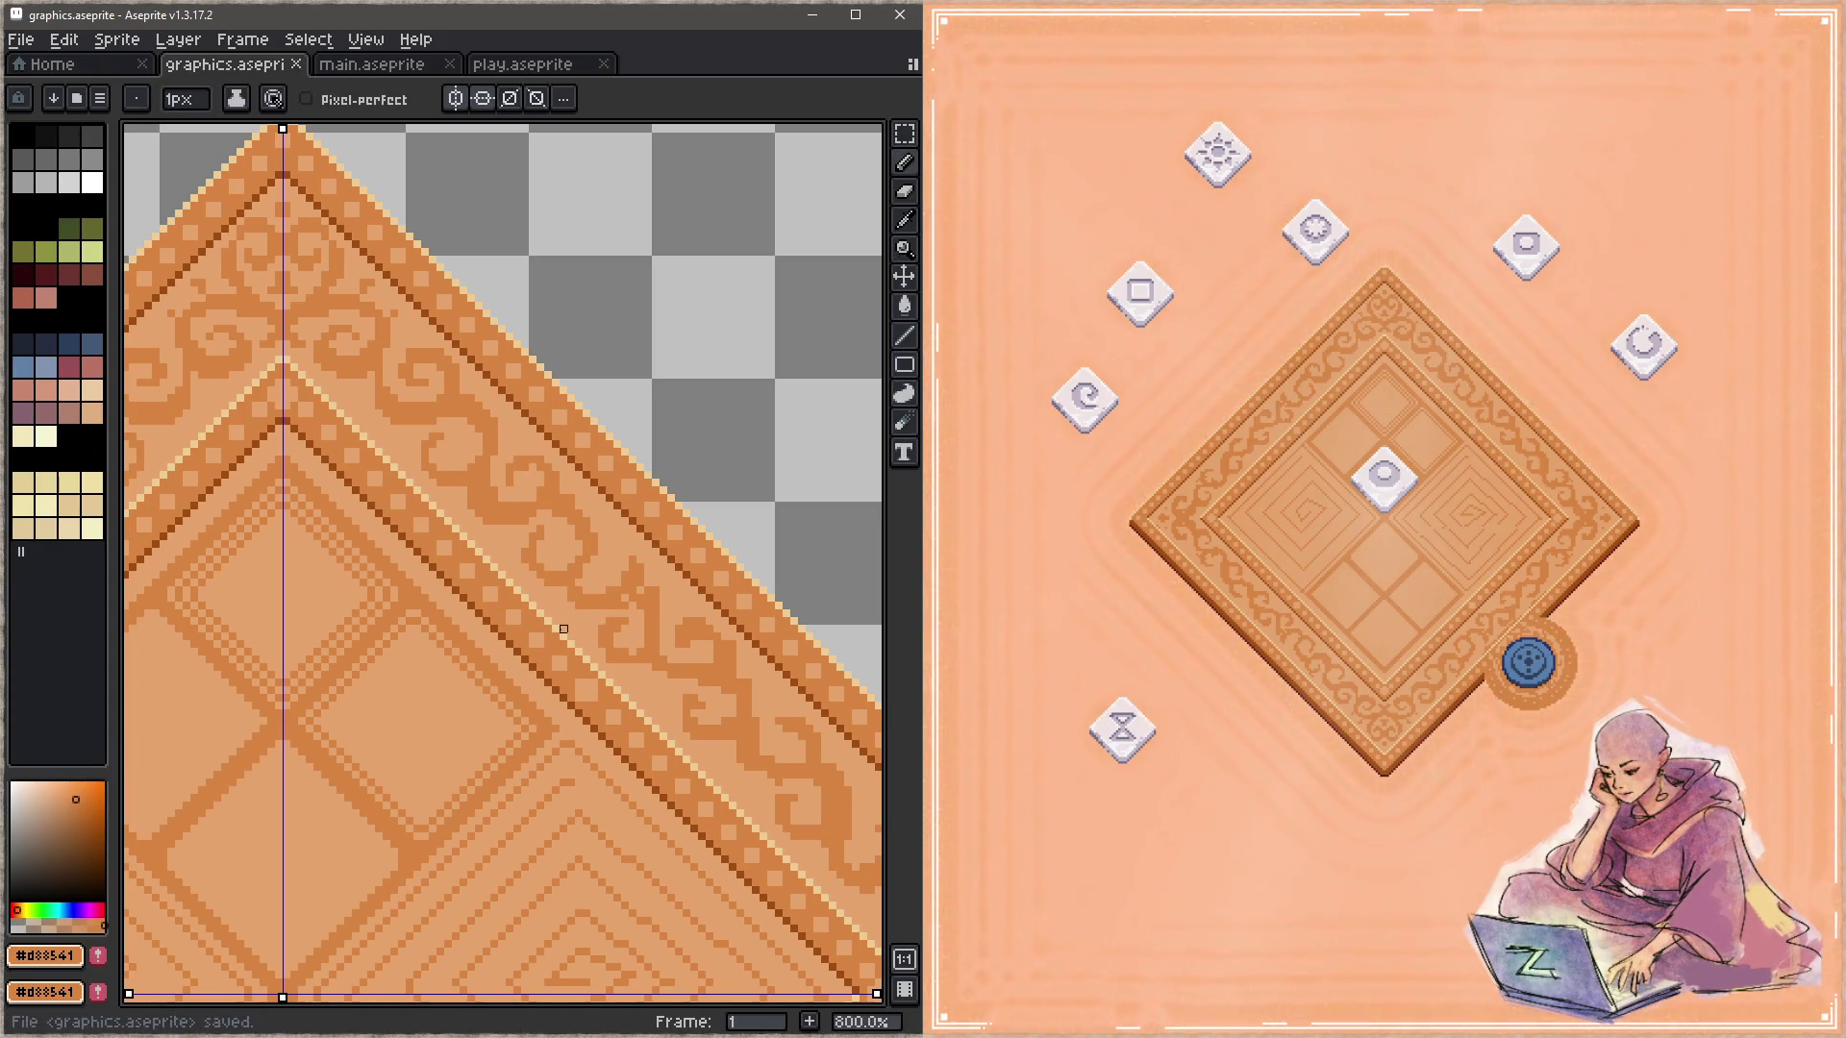
Step: Paint light #e5a46c and dark pixels further down the border motif and save
{"action": "left_click", "coordinate": [556, 552]}
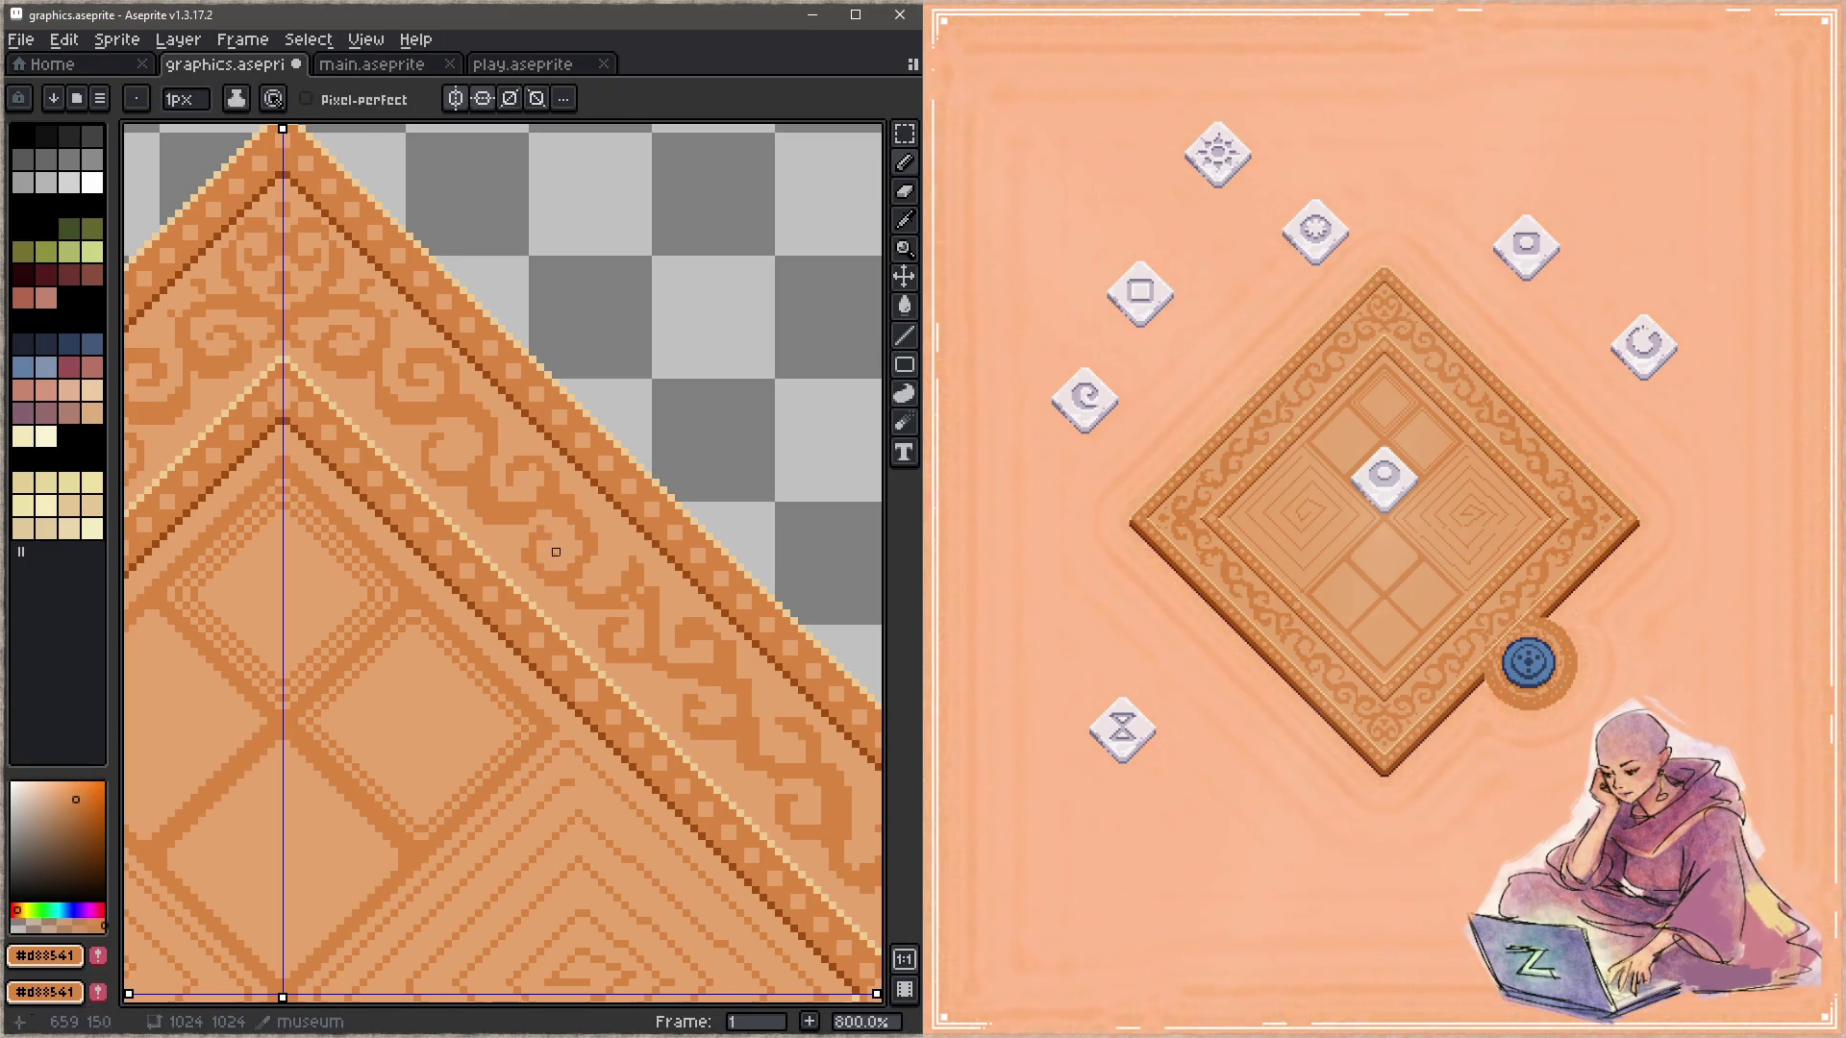
{"action": "key", "text": "alt"}
{"action": "key", "text": "alt"}
{"action": "left_click", "coordinate": [550, 522], "text": "alt"}
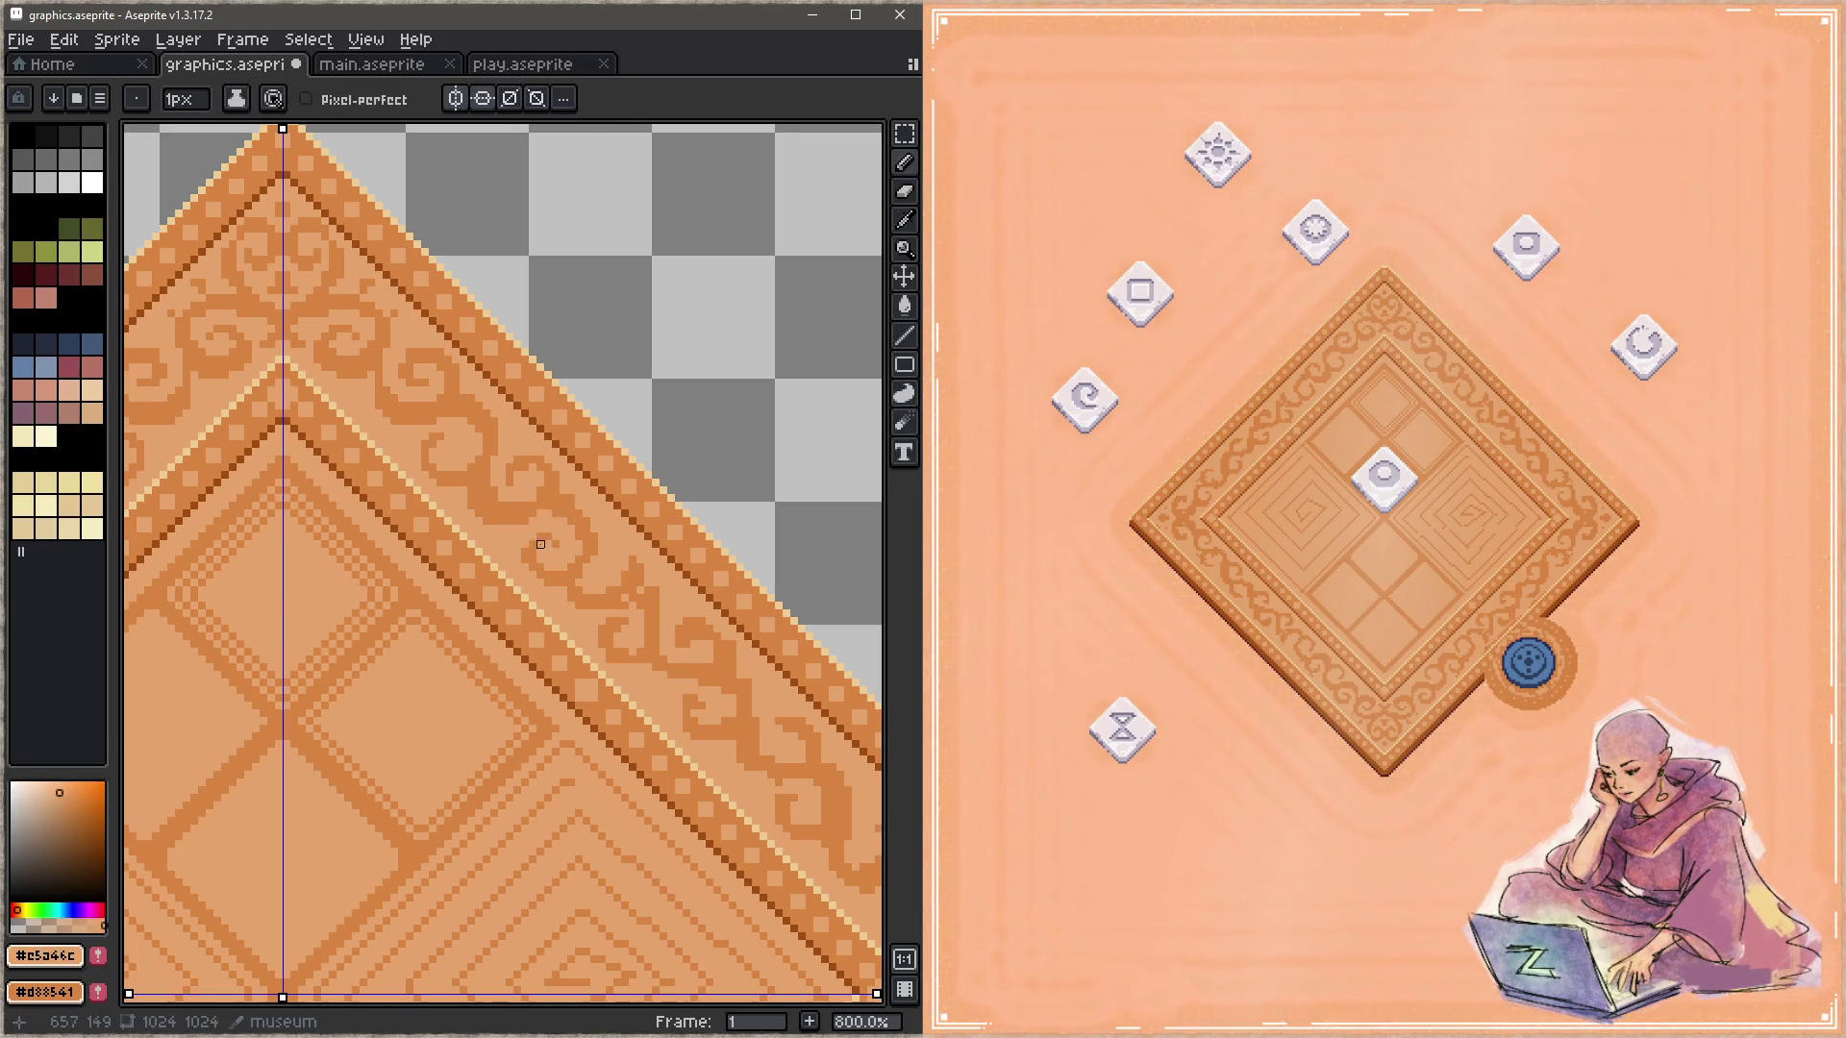
{"action": "key", "text": "ctrl+s"}
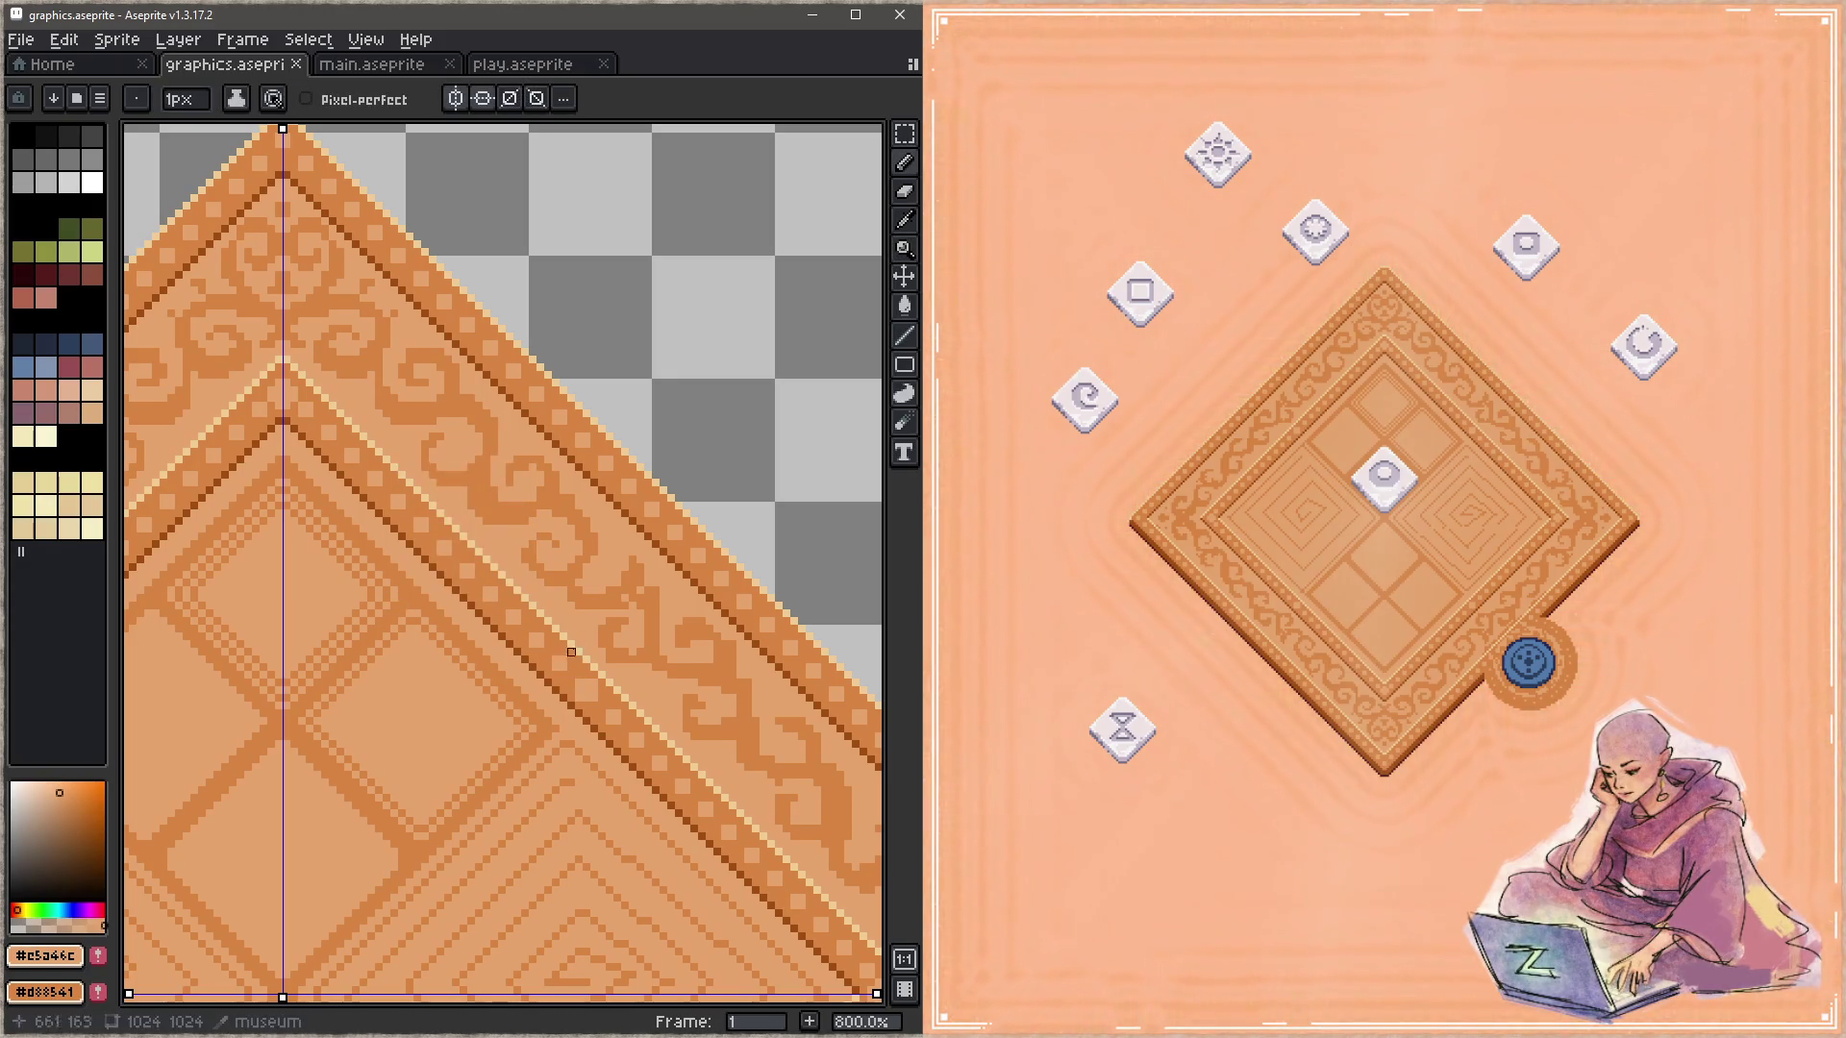
{"action": "left_click", "coordinate": [571, 583]}
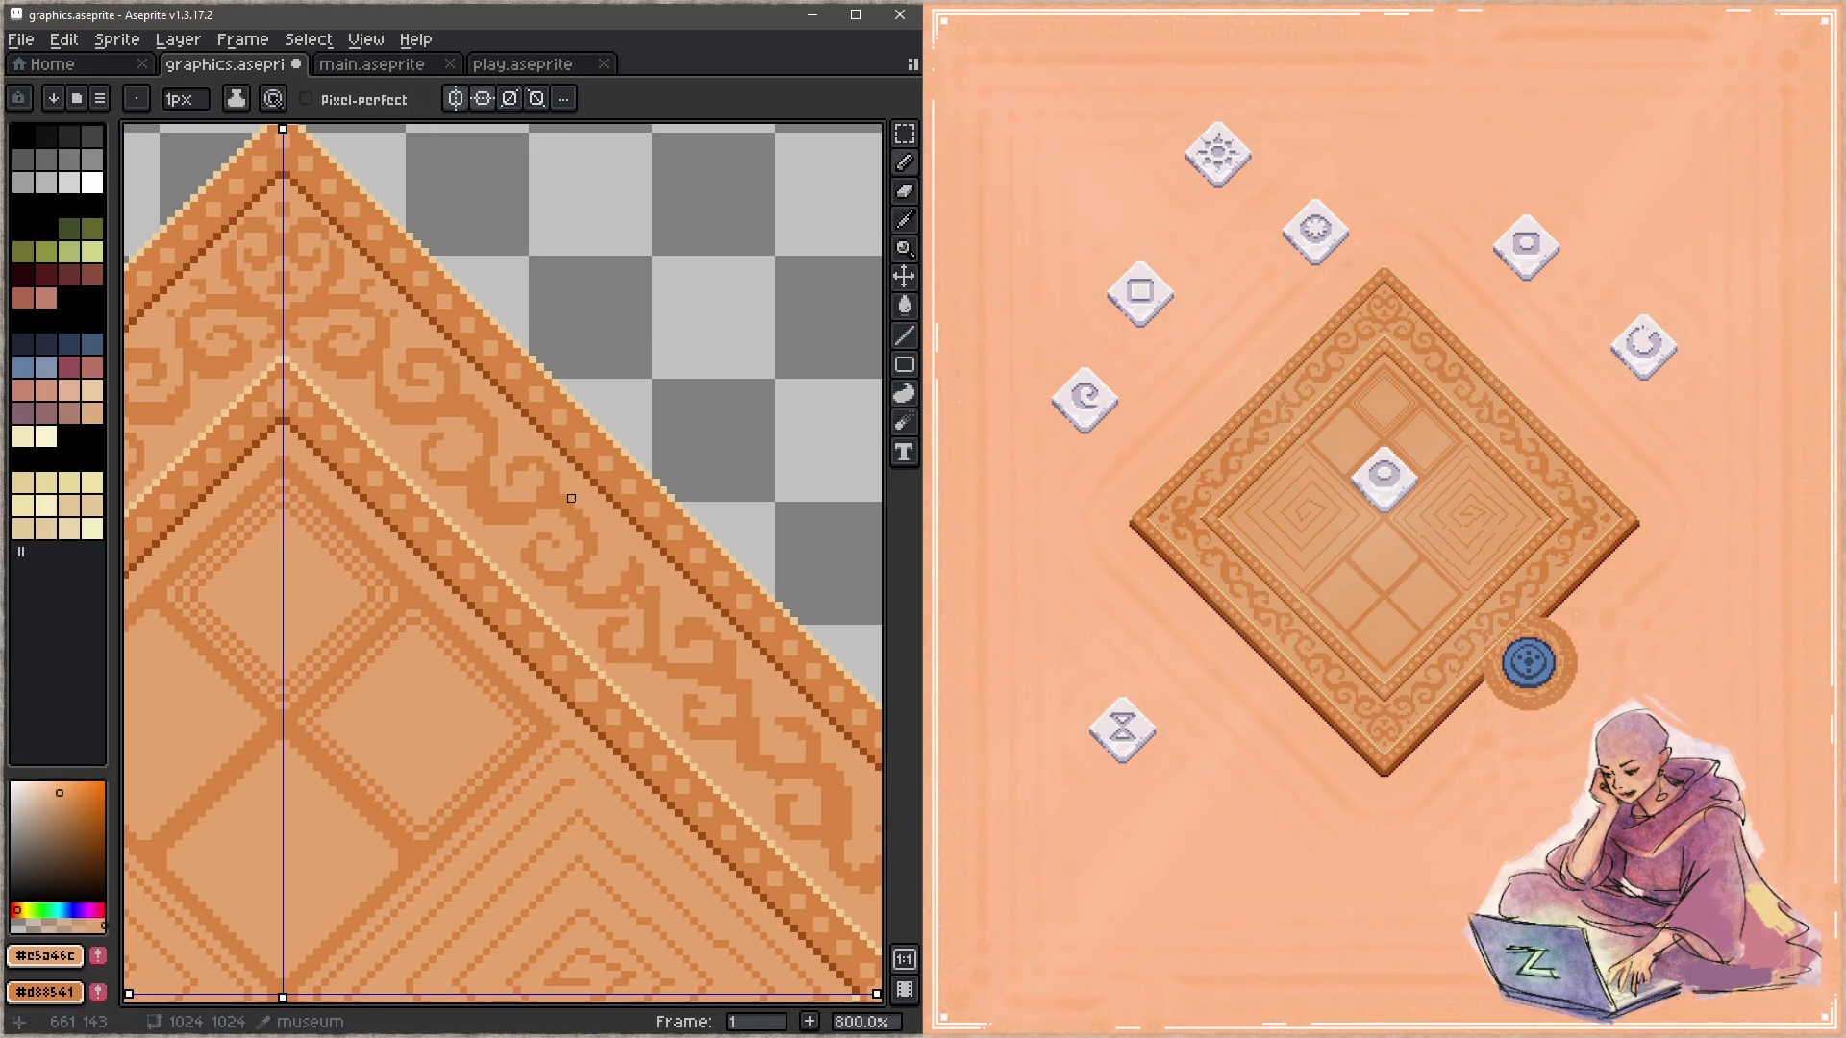
{"action": "key", "text": "ctrl+s"}
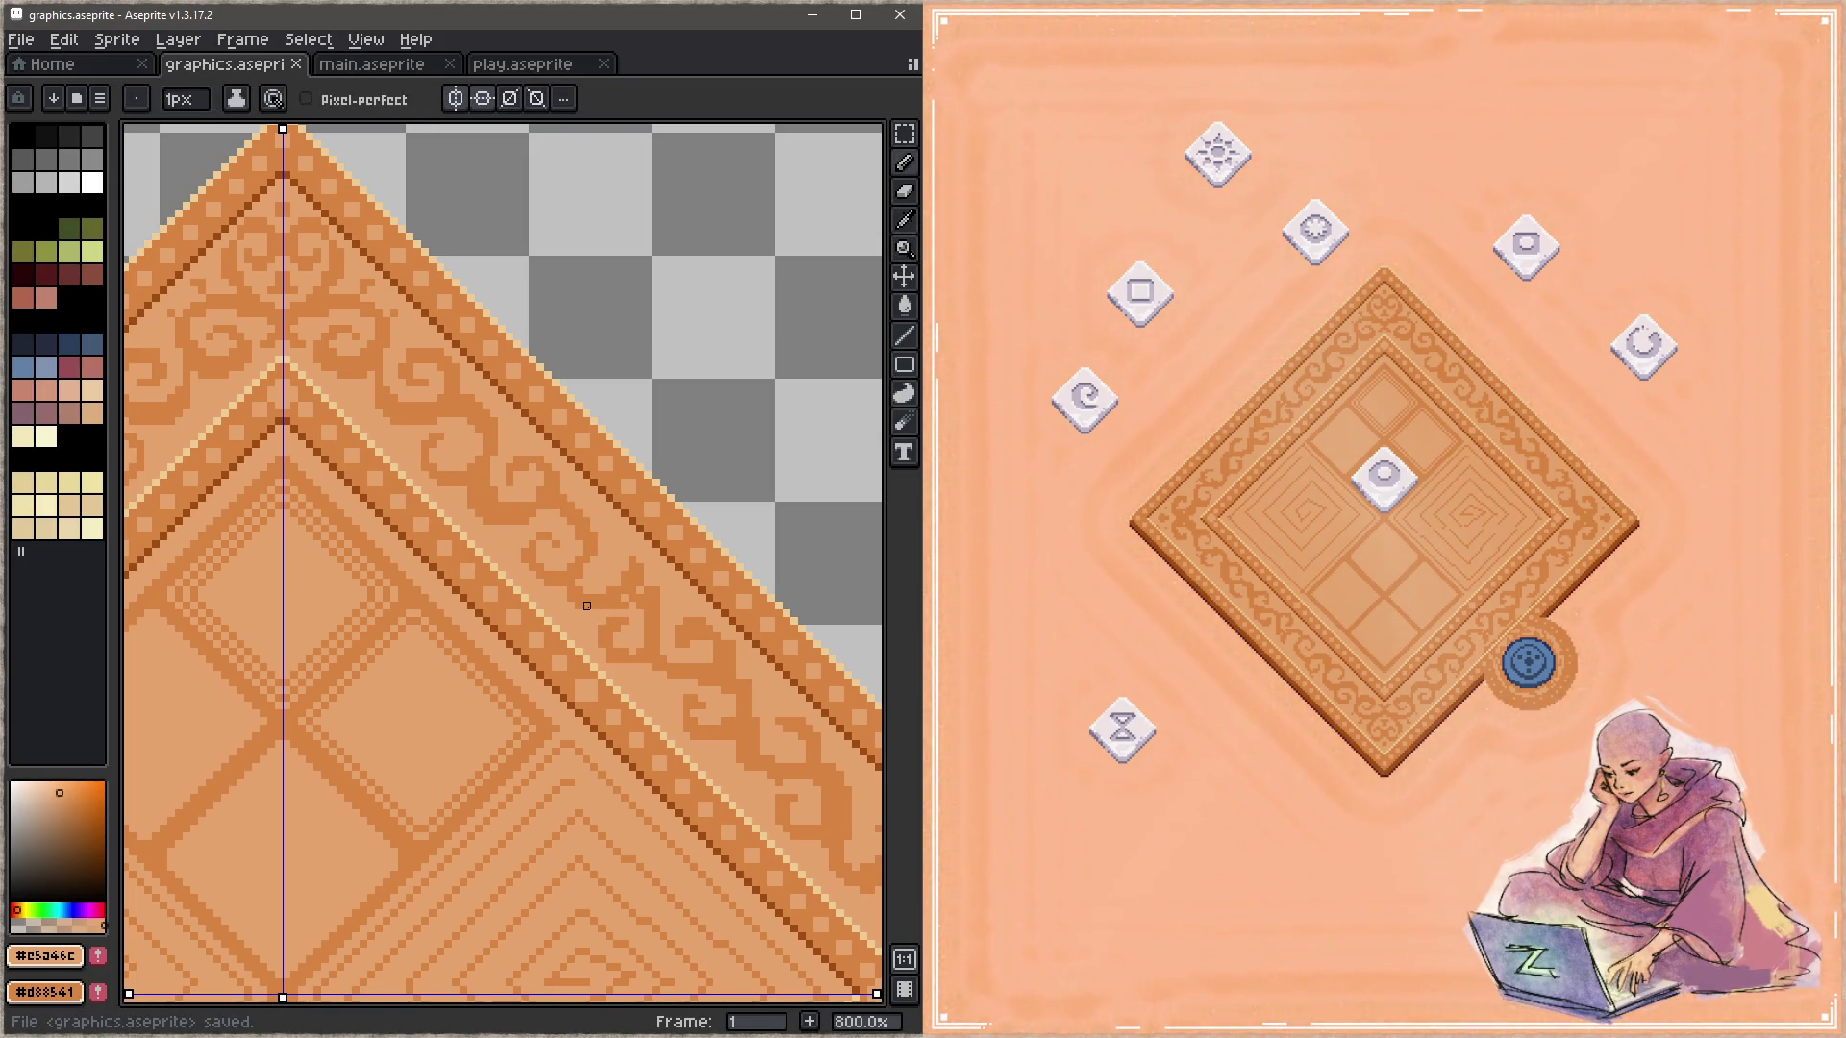
{"action": "left_click", "coordinate": [569, 528], "text": "alt"}
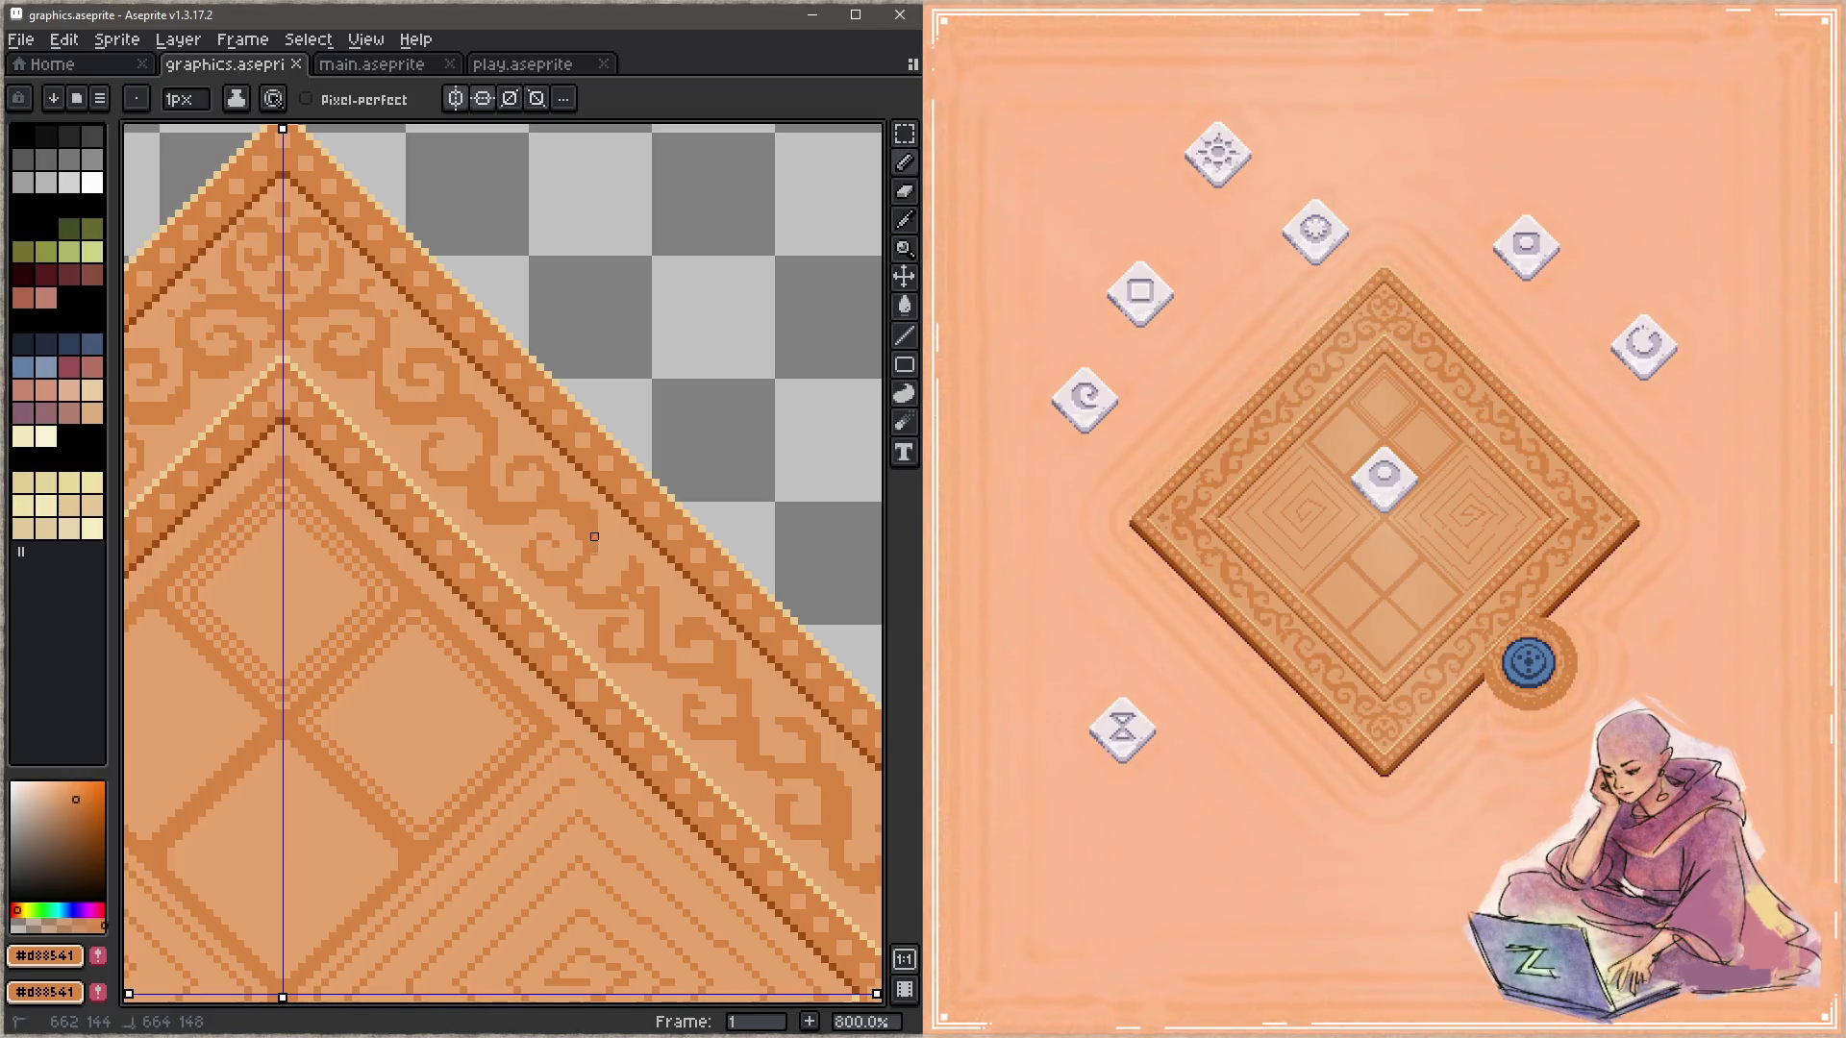
{"action": "left_click", "coordinate": [567, 528], "text": "alt"}
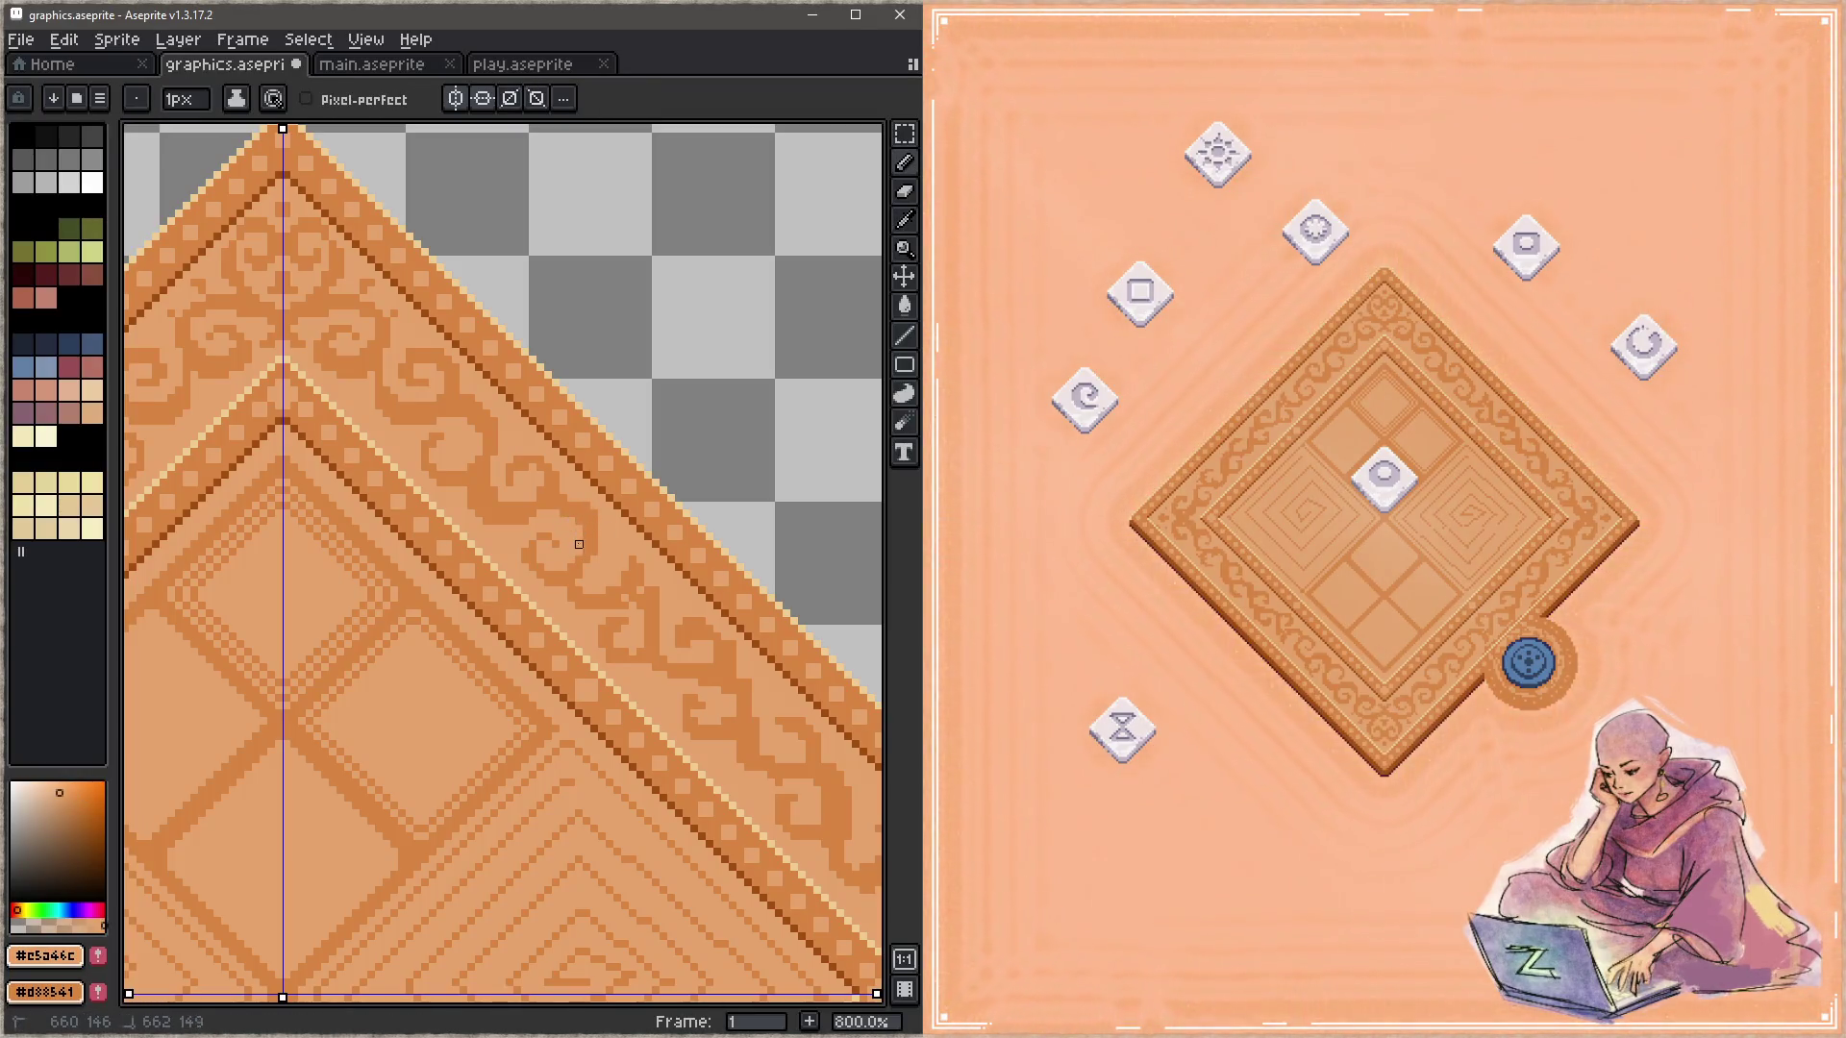
{"action": "left_click", "coordinate": [600, 524], "text": "alt"}
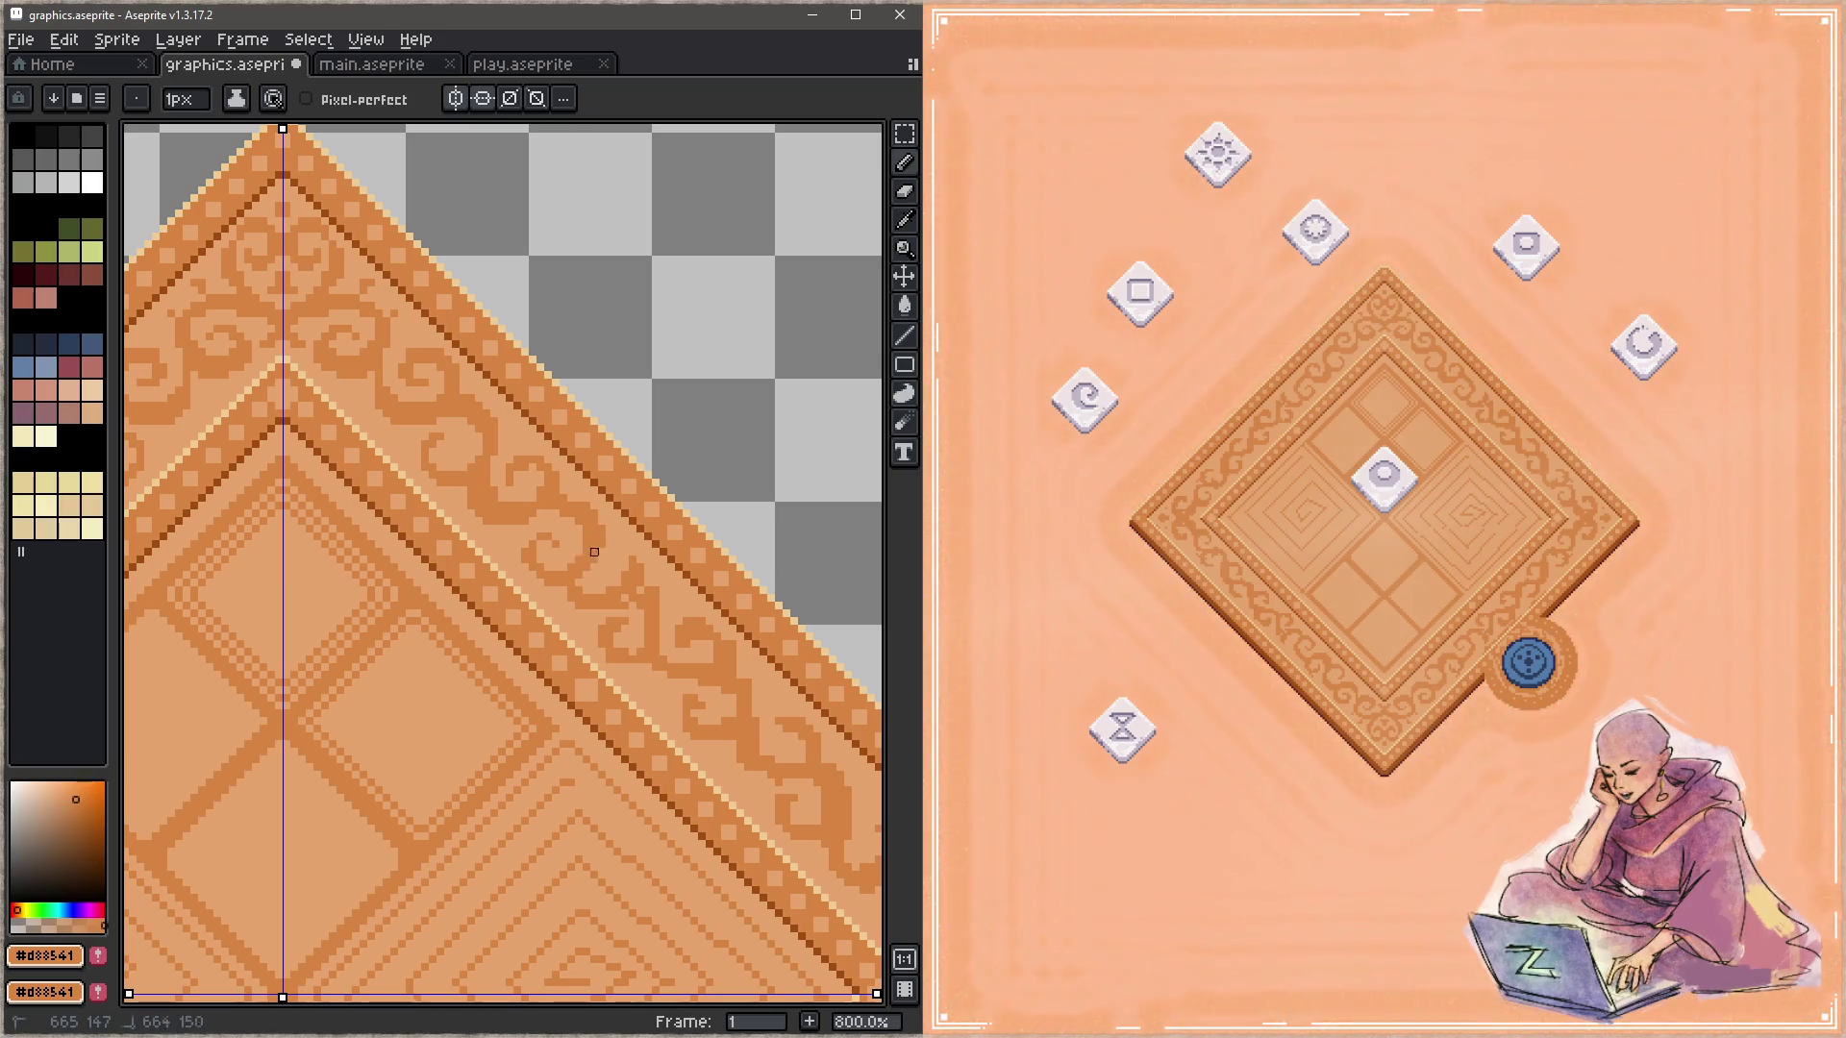
{"action": "left_click_drag", "start_coordinate": [625, 644], "coordinate": [577, 556]}
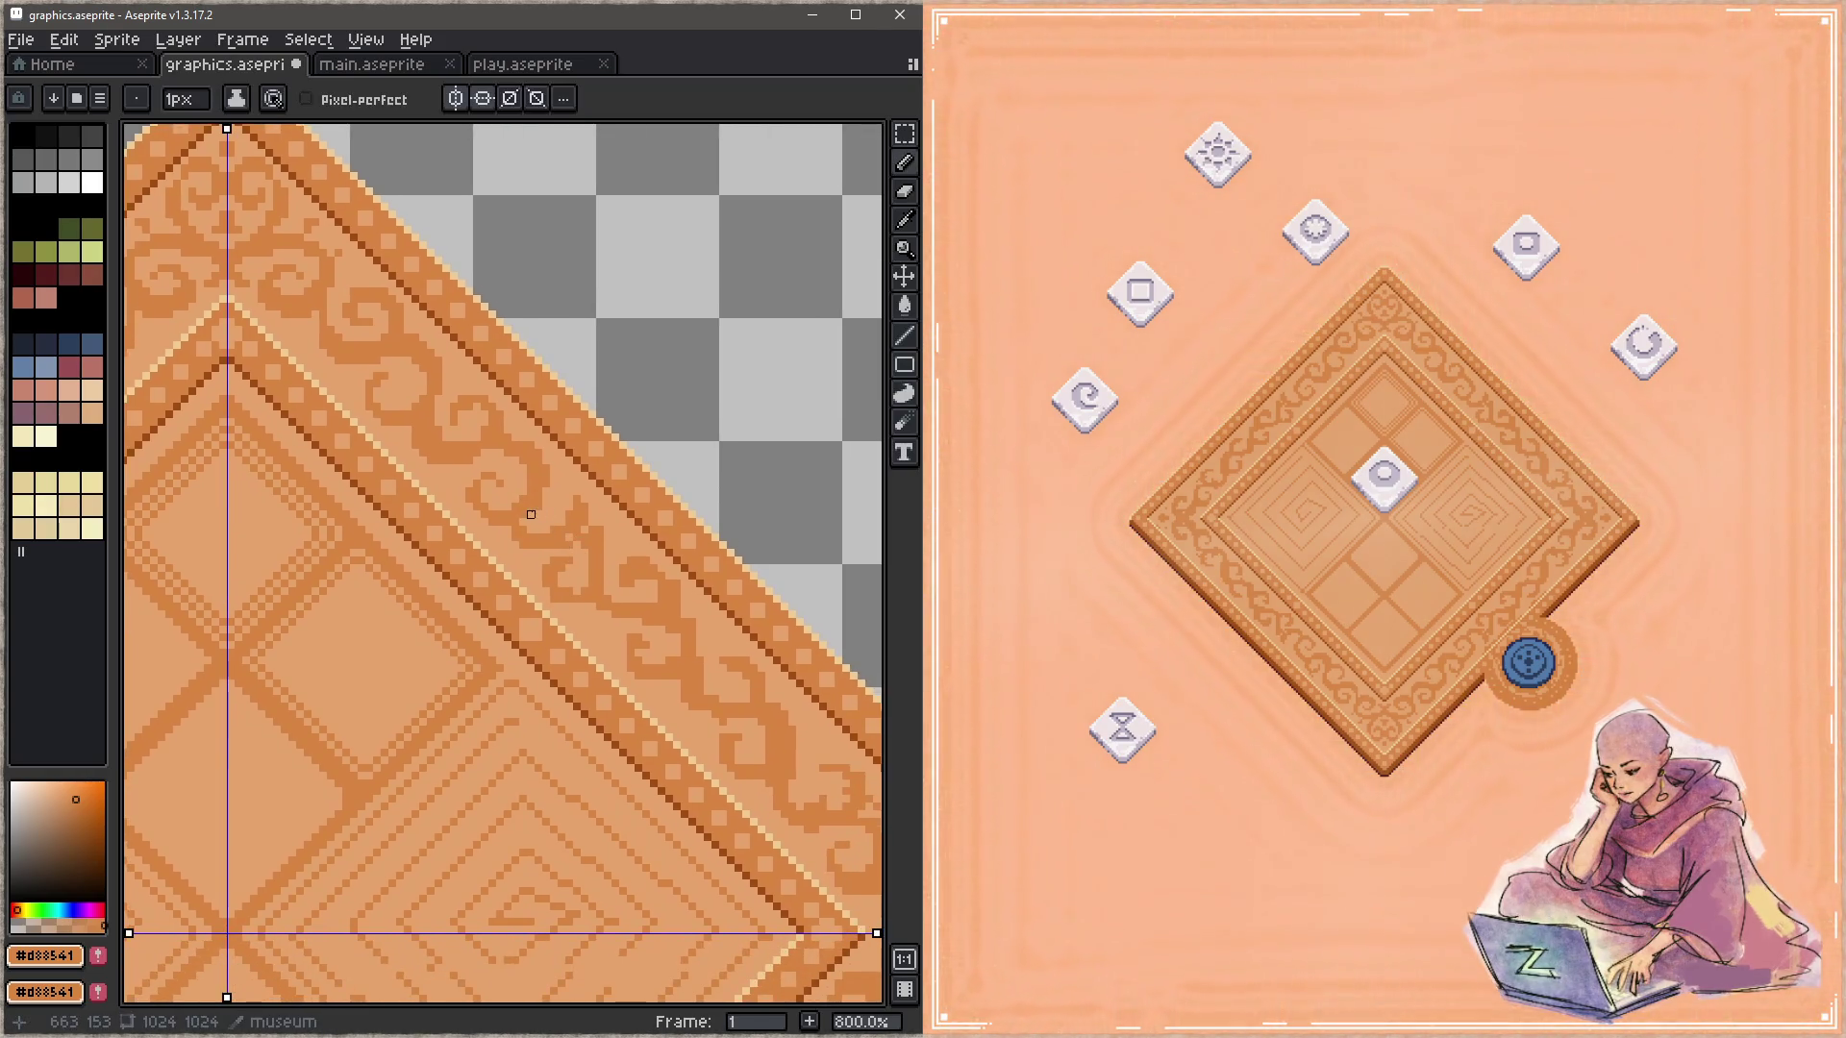
{"action": "key", "text": "ctrl+s"}
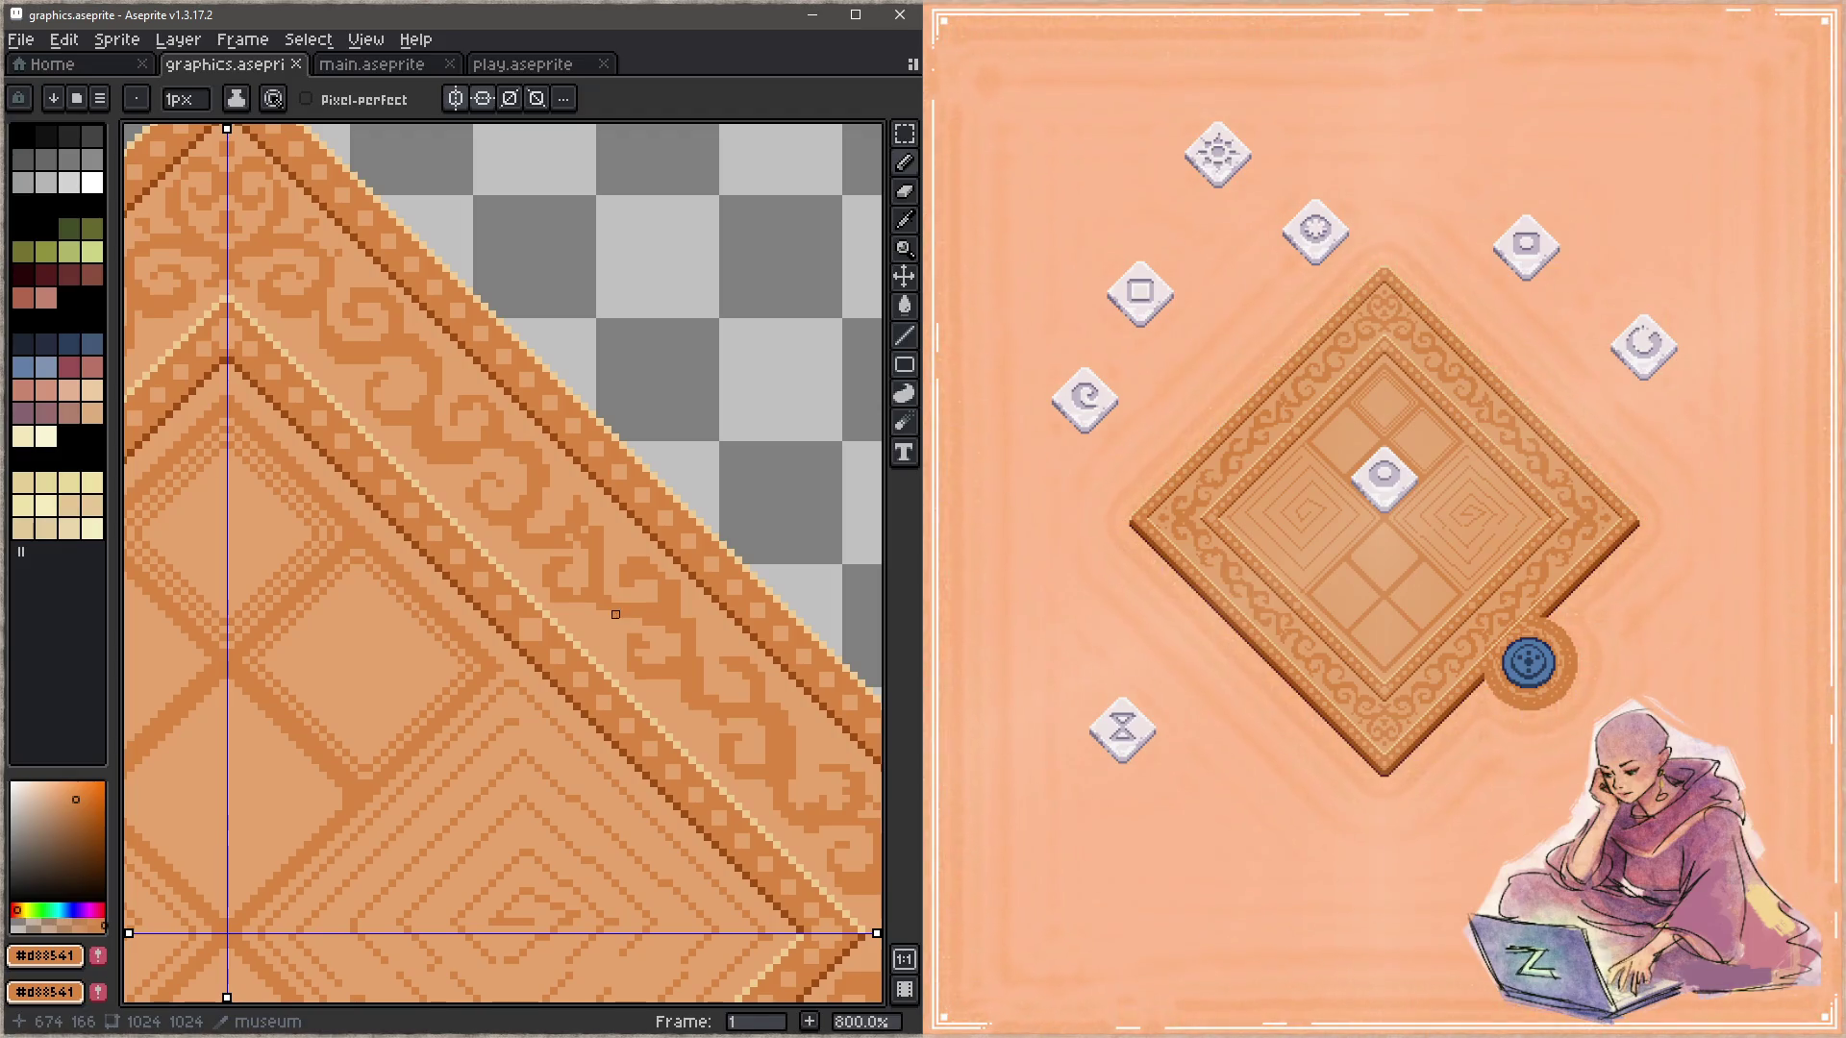
Step: Cover part of the swirl in light wood, draw a new dark curl, and save
{"action": "left_click", "coordinate": [609, 504], "text": "alt"}
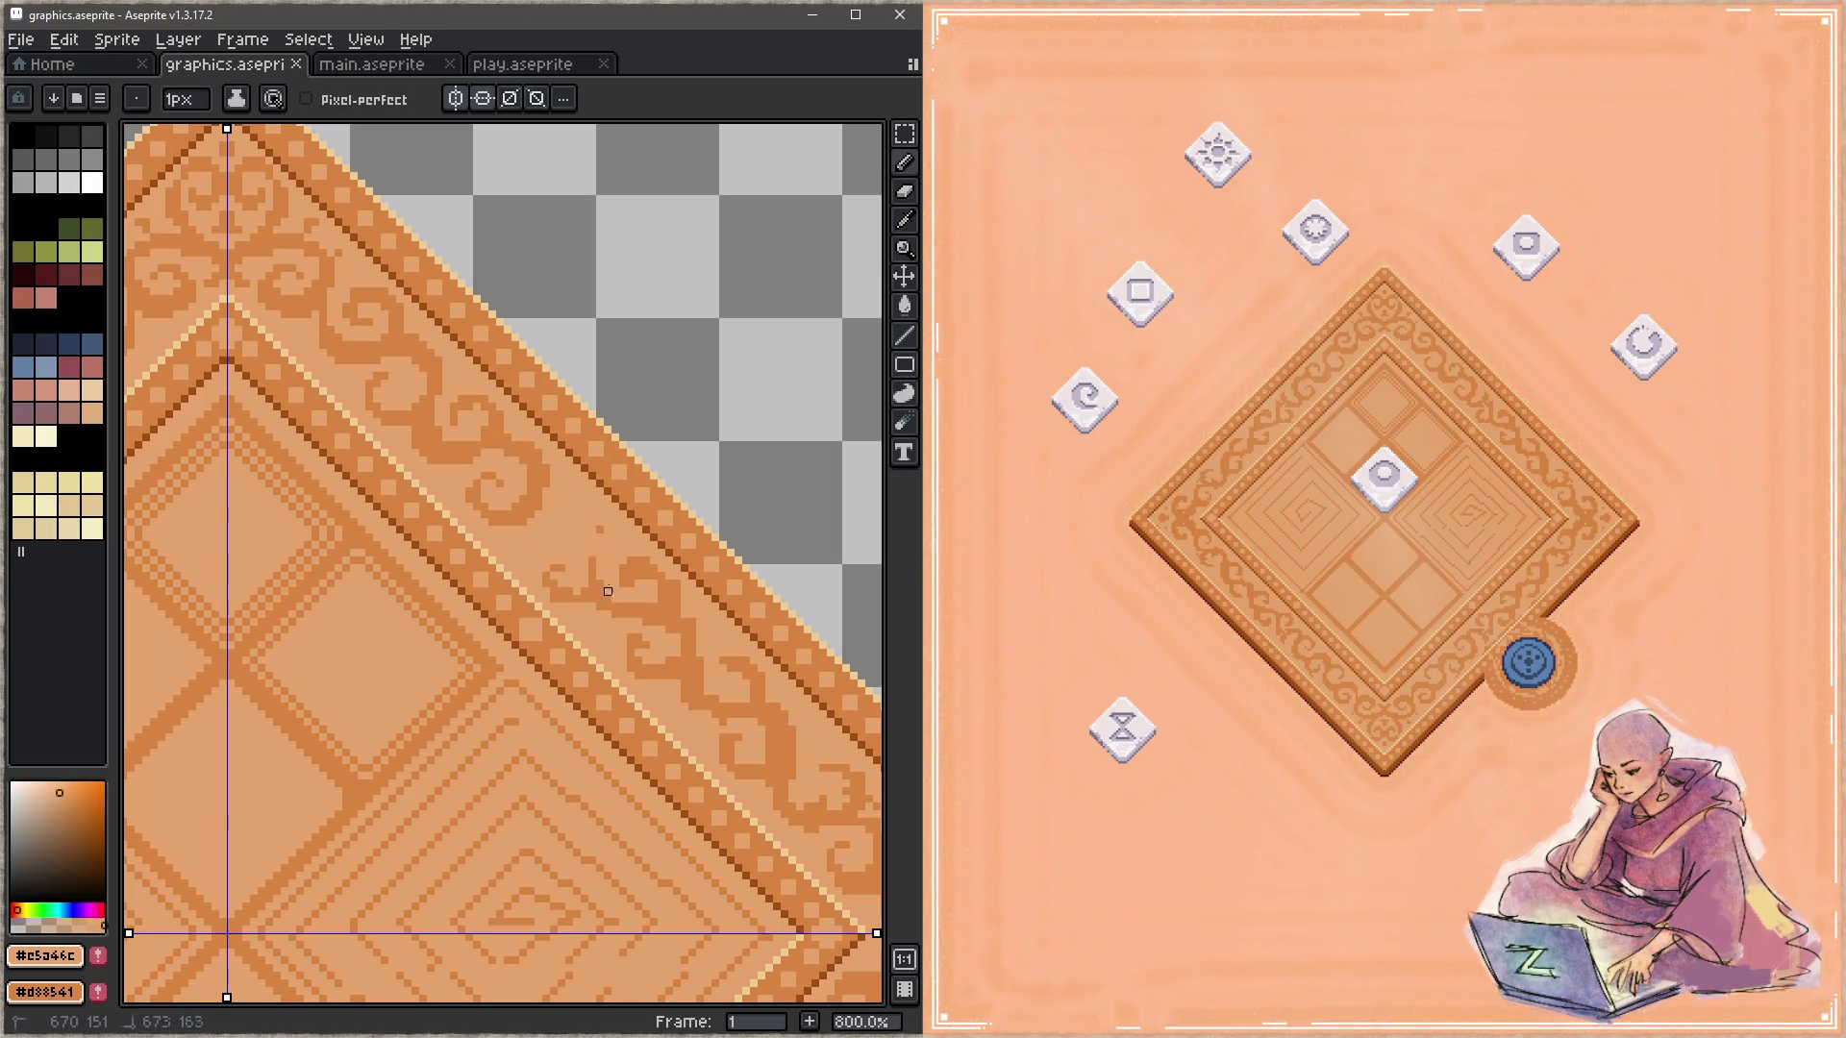
{"action": "left_click_drag", "start_coordinate": [585, 576], "coordinate": [620, 616]}
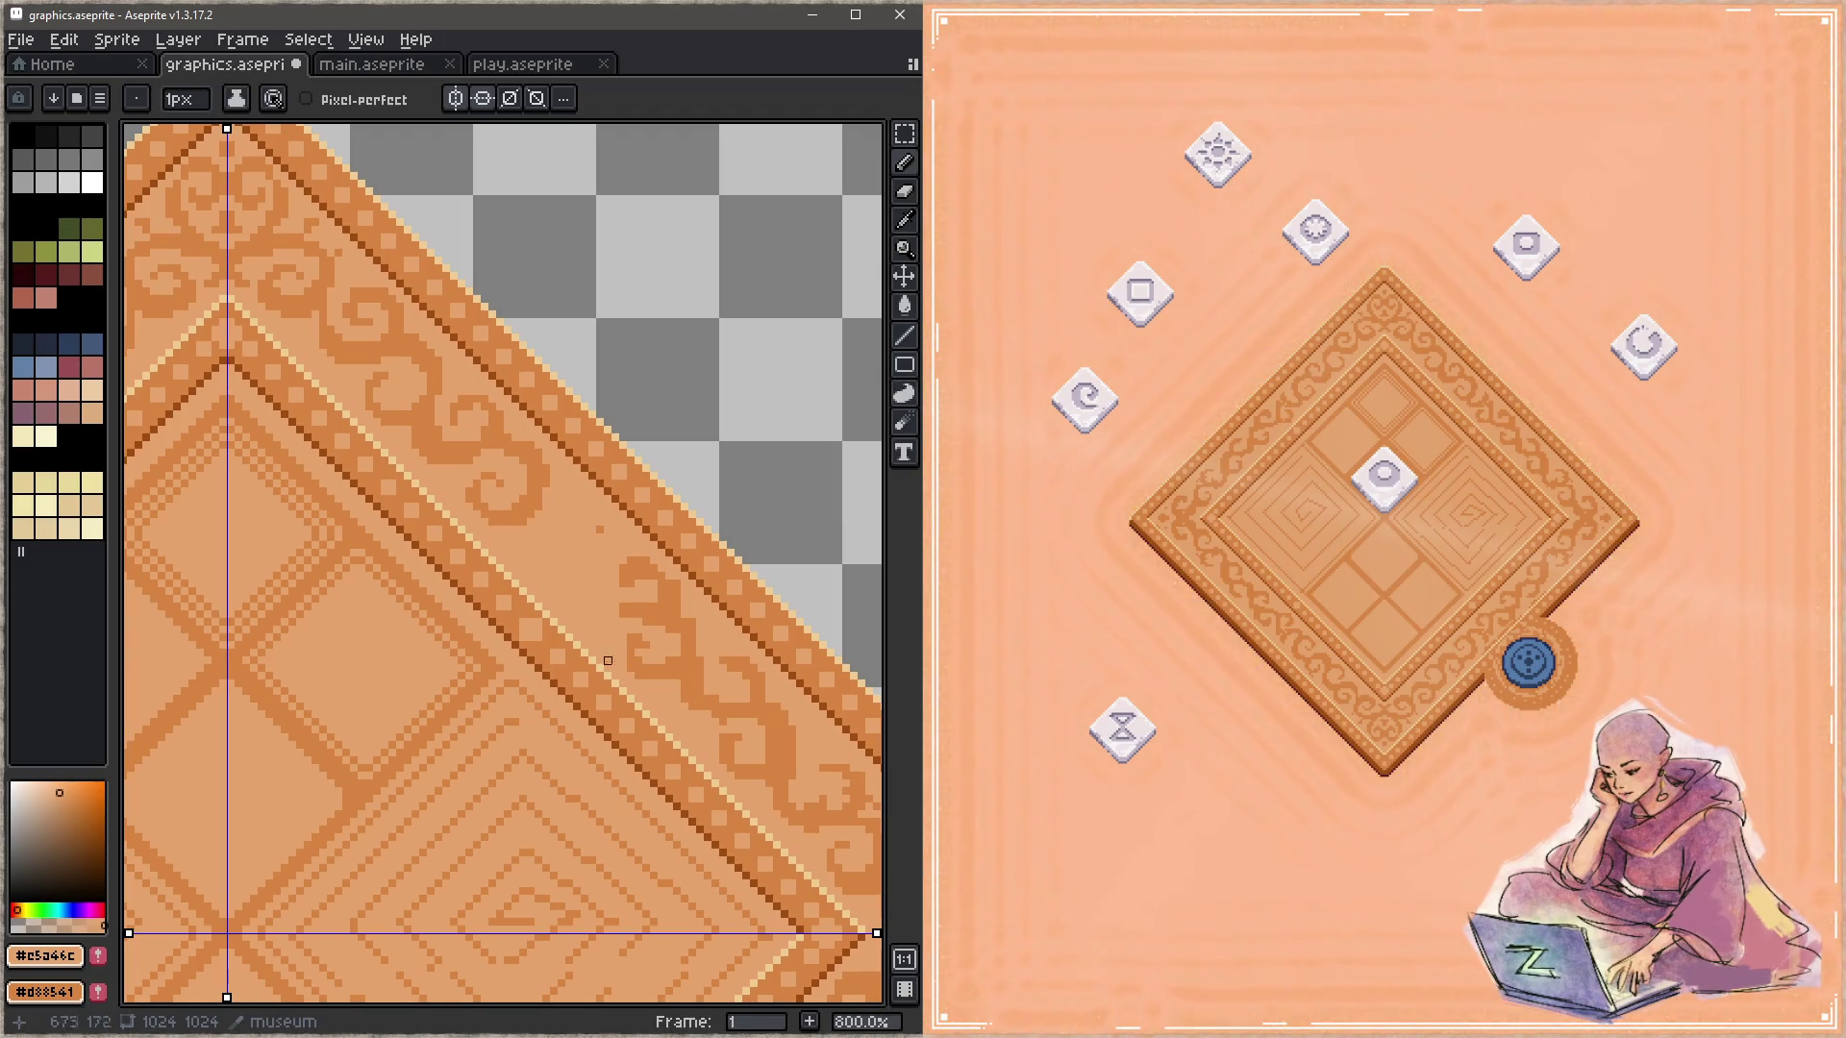
{"action": "left_click", "coordinate": [535, 483], "text": "alt"}
{"action": "mouse_move", "coordinate": [530, 522]}
{"action": "left_mouse_down"}
{"action": "mouse_move", "coordinate": [607, 537]}
{"action": "mouse_move", "coordinate": [592, 515]}
{"action": "left_mouse_up"}
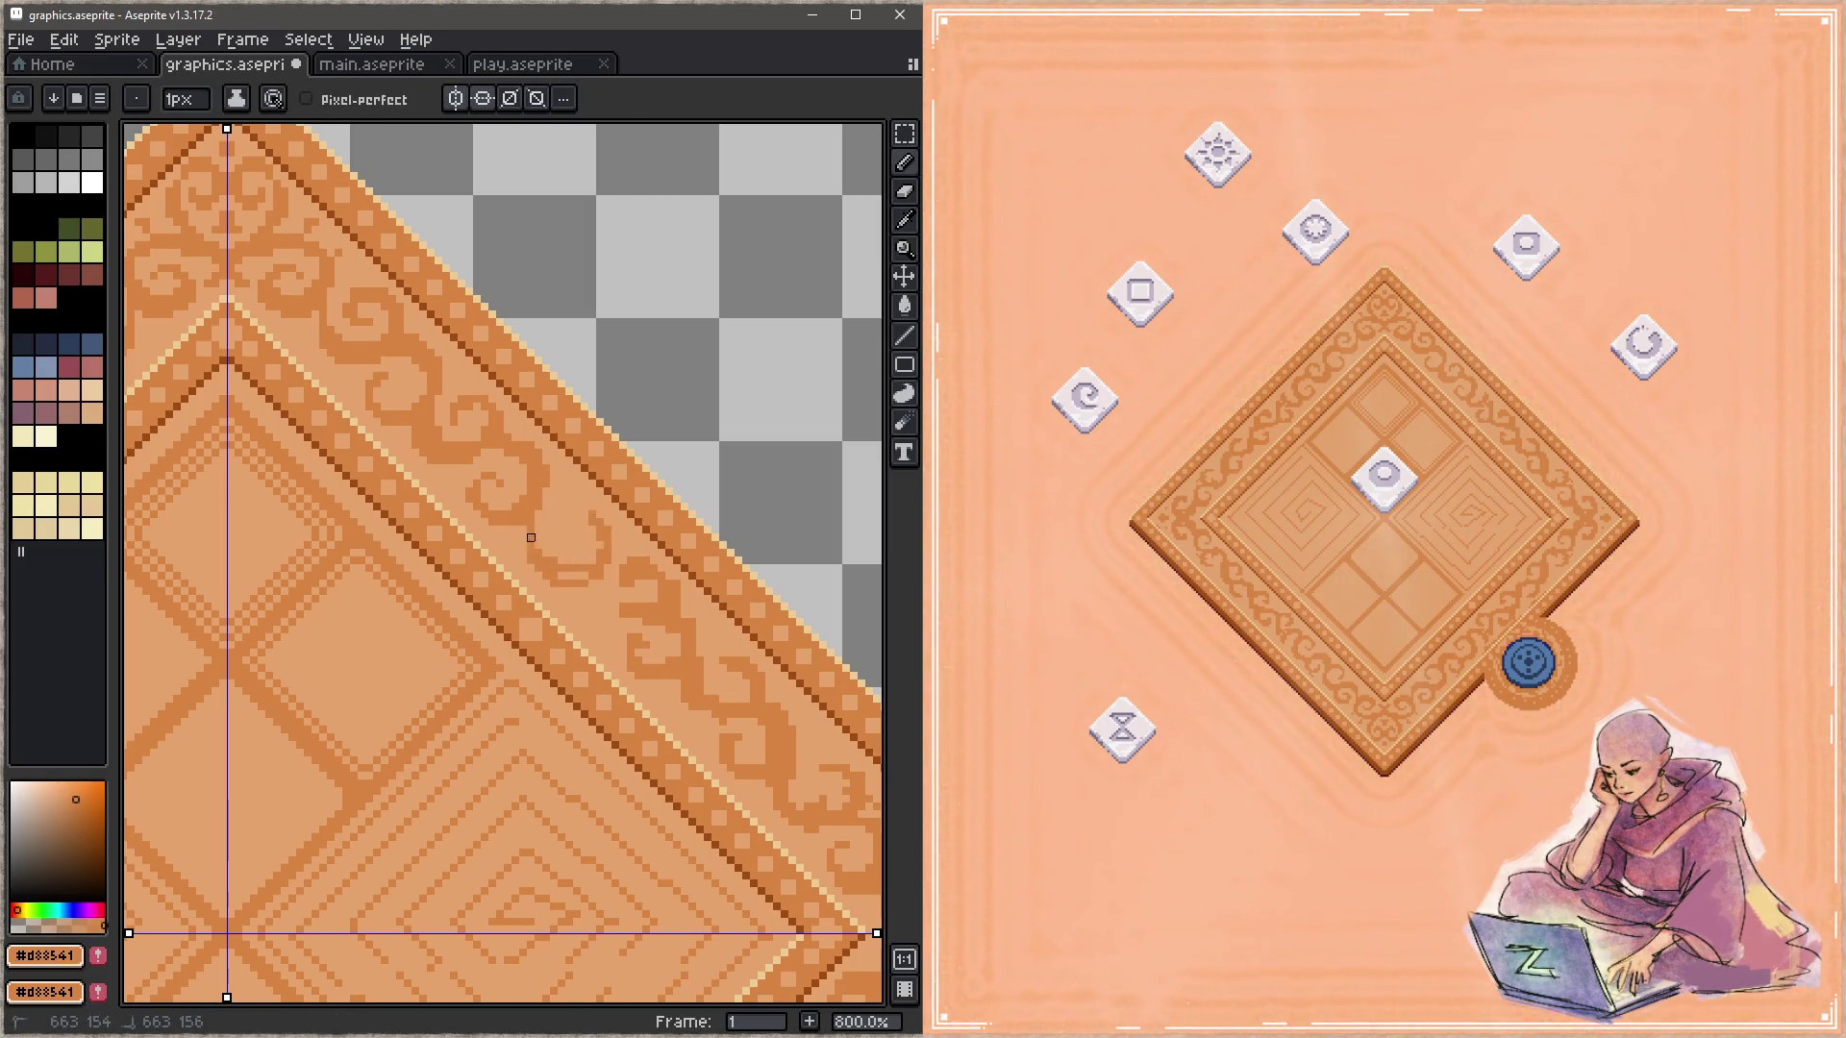
{"action": "left_click", "coordinate": [589, 522], "text": "alt"}
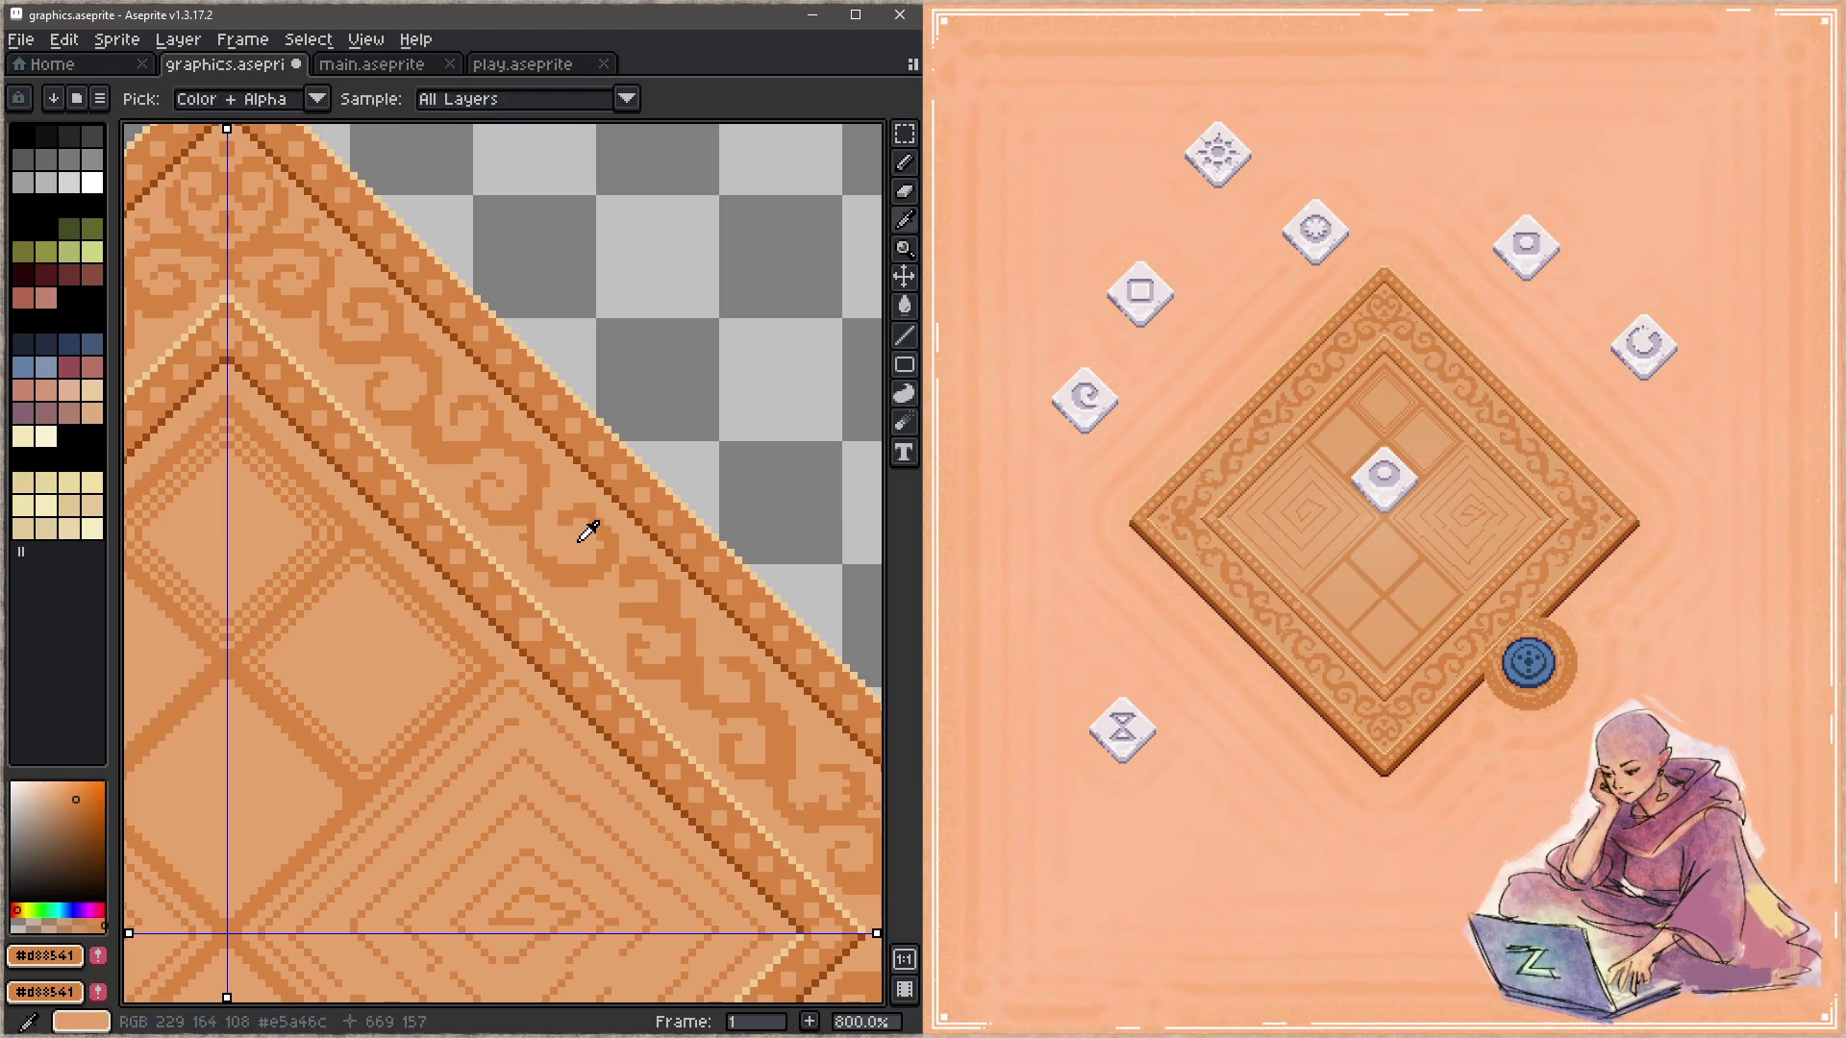
{"action": "left_click", "coordinate": [528, 523], "text": "alt"}
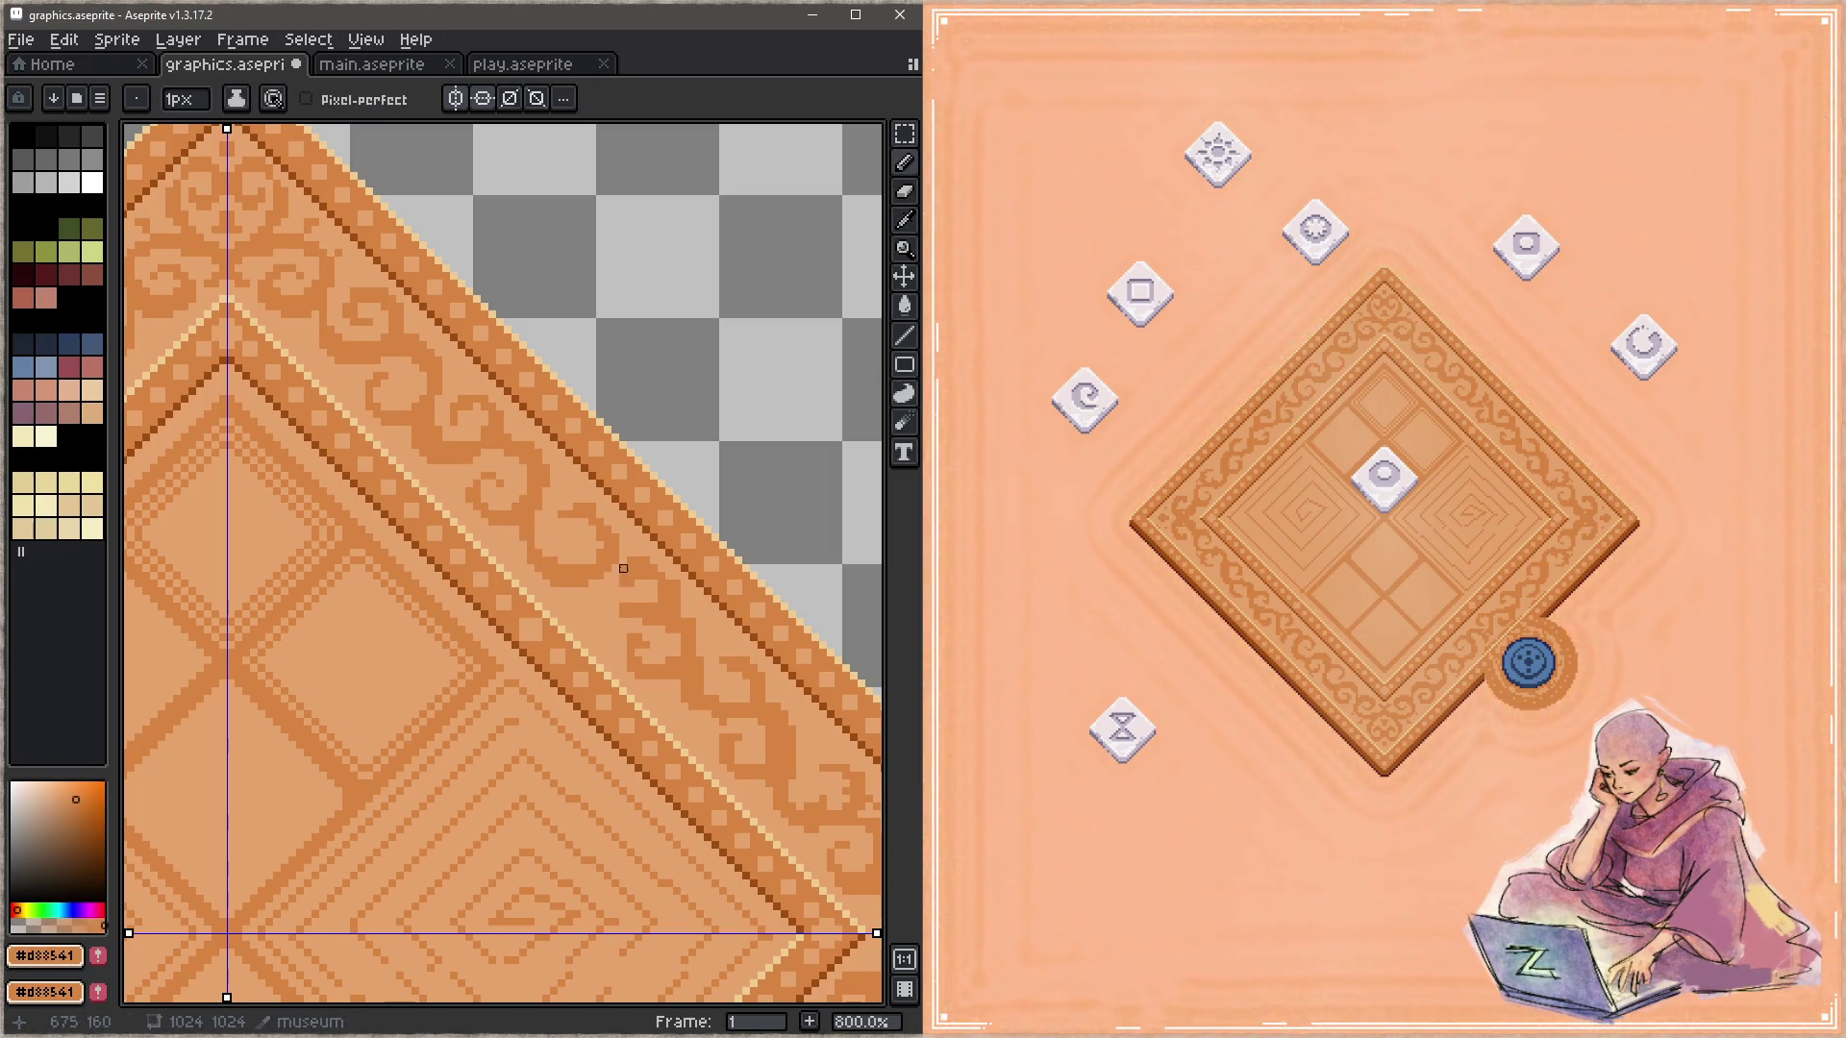
{"action": "left_click", "coordinate": [592, 545], "text": "alt"}
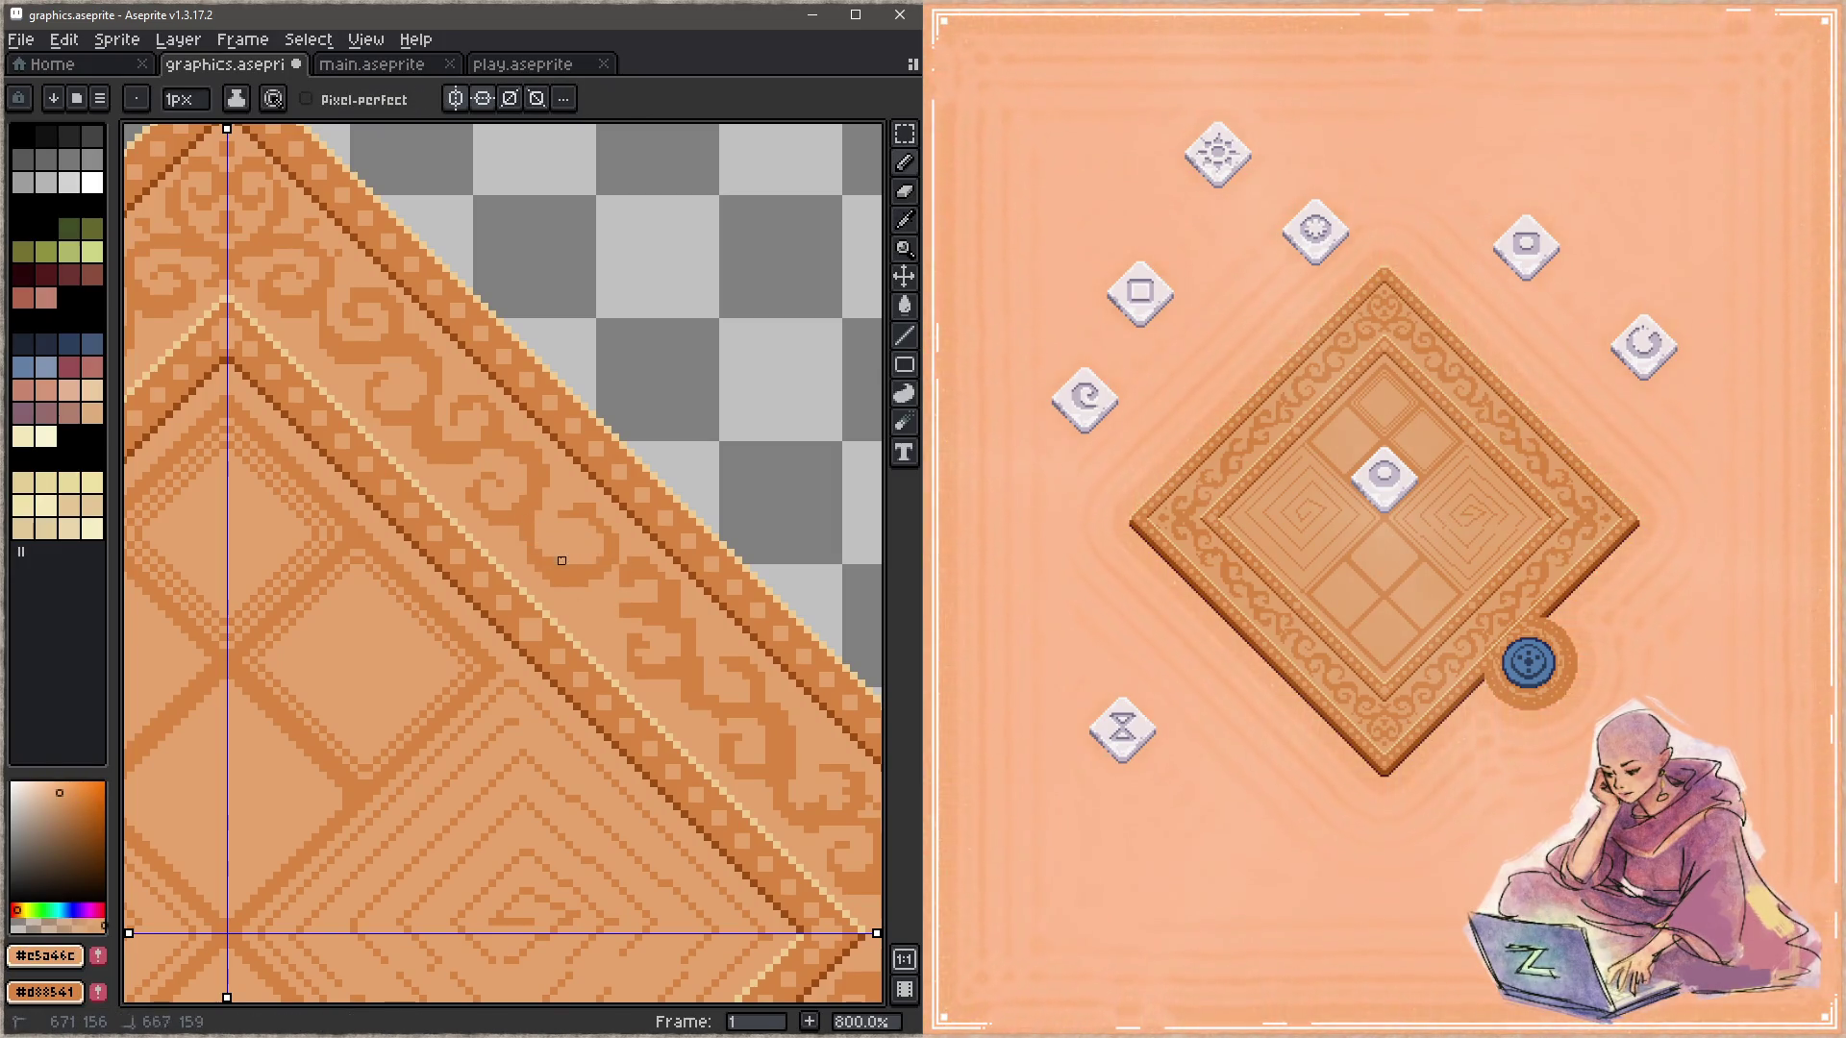
{"action": "left_click", "coordinate": [576, 490], "text": "alt"}
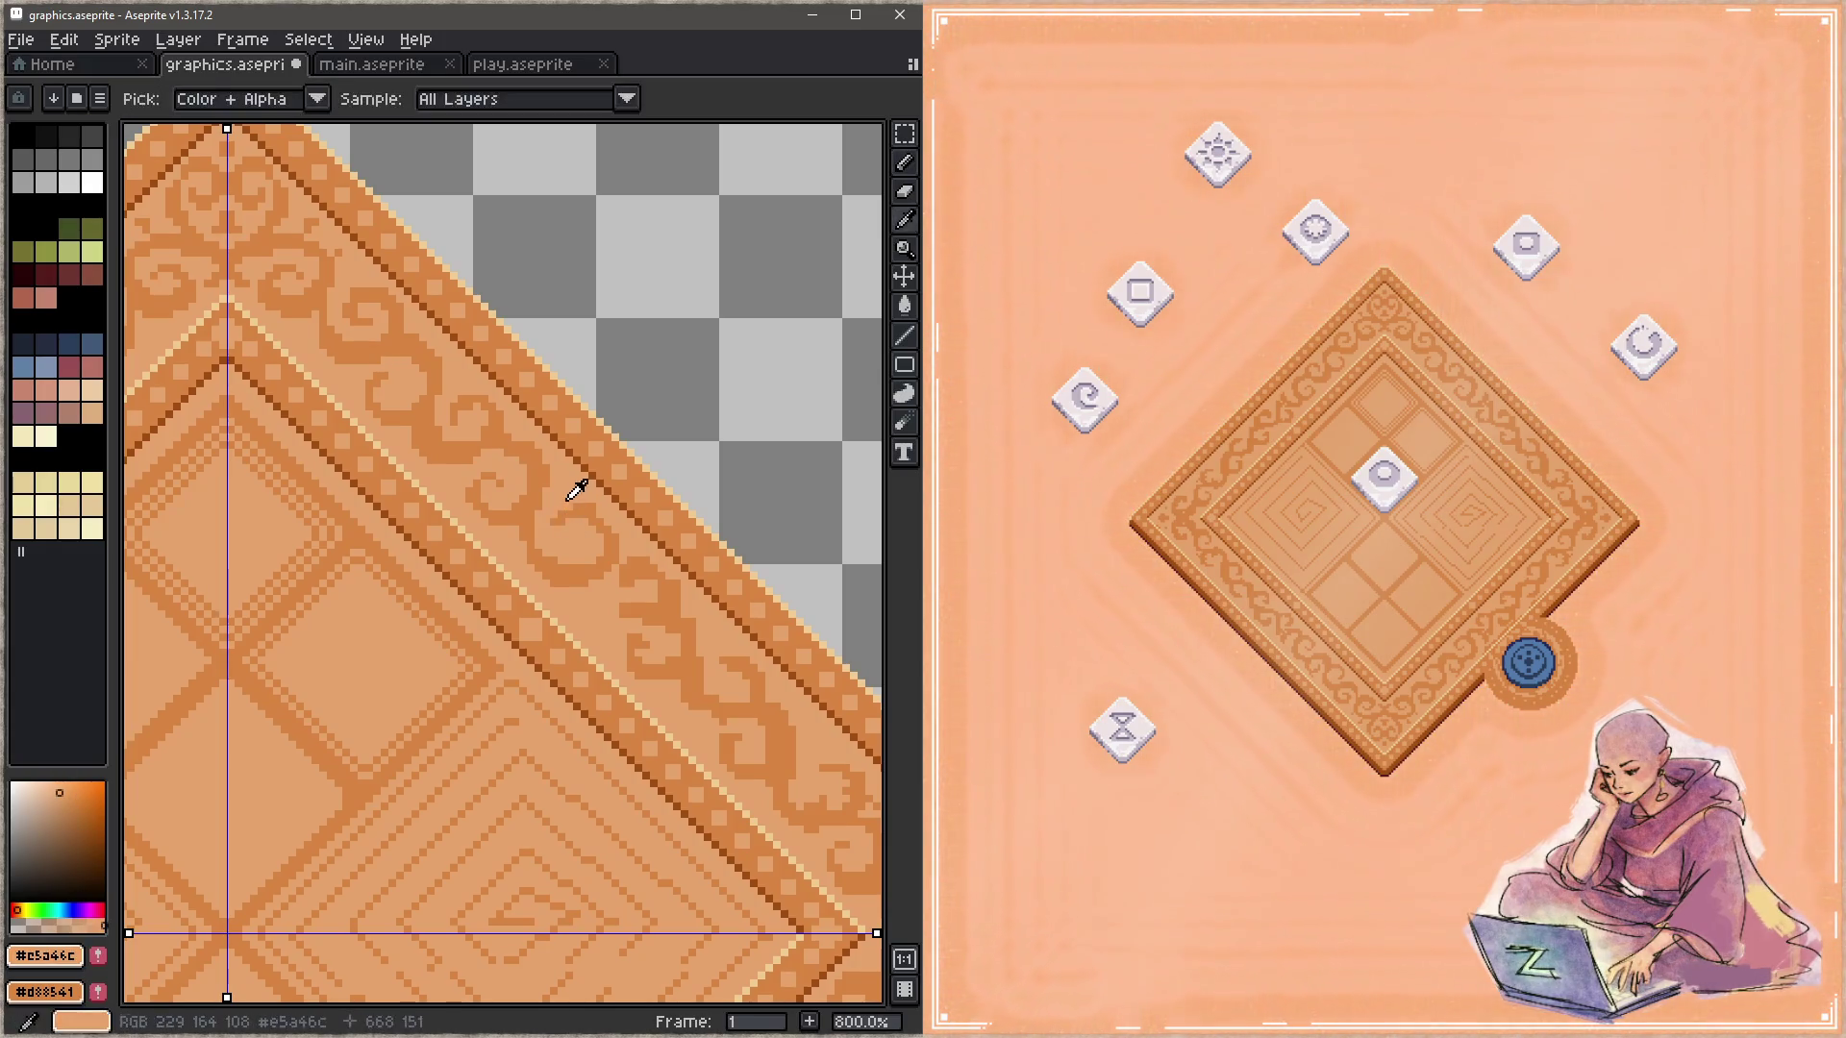
{"action": "left_click", "coordinate": [608, 522], "text": "alt"}
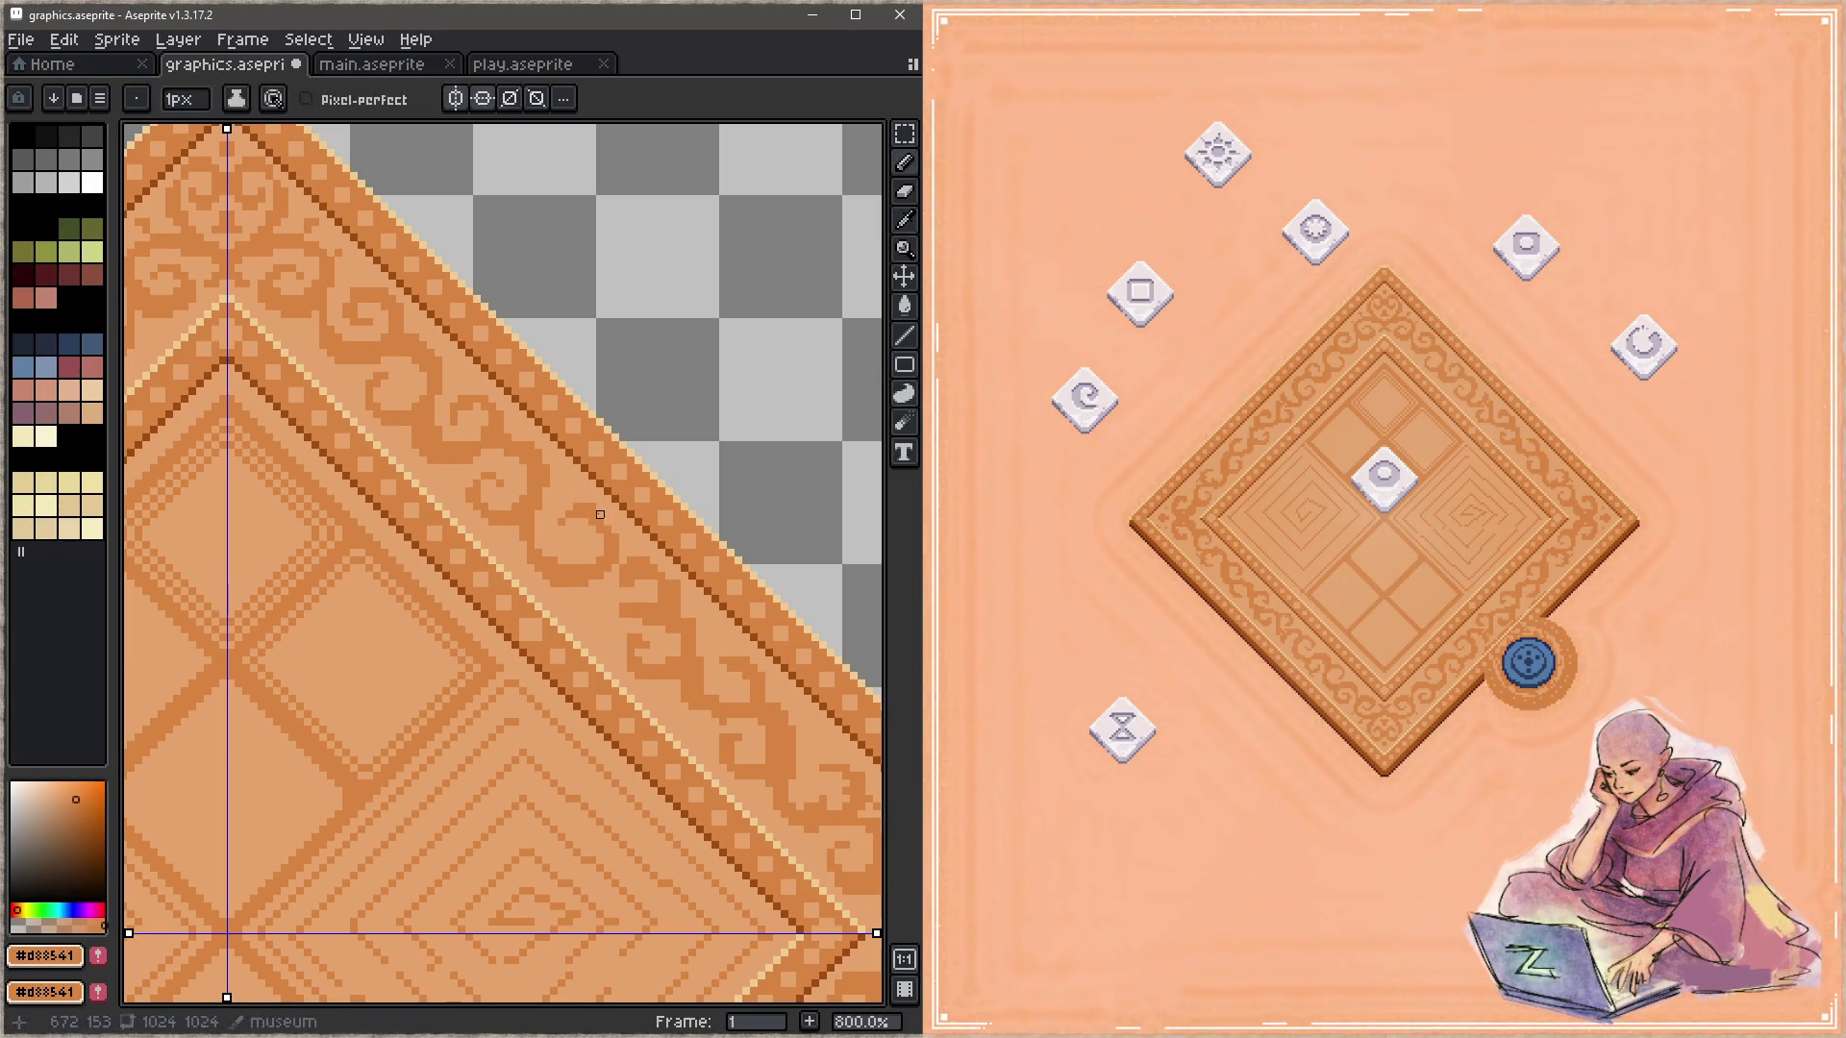
{"action": "key", "text": "ctrl+s"}
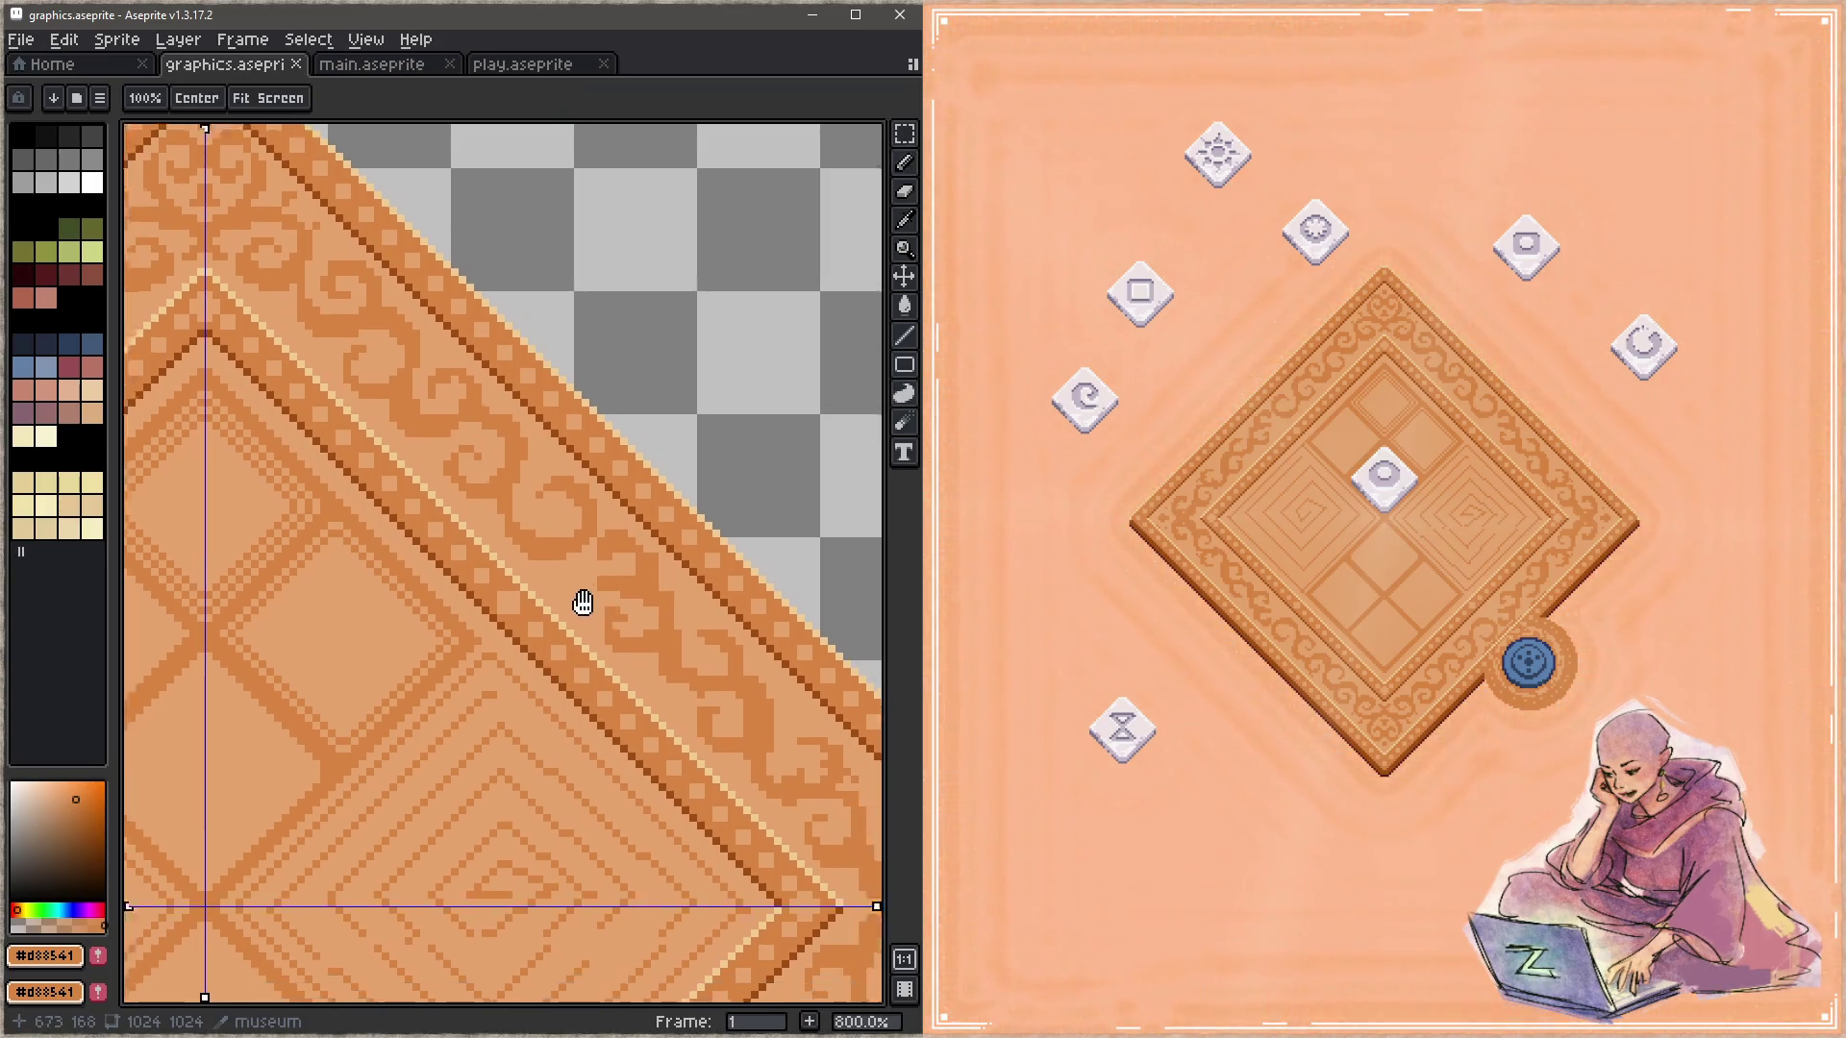
Step: Cover the next old swirl in light tan, draw a new dark curve, and save
{"action": "left_click_drag", "start_coordinate": [581, 602], "coordinate": [528, 483]}
{"action": "left_click", "coordinate": [490, 500], "text": "alt"}
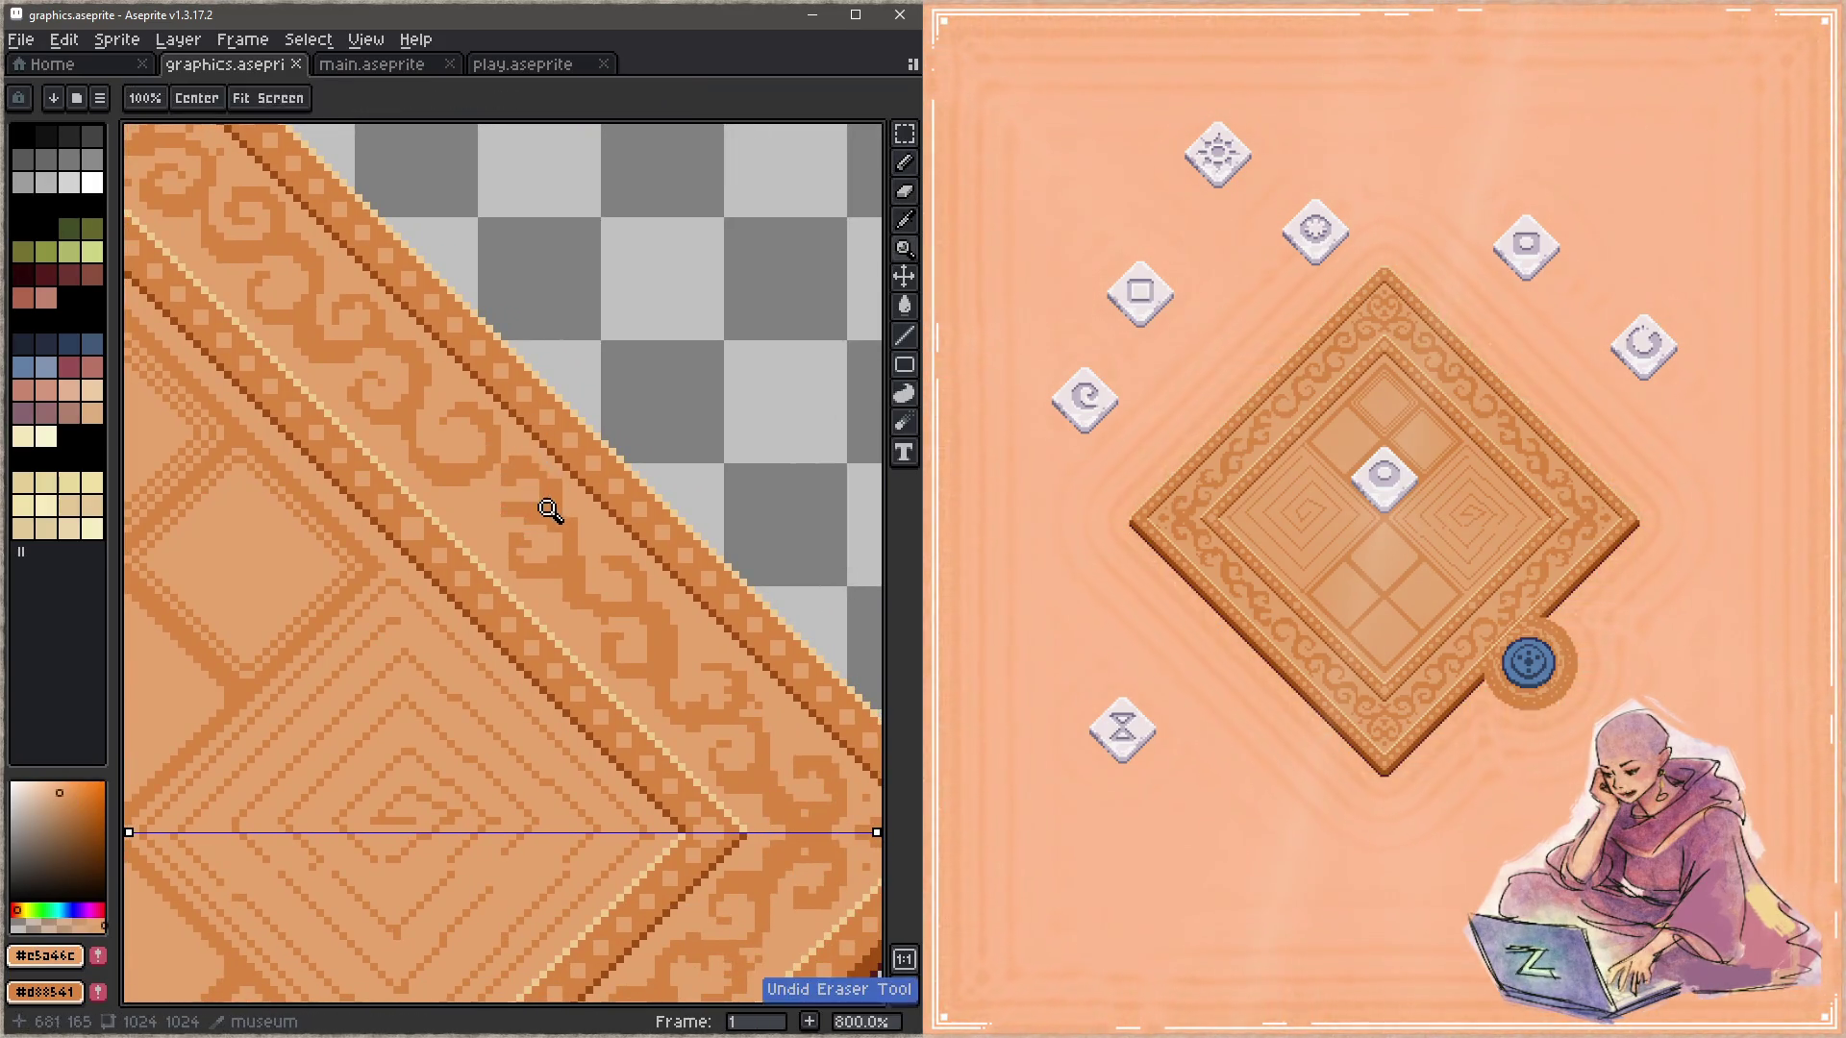
{"action": "mouse_move", "coordinate": [509, 459]}
{"action": "left_mouse_down"}
{"action": "mouse_move", "coordinate": [543, 521]}
{"action": "mouse_move", "coordinate": [551, 497]}
{"action": "mouse_move", "coordinate": [543, 583]}
{"action": "mouse_move", "coordinate": [574, 560]}
{"action": "mouse_move", "coordinate": [577, 598]}
{"action": "left_mouse_up"}
{"action": "left_click", "coordinate": [528, 482], "text": "alt"}
{"action": "mouse_move", "coordinate": [505, 459]}
{"action": "left_mouse_down"}
{"action": "mouse_move", "coordinate": [497, 521]}
{"action": "mouse_move", "coordinate": [550, 521]}
{"action": "mouse_move", "coordinate": [497, 513]}
{"action": "left_mouse_up"}
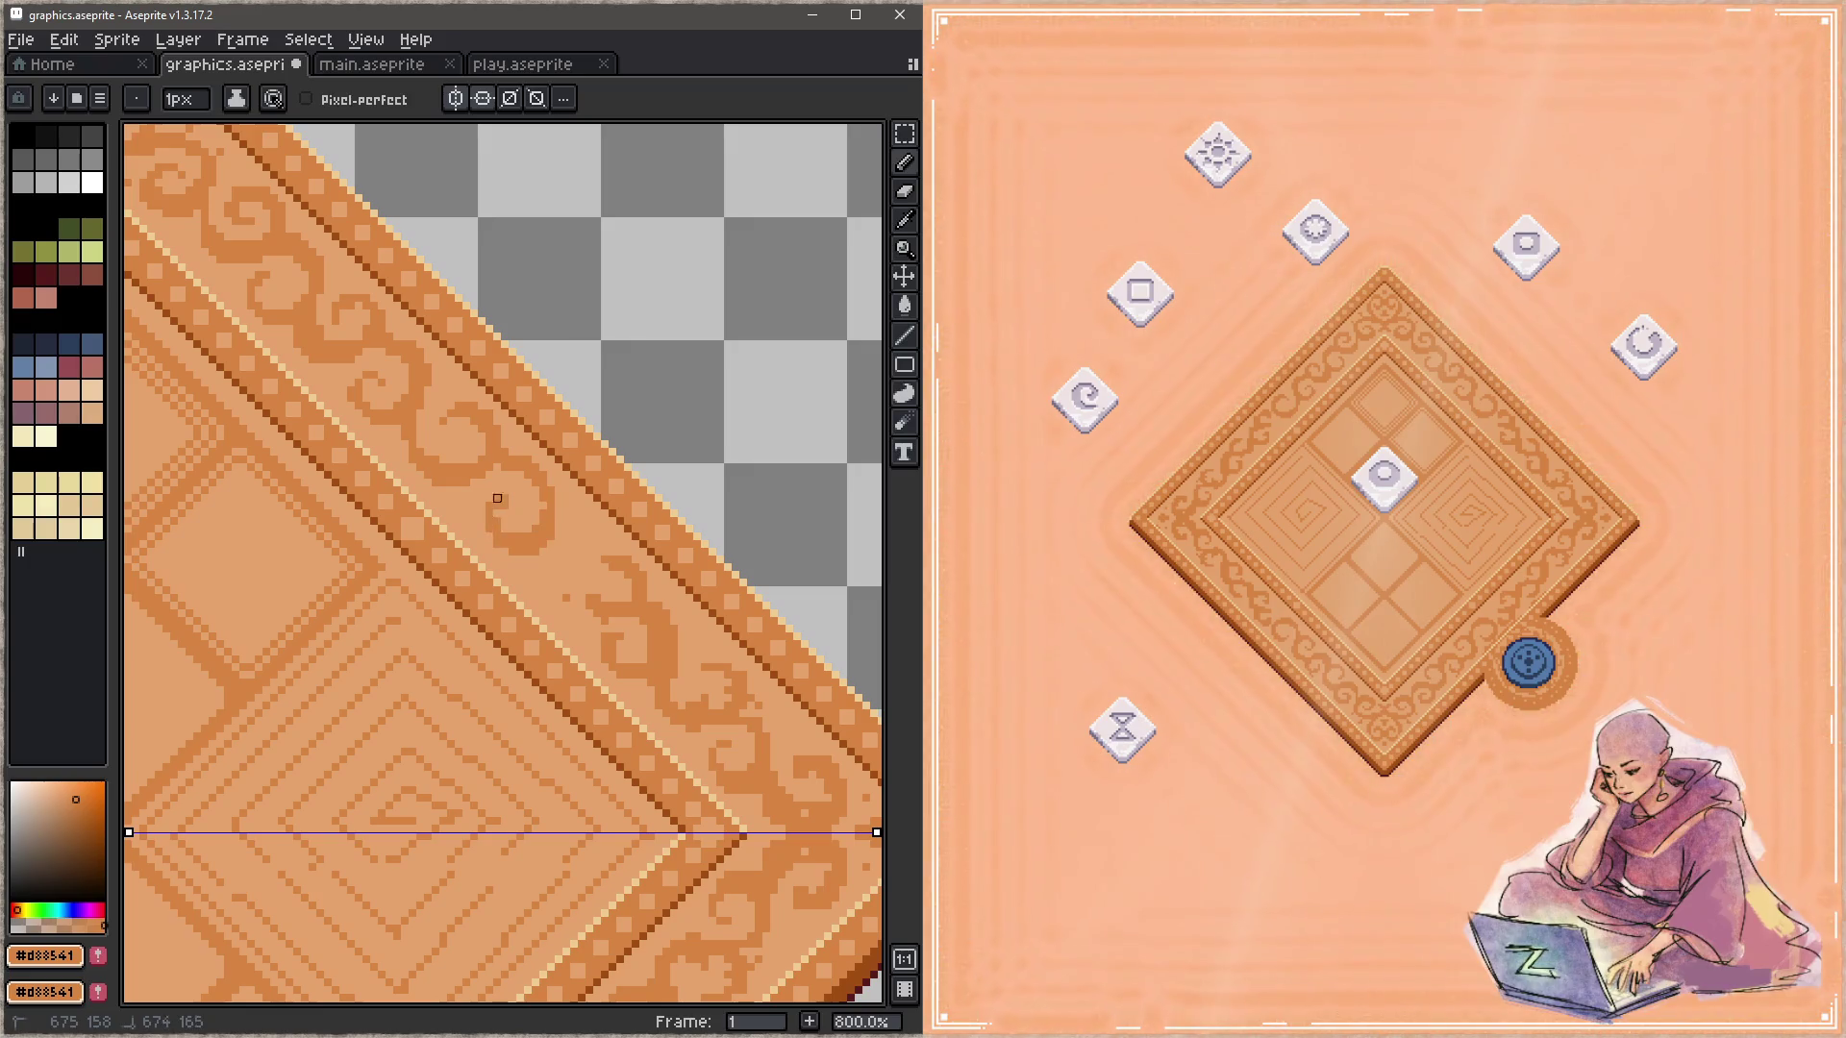
{"action": "left_click", "coordinate": [520, 517], "text": "alt"}
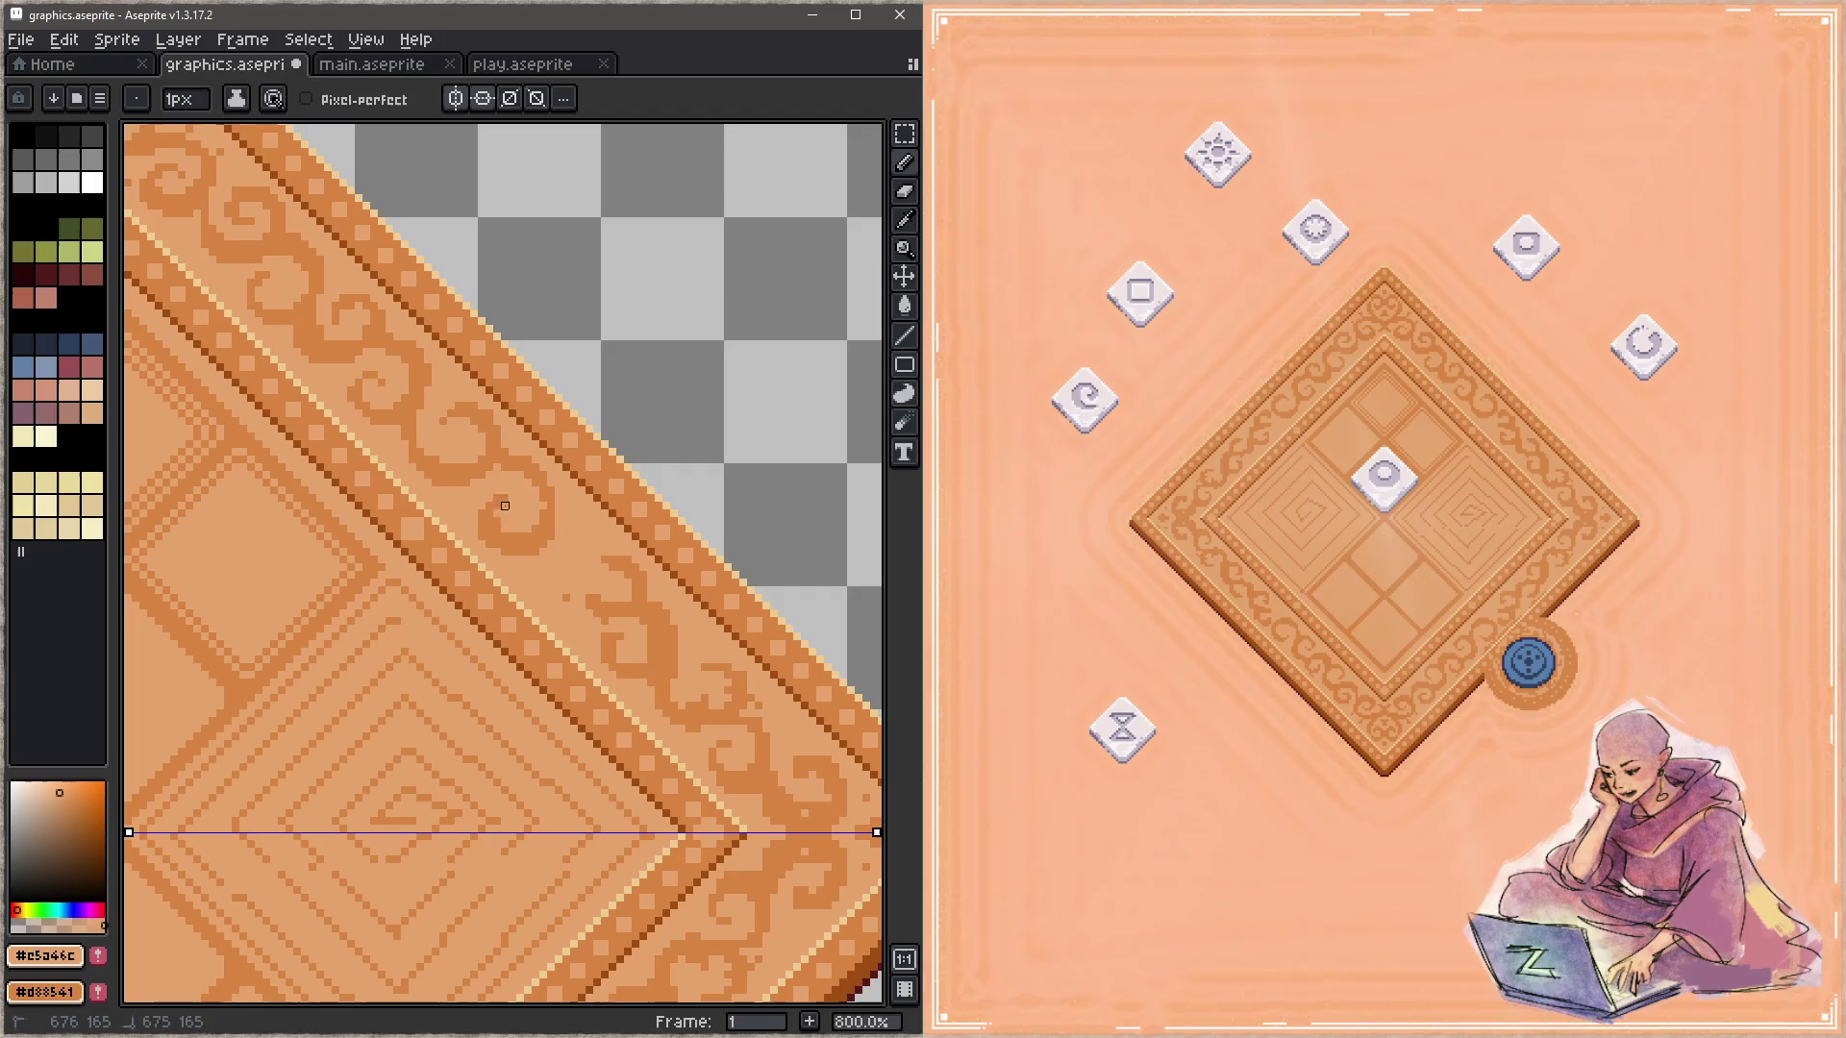
{"action": "left_click", "coordinate": [513, 517], "text": "alt"}
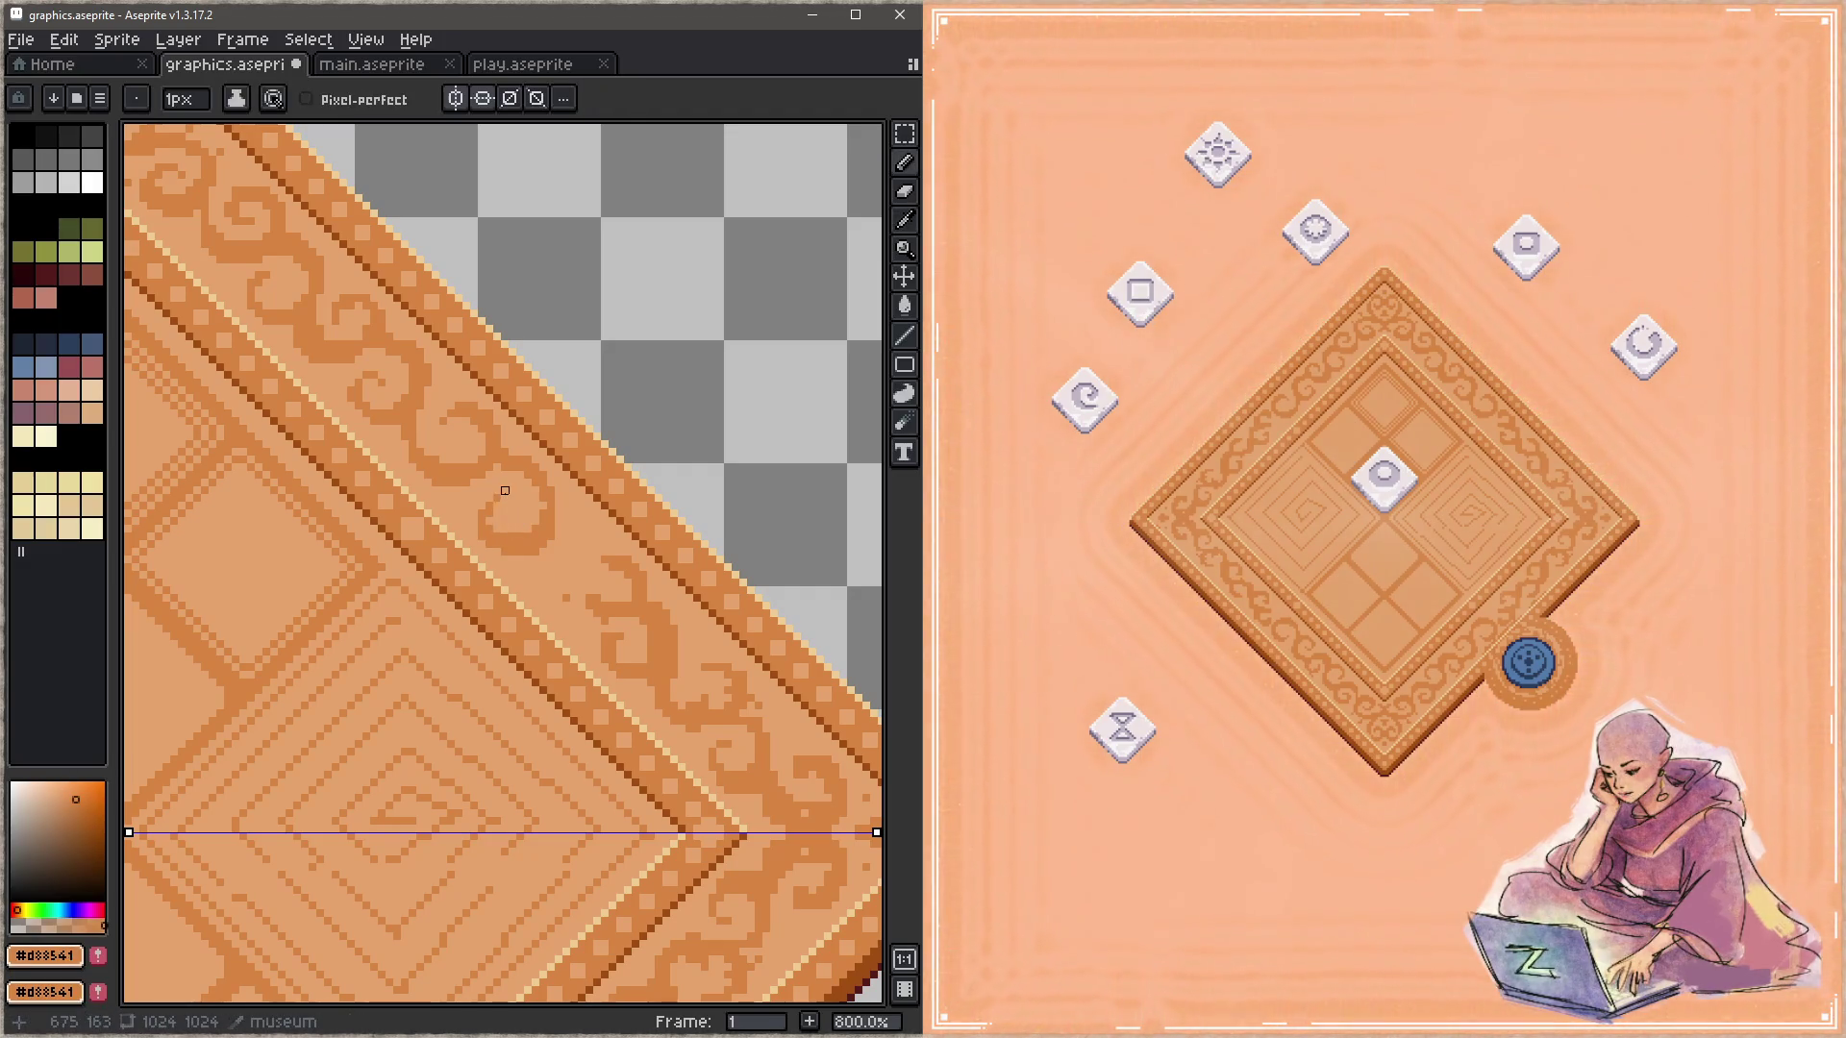
{"action": "key", "text": "z"}
{"action": "key", "text": "ctrl+s"}
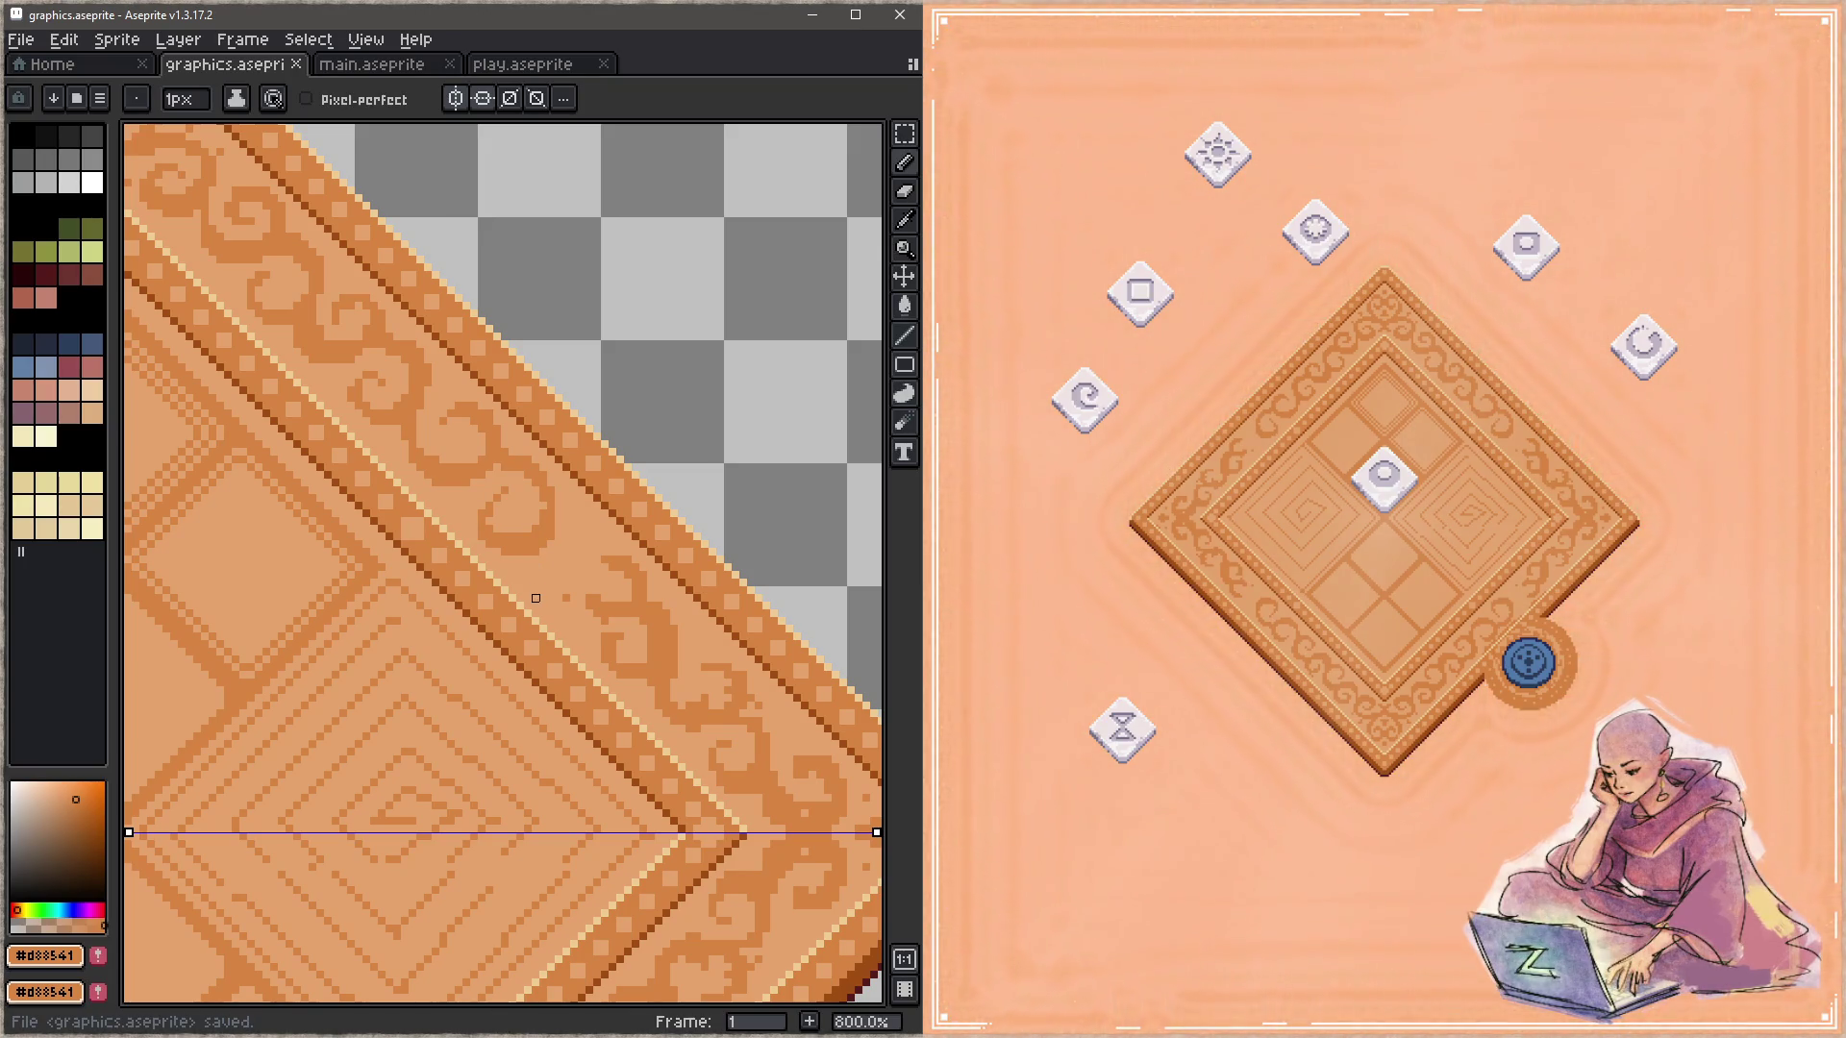
{"action": "left_click_drag", "start_coordinate": [535, 598], "coordinate": [538, 553]}
Step: Paint over a swirl with flat tan and draw a new dark curved stroke
{"action": "key", "text": "e"}
{"action": "left_click", "coordinate": [603, 527]}
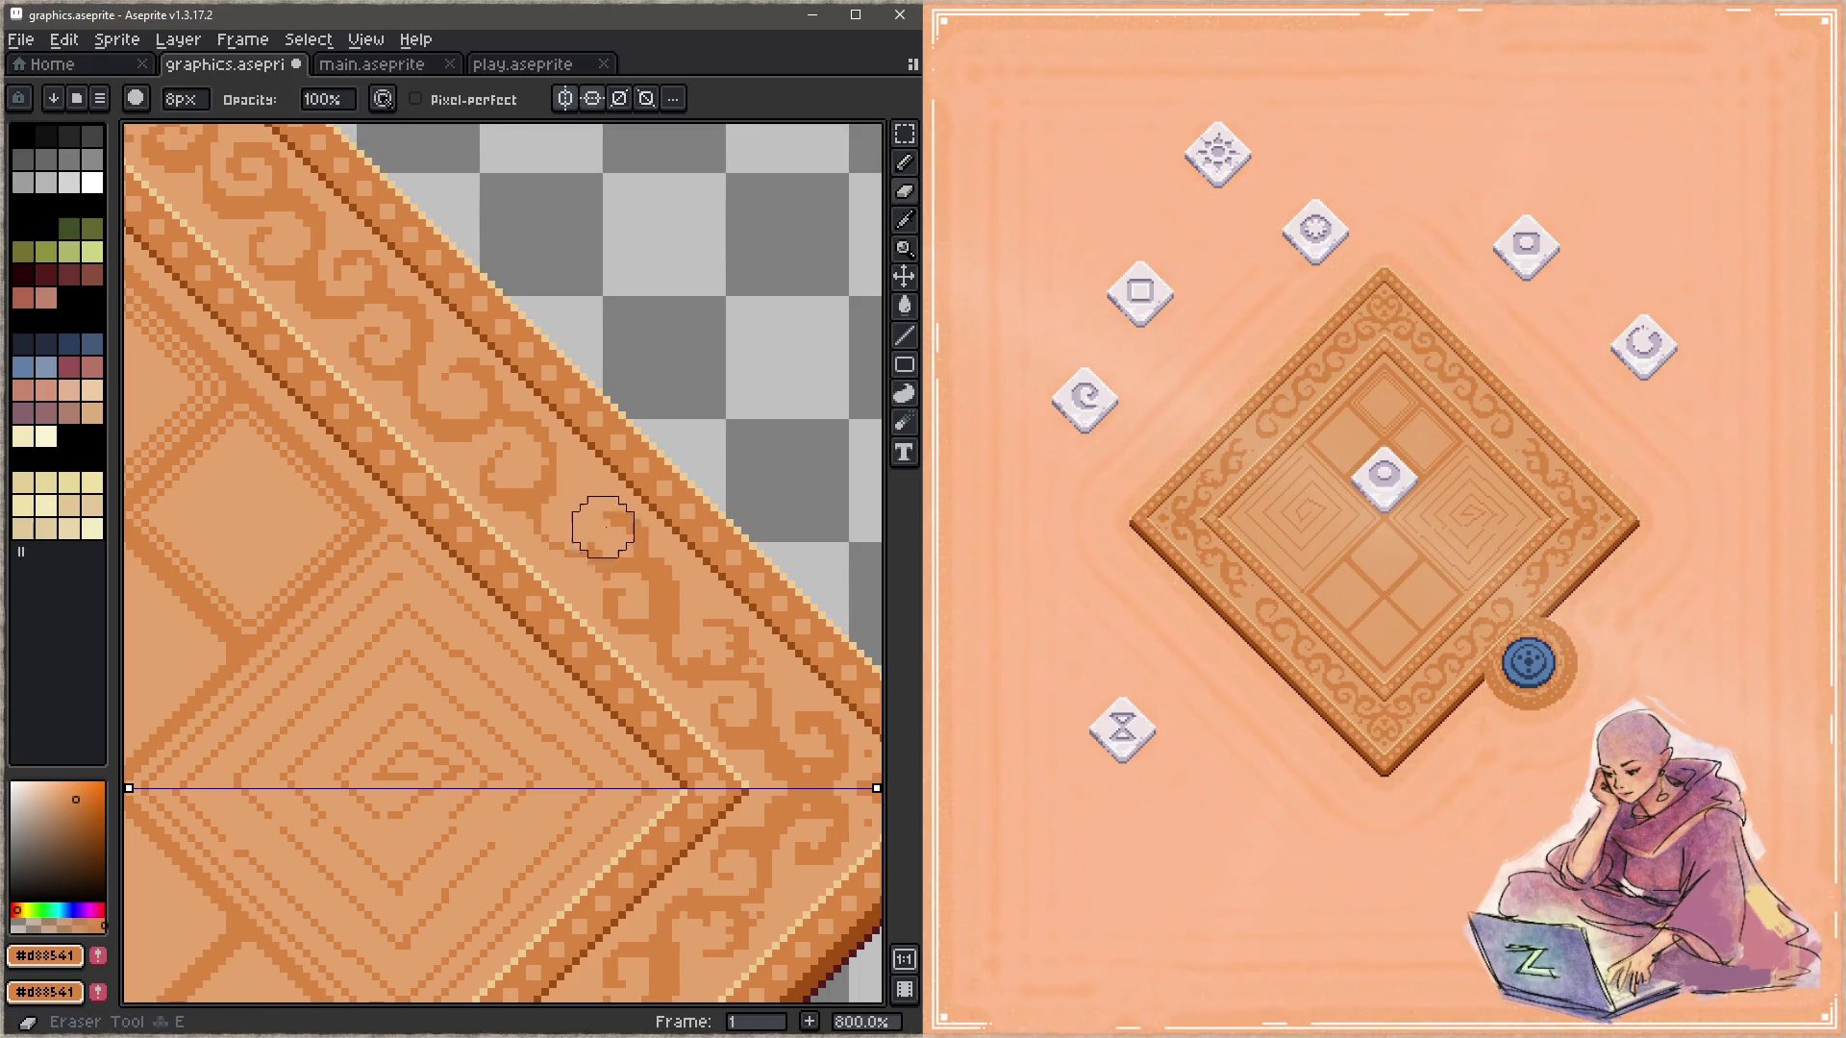
{"action": "left_click", "coordinate": [596, 525], "text": "alt"}
{"action": "key", "text": "b"}
{"action": "mouse_move", "coordinate": [596, 525]}
{"action": "left_mouse_down"}
{"action": "mouse_move", "coordinate": [619, 520]}
{"action": "mouse_move", "coordinate": [601, 568]}
{"action": "left_mouse_up"}
{"action": "left_click", "coordinate": [550, 491], "text": "alt"}
{"action": "mouse_move", "coordinate": [537, 499]}
{"action": "left_mouse_down"}
{"action": "mouse_move", "coordinate": [607, 561]}
{"action": "mouse_move", "coordinate": [537, 523]}
{"action": "left_mouse_up"}
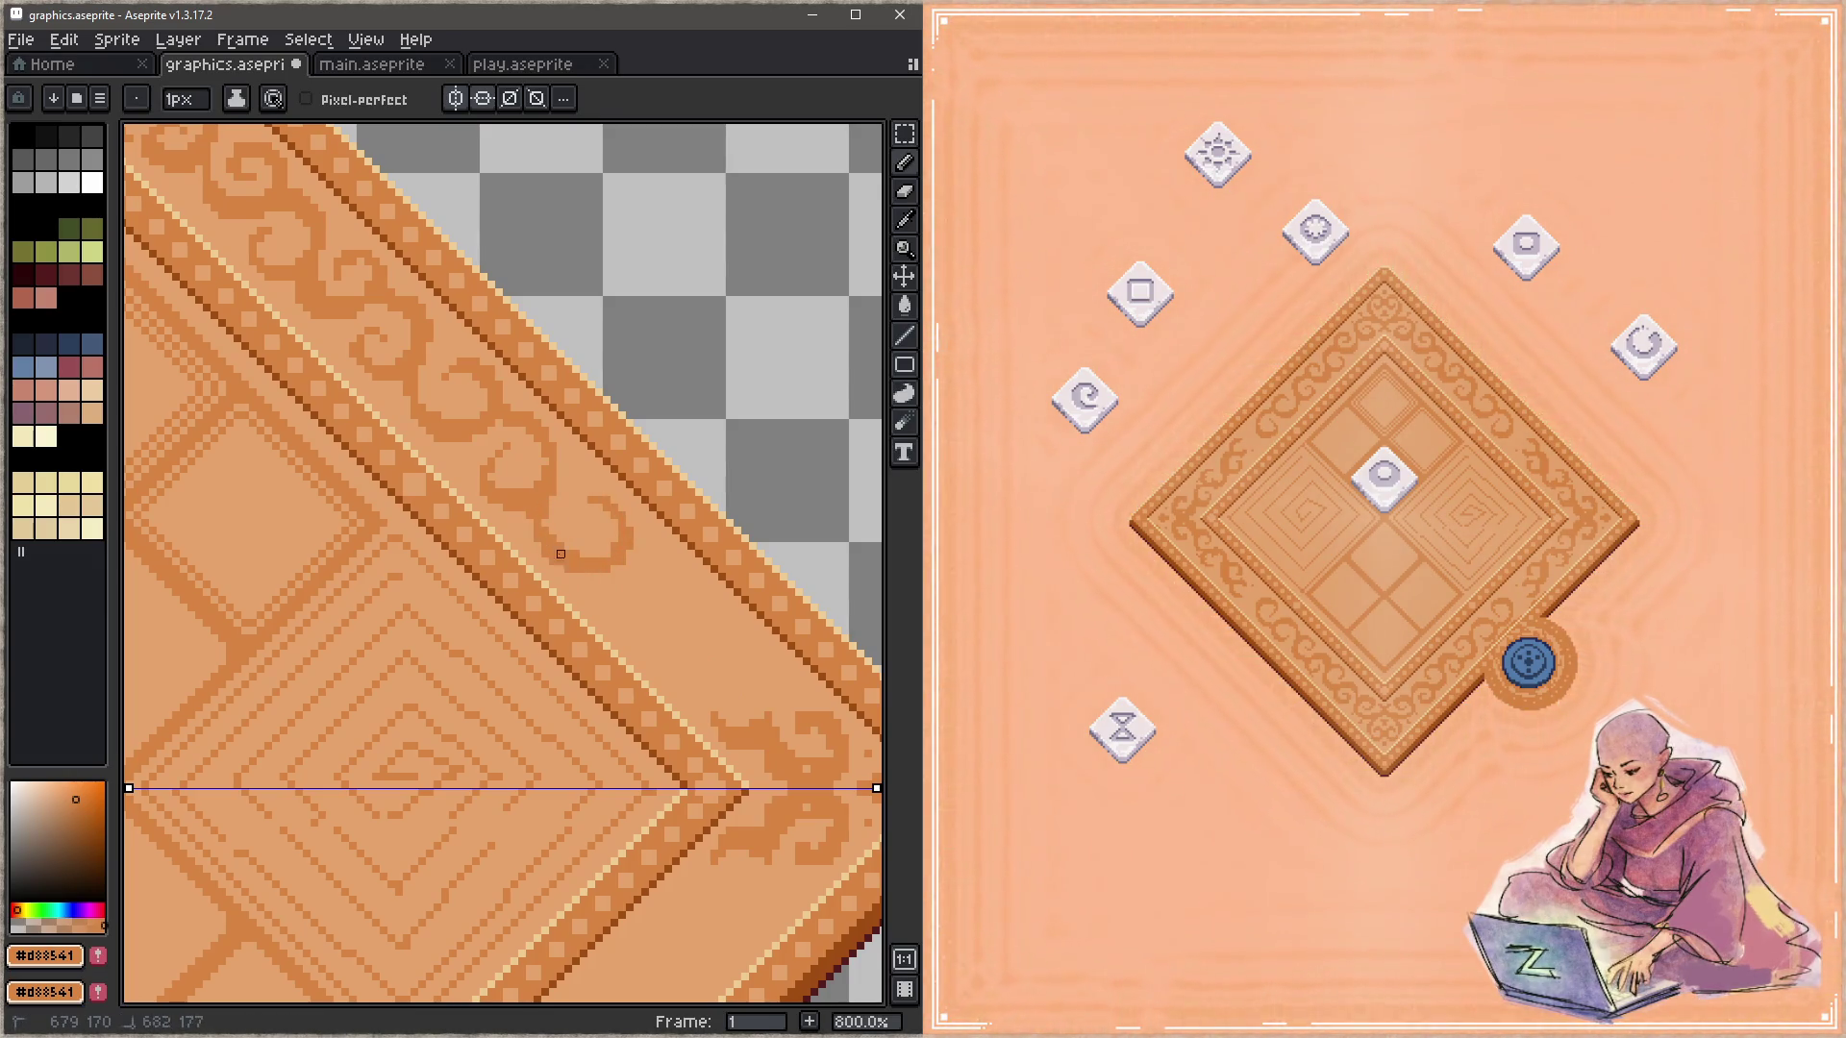
{"action": "left_click", "coordinate": [577, 486], "text": "alt"}
{"action": "left_click", "coordinate": [620, 544], "text": "alt"}
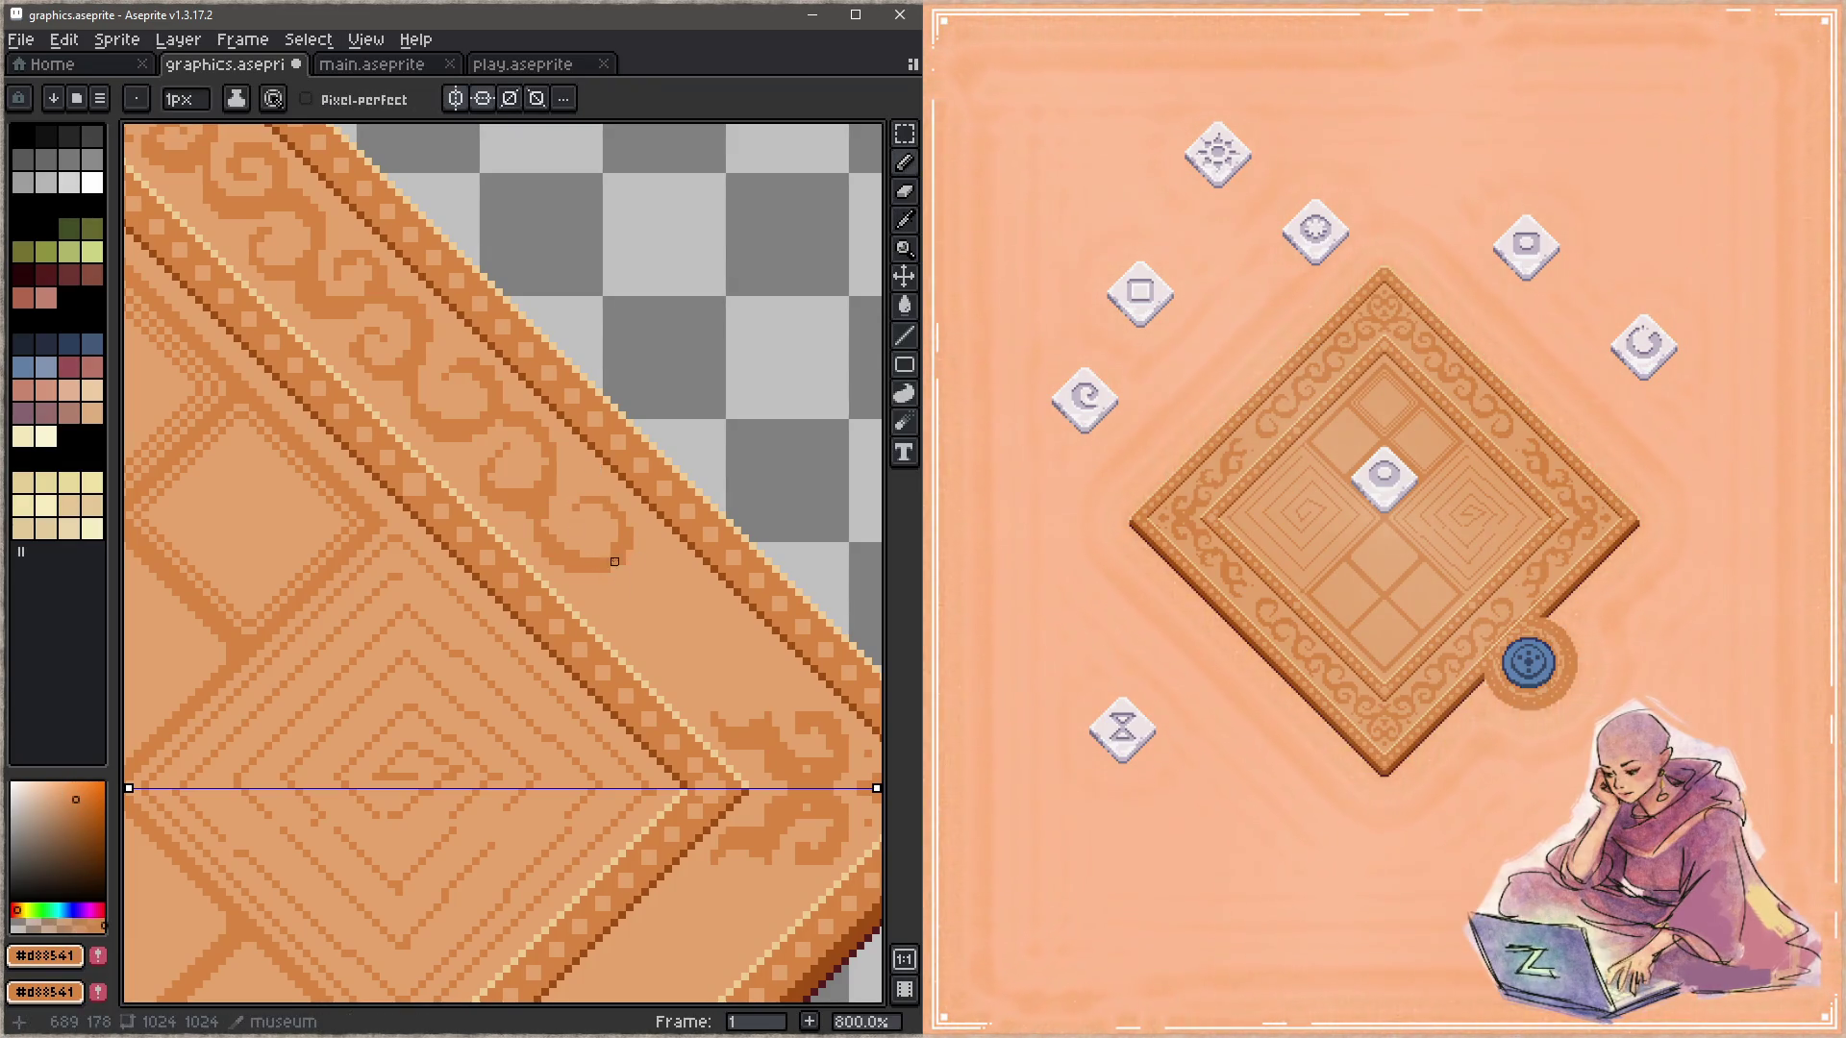
Step: Touch up the lower stretch of border in light and dark wood, then save
{"action": "mouse_move", "coordinate": [640, 596]}
{"action": "left_mouse_down"}
{"action": "mouse_move", "coordinate": [581, 548]}
{"action": "mouse_move", "coordinate": [570, 591]}
{"action": "left_mouse_up"}
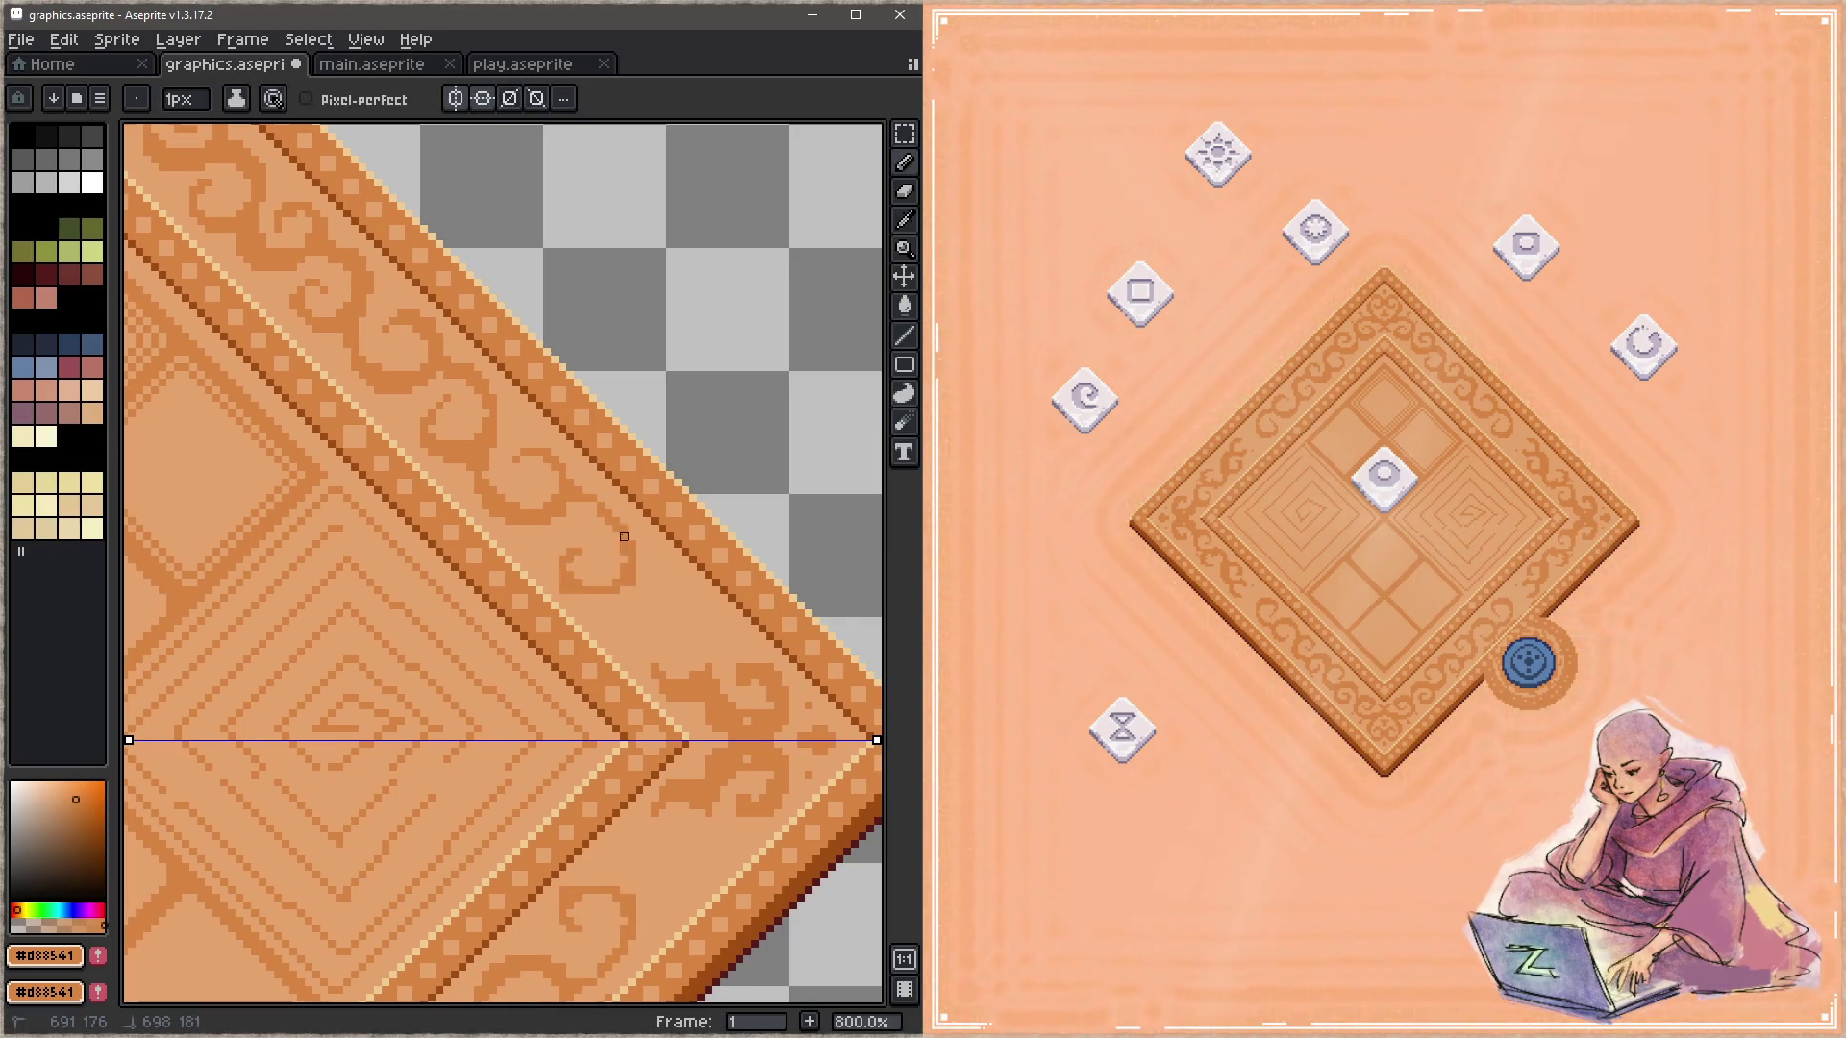
{"action": "left_click", "coordinate": [608, 567], "text": "alt"}
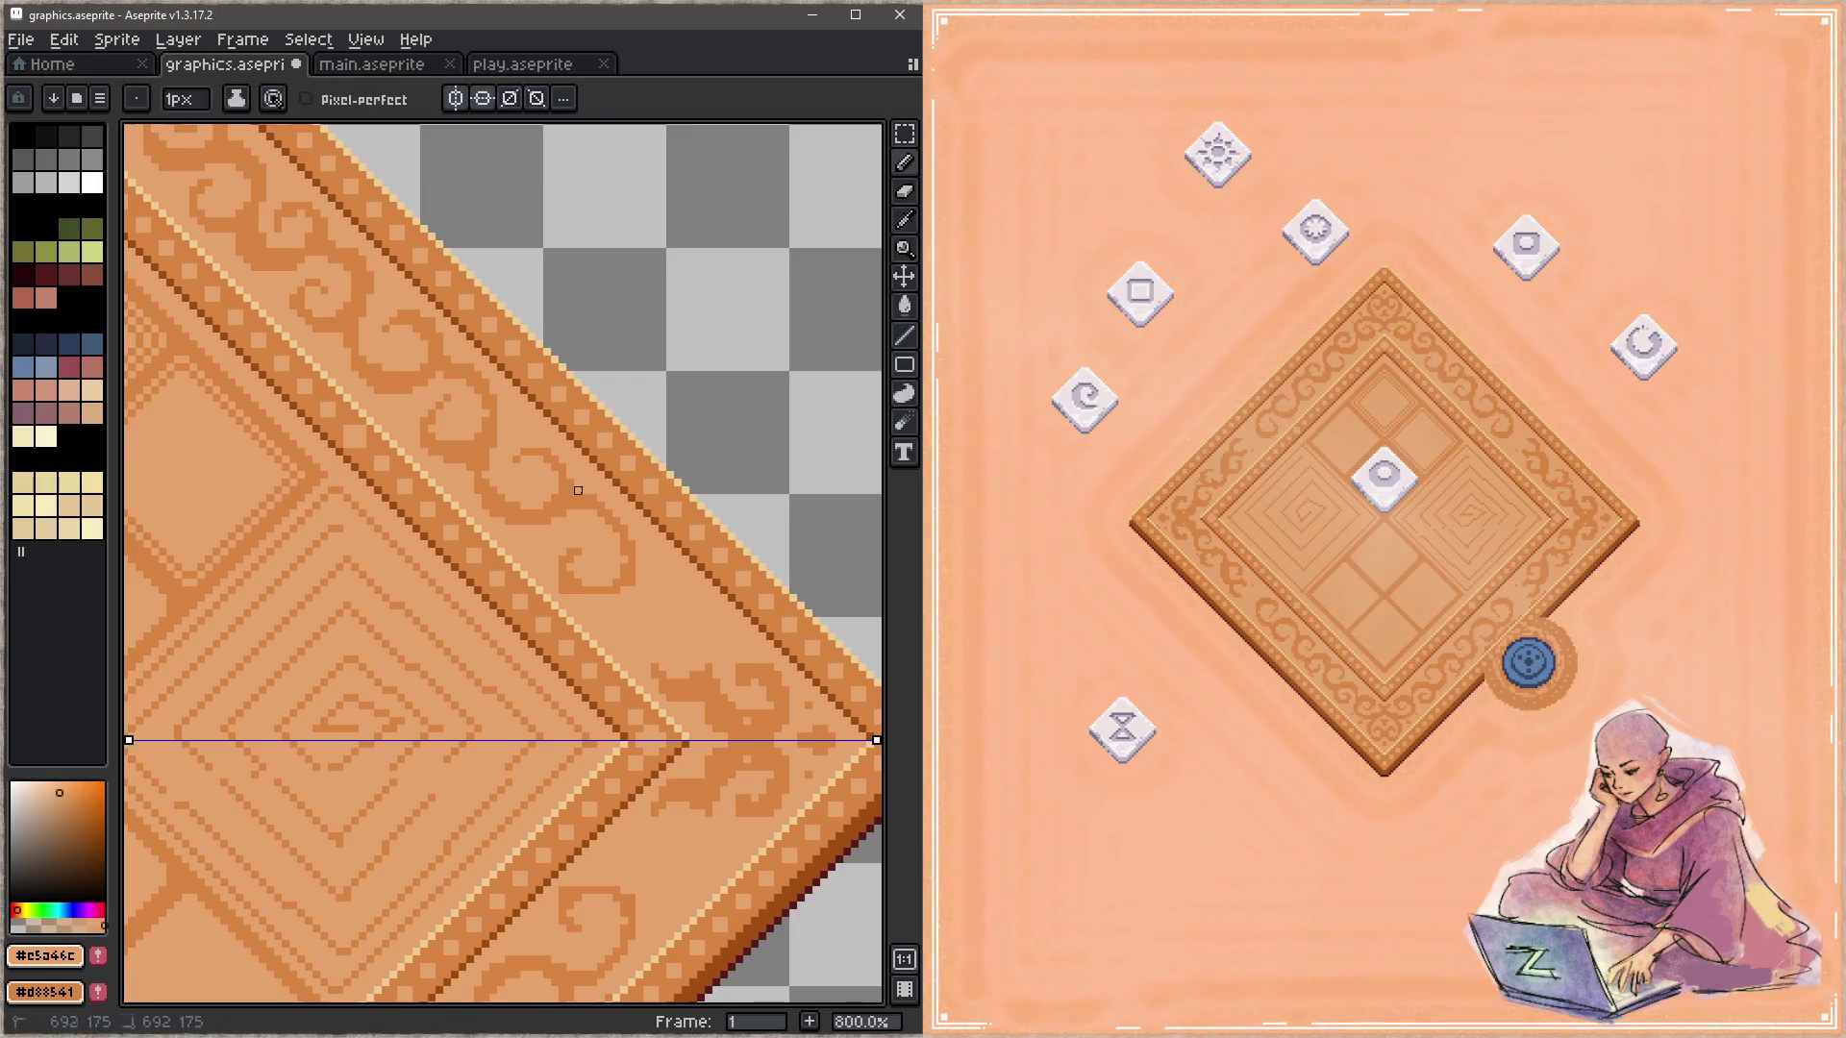
{"action": "left_click", "coordinate": [633, 569], "text": "alt"}
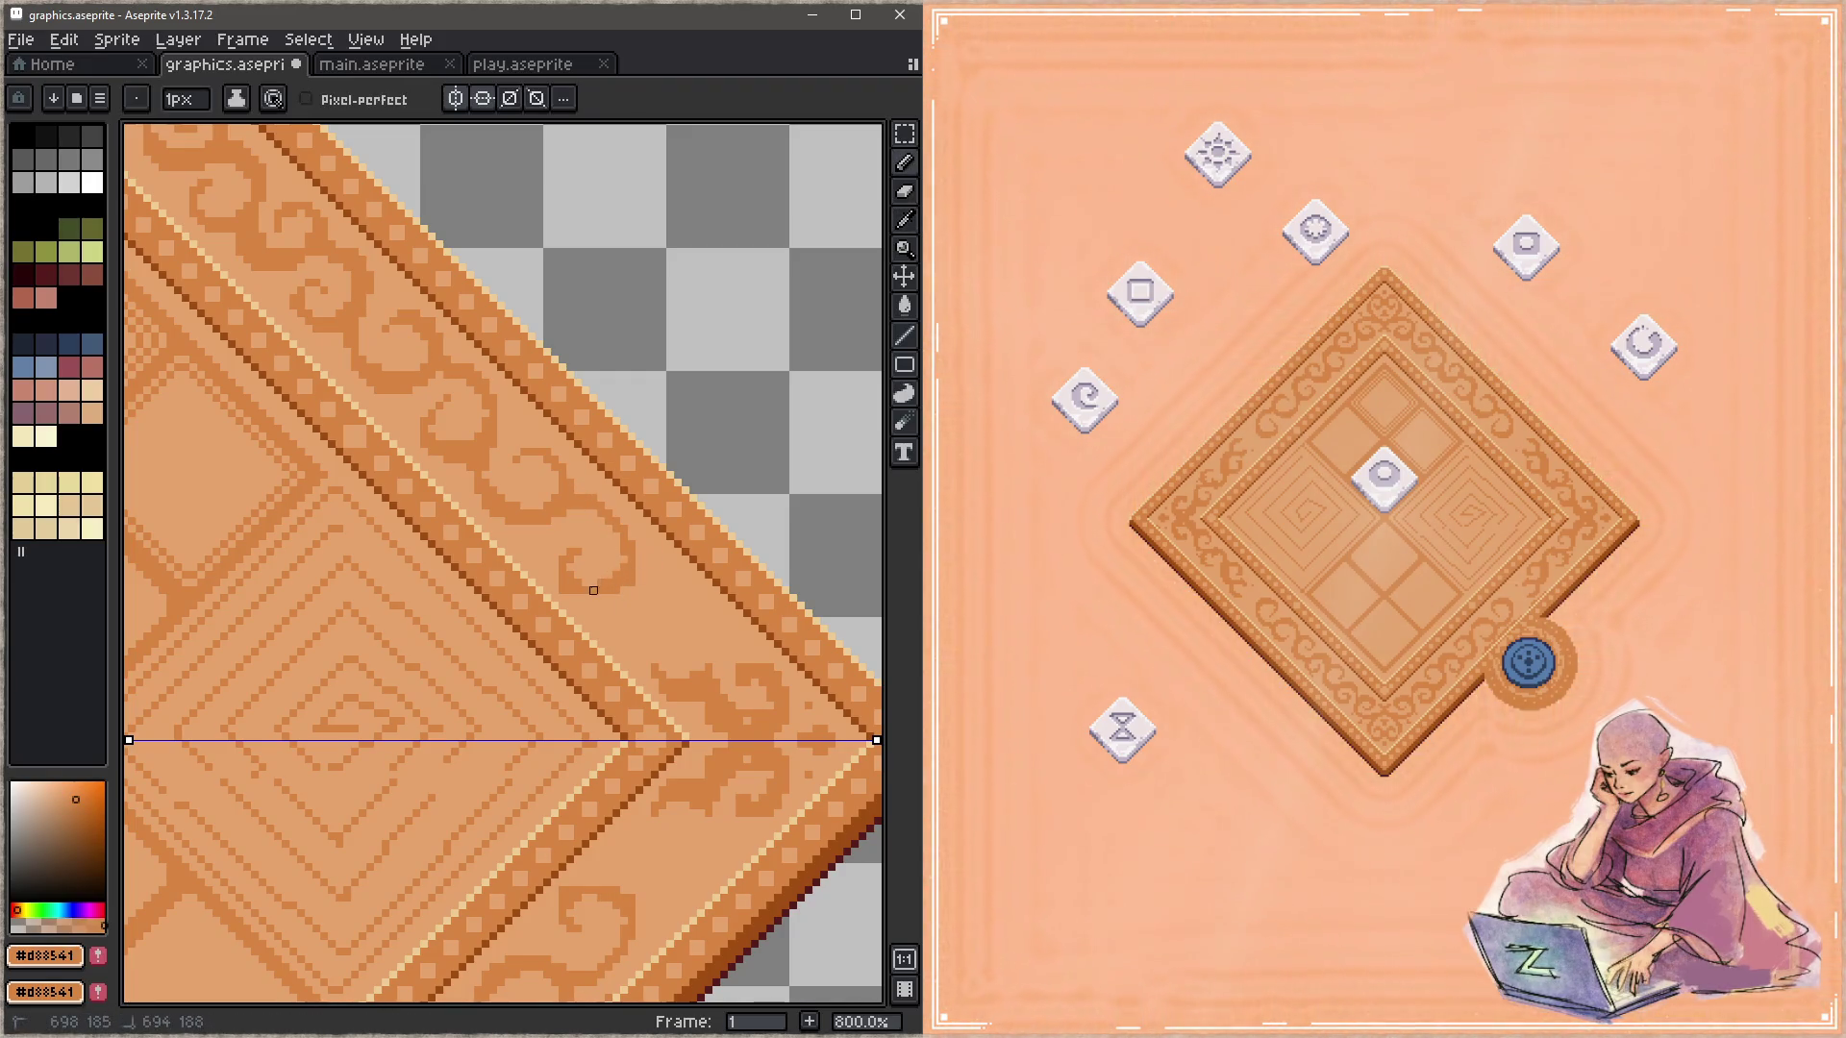
{"action": "left_click", "coordinate": [602, 606], "text": "alt"}
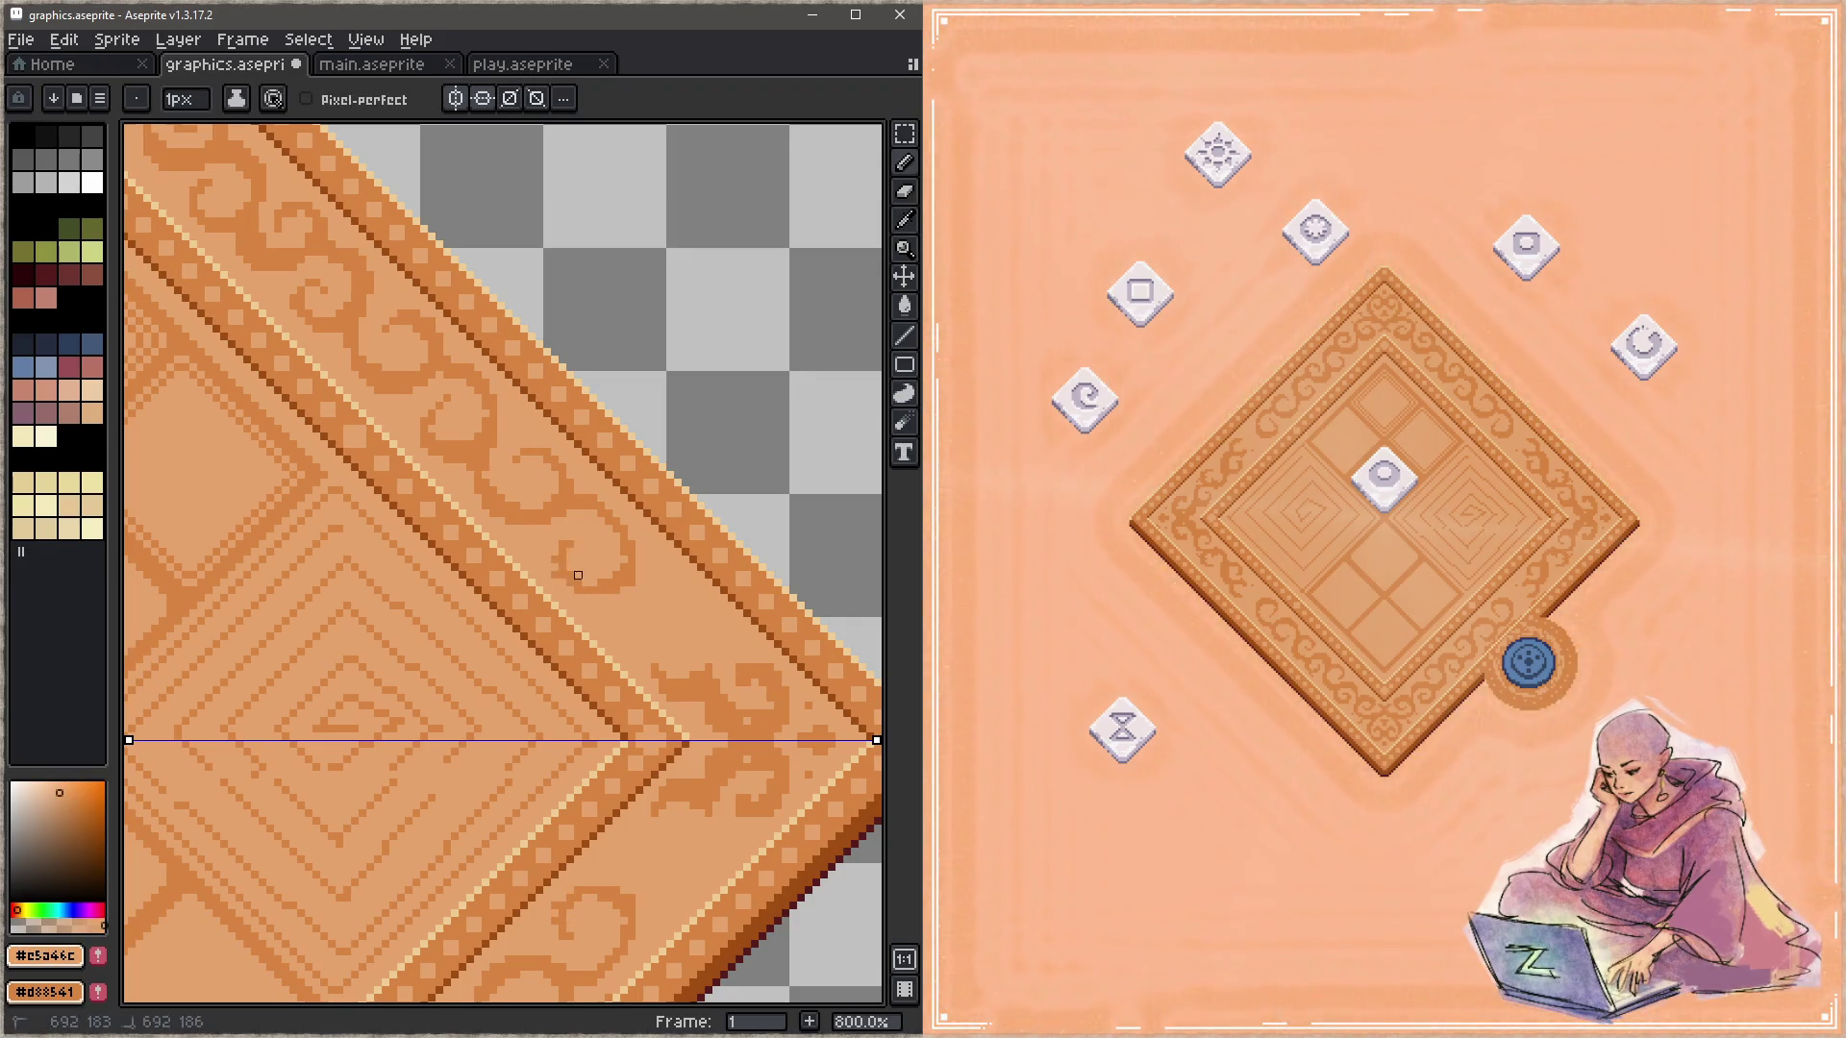
{"action": "left_click", "coordinate": [572, 553], "text": "alt"}
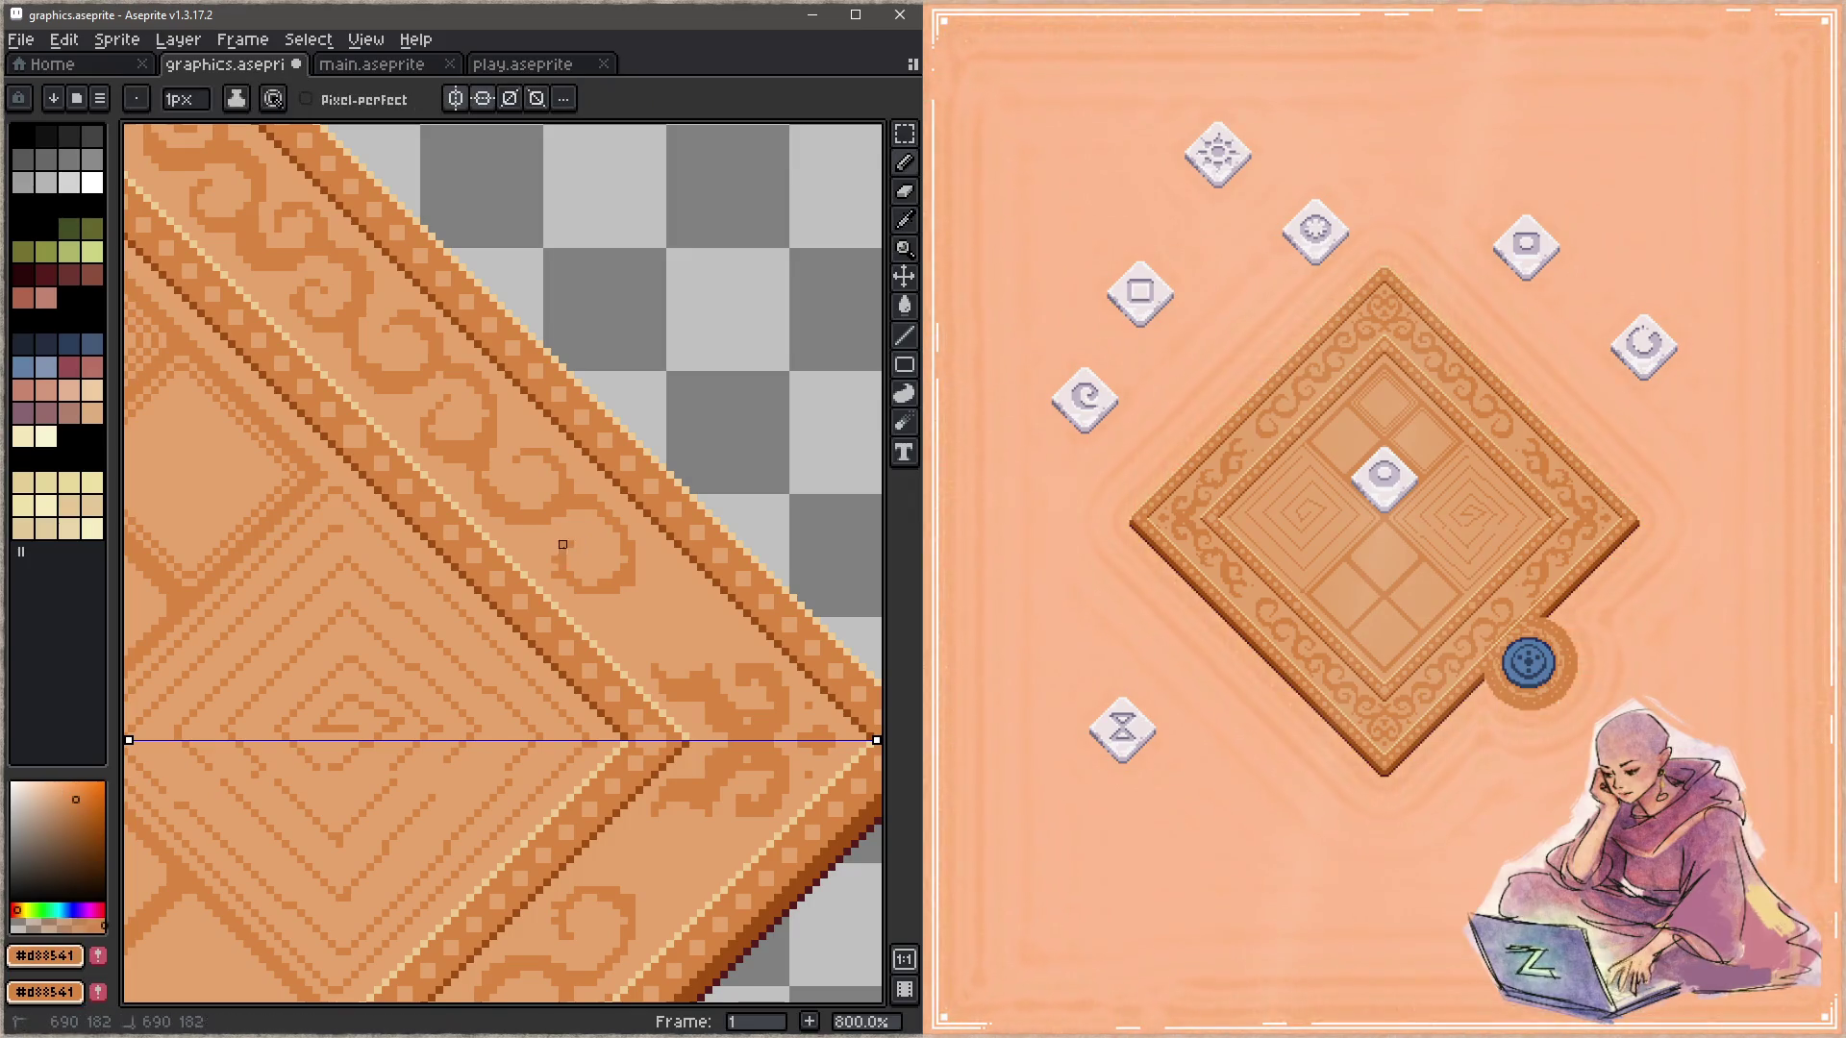
{"action": "left_click", "coordinate": [652, 575], "text": "alt"}
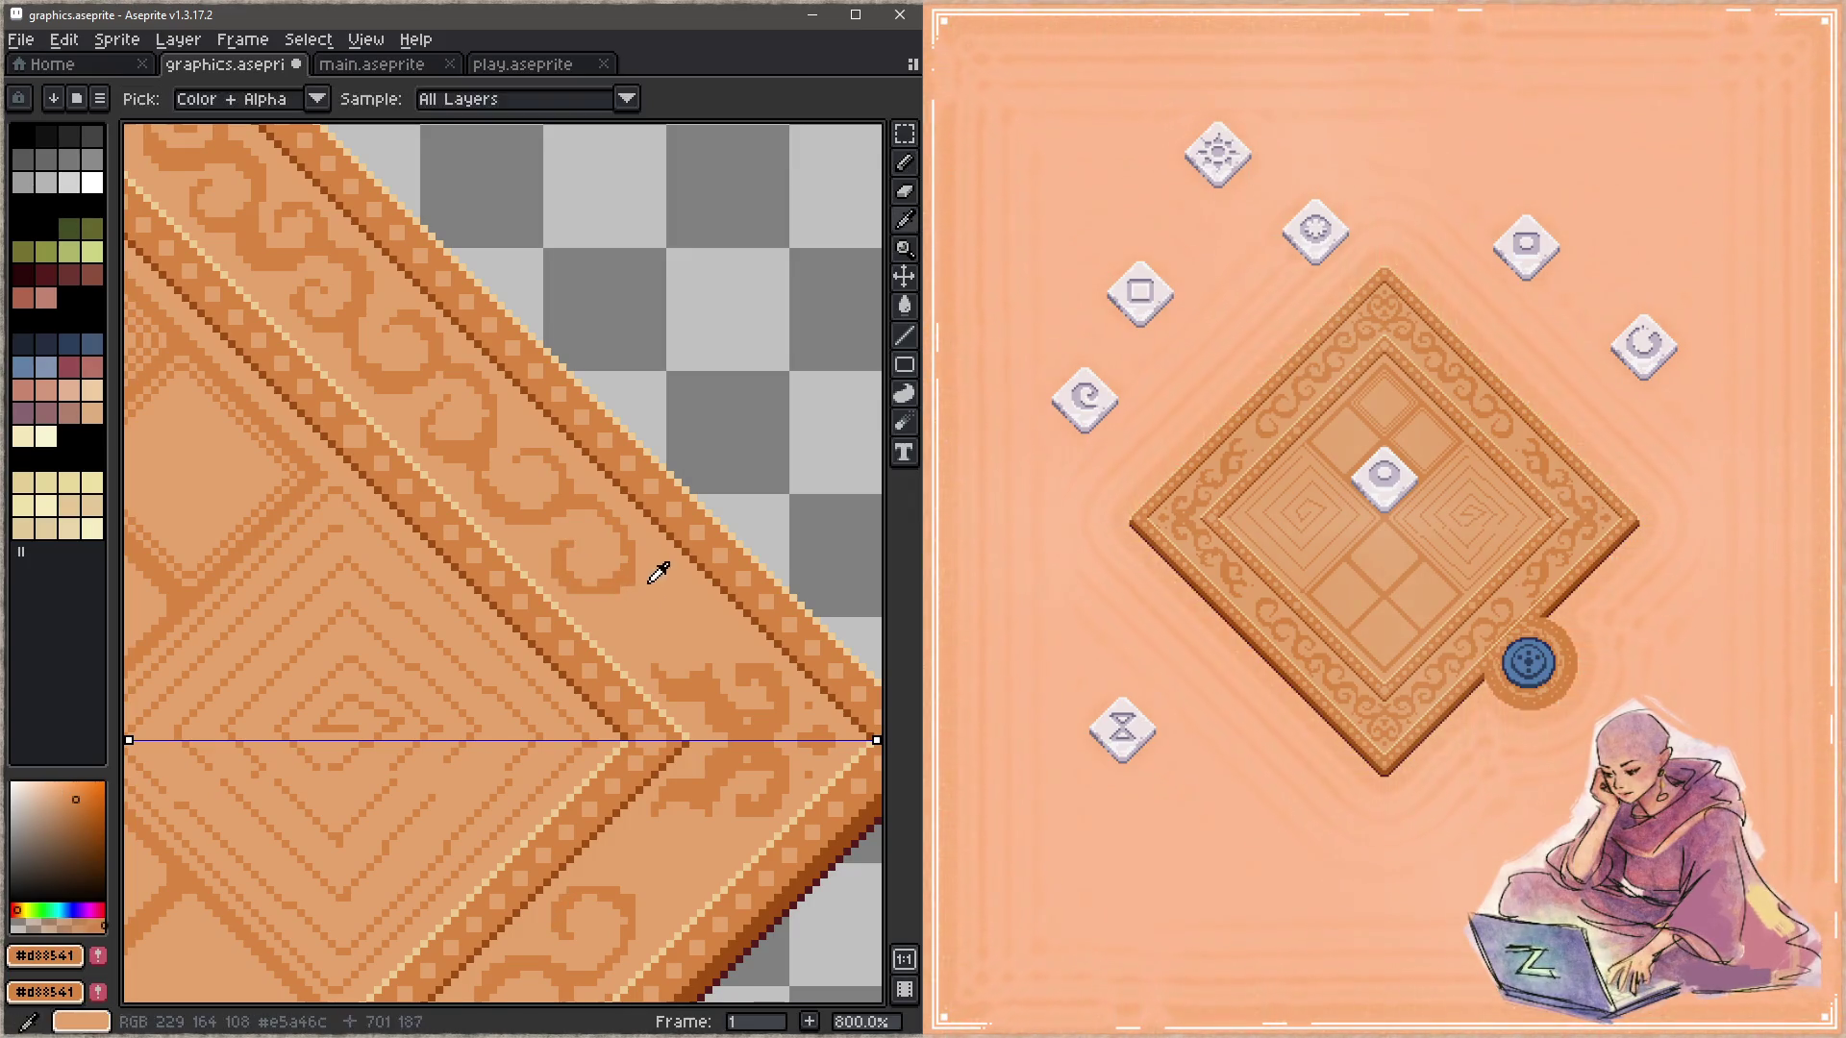
{"action": "key", "text": "ctrl+s"}
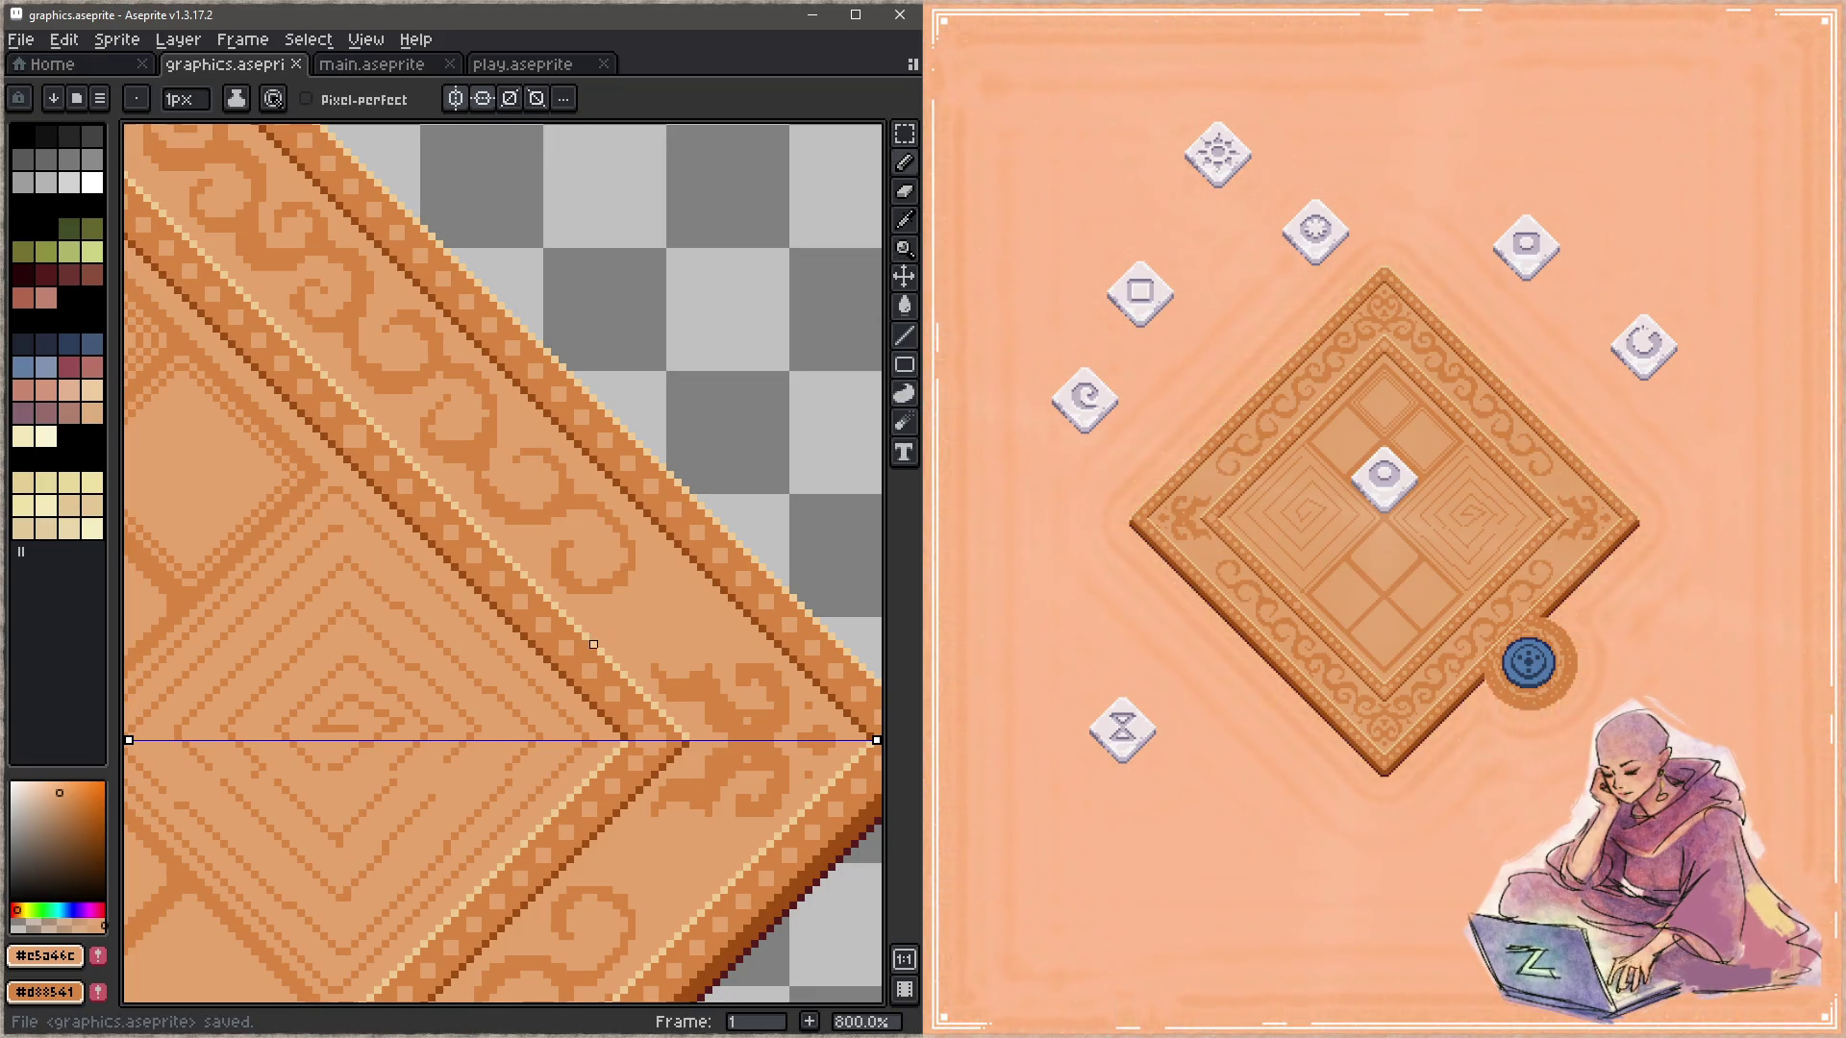
Step: Refine the swirl curl, save, and extend it downward with a dark stroke
{"action": "left_click", "coordinate": [577, 481], "text": "alt"}
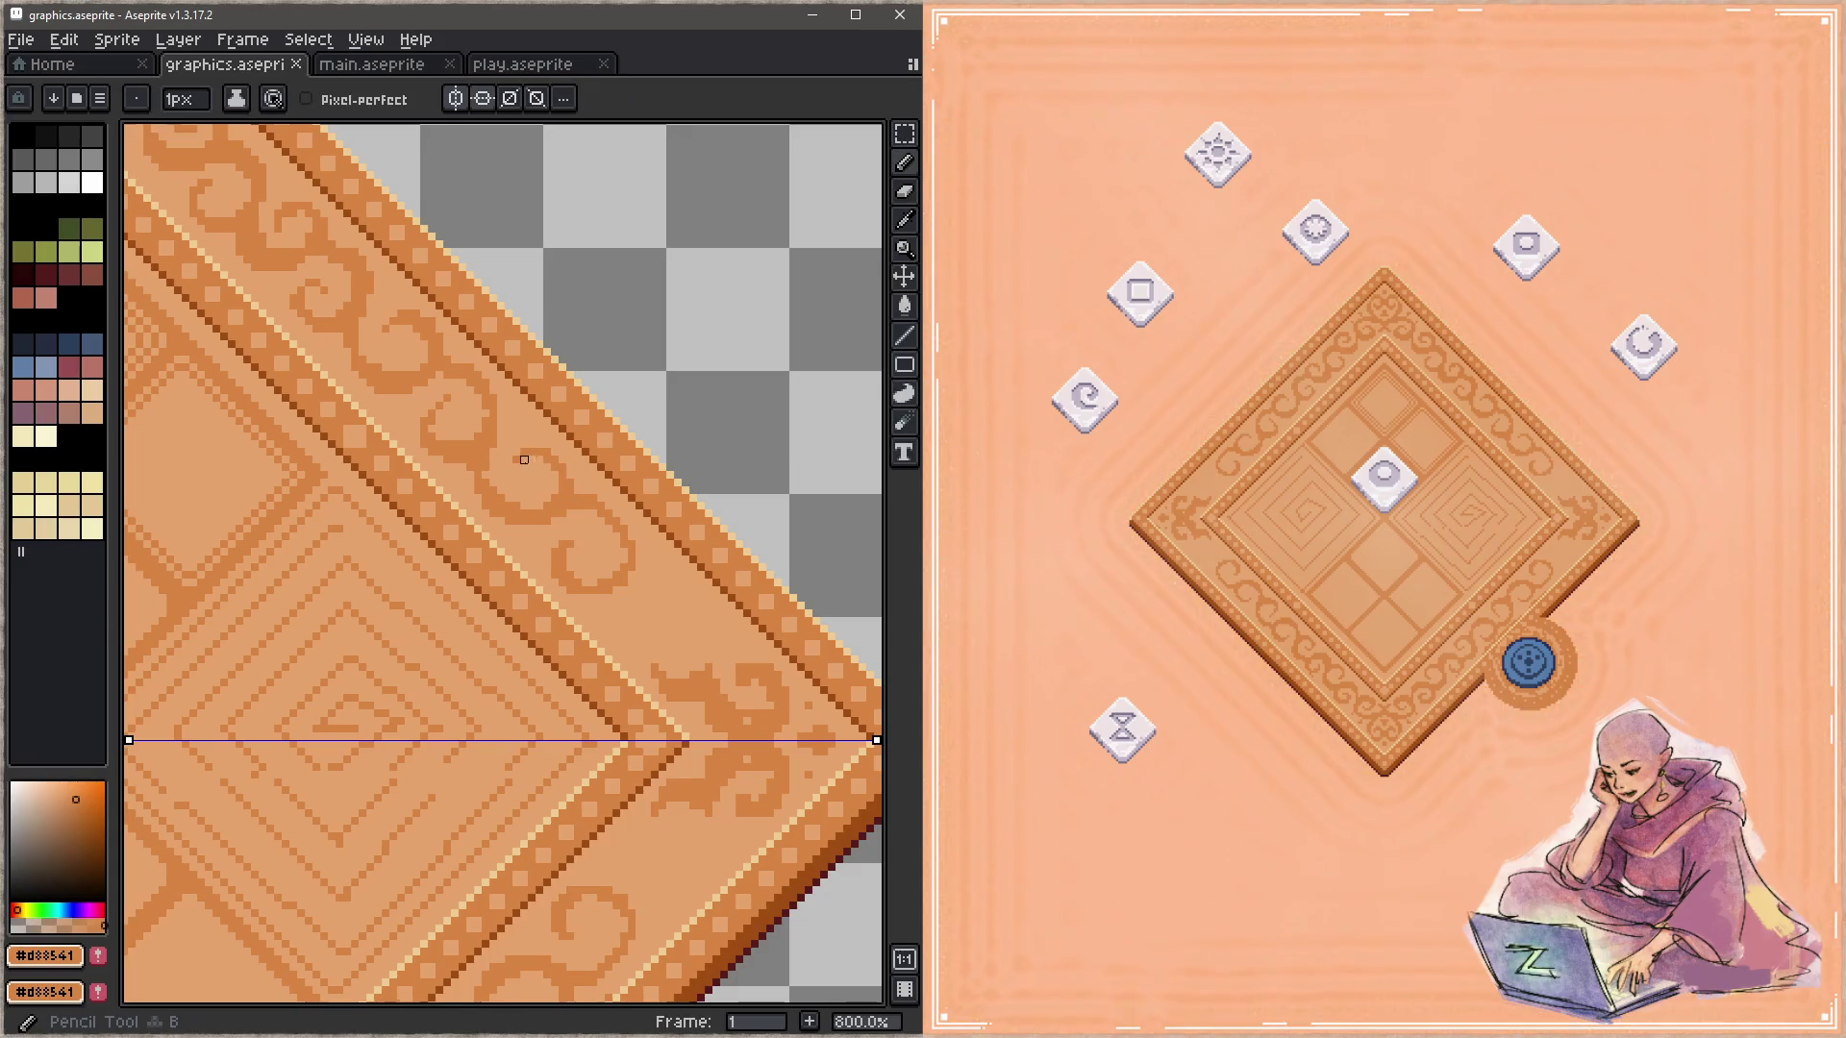
{"action": "left_click_drag", "start_coordinate": [516, 475], "coordinate": [523, 475]}
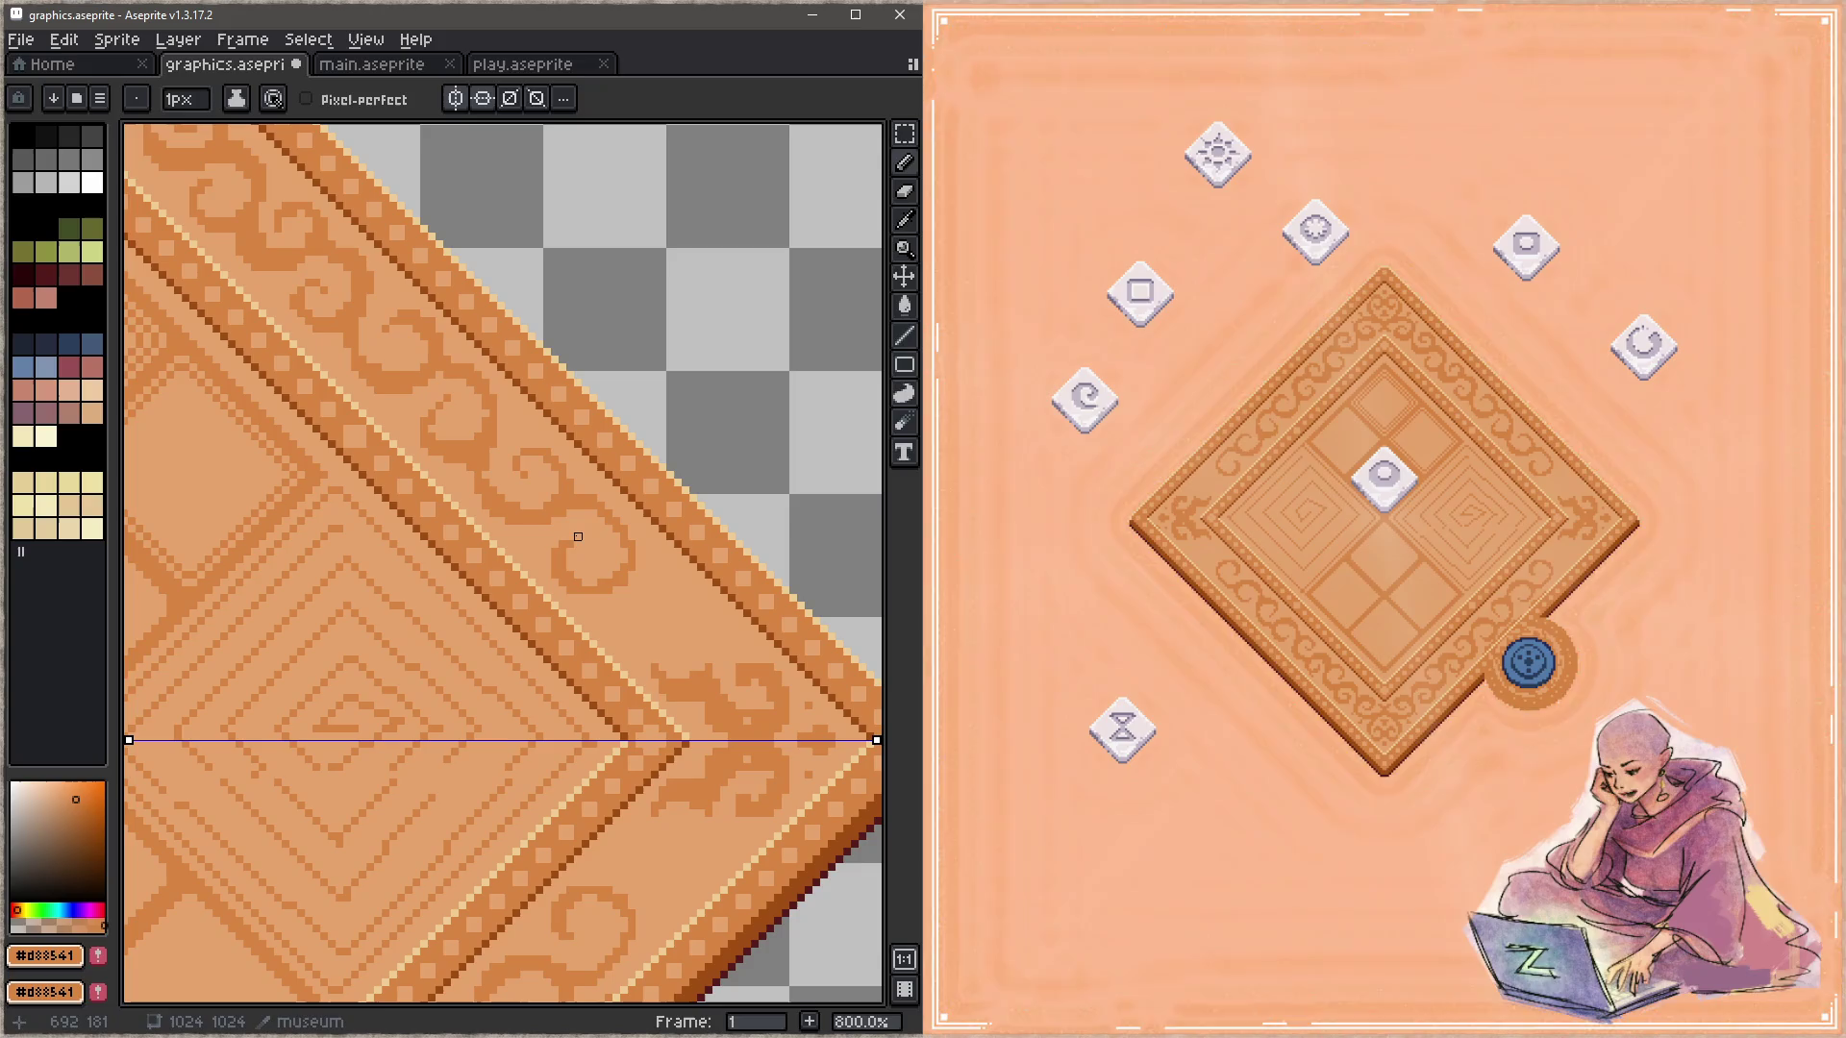
{"action": "key", "text": "ctrl+s"}
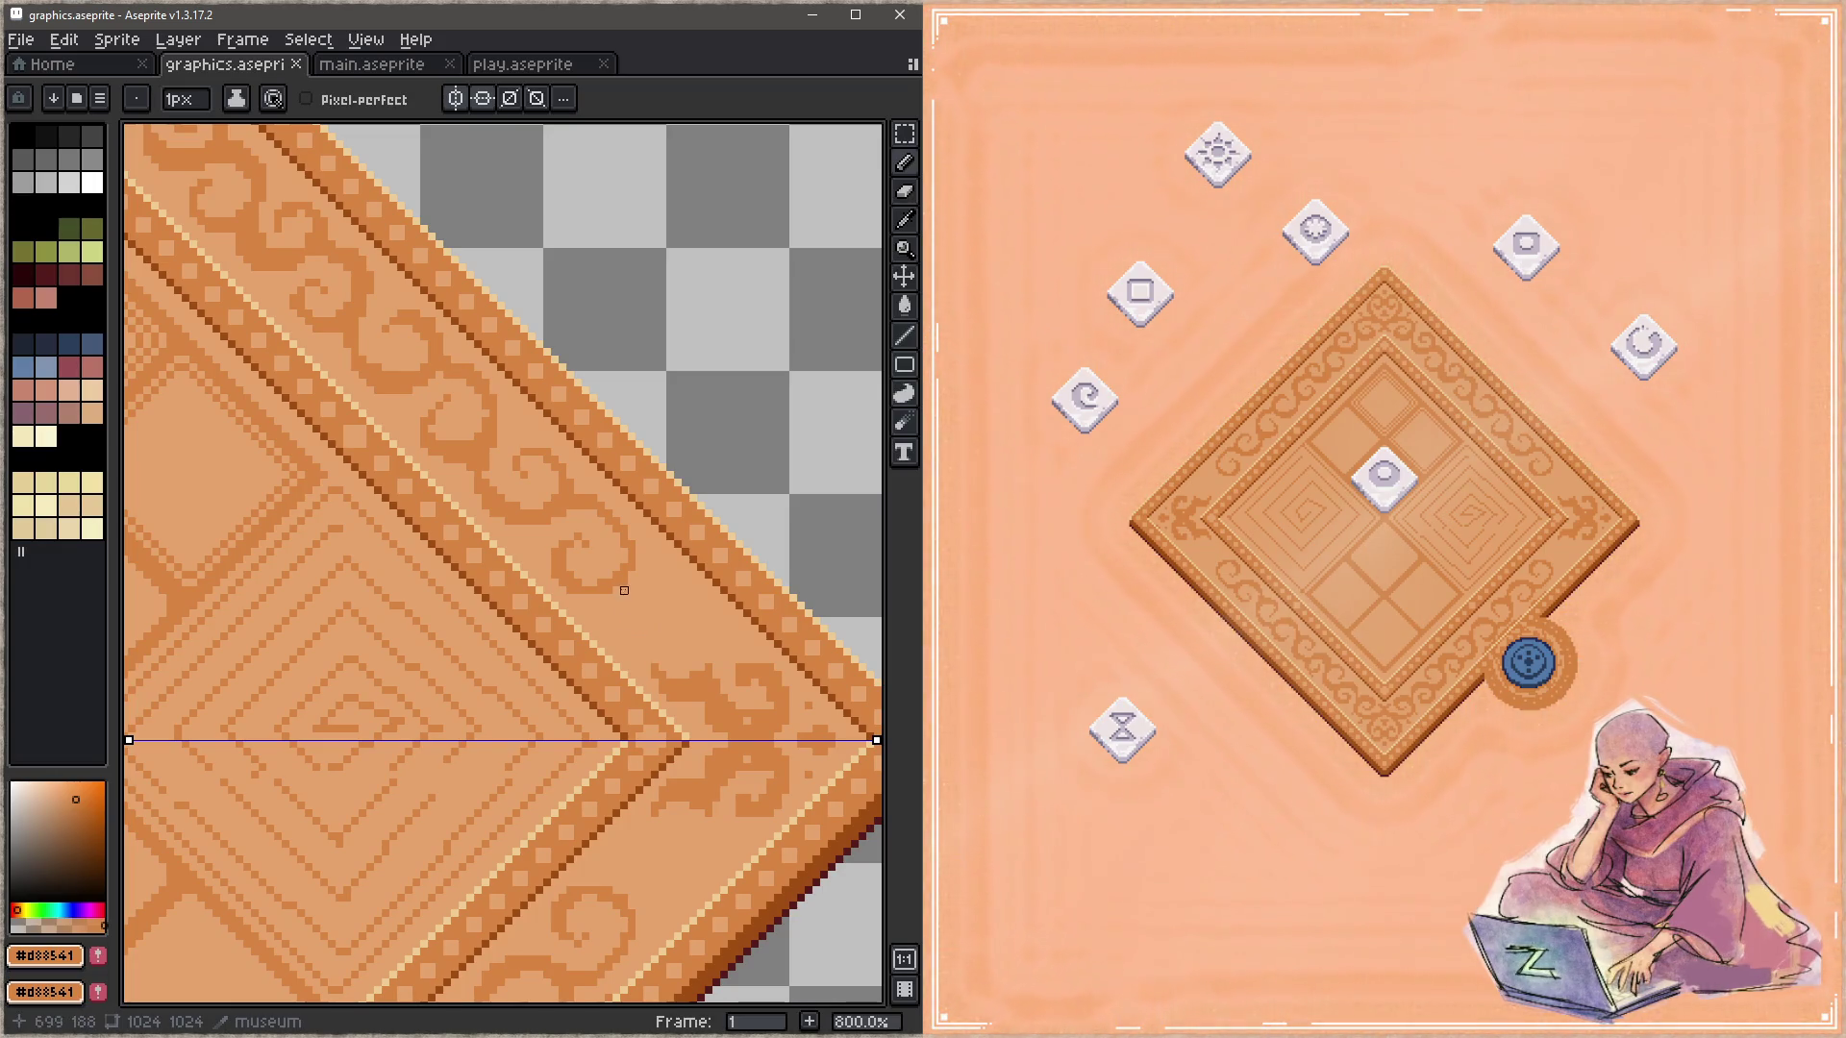
{"action": "left_click_drag", "start_coordinate": [616, 590], "coordinate": [624, 652]}
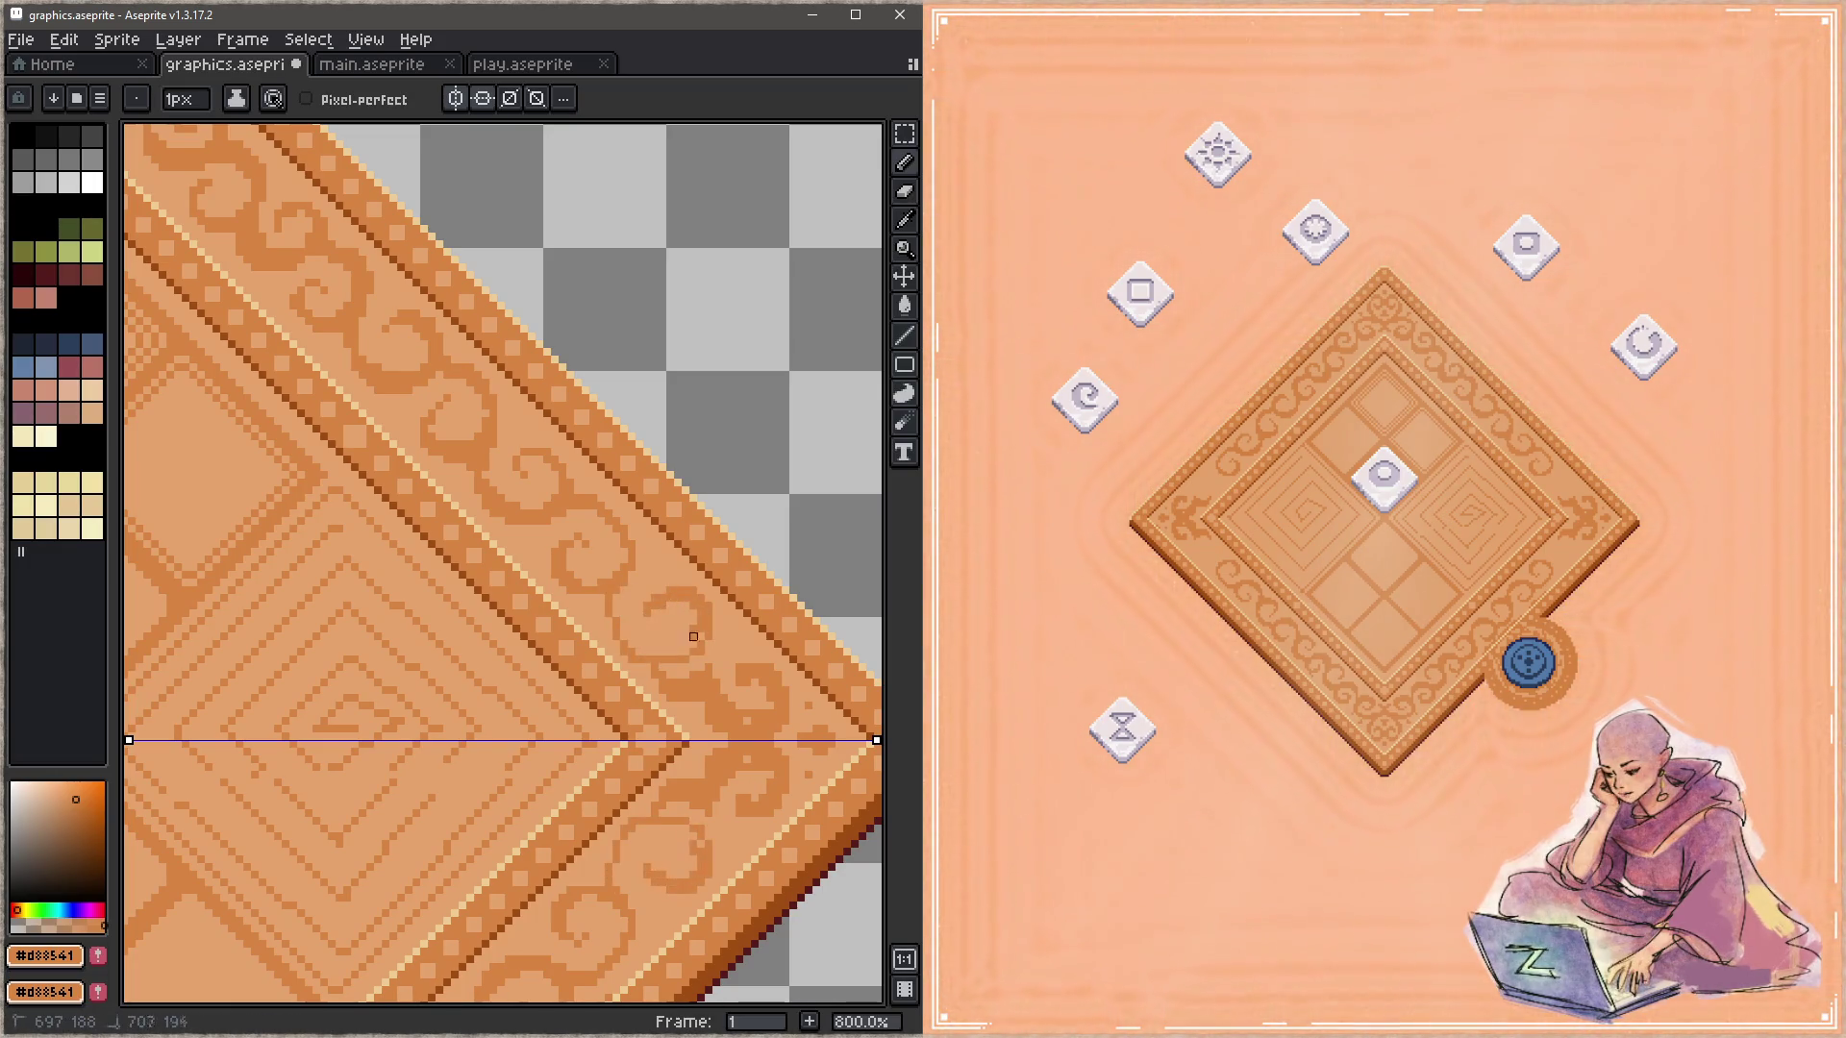
{"action": "key", "text": "alt"}
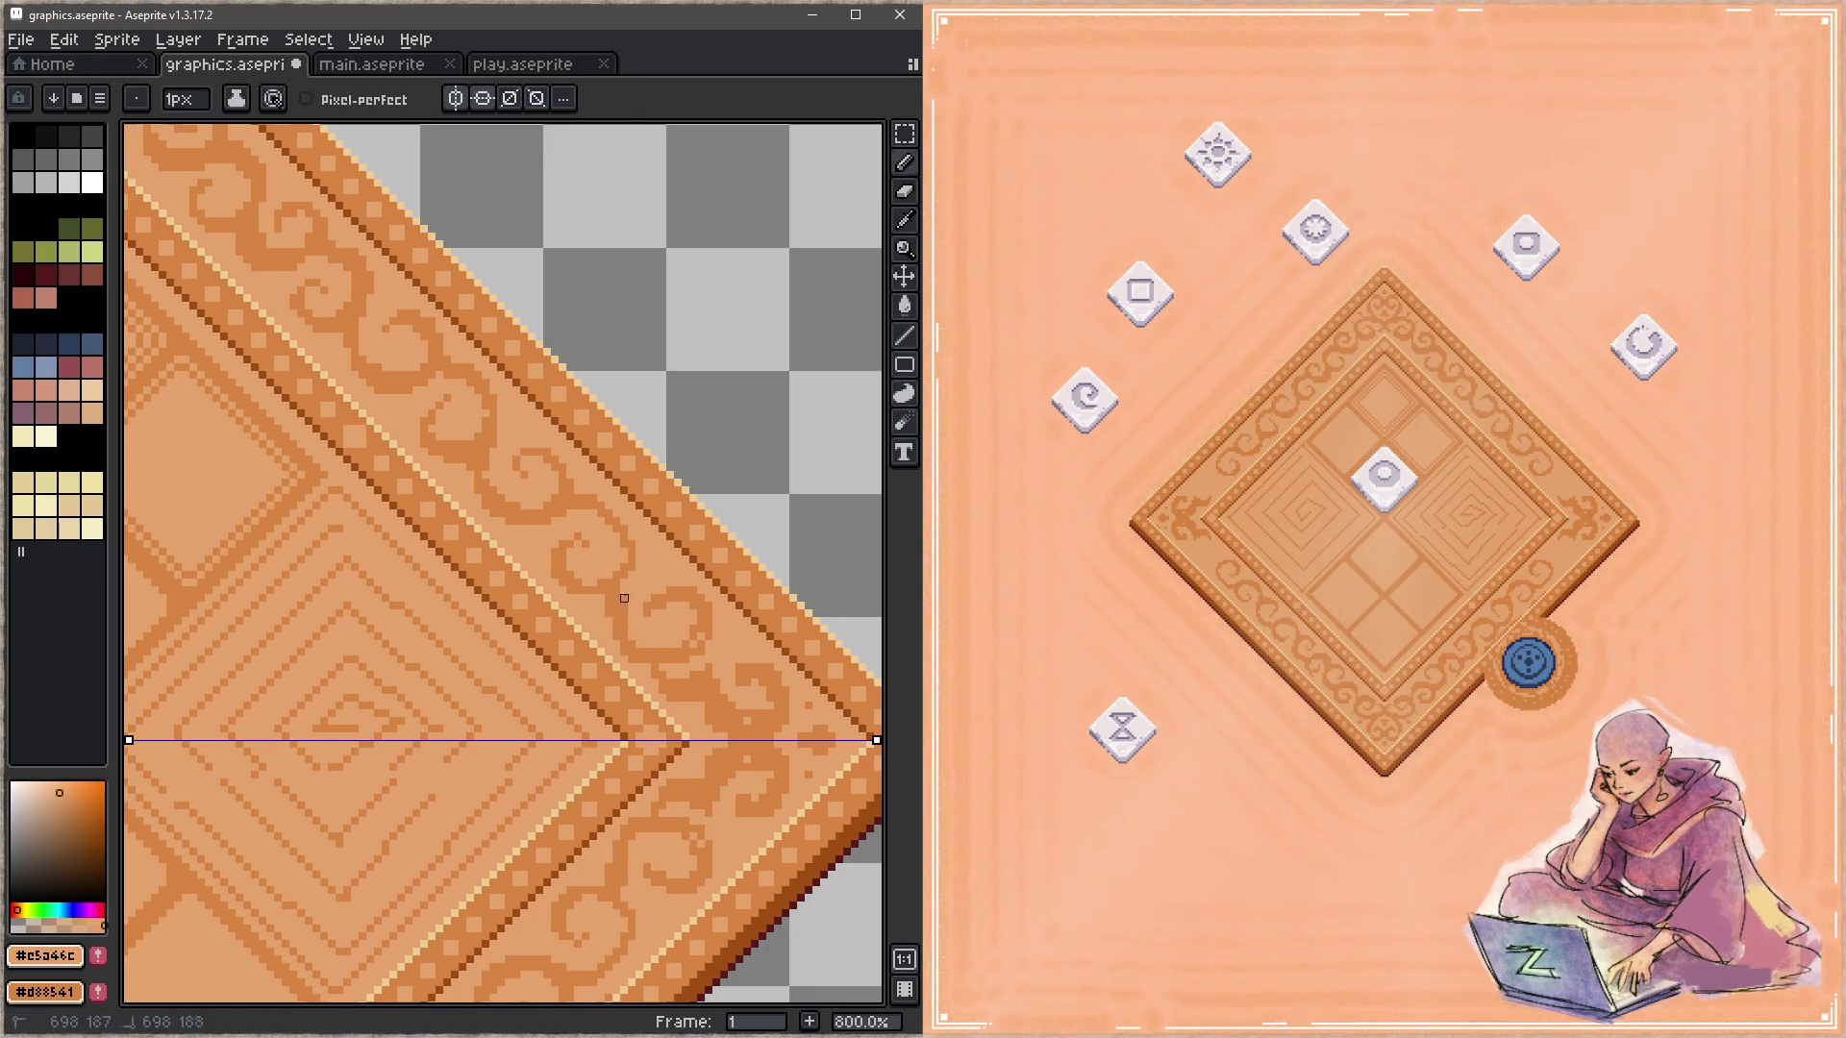
{"action": "key", "text": "alt"}
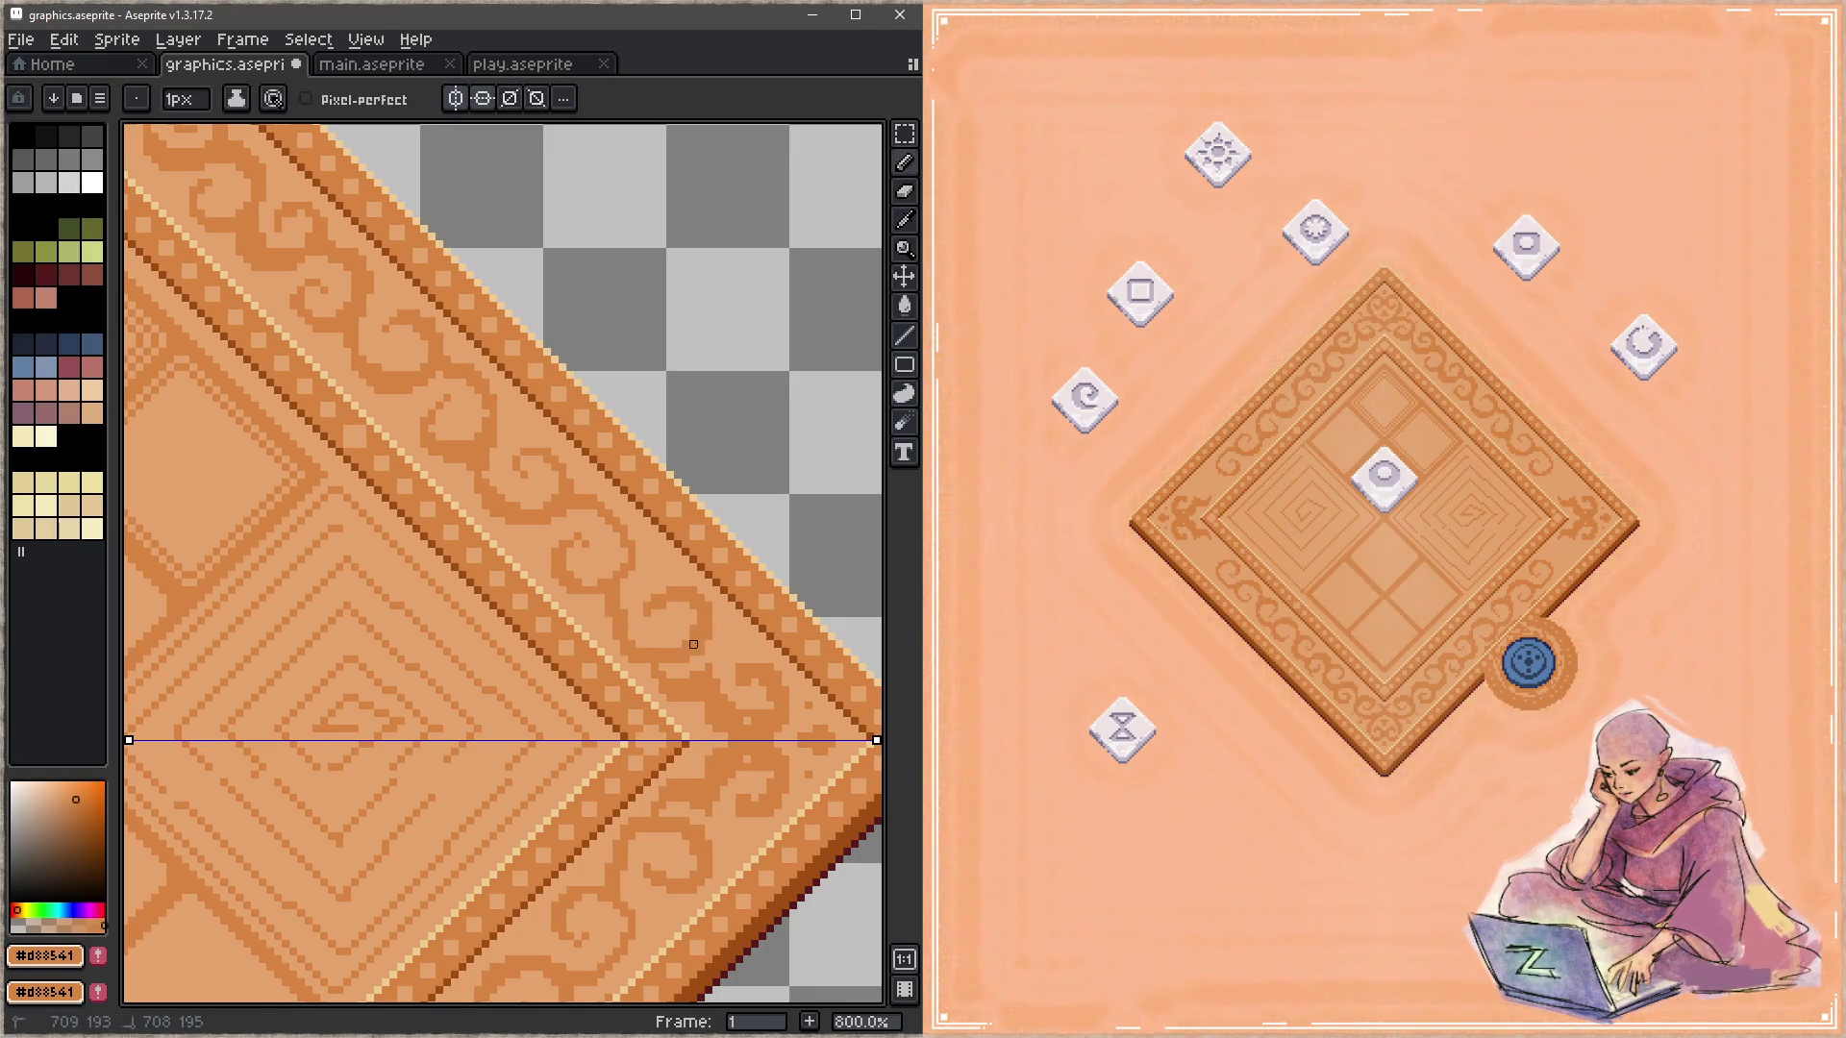
{"action": "key", "text": "alt"}
{"action": "scroll", "coordinate": [680, 609], "scroll_direction": "down", "scroll_amount": 2}
Step: Cover the corner swirl pixels in light wood on both mirrored halves, including the centre line
{"action": "left_click", "coordinate": [679, 592], "text": "alt"}
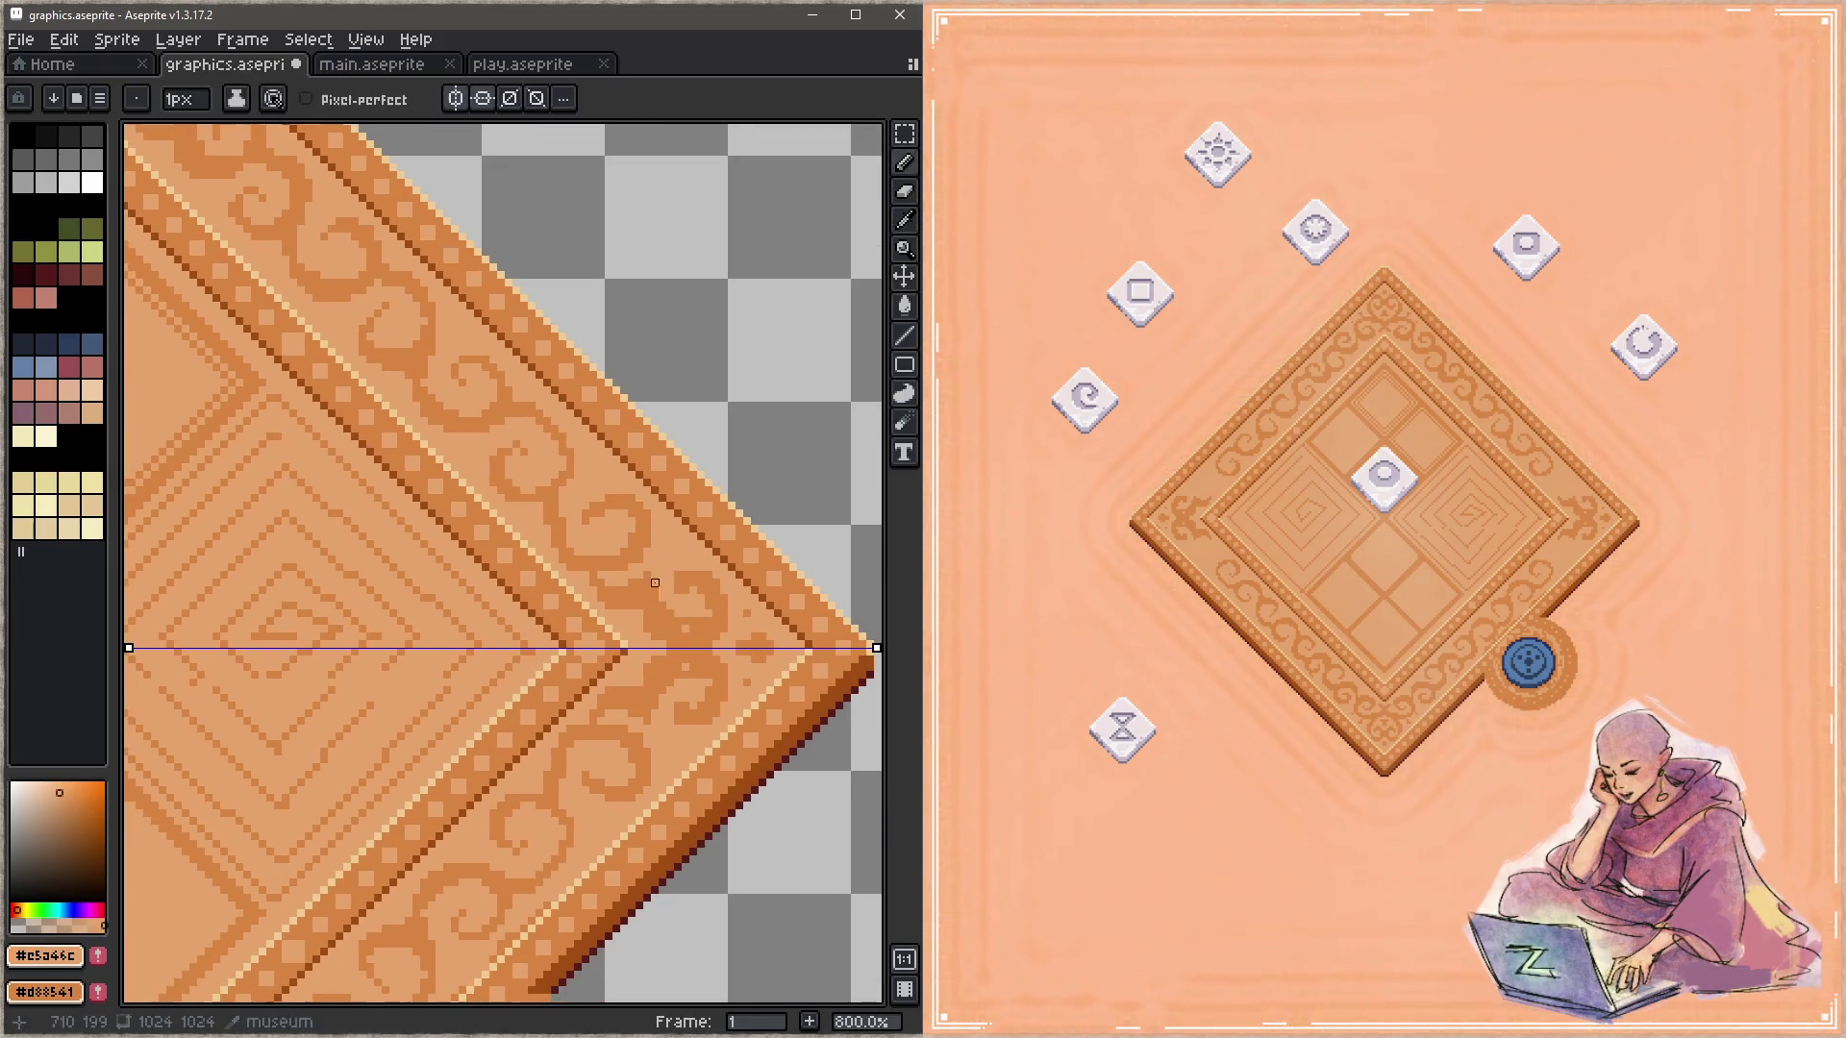
{"action": "left_click_drag", "start_coordinate": [593, 574], "coordinate": [640, 583]}
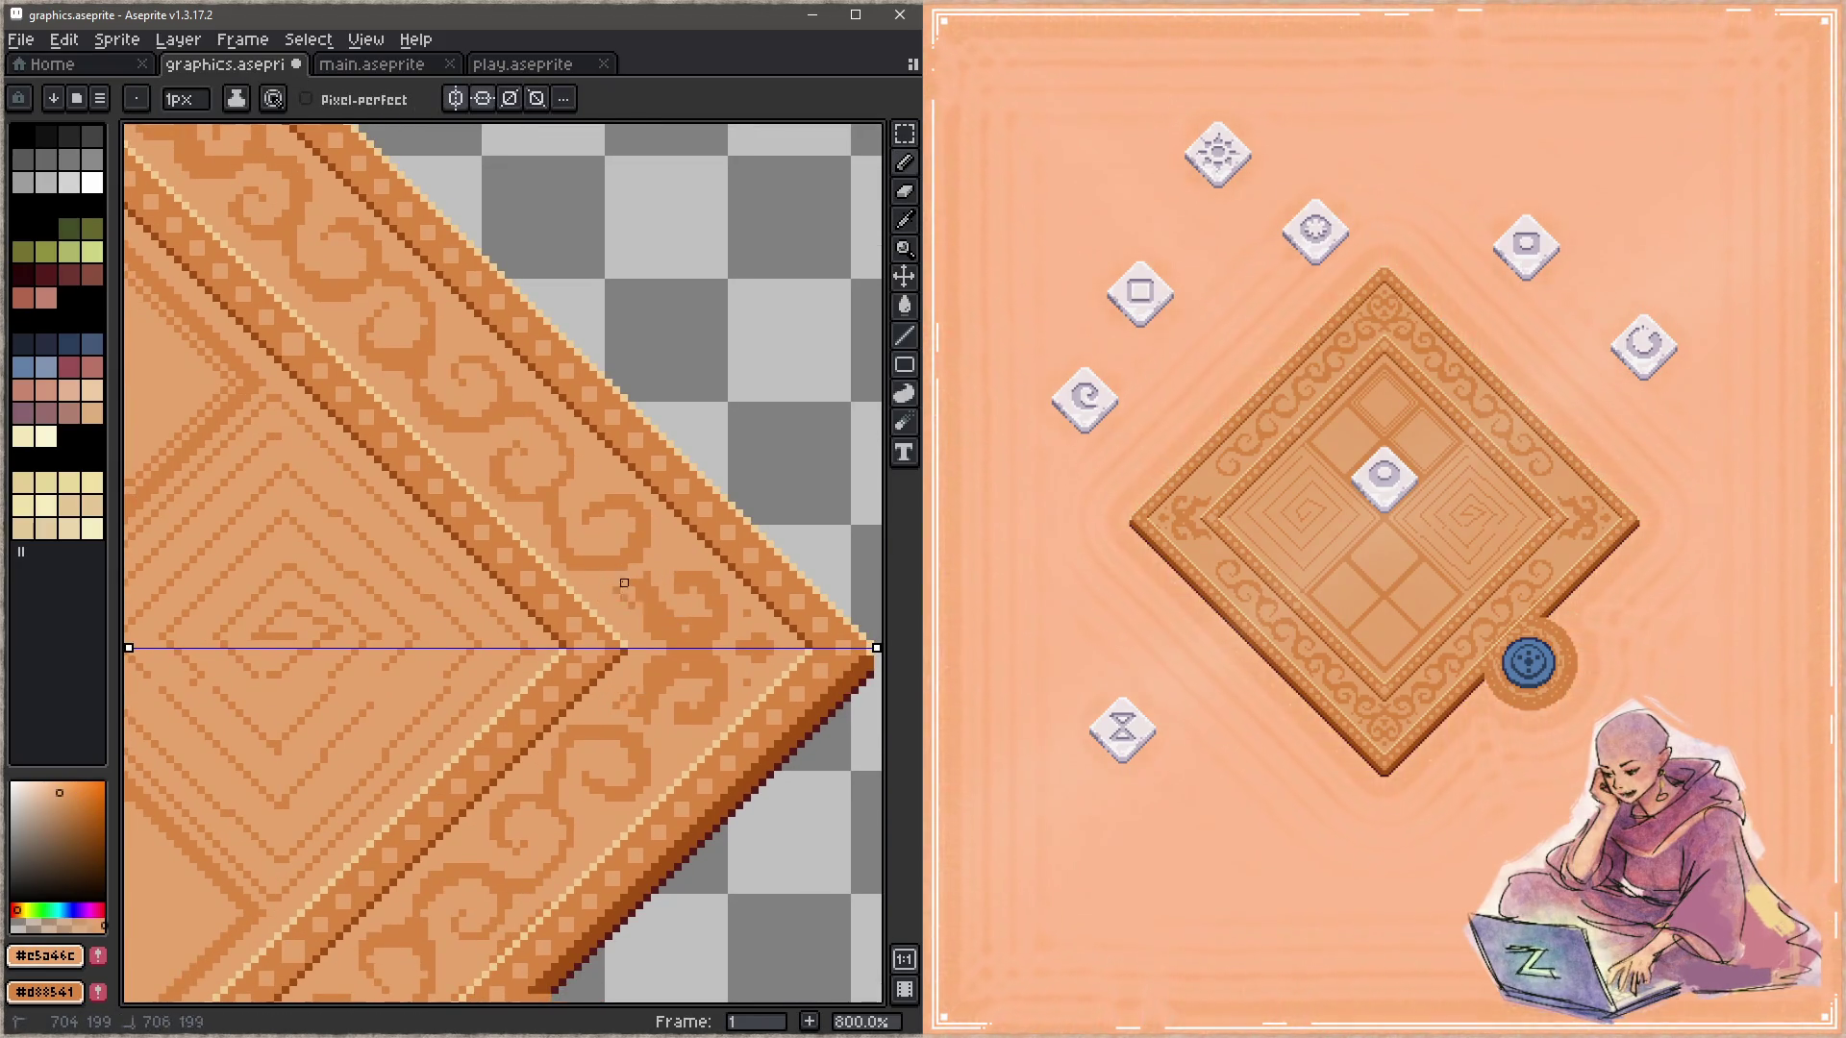
{"action": "mouse_move", "coordinate": [647, 606]}
{"action": "left_mouse_down"}
{"action": "mouse_move", "coordinate": [716, 613]}
{"action": "mouse_move", "coordinate": [662, 683]}
{"action": "left_mouse_up"}
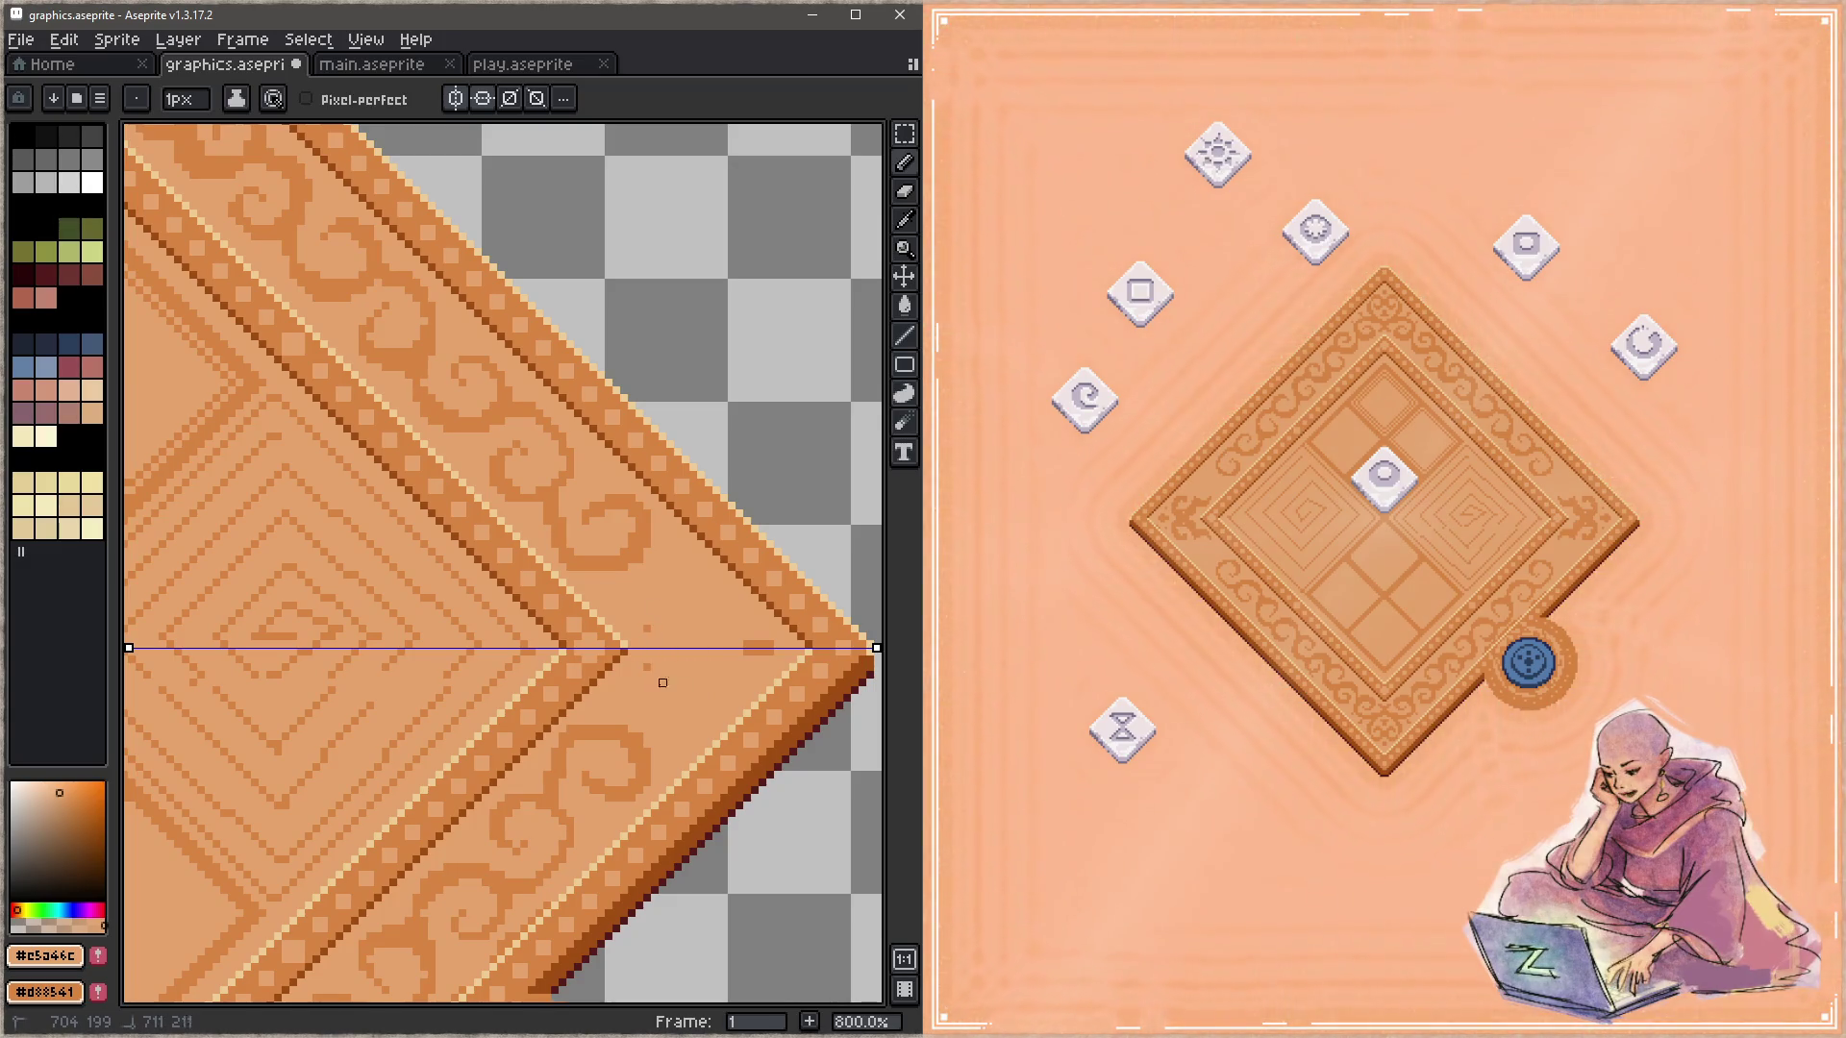
{"action": "left_click_drag", "start_coordinate": [769, 650], "coordinate": [739, 652]}
{"action": "left_click", "coordinate": [631, 535], "text": "alt"}
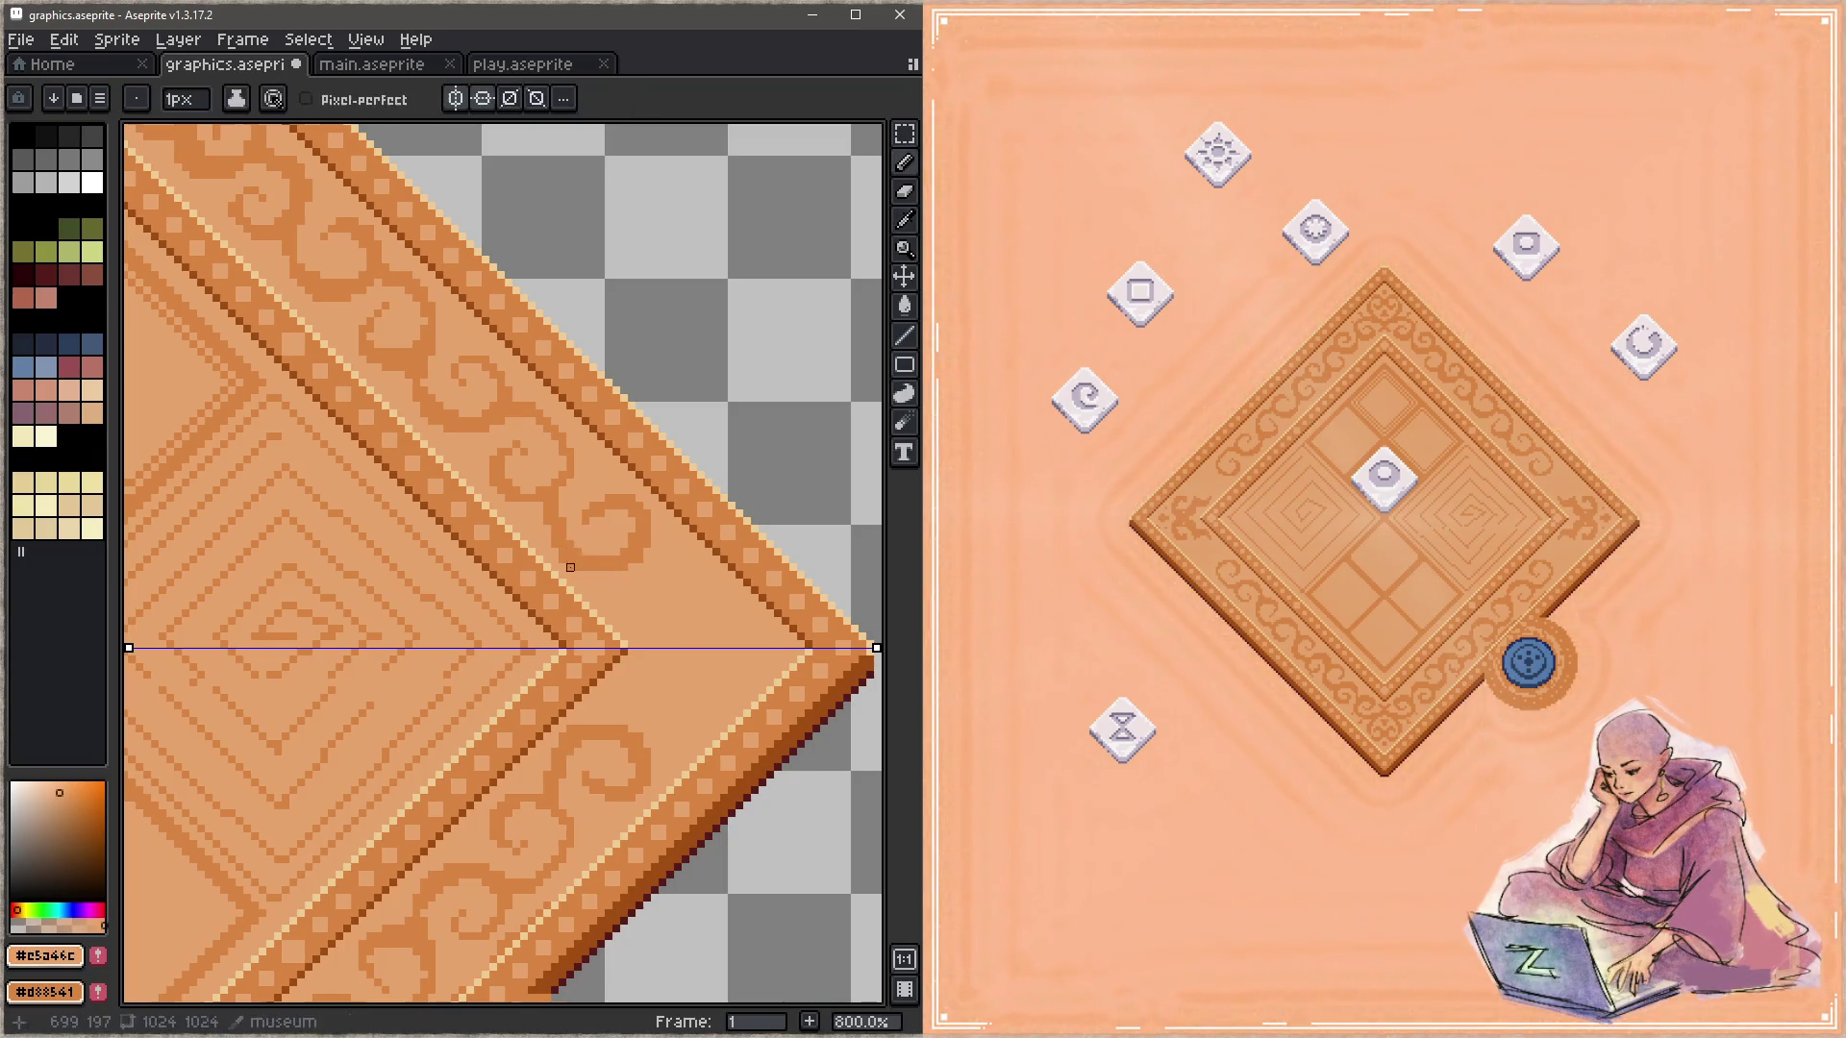
{"action": "left_click", "coordinate": [615, 548], "text": "alt"}
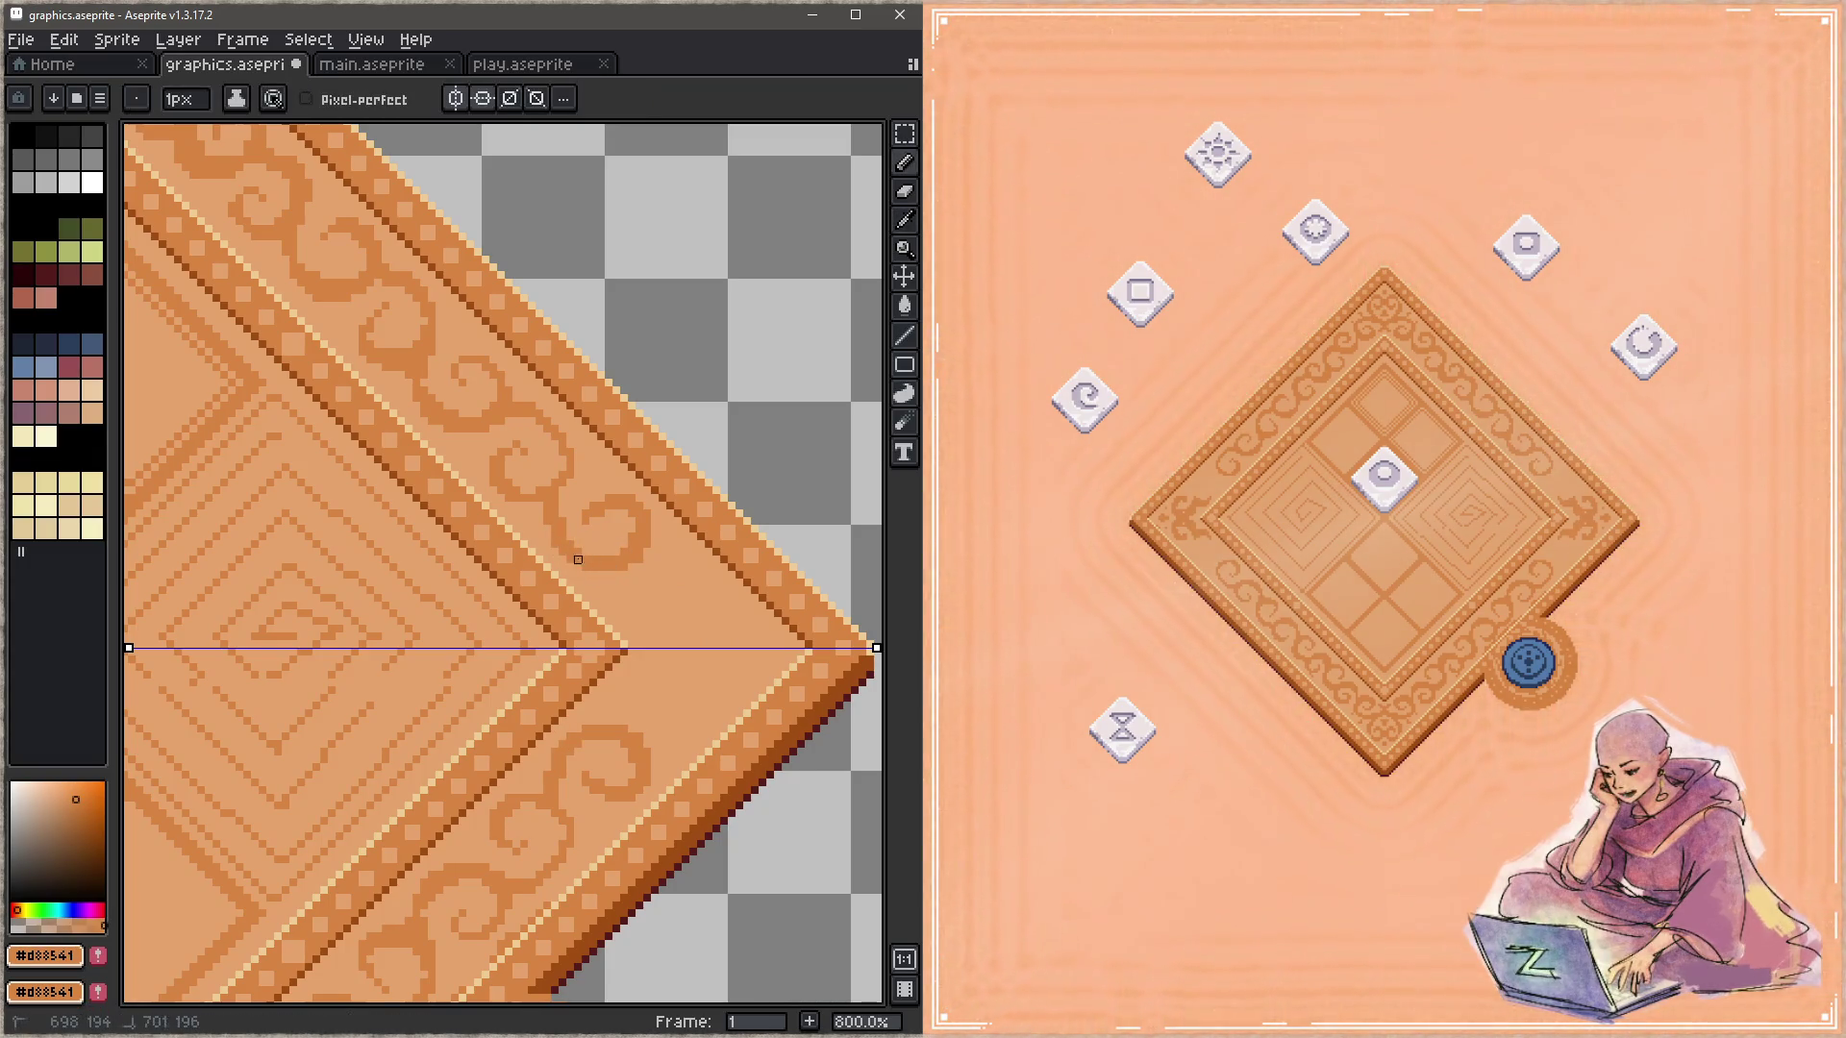
{"action": "left_click", "coordinate": [593, 521], "text": "alt"}
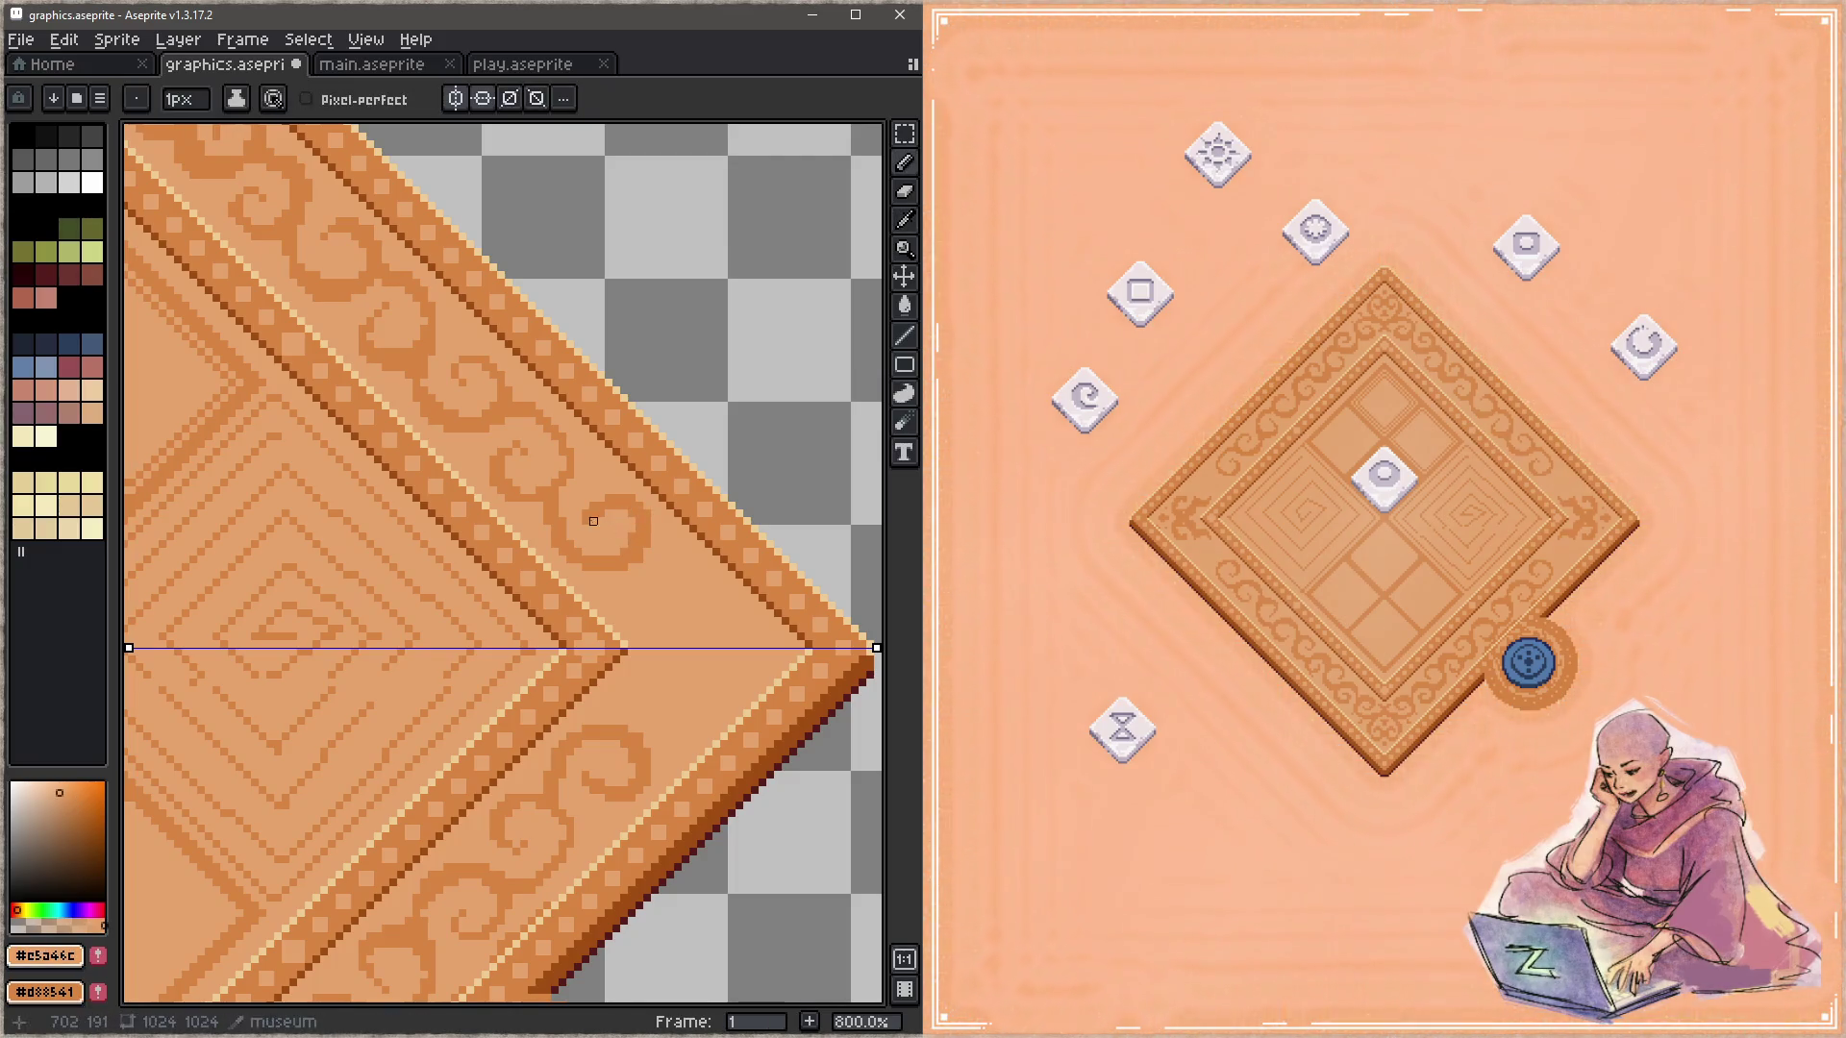
{"action": "left_click", "coordinate": [618, 488], "text": "alt"}
{"action": "left_click", "coordinate": [638, 531], "text": "alt"}
Step: Draw a new mirrored spiral near the right corner, redoing one stroke, and save
{"action": "left_click_drag", "start_coordinate": [647, 544], "coordinate": [662, 628]}
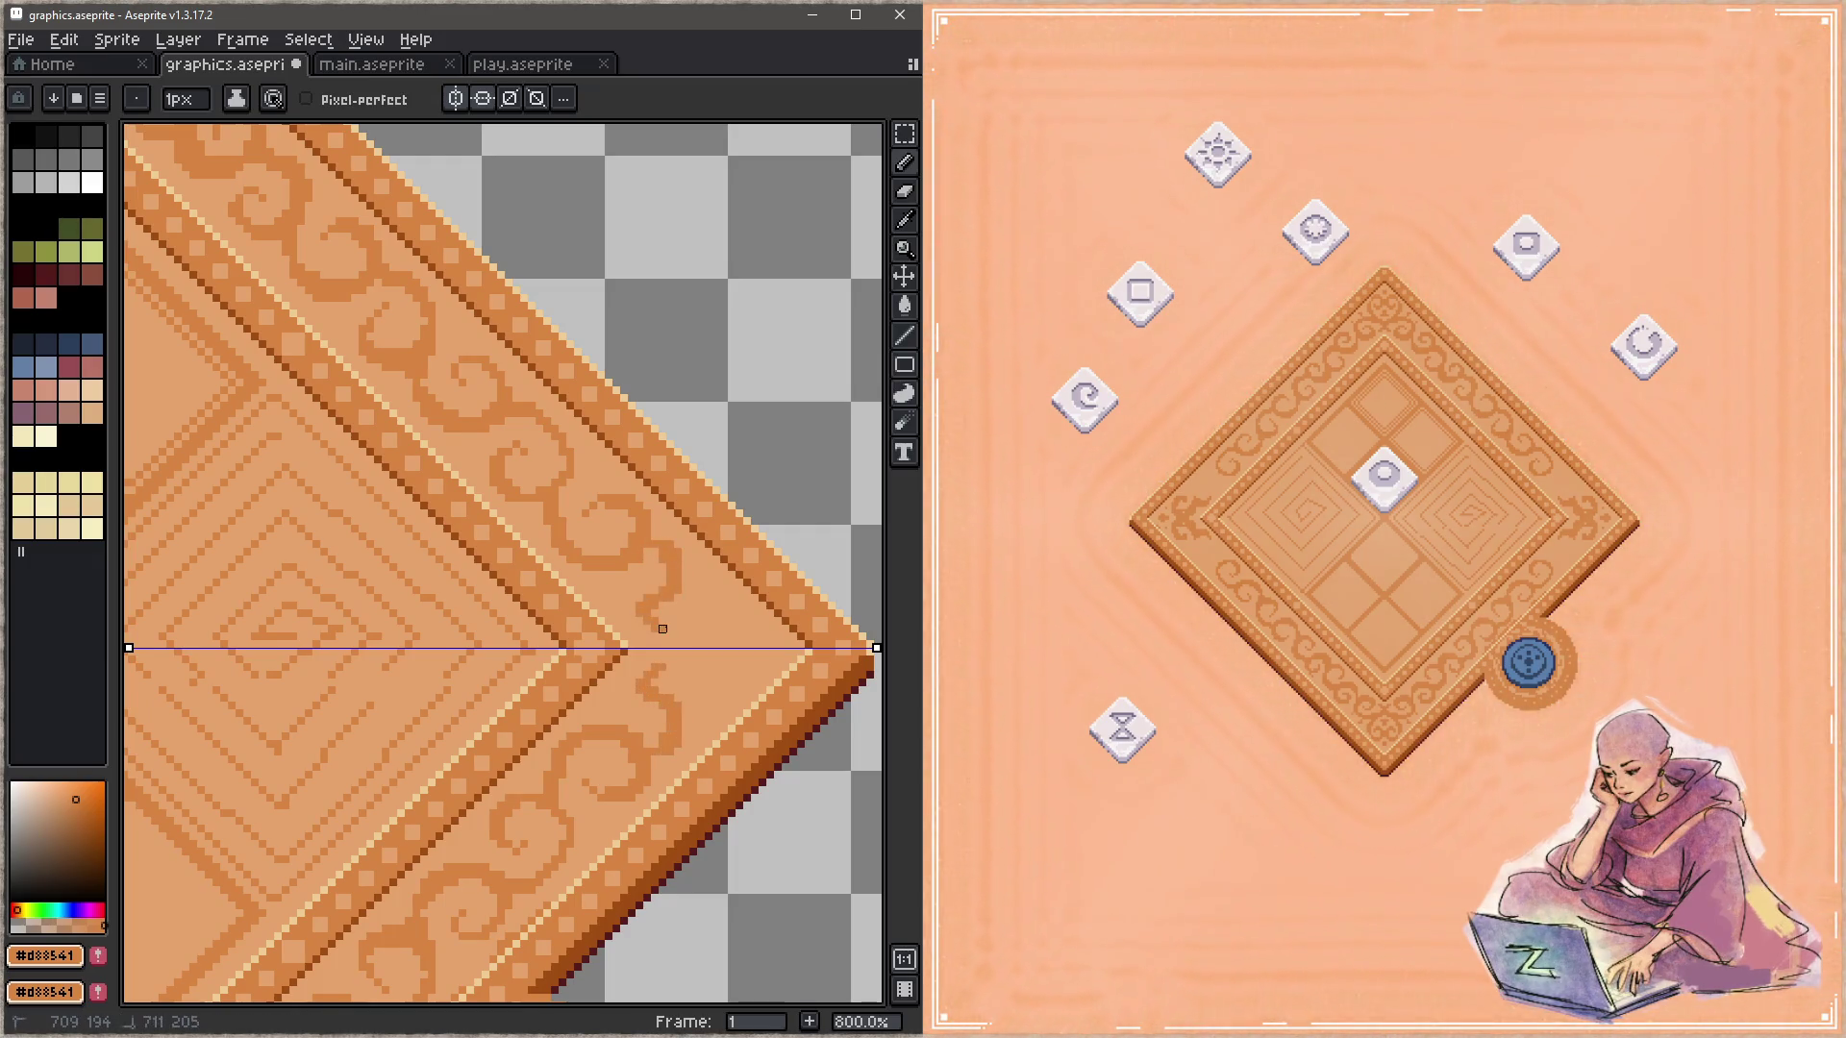
{"action": "key", "text": "ctrl+z"}
{"action": "mouse_move", "coordinate": [646, 601]}
{"action": "left_mouse_down"}
{"action": "mouse_move", "coordinate": [662, 594]}
{"action": "mouse_move", "coordinate": [678, 644]}
{"action": "mouse_move", "coordinate": [712, 626]}
{"action": "left_mouse_up"}
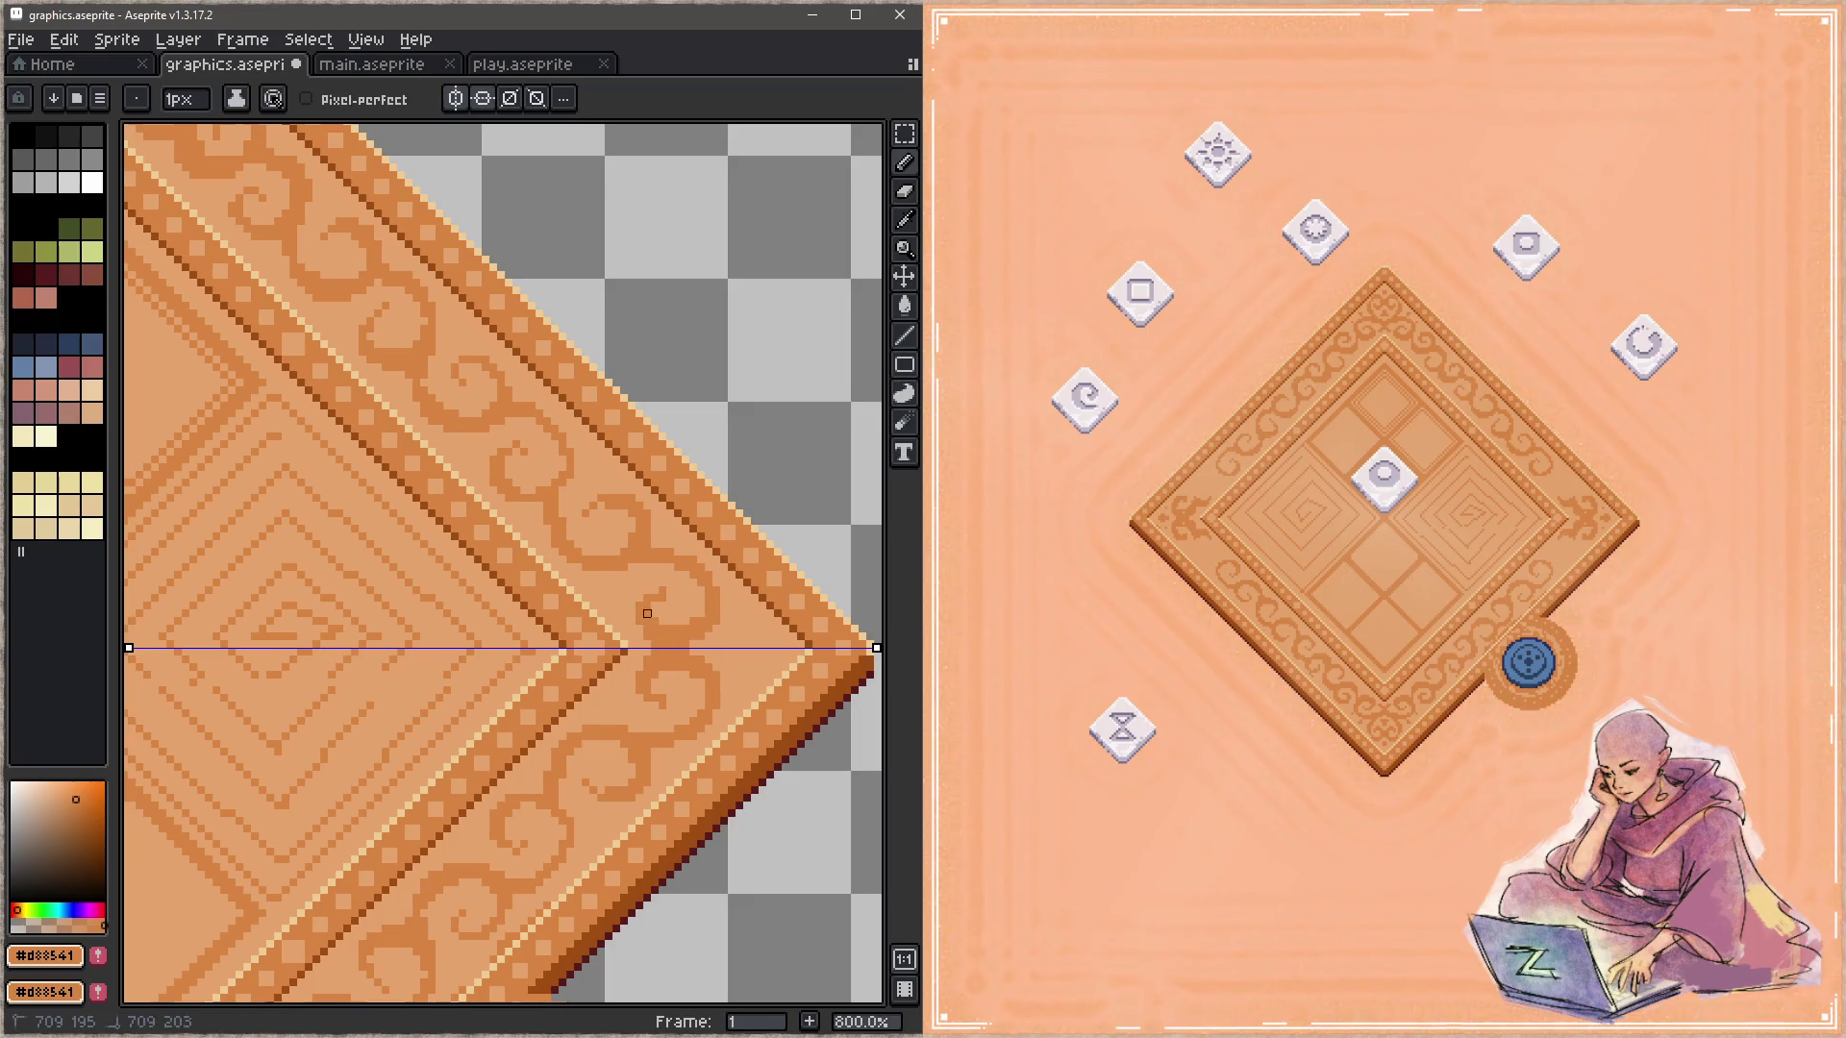
{"action": "left_click", "coordinate": [676, 586], "text": "alt"}
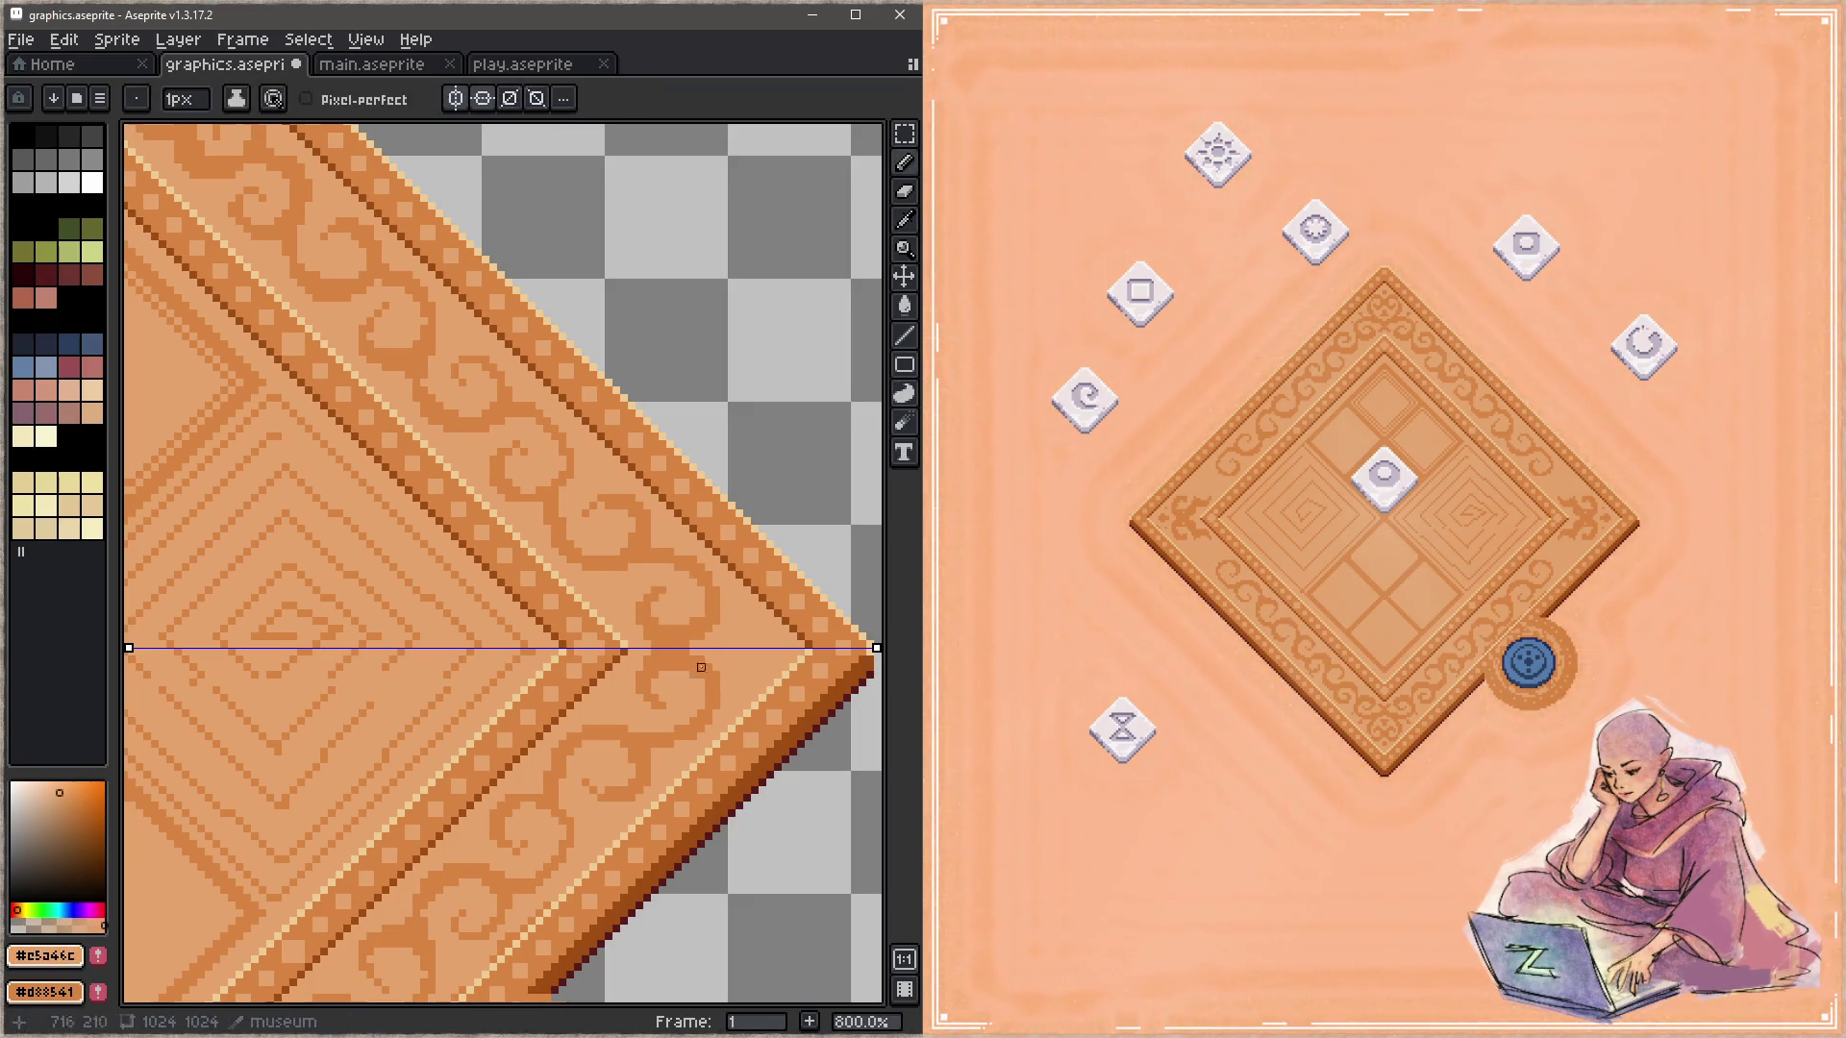
{"action": "left_click", "coordinate": [709, 626], "text": "alt"}
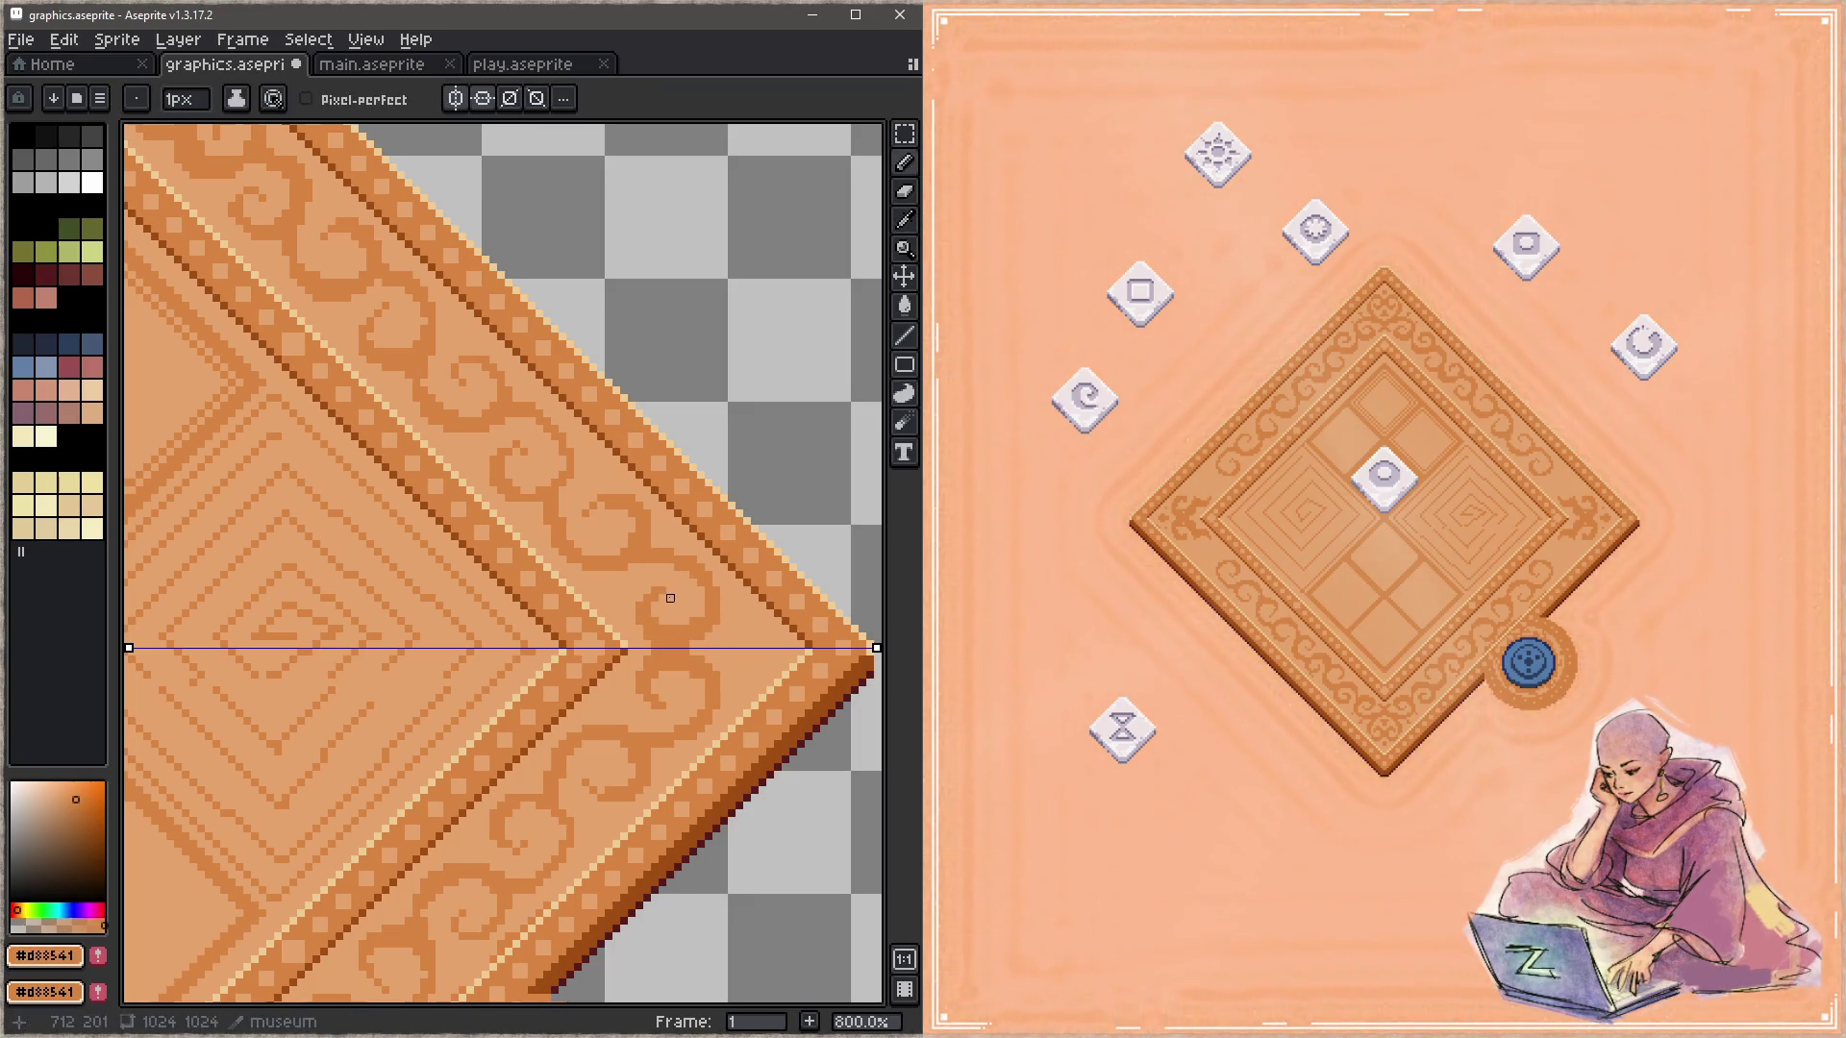
{"action": "left_click", "coordinate": [739, 636]}
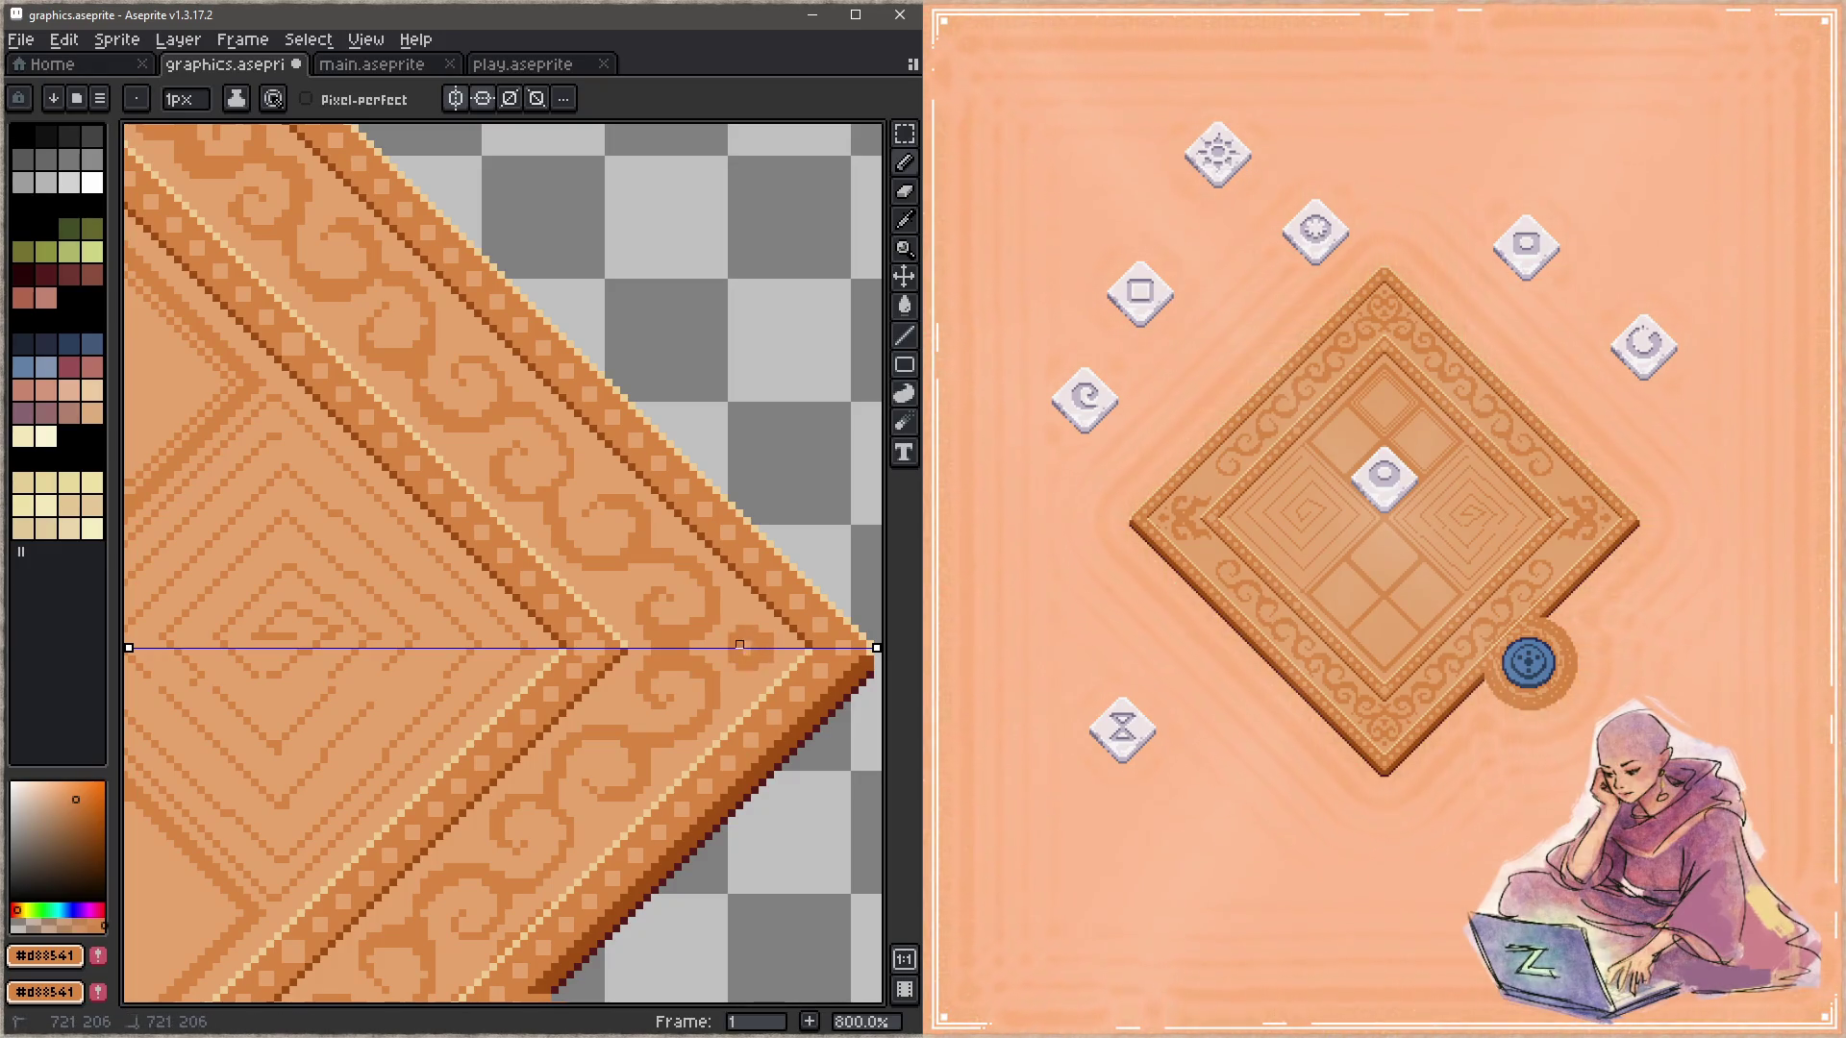
{"action": "left_click", "coordinate": [747, 664], "text": "alt"}
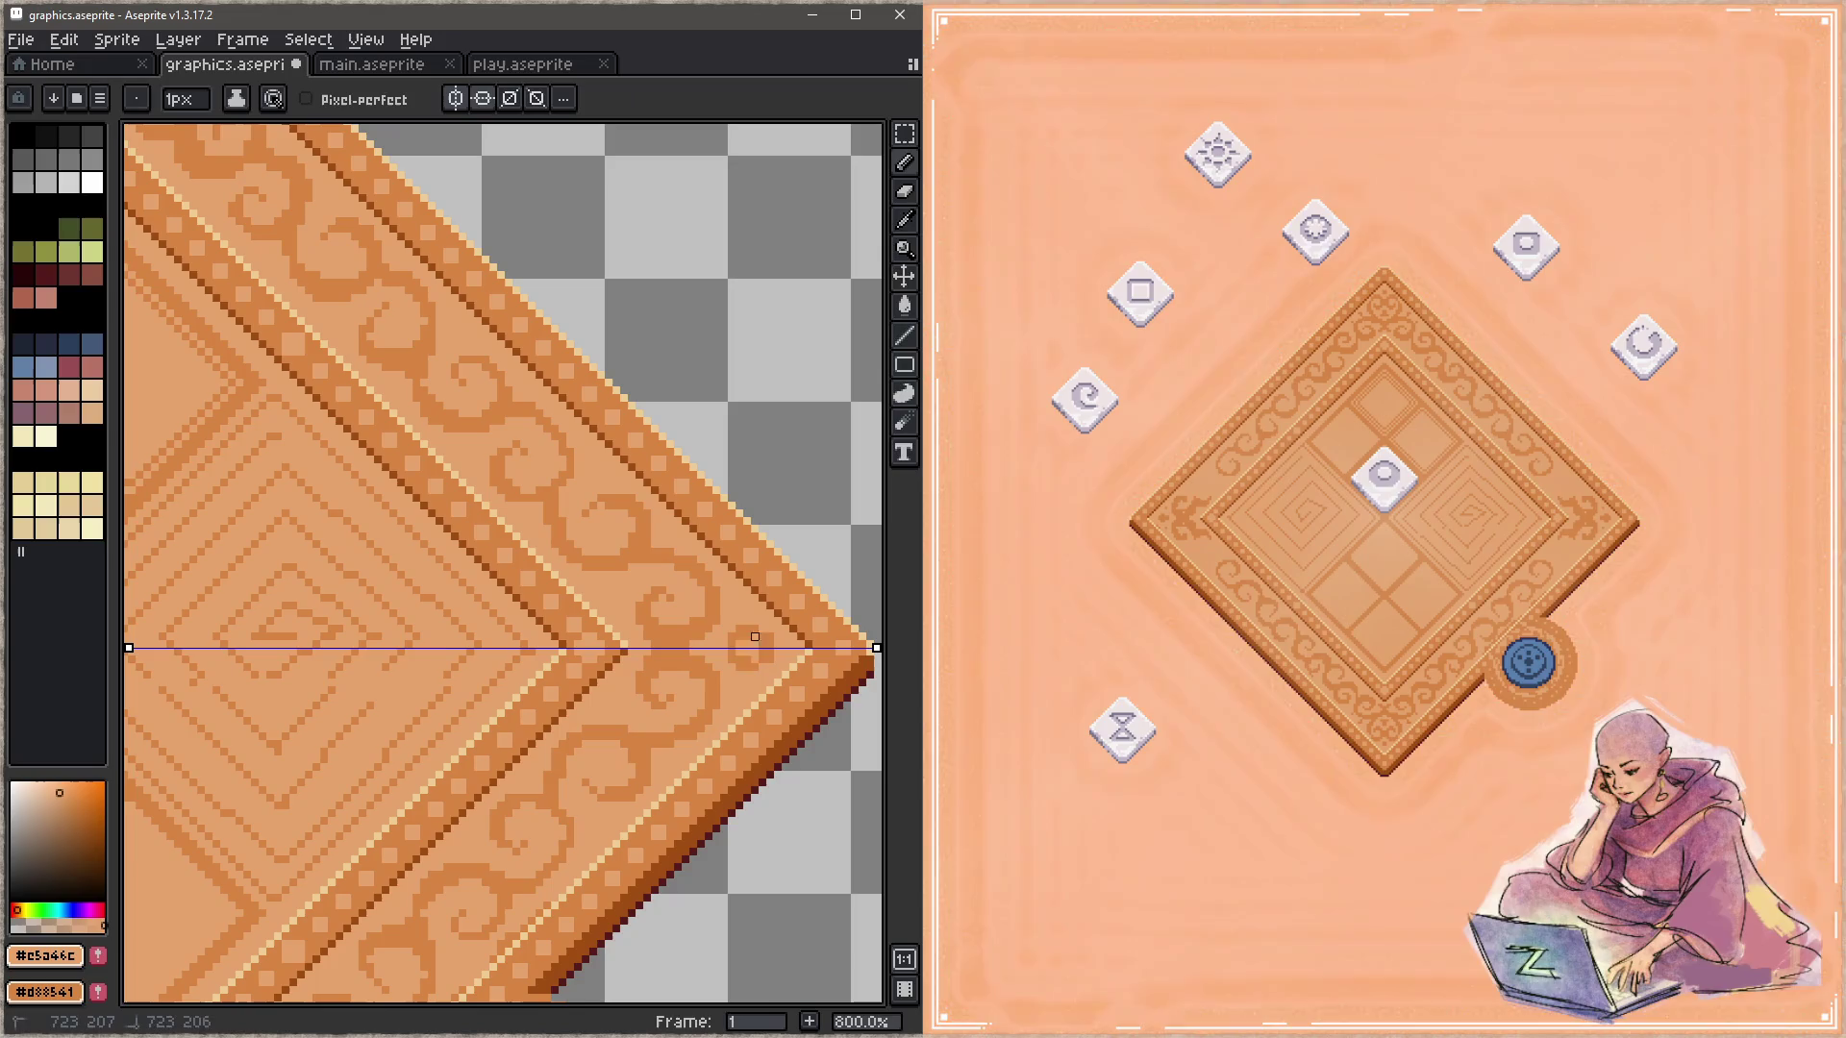
{"action": "left_click", "coordinate": [754, 644], "text": "alt"}
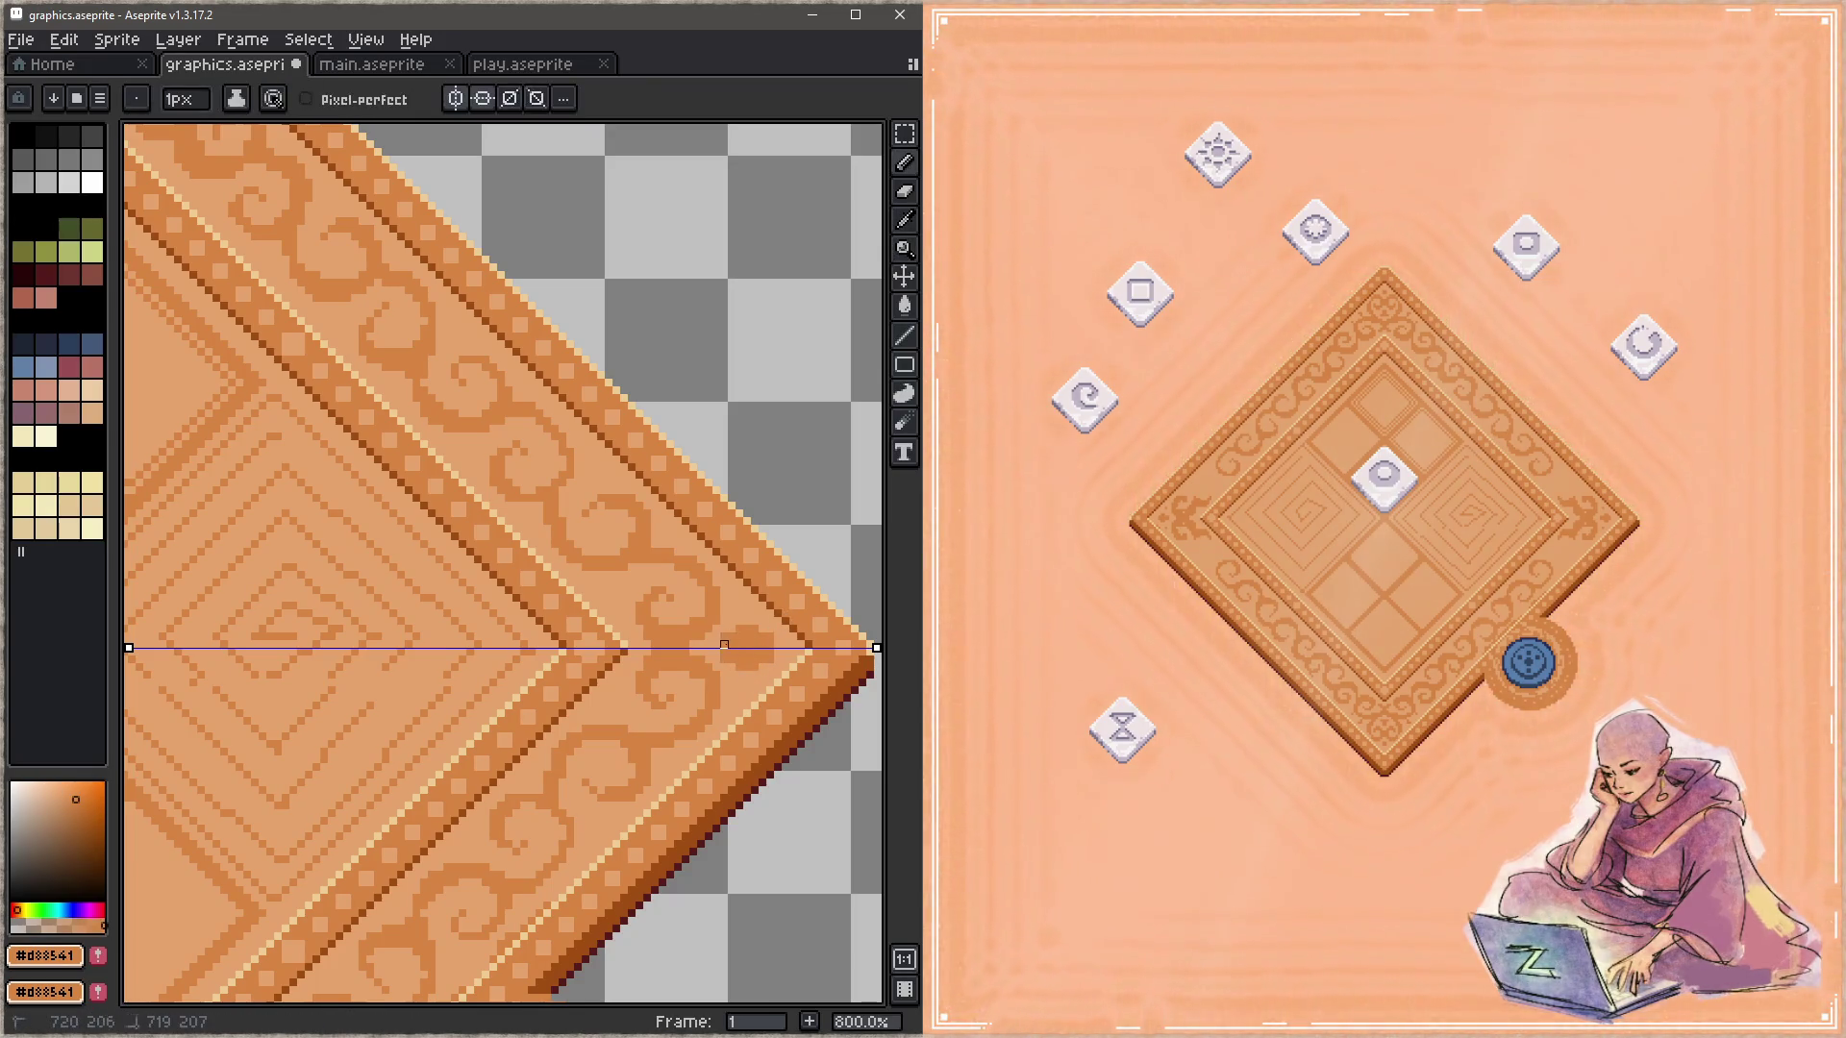
{"action": "left_click", "coordinate": [724, 637], "text": "alt"}
{"action": "key", "text": "ctrl+s"}
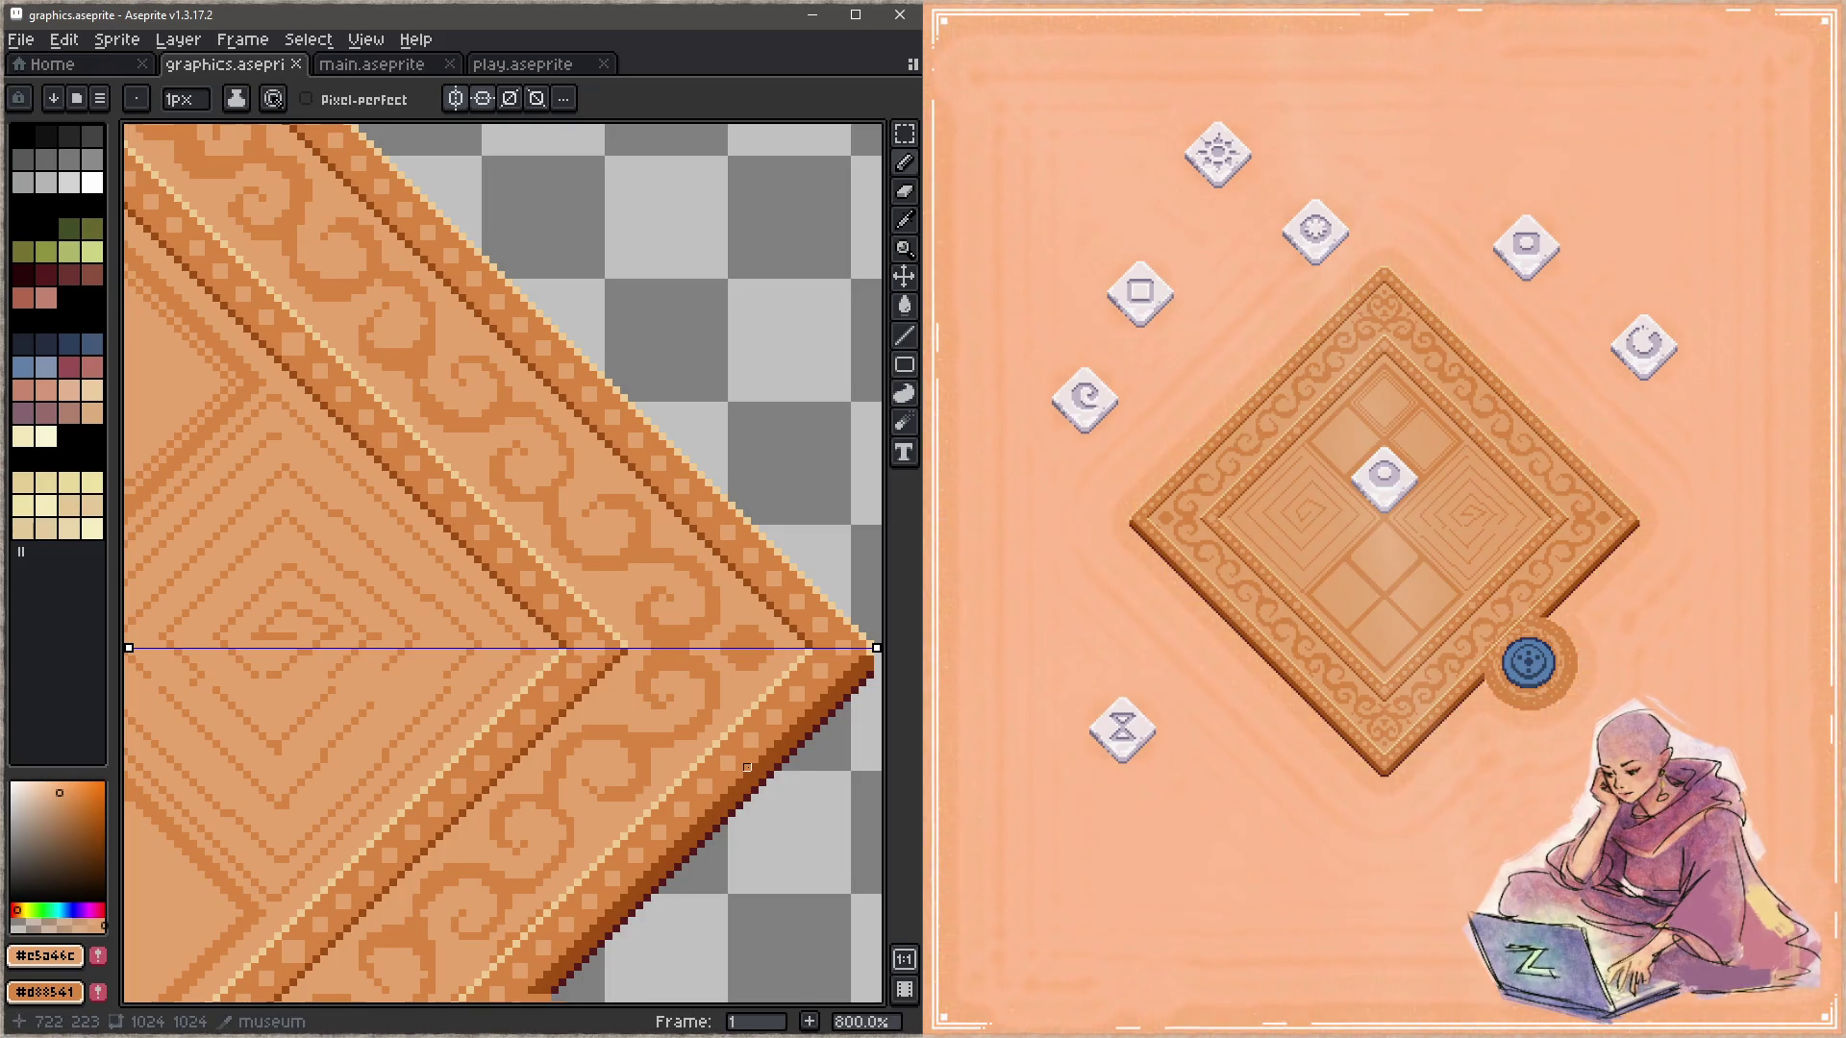
Step: Touch up a swirl pixel in light colour and pick the darker swirl colour
{"action": "left_click", "coordinate": [615, 591]}
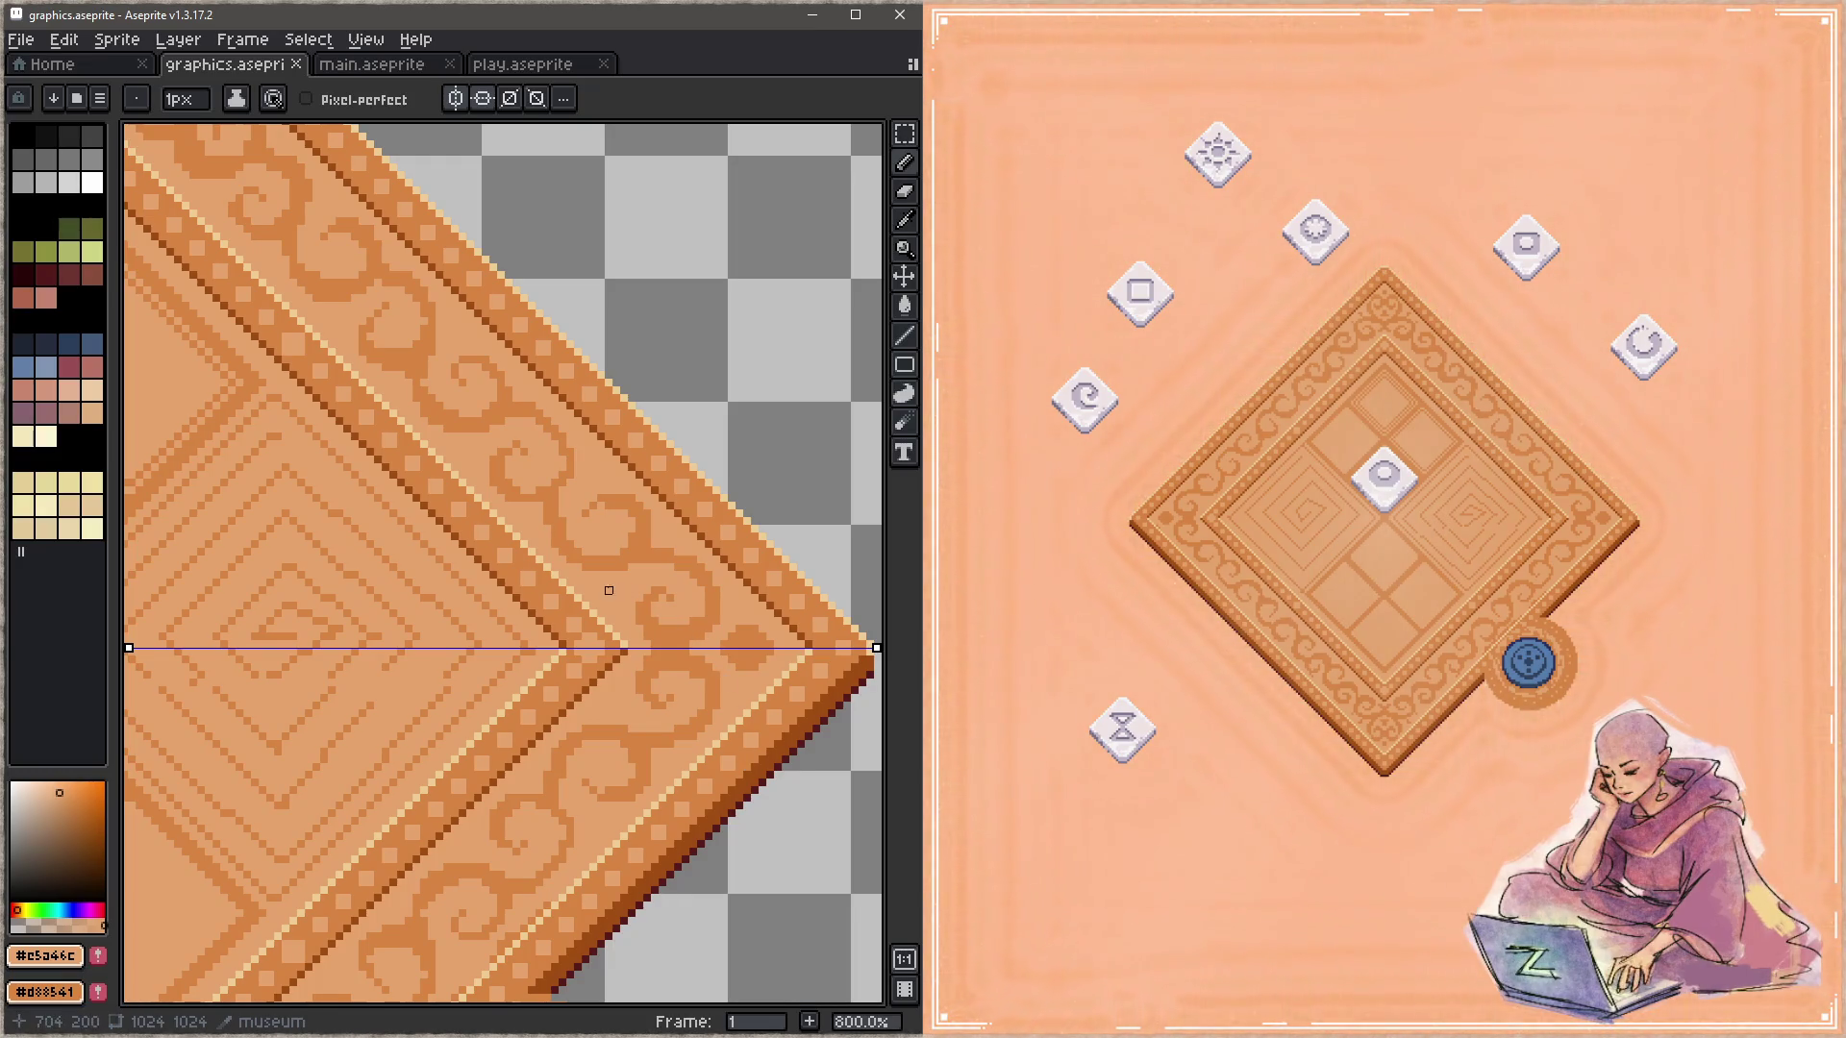
{"action": "key", "text": "b"}
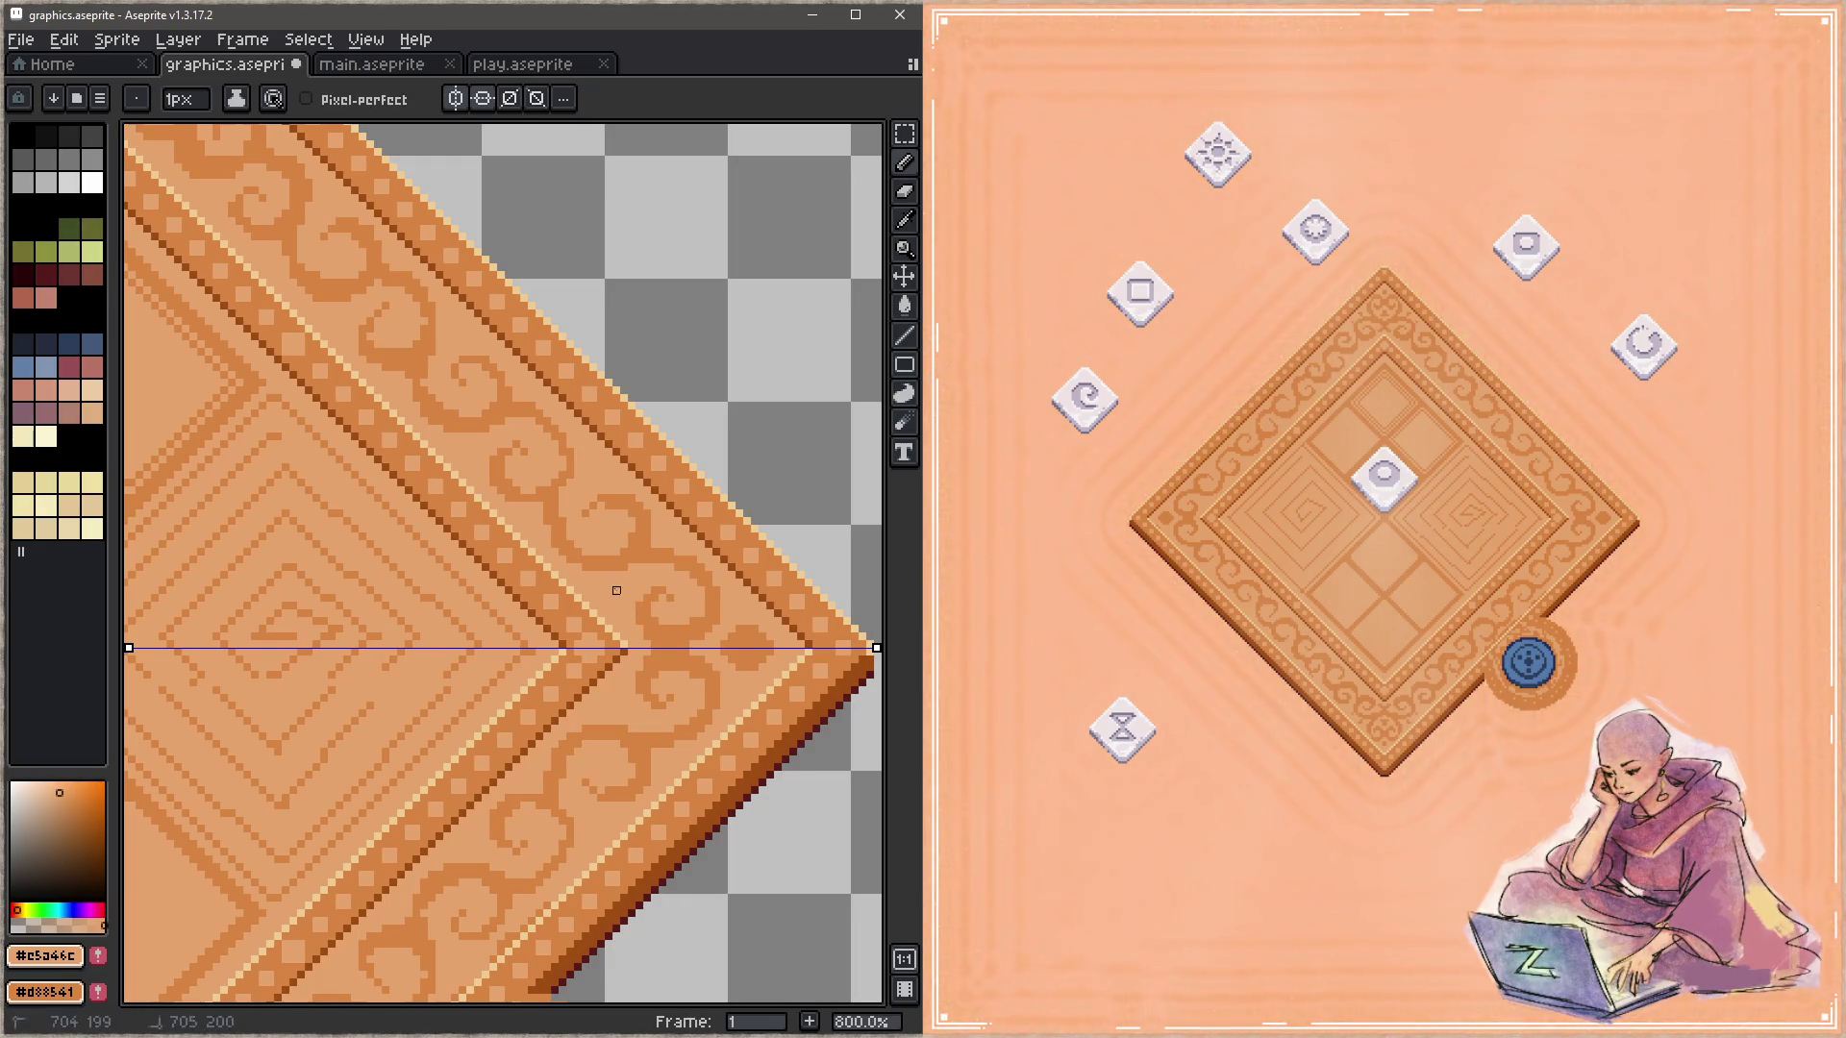
{"action": "left_click", "coordinate": [640, 583], "text": "alt"}
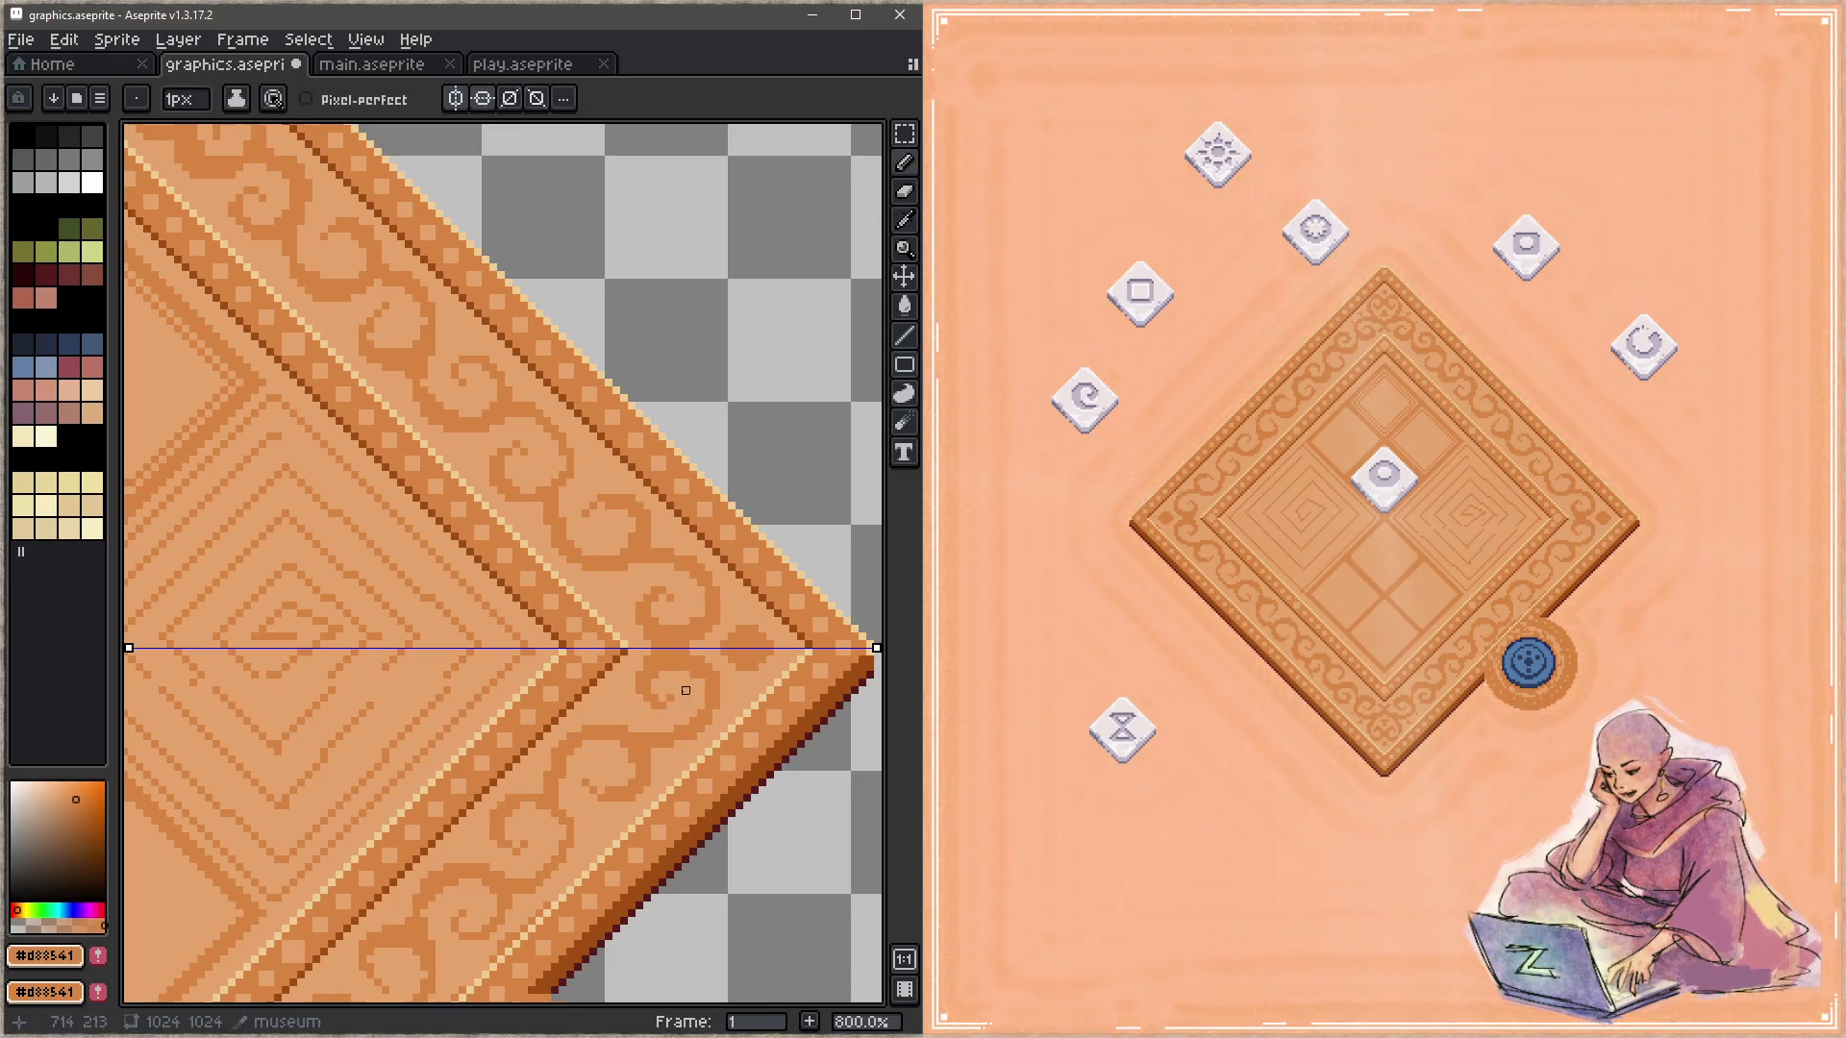
Step: Inspect the border from the top corner down to the right corner, then save
{"action": "mouse_move", "coordinate": [646, 591]}
{"action": "left_mouse_down"}
{"action": "mouse_move", "coordinate": [547, 550]}
{"action": "mouse_move", "coordinate": [568, 574]}
{"action": "left_mouse_up"}
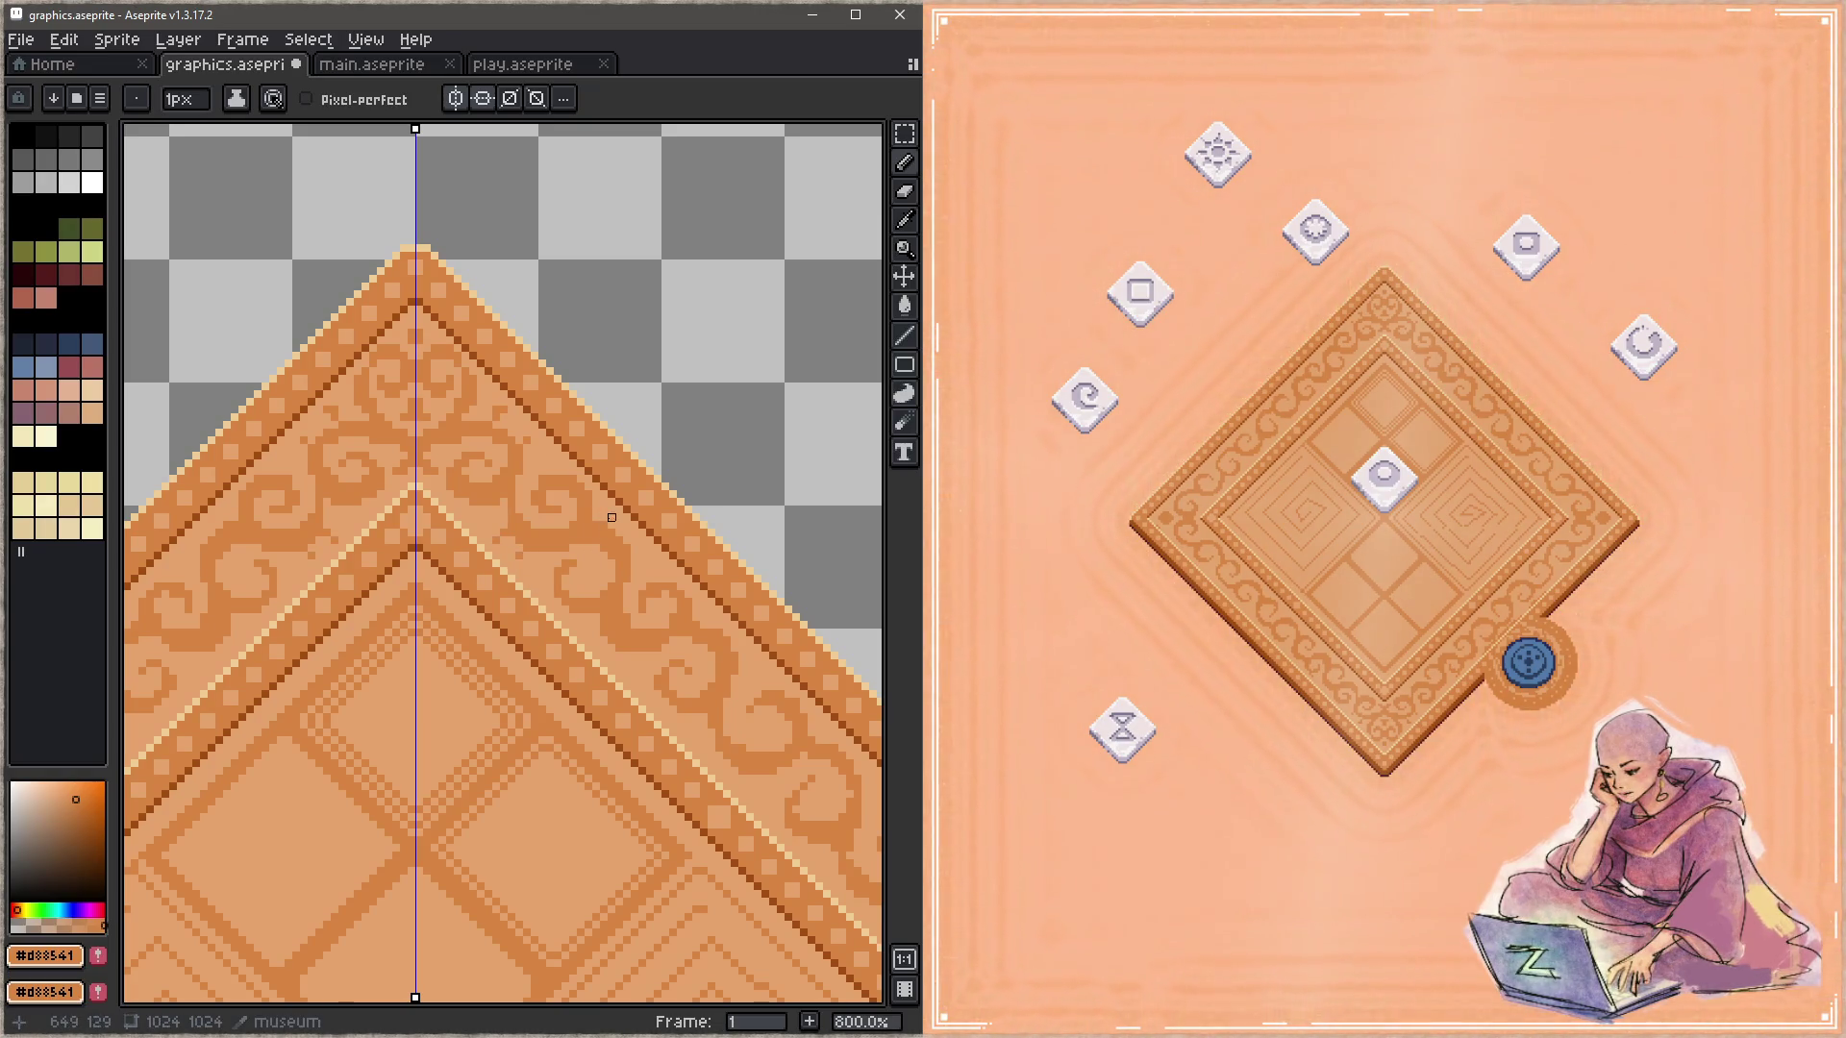
{"action": "mouse_move", "coordinate": [626, 631]}
{"action": "left_mouse_down"}
{"action": "mouse_move", "coordinate": [554, 556]}
{"action": "mouse_move", "coordinate": [478, 548]}
{"action": "left_mouse_up"}
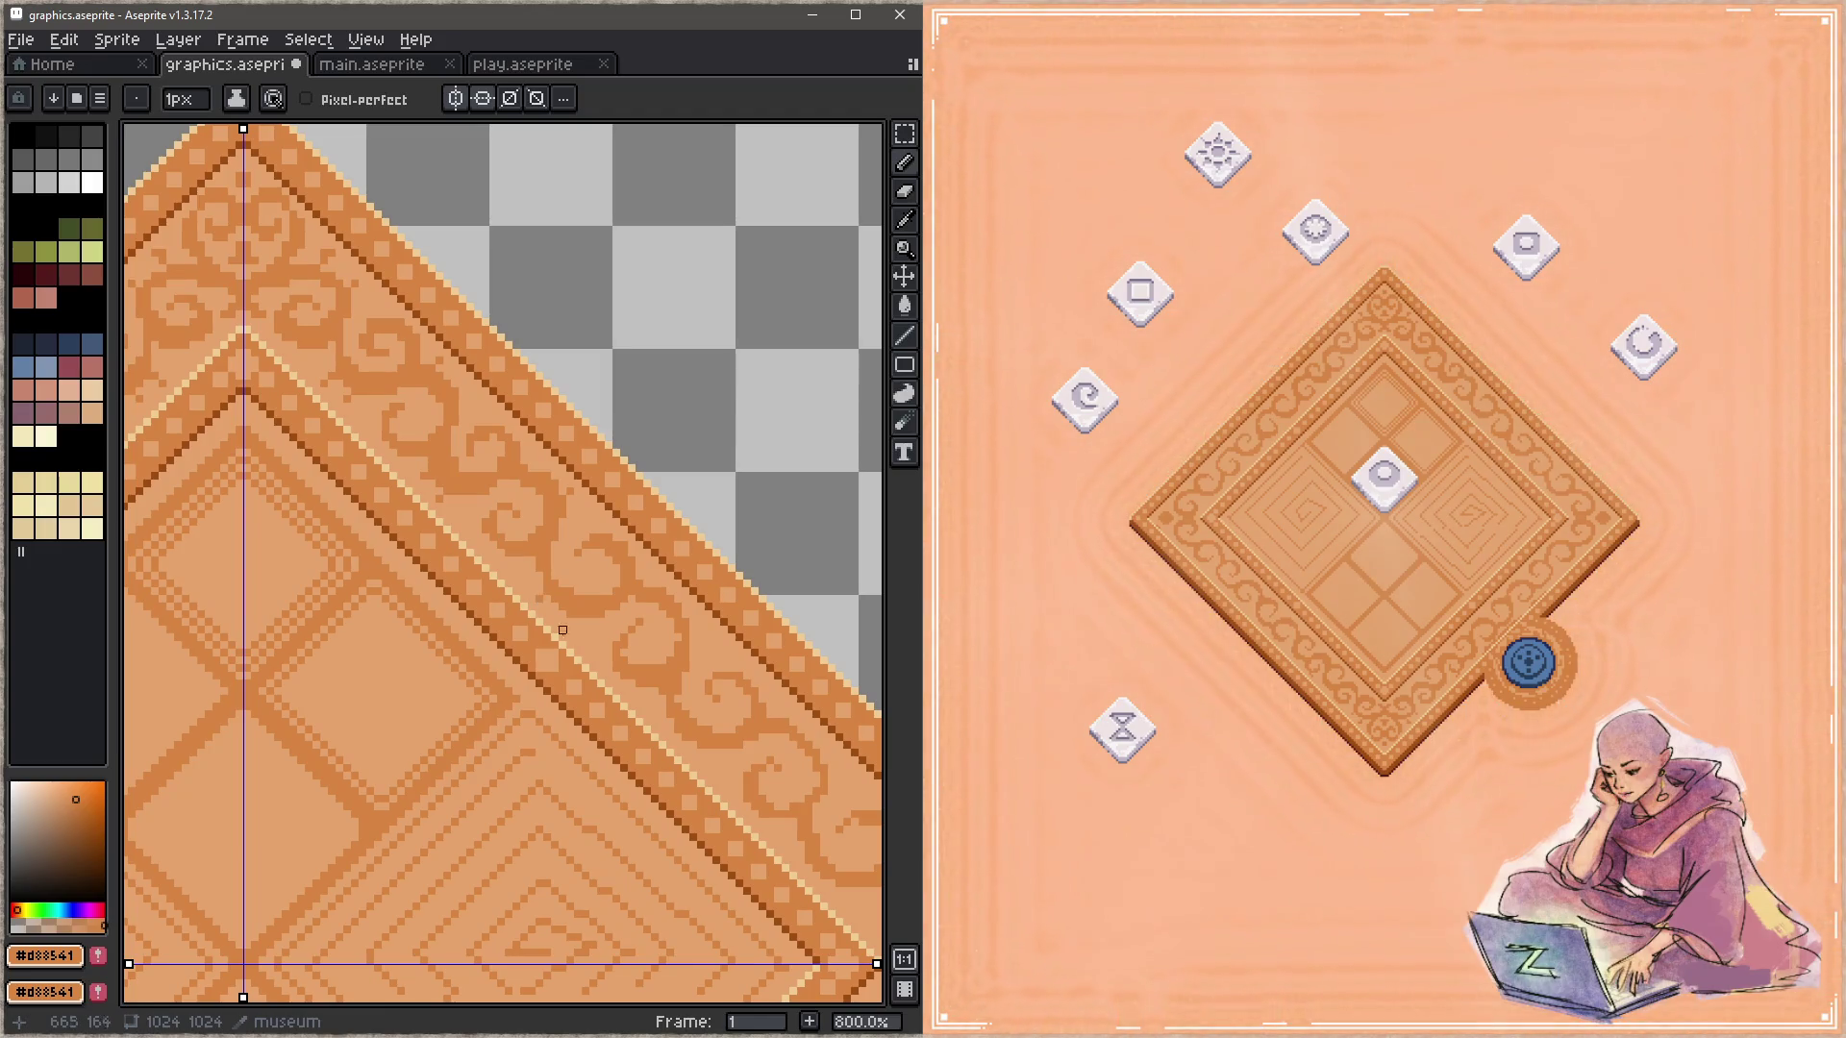
{"action": "left_click_drag", "start_coordinate": [609, 622], "coordinate": [550, 572]}
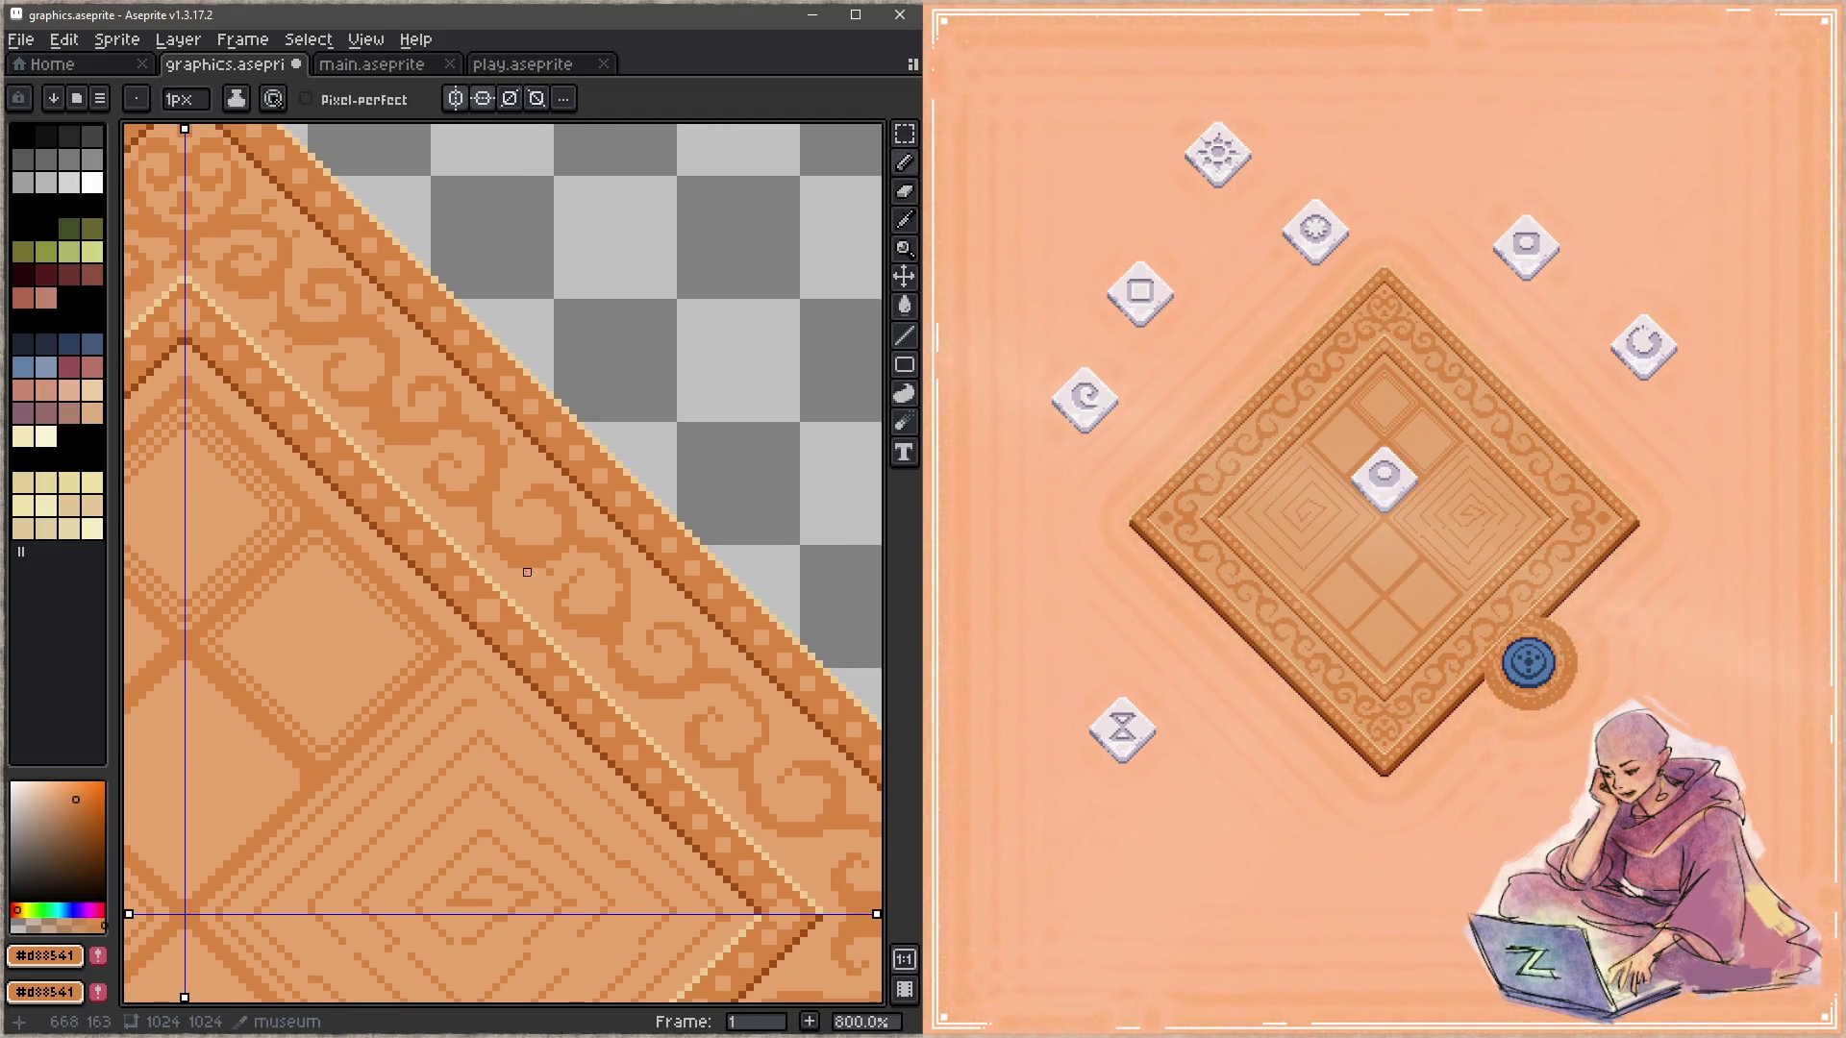
{"action": "left_click_drag", "start_coordinate": [577, 623], "coordinate": [533, 599]}
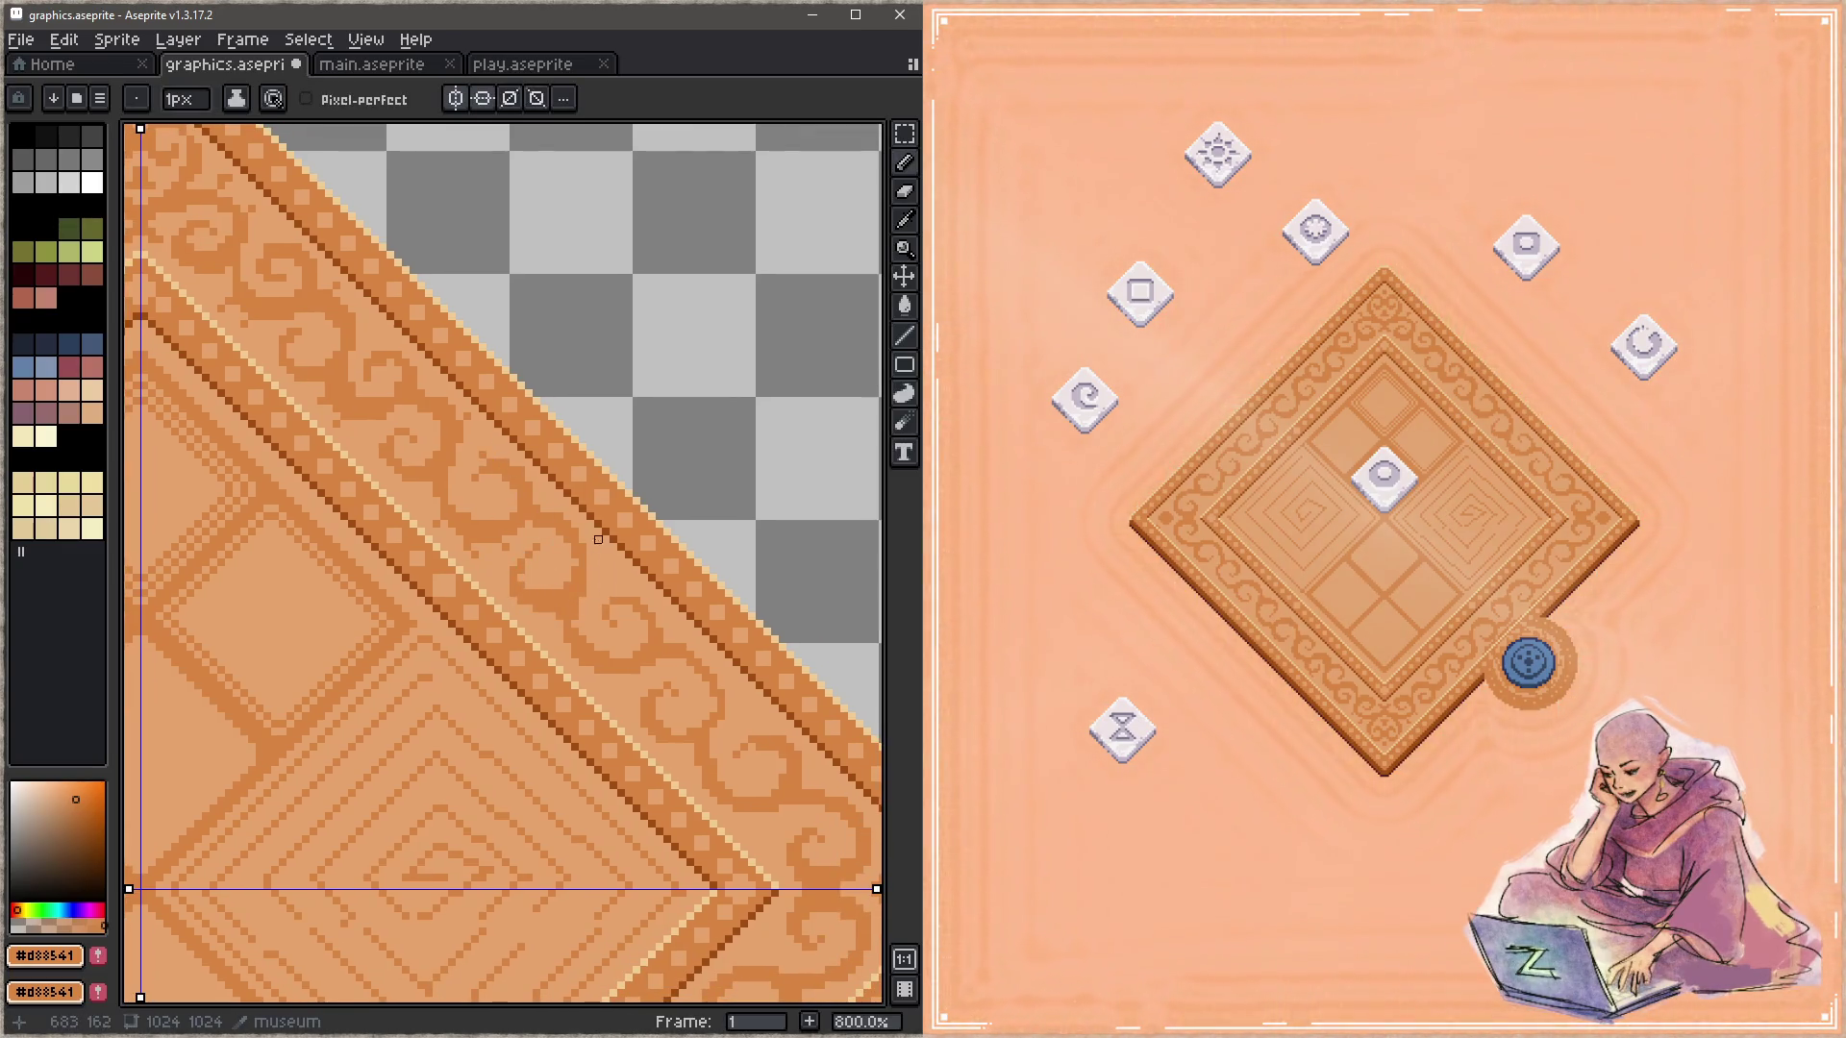
{"action": "left_click_drag", "start_coordinate": [584, 618], "coordinate": [579, 516]}
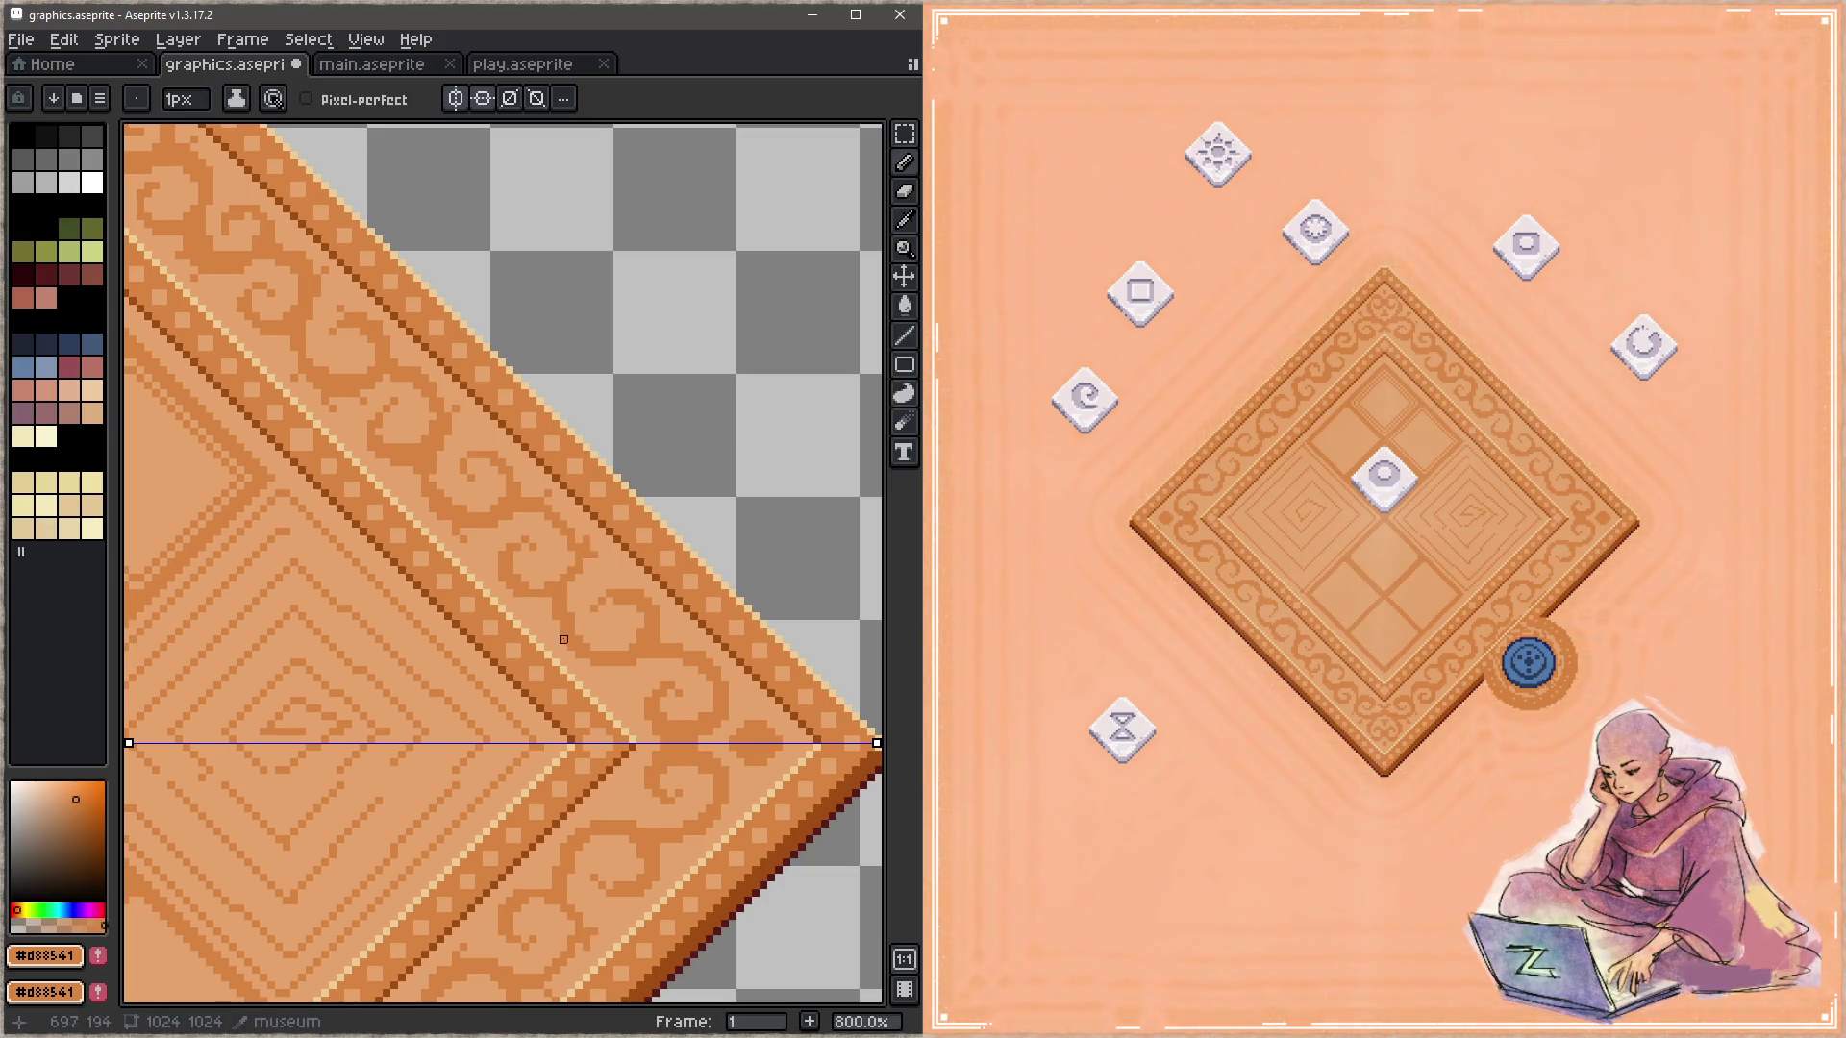
{"action": "left_click_drag", "start_coordinate": [615, 686], "coordinate": [571, 636]}
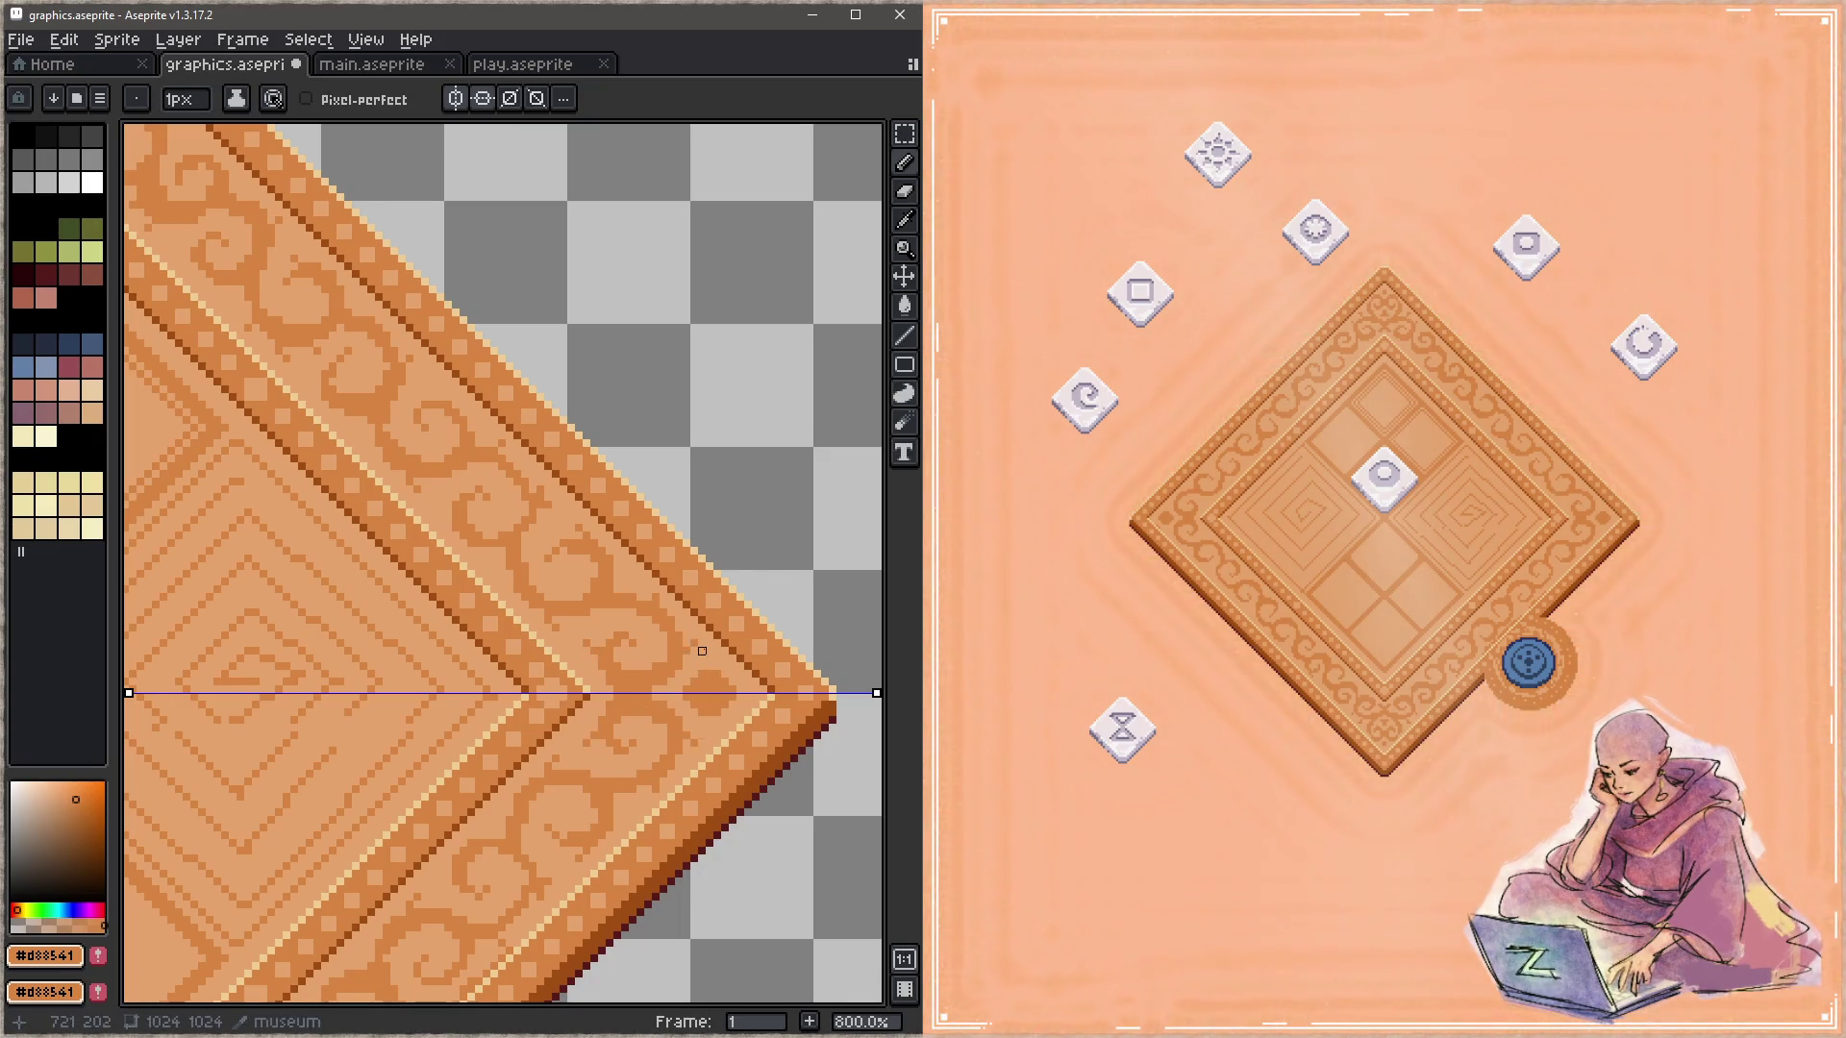
{"action": "key", "text": "ctrl+s"}
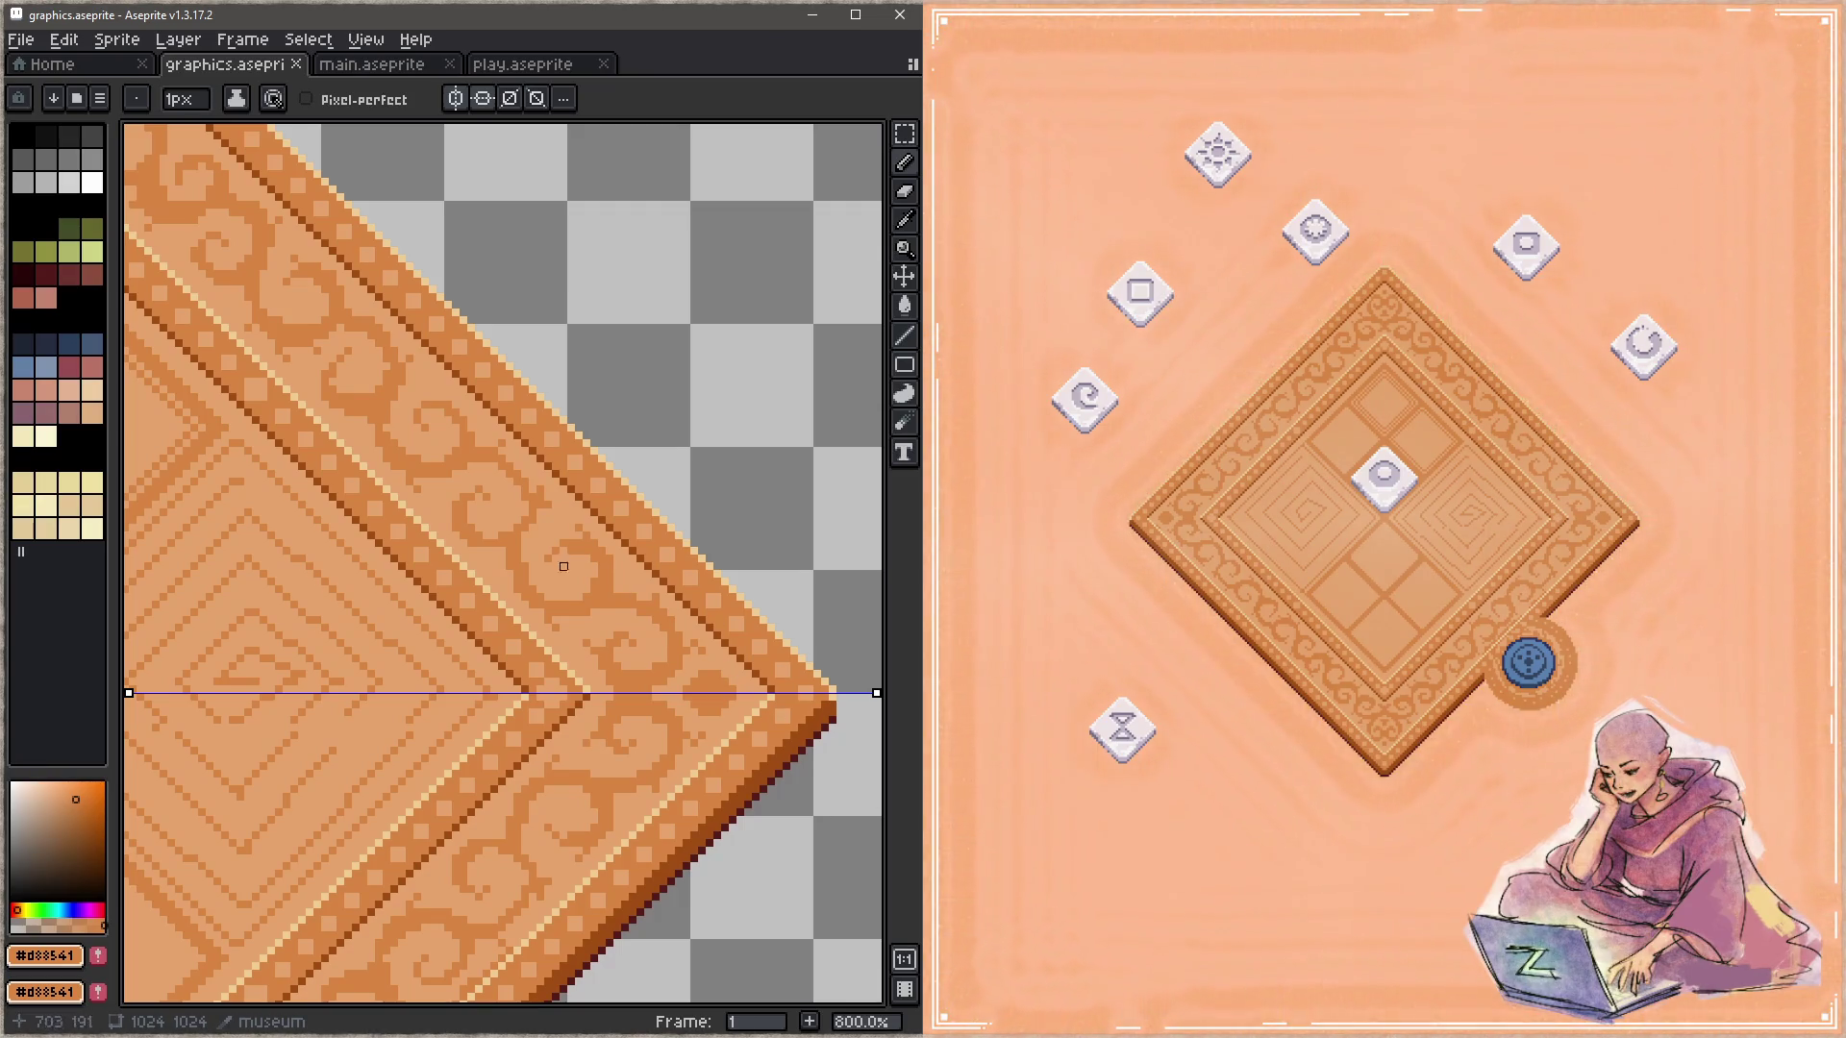
Step: Pan back to the top corner and pick the light wood colour
{"action": "key", "text": "space"}
{"action": "mouse_move", "coordinate": [691, 571]}
{"action": "left_mouse_down"}
{"action": "mouse_move", "coordinate": [739, 714]}
{"action": "mouse_move", "coordinate": [609, 643]}
{"action": "left_mouse_up"}
{"action": "left_click", "coordinate": [618, 453]}
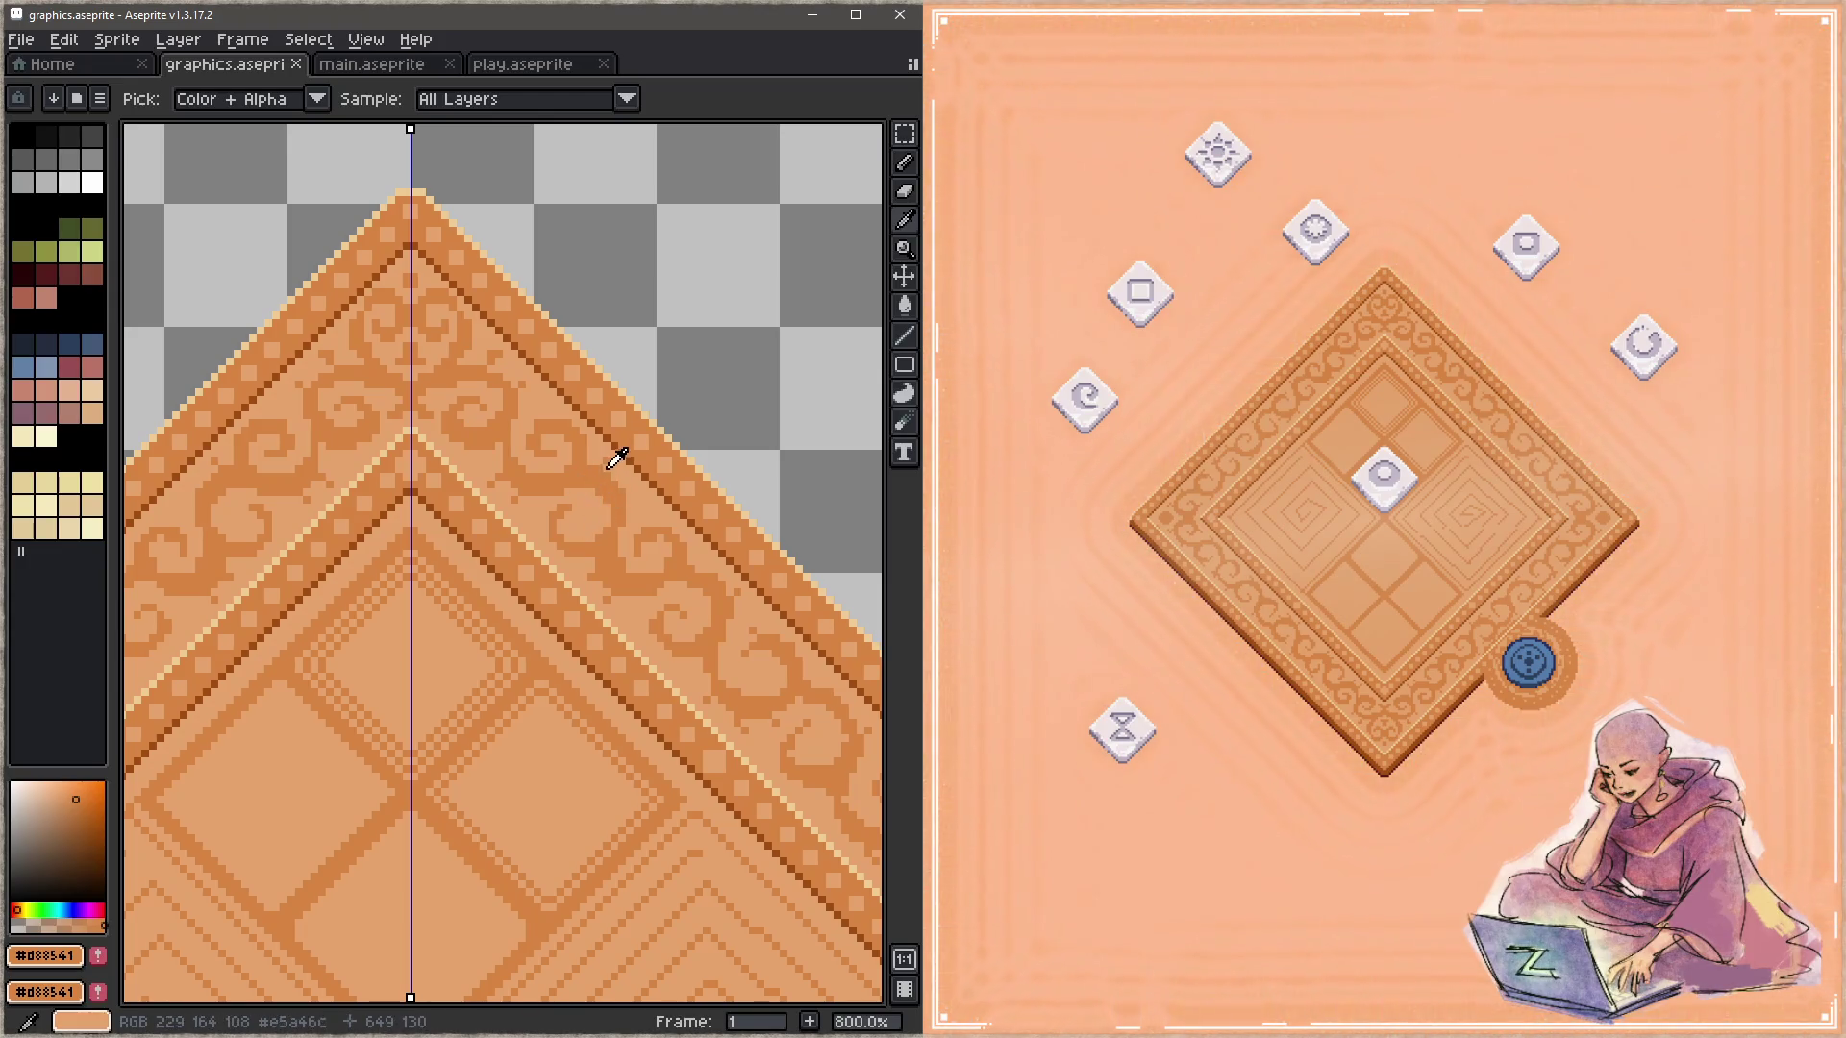
Step: Touch up light and dark pixels on the top and upper-right border swirls
{"action": "left_click", "coordinate": [606, 469]}
{"action": "mouse_move", "coordinate": [515, 508]}
{"action": "left_mouse_down"}
{"action": "mouse_move", "coordinate": [492, 477]}
{"action": "mouse_move", "coordinate": [483, 361]}
{"action": "left_mouse_up"}
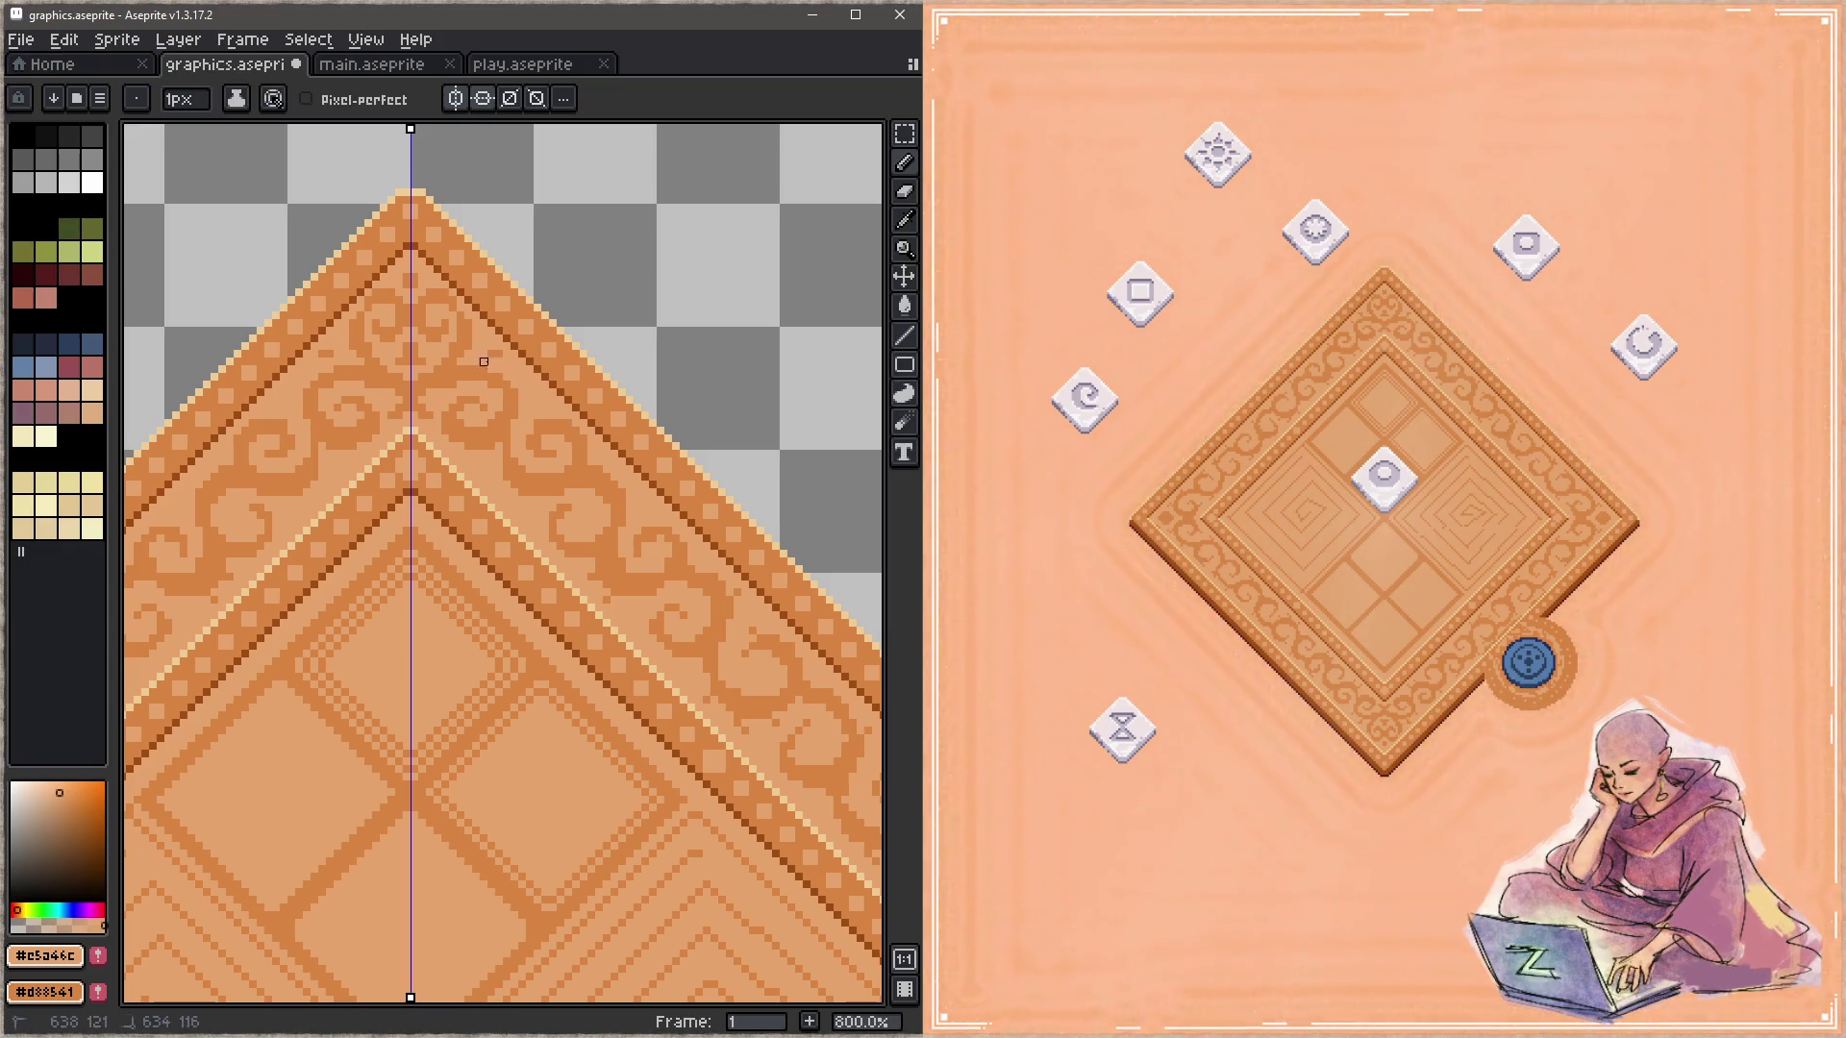
{"action": "left_click_drag", "start_coordinate": [615, 647], "coordinate": [441, 416]}
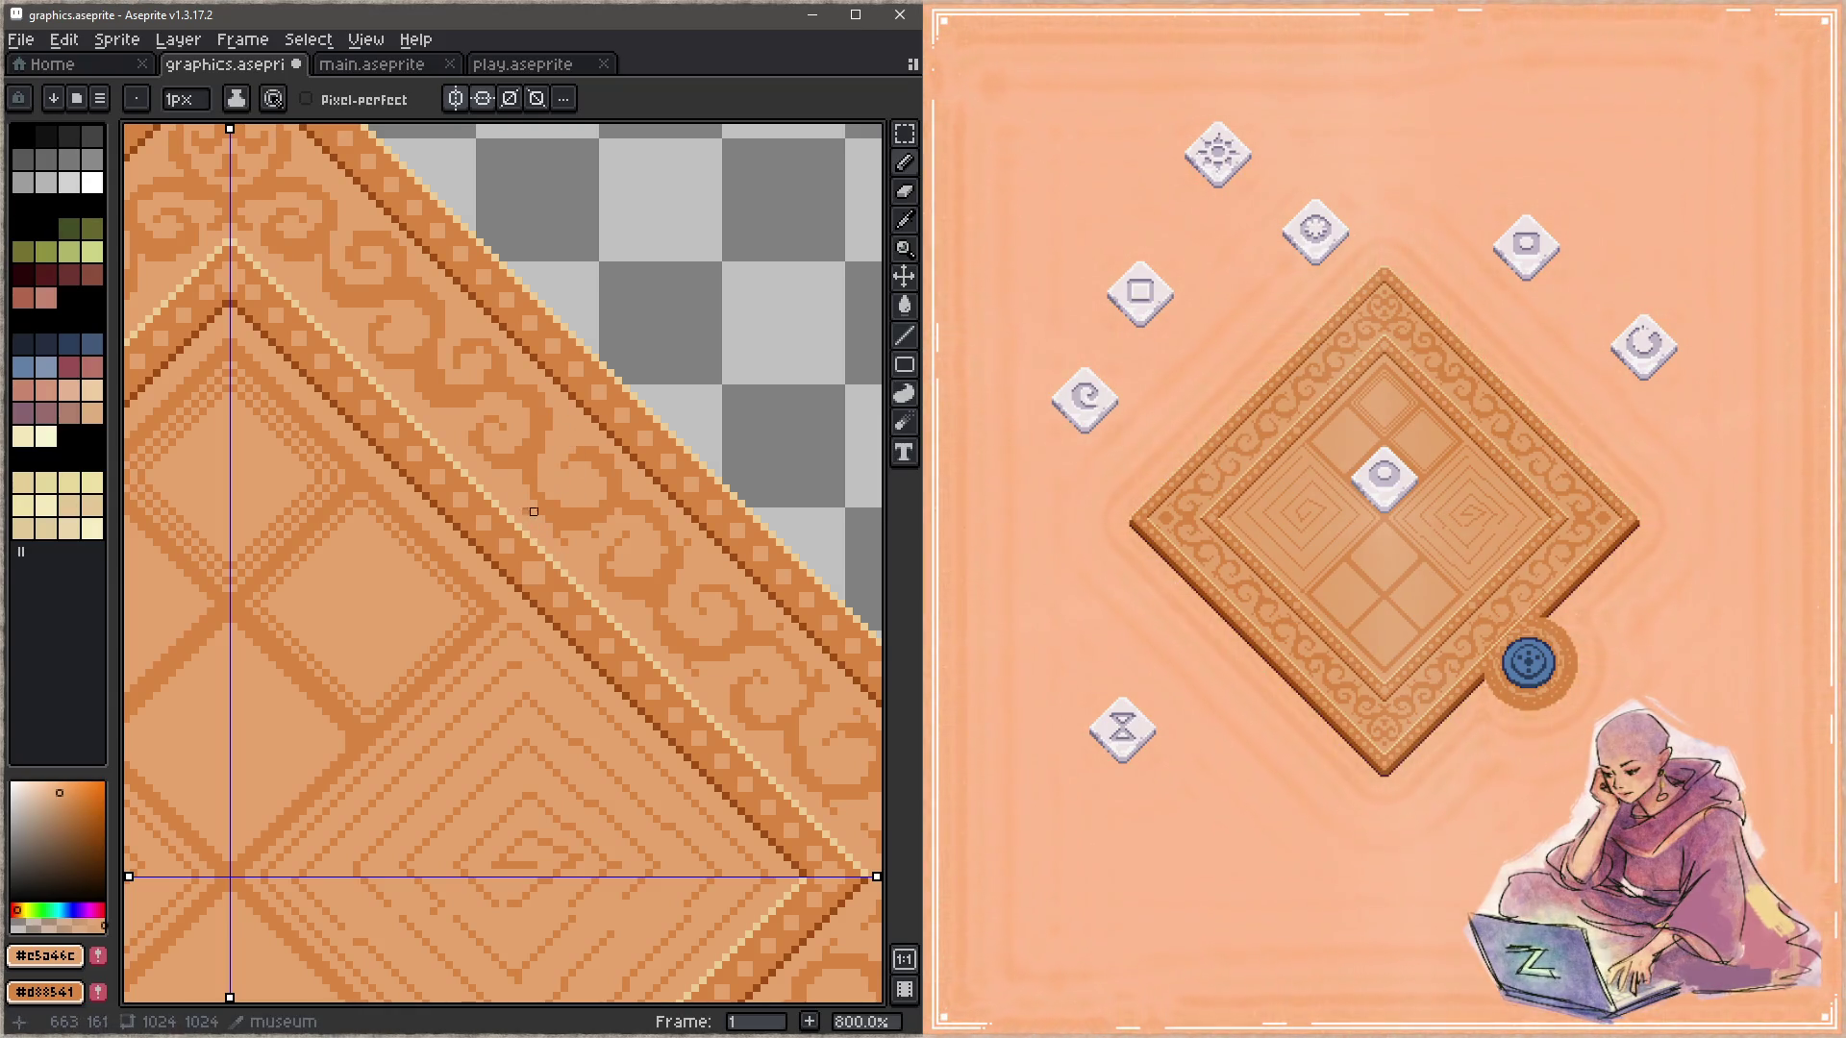
{"action": "left_click_drag", "start_coordinate": [557, 539], "coordinate": [595, 534]}
{"action": "left_click", "coordinate": [567, 534], "text": "alt"}
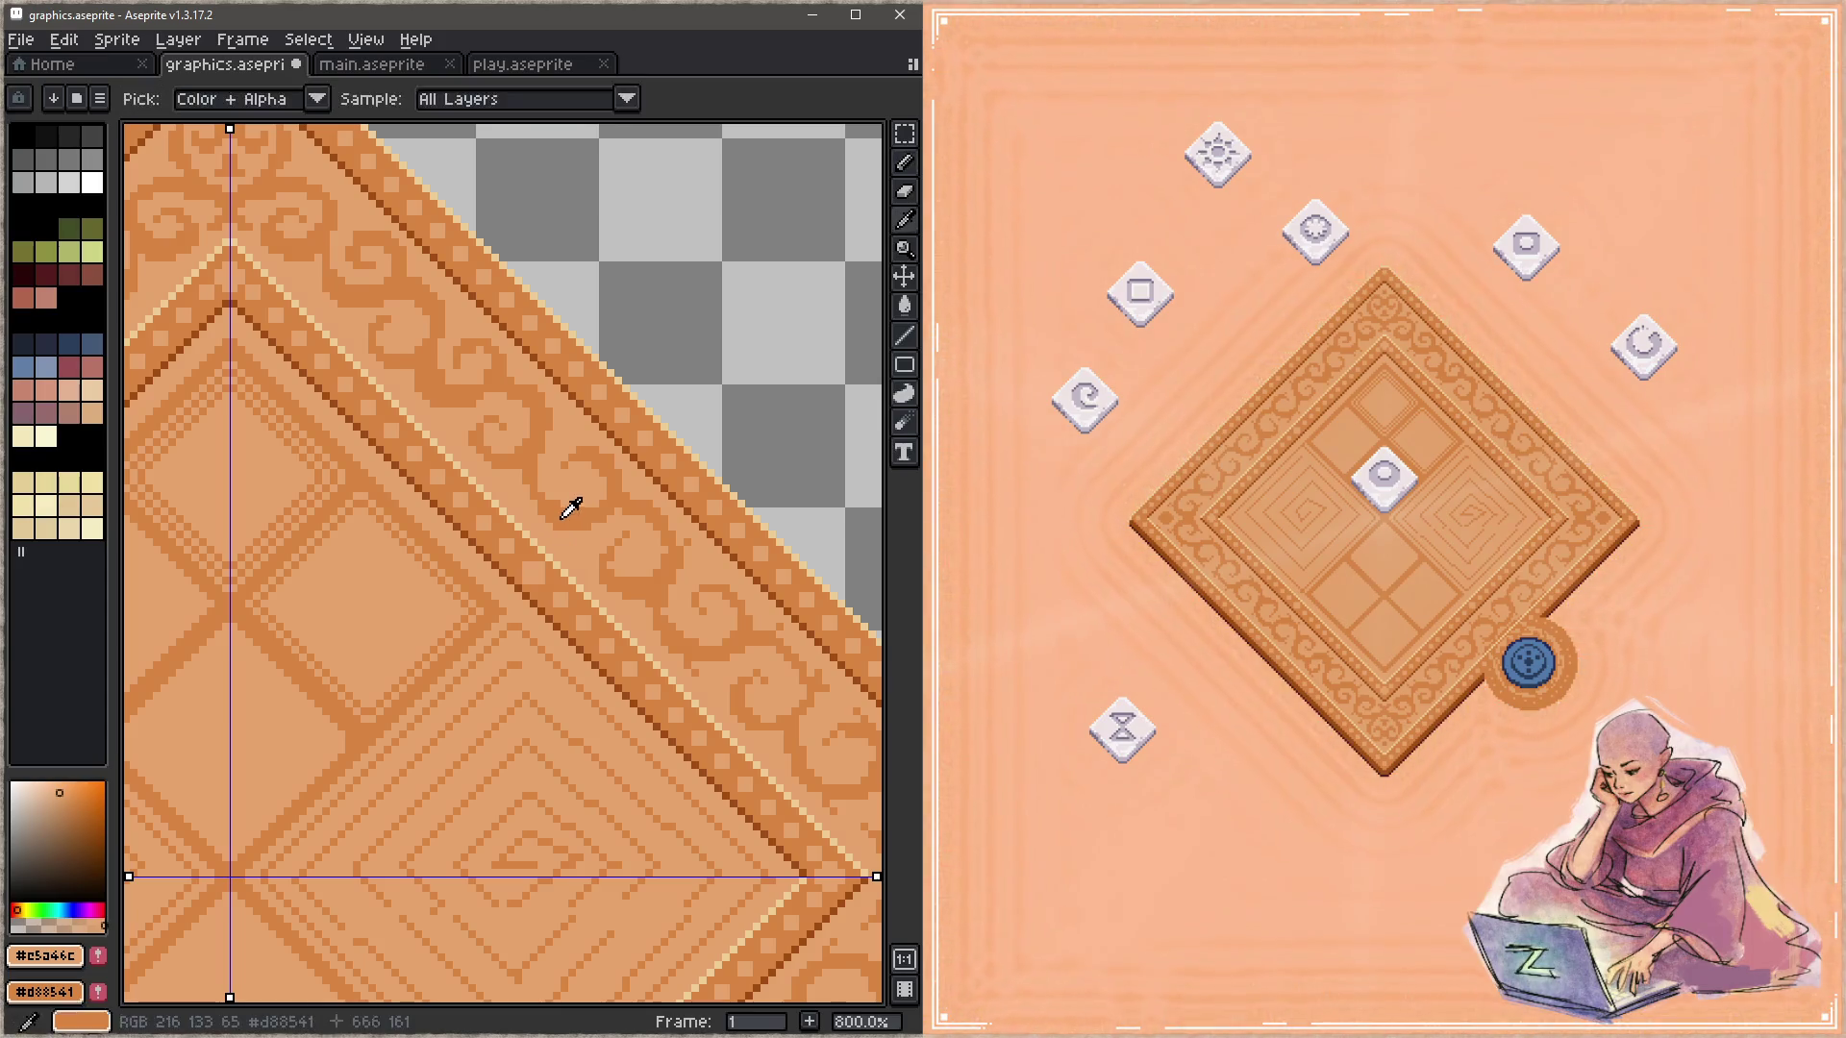
{"action": "left_click_drag", "start_coordinate": [572, 535], "coordinate": [471, 504]}
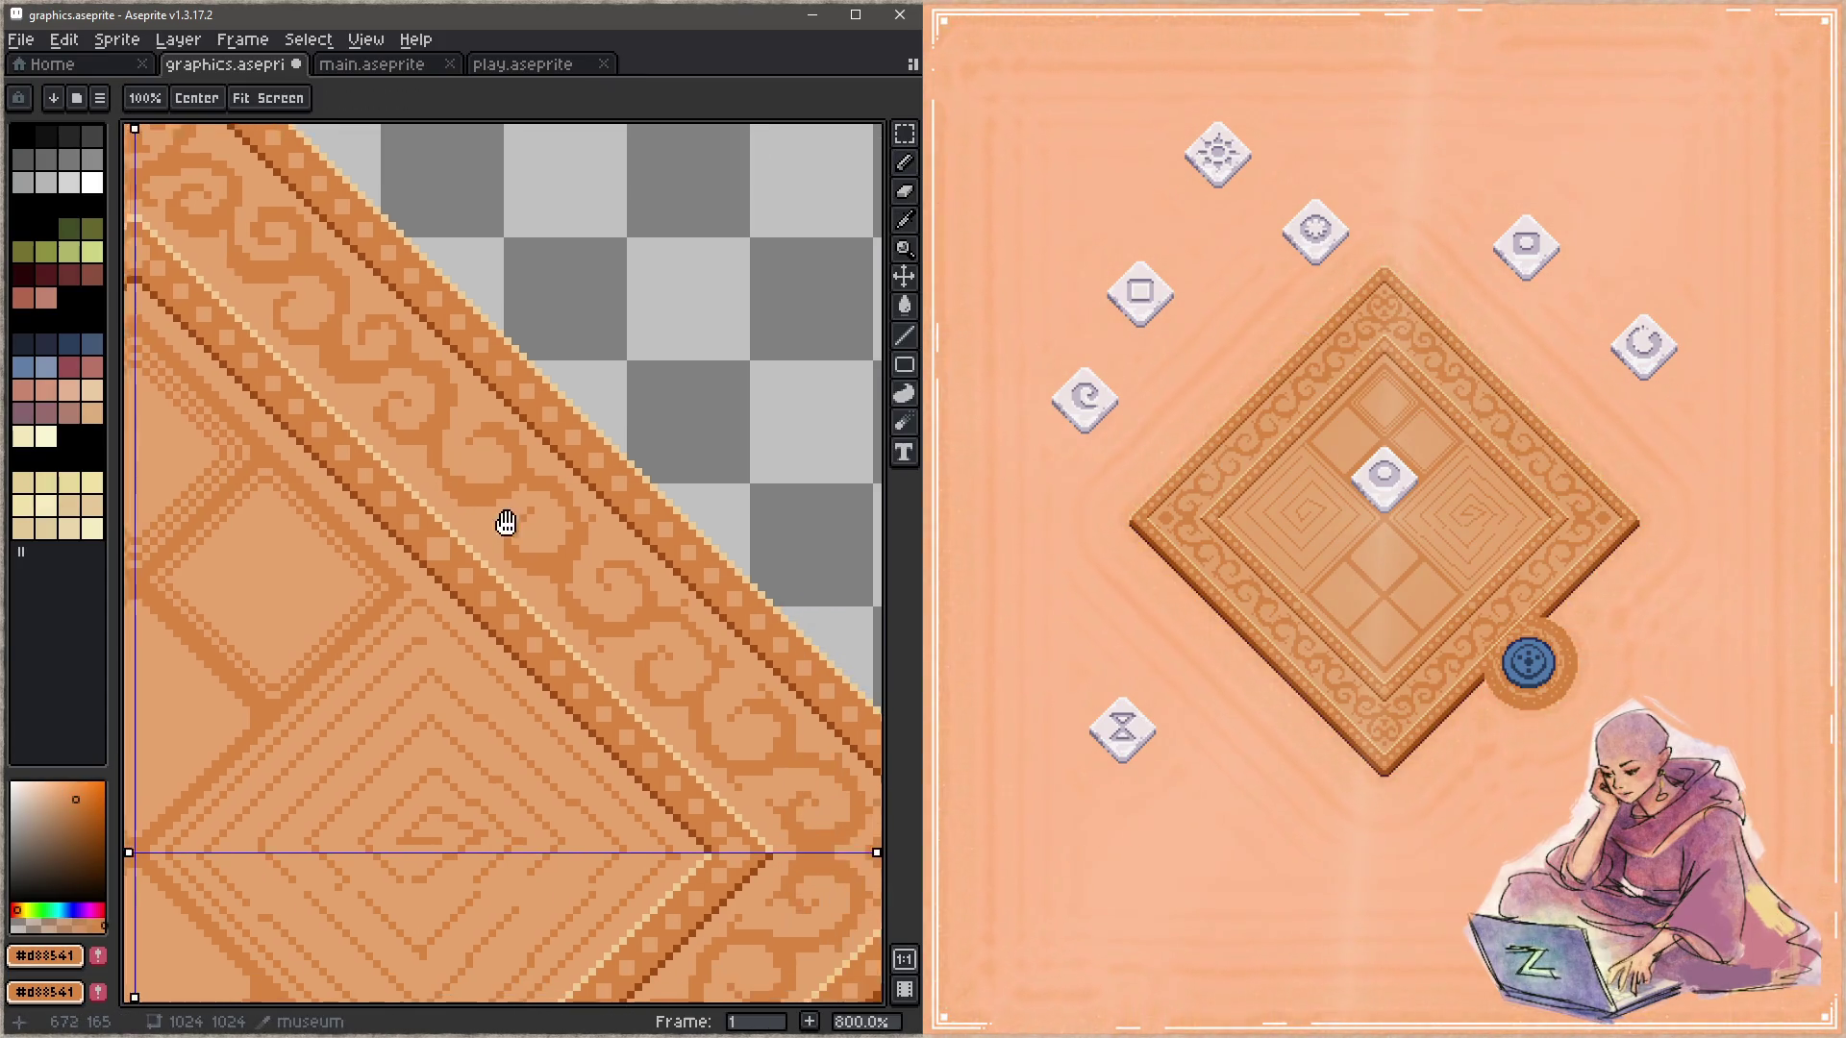
Step: Continue the light-wood and dark-swirl pixel touch-ups along the border toward the right corner
{"action": "left_click", "coordinate": [593, 519], "text": "alt"}
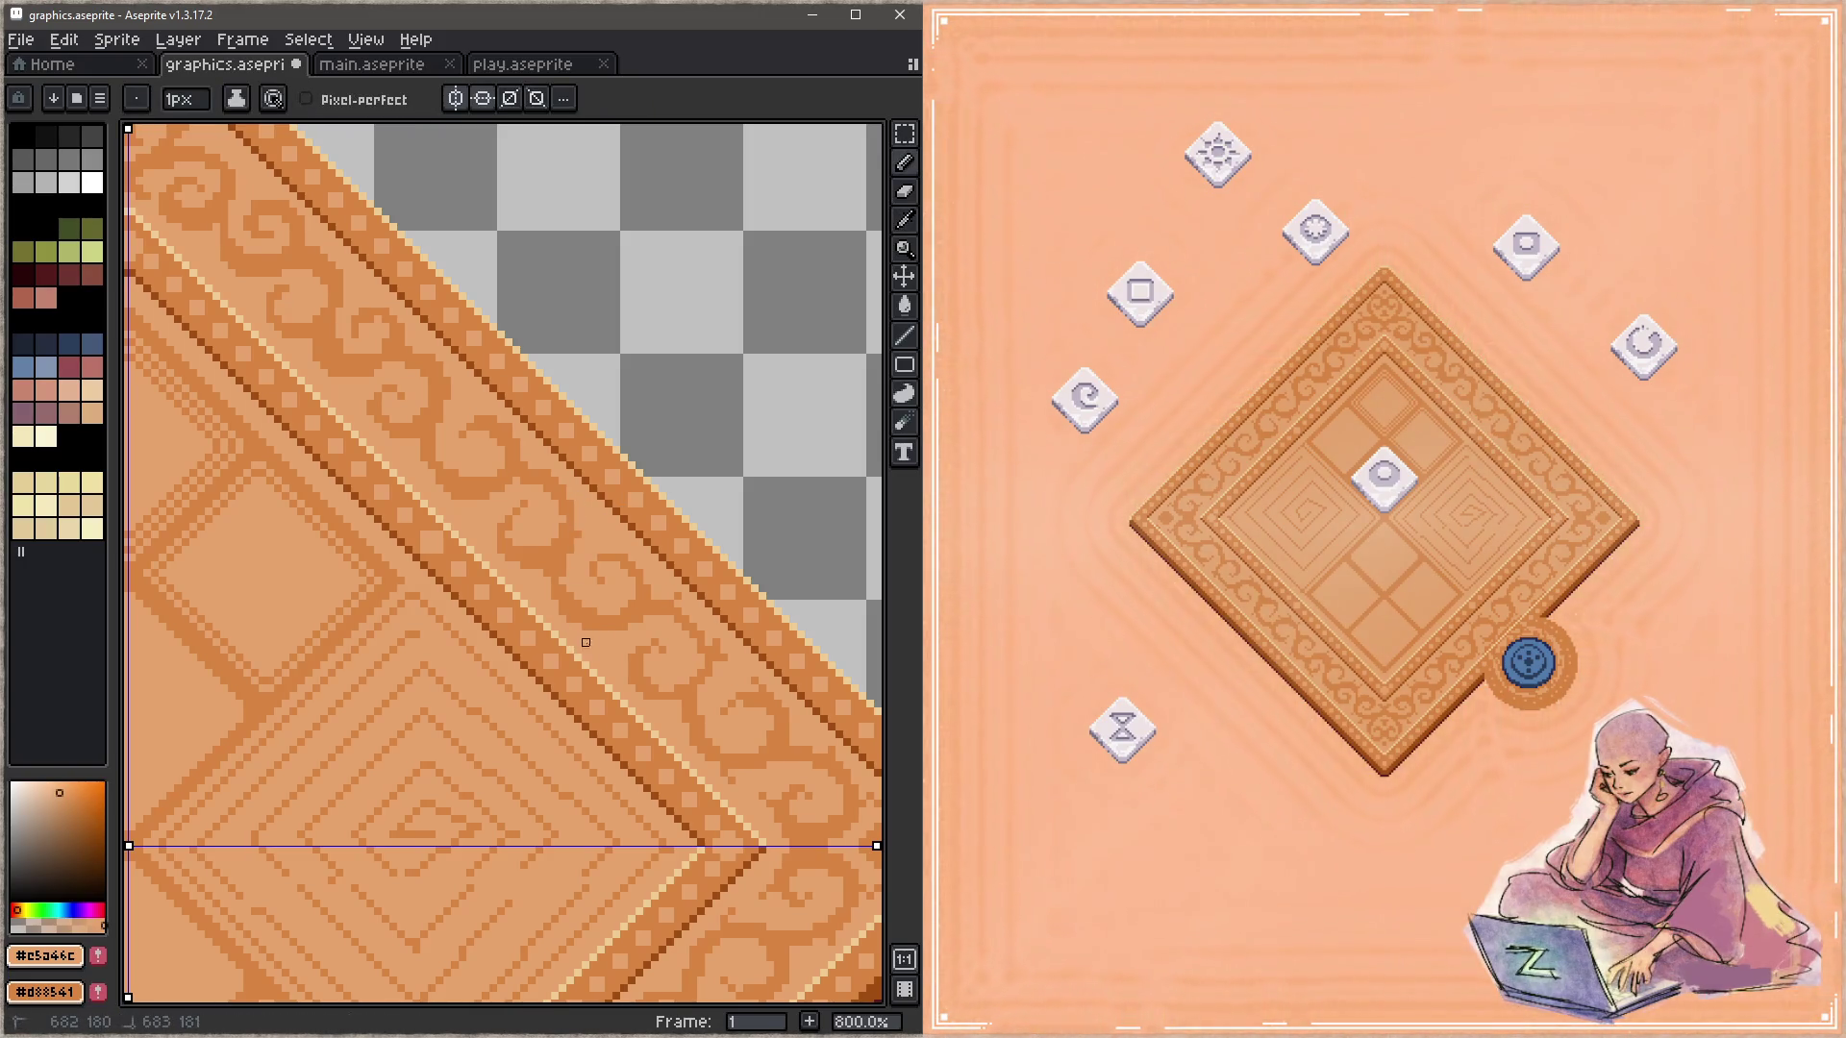
{"action": "left_click_drag", "start_coordinate": [640, 632], "coordinate": [528, 610]}
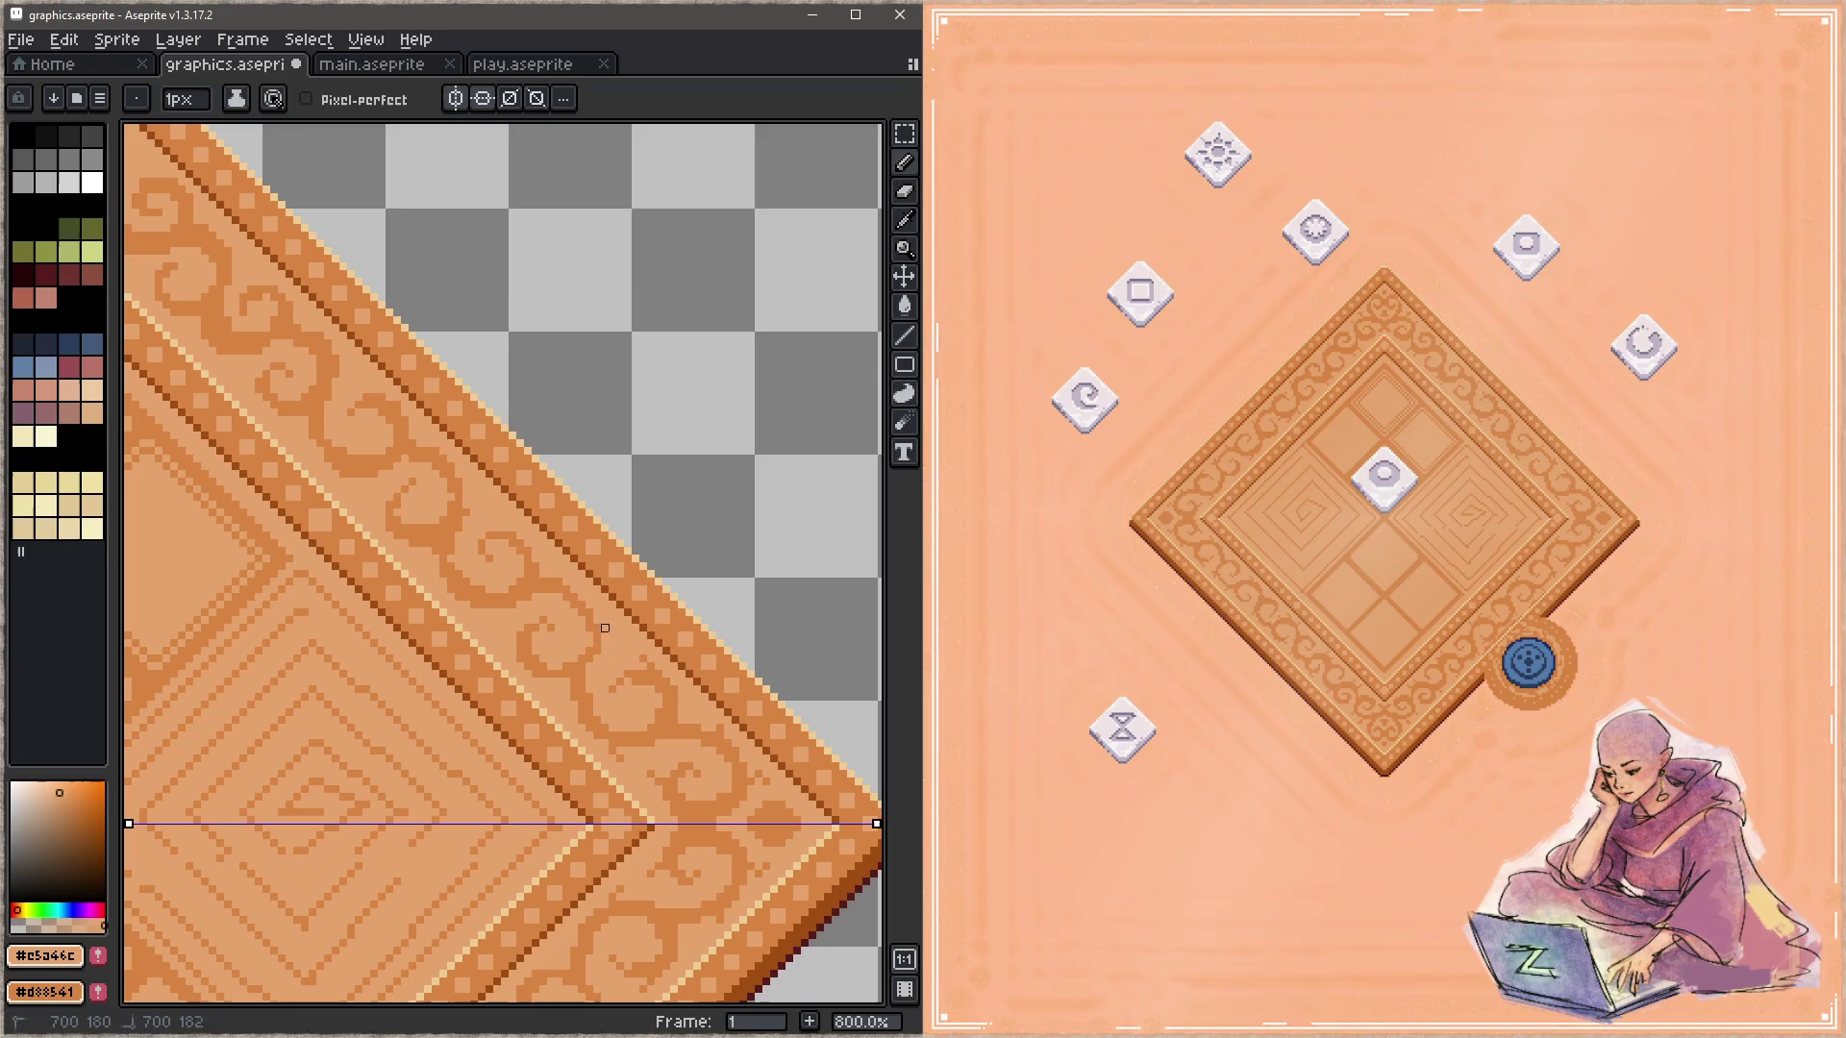
{"action": "left_click", "coordinate": [572, 580], "text": "alt"}
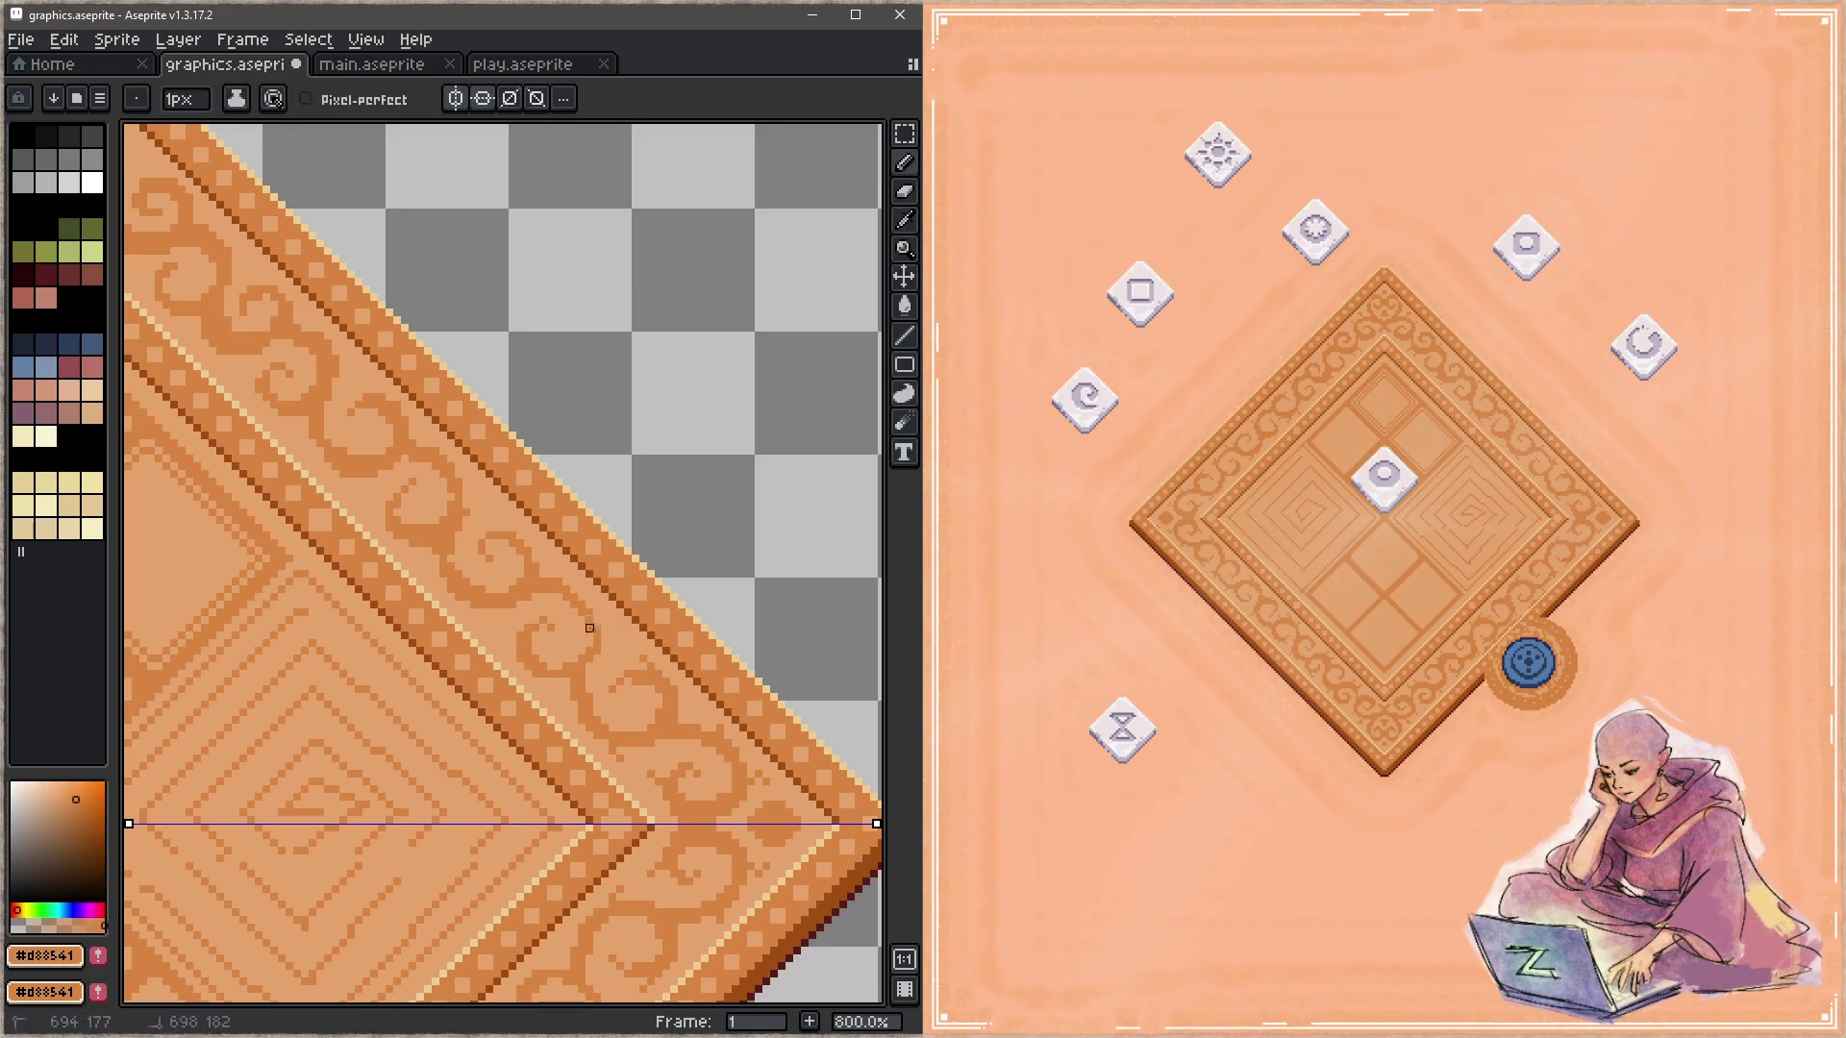
{"action": "left_click_drag", "start_coordinate": [597, 680], "coordinate": [537, 598]}
{"action": "left_click", "coordinate": [575, 667], "text": "alt"}
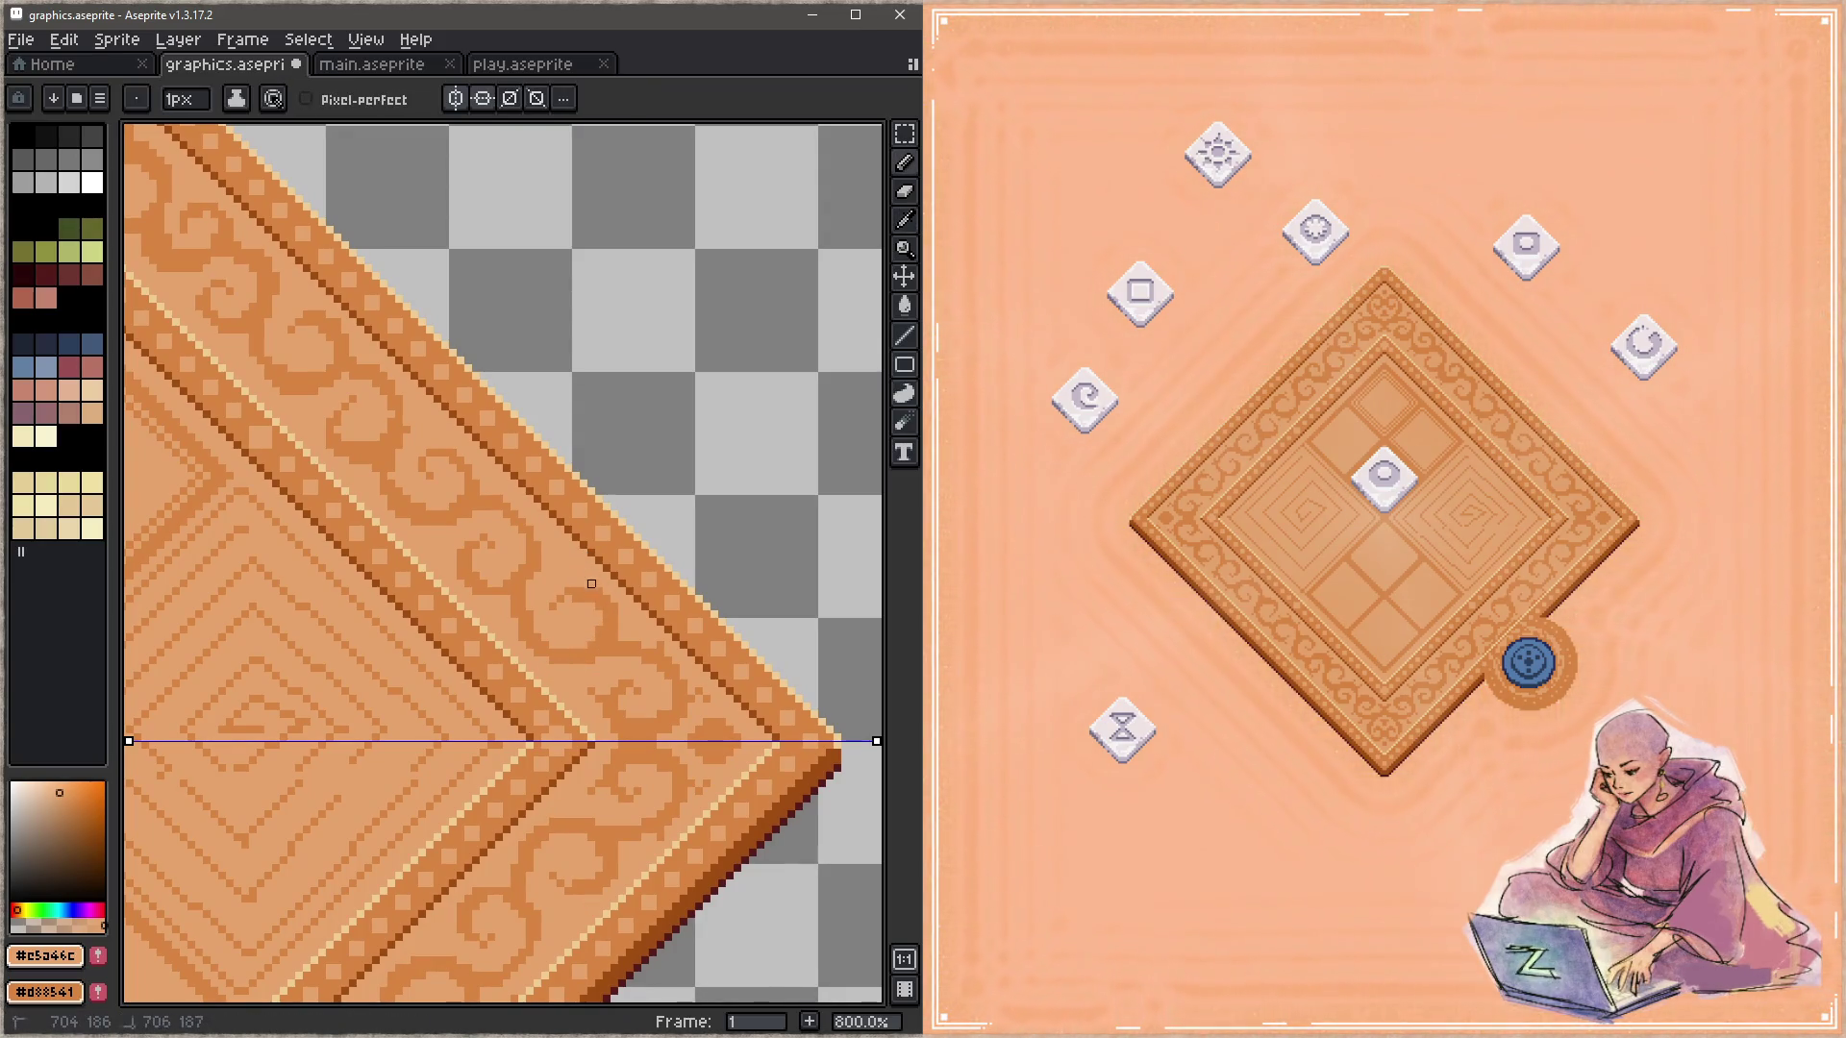
{"action": "left_click_drag", "start_coordinate": [669, 721], "coordinate": [599, 660]}
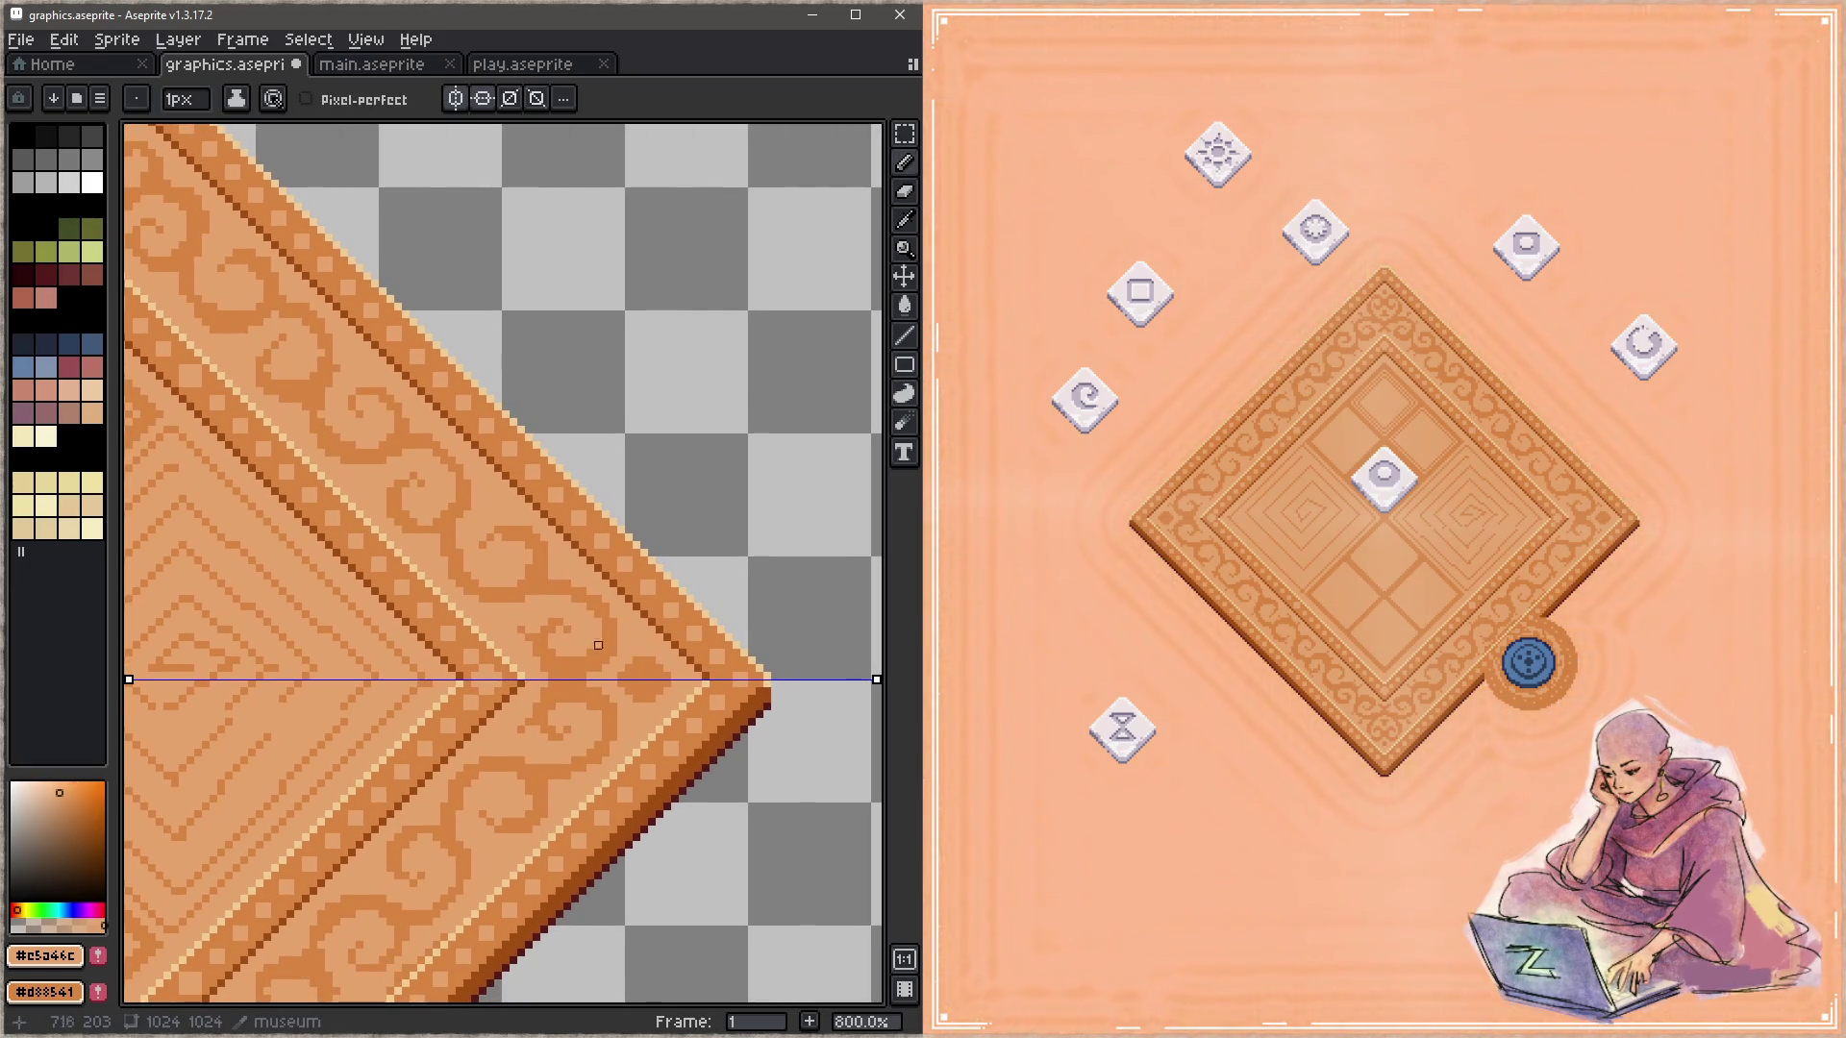
Step: Sample the darker orange #d88541, undo the last pencil stroke, and save graphics.aseprite
{"action": "left_click", "coordinate": [576, 660], "text": "alt"}
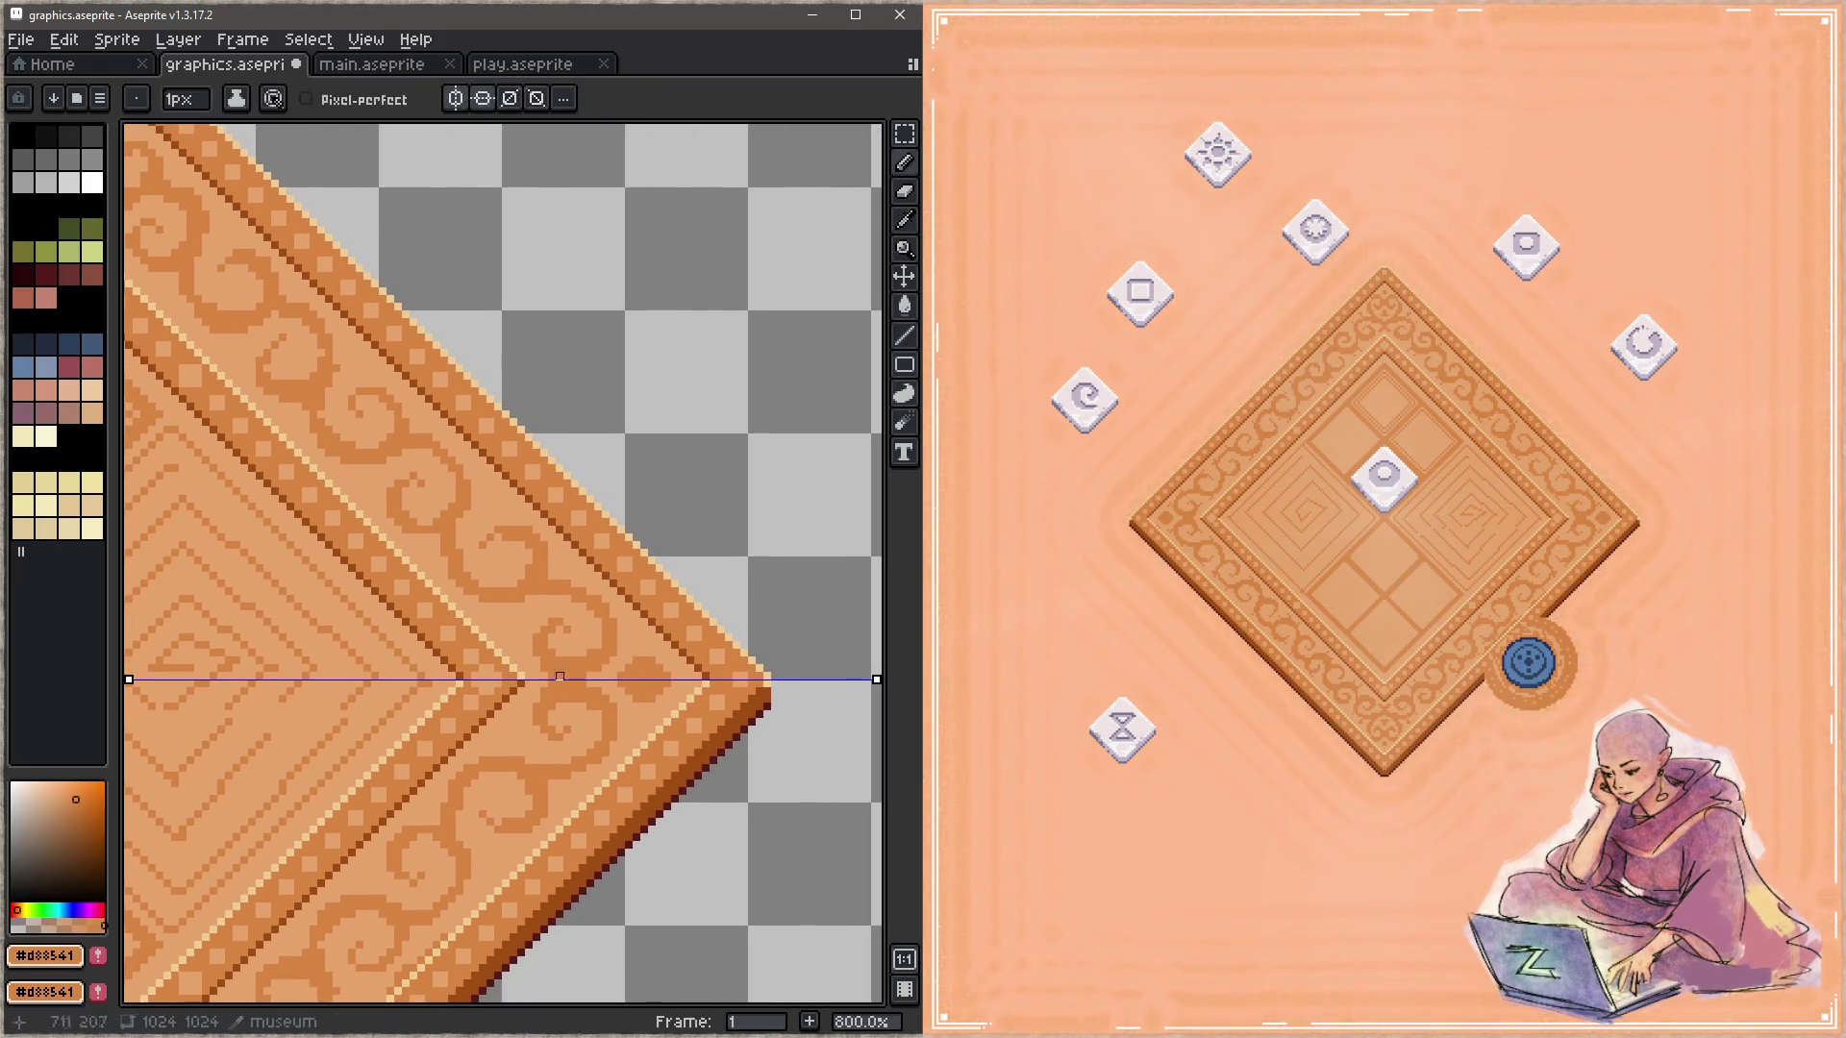
{"action": "left_click_drag", "start_coordinate": [485, 618], "coordinate": [589, 718]}
{"action": "scroll", "coordinate": [452, 608], "scroll_direction": "up", "scroll_amount": 8}
{"action": "scroll", "coordinate": [452, 607], "scroll_direction": "left", "scroll_amount": 8}
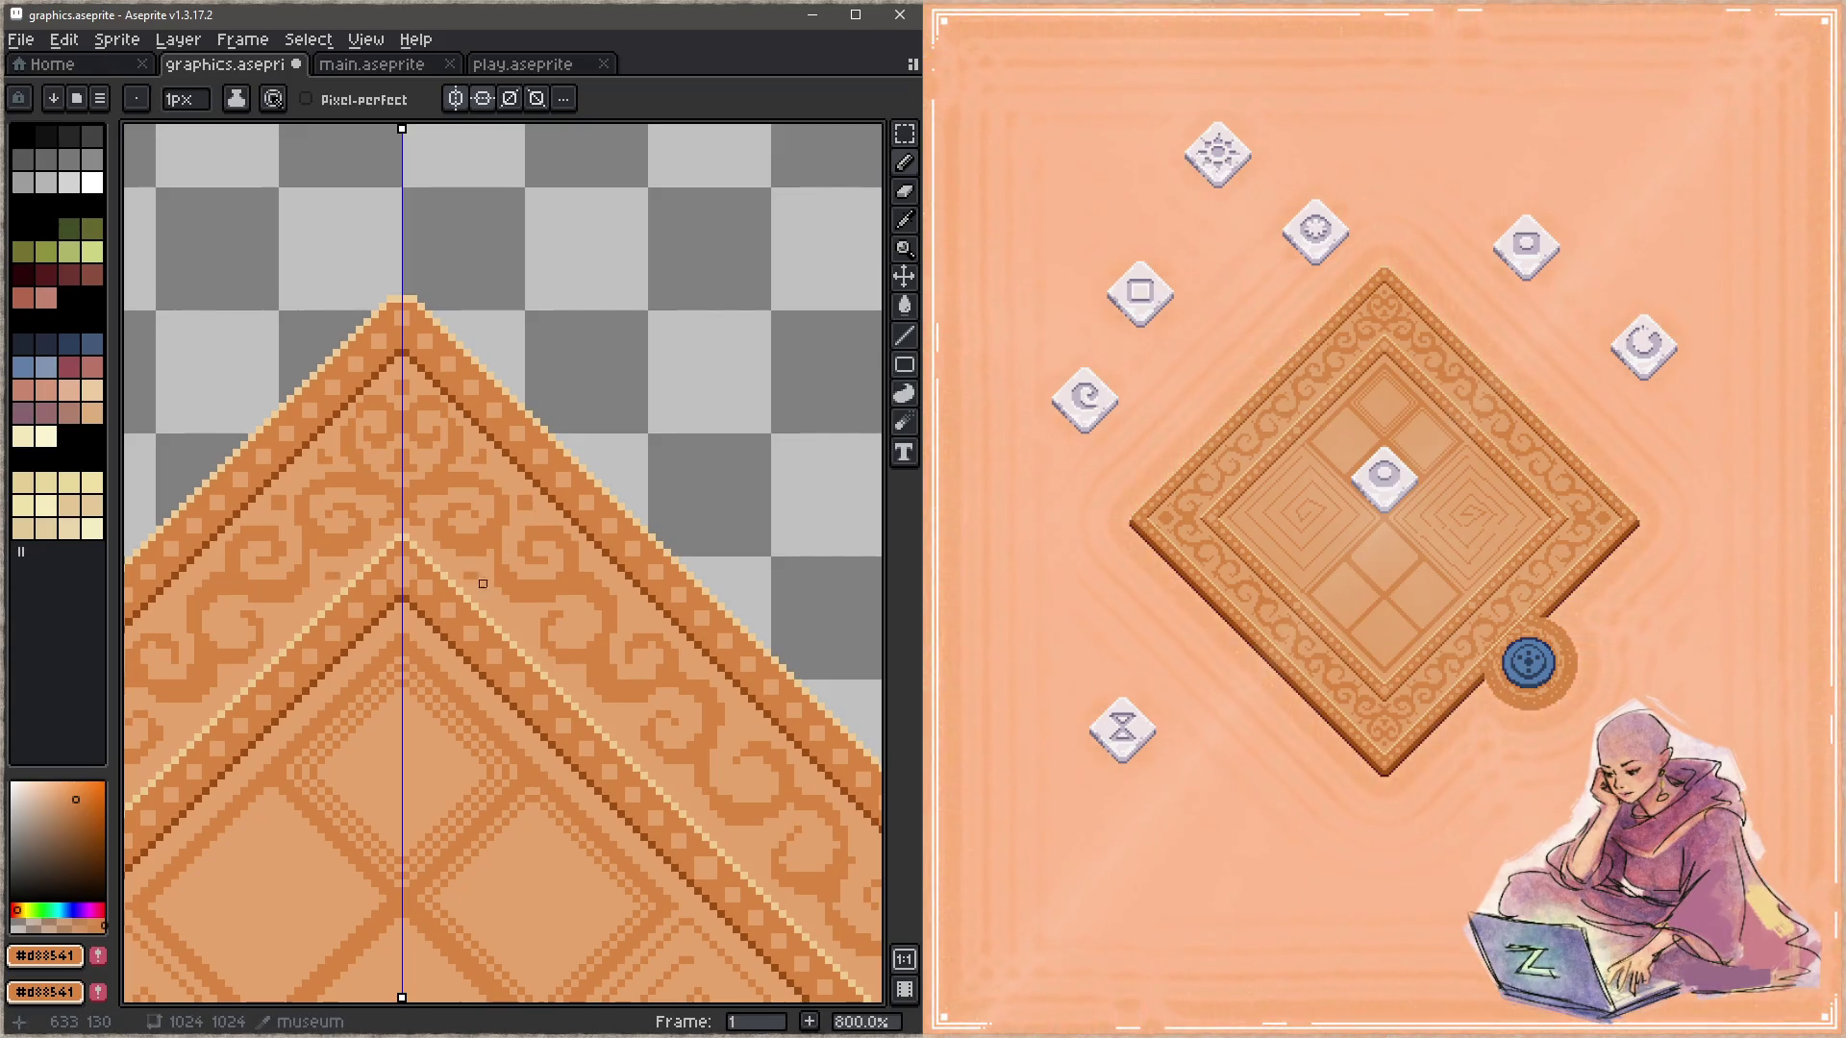
{"action": "key", "text": "space"}
{"action": "left_click_drag", "start_coordinate": [541, 659], "coordinate": [490, 551]}
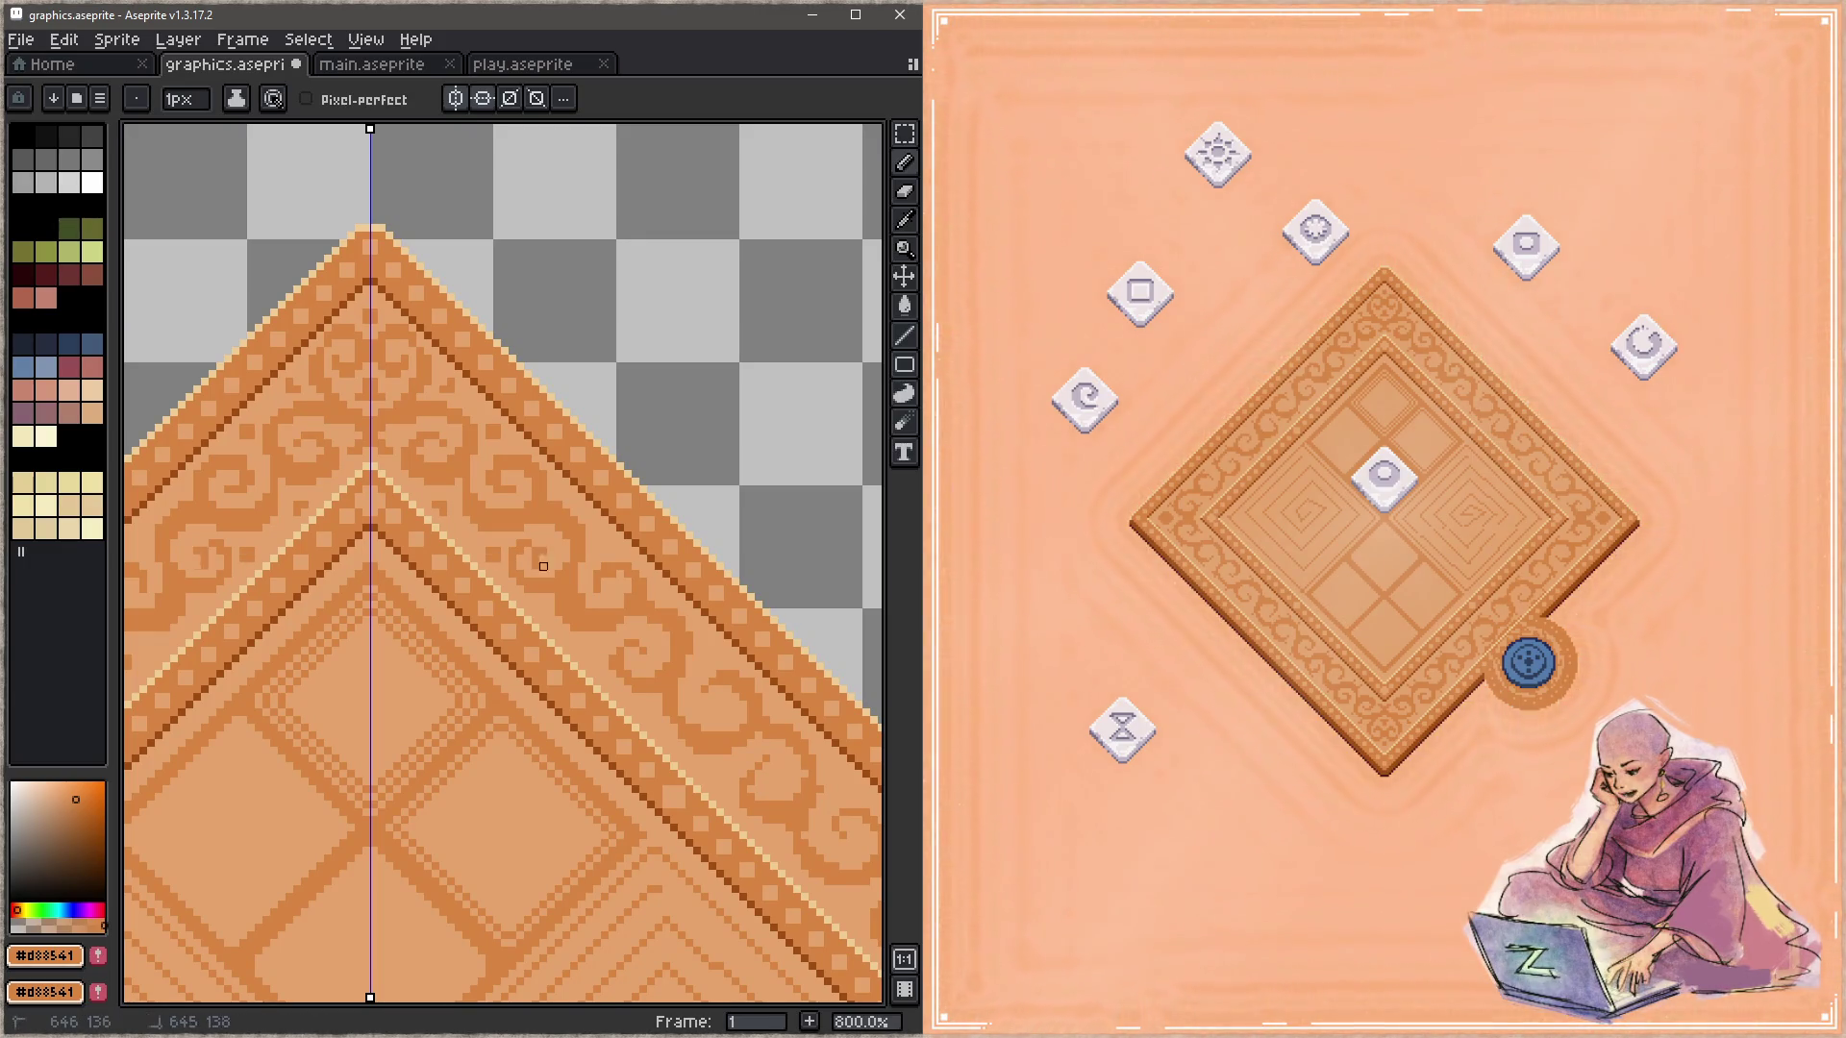
{"action": "key", "text": "space"}
{"action": "left_click_drag", "start_coordinate": [563, 571], "coordinate": [498, 528]}
{"action": "key", "text": "ctrl+z"}
{"action": "key", "text": "space"}
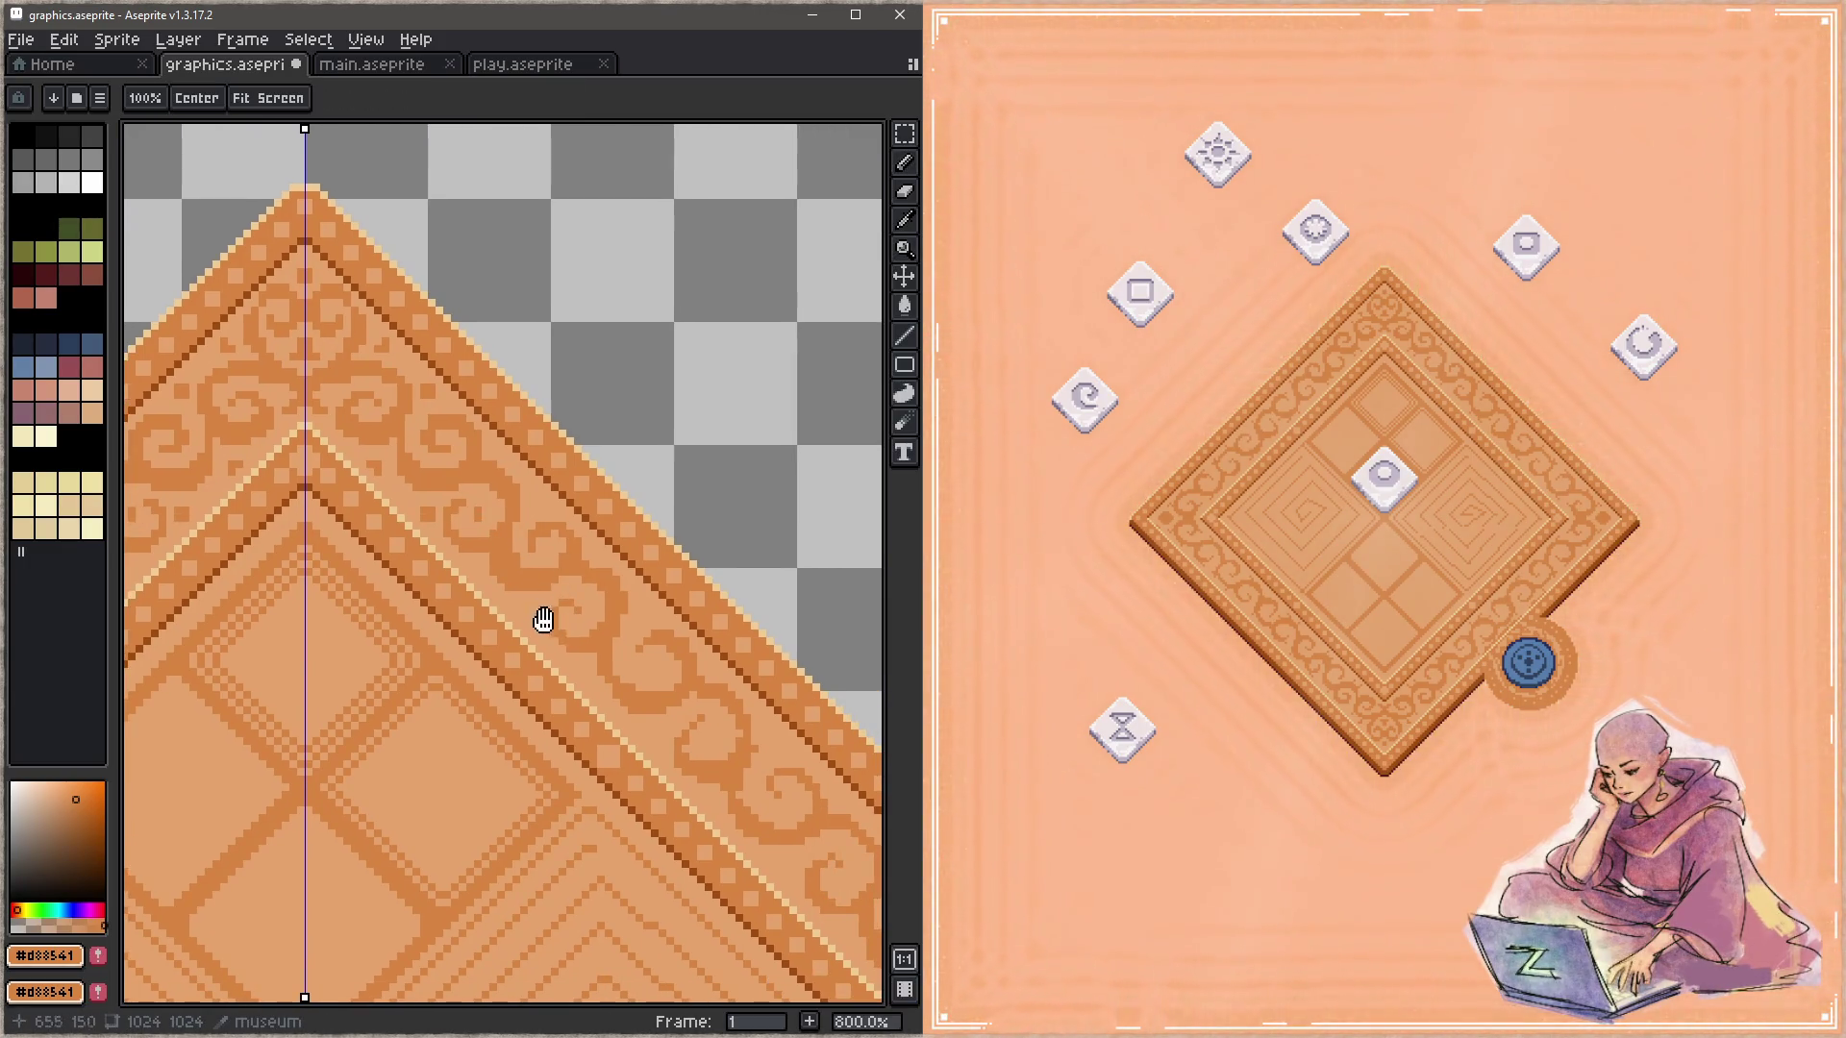
{"action": "left_click_drag", "start_coordinate": [532, 663], "coordinate": [509, 634]}
{"action": "key", "text": "ctrl+s"}
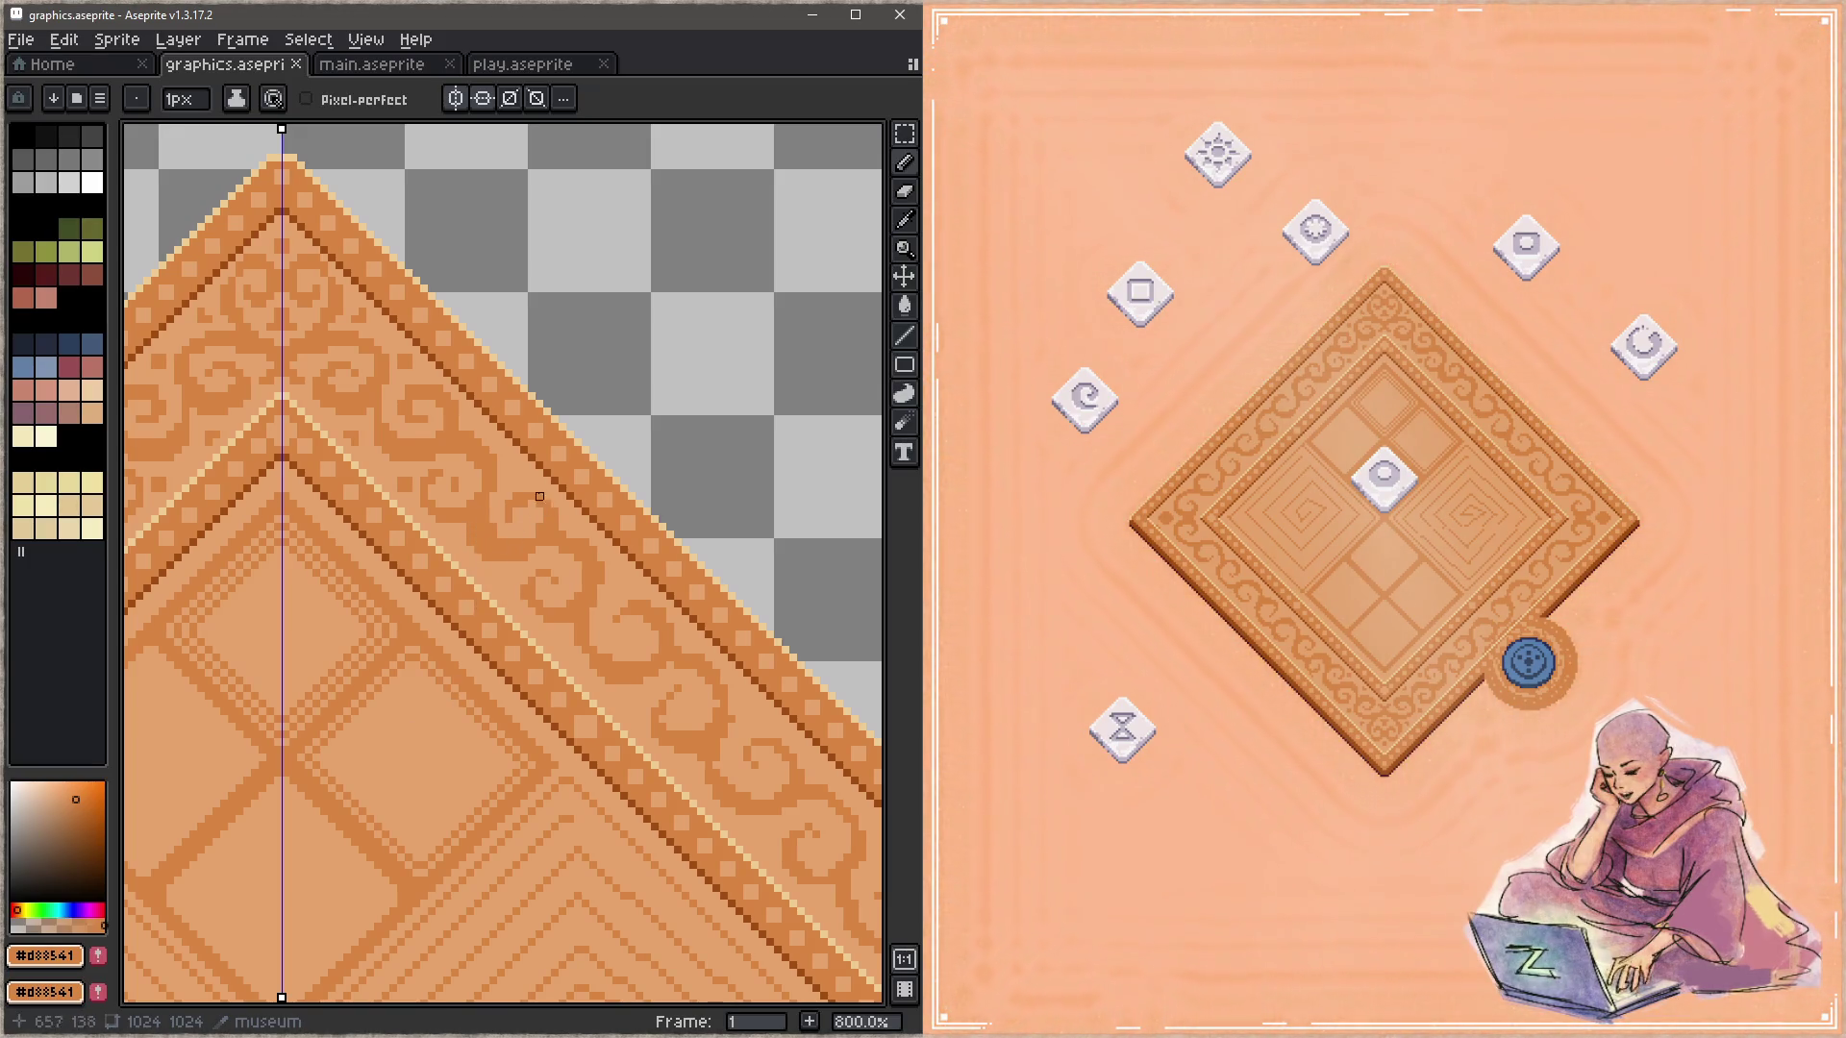
Step: Fix one more swirl pixel on the border band and save graphics.aseprite again
{"action": "left_click", "coordinate": [501, 581]}
{"action": "scroll", "coordinate": [495, 596], "scroll_direction": "down", "scroll_amount": 2}
{"action": "scroll", "coordinate": [490, 610], "scroll_direction": "right", "scroll_amount": 2}
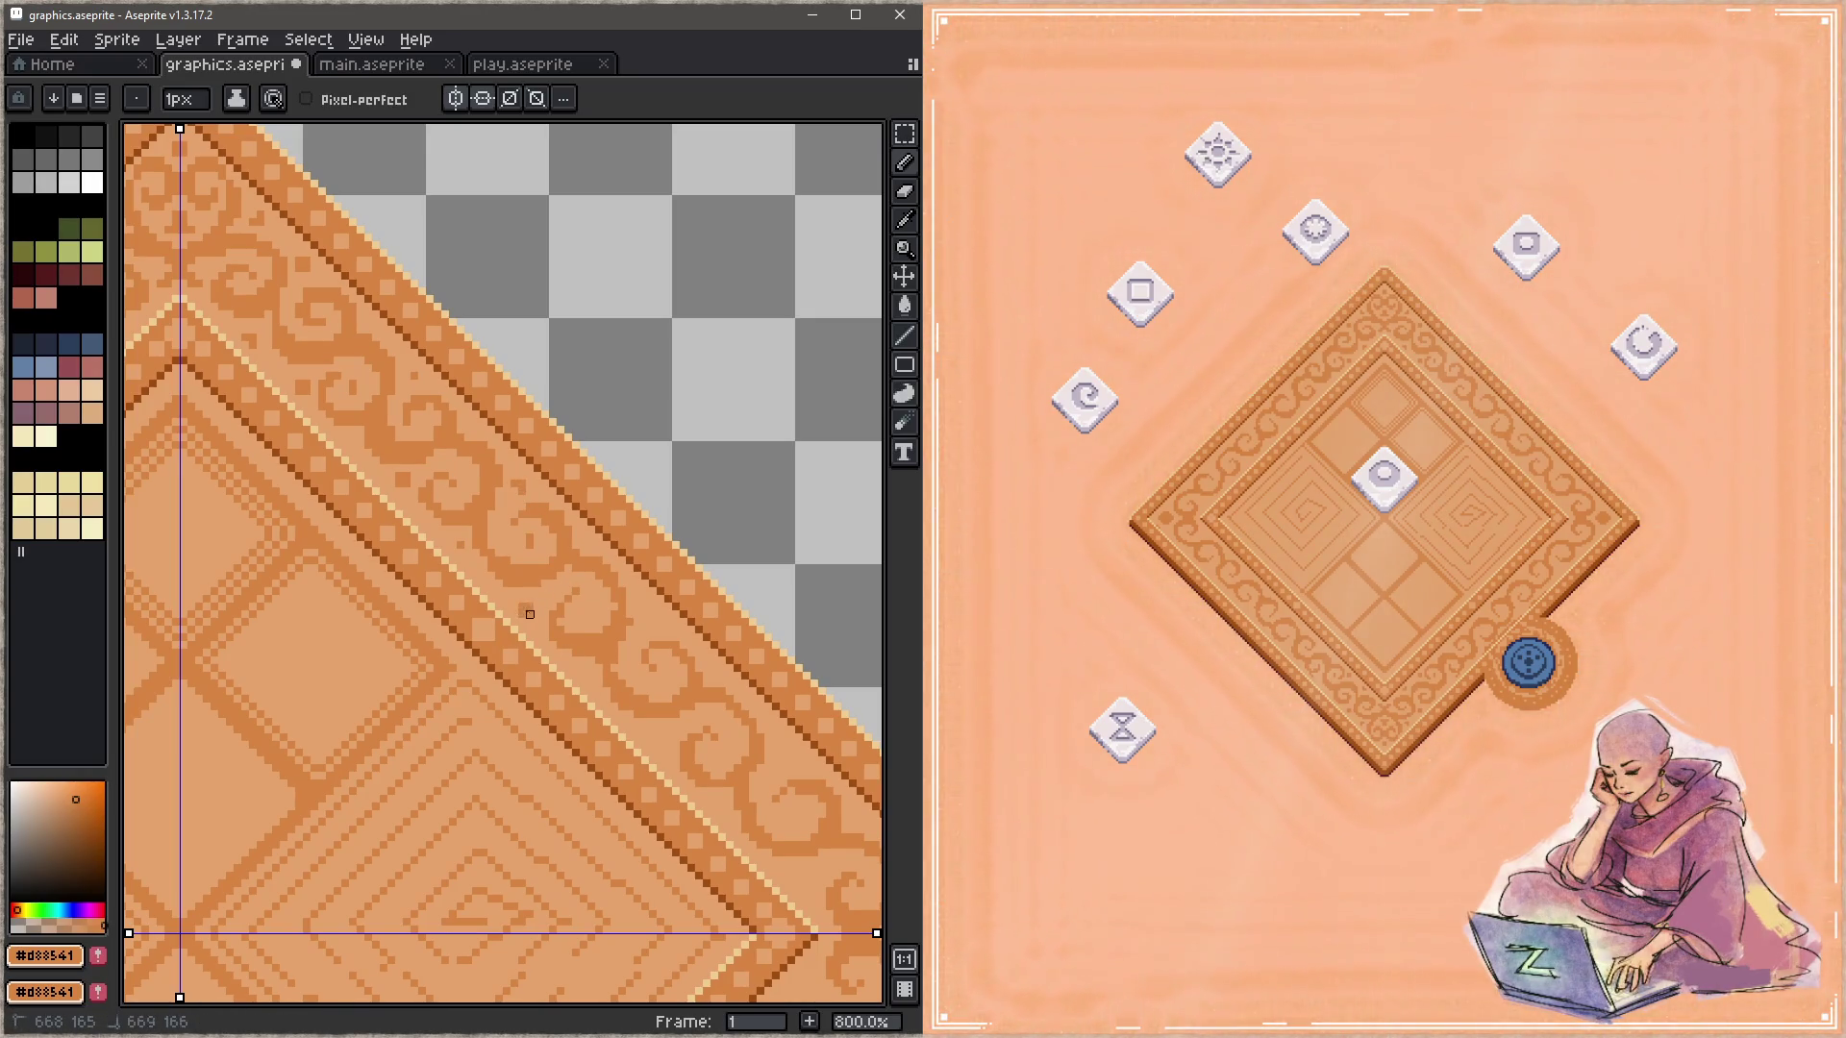
{"action": "left_click_drag", "start_coordinate": [475, 685], "coordinate": [494, 613]}
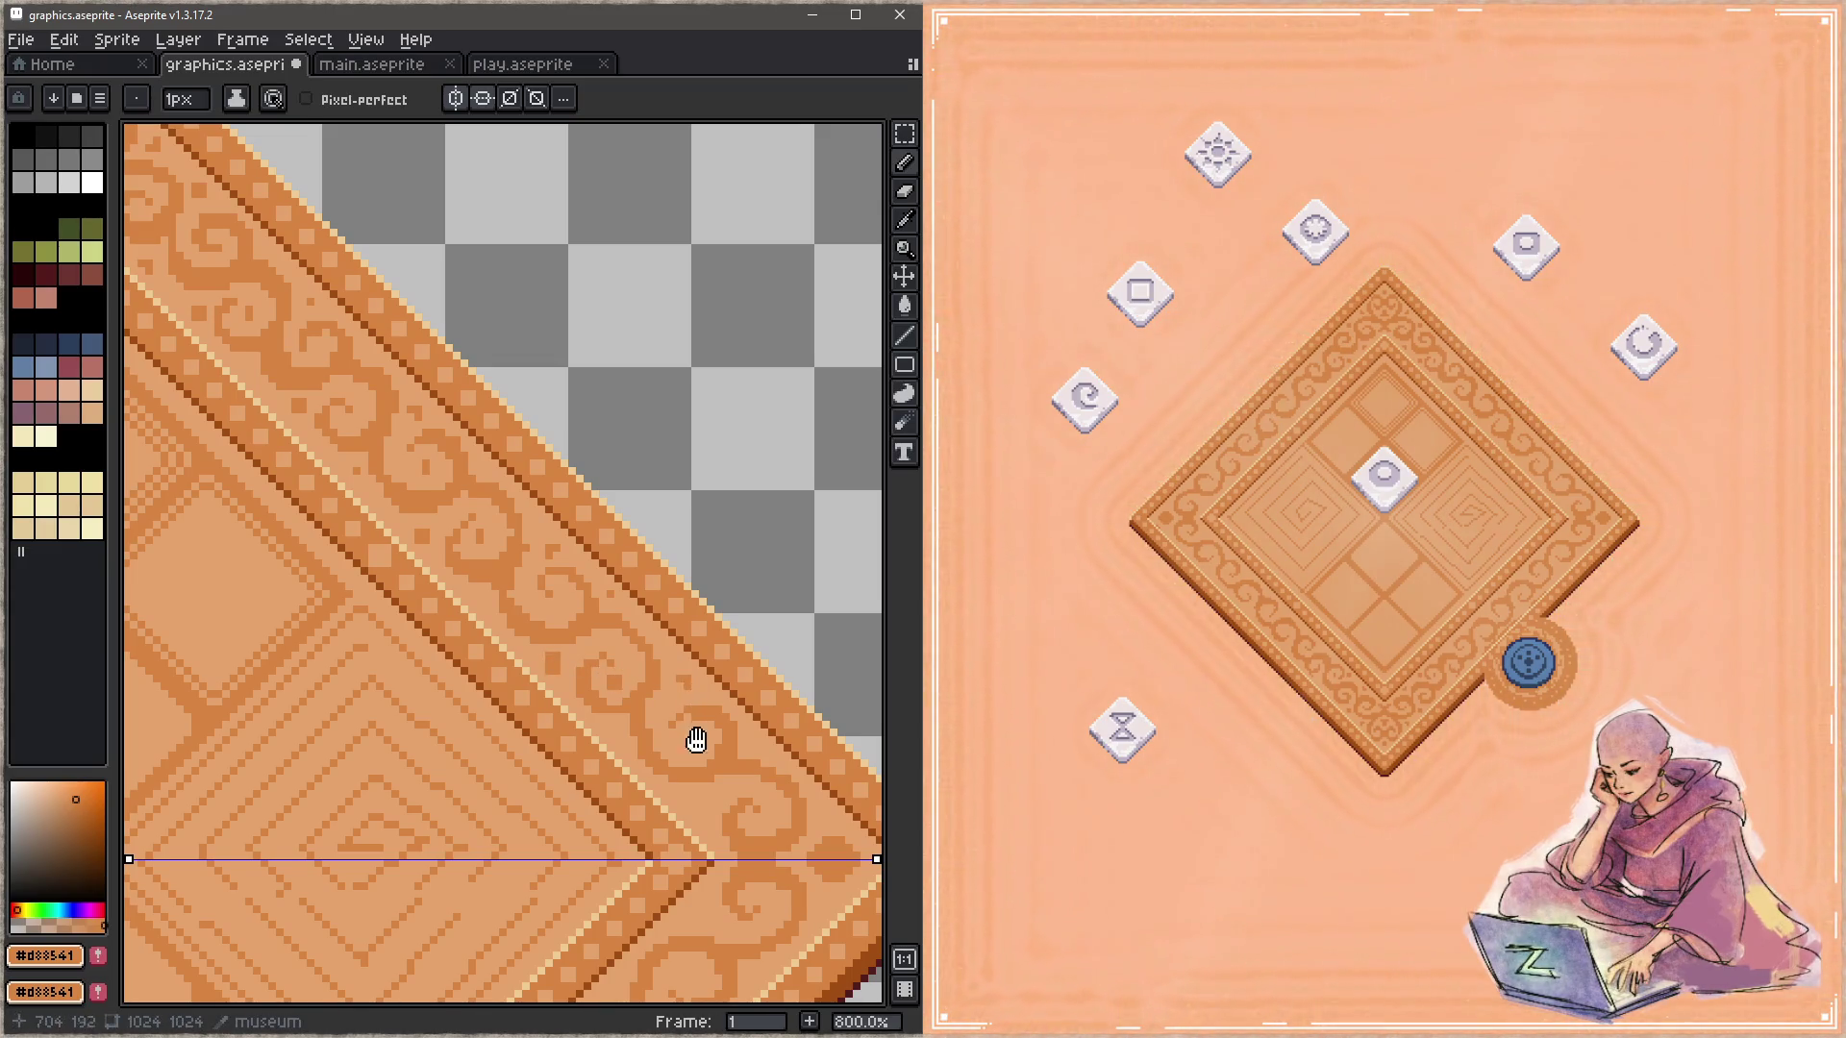
{"action": "left_click_drag", "start_coordinate": [696, 739], "coordinate": [609, 635]}
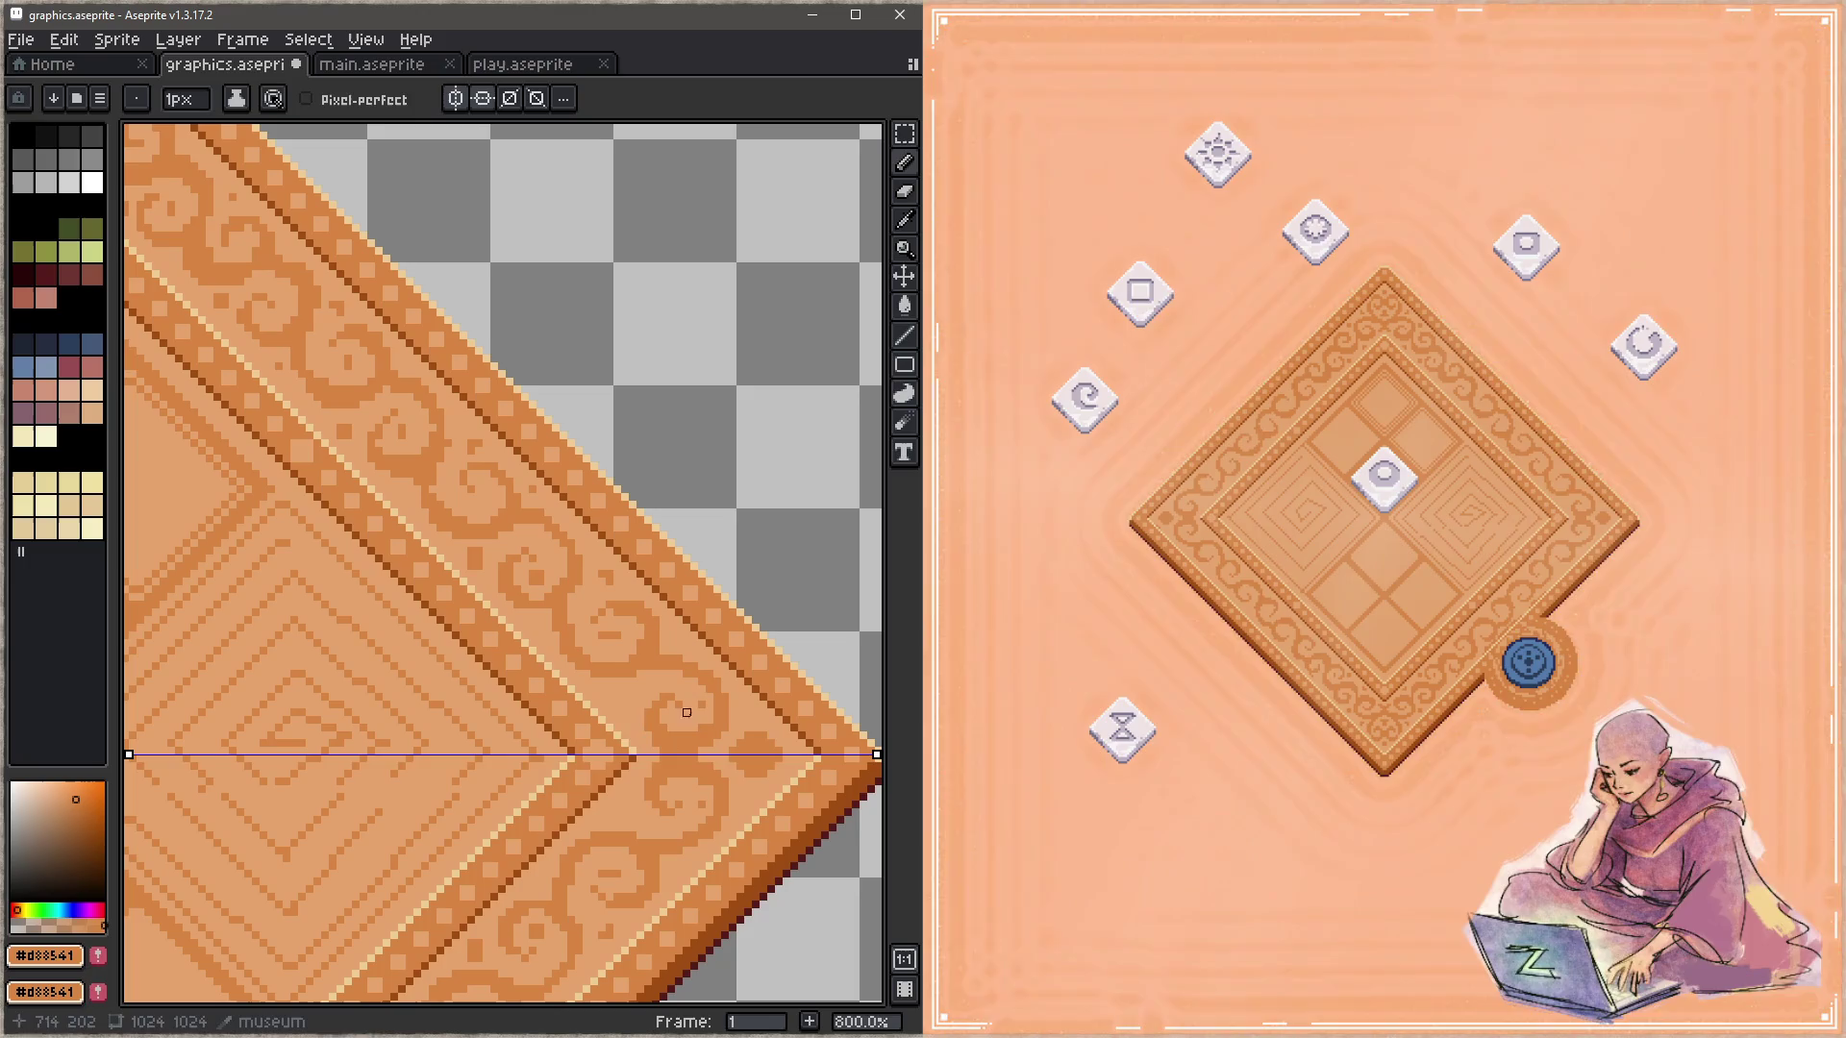
{"action": "key", "text": "ctrl+s"}
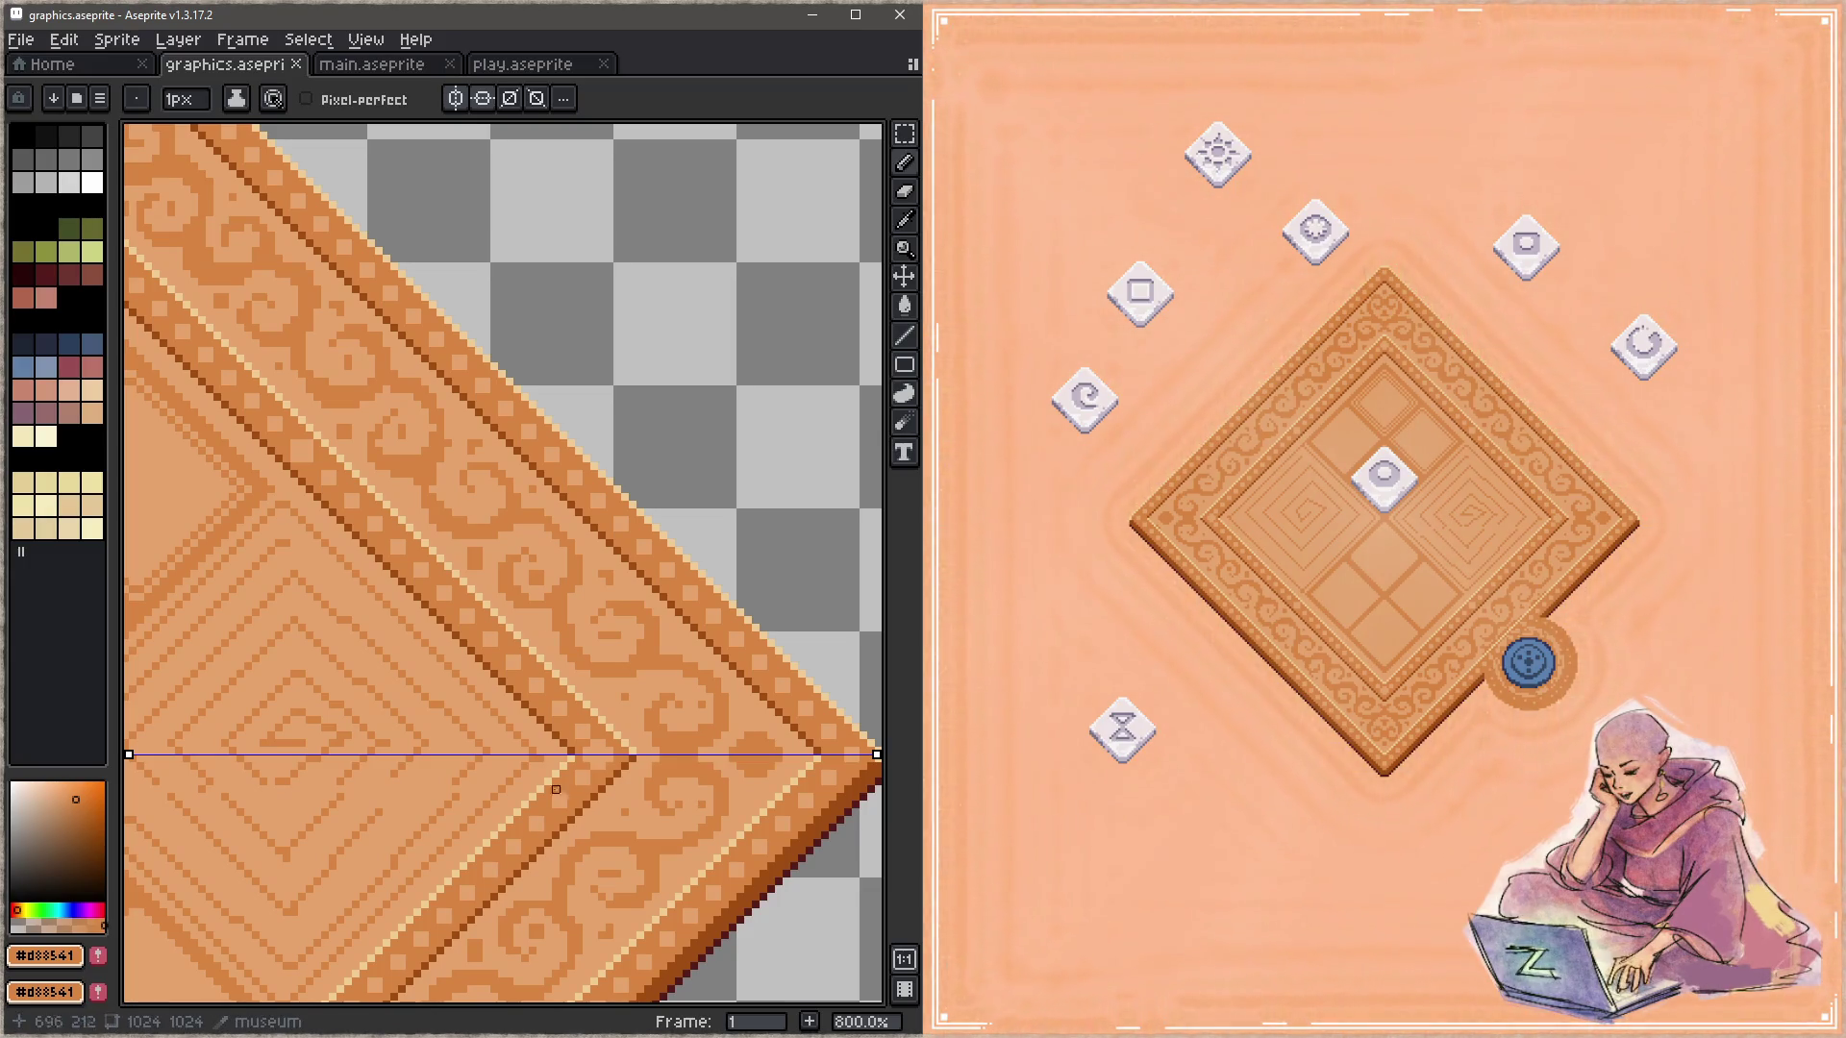
{"action": "scroll", "coordinate": [644, 577], "scroll_direction": "down", "scroll_amount": 4}
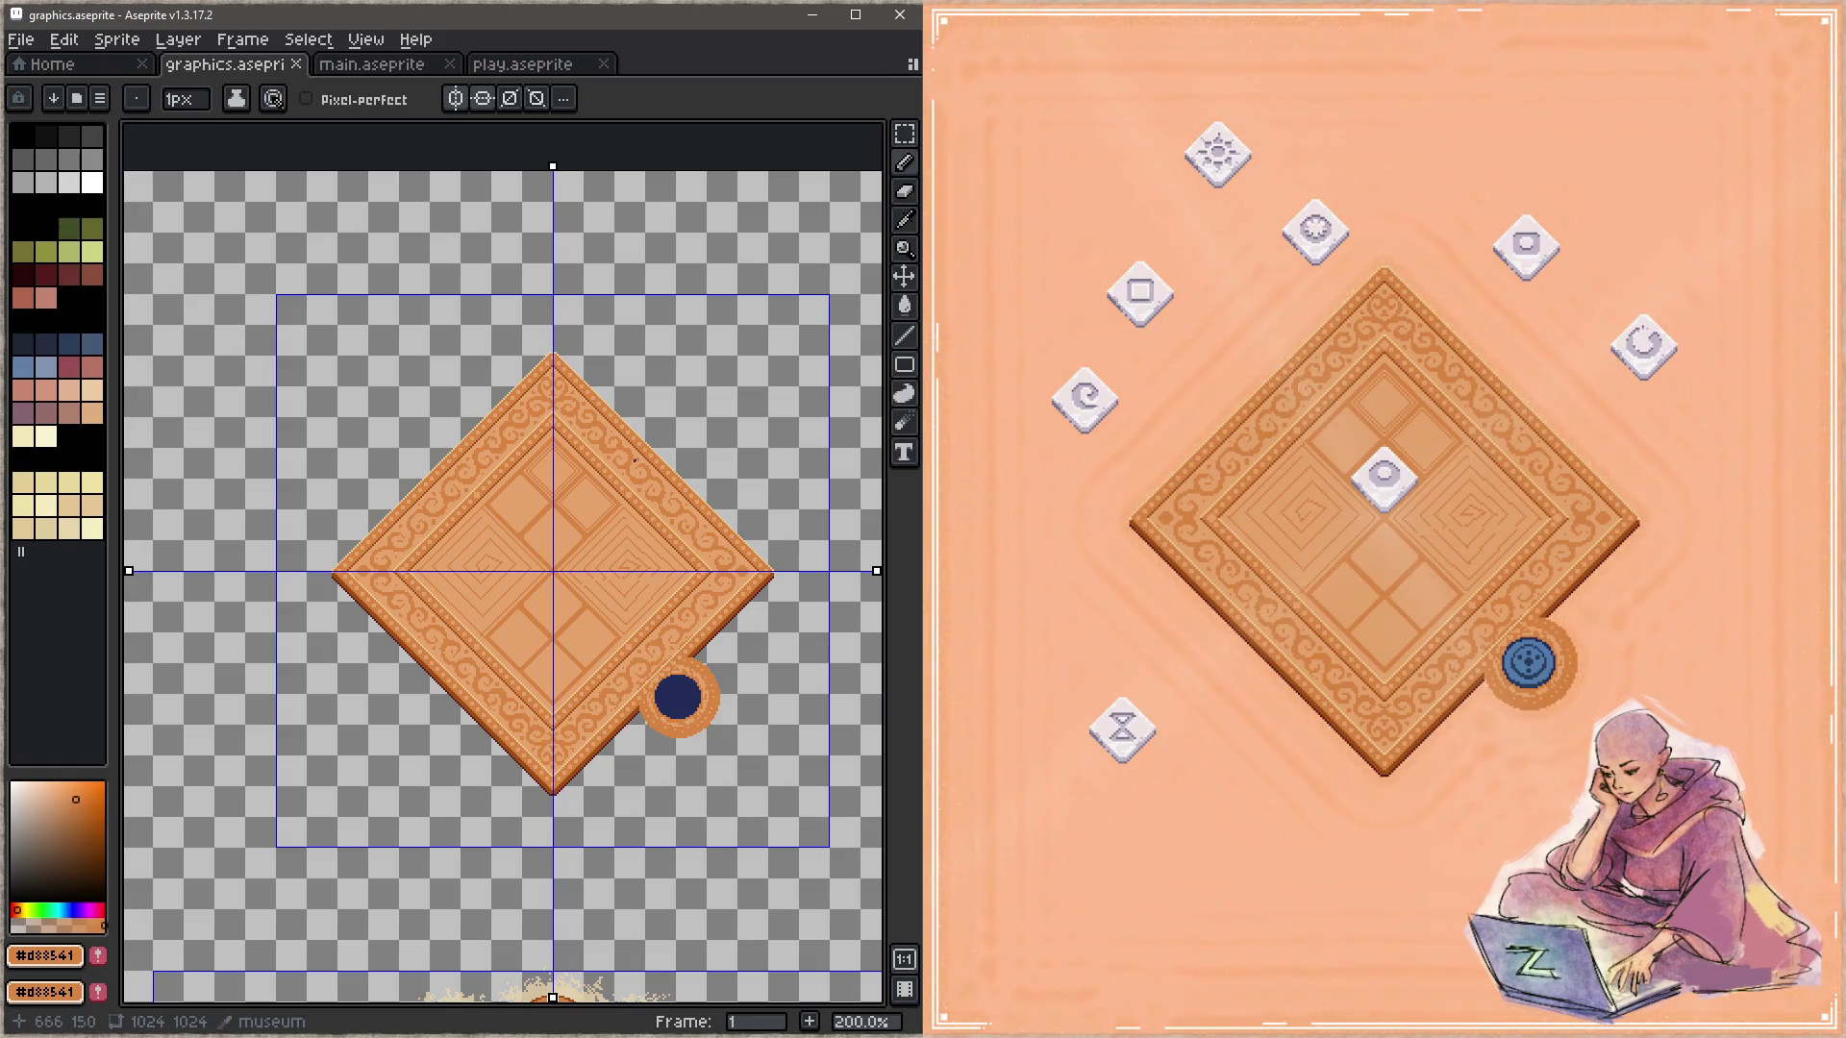
Step: Duplicate the museum layer as a 'museum Copy' backup, then hide the layer list
{"action": "key", "text": "Tab"}
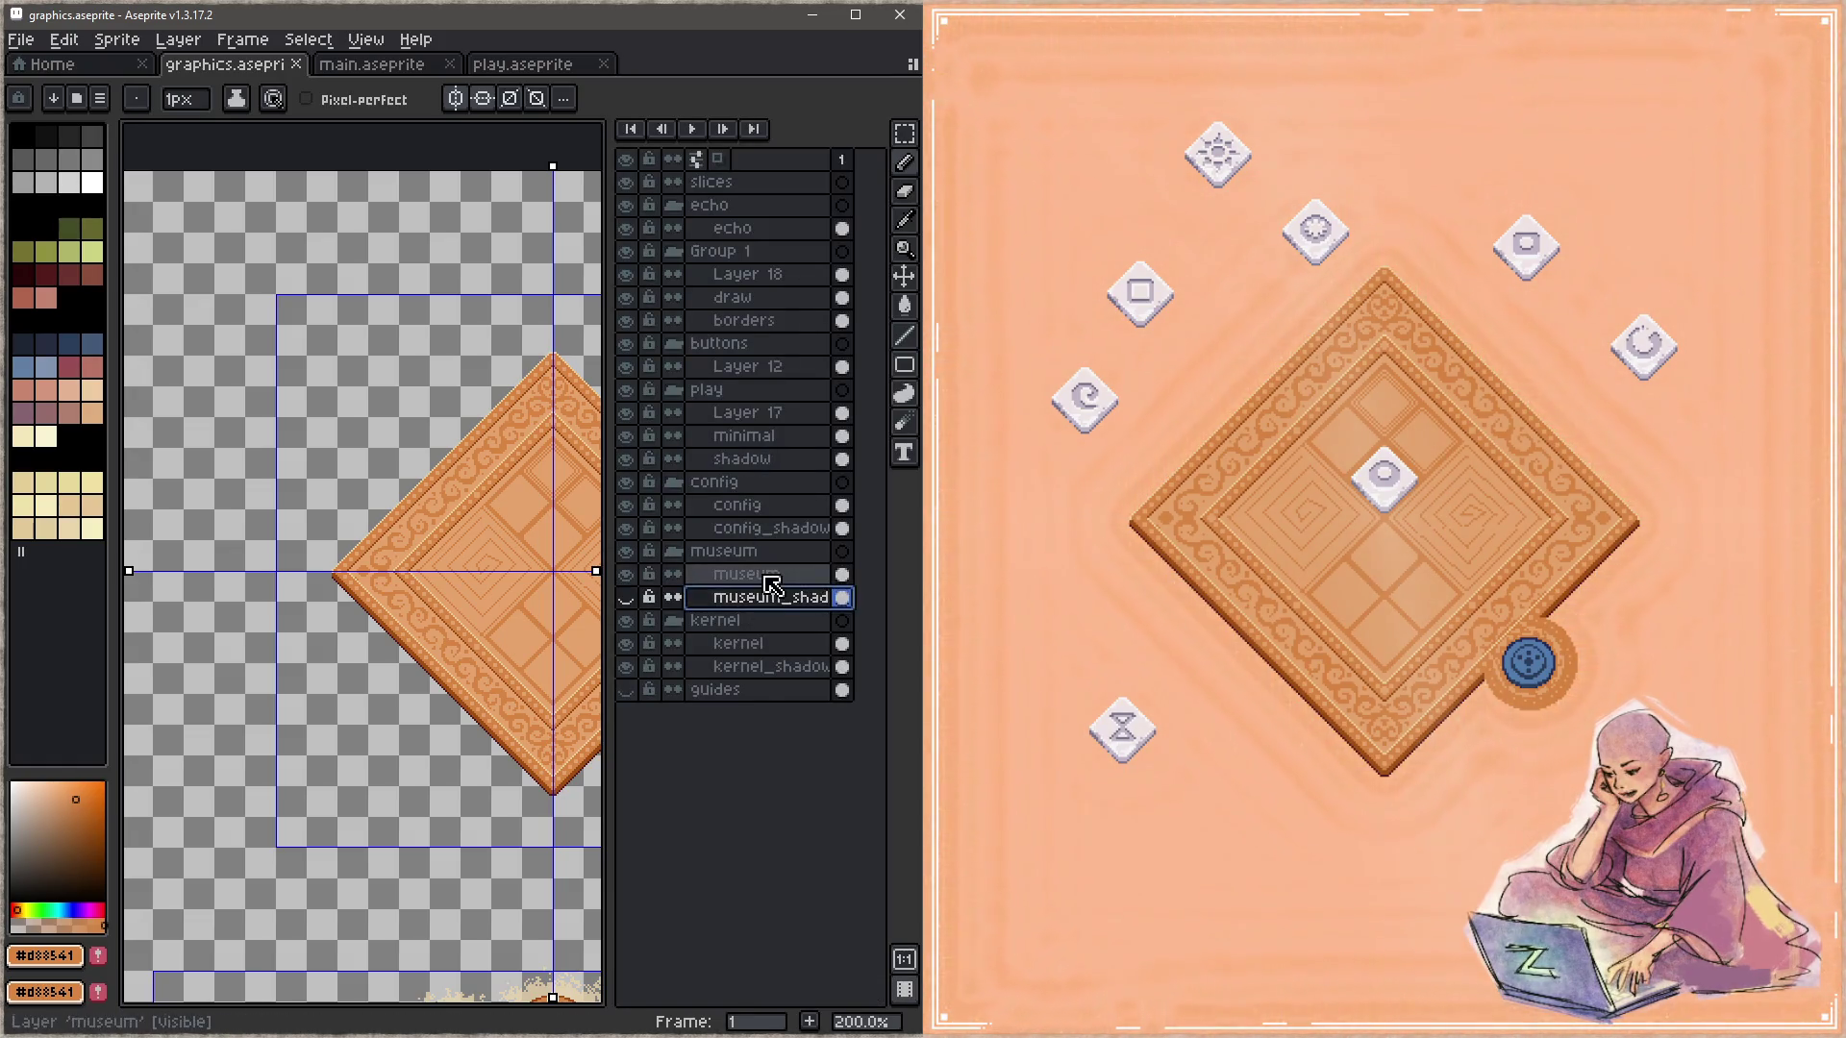
{"action": "right_click", "coordinate": [789, 575]}
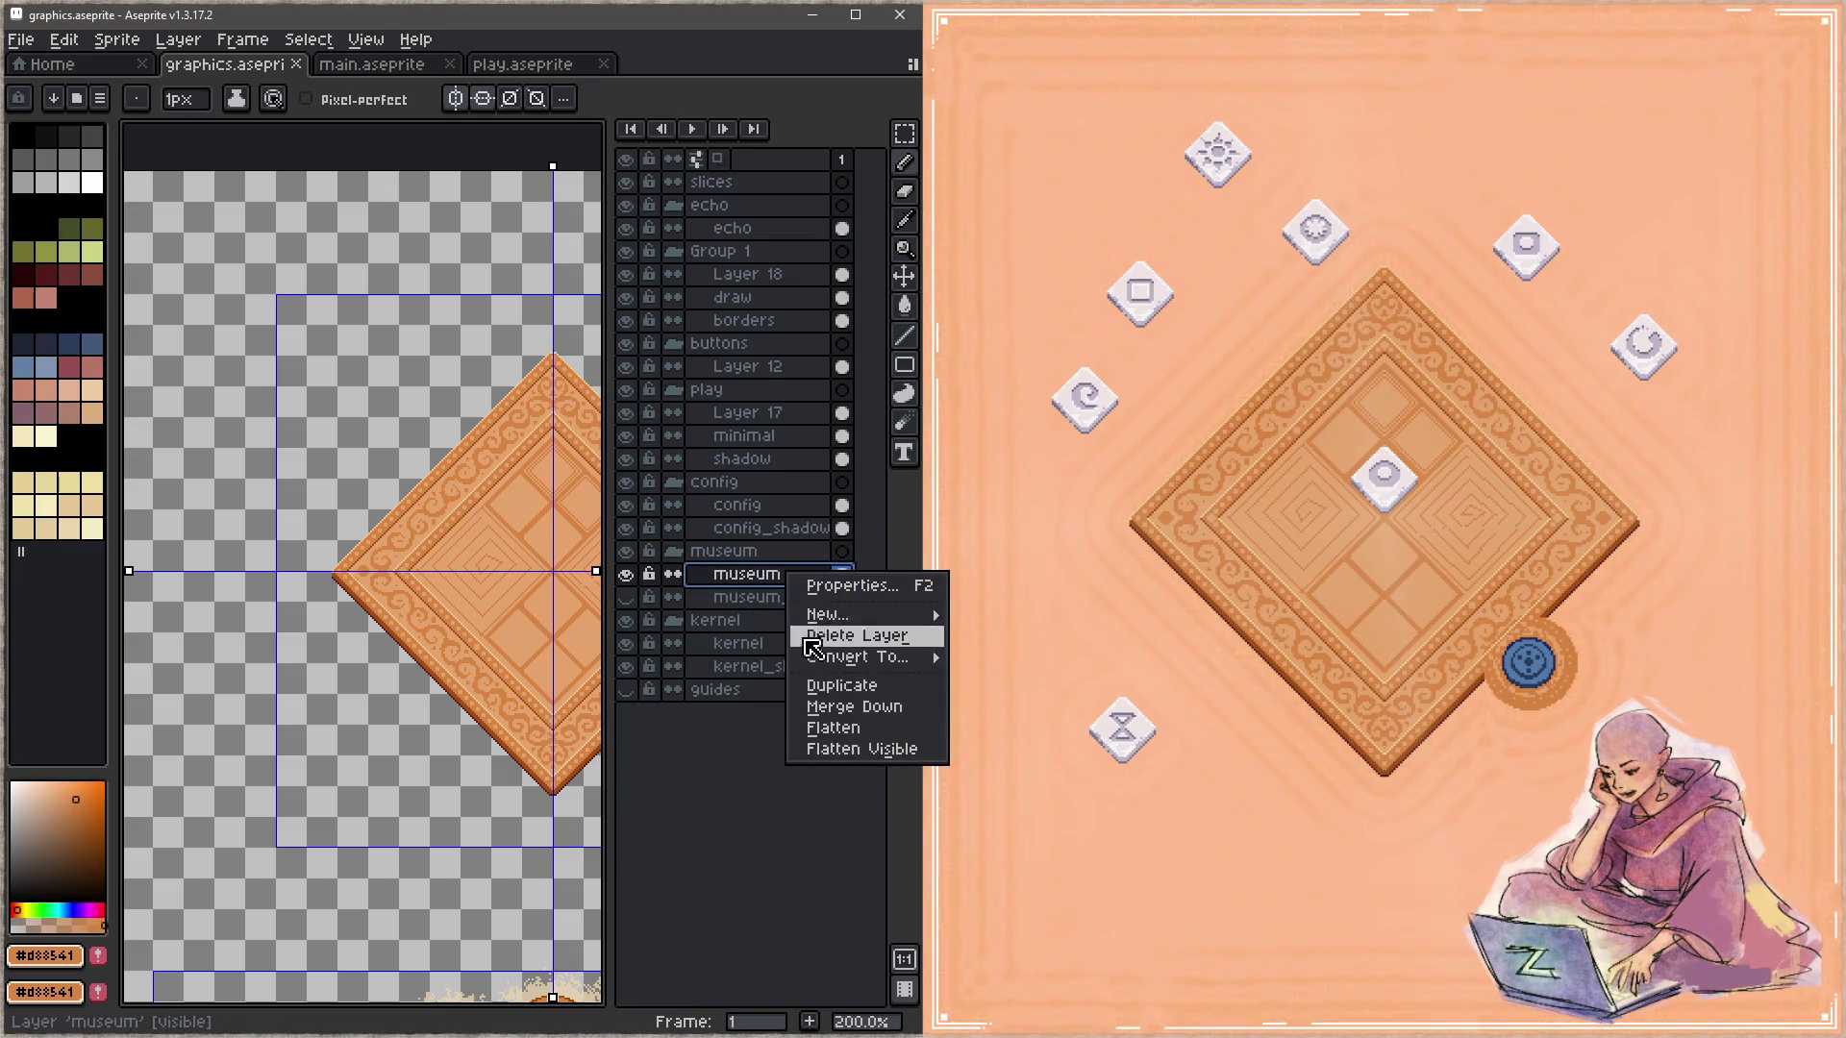
{"action": "left_click", "coordinate": [825, 686]}
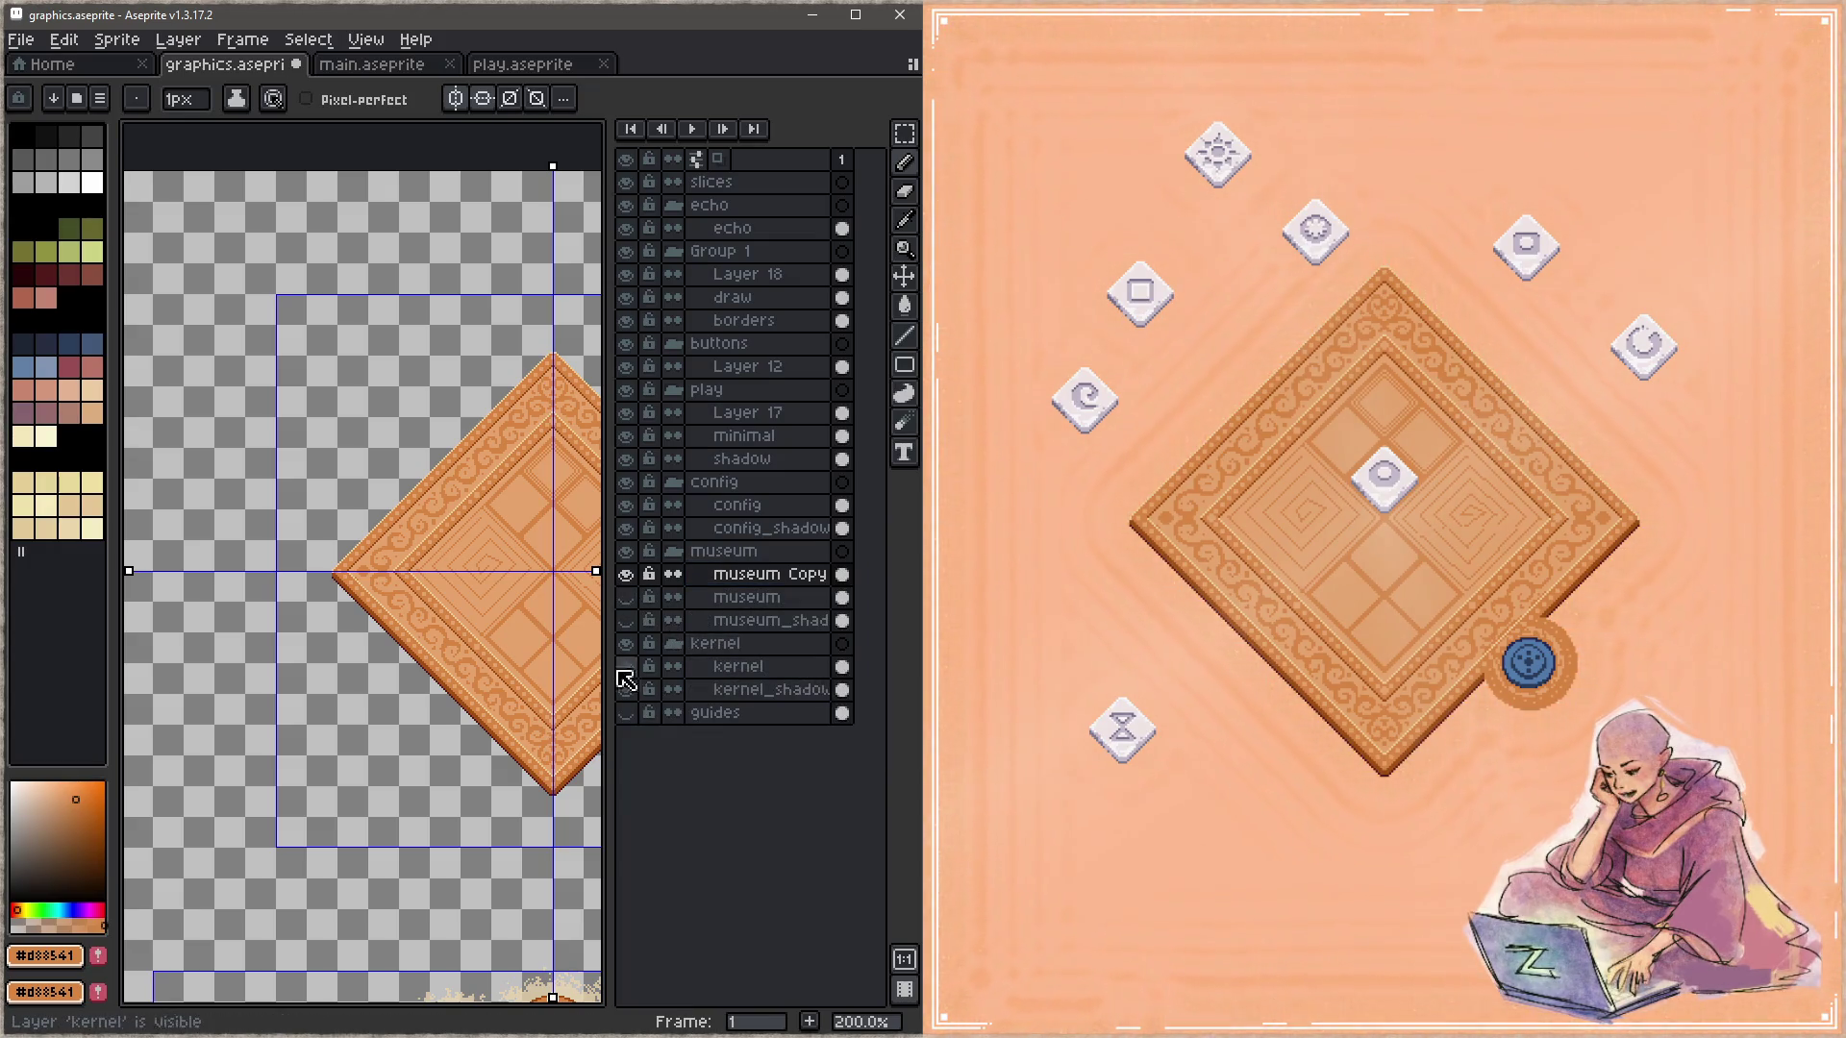
{"action": "scroll", "coordinate": [433, 630], "scroll_direction": "right", "scroll_amount": 3}
{"action": "scroll", "coordinate": [466, 454], "scroll_direction": "right", "scroll_amount": 1}
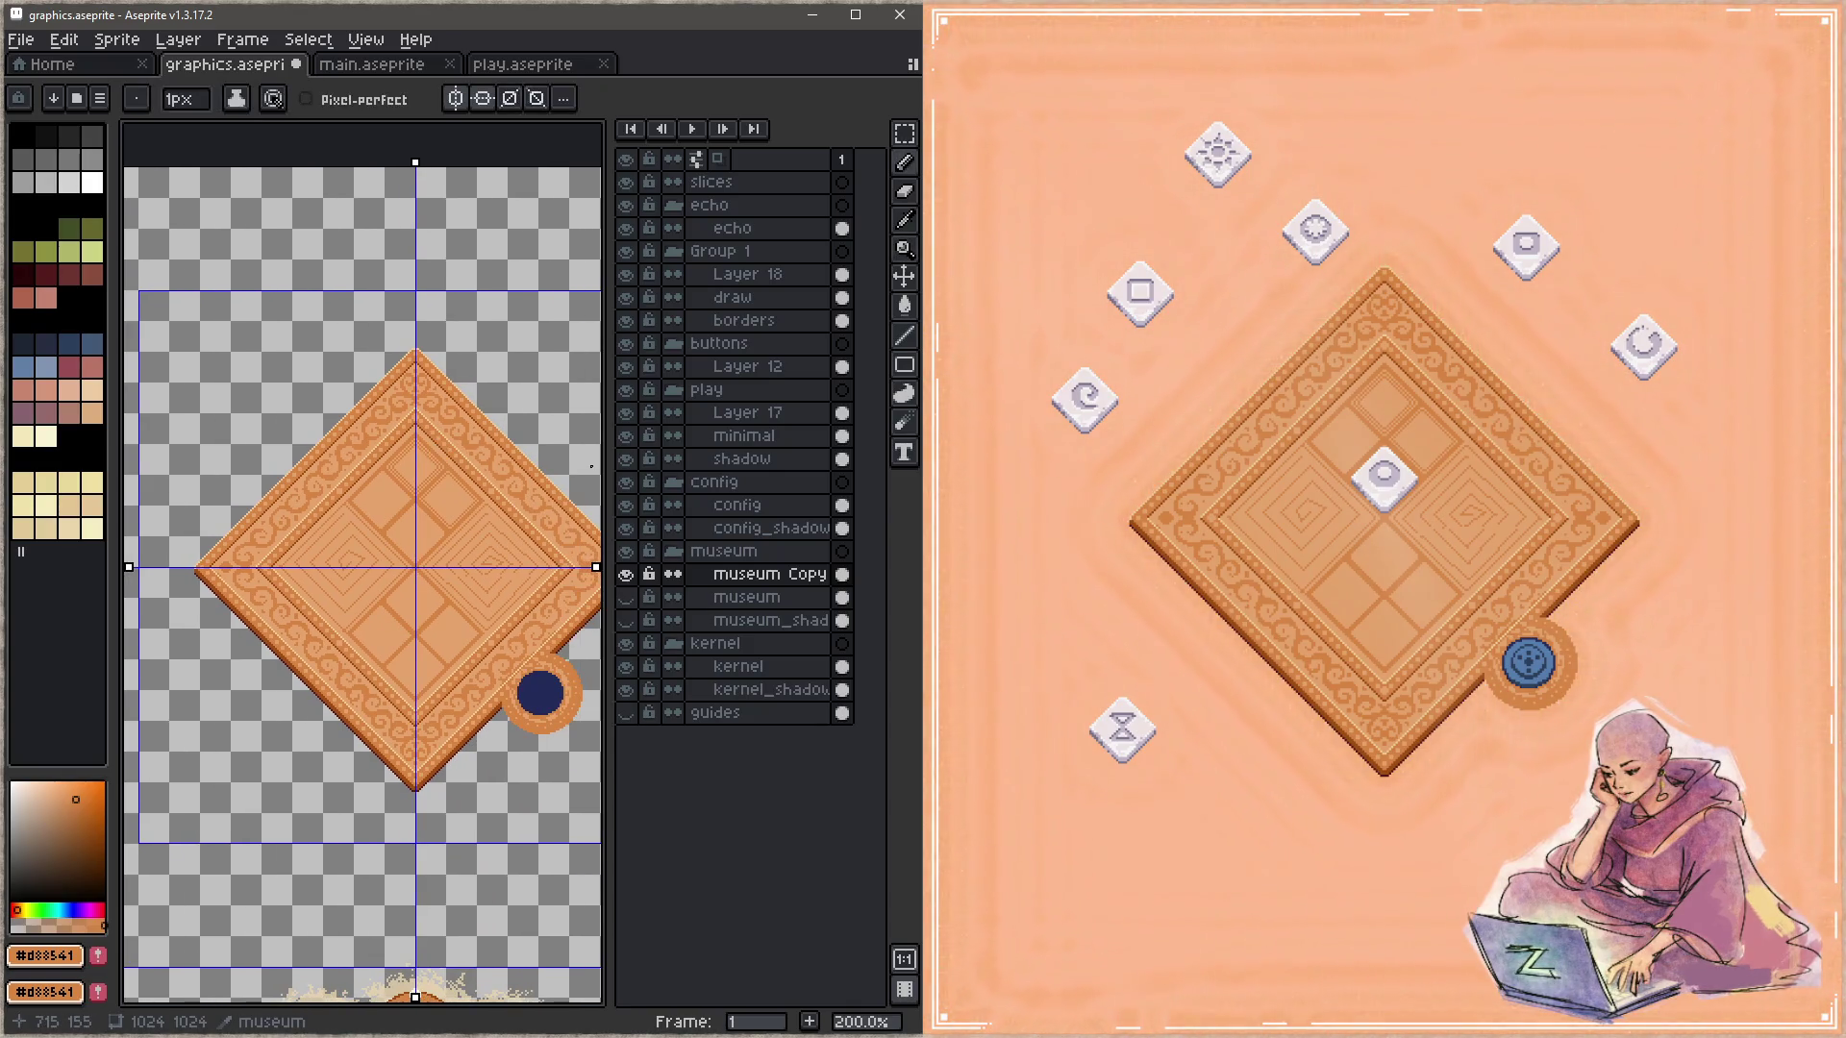
{"action": "key", "text": "Tab"}
{"action": "scroll", "coordinate": [411, 369], "scroll_direction": "up", "scroll_amount": 3}
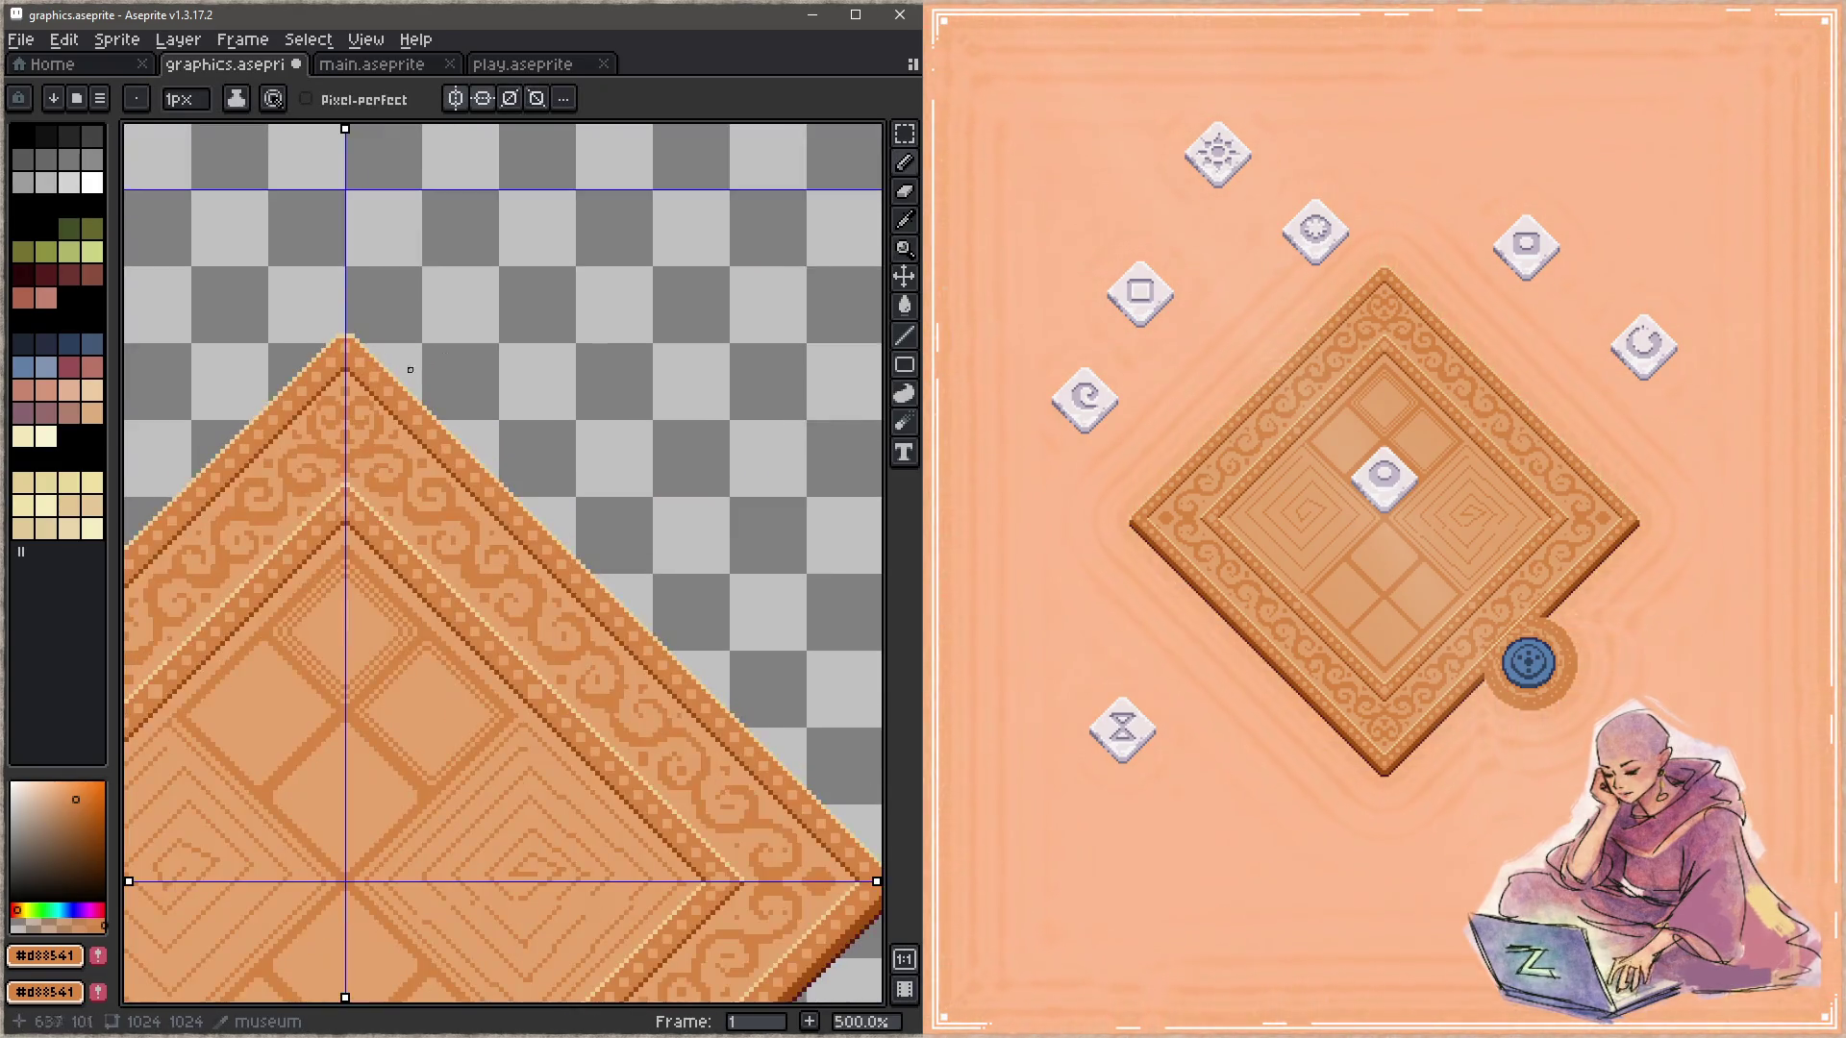
{"action": "scroll", "coordinate": [357, 408], "scroll_direction": "up", "scroll_amount": 2}
Step: With light wood #c5a46c, a 2px brush and diagonal symmetry, paint over the top-corner swirls
{"action": "left_click", "coordinate": [329, 373], "text": "alt"}
{"action": "key", "text": "plus"}
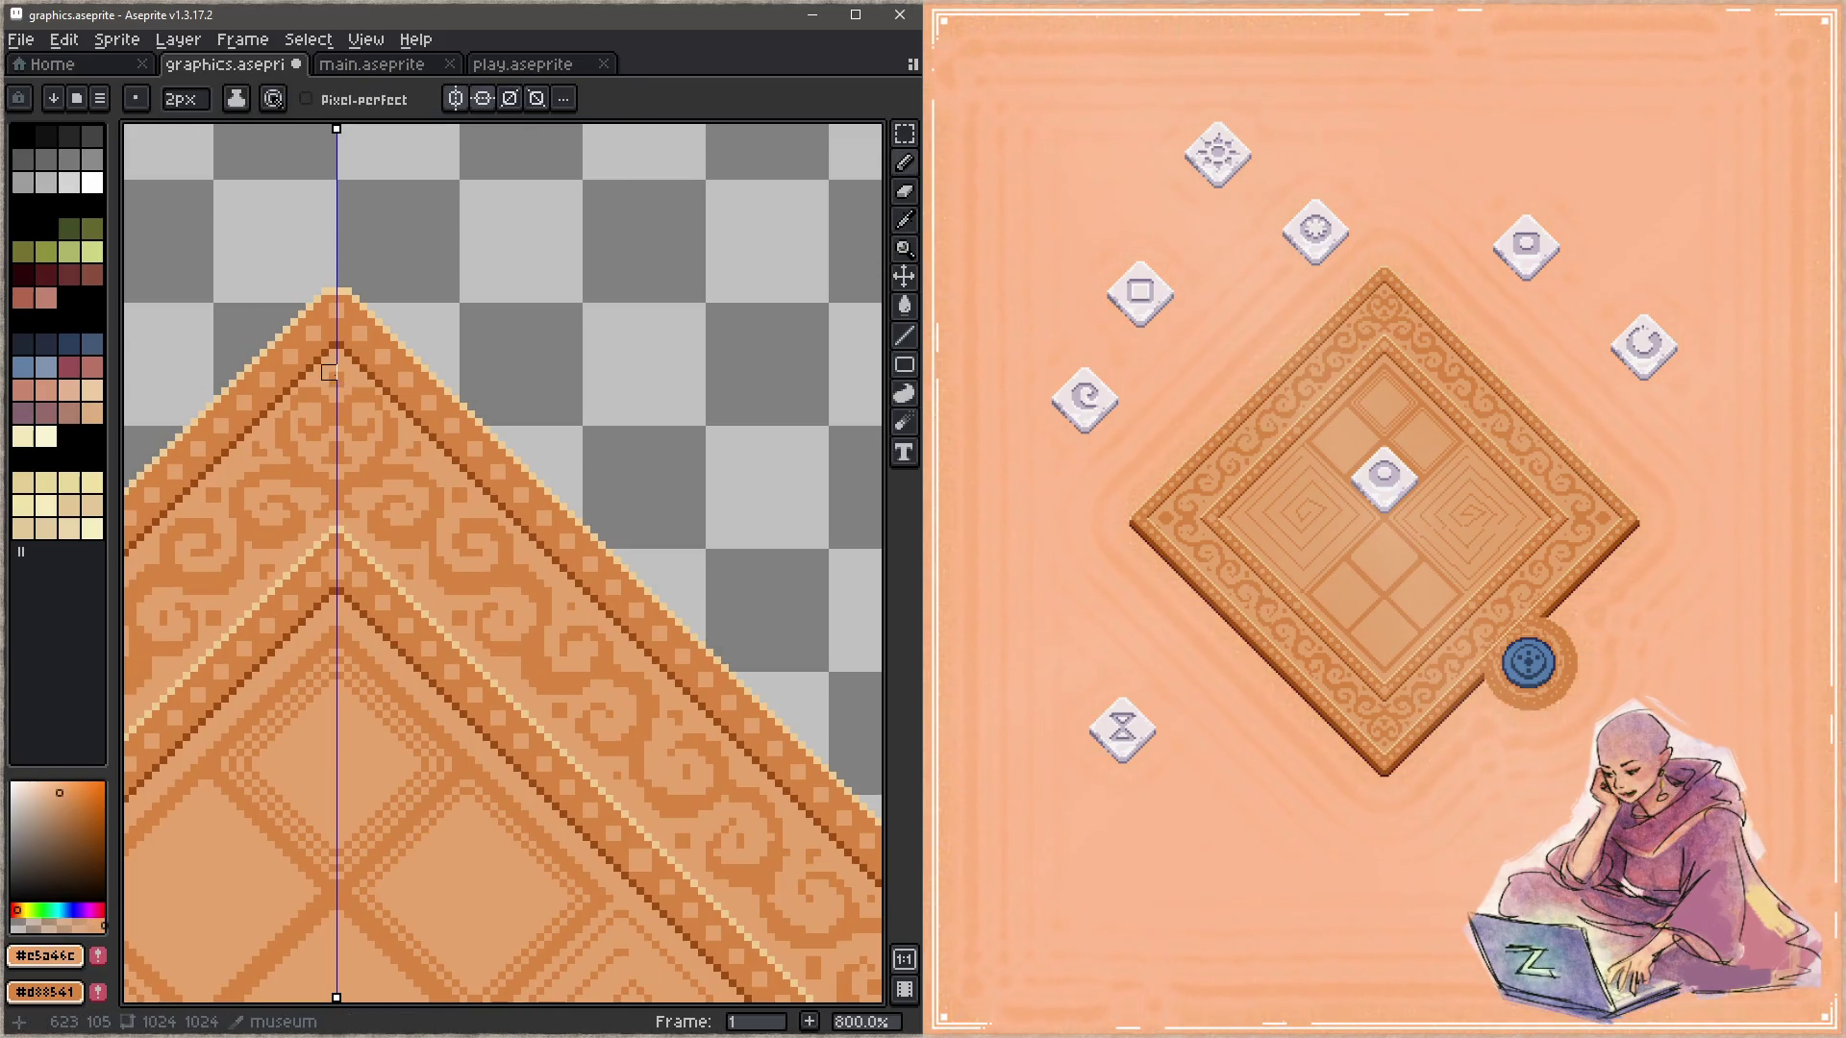
{"action": "left_click_drag", "start_coordinate": [336, 373], "coordinate": [736, 826]}
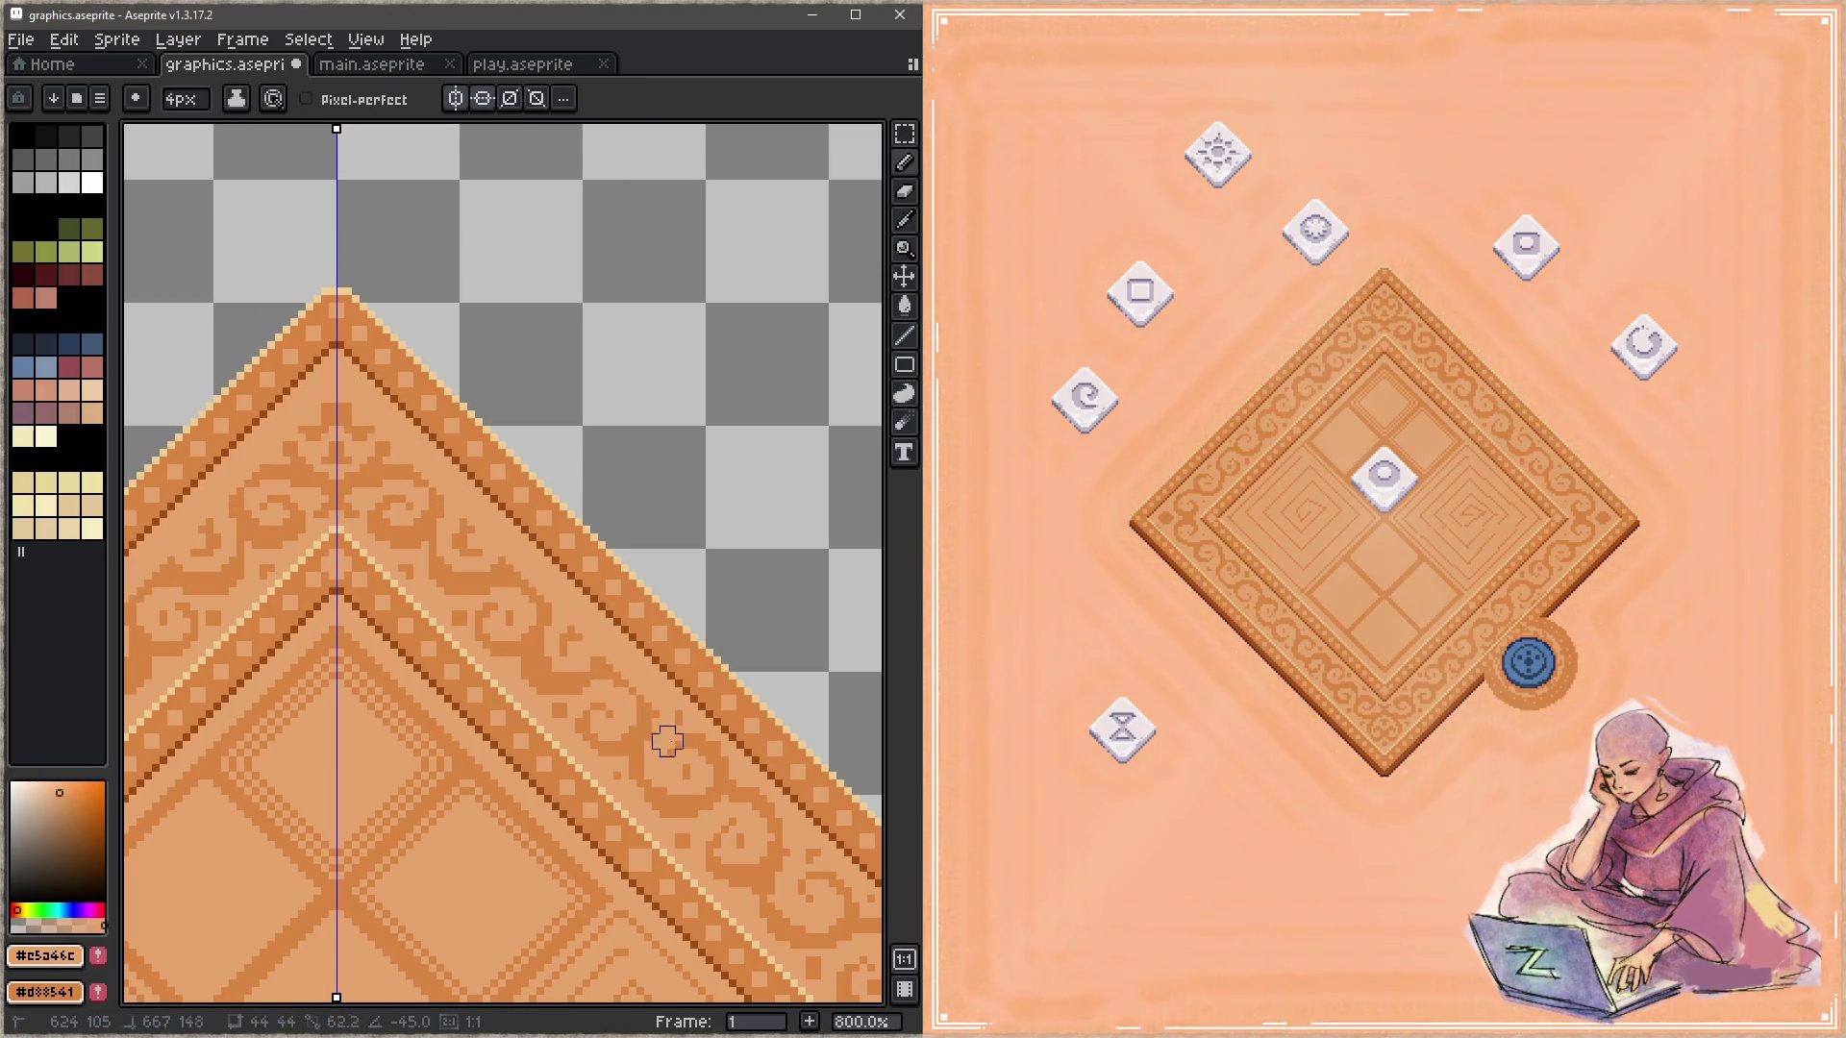
{"action": "left_click", "coordinate": [511, 99]}
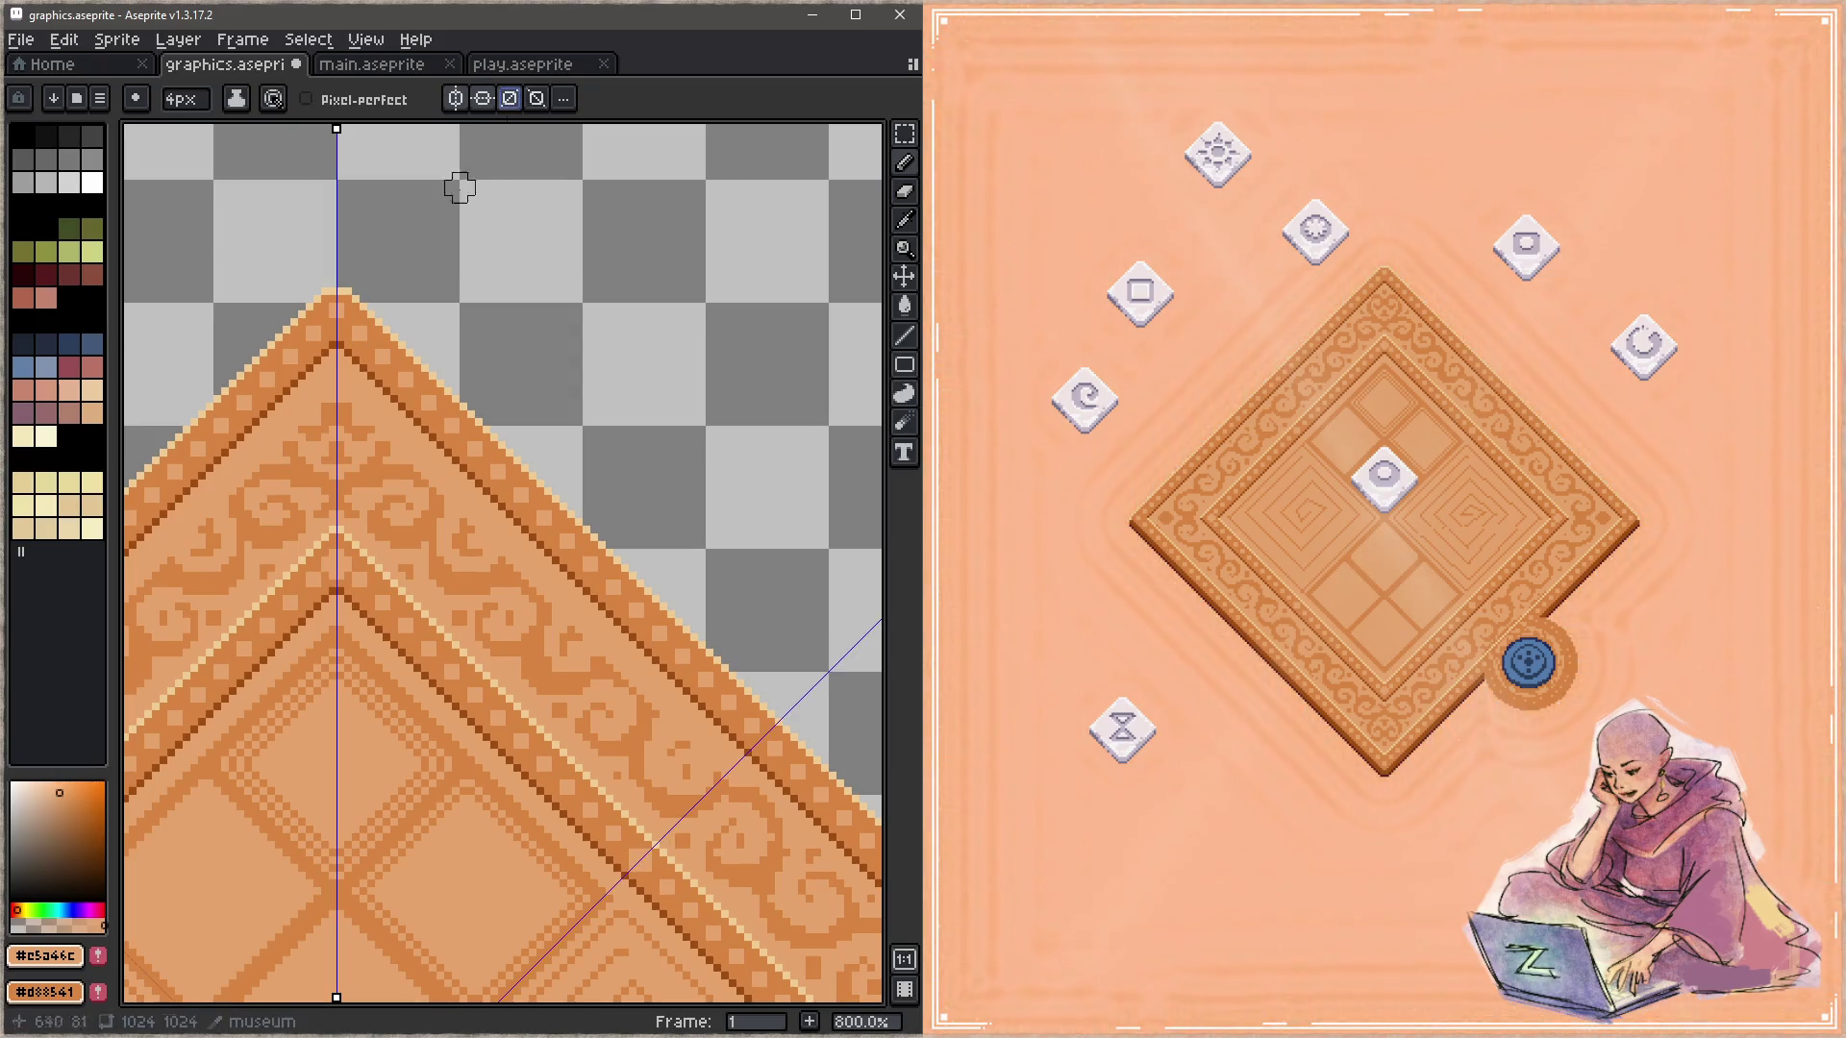
{"action": "left_click_drag", "start_coordinate": [343, 395], "coordinate": [636, 717]}
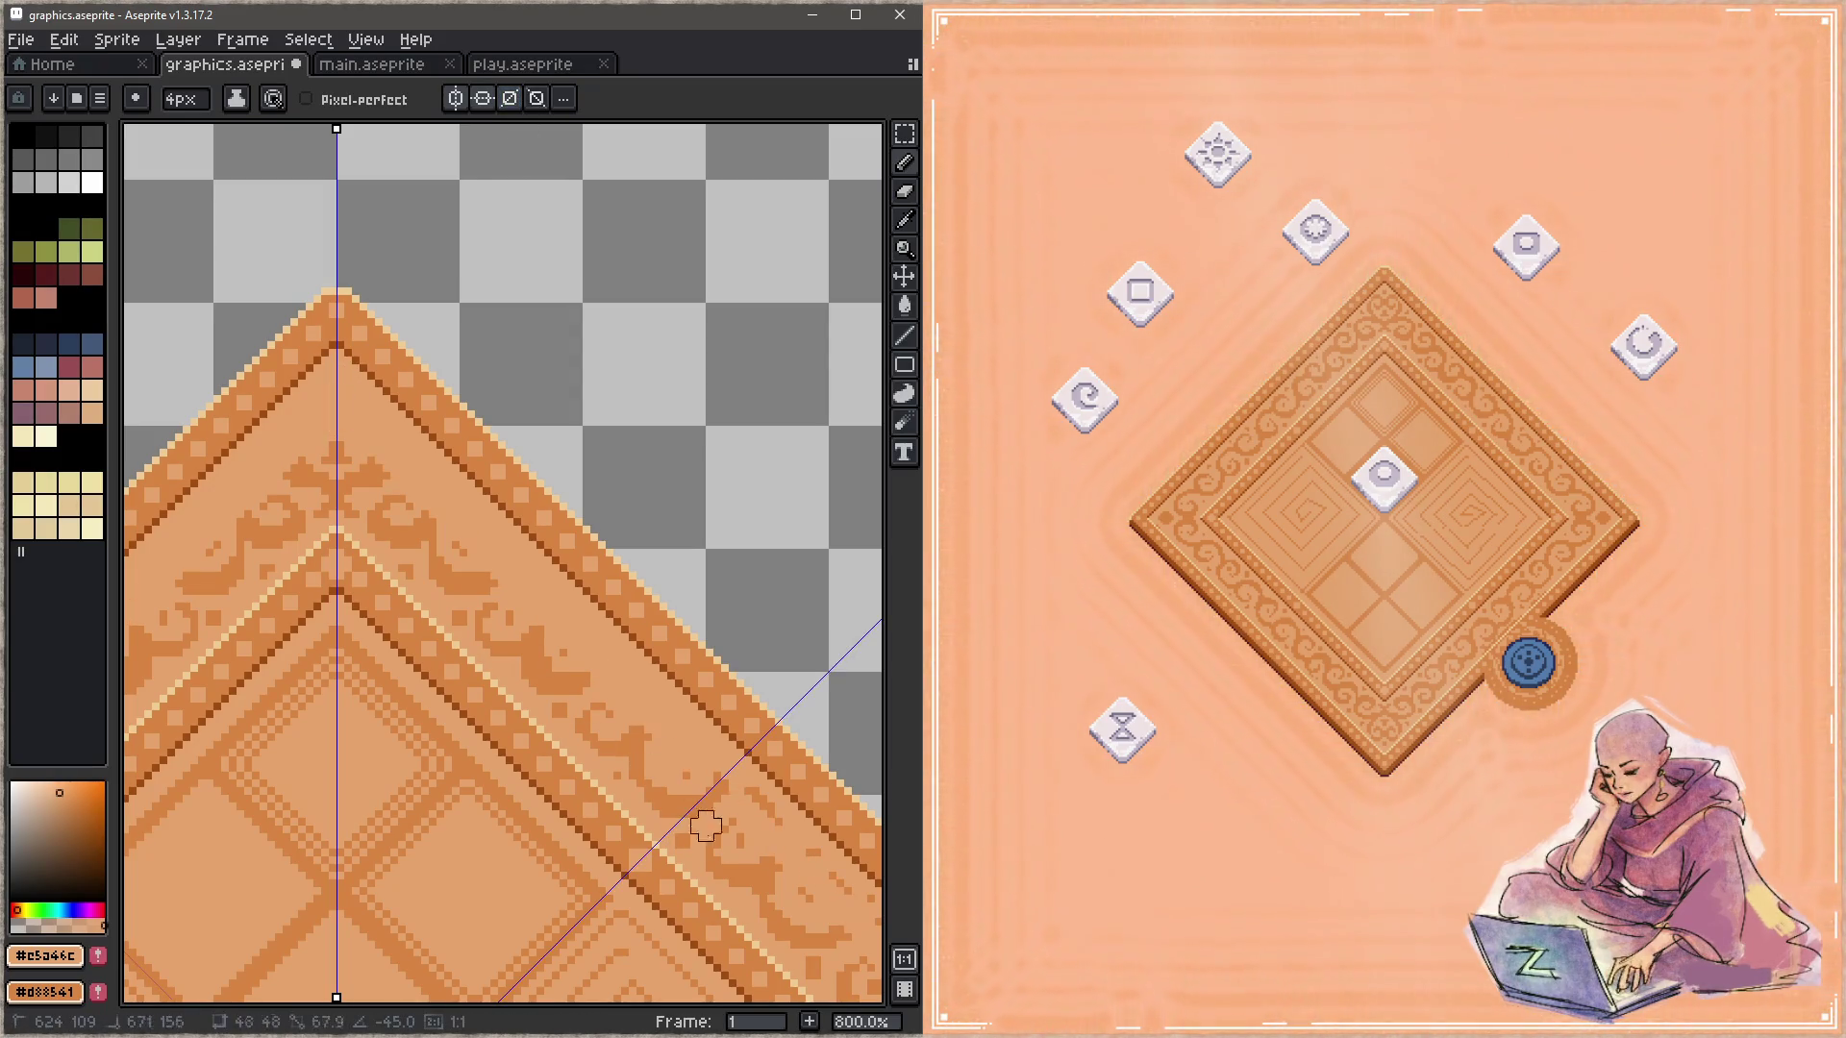
Step: Paint out the remaining swirl ornaments along the border band in light wood
{"action": "left_click_drag", "start_coordinate": [329, 449], "coordinate": [660, 733]}
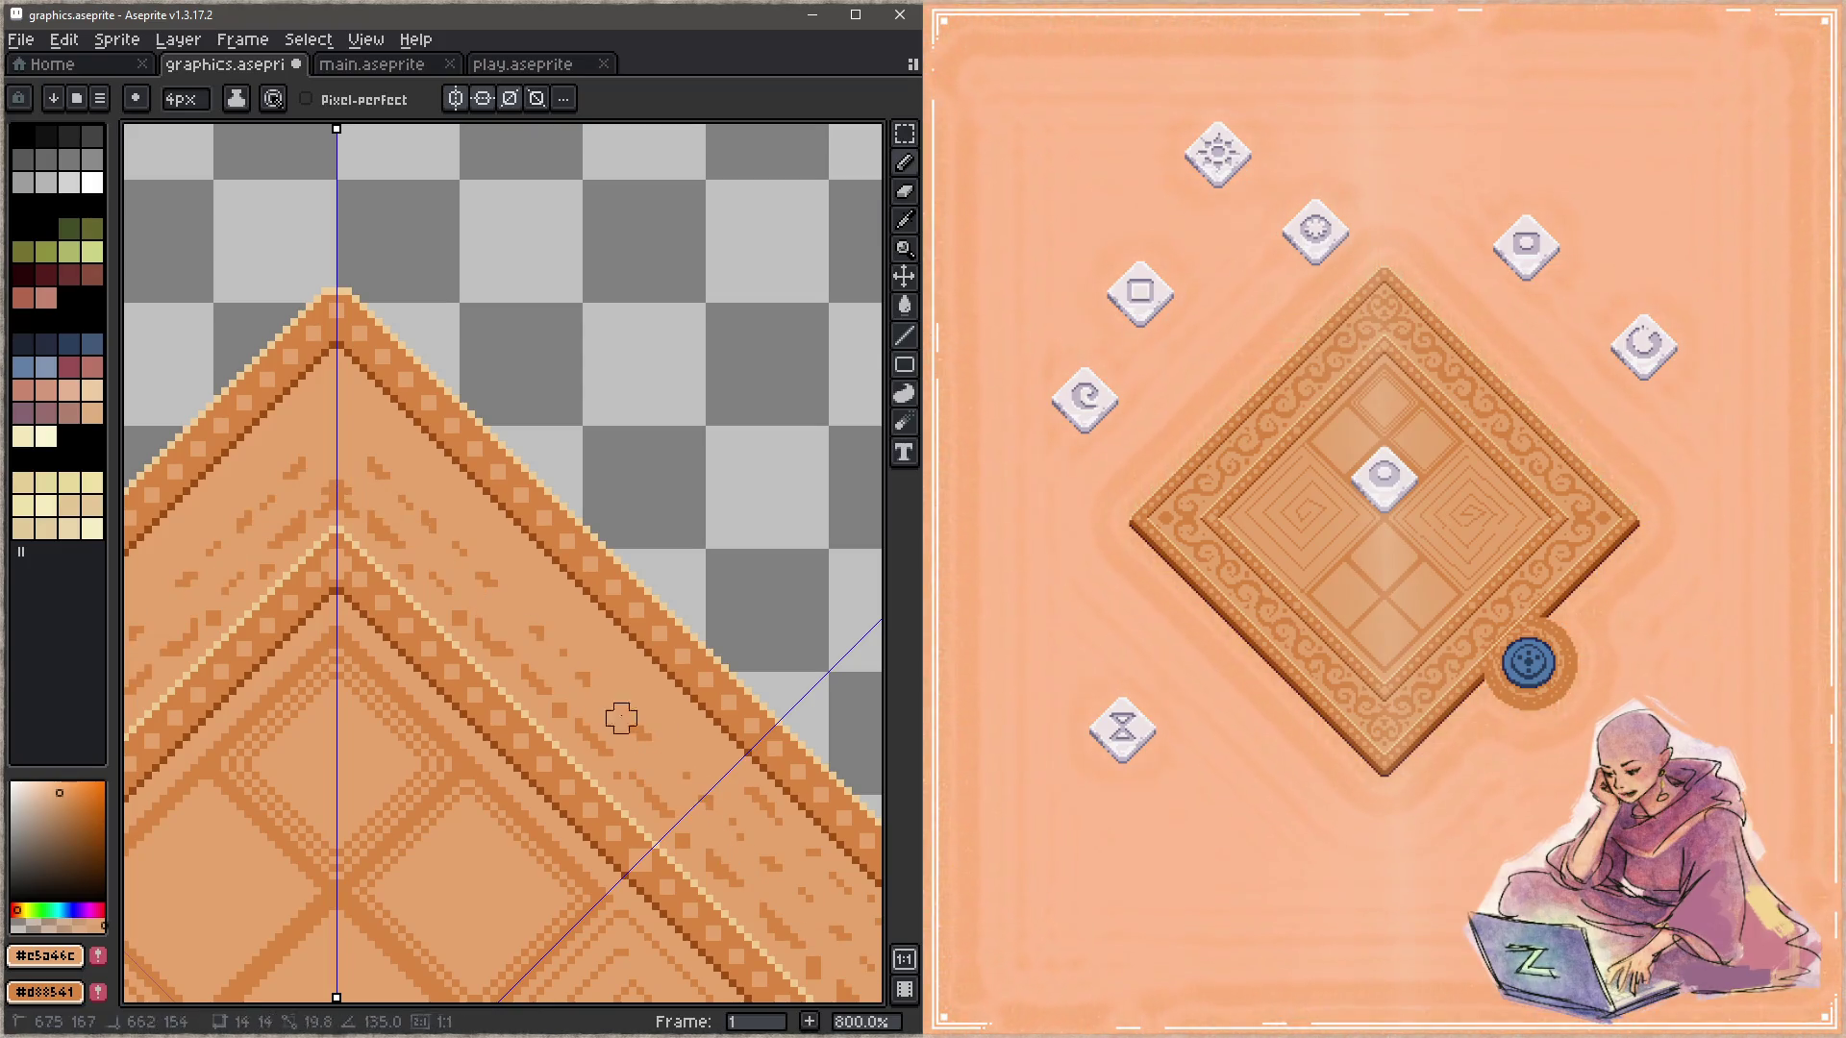
{"action": "left_click_drag", "start_coordinate": [337, 487], "coordinate": [383, 480]}
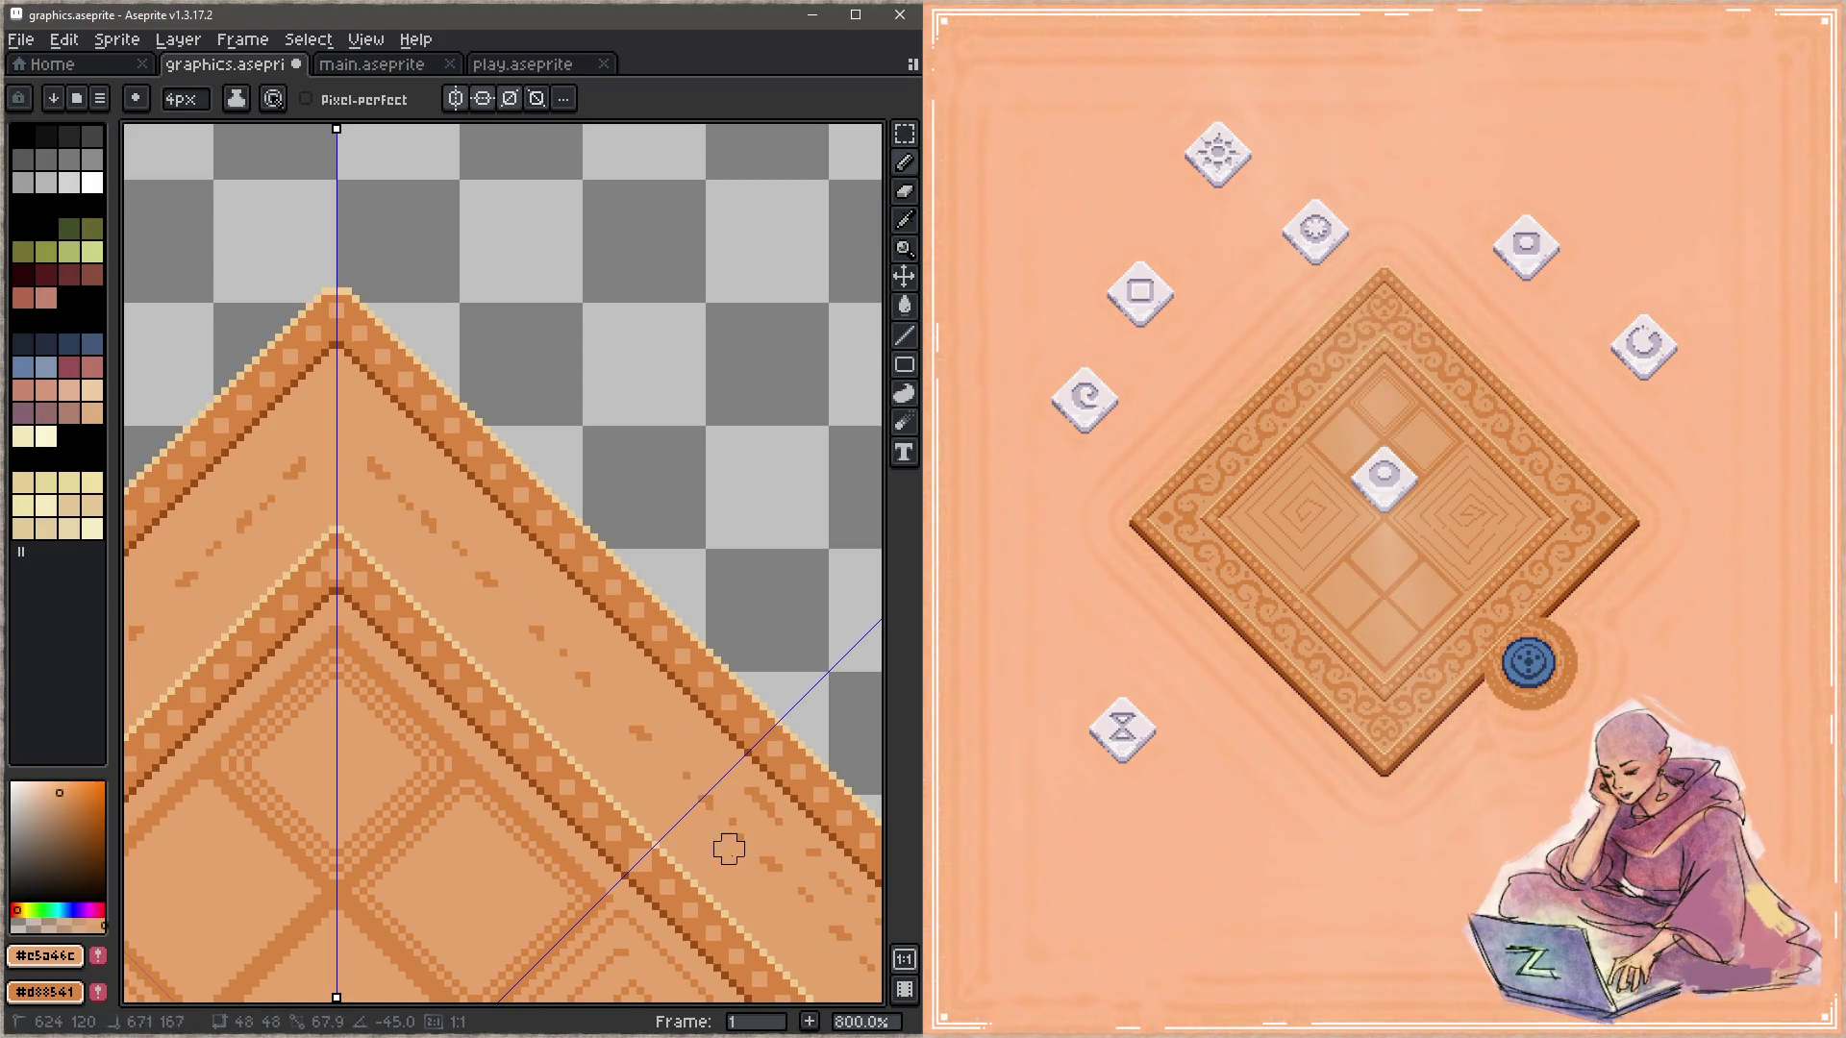
{"action": "scroll", "coordinate": [474, 647], "scroll_direction": "down", "scroll_amount": 3}
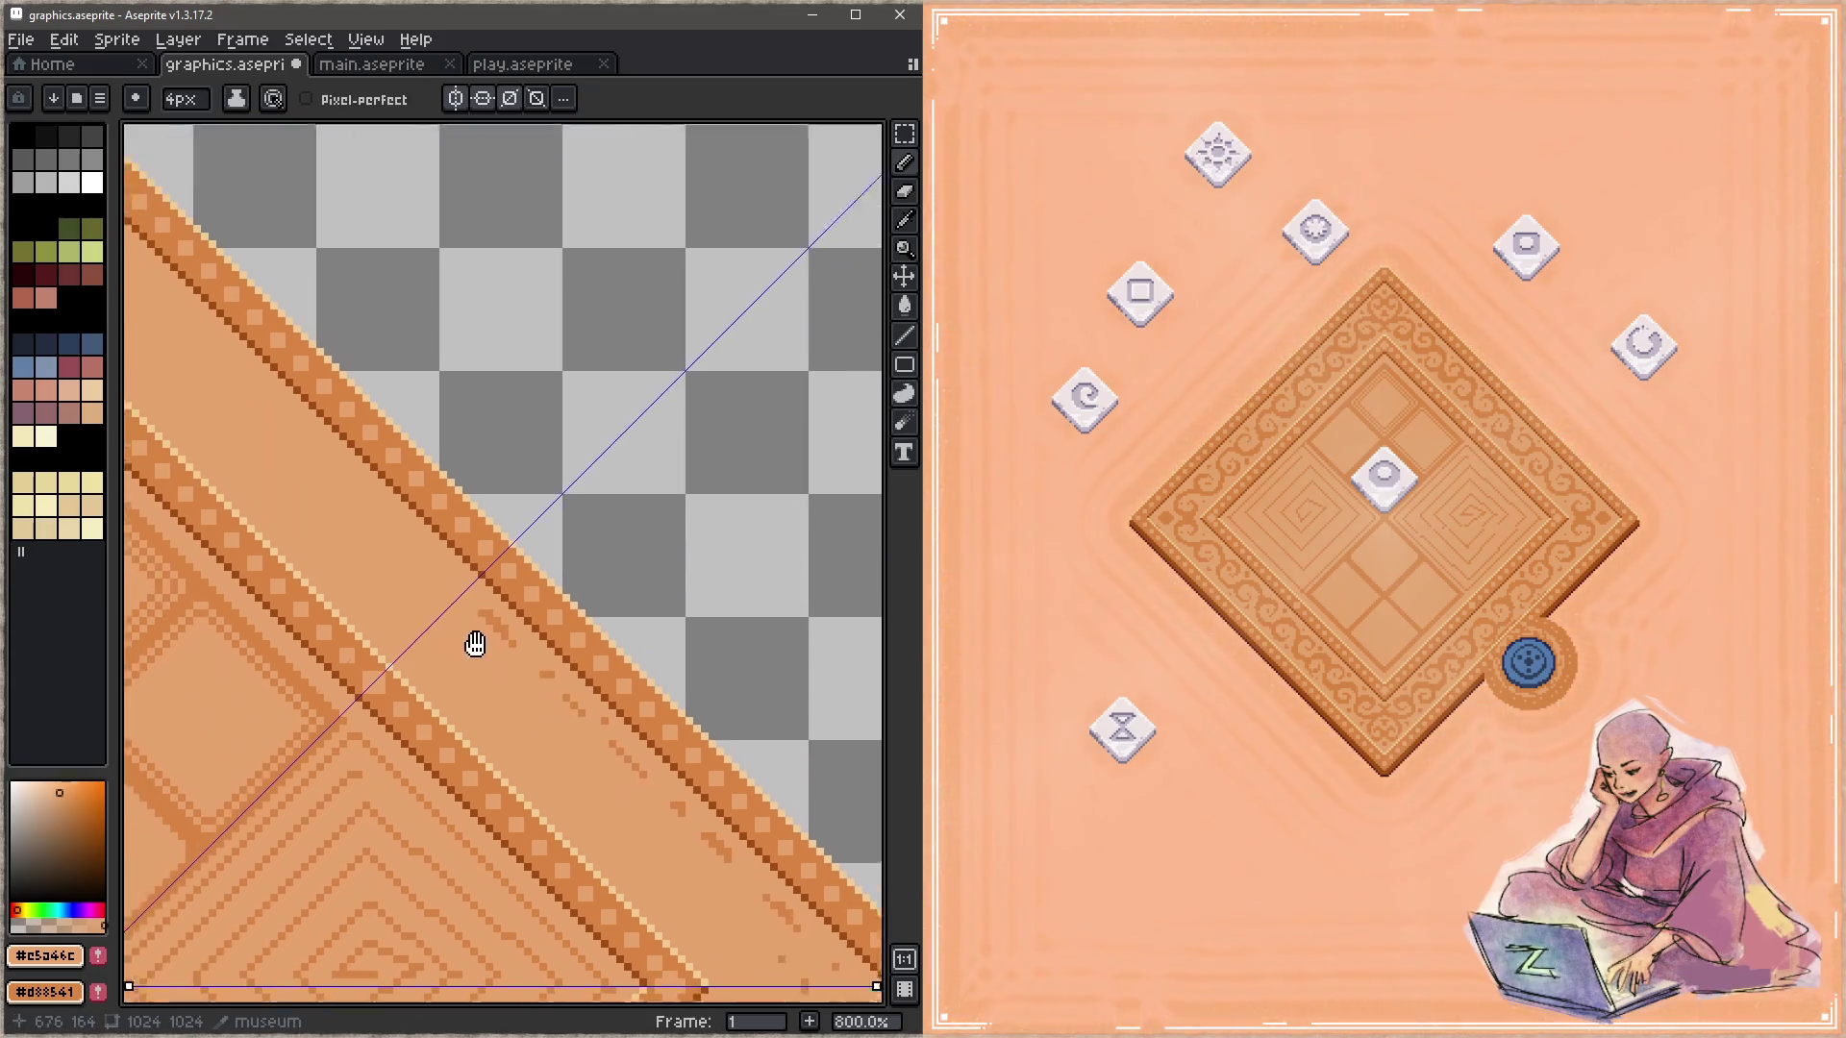
{"action": "scroll", "coordinate": [474, 647], "scroll_direction": "right", "scroll_amount": 4}
{"action": "left_click_drag", "start_coordinate": [441, 626], "coordinate": [701, 877]}
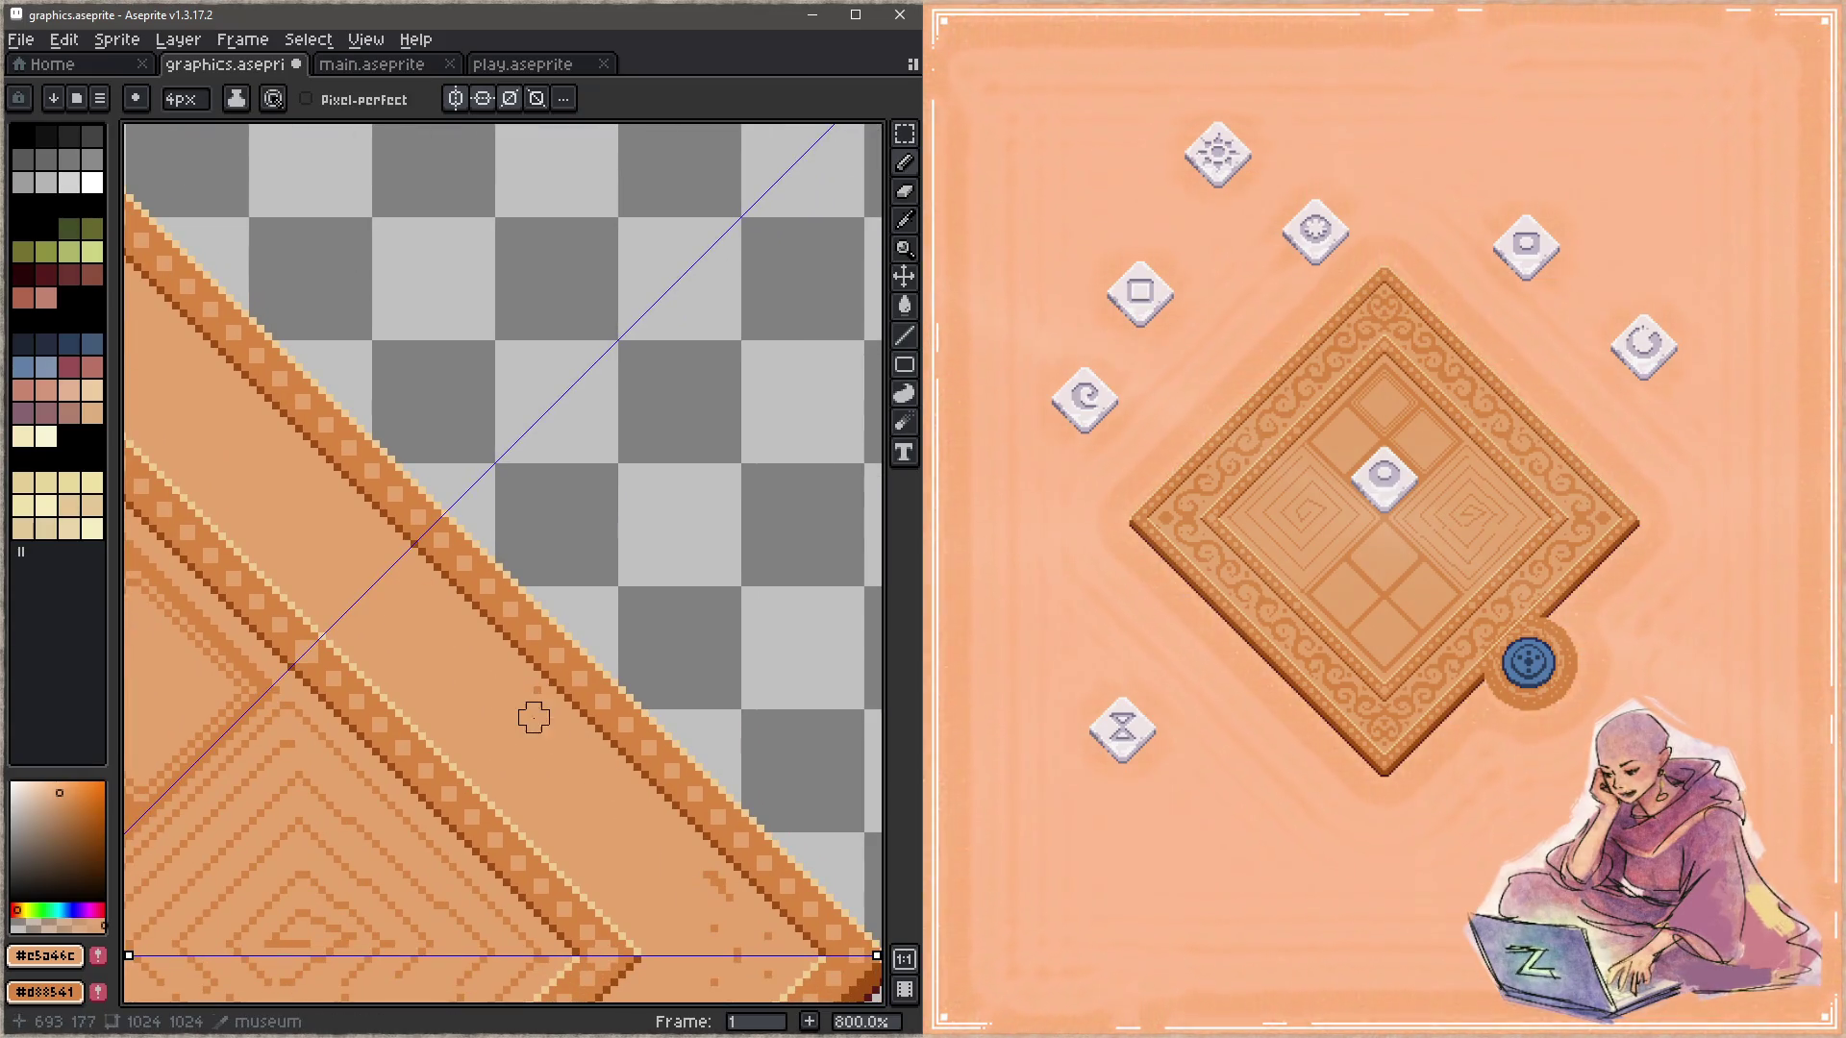
Step: Check the cleared band and sample the darker orange #d88541 for the meander
{"action": "scroll", "coordinate": [627, 866], "scroll_direction": "down", "scroll_amount": 2}
{"action": "scroll", "coordinate": [627, 865], "scroll_direction": "right", "scroll_amount": 1}
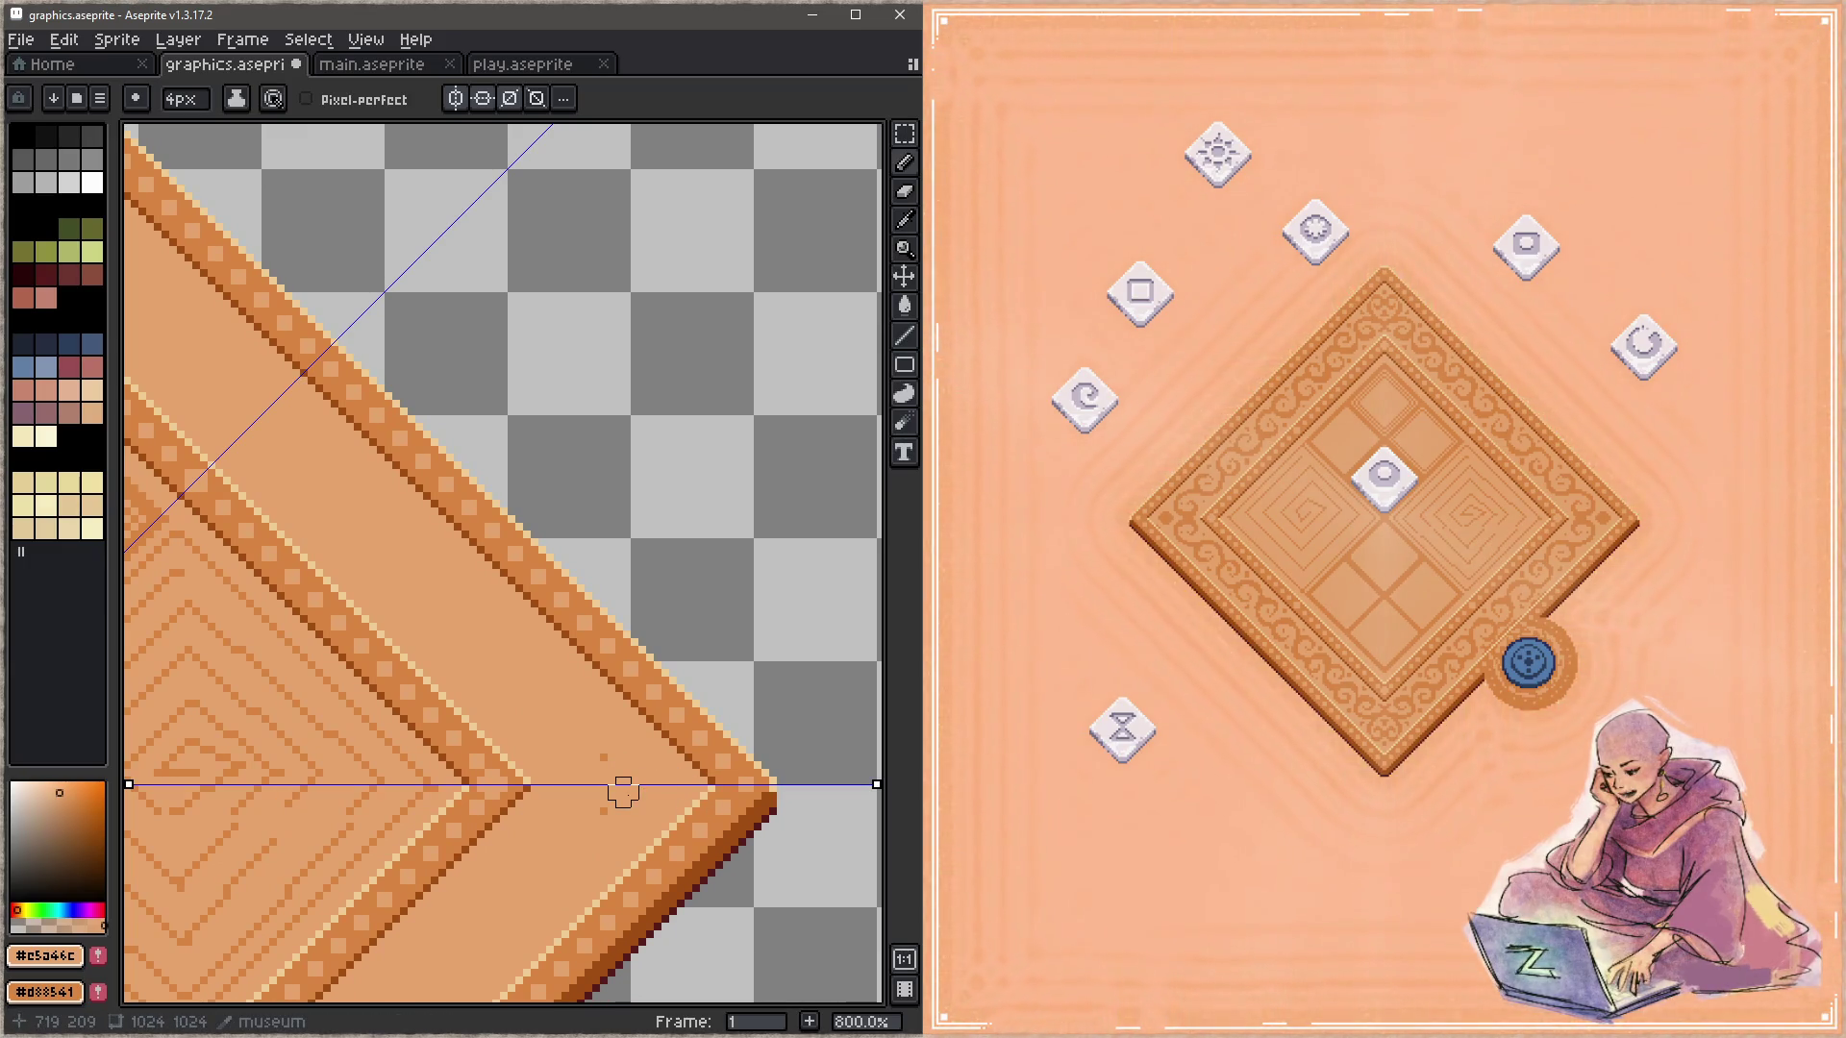
{"action": "scroll", "coordinate": [609, 808], "scroll_direction": "up", "scroll_amount": 4}
{"action": "scroll", "coordinate": [528, 614], "scroll_direction": "left", "scroll_amount": 5}
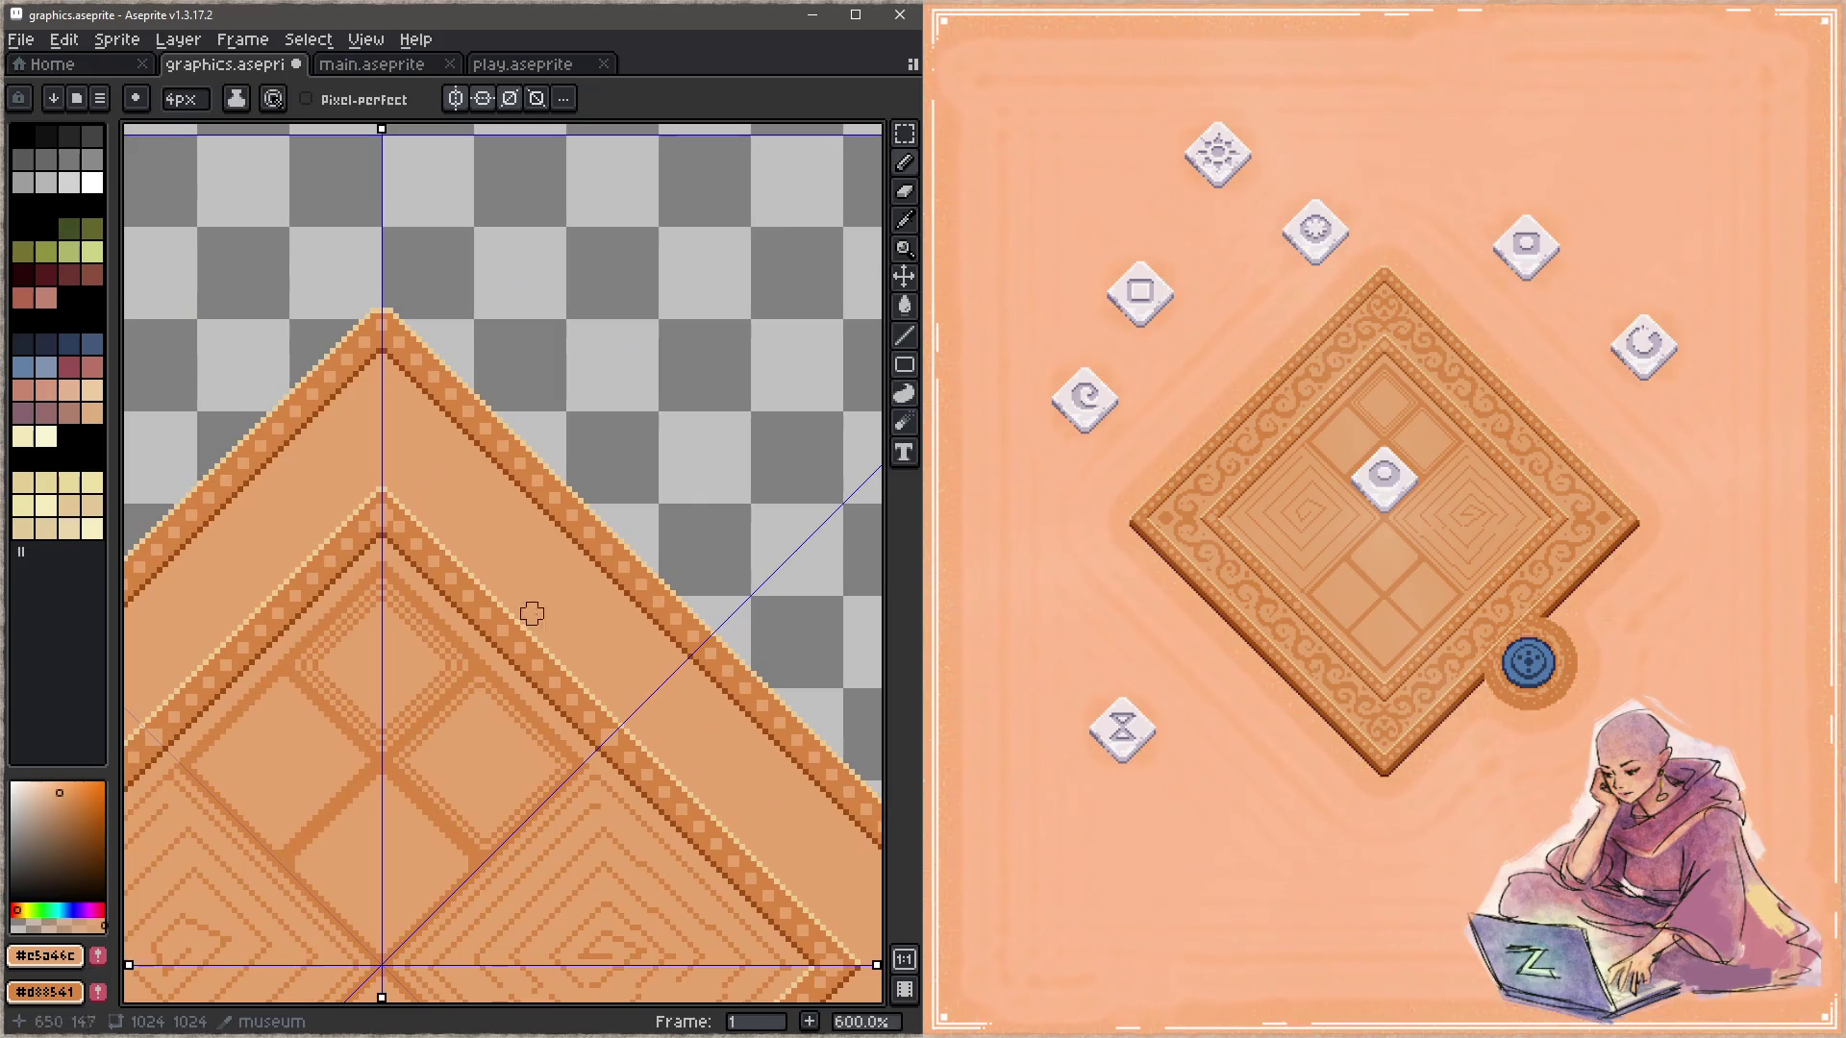
{"action": "scroll", "coordinate": [389, 466], "scroll_direction": "up", "scroll_amount": 2}
{"action": "scroll", "coordinate": [619, 612], "scroll_direction": "left", "scroll_amount": 2}
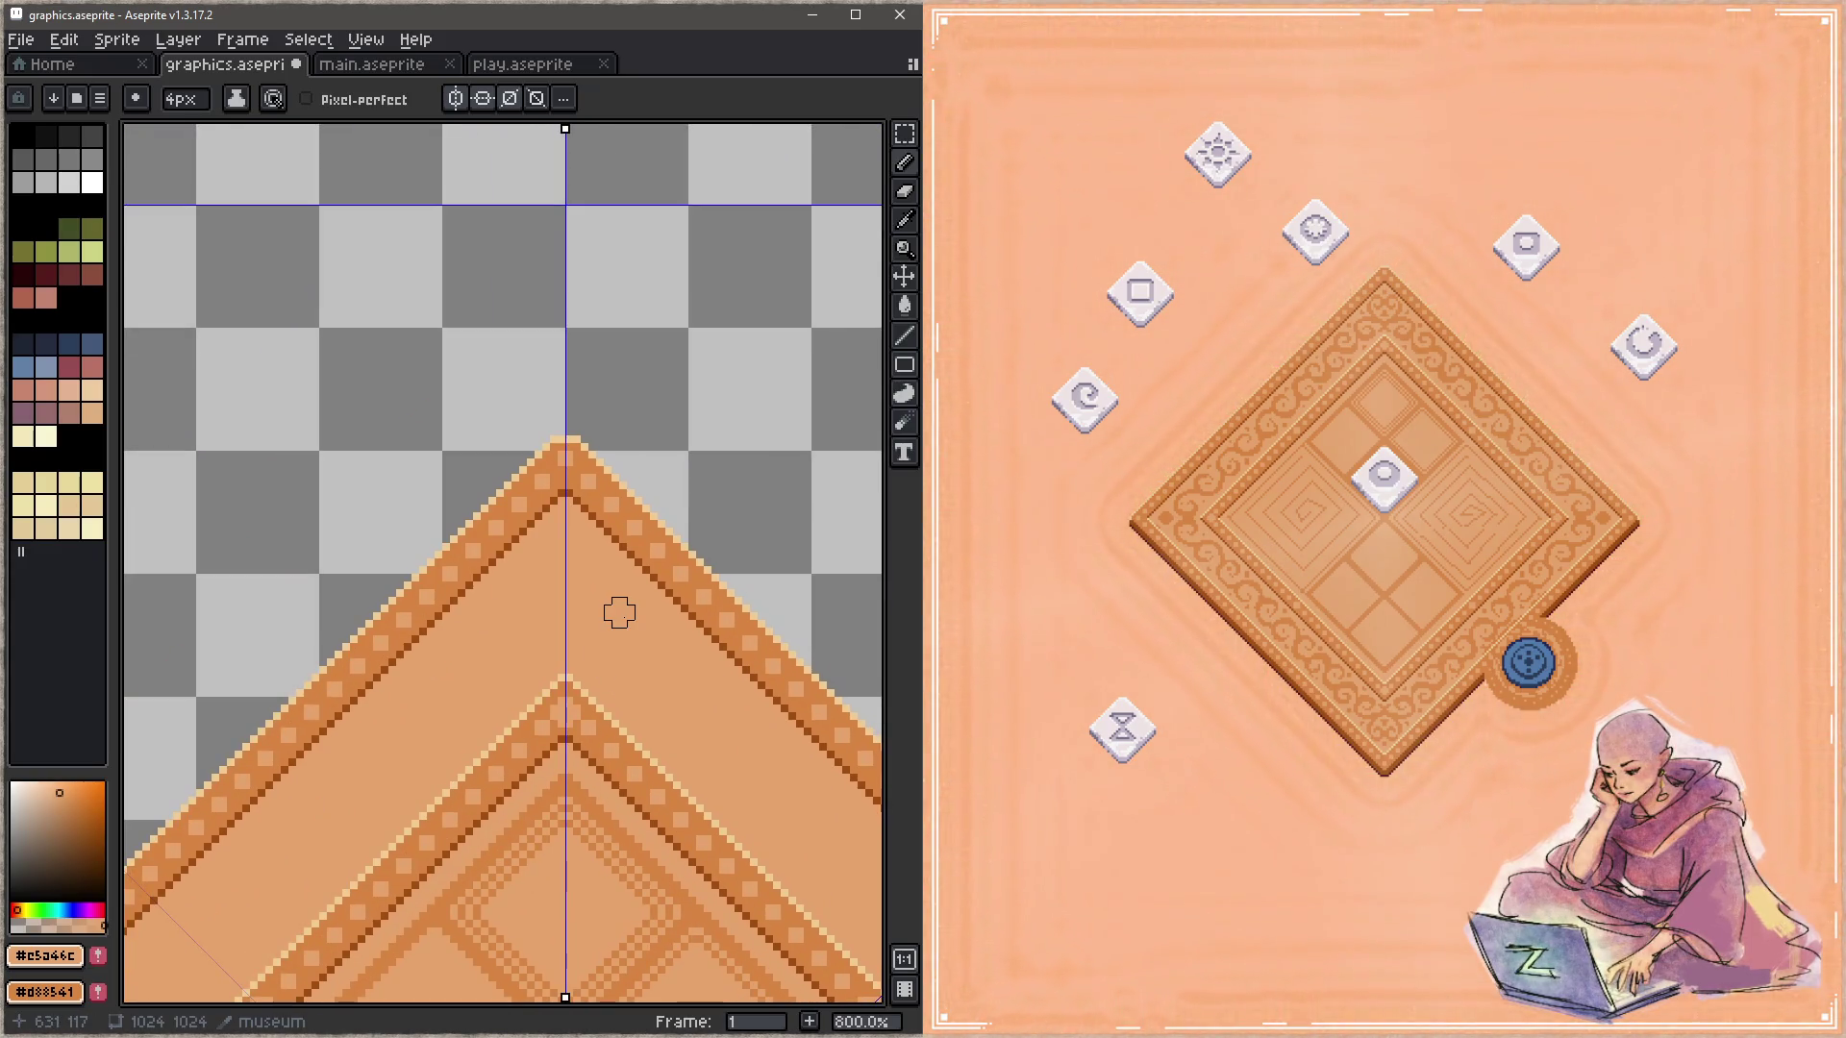
{"action": "scroll", "coordinate": [634, 576], "scroll_direction": "down", "scroll_amount": 3}
{"action": "scroll", "coordinate": [576, 528], "scroll_direction": "right", "scroll_amount": 2}
{"action": "key", "text": "i"}
{"action": "left_click", "coordinate": [620, 735]}
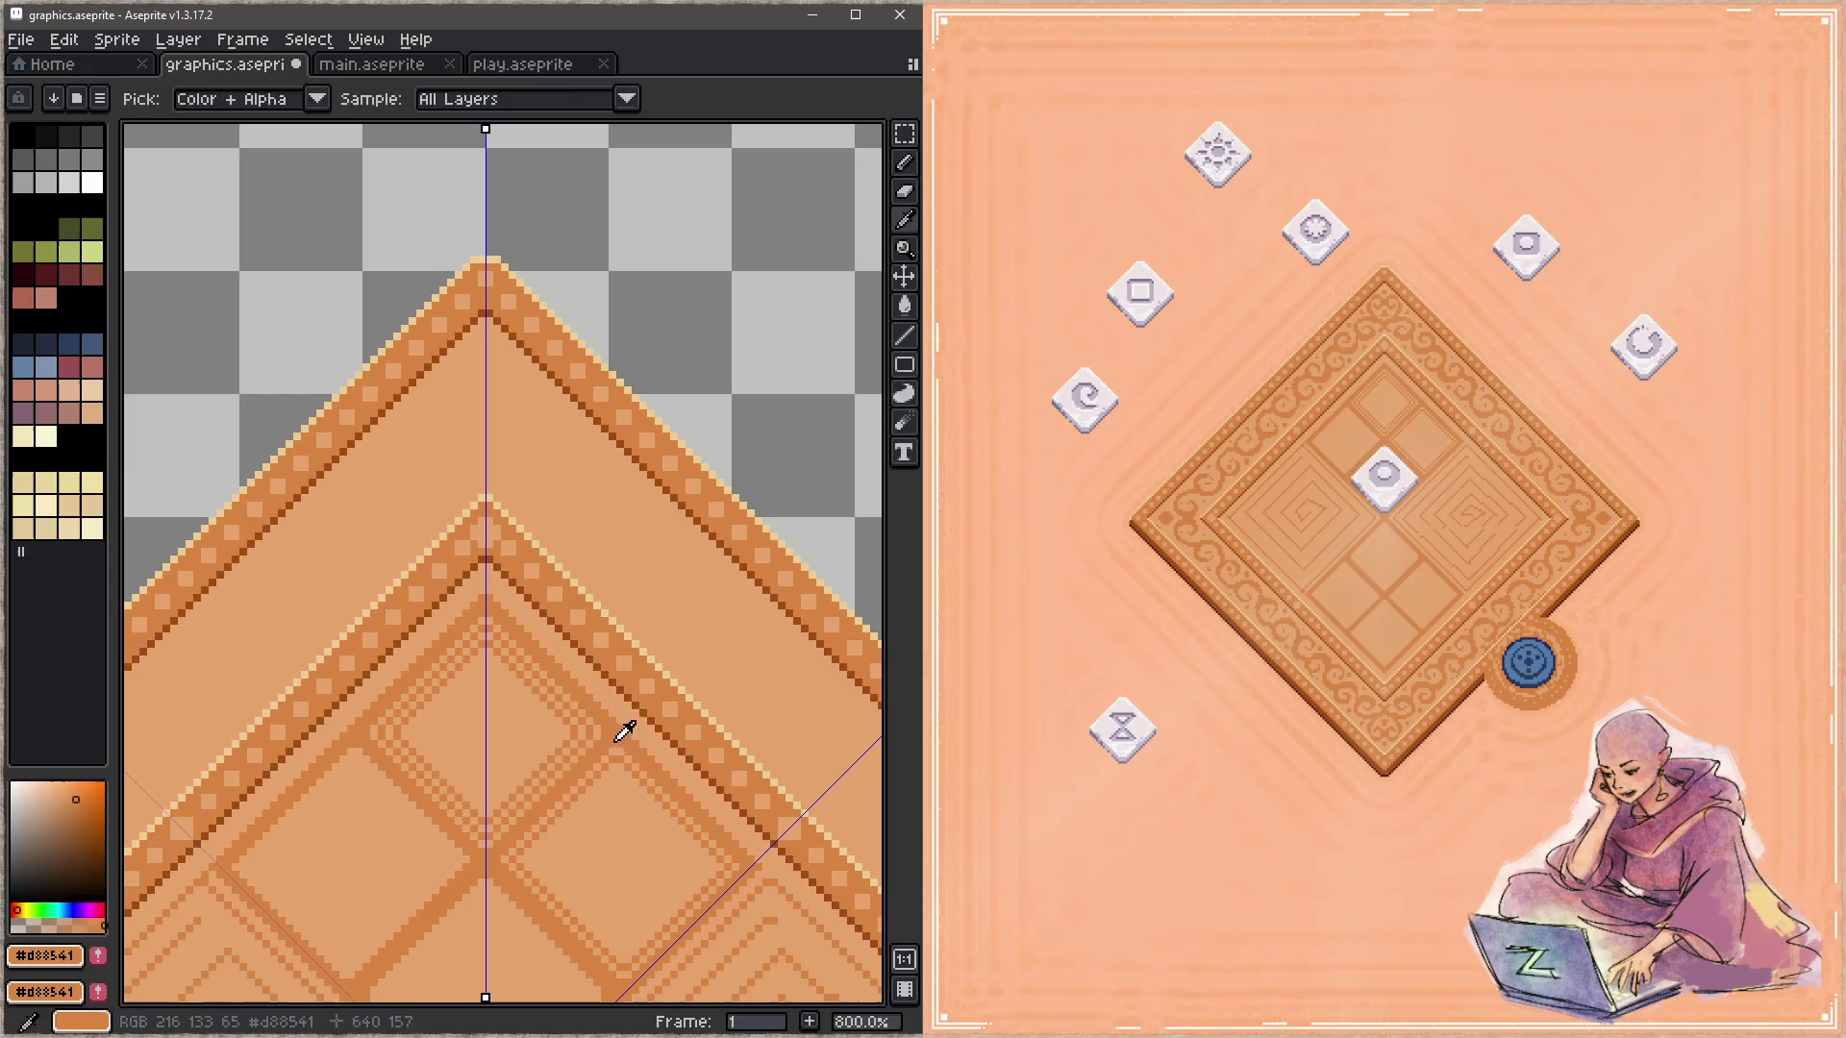
Step: Draw the first mirrored stepped meander segments in #d88541 down from the top corner
{"action": "key", "text": "b"}
{"action": "scroll", "coordinate": [528, 545], "scroll_direction": "up", "scroll_amount": 2}
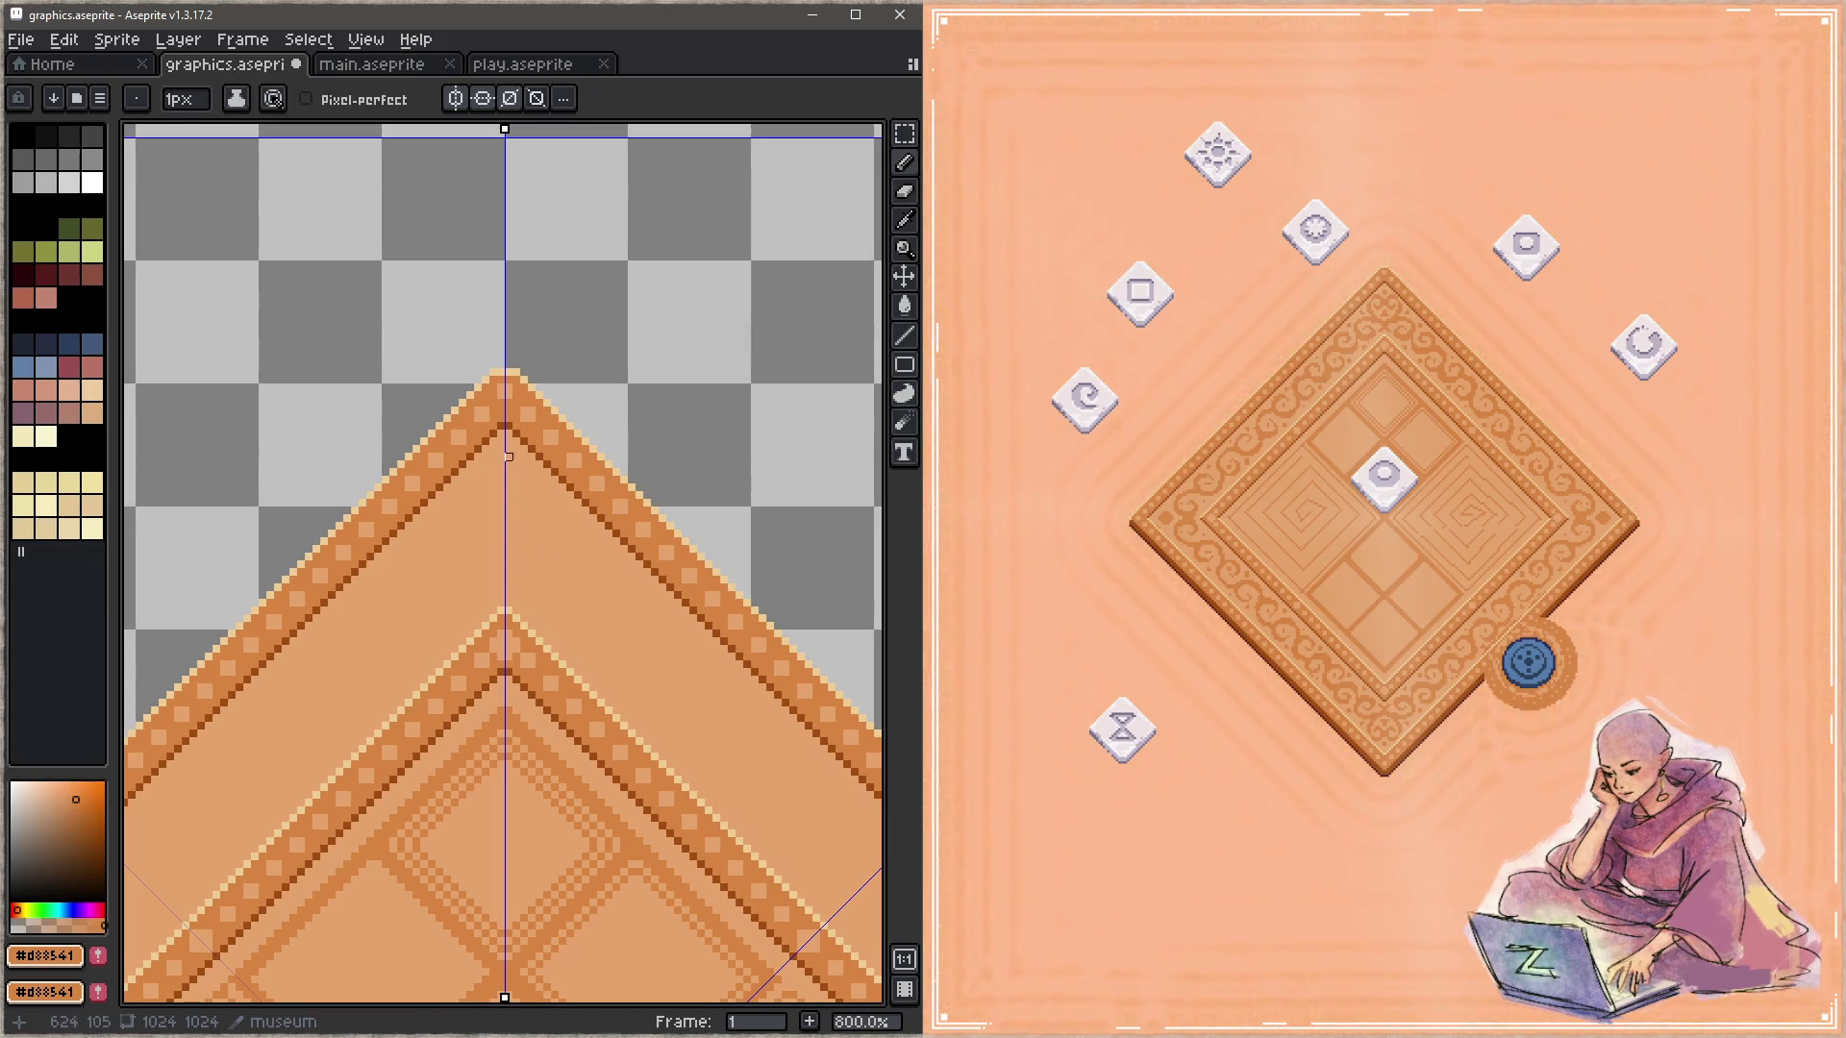
{"action": "left_click_drag", "start_coordinate": [507, 449], "coordinate": [509, 587]}
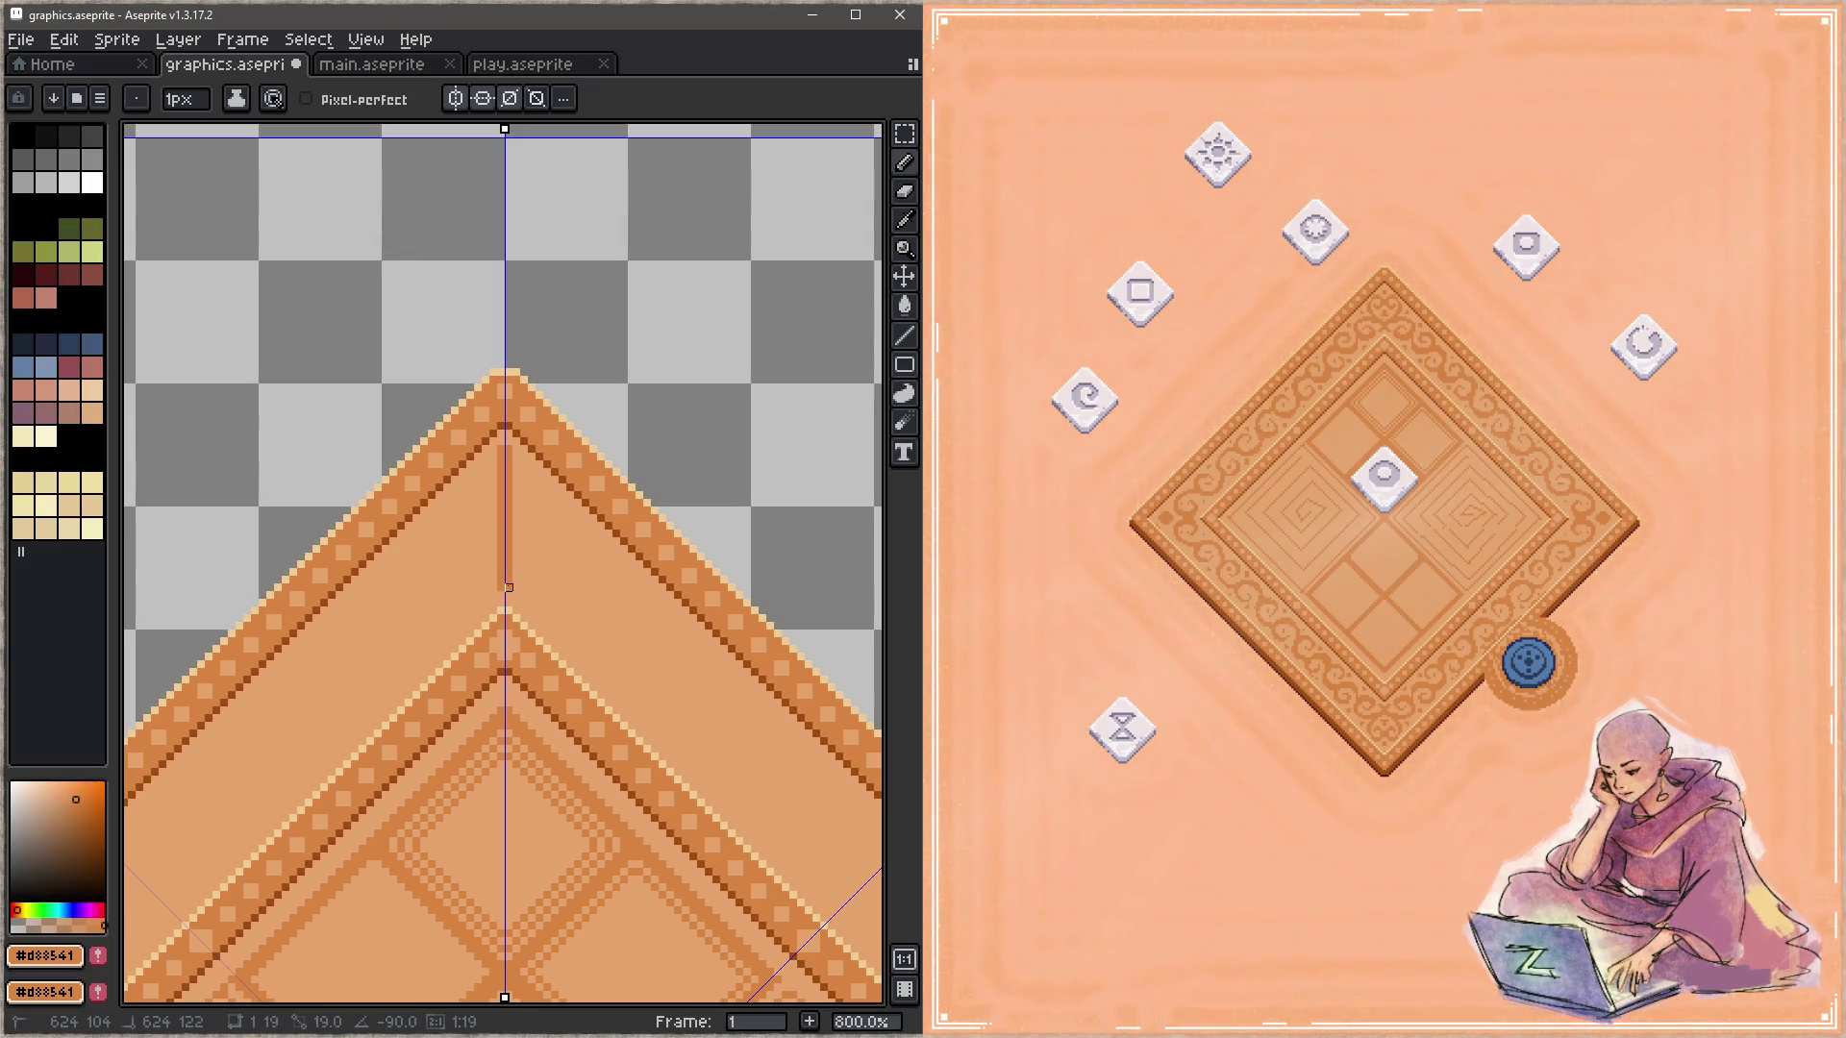
{"action": "left_click", "coordinate": [509, 587], "text": "shift"}
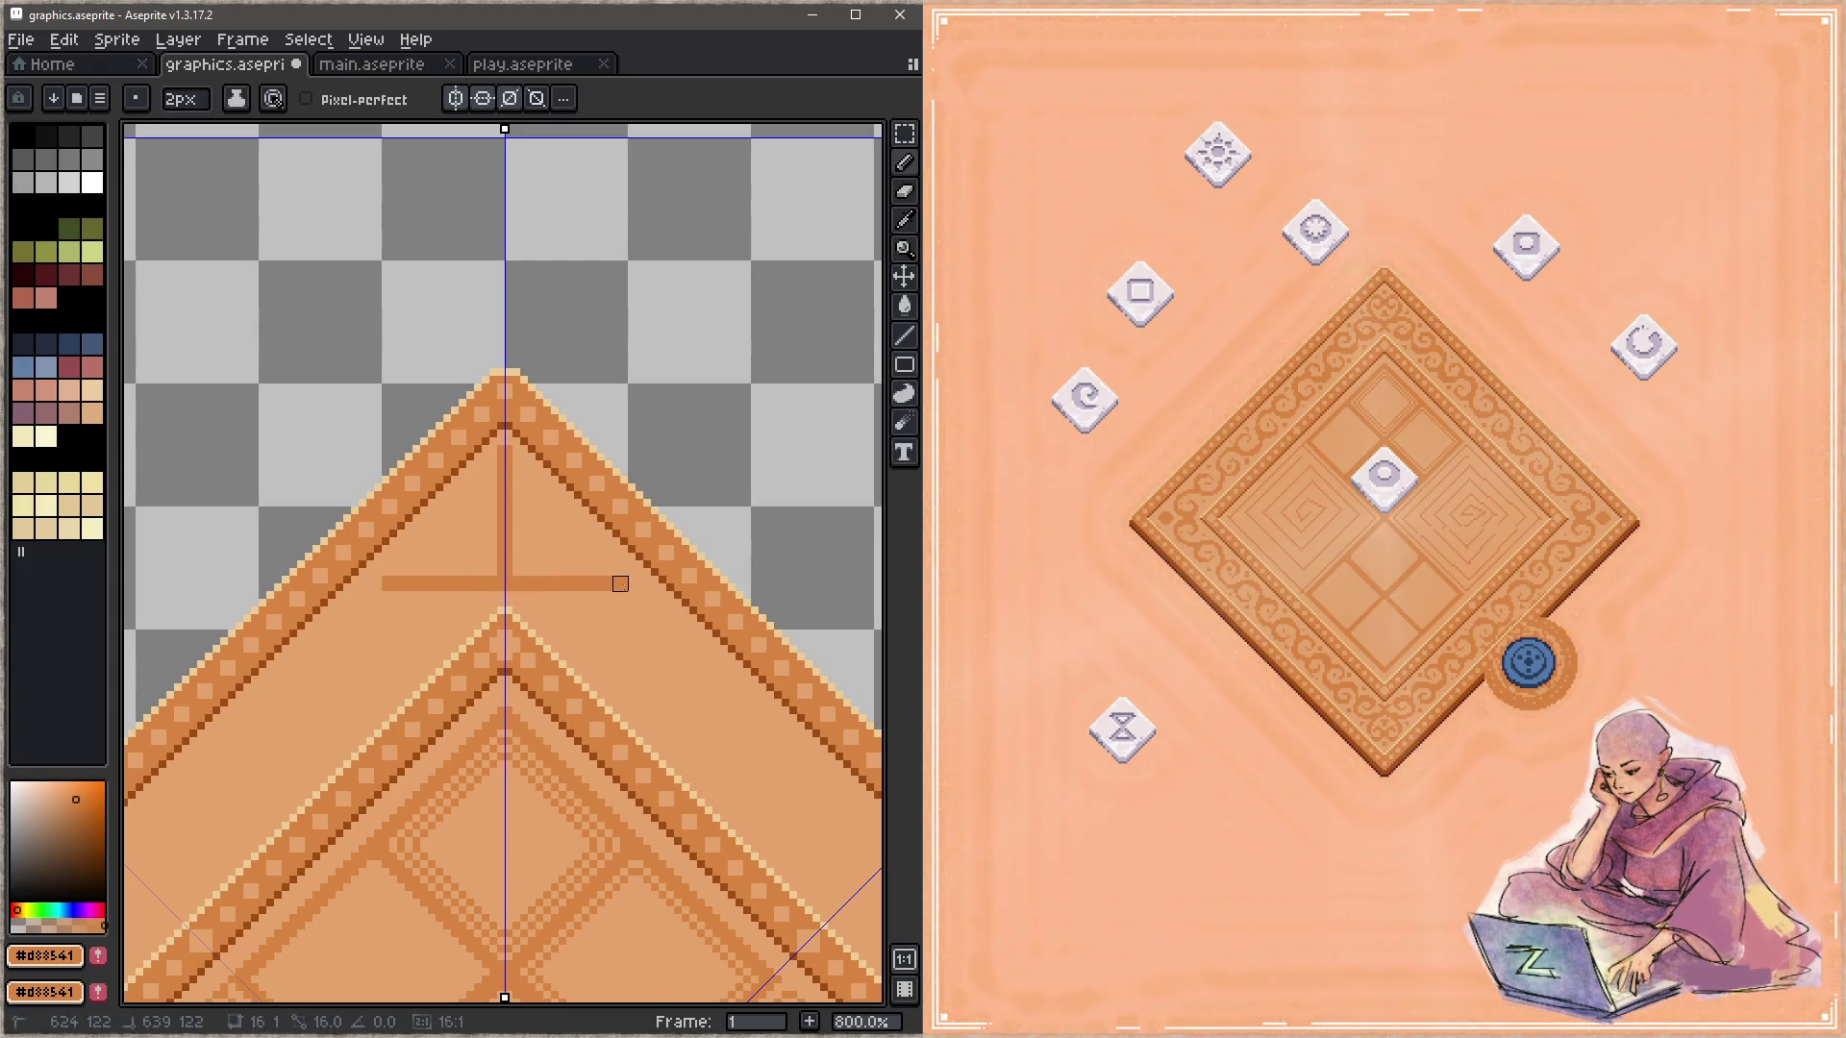
{"action": "left_click", "coordinate": [636, 583], "text": "shift"}
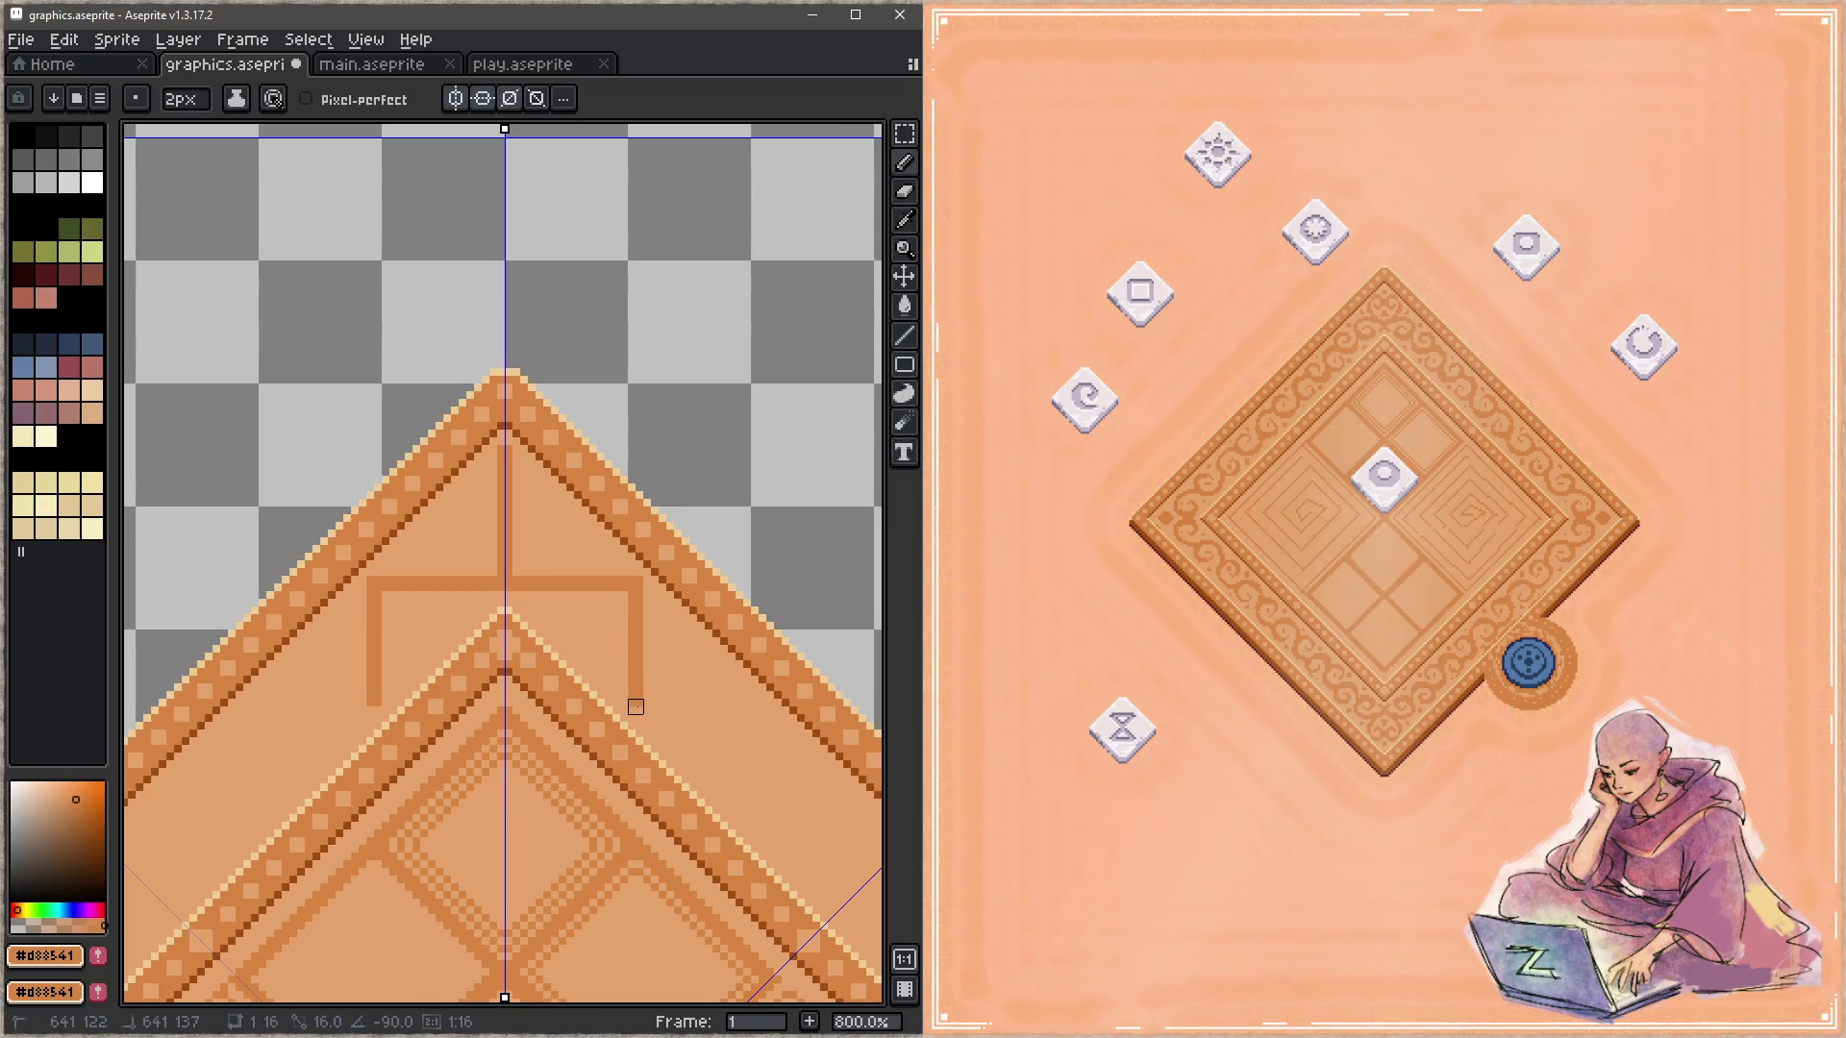
{"action": "left_click", "coordinate": [635, 706], "text": "shift"}
{"action": "left_click_drag", "start_coordinate": [709, 747], "coordinate": [515, 548]}
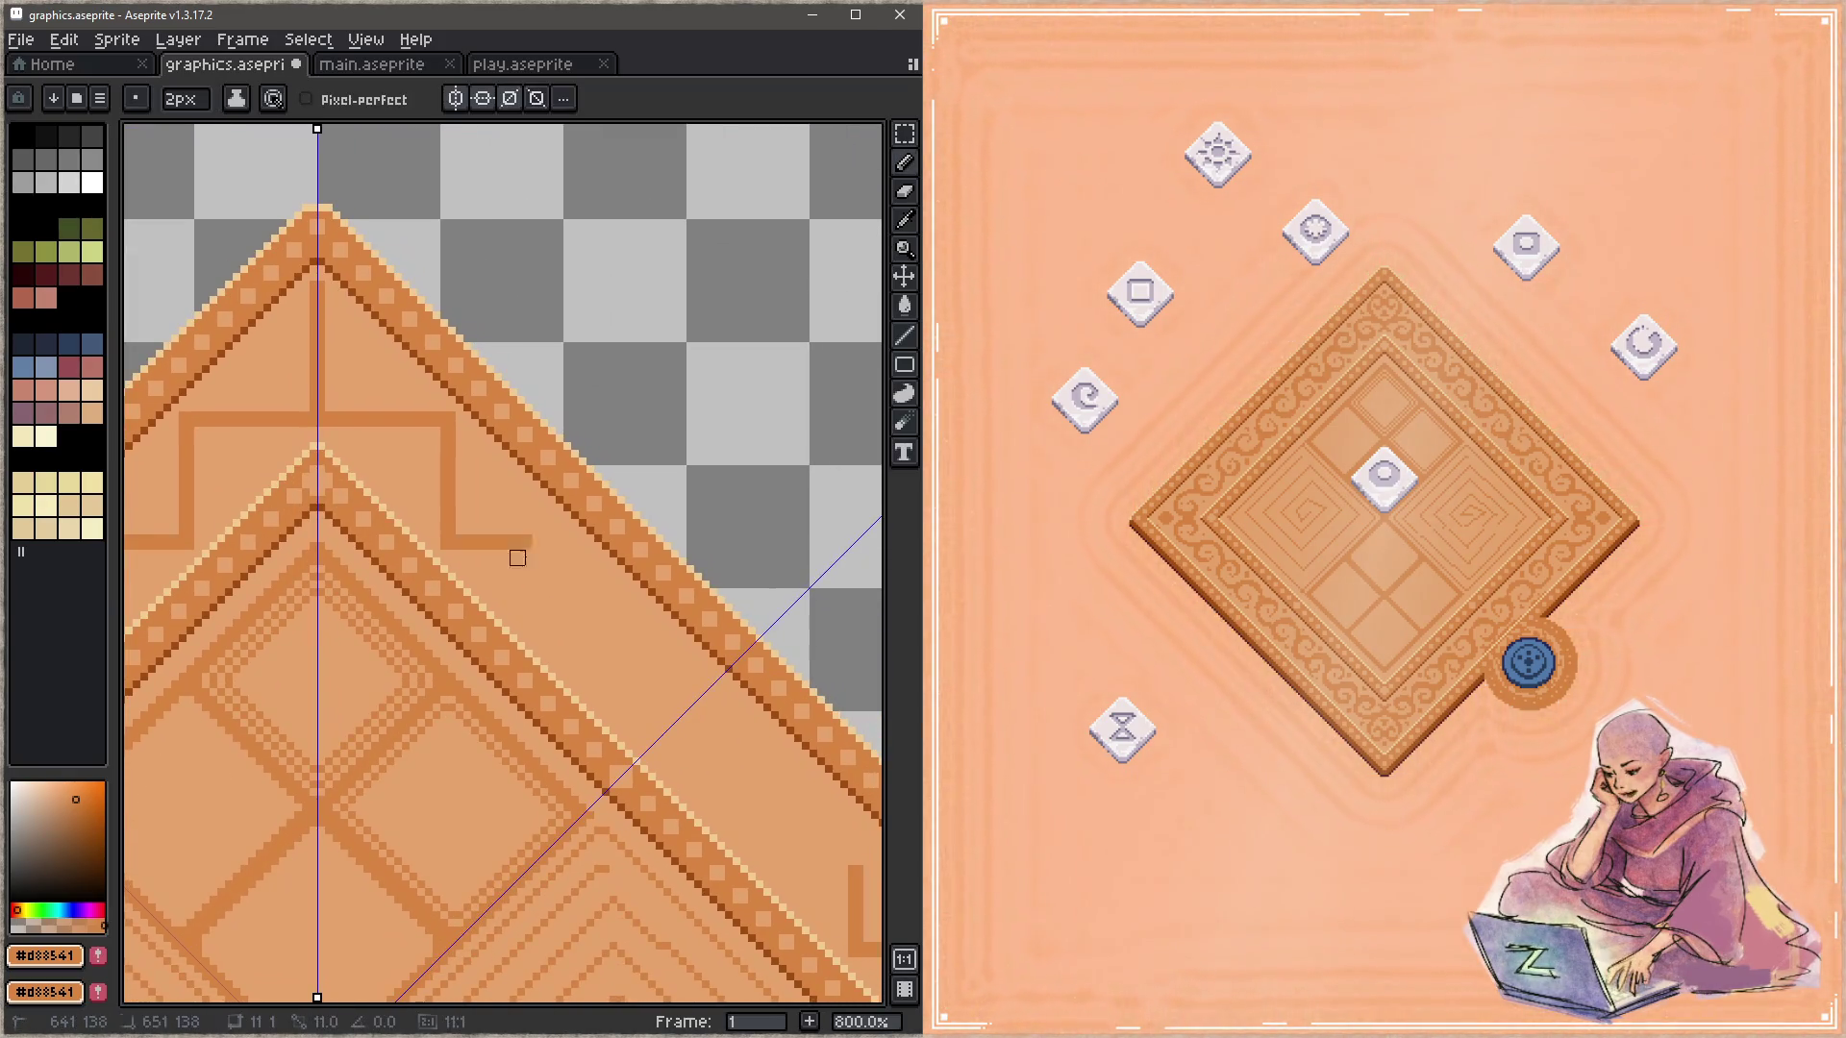
{"action": "left_click", "coordinate": [571, 540], "text": "shift"}
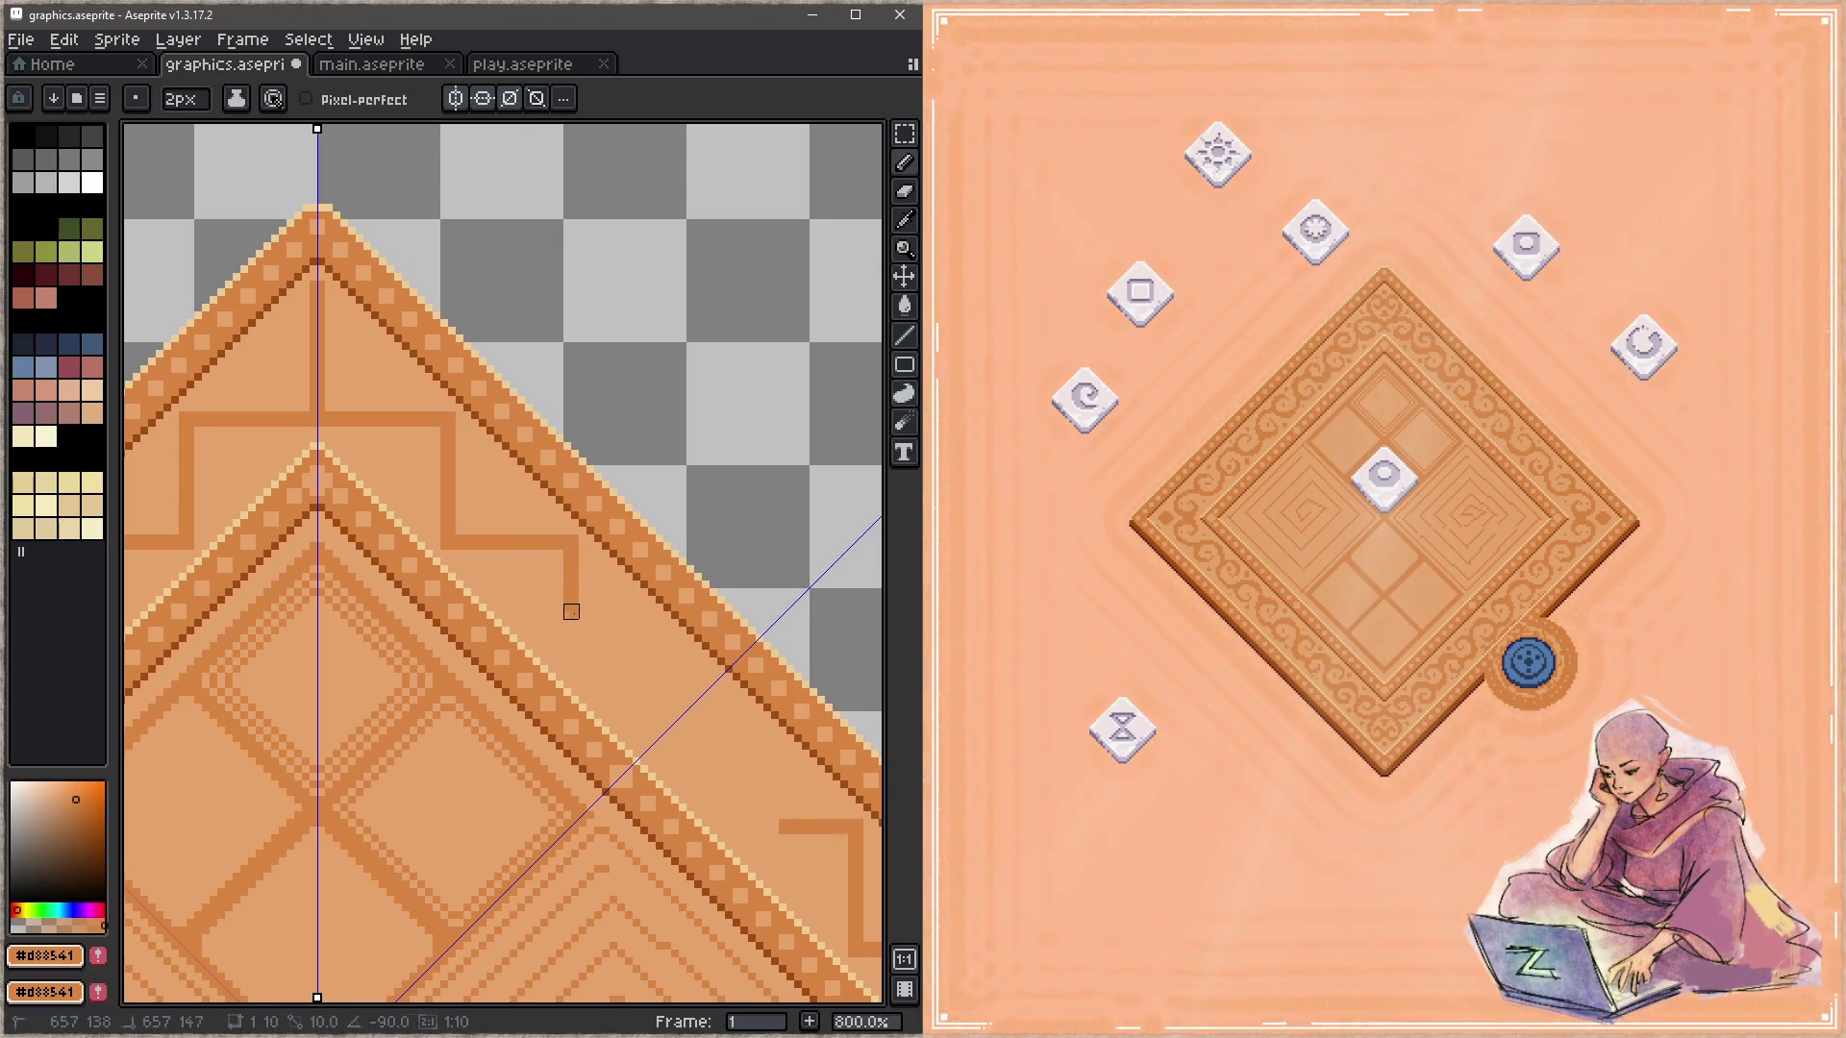
{"action": "left_click", "coordinate": [571, 665], "text": "shift"}
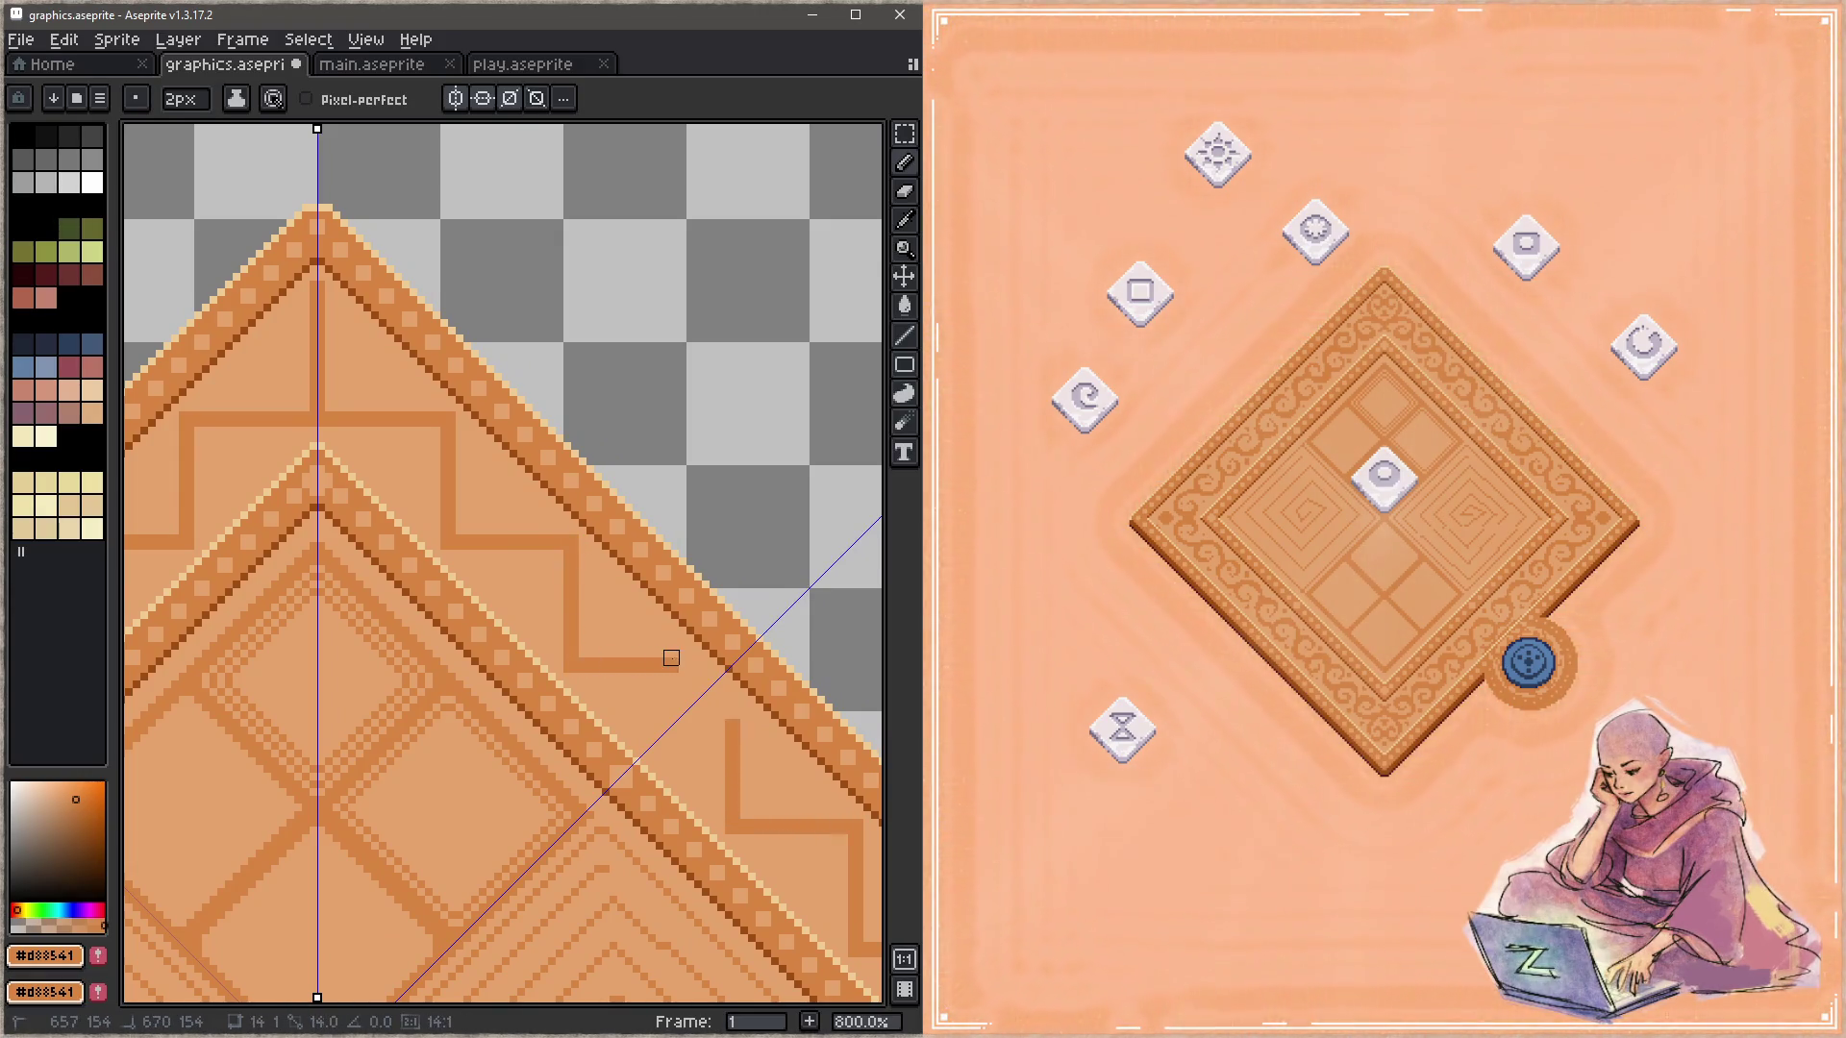
{"action": "left_click", "coordinate": [694, 657], "text": "shift"}
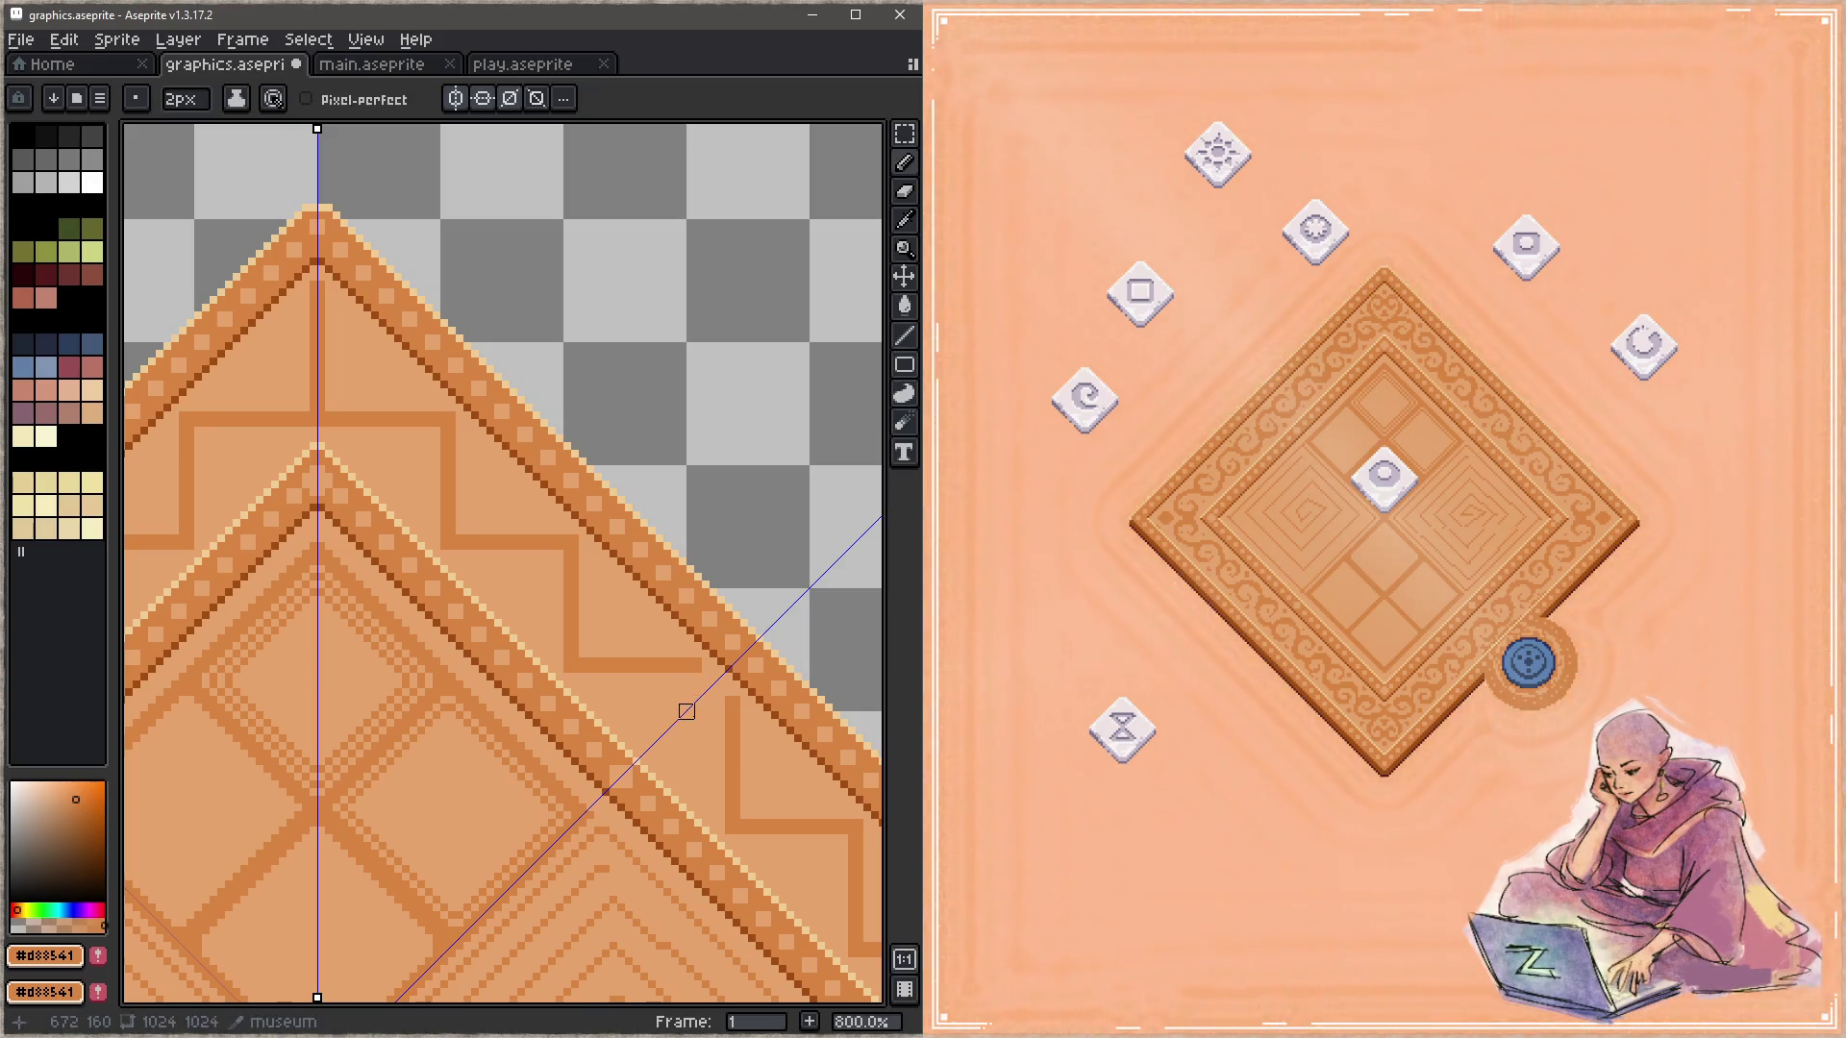
Step: Undo the last three meander line segments and return to the Pencil
{"action": "key", "text": "z"}
{"action": "key", "text": "ctrl+z"}
{"action": "key", "text": "ctrl+z"}
{"action": "key", "text": "ctrl+z"}
{"action": "key", "text": "ctrl+z"}
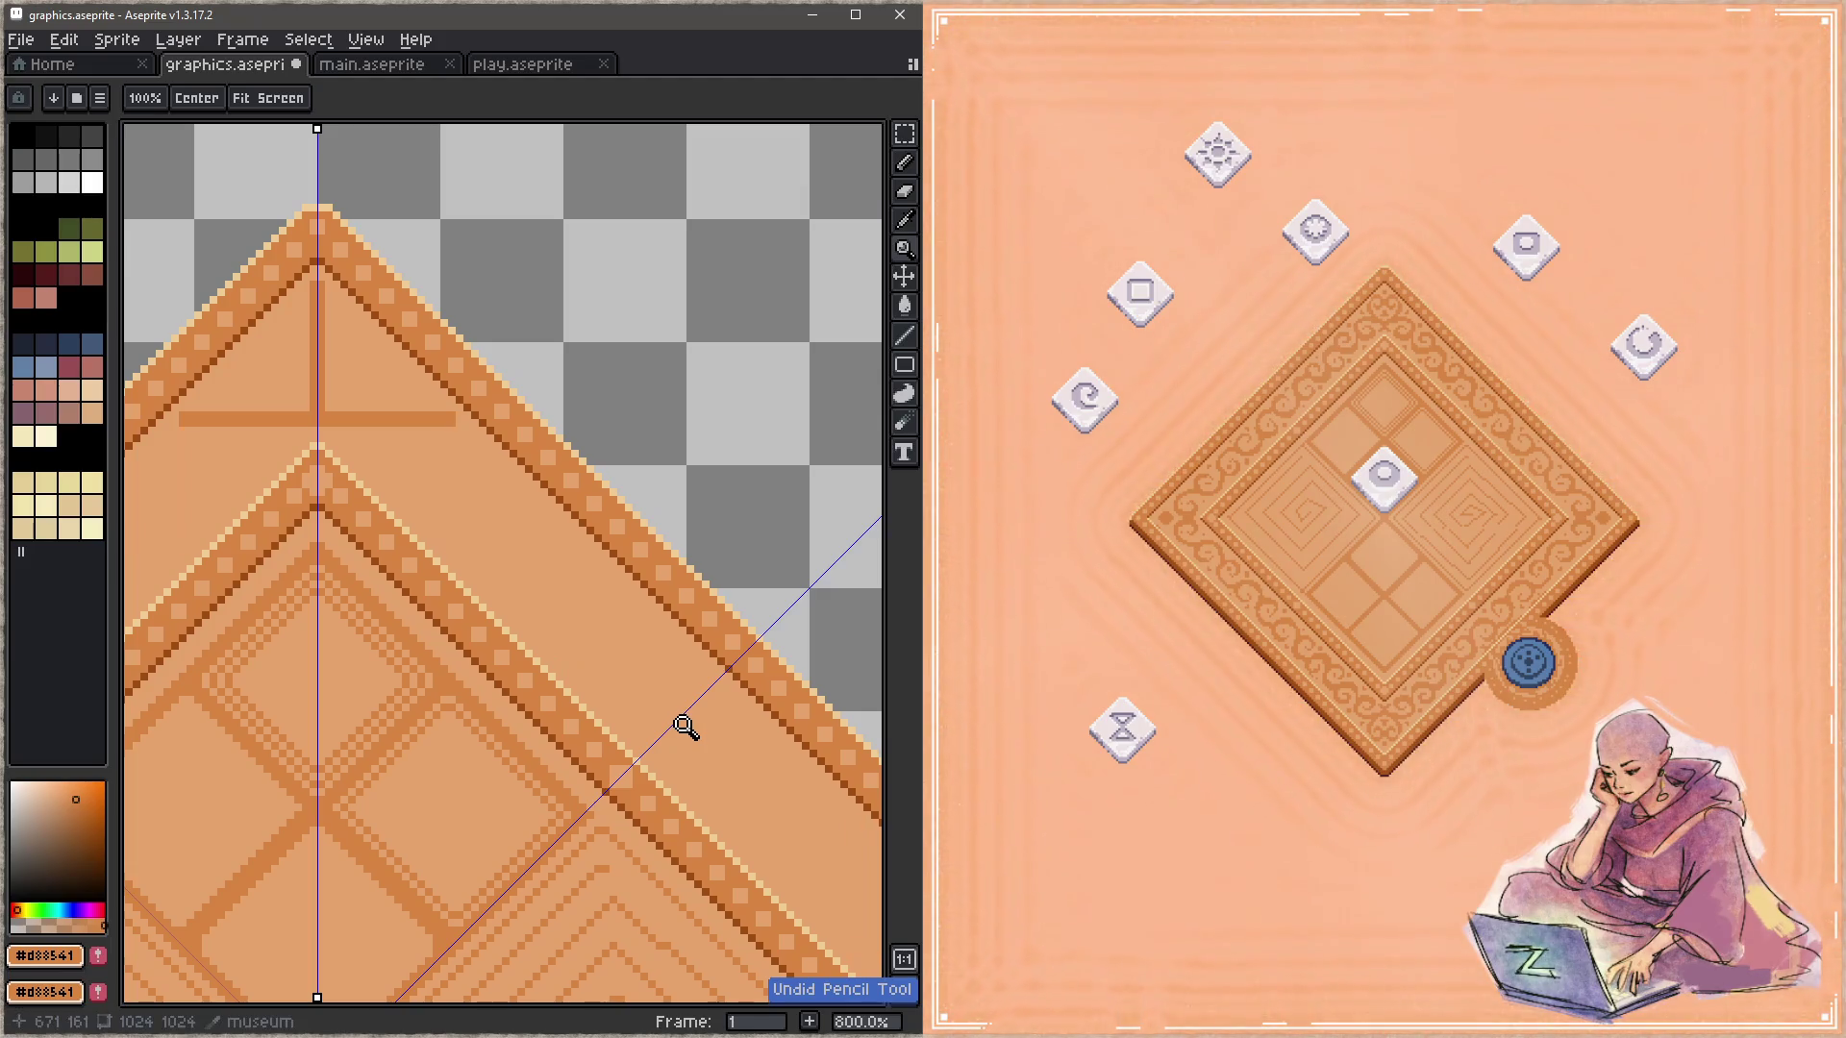
{"action": "key", "text": "ctrl+z"}
{"action": "key", "text": "ctrl+z"}
{"action": "key", "text": "b"}
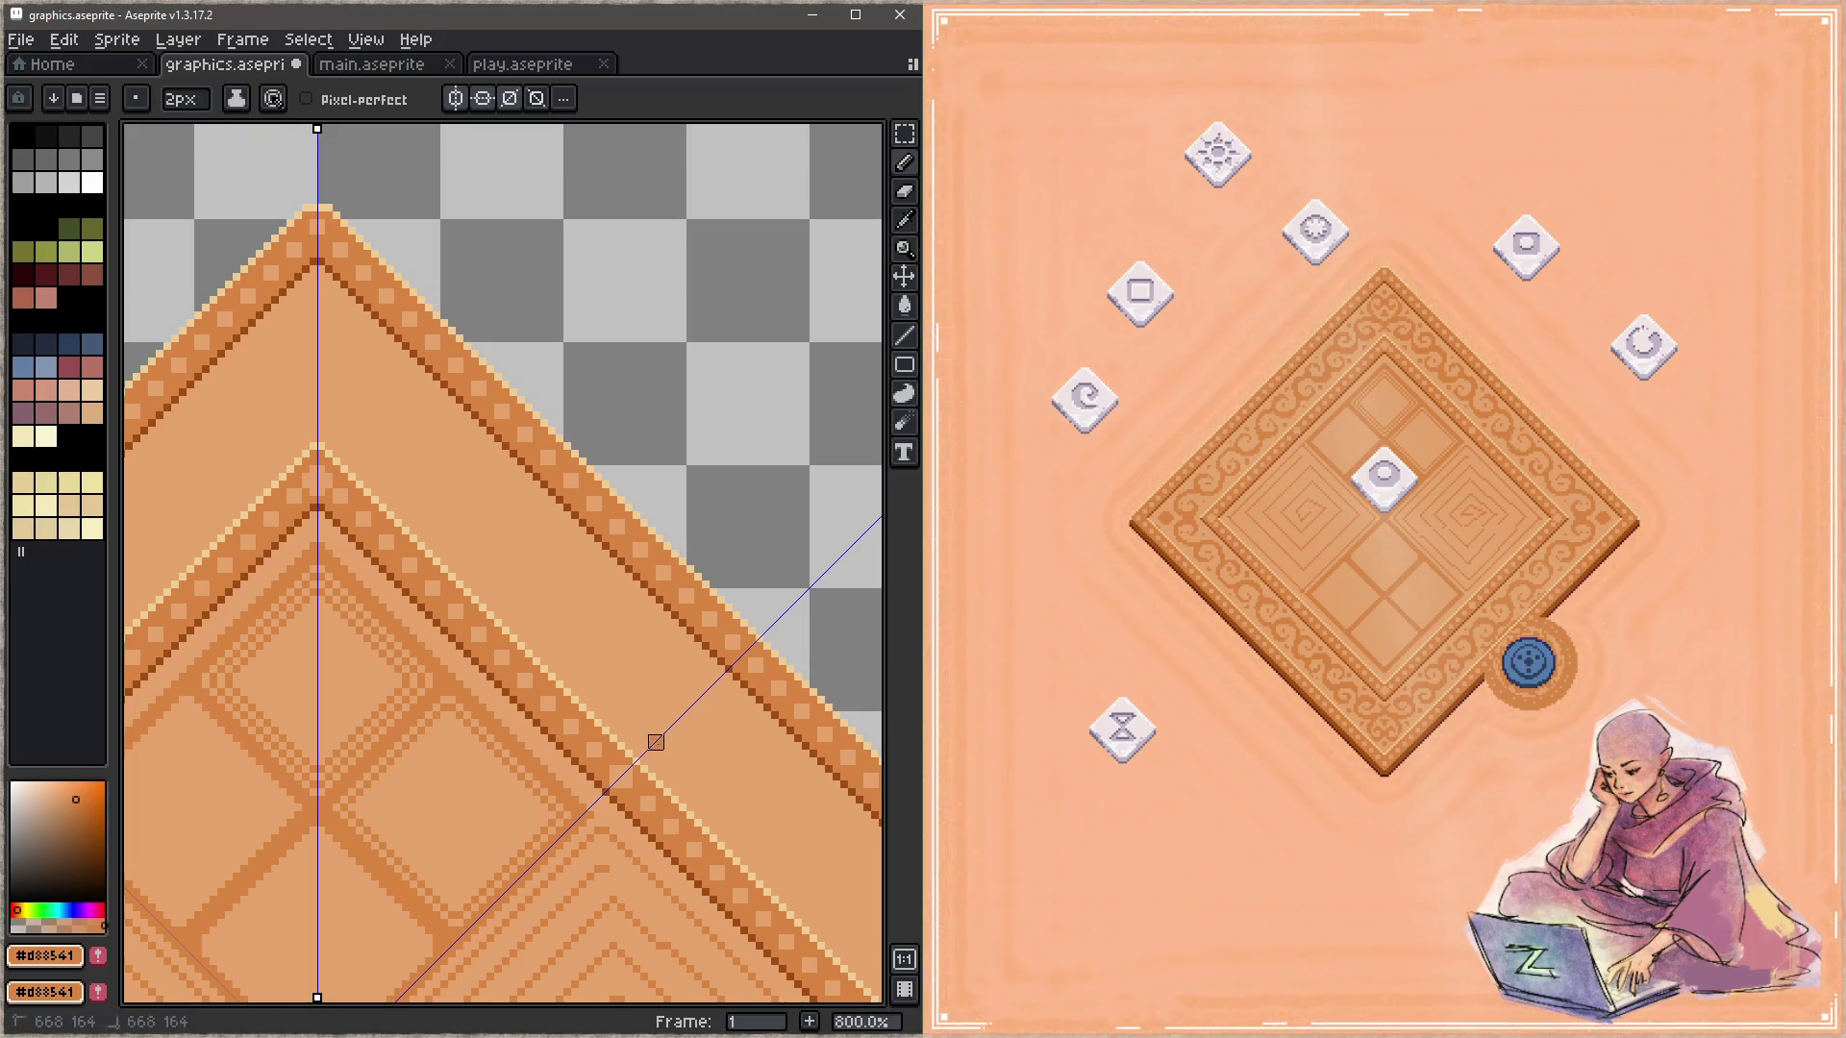
Step: Redraw the stepped meander from the border's far end up toward the tile's top point
{"action": "left_click", "coordinate": [656, 742], "text": "shift"}
{"action": "left_click_drag", "start_coordinate": [656, 742], "coordinate": [656, 650]}
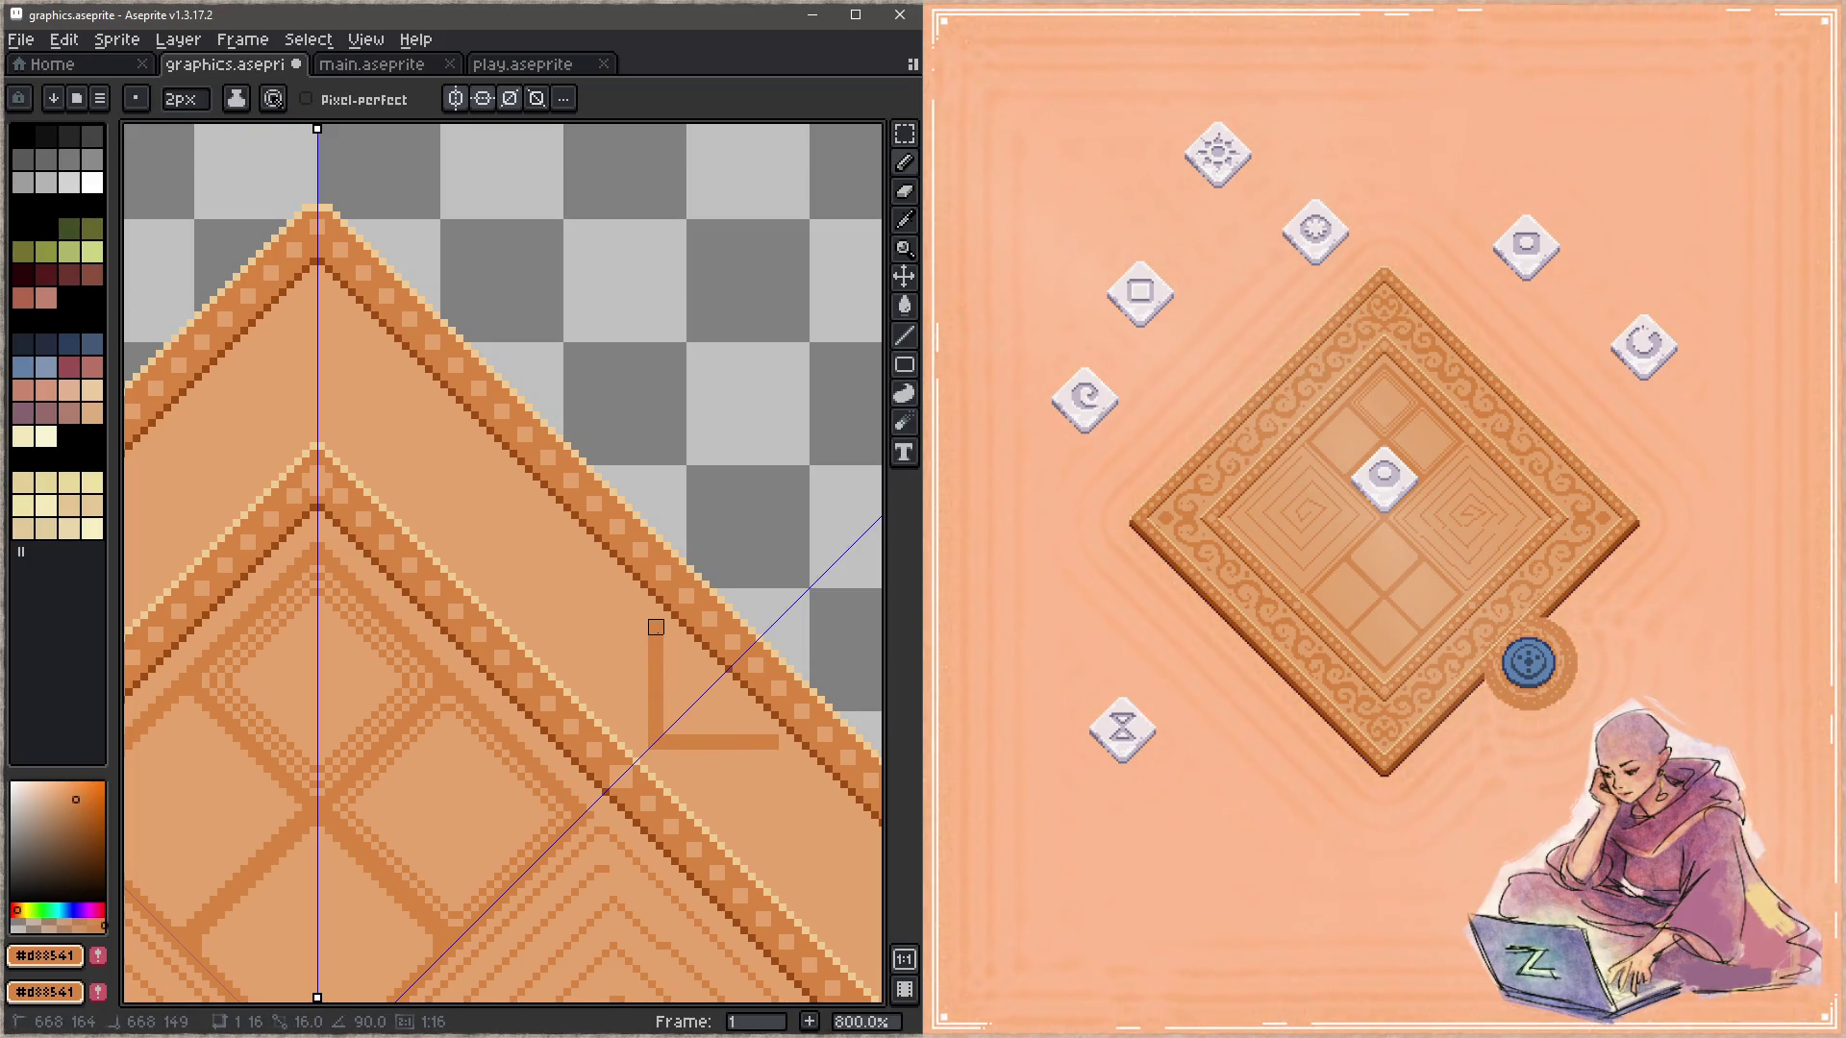
{"action": "left_click", "coordinate": [656, 634], "text": "shift"}
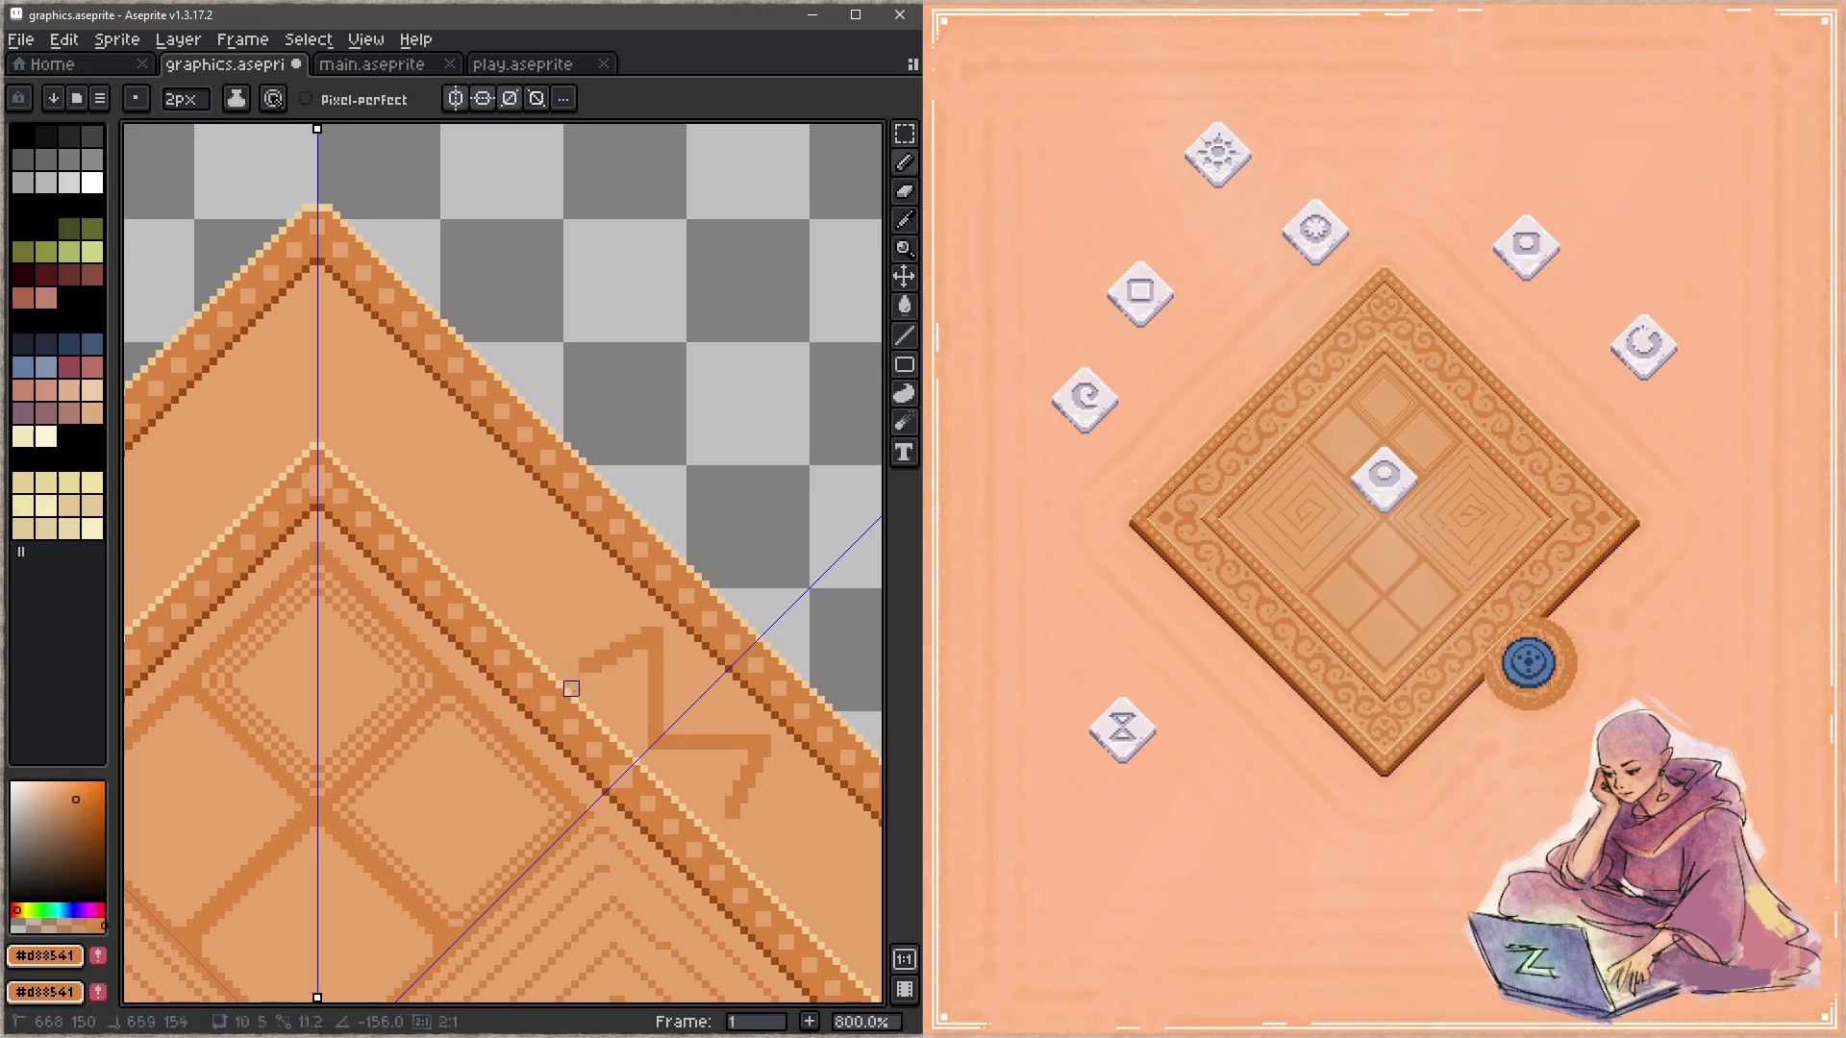
{"action": "left_click", "coordinate": [555, 634], "text": "shift"}
{"action": "left_click_drag", "start_coordinate": [555, 635], "coordinate": [547, 519]}
{"action": "left_click", "coordinate": [548, 527], "text": "shift"}
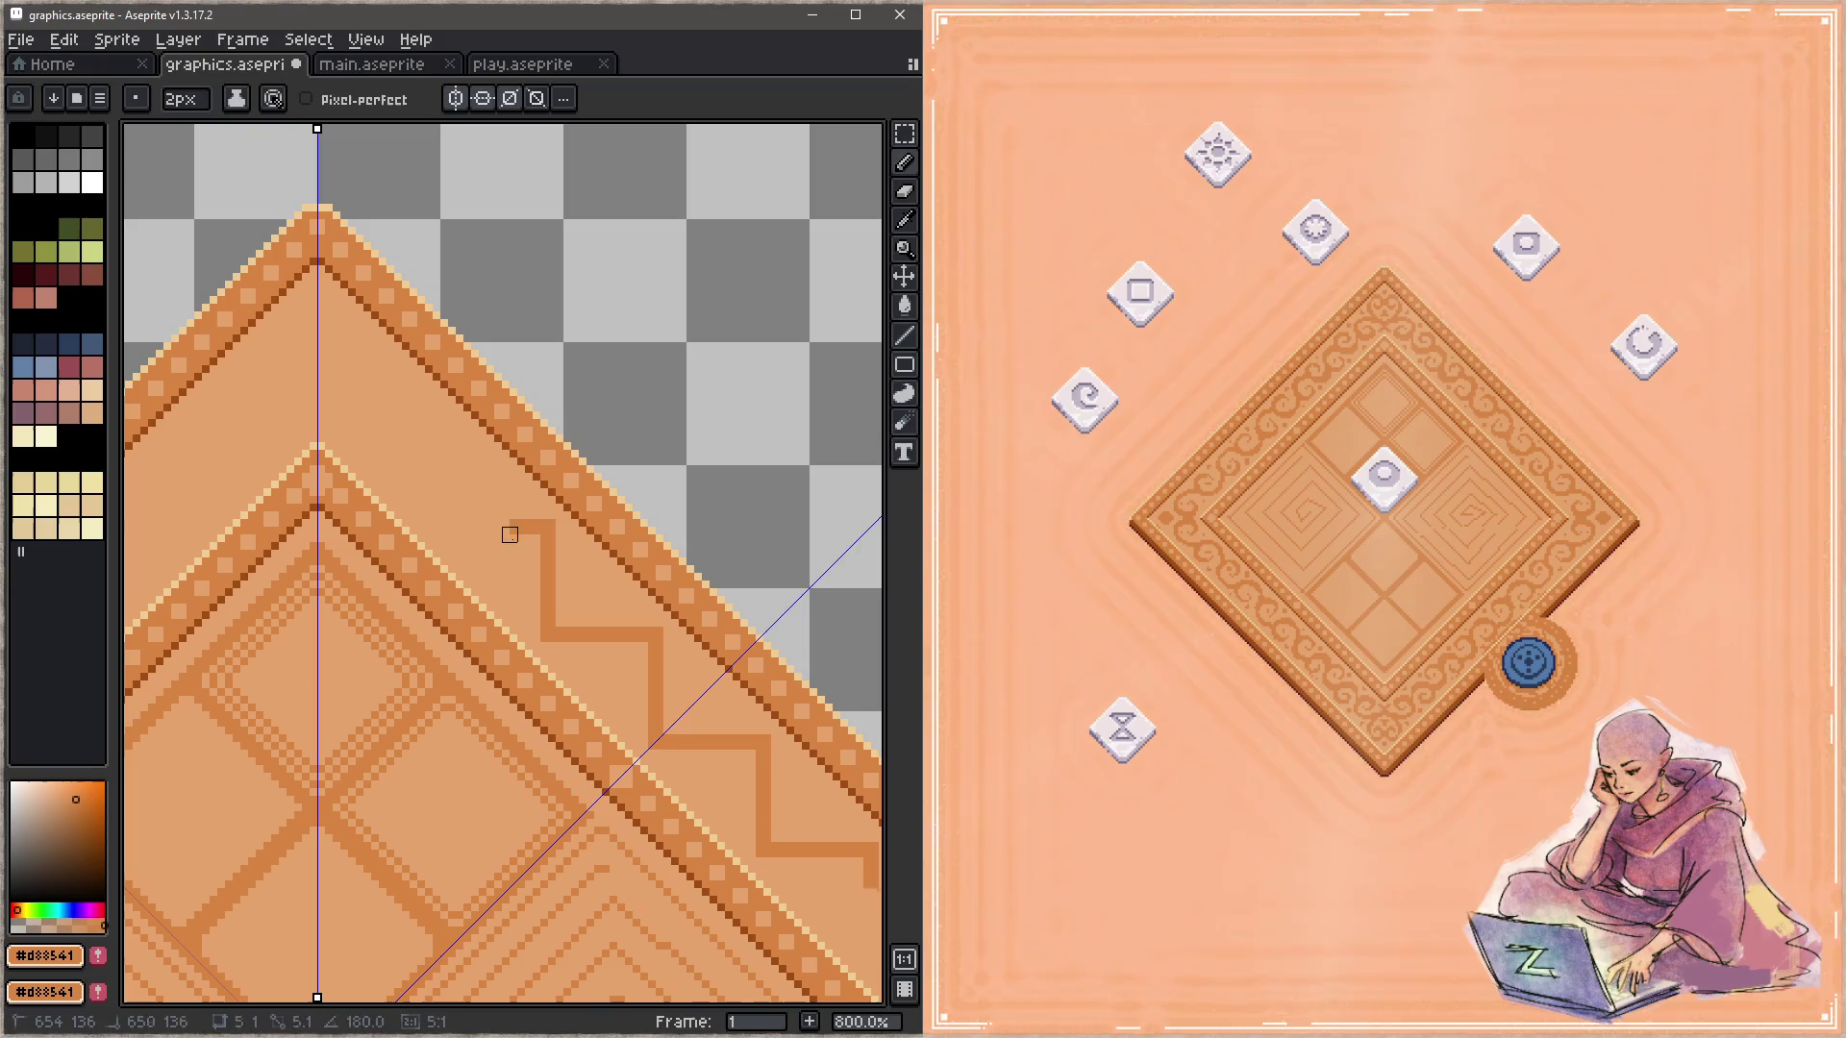
{"action": "left_click", "coordinate": [440, 527], "text": "shift"}
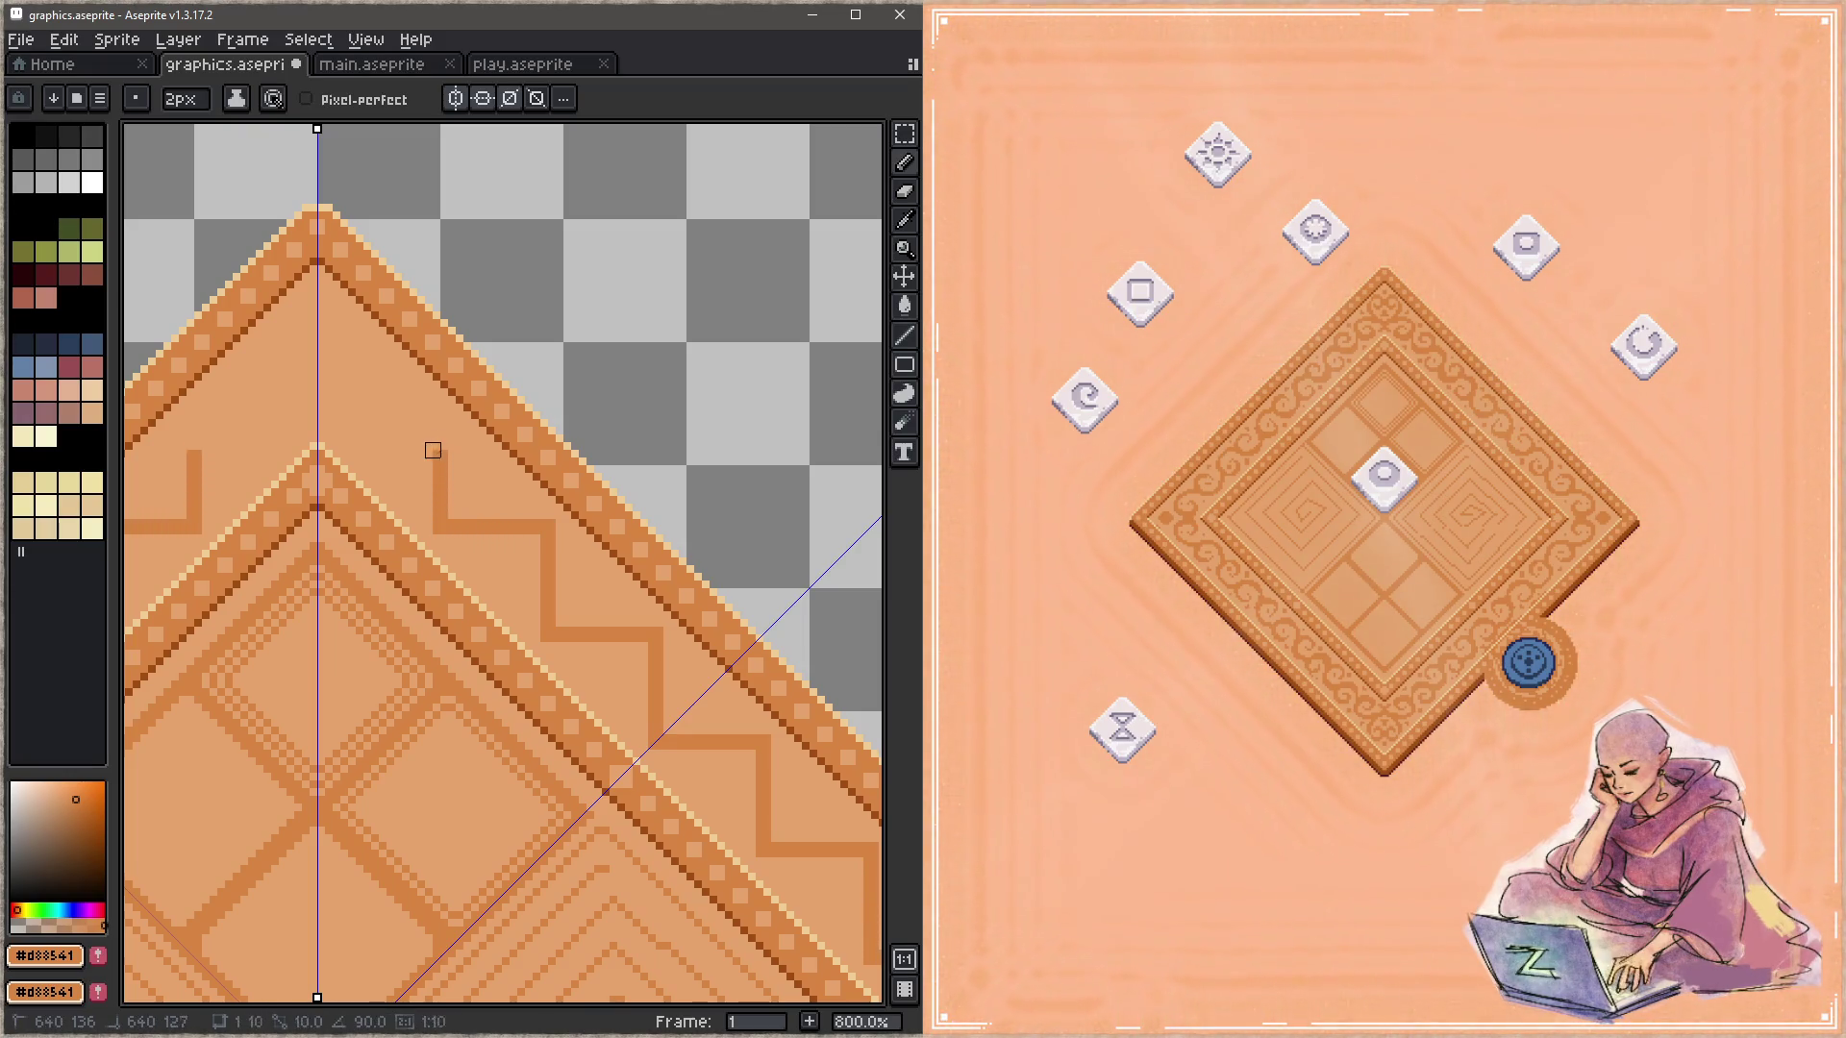
{"action": "left_click", "coordinate": [440, 418], "text": "shift"}
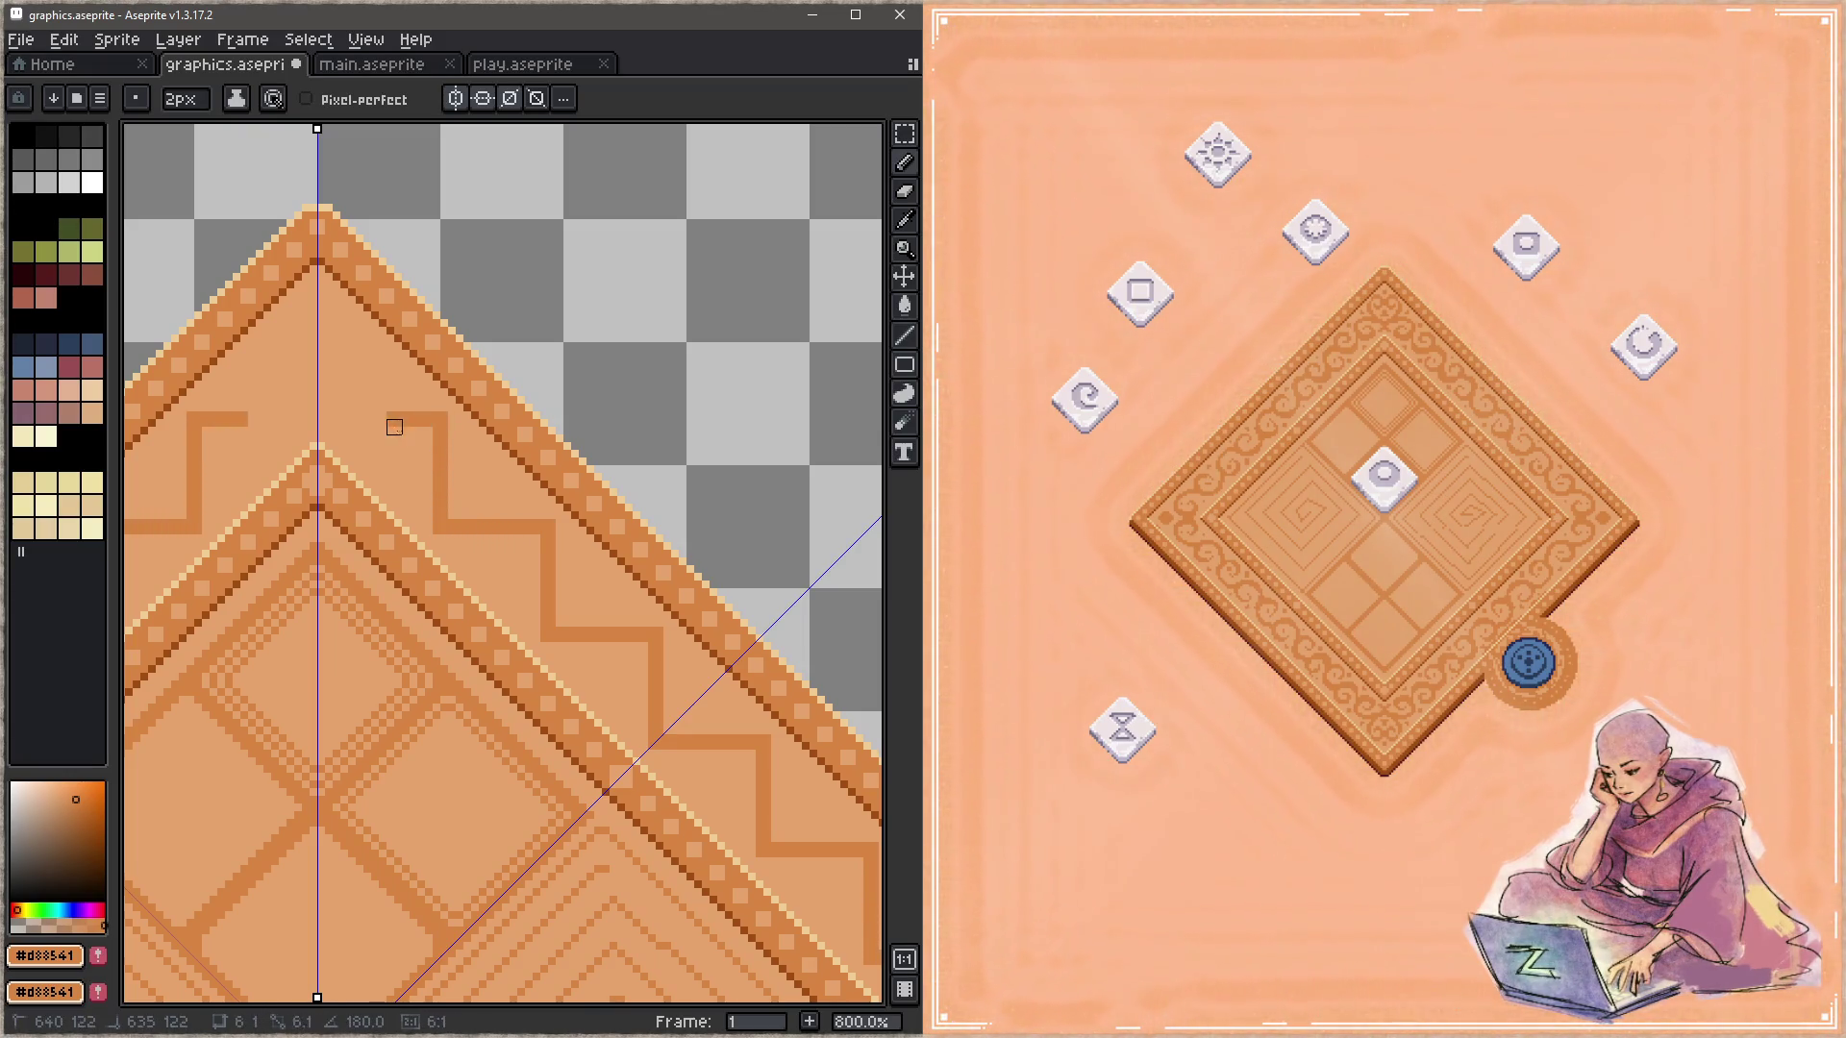
{"action": "left_click", "coordinate": [339, 423], "text": "shift"}
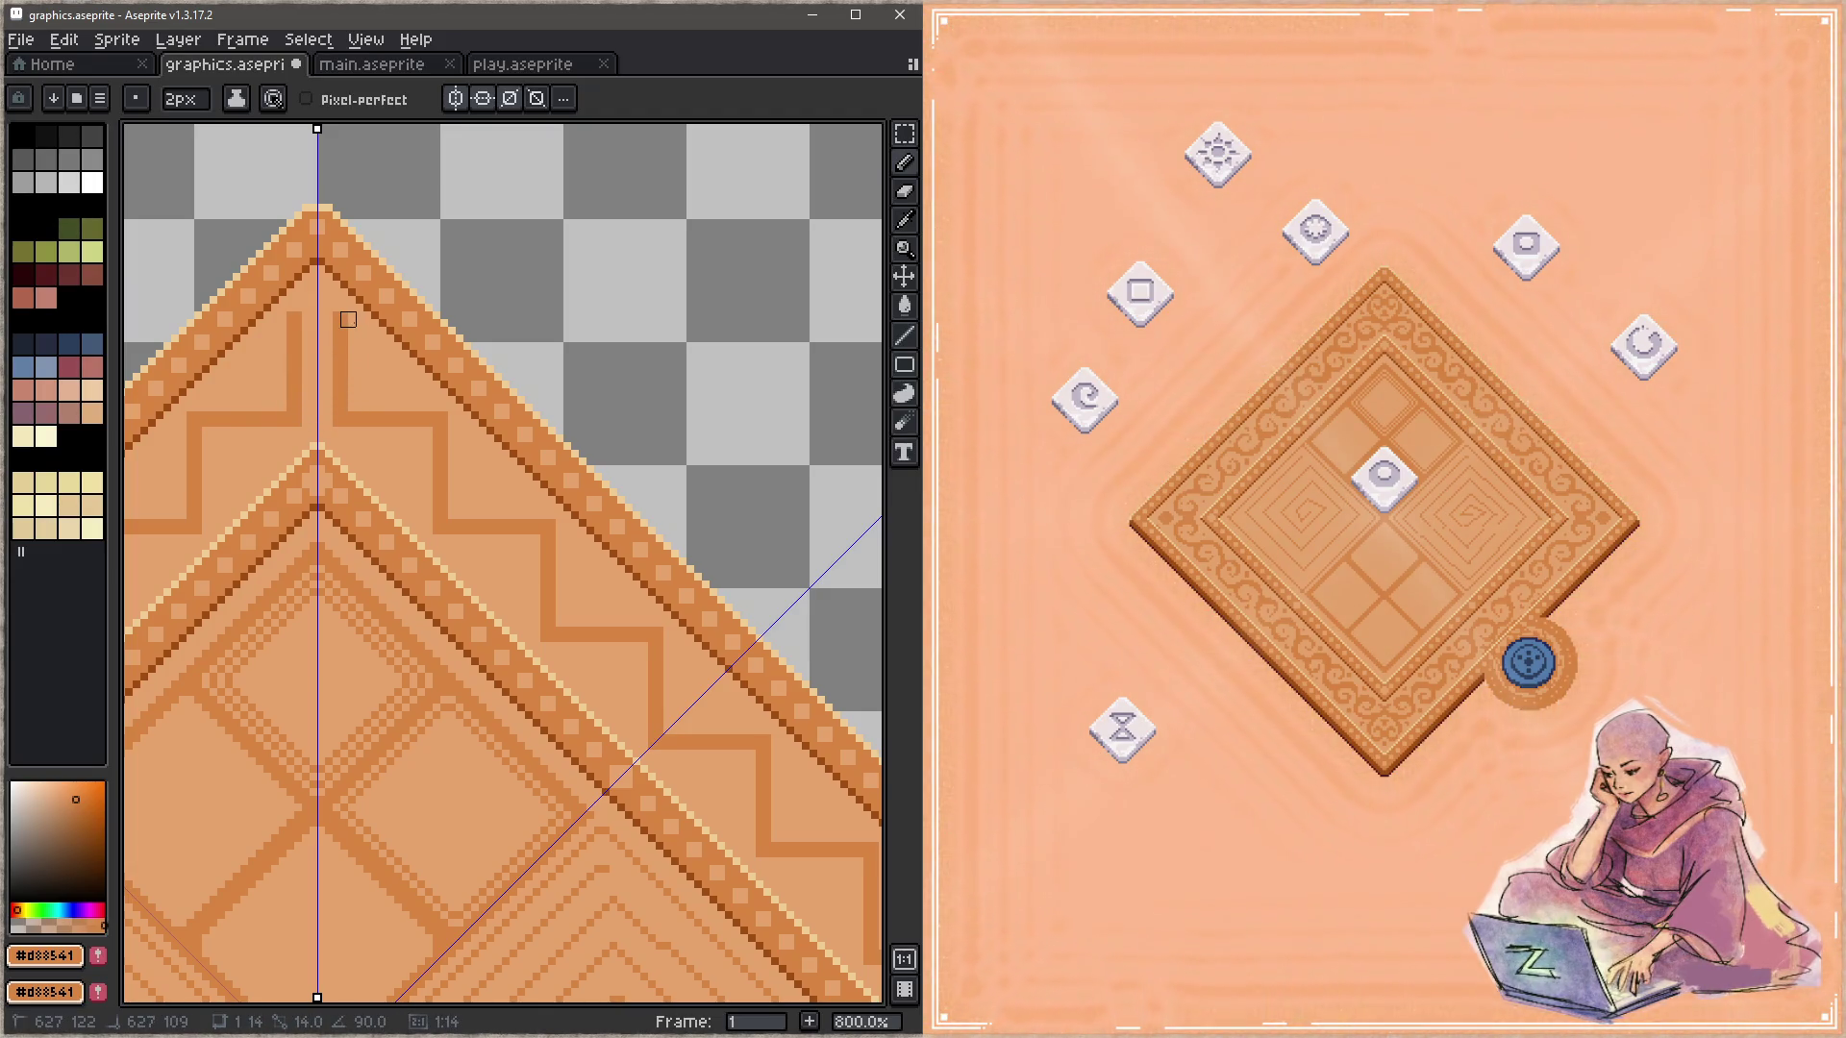
{"action": "left_click", "coordinate": [348, 311], "text": "shift"}
Step: Undo the final vertical stroke near the top and save the tile graphics
{"action": "key", "text": "ctrl+z"}
{"action": "key", "text": "ctrl+z"}
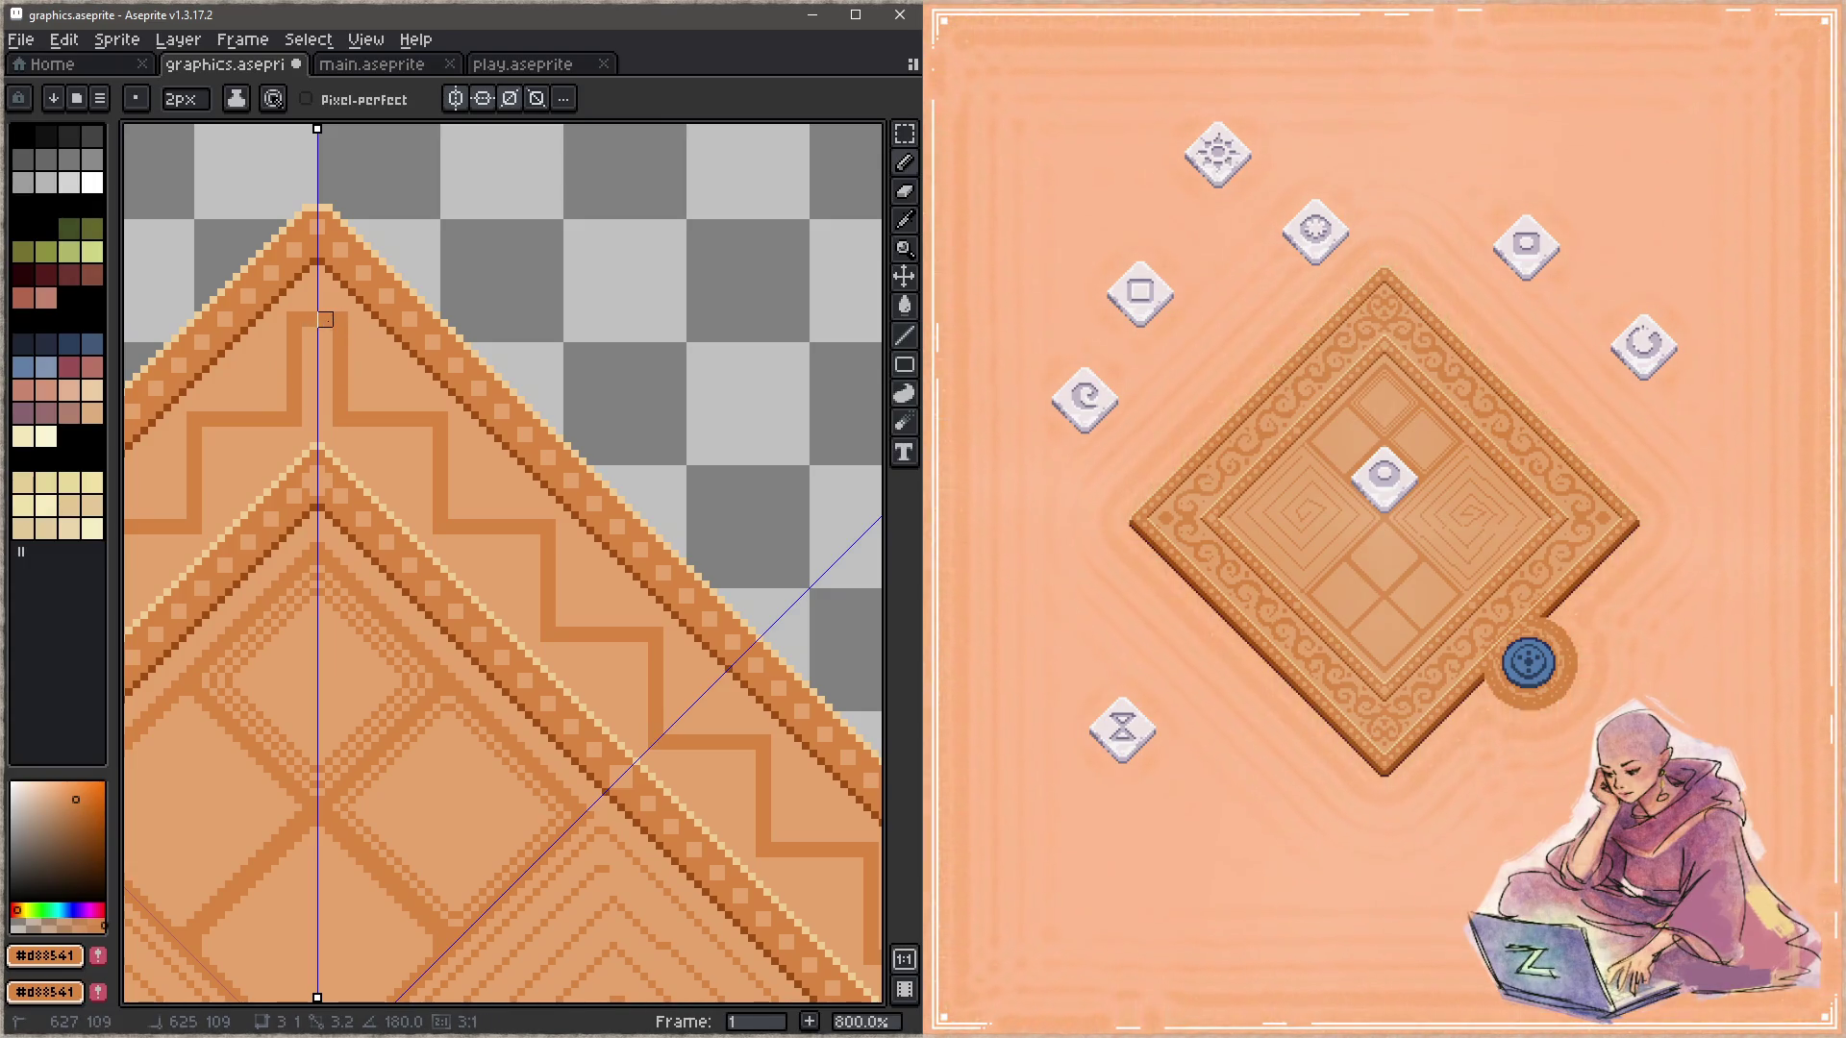
{"action": "scroll", "coordinate": [540, 610], "scroll_direction": "down", "scroll_amount": 4}
{"action": "scroll", "coordinate": [540, 610], "scroll_direction": "down", "scroll_amount": 2}
{"action": "key", "text": "ctrl+s"}
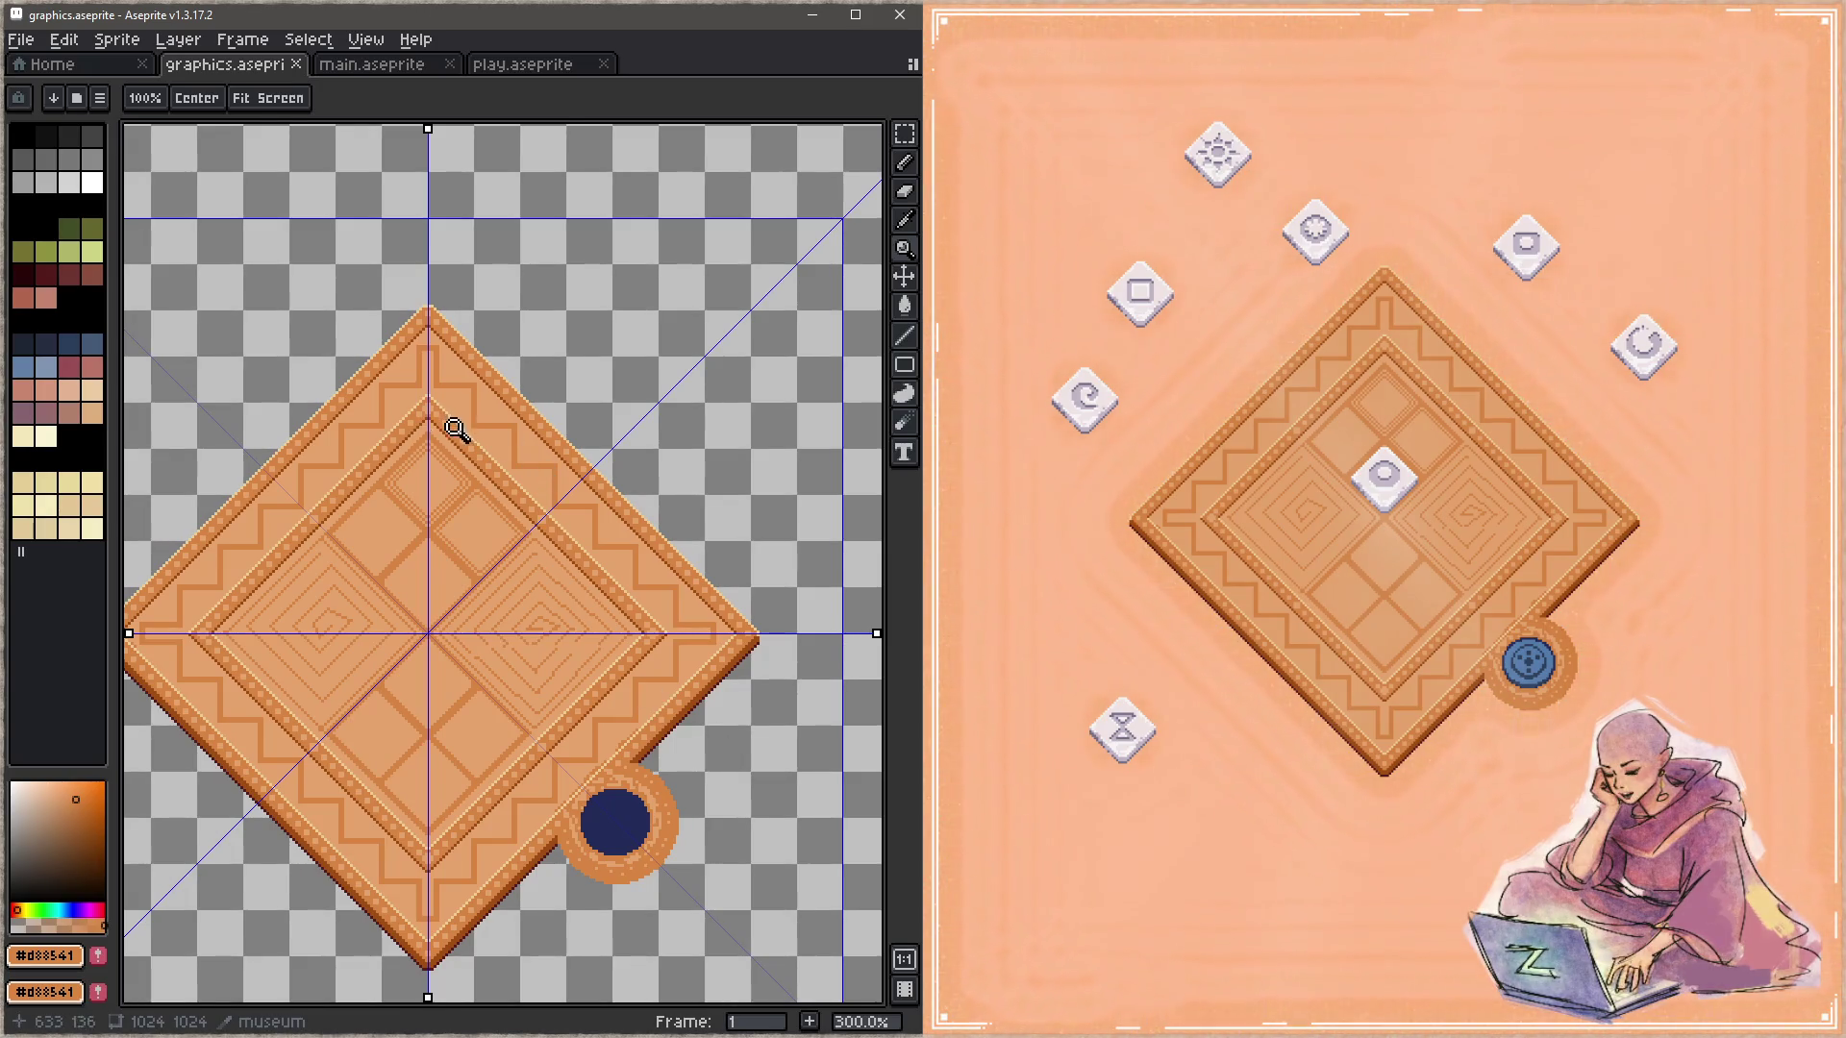
Step: Zoom into the top border, sample tan and meander orange, and save the file
{"action": "key", "text": "b"}
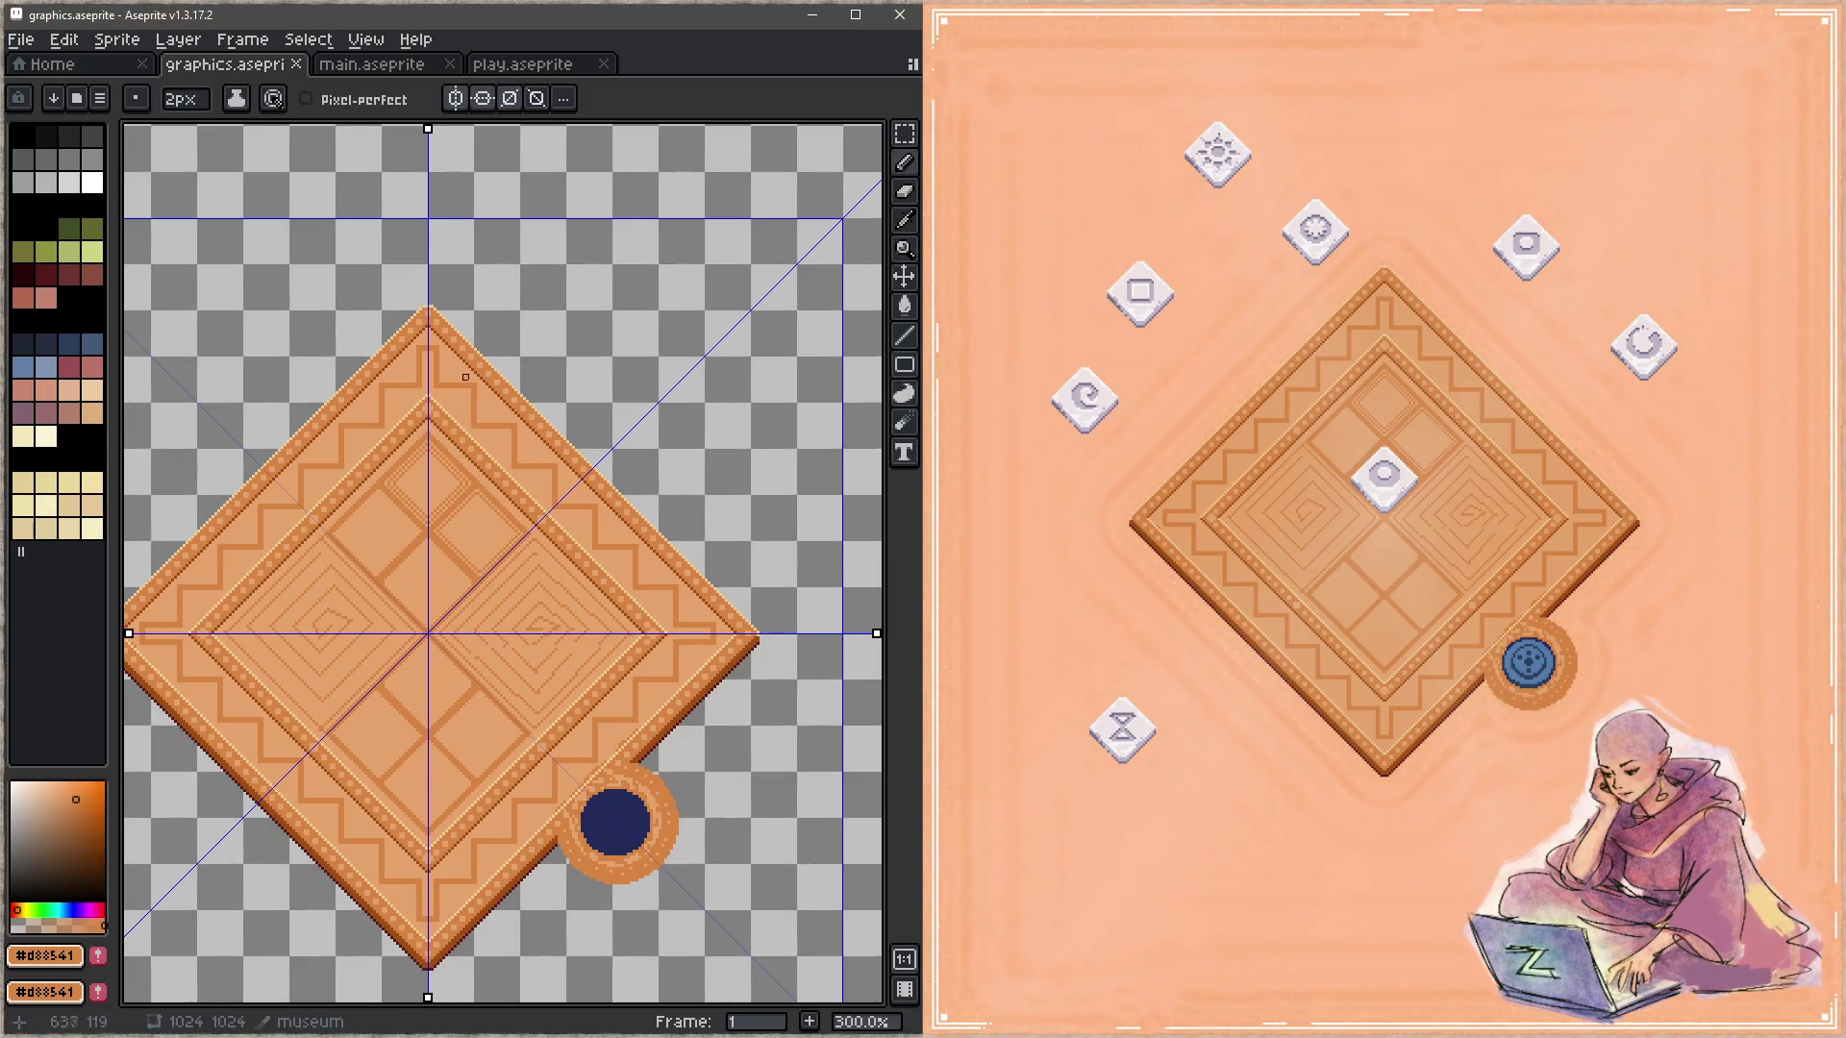
{"action": "key", "text": "z"}
{"action": "left_click_drag", "start_coordinate": [445, 362], "coordinate": [465, 449]}
{"action": "key", "text": "i"}
{"action": "key", "text": "b"}
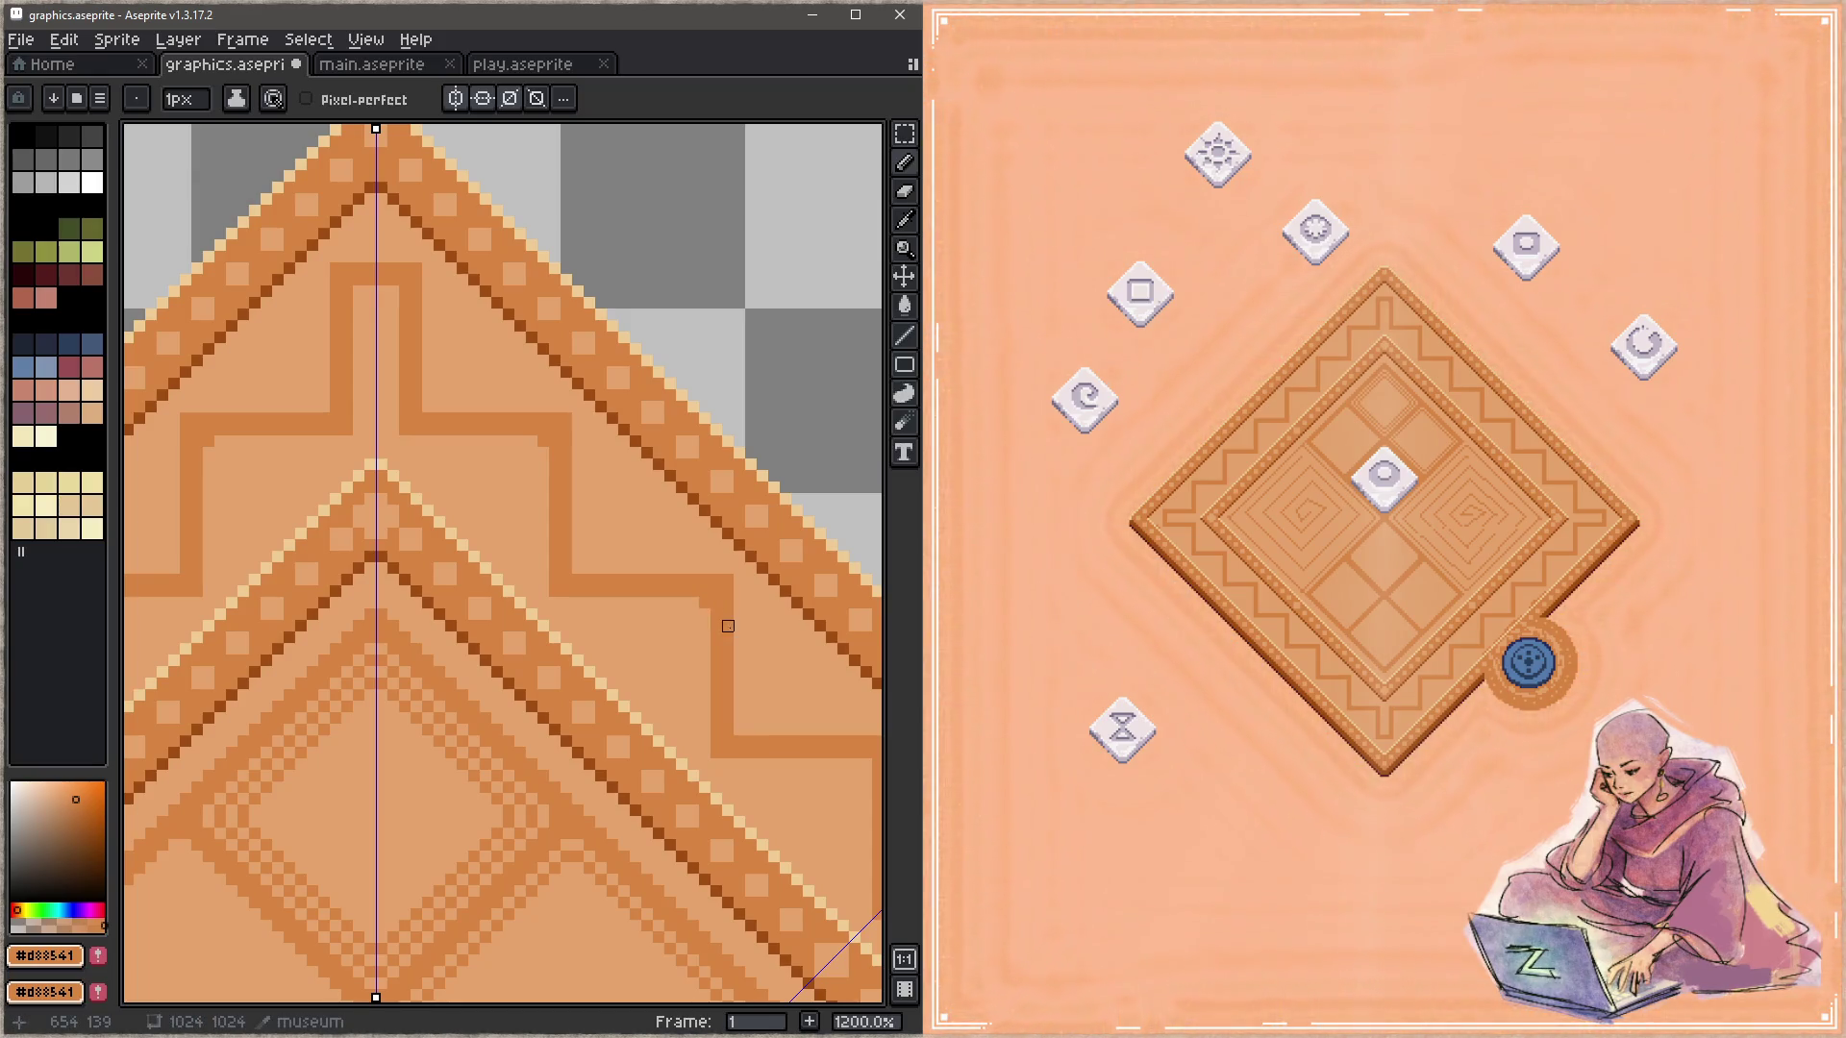
{"action": "left_click", "coordinate": [725, 577], "text": "alt"}
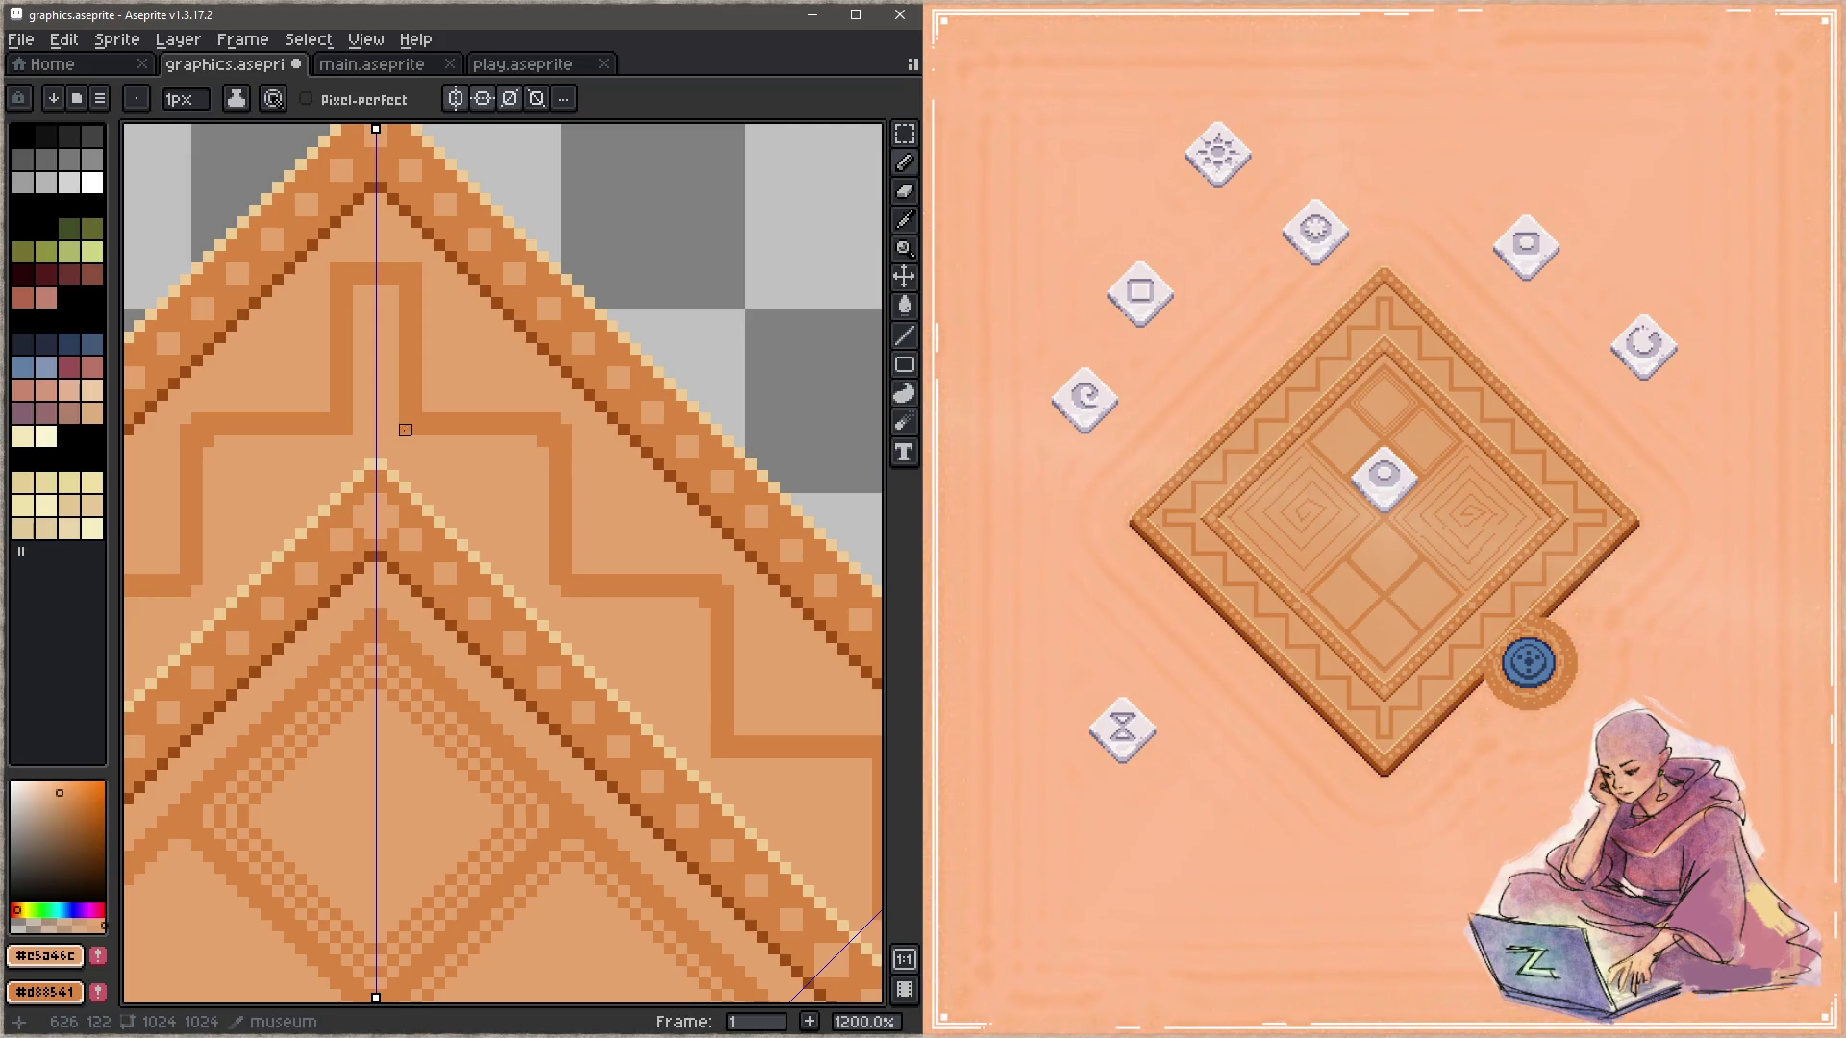
{"action": "scroll", "coordinate": [562, 562], "scroll_direction": "down", "scroll_amount": 3}
{"action": "scroll", "coordinate": [563, 563], "scroll_direction": "right", "scroll_amount": 3}
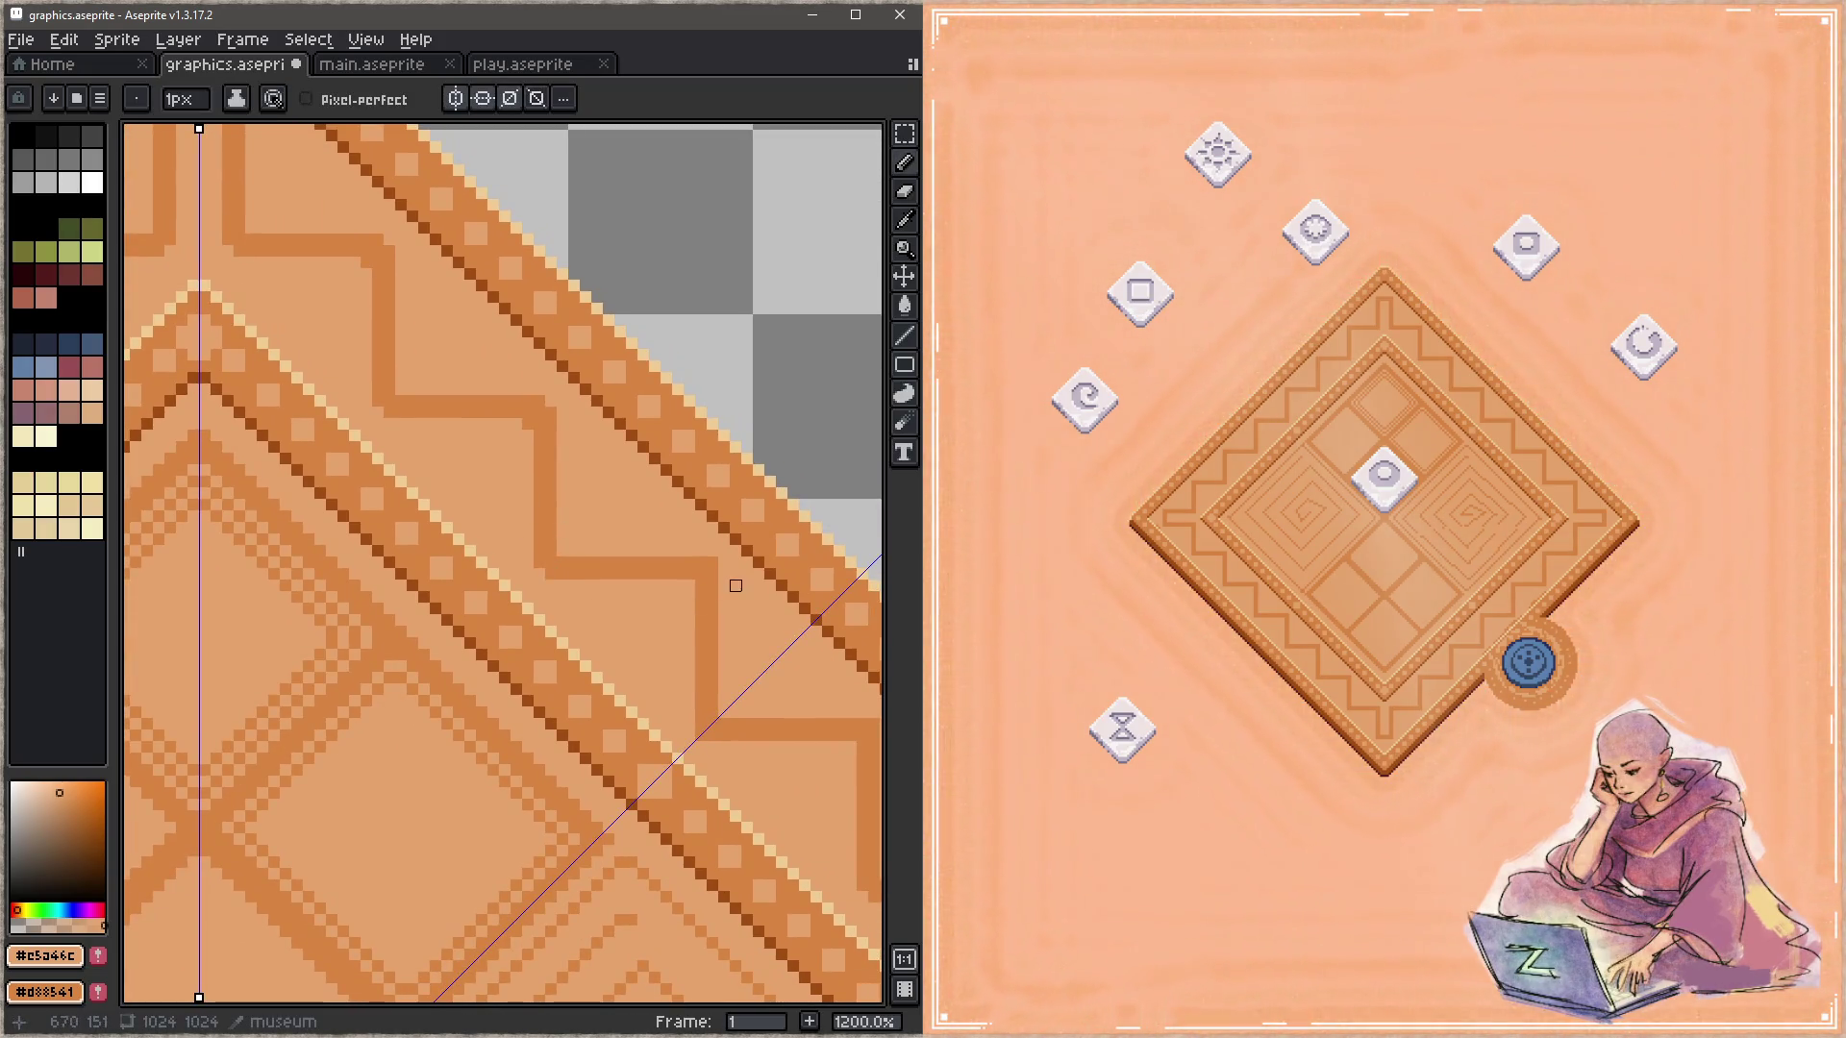
{"action": "left_click", "coordinate": [712, 671], "text": "alt"}
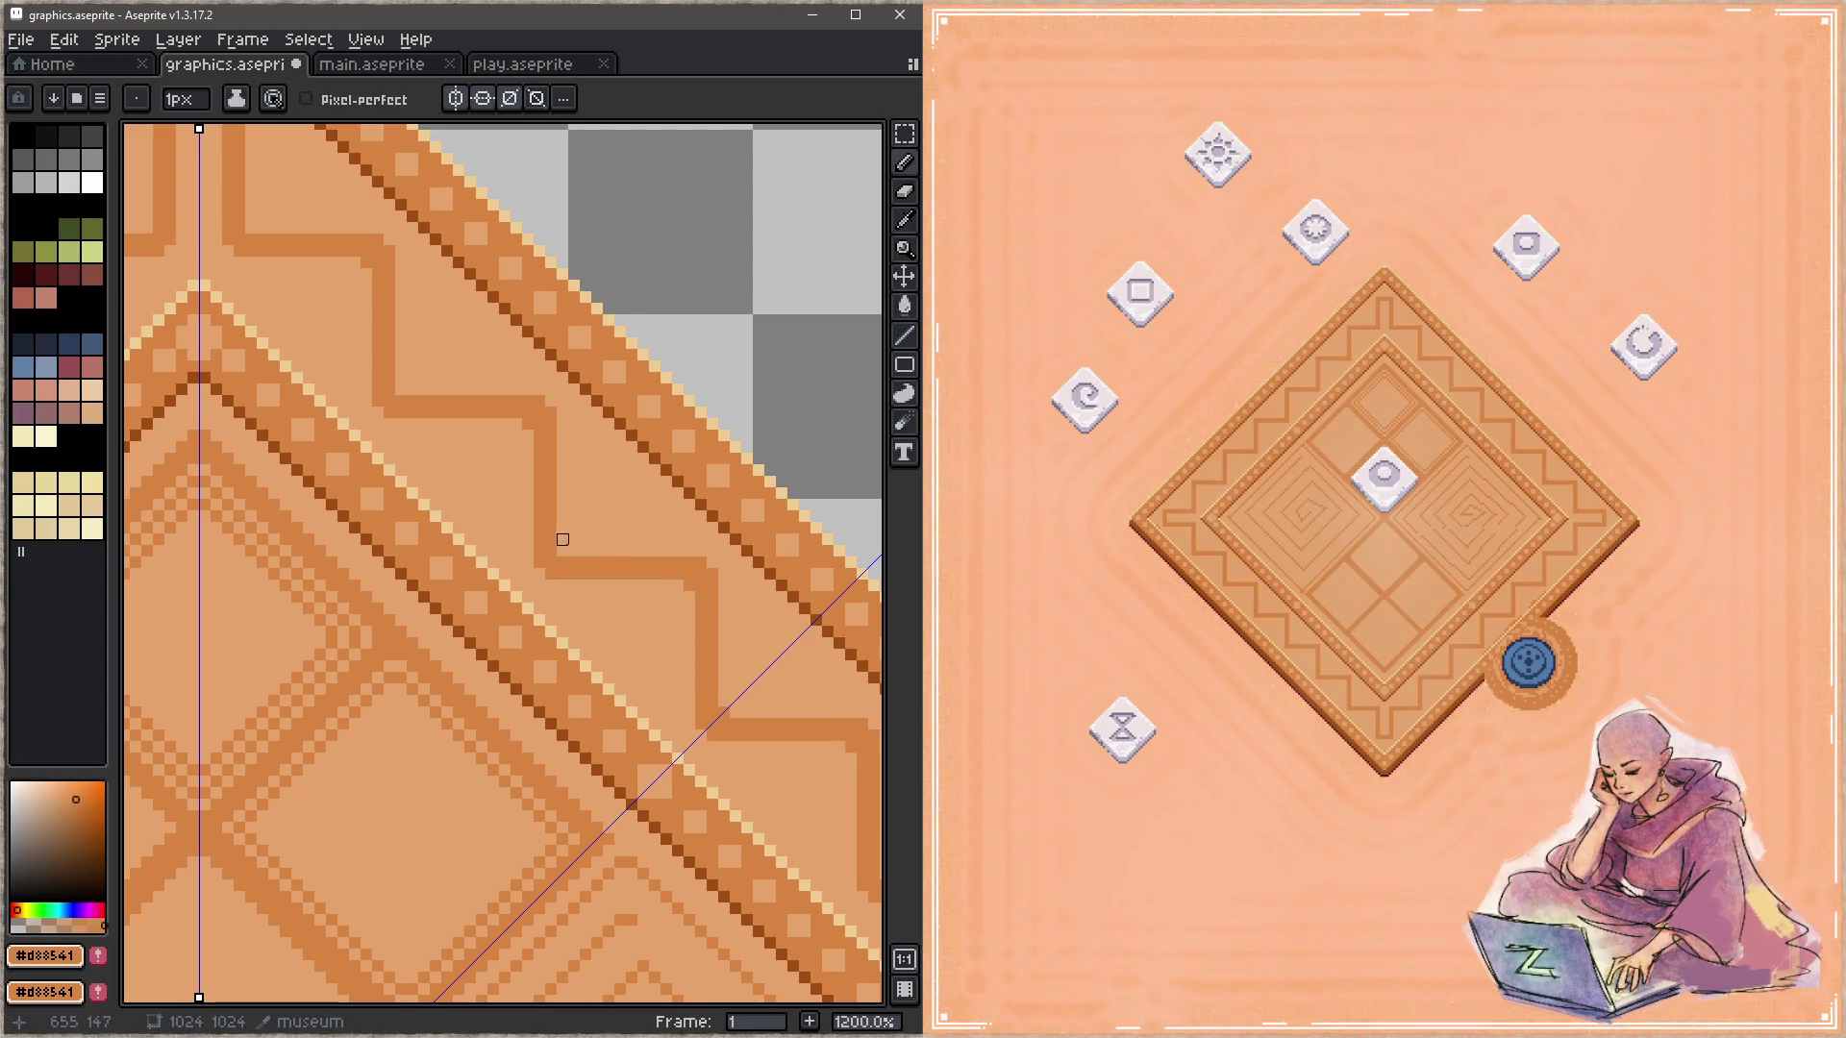
{"action": "key", "text": "ctrl+s"}
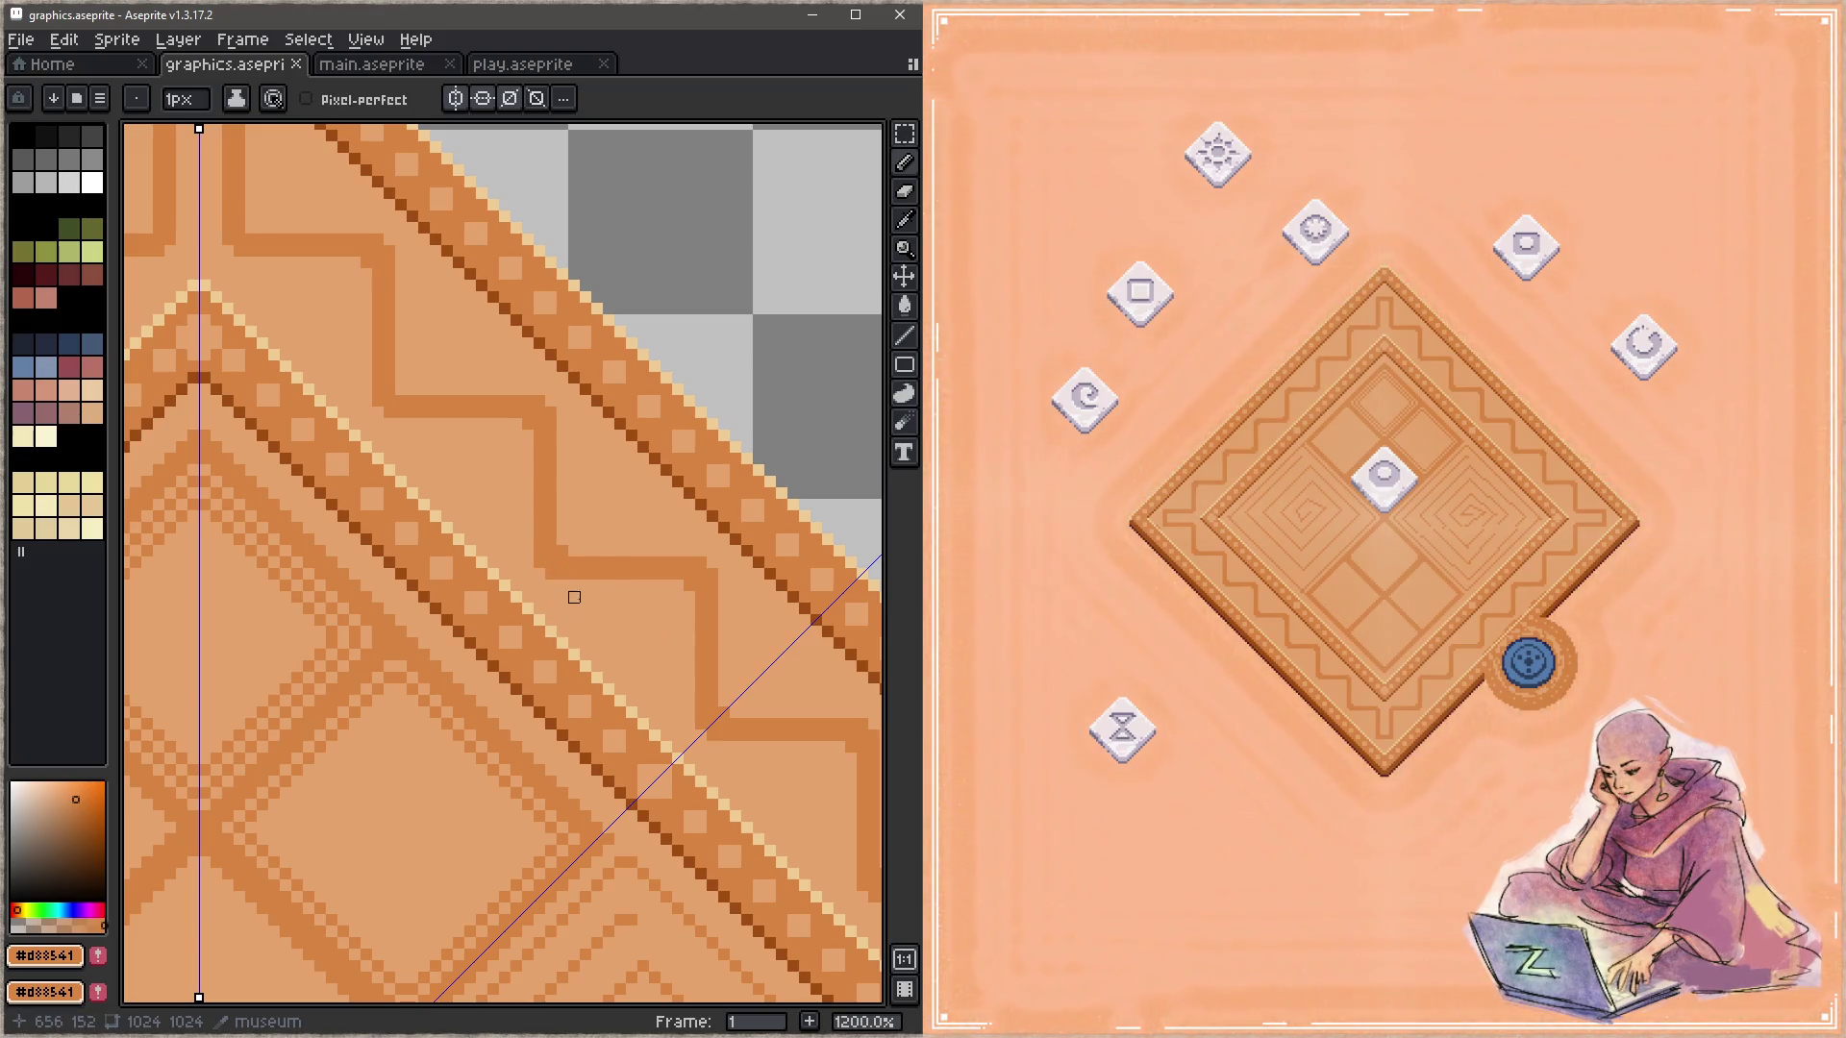
Step: Centre the meander's top point and eyedrop the pale highlight tone #efcc94 from the border
{"action": "key", "text": "i"}
{"action": "left_click", "coordinate": [573, 583]}
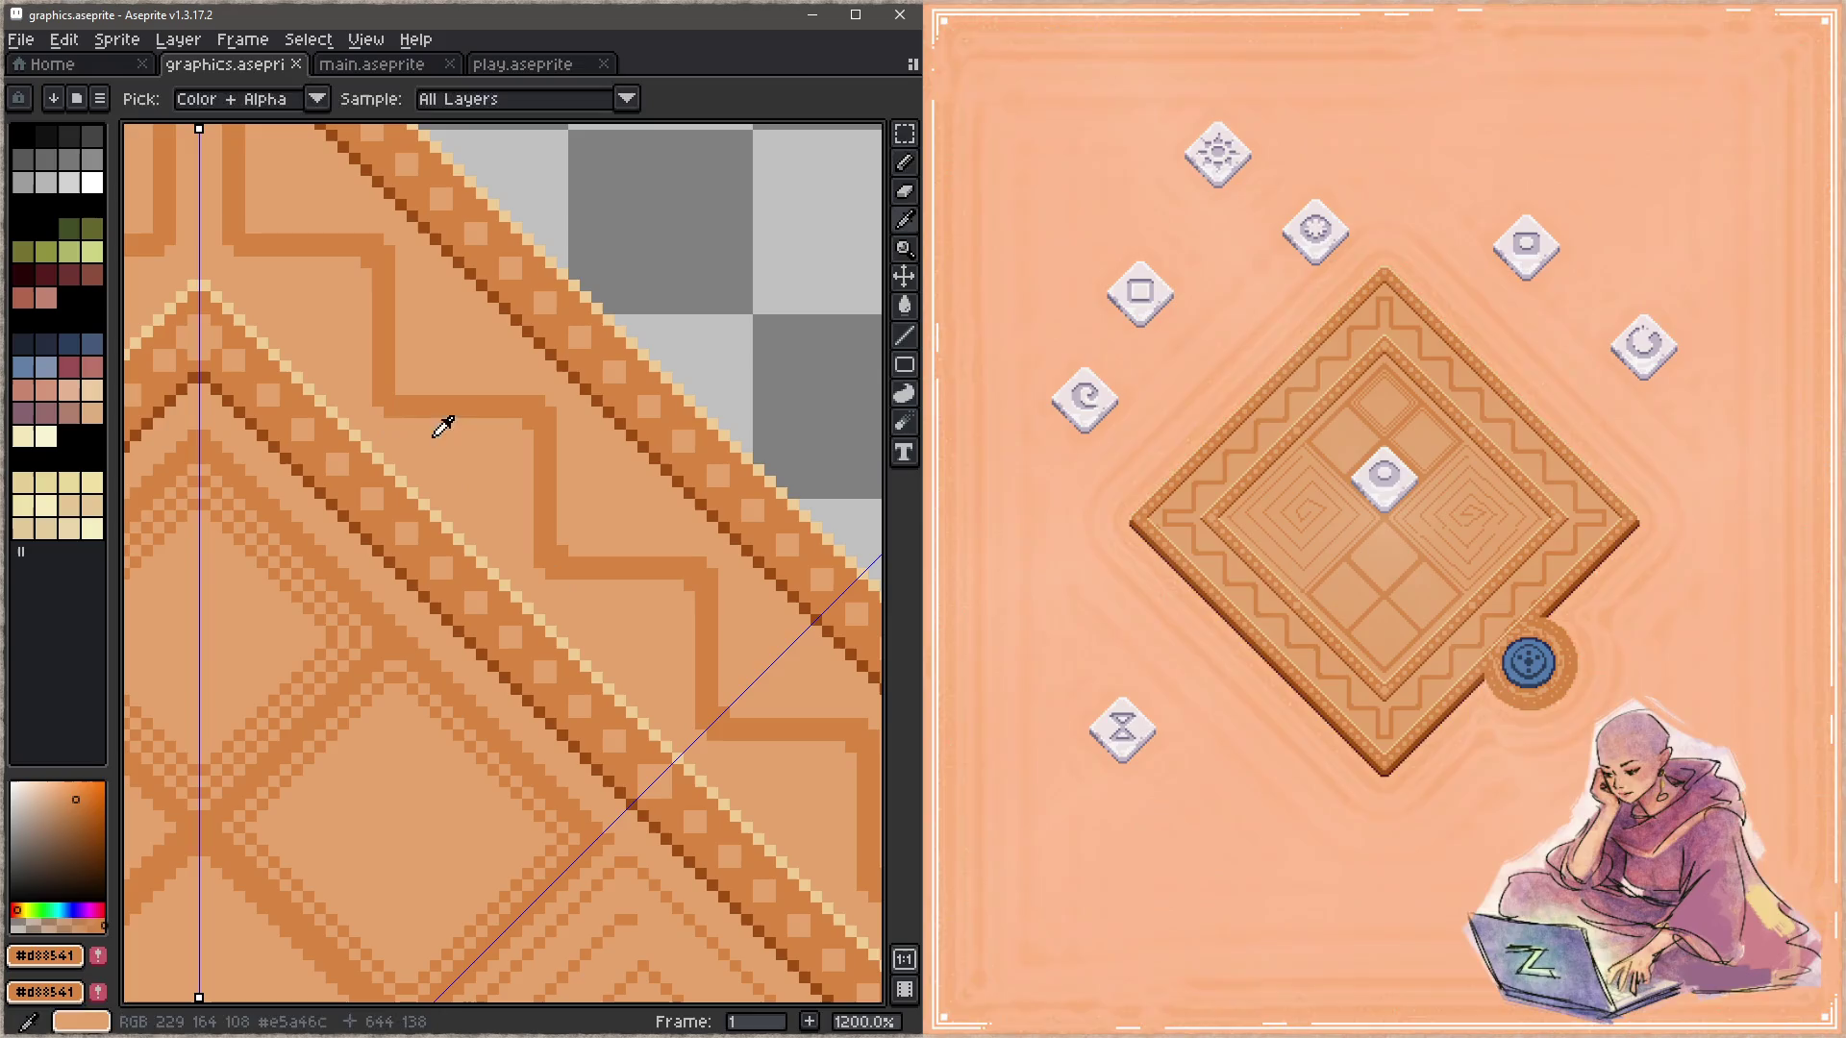
{"action": "left_click_drag", "start_coordinate": [228, 240], "coordinate": [633, 637]}
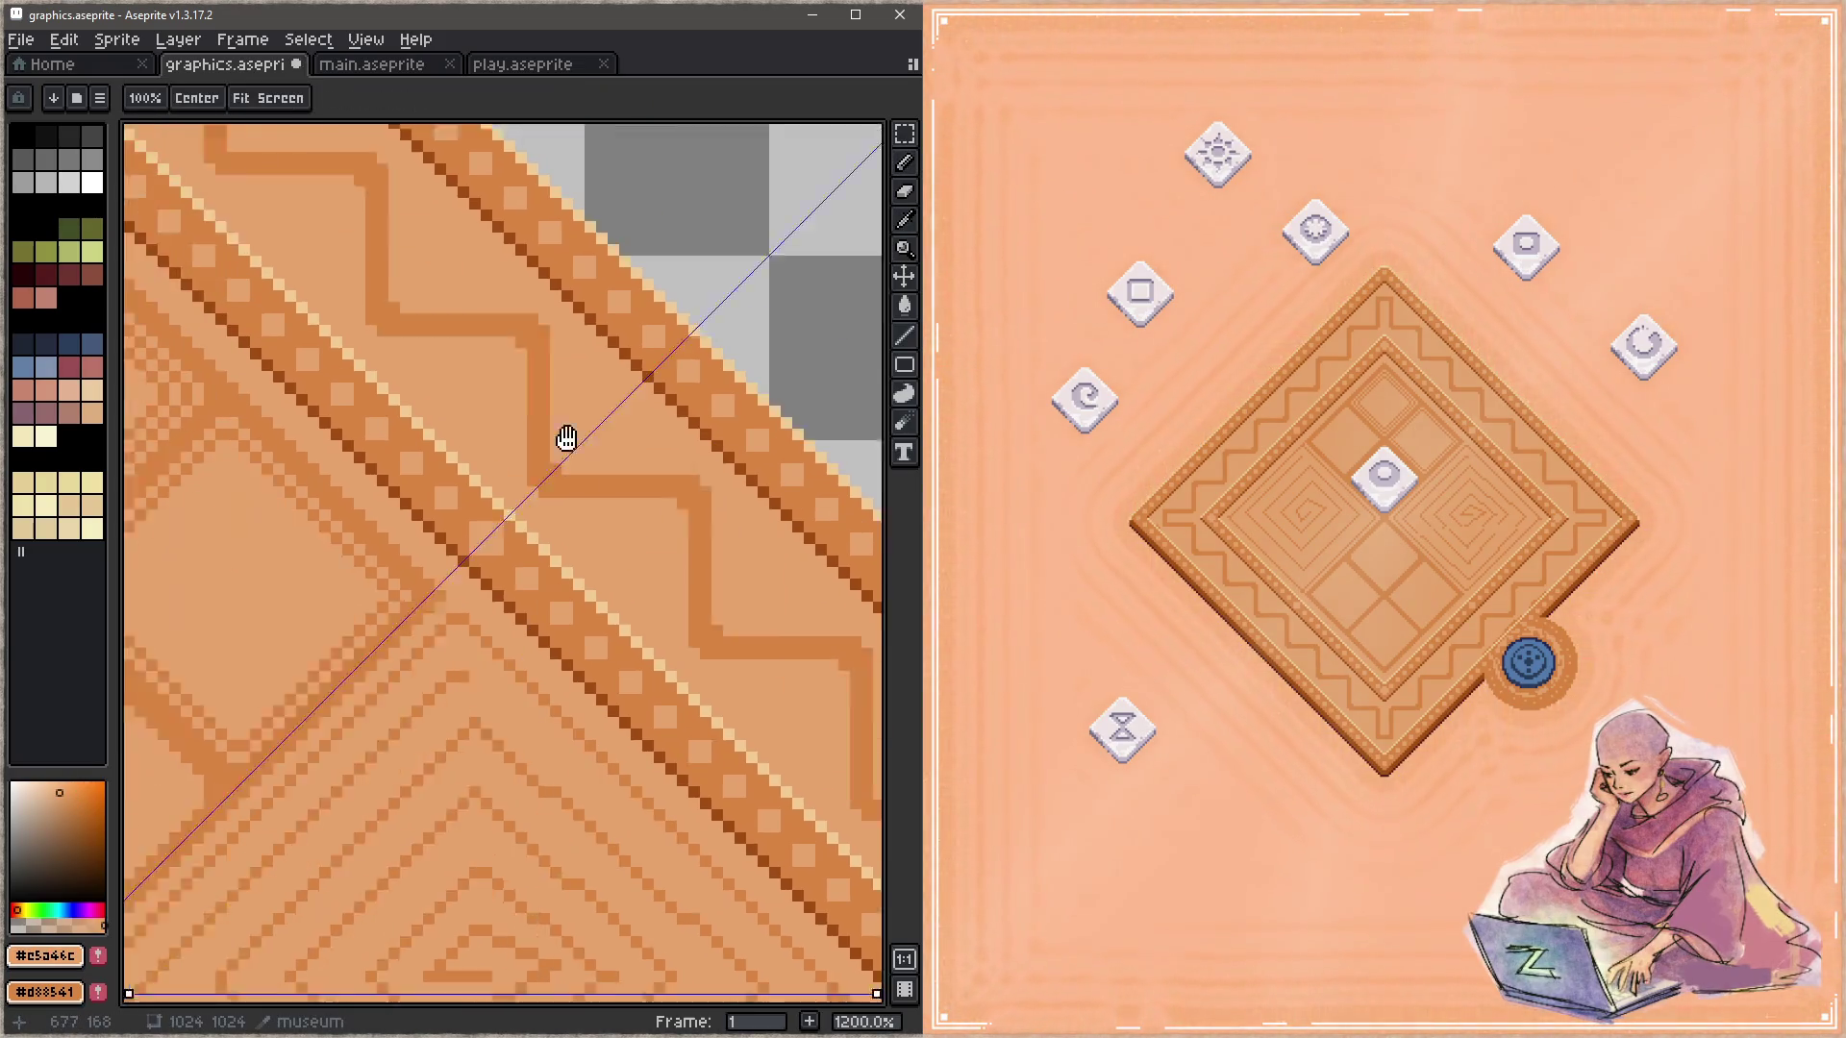
{"action": "key", "text": "h"}
{"action": "left_click_drag", "start_coordinate": [408, 424], "coordinate": [432, 487]}
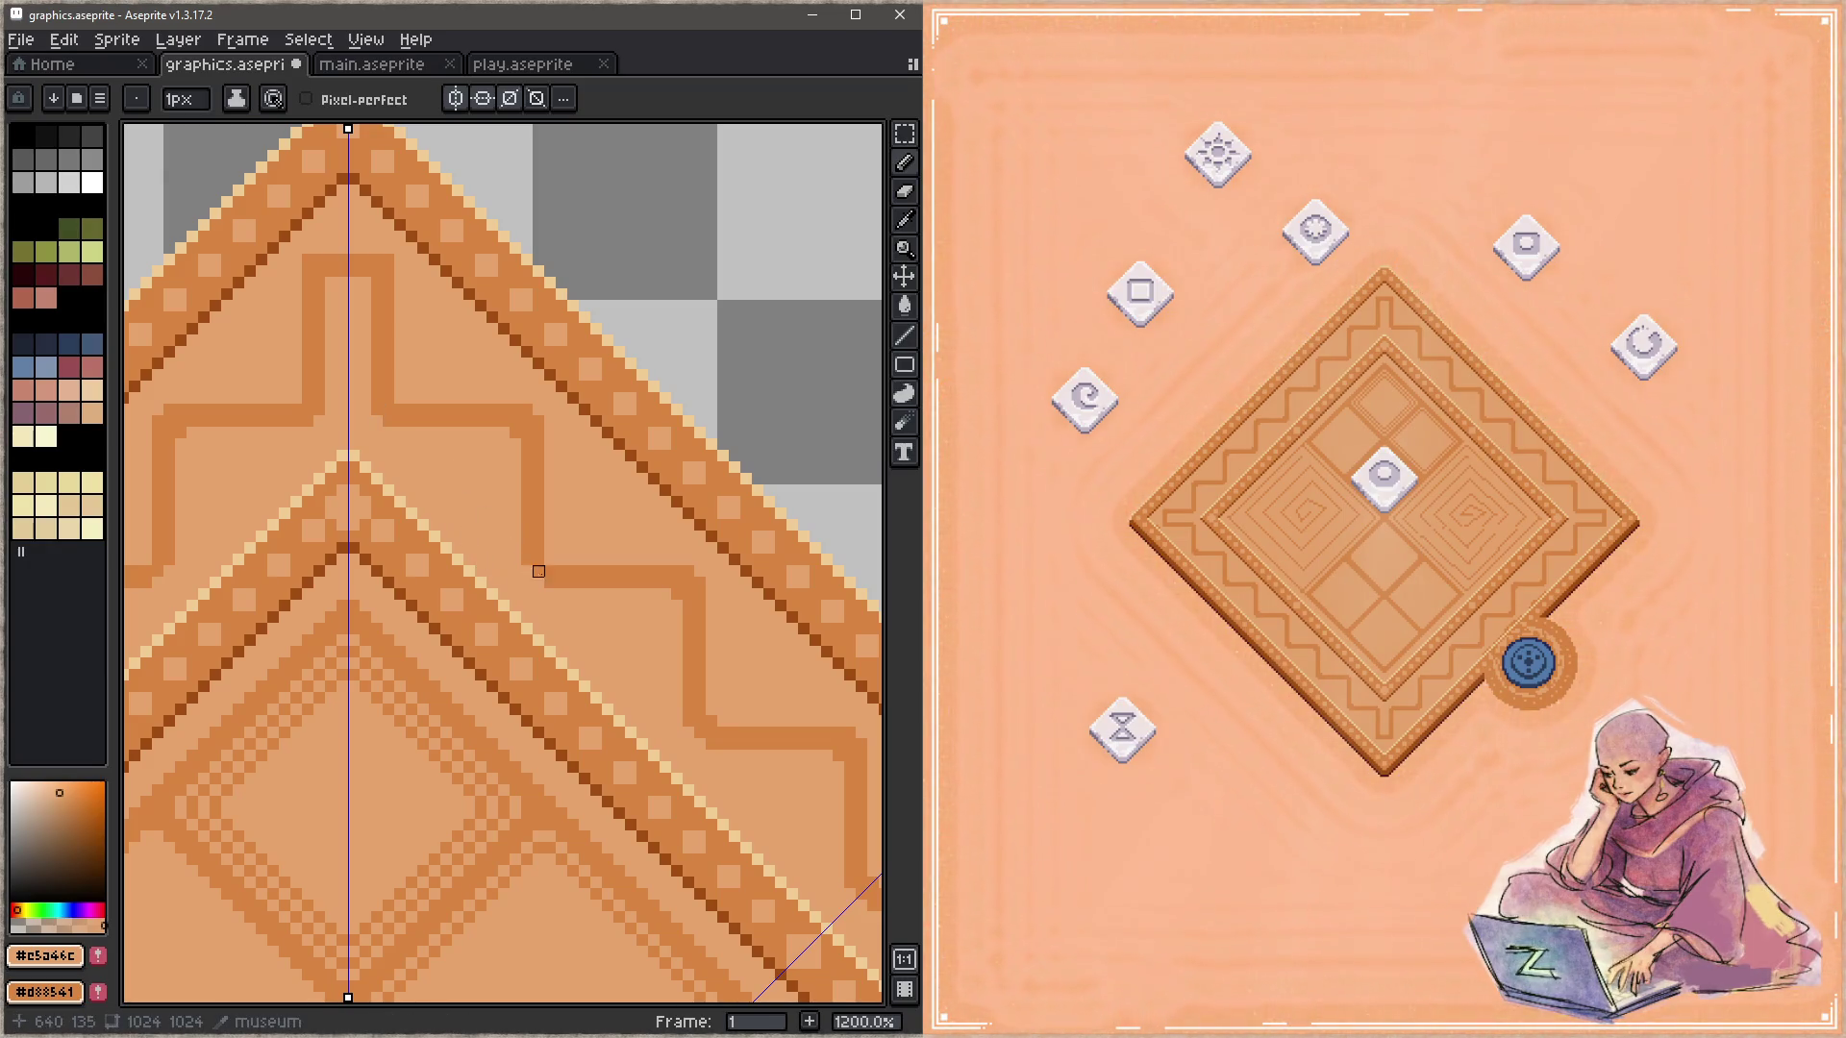
{"action": "left_click_drag", "start_coordinate": [538, 571], "coordinate": [516, 553]}
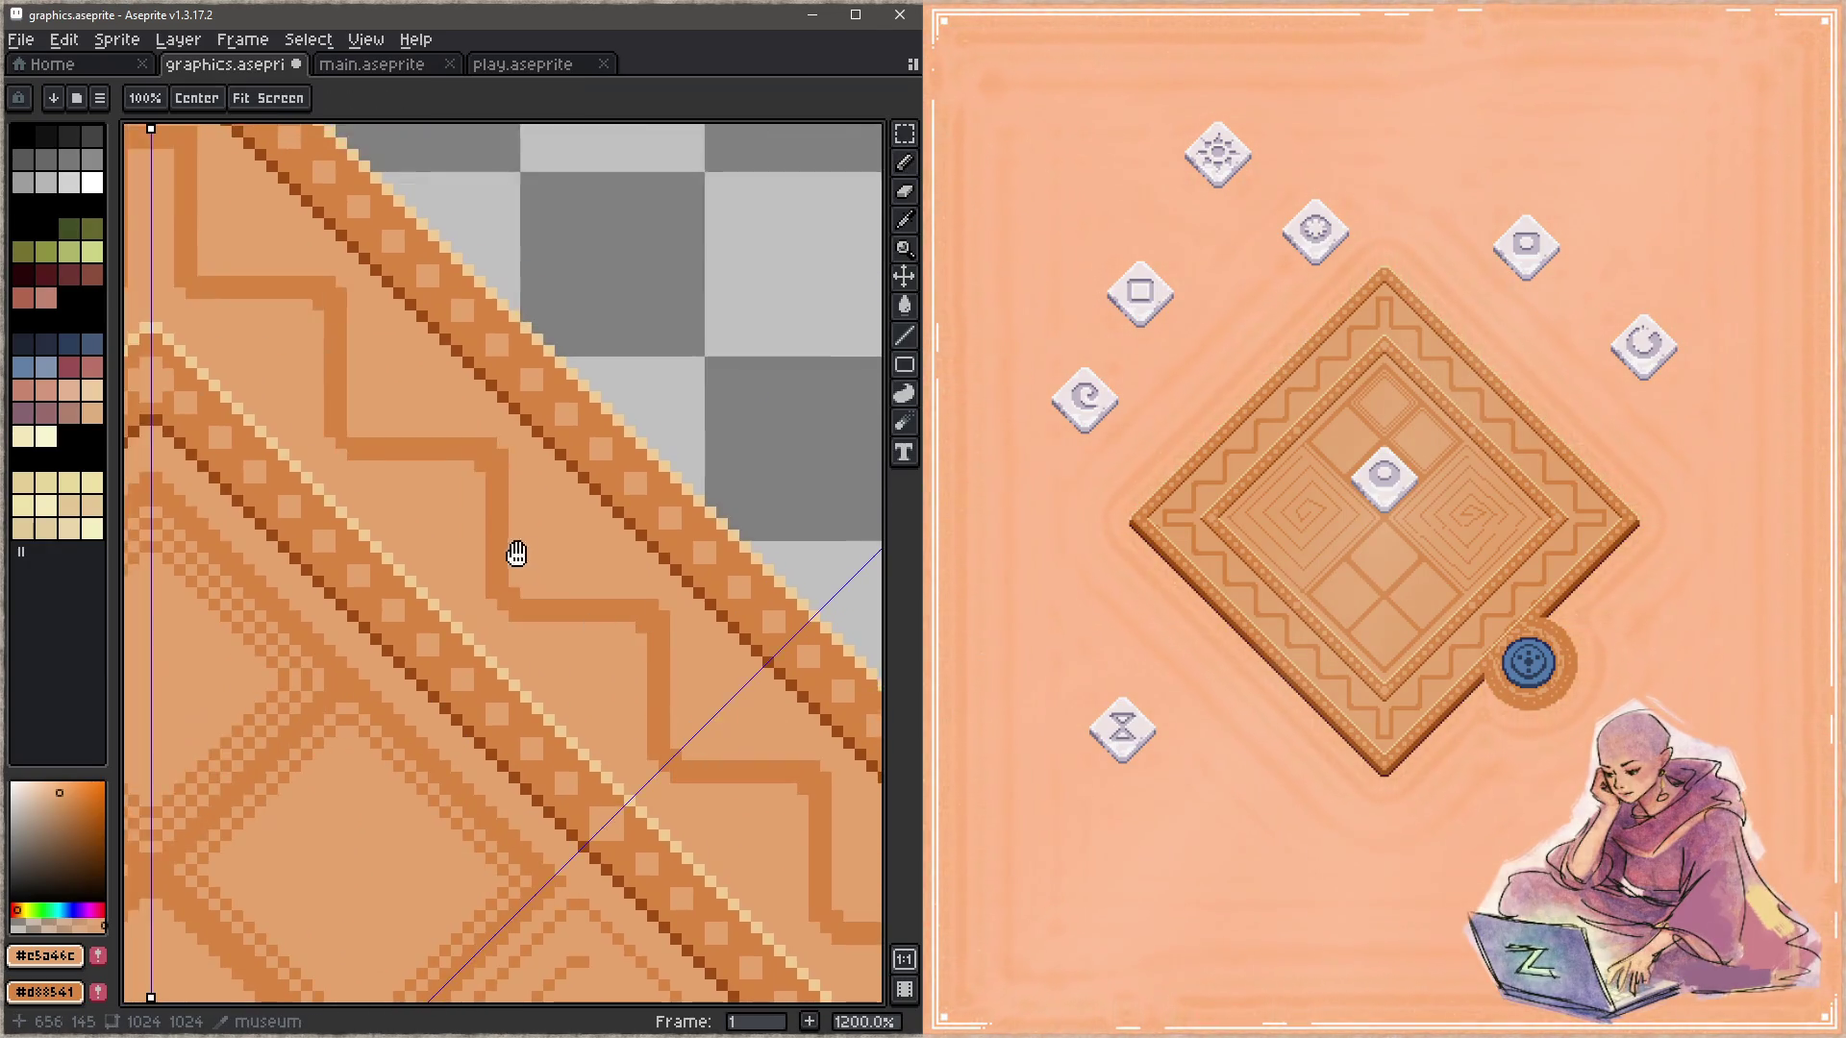
{"action": "left_click_drag", "start_coordinate": [294, 524], "coordinate": [494, 548]}
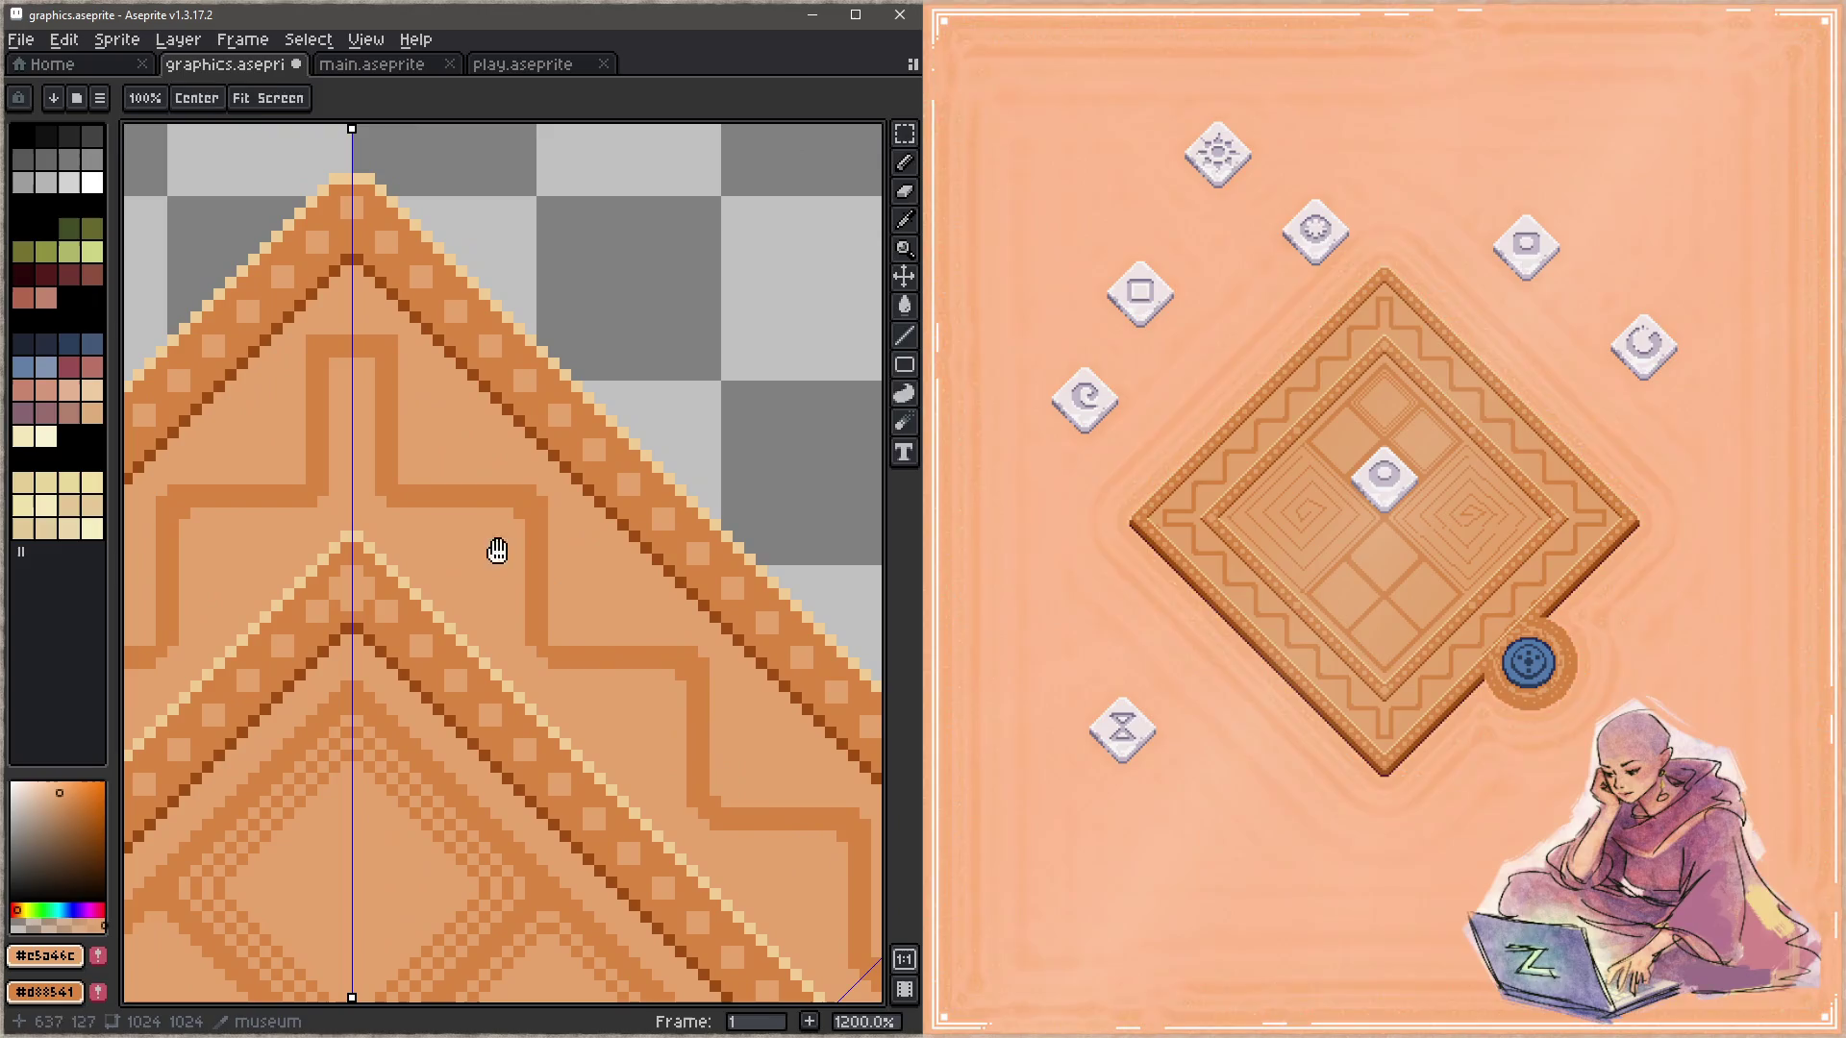
{"action": "left_click", "coordinate": [553, 664], "text": "alt"}
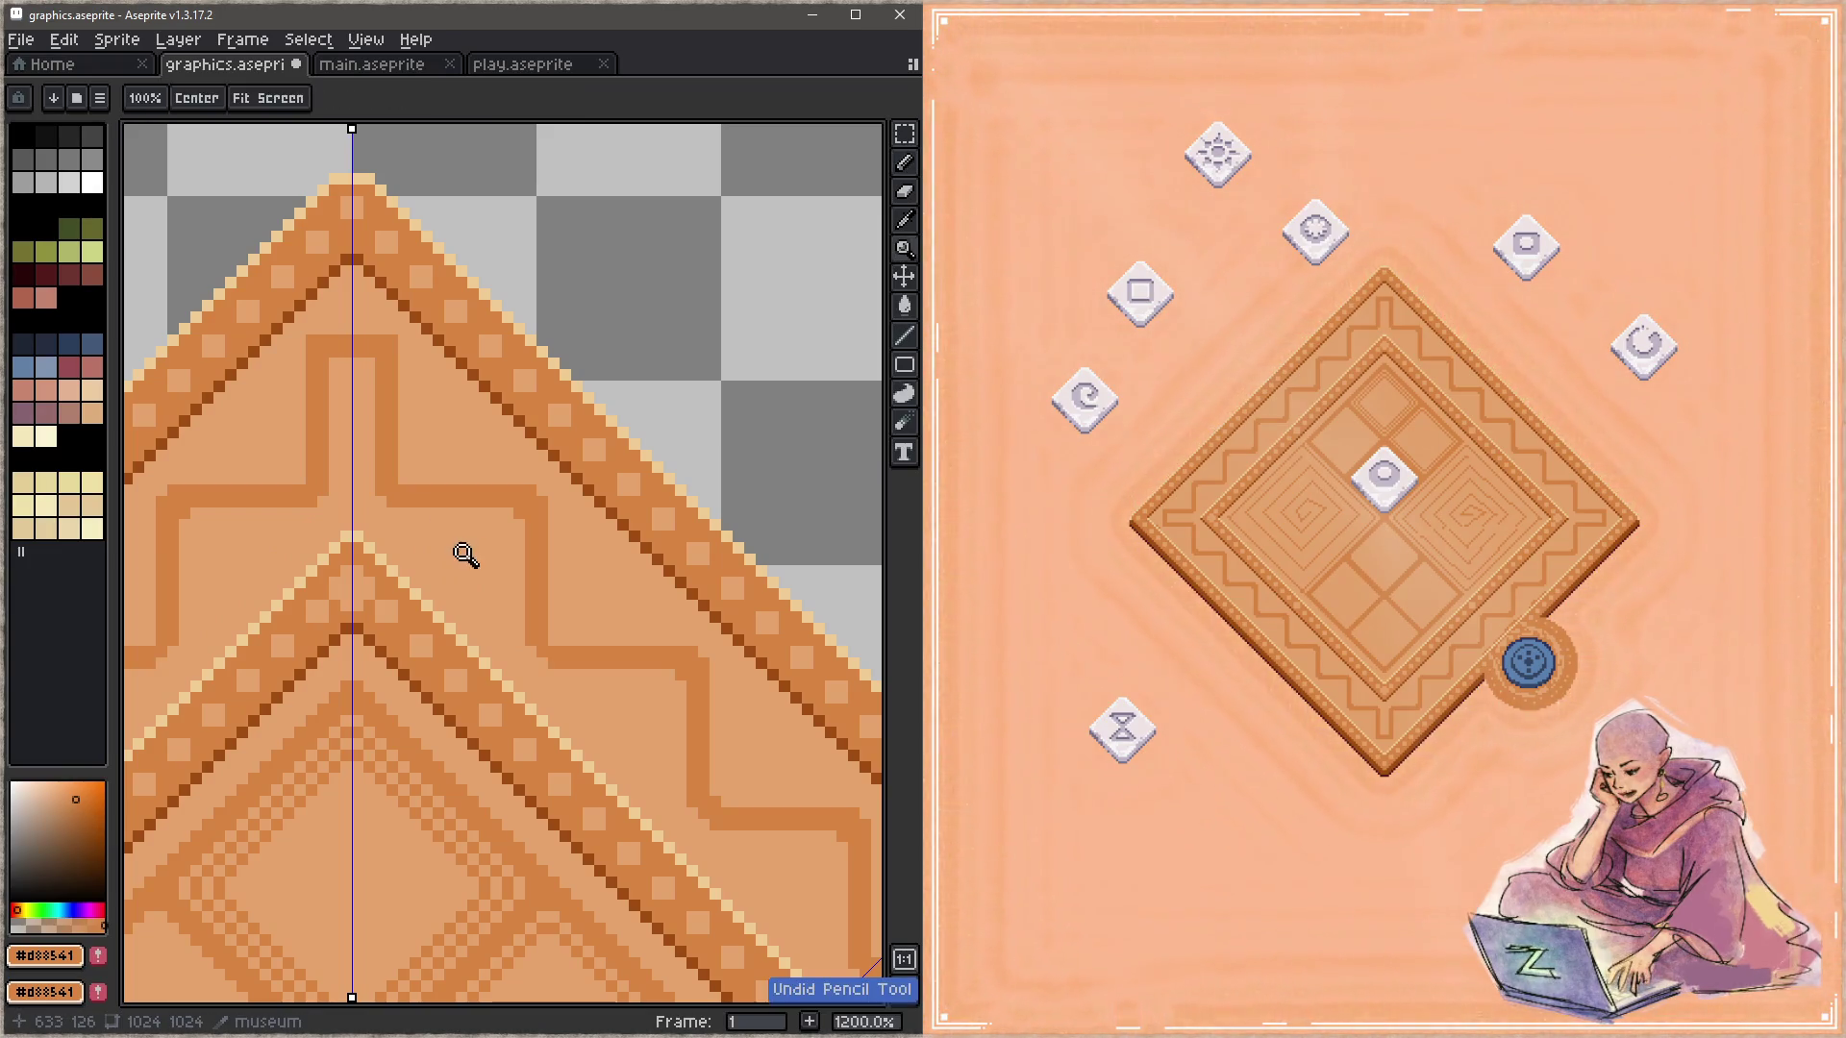
{"action": "key", "text": "alt"}
{"action": "left_click", "coordinate": [507, 666], "text": "alt"}
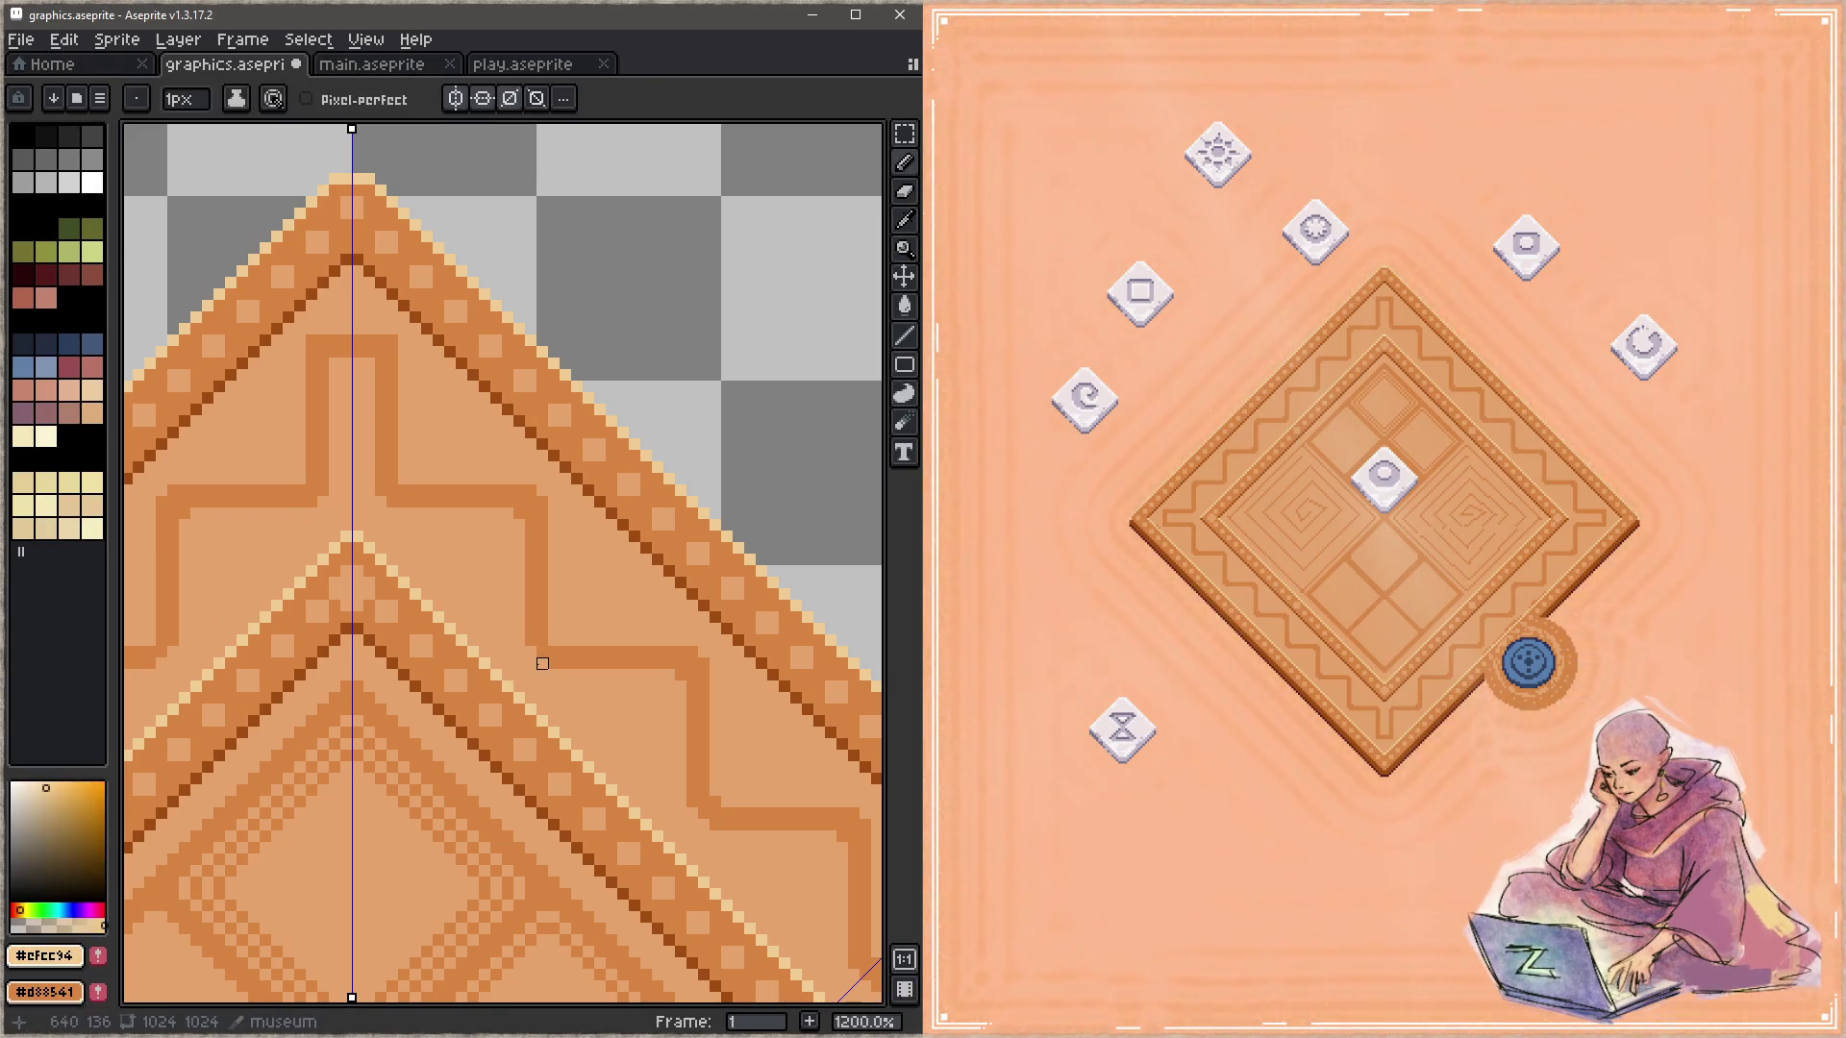
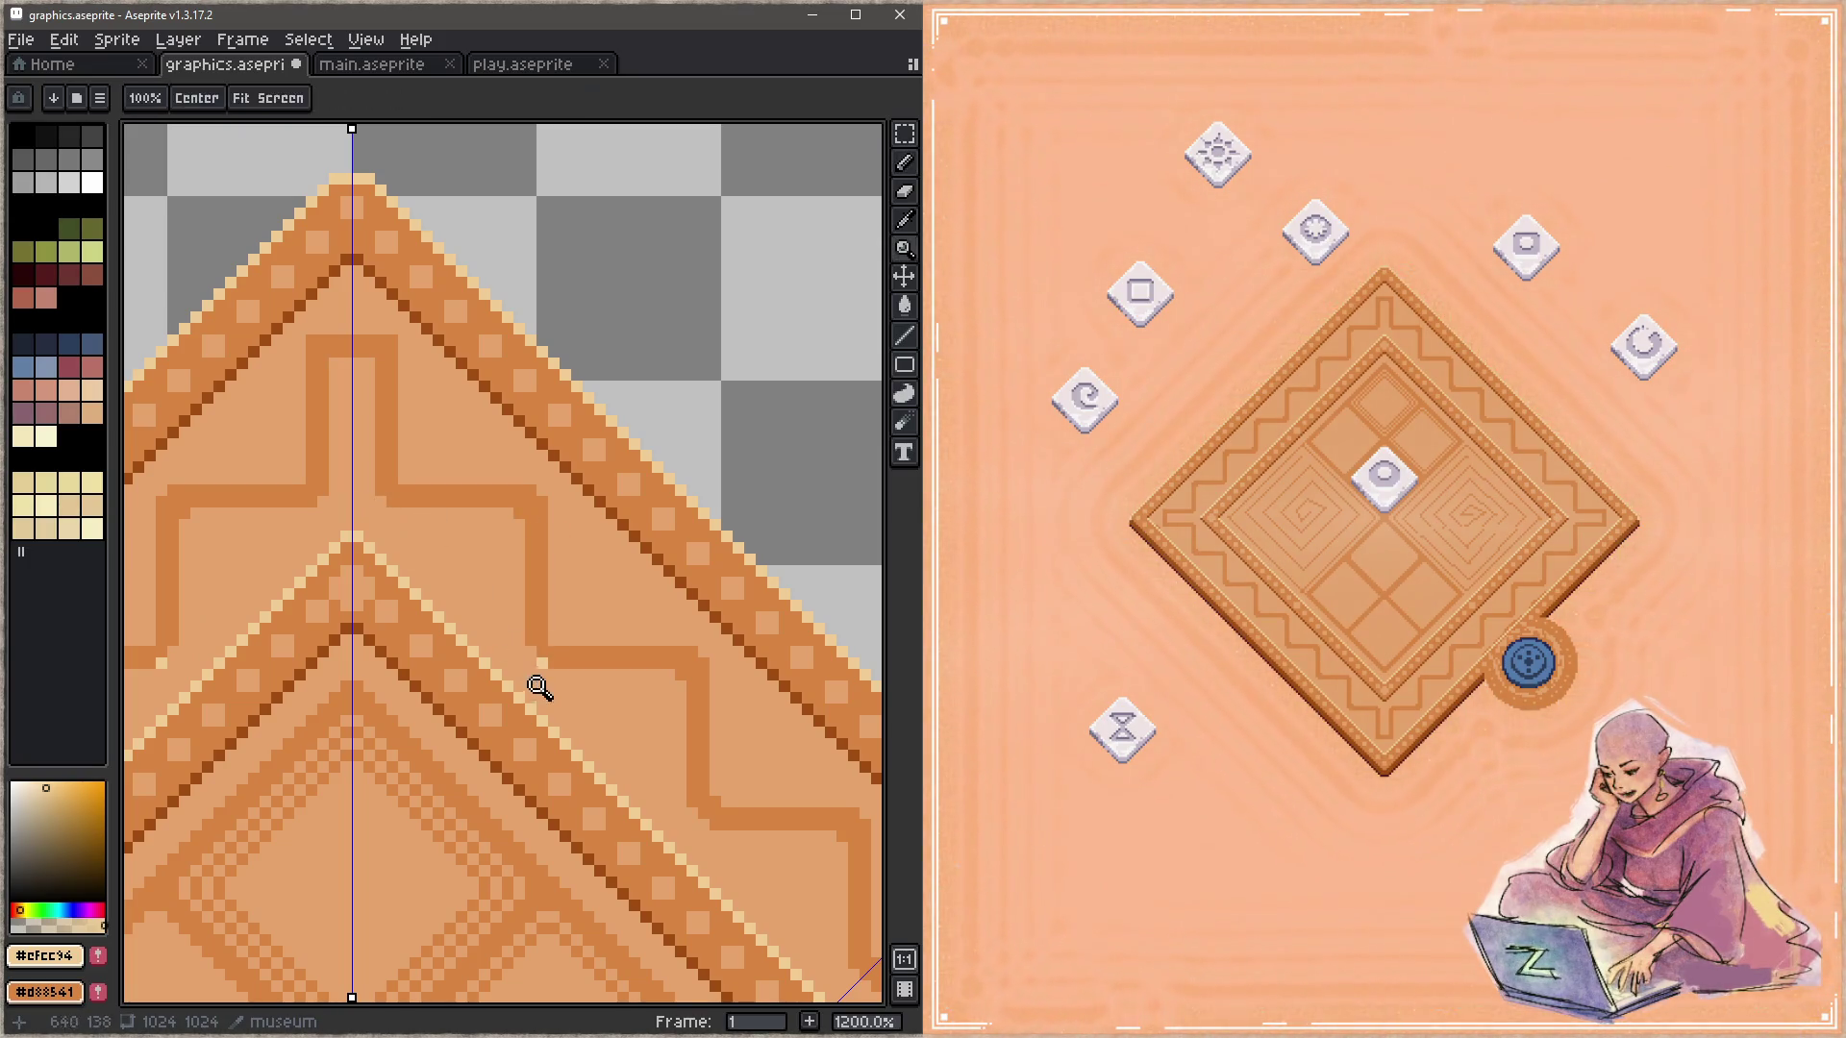
Step: Undo the last stroke and redraw the mirrored vertical swirl segment in outline orange
{"action": "key", "text": "ctrl+z"}
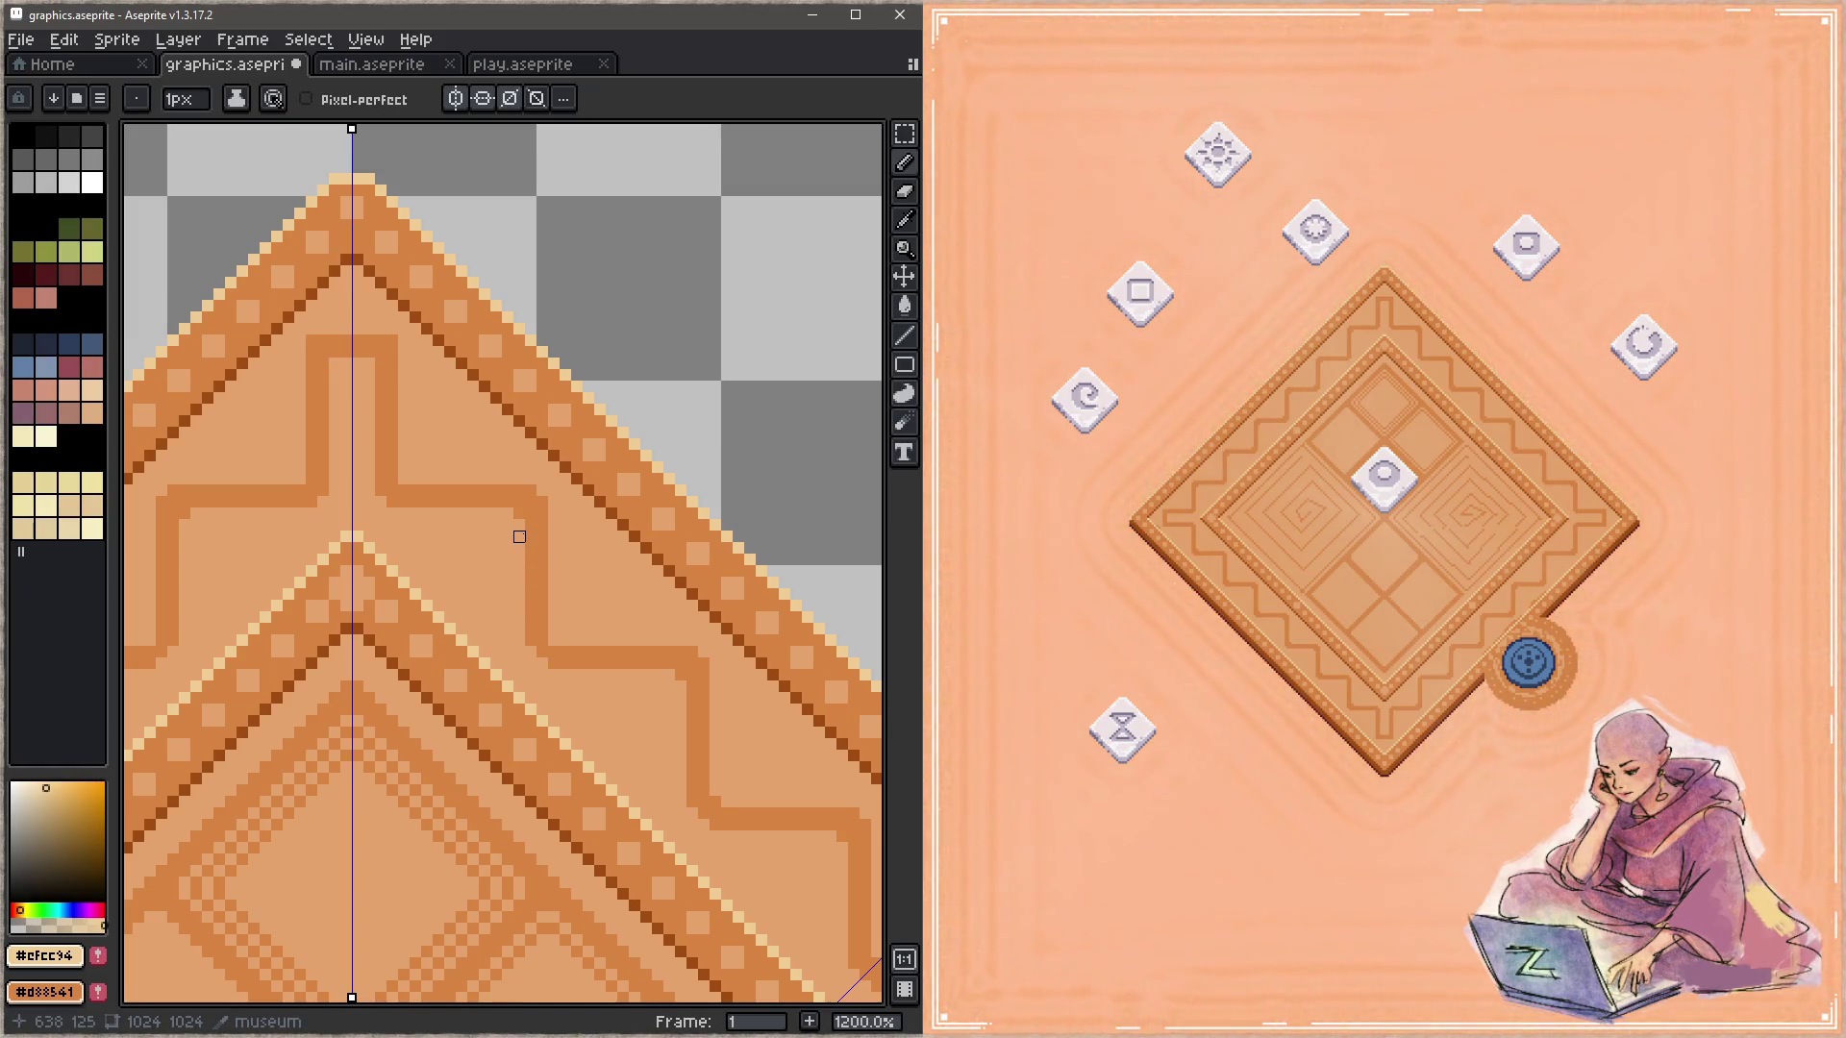
{"action": "left_click", "coordinate": [462, 498], "text": "alt"}
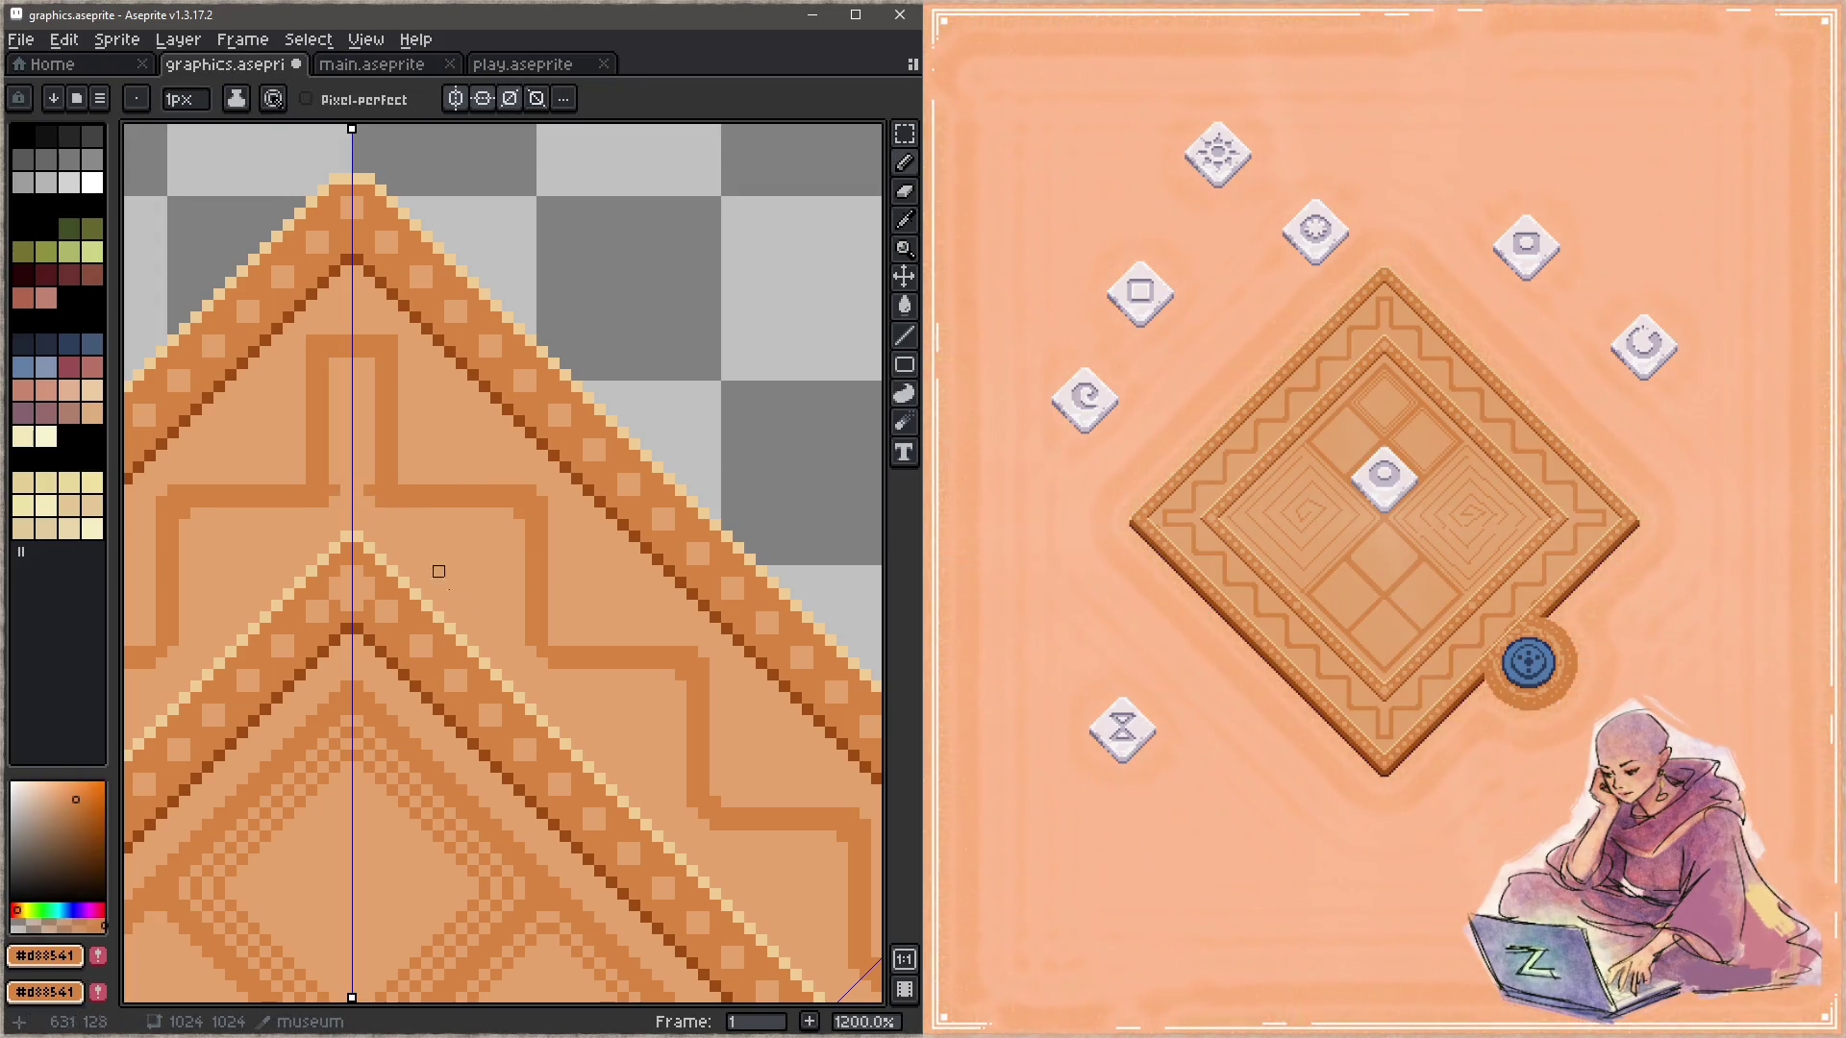
{"action": "left_click", "coordinate": [589, 680], "text": "alt"}
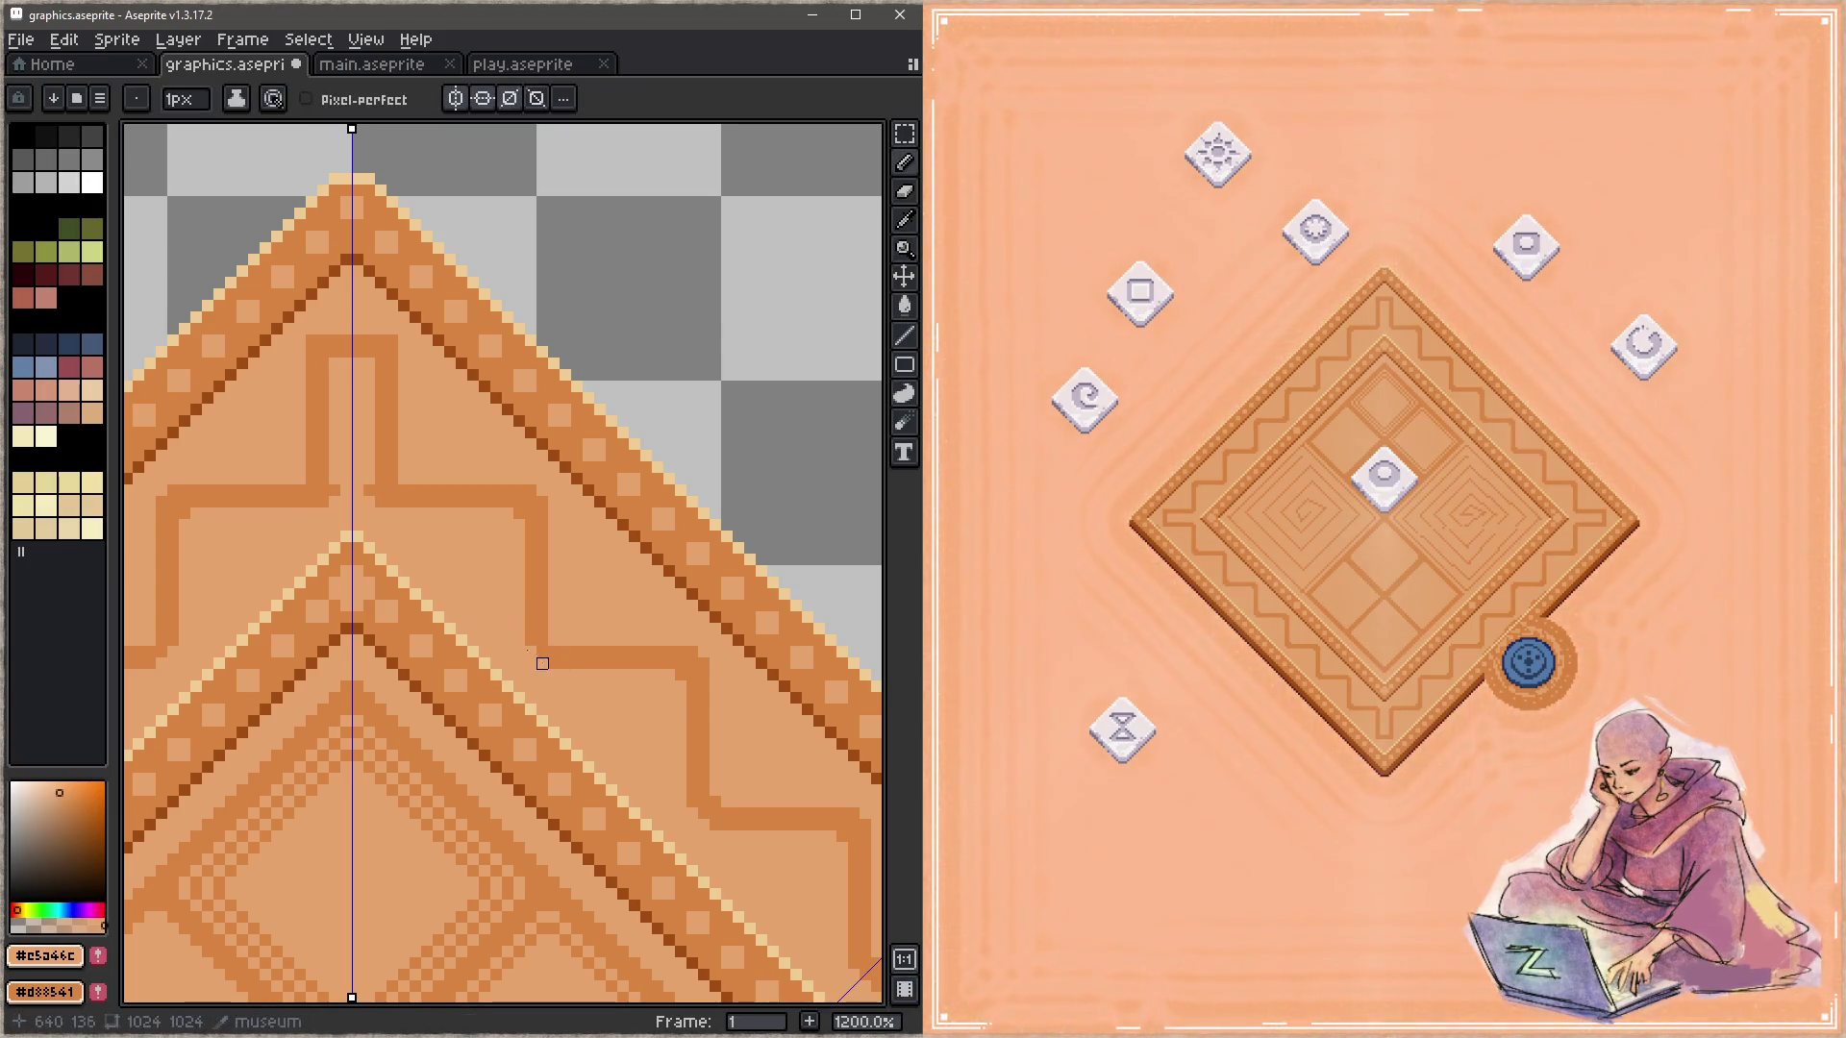
{"action": "left_click", "coordinate": [383, 471], "text": "alt"}
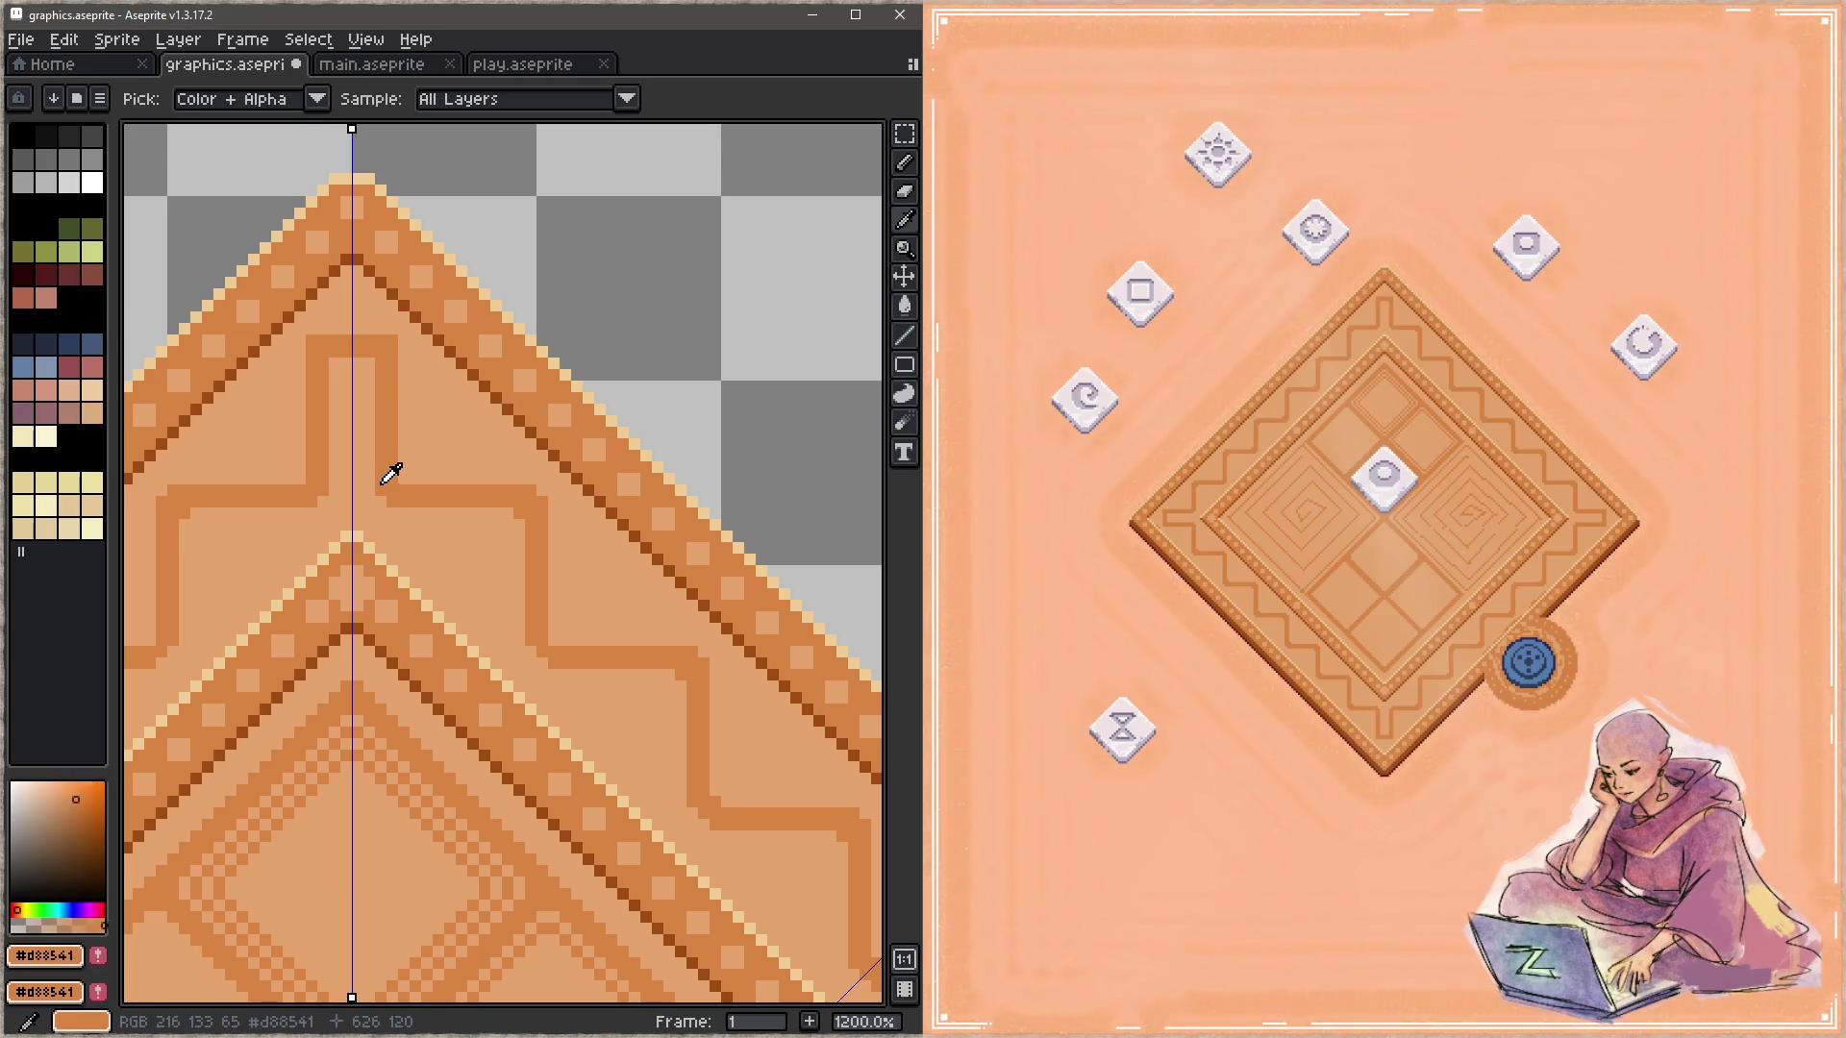
{"action": "mouse_move", "coordinate": [369, 479]}
{"action": "left_mouse_down"}
{"action": "mouse_move", "coordinate": [369, 381]}
{"action": "mouse_move", "coordinate": [392, 386]}
{"action": "left_mouse_up"}
Step: Lighten the dark swirl column on both sides, fix an outline pixel, and save graphics.aseprite
{"action": "left_click", "coordinate": [404, 353], "text": "alt"}
{"action": "left_click_drag", "start_coordinate": [393, 467], "coordinate": [392, 386]}
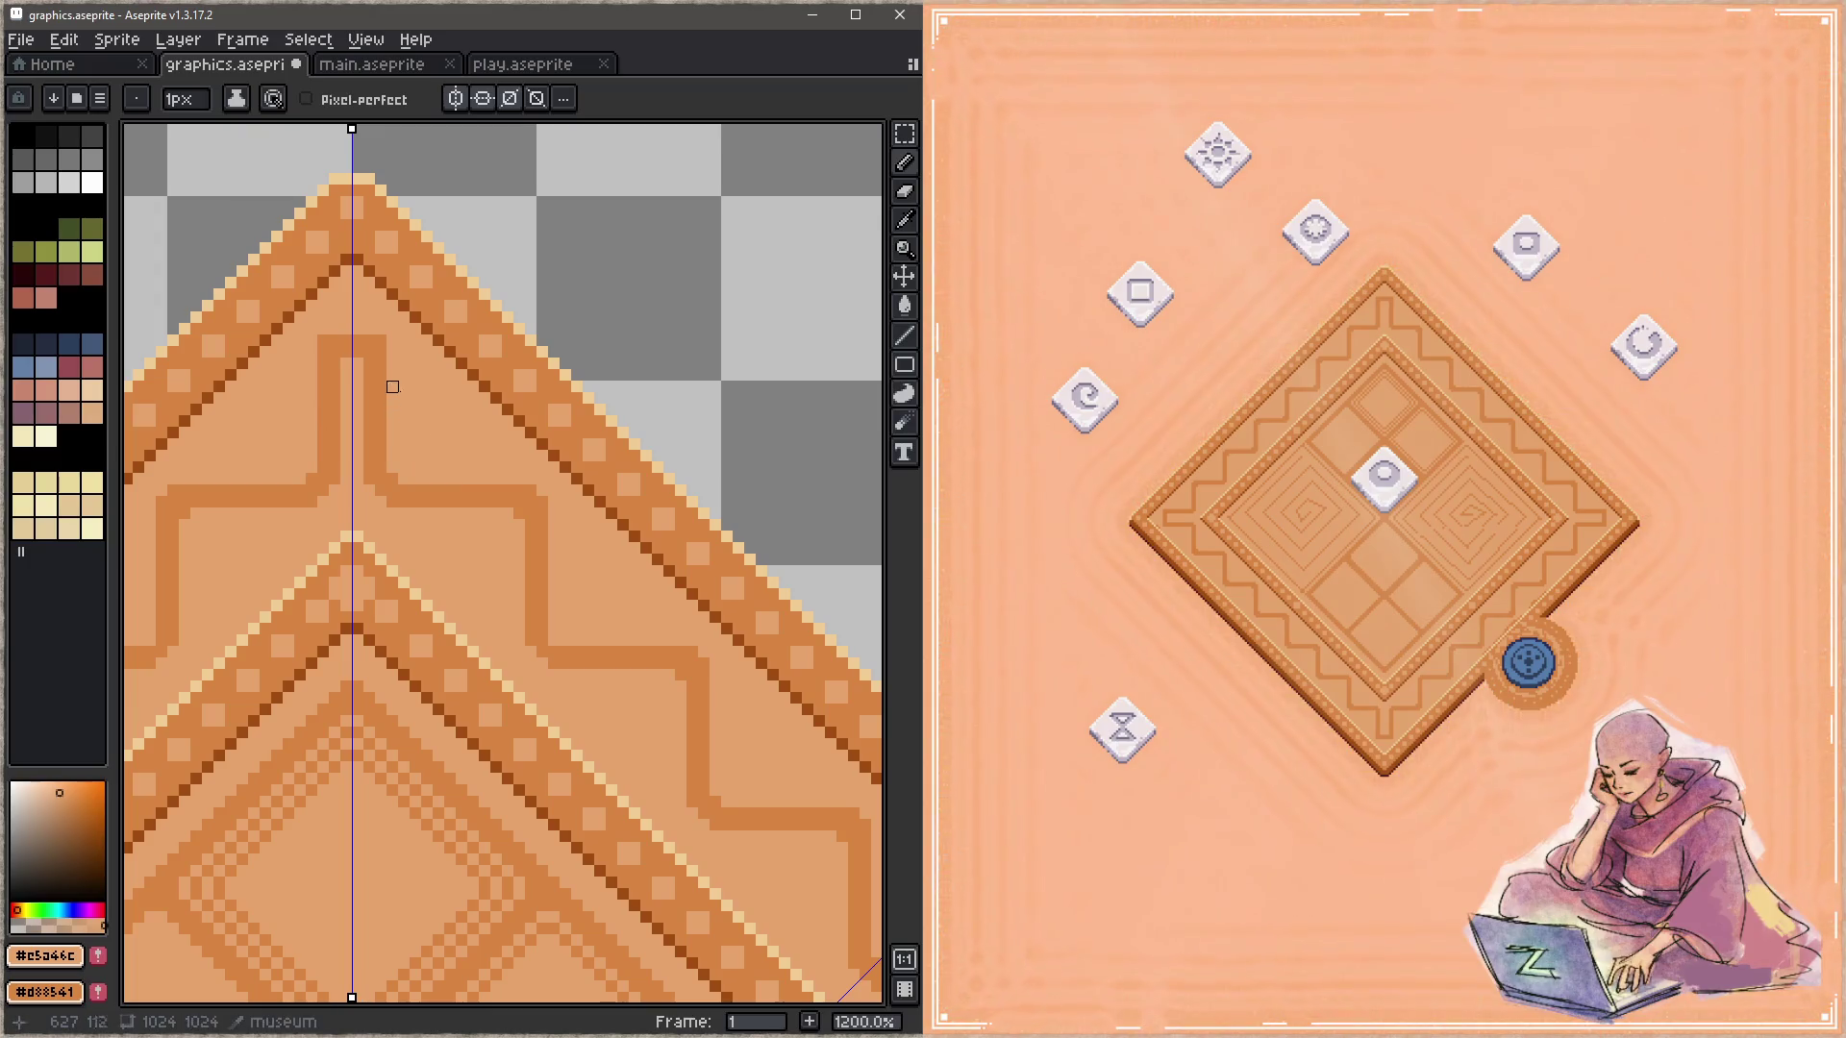
{"action": "left_click", "coordinate": [381, 383], "text": "alt"}
{"action": "left_click", "coordinate": [381, 340]}
{"action": "key", "text": "ctrl+s"}
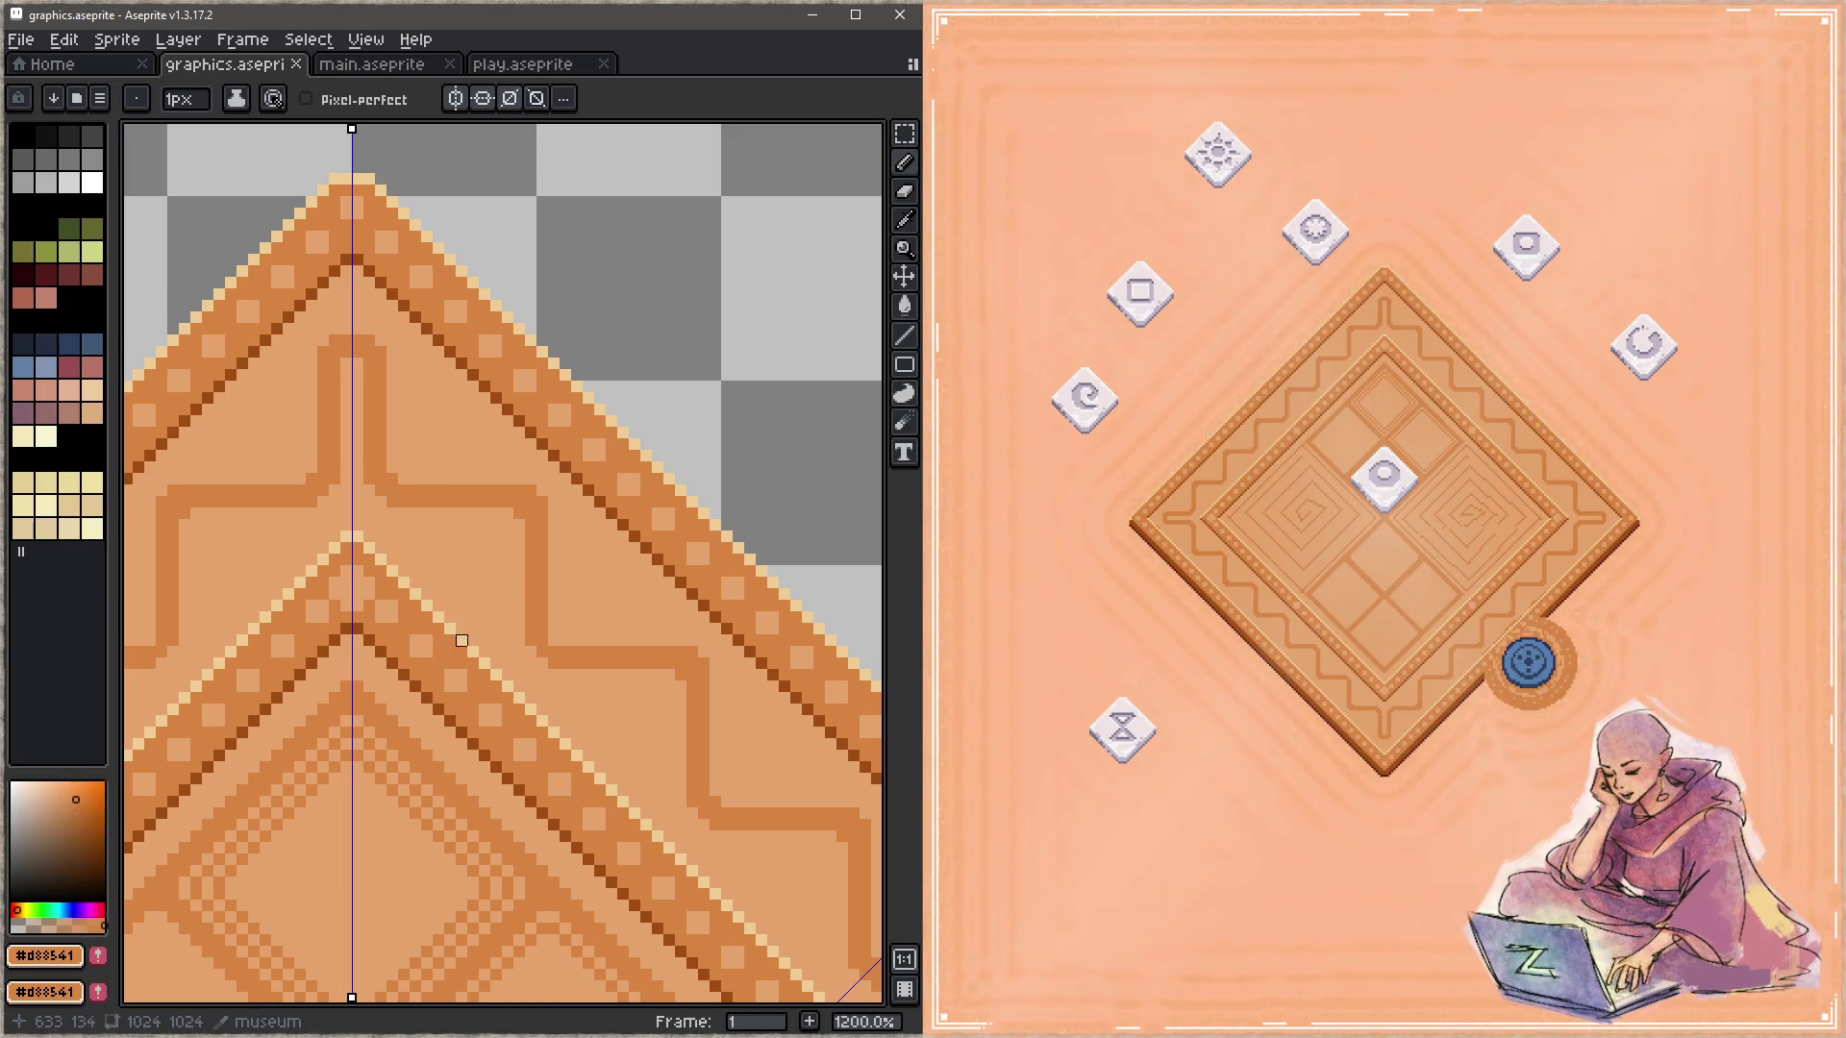
{"action": "scroll", "coordinate": [514, 489], "scroll_direction": "down", "scroll_amount": 1}
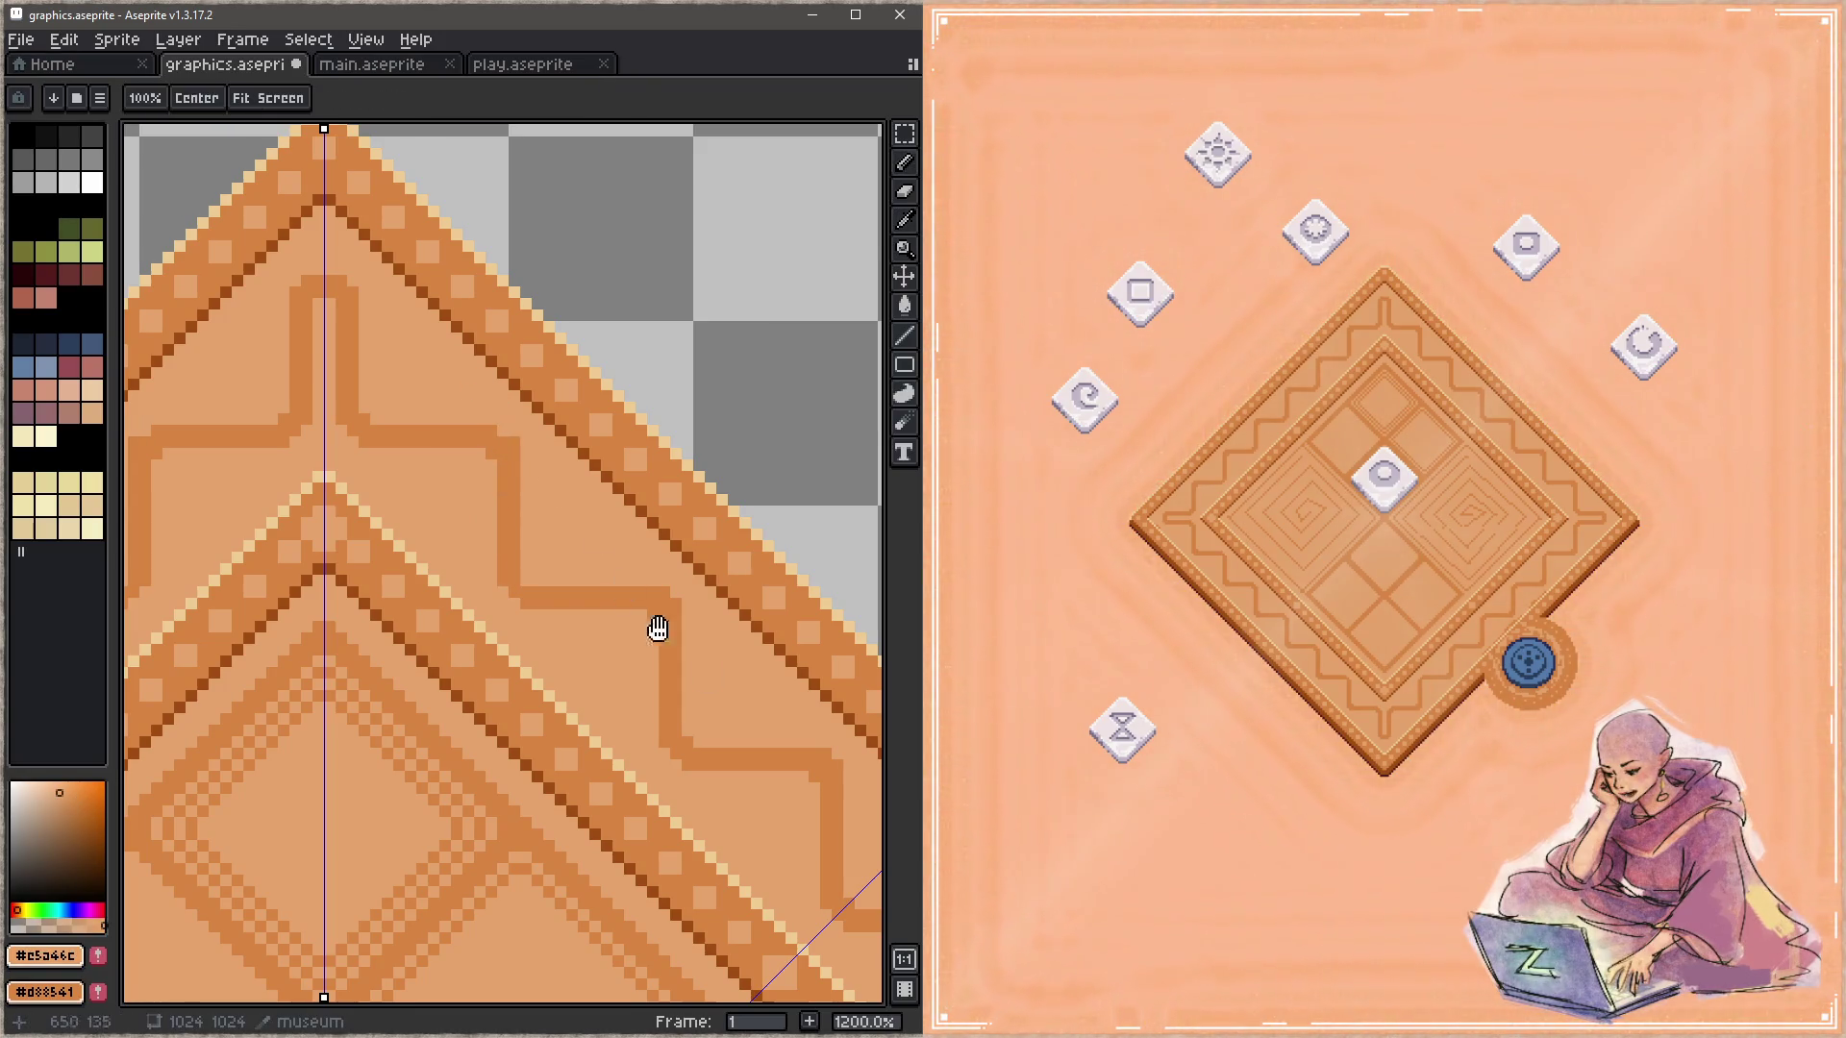
Step: Add two mirrored outline pixels to the swirl near the top apex and save
{"action": "left_click_drag", "start_coordinate": [656, 627], "coordinate": [420, 396]}
{"action": "left_click_drag", "start_coordinate": [736, 751], "coordinate": [488, 477]}
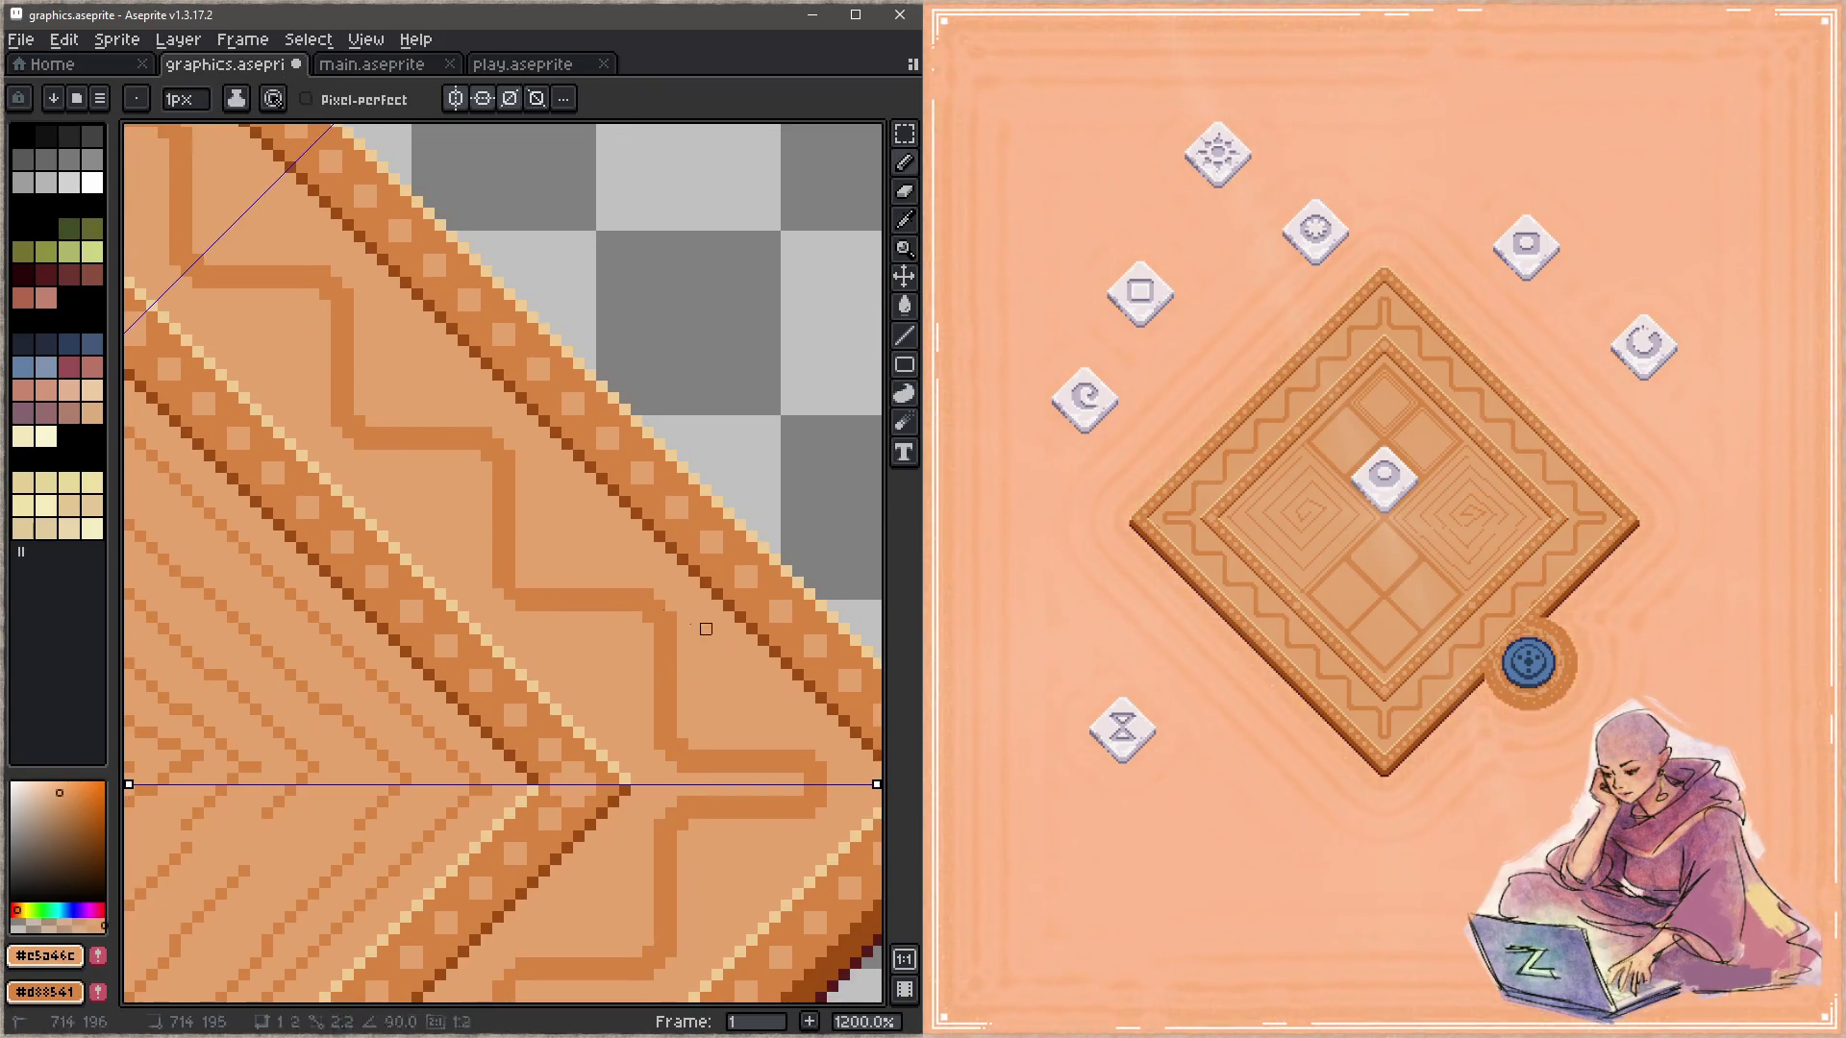
{"action": "left_click_drag", "start_coordinate": [706, 635], "coordinate": [466, 510]}
{"action": "left_click", "coordinate": [465, 509], "text": "alt"}
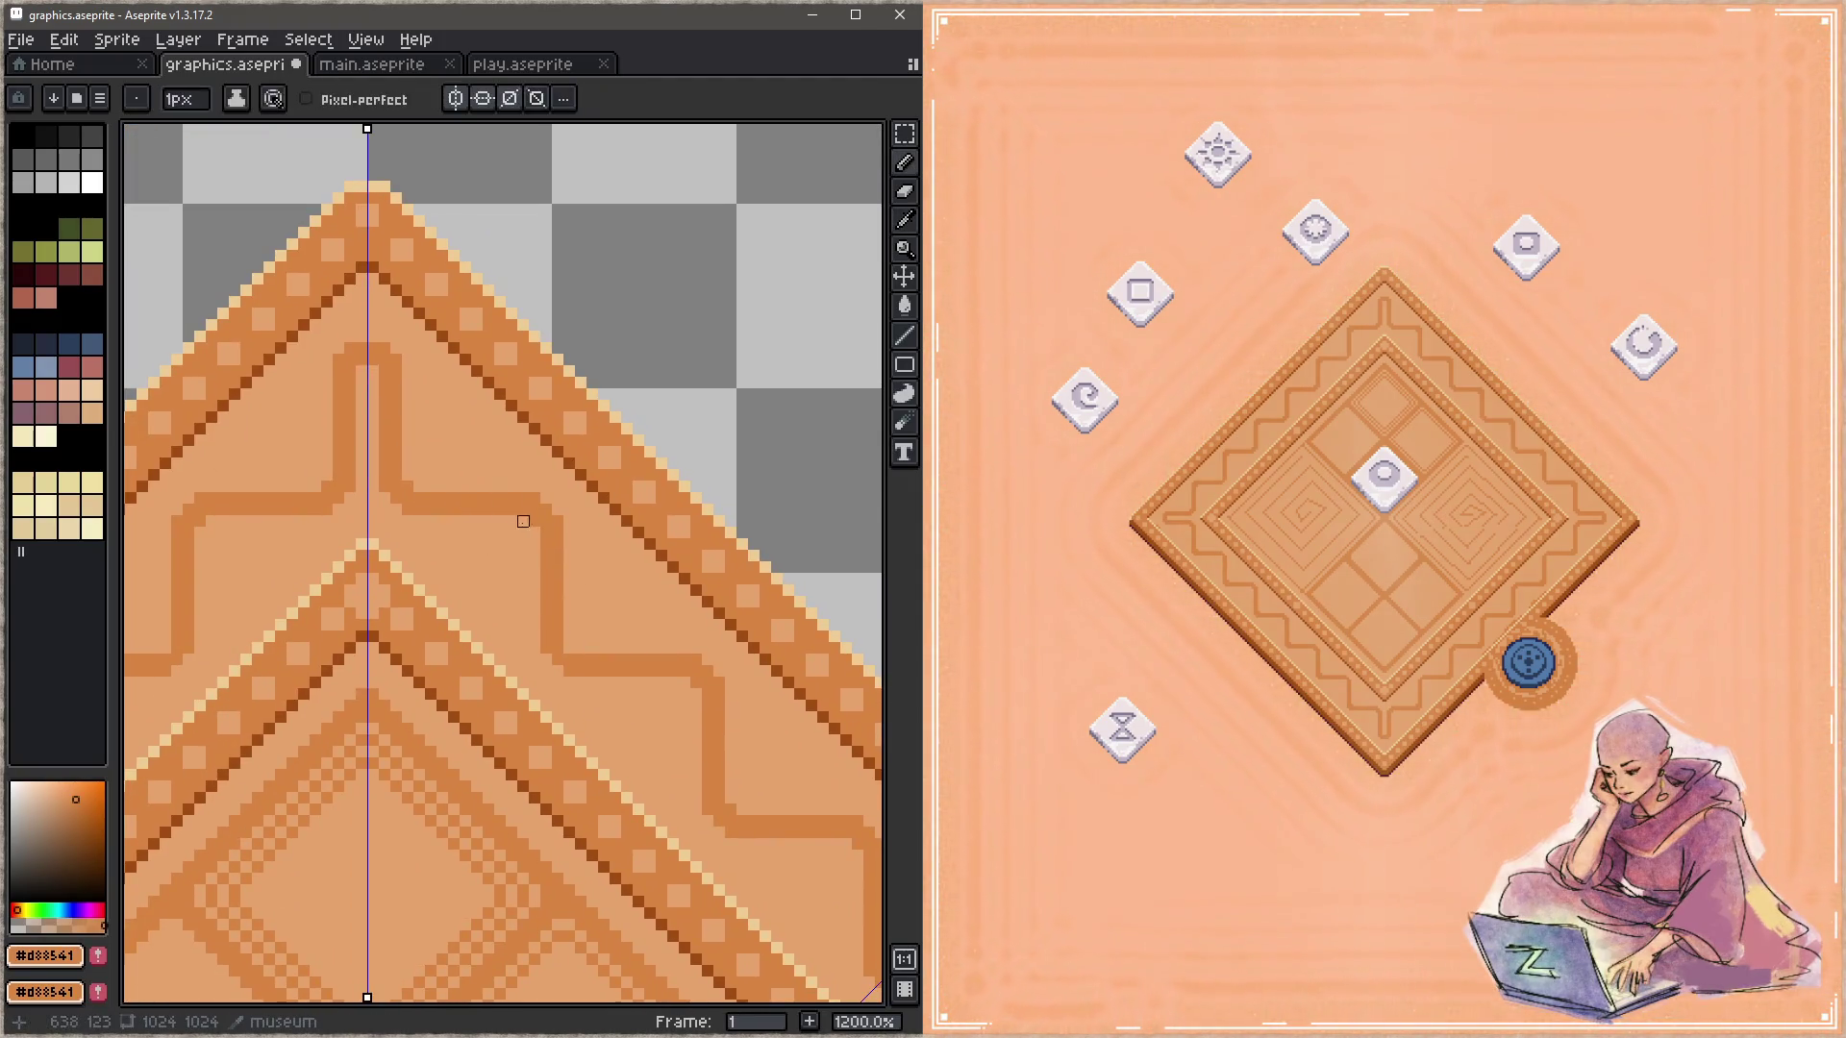
{"action": "left_click", "coordinate": [407, 475]}
{"action": "left_click", "coordinate": [419, 486]}
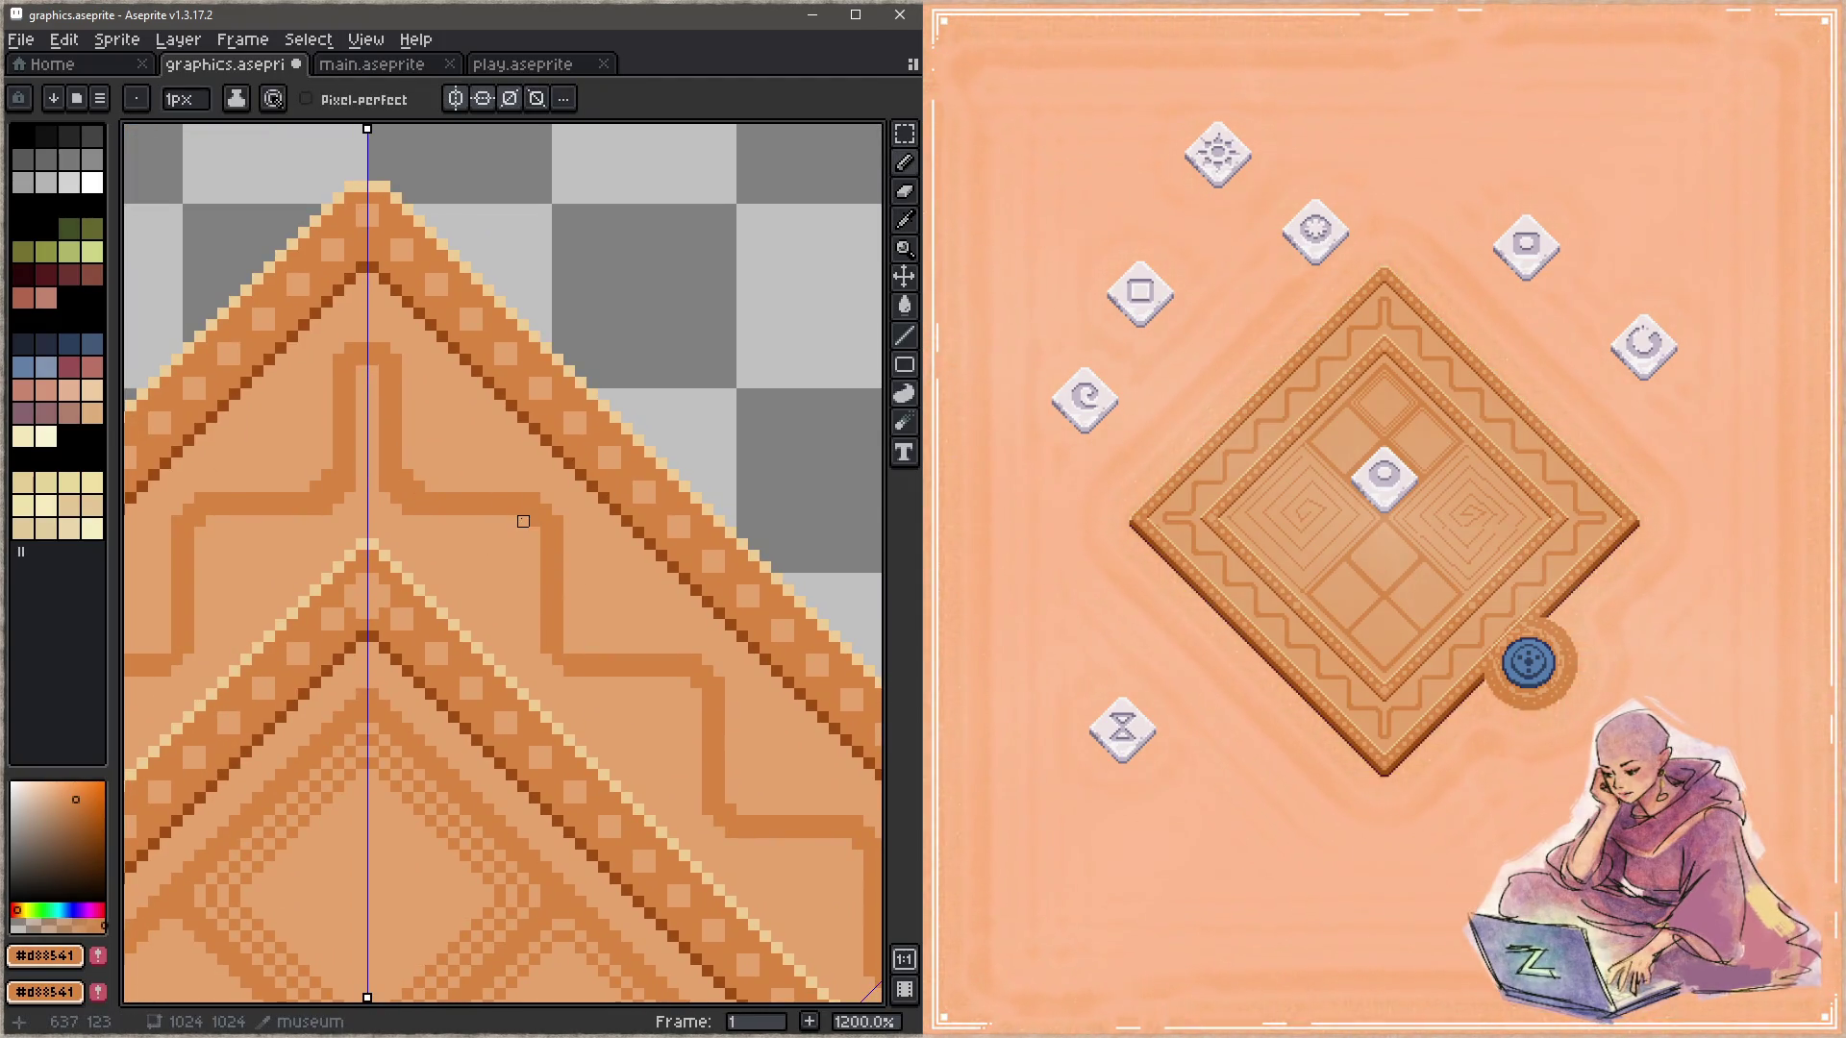
{"action": "left_click_drag", "start_coordinate": [731, 731], "coordinate": [585, 549]}
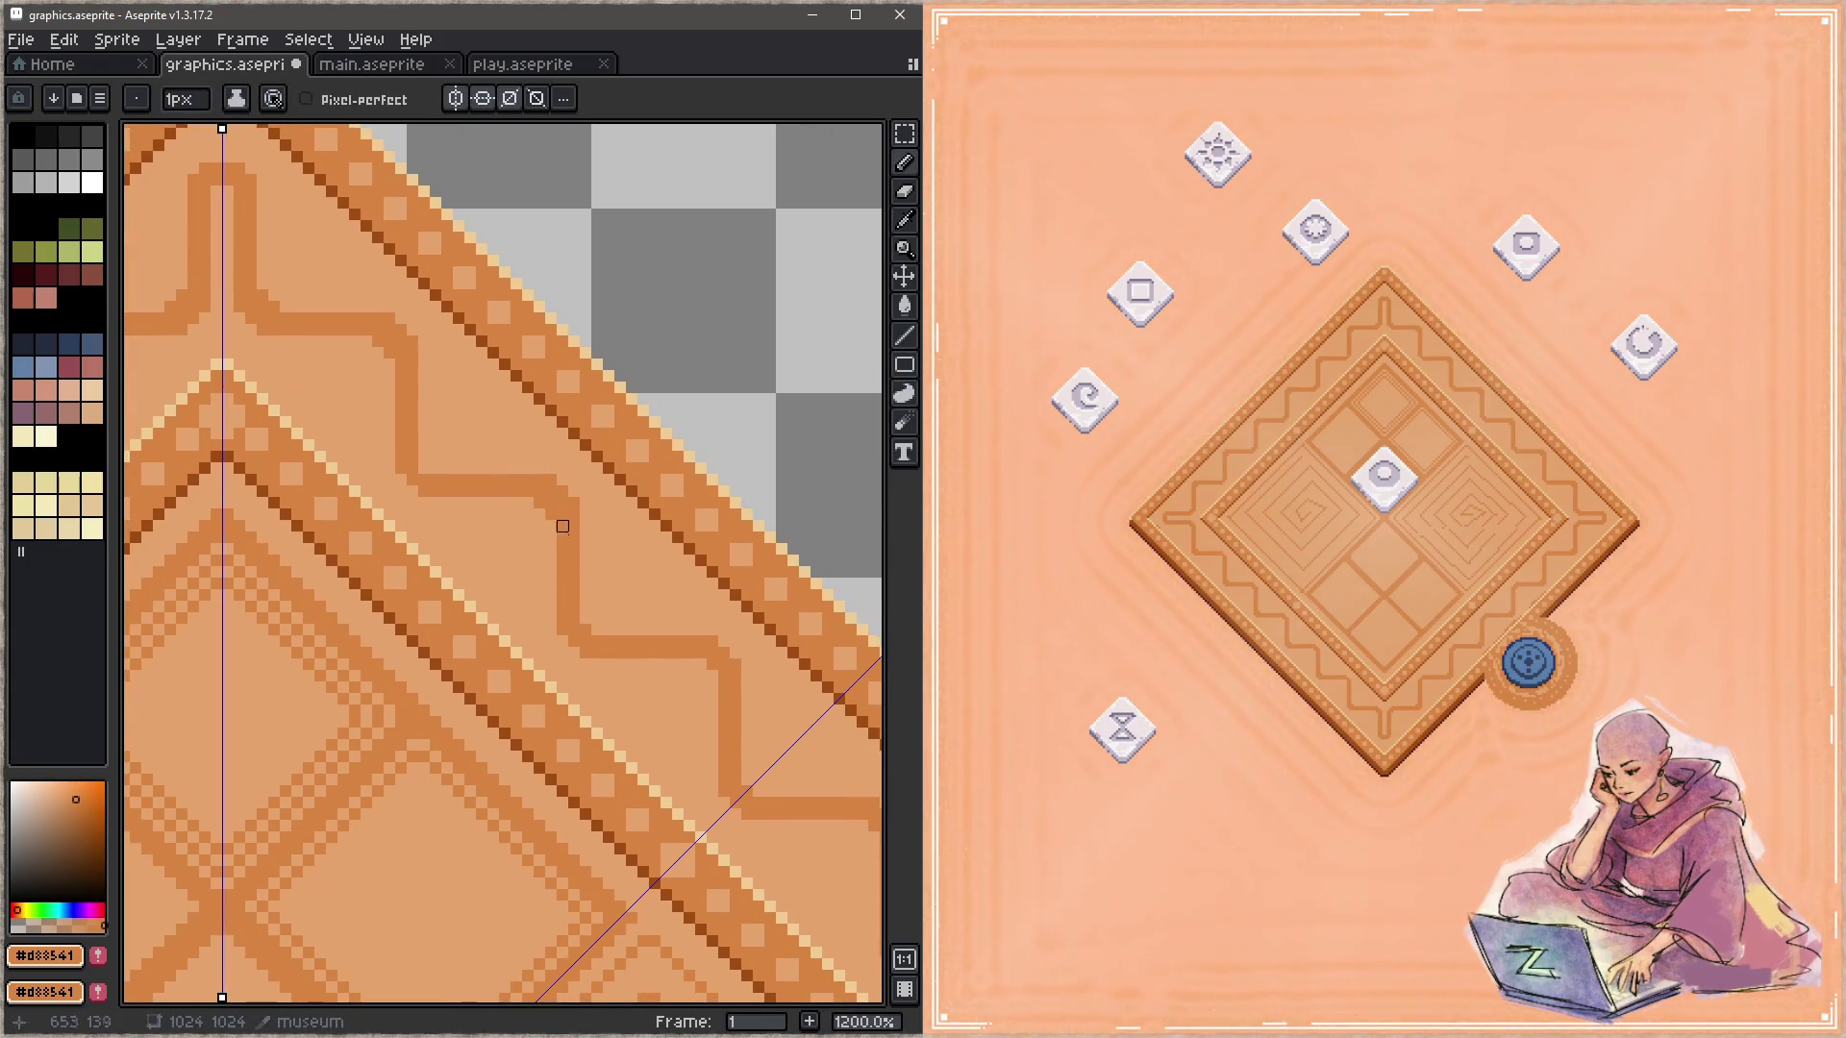
{"action": "left_click_drag", "start_coordinate": [689, 687], "coordinate": [554, 526]}
{"action": "key", "text": "z"}
{"action": "left_click_drag", "start_coordinate": [692, 639], "coordinate": [650, 623]}
{"action": "key", "text": "ctrl+s"}
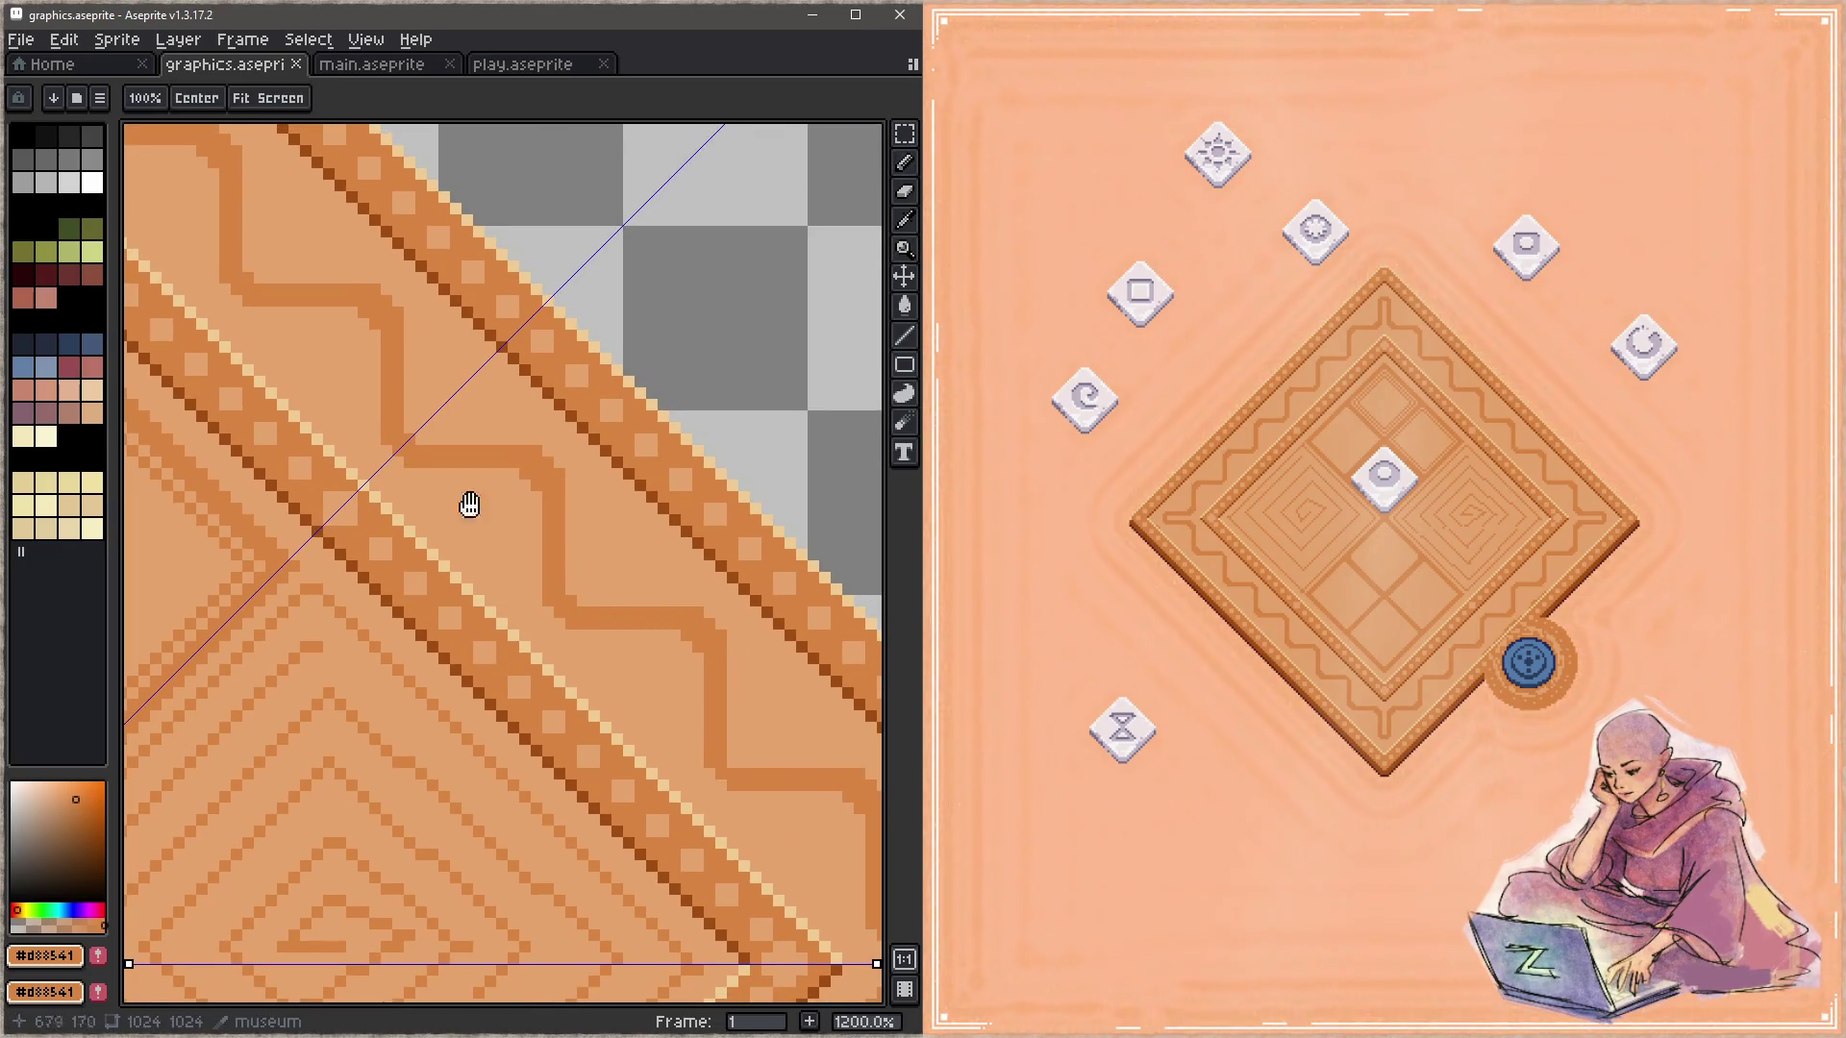
Step: Draw a new dark step in the swirl line by the upper-right border and save
{"action": "left_click_drag", "start_coordinate": [470, 503], "coordinate": [544, 643]}
{"action": "left_click_drag", "start_coordinate": [445, 557], "coordinate": [493, 649]}
{"action": "key", "text": "space"}
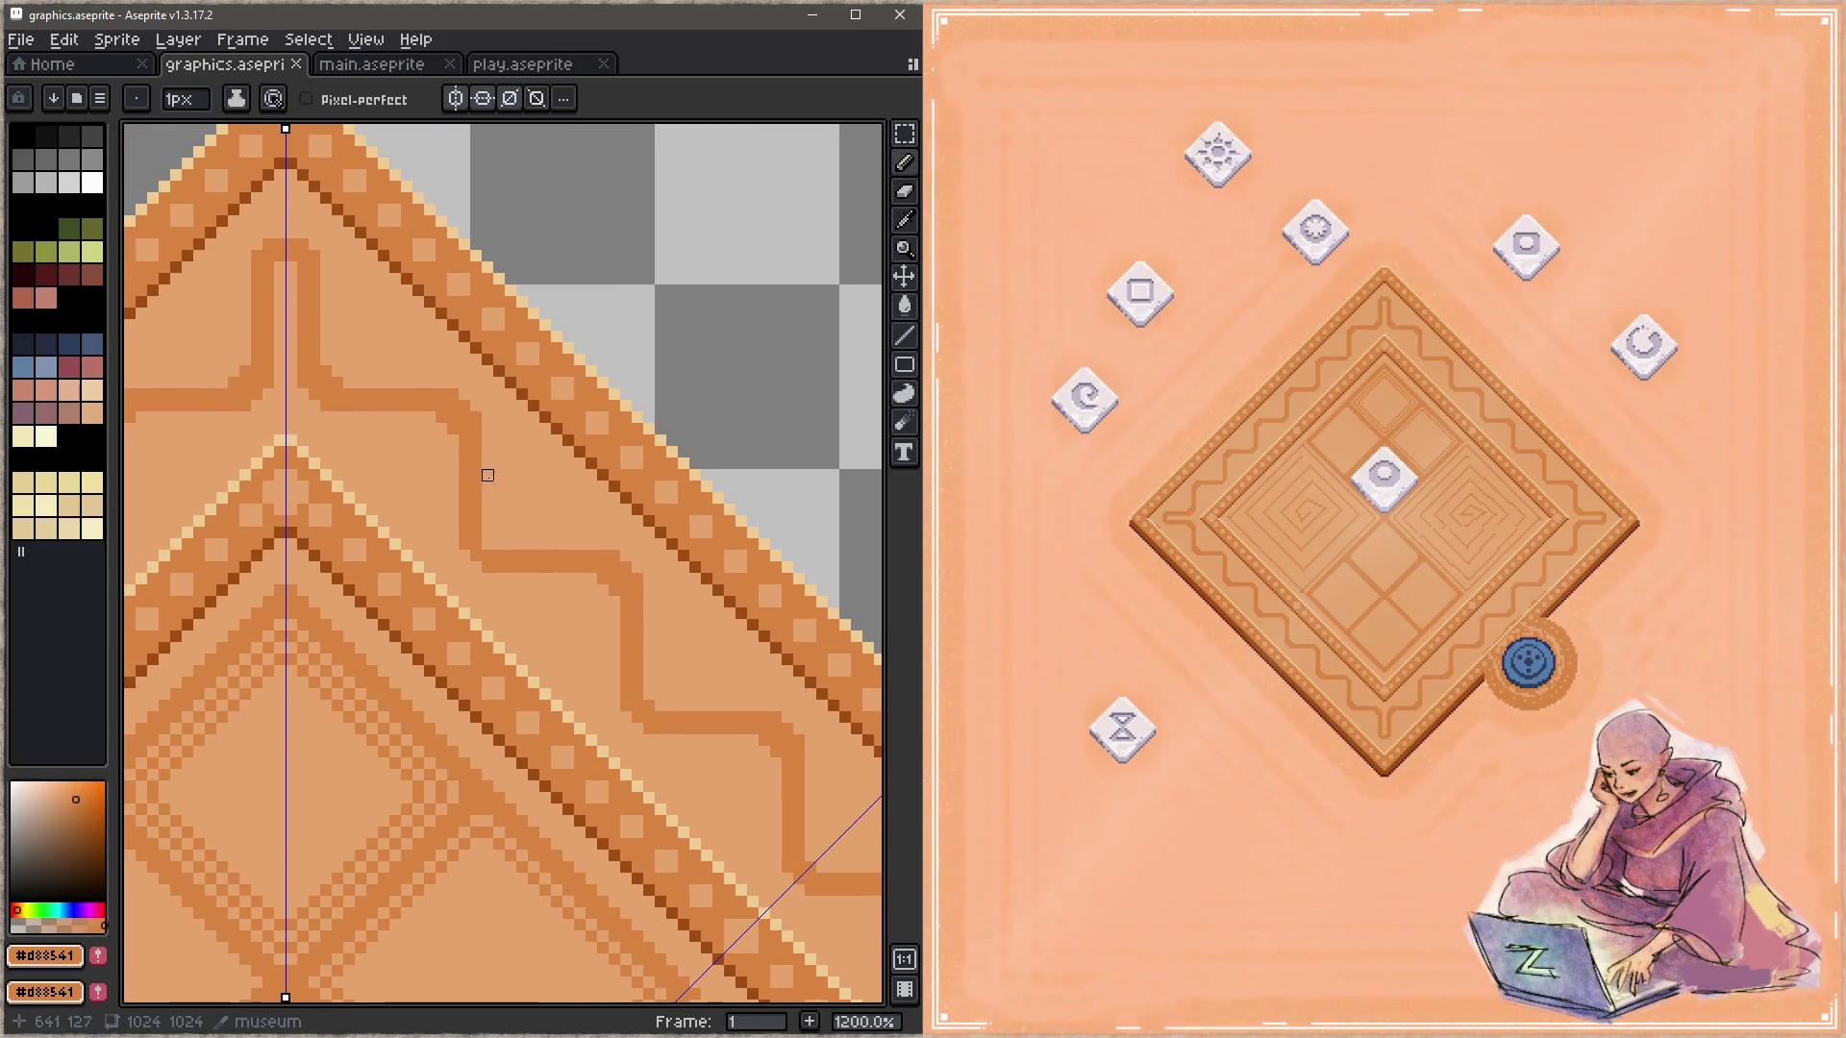
{"action": "left_click_drag", "start_coordinate": [488, 450], "coordinate": [452, 509]}
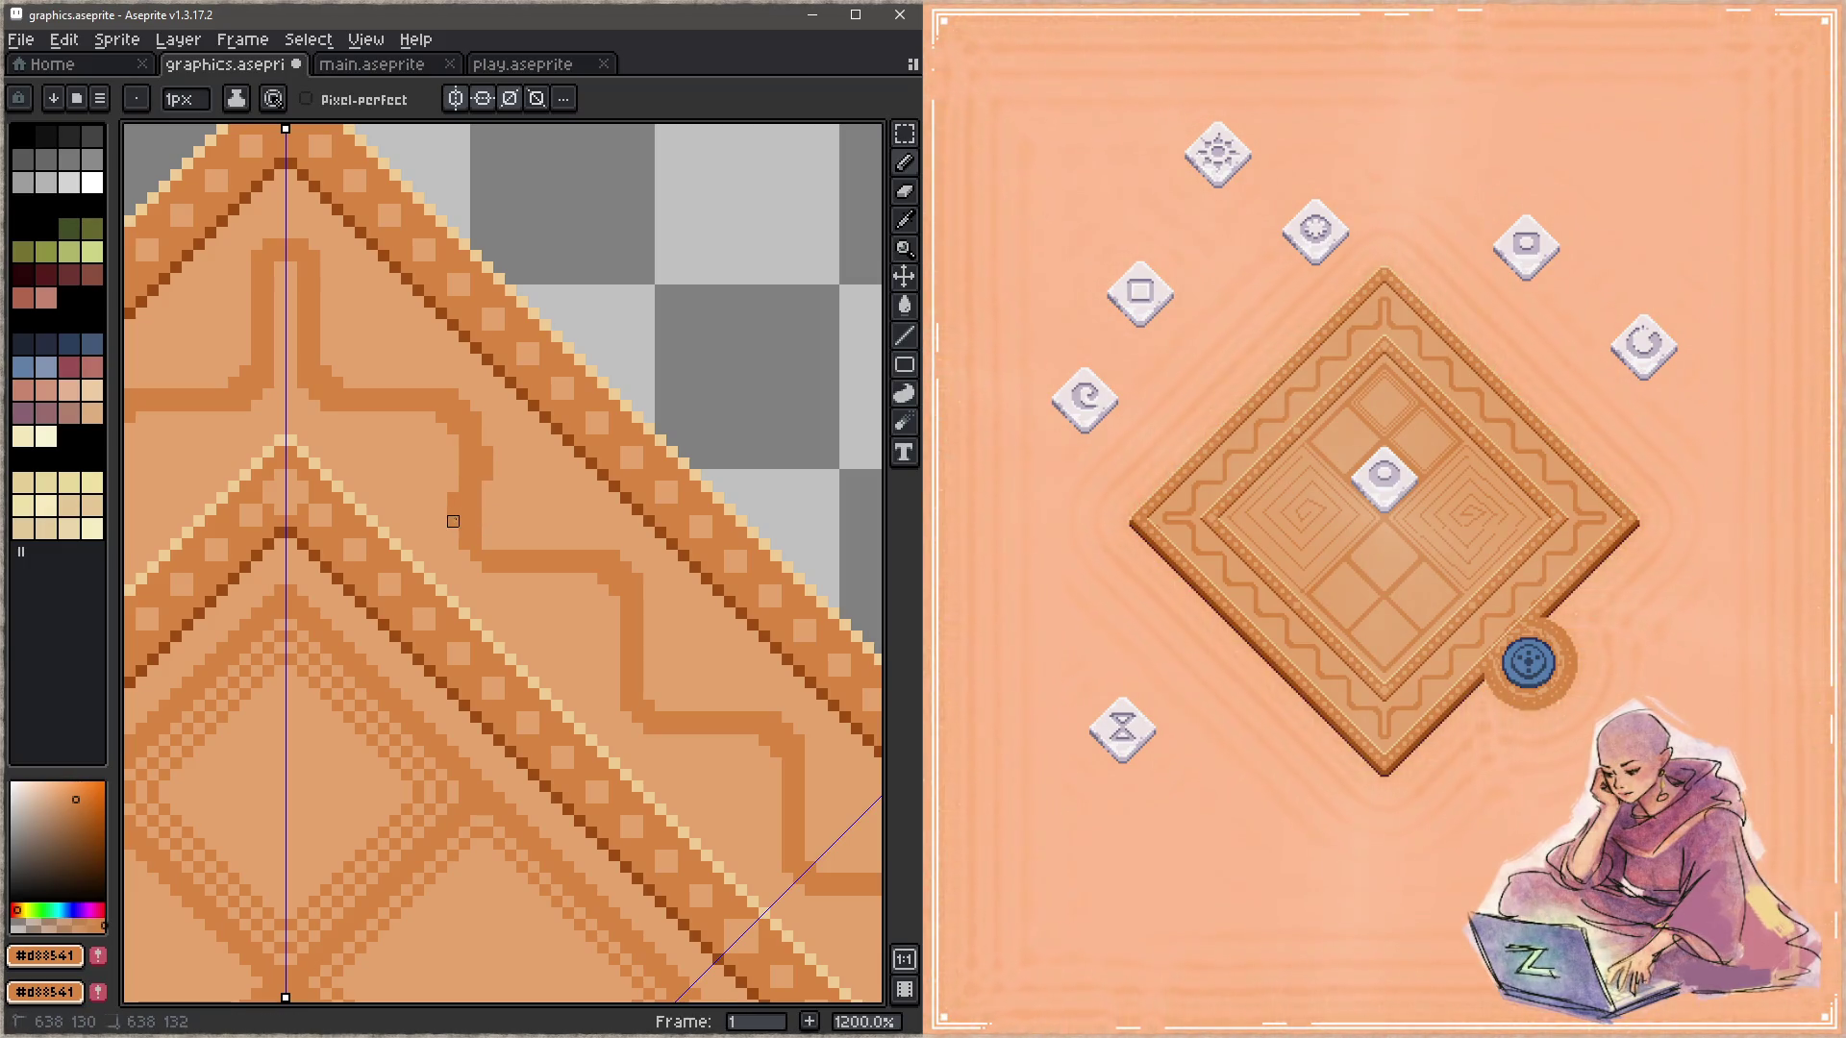
{"action": "key", "text": "ctrl+s"}
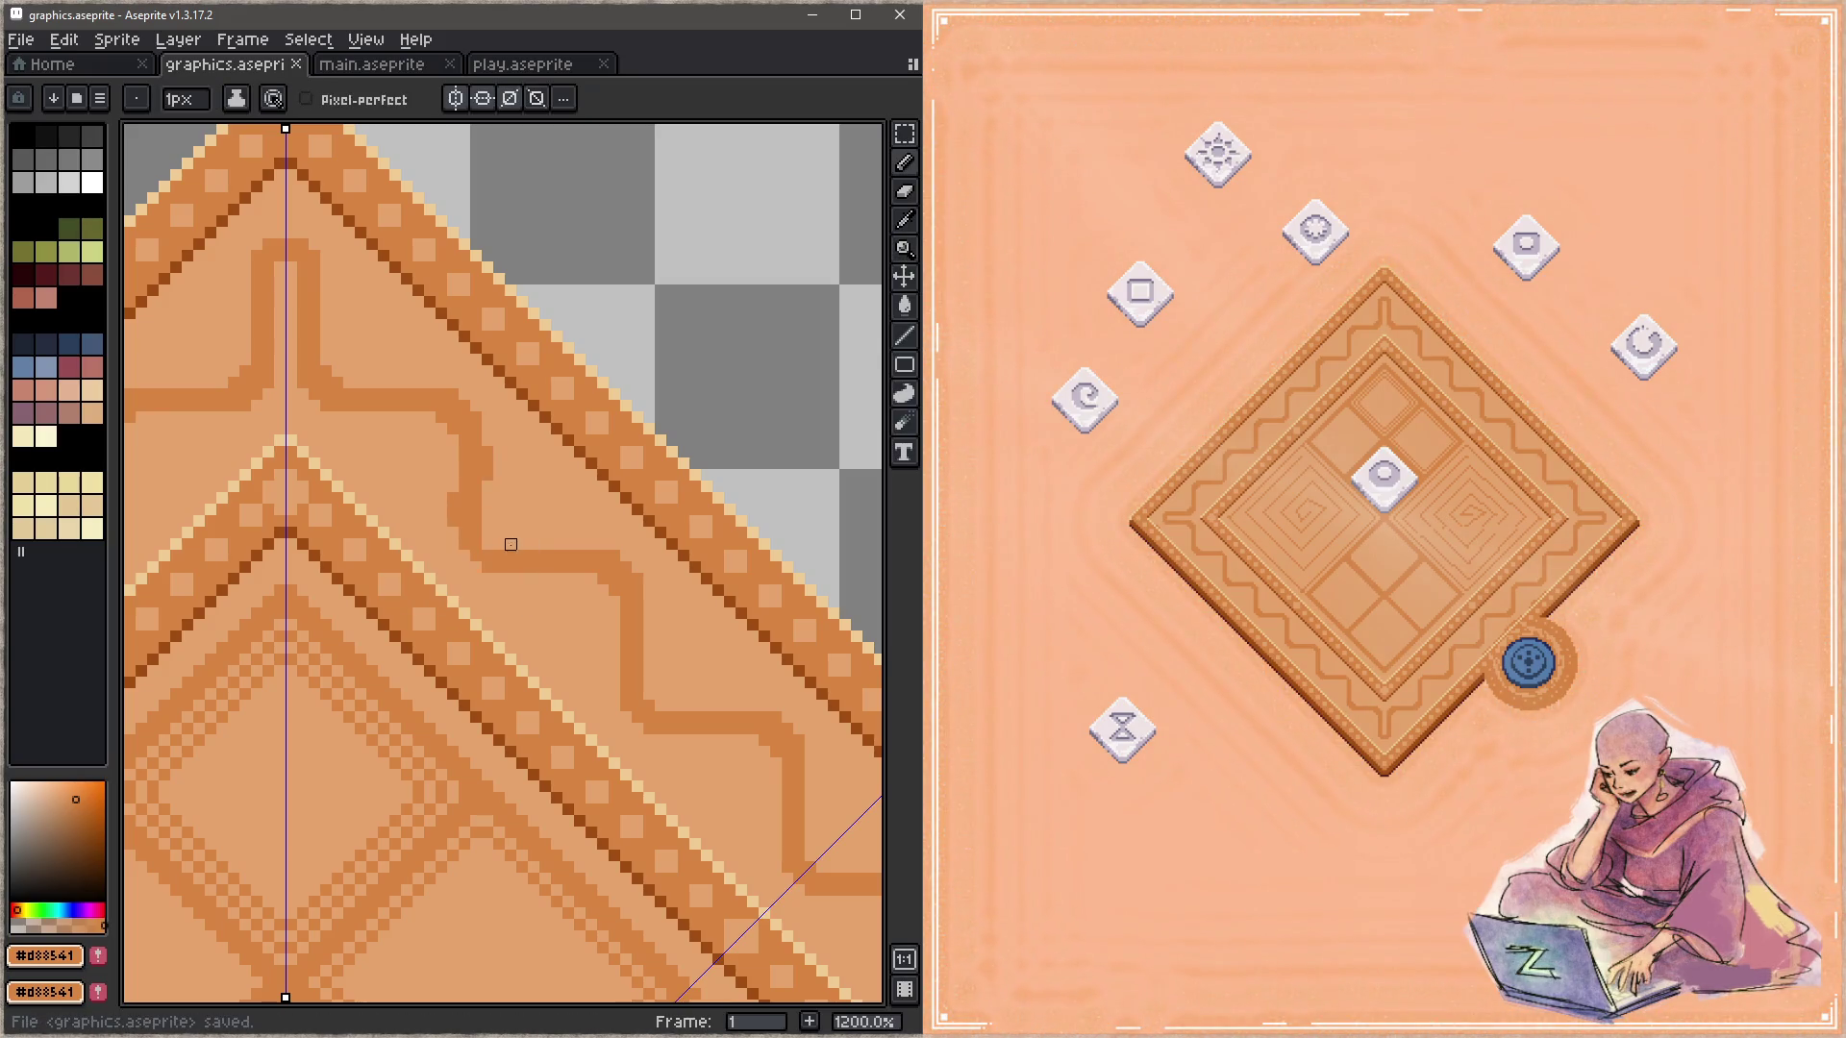
{"action": "left_click", "coordinate": [495, 502], "text": "alt"}
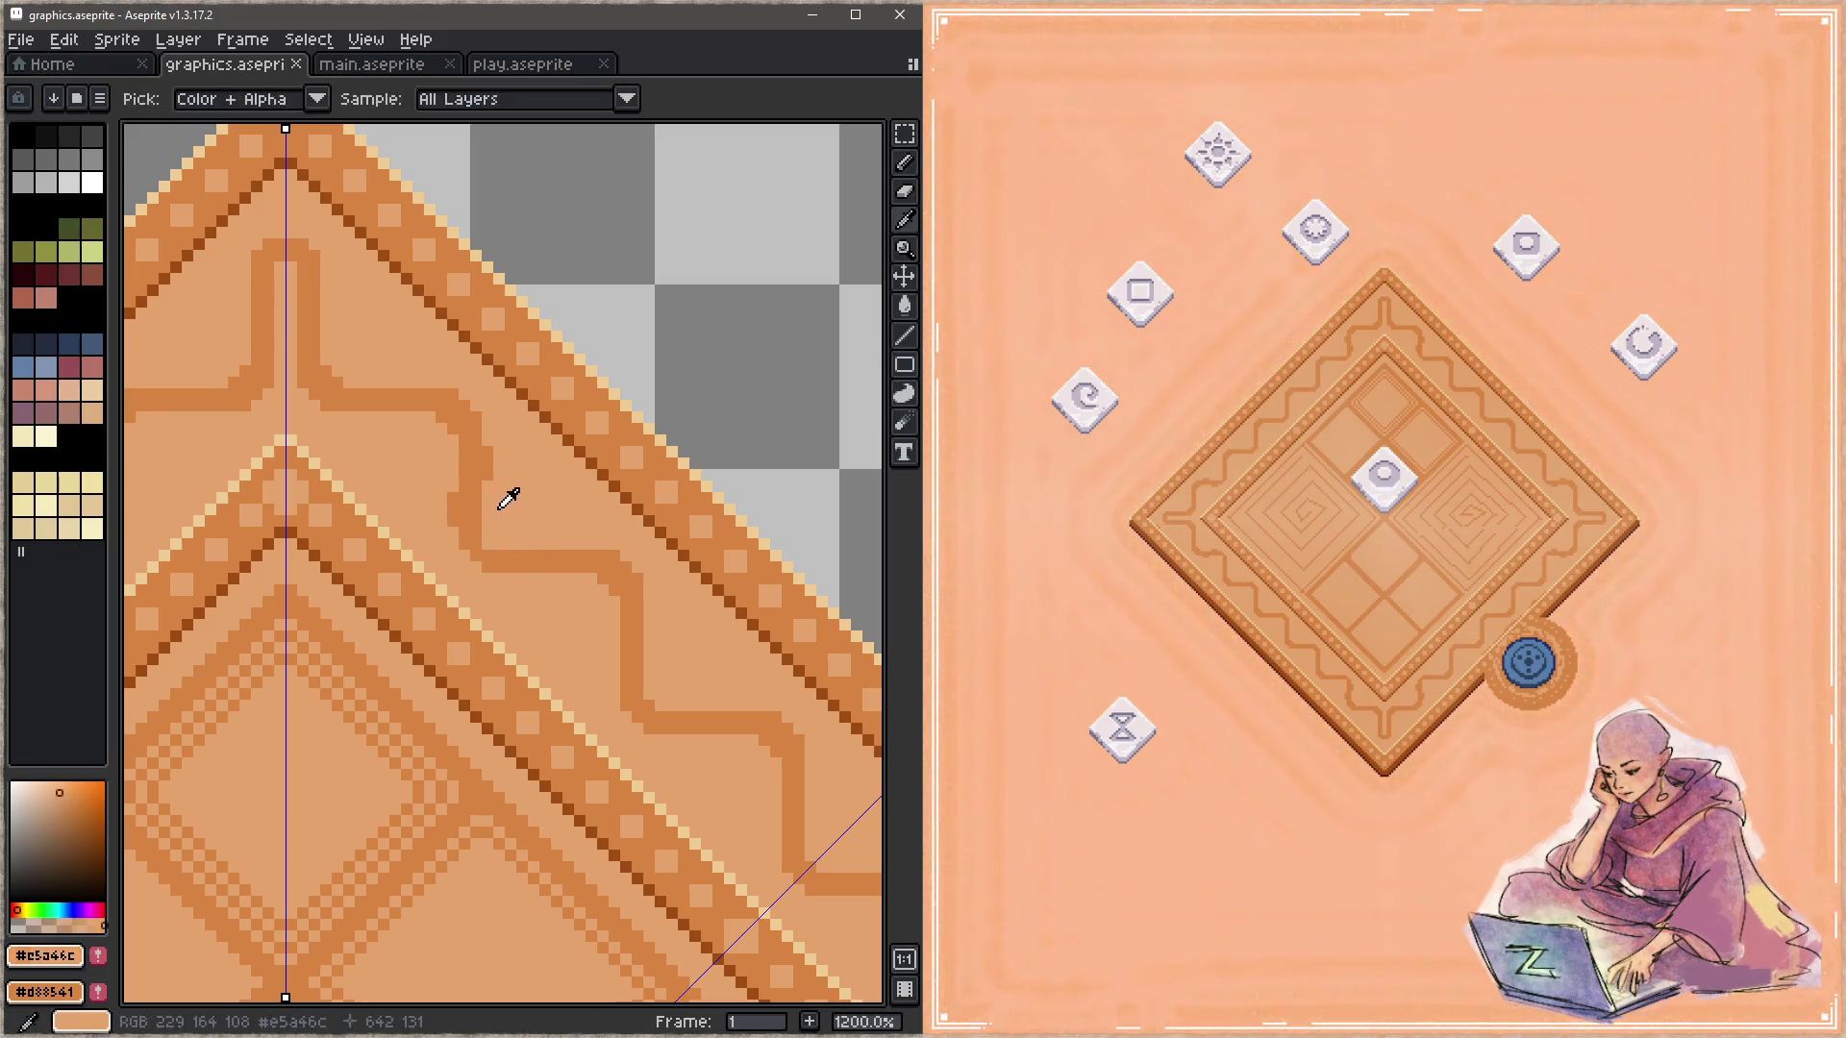
Step: Lighten stray dark pixels on the swirl, save, then redraw its outline pixels darker
{"action": "left_click_drag", "start_coordinate": [473, 494], "coordinate": [473, 525]}
{"action": "left_click_drag", "start_coordinate": [453, 463], "coordinate": [470, 479]}
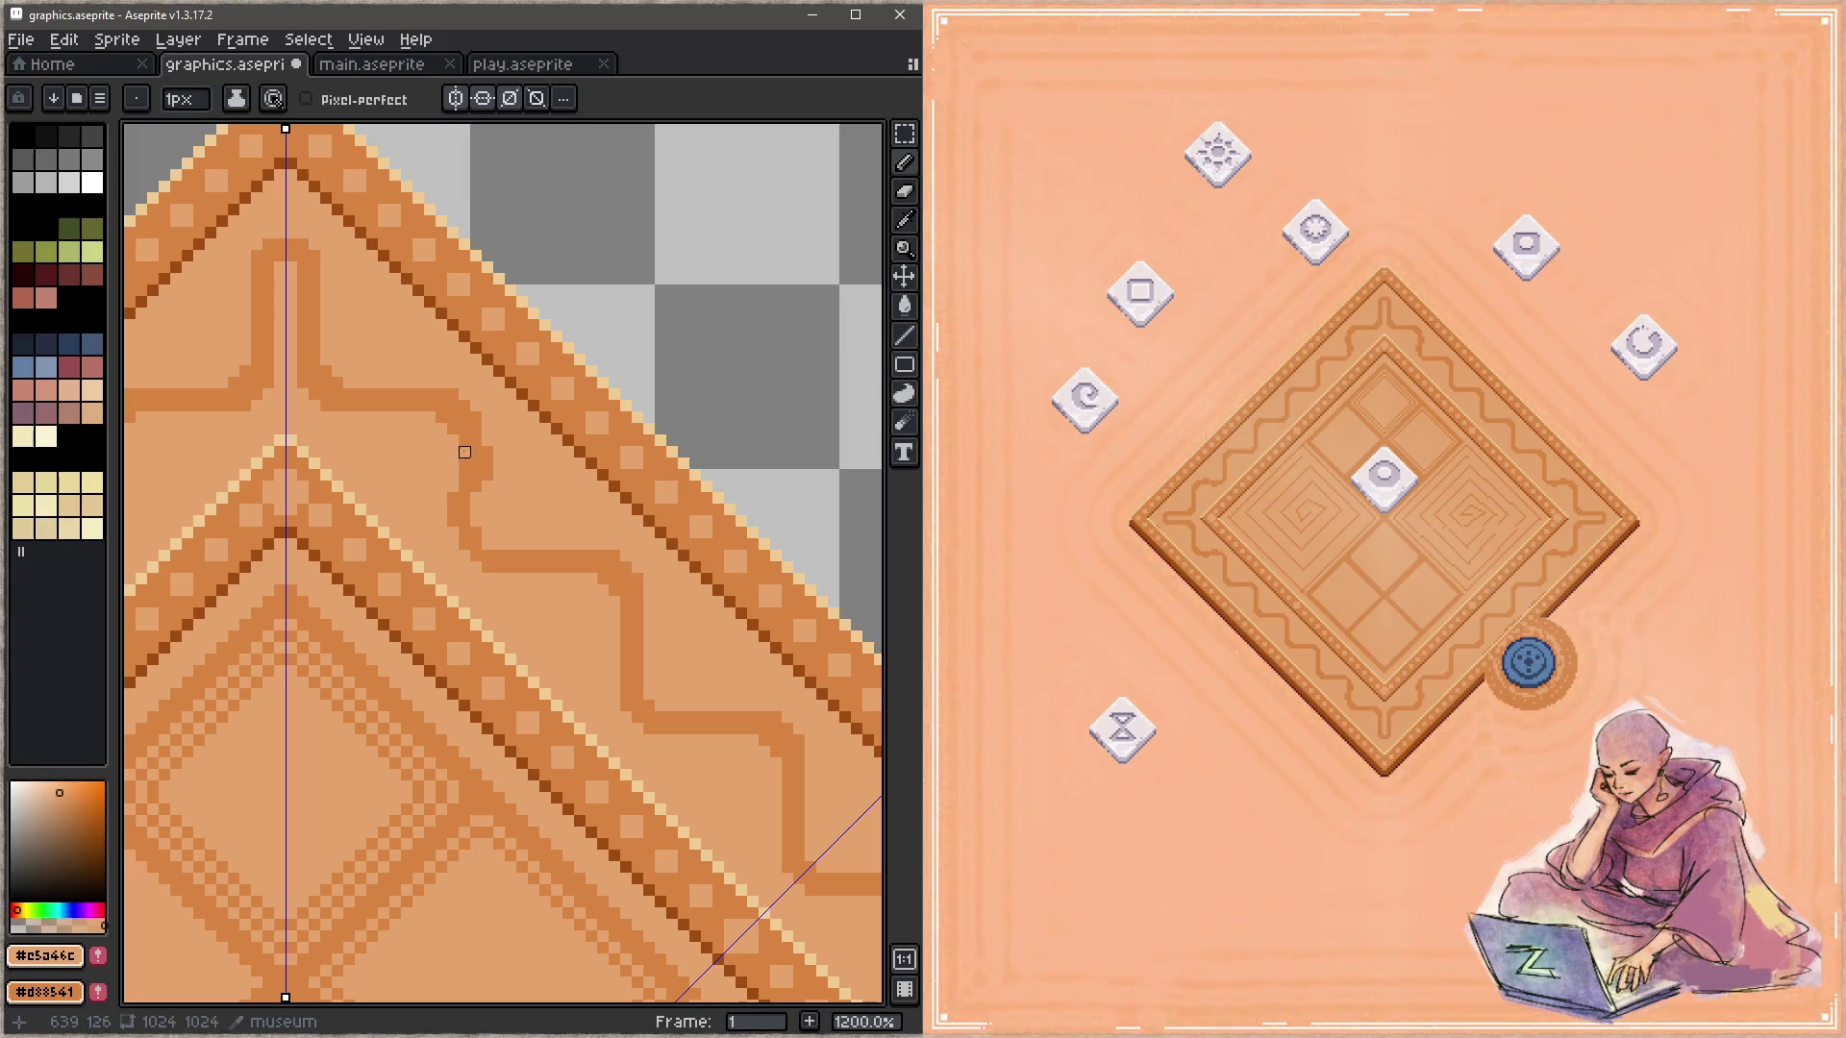
{"action": "key", "text": "ctrl+s"}
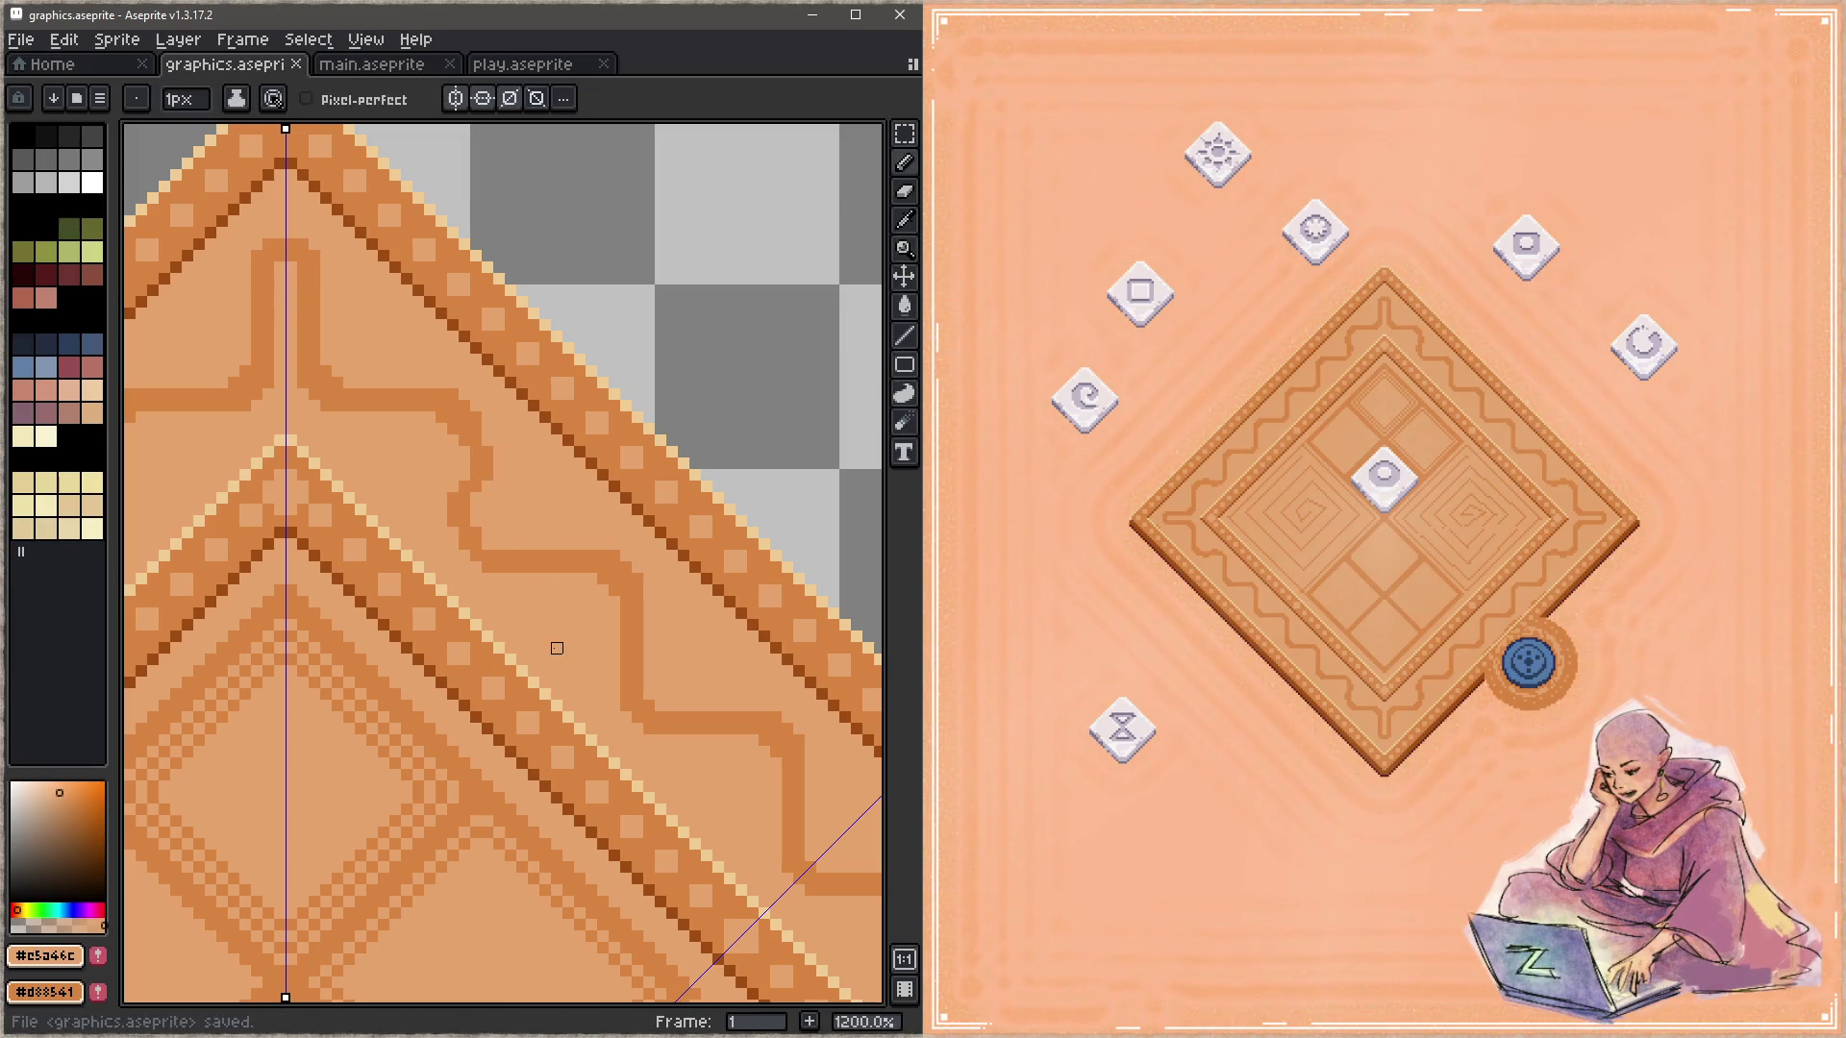
{"action": "left_click", "coordinate": [488, 440], "text": "alt"}
{"action": "left_click_drag", "start_coordinate": [471, 479], "coordinate": [465, 448]}
{"action": "left_click", "coordinate": [464, 451], "text": "alt"}
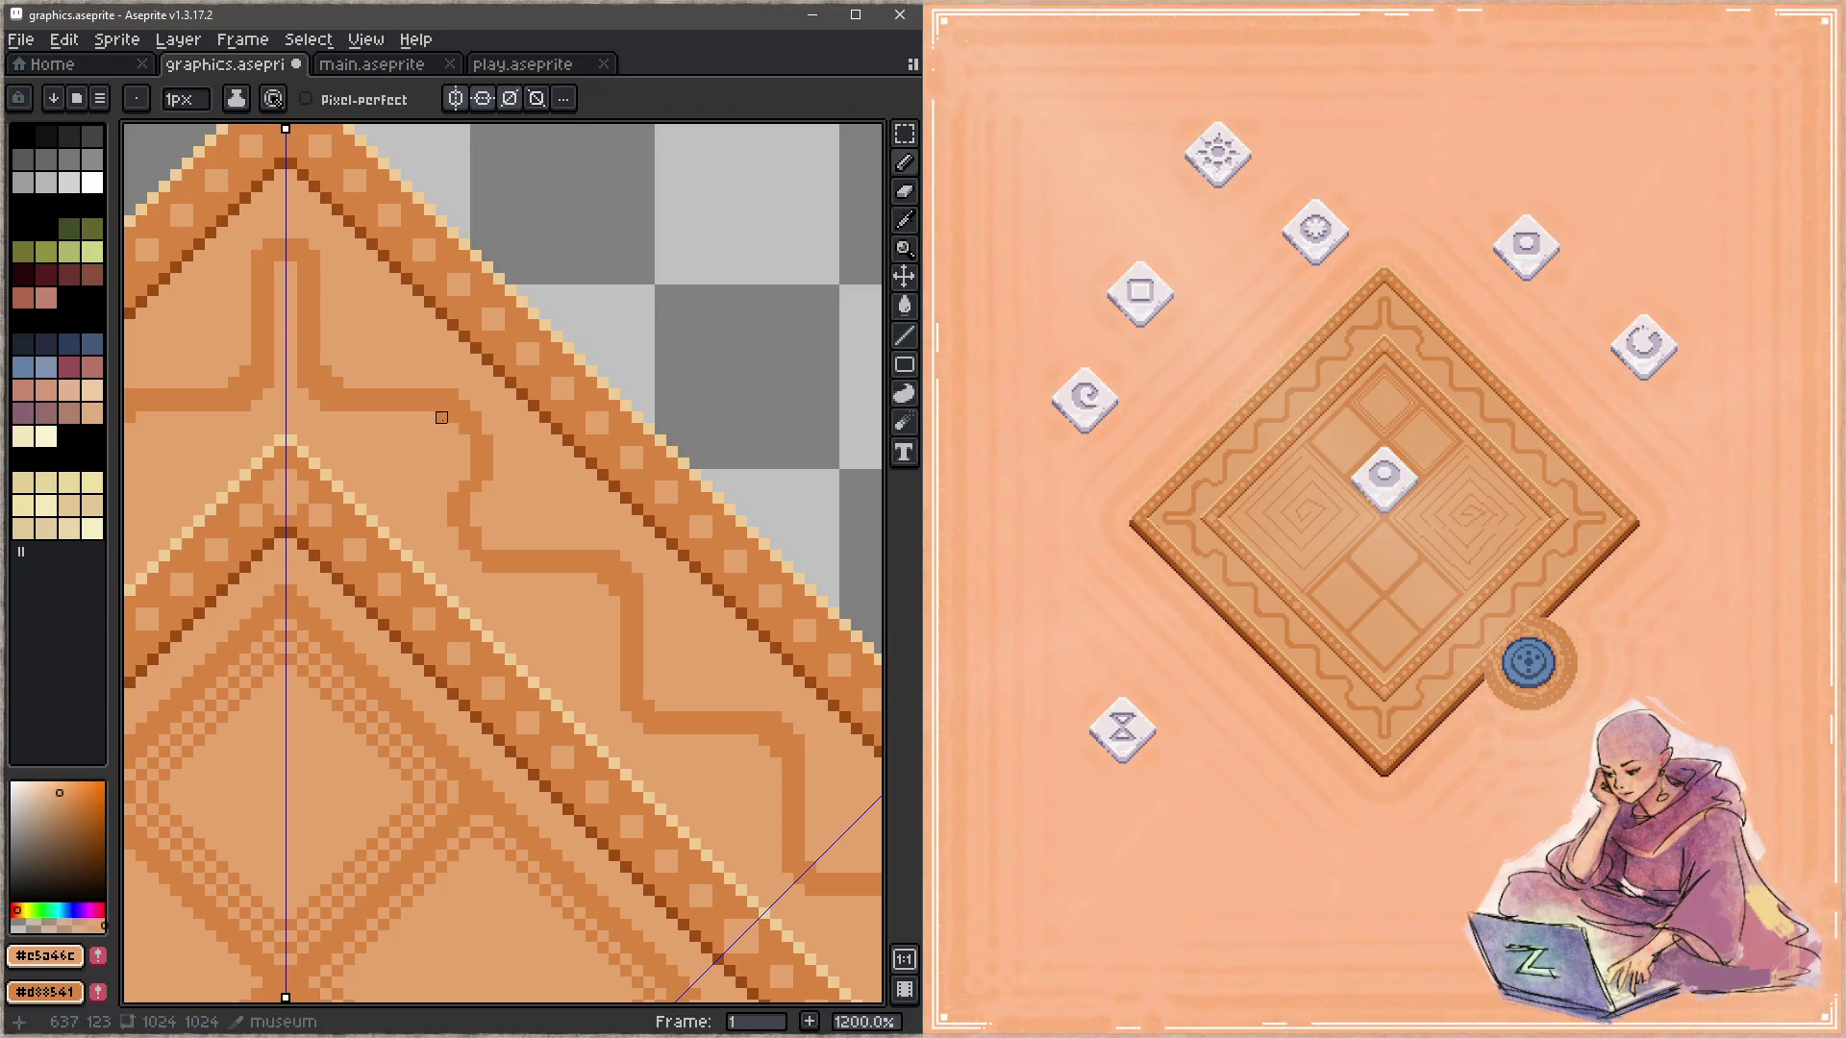
Step: Add mirrored outline and fill pixels along the swirl, touch up one pixel, and save
{"action": "left_click", "coordinate": [440, 387], "text": "alt"}
{"action": "mouse_move", "coordinate": [429, 384]}
{"action": "left_mouse_down"}
{"action": "mouse_move", "coordinate": [396, 383]}
{"action": "mouse_move", "coordinate": [395, 406]}
{"action": "left_mouse_up"}
{"action": "left_click", "coordinate": [414, 416], "text": "alt"}
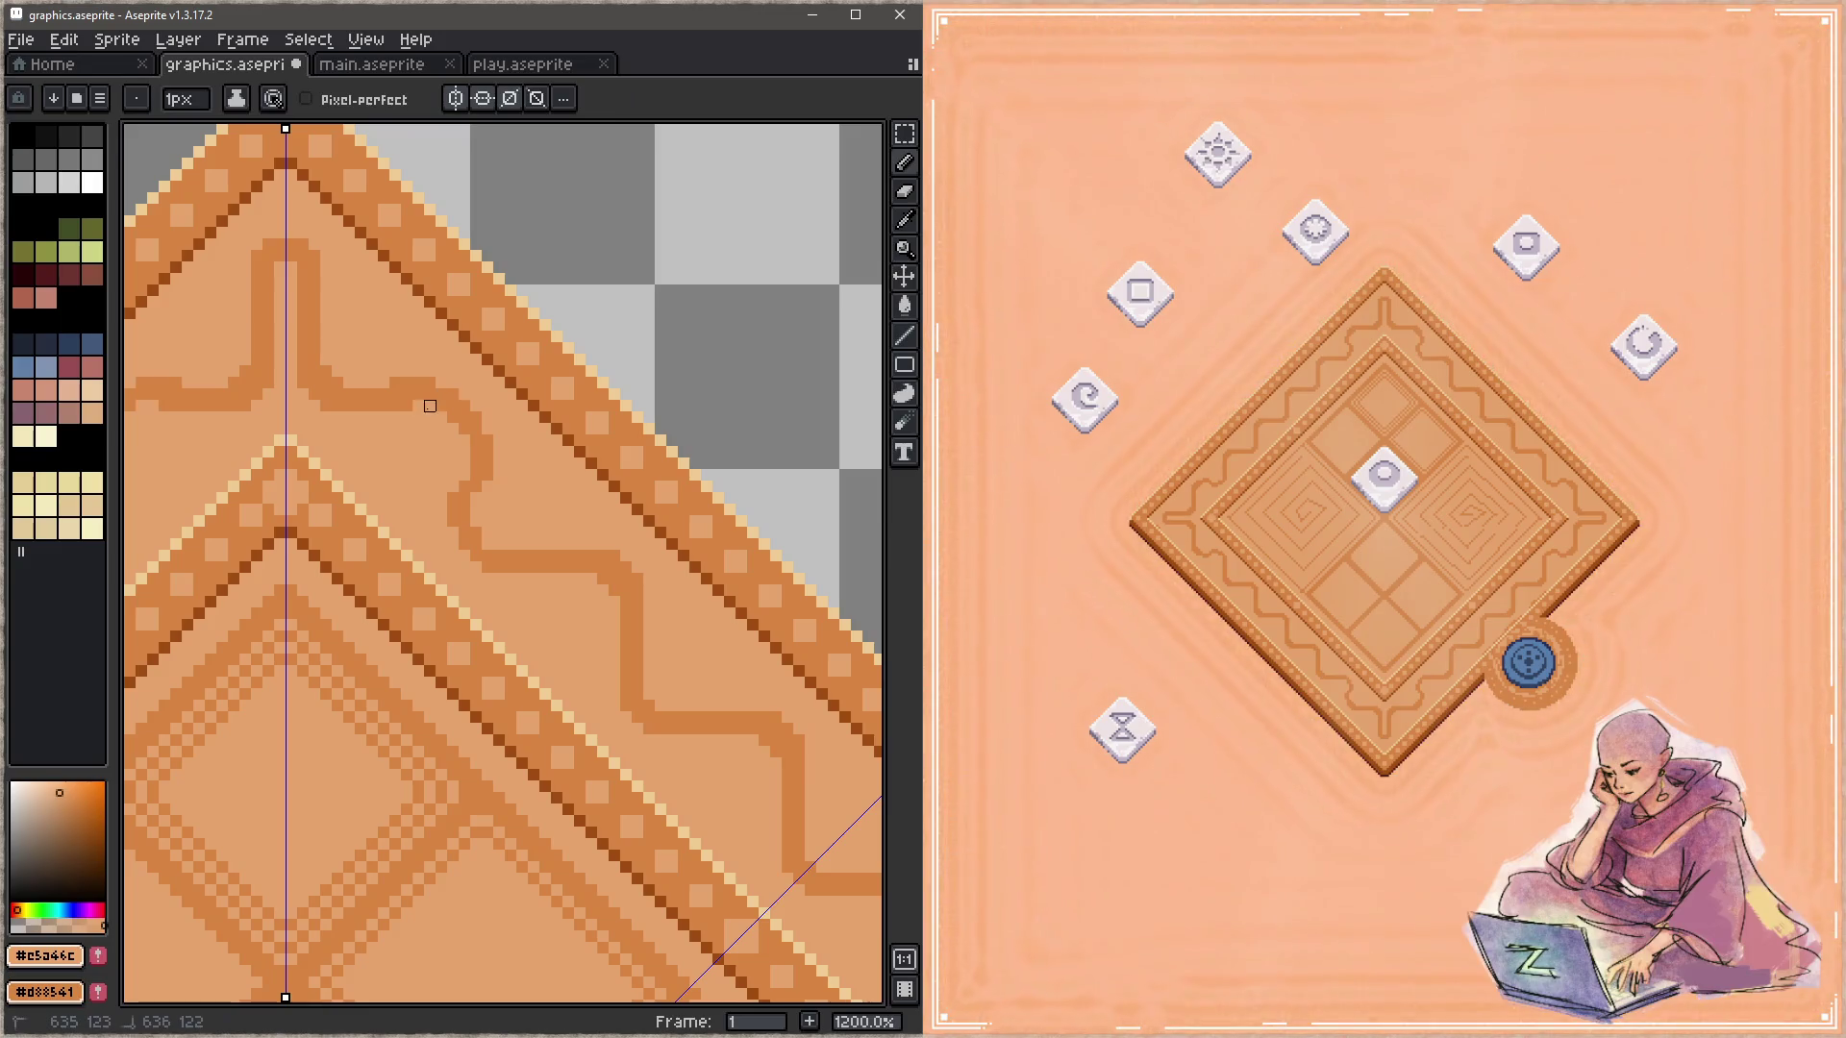
{"action": "left_click", "coordinate": [450, 385], "text": "alt"}
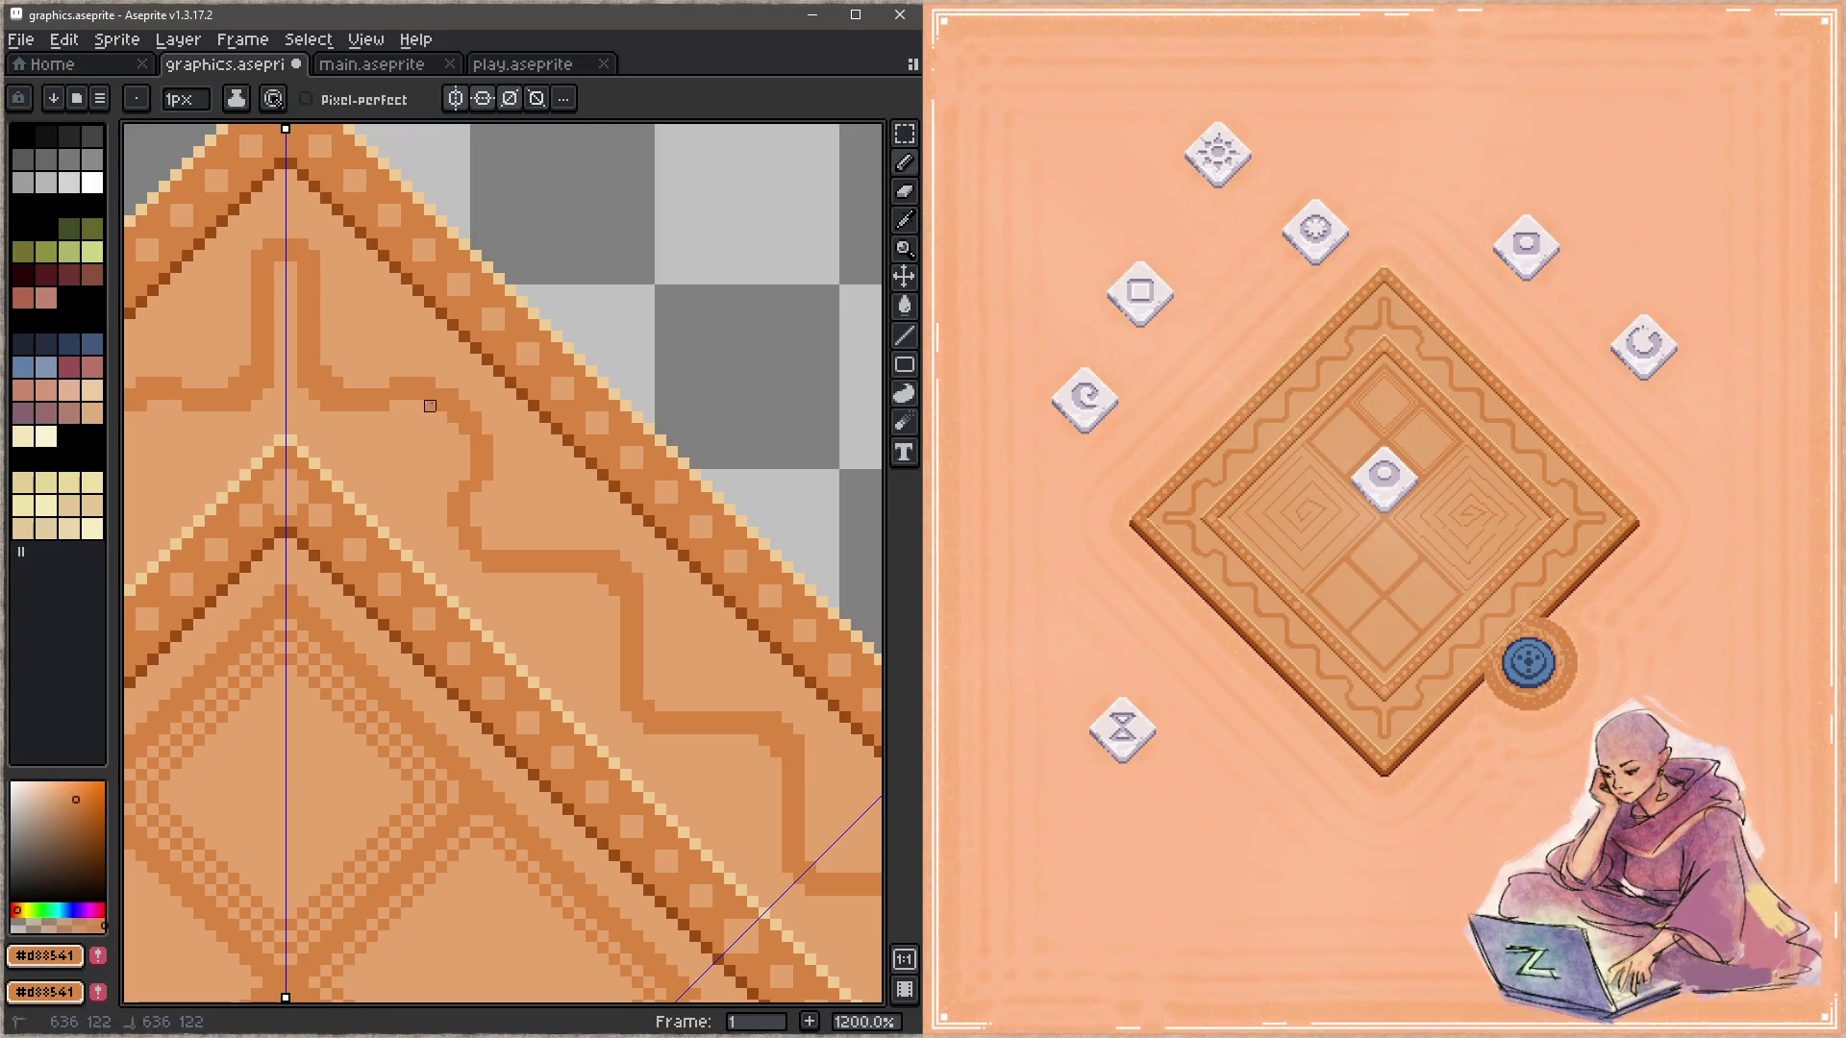
{"action": "key", "text": "ctrl+s"}
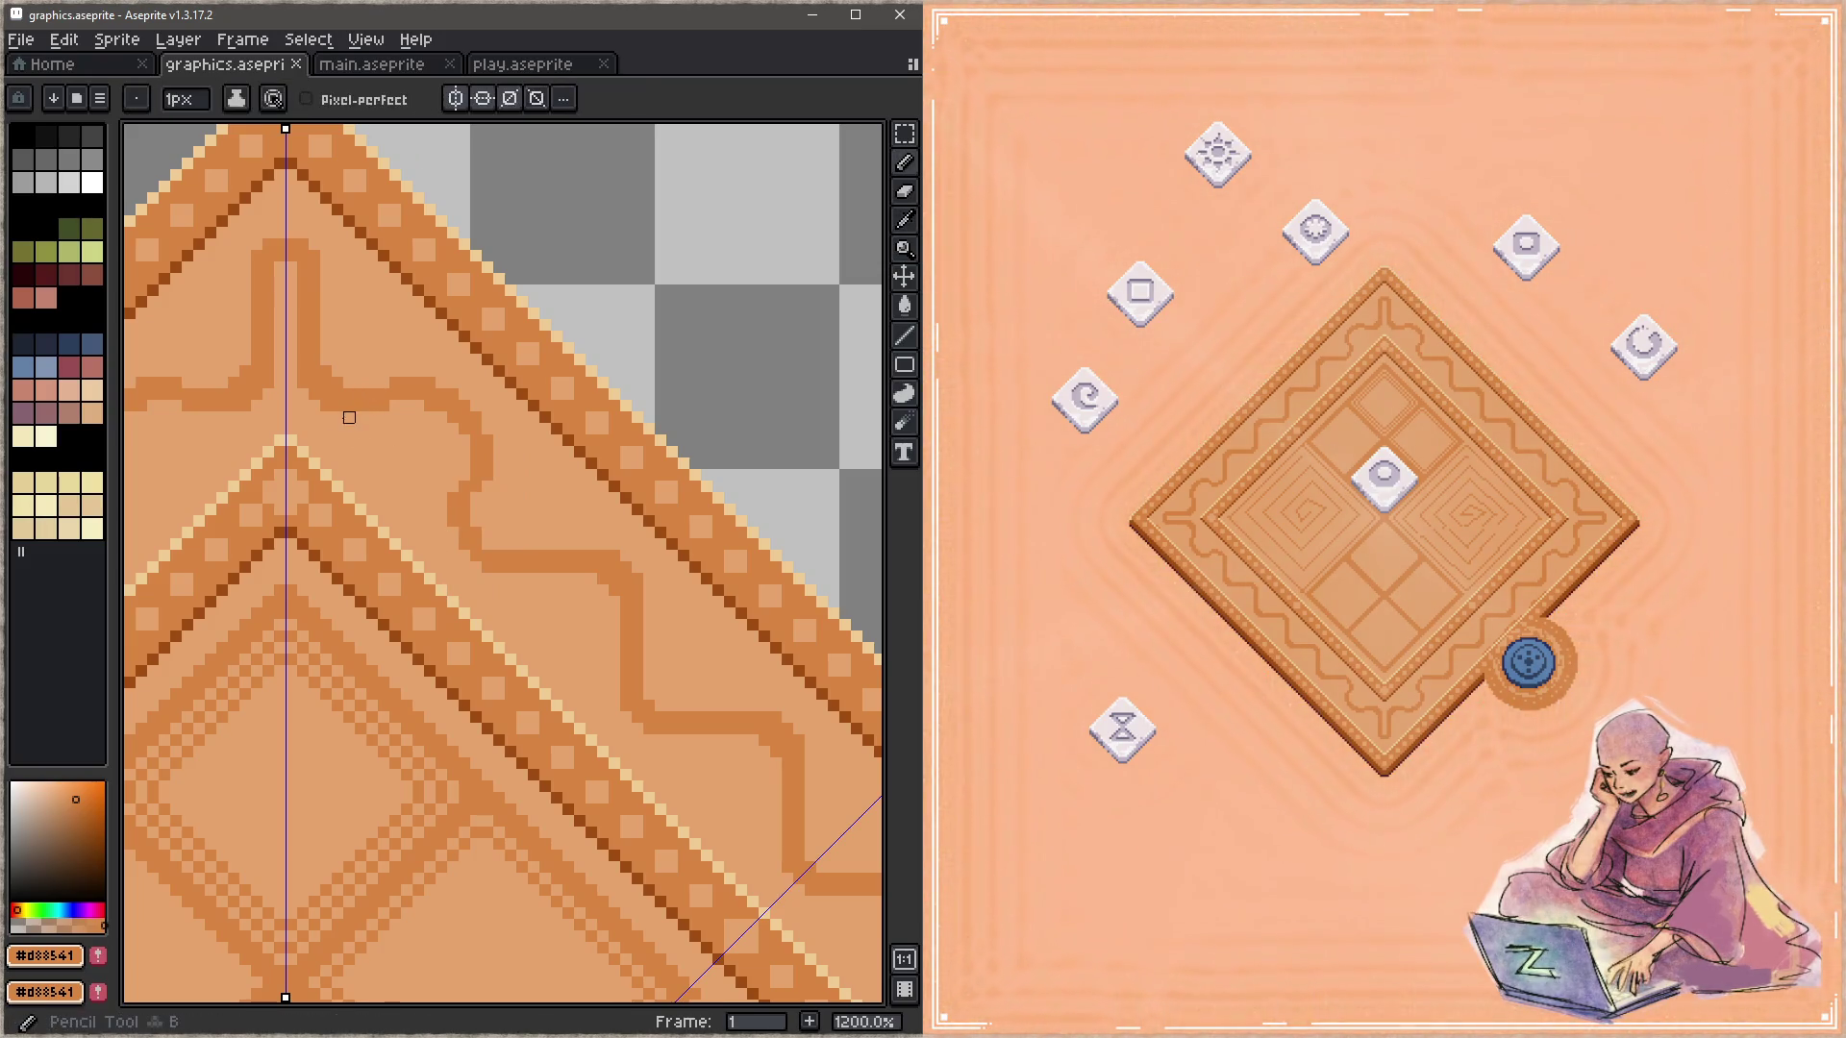
{"action": "left_click", "coordinate": [360, 417]}
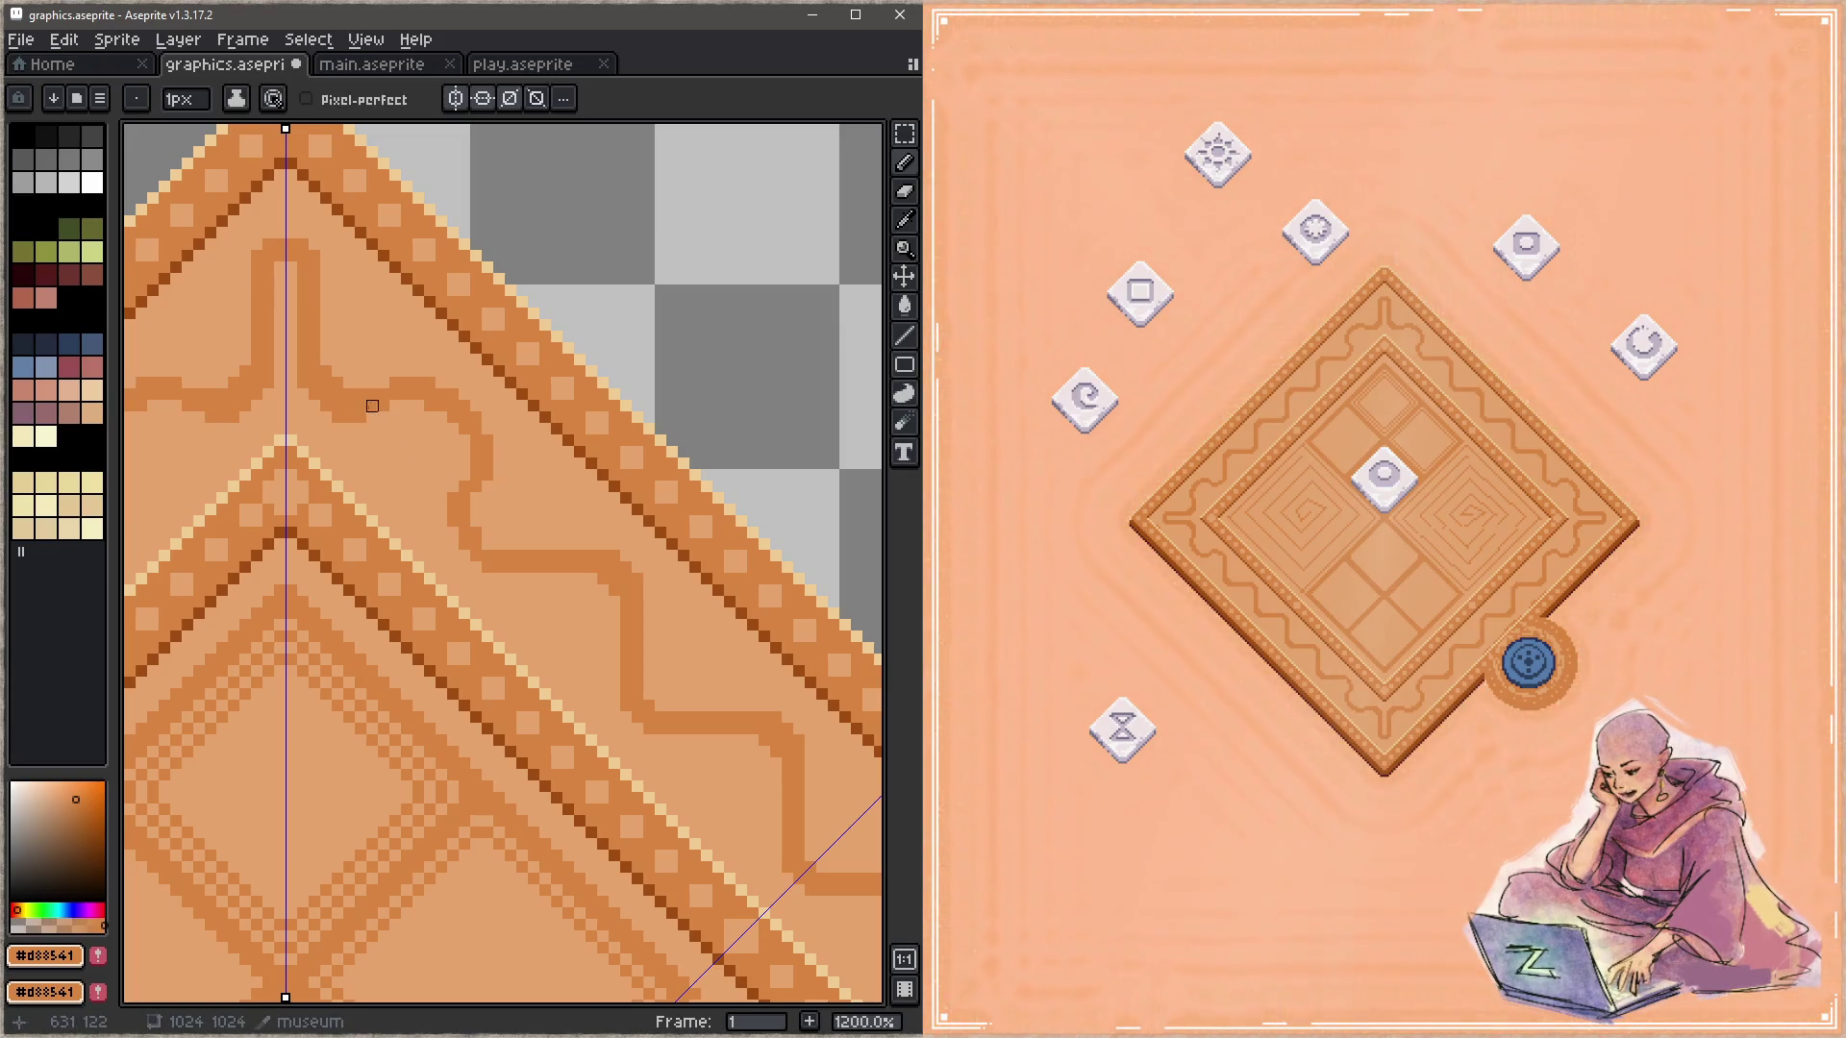
{"action": "left_click", "coordinate": [365, 392], "text": "alt"}
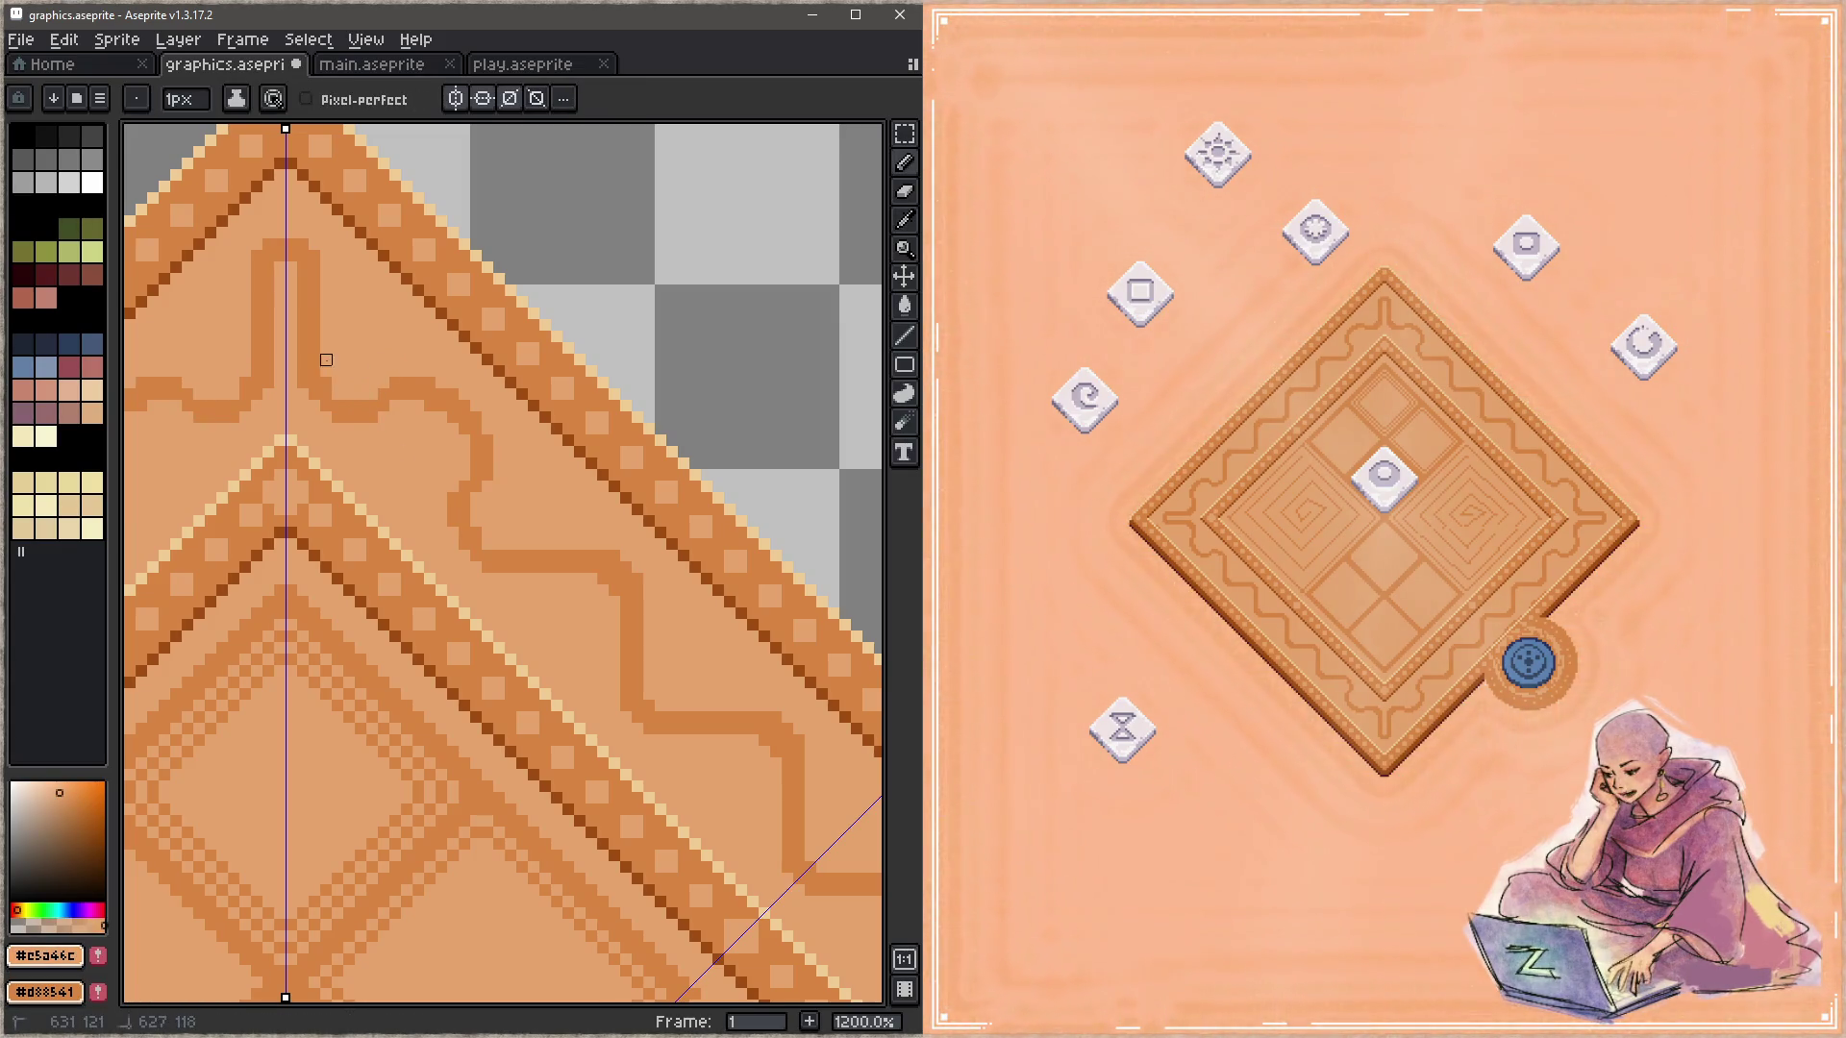
{"action": "key", "text": "ctrl+s"}
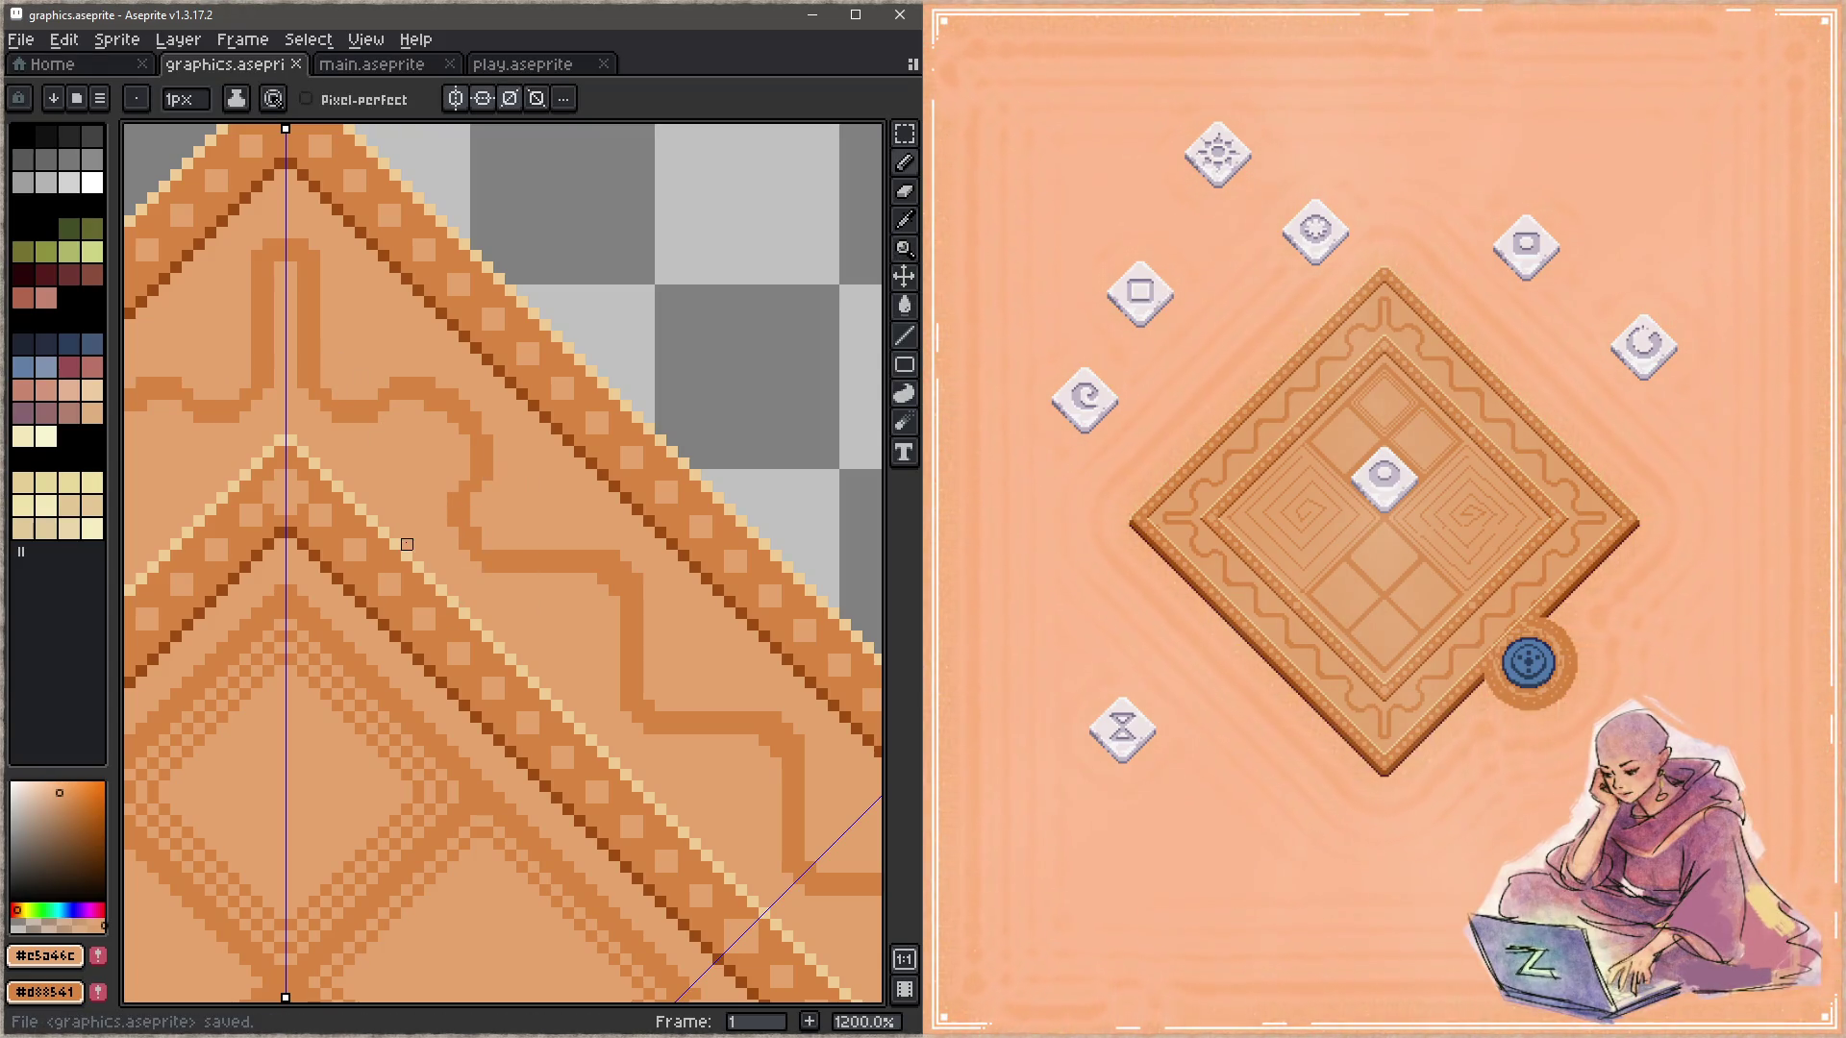
{"action": "left_click_drag", "start_coordinate": [567, 596], "coordinate": [517, 520]}
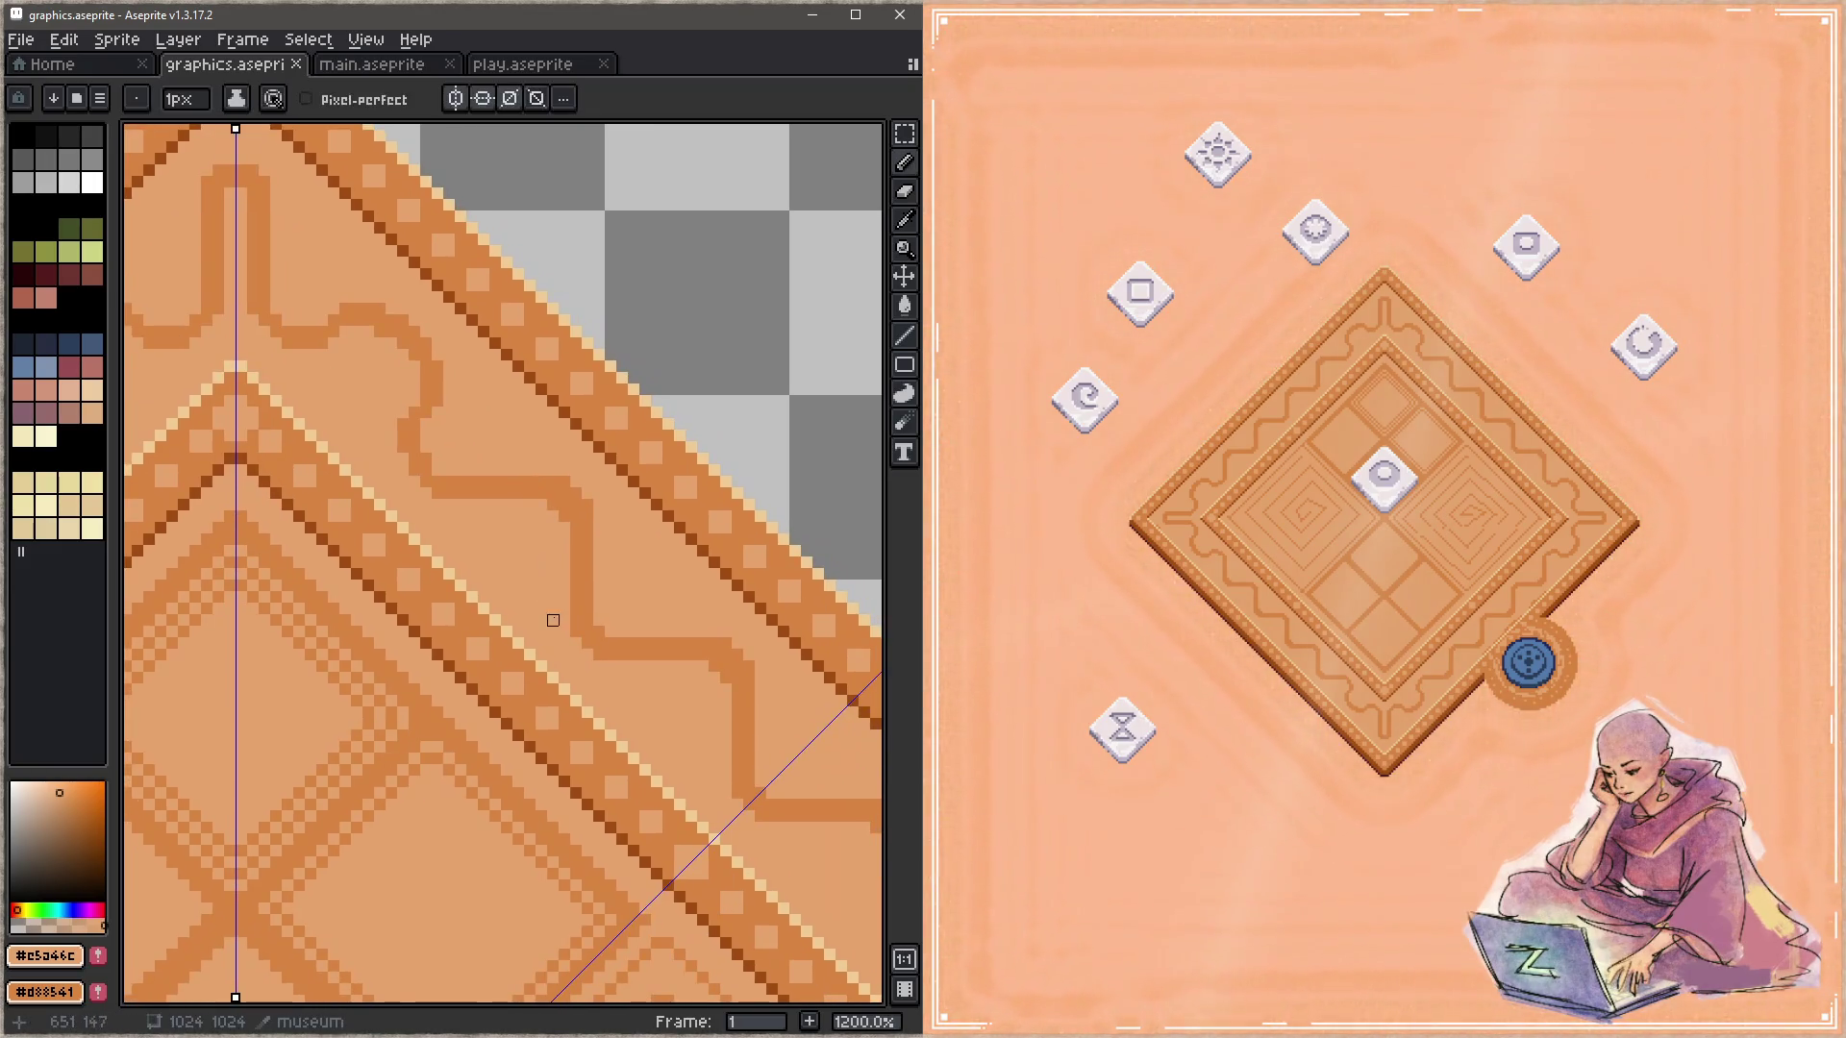
Step: Repaint pixels along the wavy border line in #d88541 and #c5a46c, save, and zoom out to 400%
{"action": "left_click", "coordinate": [482, 486], "text": "alt"}
{"action": "left_click", "coordinate": [481, 505]}
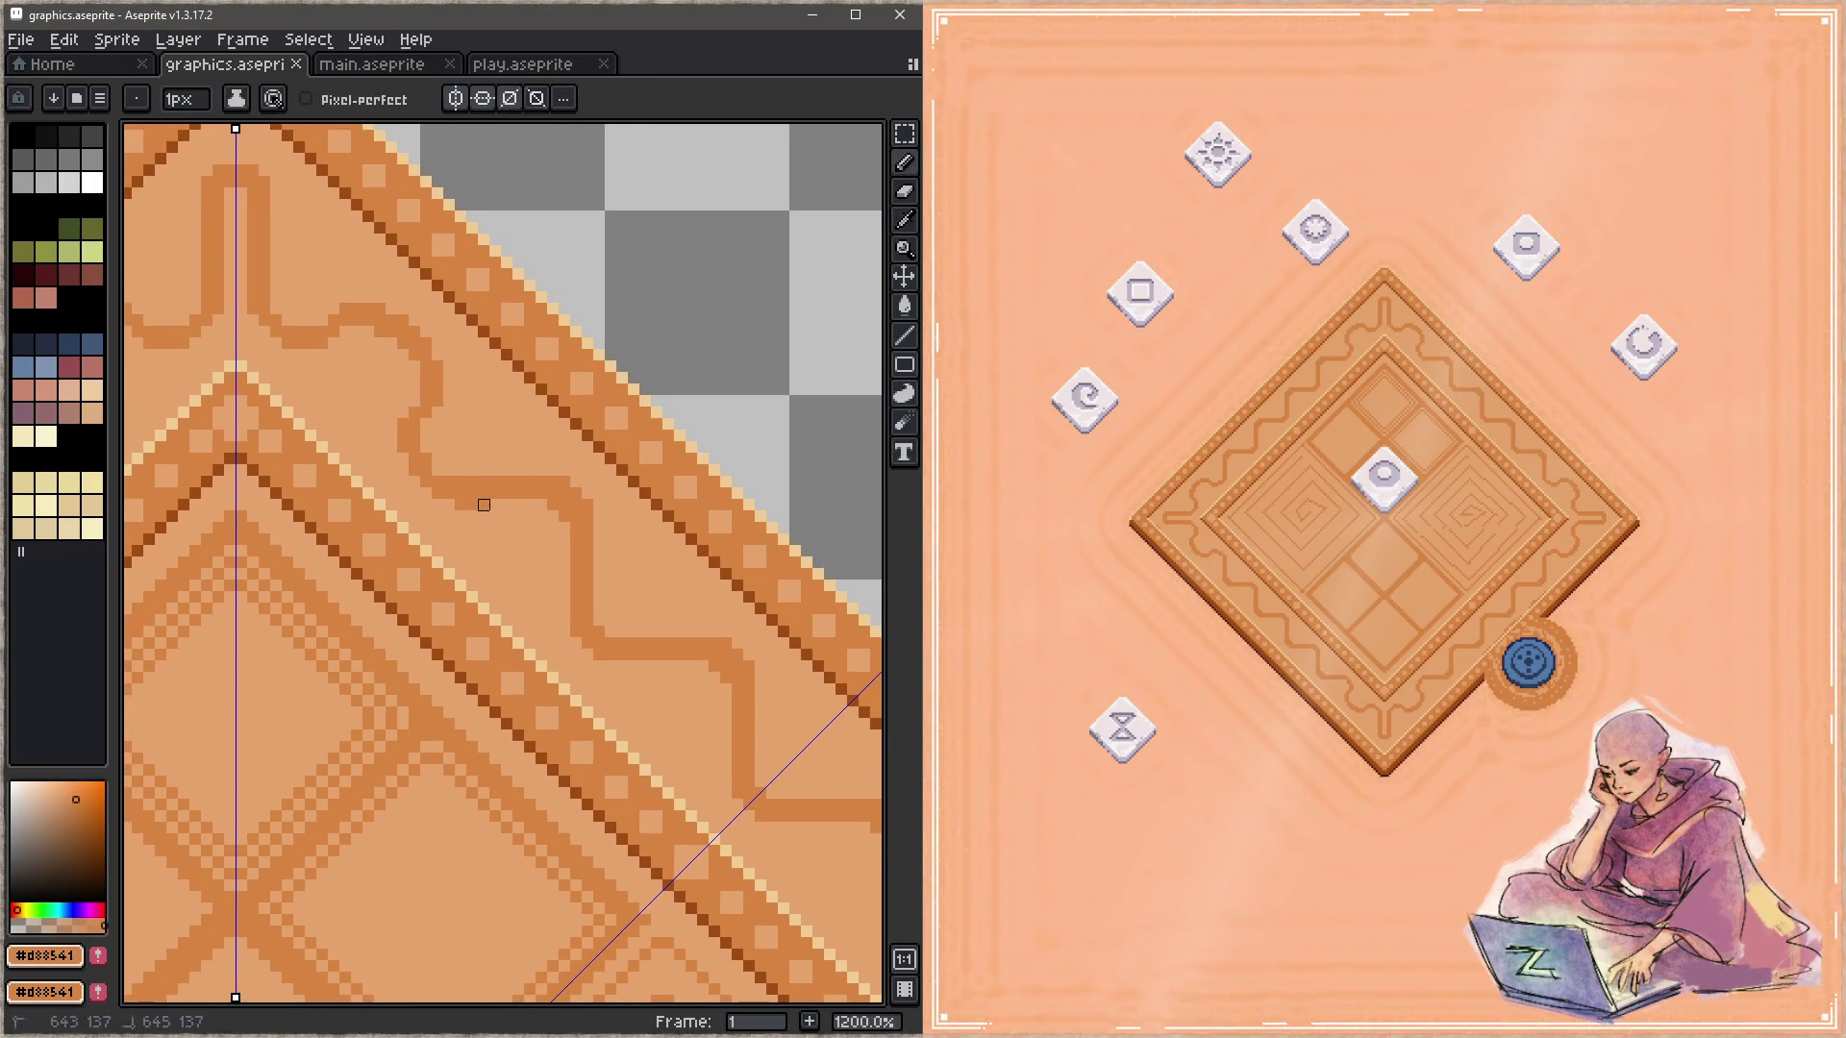
{"action": "left_click", "coordinate": [518, 470]}
{"action": "mouse_move", "coordinate": [530, 470]}
{"action": "left_mouse_down"}
{"action": "mouse_move", "coordinate": [486, 494]}
{"action": "mouse_move", "coordinate": [456, 483]}
{"action": "left_mouse_up"}
{"action": "left_click", "coordinate": [484, 490], "text": "alt"}
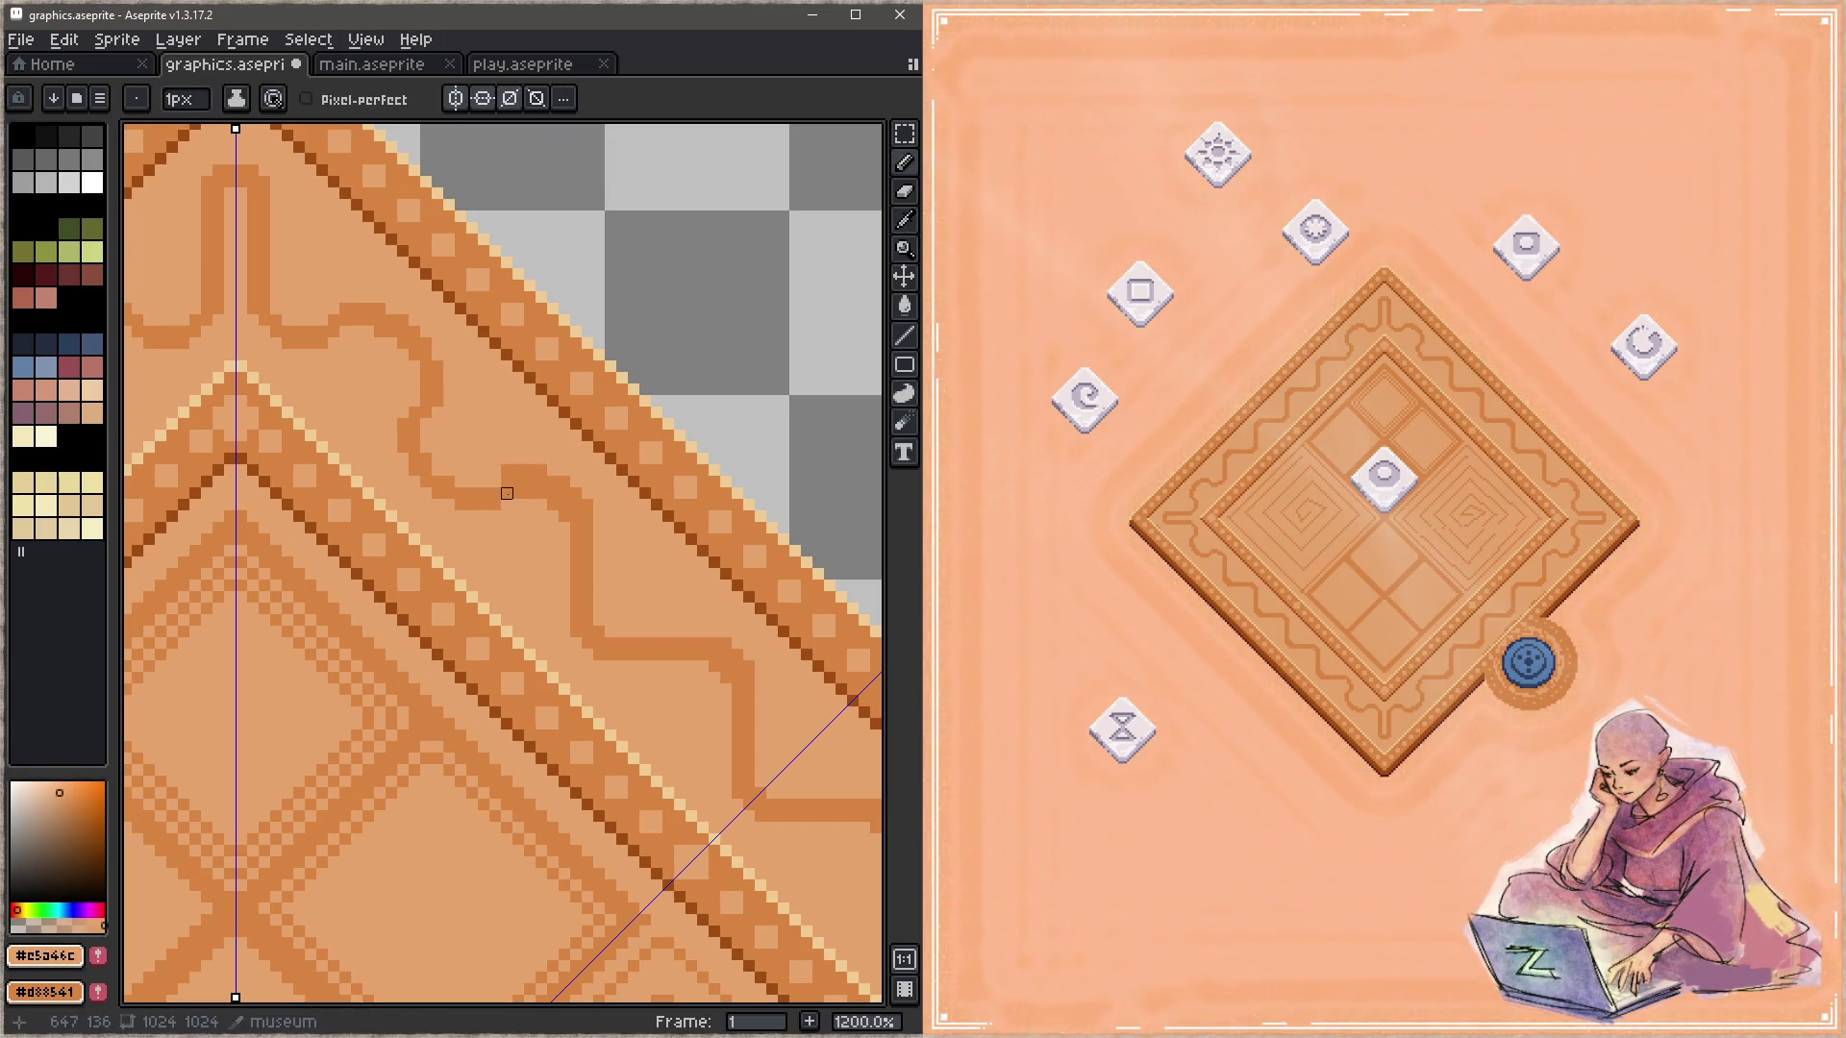
{"action": "left_click", "coordinate": [546, 486], "text": "alt"}
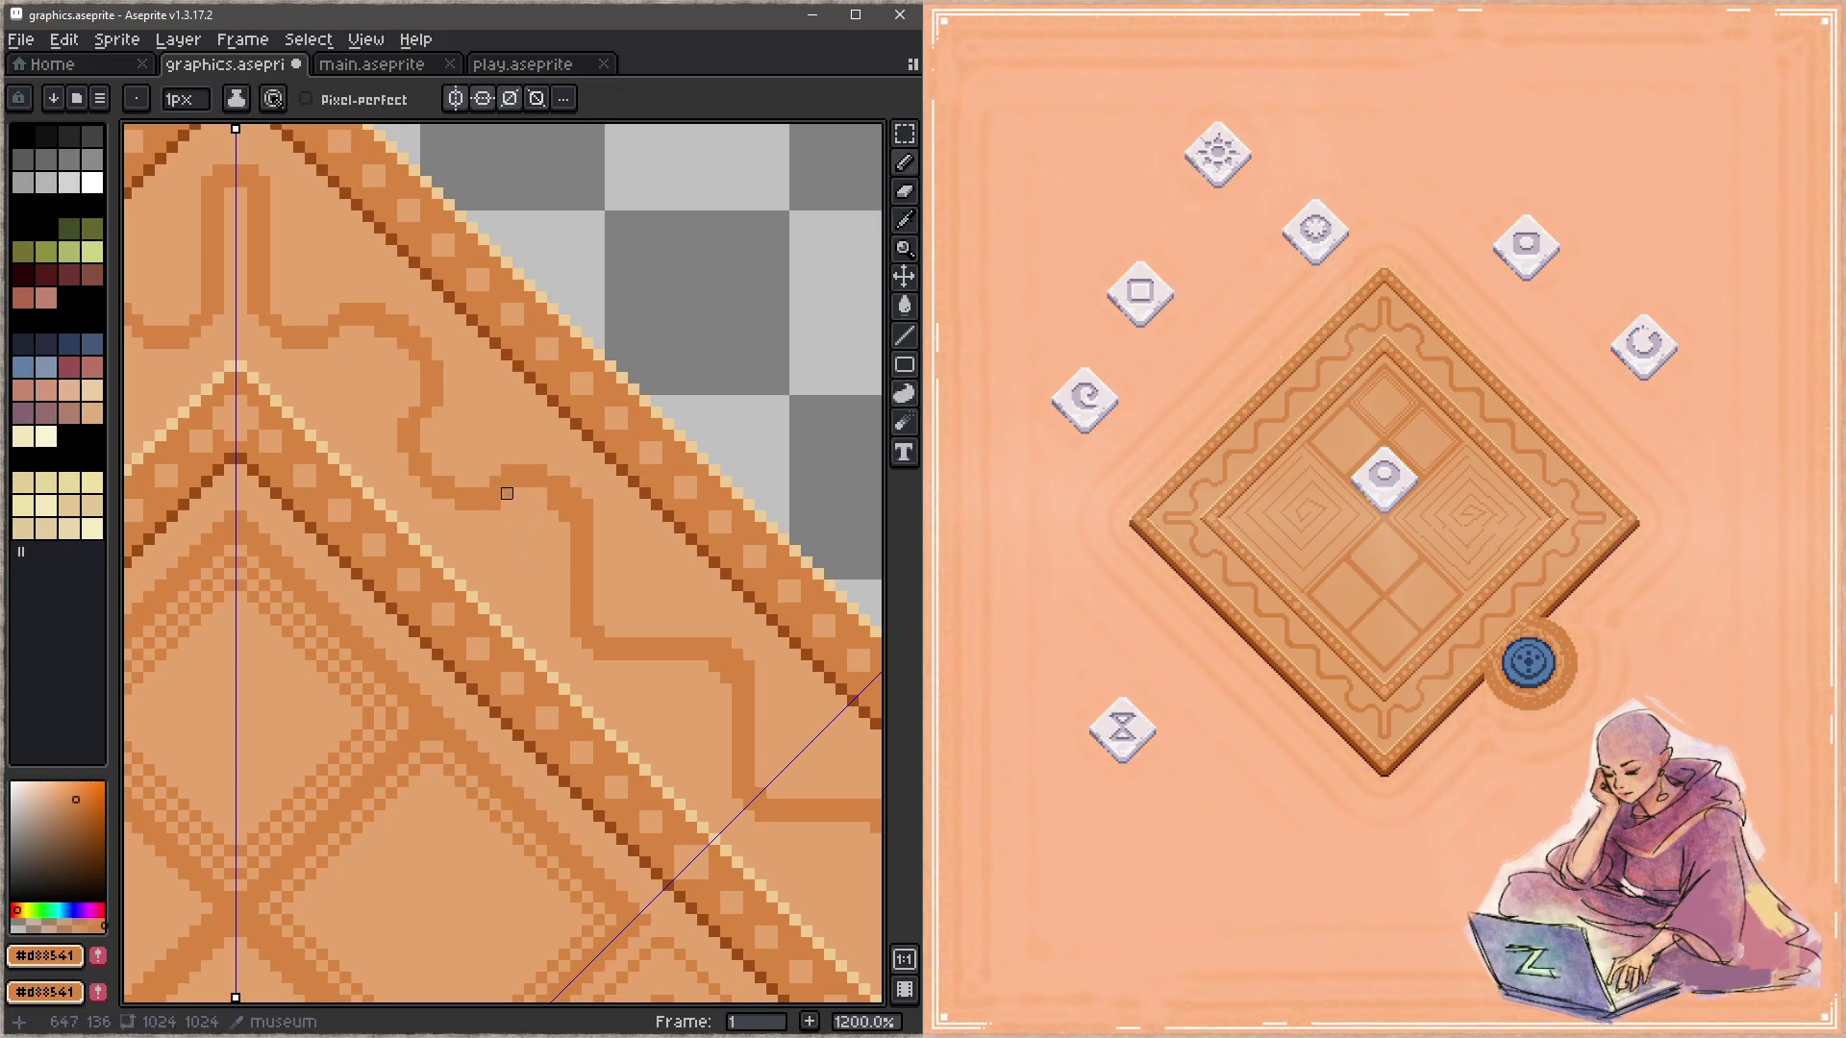
{"action": "left_click", "coordinate": [553, 517], "text": "alt"}
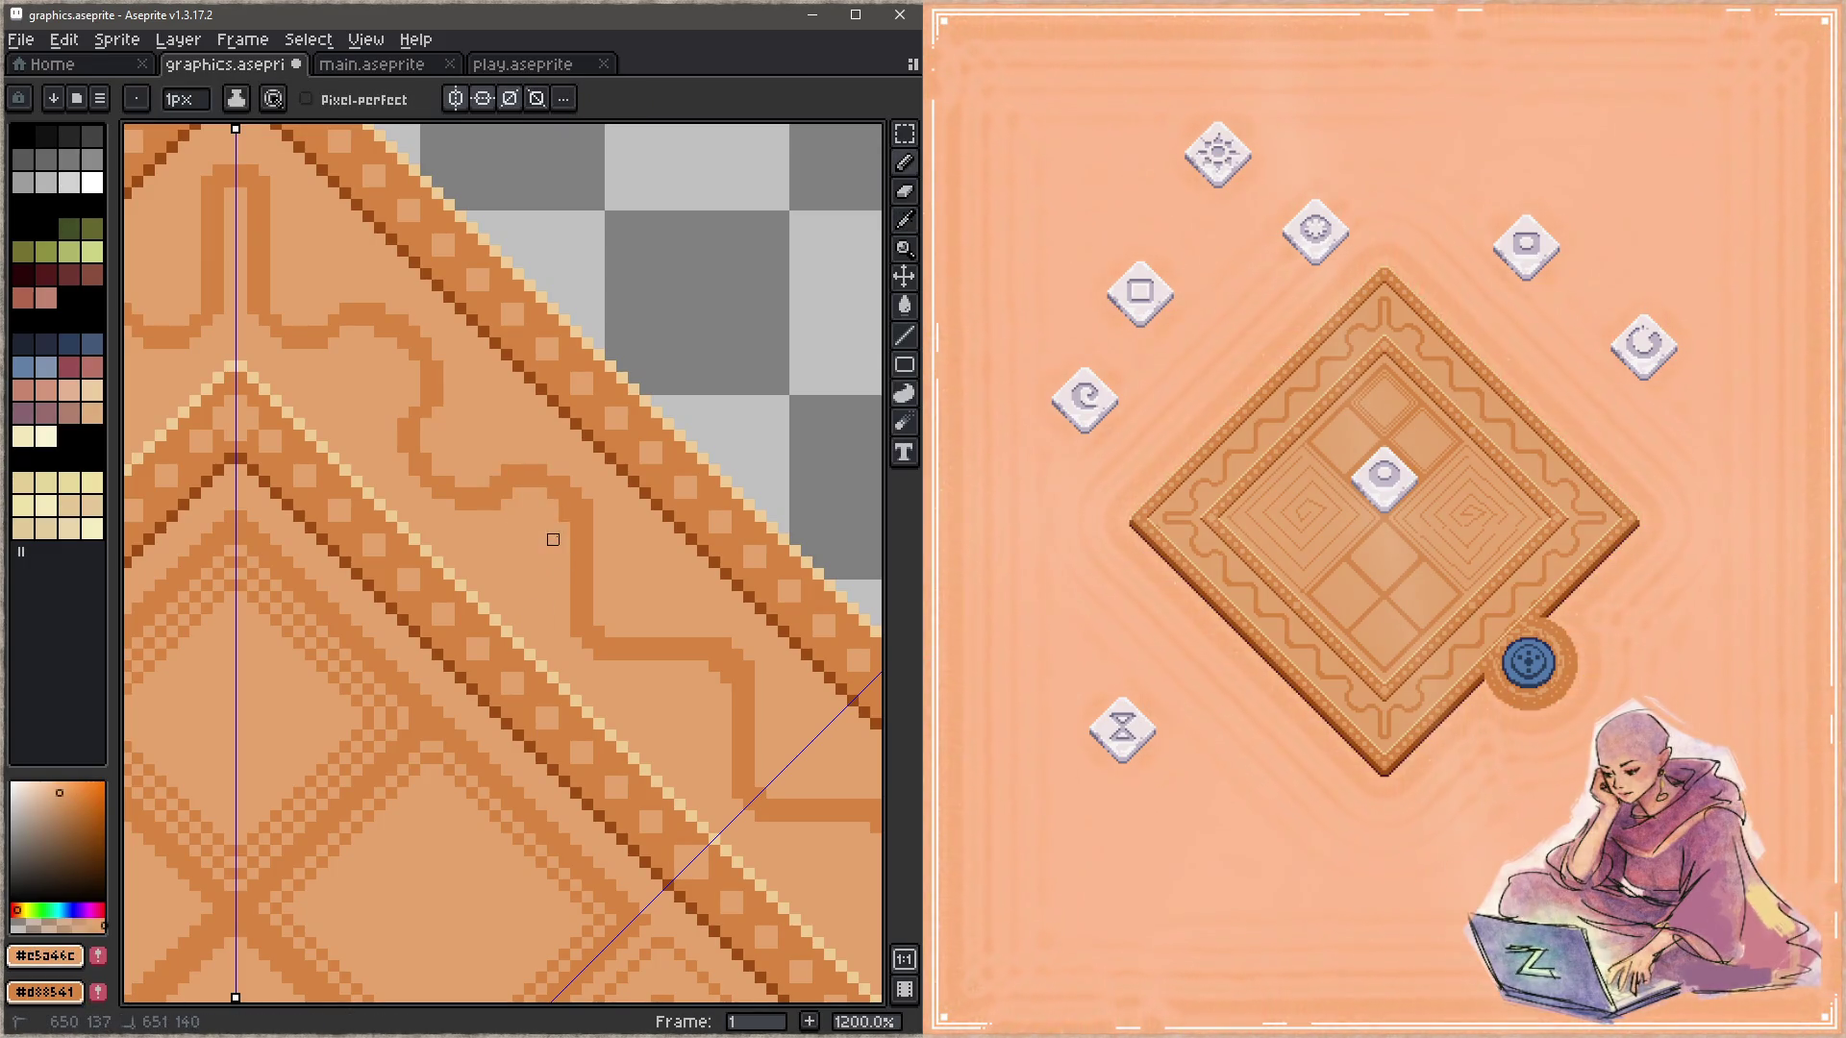
{"action": "key", "text": "ctrl+s"}
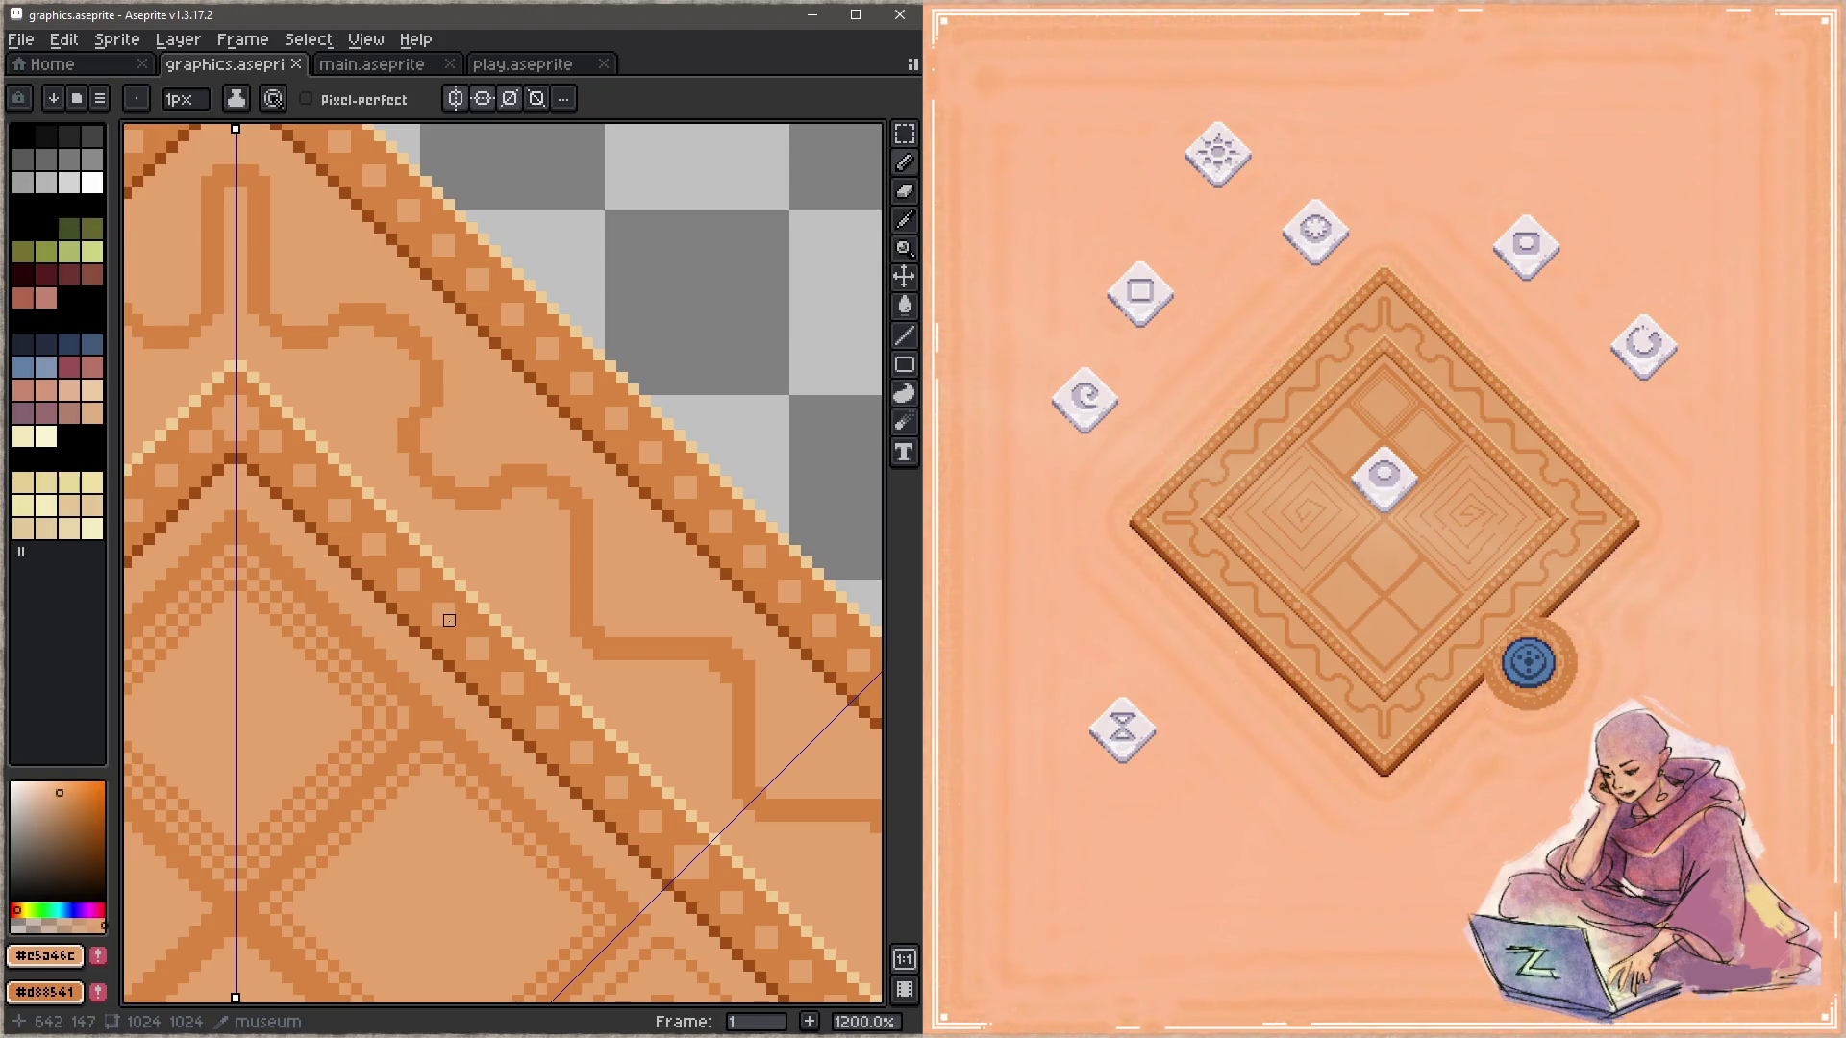
{"action": "scroll", "coordinate": [461, 620], "scroll_direction": "down", "scroll_amount": 5}
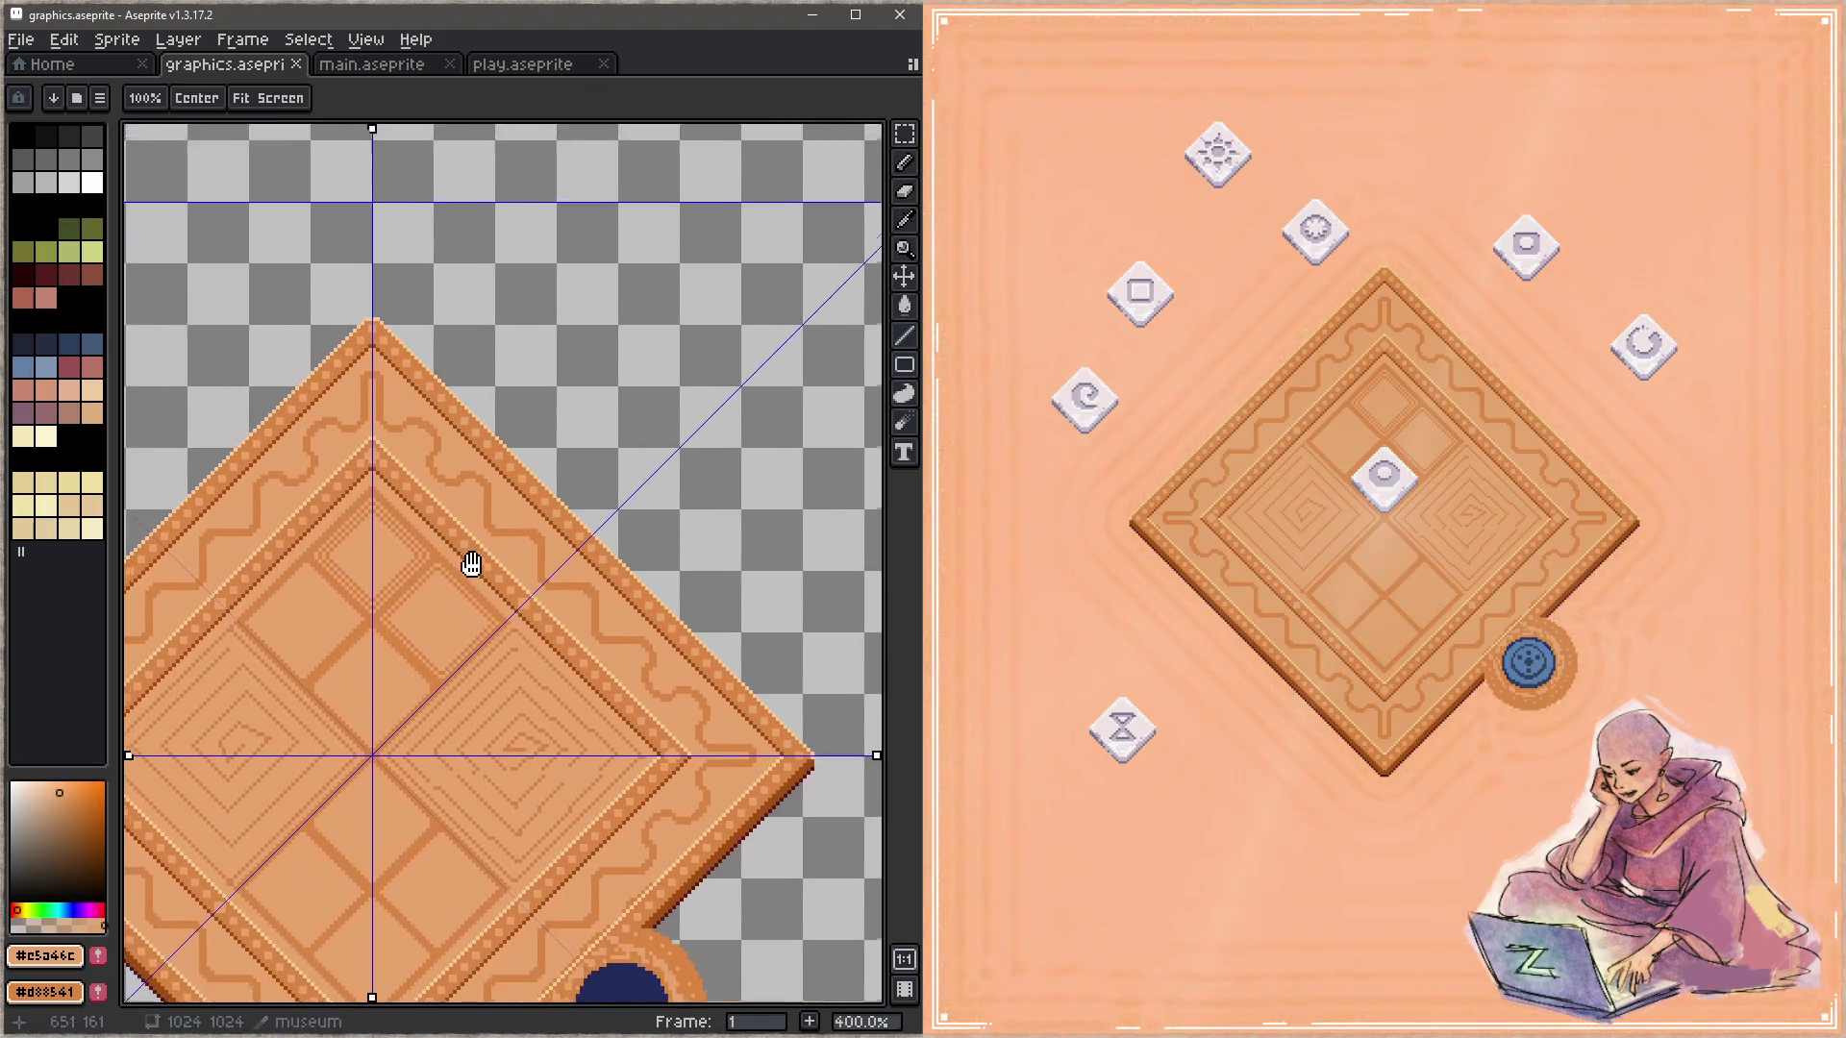
Step: Erase the wavy line from the upper border bands with a large Eraser brush
{"action": "key", "text": "g"}
{"action": "key", "text": "e"}
{"action": "left_click_drag", "start_coordinate": [721, 719], "coordinate": [384, 408]}
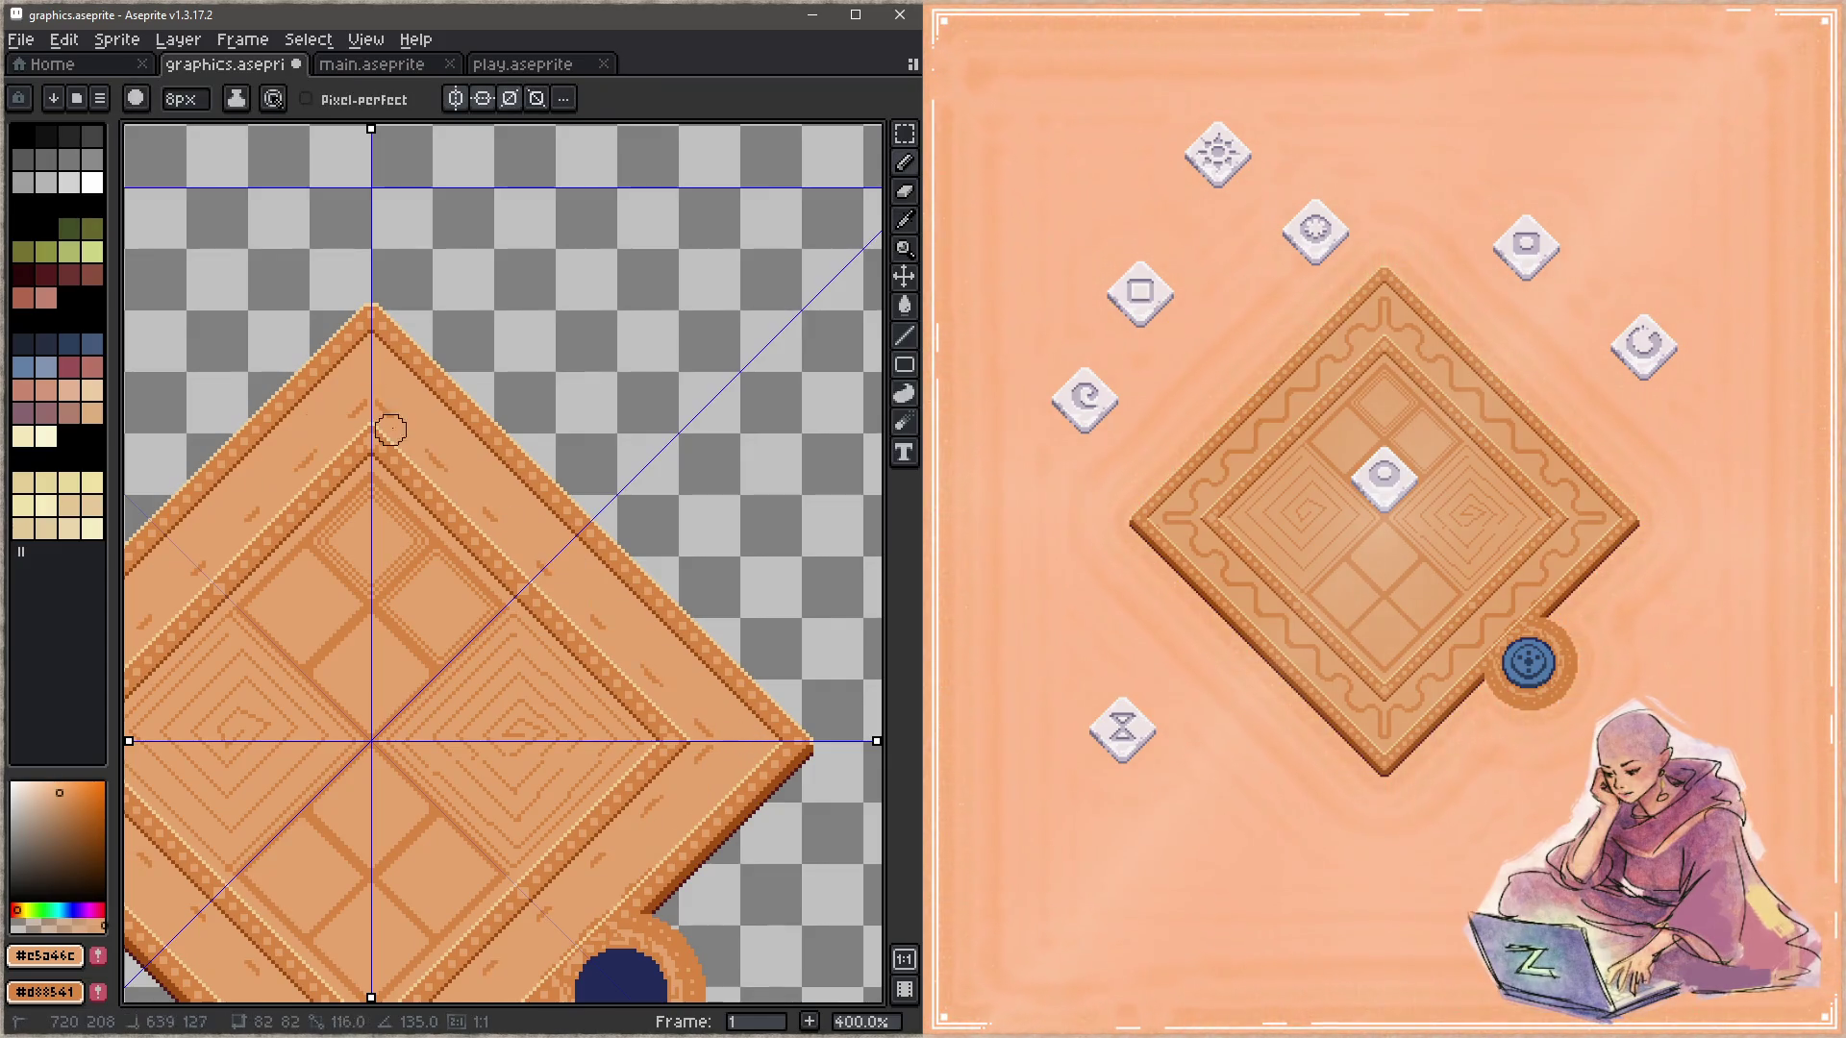
{"action": "key", "text": "z"}
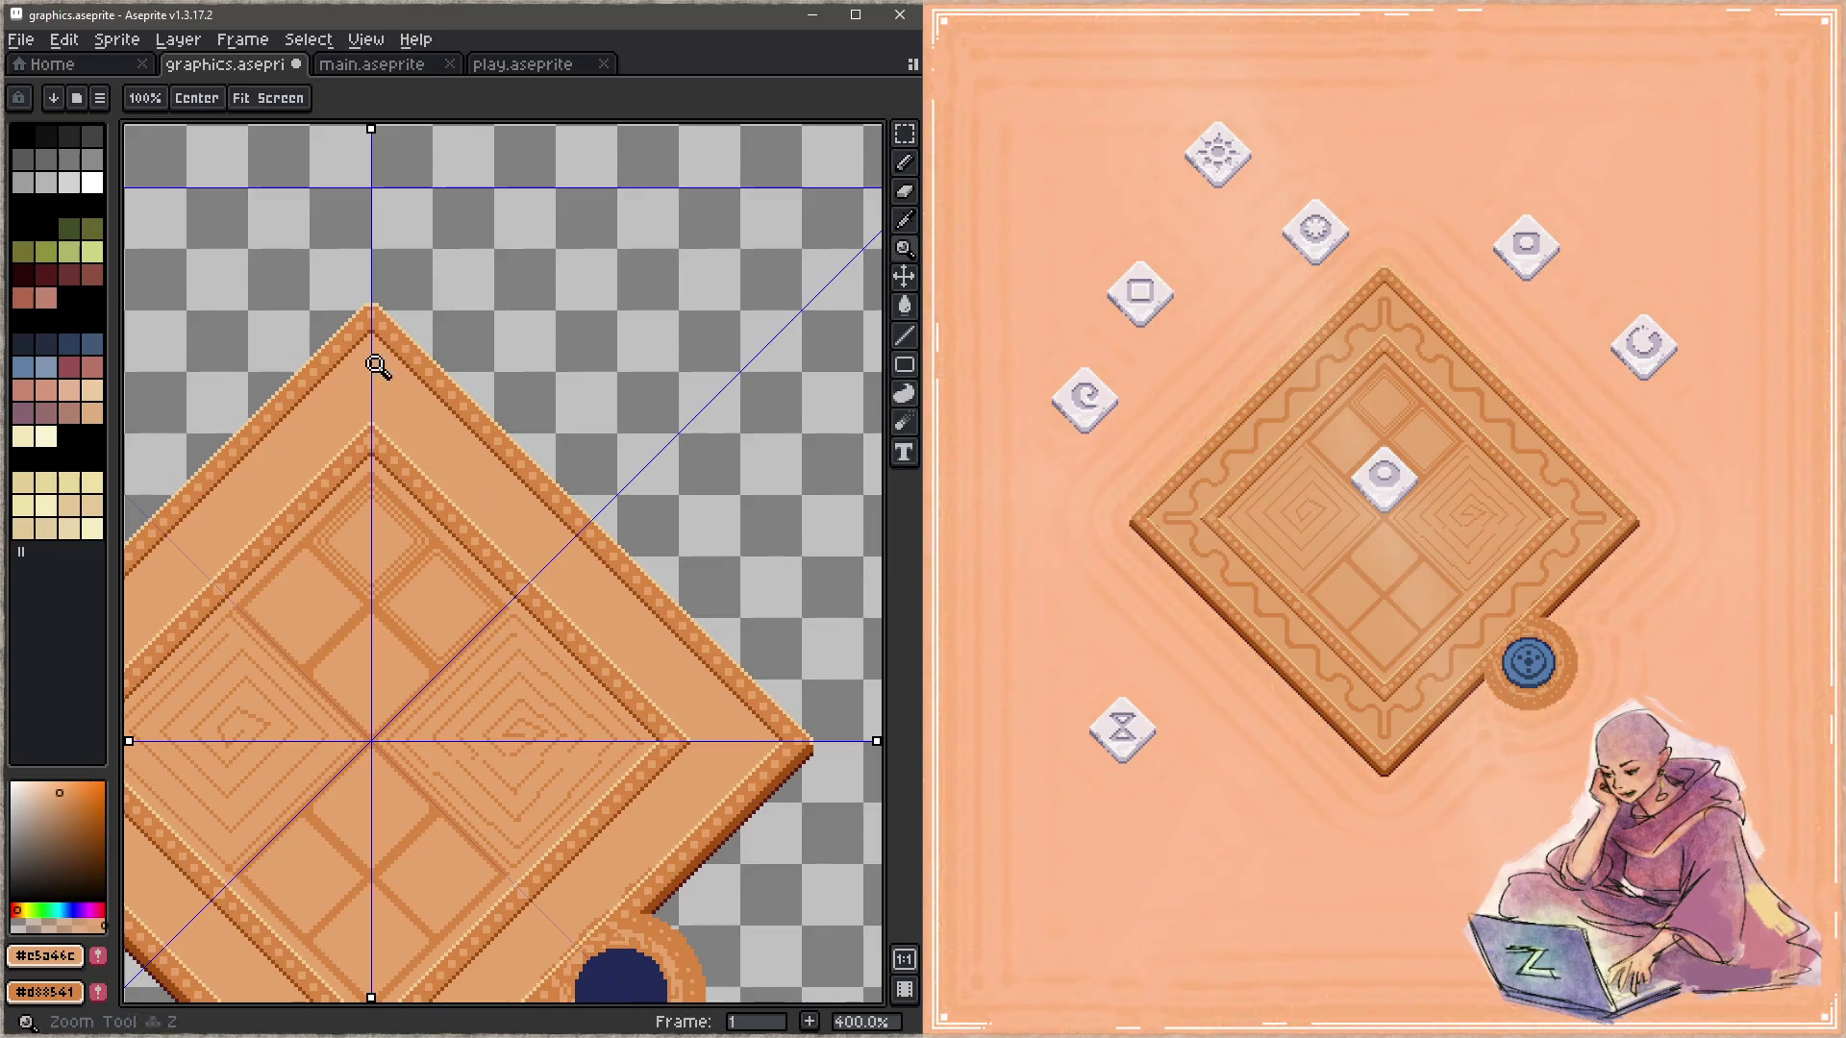
{"action": "scroll", "coordinate": [375, 362], "scroll_direction": "up", "scroll_amount": 5}
Step: Try darker-orange trial marks and mirrored arcs below the top corner, then undo them
{"action": "key", "text": "b"}
{"action": "key", "text": "i"}
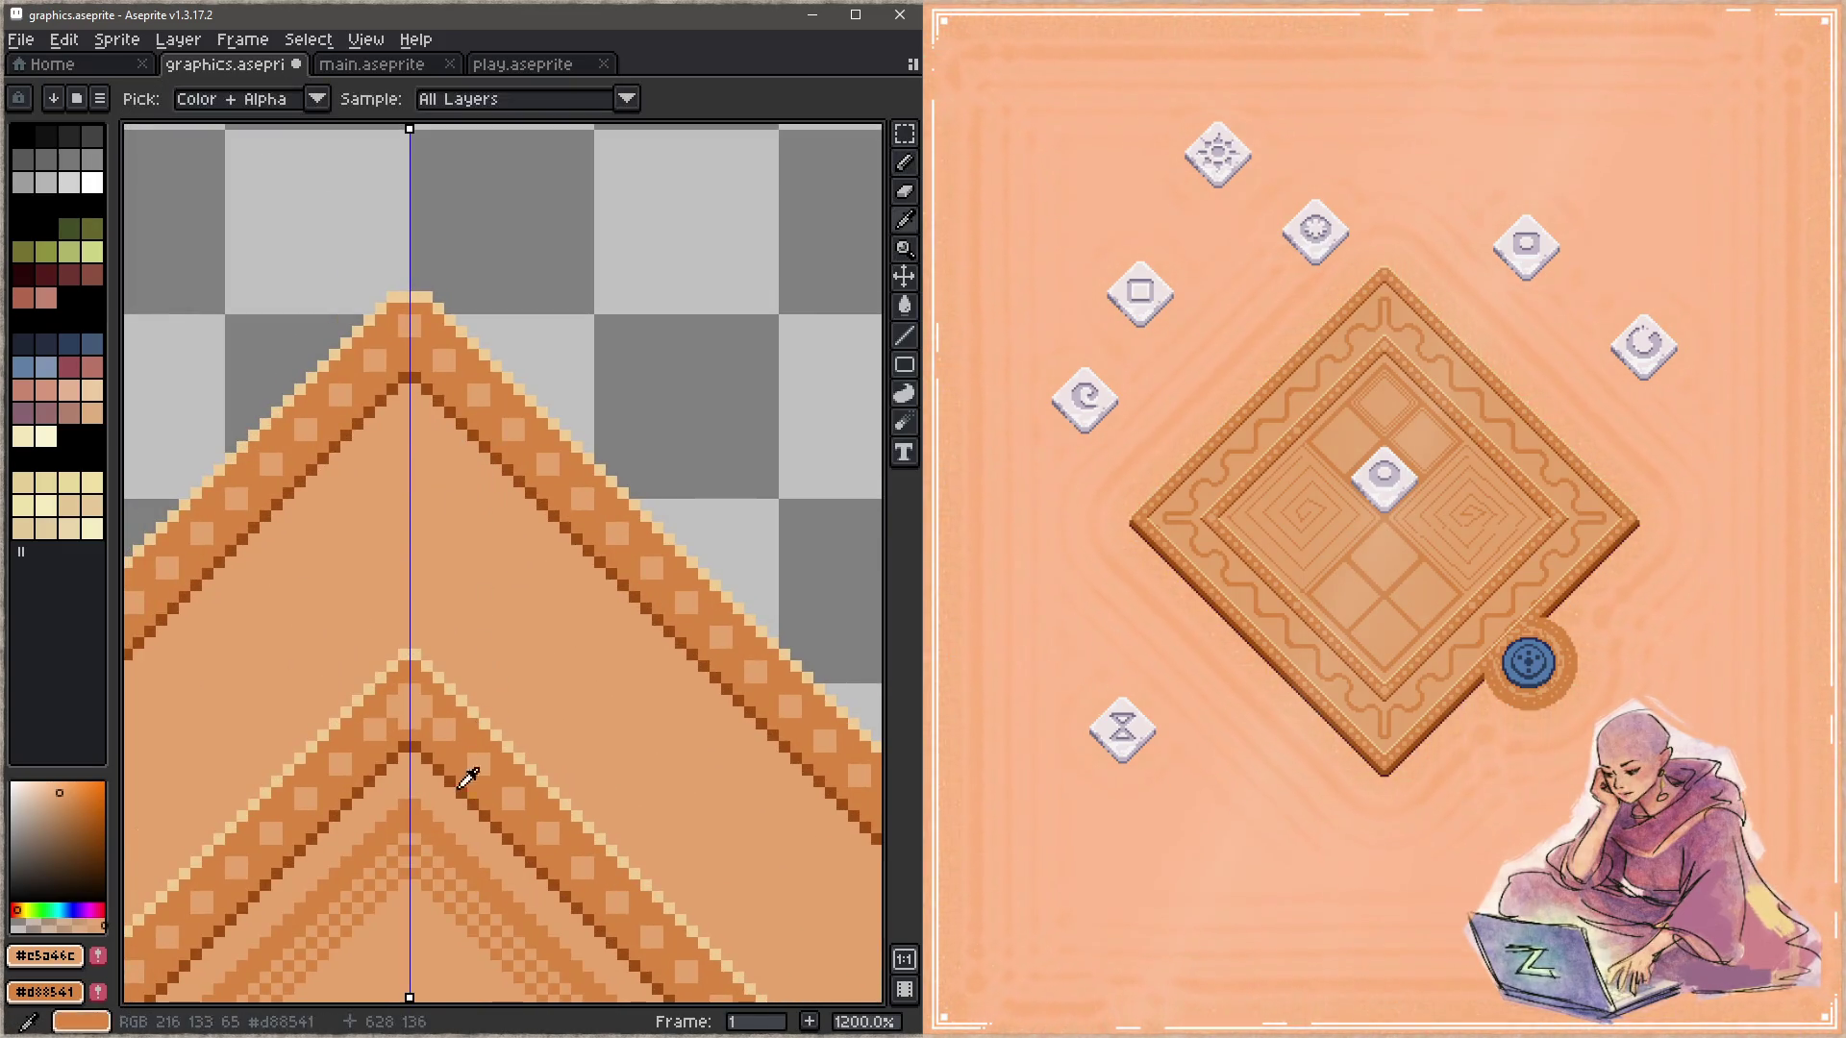
{"action": "left_click", "coordinate": [473, 737]}
{"action": "key", "text": "b"}
{"action": "mouse_move", "coordinate": [457, 491]}
{"action": "left_mouse_down"}
{"action": "mouse_move", "coordinate": [486, 625]}
{"action": "mouse_move", "coordinate": [479, 496]}
{"action": "left_mouse_up"}
{"action": "key", "text": "ctrl+z"}
{"action": "key", "text": "h"}
{"action": "key", "text": "b"}
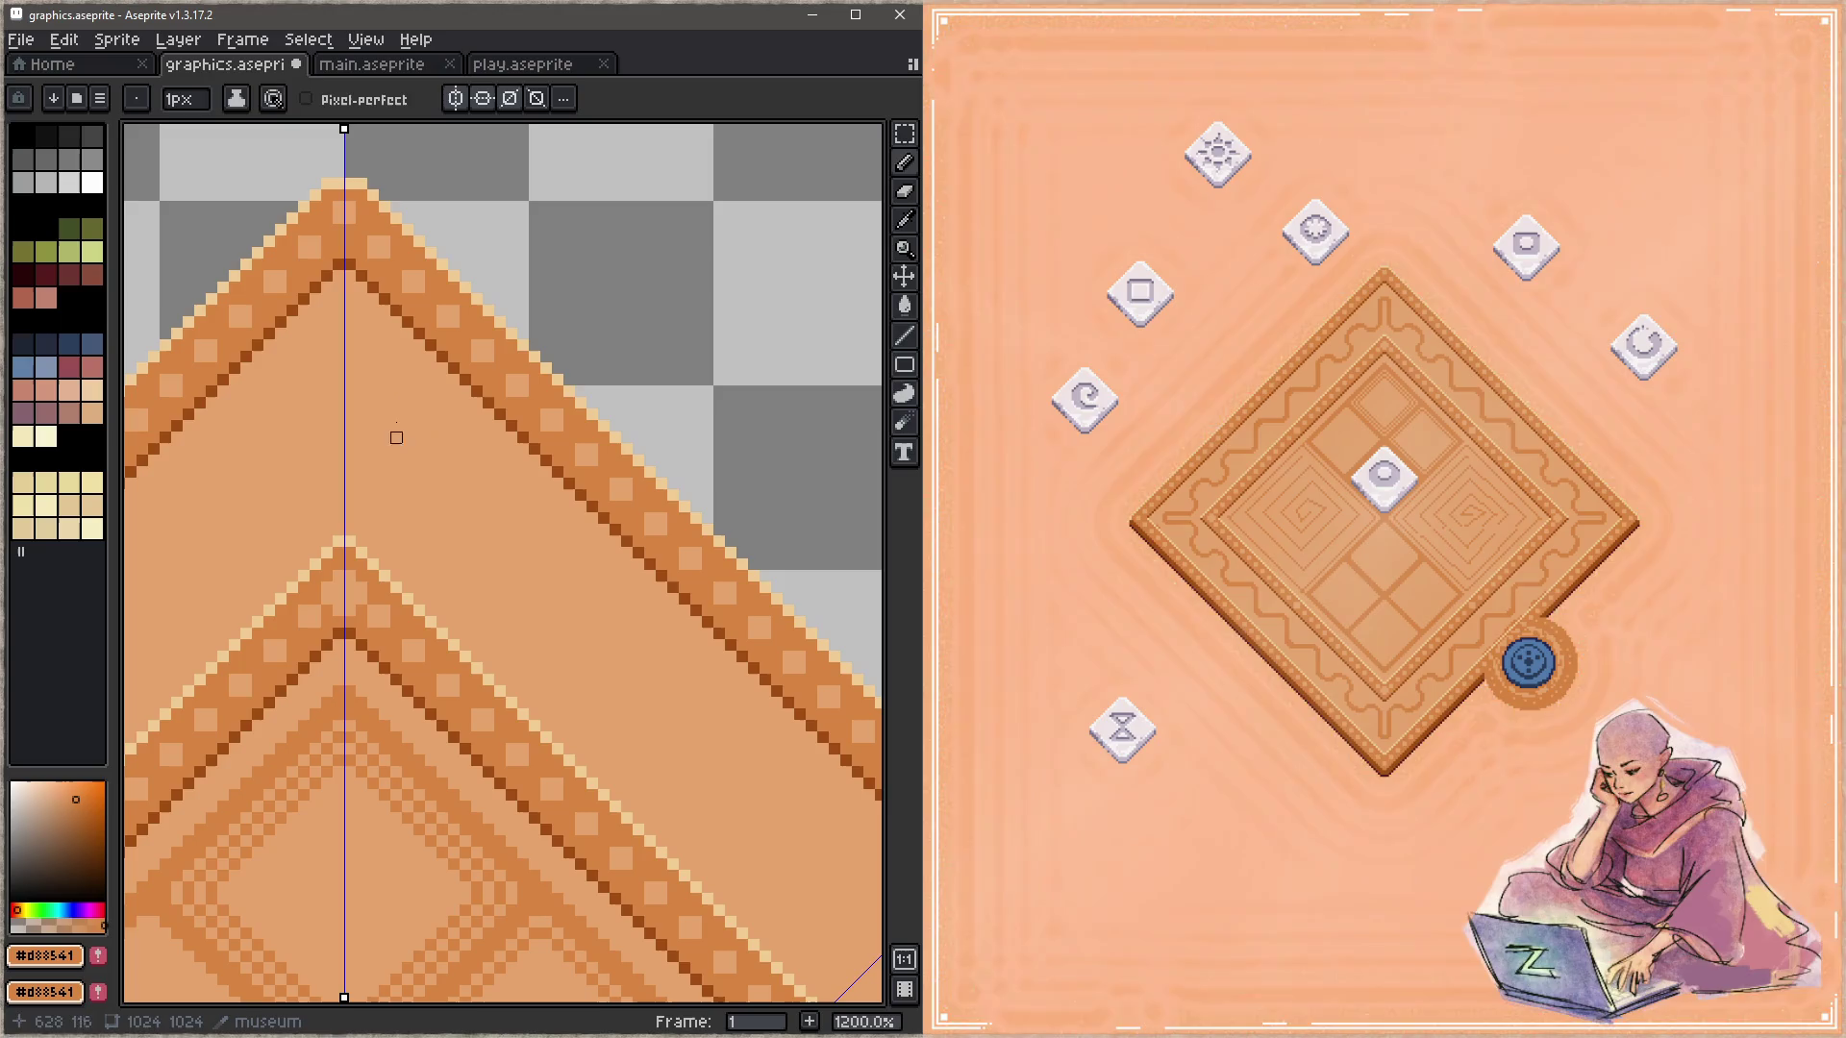
{"action": "left_click_drag", "start_coordinate": [364, 382], "coordinate": [447, 577]}
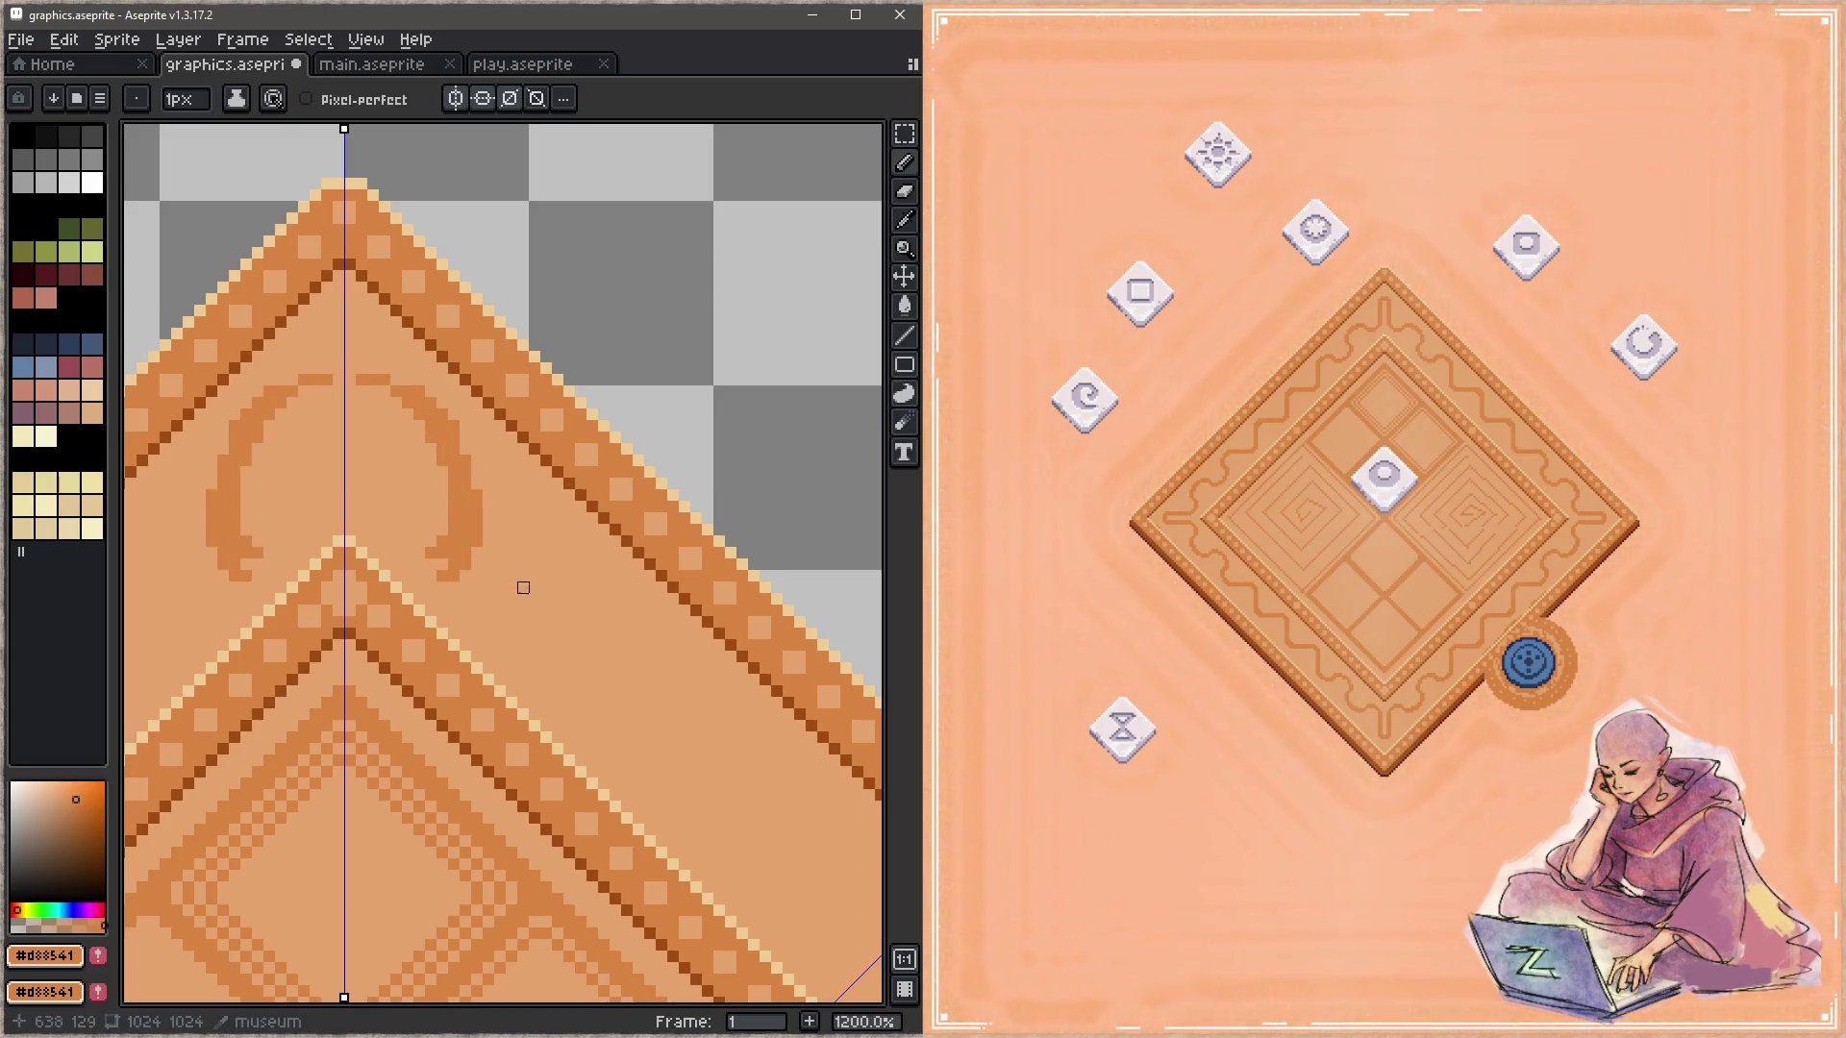
{"action": "key", "text": "ctrl+z"}
{"action": "key", "text": "z"}
{"action": "scroll", "coordinate": [493, 593], "scroll_direction": "down", "scroll_amount": 5}
{"action": "key", "text": "Tab"}
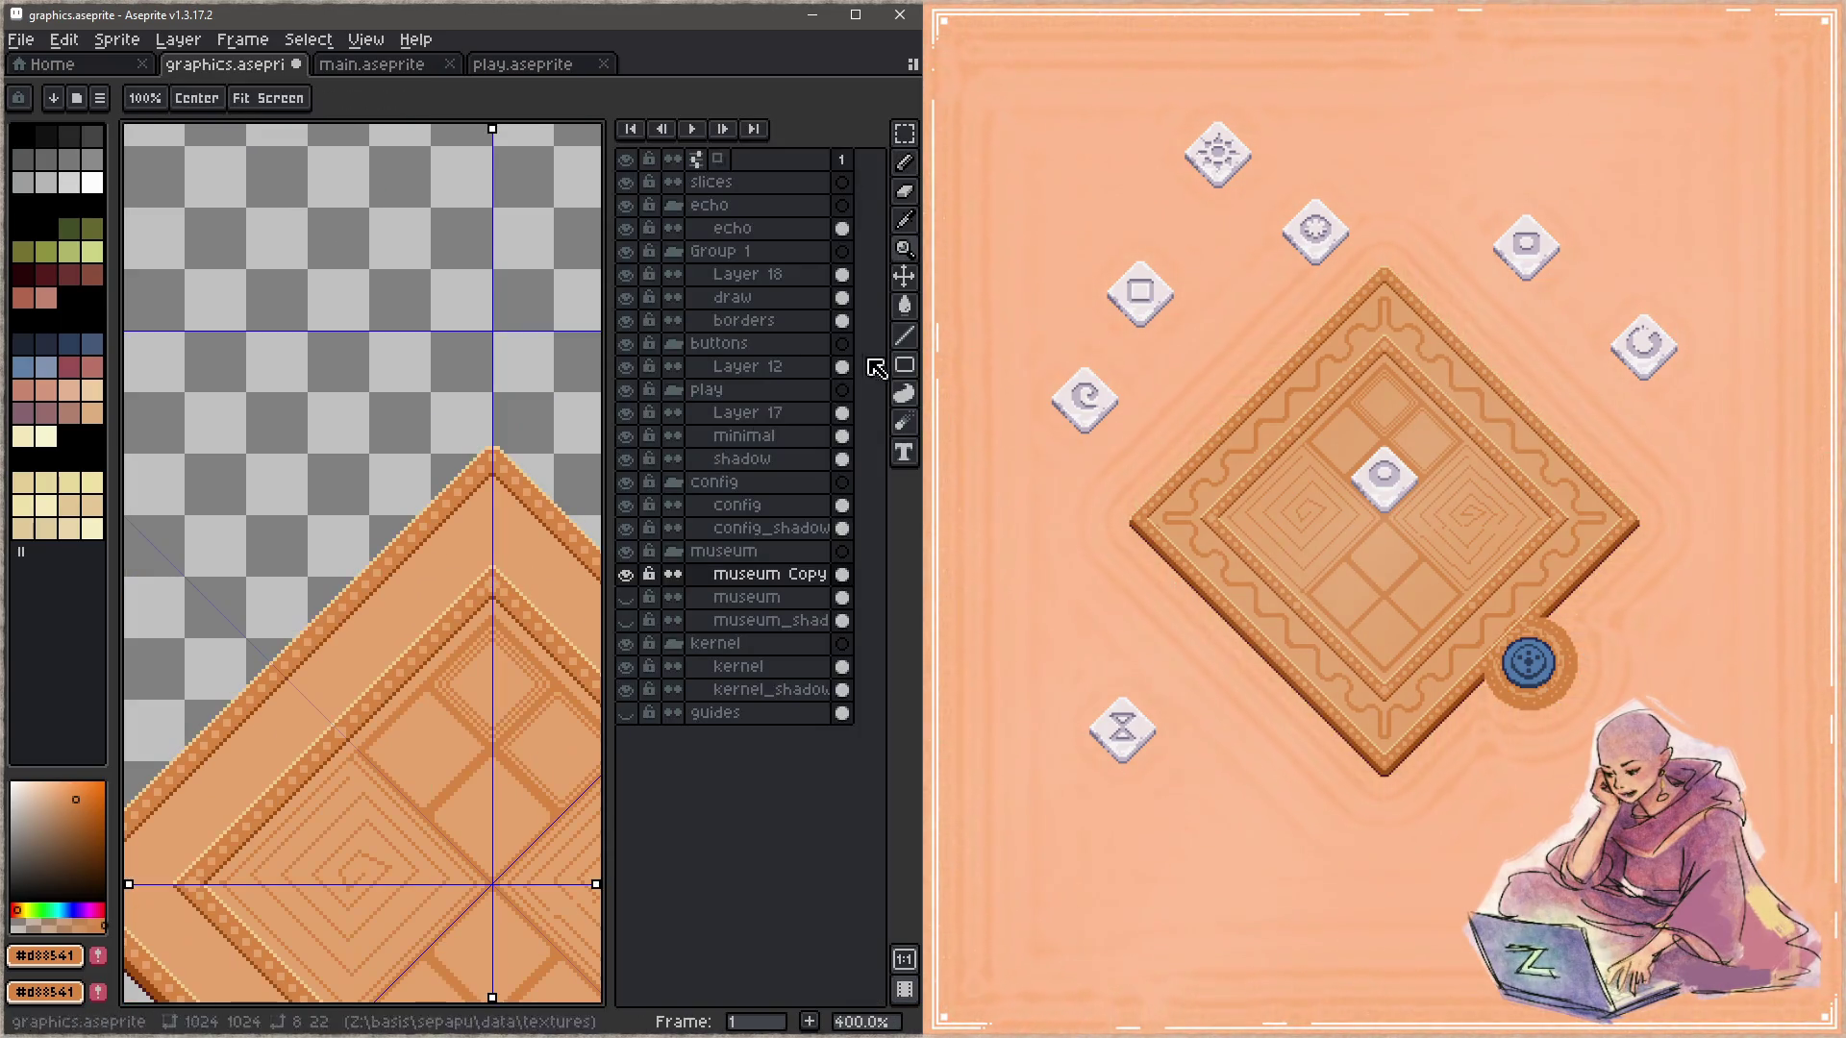
Step: Delete the museum Copy layer and make the museum layer visible again
{"action": "left_click", "coordinate": [769, 574]}
{"action": "key", "text": "Delete"}
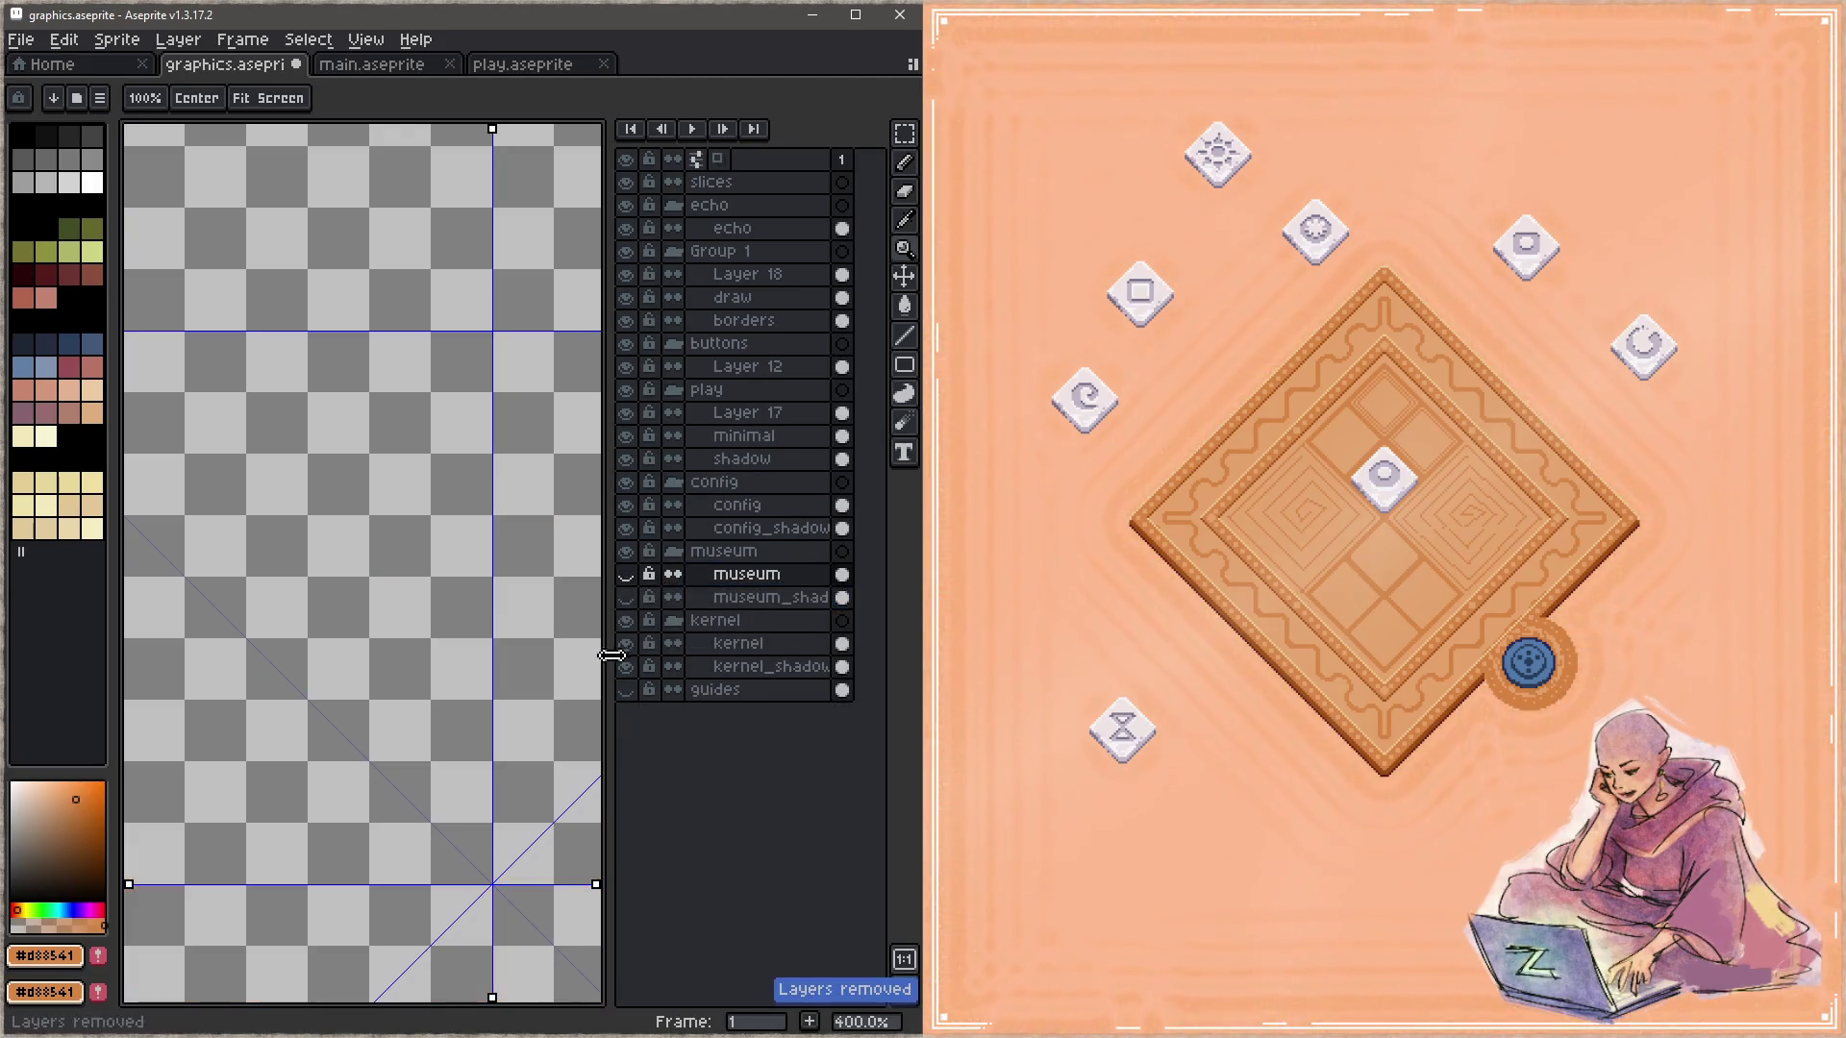
{"action": "left_click", "coordinate": [626, 574]}
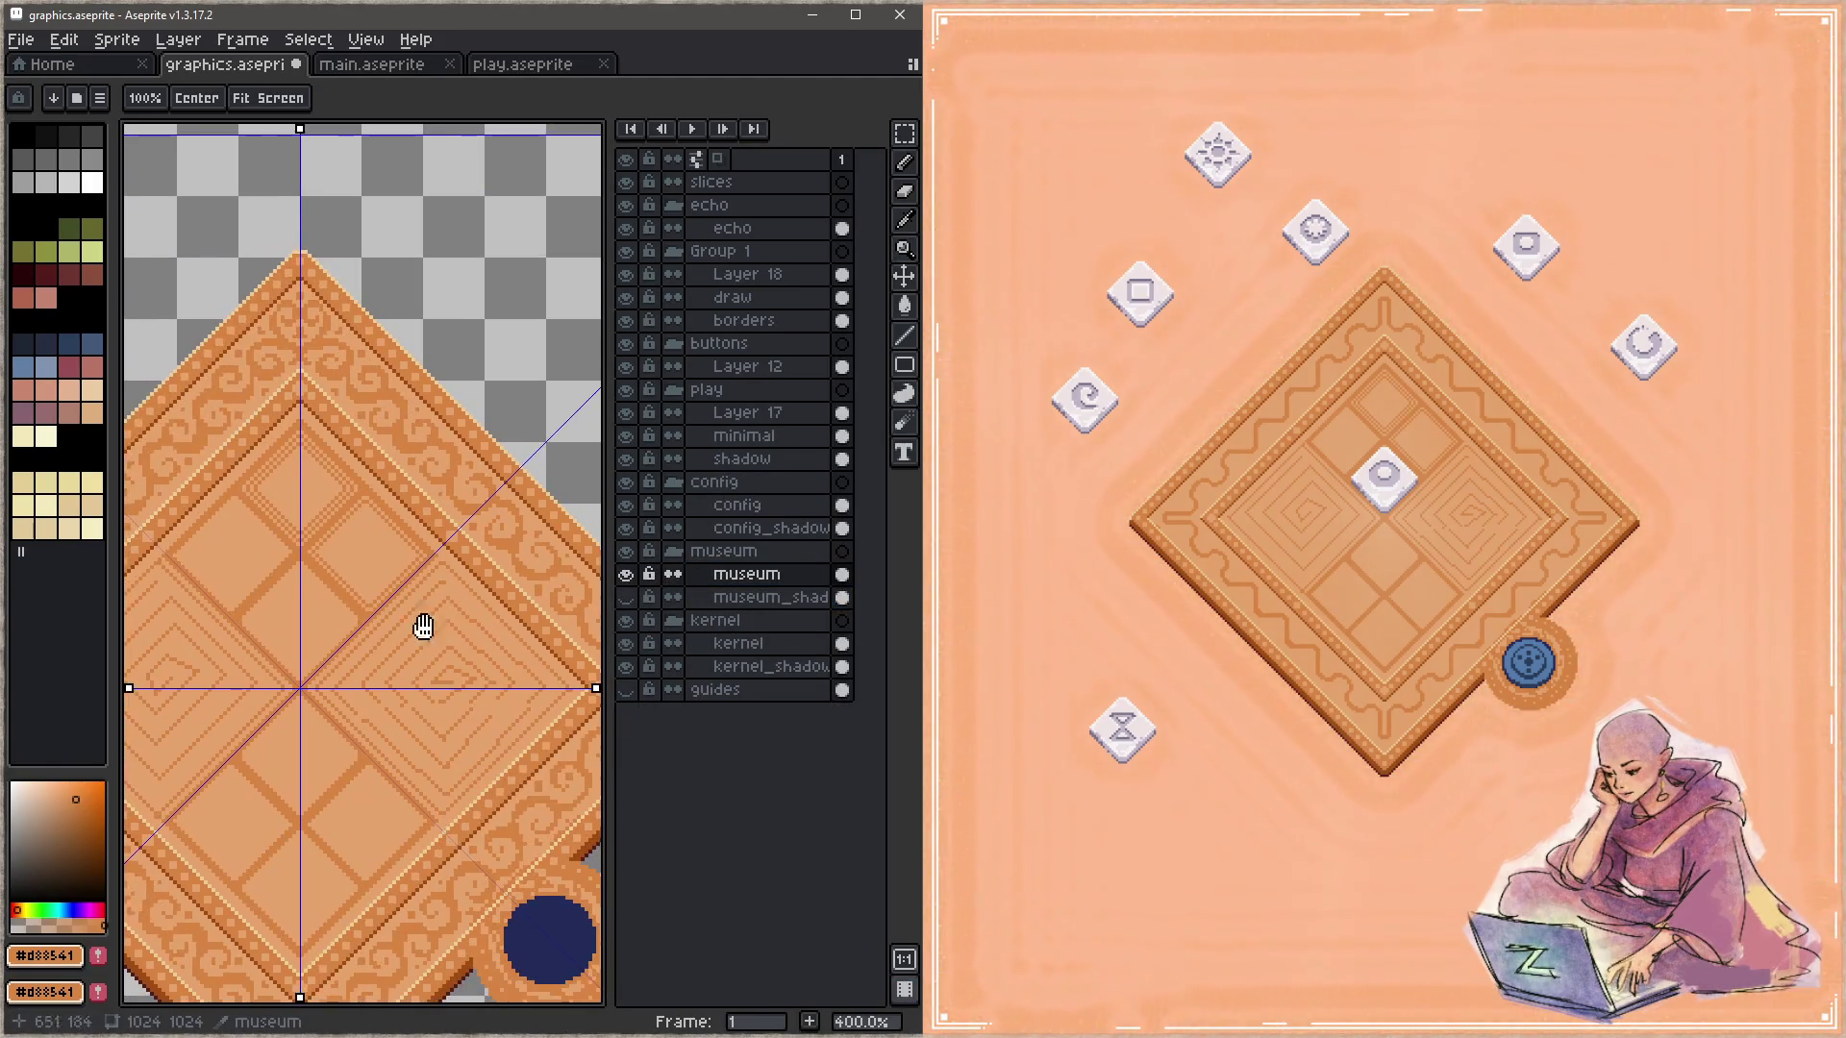
{"action": "left_click_drag", "start_coordinate": [466, 669], "coordinate": [417, 589]}
{"action": "key", "text": "ctrl+b"}
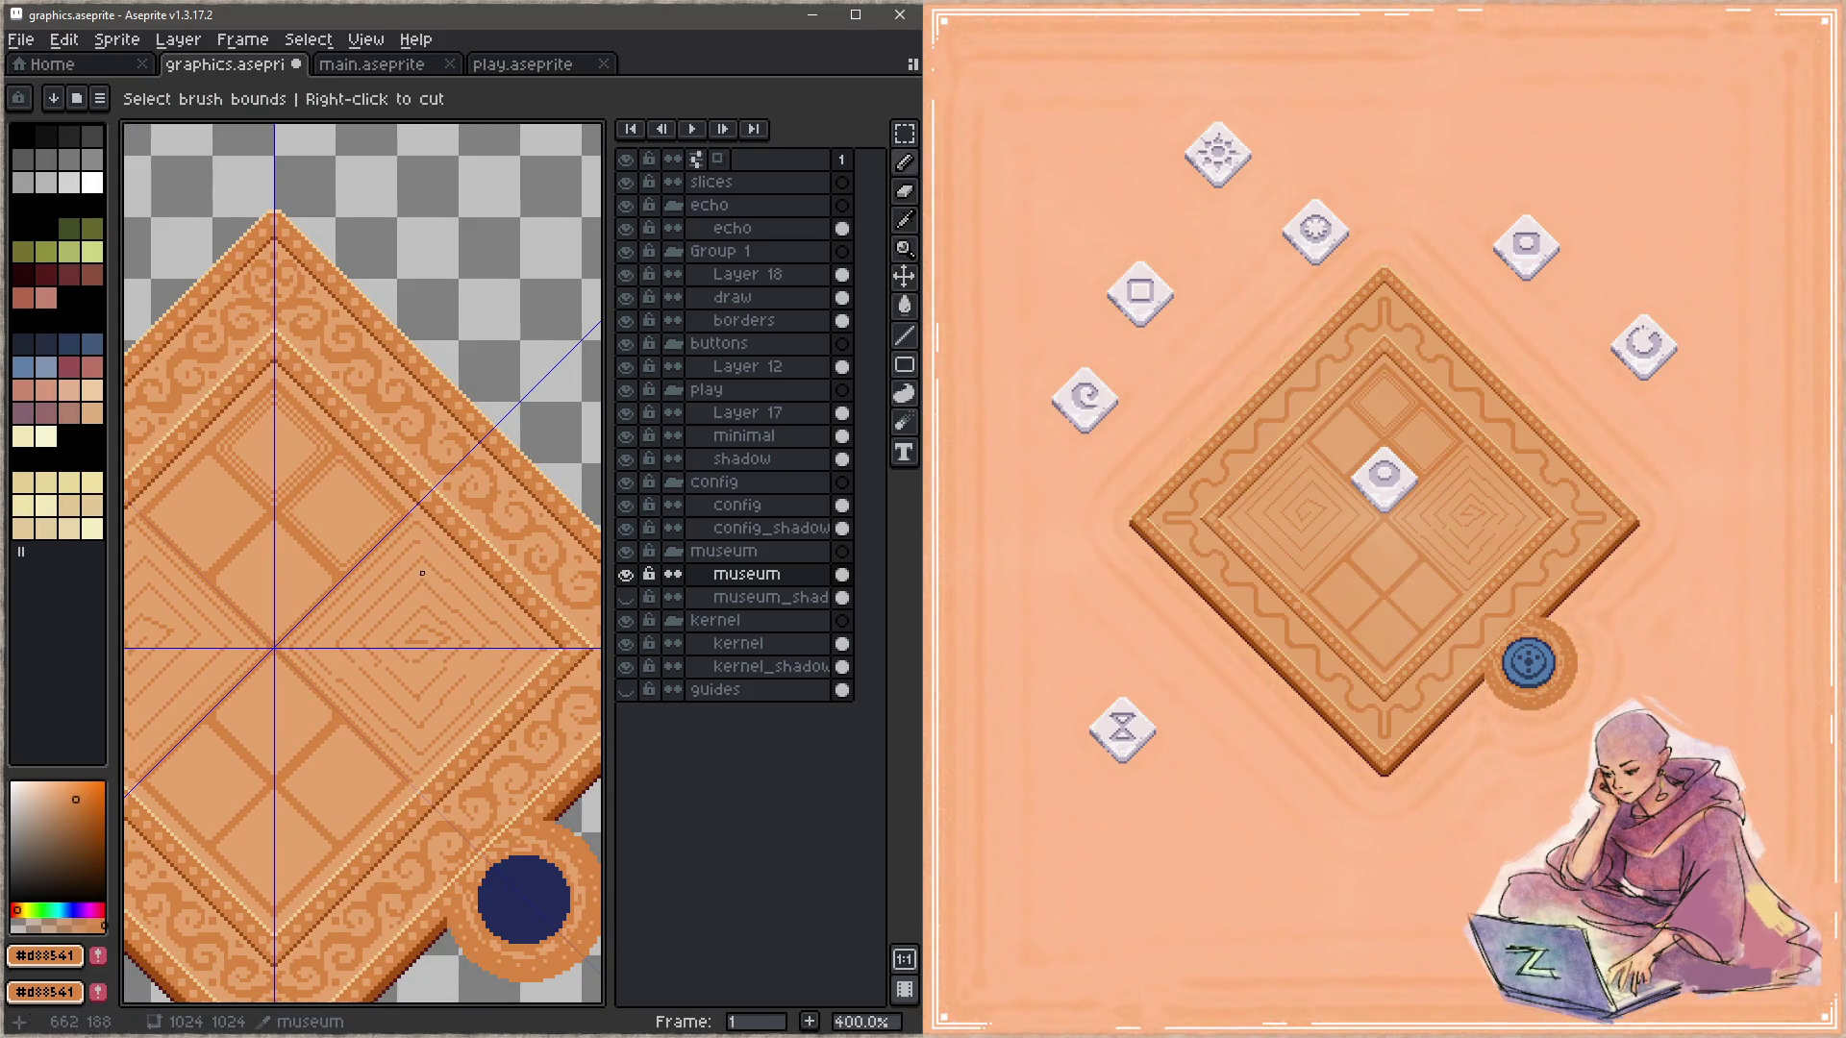
{"action": "key", "text": "Tab"}
Step: Choose a round brush shape, undo the last stroke, and save graphics.aseprite
{"action": "key", "text": "space"}
{"action": "left_click_drag", "start_coordinate": [423, 562], "coordinate": [520, 594]}
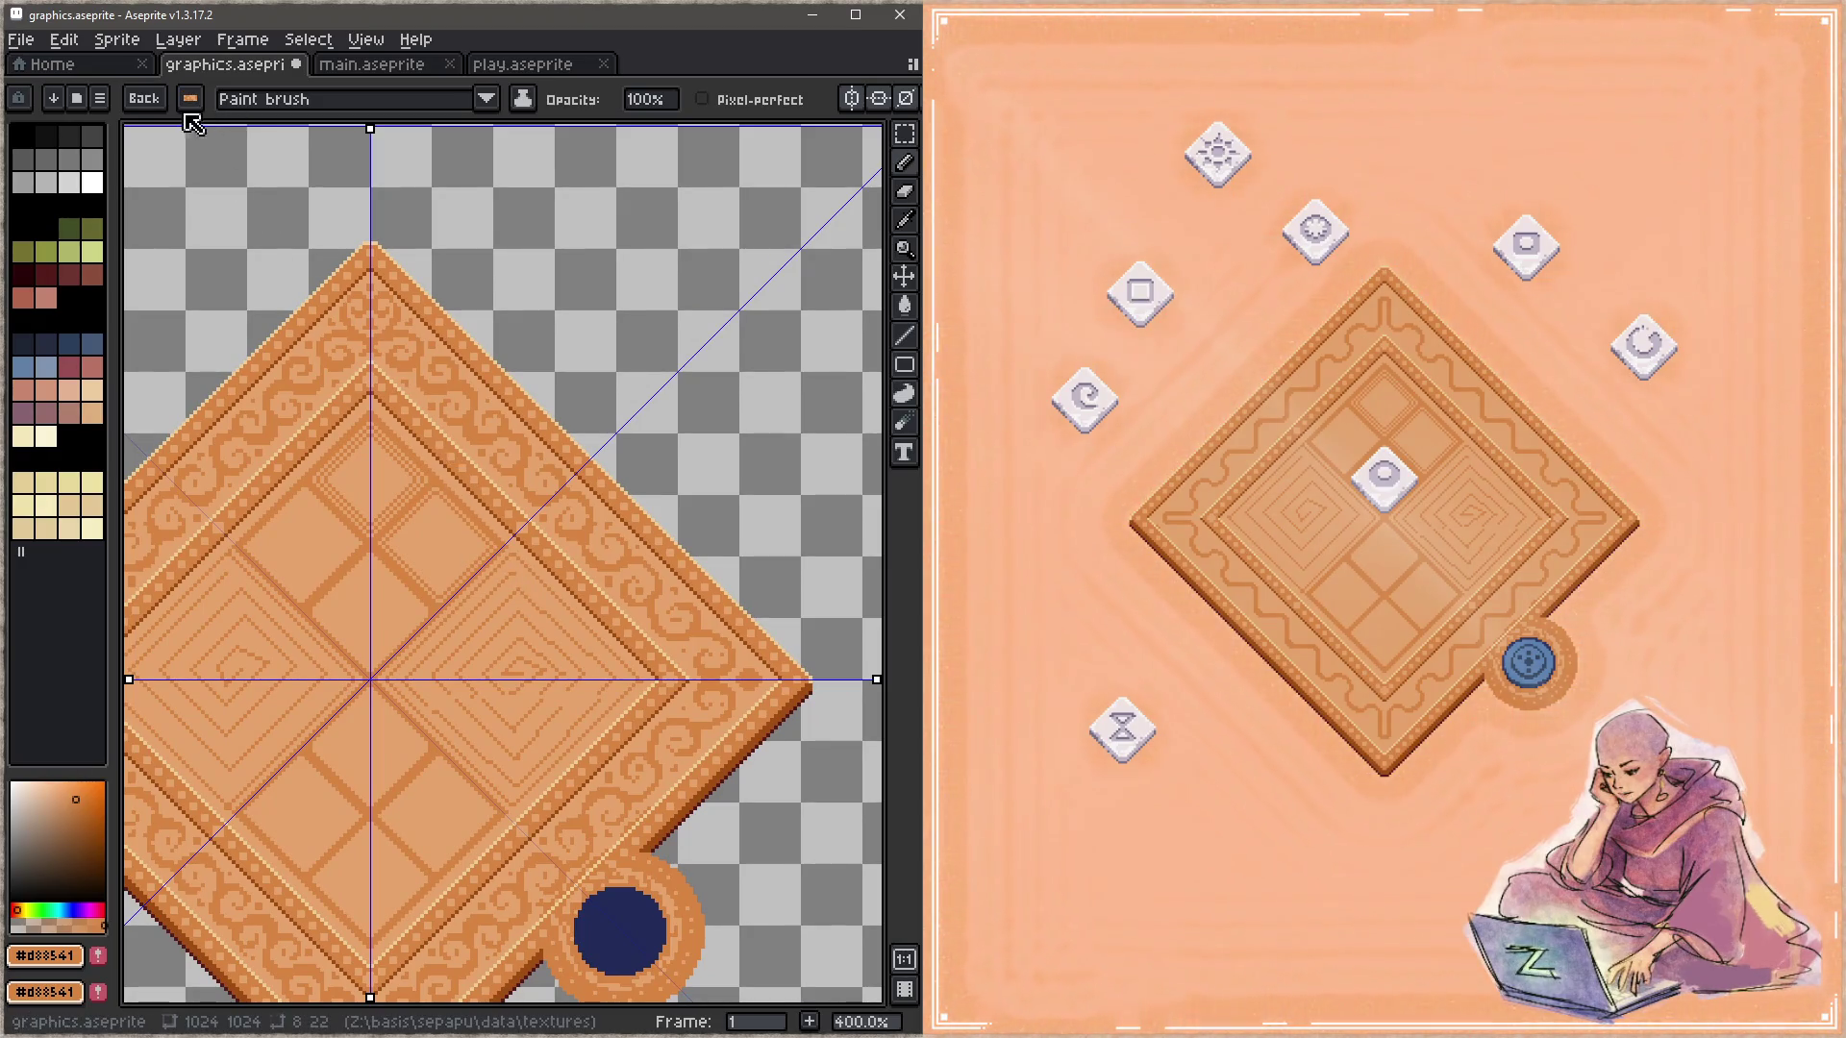
{"action": "left_click", "coordinate": [179, 98]}
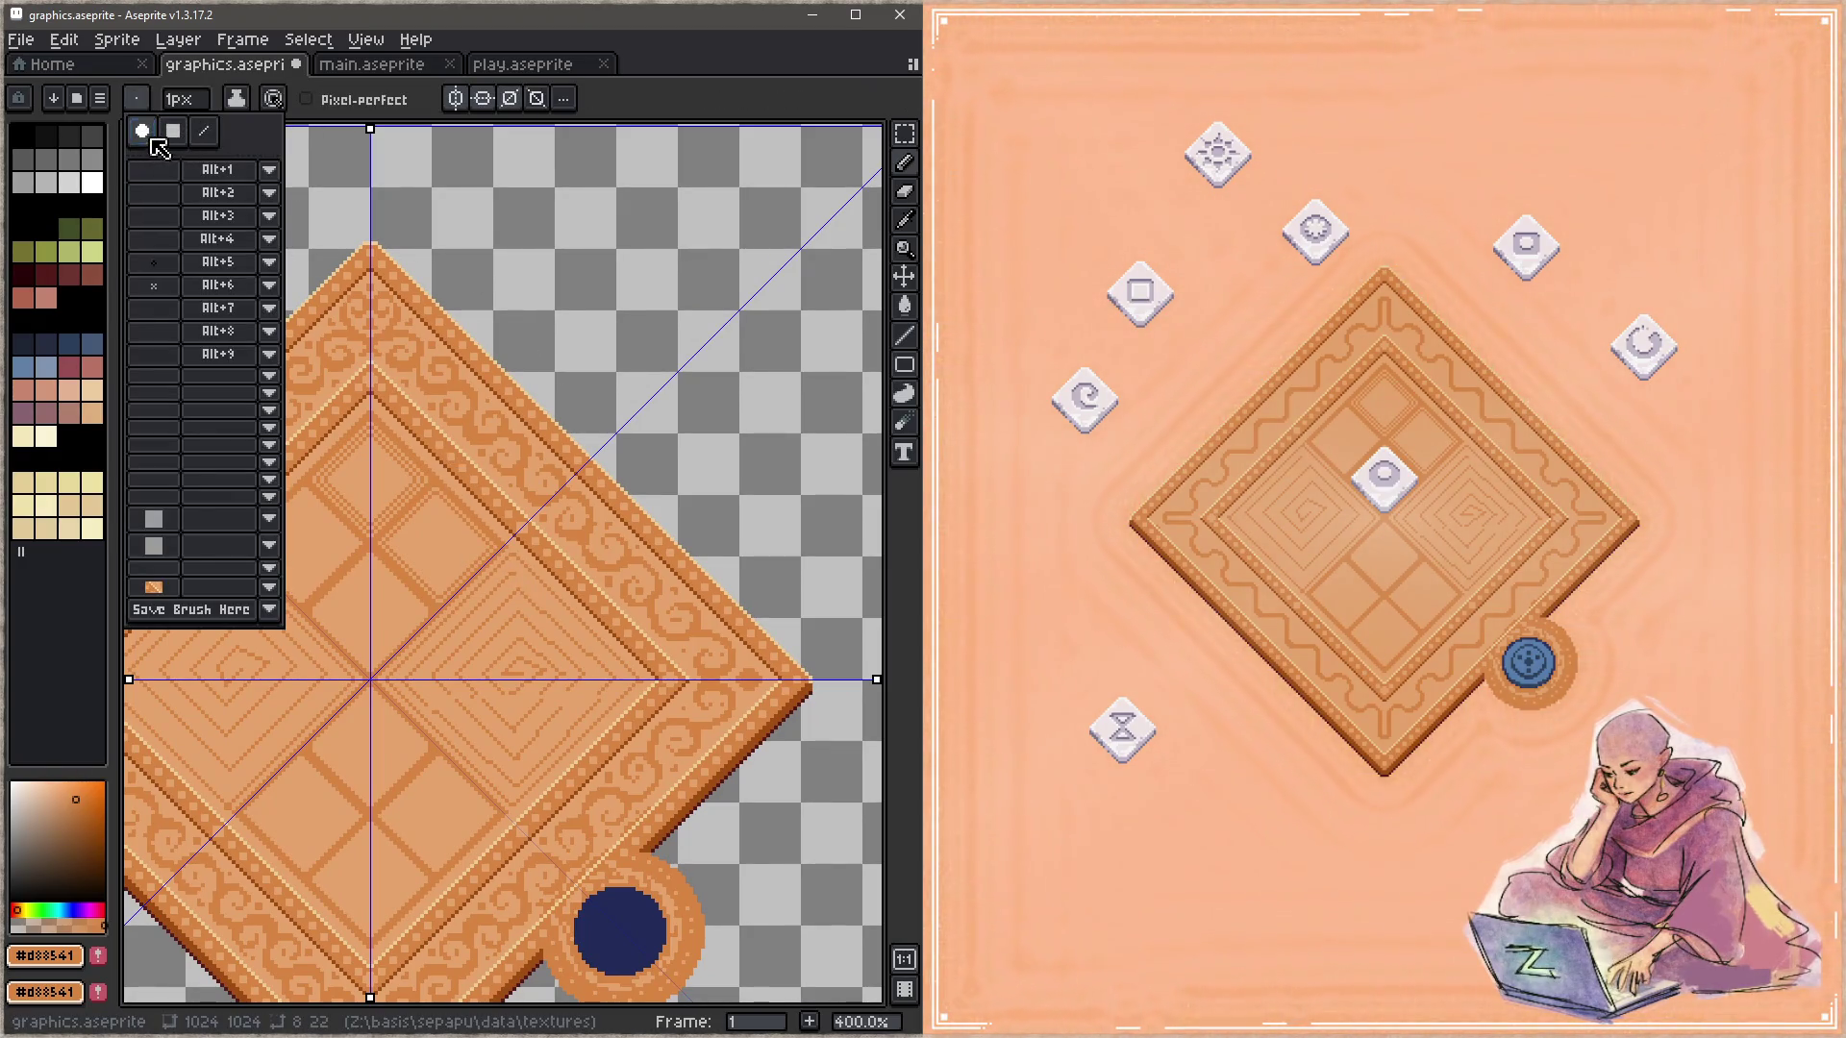
{"action": "left_click", "coordinate": [746, 495]}
{"action": "key", "text": "ctrl+z"}
{"action": "mouse_move", "coordinate": [680, 512]}
{"action": "left_mouse_down"}
{"action": "mouse_move", "coordinate": [734, 521]}
{"action": "mouse_move", "coordinate": [763, 388]}
{"action": "left_mouse_up"}
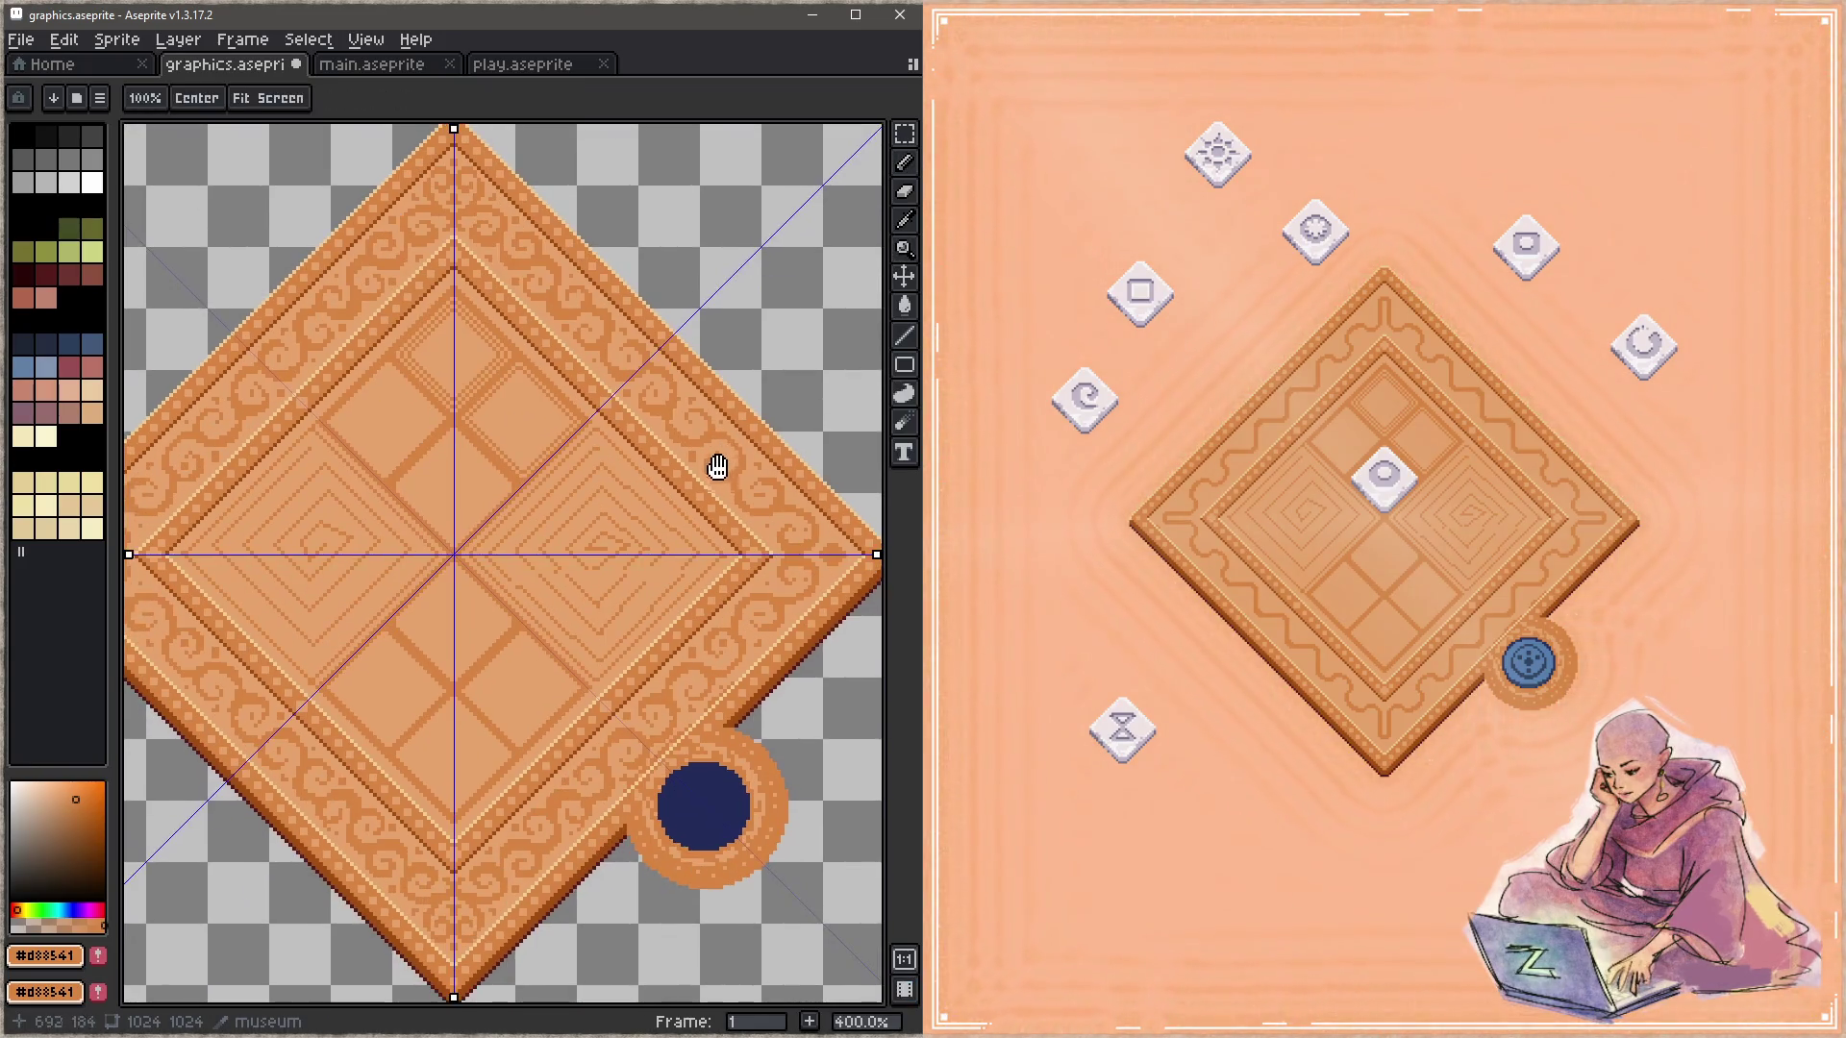
{"action": "key", "text": "ctrl+s"}
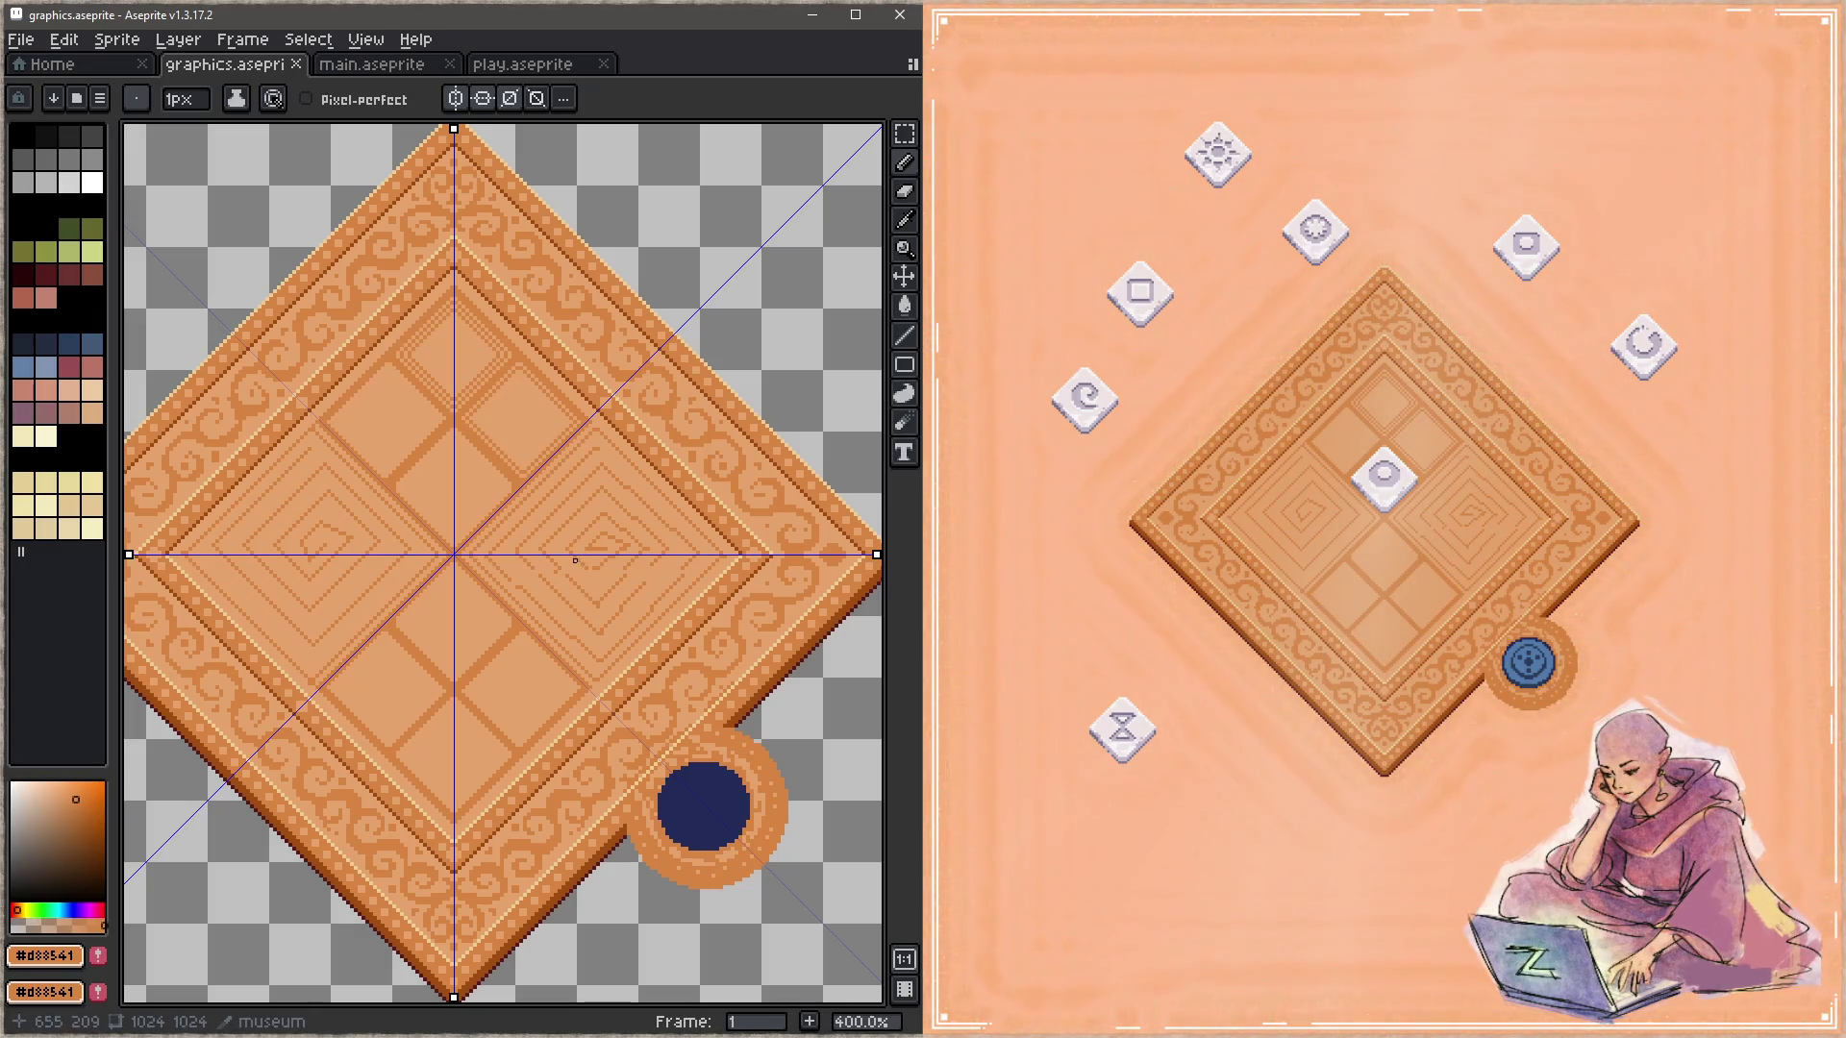
Step: Pan and zoom in slightly to centre the diamond board
{"action": "left_click_drag", "start_coordinate": [651, 536], "coordinate": [474, 535]}
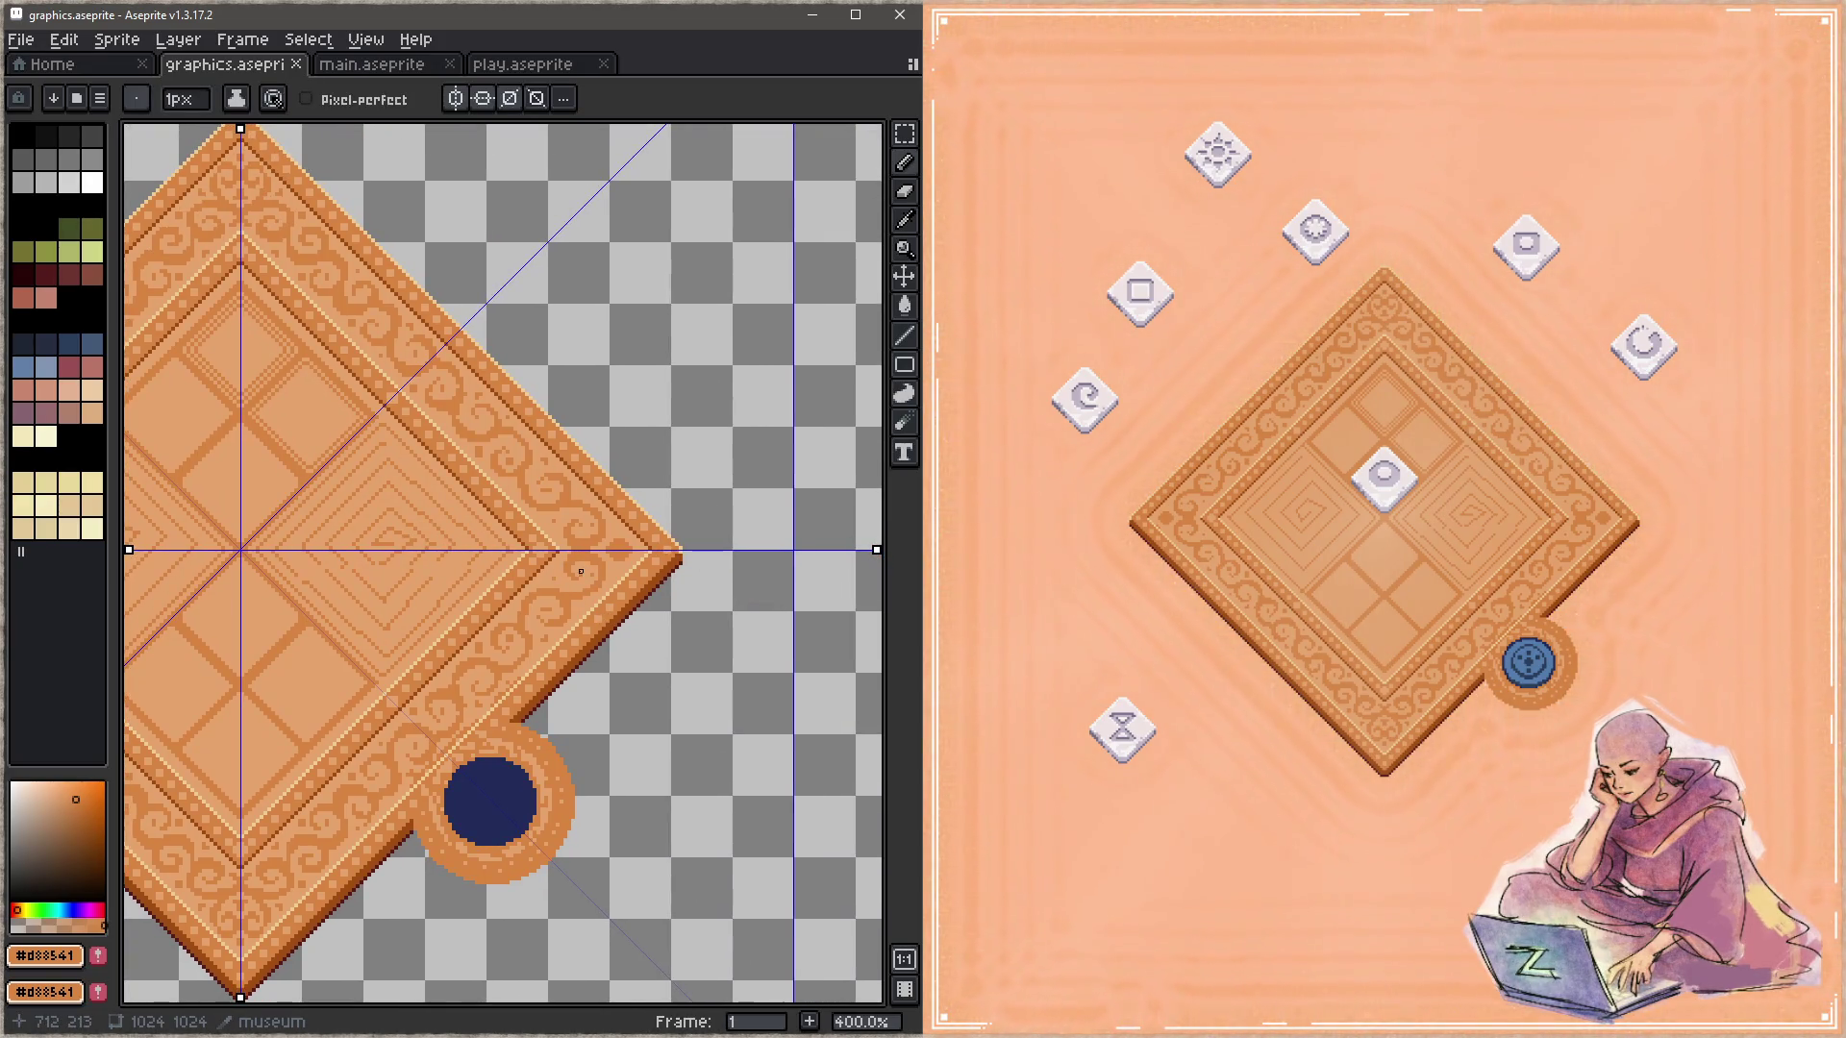
{"action": "left_click_drag", "start_coordinate": [185, 492], "coordinate": [585, 544]}
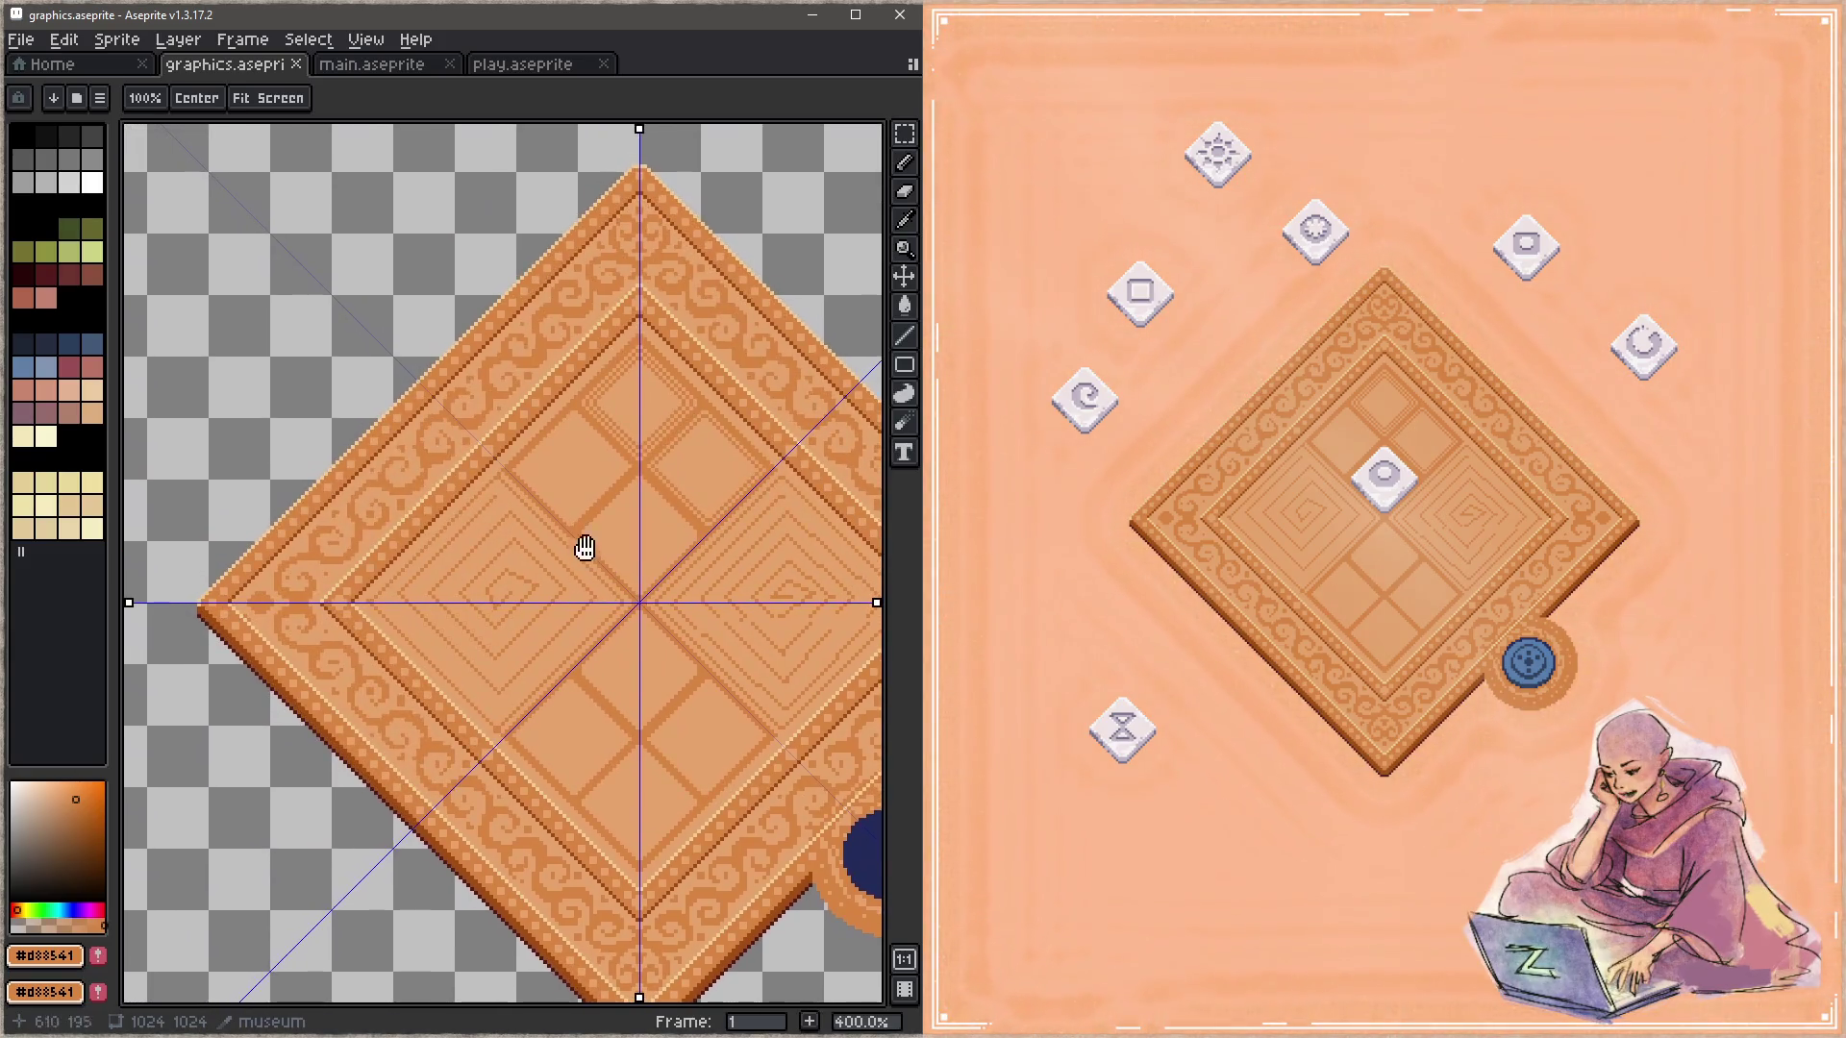
{"action": "left_click_drag", "start_coordinate": [689, 709], "coordinate": [580, 641]}
{"action": "key", "text": "z"}
{"action": "left_click", "coordinate": [610, 531]}
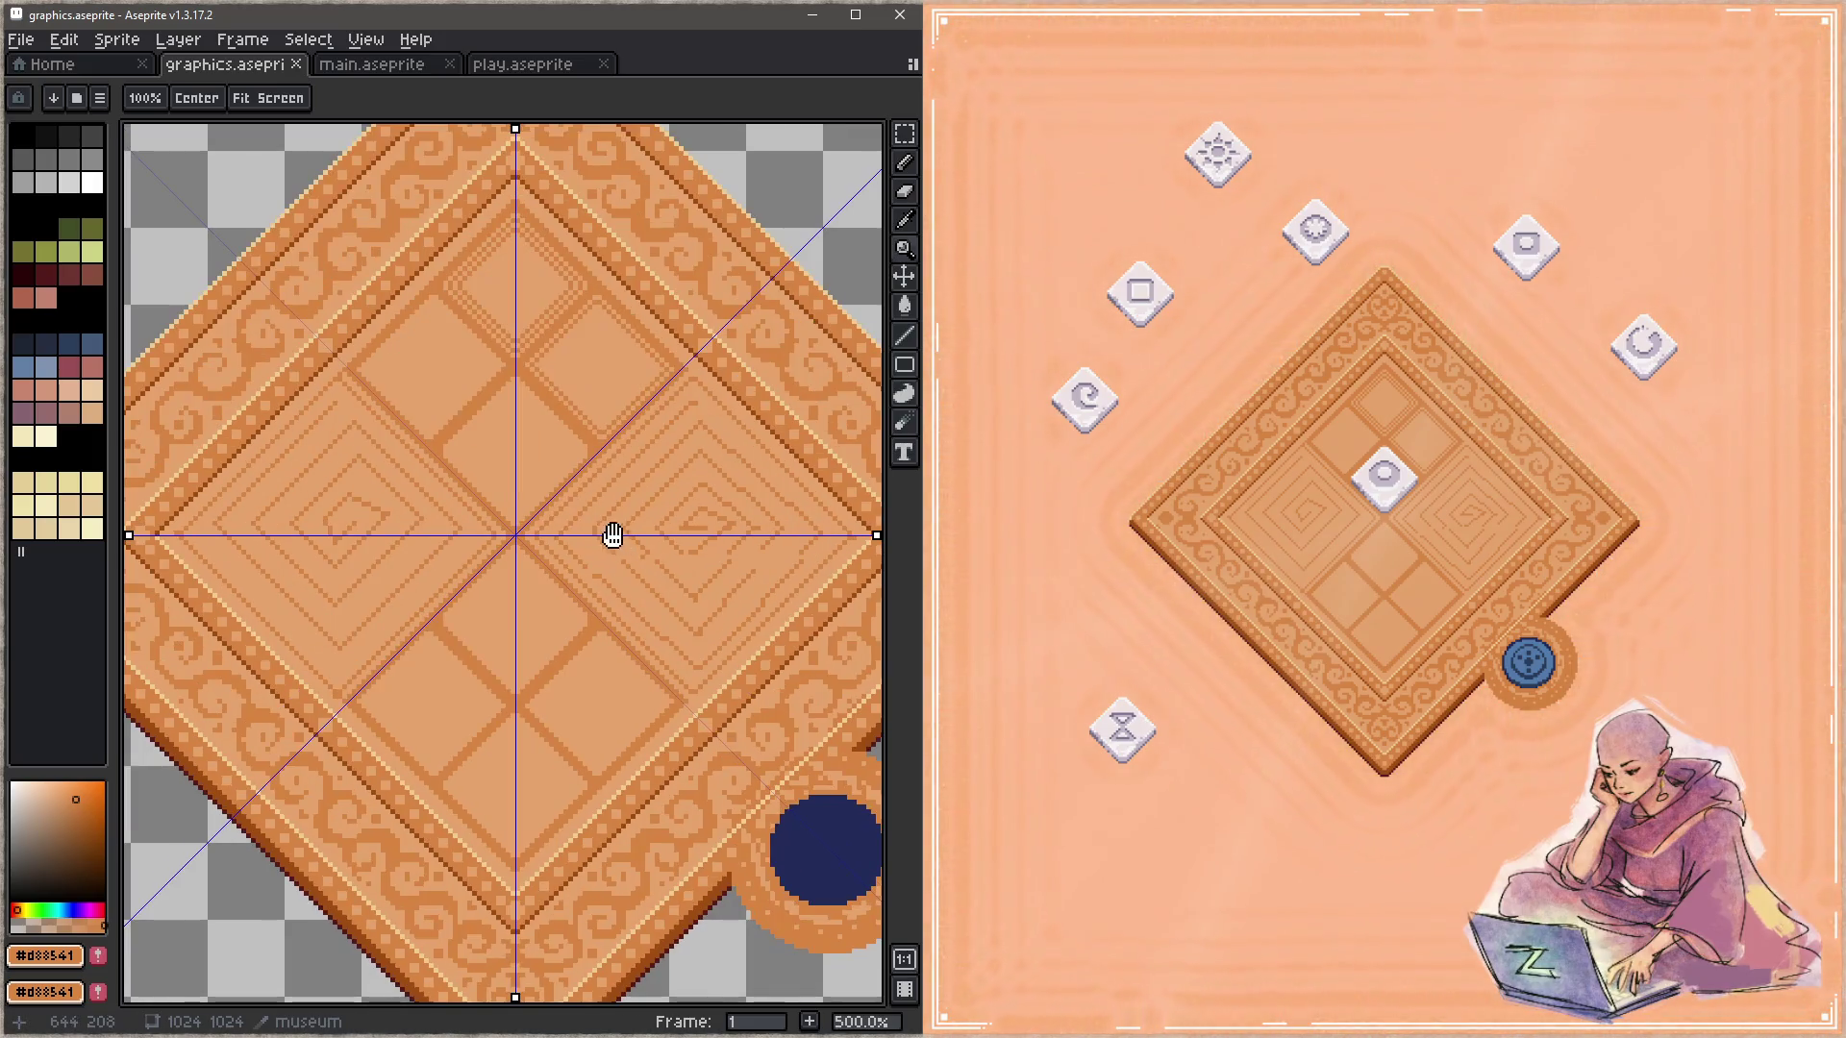
{"action": "scroll", "coordinate": [556, 374], "scroll_direction": "up", "scroll_amount": 3}
Step: Turn off both diagonal mirror axes and enable horizontal and vertical symmetry for the Pencil
{"action": "key", "text": "Tab"}
{"action": "key", "text": "Tab"}
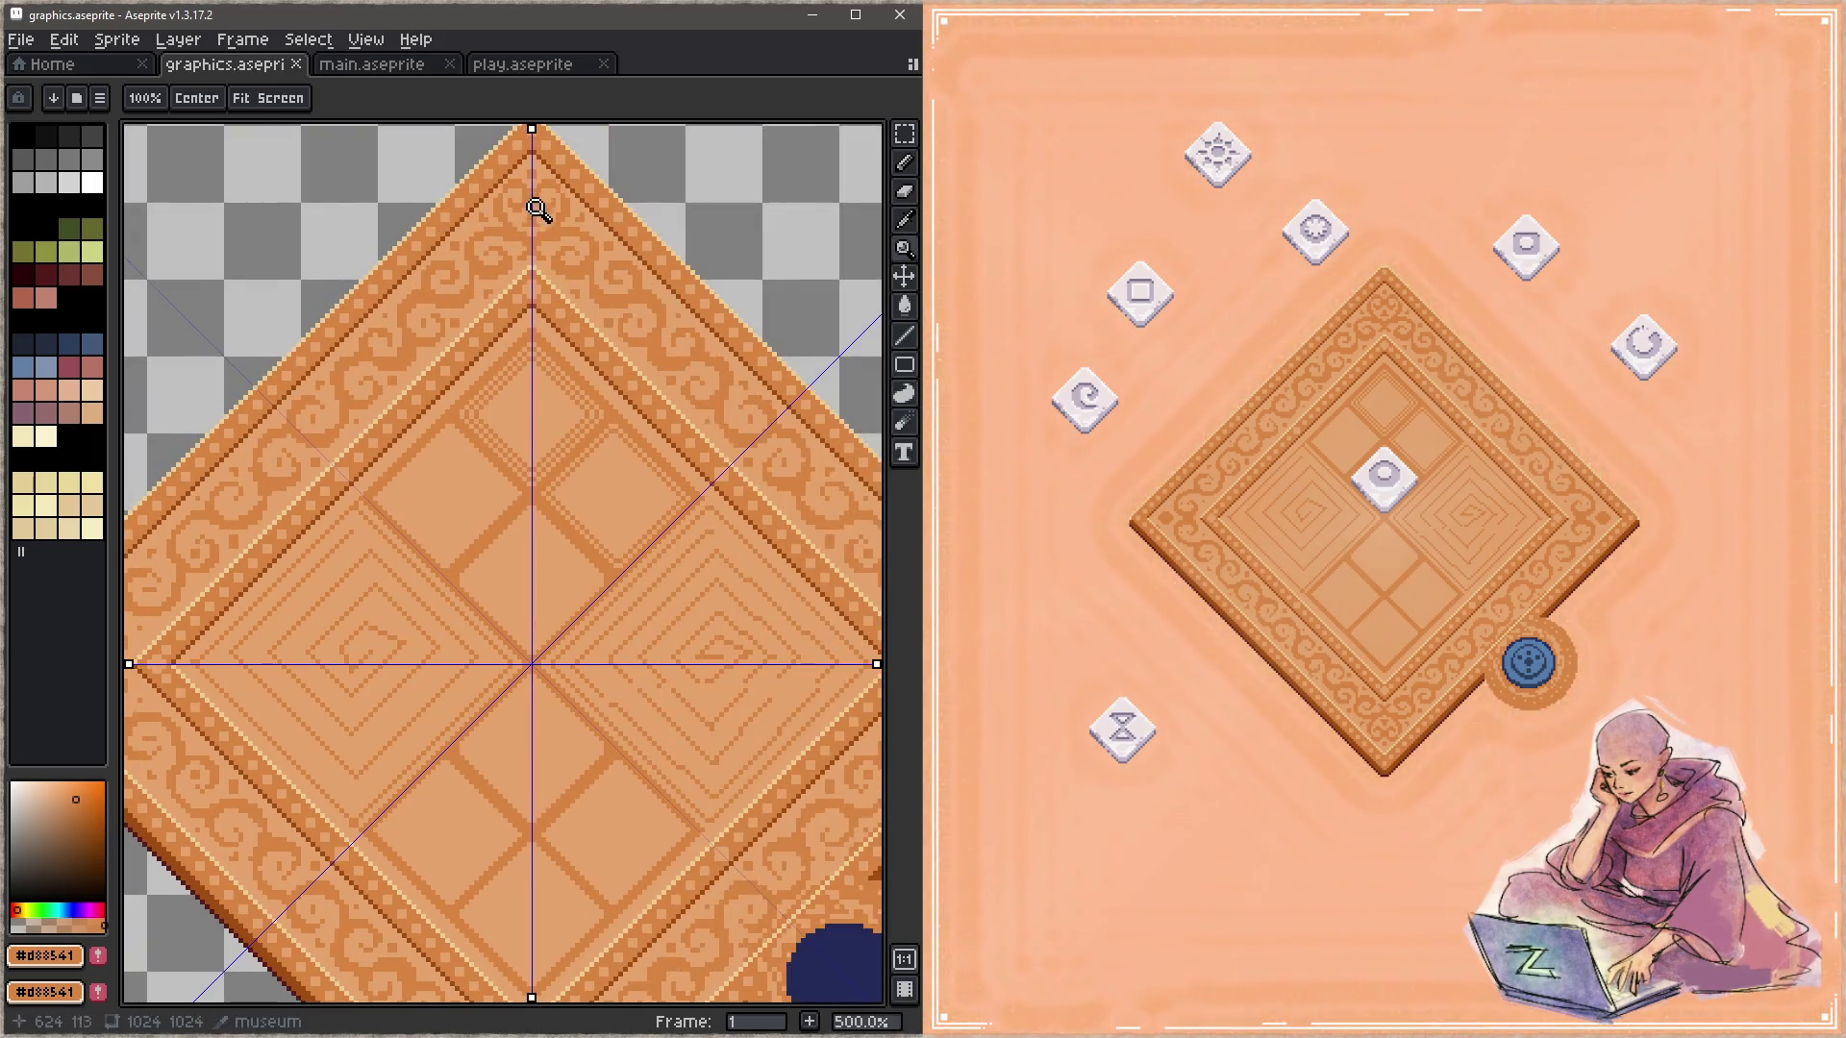
{"action": "key", "text": "b"}
{"action": "left_click", "coordinate": [482, 98]}
{"action": "left_click", "coordinate": [455, 98]}
{"action": "left_click", "coordinate": [510, 98]}
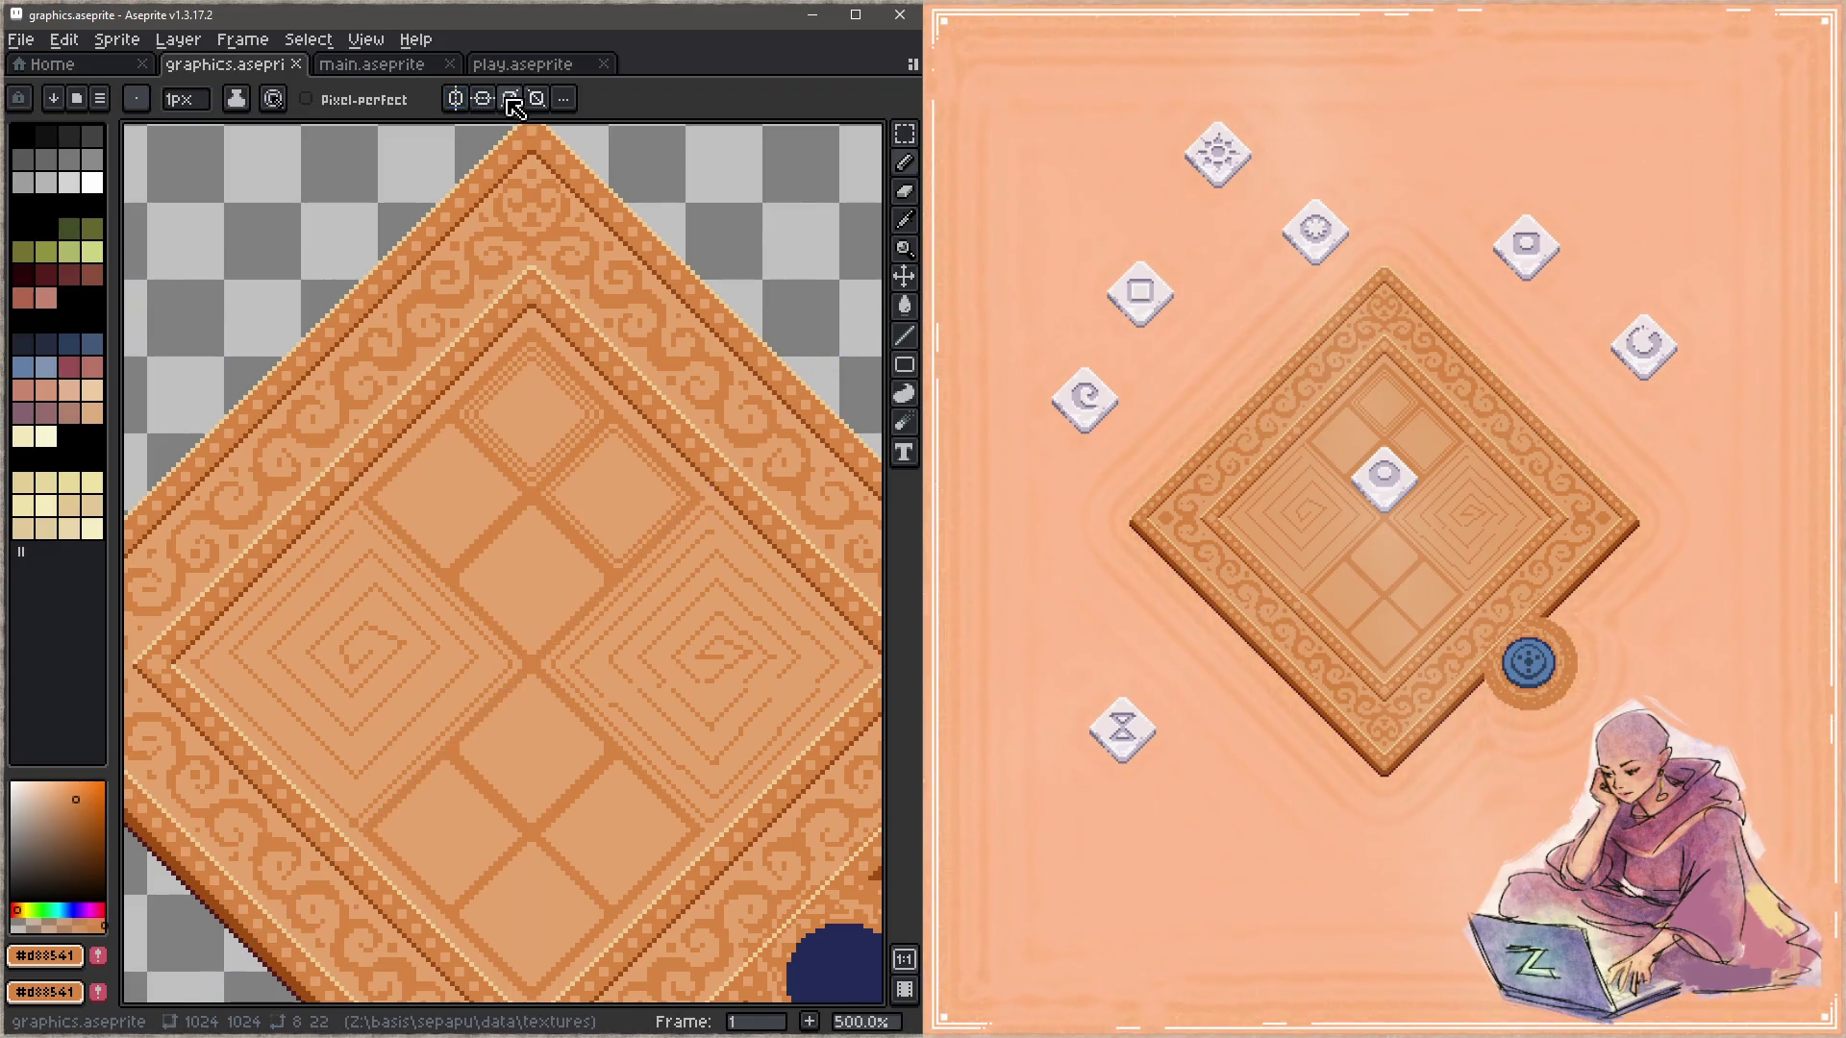
{"action": "left_click", "coordinate": [483, 98]}
{"action": "left_click", "coordinate": [455, 98]}
{"action": "left_click", "coordinate": [537, 98]}
{"action": "mouse_move", "coordinate": [631, 478]}
{"action": "left_mouse_down"}
{"action": "mouse_move", "coordinate": [616, 403]}
{"action": "mouse_move", "coordinate": [631, 383]}
{"action": "left_mouse_up"}
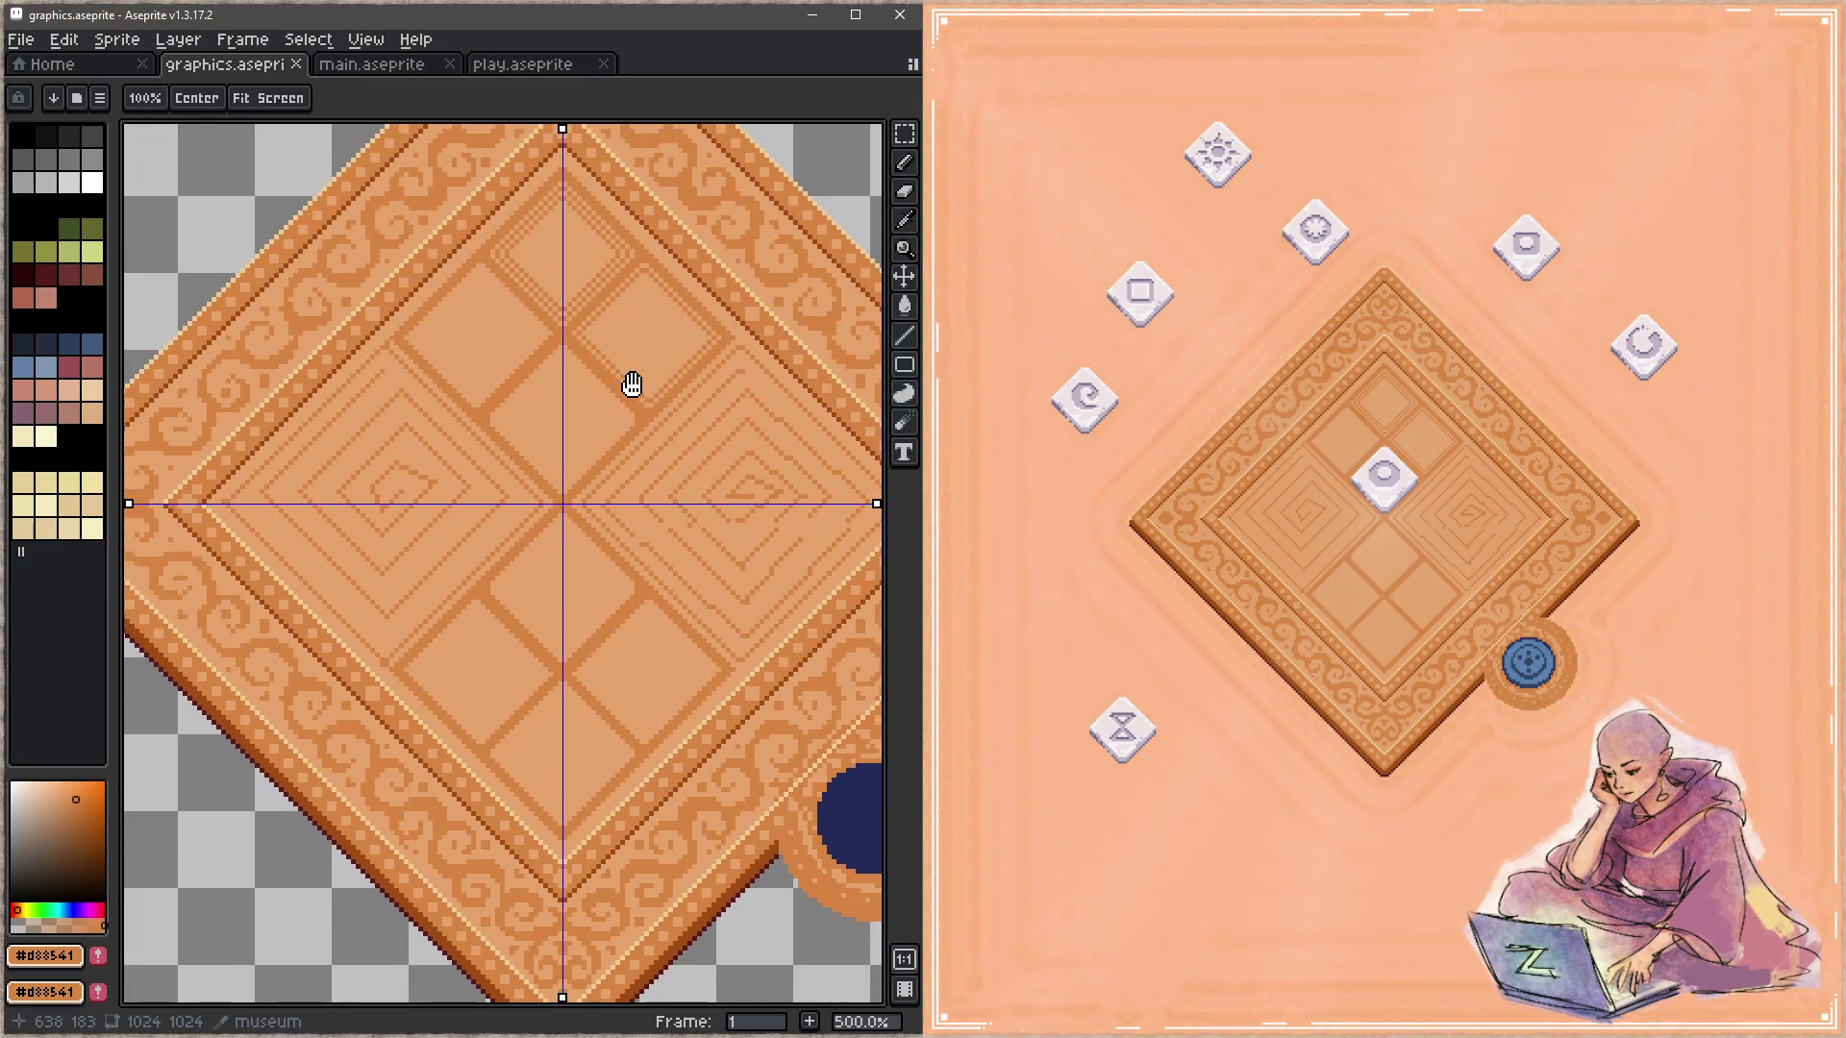
Step: Pick the lighter tan from the board and save graphics.aseprite
{"action": "key", "text": "i"}
{"action": "key", "text": "b"}
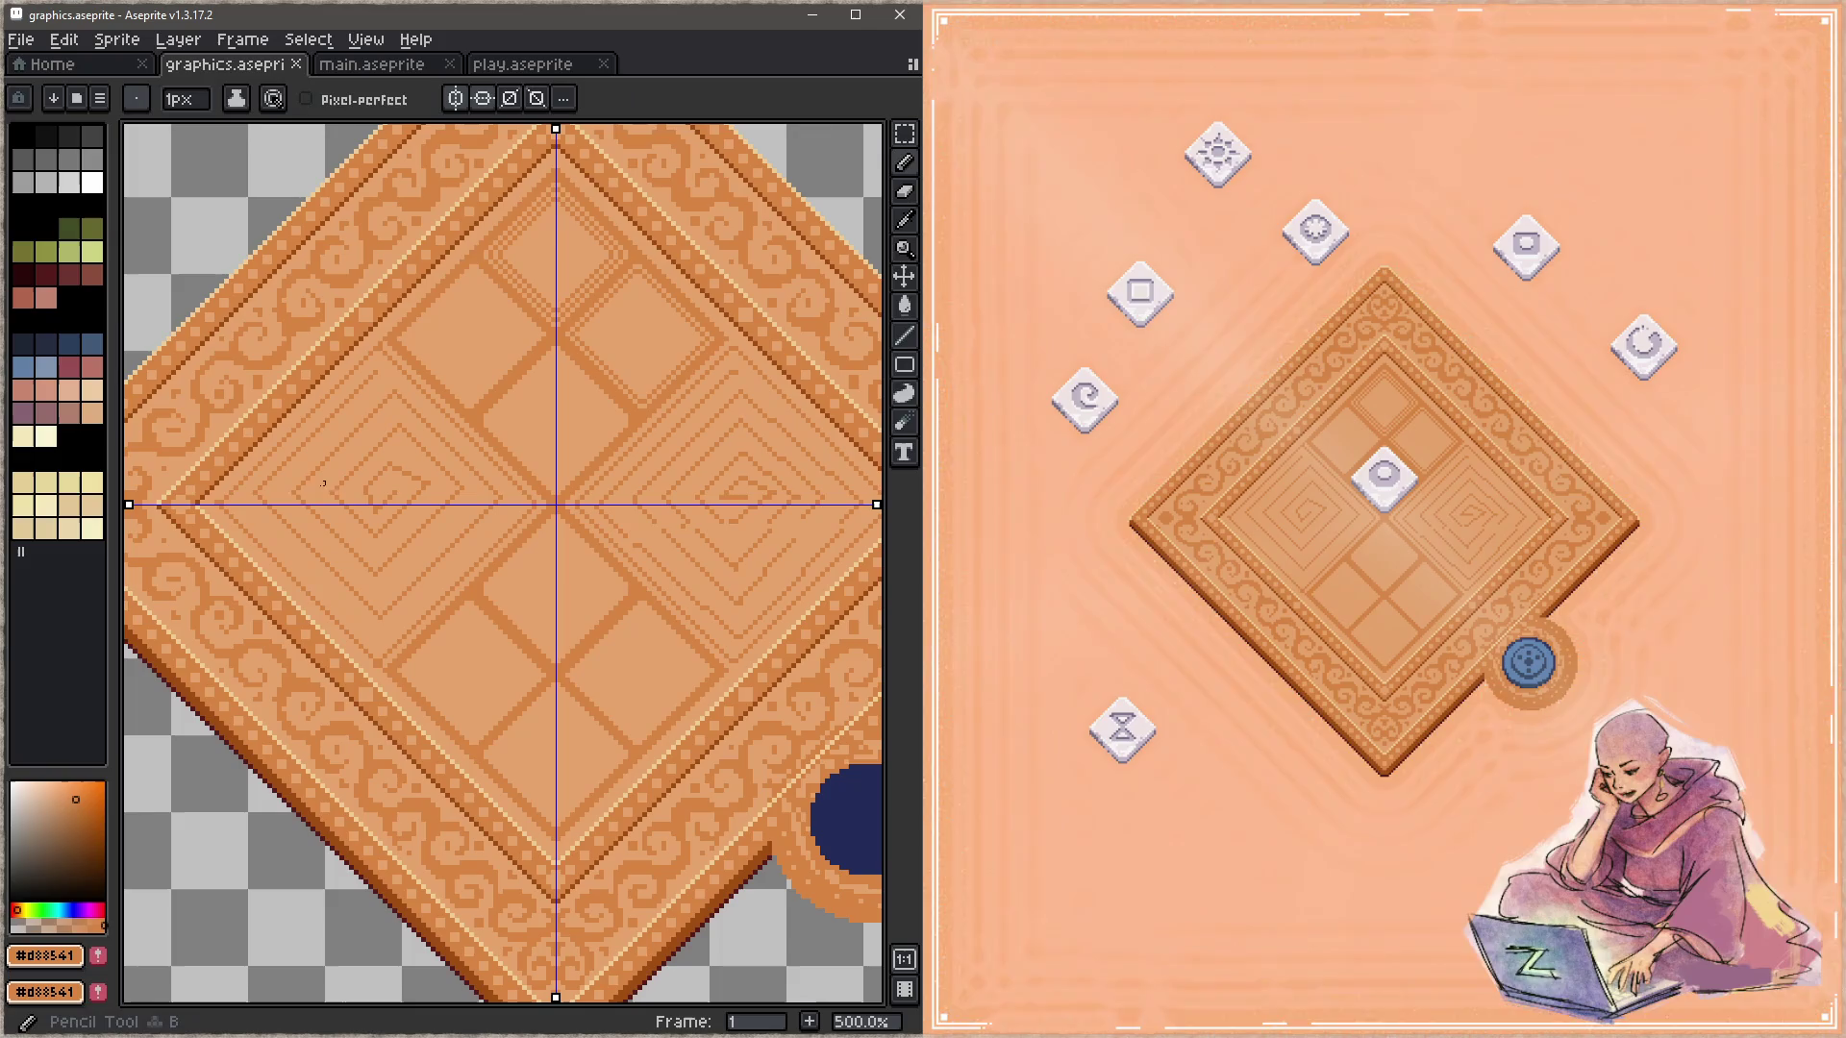
{"action": "left_click", "coordinate": [217, 502], "text": "alt"}
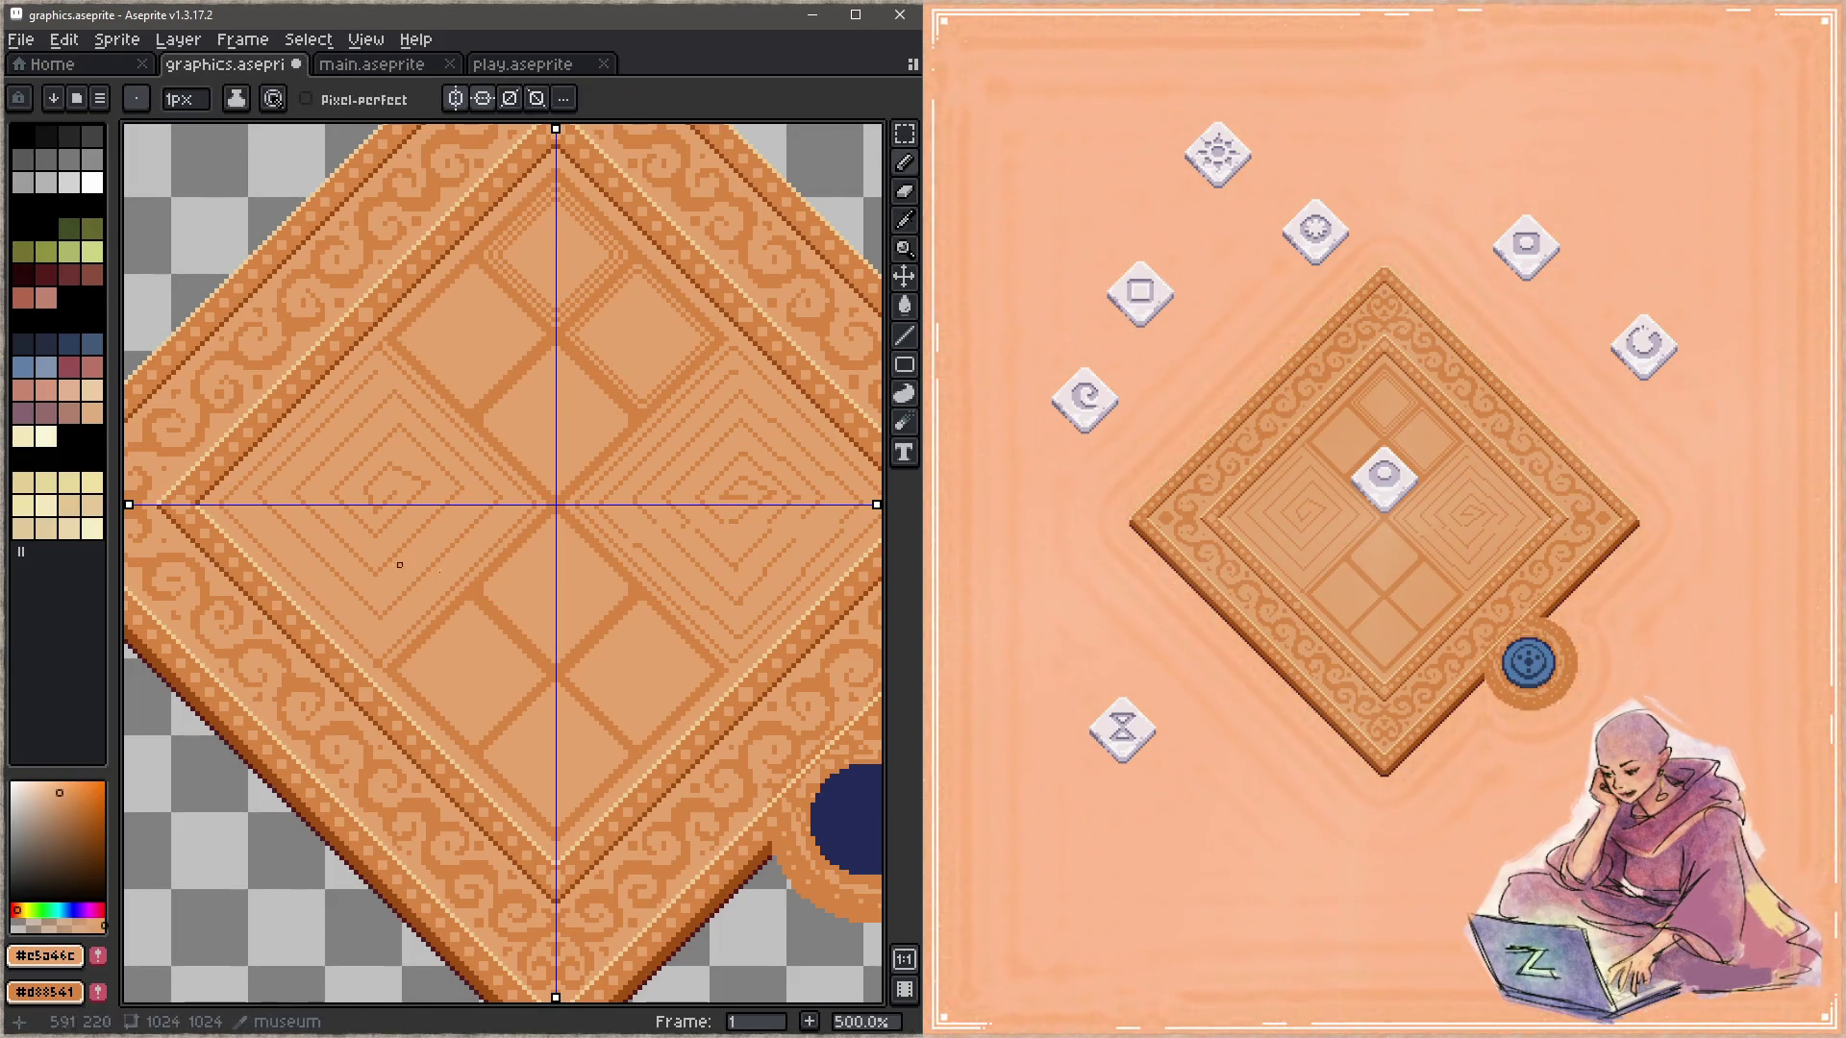
{"action": "left_click_drag", "start_coordinate": [735, 601], "coordinate": [672, 573]}
{"action": "mouse_move", "coordinate": [680, 459]}
{"action": "left_mouse_down"}
{"action": "mouse_move", "coordinate": [671, 546]}
{"action": "mouse_move", "coordinate": [717, 521]}
{"action": "left_mouse_up"}
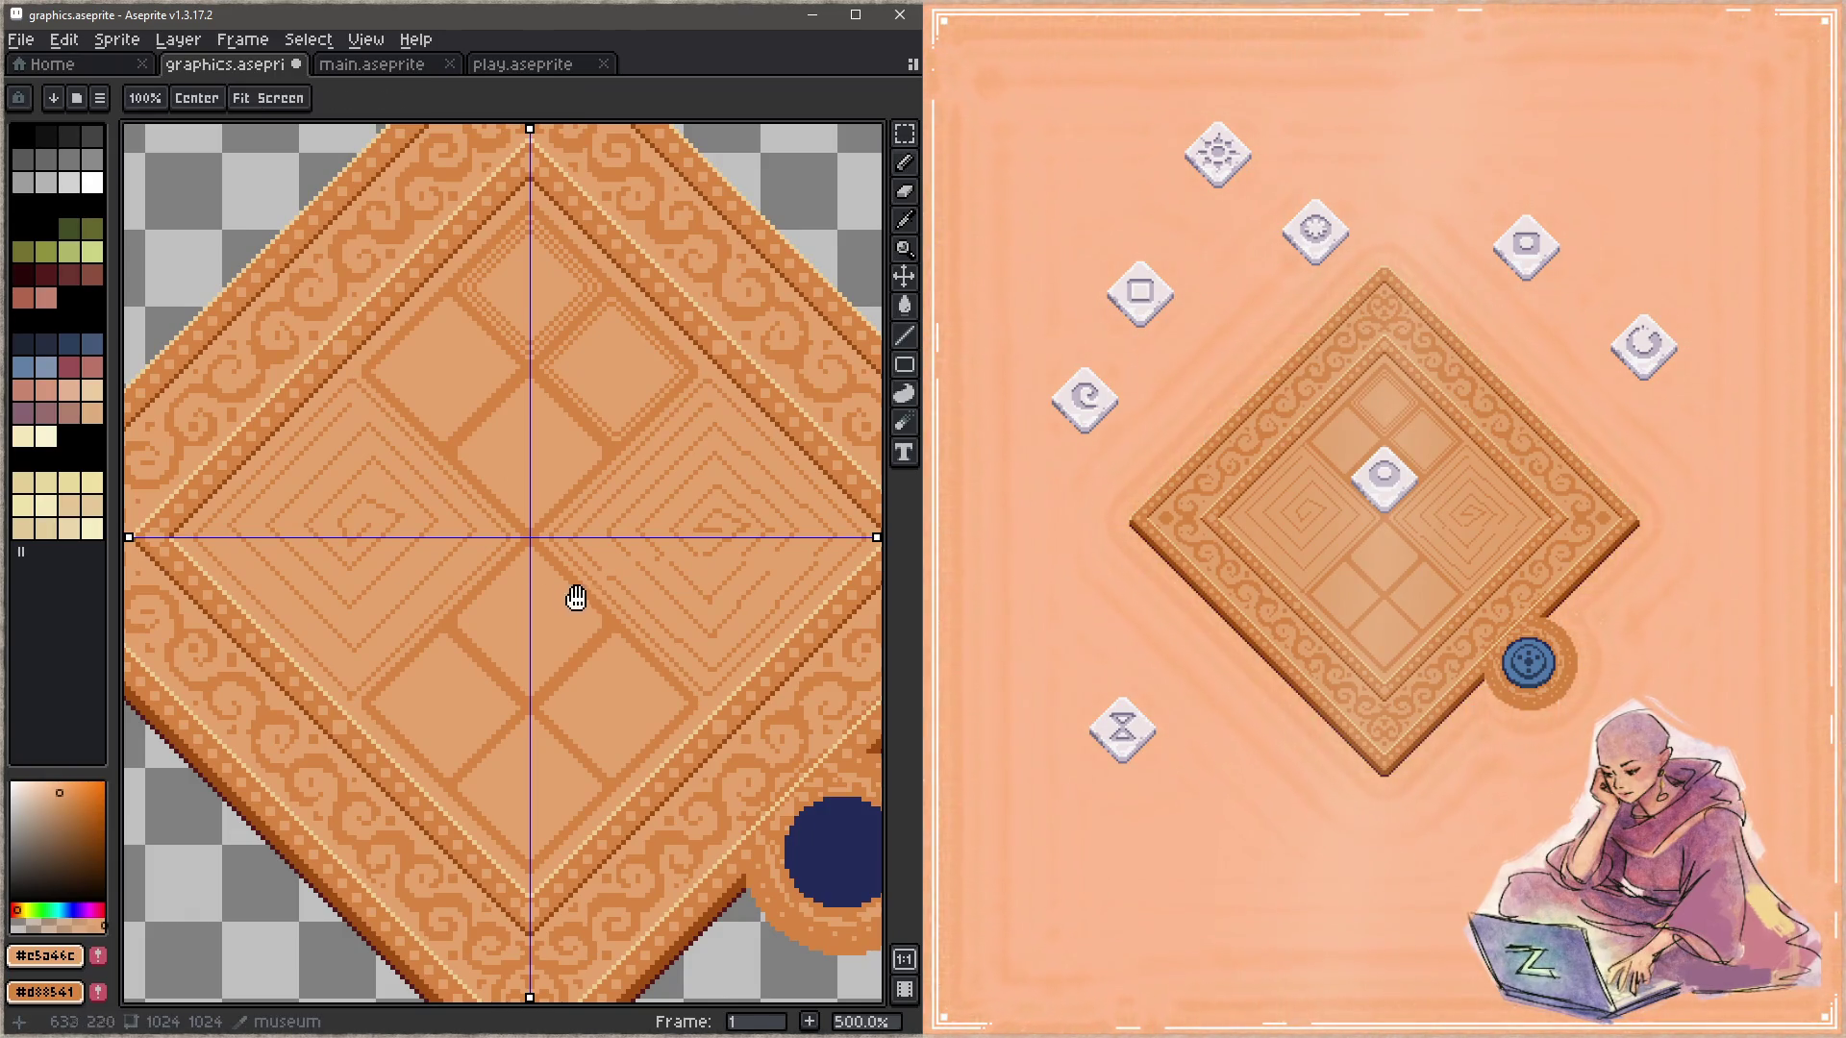
{"action": "left_click_drag", "start_coordinate": [580, 587], "coordinate": [552, 485]}
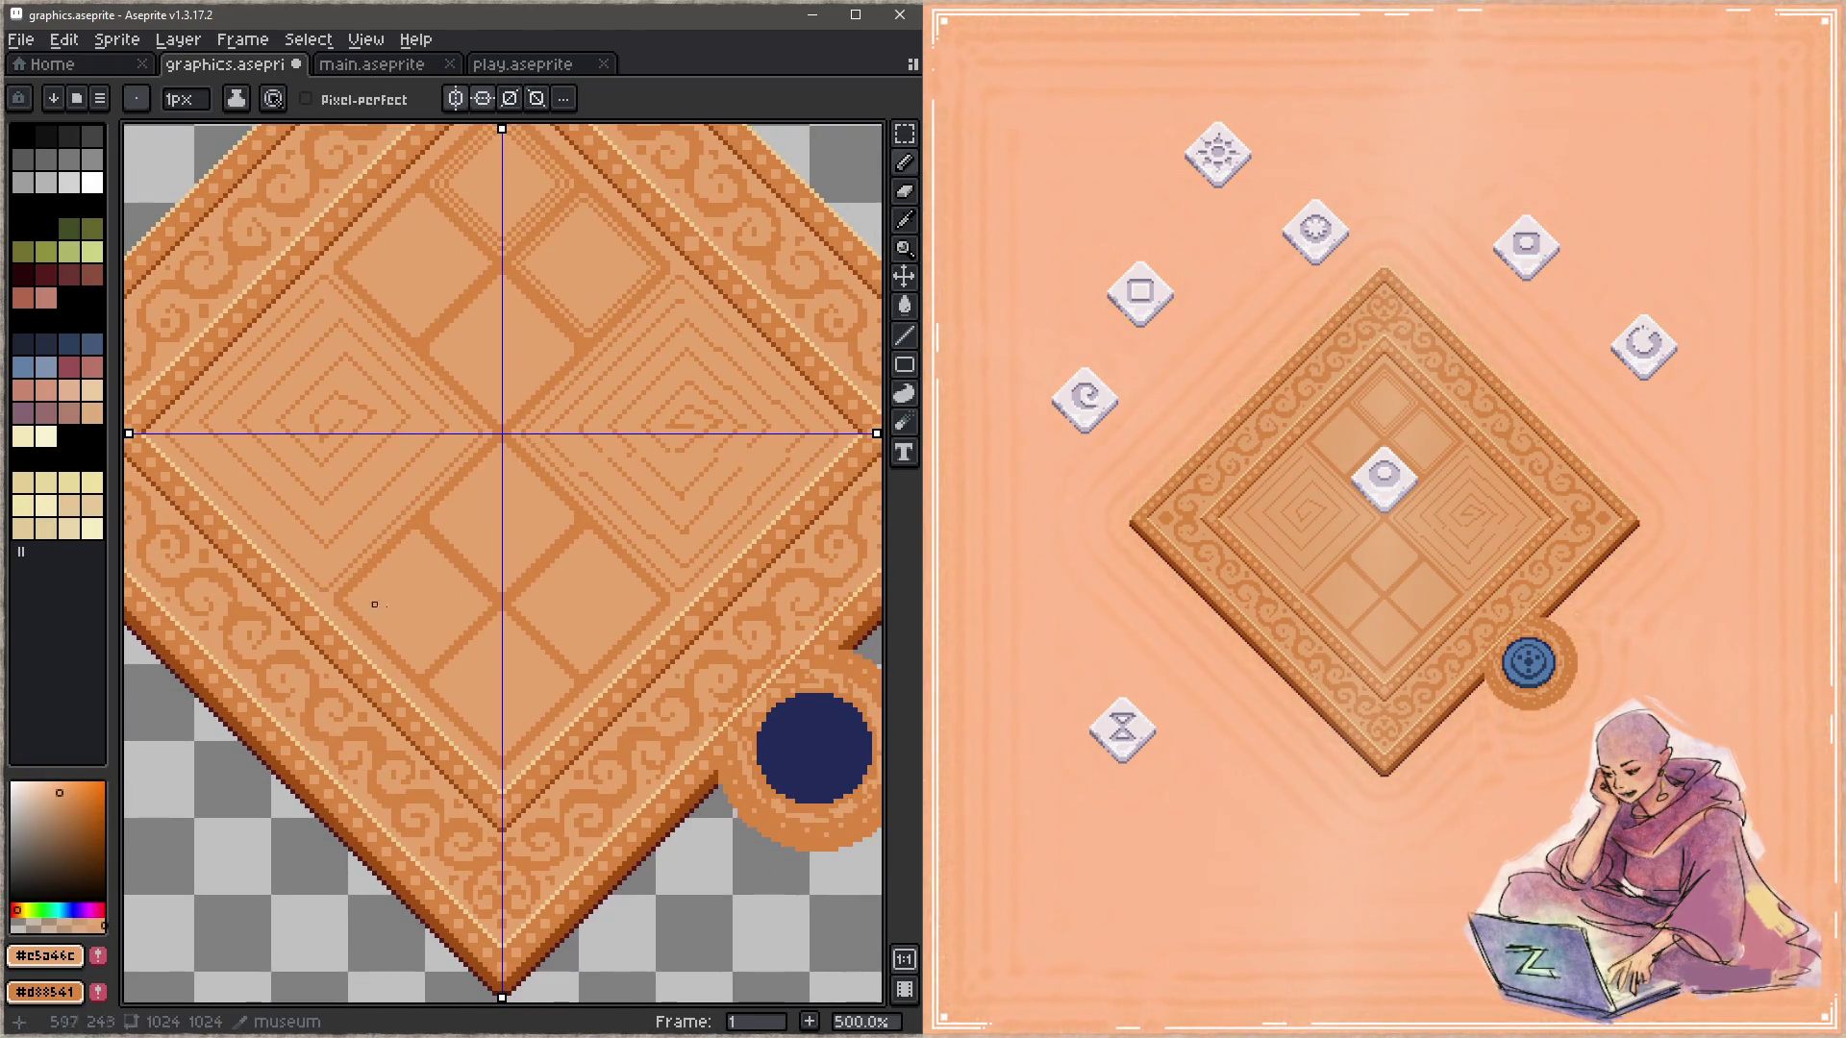
{"action": "left_click_drag", "start_coordinate": [648, 618], "coordinate": [657, 662]}
{"action": "key", "text": "ctrl+s"}
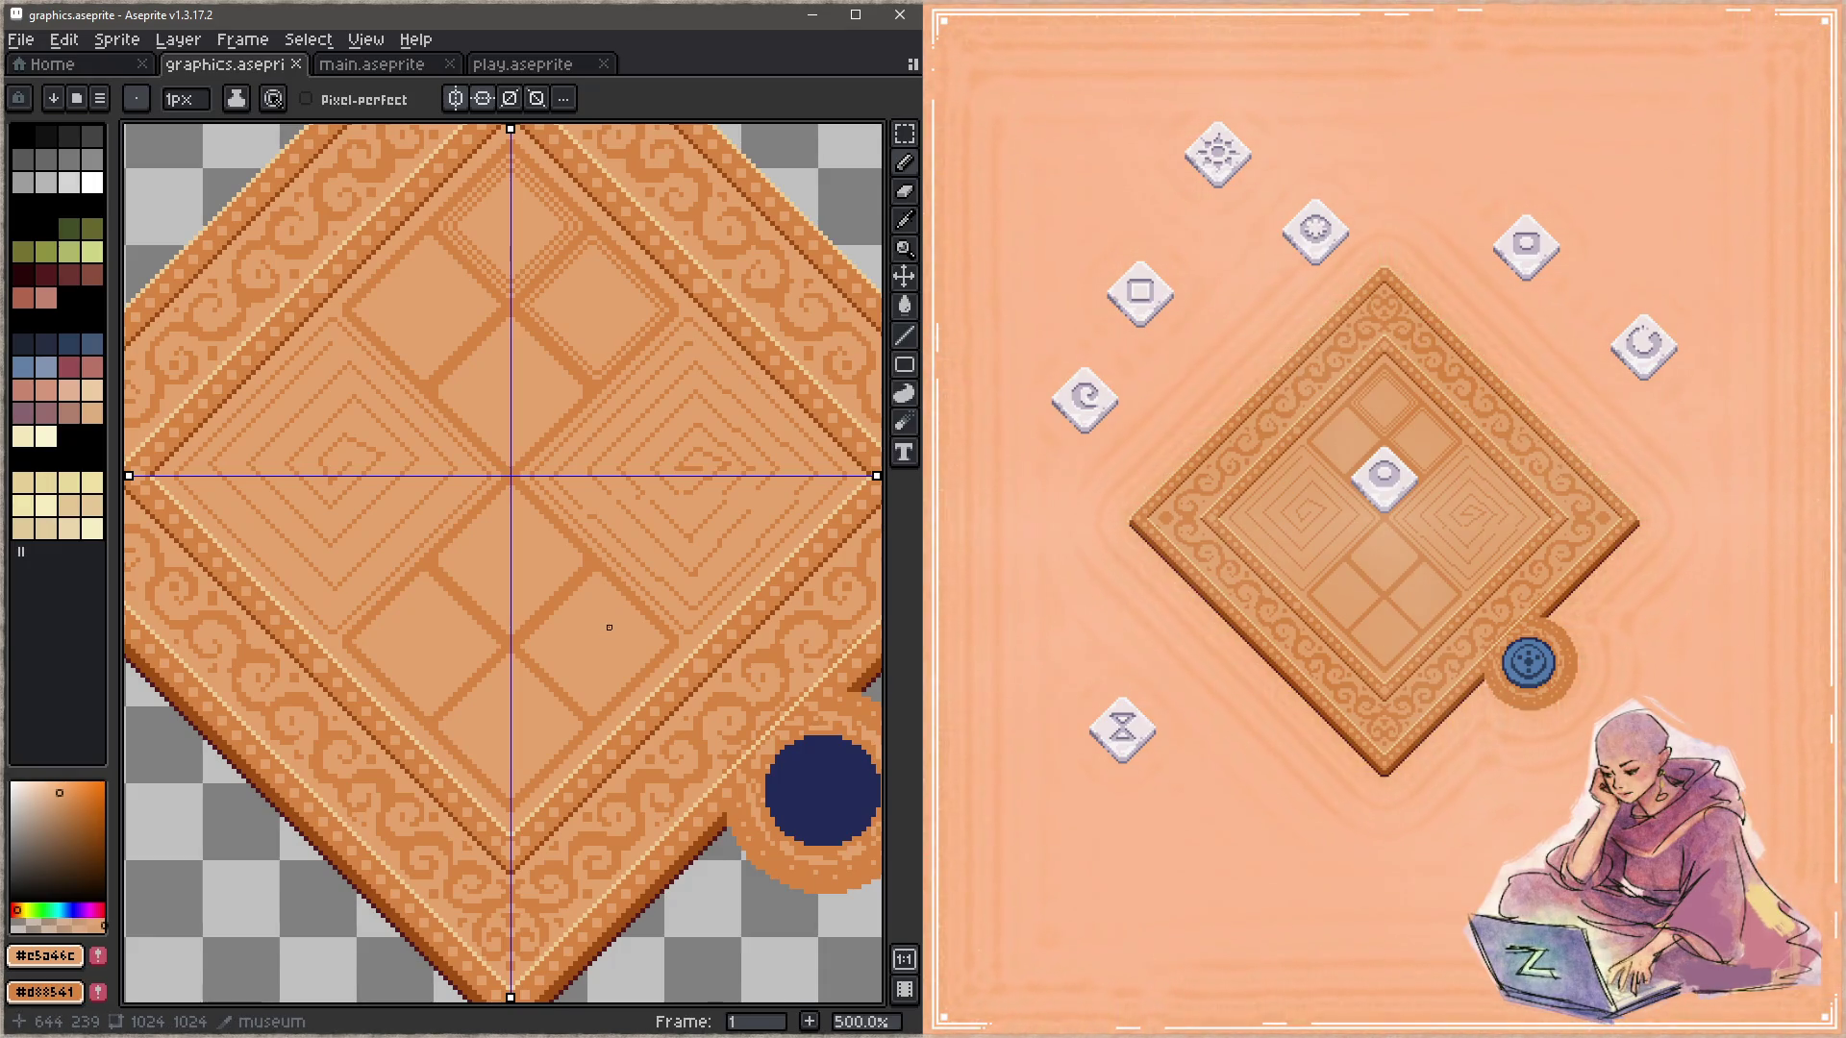
Step: Pick the darker orange-brown line colour and switch off horizontal symmetry, keeping vertical only
{"action": "key", "text": "i"}
{"action": "left_click", "coordinate": [707, 315]}
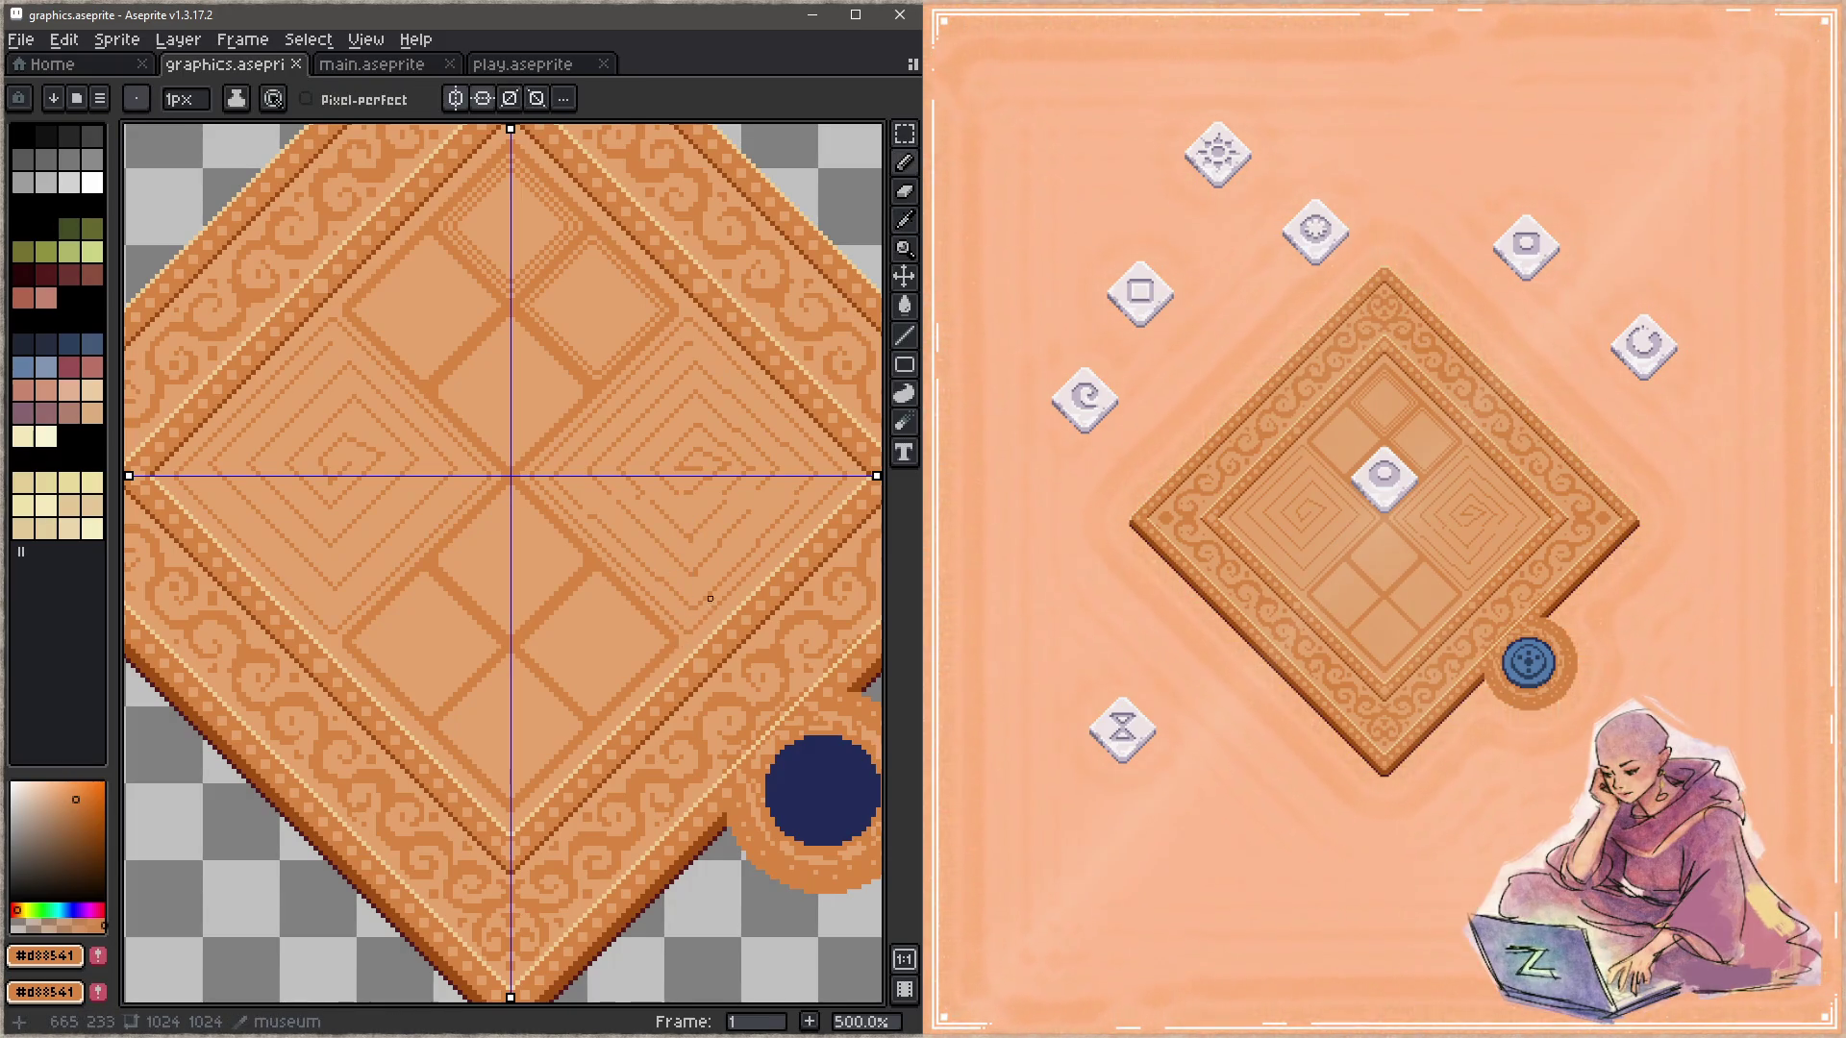
{"action": "key", "text": "b"}
{"action": "mouse_move", "coordinate": [701, 535]}
{"action": "left_mouse_down"}
{"action": "mouse_move", "coordinate": [658, 576]}
{"action": "mouse_move", "coordinate": [641, 531]}
{"action": "left_mouse_up"}
{"action": "left_click", "coordinate": [483, 98]}
{"action": "key", "text": "b"}
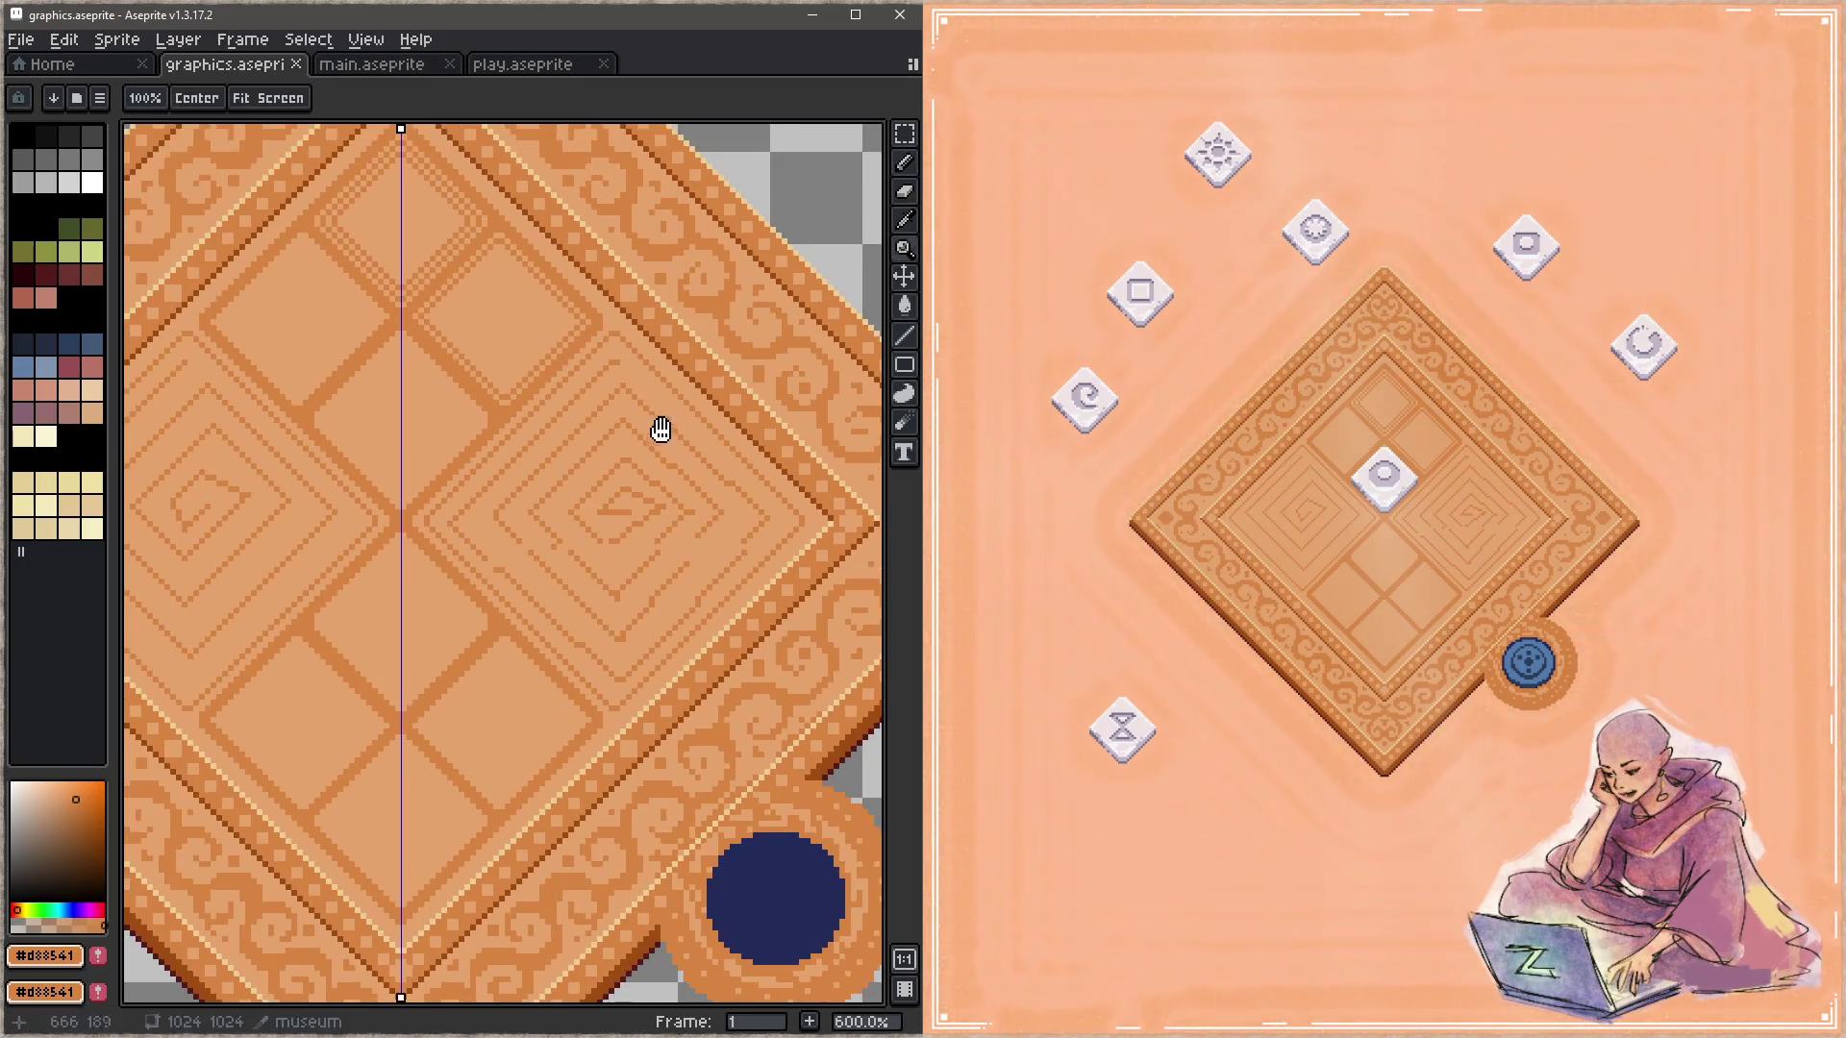
Step: Paint the spiral motifs in the left and right inner panels over with the light panel tan
{"action": "scroll", "coordinate": [660, 429], "scroll_direction": "up", "scroll_amount": 1}
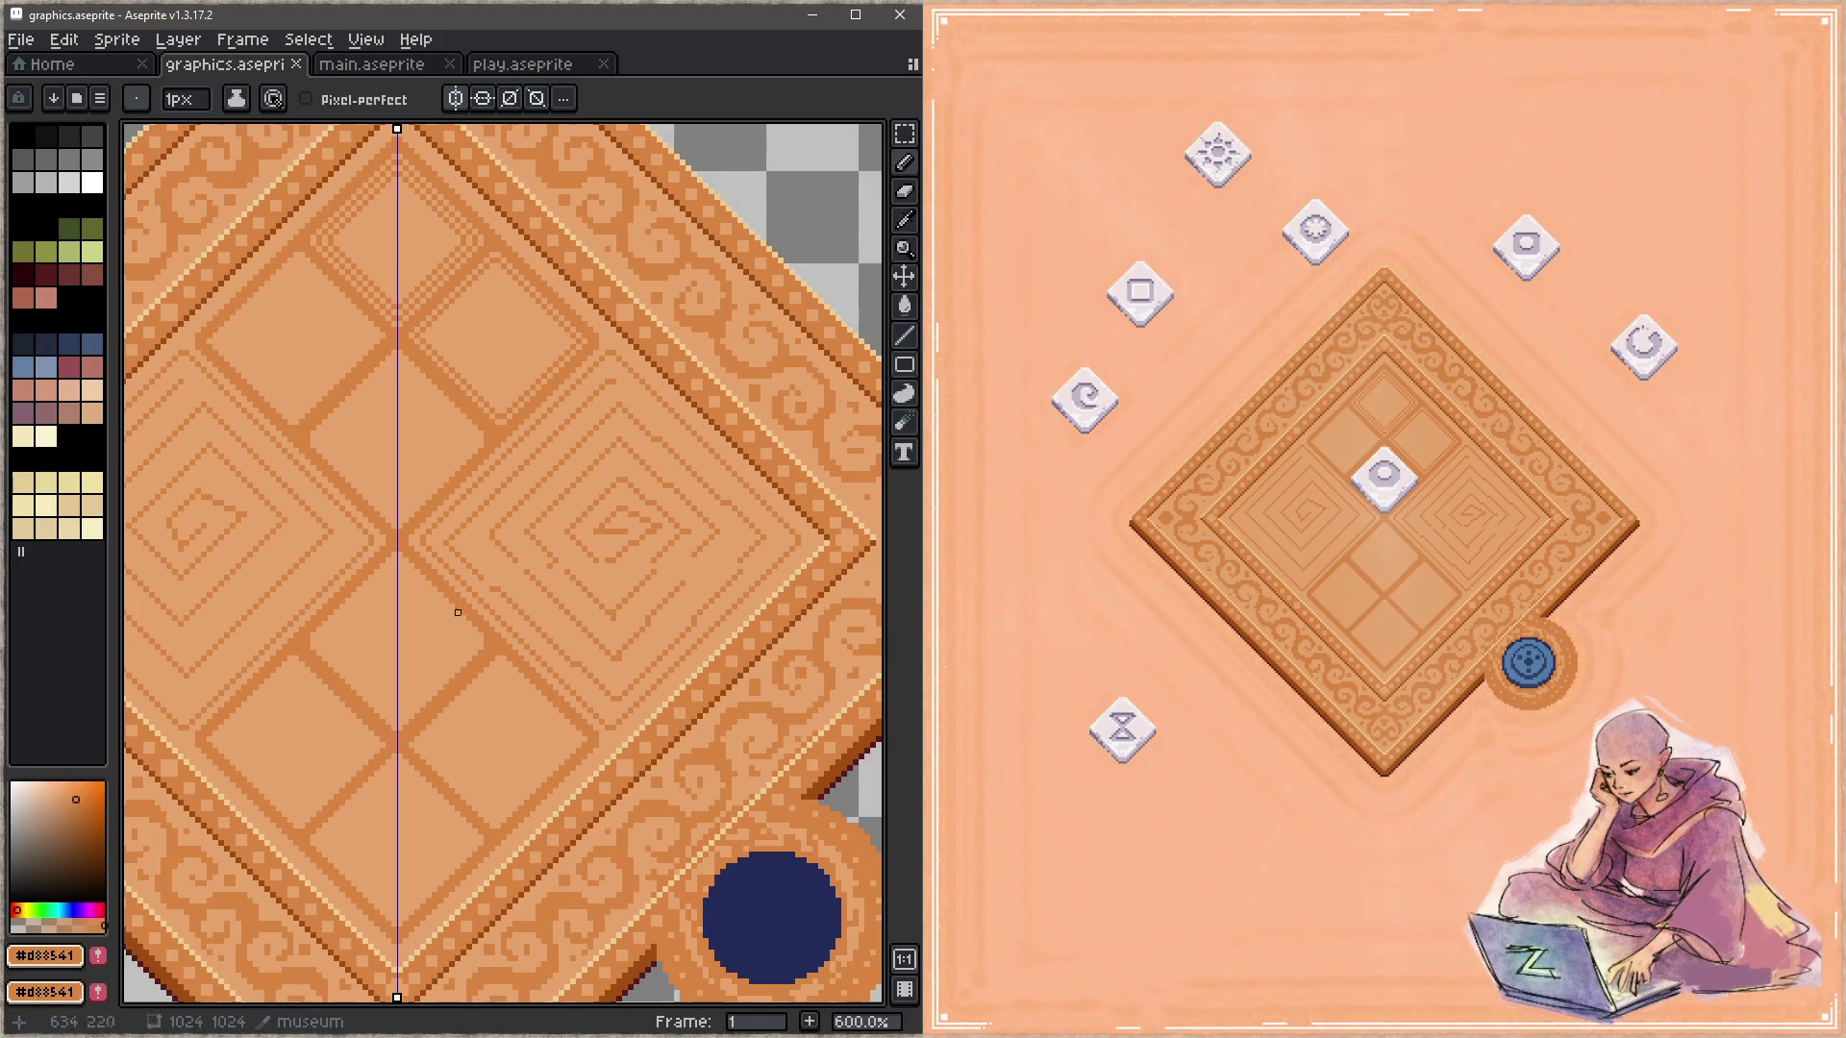
{"action": "left_click", "coordinate": [619, 683], "text": "alt"}
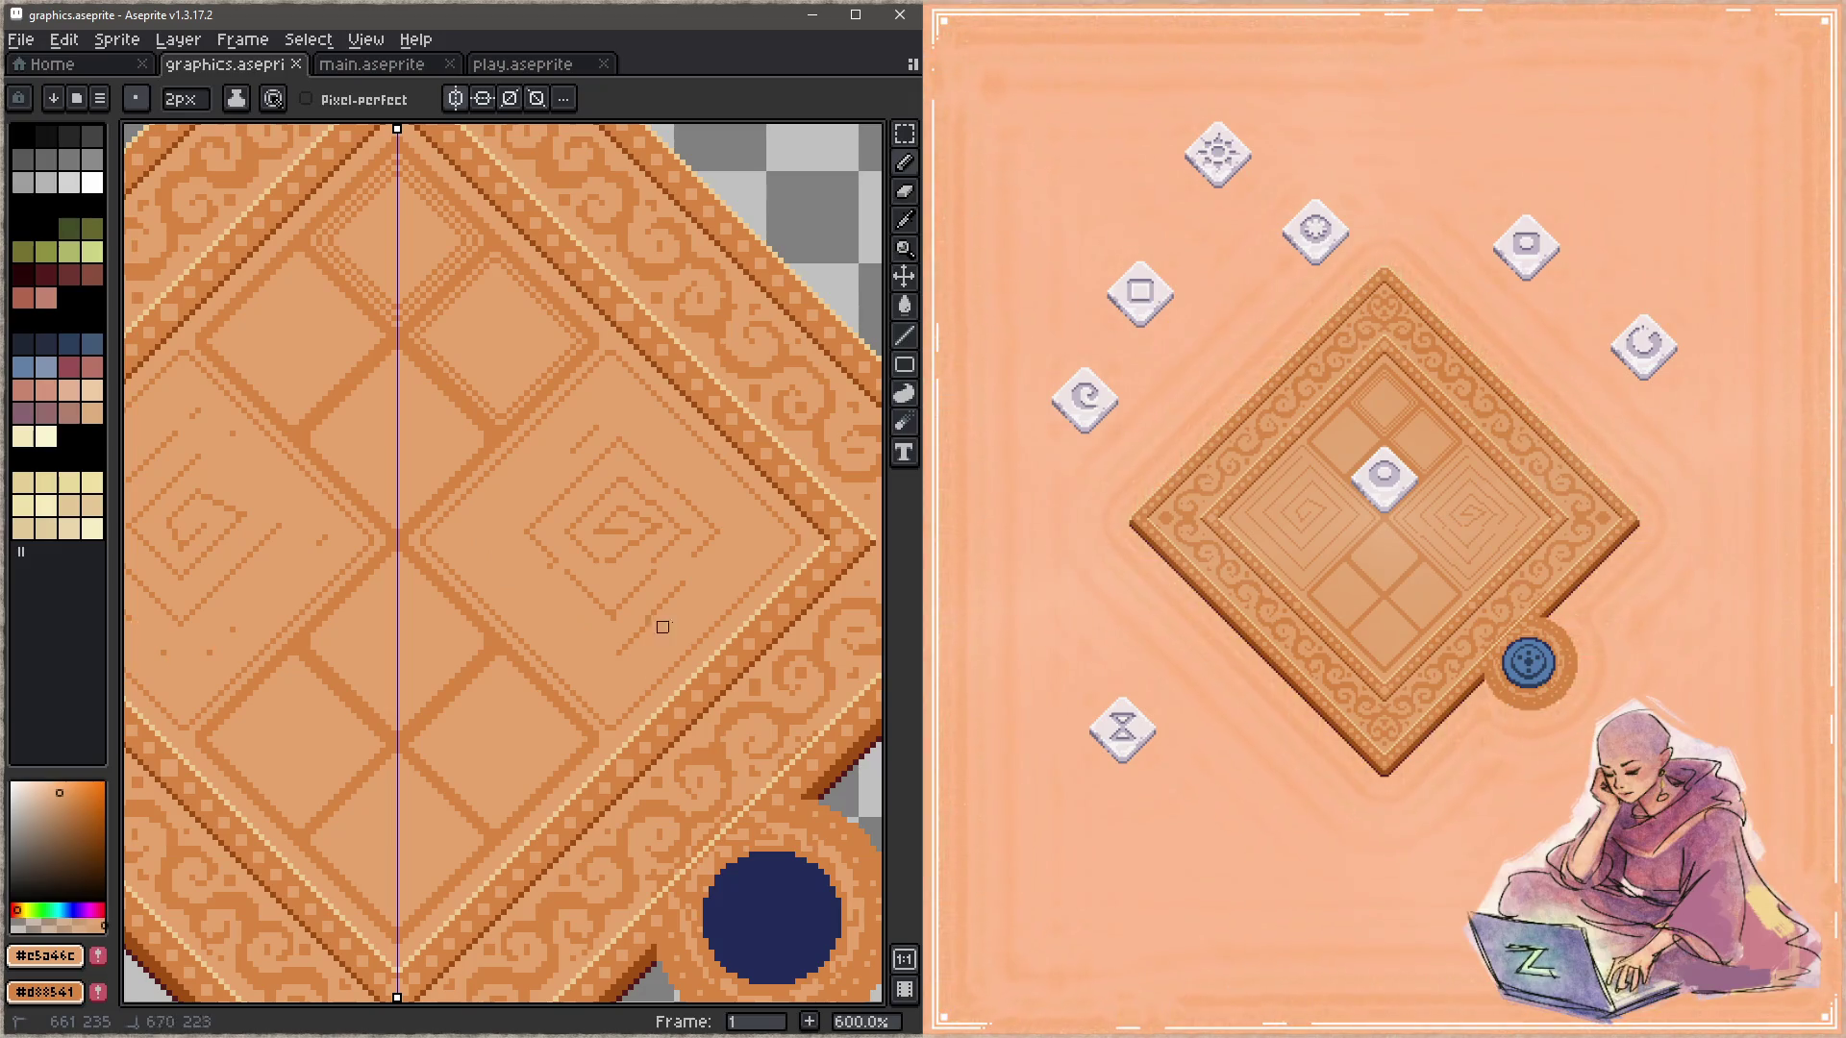
{"action": "mouse_move", "coordinate": [673, 592]}
{"action": "left_mouse_down"}
{"action": "mouse_move", "coordinate": [605, 614]}
{"action": "mouse_move", "coordinate": [581, 586]}
{"action": "mouse_move", "coordinate": [581, 436]}
{"action": "mouse_move", "coordinate": [577, 523]}
{"action": "mouse_move", "coordinate": [628, 552]}
{"action": "left_mouse_up"}
{"action": "left_click_drag", "start_coordinate": [657, 478], "coordinate": [697, 517]}
{"action": "scroll", "coordinate": [490, 544], "scroll_direction": "left", "scroll_amount": 4}
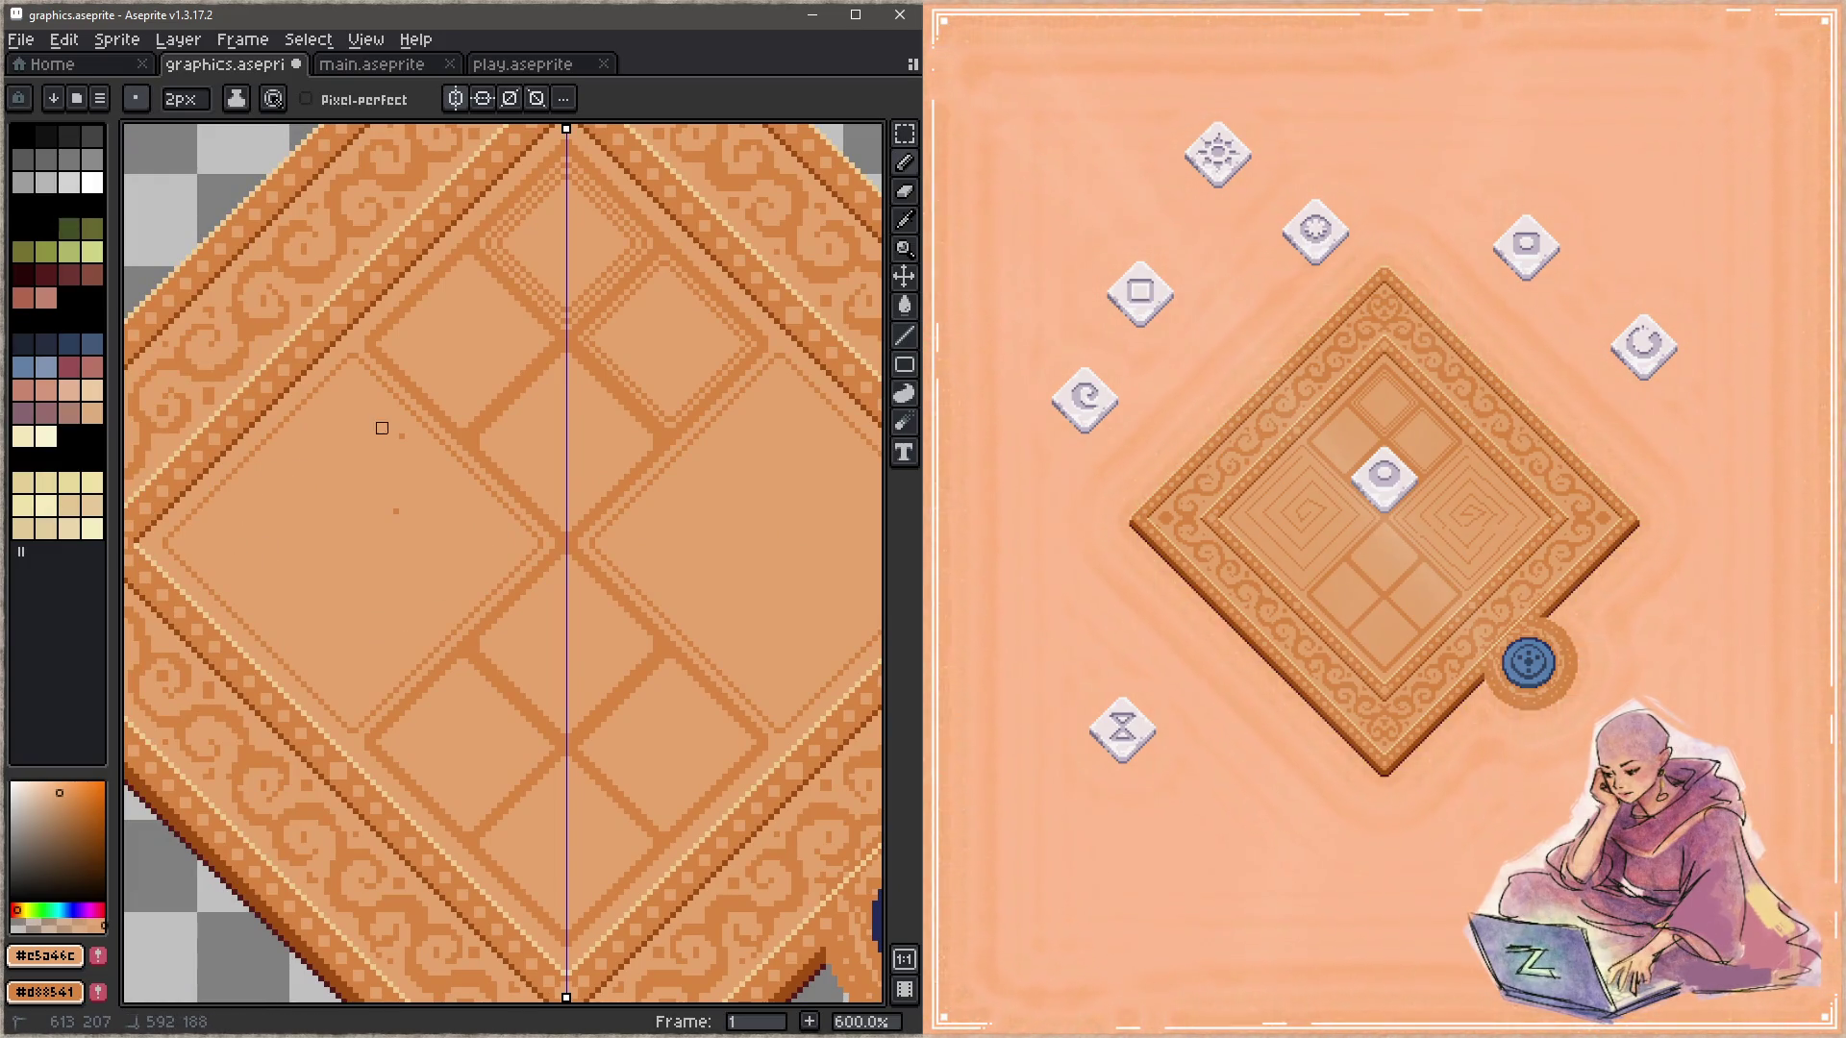
Step: With a 1-pixel brush, draw thin 45° inner frame lines along the panel edges
{"action": "scroll", "coordinate": [638, 663], "scroll_direction": "right", "scroll_amount": 3}
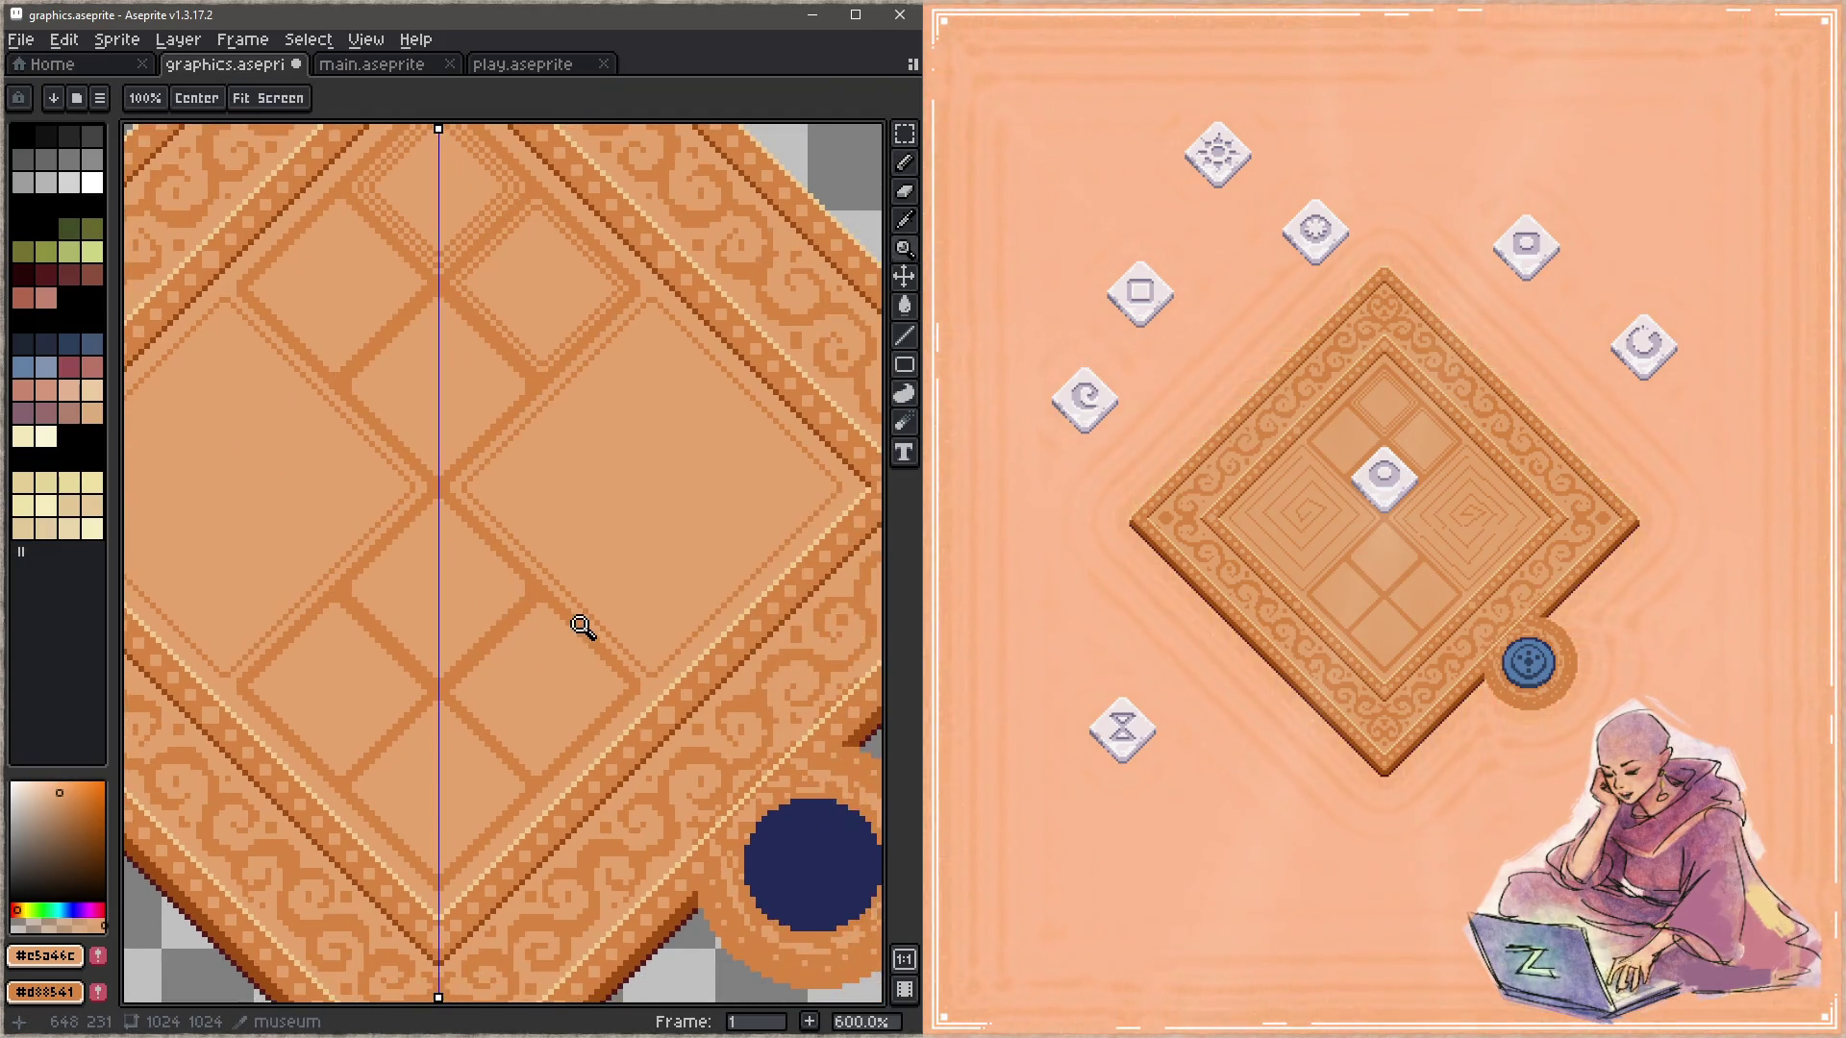
{"action": "key", "text": "alt"}
{"action": "key", "text": "minus"}
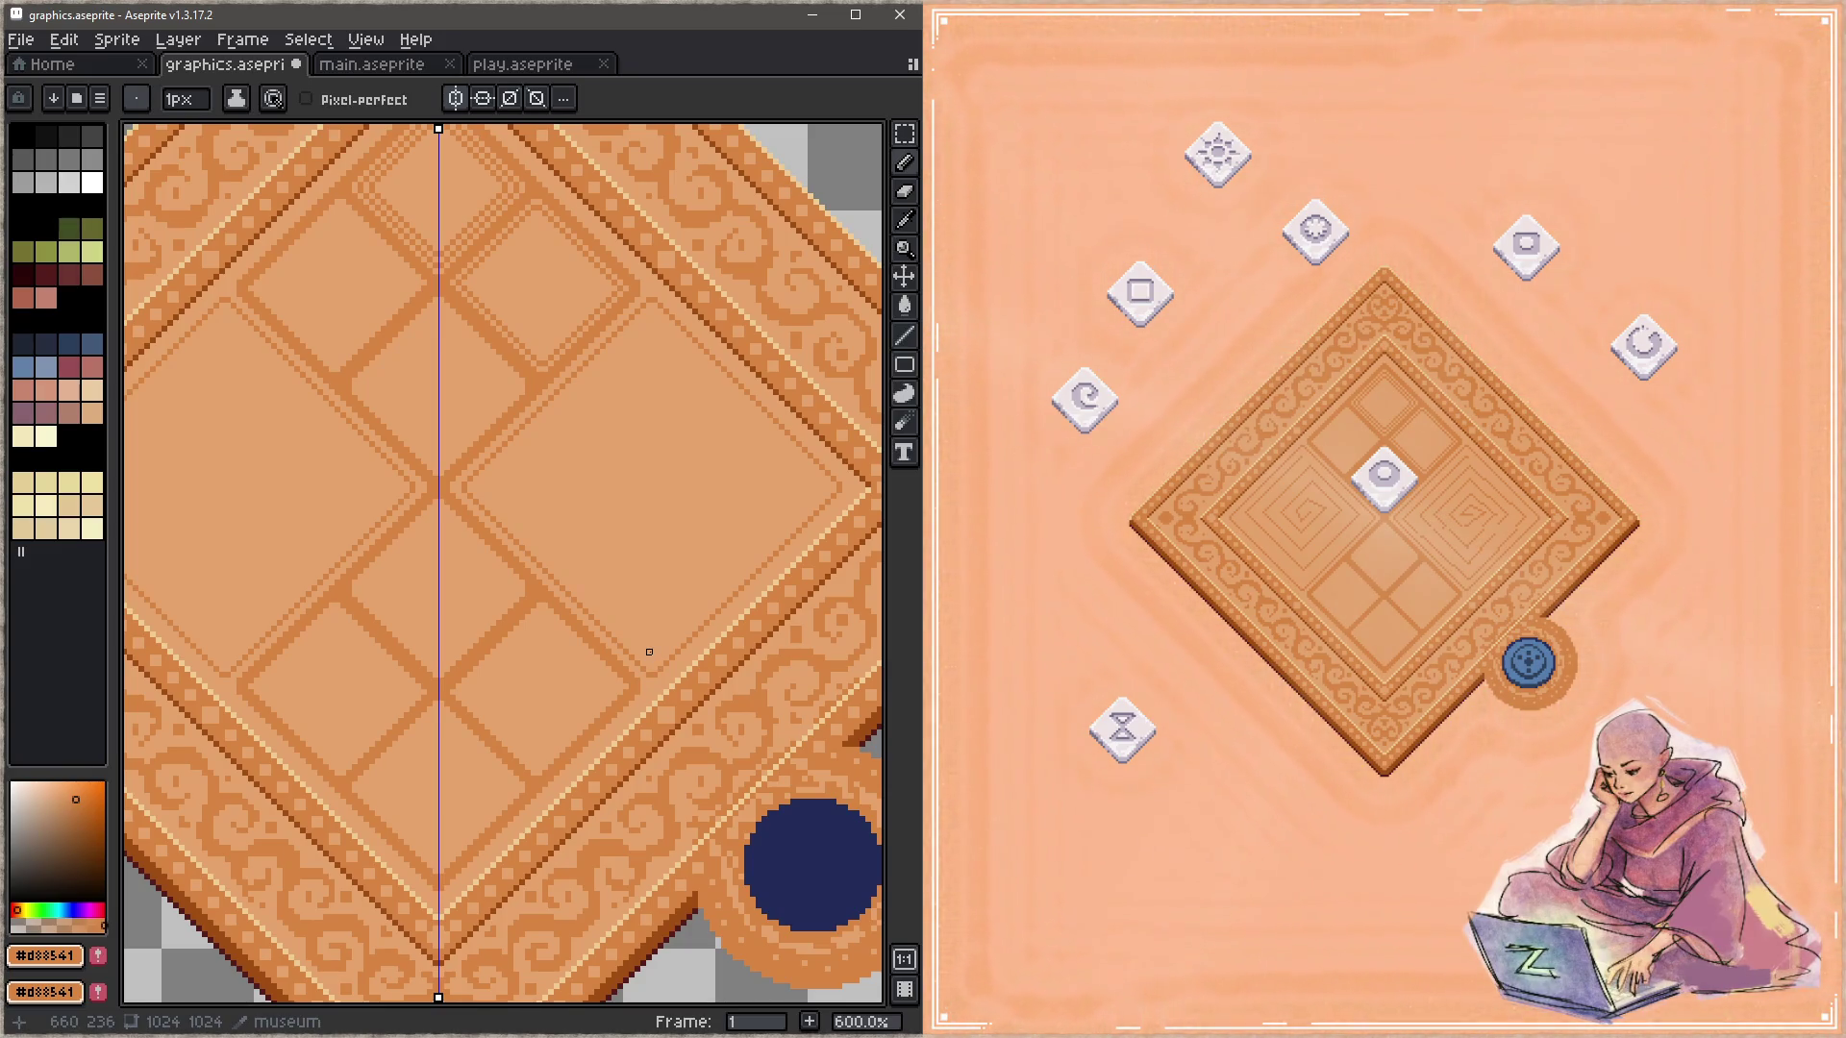
{"action": "left_click_drag", "start_coordinate": [655, 652], "coordinate": [822, 490]}
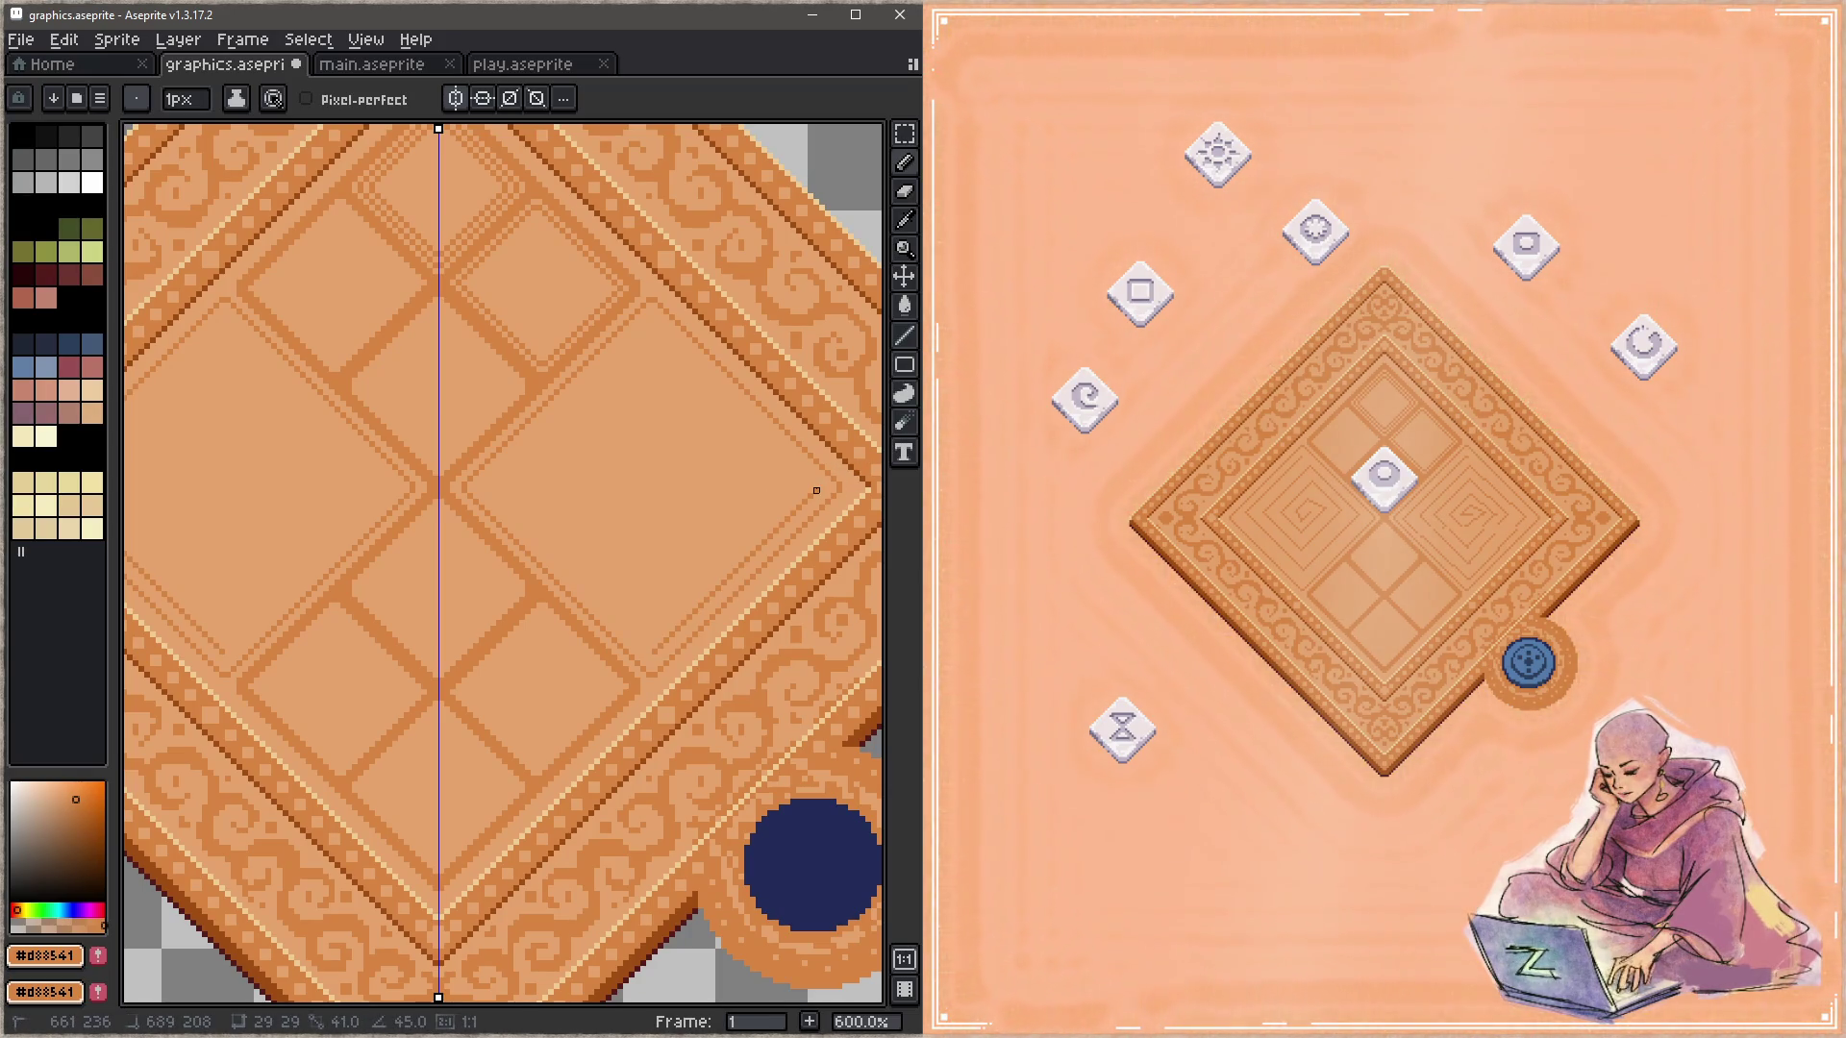
{"action": "left_click", "coordinate": [653, 323], "text": "shift"}
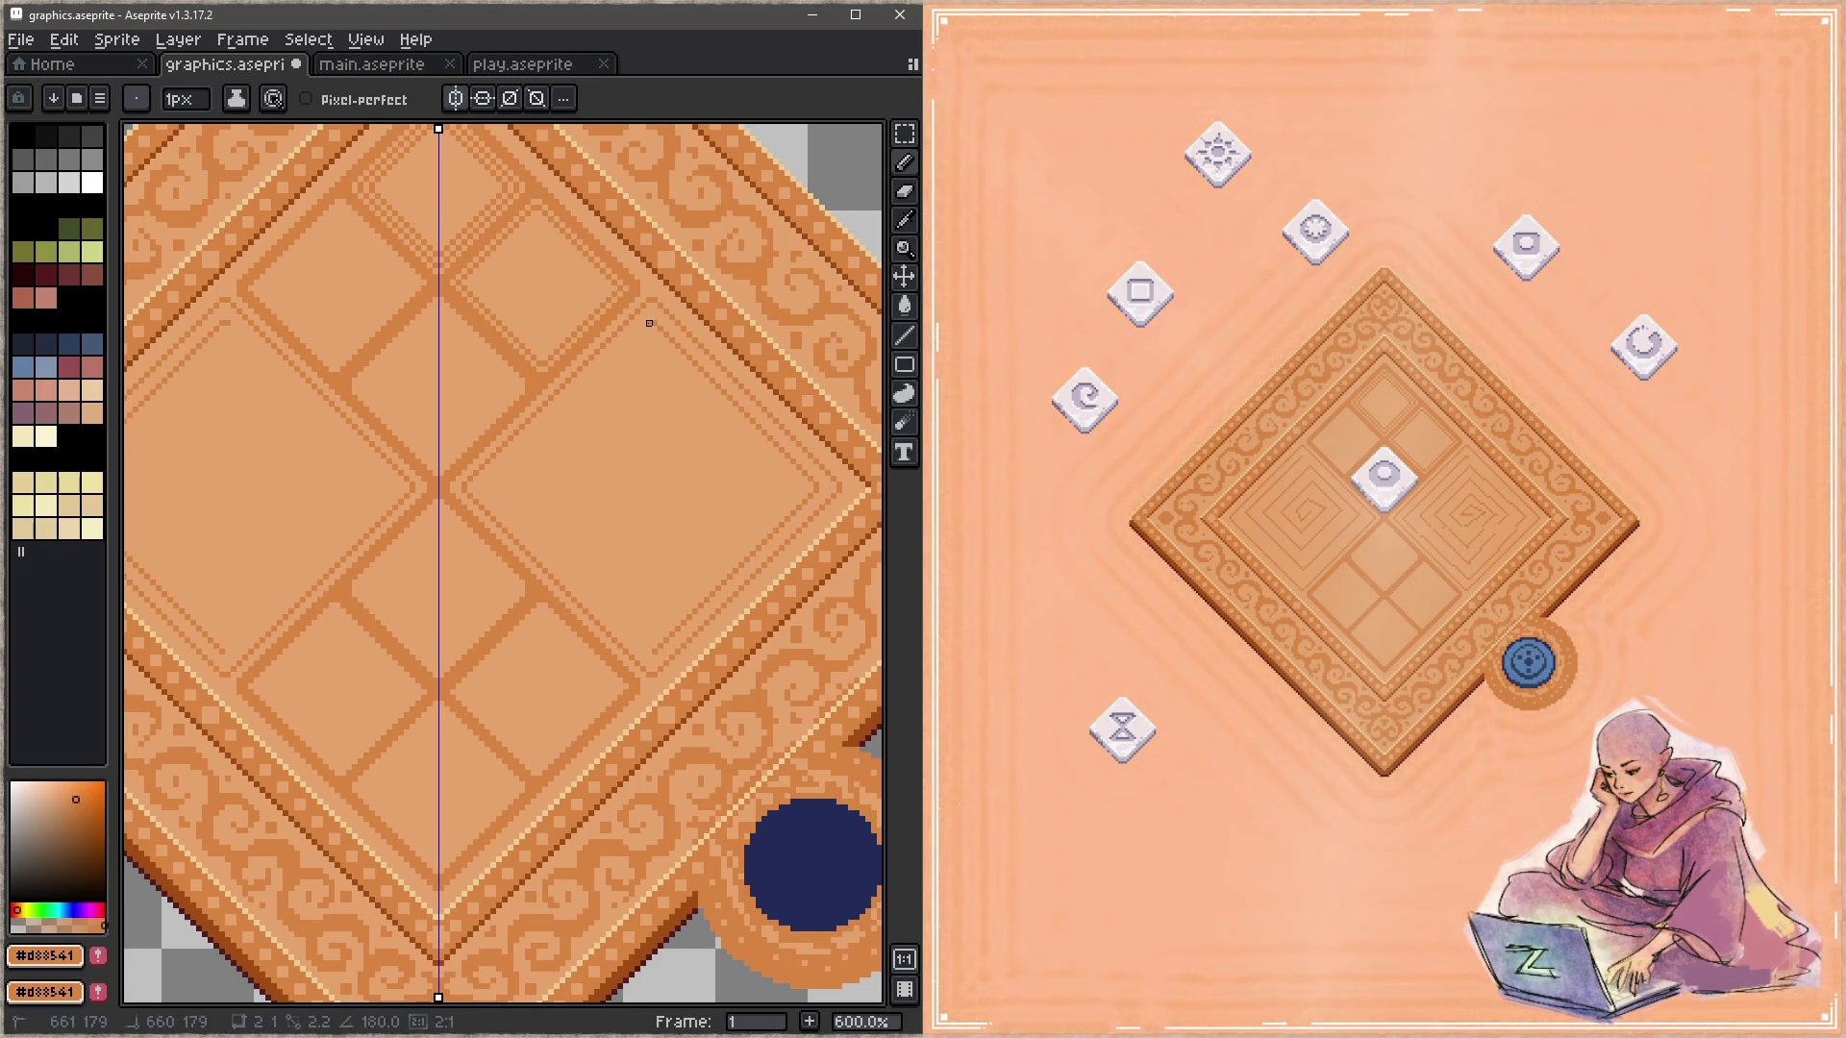
{"action": "left_click", "coordinate": [488, 486], "text": "shift"}
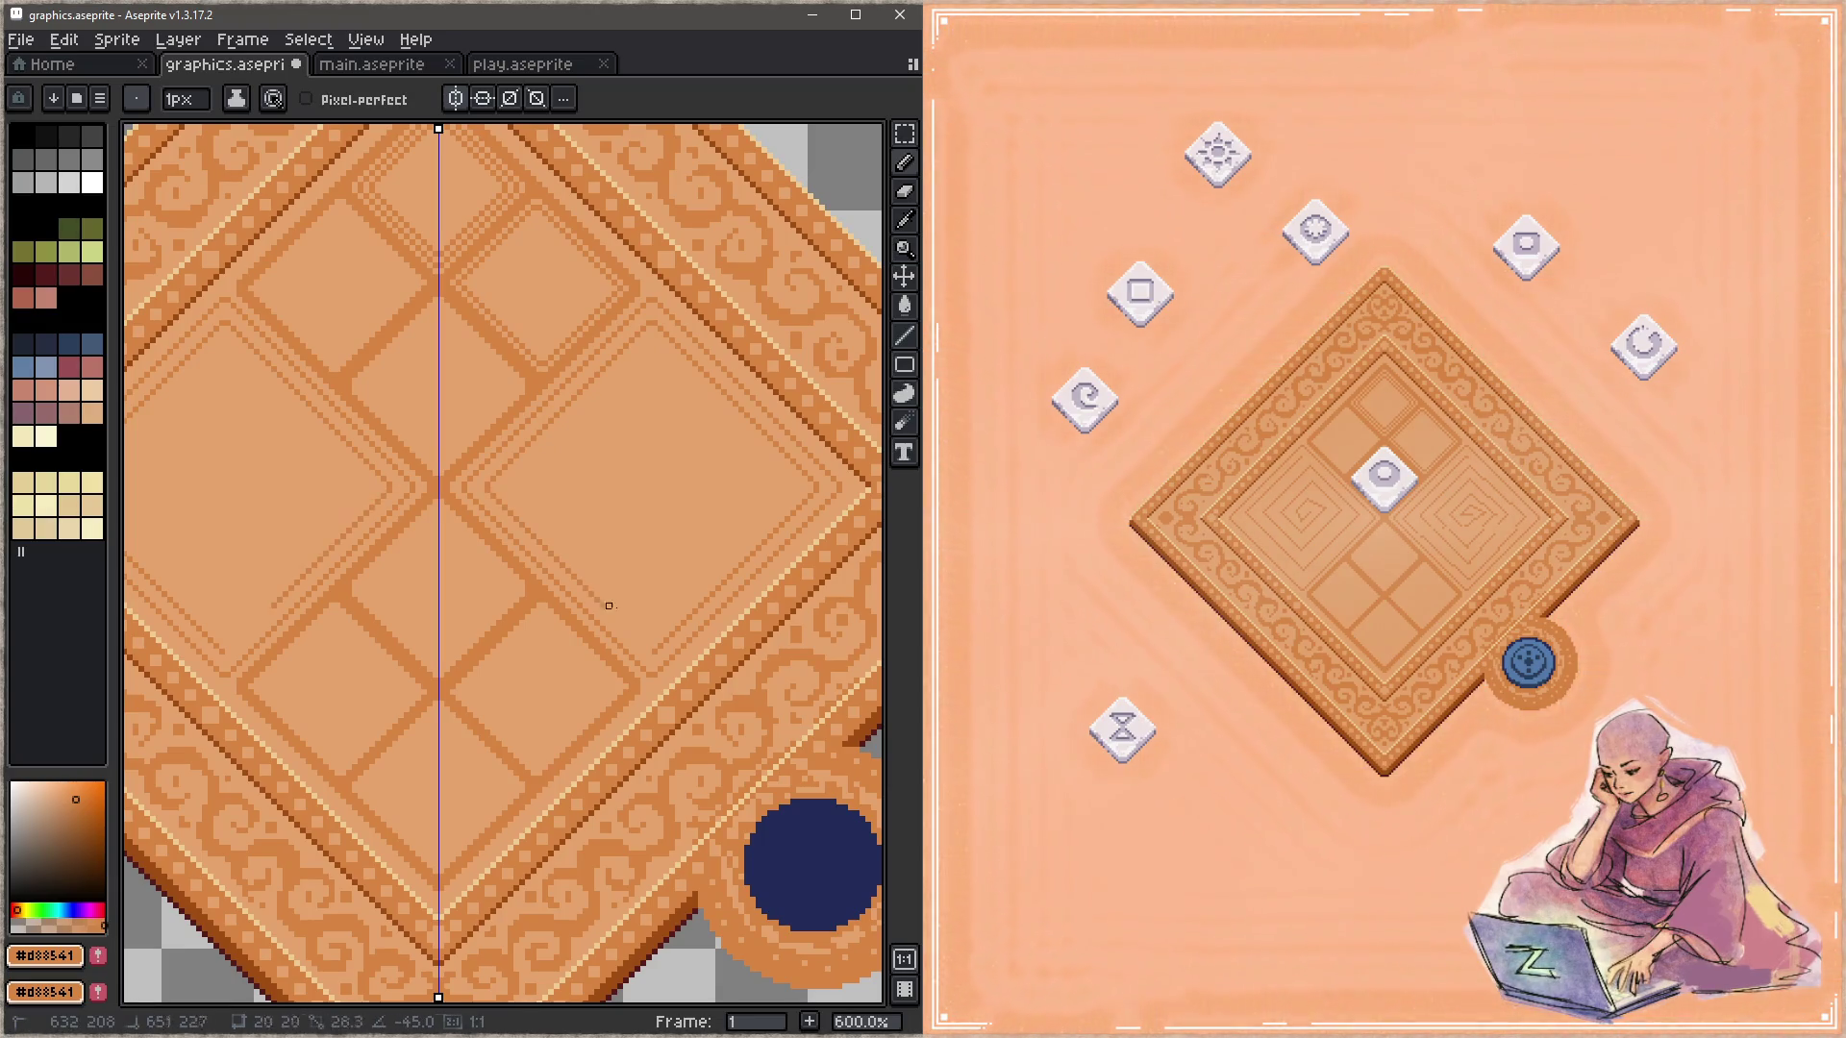
{"action": "left_click", "coordinate": [632, 636], "text": "shift"}
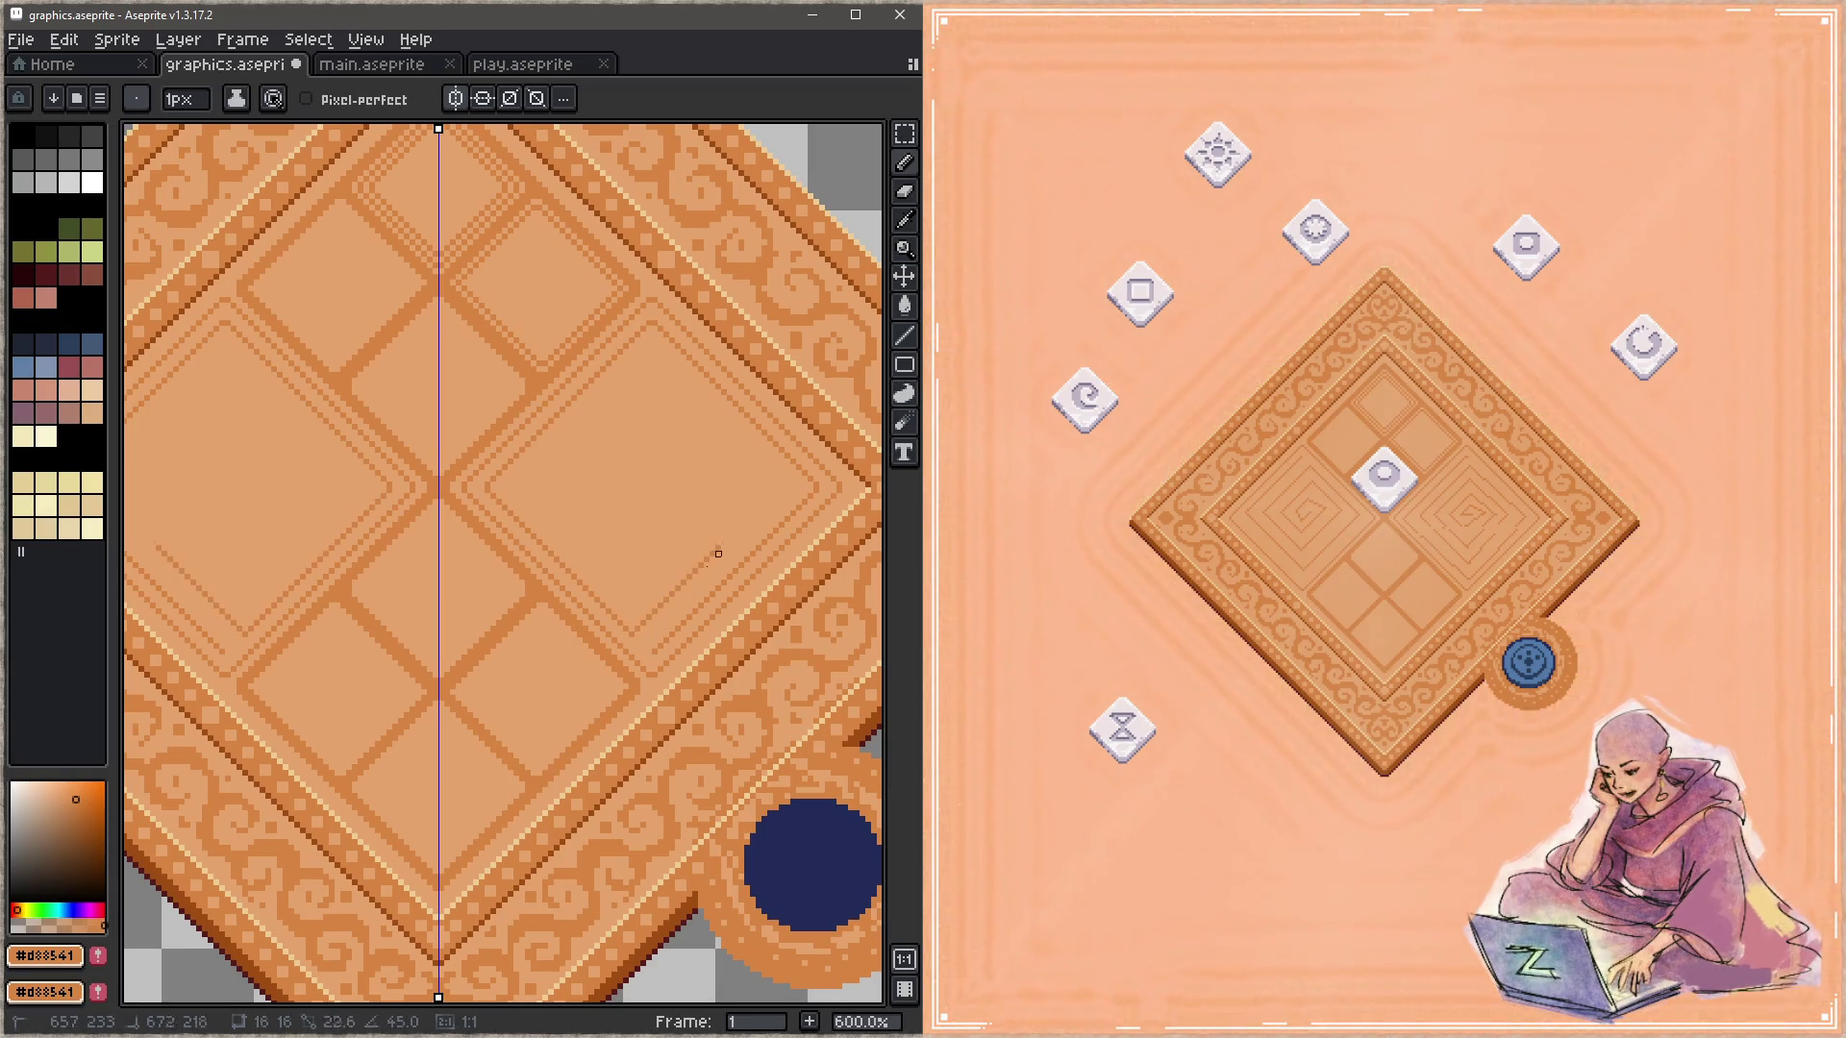
Step: Sample the tan and orange-brown colours, add more double-line frame segments, and save the board
{"action": "left_click", "coordinate": [649, 652], "text": "alt"}
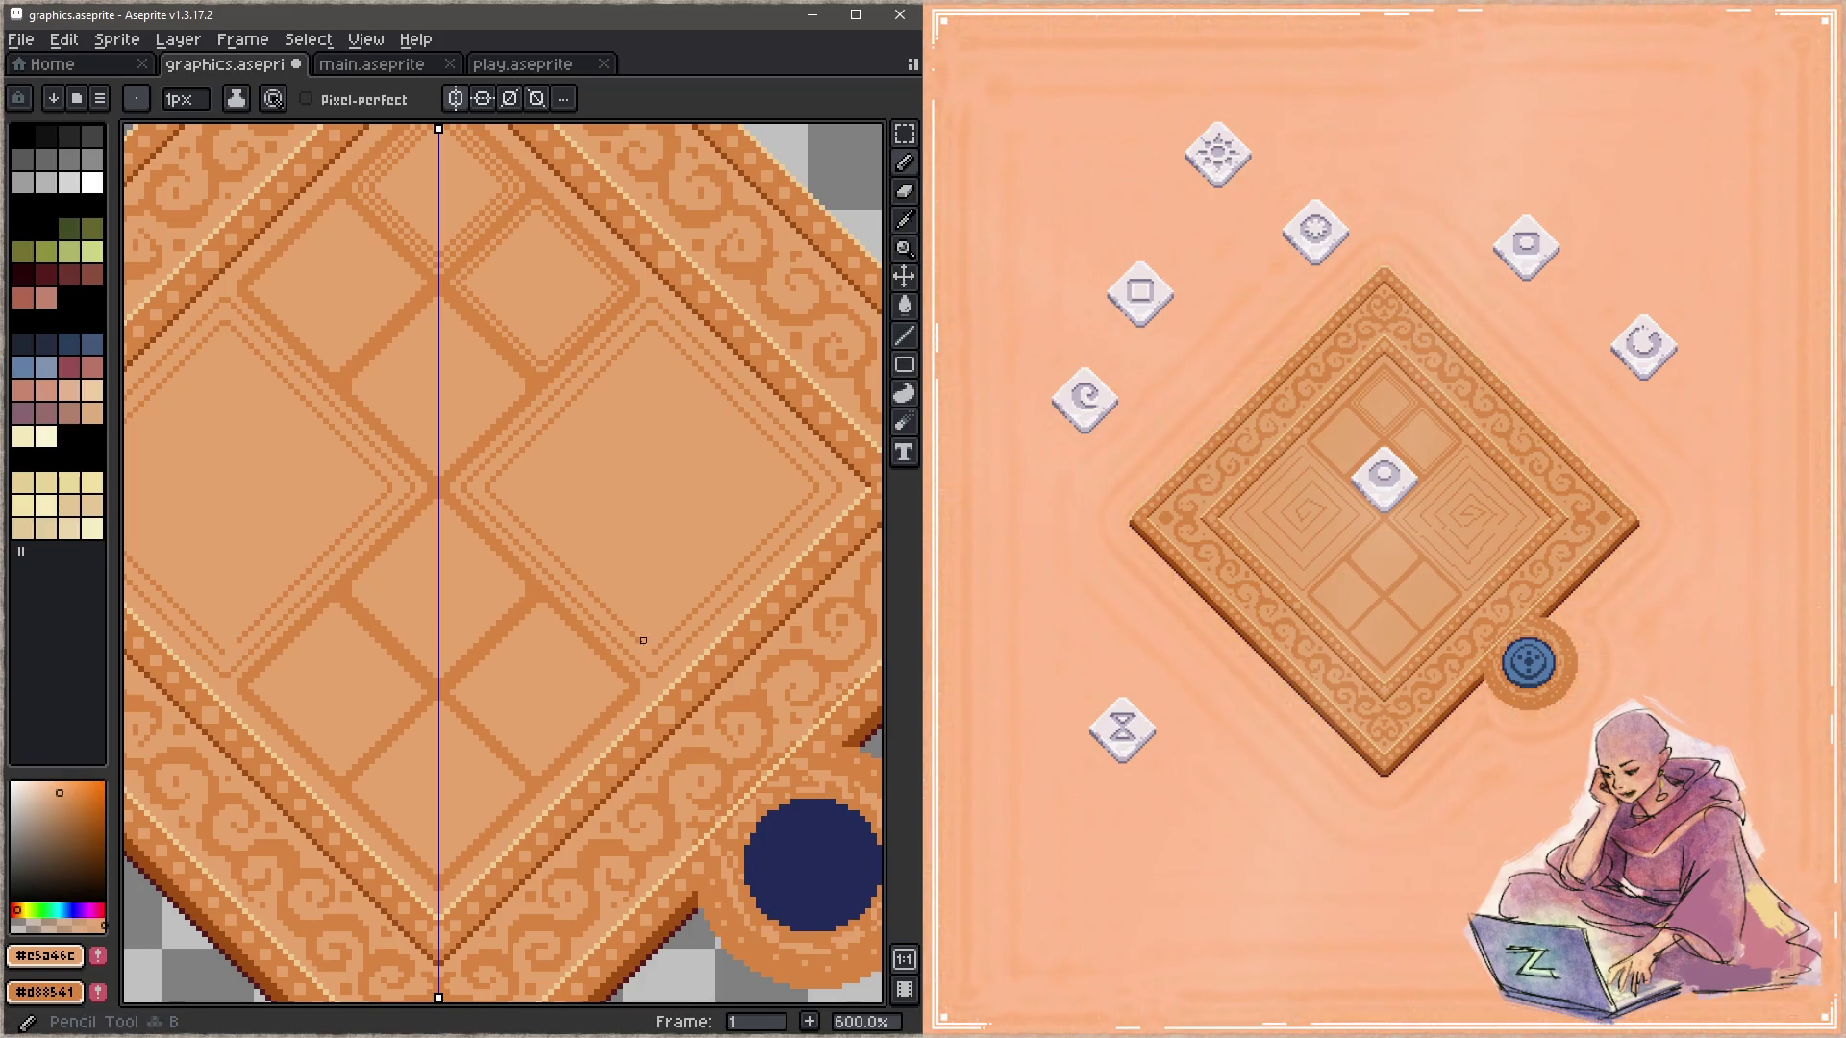
{"action": "left_click", "coordinate": [637, 640], "text": "alt"}
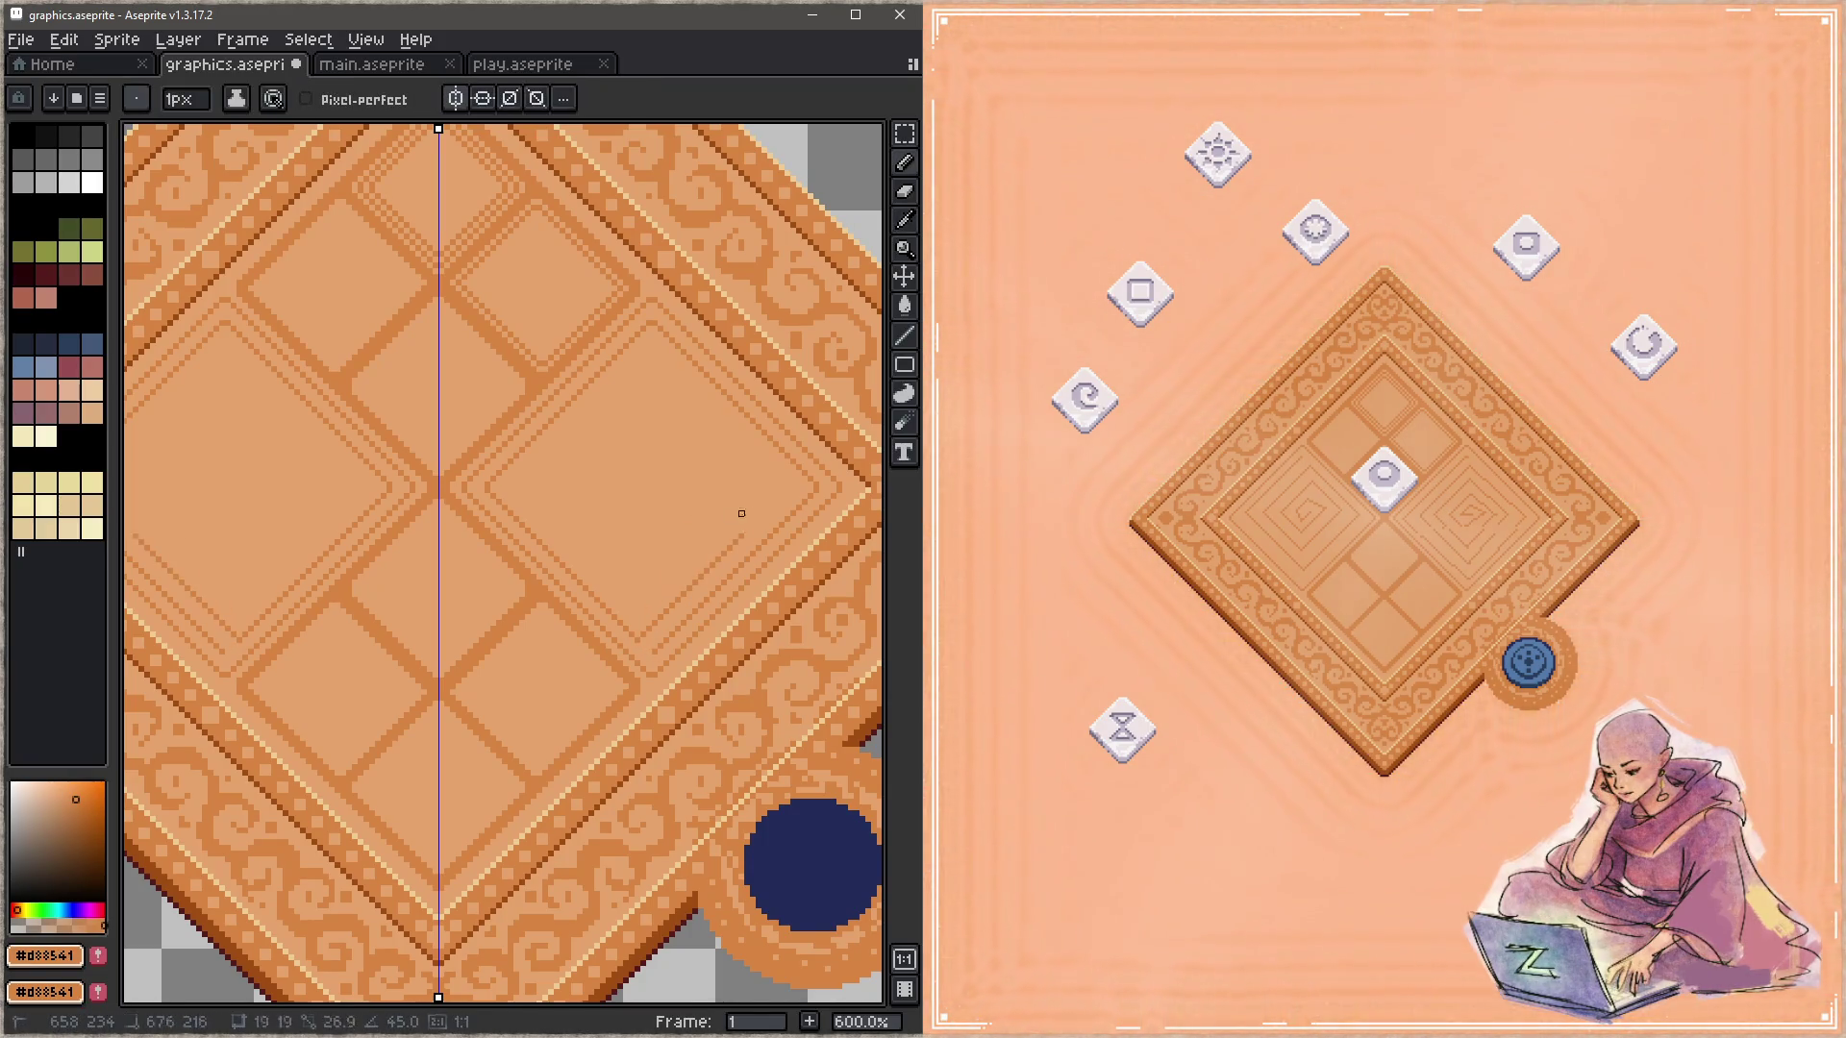
{"action": "left_click", "coordinate": [787, 485], "text": "shift"}
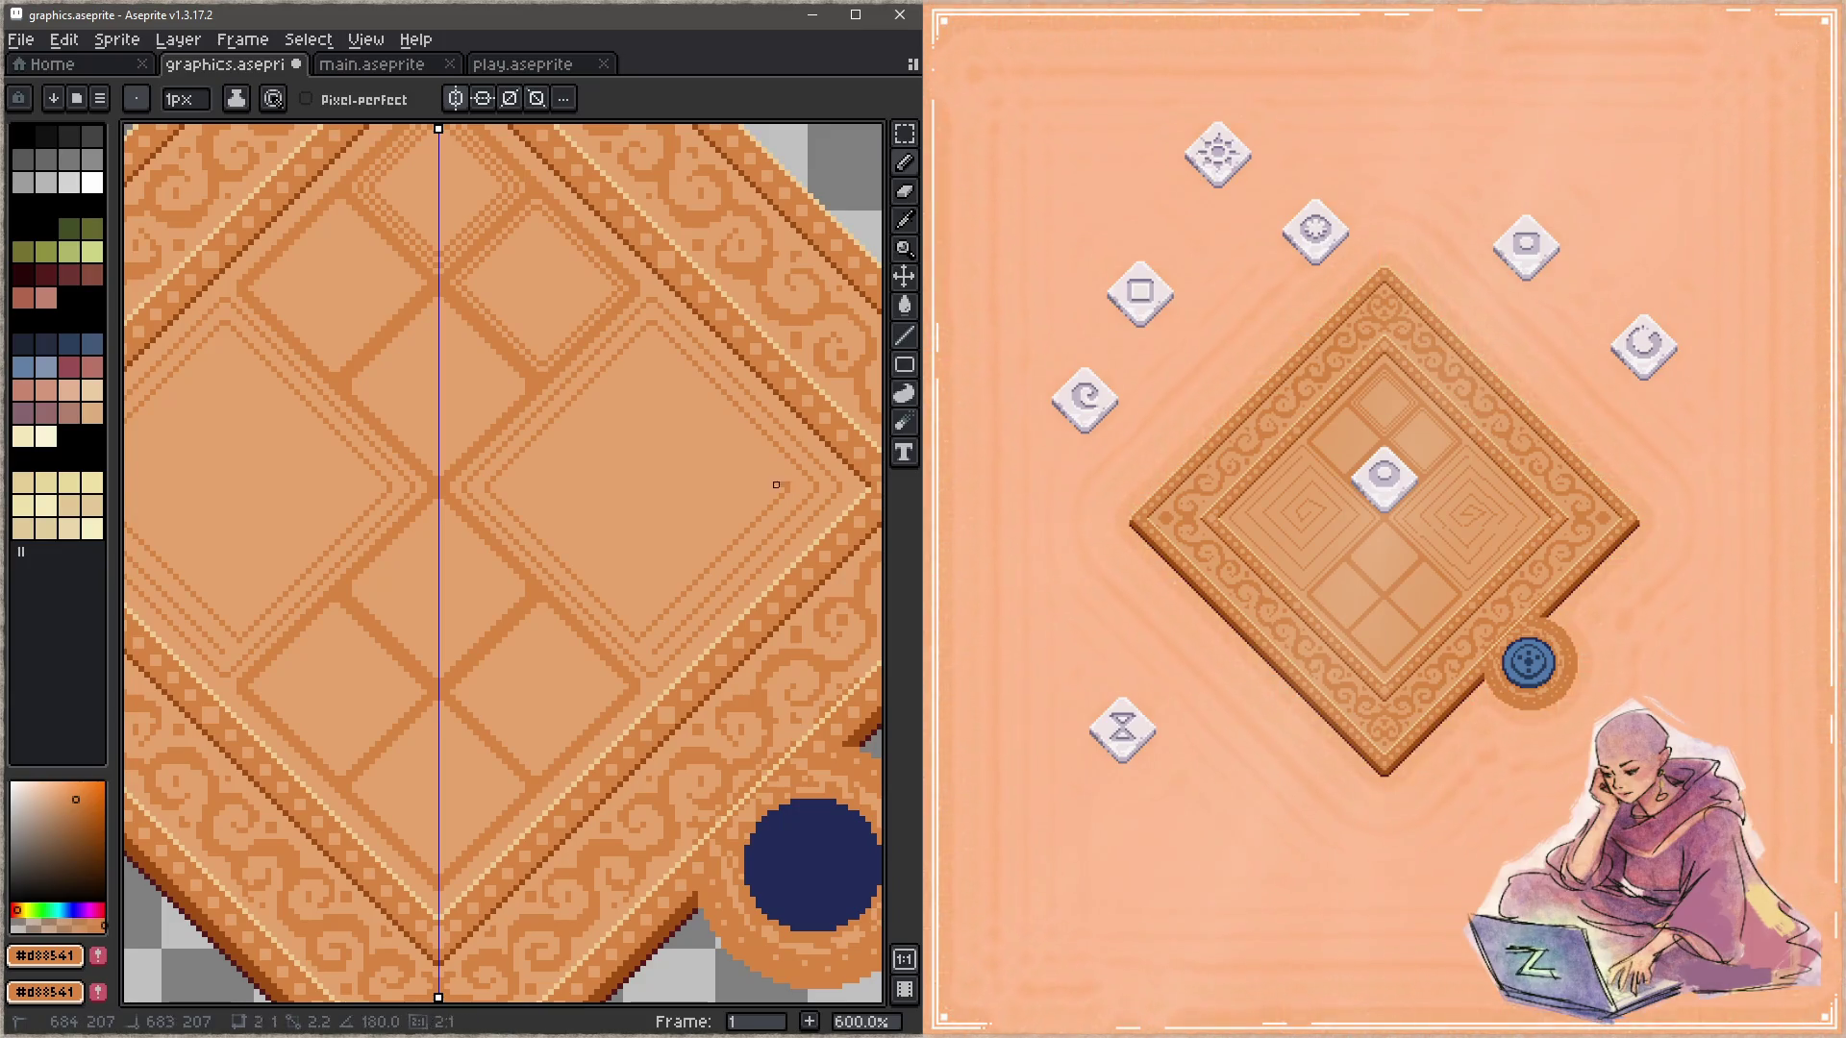
{"action": "left_click", "coordinate": [650, 352], "text": "shift"}
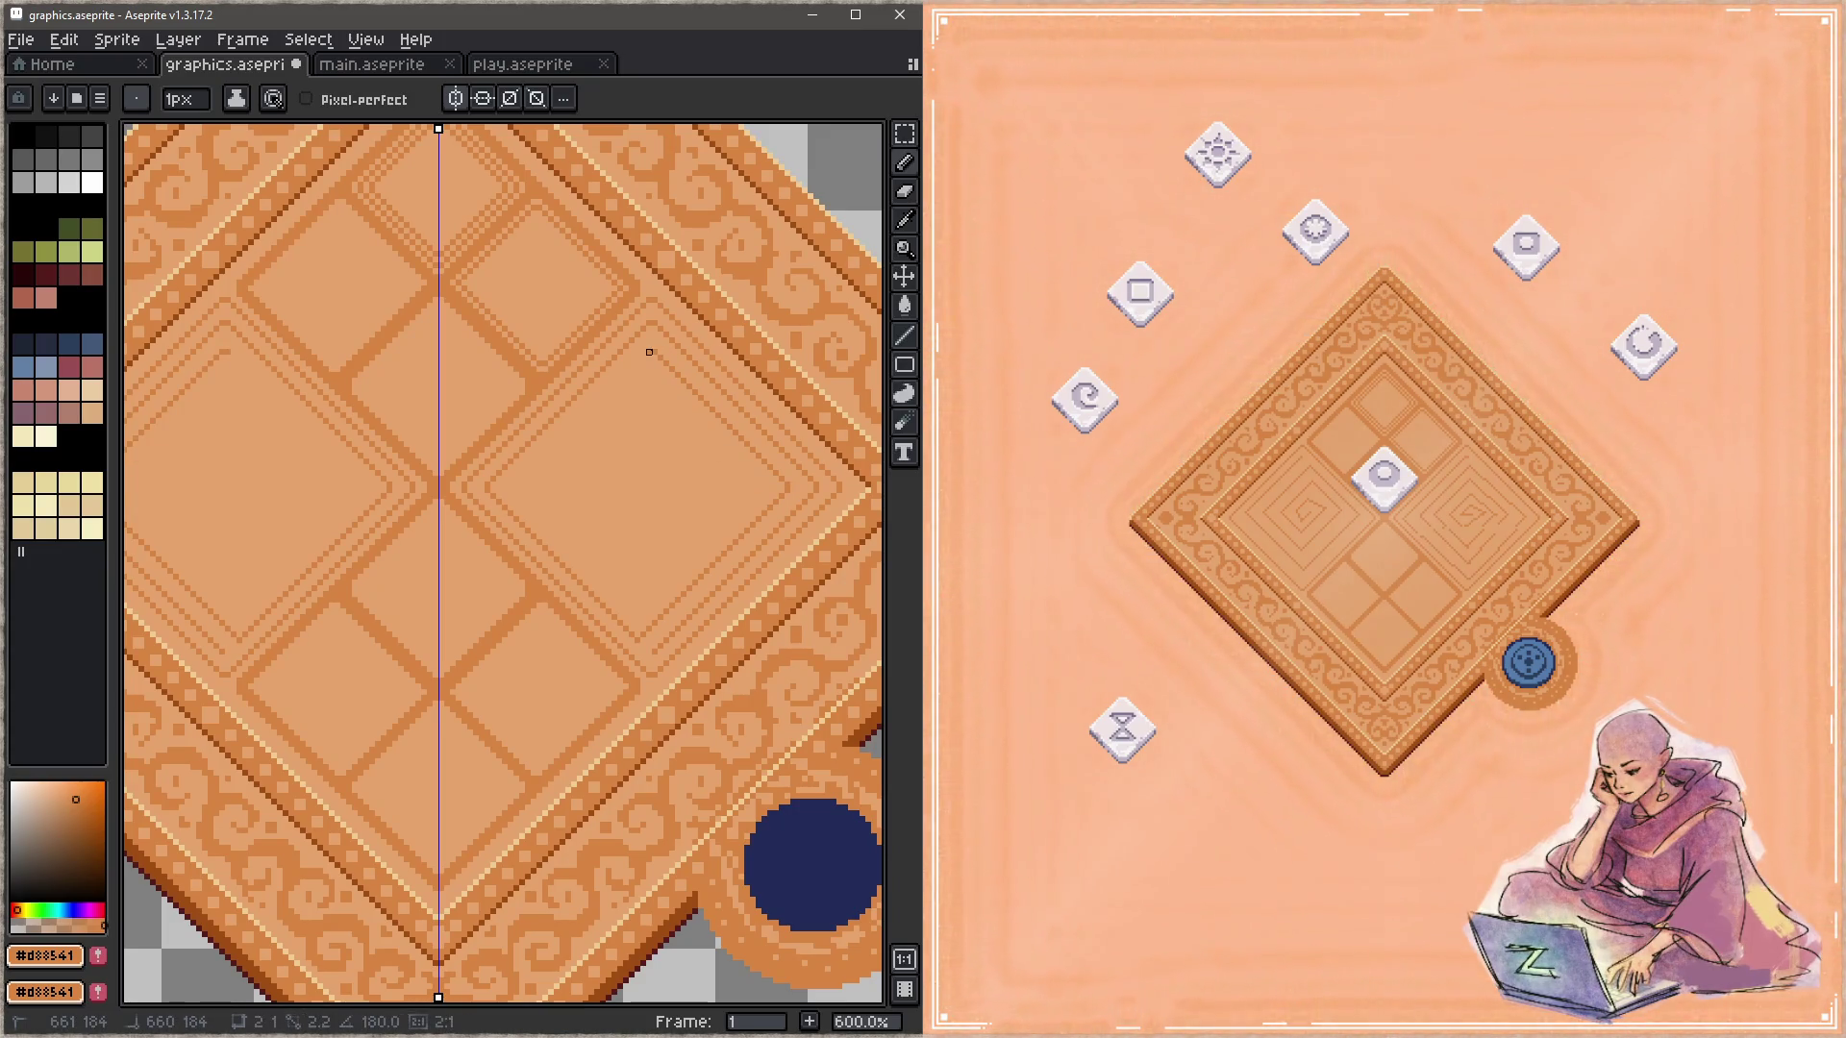
{"action": "left_click", "coordinate": [511, 507], "text": "shift"}
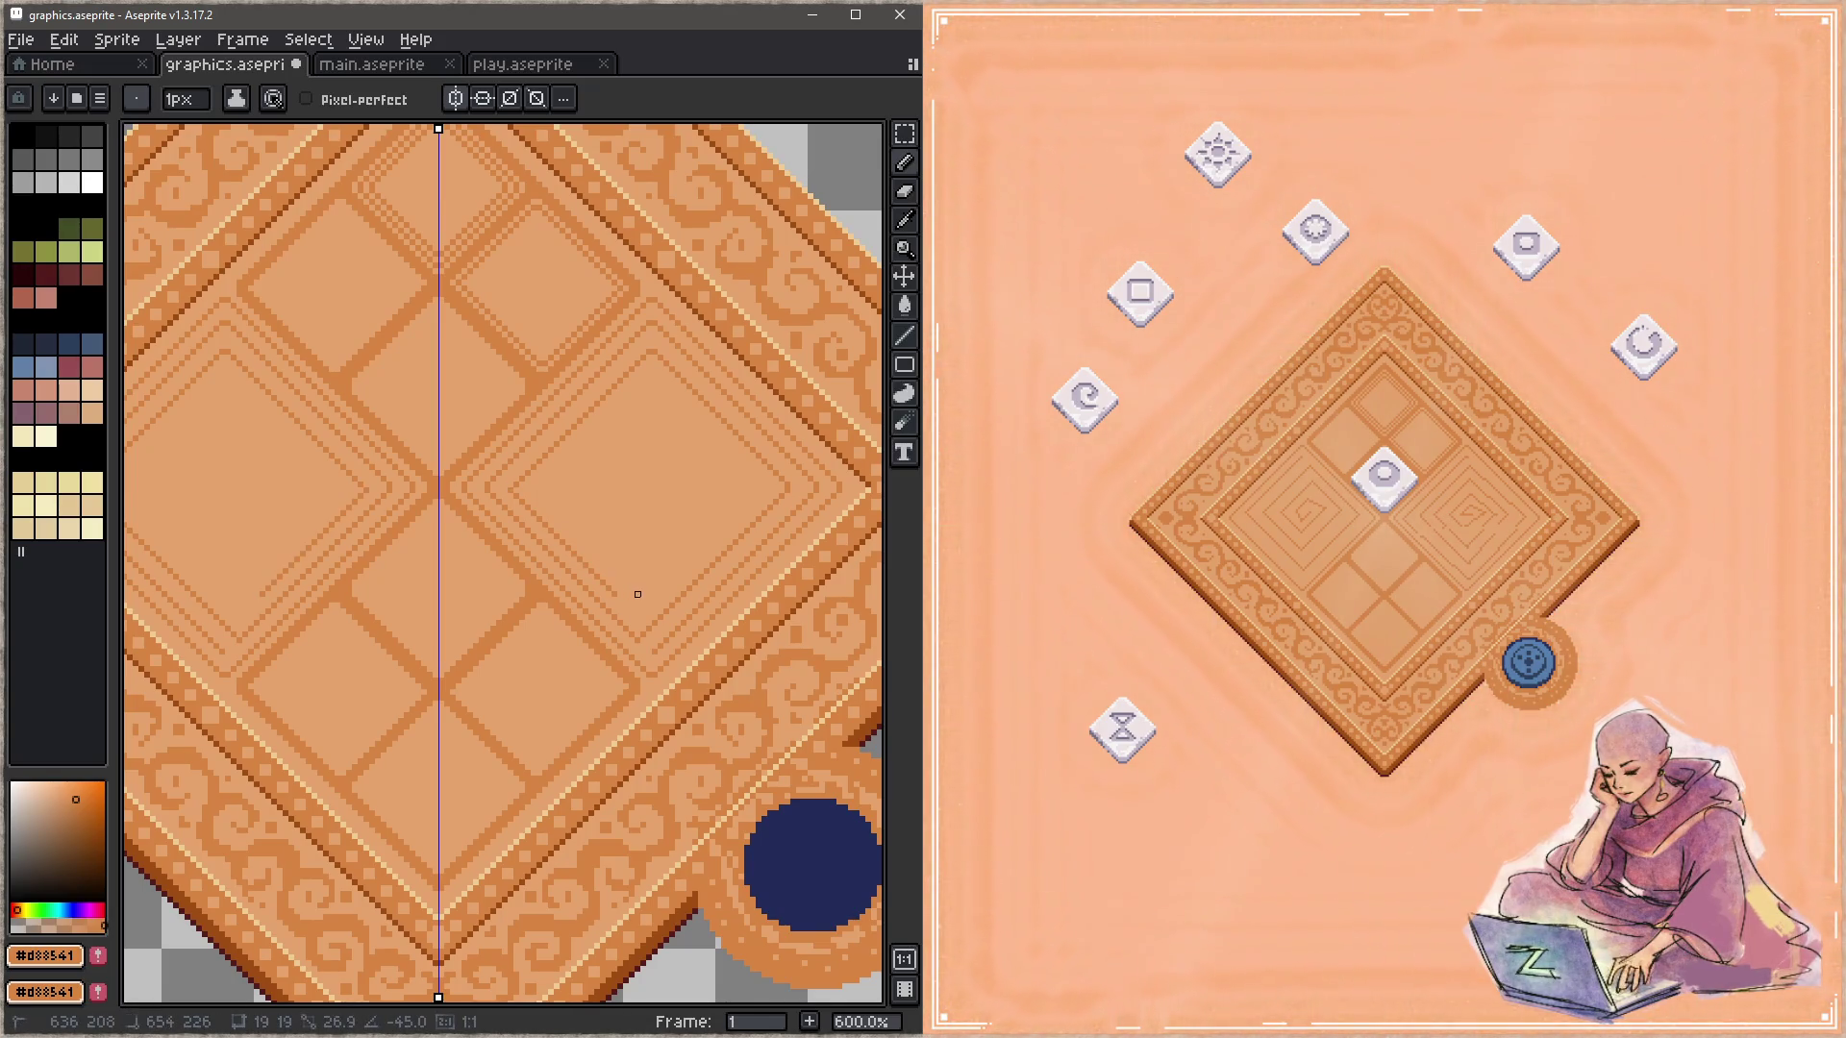
{"action": "key", "text": "alt"}
{"action": "key", "text": "alt"}
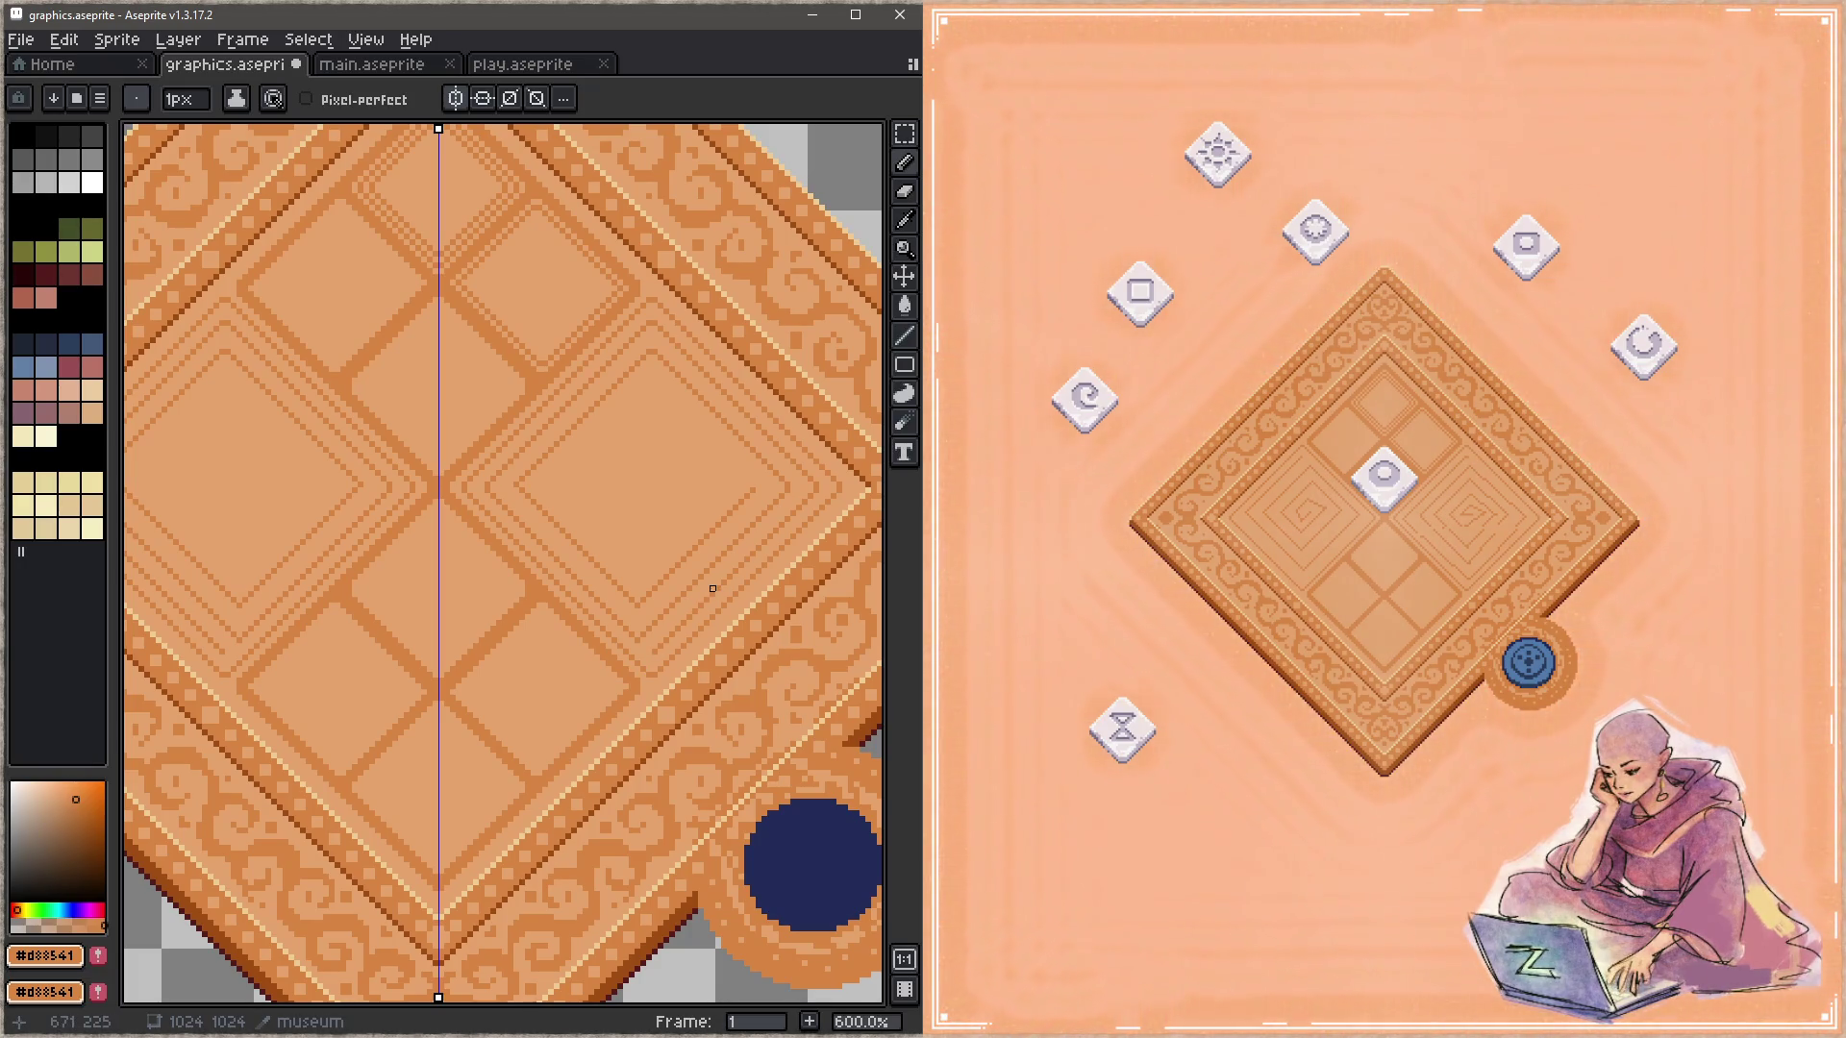
{"action": "key", "text": "ctrl+s"}
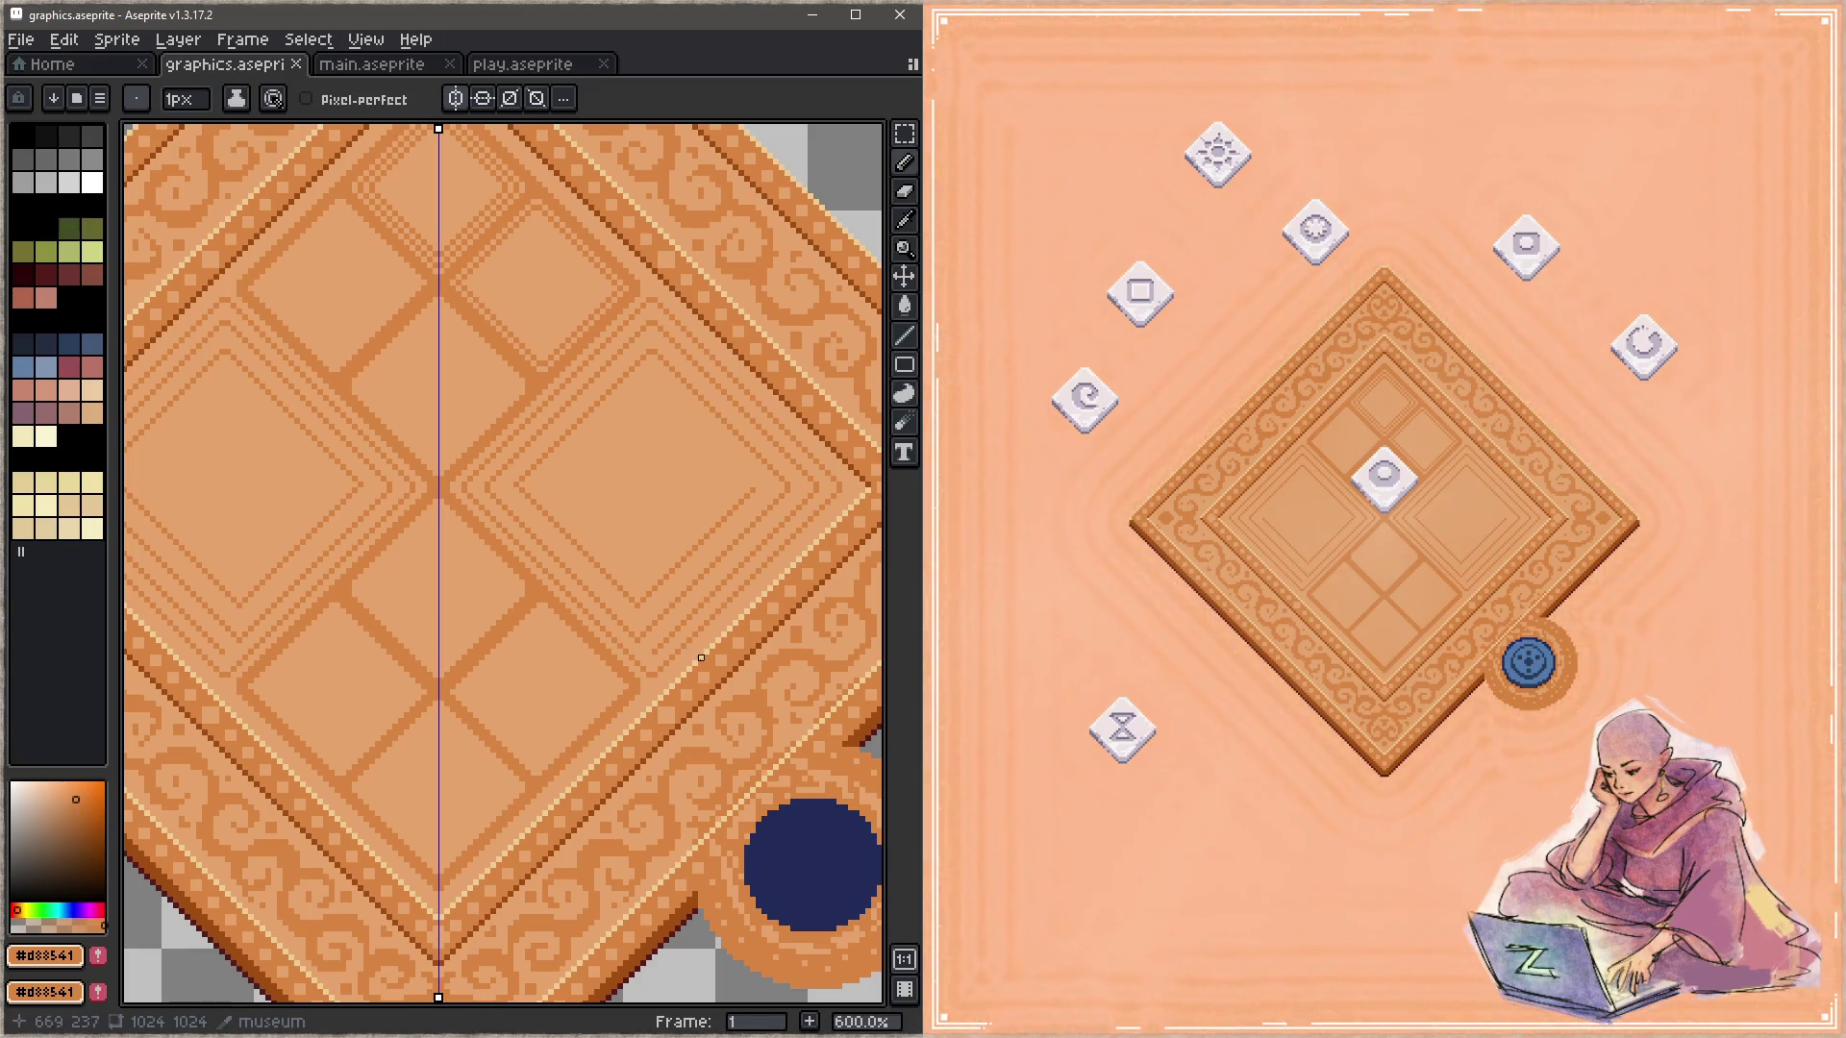
Step: Sample #d88541 and #c5a46c from the board and save graphics.aseprite again
{"action": "left_click", "coordinate": [657, 669], "text": "alt"}
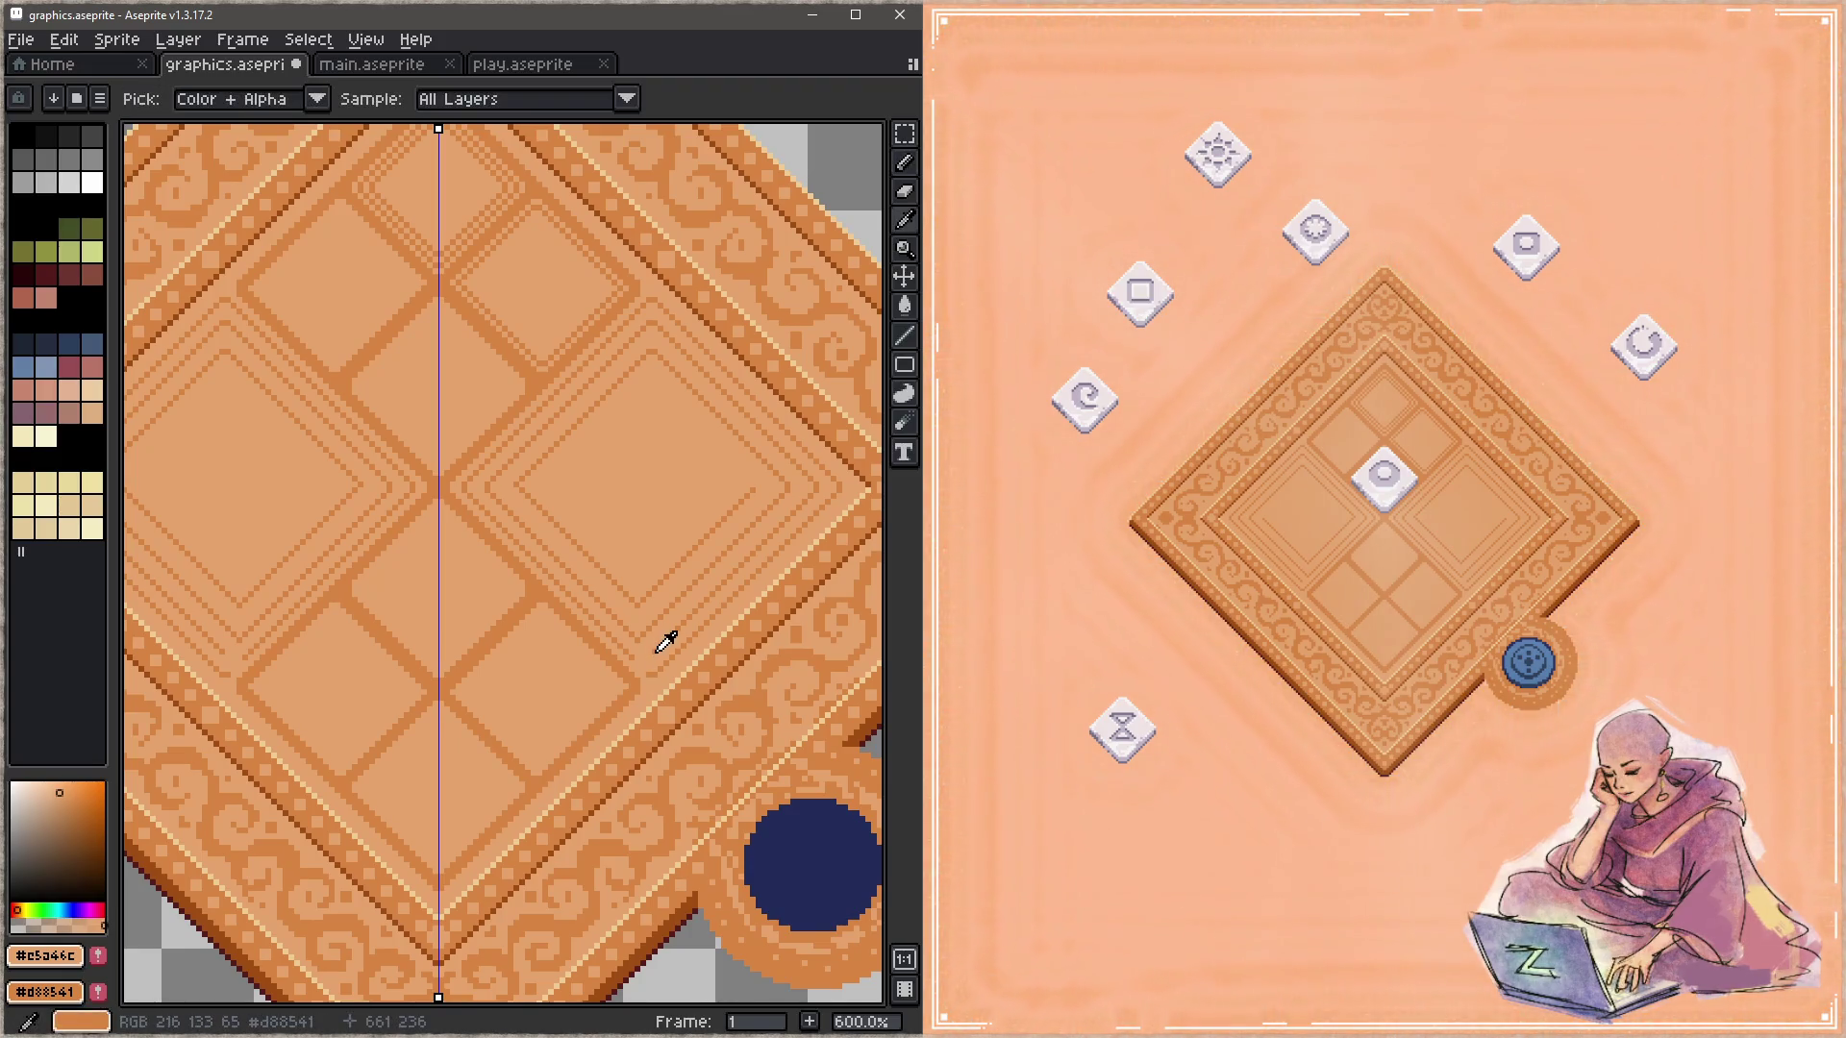
{"action": "left_click", "coordinate": [649, 703], "text": "alt"}
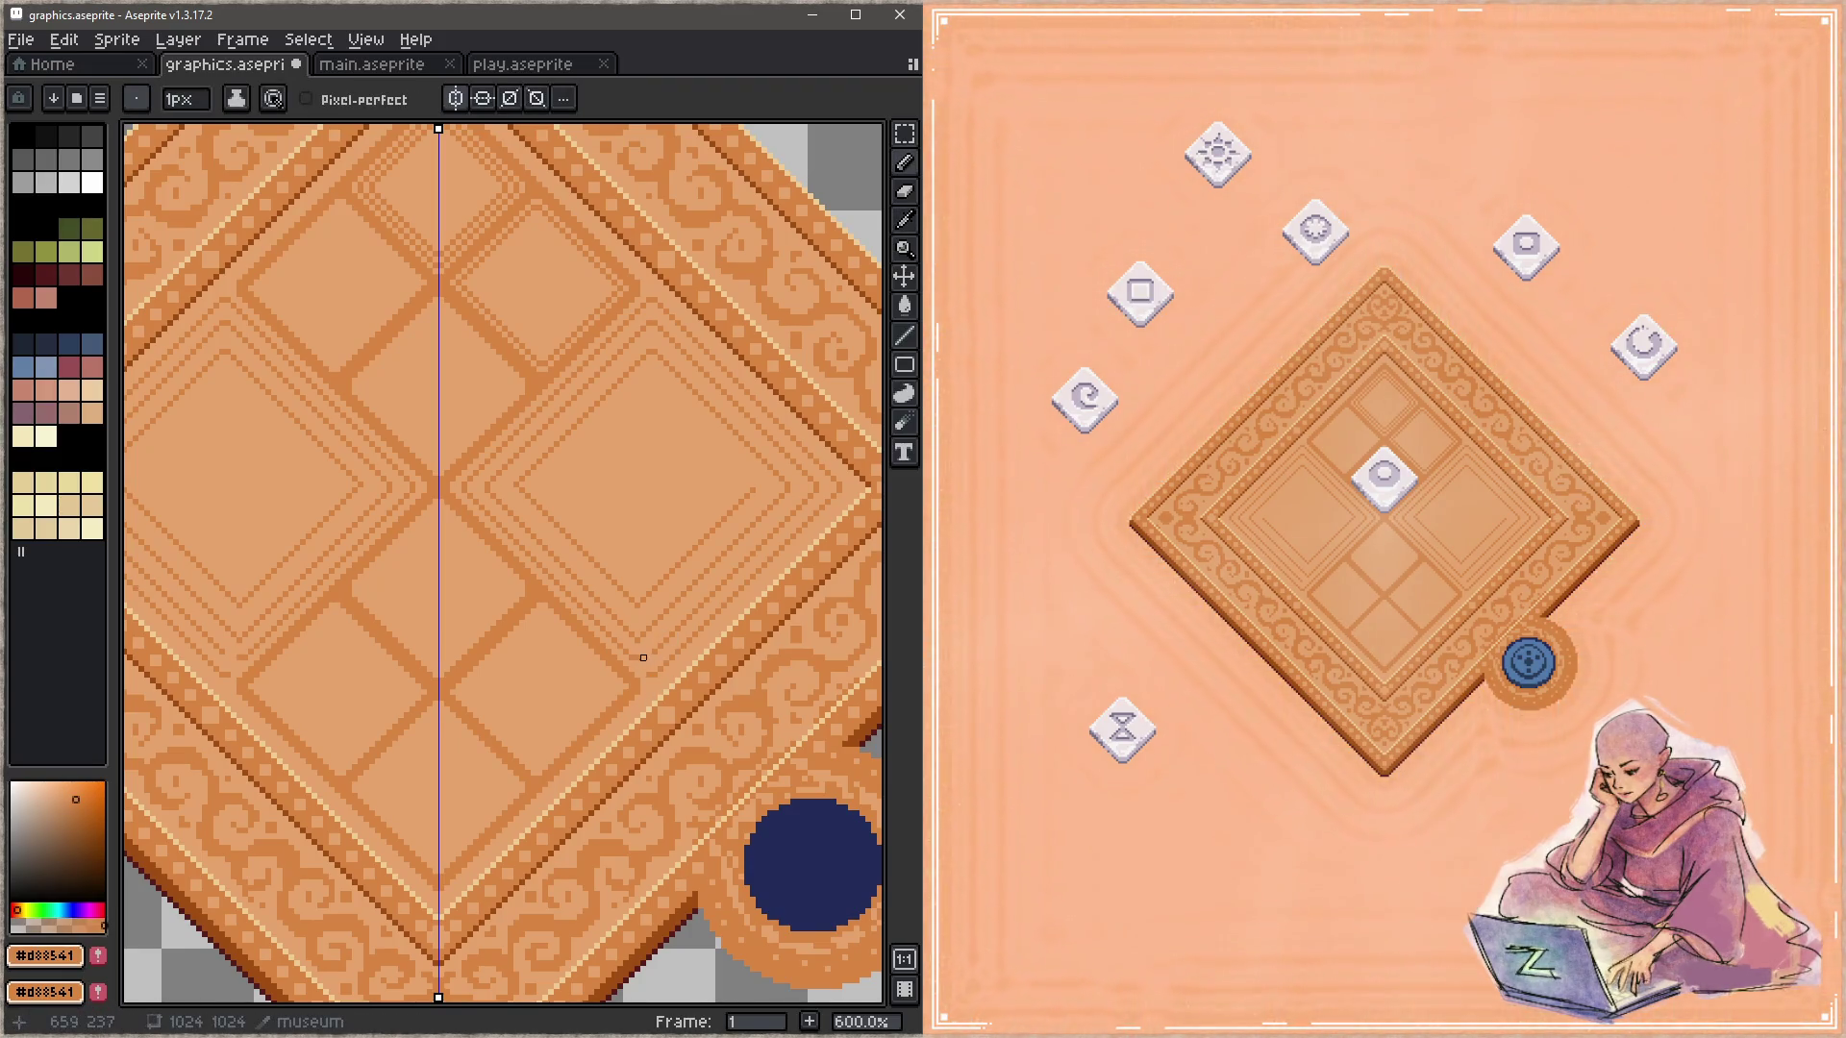
{"action": "left_click", "coordinate": [816, 496], "text": "alt"}
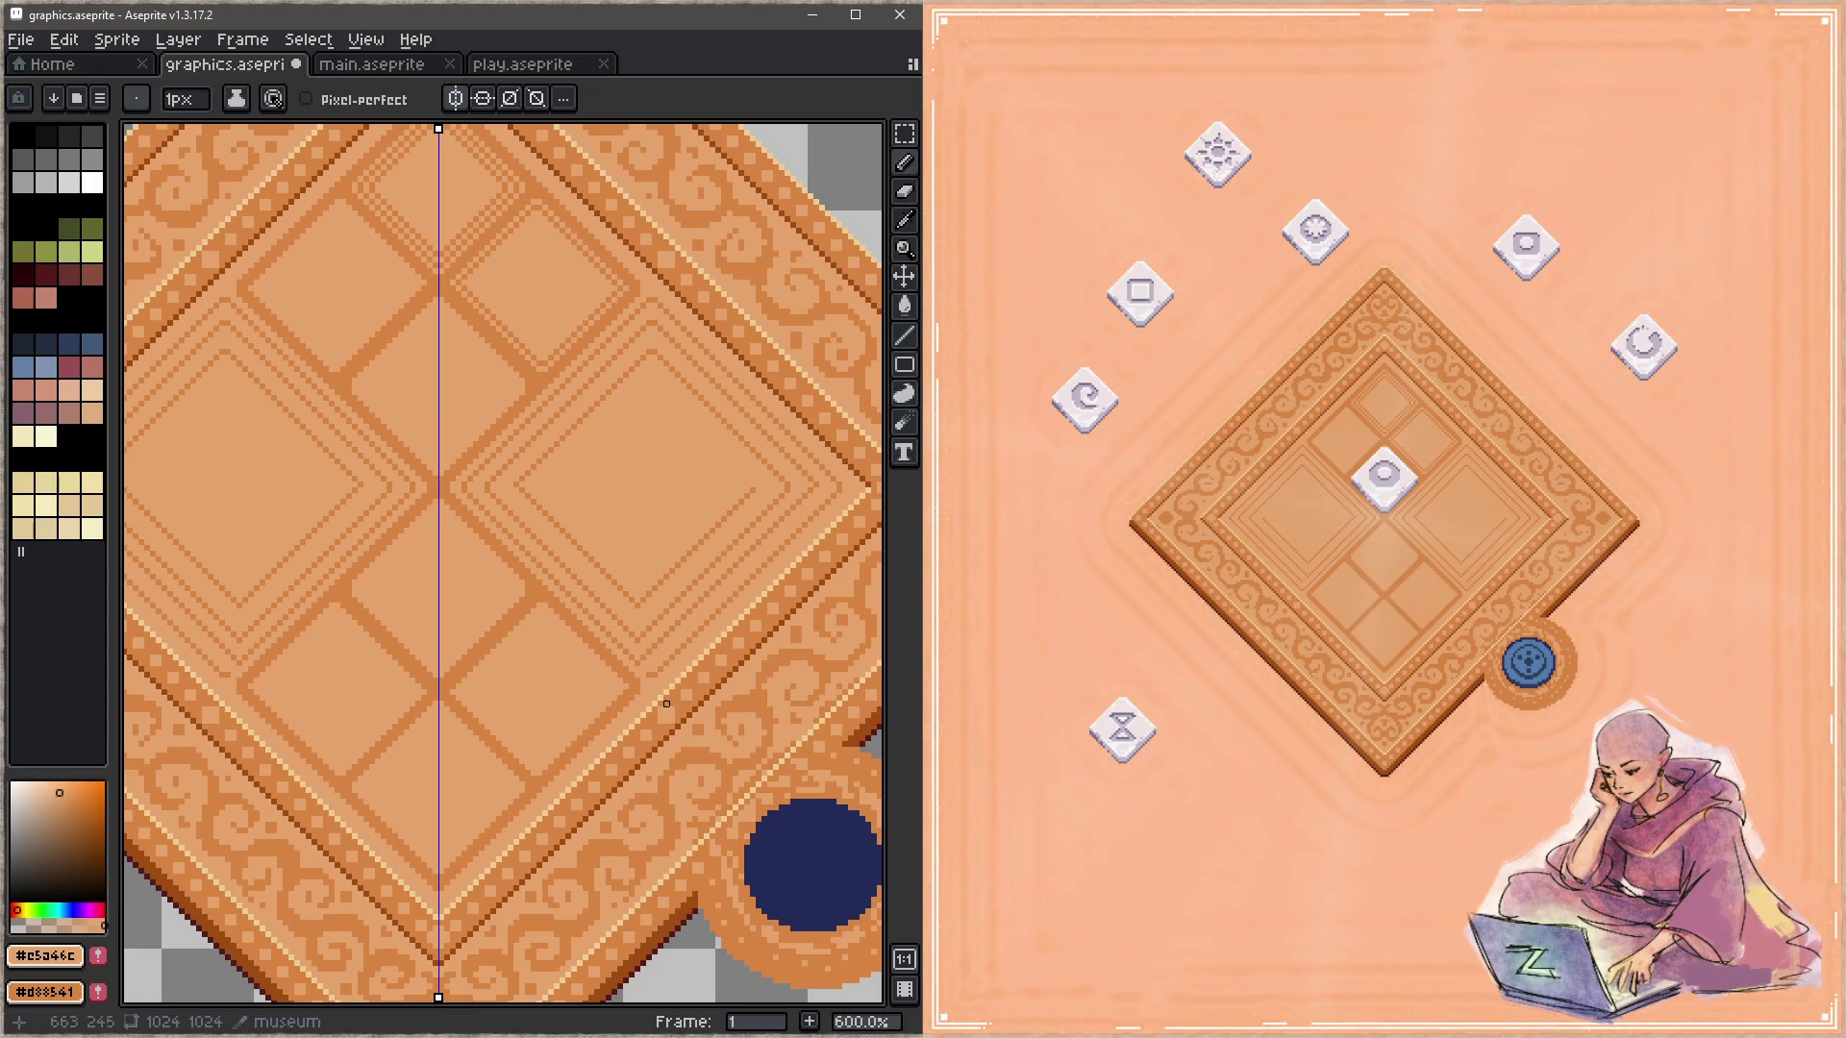
{"action": "left_click", "coordinate": [647, 648], "text": "alt"}
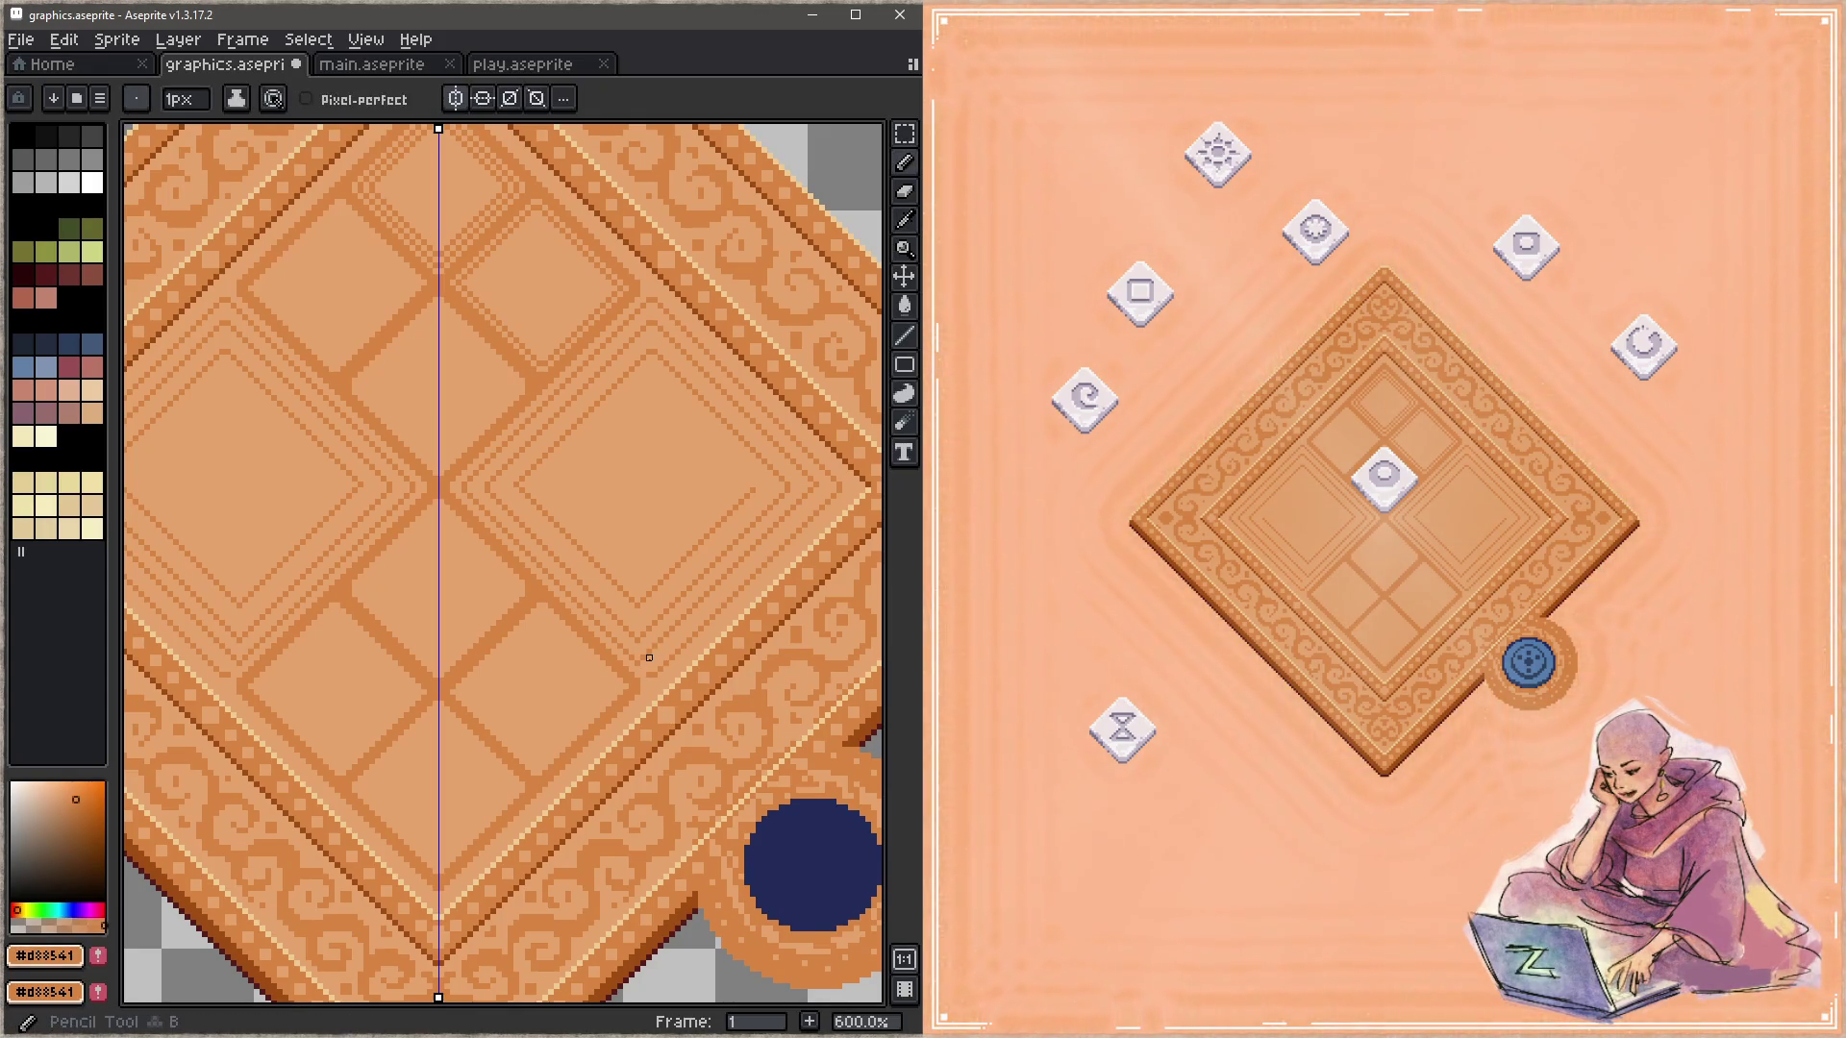
{"action": "key", "text": "ctrl+s"}
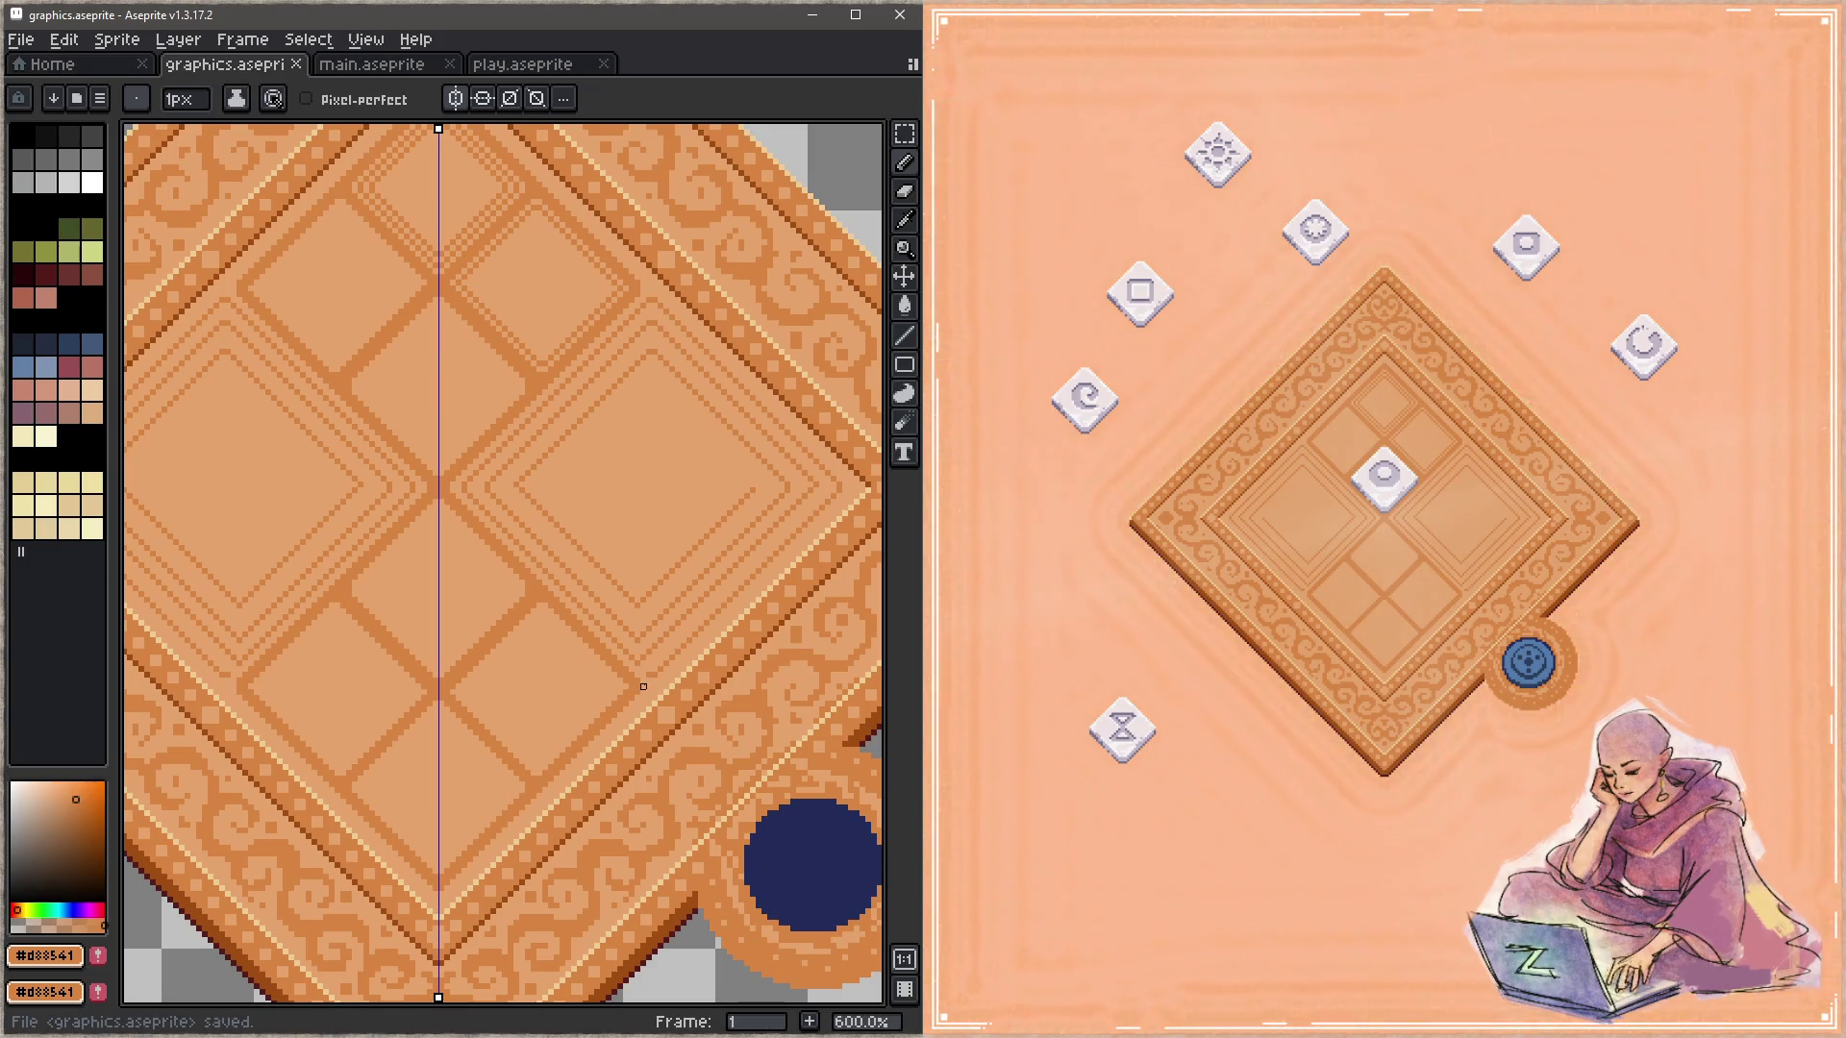
Step: Undo the last two pencil strokes, then return to the Pencil with #c5a46c at 2 pixels
{"action": "key", "text": "z"}
{"action": "key", "text": "ctrl+z"}
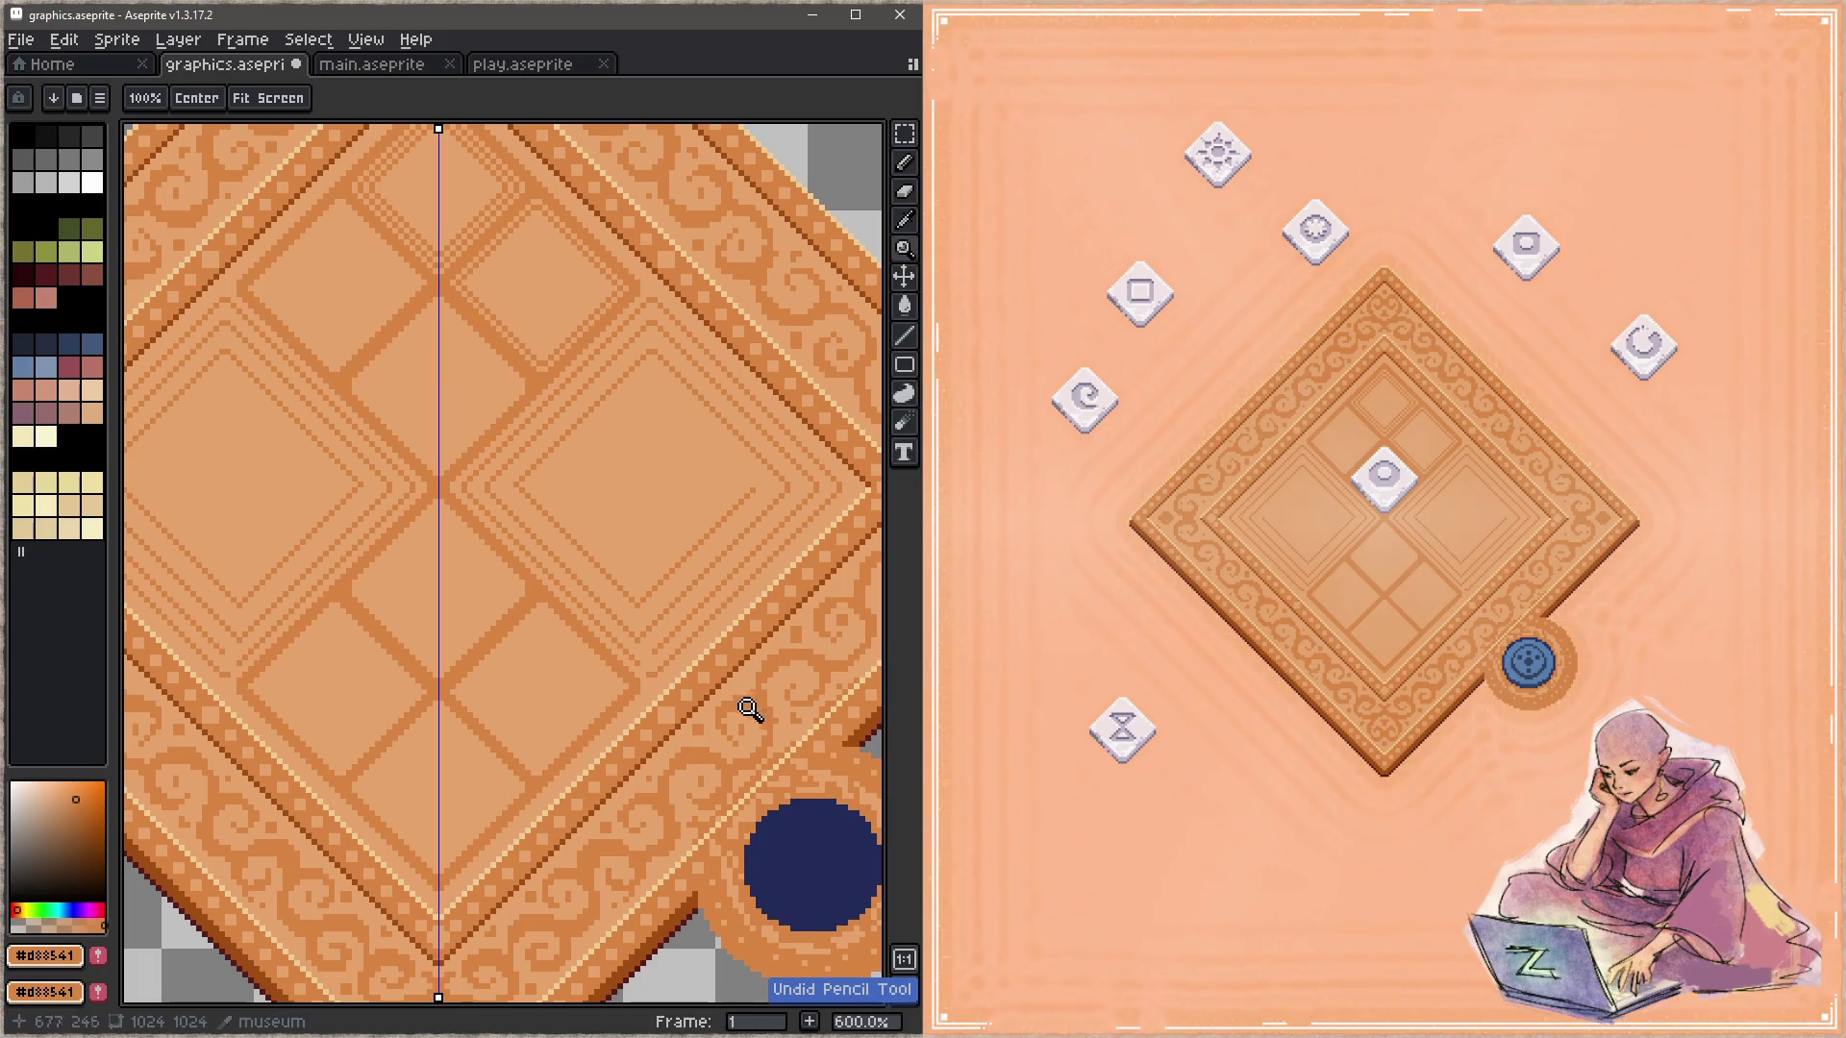
{"action": "key", "text": "b"}
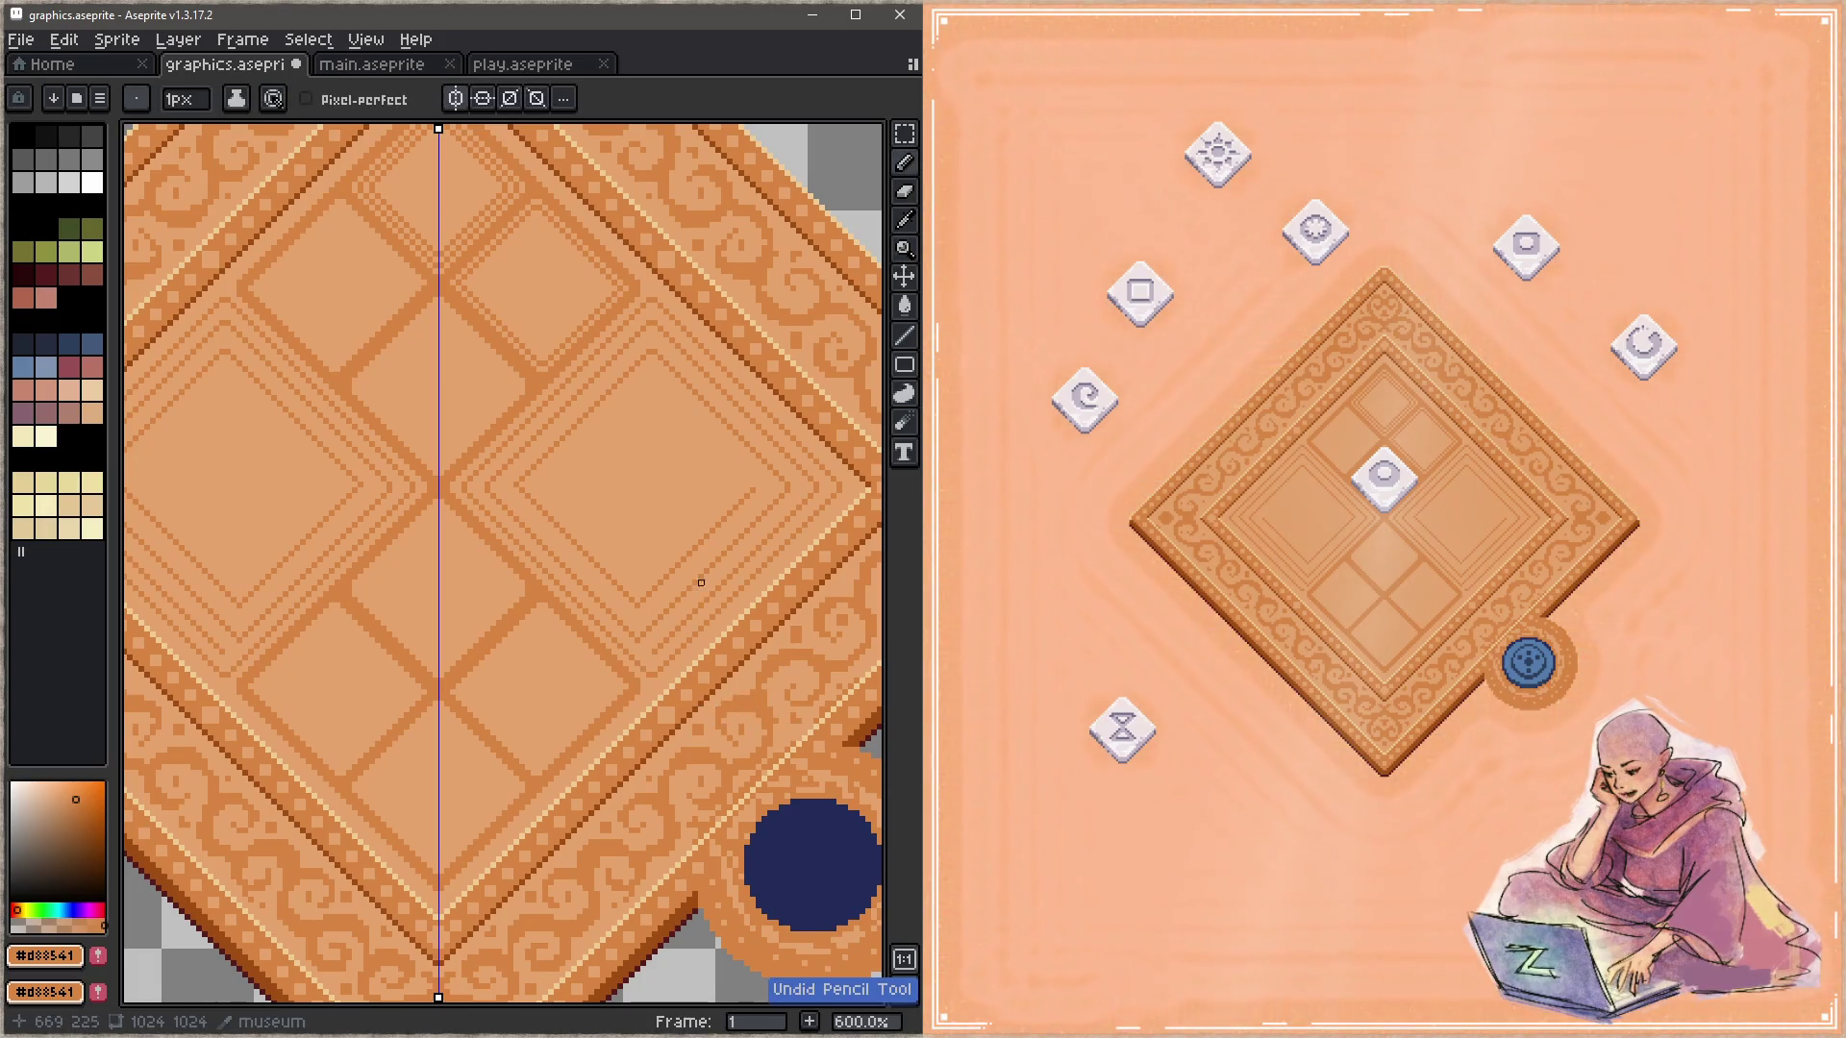
{"action": "left_click", "coordinate": [673, 620], "text": "alt"}
{"action": "key", "text": "plus"}
Step: Paint over the thin inner frames with #c5a46c, then pick up #d88541 as the line colour
{"action": "left_click_drag", "start_coordinate": [657, 643], "coordinate": [698, 609]}
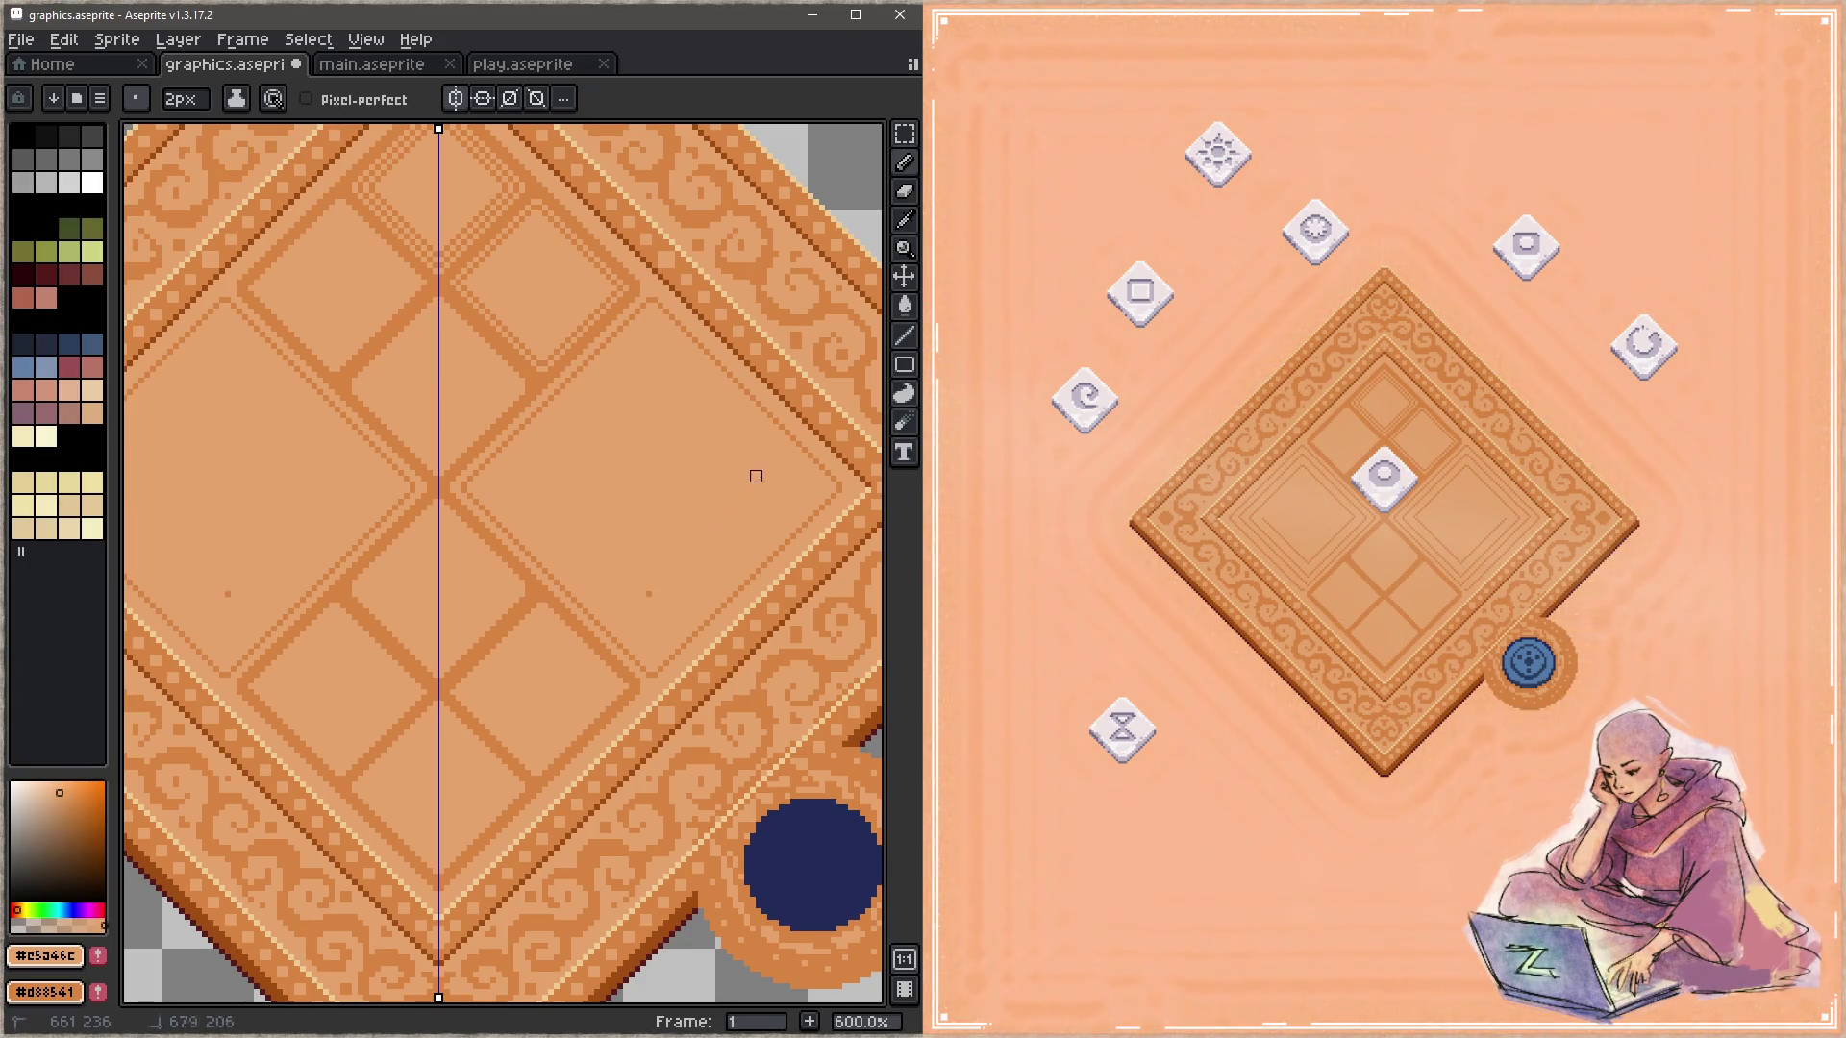
{"action": "key", "text": "alt"}
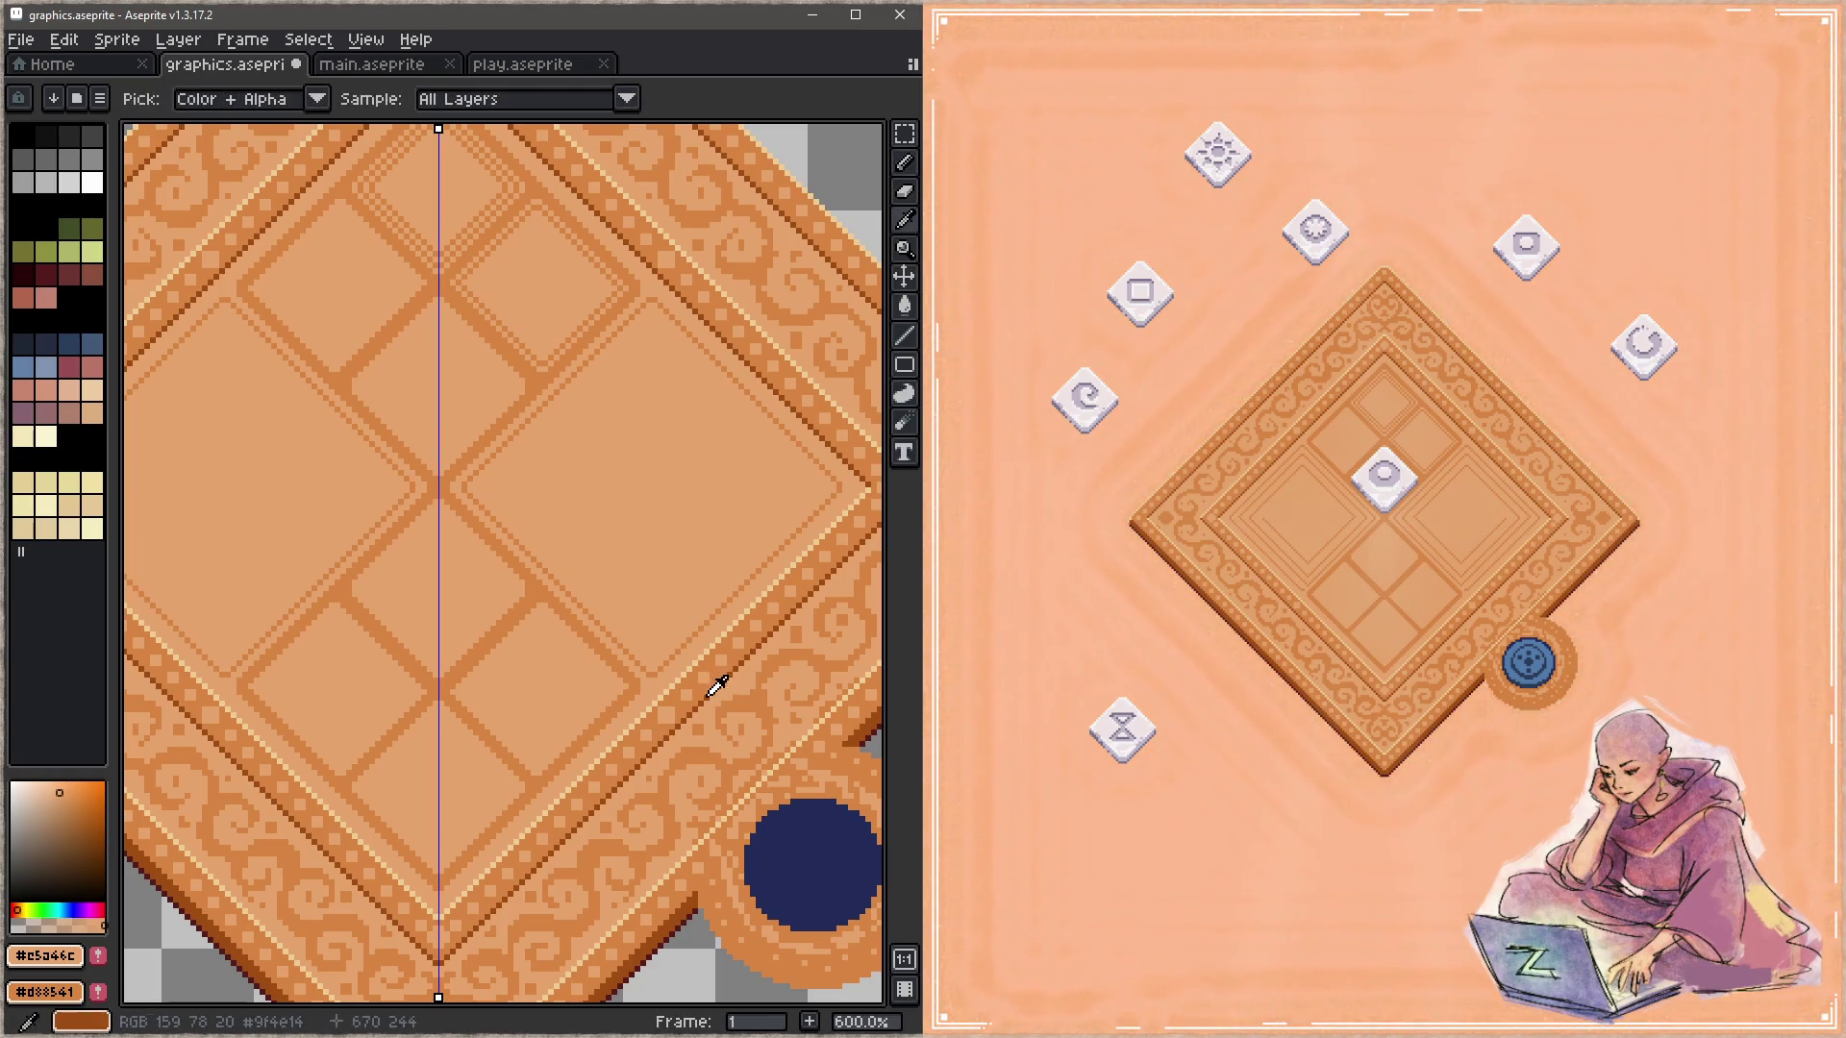
{"action": "left_click", "coordinate": [708, 684], "text": "alt"}
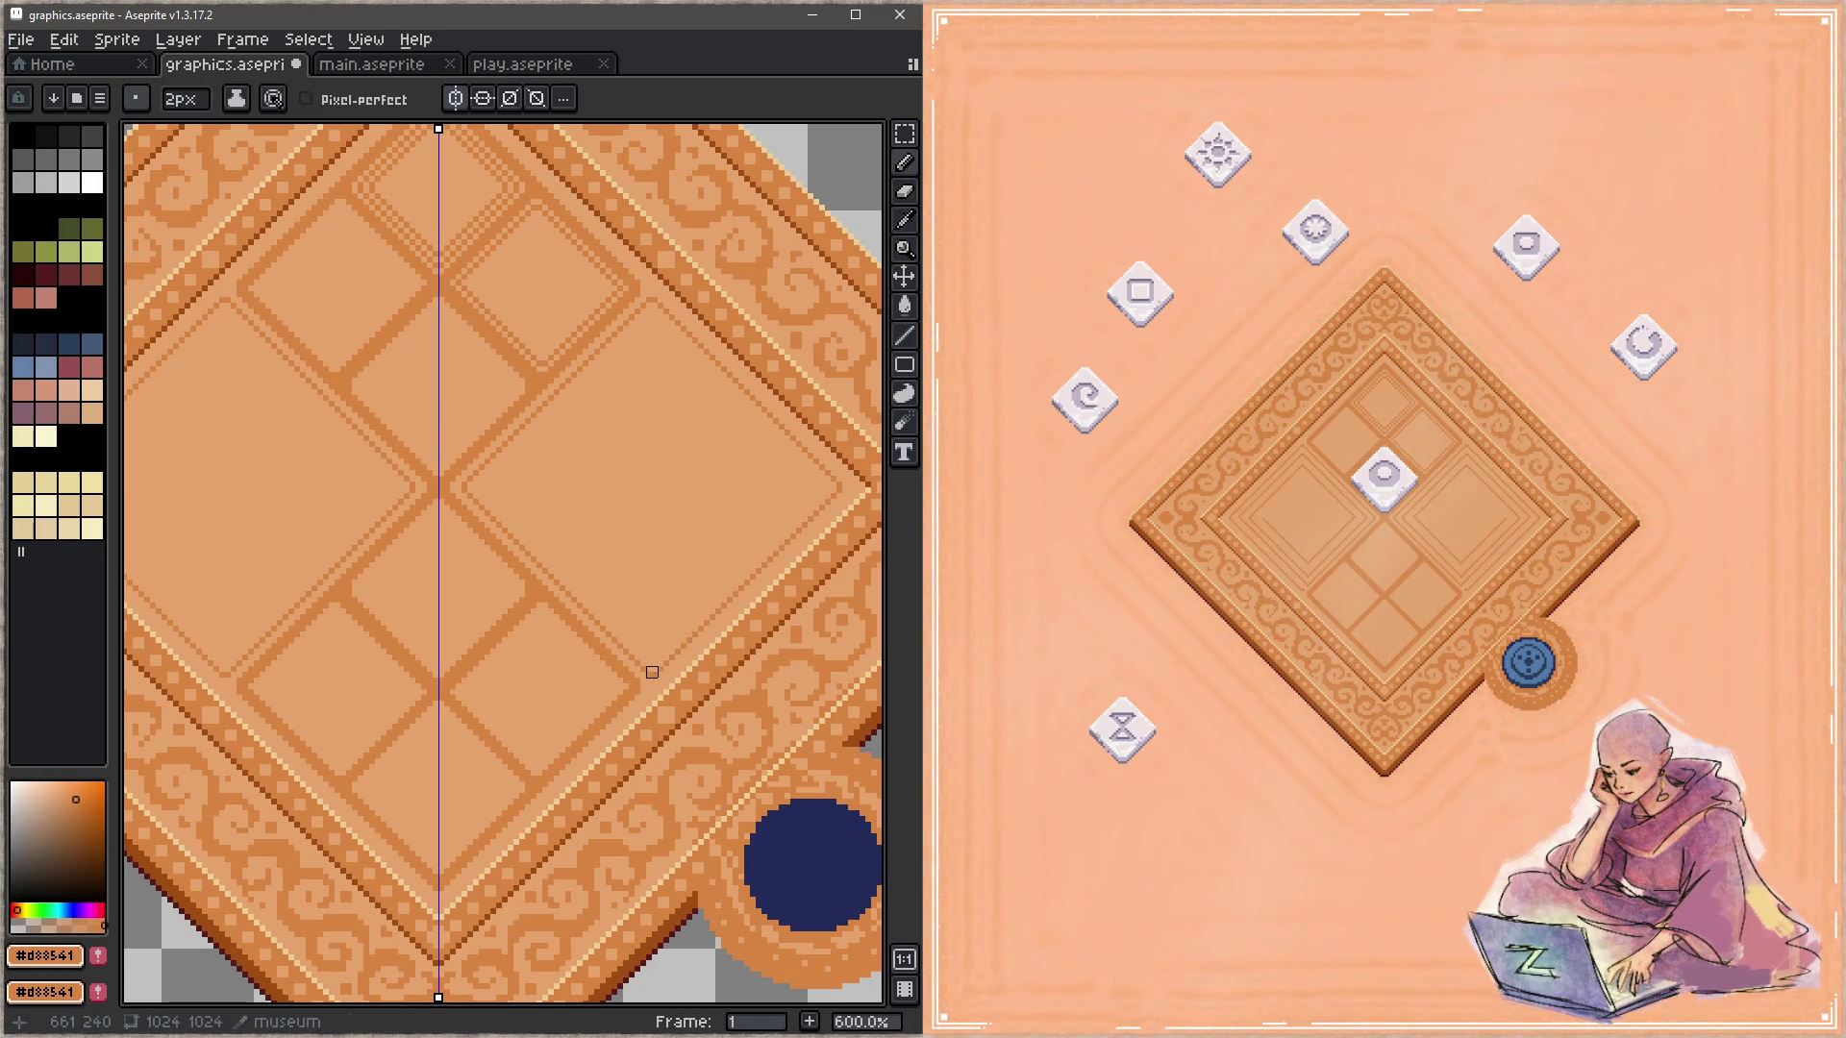
{"action": "key", "text": "ctrl+z"}
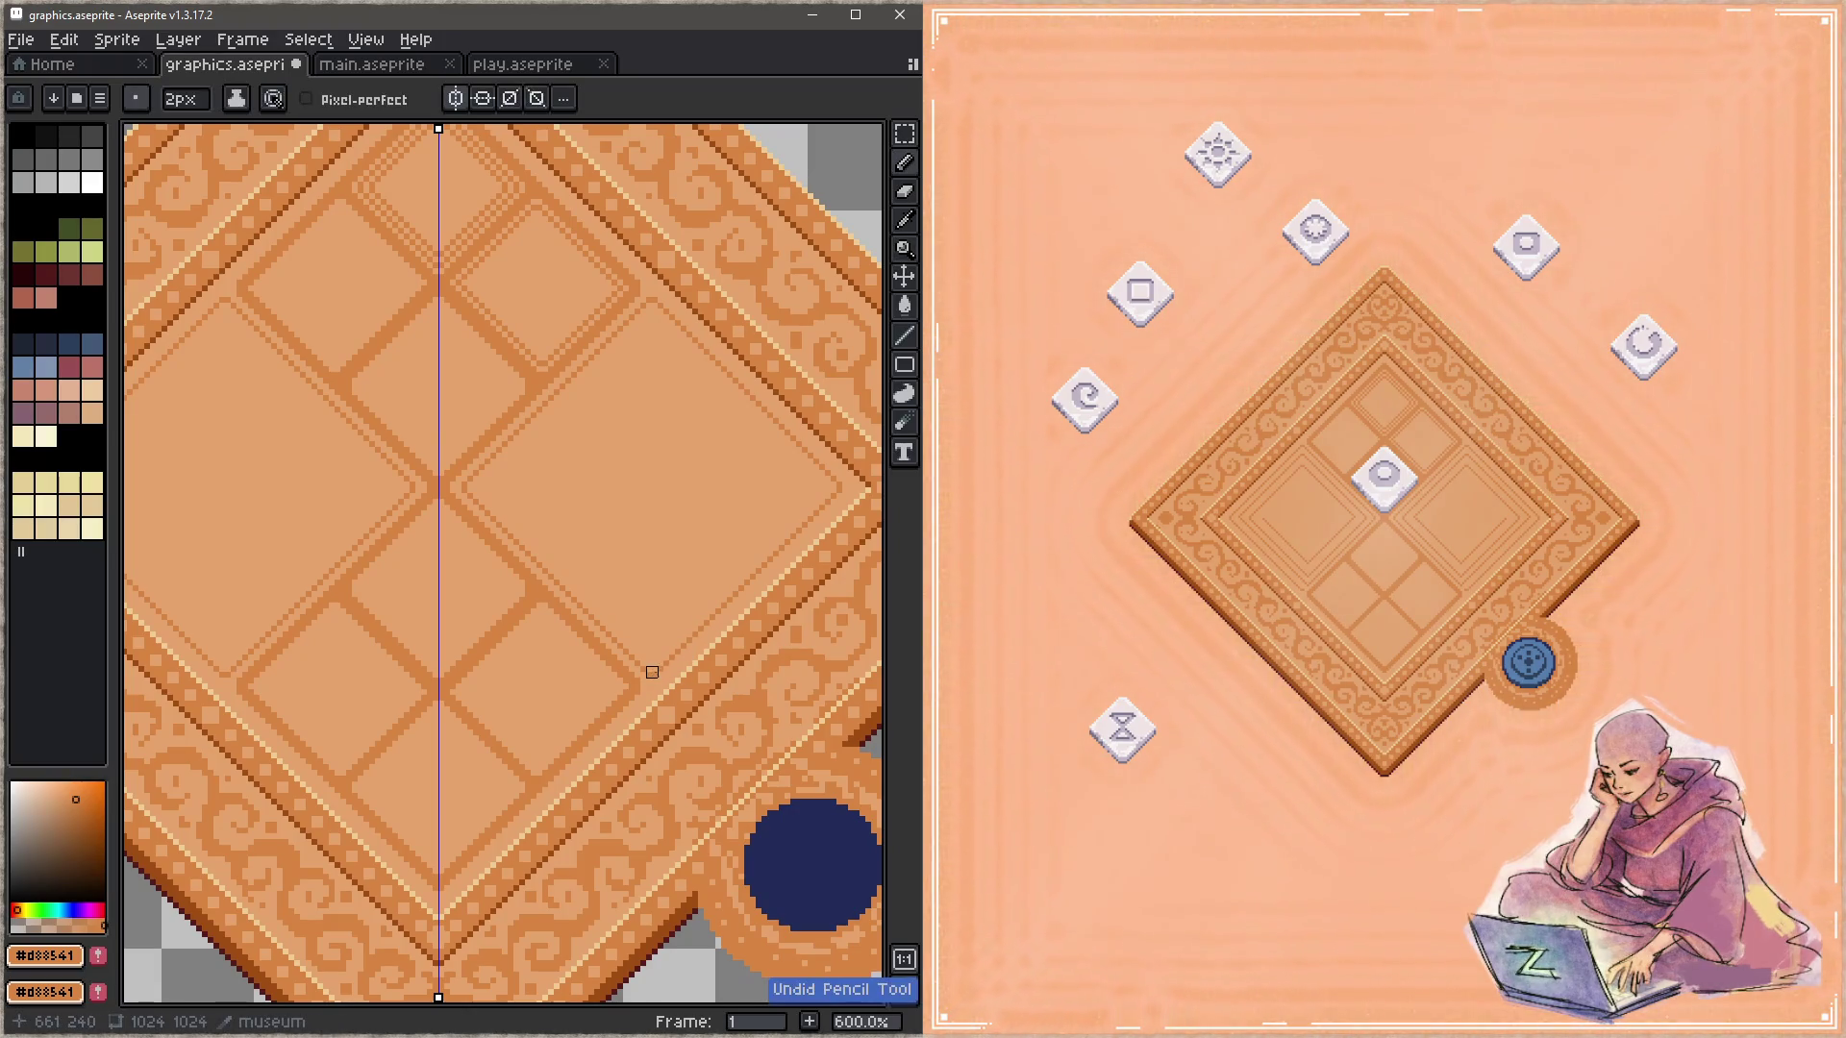
Step: Draw bold 2-pixel 45° frame lines along the side panels and save the file
{"action": "left_click", "coordinate": [836, 488], "text": "shift"}
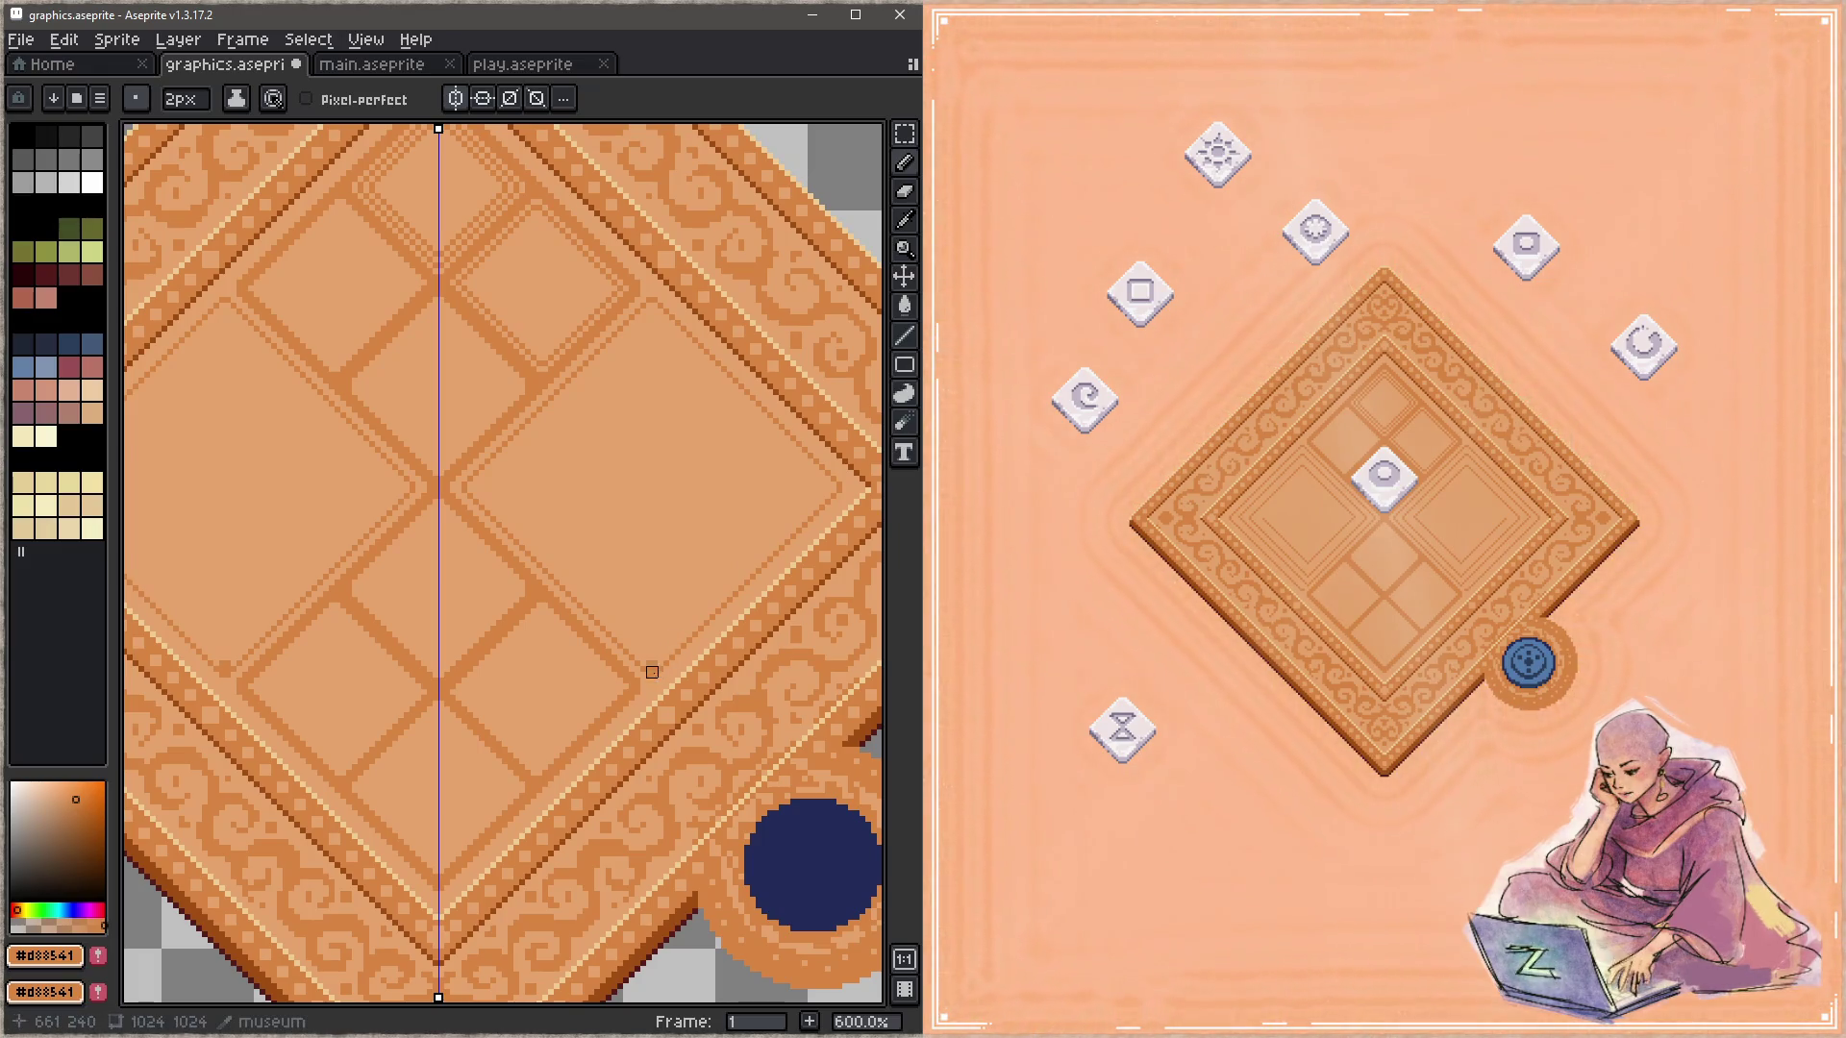
{"action": "left_click", "coordinate": [836, 487], "text": "shift"}
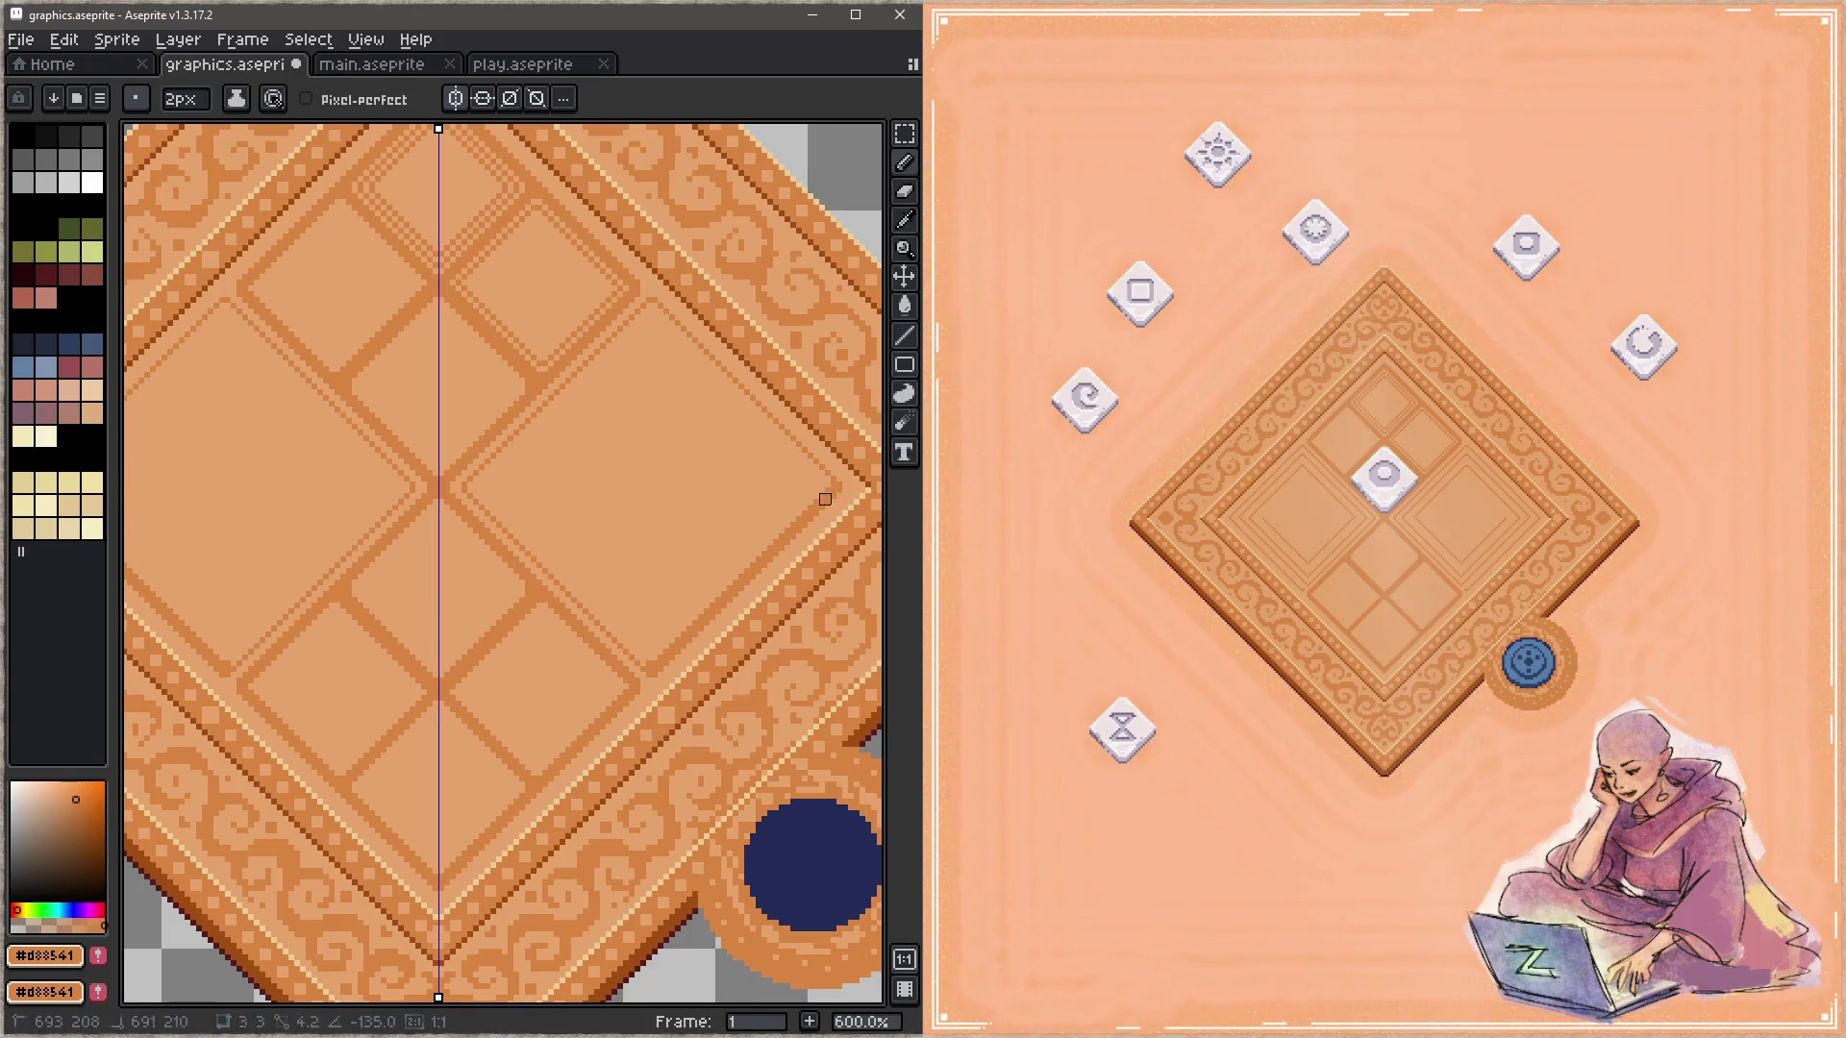
{"action": "left_click", "coordinate": [651, 308], "text": "shift"}
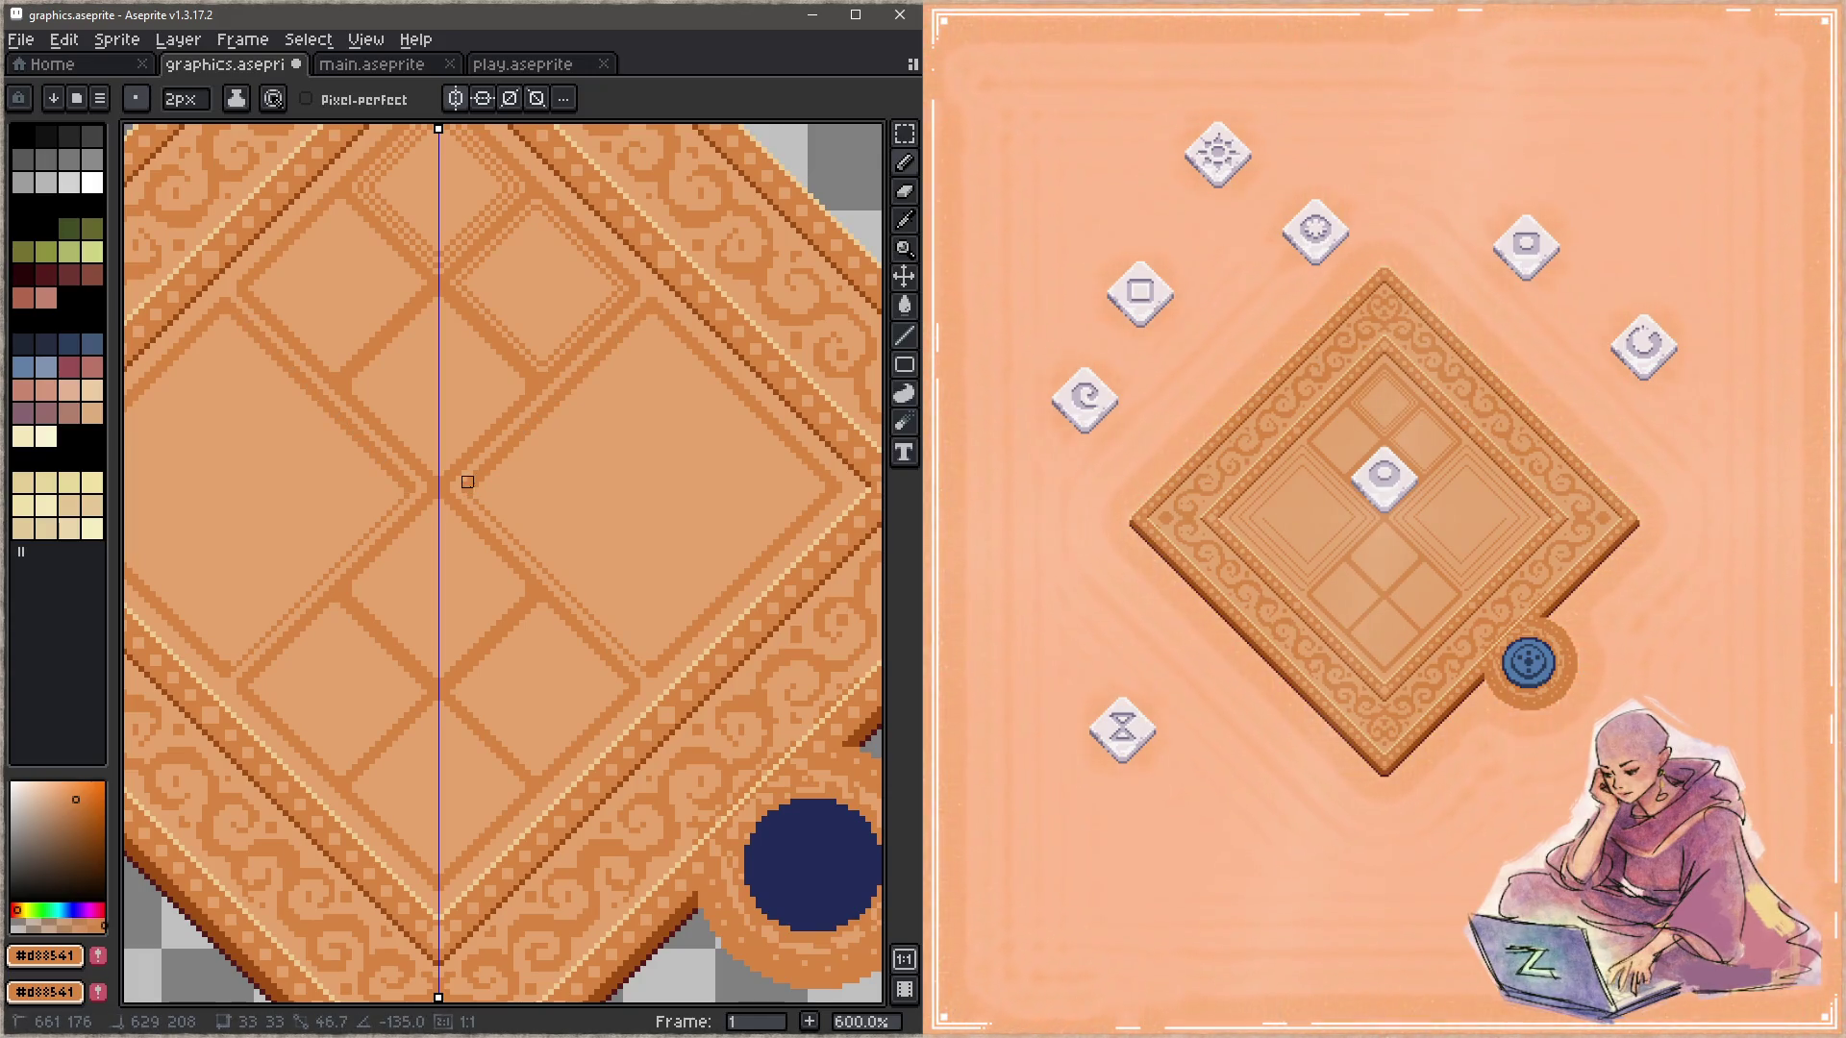
{"action": "left_click_drag", "start_coordinate": [467, 487], "coordinate": [658, 666]}
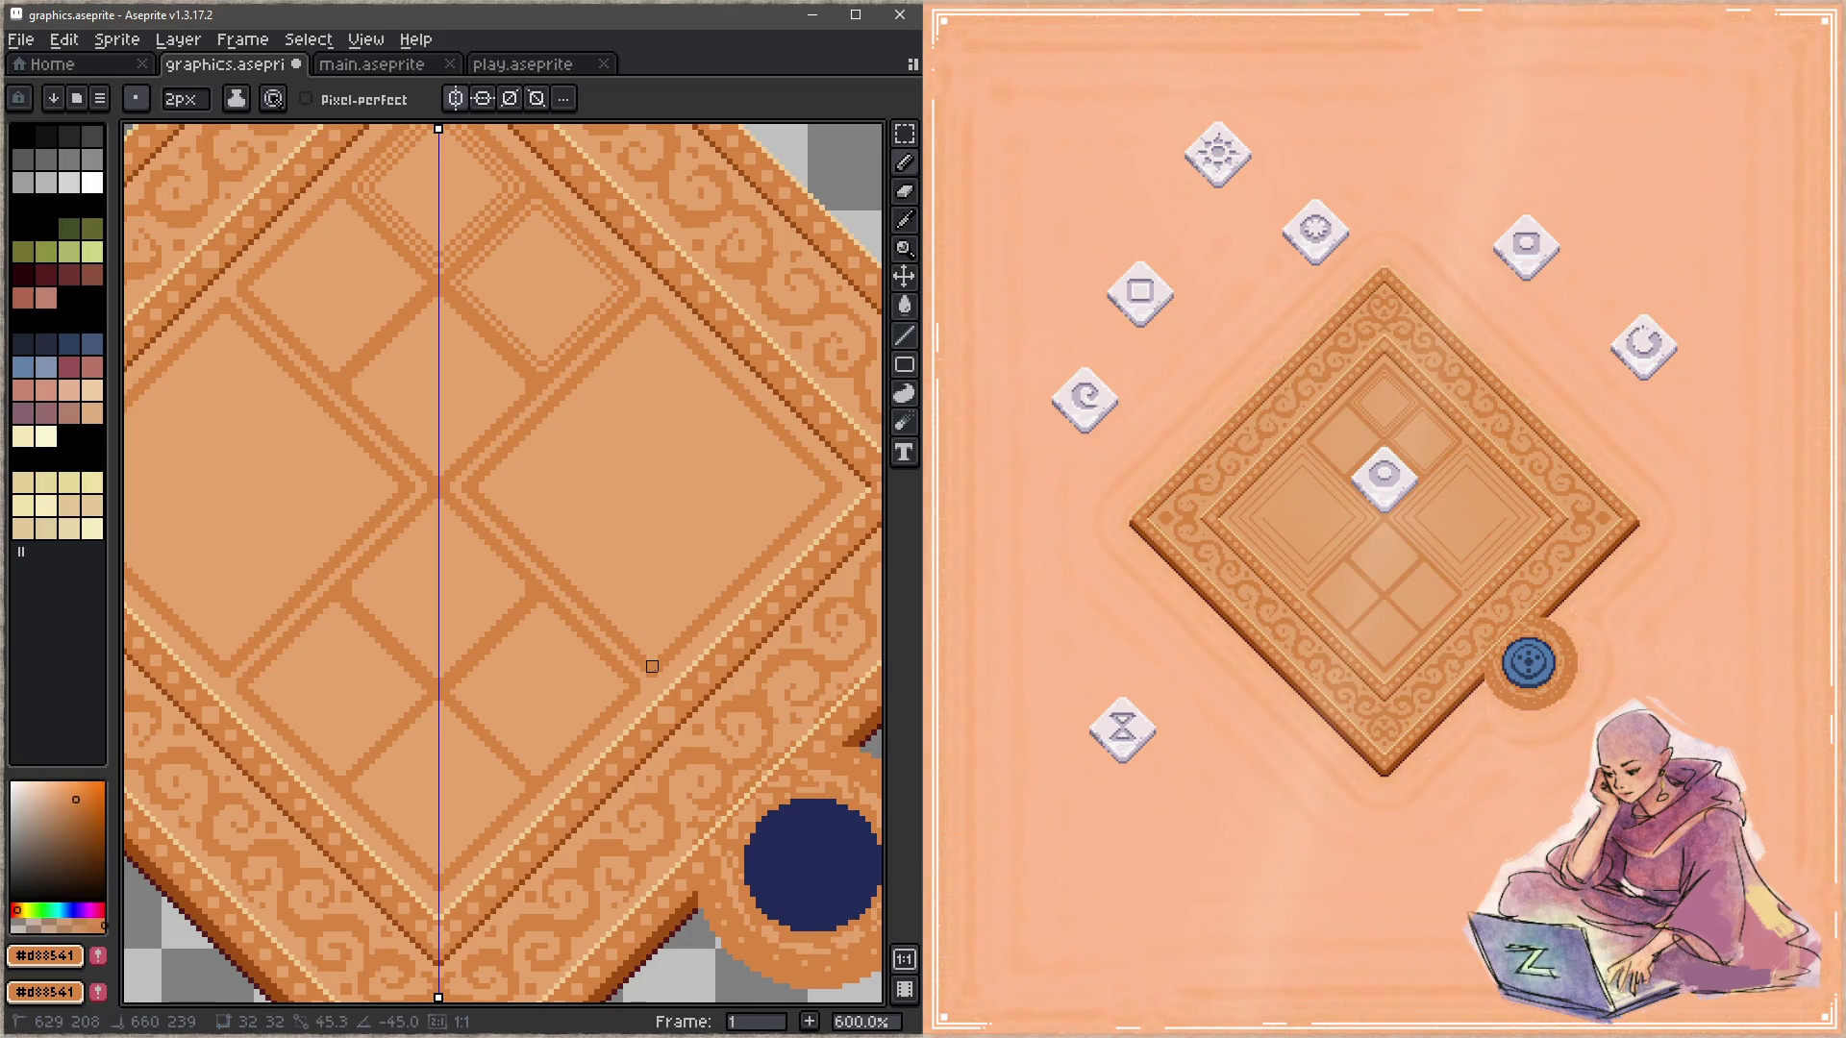
{"action": "key", "text": "ctrl+s"}
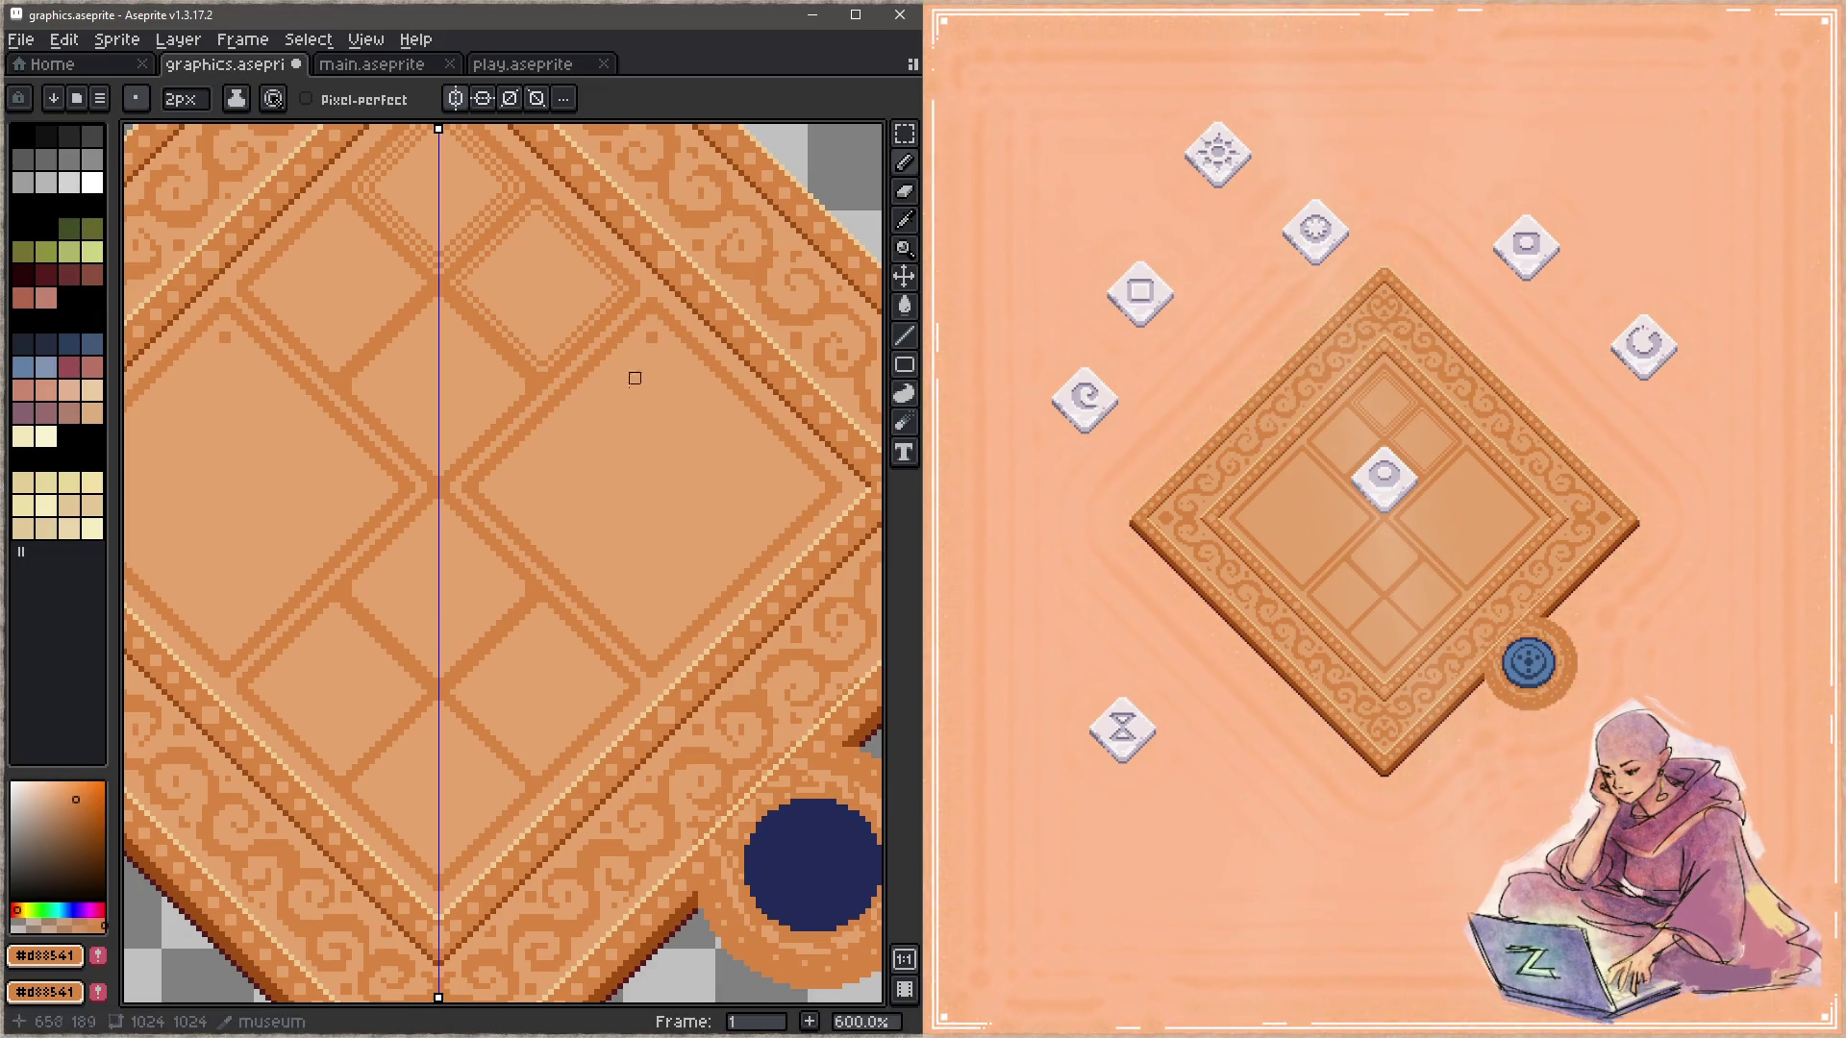
Step: Draw mirrored #d88541 diagonal edges of the inner diamond frame, plus a second line one pixel inside
{"action": "left_click_drag", "start_coordinate": [652, 337], "coordinate": [508, 487]}
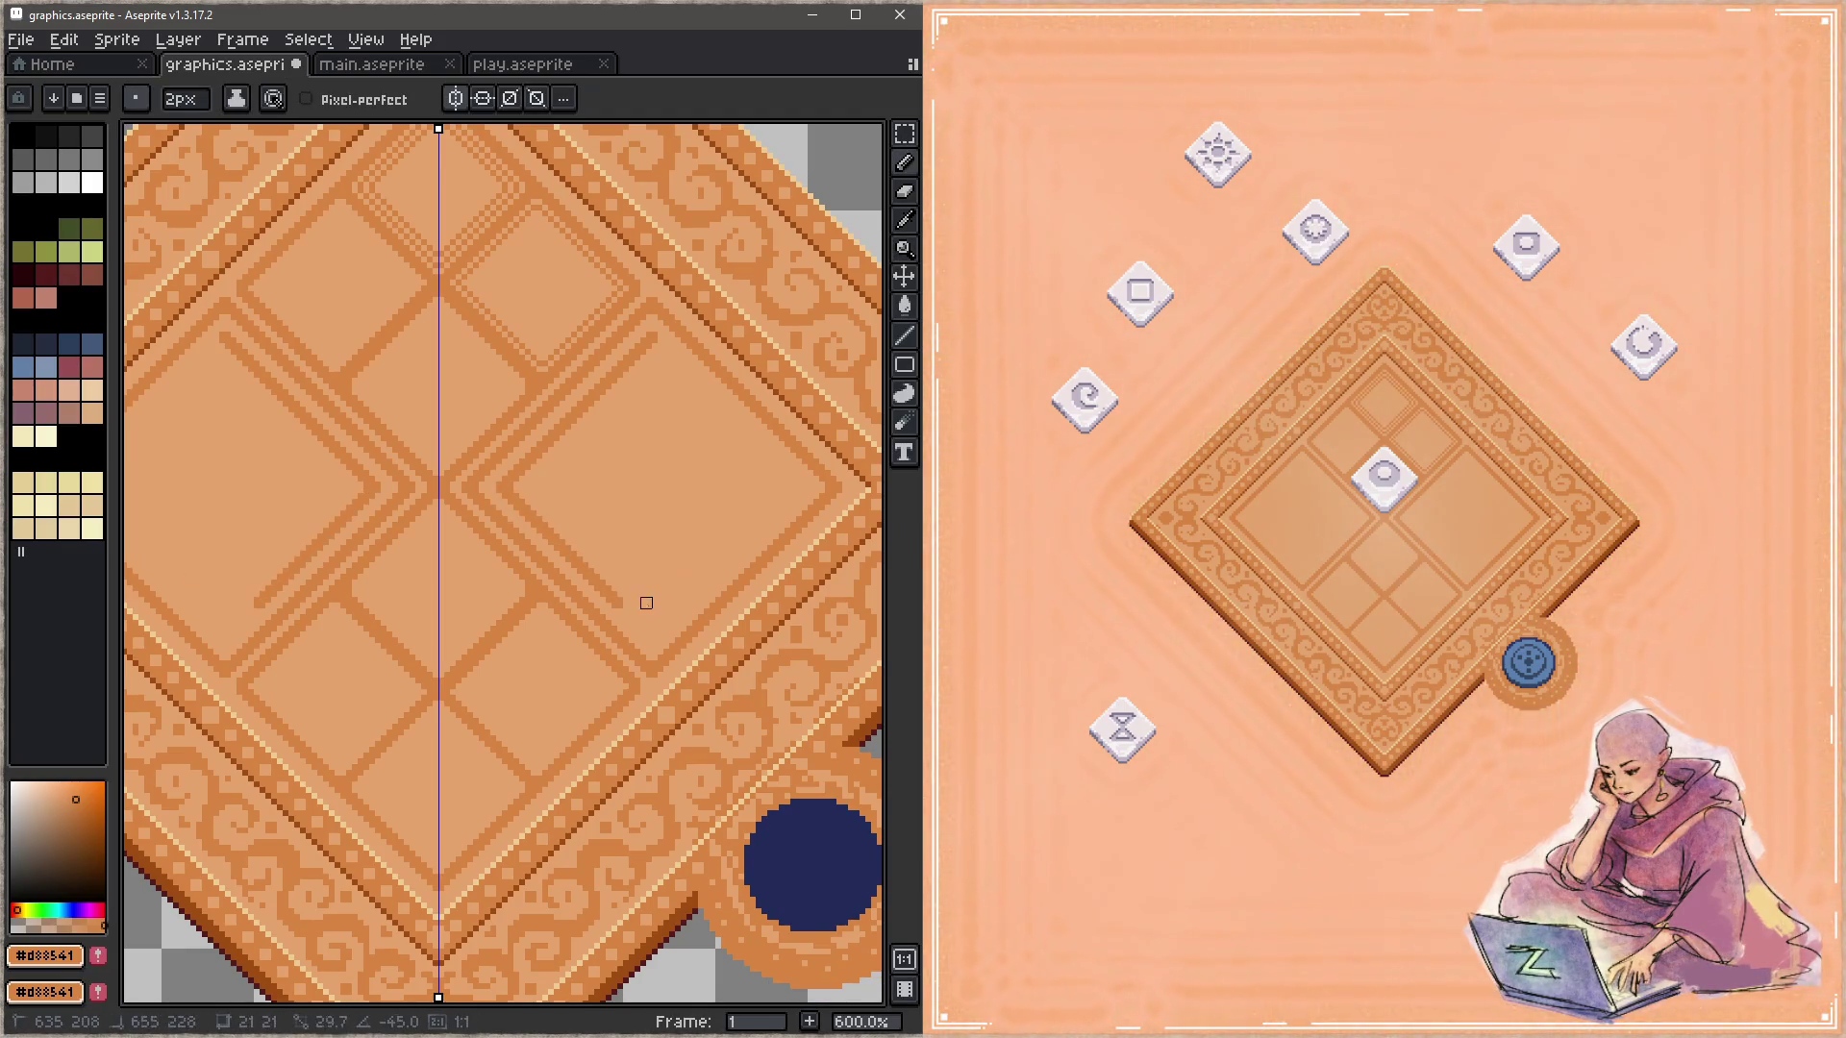
{"action": "left_click", "coordinate": [652, 637]}
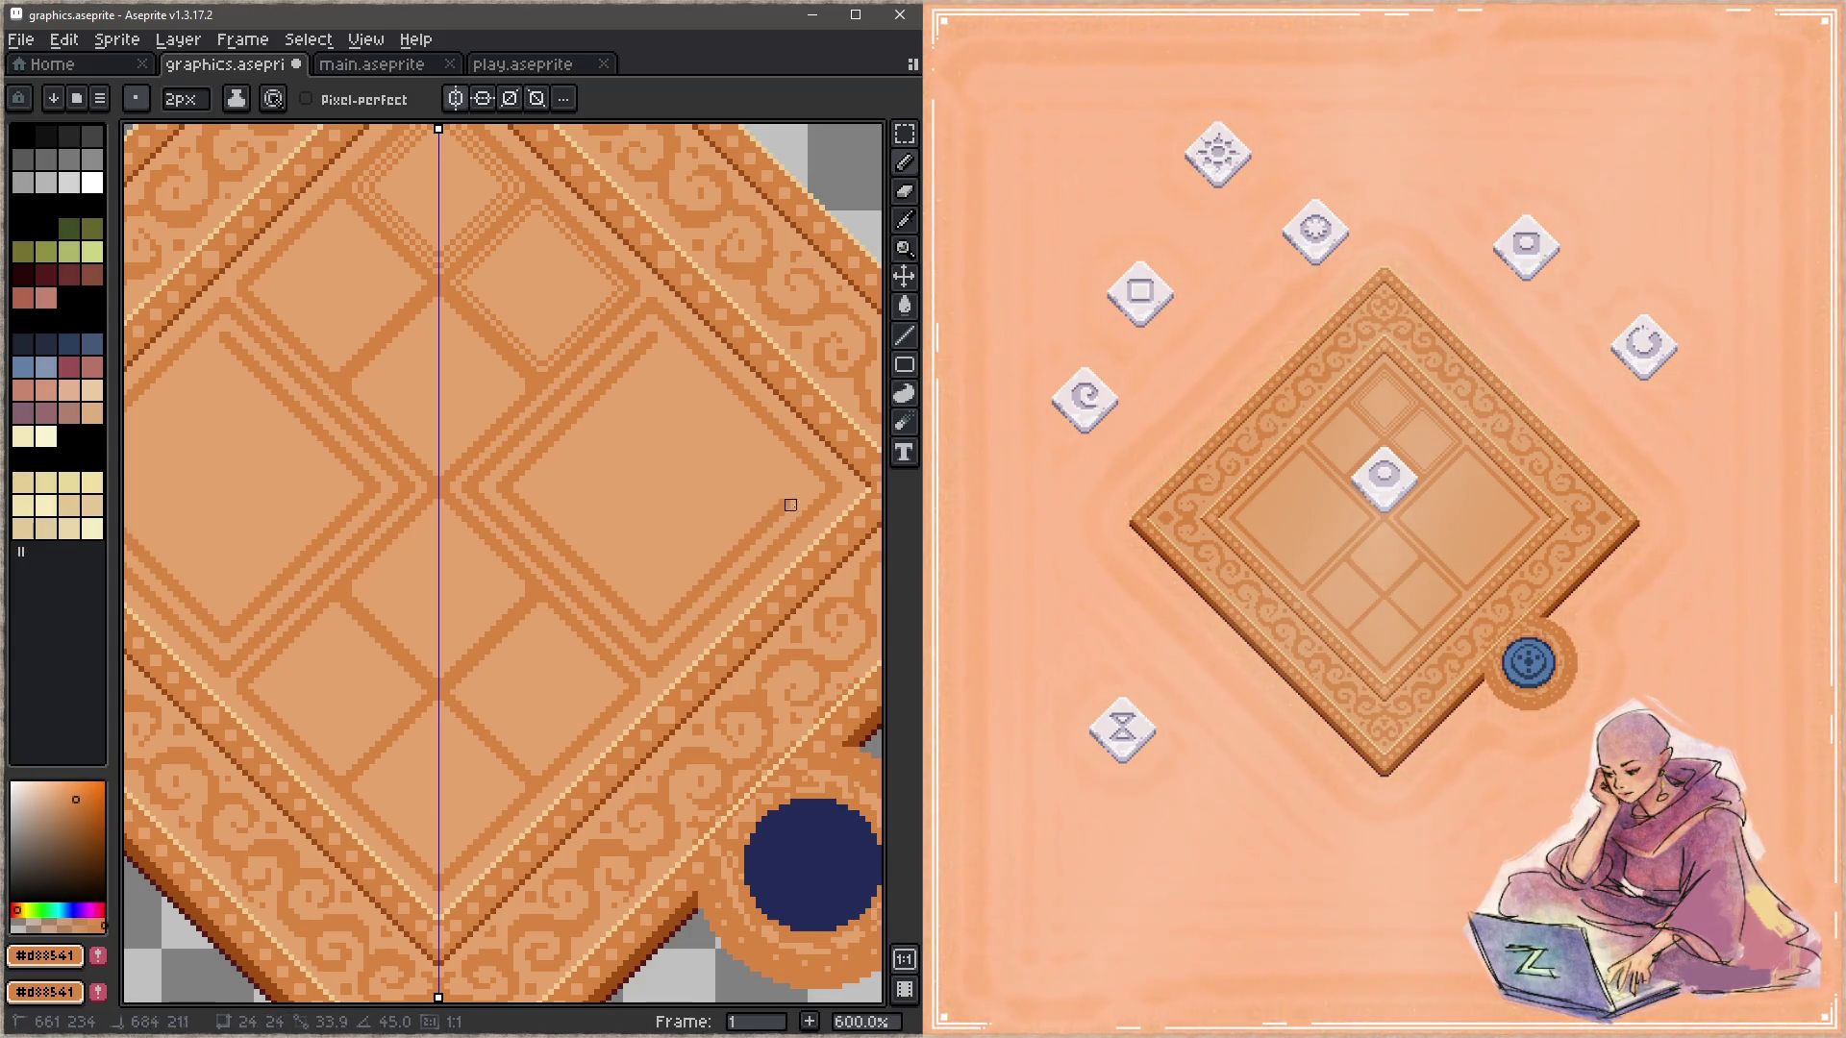
{"action": "left_click", "coordinate": [802, 487]}
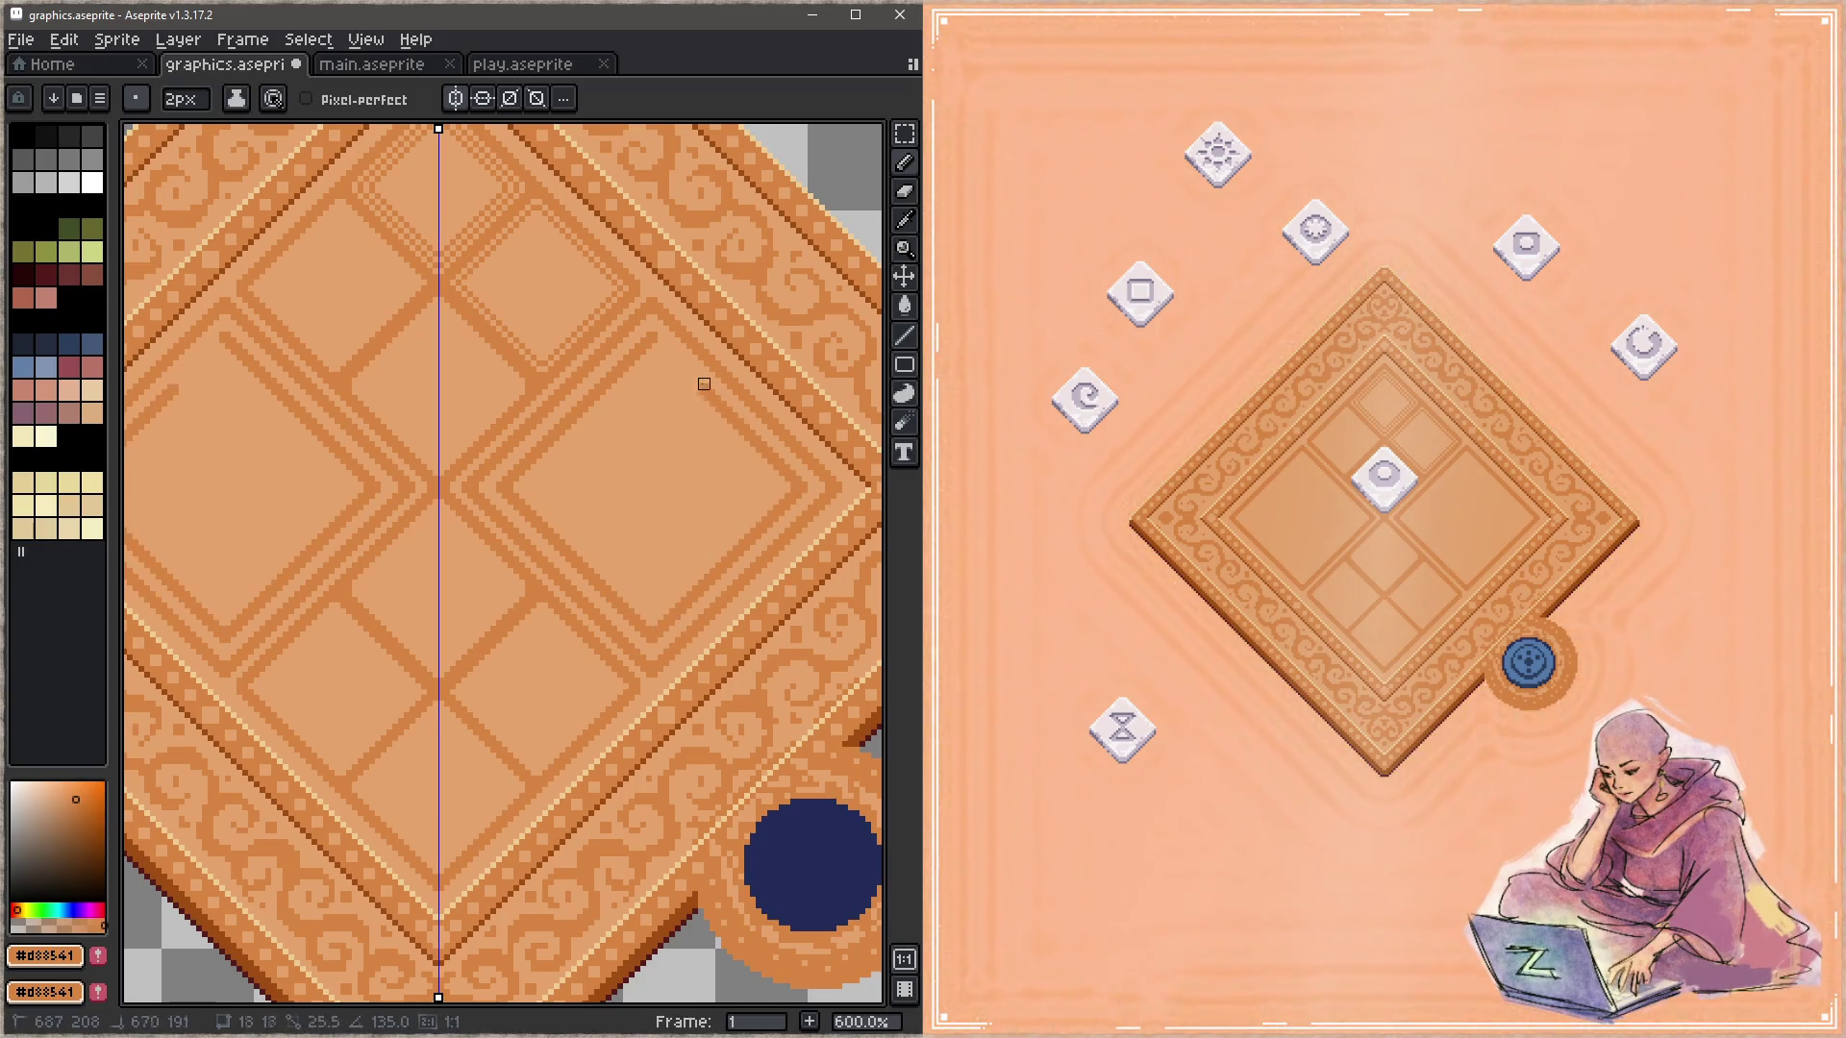
{"action": "left_click", "coordinate": [669, 355]}
{"action": "left_click", "coordinate": [542, 481]}
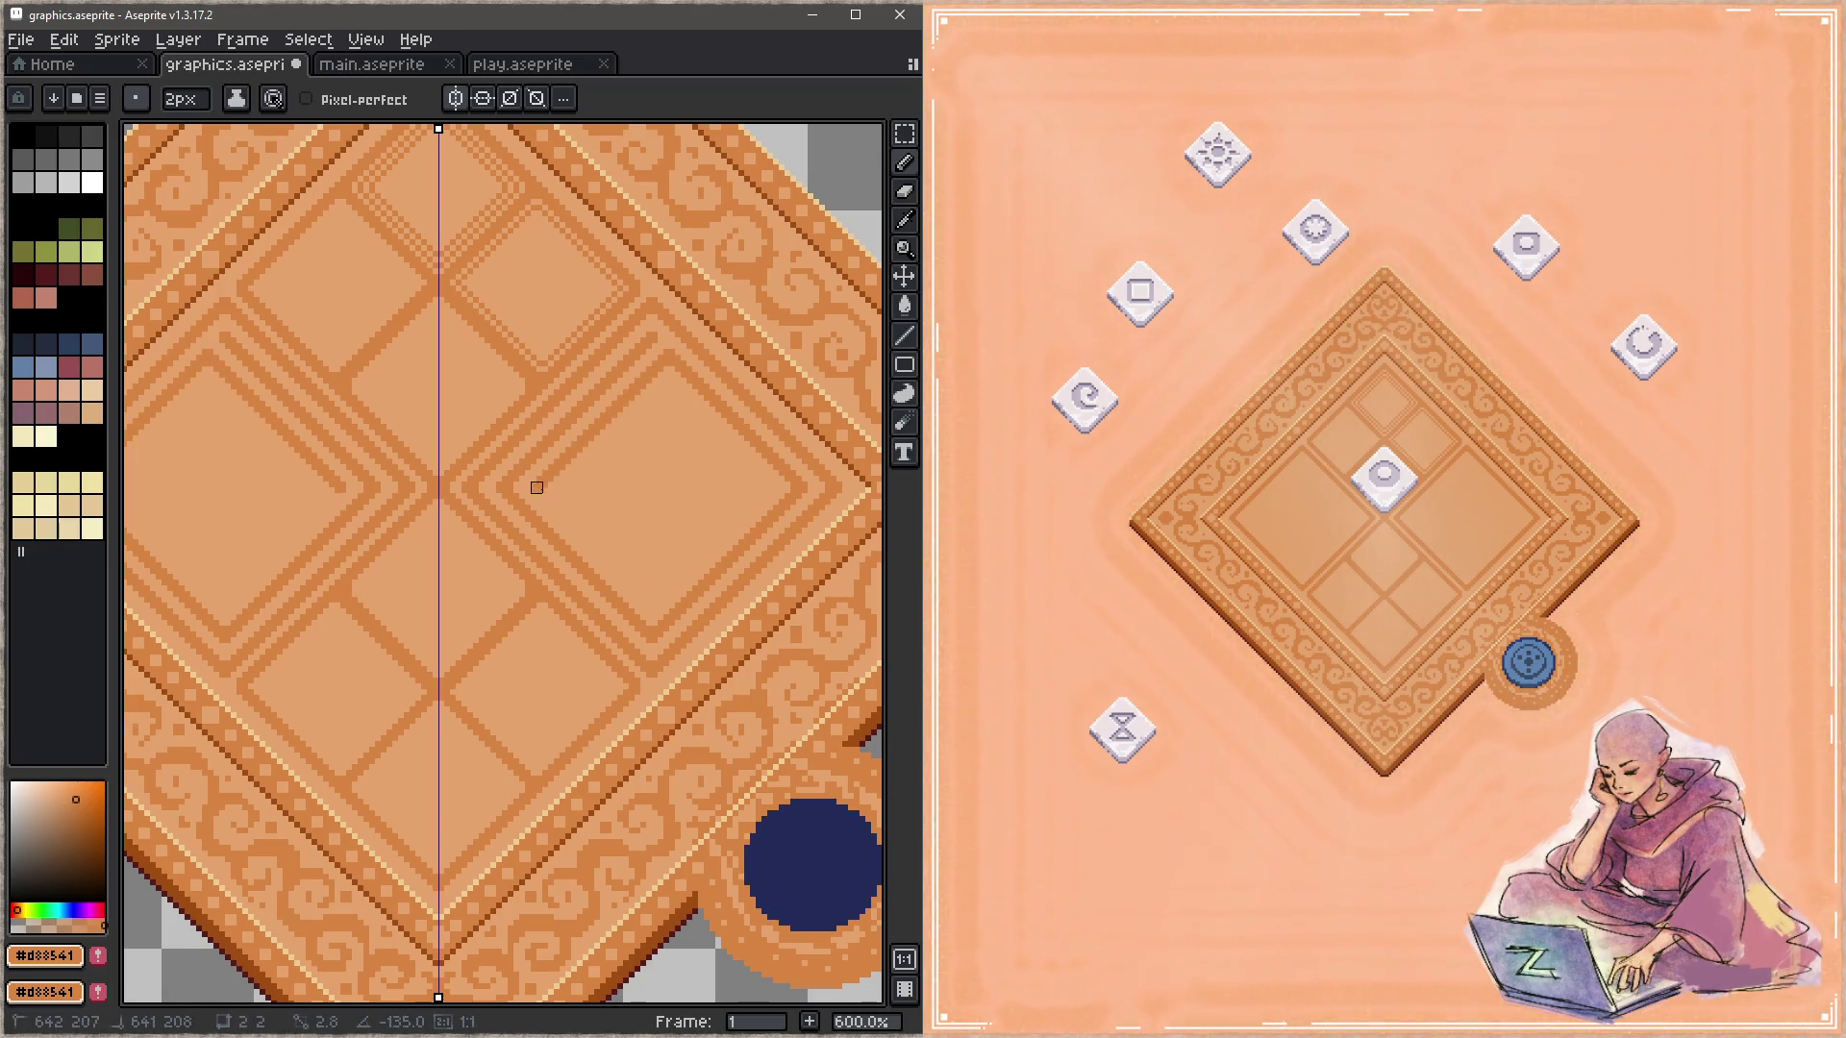
{"action": "left_click_drag", "start_coordinate": [536, 487], "coordinate": [652, 597]}
{"action": "left_click", "coordinate": [652, 609]}
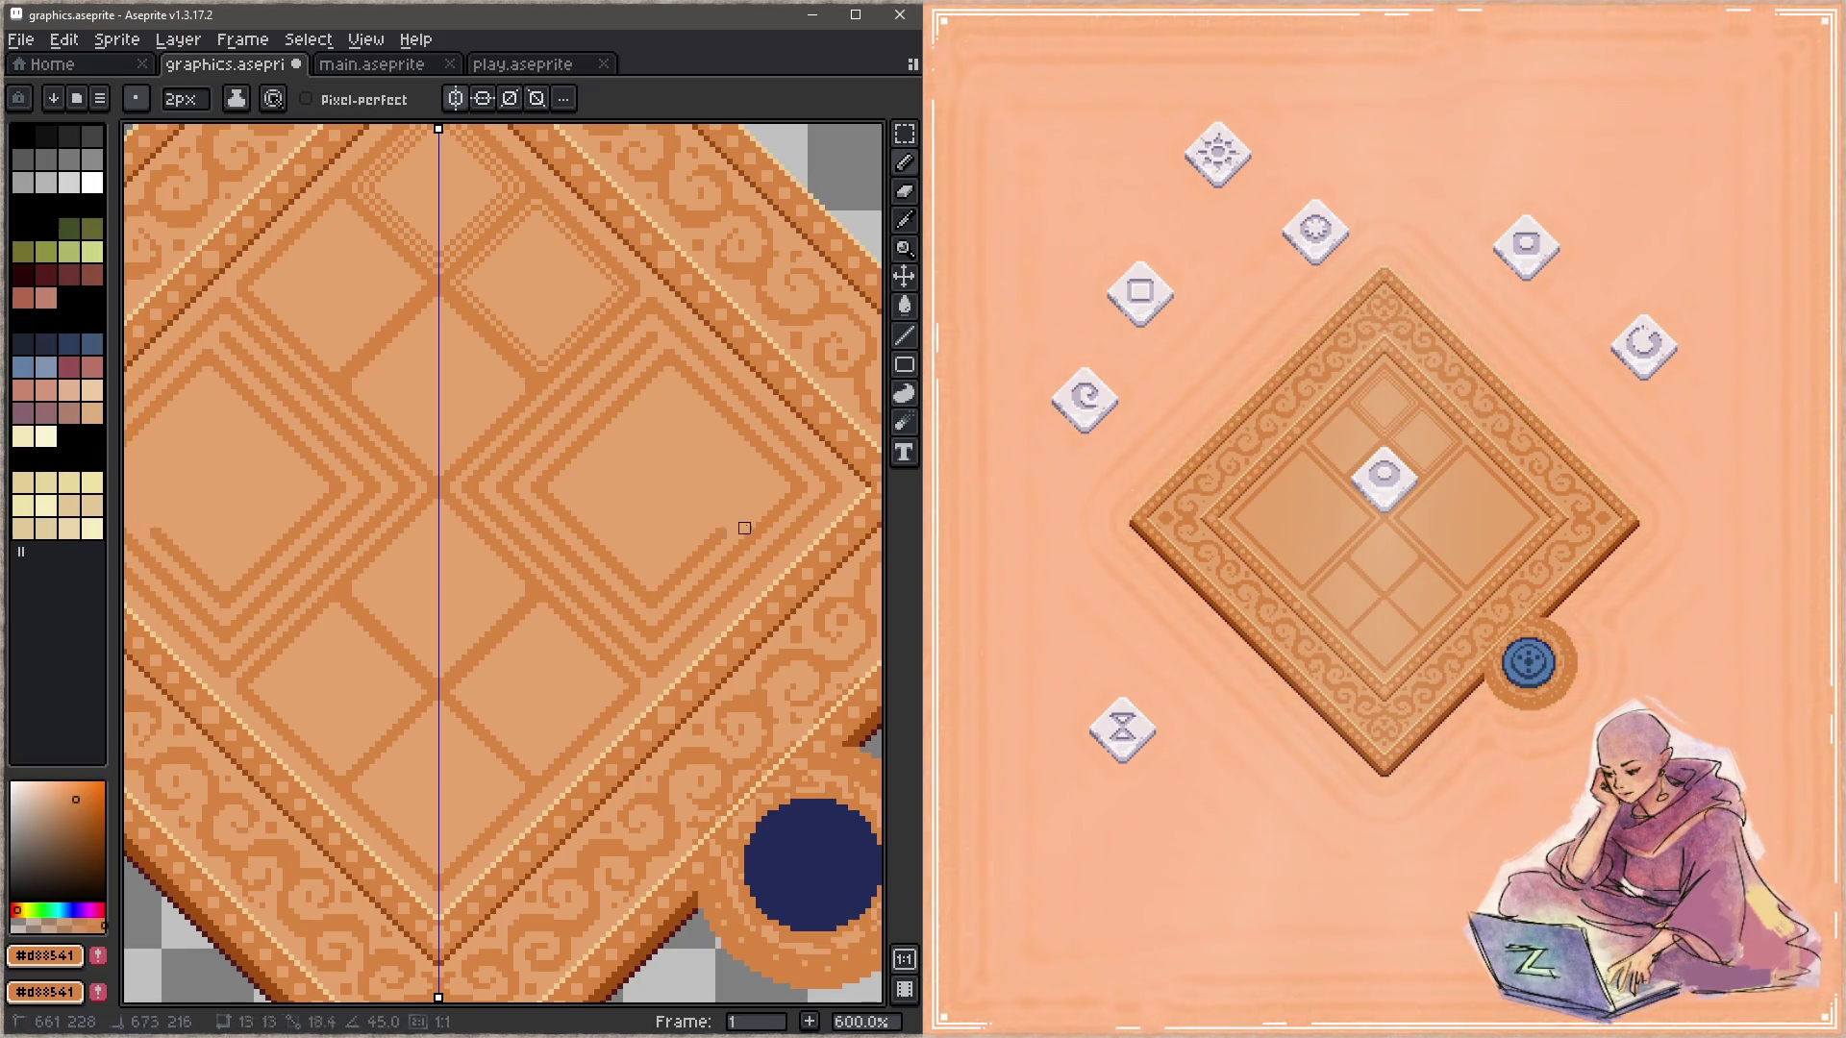
{"action": "left_click", "coordinate": [767, 482]}
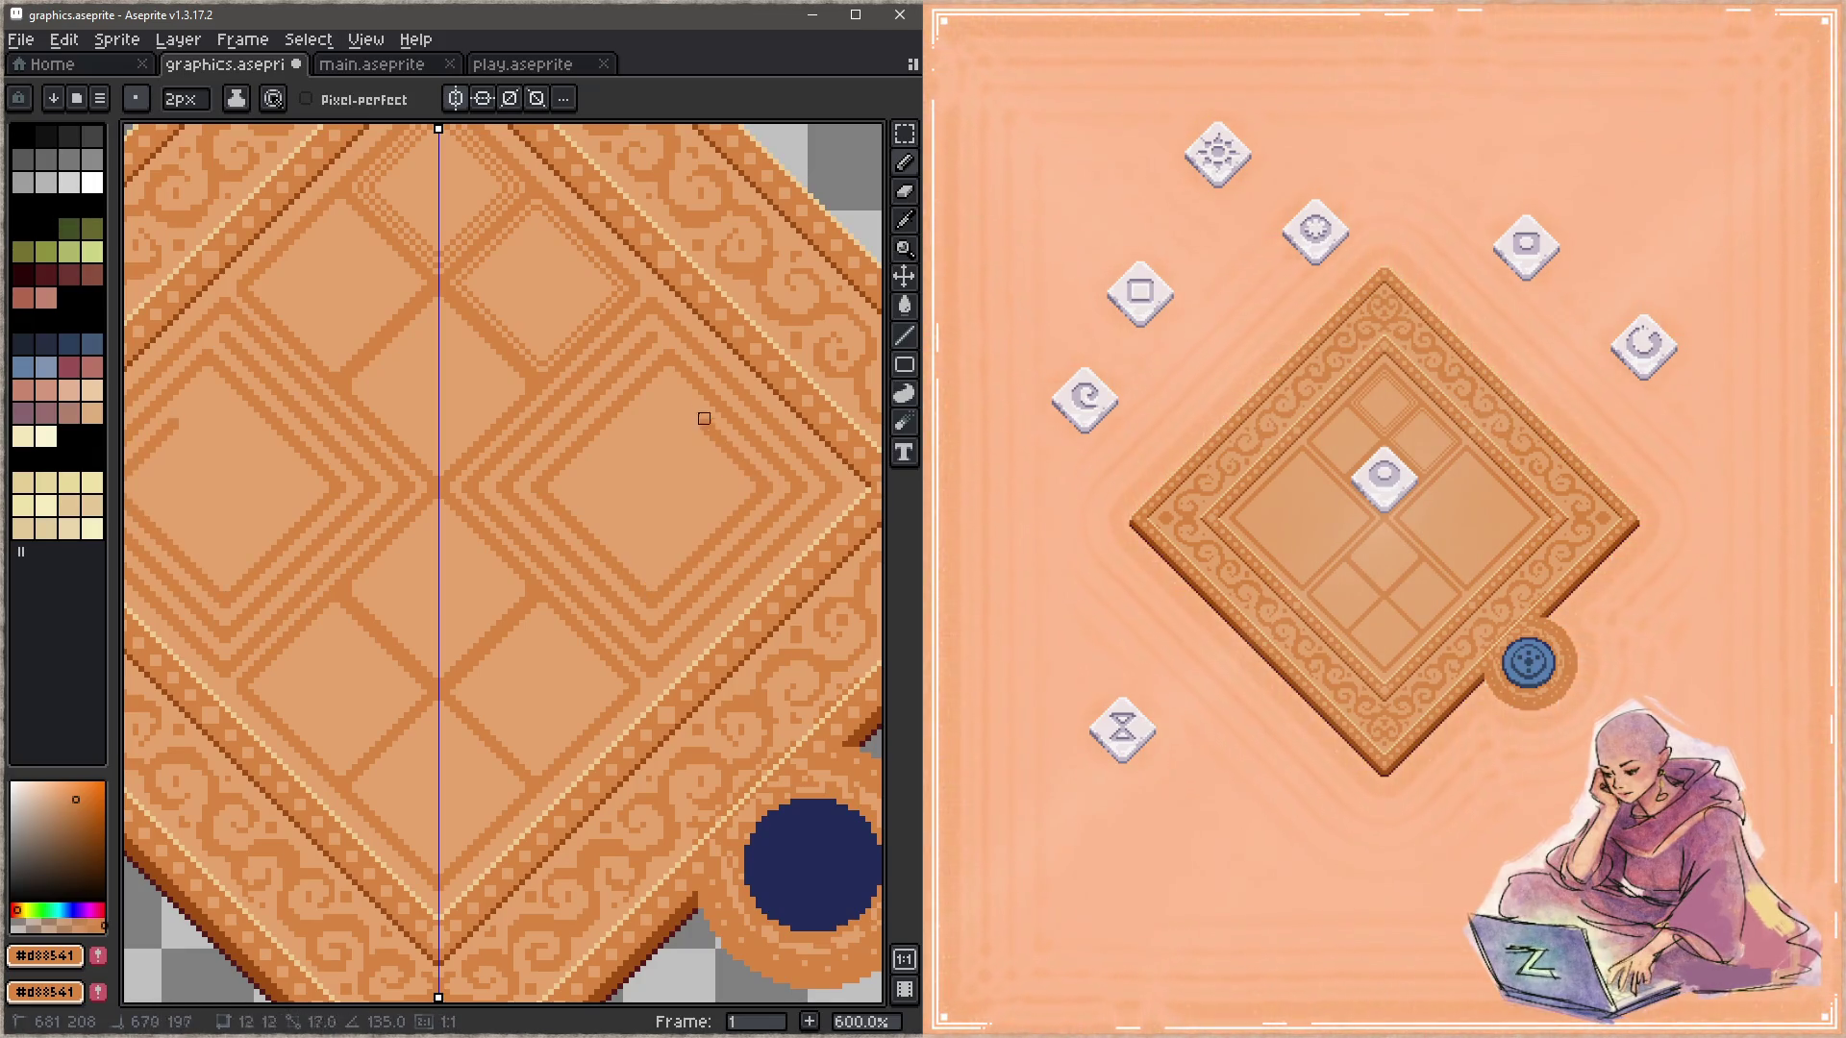